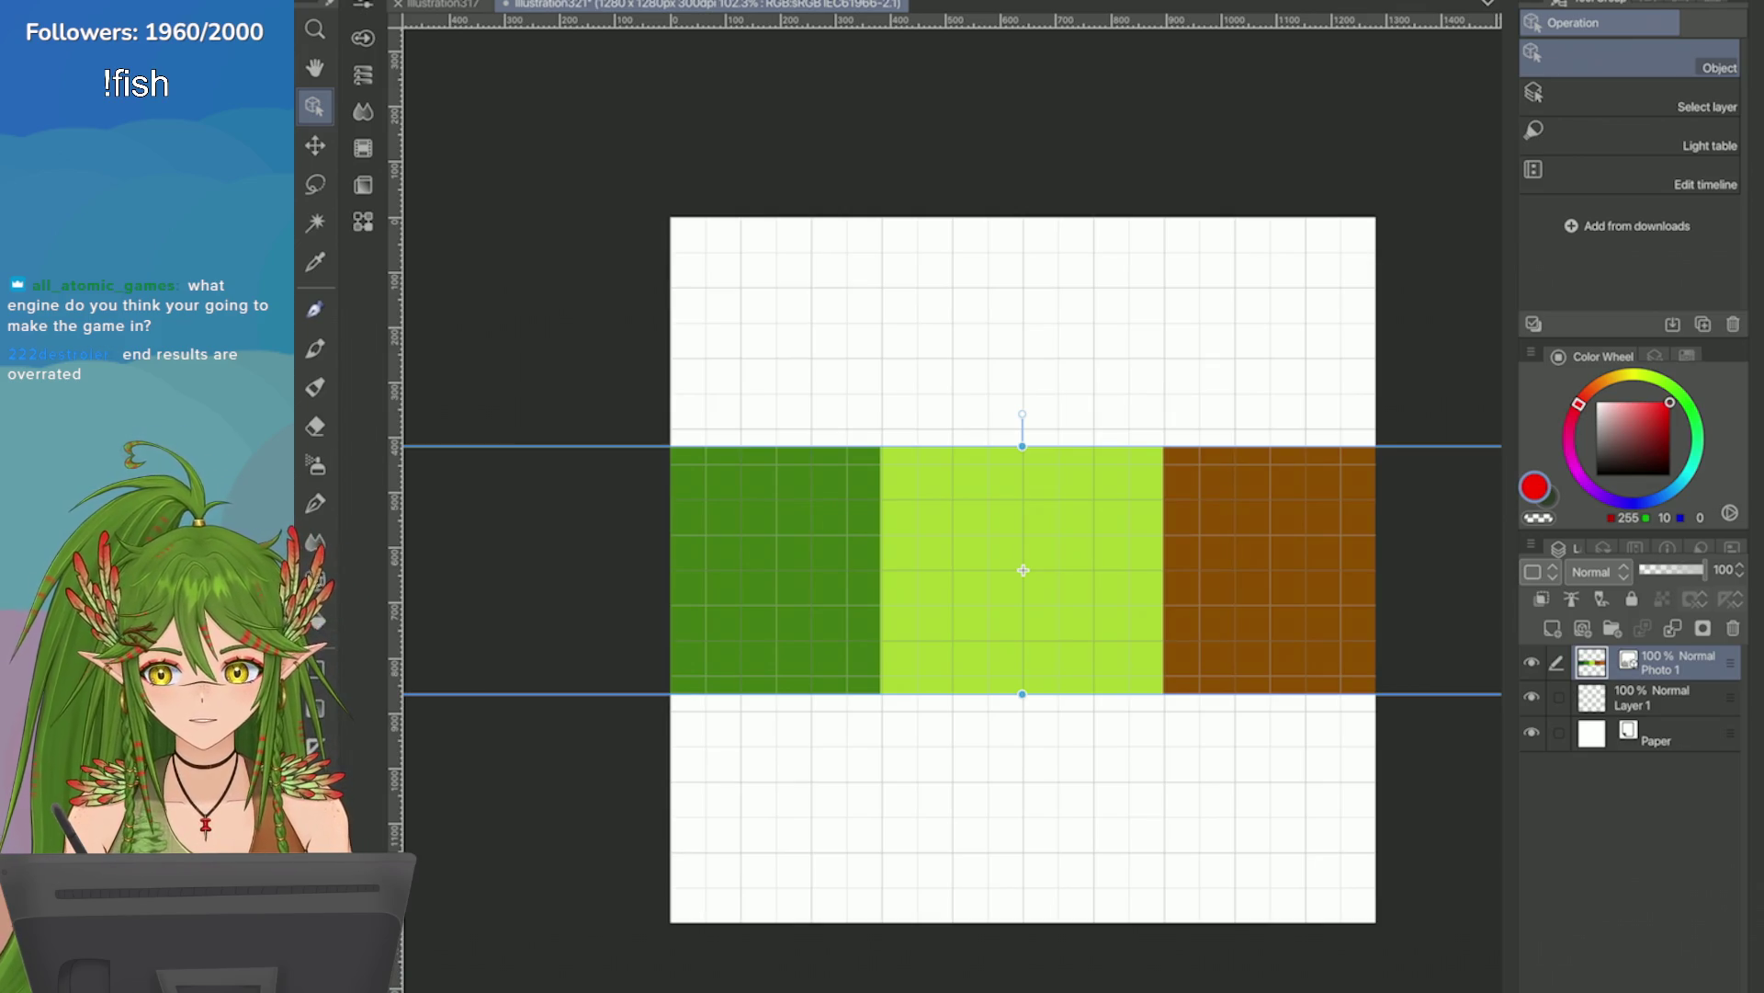
# Shrink the swatch band to a thinner strip and move it to the canvas bottom edge.
pyautogui.moveTo(1022, 694); pyautogui.dragTo(1023, 570)
pyautogui.moveTo(1023, 507); pyautogui.dragTo(1025, 861)
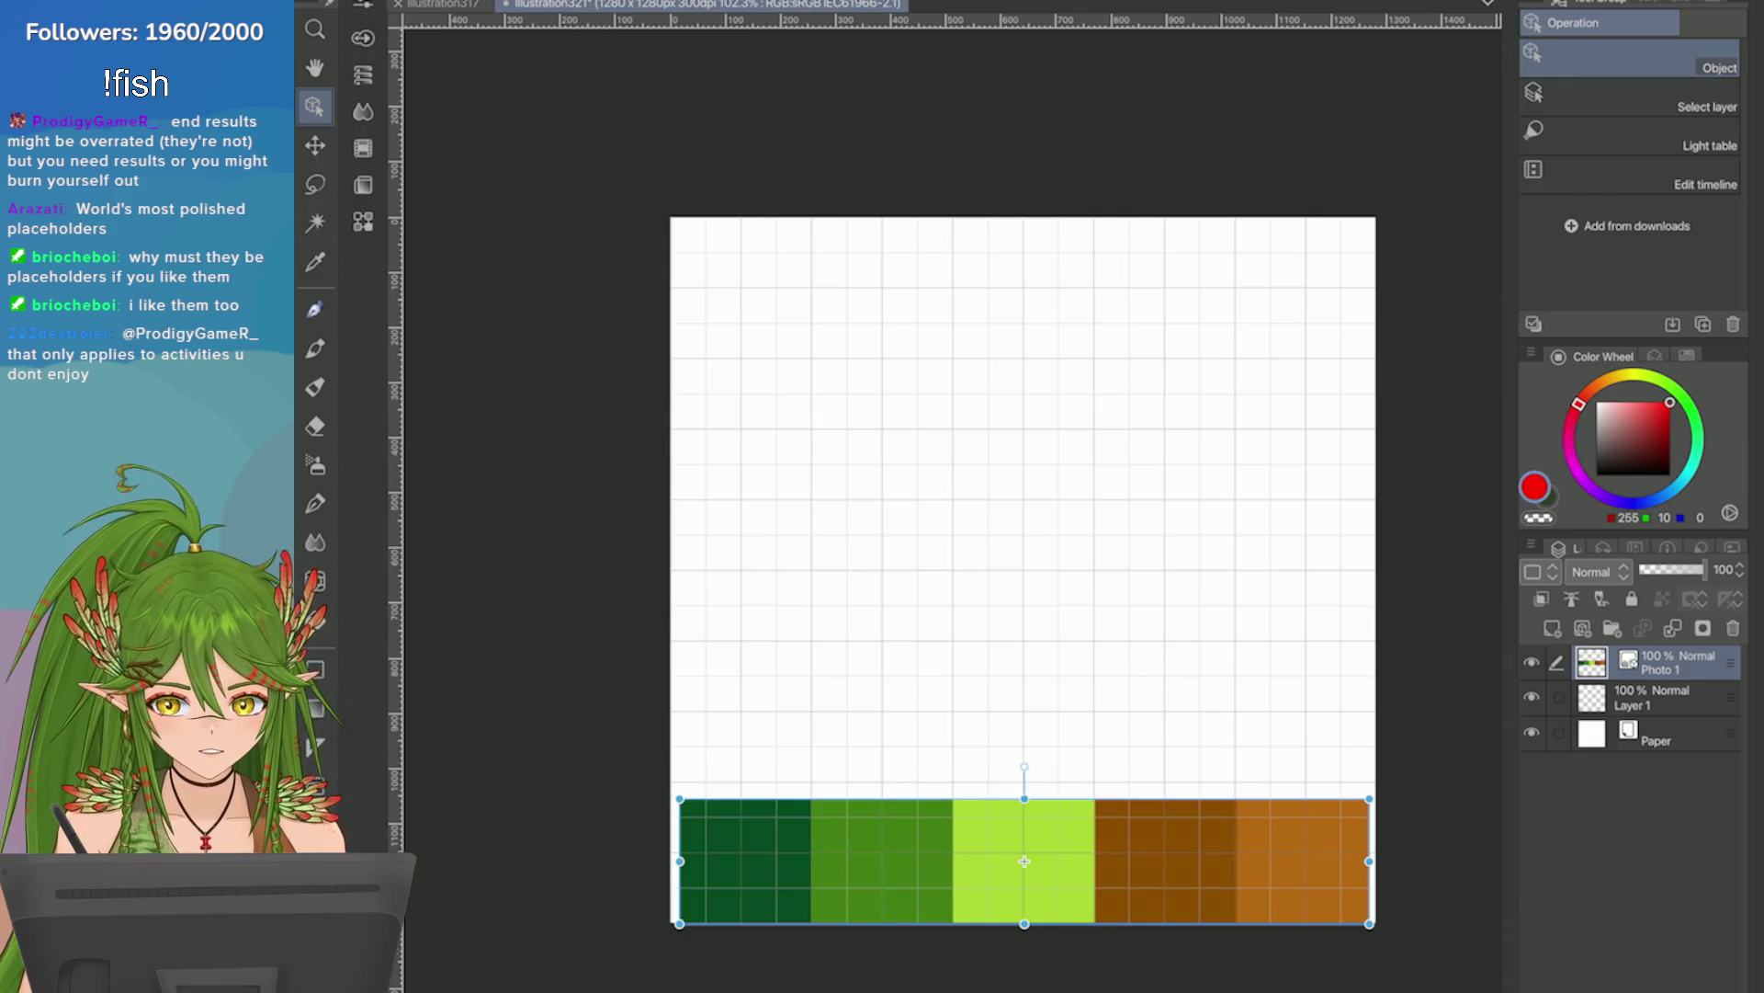
# Scale the palette strip down slightly at the bottom, then switch to the illustration317 icon sheet.
pyautogui.moveTo(1024, 798)
pyautogui.mouseDown()
pyautogui.moveTo(1027, 869)
pyautogui.moveTo(1023, 851)
pyautogui.mouseUp()
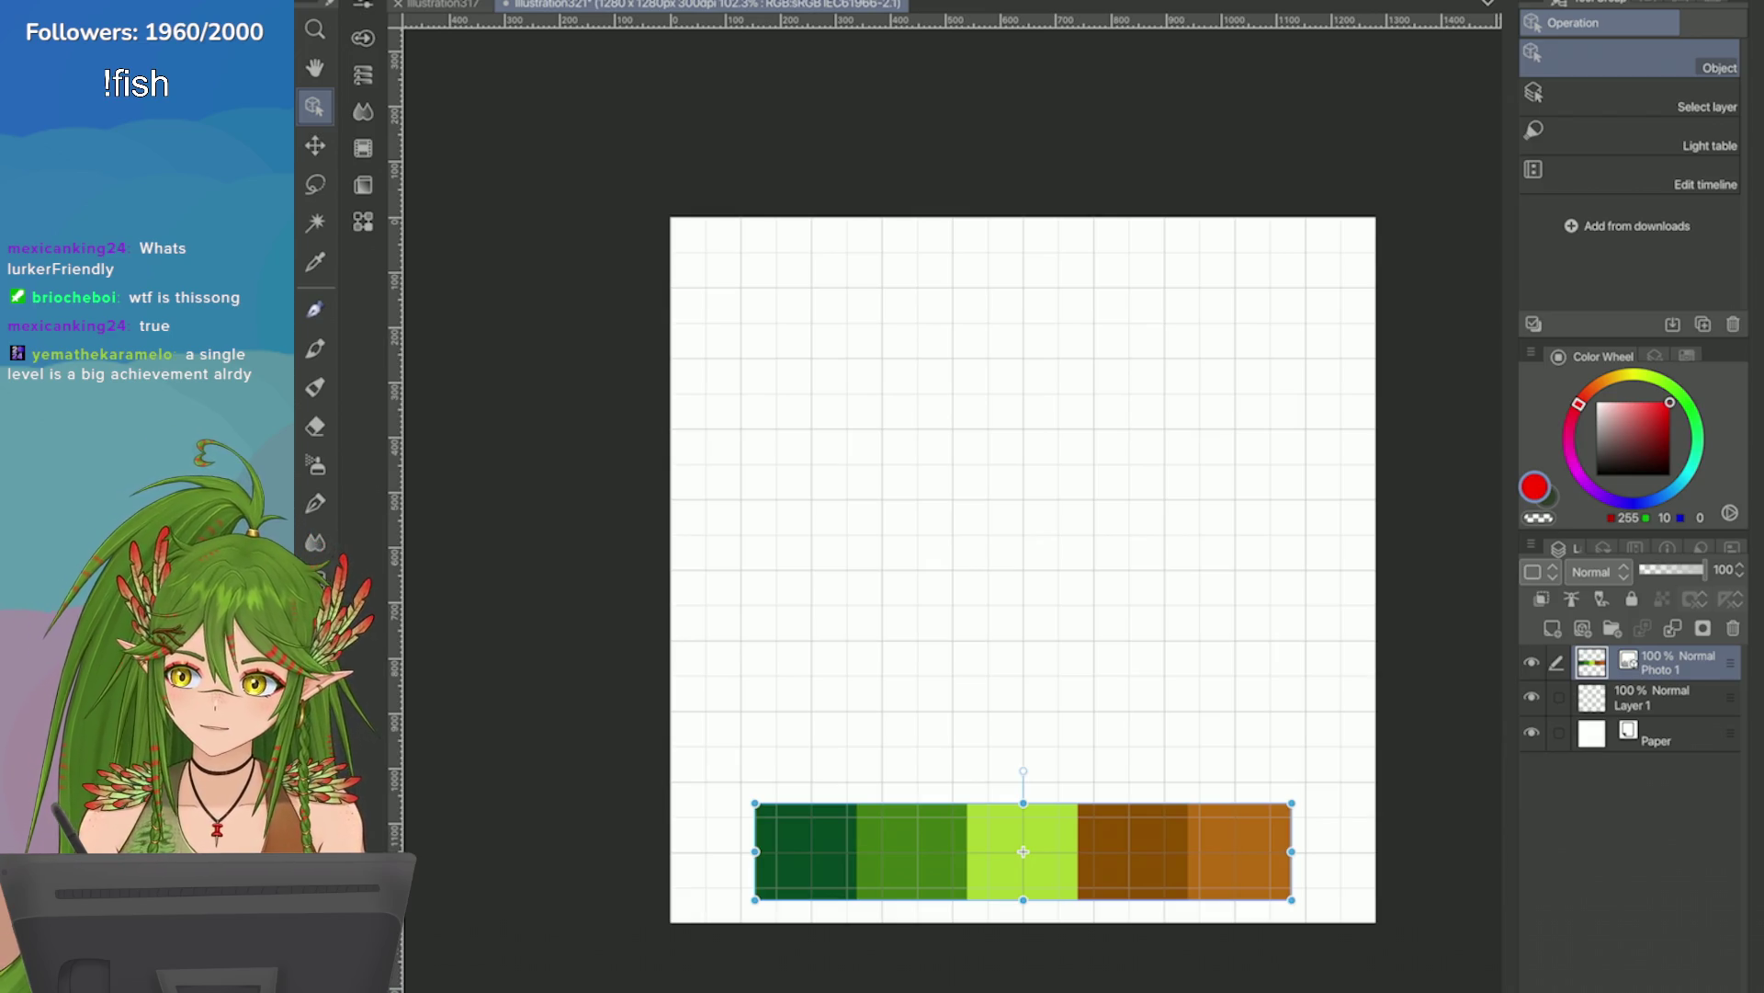
pyautogui.scroll(2, 1222, 370)
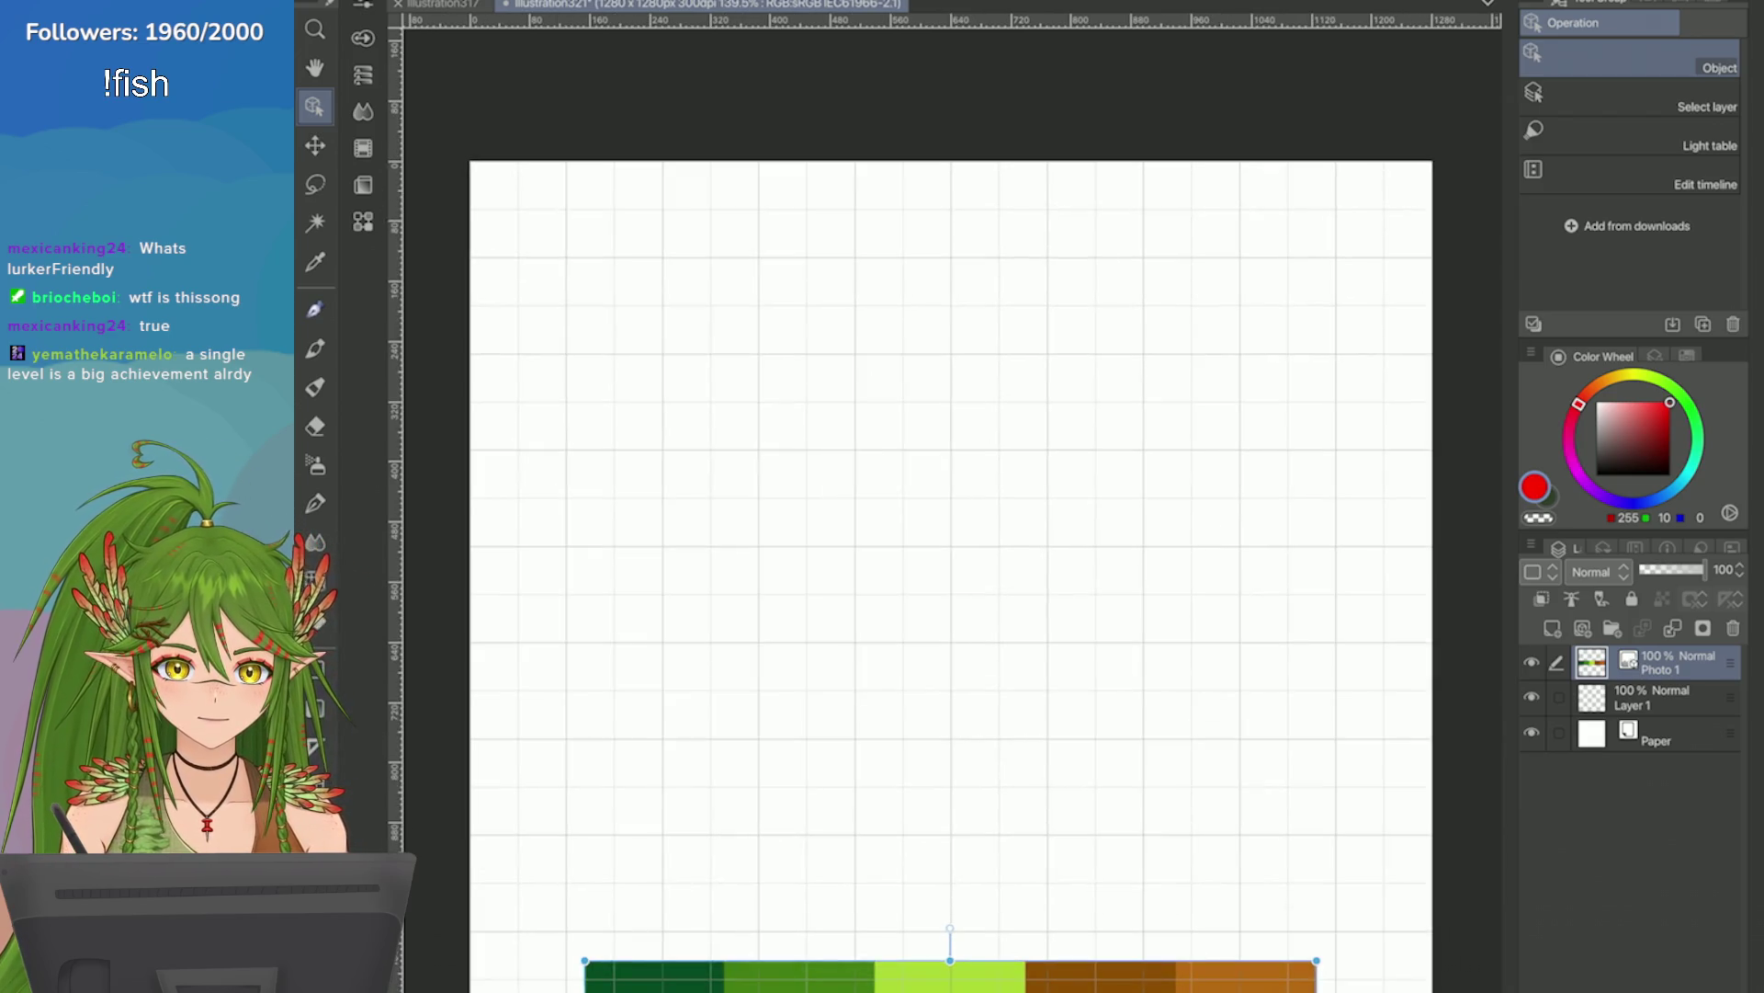
pyautogui.scroll(-1, 1194, 368)
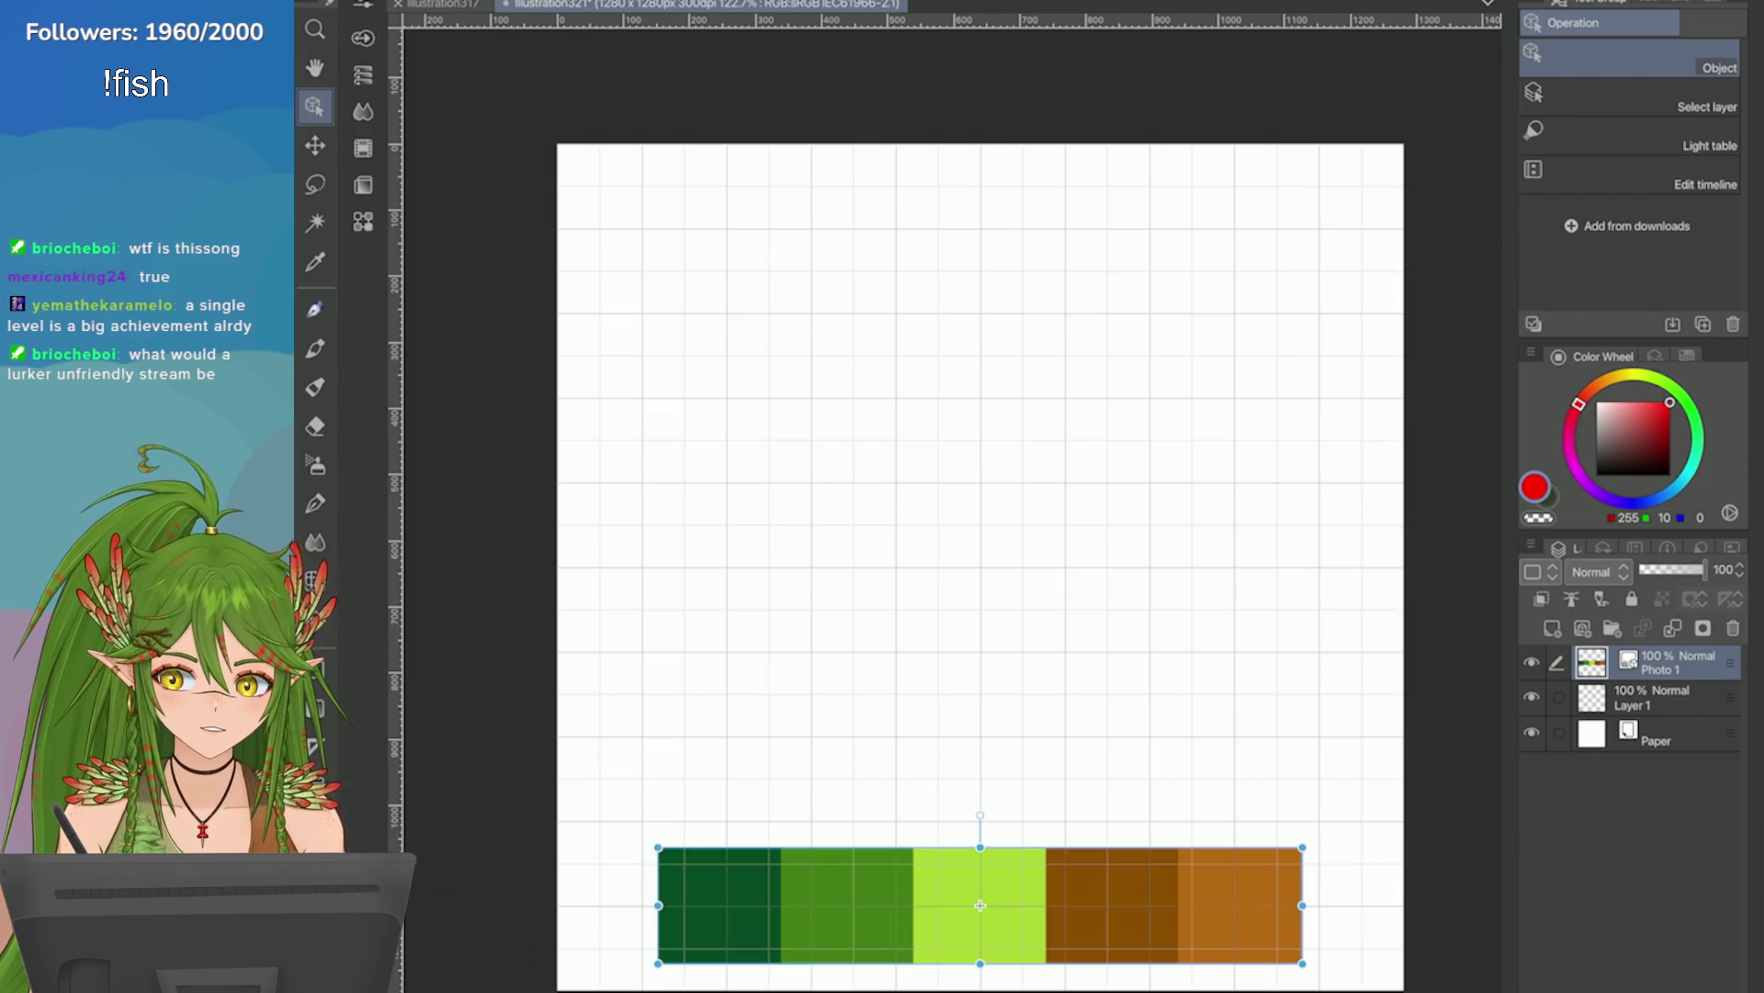
pyautogui.hotkey('ctrl', 'Tab')
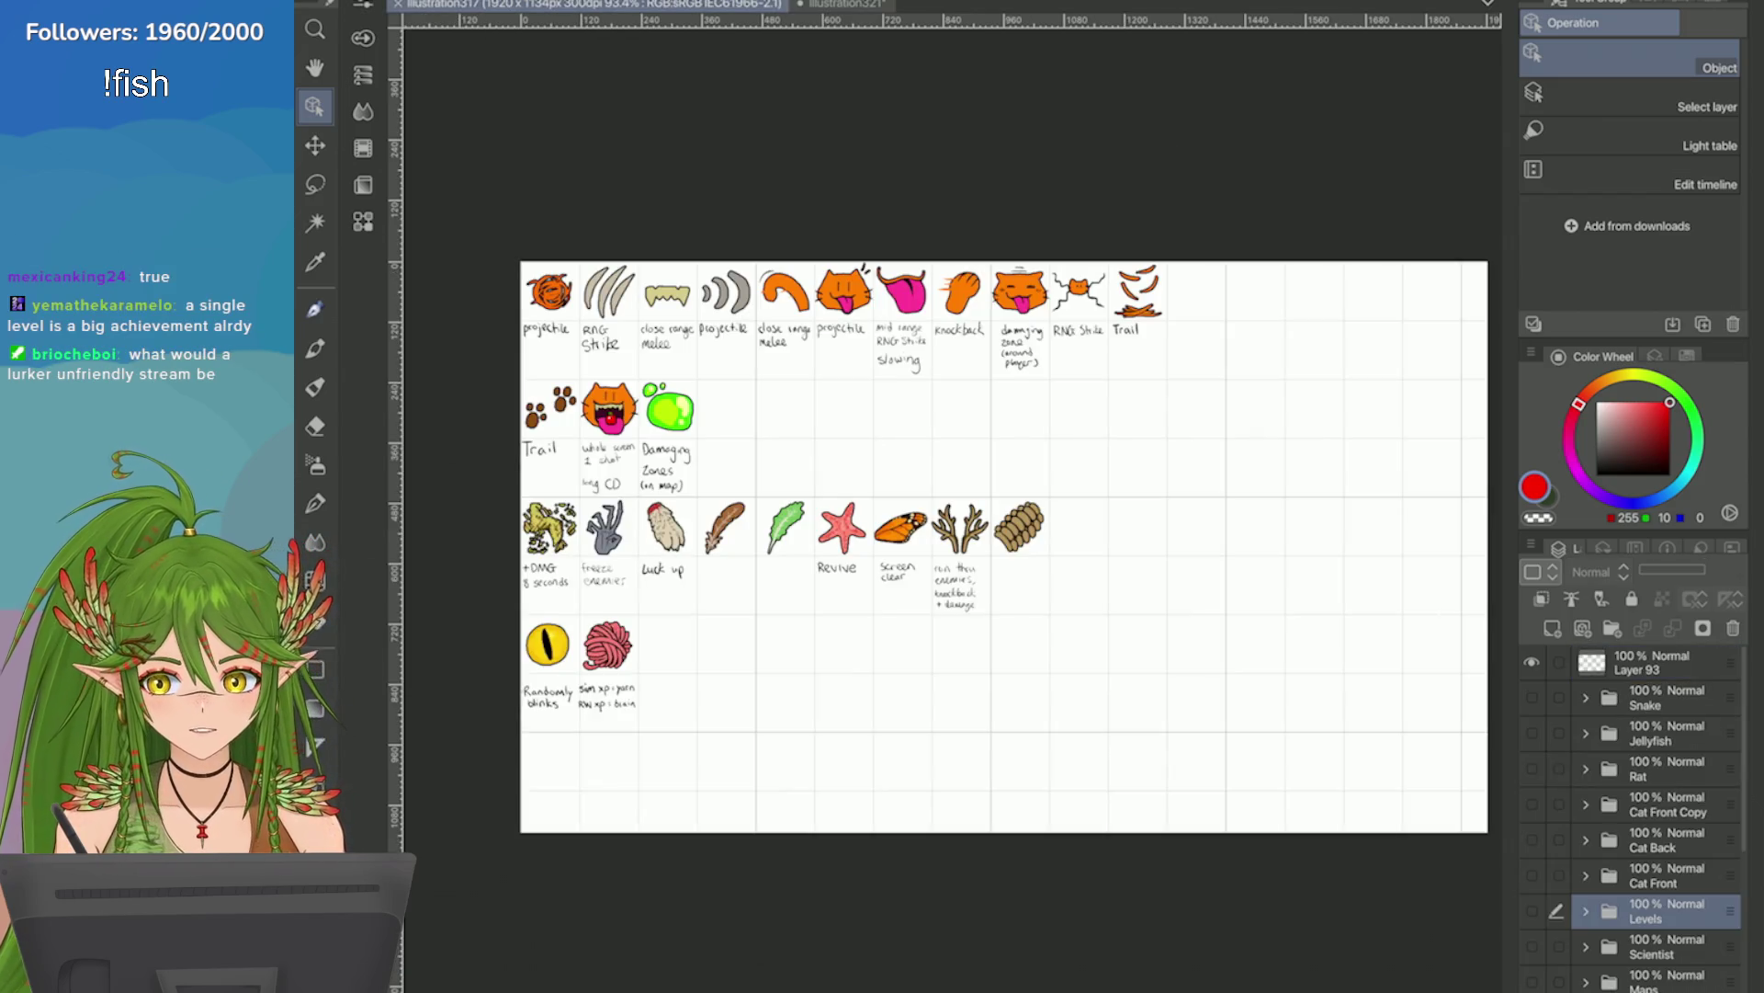
# Zoom around the illustration317 ability icon sheet, then return to illustration321.
pyautogui.scroll(3, 762, 395)
pyautogui.scroll(-2, 1300, 308)
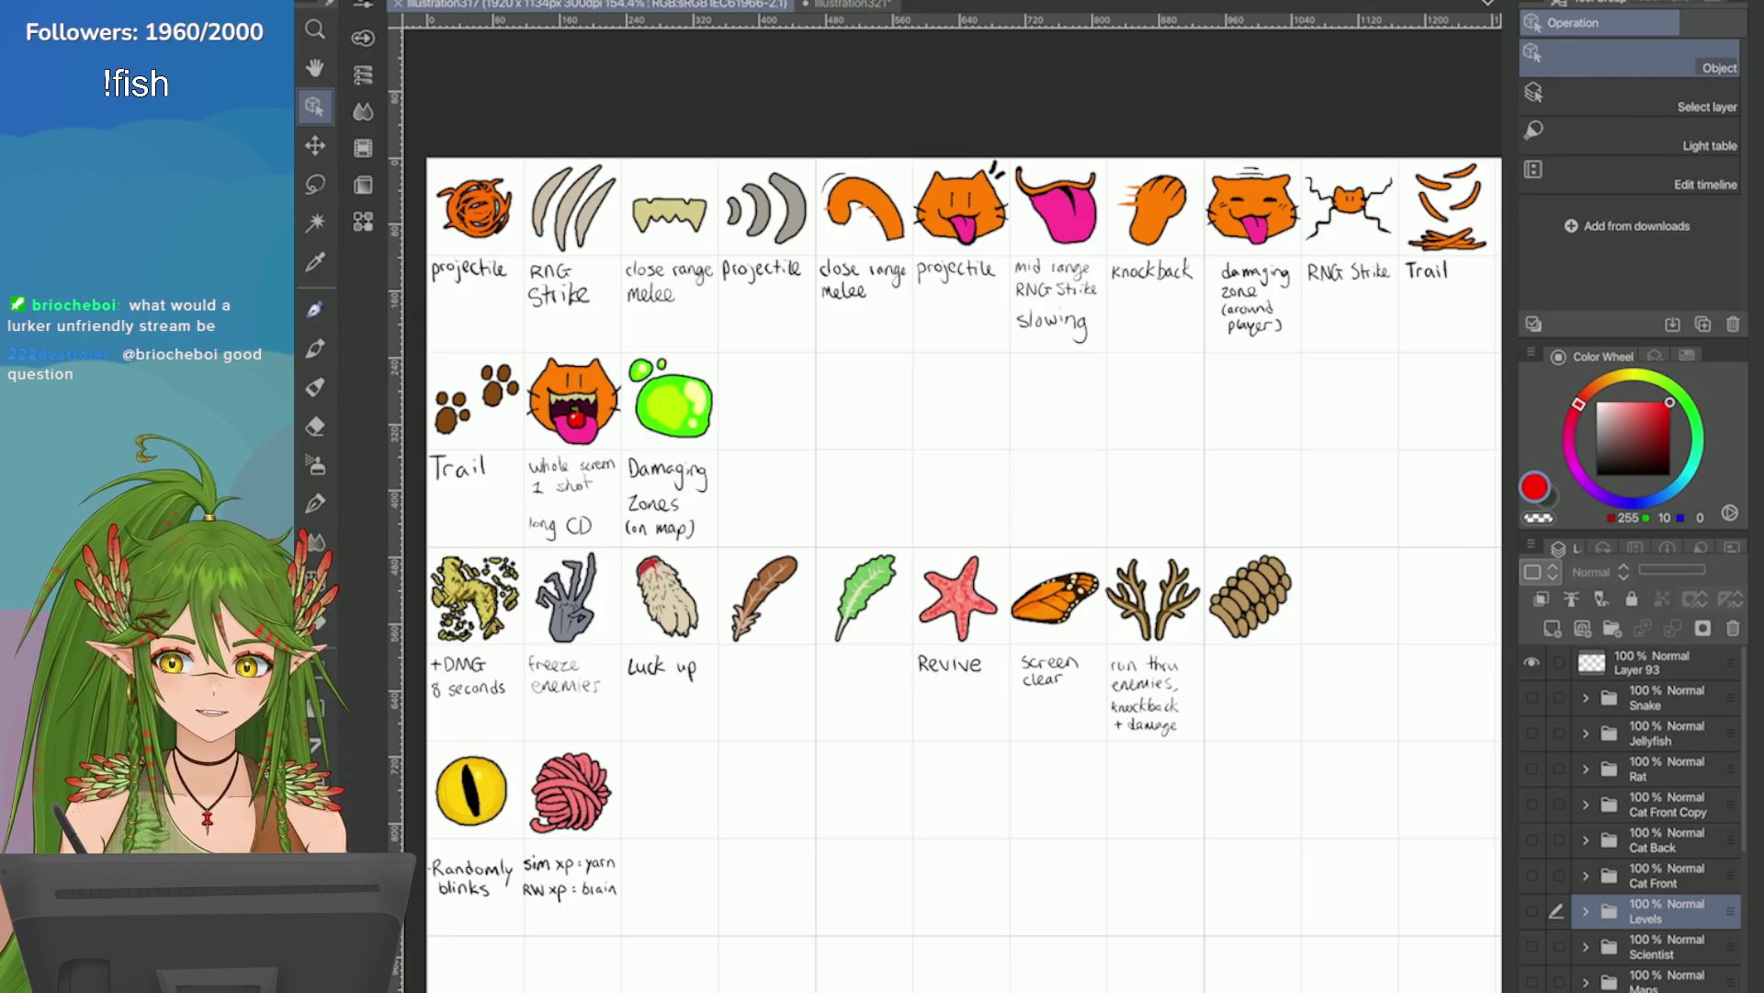
pyautogui.scroll(-2, 946, 551)
pyautogui.scroll(-2, 947, 533)
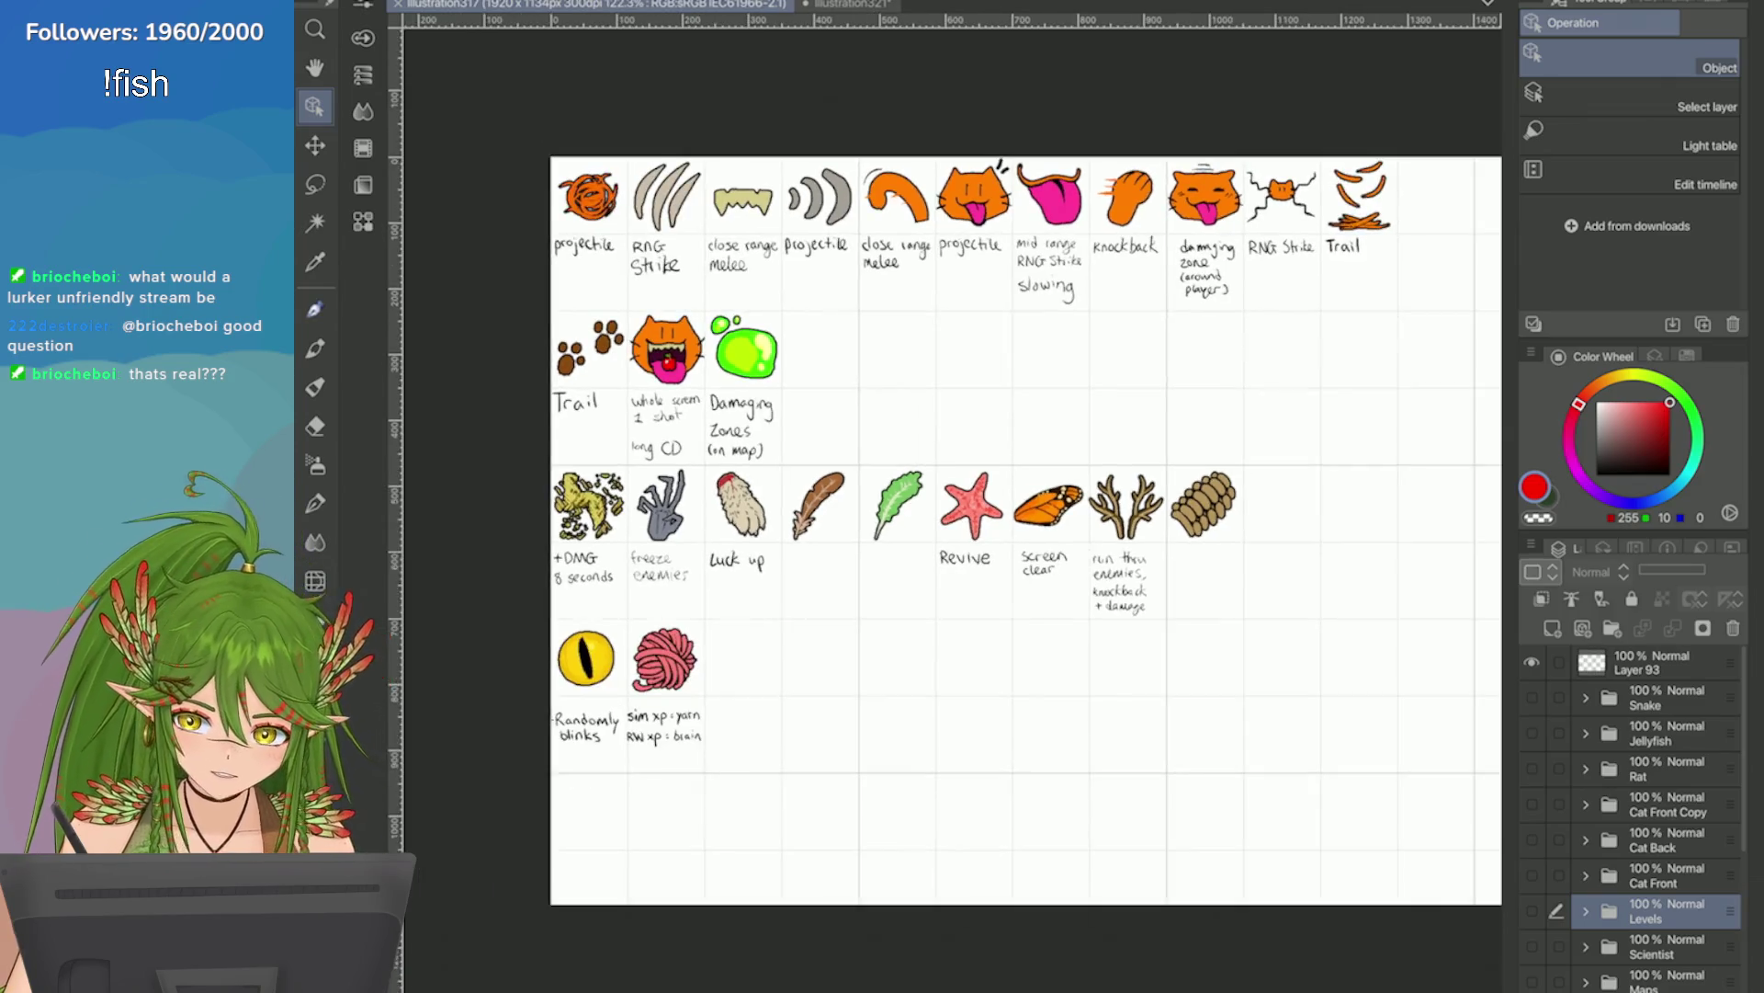
pyautogui.scroll(2, 946, 533)
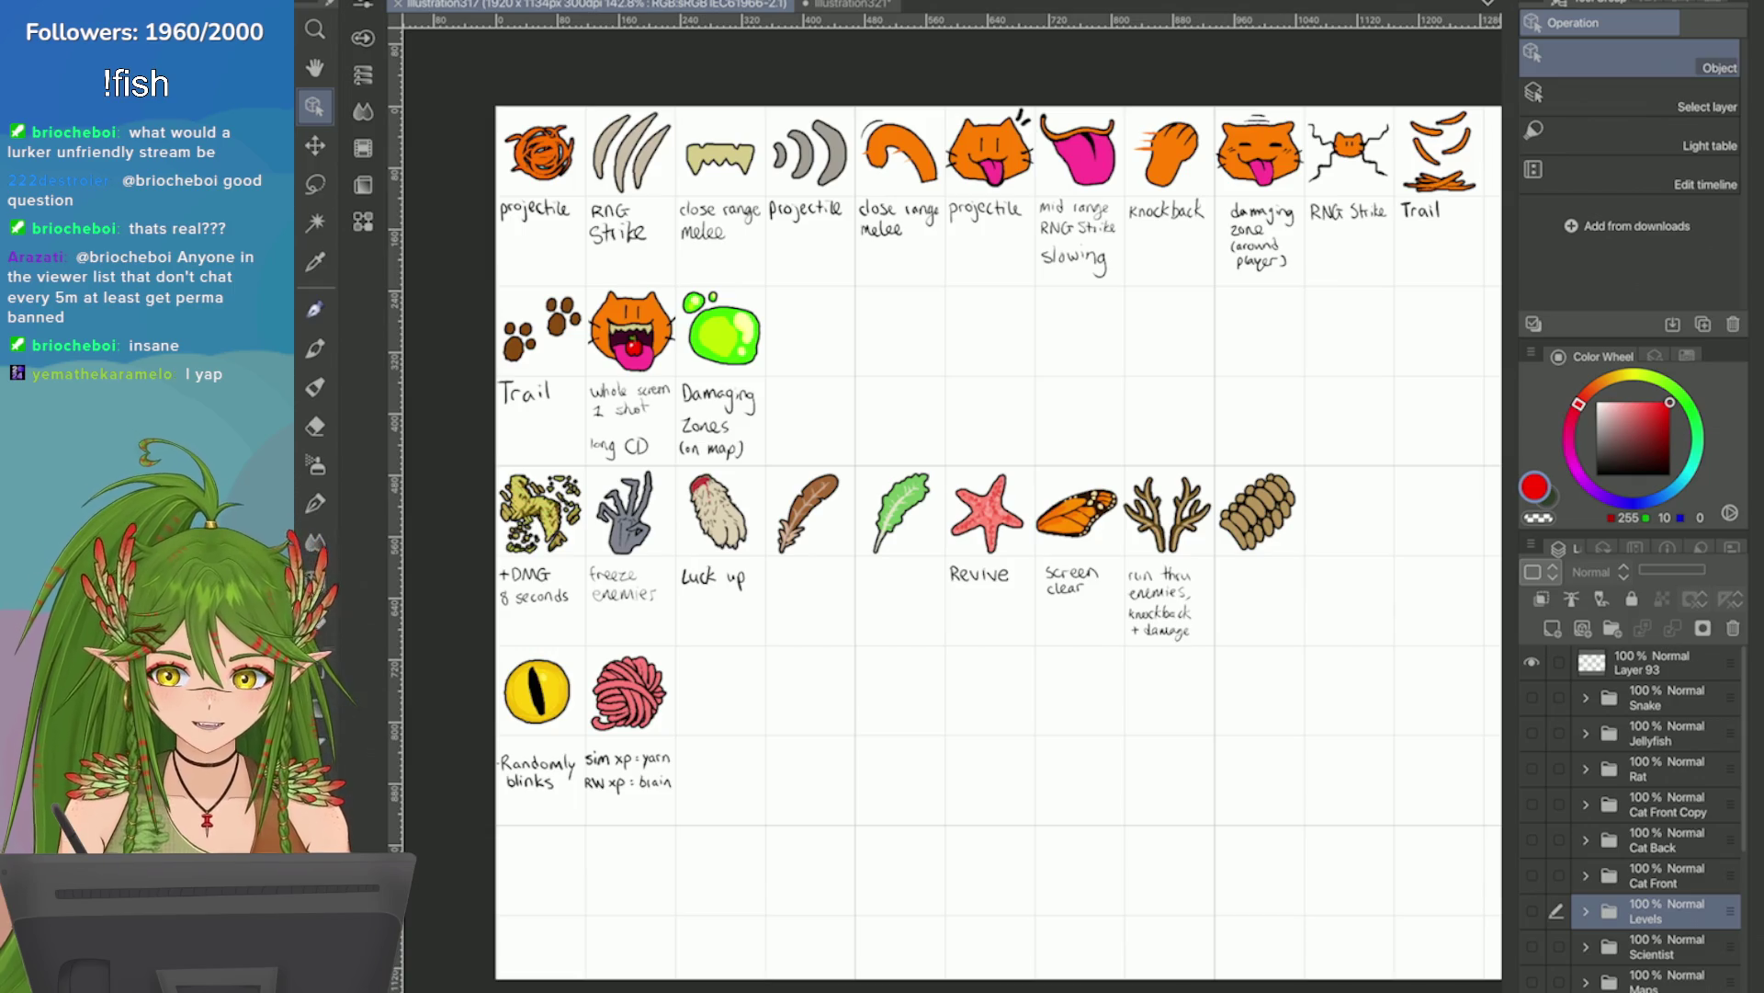
pyautogui.hotkey('ctrl', 'Tab')
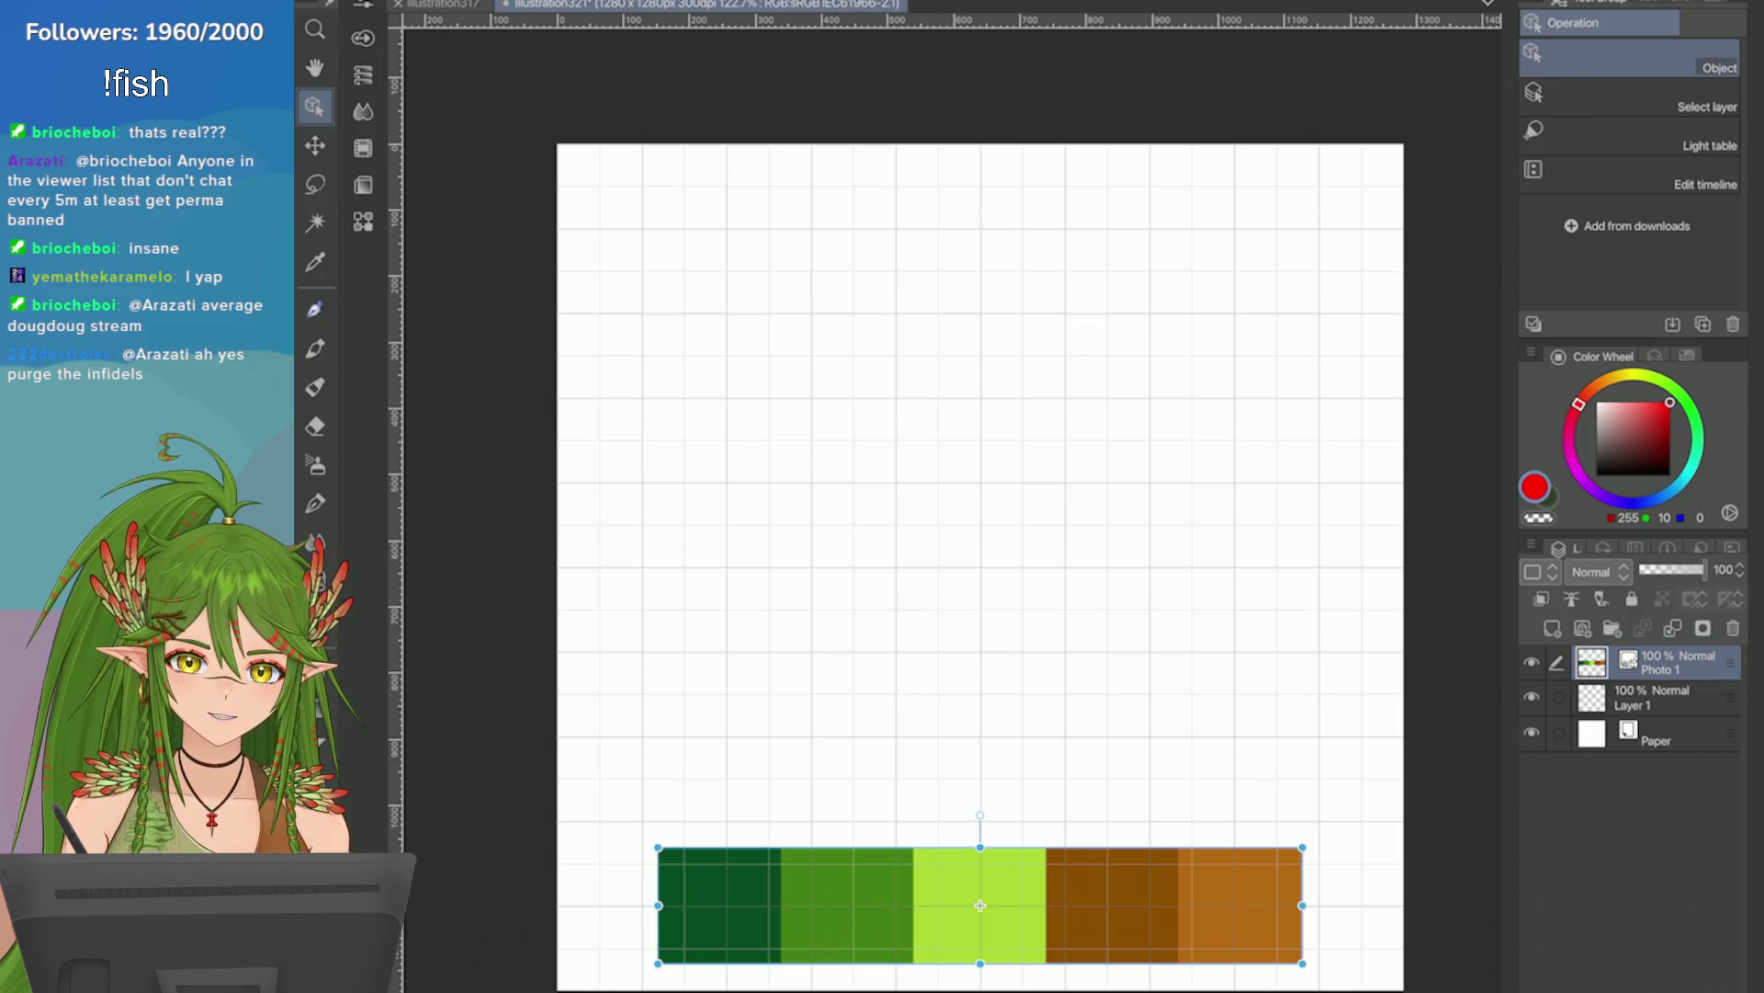
# Save the palette document and sample the dark green from the left swatch.
pyautogui.hotkey('ctrl', 's')
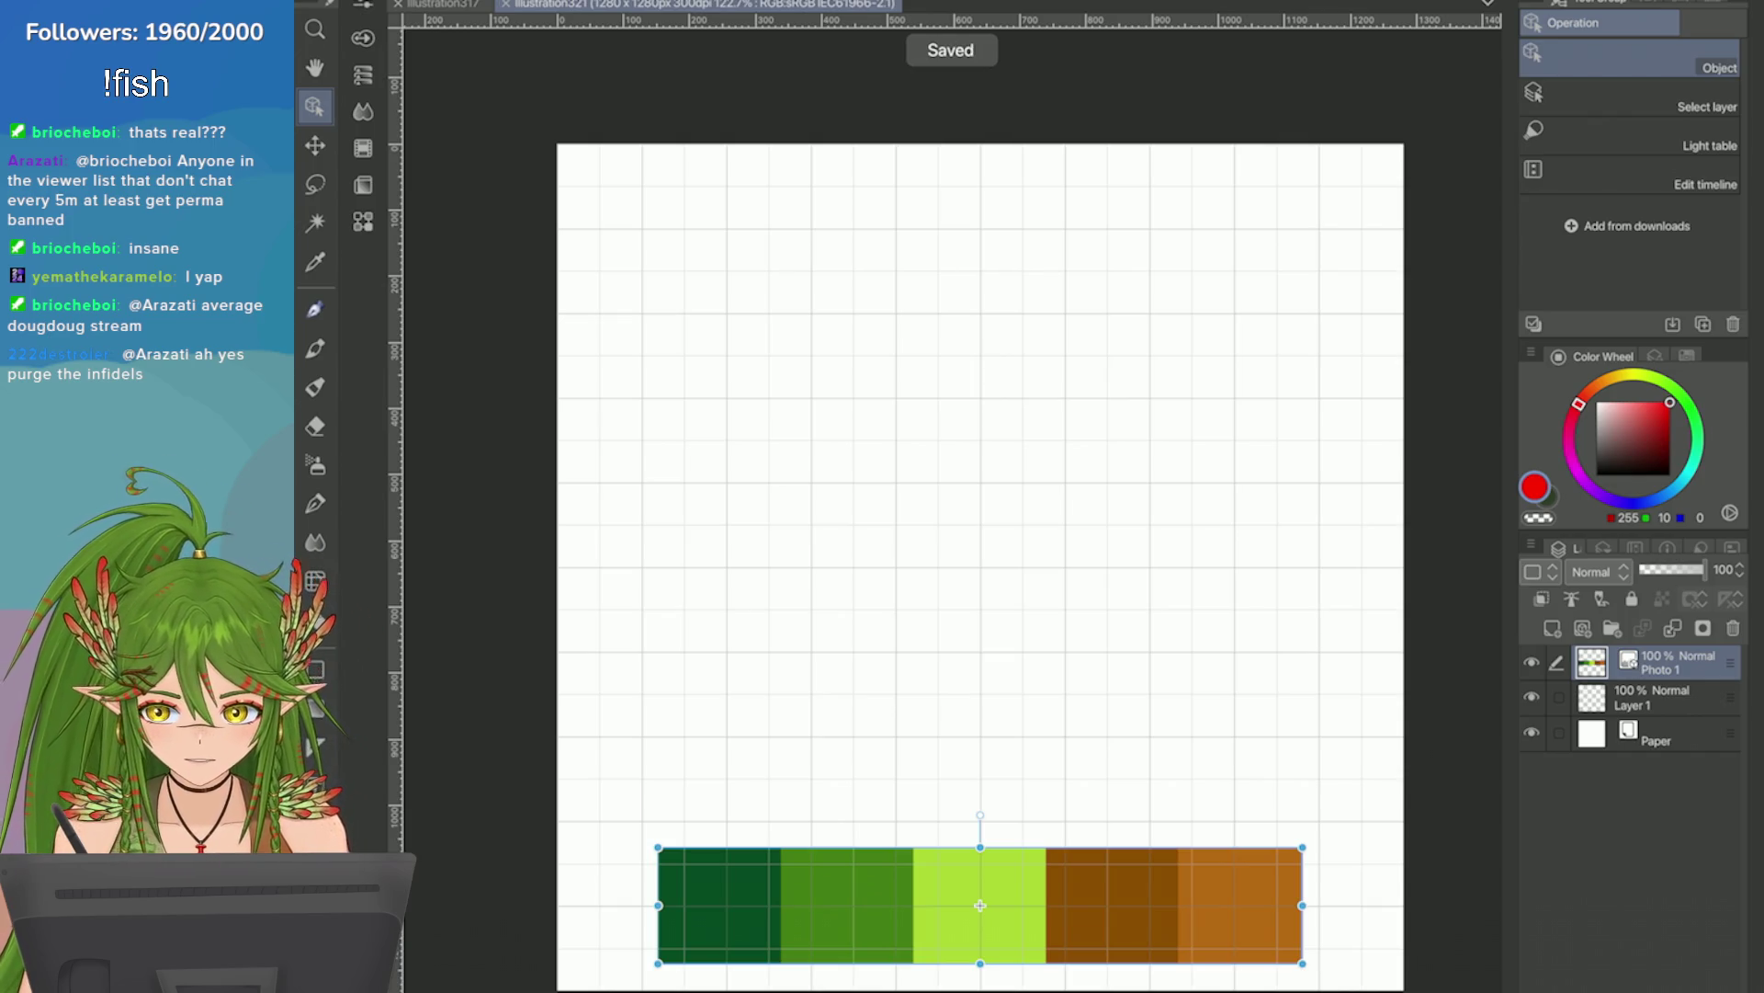
pyautogui.hotkey('ctrl', '-')
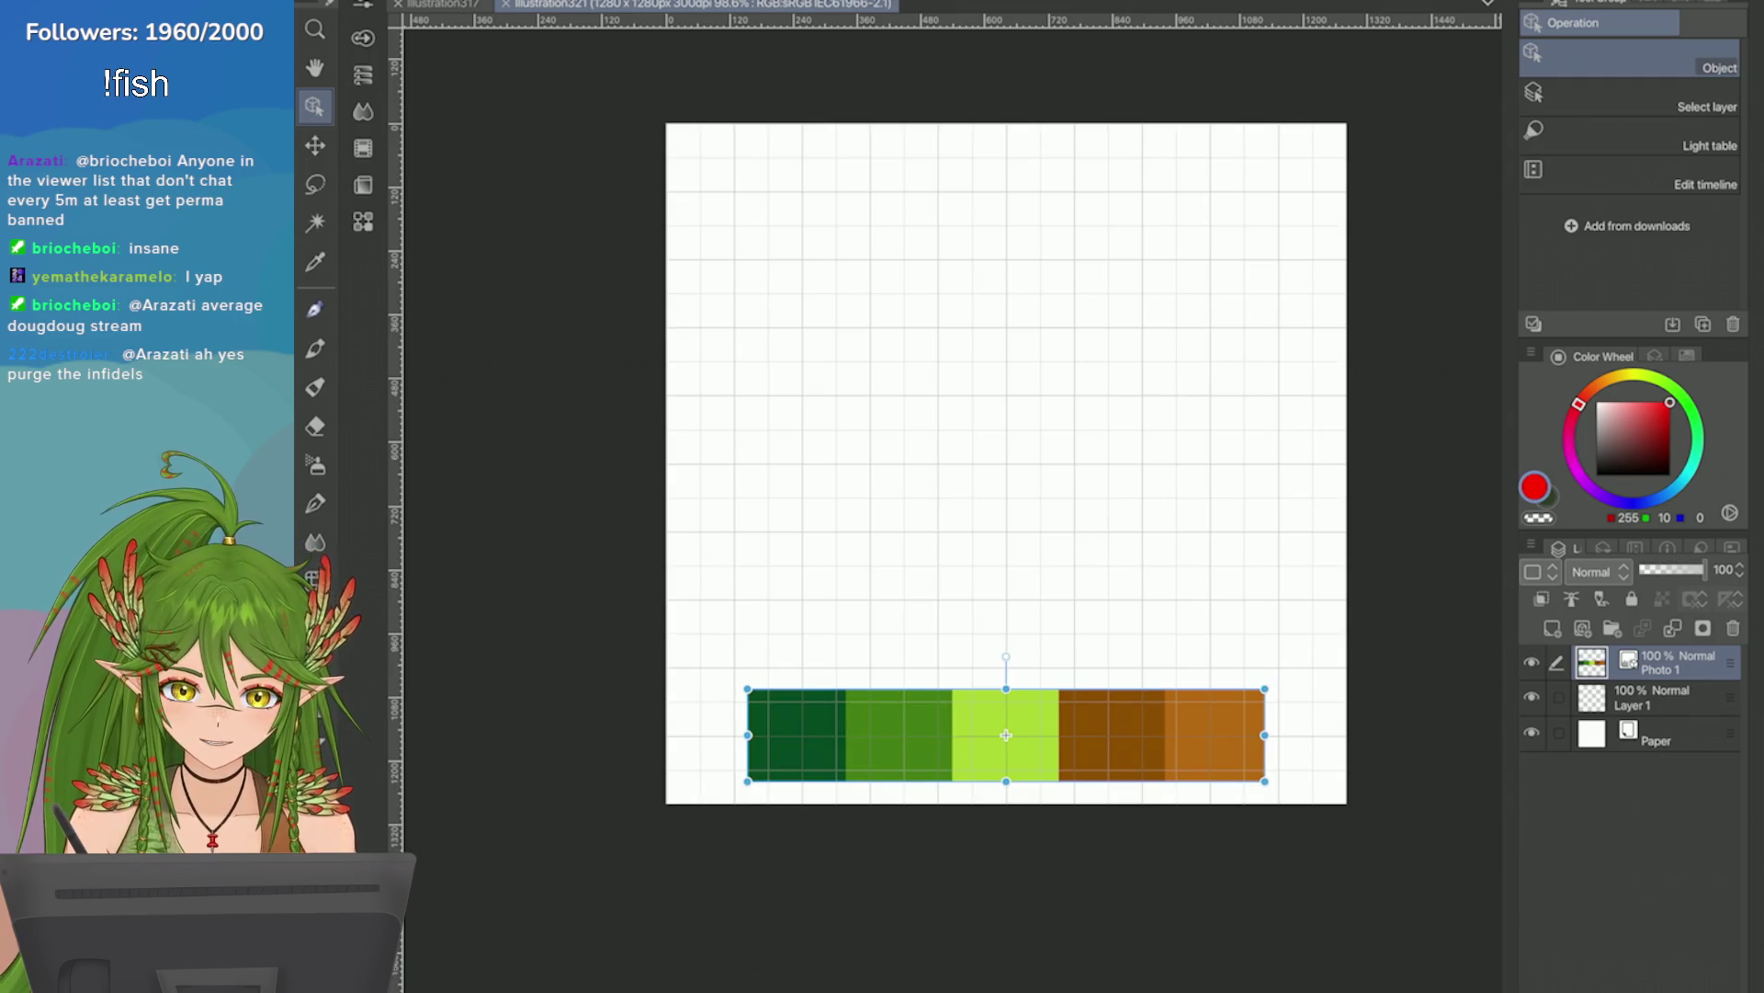
pyautogui.scroll(2, 1107, 397)
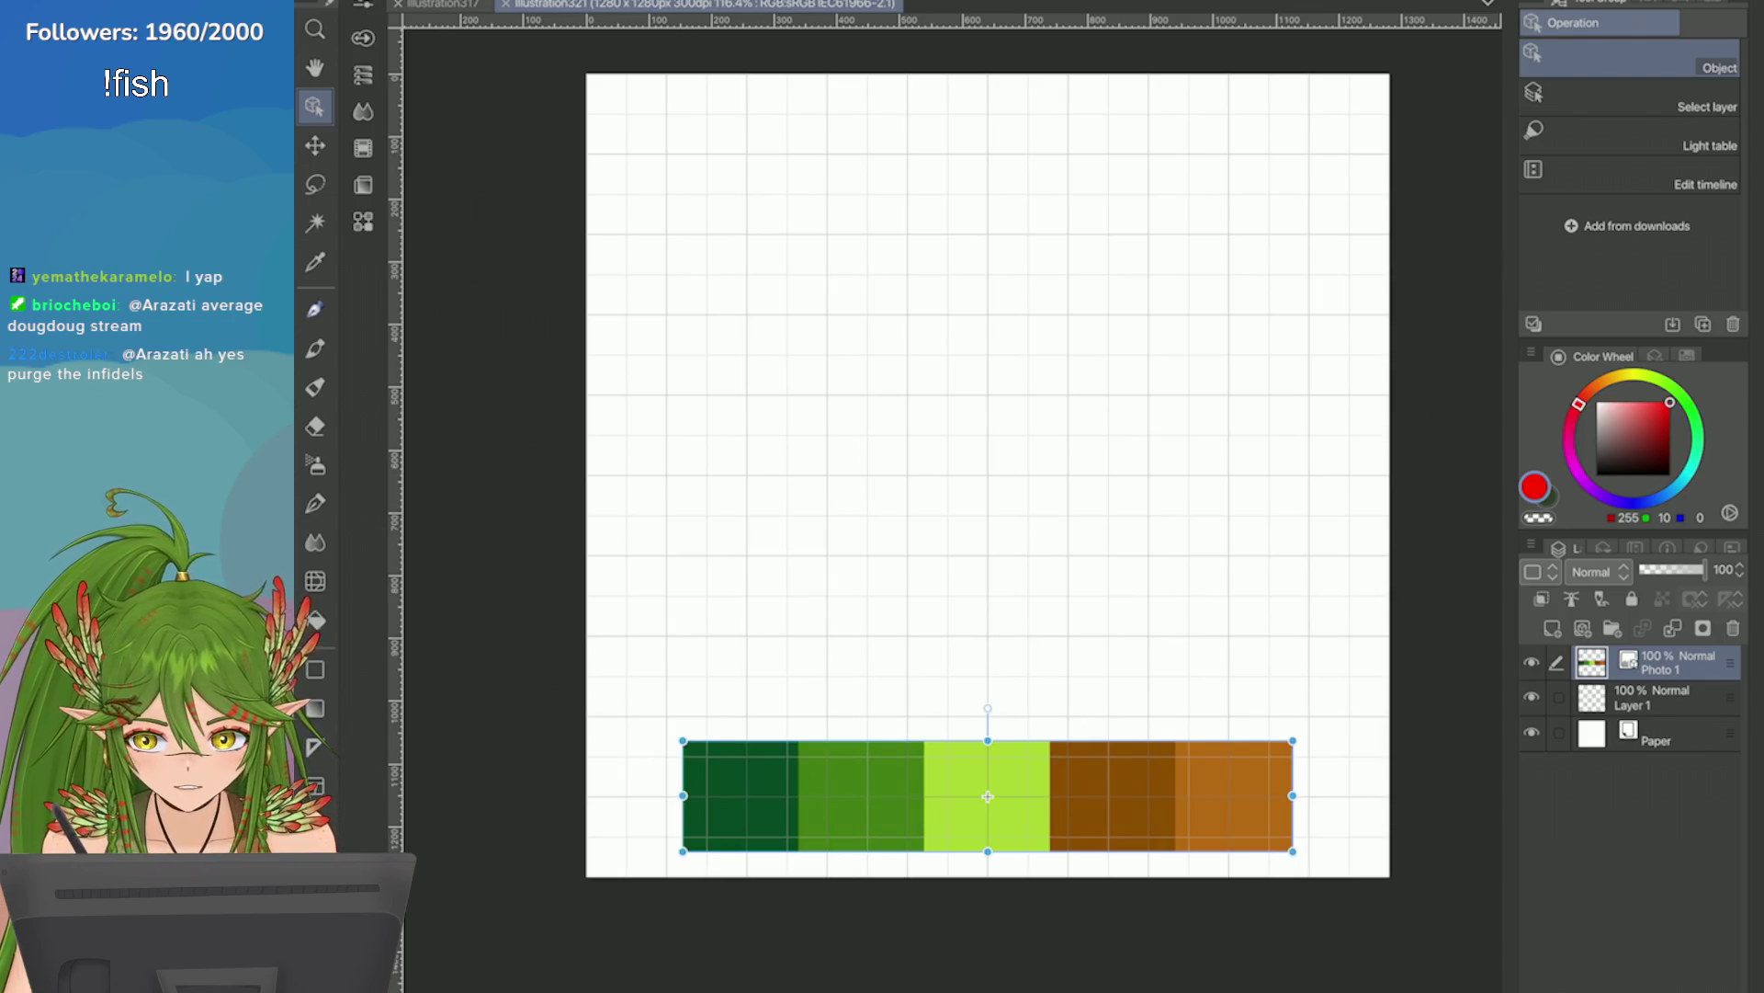
pyautogui.press('i')
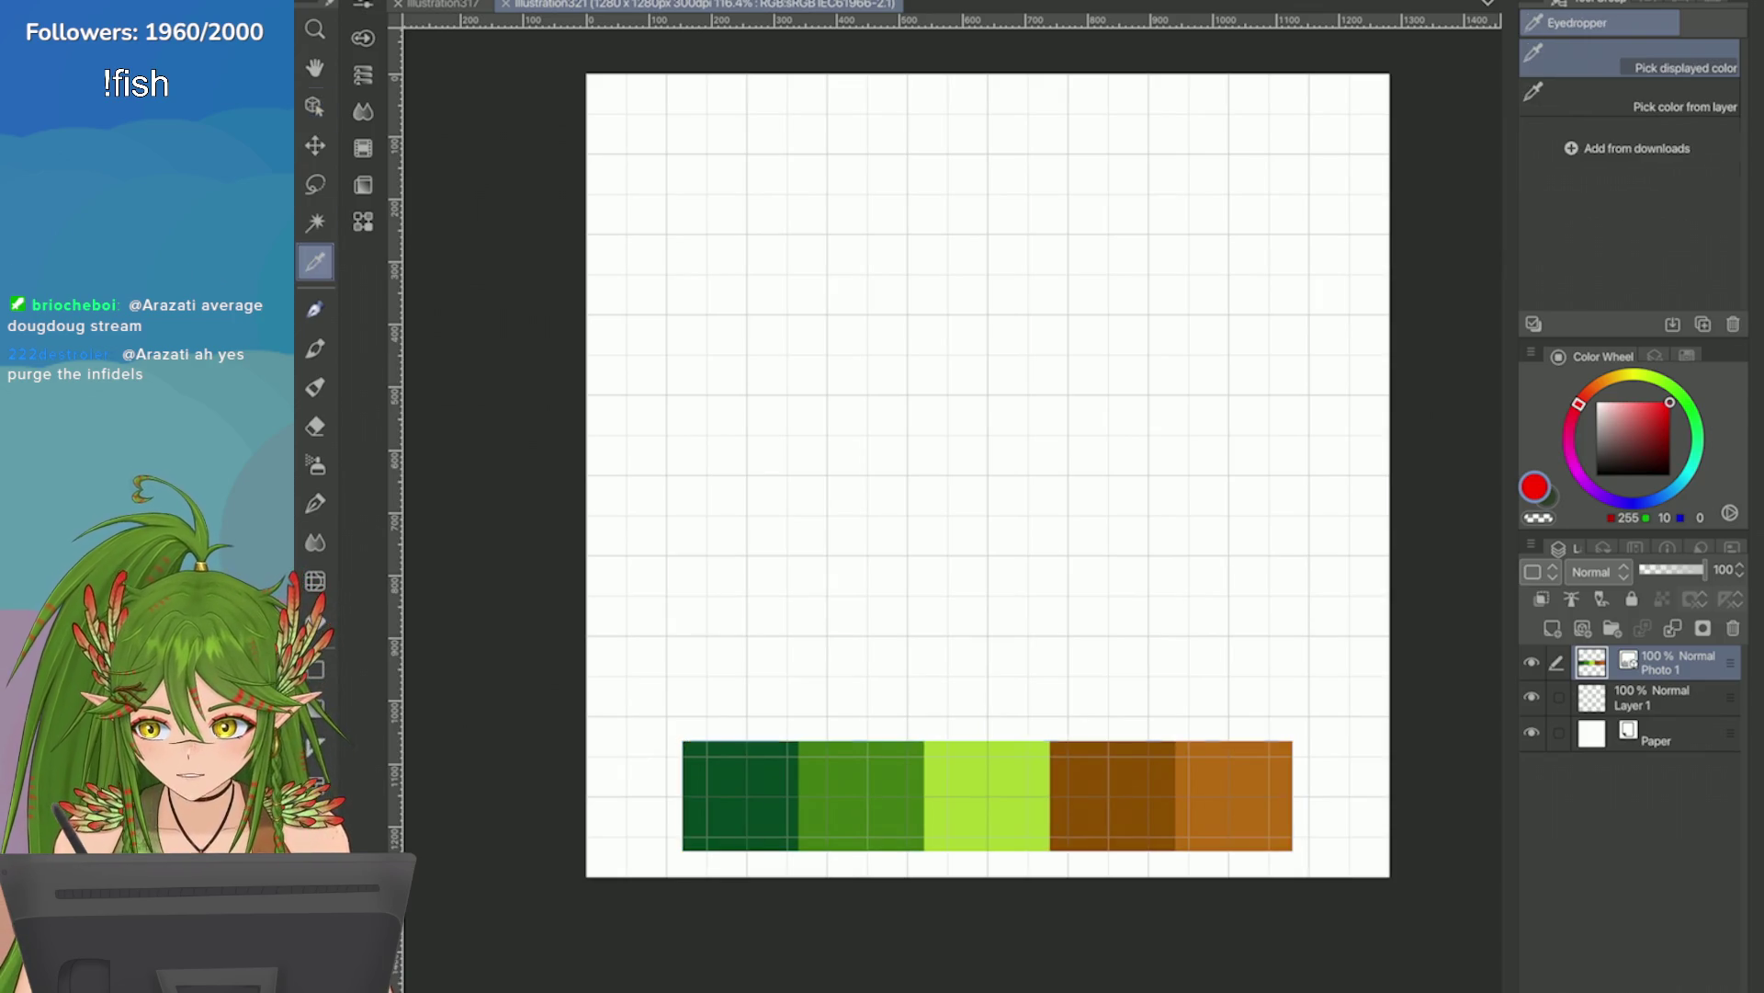
pyautogui.click(741, 748)
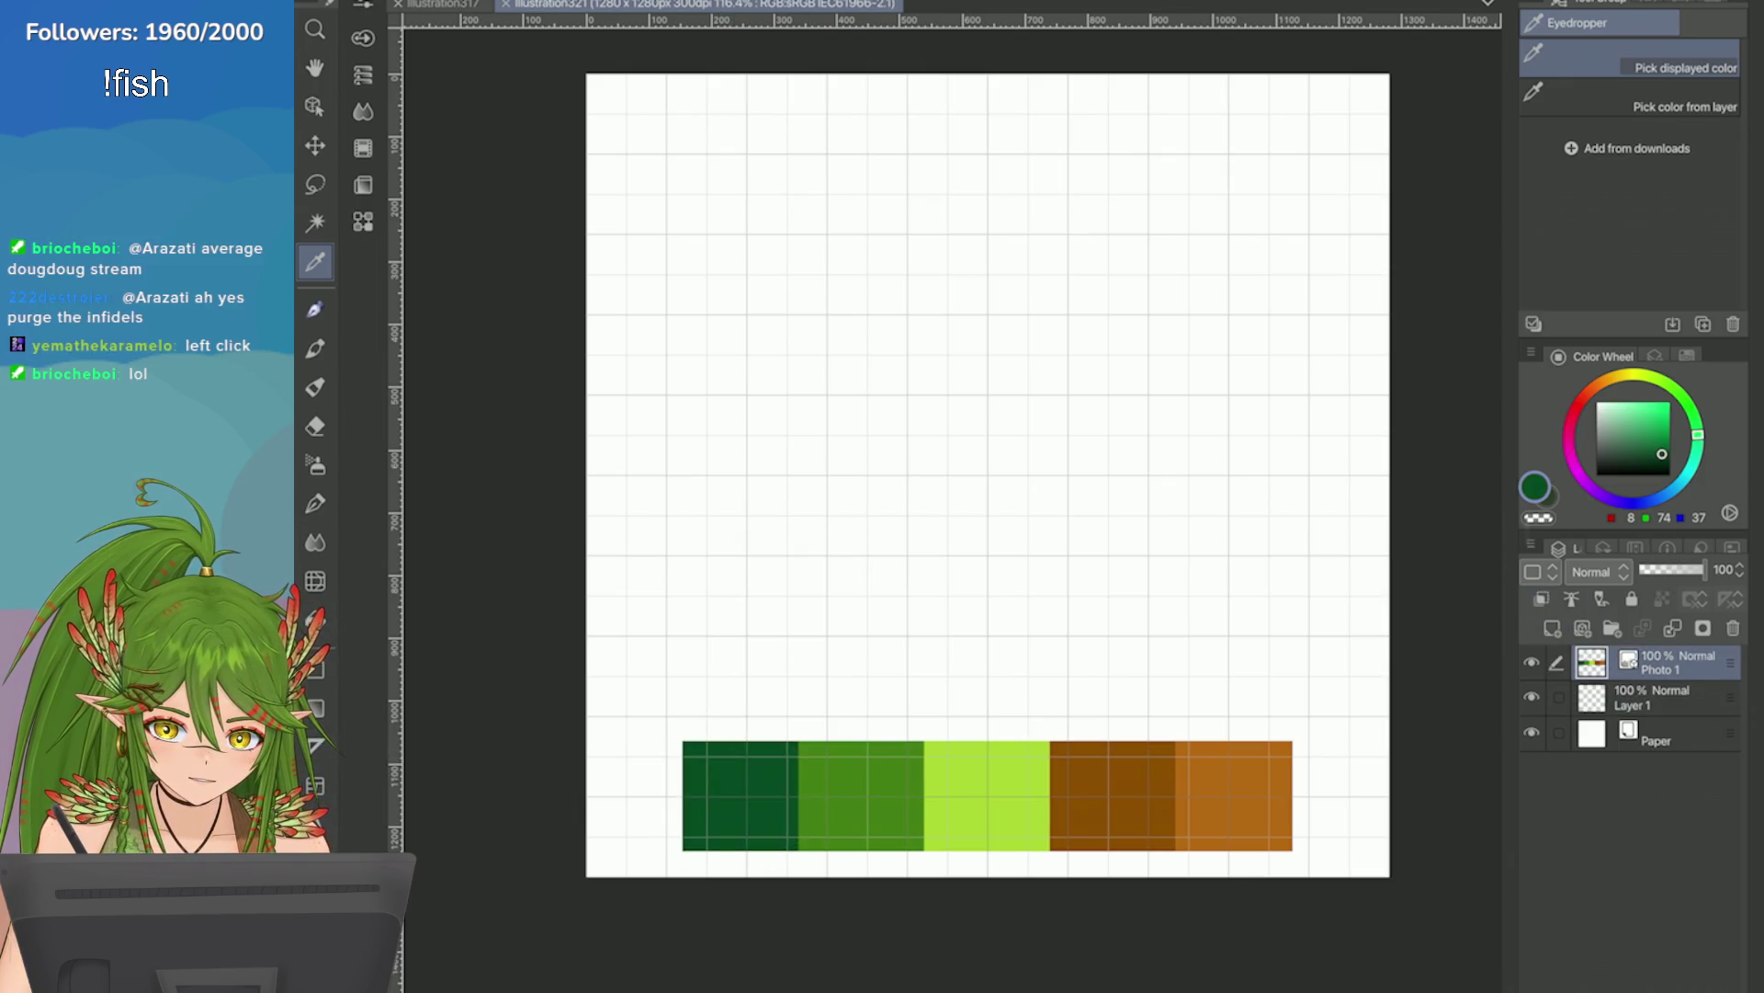
# Duplicate the palette layer as Photo 1 Copy and show the Medieval Palette colour set.
pyautogui.rightClick(1522, 662)
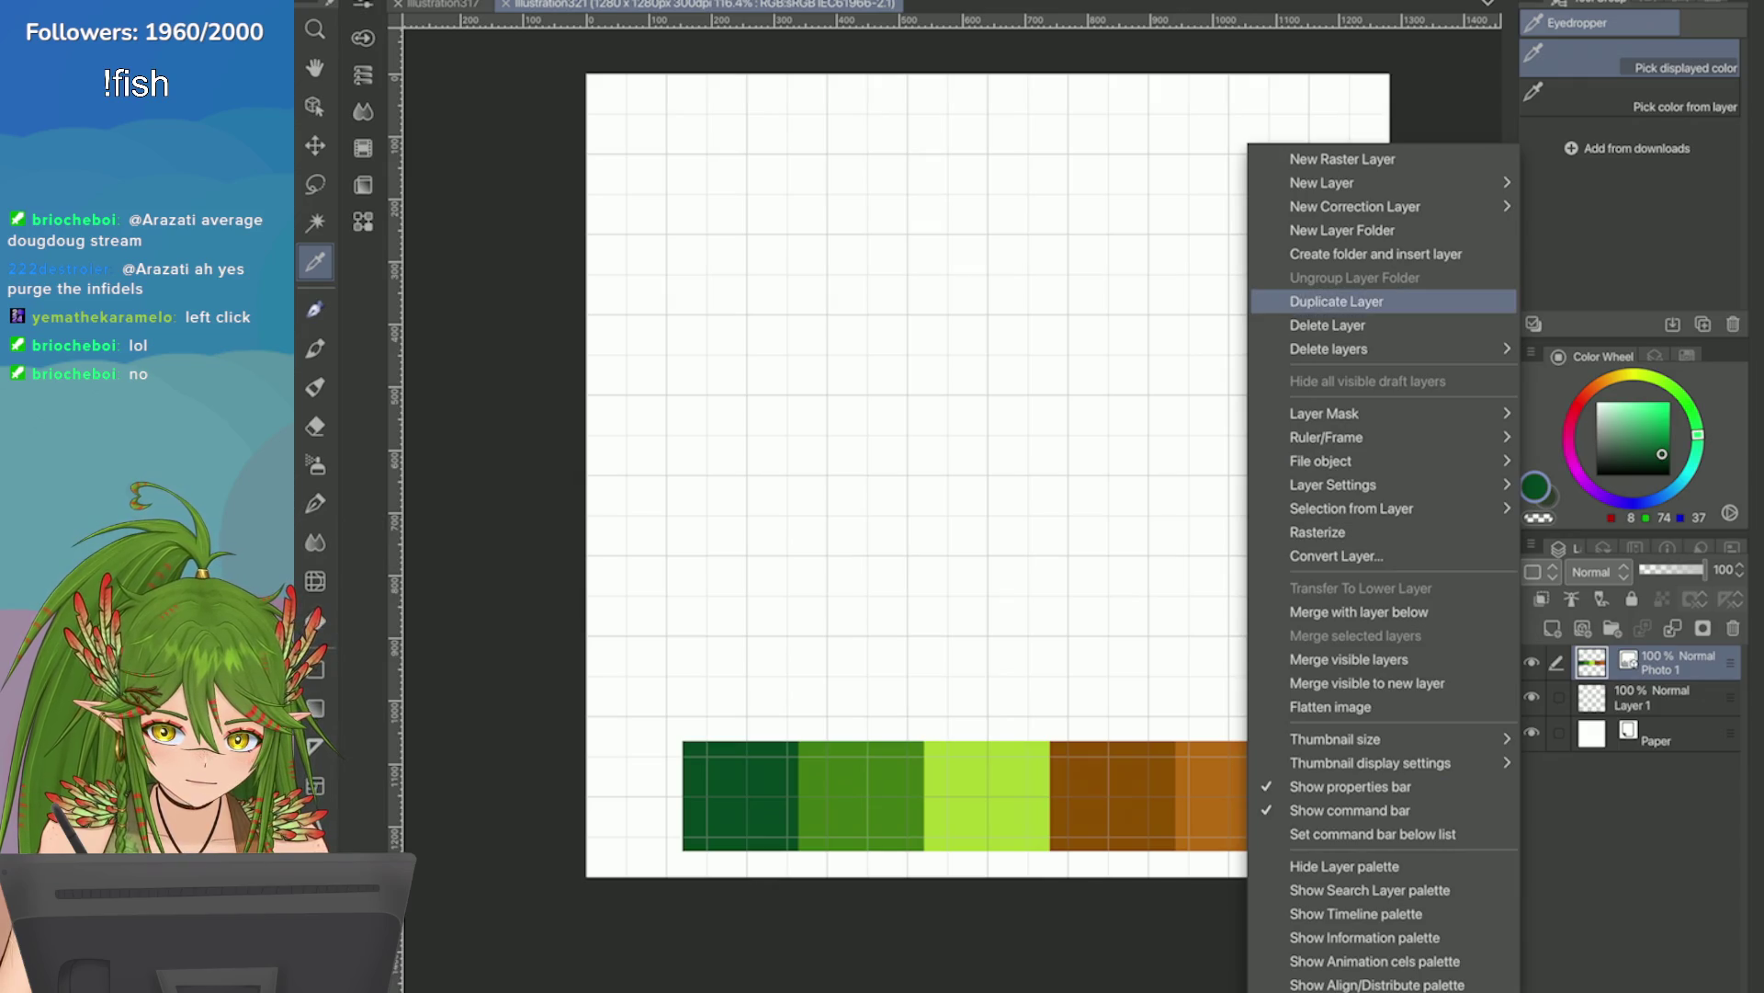
pyautogui.click(1337, 302)
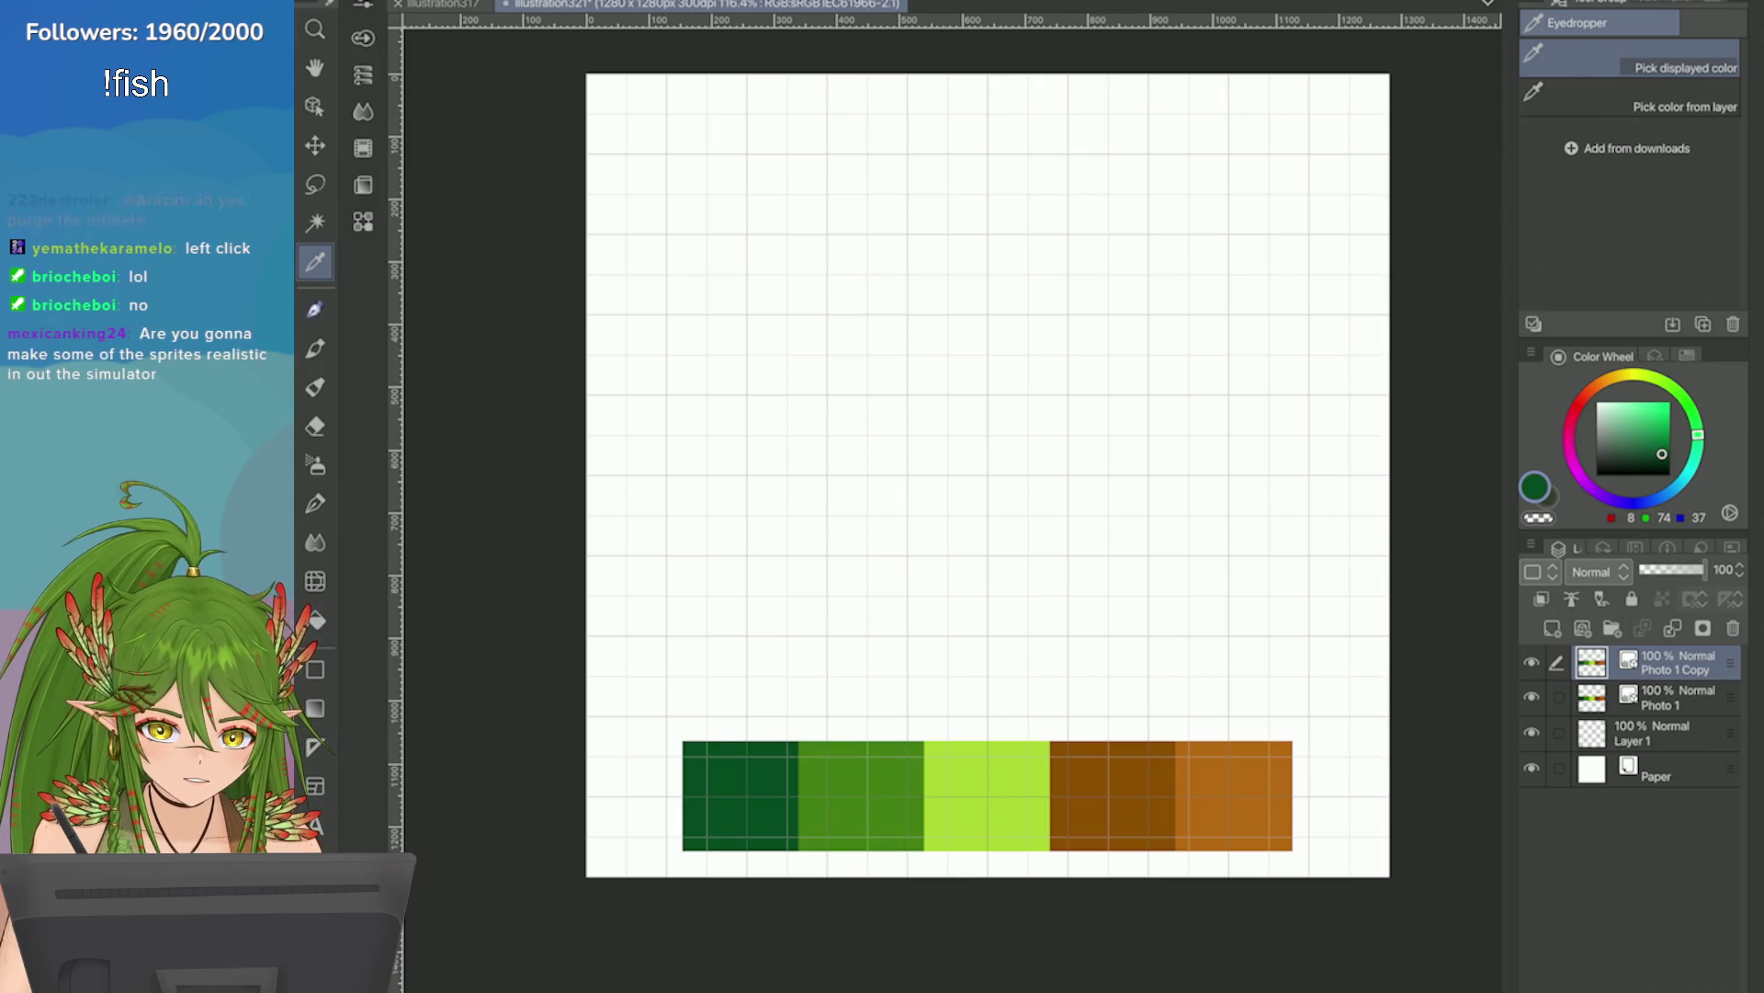
pyautogui.click(1687, 355)
pyautogui.click(1702, 406)
pyautogui.moveTo(1637, 531); pyautogui.dragTo(1622, 703)
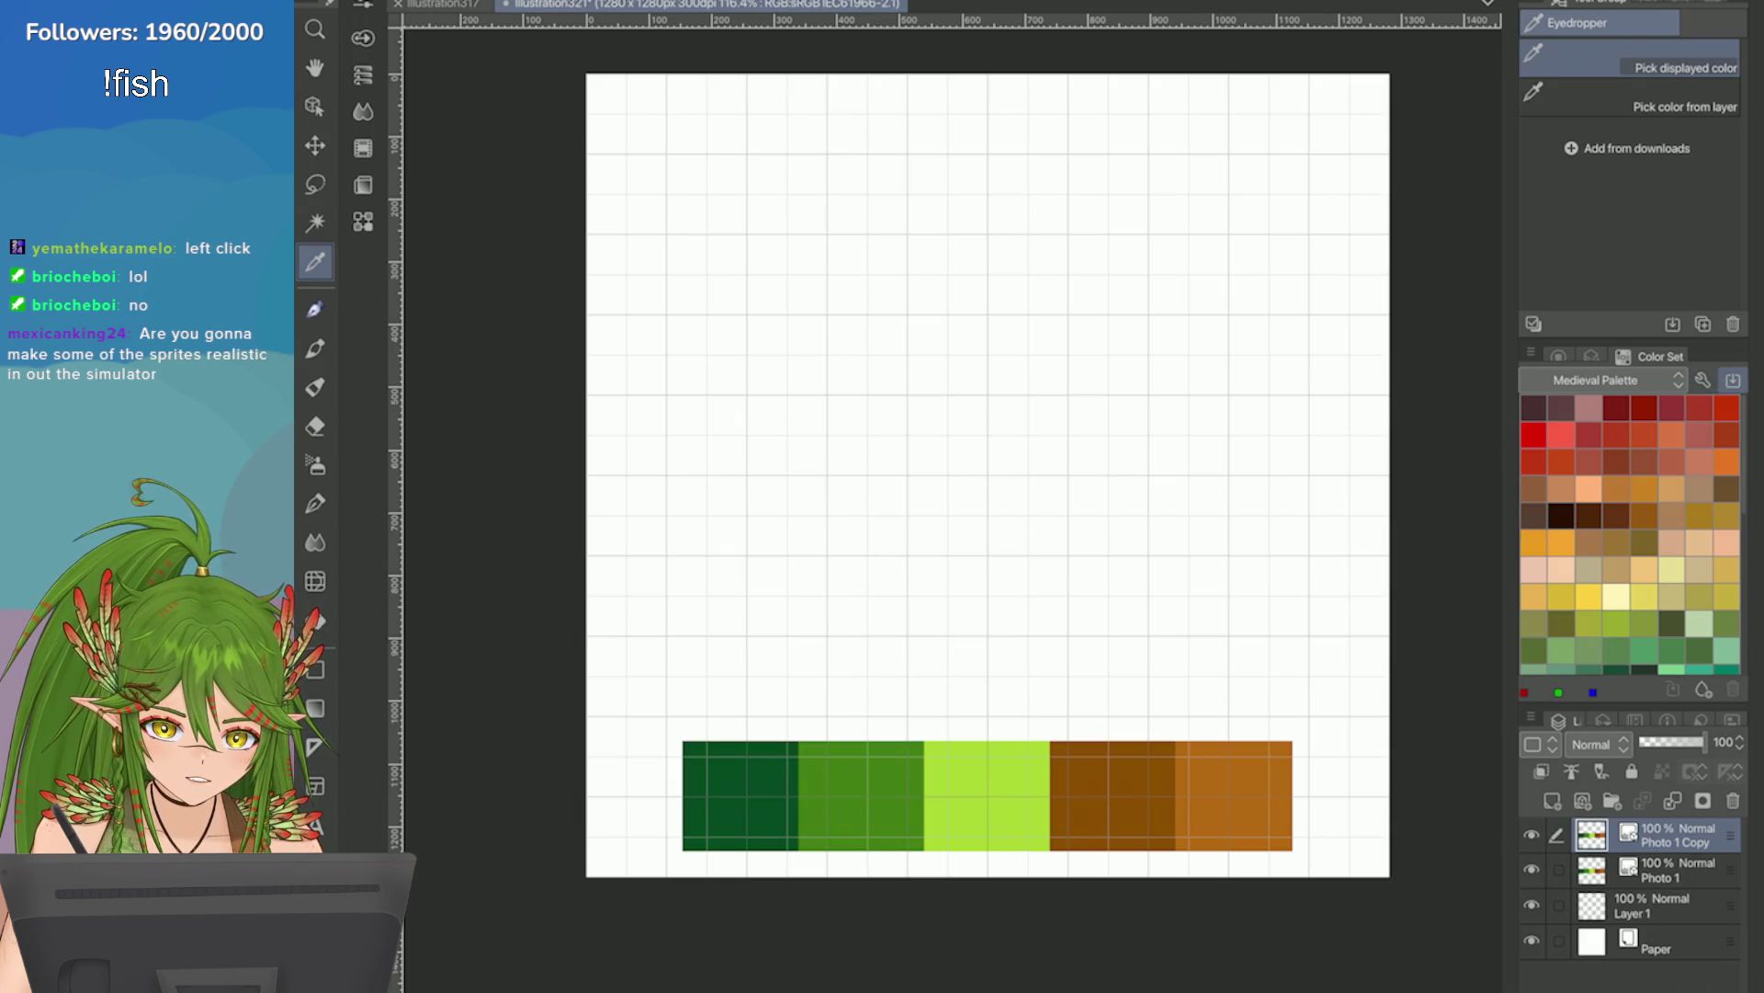
# Cancel out of Add color set, then switch to the Naturalistic Palette and pick a beige swatch.
pyautogui.click(1733, 380)
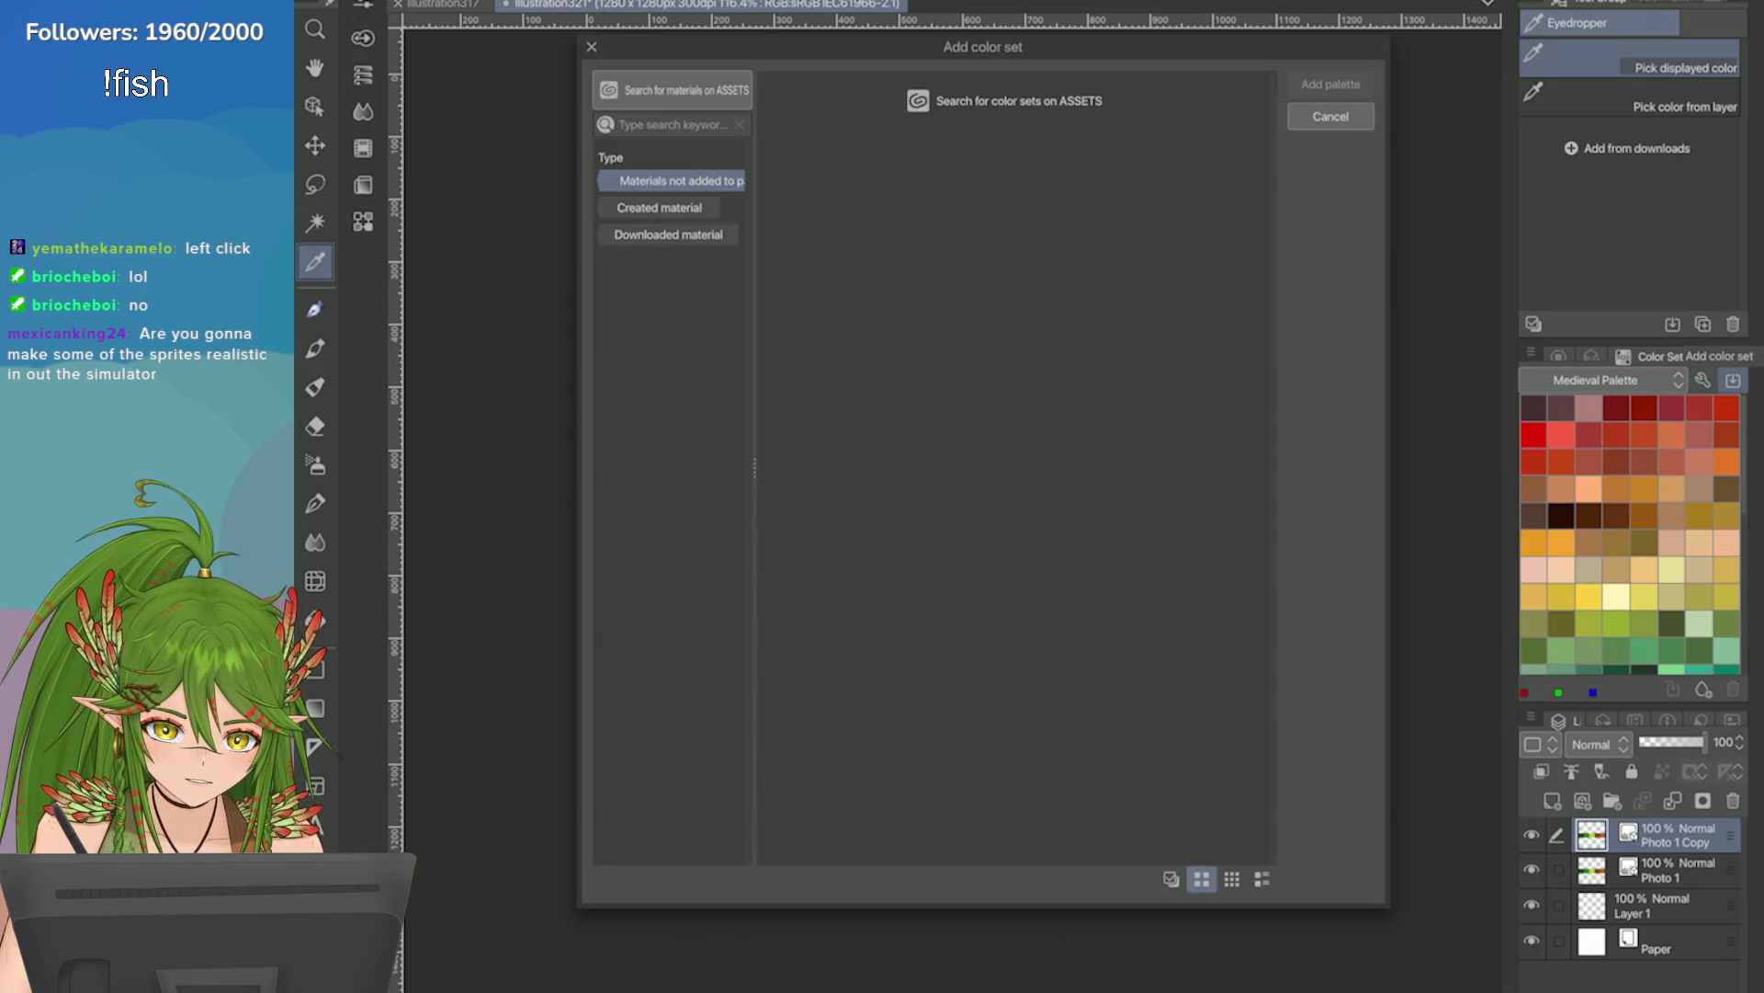
pyautogui.press('Escape')
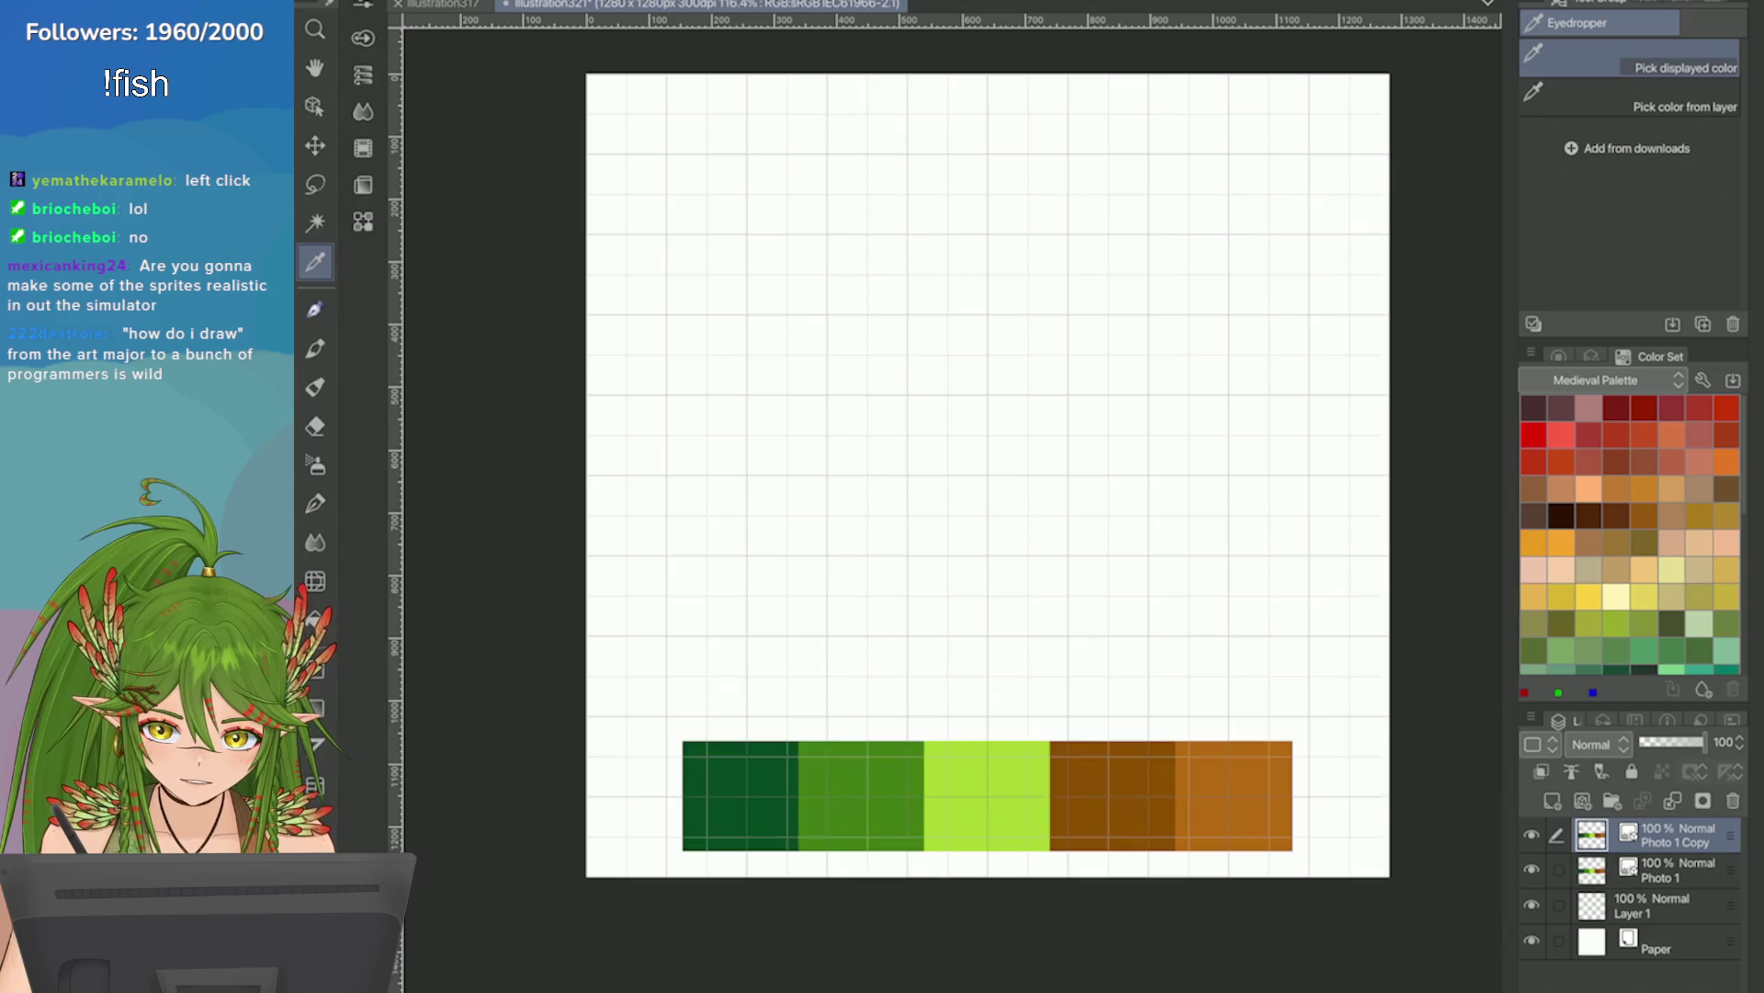
pyautogui.click(1595, 380)
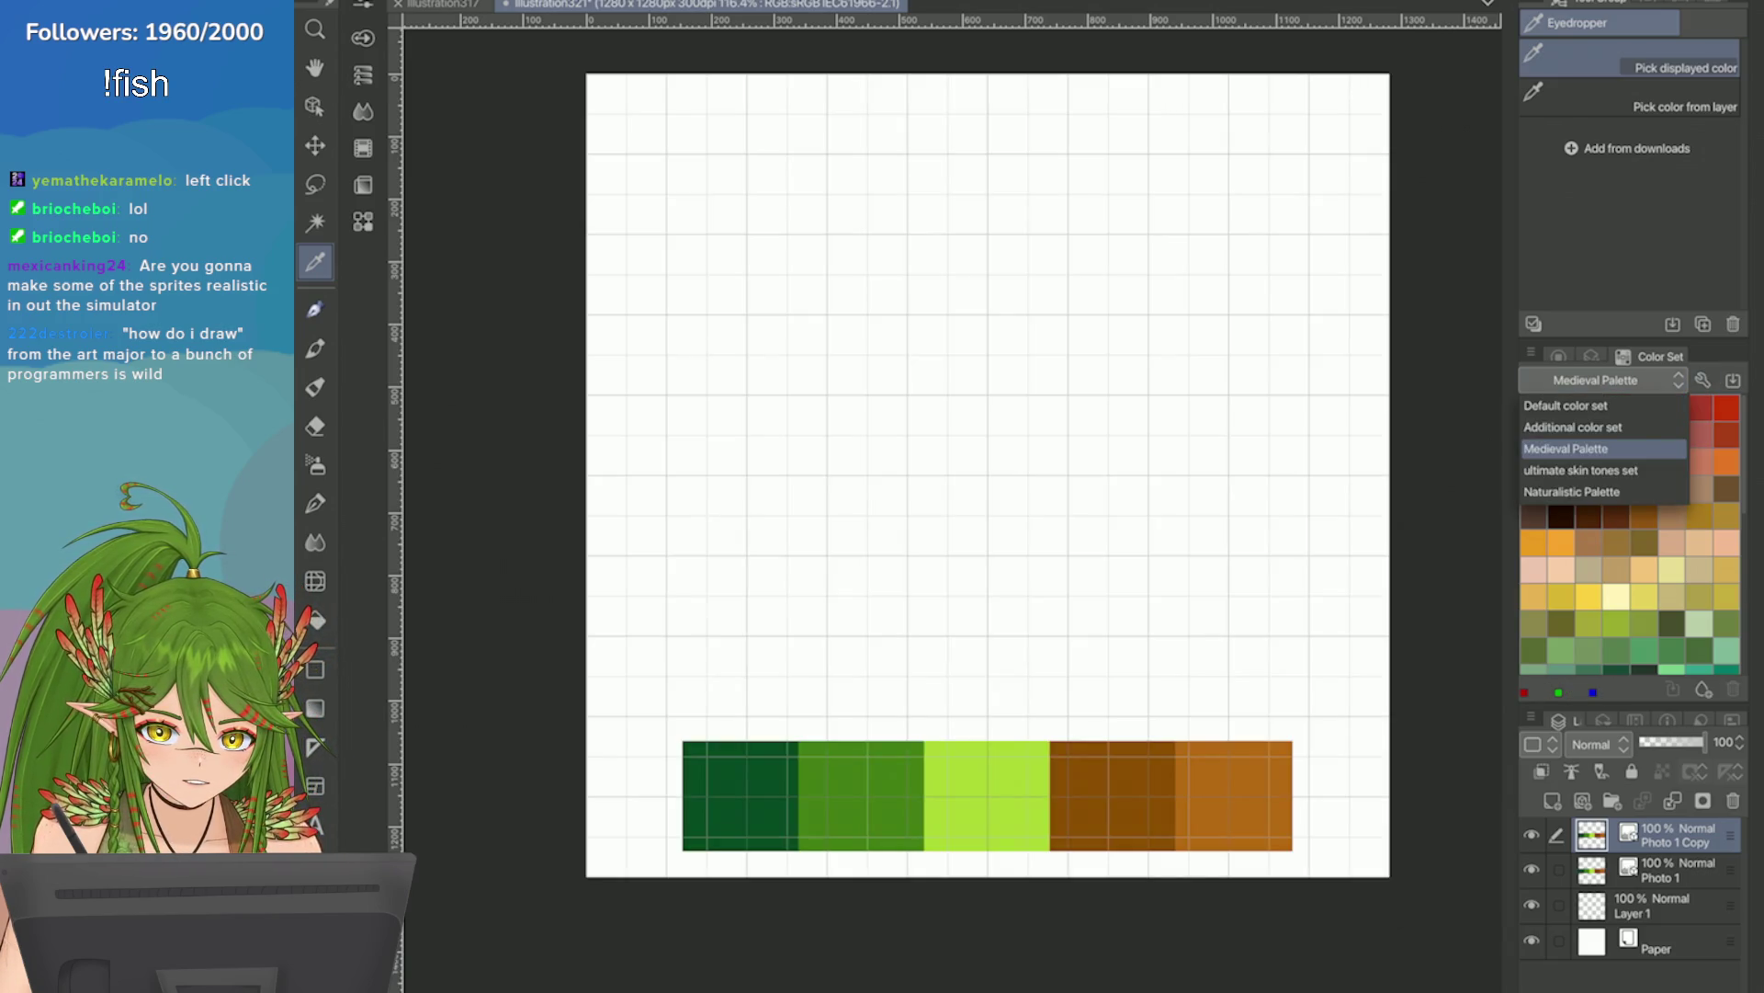
pyautogui.click(1572, 492)
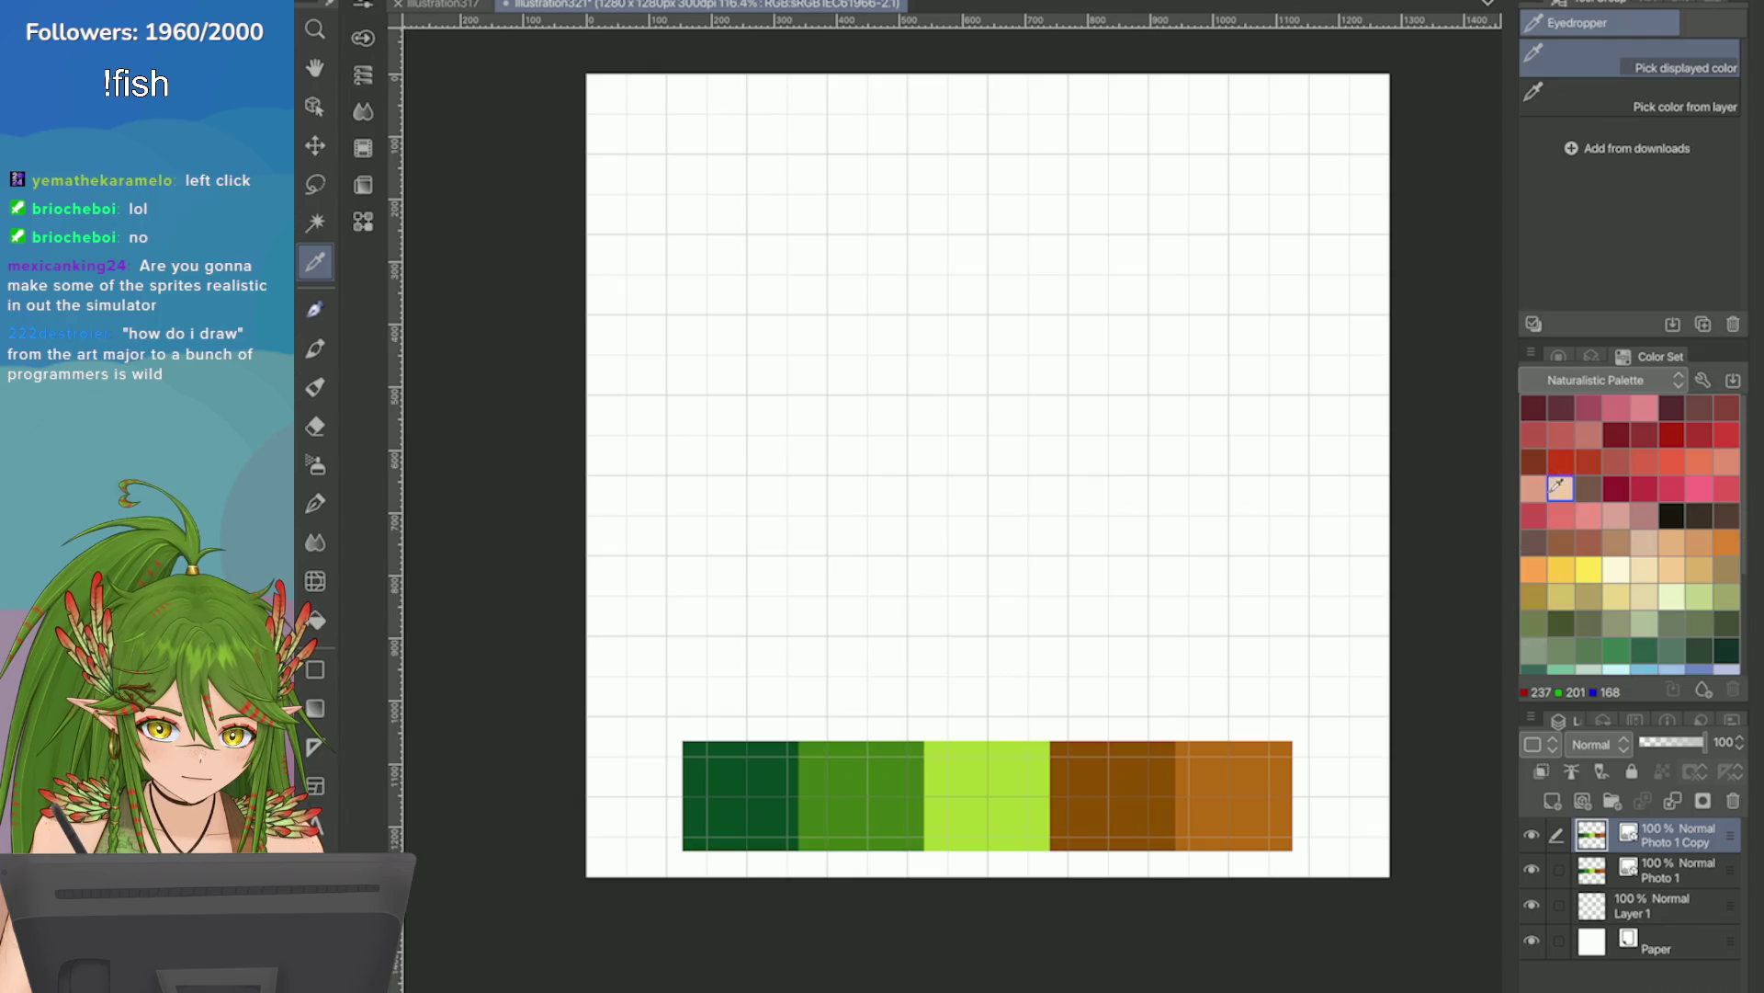
pyautogui.scroll(-5, 1631, 533)
pyautogui.click(1644, 457)
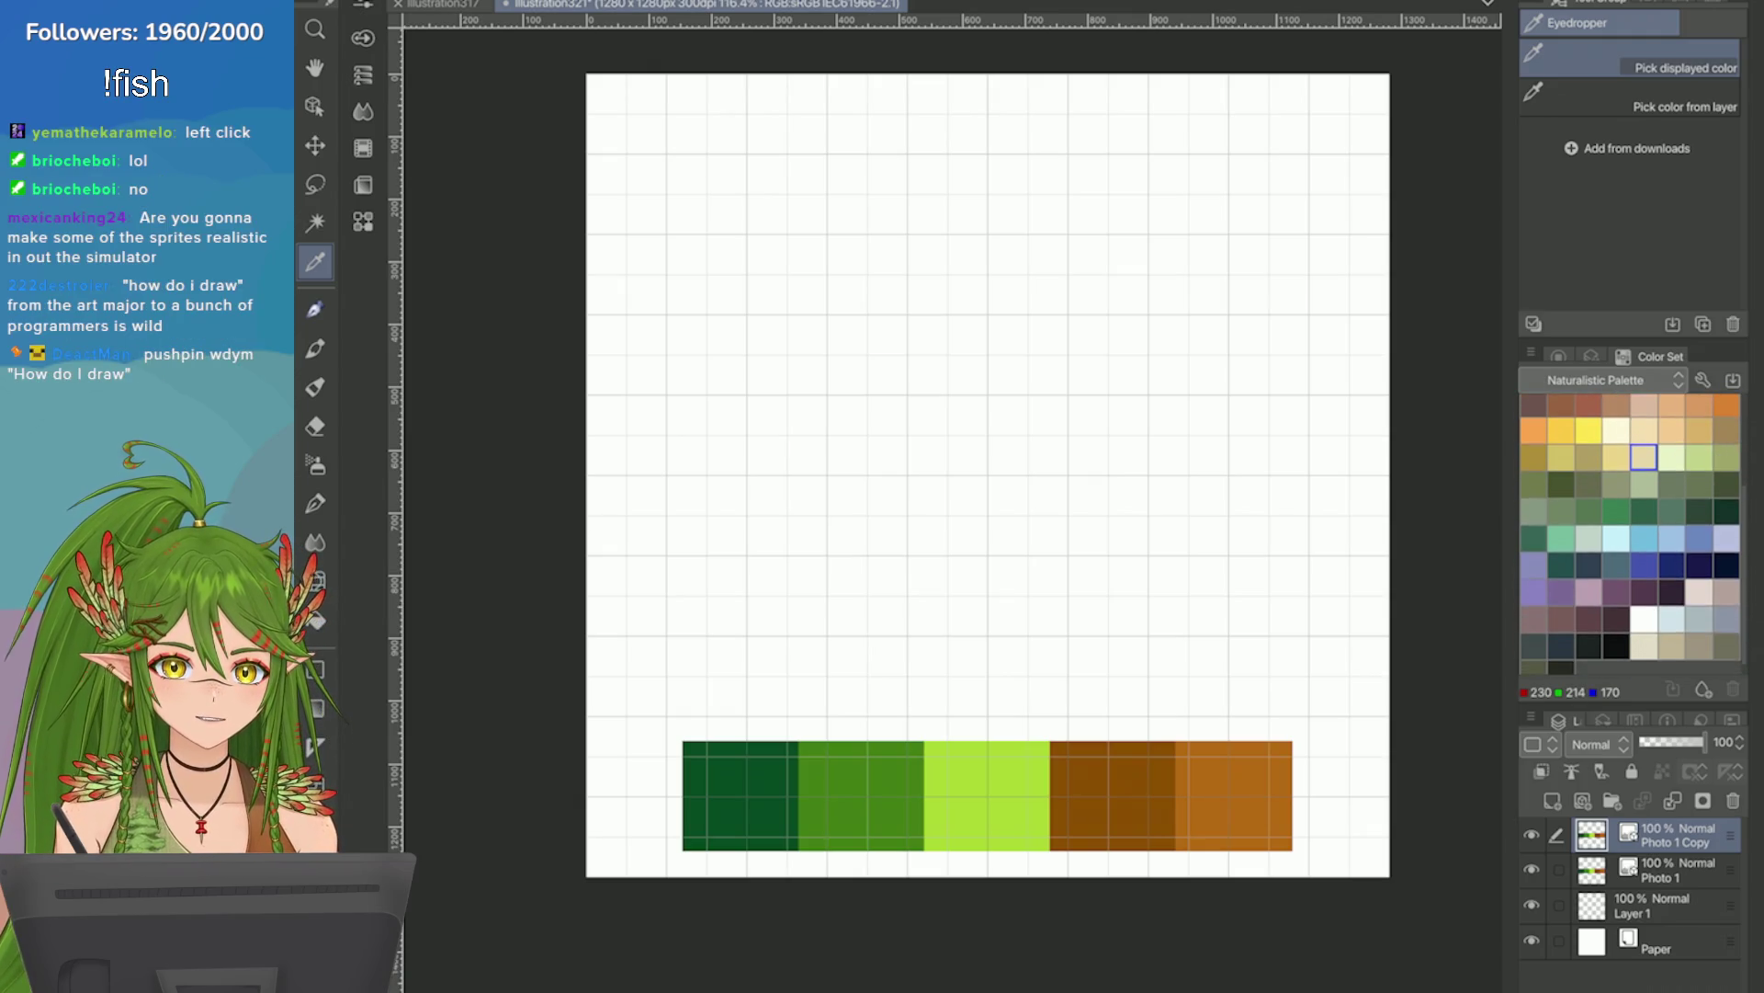
pyautogui.scroll(5, 1632, 533)
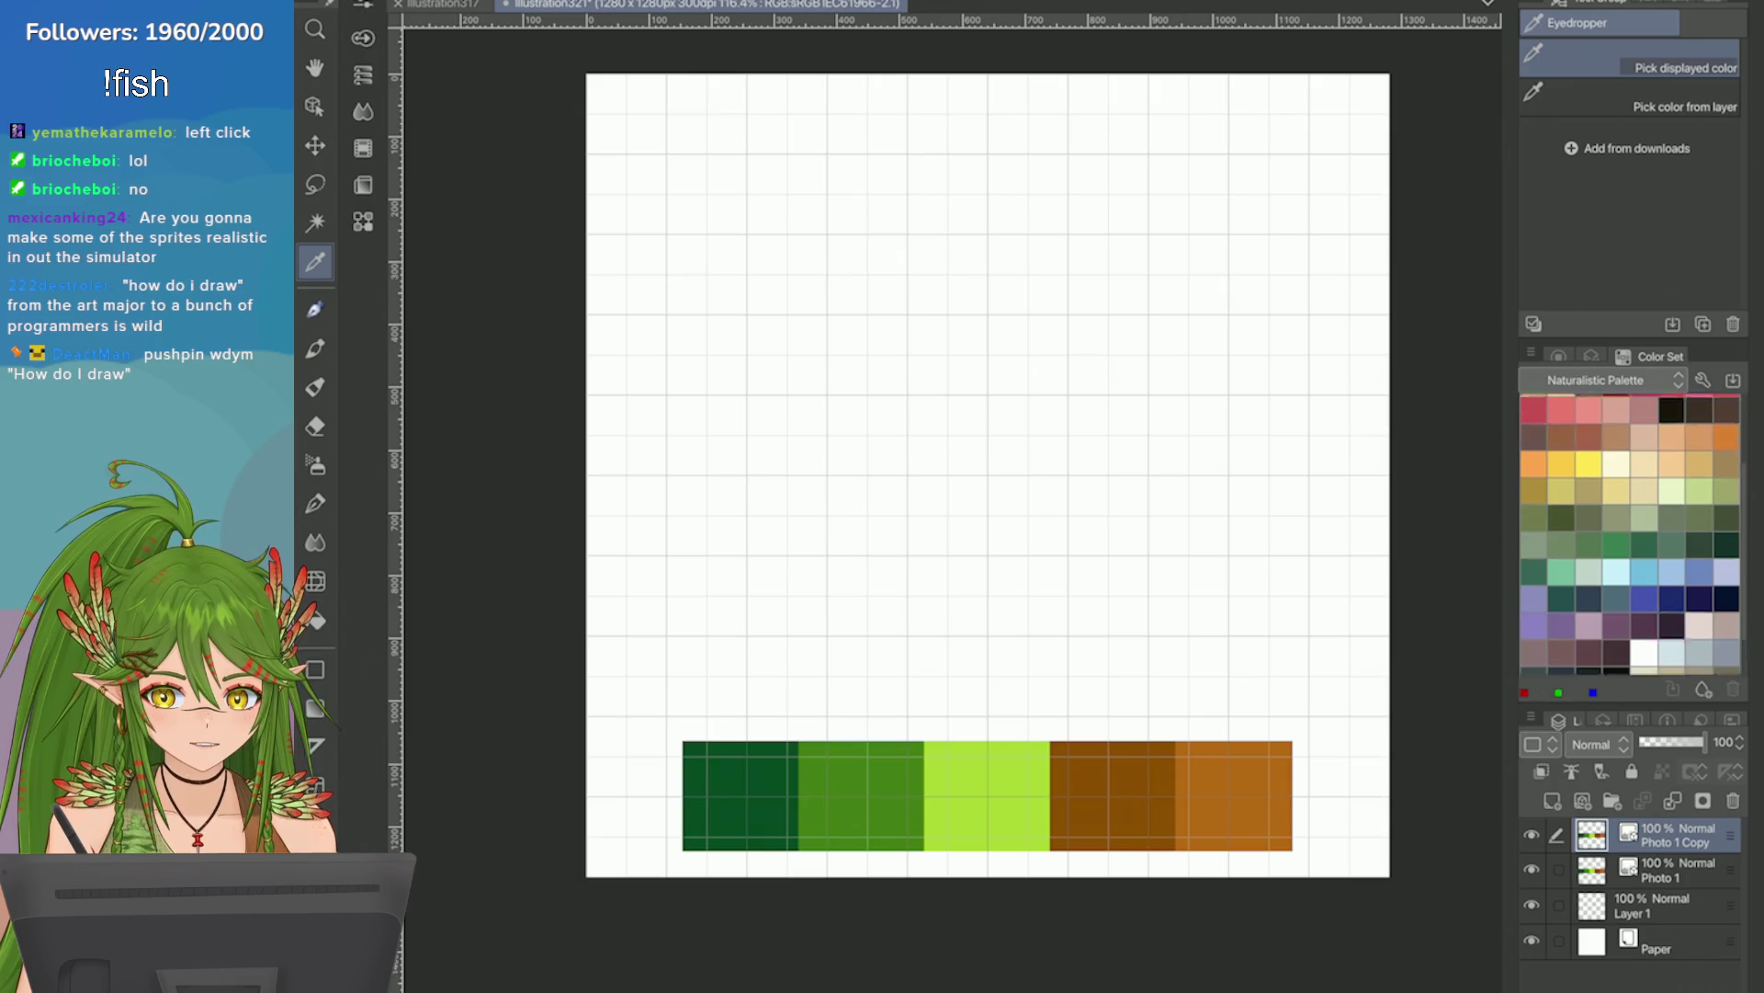
# Browse other colour sets, picking teal, cream and red swatches.
pyautogui.click(1599, 380)
pyautogui.scroll(-5, 1631, 533)
pyautogui.click(1596, 379)
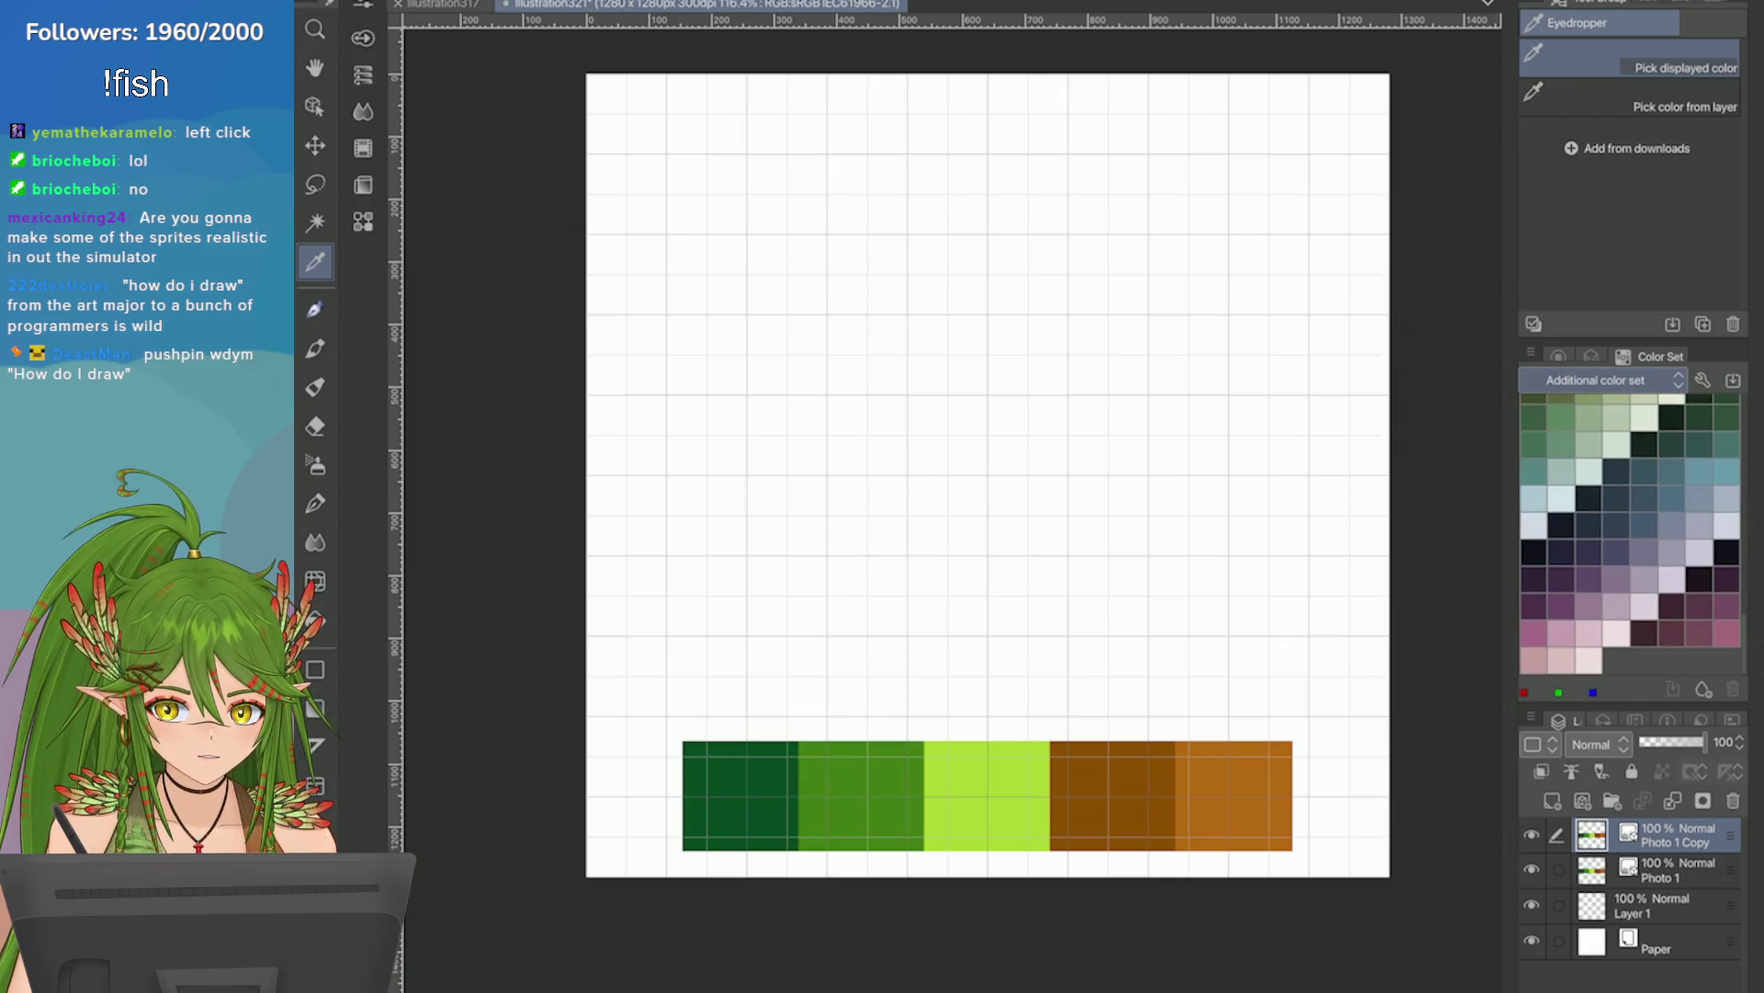
pyautogui.scroll(3, 1631, 533)
pyautogui.click(1699, 660)
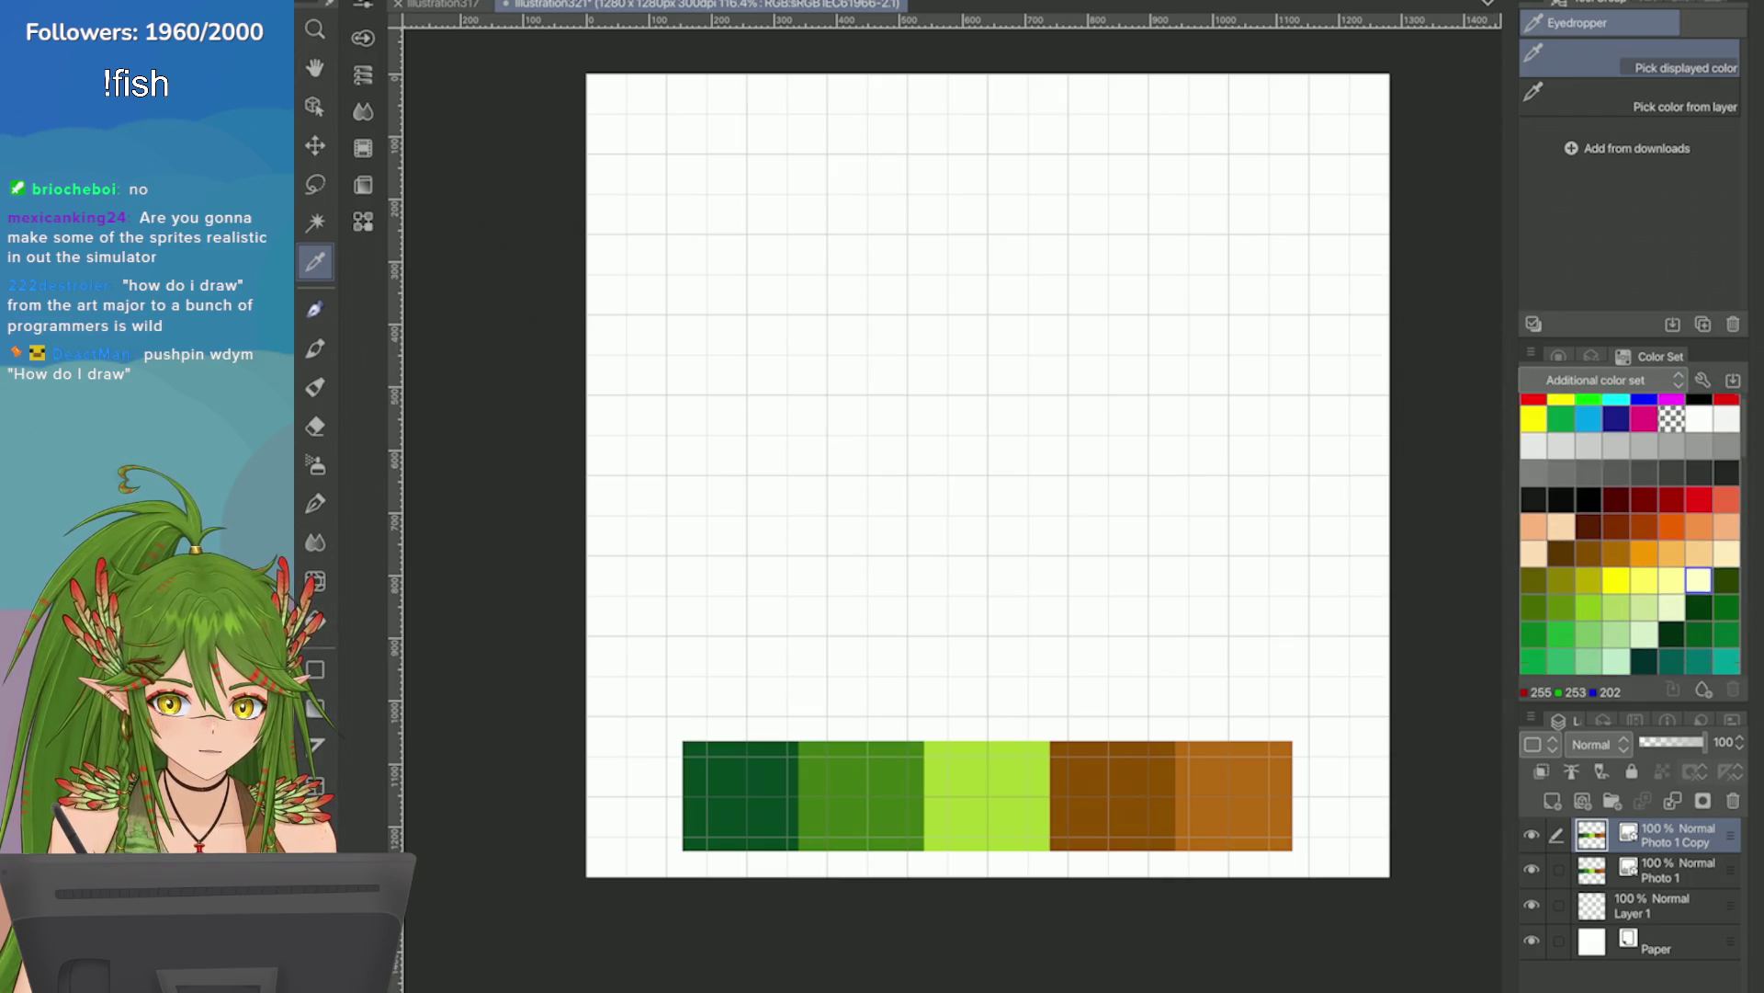
pyautogui.scroll(-5, 1747, 521)
pyautogui.scroll(-10, 1689, 595)
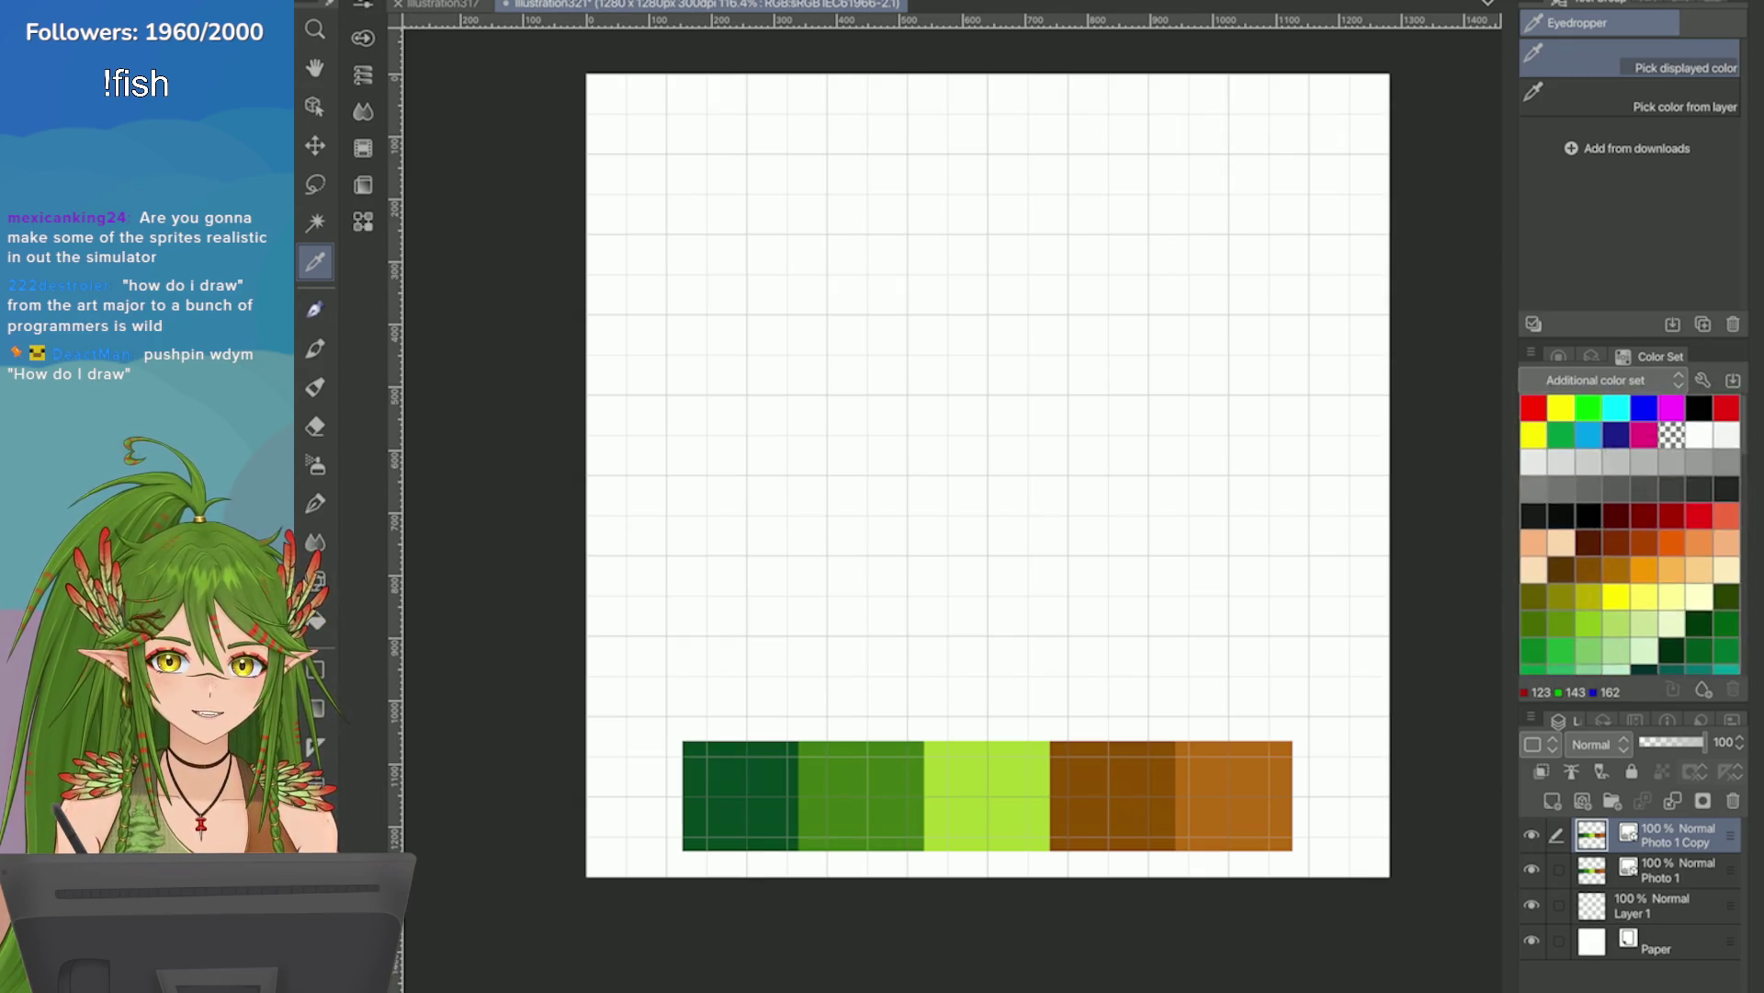
pyautogui.scroll(-3, 1632, 533)
pyautogui.click(1726, 469)
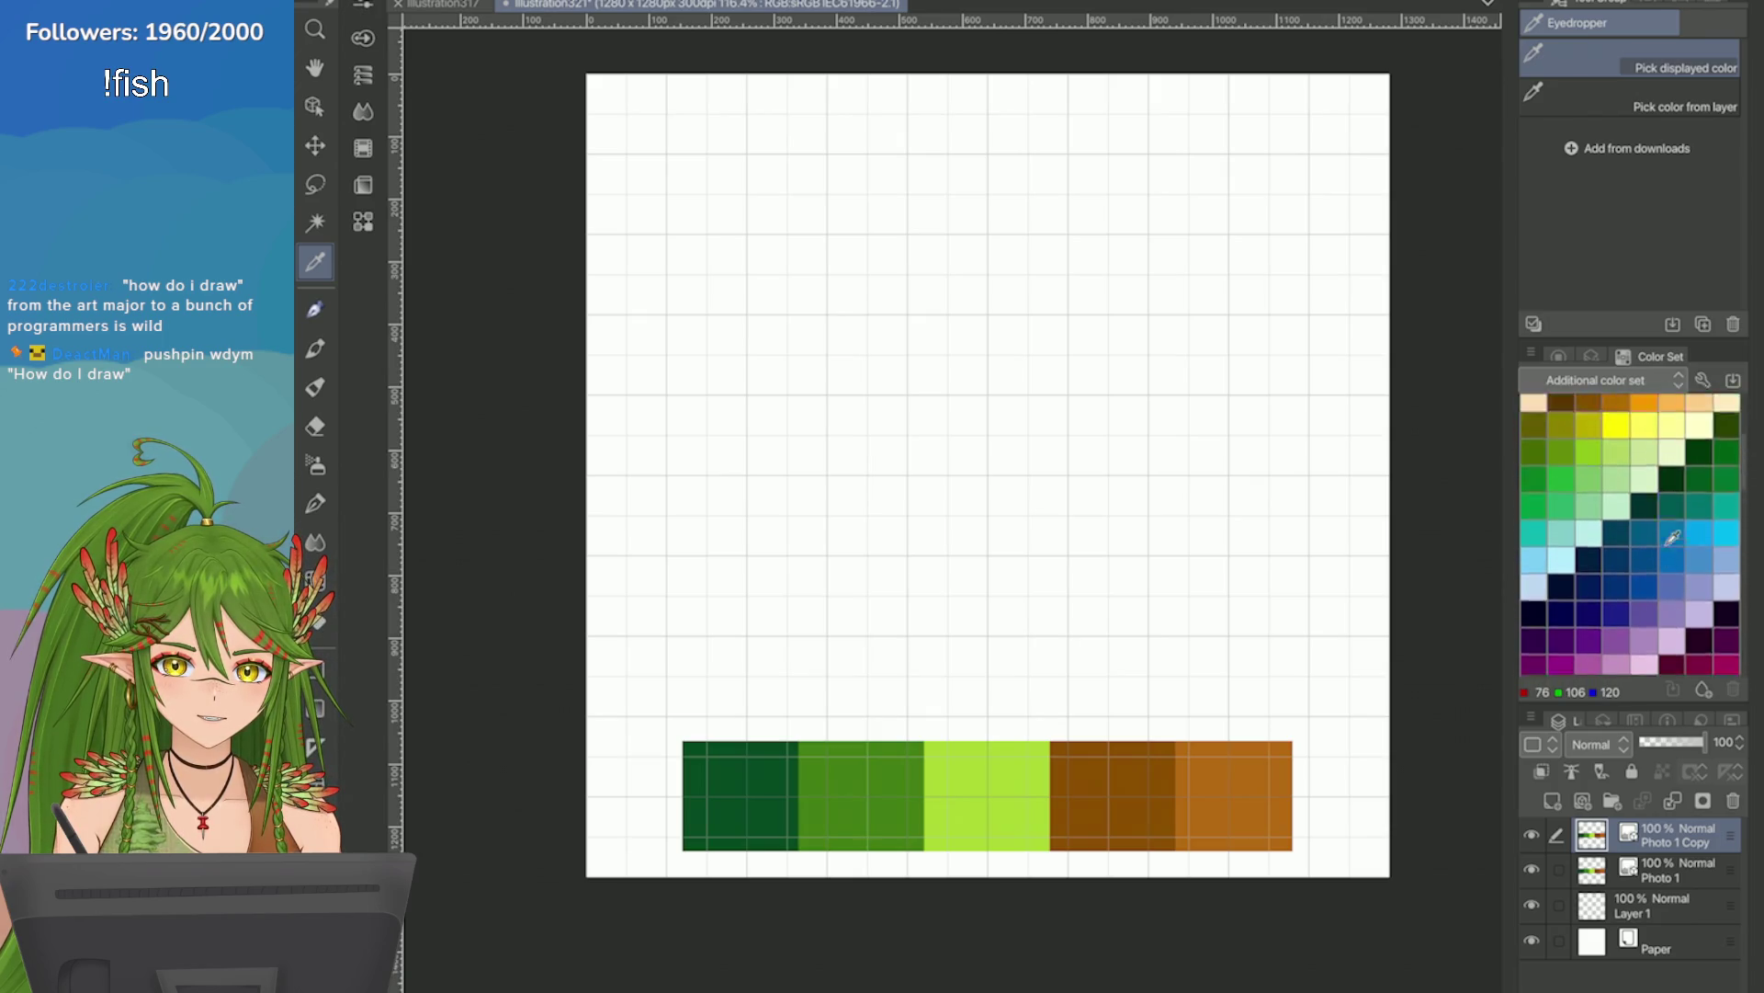
pyautogui.scroll(5, 1668, 533)
pyautogui.click(1533, 404)
pyautogui.scroll(-8, 1631, 533)
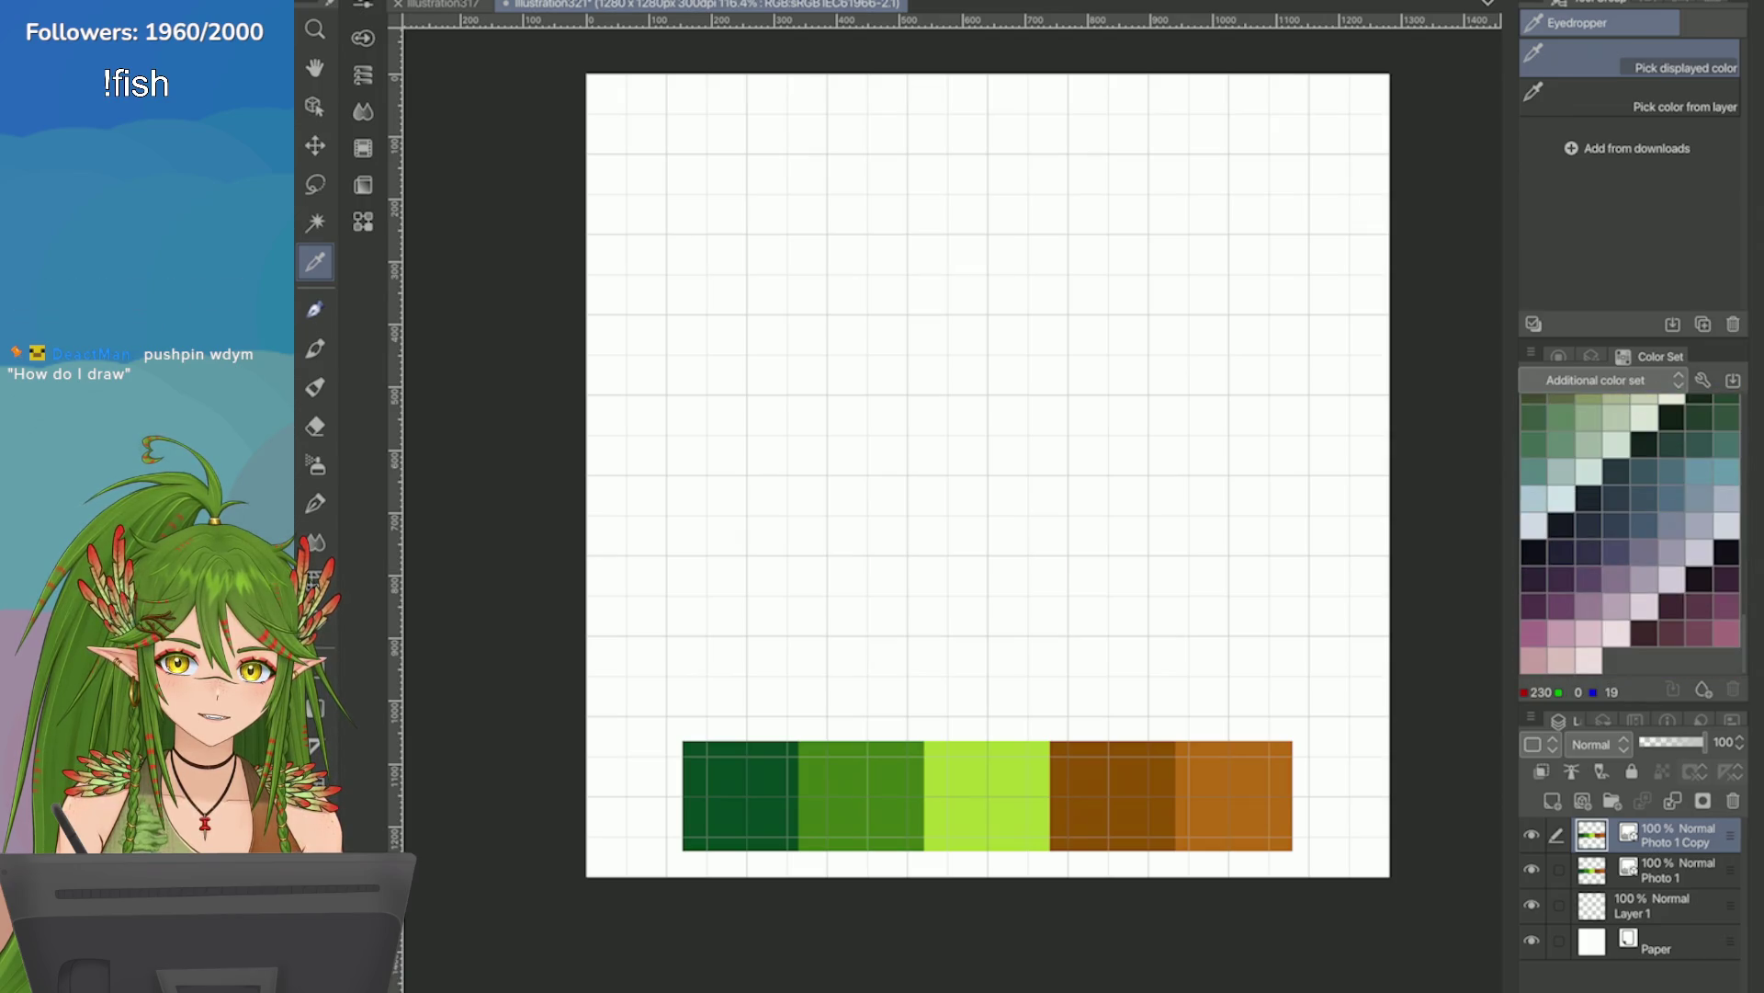
# Switch to the Default color set and select its tan and grey swatches.
pyautogui.click(1599, 380)
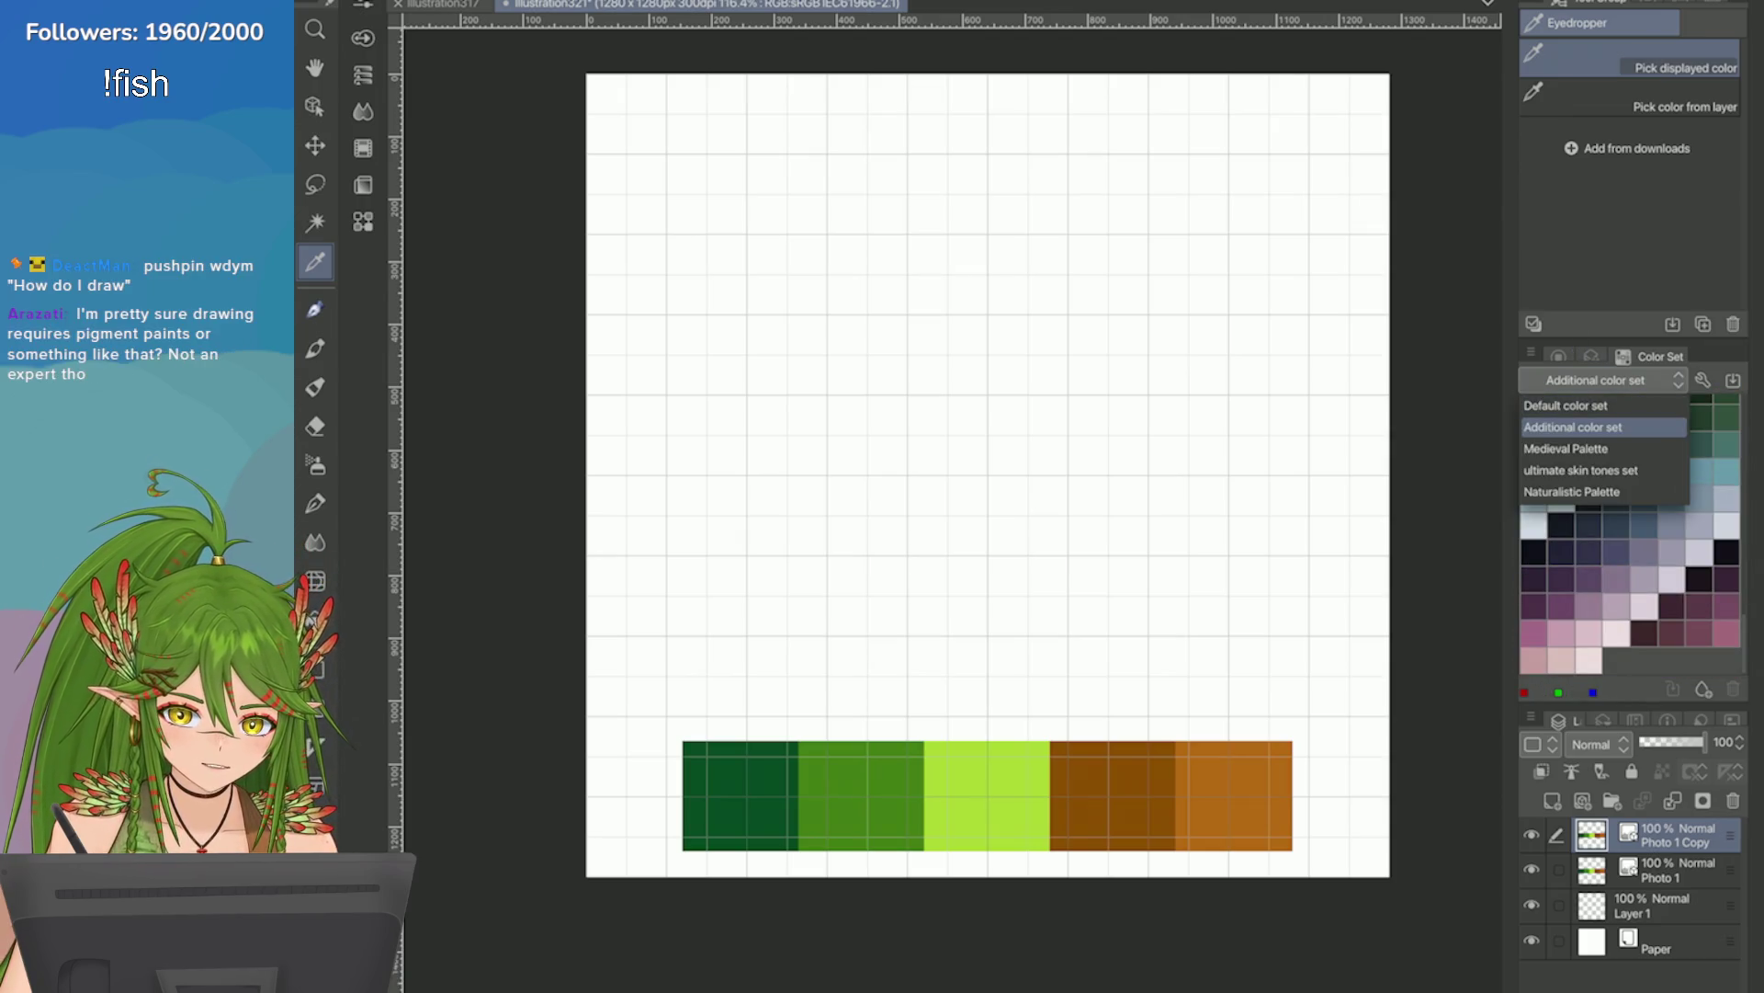
pyautogui.click(1565, 405)
pyautogui.click(1562, 542)
pyautogui.click(1729, 515)
pyautogui.click(1727, 542)
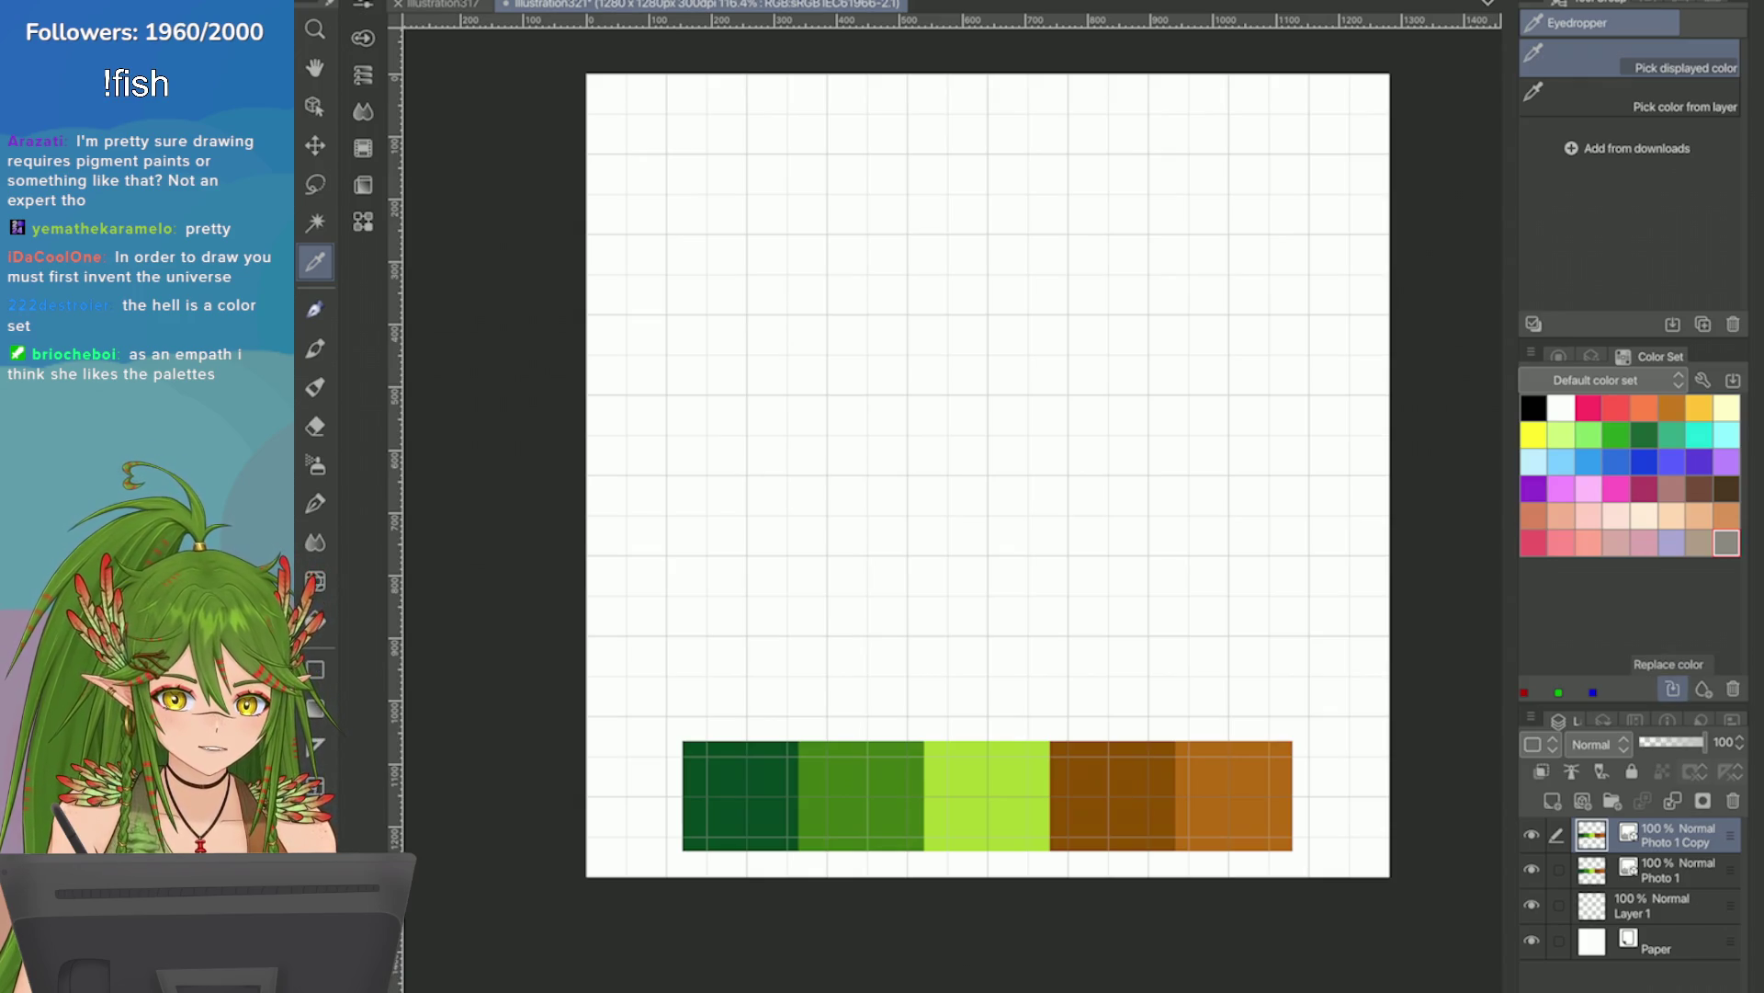
# Store the orange, dark brown and lime bar colours in Default color set swatches.
pyautogui.click(1259, 770)
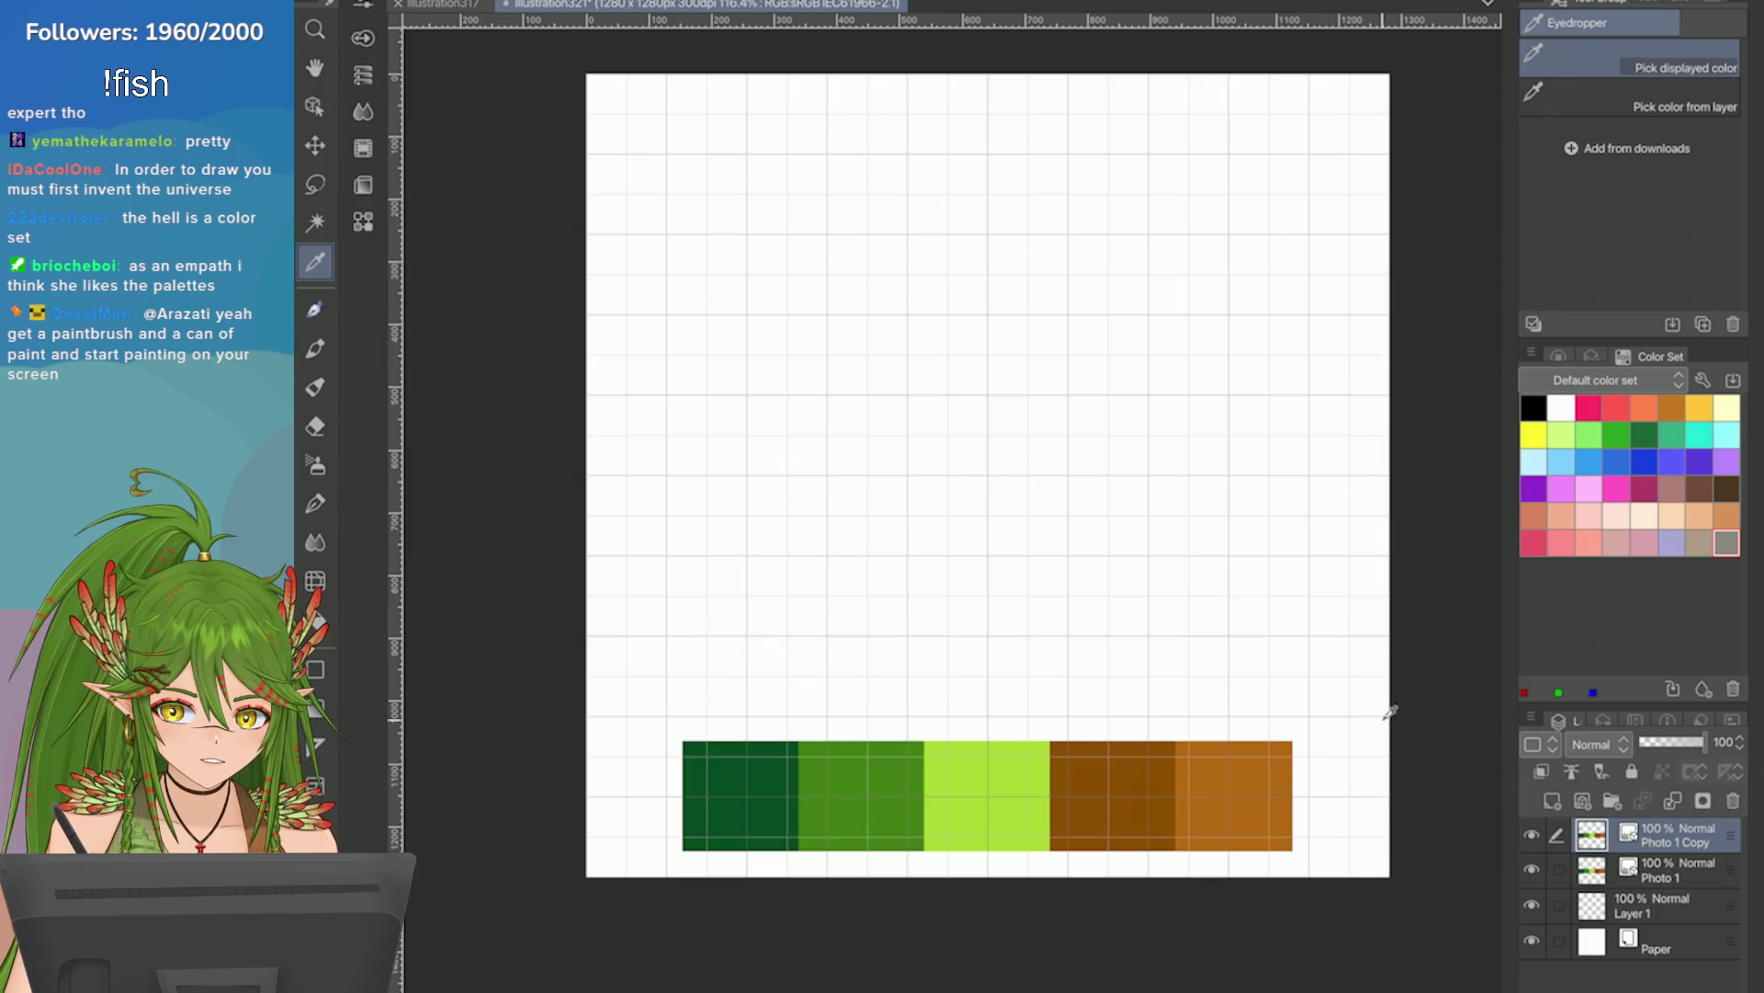
pyautogui.click(1673, 688)
pyautogui.click(1700, 542)
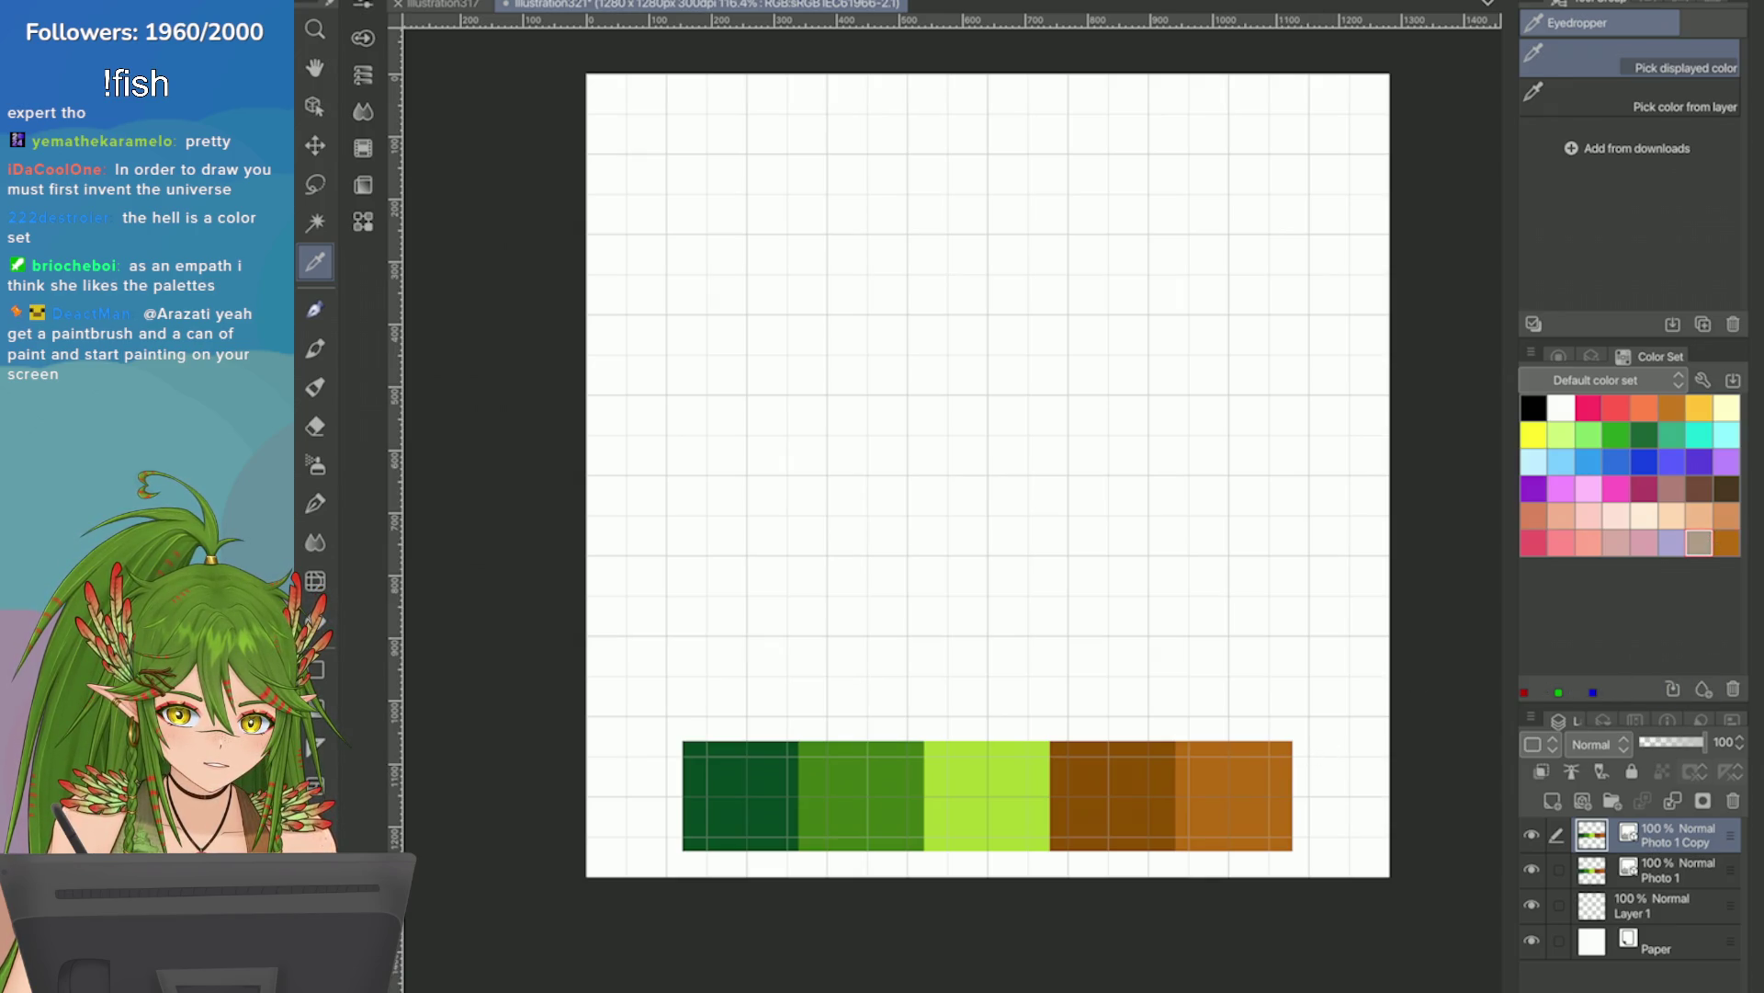
pyautogui.click(1672, 688)
pyautogui.click(1672, 542)
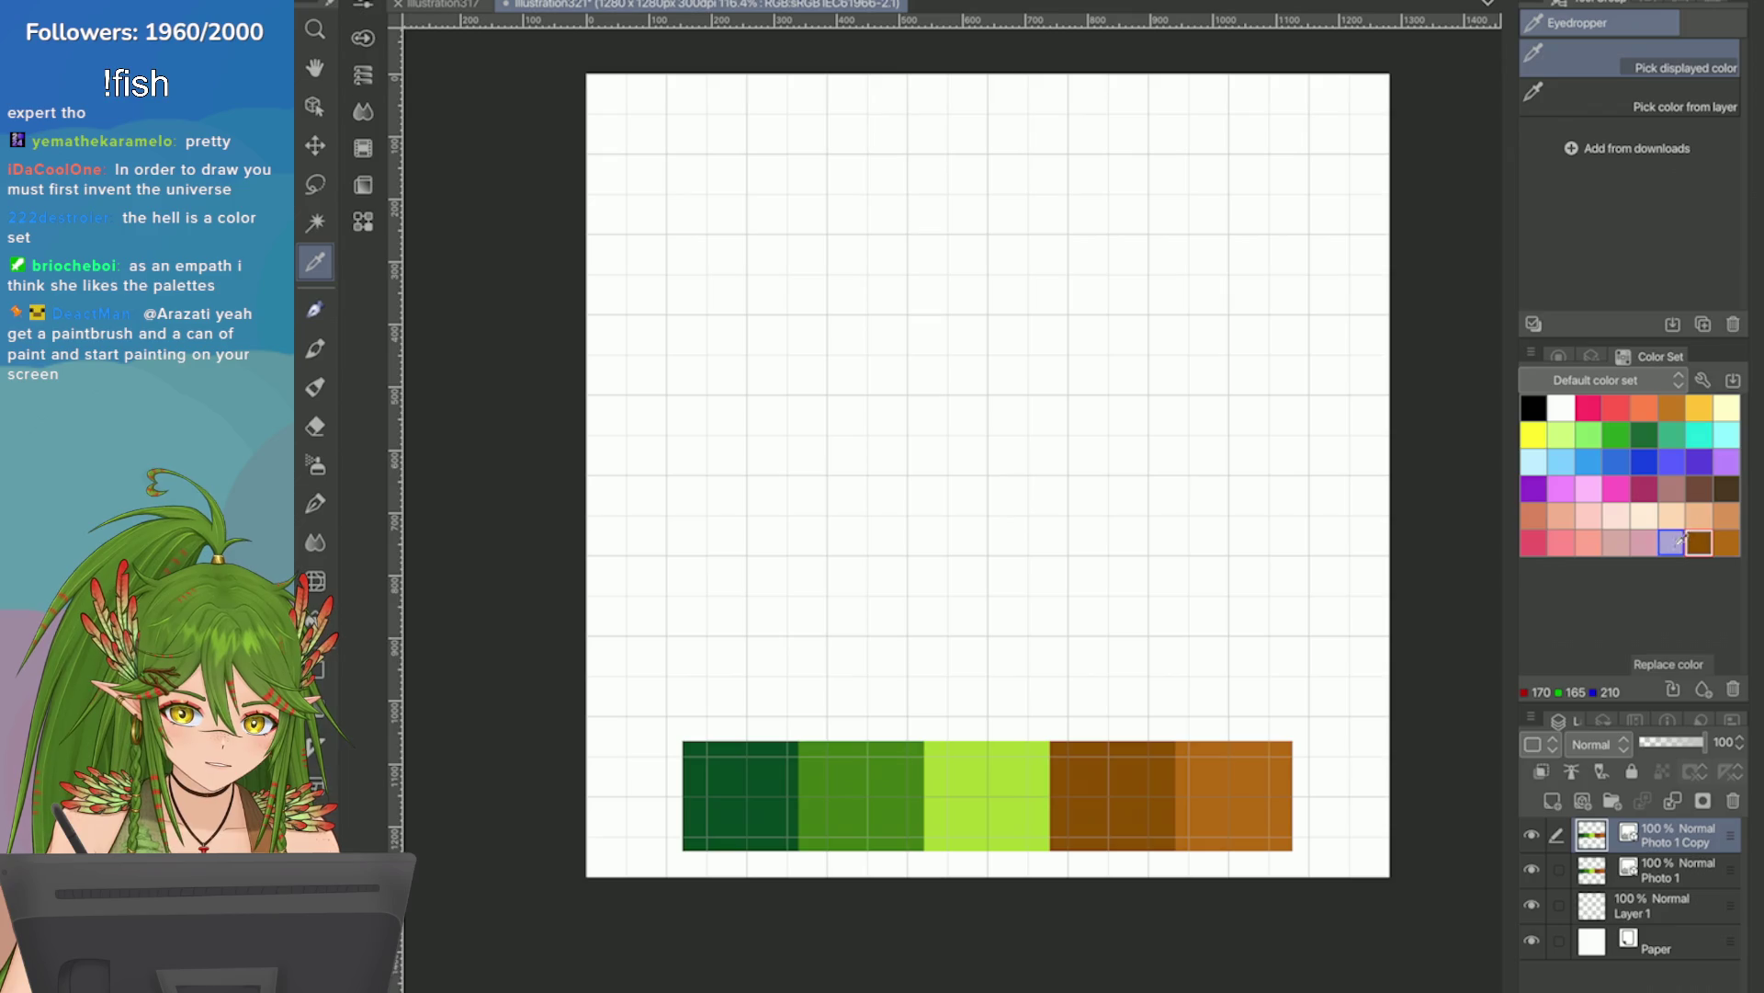
pyautogui.click(1043, 800)
pyautogui.click(1673, 688)
pyautogui.click(887, 776)
# Replace two pink swatches with the mid green and dark green bar colours.
pyautogui.click(1646, 542)
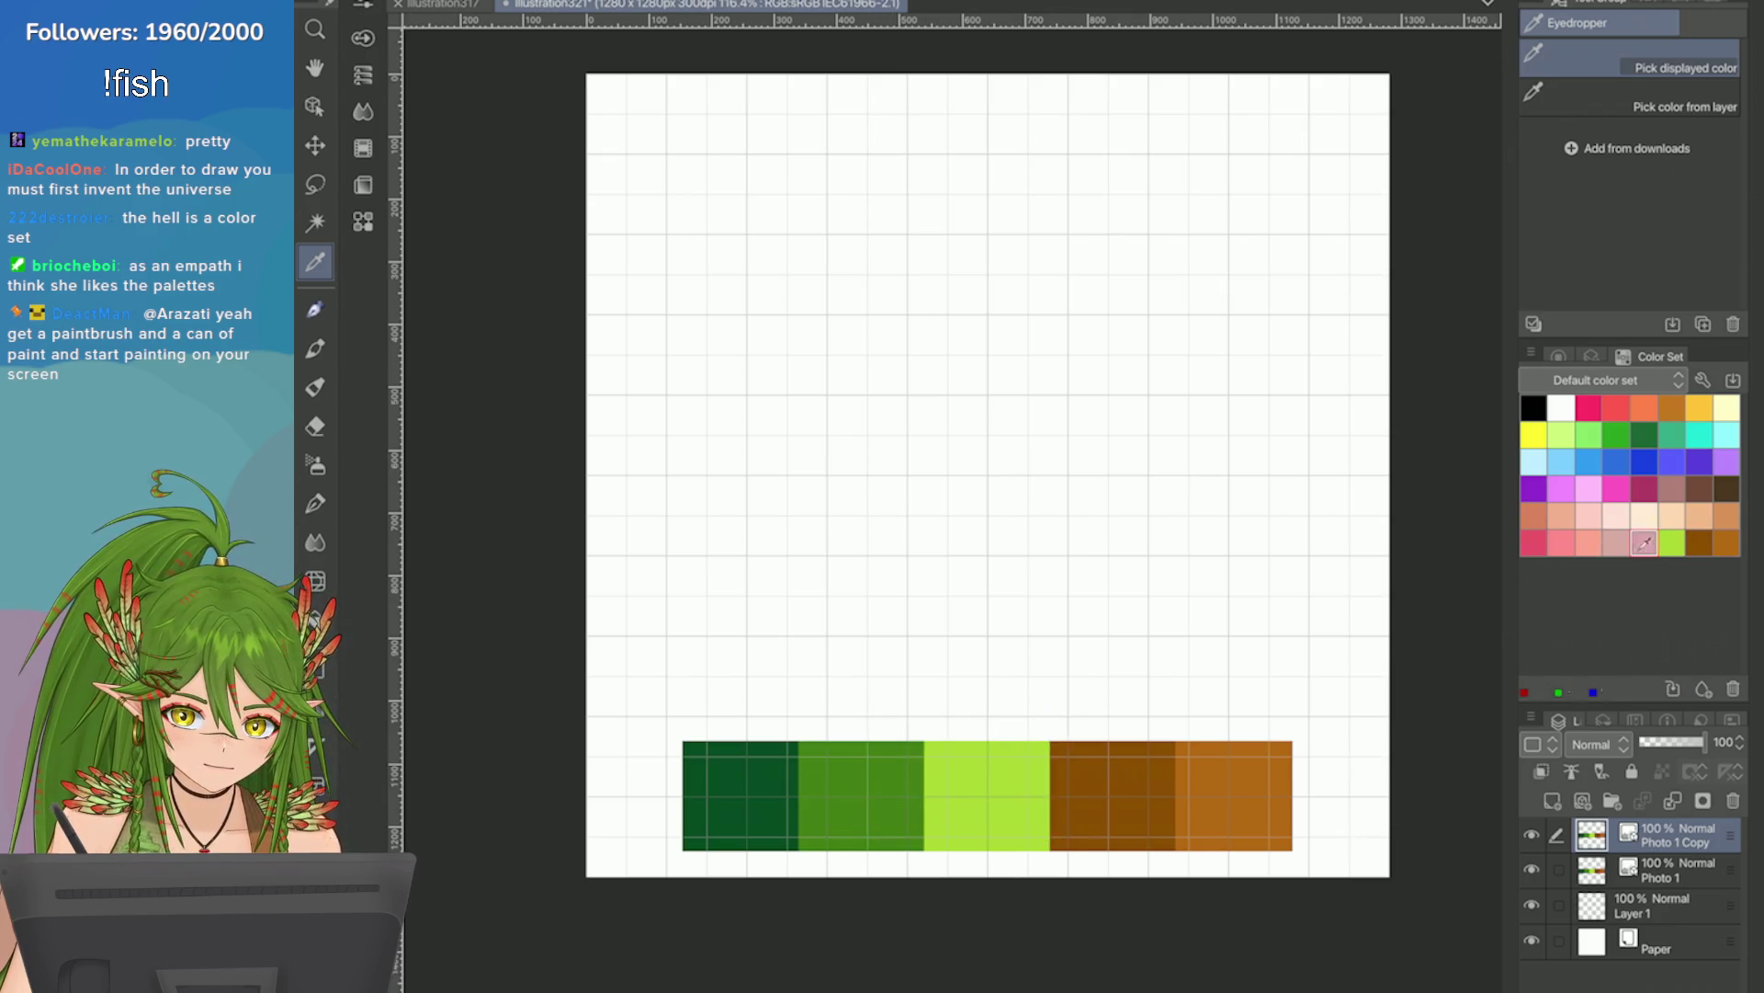
pyautogui.click(876, 779)
pyautogui.click(1672, 688)
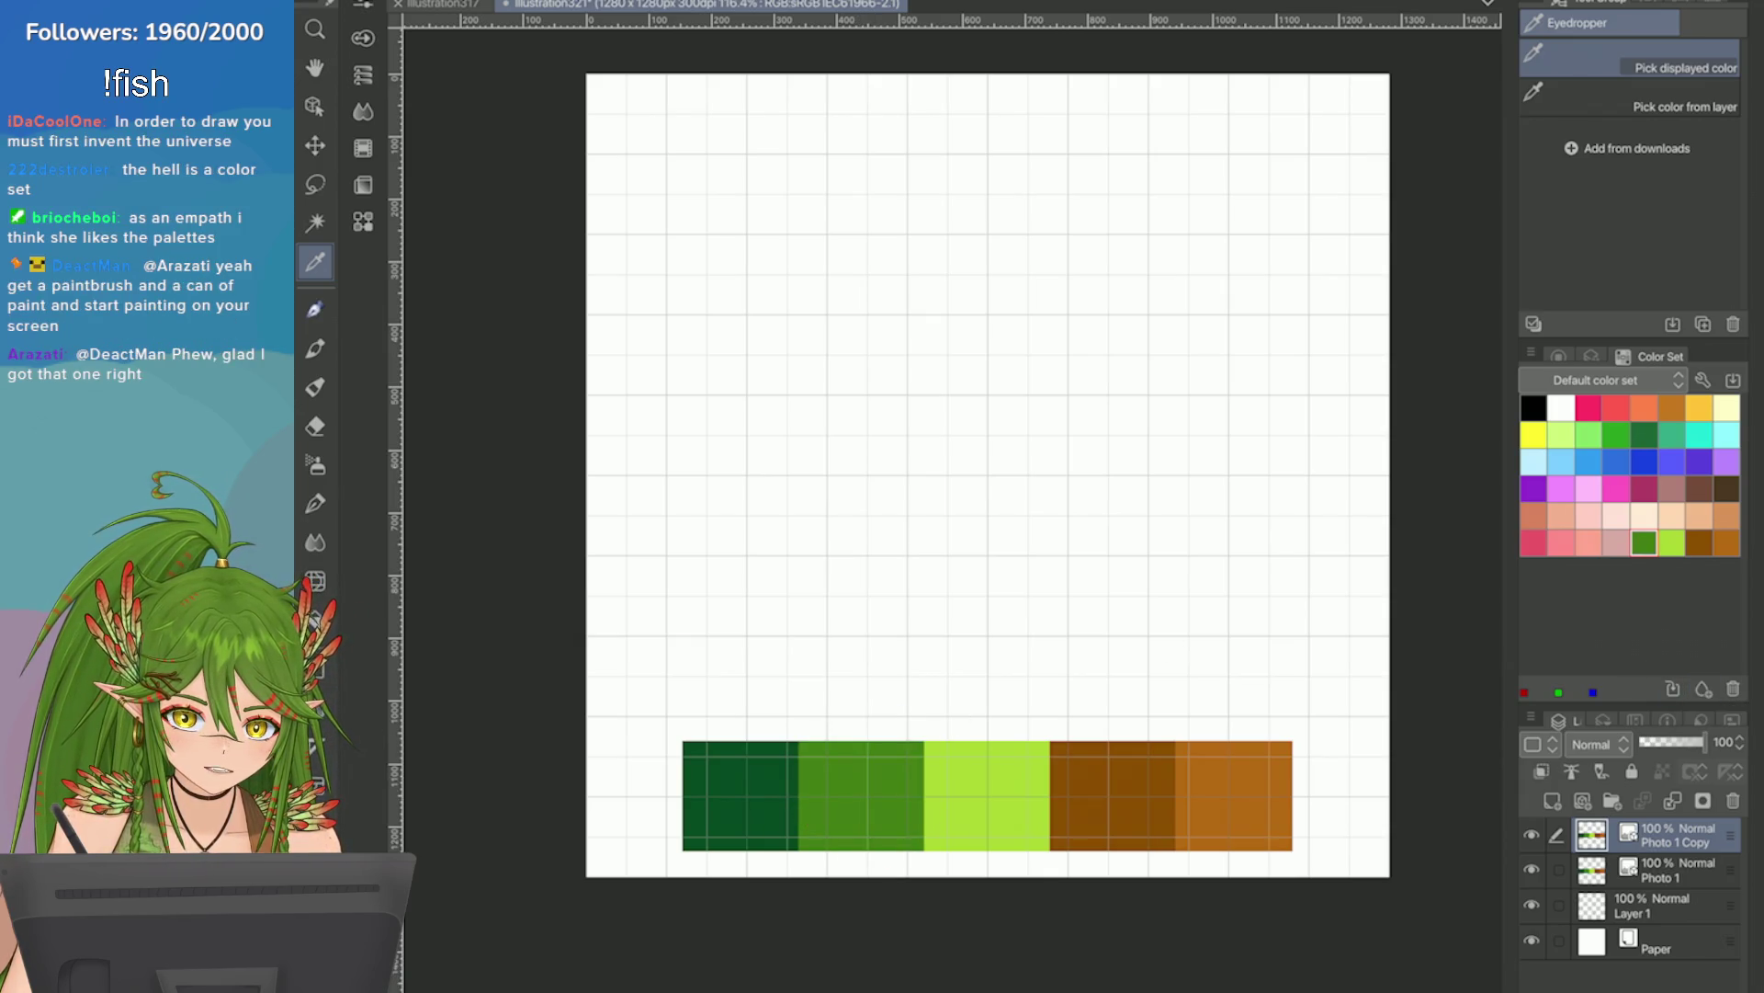
pyautogui.click(1617, 543)
pyautogui.click(736, 781)
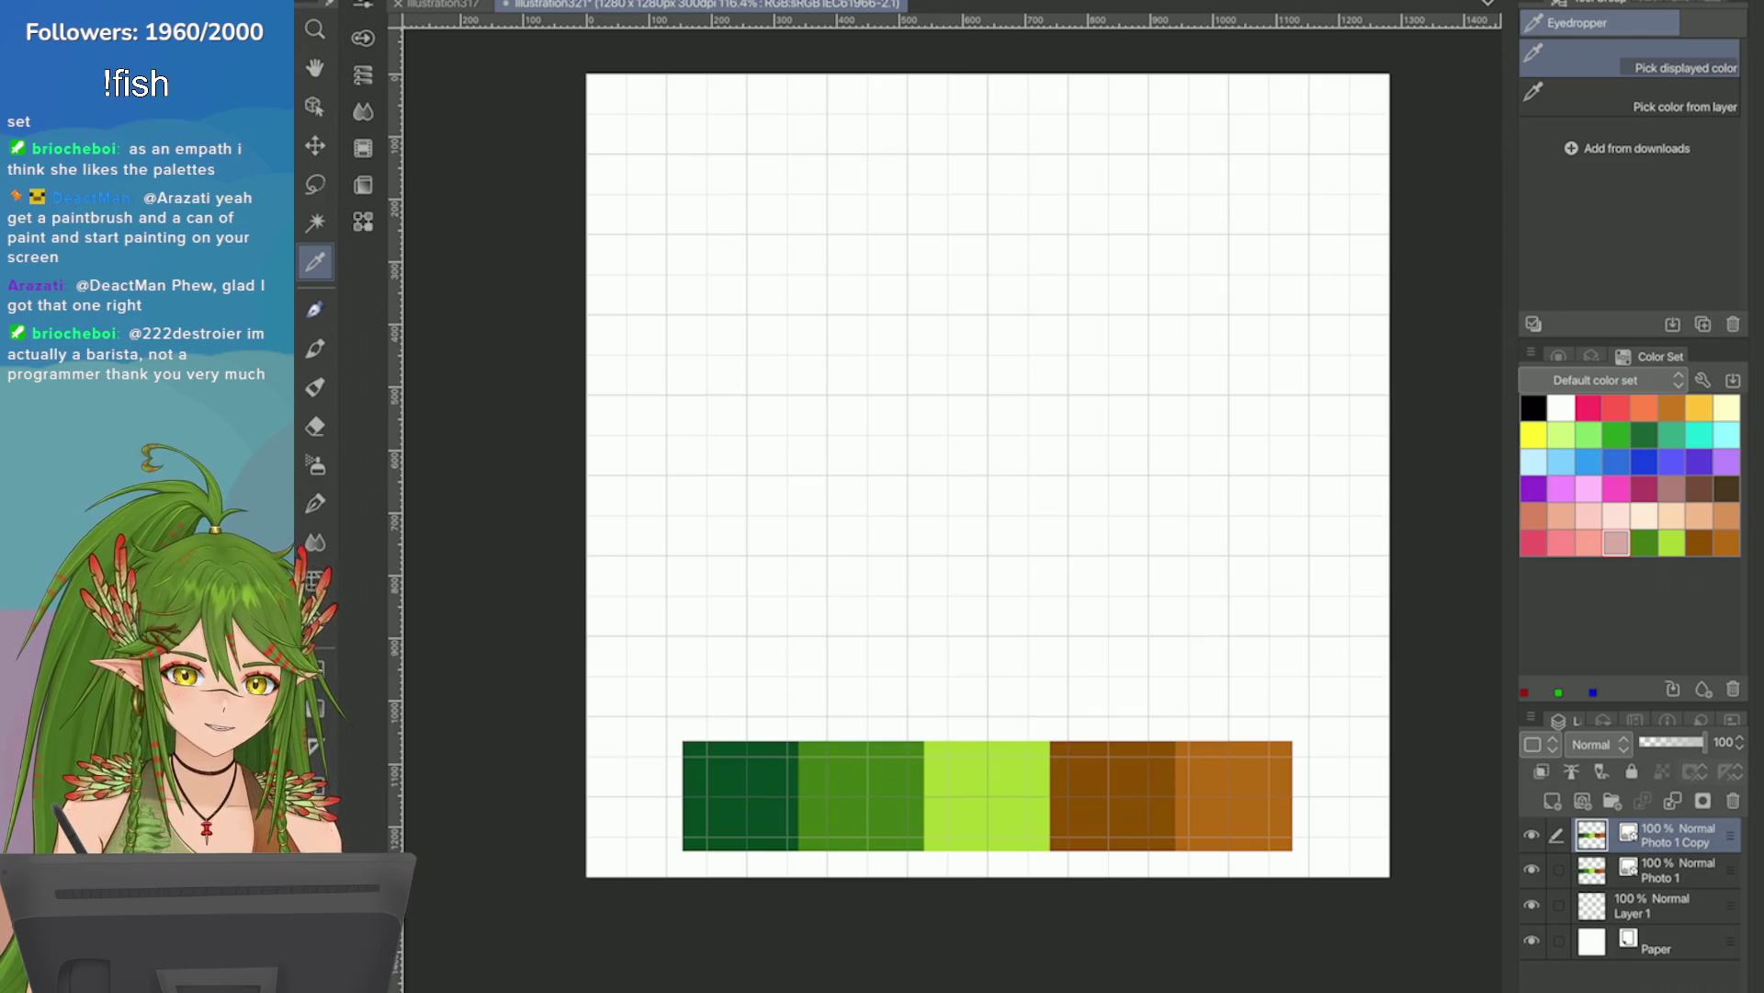
pyautogui.click(1673, 689)
pyautogui.click(1588, 543)
# Overwrite the pink and salmon swatches with white.
pyautogui.click(1672, 688)
pyautogui.click(1560, 542)
pyautogui.click(1269, 401)
pyautogui.click(1672, 688)
pyautogui.click(1257, 432)
pyautogui.click(1532, 542)
pyautogui.click(1257, 432)
pyautogui.click(1672, 688)
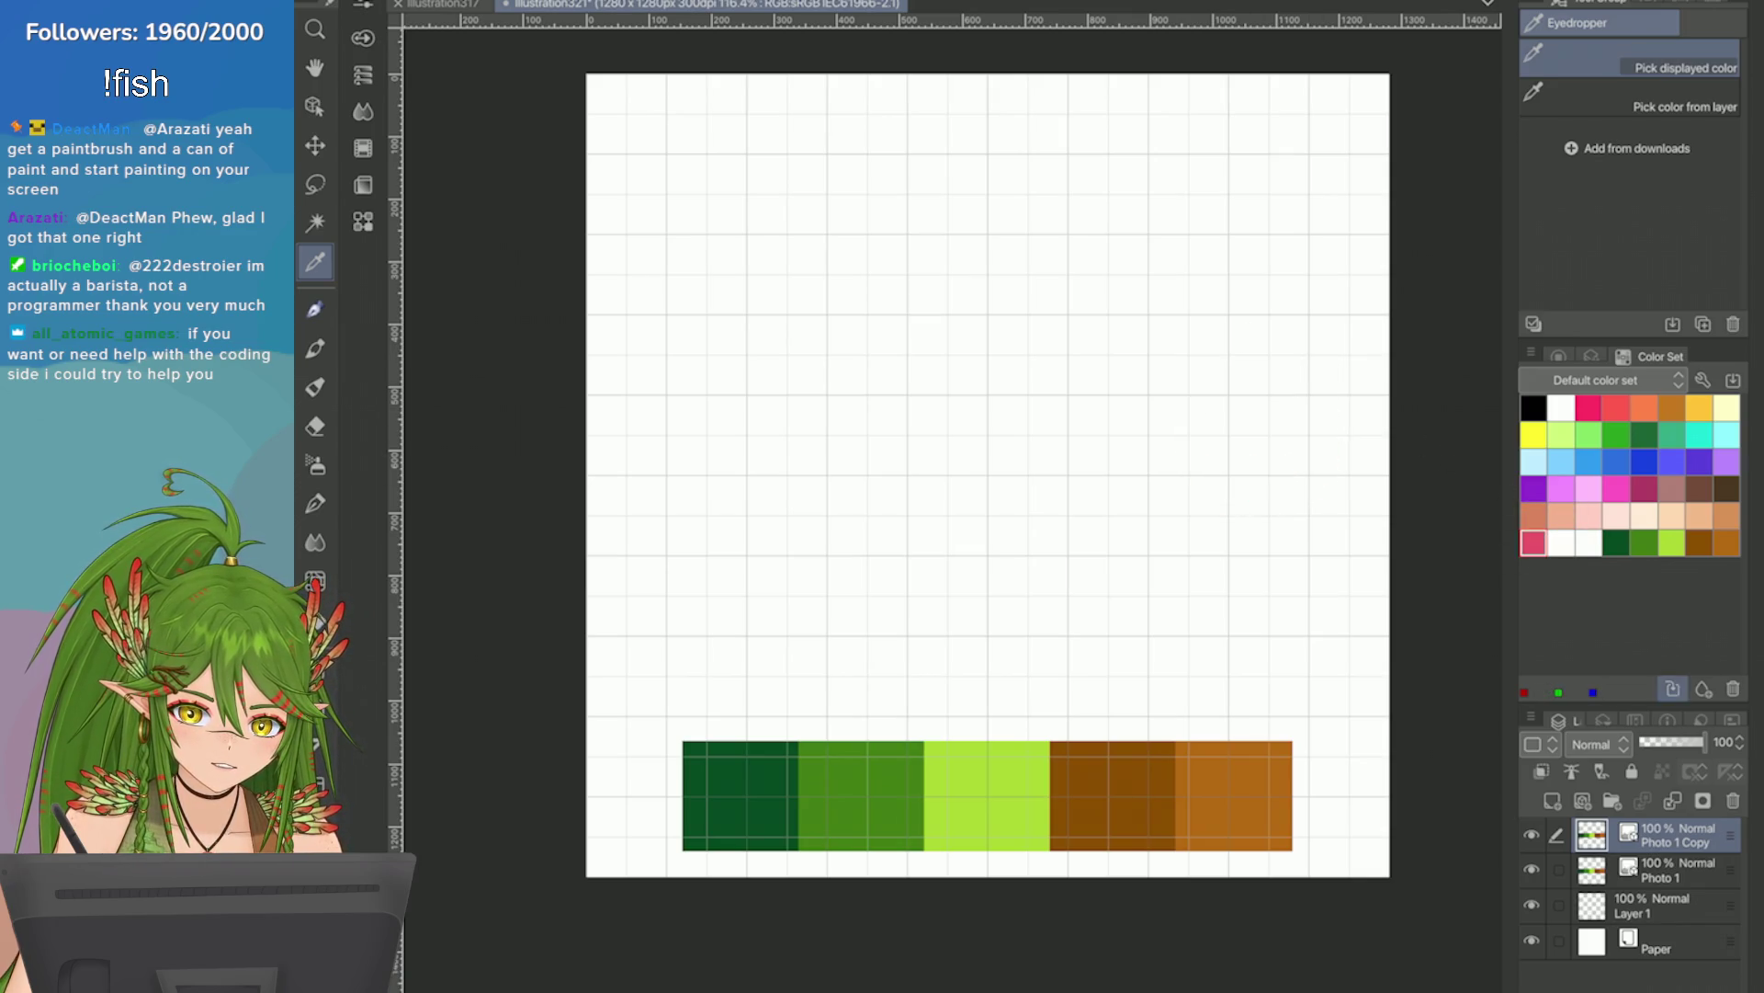
# Turn the remaining pink, orange and peach swatches white.
pyautogui.click(1727, 516)
pyautogui.click(1273, 452)
pyautogui.click(1673, 689)
pyautogui.click(1700, 515)
pyautogui.click(1227, 354)
pyautogui.click(1672, 688)
pyautogui.click(1672, 516)
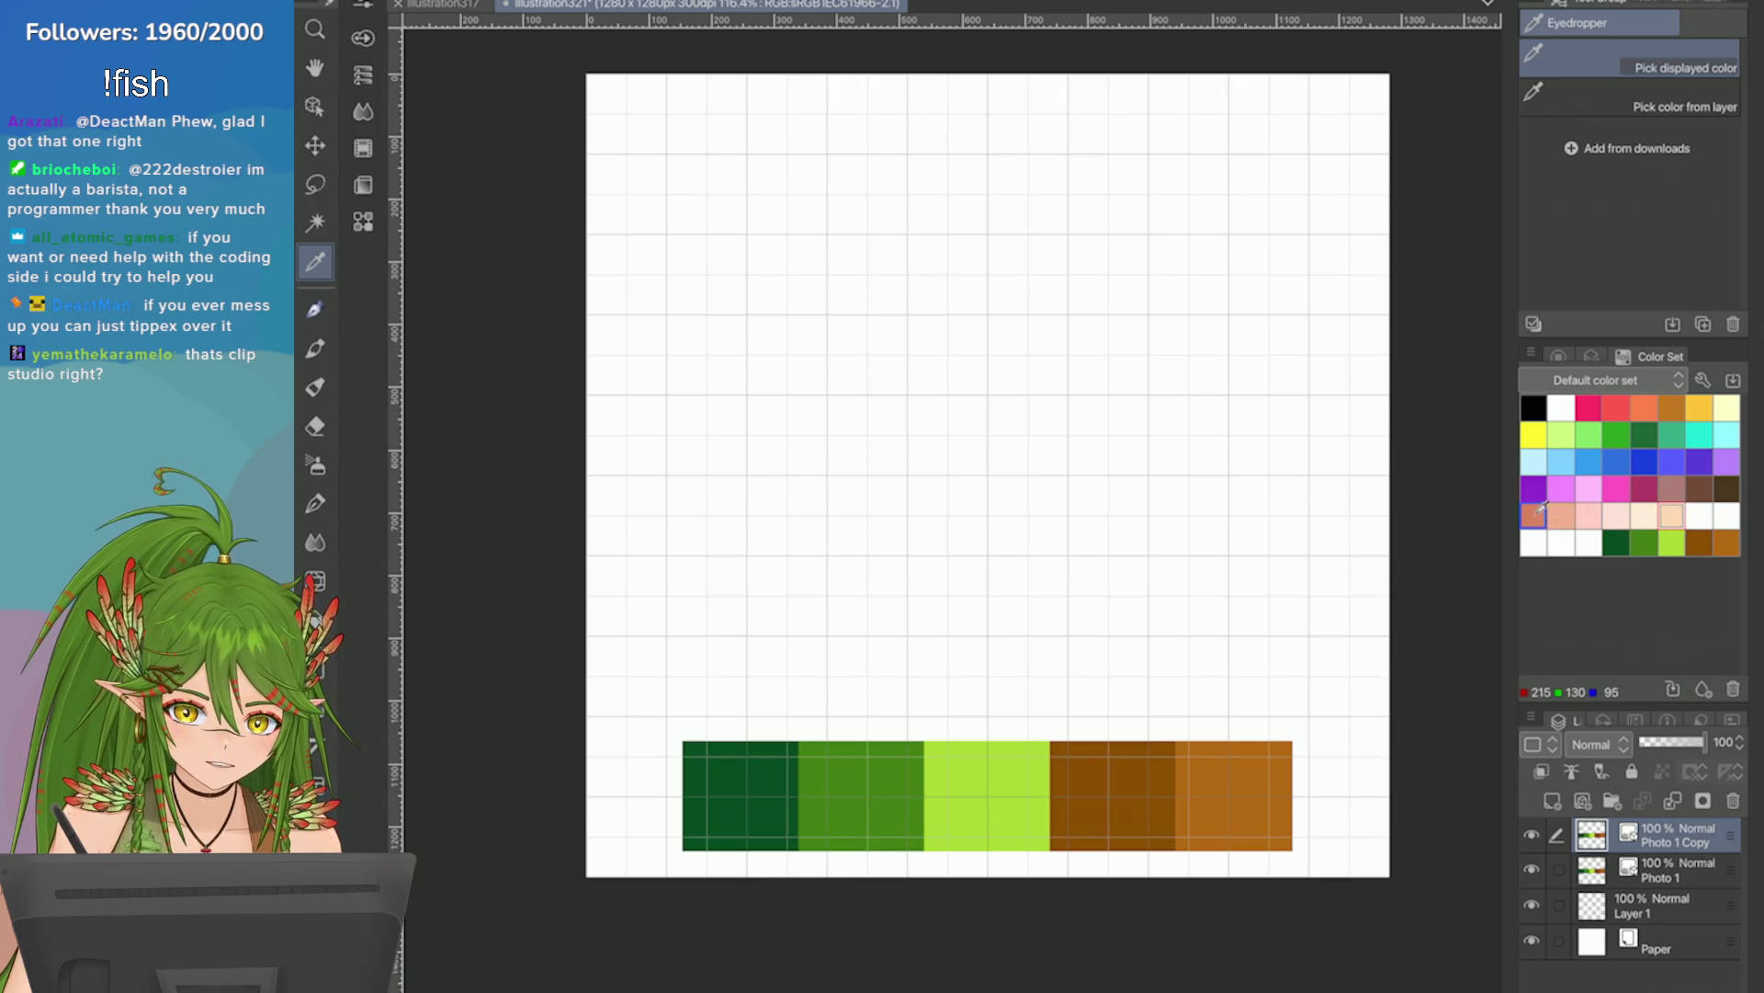
# Replace the pale pink and peach swatches in the next row with white.
pyautogui.click(1672, 516)
pyautogui.rightClick(1542, 518)
pyautogui.press('Escape')
pyautogui.click(1616, 515)
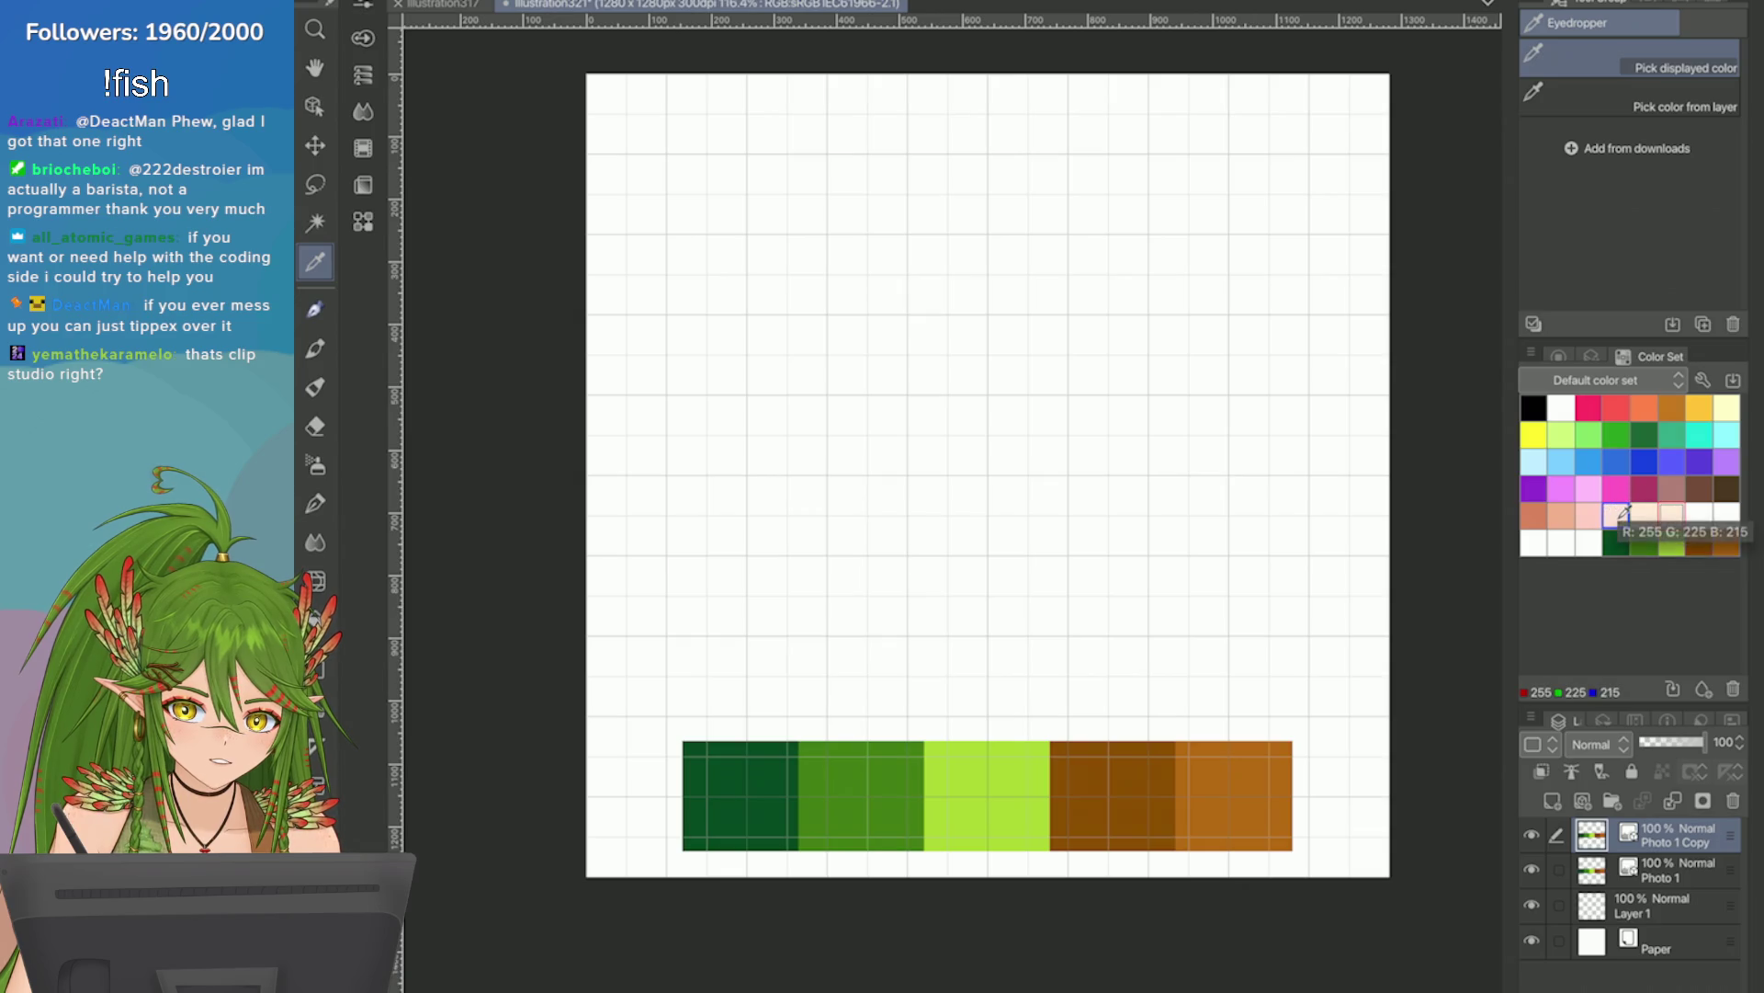
pyautogui.rightClick(1621, 514)
pyautogui.click(1671, 513)
pyautogui.click(1672, 511)
pyautogui.rightClick(1671, 511)
pyautogui.click(1625, 528)
pyautogui.click(1645, 516)
# Blank out the rest of that row's pink swatches with white.
pyautogui.rightClick(1644, 516)
pyautogui.click(1625, 528)
pyautogui.click(1604, 513)
pyautogui.rightClick(1607, 510)
pyautogui.click(1625, 528)
pyautogui.rightClick(1603, 513)
pyautogui.click(1568, 513)
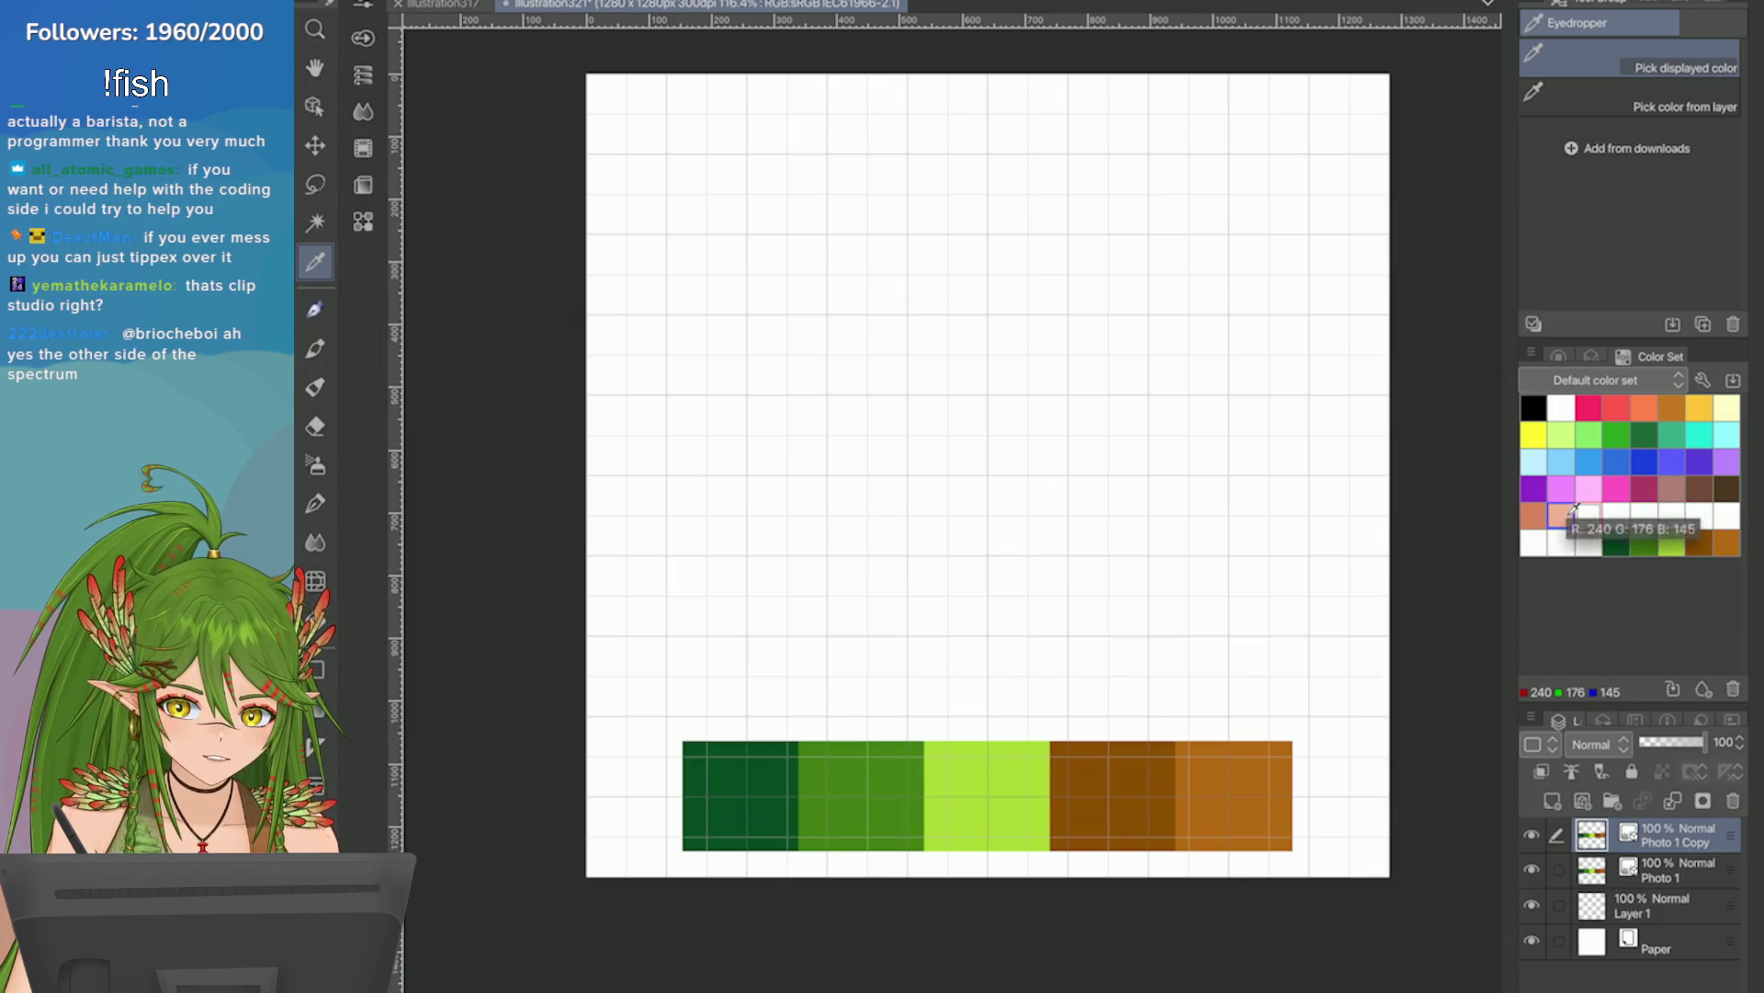
pyautogui.click(1533, 516)
pyautogui.rightClick(1532, 516)
pyautogui.click(1610, 522)
pyautogui.click(1589, 516)
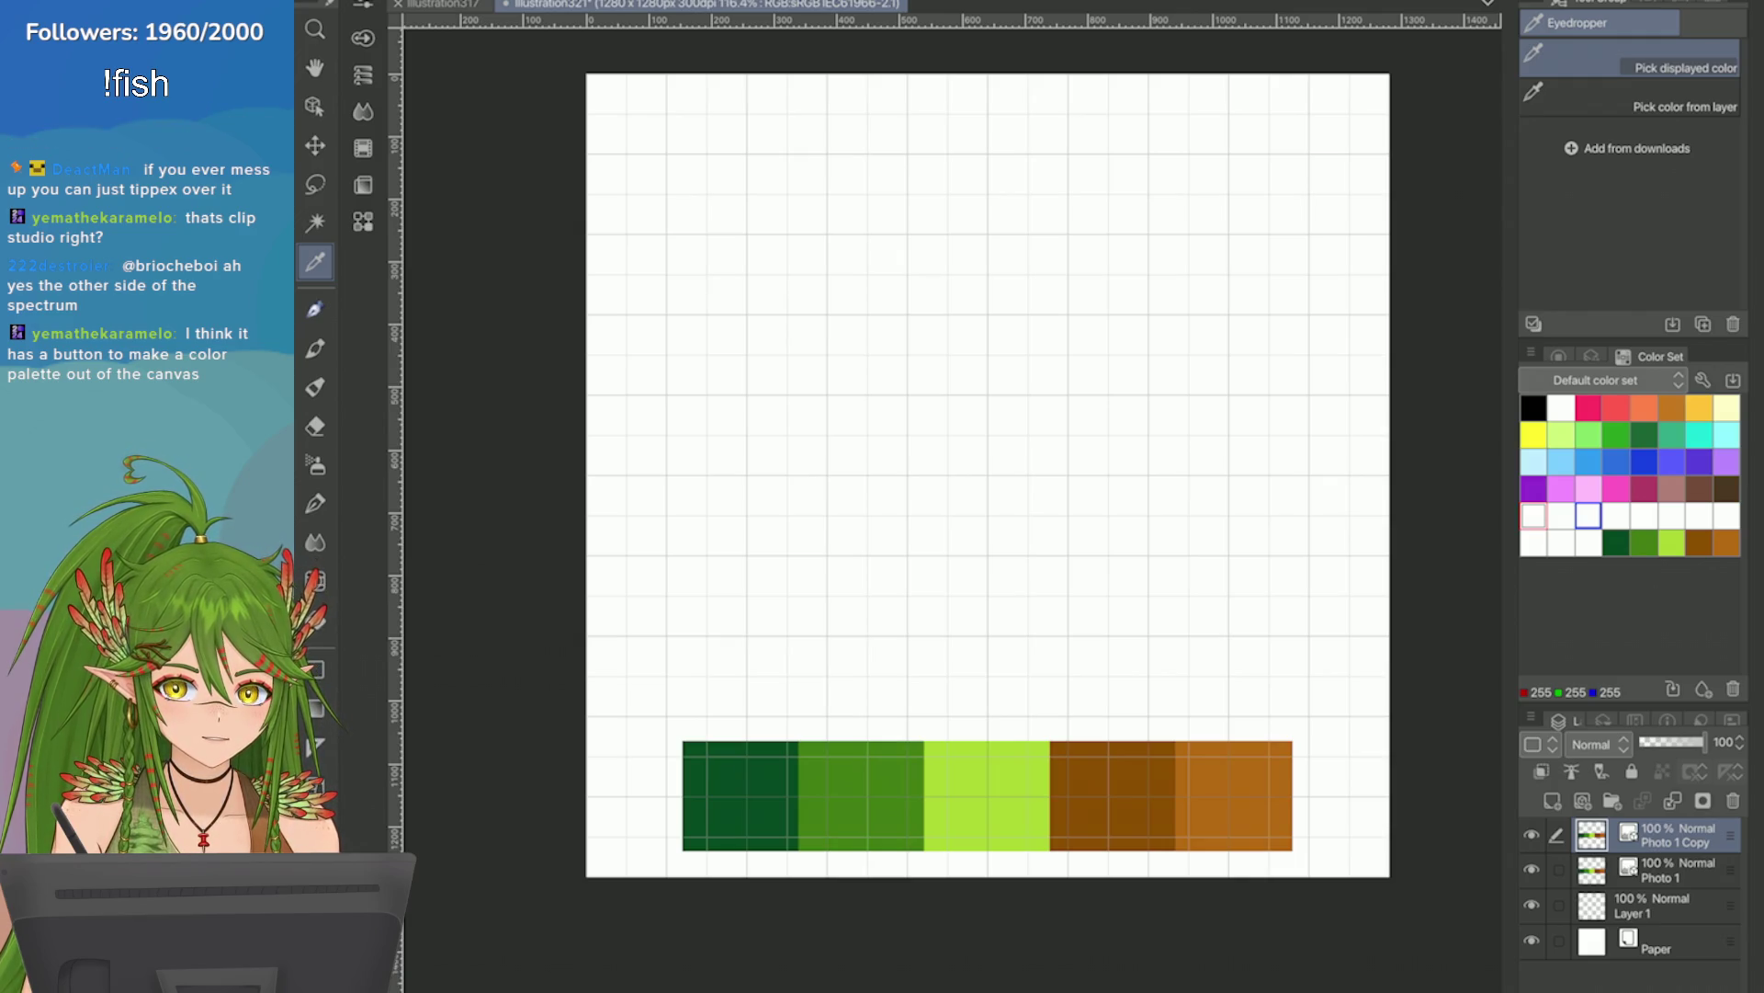
# Delete the duplicate Photo 1 Copy layer.
pyautogui.click(1733, 800)
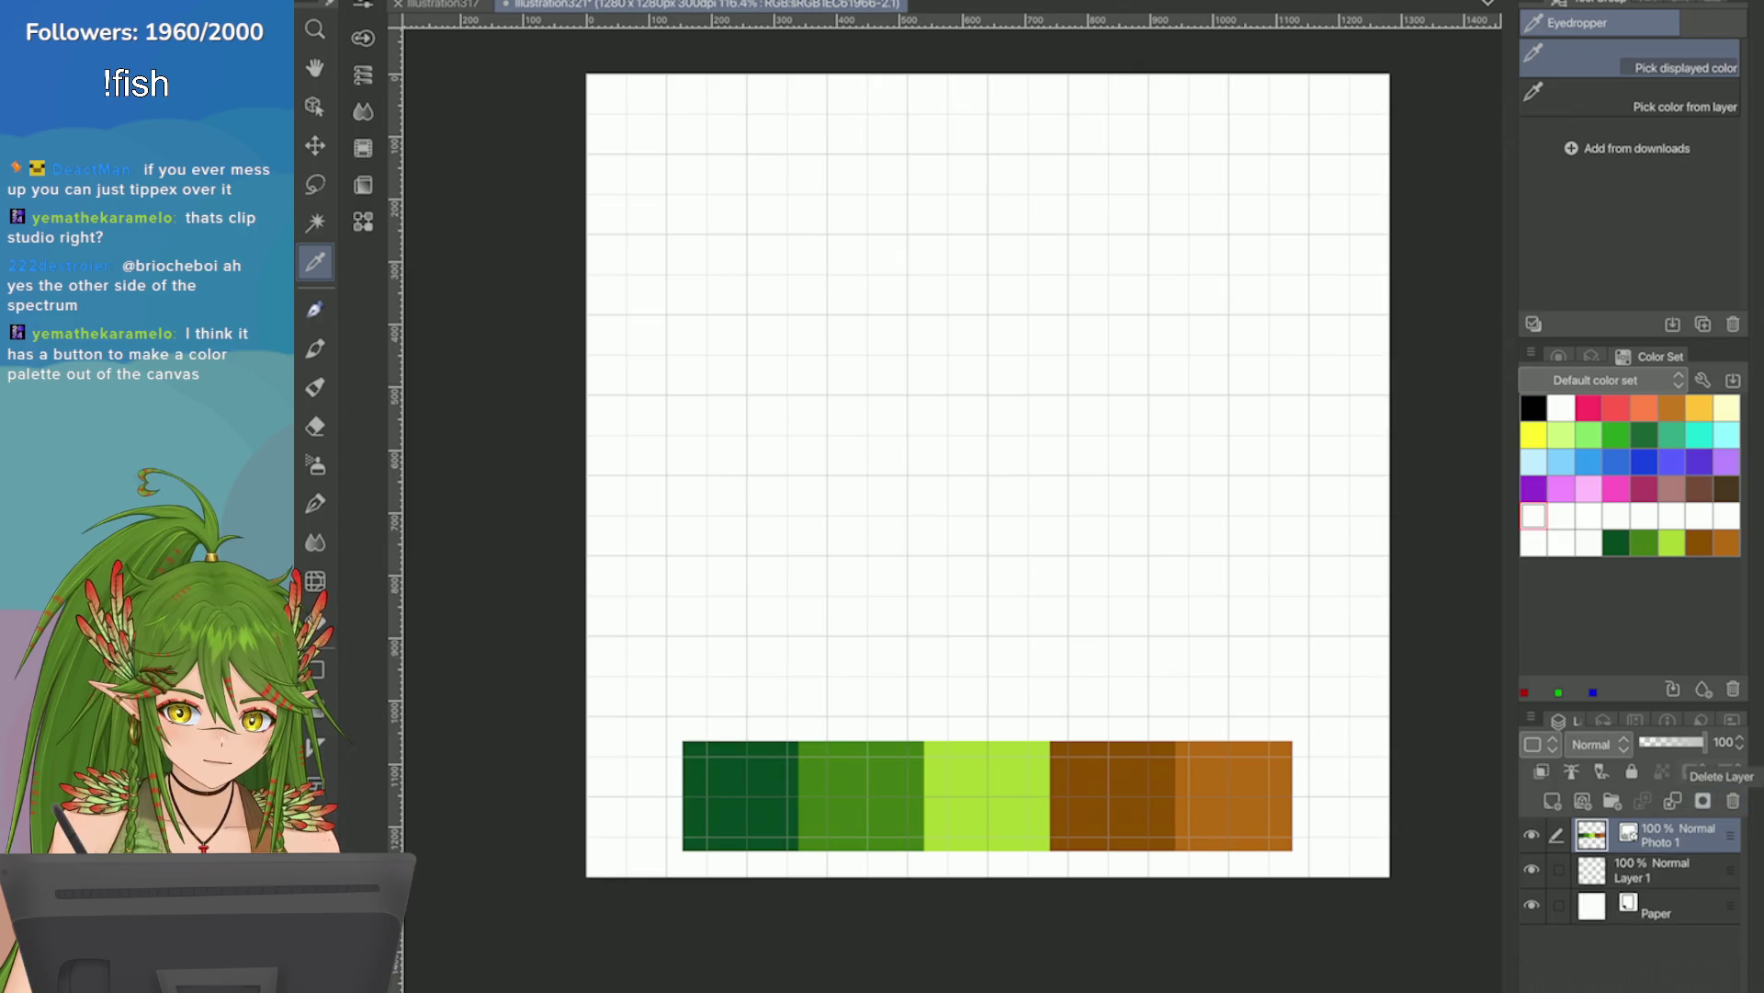
pyautogui.moveTo(1610, 704)
pyautogui.mouseDown()
pyautogui.moveTo(1594, 530)
pyautogui.moveTo(1611, 465)
pyautogui.moveTo(1618, 485)
pyautogui.mouseUp()
pyautogui.scroll(-2, 1630, 460)
pyautogui.scroll(-1, 1636, 414)
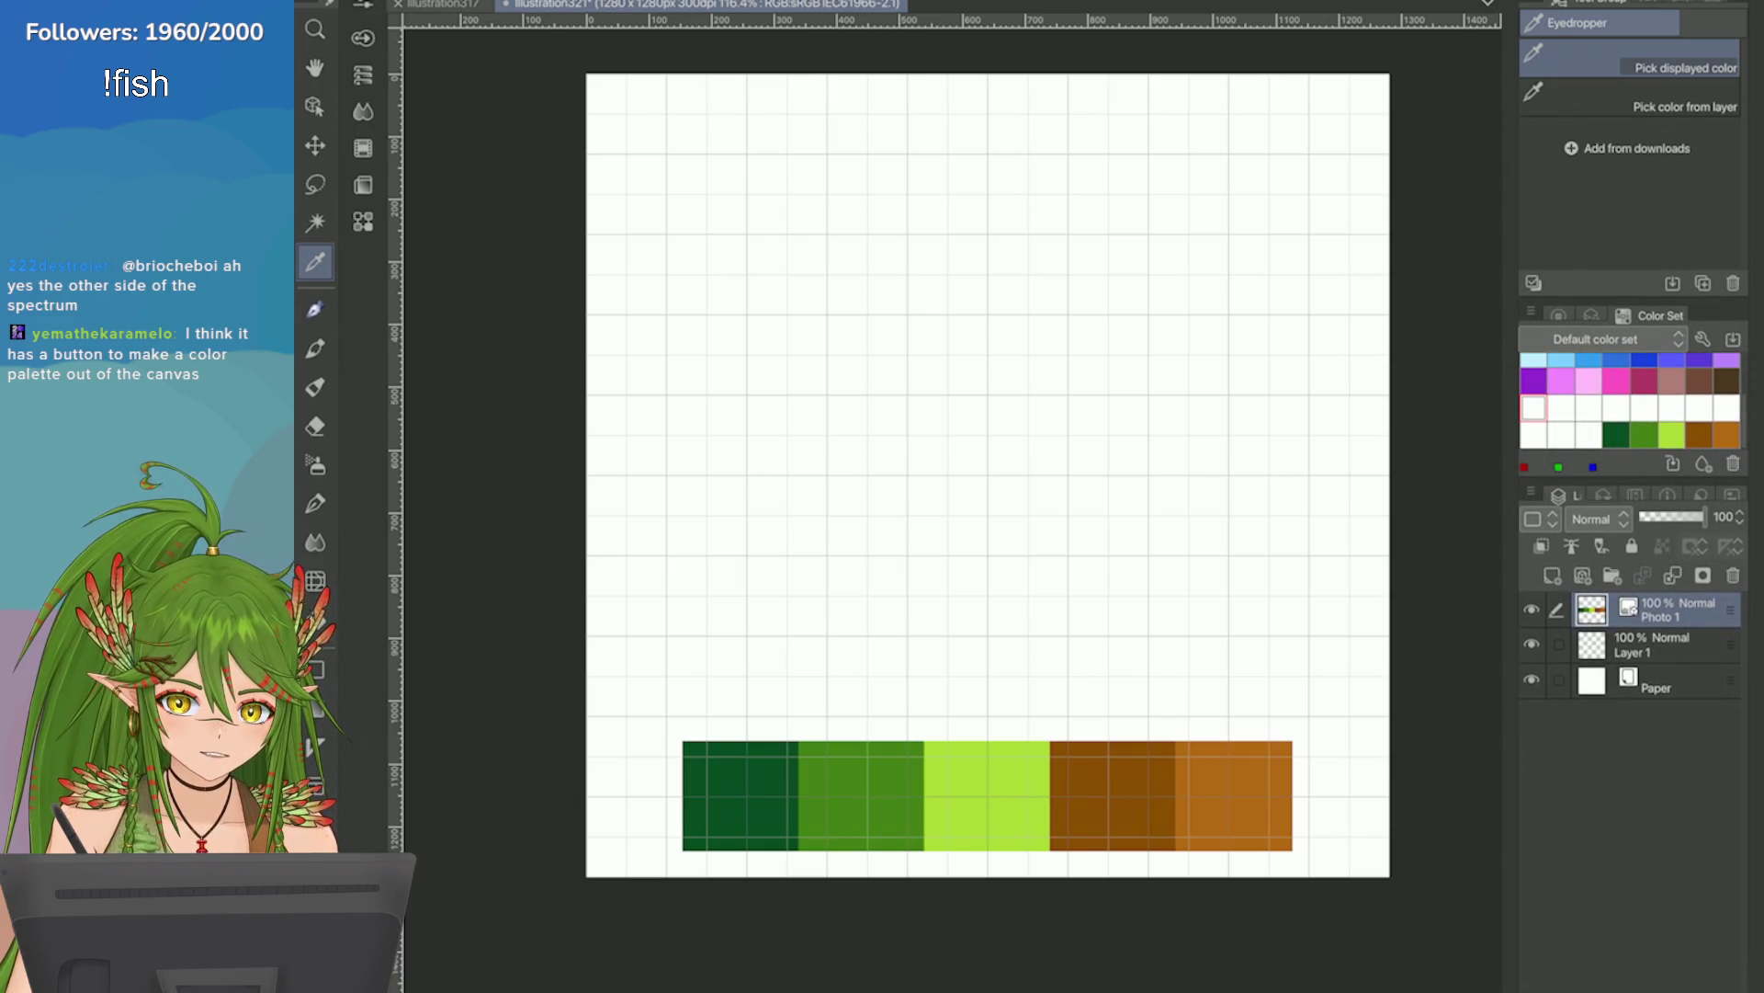
# Hide the Photo 1 colour bars layer and move Layer 1 above it.
pyautogui.click(1531, 609)
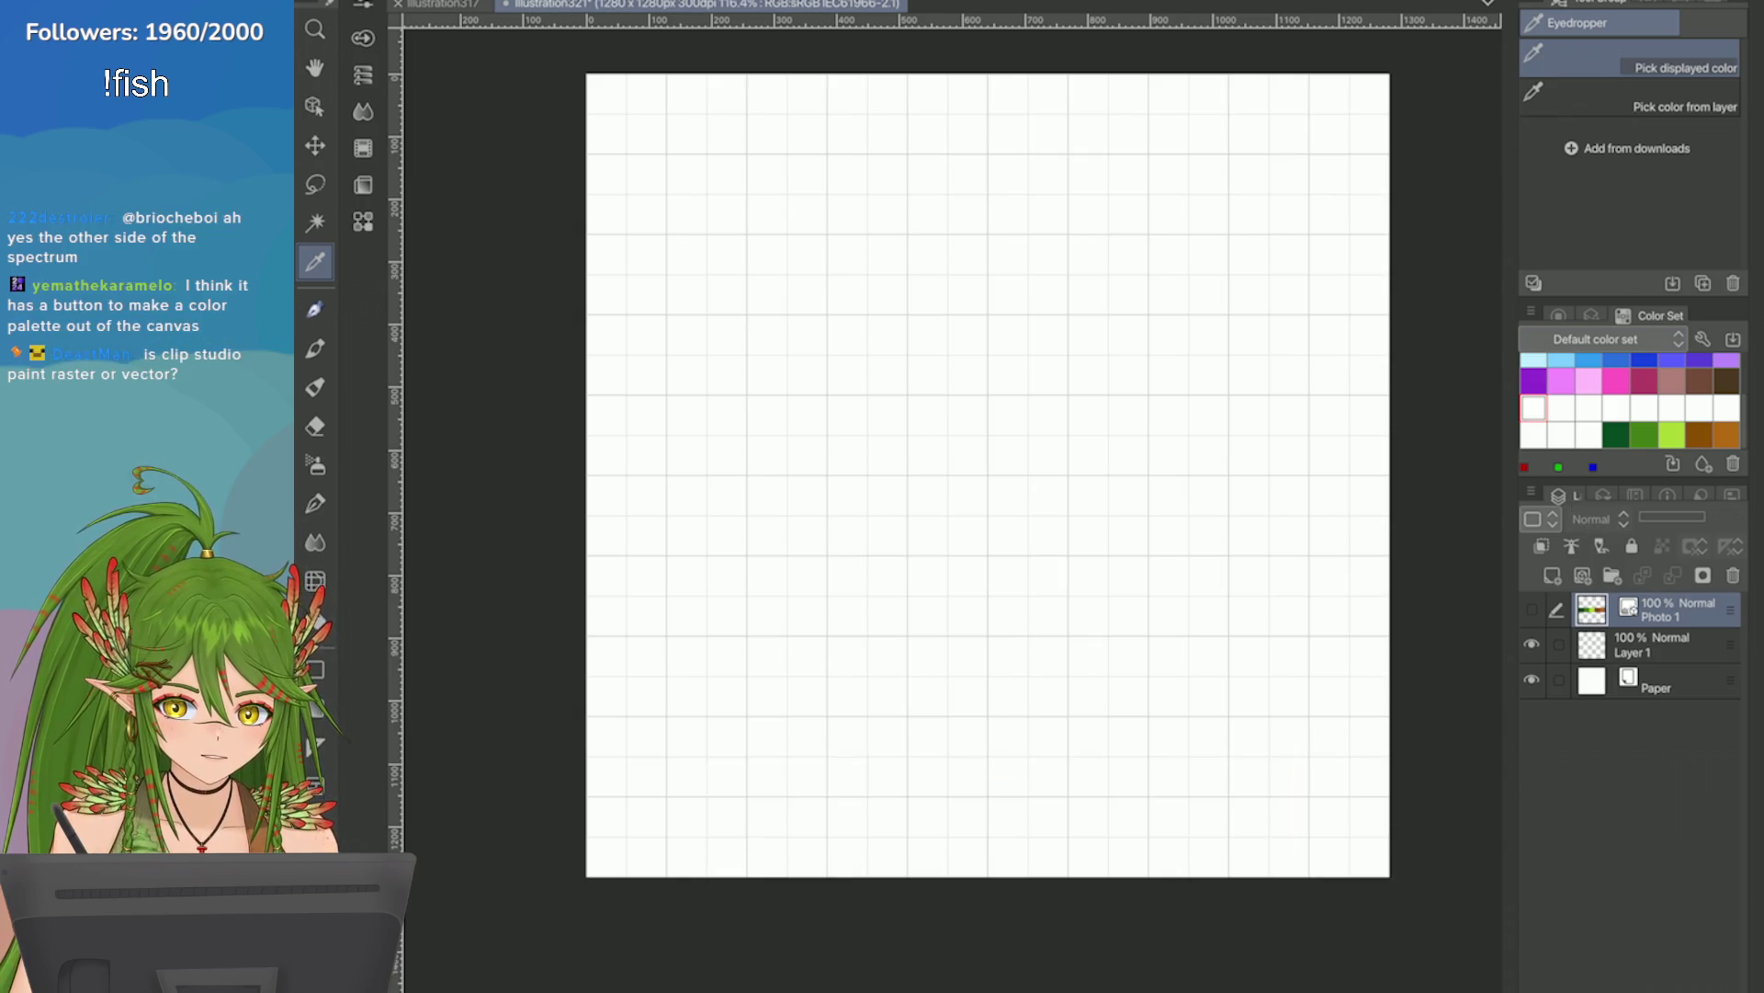
pyautogui.click(1617, 434)
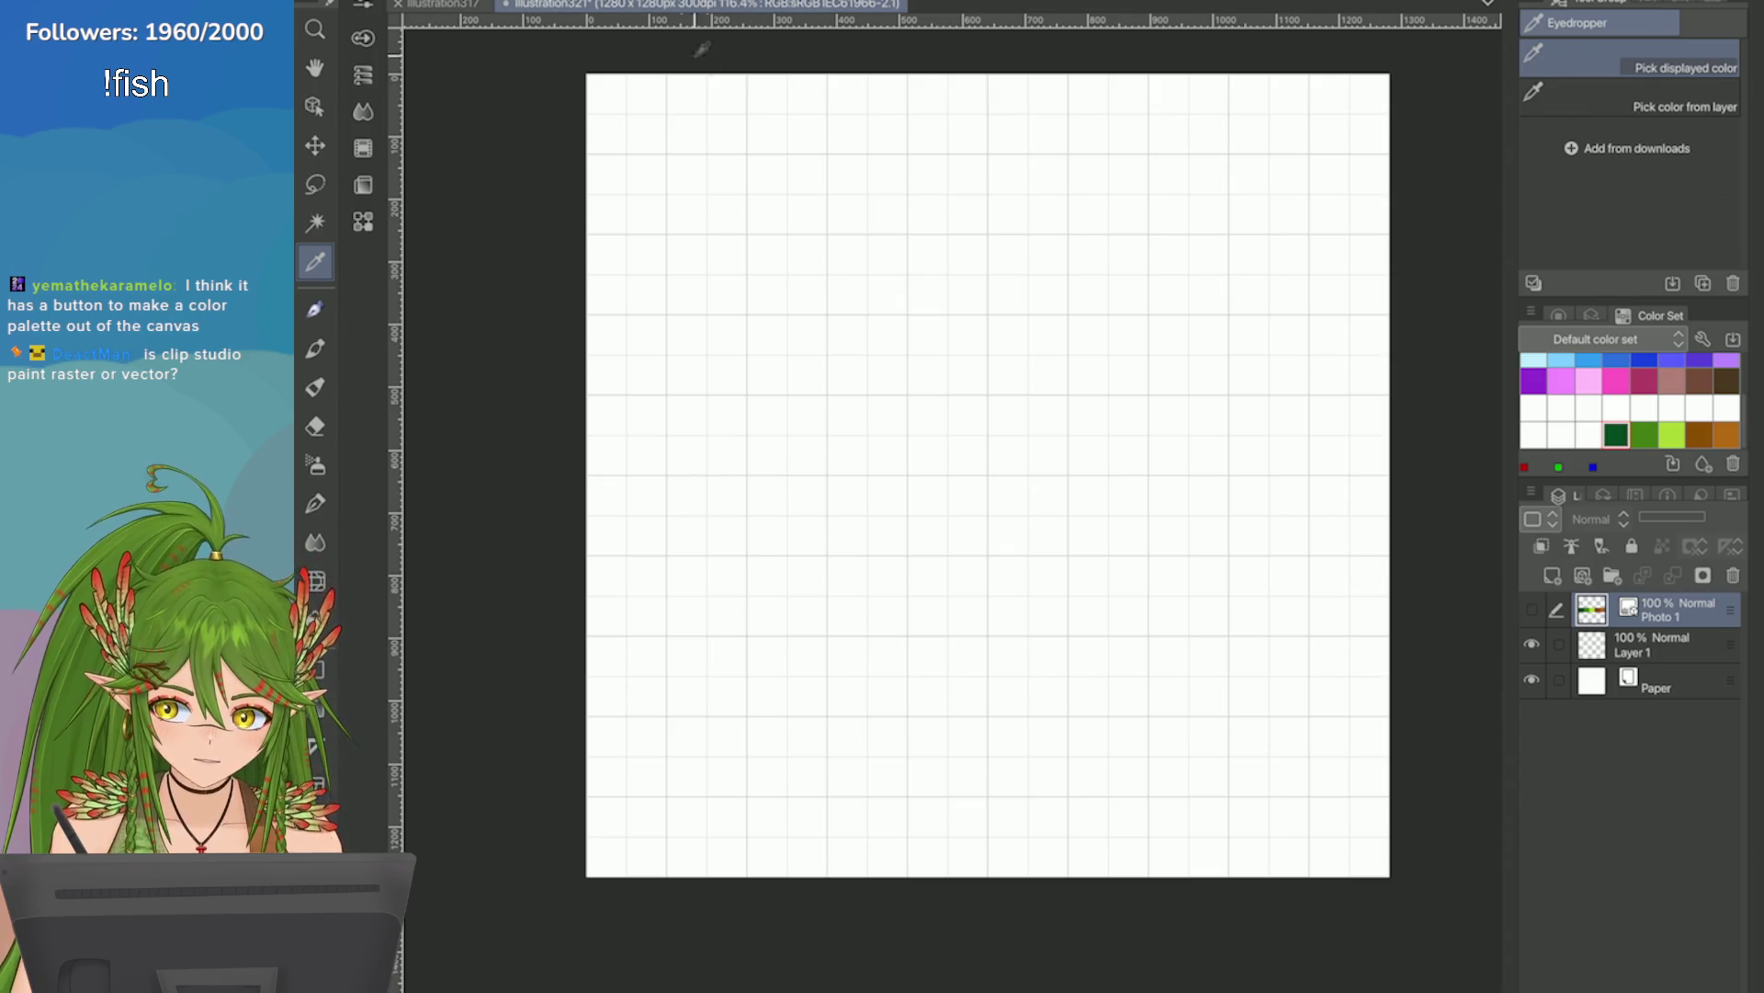
pyautogui.moveTo(1645, 644); pyautogui.dragTo(1645, 607)
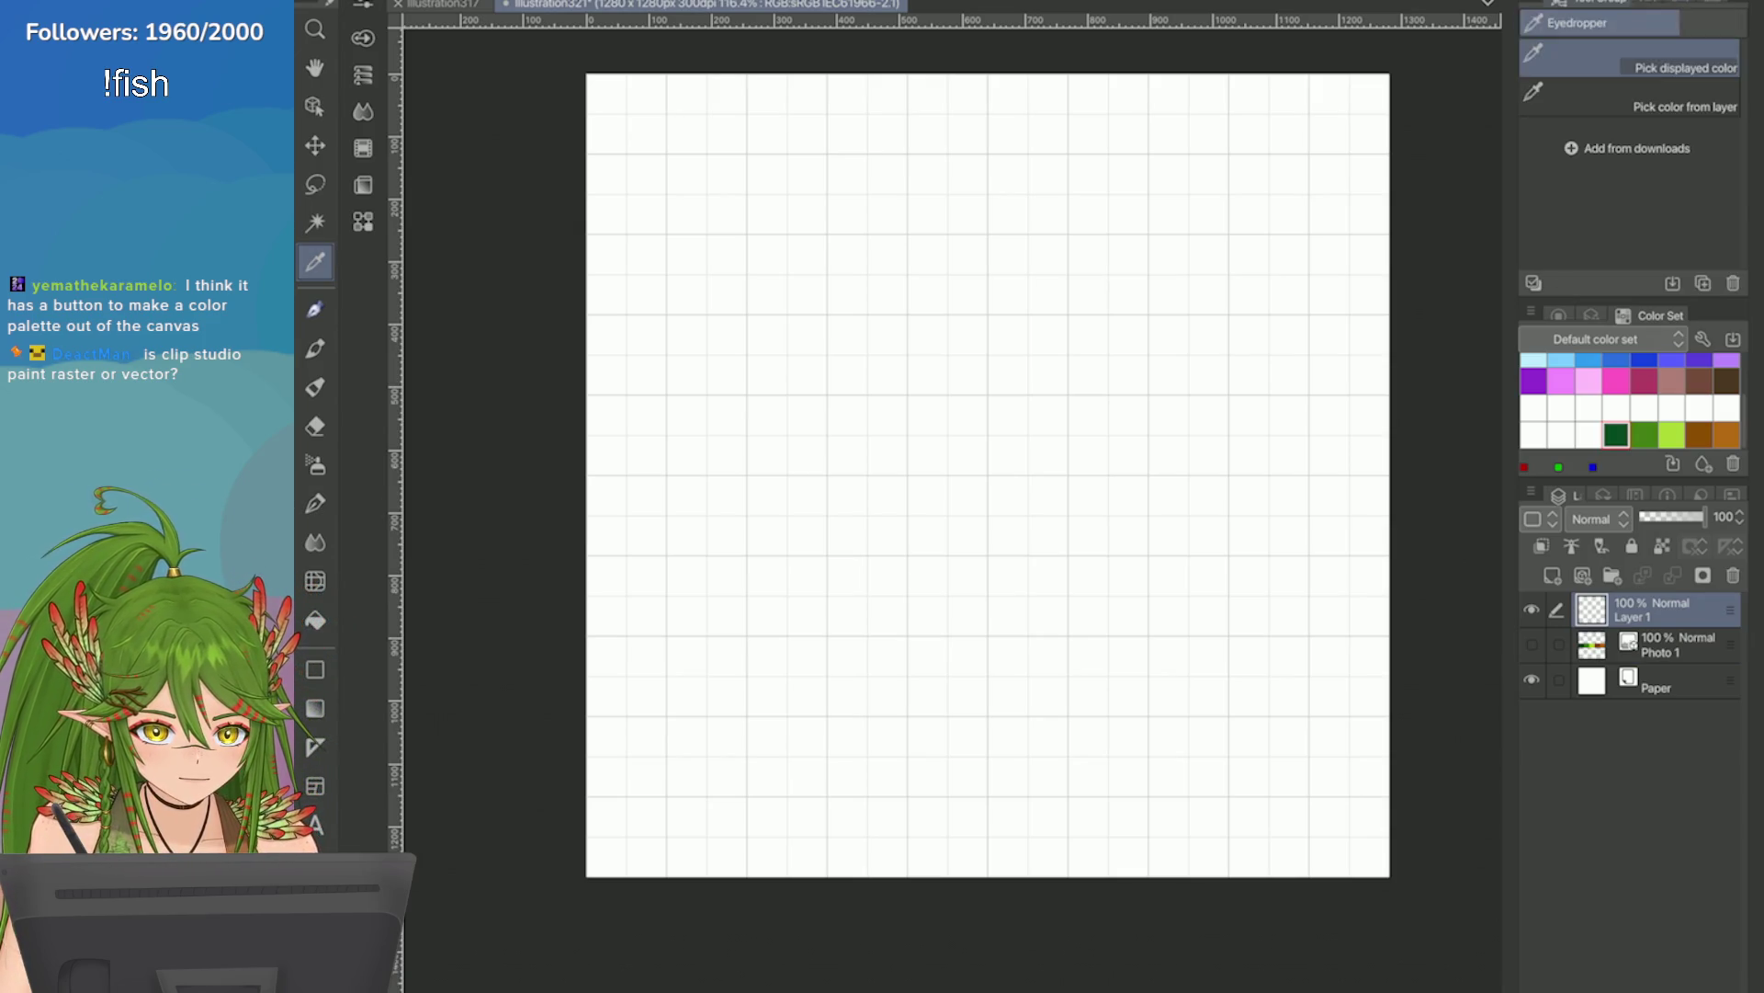
# Draw three dark green pixel-pen test strokes on Layer 1: Z-shaped, looping and S-shaped.
pyautogui.press('p')
pyautogui.moveTo(849, 306)
pyautogui.mouseDown()
pyautogui.moveTo(784, 374)
pyautogui.moveTo(791, 506)
pyautogui.mouseUp()
pyautogui.scroll(6, 855, 447)
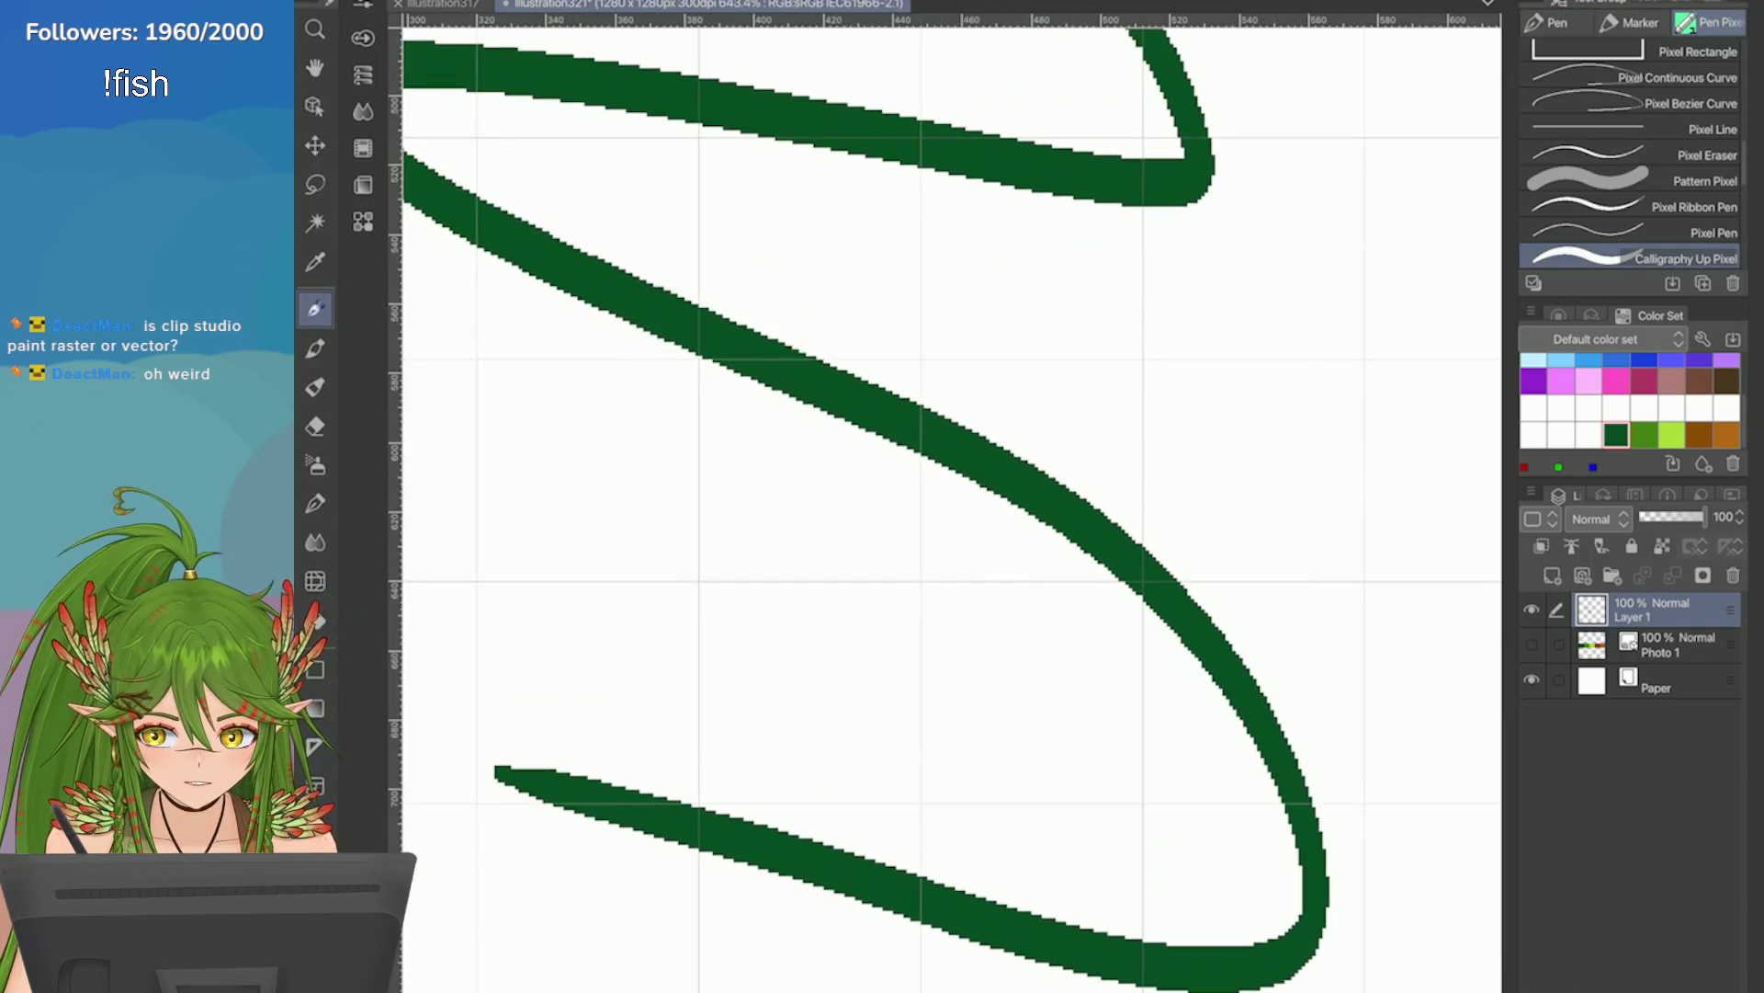
pyautogui.scroll(-2, 946, 505)
pyautogui.moveTo(562, 506)
pyautogui.mouseDown()
pyautogui.moveTo(709, 550)
pyautogui.moveTo(578, 457)
pyautogui.moveTo(776, 685)
pyautogui.mouseUp()
pyautogui.scroll(-1, 873, 460)
pyautogui.moveTo(1470, 276)
pyautogui.mouseDown()
pyautogui.moveTo(1048, 362)
pyautogui.moveTo(720, 502)
pyautogui.moveTo(860, 666)
pyautogui.mouseUp()
# Skew and rotate the Layer 1 strokes with a transform.
pyautogui.hotkey('ctrl', 't')
pyautogui.moveTo(1084, 958); pyautogui.dragTo(1219, 662)
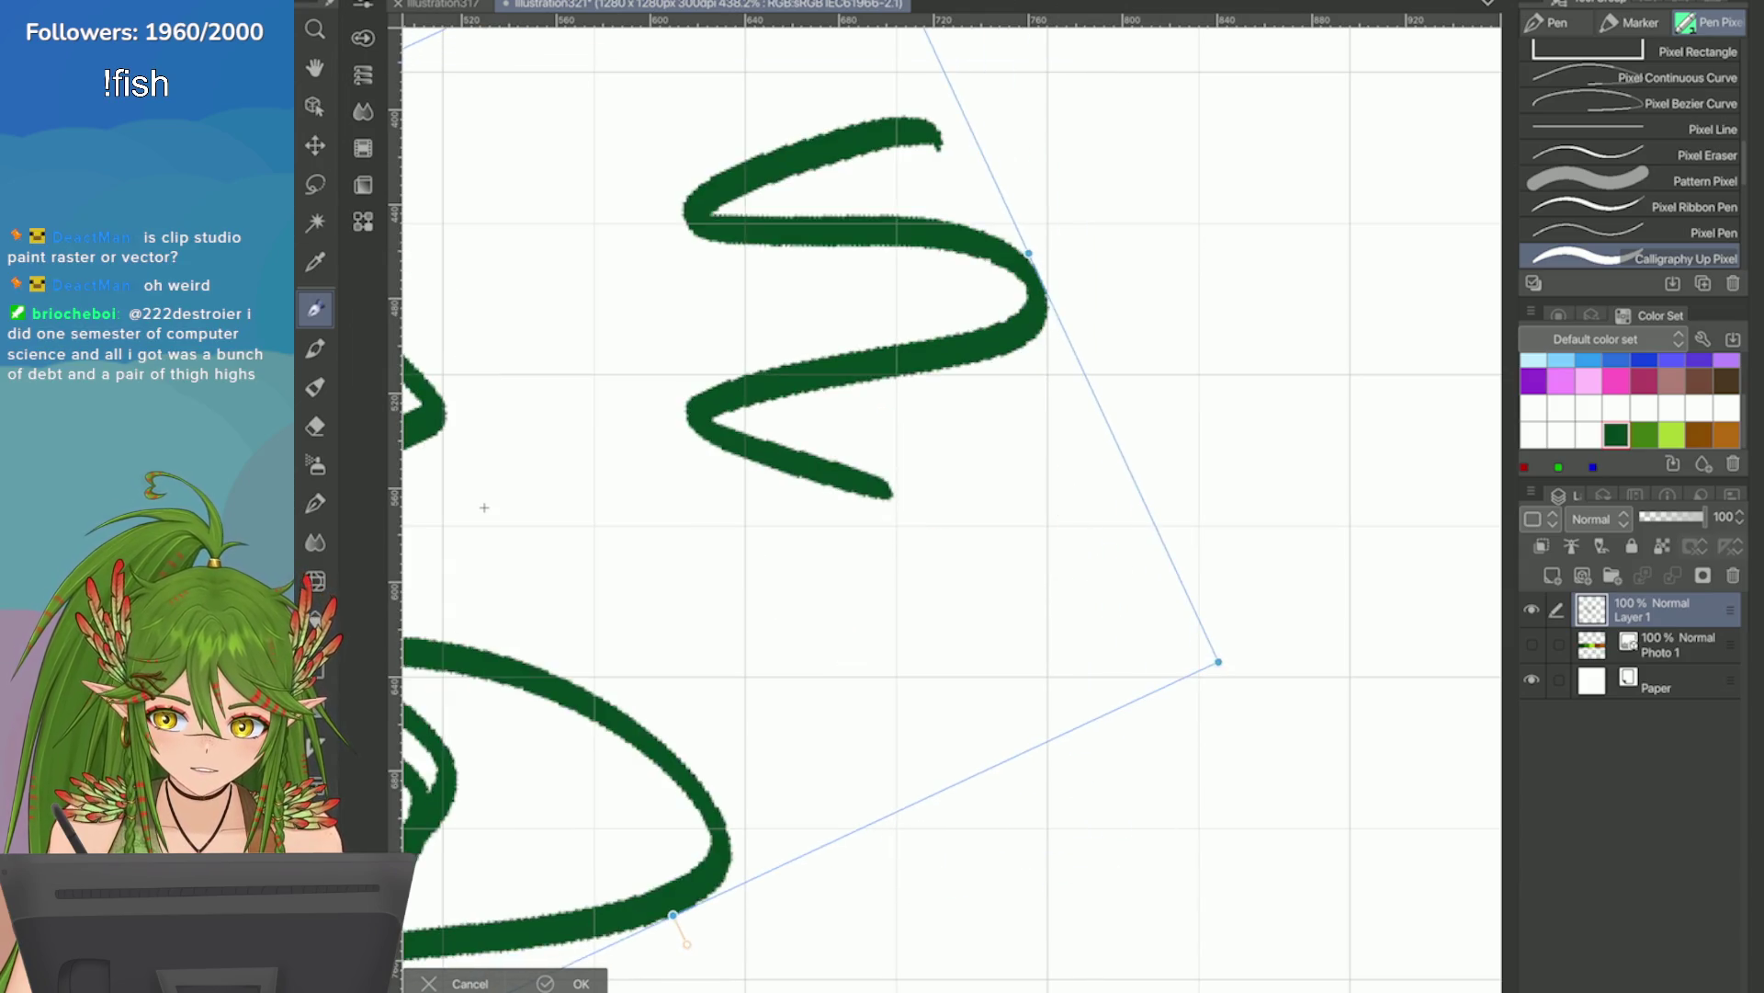
pyautogui.click(547, 982)
pyautogui.scroll(2, 946, 506)
pyautogui.scroll(-2, 947, 506)
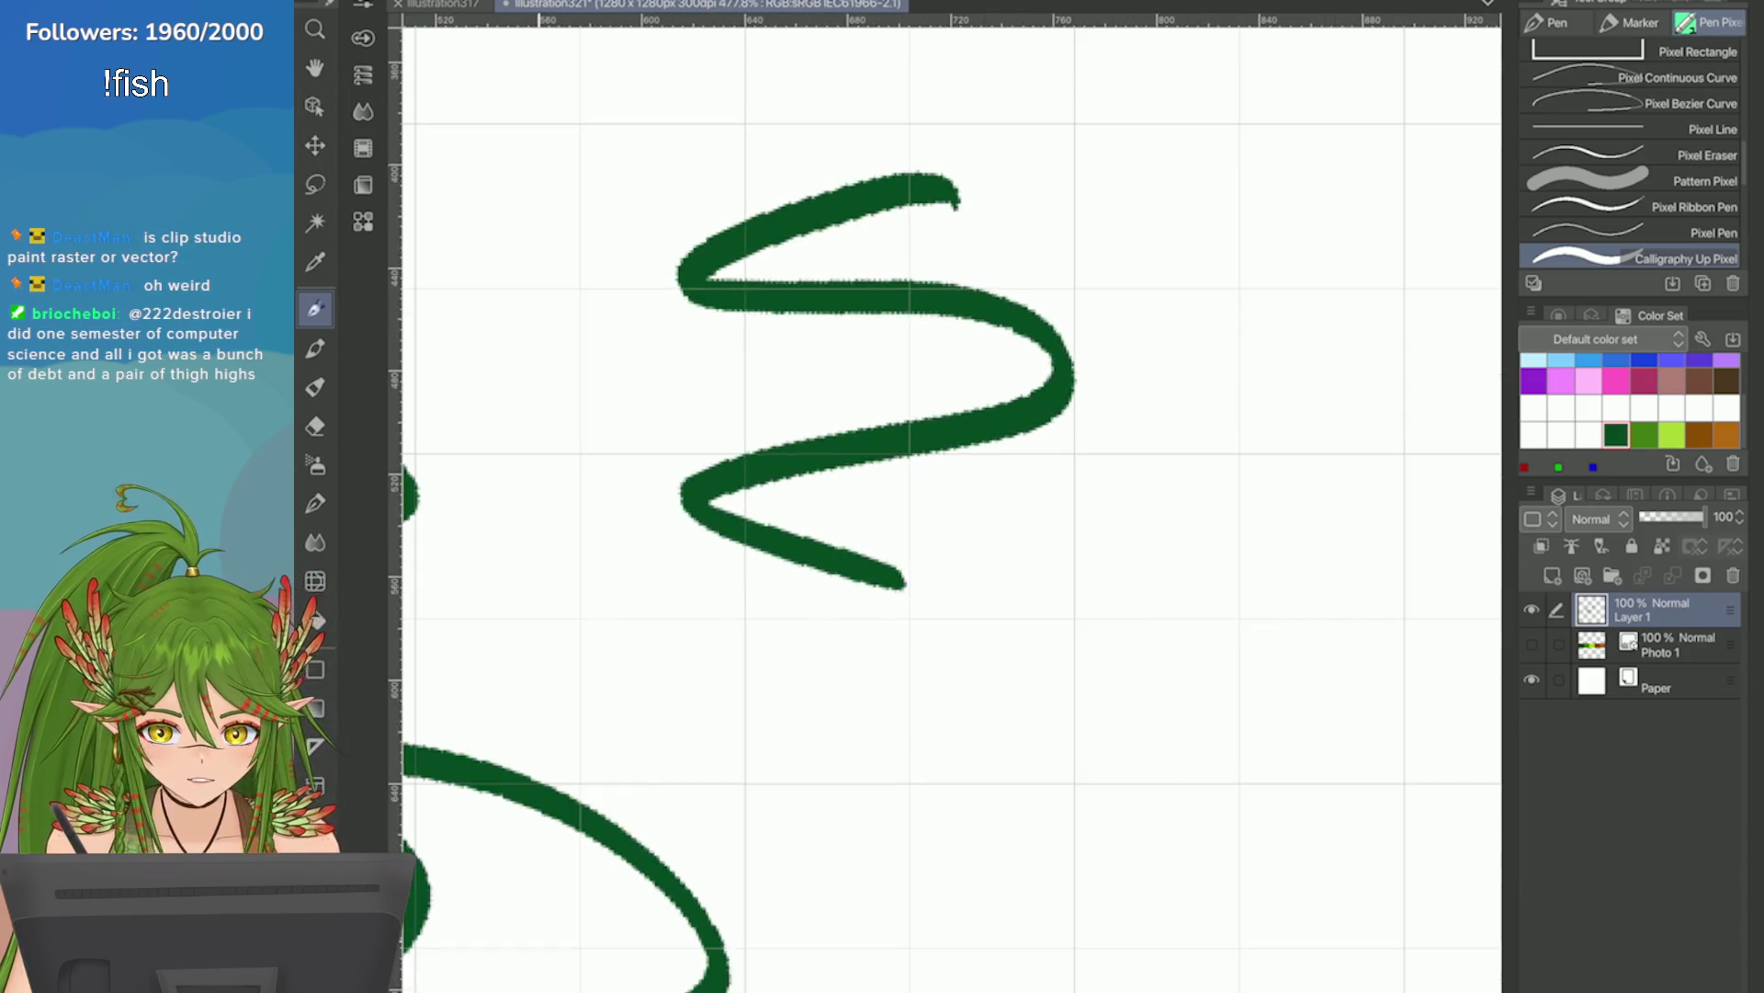
# Add Layer 2, draw and rotate a green squiggle on it, then undo to clear it.
pyautogui.click(1583, 575)
pyautogui.moveTo(1318, 510)
pyautogui.mouseDown()
pyautogui.moveTo(1420, 765)
pyautogui.moveTo(1039, 818)
pyautogui.mouseUp()
pyautogui.scroll(-2, 1038, 818)
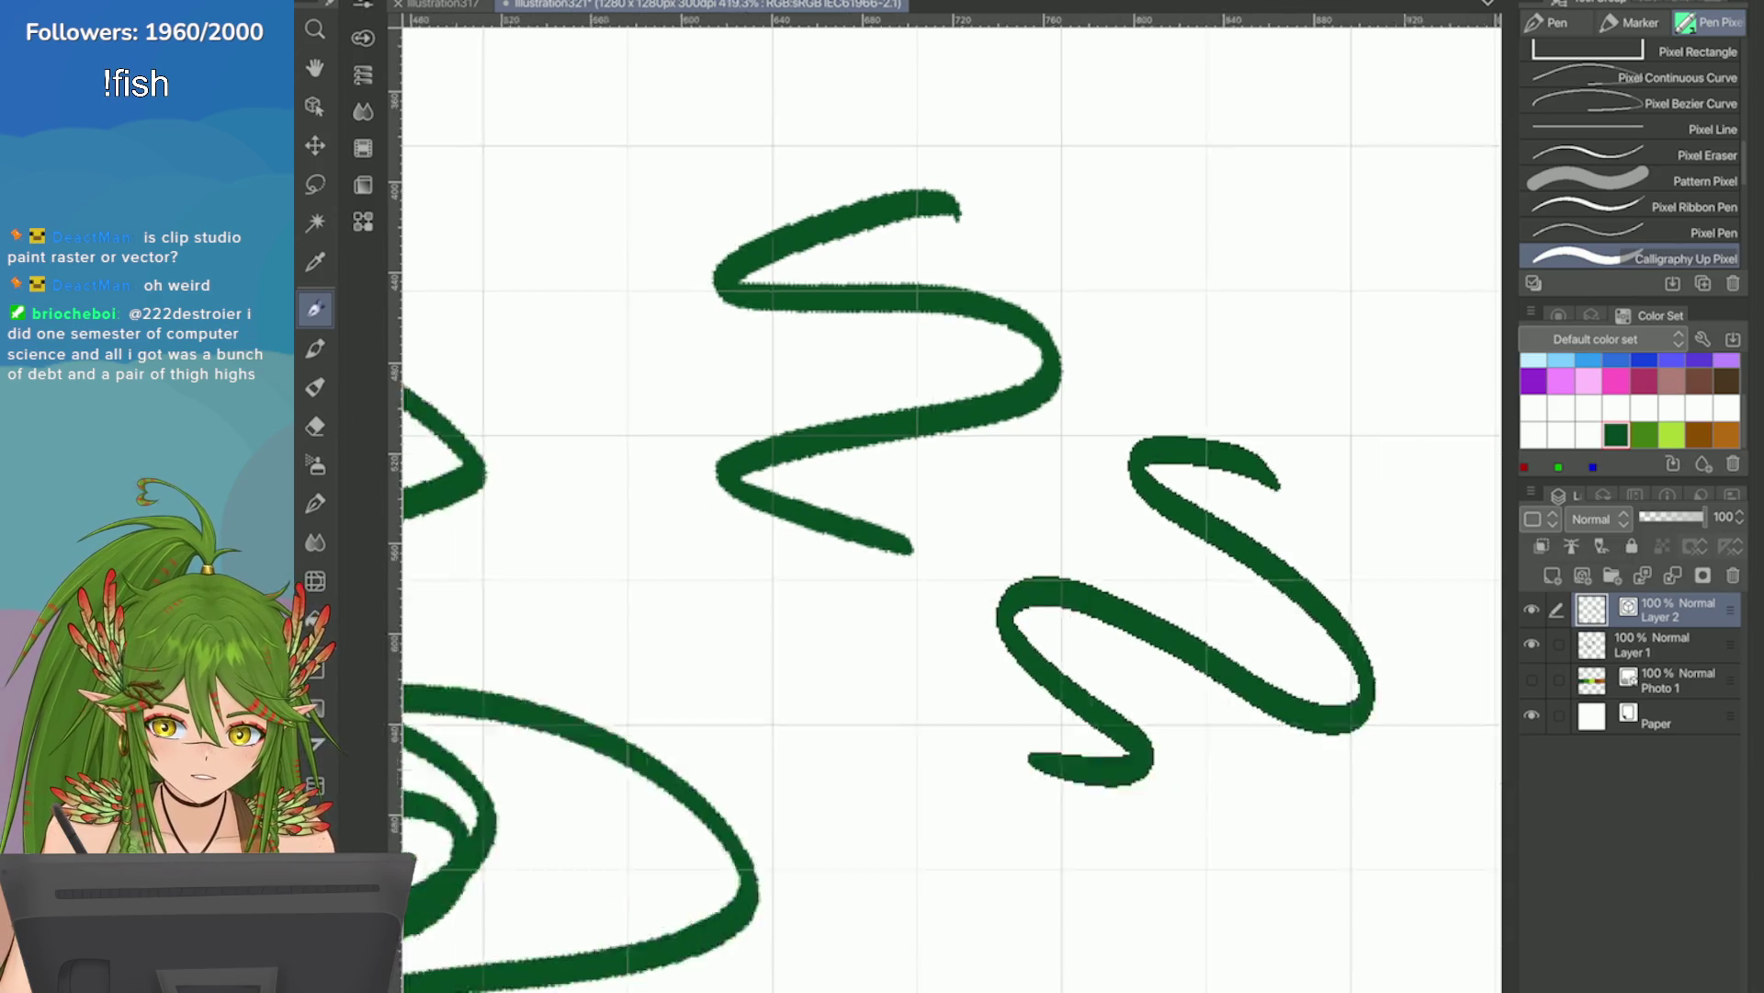
pyautogui.hotkey('ctrl', 't')
pyautogui.moveTo(681, 251); pyautogui.dragTo(726, 230)
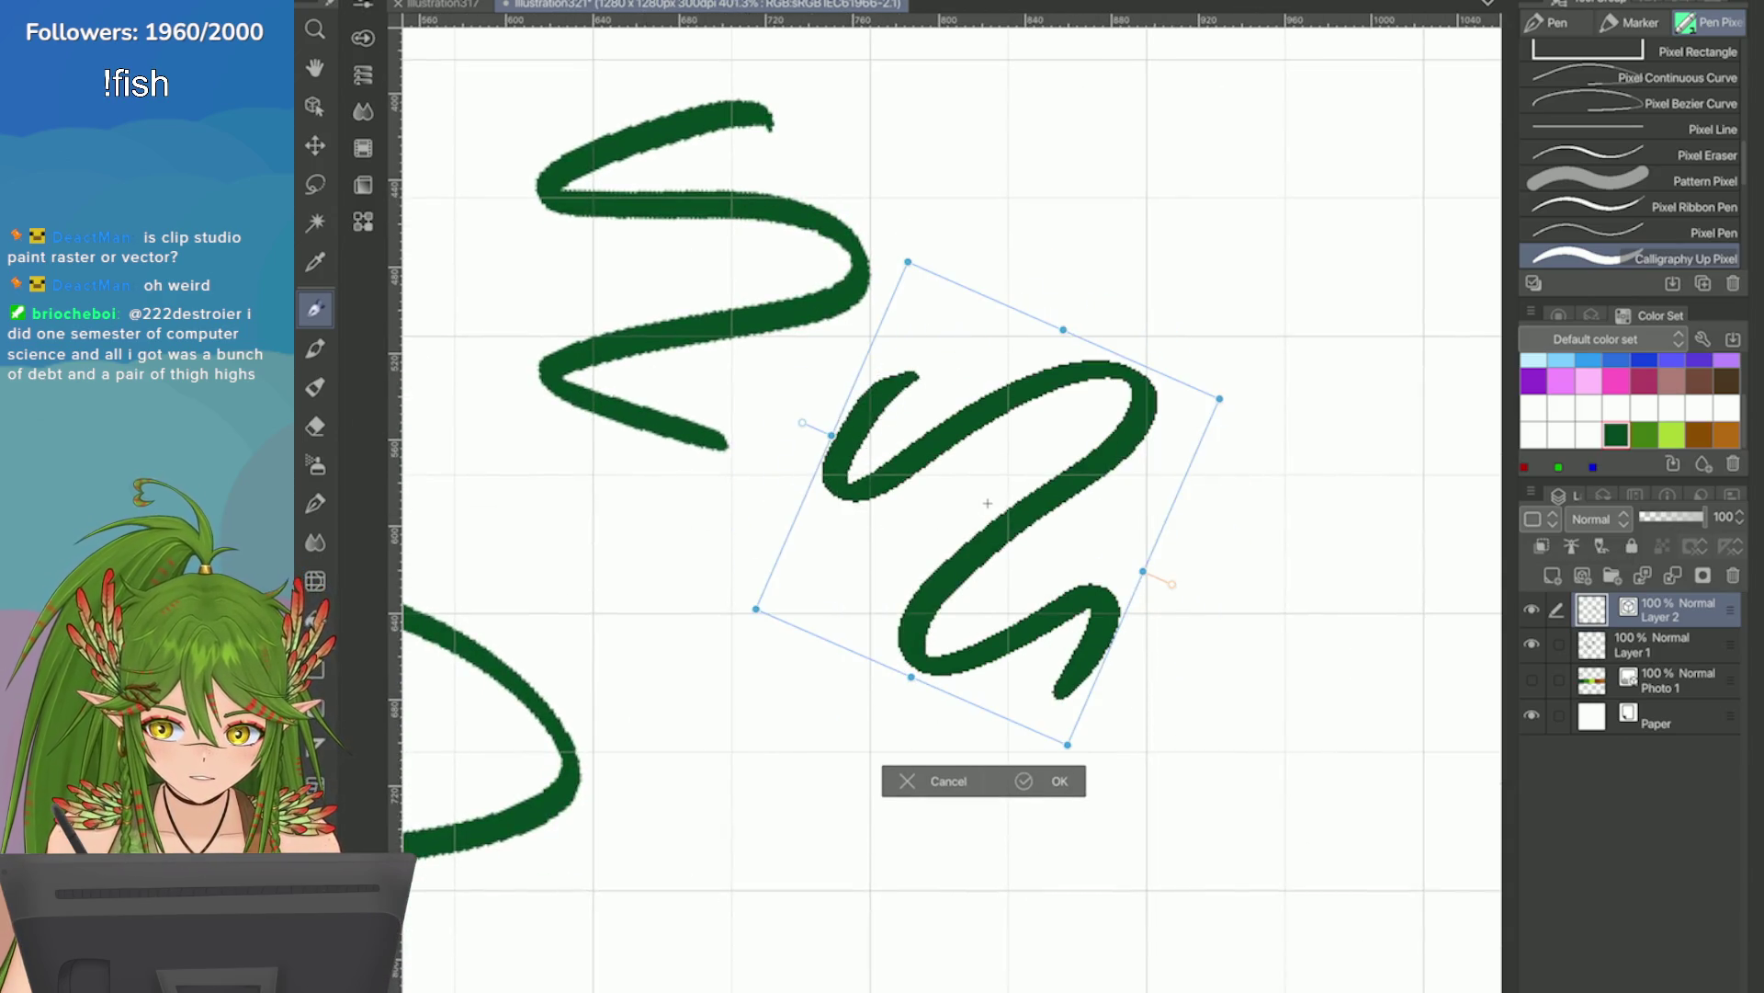
pyautogui.scroll(3, 893, 465)
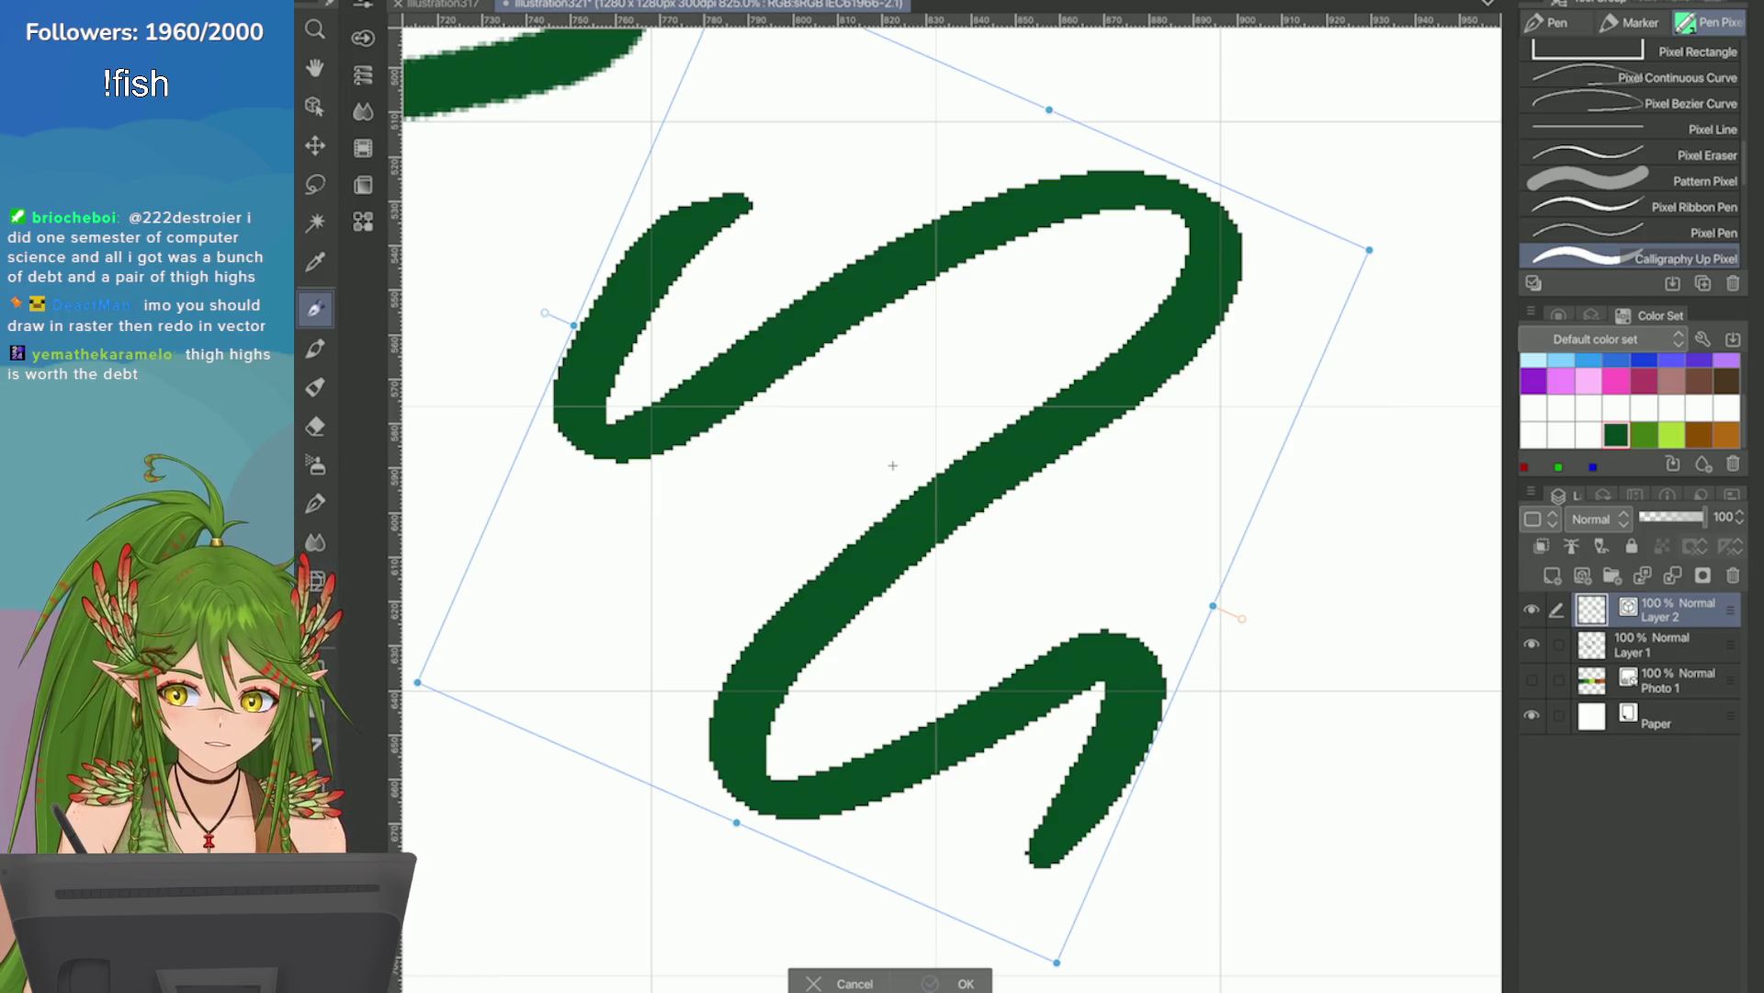
pyautogui.click(947, 984)
pyautogui.scroll(-6, 952, 505)
pyautogui.scroll(1, 951, 505)
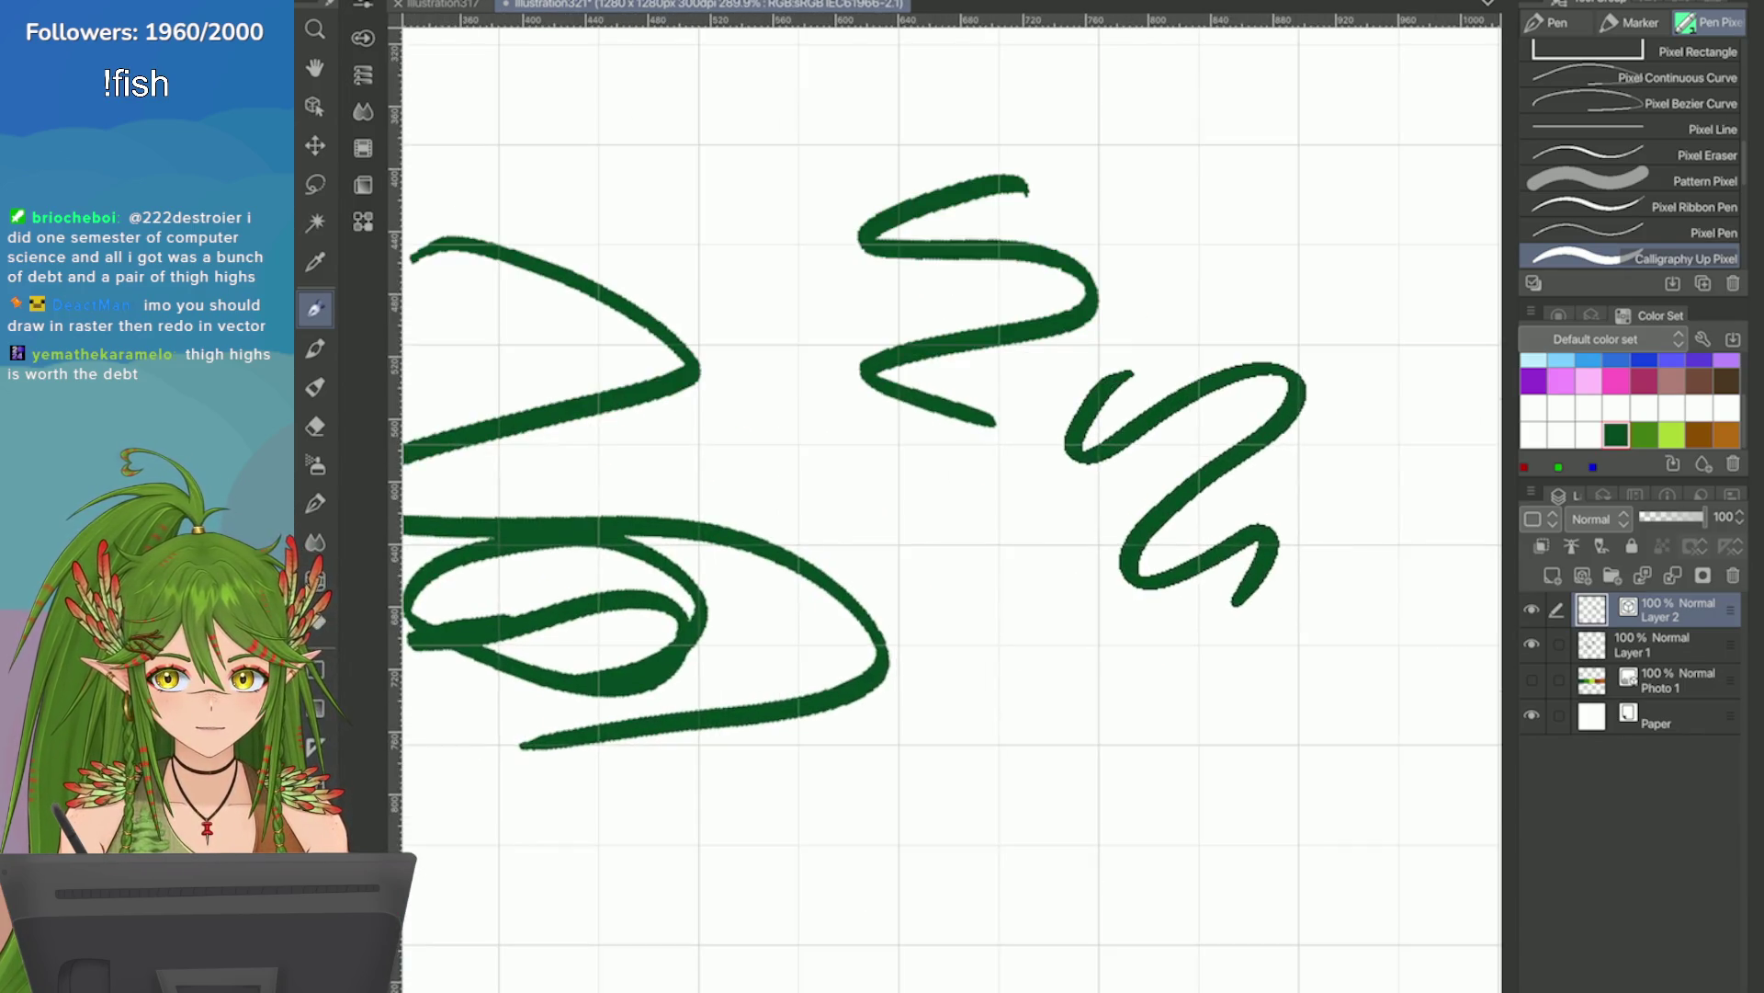
pyautogui.hotkey('ctrl', 'z')
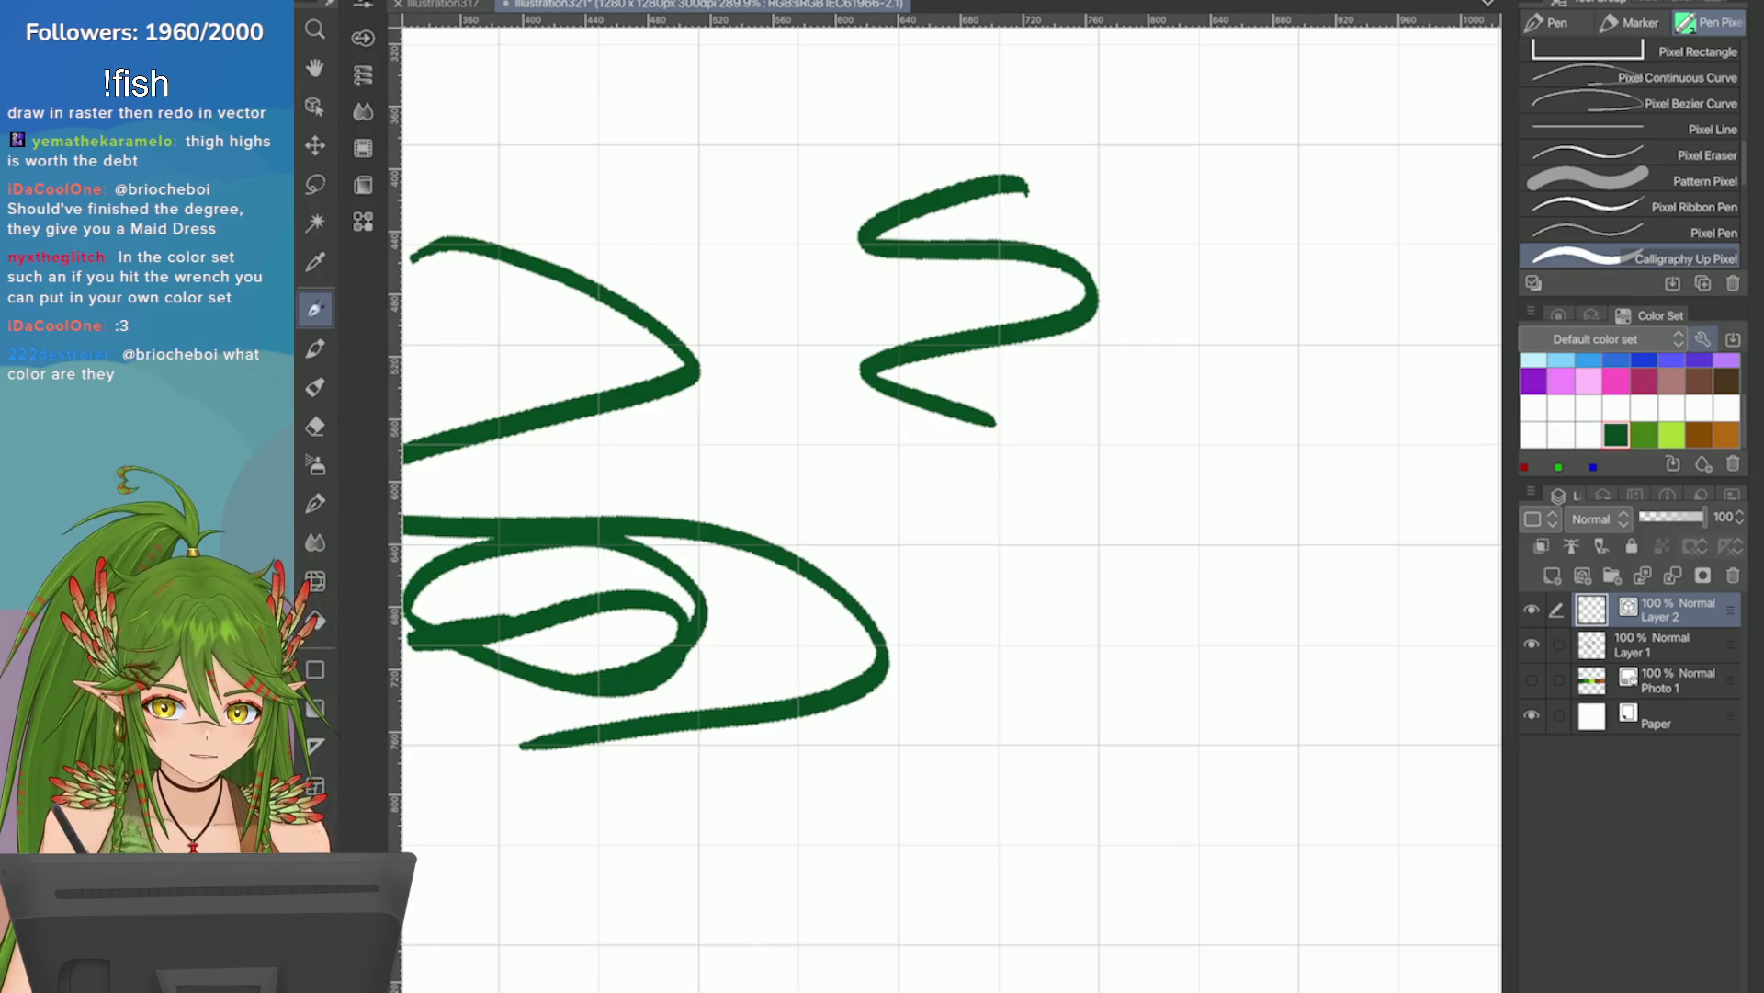
# Create a new empty colour set named 'Game' and switch to it.
pyautogui.click(1703, 338)
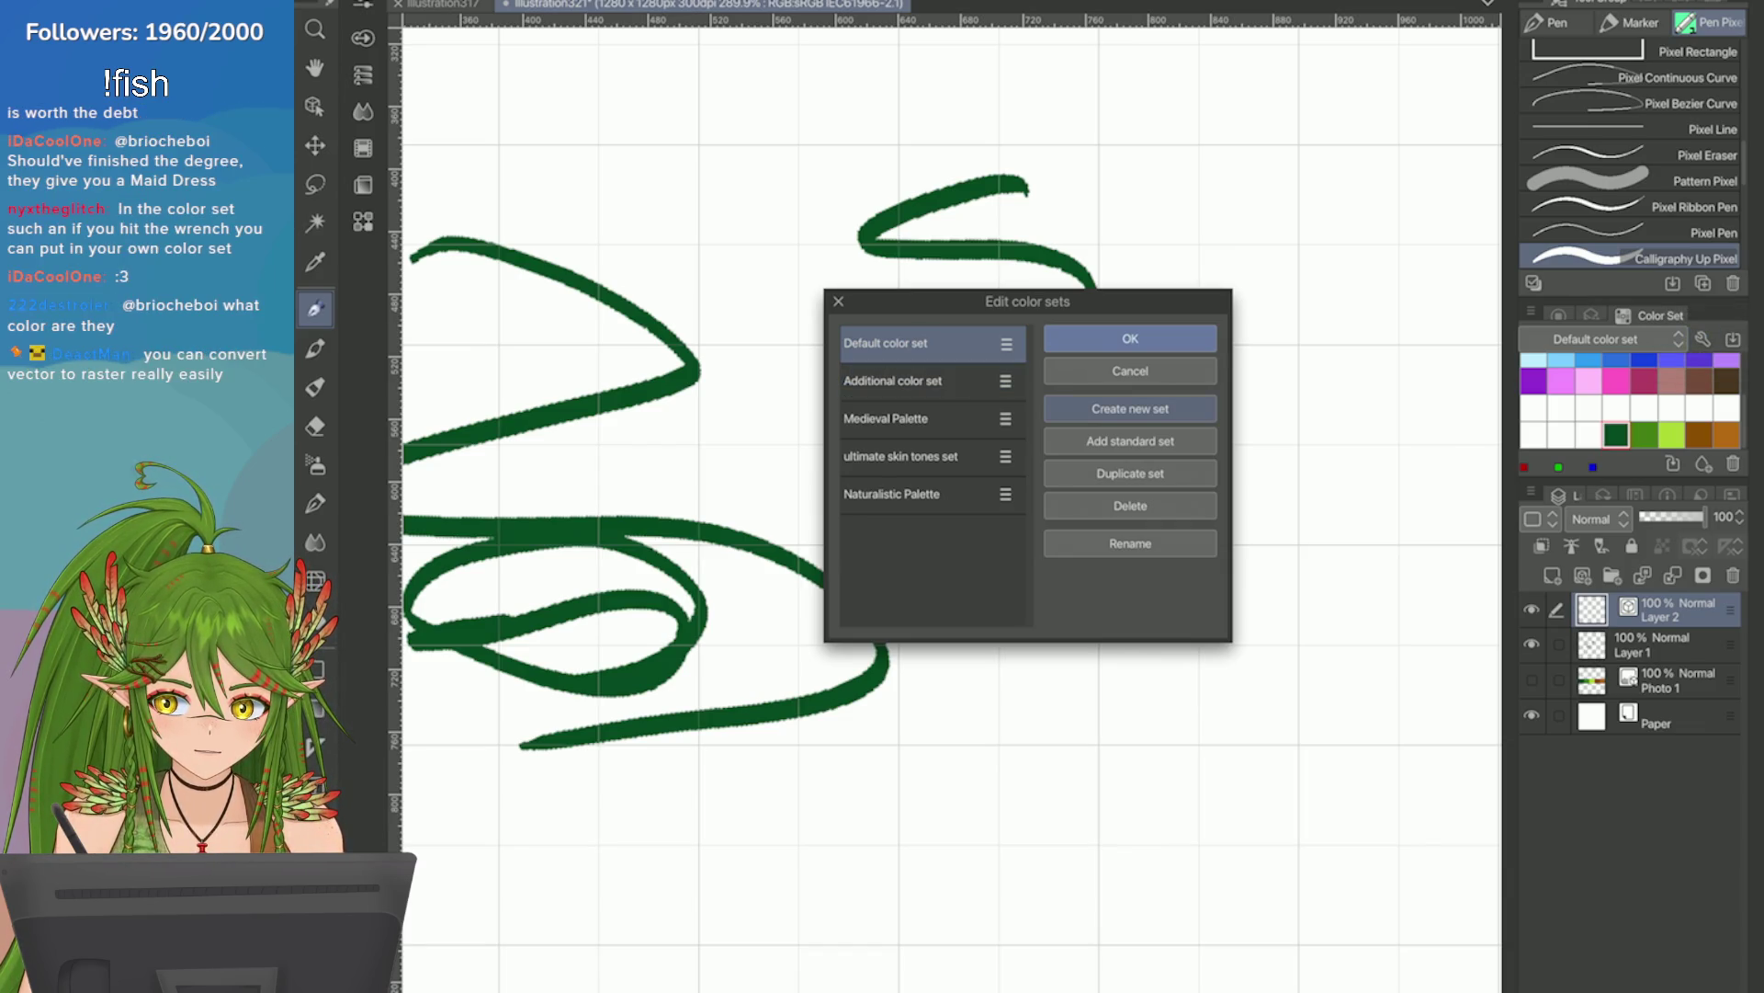
pyautogui.click(1131, 408)
pyautogui.write('Game')
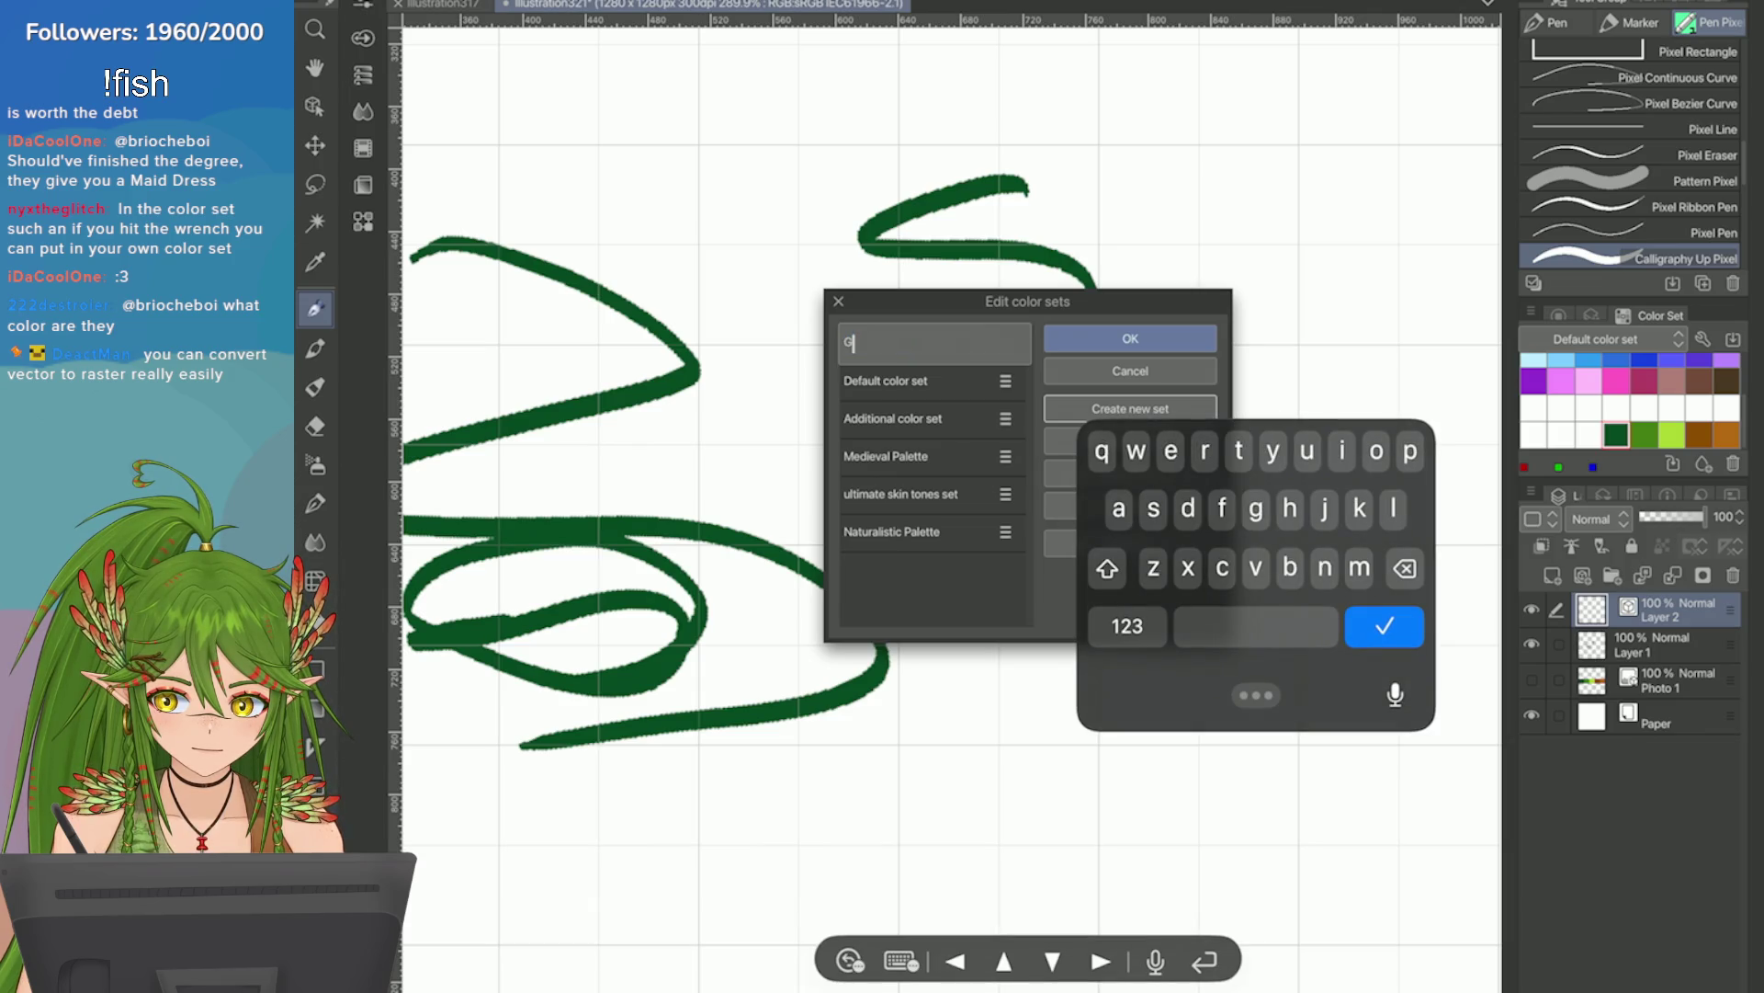
pyautogui.press('Return')
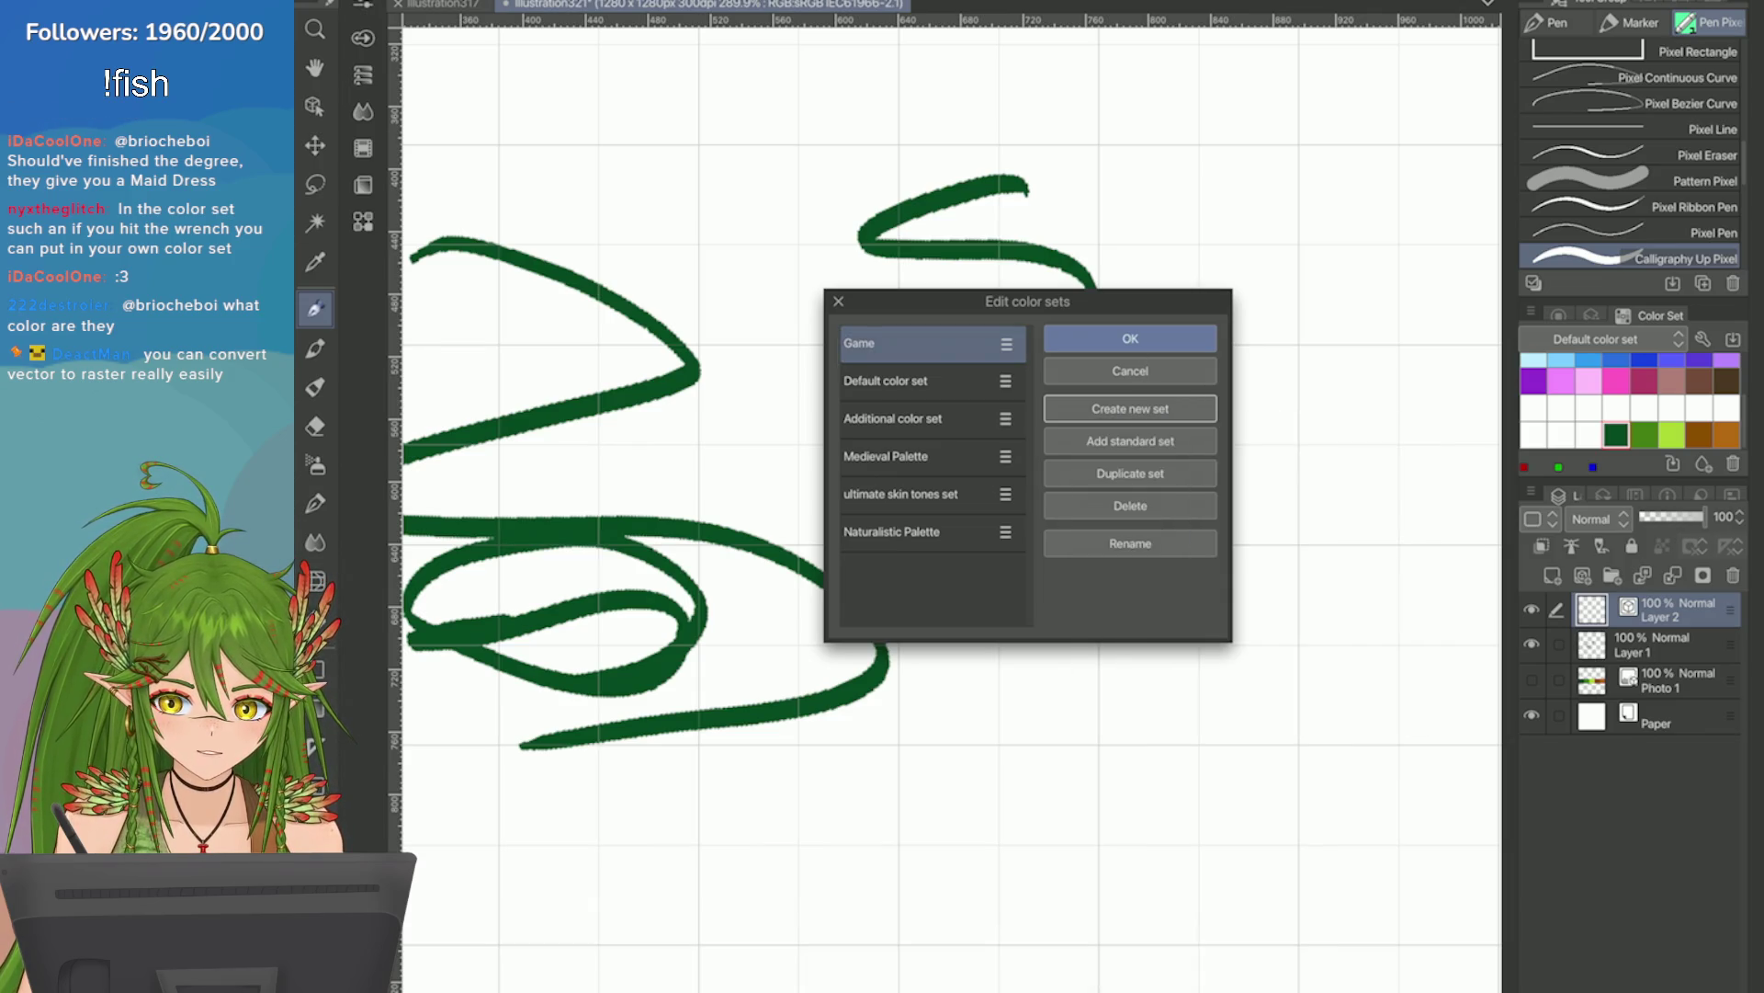
pyautogui.click(1131, 338)
# Hide Layer 1's test squiggles and show the Photo 1 colour bars layer again.
pyautogui.click(1533, 360)
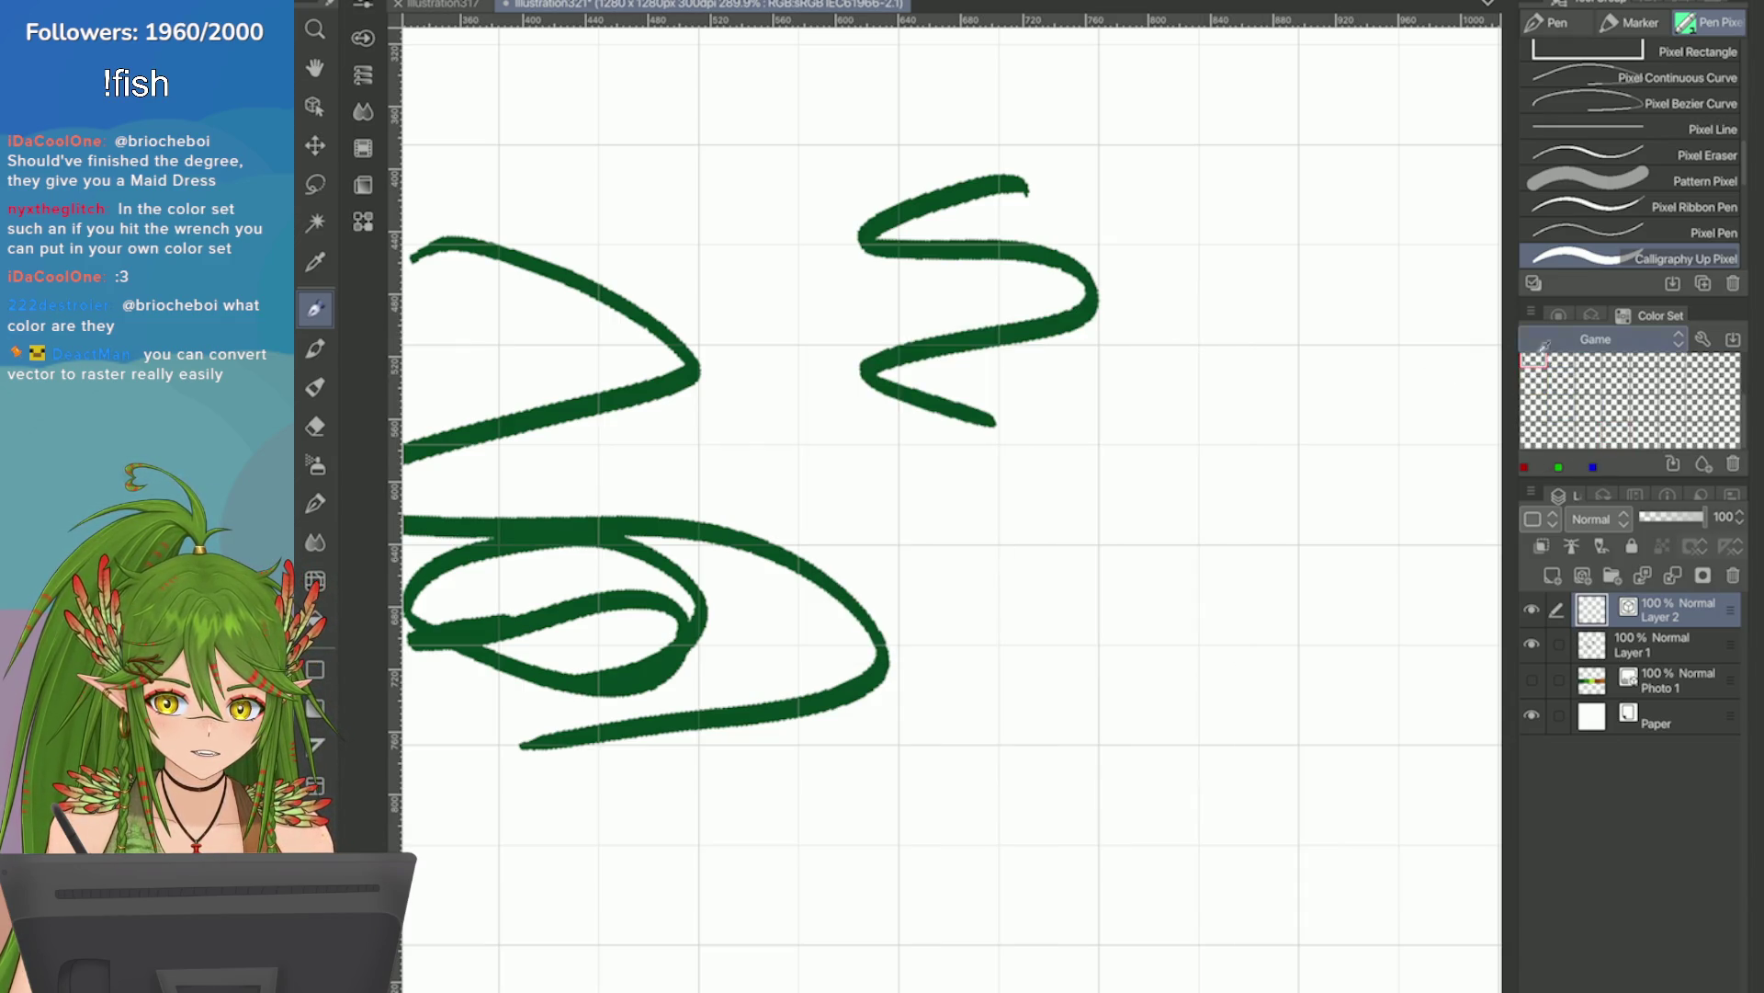
pyautogui.click(1532, 643)
pyautogui.click(1532, 679)
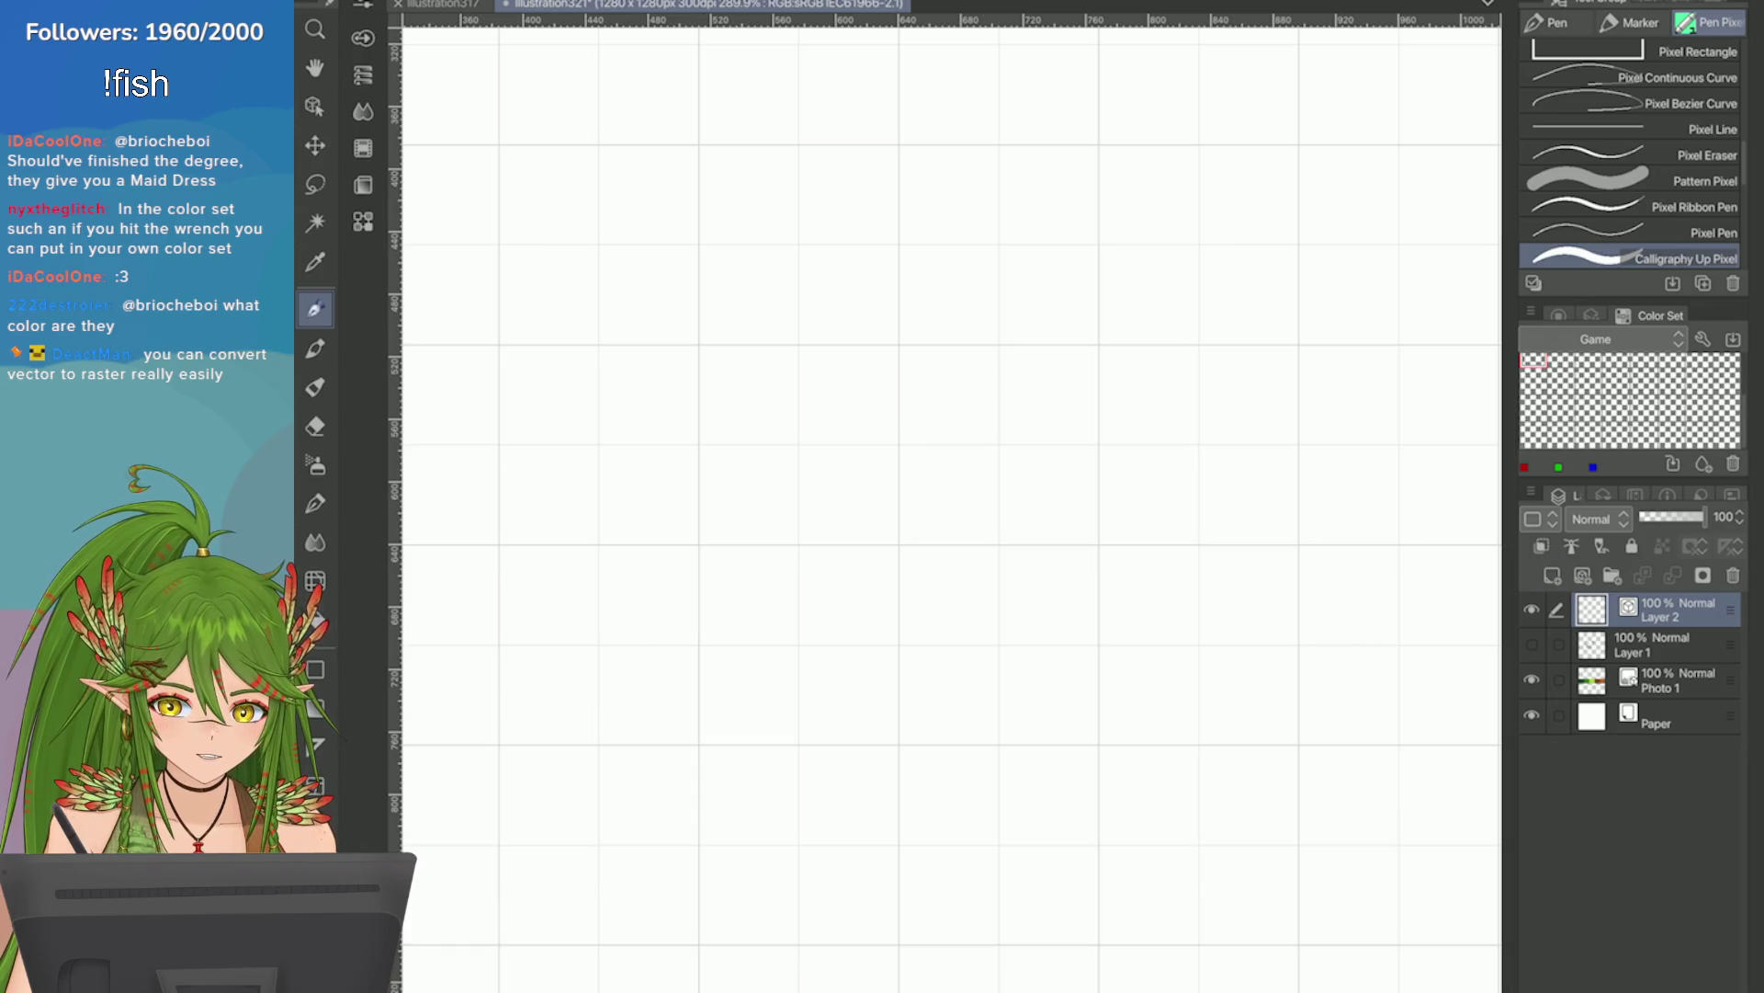
# Sample the dark, mid and light green bars and add each to the Game colour set.
pyautogui.scroll(-5, 952, 441)
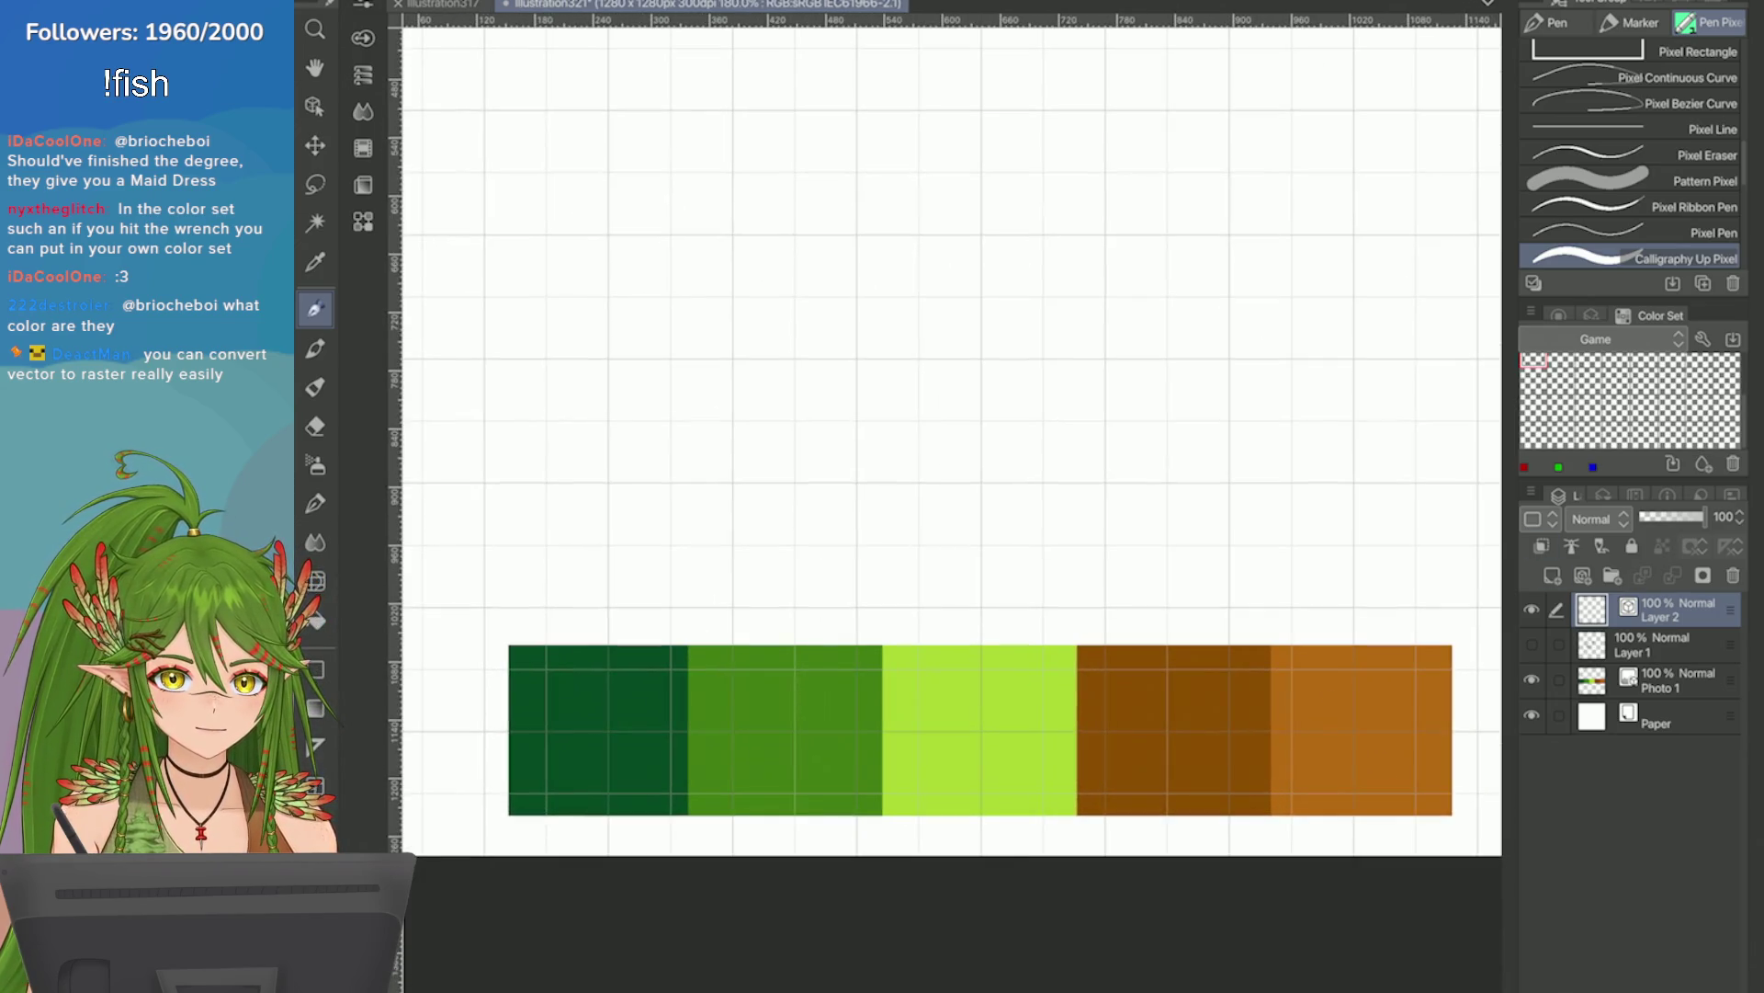
pyautogui.press('e')
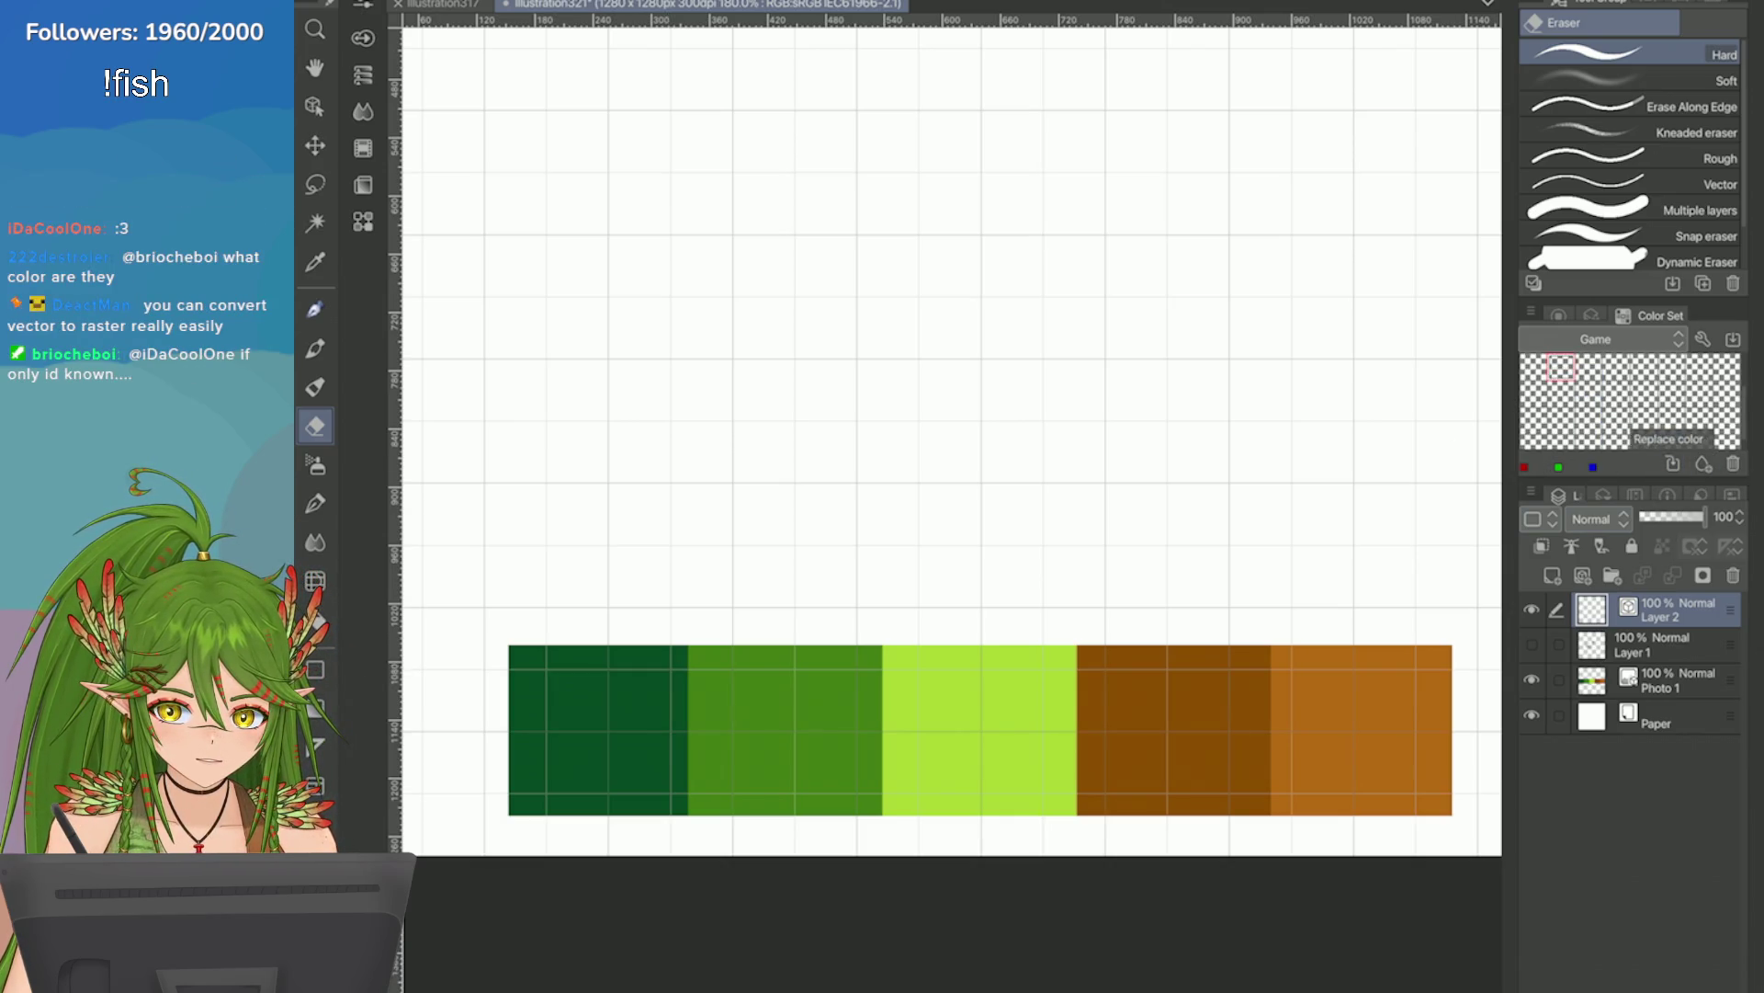
pyautogui.press('i')
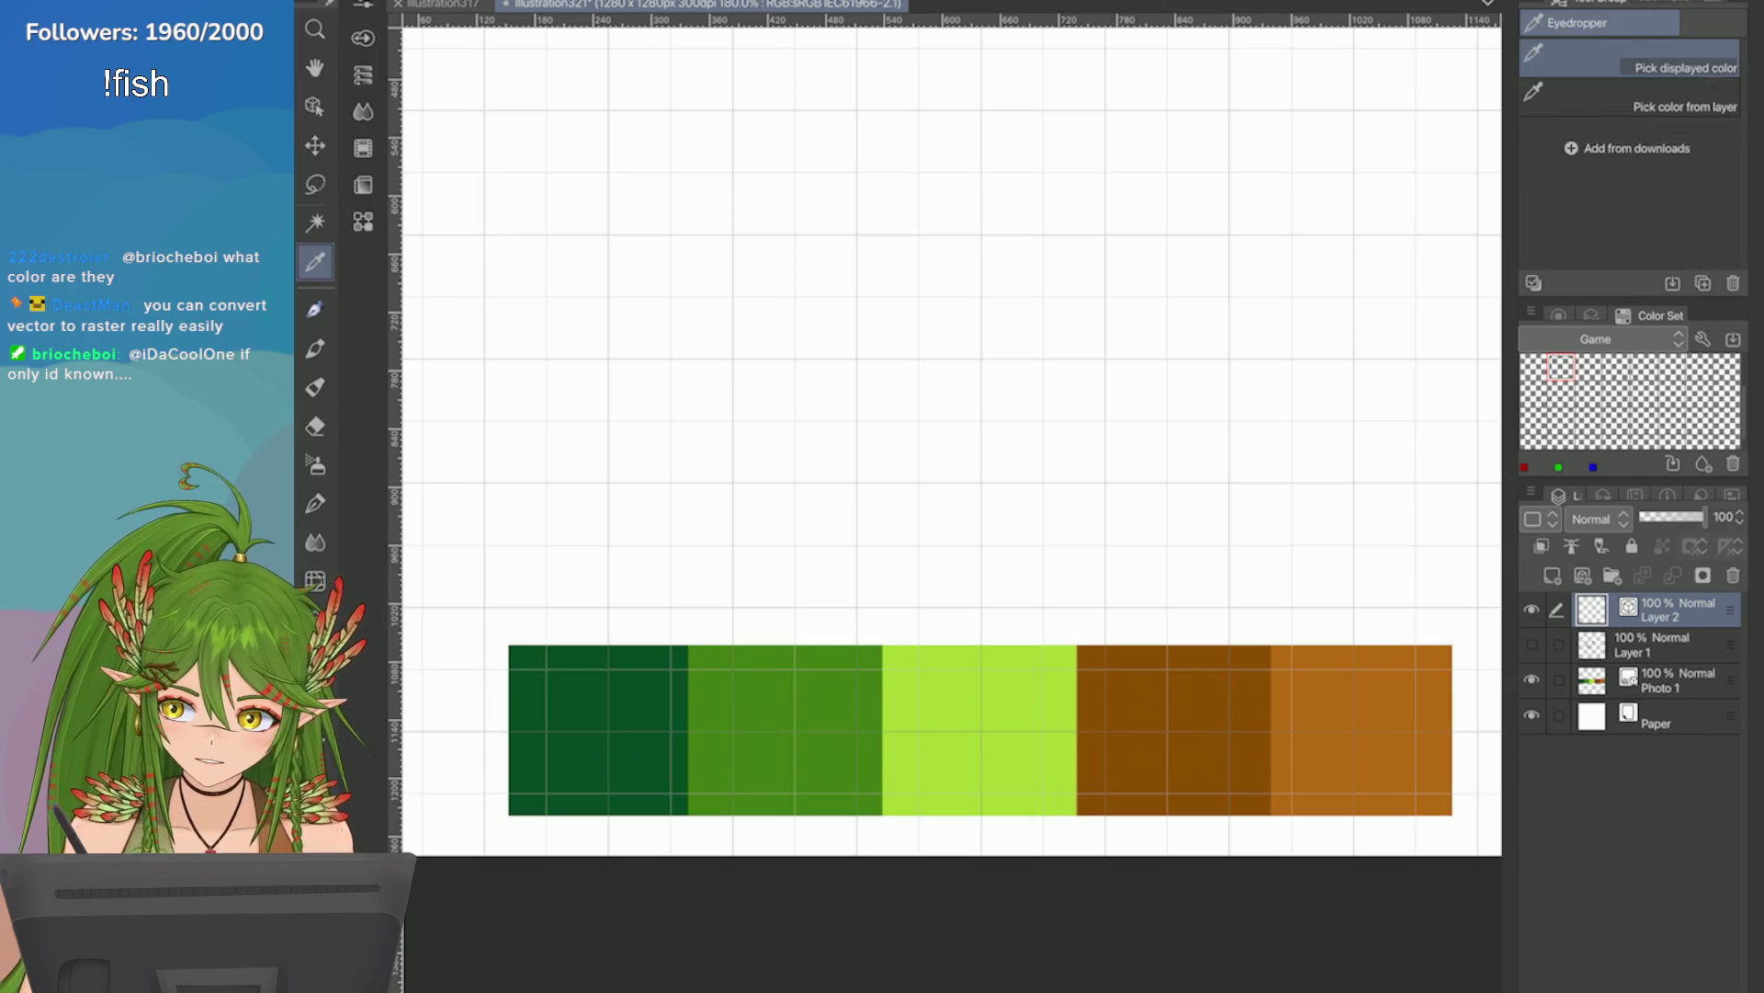
pyautogui.click(646, 720)
pyautogui.click(1673, 464)
pyautogui.click(772, 707)
pyautogui.click(1673, 464)
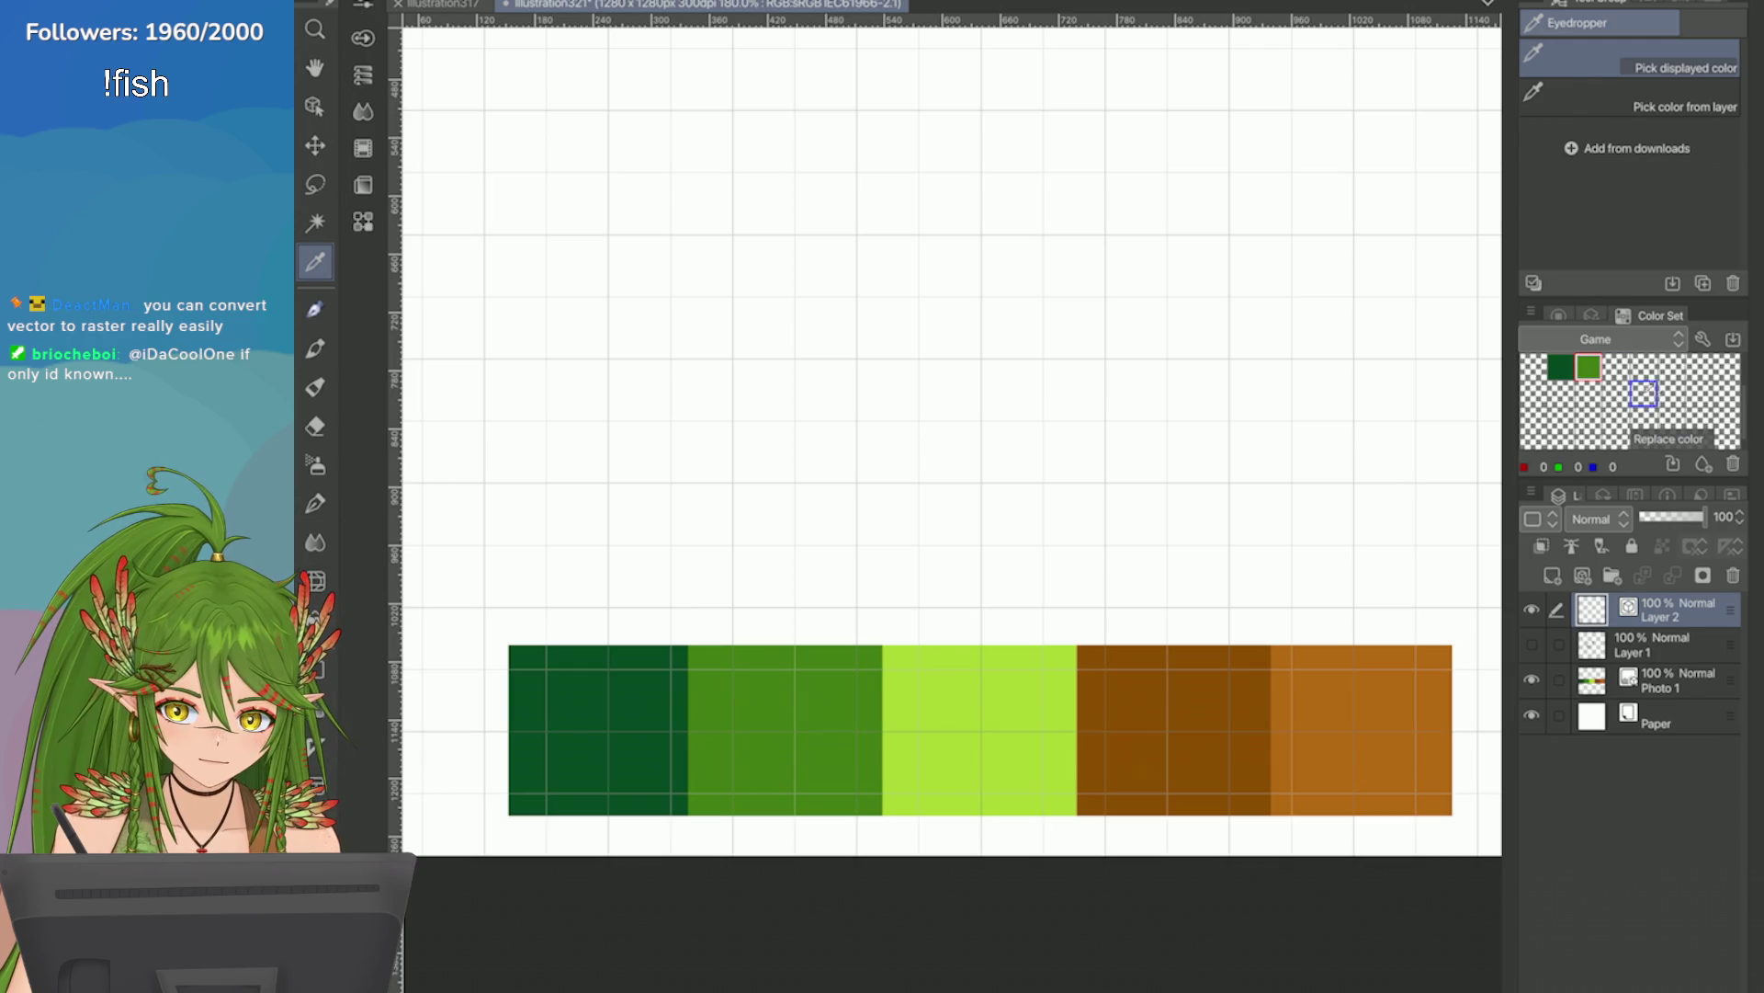
pyautogui.click(981, 736)
pyautogui.click(1673, 464)
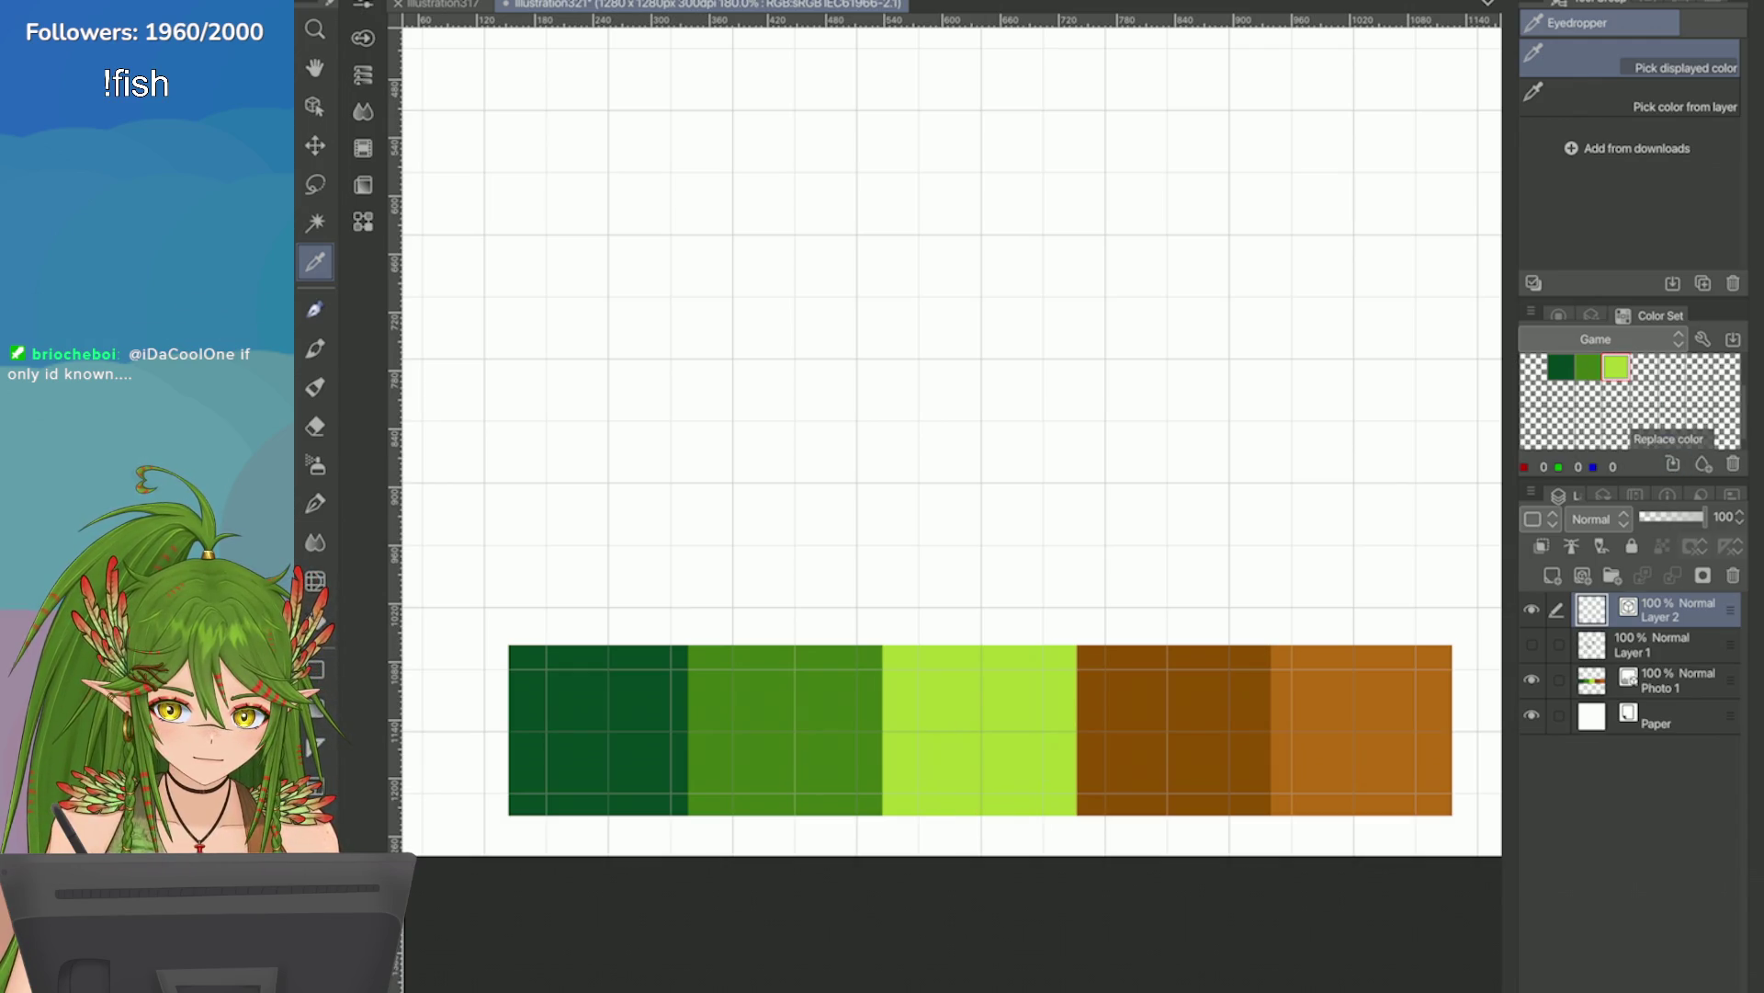
# Add the dark and light brown bars as swatches, then make the dark green current on the Color Wheel.
pyautogui.click(1151, 718)
pyautogui.click(1673, 464)
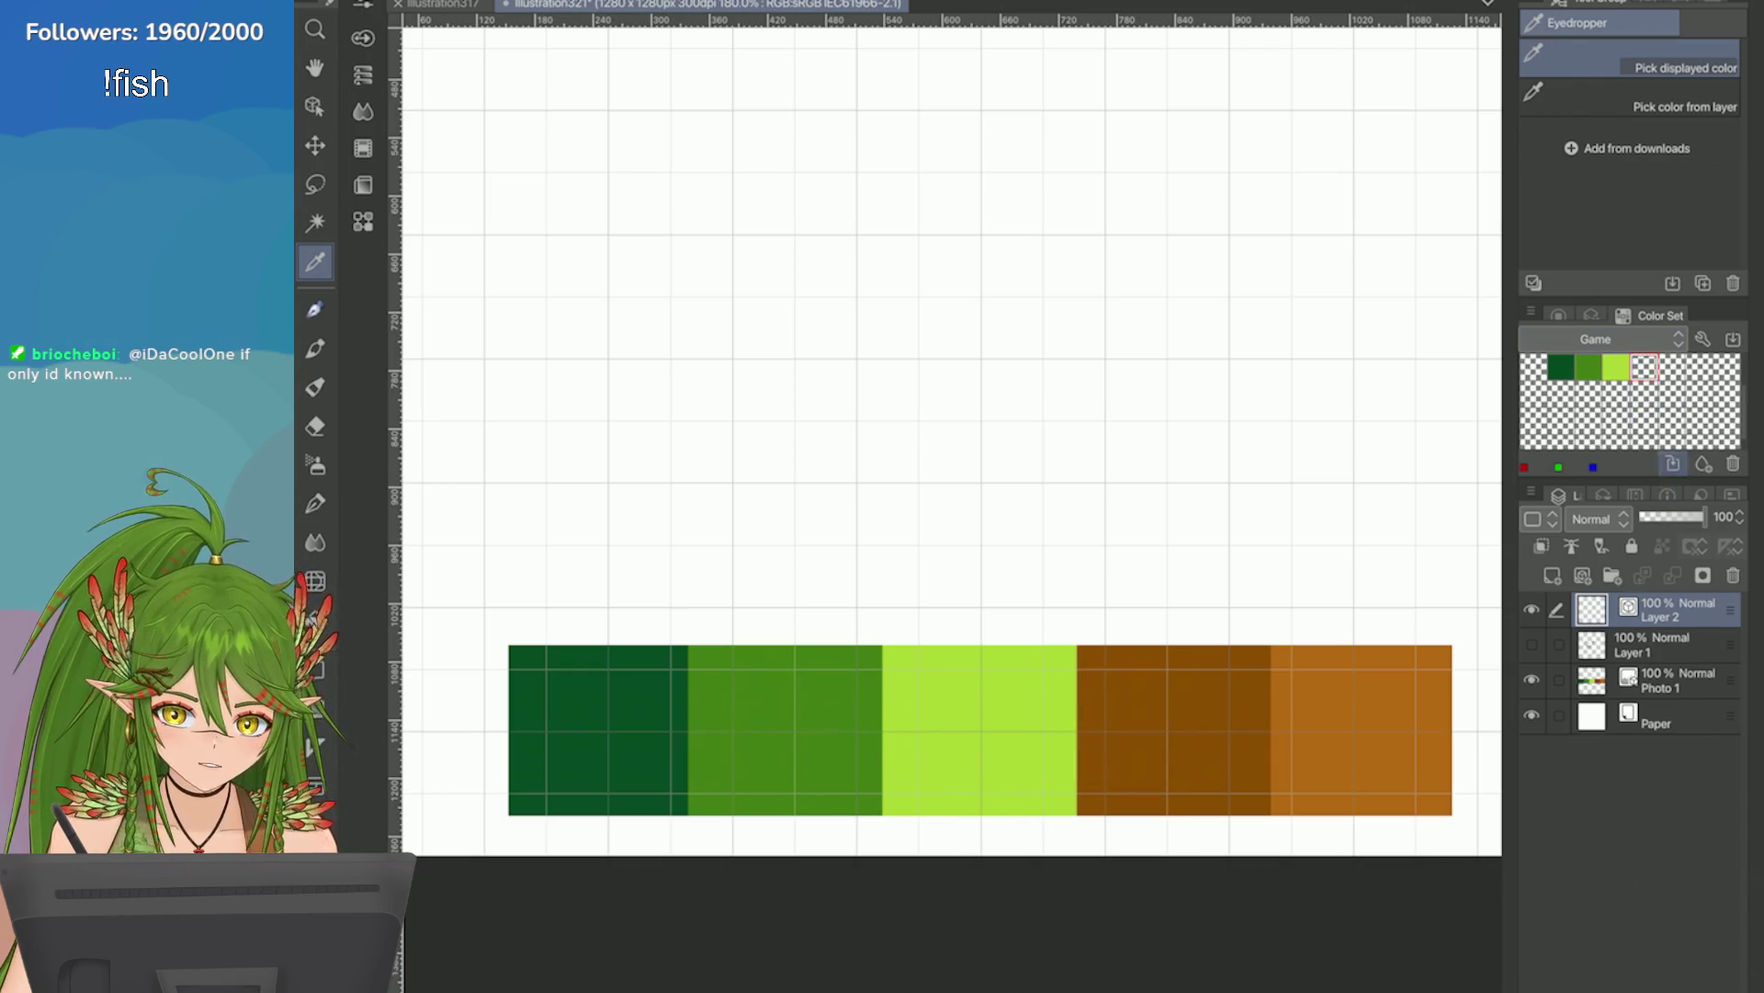
pyautogui.click(1368, 712)
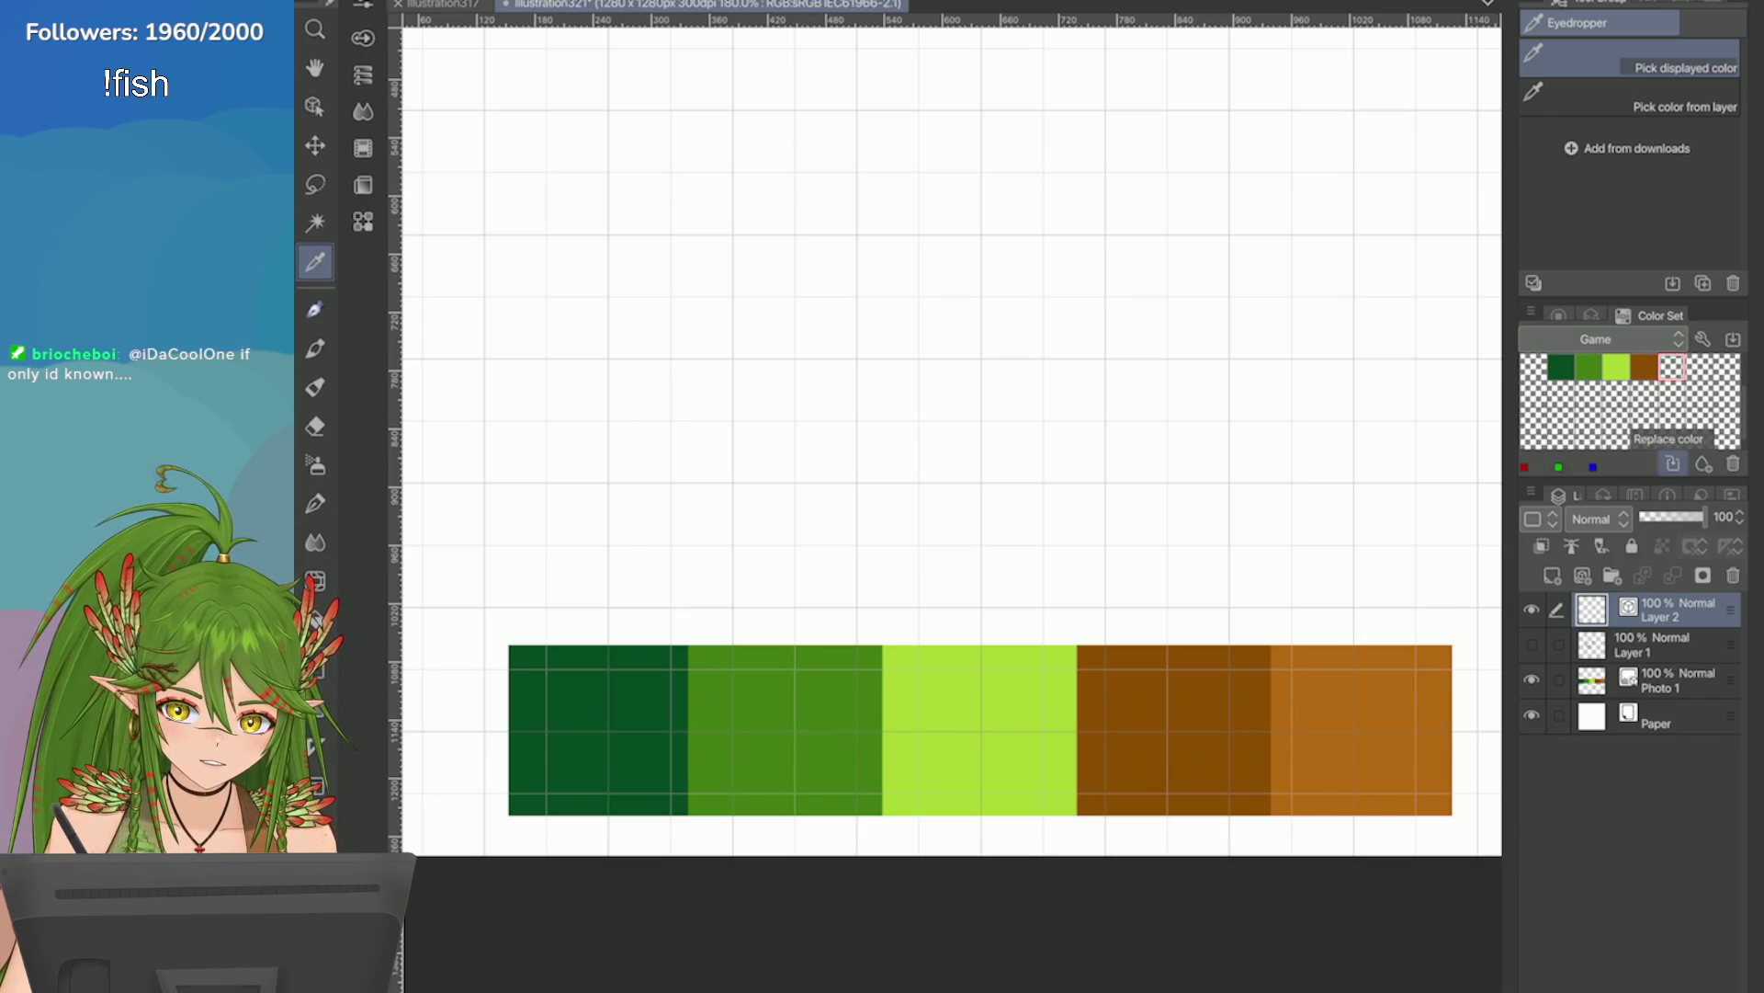
pyautogui.click(1350, 691)
pyautogui.click(1673, 464)
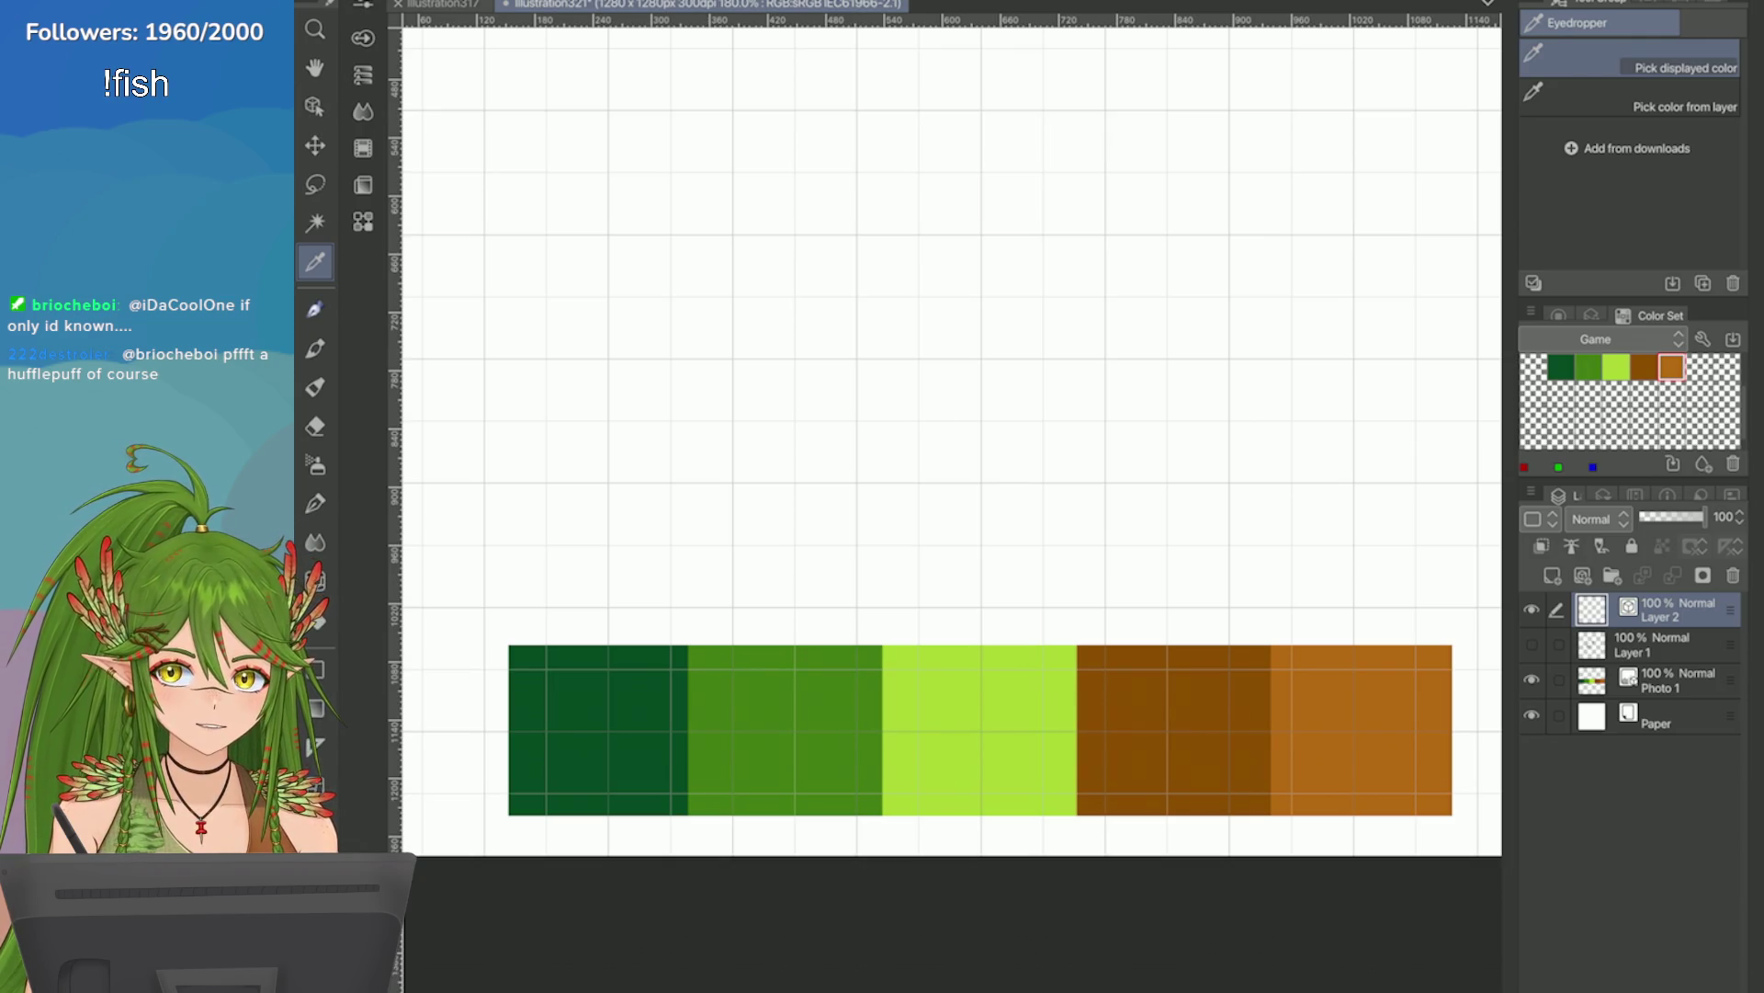
pyautogui.click(1562, 368)
pyautogui.click(1557, 315)
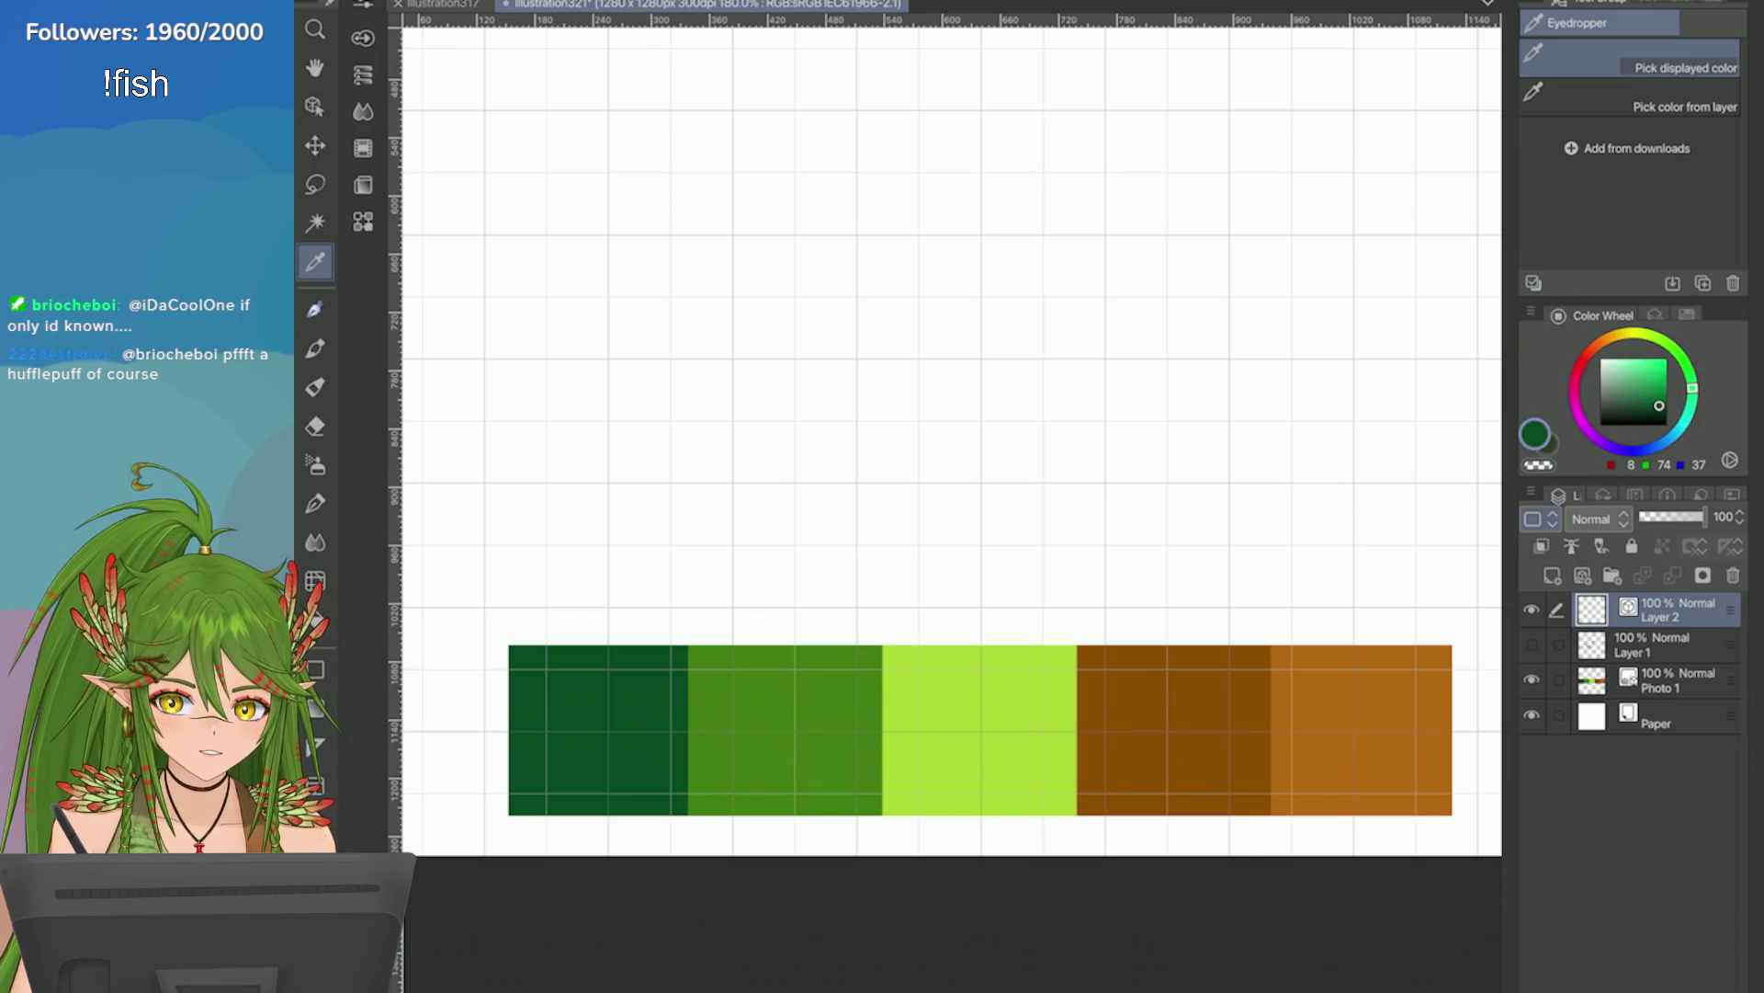
# Rasterize the empty Layer 2, then delete it.
pyautogui.rightClick(1542, 546)
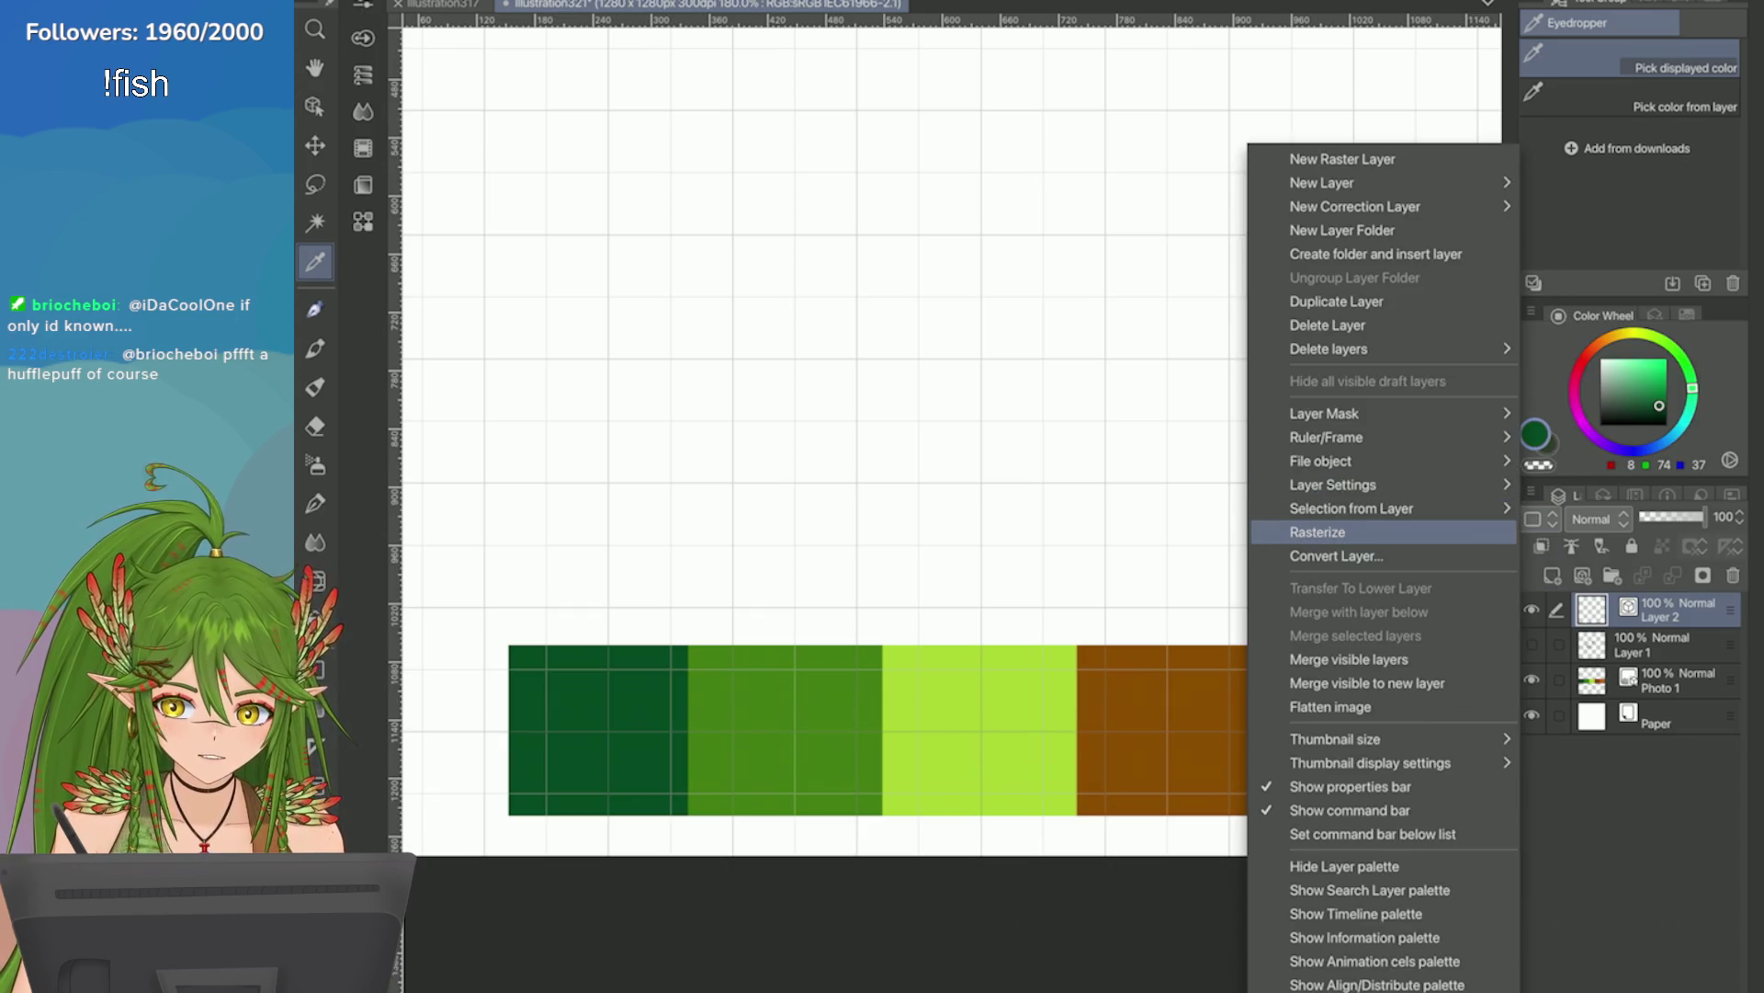
pyautogui.click(1318, 532)
pyautogui.click(1733, 575)
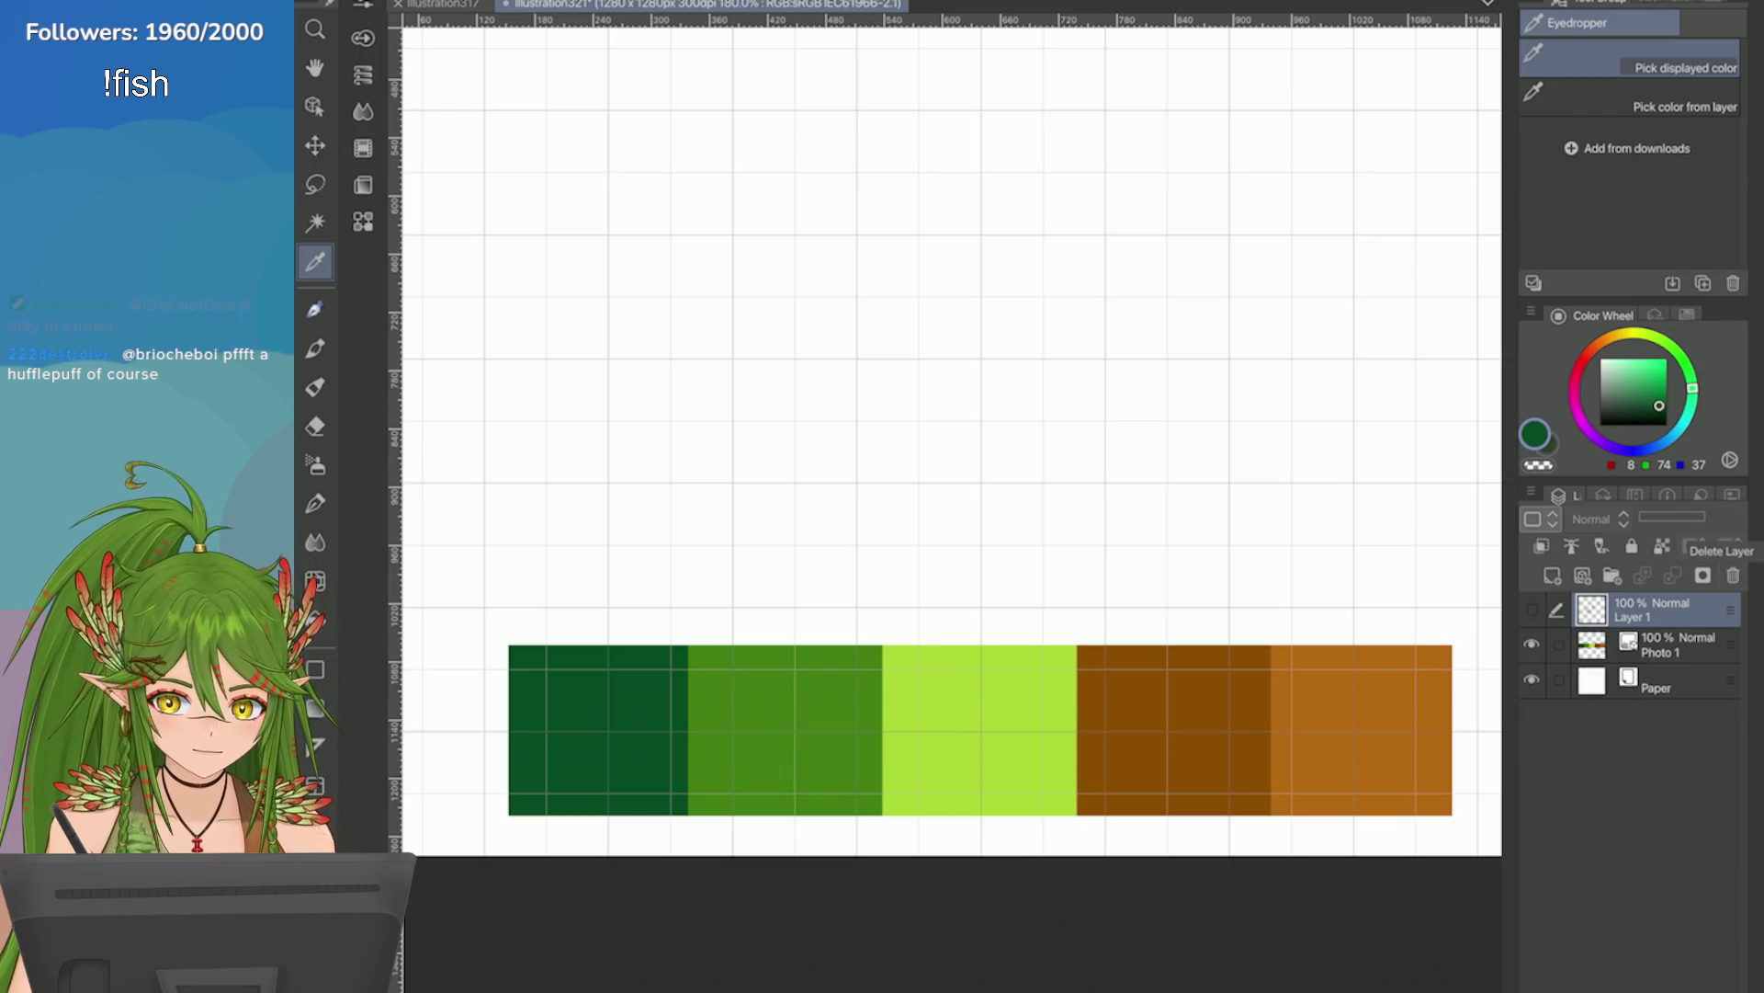
# Hide the Photo 1 reference layer, clear the test strokes, and fit the canvas to the window.
pyautogui.click(1531, 643)
pyautogui.moveTo(701, 58); pyautogui.dragTo(748, 346)
pyautogui.moveTo(1066, 37); pyautogui.dragTo(988, 151)
pyautogui.press('Delete')
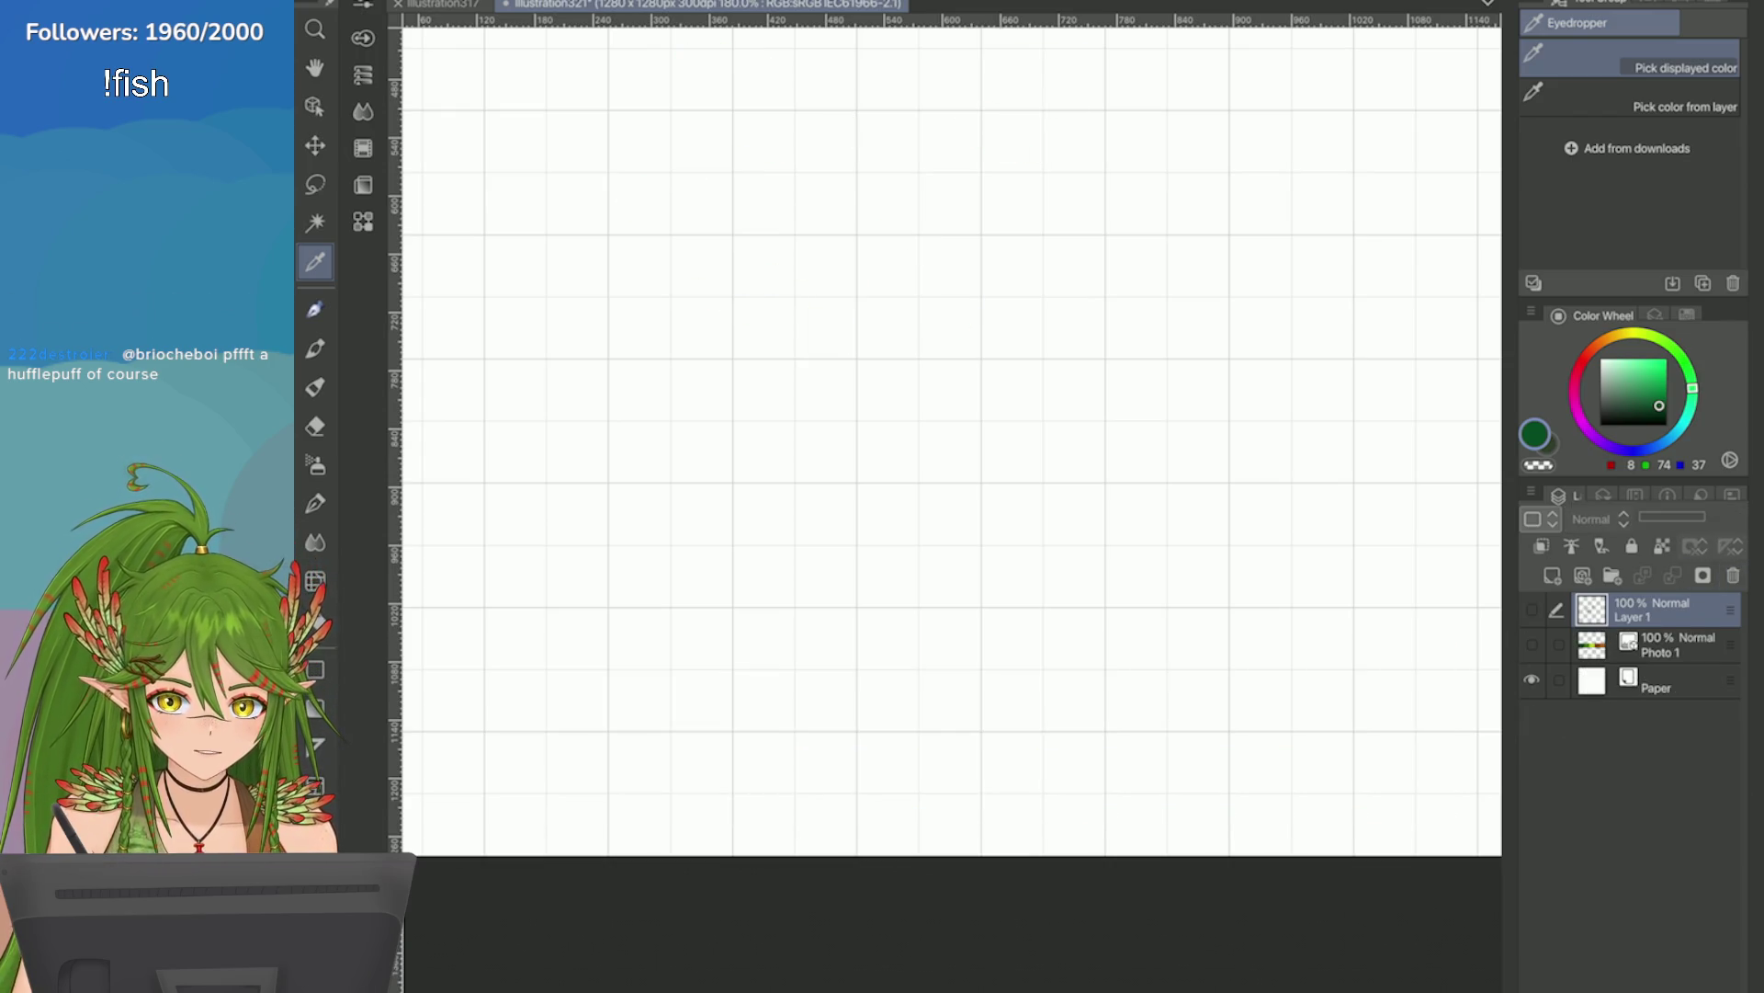
pyautogui.hotkey('ctrl', '0')
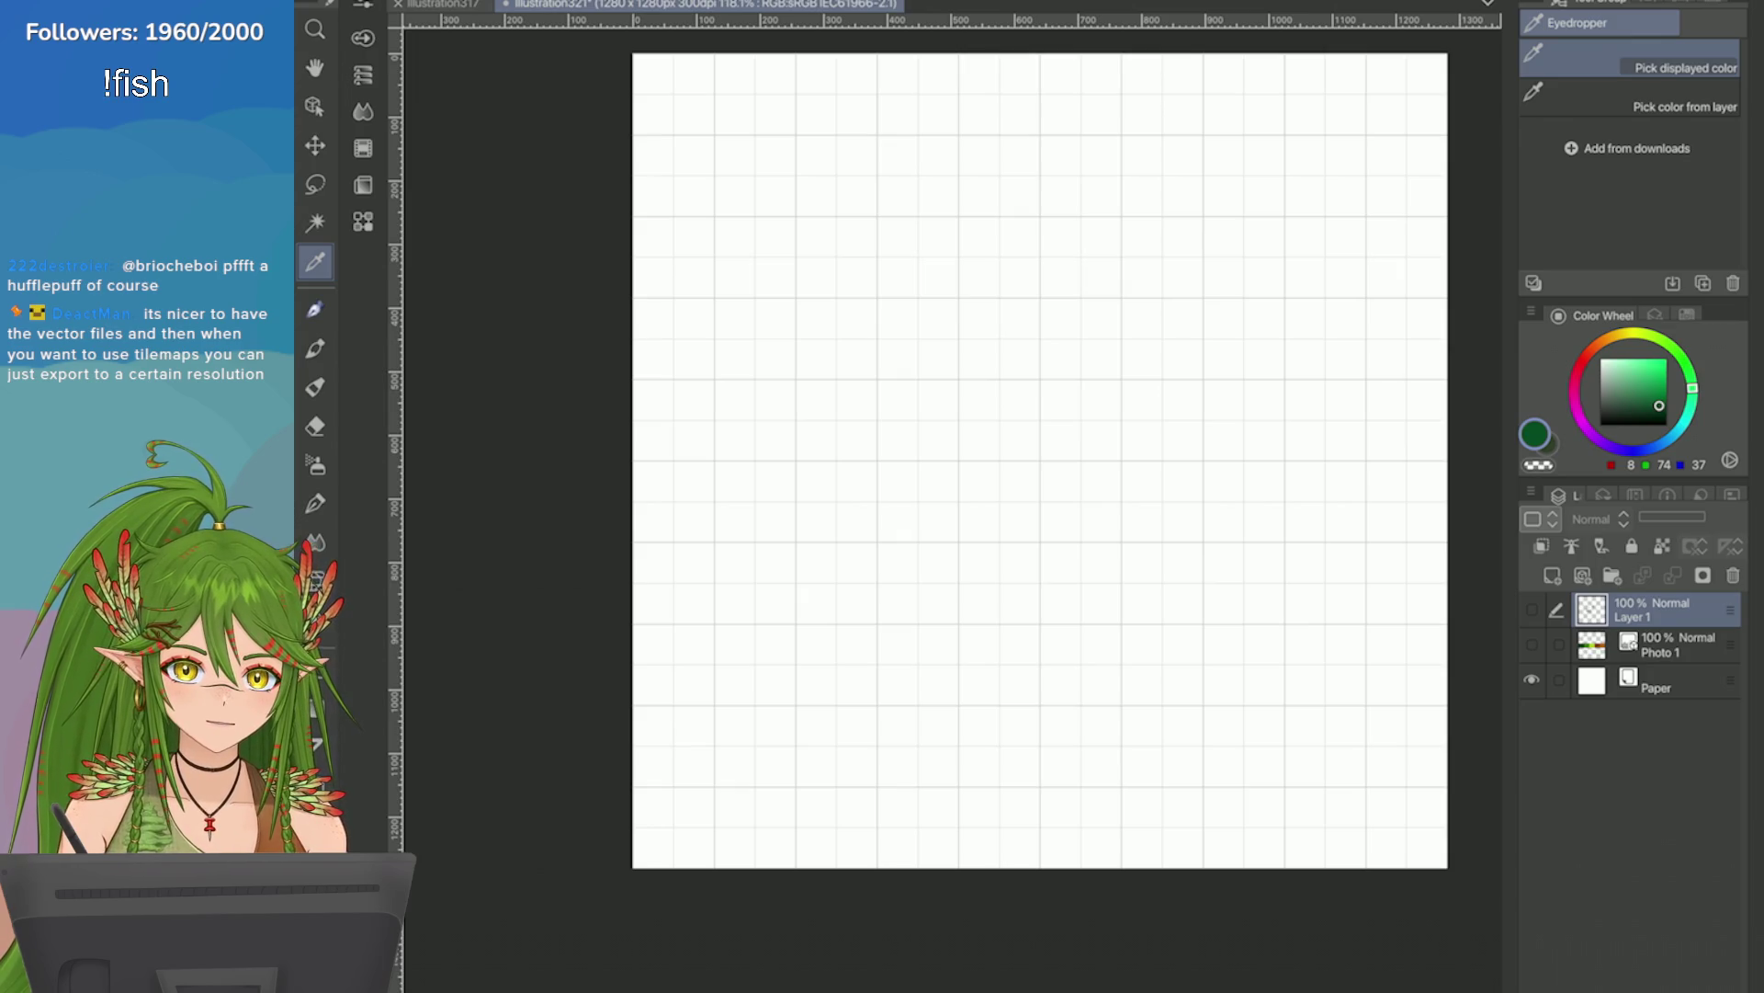
# Show Layer 1 and wipe its leftover green scribbles.
pyautogui.scroll(2, 1285, 593)
pyautogui.moveTo(955, 524); pyautogui.dragTo(946, 519)
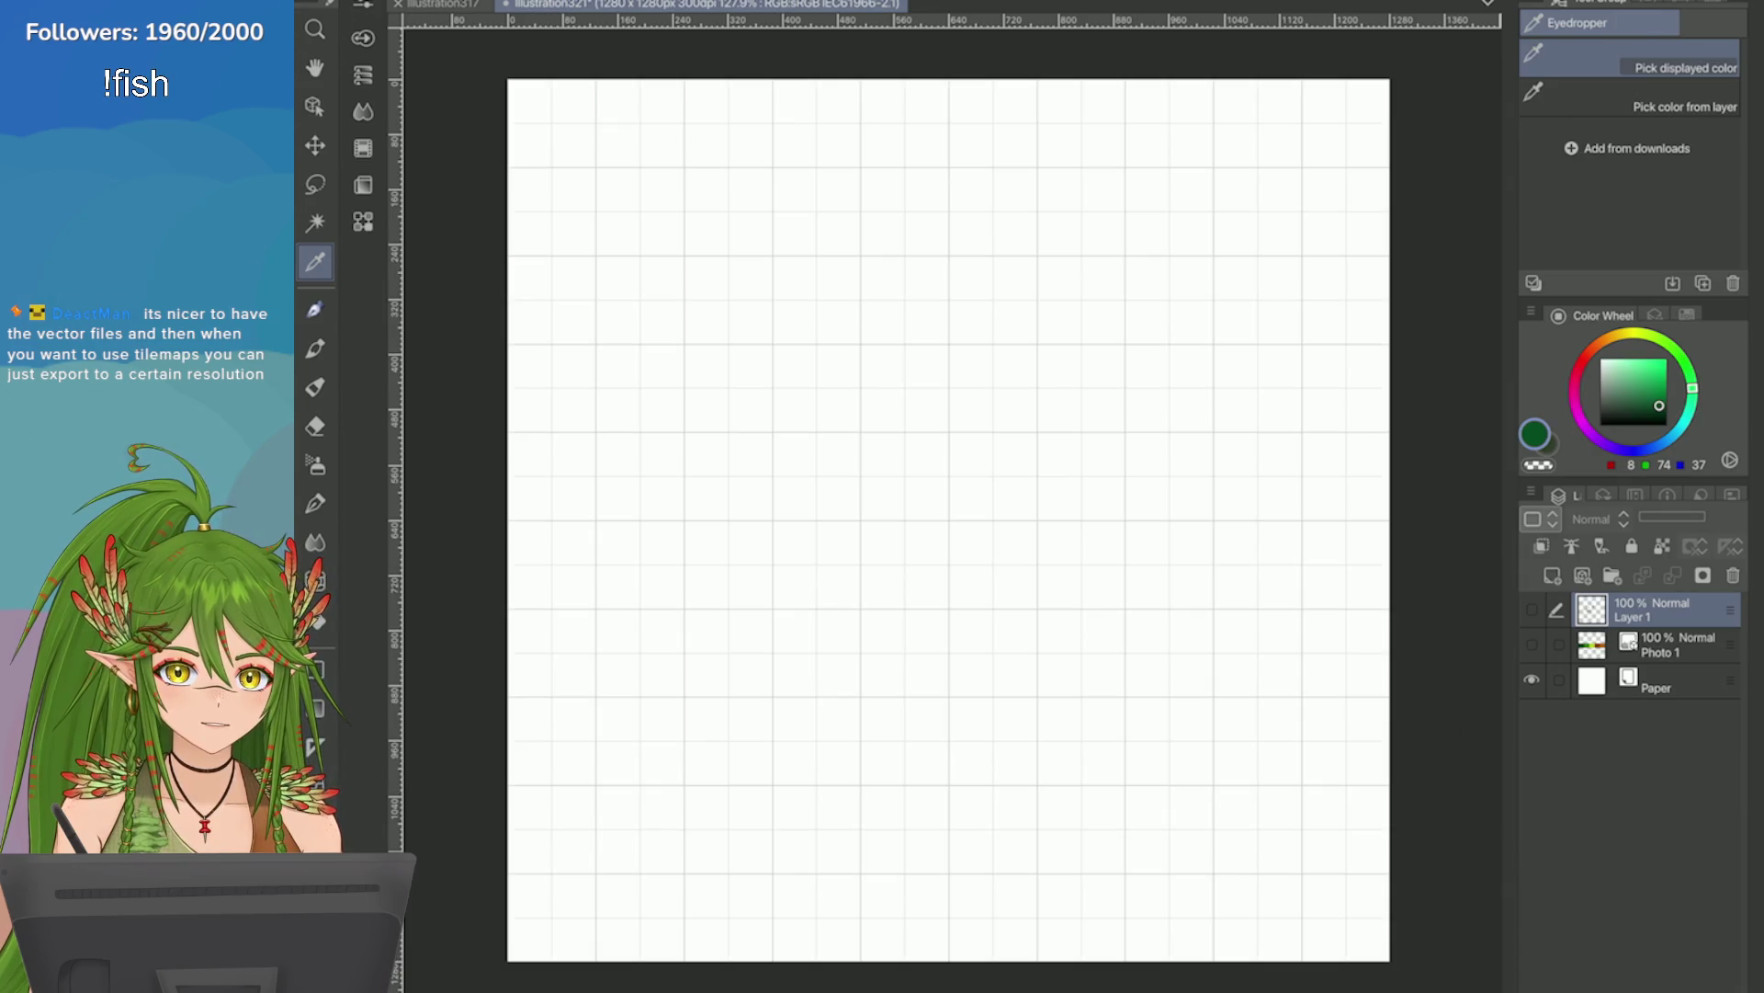
pyautogui.click(1537, 609)
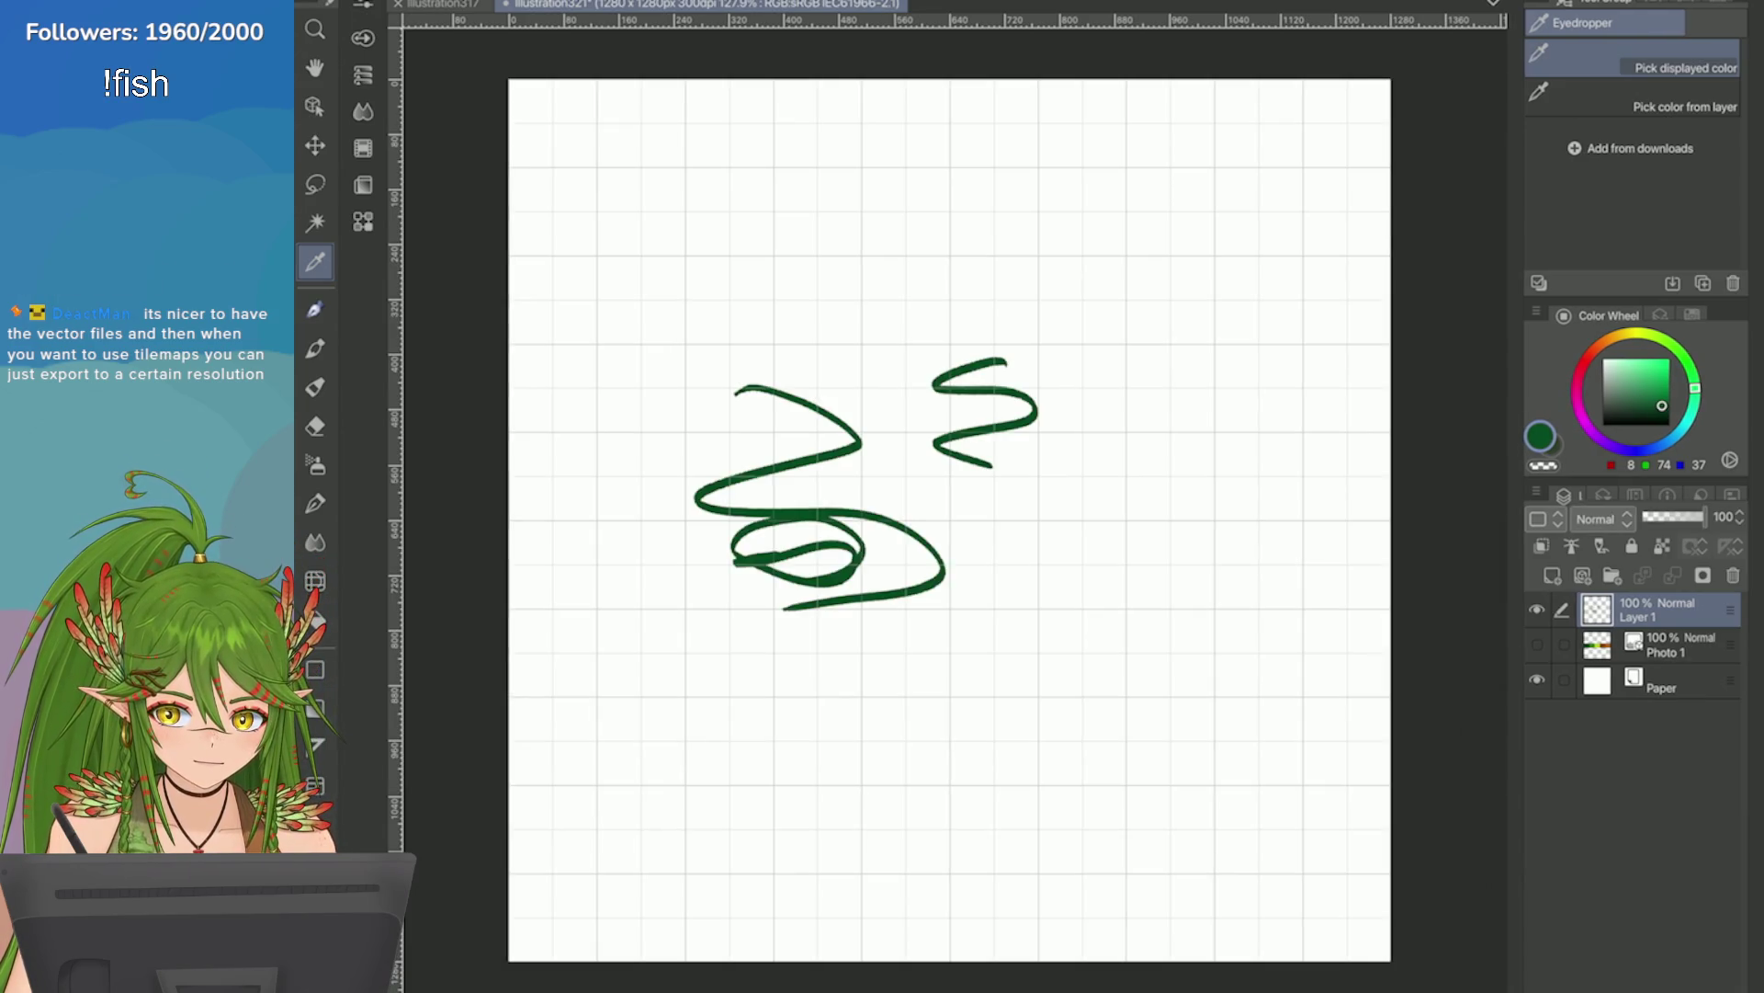
pyautogui.press('Delete')
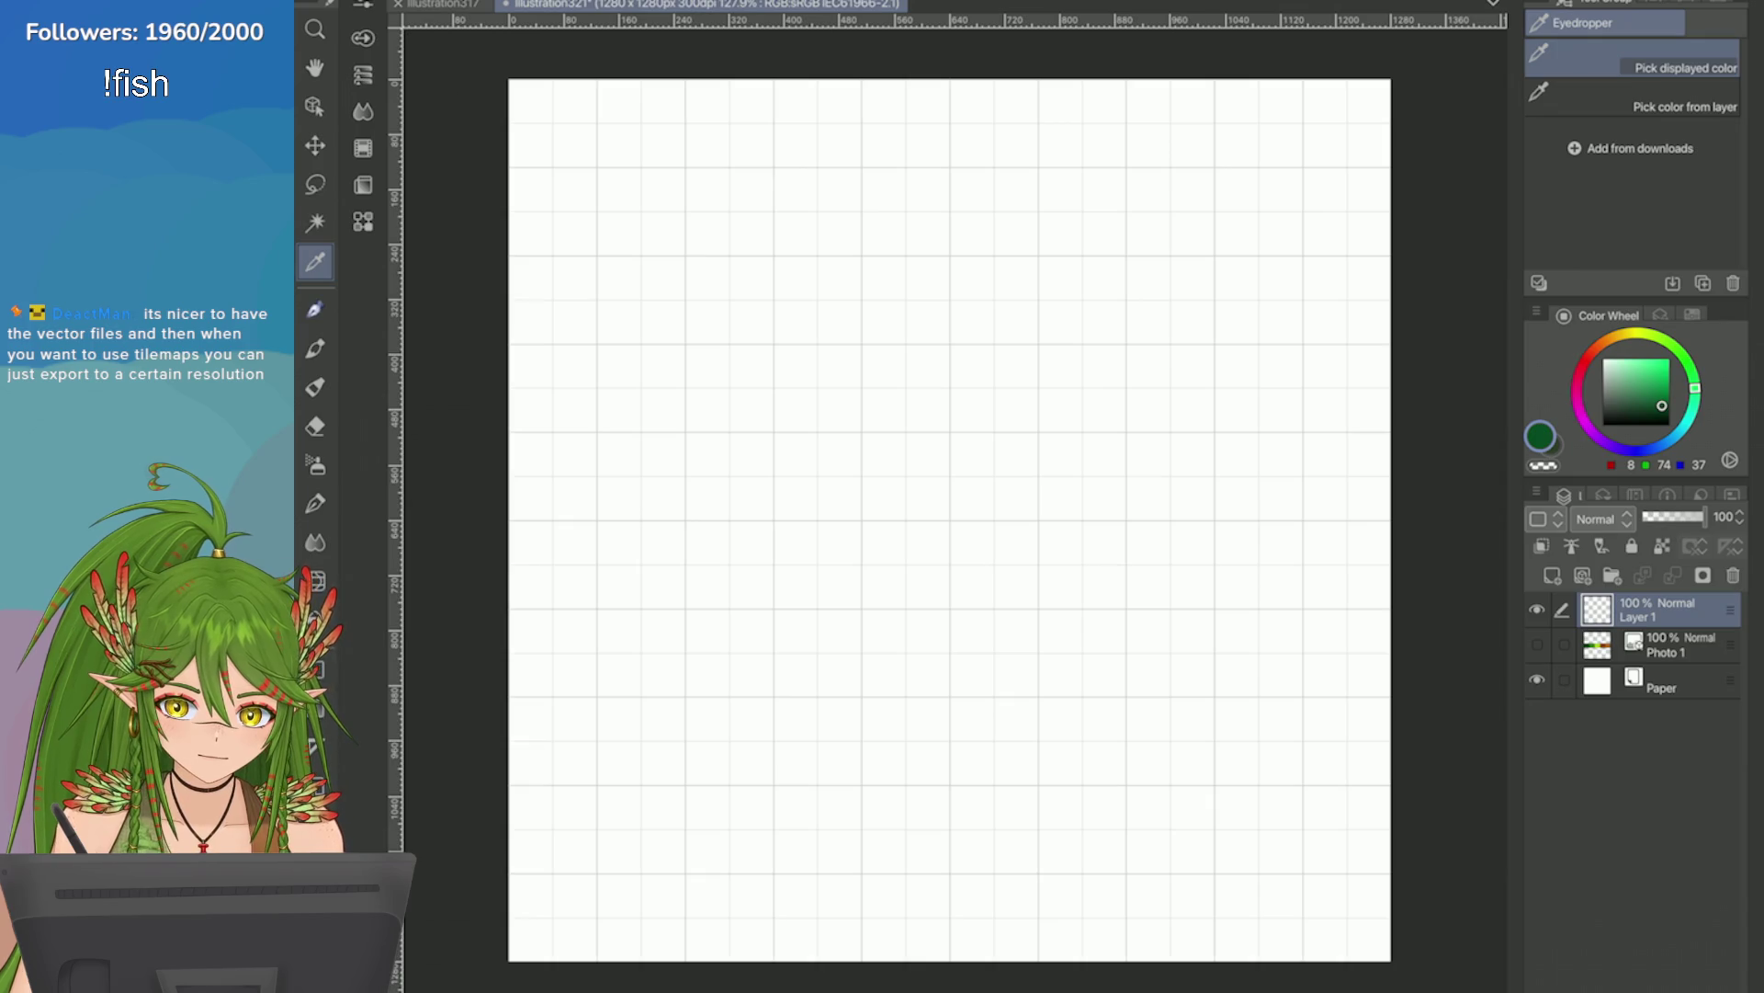
# Add a new vector layer from the Layer palette.
pyautogui.click(1733, 575)
pyautogui.click(1582, 575)
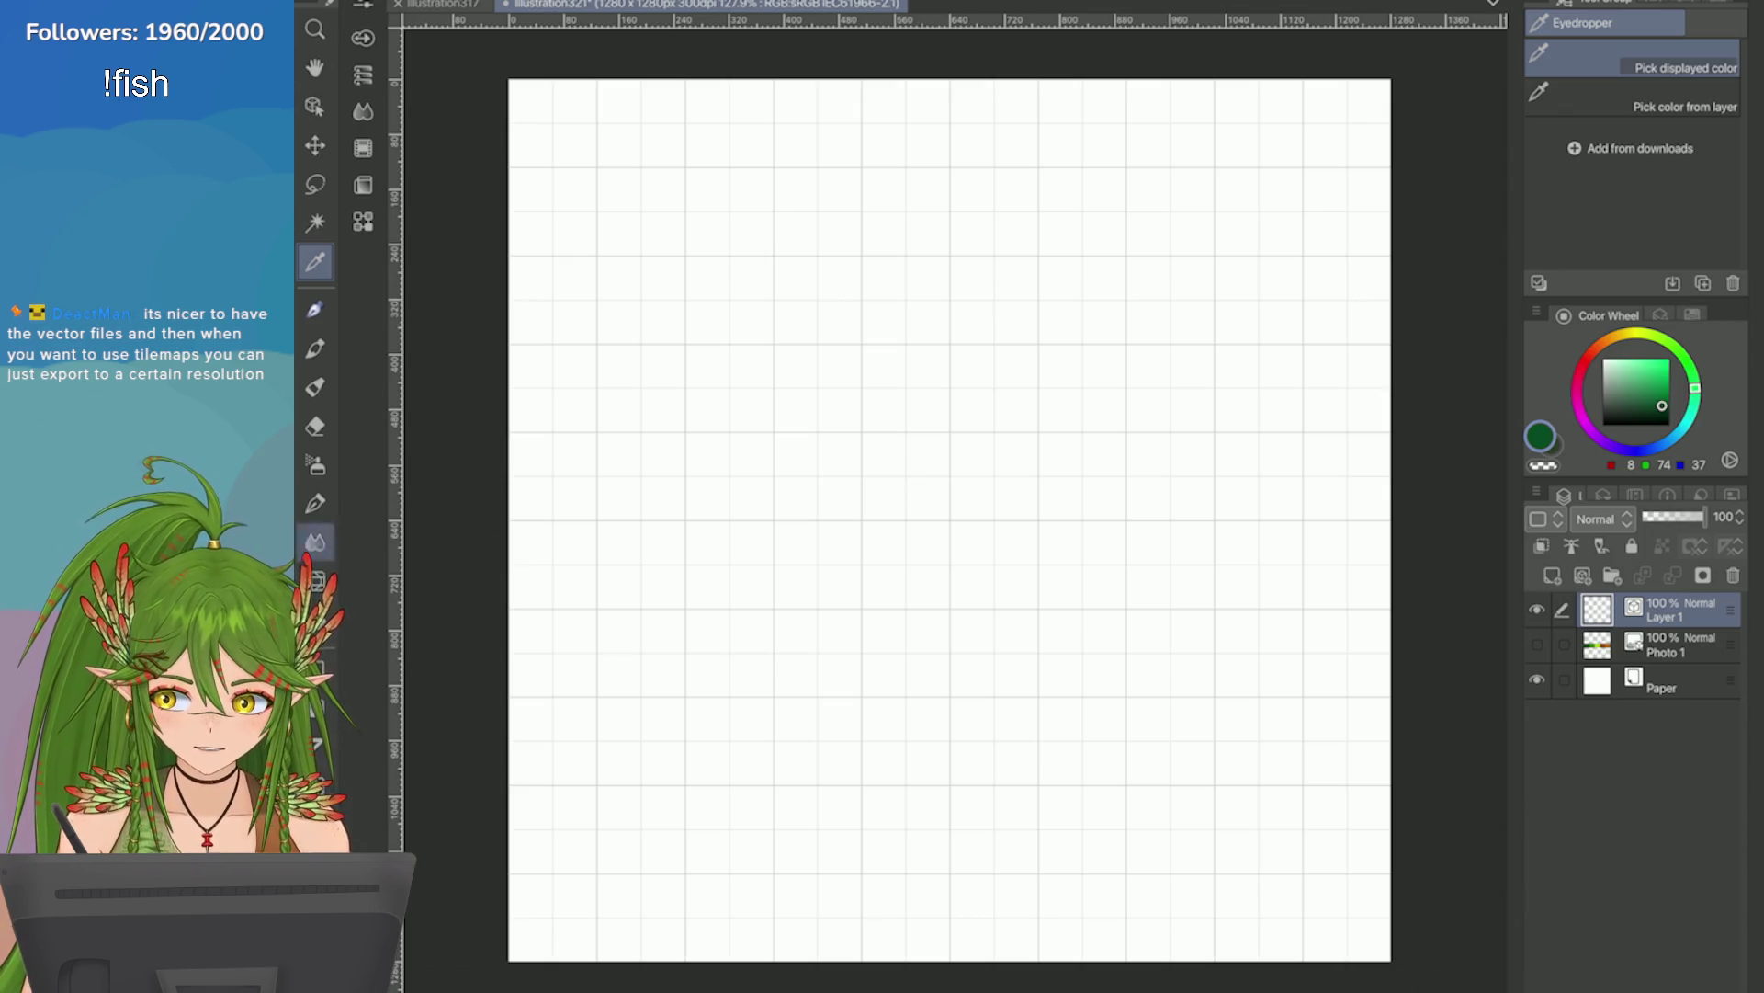
pyautogui.press('g')
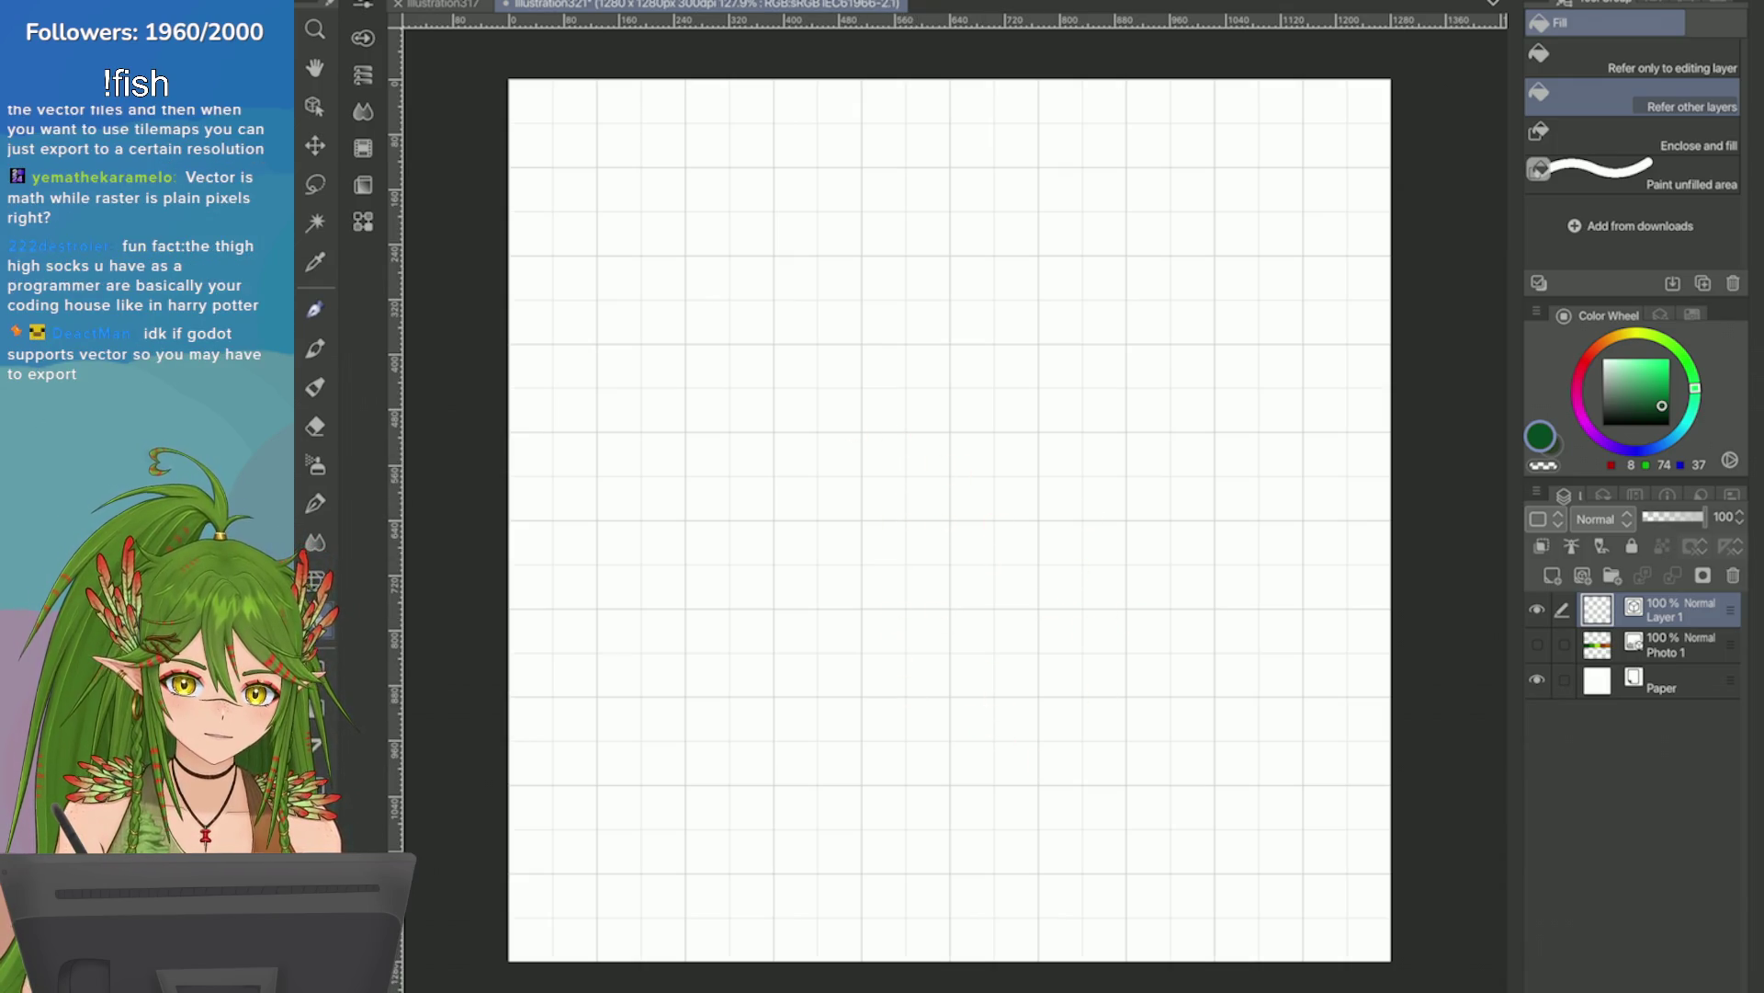
# Flood the whole canvas with dark green on its own layer.
pyautogui.click(1672, 644)
pyautogui.click(1552, 575)
pyautogui.hotkey('alt', 'BackSpace')
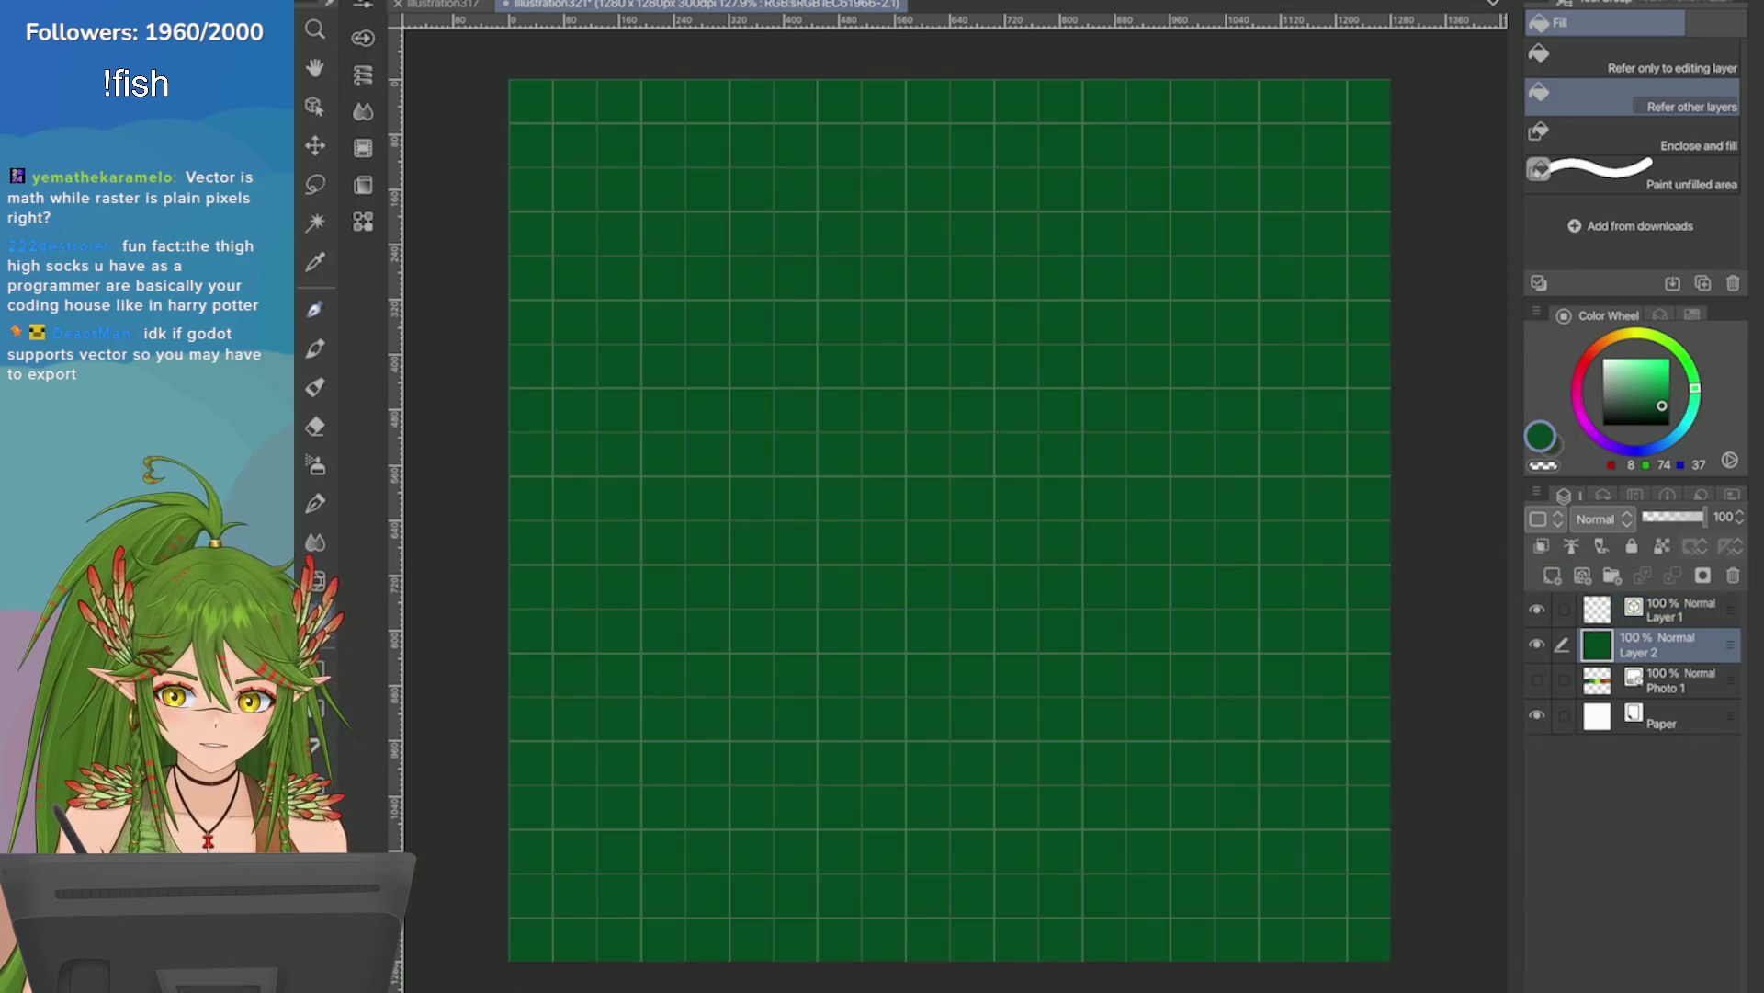
# Move Layer 1 and the green Layer 2 into a new Folder 1, then trash the empty Layer 1.
pyautogui.click(1672, 609)
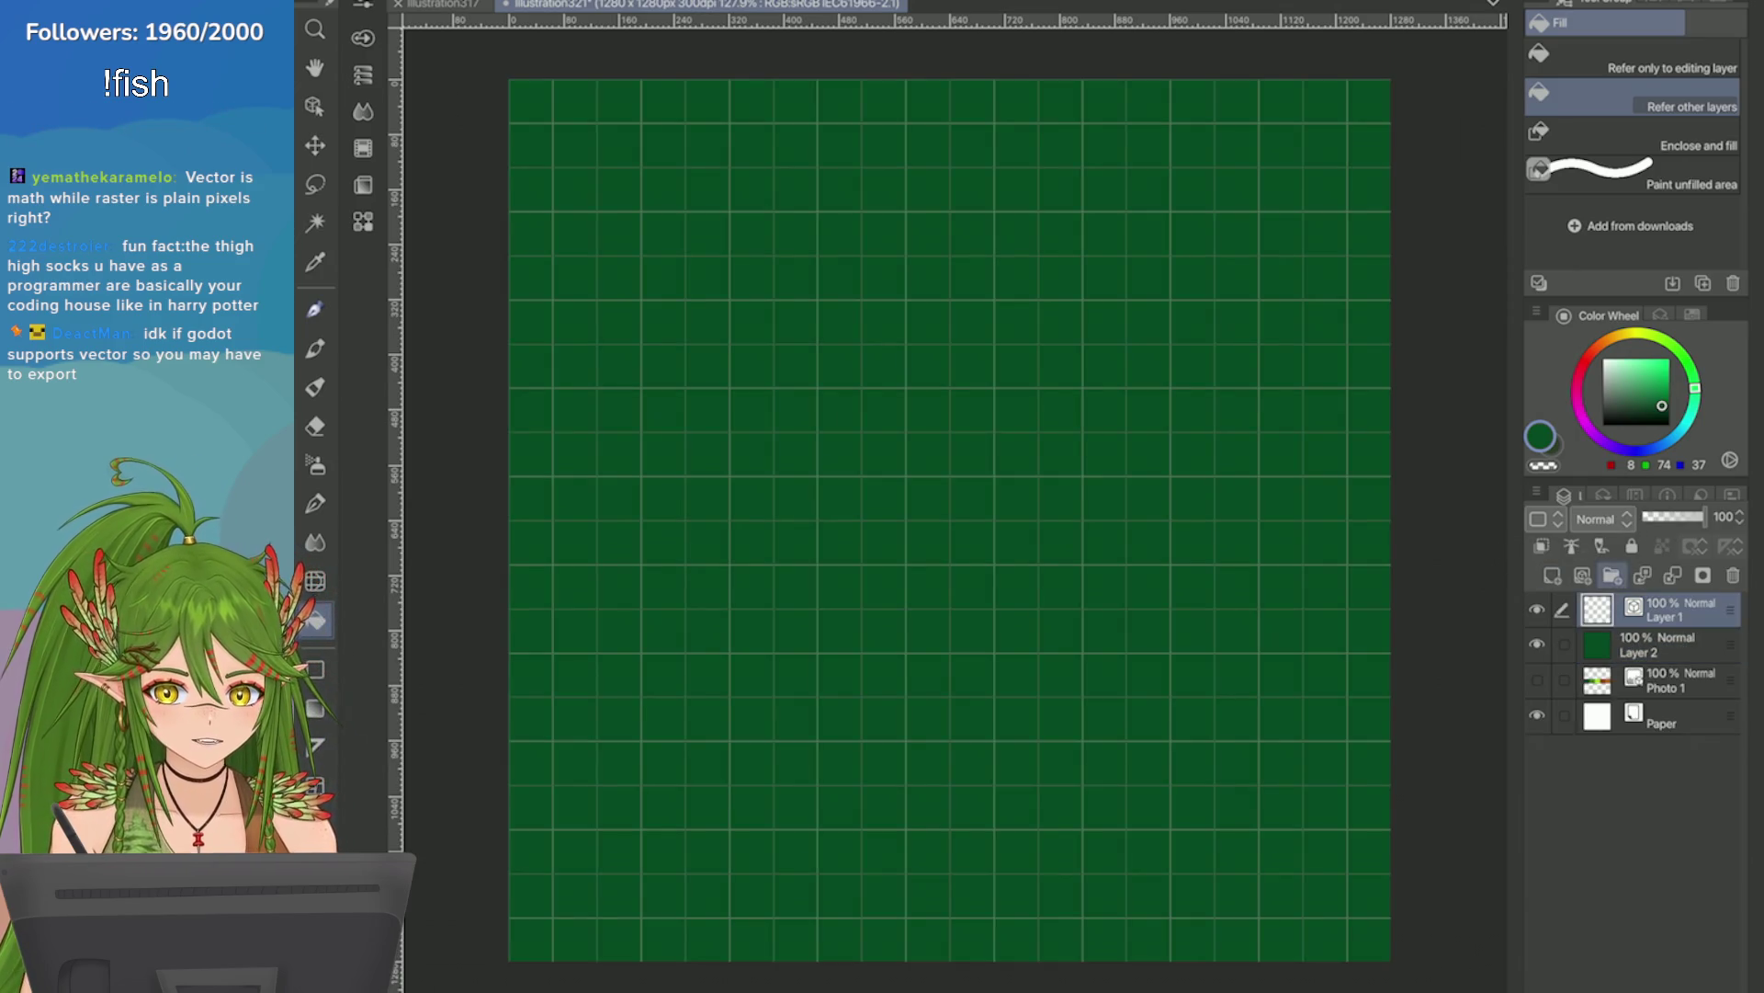
pyautogui.click(1612, 575)
pyautogui.click(1673, 680)
pyautogui.keyDown('ctrl'); pyautogui.click(1672, 644); pyautogui.keyUp('ctrl')
pyautogui.moveTo(1673, 680); pyautogui.dragTo(1668, 609)
pyautogui.click(1682, 644)
pyautogui.click(1672, 680)
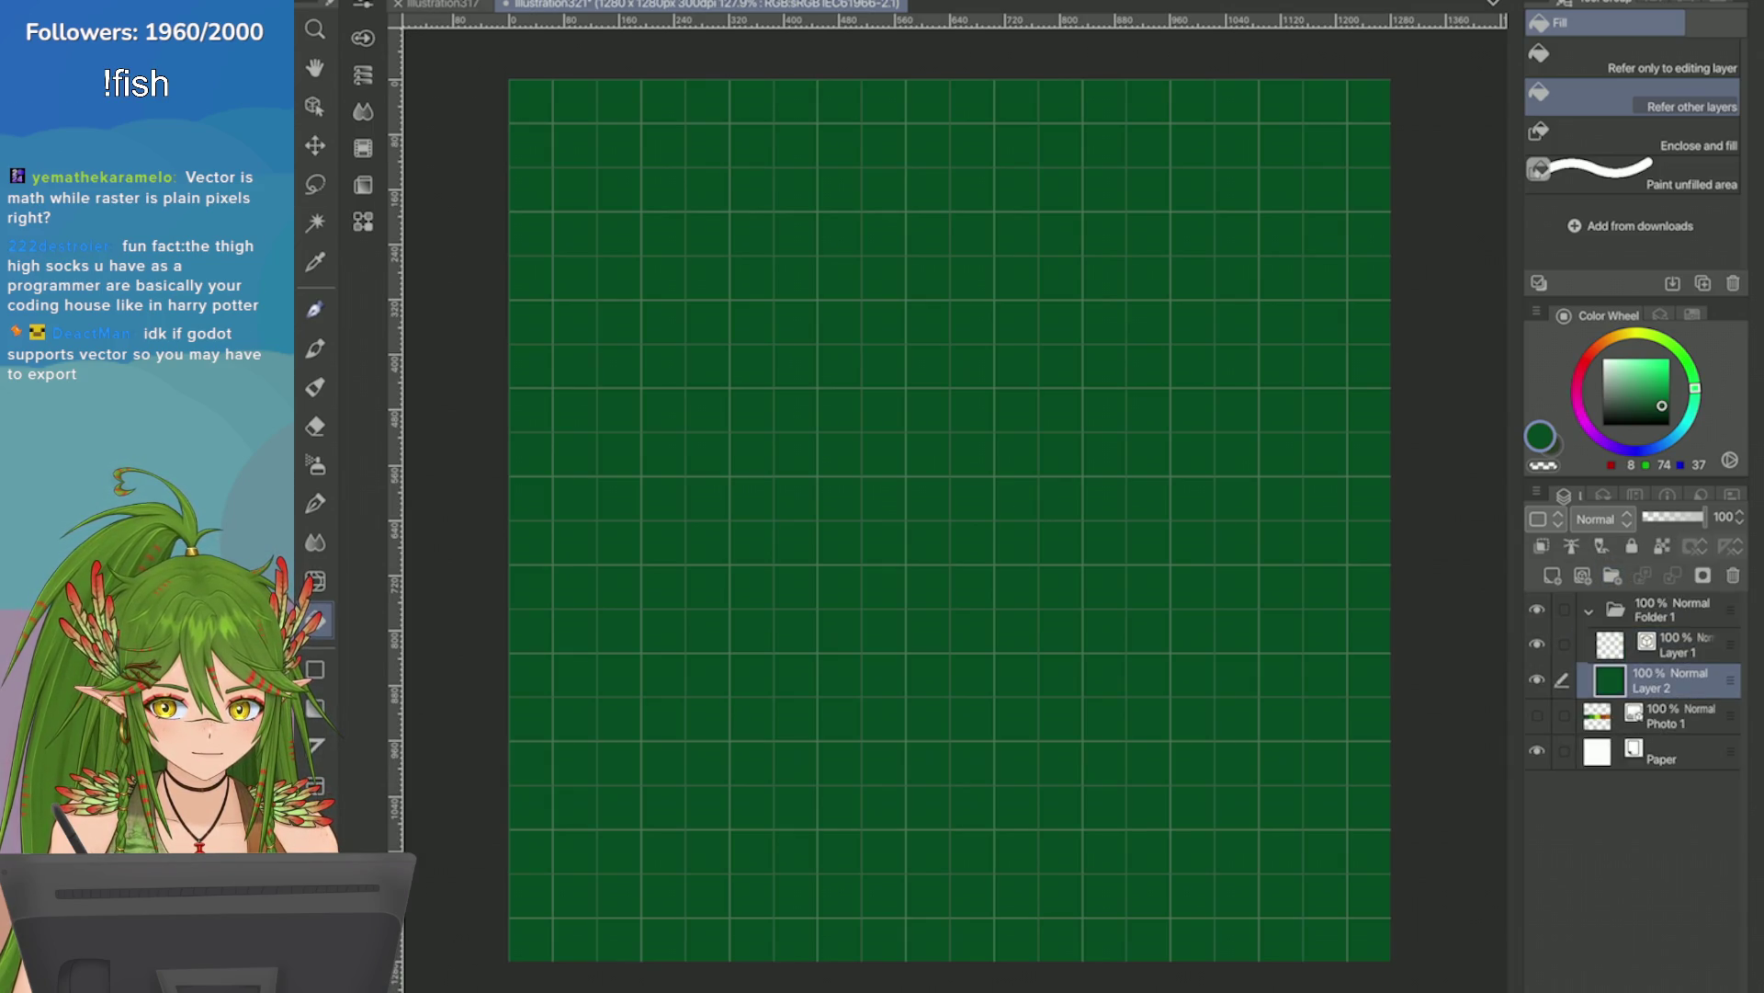
pyautogui.scroll(2, 949, 521)
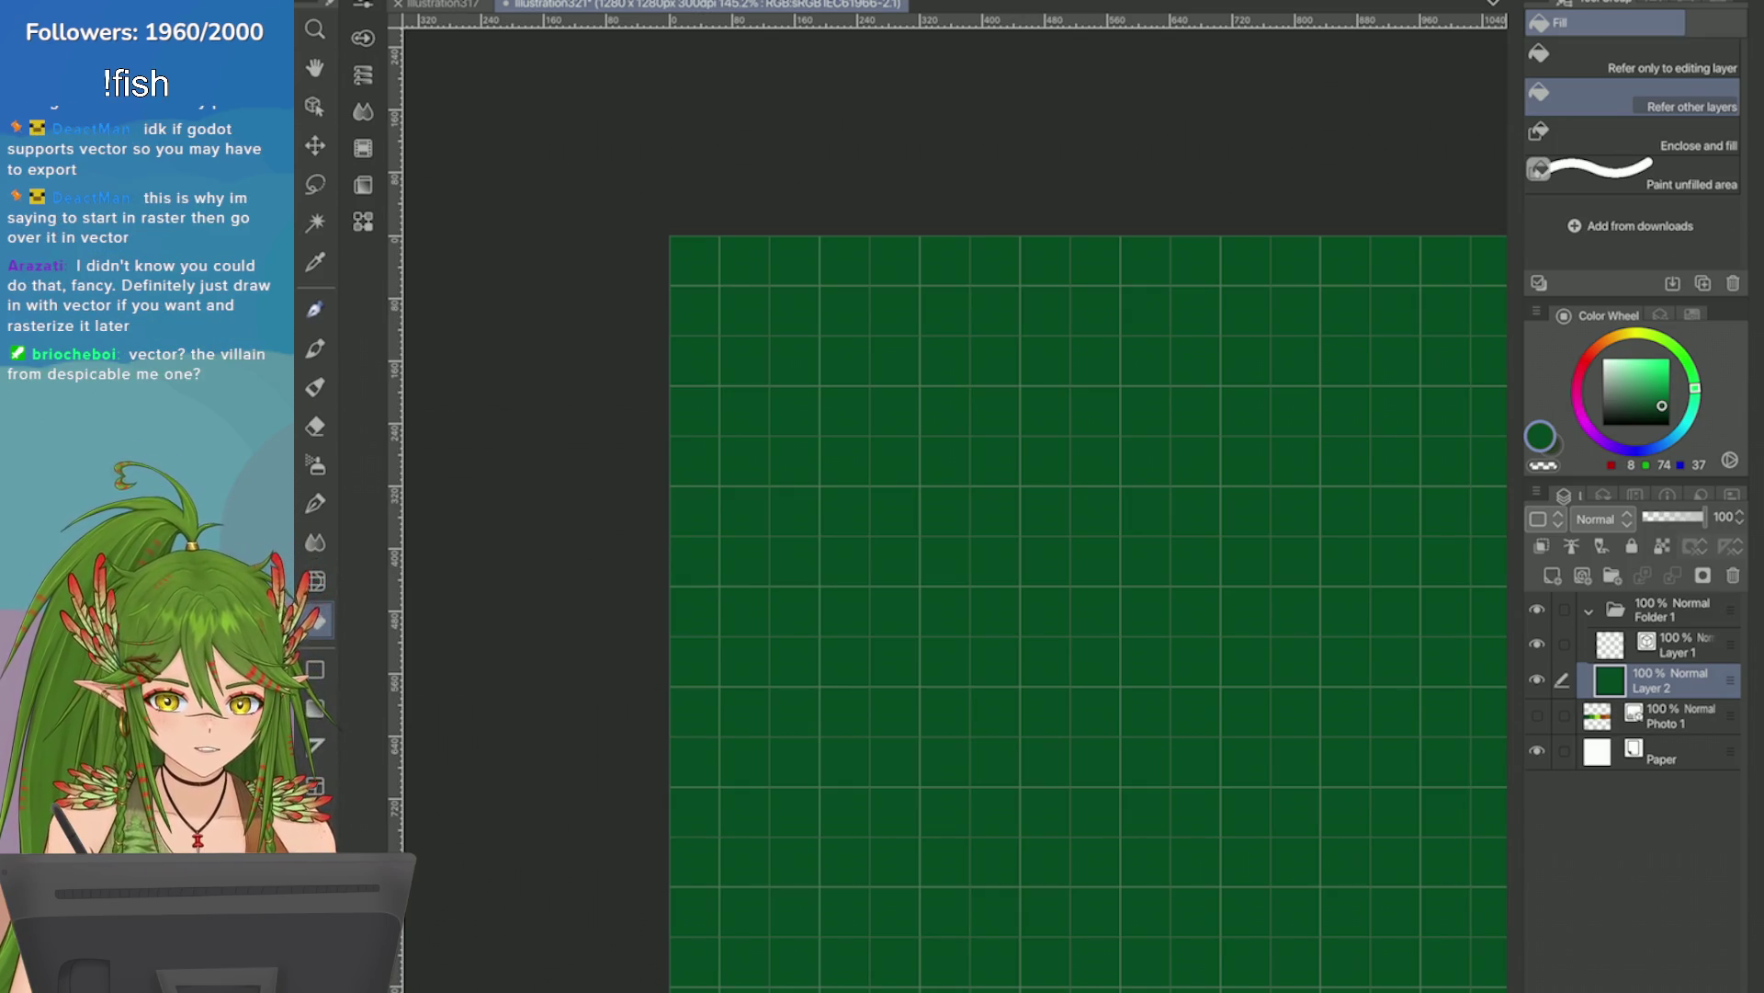
pyautogui.moveTo(1672, 645); pyautogui.dragTo(1733, 575)
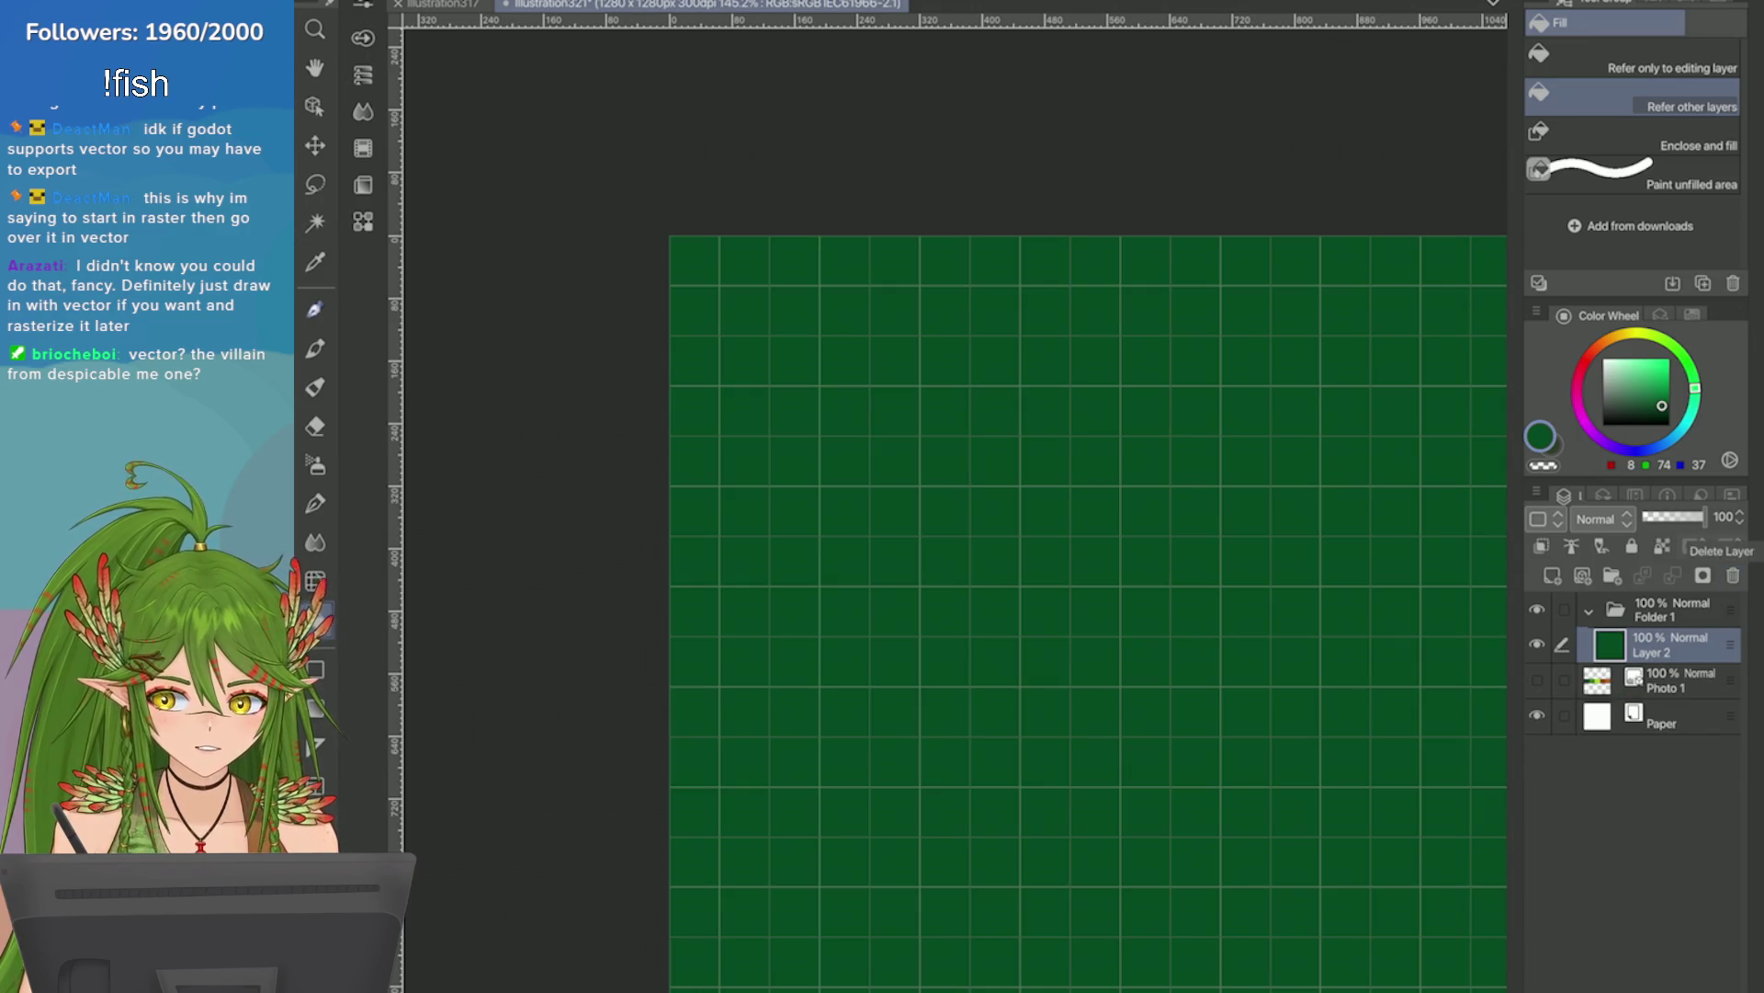
# Switch to Rectangle selection and open View > Grid/Ruler bar settings.
pyautogui.press('m')
pyautogui.scroll(2, 1091, 241)
pyautogui.press('m')
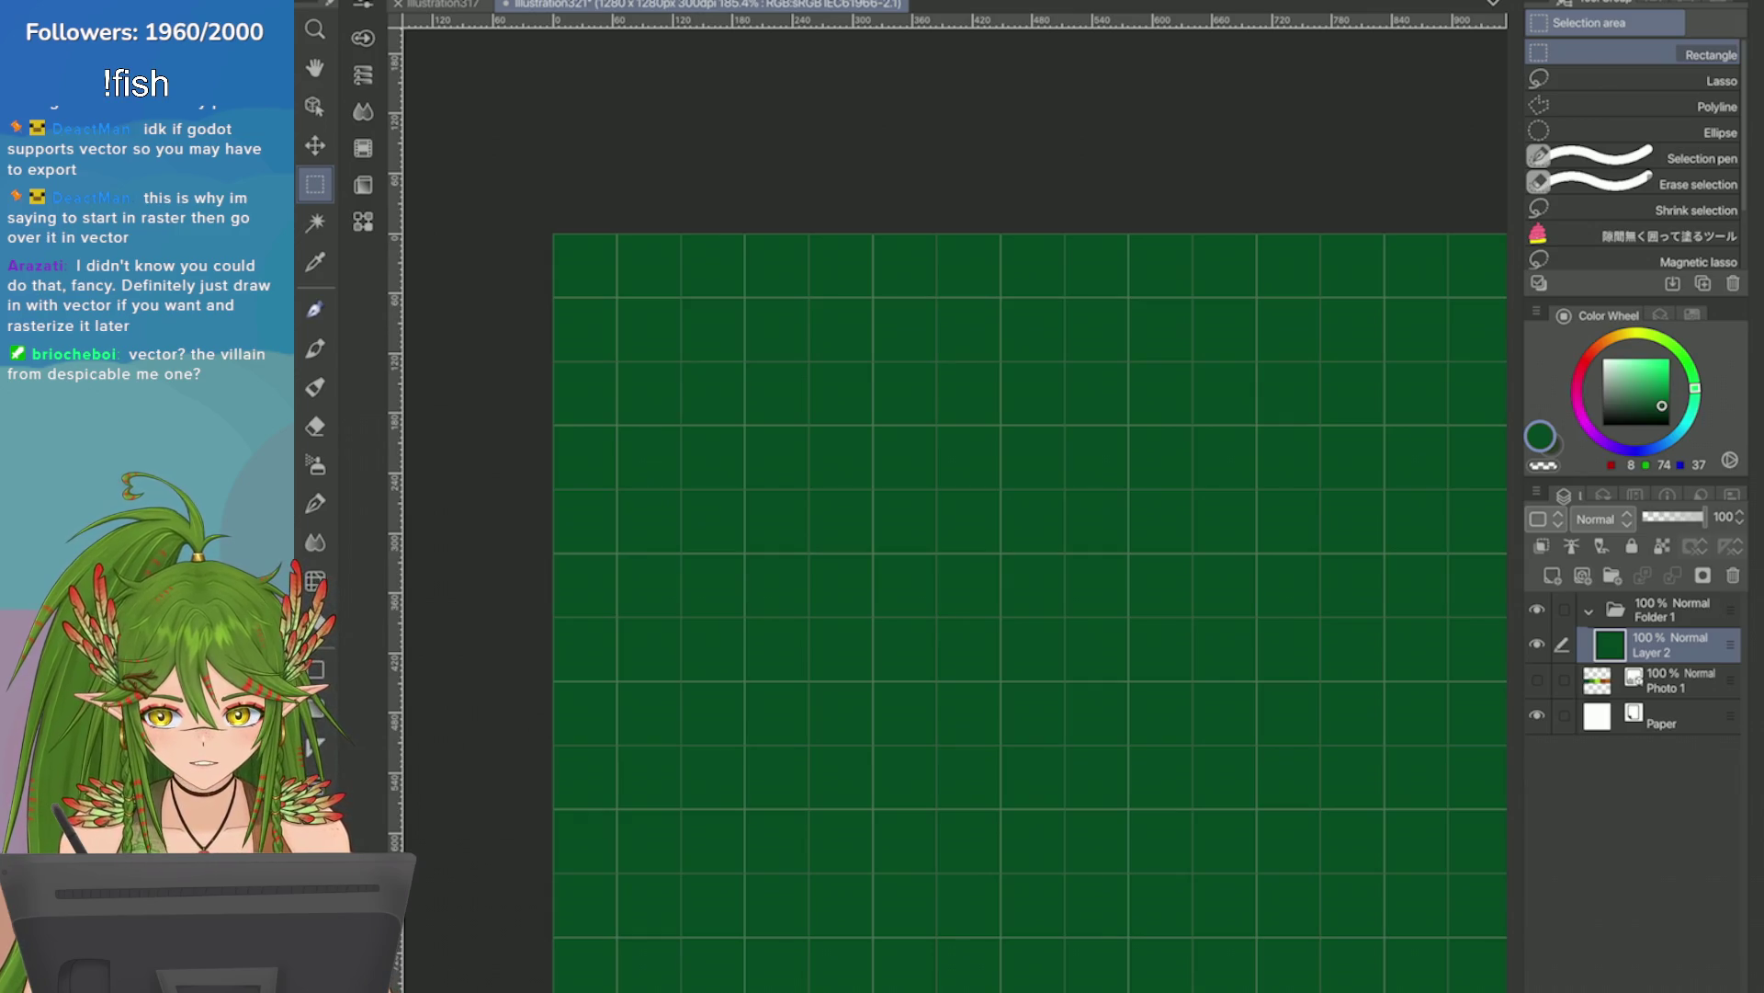
pyautogui.hotkey('alt', 'w')
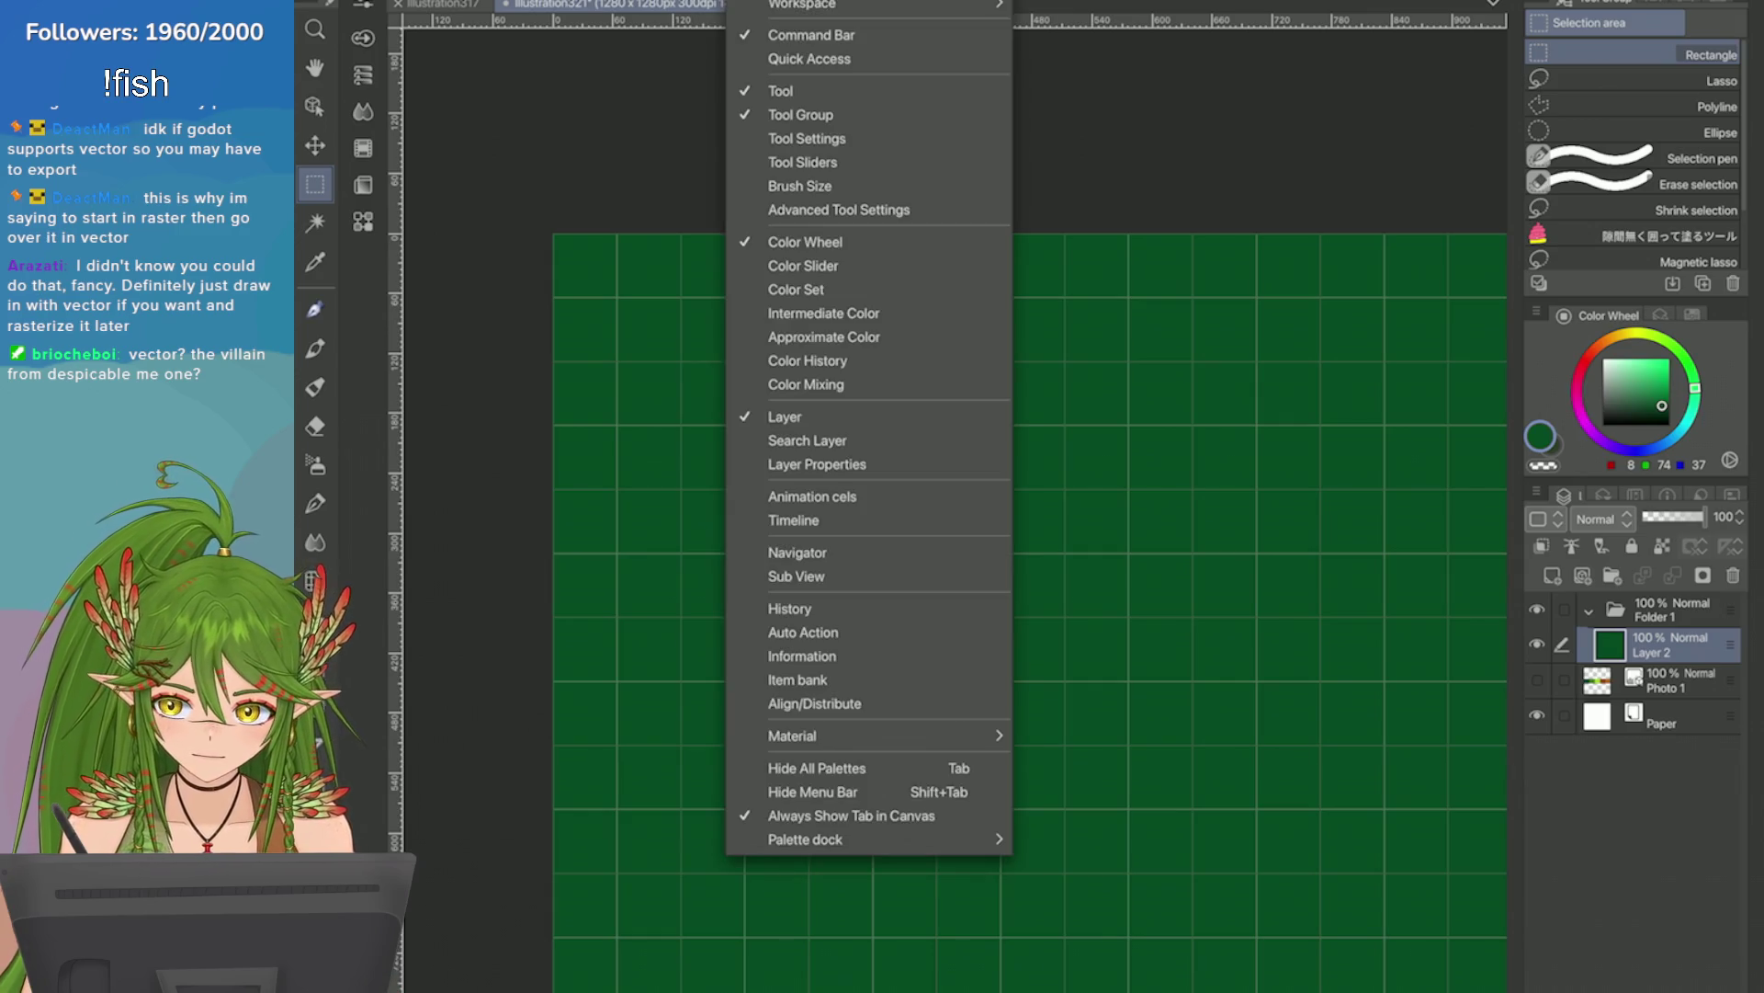
pyautogui.press('Left')
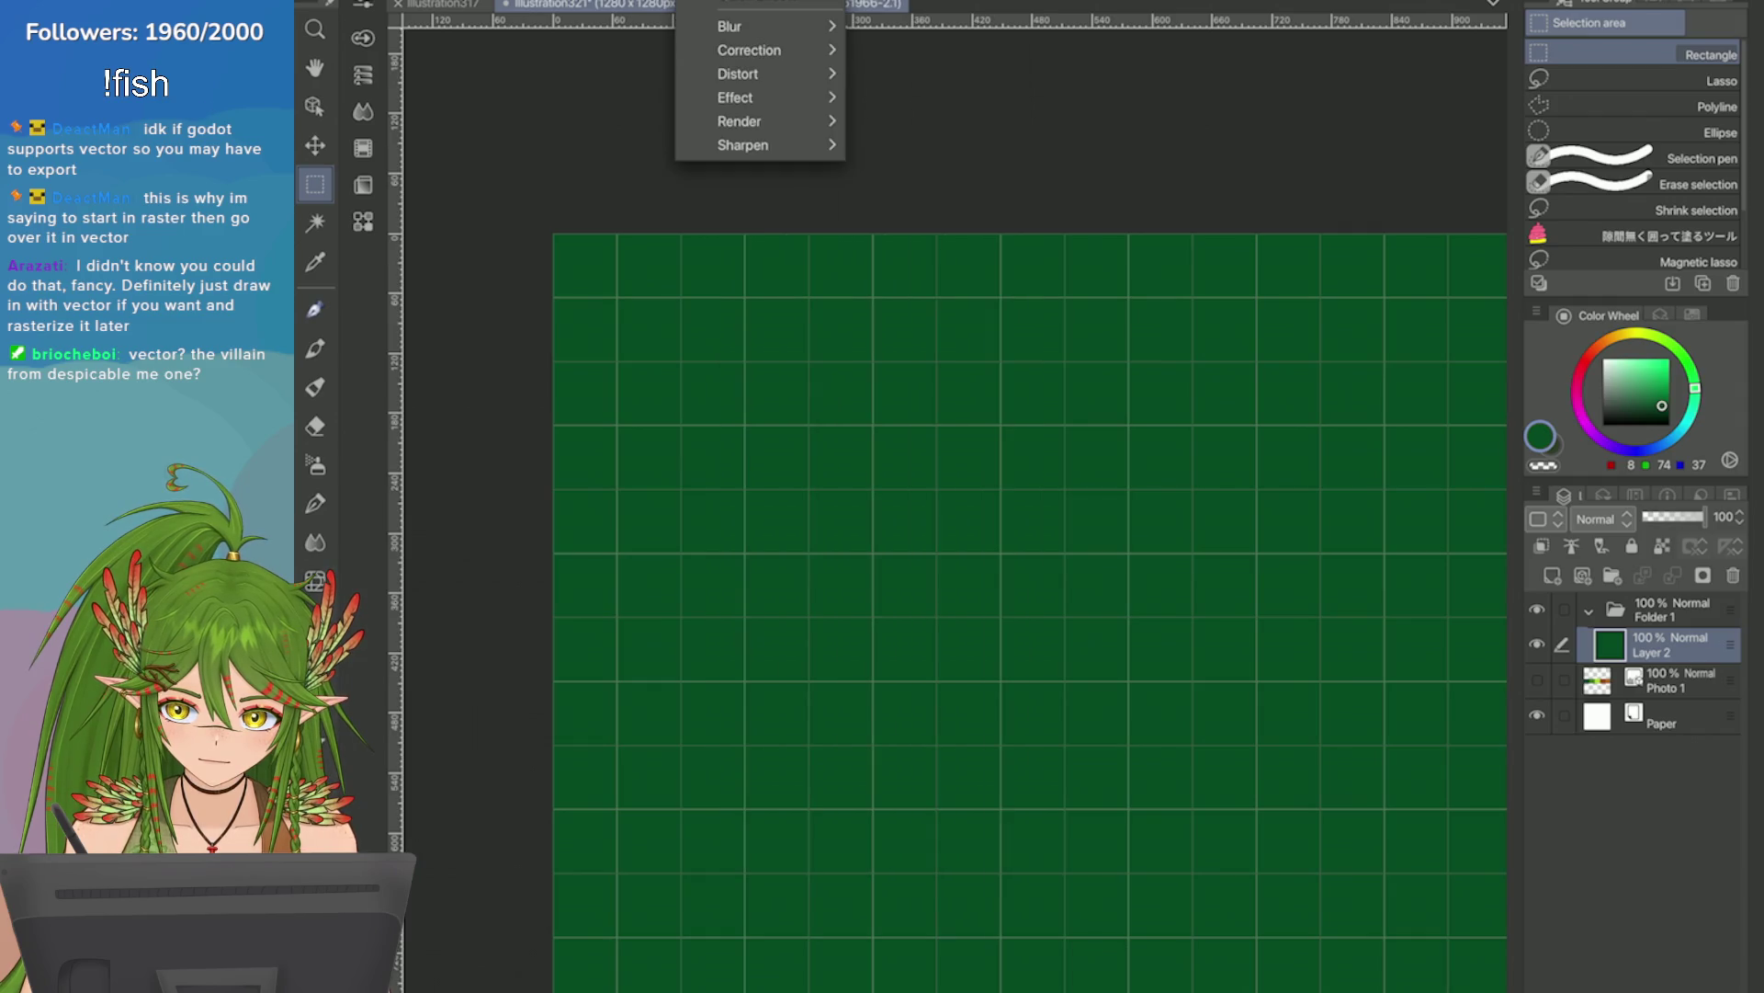
pyautogui.press('Left')
pyautogui.press('Down')
pyautogui.press('Down')
pyautogui.press('Down')
pyautogui.press('Return')
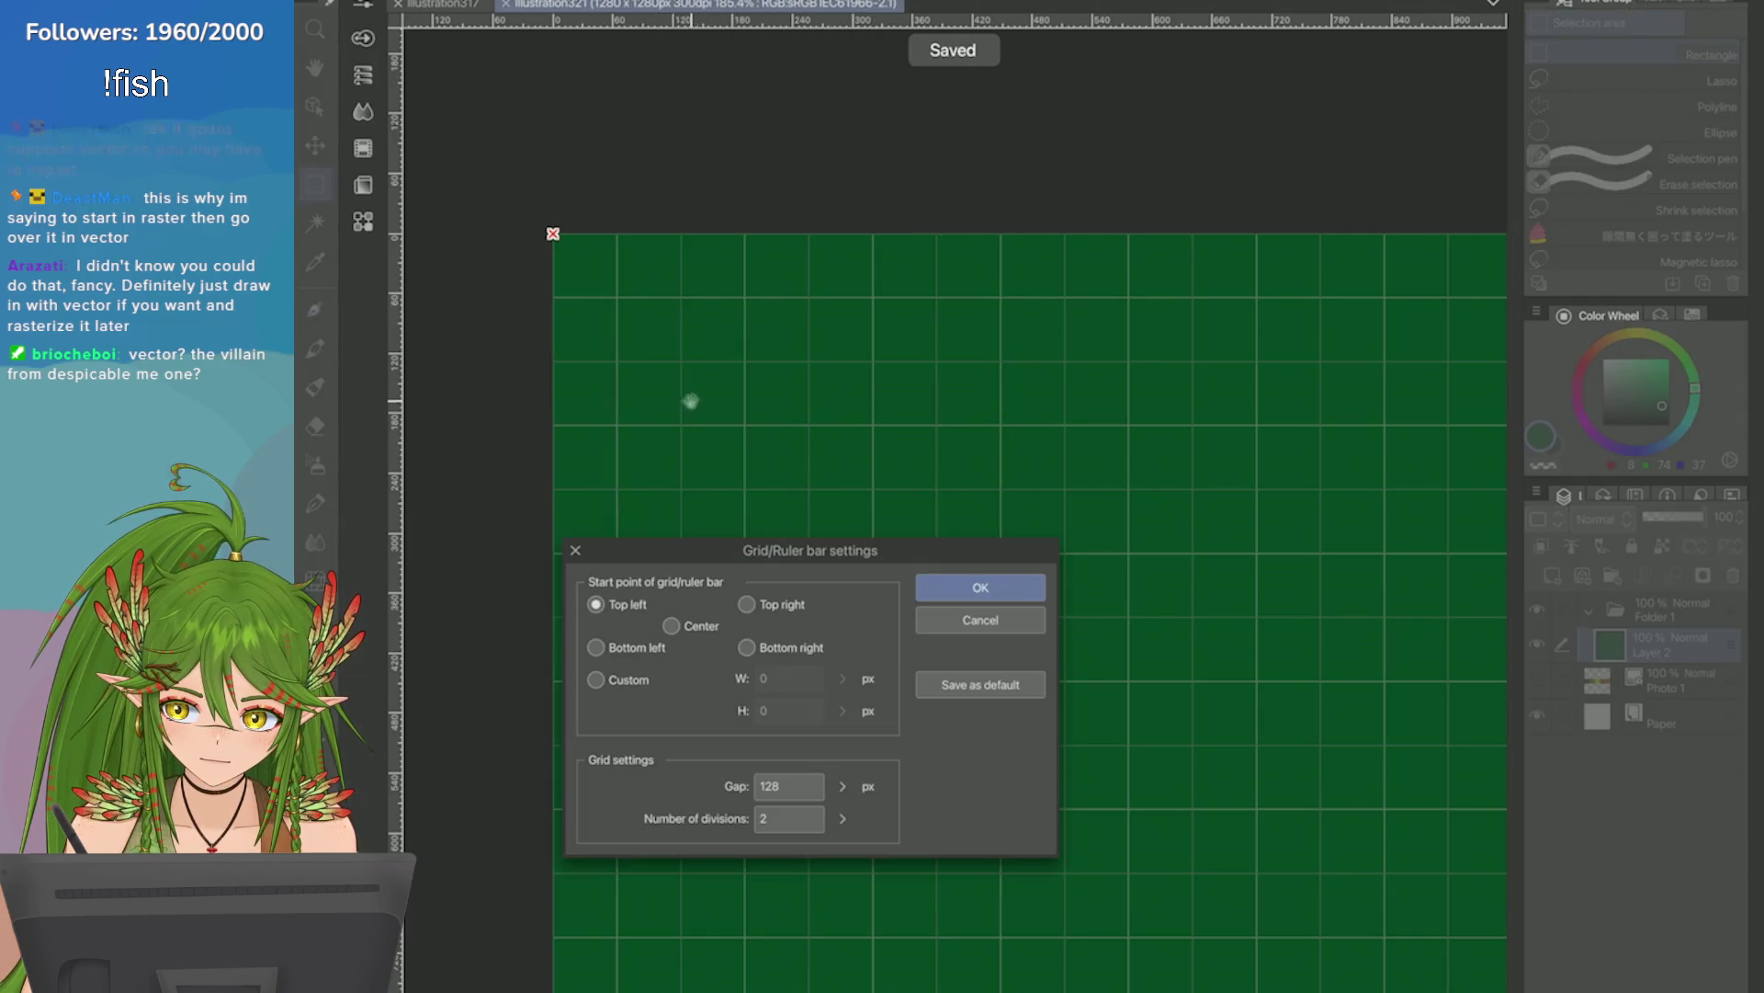
# Try the corner start points, settling on Center with the 128 px gap and 2 divisions.
pyautogui.click(671, 625)
pyautogui.click(595, 604)
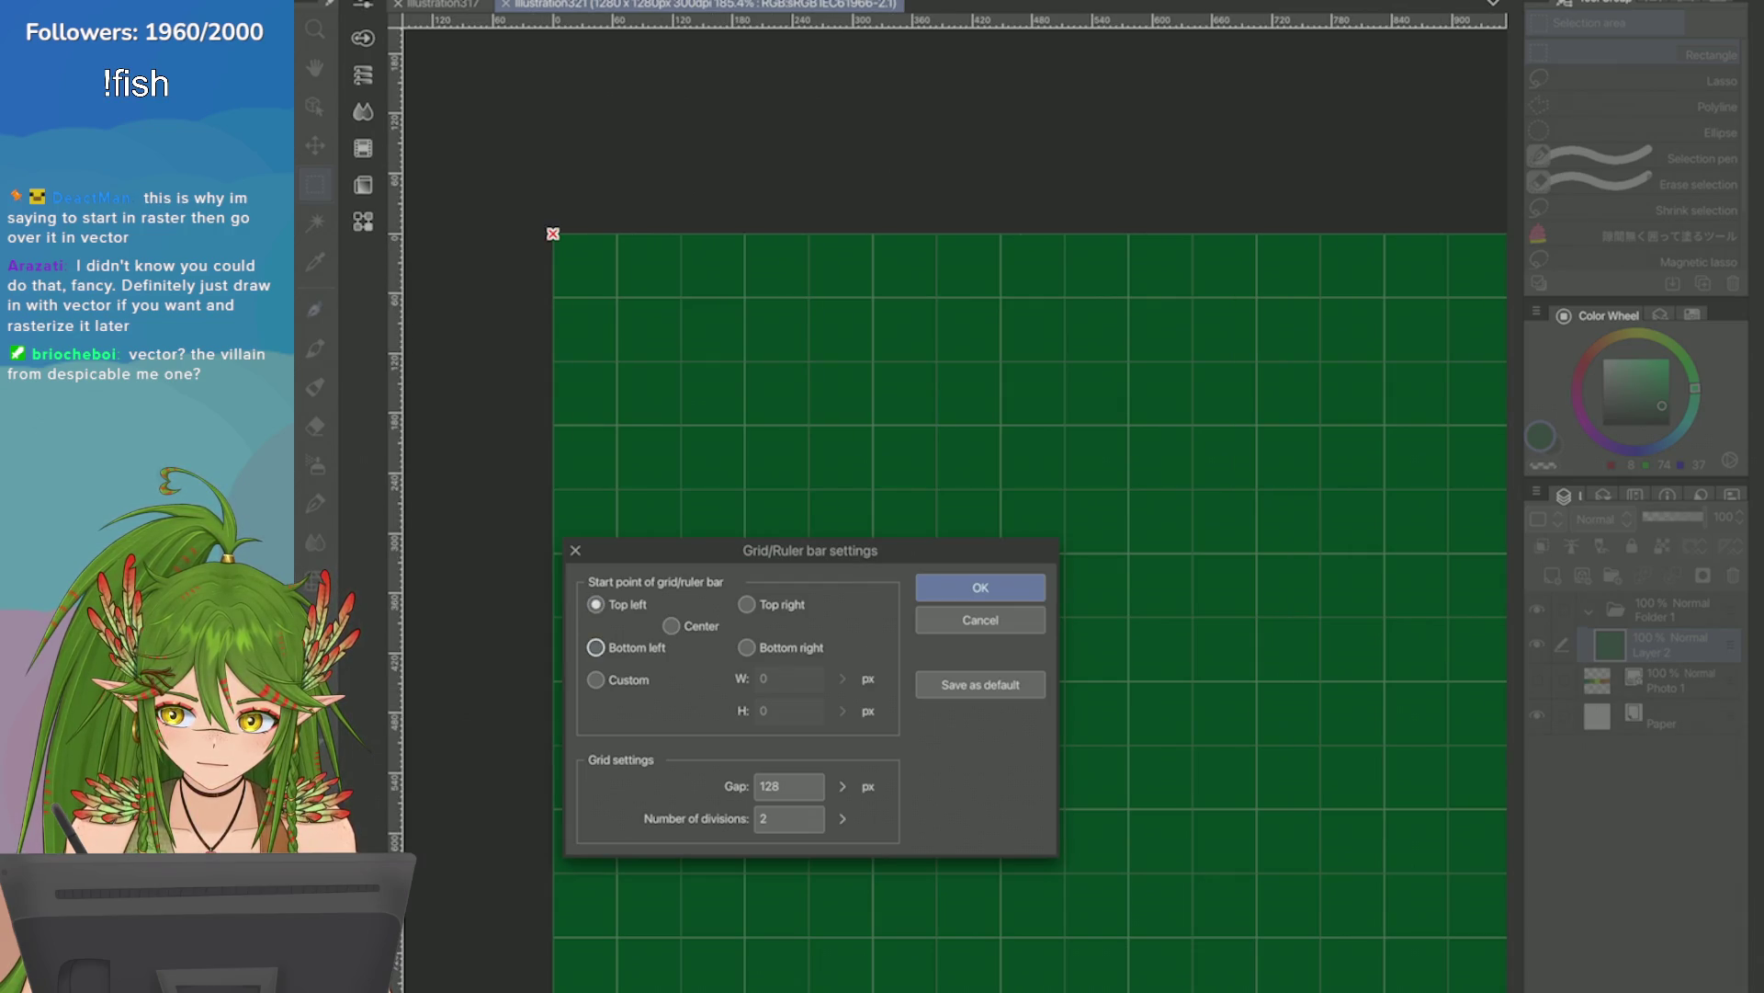
pyautogui.click(596, 647)
pyautogui.click(746, 647)
pyautogui.click(746, 604)
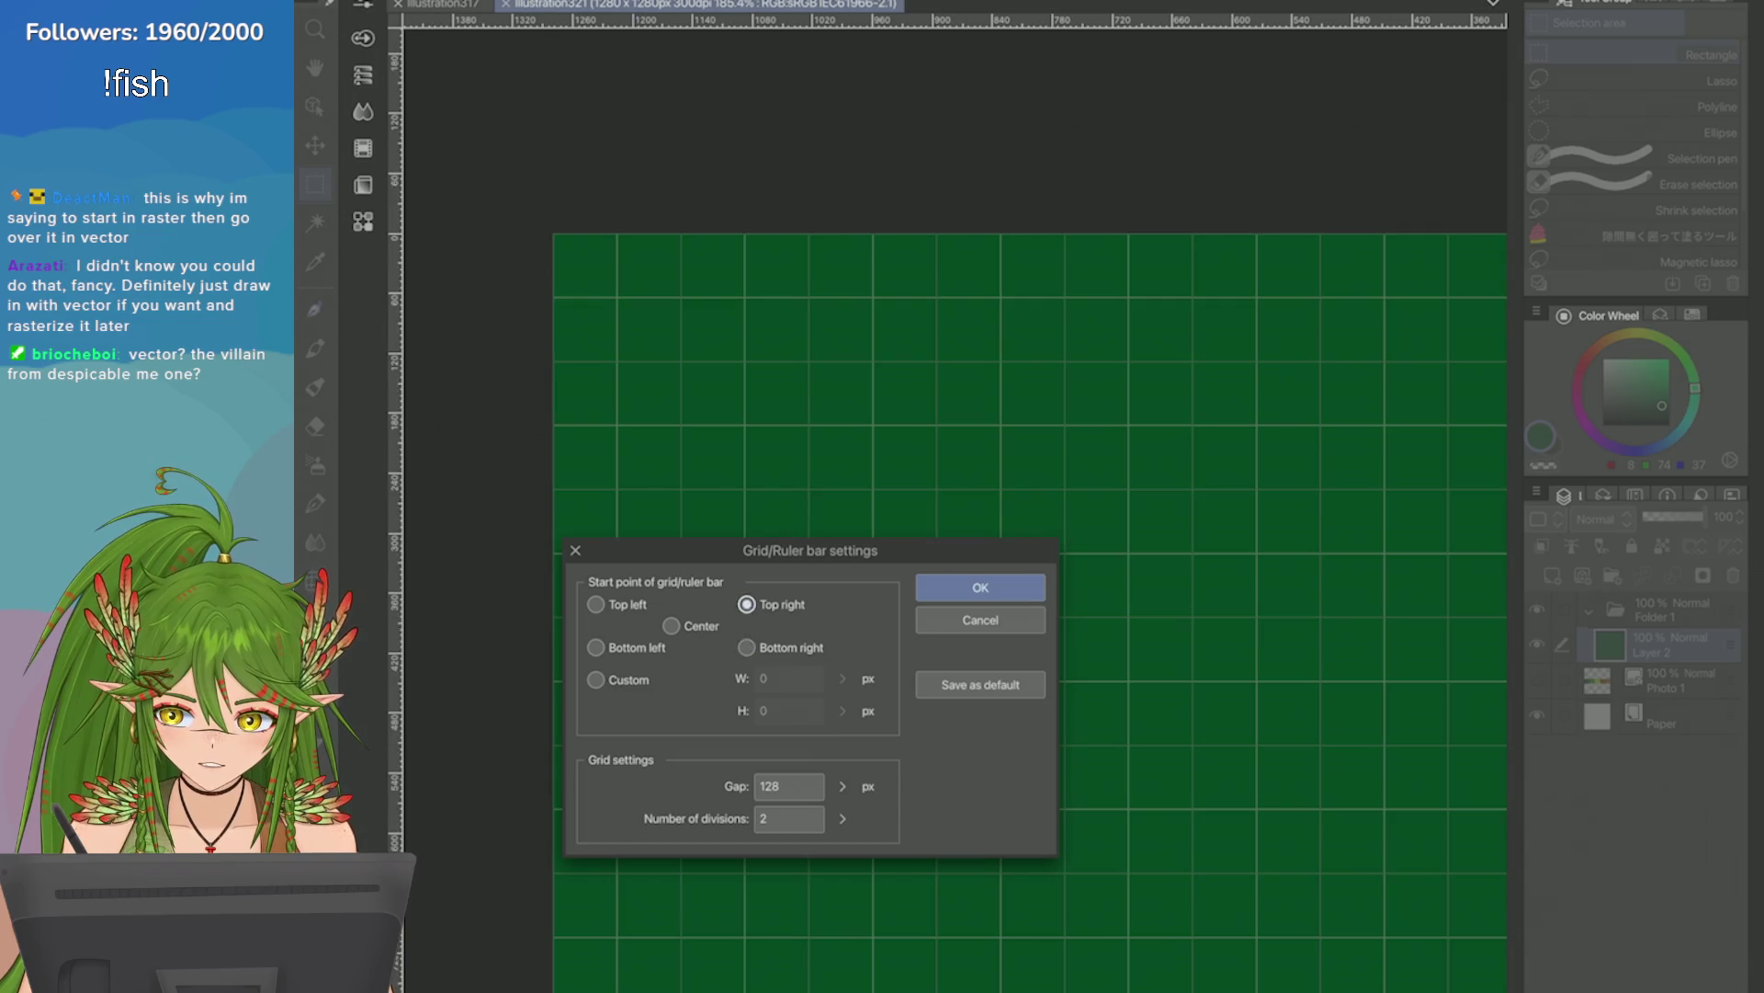
pyautogui.click(671, 625)
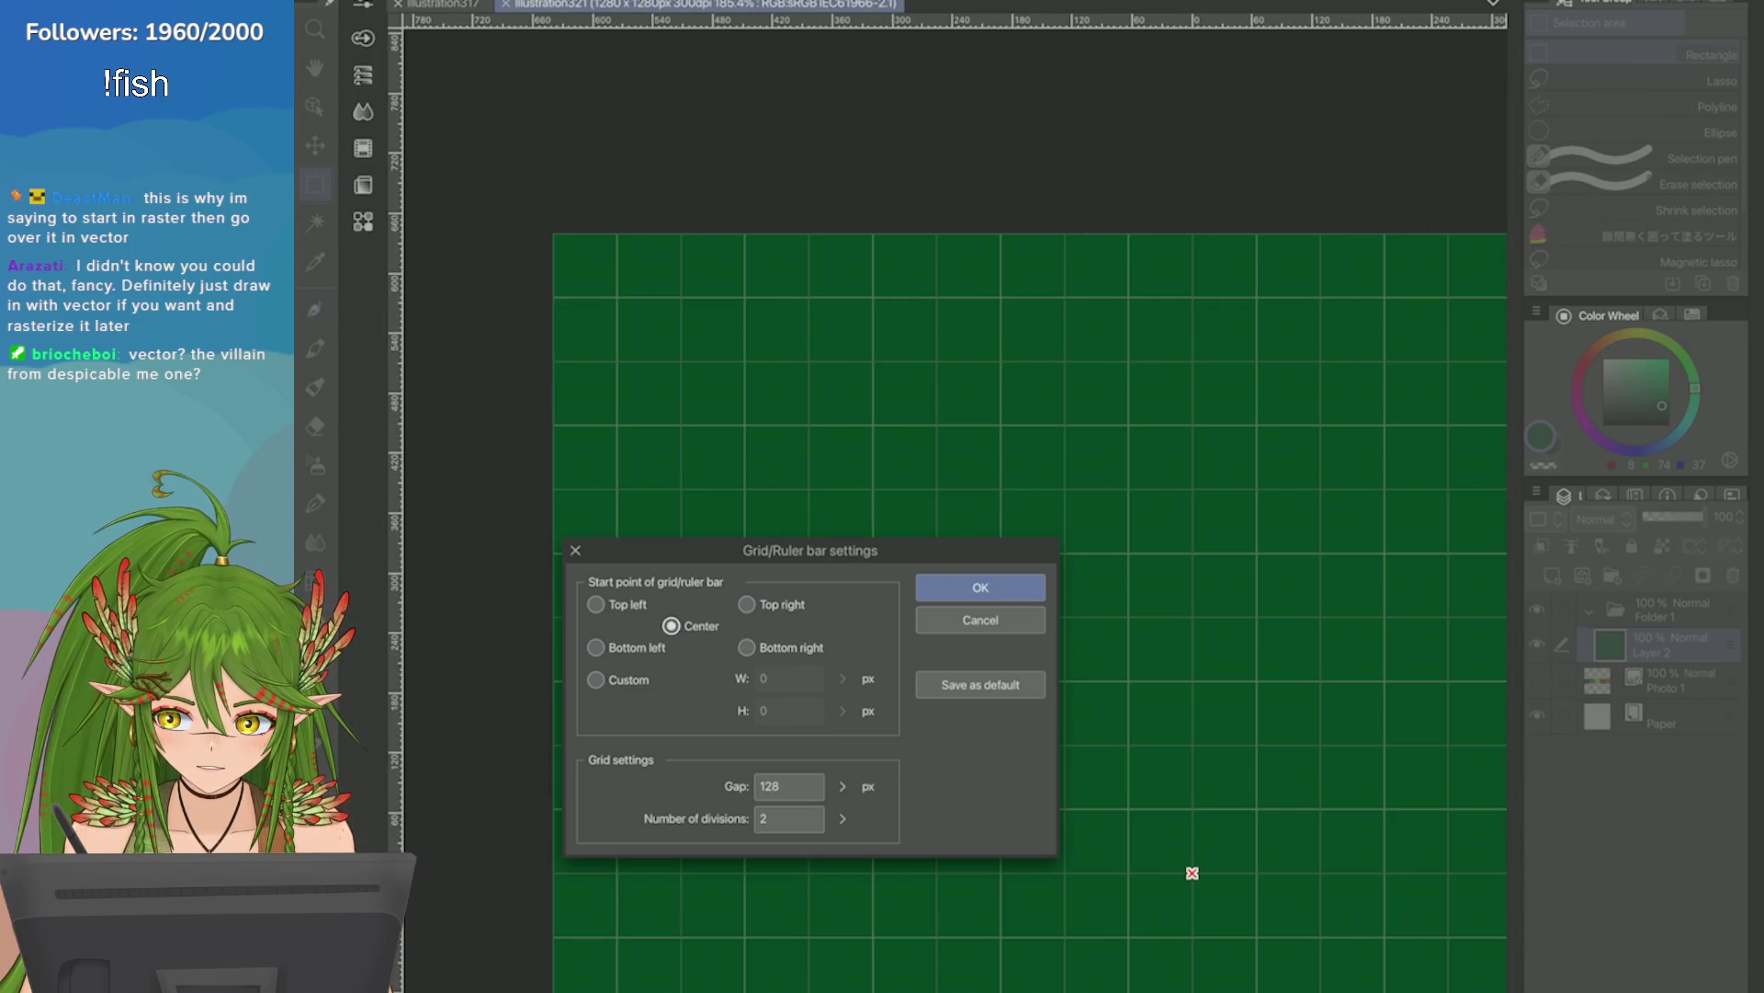
pyautogui.click(596, 603)
pyautogui.click(671, 625)
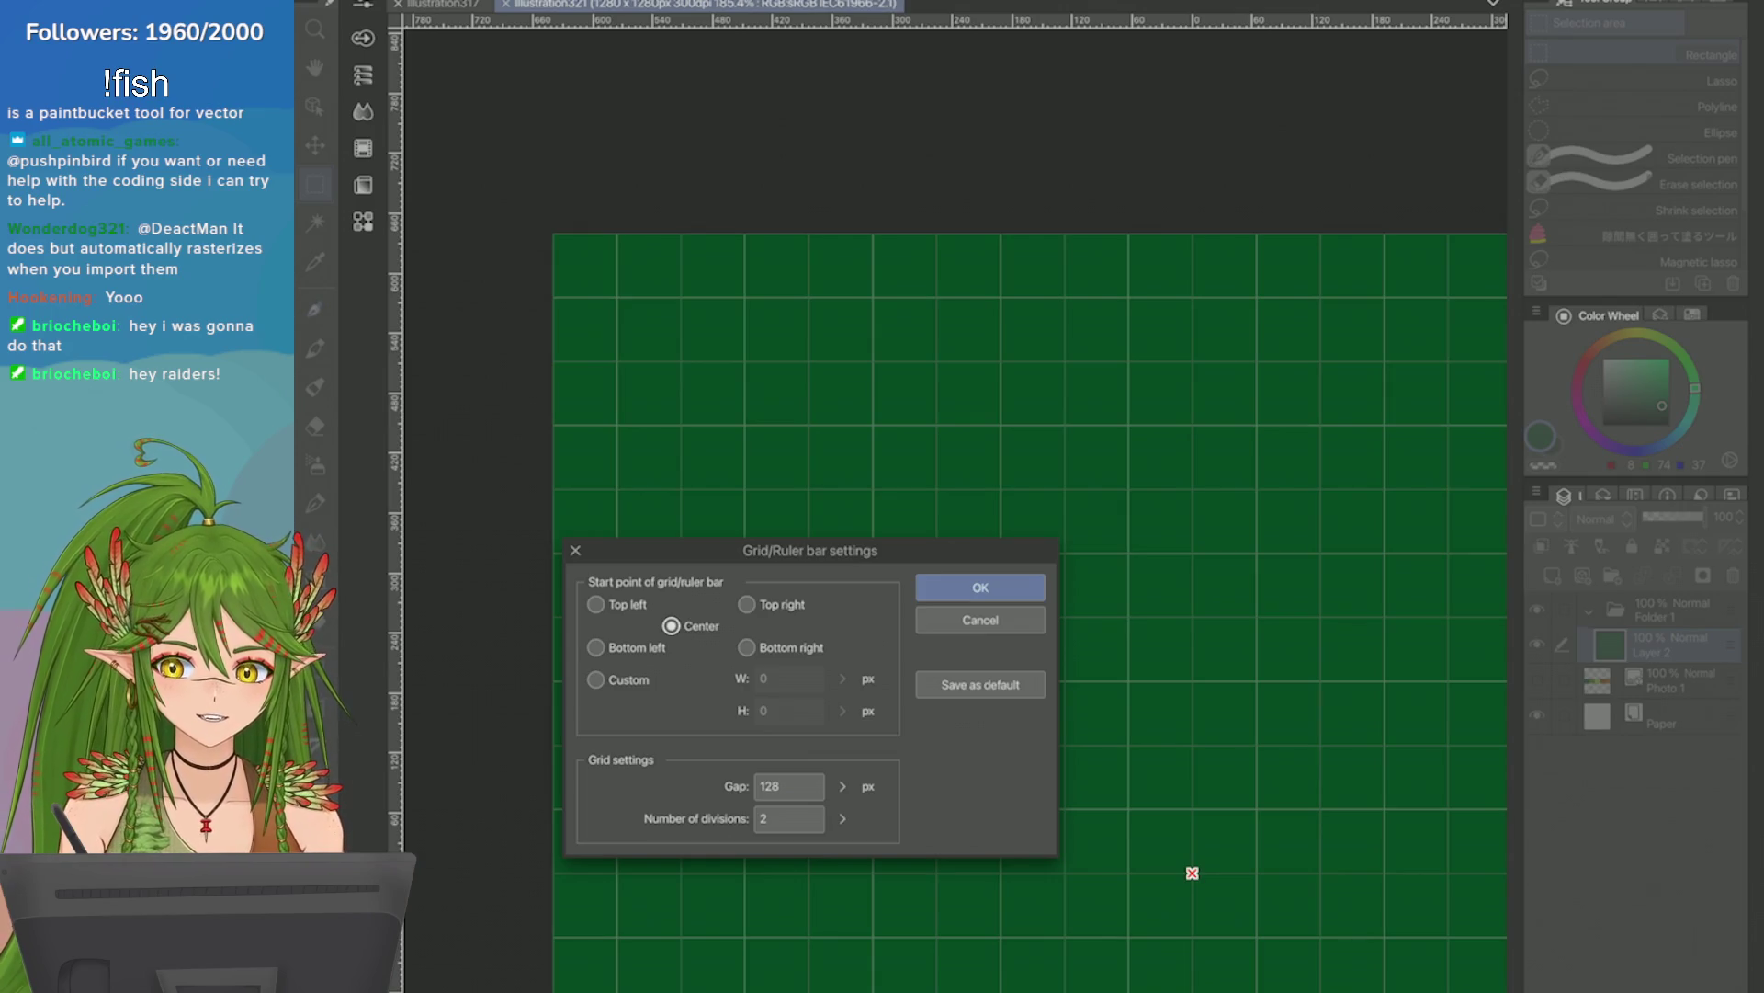
# Apply the centred grid settings and drag a square marquee over the green grid's upper-left area.
pyautogui.press('Return')
pyautogui.scroll(-2, 956, 533)
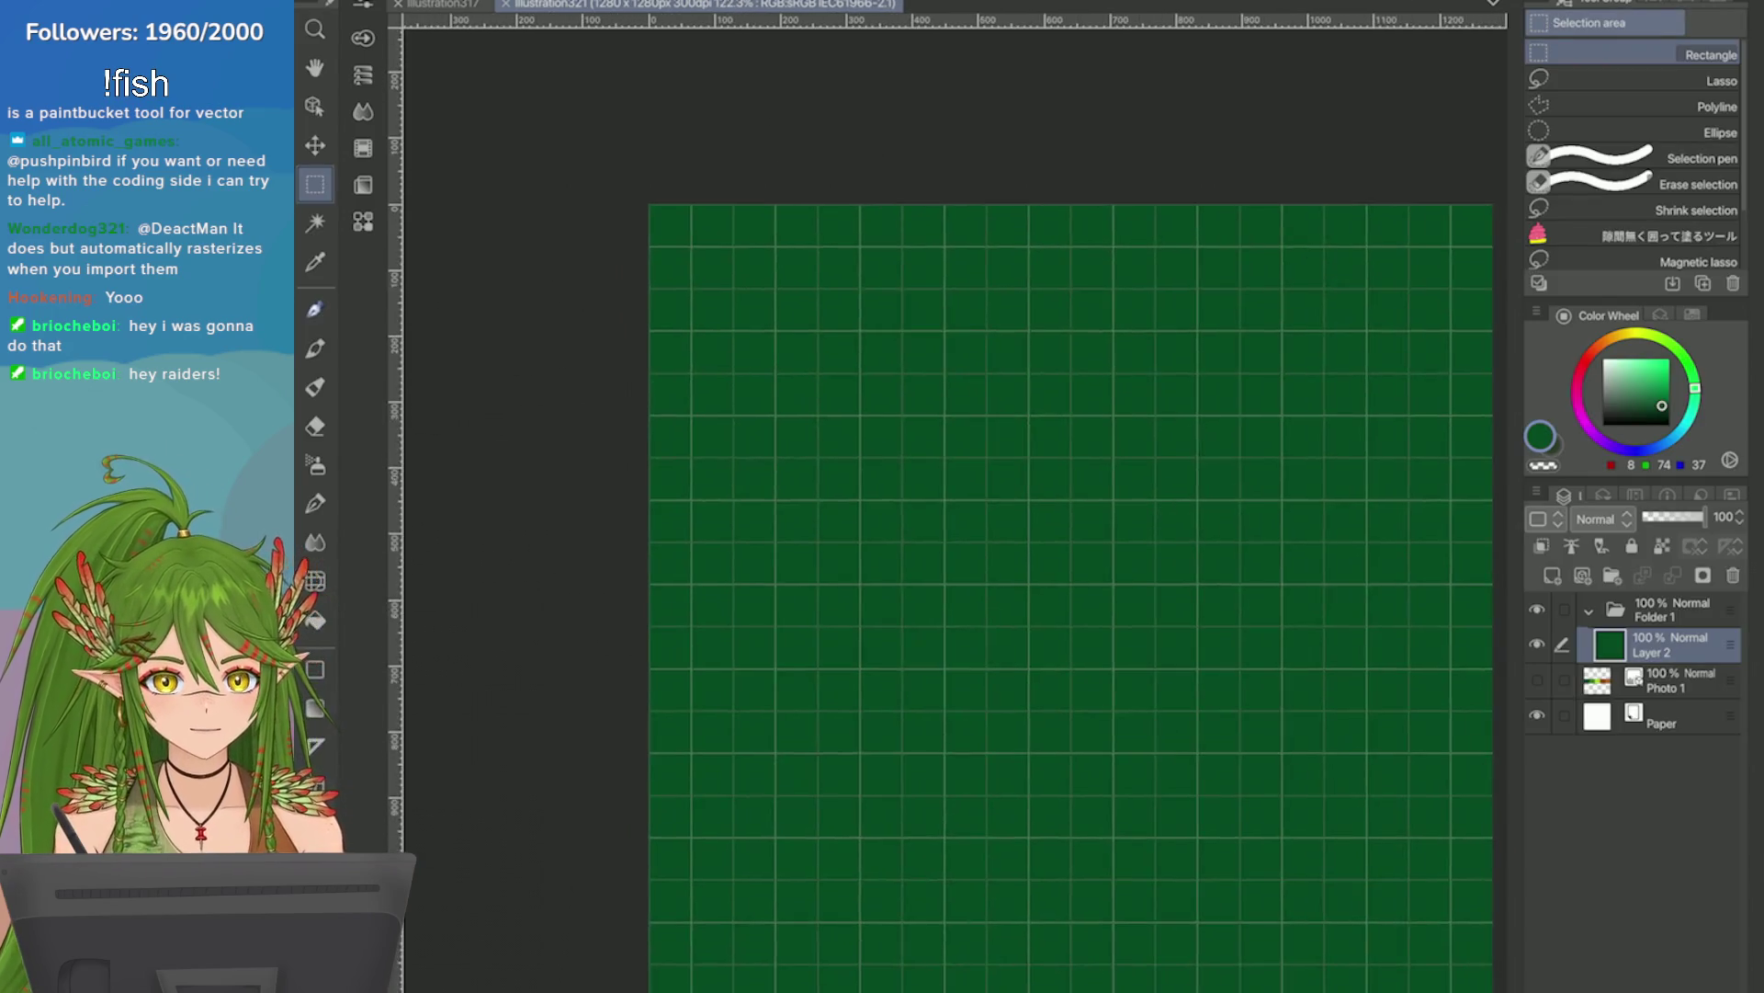
pyautogui.scroll(-3, 919, 533)
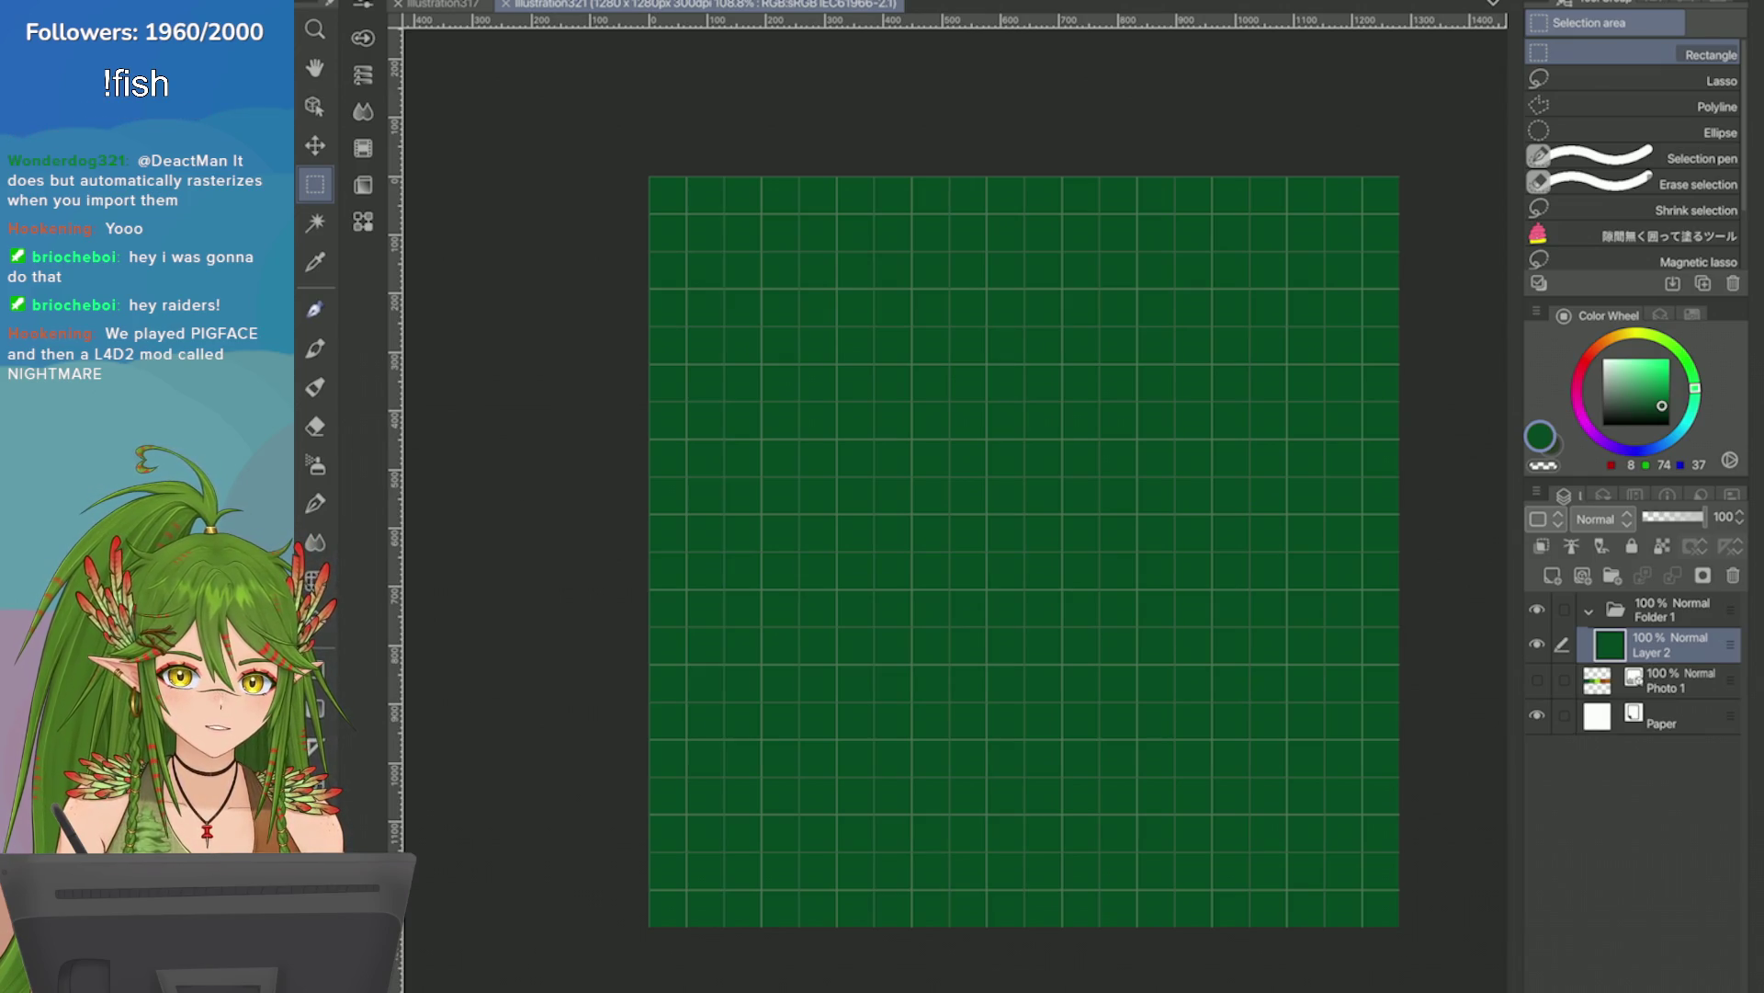
pyautogui.scroll(2, 1024, 552)
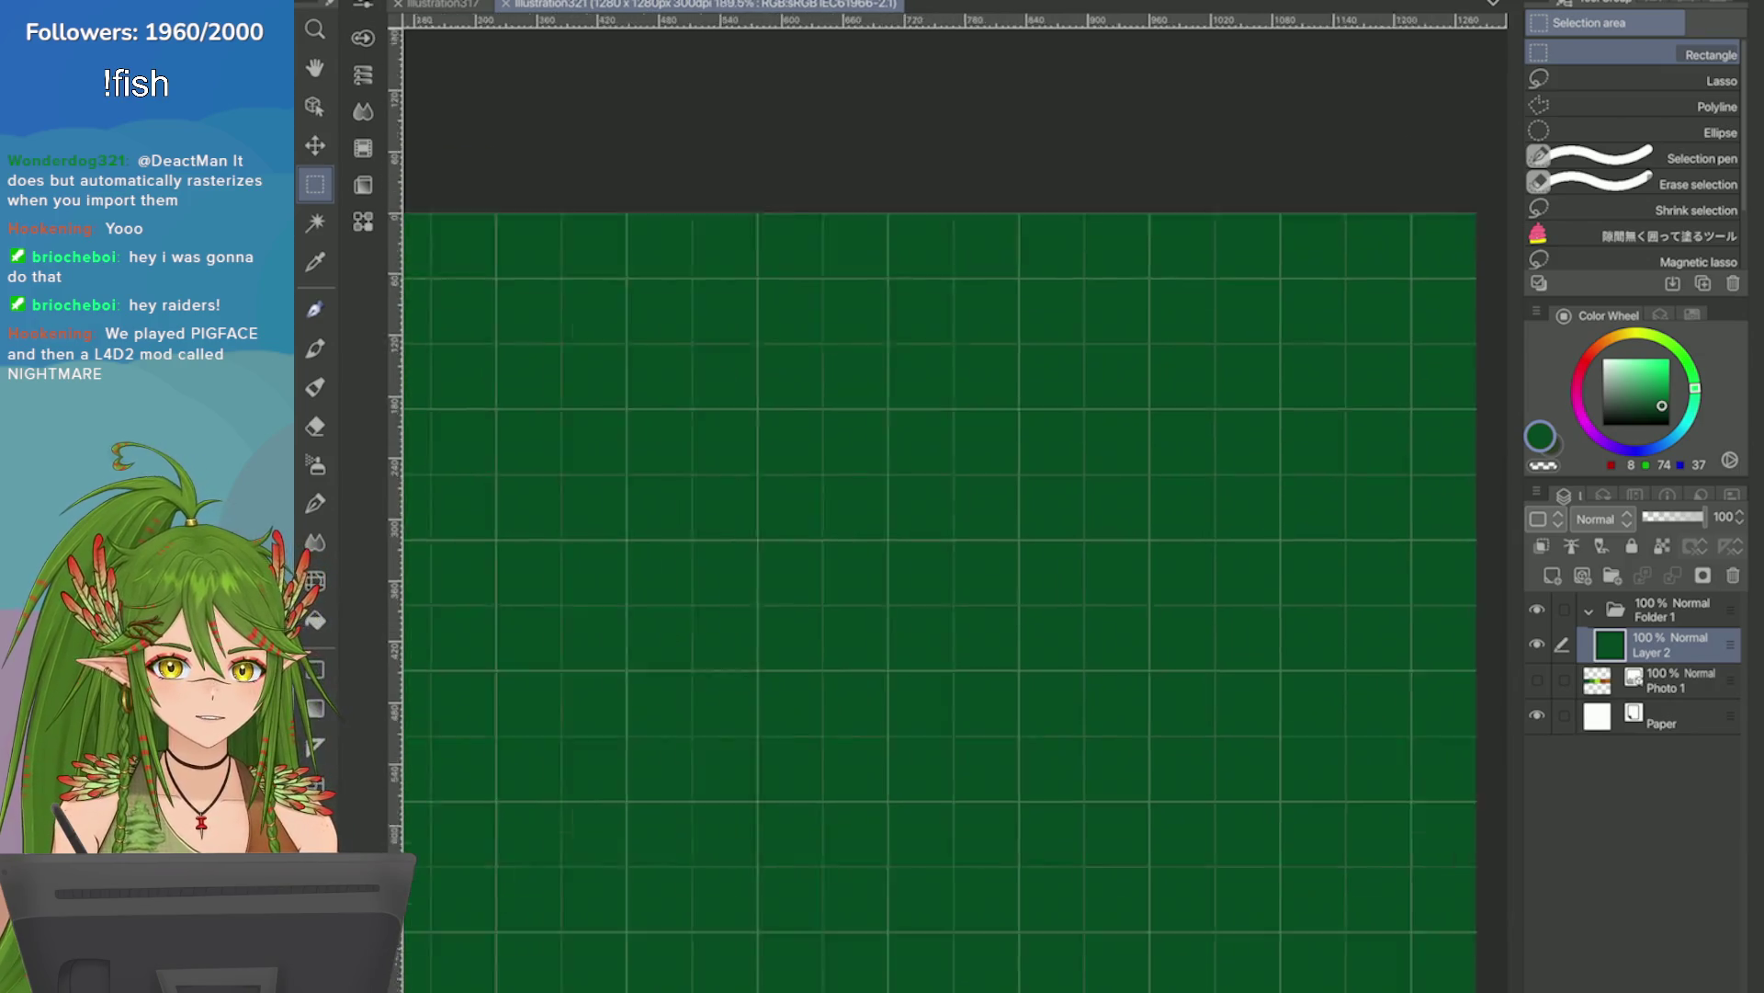
pyautogui.scroll(-4, 1024, 551)
pyautogui.scroll(5, 1209, 548)
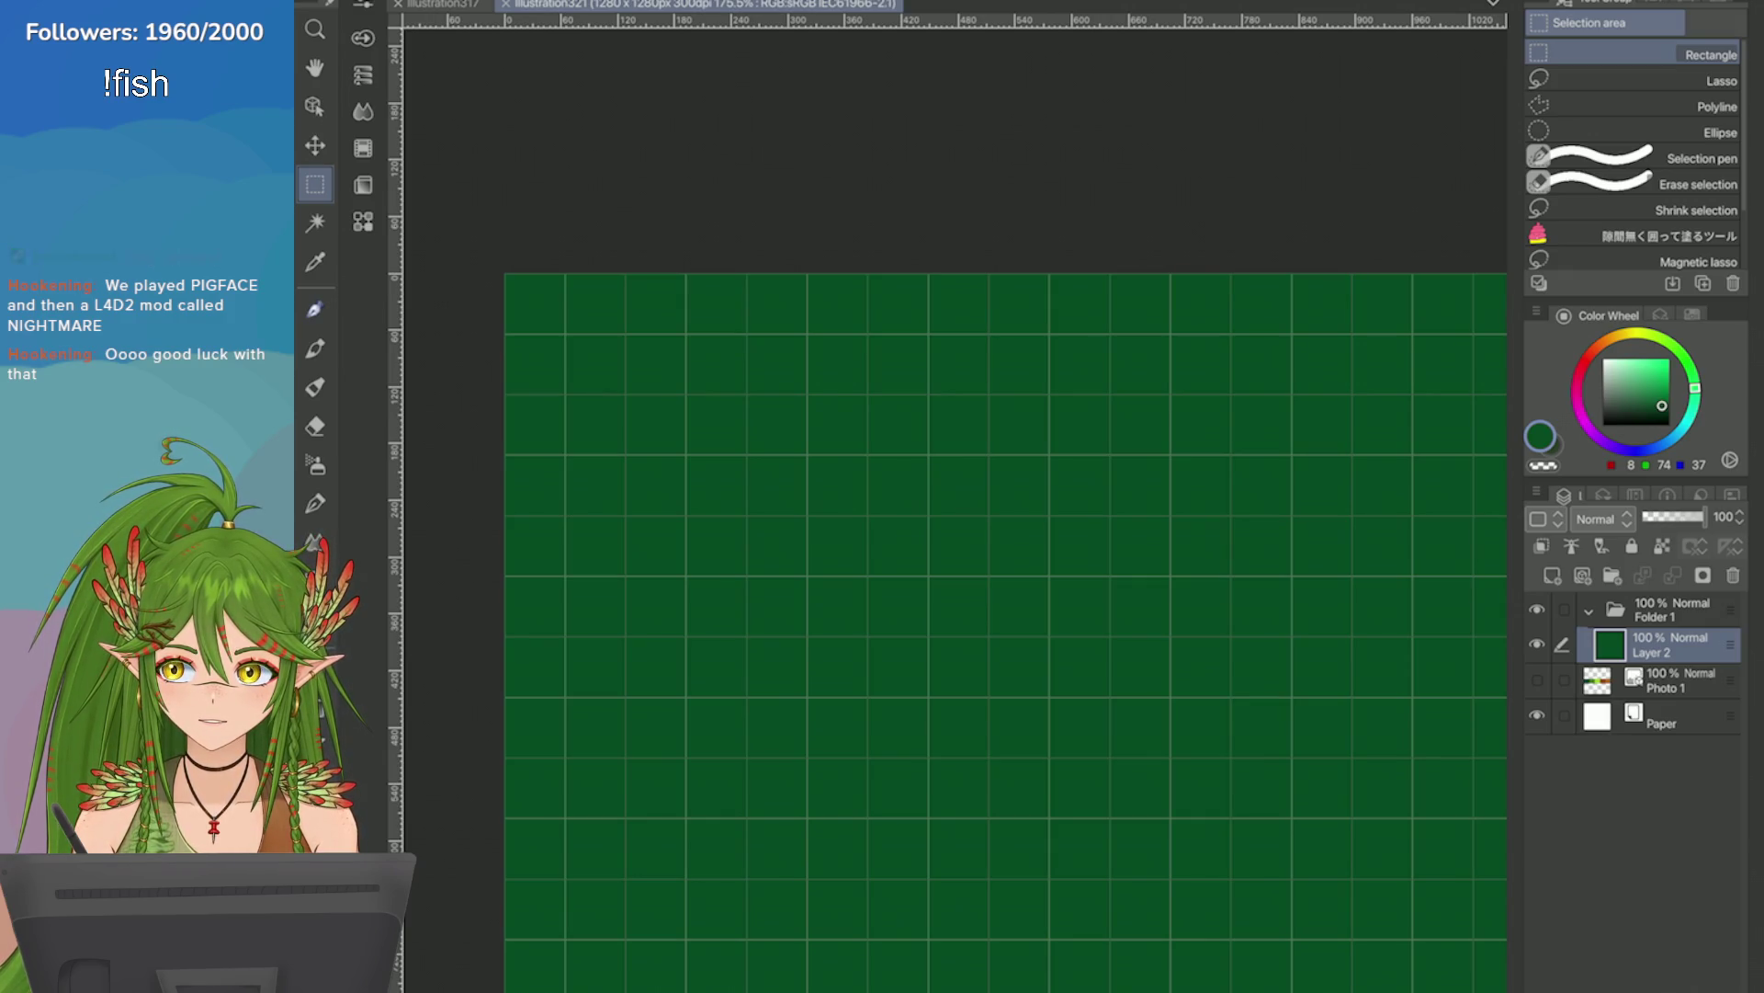
pyautogui.moveTo(564, 335)
pyautogui.mouseDown()
pyautogui.moveTo(681, 465)
pyautogui.moveTo(1217, 796)
pyautogui.moveTo(1204, 833)
pyautogui.moveTo(915, 783)
pyautogui.moveTo(930, 700)
pyautogui.mouseUp()
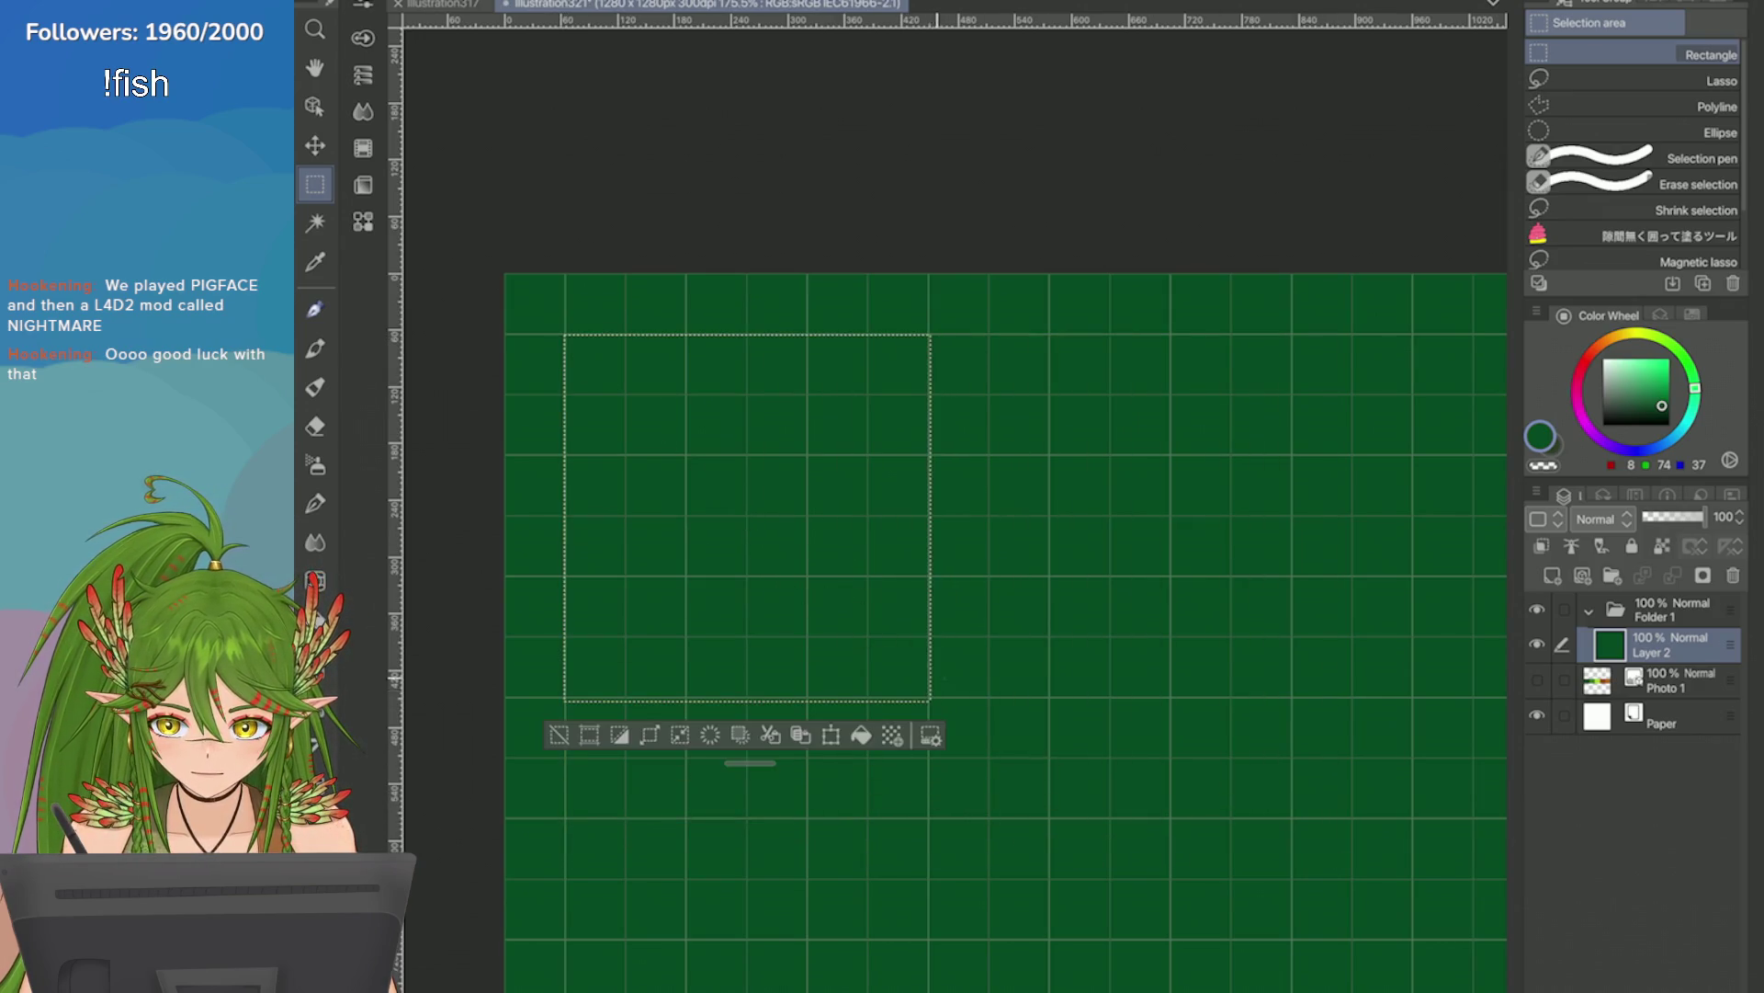
# Delete everything outside the square selection and deselect.
pyautogui.click(740, 735)
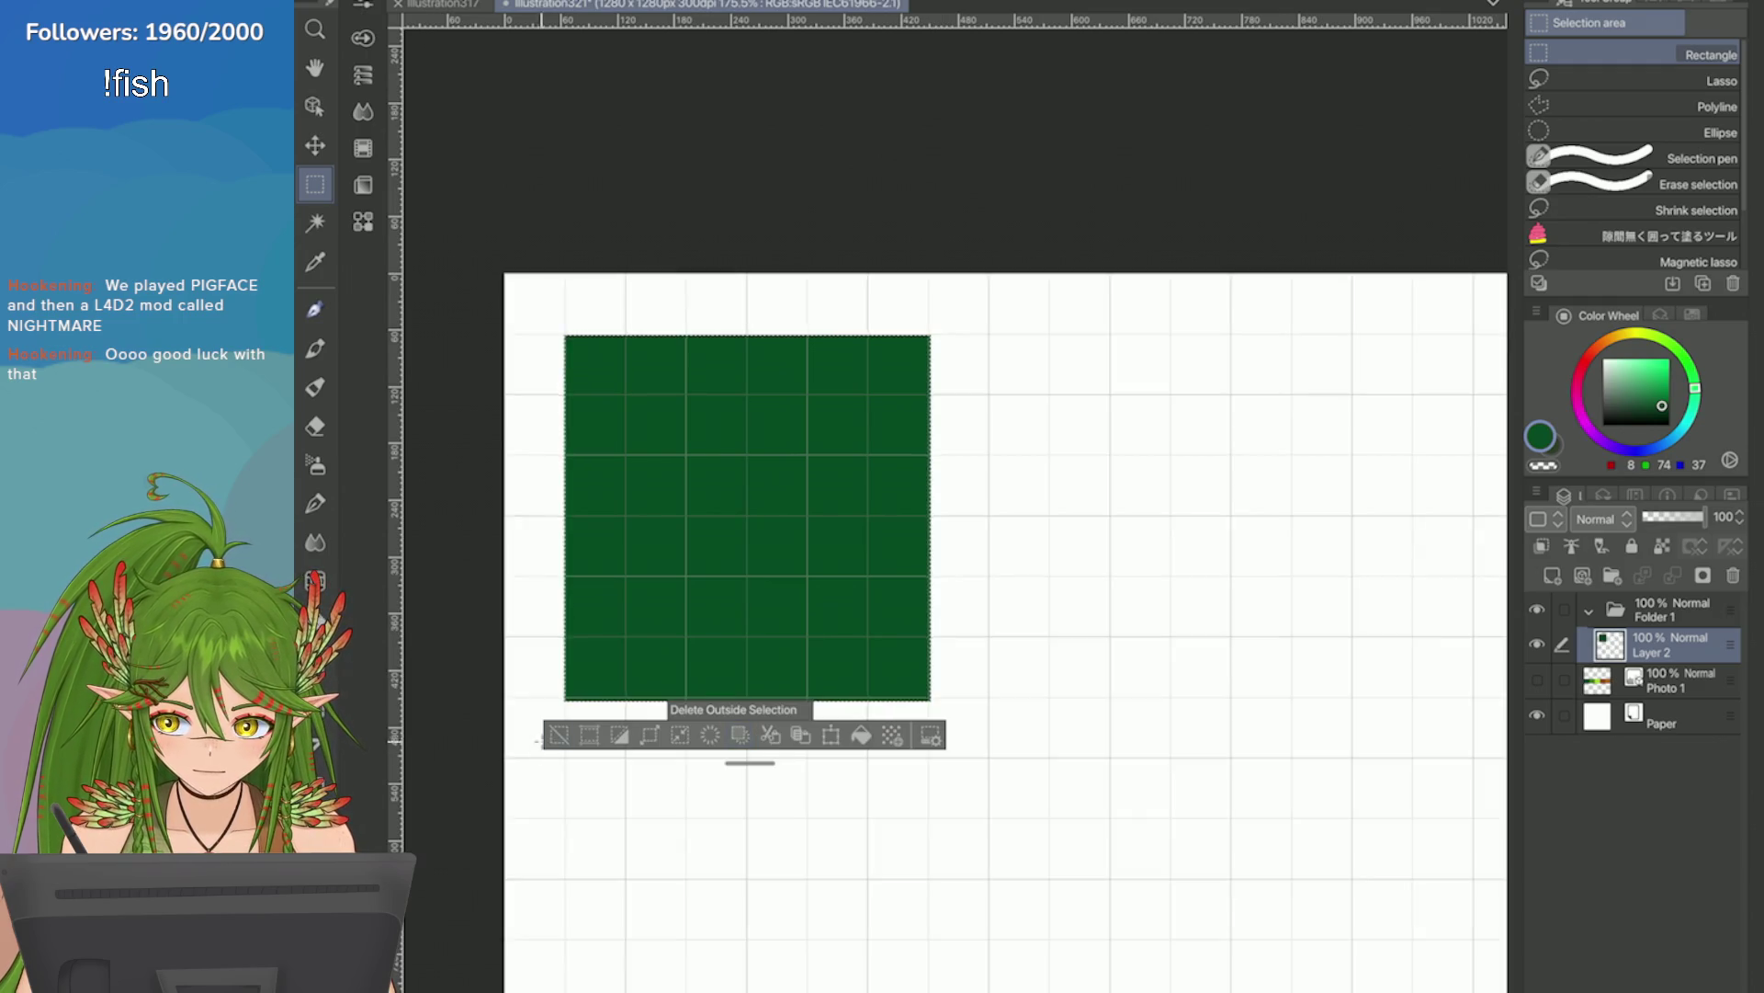
pyautogui.hotkey('ctrl', 'd')
pyautogui.scroll(3, 956, 514)
pyautogui.scroll(-2, 955, 515)
pyautogui.scroll(-1, 1223, 686)
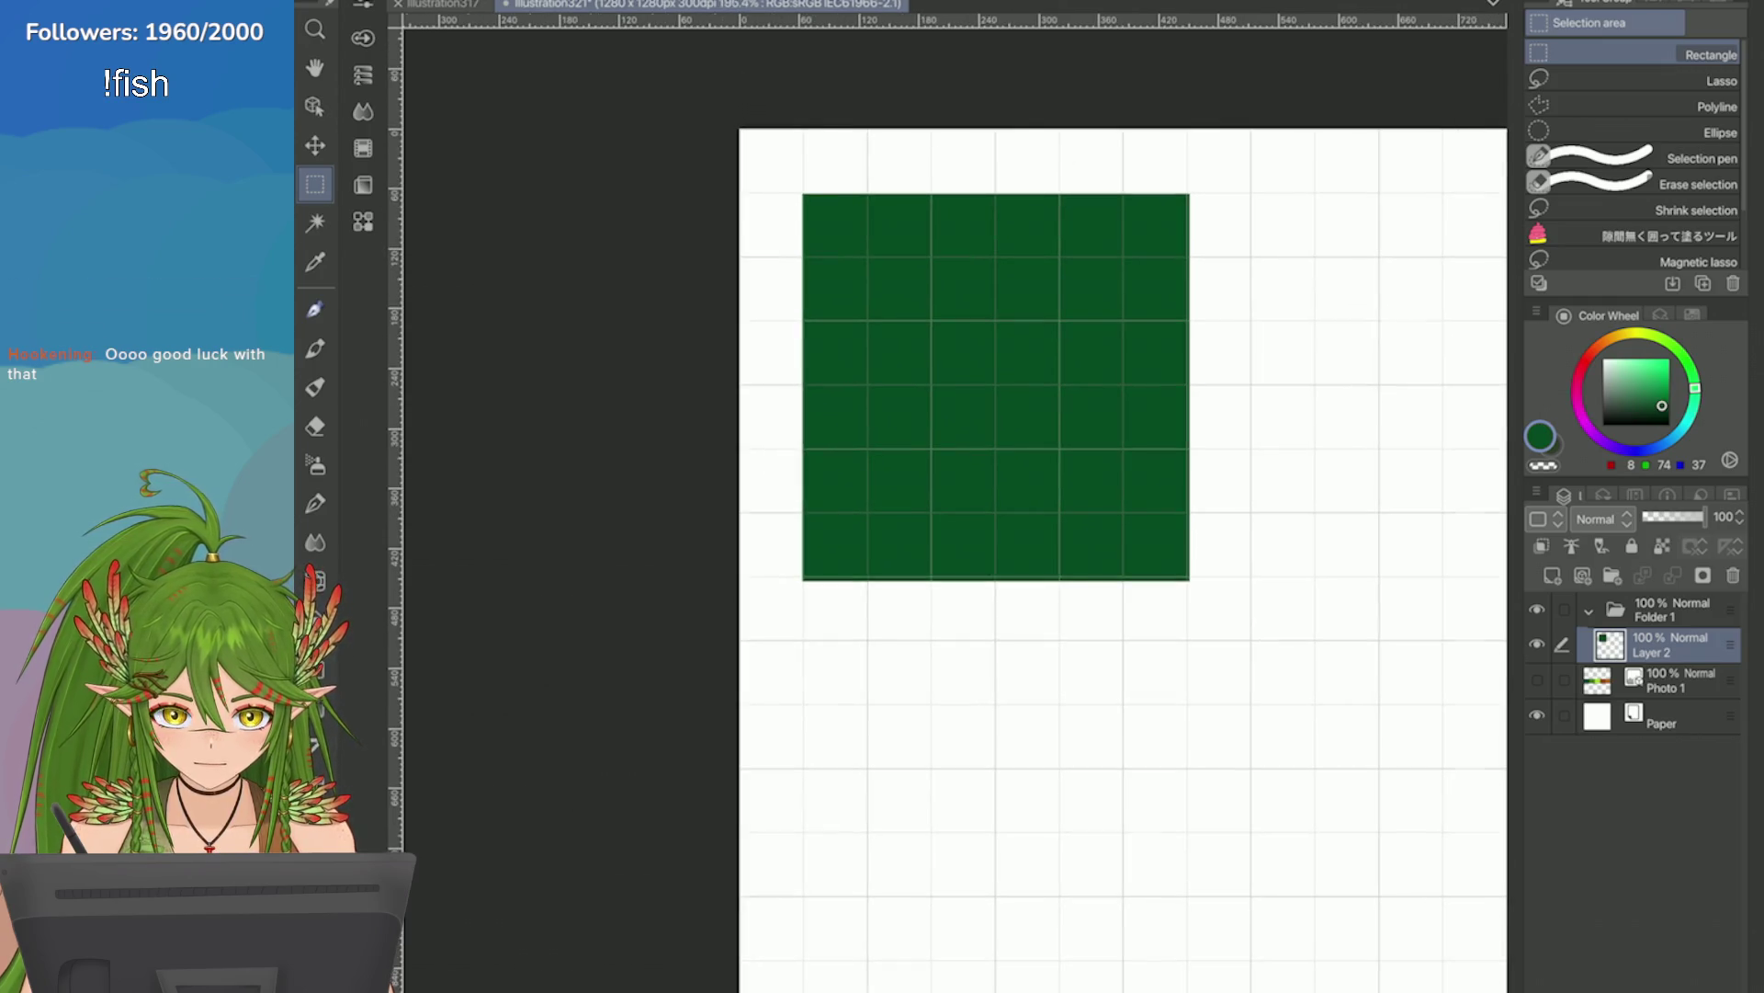
pyautogui.scroll(-5, 1177, 643)
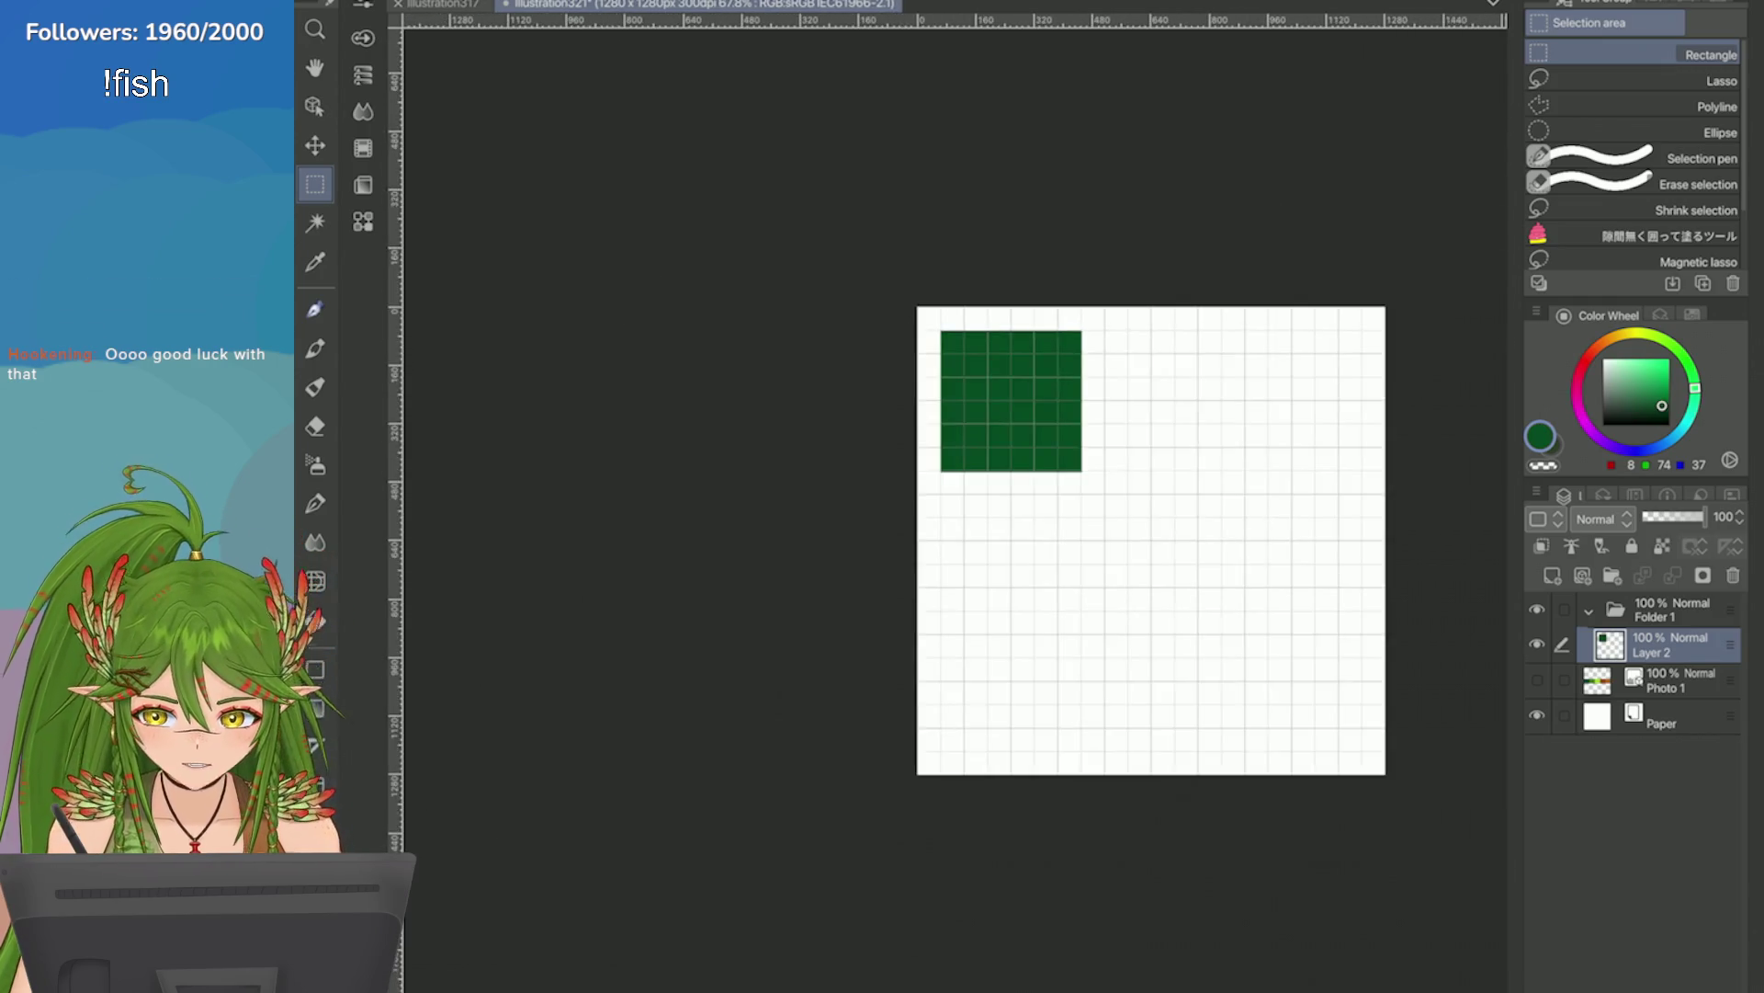
pyautogui.scroll(3, 1378, 506)
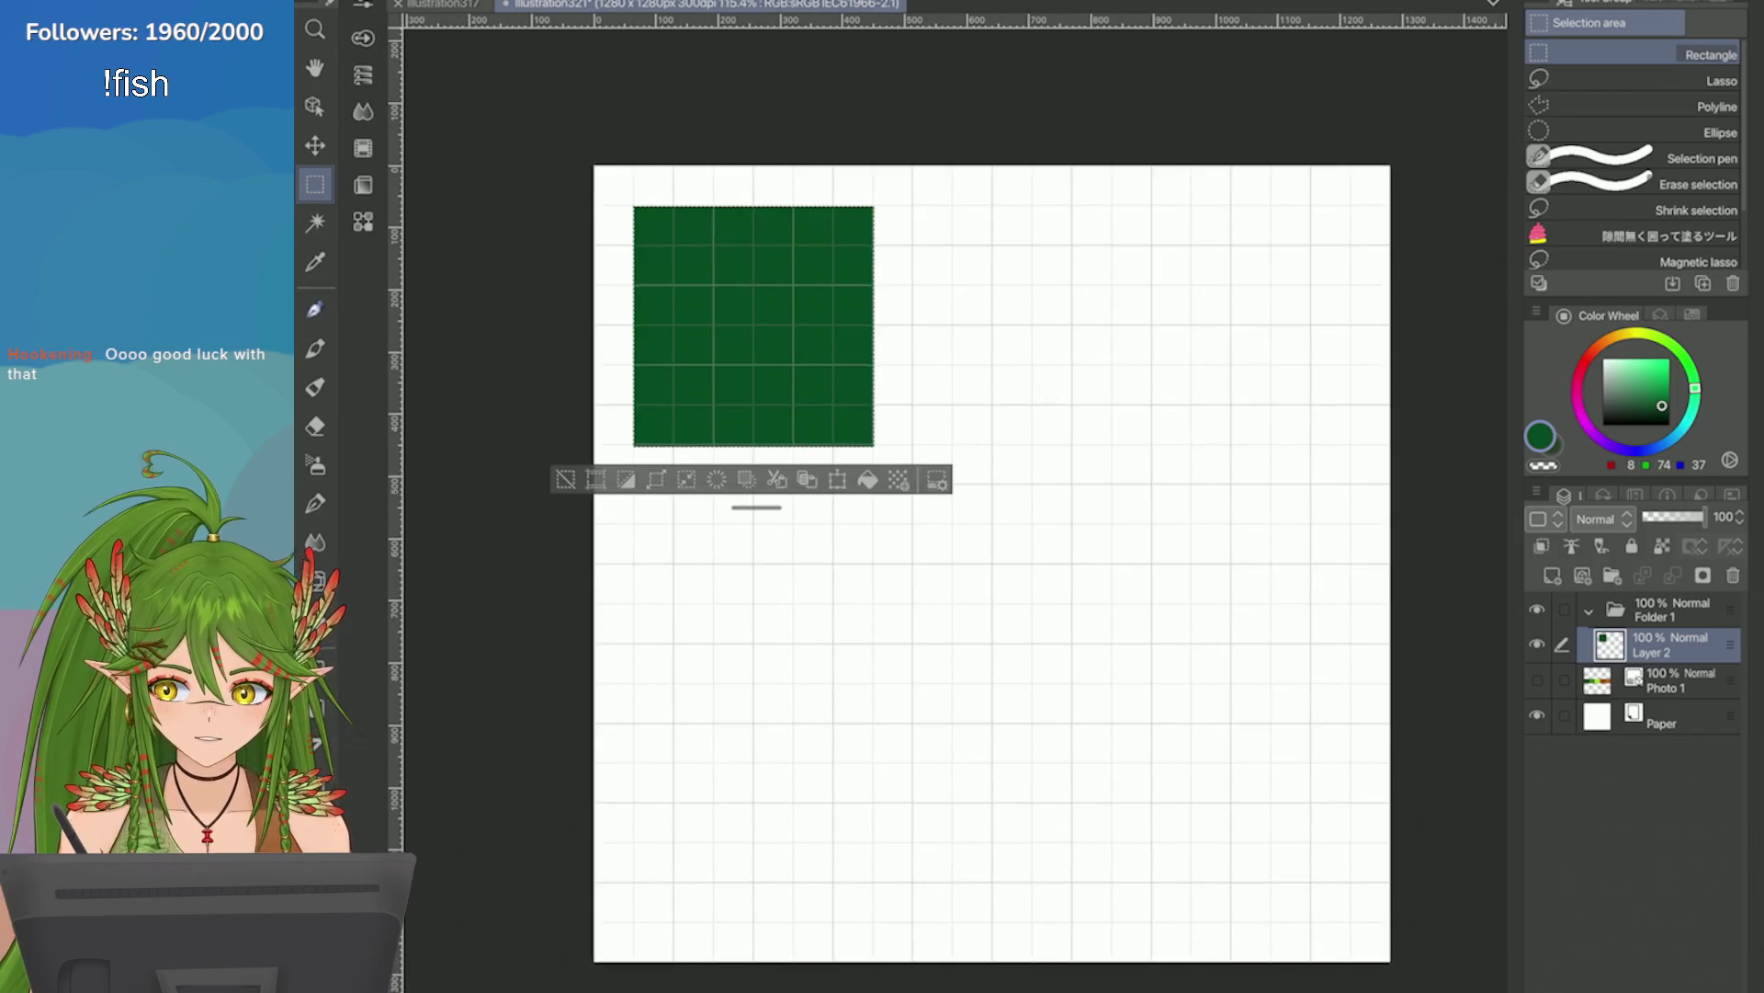
# Restore the full green fill, then undo it so Layer 2 is left transparent.
pyautogui.hotkey('ctrl', 'shift', 'i')
pyautogui.hotkey('alt', 'Delete')
pyautogui.click(567, 479)
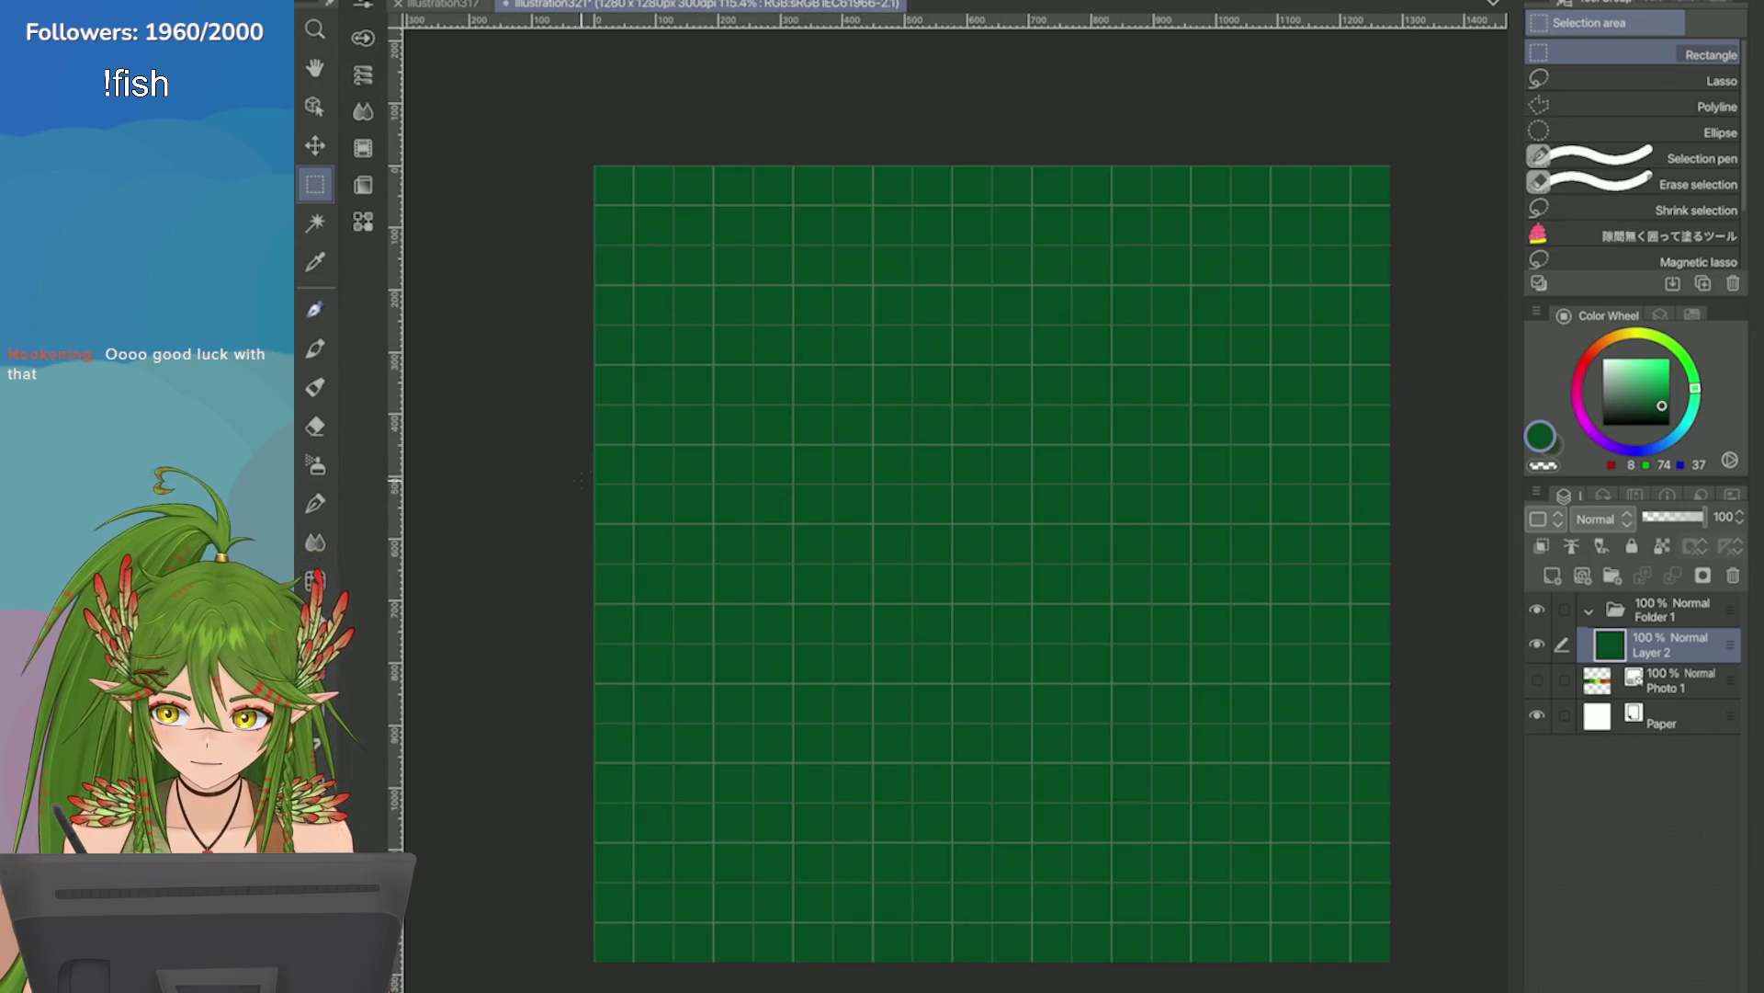
pyautogui.press('Delete')
pyautogui.hotkey('ctrl', 'z')
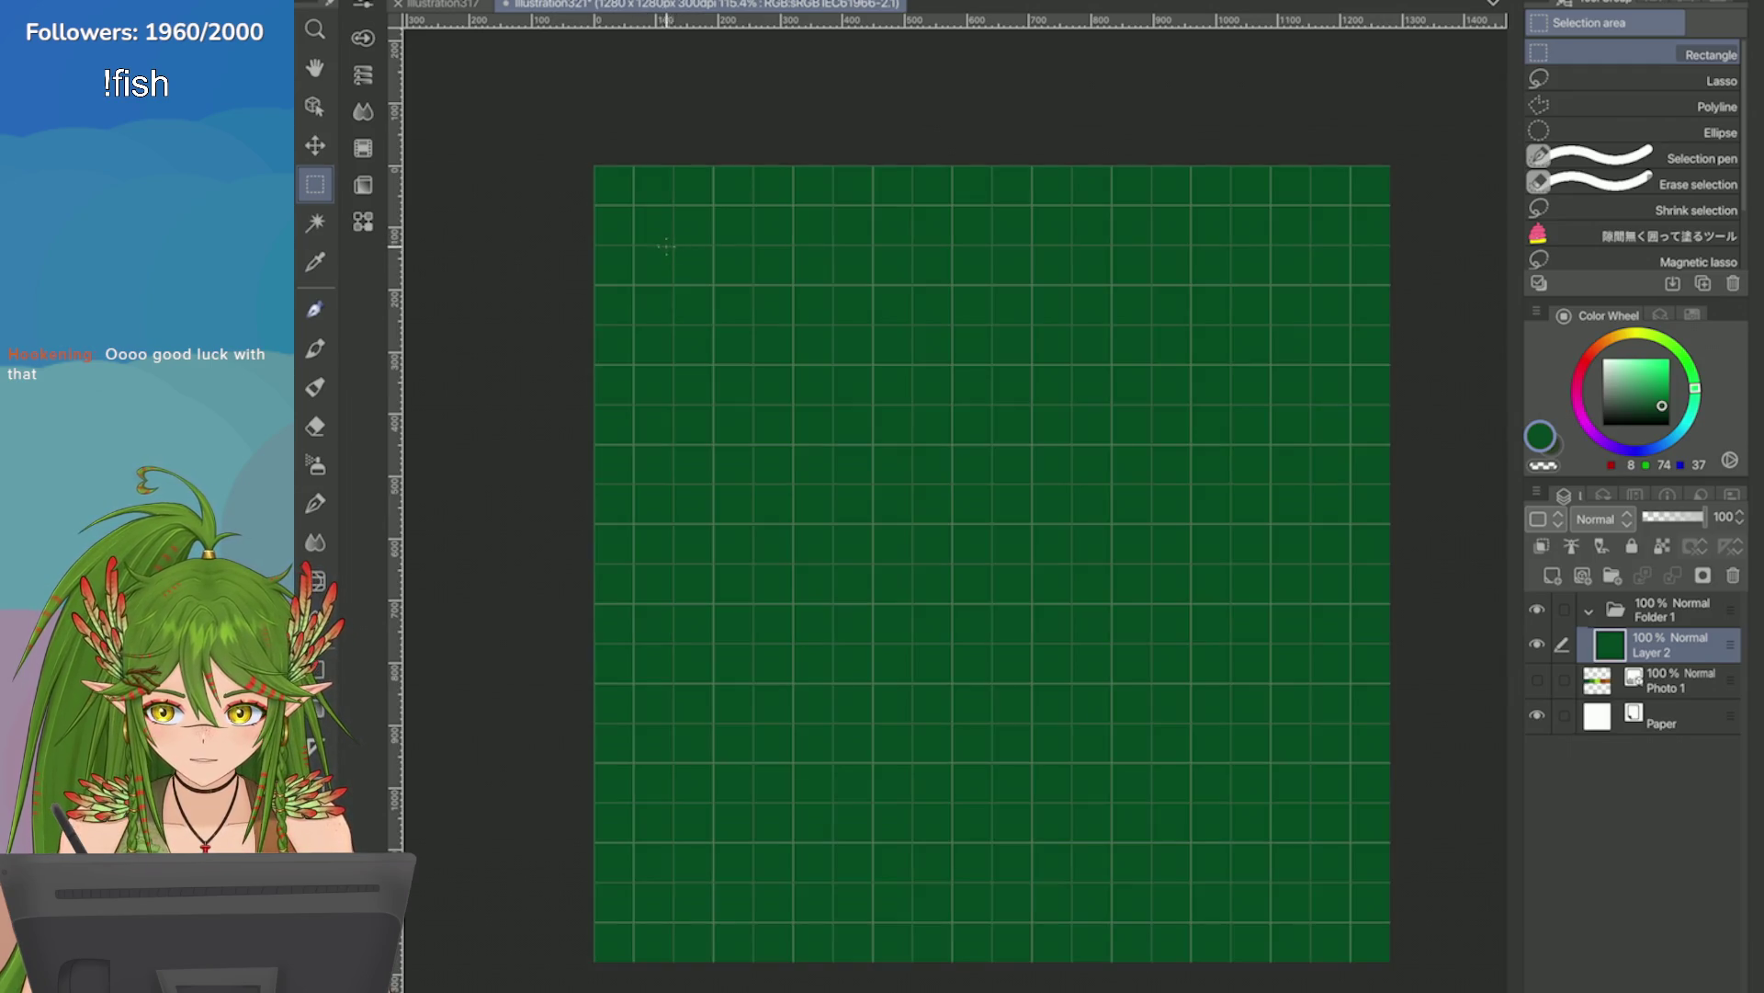
pyautogui.press('Delete')
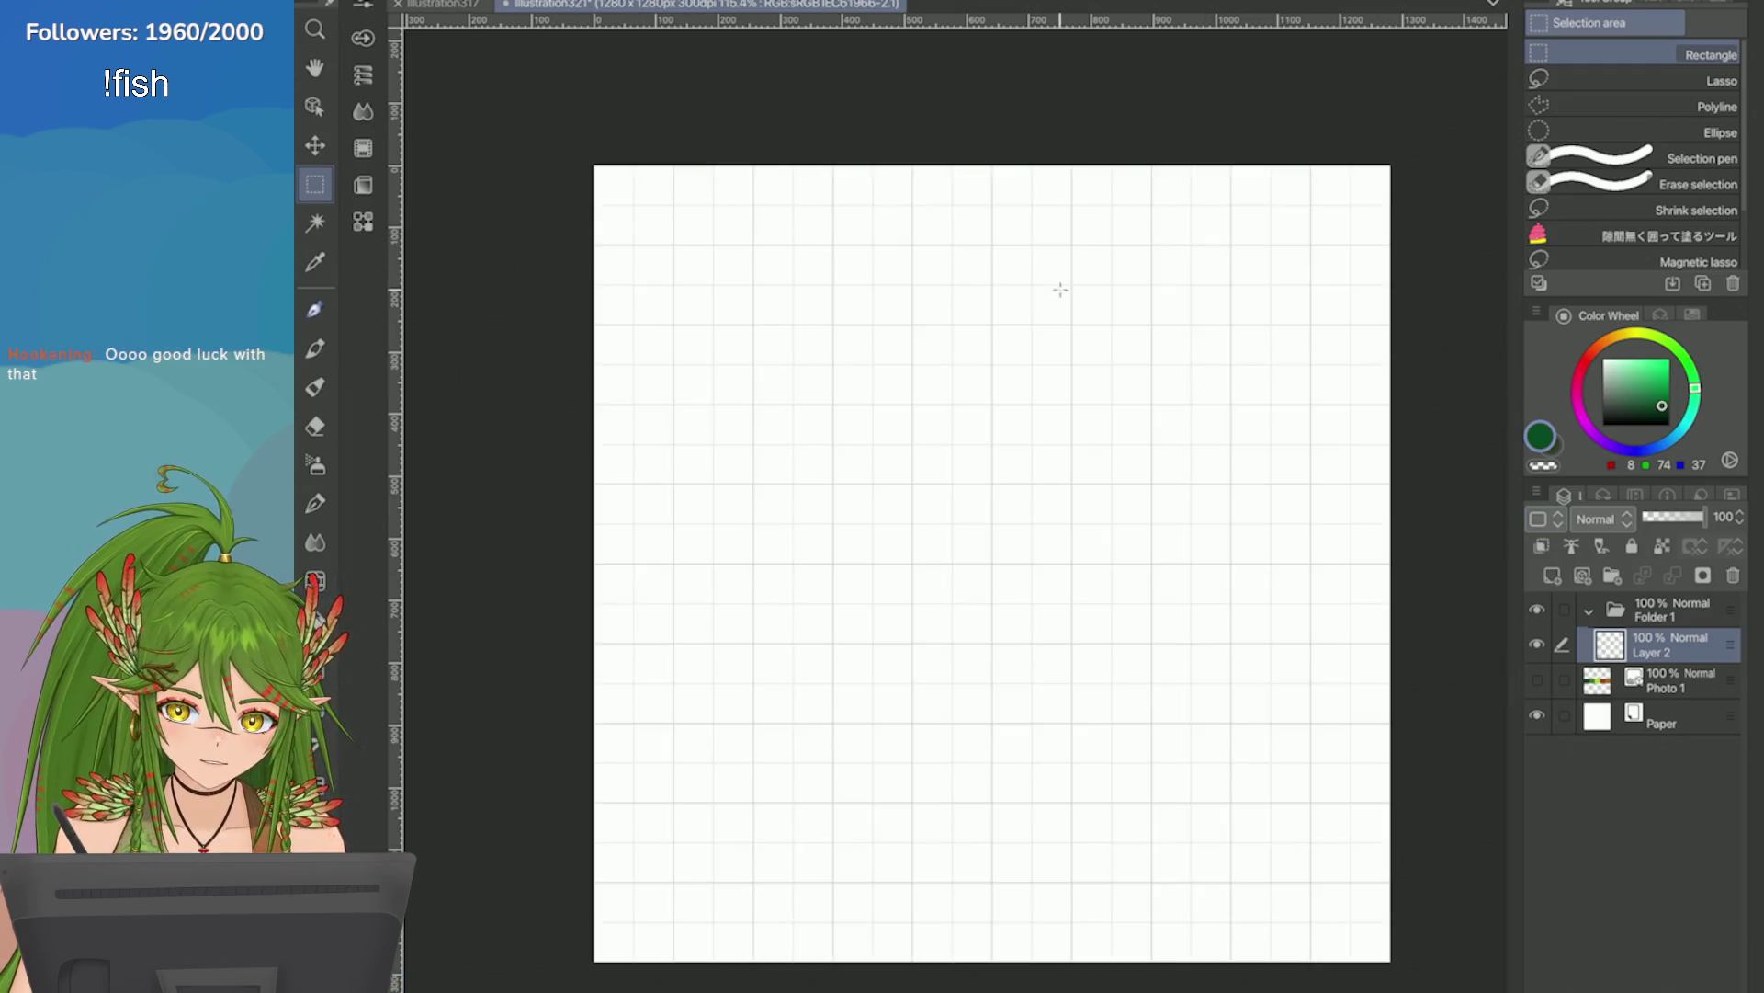
# Fill a rectangle selection in the canvas's upper area with dark green and deselect.
pyautogui.moveTo(674, 244)
pyautogui.mouseDown()
pyautogui.moveTo(729, 317)
pyautogui.moveTo(956, 492)
pyautogui.moveTo(1279, 522)
pyautogui.moveTo(1316, 643)
pyautogui.moveTo(1152, 641)
pyautogui.mouseUp()
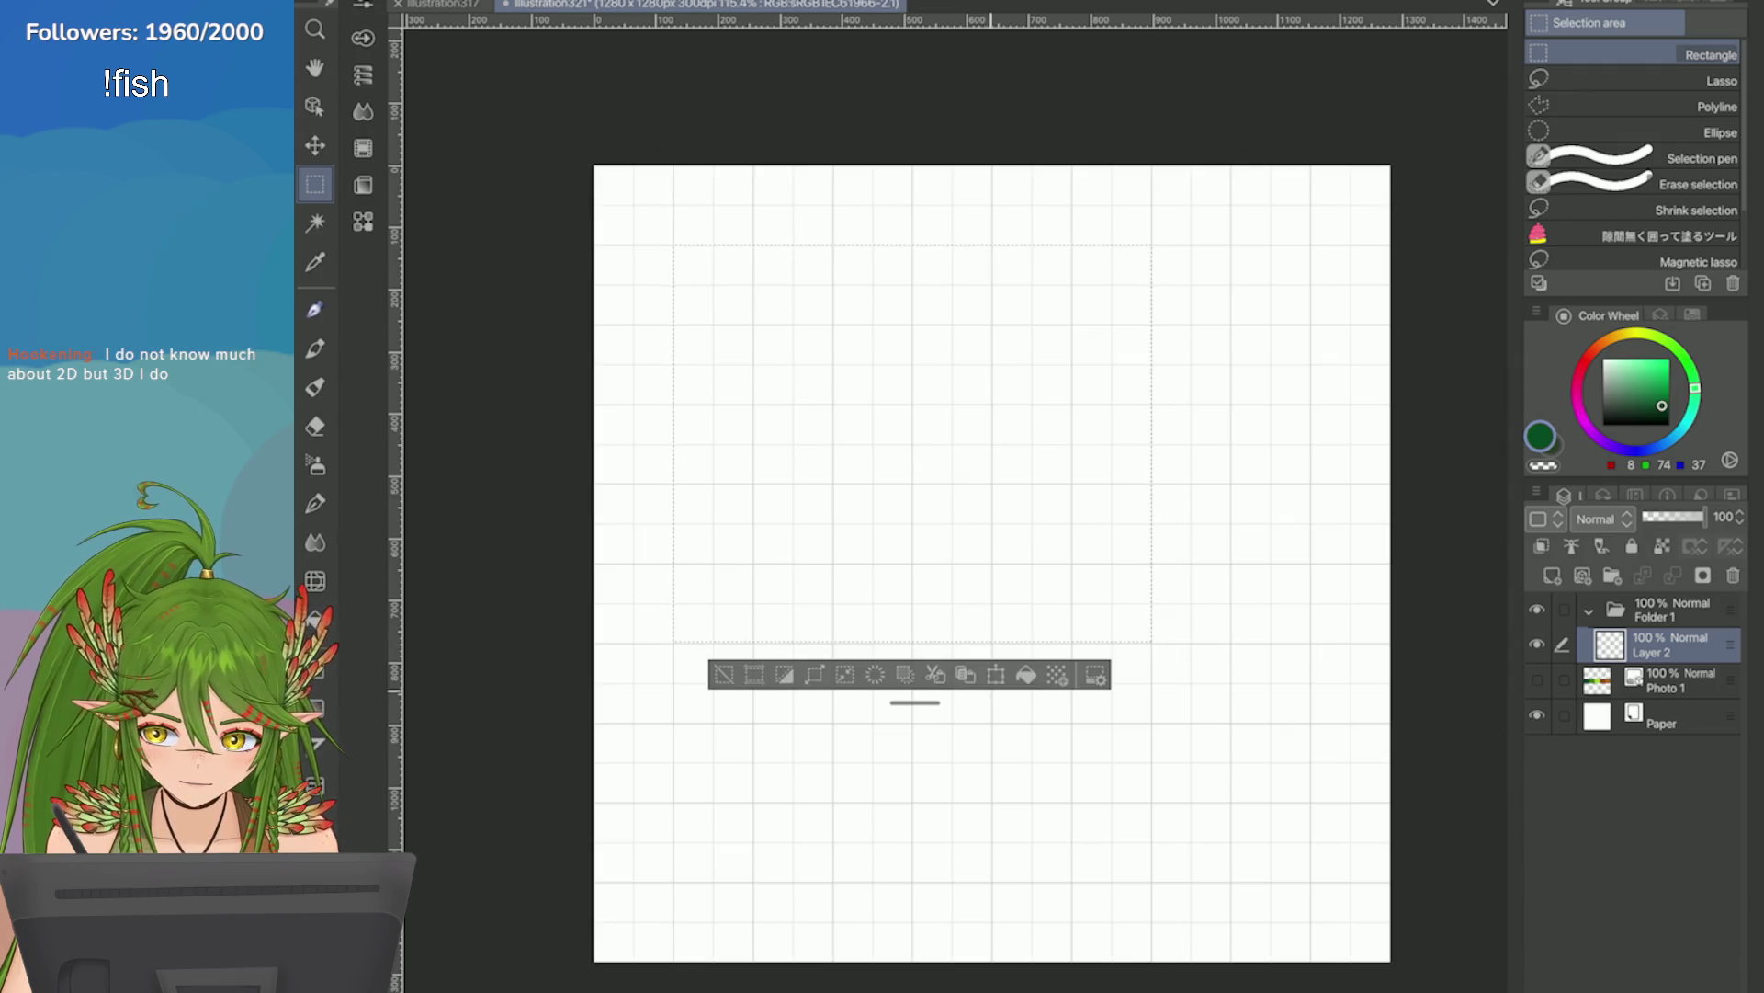
pyautogui.click(1026, 675)
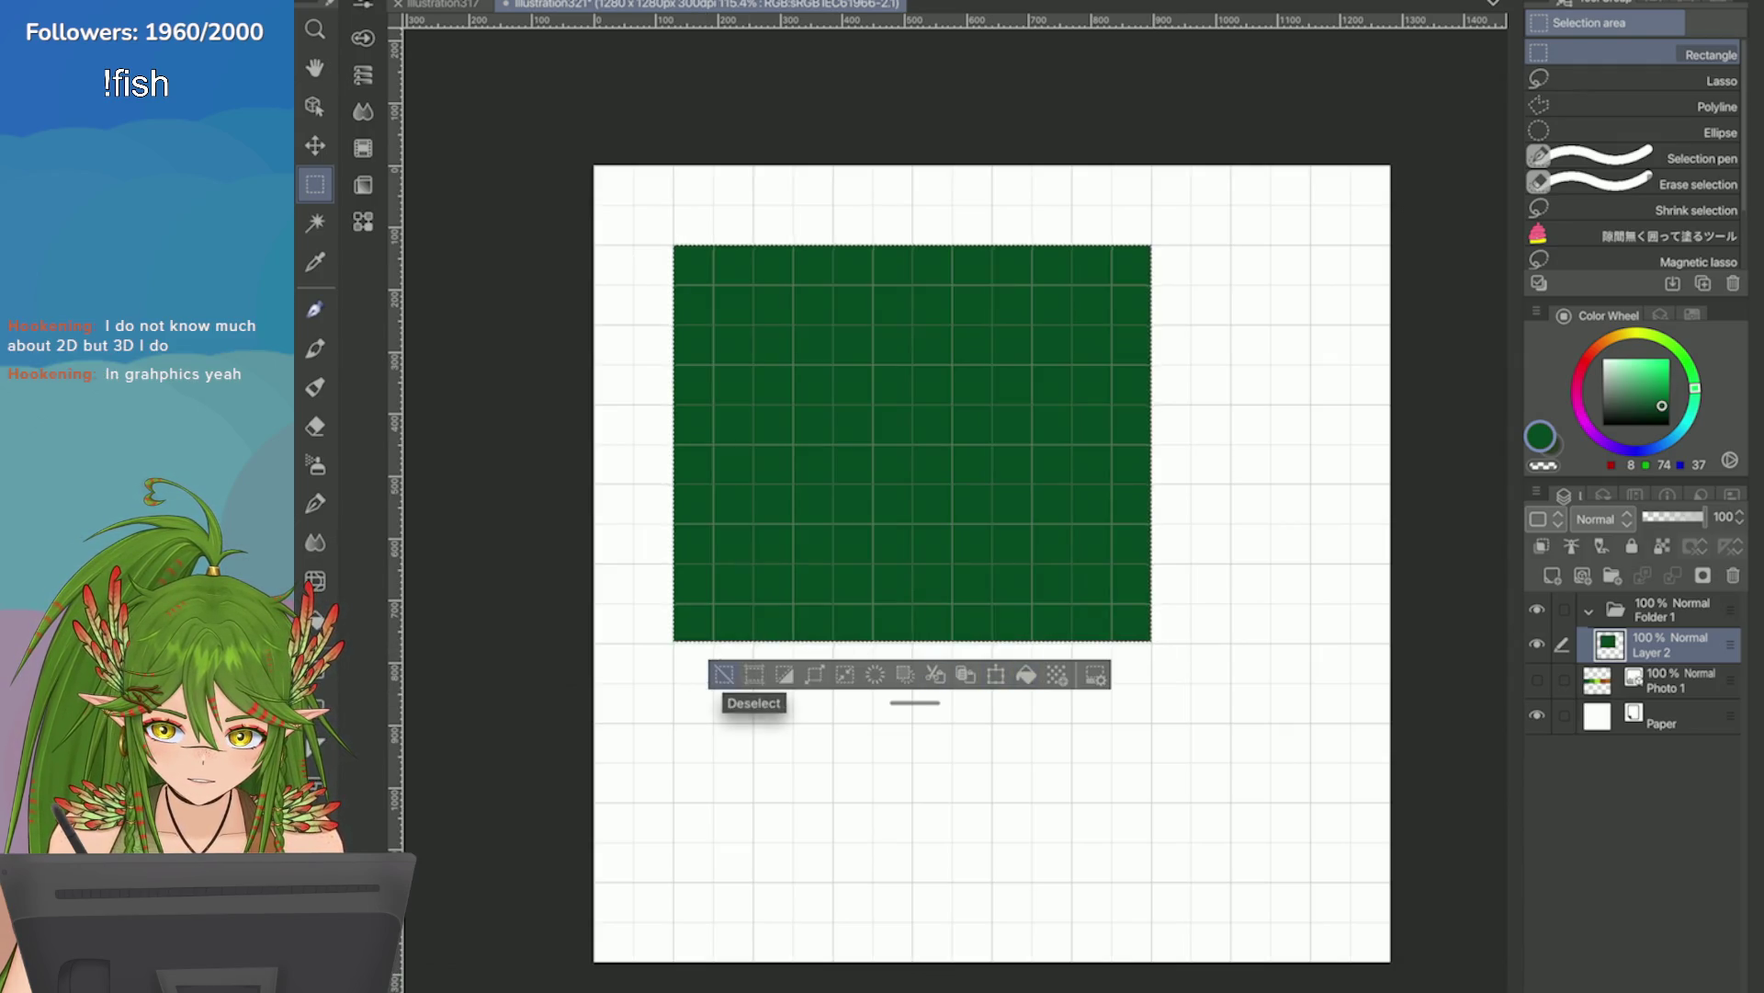
pyautogui.click(720, 673)
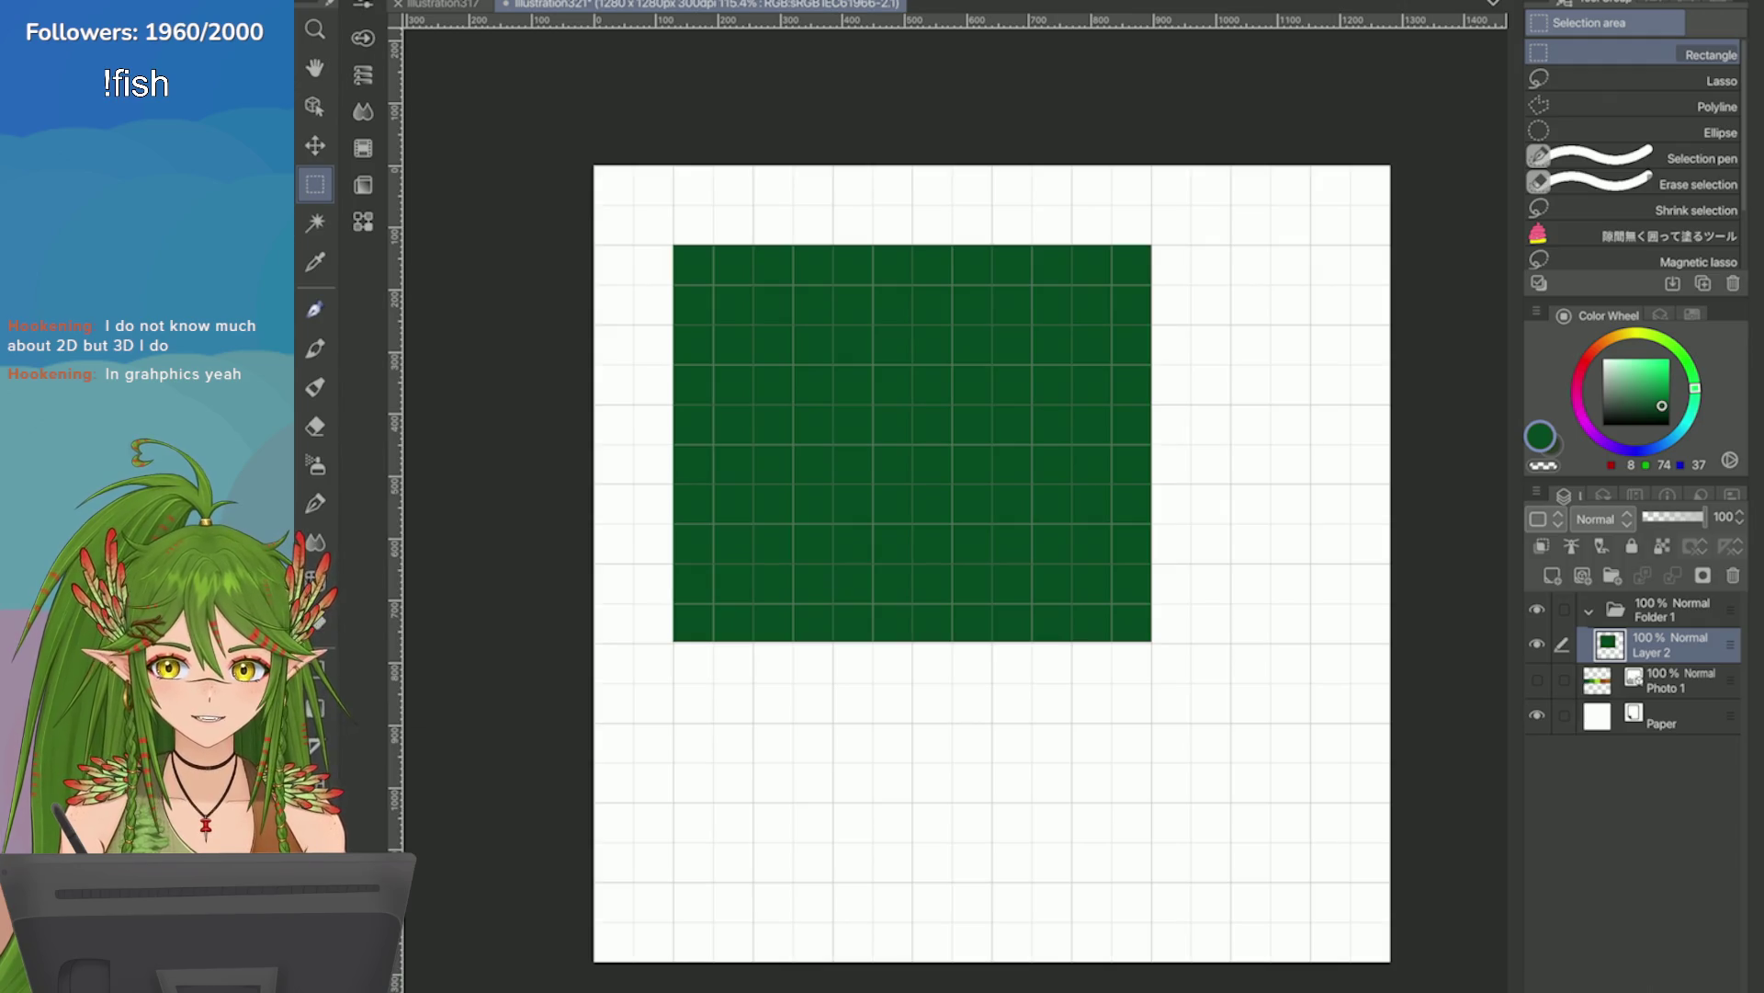
# Select a region overlapping the green rectangle's bottom edge.
pyautogui.scroll(4, 956, 496)
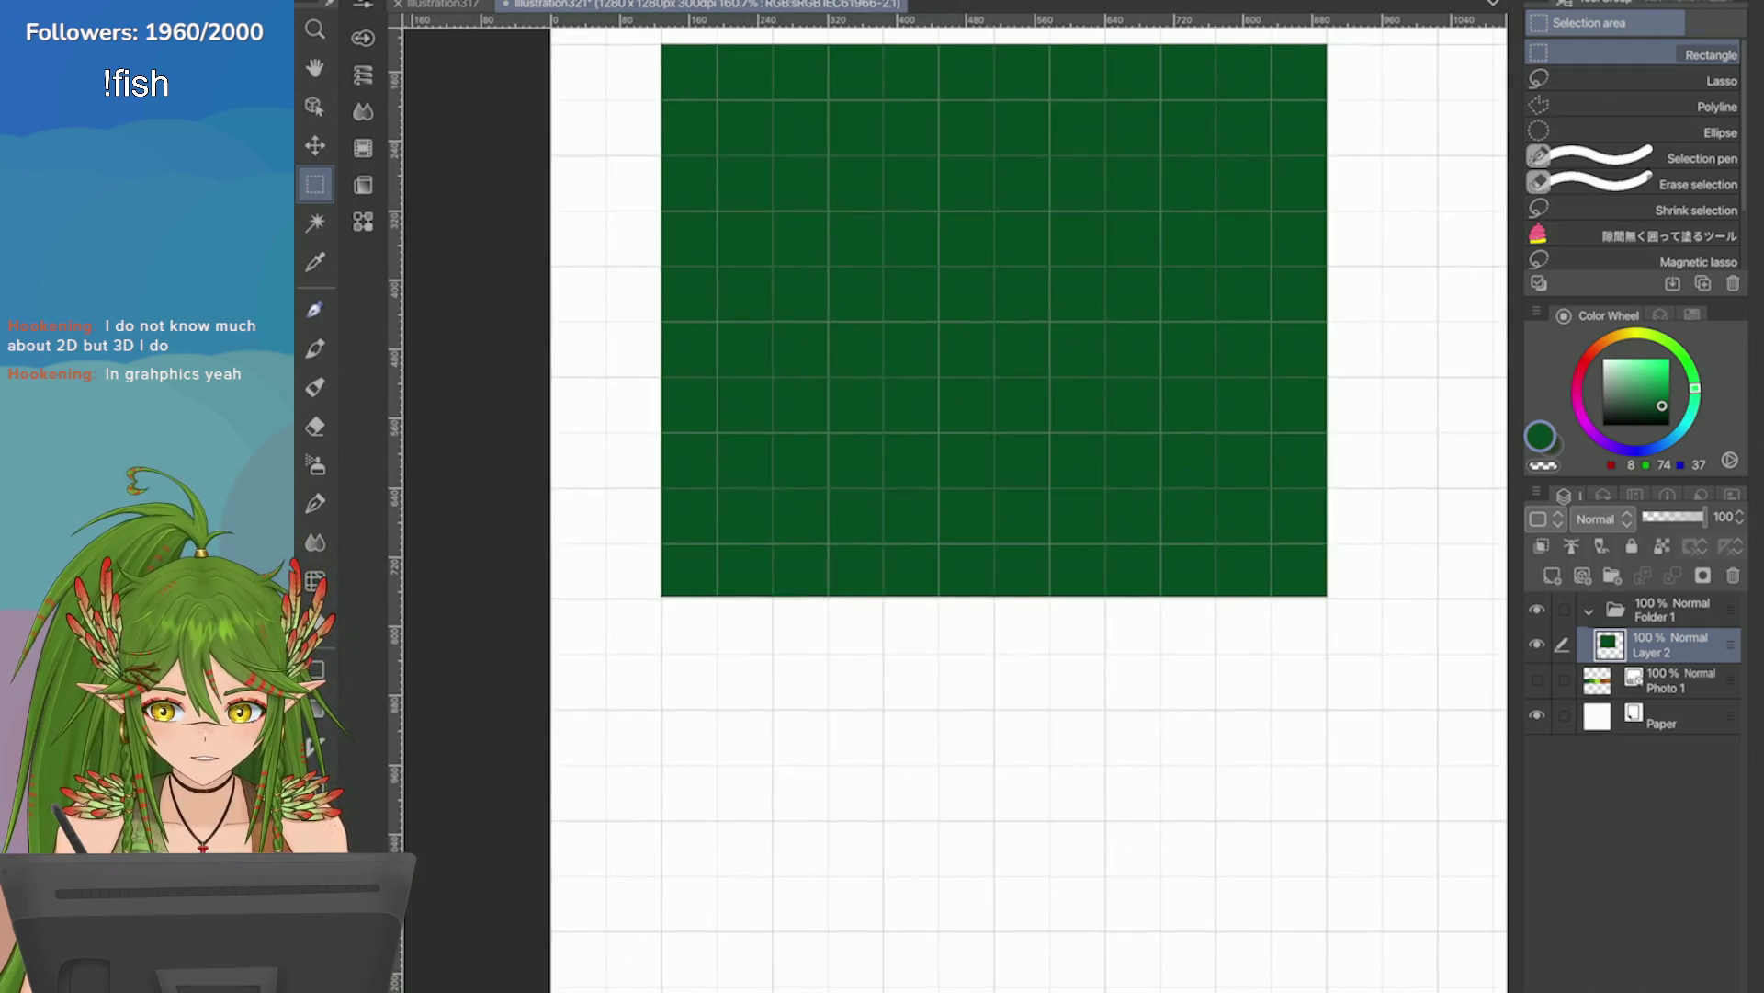
pyautogui.scroll(-2, 1217, 684)
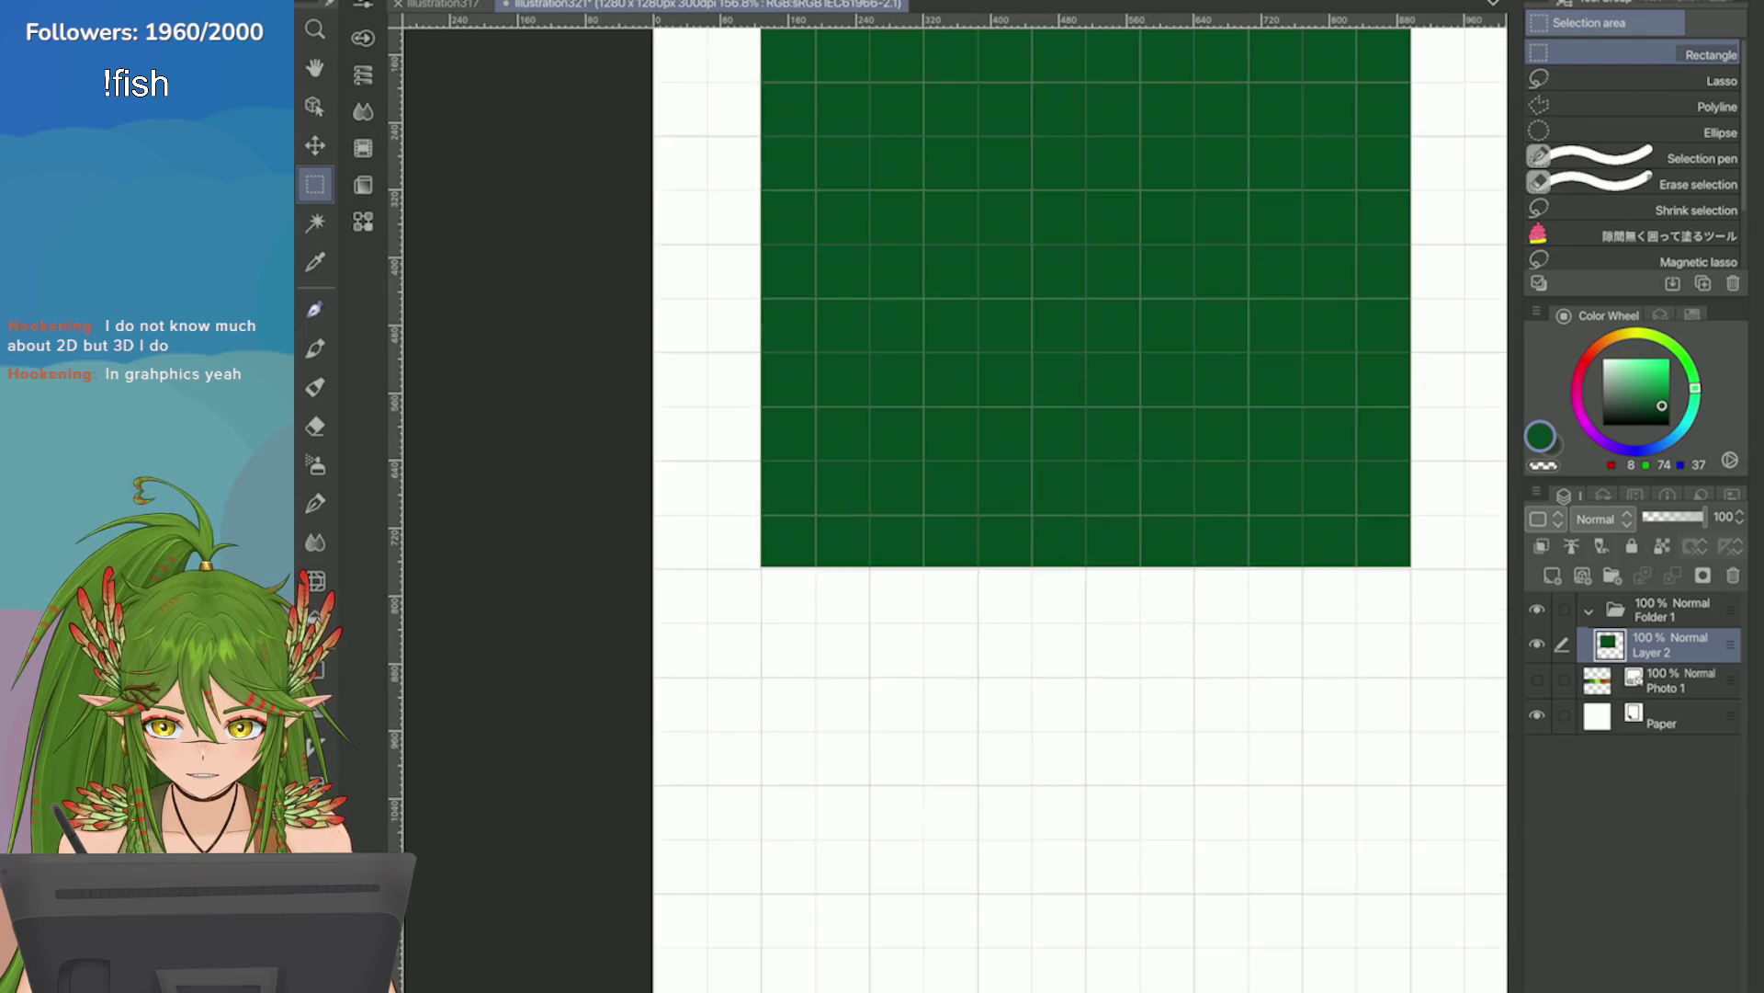
pyautogui.moveTo(685, 512)
pyautogui.mouseDown()
pyautogui.moveTo(827, 595)
pyautogui.moveTo(1475, 846)
pyautogui.mouseUp()
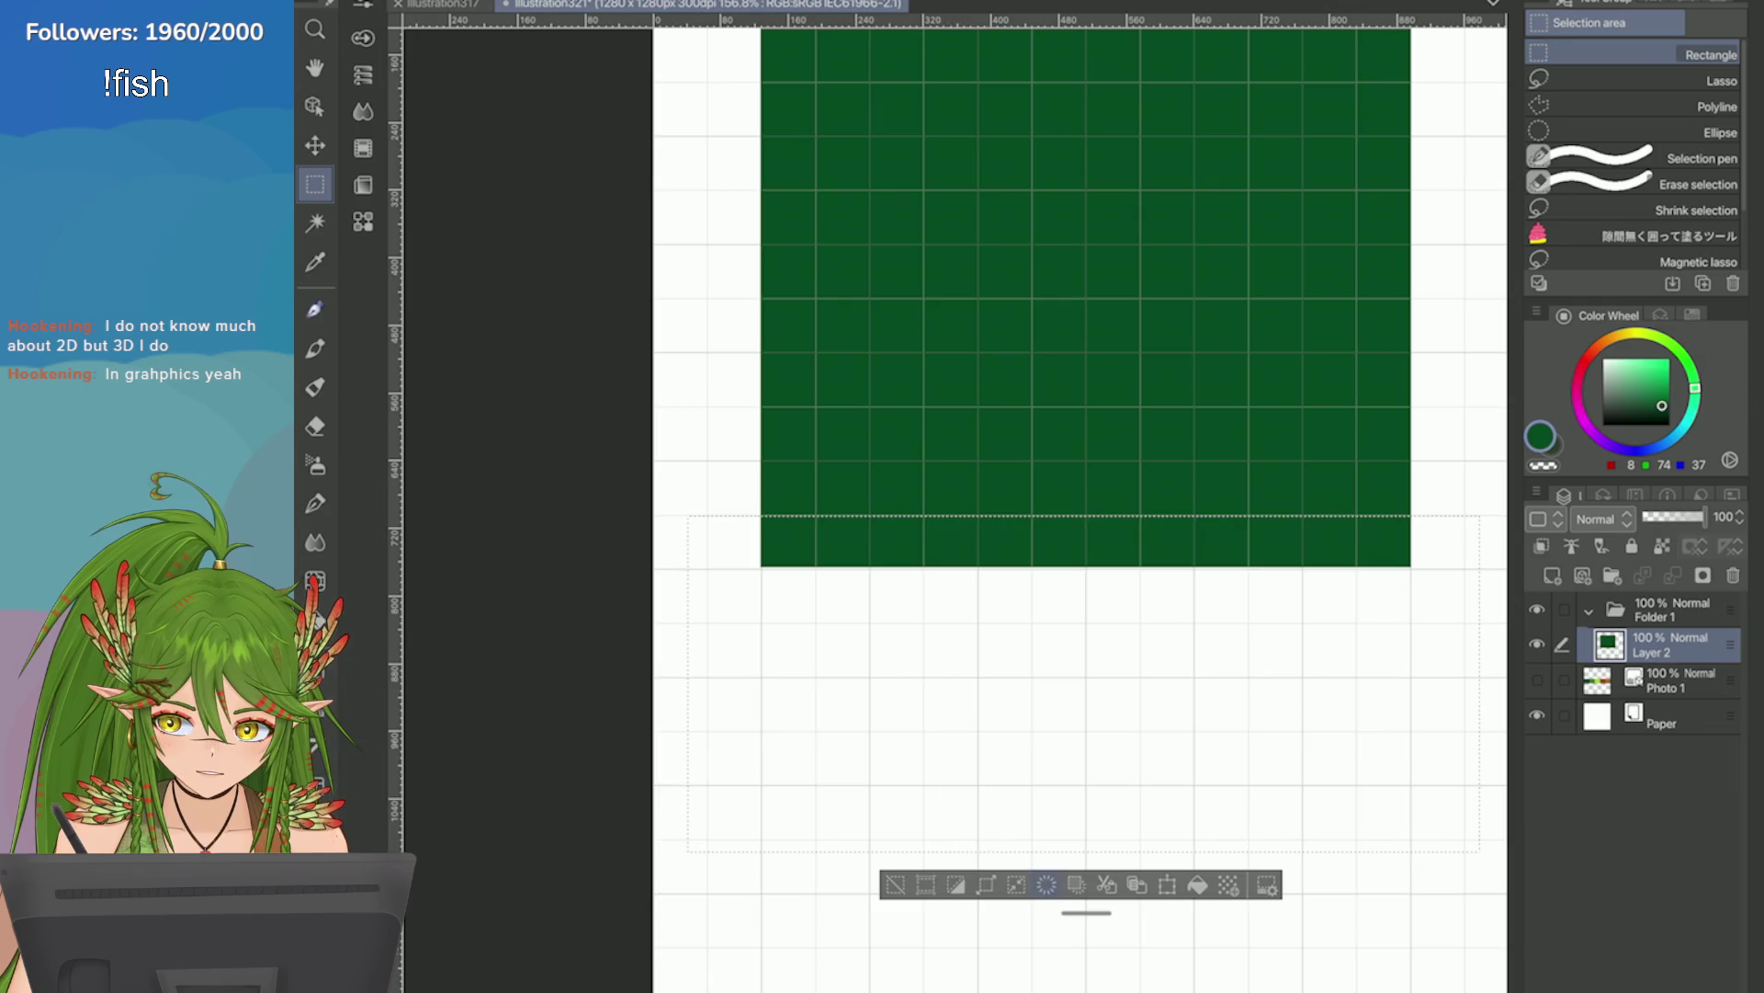
# Erase the green inside the bottom selection and deselect.
pyautogui.click(1043, 881)
pyautogui.click(893, 881)
pyautogui.scroll(-2, 894, 859)
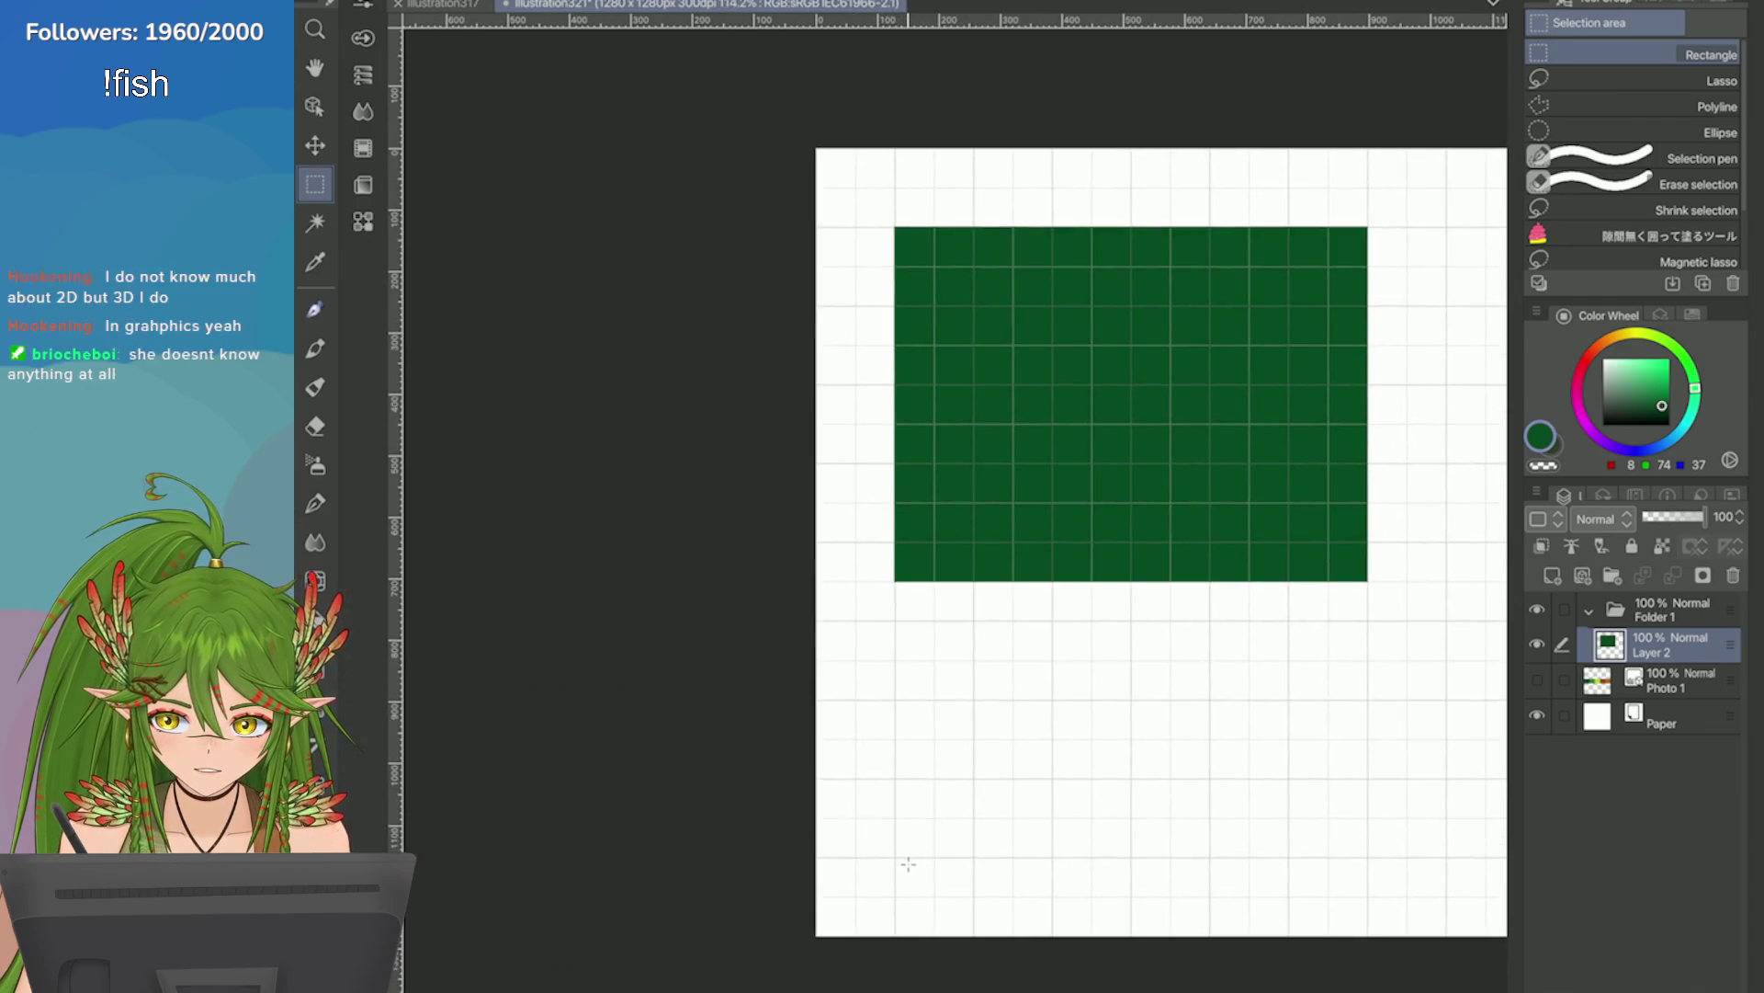
pyautogui.scroll(1, 894, 859)
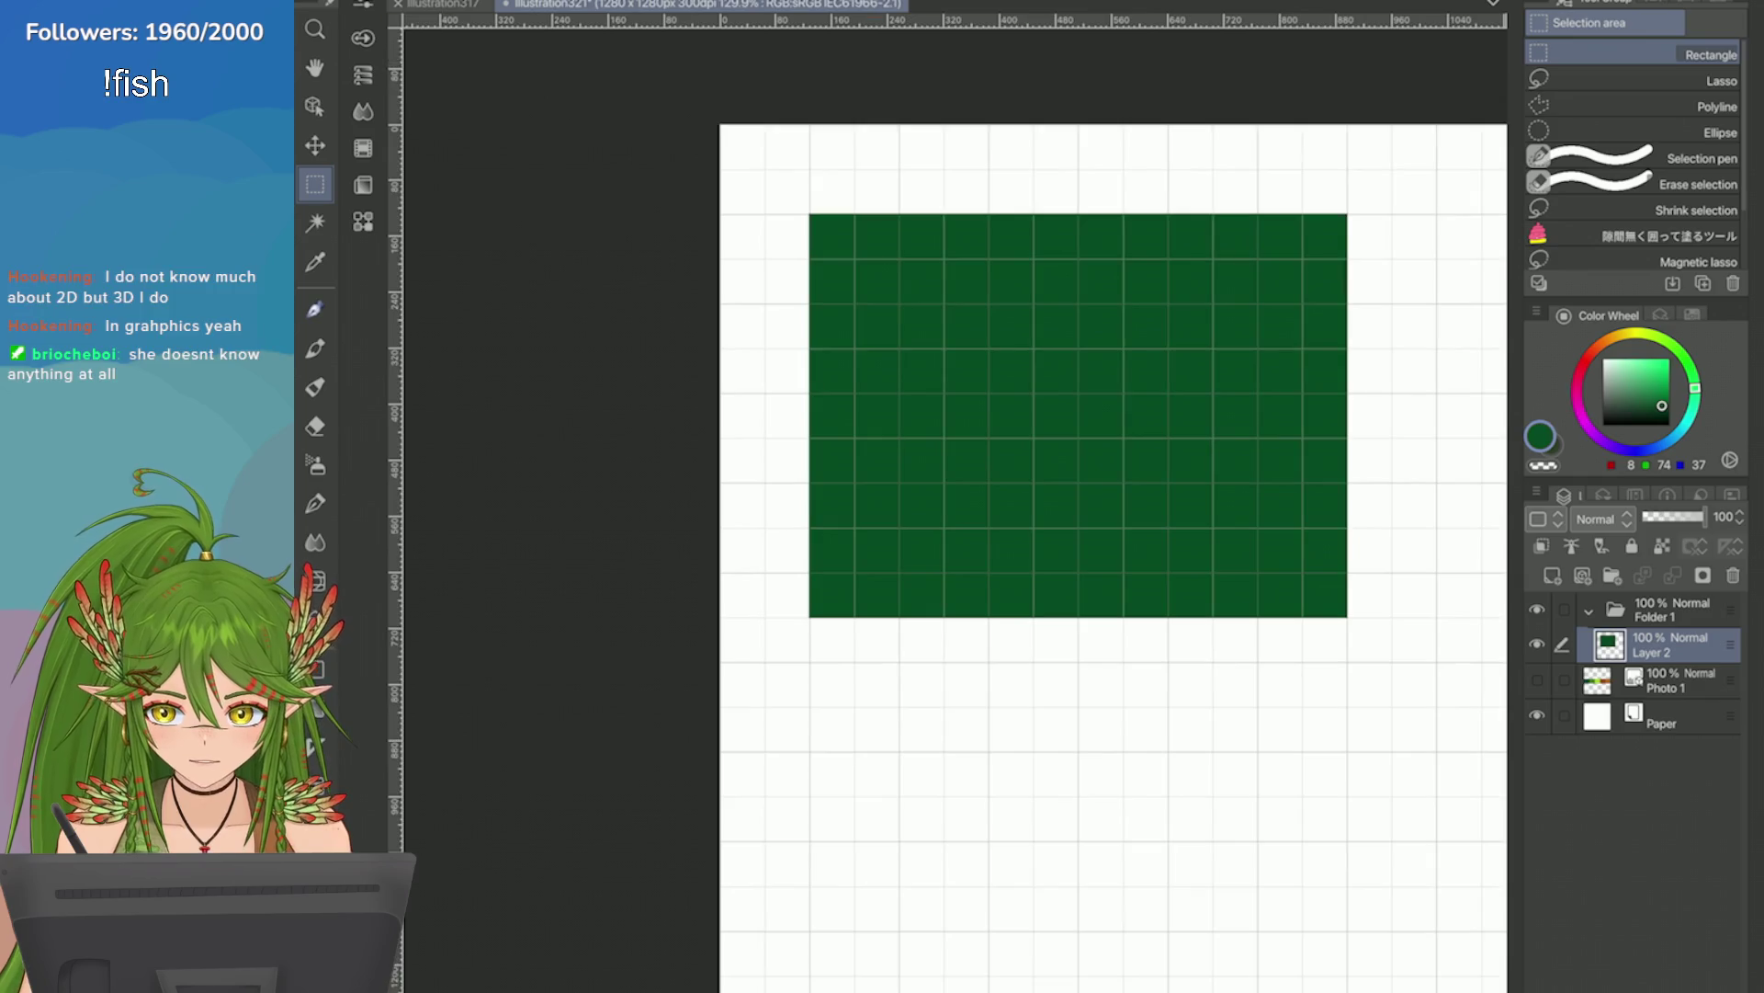
# Nudge the green rectangle slightly left with a transform, cancelling a second upward move.
pyautogui.hotkey('ctrl', 't')
pyautogui.moveTo(841, 511); pyautogui.dragTo(816, 500)
pyautogui.scroll(3, 776, 480)
pyautogui.scroll(3, 755, 457)
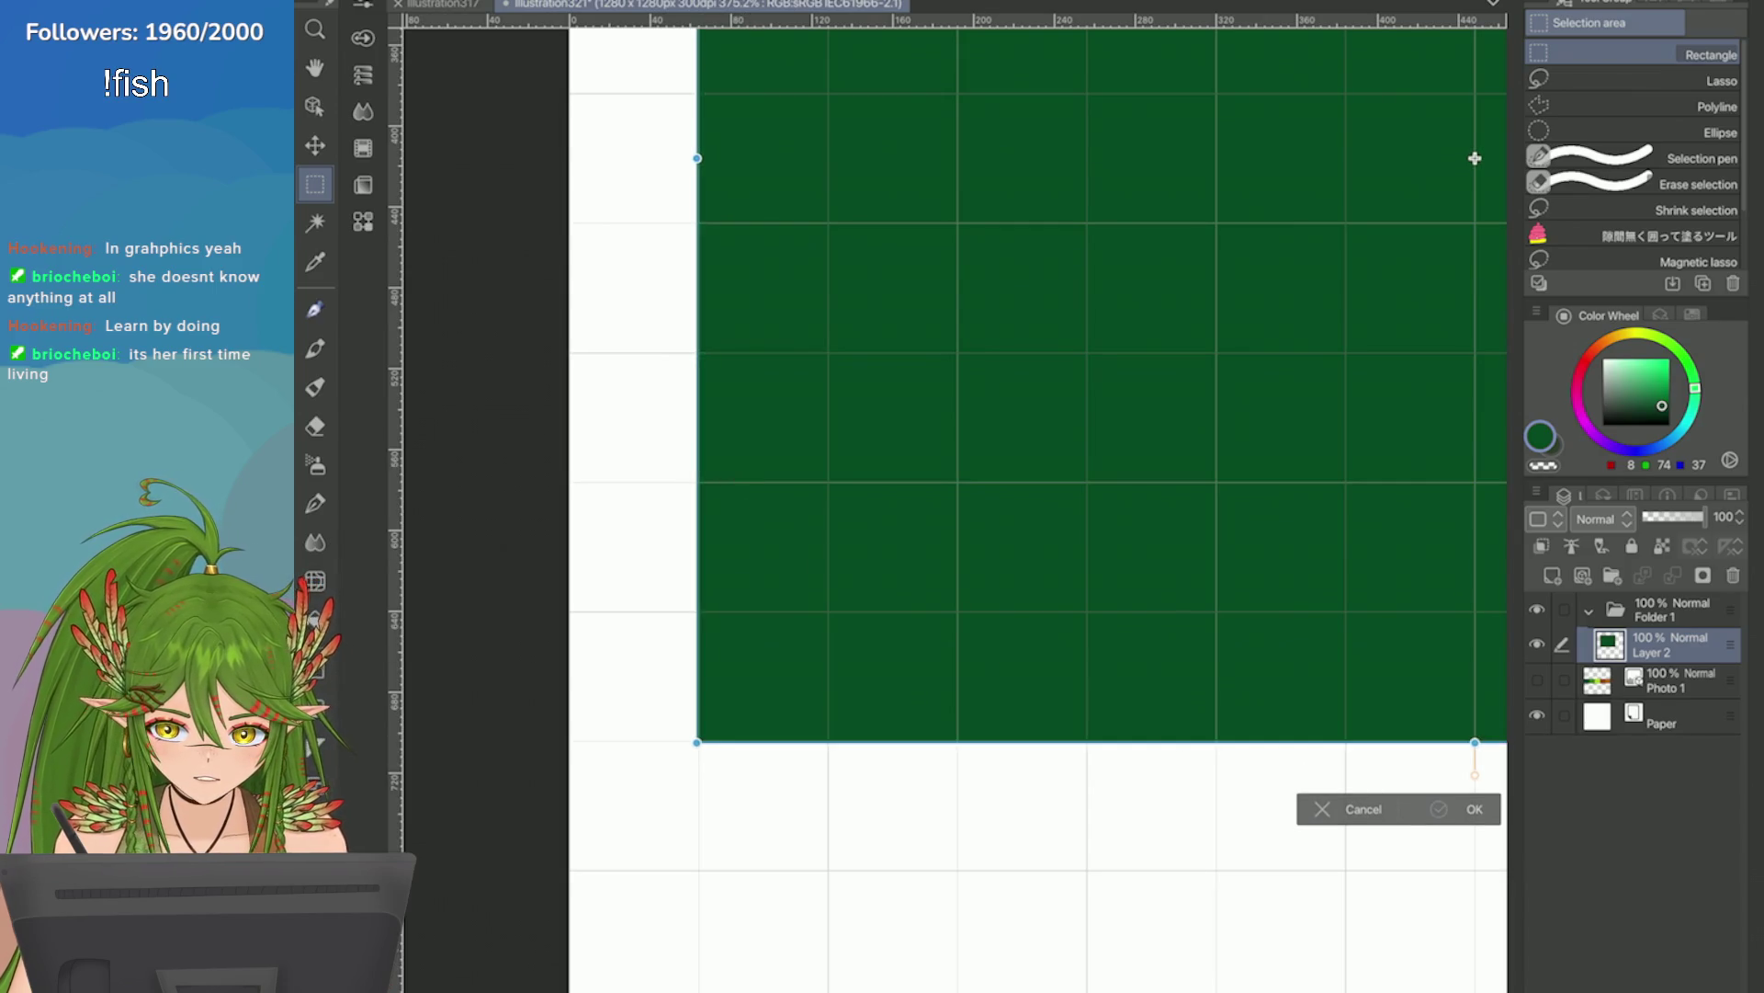
pyautogui.click(1439, 809)
pyautogui.scroll(-6, 1039, 496)
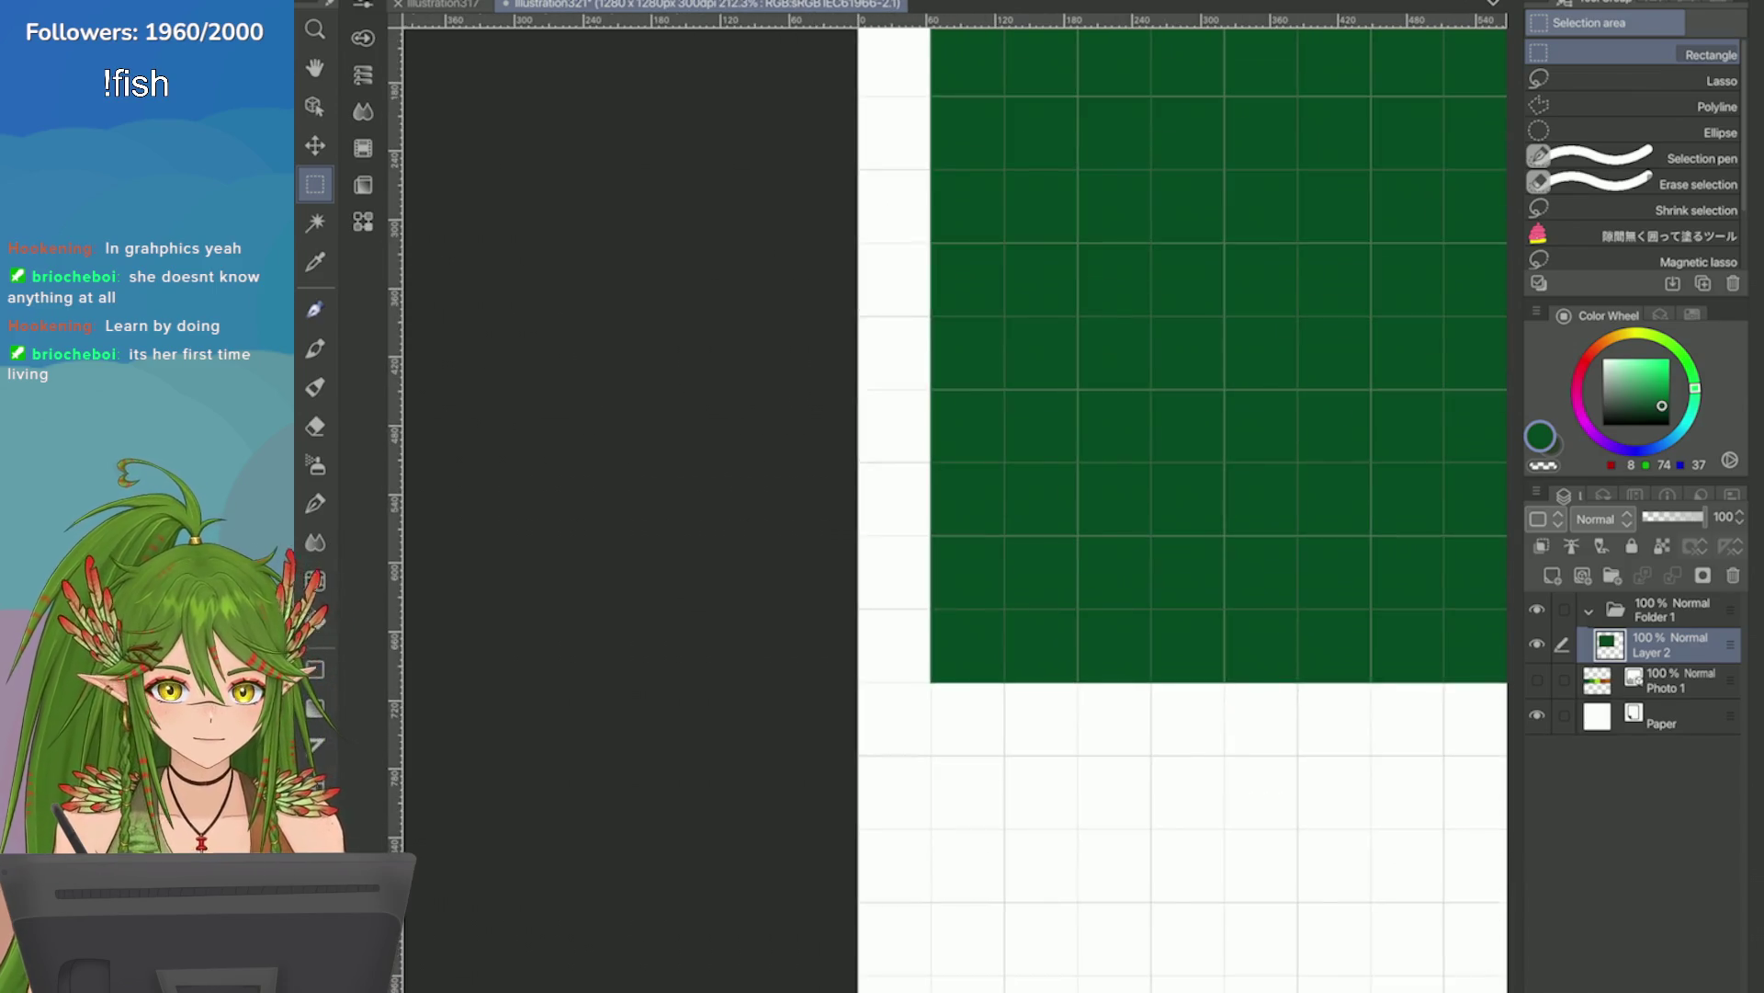
pyautogui.scroll(4, 1273, 309)
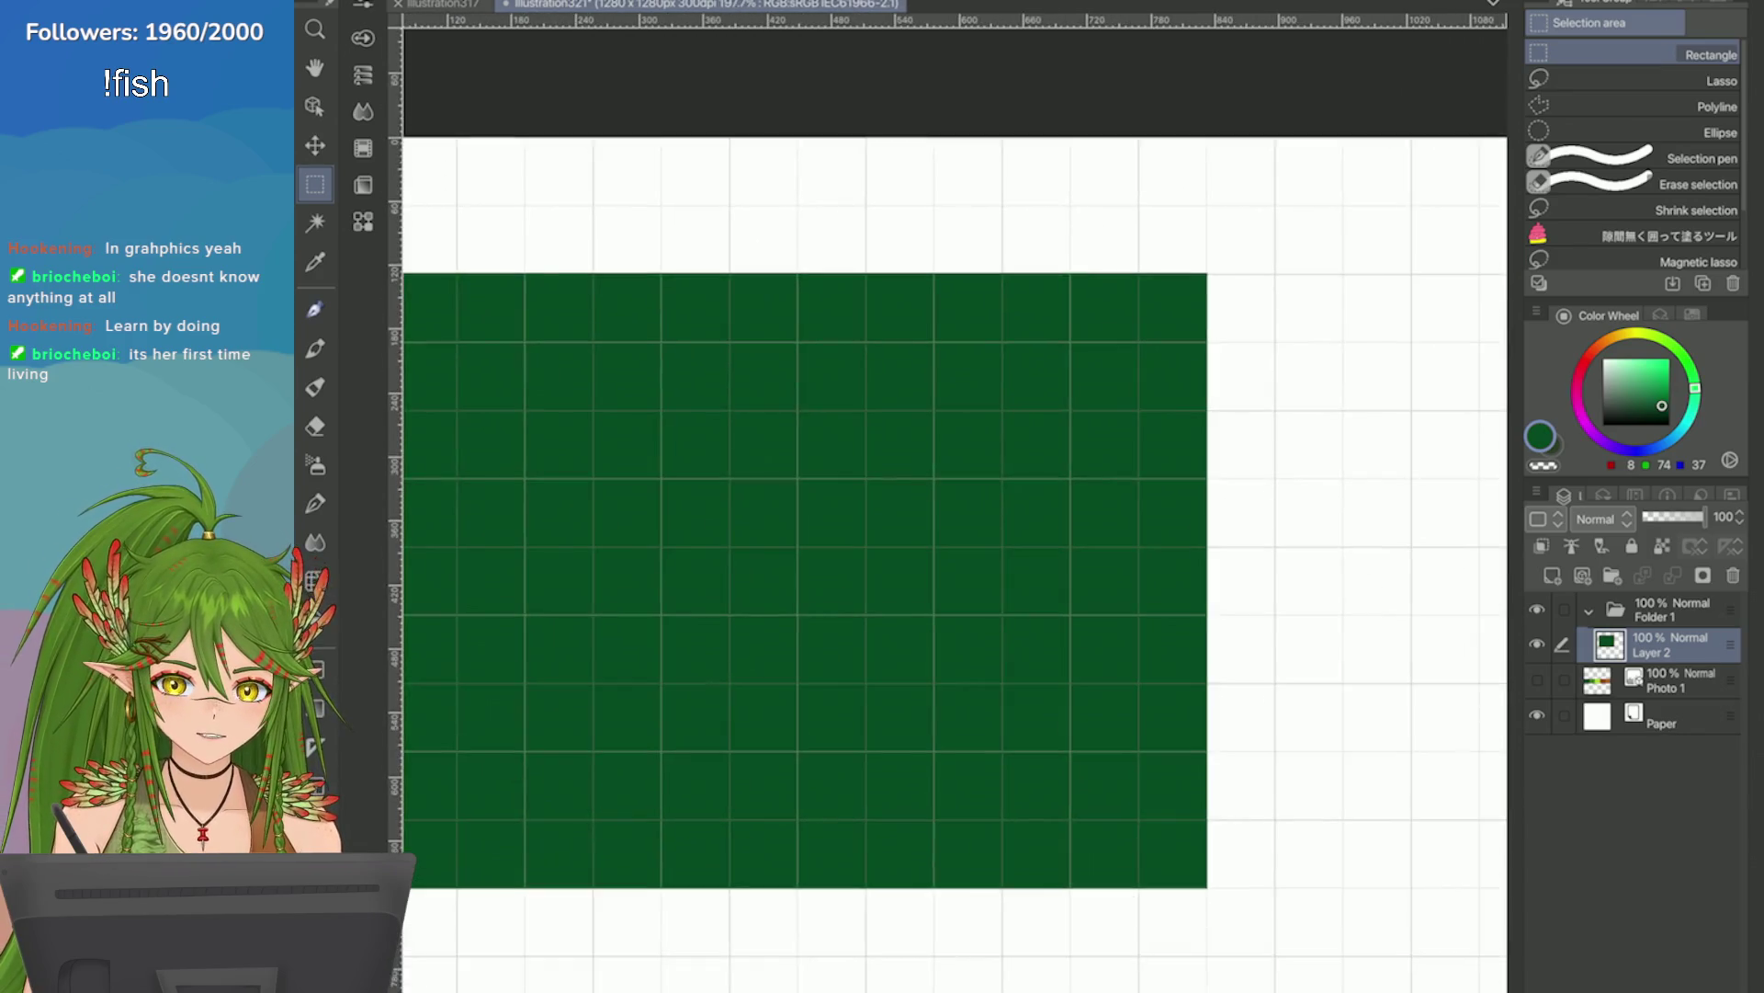
pyautogui.scroll(4, 1192, 212)
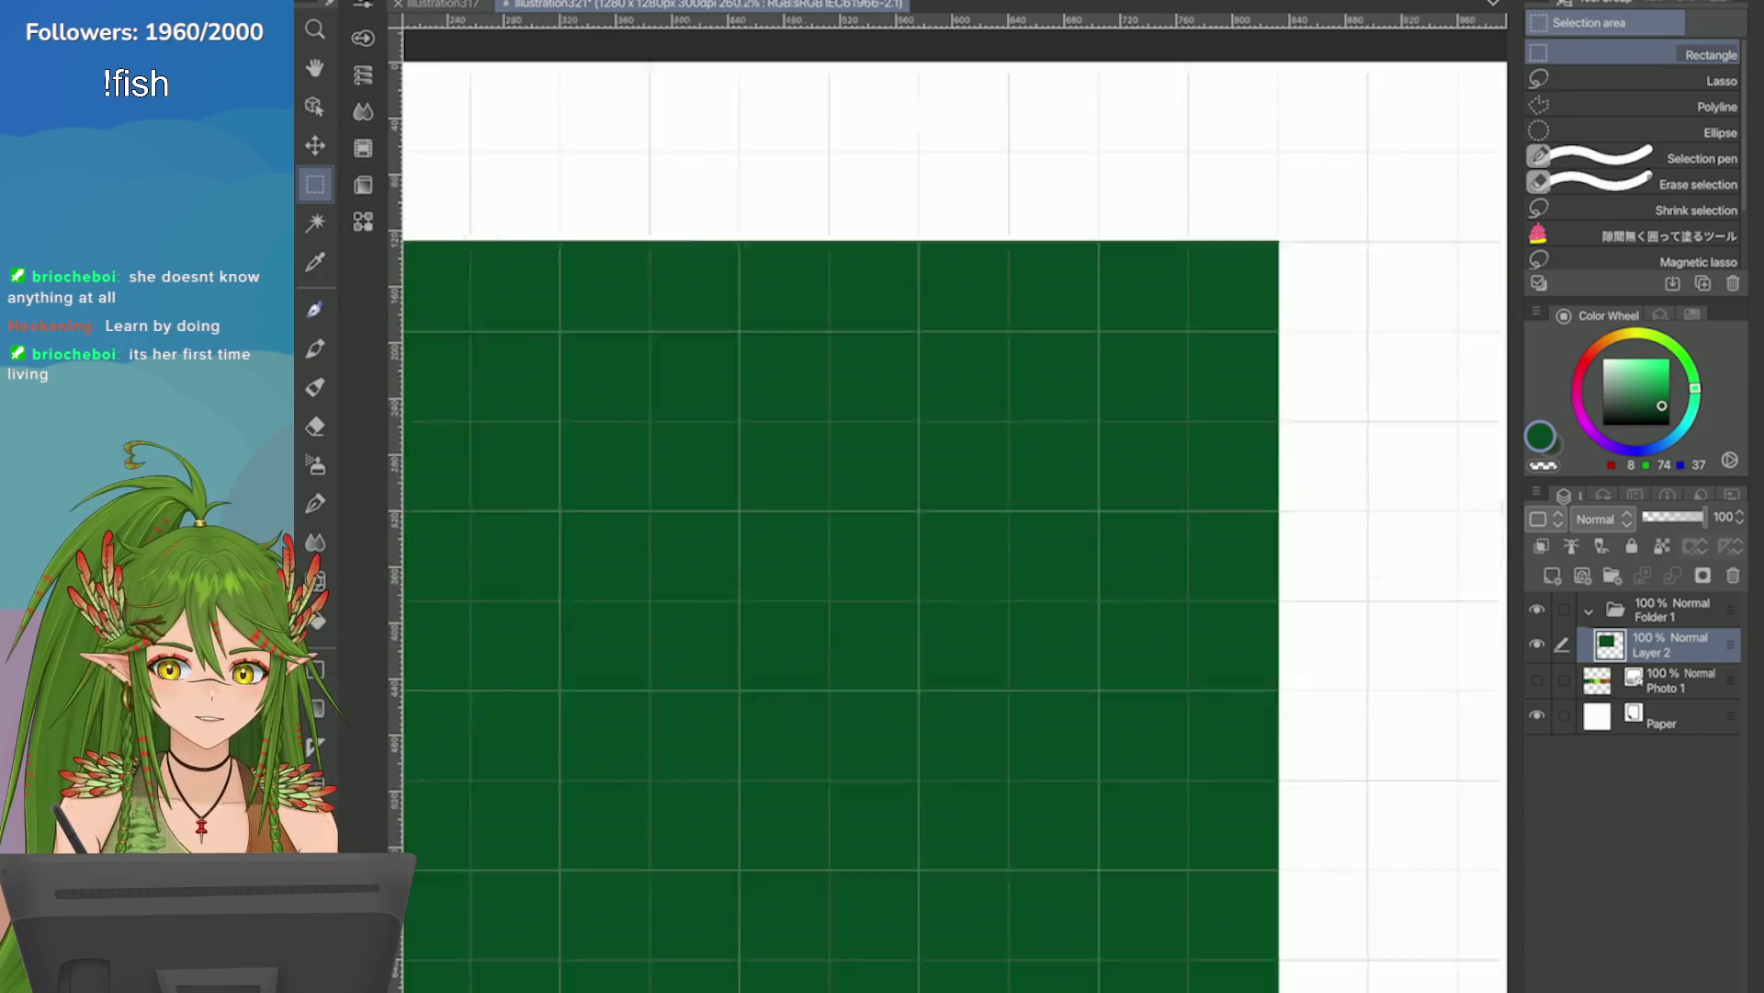
pyautogui.scroll(1, 1470, 234)
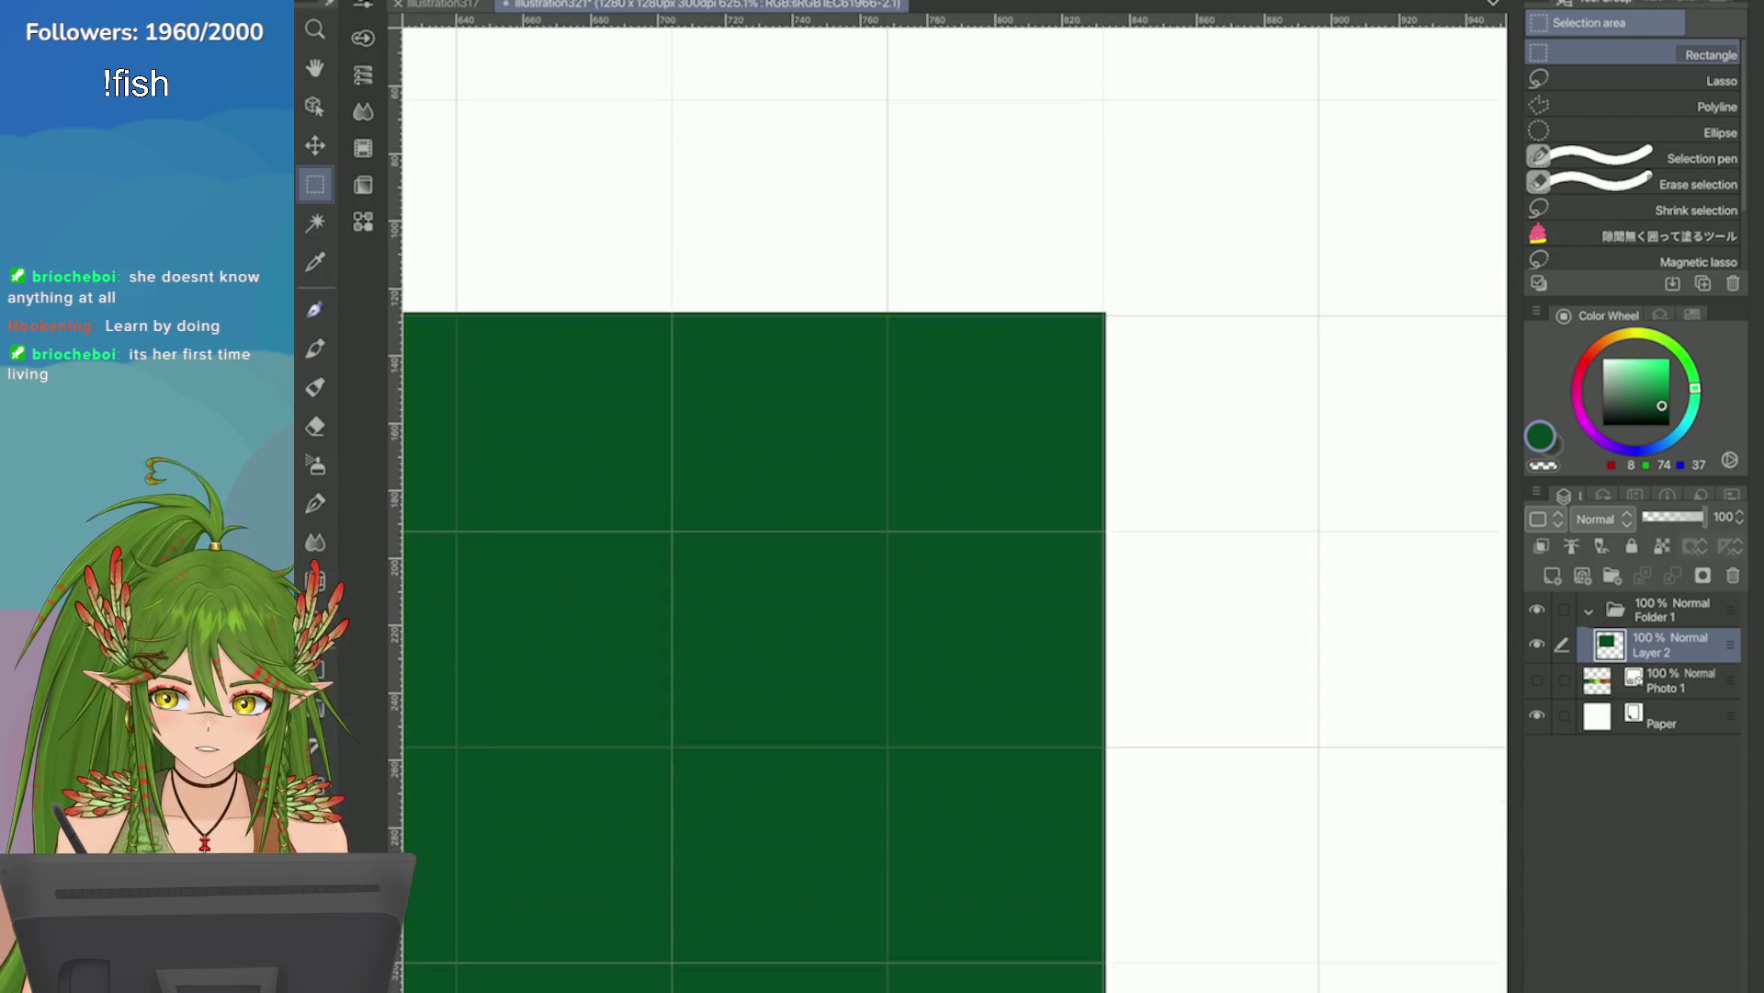
pyautogui.hotkey('ctrl', 't')
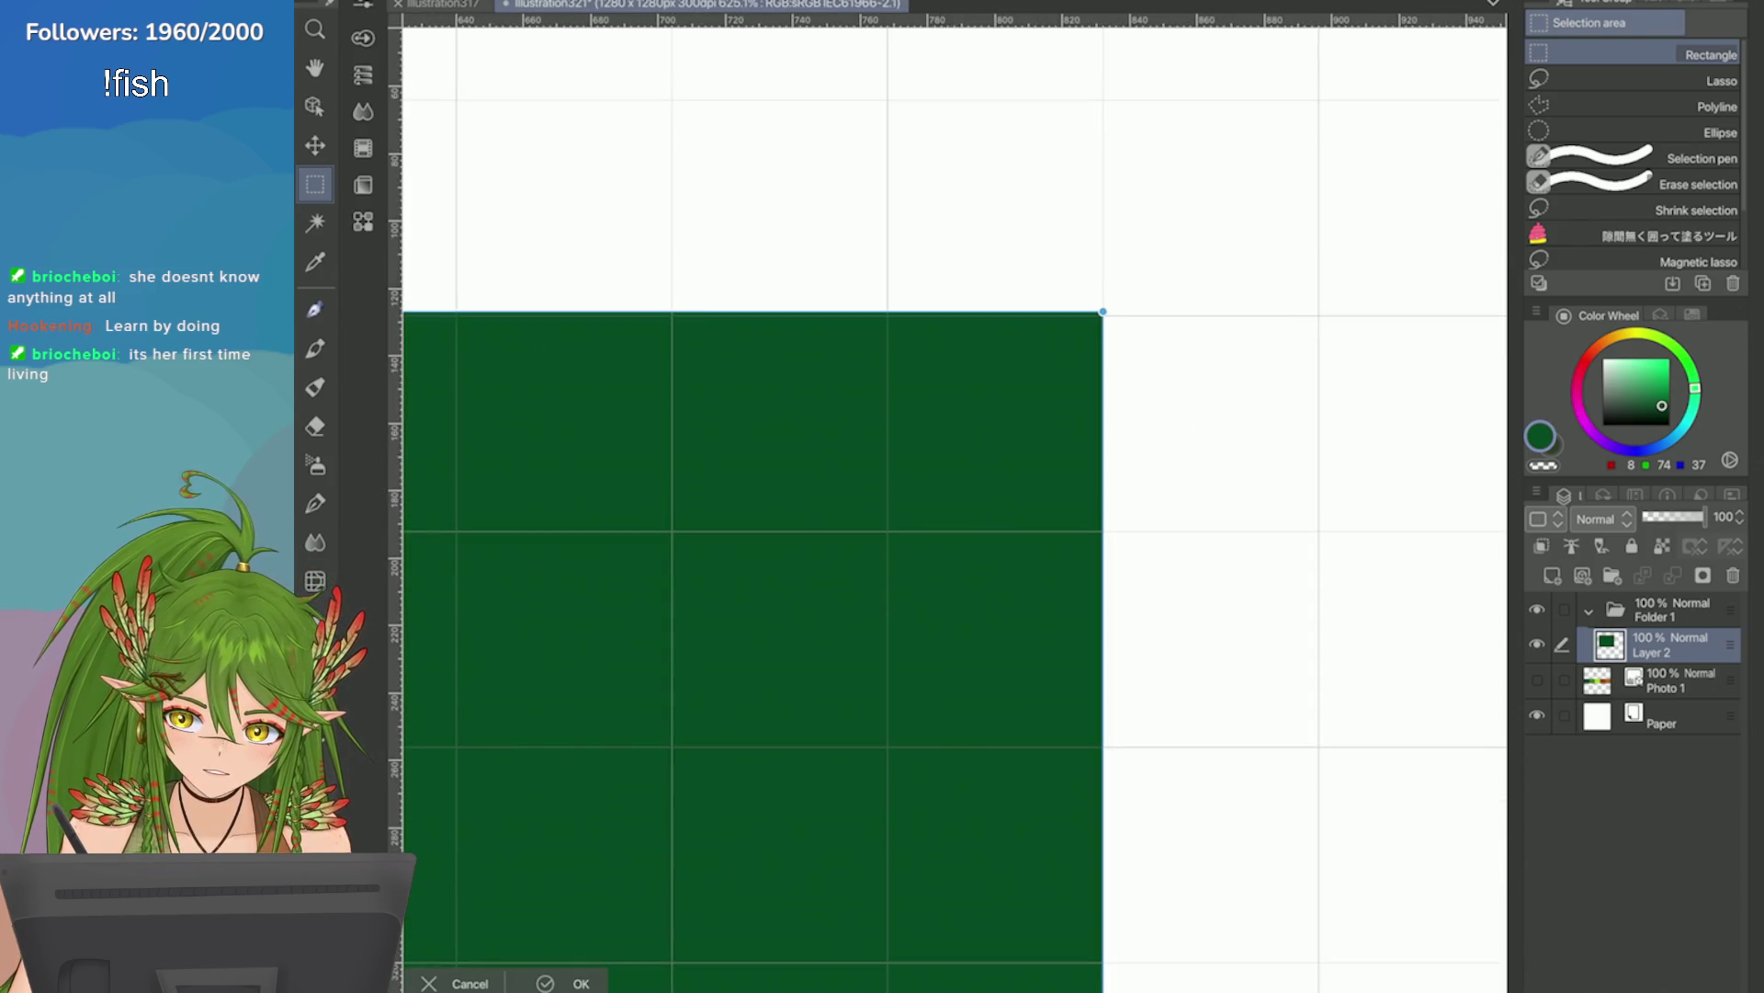
pyautogui.scroll(-5, 954, 462)
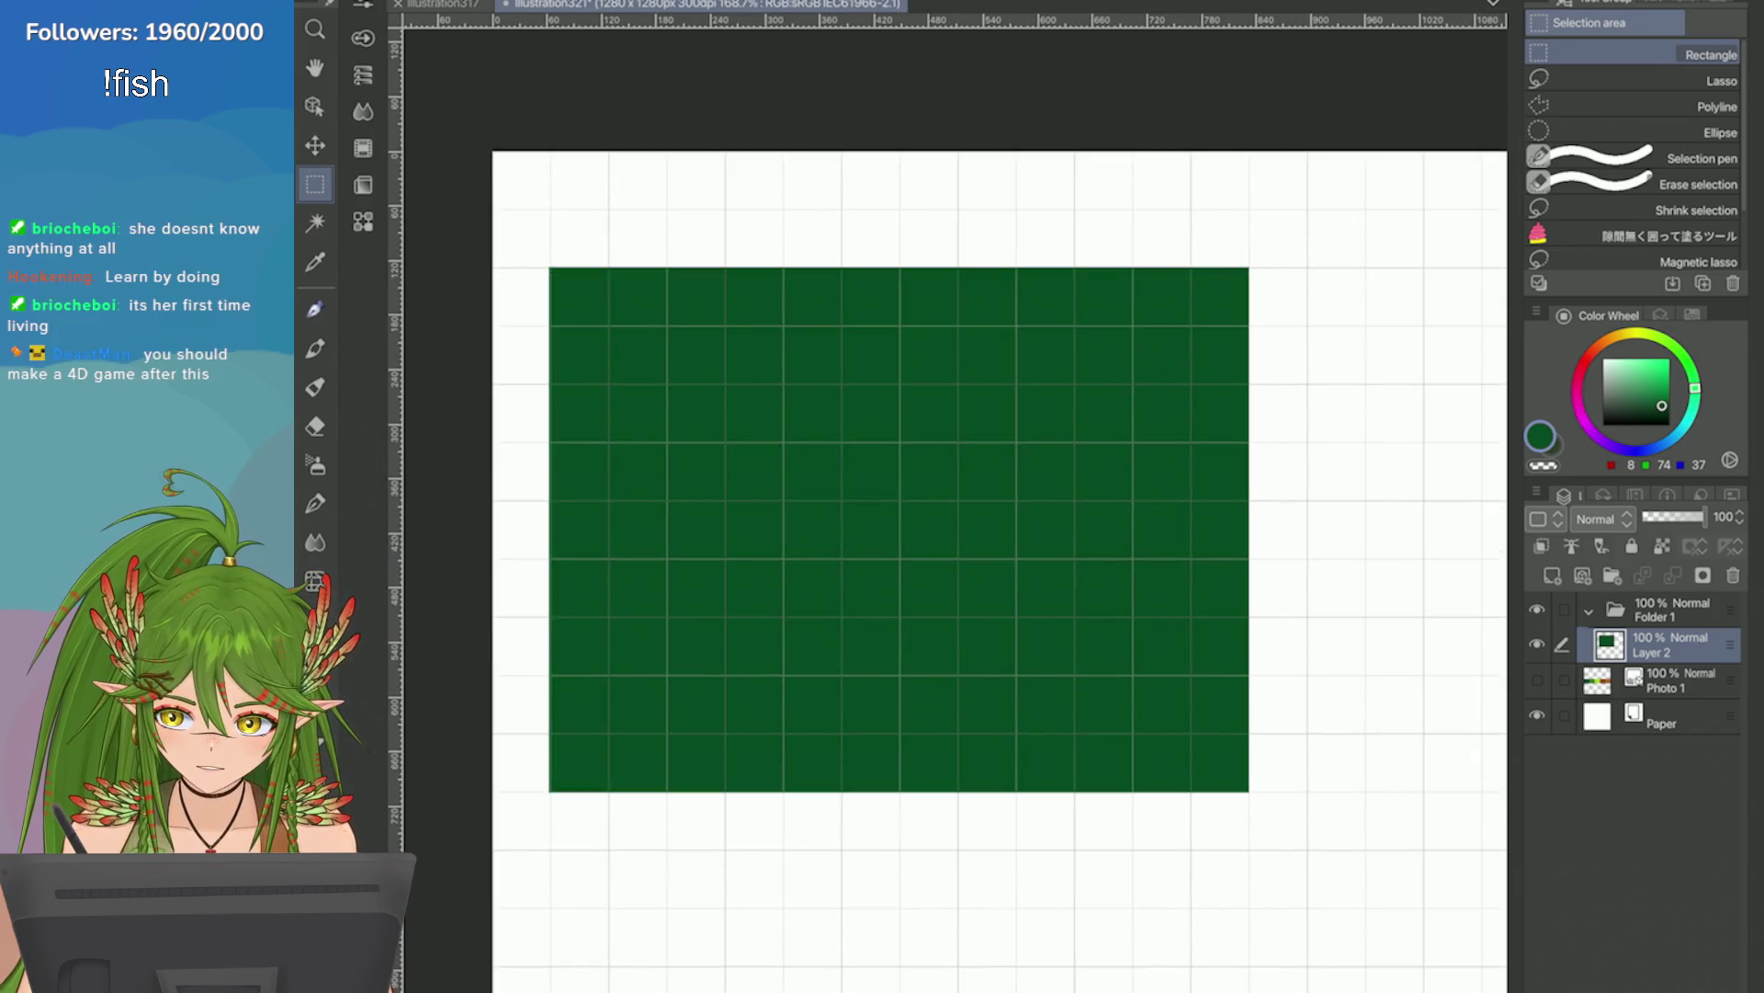
pyautogui.scroll(-1, 1349, 572)
pyautogui.moveTo(733, 516); pyautogui.dragTo(732, 465)
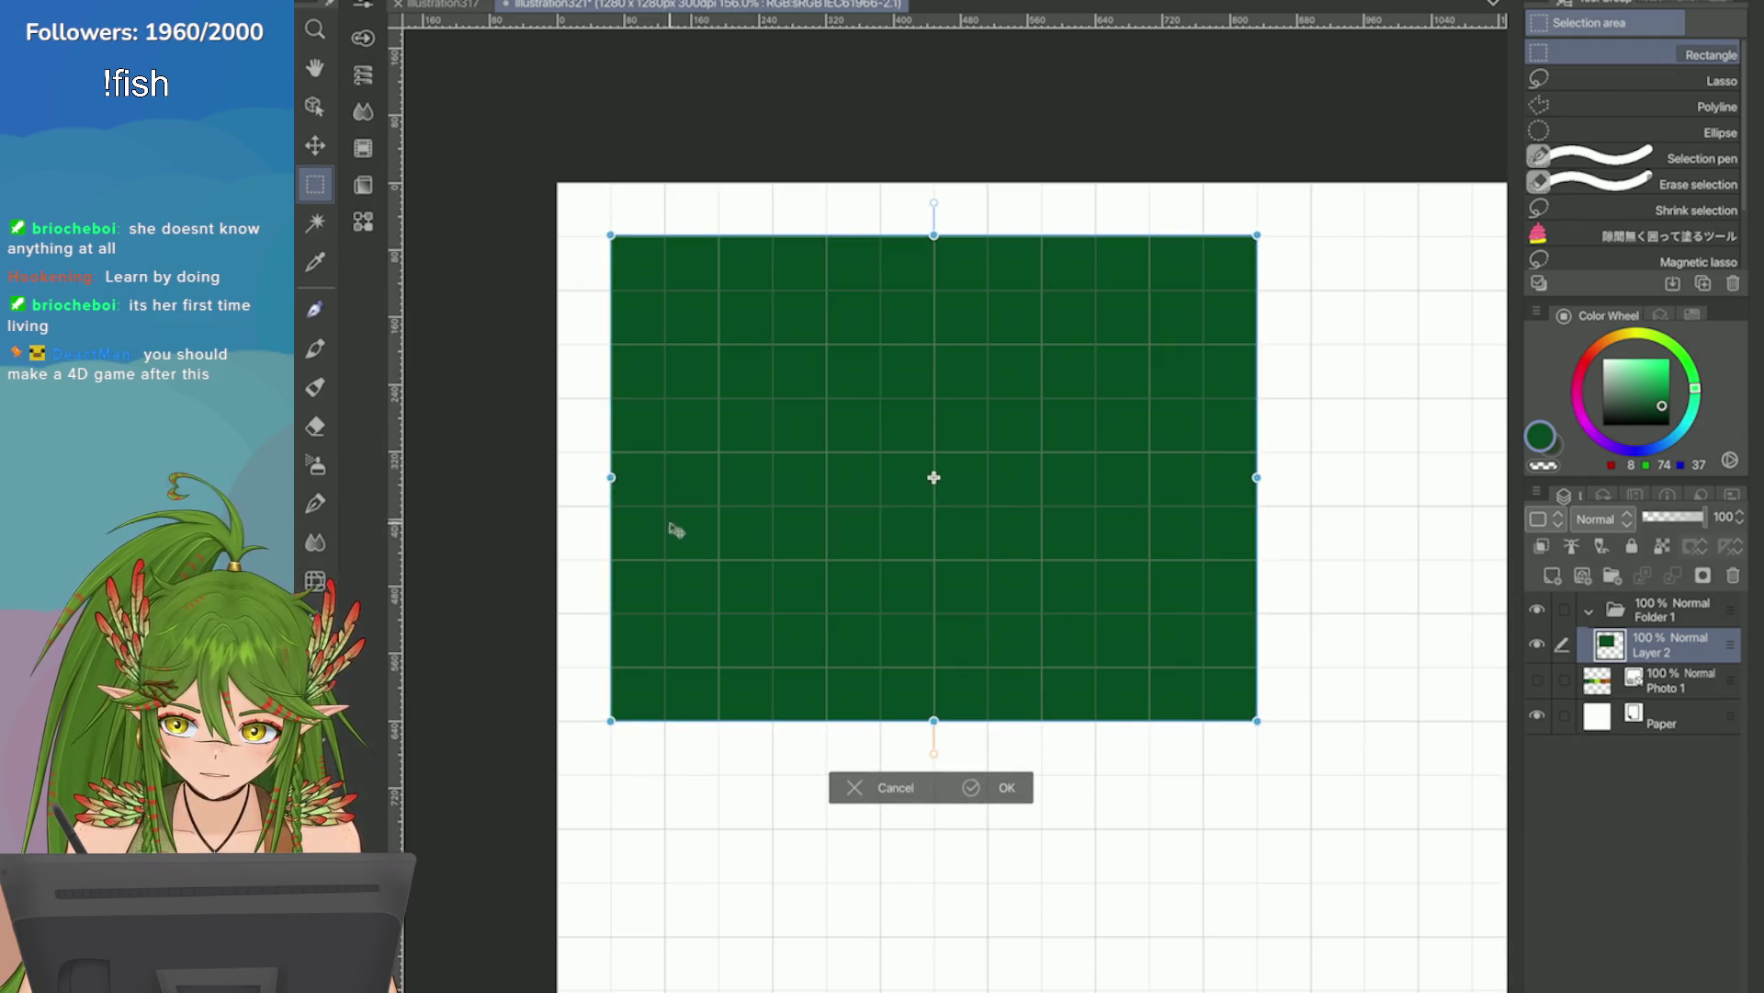
pyautogui.press('Escape')
# Select a strip across the rectangle's top row, delete it, and deselect.
pyautogui.moveTo(574, 241)
pyautogui.mouseDown()
pyautogui.moveTo(1349, 335)
pyautogui.moveTo(1365, 357)
pyautogui.mouseUp()
pyautogui.scroll(5, 1351, 404)
pyautogui.moveTo(1385, 30); pyautogui.dragTo(405, 267)
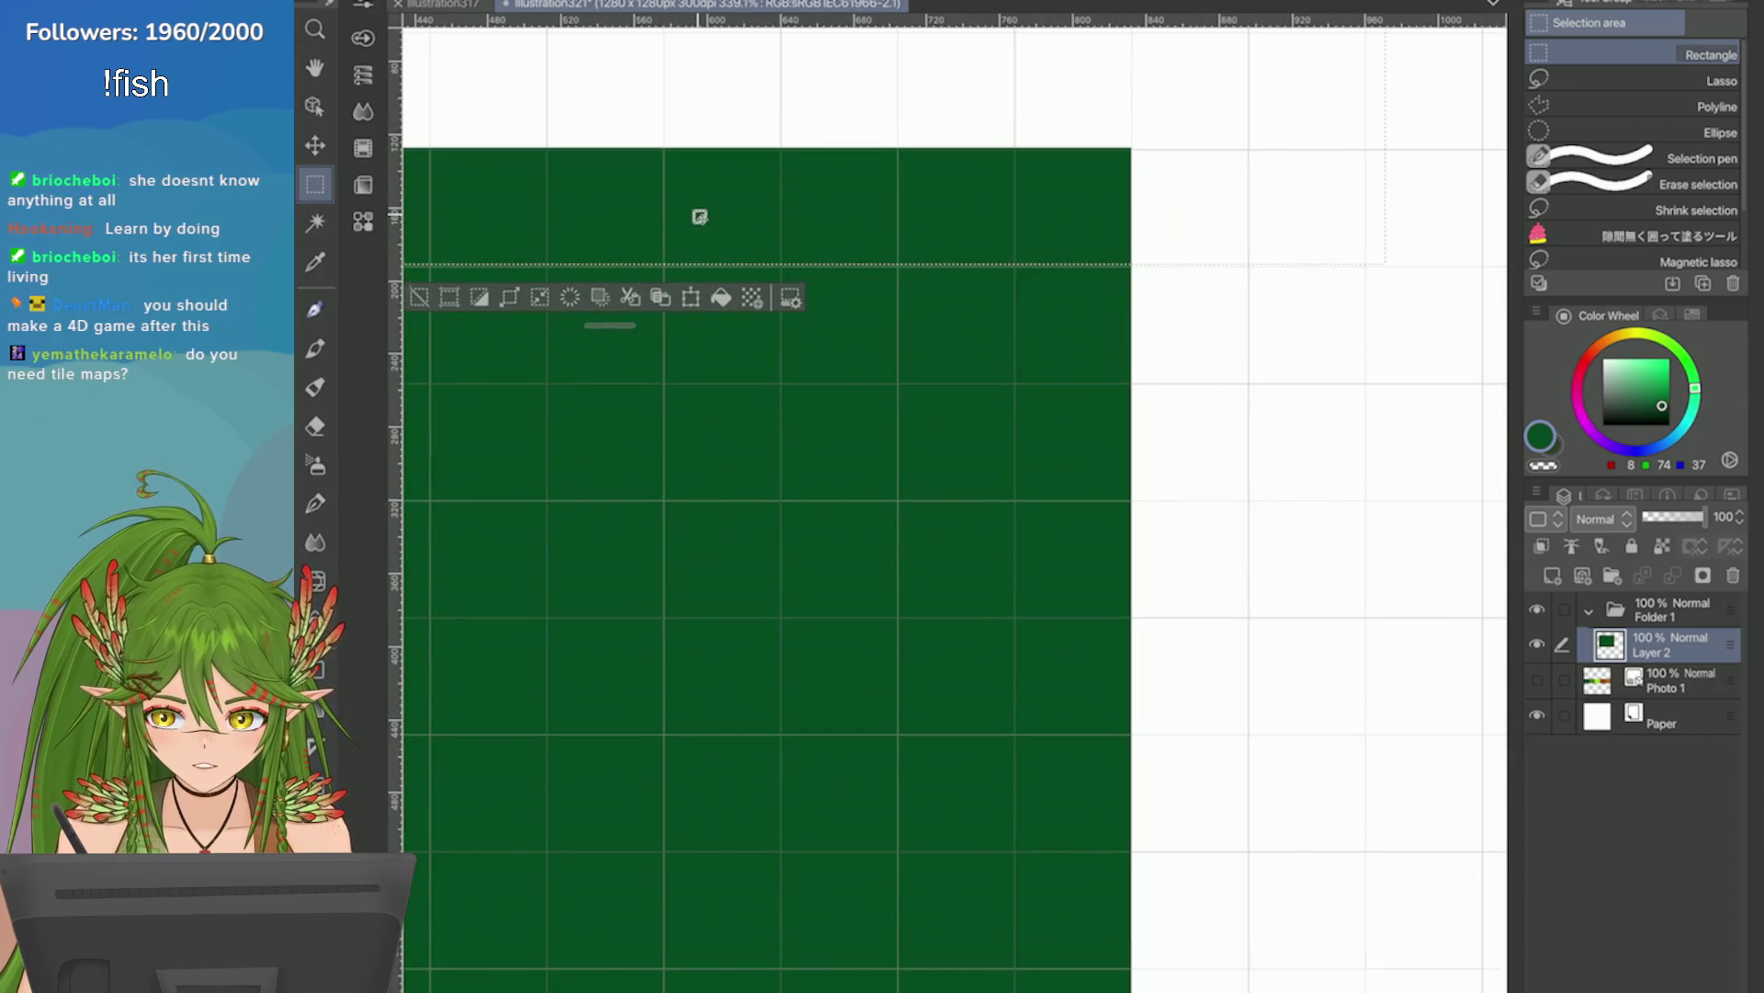
pyautogui.click(571, 300)
pyautogui.hotkey('ctrl', 'd')
pyautogui.scroll(-6, 956, 515)
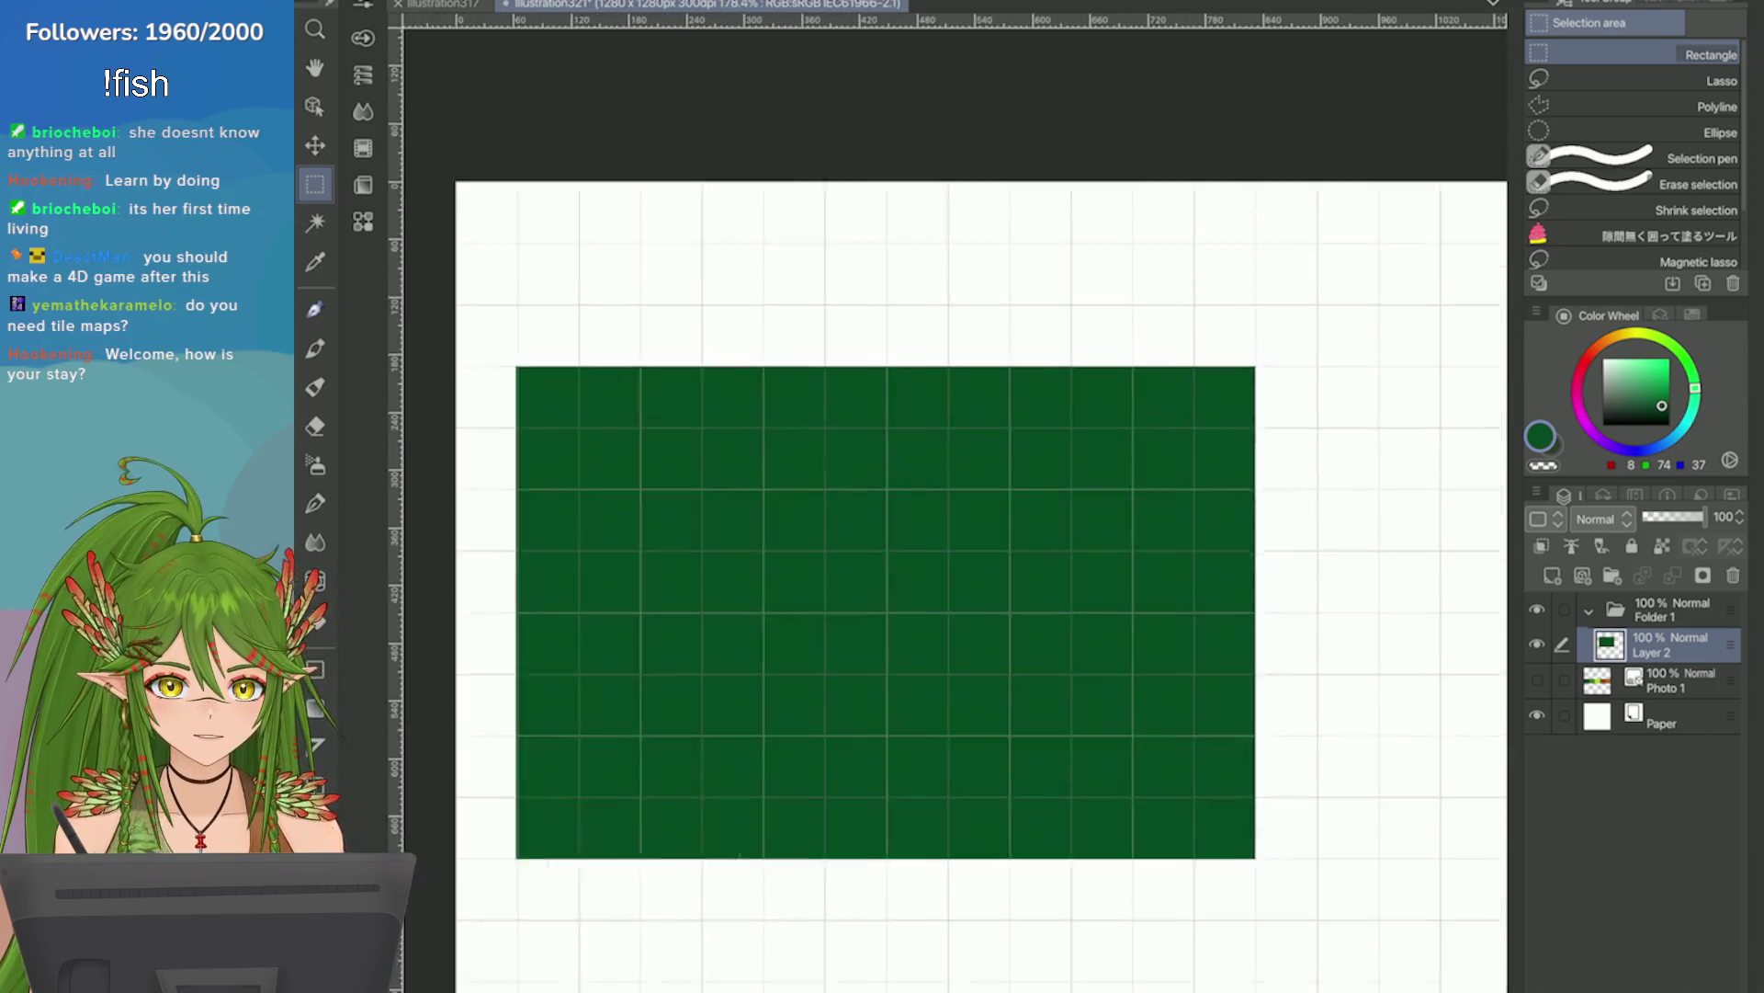
pyautogui.scroll(3, 1479, 478)
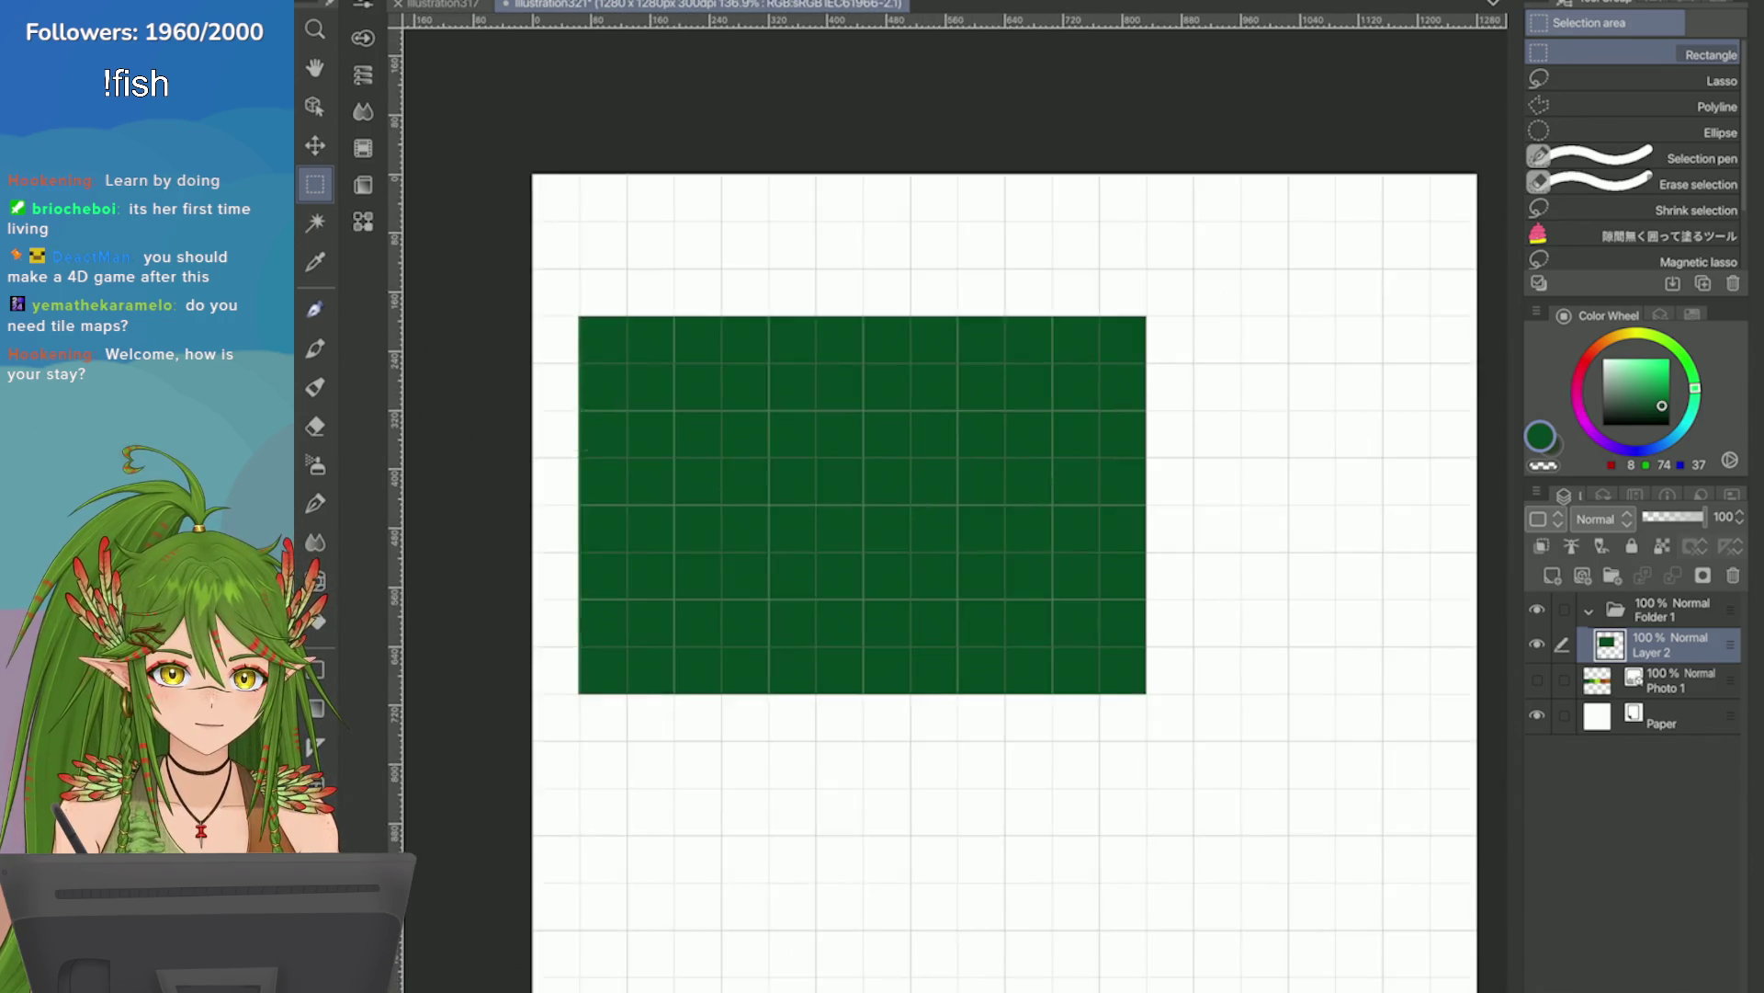
pyautogui.scroll(-3, 1480, 478)
pyautogui.scroll(2, 1488, 478)
pyautogui.scroll(3, 1351, 331)
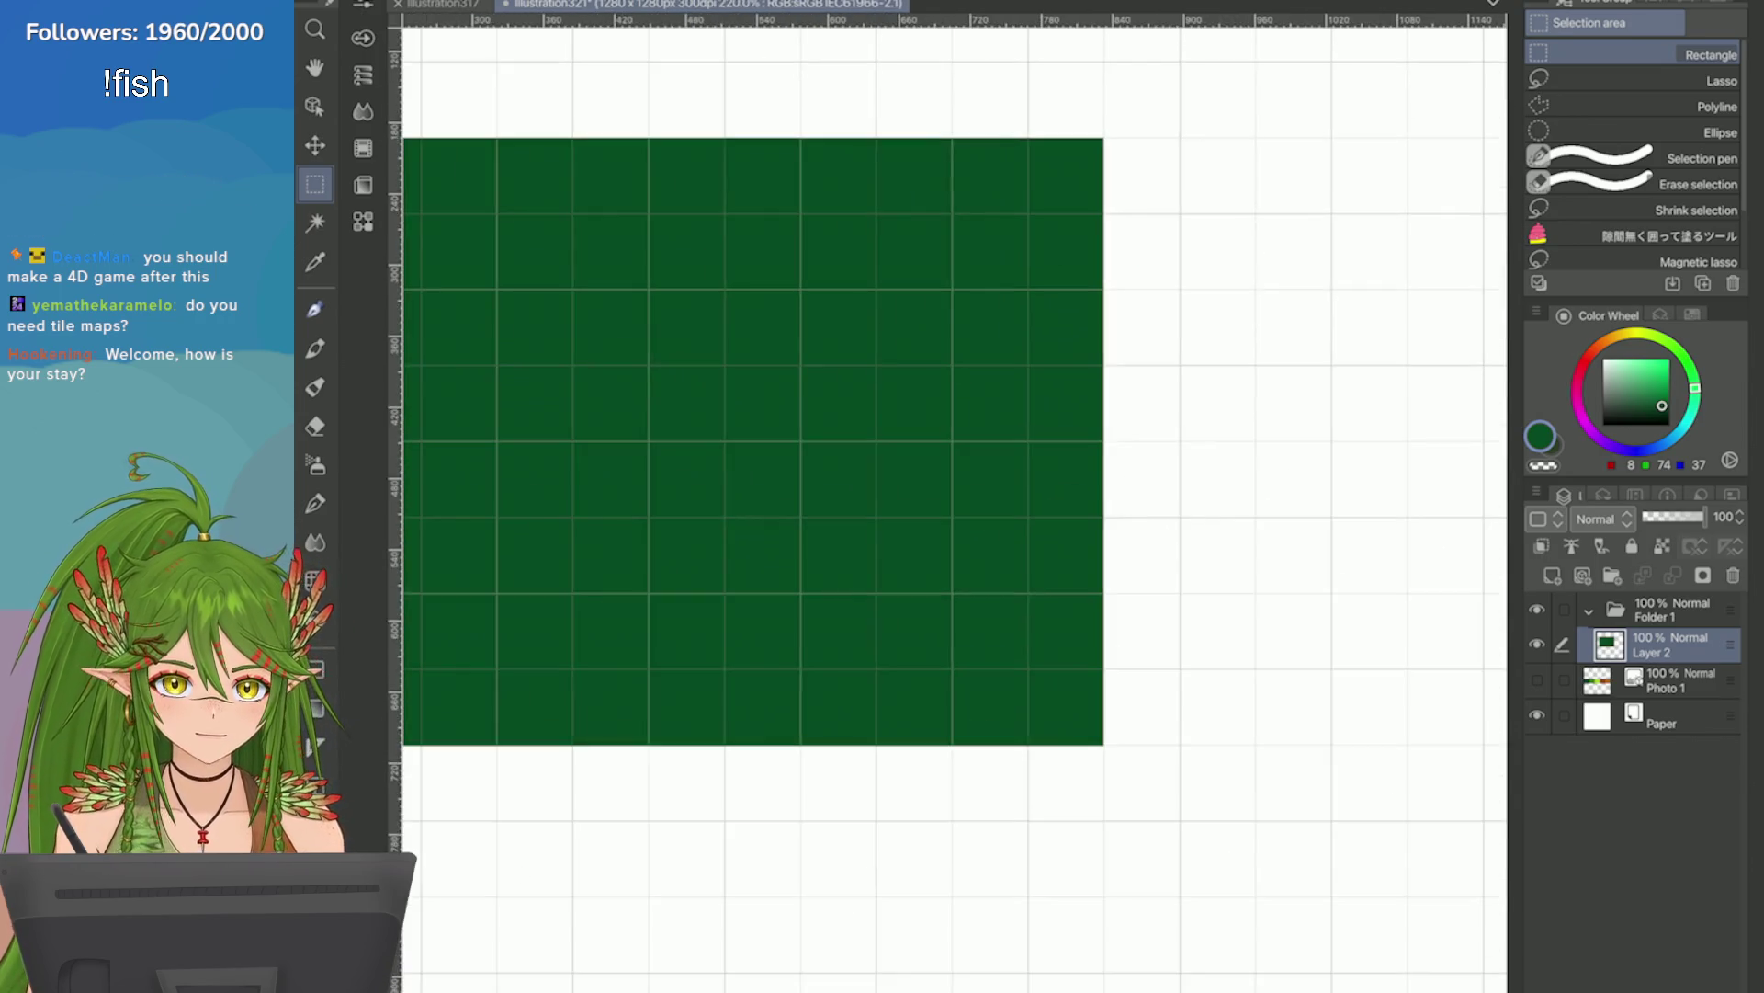
pyautogui.scroll(-1, 1351, 331)
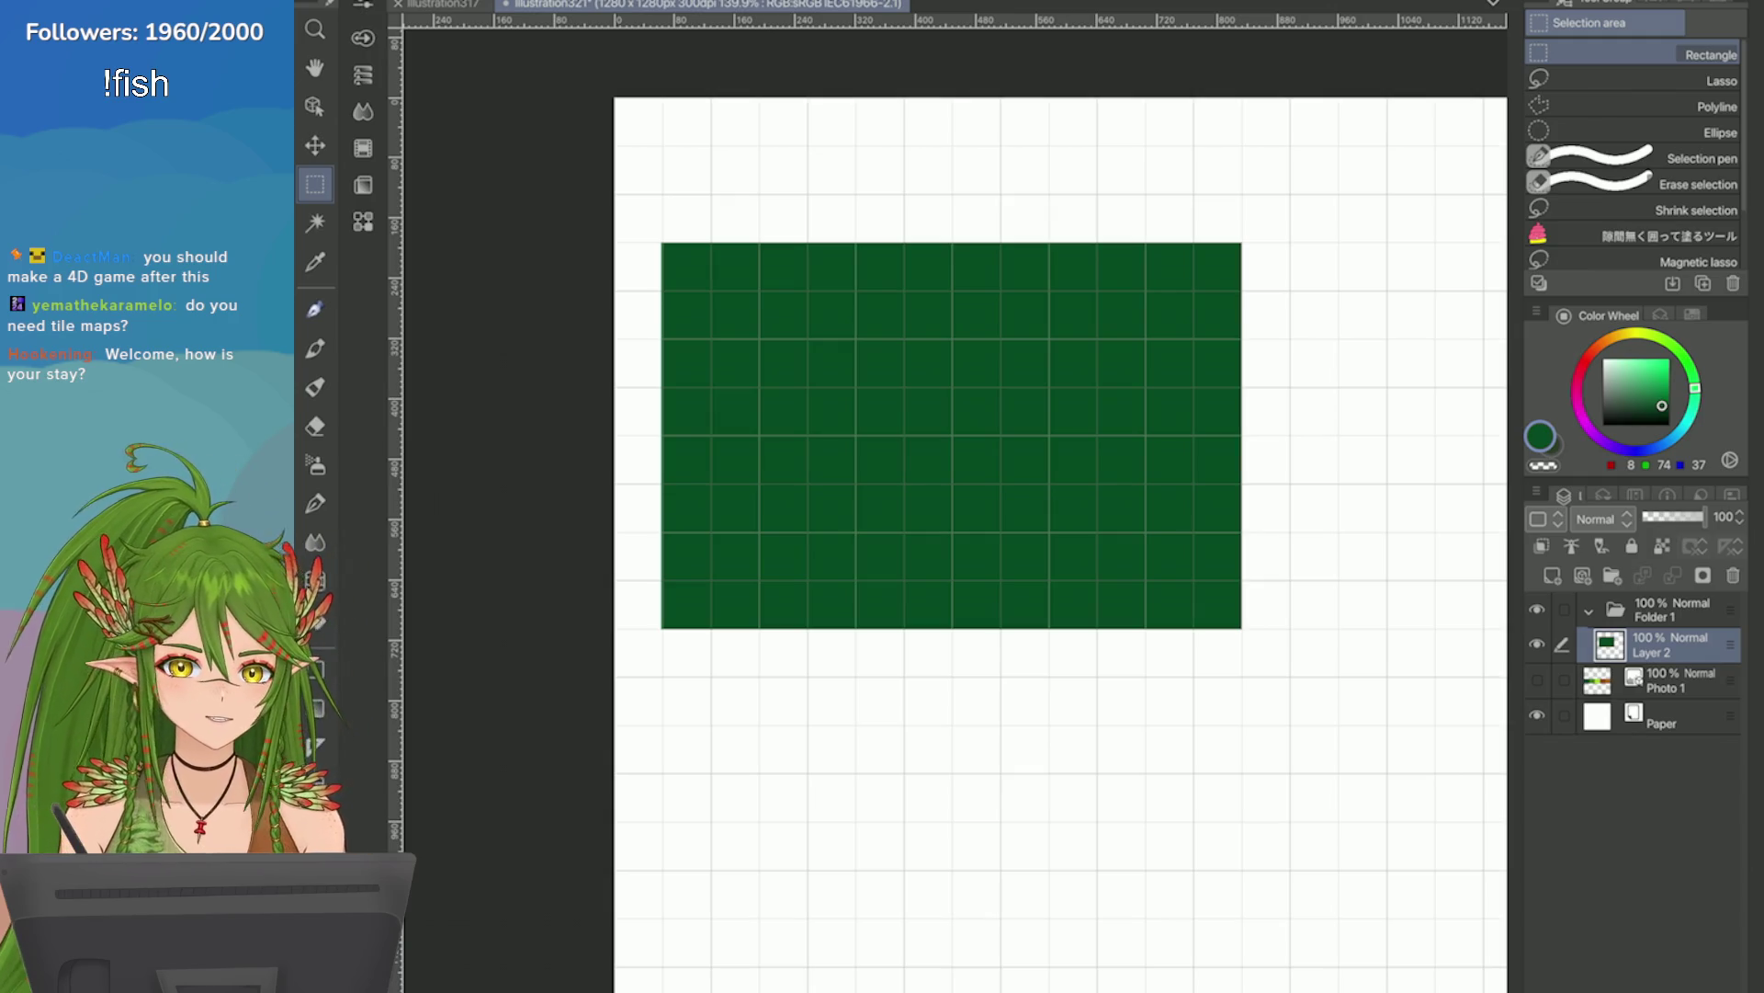
pyautogui.scroll(2, 1383, 436)
pyautogui.scroll(-2, 1382, 436)
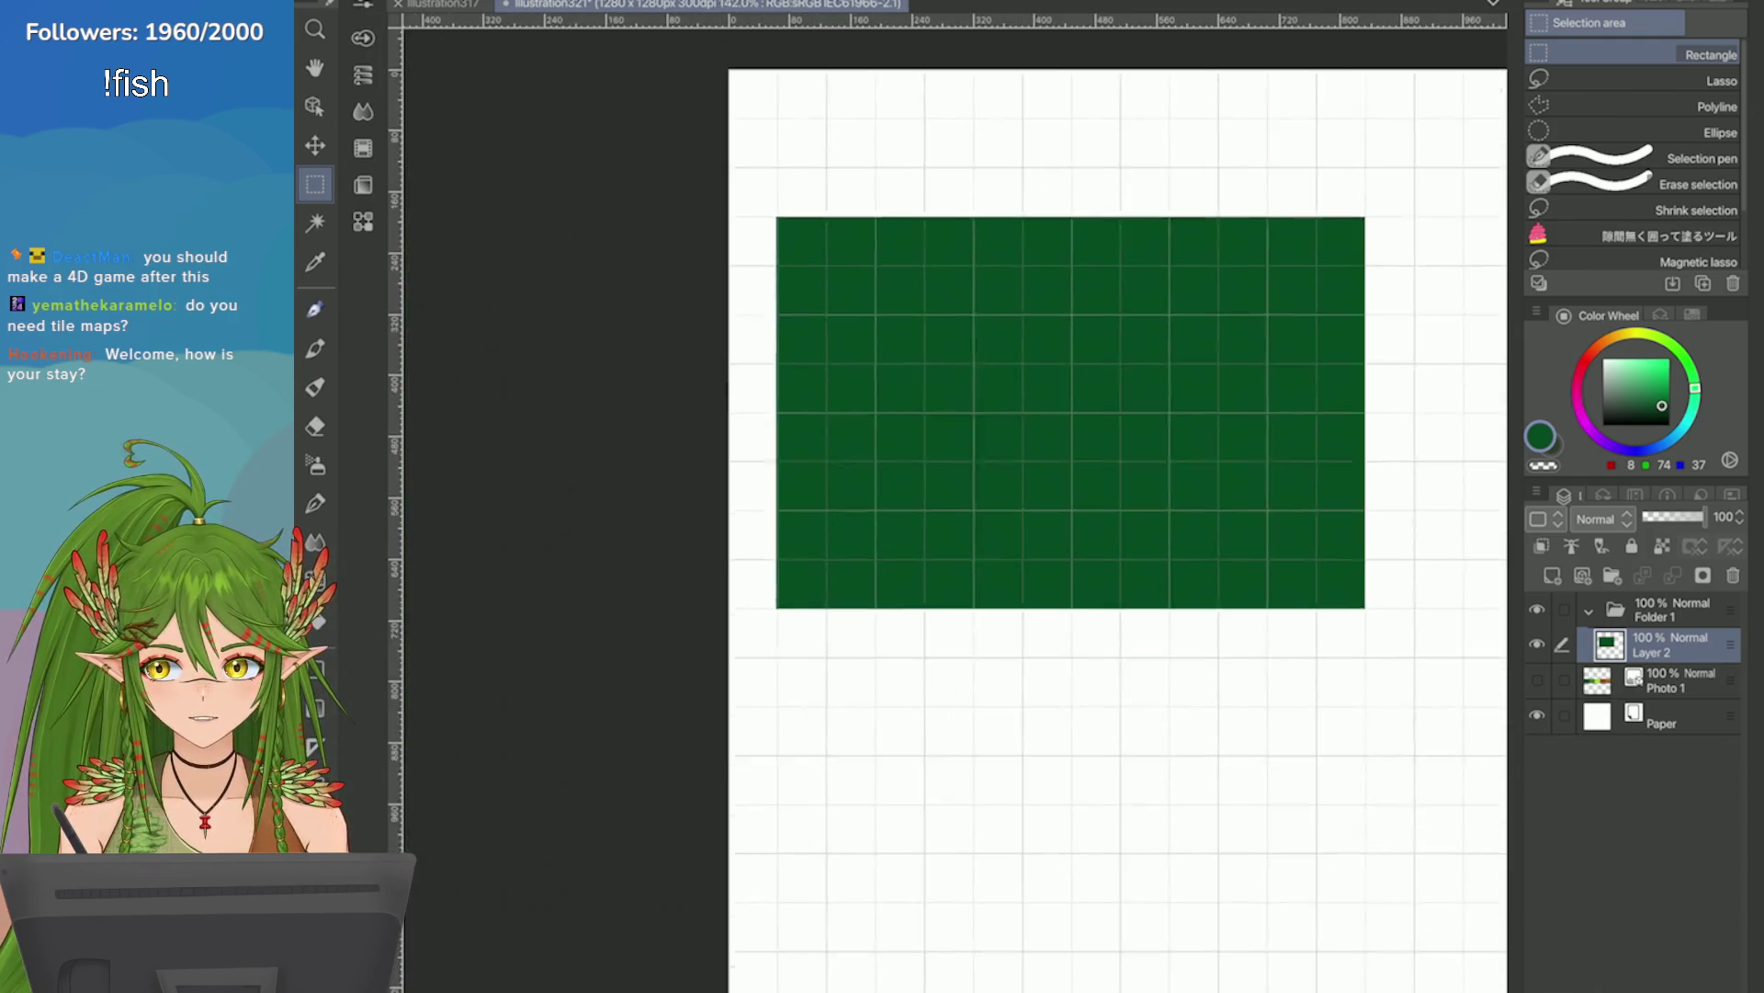
pyautogui.scroll(3, 1382, 435)
pyautogui.scroll(1, 1382, 436)
pyautogui.scroll(-3, 1383, 436)
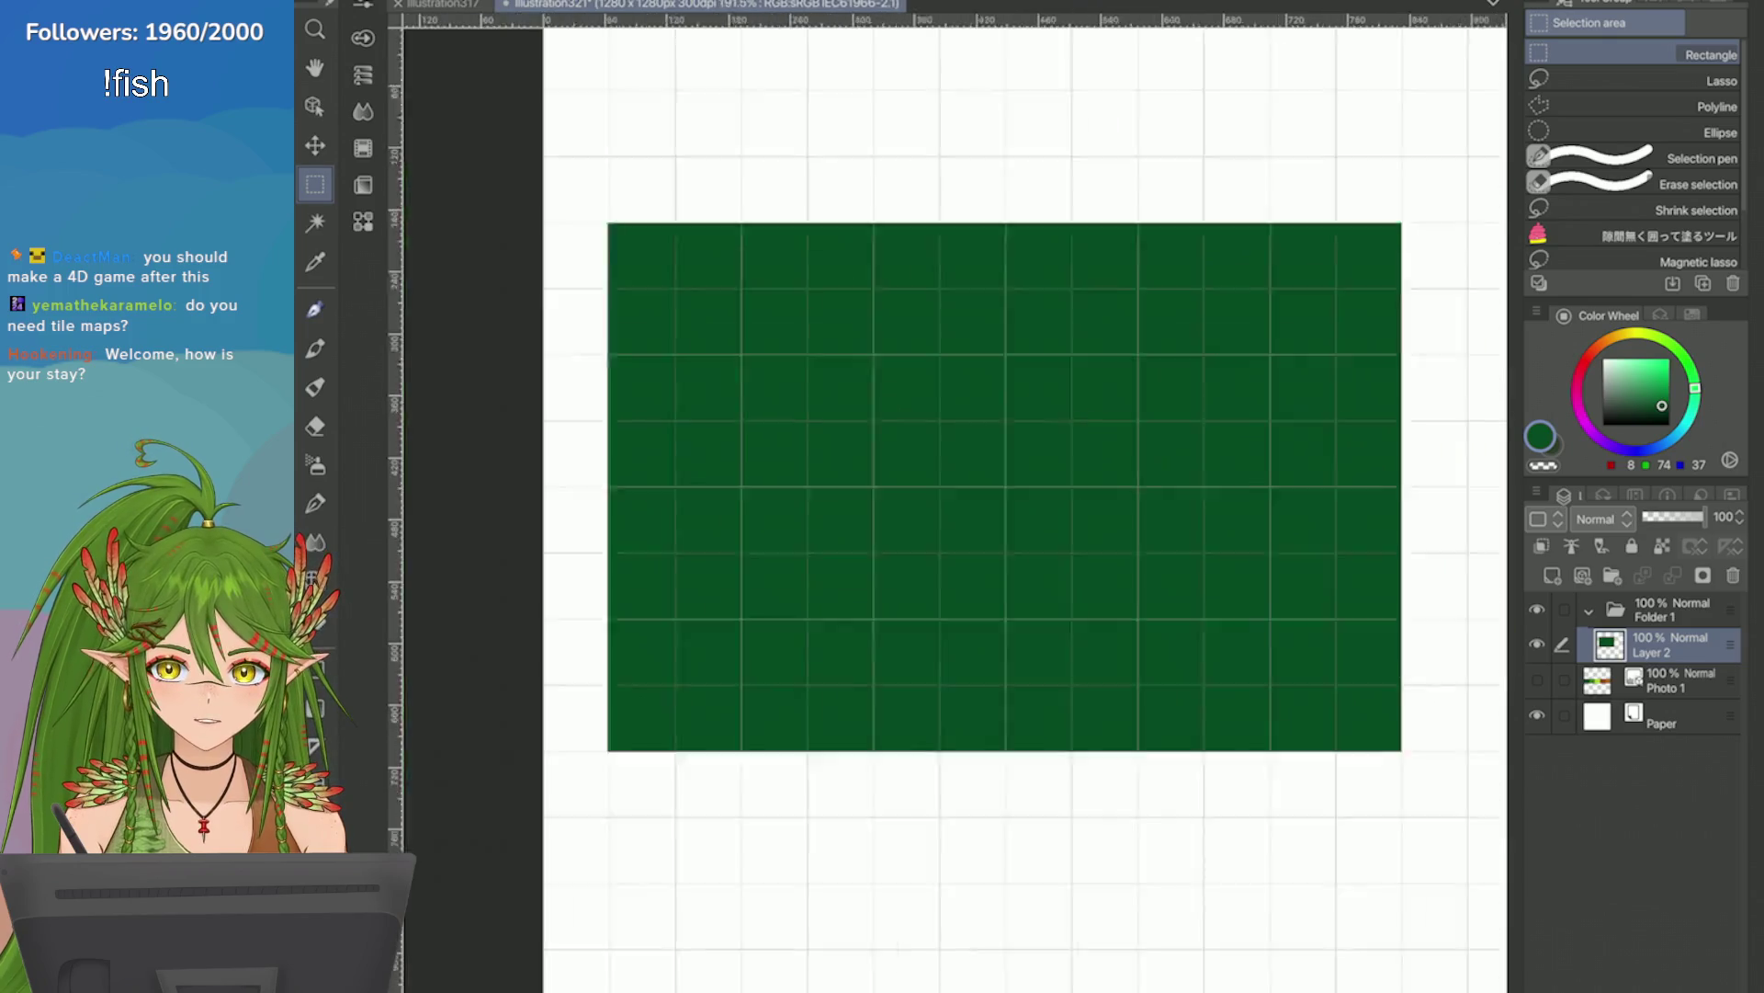
pyautogui.scroll(1, 1382, 435)
pyautogui.scroll(-1, 1382, 436)
pyautogui.scroll(1, 1382, 436)
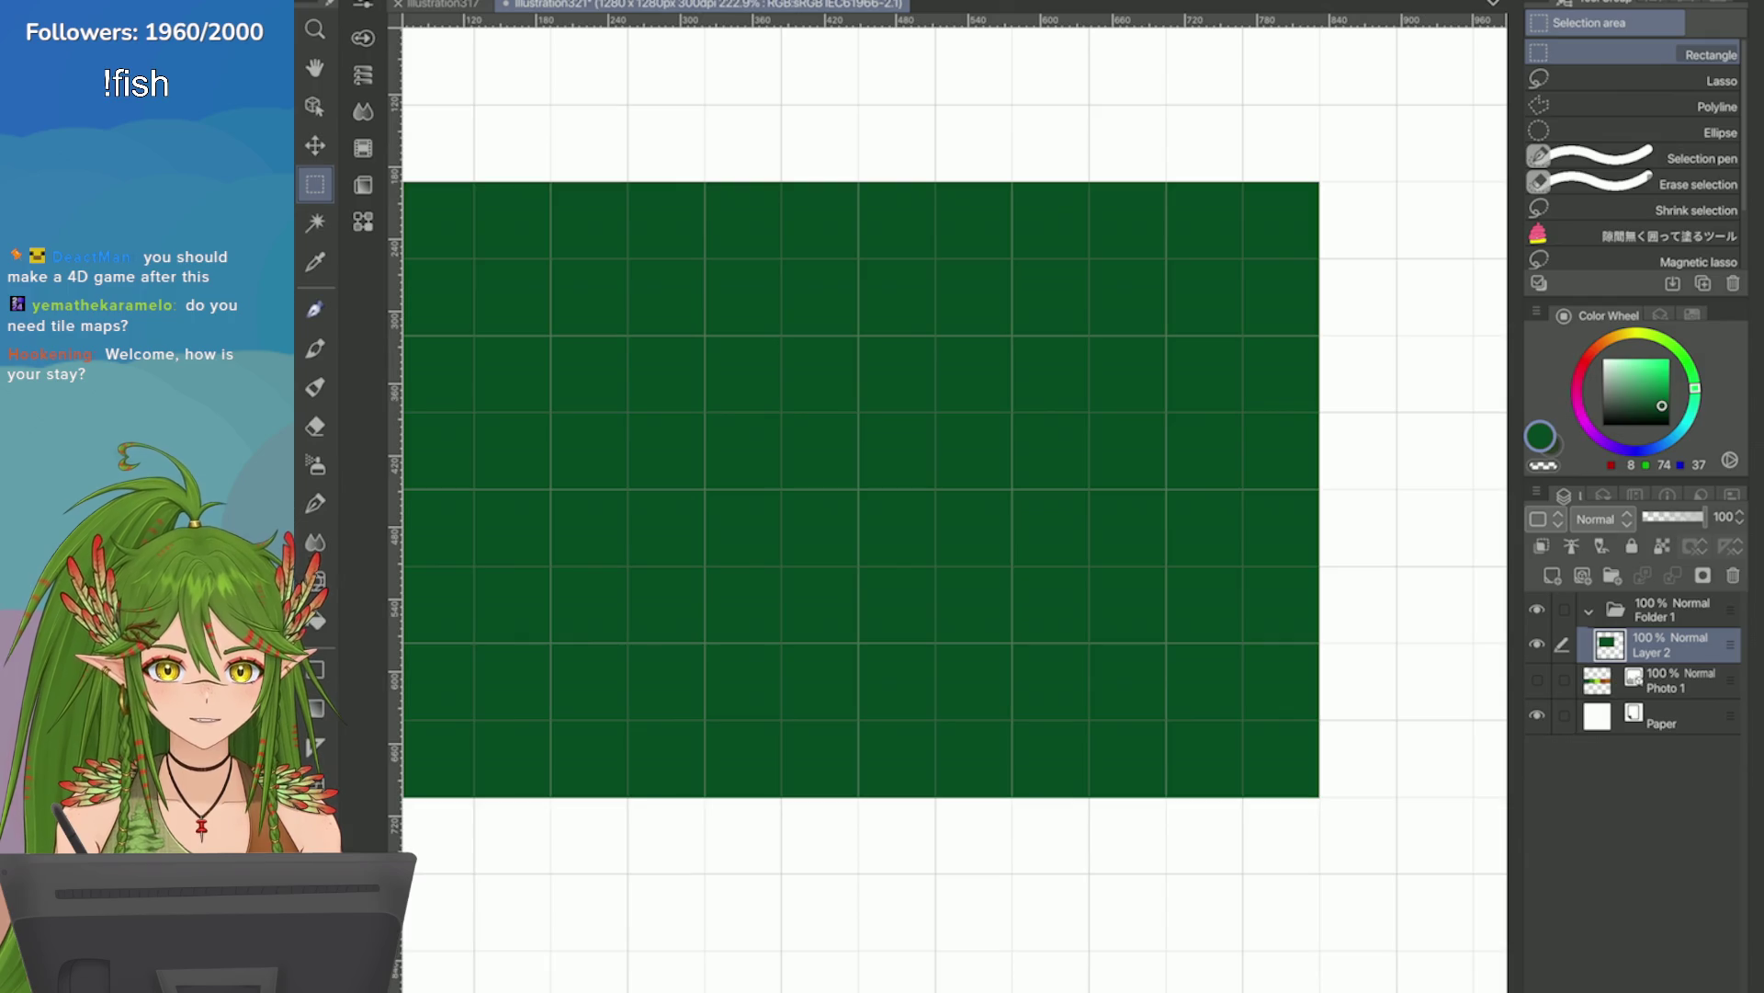
pyautogui.scroll(-2, 1382, 435)
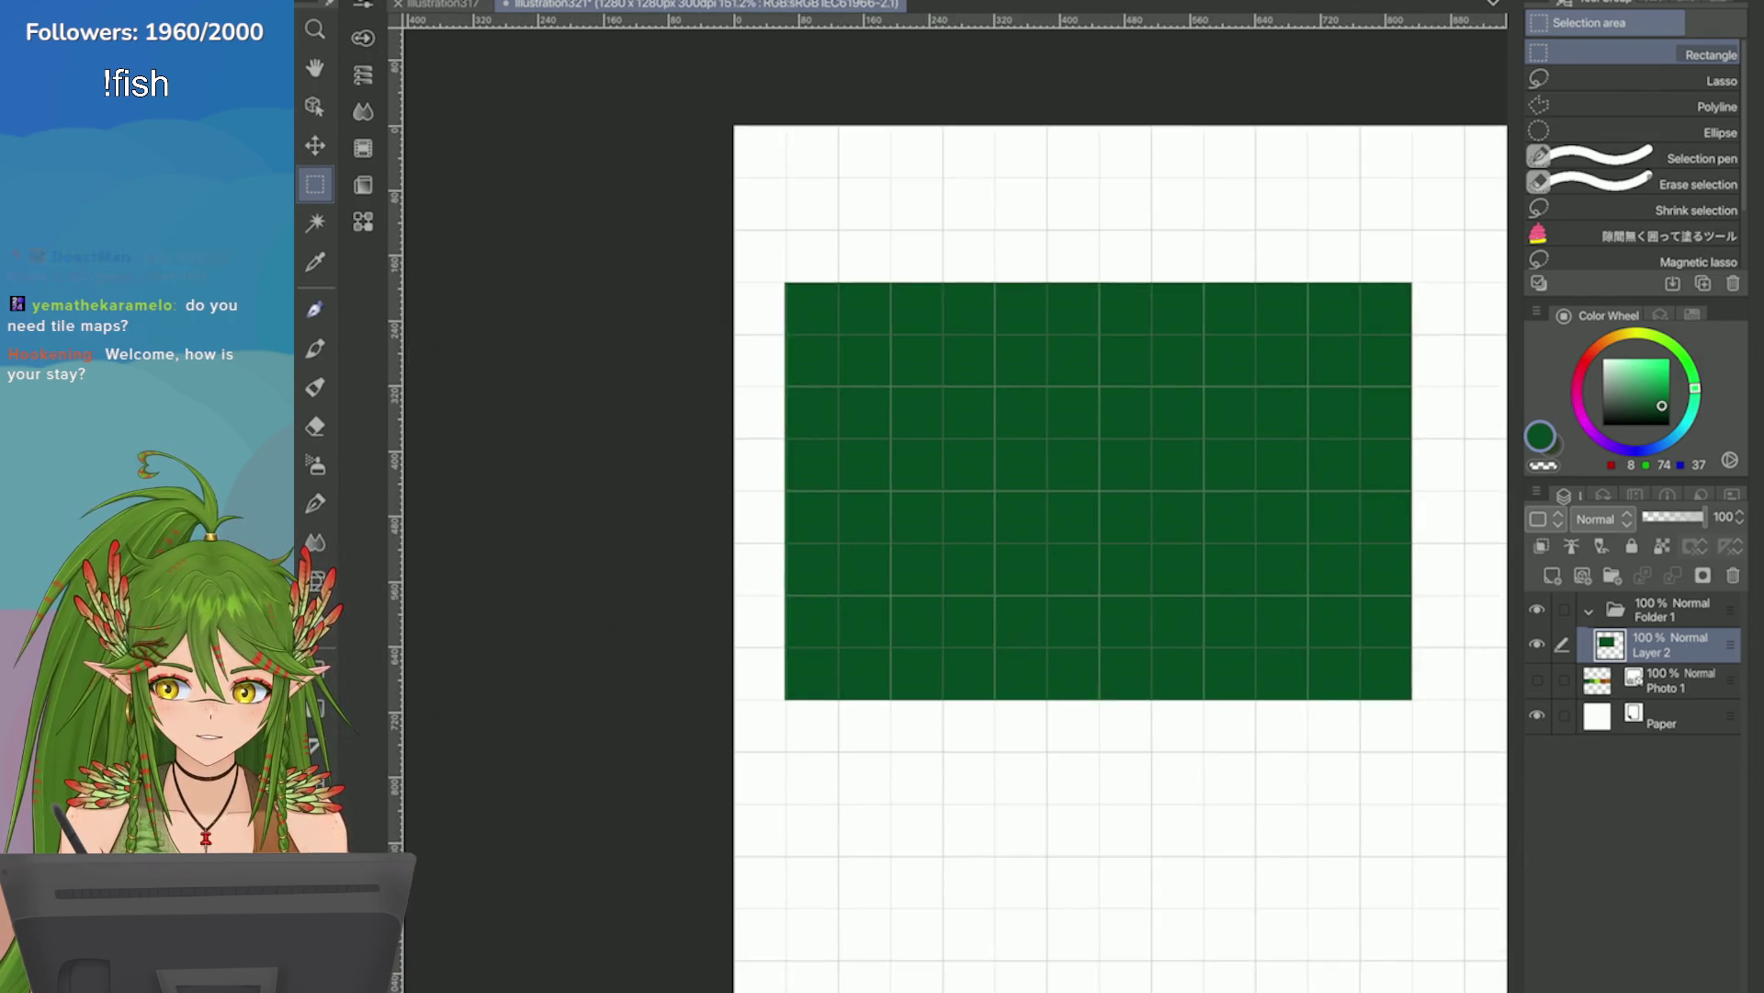
pyautogui.scroll(3, 1382, 436)
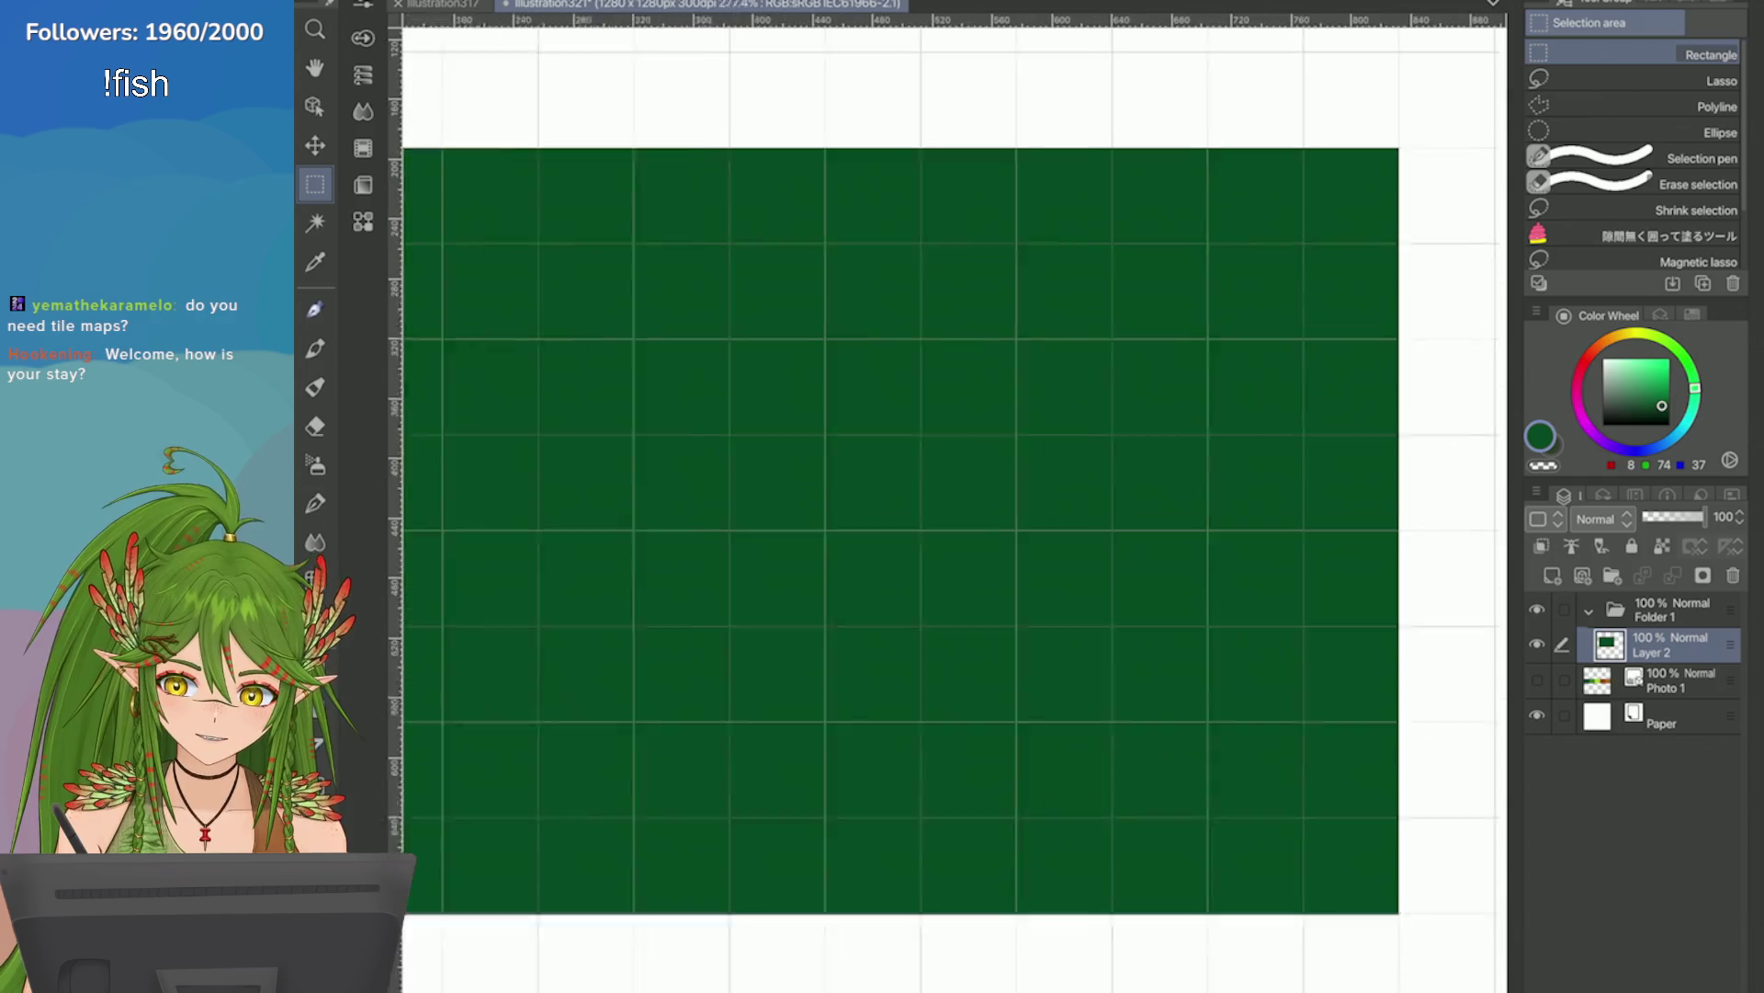
pyautogui.scroll(-2, 1382, 436)
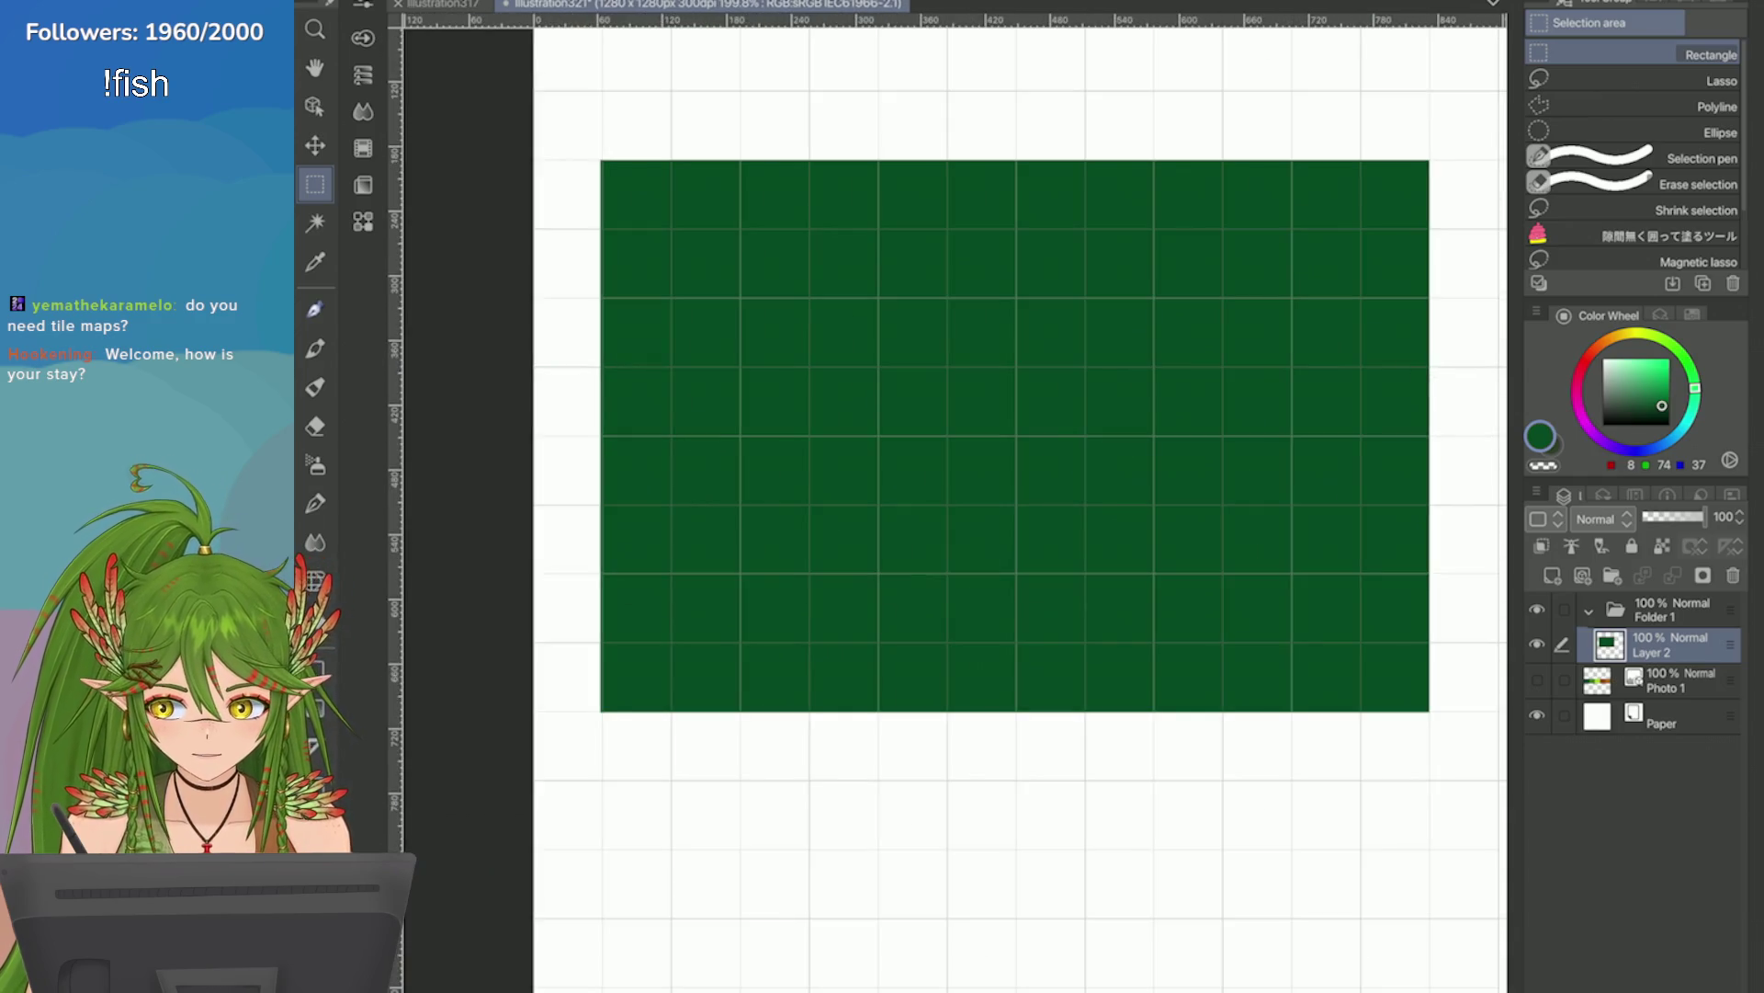
pyautogui.scroll(2, 1011, 436)
pyautogui.scroll(-1, 1011, 436)
pyautogui.moveTo(806, 75)
pyautogui.mouseDown()
pyautogui.moveTo(820, 685)
pyautogui.moveTo(873, 863)
pyautogui.mouseUp()
# Dismiss a stray menu and discard a trial strip selection left of the green block.
pyautogui.click(754, 0)
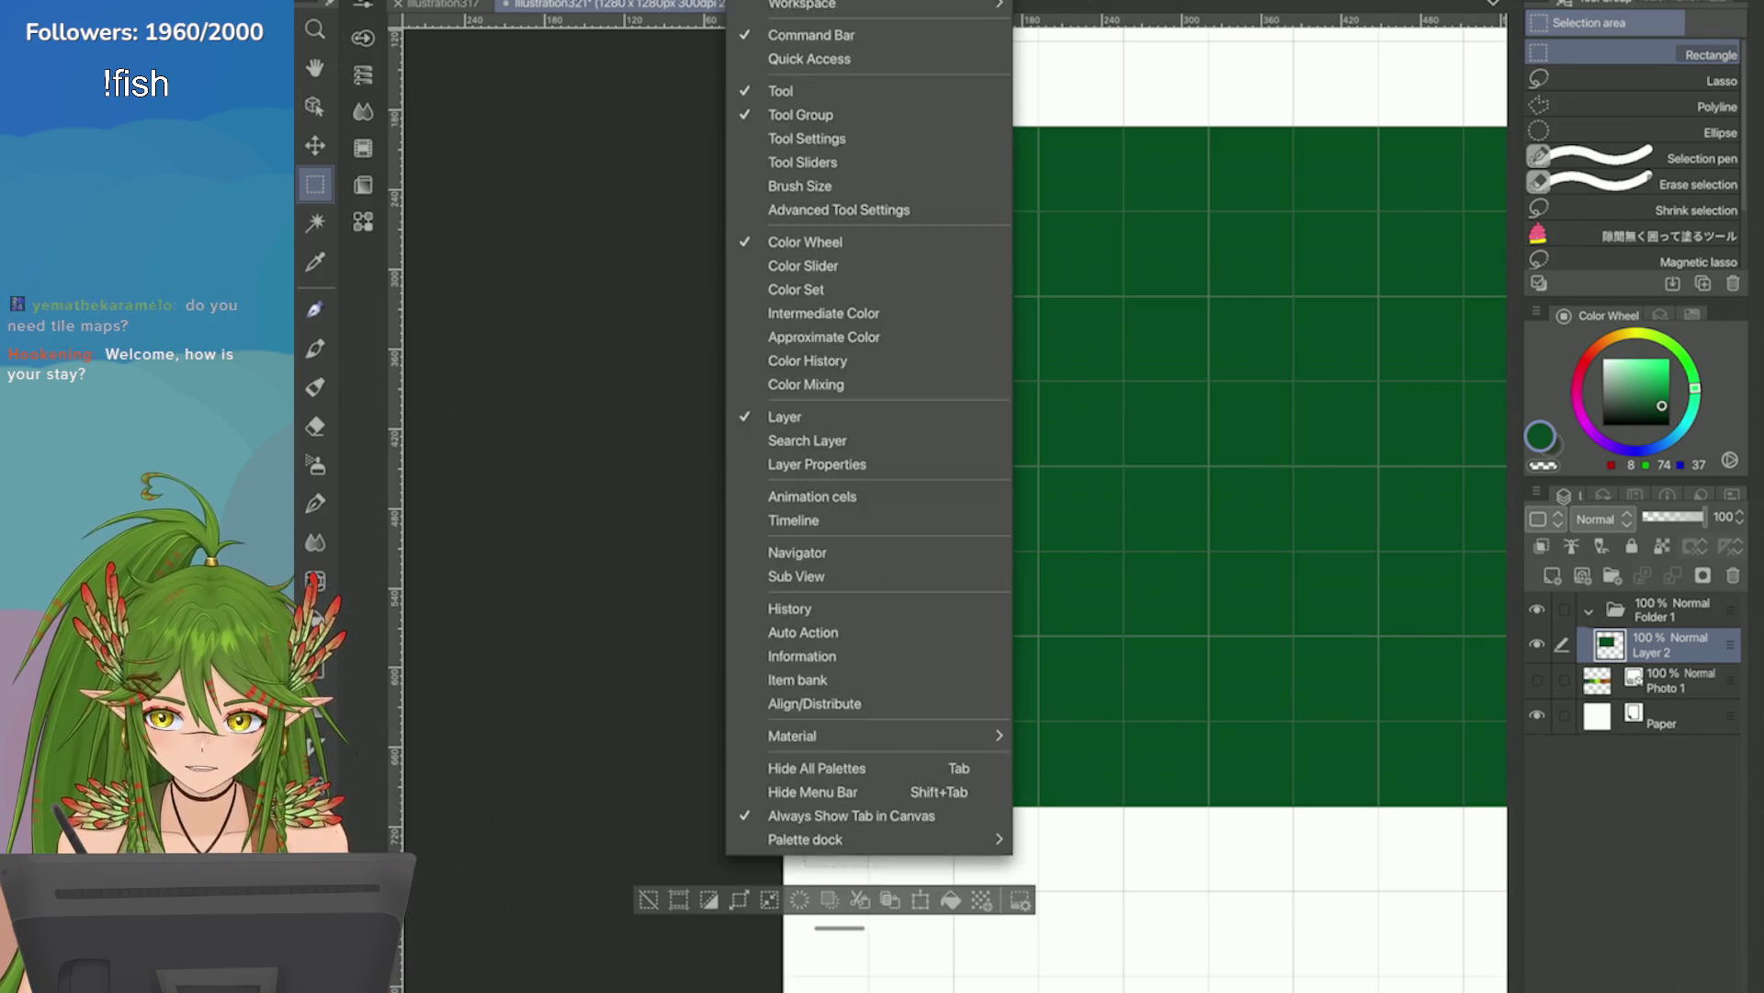
pyautogui.press('Escape')
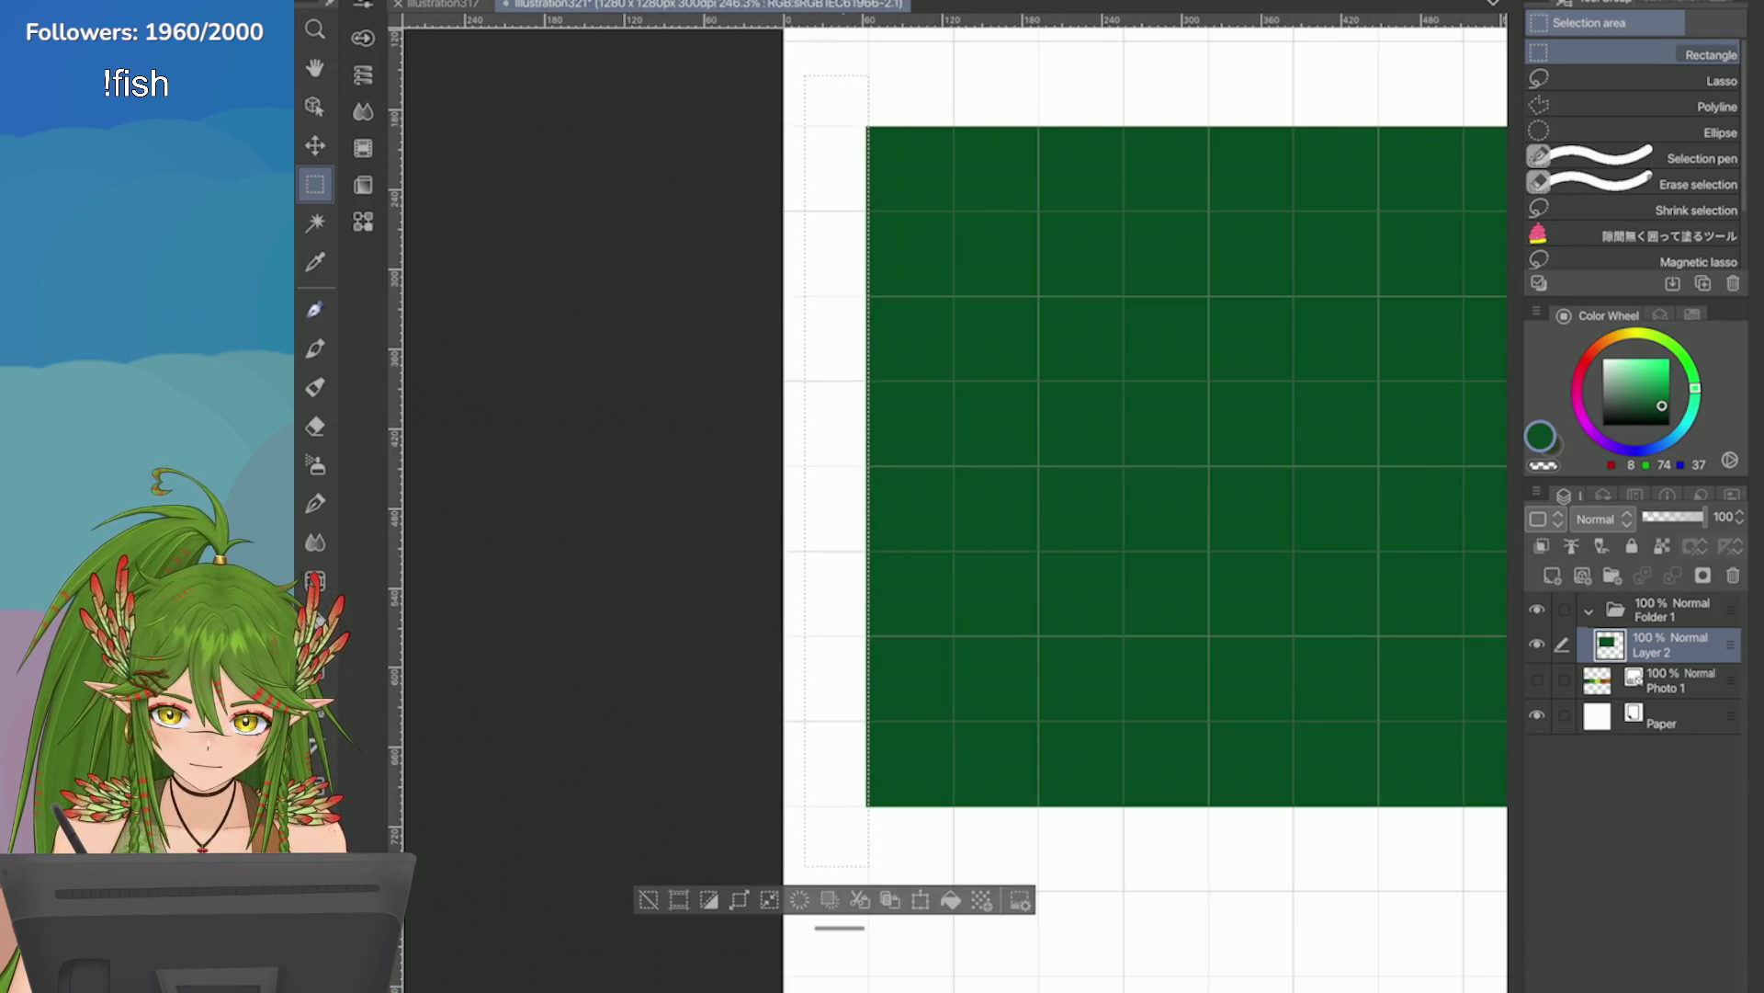
pyautogui.moveTo(784, 41); pyautogui.dragTo(868, 806)
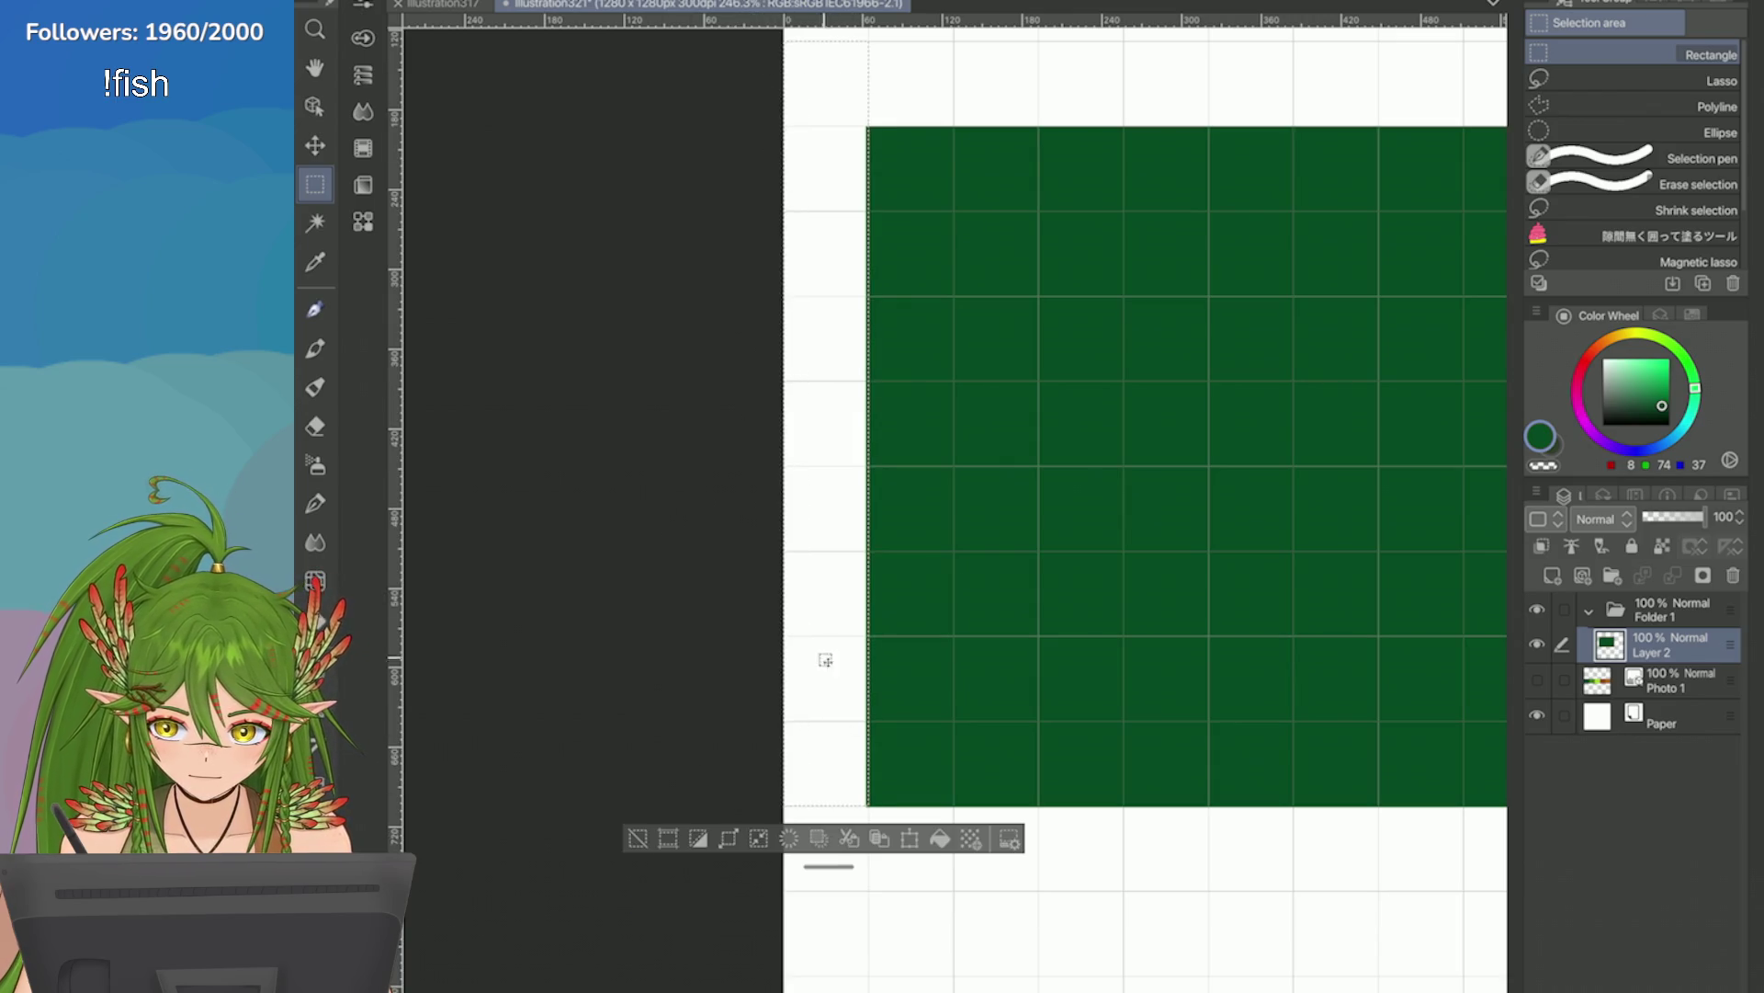
pyautogui.click(637, 838)
pyautogui.scroll(-2, 689, 199)
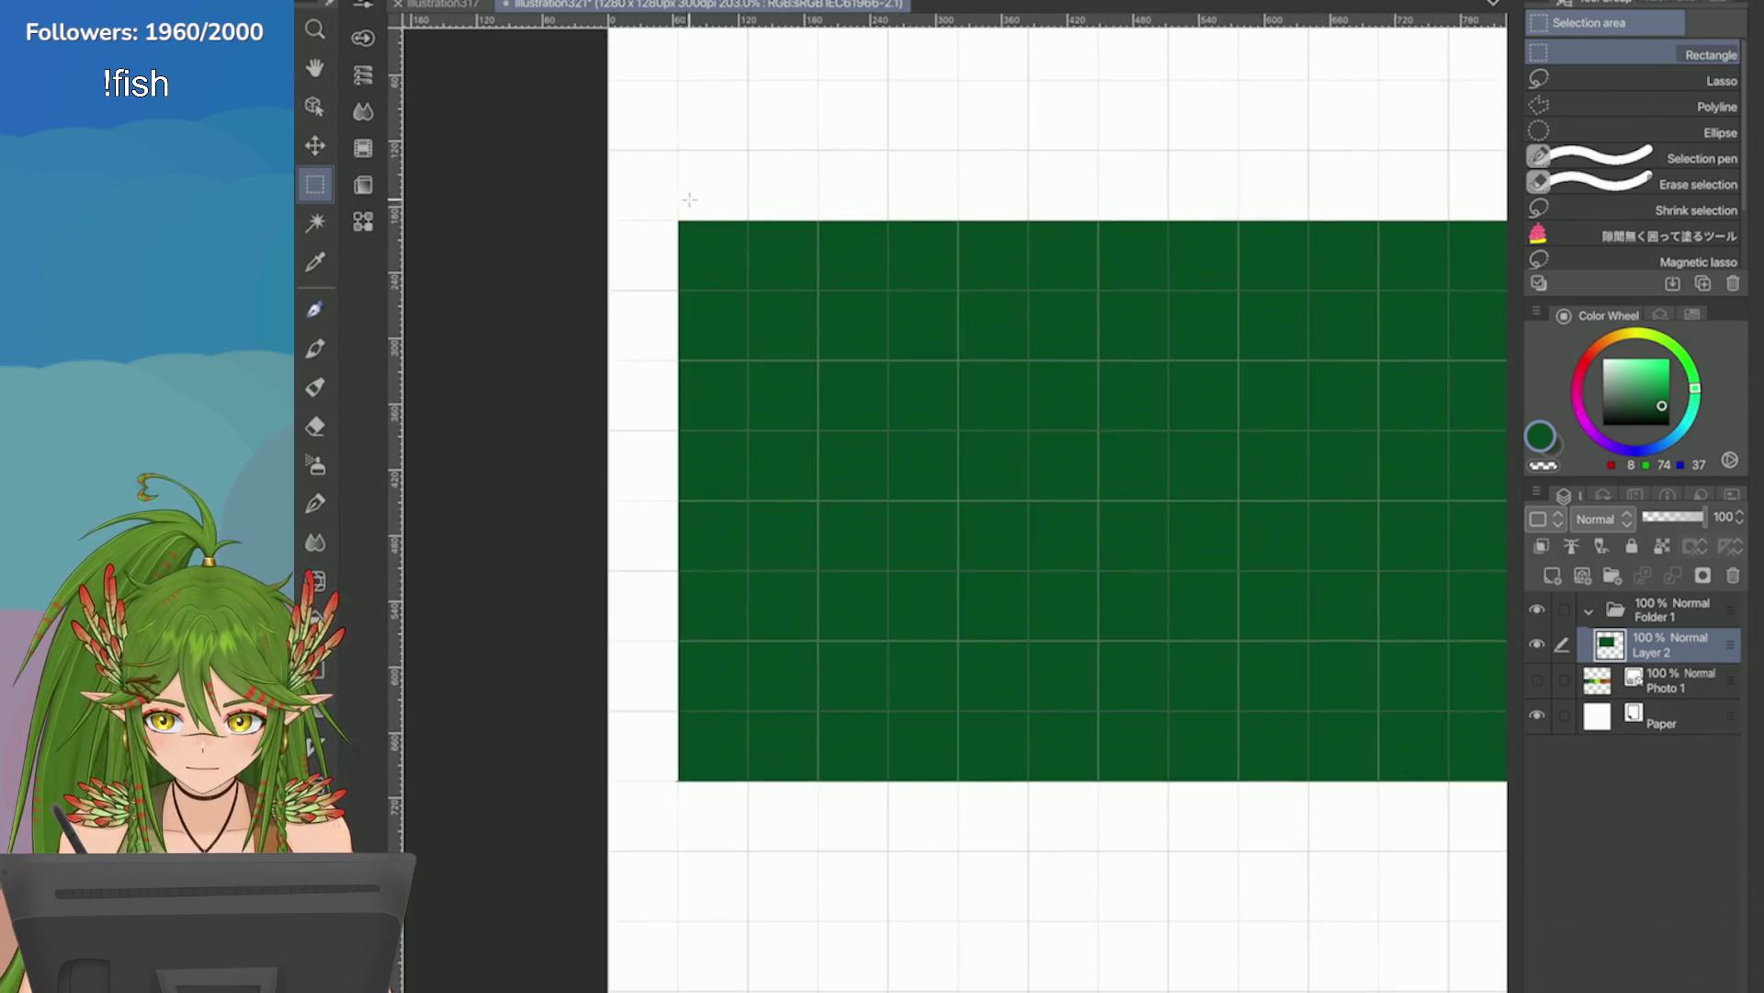
pyautogui.scroll(-2, 689, 200)
# Select the green block, move it up toward the page top, and save the file.
pyautogui.moveTo(601, 248)
pyautogui.mouseDown()
pyautogui.moveTo(940, 532)
pyautogui.moveTo(1279, 723)
pyautogui.moveTo(1276, 697)
pyautogui.mouseUp()
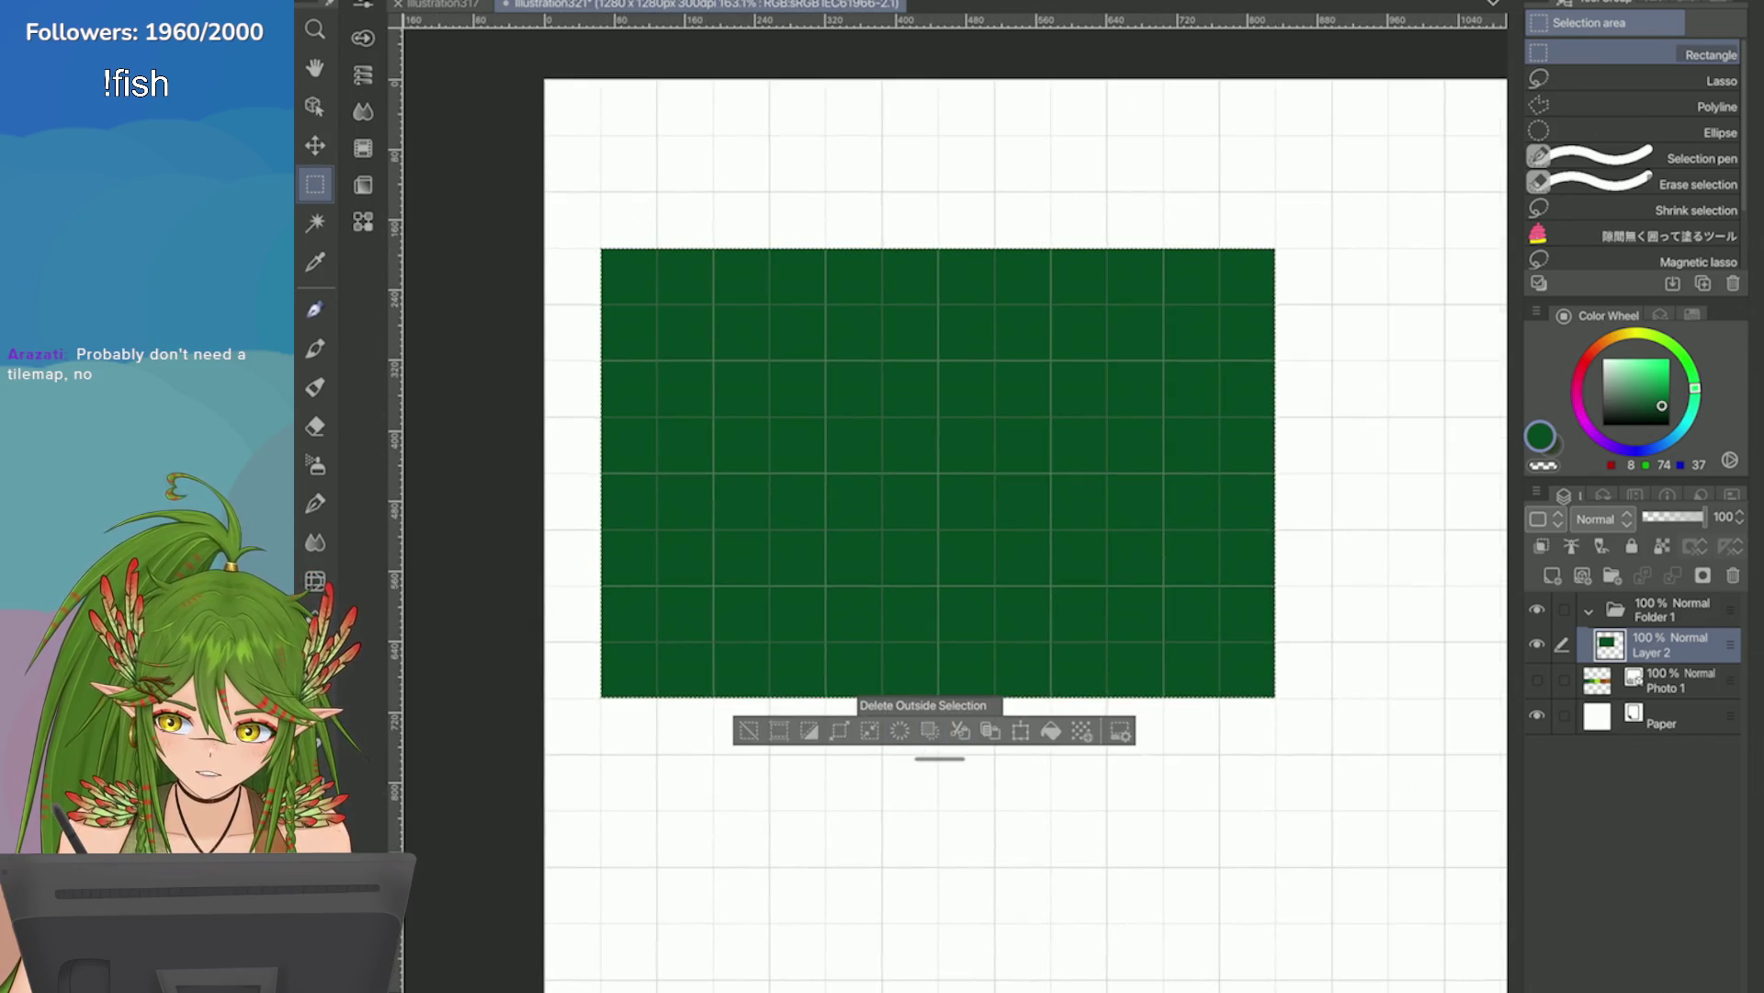
pyautogui.scroll(1, 712, 459)
pyautogui.hotkey('ctrl', 't')
pyautogui.moveTo(713, 601); pyautogui.dragTo(693, 476)
pyautogui.press('Return')
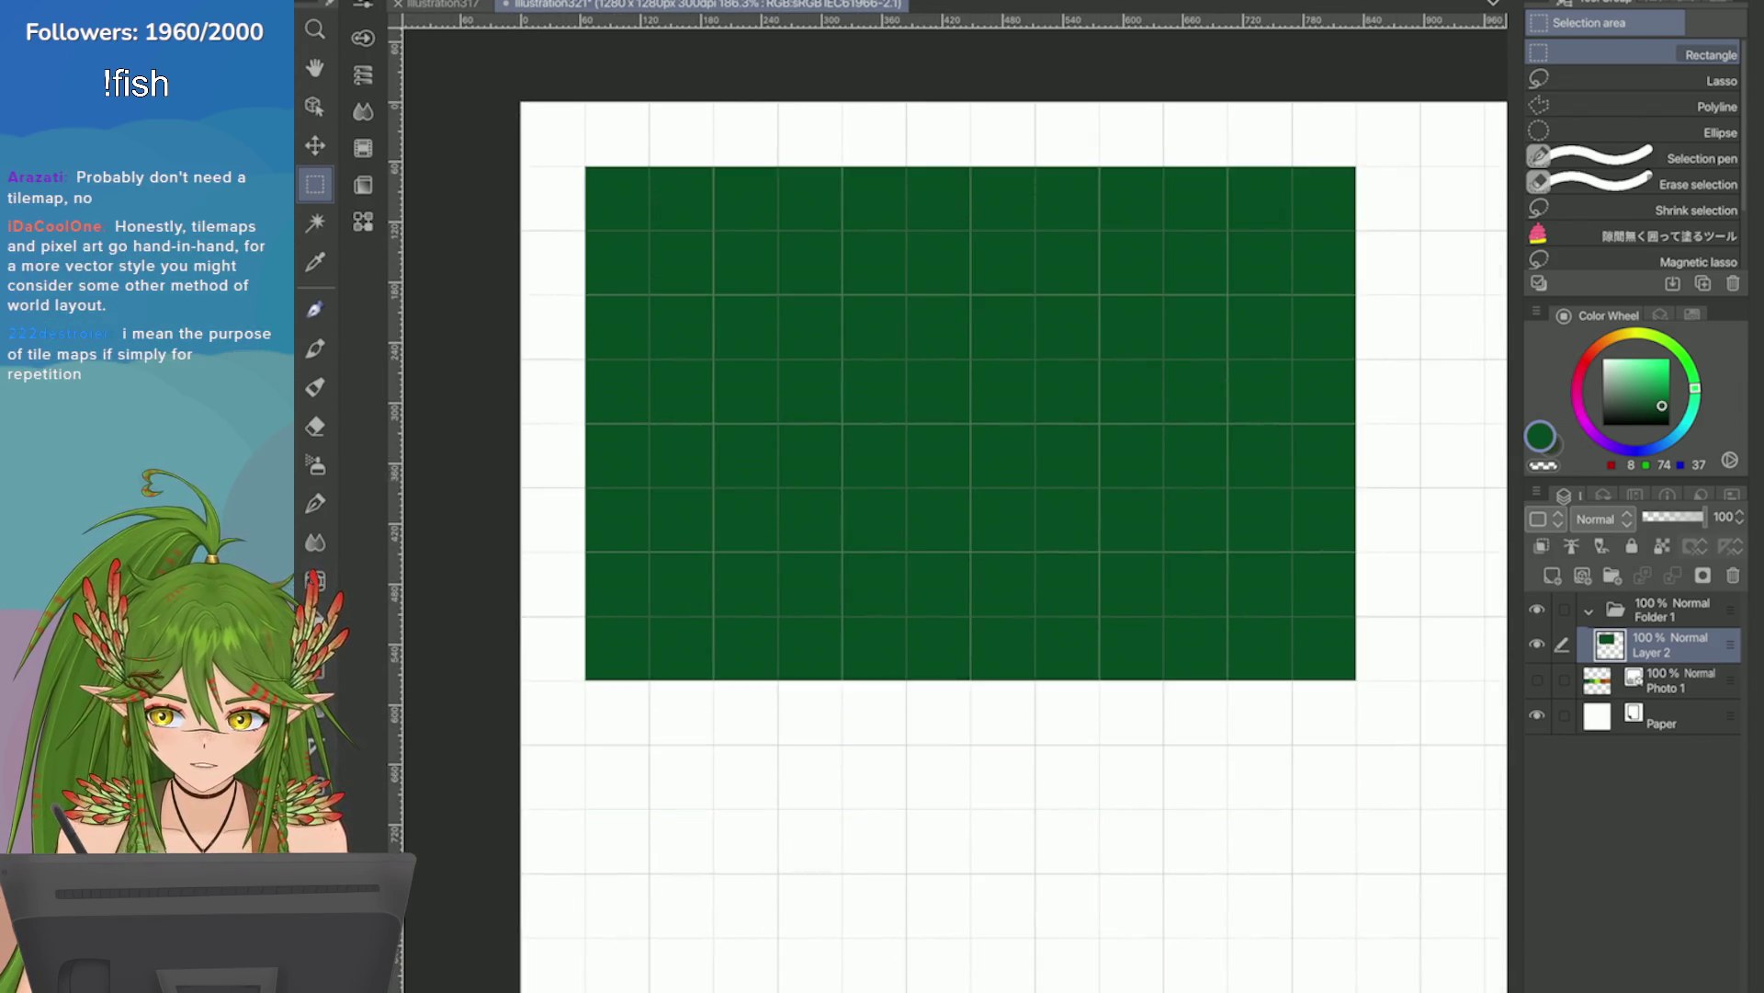
pyautogui.scroll(-4, 1310, 396)
pyautogui.hotkey('ctrl', 's')
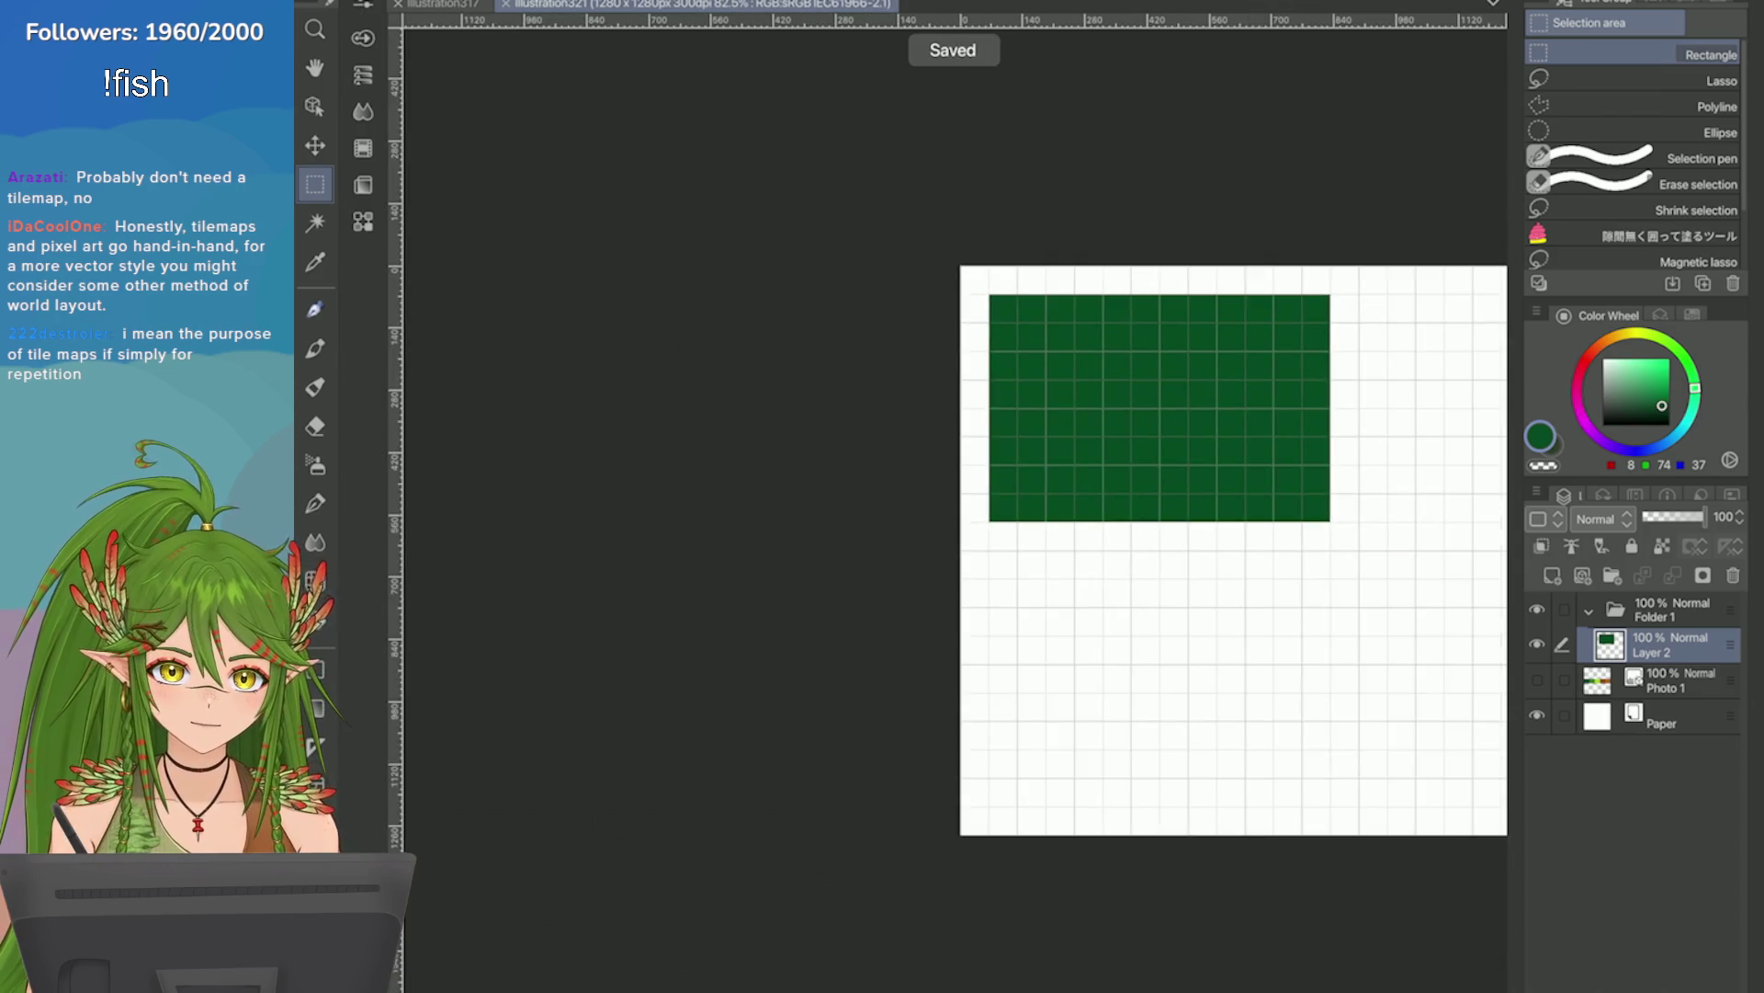
pyautogui.scroll(2, 1461, 356)
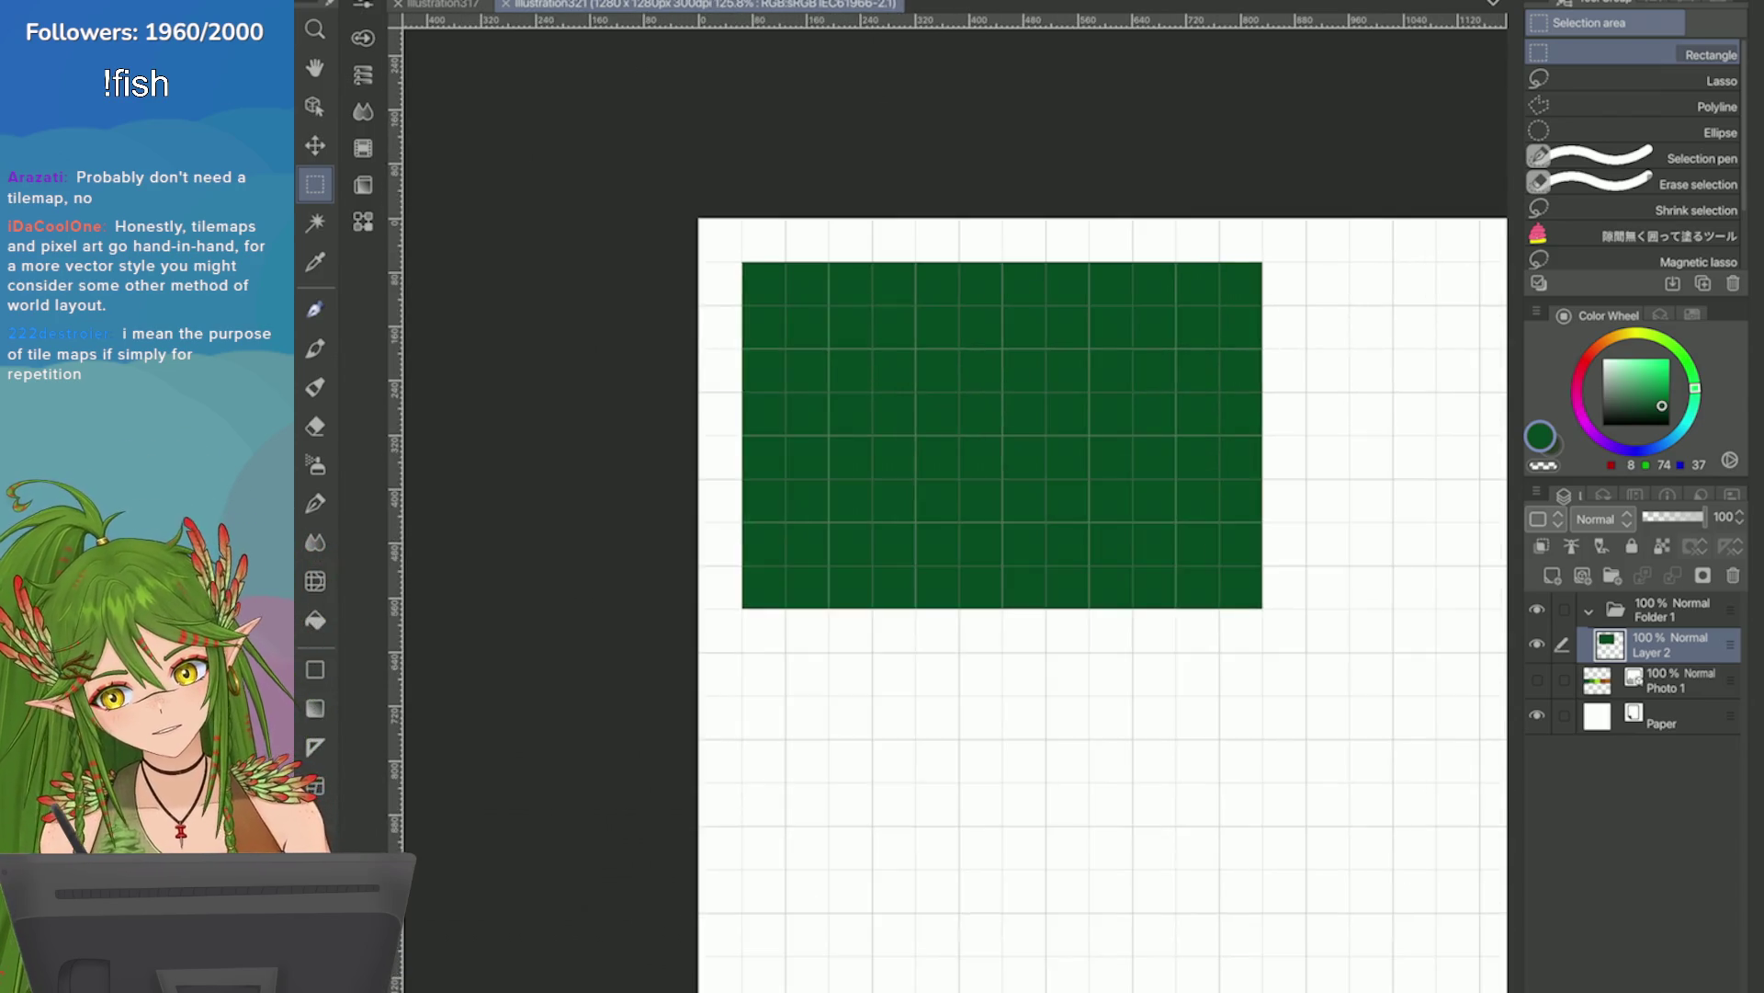
pyautogui.scroll(1, 1154, 260)
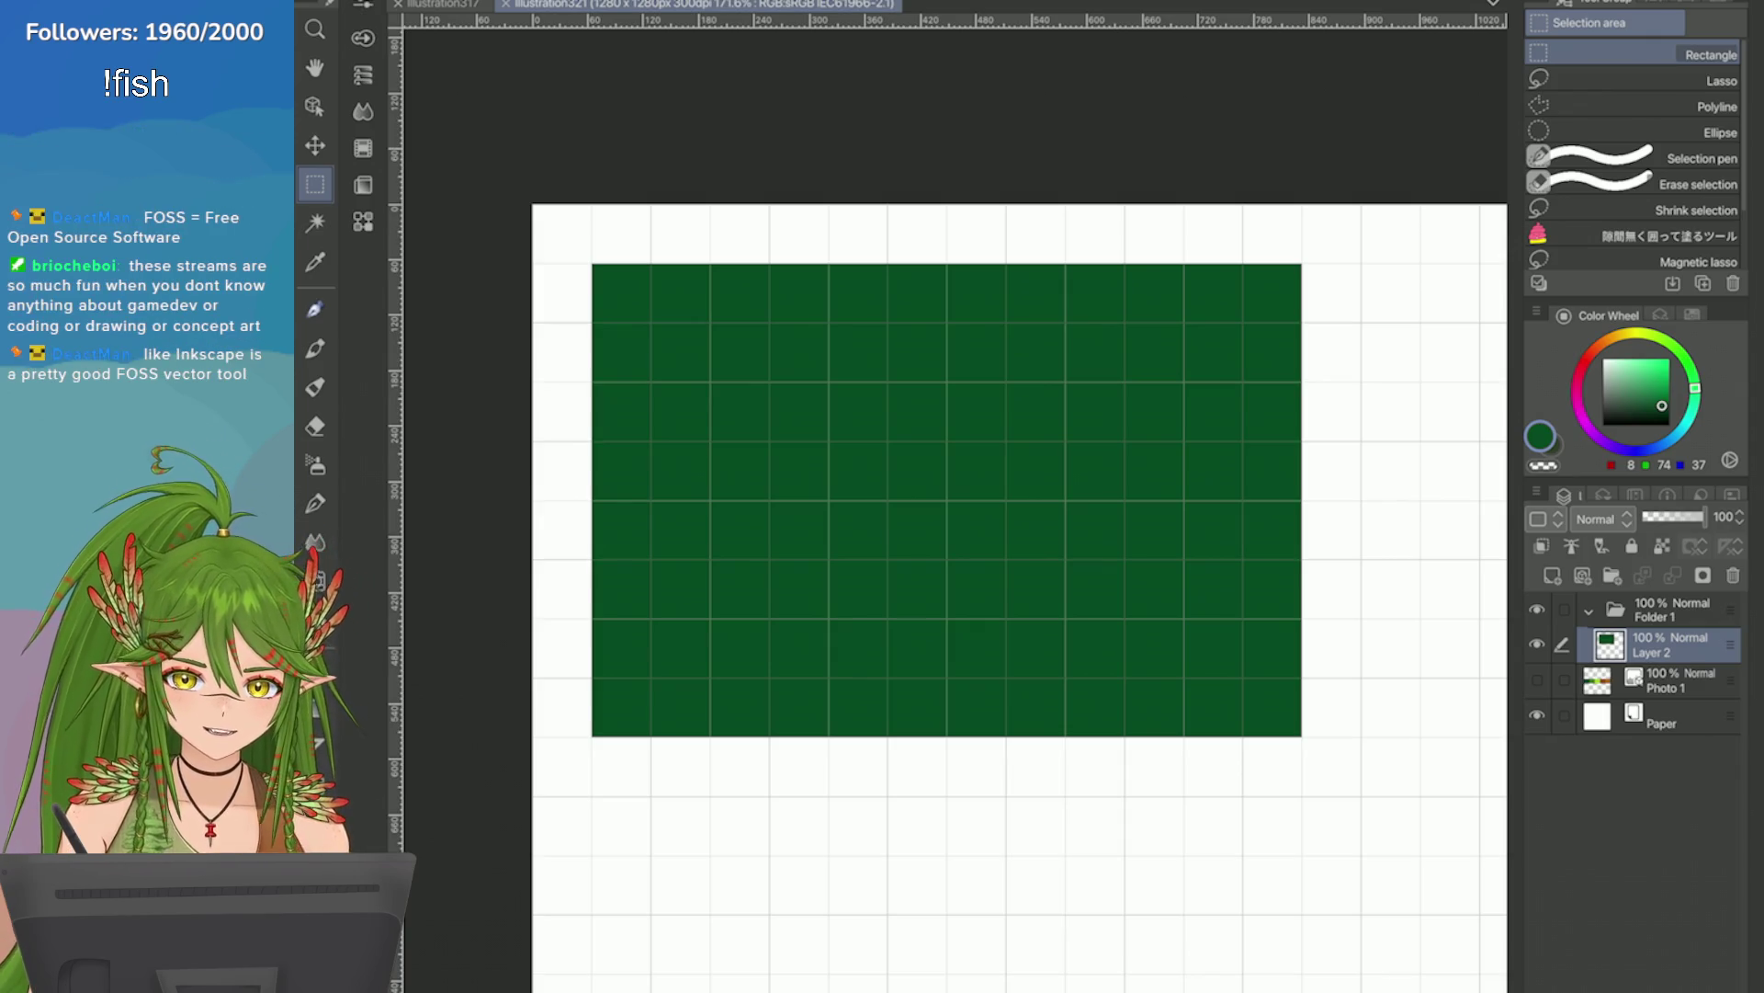
pyautogui.scroll(-2, 946, 496)
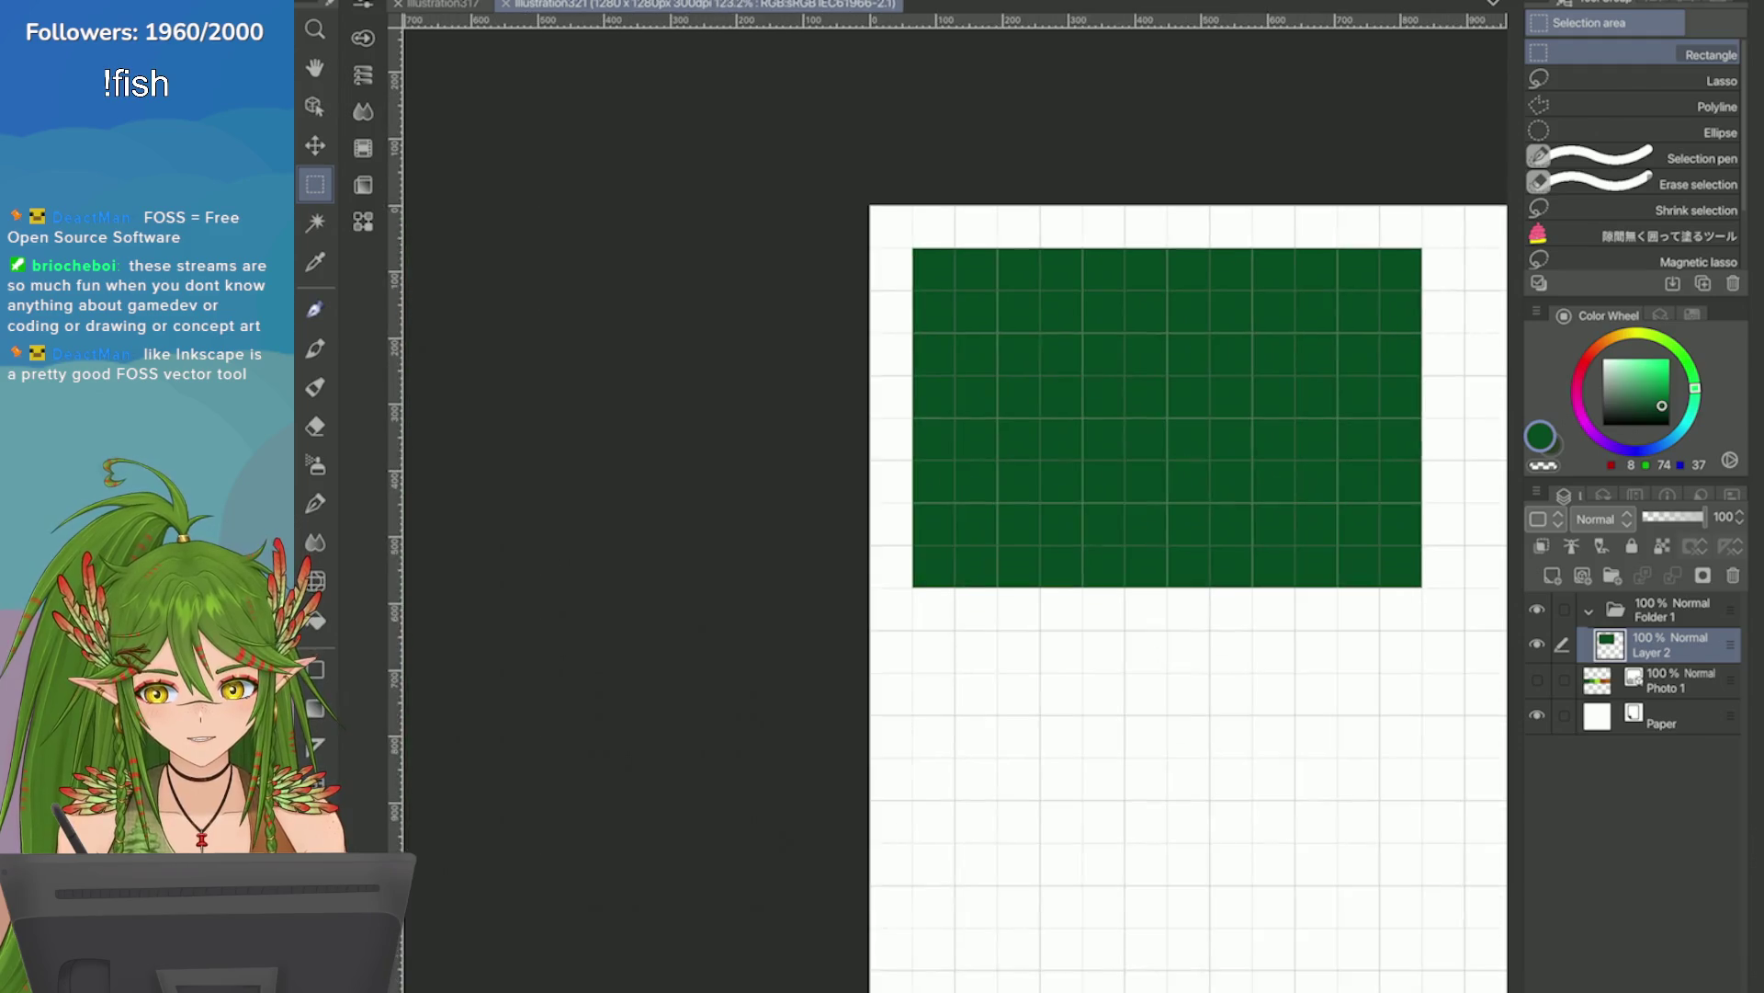
pyautogui.scroll(2, 956, 551)
pyautogui.scroll(-2, 956, 551)
pyautogui.scroll(3, 955, 552)
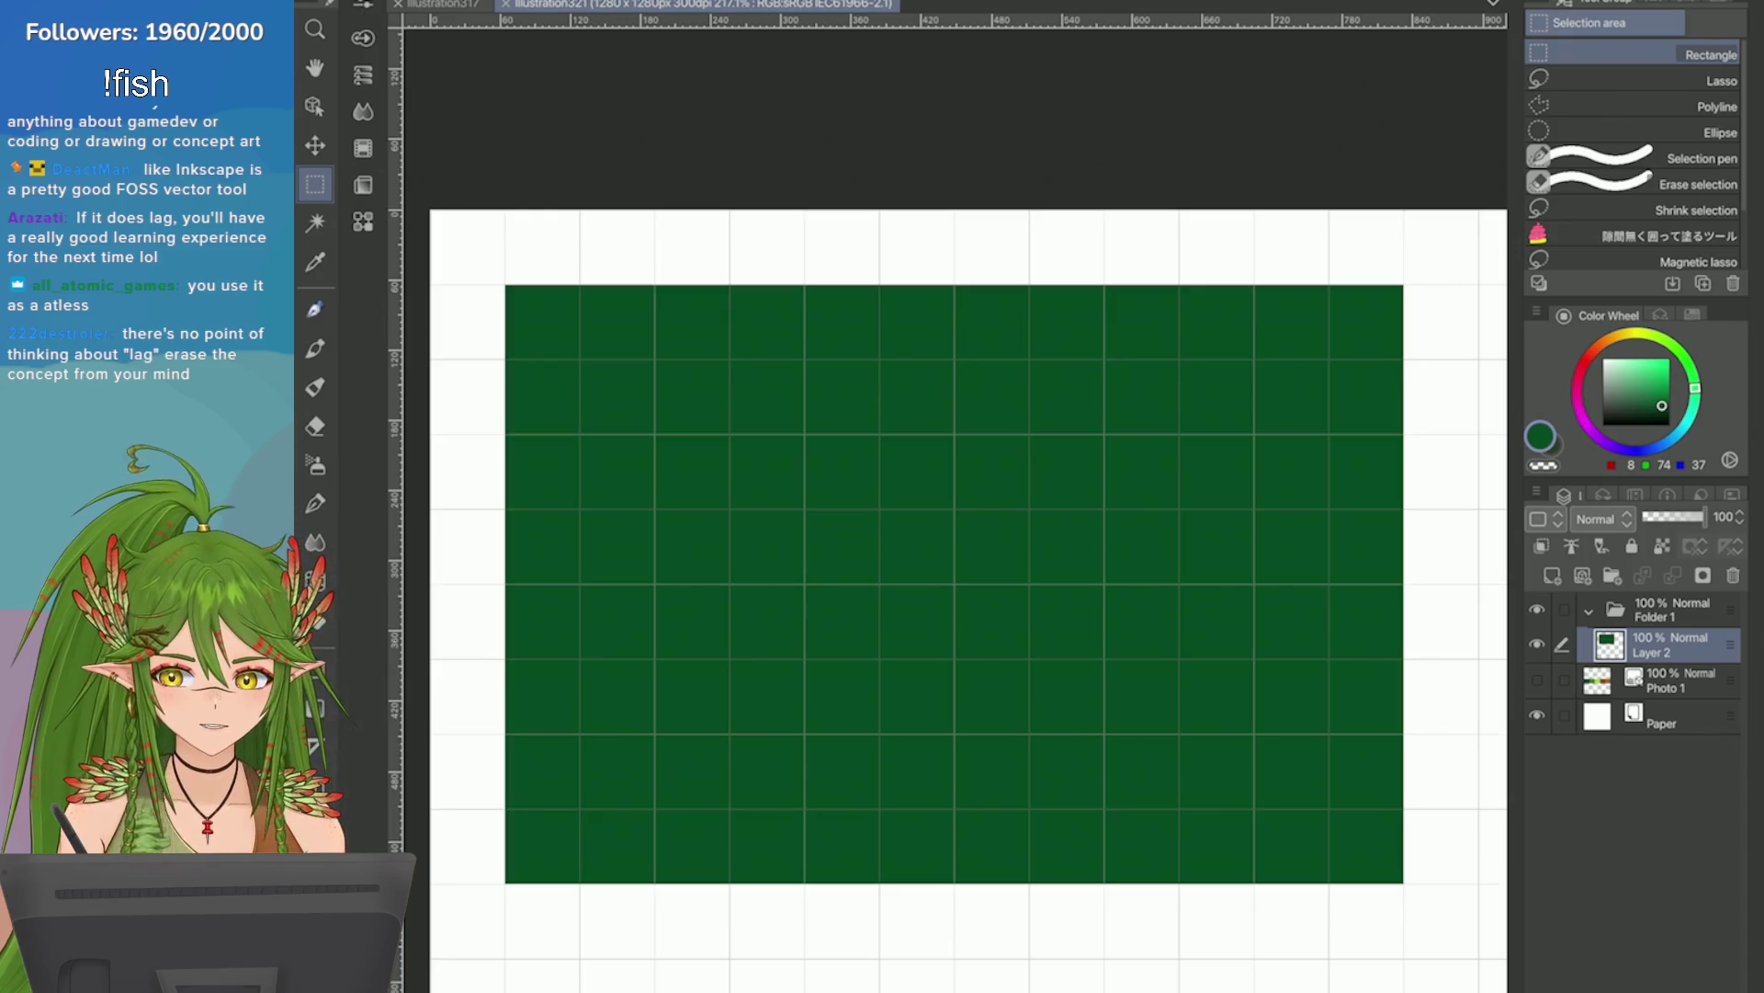
pyautogui.scroll(-5, 955, 551)
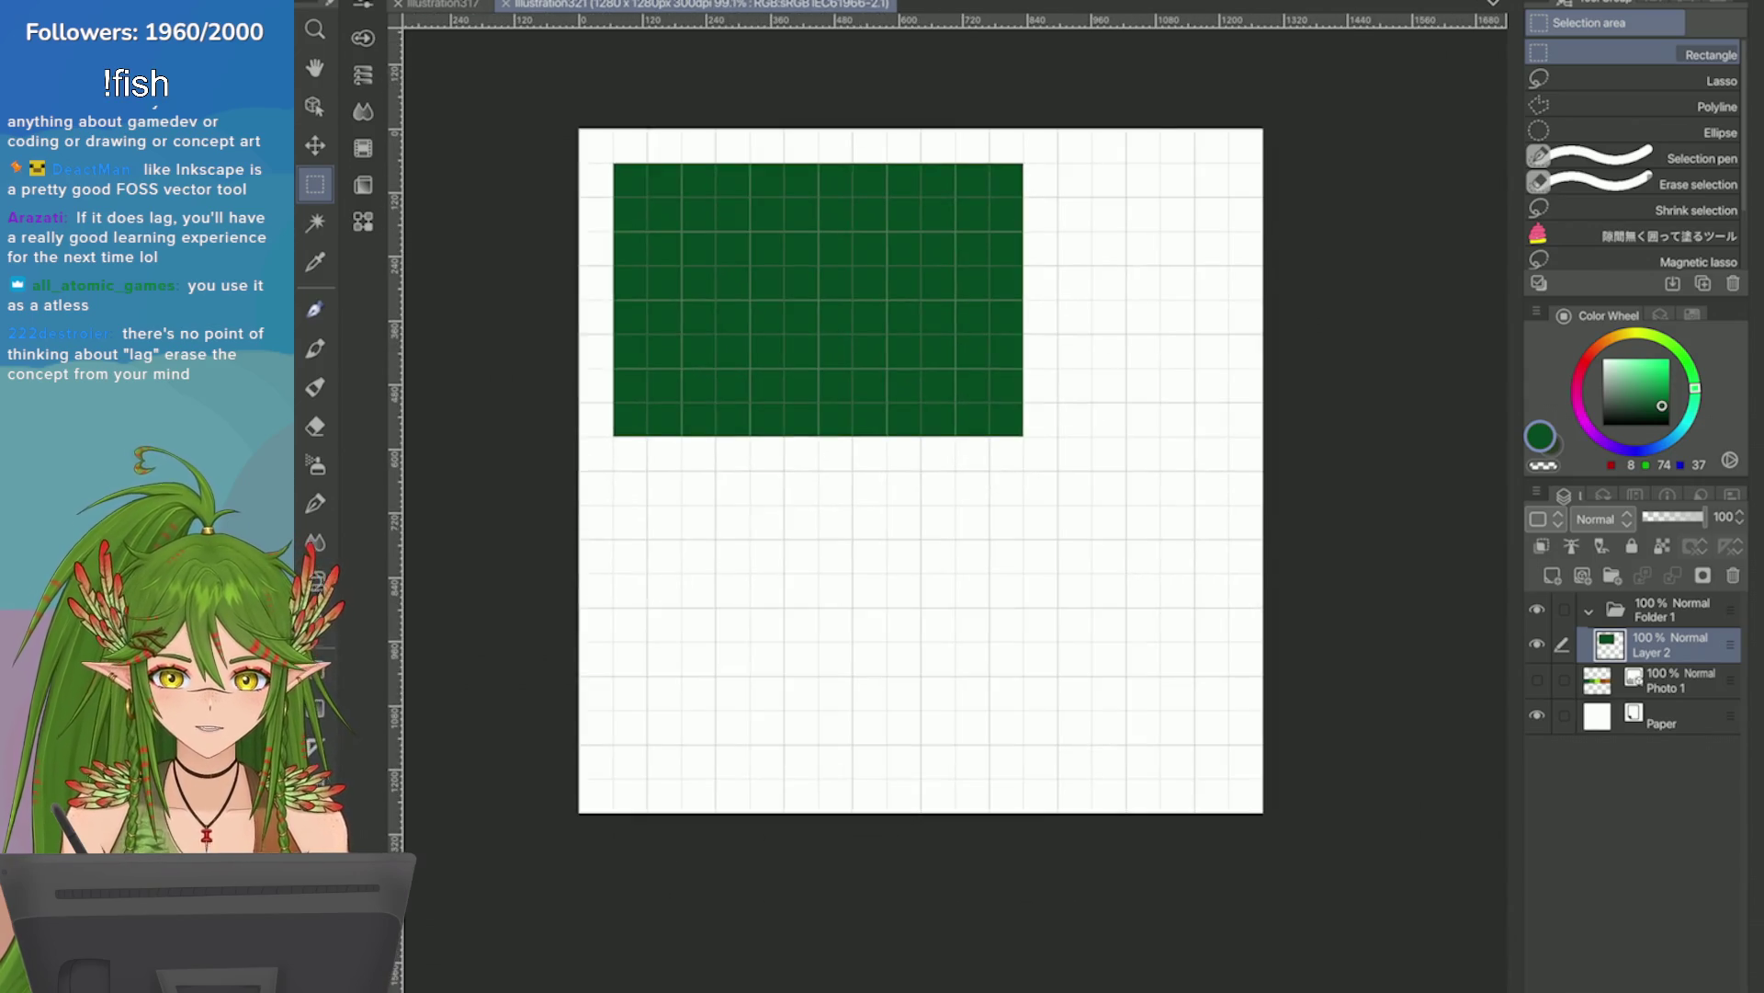
pyautogui.scroll(-1, 938, 470)
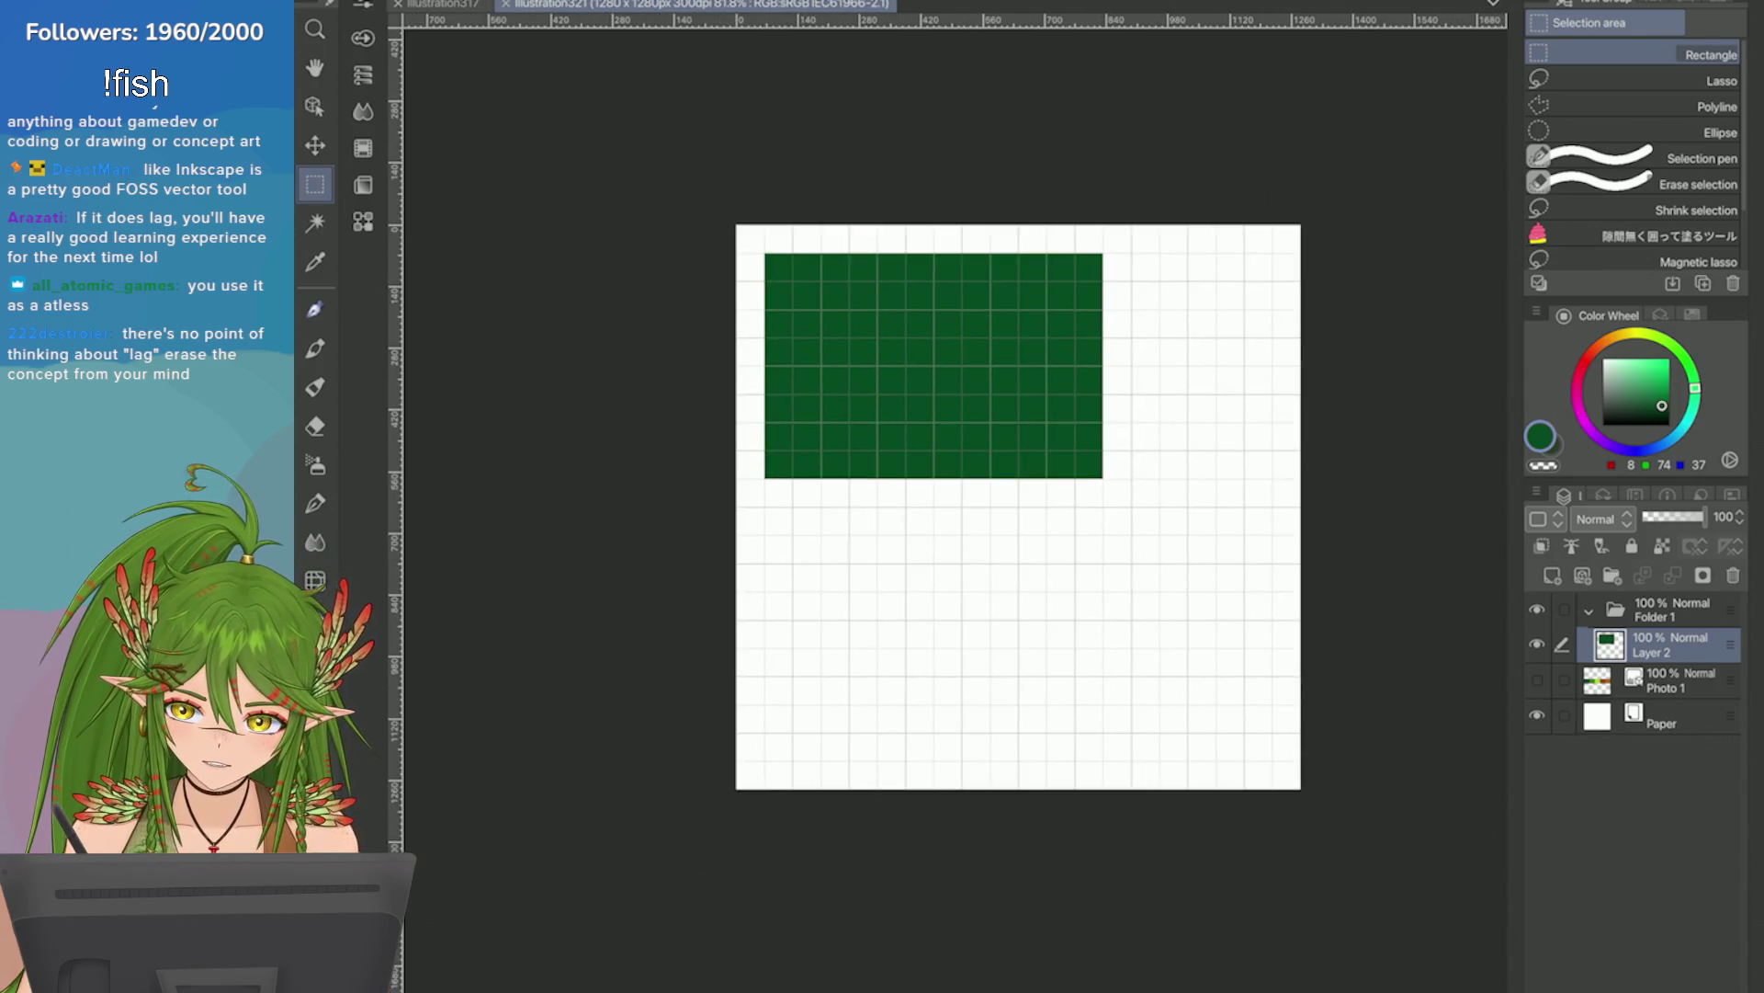
pyautogui.hotkey('ctrl', 'z')
pyautogui.hotkey('alt', 'BackSpace')
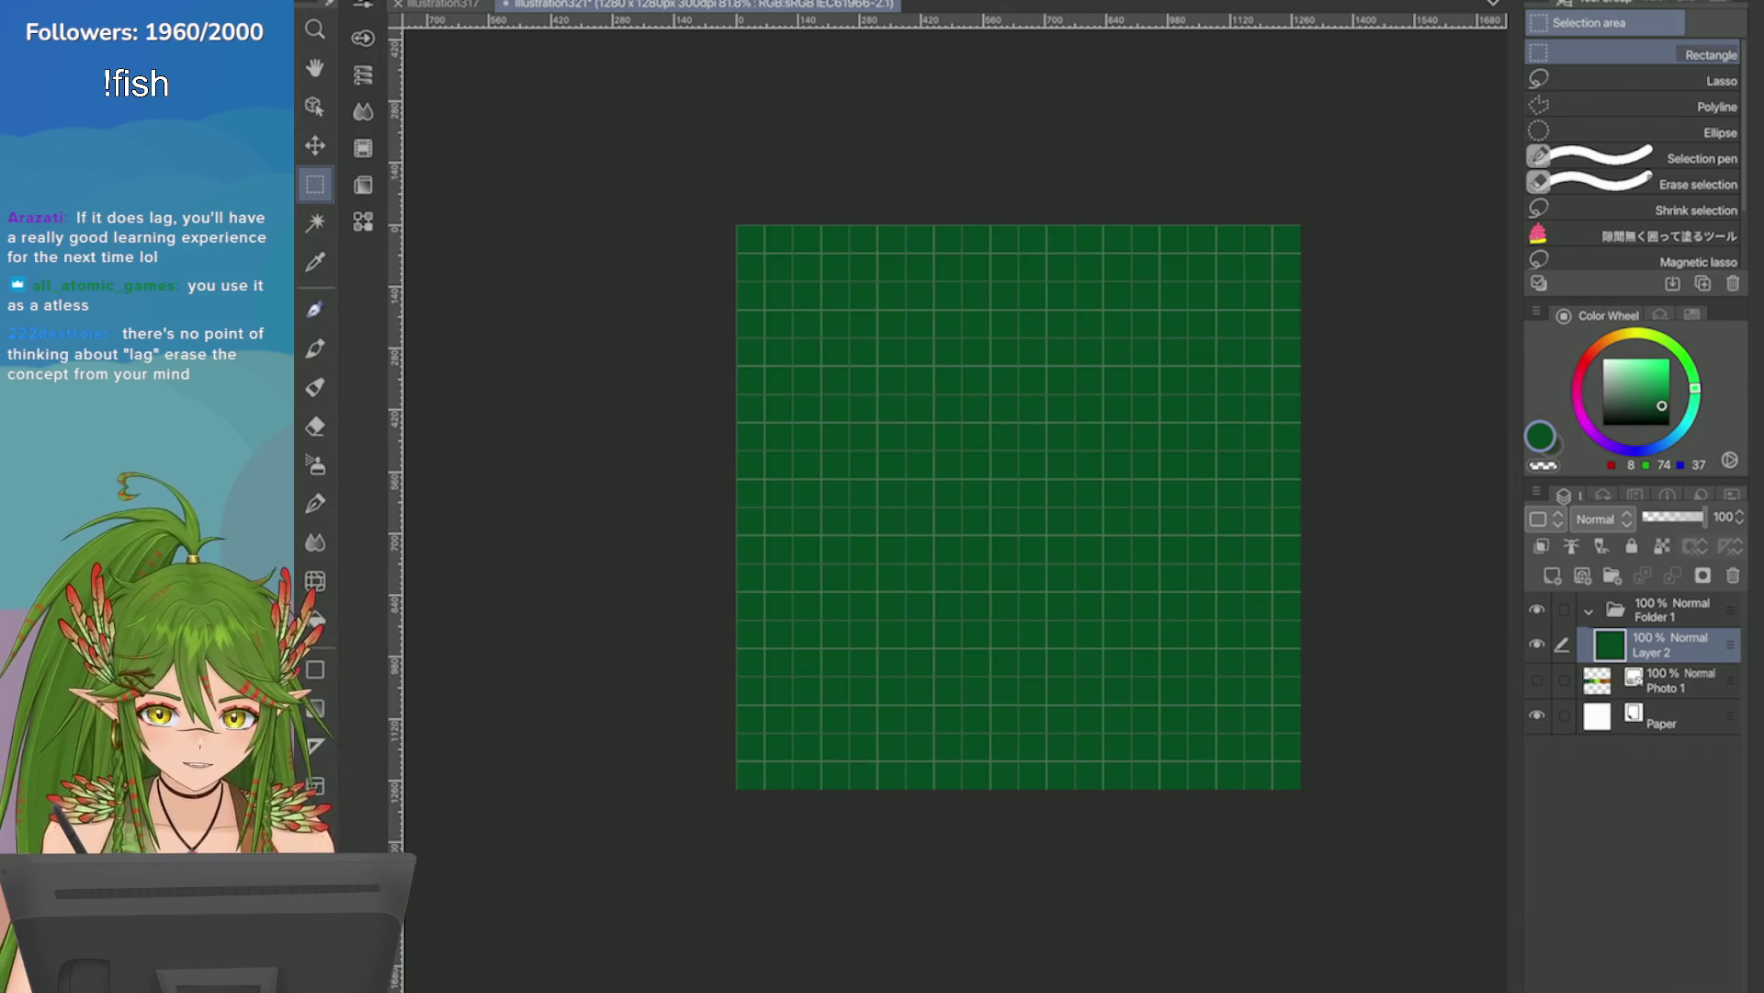
# Zoom in and out to check that the dark green grid again fills the whole page.
pyautogui.scroll(3, 1018, 506)
pyautogui.scroll(-3, 1018, 505)
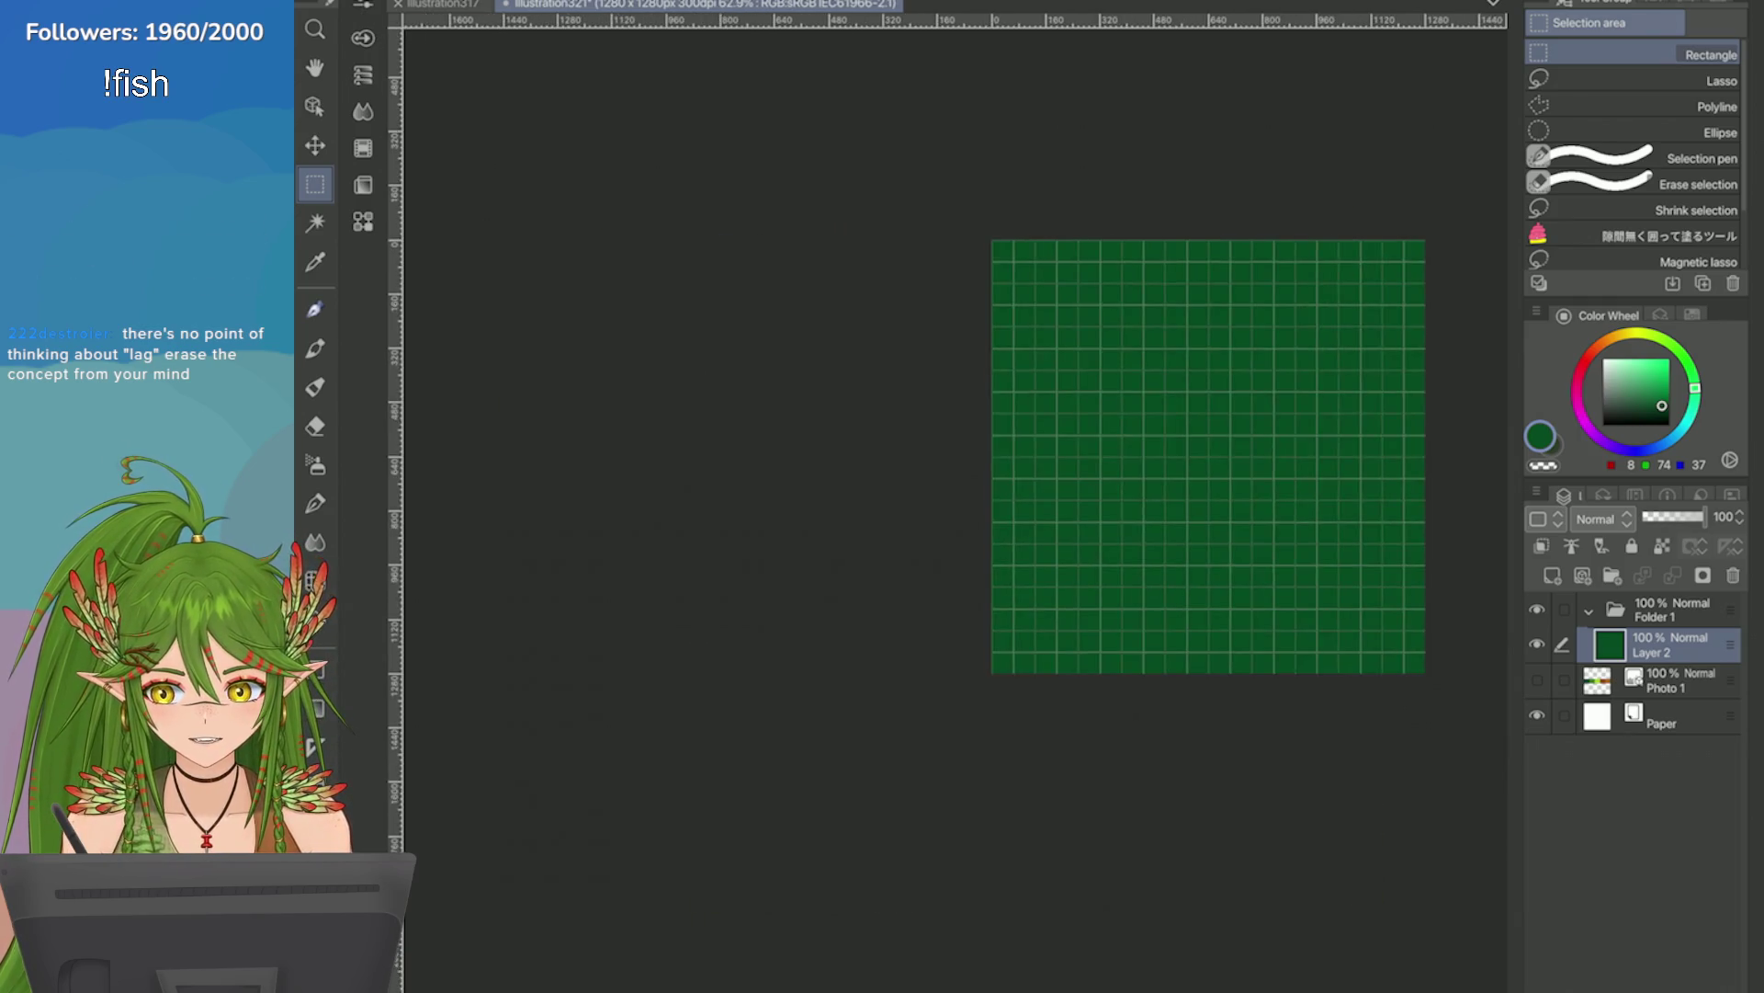
pyautogui.scroll(3, 1018, 505)
pyautogui.scroll(-2, 987, 519)
pyautogui.scroll(1, 986, 519)
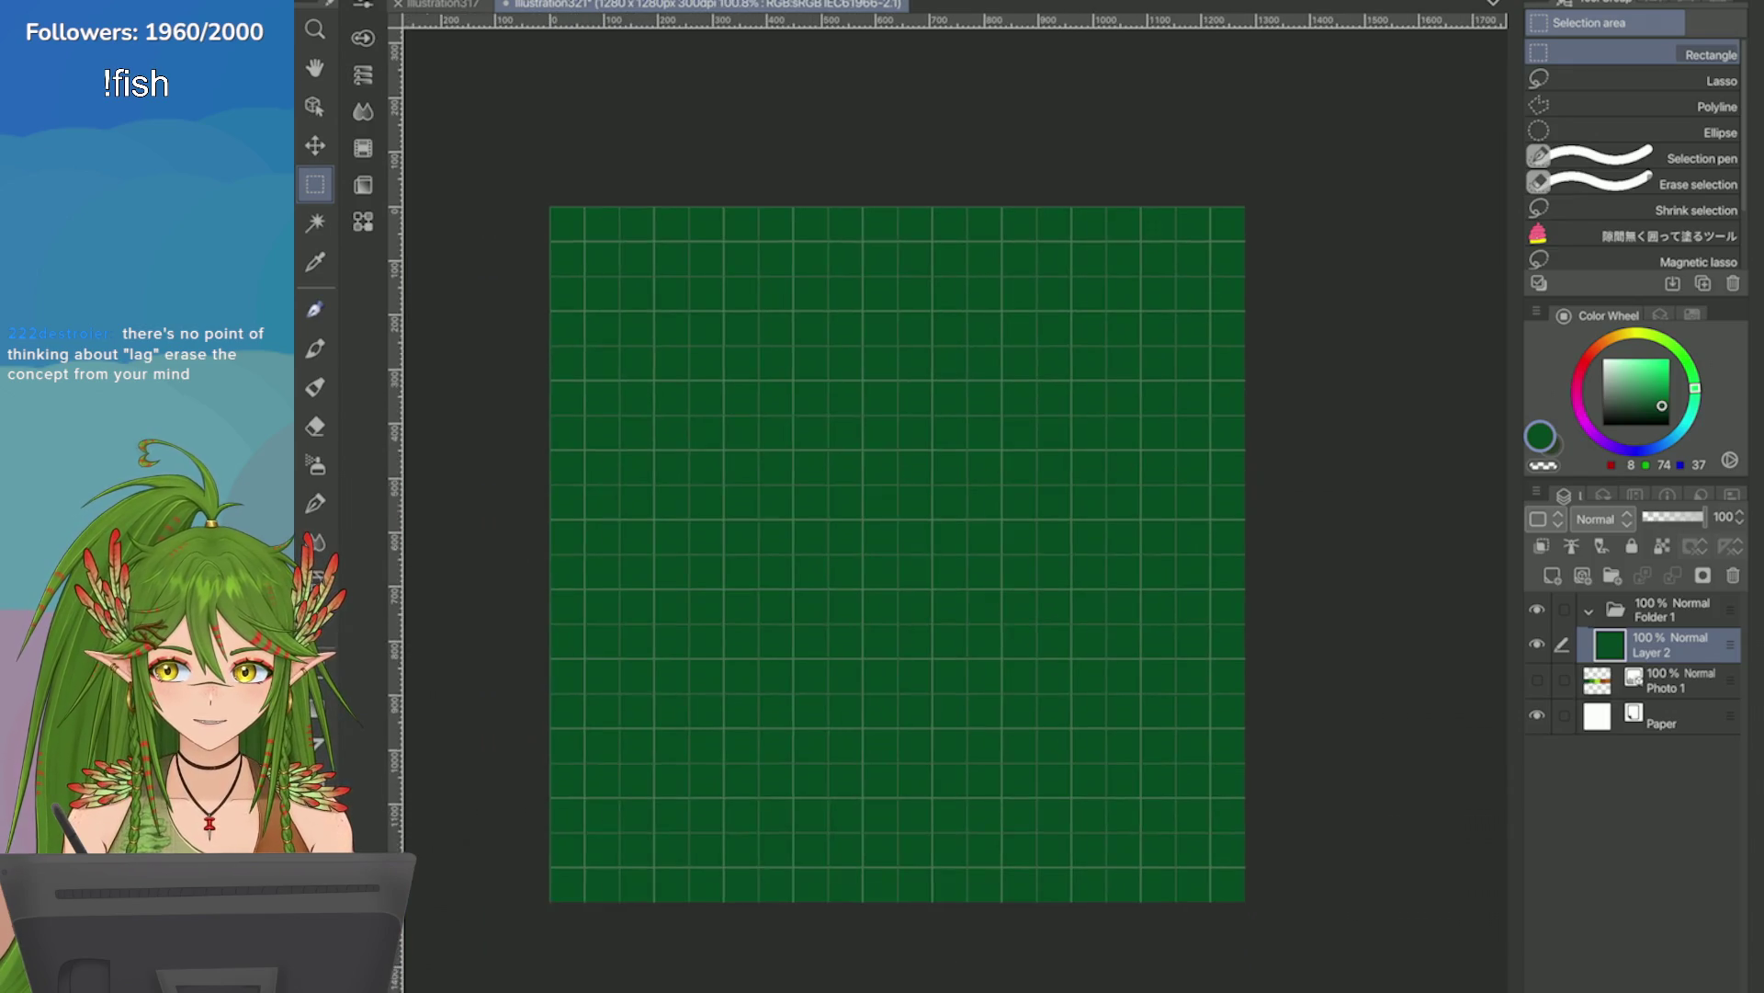
pyautogui.scroll(-2, 986, 519)
pyautogui.scroll(1, 919, 515)
pyautogui.scroll(-2, 919, 514)
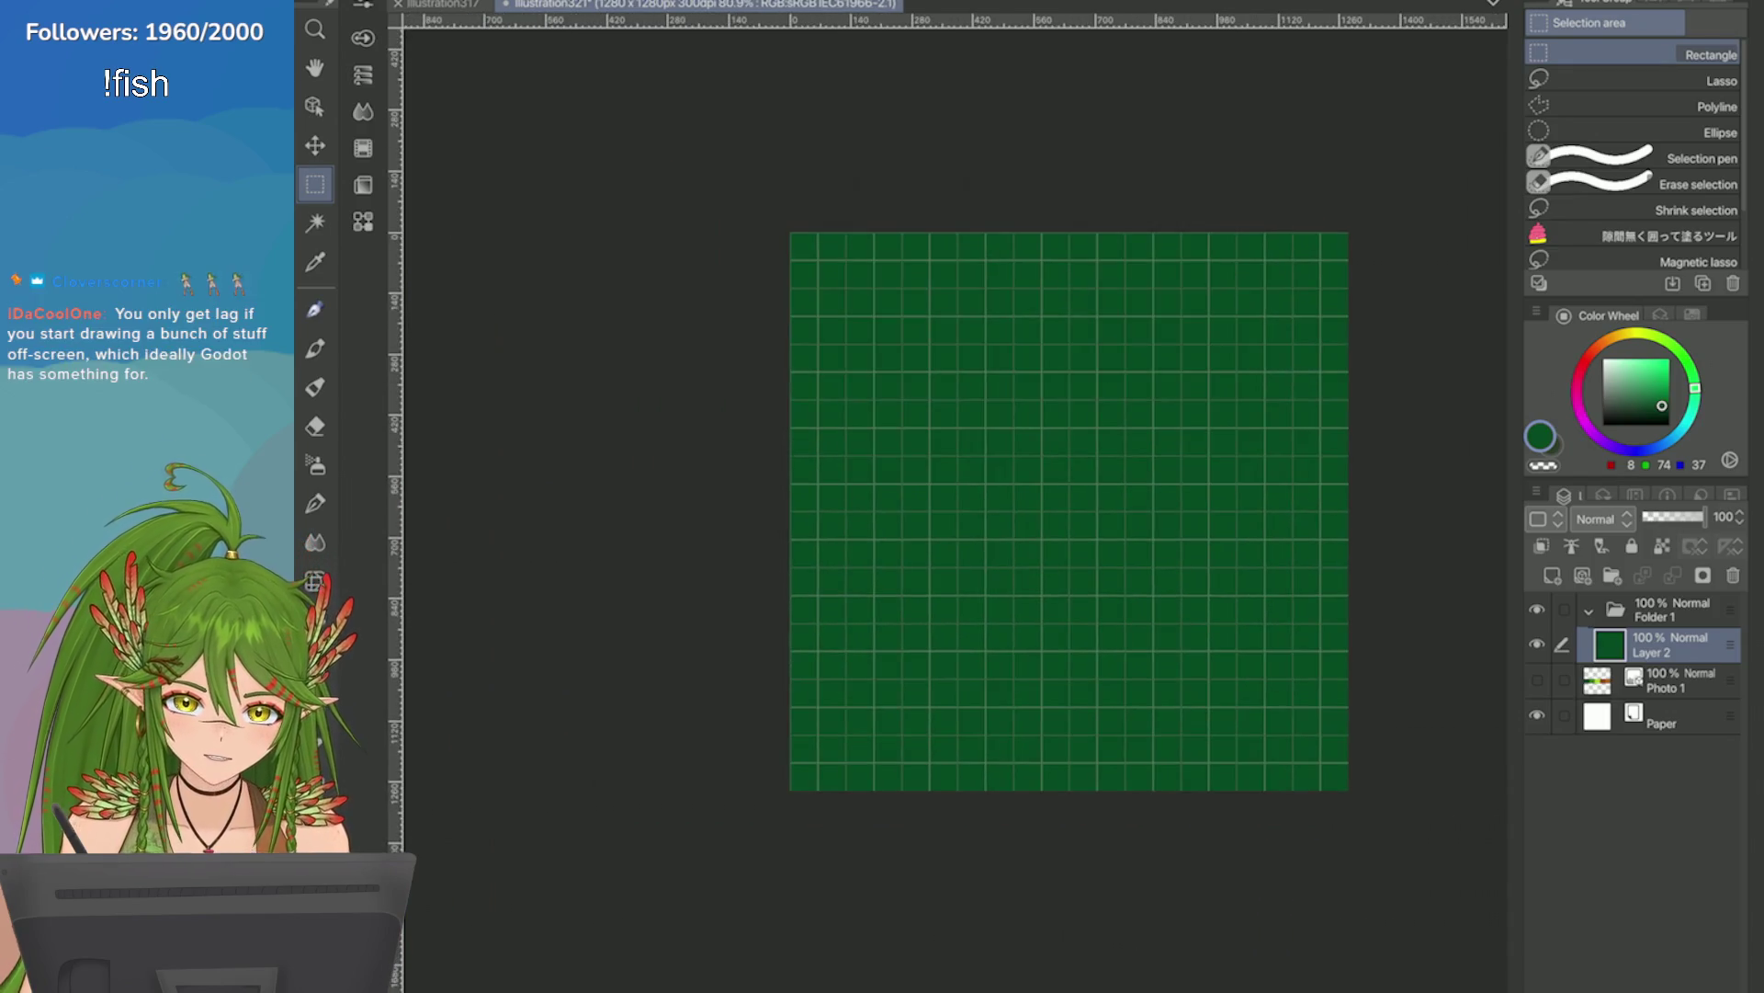
pyautogui.scroll(2, 919, 514)
pyautogui.scroll(-3, 965, 505)
pyautogui.scroll(2, 965, 505)
pyautogui.scroll(-1, 965, 505)
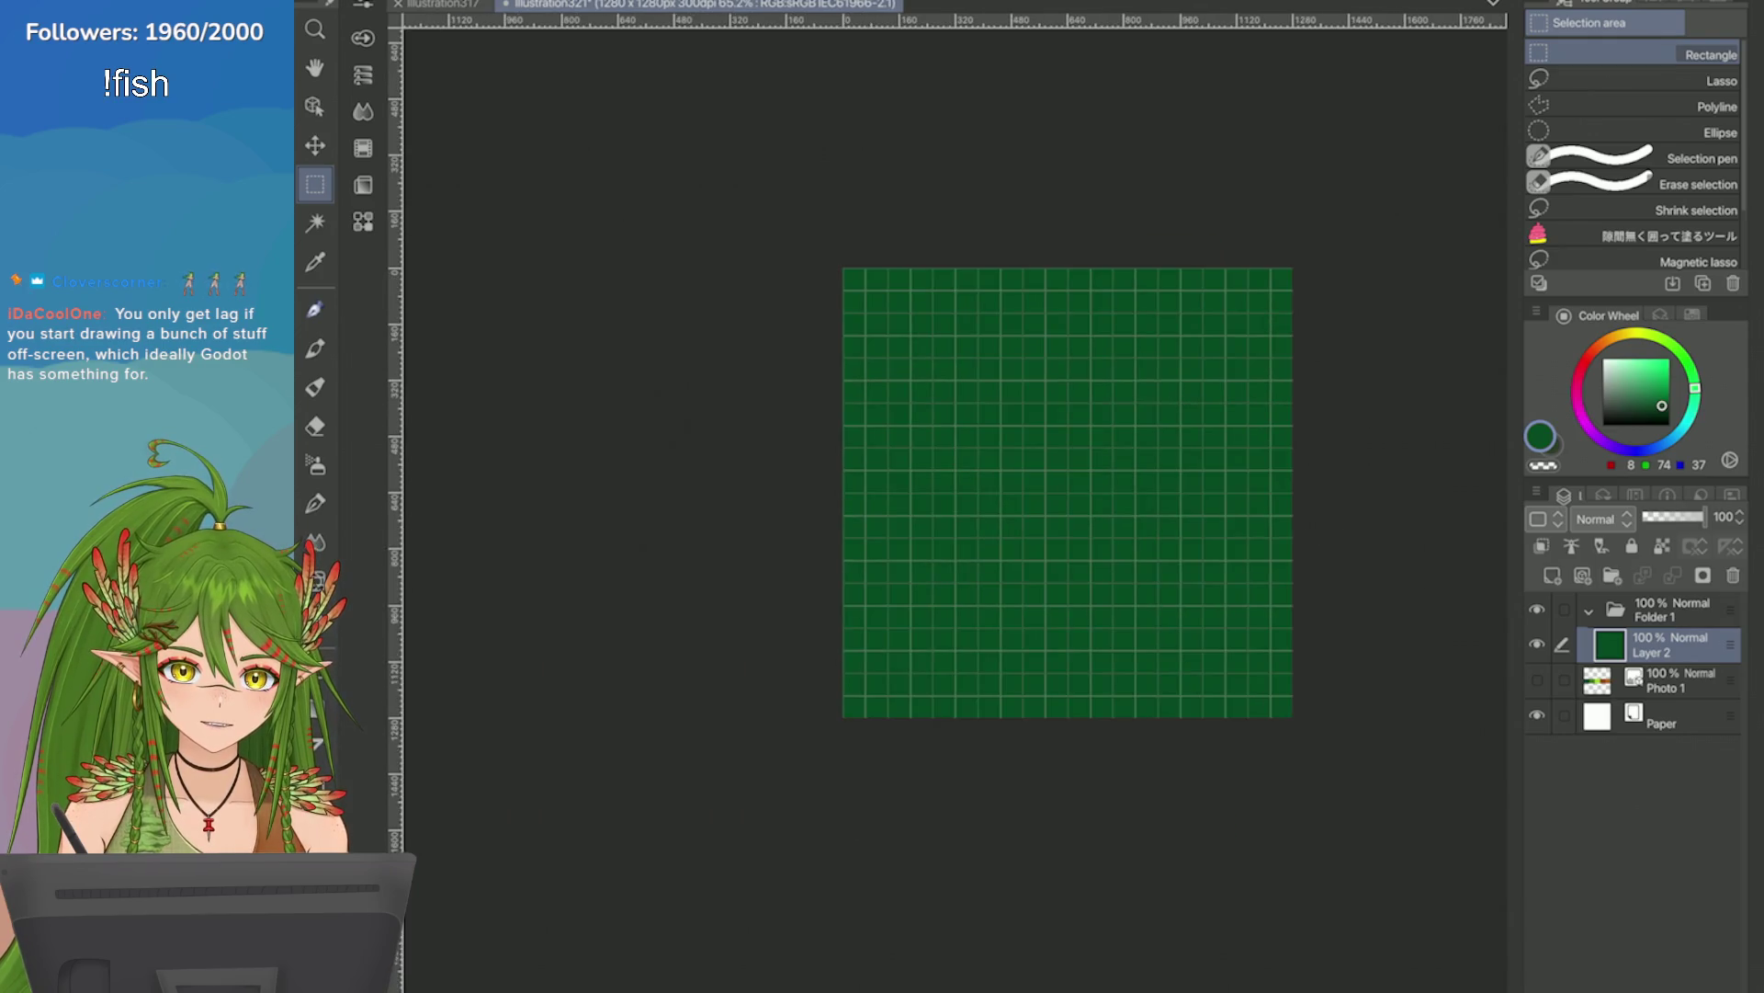
pyautogui.scroll(1, 965, 506)
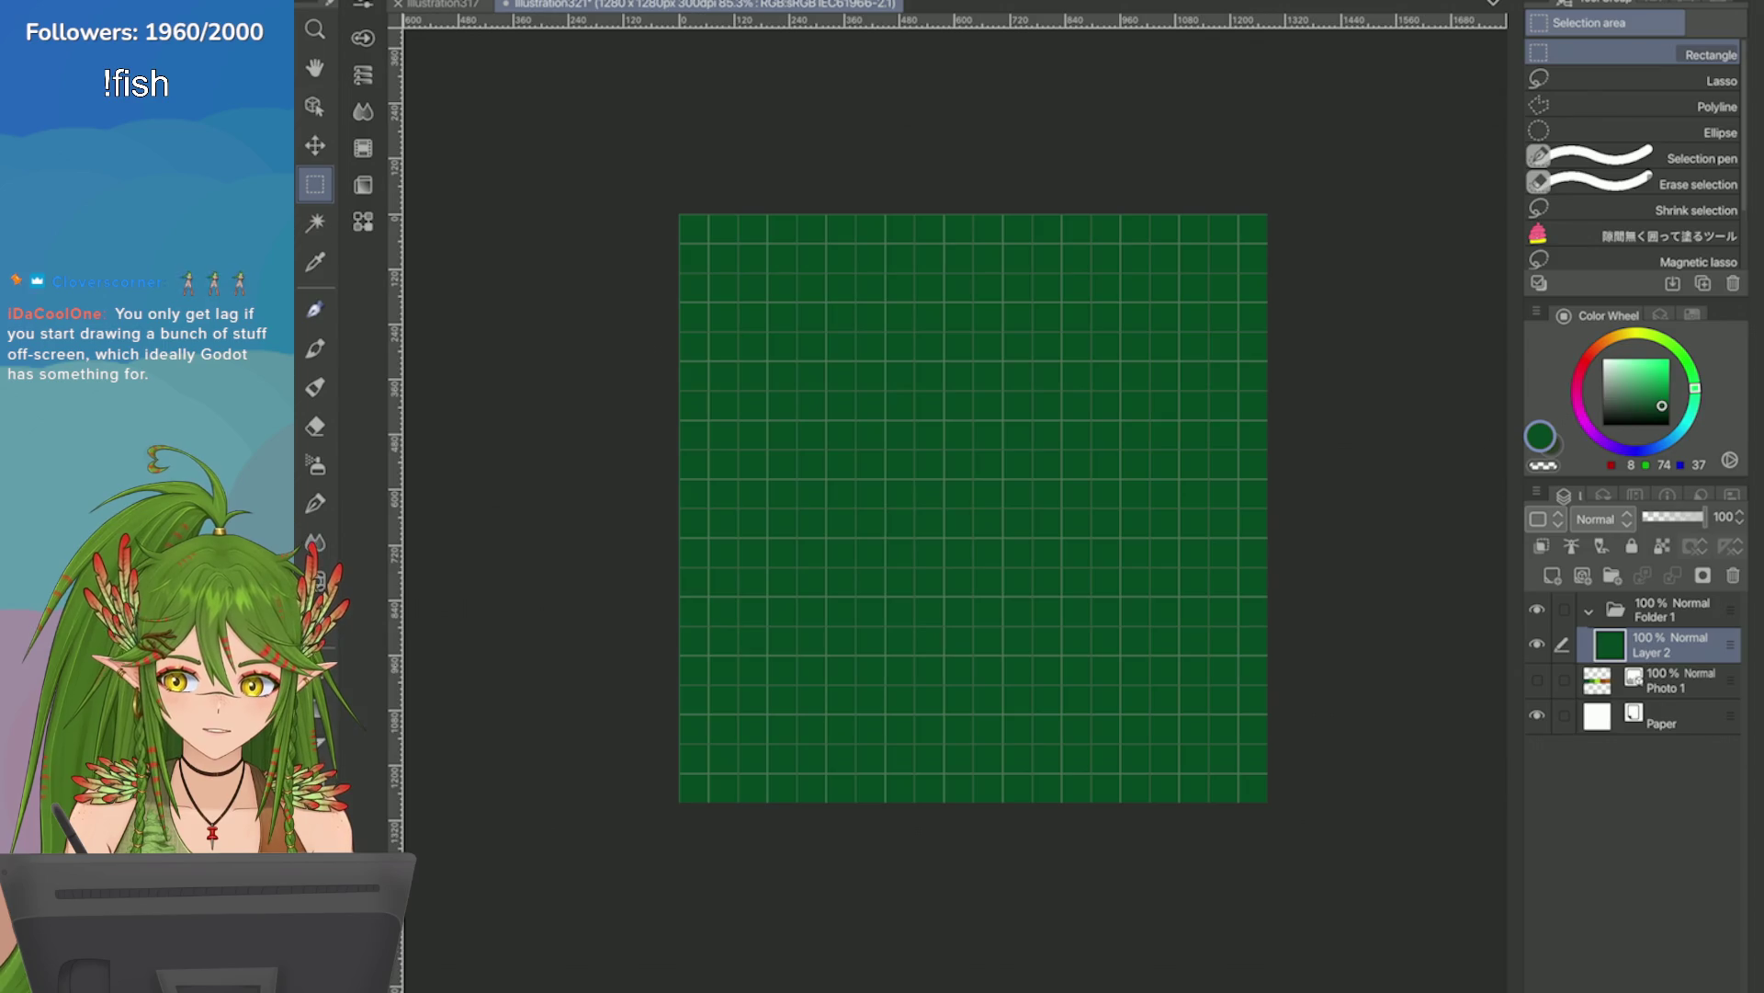
pyautogui.scroll(2, 962, 370)
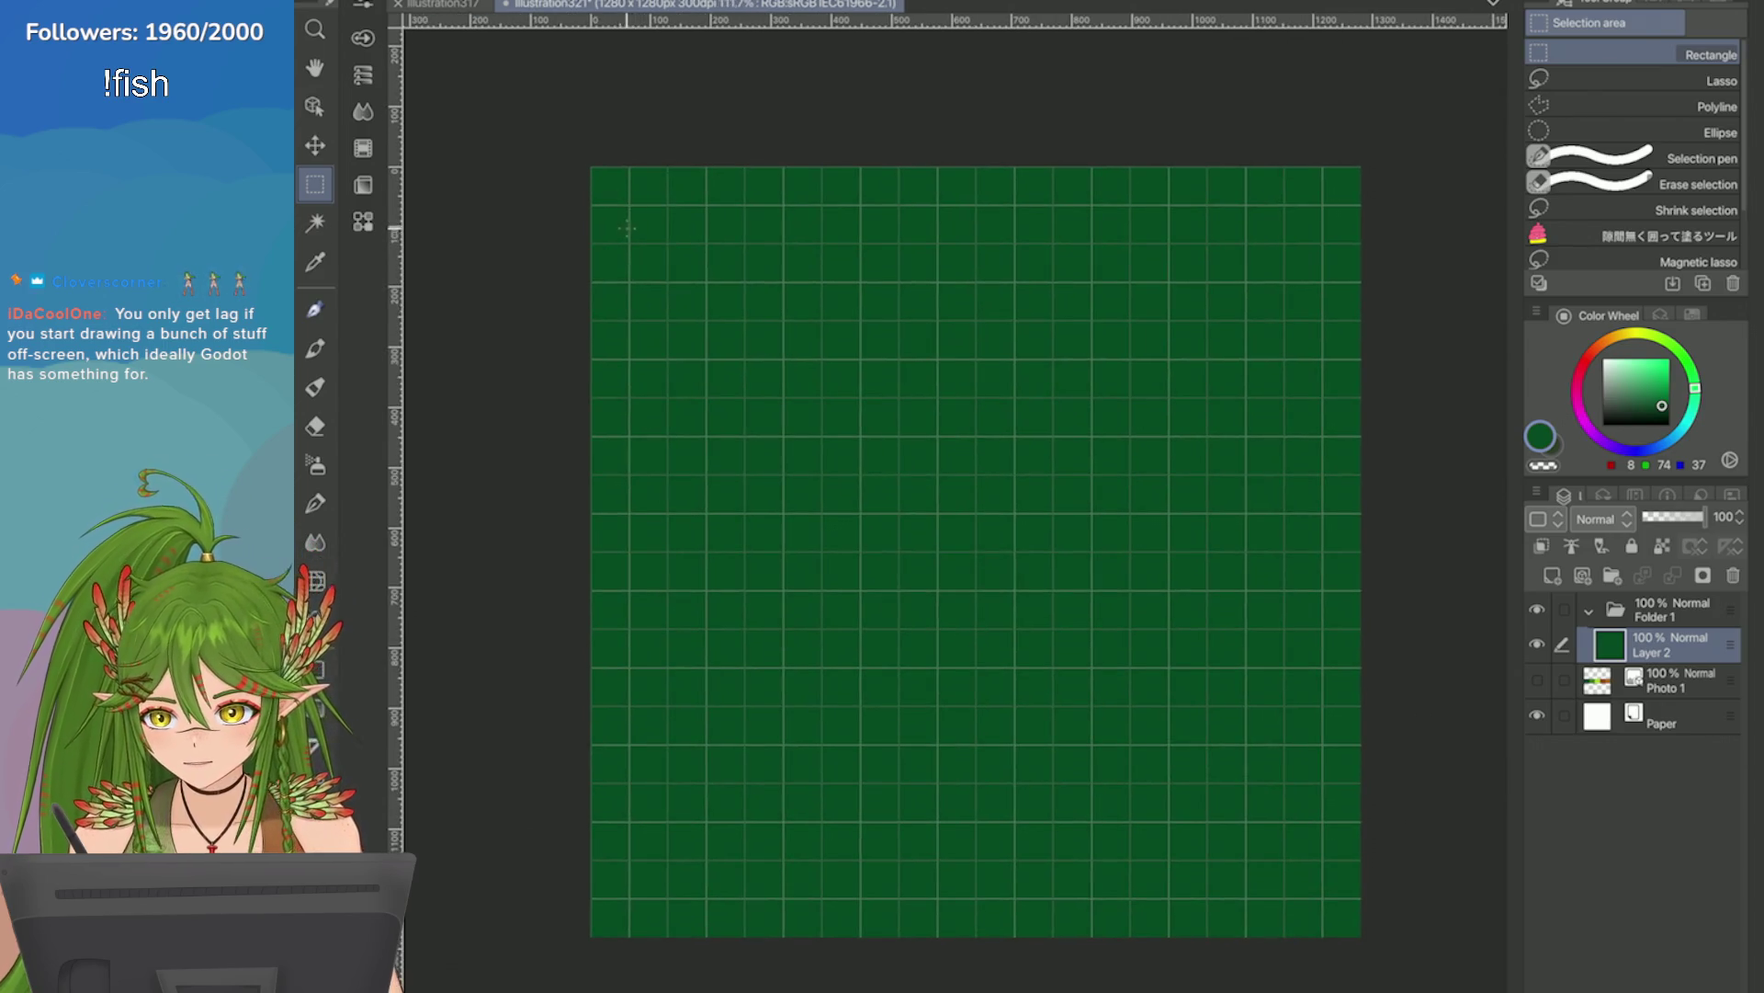
pyautogui.scroll(-3, 1125, 657)
# Inset the green grid by one cell by deleting everything outside a rectangle selection, then save.
pyautogui.moveTo(768, 330); pyautogui.dragTo(1268, 831)
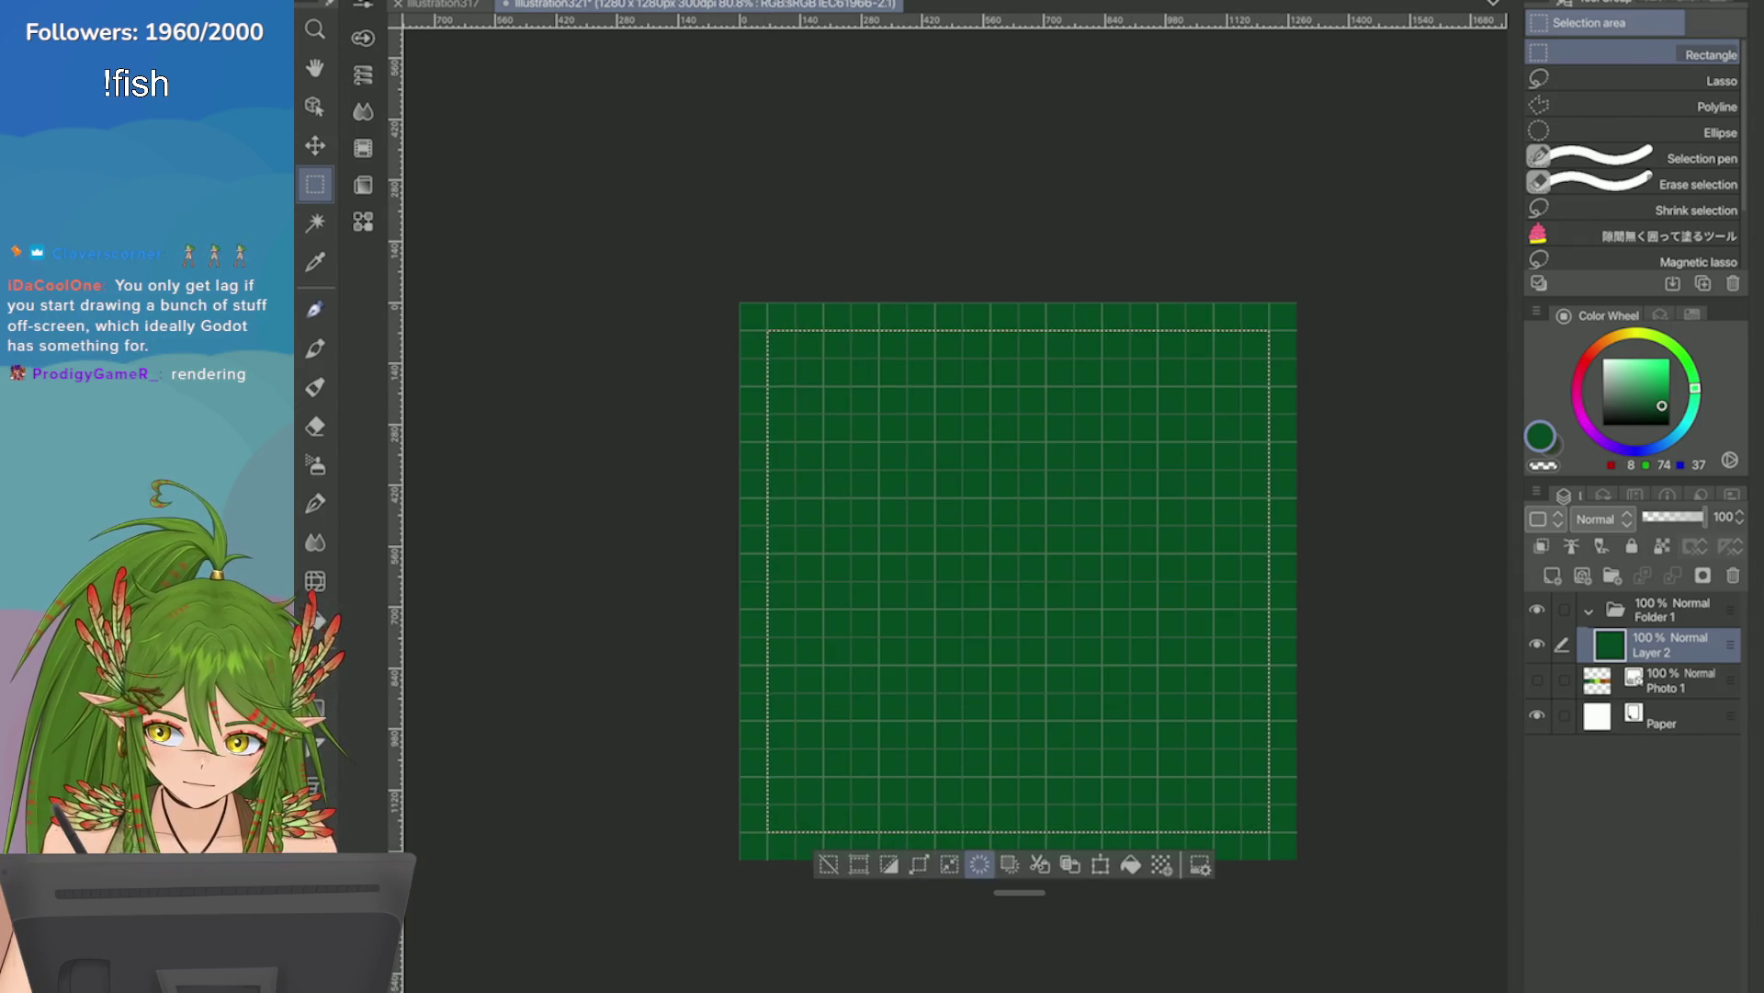
pyautogui.click(980, 864)
pyautogui.hotkey('ctrl', 'd')
pyautogui.scroll(-1, 1037, 570)
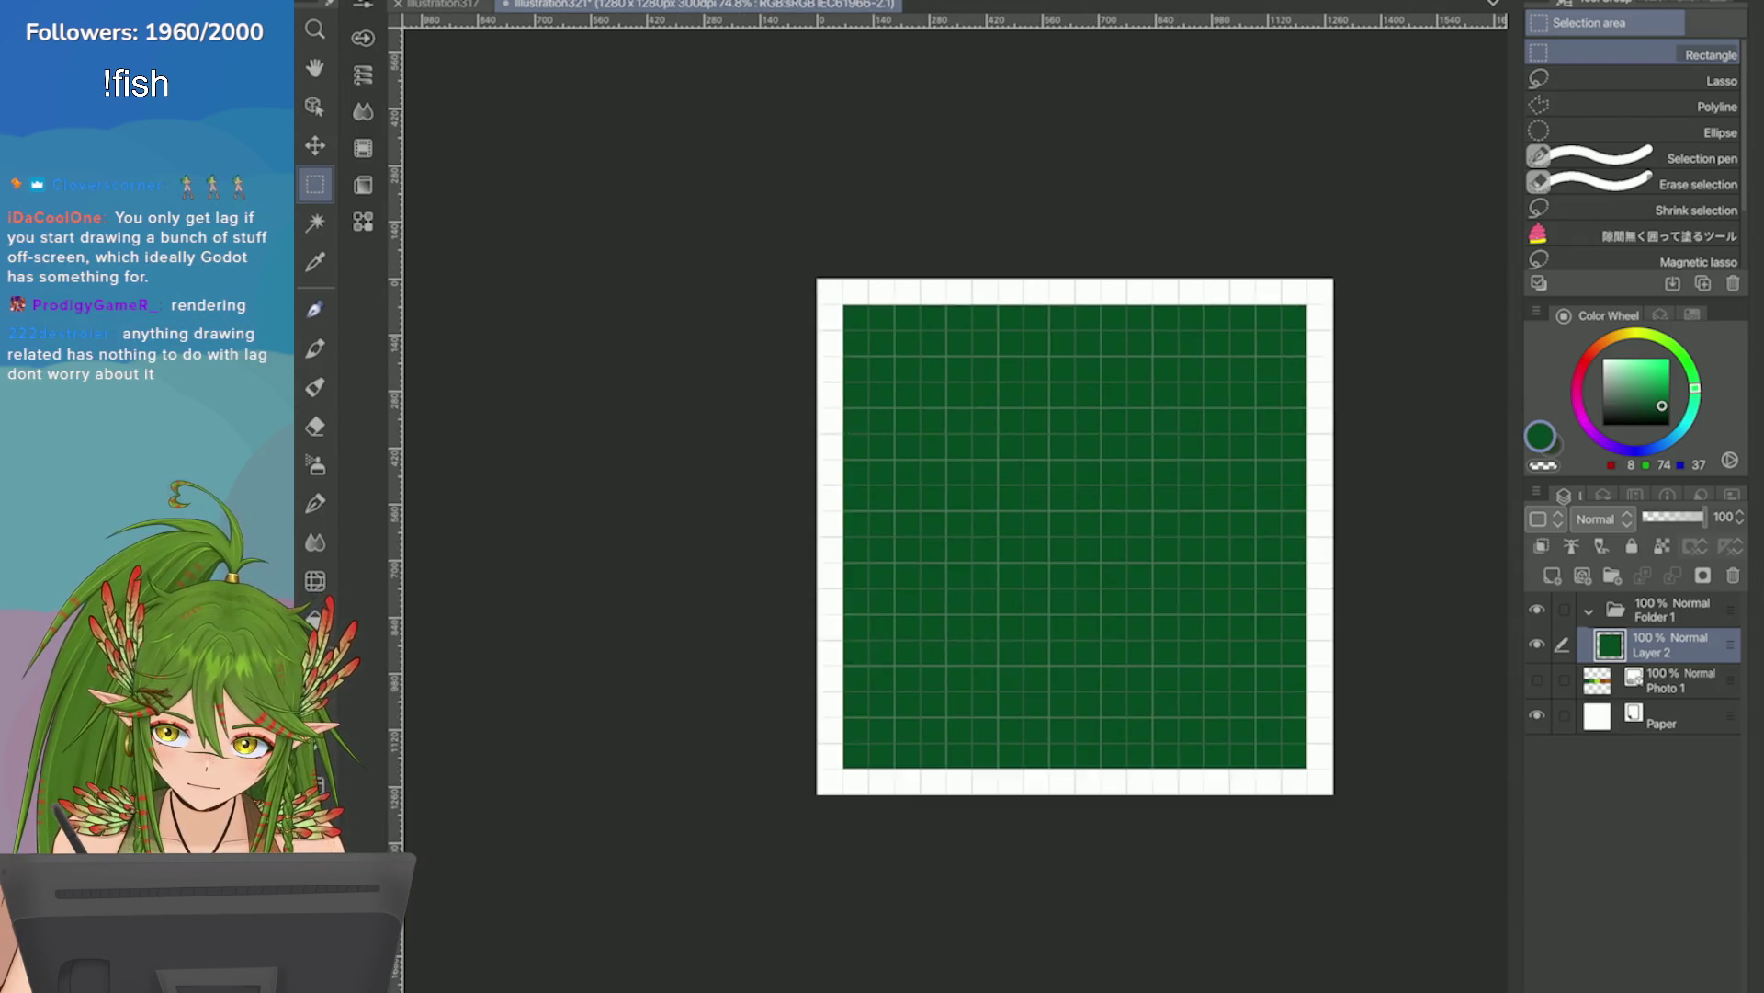
pyautogui.hotkey('ctrl', 's')
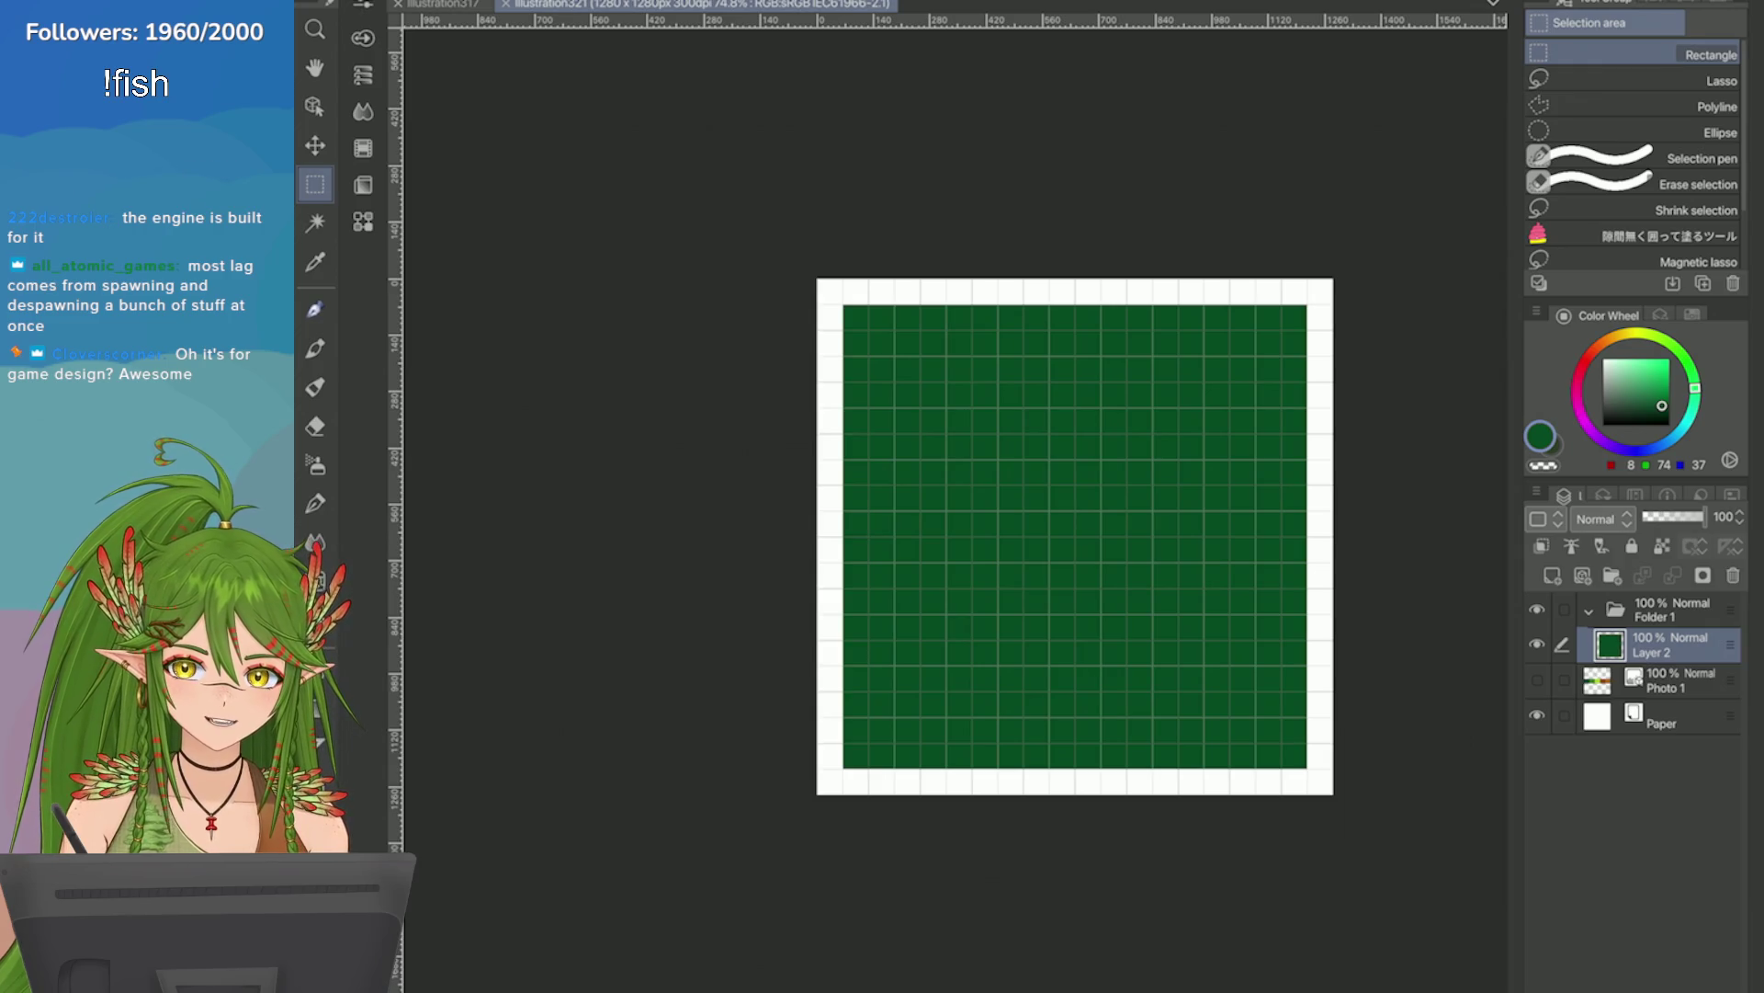
pyautogui.scroll(2, 1195, 657)
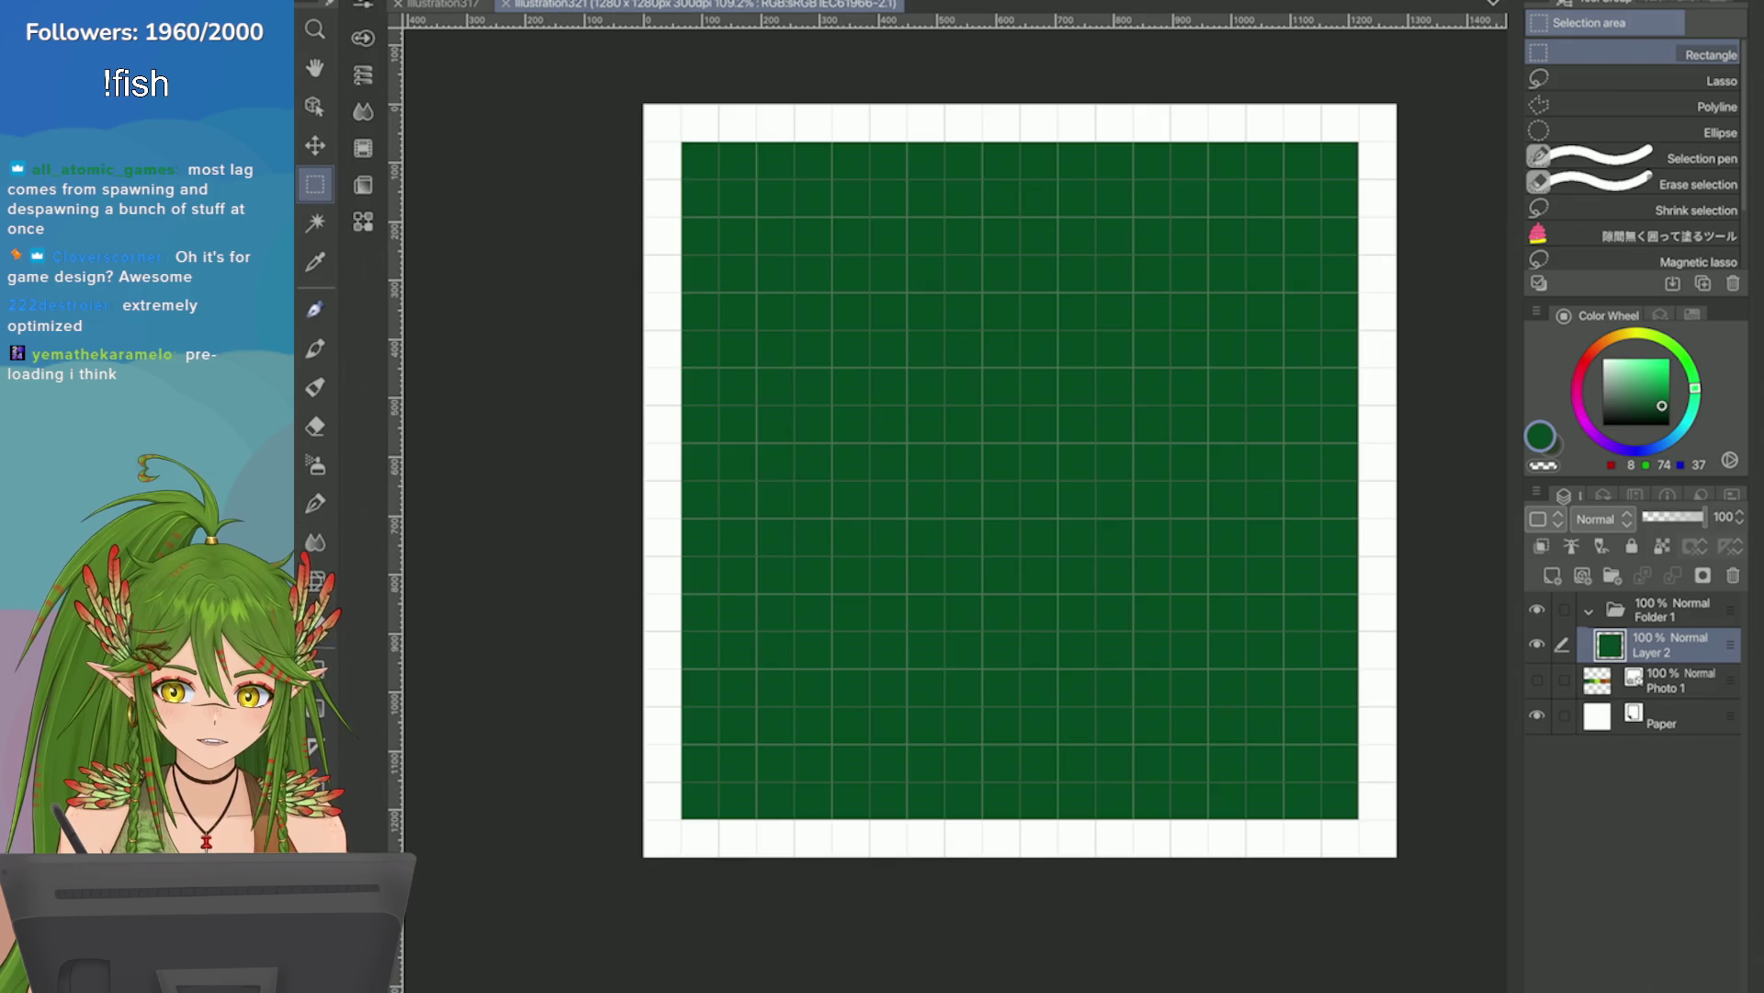
# Hide the paper, add an empty layer above the grid, and pick medium green from the Game palette.
pyautogui.click(1537, 715)
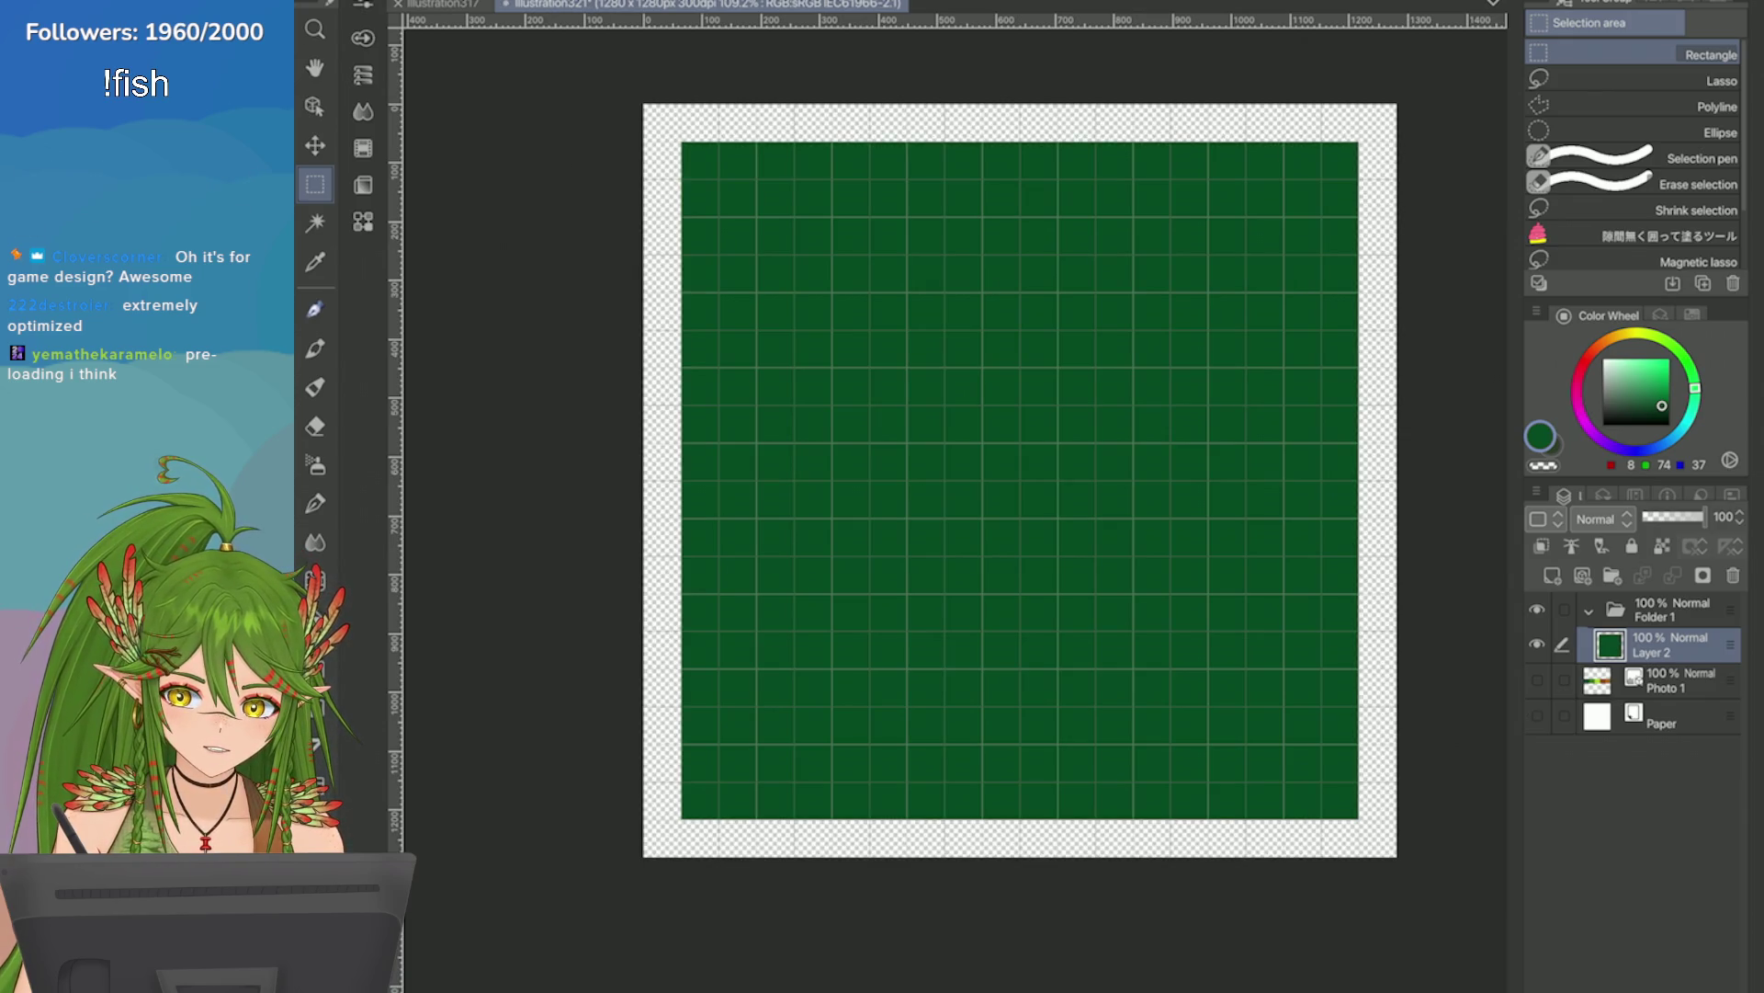
pyautogui.click(1552, 575)
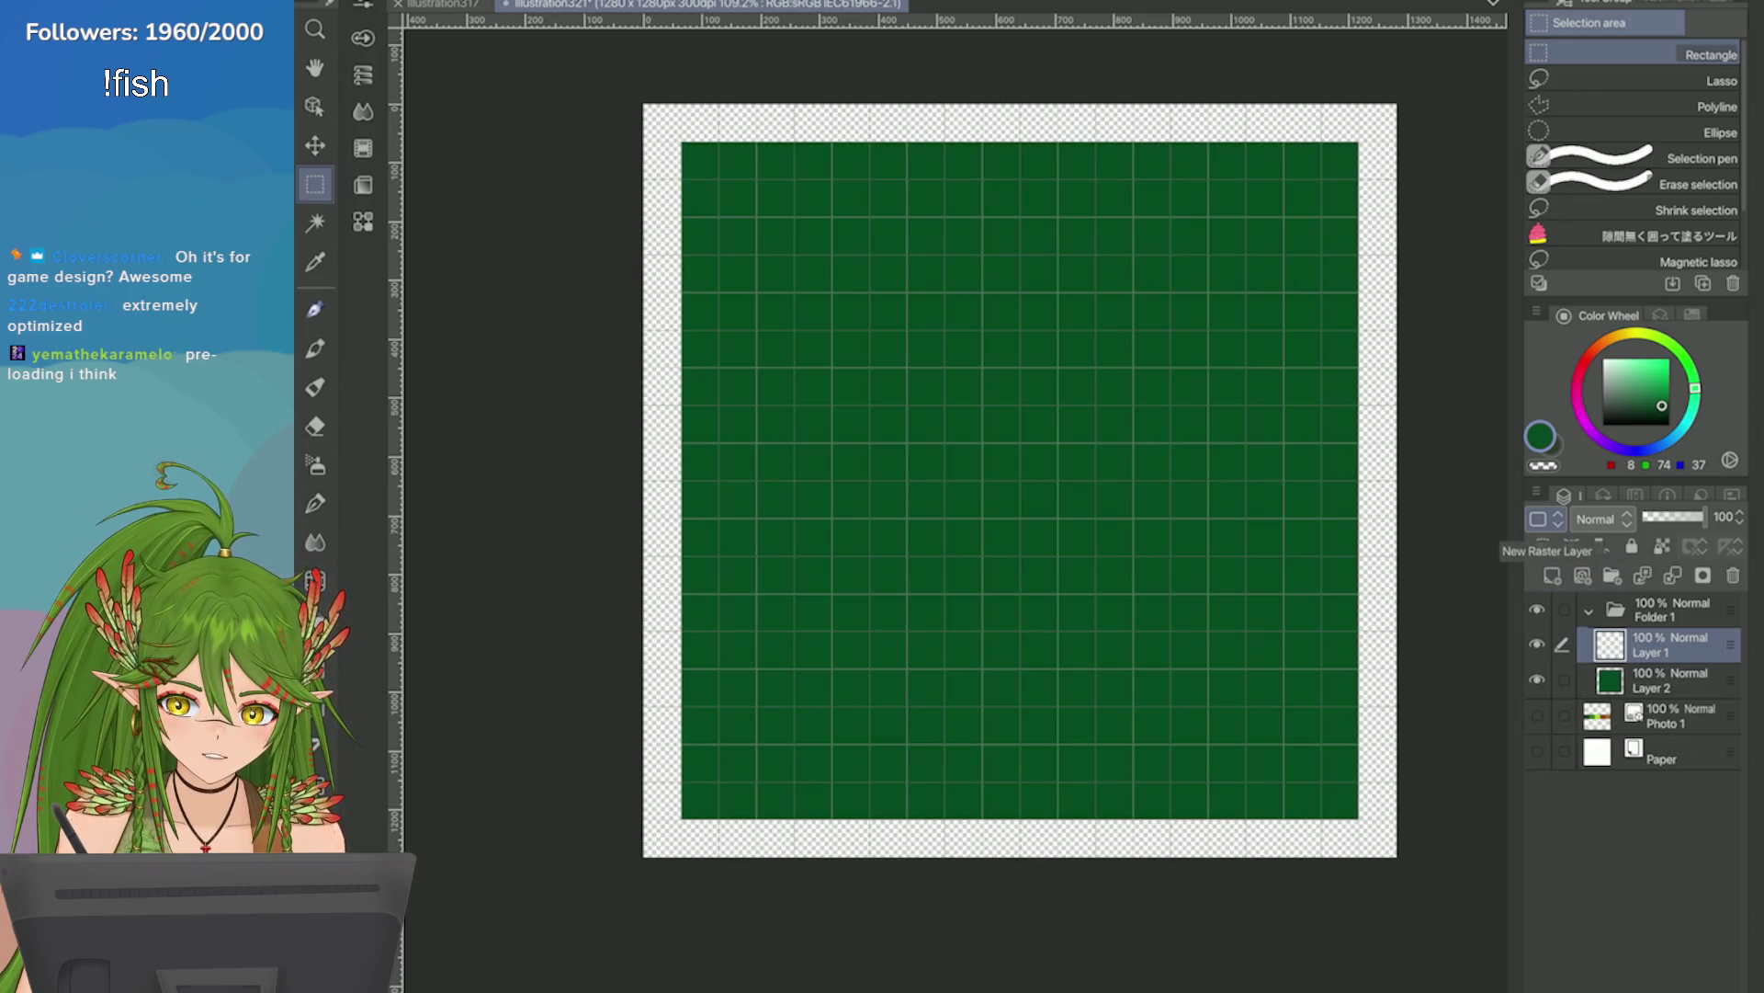
pyautogui.click(1692, 313)
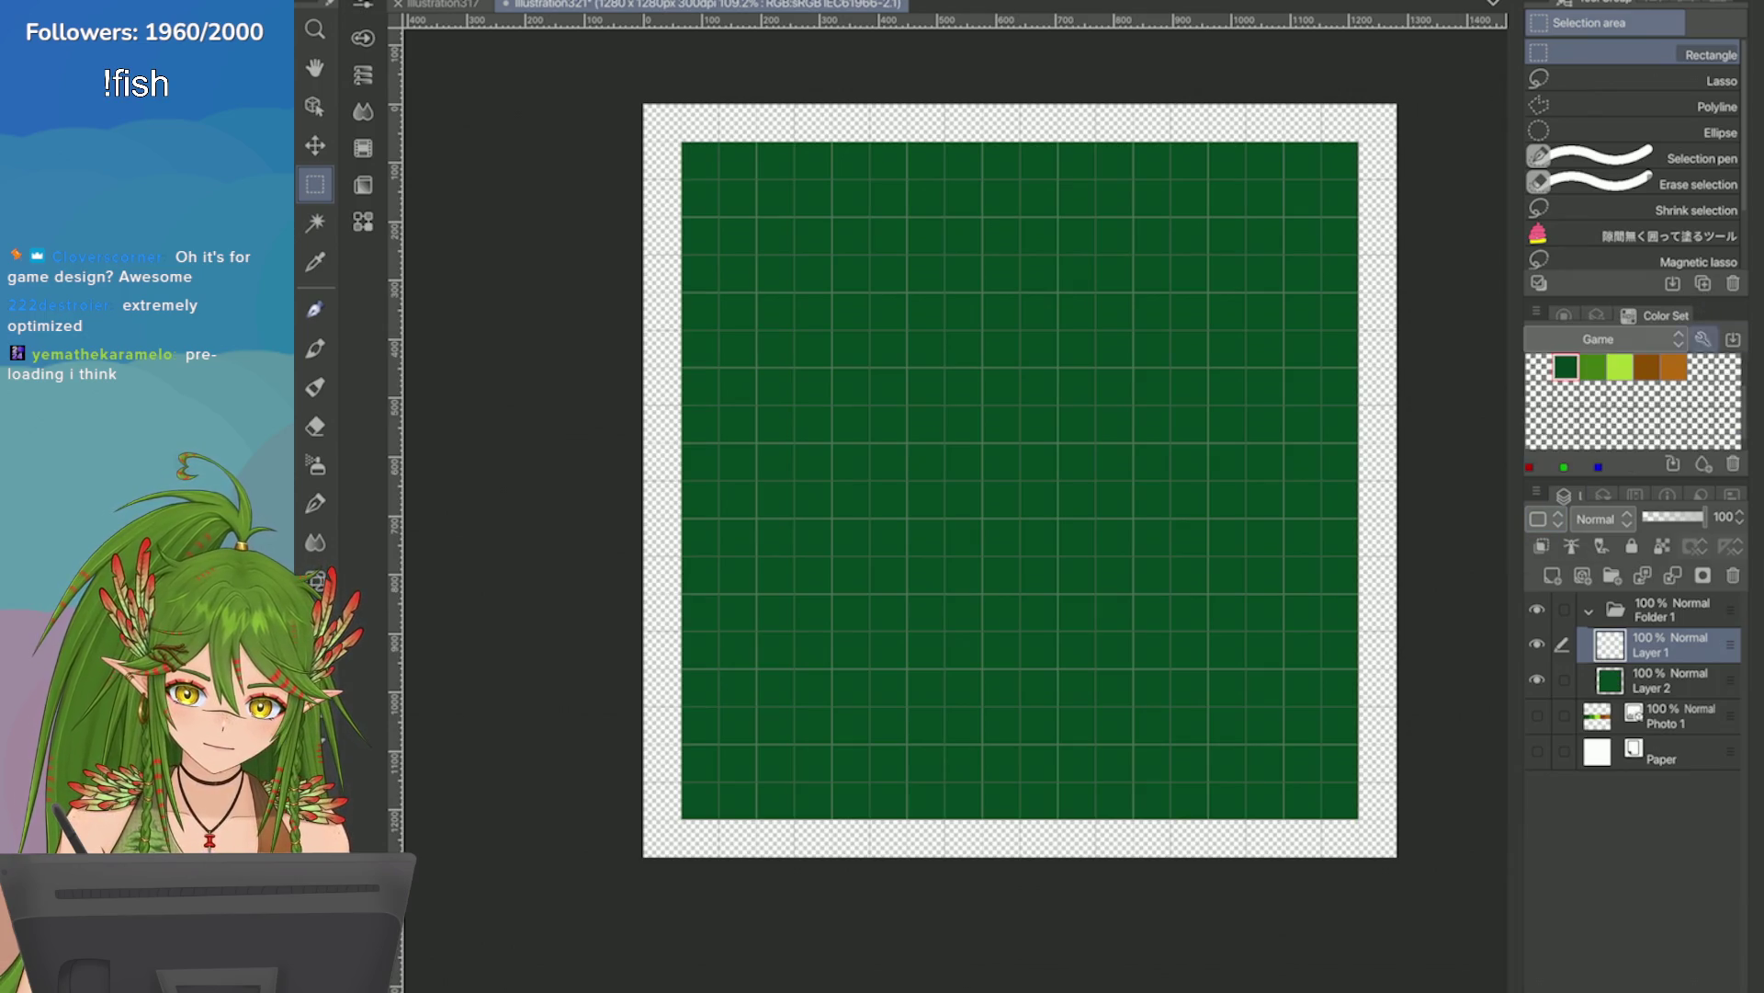
pyautogui.click(1593, 367)
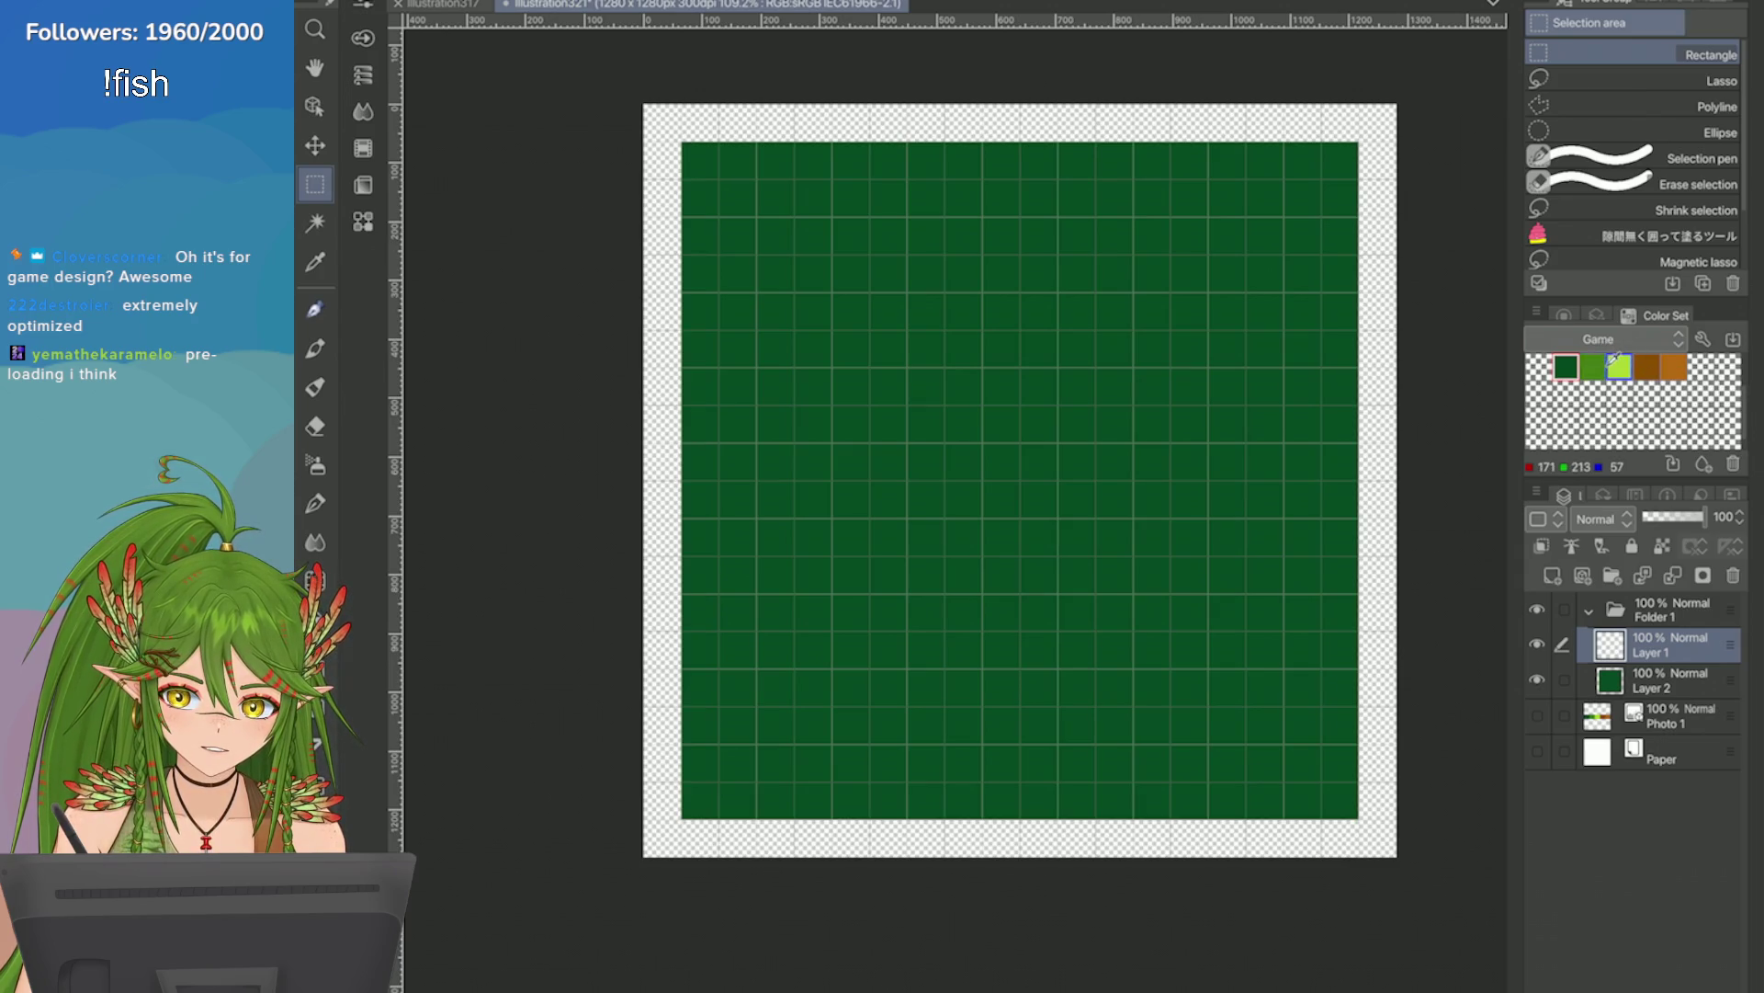
pyautogui.click(1649, 392)
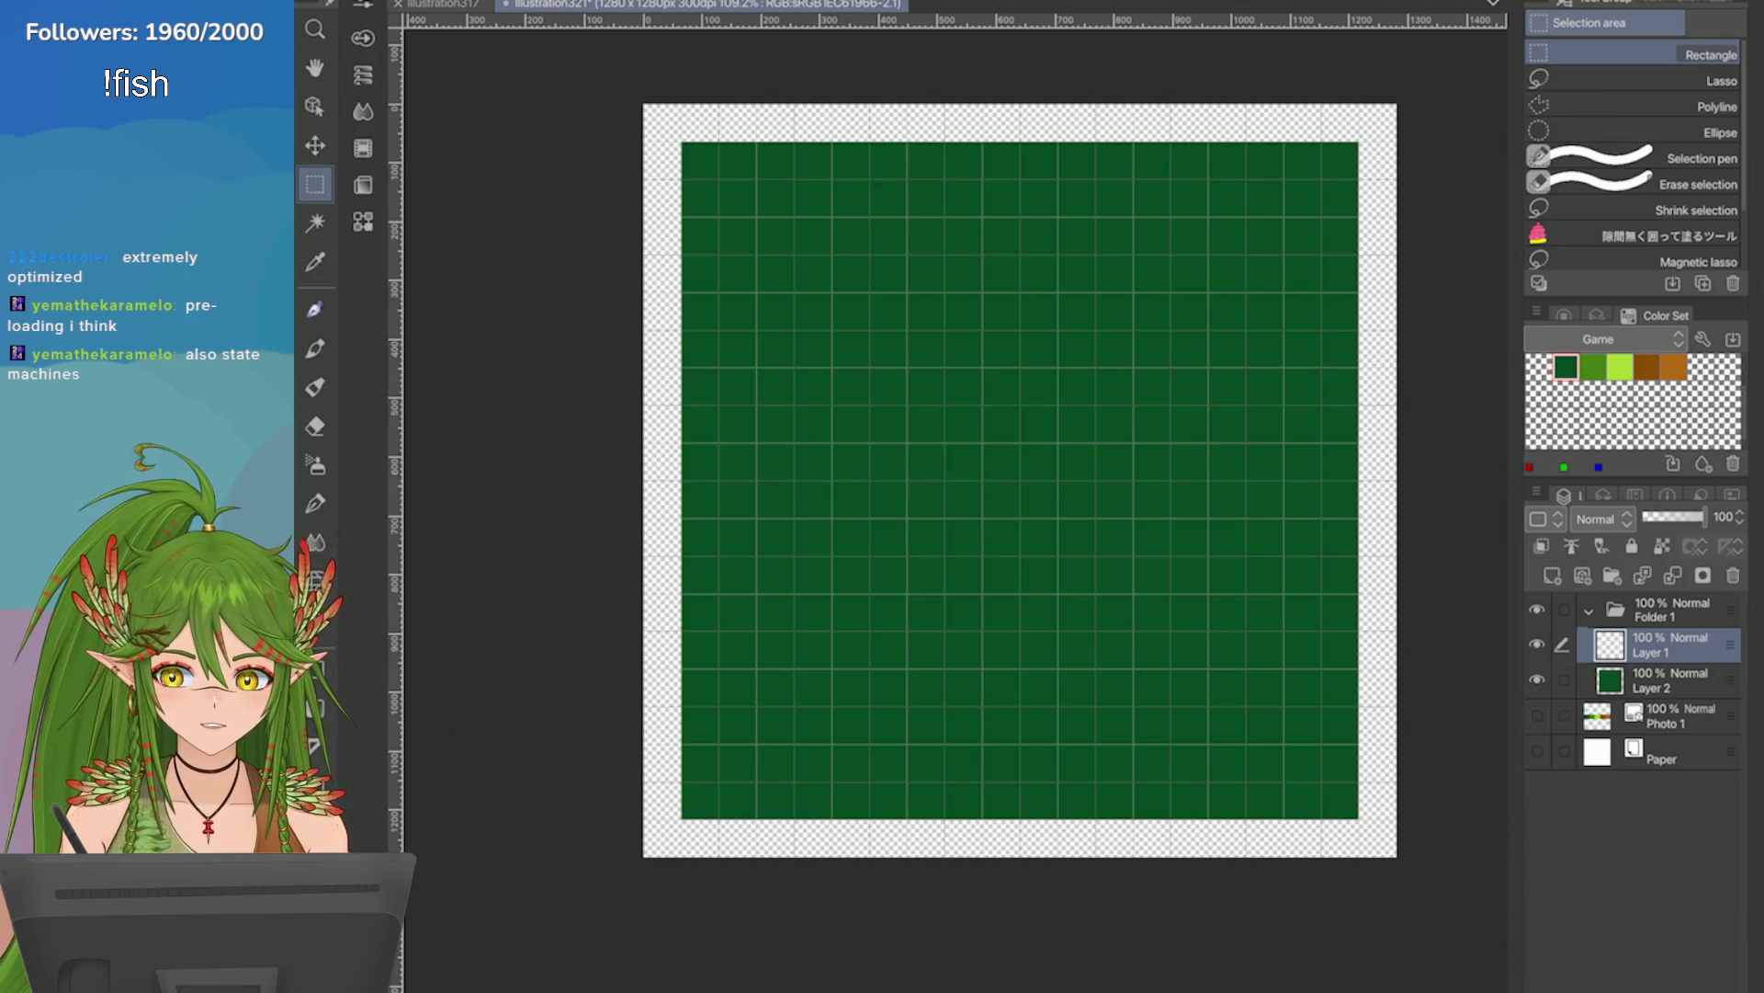
pyautogui.scroll(5, 1020, 478)
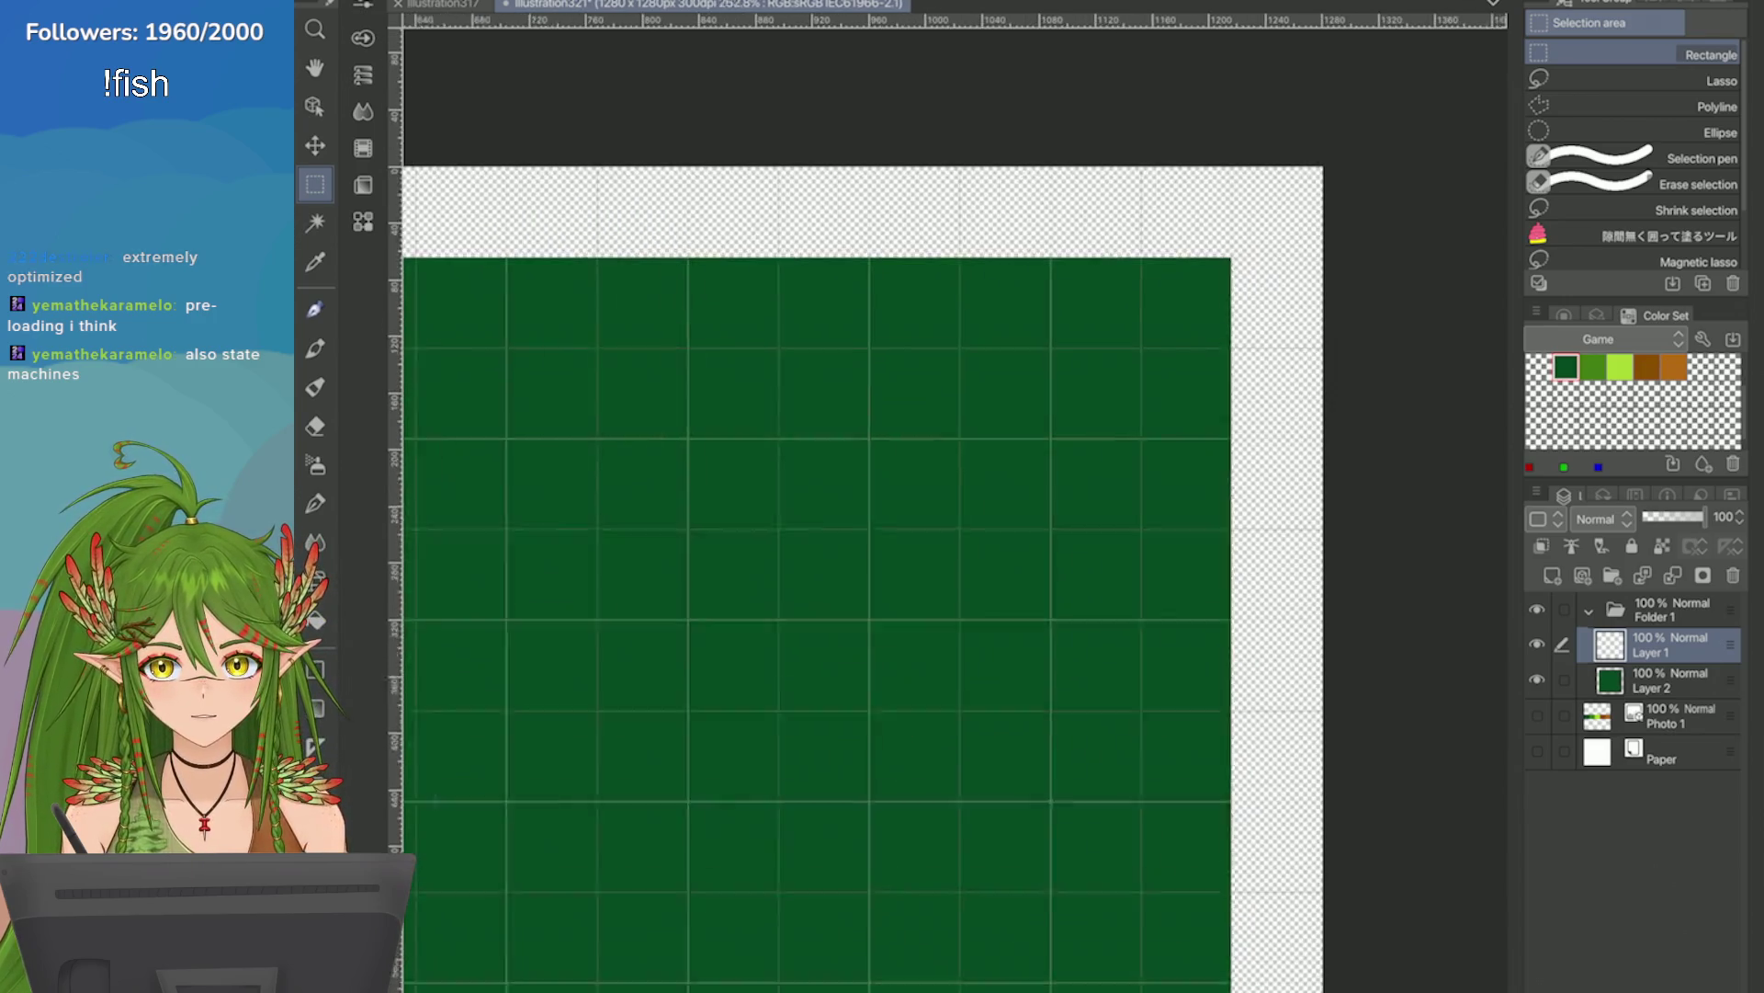
pyautogui.scroll(-10, 1011, 506)
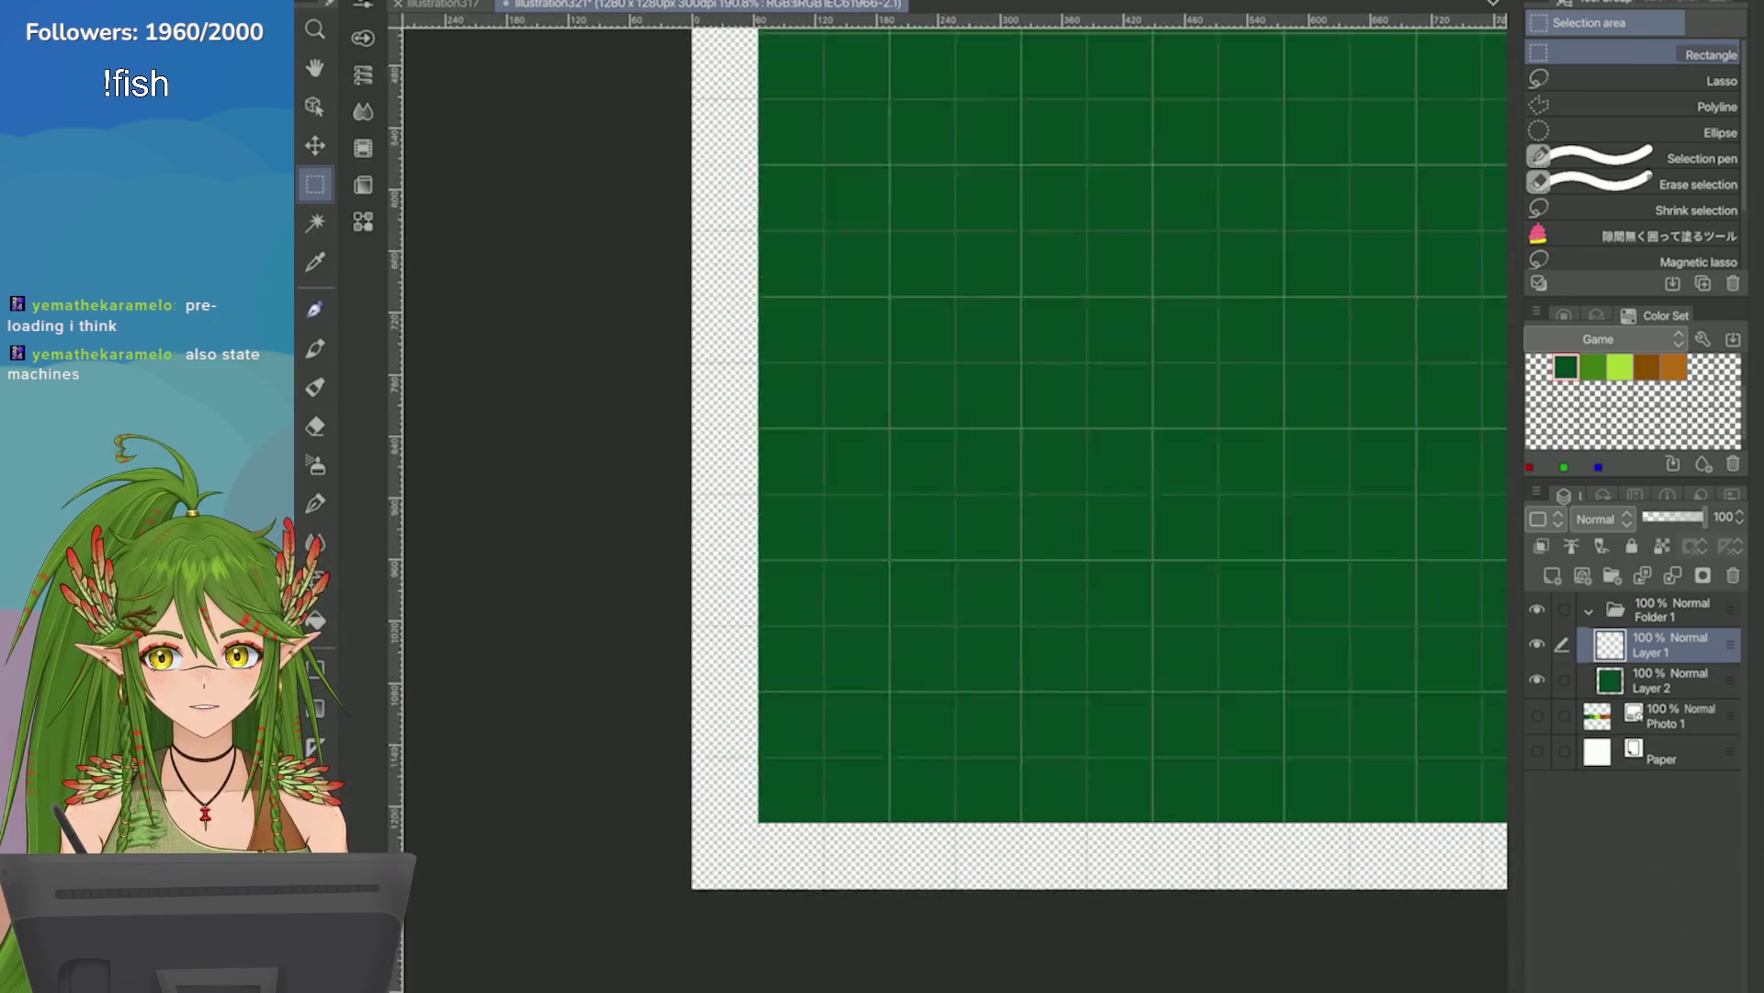
pyautogui.scroll(10, 956, 496)
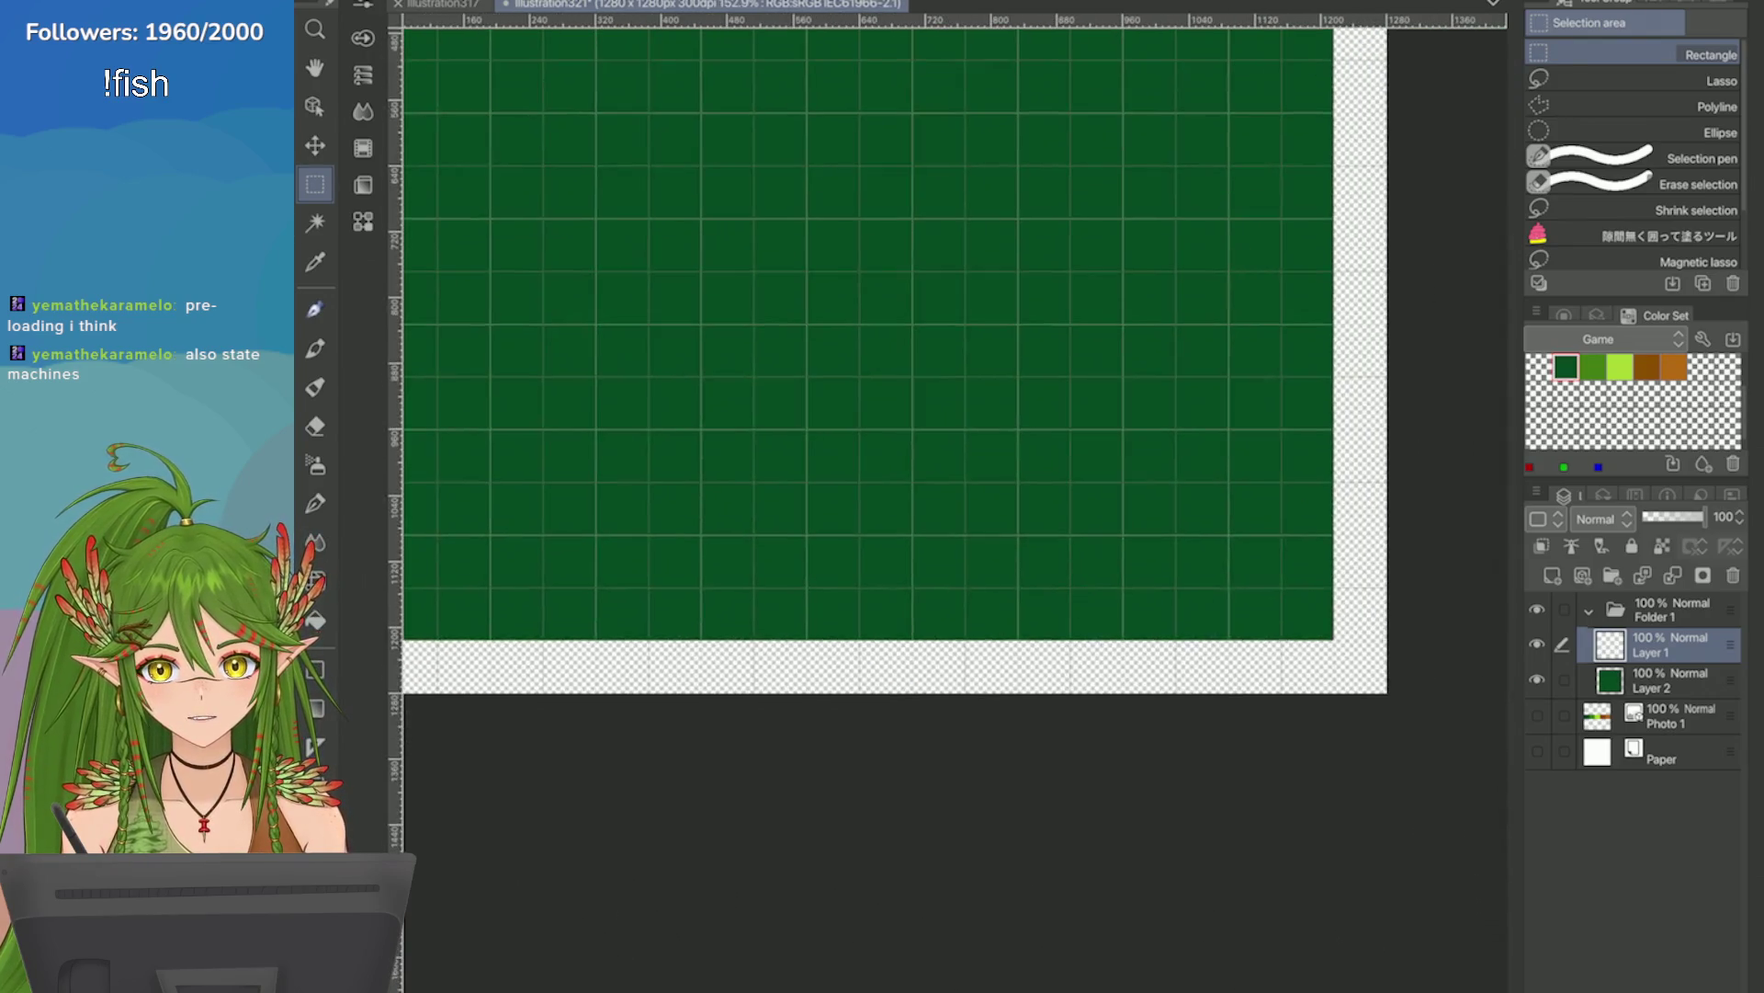
pyautogui.scroll(-5, 854, 497)
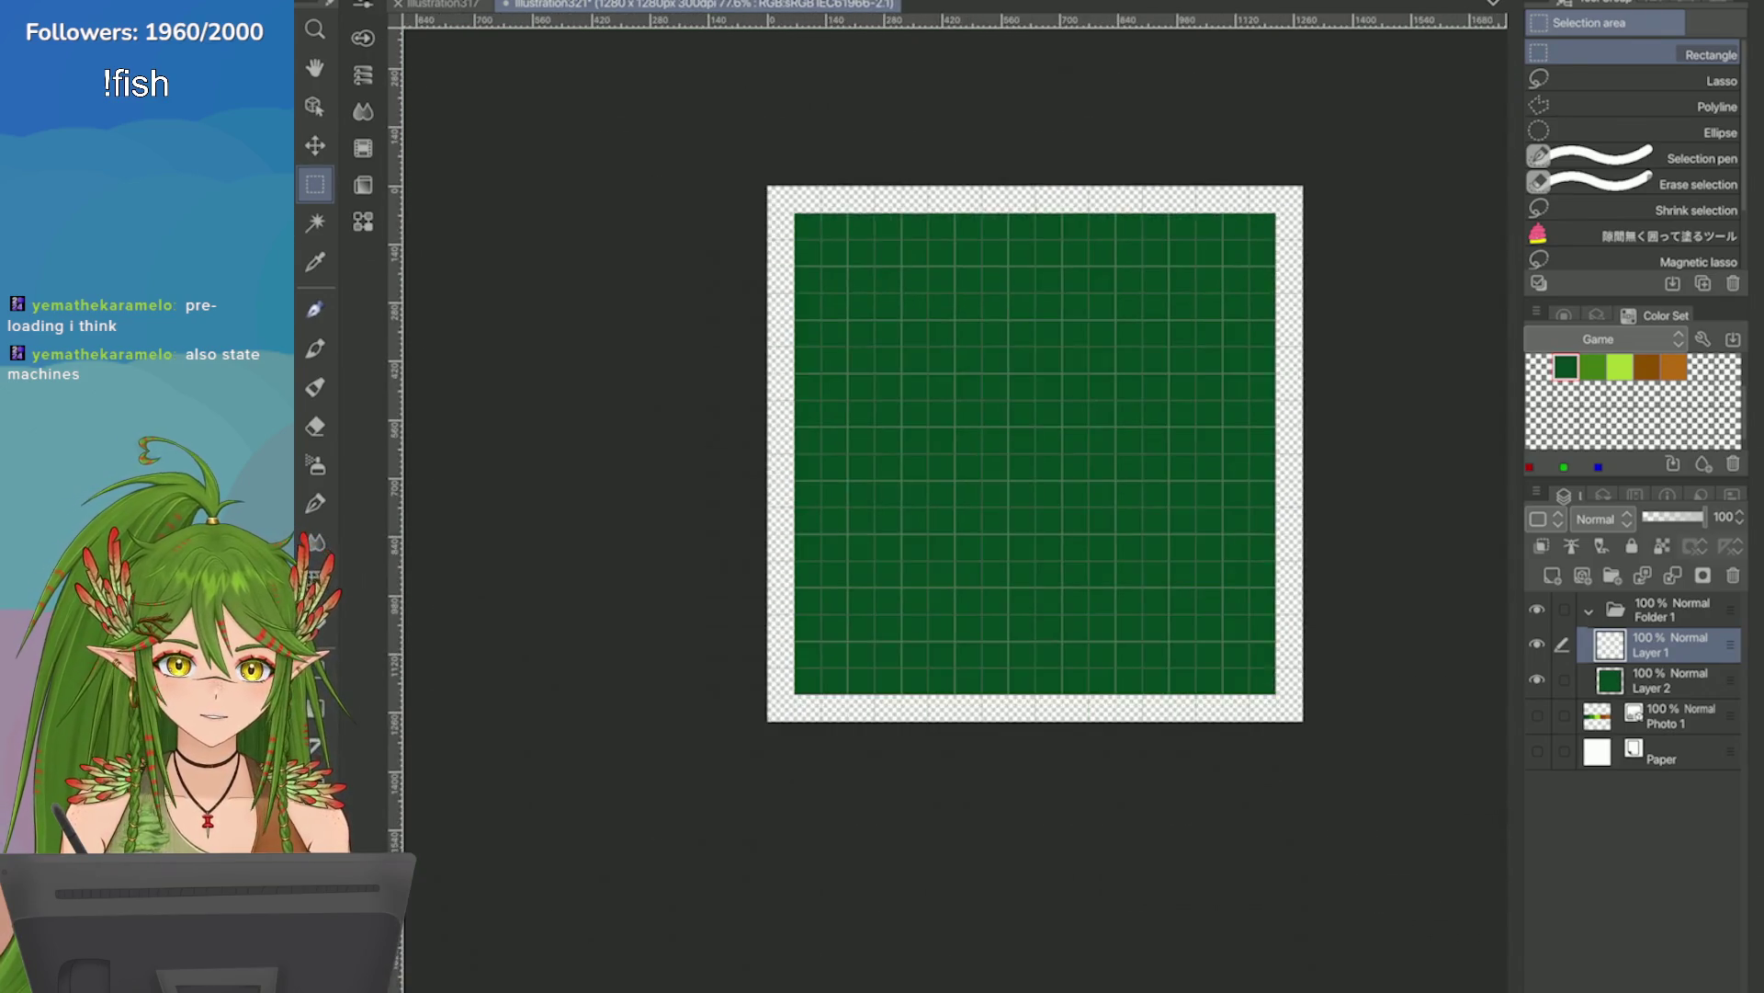
pyautogui.scroll(8, 855, 496)
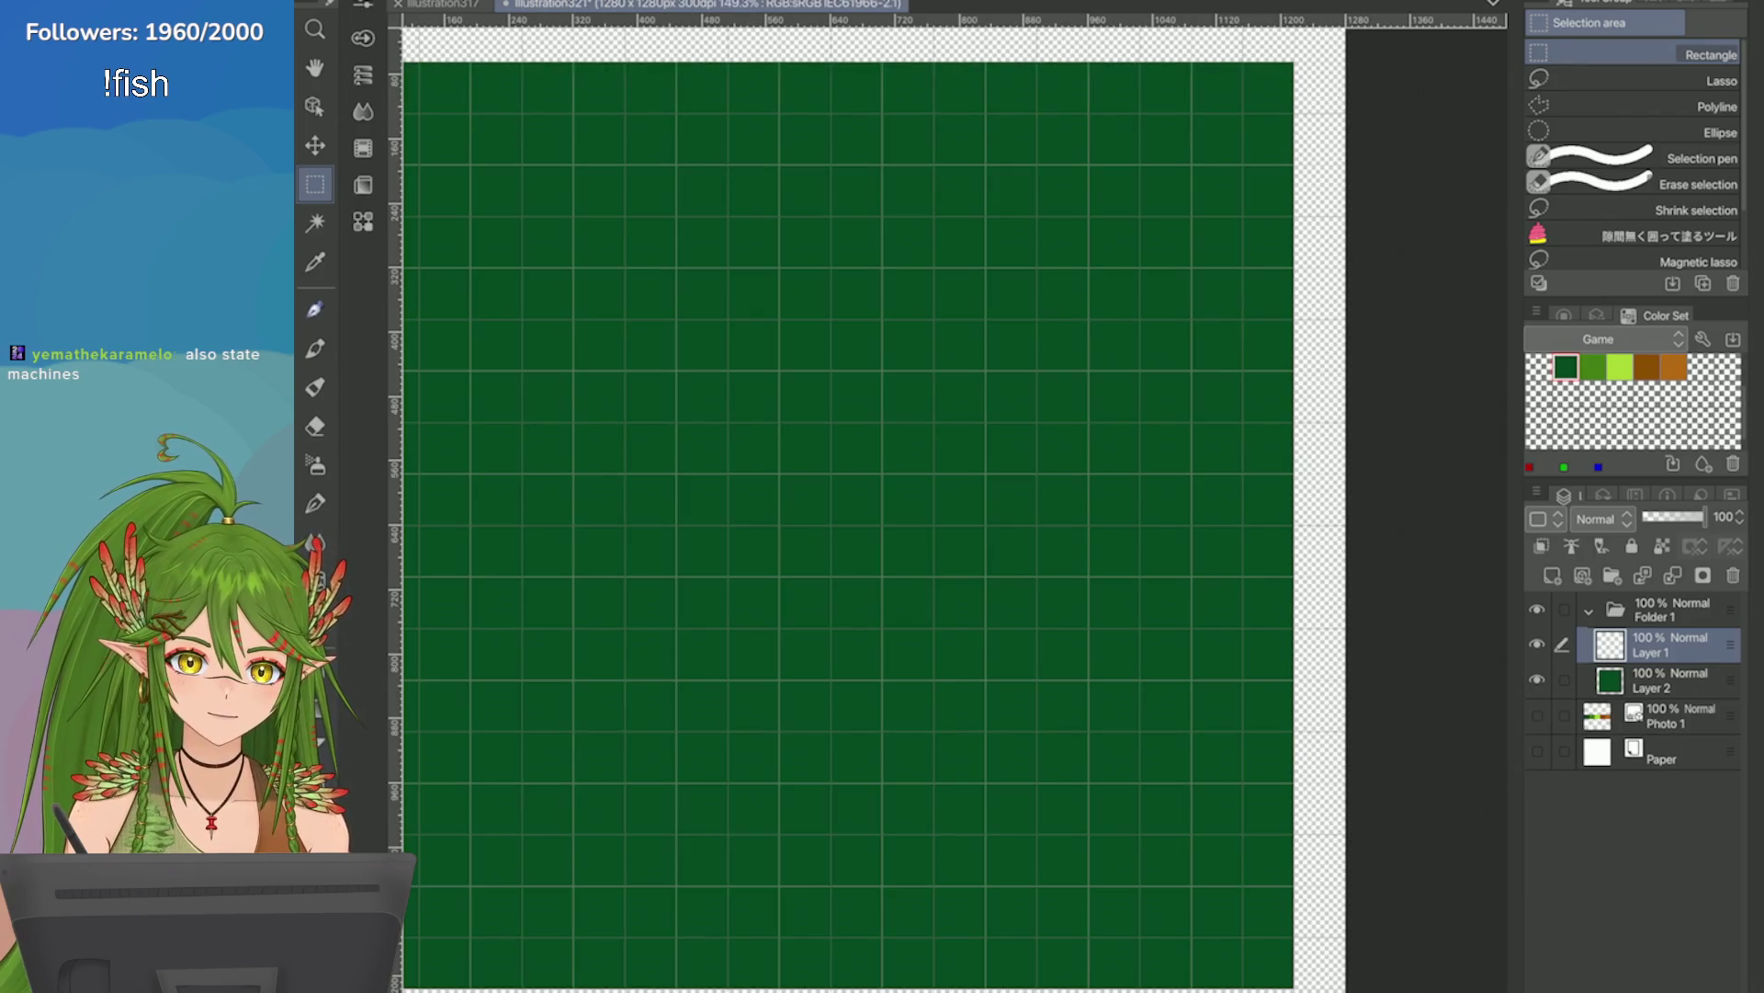
pyautogui.scroll(-3, 956, 496)
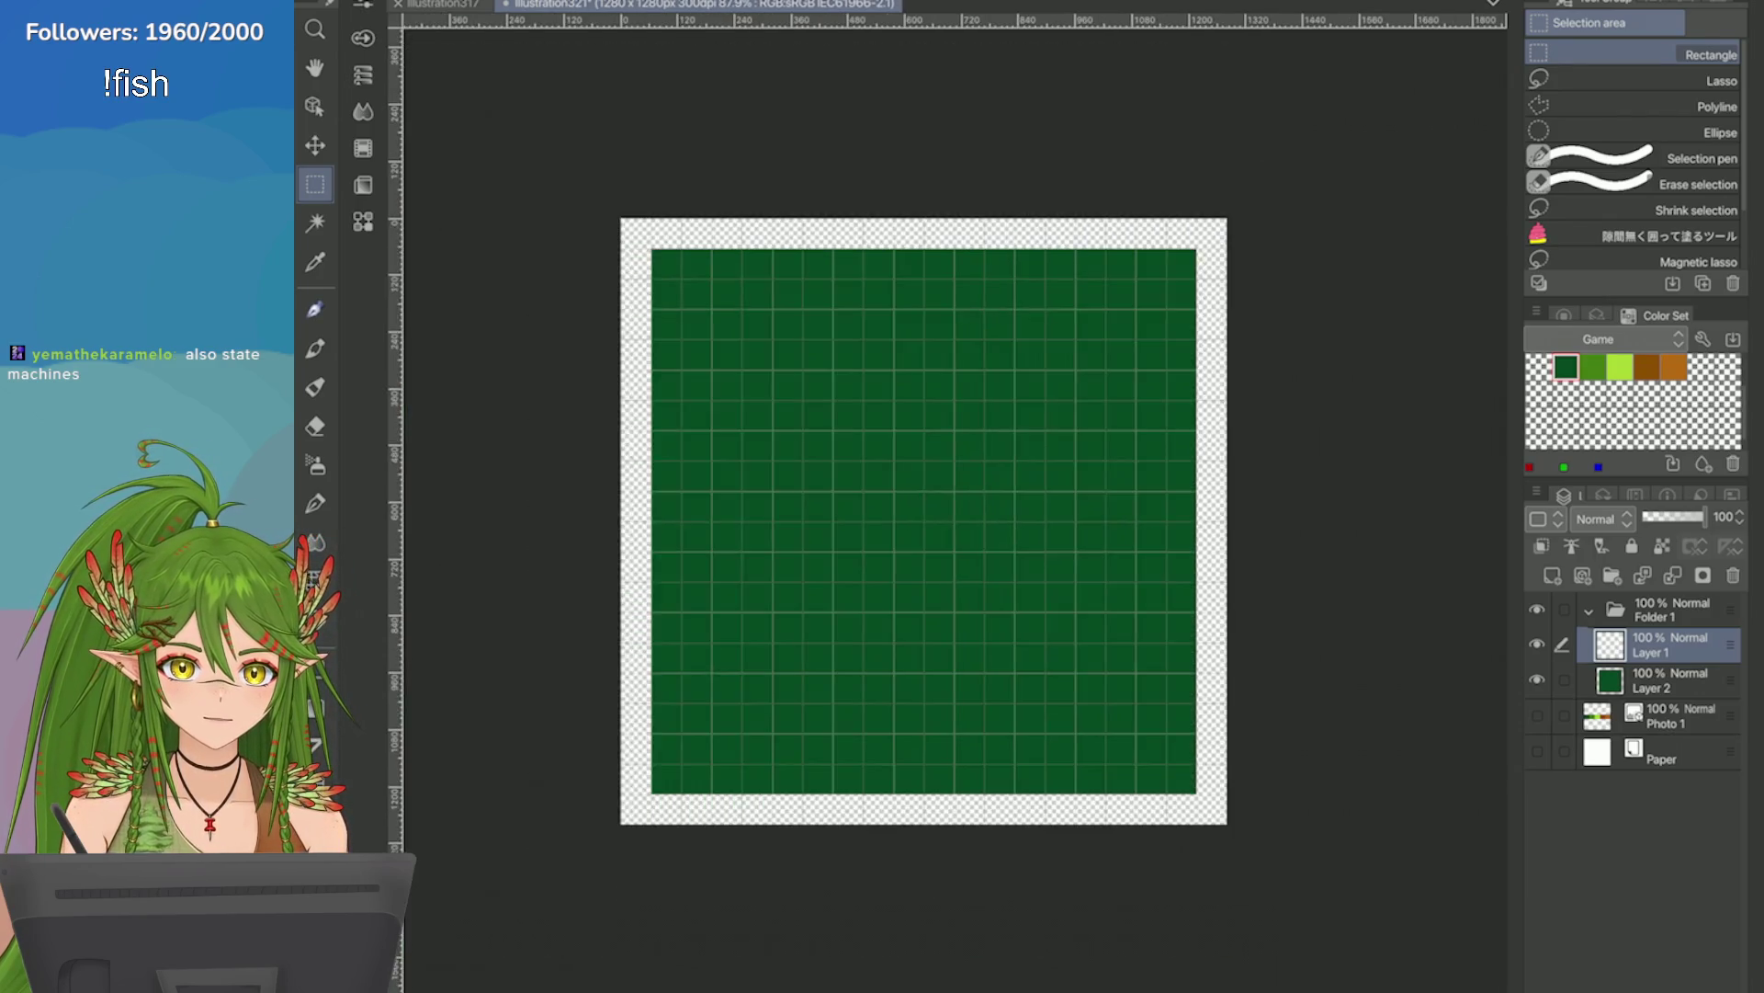
pyautogui.scroll(3, 955, 496)
pyautogui.scroll(-2, 955, 496)
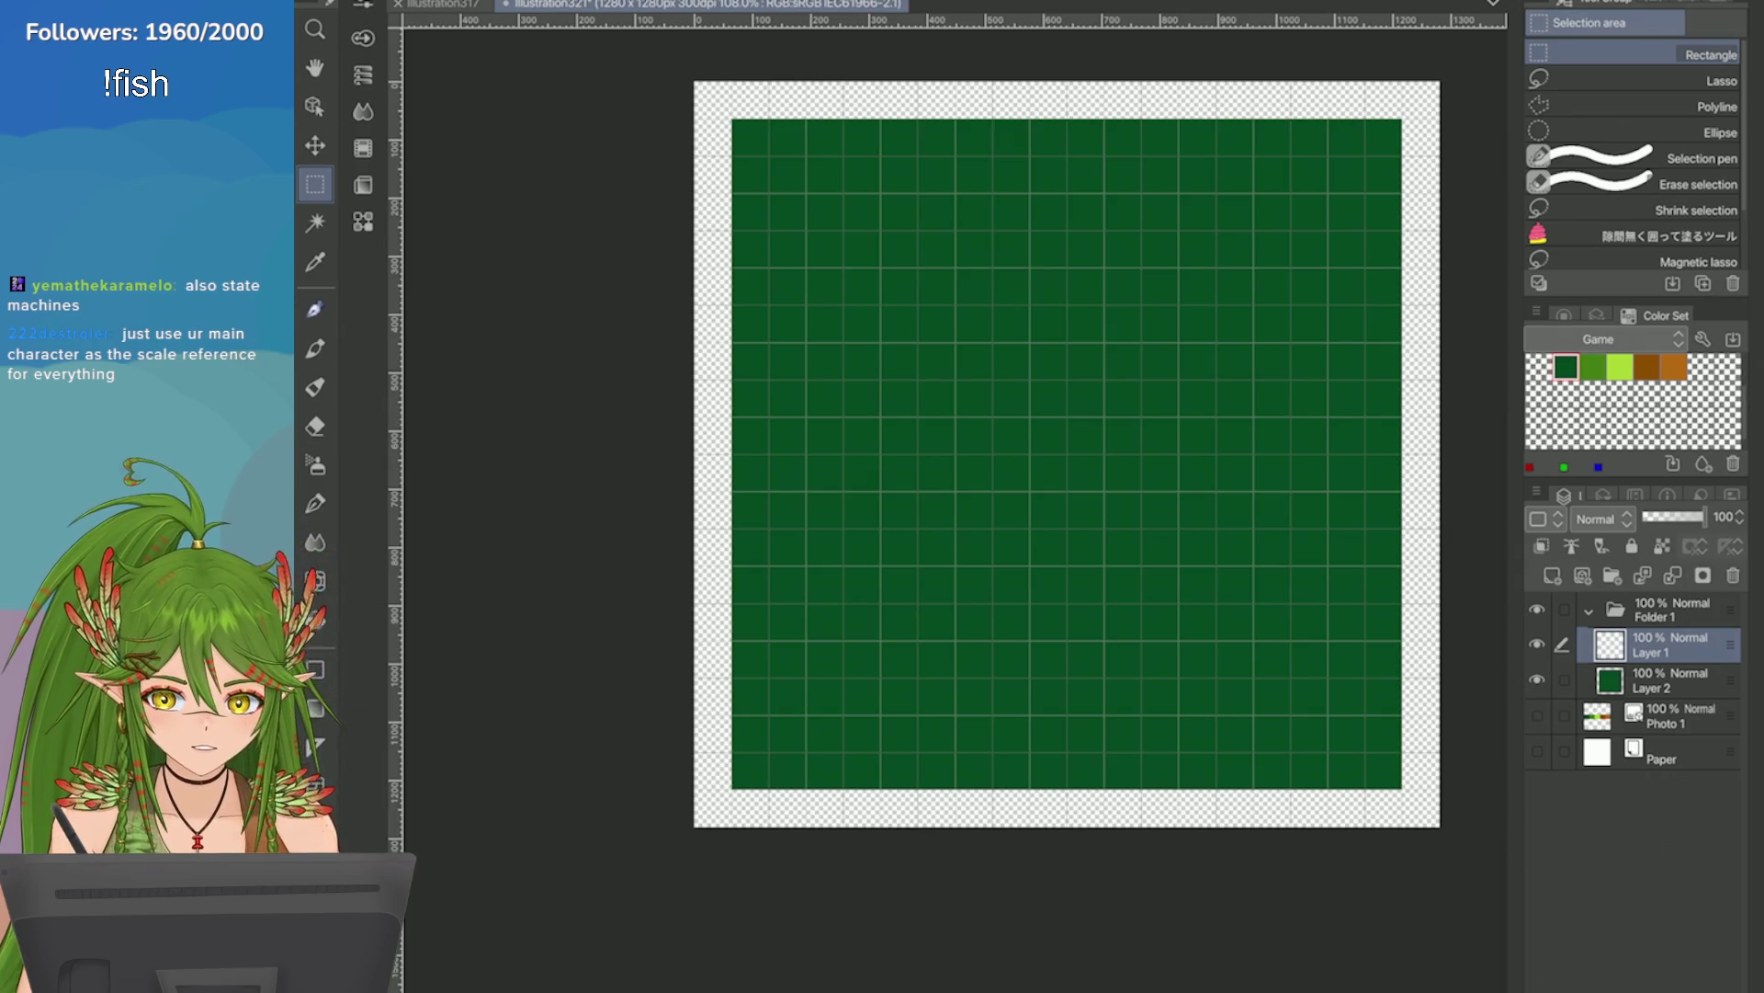
# Return to the Color Wheel and bring up the illustration317 icon sheet document.
pyautogui.click(1564, 315)
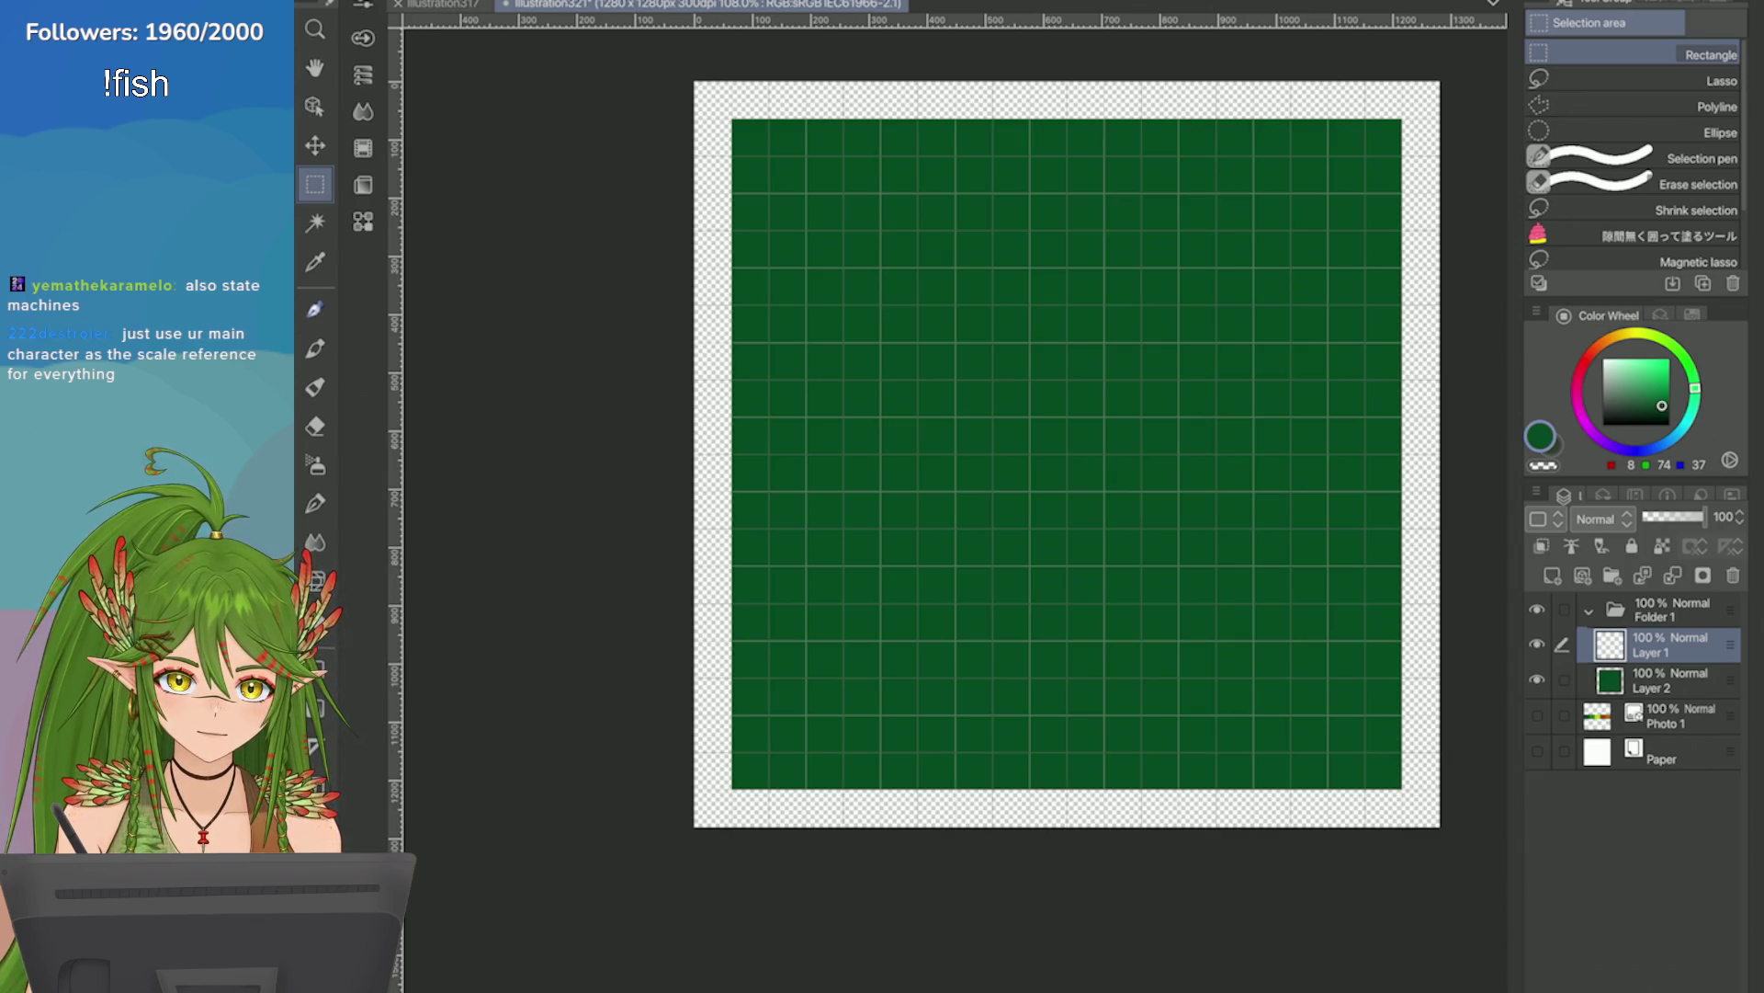
pyautogui.click(1574, 489)
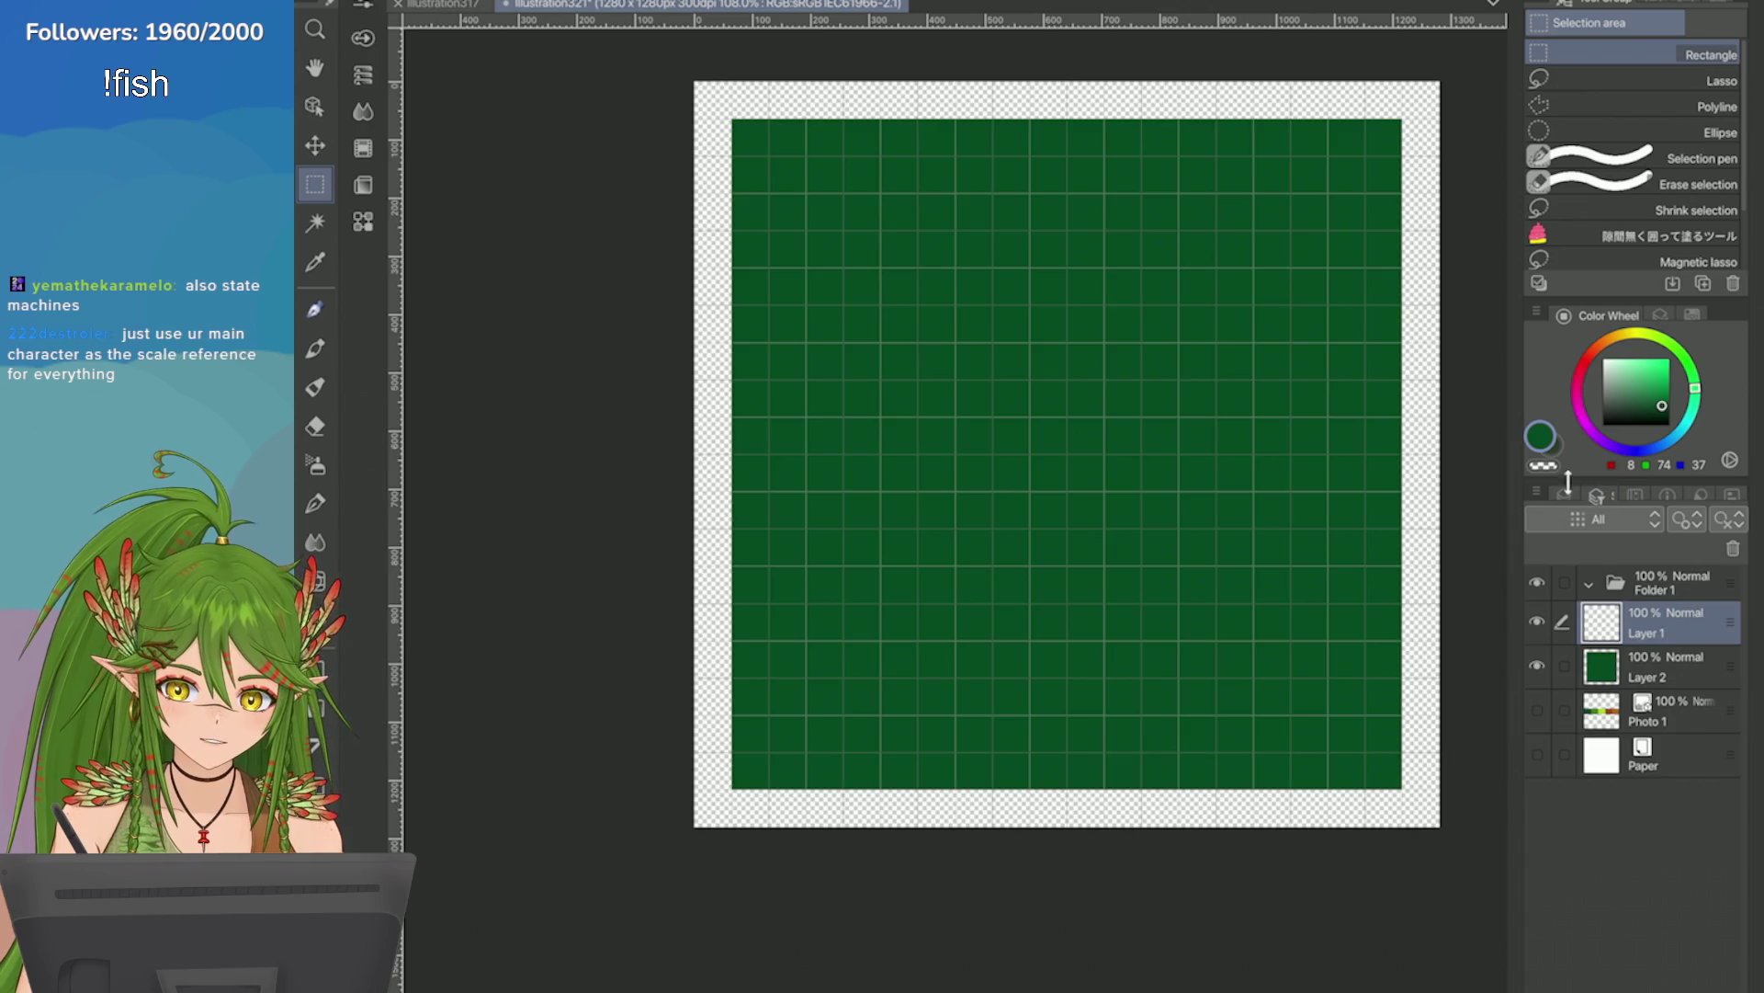
pyautogui.click(1567, 488)
pyautogui.click(441, 5)
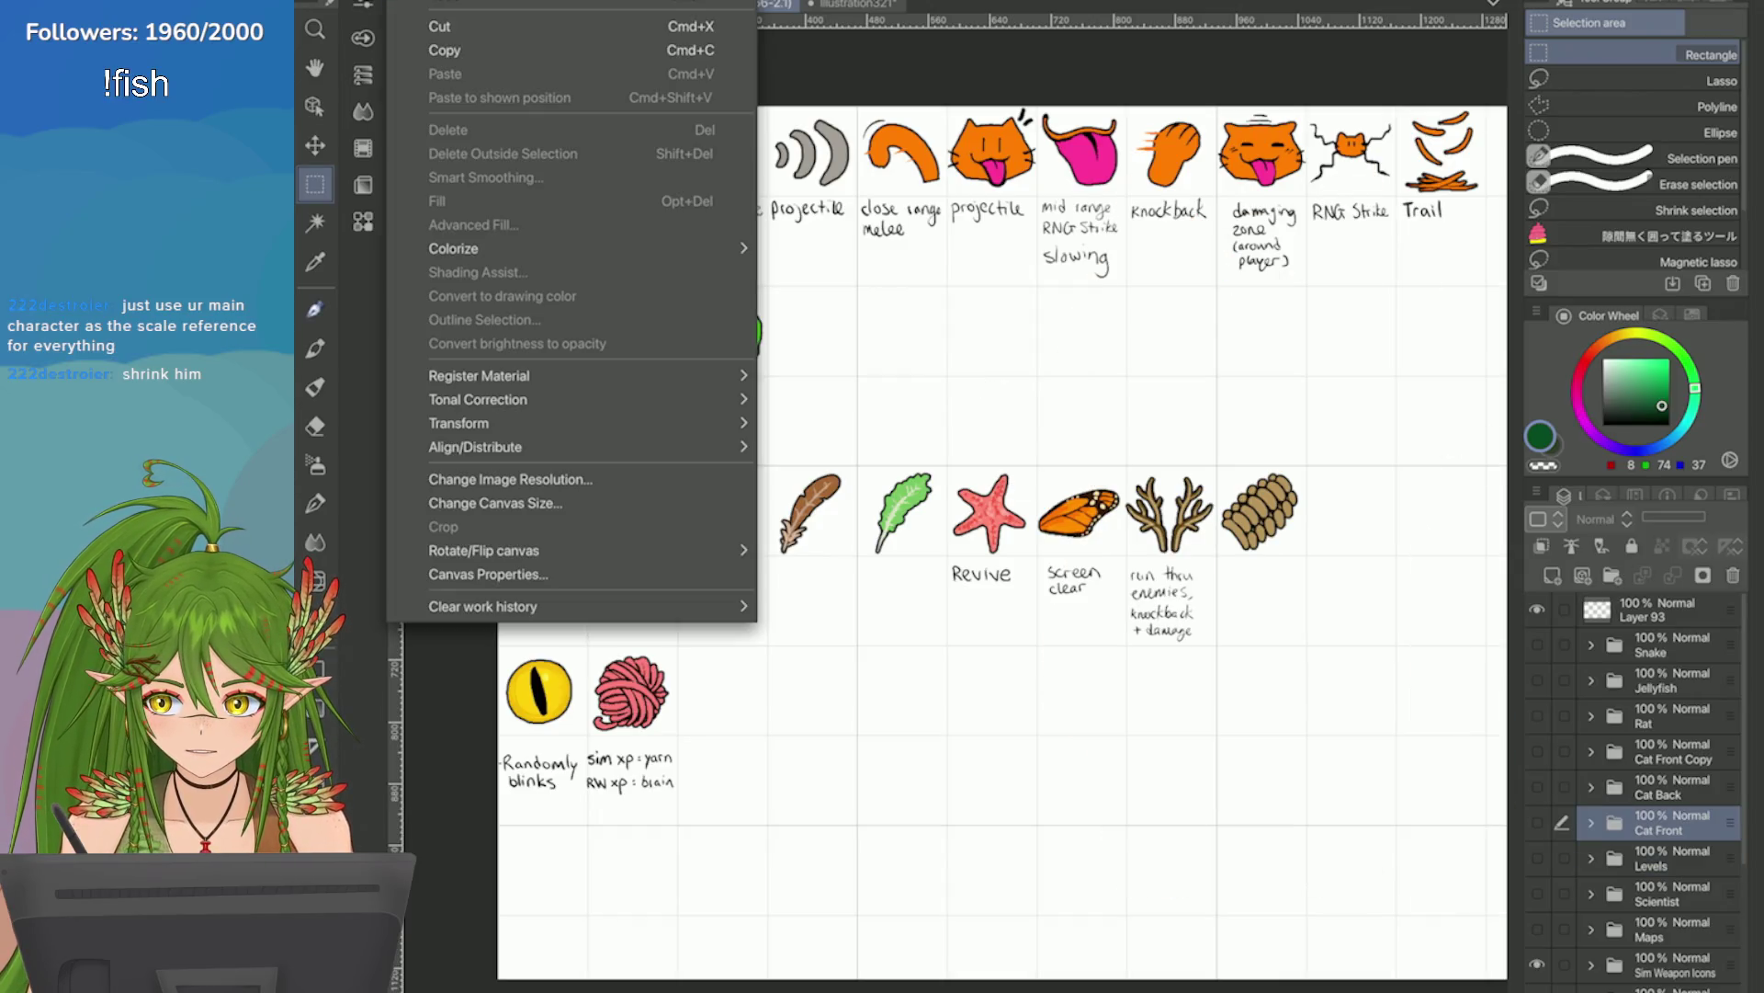
# Copy the Cat Front folder from the icon sheet and paste it in place into the grid tile.
pyautogui.click(422, 49)
pyautogui.hotkey('ctrl', 'Tab')
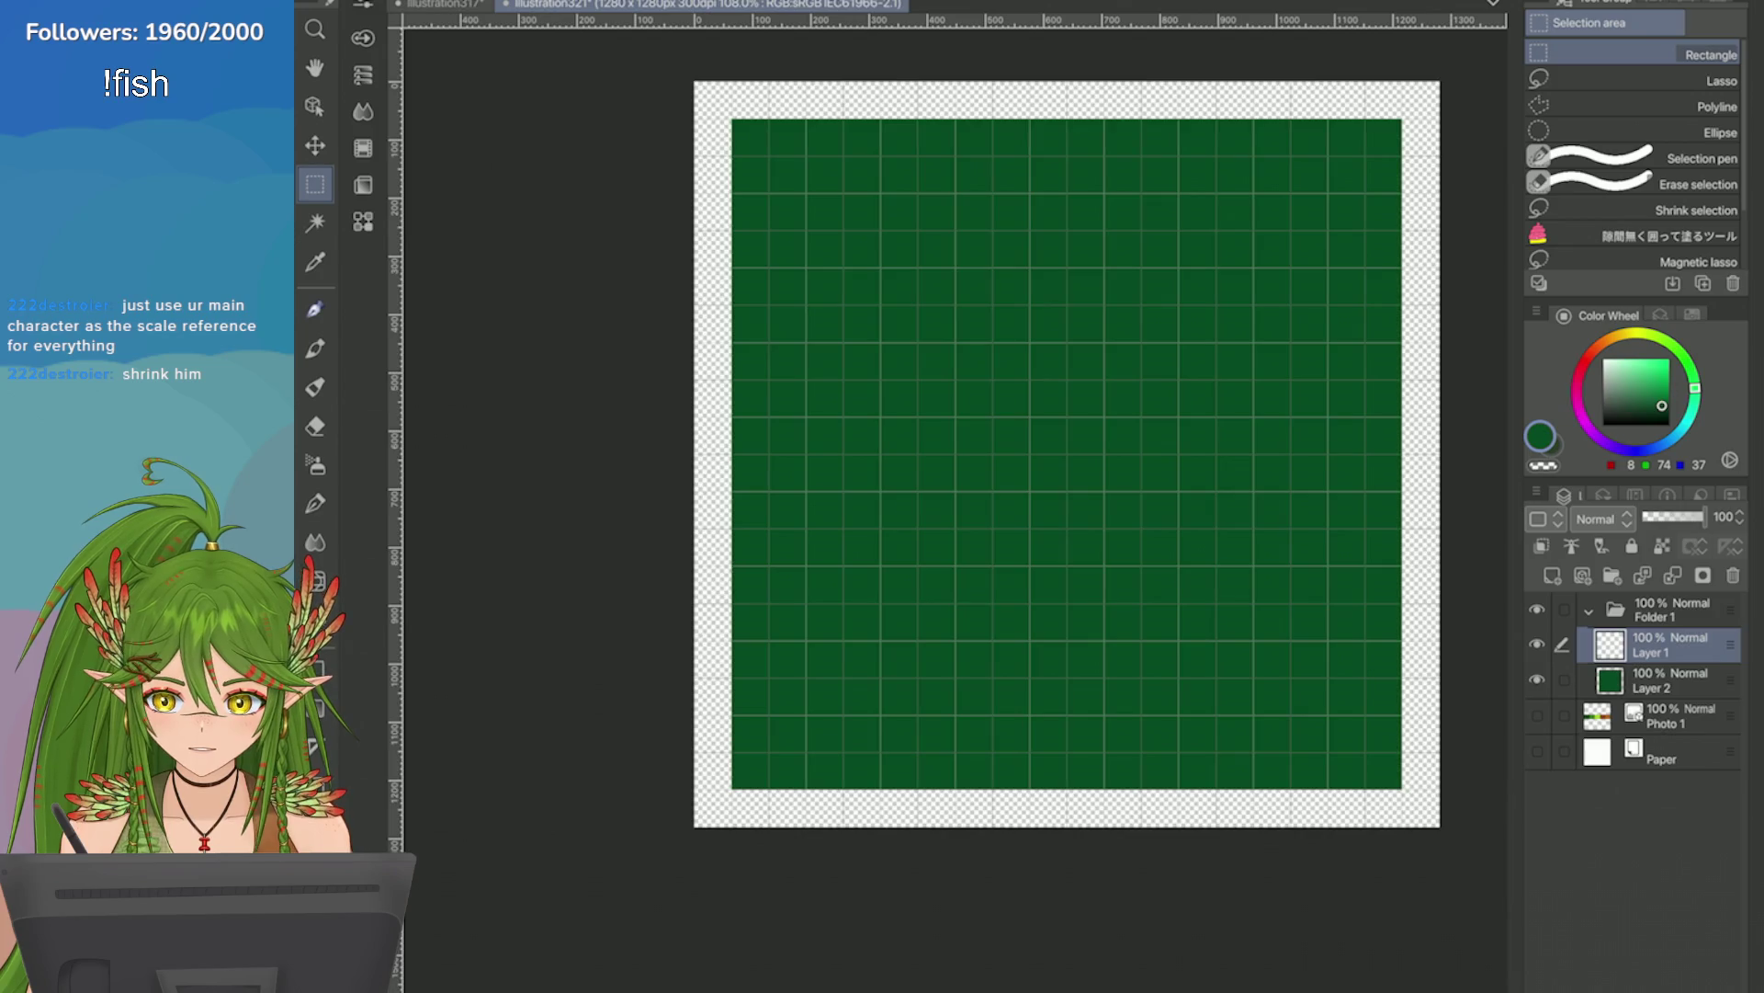
pyautogui.click(409, 3)
pyautogui.click(487, 96)
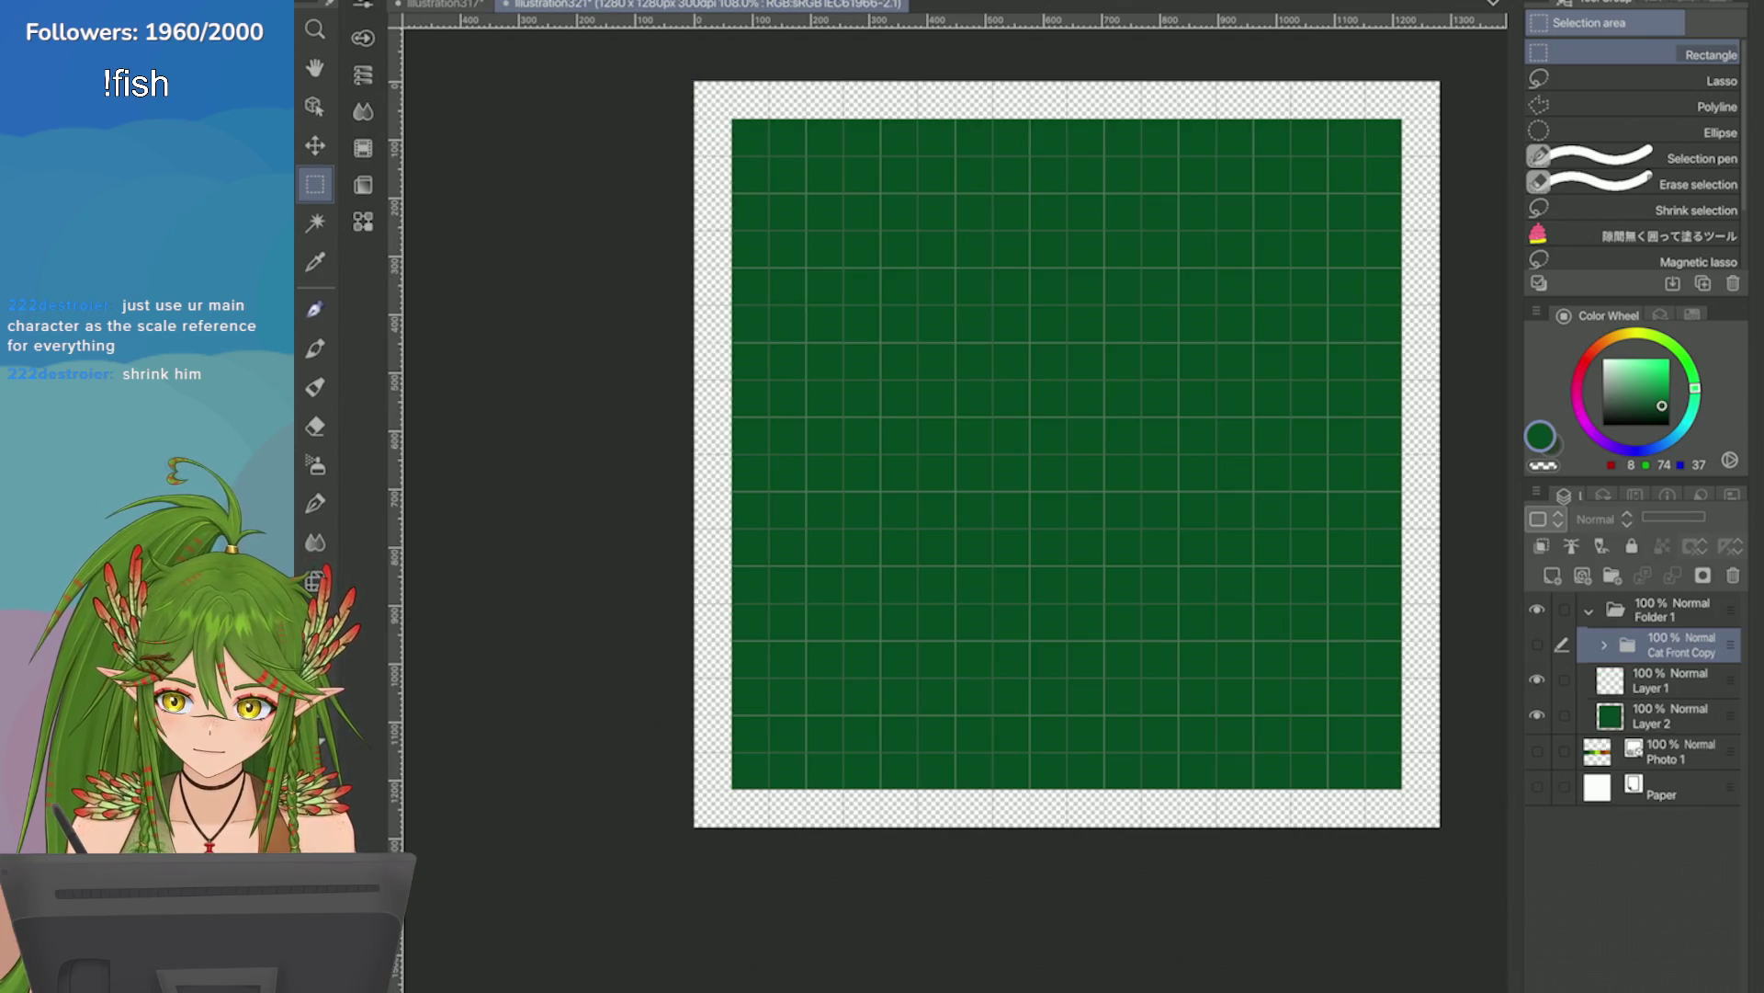
# Show the pasted cat, move it to the top of the layer stack, and merge it into one layer.
pyautogui.click(1536, 644)
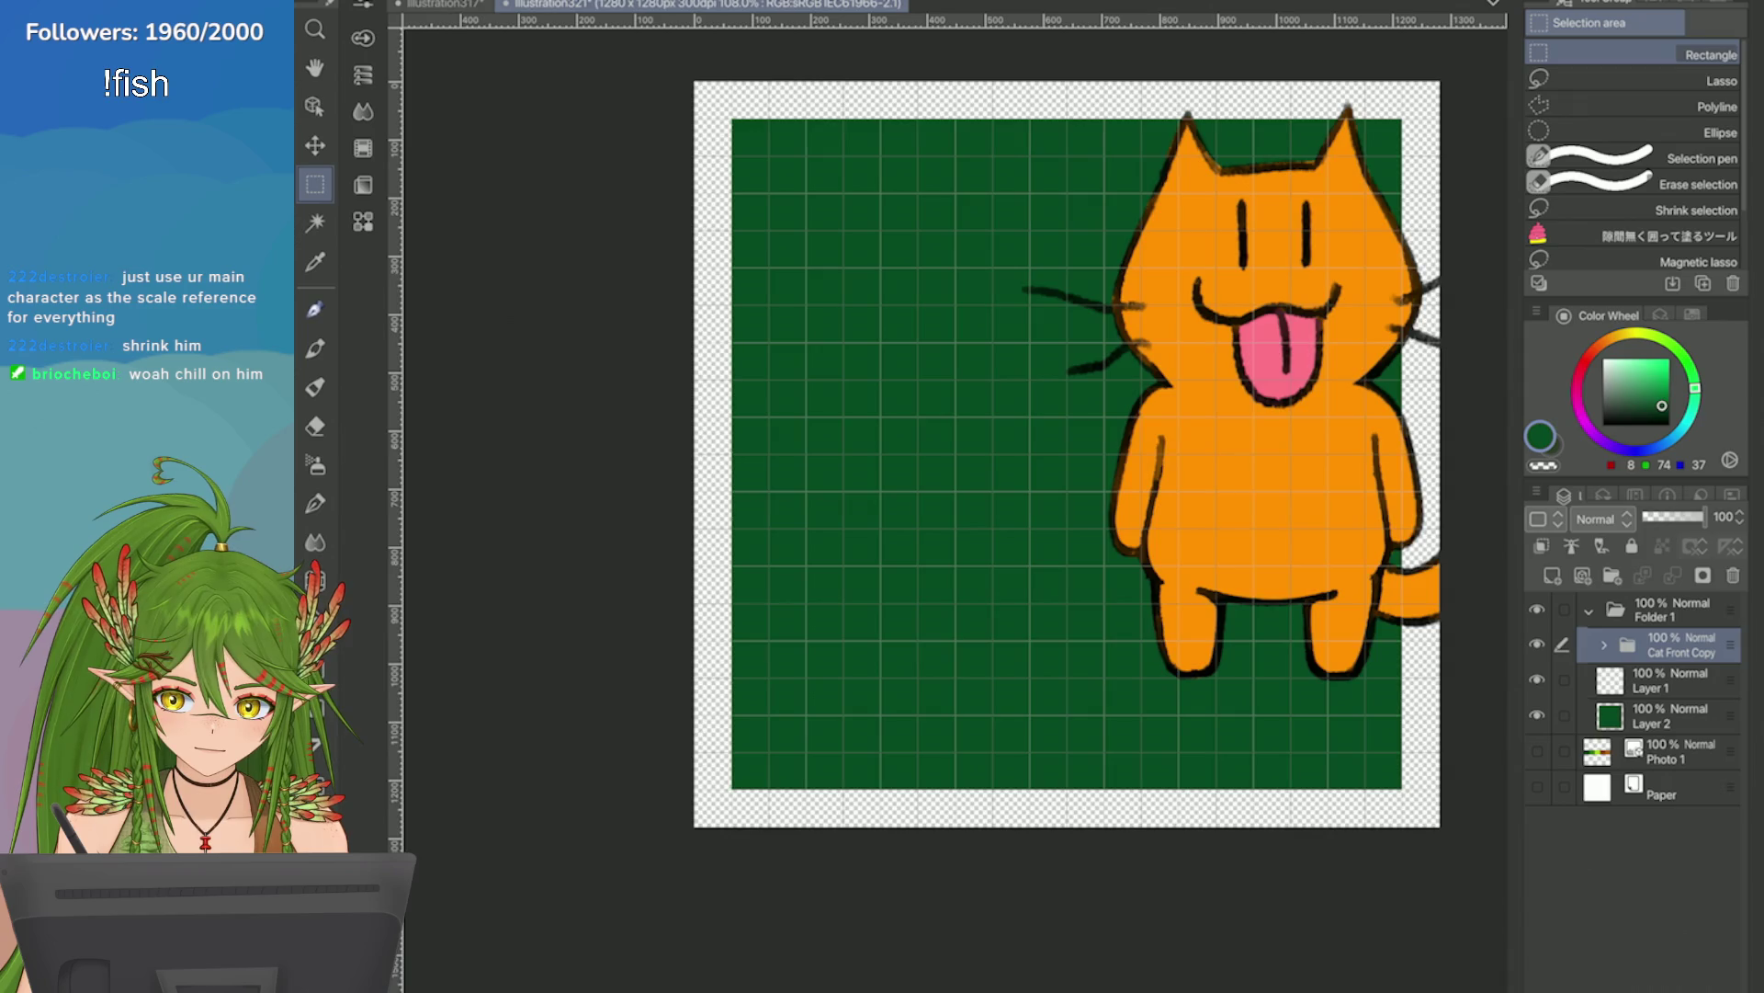
pyautogui.moveTo(1672, 644)
pyautogui.mouseDown()
pyautogui.moveTo(1673, 780)
pyautogui.moveTo(1672, 602)
pyautogui.mouseUp()
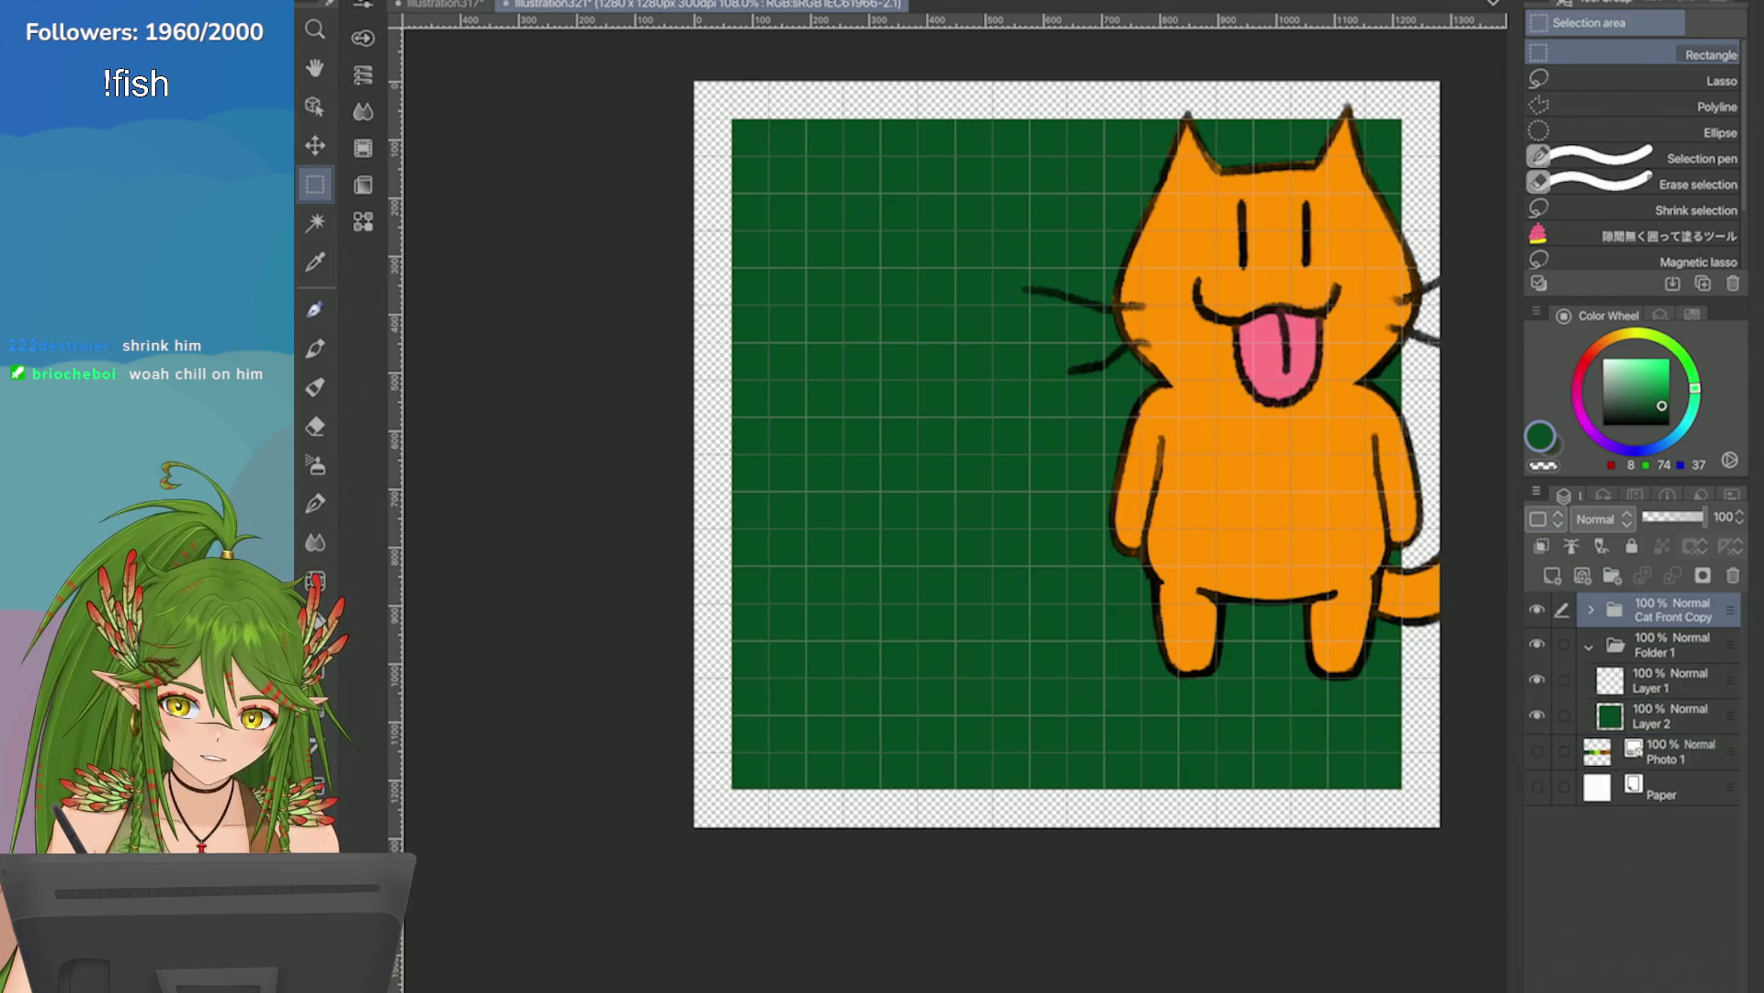
pyautogui.click(1536, 494)
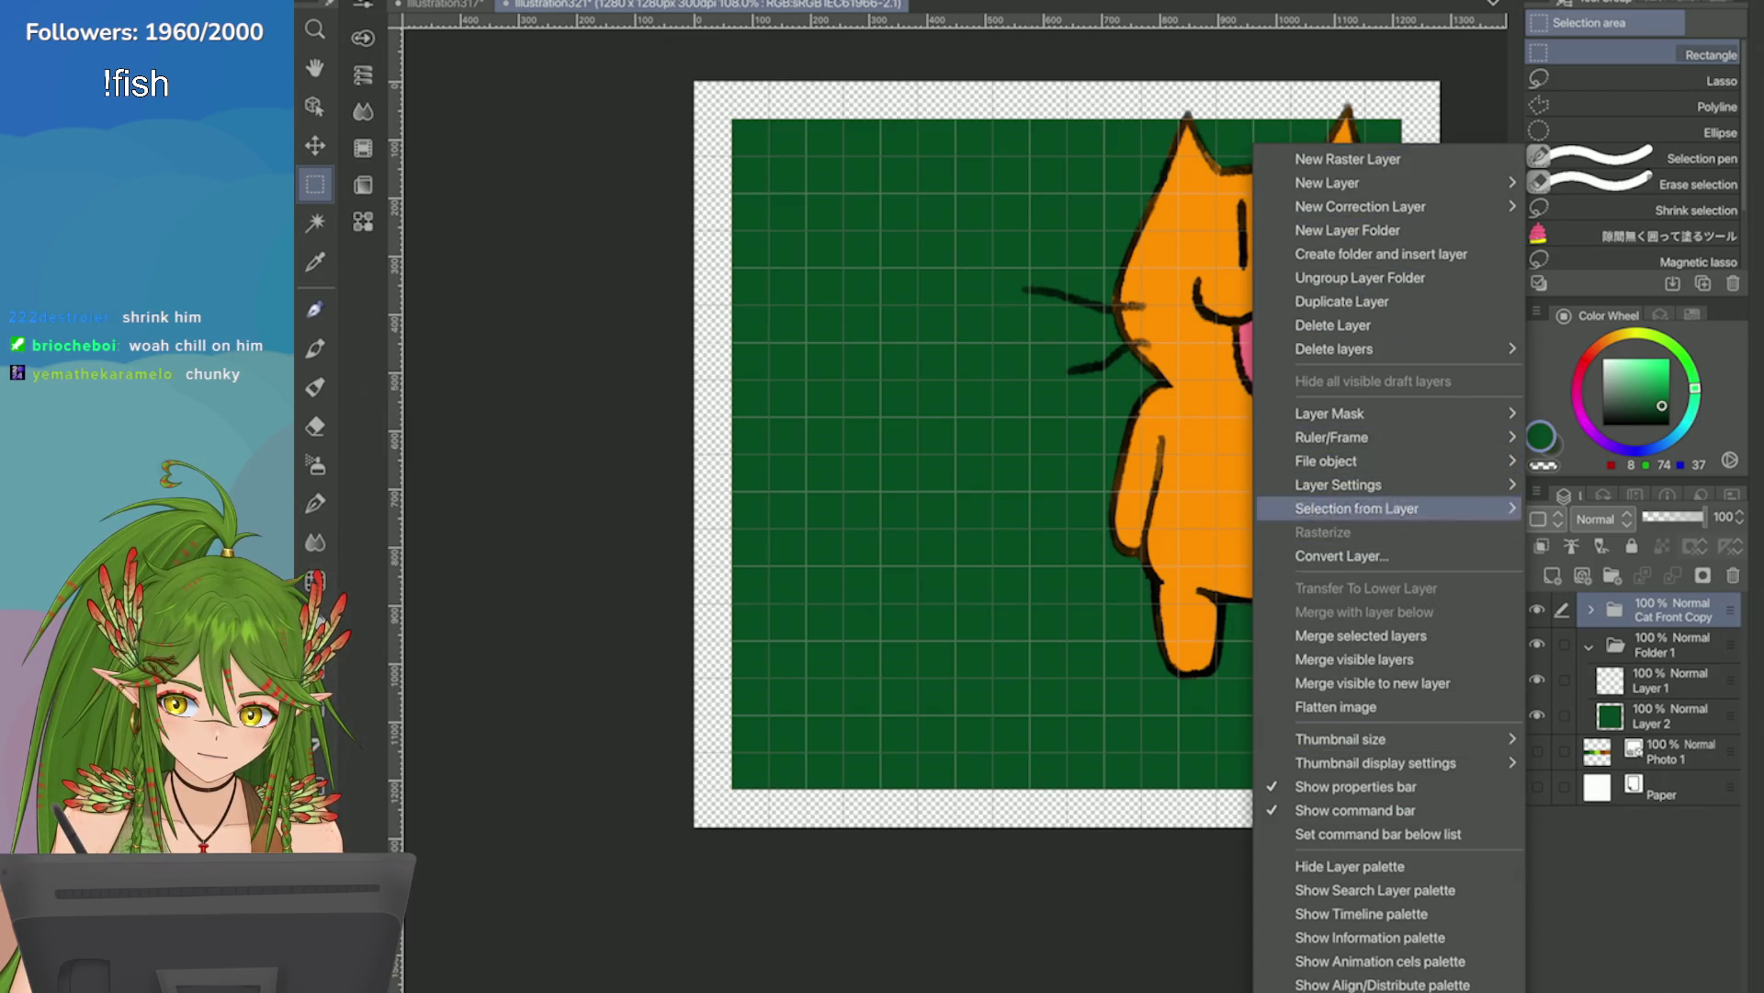
pyautogui.click(1361, 635)
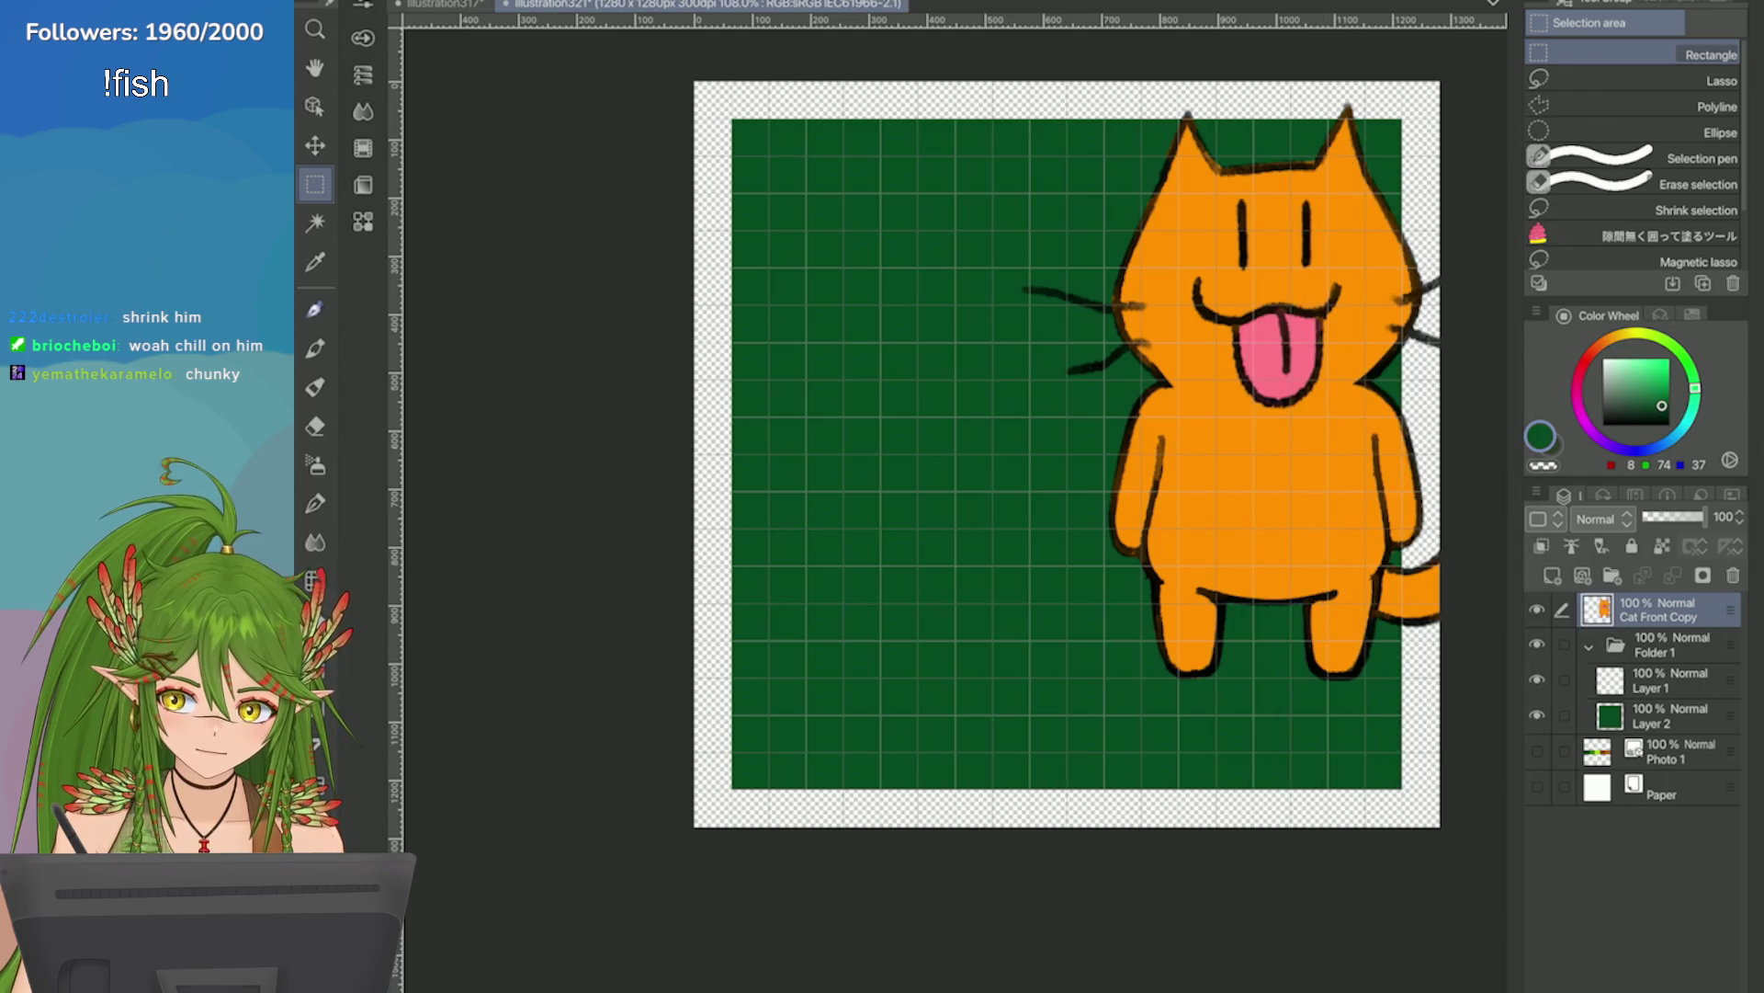
pyautogui.hotkey('ctrl', 't')
# Scale the cat down to a tiny figure and confirm the transform.
pyautogui.moveTo(1029, 402); pyautogui.dragTo(1449, 434)
pyautogui.hotkey('ctrl', 'z')
pyautogui.moveTo(1045, 454); pyautogui.dragTo(1085, 454)
pyautogui.scroll(5, 1101, 454)
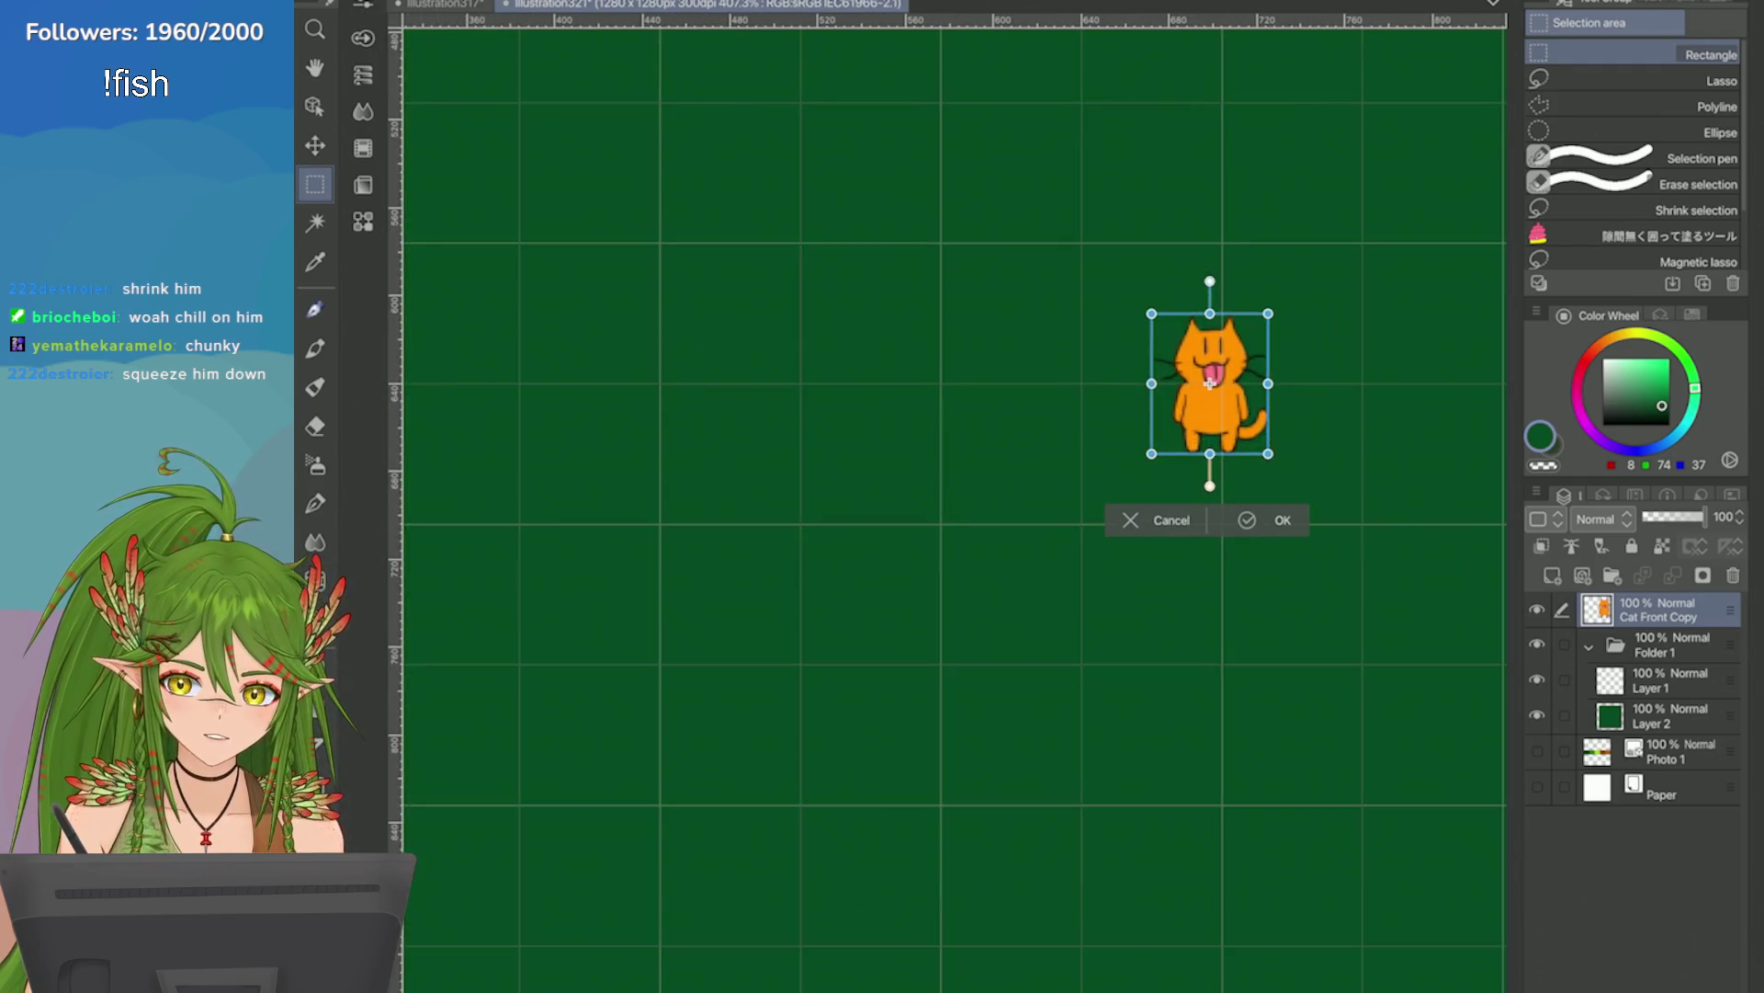
pyautogui.click(1121, 608)
pyautogui.scroll(-3, 1121, 607)
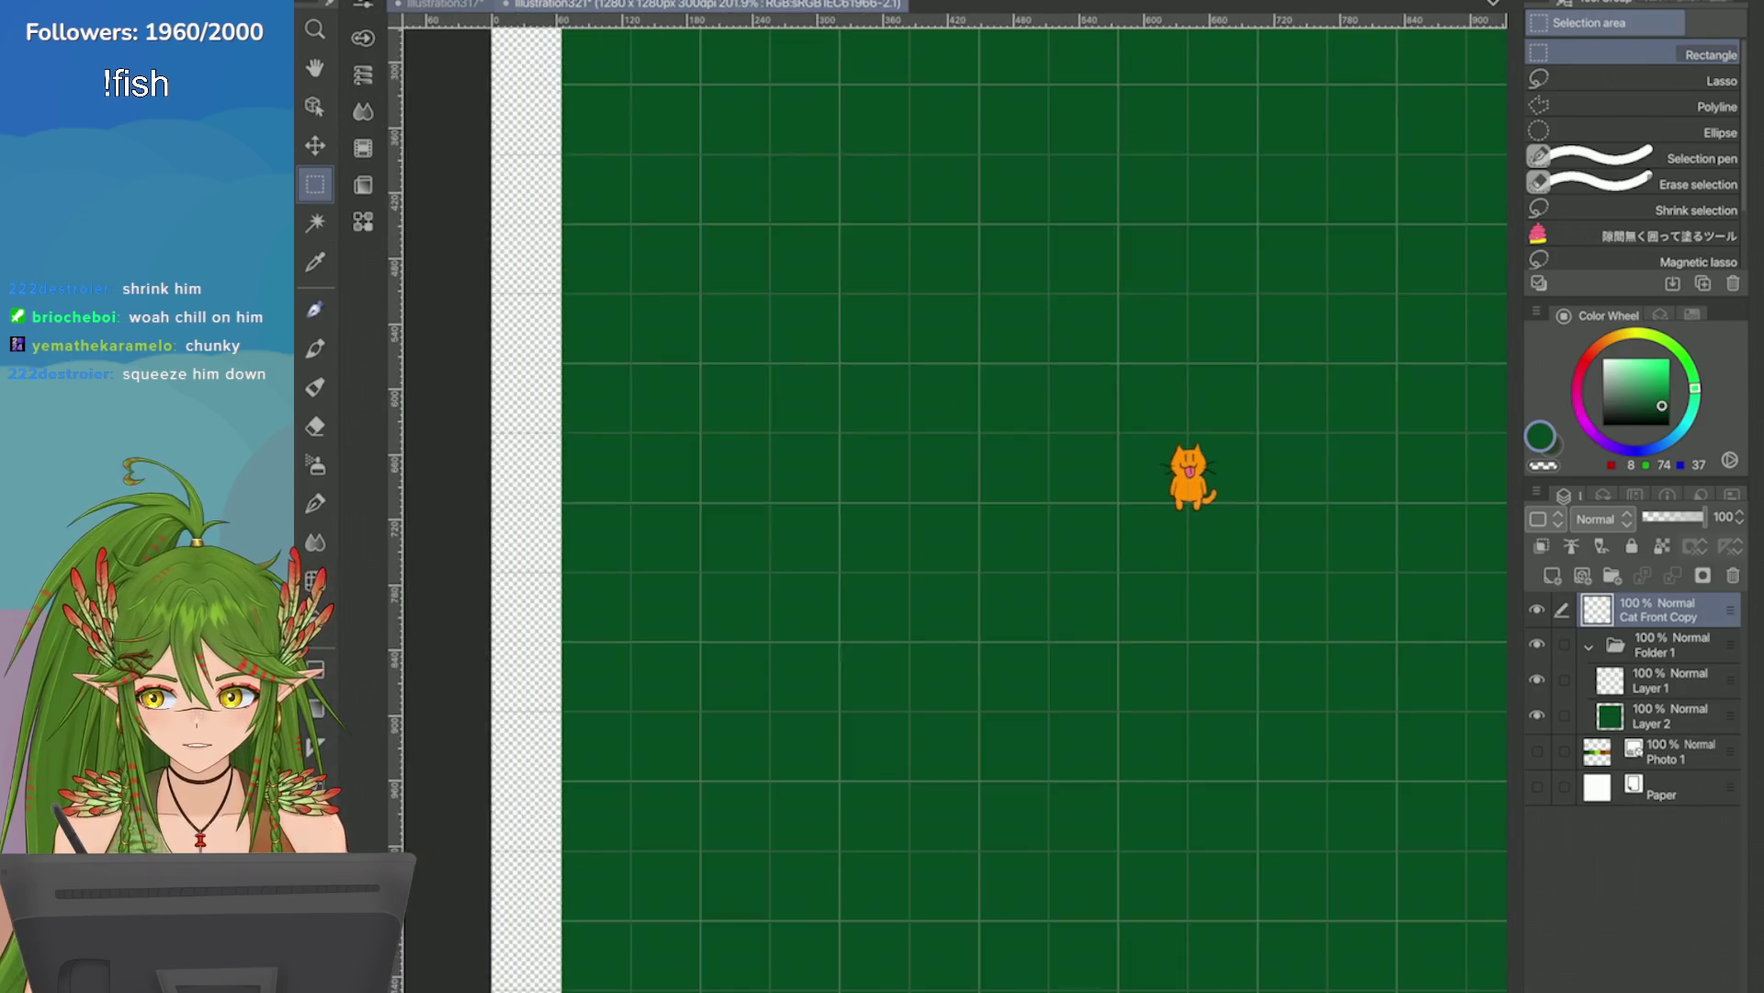
# Return to the icon sheet document and show the Scientist character sheet.
pyautogui.hotkey('ctrl', 'Tab')
pyautogui.click(1537, 893)
pyautogui.scroll(-1, 1635, 791)
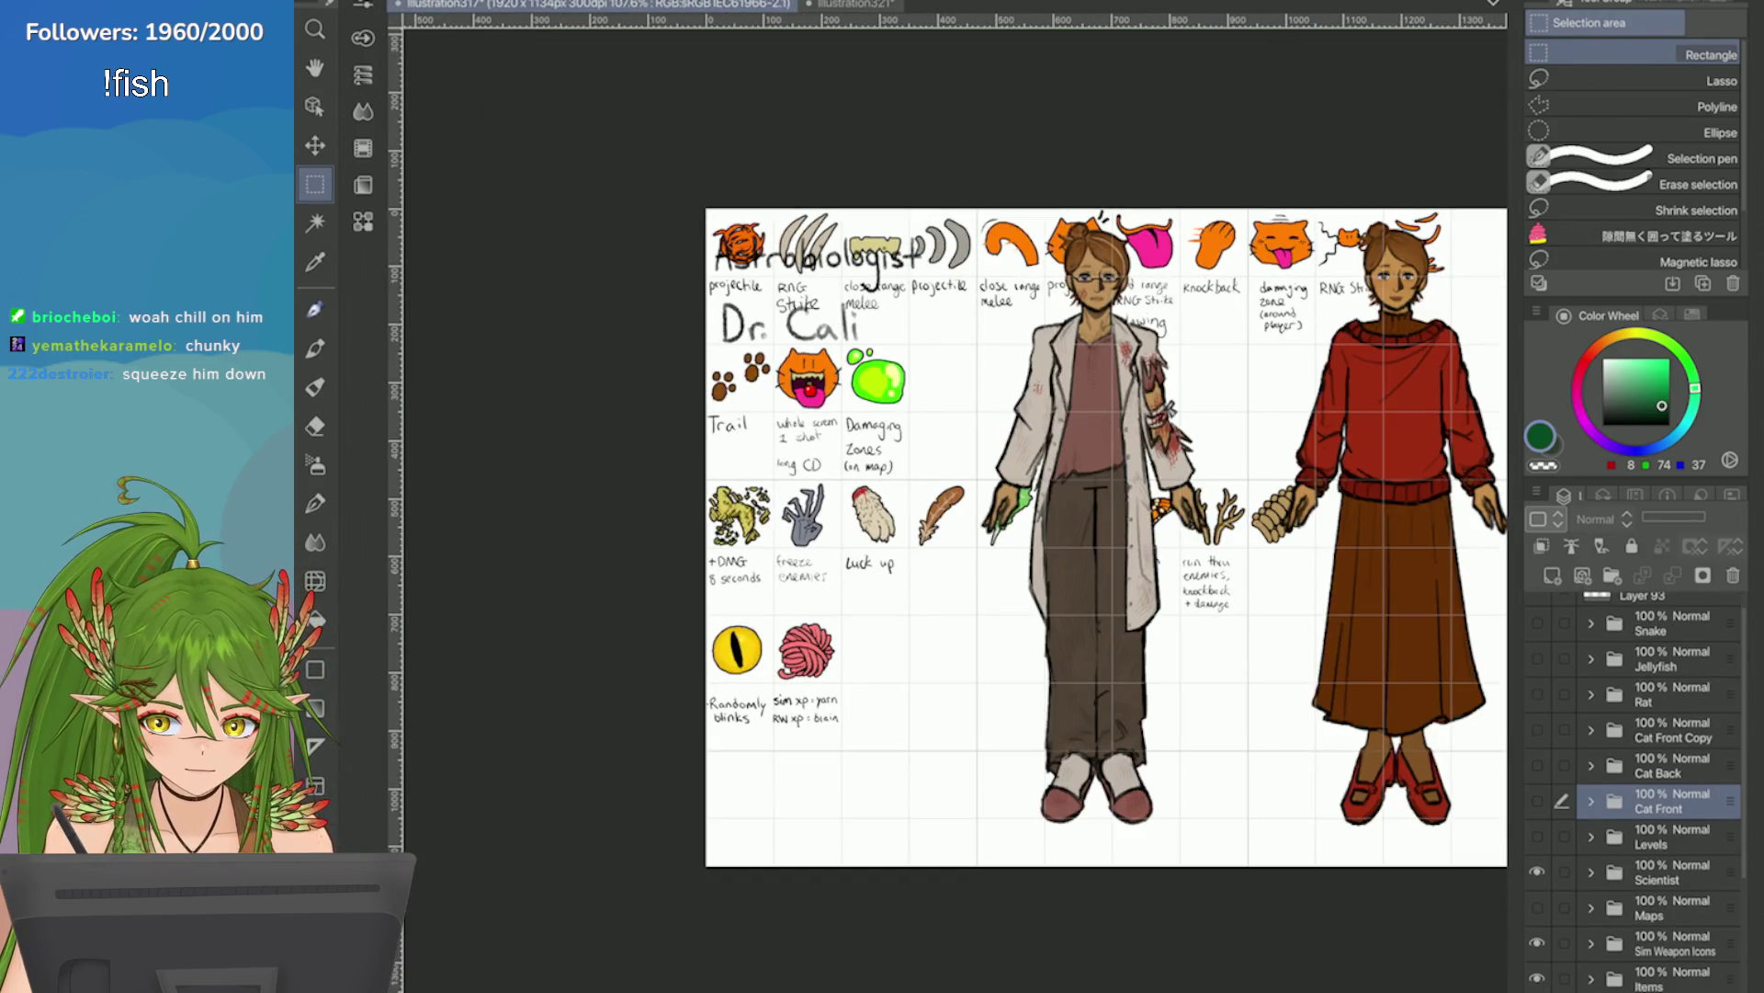
# Hide the Scientist, Sim Weapon Icons and Items layers, show Maps, then return to the illustration321 grid tile.
pyautogui.click(1536, 871)
pyautogui.click(1537, 907)
pyautogui.click(1537, 942)
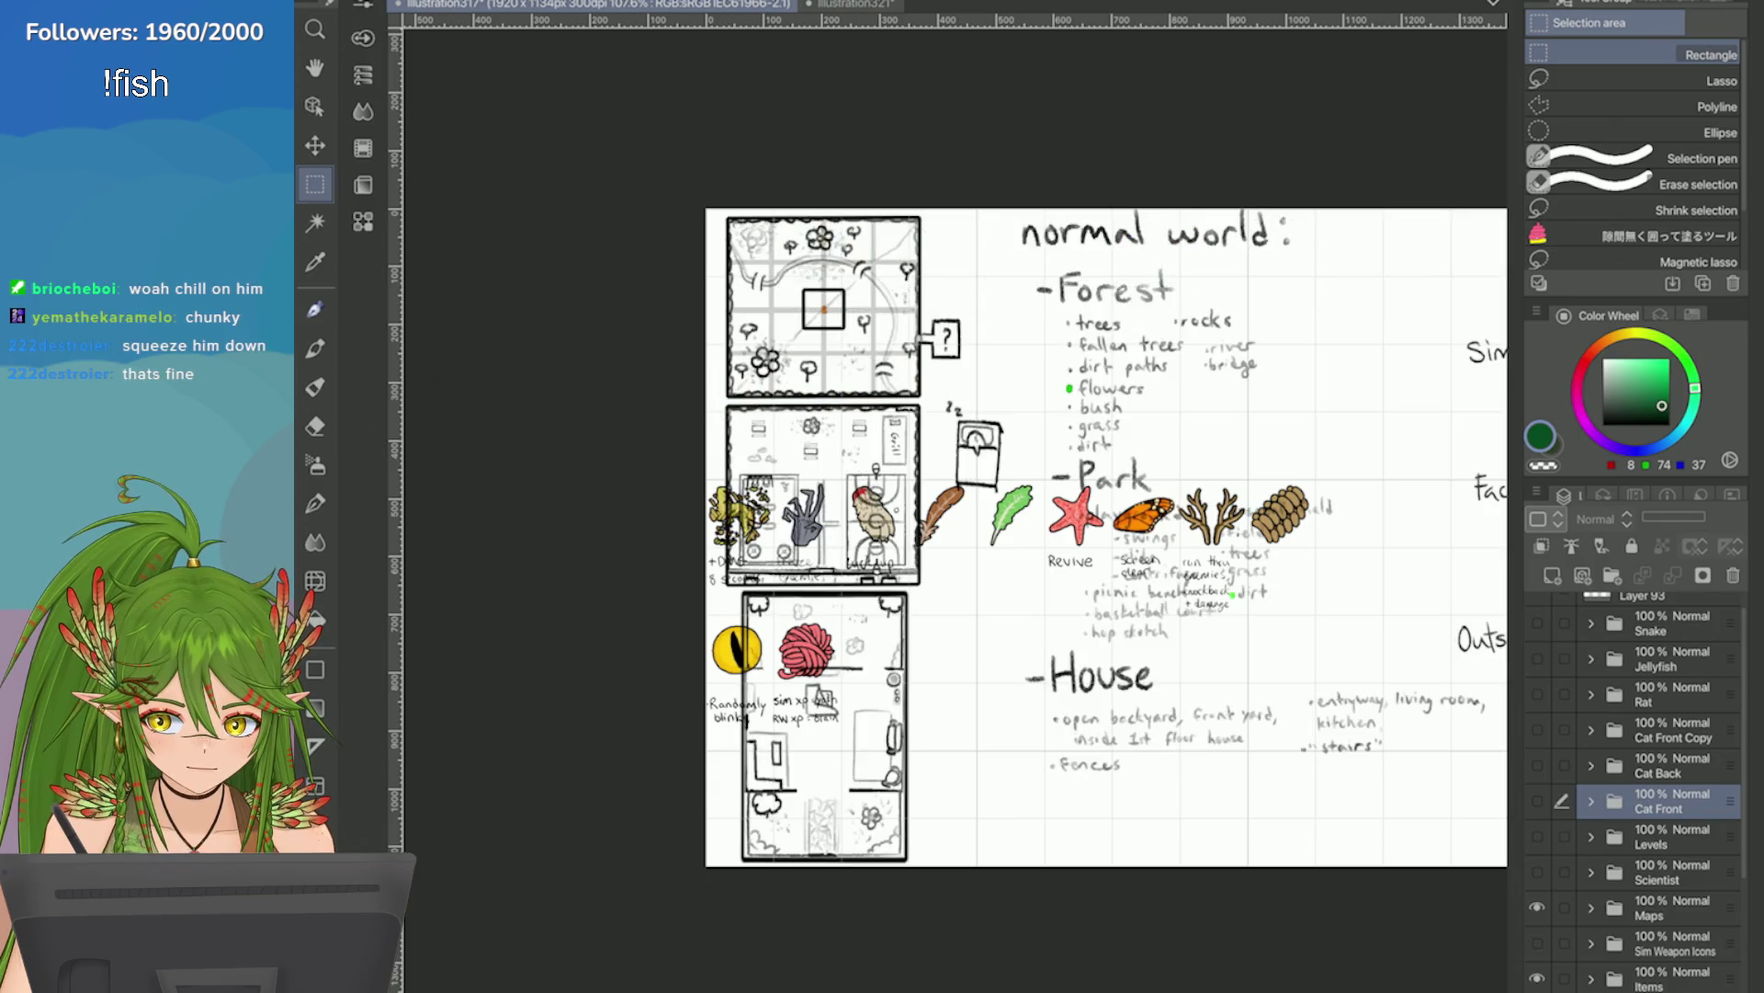
pyautogui.click(1536, 978)
pyautogui.scroll(5, 748, 274)
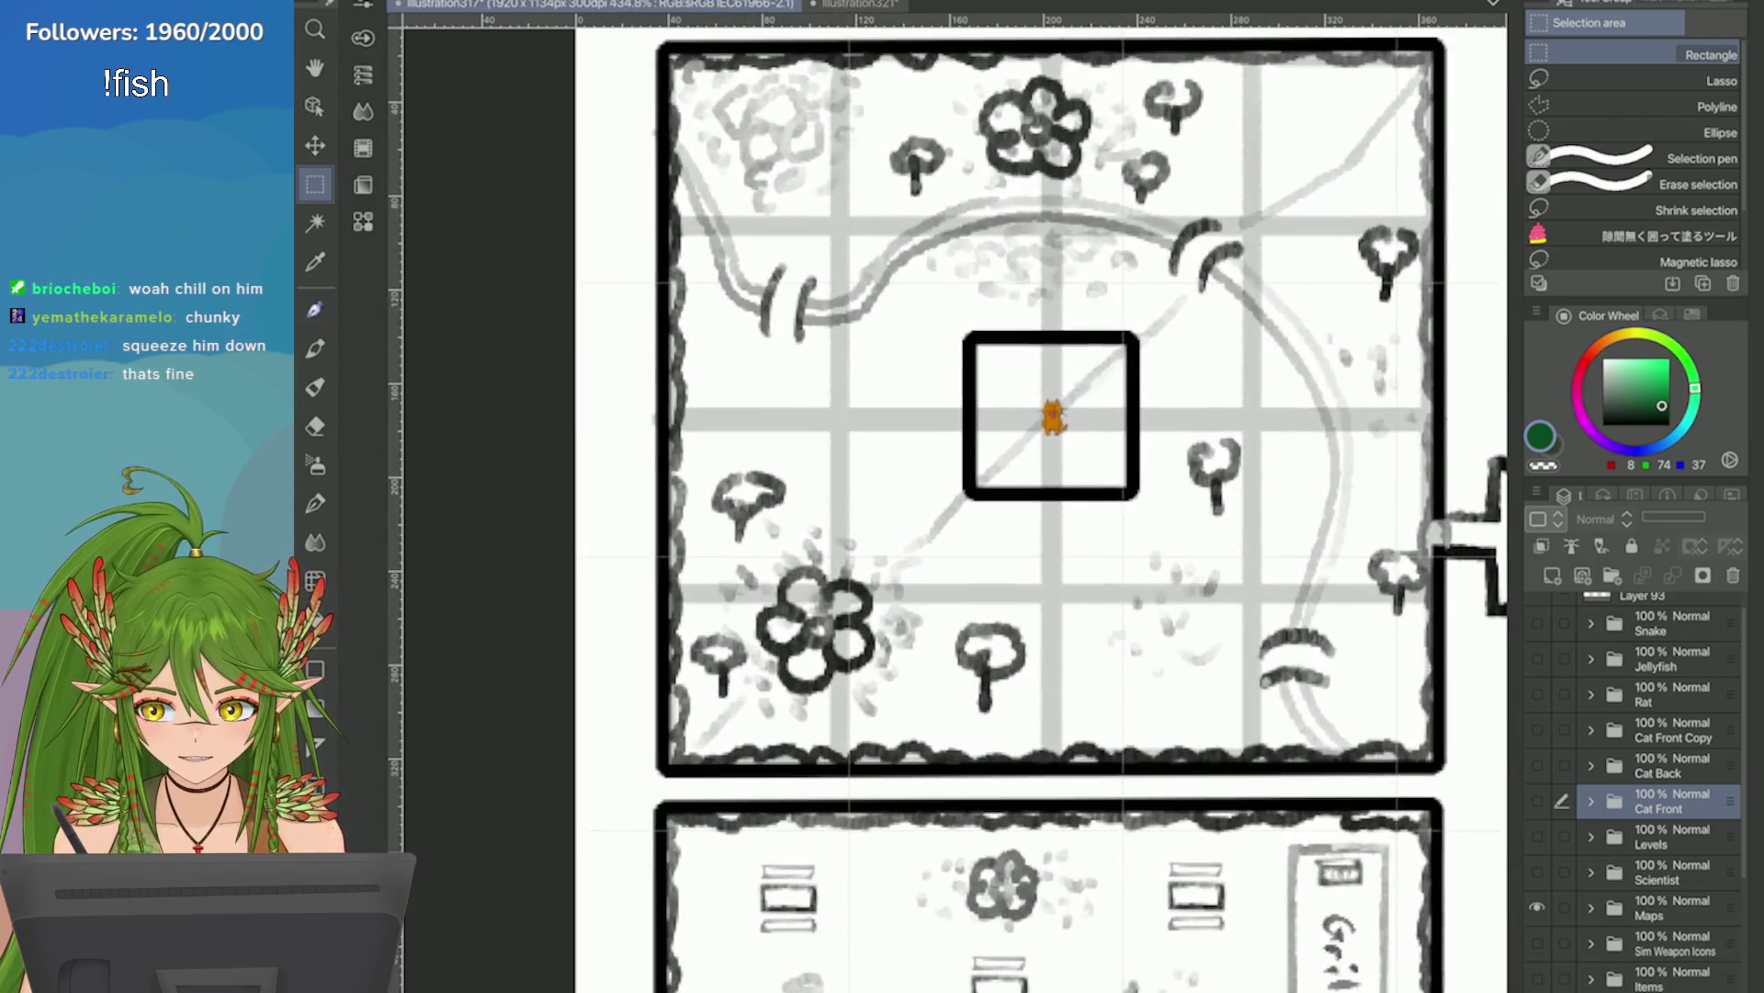
pyautogui.scroll(1, 1398, 572)
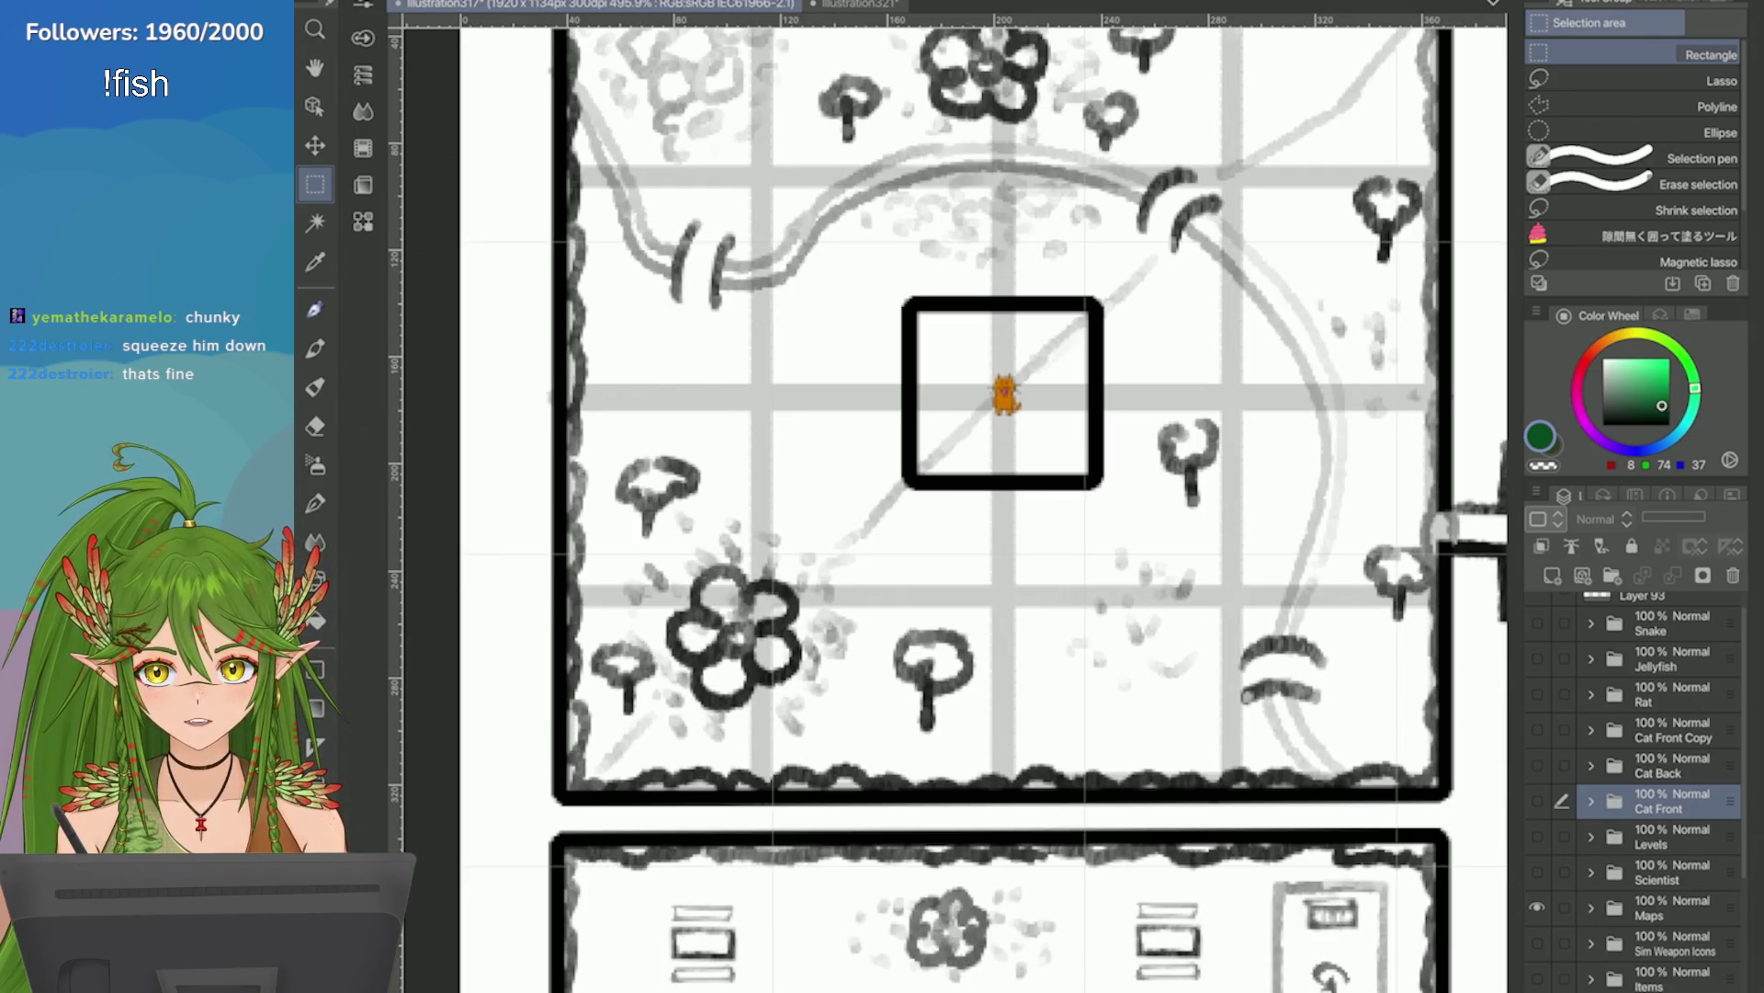
pyautogui.click(854, 4)
pyautogui.scroll(-4, 1048, 459)
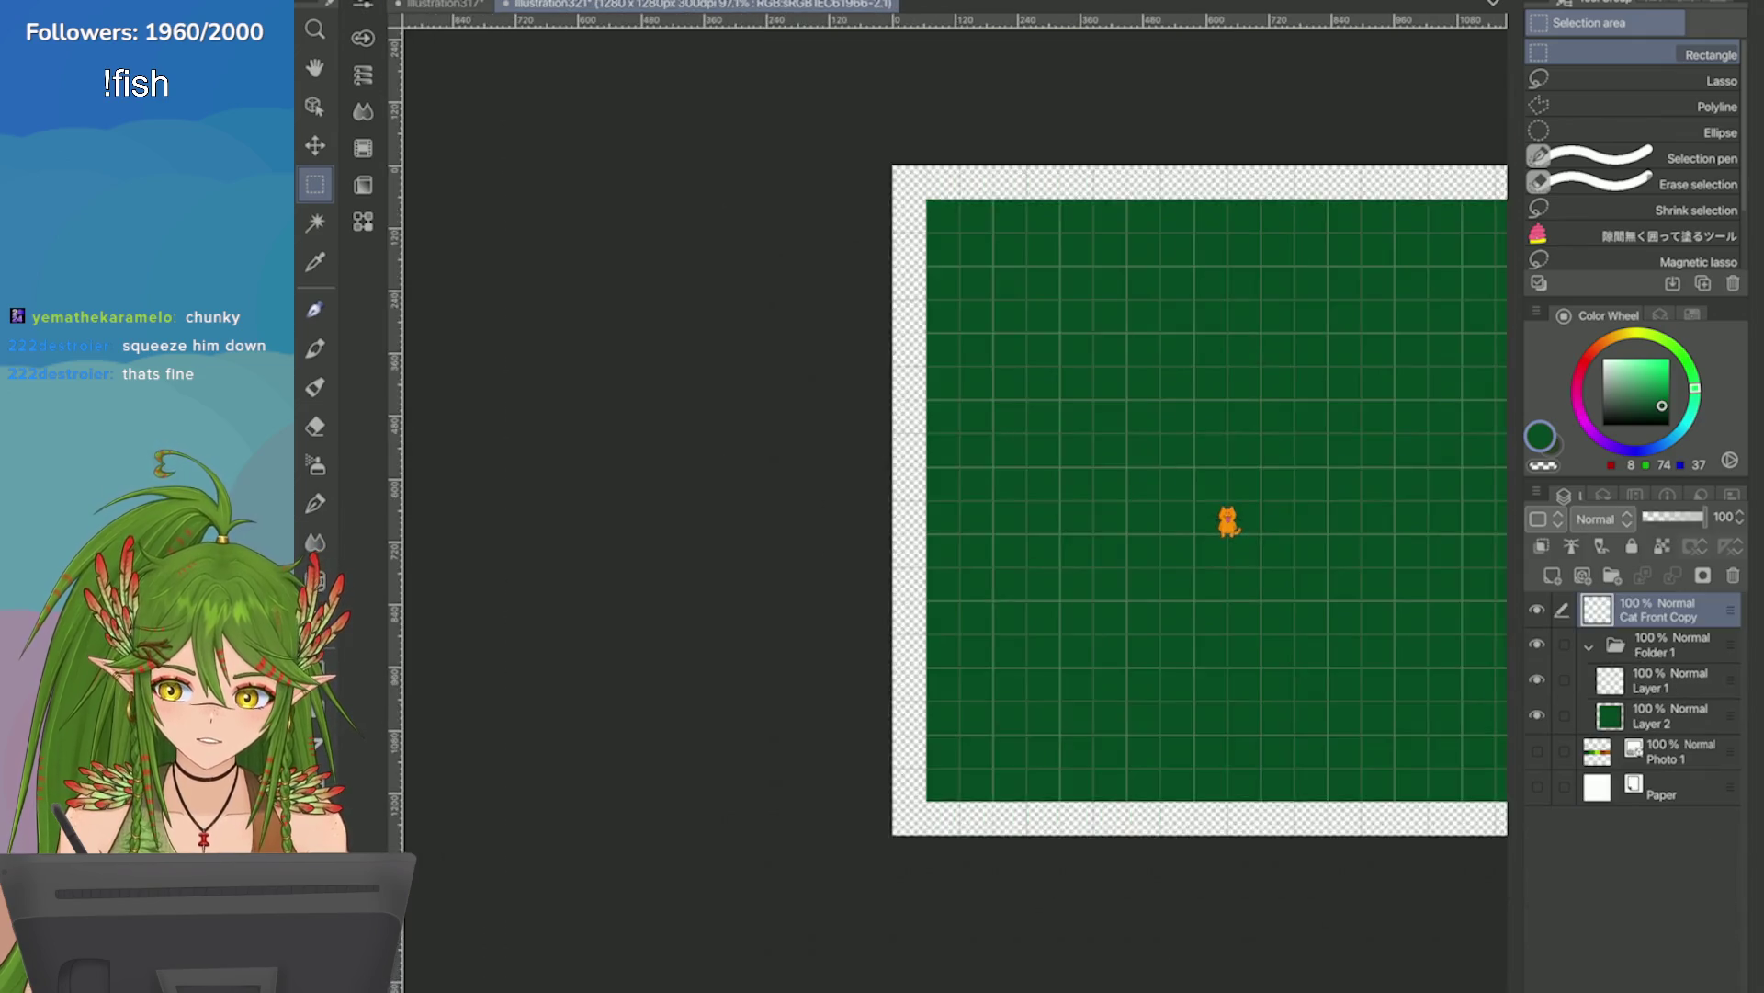
# Shrink the cat slightly with a transform and confirm it.
pyautogui.scroll(2, 1052, 485)
pyautogui.hotkey('ctrl', 't')
pyautogui.scroll(1, 946, 464)
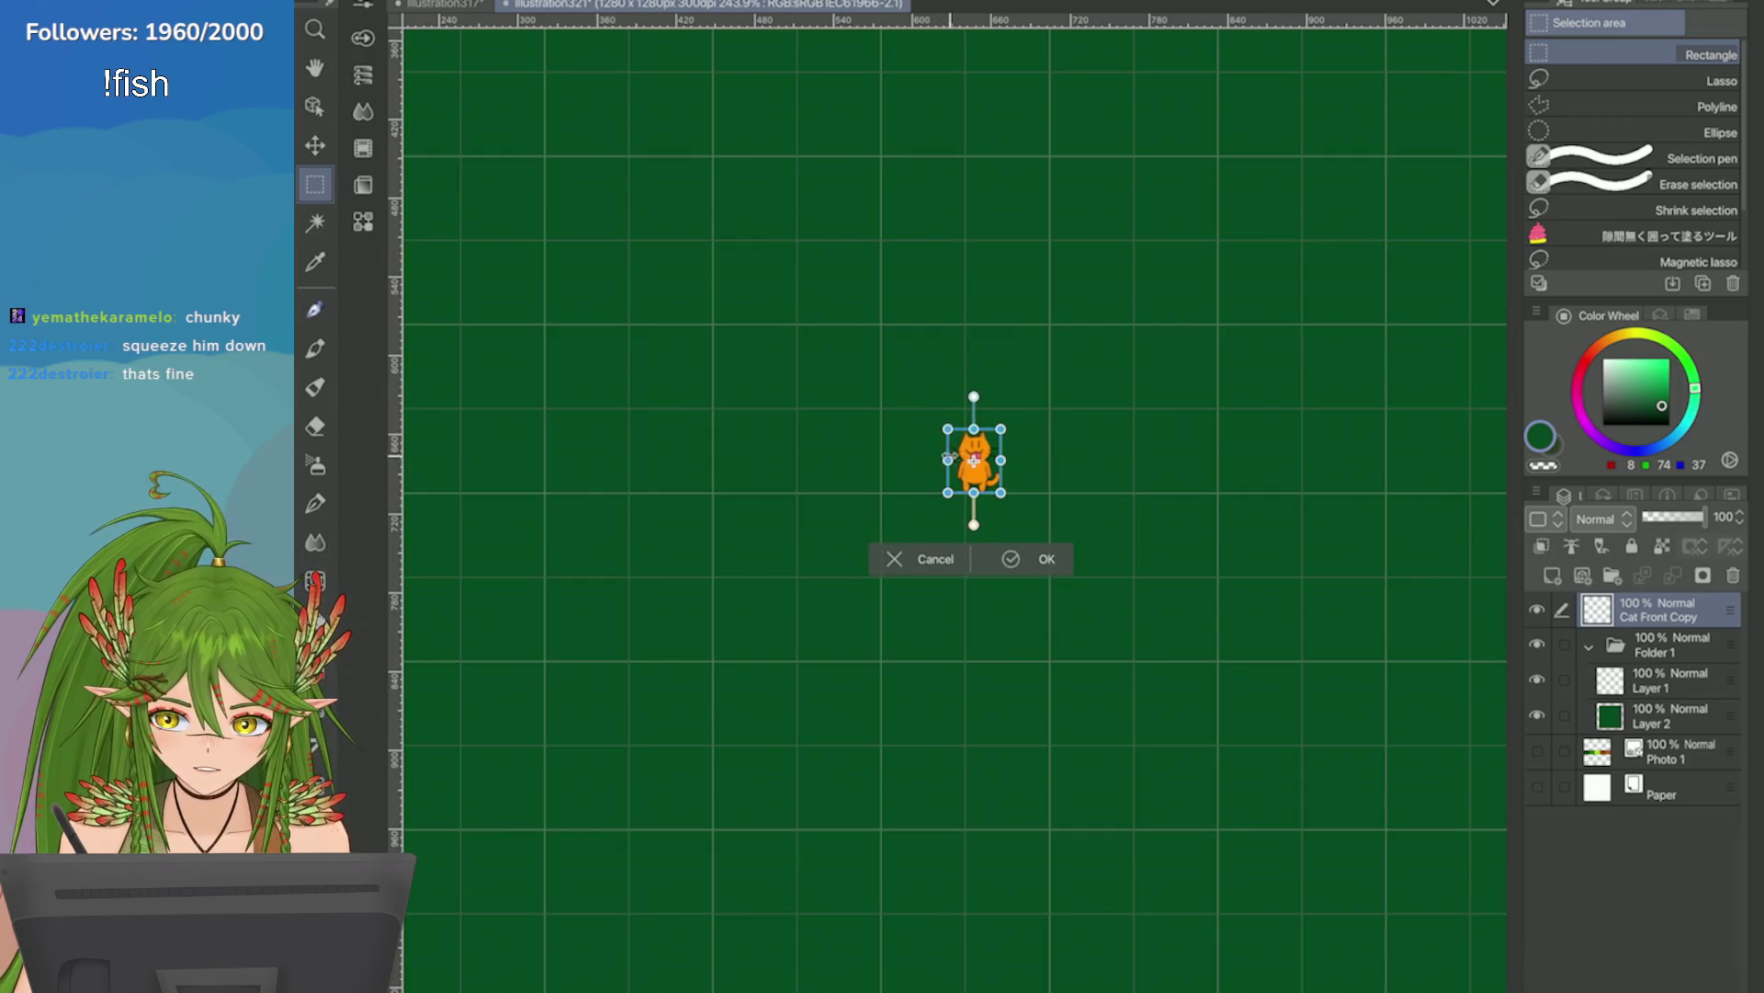
pyautogui.scroll(2, 972, 459)
pyautogui.moveTo(1032, 532); pyautogui.dragTo(1040, 467)
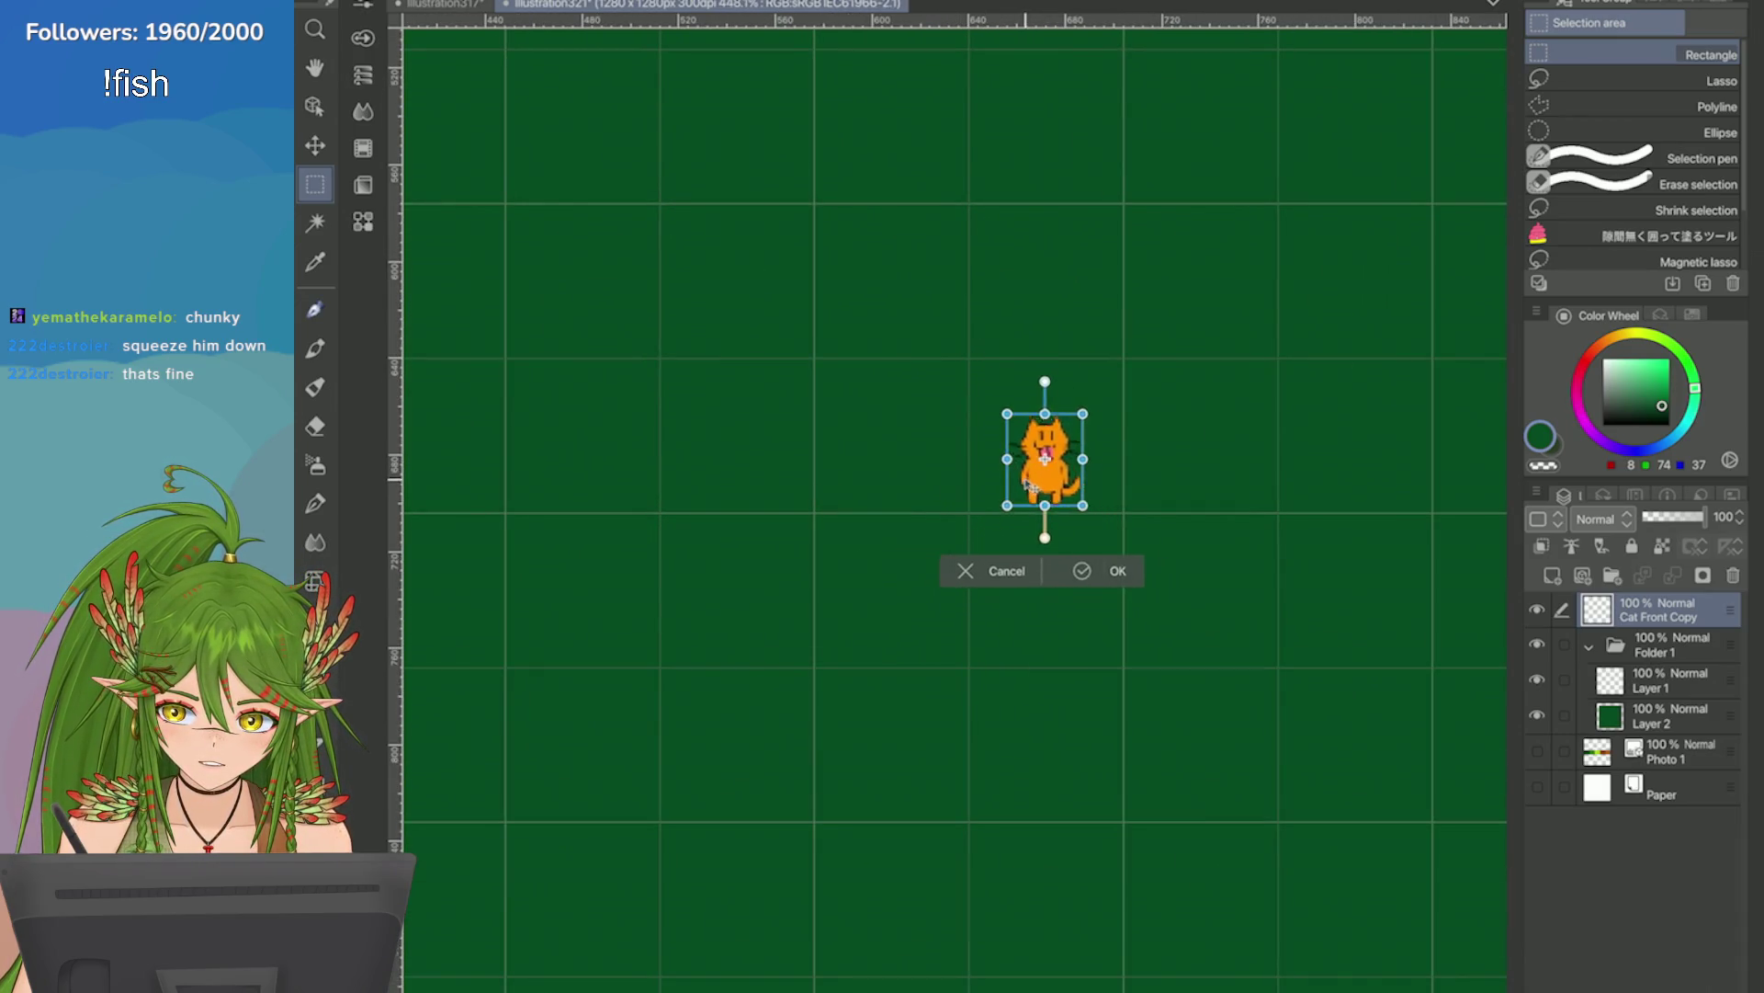
pyautogui.click(1102, 580)
pyautogui.scroll(-2, 1341, 635)
pyautogui.scroll(-3, 1186, 549)
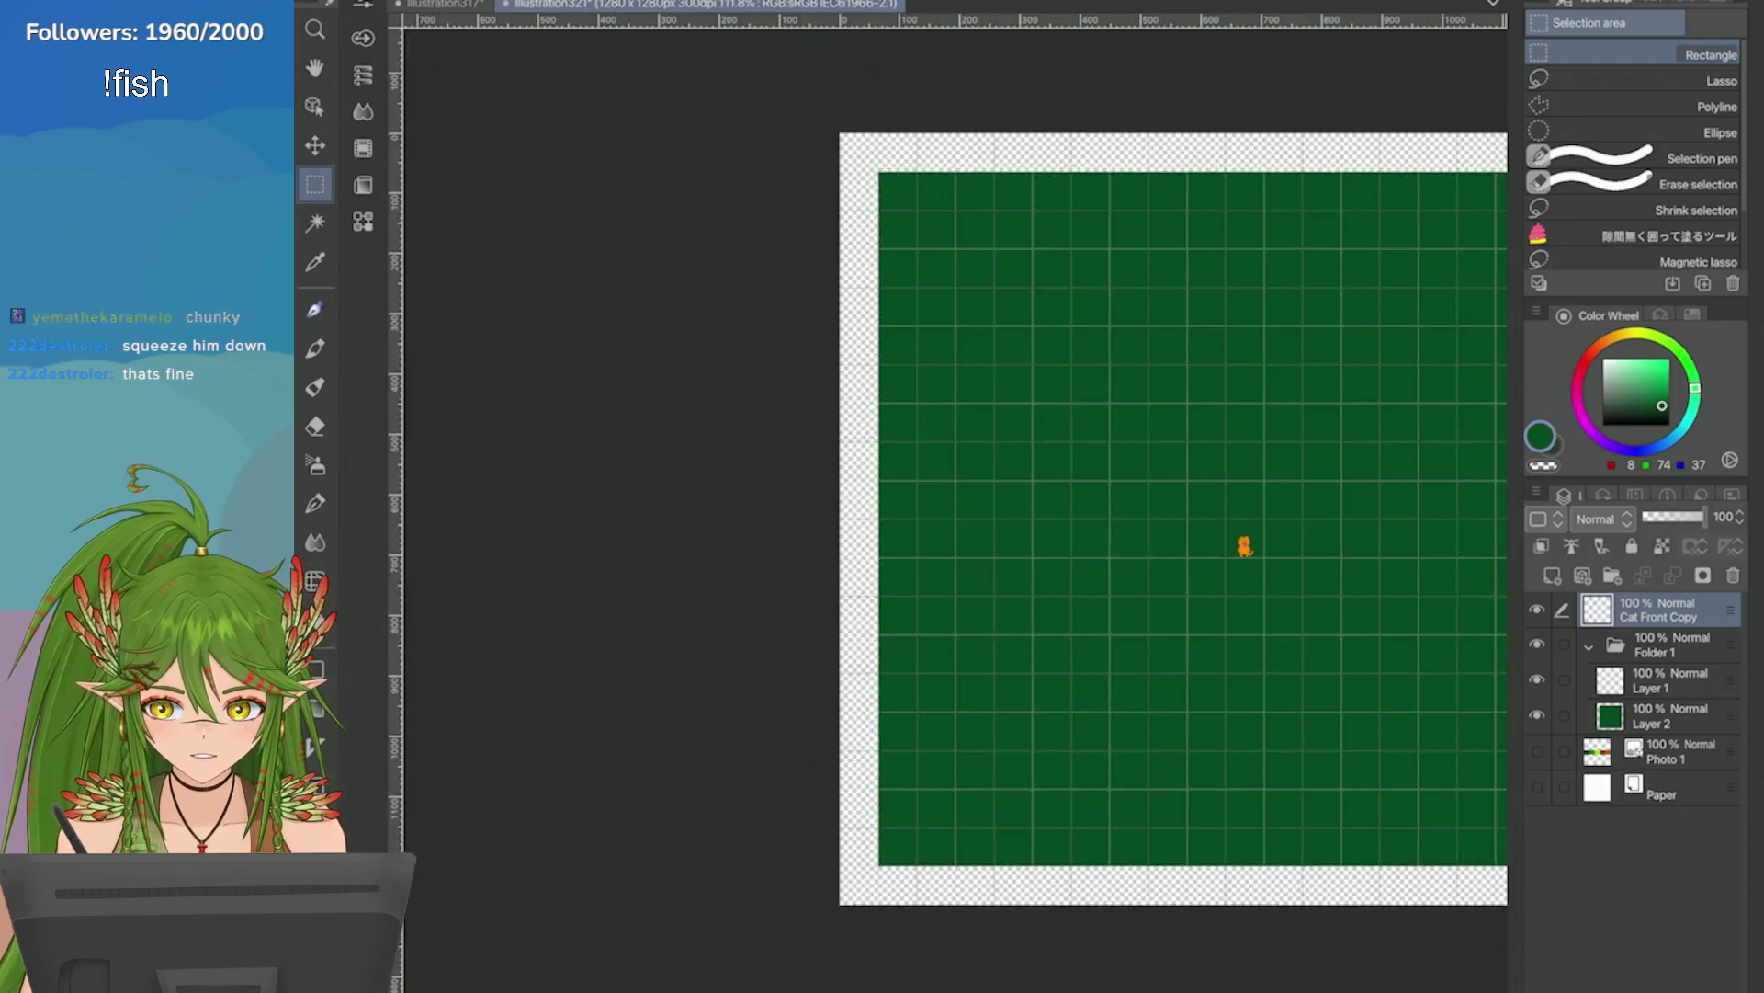
pyautogui.scroll(5, 1187, 519)
# Move the cat to the right on the grid and commit the transform.
pyautogui.hotkey('ctrl', 't')
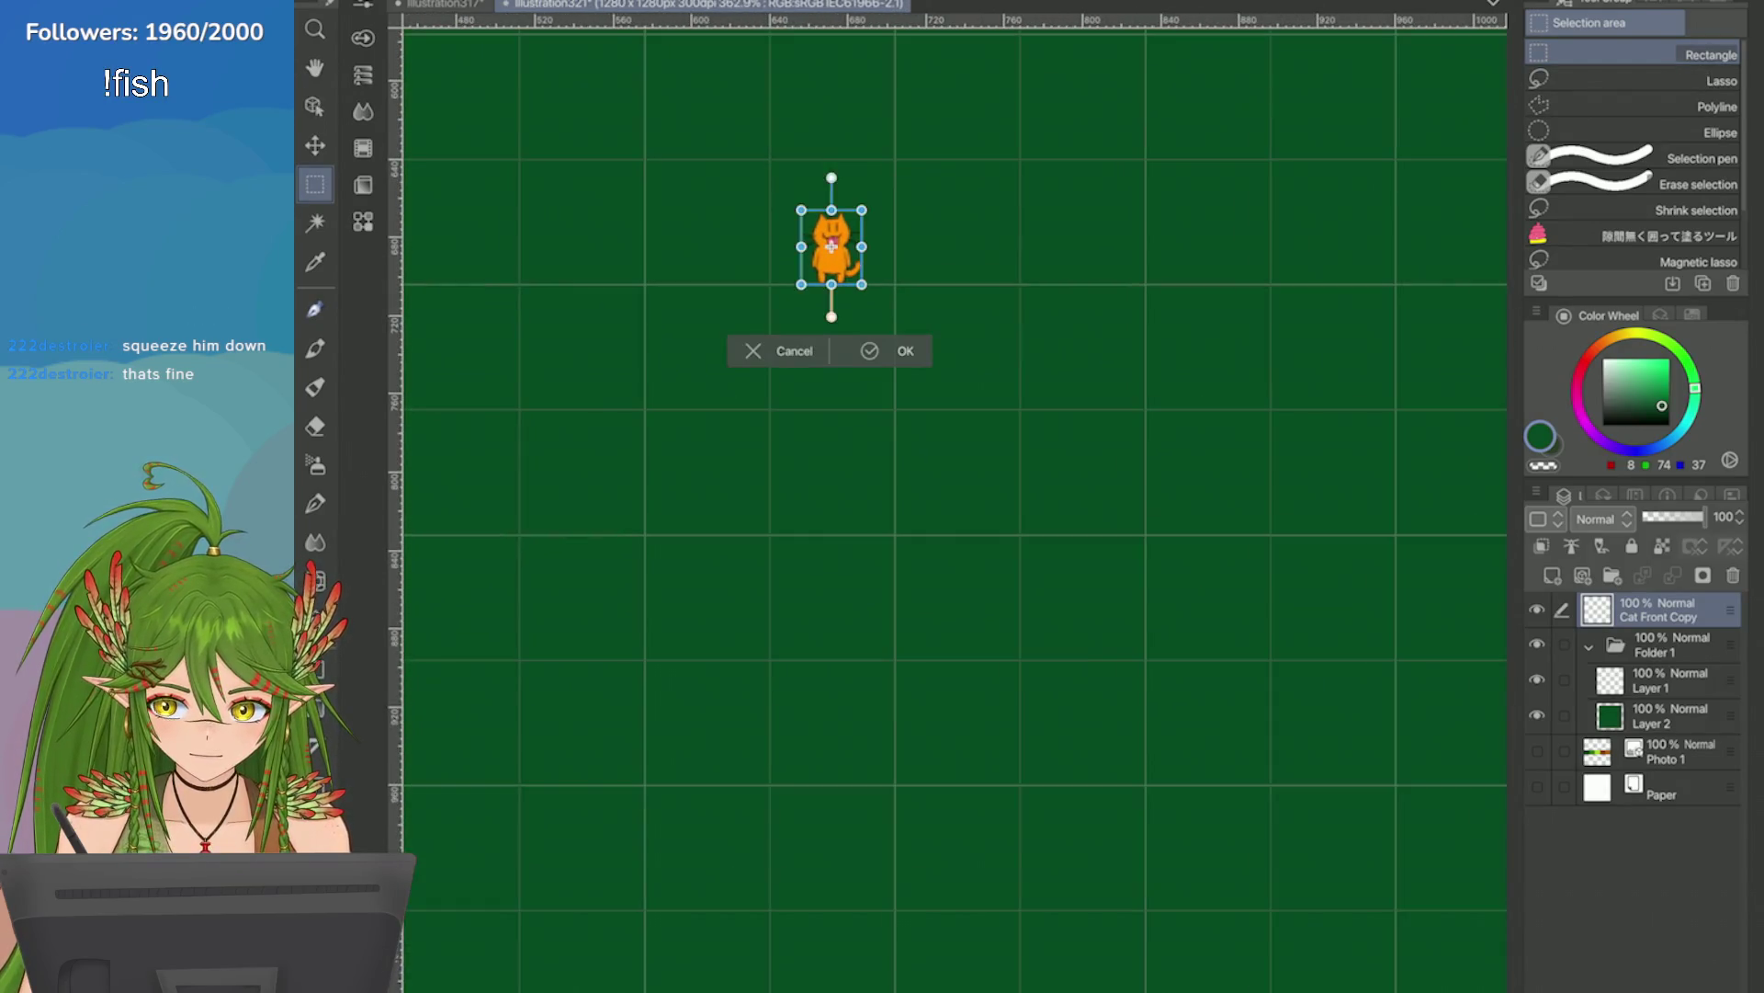
pyautogui.moveTo(807, 397); pyautogui.dragTo(915, 397)
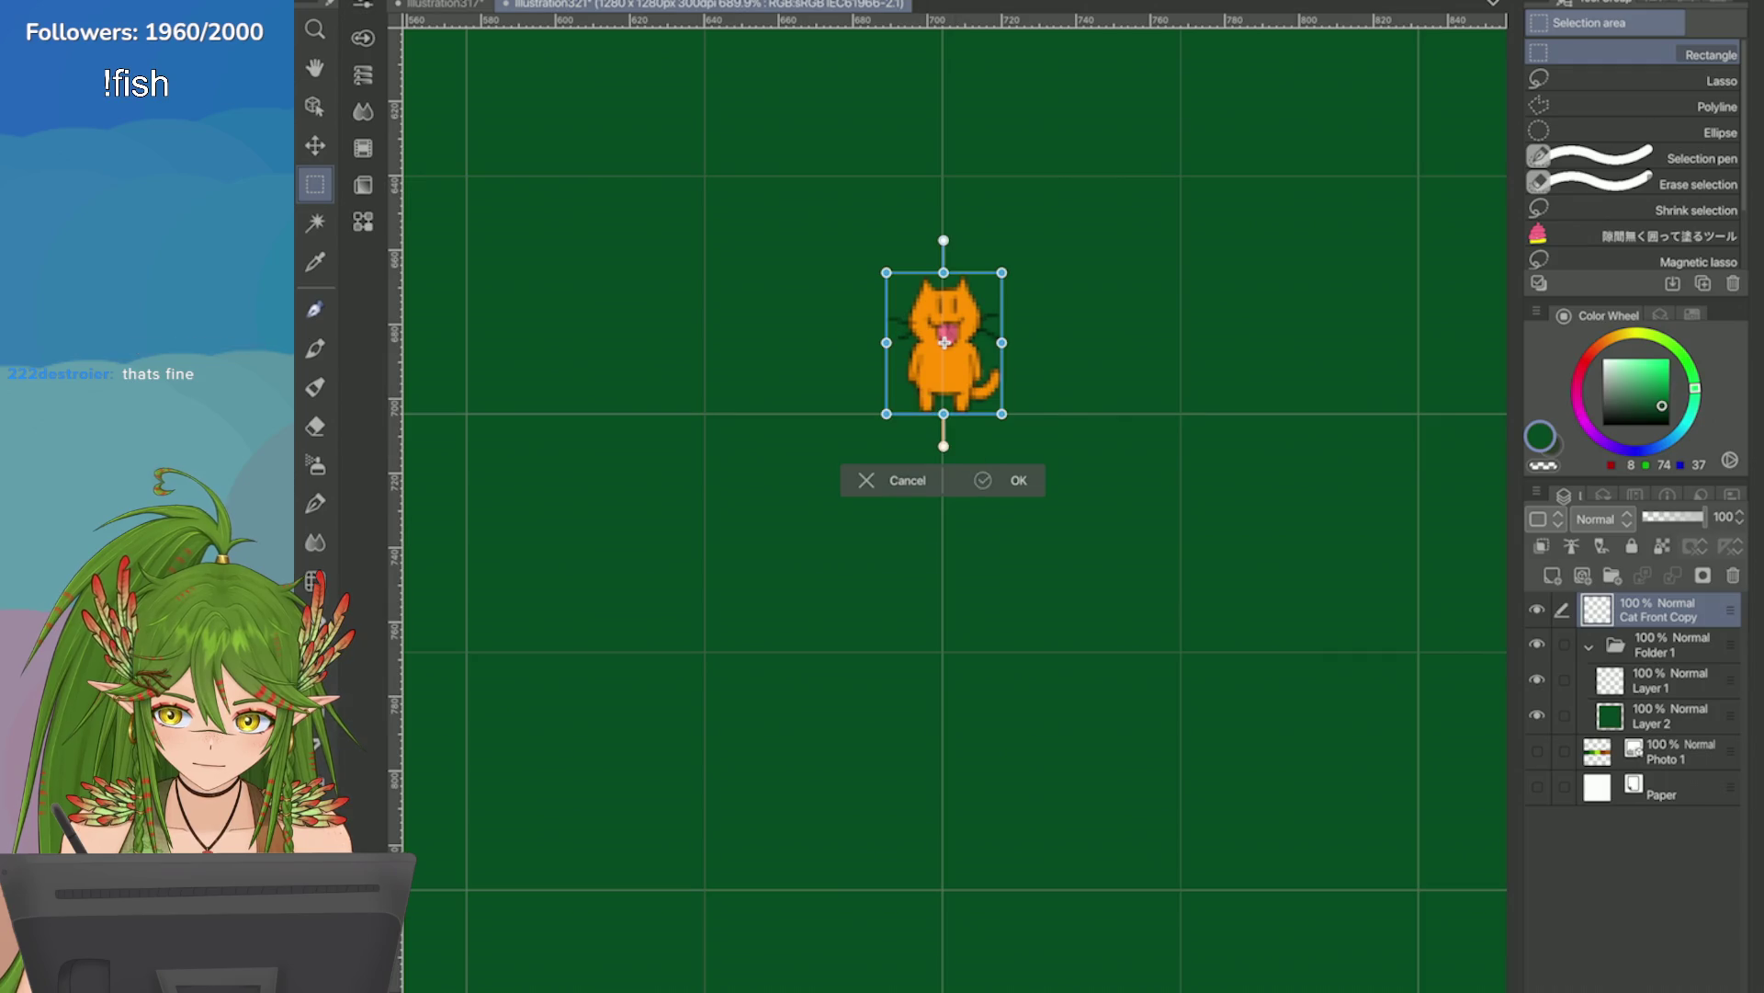
pyautogui.click(991, 479)
pyautogui.scroll(-5, 1195, 487)
pyautogui.scroll(-2, 1194, 487)
pyautogui.scroll(6, 1213, 510)
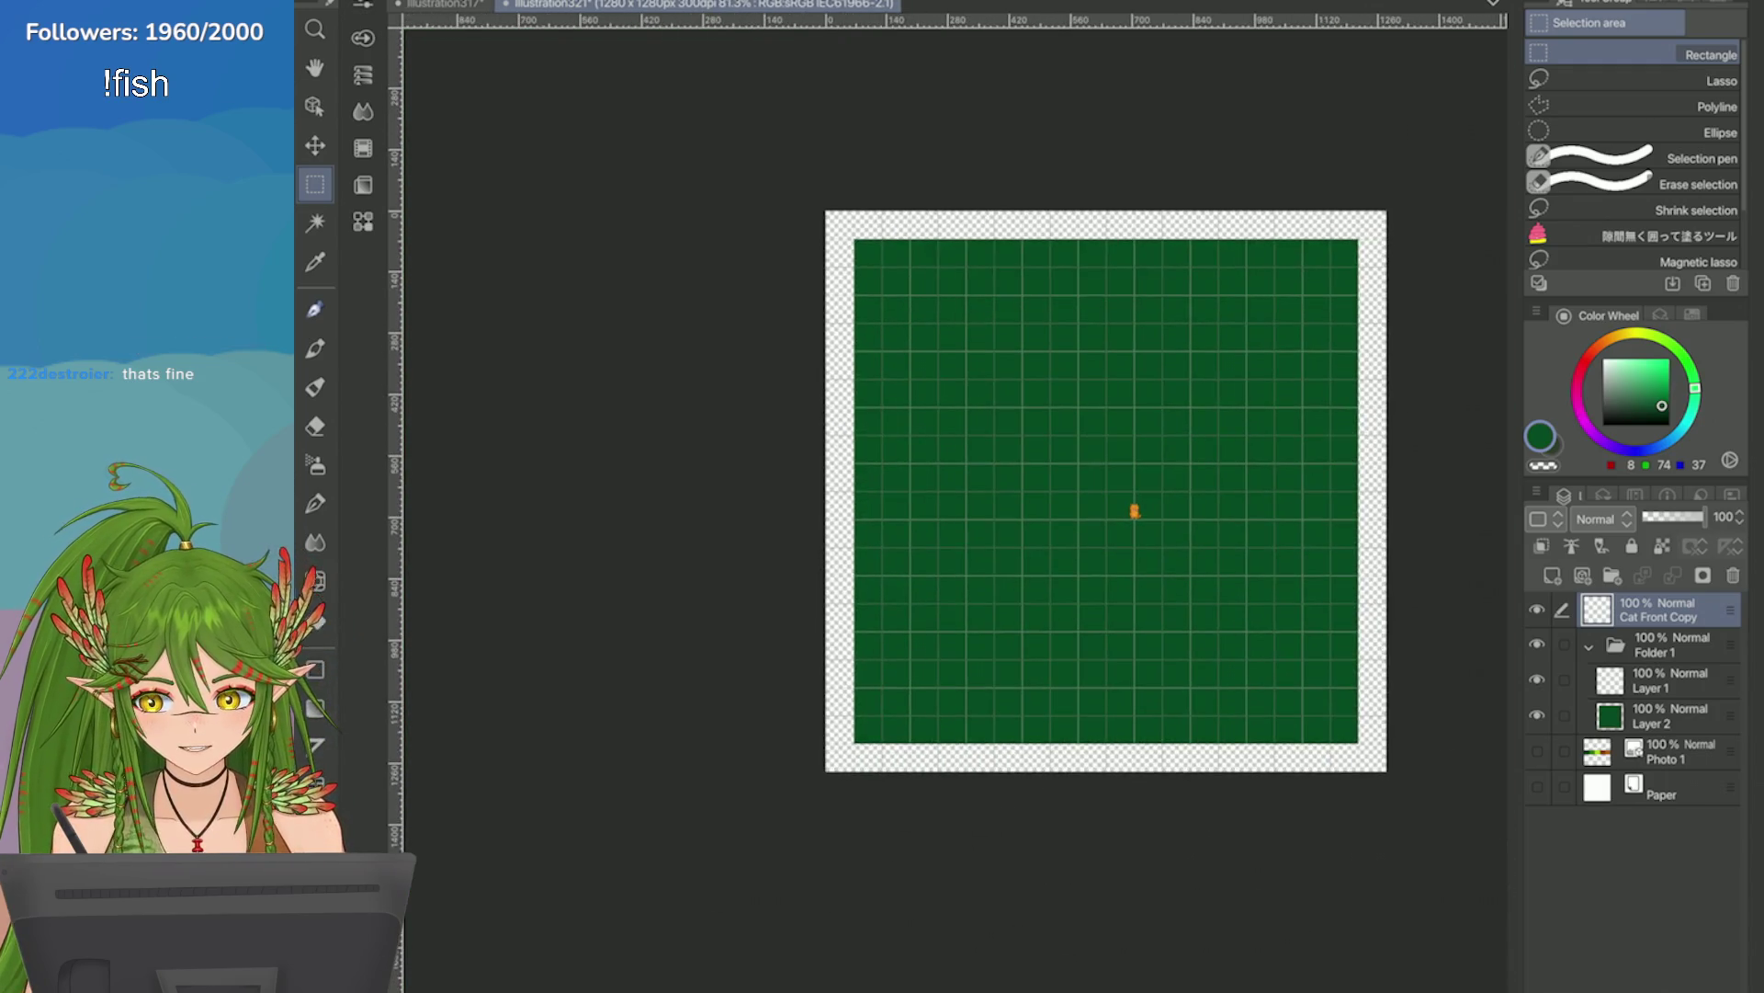
pyautogui.scroll(2, 1379, 368)
# Move the cat slightly upward on the tile.
pyautogui.hotkey('ctrl', 't')
pyautogui.moveTo(992, 463)
pyautogui.mouseDown()
pyautogui.moveTo(994, 255)
pyautogui.moveTo(995, 278)
pyautogui.mouseUp()
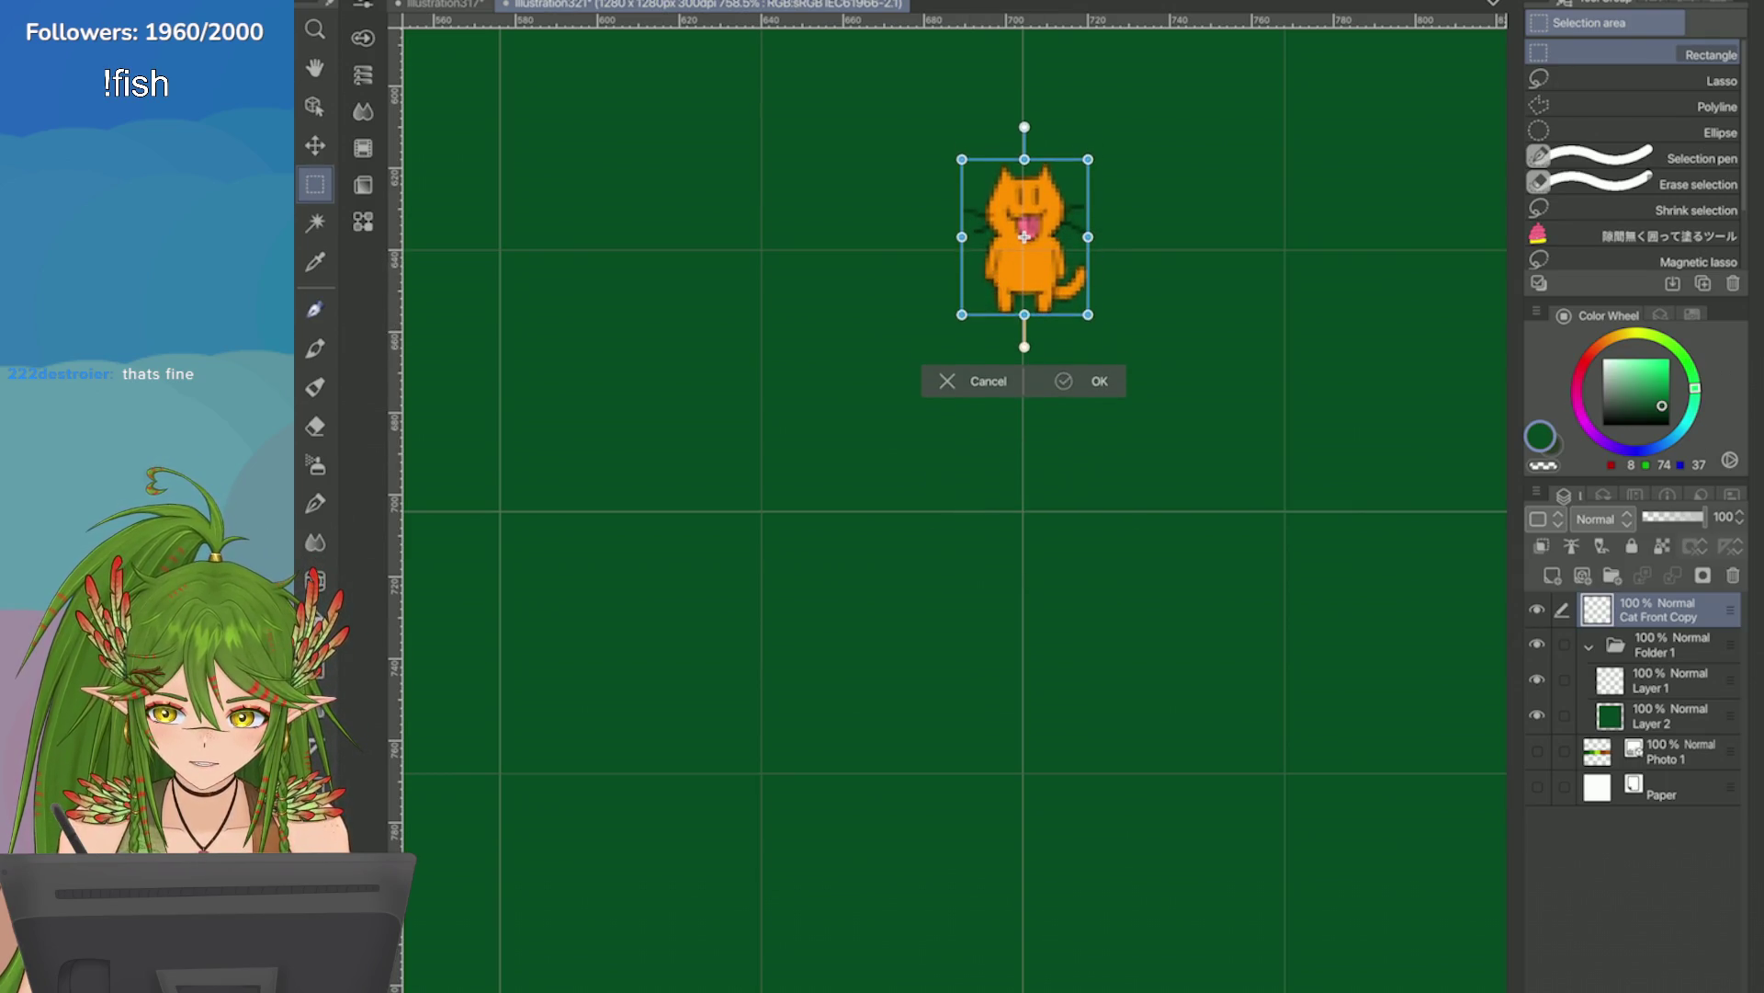
pyautogui.click(1066, 394)
pyautogui.scroll(-2, 1345, 299)
pyautogui.scroll(-4, 1116, 503)
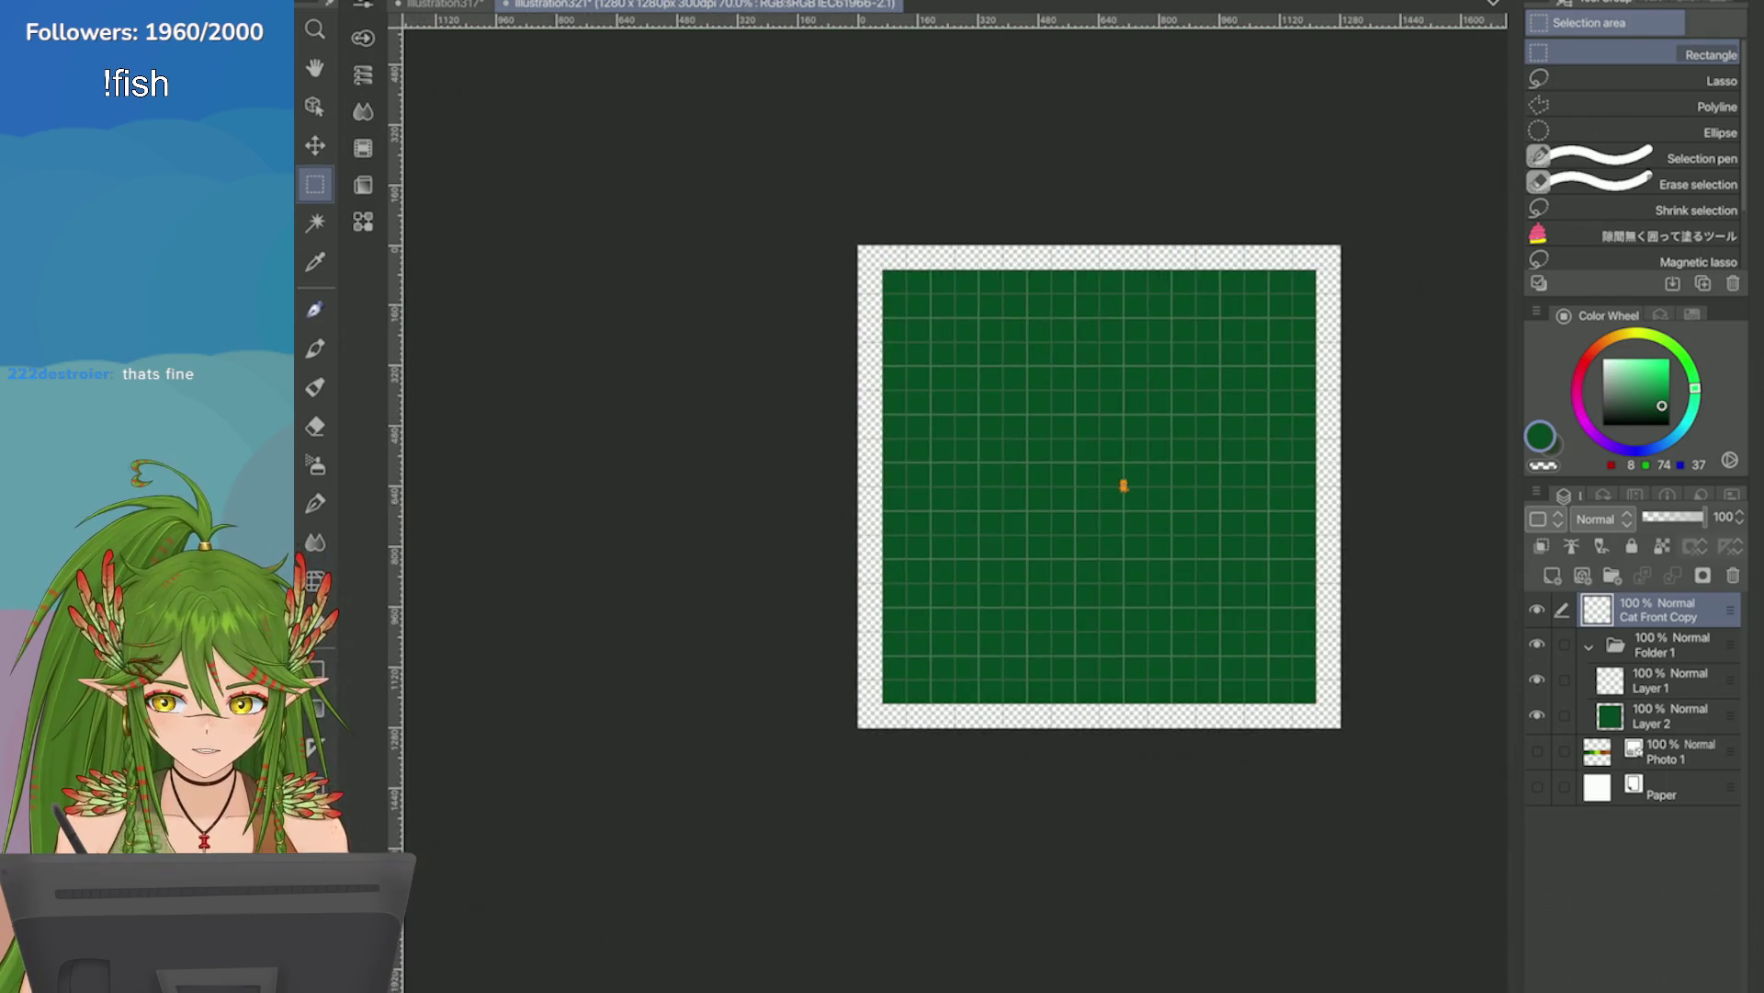
pyautogui.scroll(1, 1130, 634)
pyautogui.scroll(2, 1130, 634)
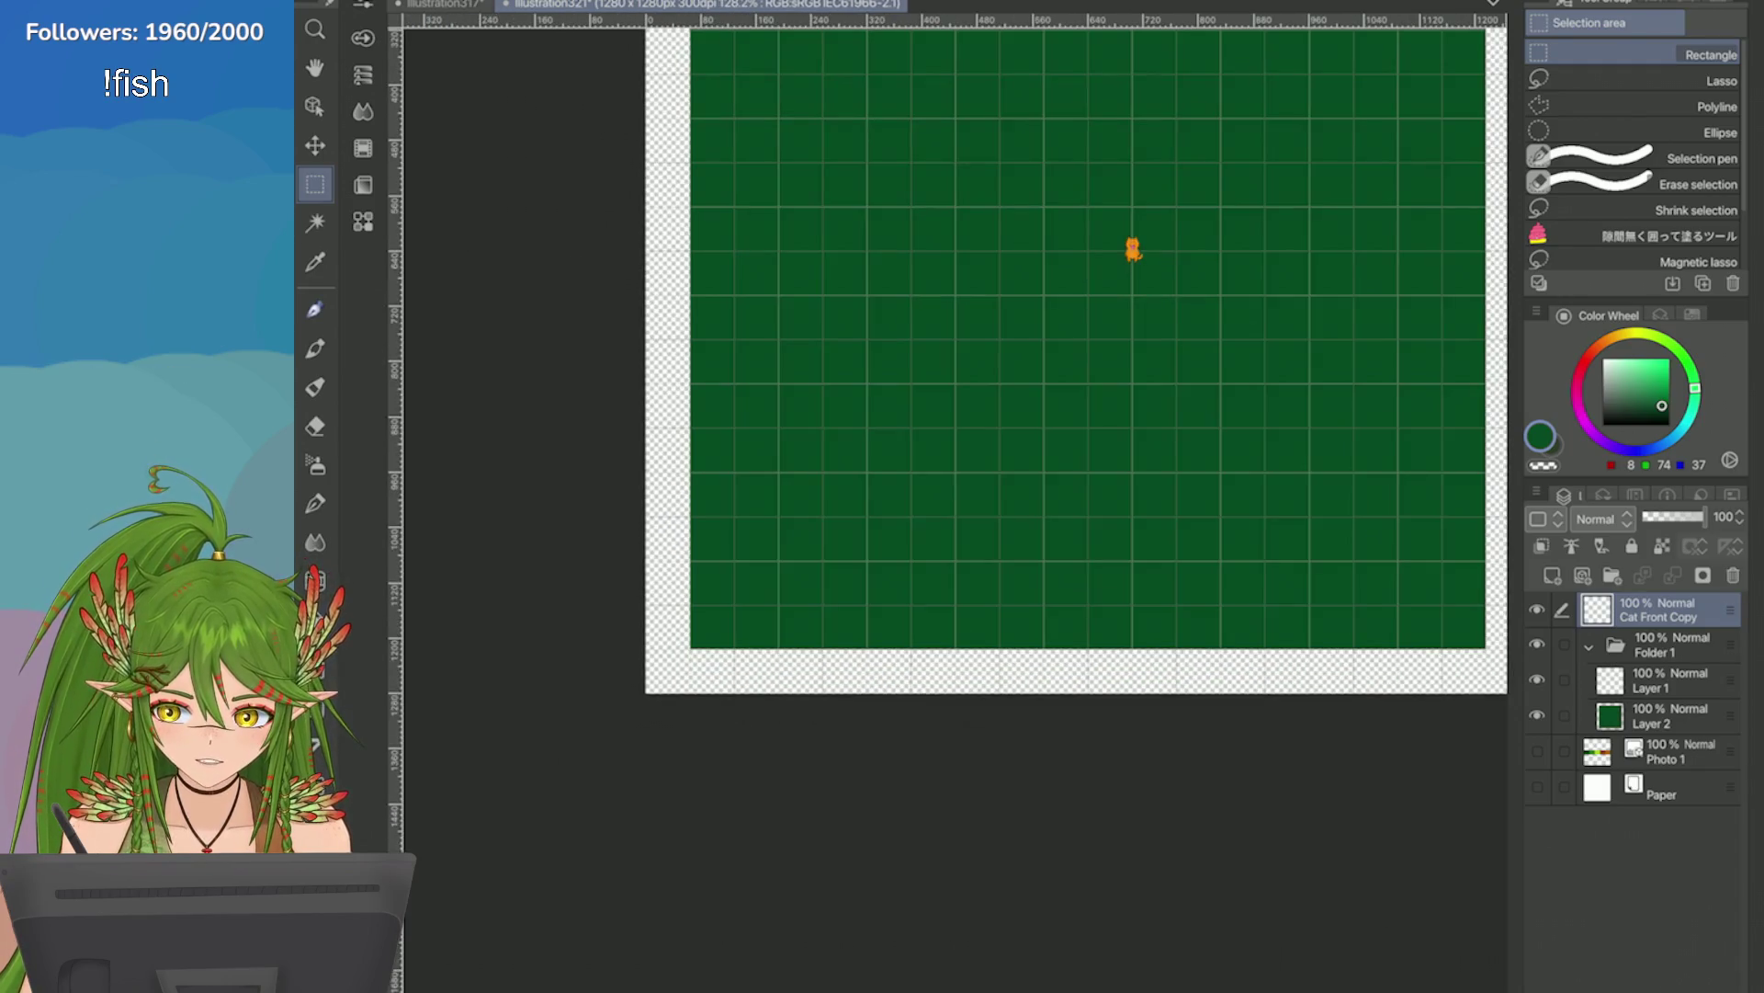
pyautogui.scroll(1, 1093, 445)
# Nudge the cat left toward the tile's centre and confirm with Enter.
pyautogui.hotkey('ctrl', 't')
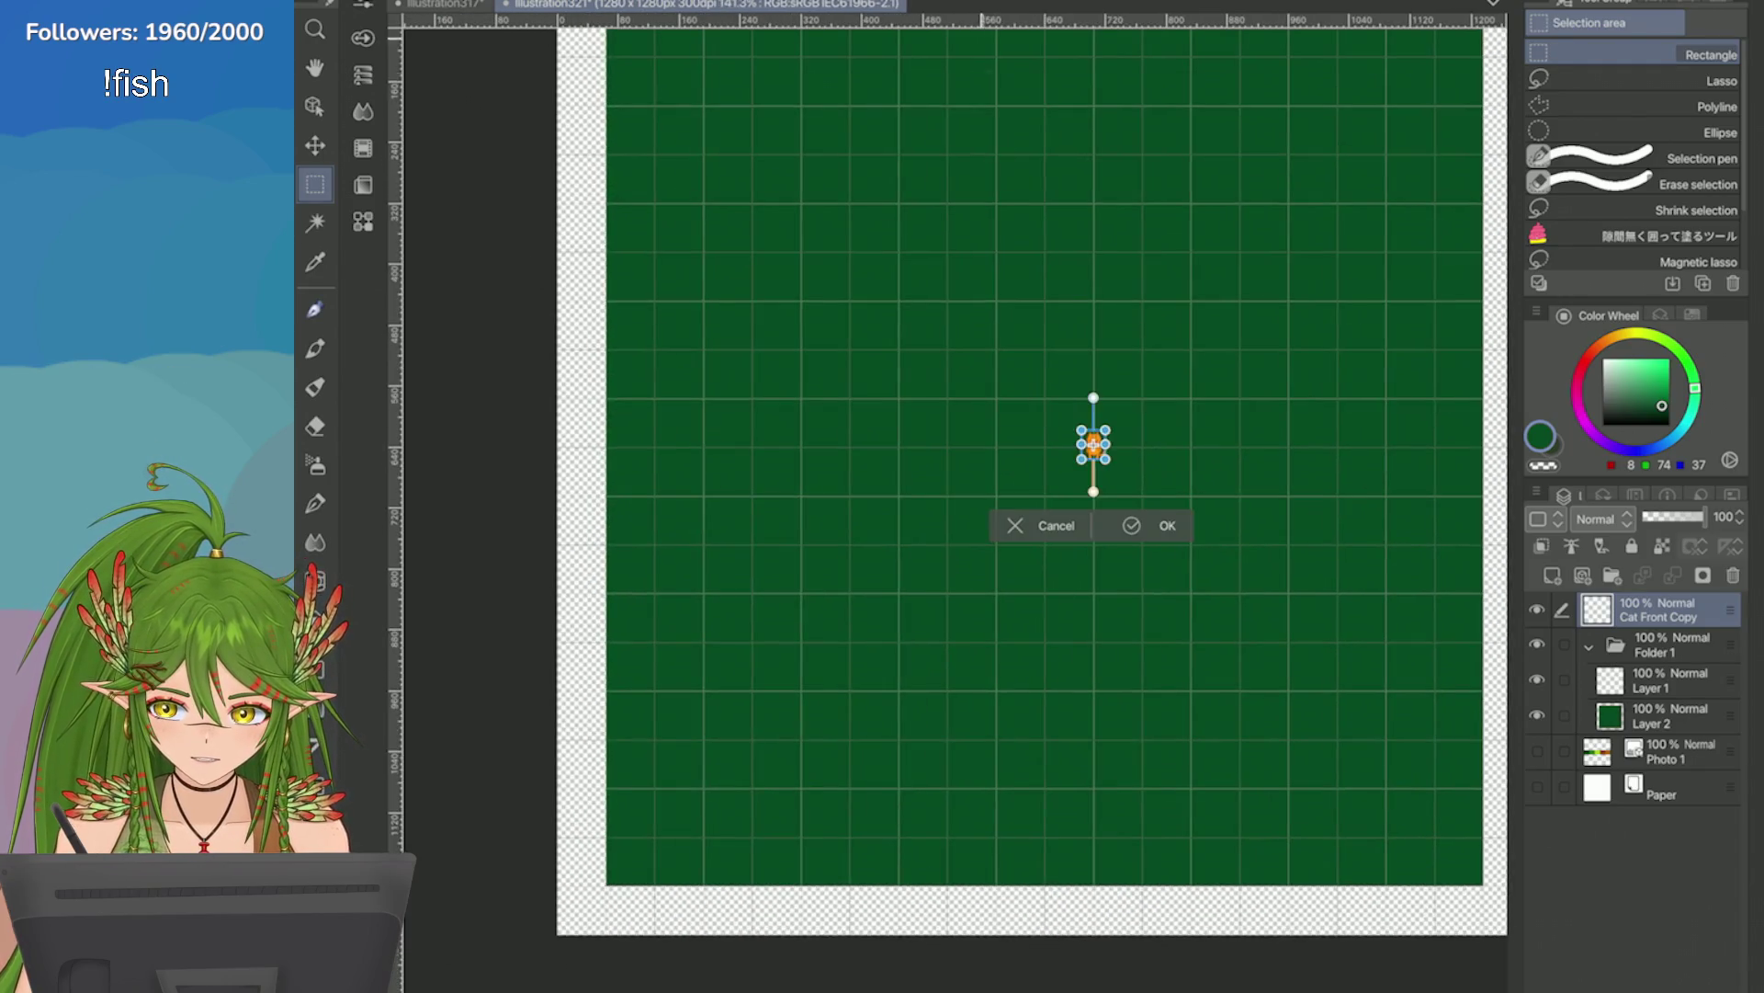
pyautogui.scroll(3, 1093, 448)
pyautogui.moveTo(1042, 413); pyautogui.dragTo(940, 419)
pyautogui.press('Return')
pyautogui.scroll(-5, 1157, 576)
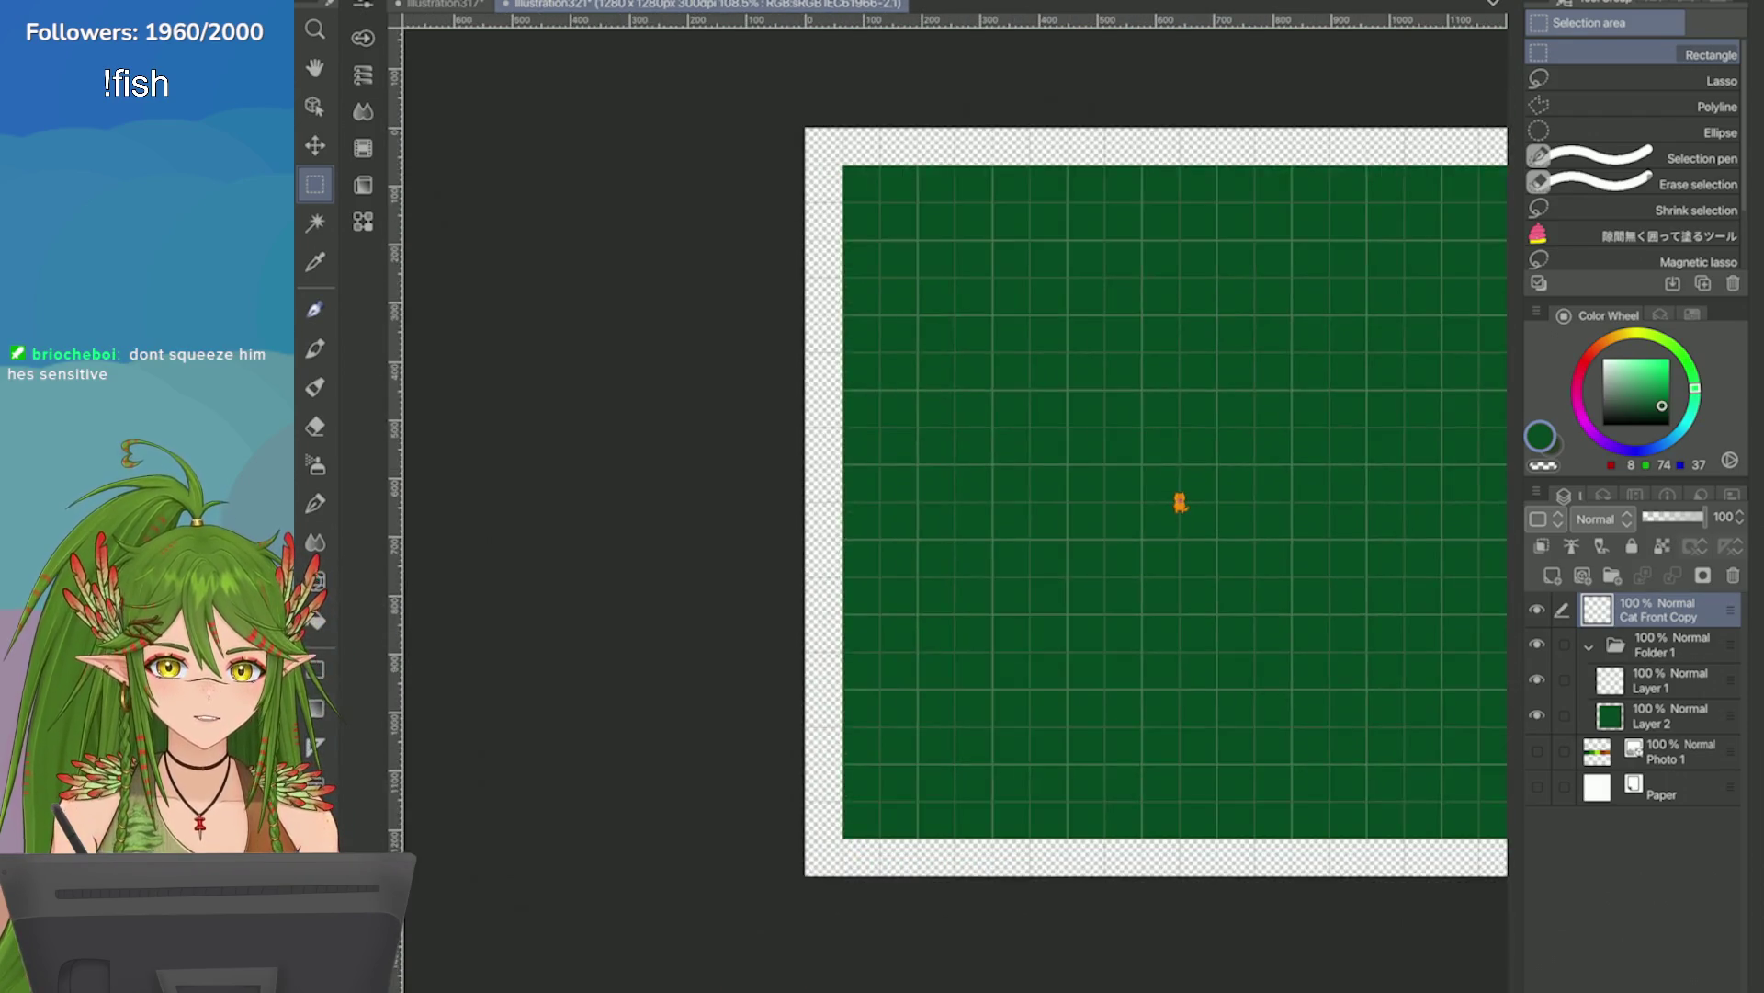
pyautogui.scroll(-2, 1269, 752)
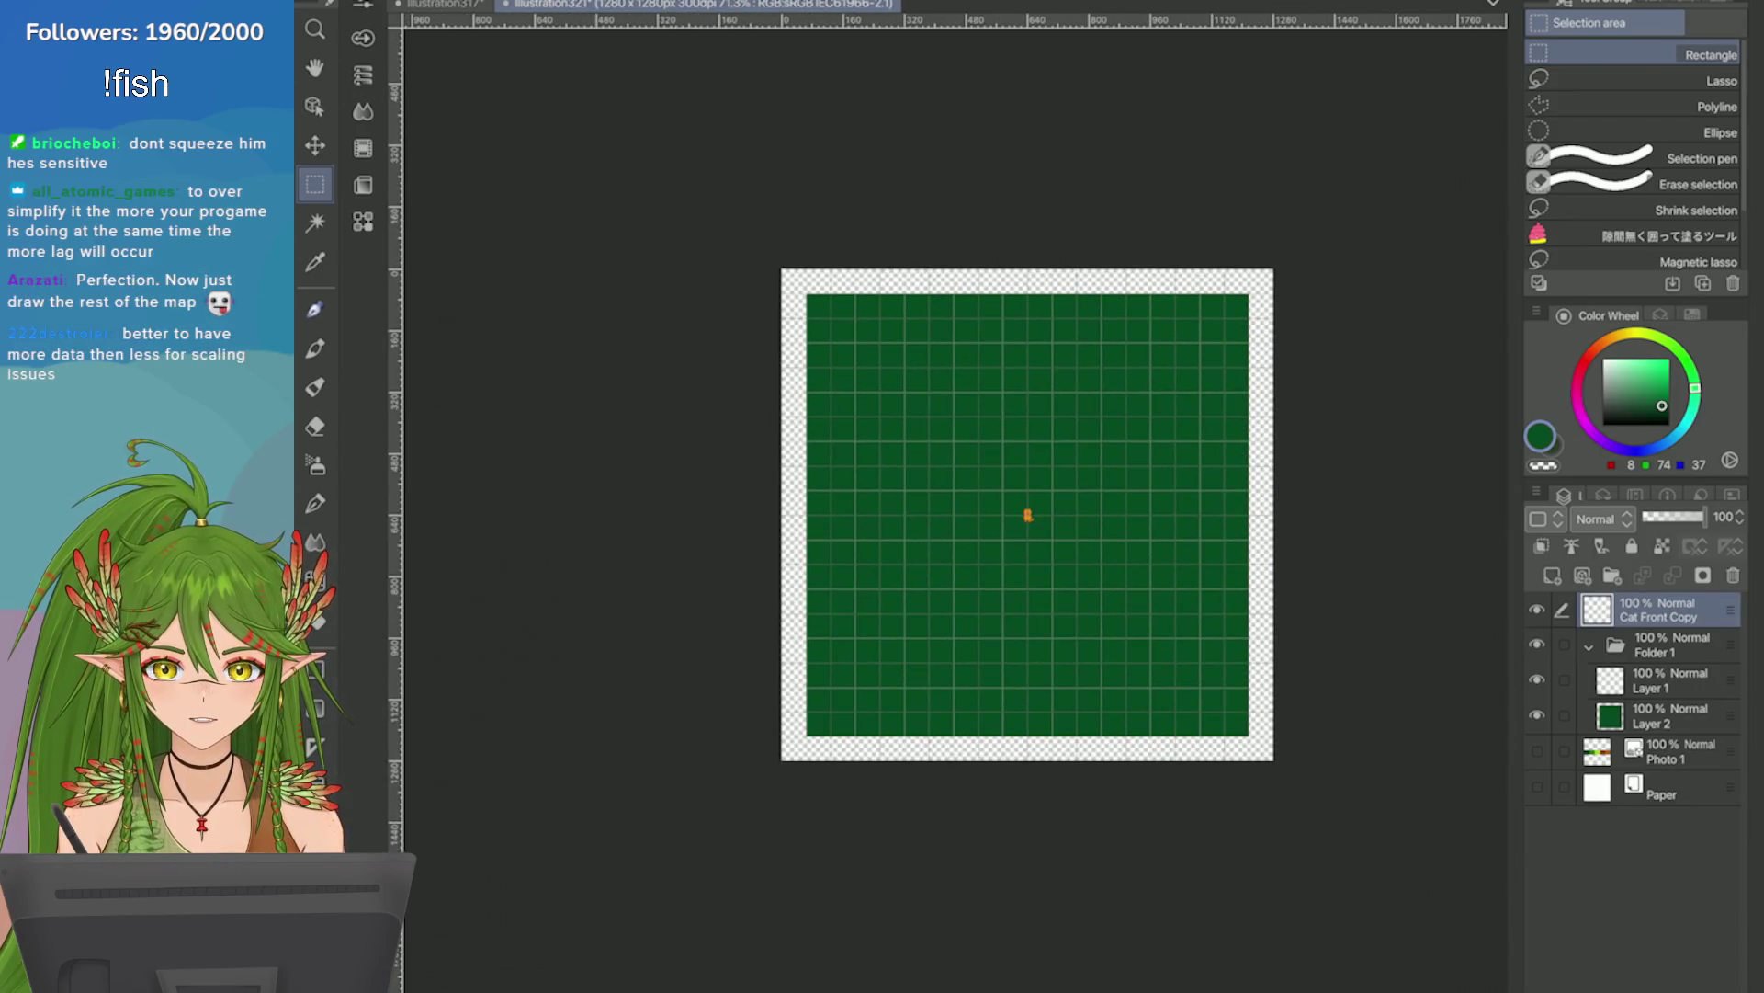
pyautogui.scroll(2, 865, 476)
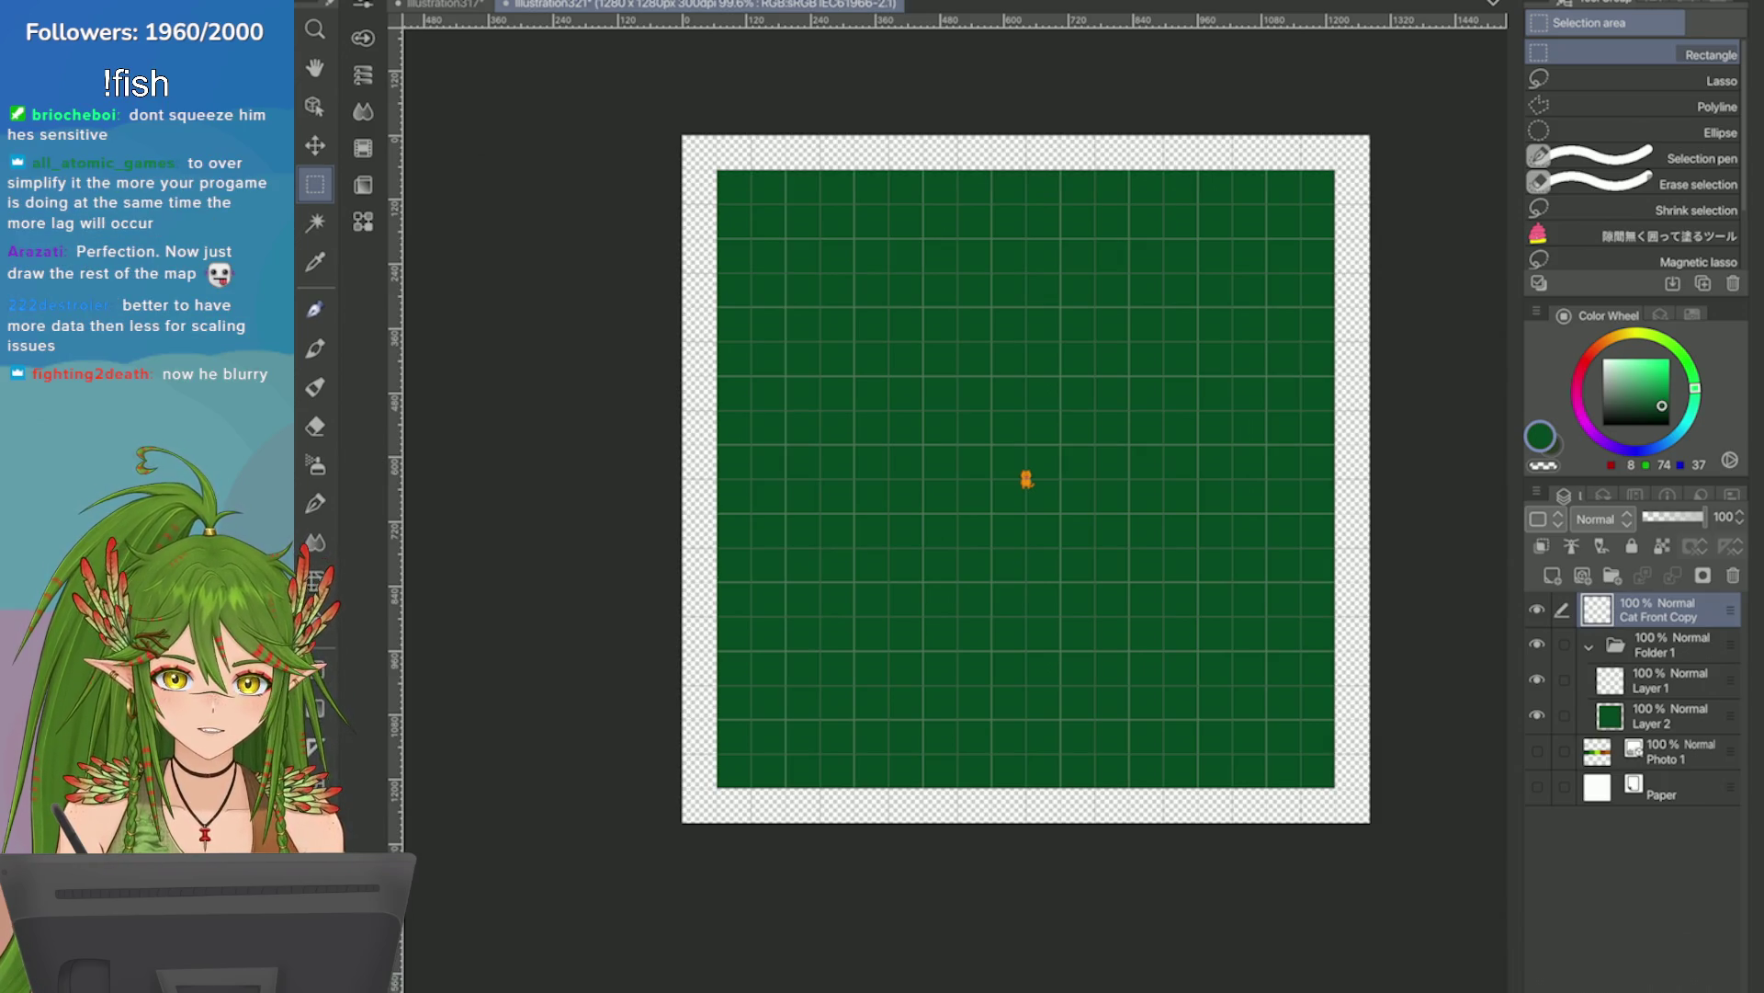
# Zoom in to inspect the pixel cat, zoom back out, and save the file.
pyautogui.scroll(10, 1026, 479)
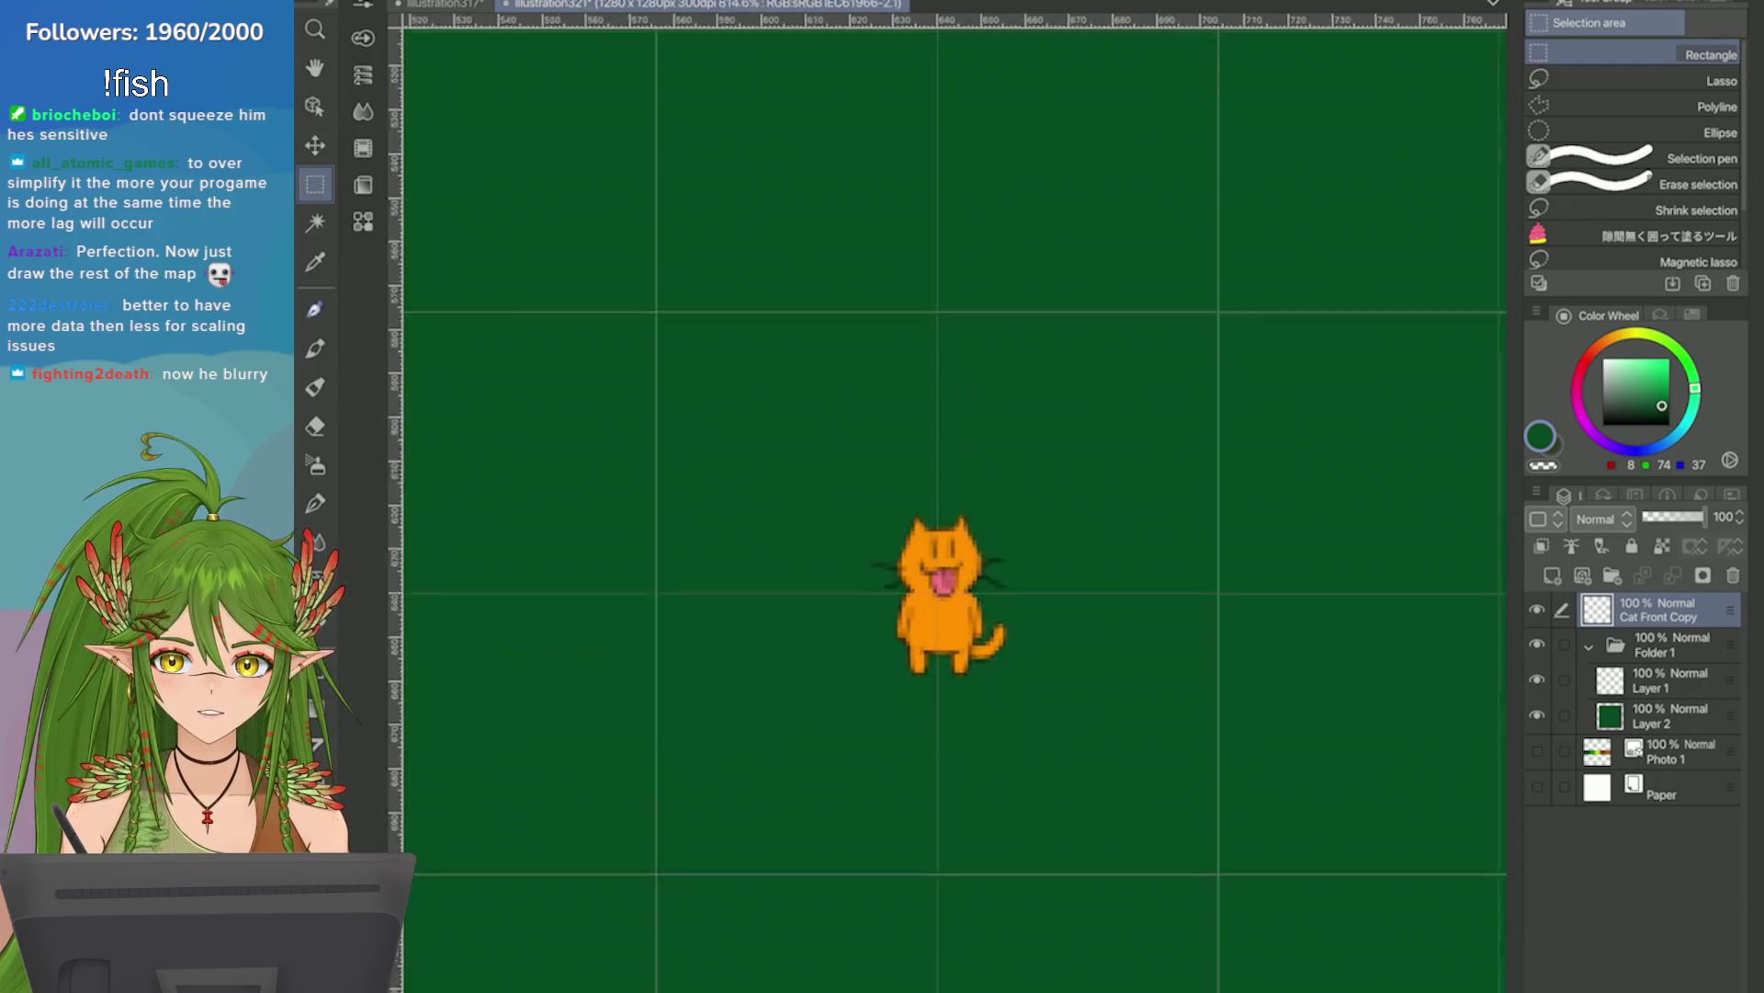
pyautogui.scroll(3, 658, 452)
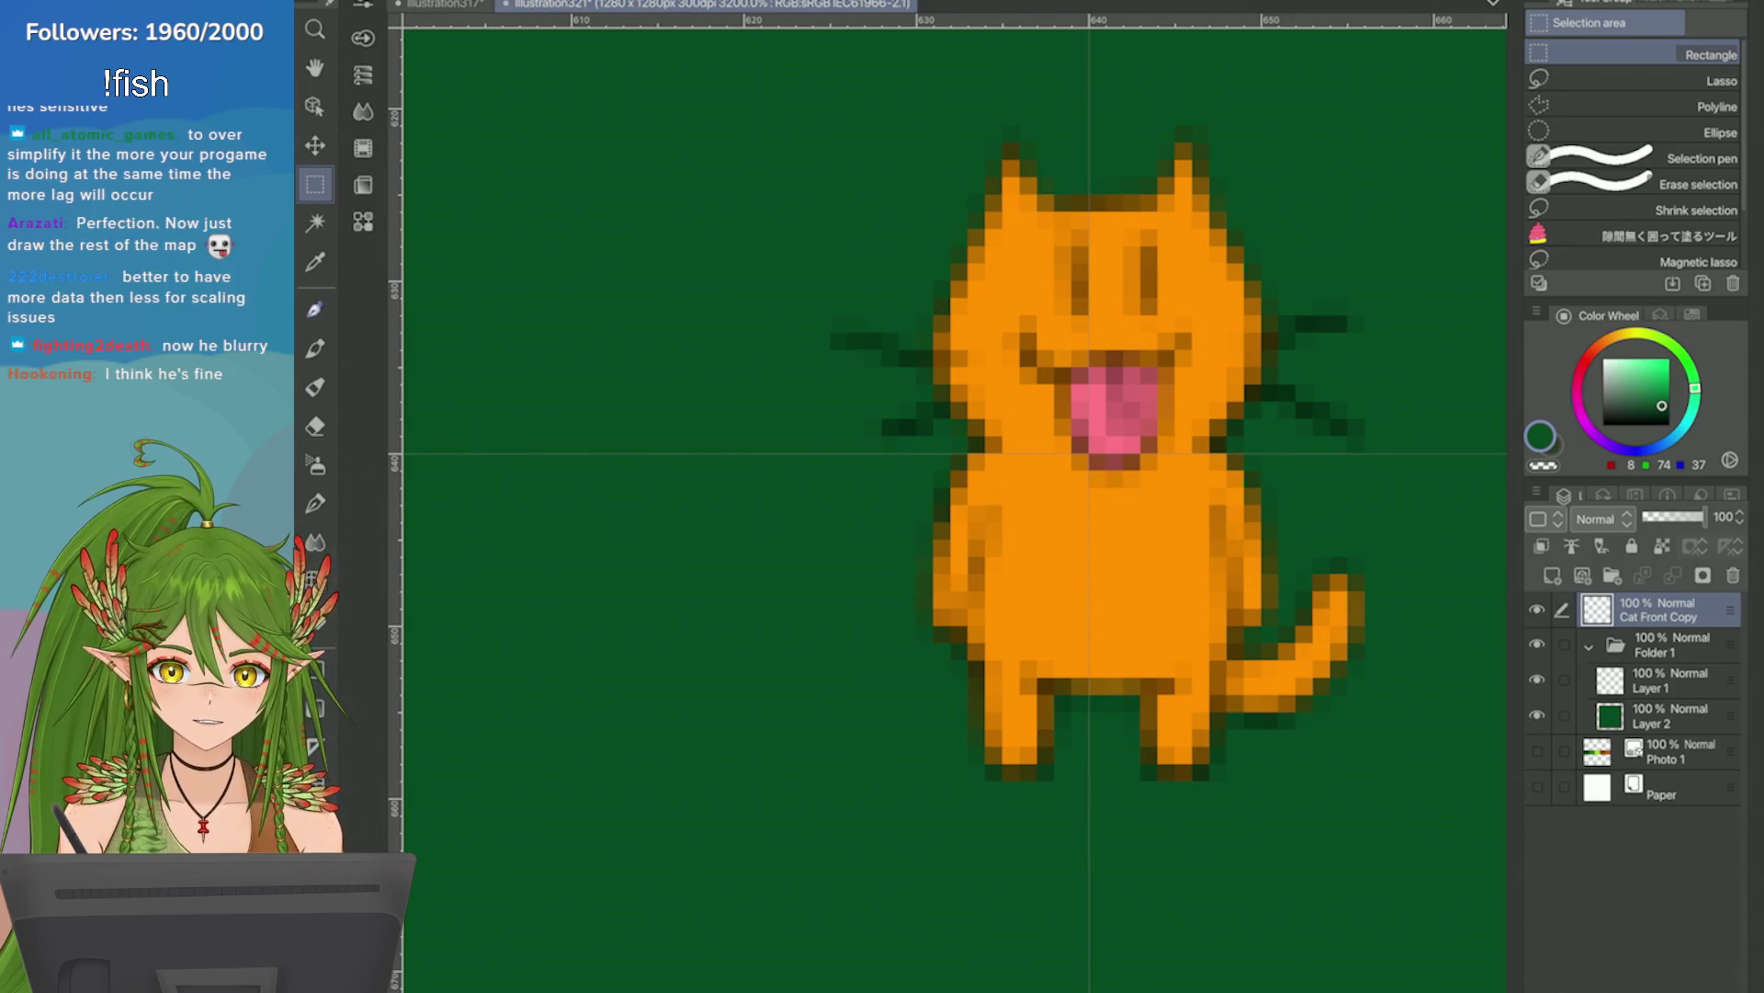
pyautogui.hscroll(2, 982, 501)
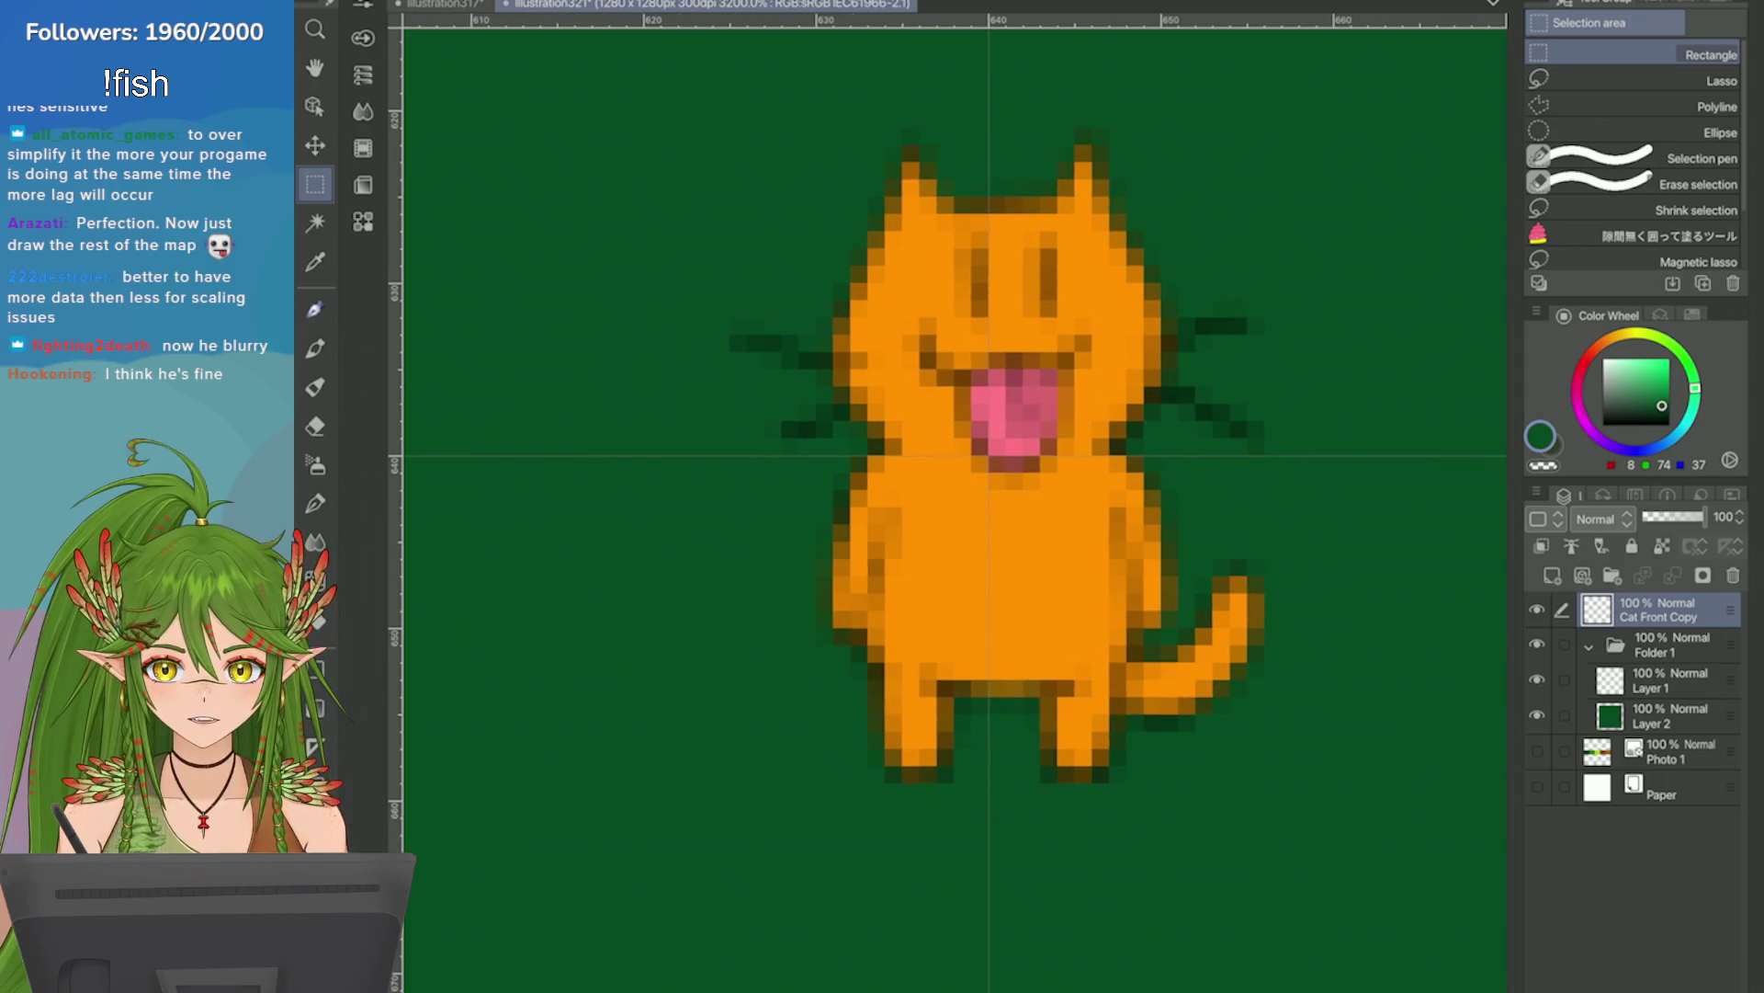
pyautogui.scroll(2, 955, 511)
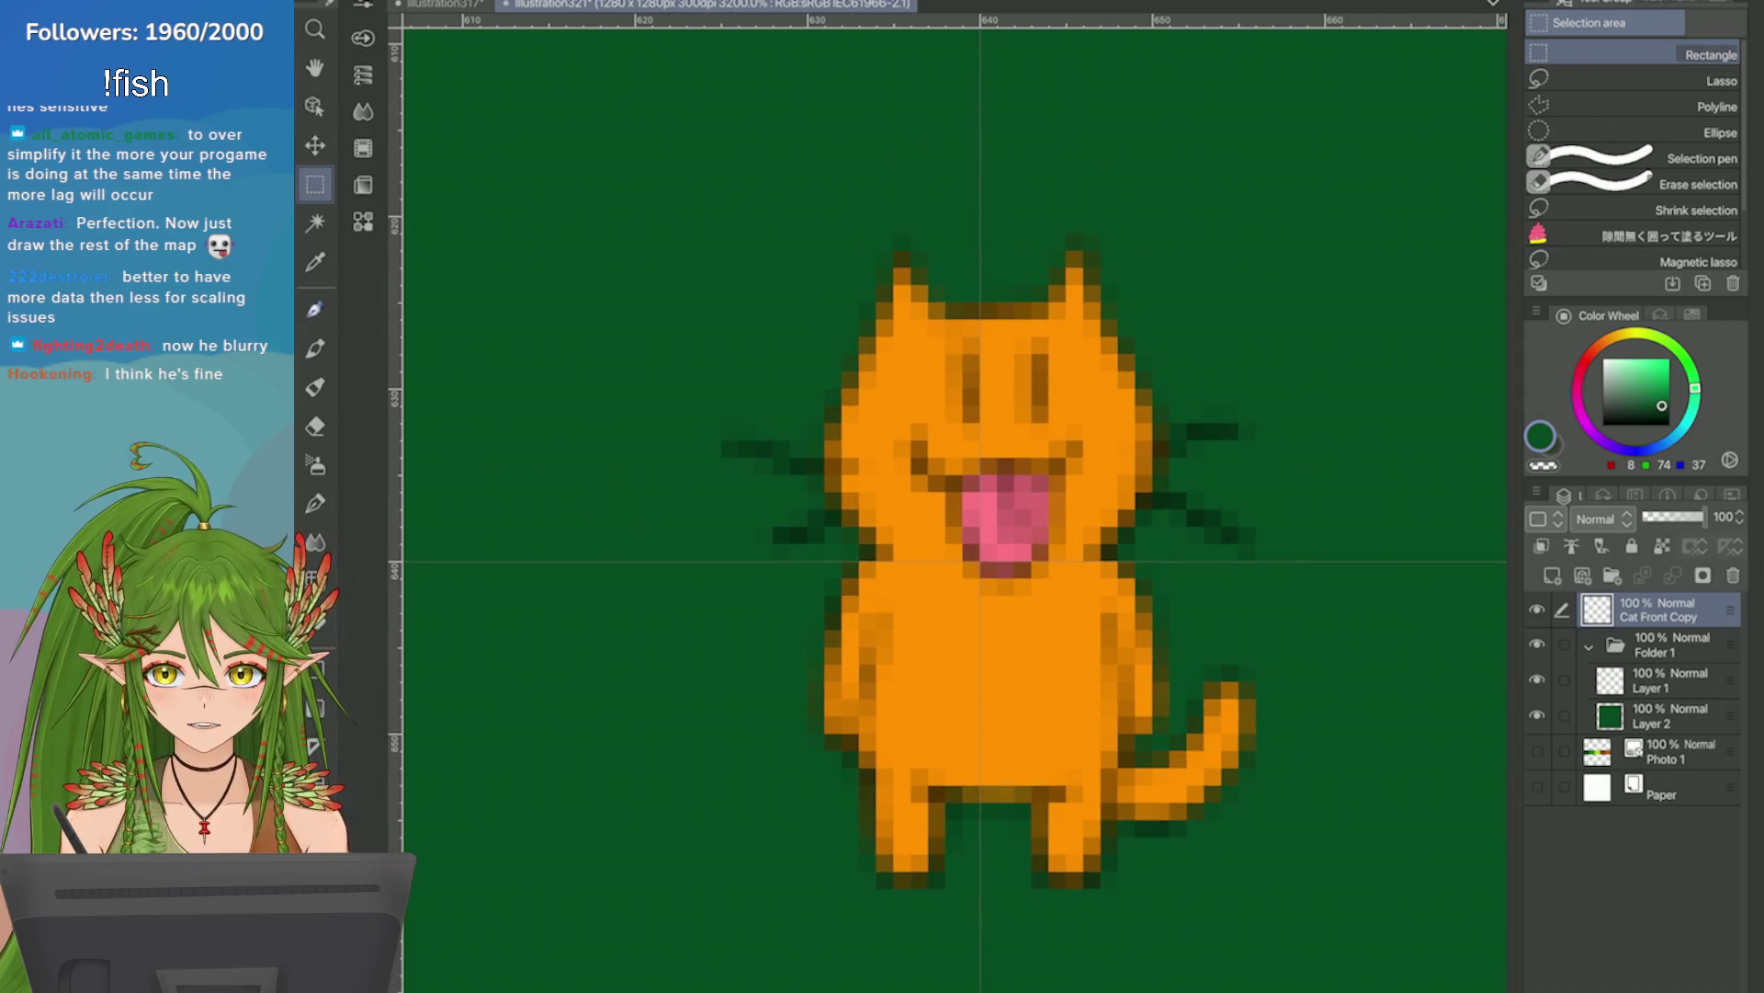
pyautogui.scroll(-12, 1248, 506)
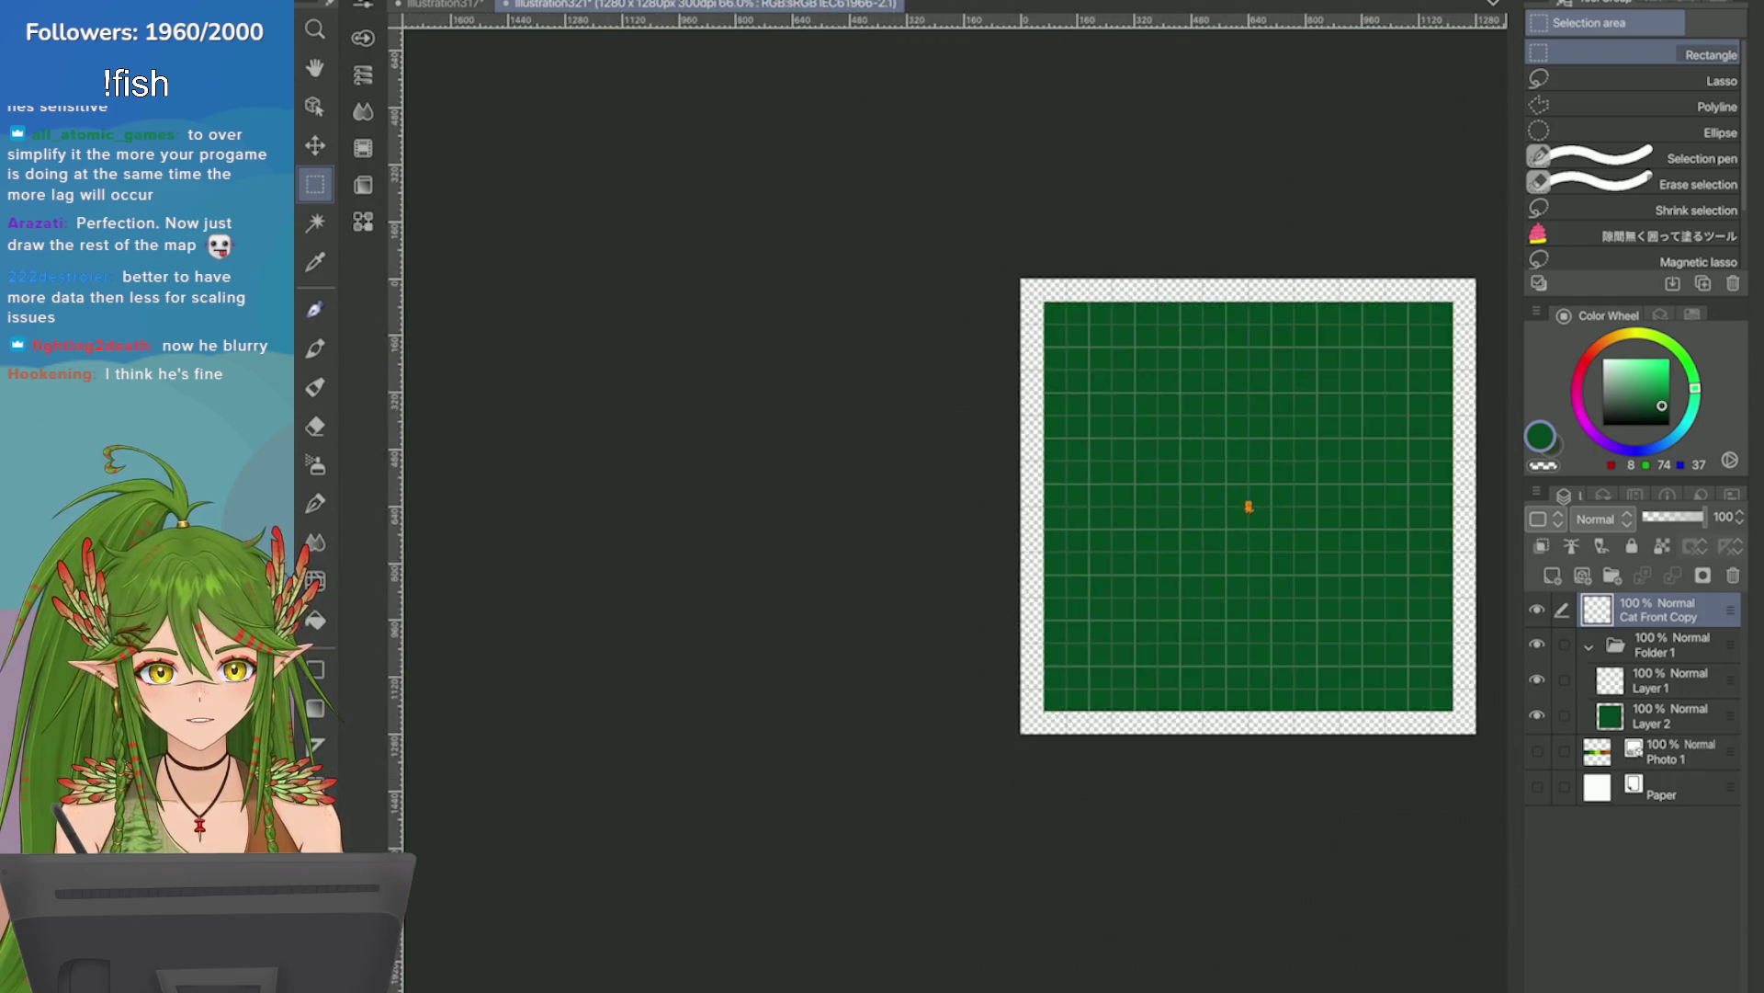
pyautogui.scroll(5, 1011, 460)
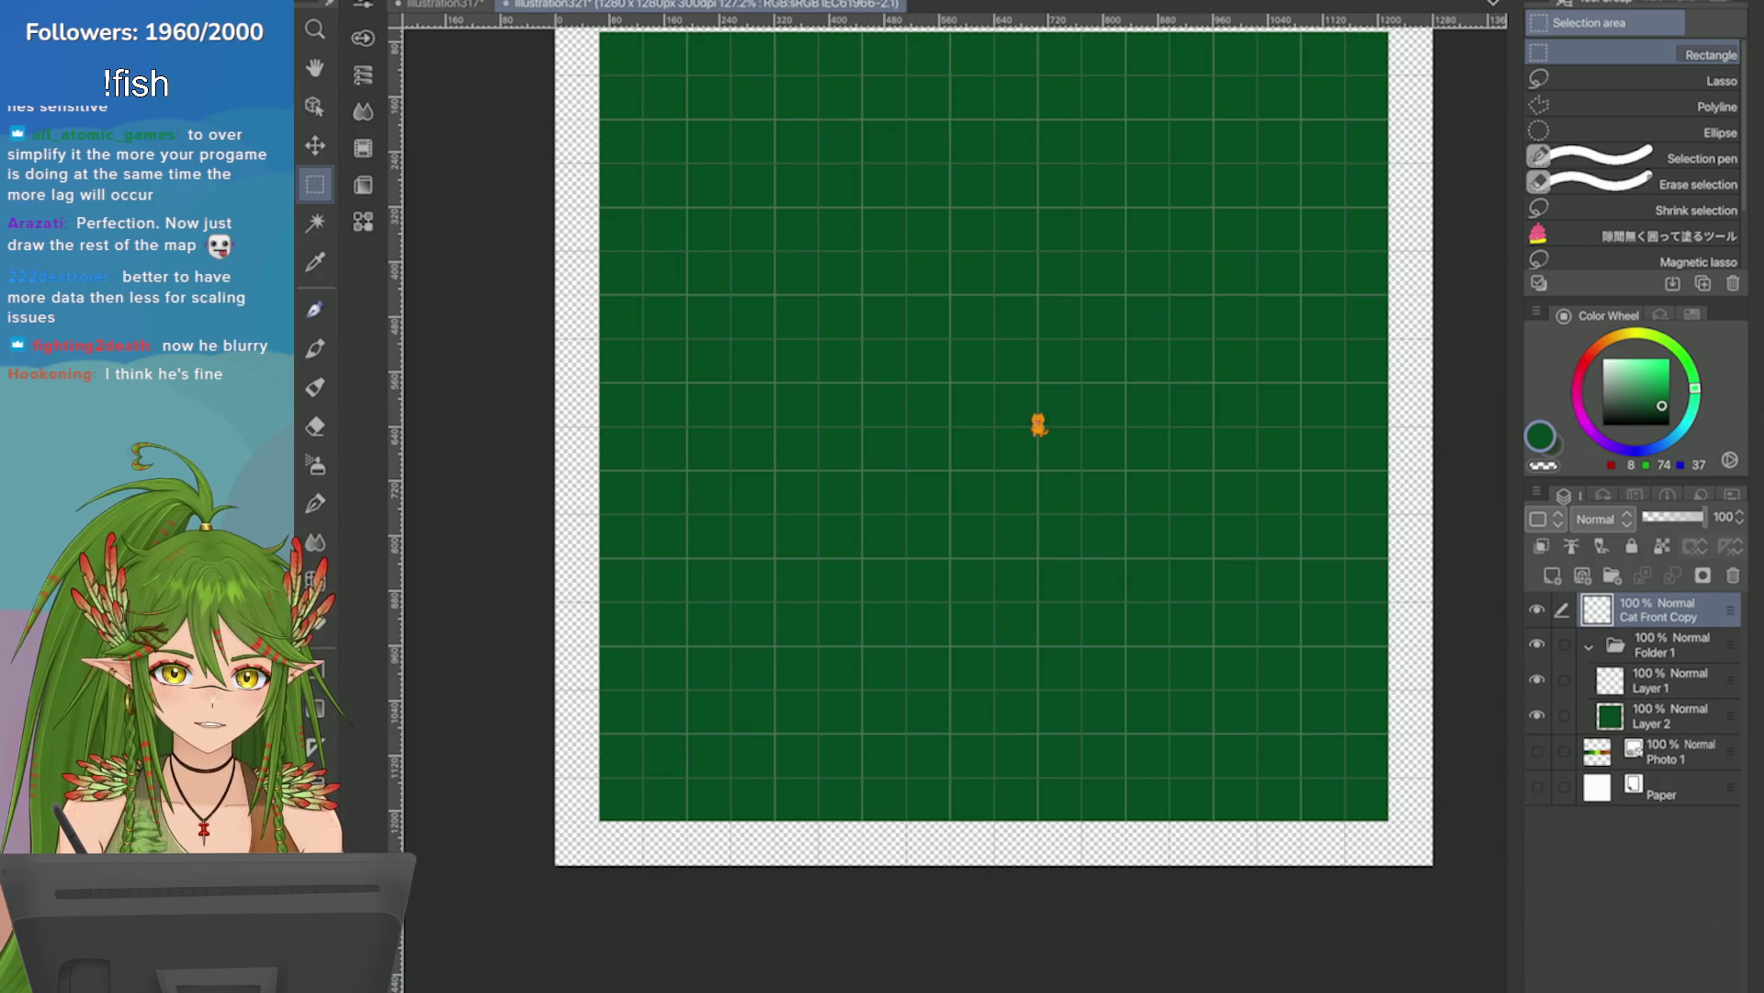
pyautogui.scroll(-3, 1197, 618)
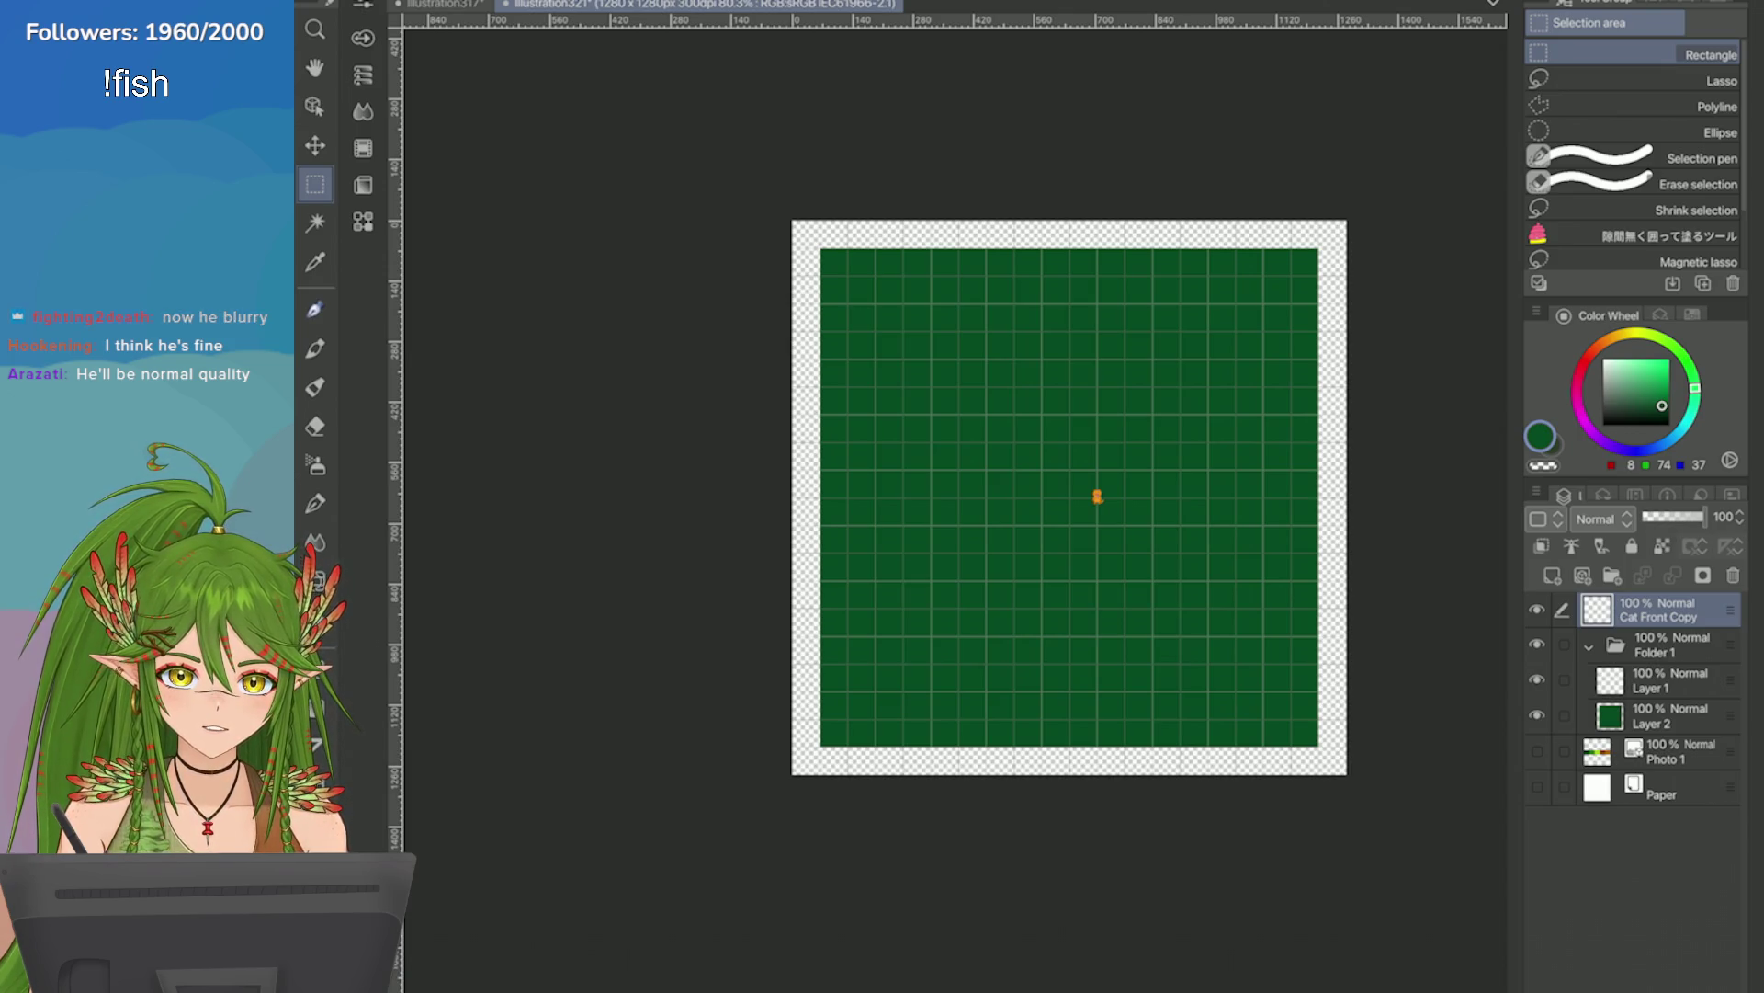
pyautogui.hotkey('ctrl', '+')
pyautogui.hotkey('ctrl', '-')
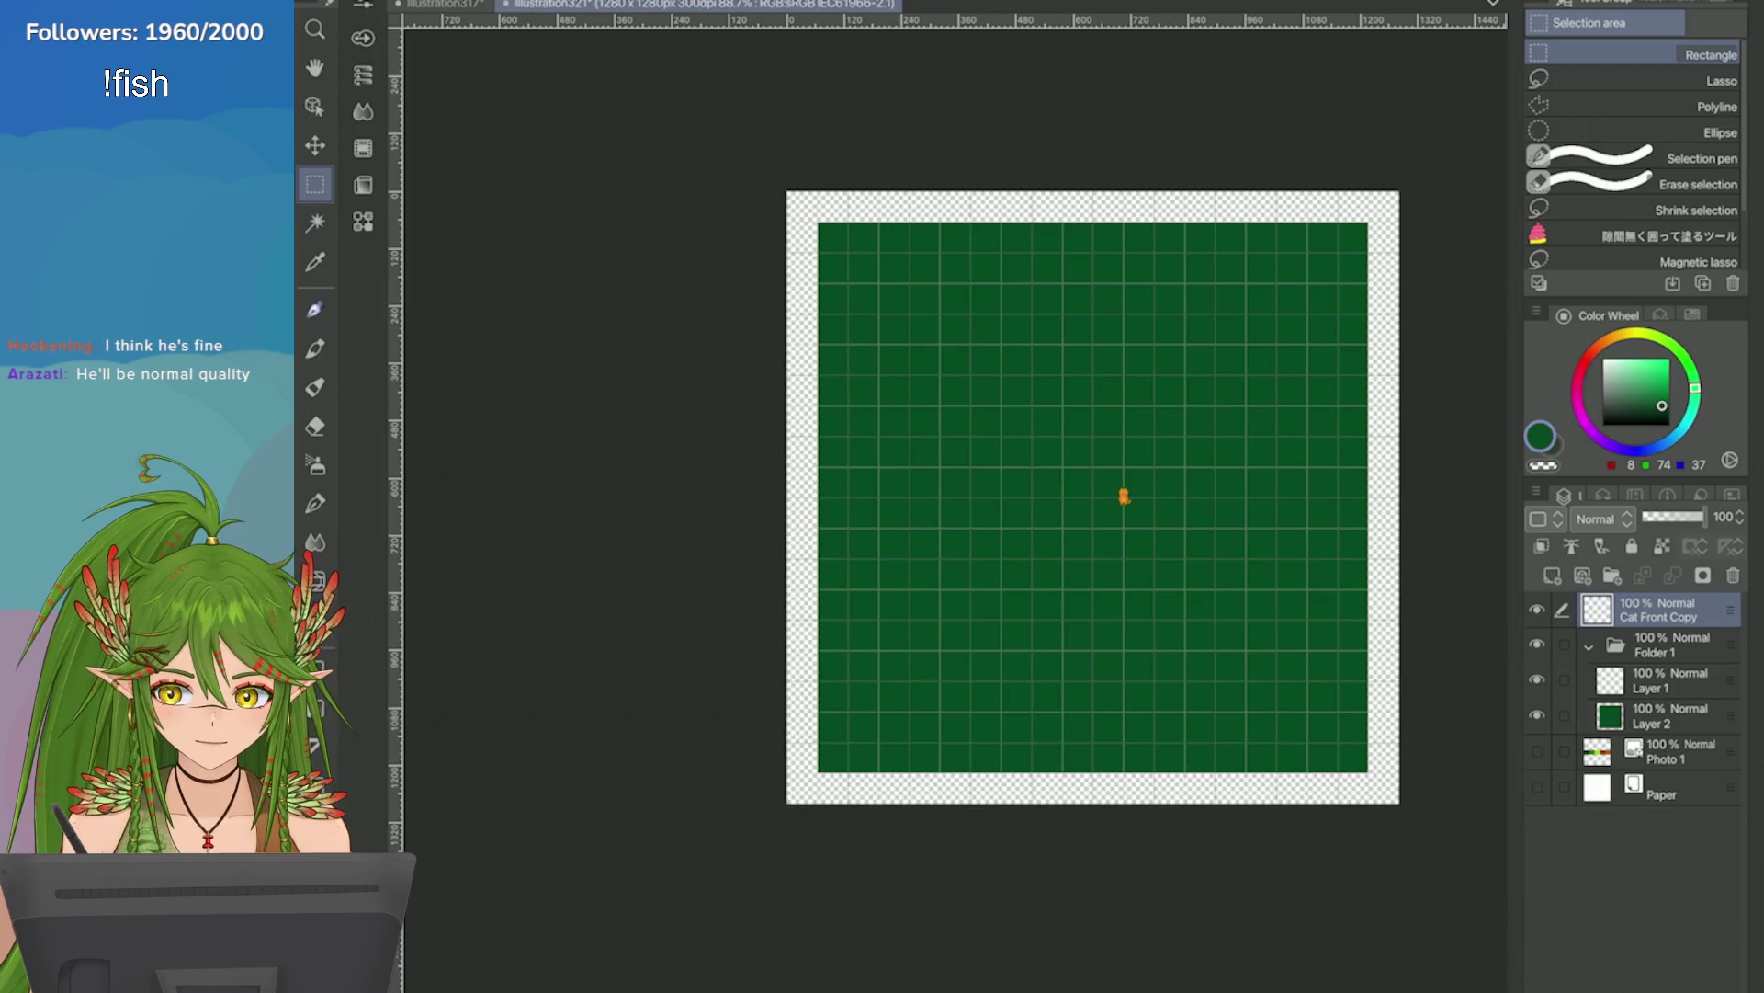
pyautogui.scroll(-2, 1195, 505)
pyautogui.scroll(4, 1194, 515)
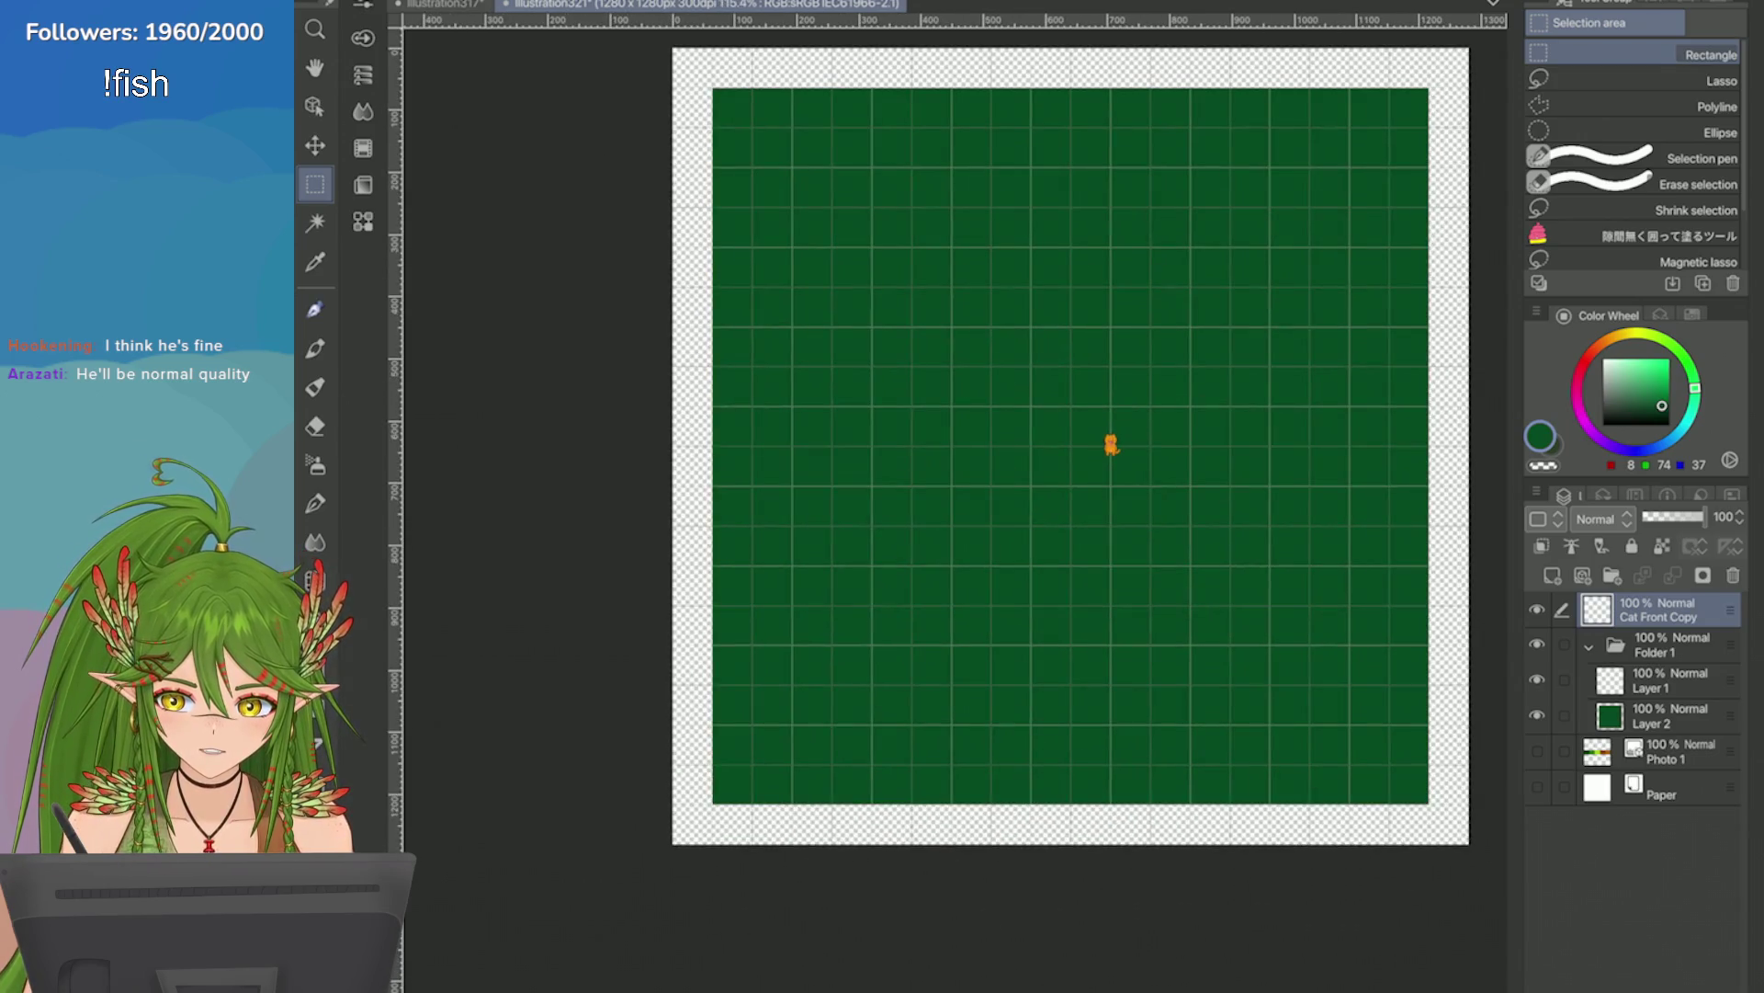
pyautogui.scroll(1, 1066, 459)
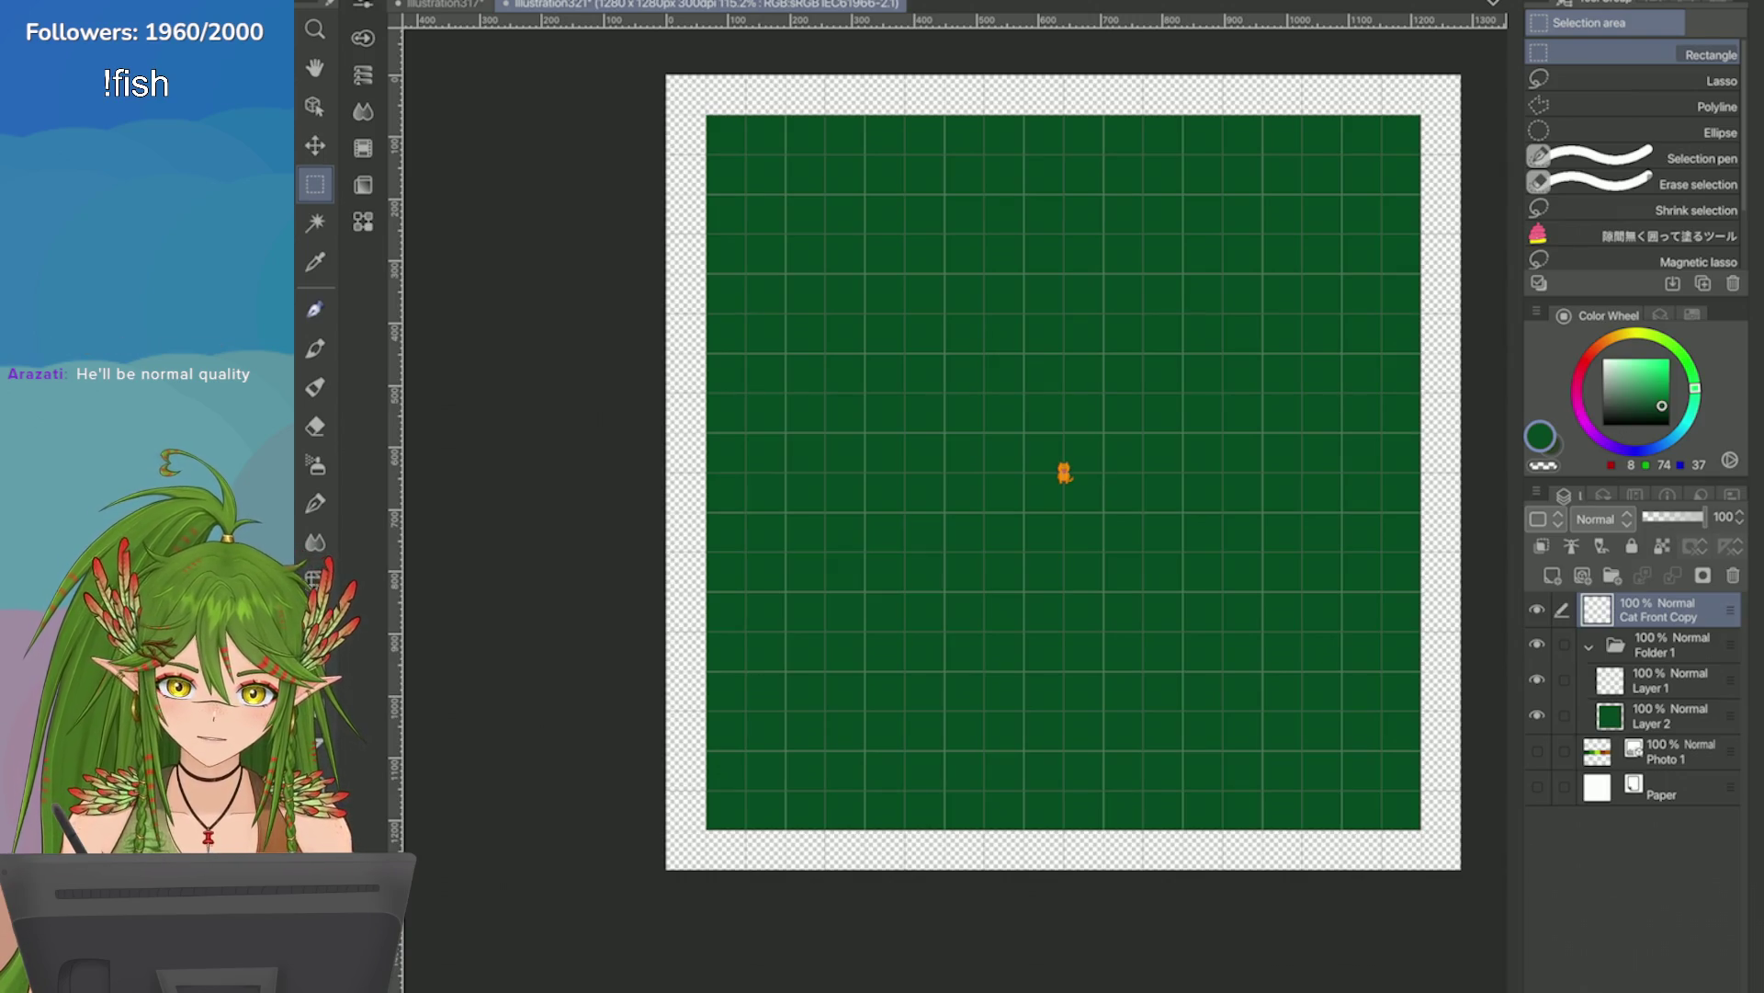
pyautogui.scroll(3, 1065, 472)
pyautogui.hotkey('ctrl', 's')
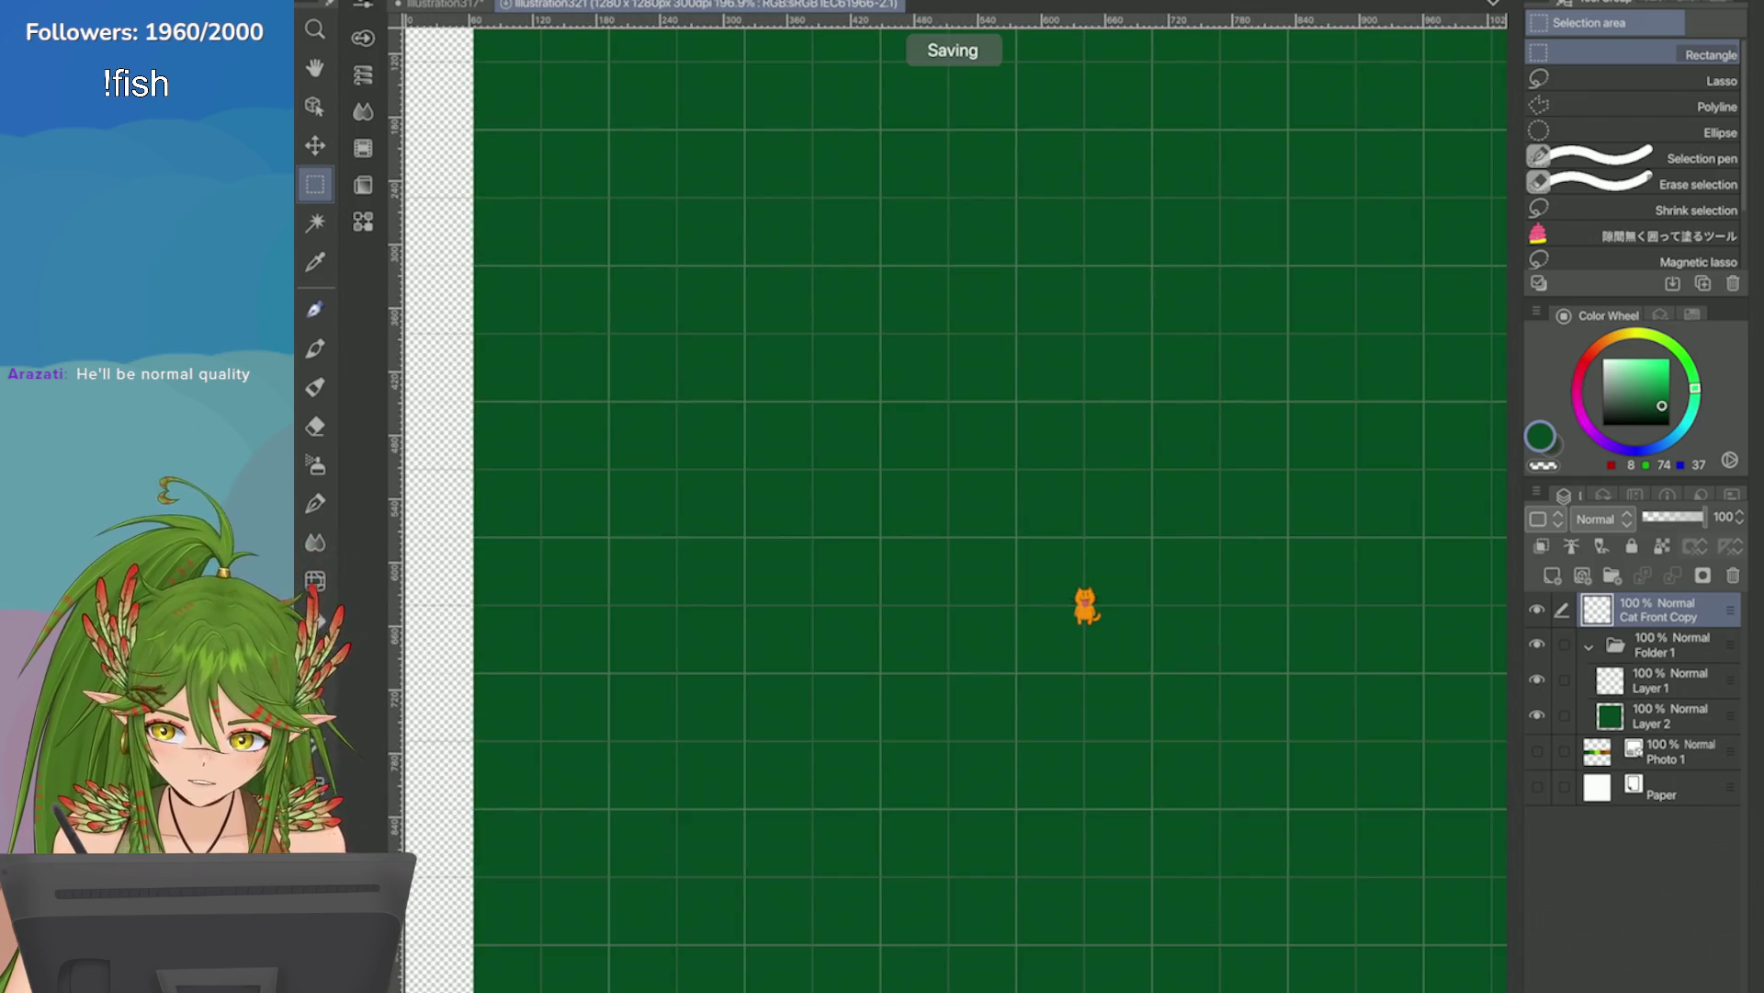
# Pan around the tile to check its edges and the transparent margin.
pyautogui.scroll(-4, 1242, 295)
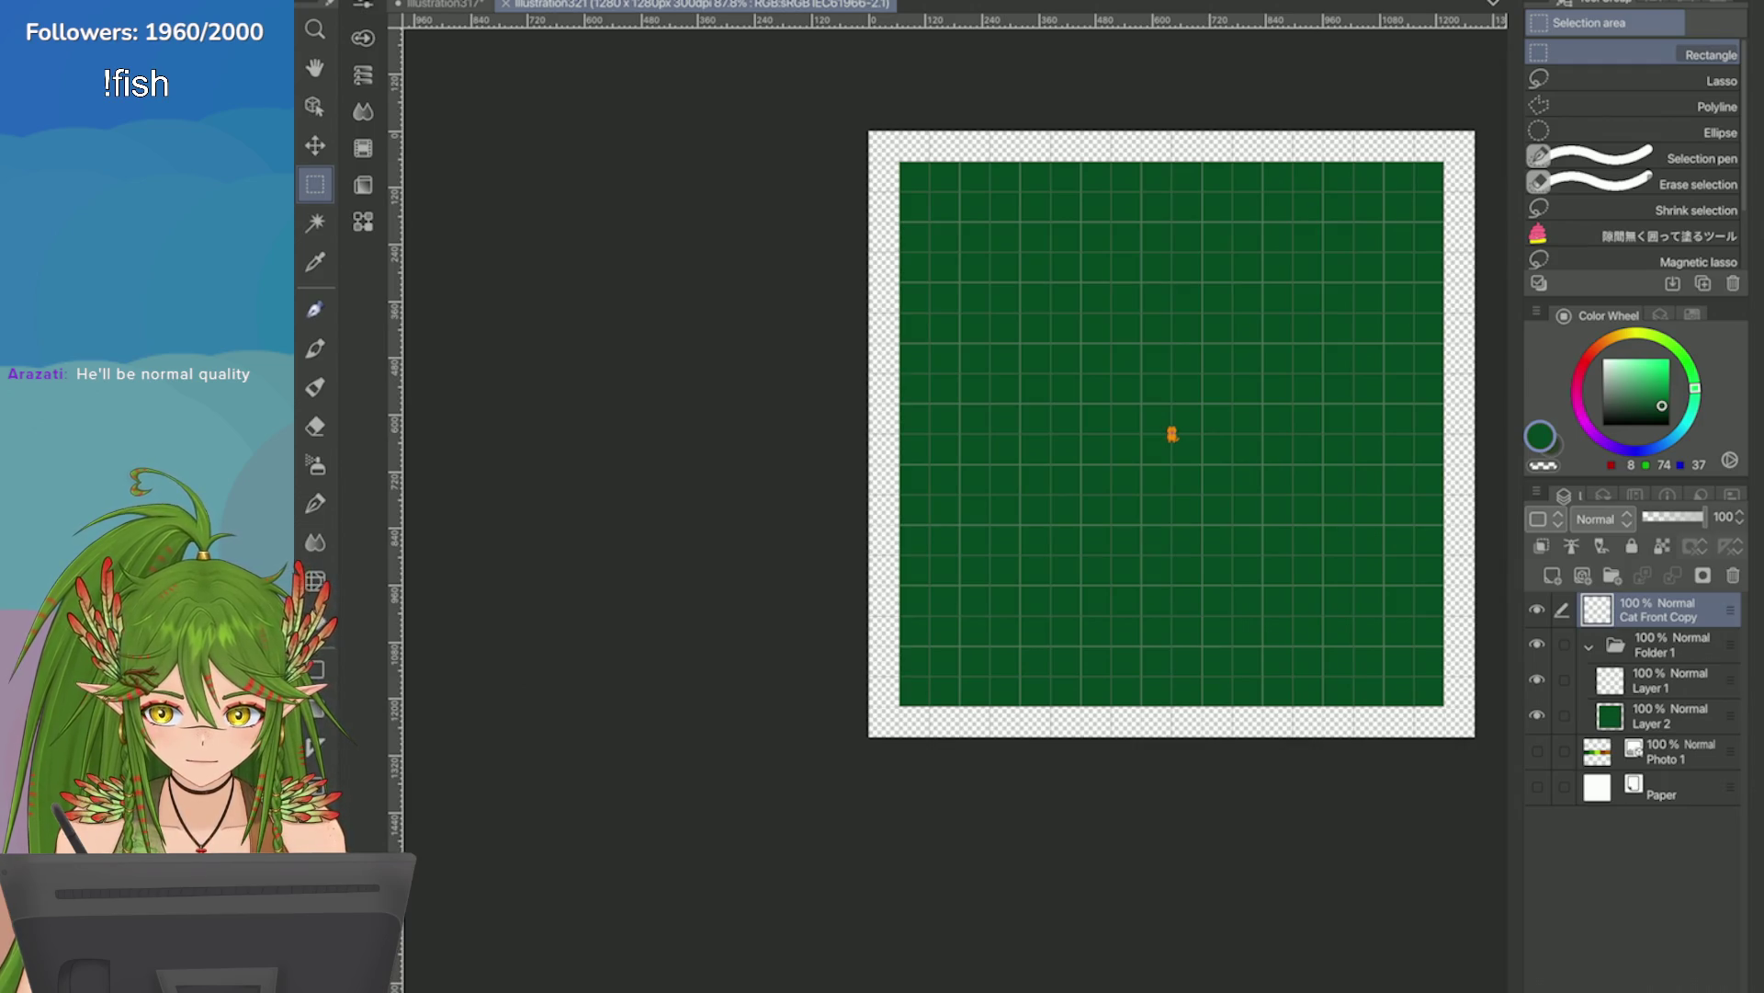
pyautogui.scroll(10, 1195, 423)
pyautogui.scroll(-2, 1161, 672)
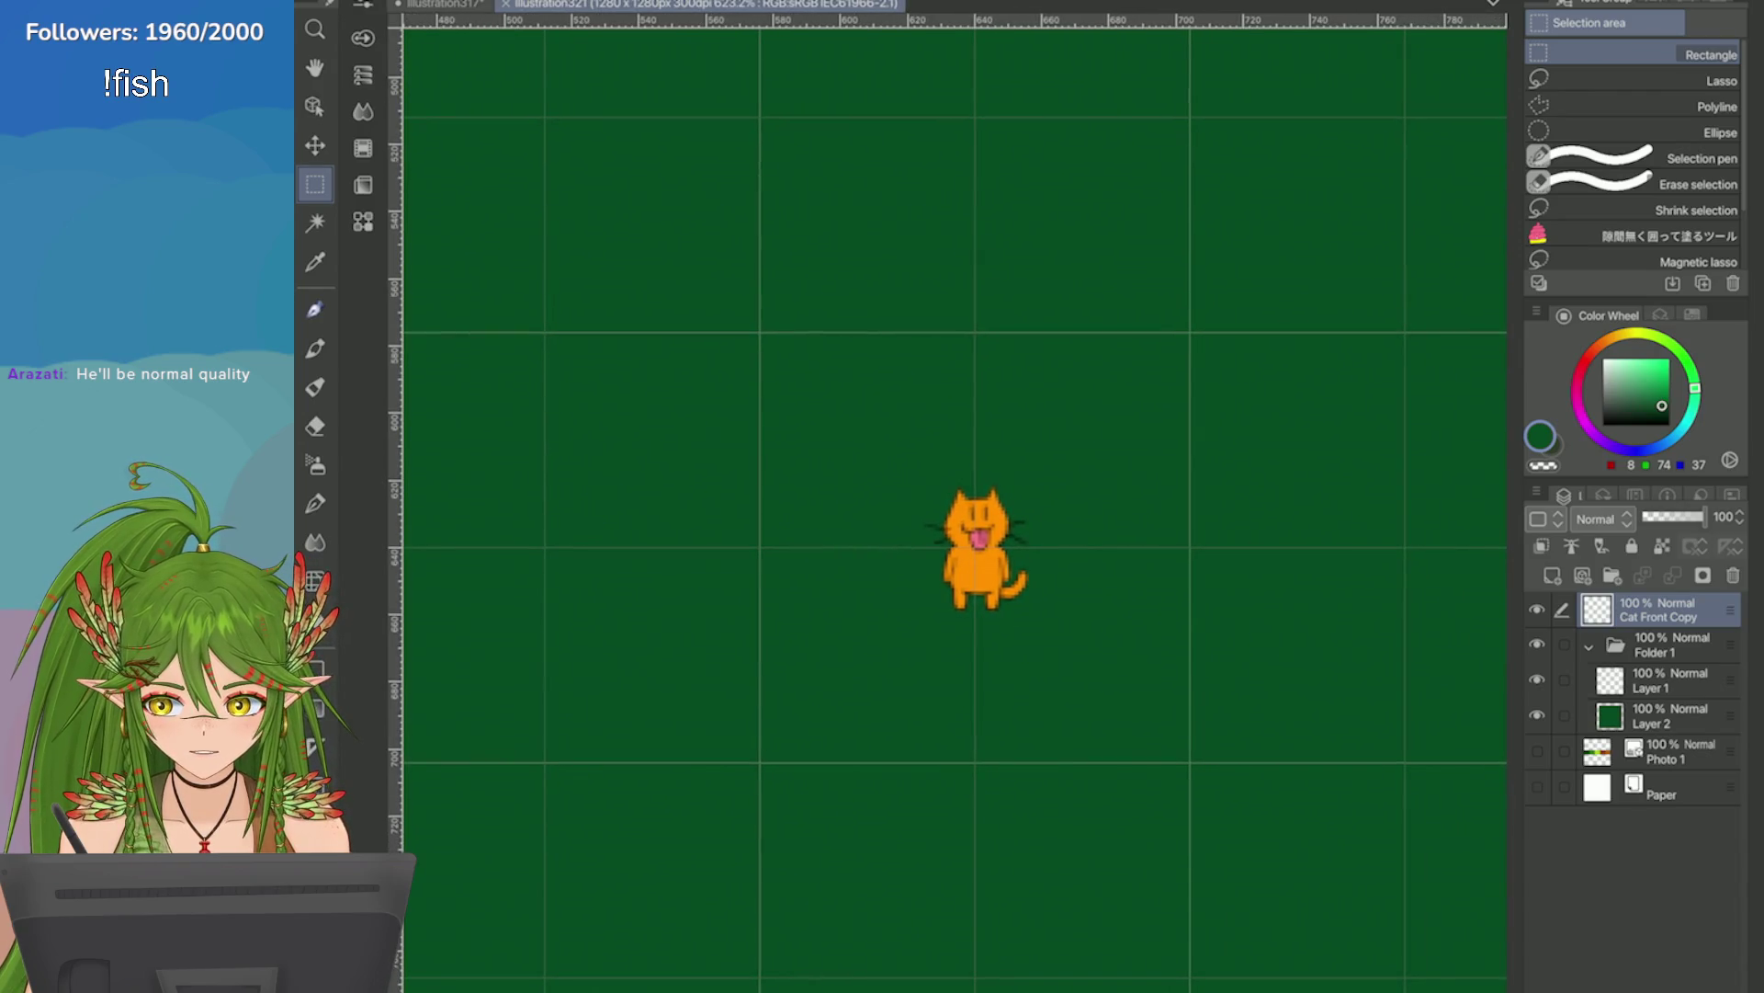
pyautogui.scroll(1, 955, 505)
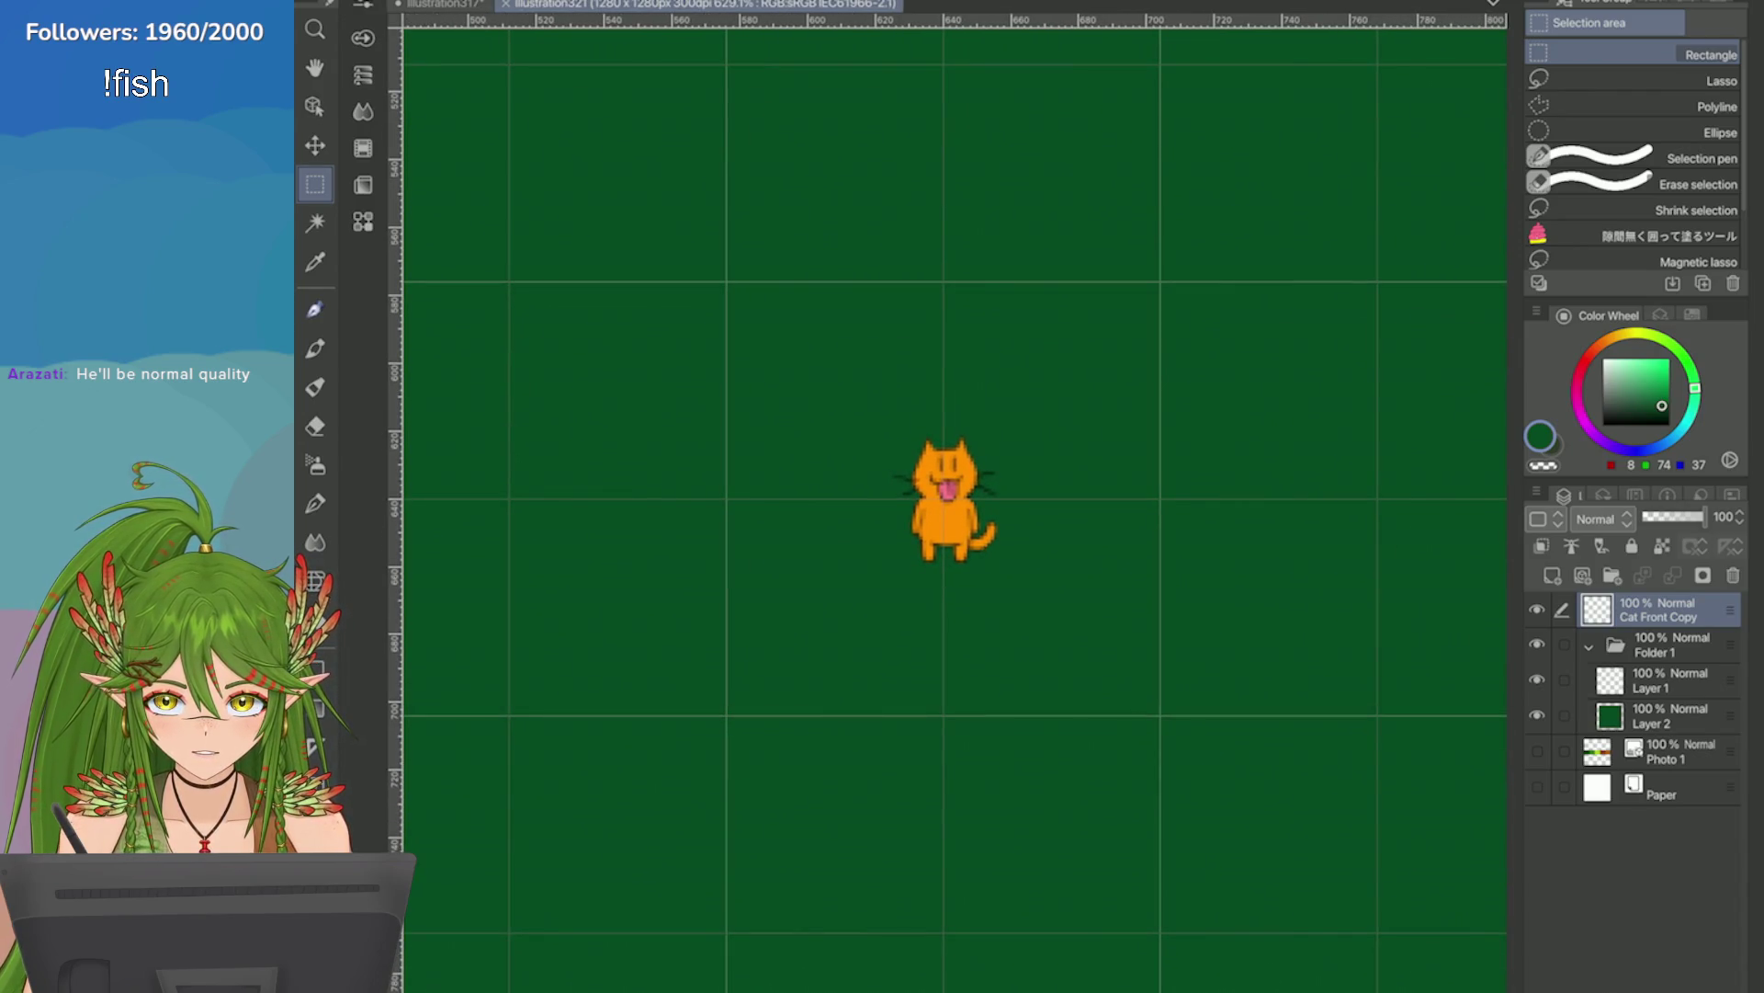
pyautogui.scroll(-2, 956, 505)
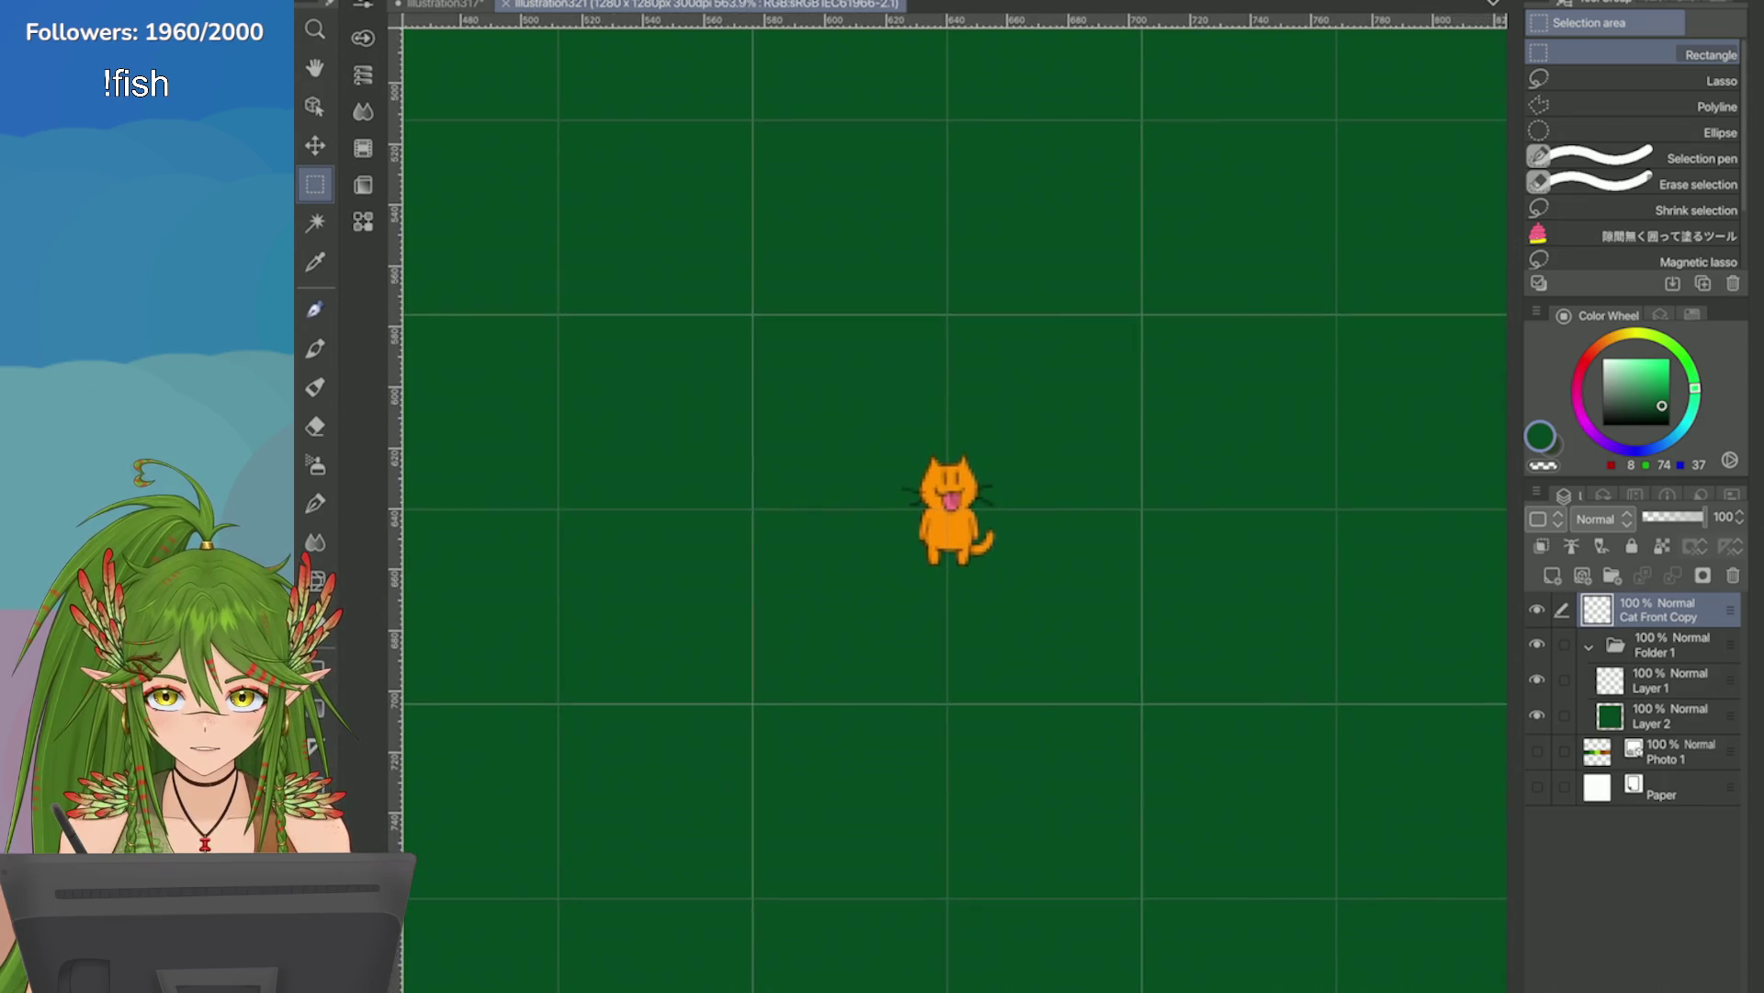
pyautogui.moveTo(945, 504); pyautogui.dragTo(542, 772)
pyautogui.moveTo(1378, 92)
pyautogui.mouseDown()
pyautogui.moveTo(735, 689)
pyautogui.moveTo(368, 965)
pyautogui.mouseUp()
pyautogui.moveTo(919, 460)
pyautogui.mouseDown()
pyautogui.moveTo(827, 804)
pyautogui.moveTo(1158, 528)
pyautogui.moveTo(1489, 404)
pyautogui.mouseUp()
pyautogui.moveTo(644, 459)
pyautogui.mouseDown()
pyautogui.moveTo(1011, 533)
pyautogui.moveTo(1379, 643)
pyautogui.moveTo(1470, 873)
pyautogui.moveTo(1424, 644)
pyautogui.mouseUp()
pyautogui.moveTo(1011, 827)
pyautogui.mouseDown()
pyautogui.moveTo(1072, 551)
pyautogui.moveTo(1041, 368)
pyautogui.moveTo(982, 230)
pyautogui.moveTo(996, 92)
pyautogui.mouseUp()
pyautogui.scroll(-10, 946, 506)
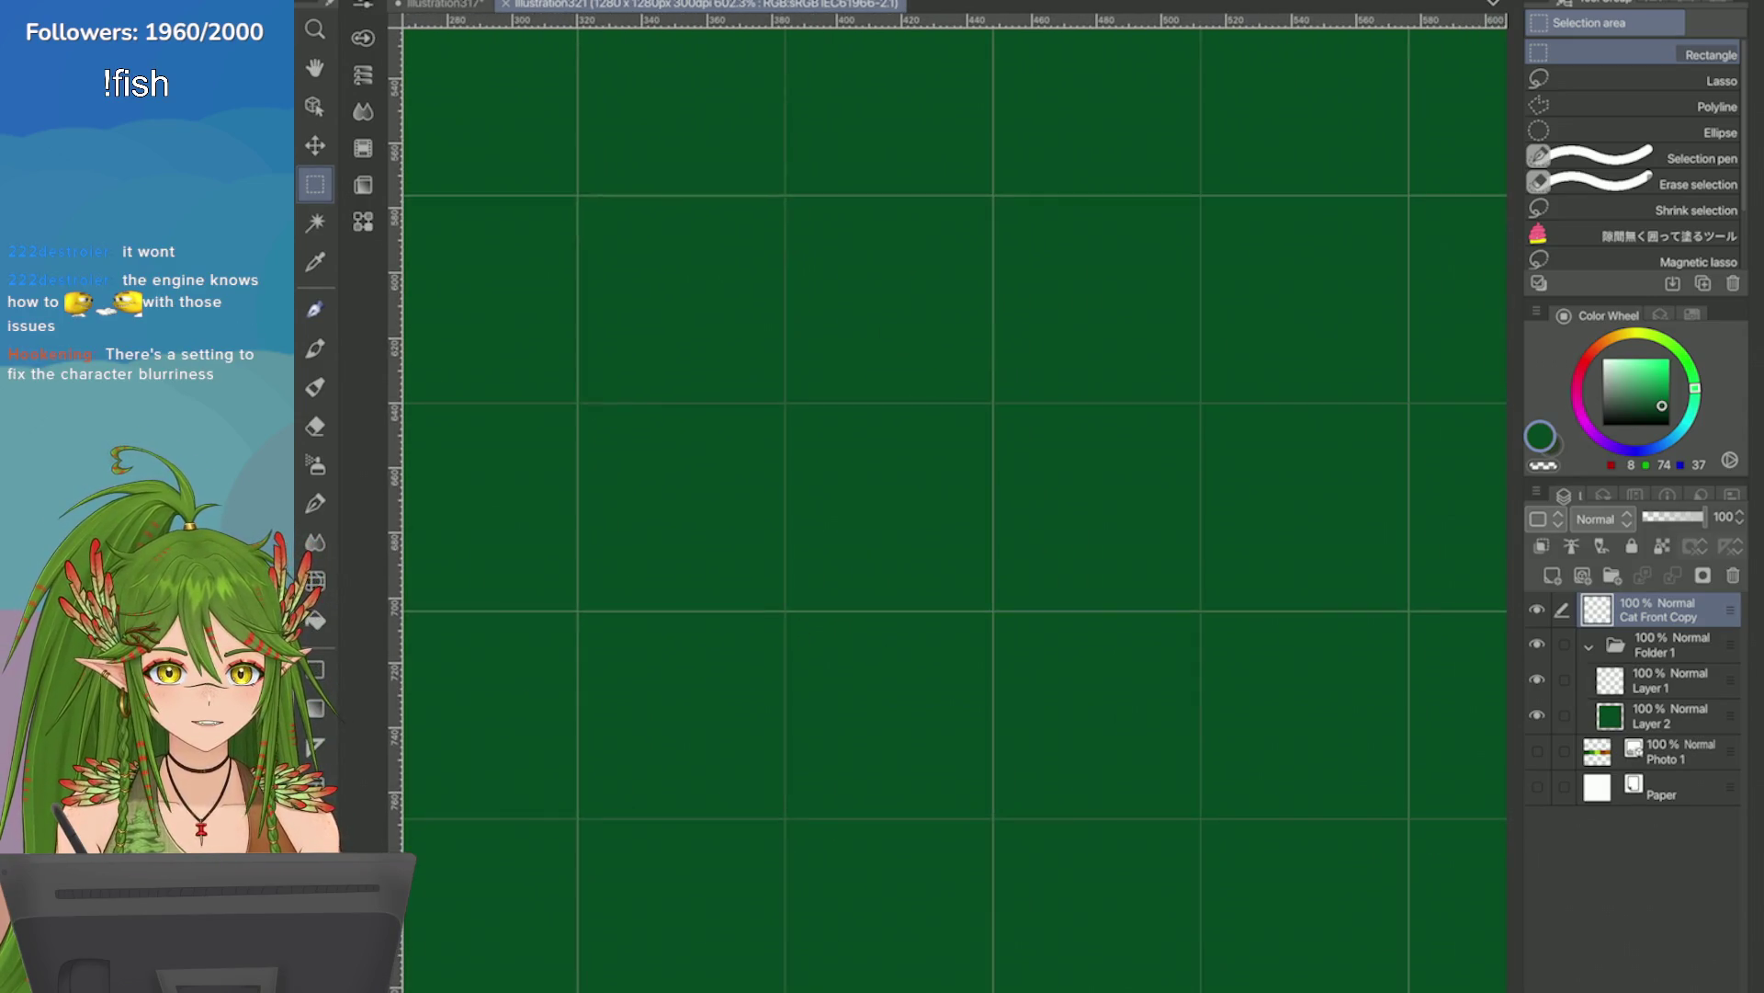
pyautogui.scroll(-3, 956, 505)
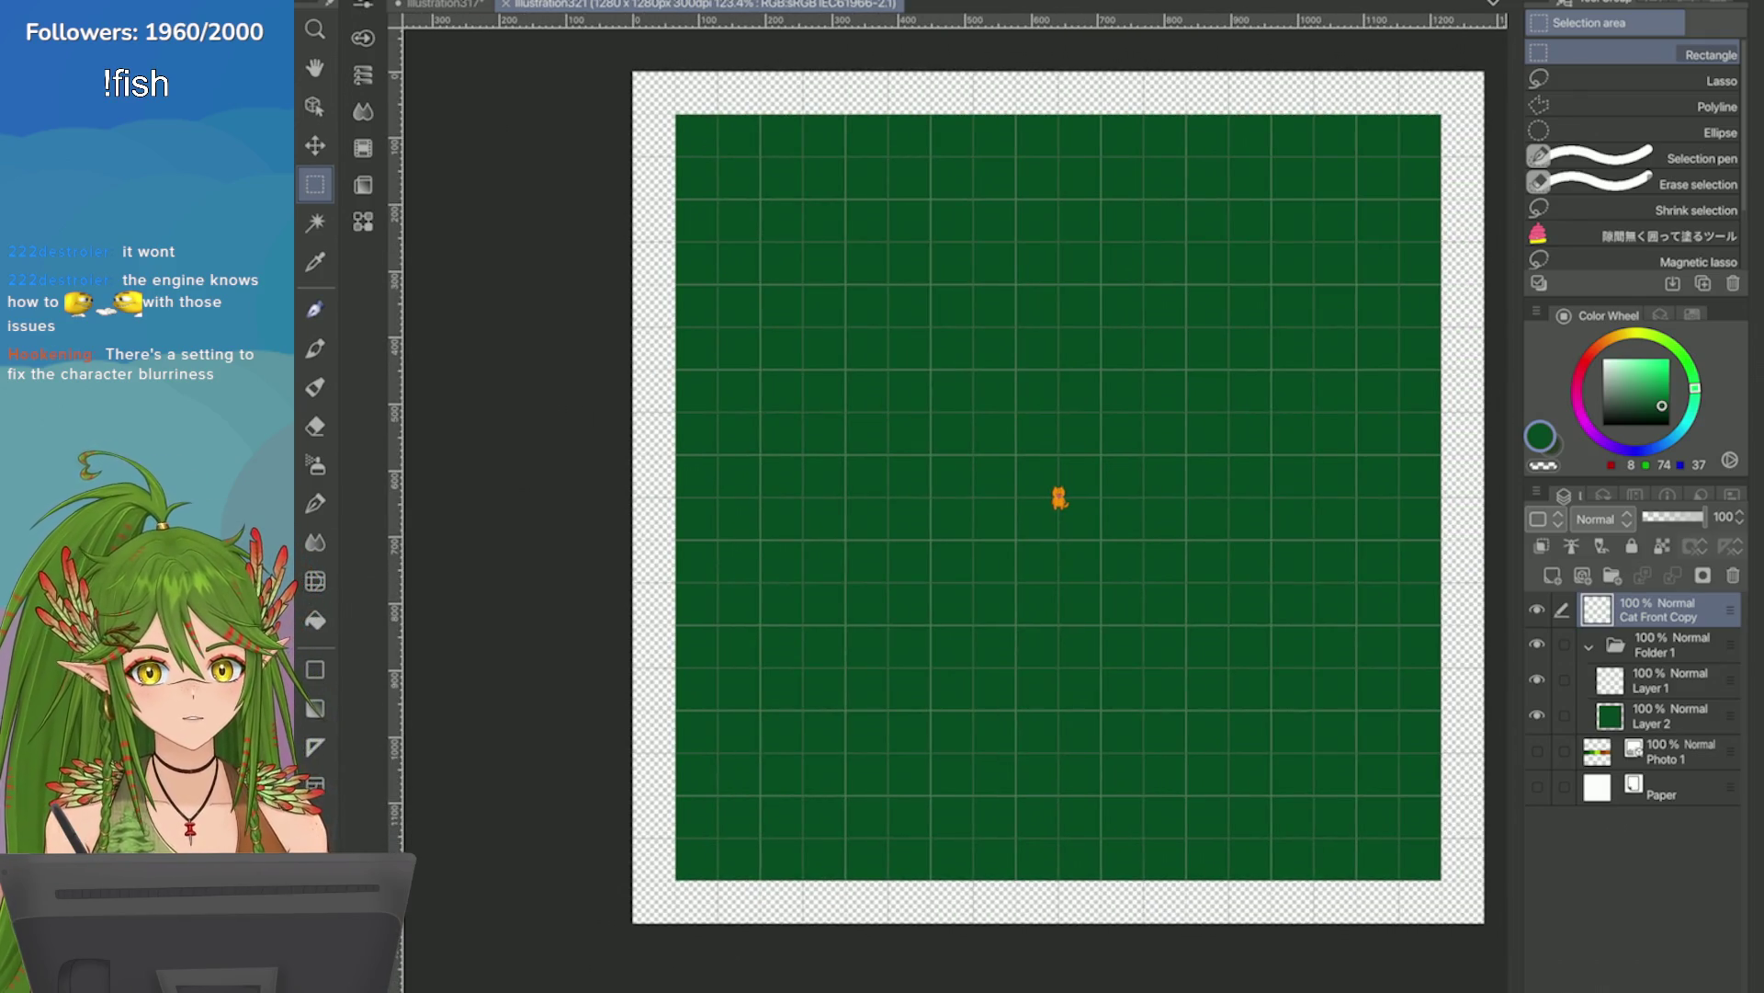
pyautogui.click(409, 1)
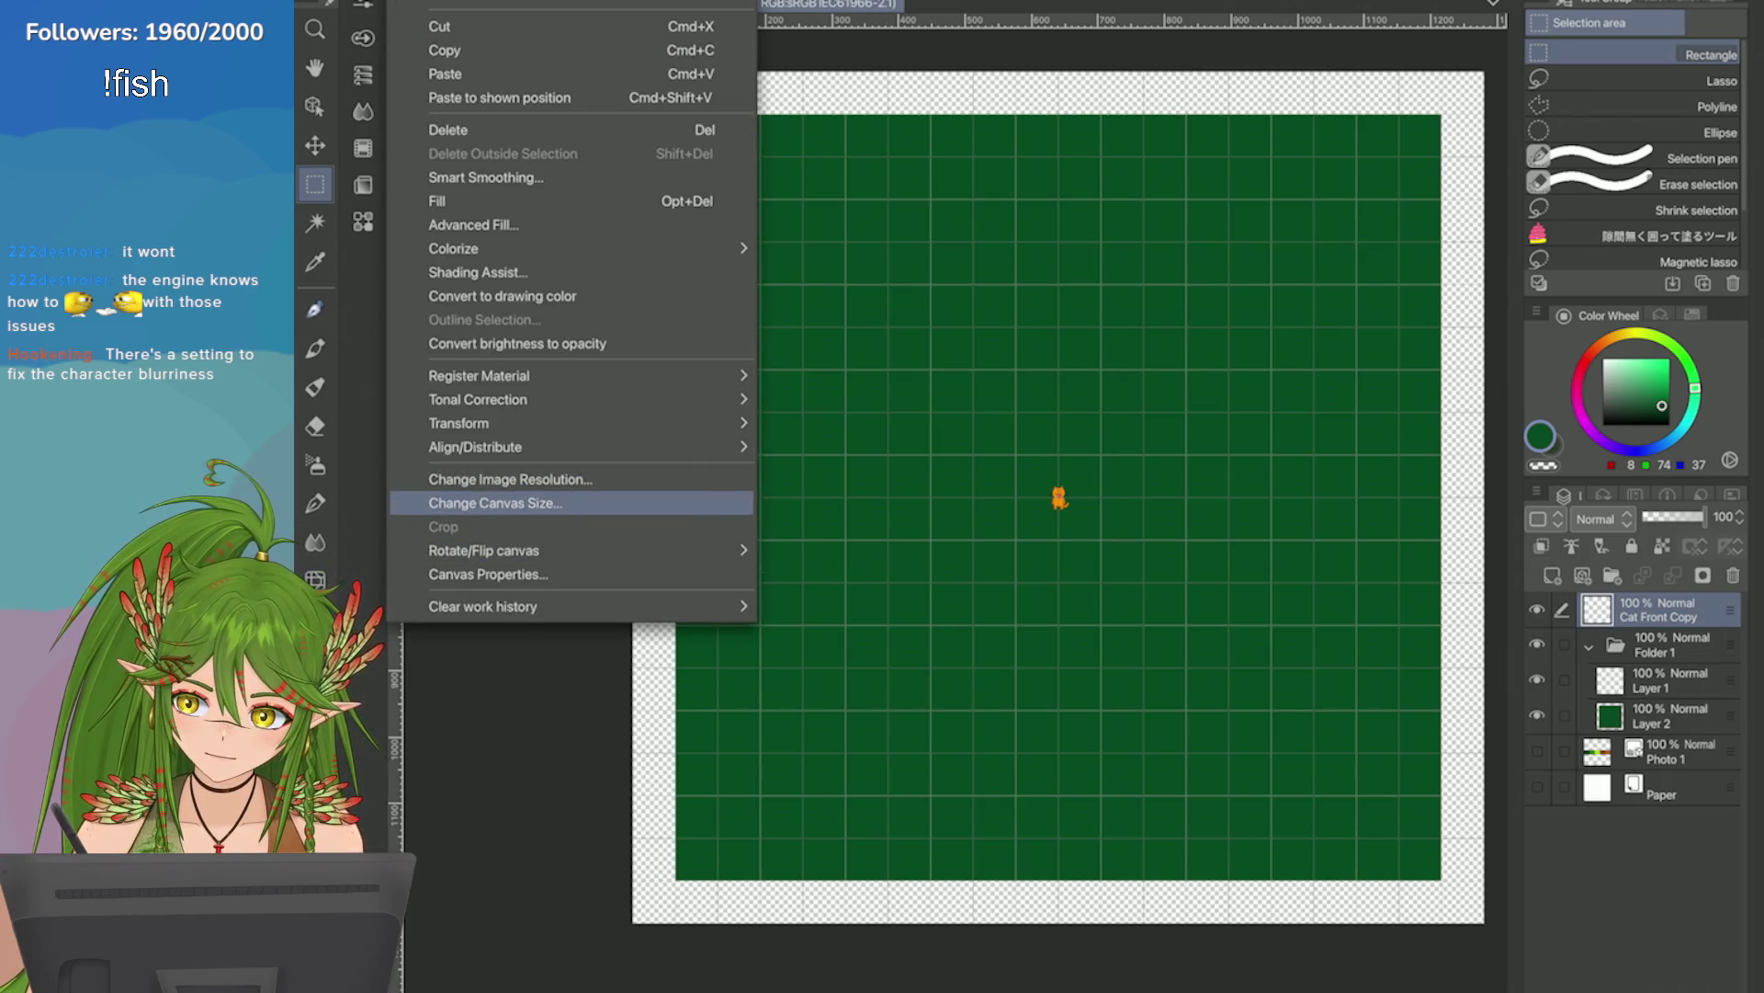
# Open the canvas size and image resolution settings, then cancel both without changes.
pyautogui.click(533, 502)
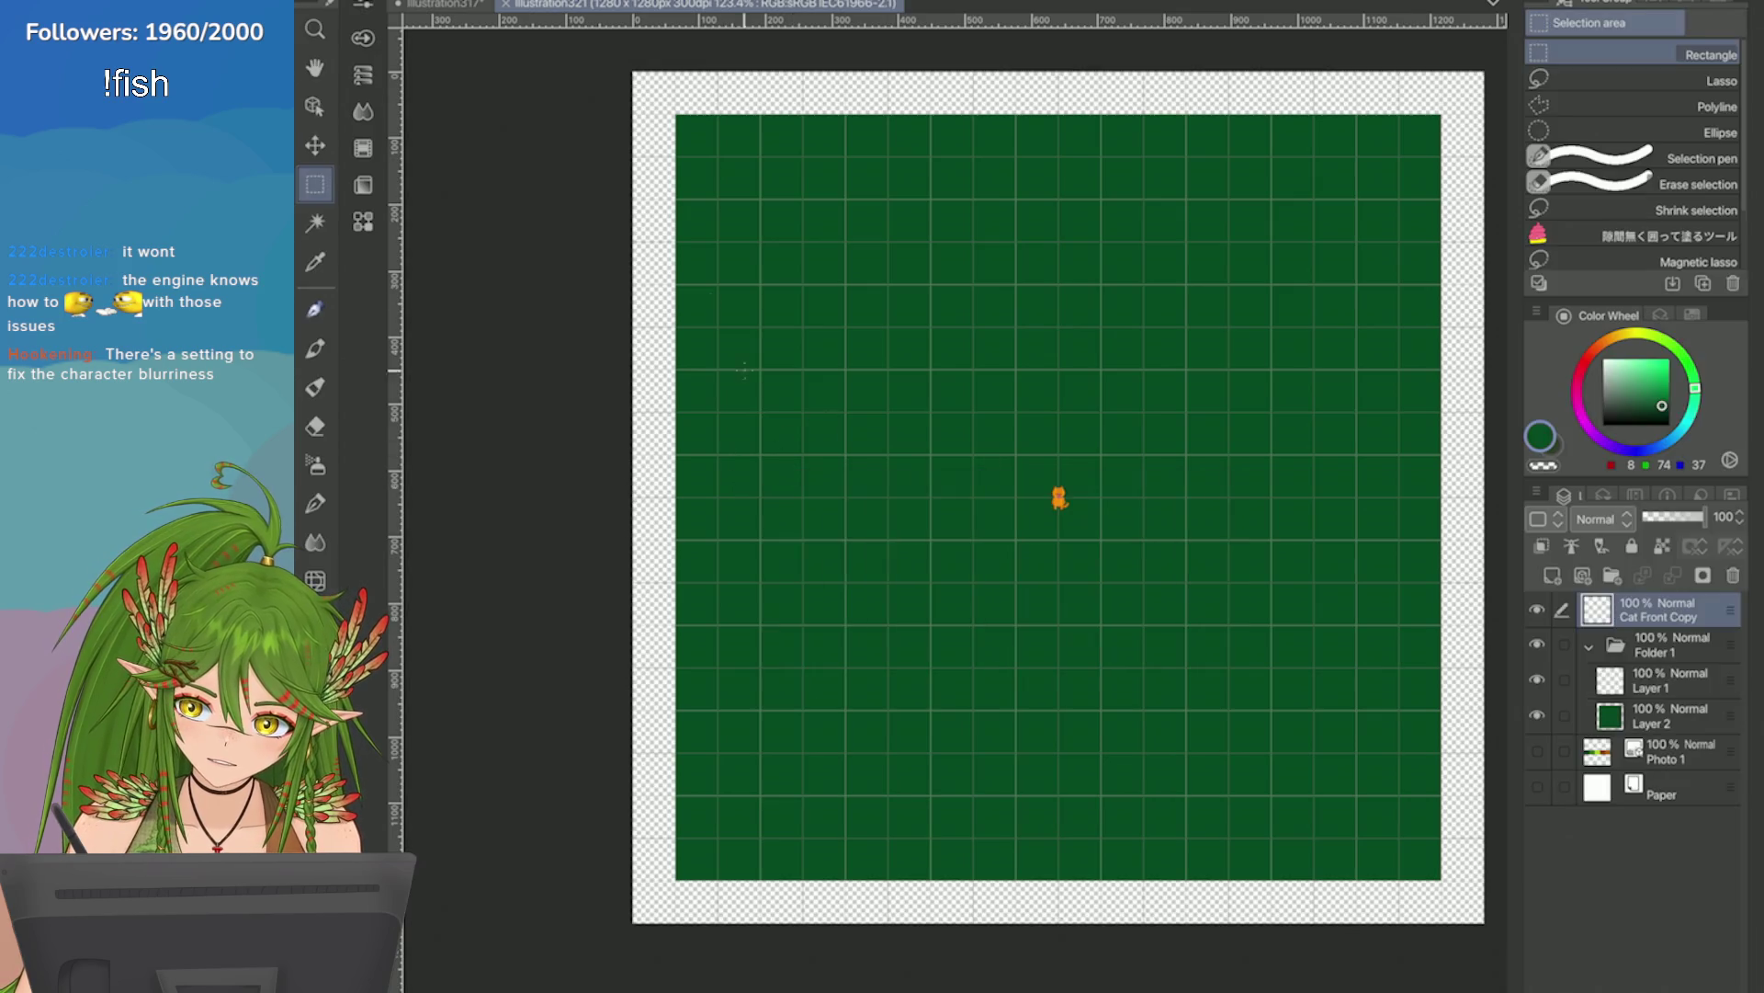
pyautogui.press('Escape')
pyautogui.click(409, 1)
pyautogui.click(510, 479)
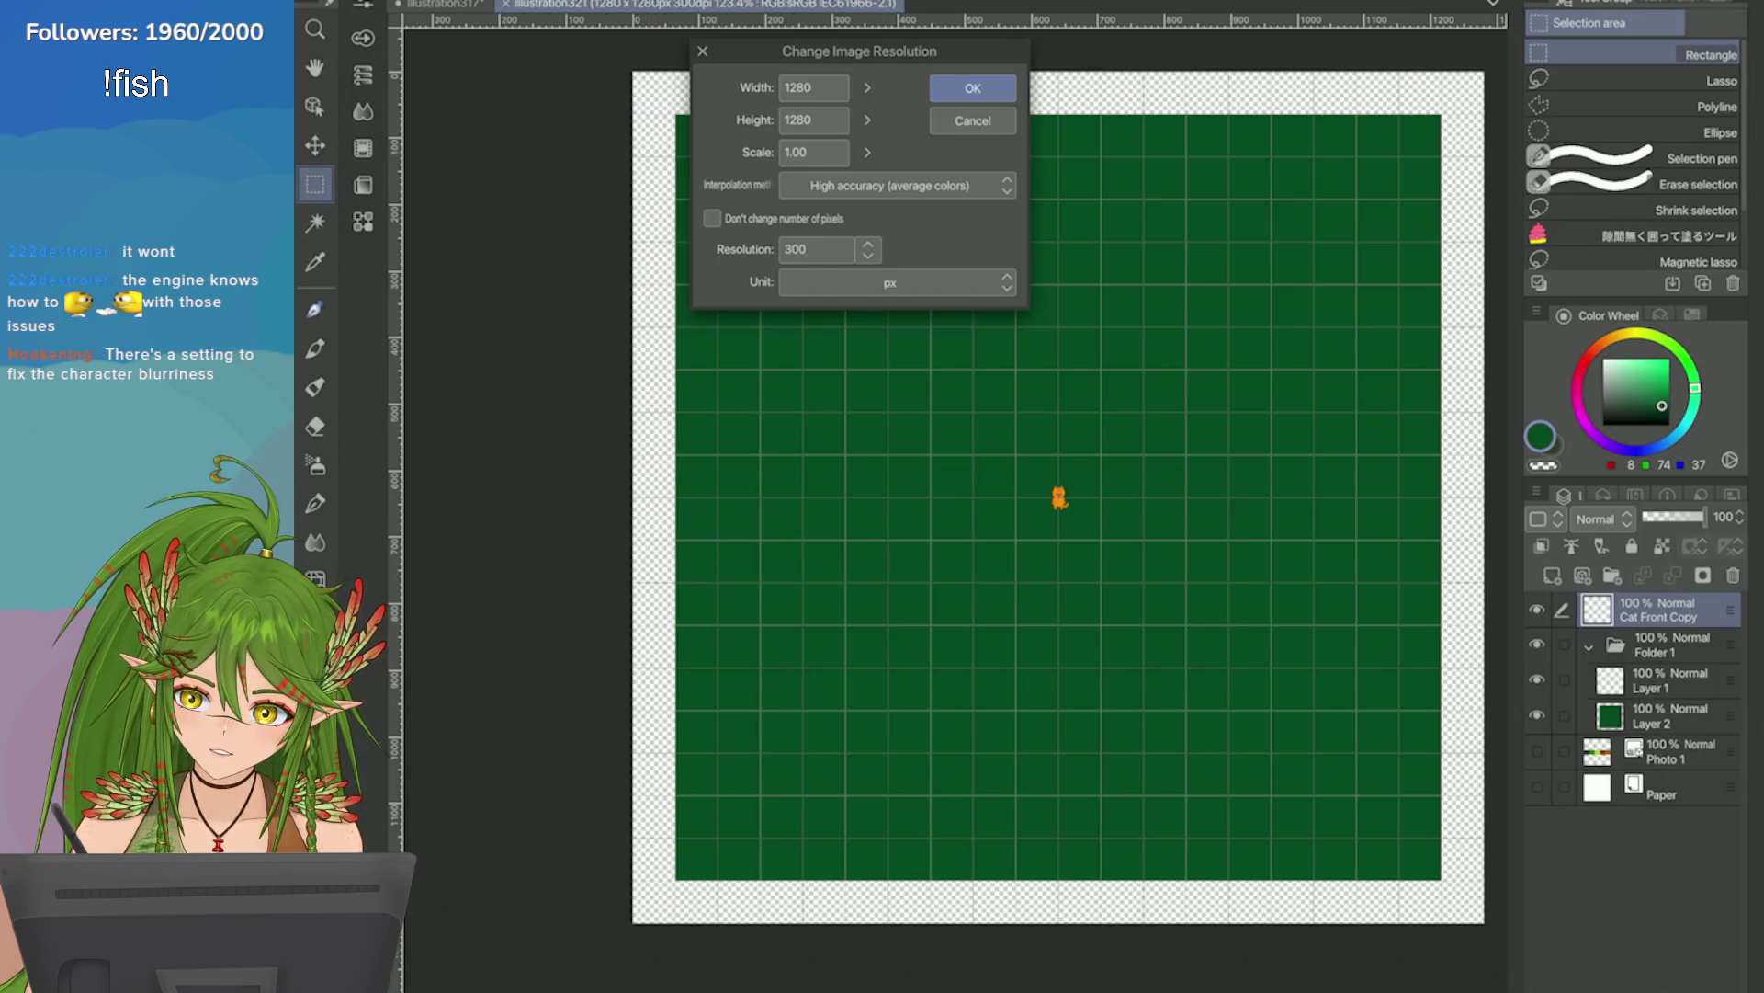
pyautogui.click(973, 121)
pyautogui.click(409, 1)
# Set the canvas to 1400 × 1400 px in Change Canvas Size and apply it.
pyautogui.click(662, 506)
pyautogui.click(952, 520)
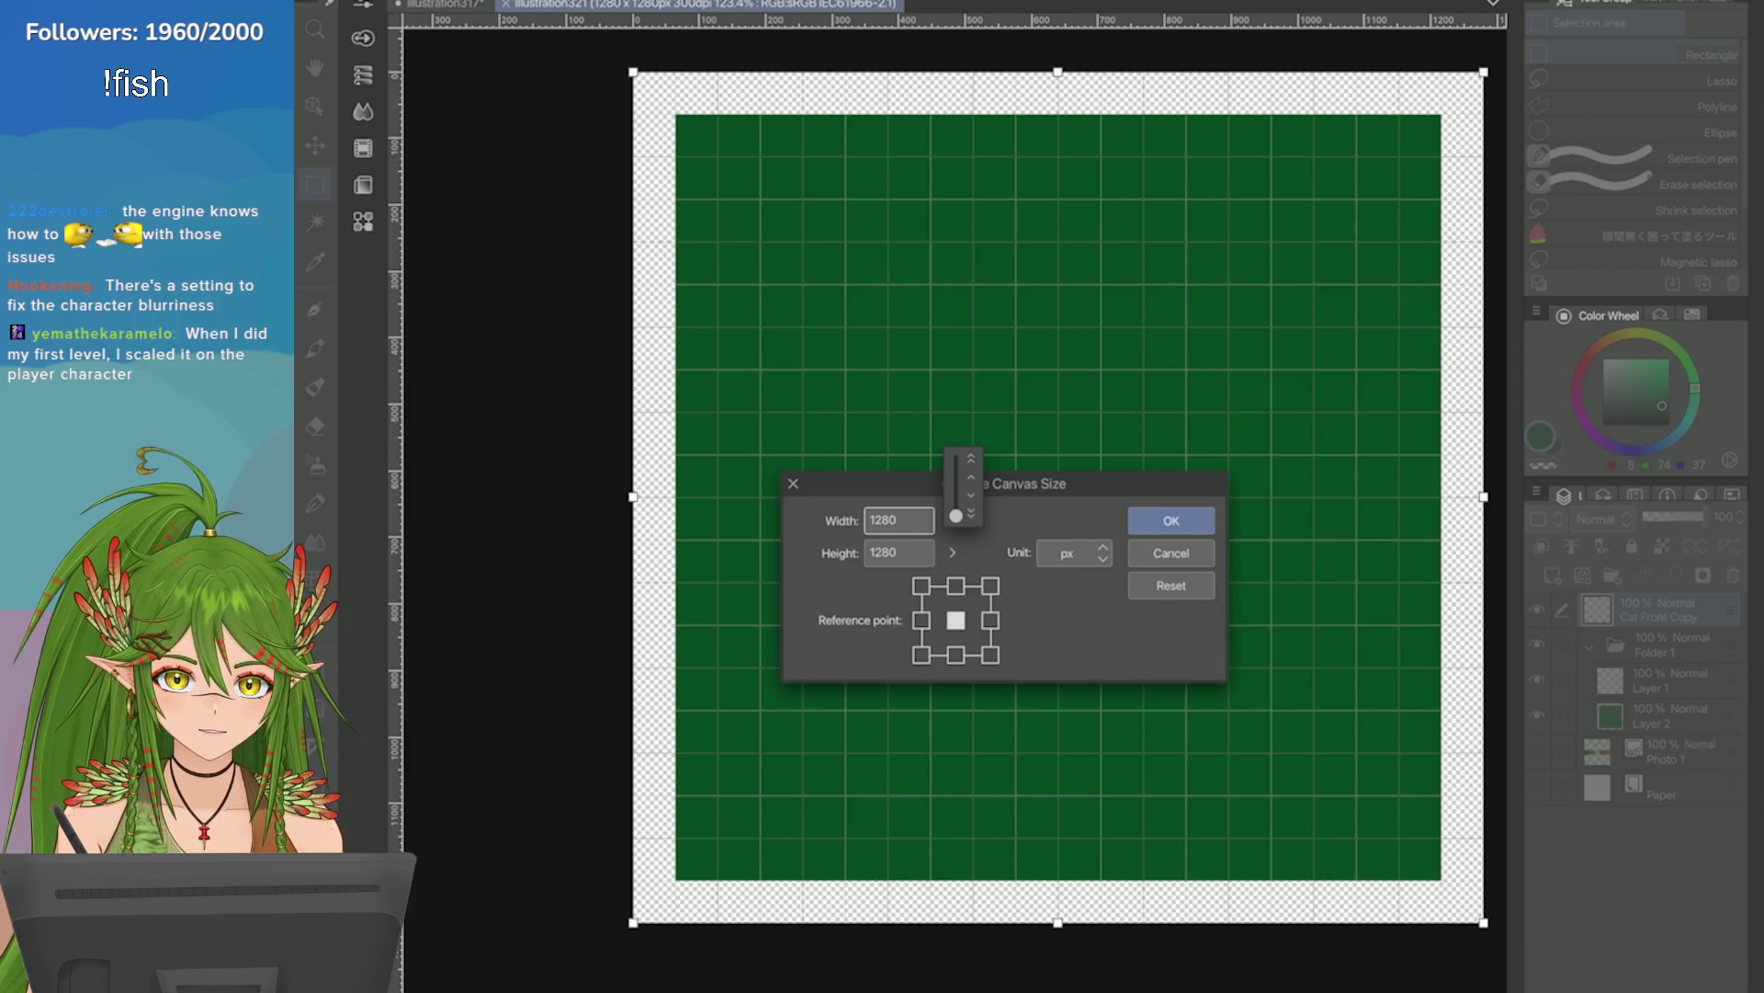
pyautogui.write('1400')
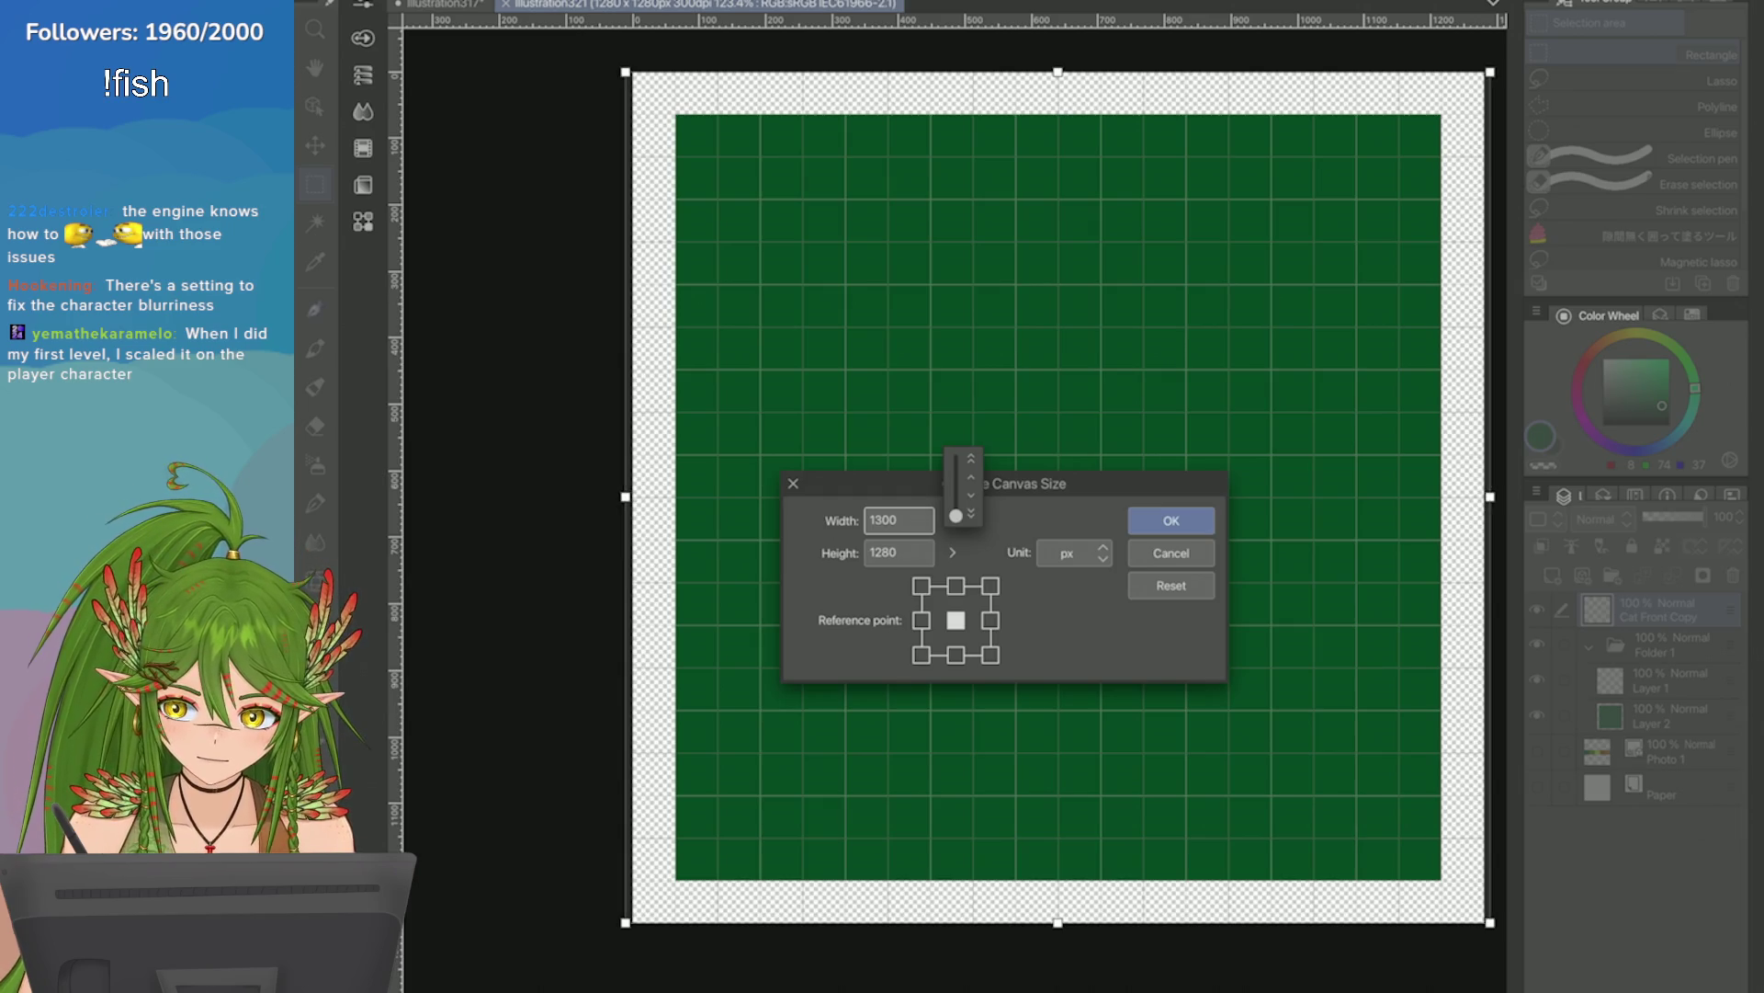
pyautogui.click(898, 552)
pyautogui.write('1400')
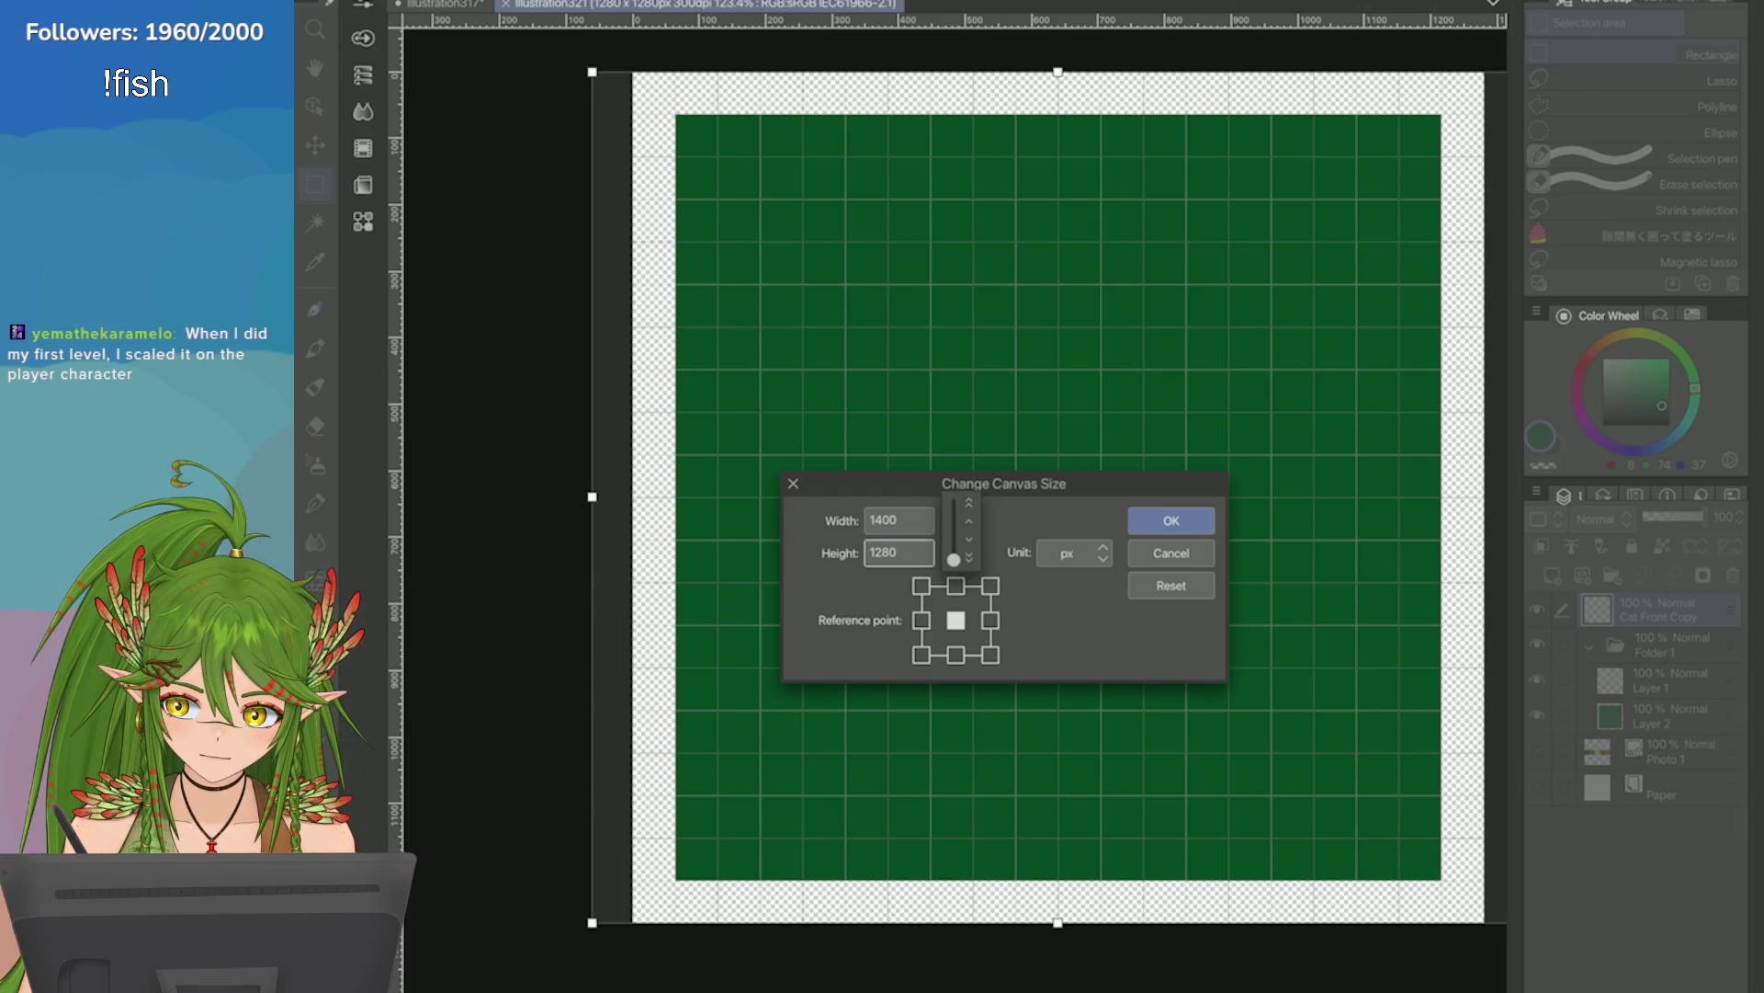
pyautogui.press('Return')
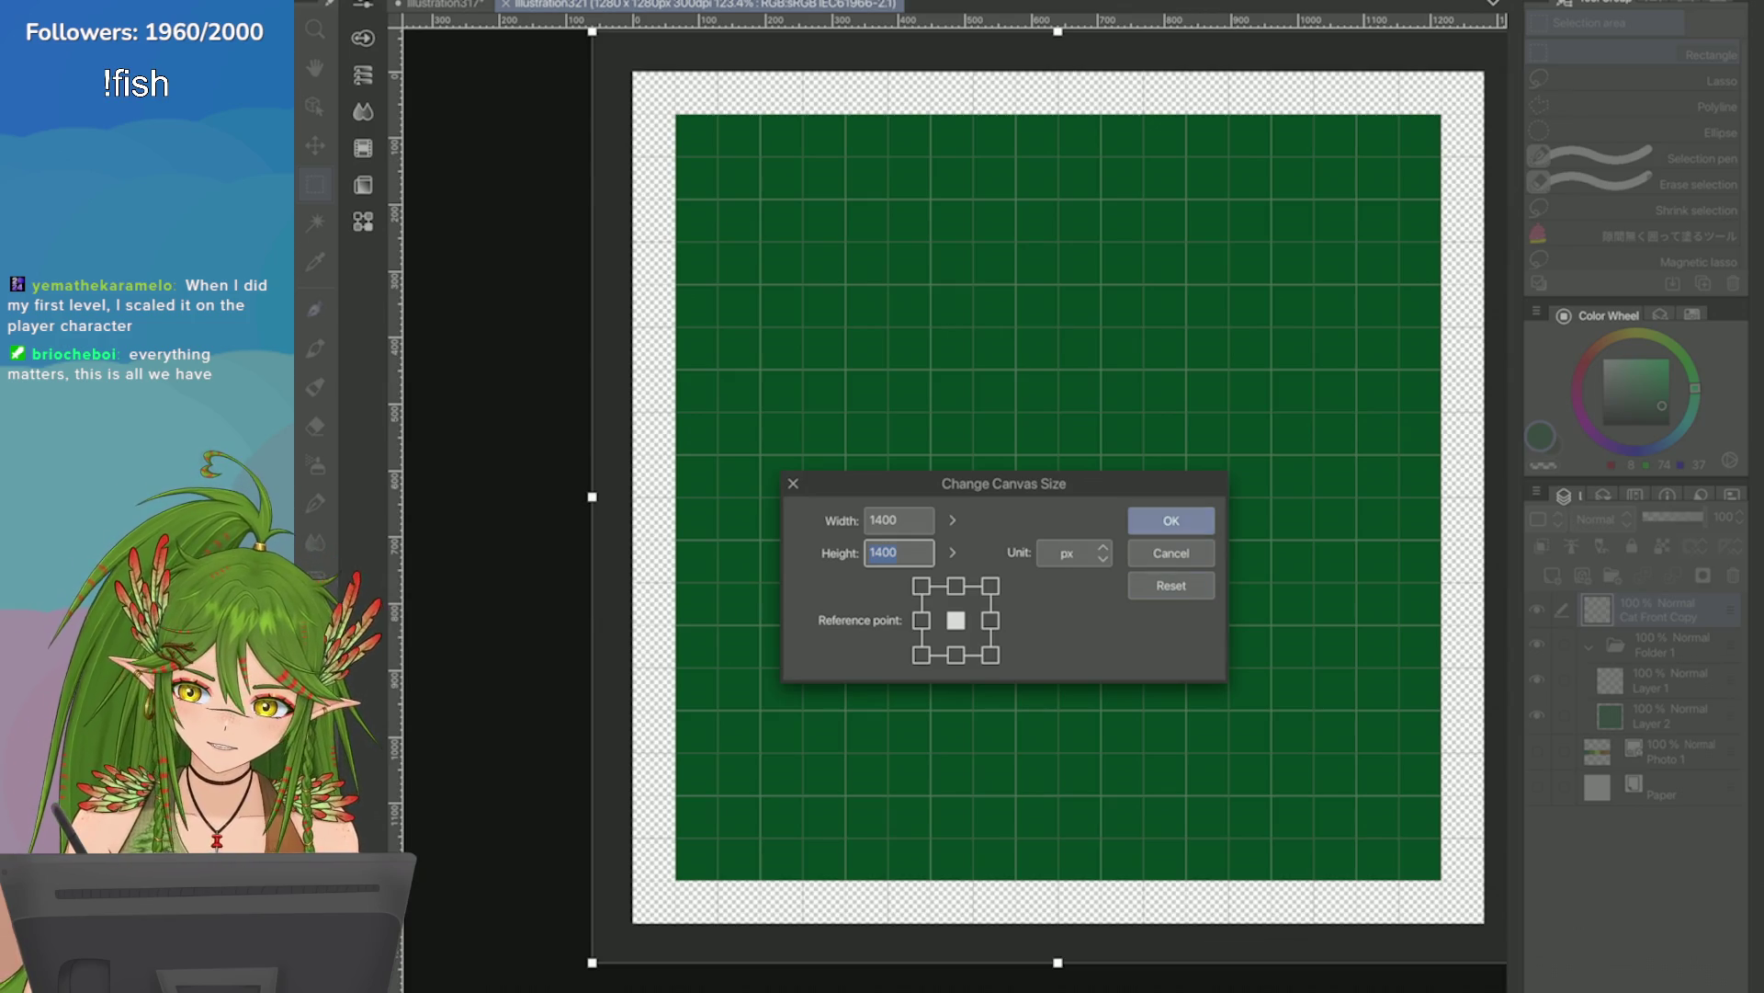
pyautogui.click(1171, 521)
pyautogui.scroll(-1, 1337, 600)
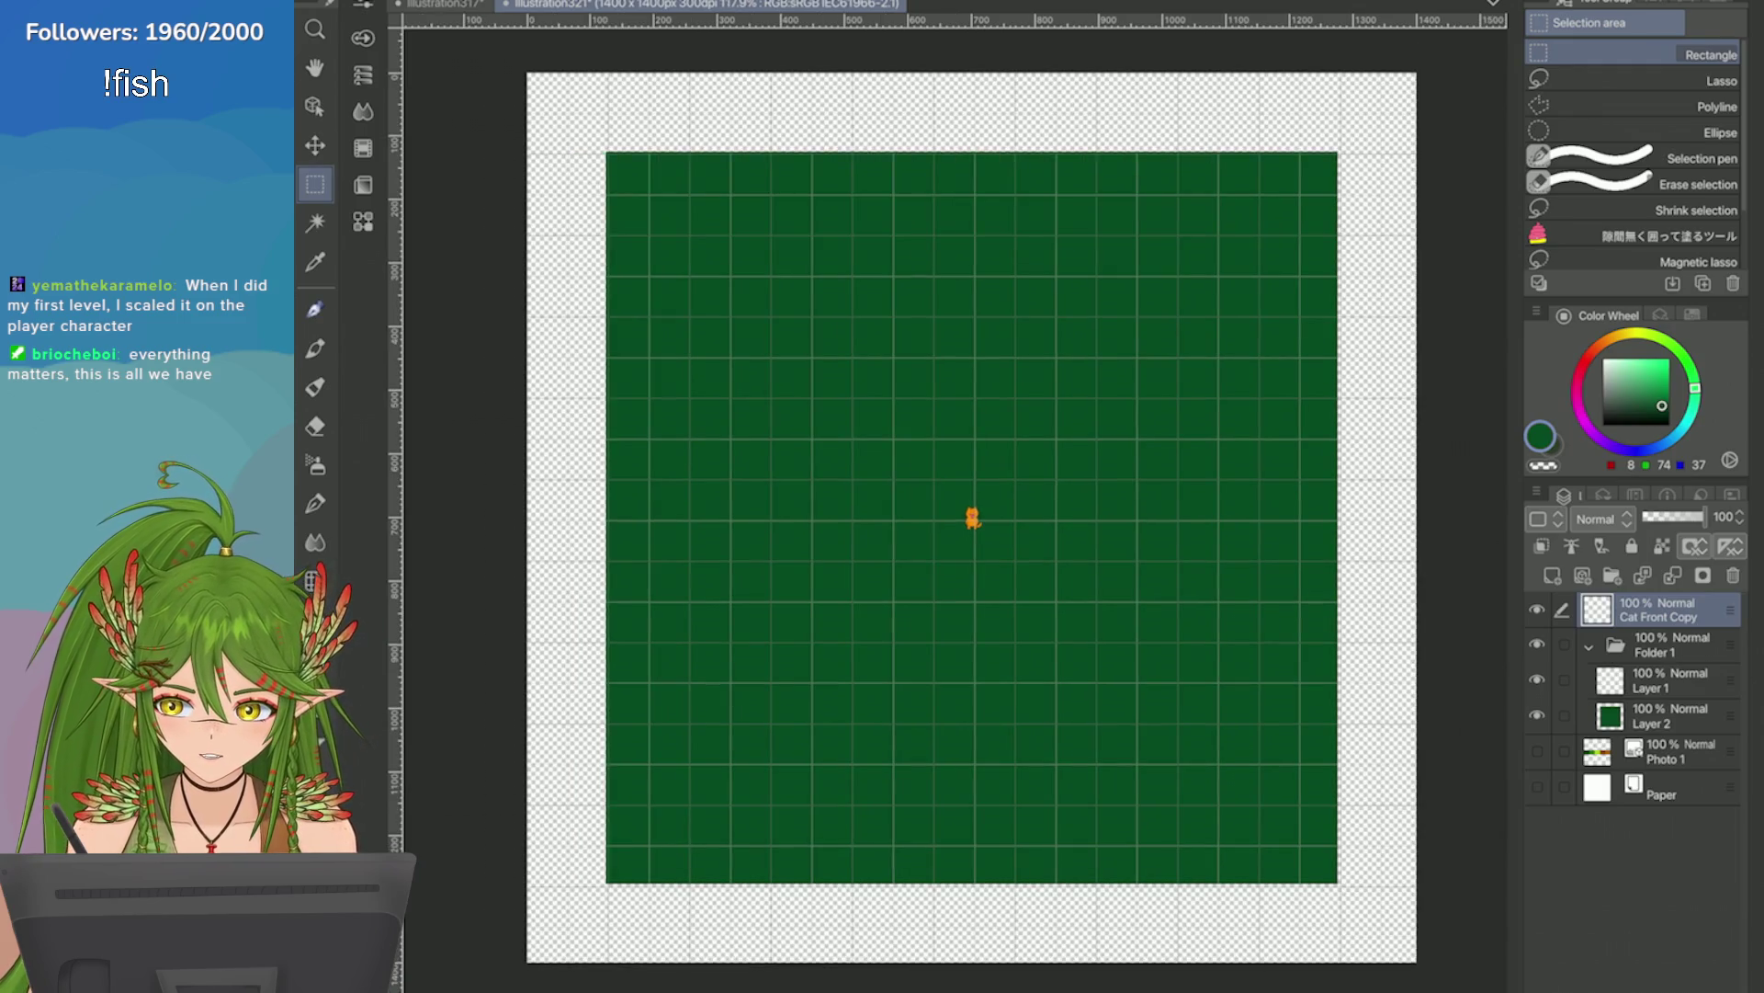
# Check the transparent margins around the resized 1400 × 1400 canvas, then select Layer 2, the green grid layer.
pyautogui.scroll(5, 1338, 151)
pyautogui.scroll(-4, 583, 859)
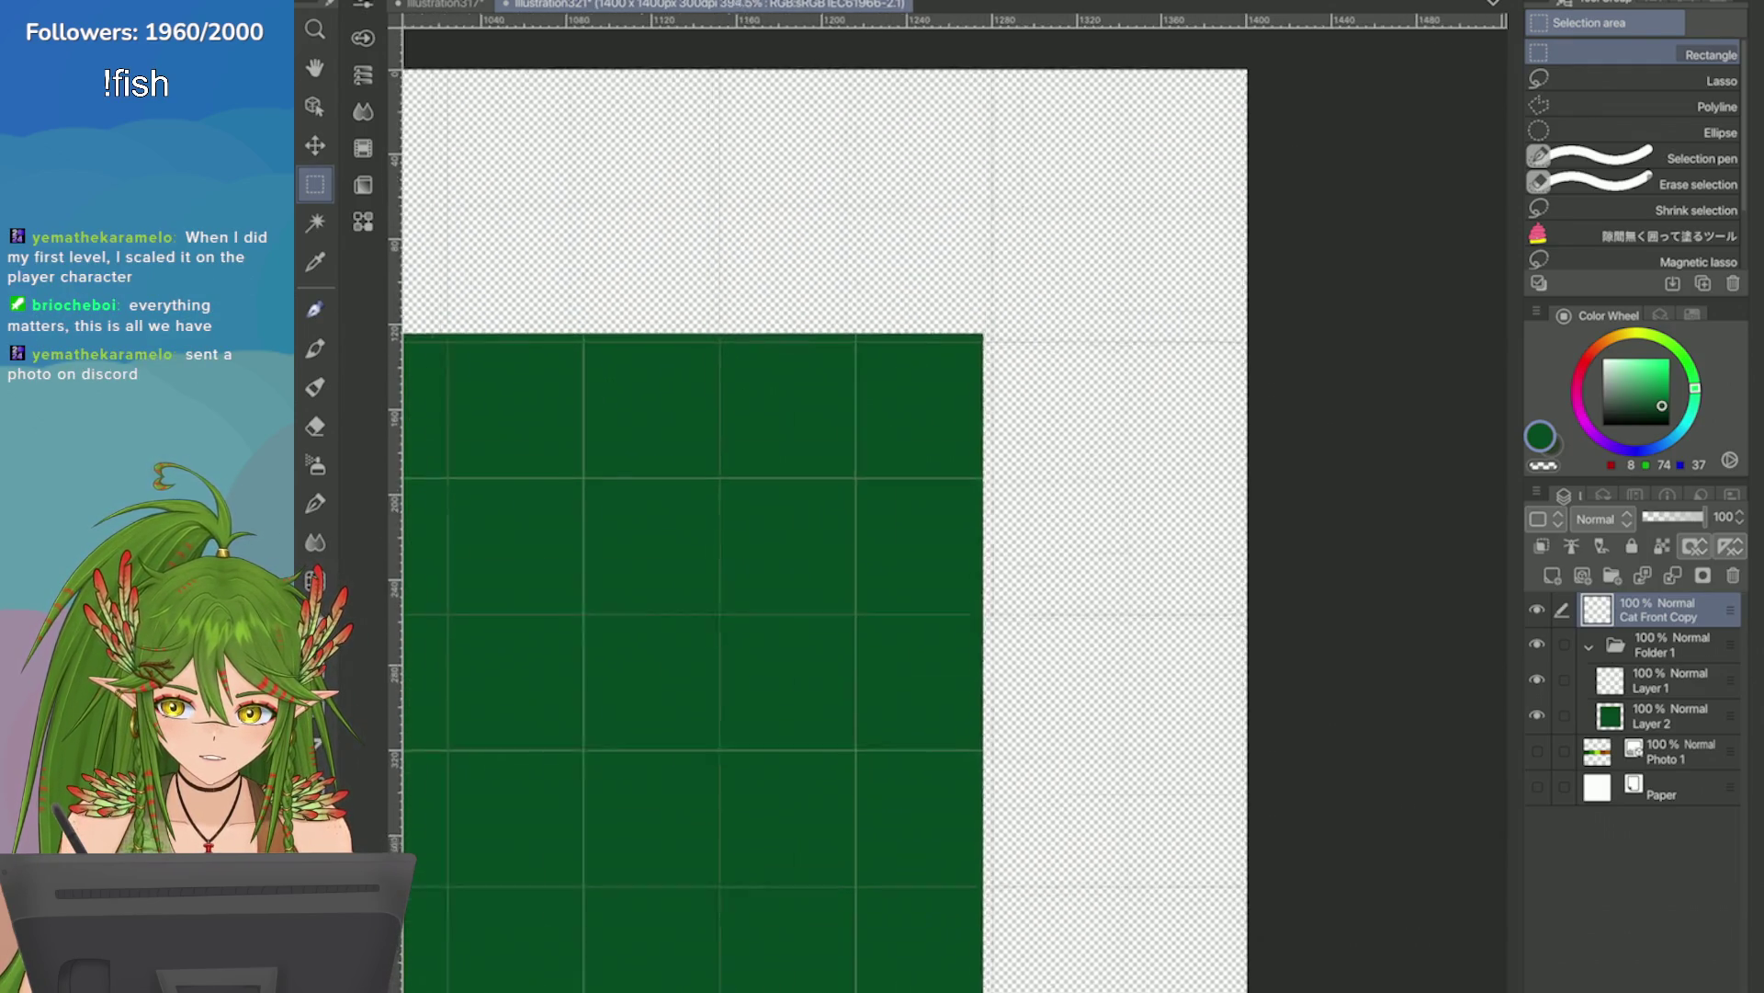
pyautogui.scroll(-3, 1087, 510)
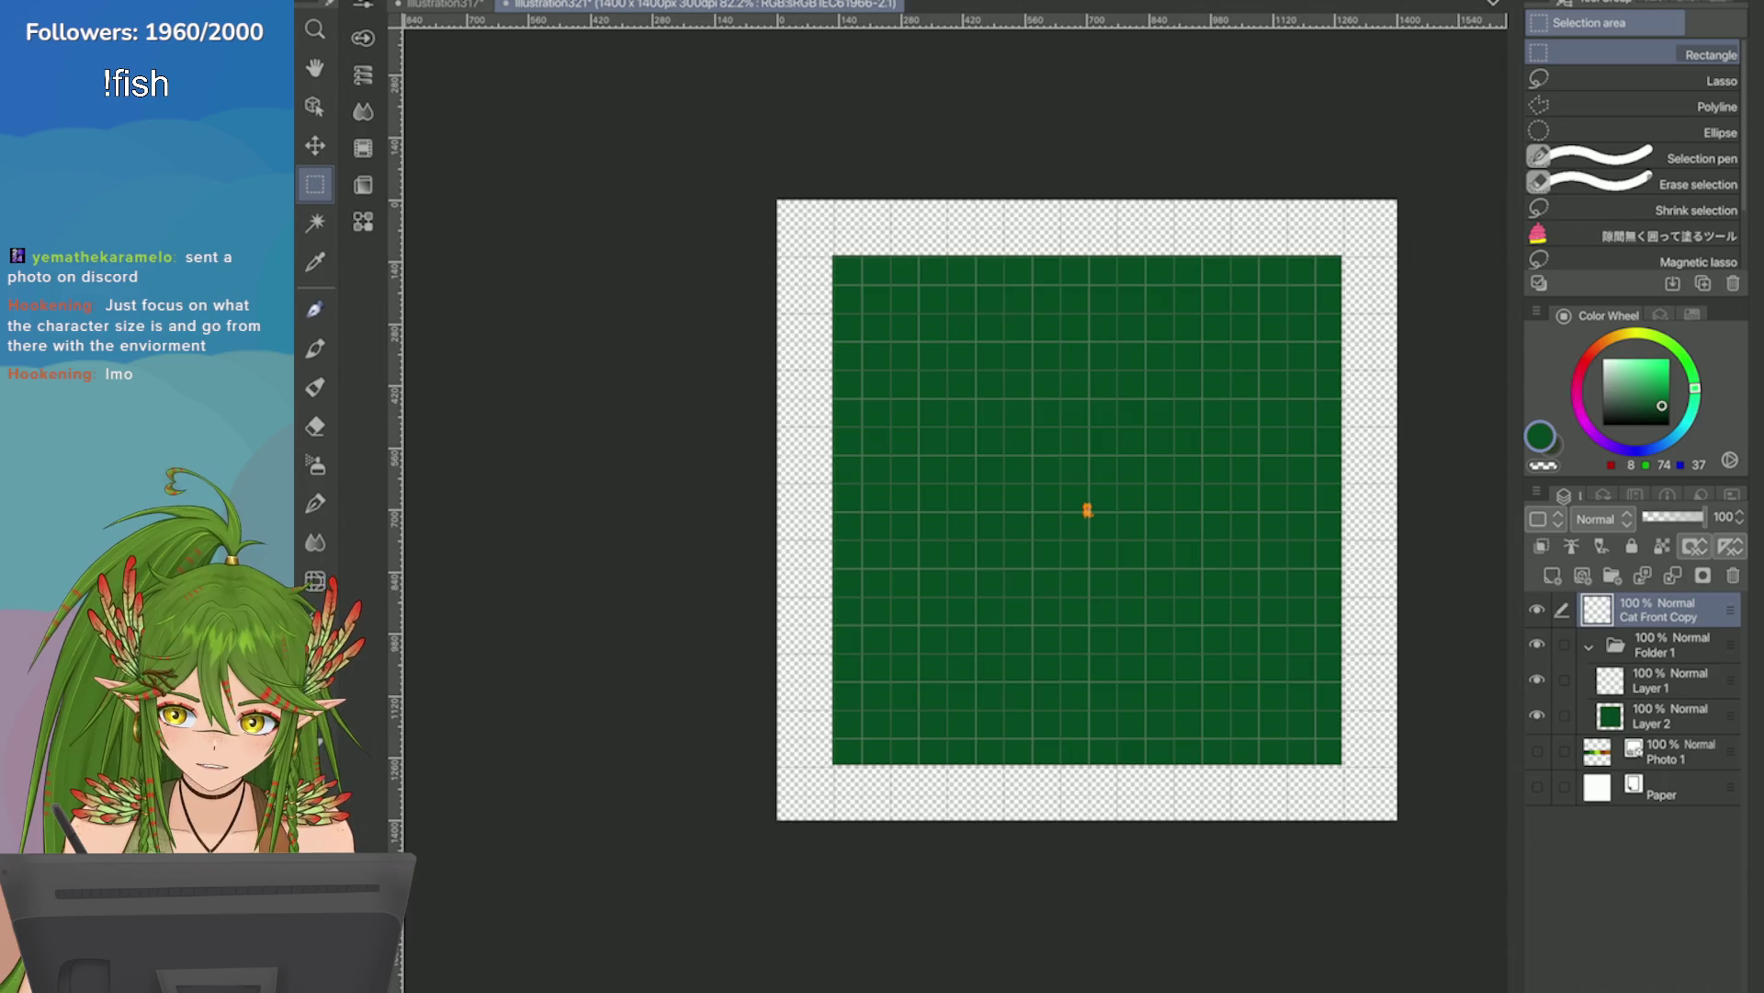
pyautogui.scroll(2, 1087, 510)
pyautogui.scroll(3, 1038, 537)
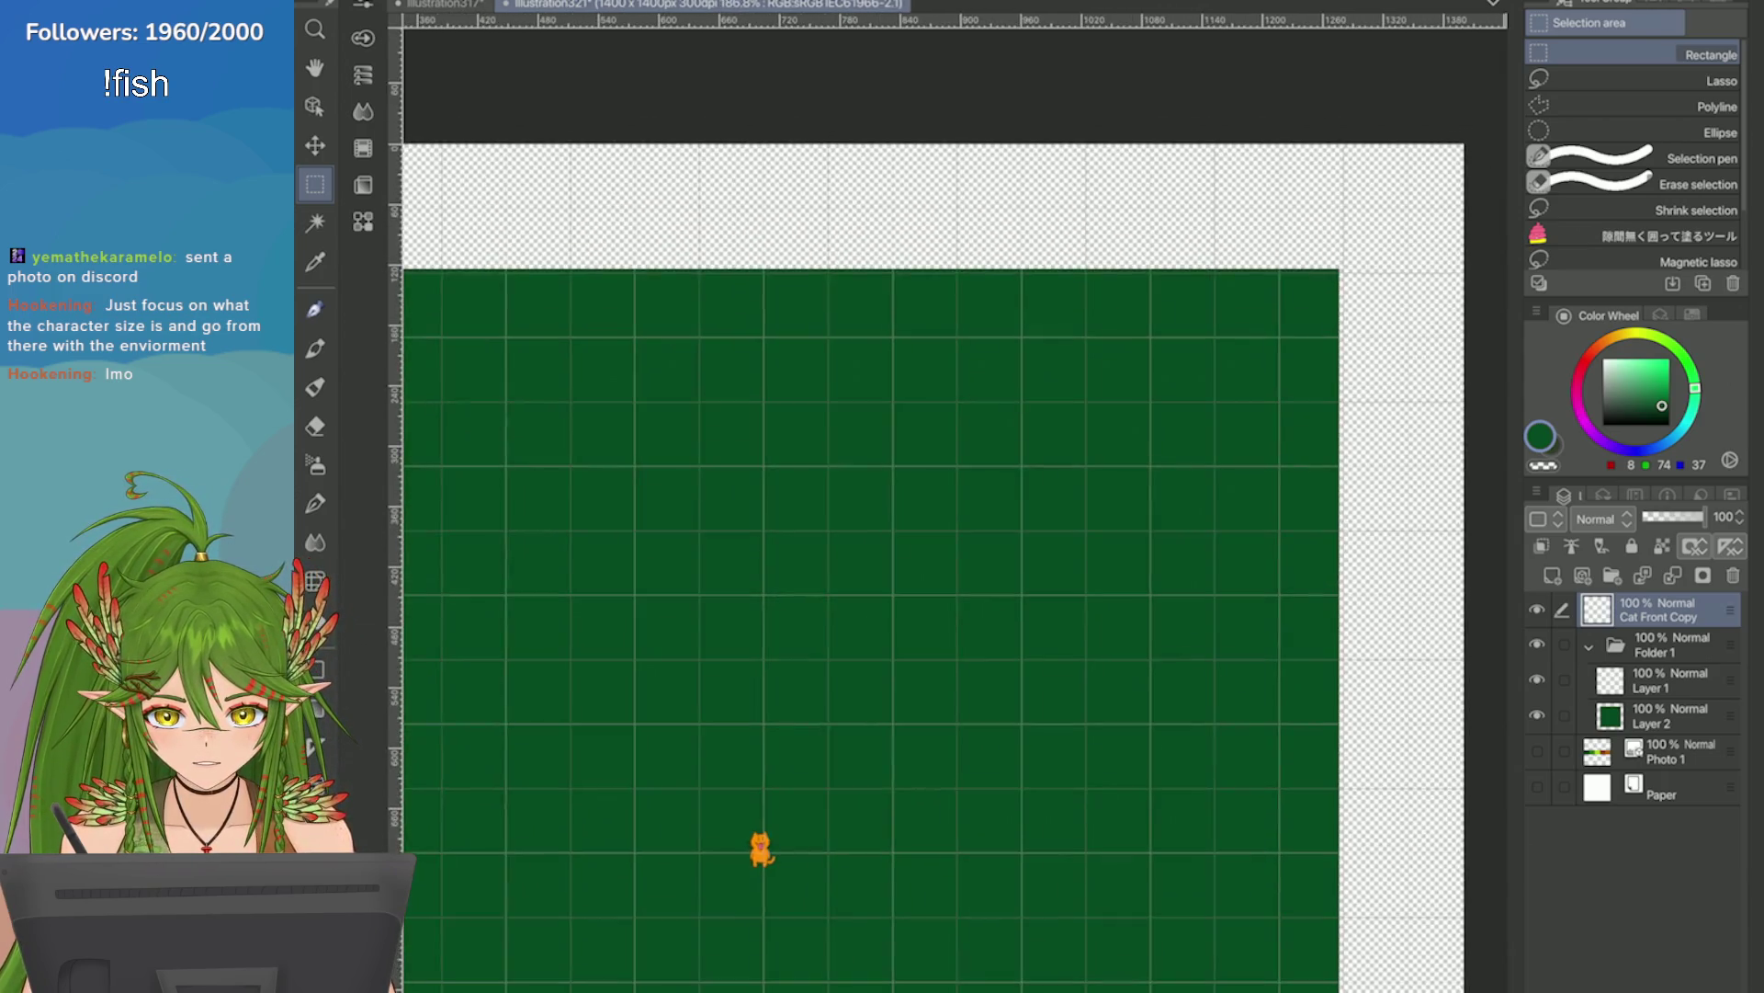
pyautogui.scroll(-4, 1071, 459)
pyautogui.moveTo(1071, 458); pyautogui.dragTo(1059, 555)
pyautogui.scroll(1, 1029, 597)
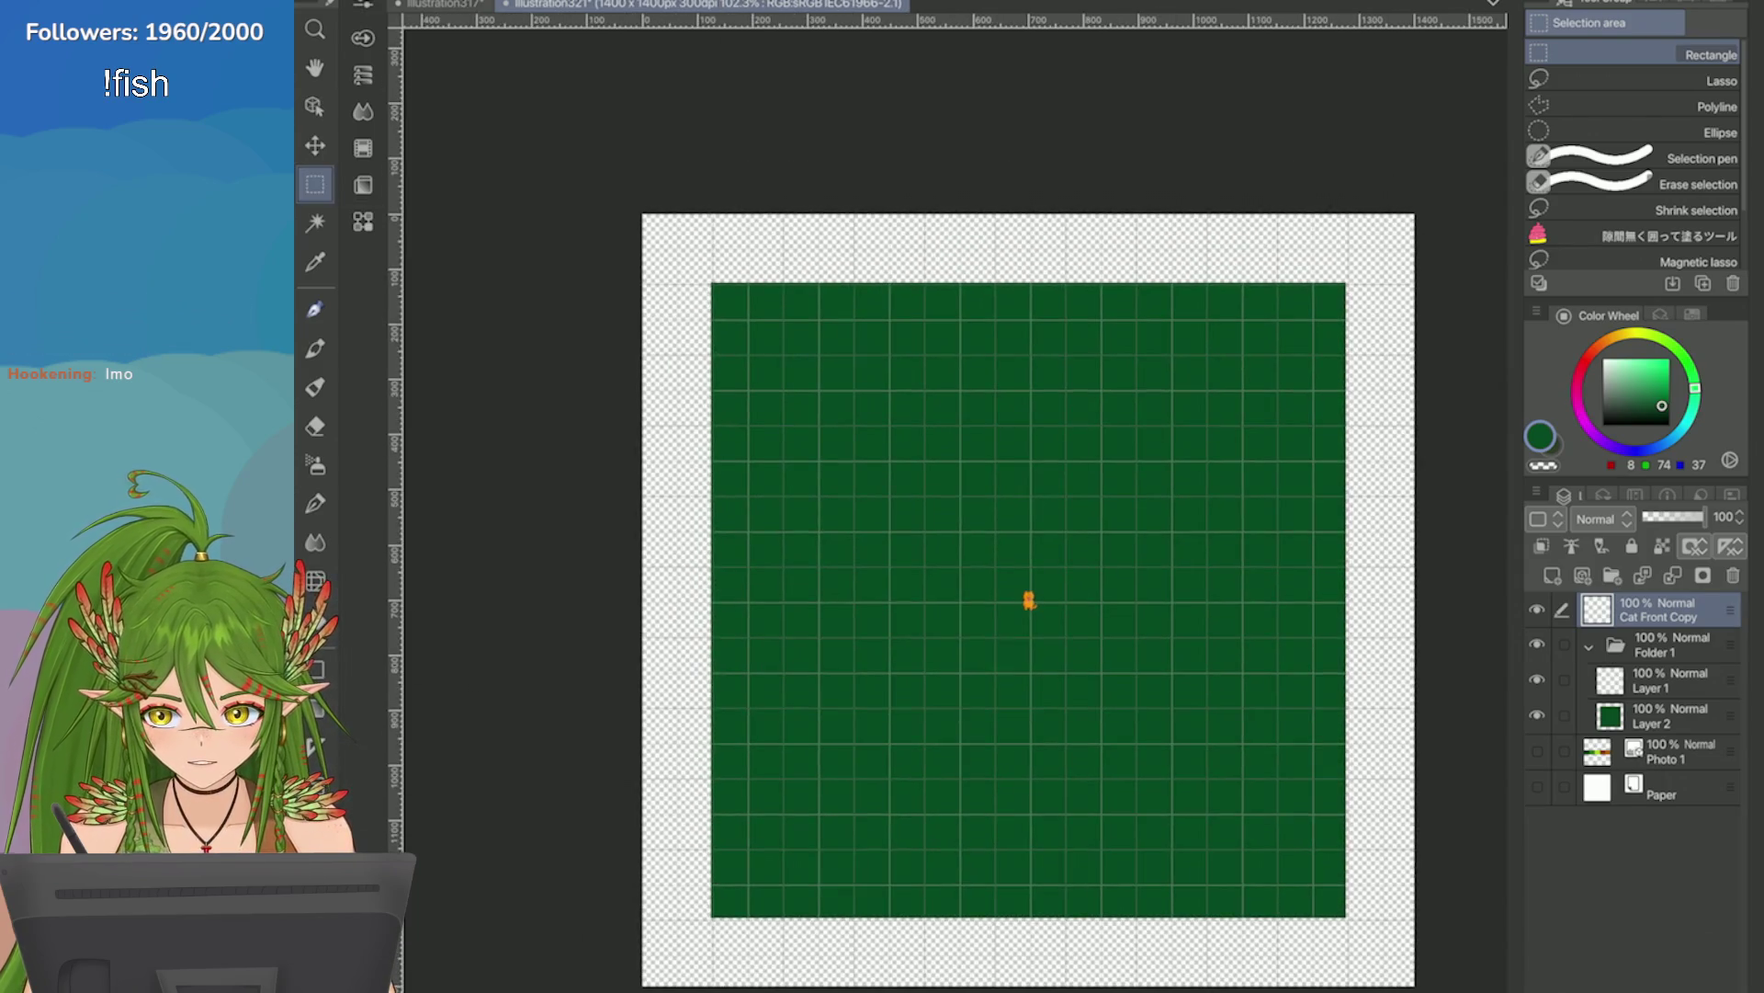
pyautogui.click(1663, 715)
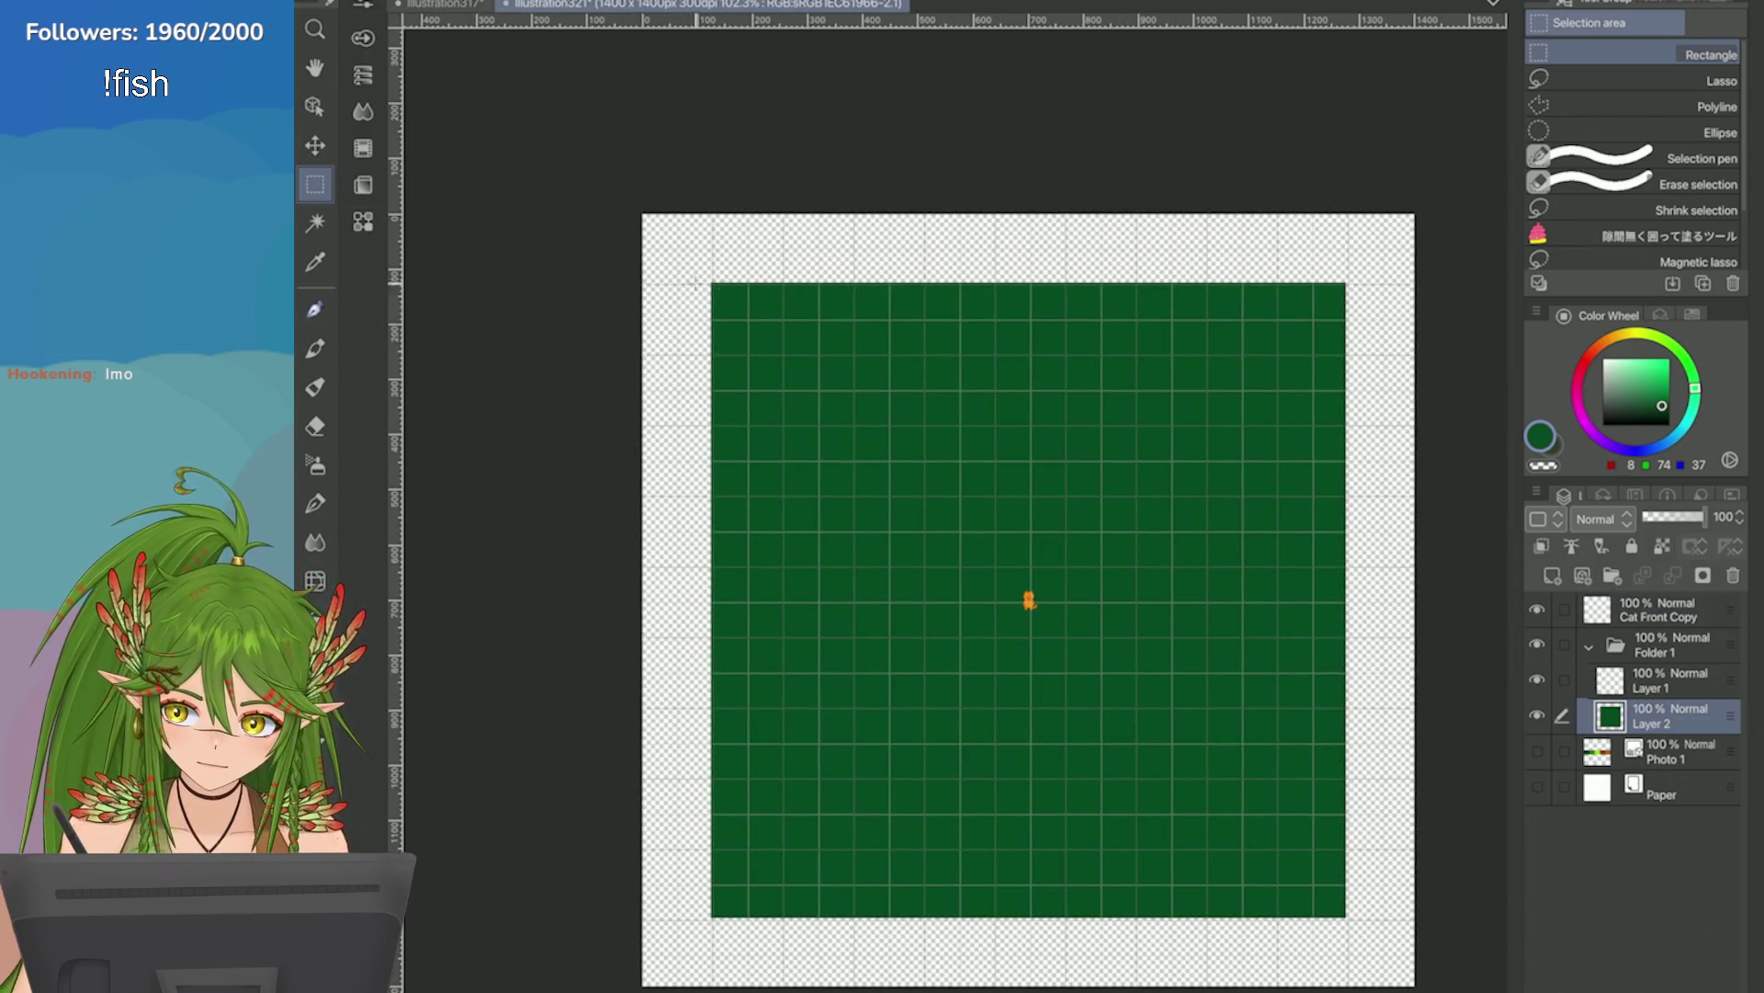
# Fill a rectangle covering most of the canvas with dark green on Layer 2, leaving a thin transparent margin.
pyautogui.moveTo(677, 248); pyautogui.dragTo(1374, 953)
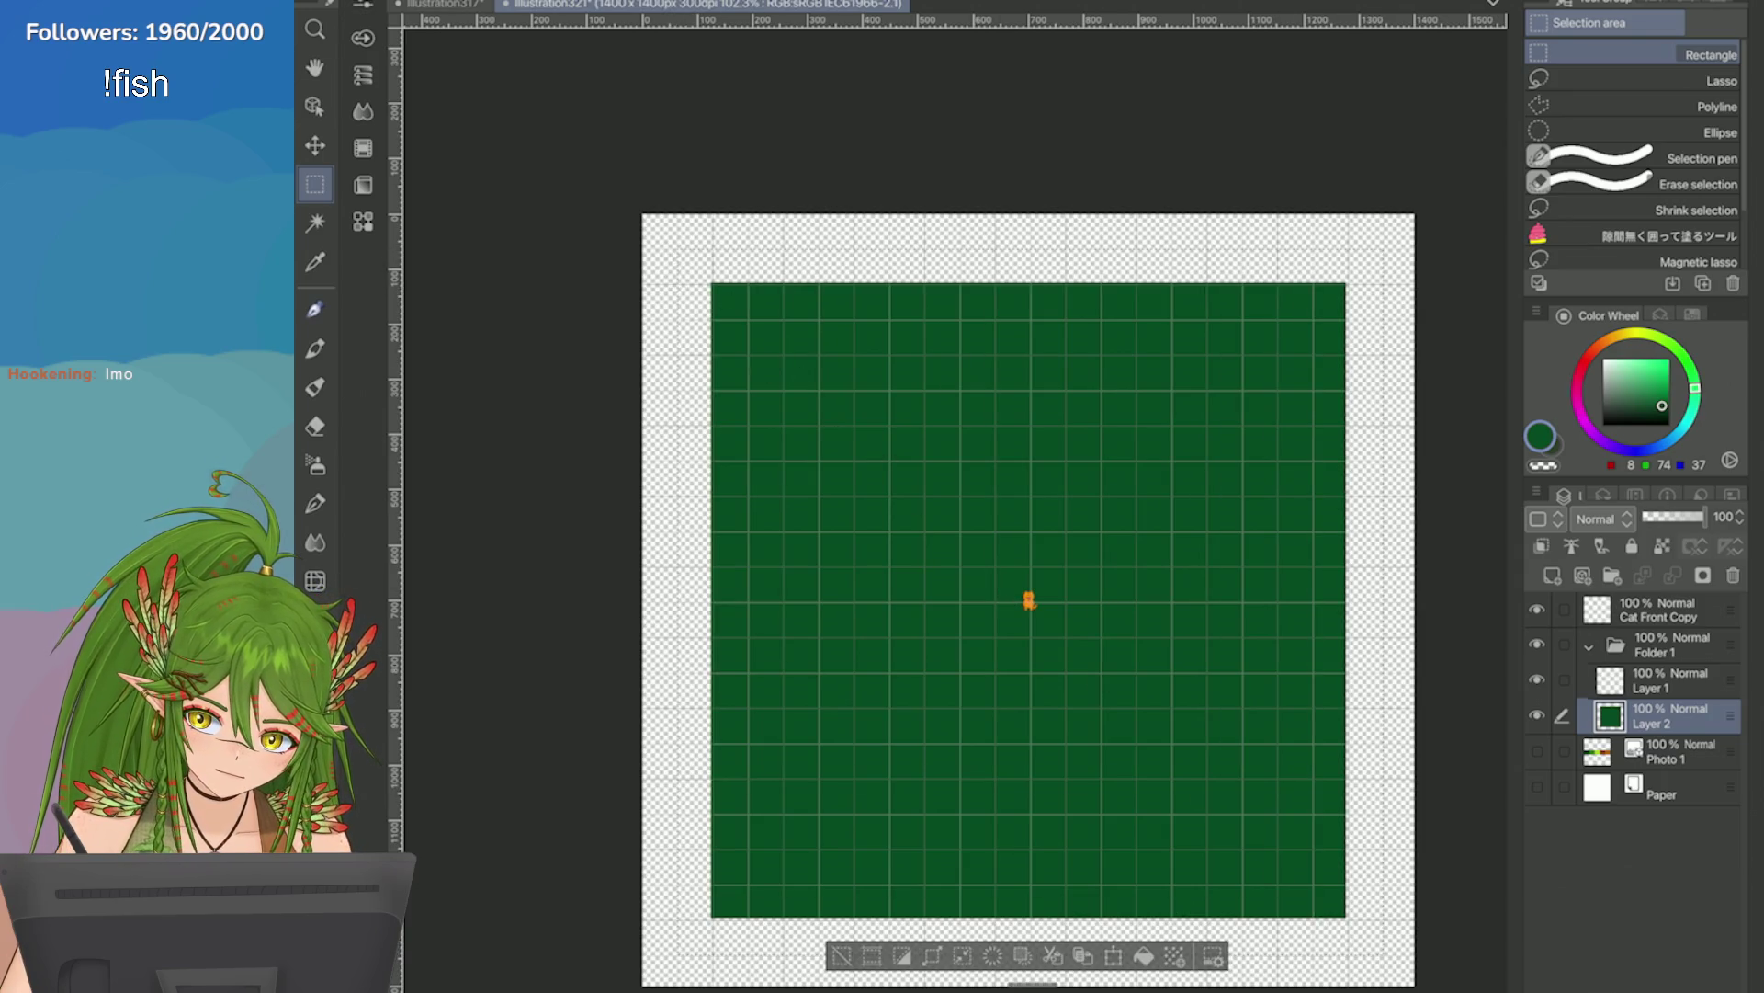
pyautogui.click(1144, 956)
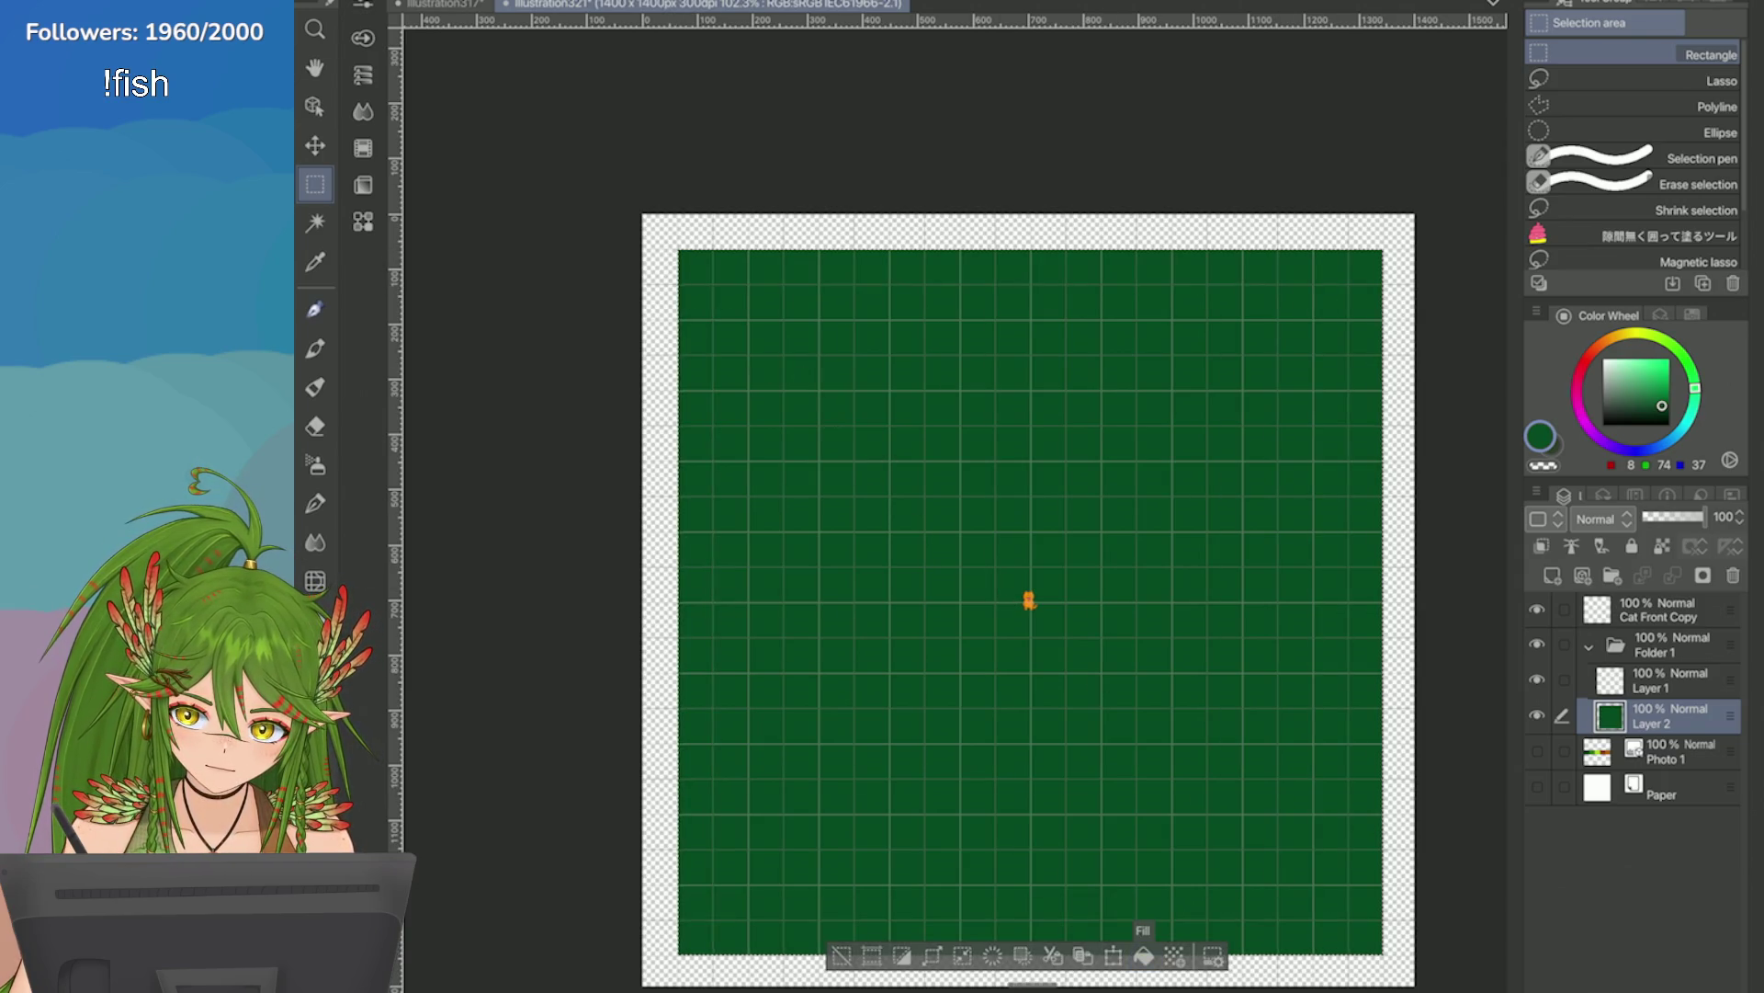
pyautogui.click(841, 955)
pyautogui.scroll(-2, 1029, 599)
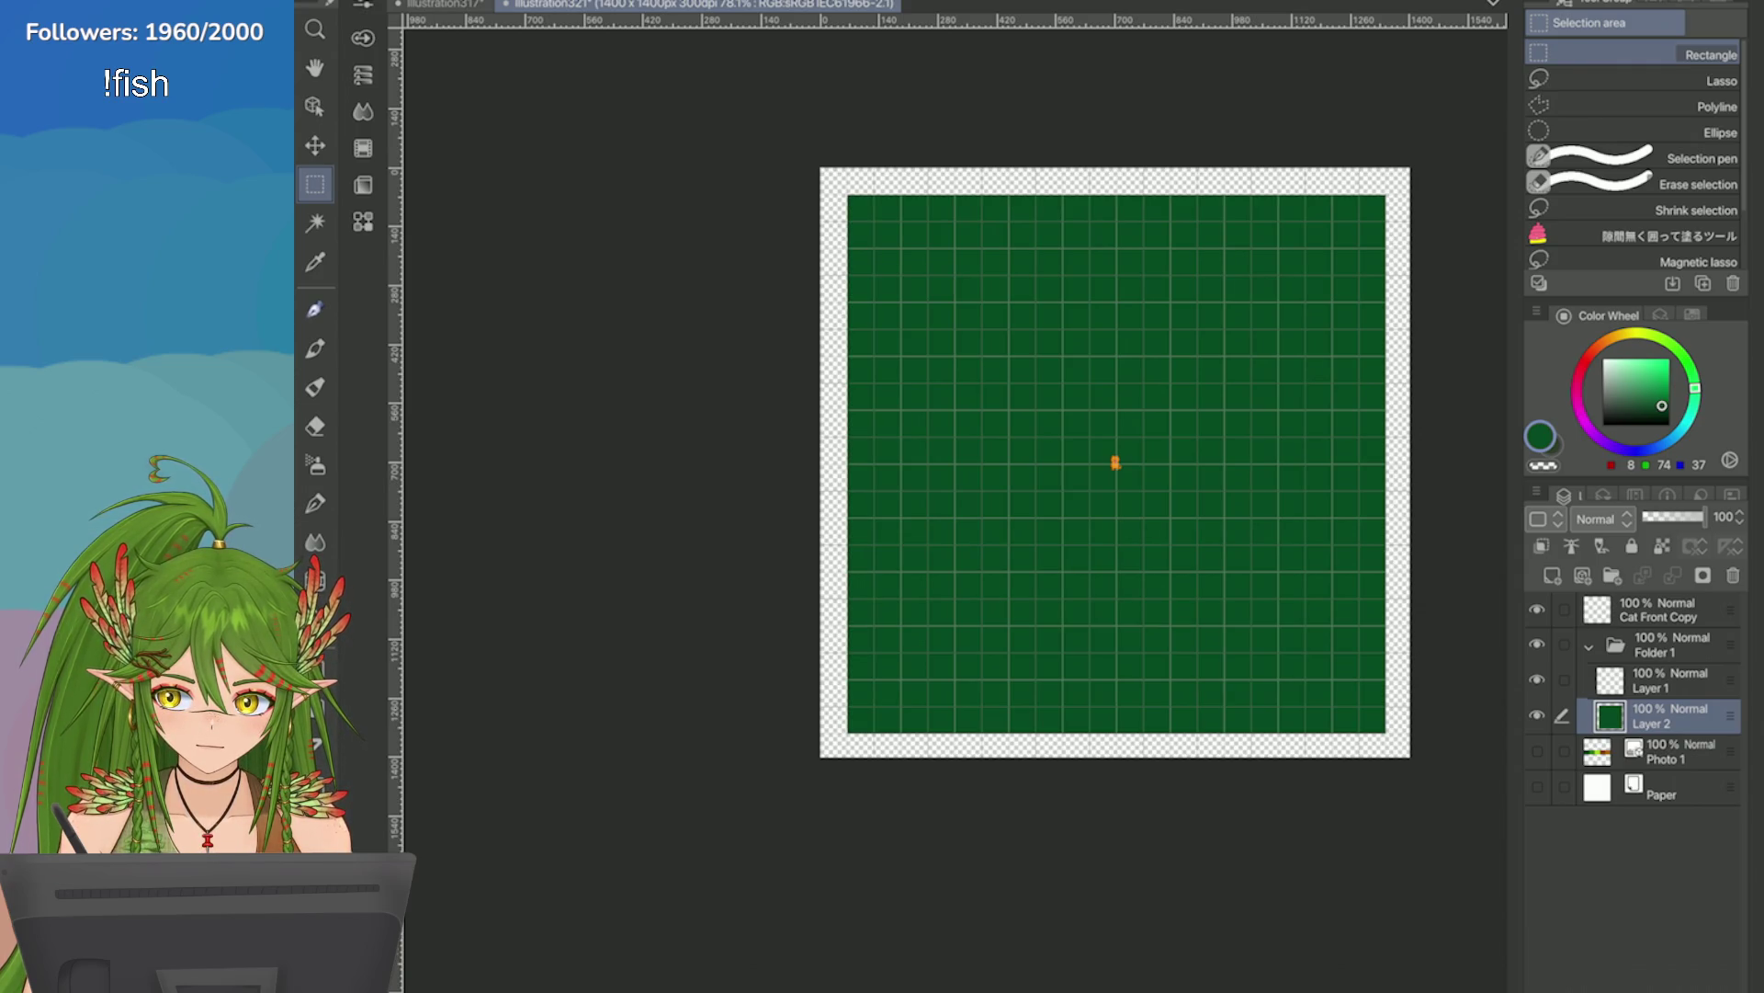
pyautogui.scroll(10, 1115, 462)
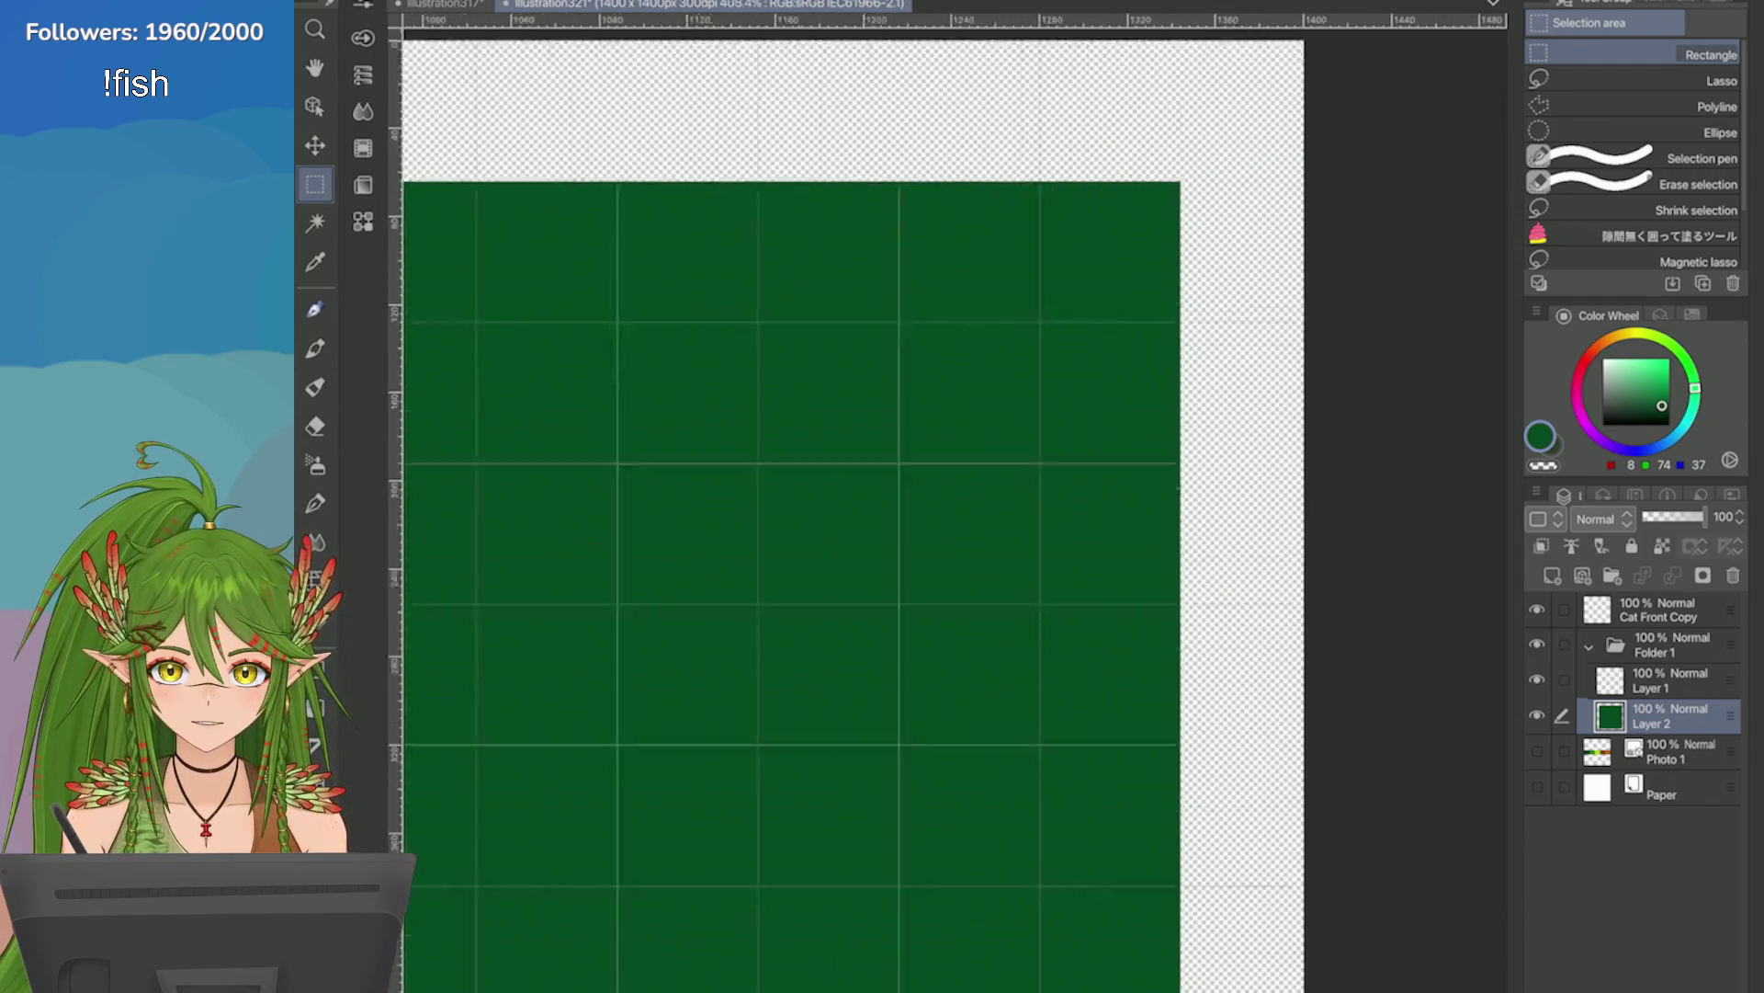
pyautogui.scroll(-10, 825, 767)
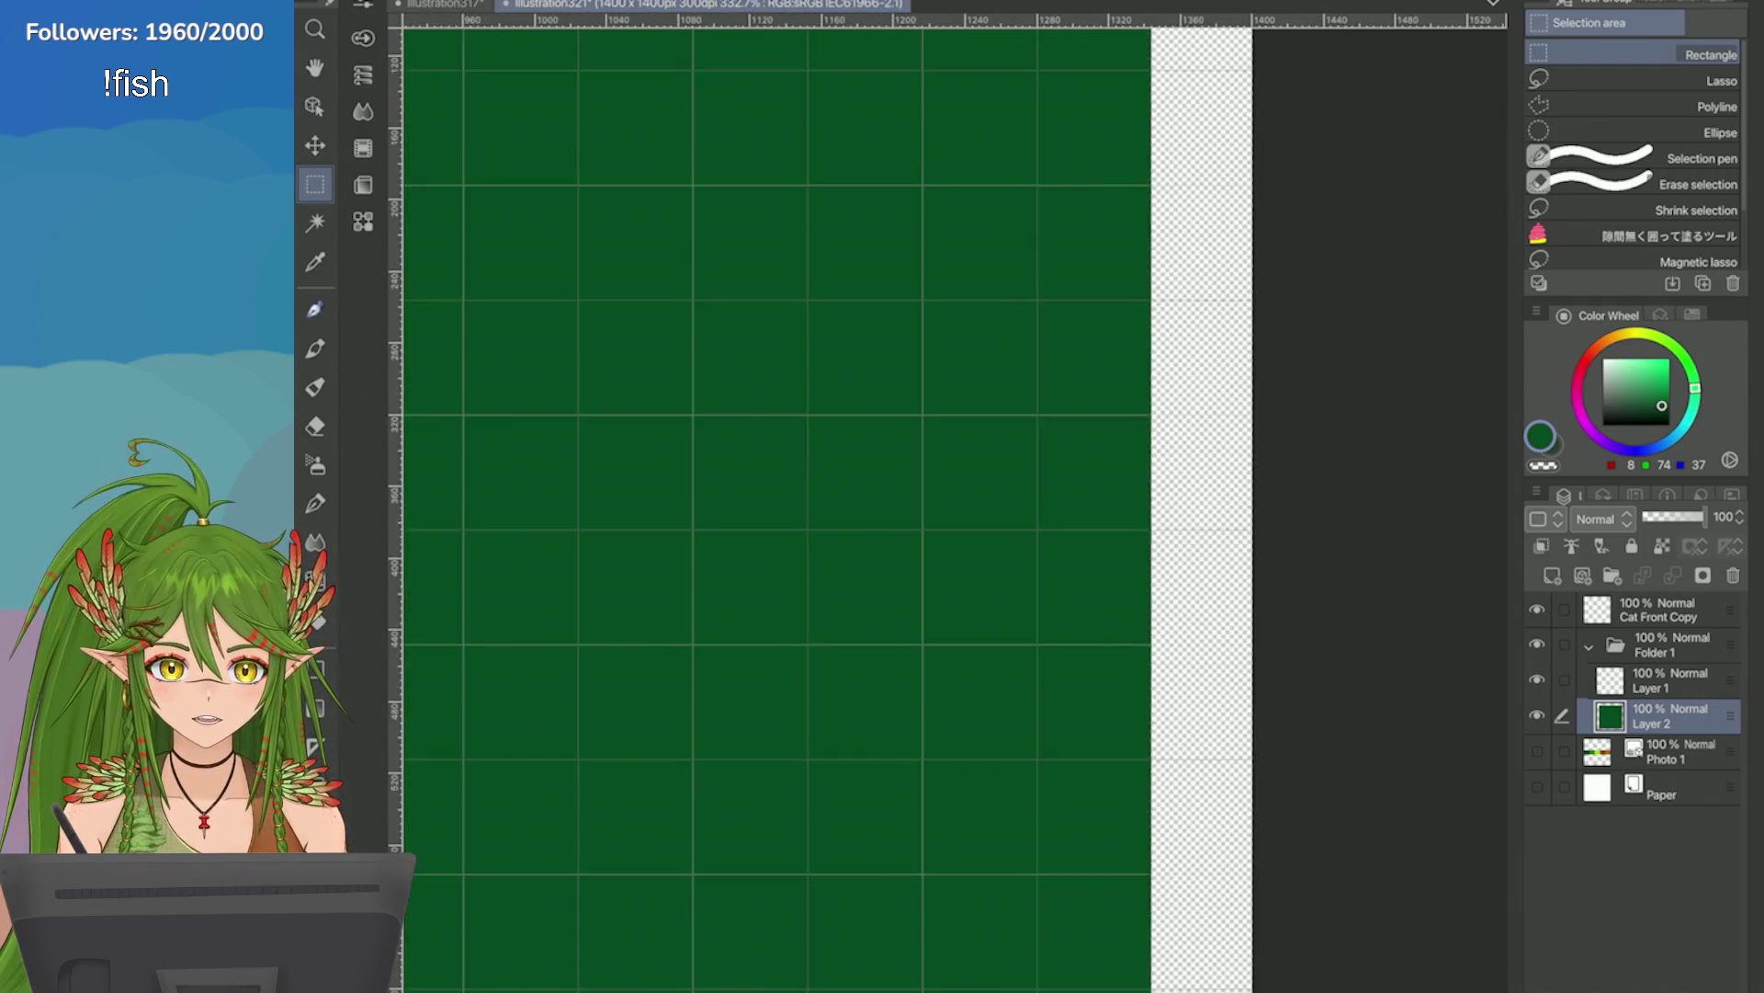
pyautogui.scroll(3, 826, 766)
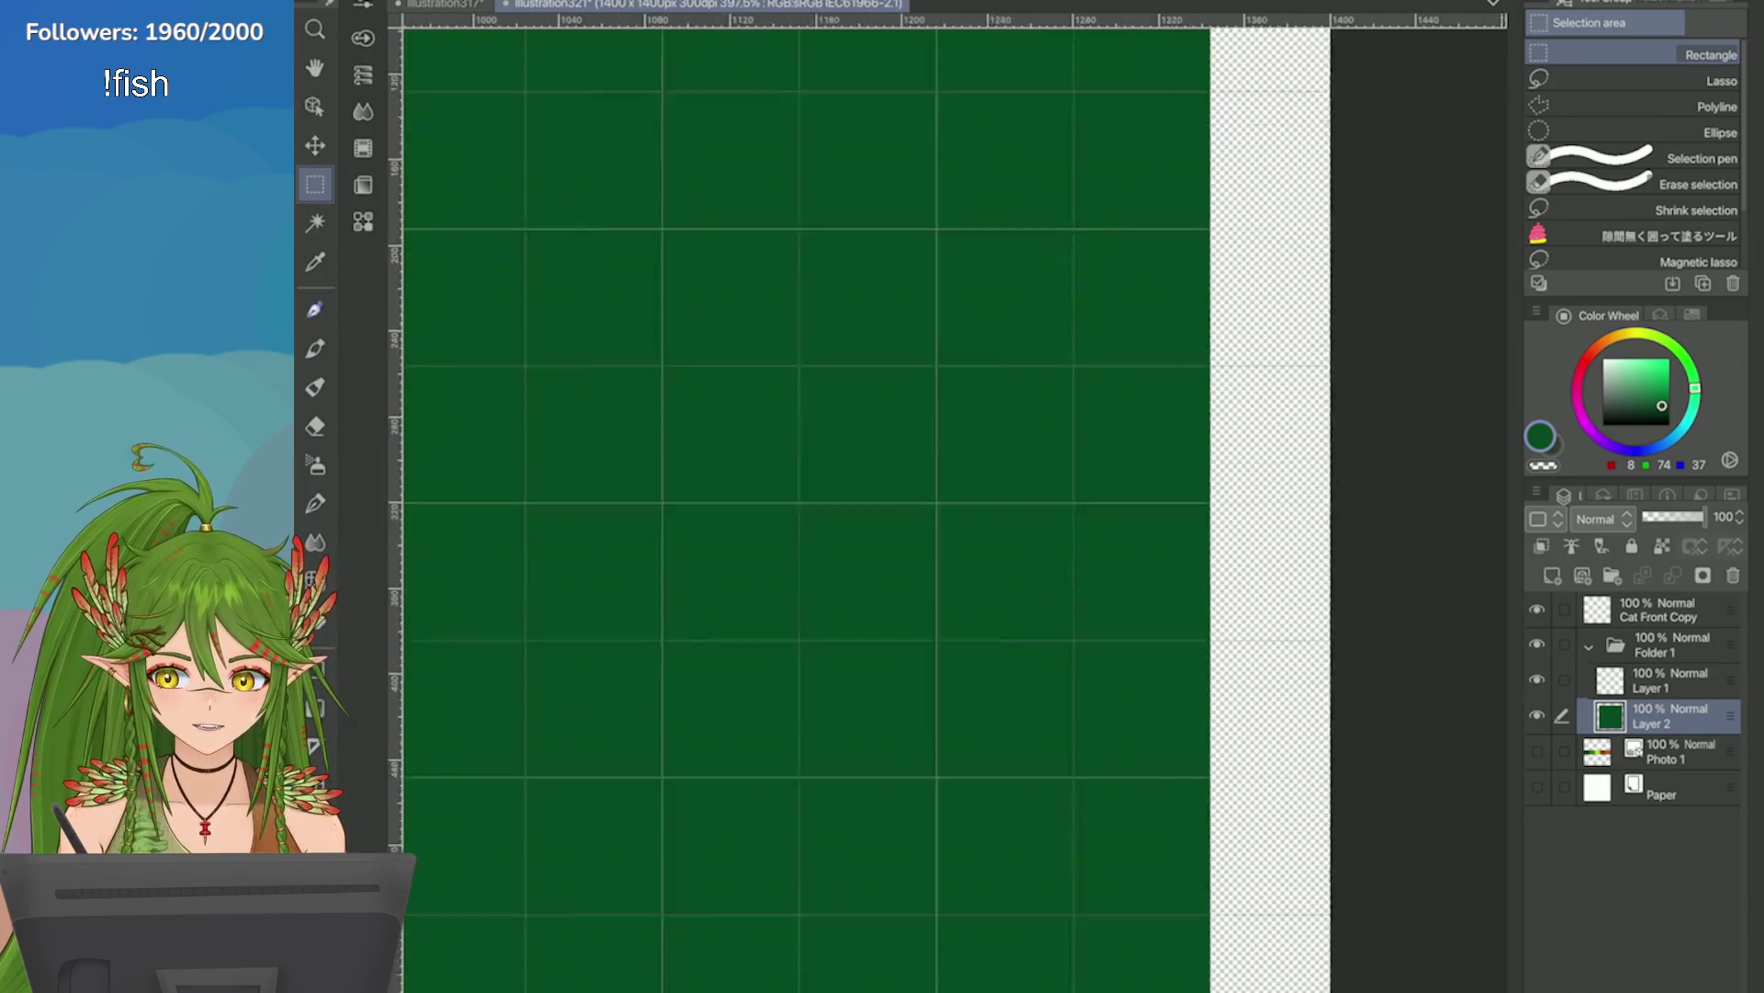
pyautogui.scroll(-4, 650, 858)
pyautogui.scroll(5, 947, 496)
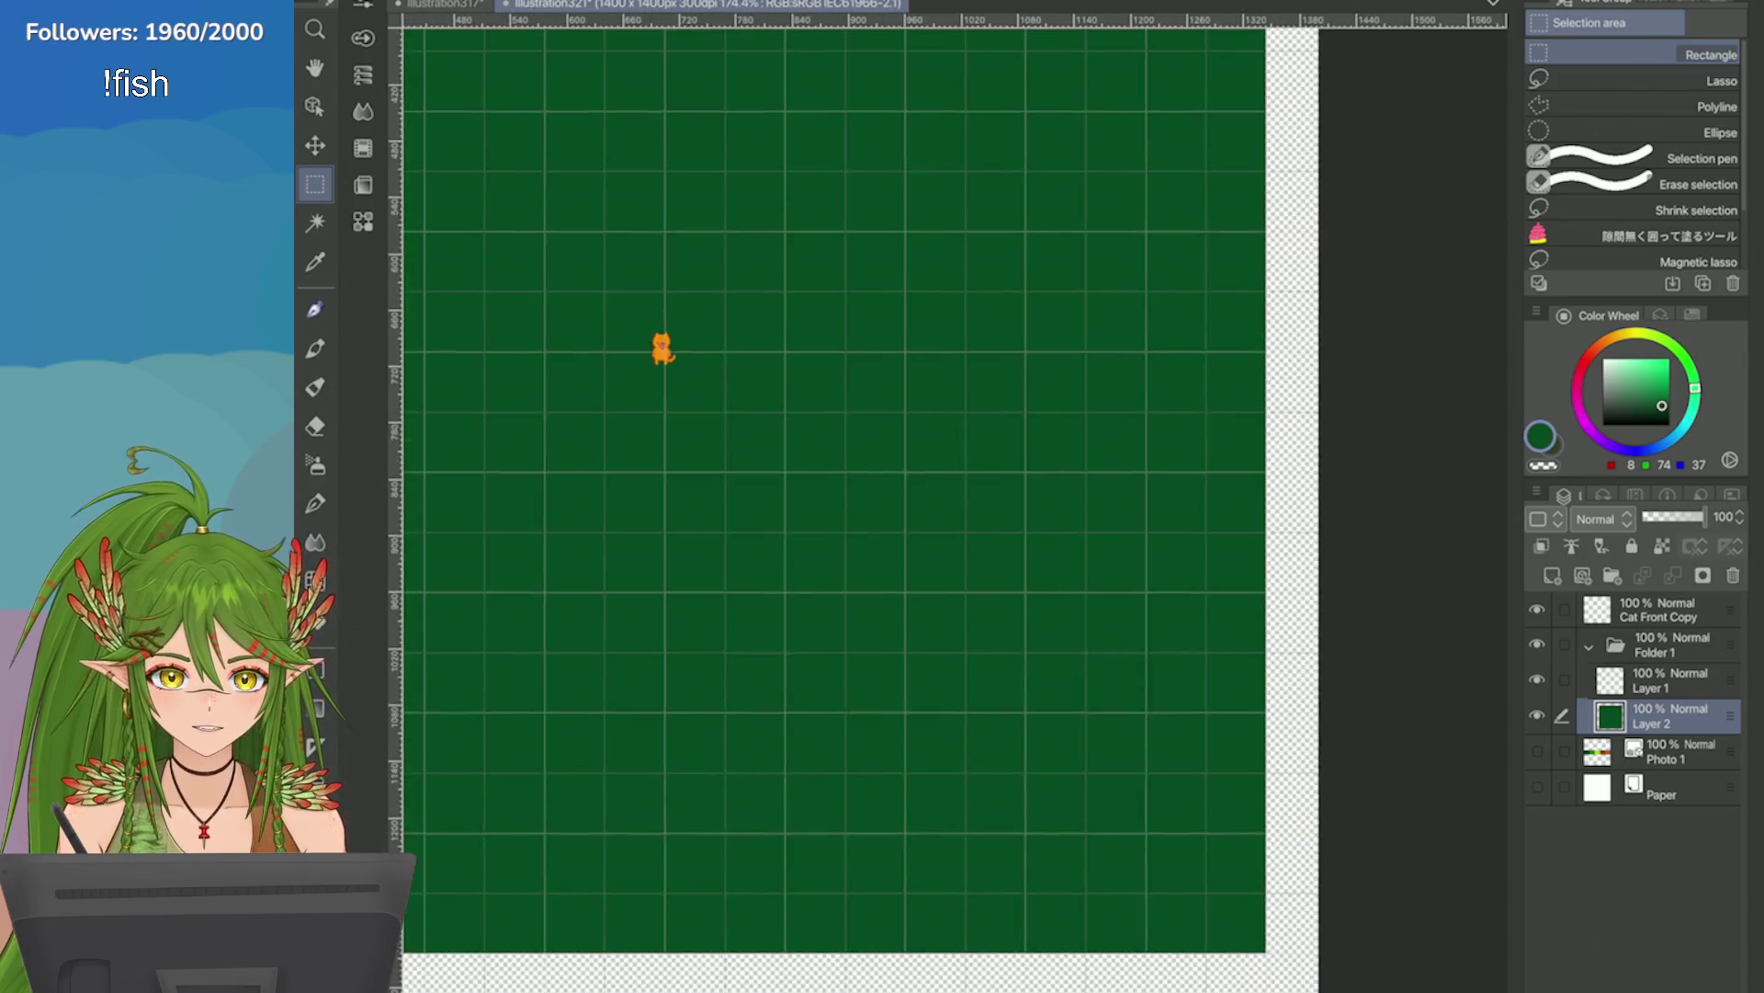
pyautogui.scroll(-3, 947, 414)
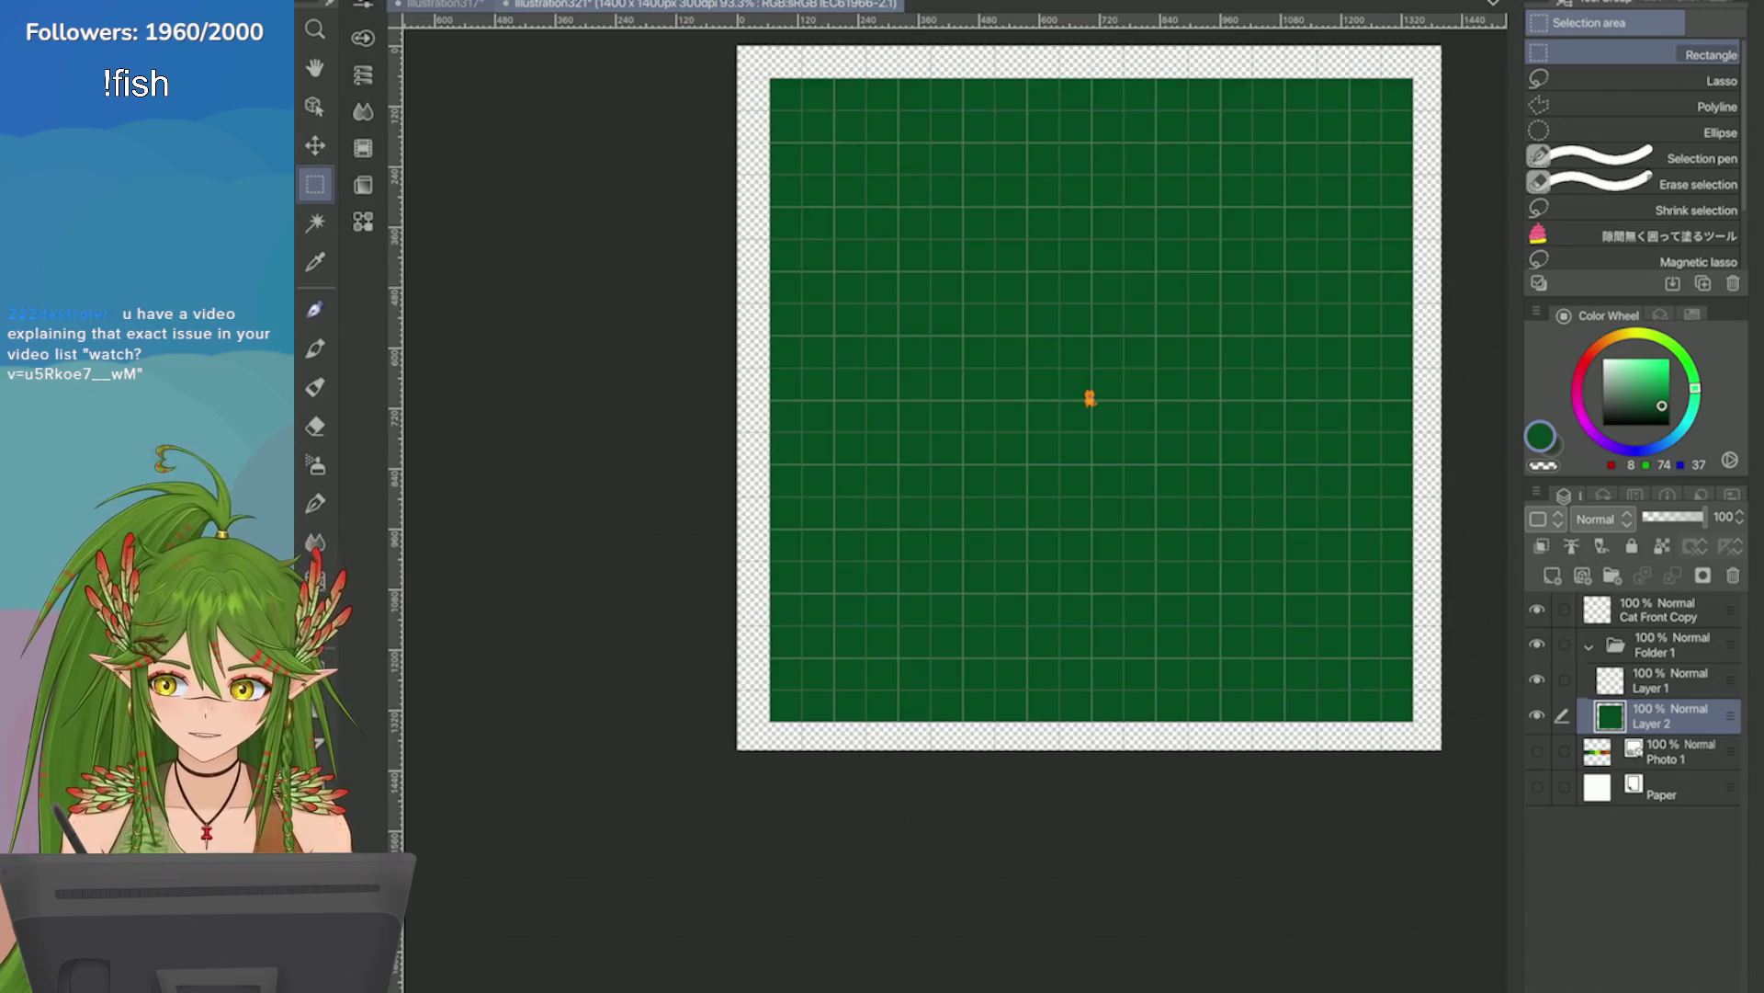
# In the illustration317 map document, hide the Maps layer and show the Levels layer's handwritten notes.
pyautogui.hotkey('ctrl', 'Tab')
pyautogui.scroll(-1, 1635, 791)
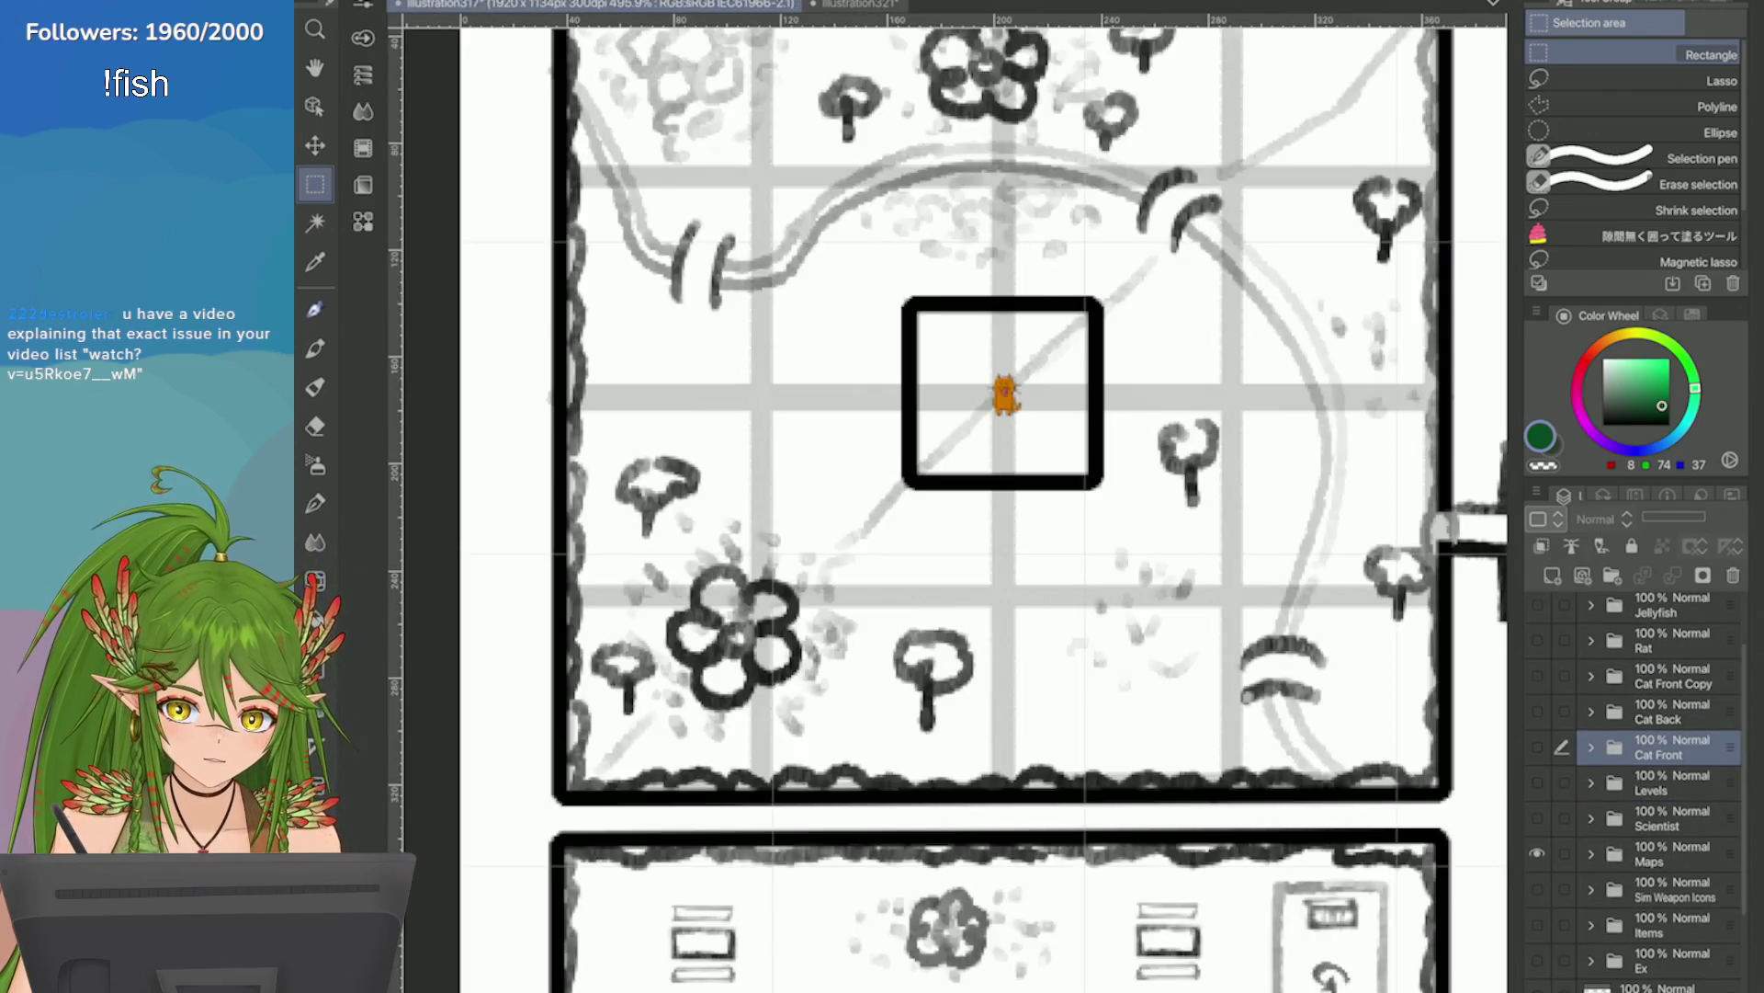
pyautogui.scroll(-5, 747, 499)
pyautogui.scroll(-1, 1635, 791)
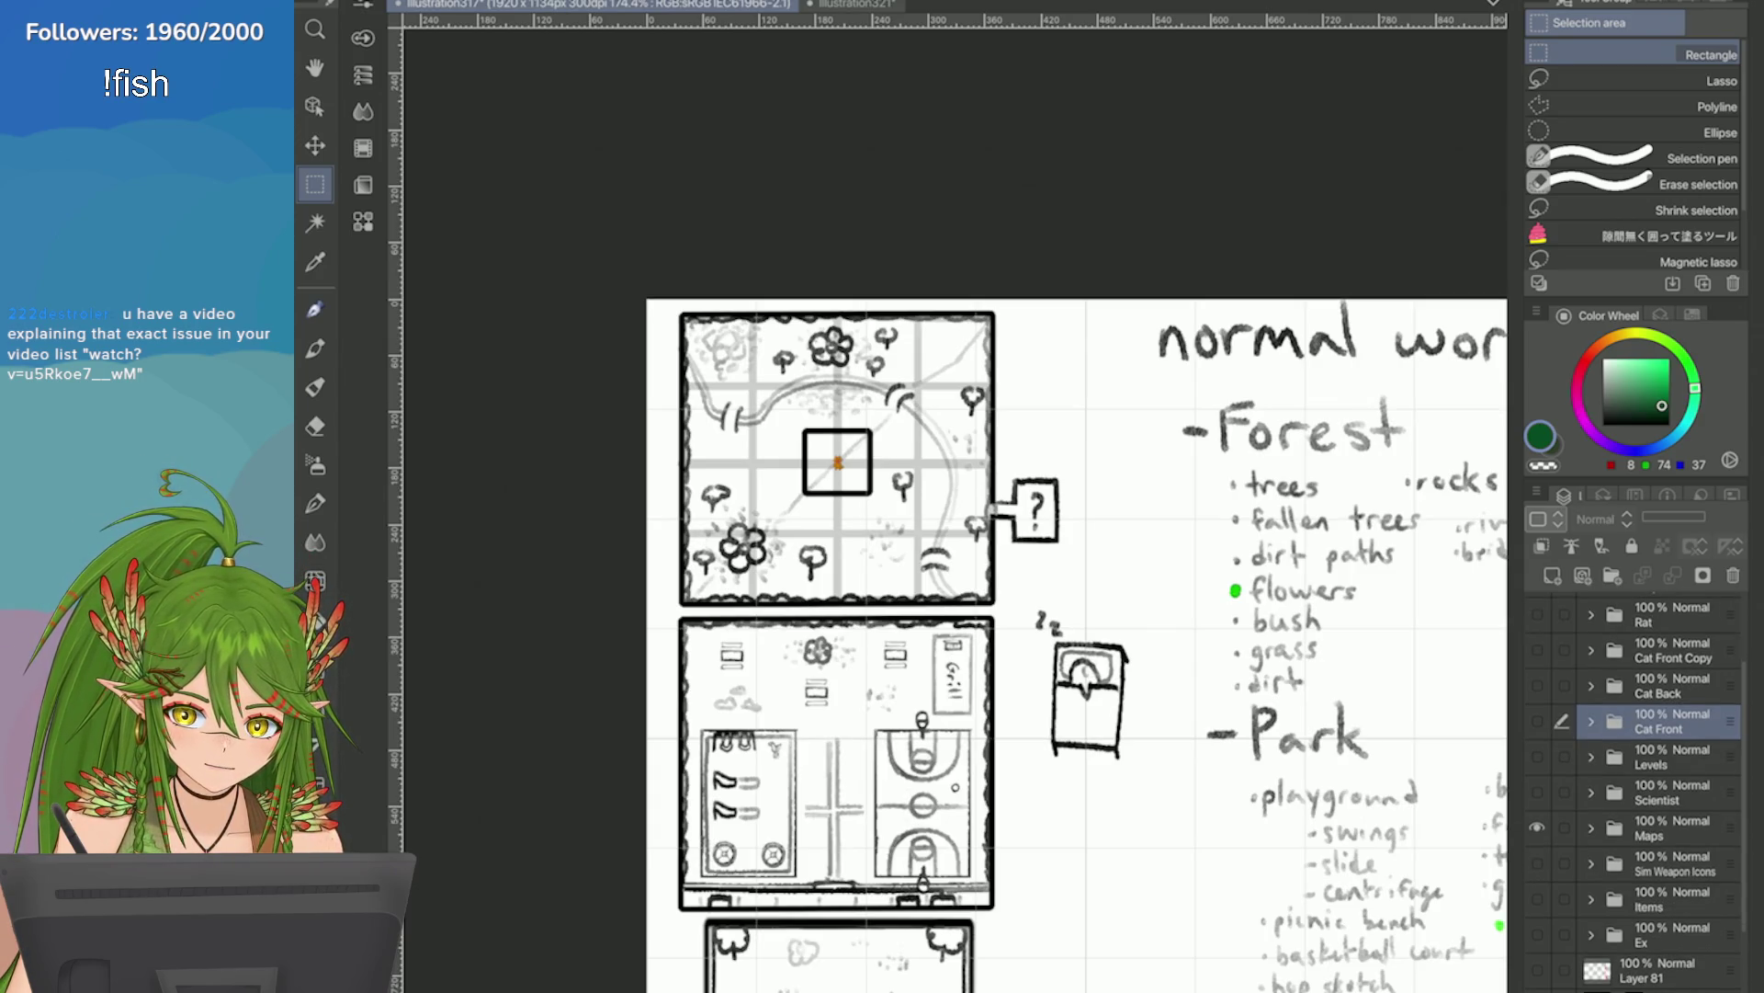
pyautogui.click(1537, 827)
pyautogui.scroll(2, 1635, 792)
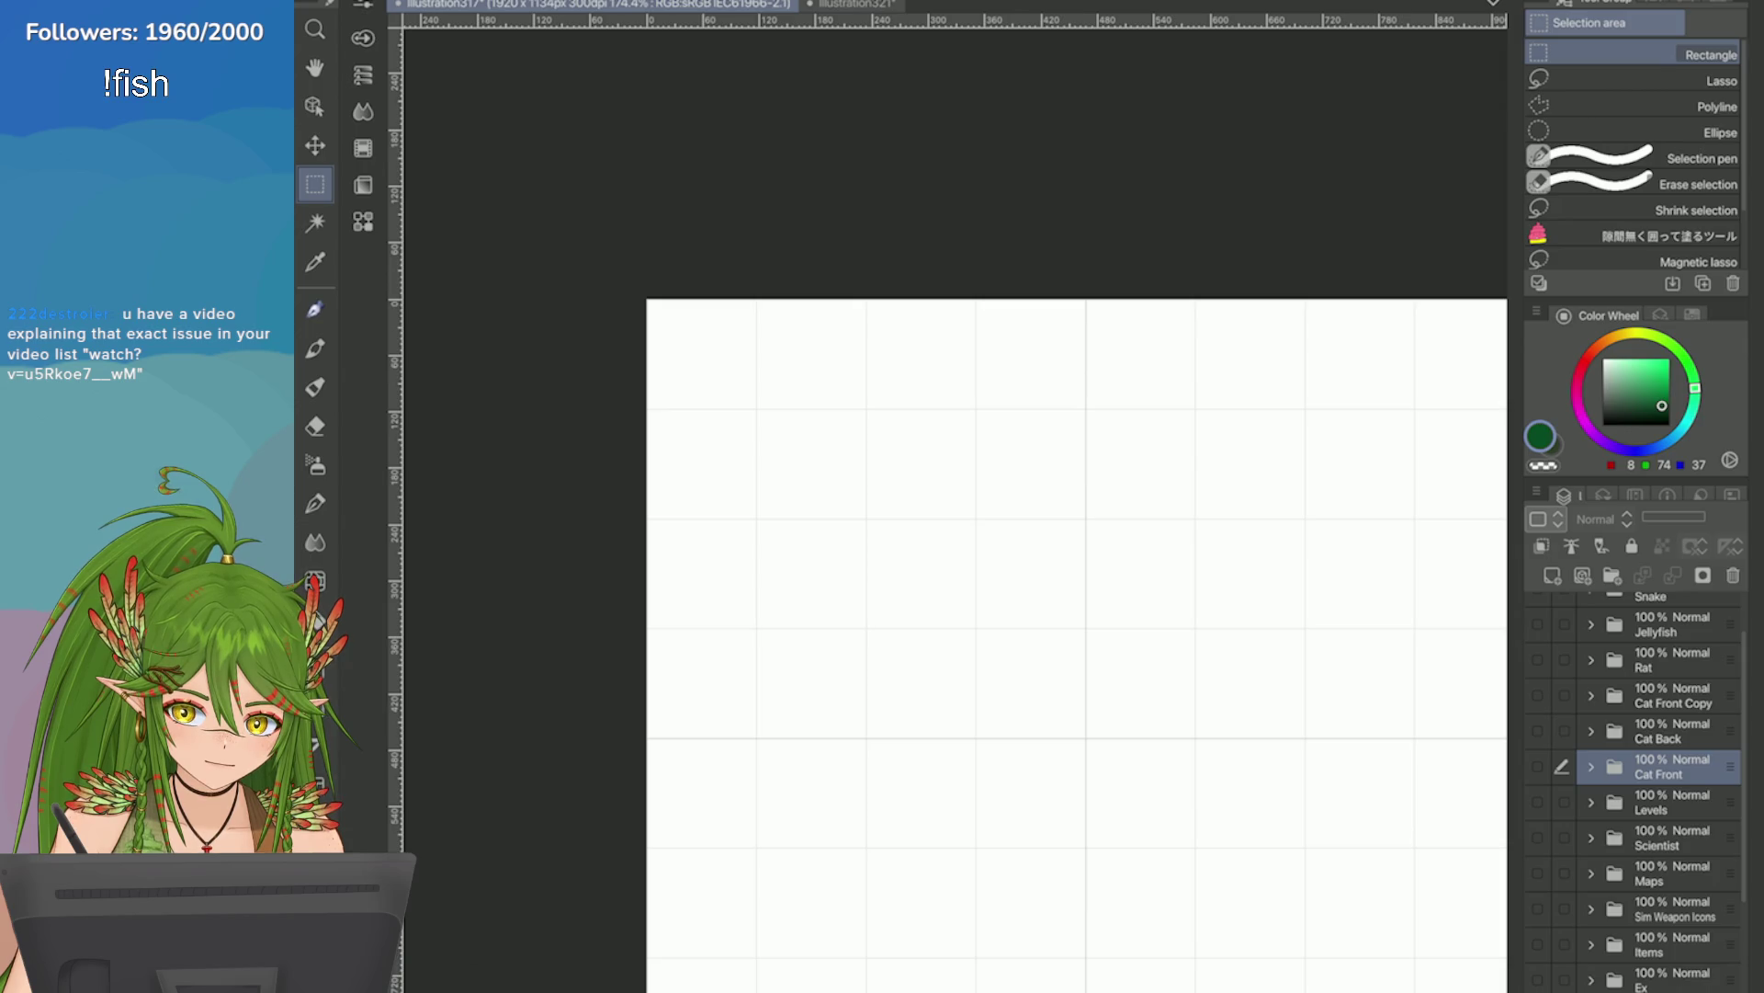
pyautogui.scroll(2, 1635, 791)
pyautogui.scroll(-3, 1635, 791)
pyautogui.click(1537, 845)
pyautogui.scroll(-3, 1635, 791)
pyautogui.click(1537, 769)
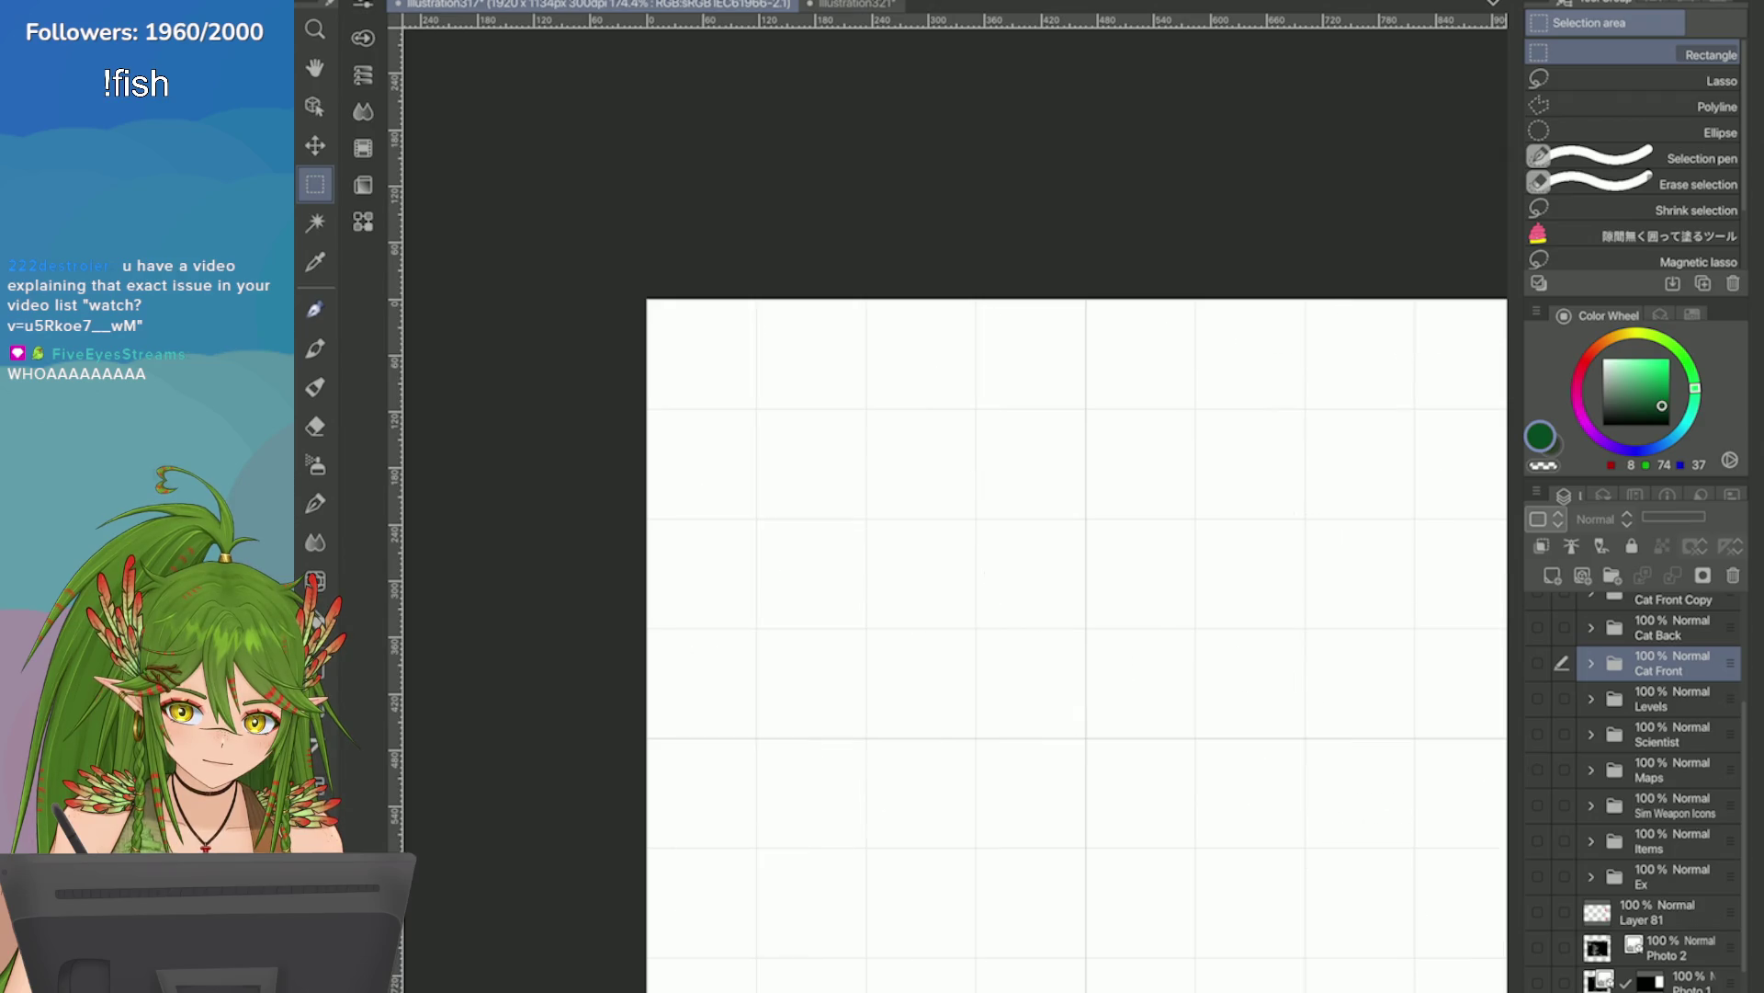
pyautogui.click(1537, 699)
# Compare the full page with Levels hidden and shown, leave Levels visible, then save illustration321.
pyautogui.hotkey('ctrl', '0')
pyautogui.scroll(3, 956, 621)
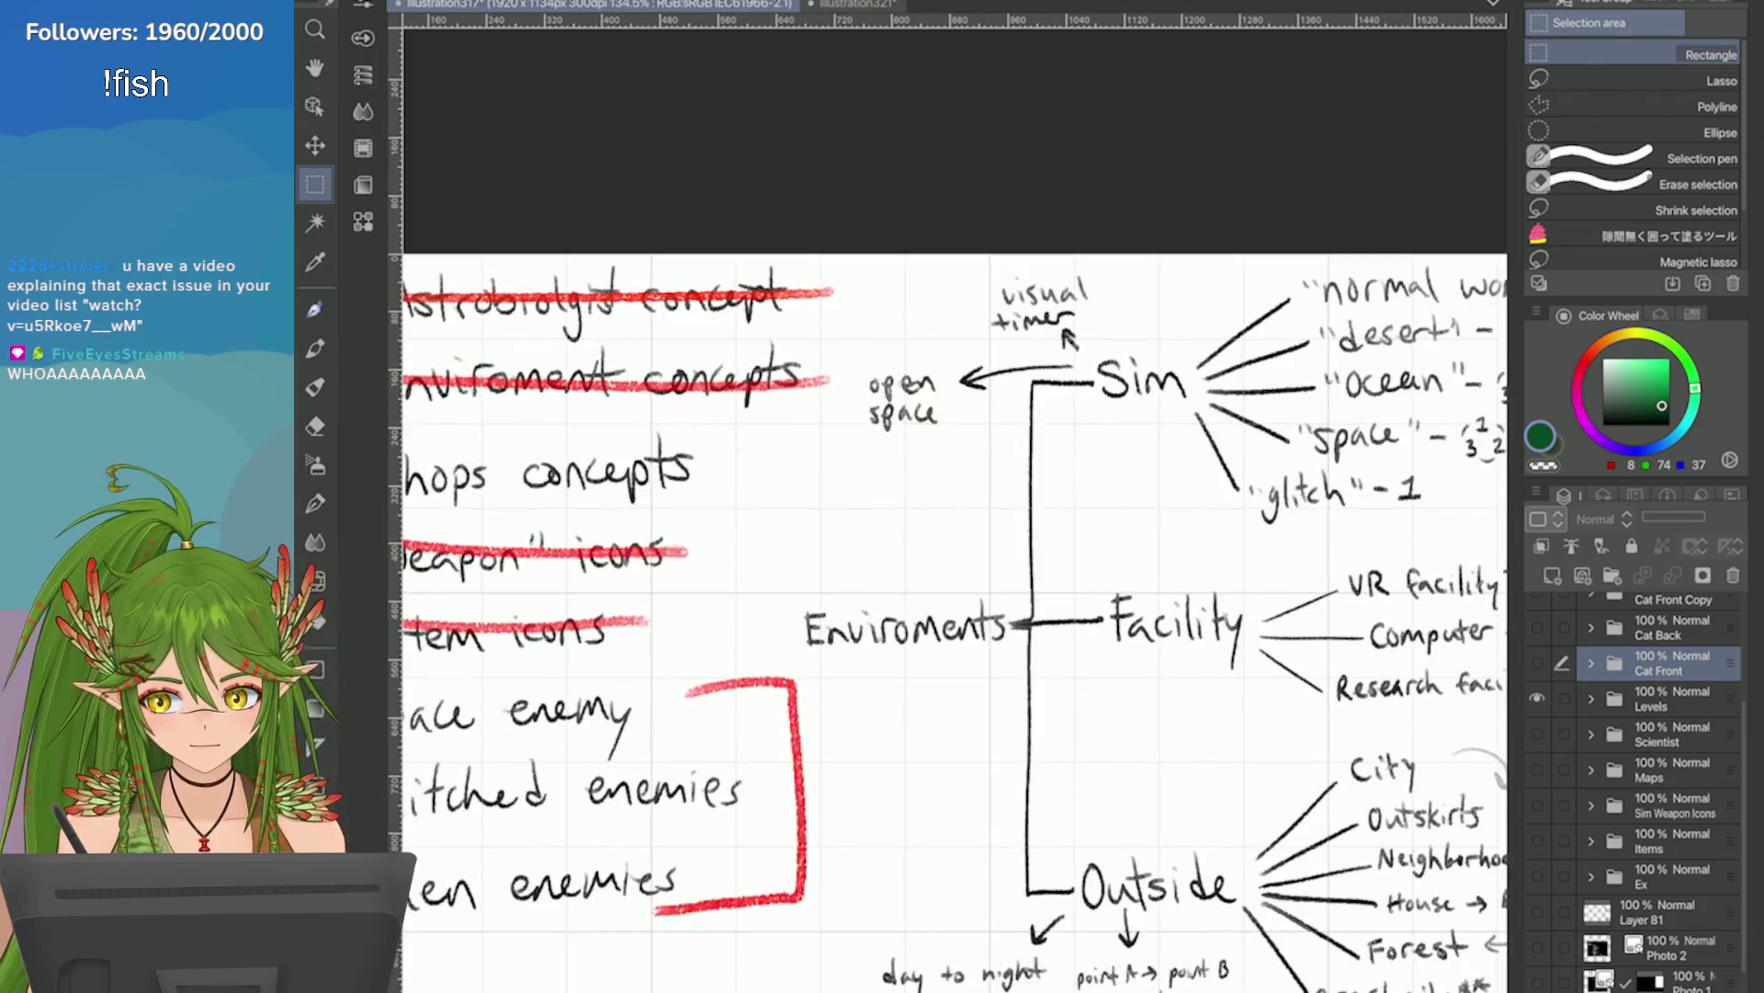
pyautogui.click(1537, 698)
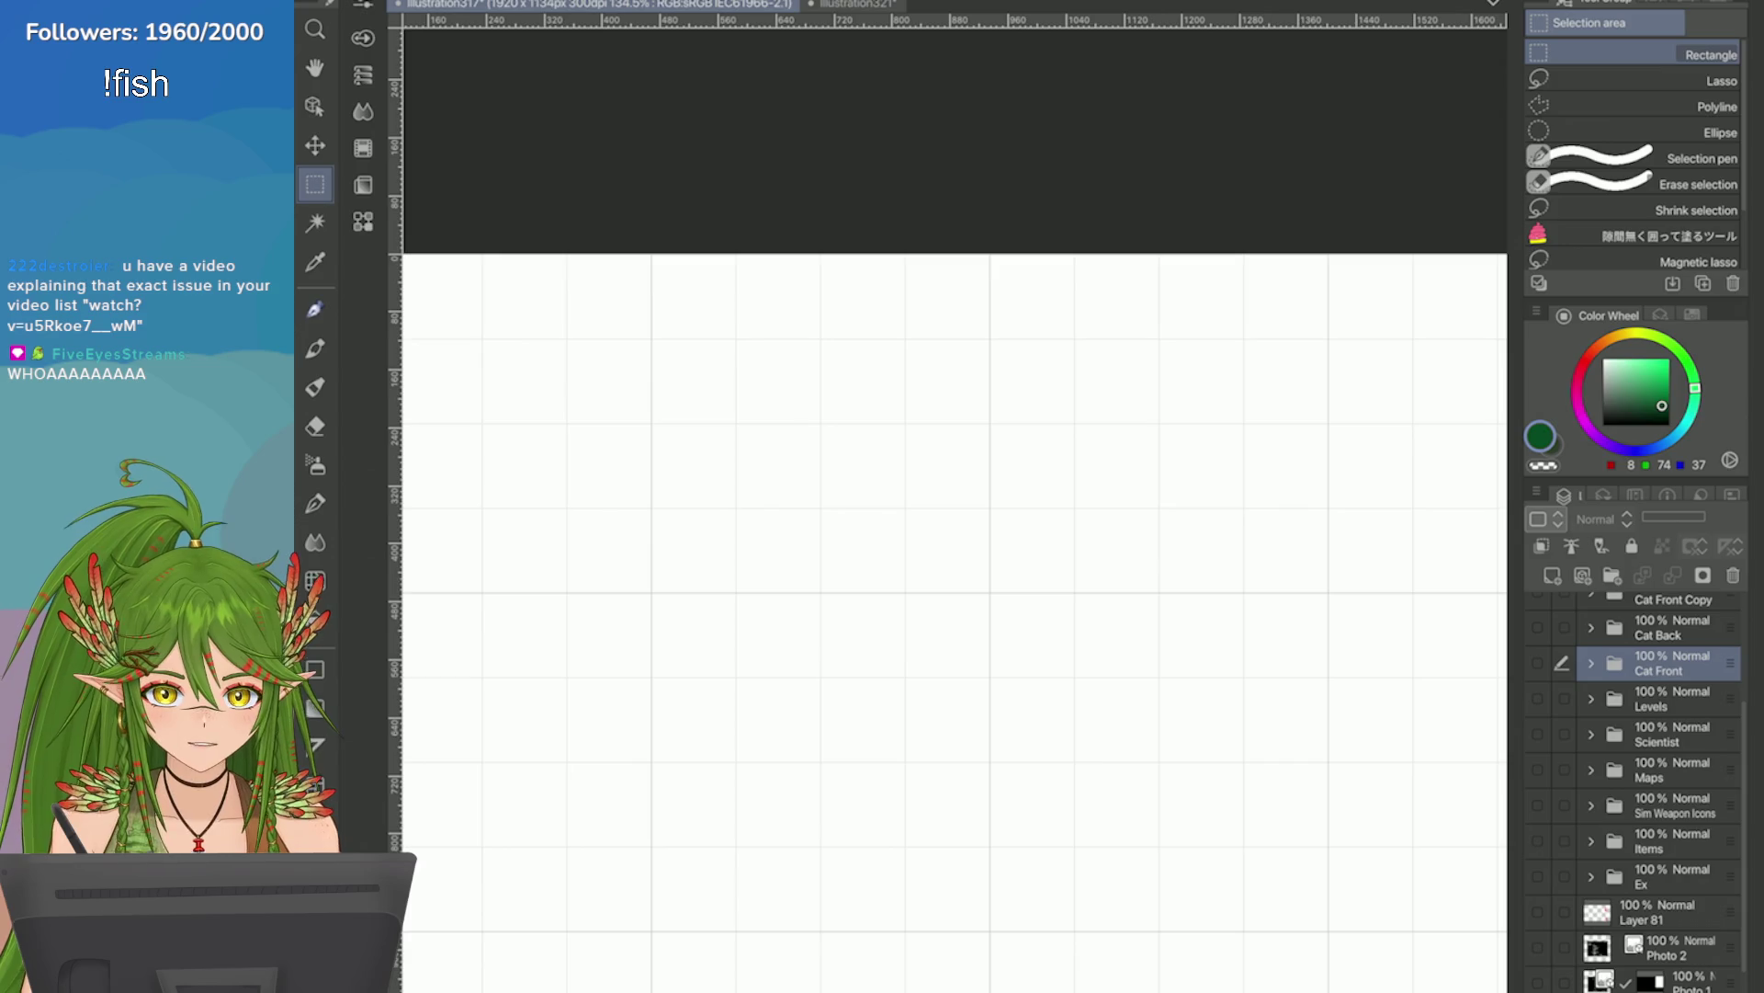
pyautogui.hotkey('ctrl', '0')
pyautogui.scroll(3, 912, 352)
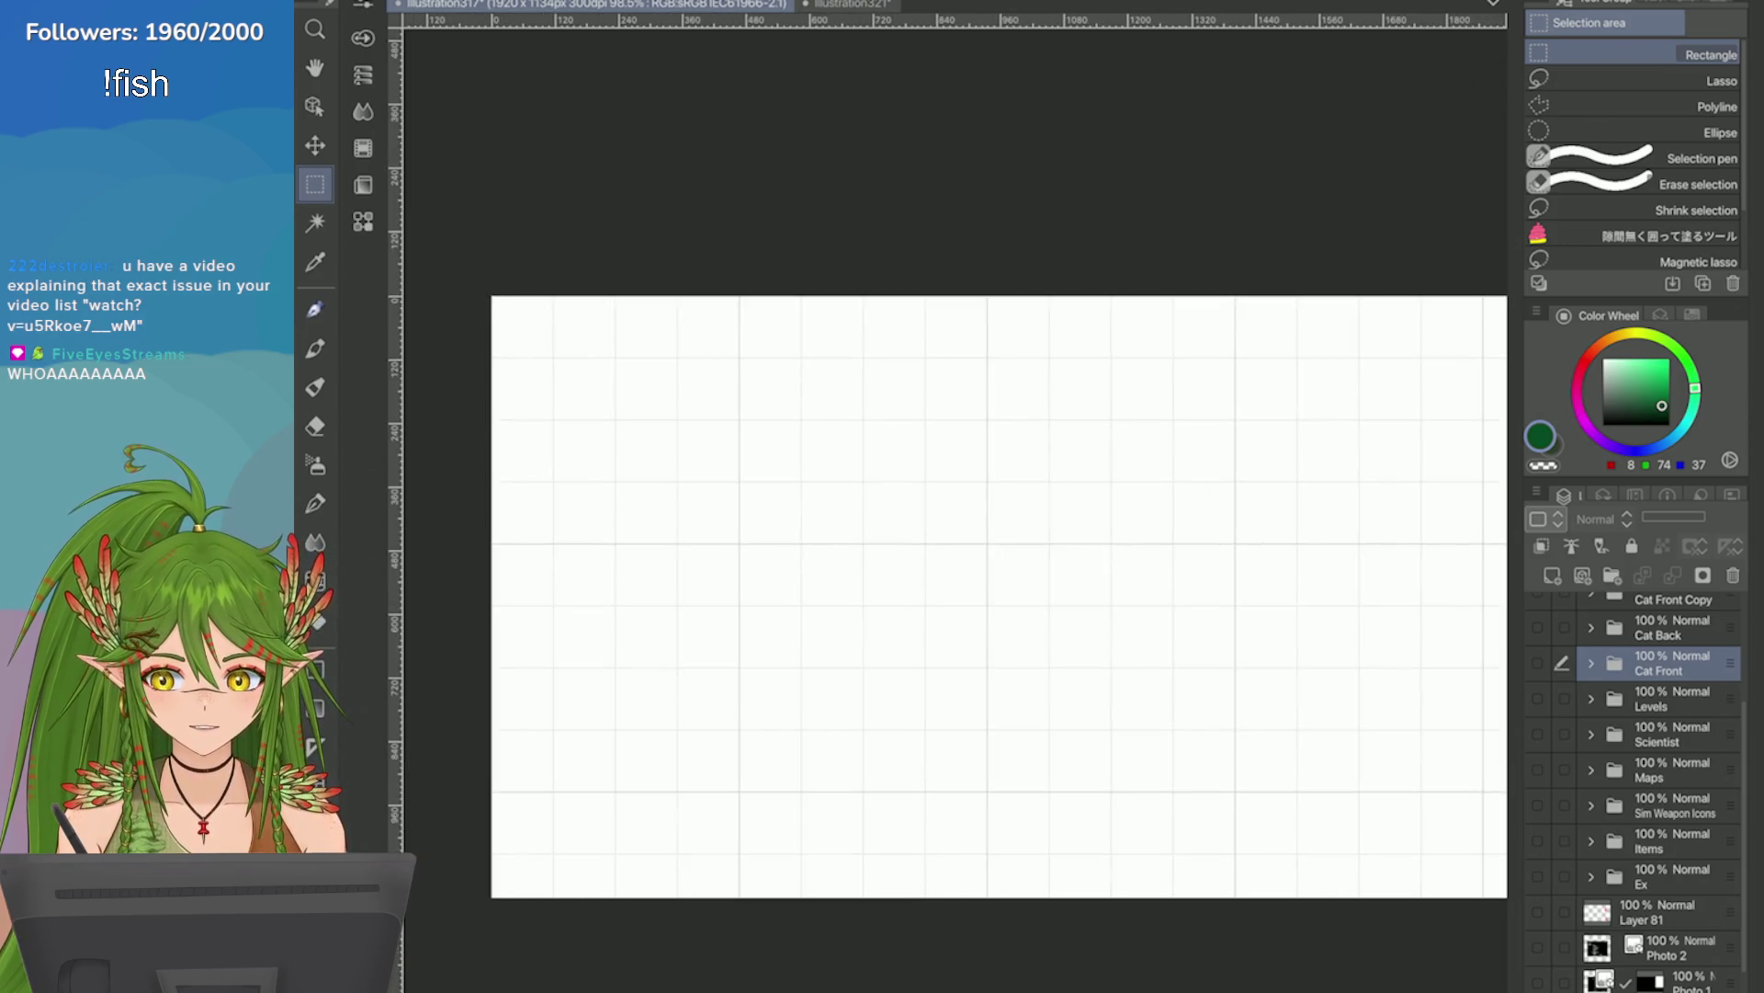
pyautogui.click(1537, 698)
pyautogui.scroll(10, 1387, 357)
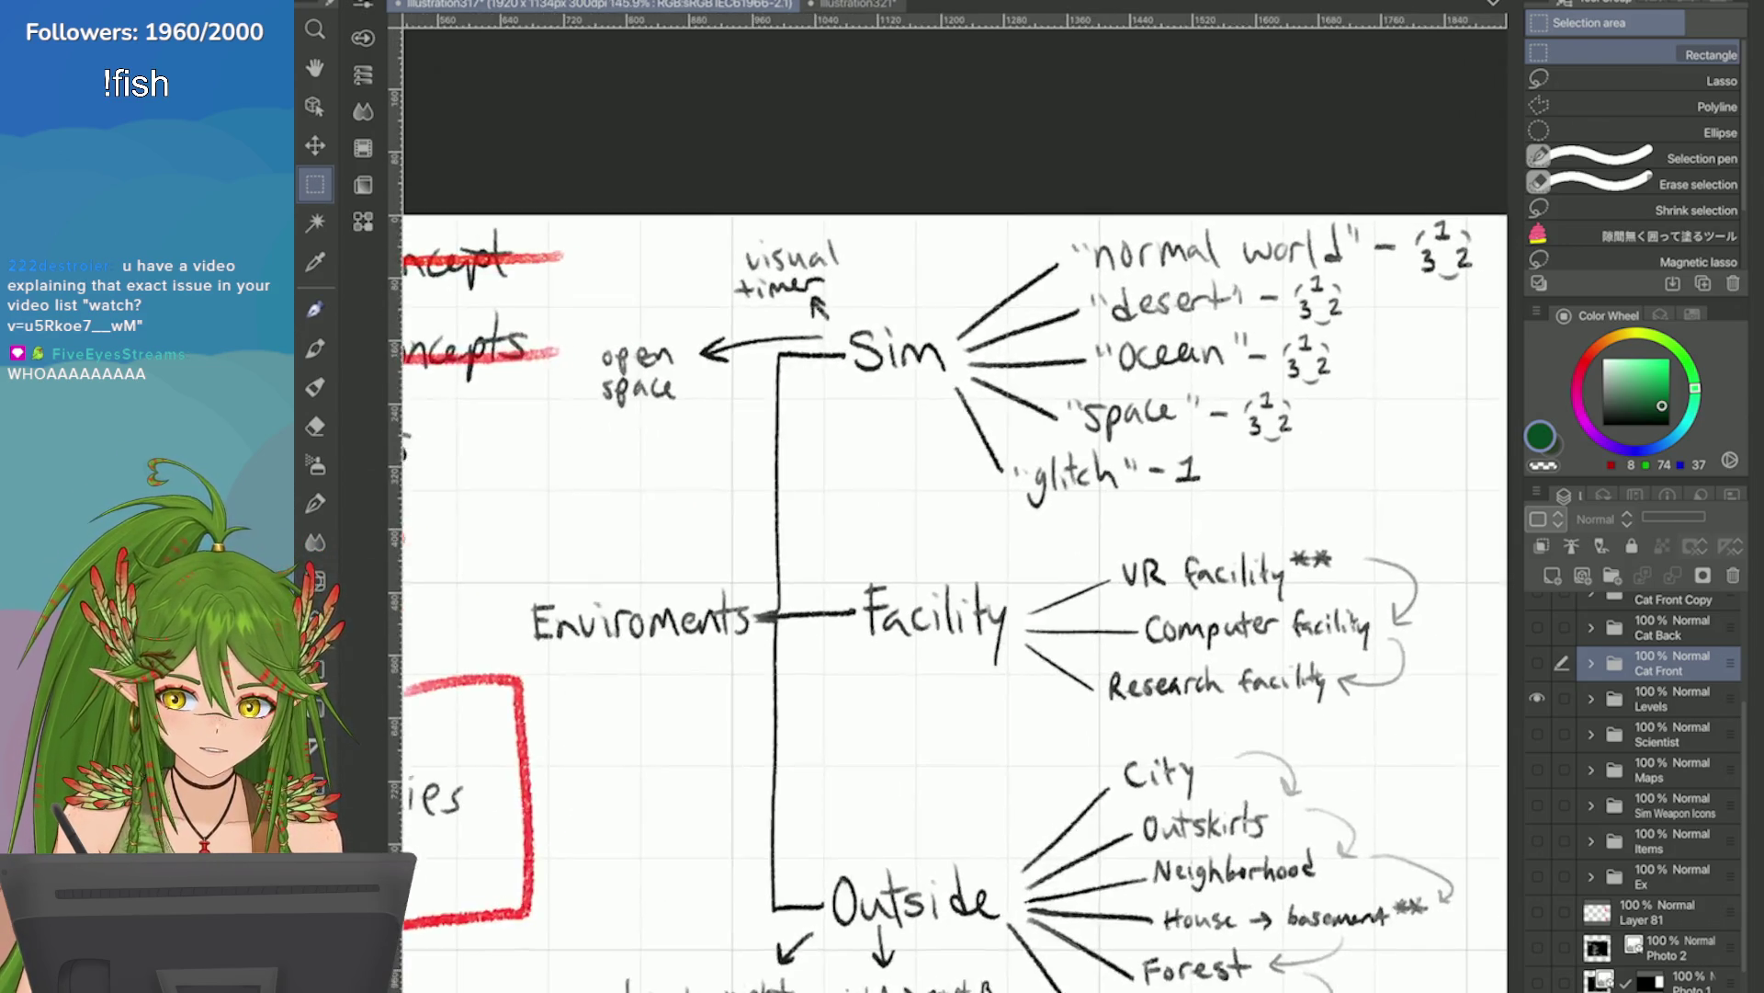
pyautogui.scroll(-3, 1275, 584)
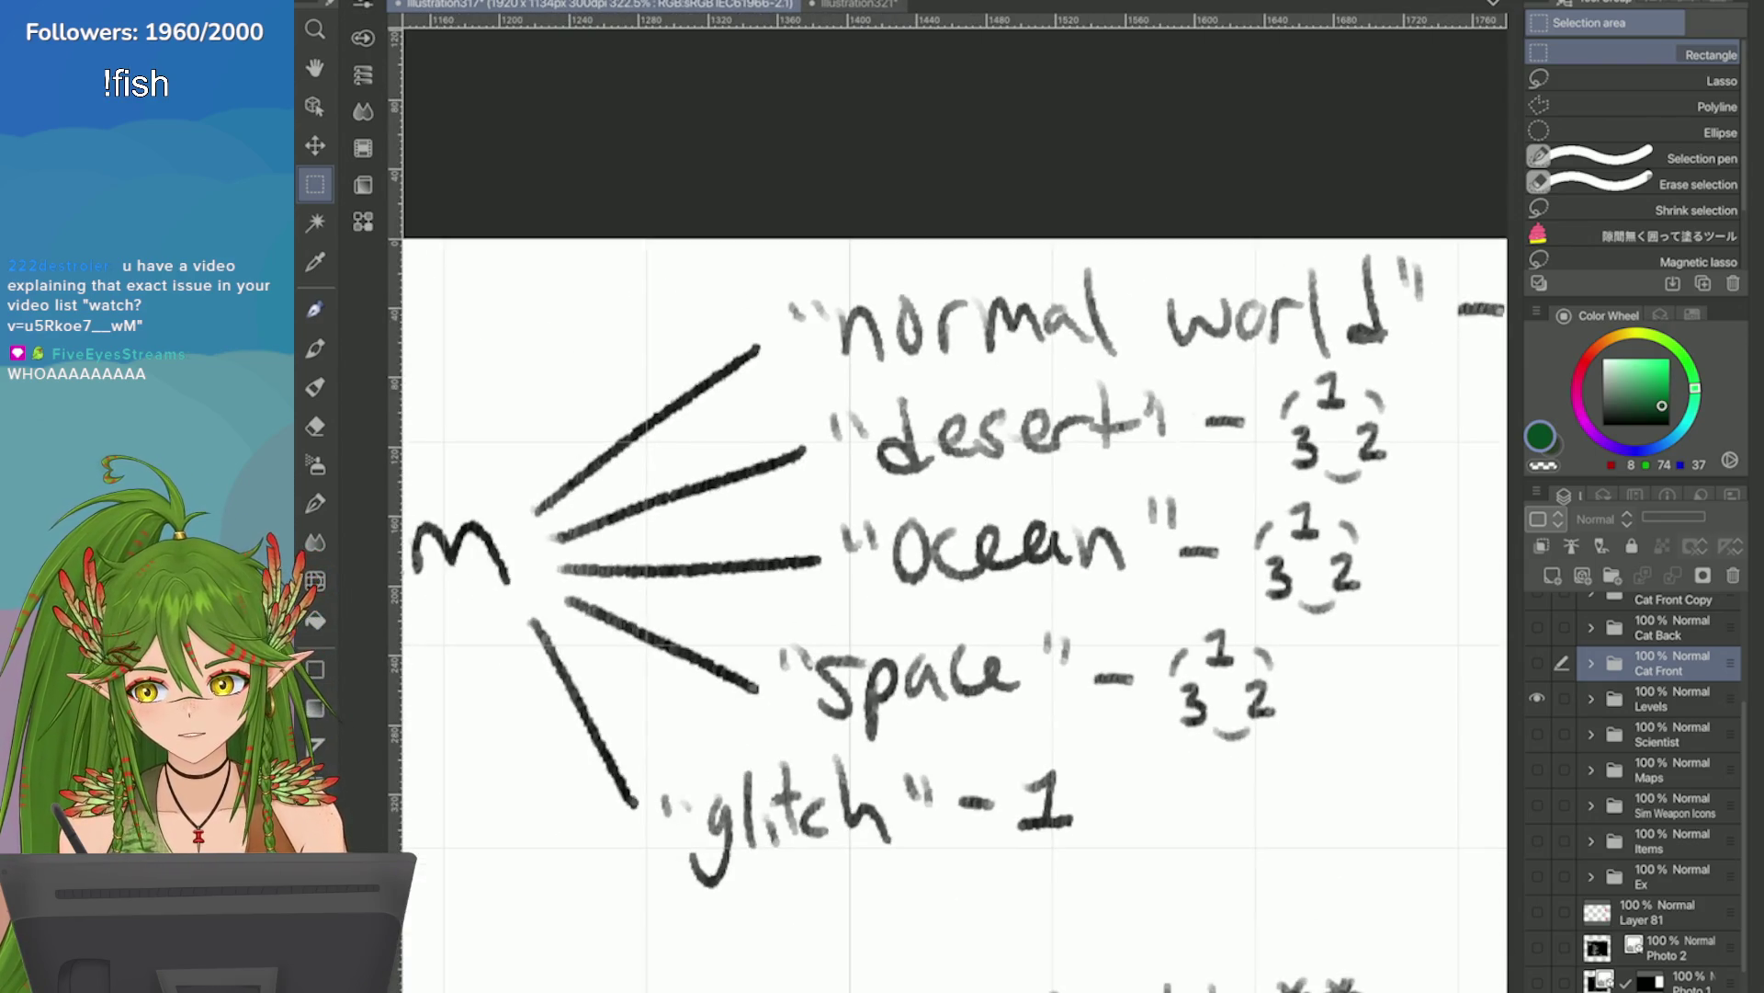
pyautogui.click(850, 4)
pyautogui.hotkey('ctrl', 's')
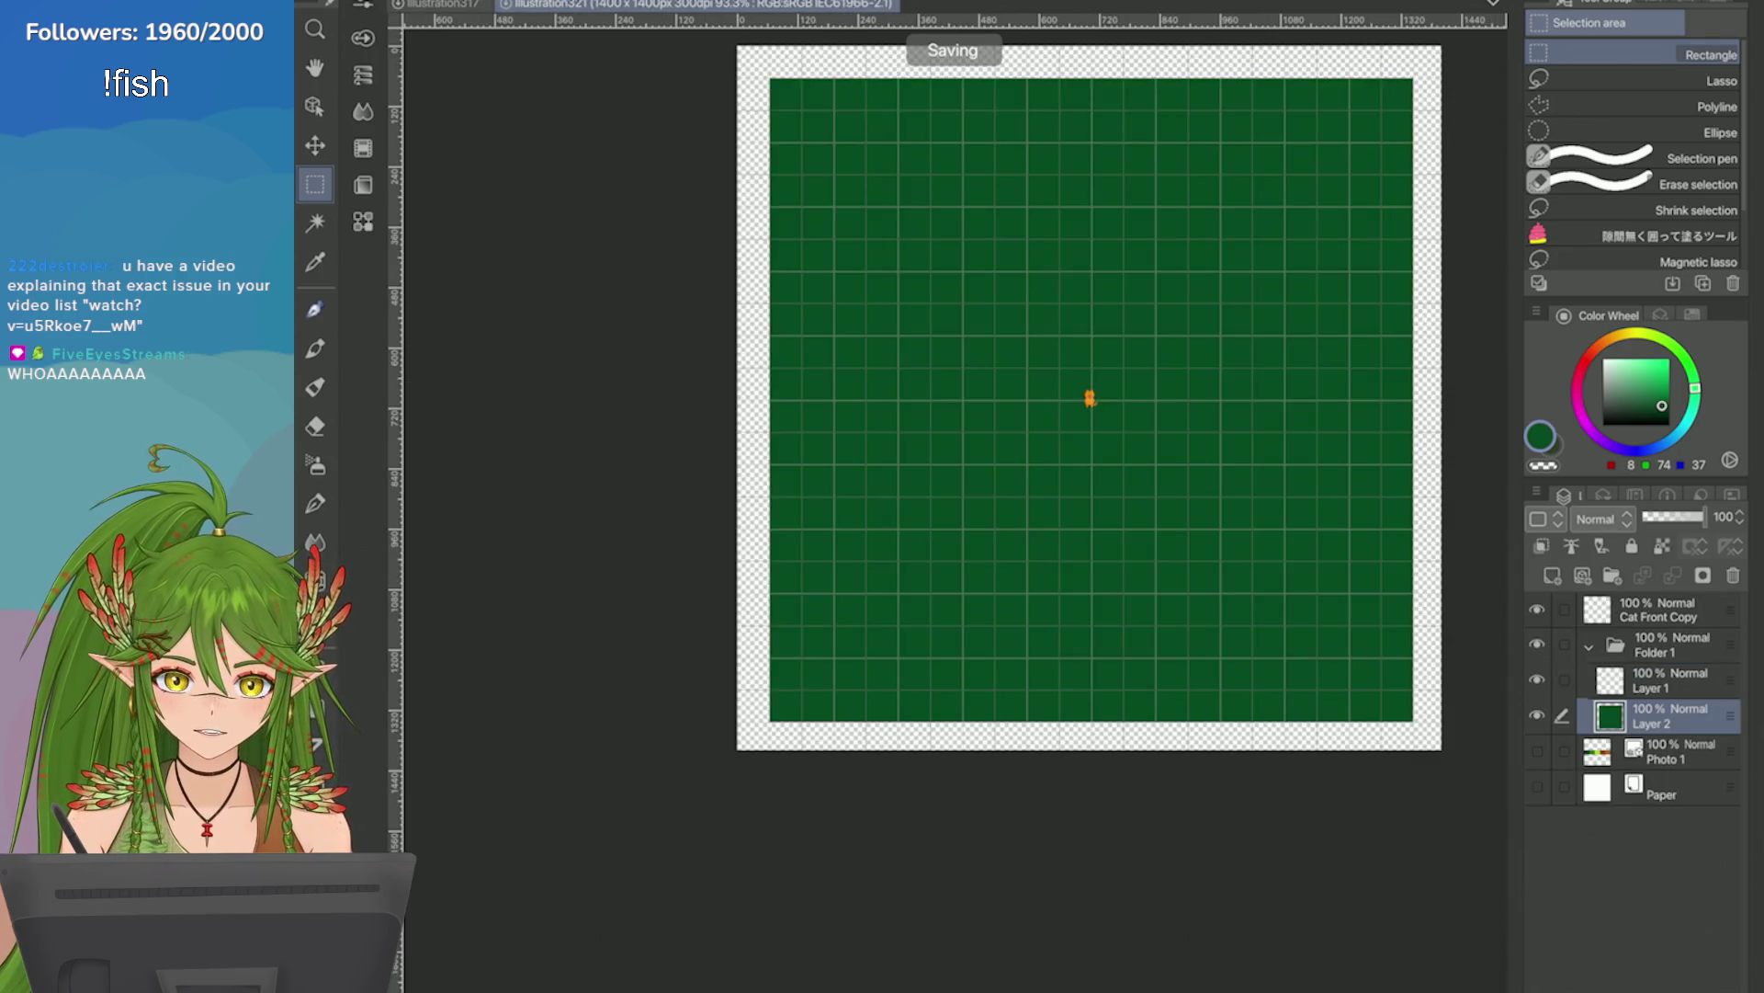
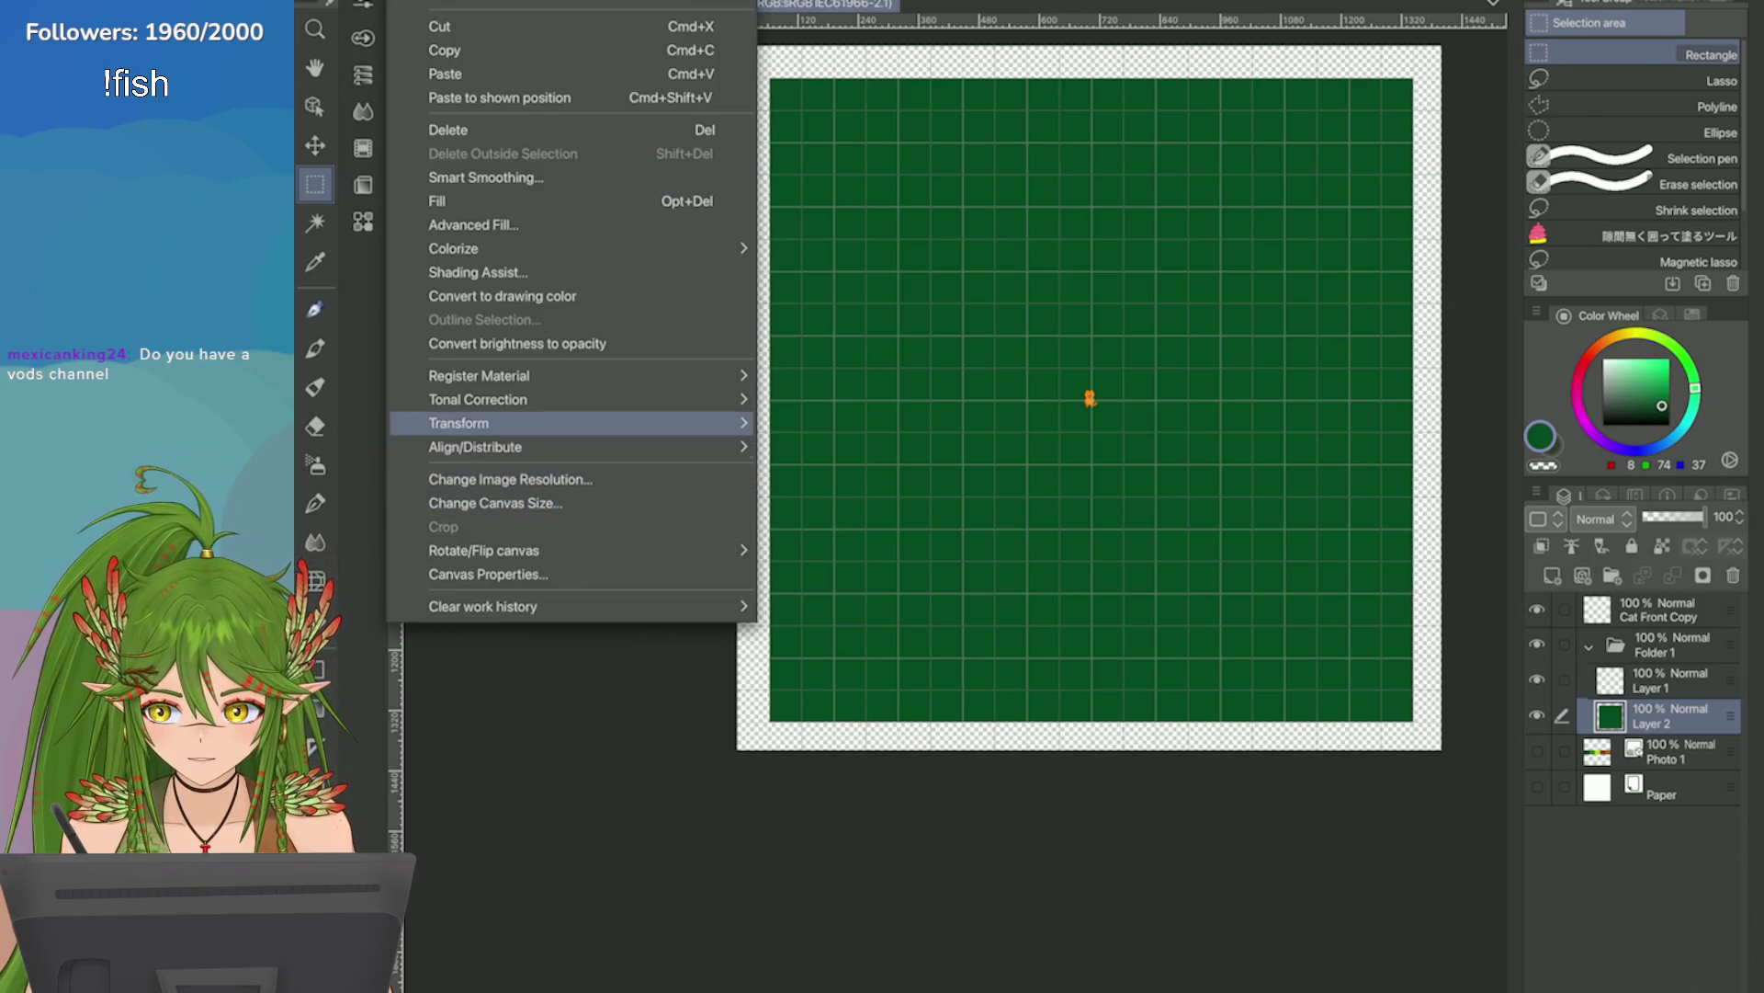
# Open Edit > Change Canvas Size for the 1400 × 1400 px tile map.
pyautogui.moveTo(552, 399)
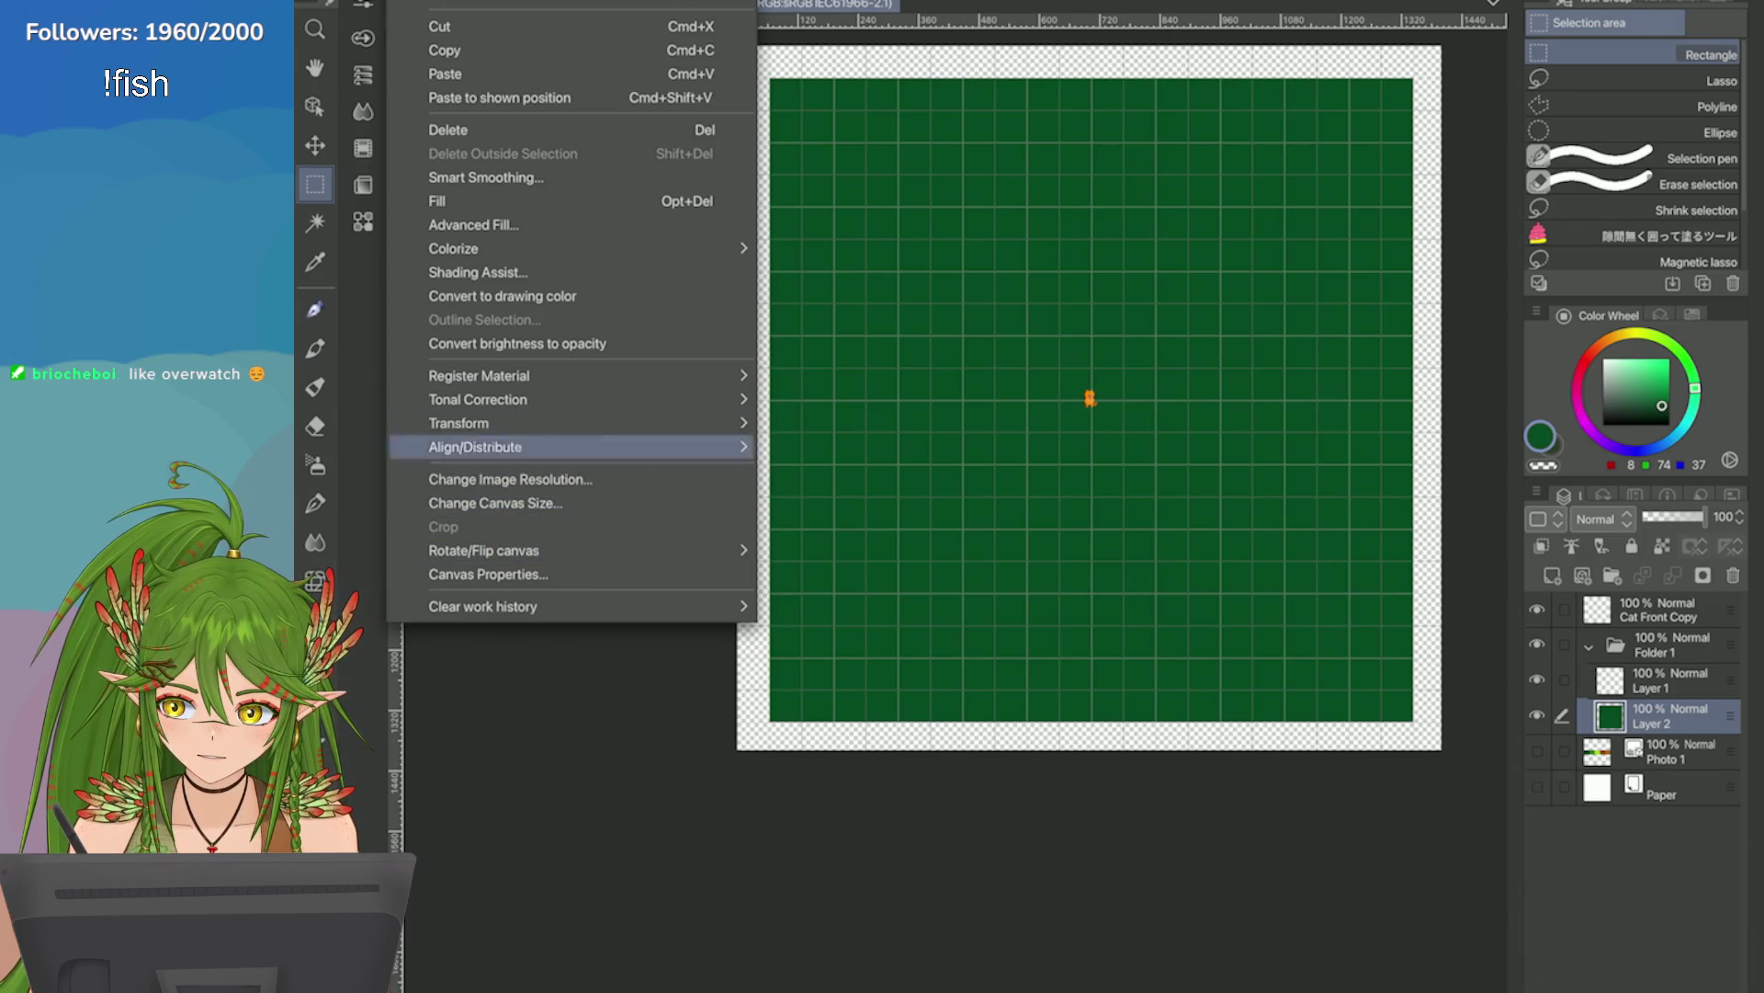
pyautogui.click(497, 503)
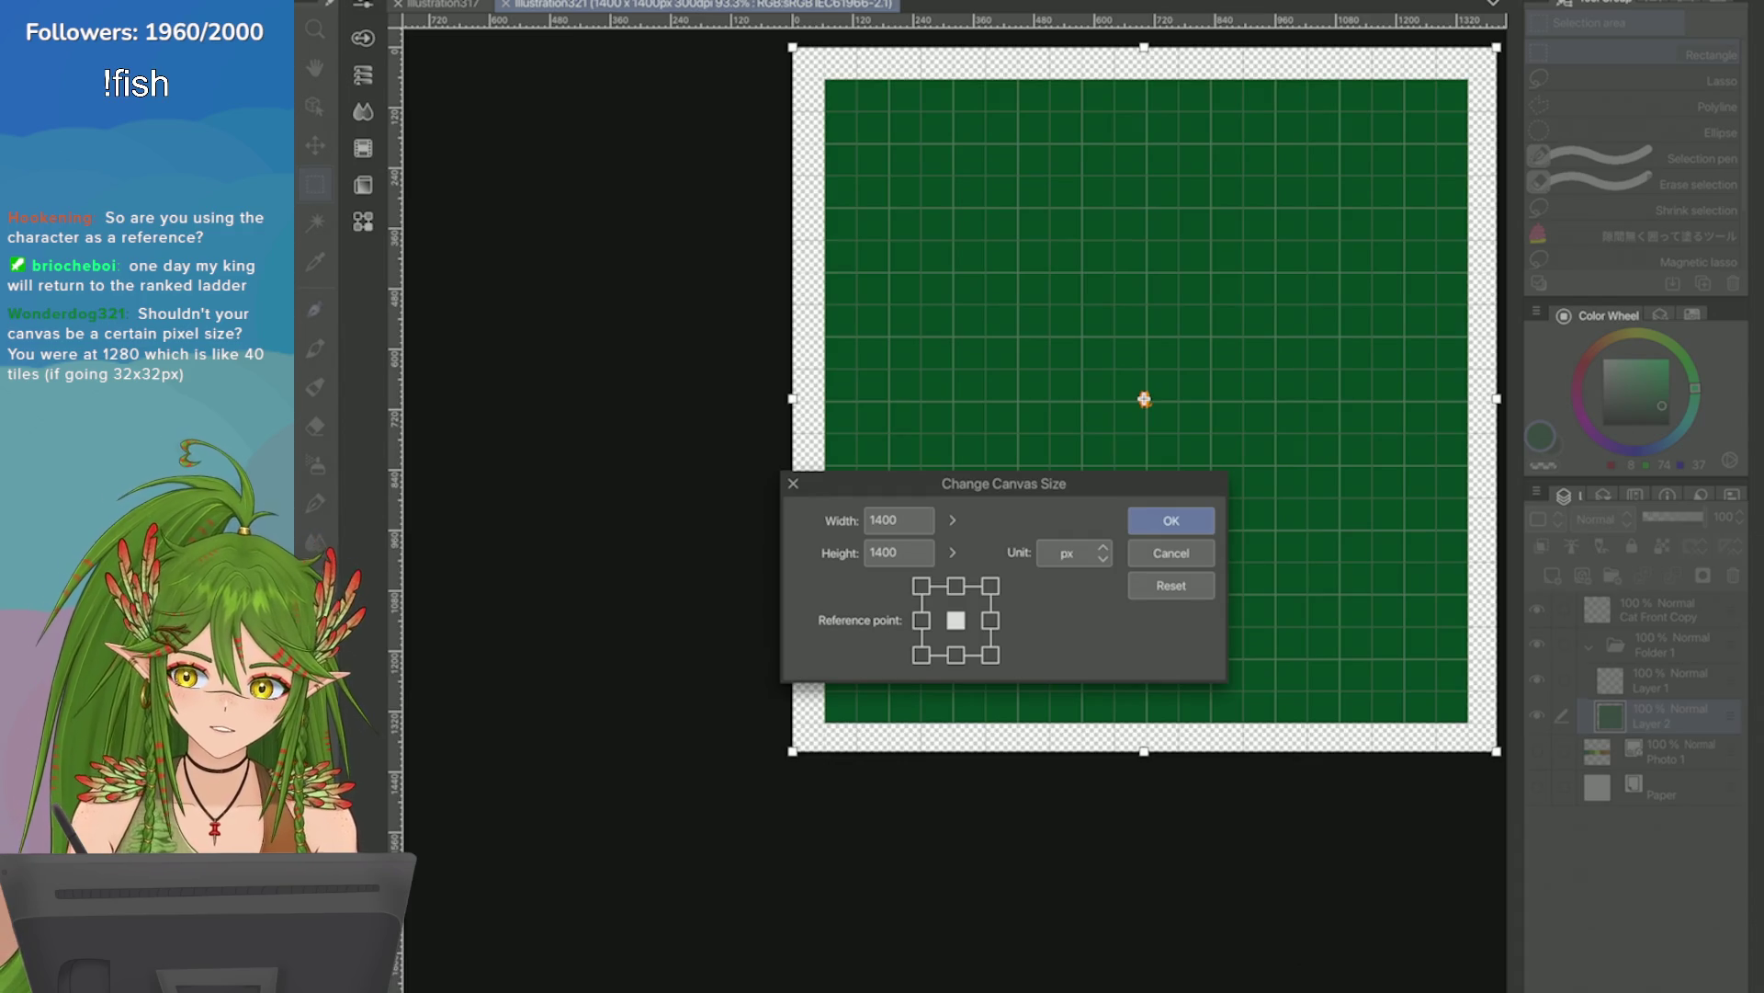
# Change the canvas from 1400 × 1400 to 1920 × 1080 px and confirm.
pyautogui.moveTo(952, 520); pyautogui.dragTo(950, 507)
pyautogui.write('1920')
pyautogui.click(899, 520)
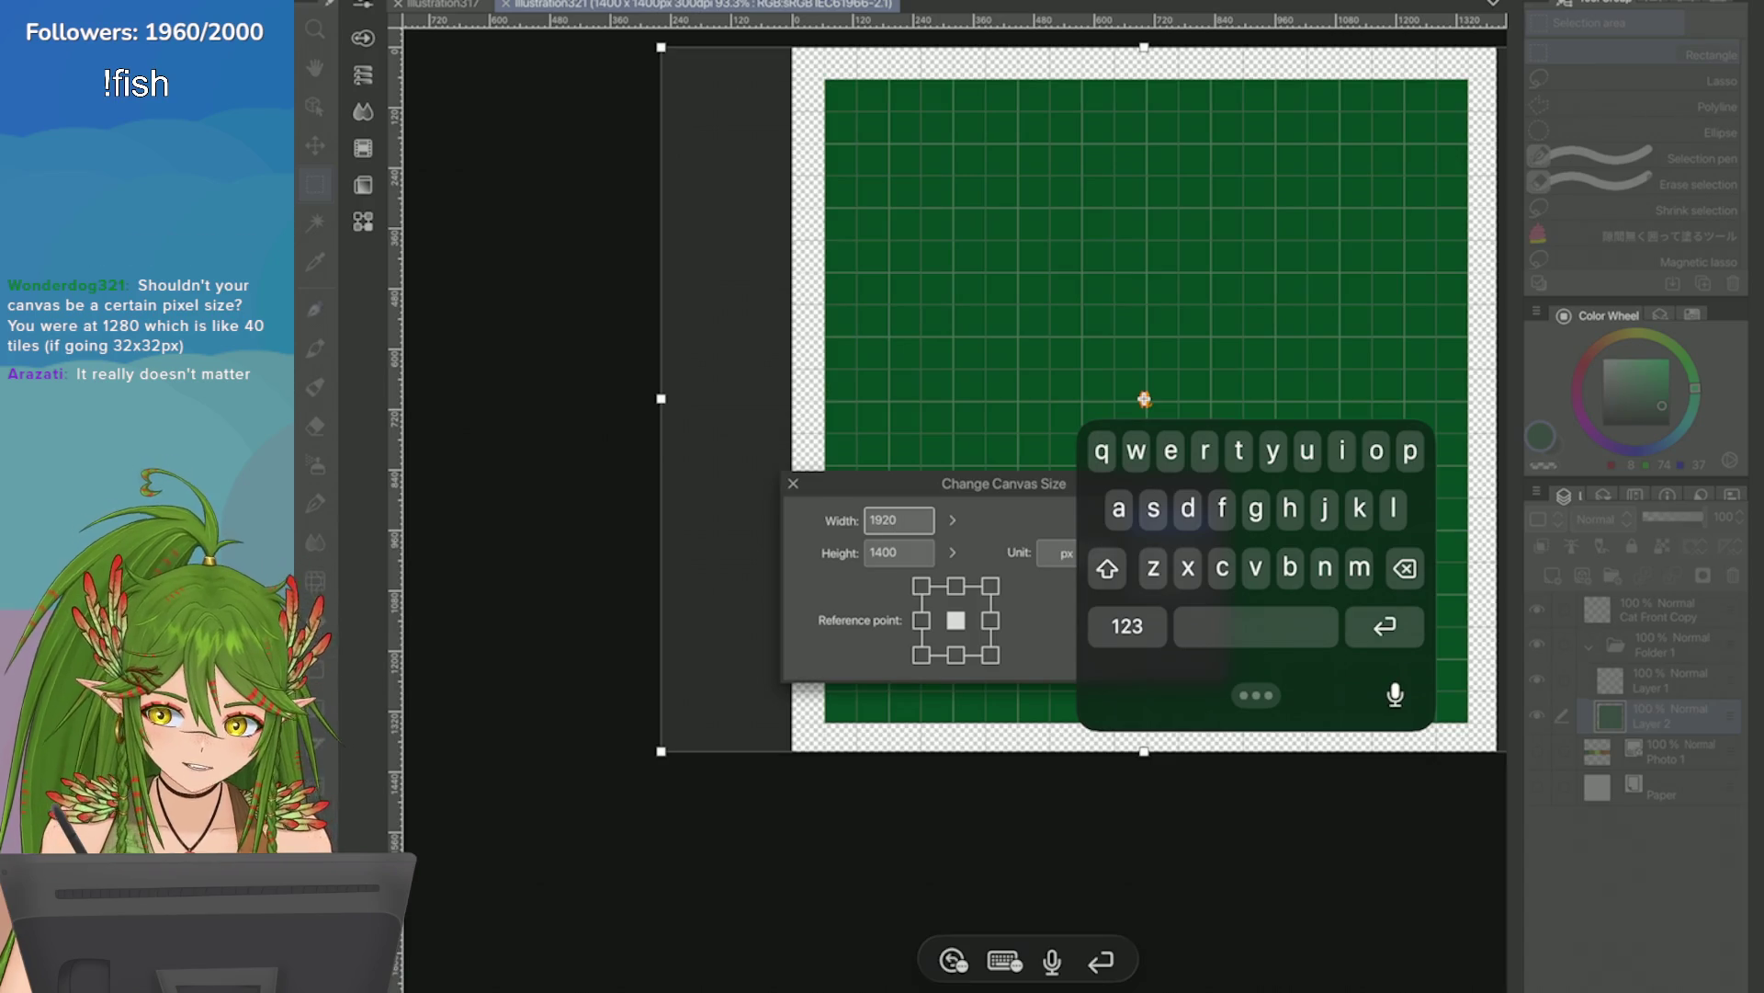
pyautogui.click(899, 553)
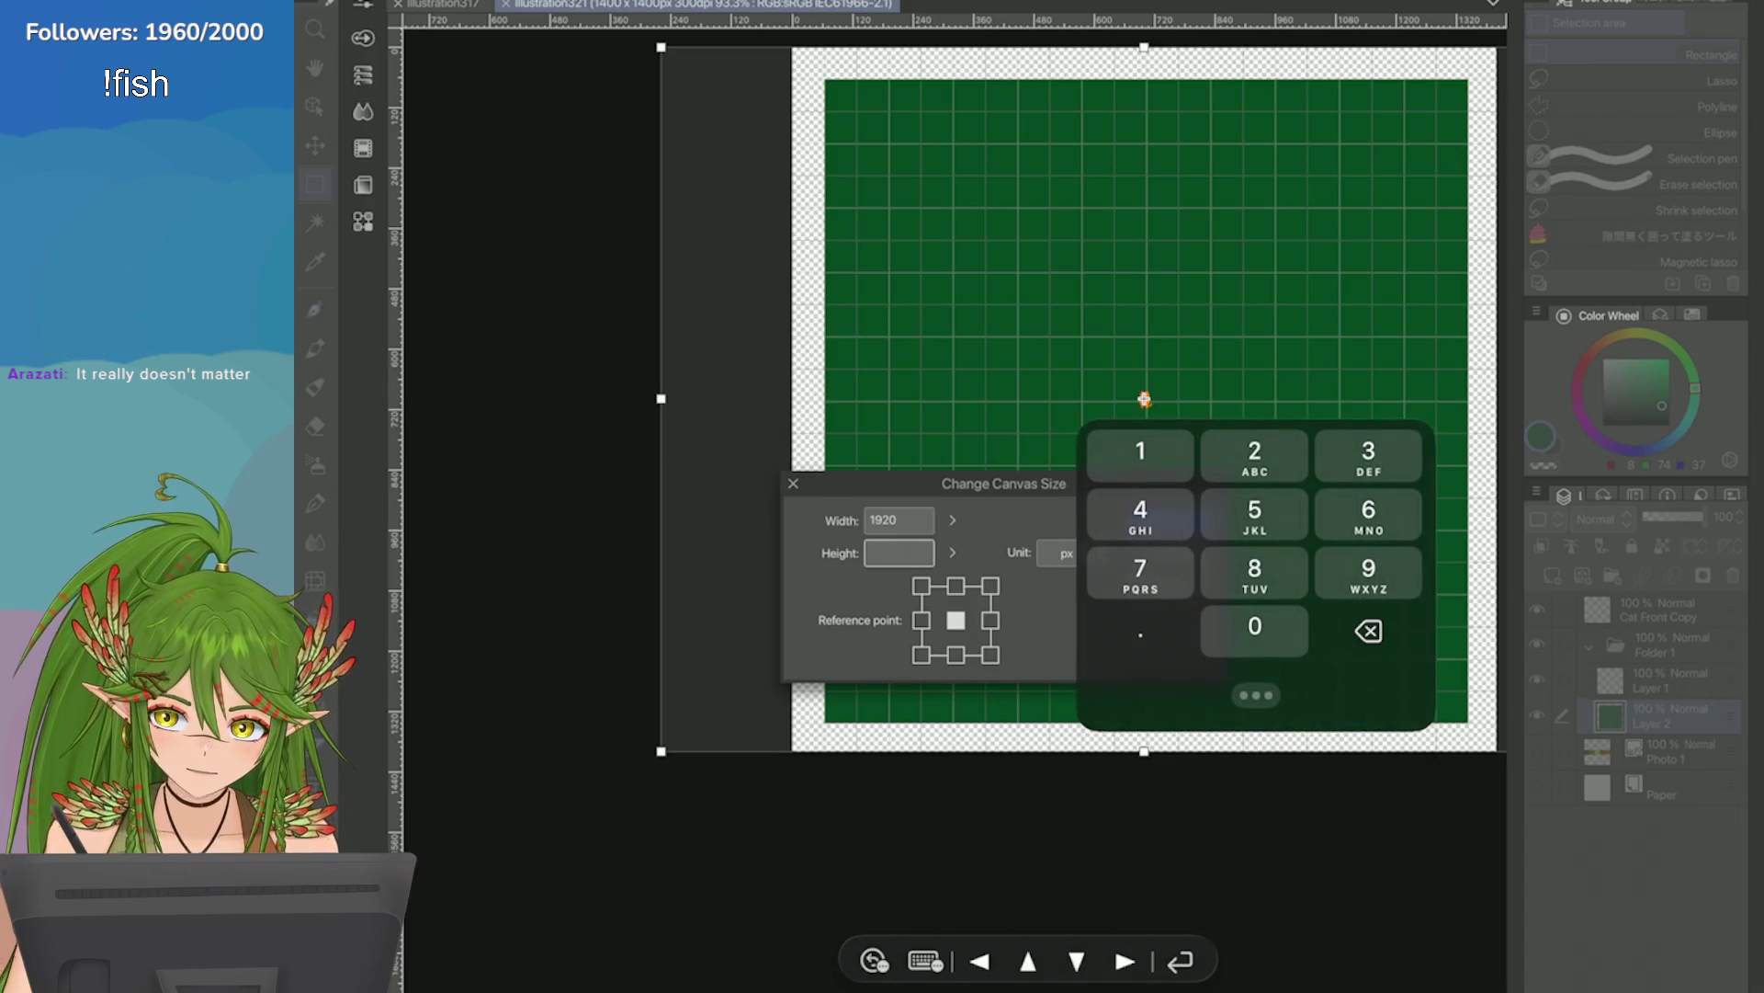
pyautogui.write('1080')
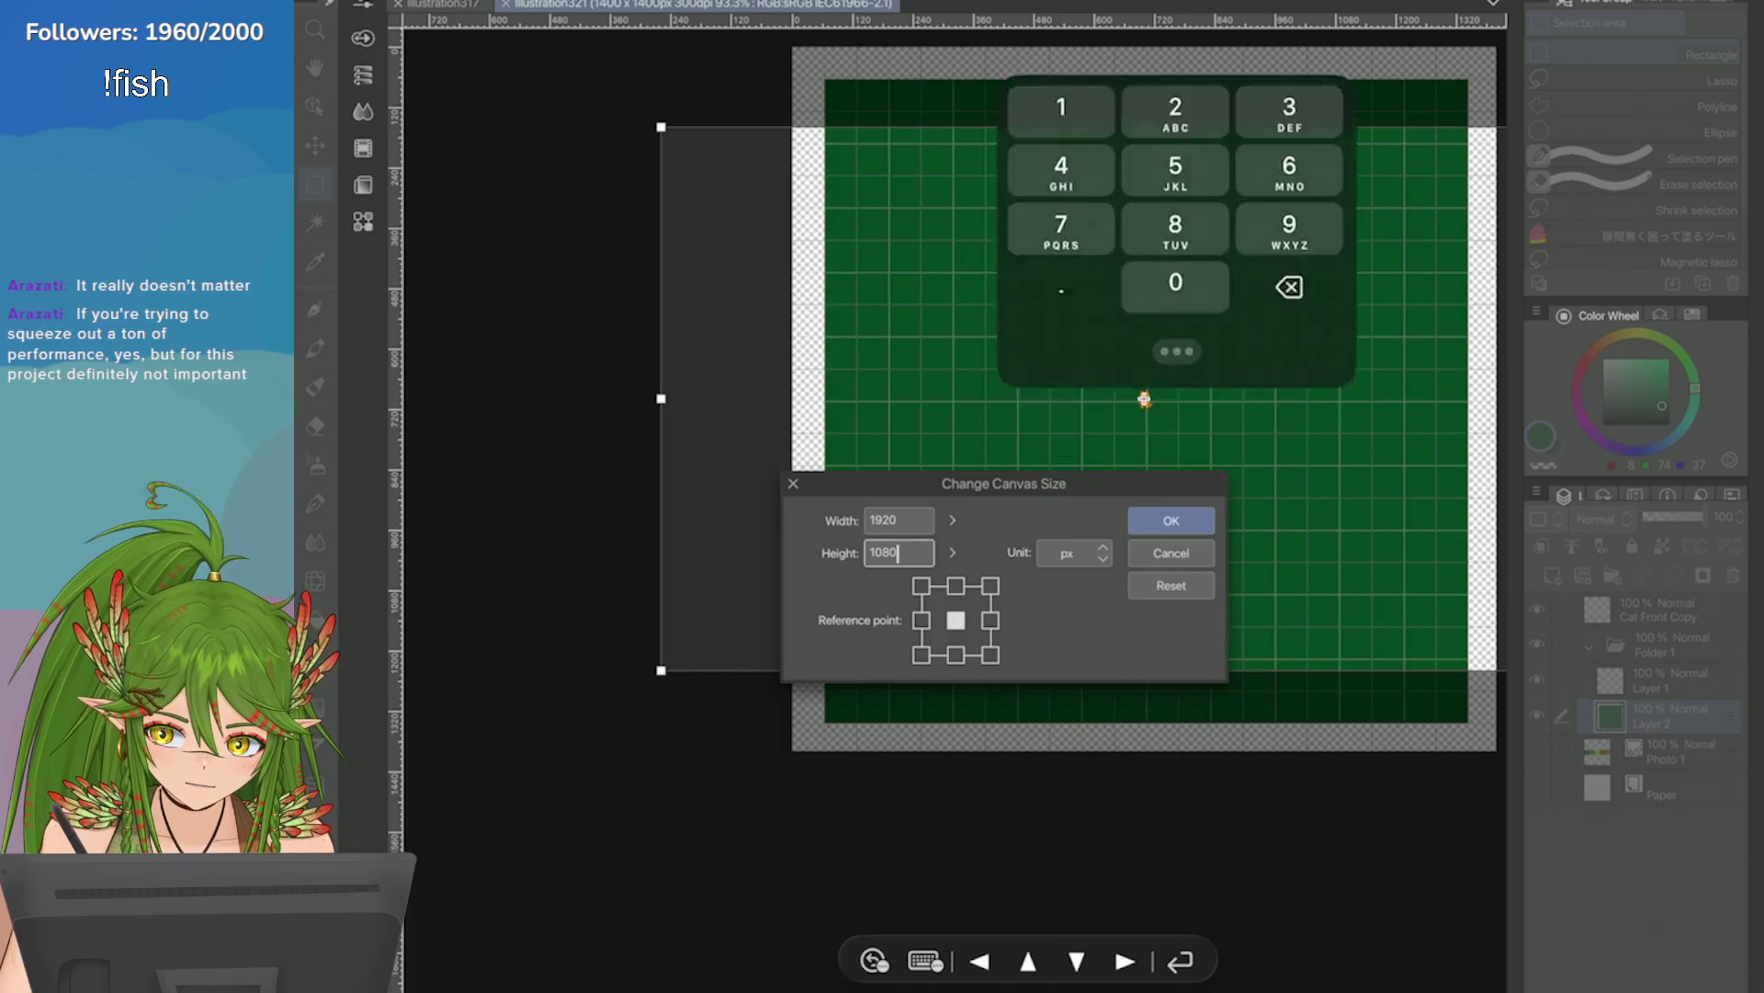
pyautogui.press('Return')
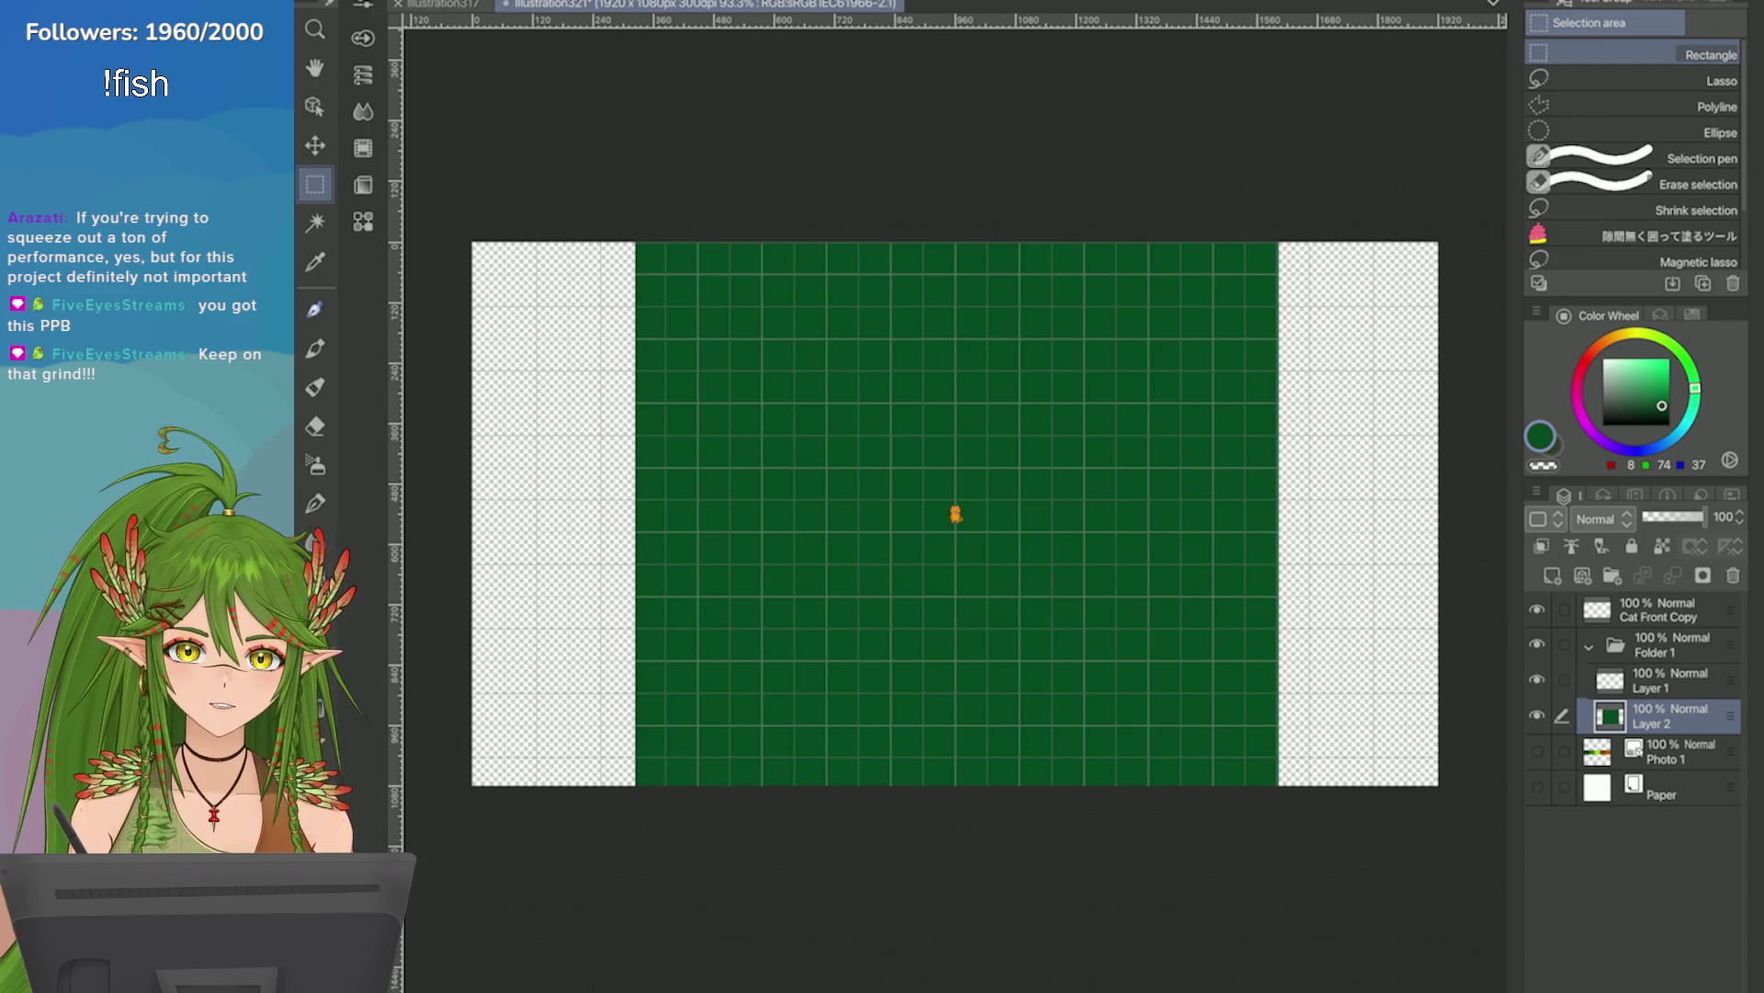
# Try trimming the green fill by selecting below the top row and deleting outside it.
pyautogui.press('e')
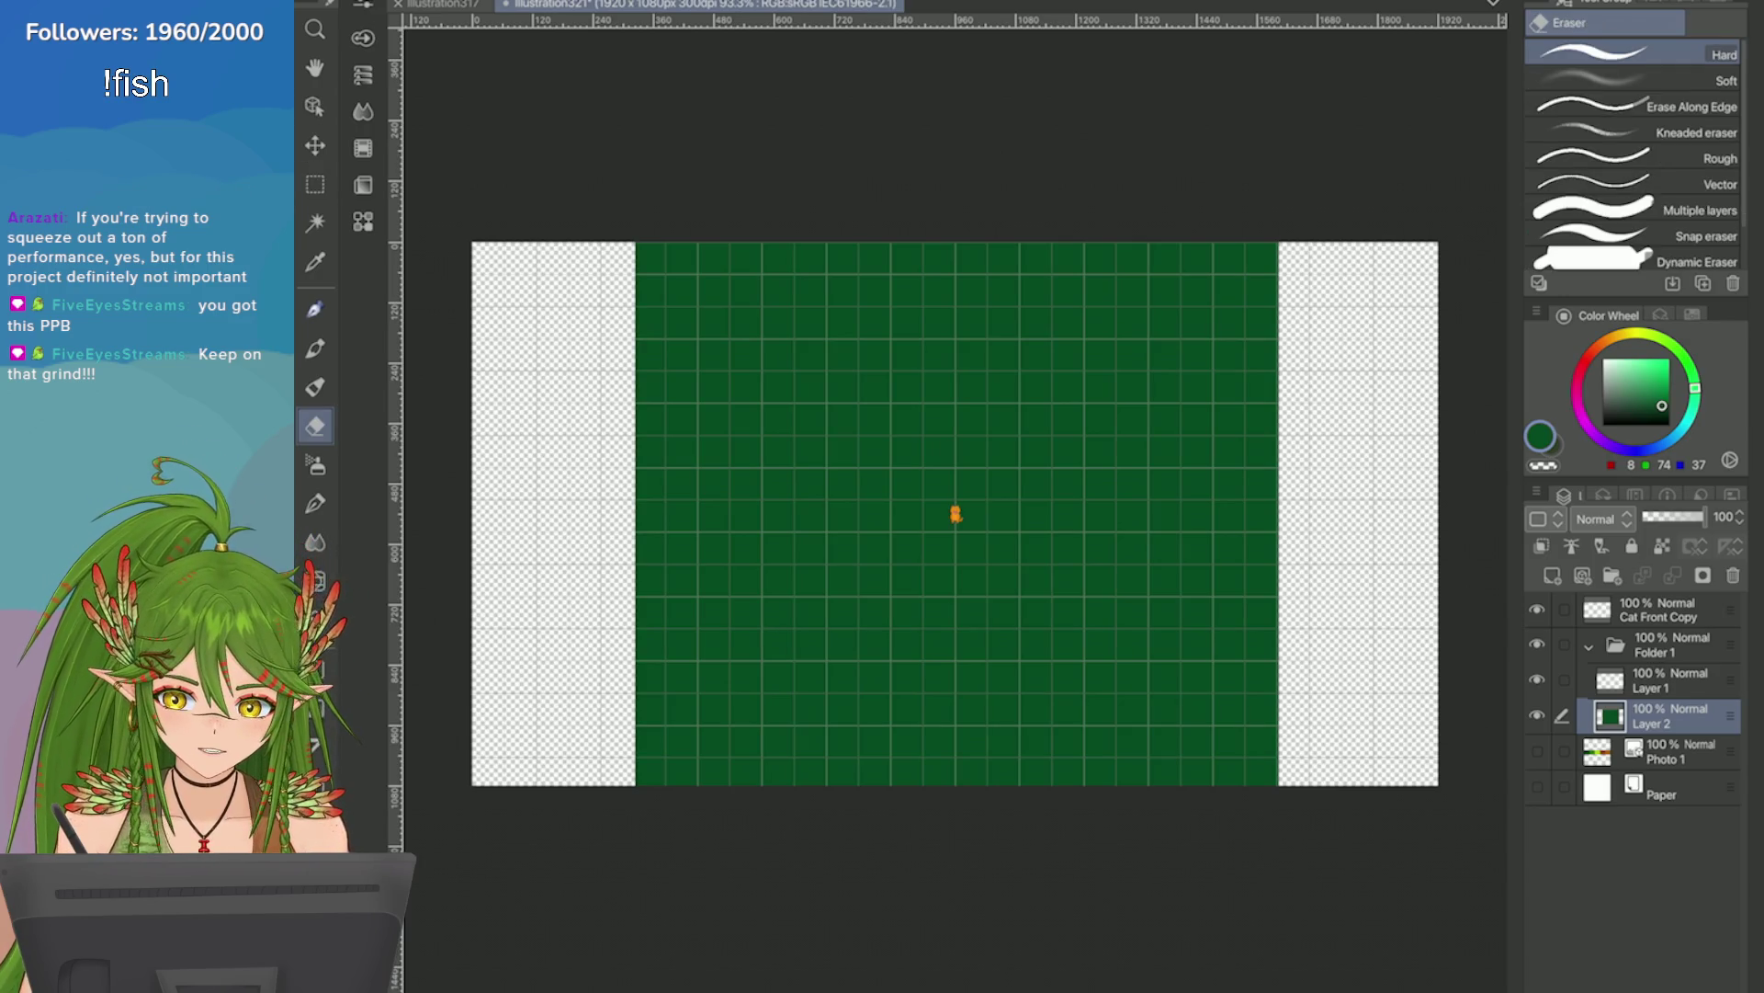
pyautogui.press('Delete')
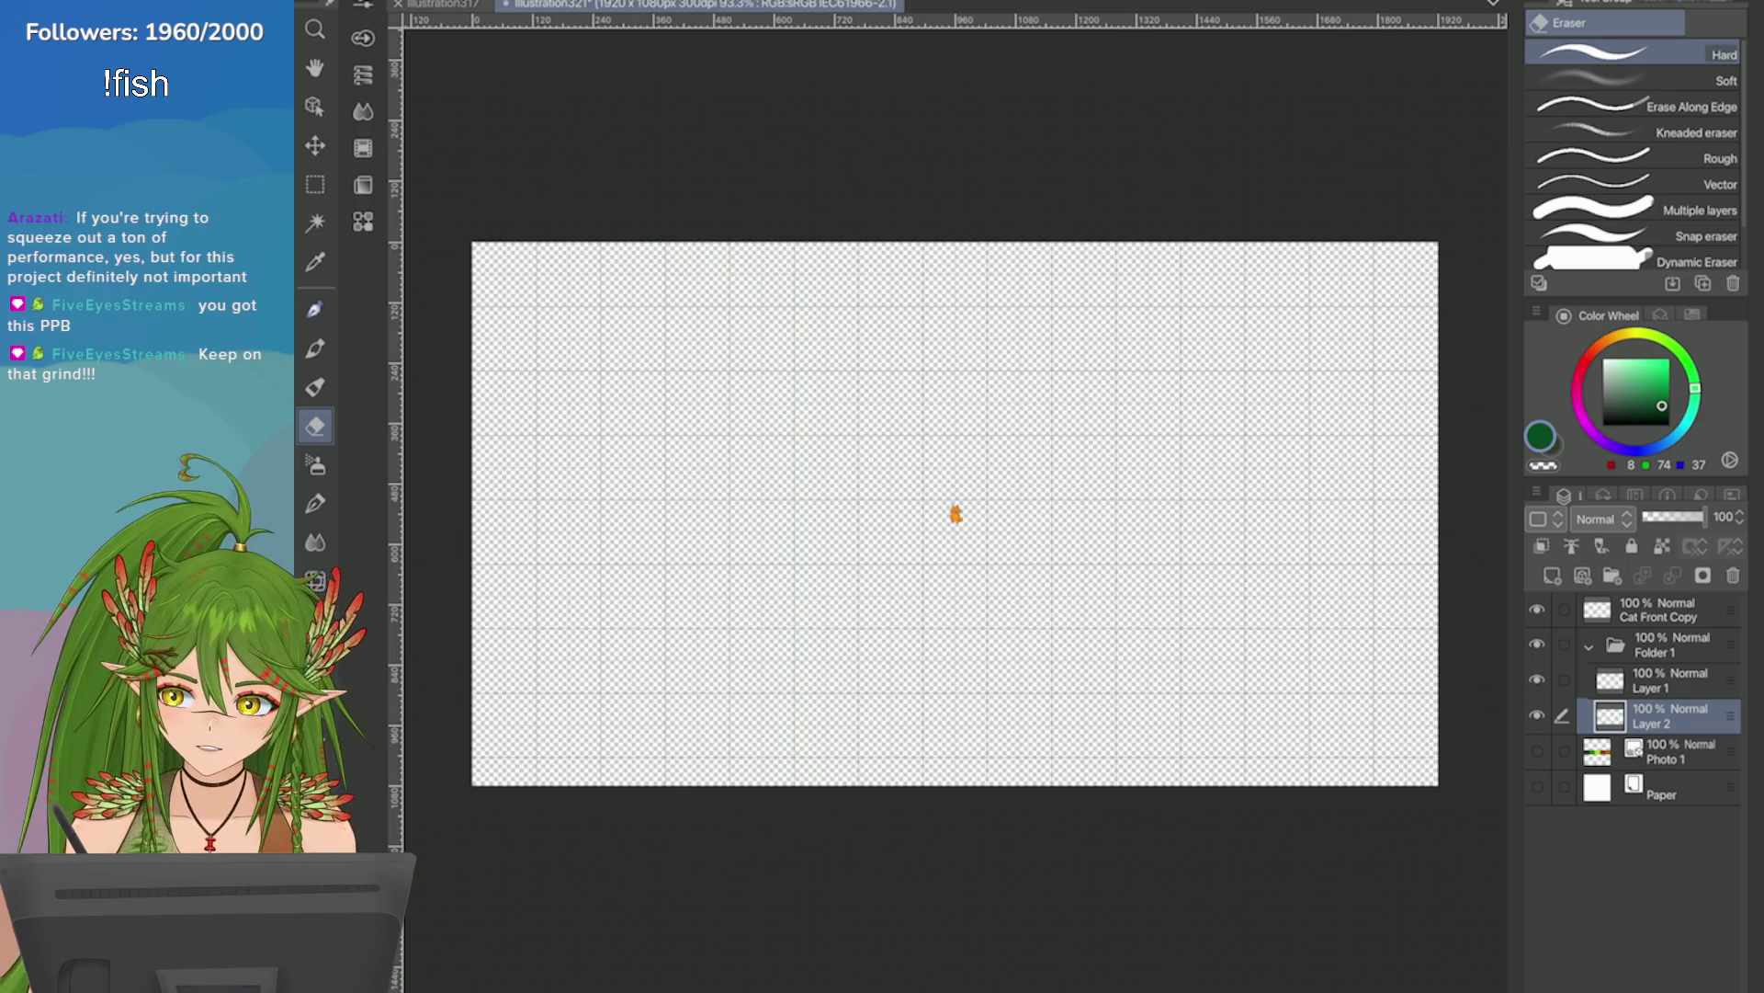
pyautogui.press('k')
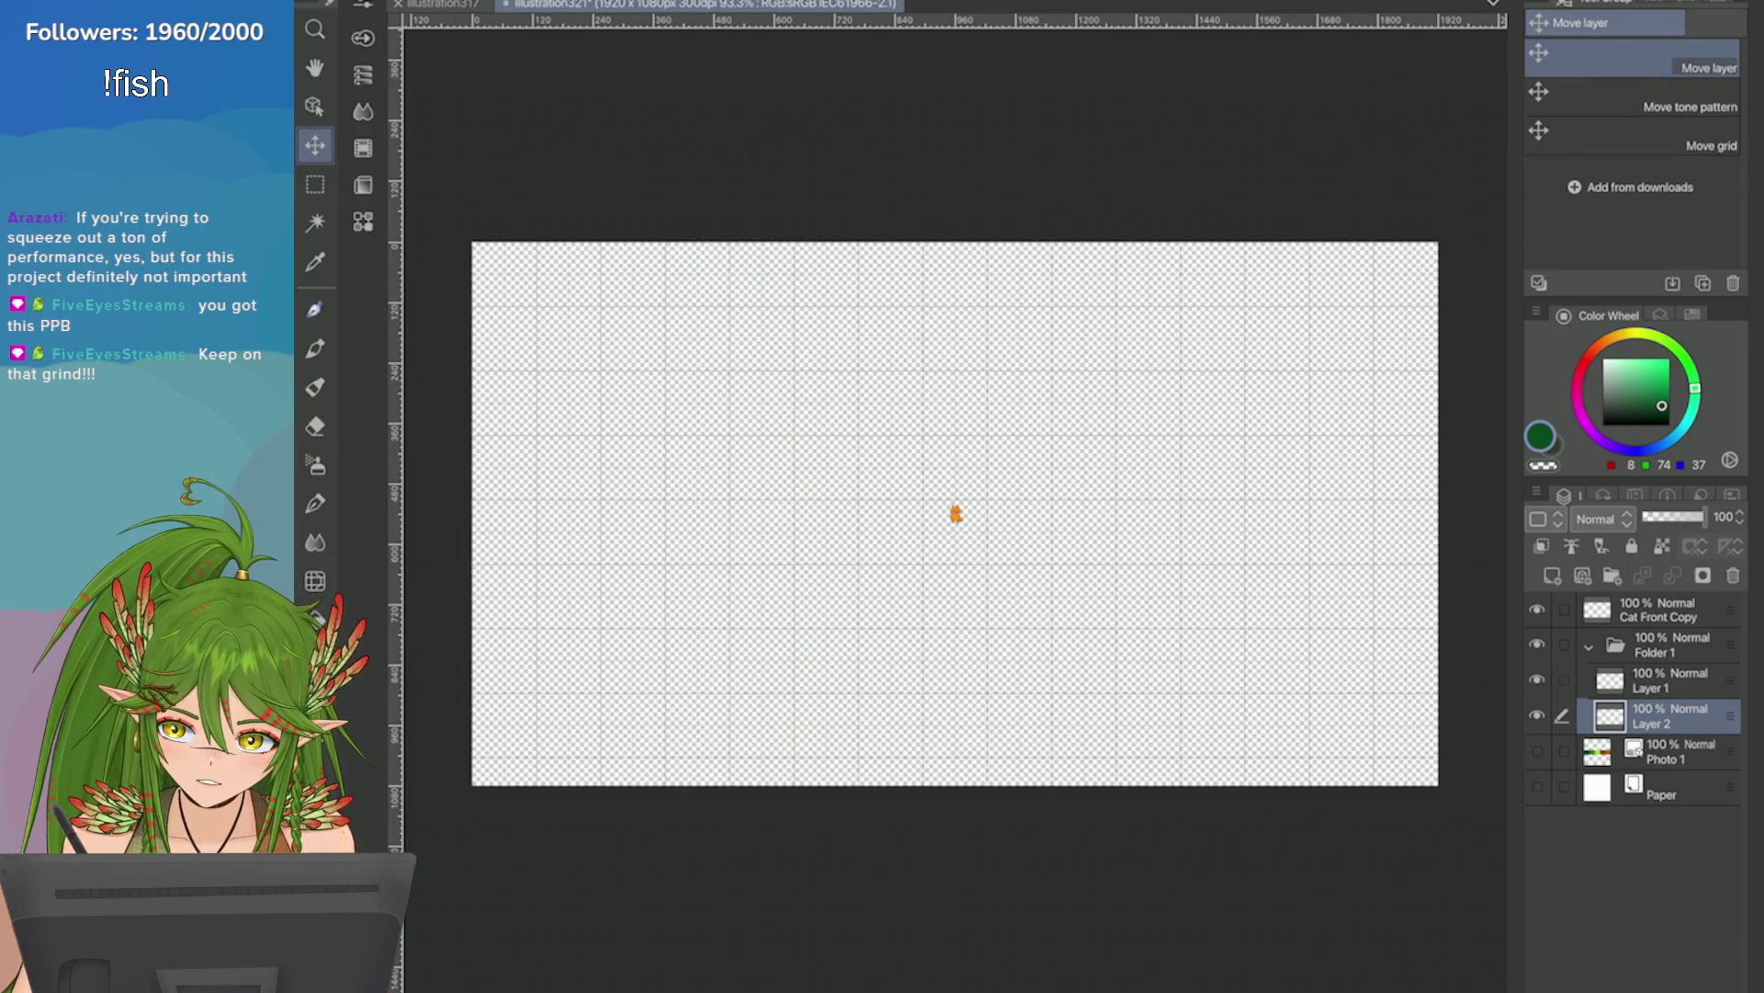
pyautogui.hotkey('ctrl', 'z')
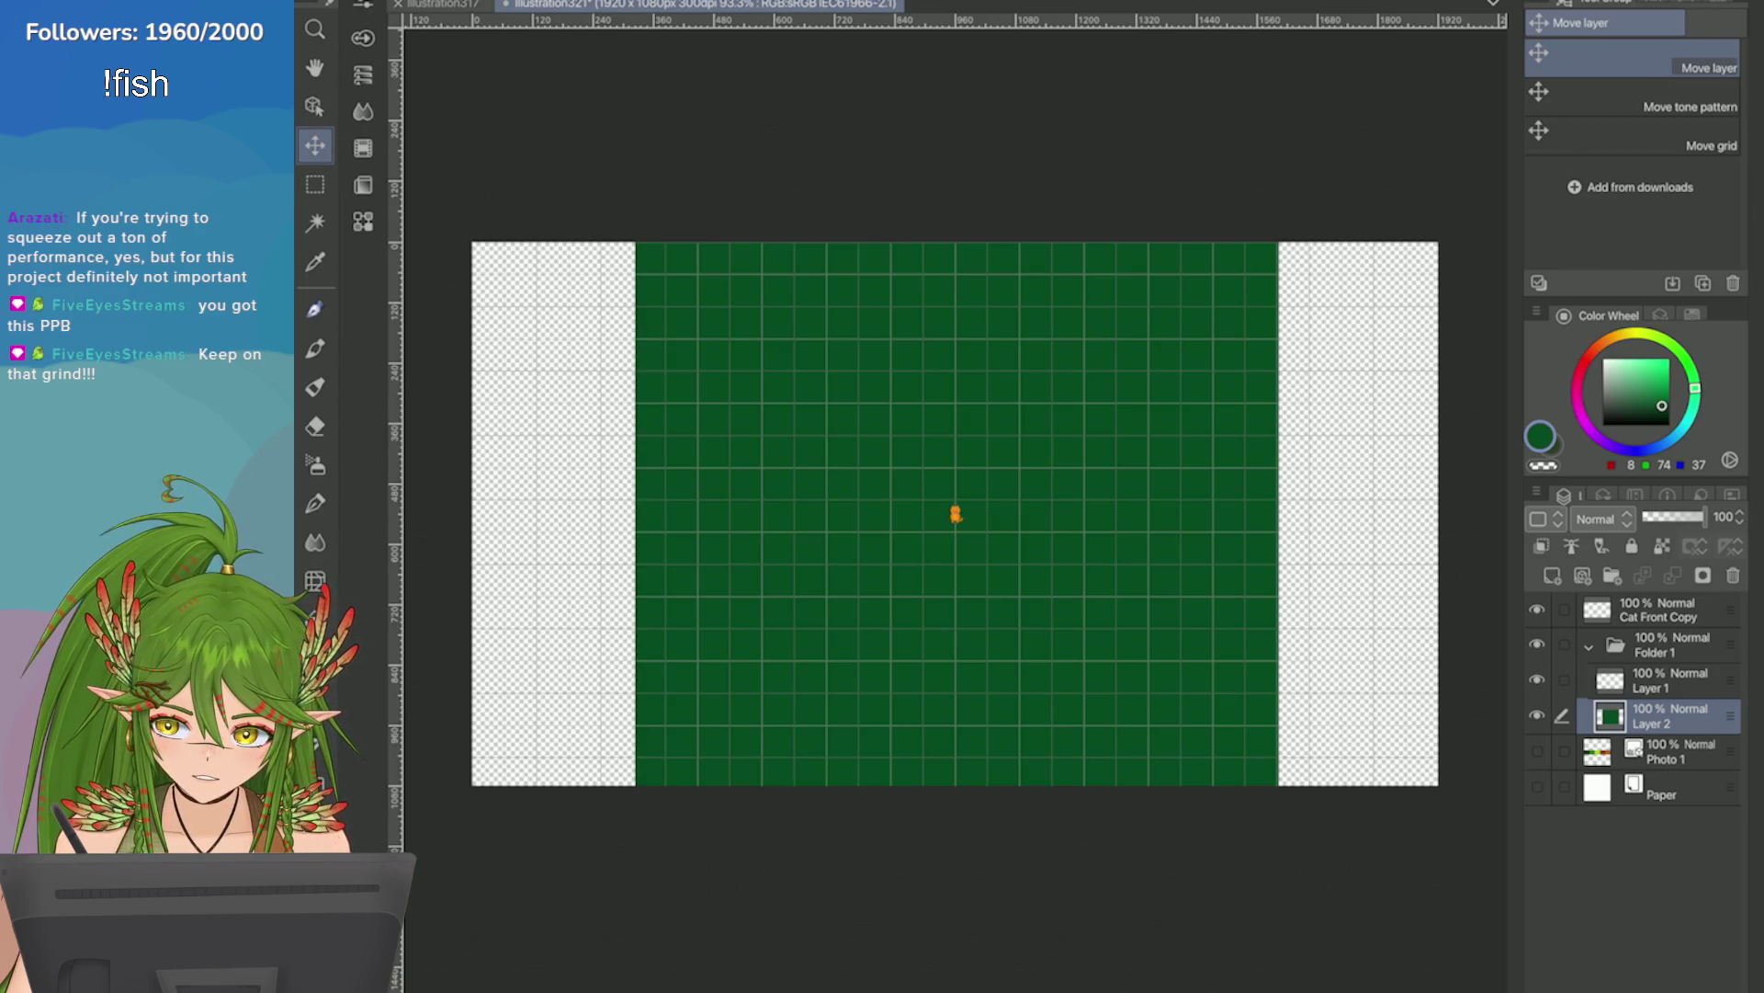
pyautogui.press('m')
pyautogui.moveTo(635, 274)
pyautogui.mouseDown()
pyautogui.moveTo(1251, 727)
pyautogui.moveTo(1282, 780)
pyautogui.mouseUp()
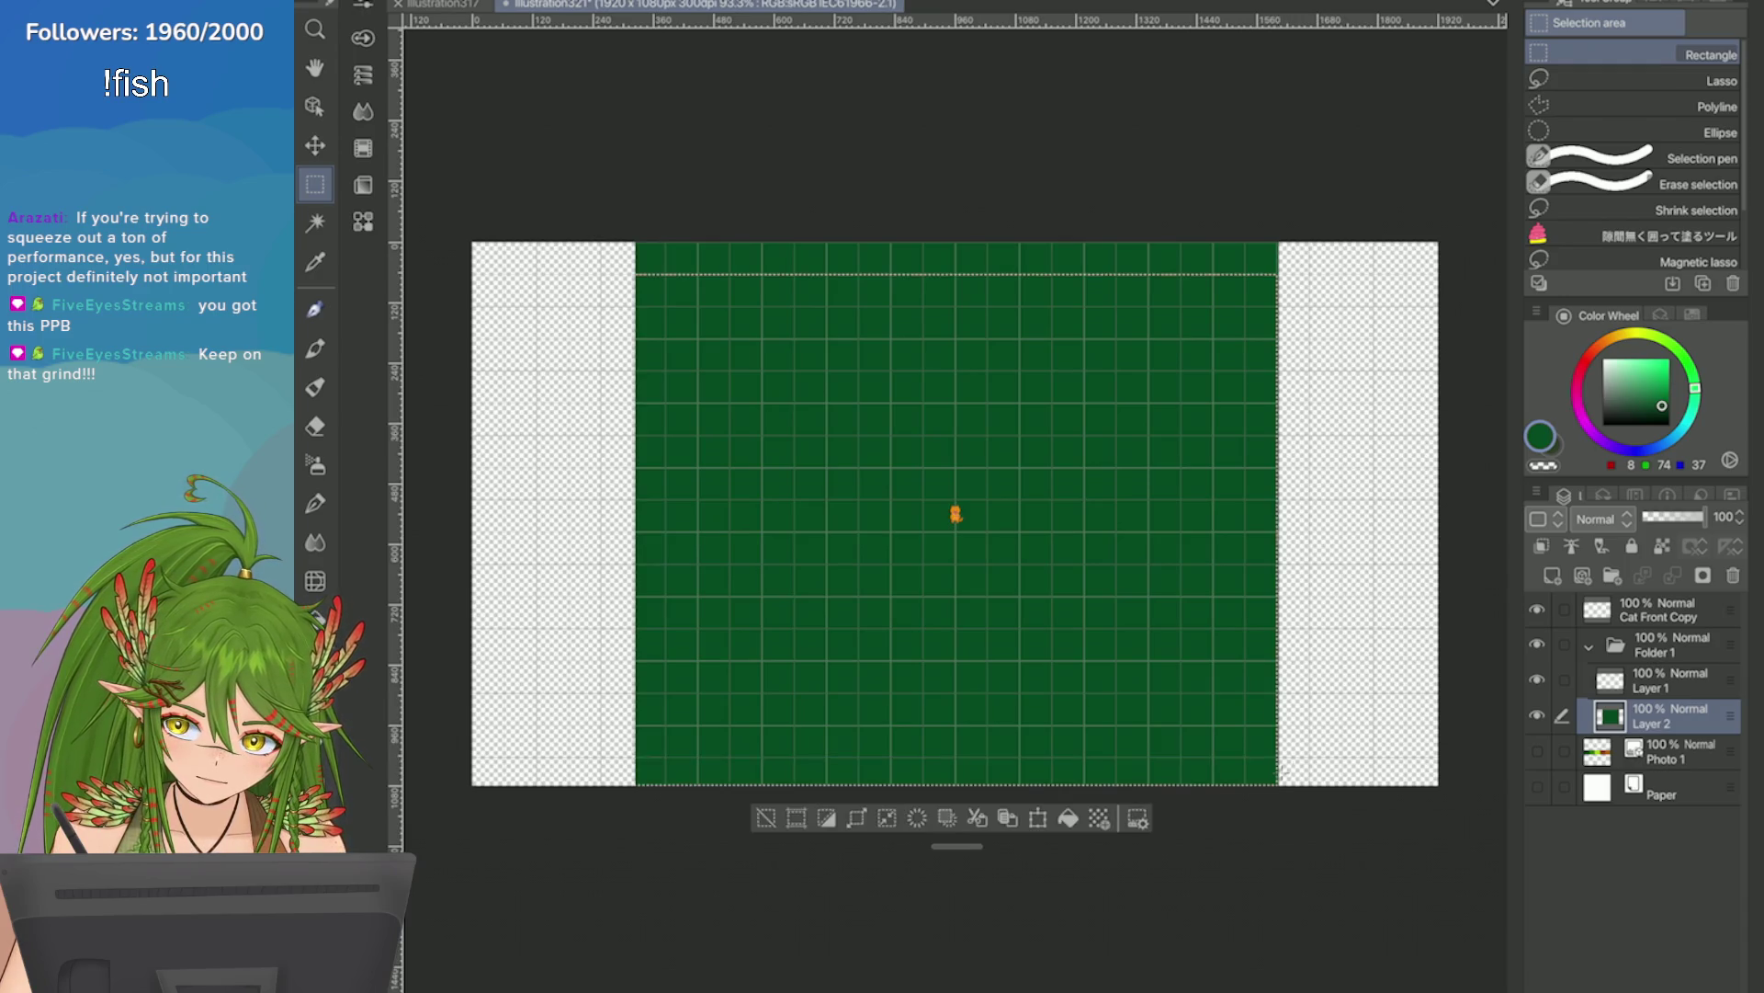
pyautogui.click(947, 817)
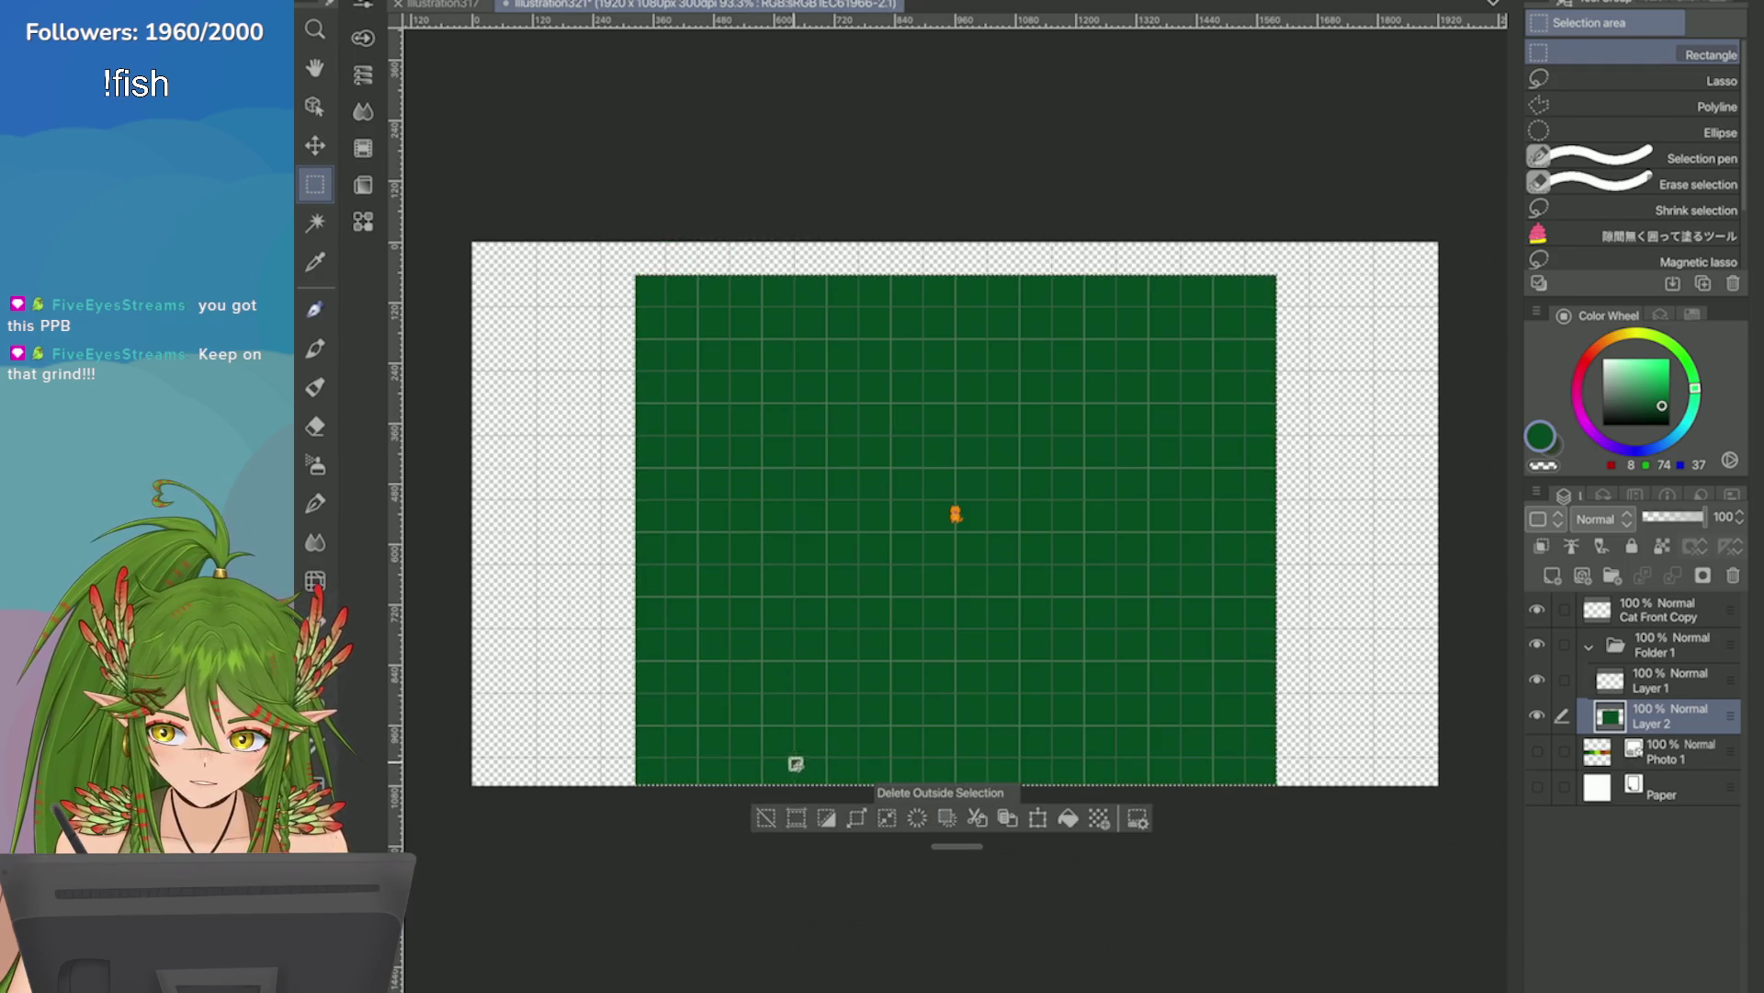
pyautogui.hotkey('ctrl', 'z')
pyautogui.hotkey('ctrl', 'd')
pyautogui.moveTo(636, 274); pyautogui.dragTo(1277, 756)
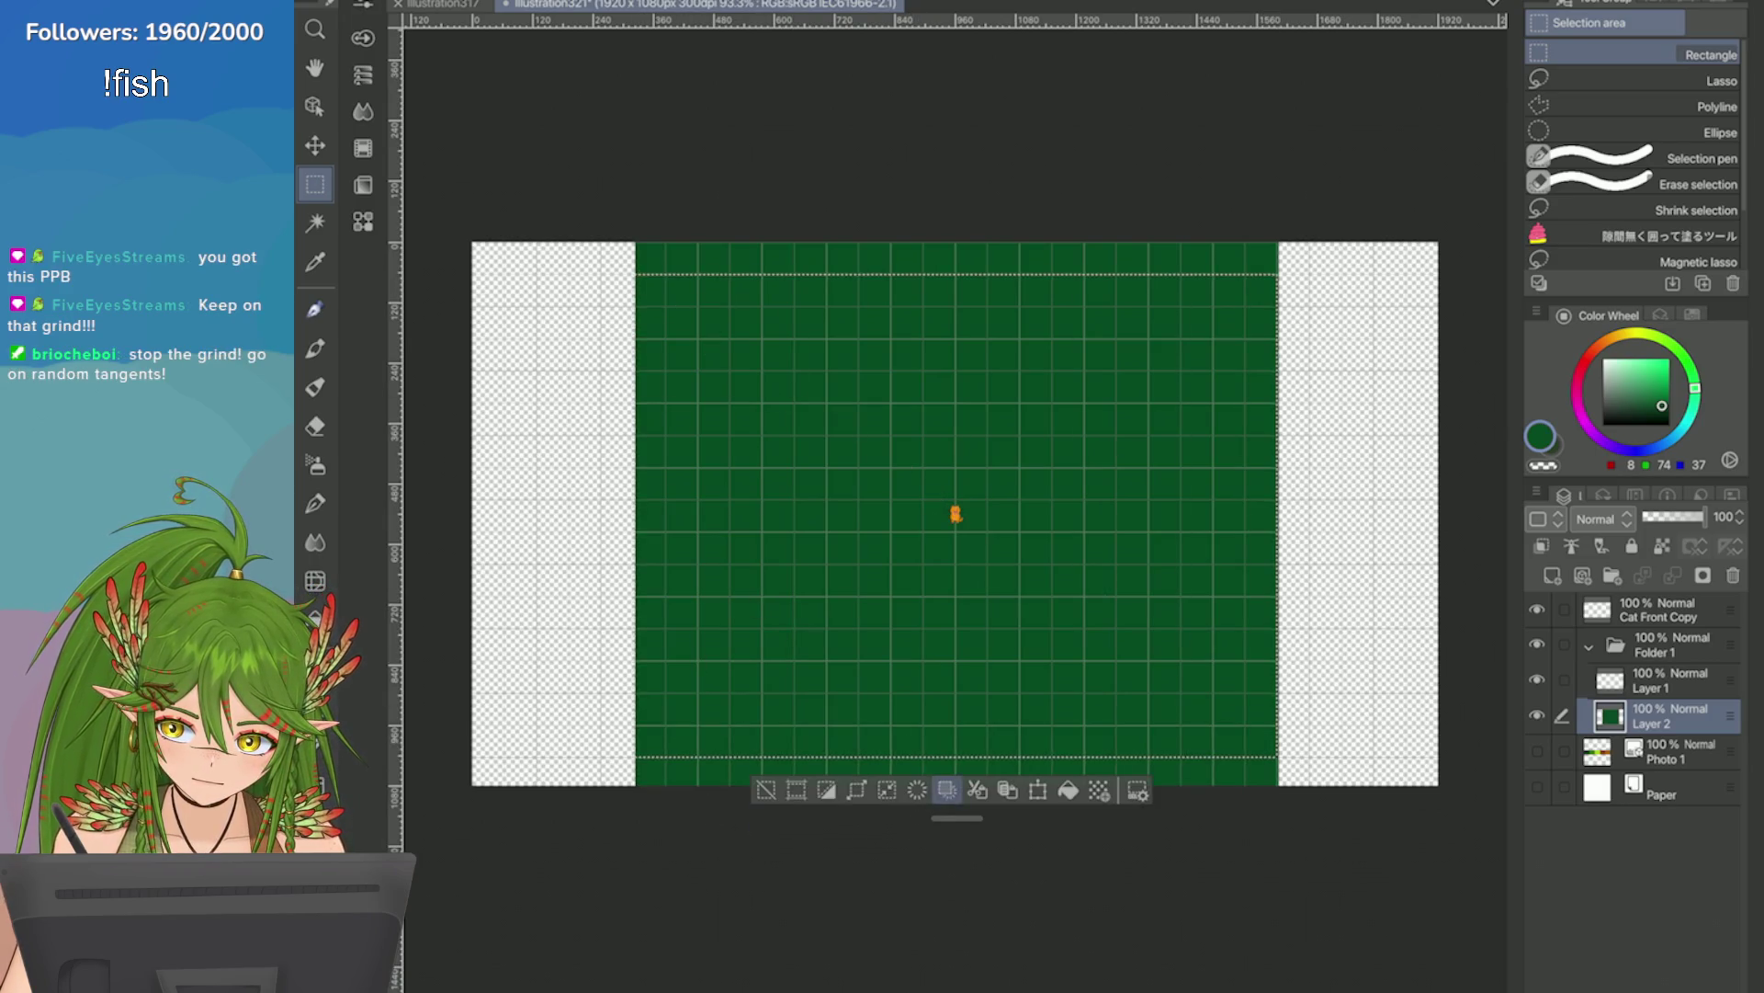
pyautogui.hotkey('shift', 'Delete')
pyautogui.hotkey('ctrl', 'd')
# Zoom out to see the whole 1920 × 1080 canvas and clear the selection.
pyautogui.scroll(-2, 956, 514)
pyautogui.moveTo(956, 514); pyautogui.dragTo(1087, 509)
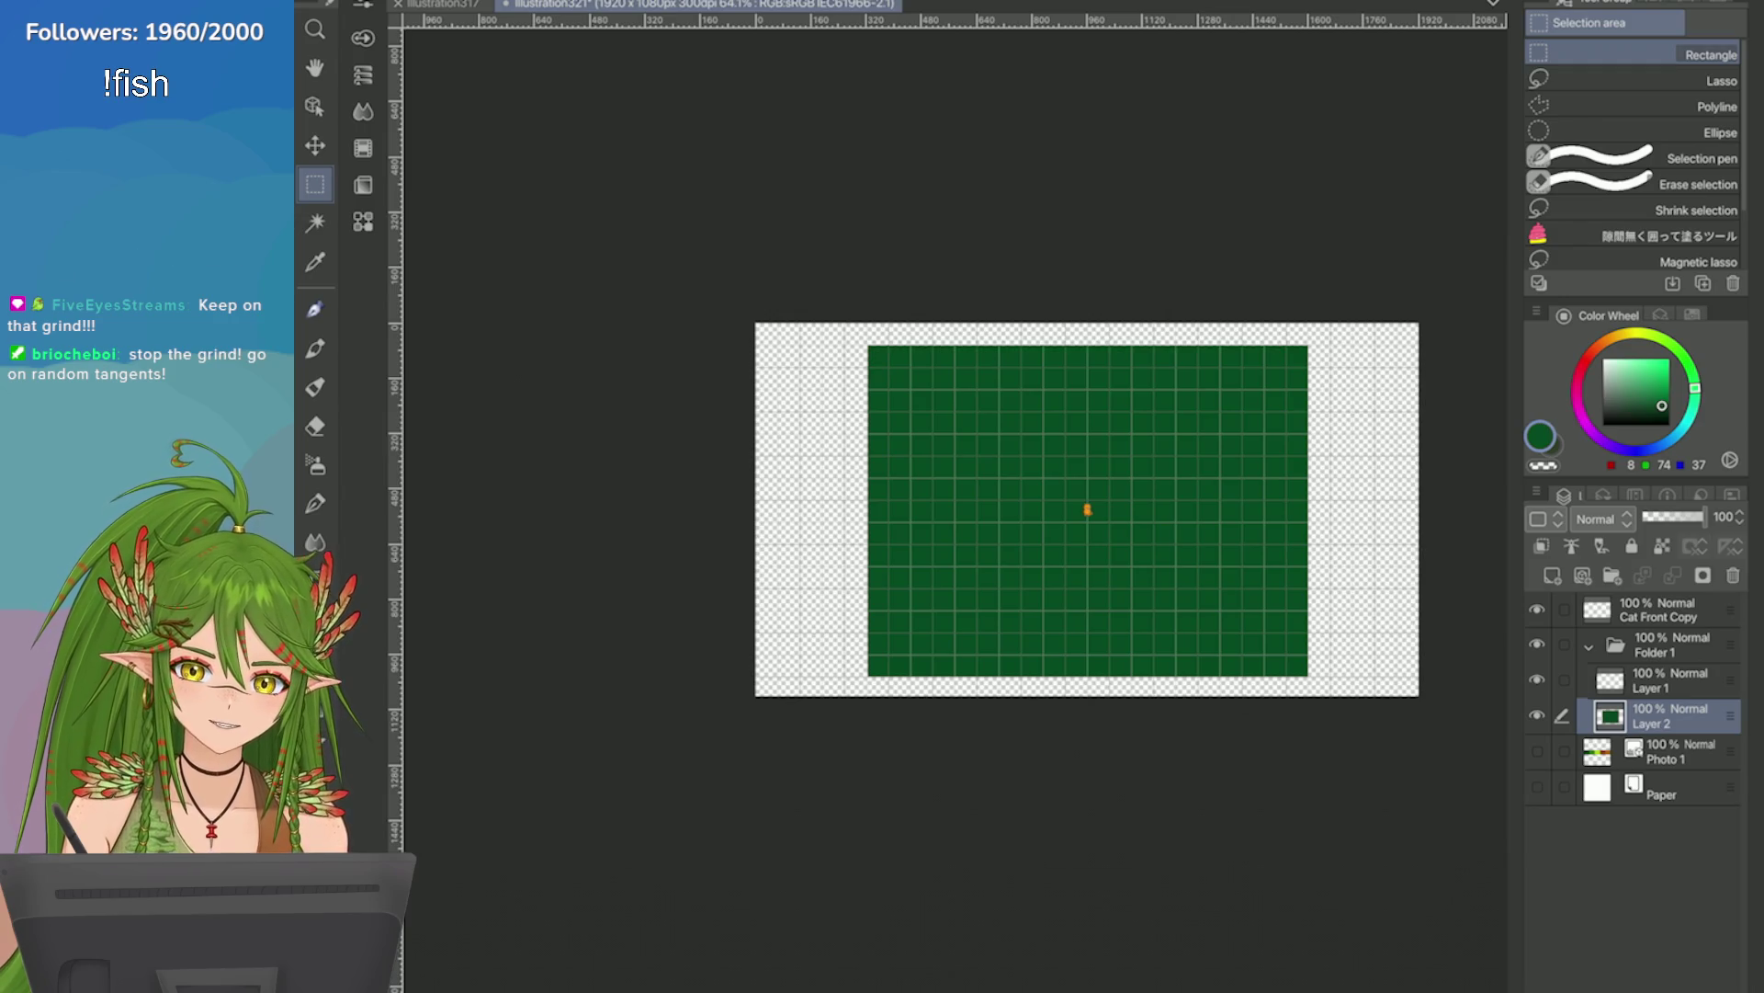
pyautogui.scroll(-2, 1087, 509)
pyautogui.hotkey('ctrl', 'a')
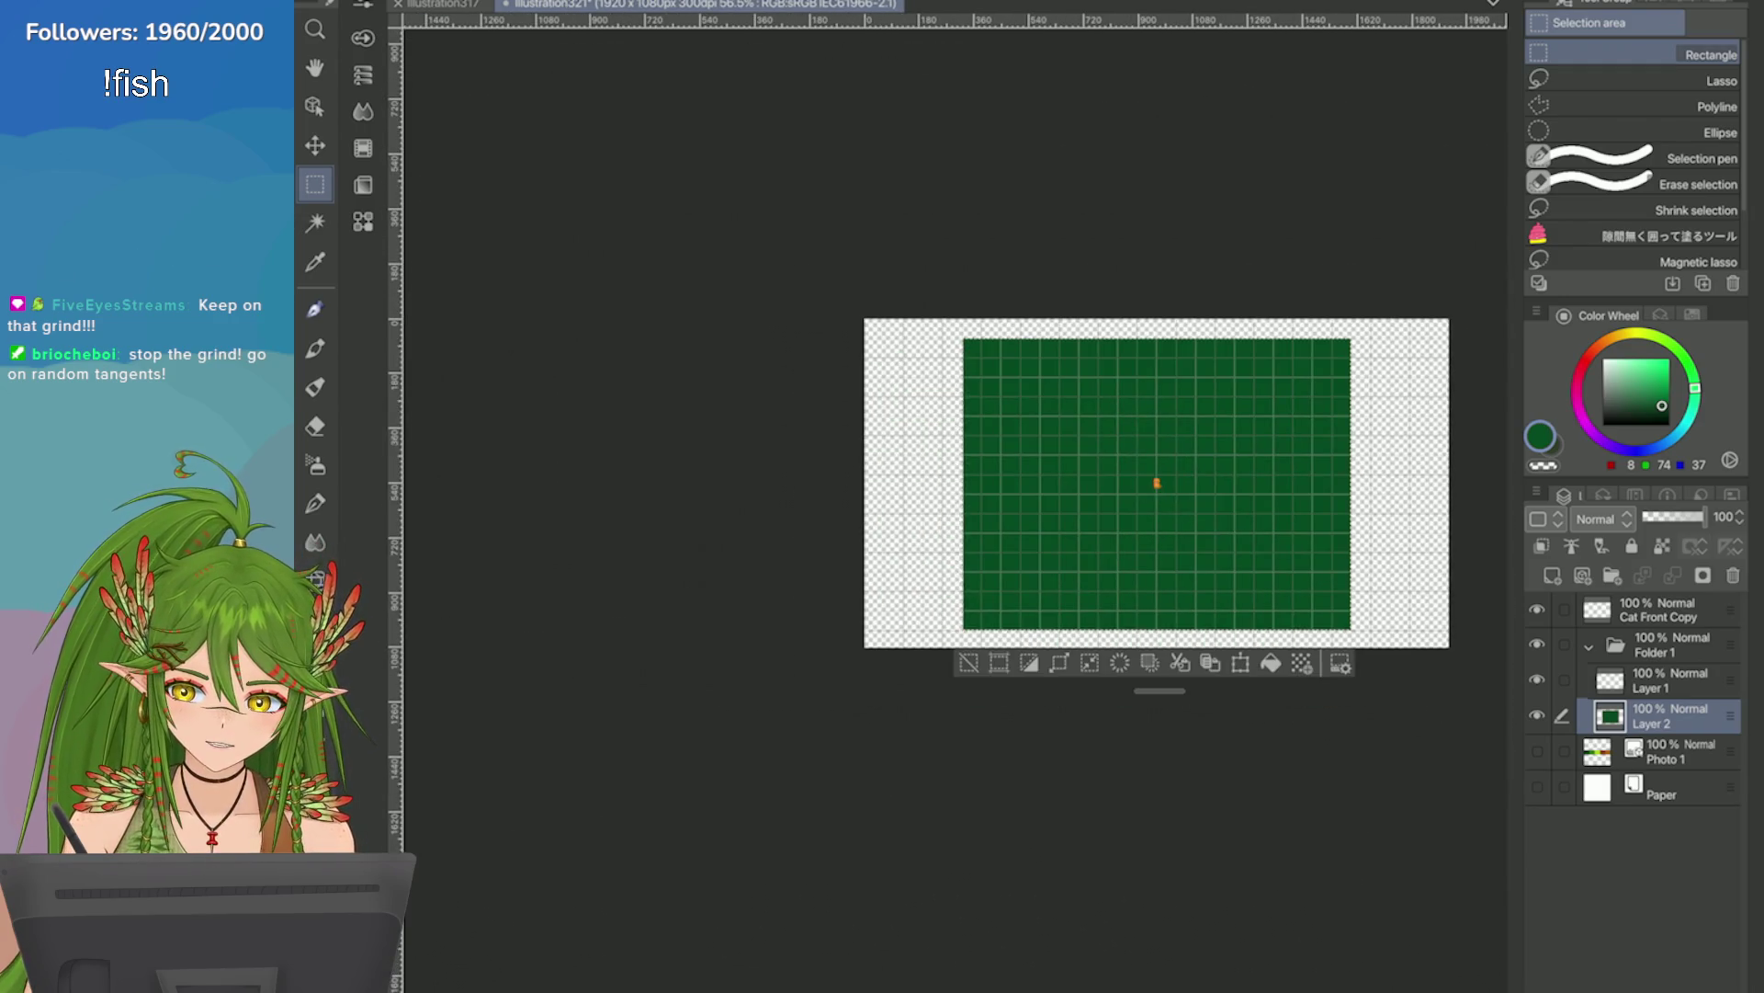
pyautogui.click(976, 658)
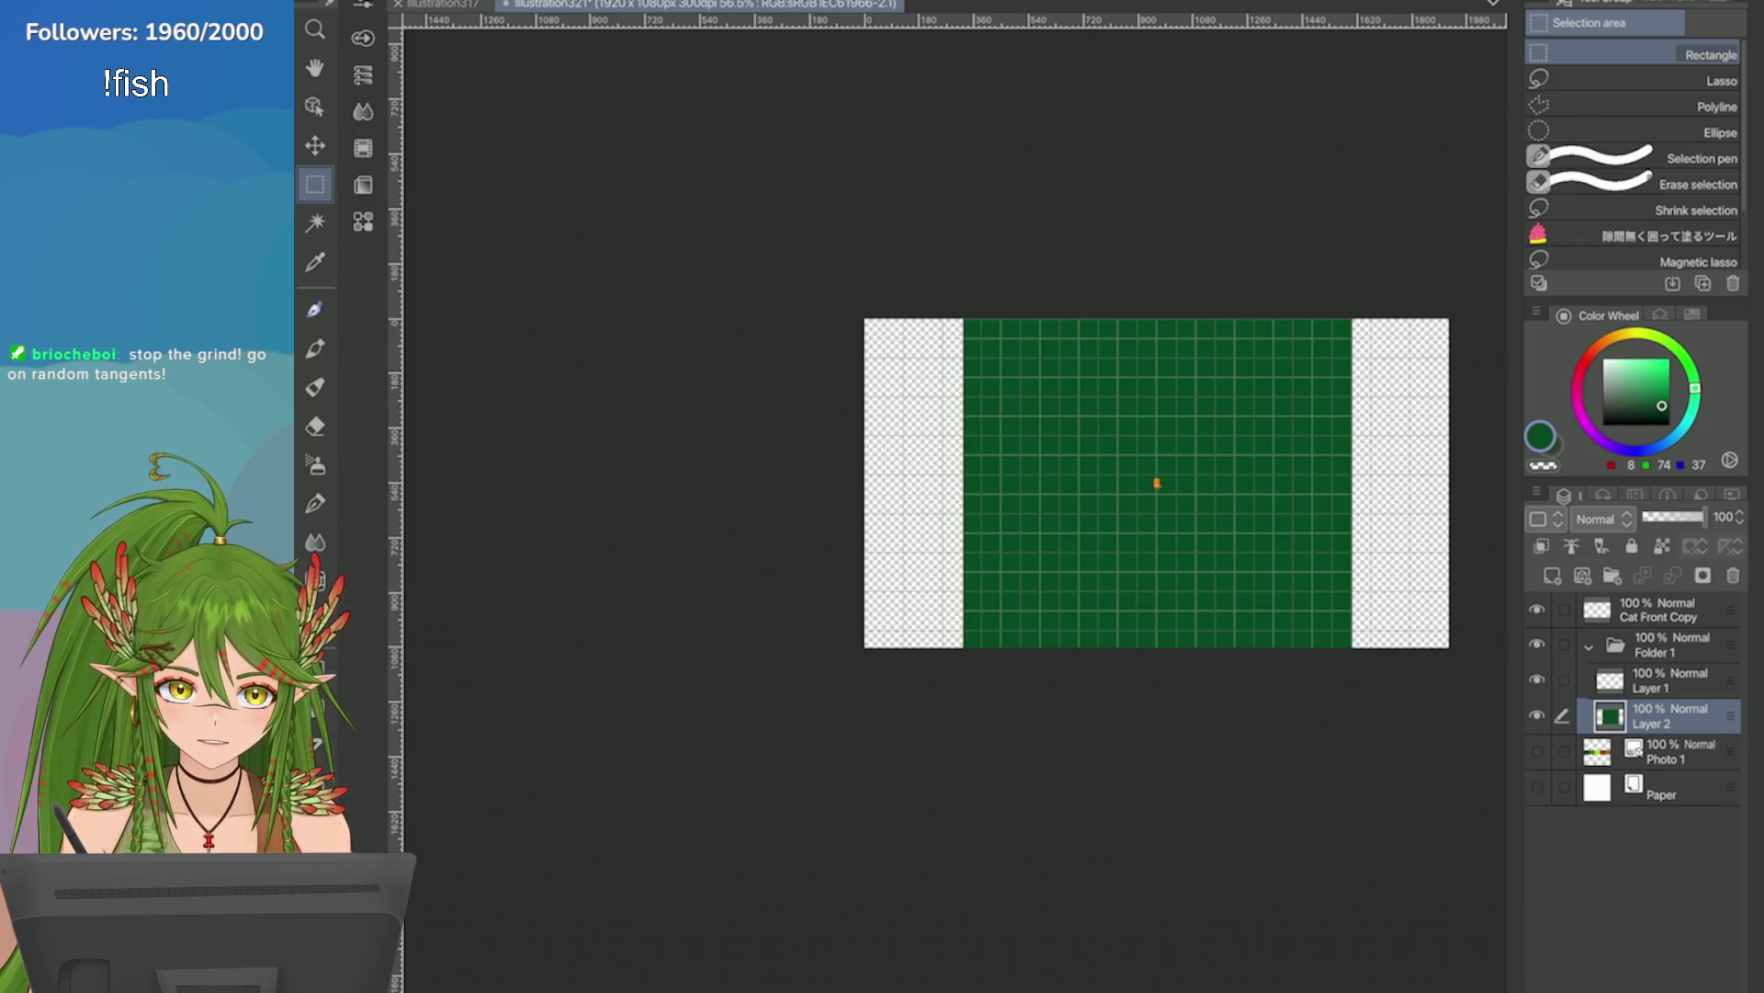
pyautogui.scroll(1, 1157, 483)
pyautogui.scroll(1, 1004, 484)
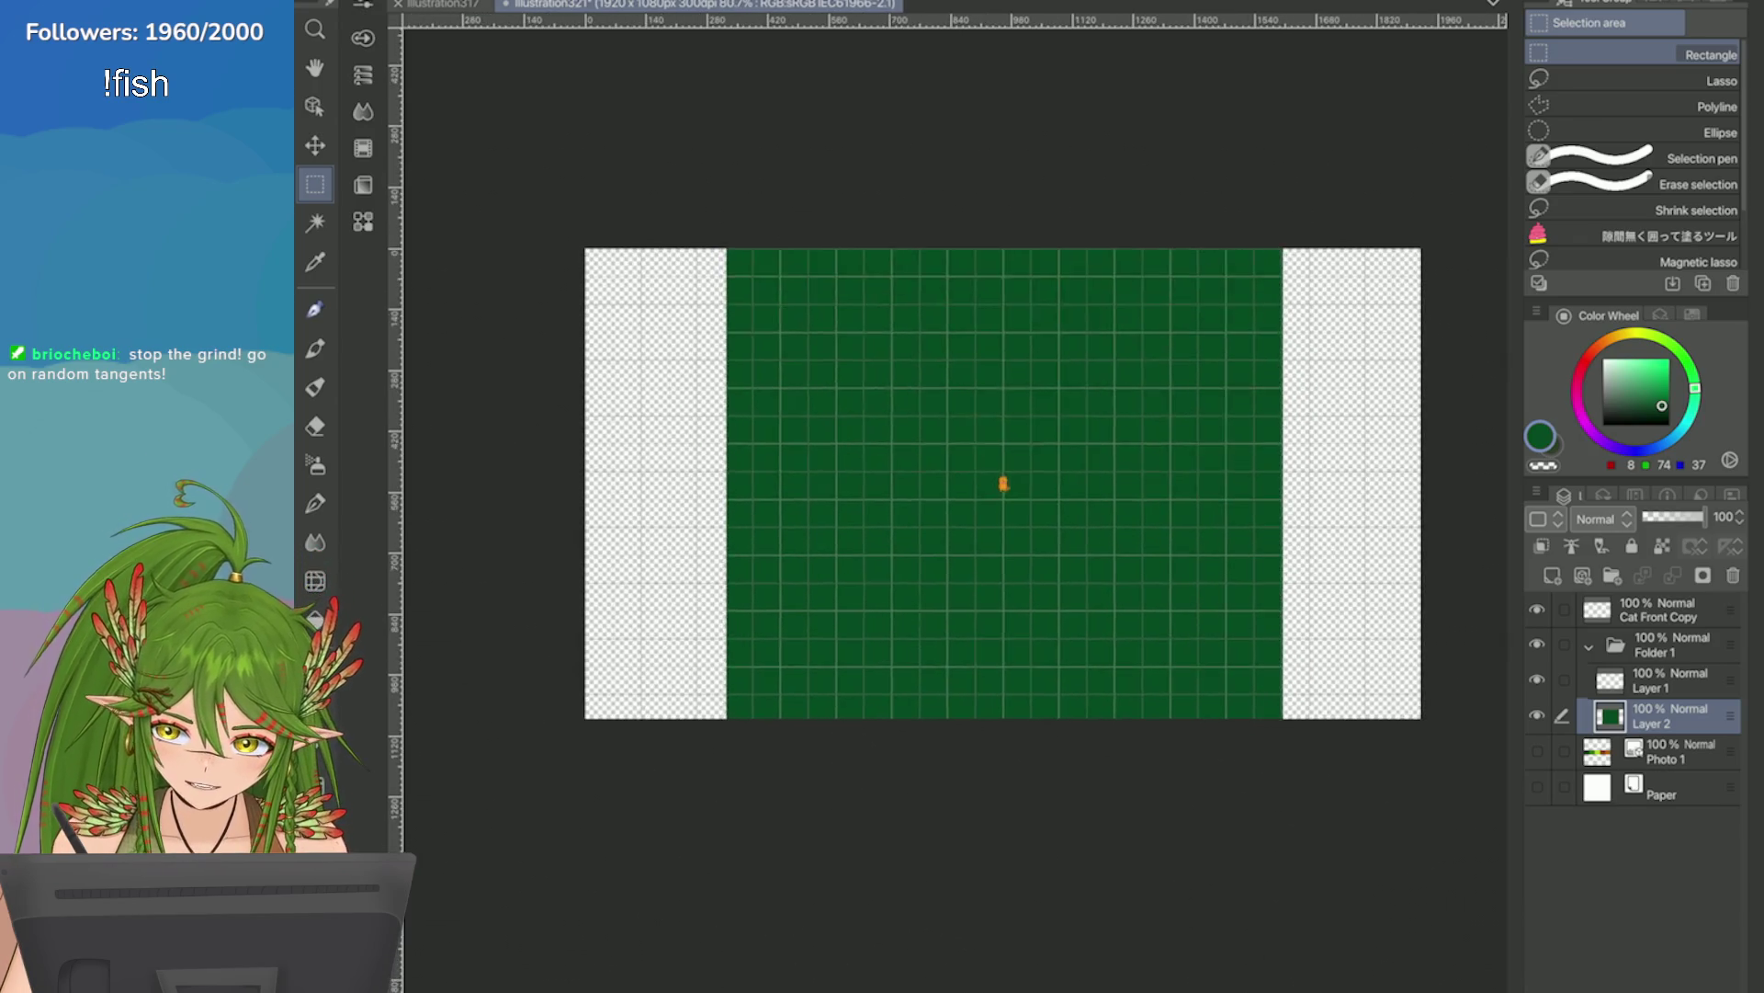
# Clear Layer 2 and refill a rectangle just inside the canvas edges with green.
pyautogui.press('Delete')
pyautogui.moveTo(1277, 610); pyautogui.dragTo(1393, 694)
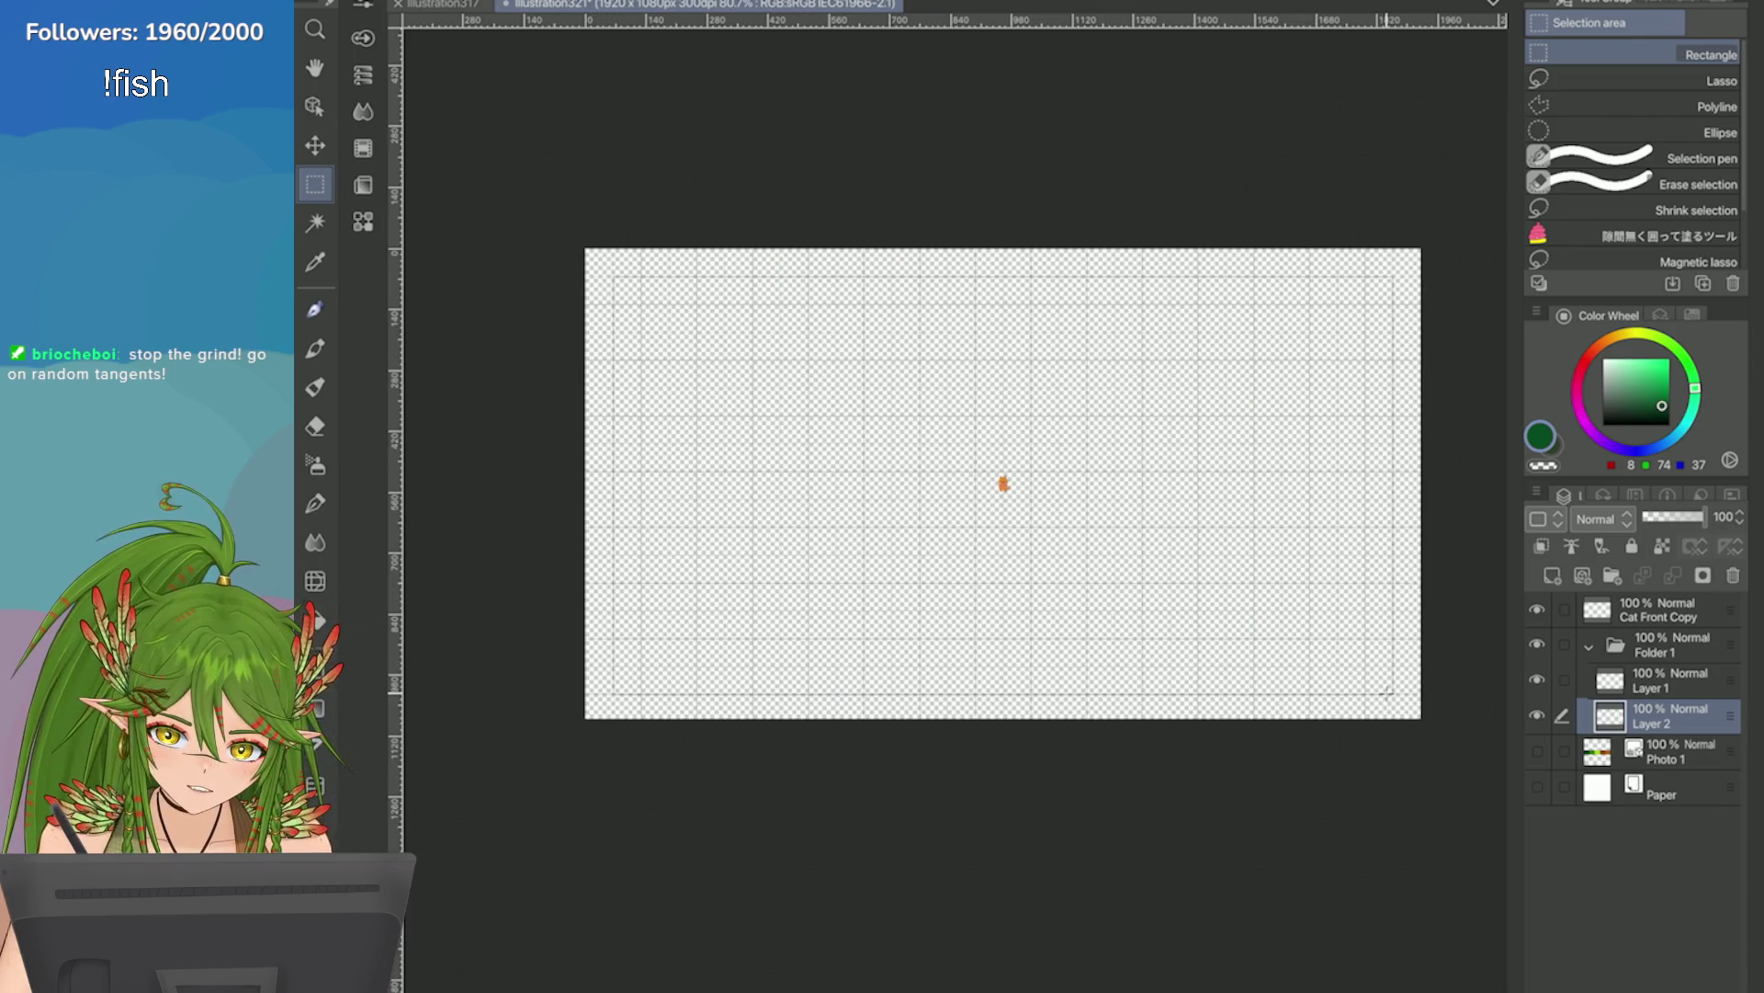
pyautogui.click(1115, 726)
pyautogui.hotkey('ctrl', 'd')
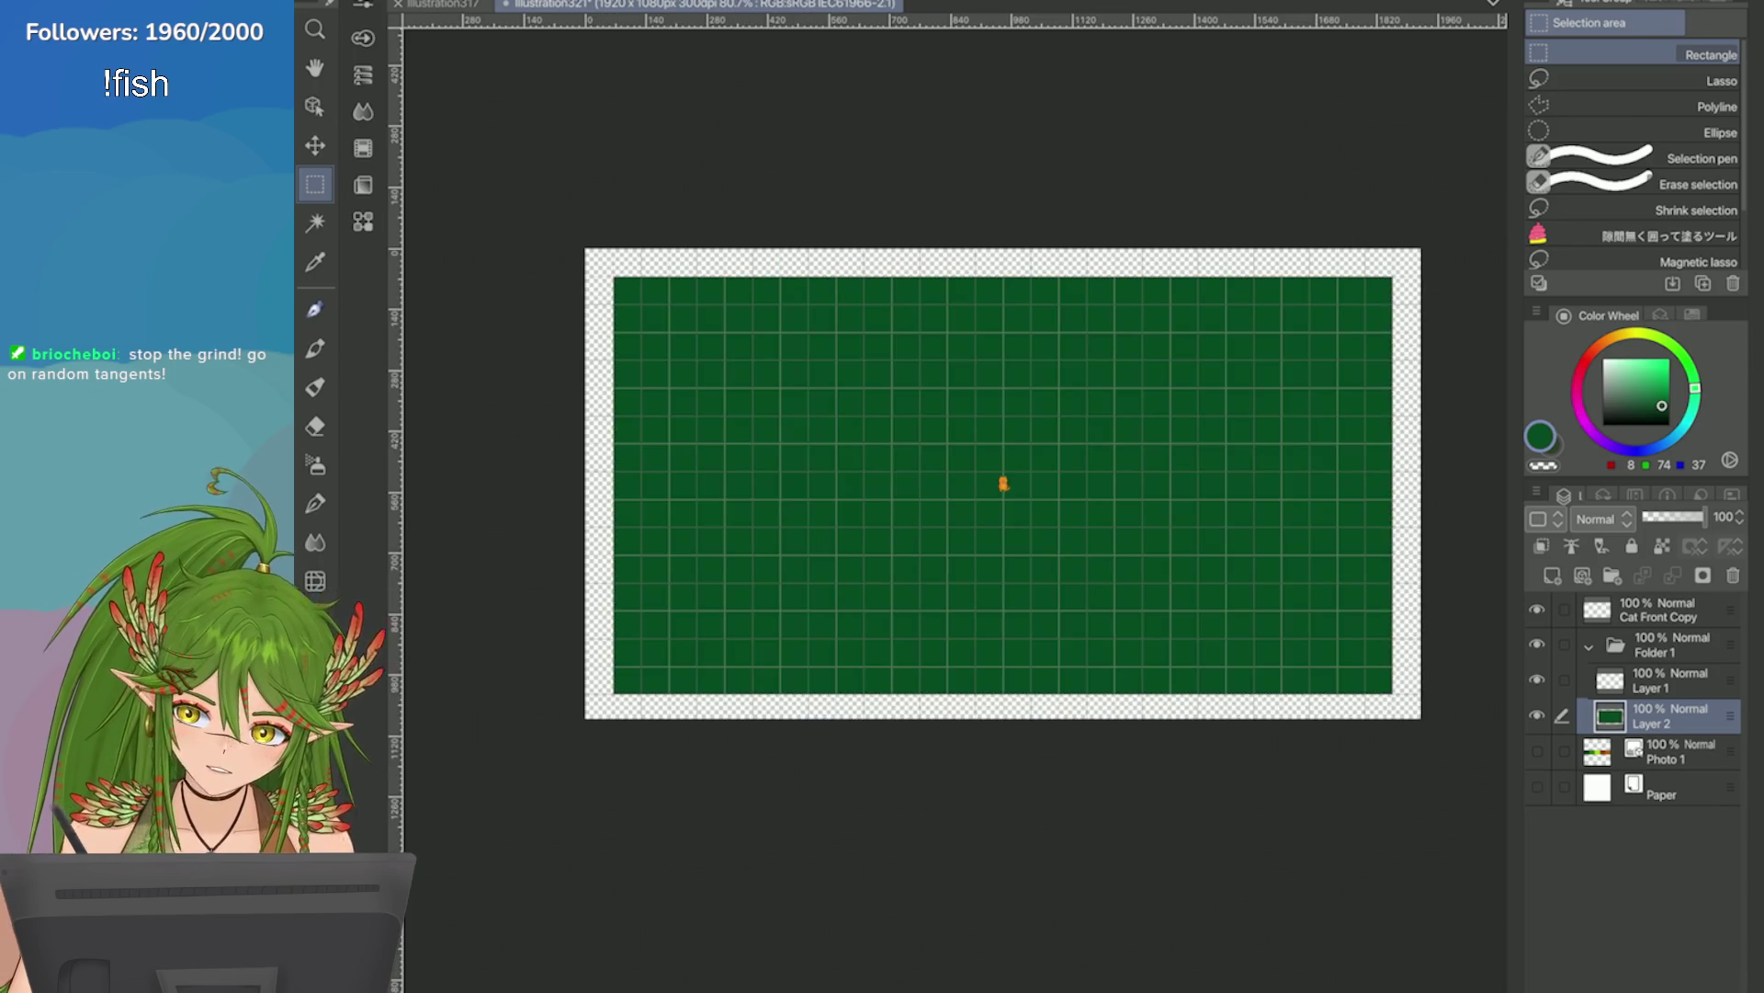
pyautogui.scroll(-2, 1003, 484)
pyautogui.scroll(2, 1134, 484)
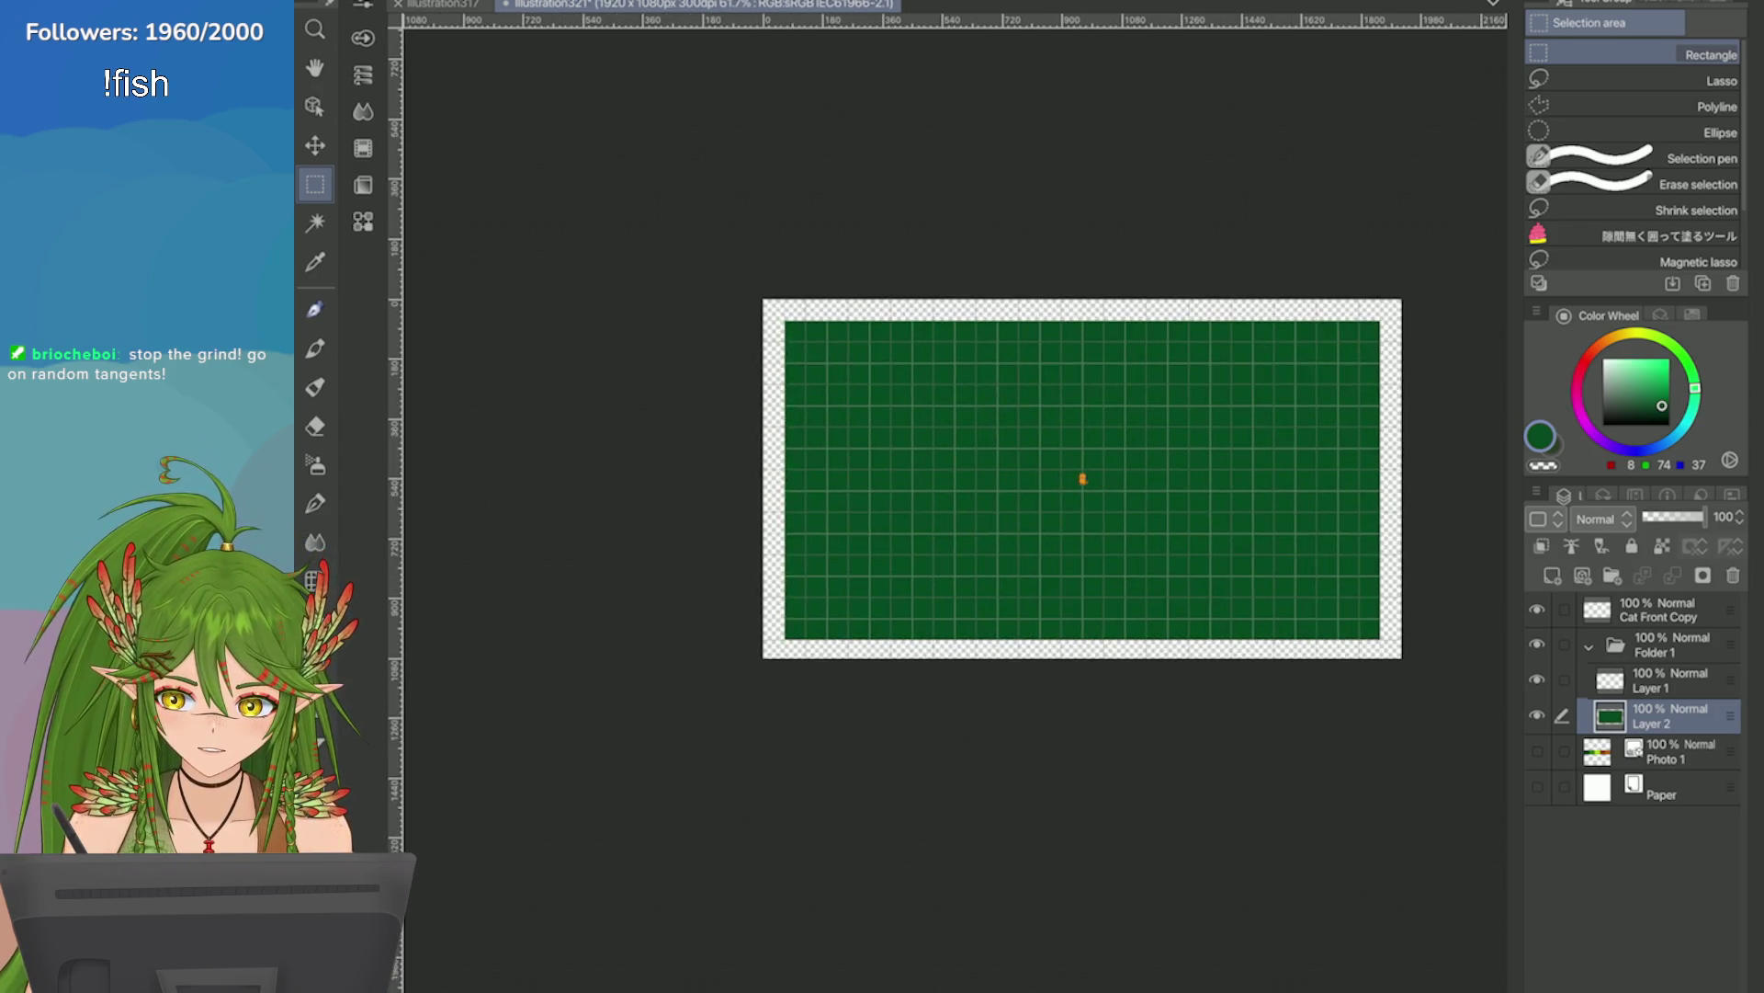
pyautogui.scroll(5, 977, 468)
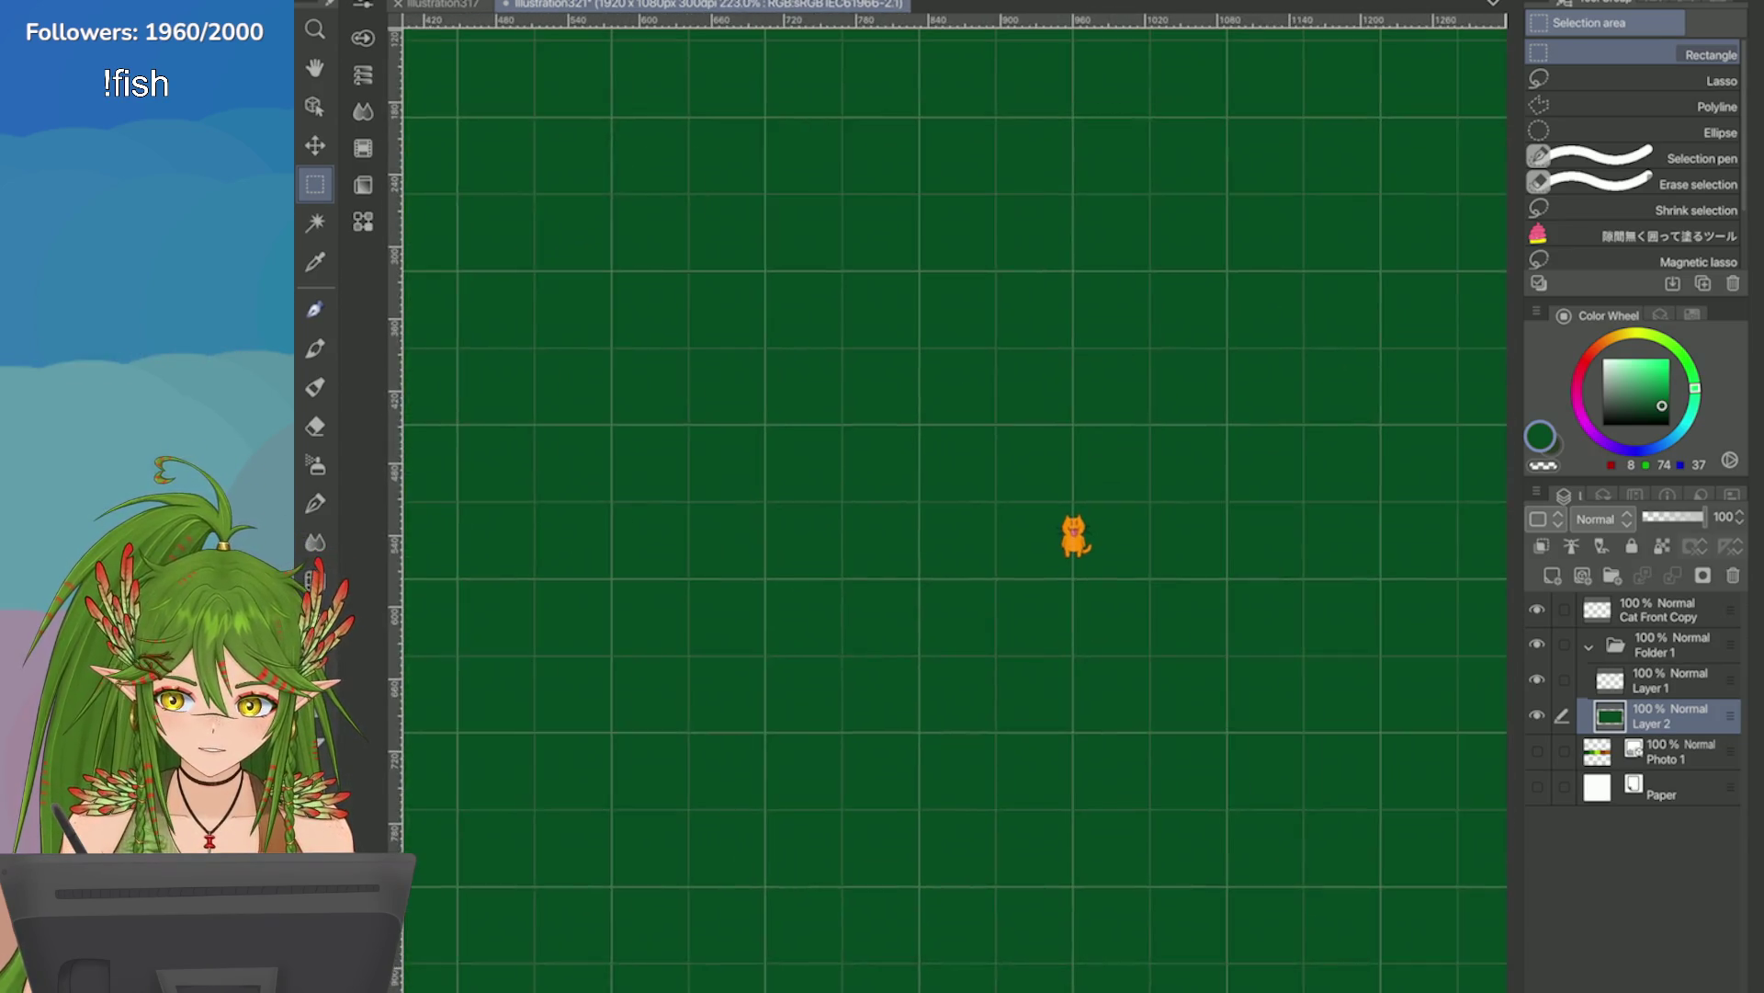
pyautogui.scroll(-4, 948, 496)
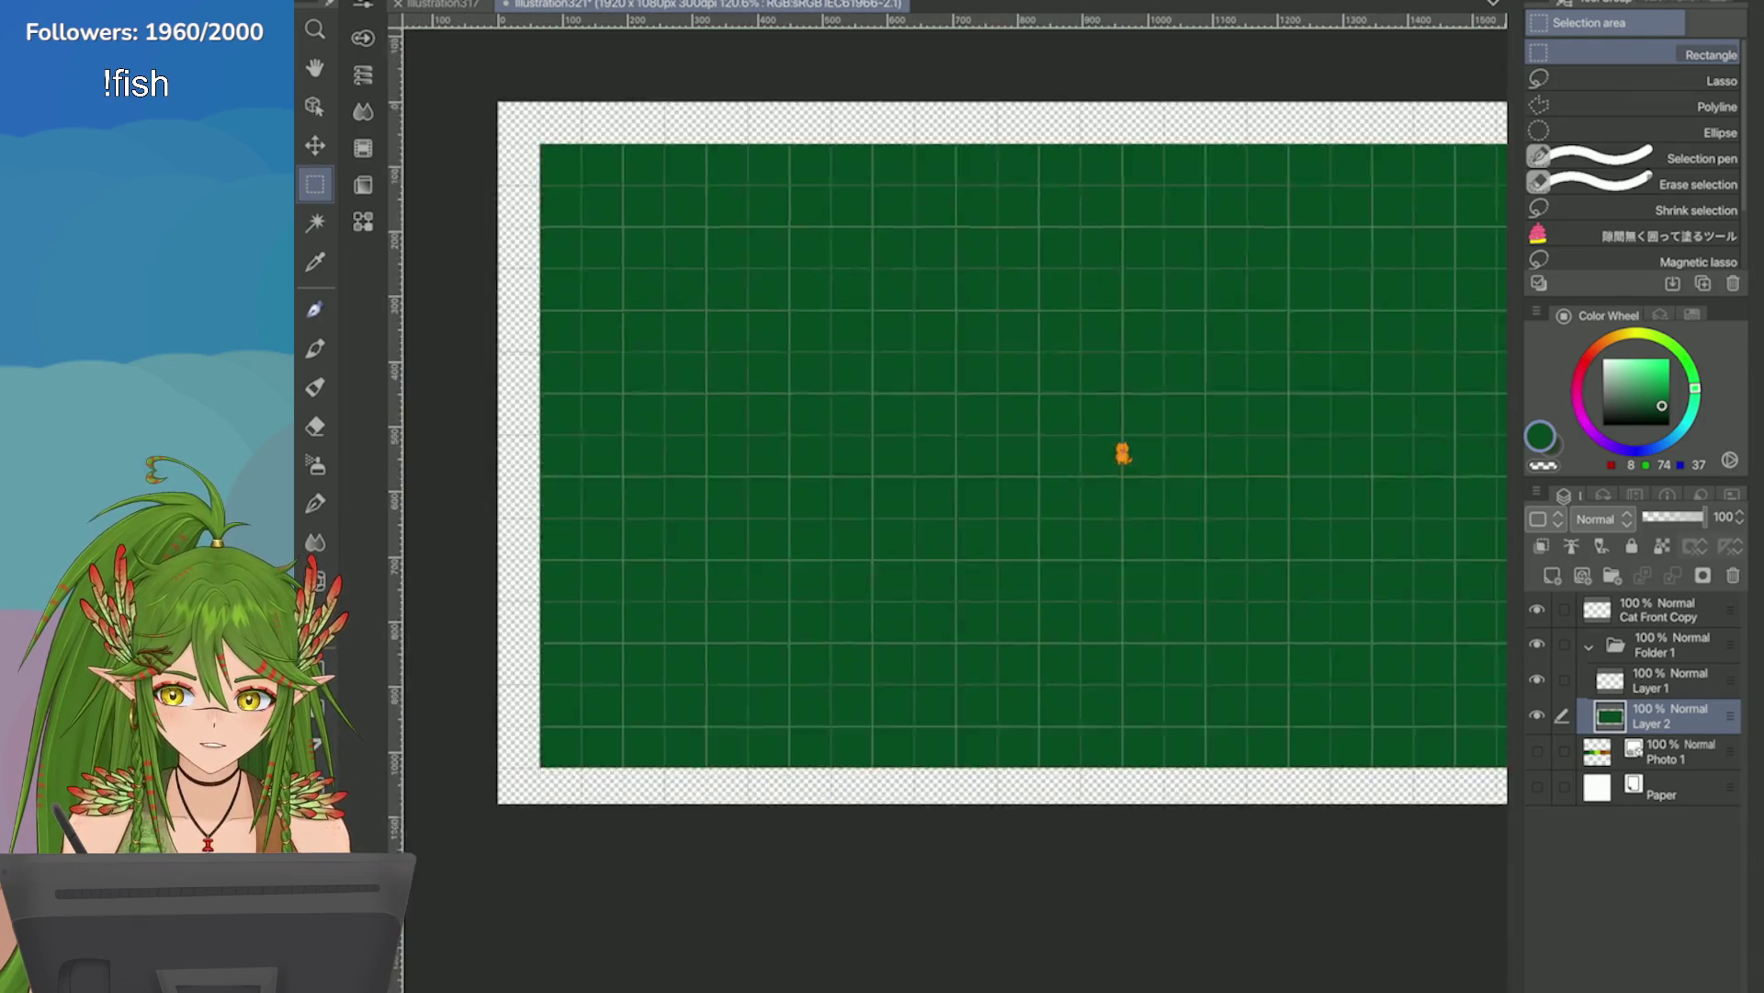
pyautogui.scroll(-2, 1087, 696)
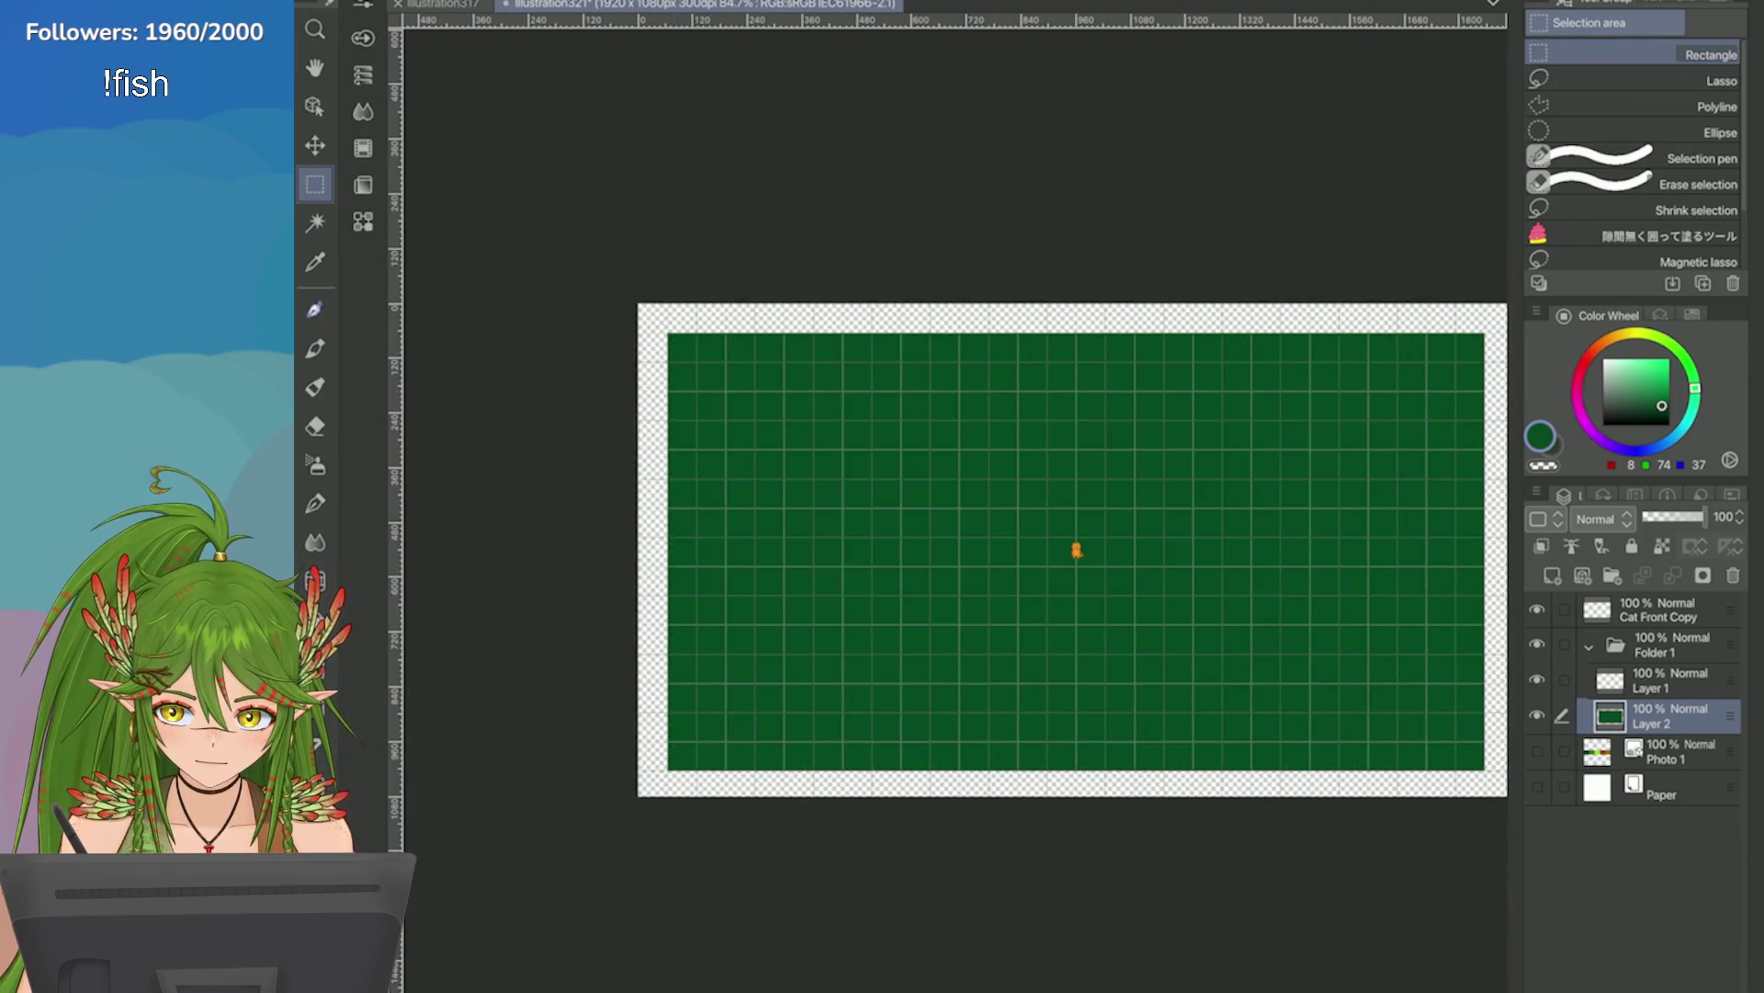
# In illustration317, hide the Levels layer notes and show the Maps layer sketches.
pyautogui.hotkey('ctrl', 'Tab')
pyautogui.scroll(-3, 1085, 573)
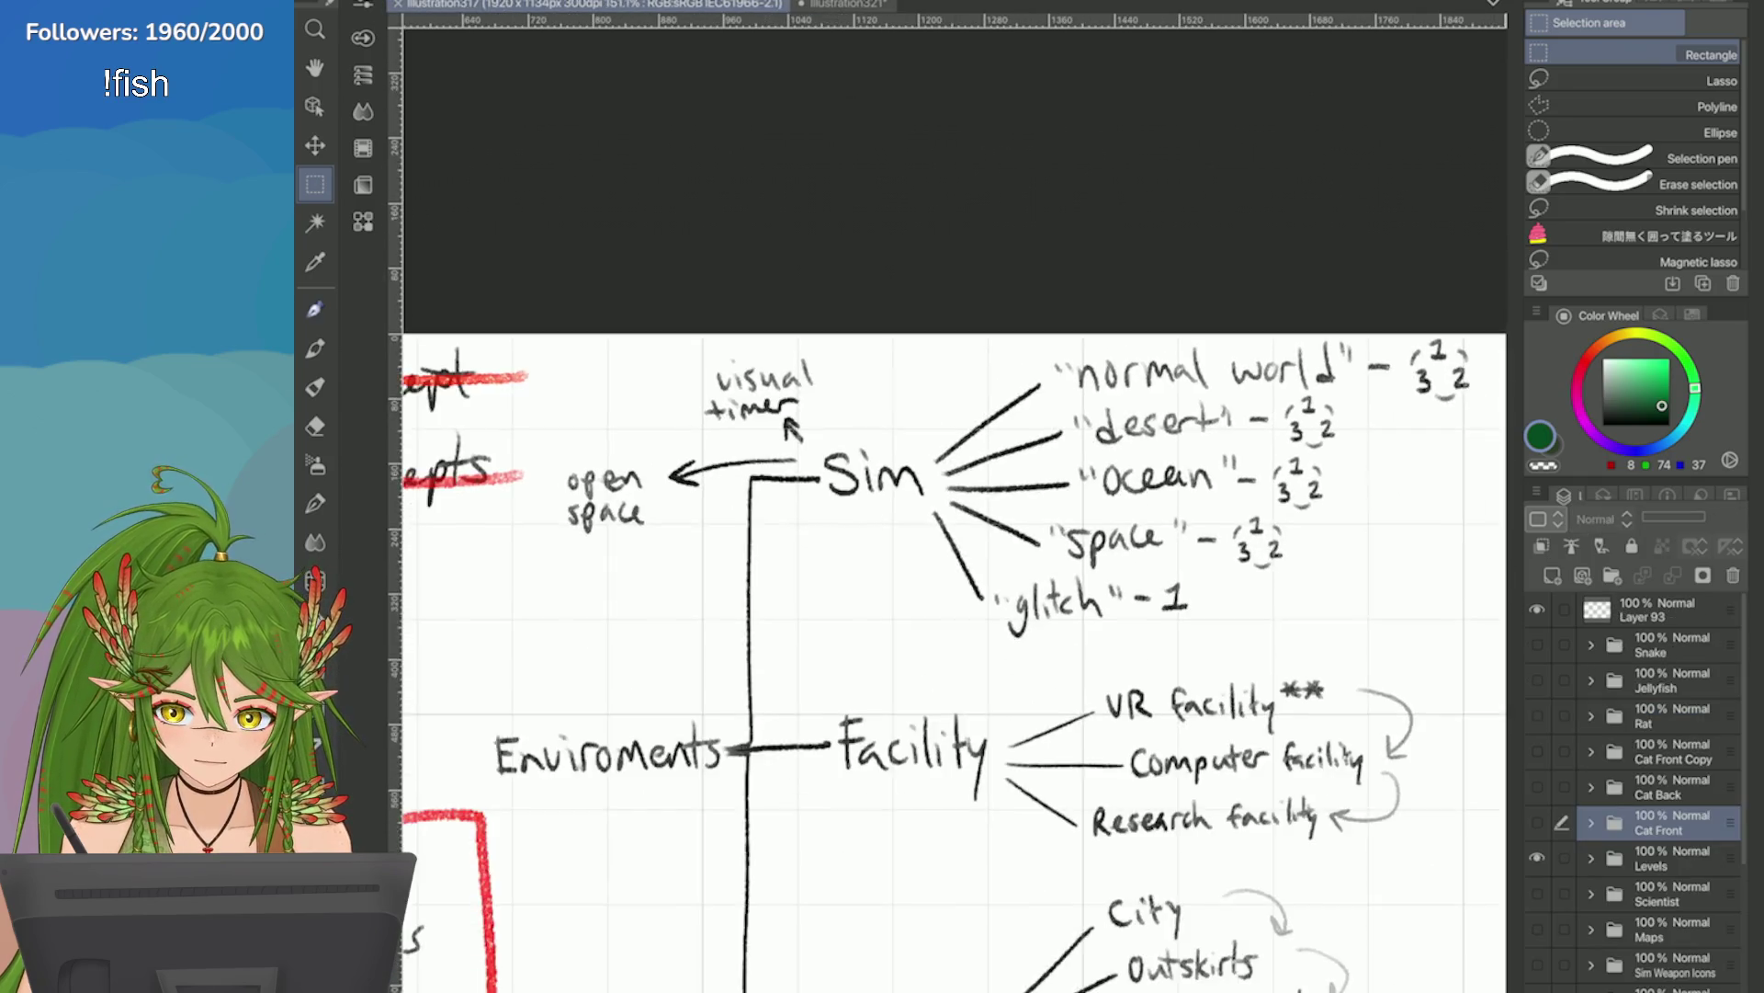
pyautogui.scroll(2, 887, 509)
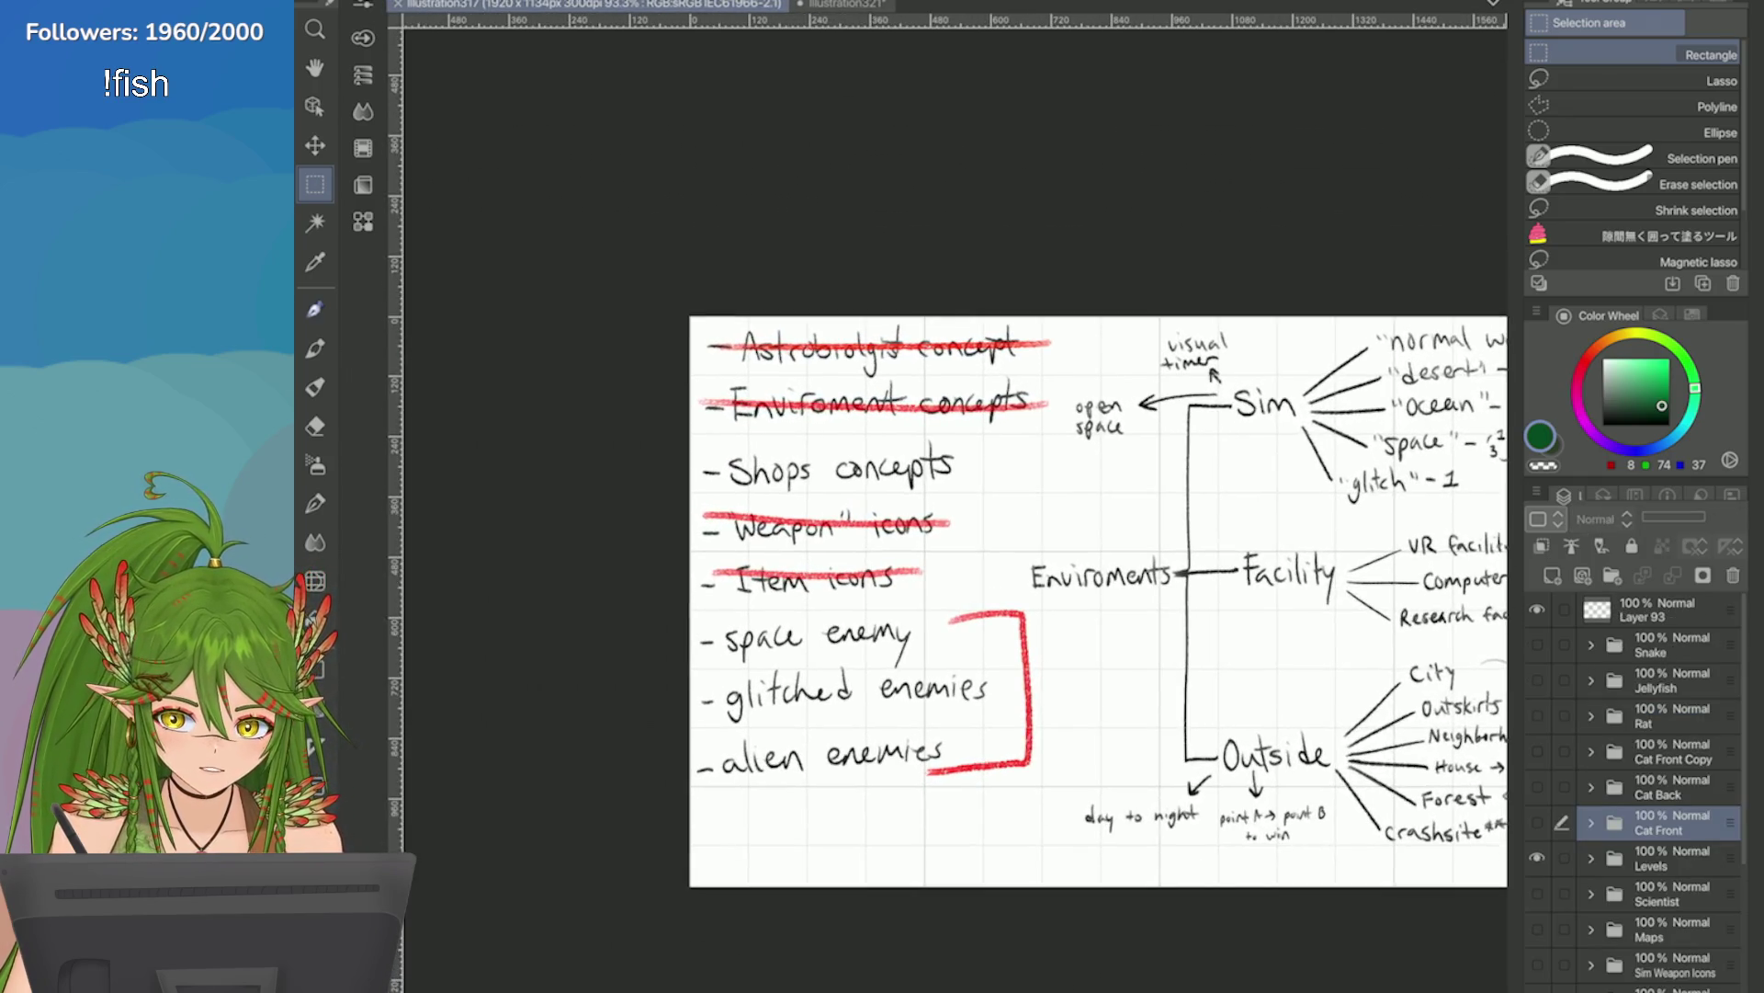
pyautogui.click(1537, 858)
pyautogui.click(1537, 858)
pyautogui.click(1536, 857)
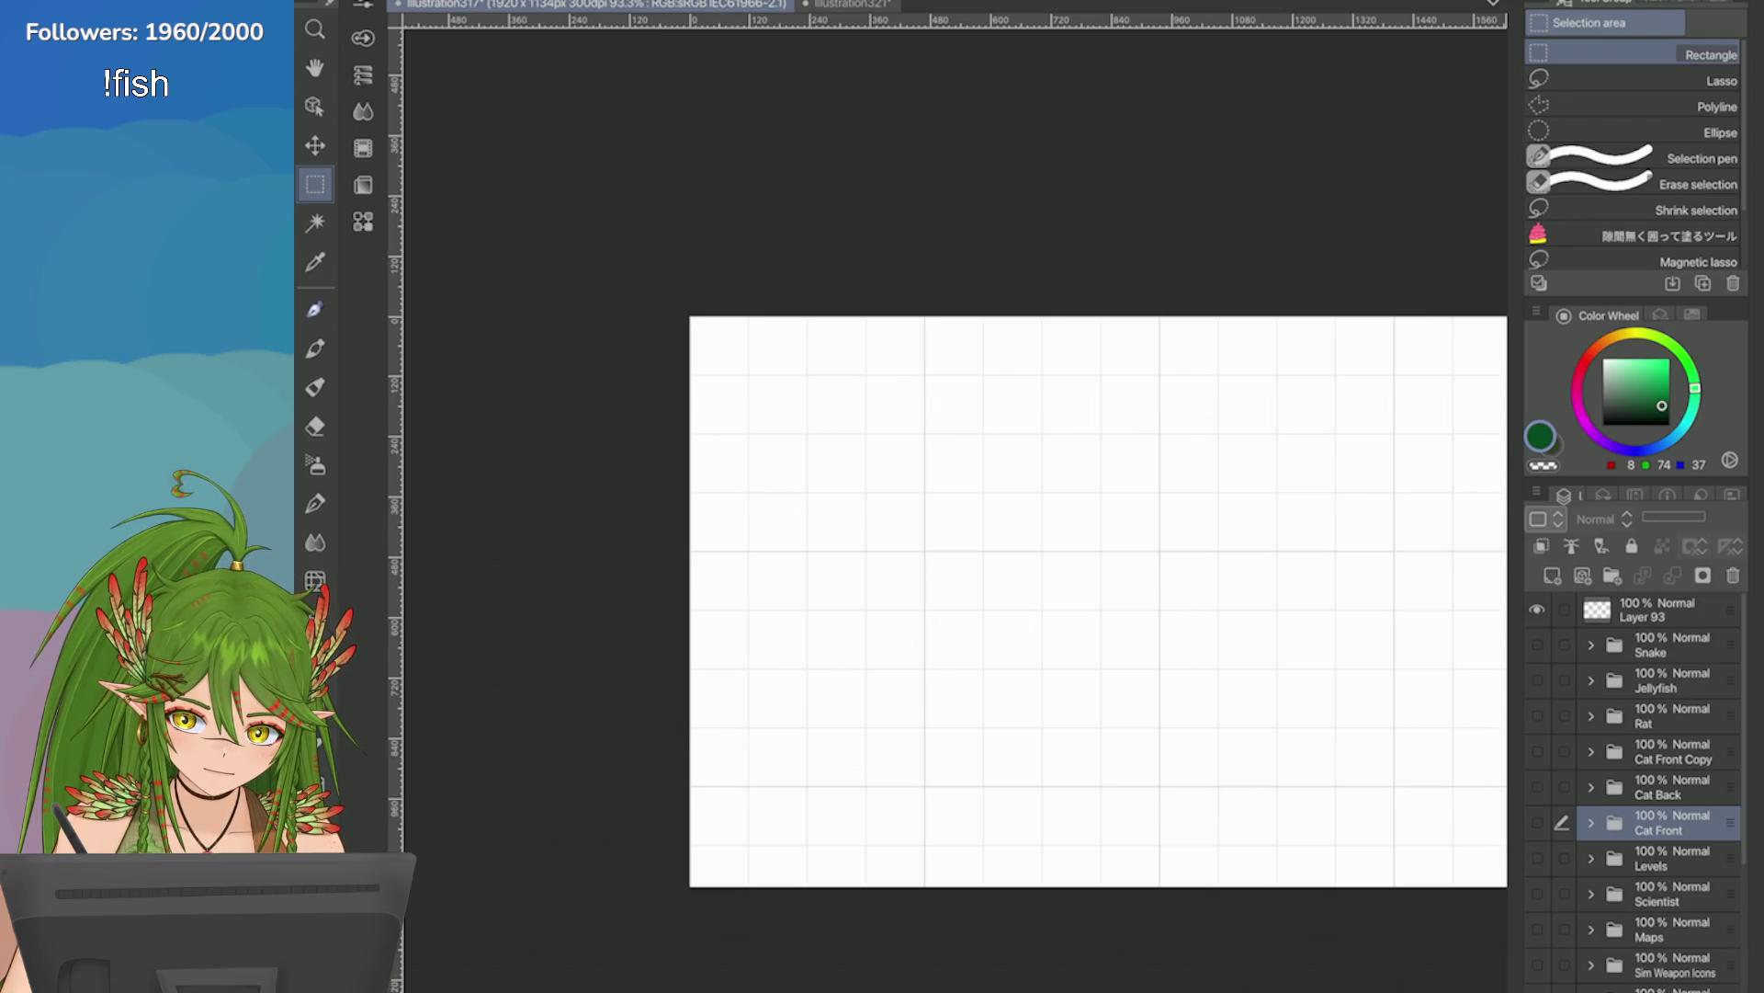
pyautogui.scroll(-2, 1636, 790)
pyautogui.click(1537, 857)
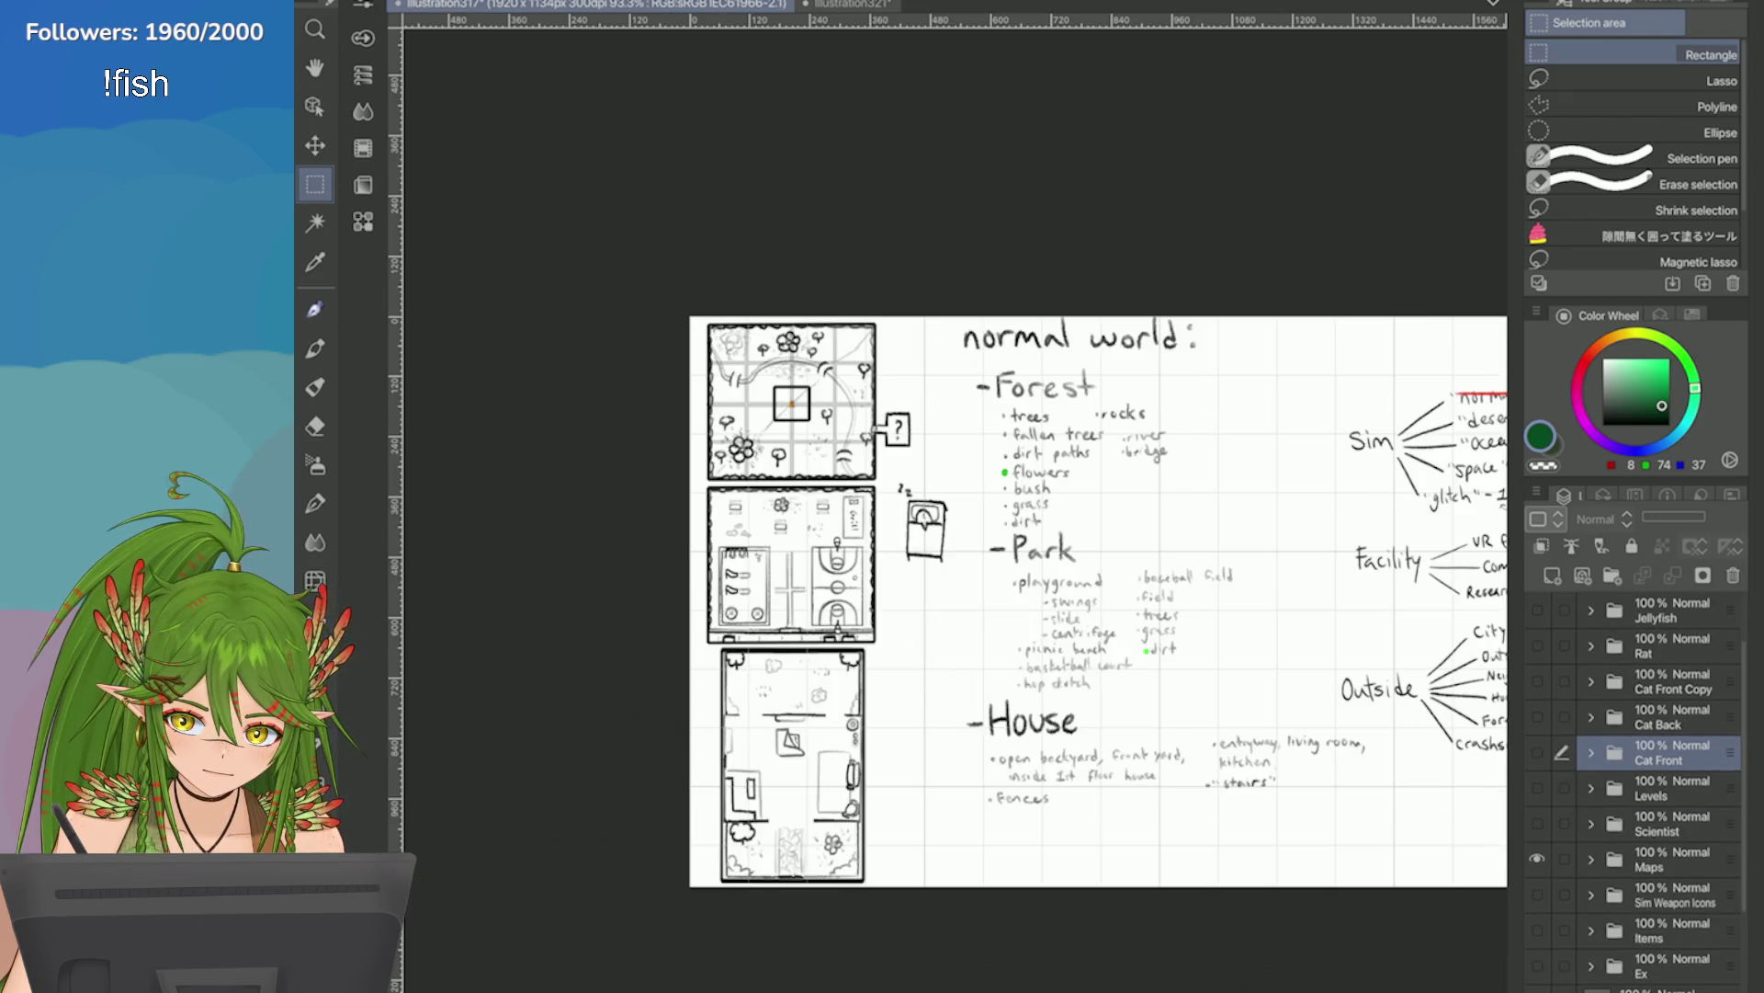
pyautogui.scroll(3, 664, 403)
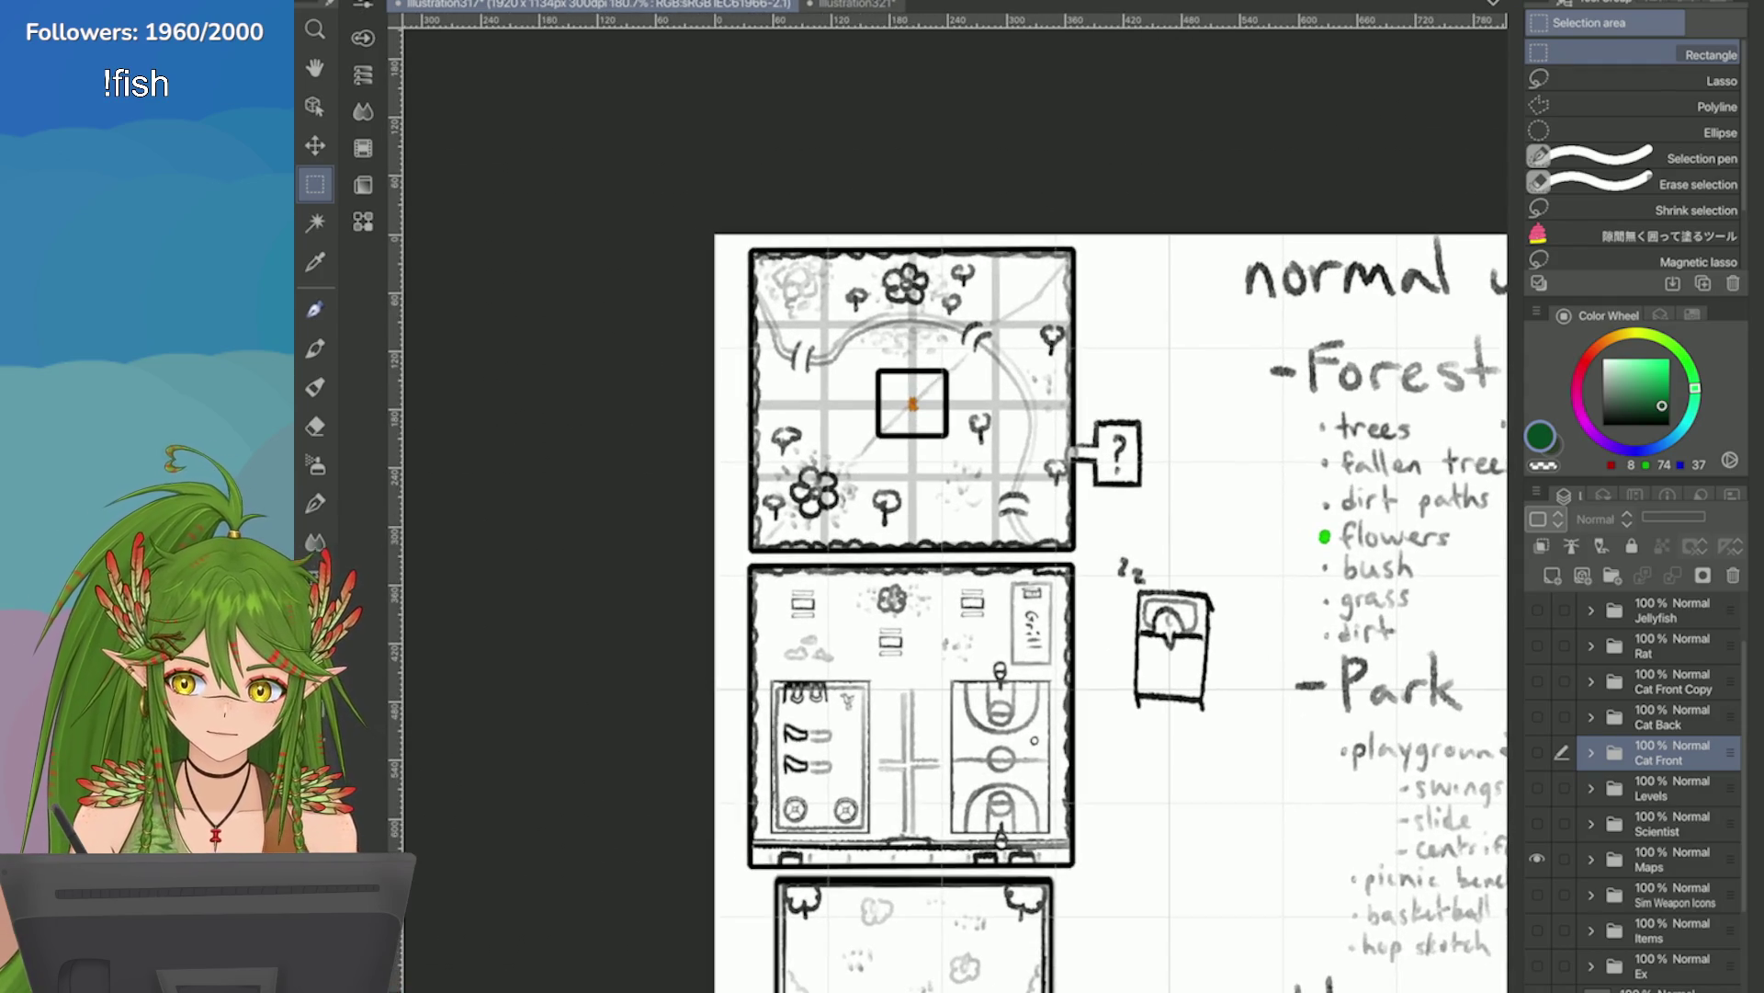
pyautogui.press('e')
pyautogui.click(850, 5)
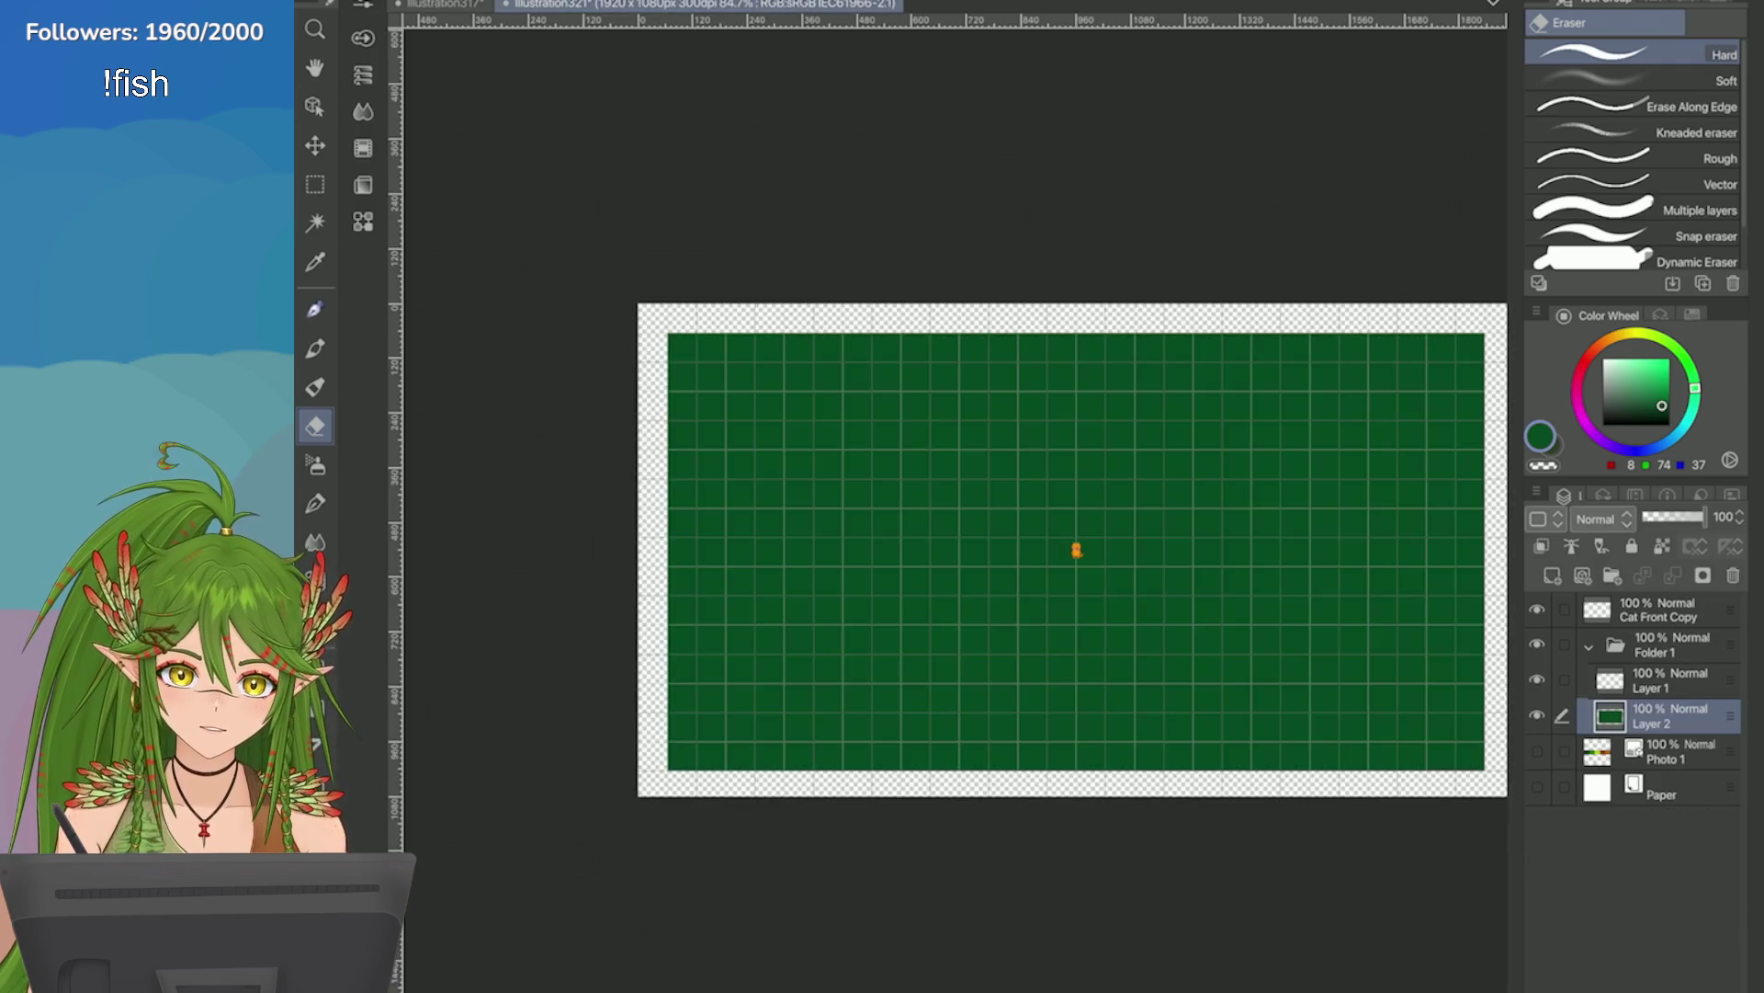
# Save illustration321, pick the rectangle selection tool, and switch to the illustration317 notes.
pyautogui.scroll(-2, 921, 499)
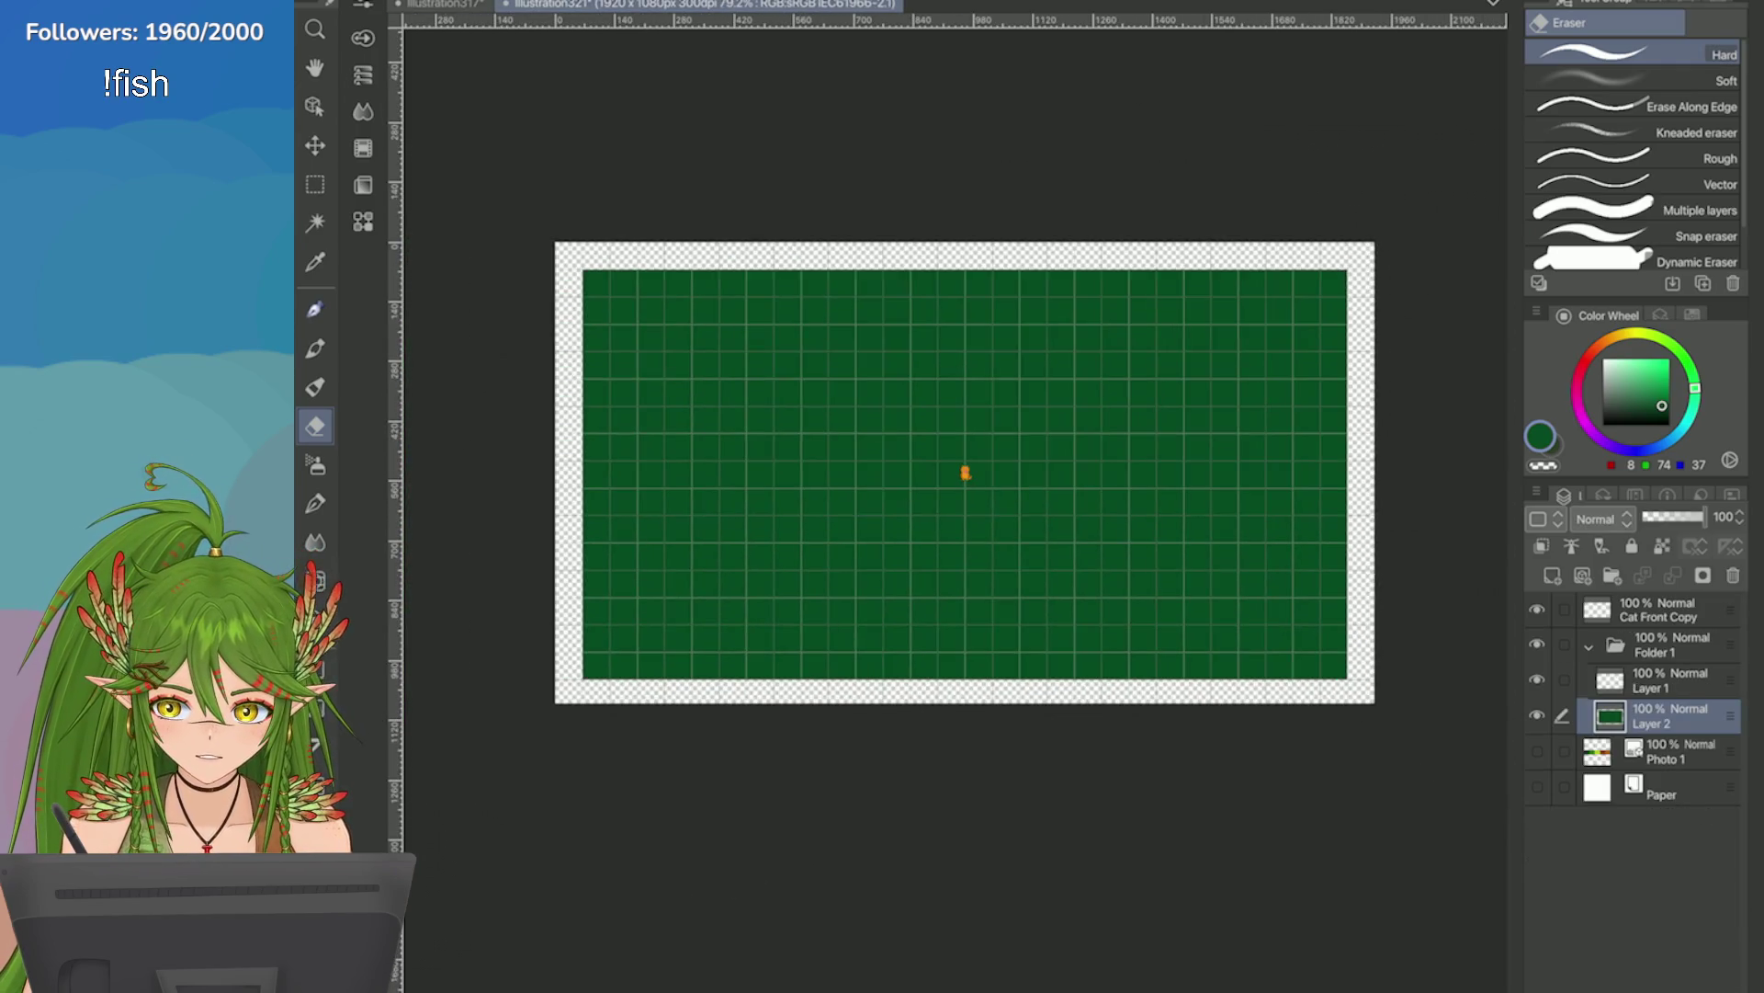
pyautogui.hotkey('ctrl', 's')
pyautogui.scroll(-3, 956, 470)
pyautogui.press('m')
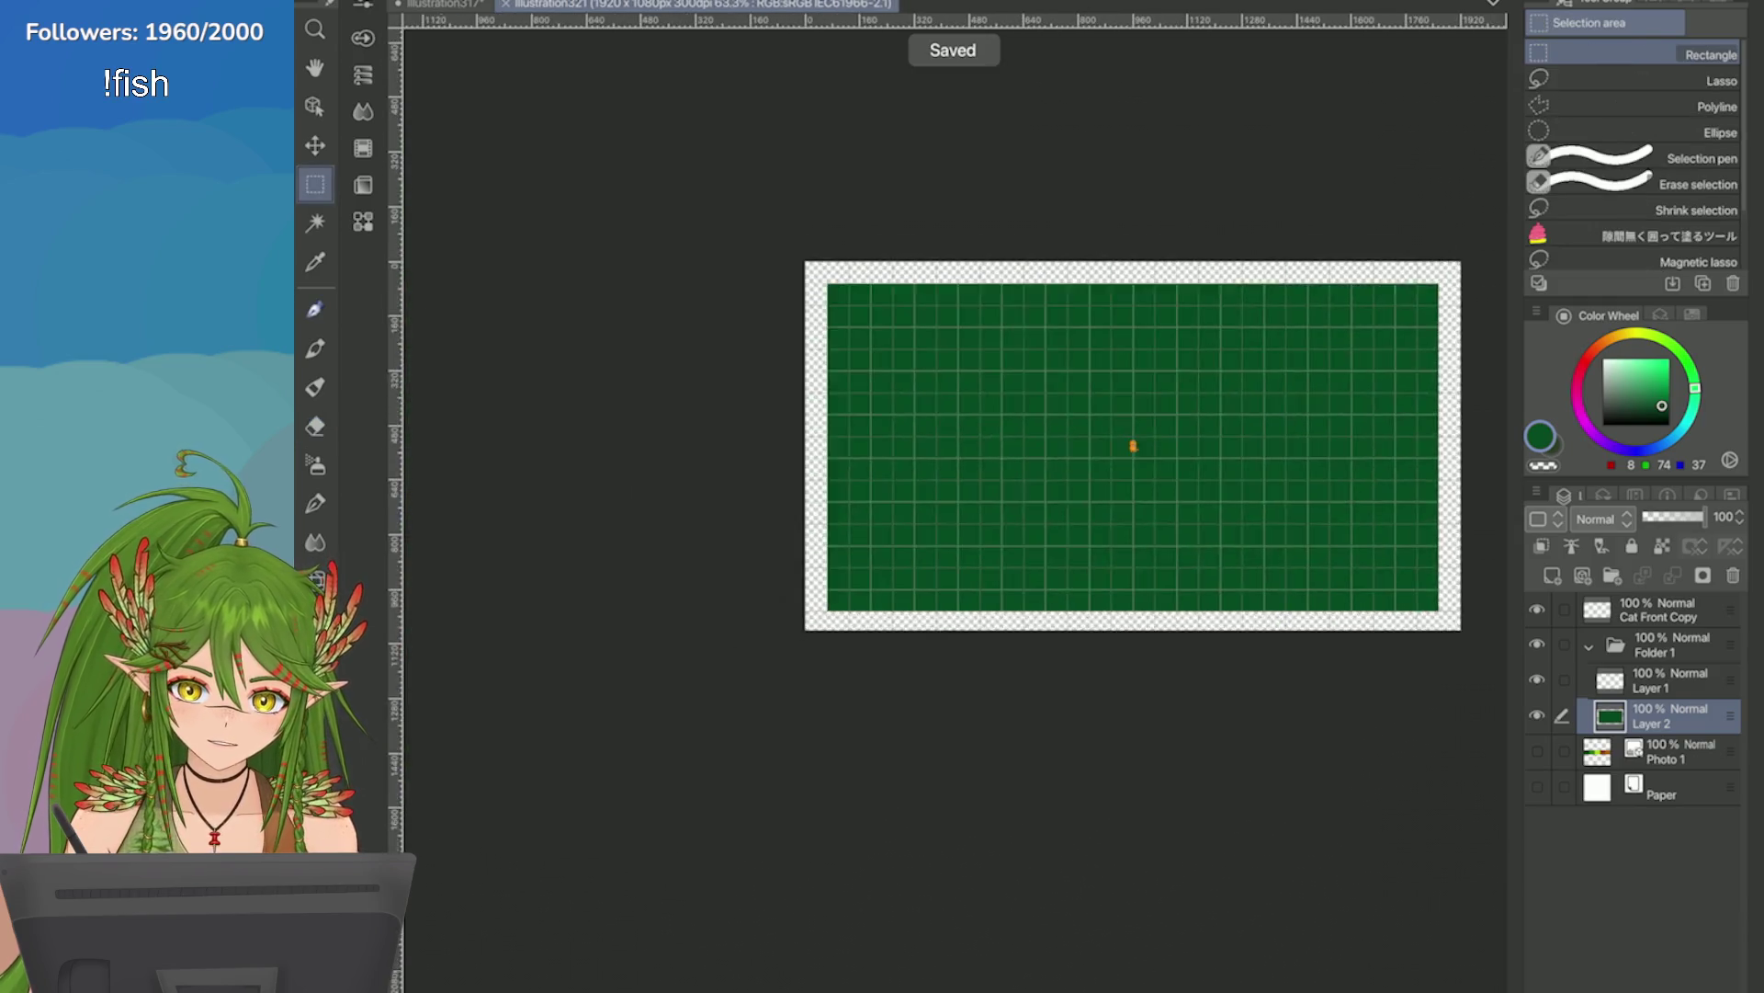
pyautogui.scroll(6, 1134, 445)
pyautogui.scroll(2, 1050, 467)
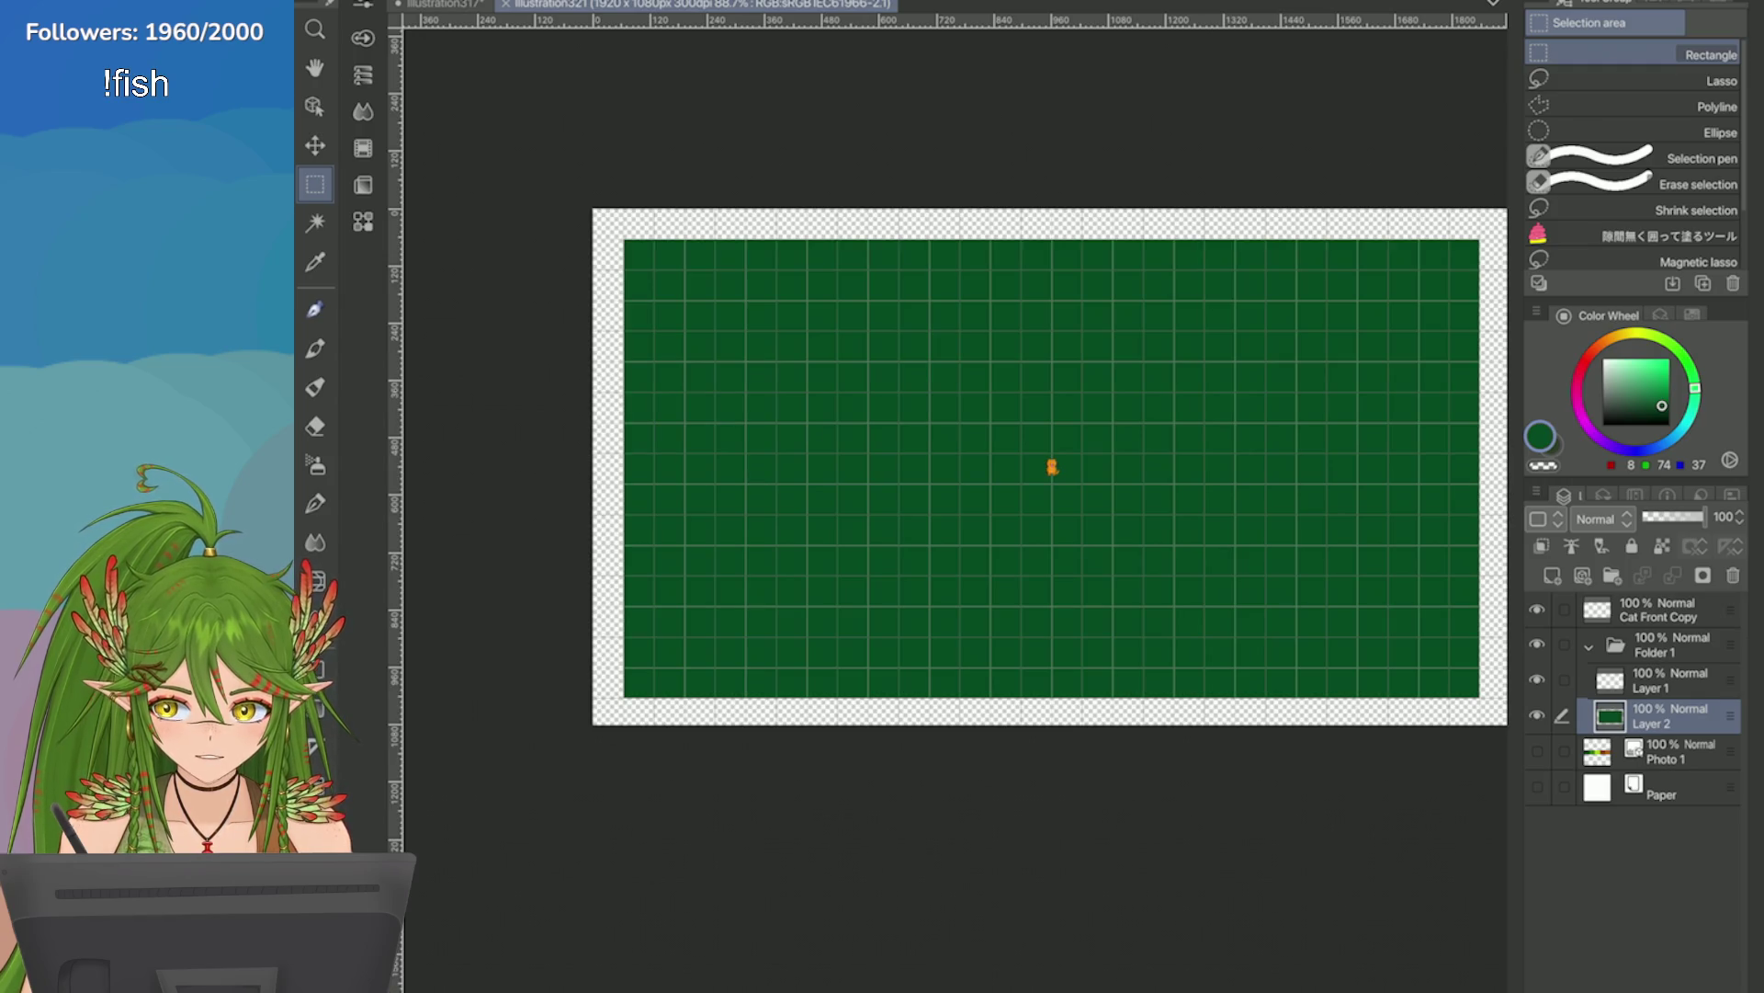
pyautogui.hotkey('ctrl', 'Tab')
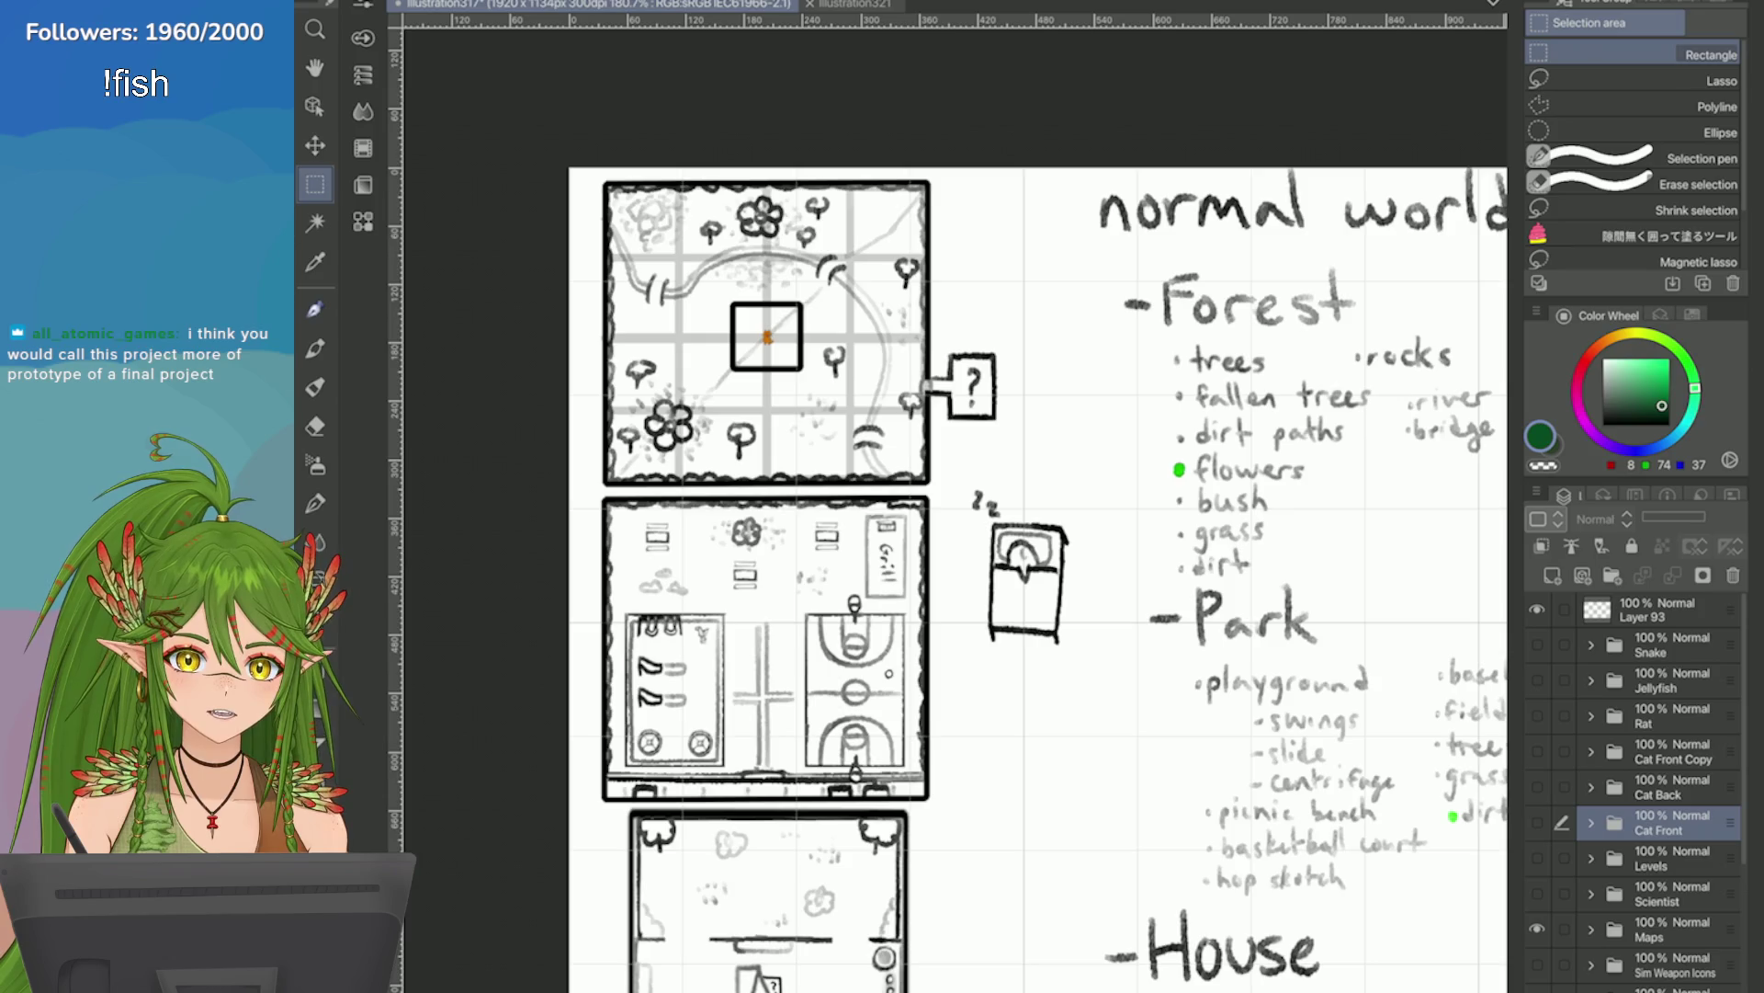
pyautogui.click(855, 4)
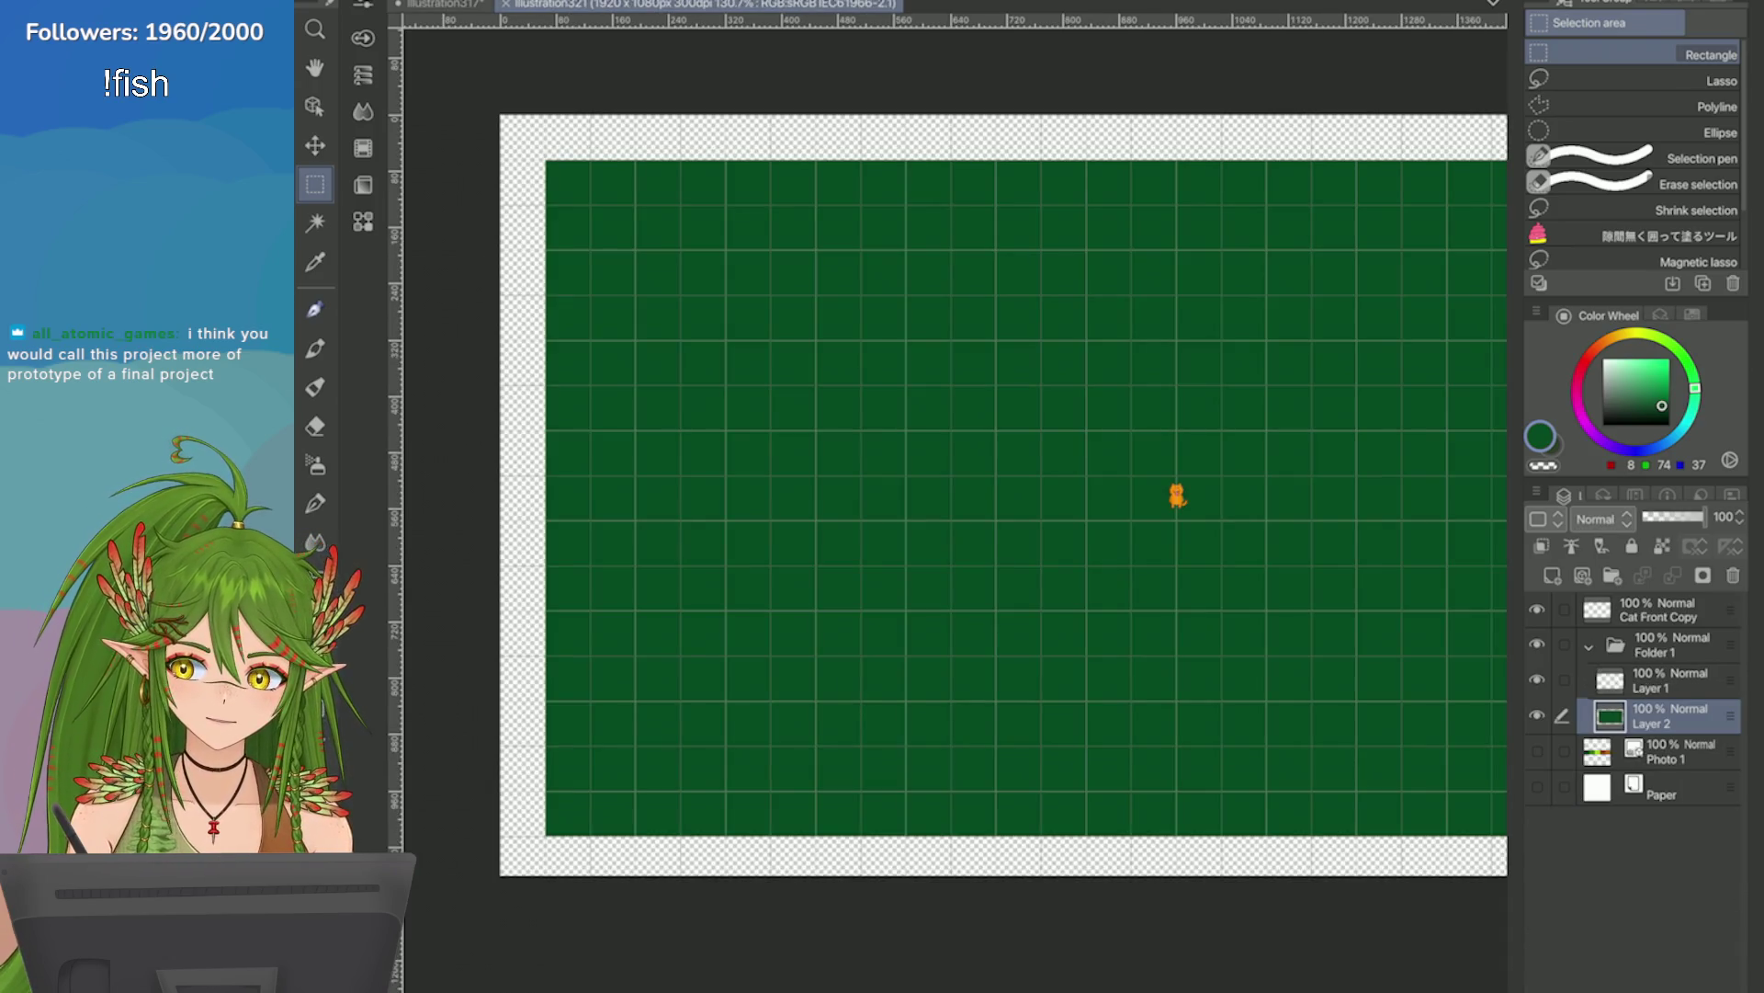
pyautogui.click(441, 4)
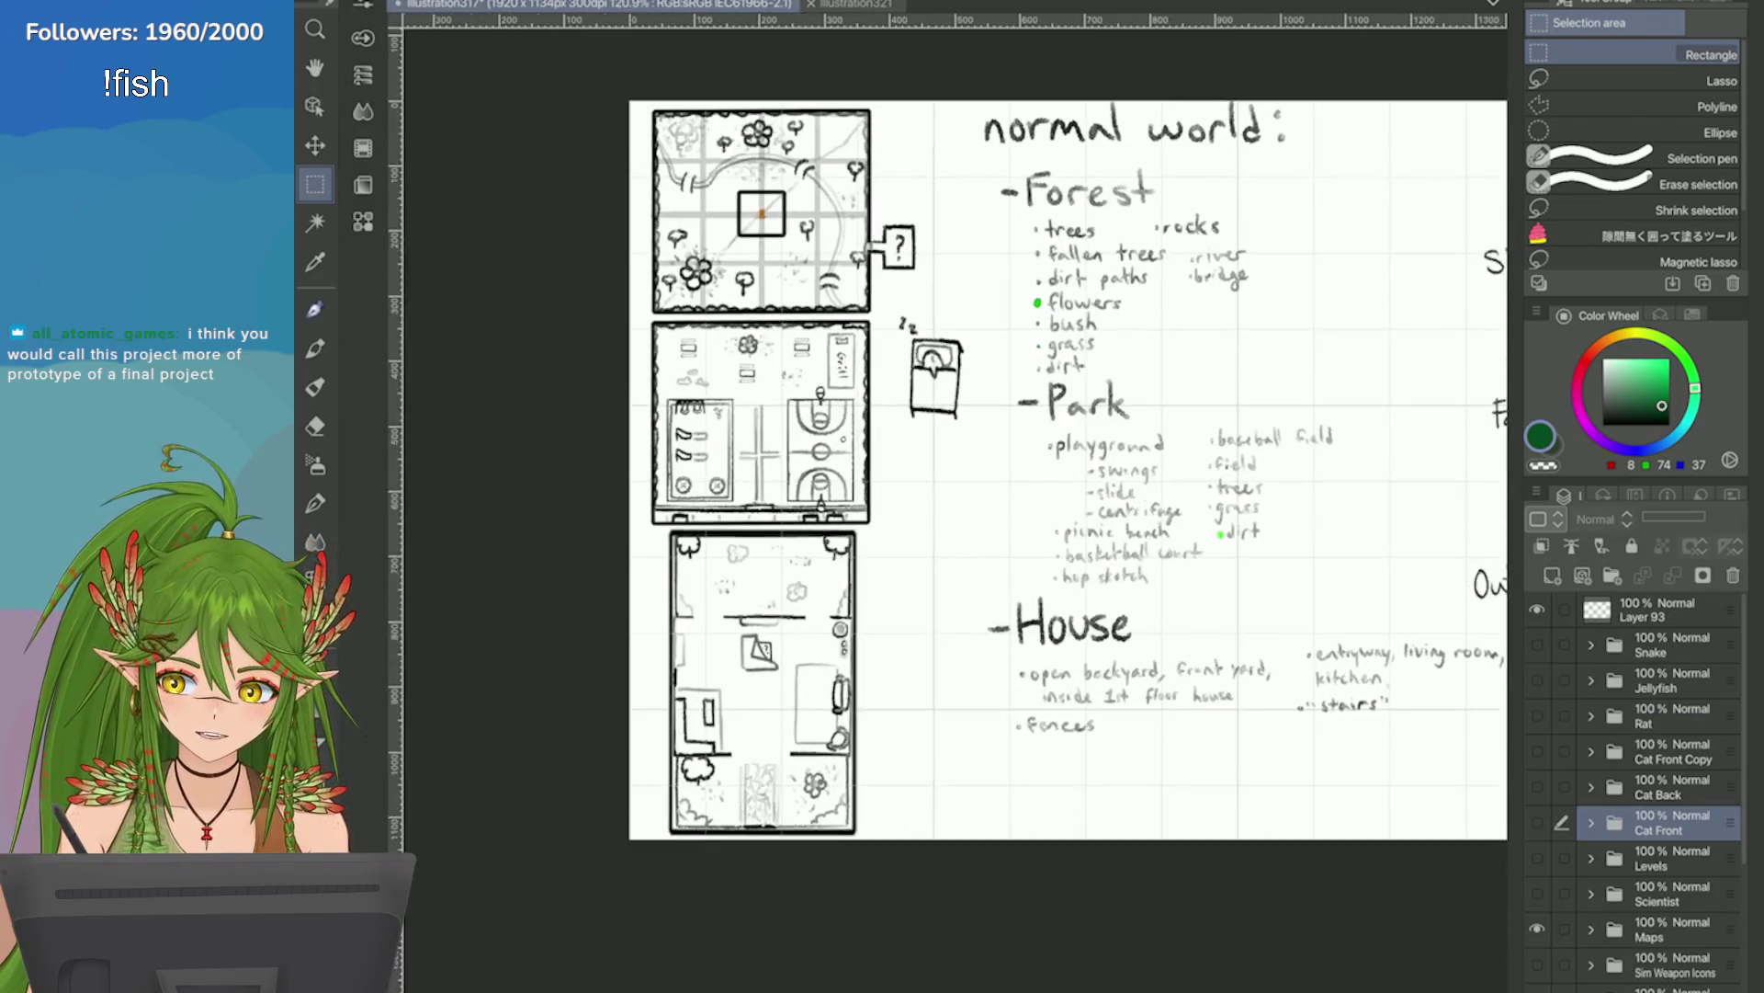
pyautogui.scroll(2, 1083, 390)
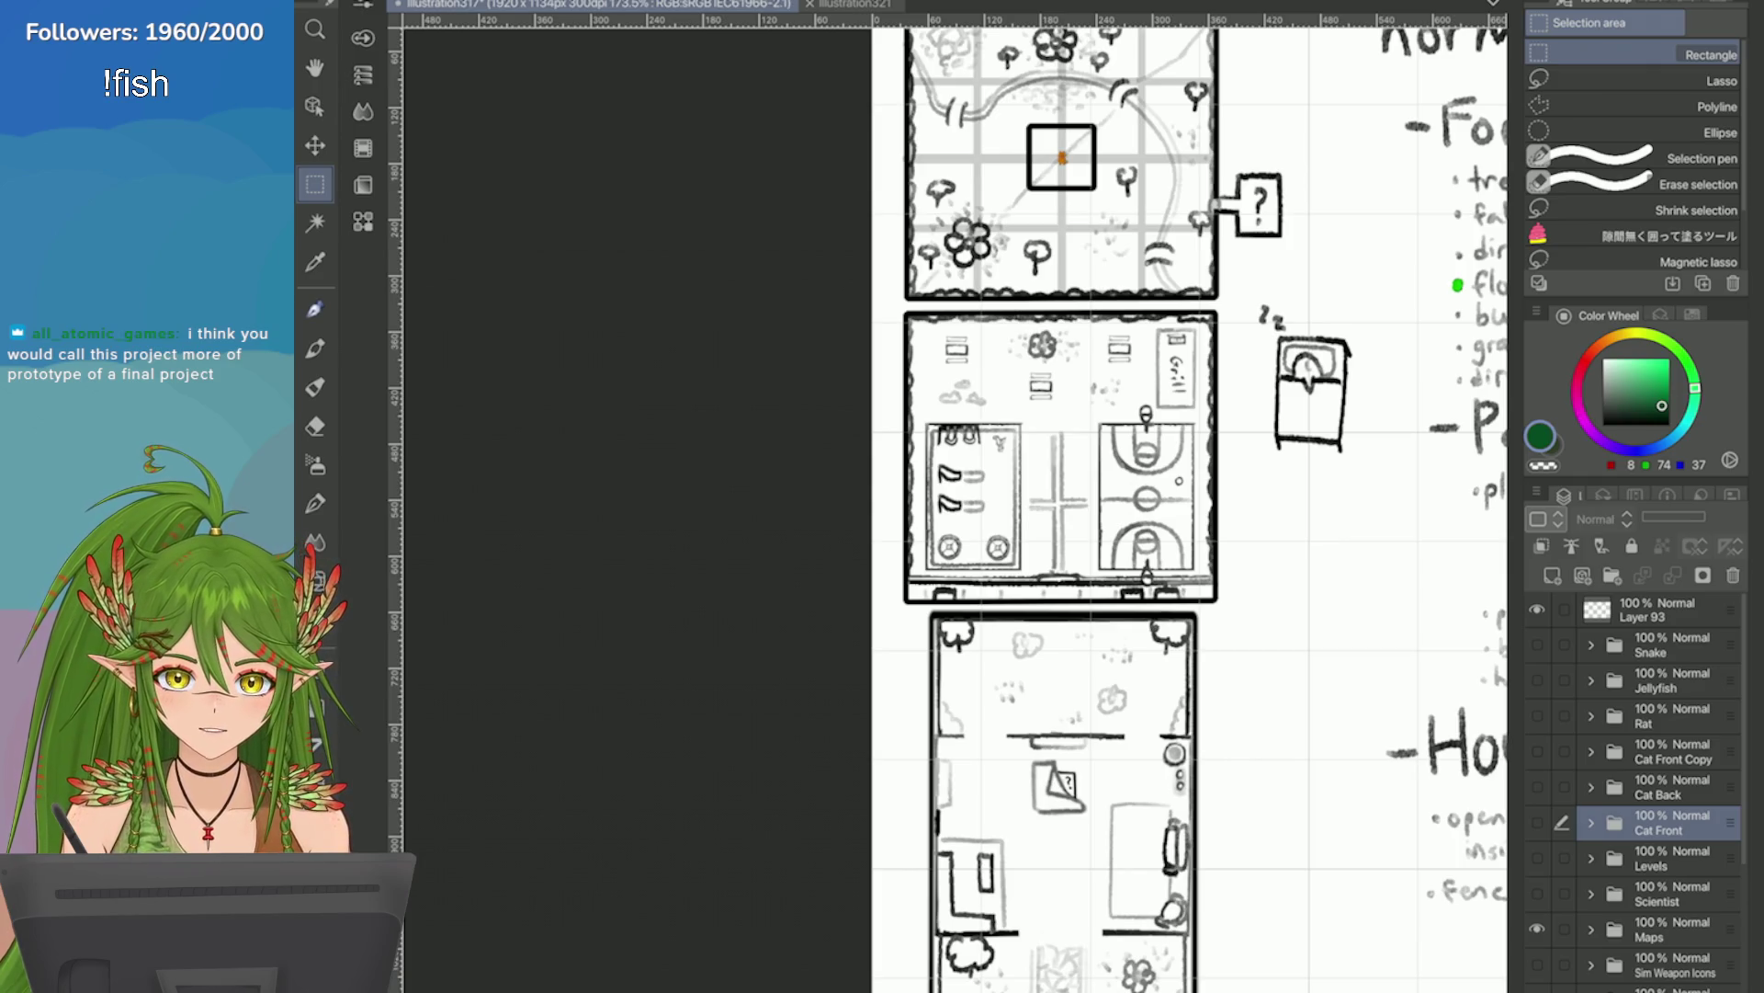
pyautogui.scroll(-2, 1085, 496)
pyautogui.scroll(5, 1084, 496)
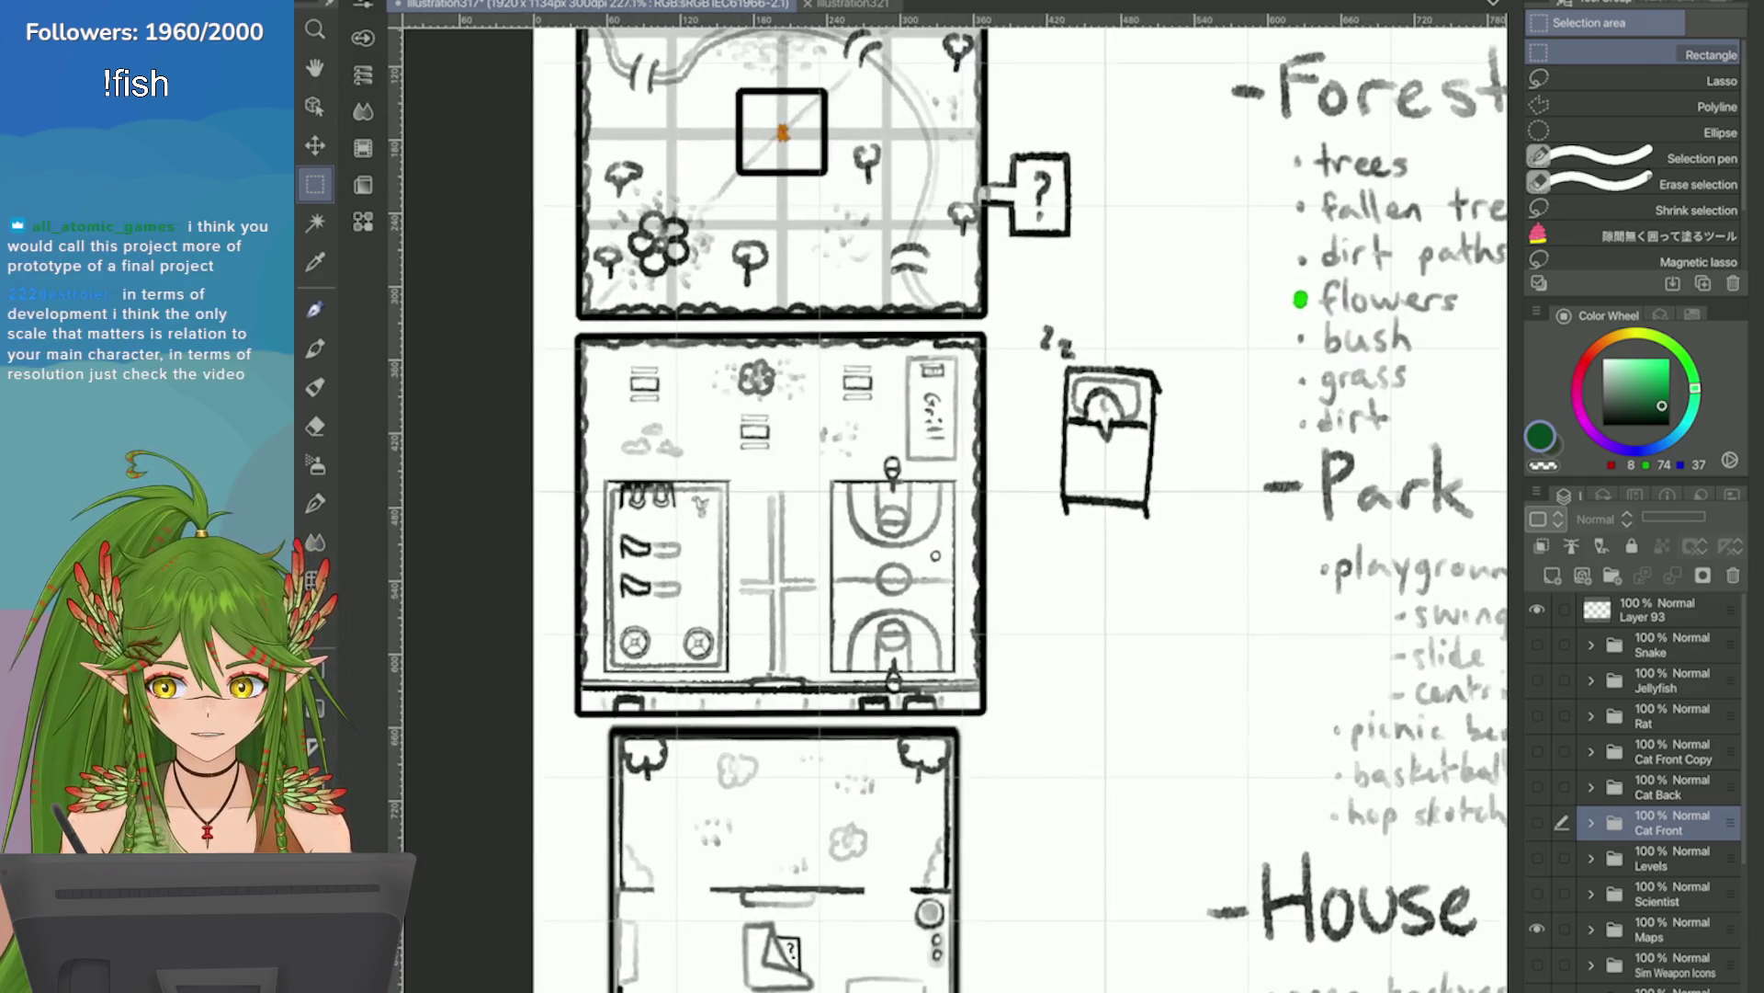
pyautogui.scroll(-3, 1447, 371)
pyautogui.scroll(2, 1447, 372)
pyautogui.scroll(-3, 542, 611)
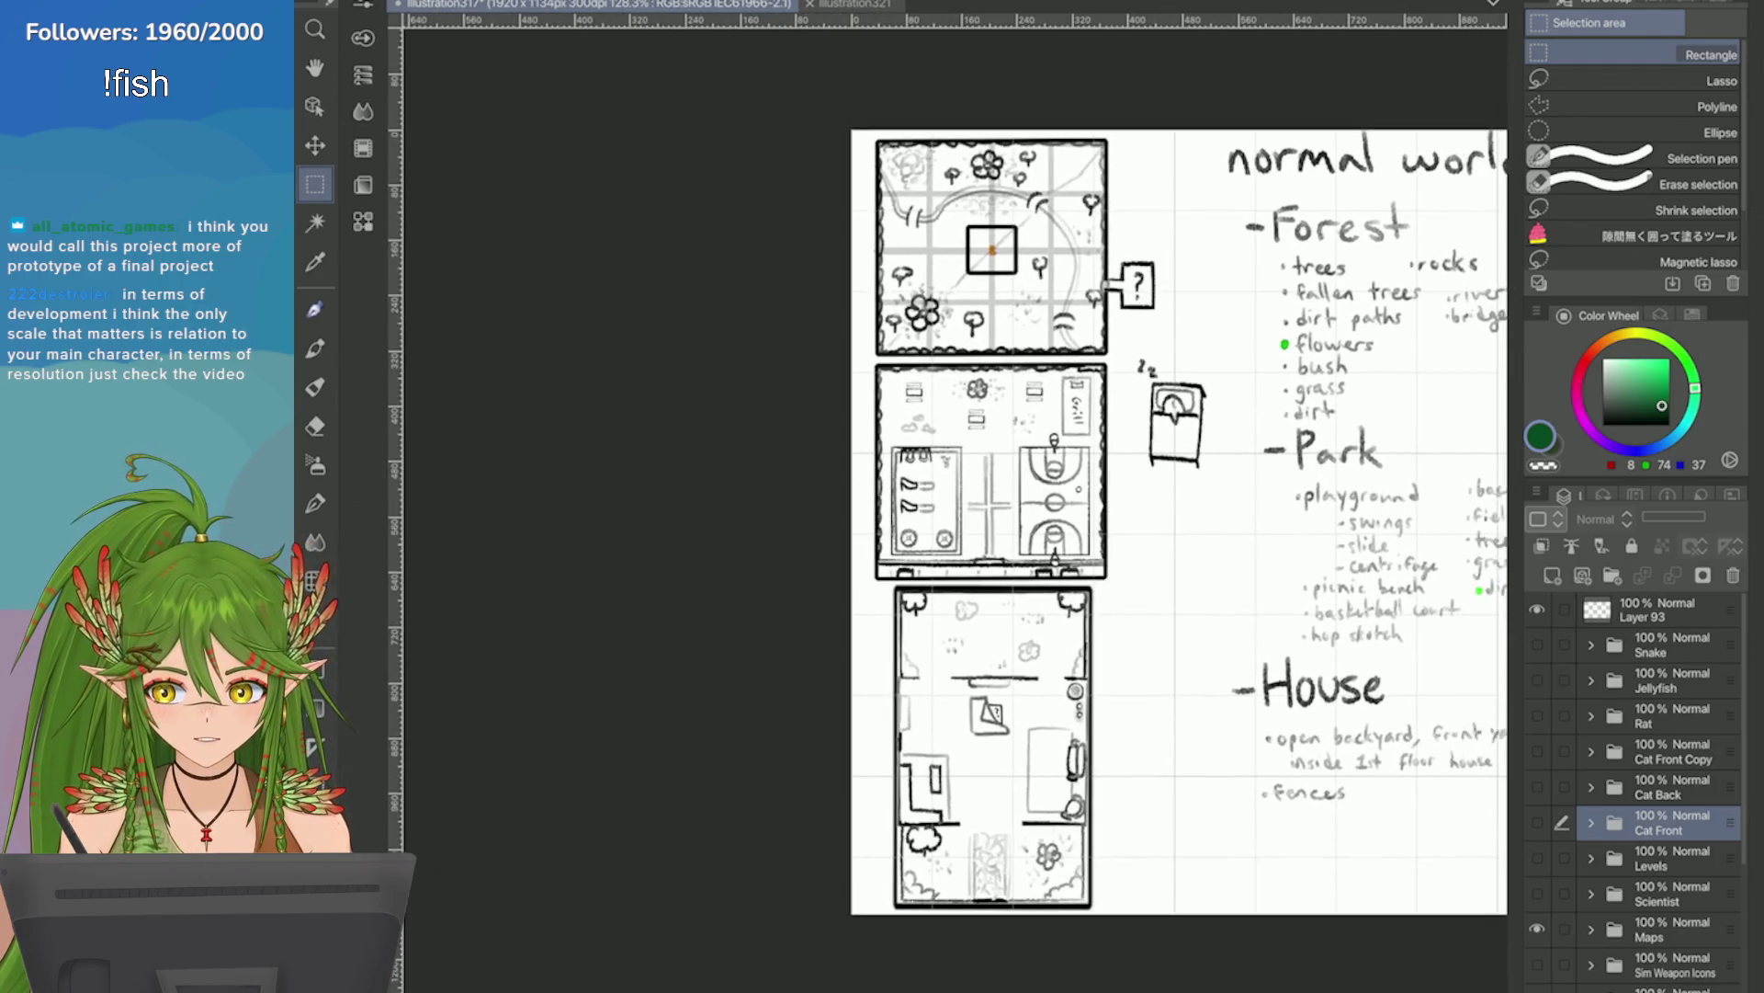
pyautogui.scroll(-4, 947, 514)
pyautogui.scroll(4, 947, 515)
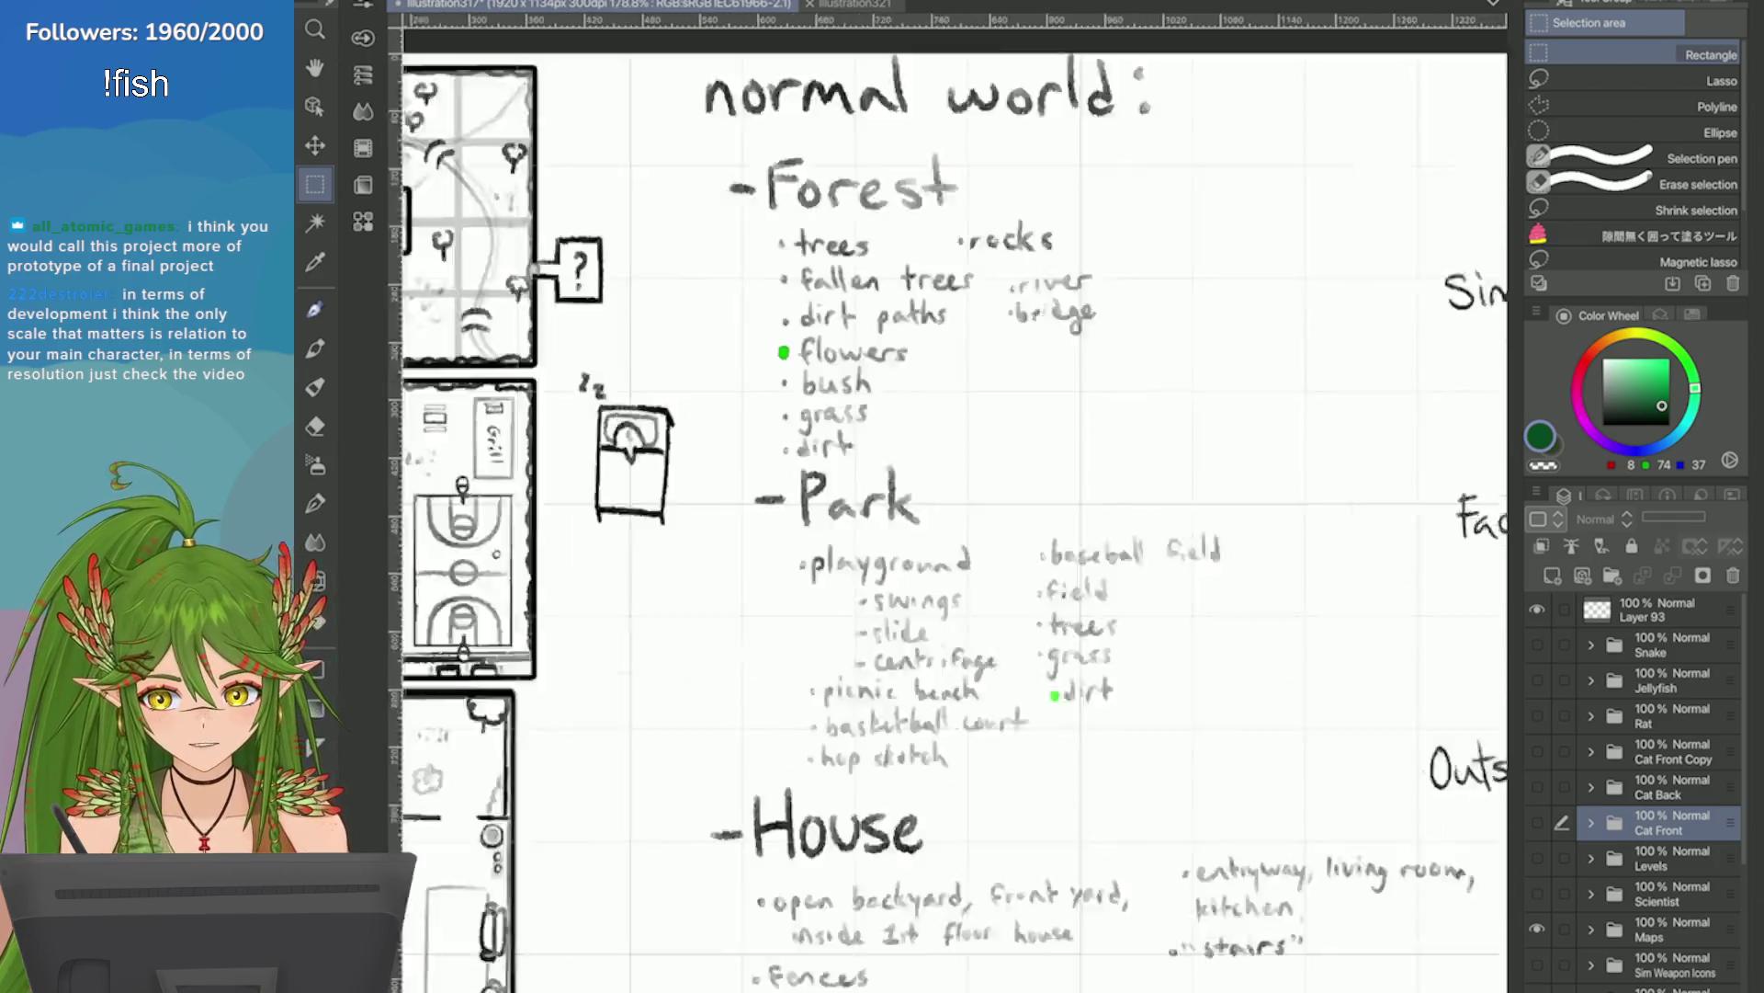
pyautogui.scroll(-2, 947, 515)
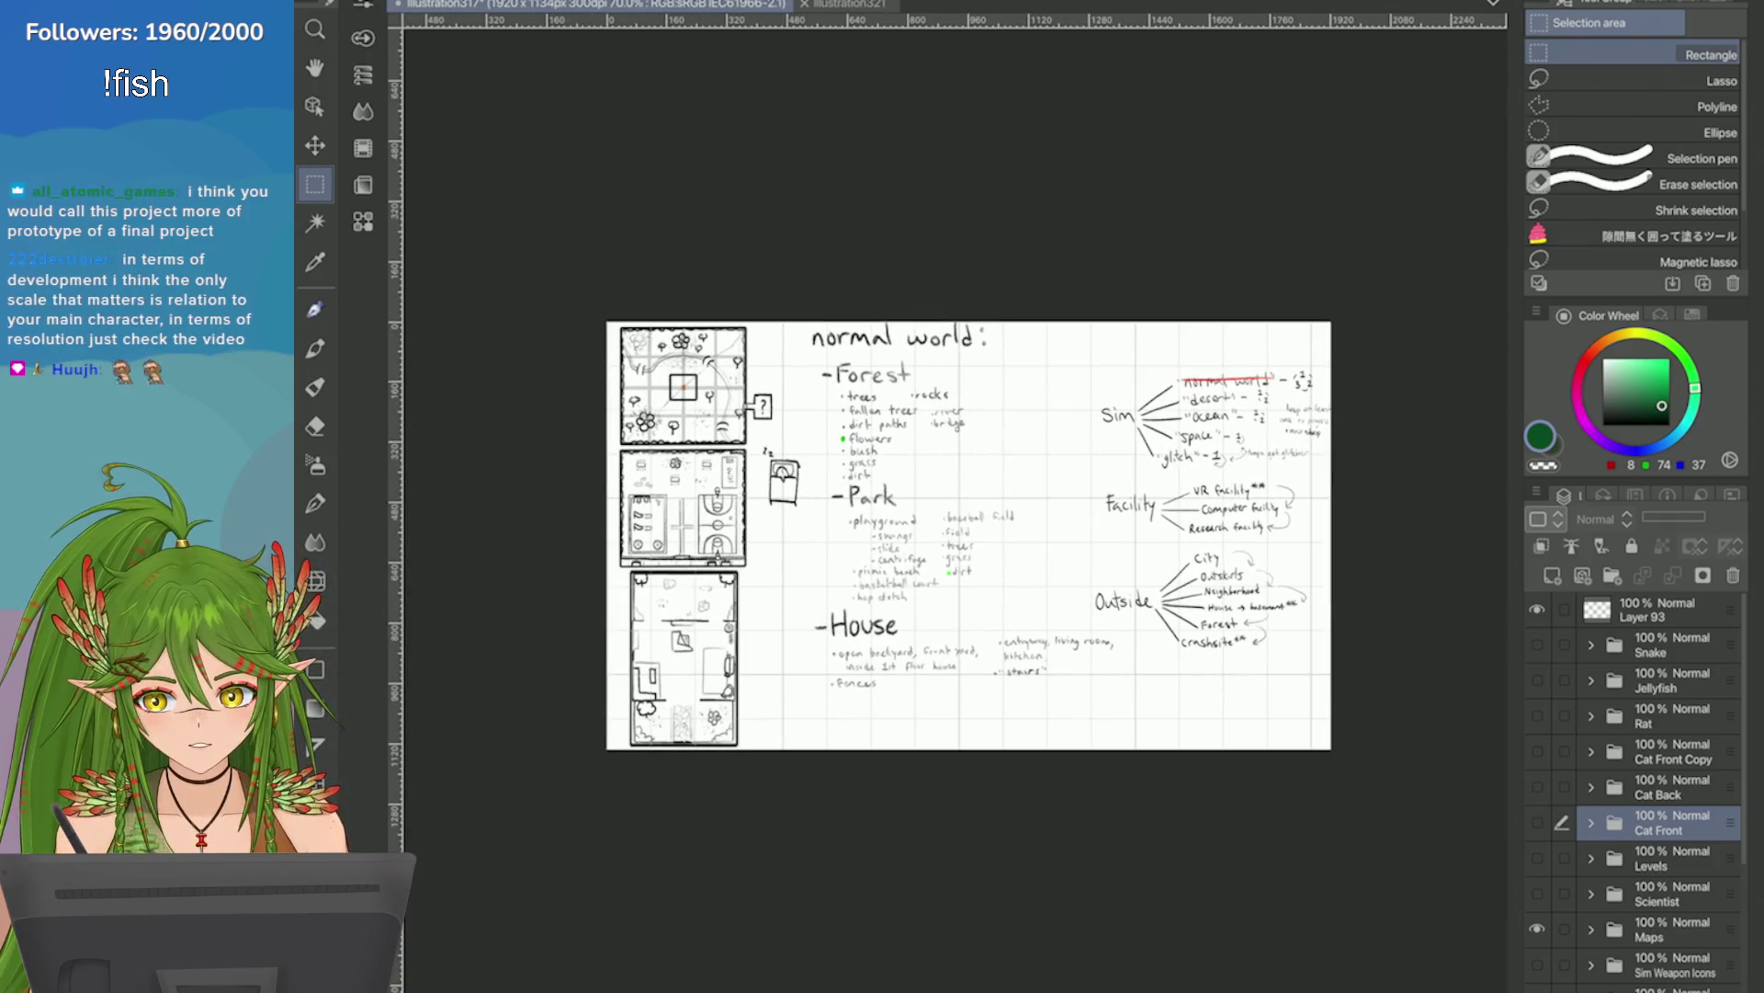
pyautogui.scroll(5, 1471, 395)
pyautogui.scroll(2, 1295, 496)
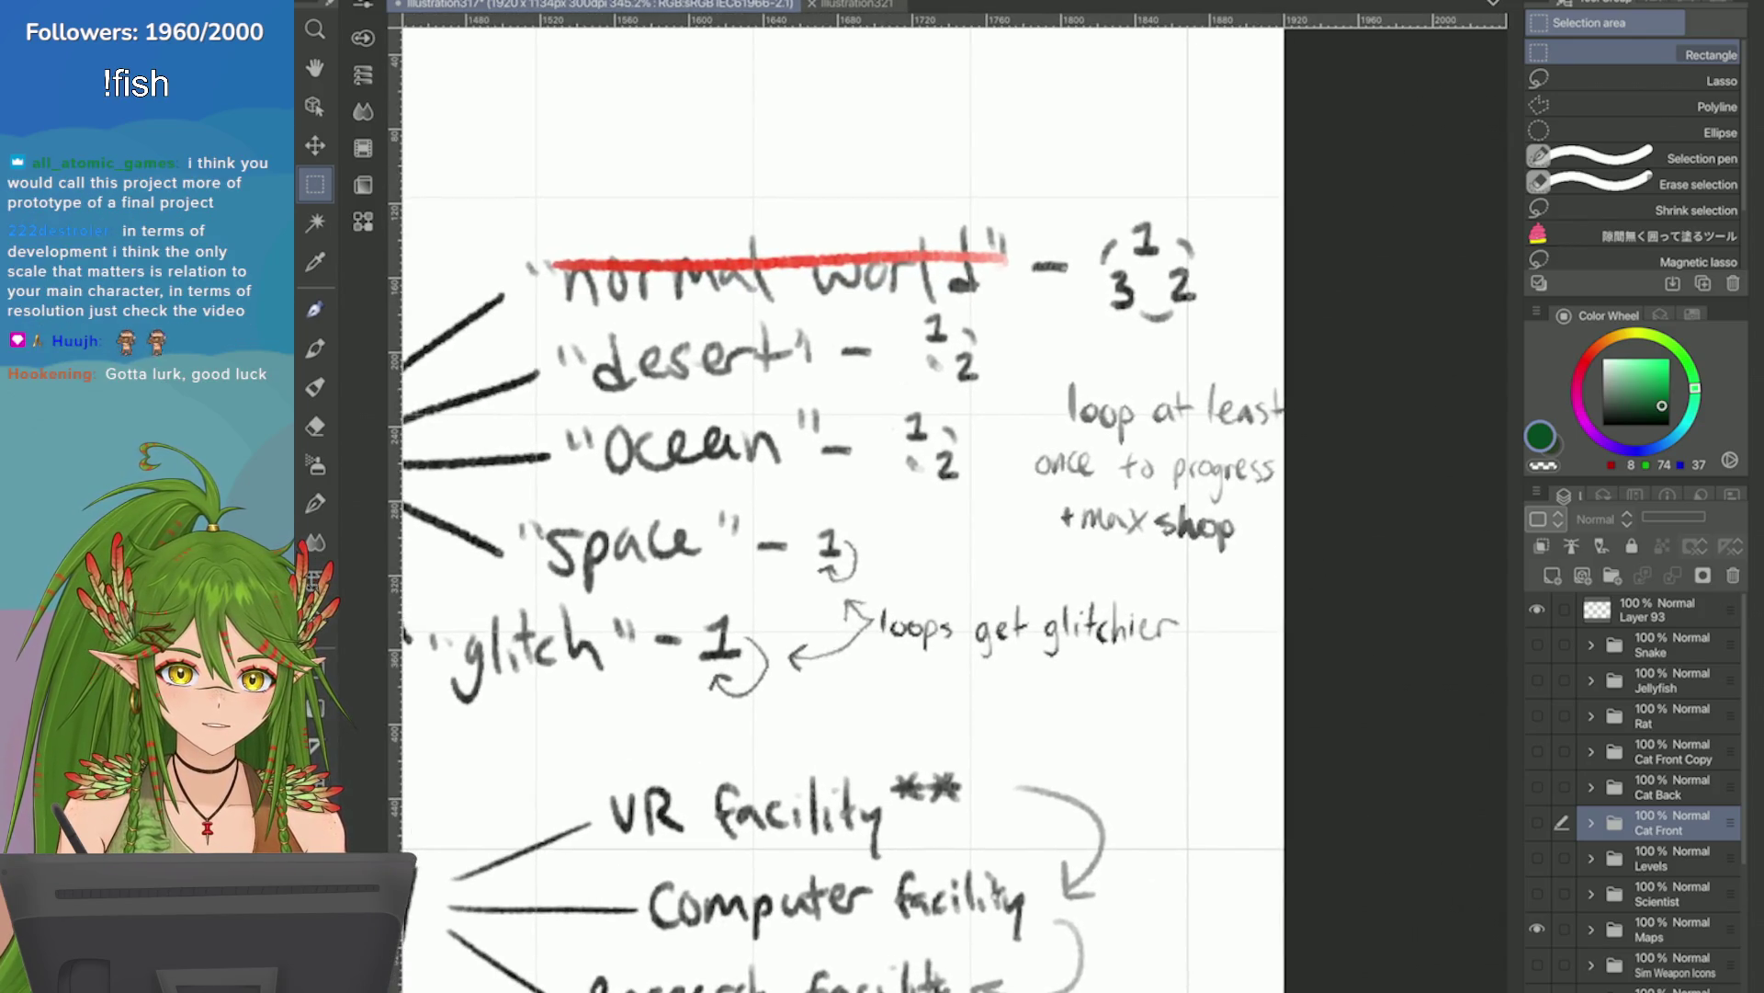
pyautogui.scroll(-3, 855, 515)
pyautogui.scroll(4, 855, 514)
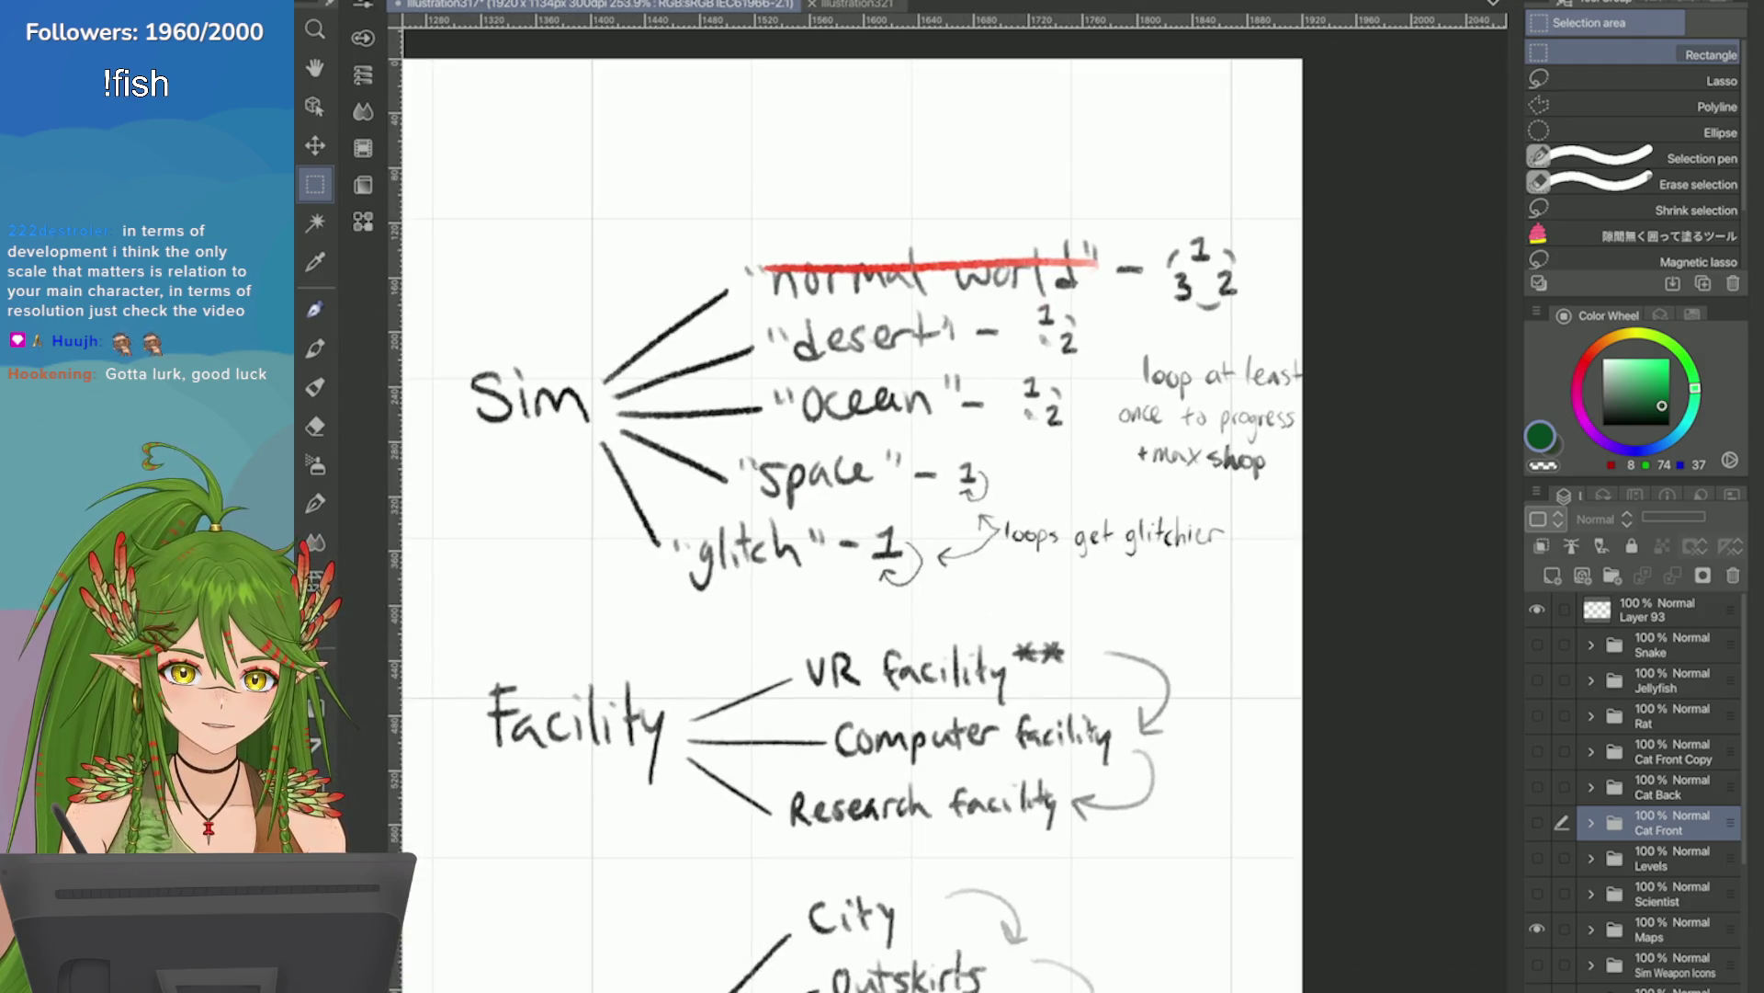
pyautogui.scroll(-1, 1424, 335)
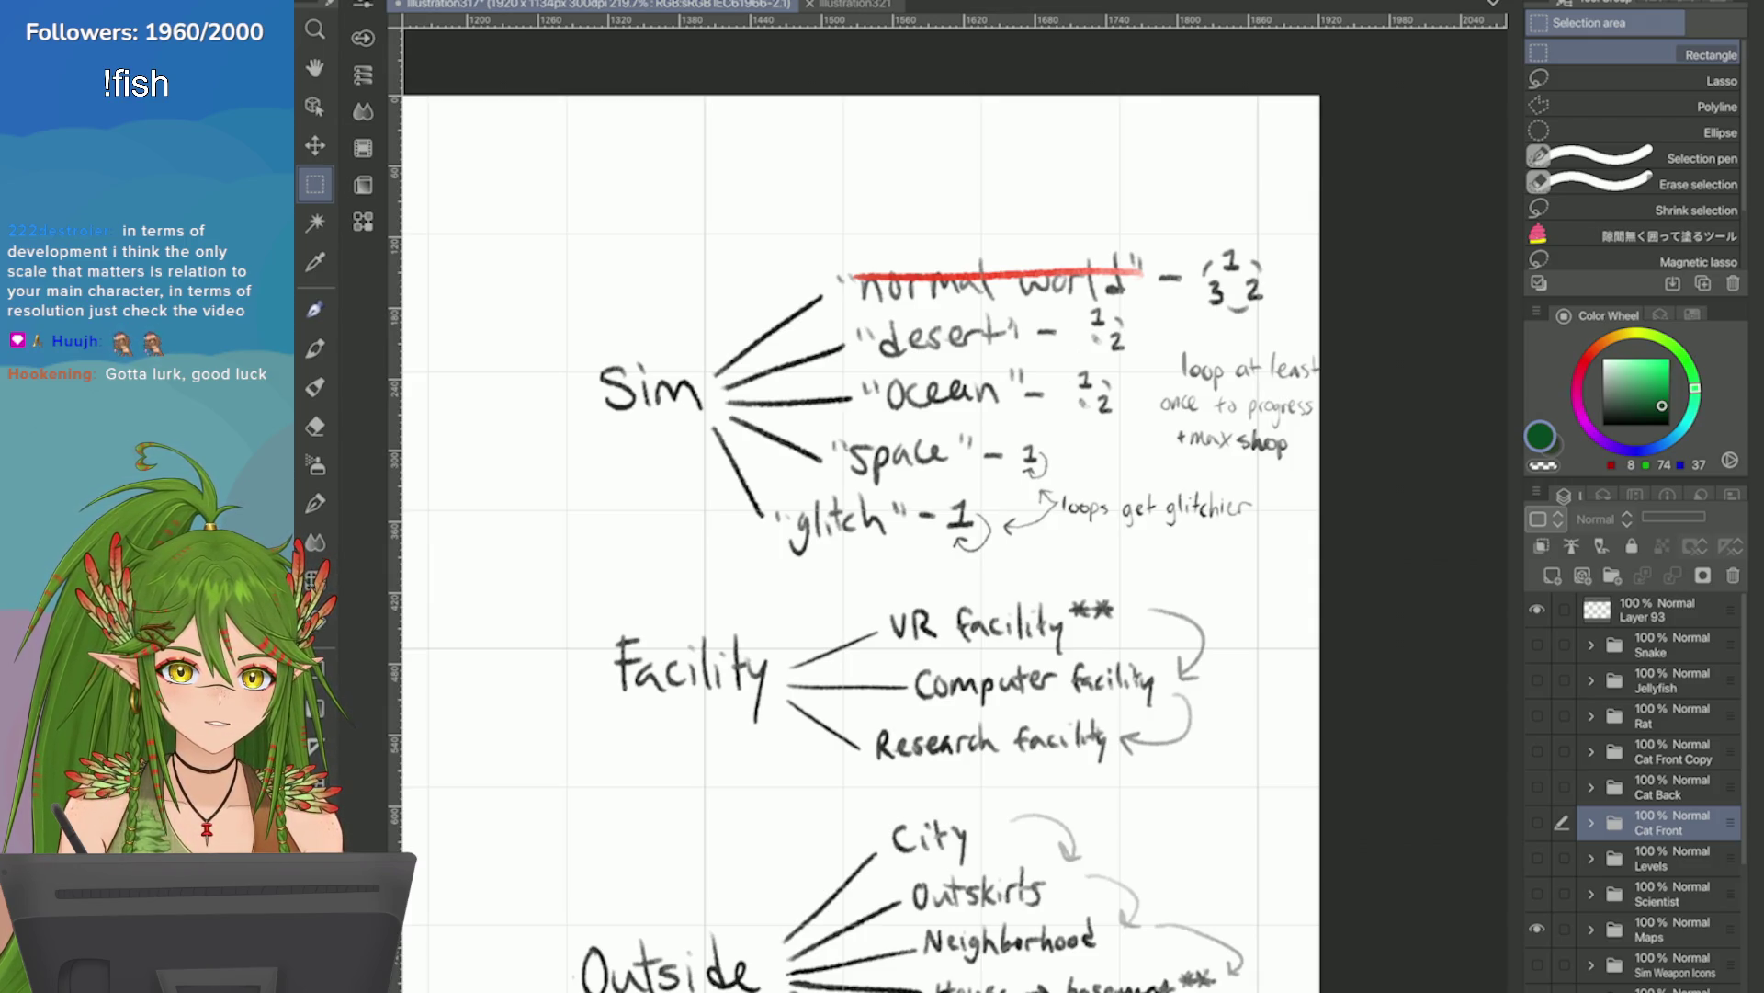
pyautogui.scroll(-4, 928, 542)
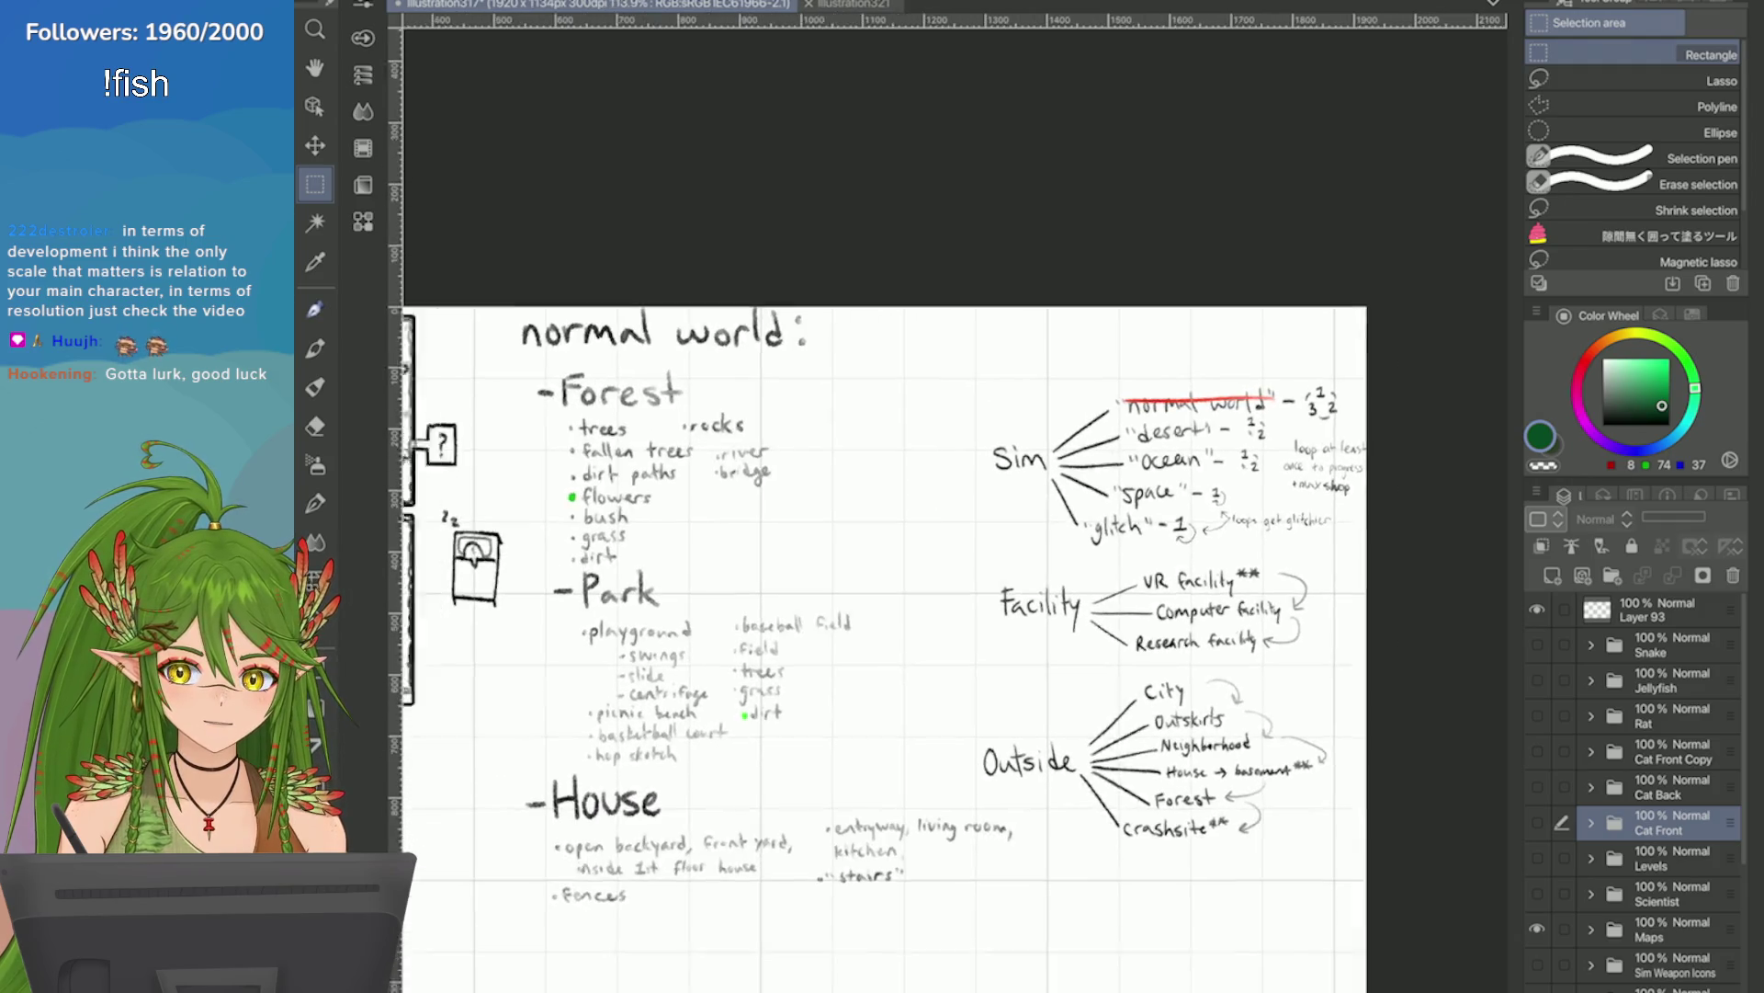
# View the illustration321 grid map with the cat sprite, then return to the notes document.
pyautogui.hotkey('ctrl', 'Tab')
pyautogui.scroll(2, 956, 542)
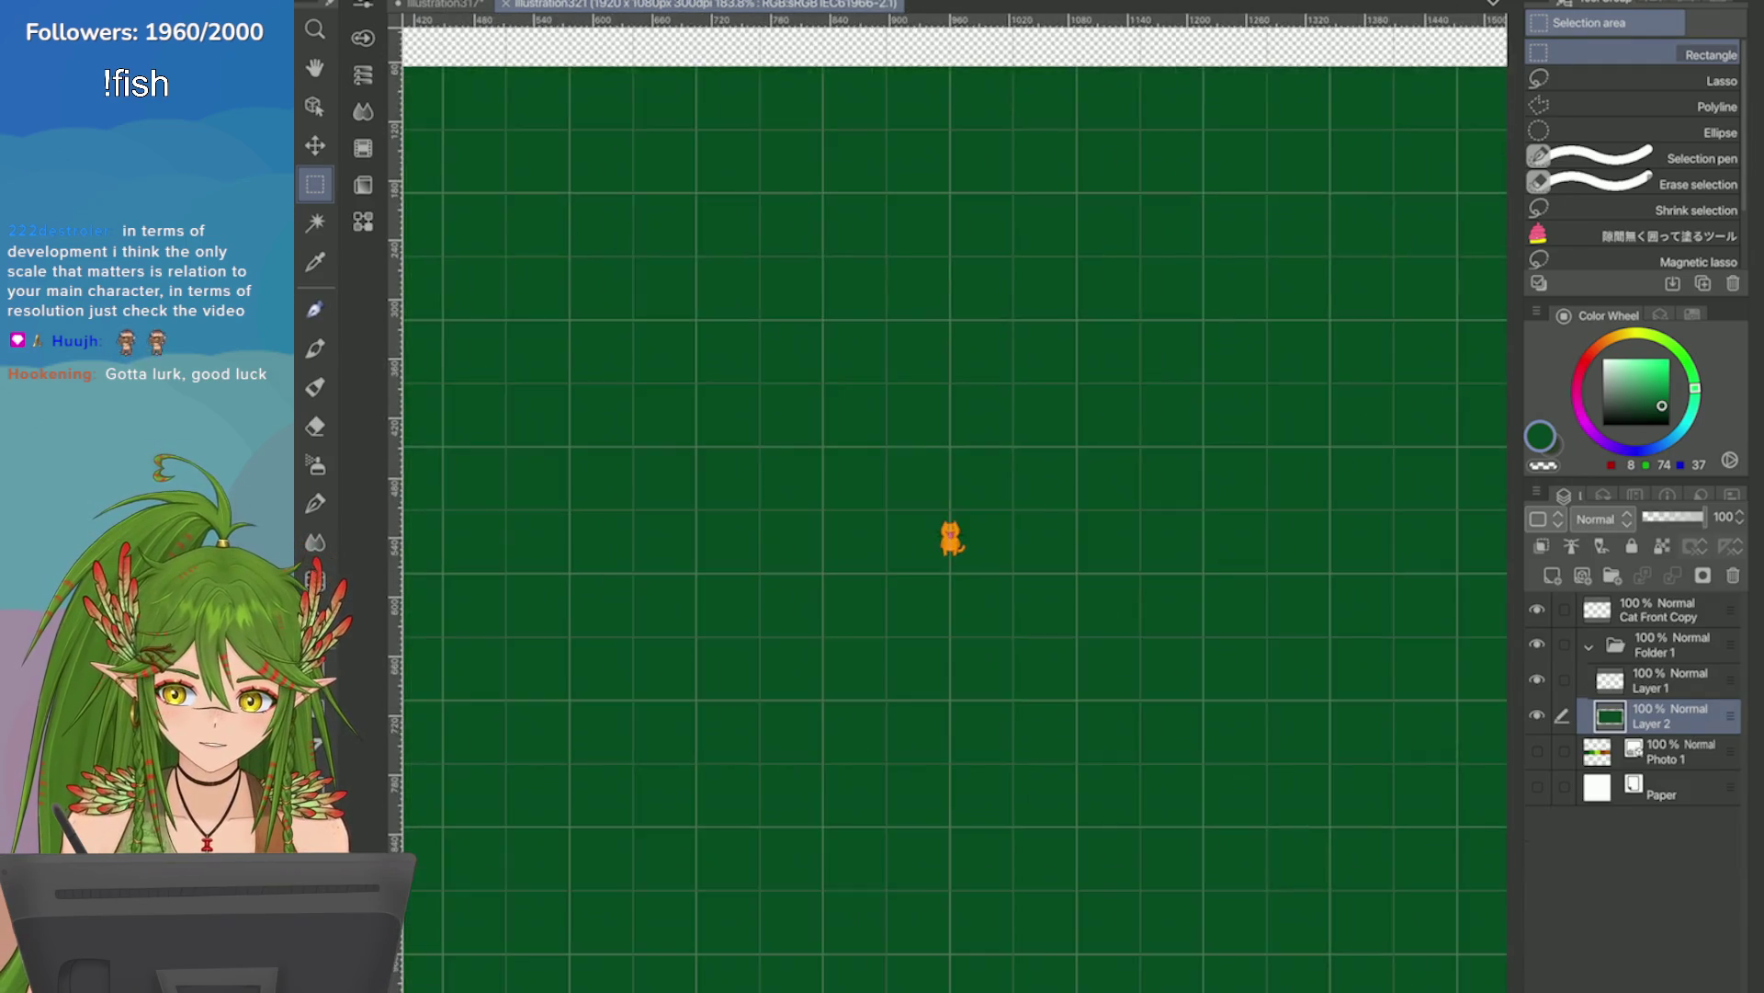
pyautogui.scroll(-2, 956, 542)
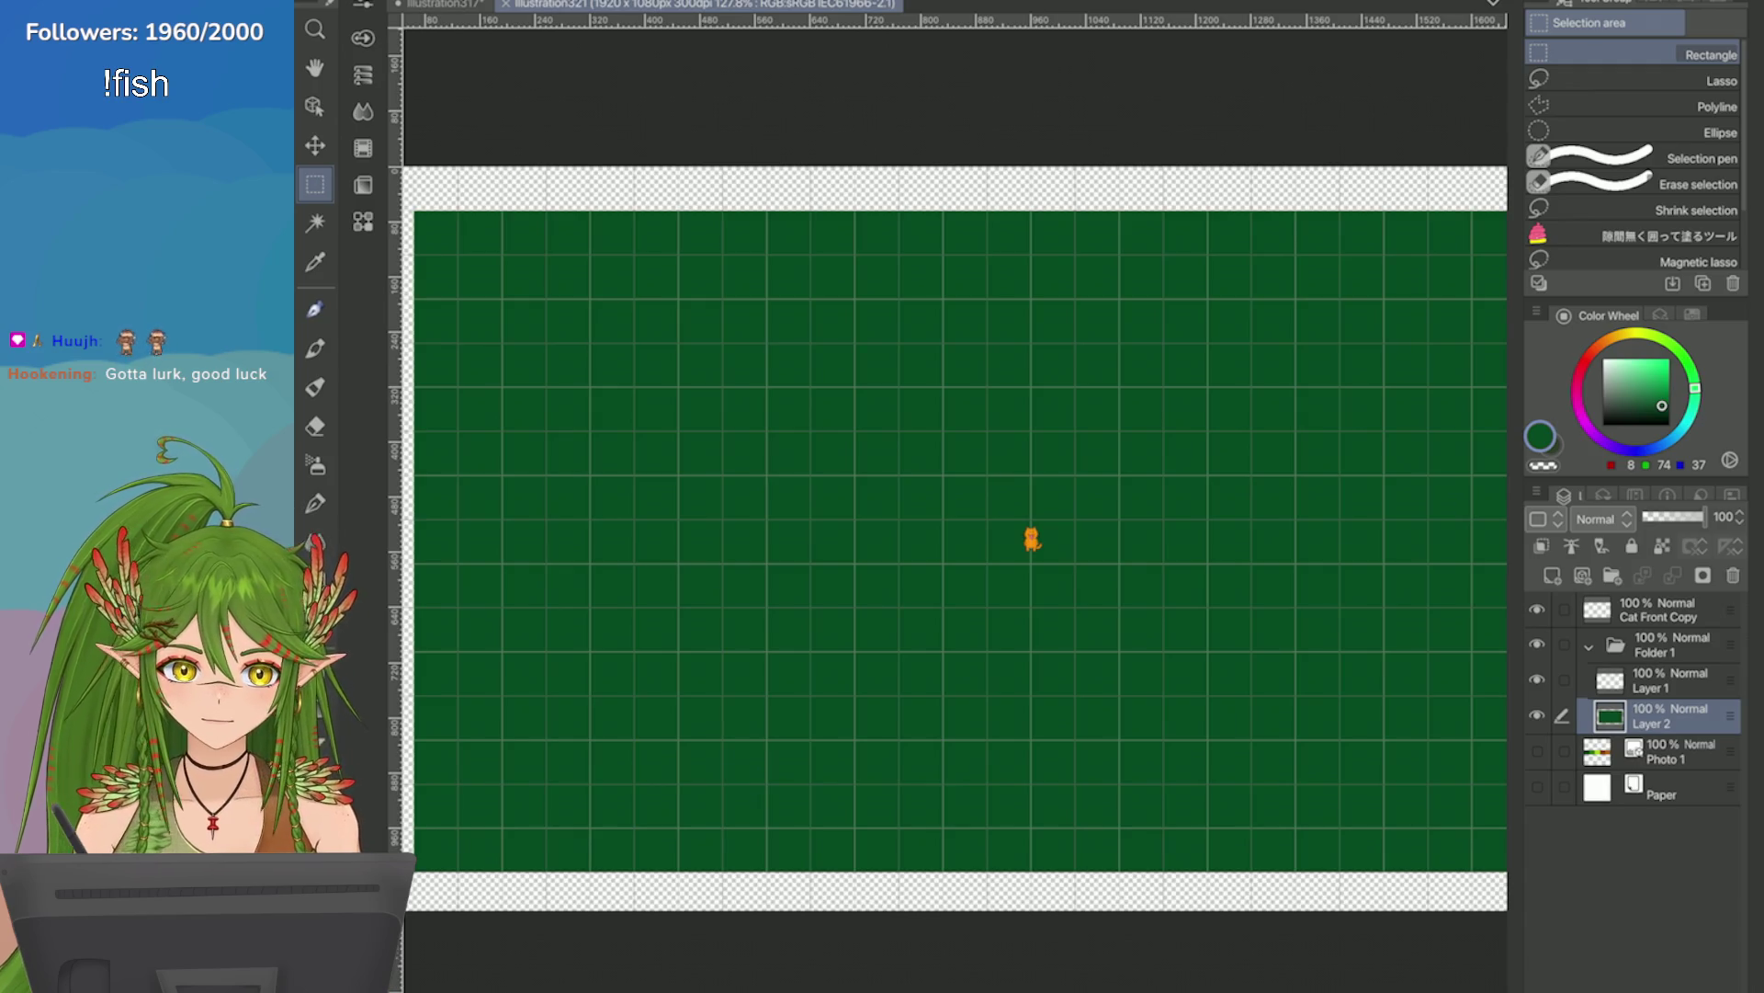
pyautogui.scroll(-1, 1168, 469)
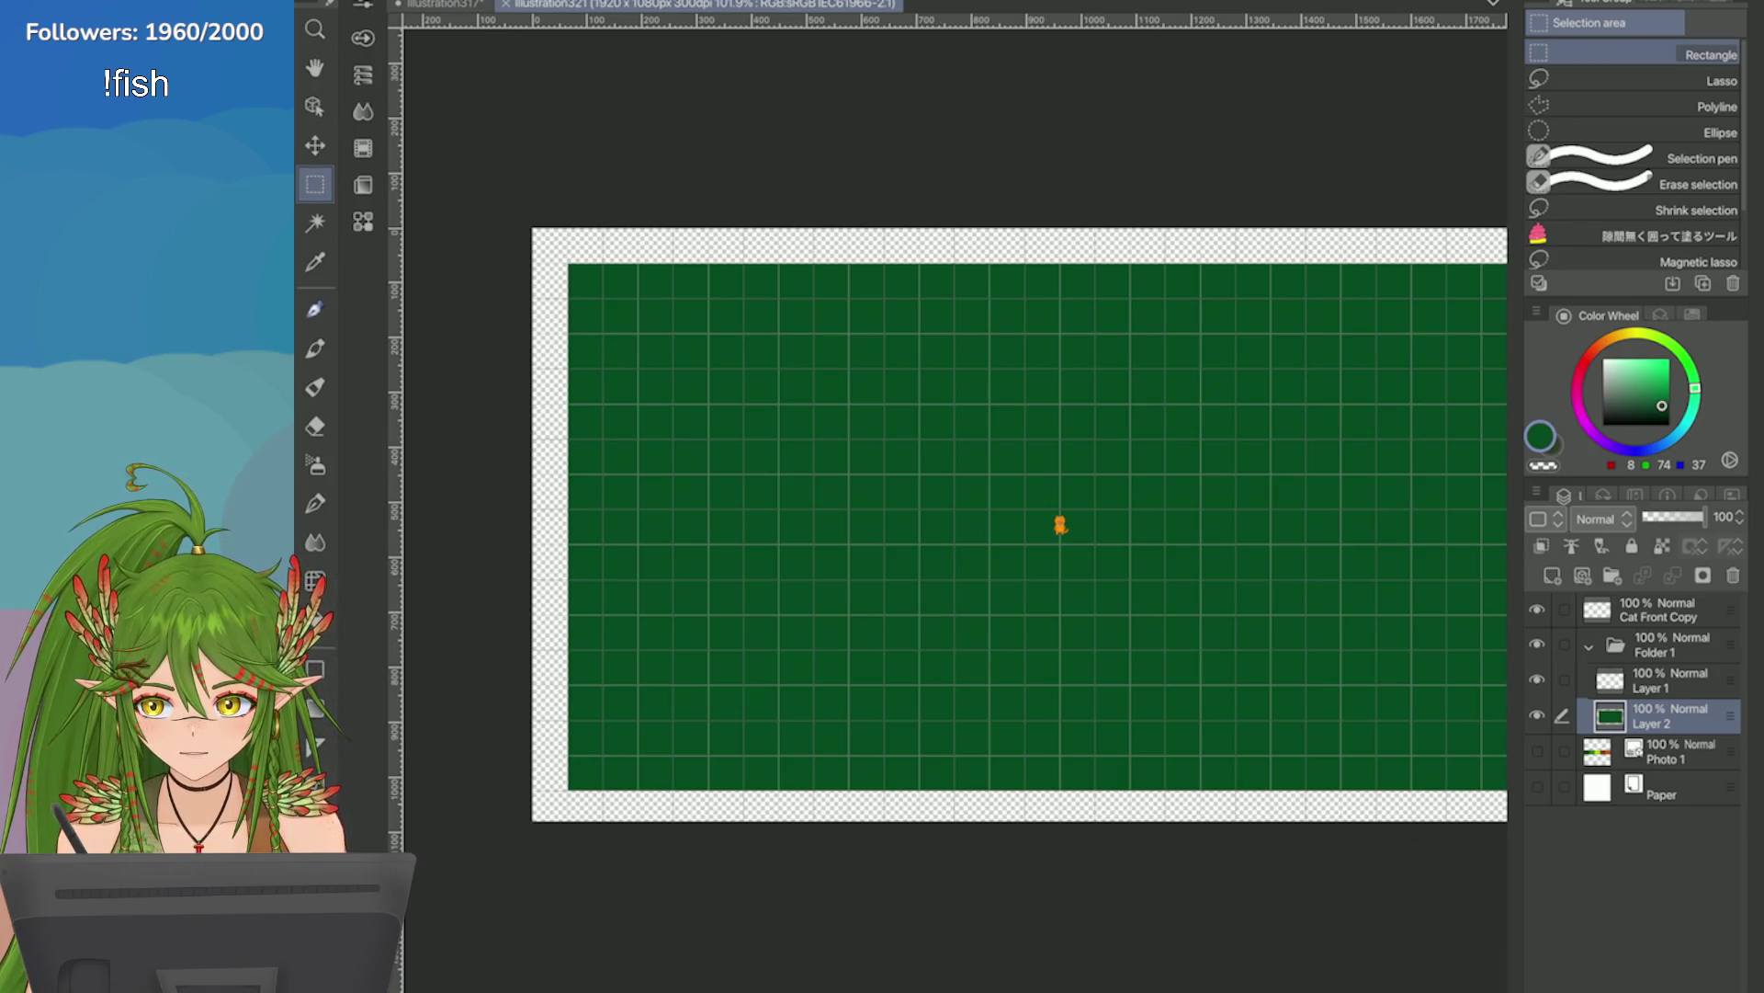
pyautogui.click(442, 4)
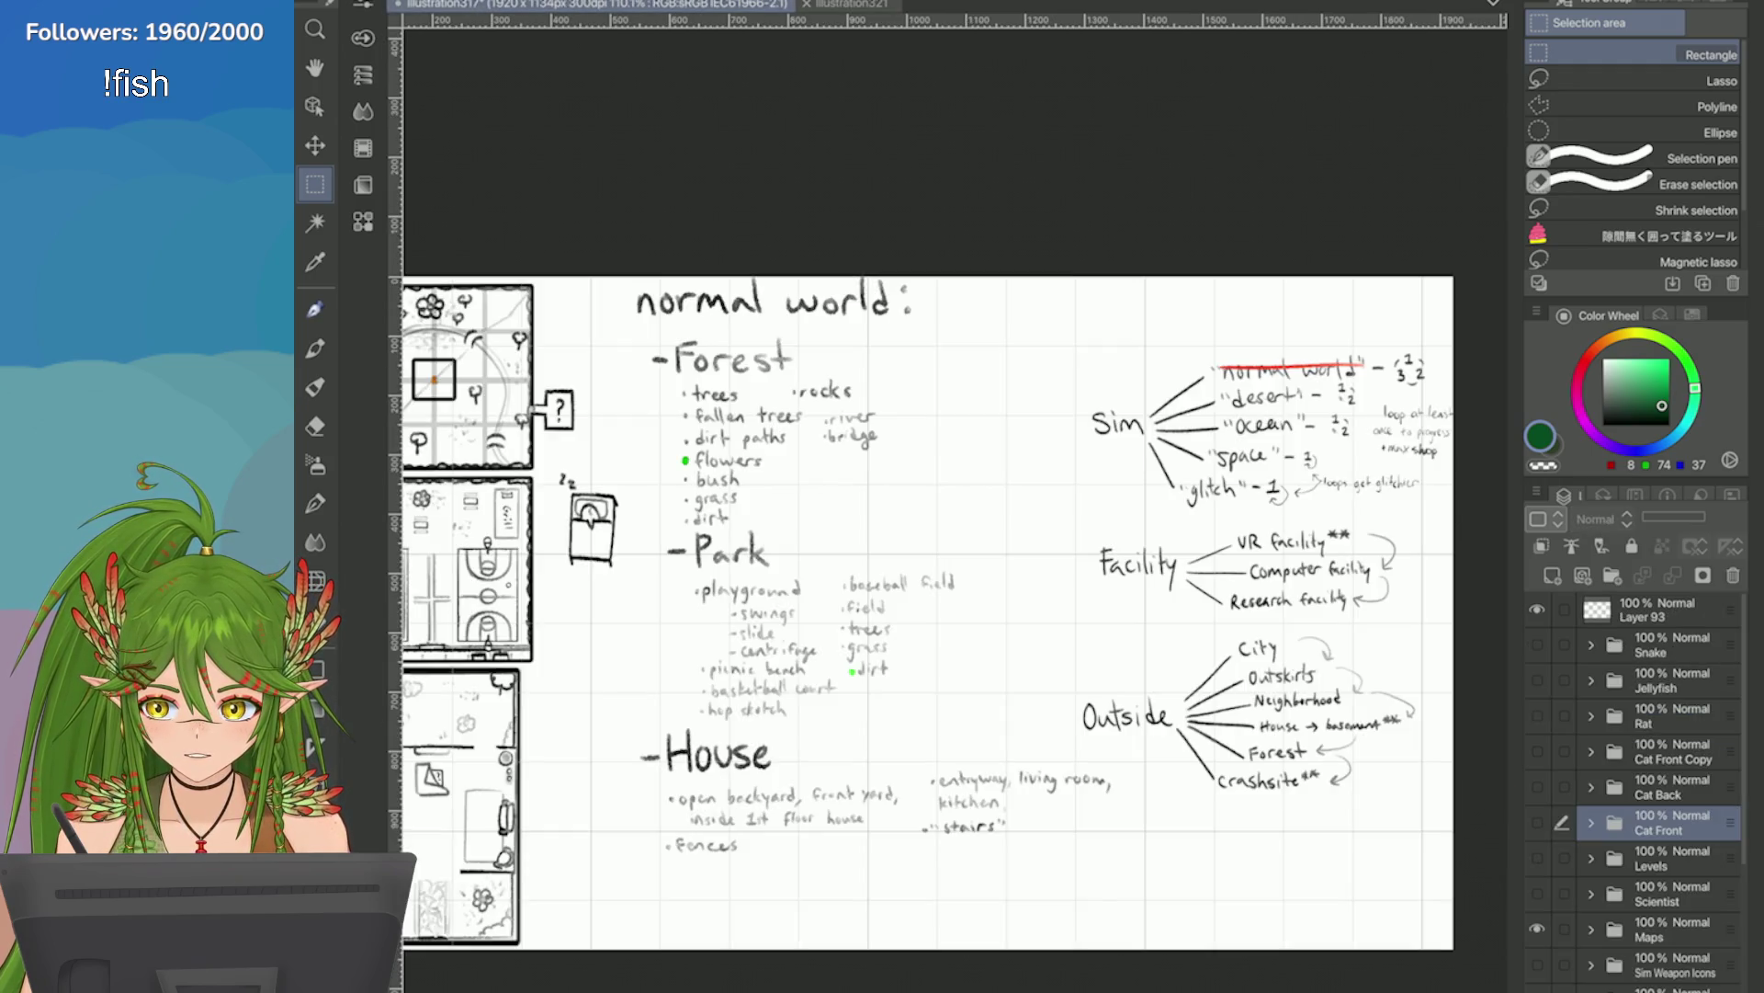
# Select the forest map on the Maps layer, copy it to a new layer, and cut it.
pyautogui.scroll(5, 928, 612)
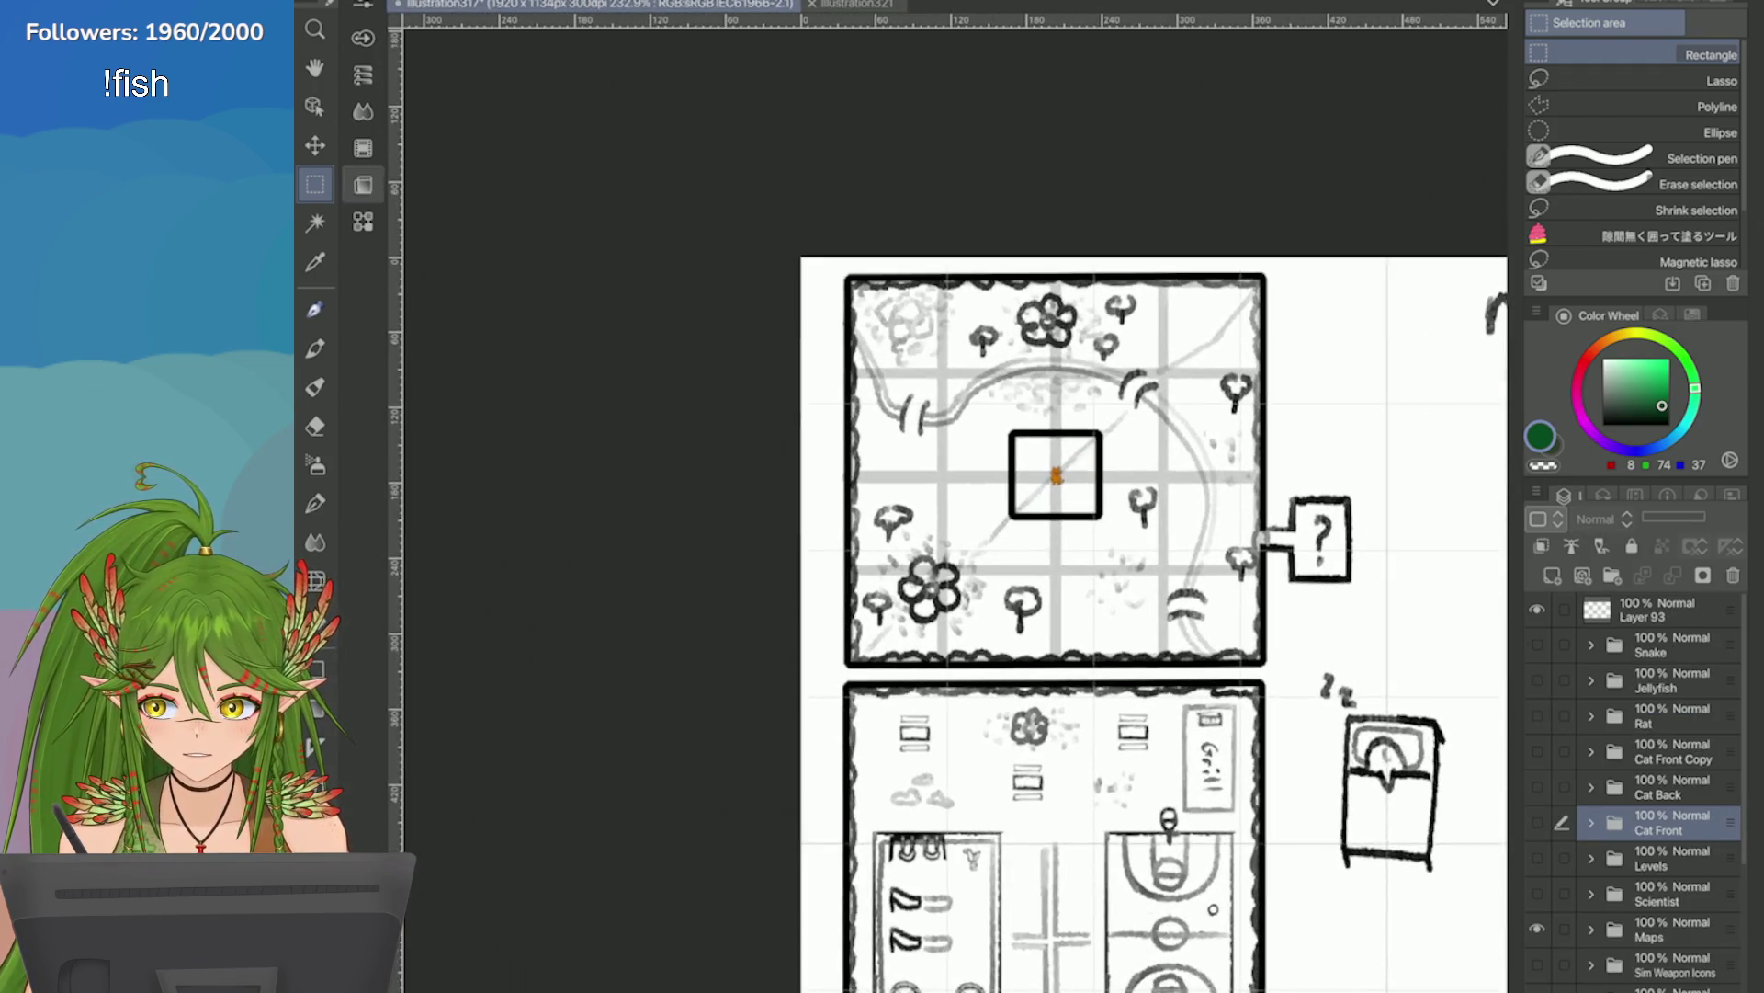
pyautogui.click(1664, 930)
pyautogui.moveTo(713, 206)
pyautogui.mouseDown()
pyautogui.moveTo(1200, 550)
pyautogui.moveTo(1361, 703)
pyautogui.moveTo(1381, 689)
pyautogui.mouseUp()
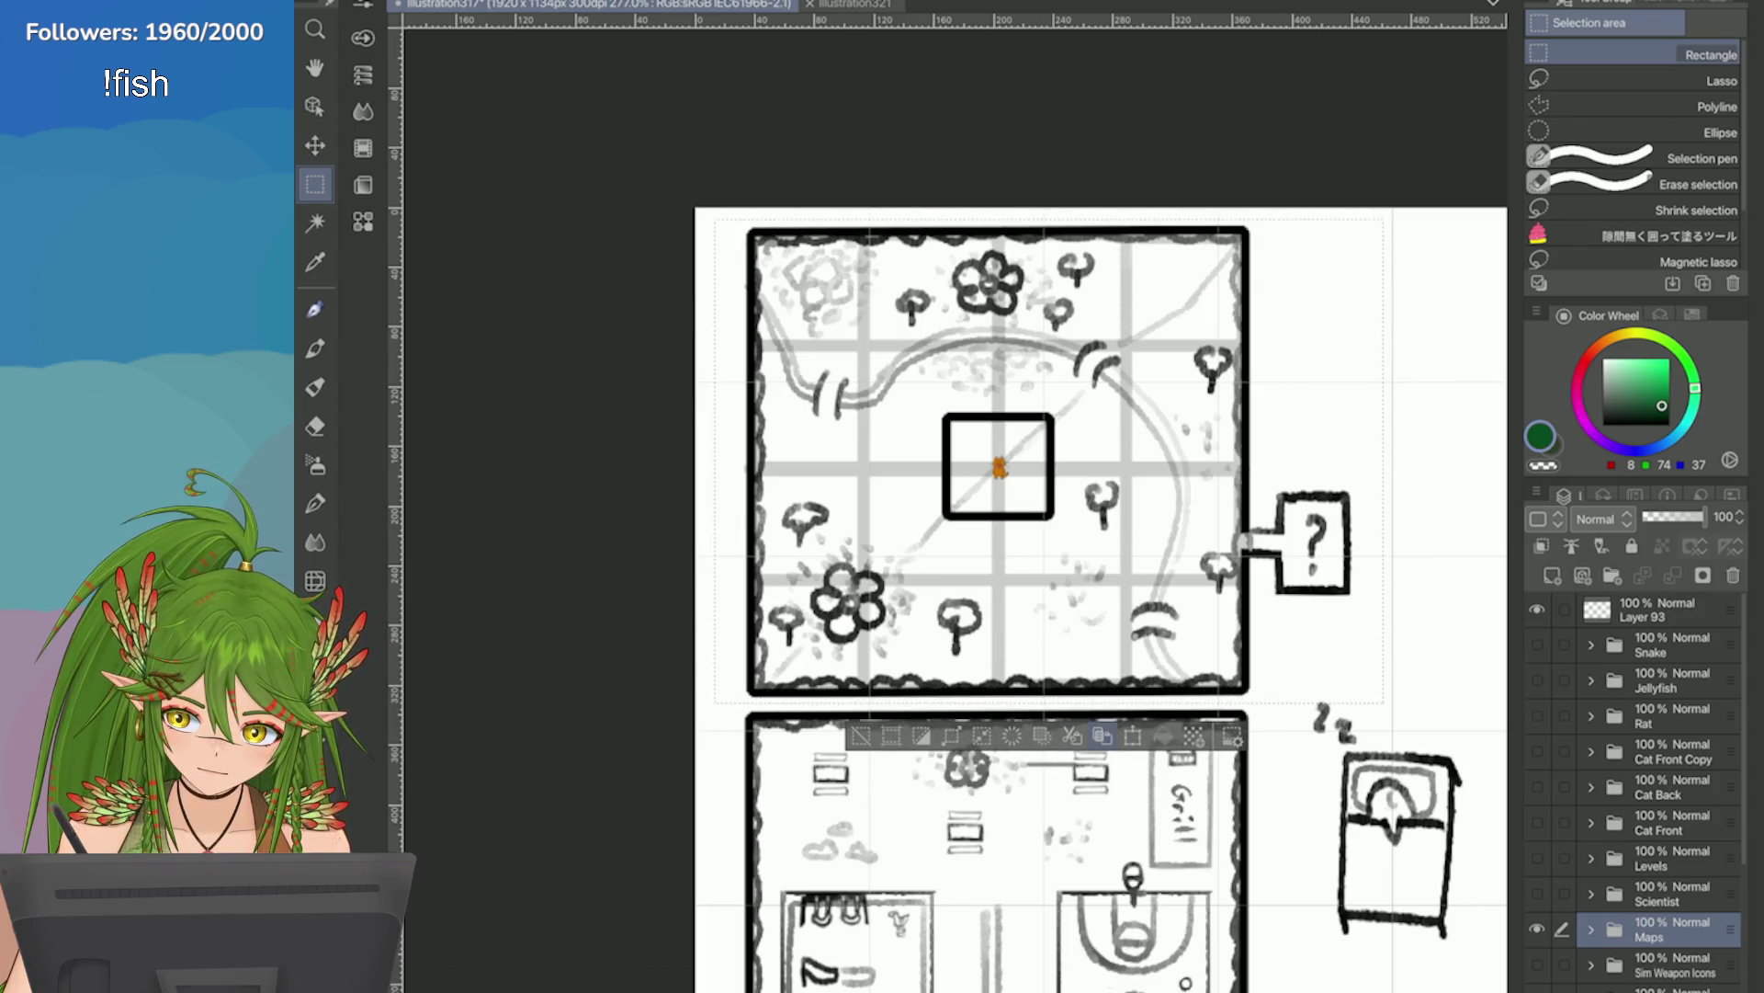
pyautogui.click(1103, 736)
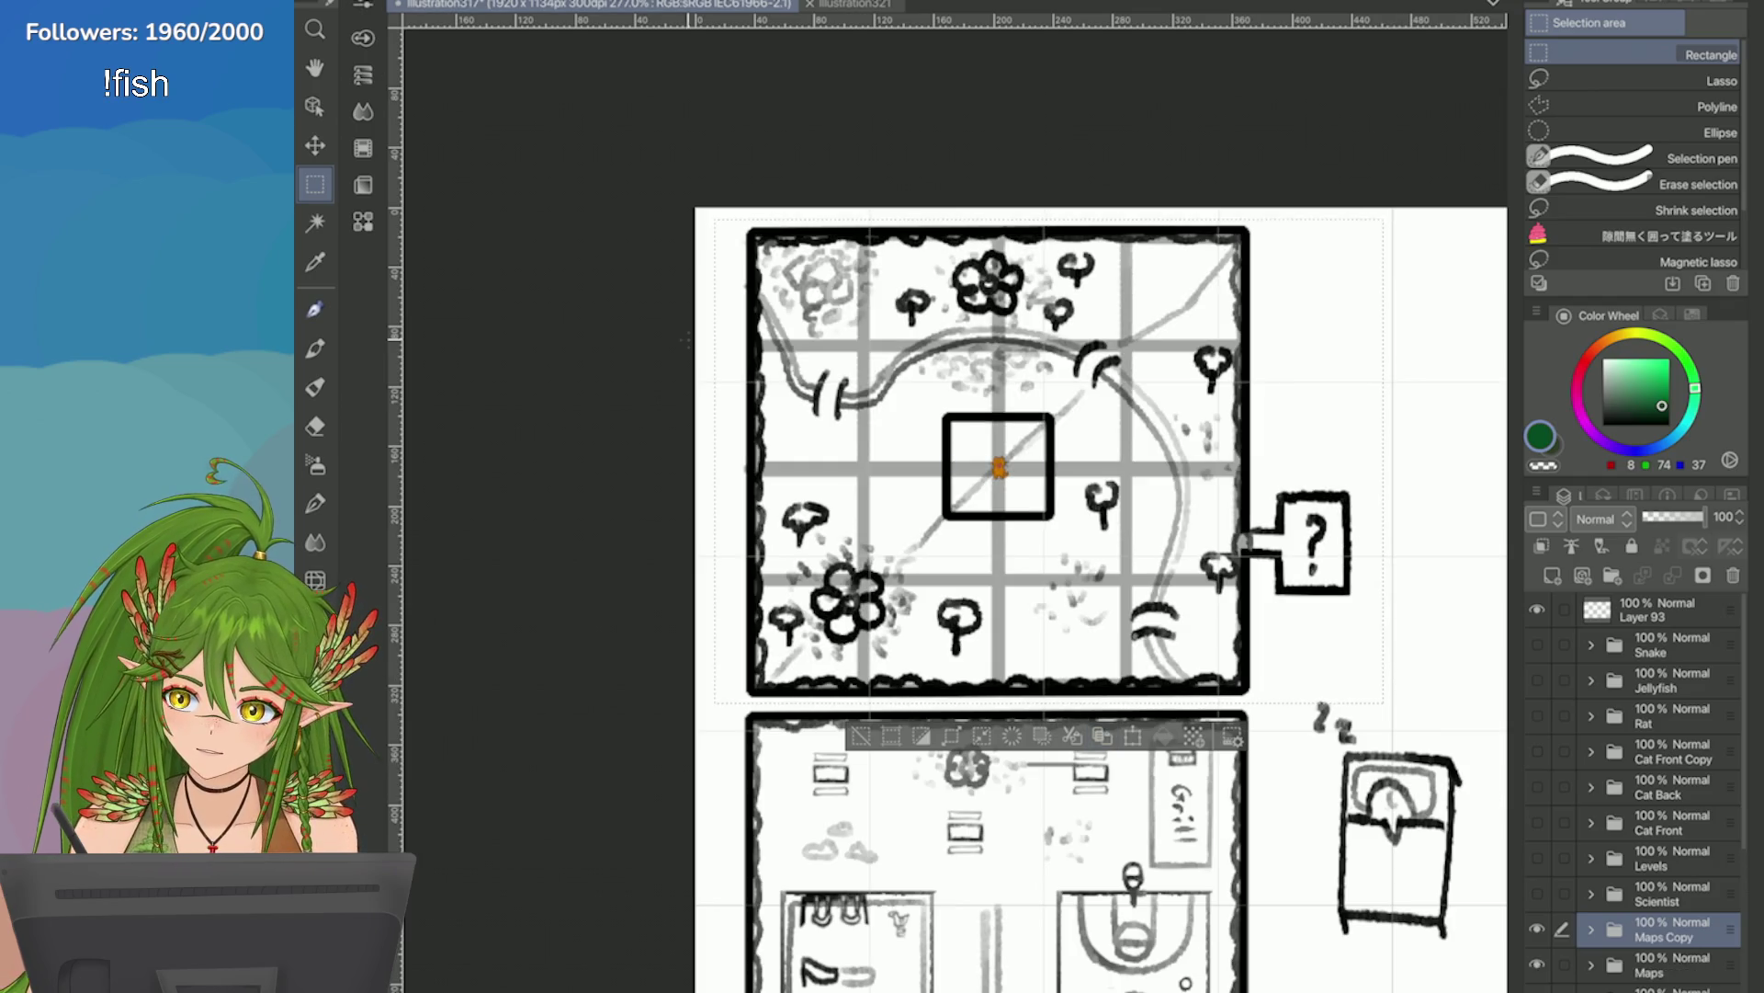
pyautogui.click(404, 2)
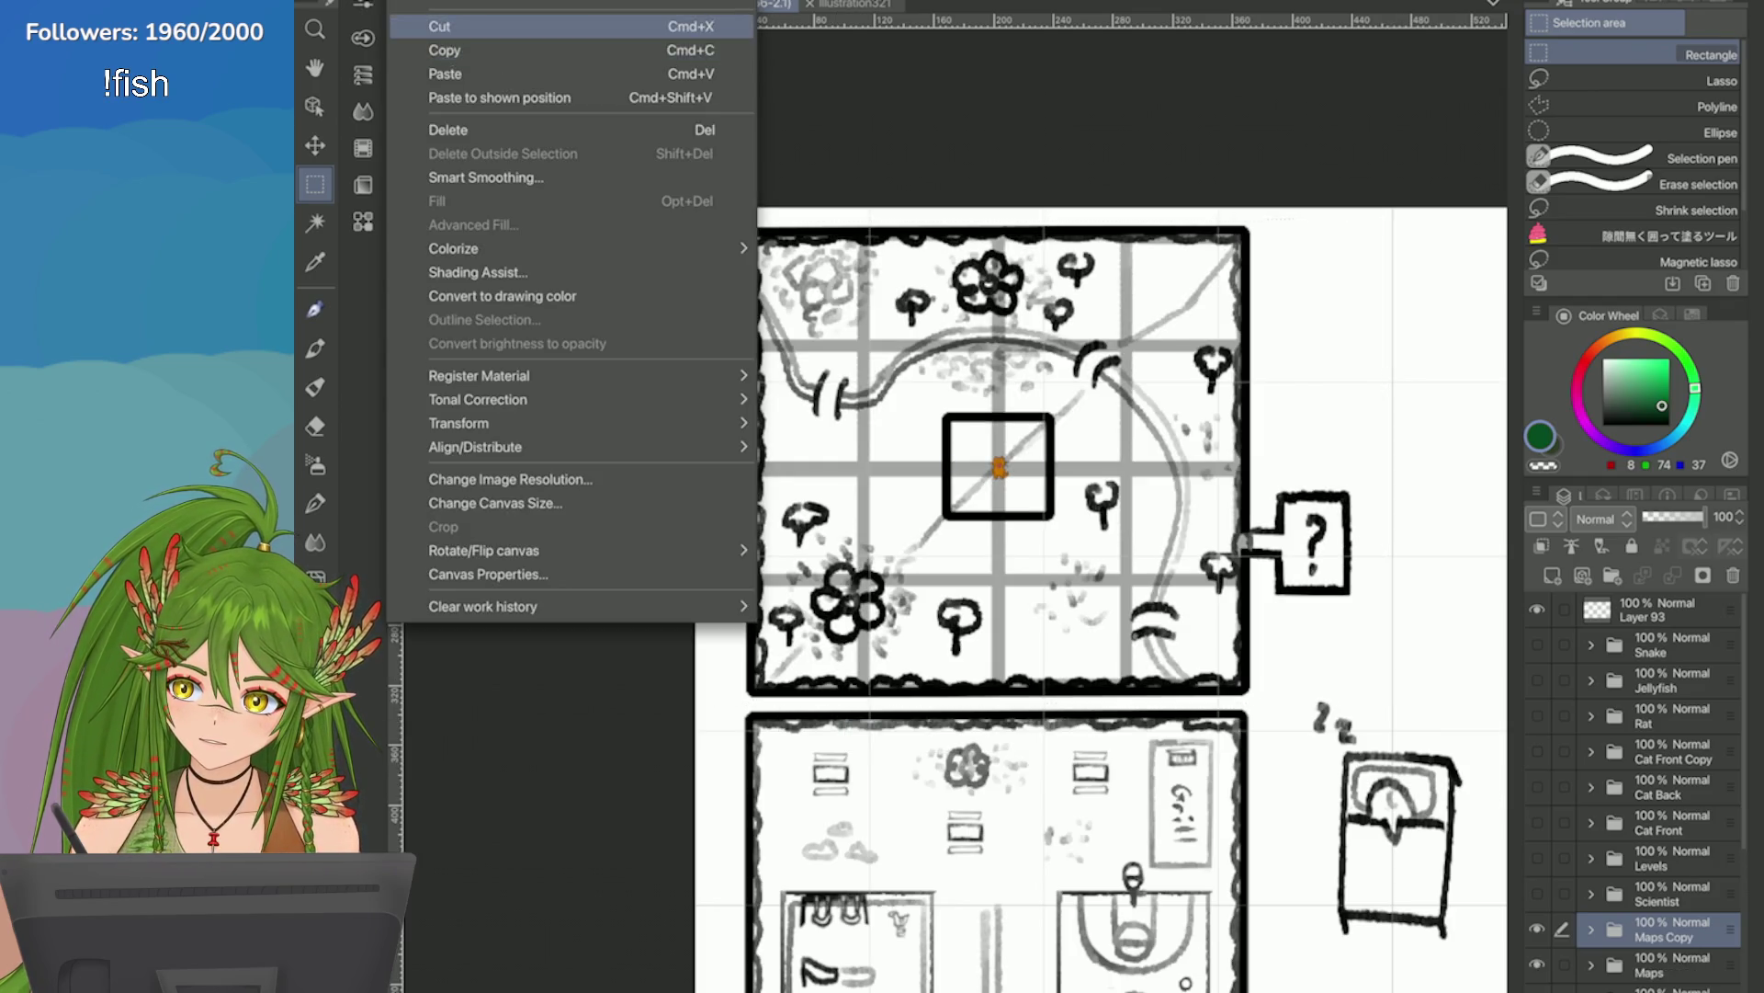
pyautogui.click(432, 20)
pyautogui.click(1093, 336)
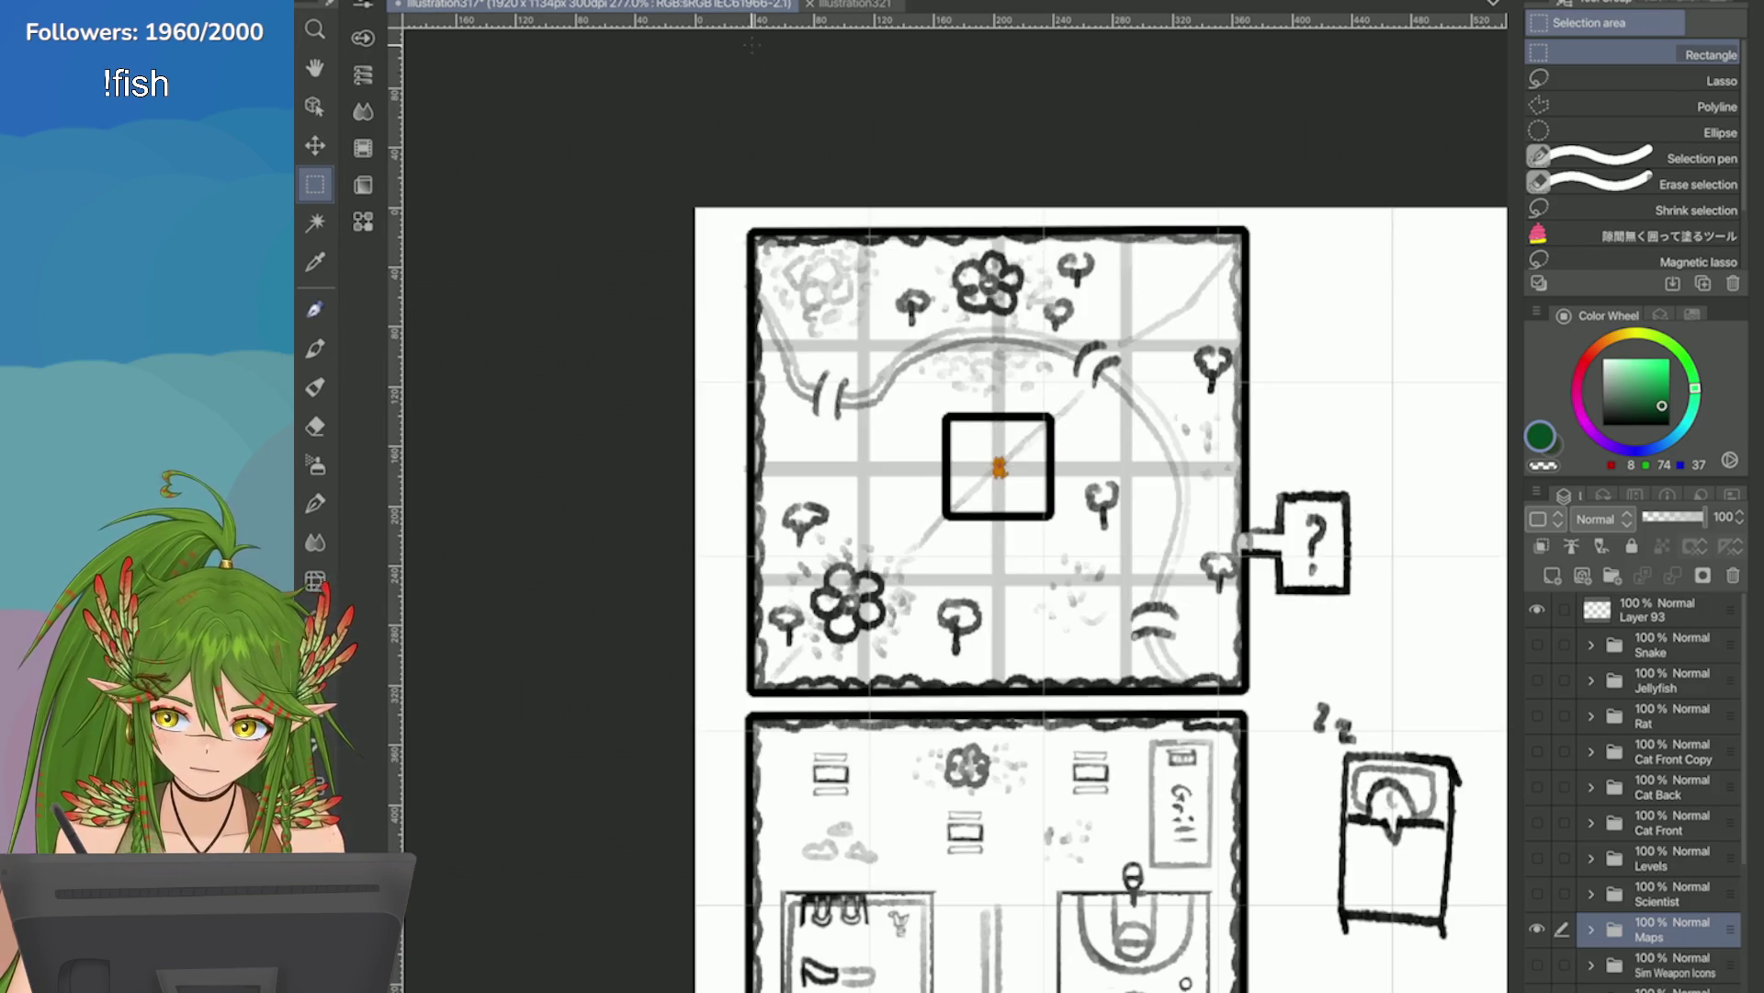
# Paste the forest map into the illustration321 grid map.
pyautogui.click(855, 5)
pyautogui.click(404, 2)
pyautogui.click(437, 71)
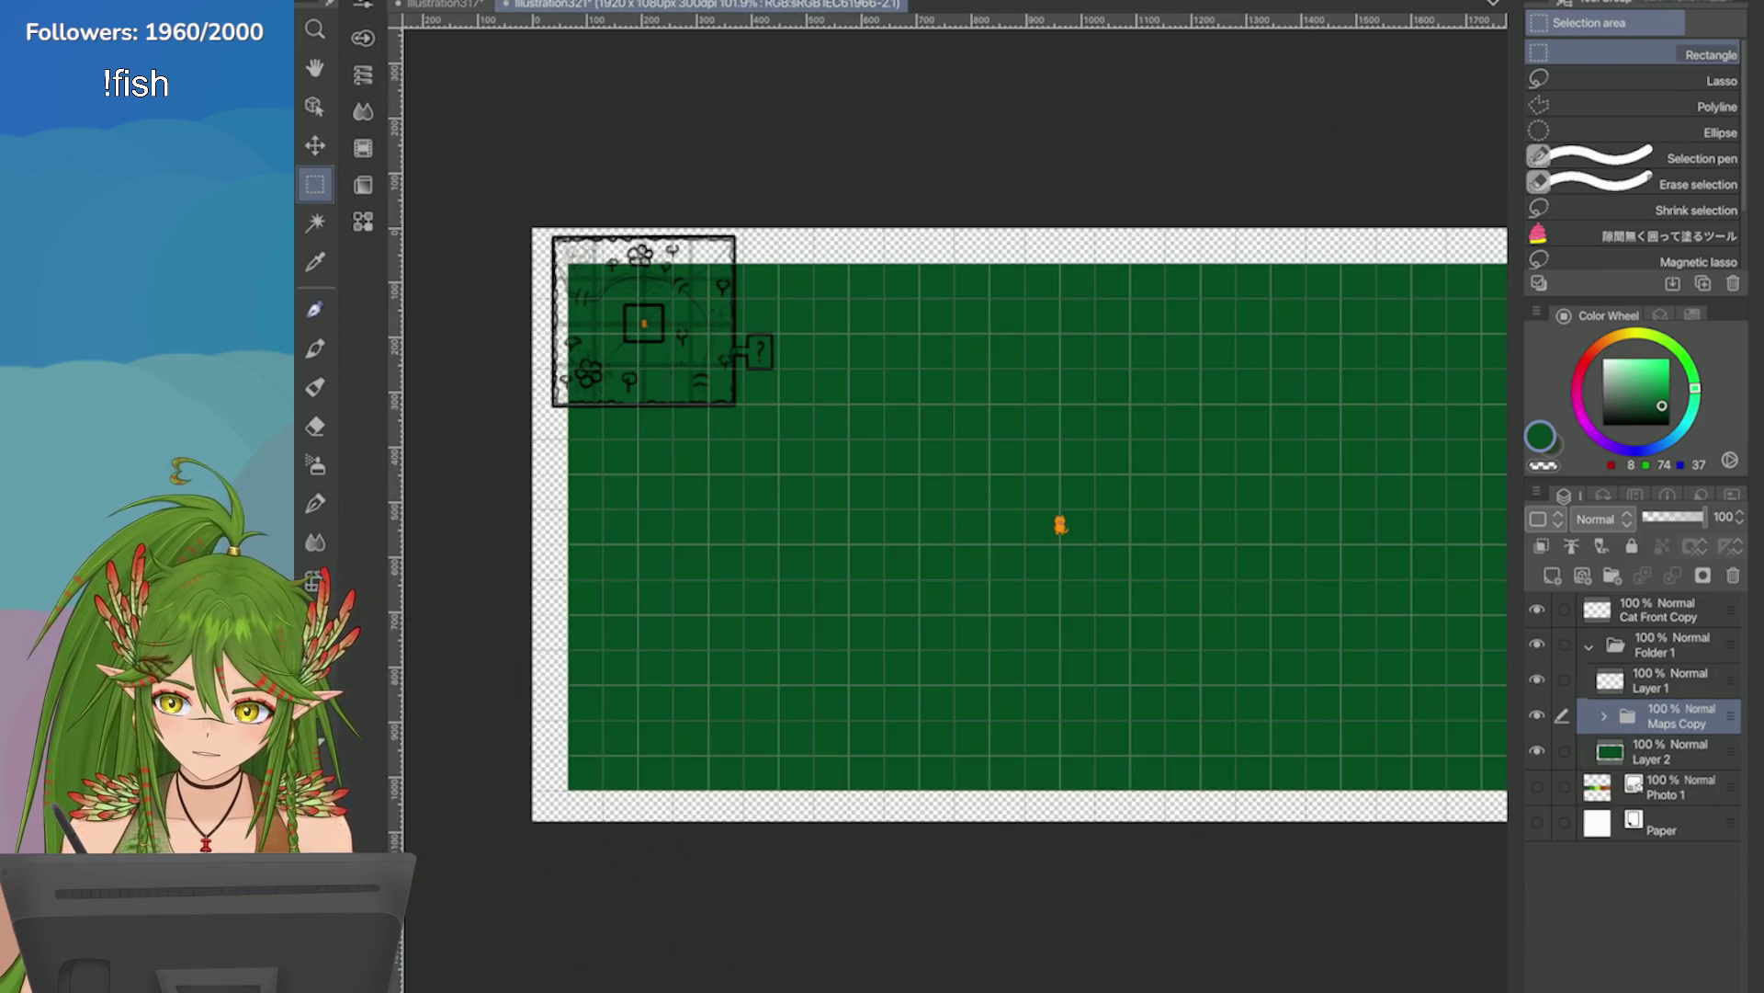
pyautogui.hotkey('ctrl', 't')
pyautogui.moveTo(646, 340); pyautogui.dragTo(672, 368)
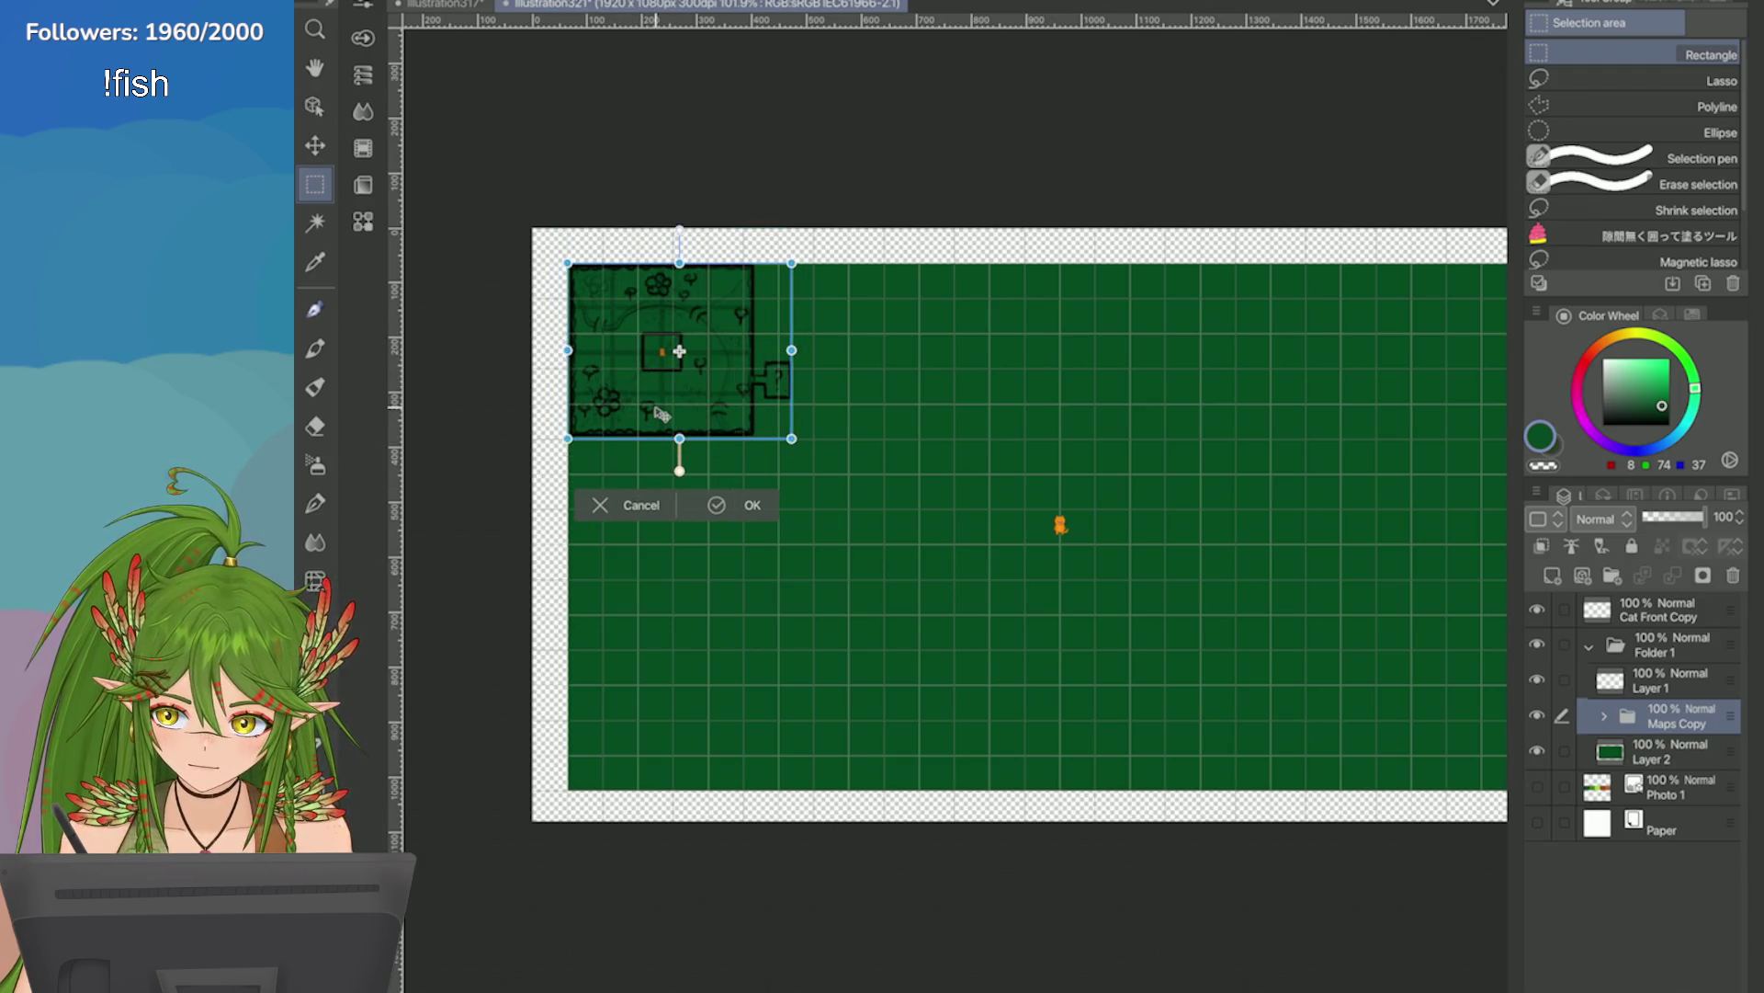
pyautogui.moveTo(800, 438); pyautogui.dragTo(1232, 746)
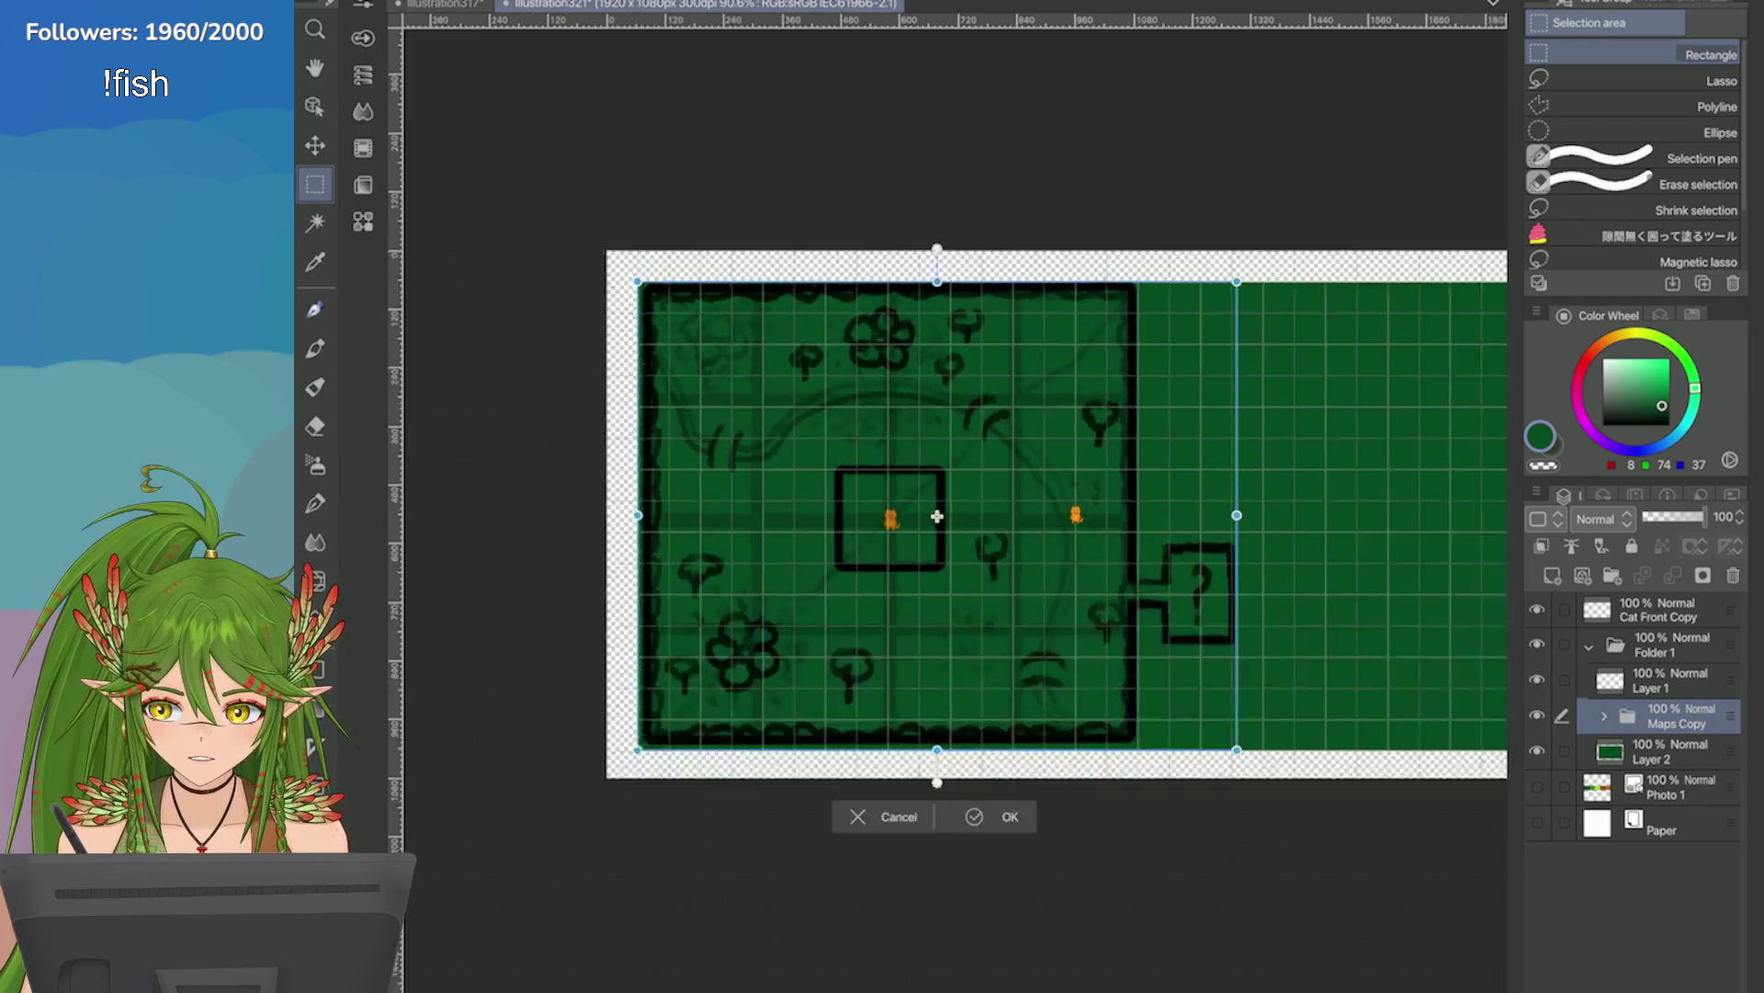
pyautogui.moveTo(696, 552)
pyautogui.mouseDown()
pyautogui.moveTo(873, 563)
pyautogui.moveTo(853, 555)
pyautogui.mouseUp()
pyautogui.scroll(-3, 853, 555)
pyautogui.scroll(2, 1128, 449)
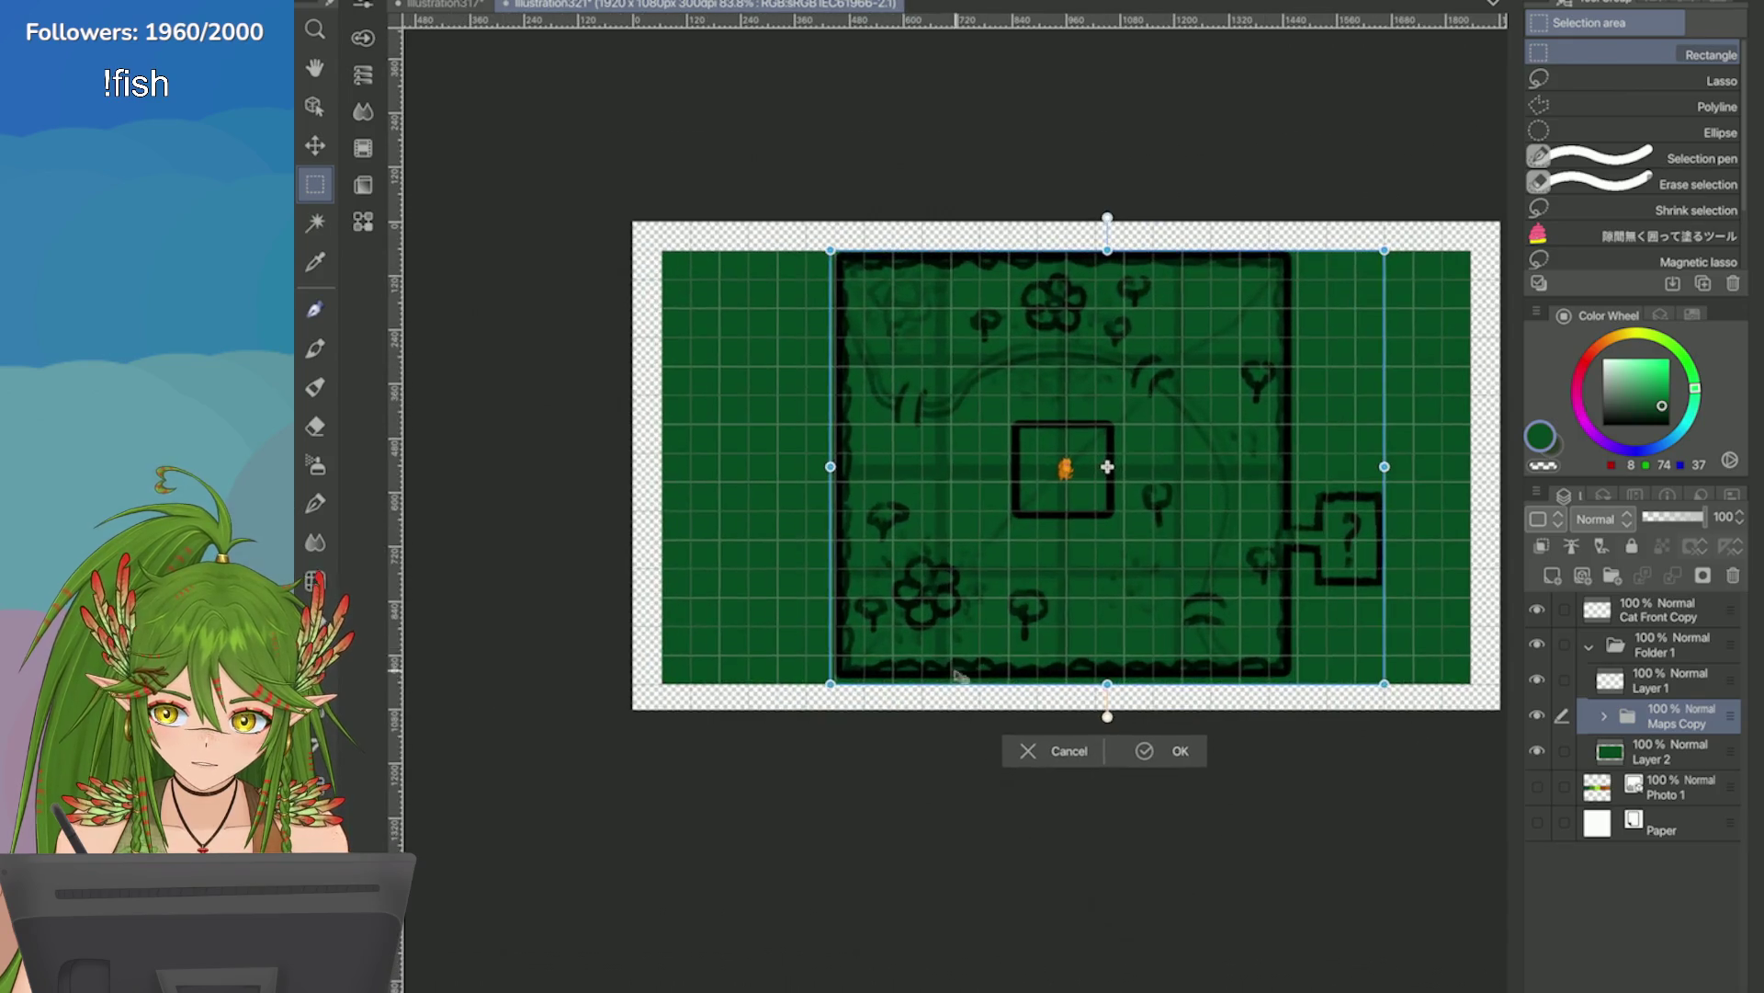
pyautogui.click(1147, 749)
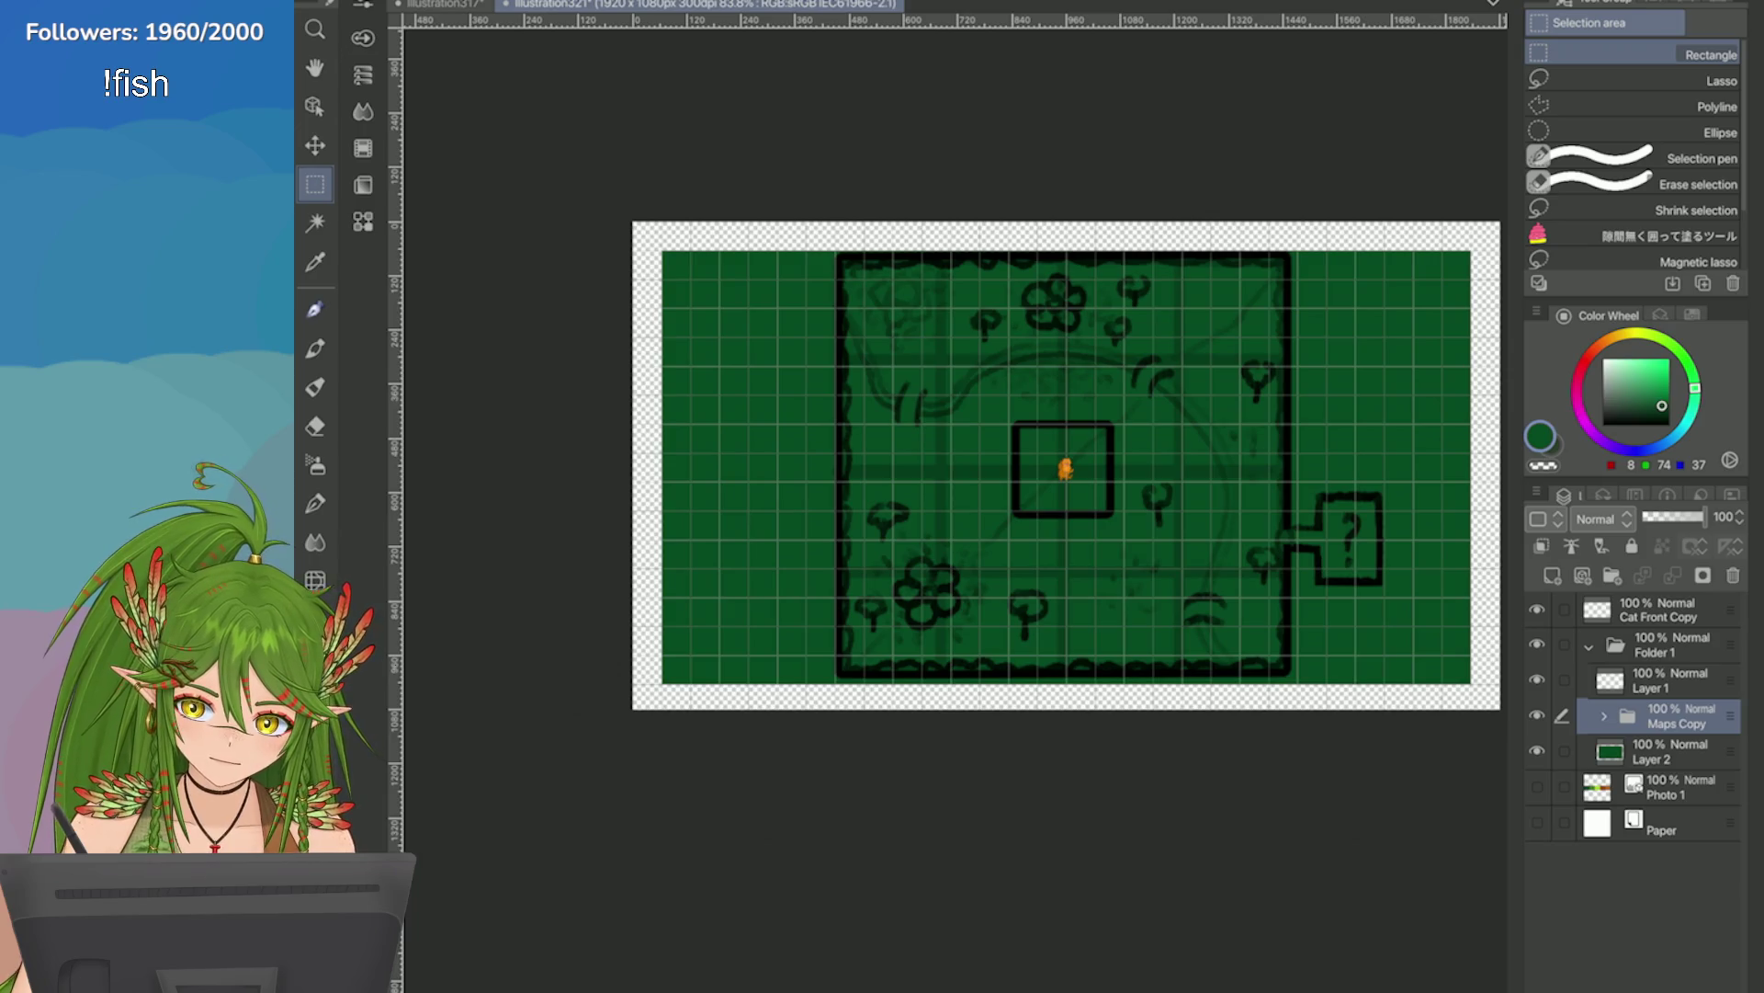
pyautogui.scroll(1, 1032, 485)
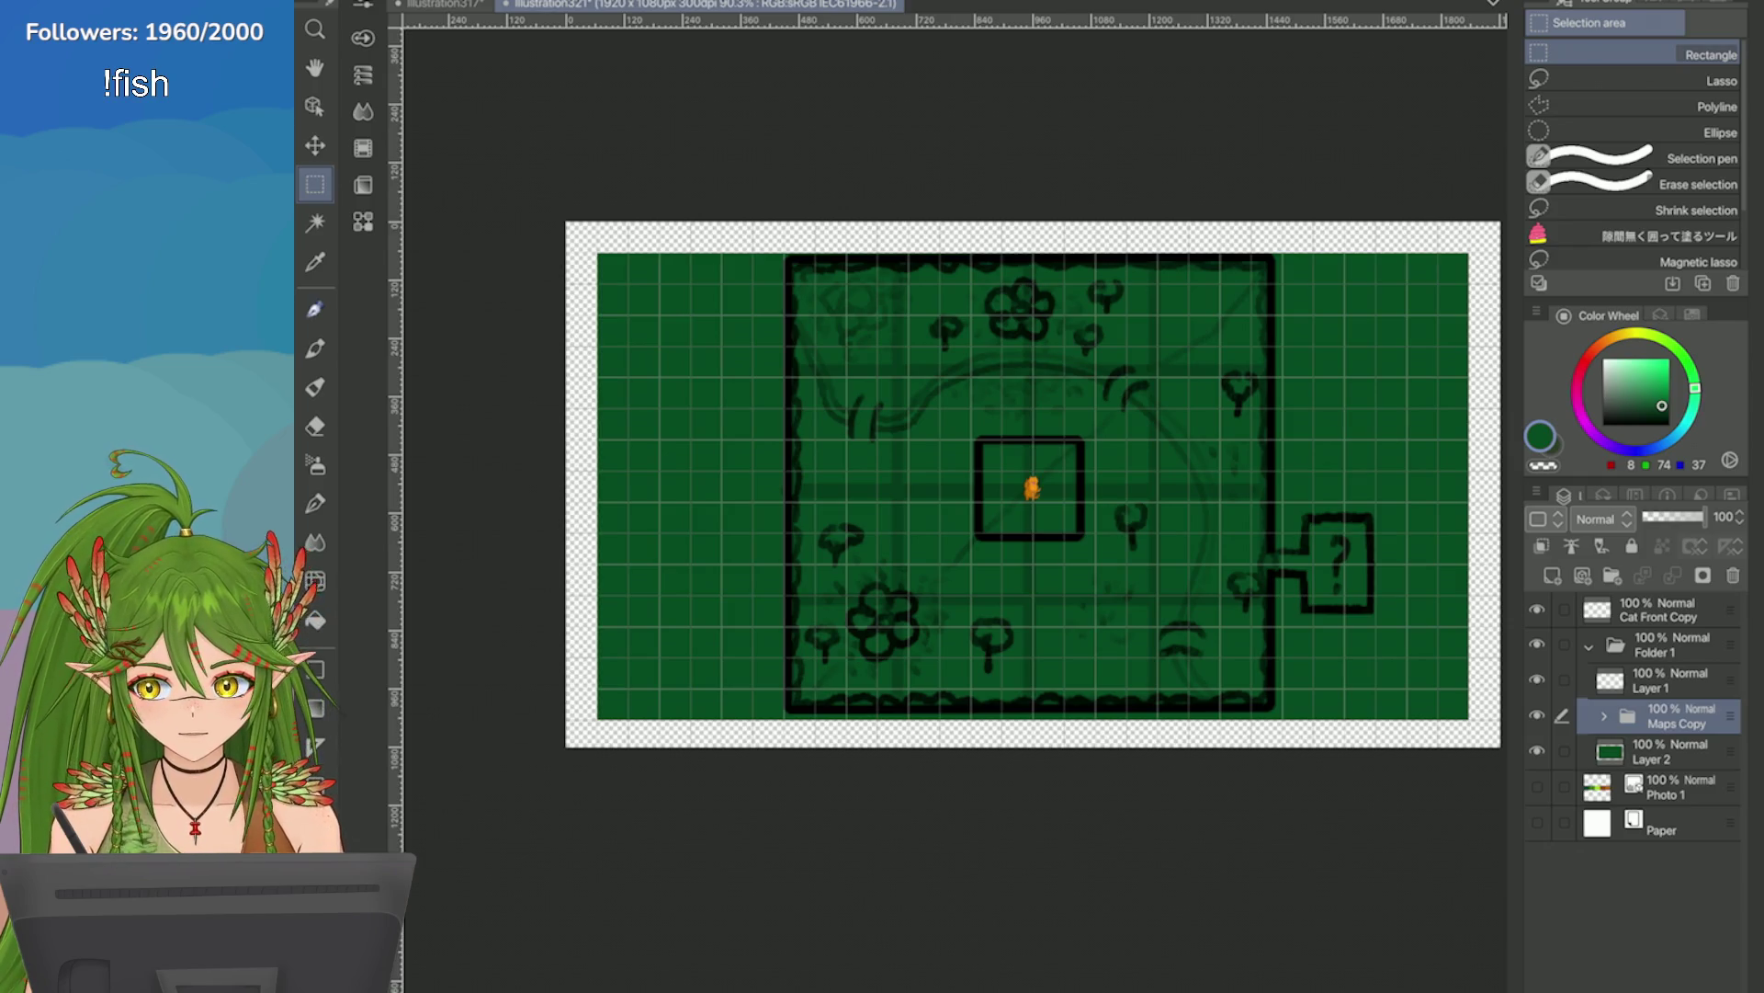
pyautogui.click(1668, 750)
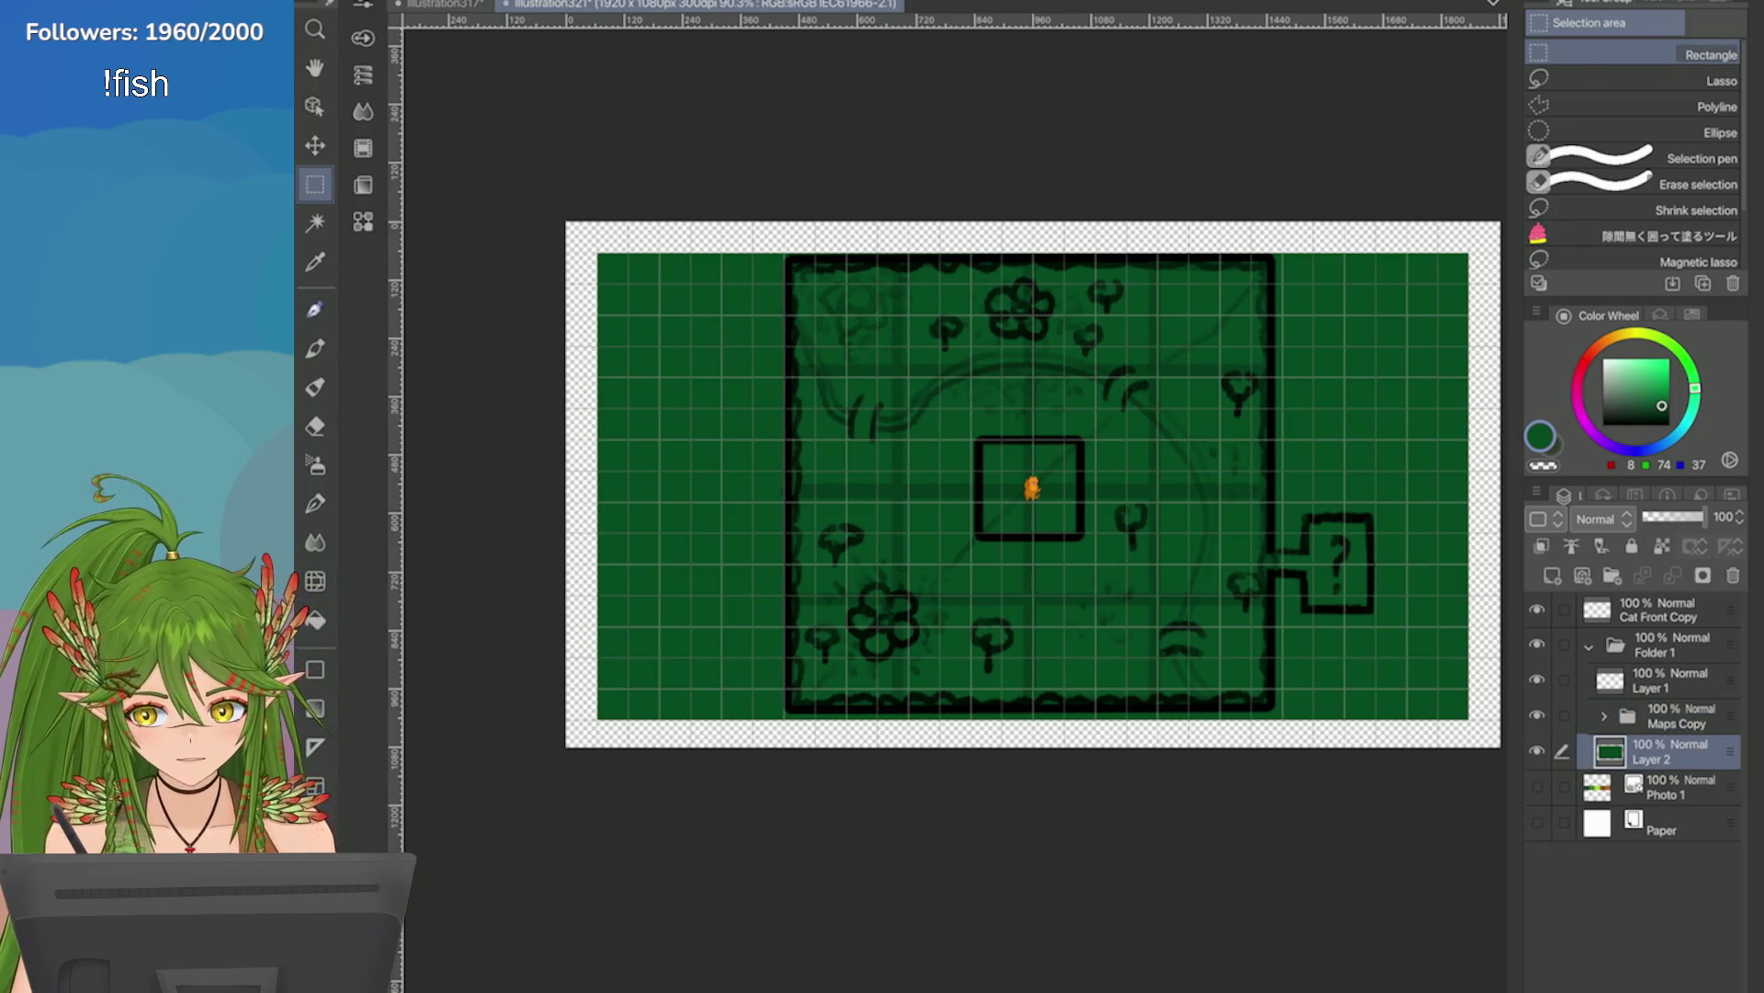
# Delete the green fill outside the map square, leaving both sides transparent.
pyautogui.moveTo(783, 253)
pyautogui.mouseDown()
pyautogui.moveTo(982, 535)
pyautogui.moveTo(1263, 809)
pyautogui.moveTo(1284, 809)
pyautogui.mouseUp()
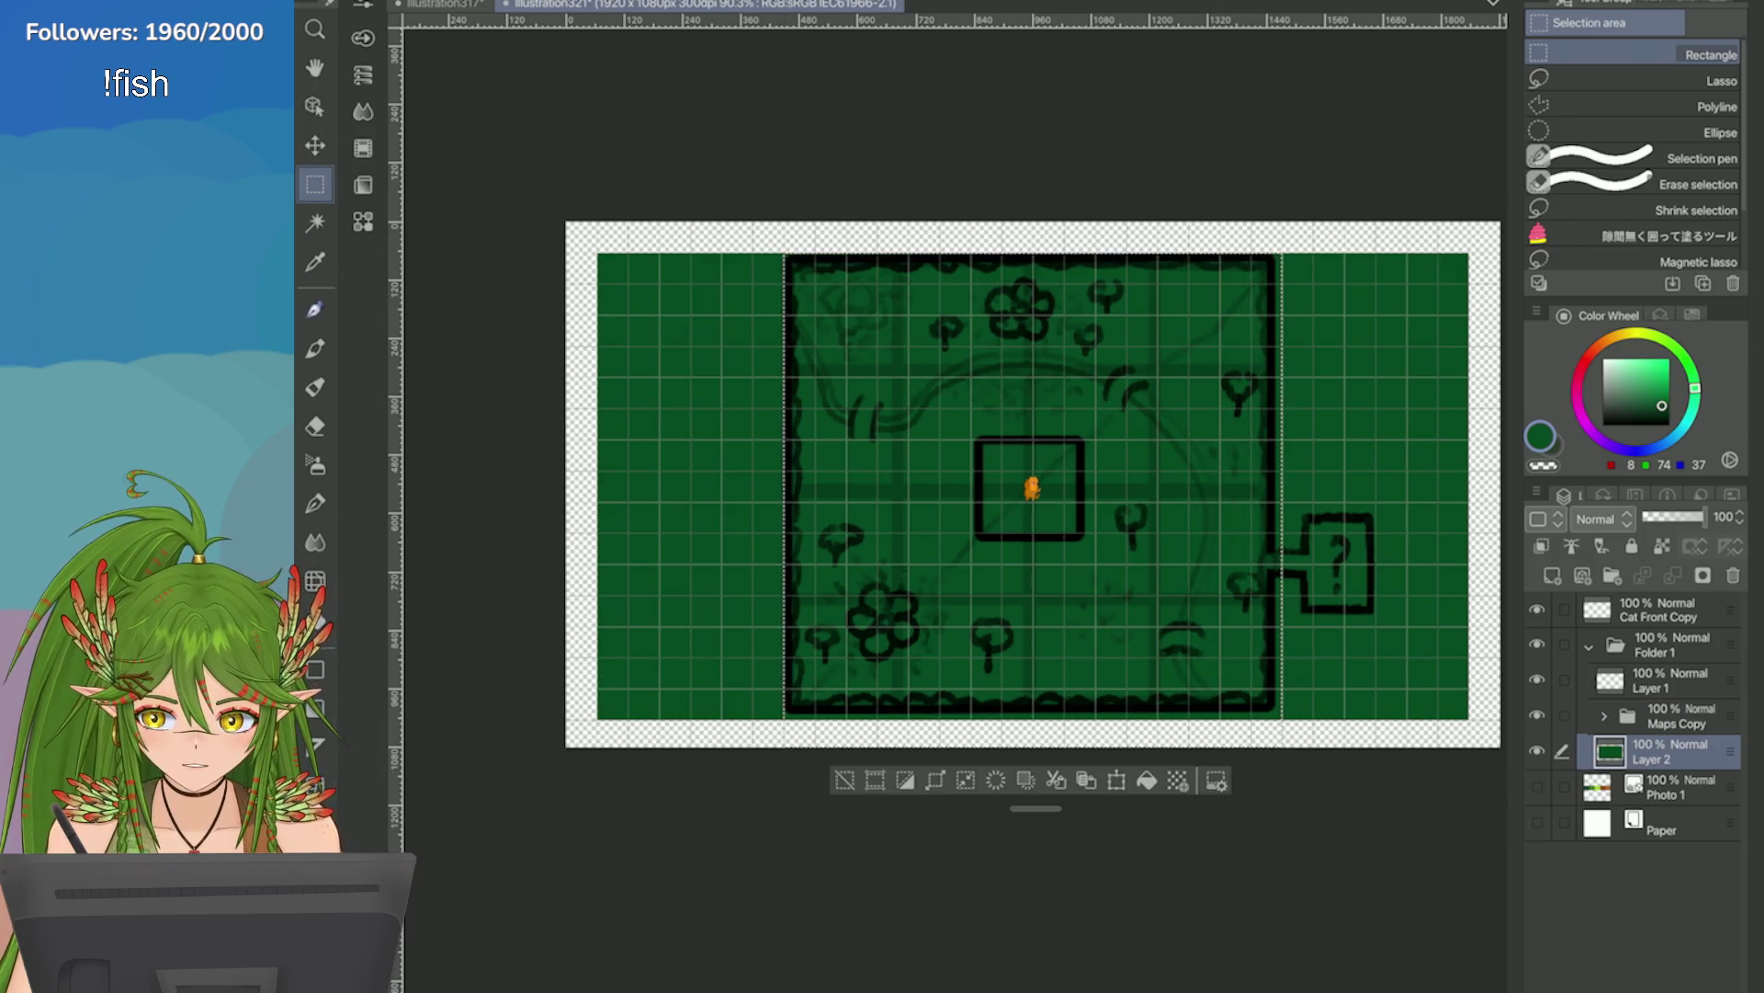
pyautogui.click(996, 778)
pyautogui.click(845, 780)
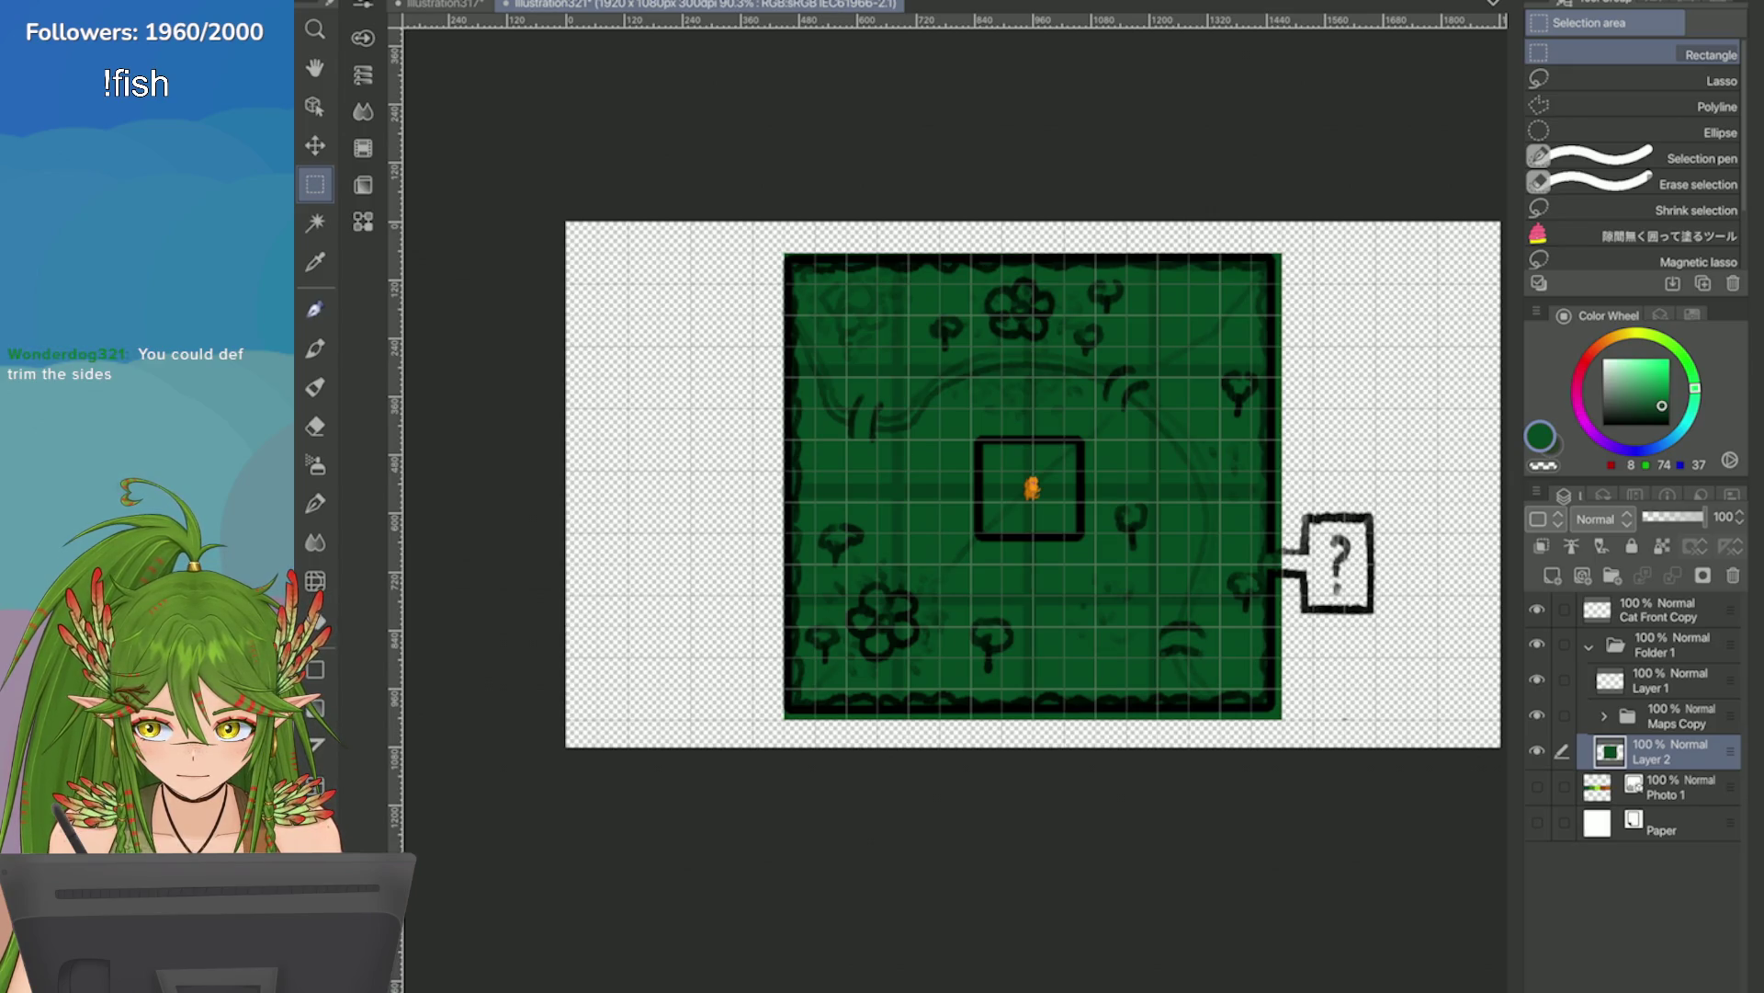
pyautogui.scroll(-3, 738, 478)
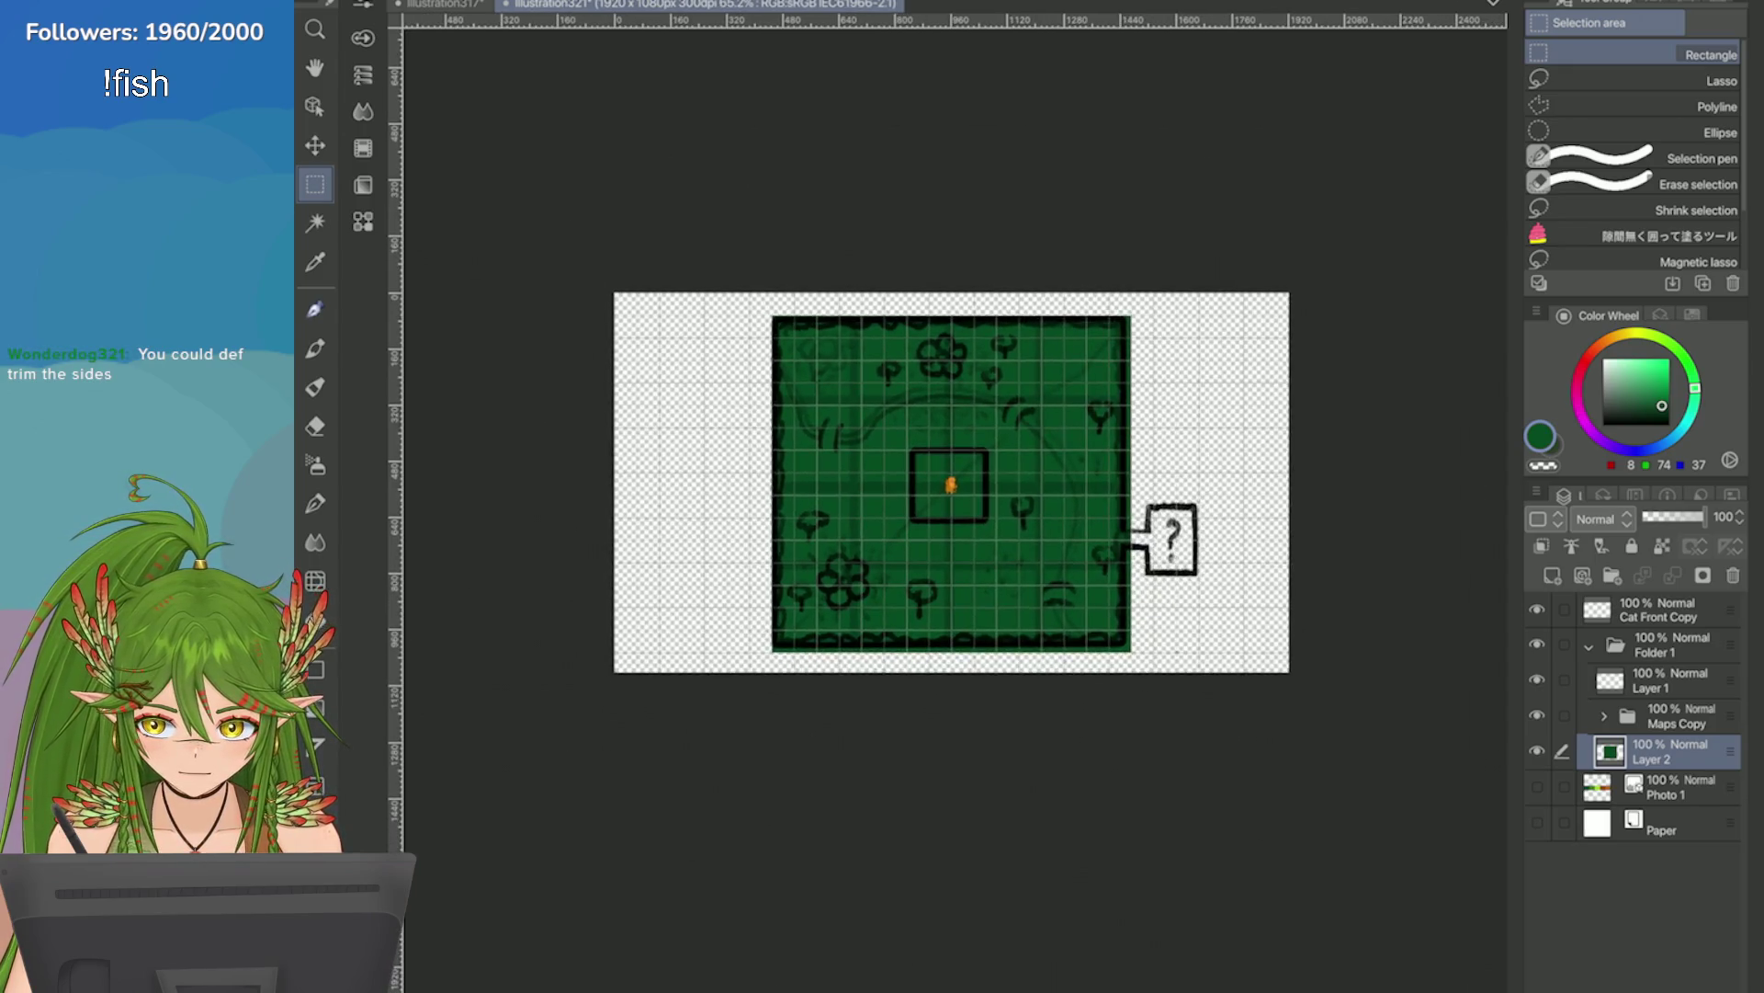
# Check Edit > Change Image Resolution and cancel without changes.
pyautogui.click(404, 0)
pyautogui.click(478, 478)
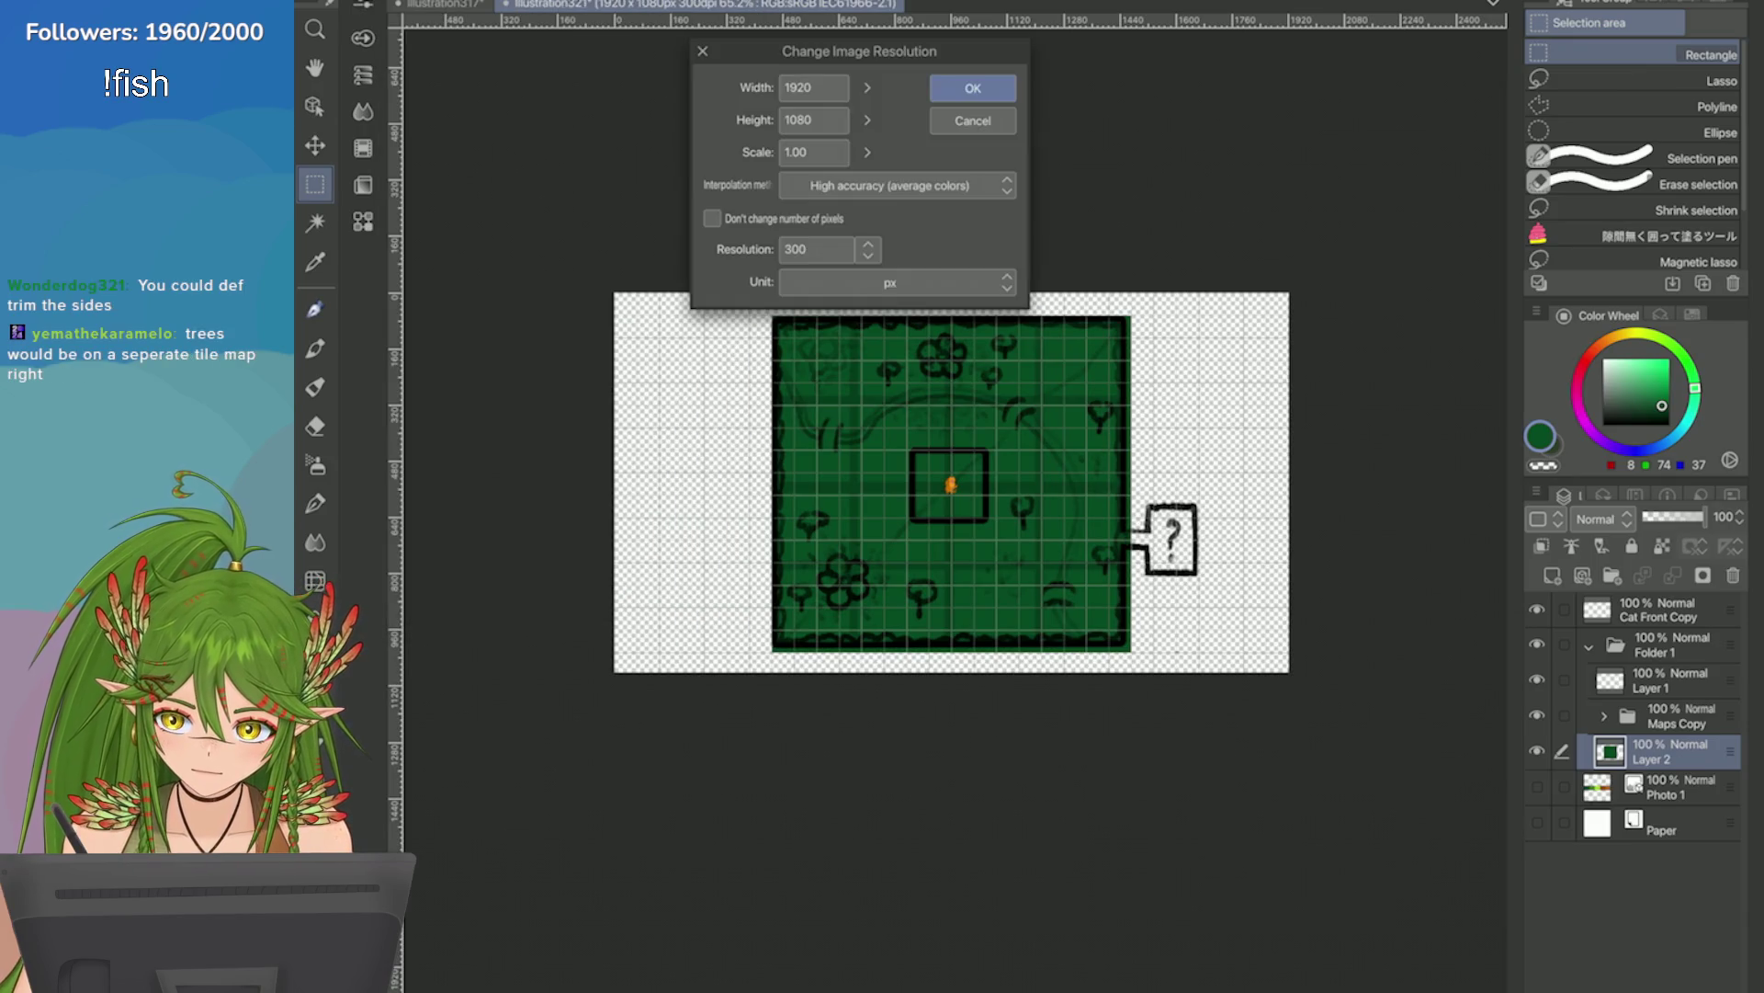
pyautogui.press('Escape')
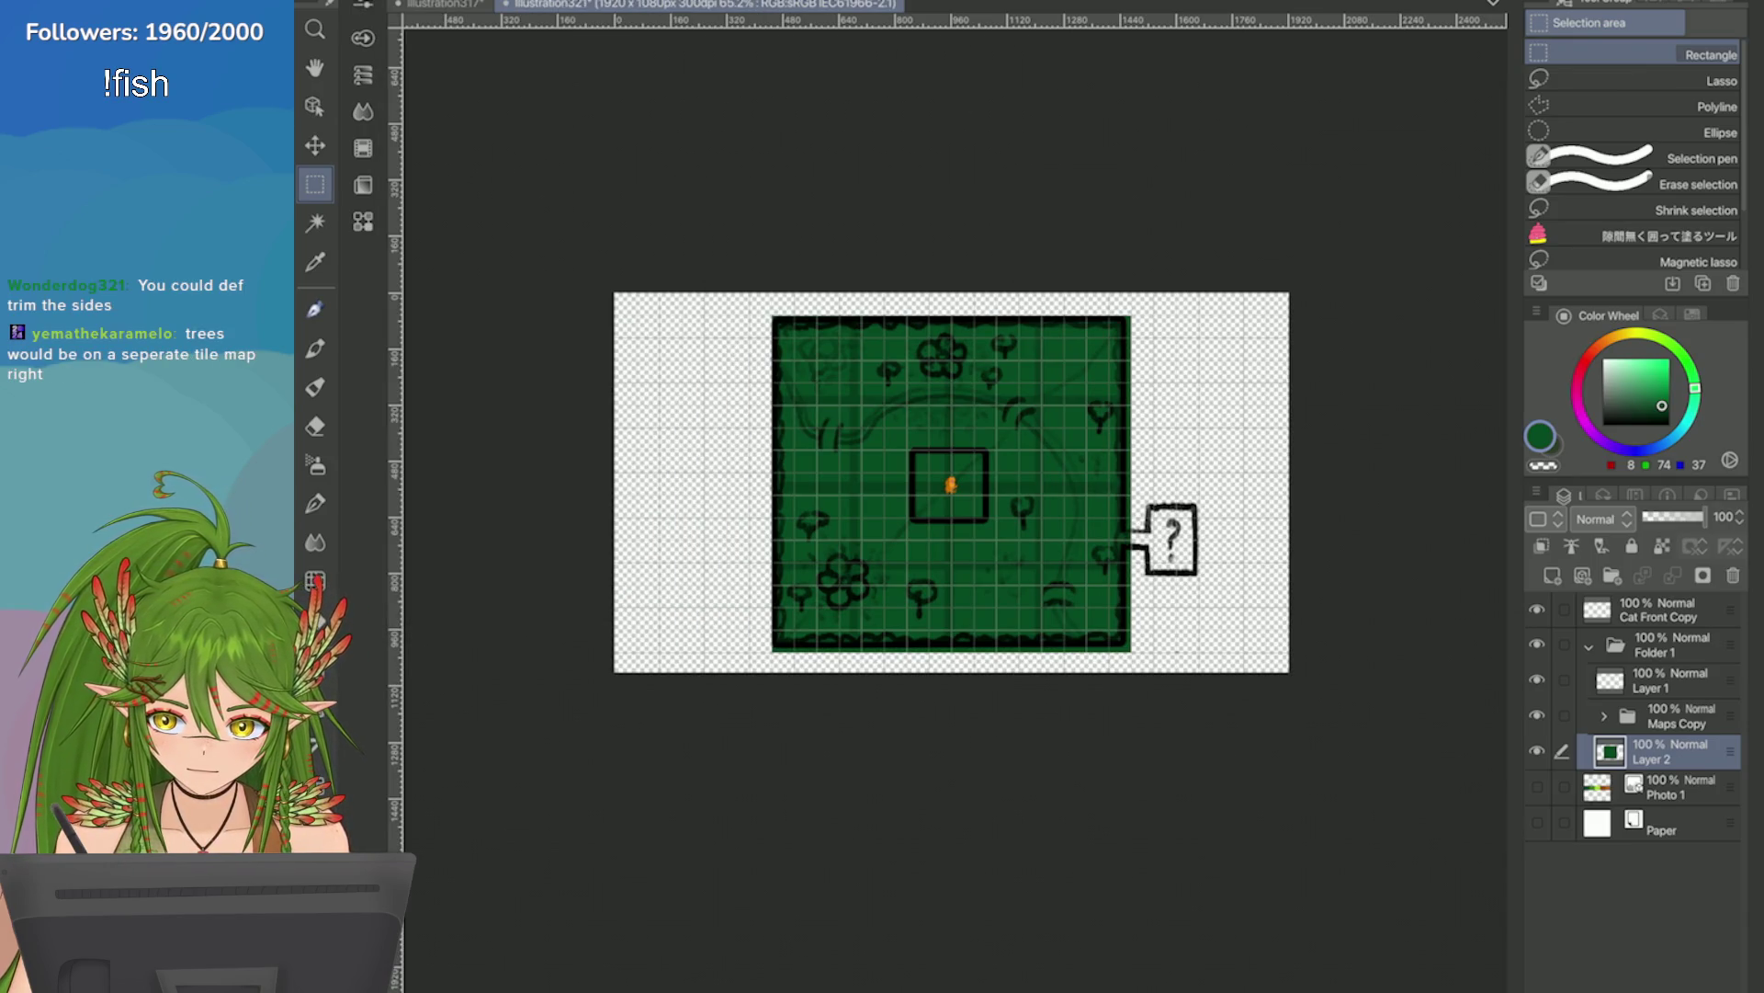
# Make the Maps Copy folder the active layer.
pyautogui.click(1564, 715)
pyautogui.scroll(3, 838, 408)
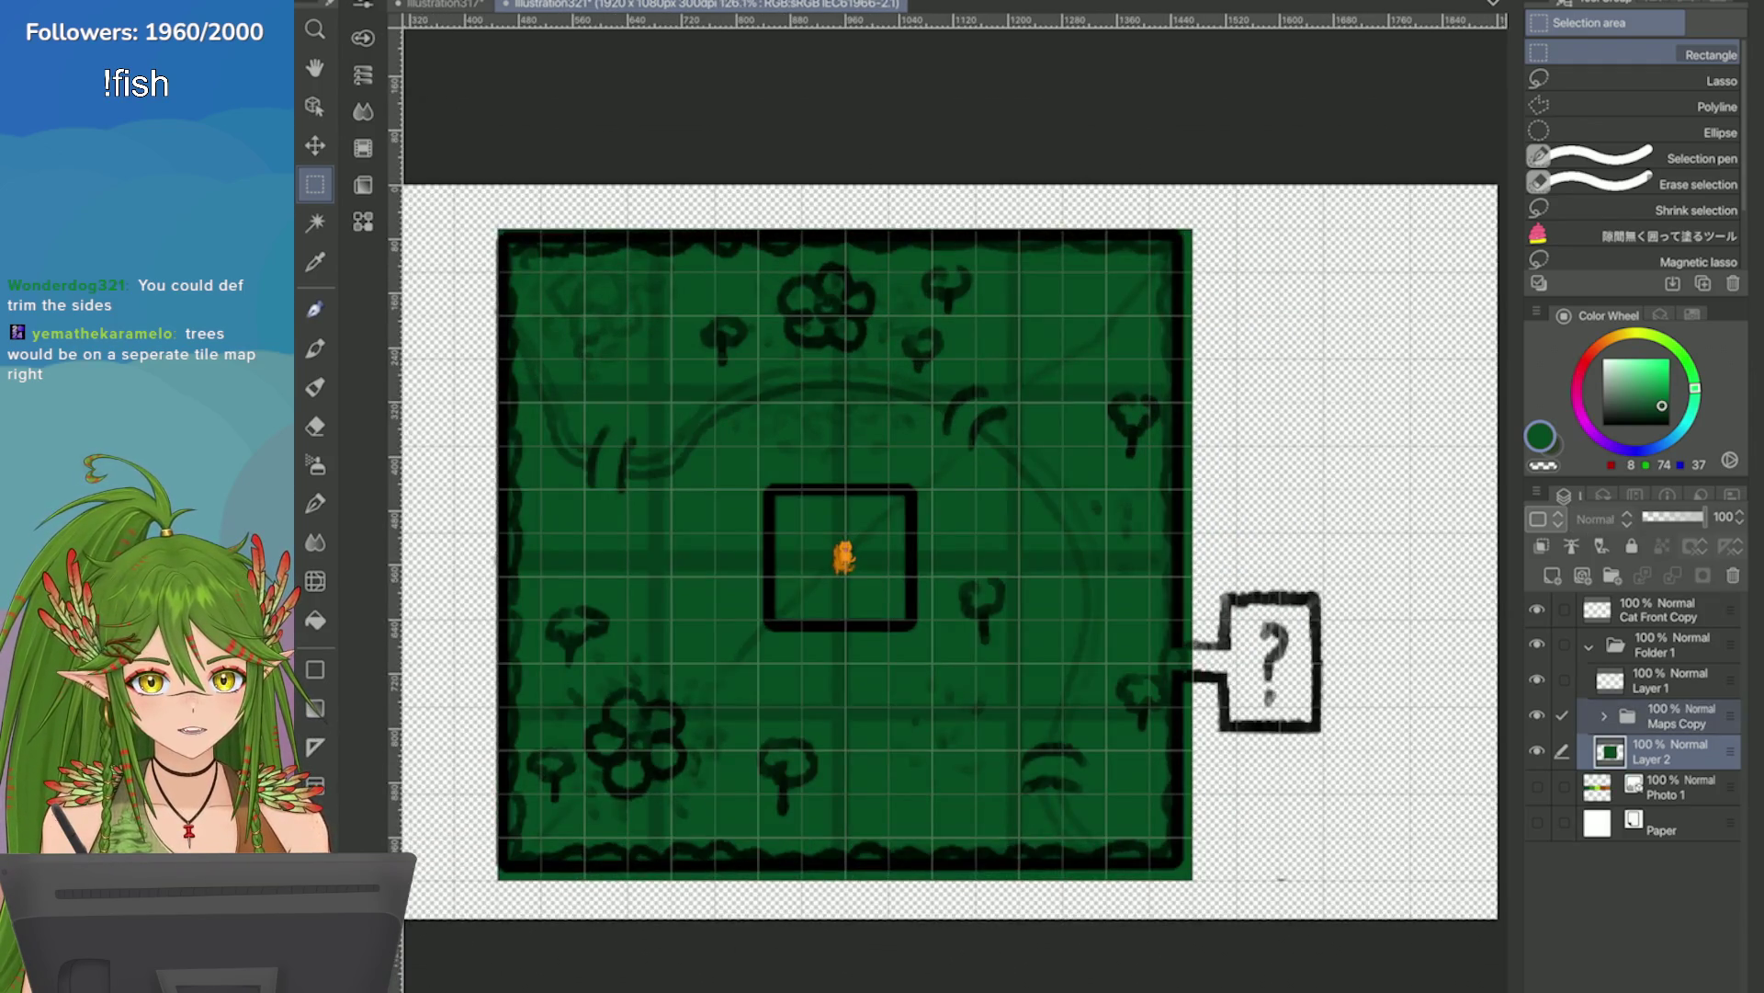
pyautogui.scroll(8, 1294, 688)
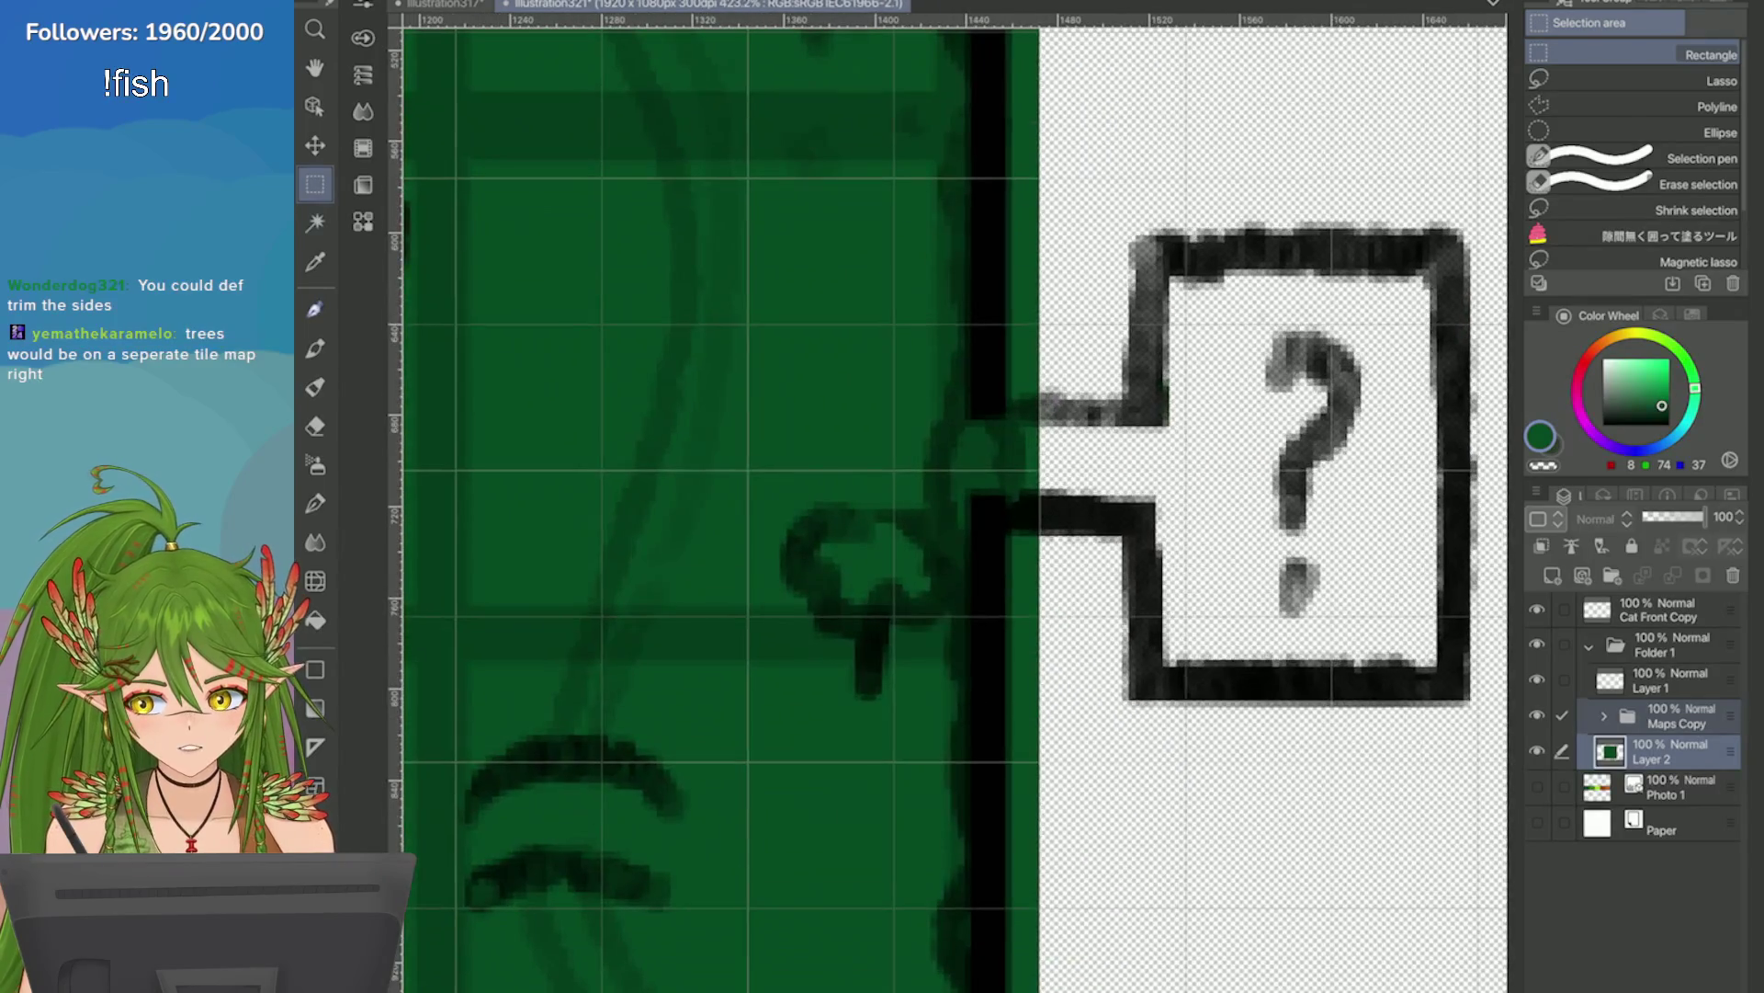
pyautogui.scroll(-10, 1170, 577)
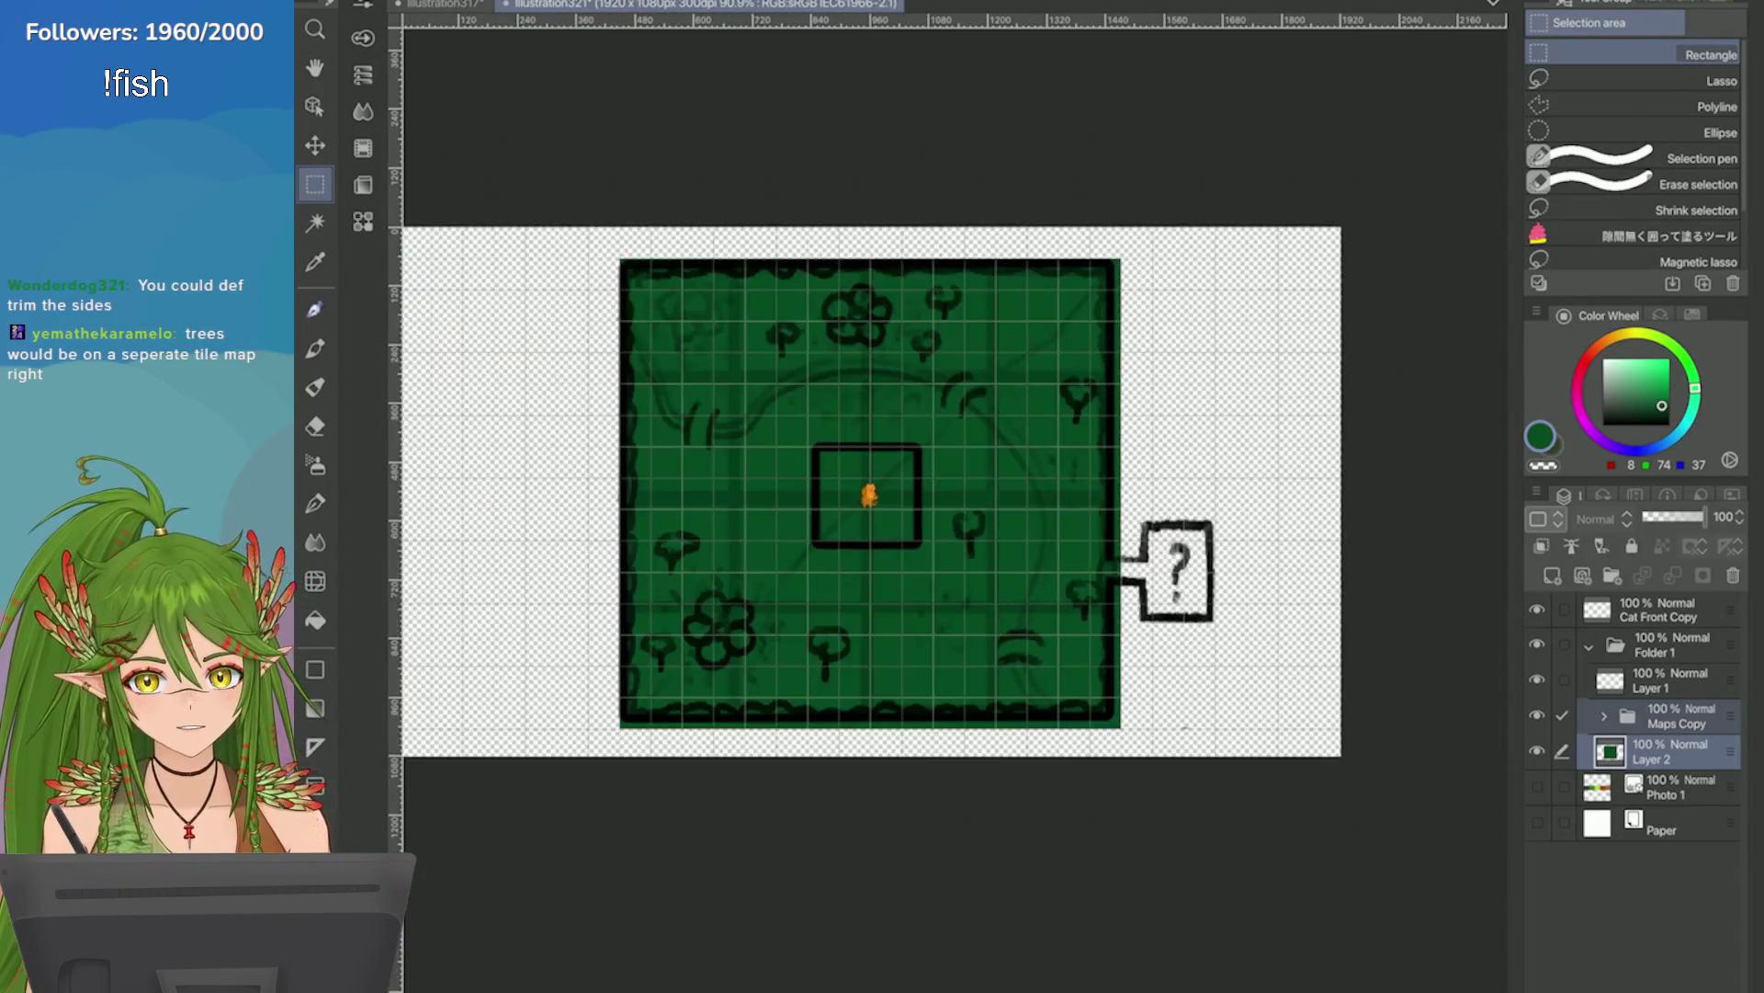
pyautogui.click(1677, 716)
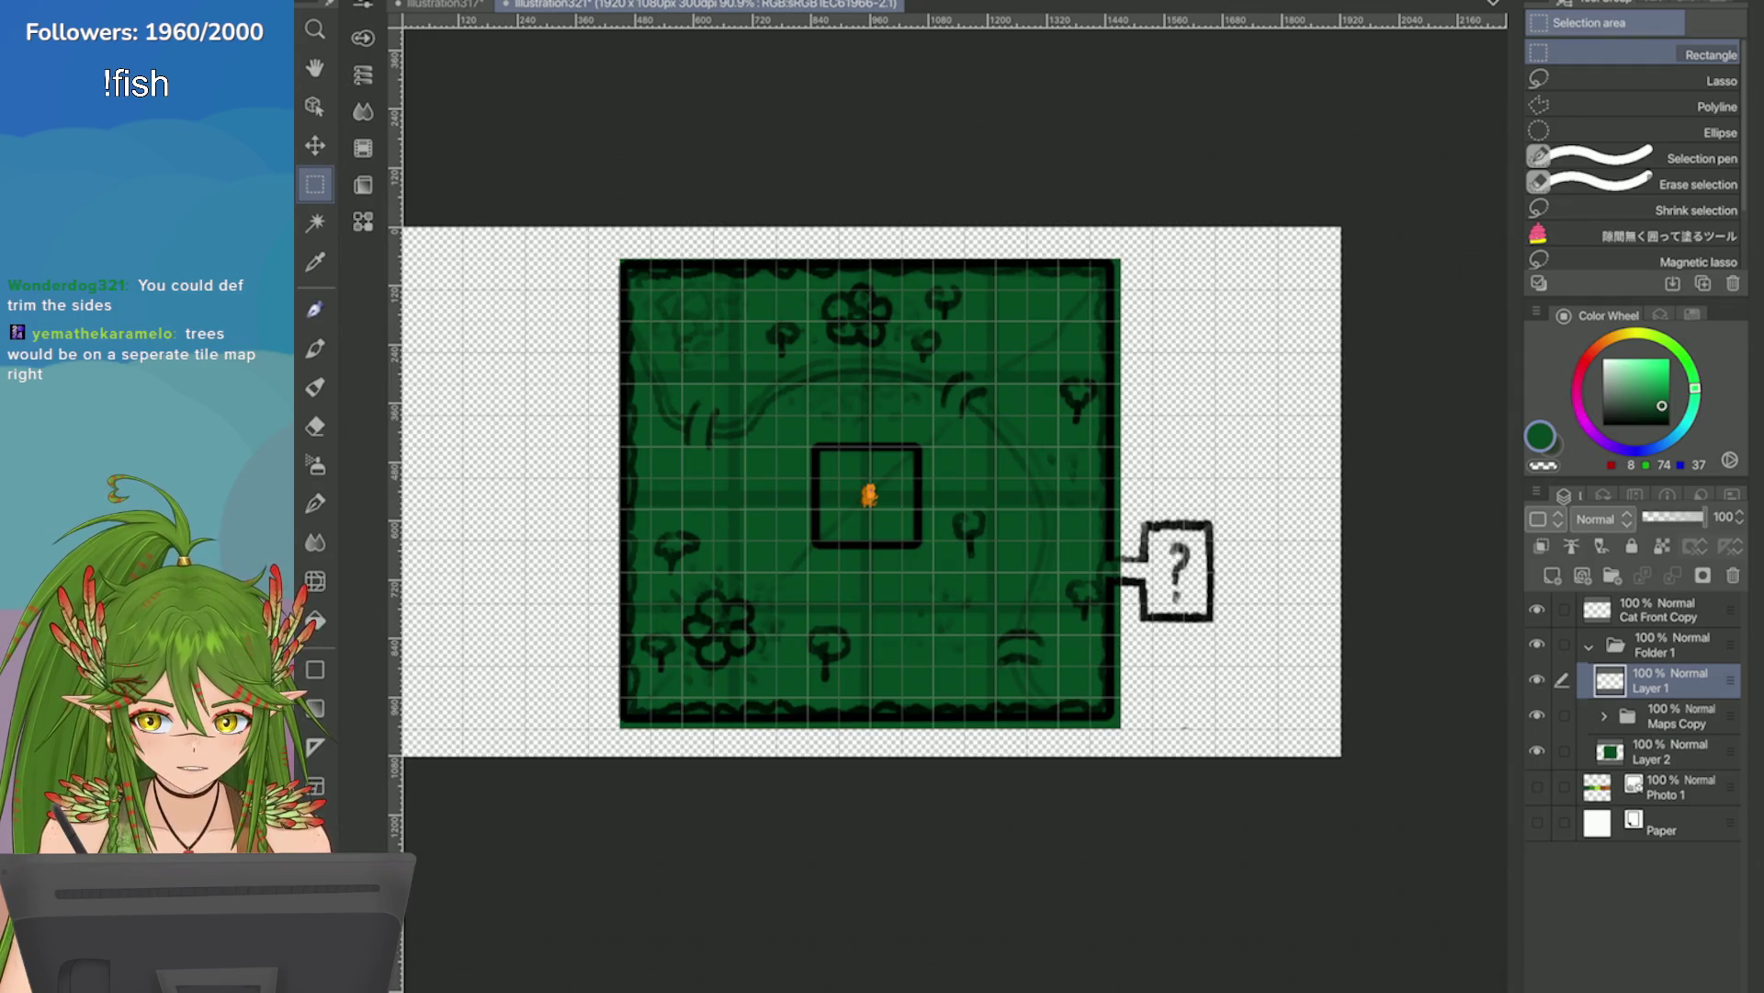
# Move the question-mark box about 234 px right with a Ctrl+T transform.
pyautogui.scroll(3, 1396, 693)
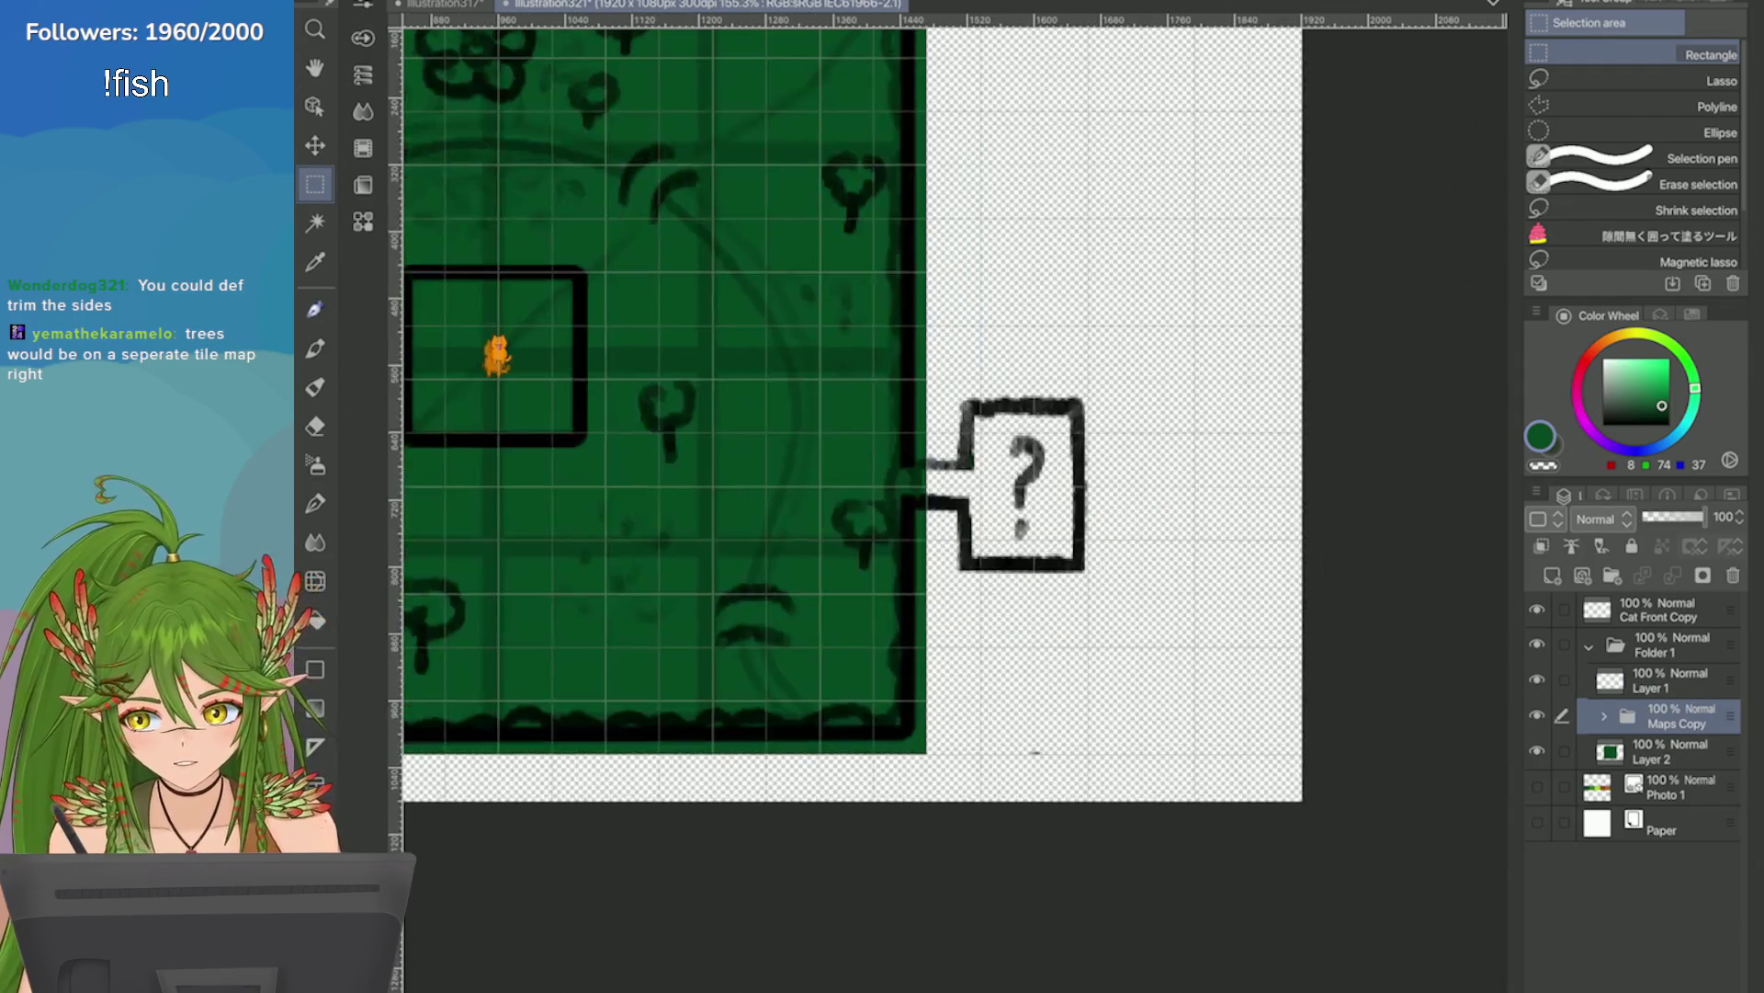
pyautogui.moveTo(926, 378); pyautogui.dragTo(1144, 648)
pyautogui.hotkey('ctrl', 't')
pyautogui.moveTo(1077, 512); pyautogui.dragTo(1273, 512)
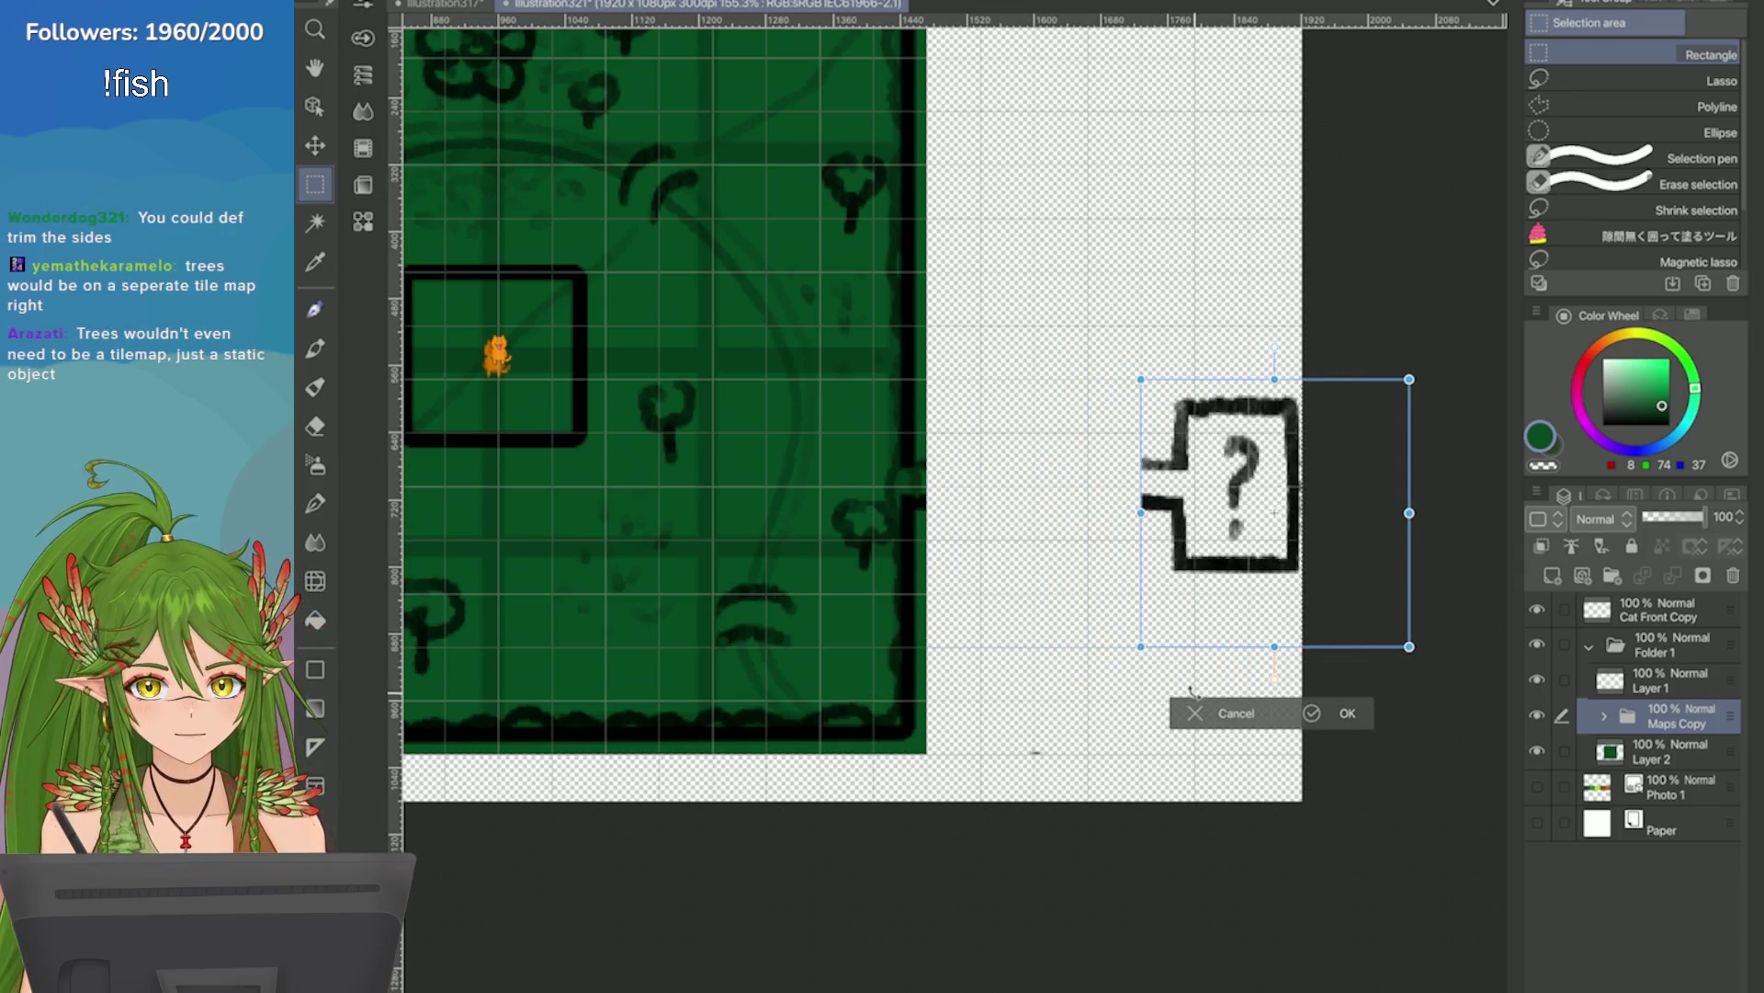
pyautogui.click(1314, 713)
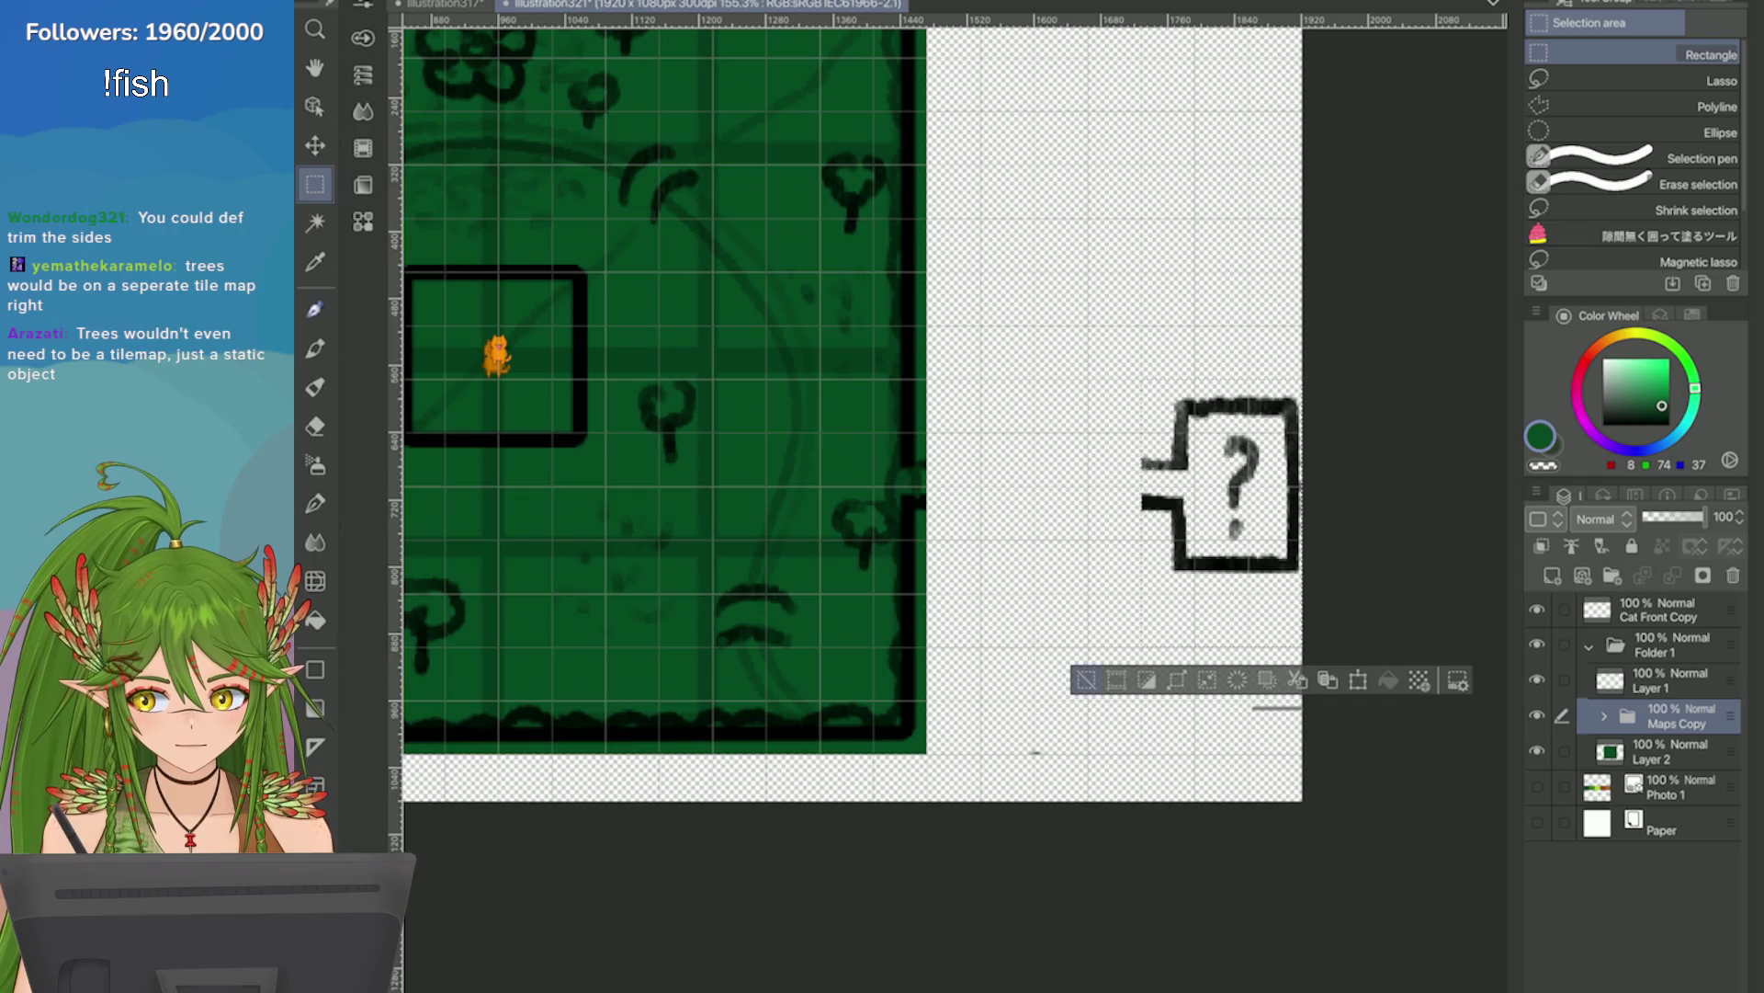
pyautogui.hotkey('ctrl', 'd')
# Fit the whole canvas in view and save the file.
pyautogui.hotkey('ctrl', '0')
pyautogui.hotkey('ctrl', 's')
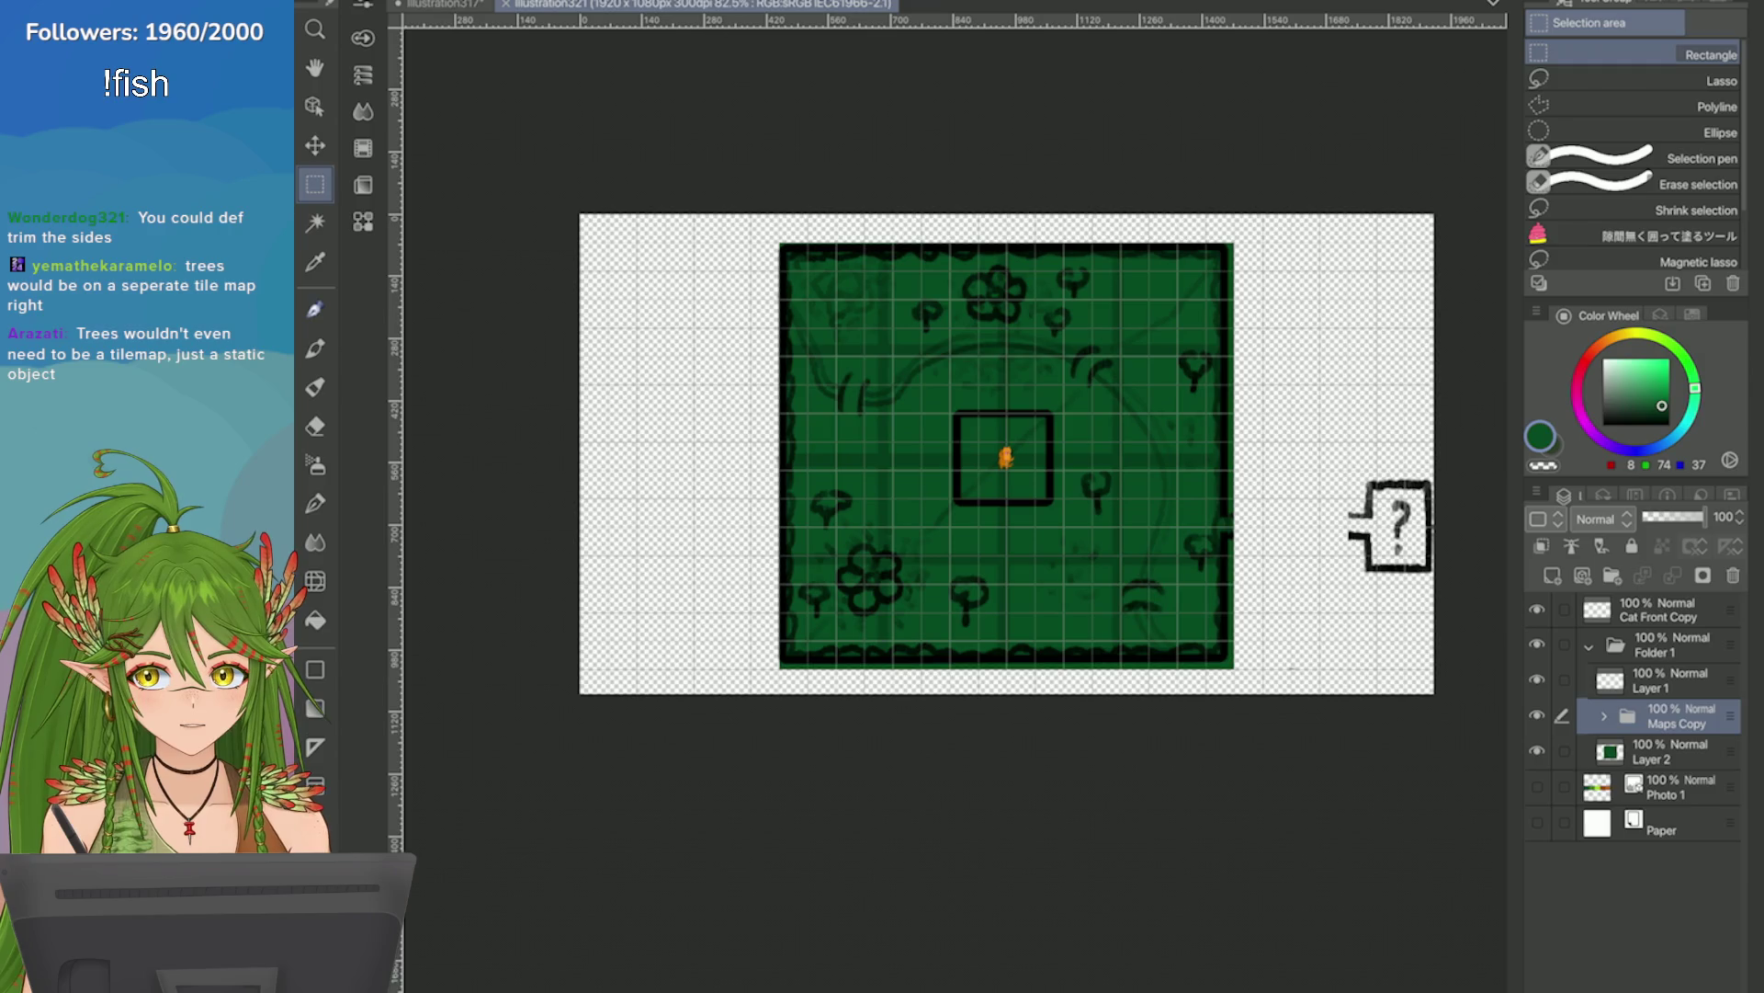
pyautogui.scroll(2, 1058, 508)
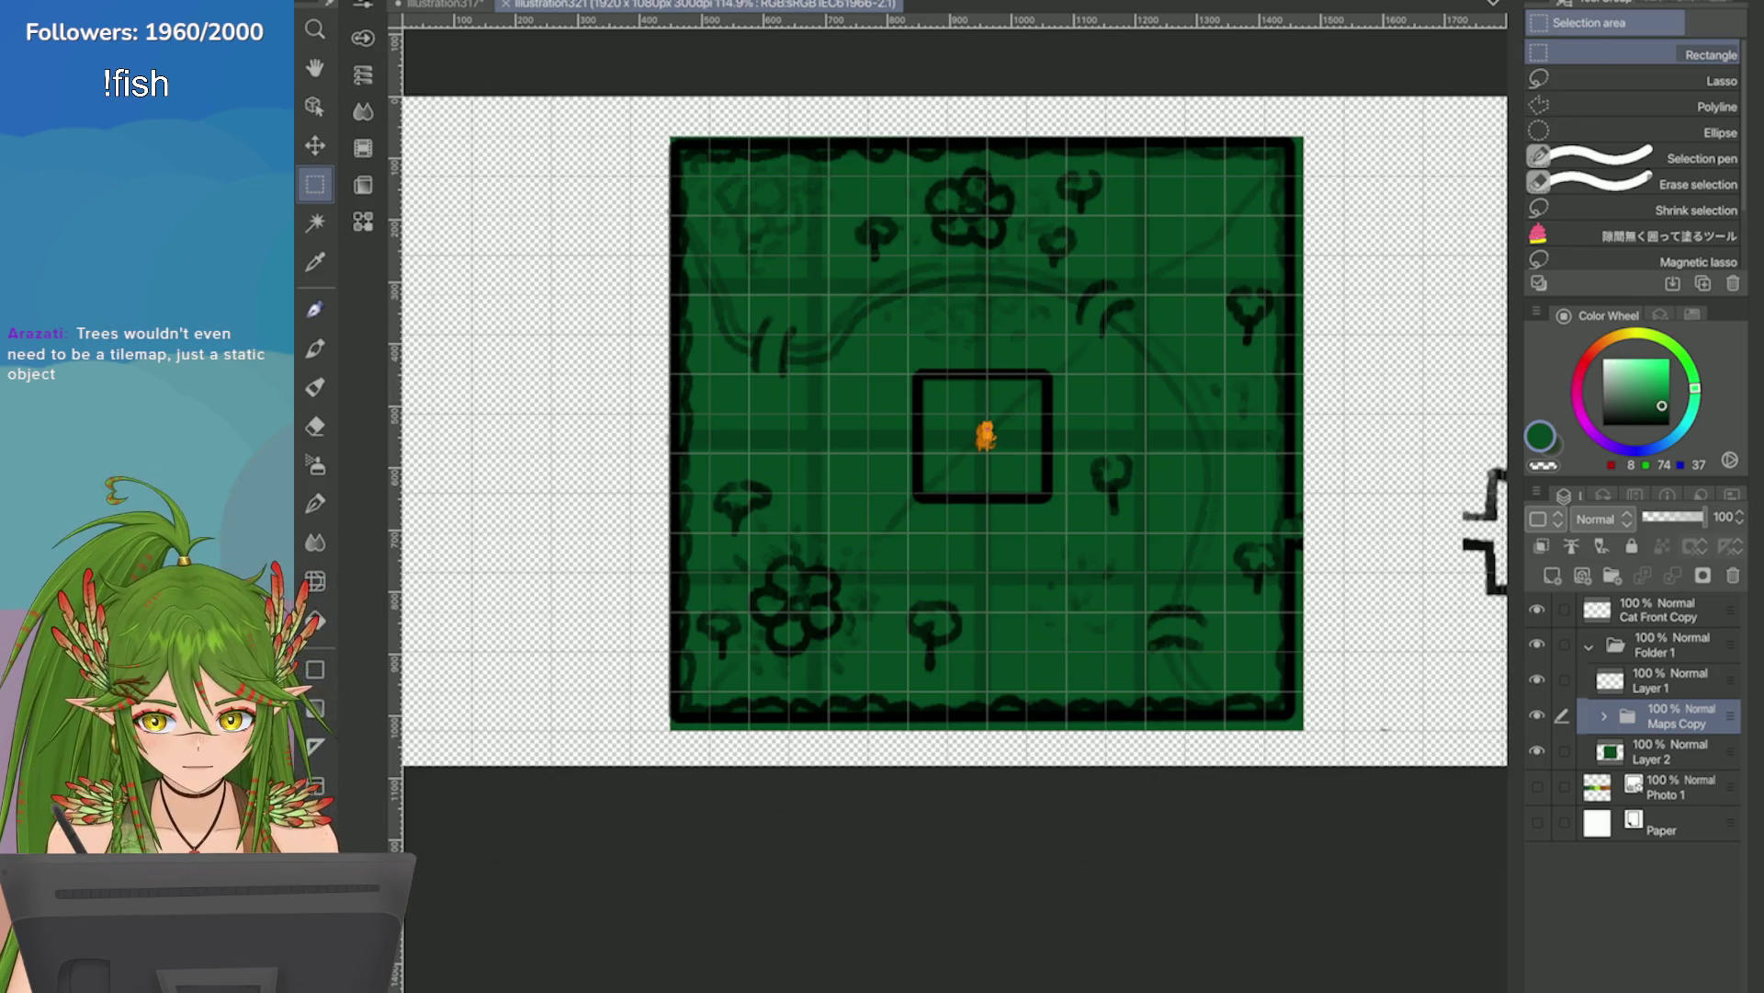
# Transform the Maps Copy folder to enlarge the map slightly and nudge it onto the grid.
pyautogui.hotkey('ctrl', 't')
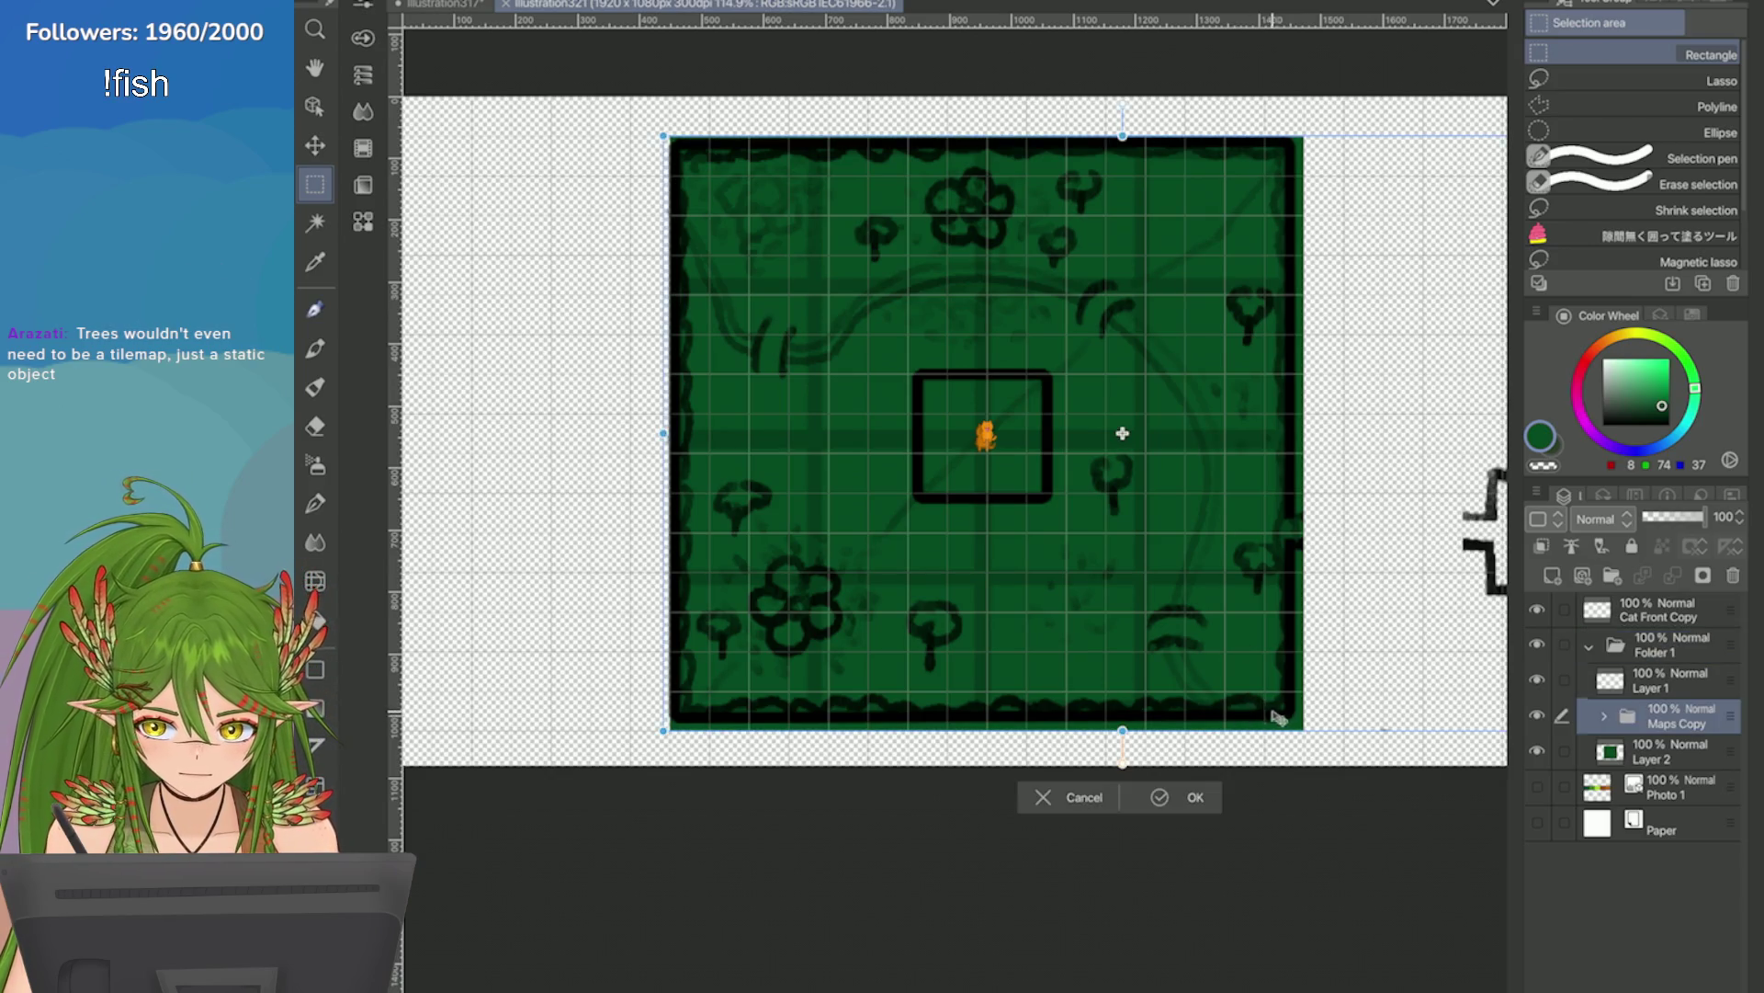
pyautogui.scroll(-2, 990, 421)
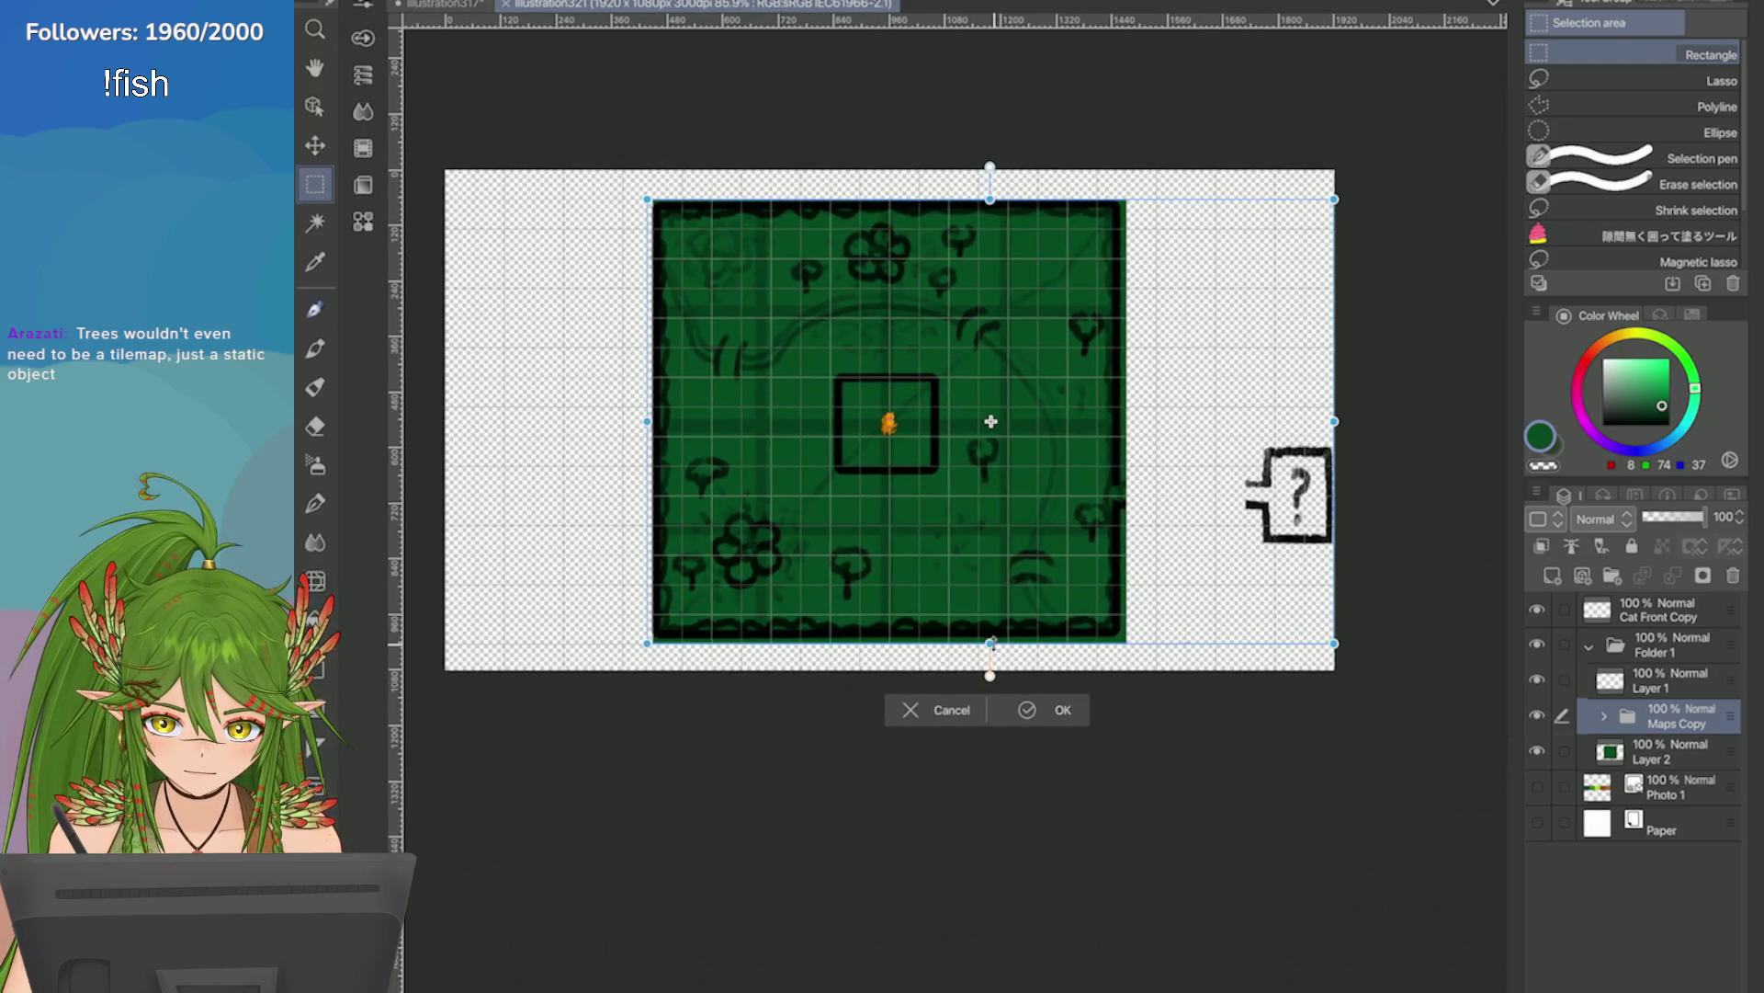
pyautogui.moveTo(993, 646); pyautogui.dragTo(999, 655)
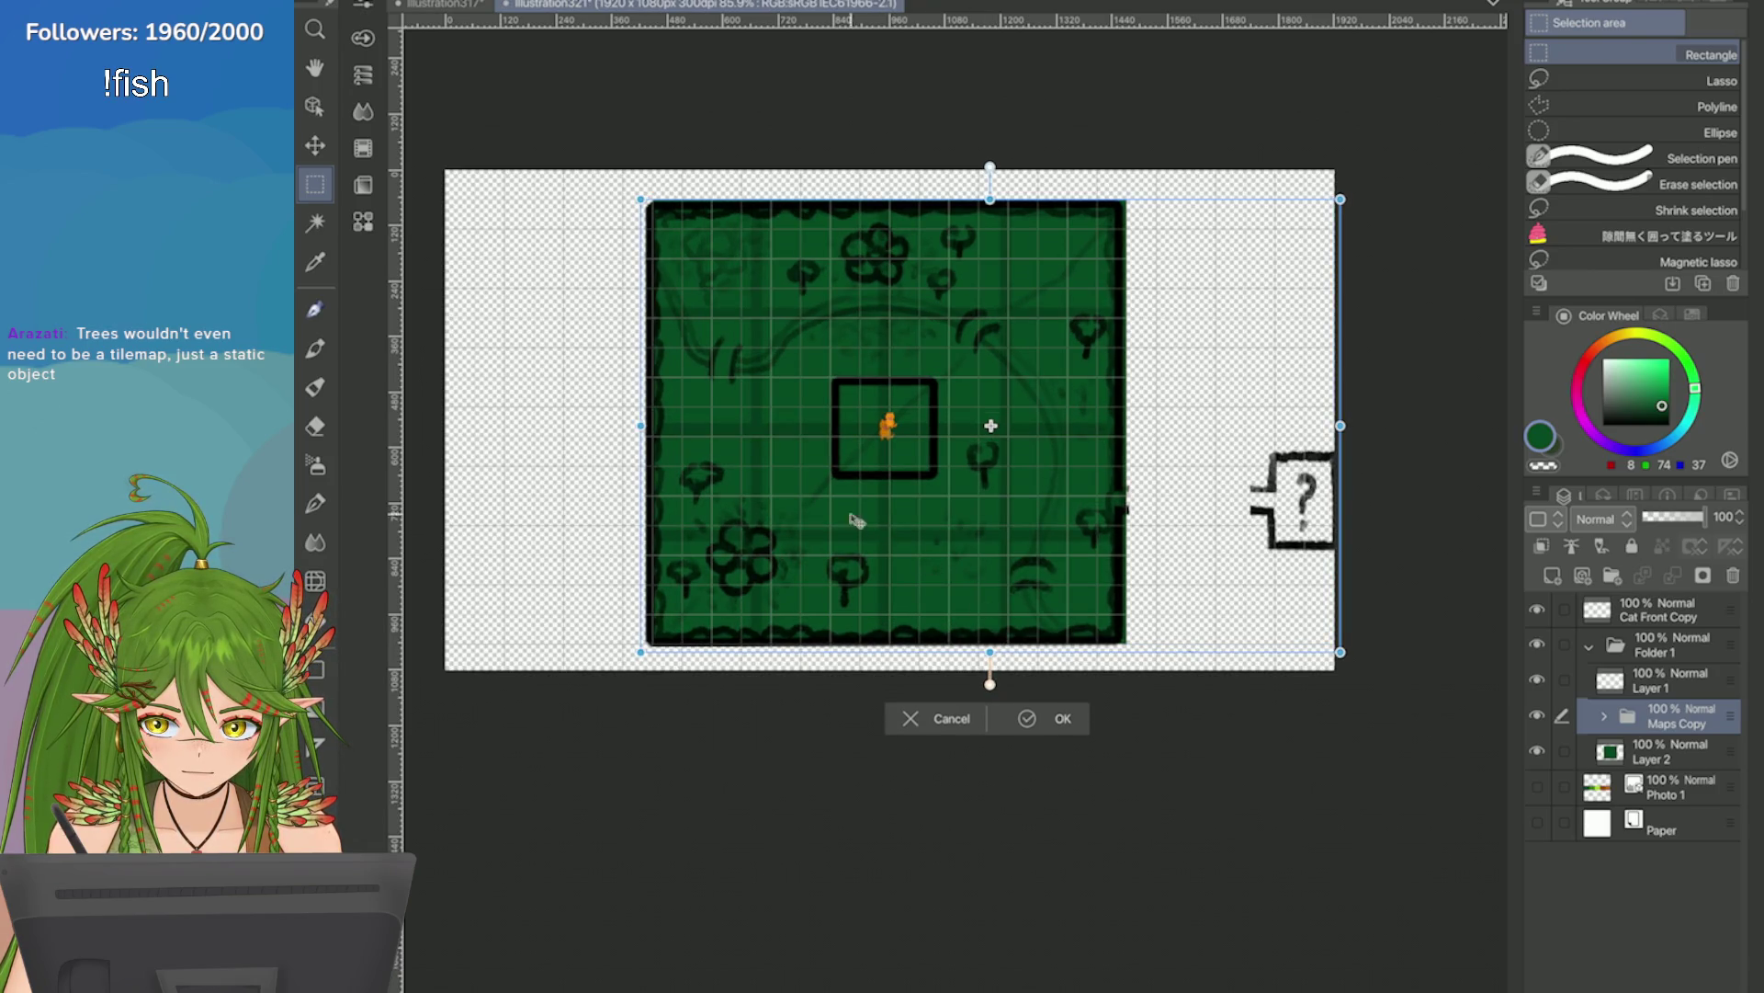
pyautogui.moveTo(776, 504); pyautogui.dragTo(779, 507)
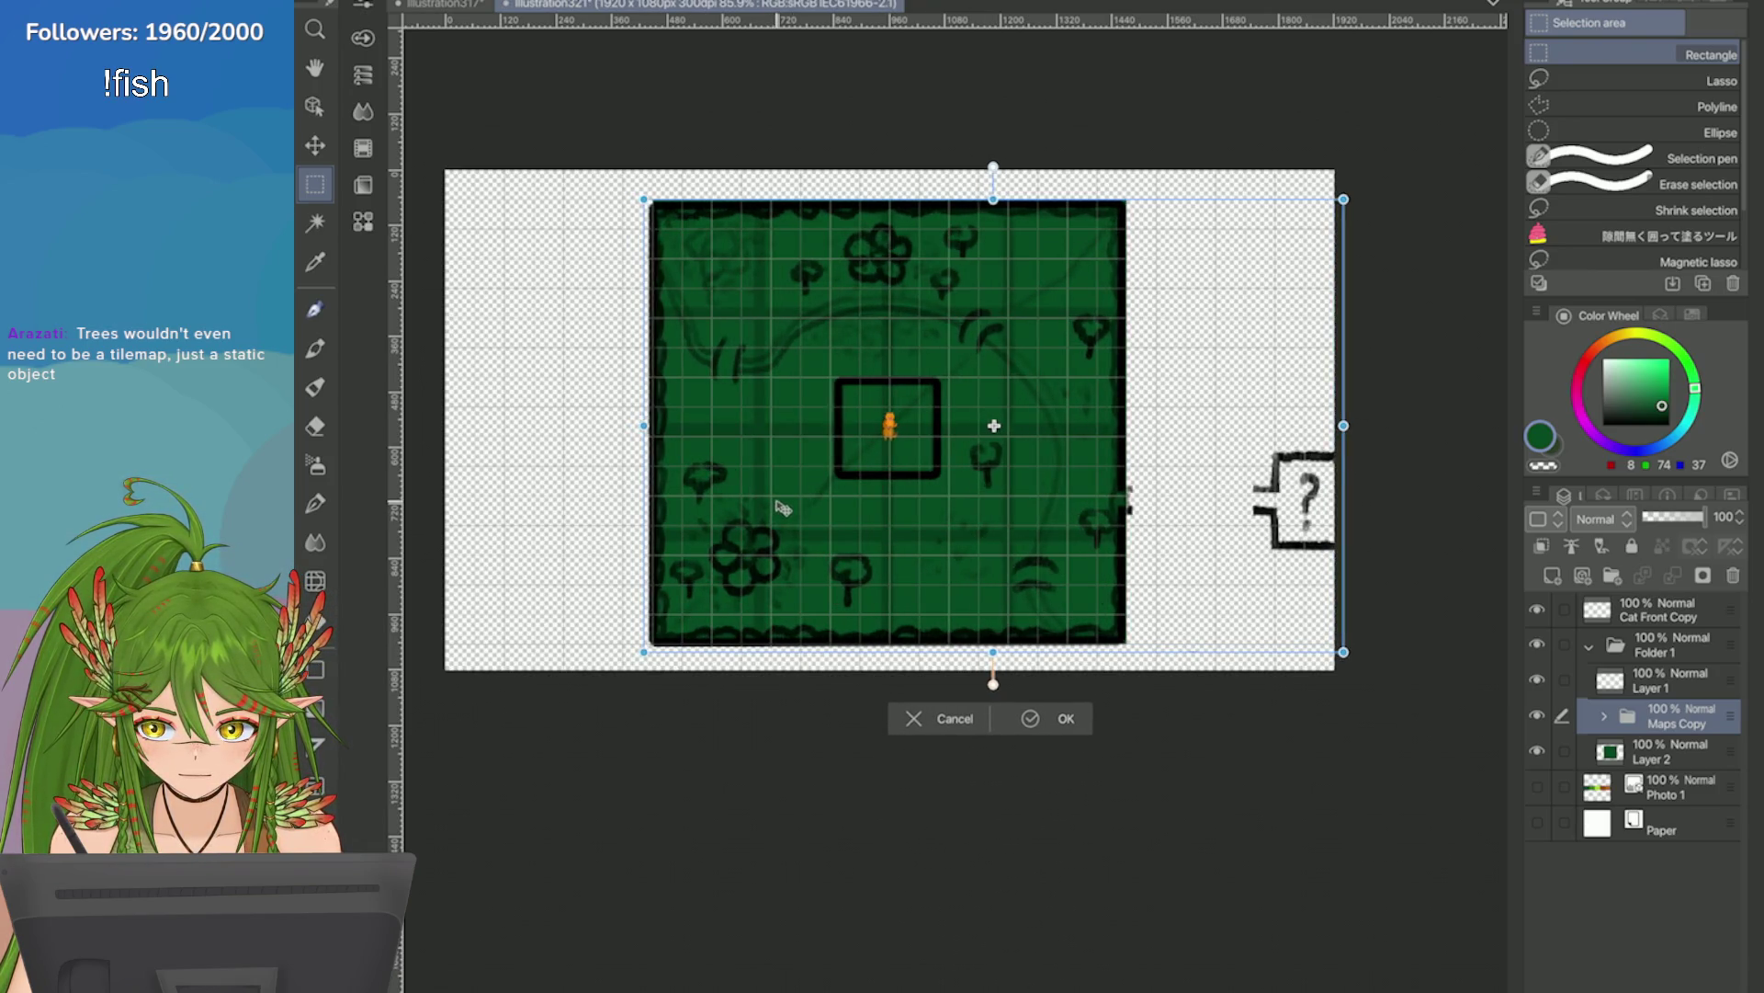
pyautogui.click(1033, 716)
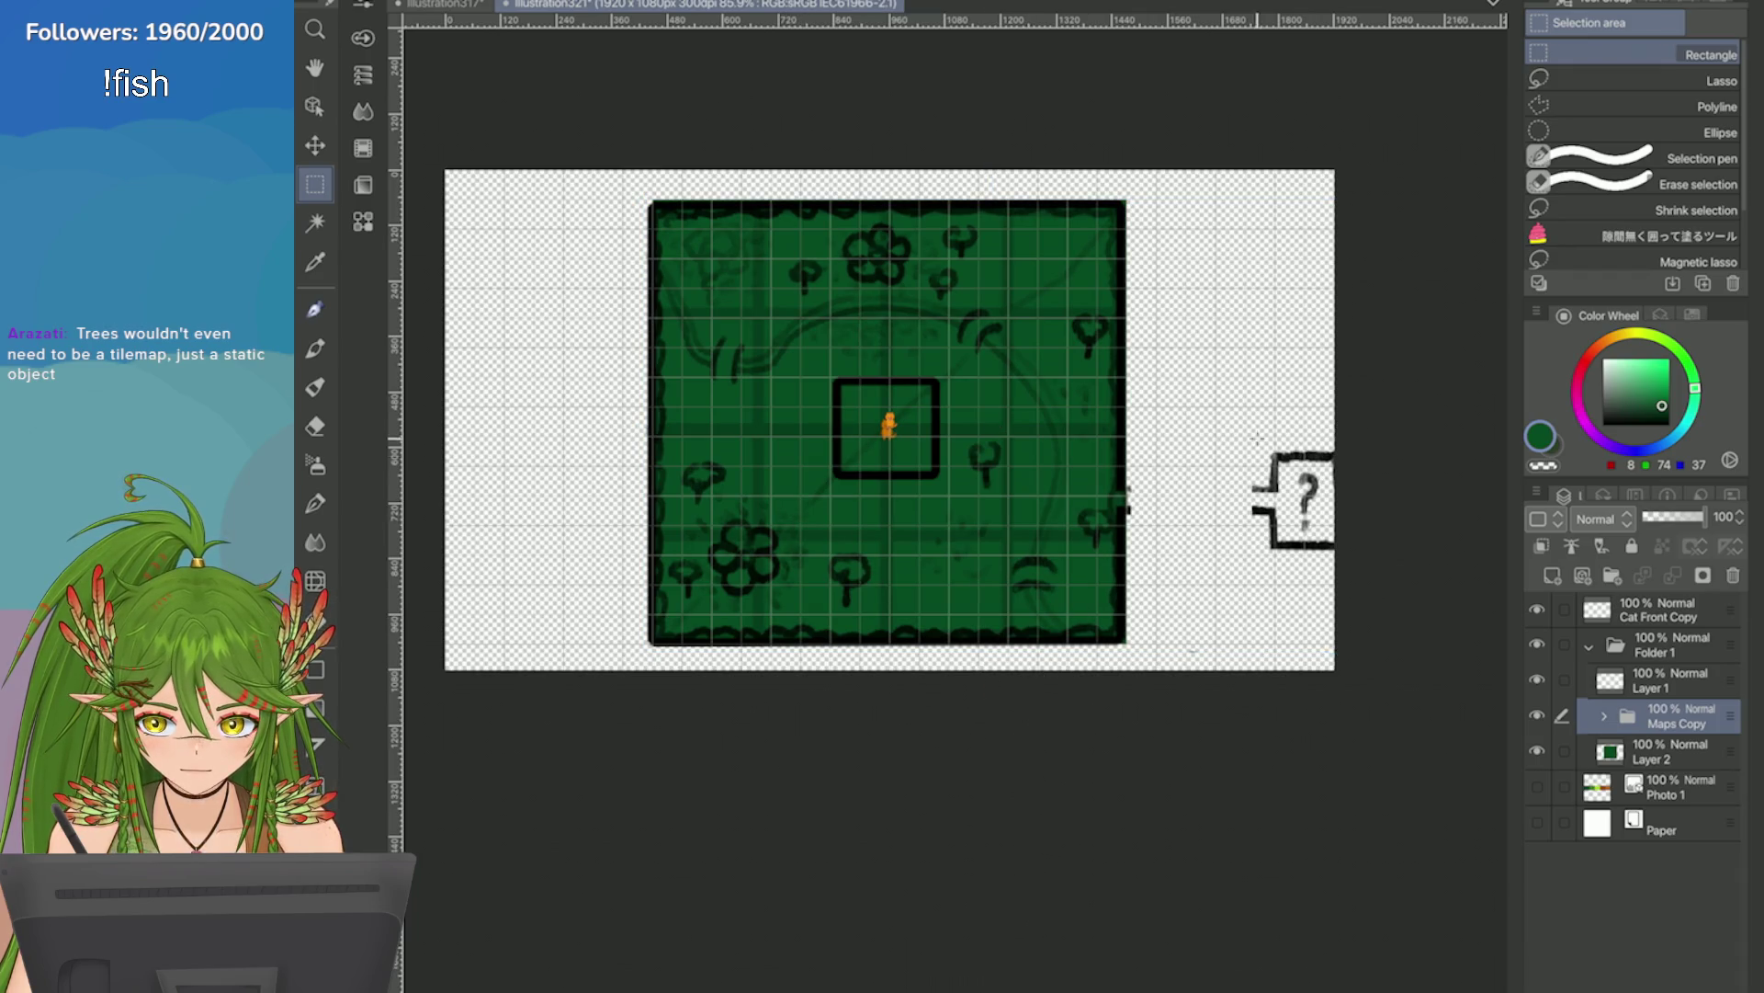
pyautogui.hotkey('ctrl', 'z')
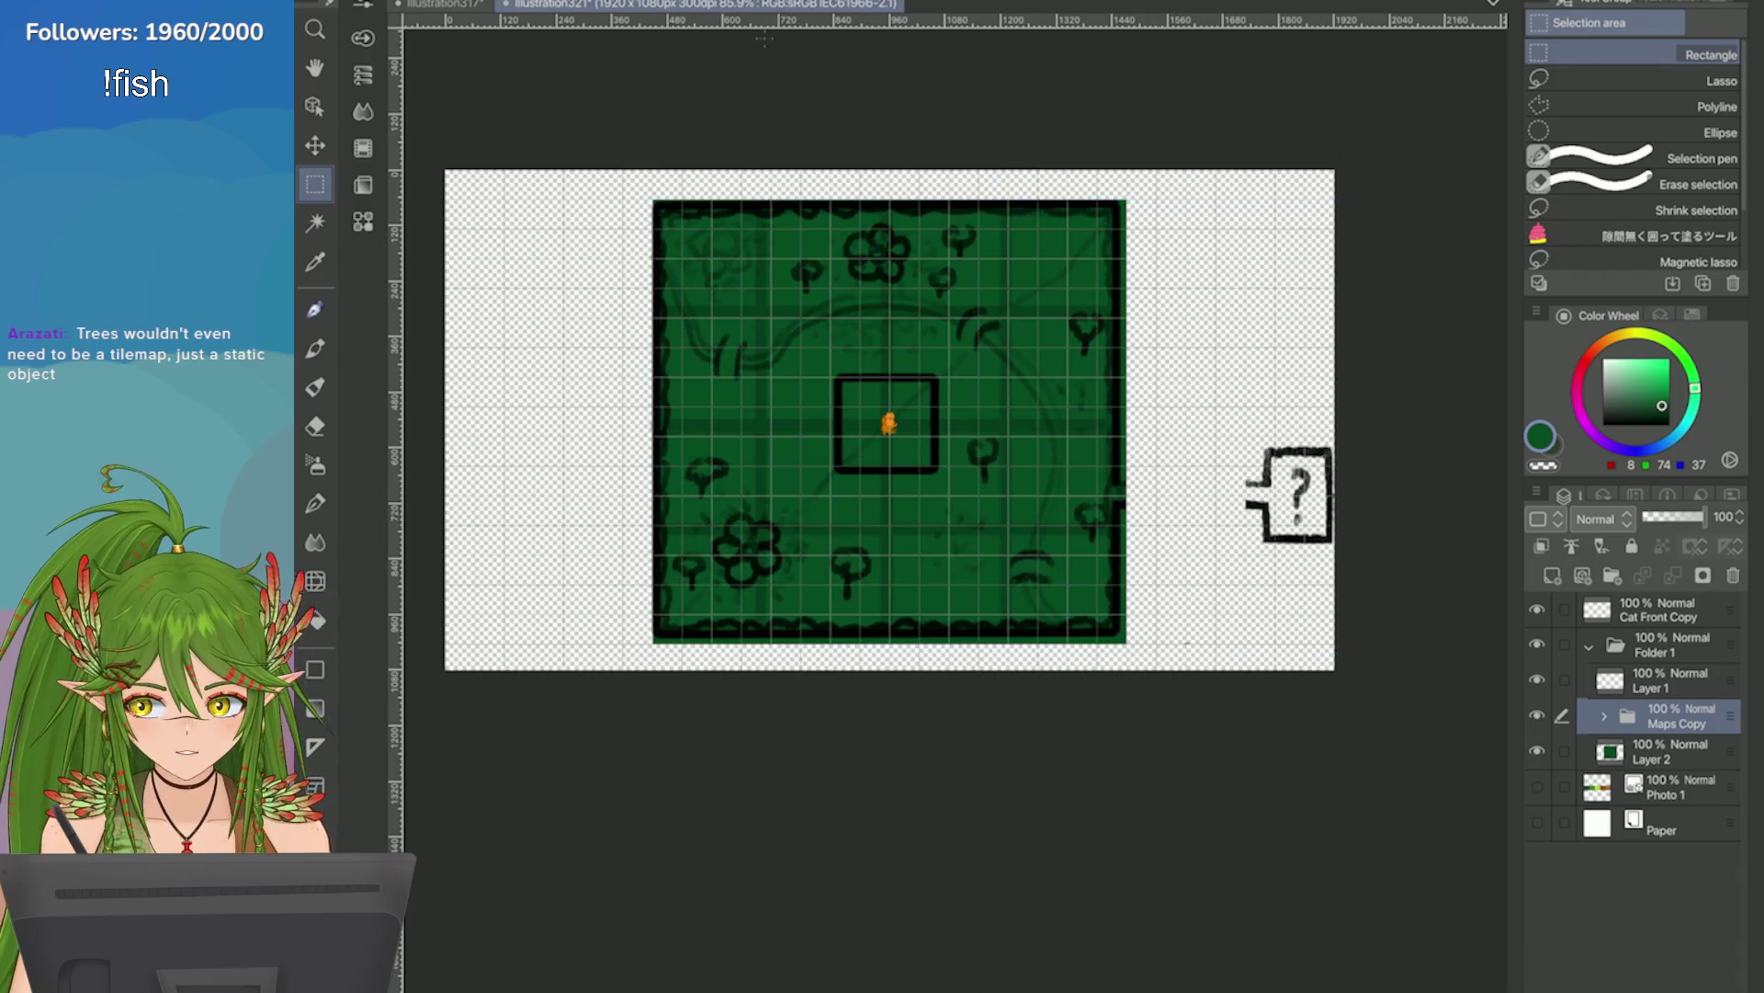
pyautogui.hotkey('ctrl', 'z')
# Commit a final transform so the map border lines up with the green square.
pyautogui.hotkey('ctrl', 't')
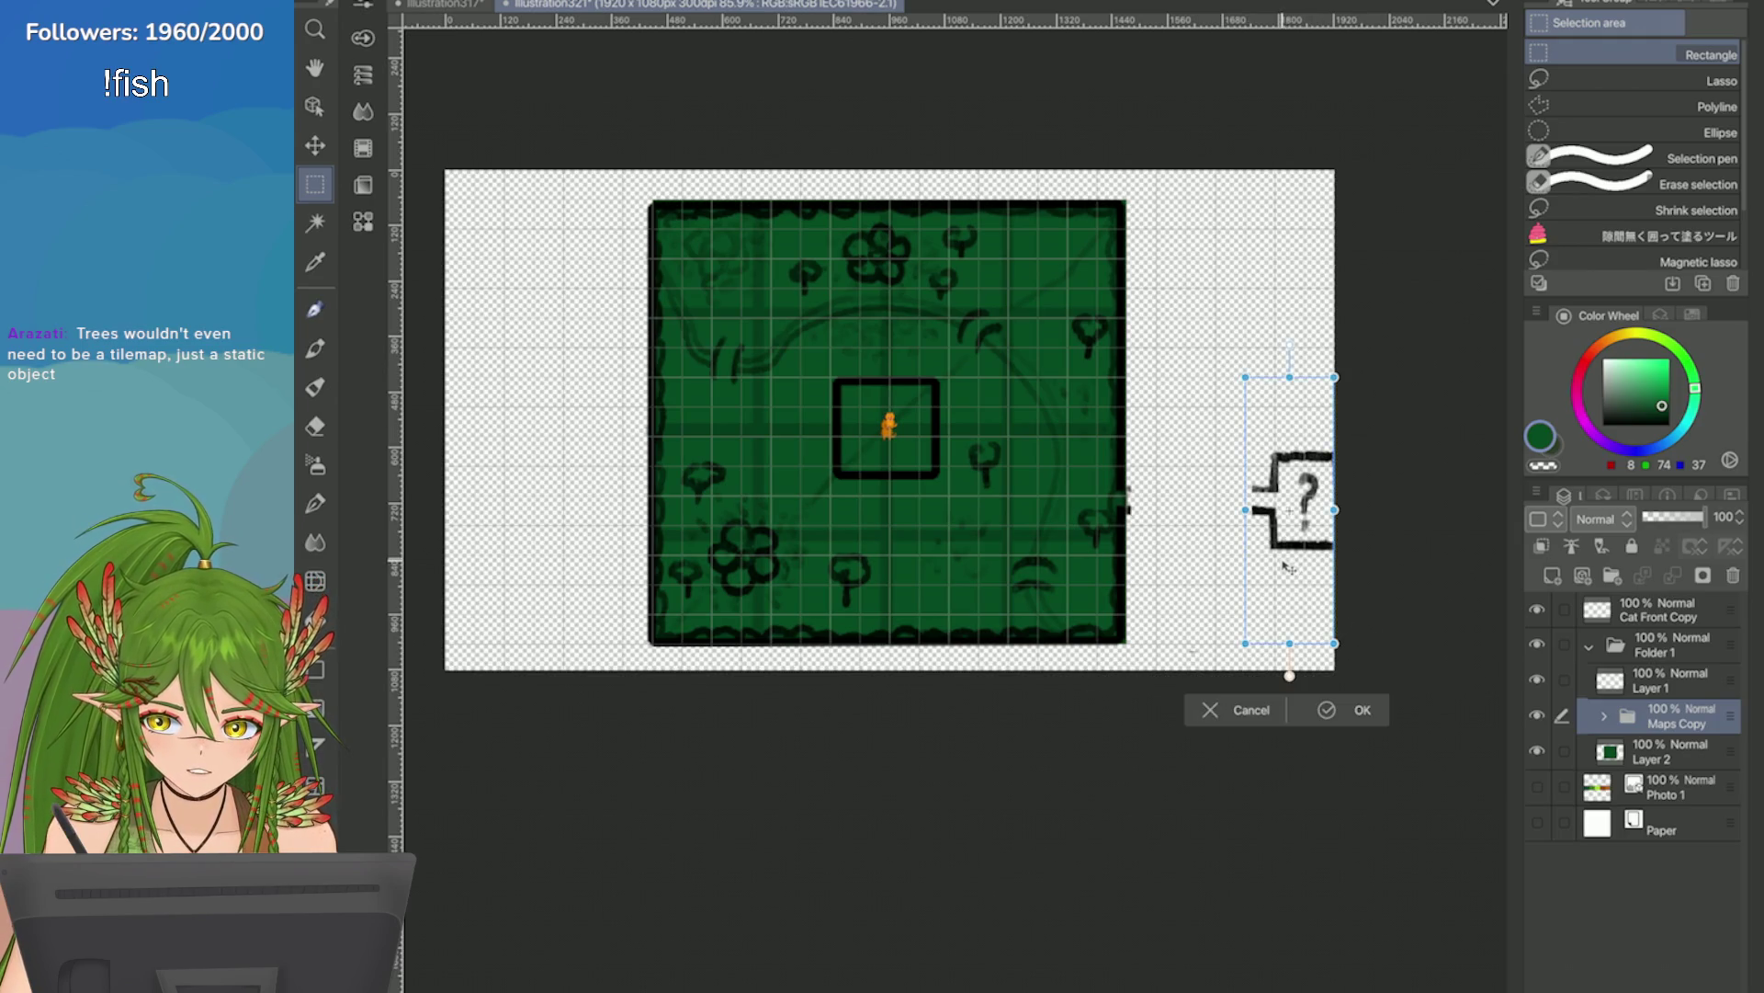
pyautogui.click(1328, 709)
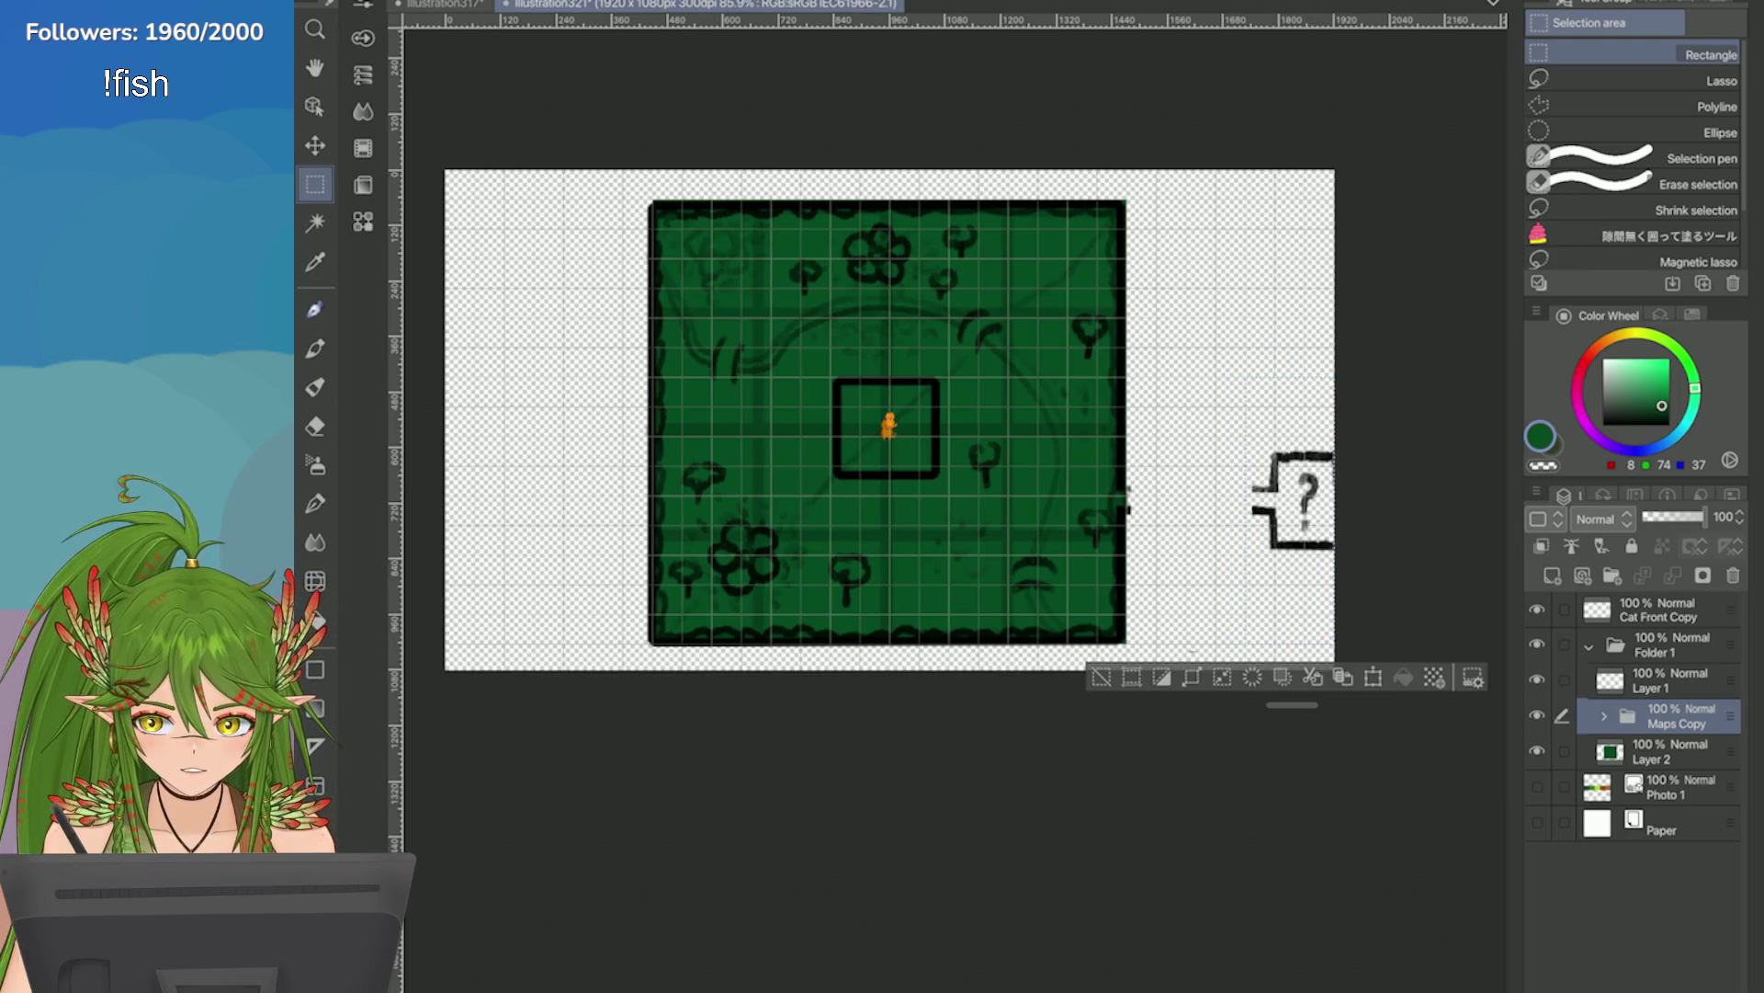
pyautogui.scroll(-3, 890, 419)
pyautogui.scroll(5, 890, 419)
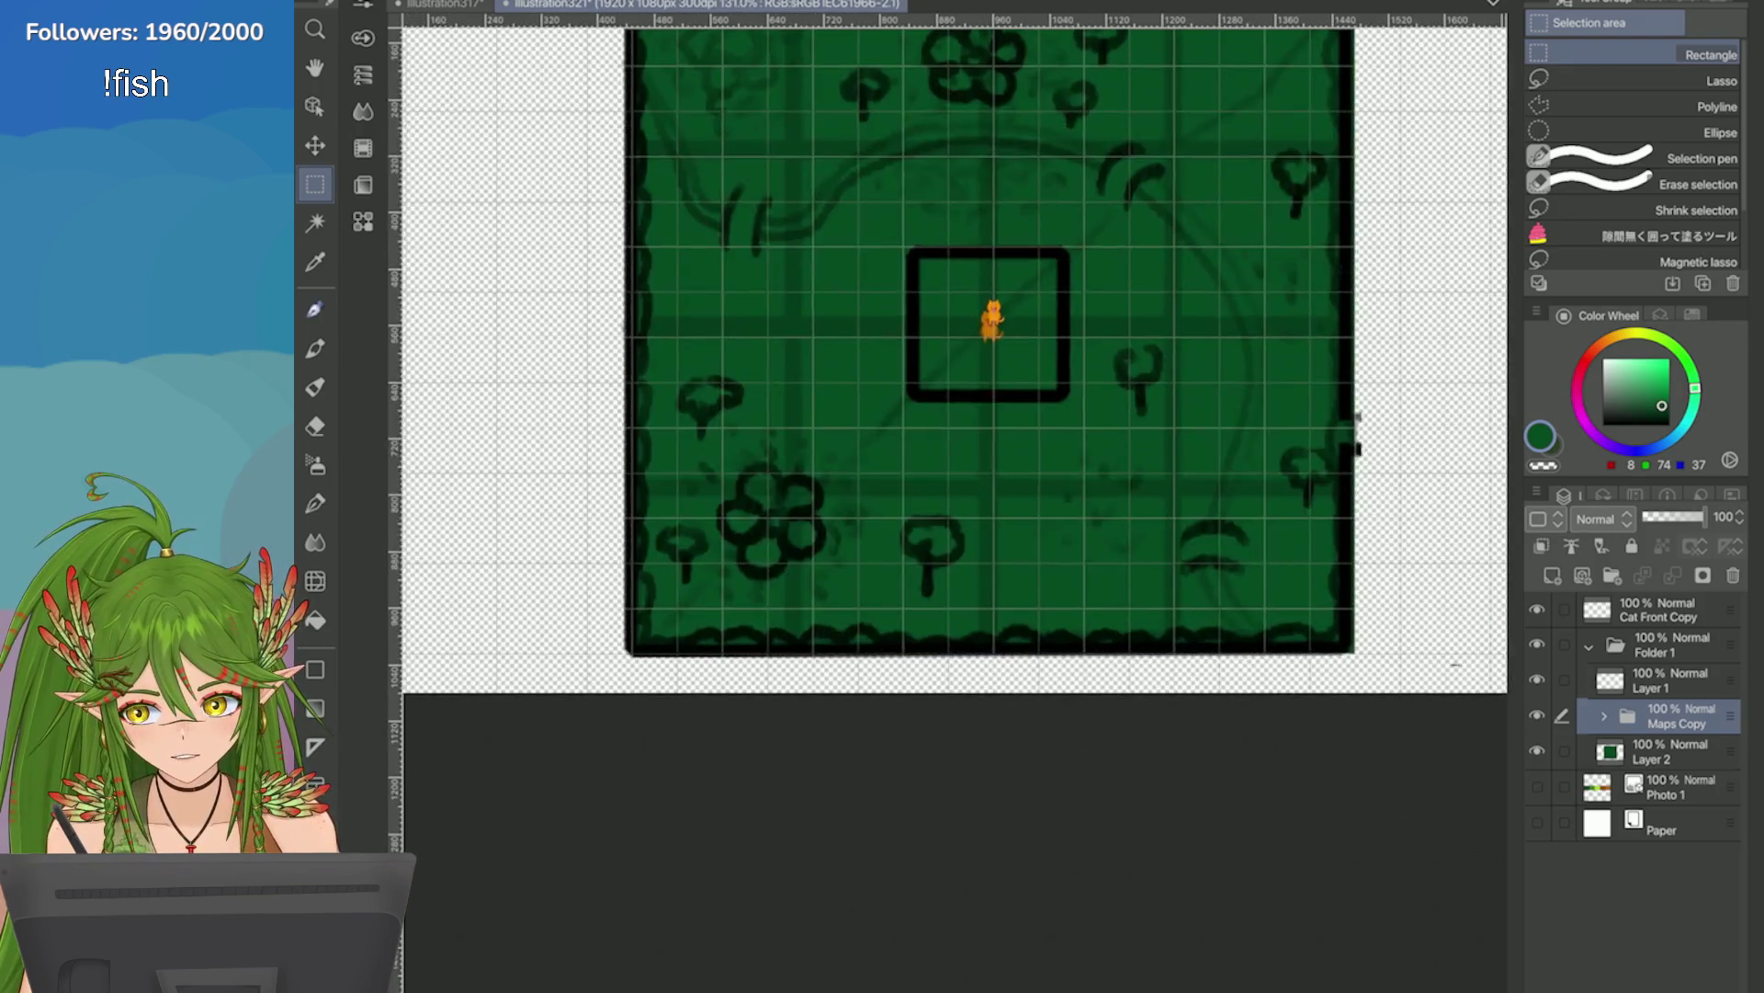
pyautogui.scroll(-2, 1292, 496)
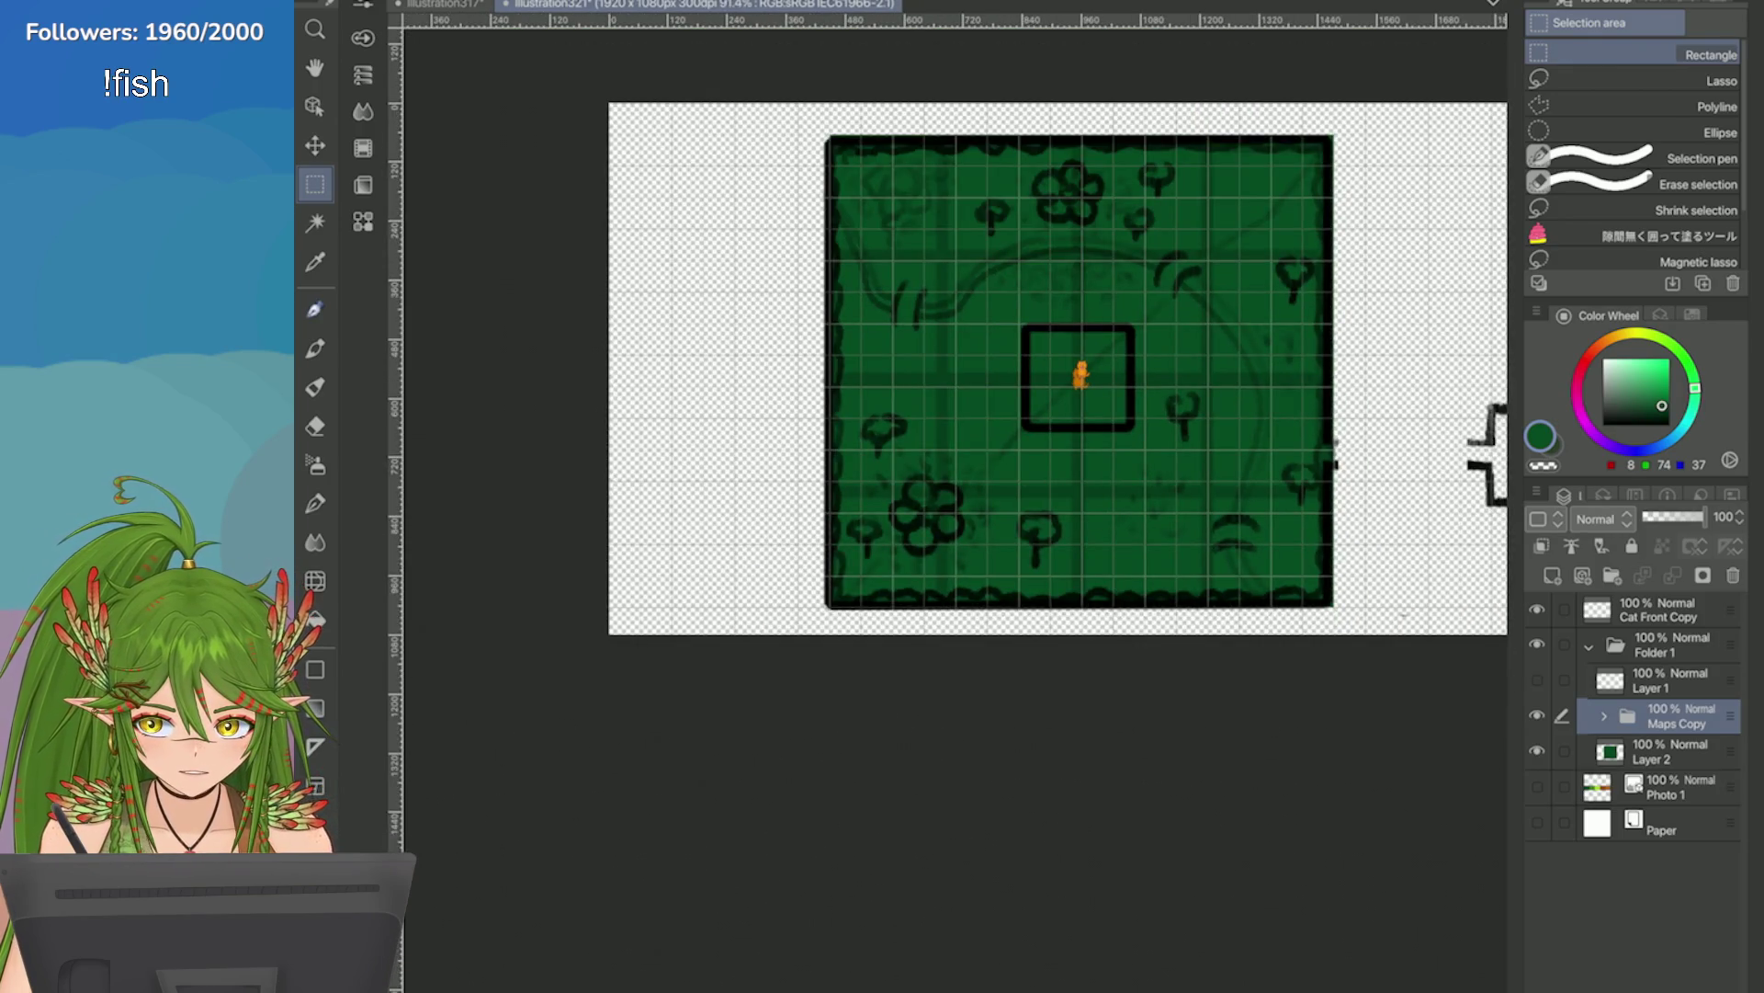
# Transform the Cat Front Copy sprite and confirm the transformation.
pyautogui.click(1657, 609)
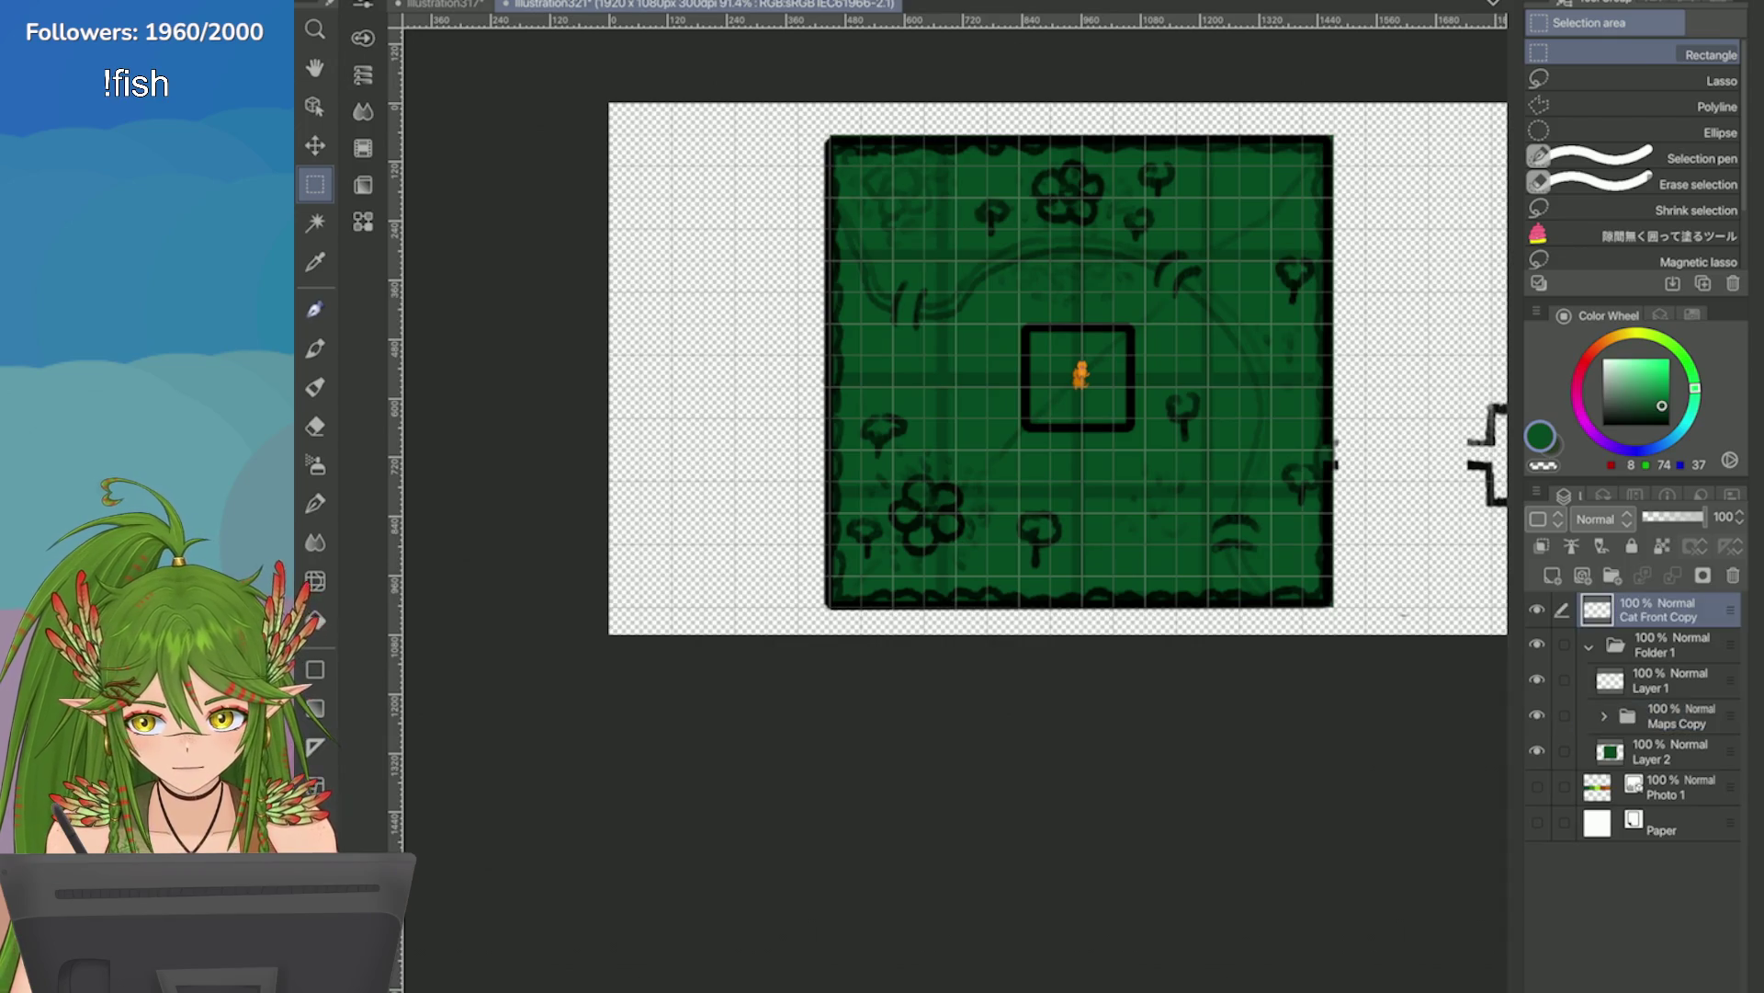
pyautogui.hotkey('ctrl', 't')
pyautogui.scroll(5, 990, 473)
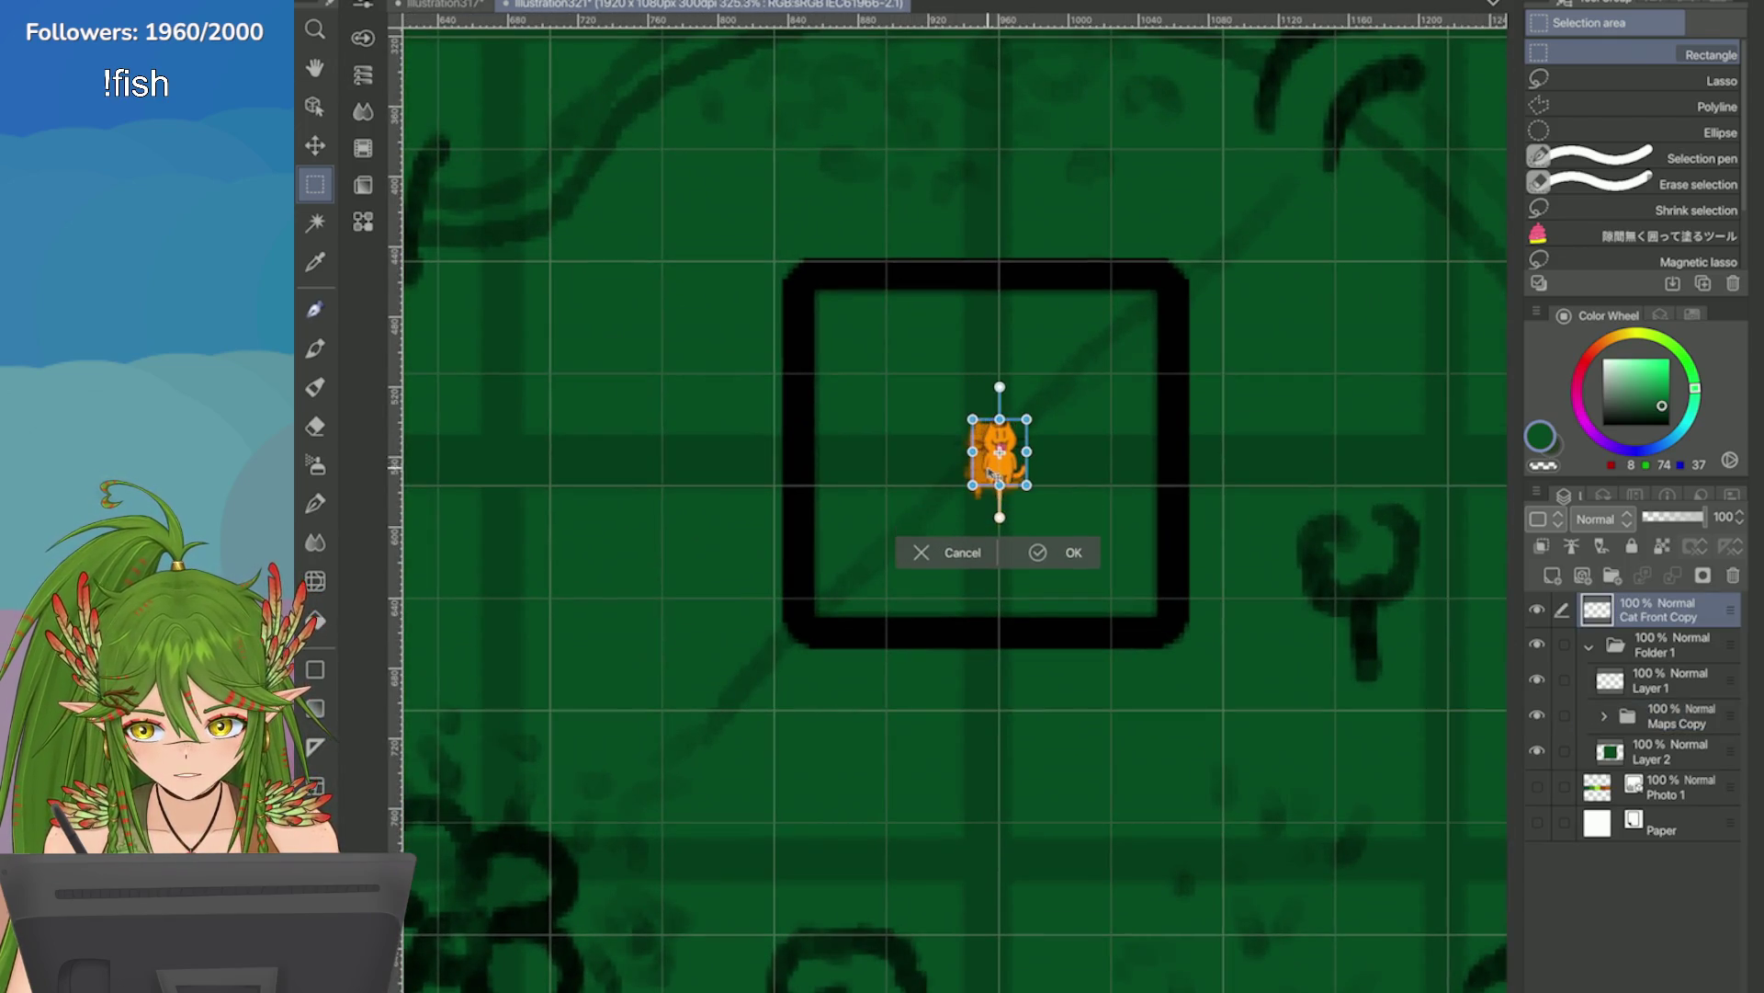
pyautogui.click(1038, 552)
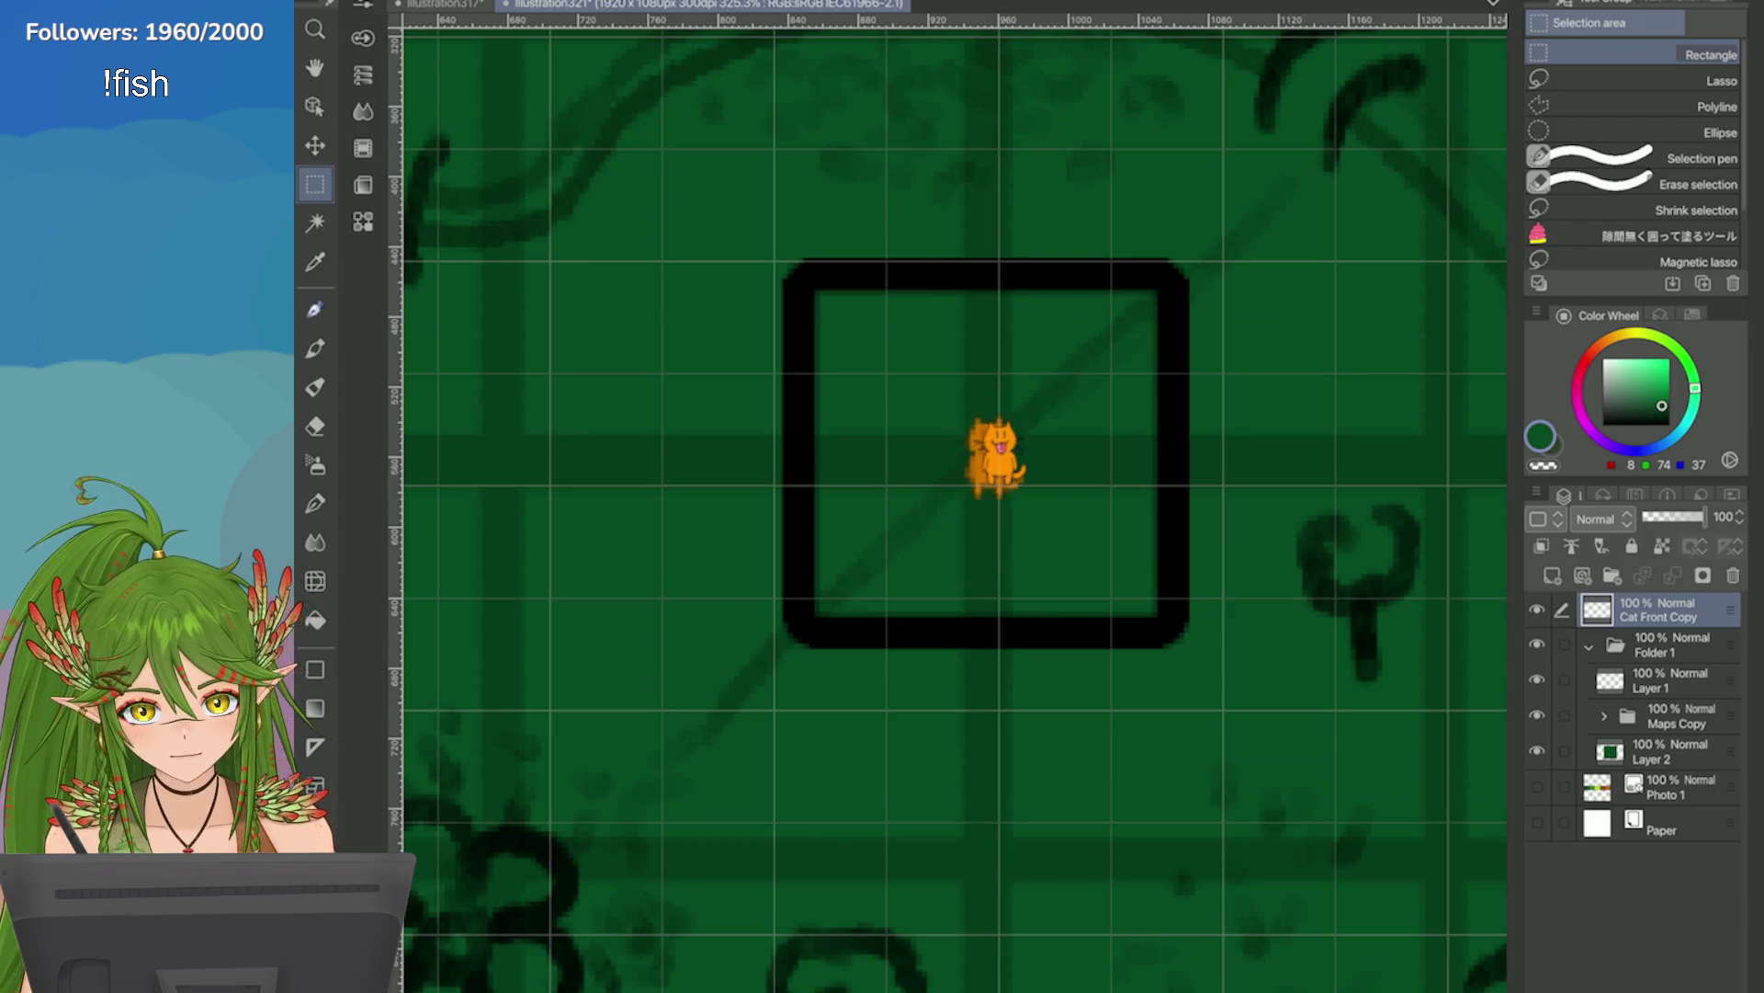
pyautogui.scroll(-5, 1217, 420)
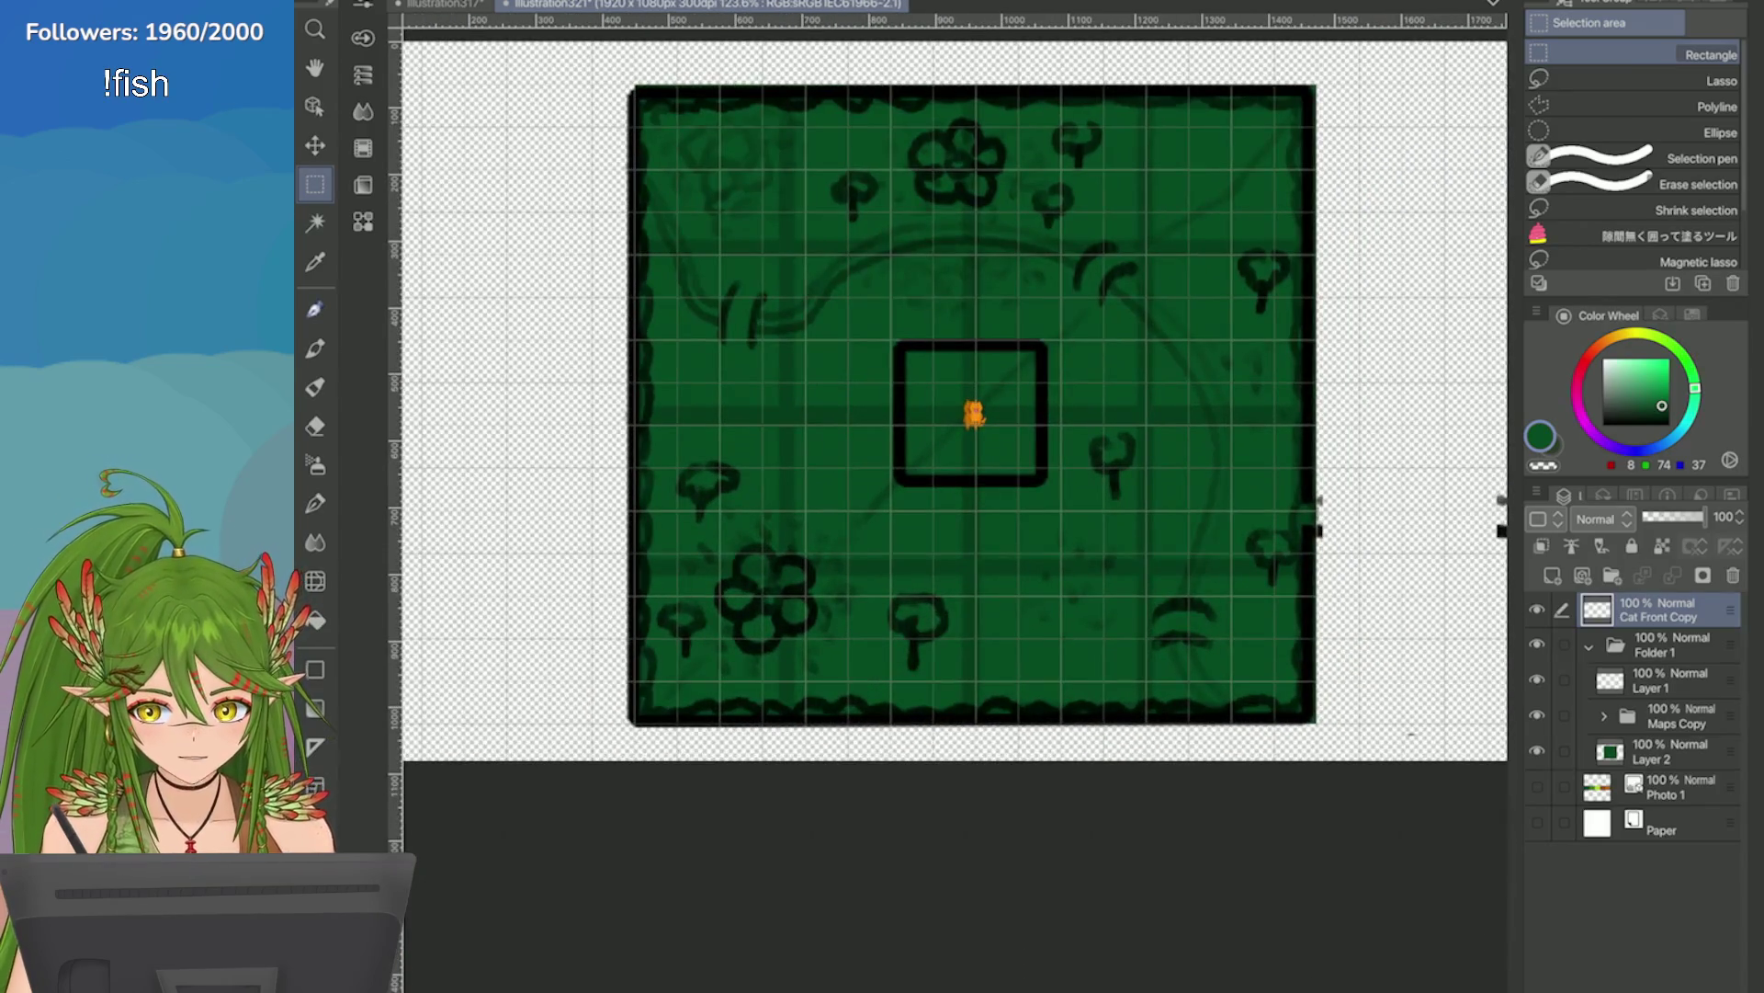
# Expand the Maps Copy folder and toggle Layer 75 Copy's visibility to compare its effect.
pyautogui.click(1536, 715)
pyautogui.click(1537, 715)
pyautogui.click(1673, 715)
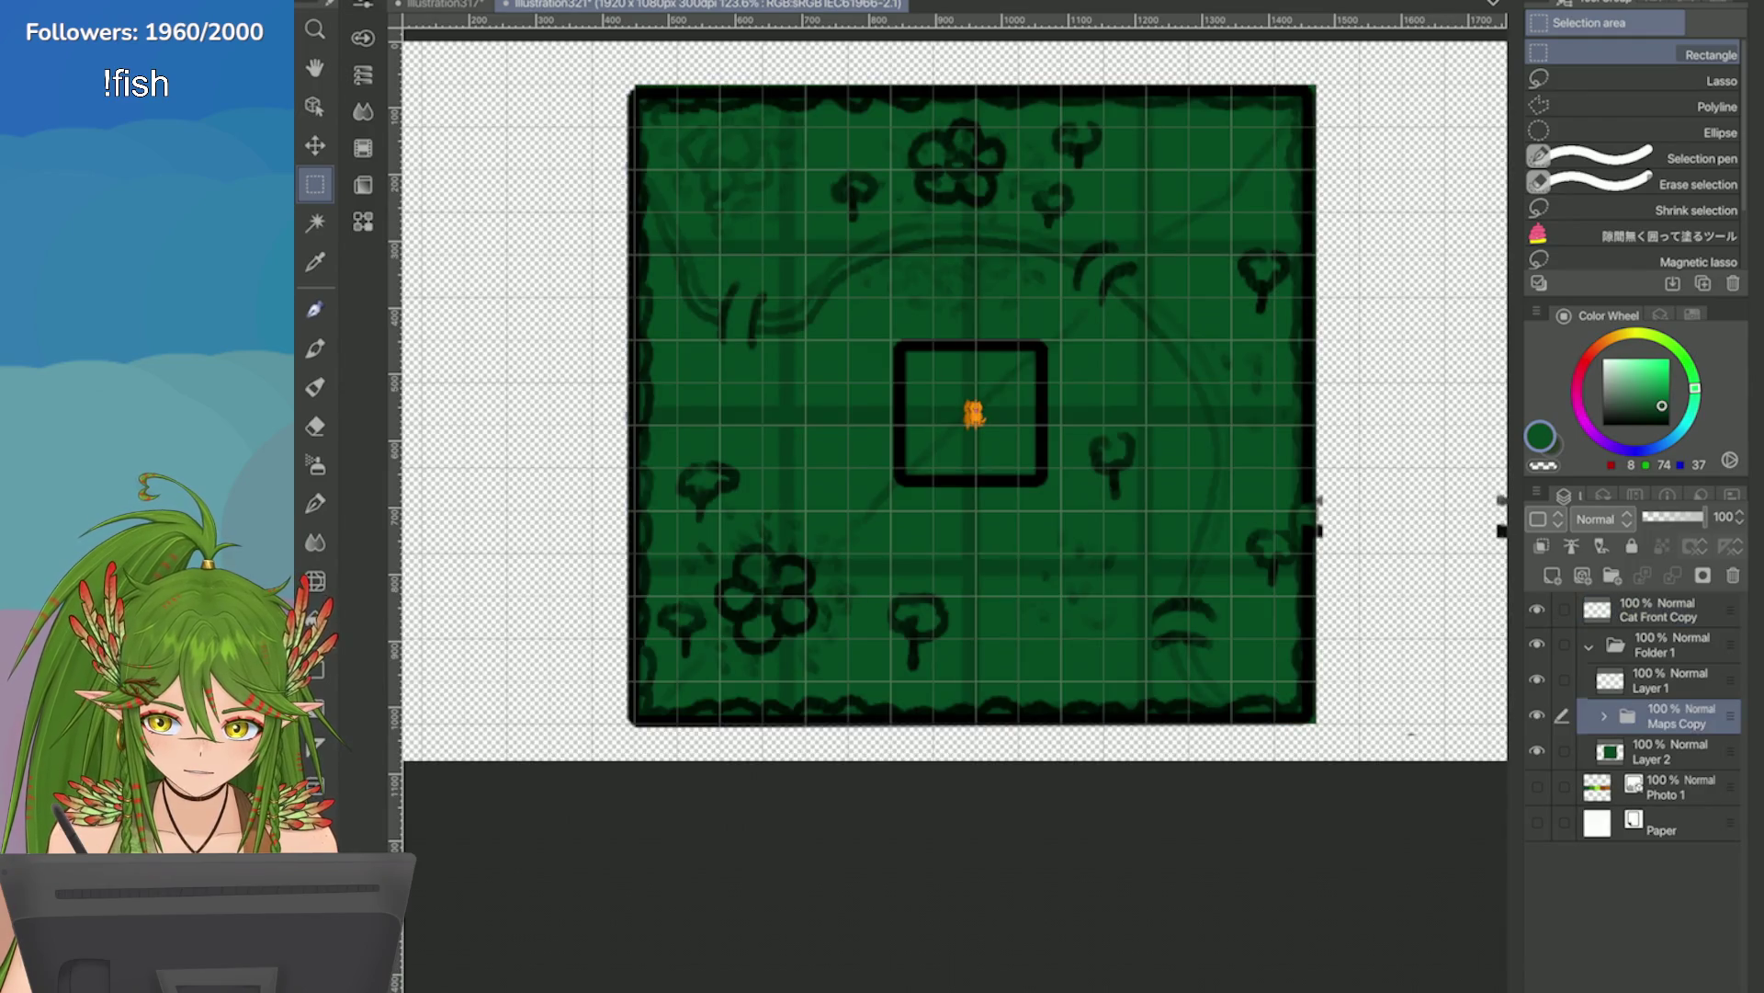
pyautogui.click(1604, 716)
pyautogui.click(1673, 751)
pyautogui.click(1537, 786)
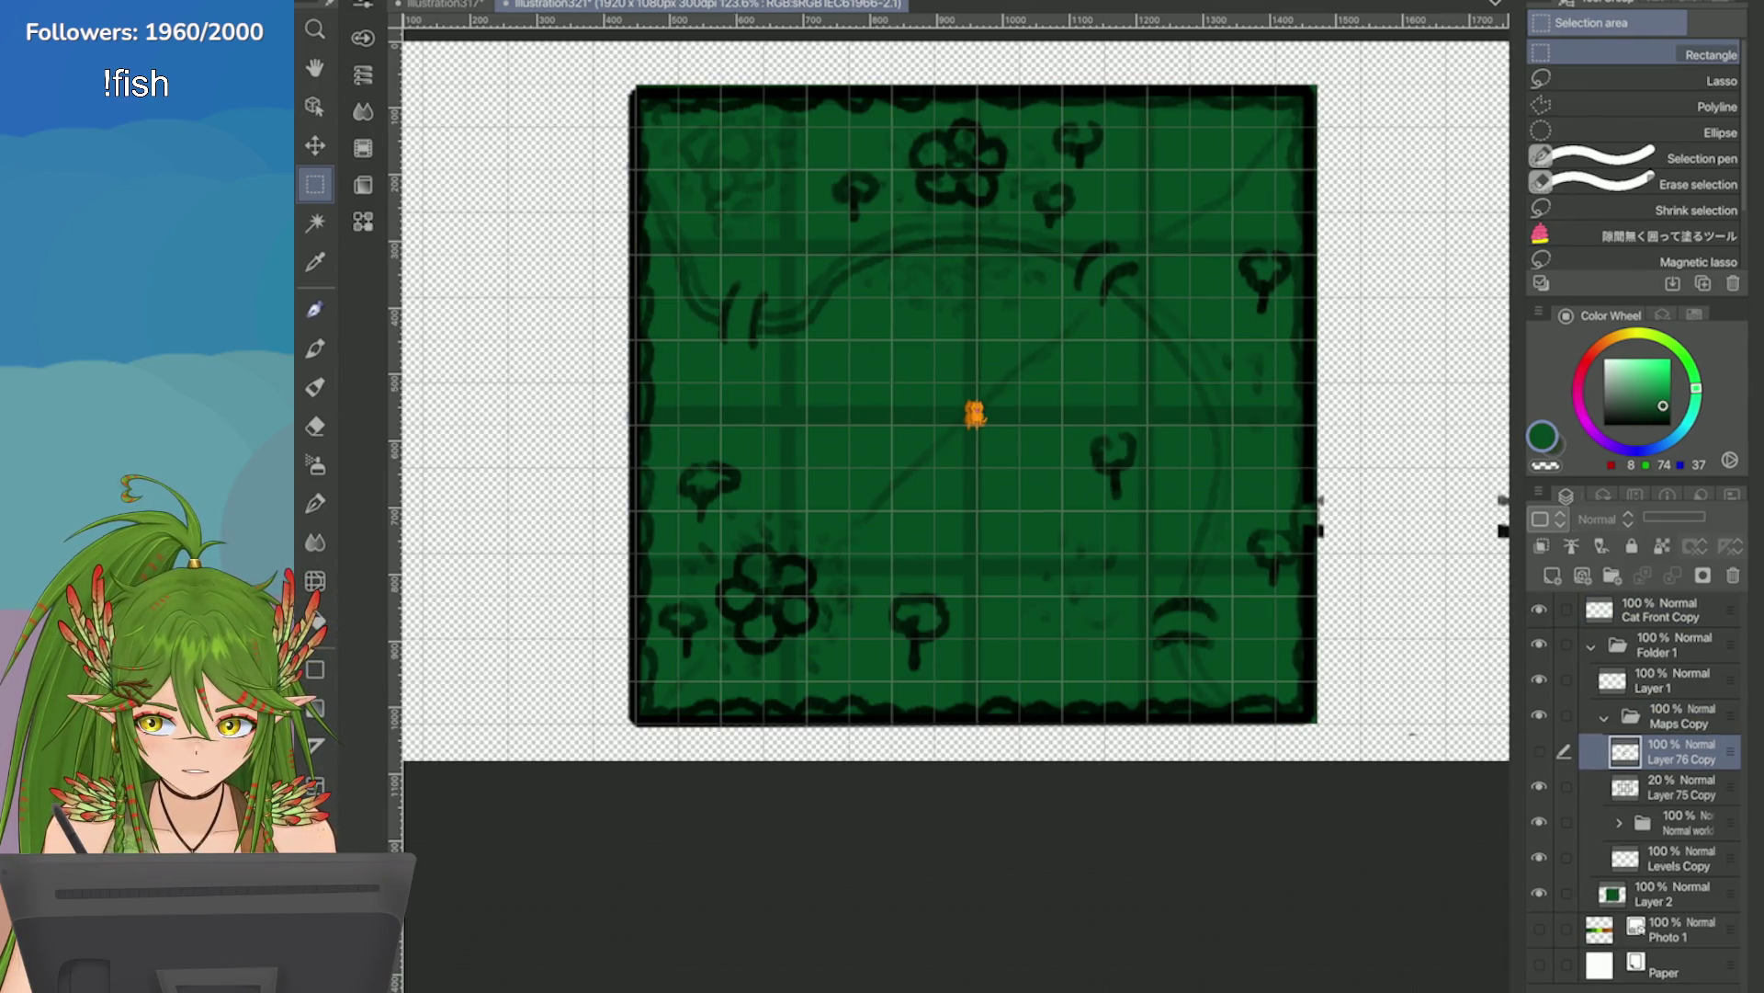
pyautogui.click(1539, 786)
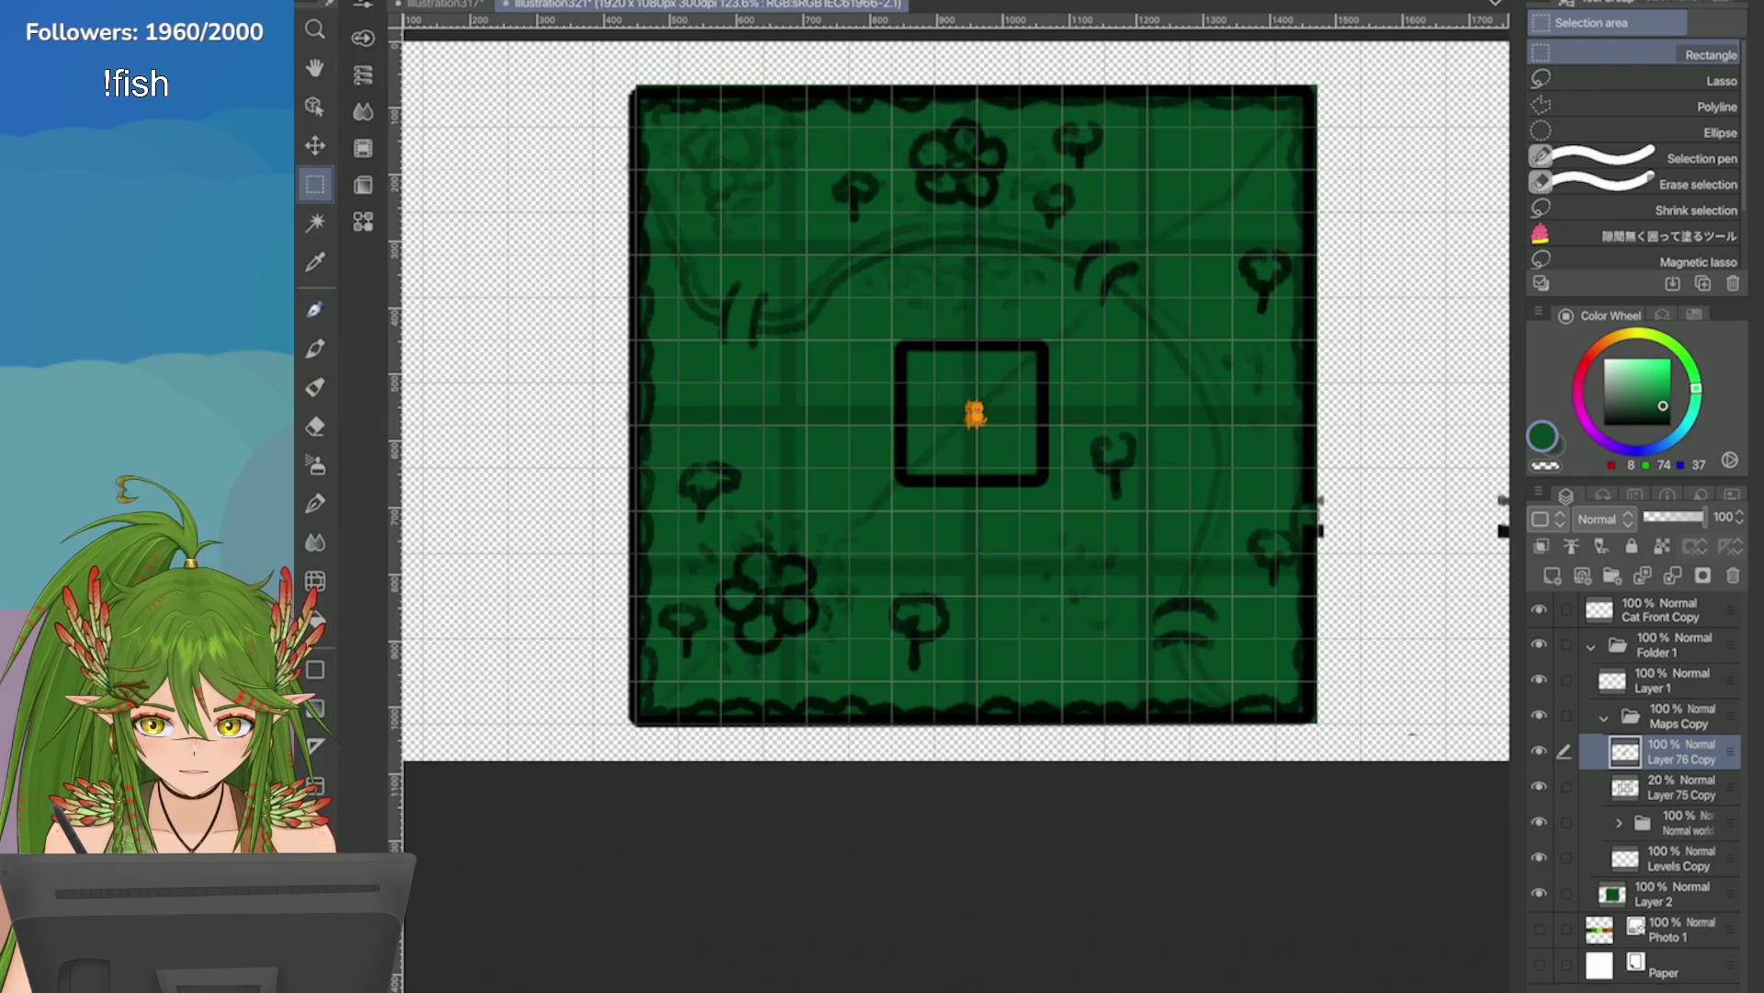
pyautogui.click(1539, 786)
pyautogui.click(1539, 786)
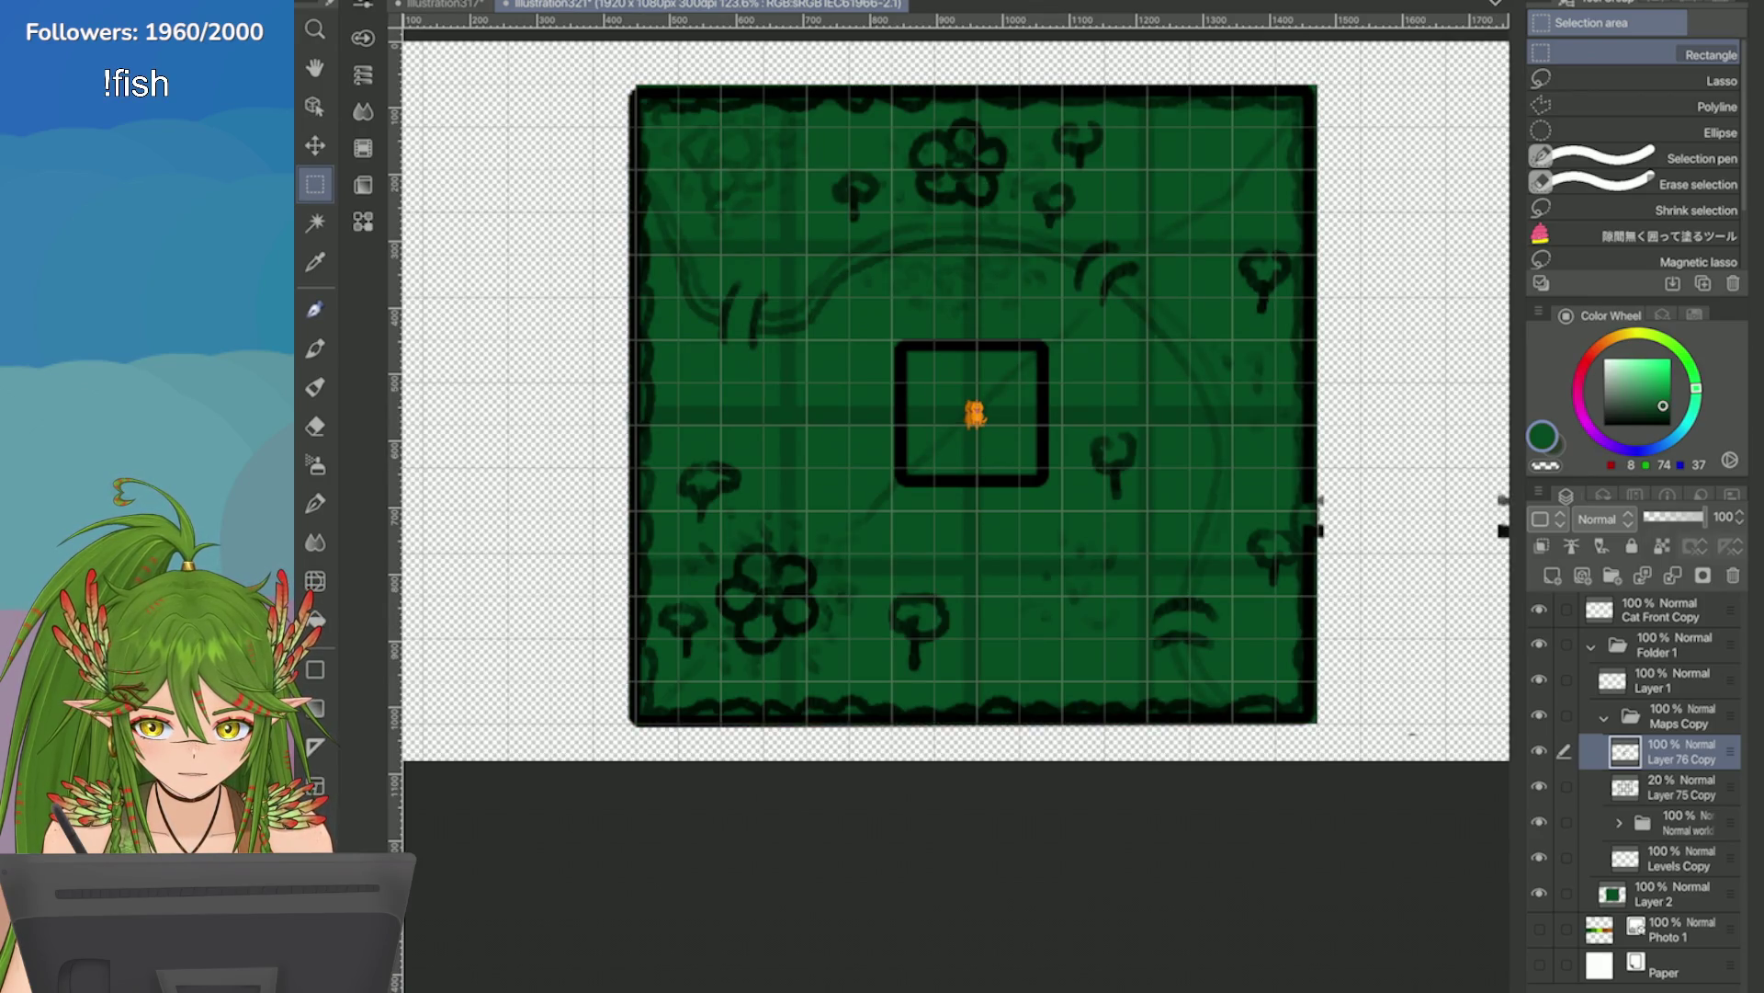
# Try deleting the Forest, House and Park Copy folders and Layer 70 Copy, then undo.
pyautogui.click(1619, 823)
pyautogui.click(1682, 716)
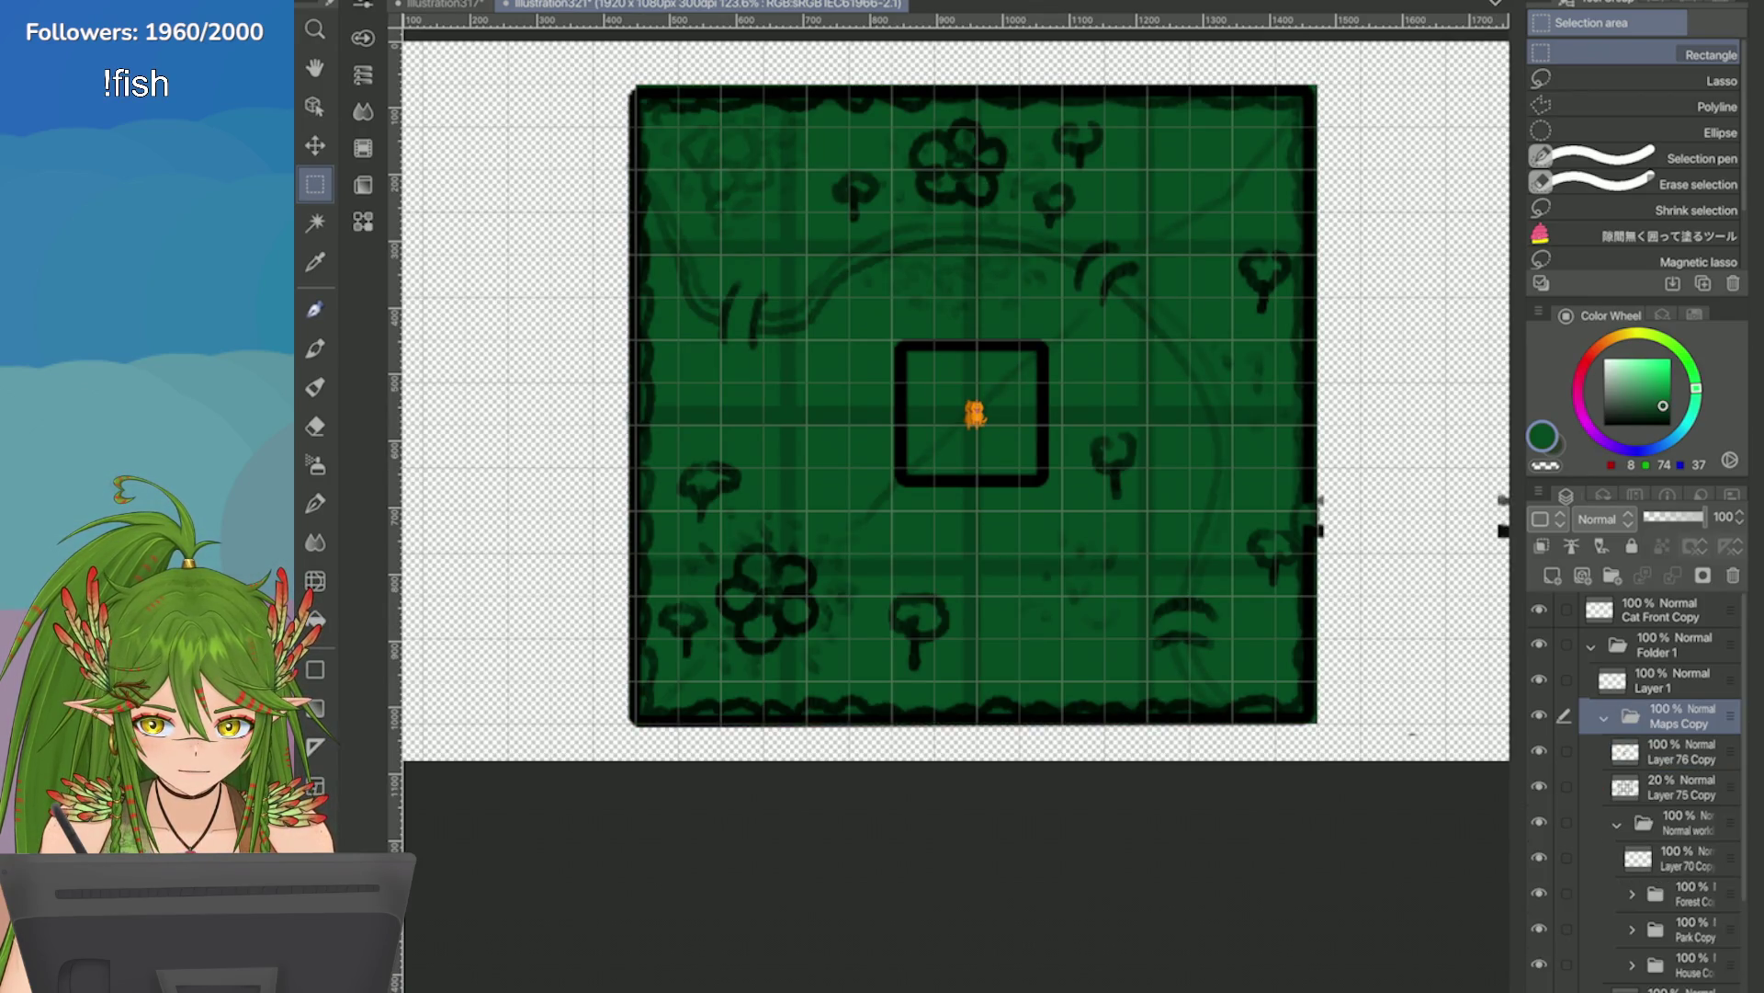
pyautogui.scroll(-2, 1639, 792)
pyautogui.click(1686, 801)
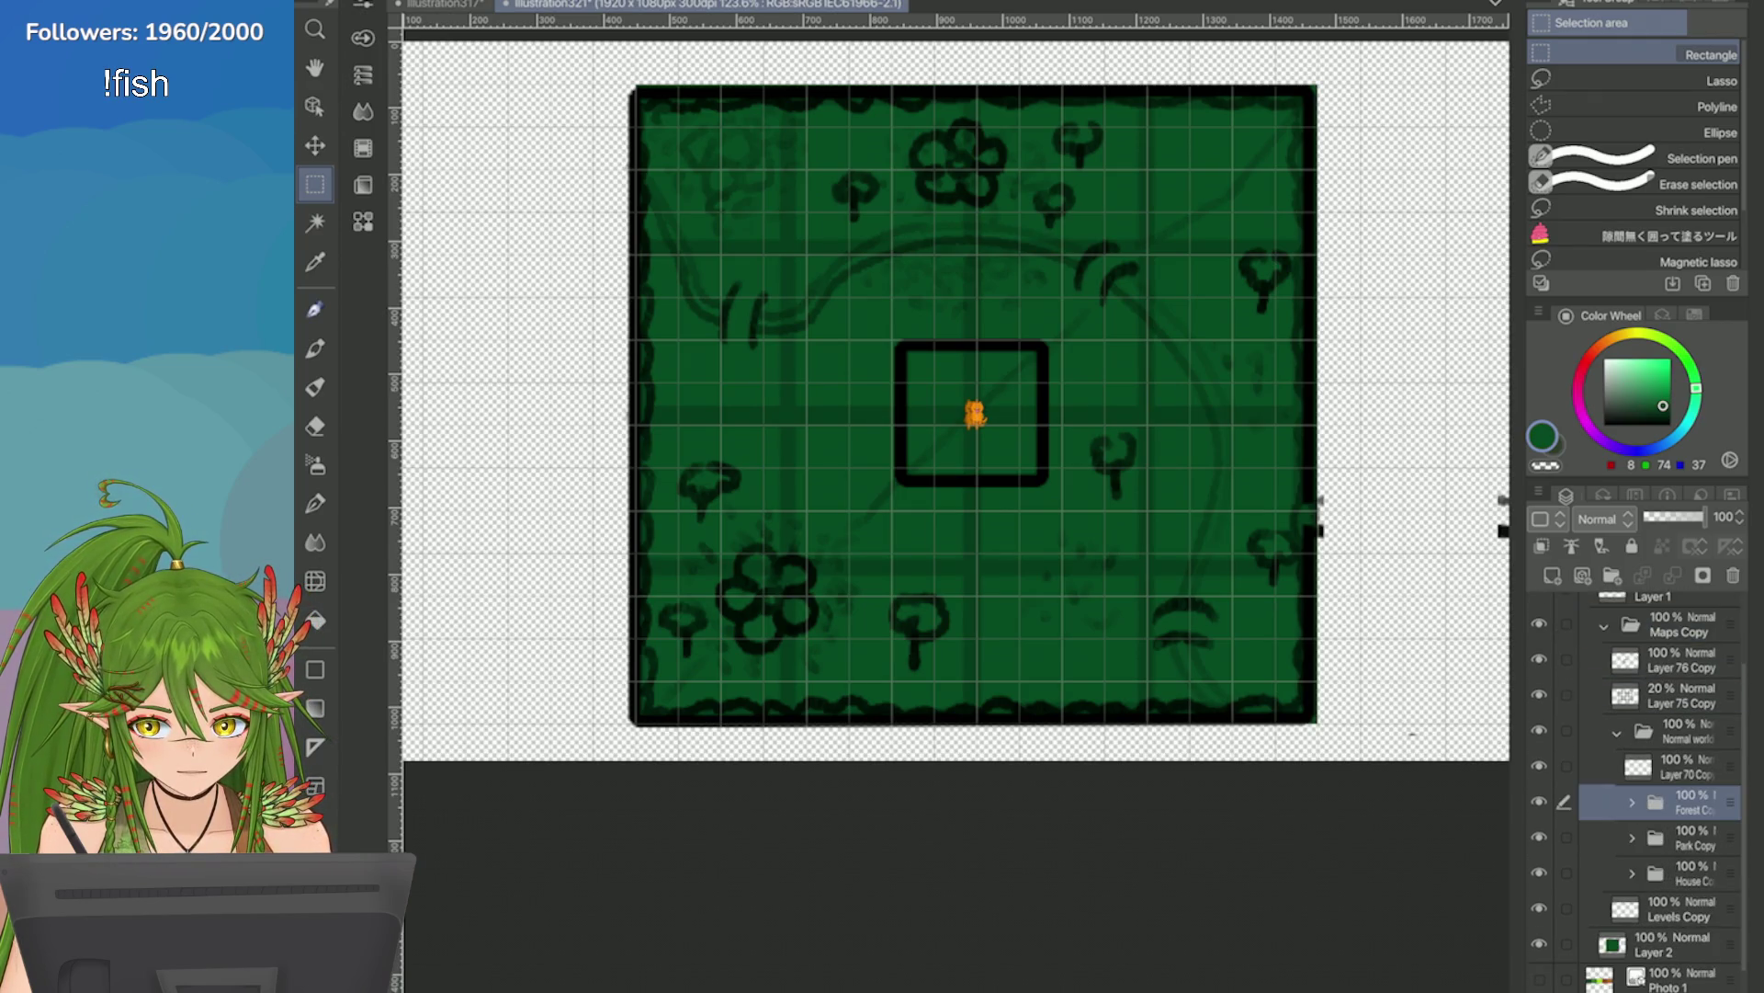
pyautogui.keyDown('ctrl'); pyautogui.click(1686, 873); pyautogui.keyUp('ctrl')
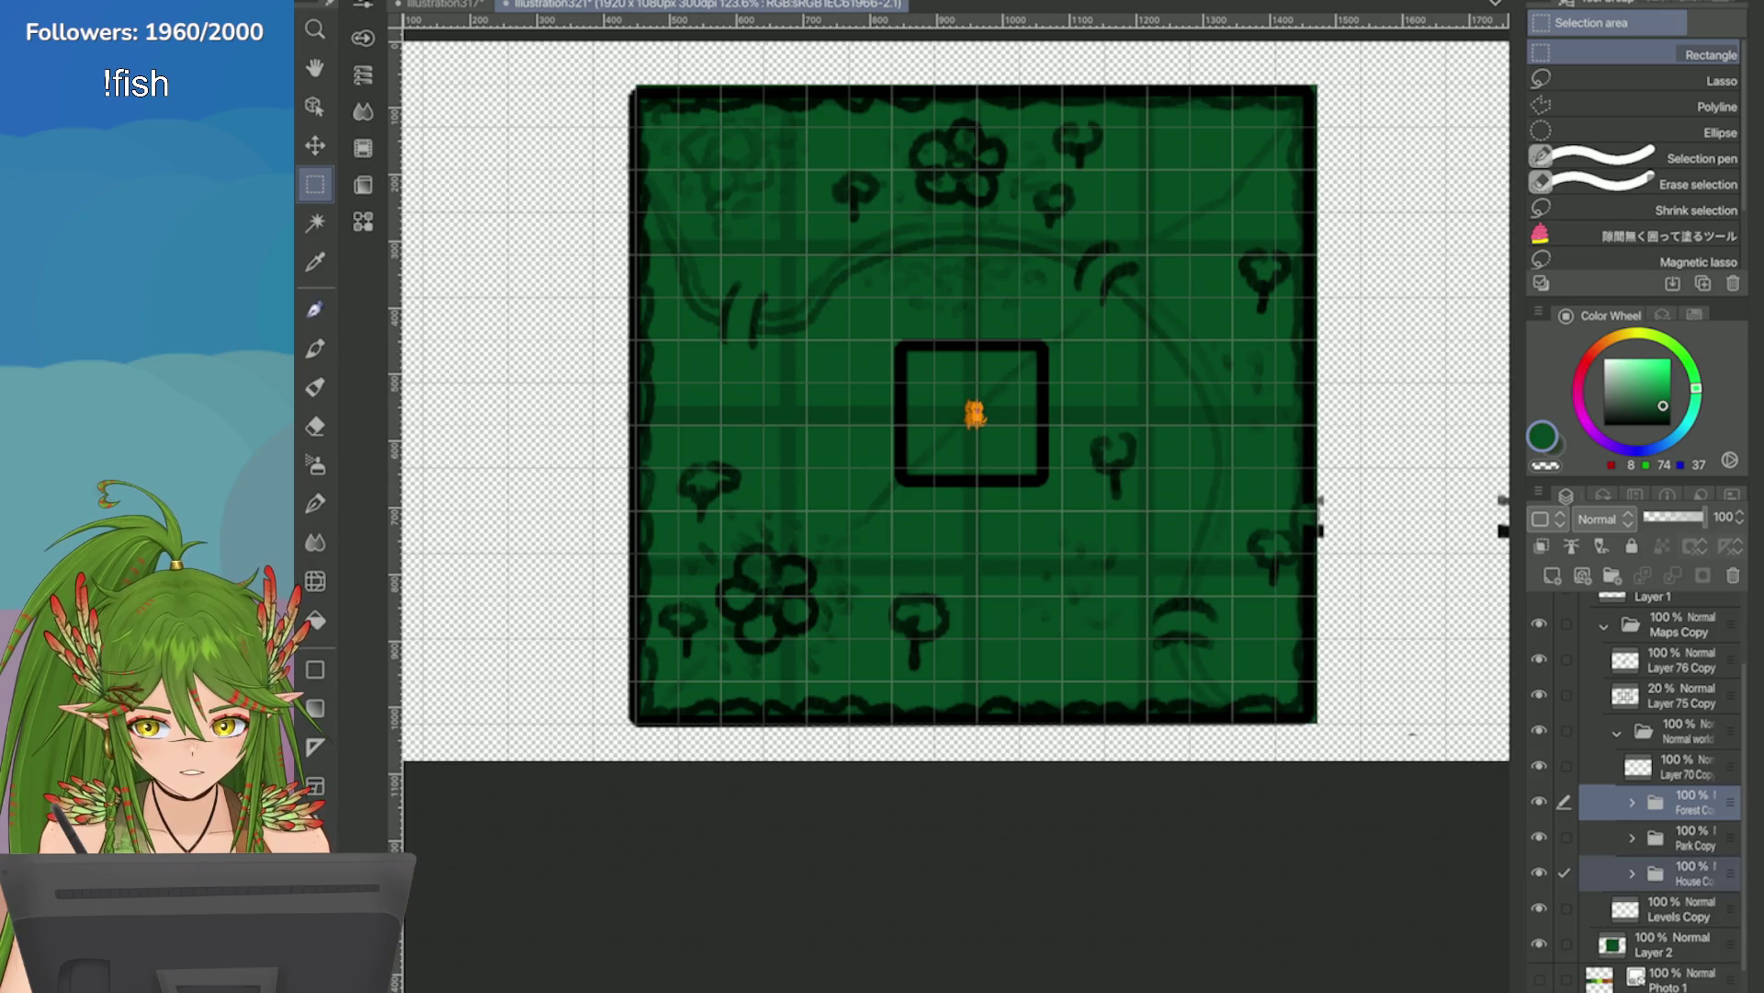
pyautogui.keyDown('ctrl'); pyautogui.click(1686, 838); pyautogui.keyUp('ctrl')
pyautogui.keyDown('ctrl'); pyautogui.click(1686, 765); pyautogui.keyUp('ctrl')
pyautogui.click(1733, 575)
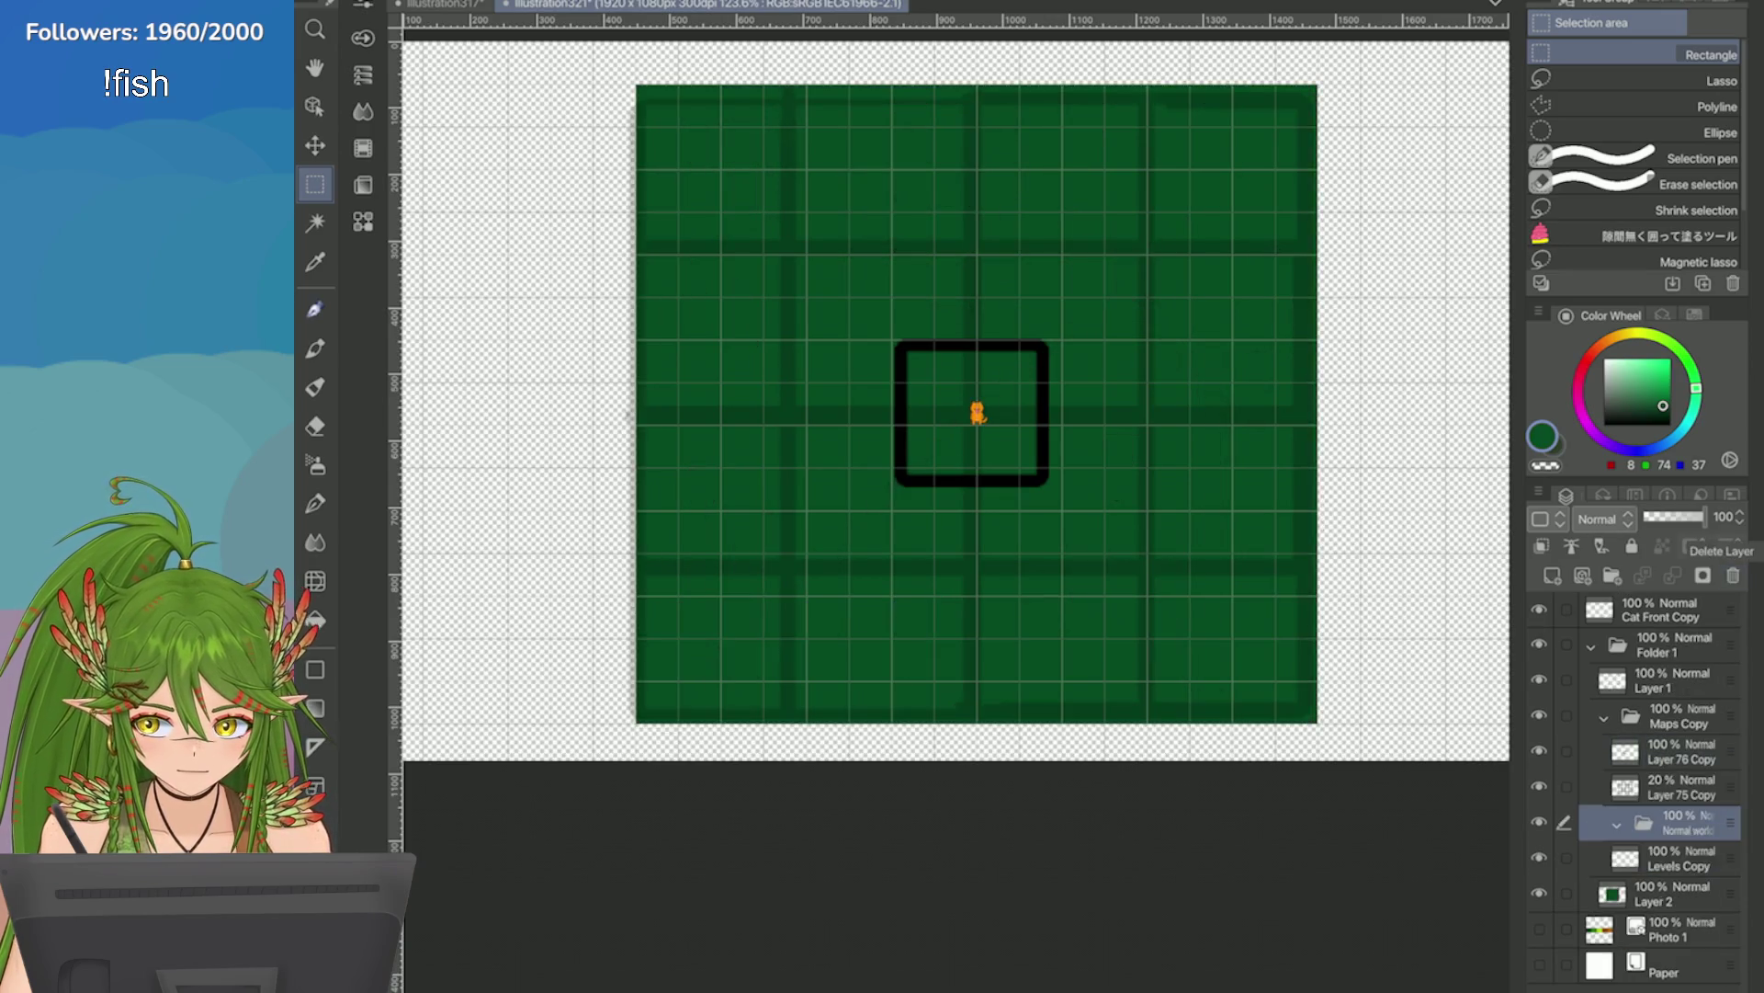
pyautogui.hotkey('ctrl', 'z')
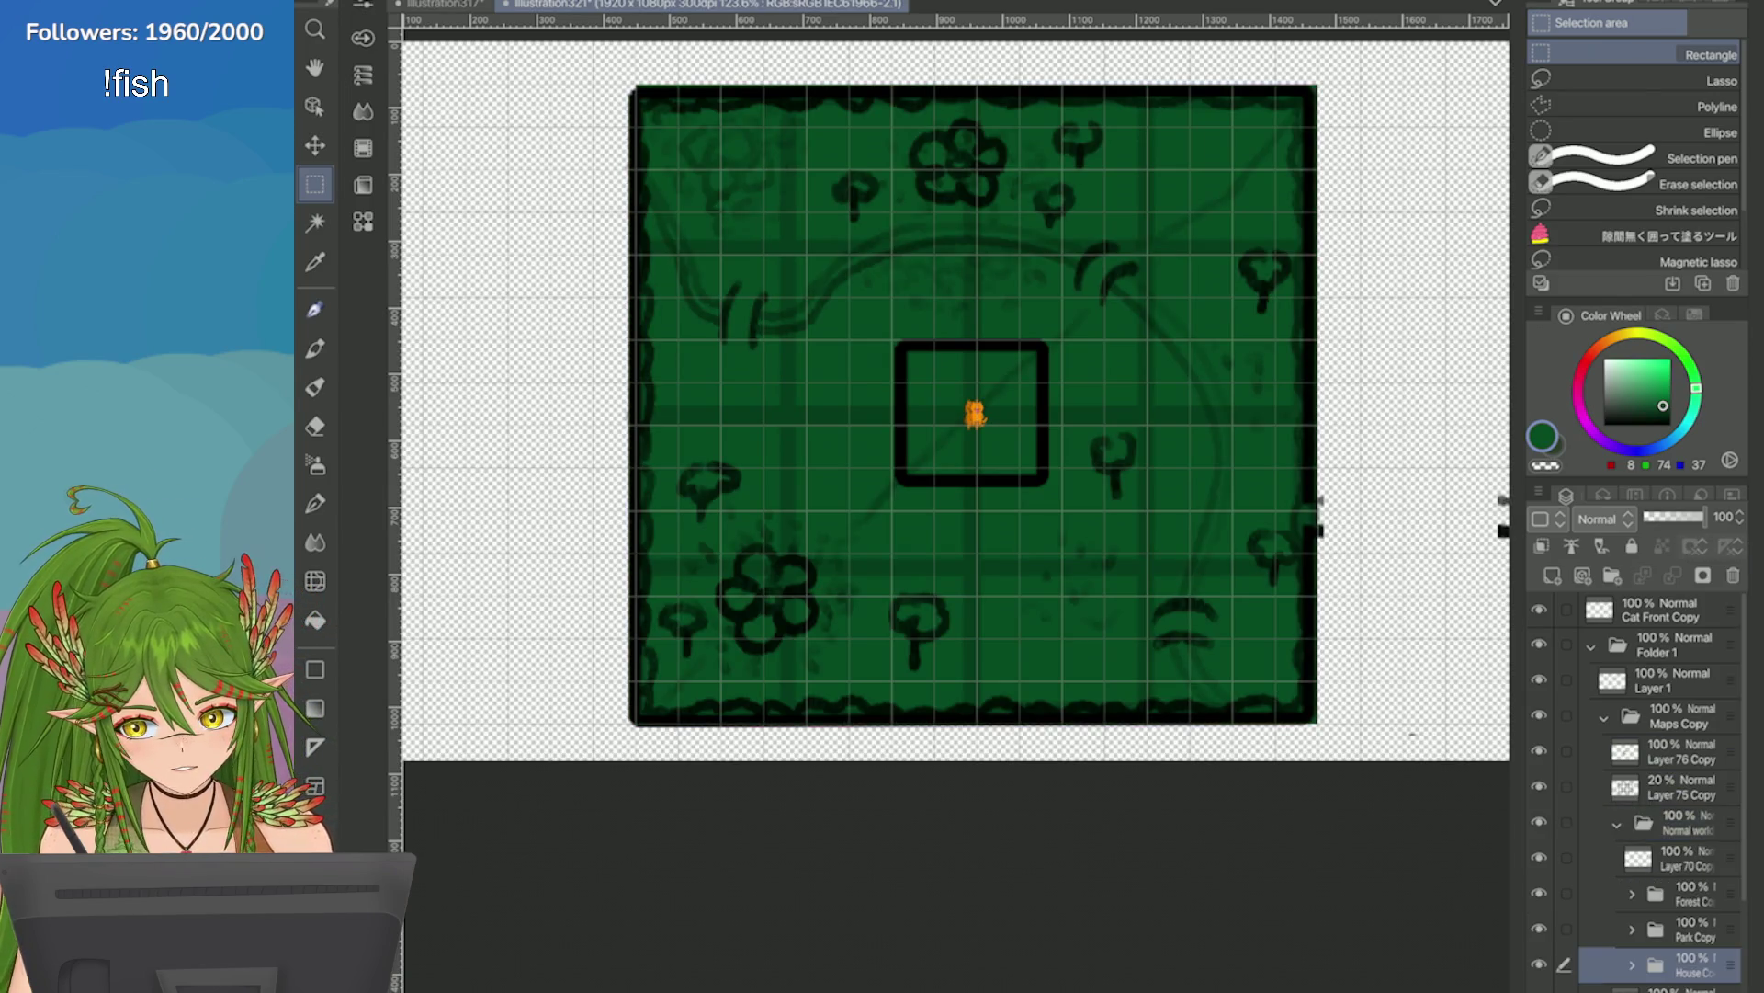
# Delete Layer 75 Copy, set Layer 76 Copy opacity to 33, and delete the Park and House Copy folders.
pyautogui.click(1682, 787)
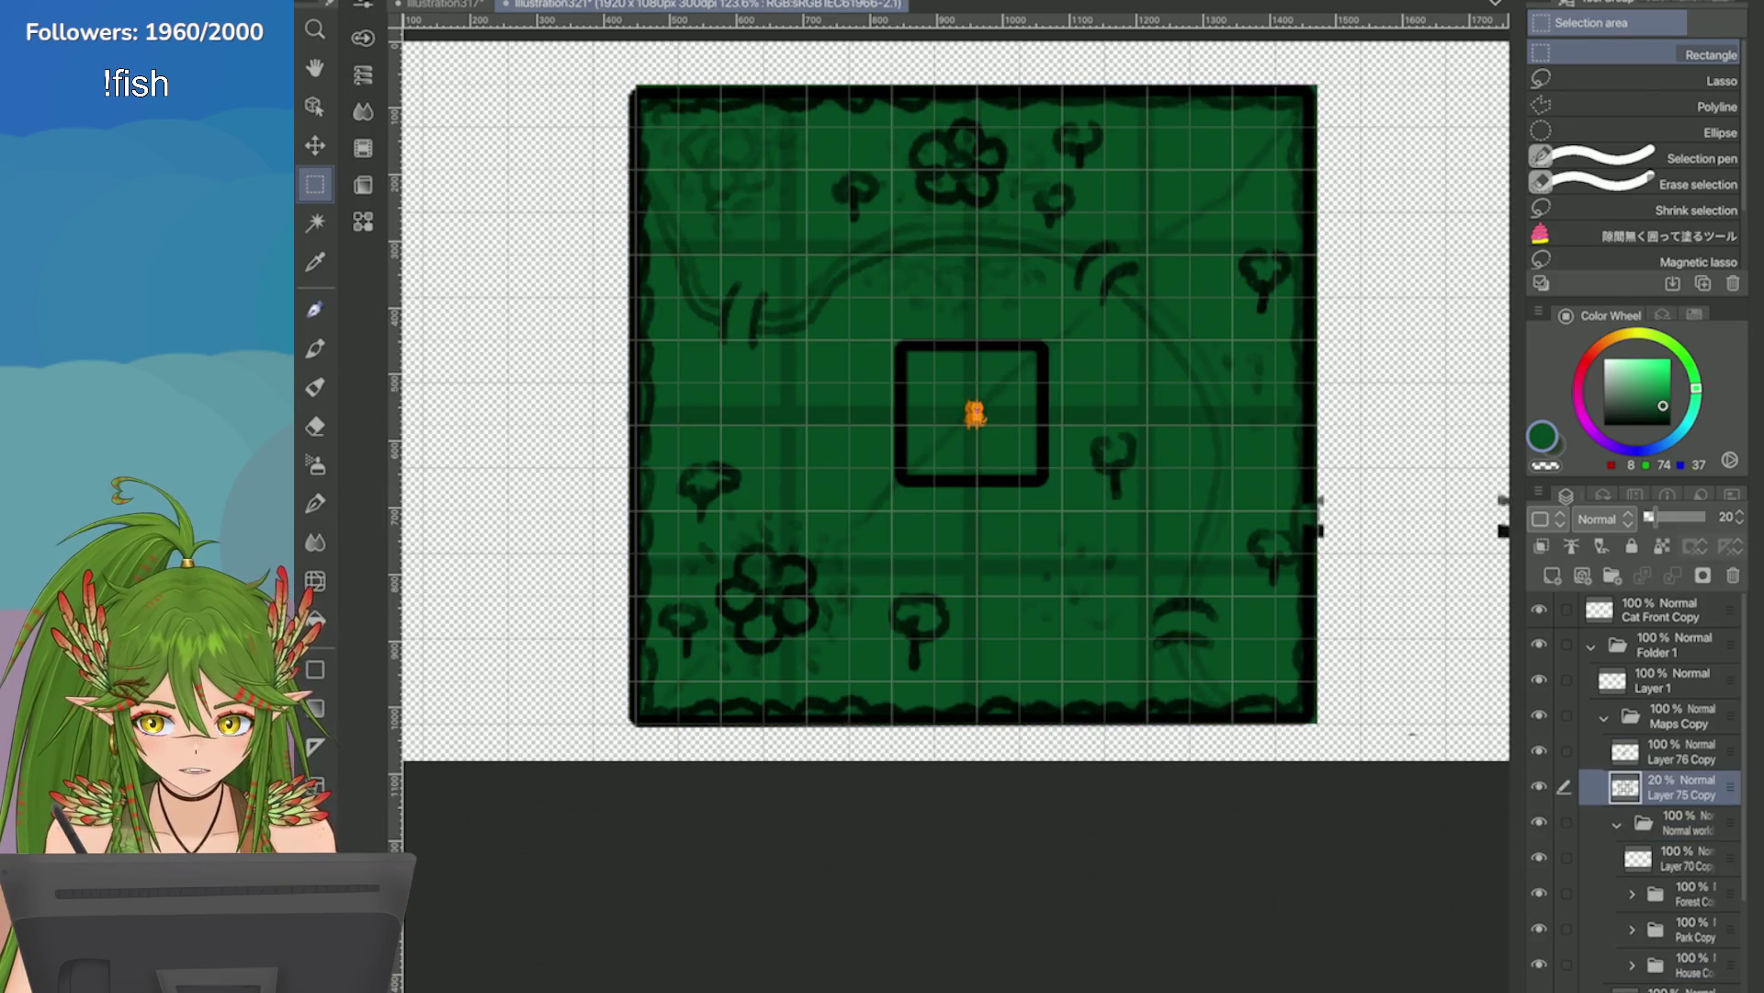
pyautogui.click(1731, 546)
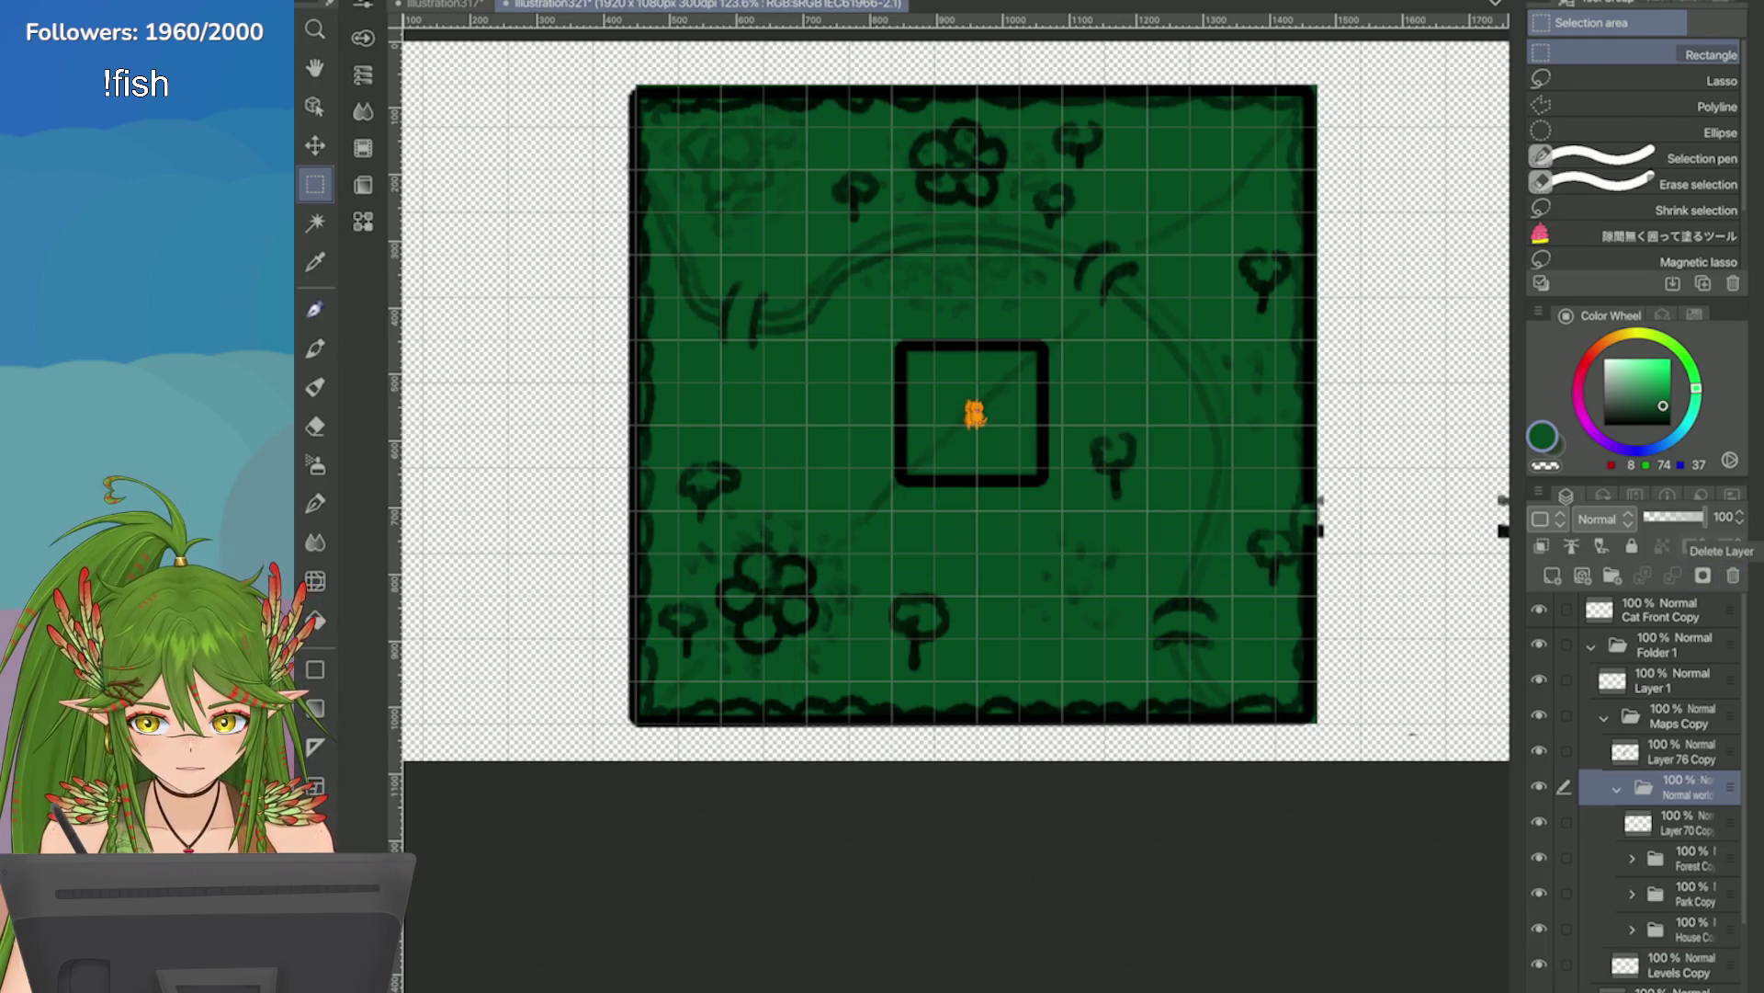
pyautogui.click(1662, 517)
pyautogui.click(1682, 822)
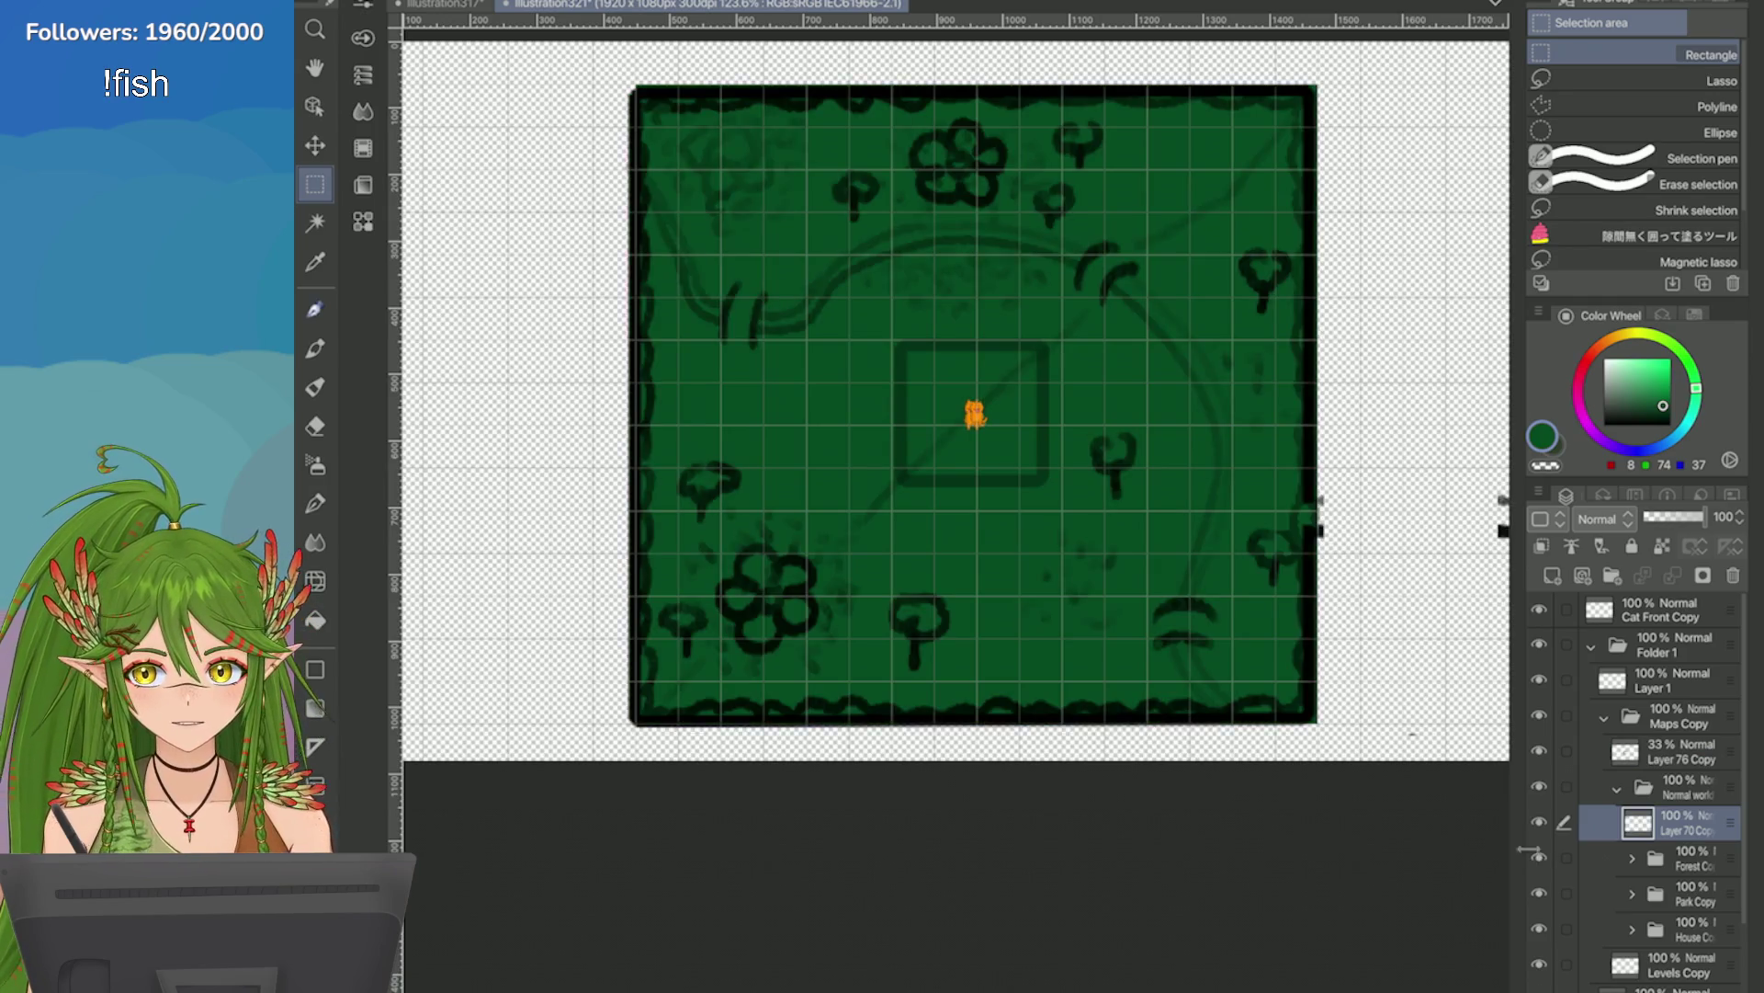
pyautogui.click(1691, 893)
pyautogui.keyDown('ctrl'); pyautogui.click(1691, 929); pyautogui.keyUp('ctrl')
pyautogui.click(1733, 576)
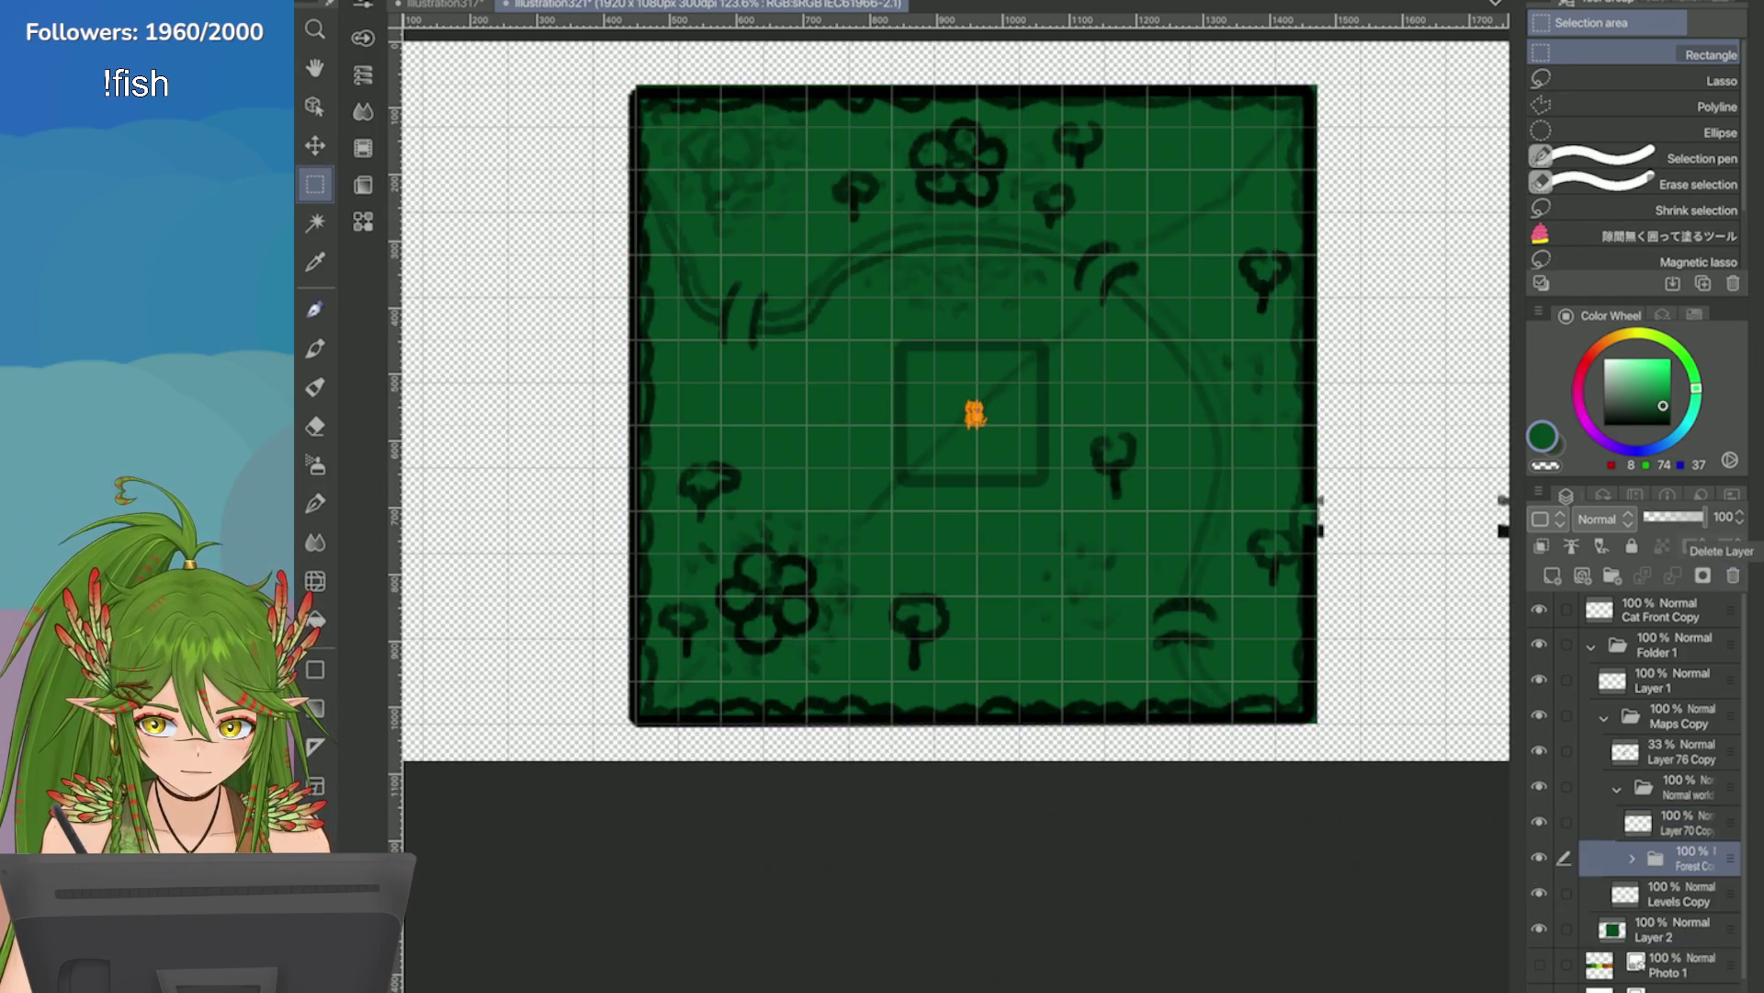
# Inspect the Forest Copy layers and delete the duplicate Cat Front layer.
pyautogui.click(1632, 859)
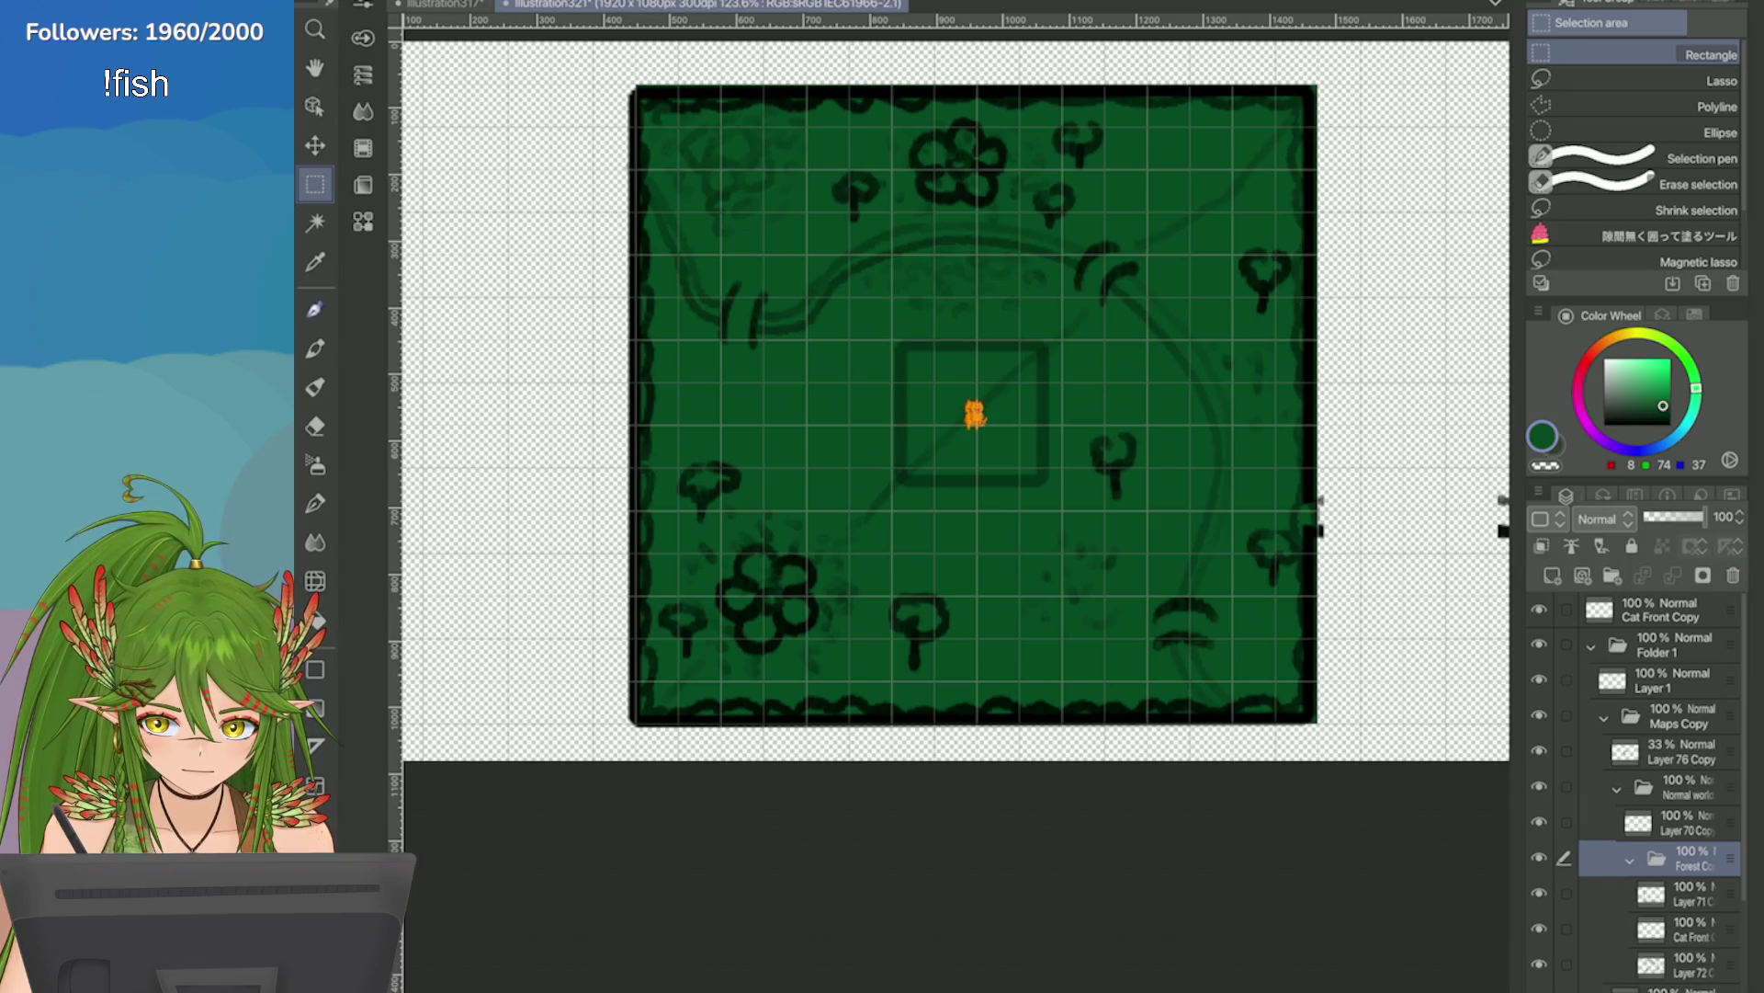
pyautogui.click(1540, 892)
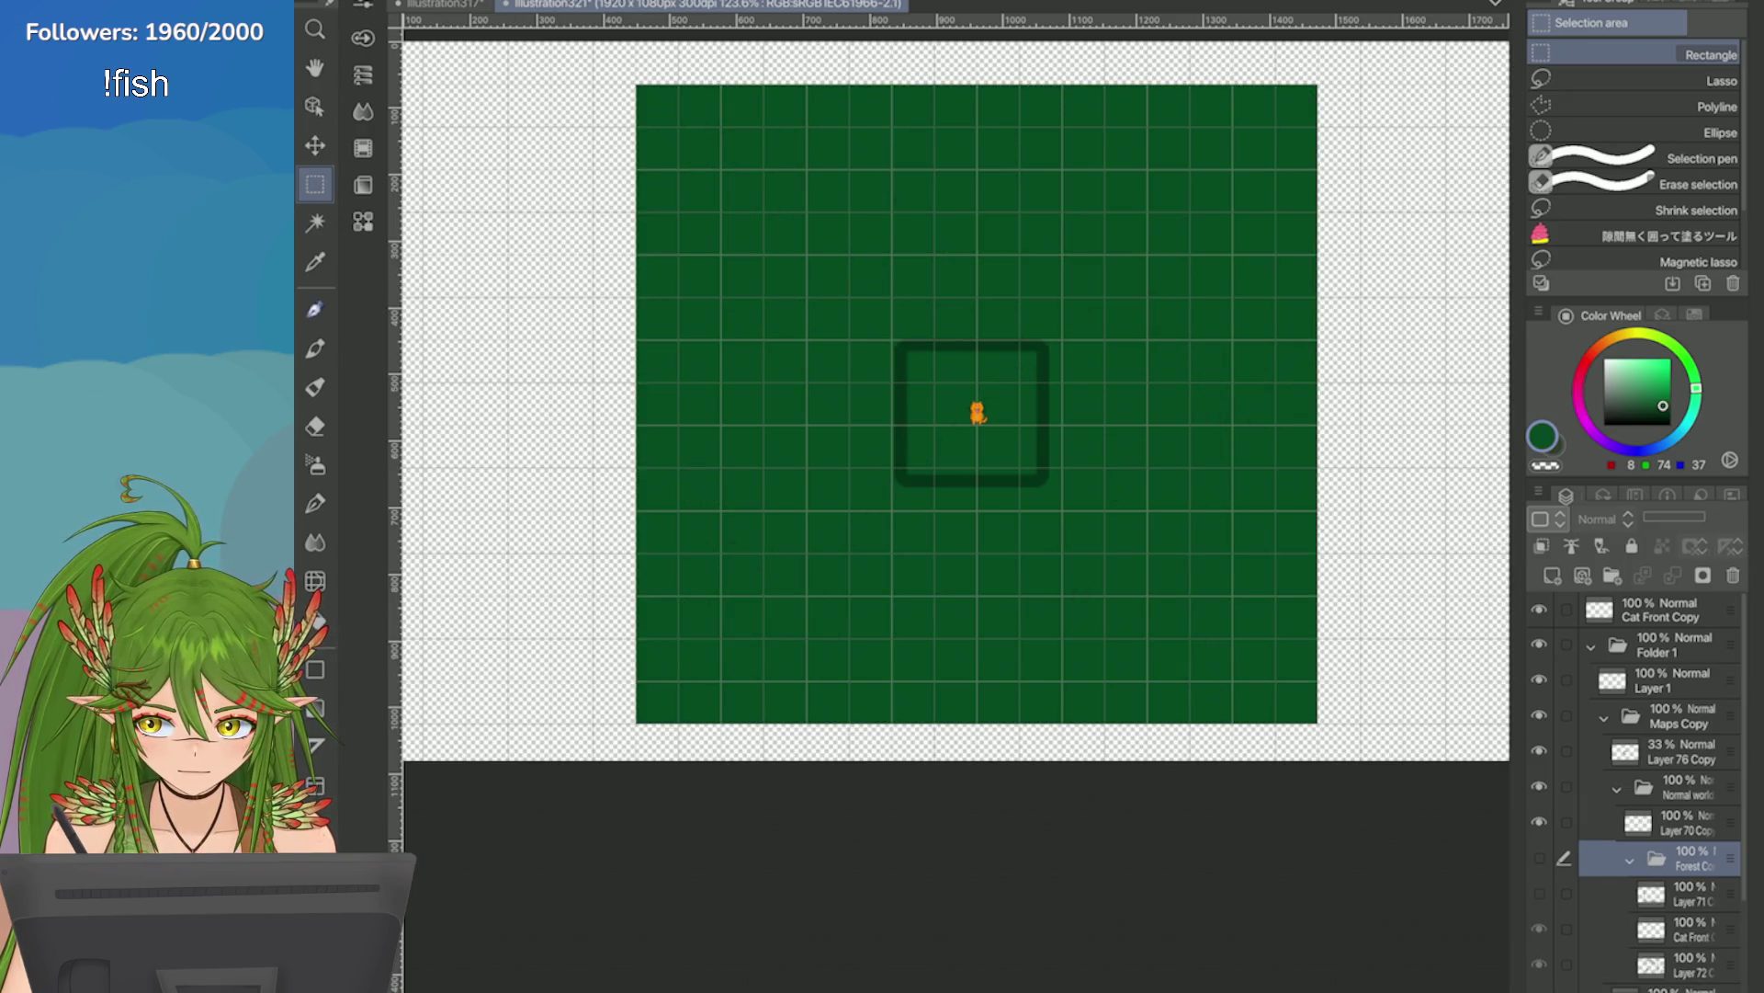
pyautogui.click(1540, 893)
pyautogui.click(1540, 928)
pyautogui.click(1539, 928)
pyautogui.click(1691, 928)
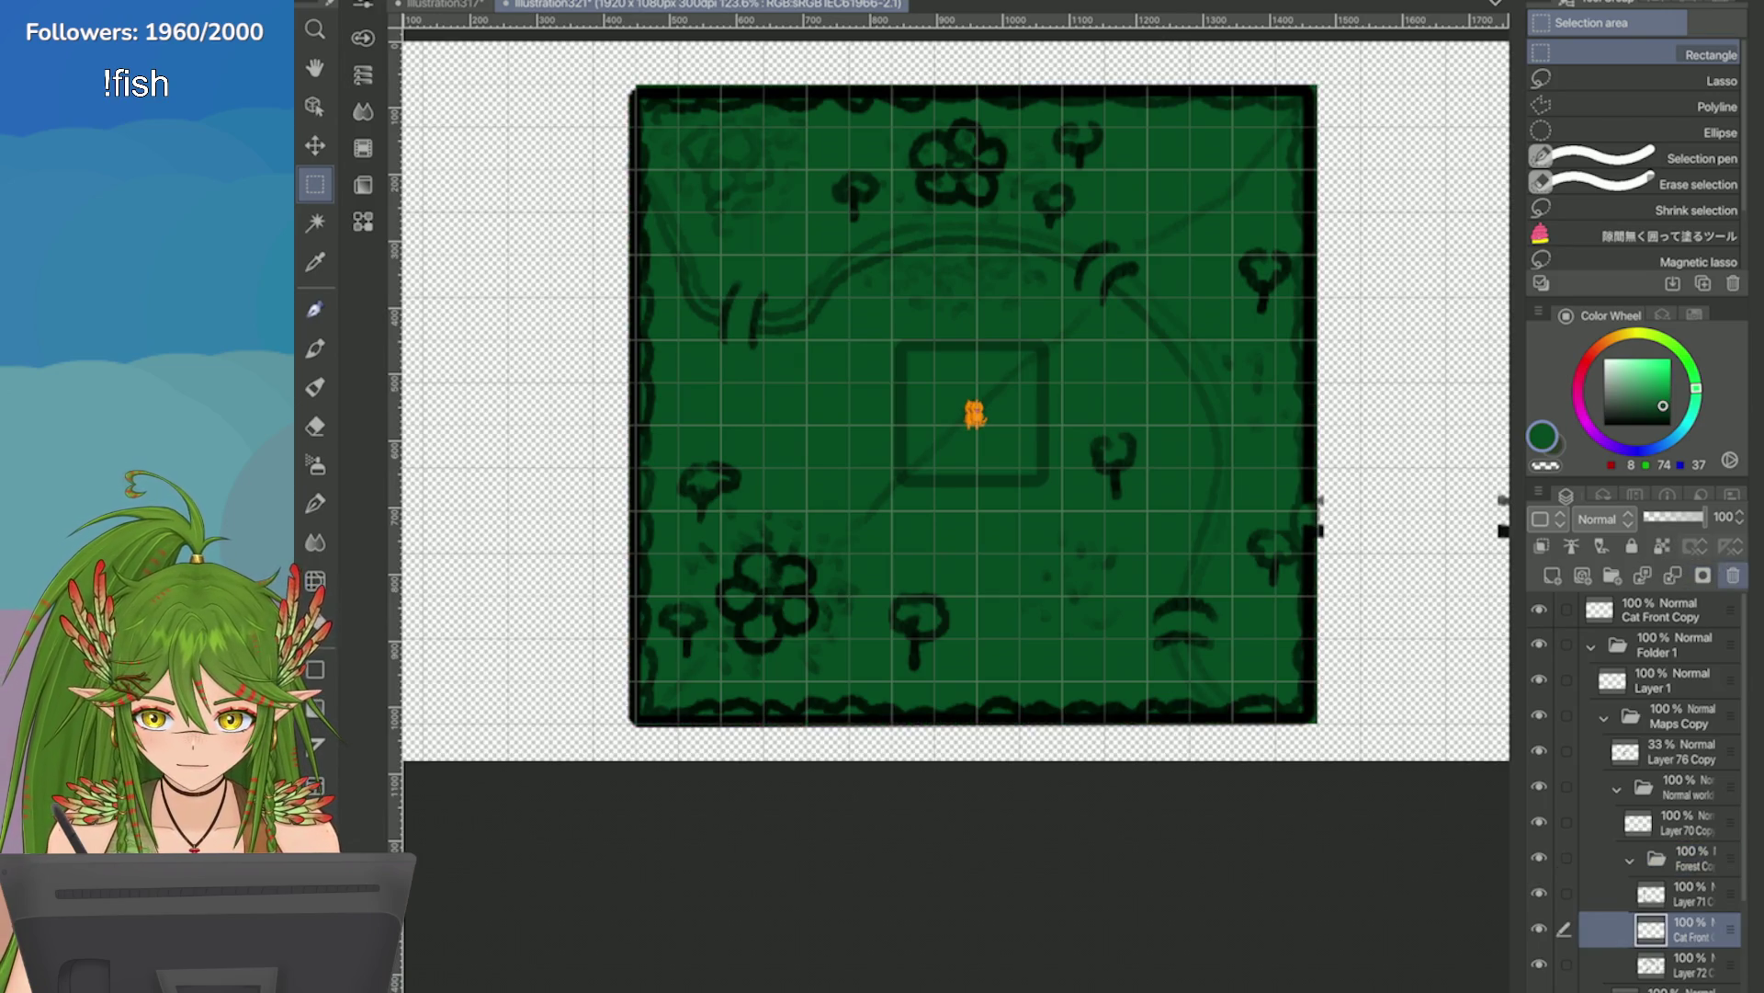
pyautogui.click(1733, 575)
# Nudge the square outline layer slightly right and save the file.
pyautogui.scroll(5, 1010, 427)
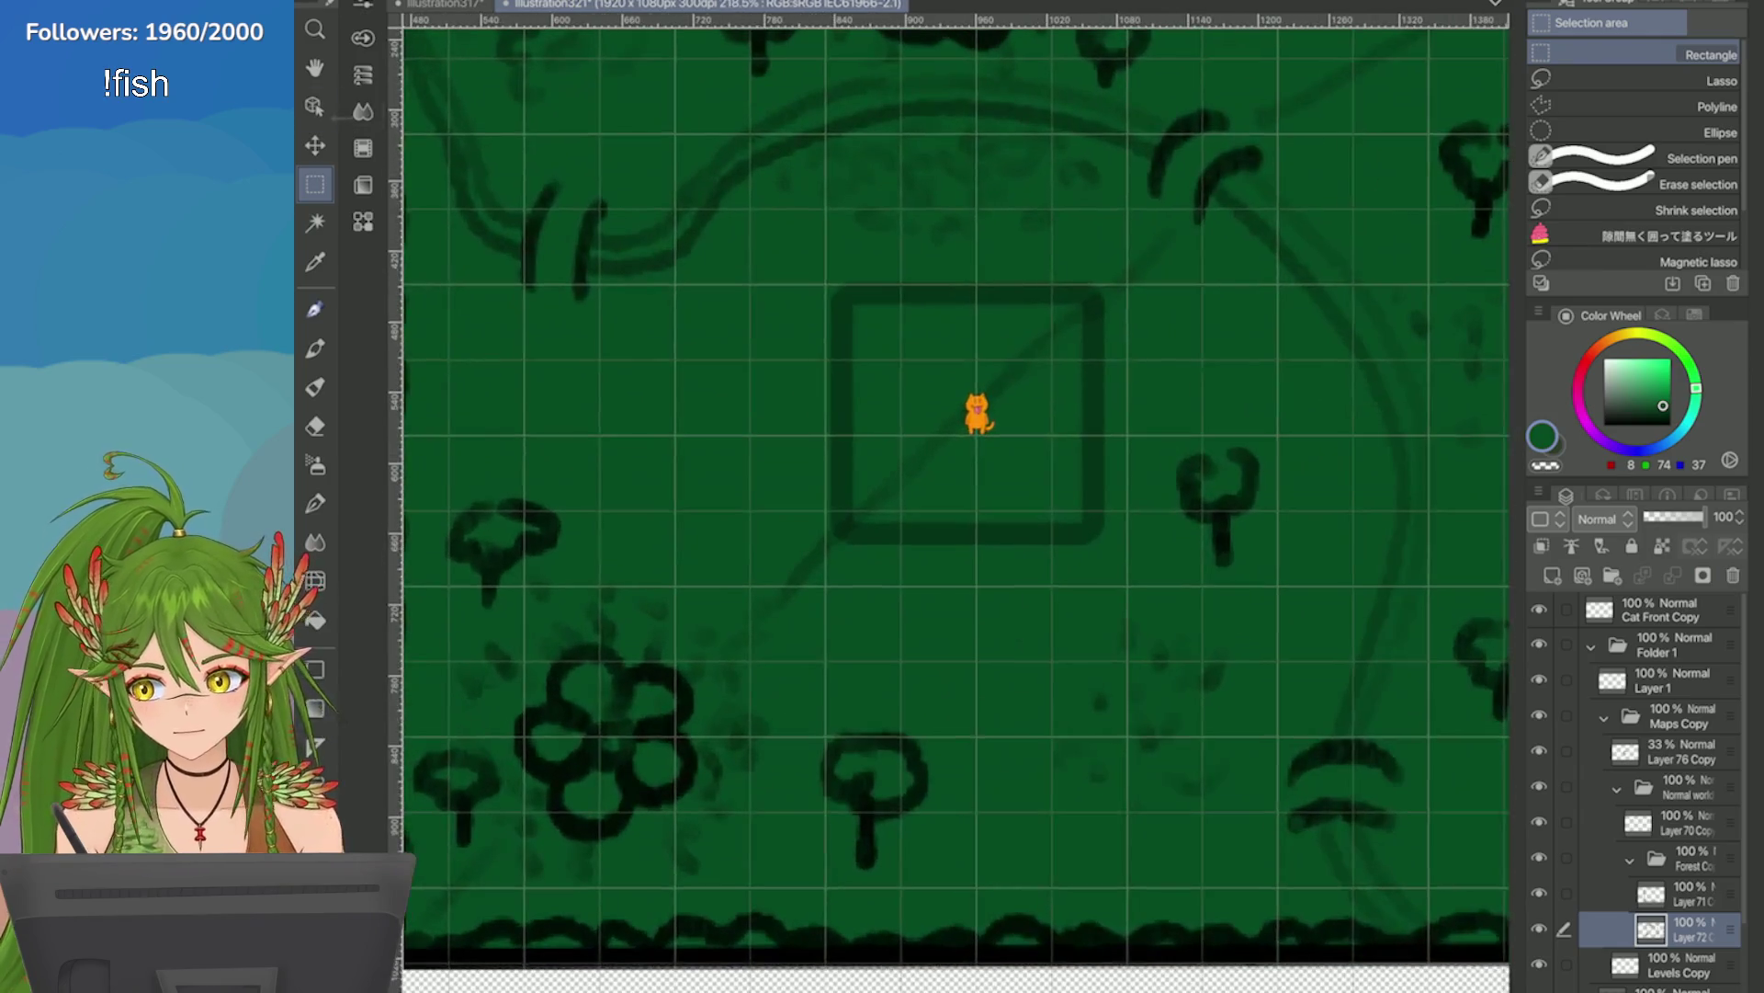
pyautogui.press('o')
pyautogui.click(1681, 751)
pyautogui.press('Right')
pyautogui.press('Right')
pyautogui.press('Right')
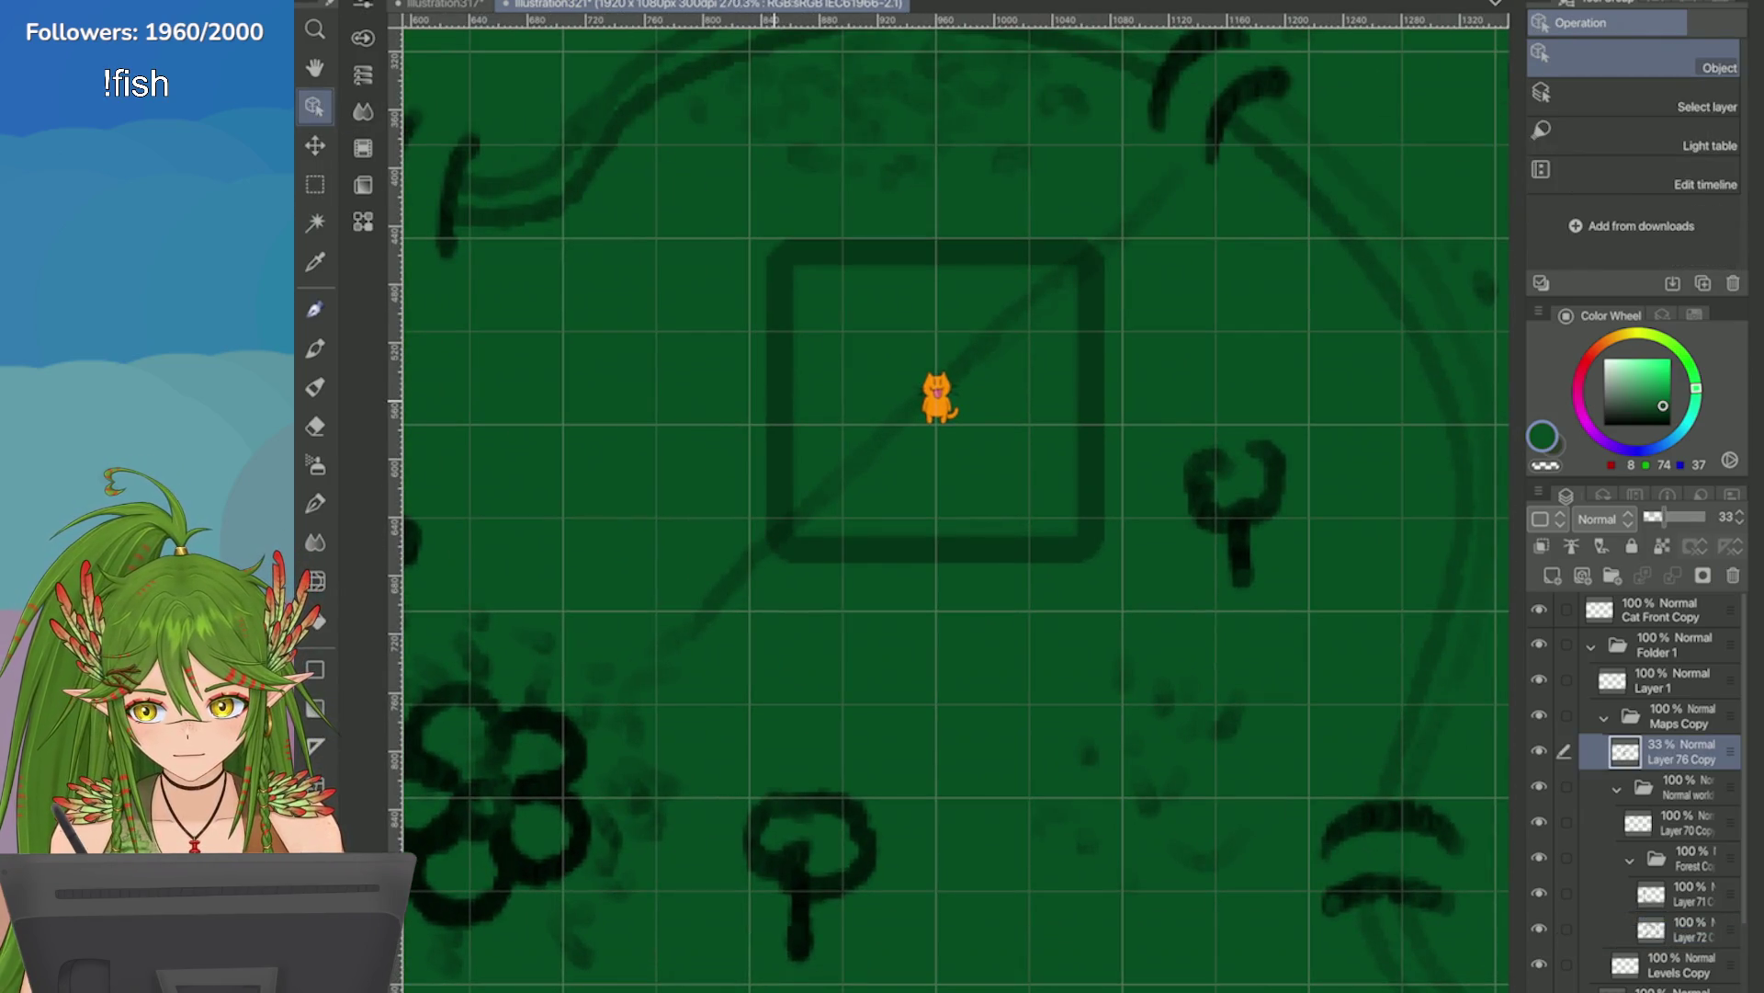
pyautogui.scroll(-7, 1278, 528)
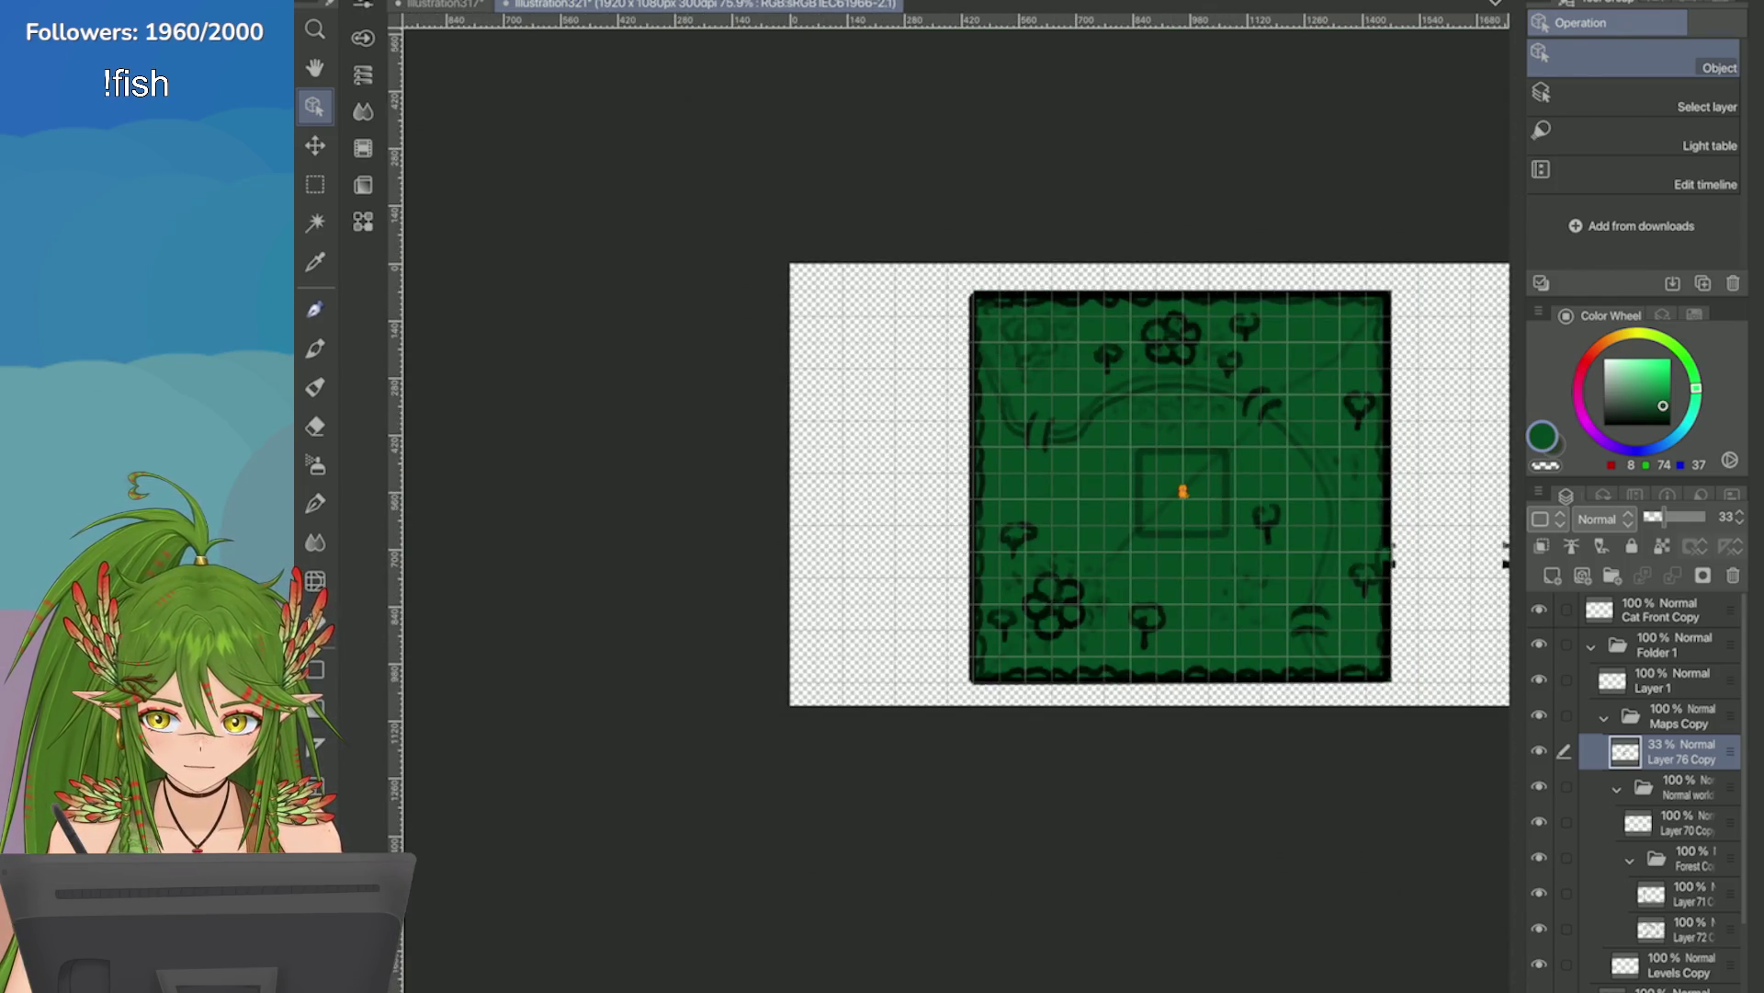
pyautogui.scroll(4, 1337, 525)
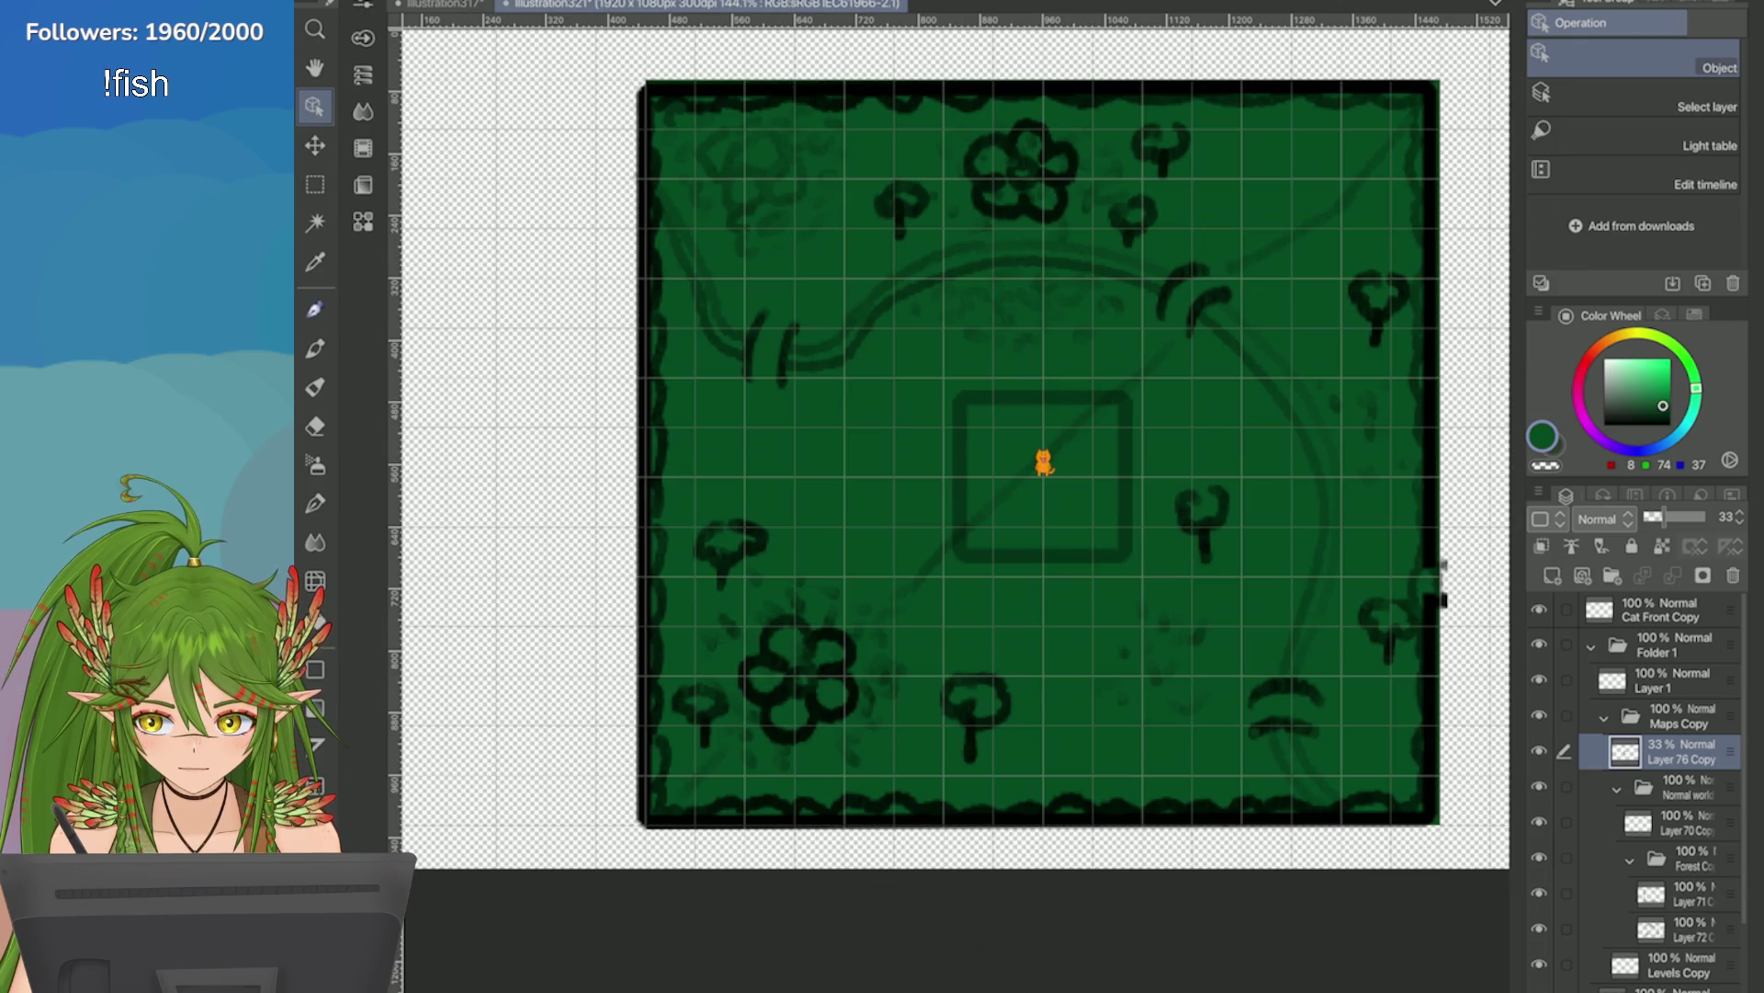
pyautogui.click(1044, 462)
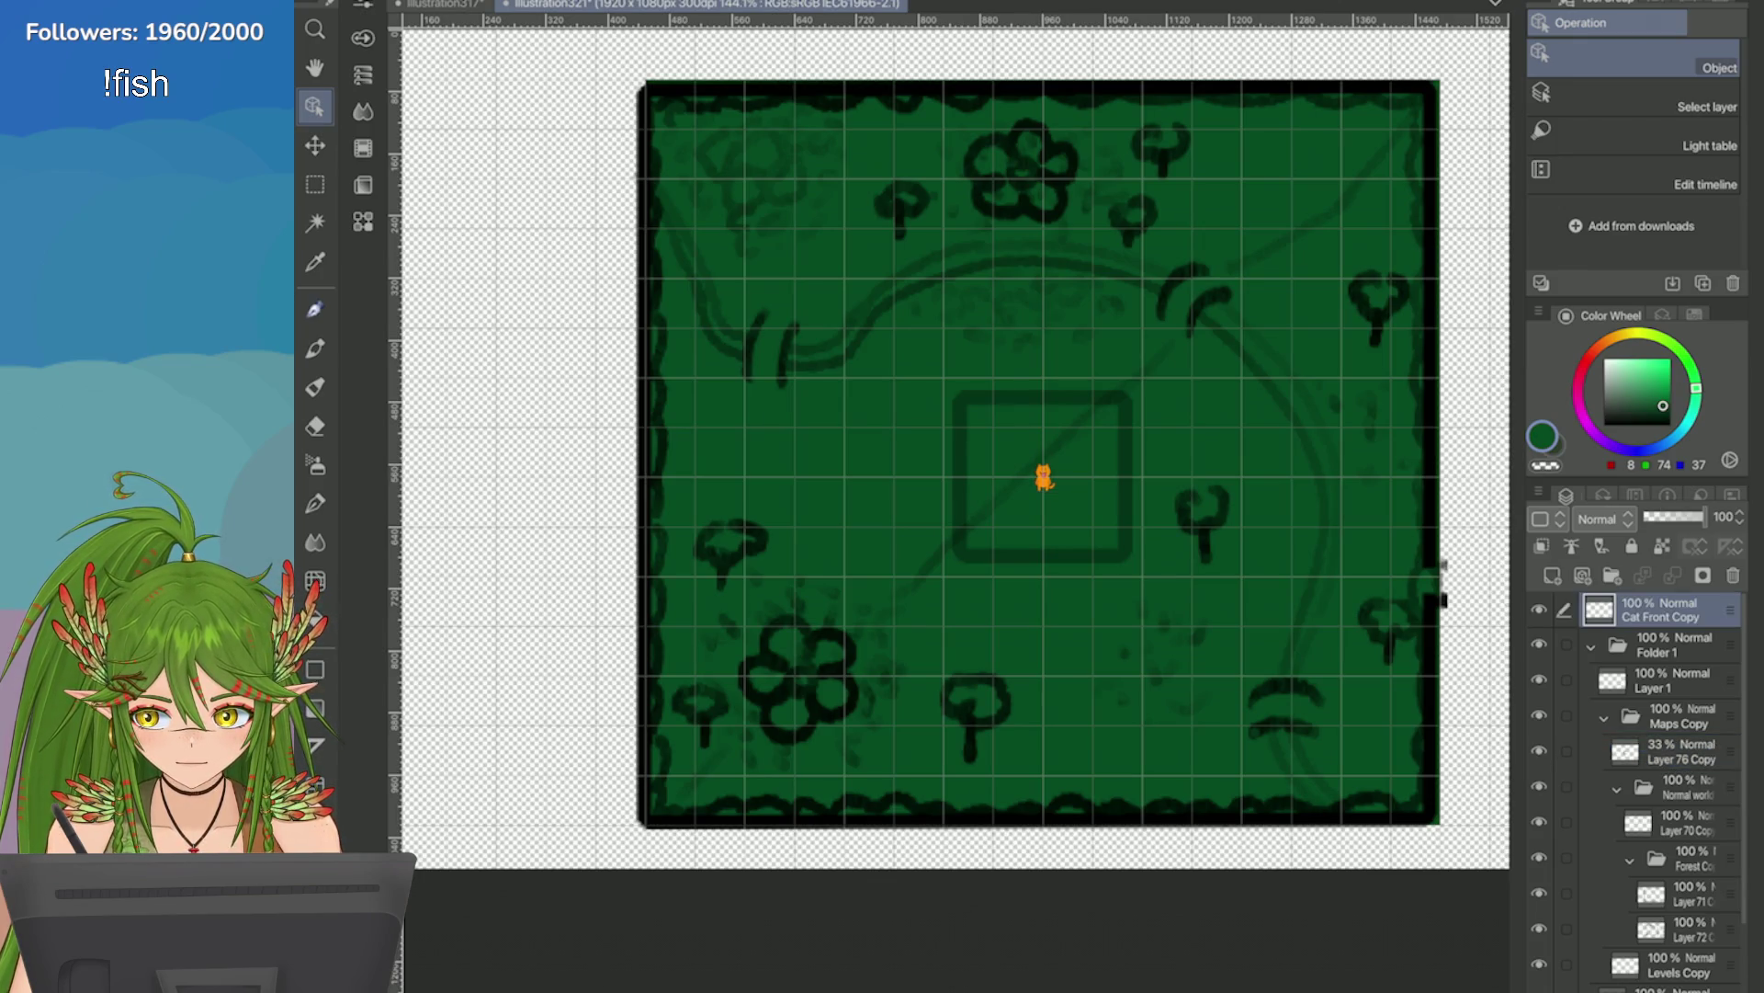
pyautogui.scroll(-3, 1319, 441)
pyautogui.hotkey('ctrl', 's')
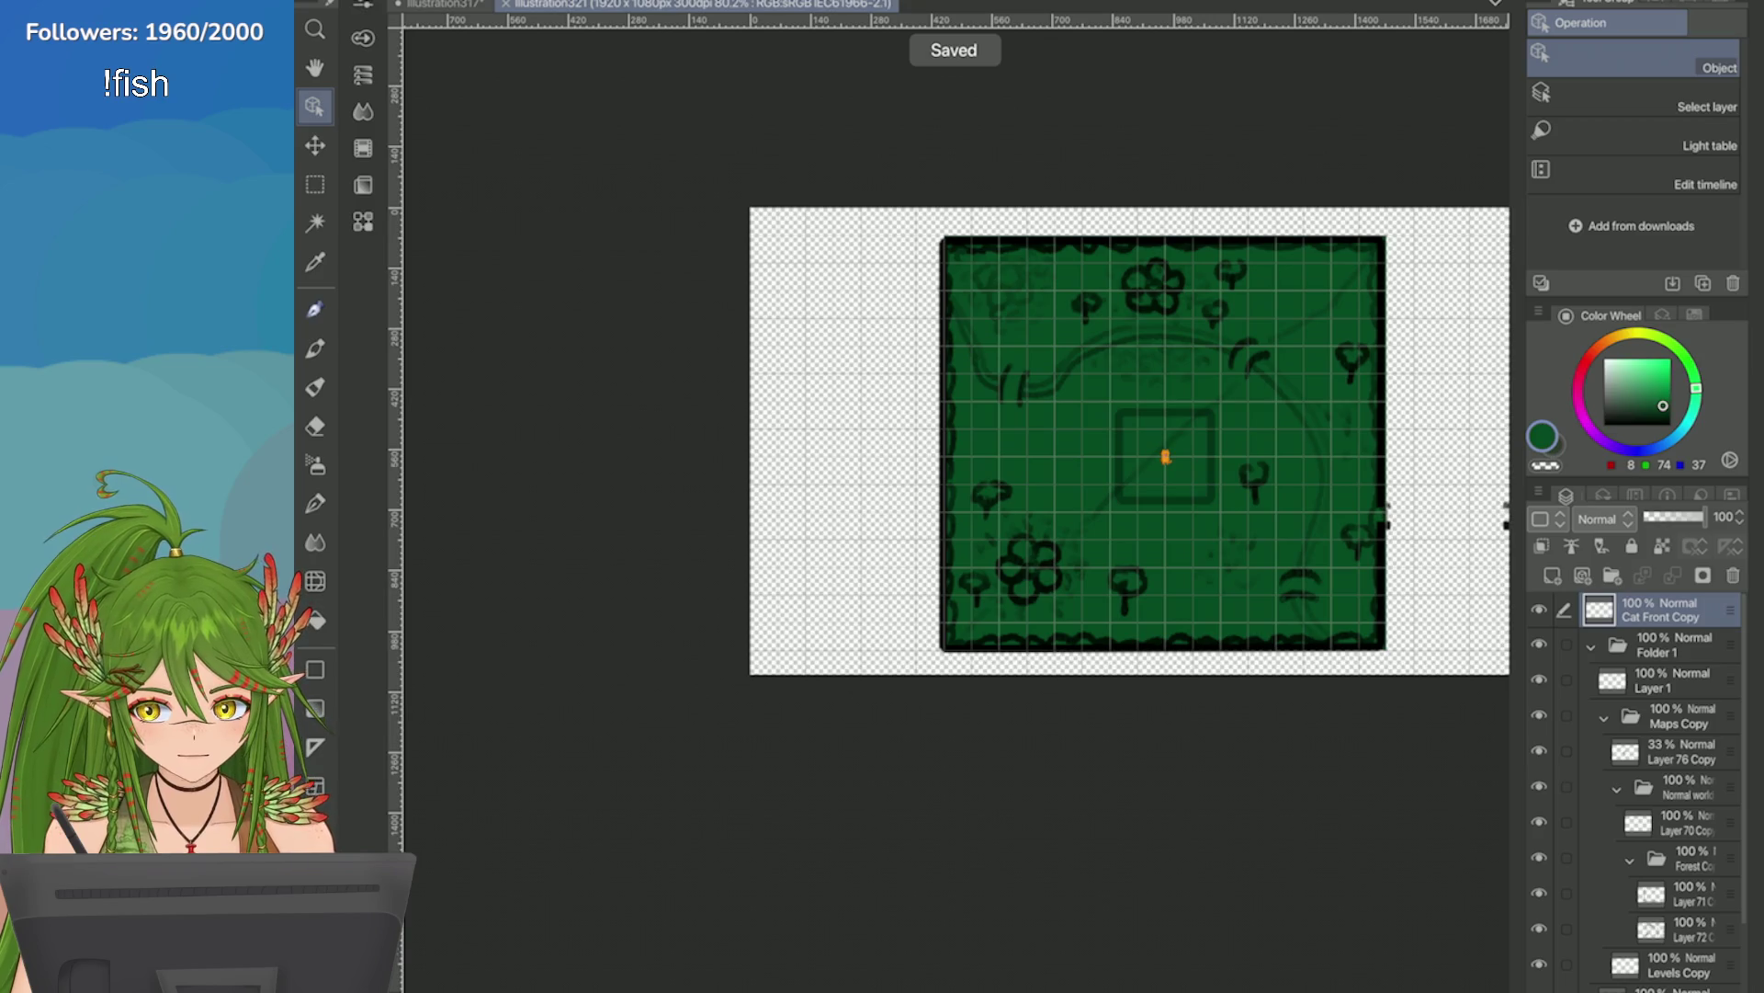
# Collapse the Maps Copy folder, select Layer 1 and save the file.
pyautogui.click(1605, 716)
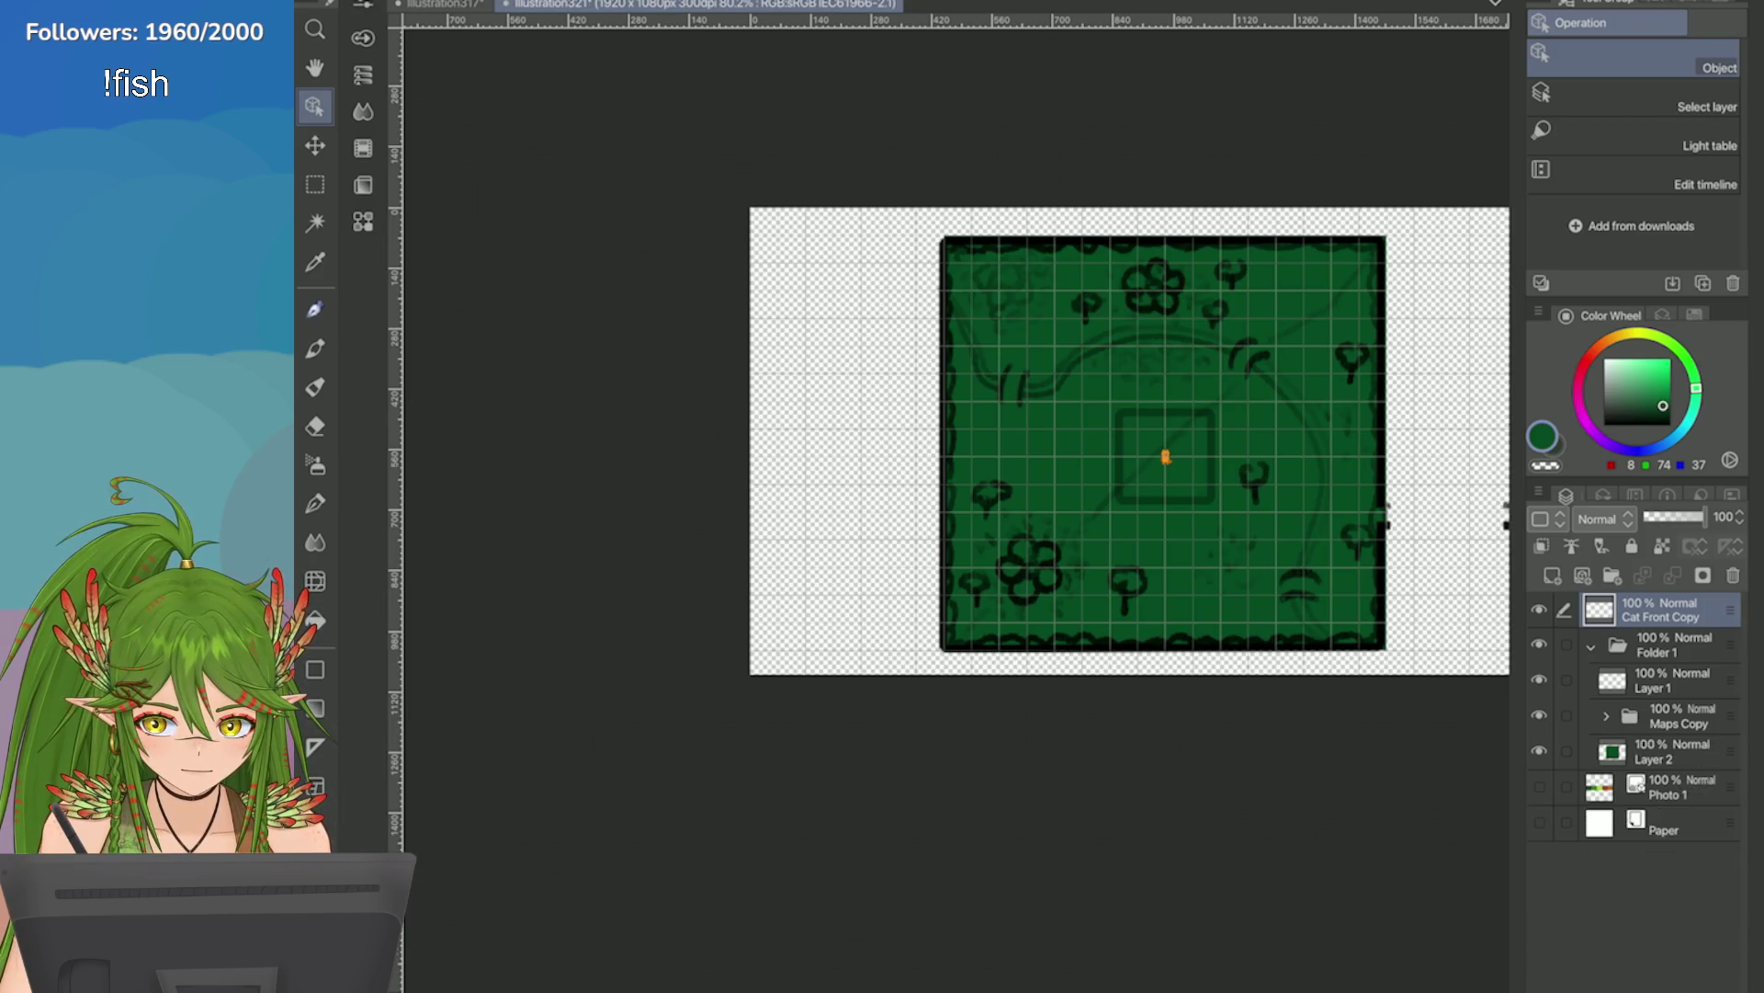
pyautogui.click(1672, 680)
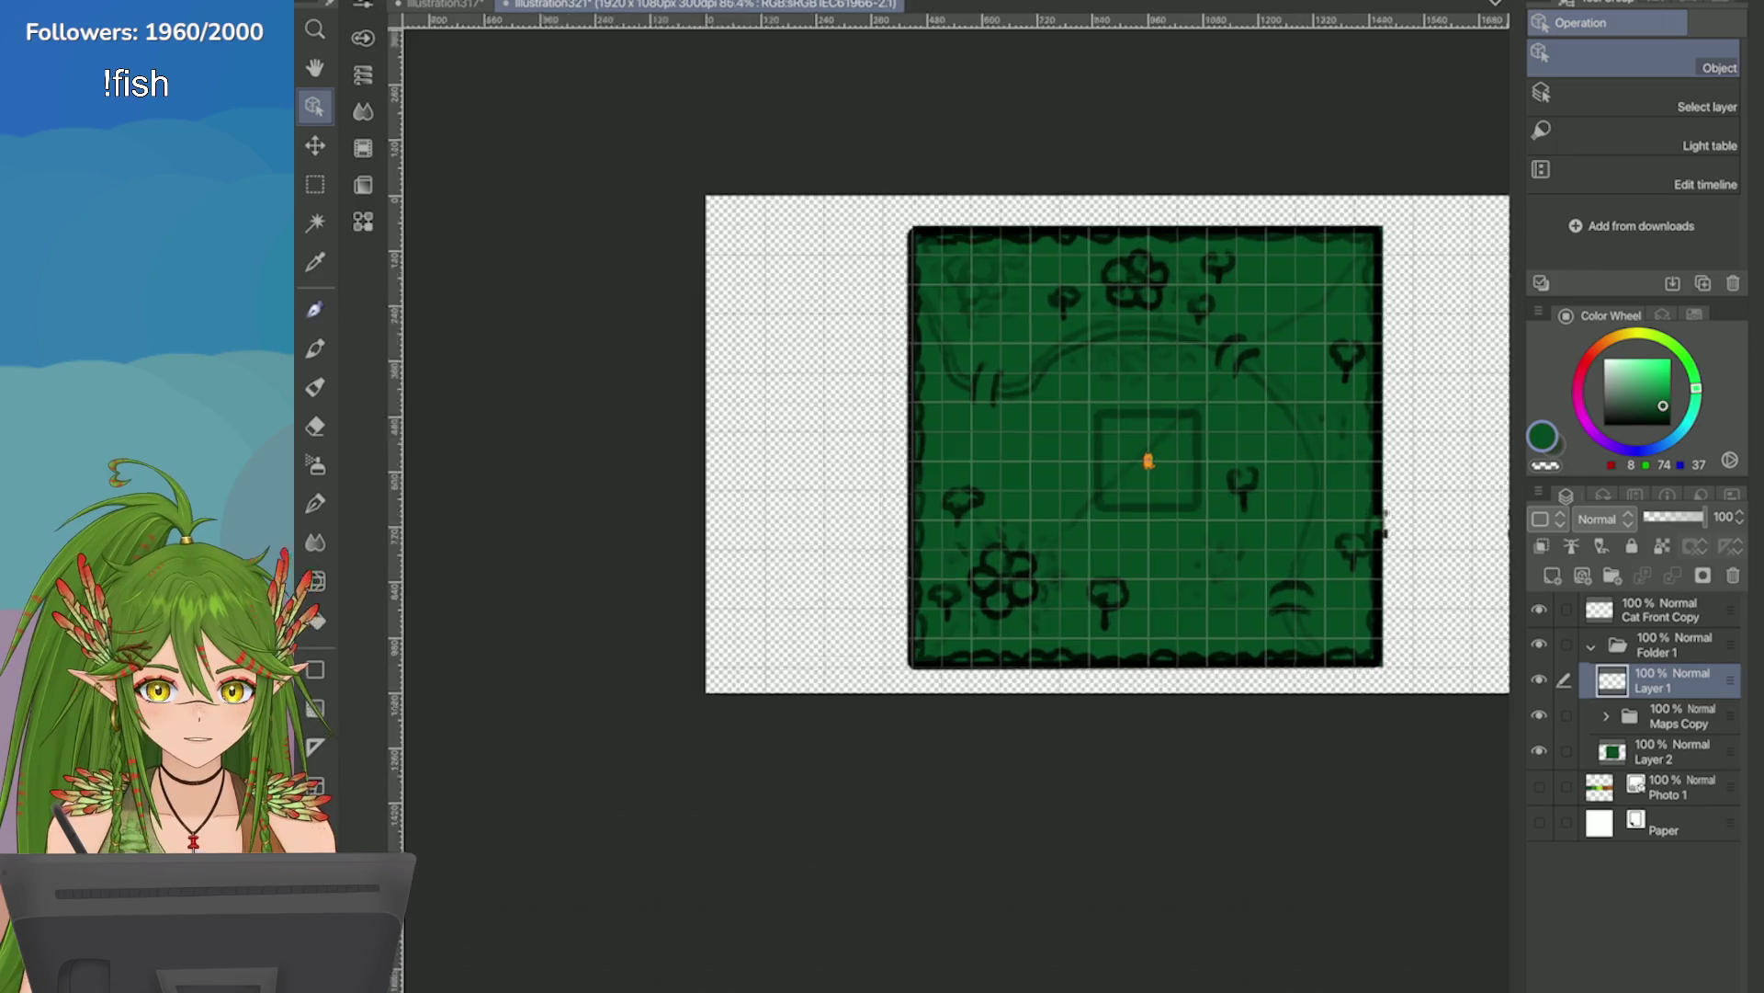
pyautogui.scroll(3, 1448, 440)
pyautogui.hotkey('ctrl', 's')
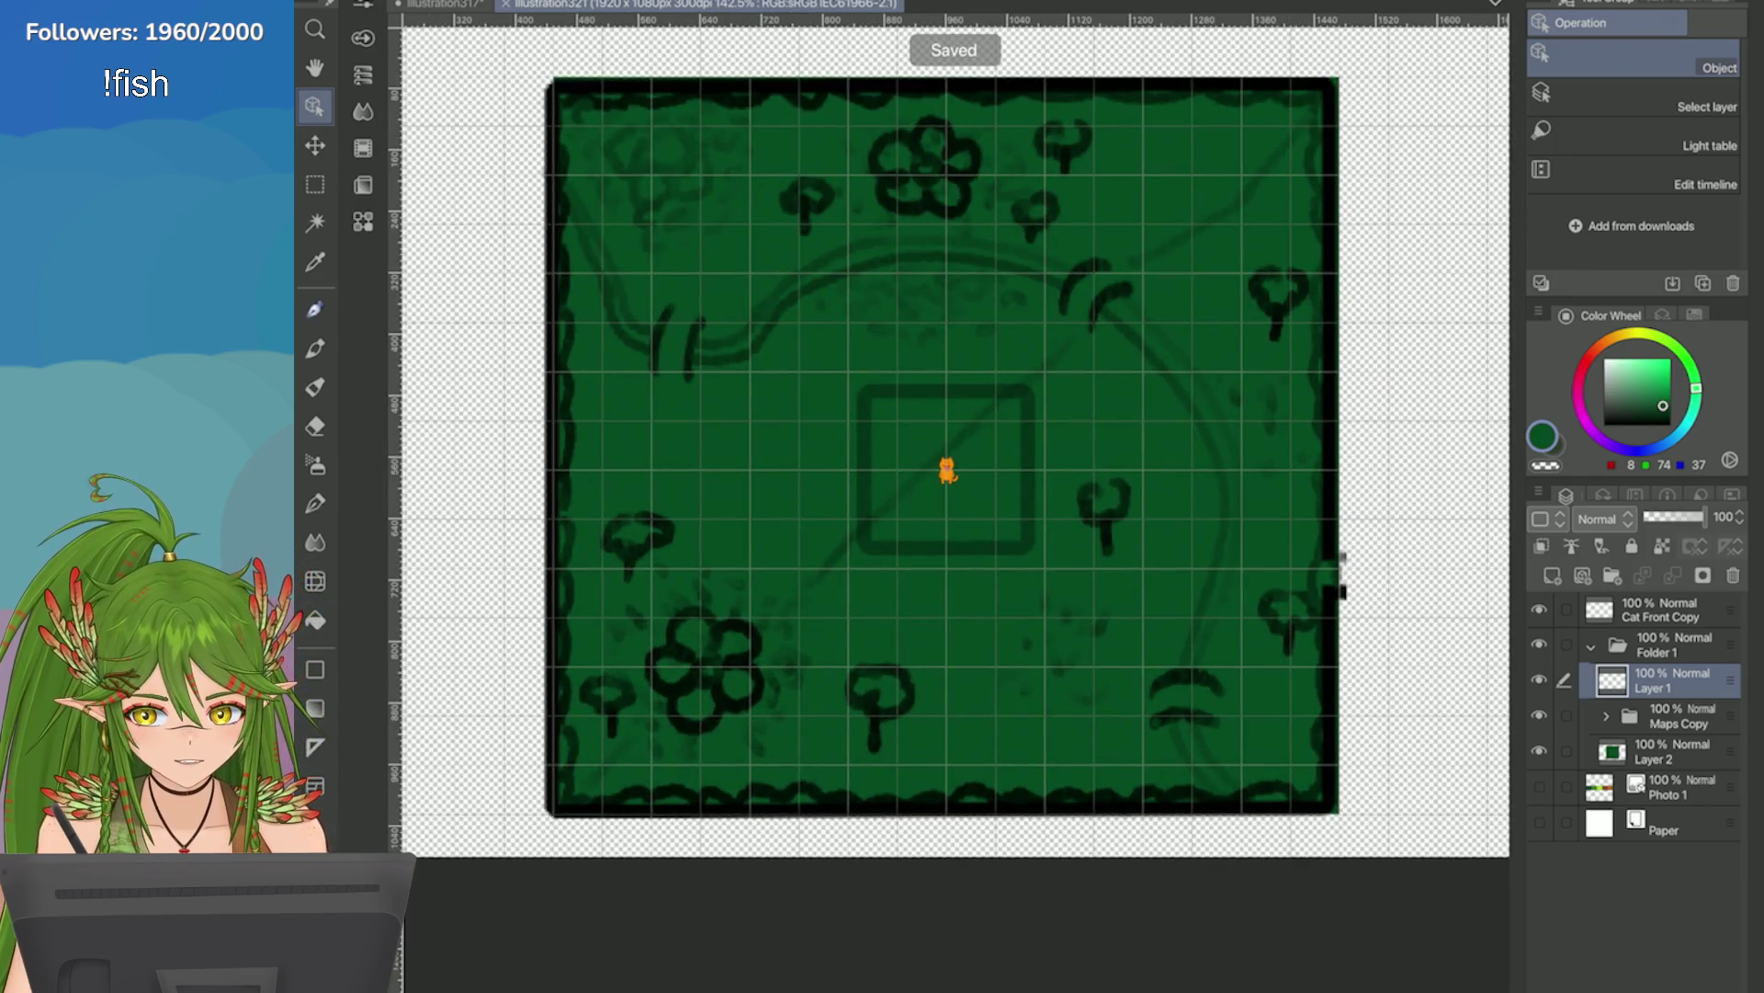
# Switch to the Pen Pixel tool and shift the drawing colour toward teal.
pyautogui.click(1694, 314)
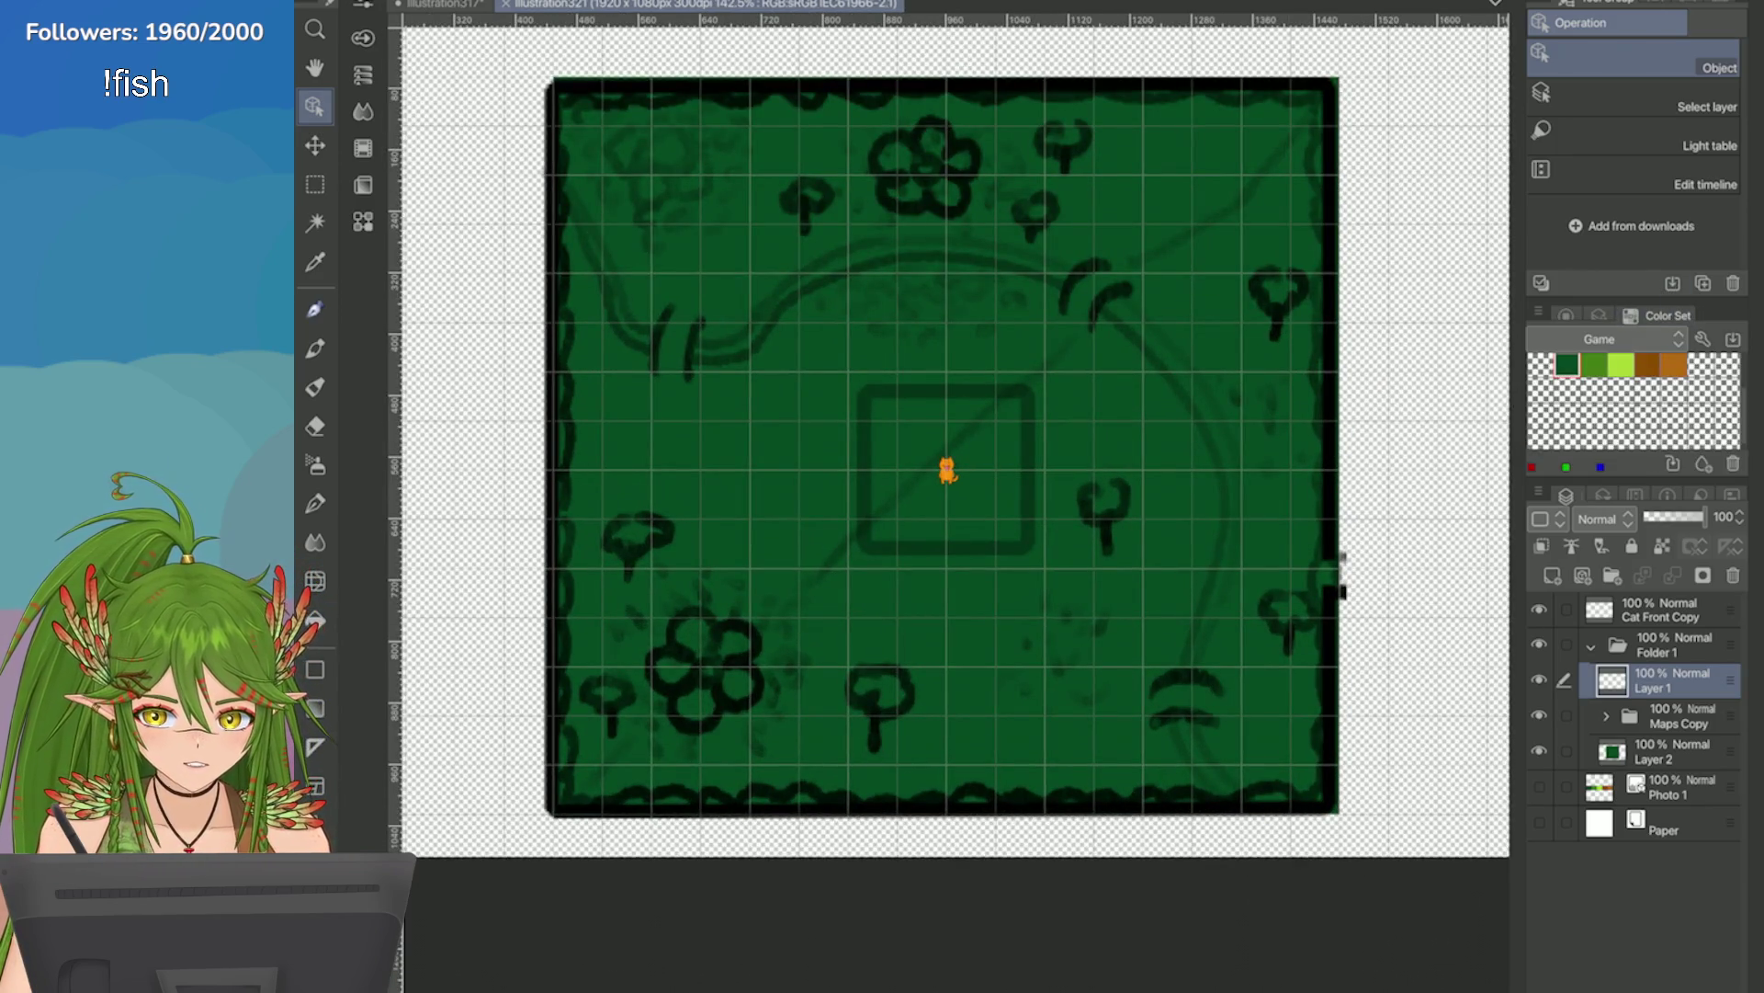
pyautogui.click(1567, 316)
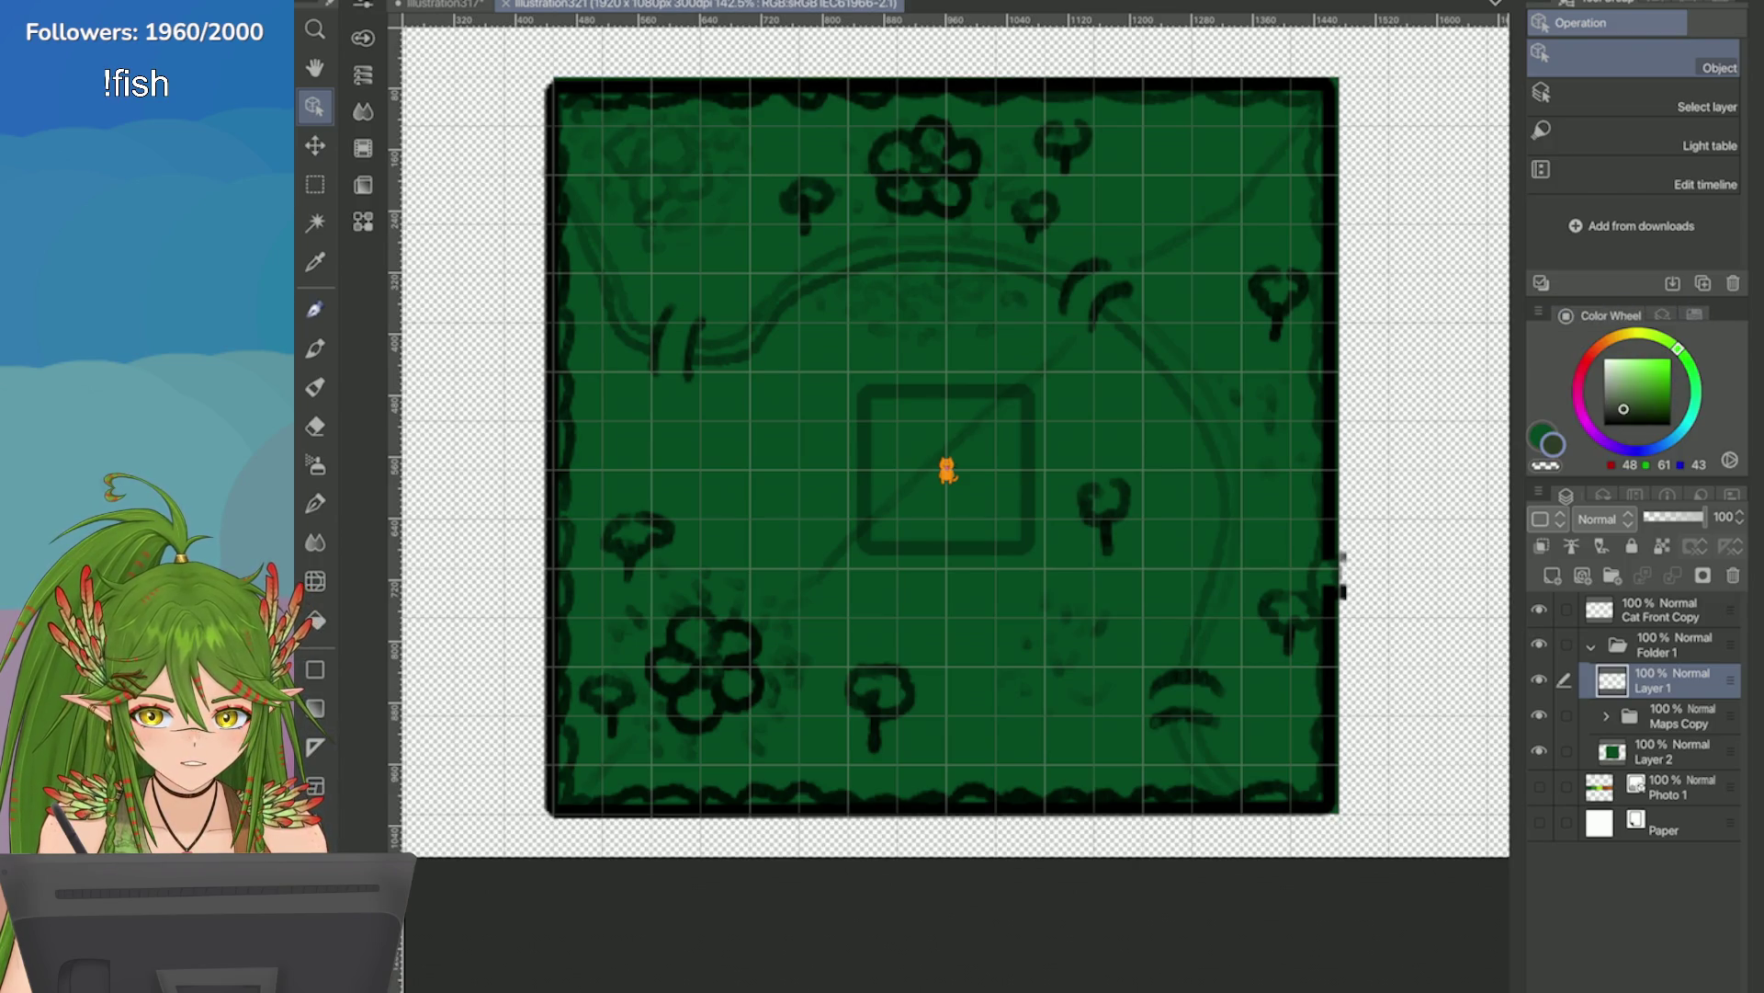
pyautogui.press('p')
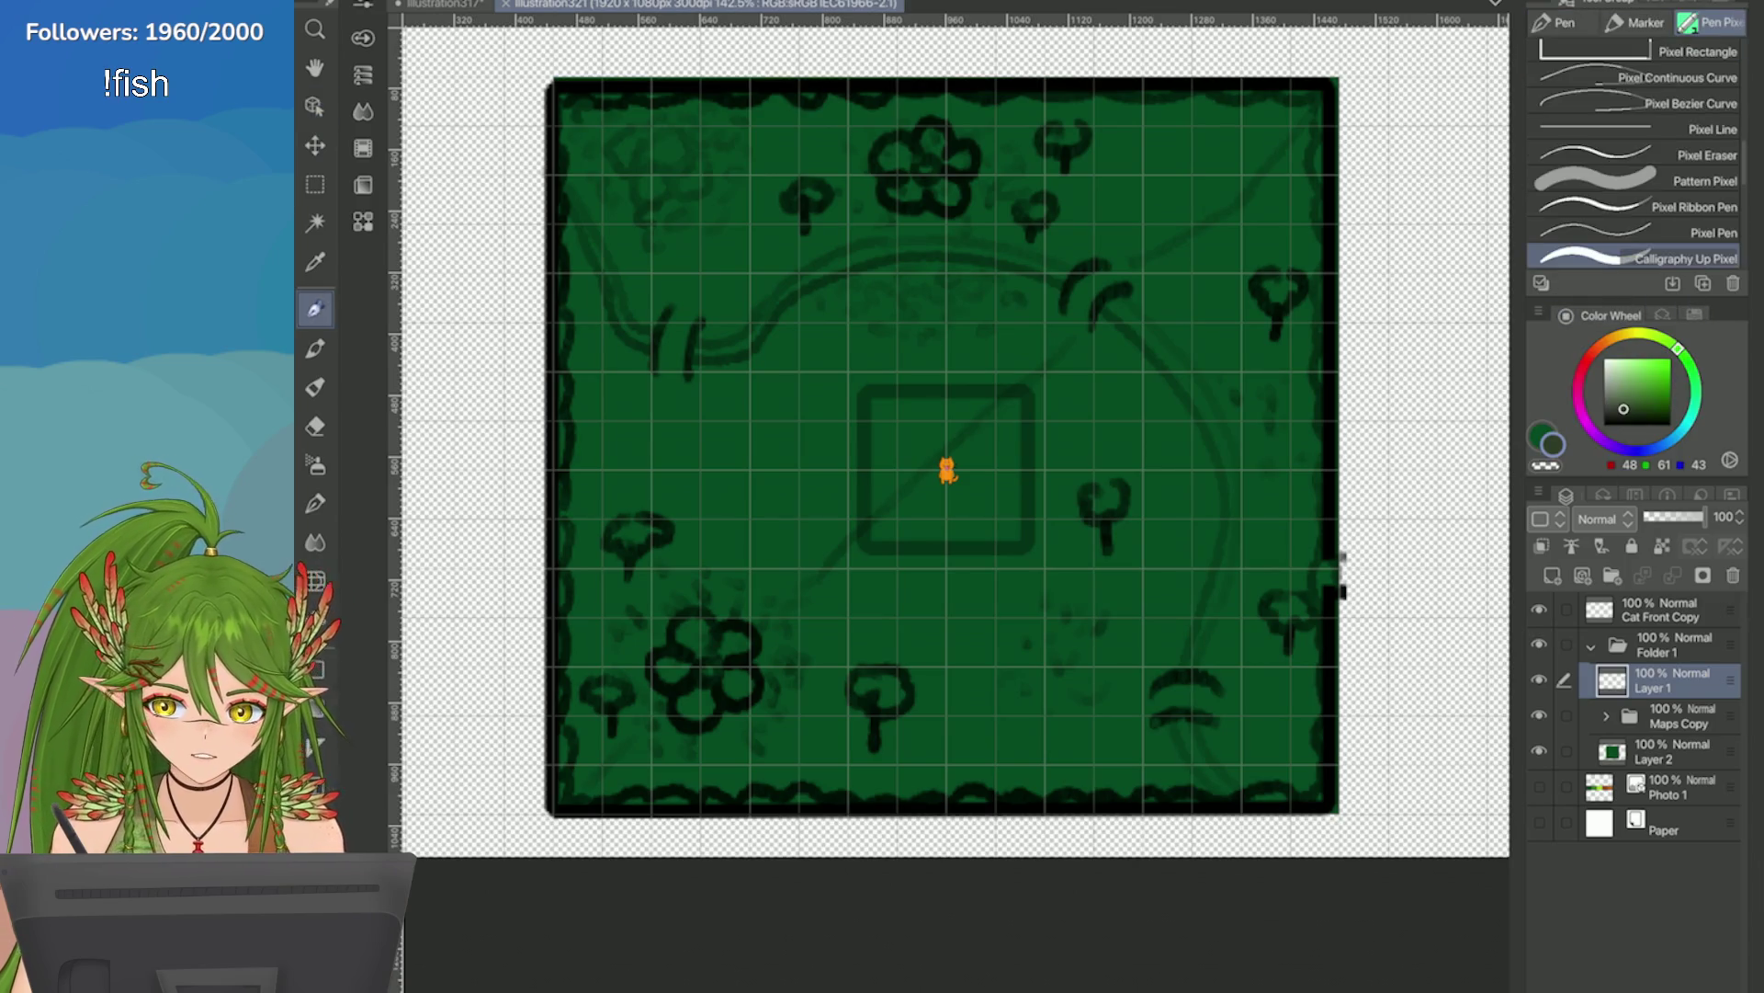
pyautogui.click(1694, 314)
pyautogui.click(1567, 315)
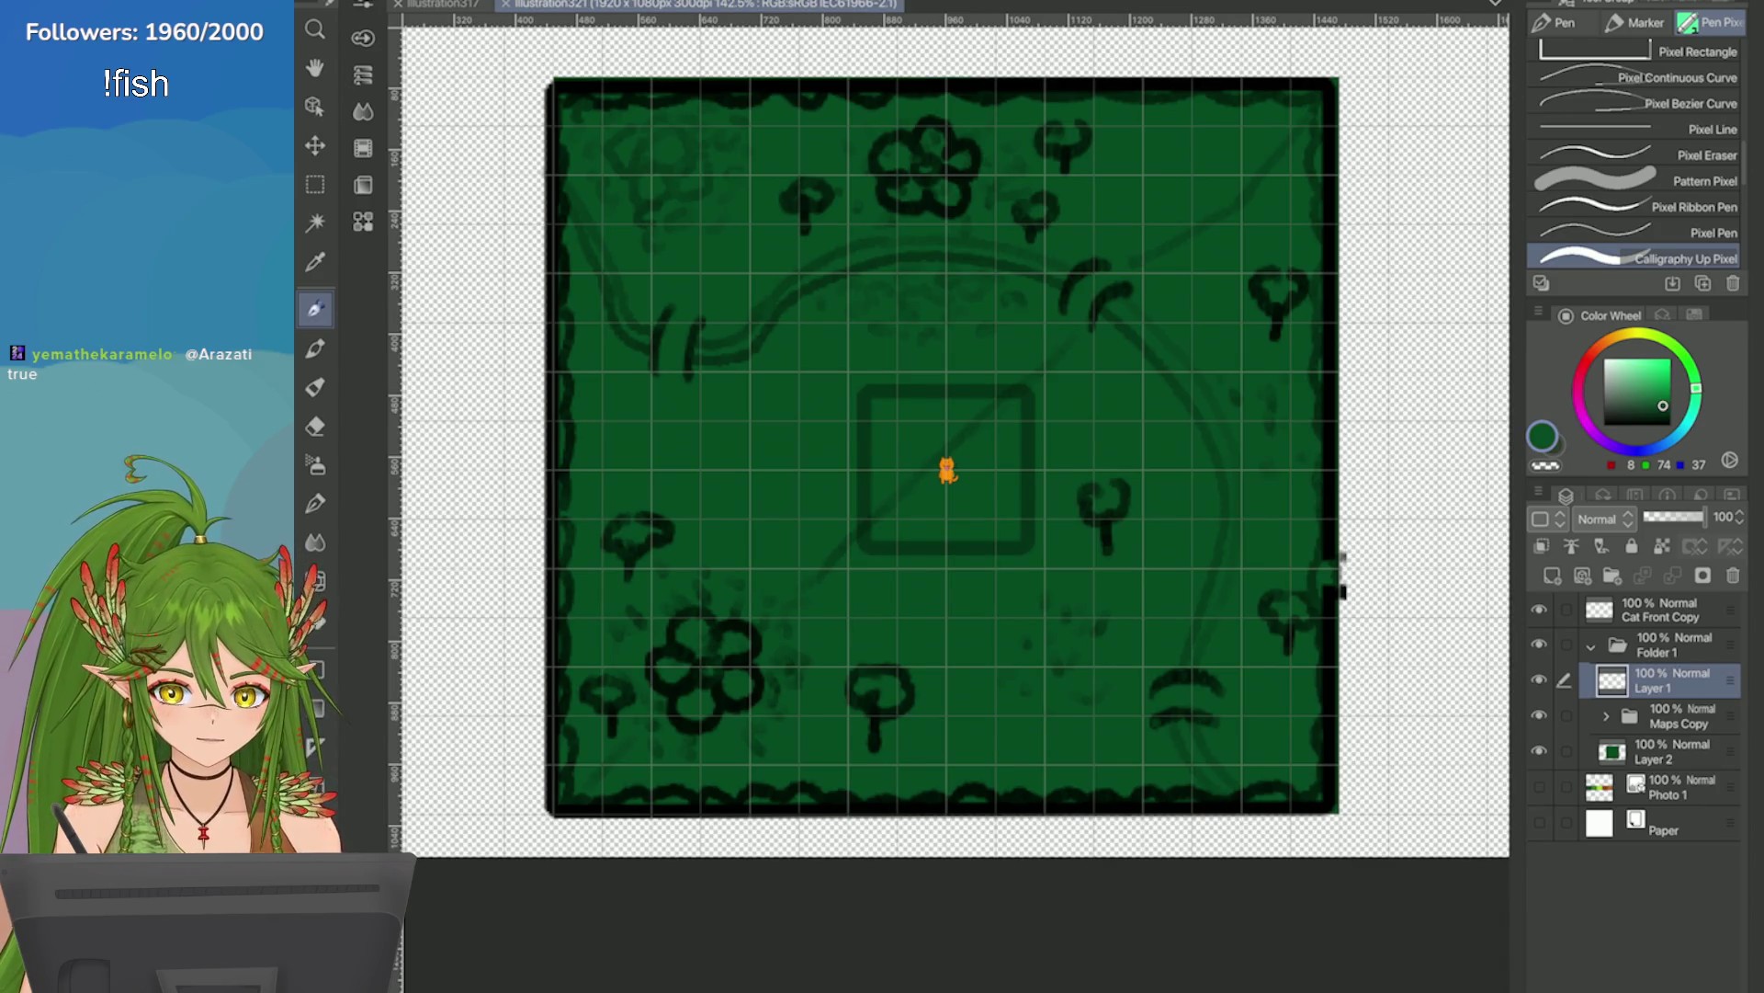
pyautogui.click(1682, 430)
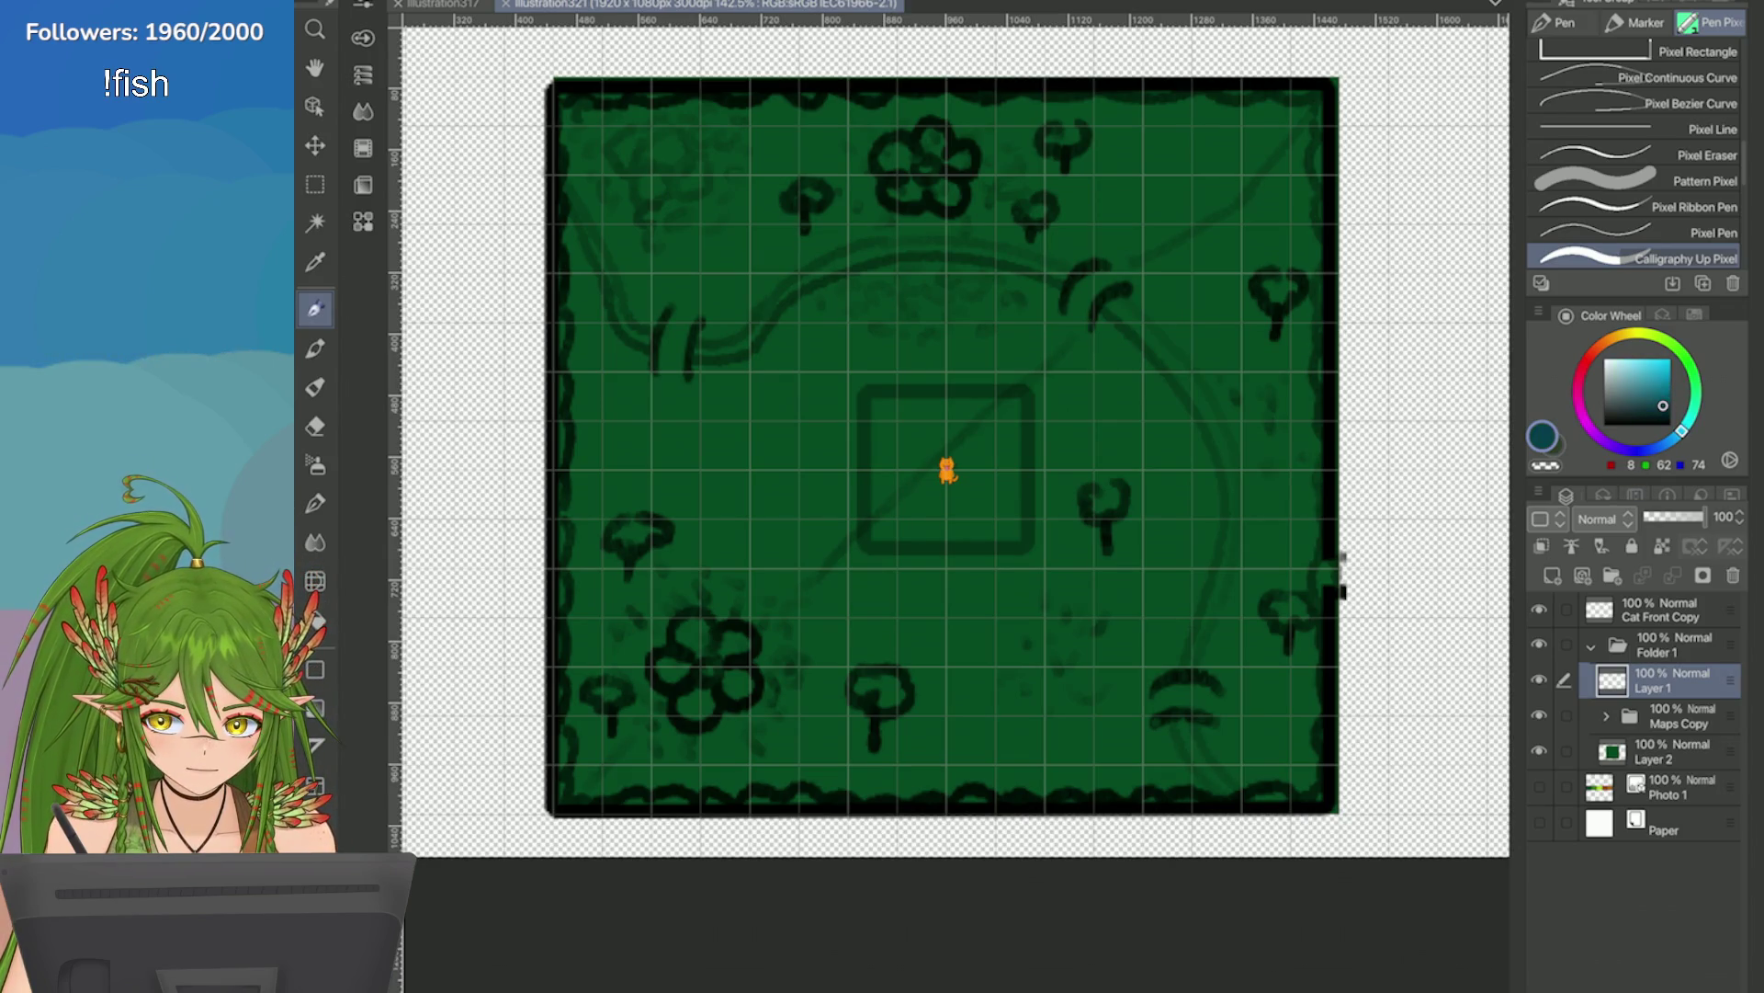
# Set the drawing colour to a mid blue (17, 92, 142).
pyautogui.click(1690, 419)
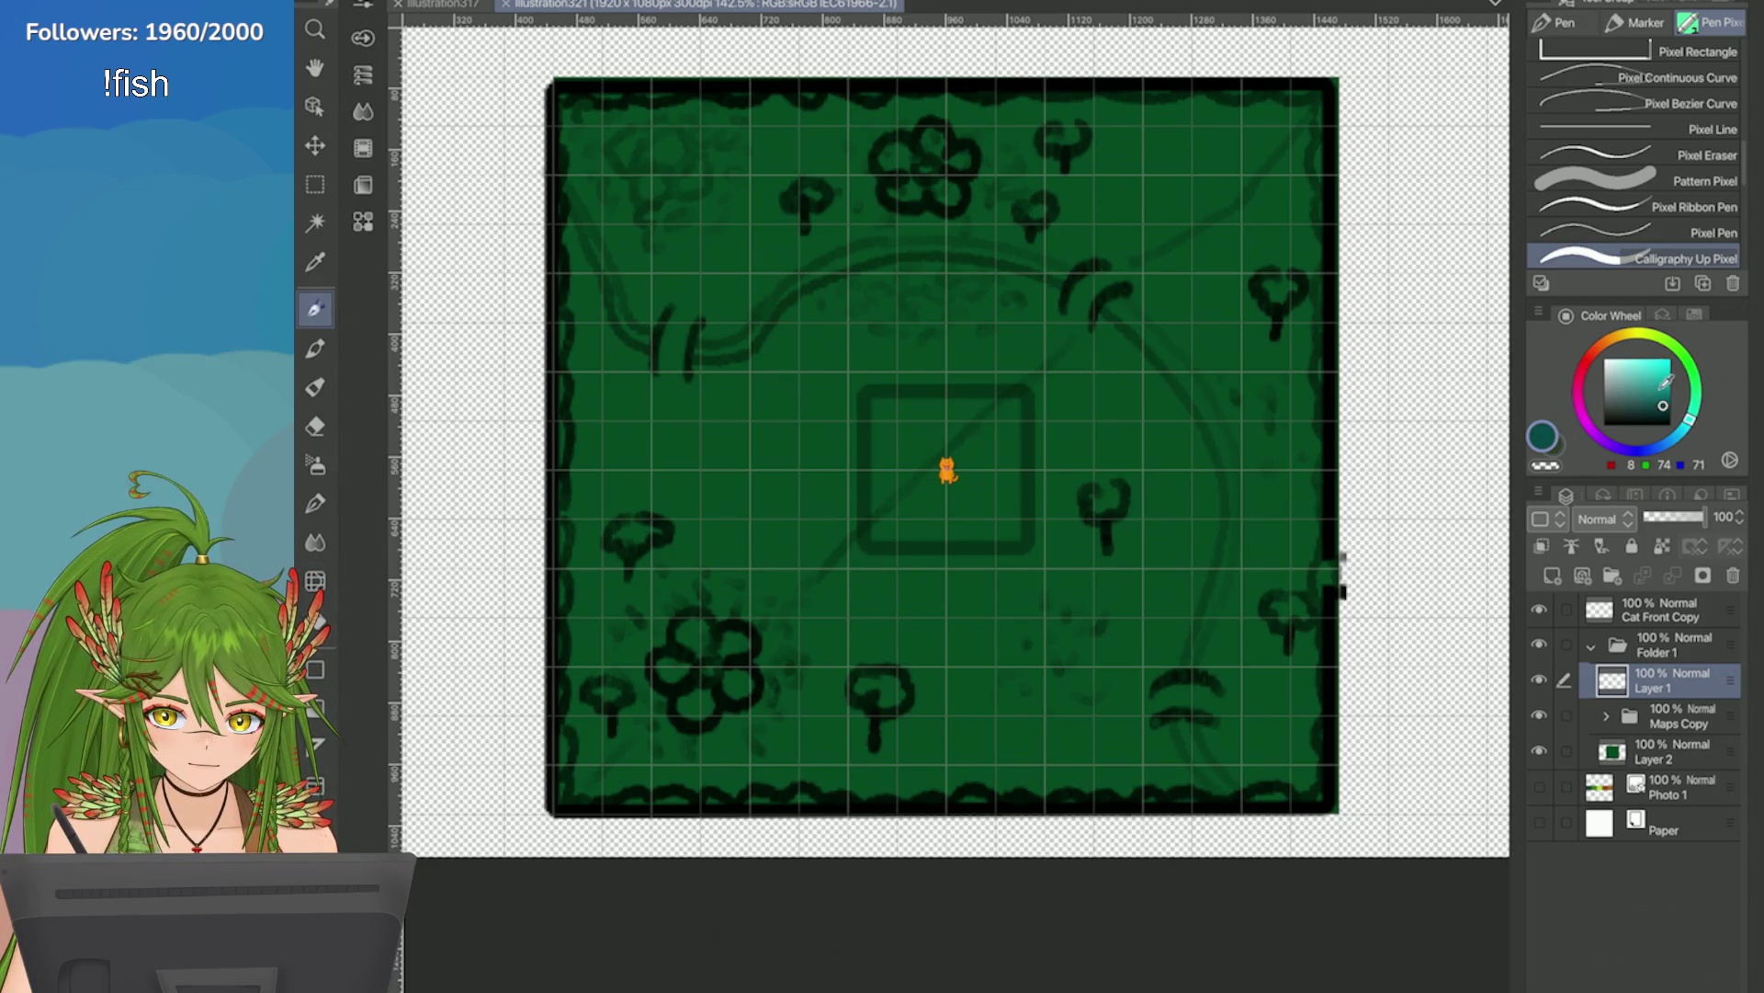
pyautogui.click(1672, 440)
pyautogui.click(1664, 391)
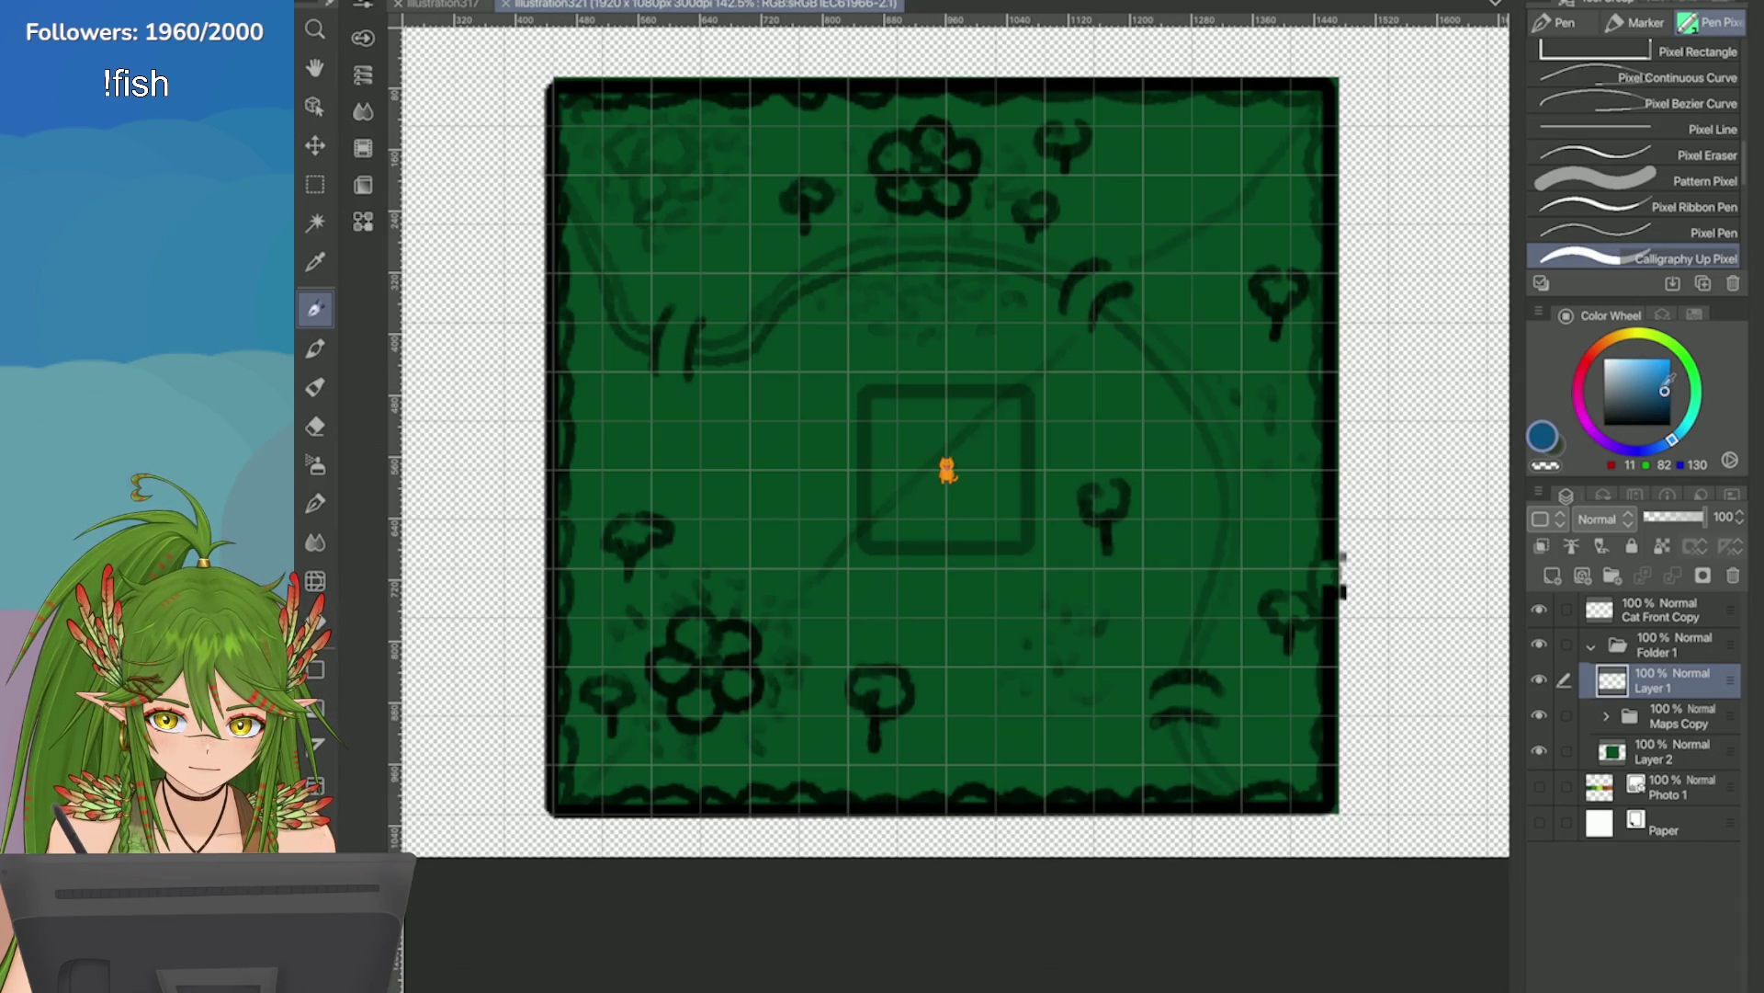
pyautogui.click(1662, 387)
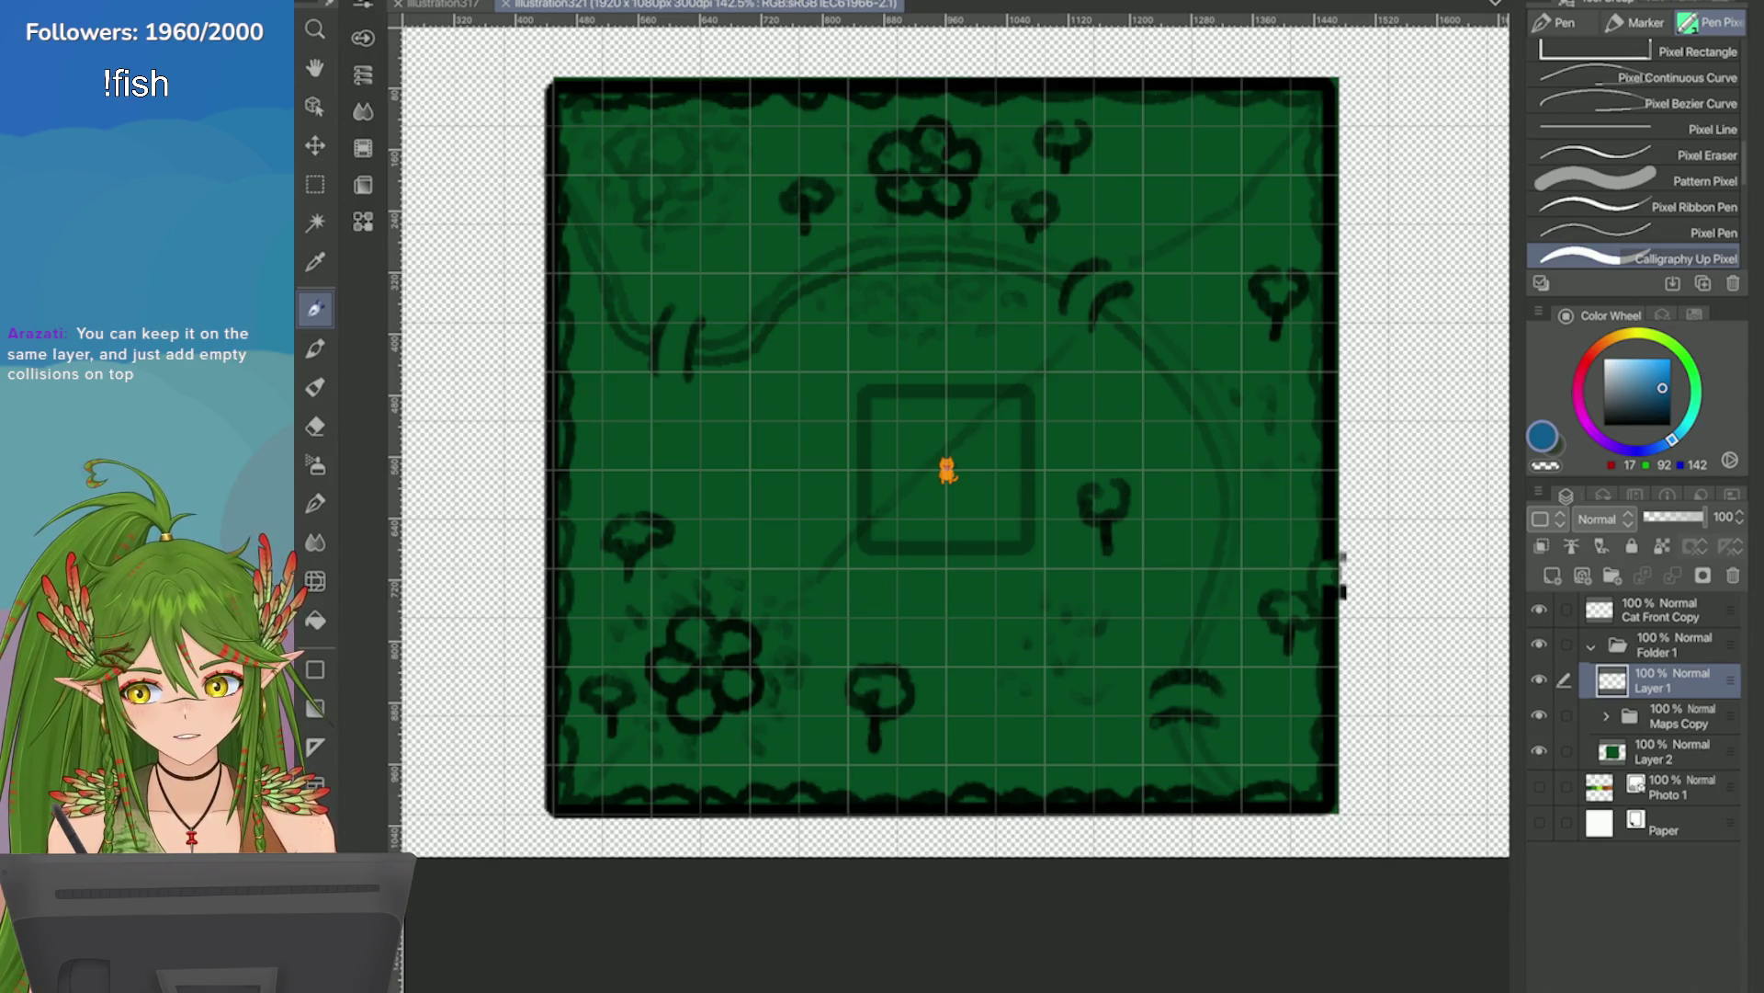
pyautogui.scroll(3, 947, 469)
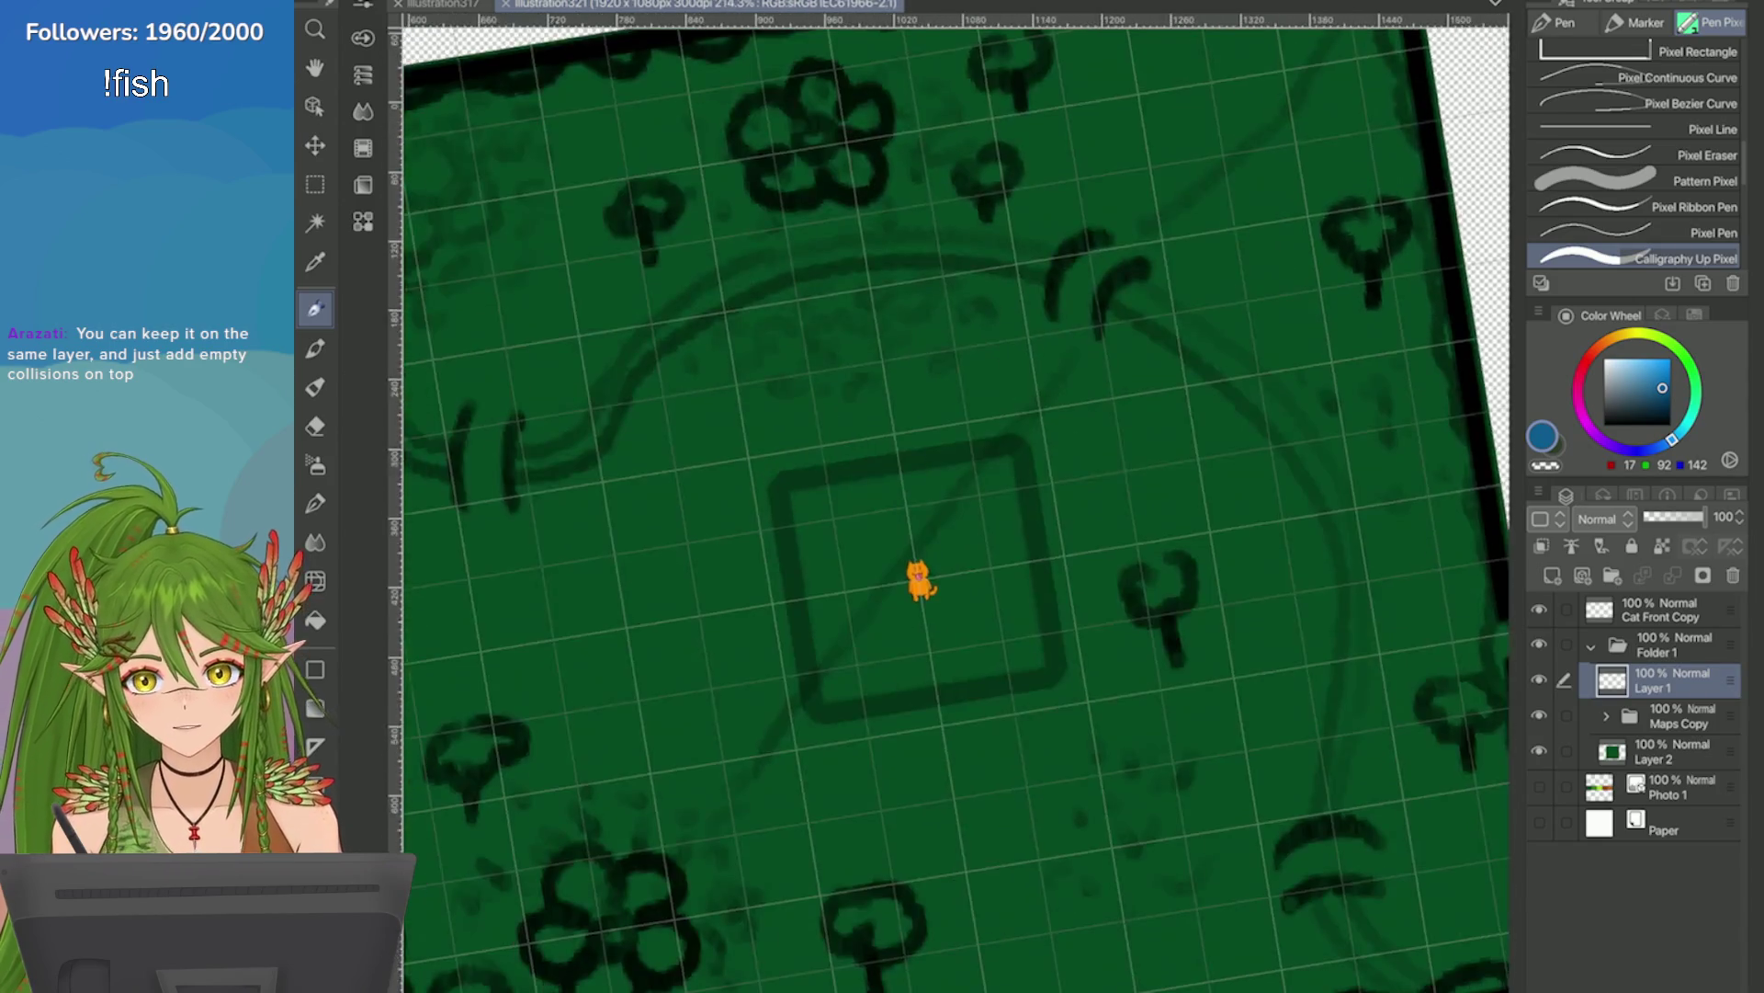
pyautogui.scroll(-2, 956, 460)
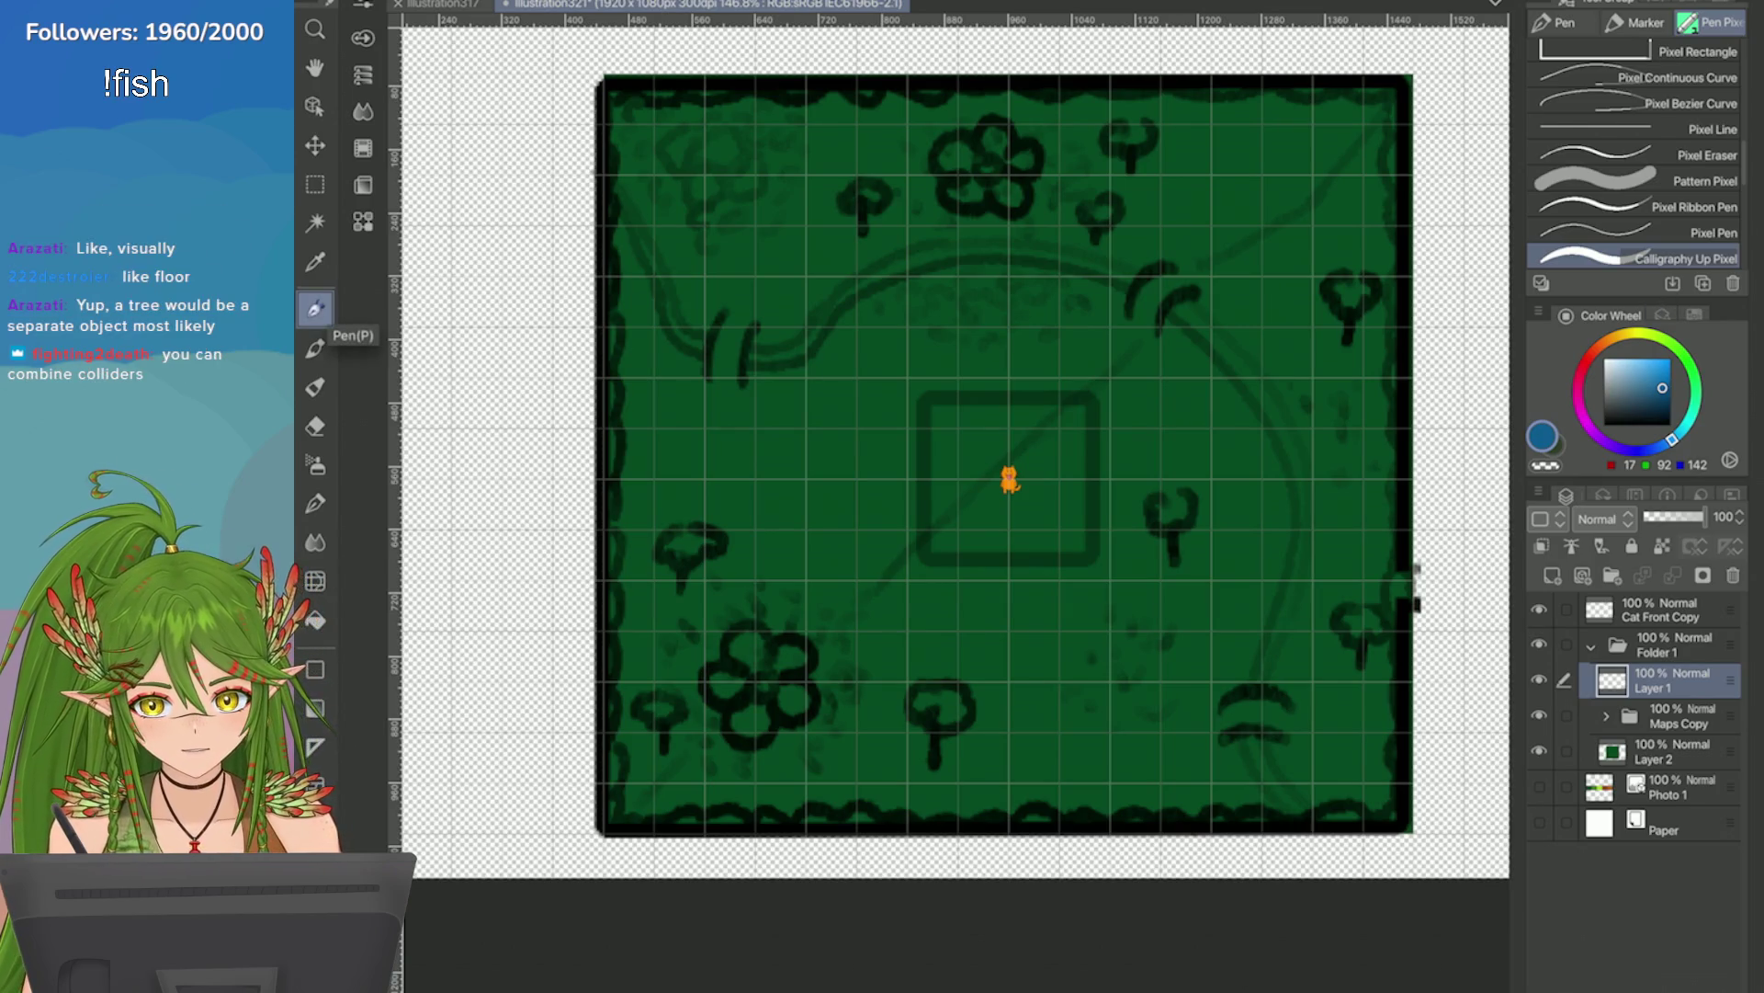
# Switch to the Pen sub-tool group with the Turnip pen.
pyautogui.press('p')
pyautogui.scroll(3, 1507, 606)
pyautogui.scroll(1, 1323, 303)
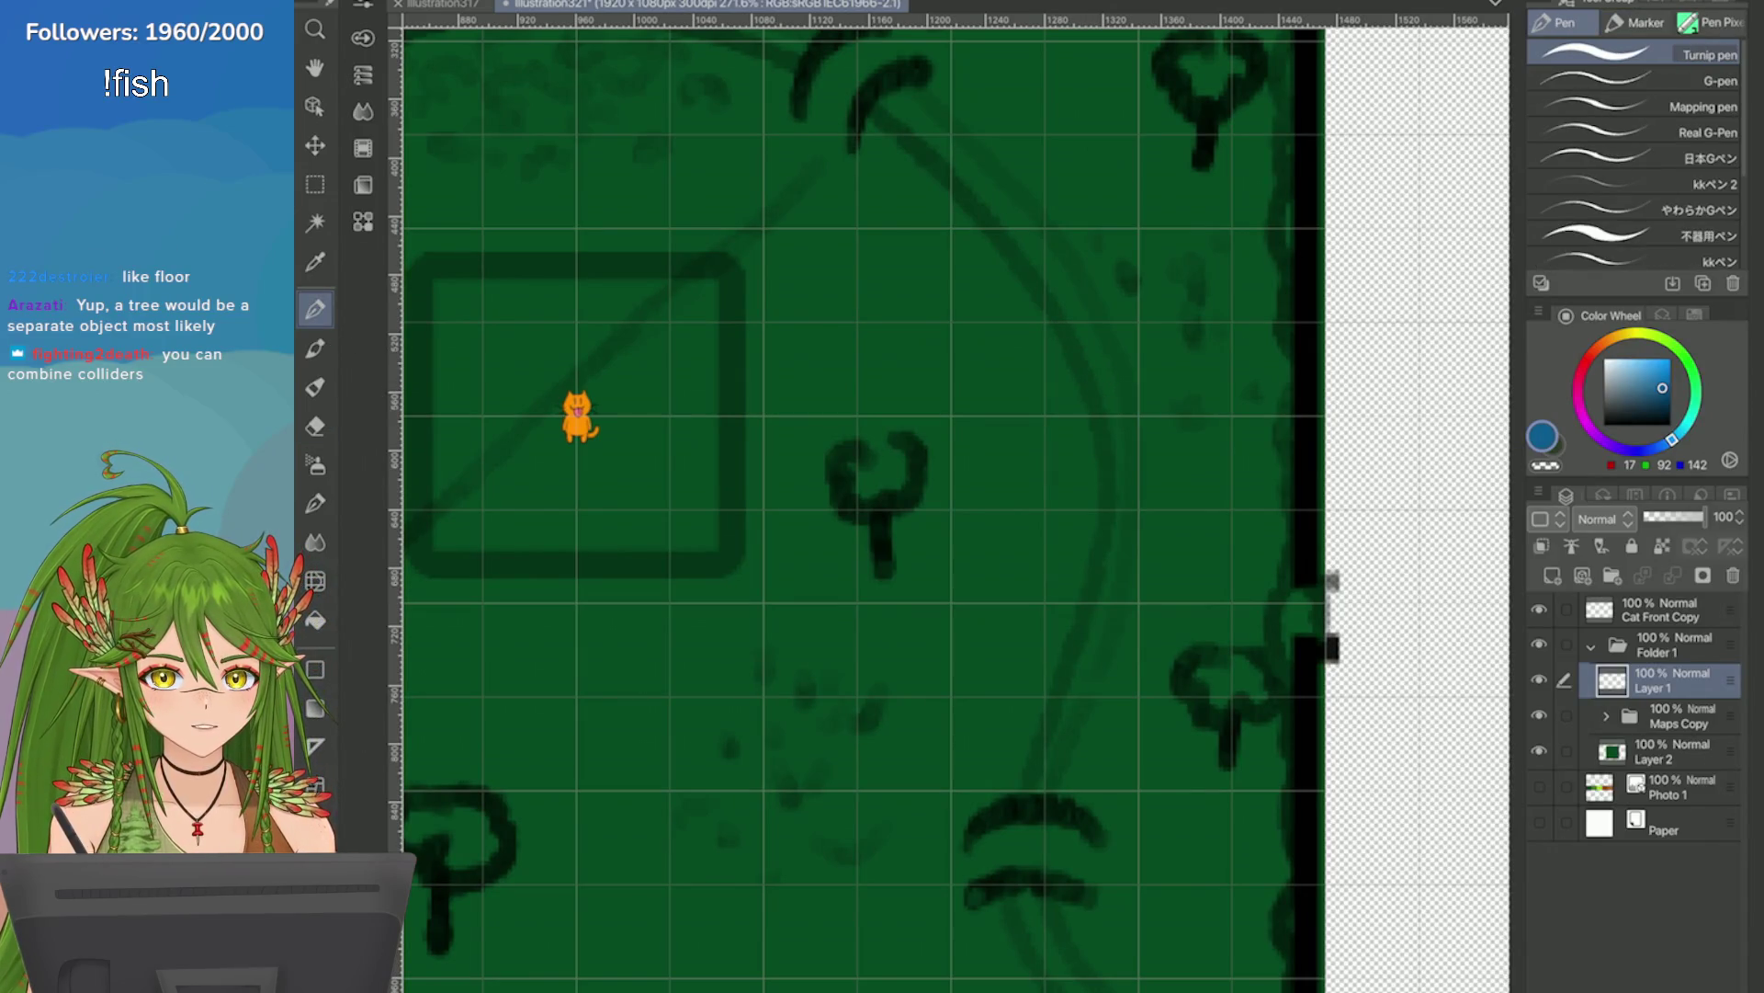
# Draw trial blue river outlines on the grid and undo them all.
pyautogui.moveTo(1099, 412)
pyautogui.mouseDown()
pyautogui.moveTo(1095, 327)
pyautogui.moveTo(985, 226)
pyautogui.mouseUp()
pyautogui.hotkey('ctrl', 'z')
pyautogui.click(1044, 297)
pyautogui.moveTo(1044, 297)
pyautogui.mouseDown()
pyautogui.moveTo(858, 809)
pyautogui.moveTo(764, 247)
pyautogui.mouseUp()
pyautogui.hotkey('ctrl', 'z')
pyautogui.moveTo(855, 92)
pyautogui.mouseDown()
pyautogui.moveTo(1154, 484)
pyautogui.moveTo(671, 363)
pyautogui.moveTo(867, 79)
pyautogui.mouseUp()
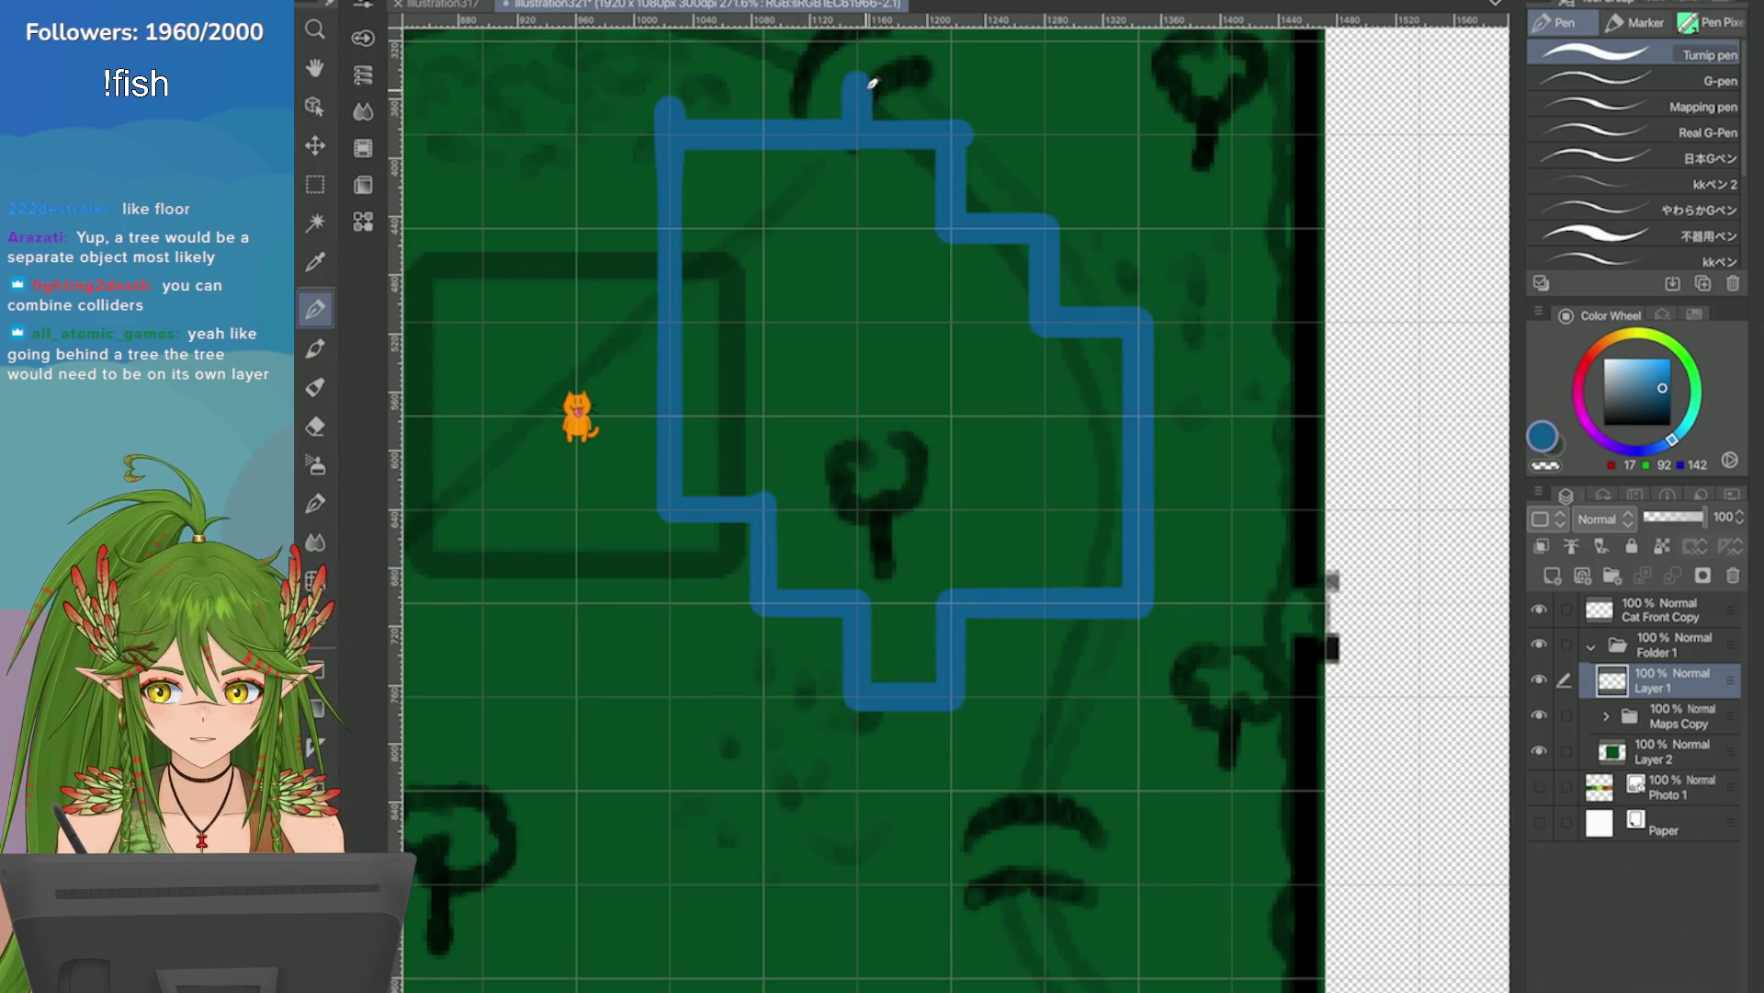
pyautogui.scroll(-1, 925, 374)
pyautogui.moveTo(919, 307); pyautogui.dragTo(1084, 593)
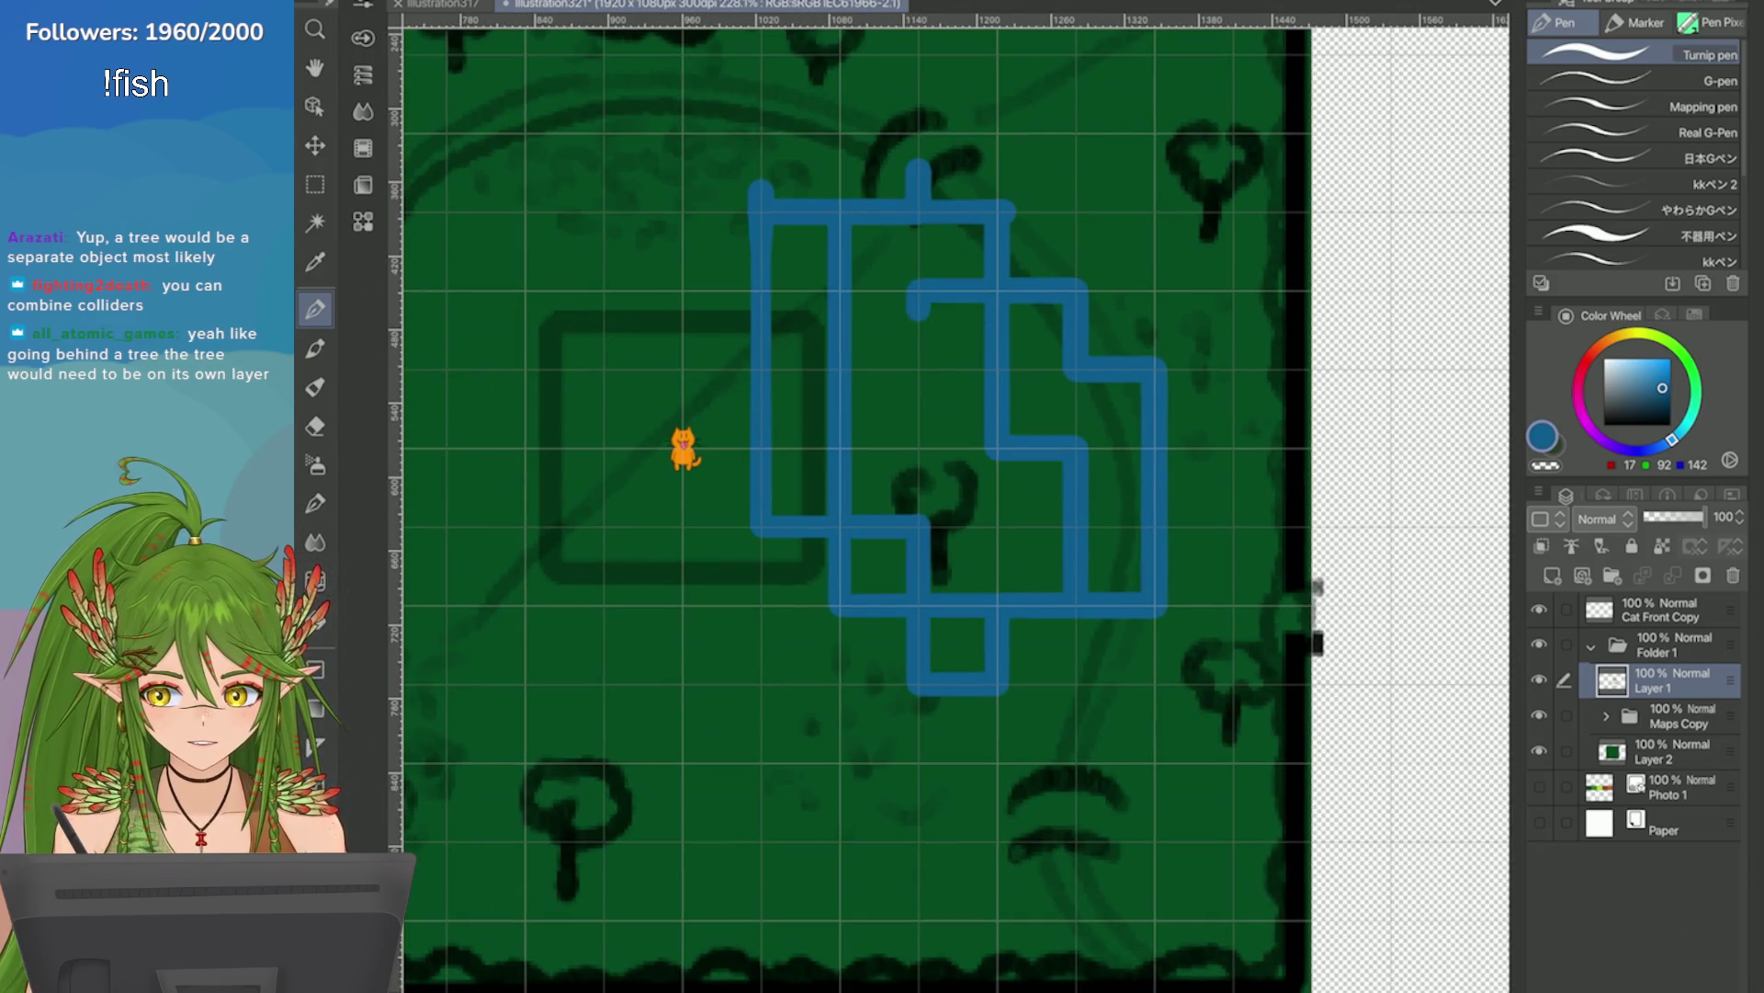
pyautogui.hotkey('ctrl', 'z')
pyautogui.press('Delete')
pyautogui.moveTo(981, 221); pyautogui.dragTo(1142, 629)
pyautogui.hotkey('ctrl', 'z')
# Pick a lighter blue, test river curves down the right-side path, and undo them.
pyautogui.click(1665, 367)
pyautogui.moveTo(1123, 377); pyautogui.dragTo(1095, 698)
pyautogui.hotkey('ctrl', 'z')
pyautogui.click(1678, 434)
pyautogui.moveTo(1142, 478)
pyautogui.mouseDown()
pyautogui.moveTo(1095, 315)
pyautogui.moveTo(946, 225)
pyautogui.mouseUp()
pyautogui.hotkey('ctrl', 'z')
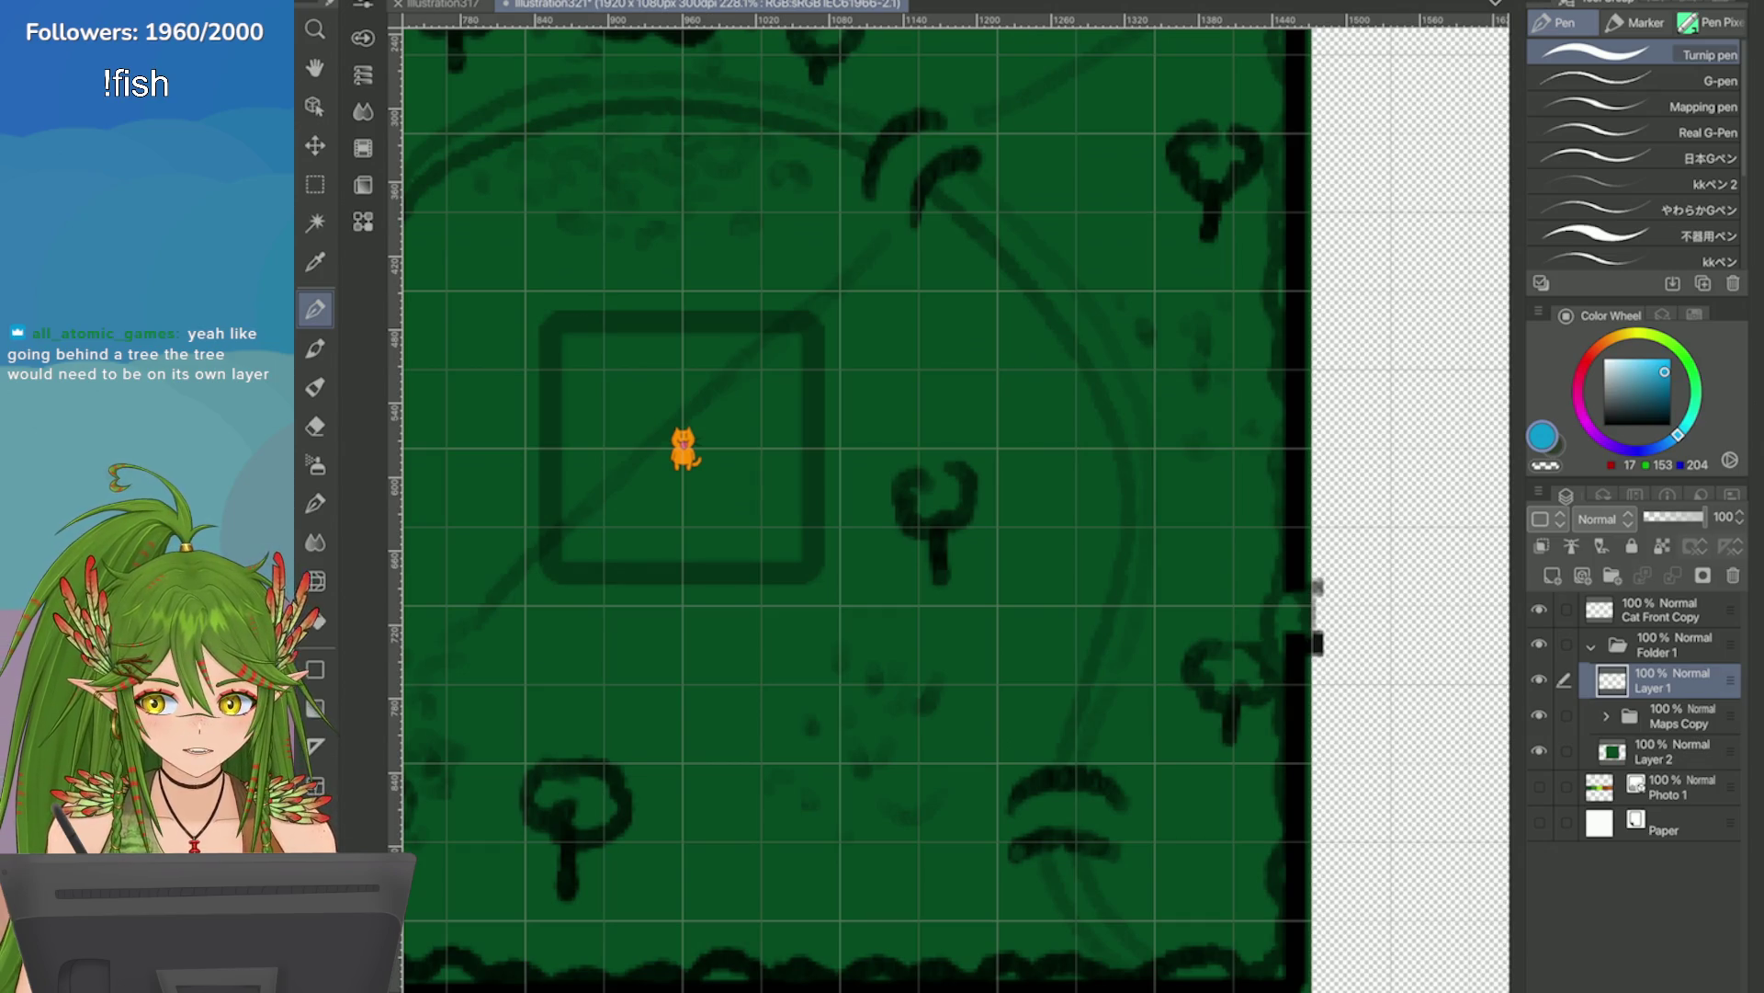
# Switch back to the pixel calligraphy pen and test blue strokes, undoing each.
pyautogui.scroll(-5, 946, 496)
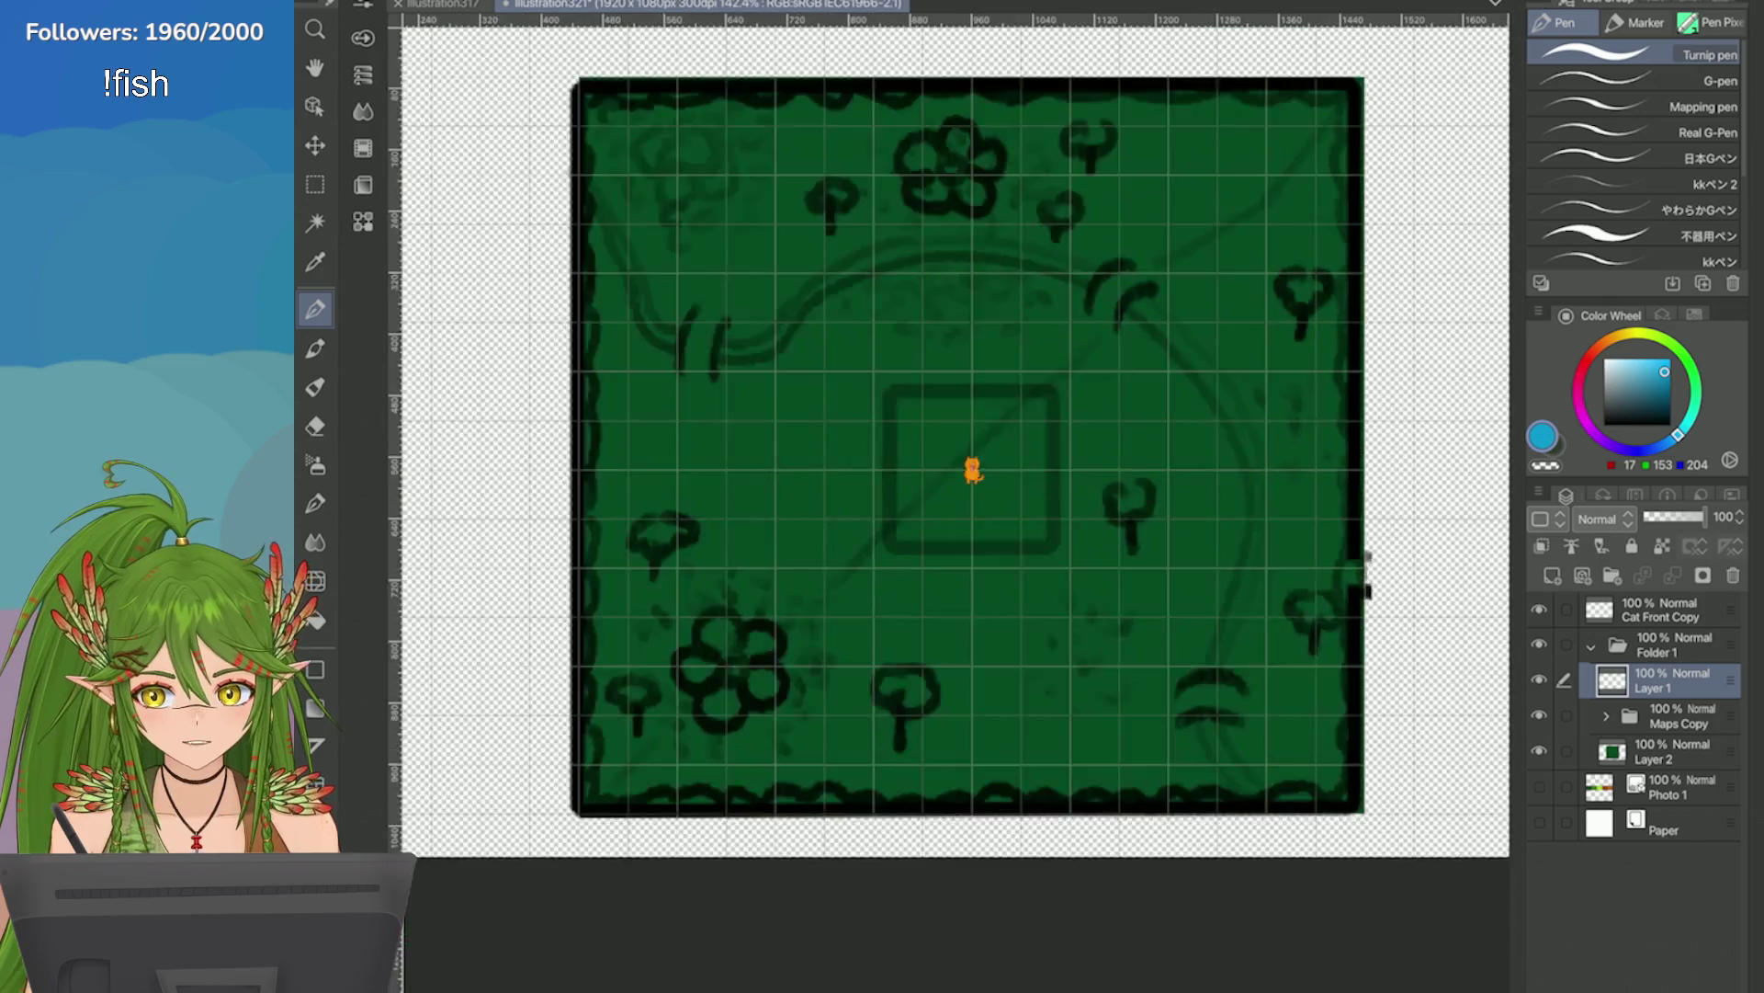
pyautogui.scroll(4, 946, 496)
pyautogui.scroll(1, 833, 476)
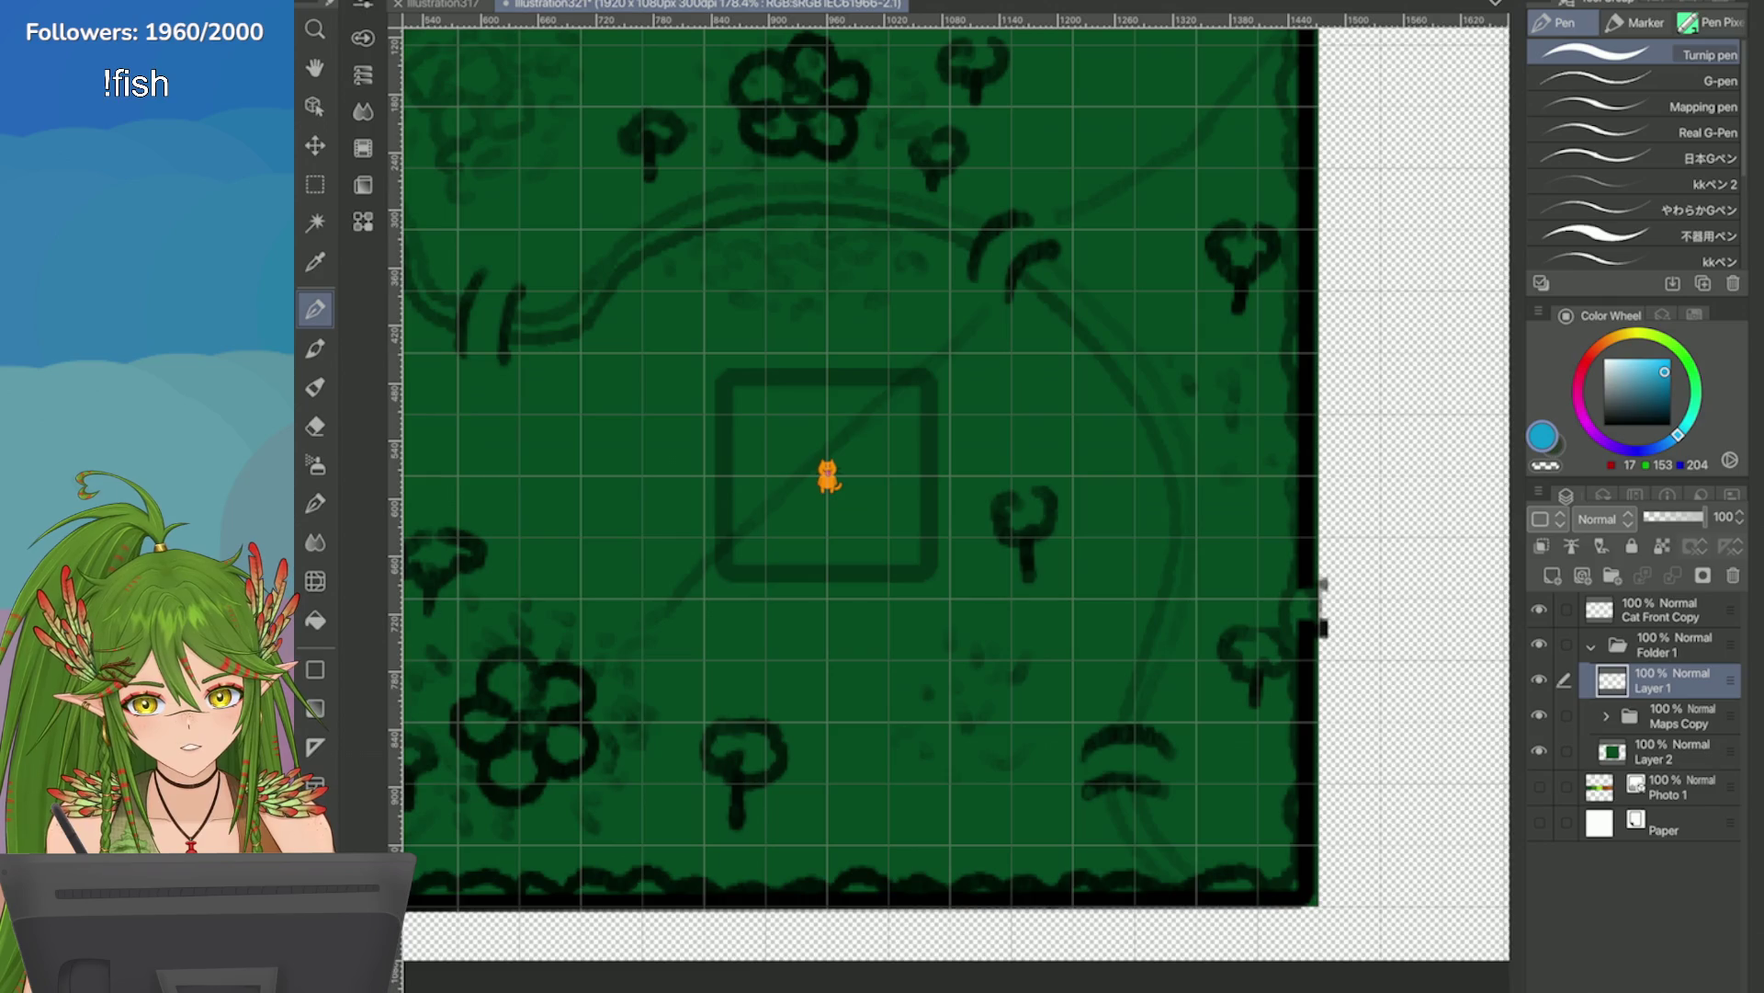
pyautogui.press('p')
pyautogui.scroll(2, 1397, 499)
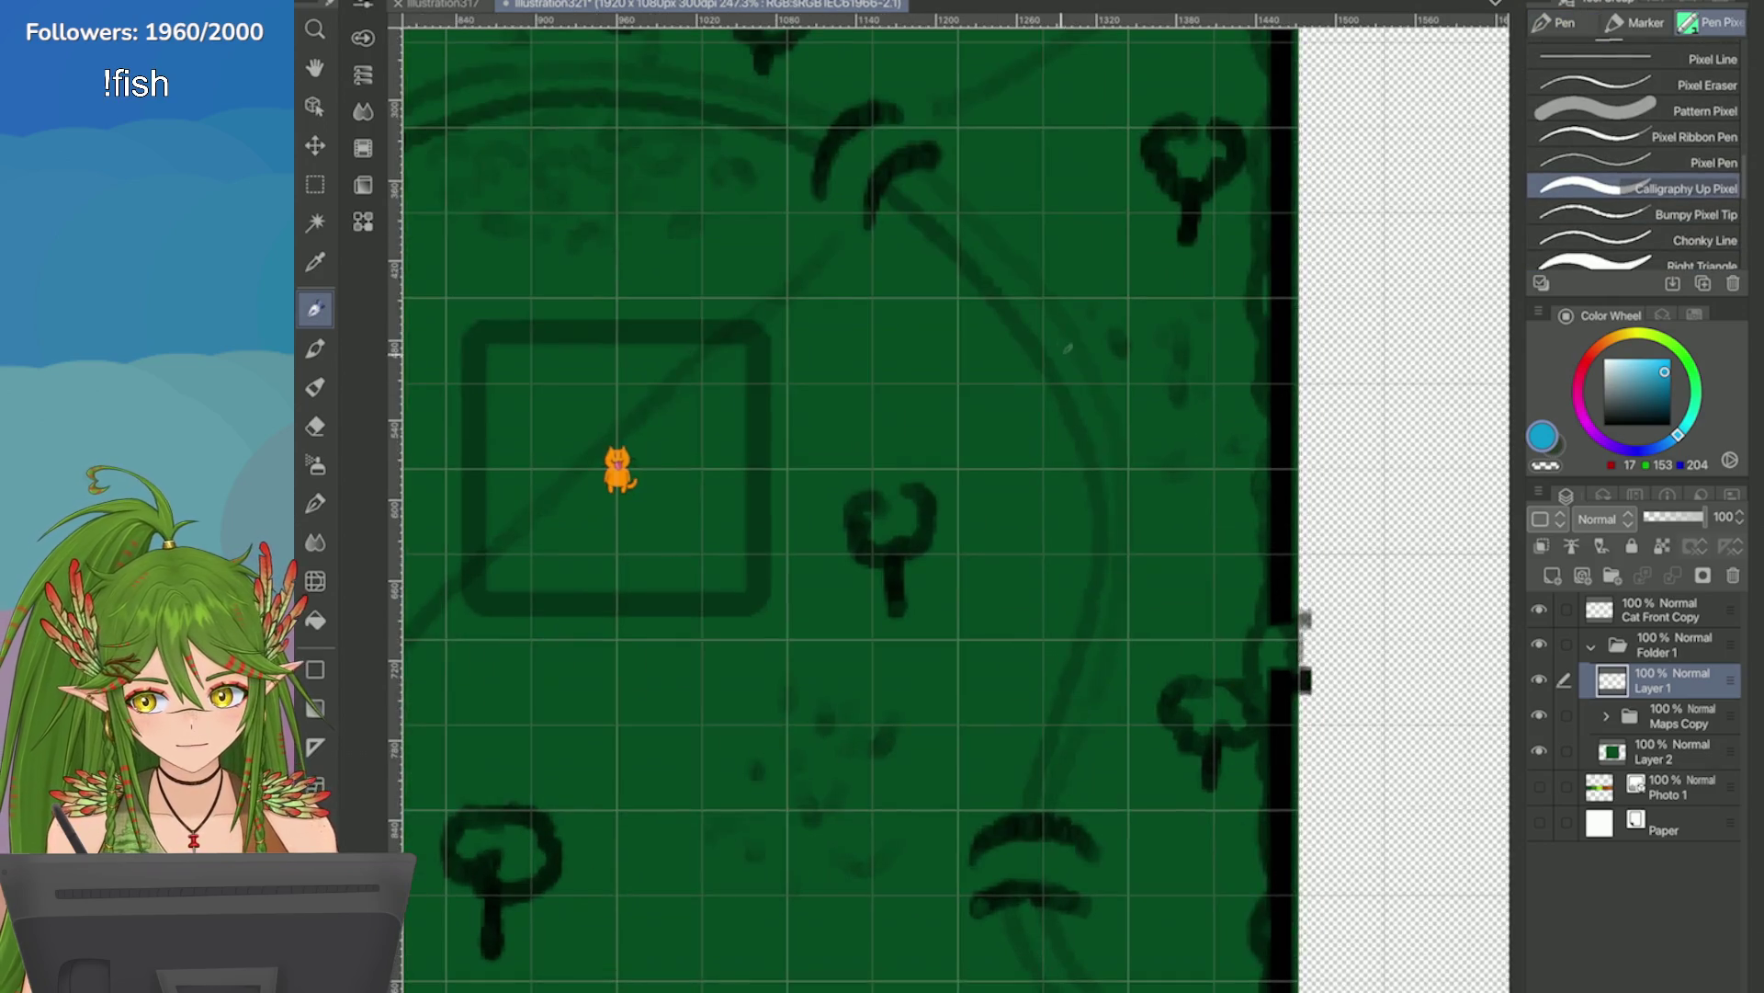
pyautogui.moveTo(979, 262); pyautogui.dragTo(1069, 384)
pyautogui.hotkey('ctrl', 'z')
pyautogui.moveTo(1029, 308); pyautogui.dragTo(1114, 488)
pyautogui.hotkey('ctrl', 'z')
# Try further blue strokes down the river path and undo them.
pyautogui.moveTo(1093, 373); pyautogui.dragTo(1099, 662)
pyautogui.hotkey('ctrl', 'z')
pyautogui.moveTo(1102, 448); pyautogui.dragTo(1075, 706)
pyautogui.scroll(4, 1103, 592)
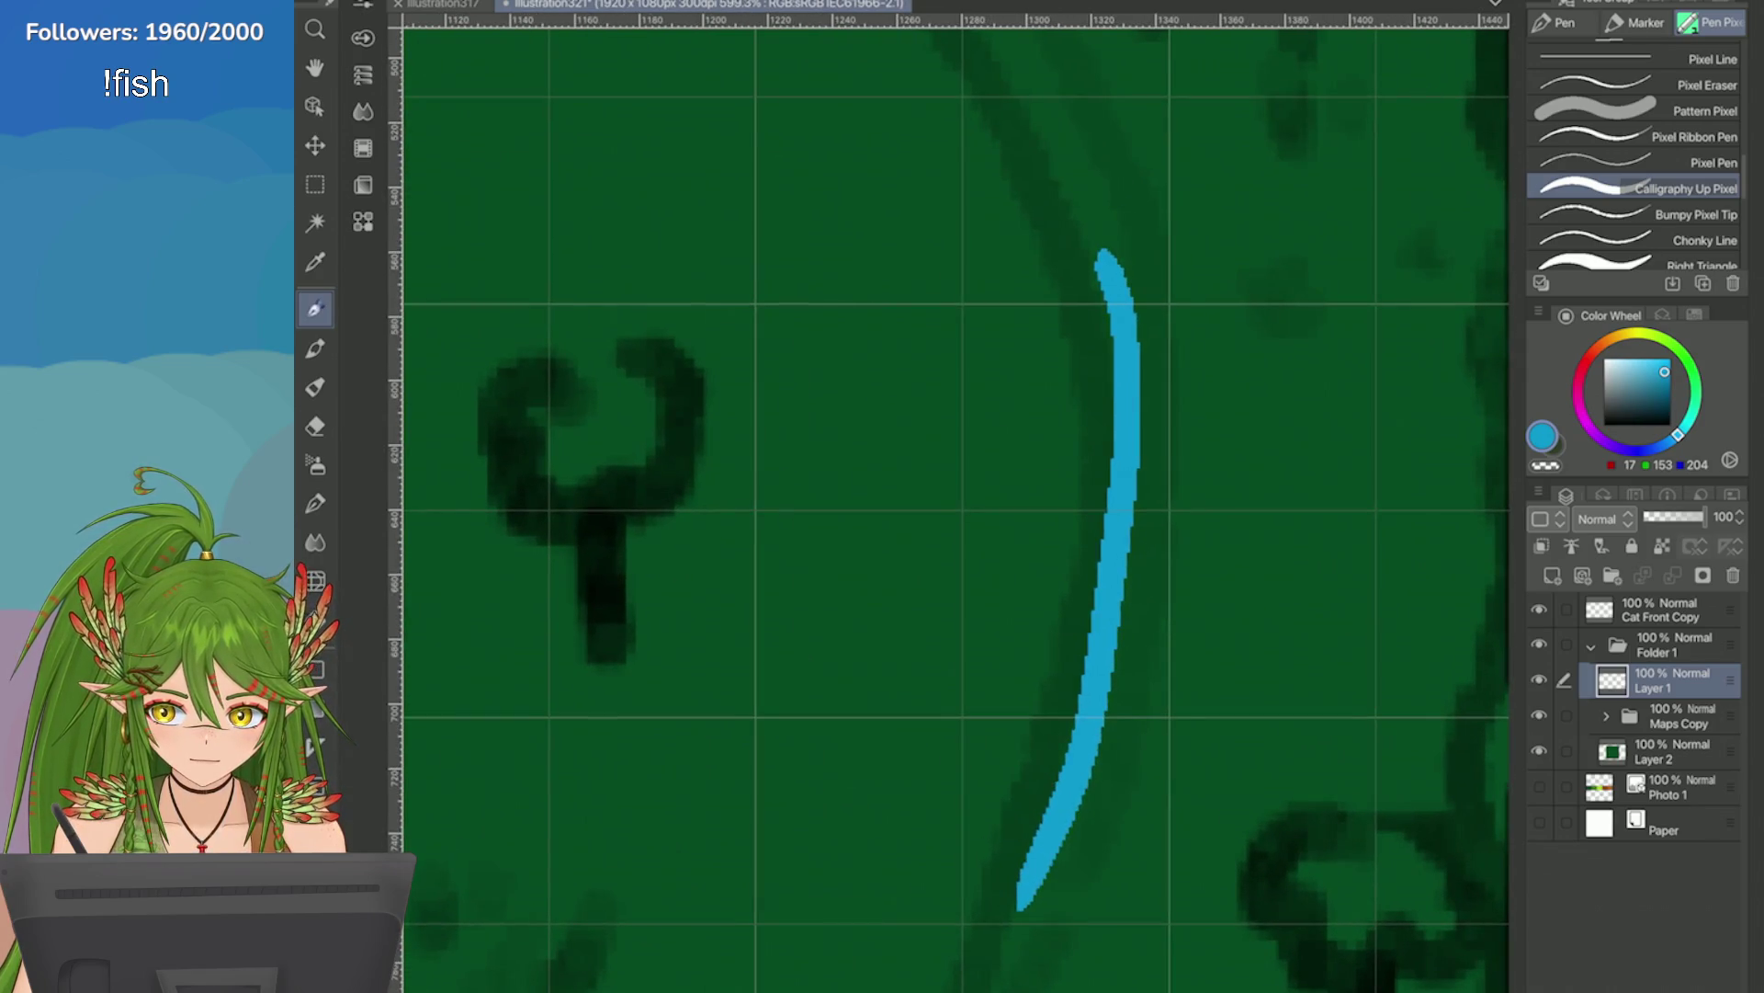
pyautogui.hotkey('ctrl', 'z')
pyautogui.moveTo(1106, 289); pyautogui.dragTo(1108, 632)
pyautogui.hotkey('ctrl', 'z')
# Delete Layer 1 and add a new empty vector layer.
pyautogui.click(1695, 315)
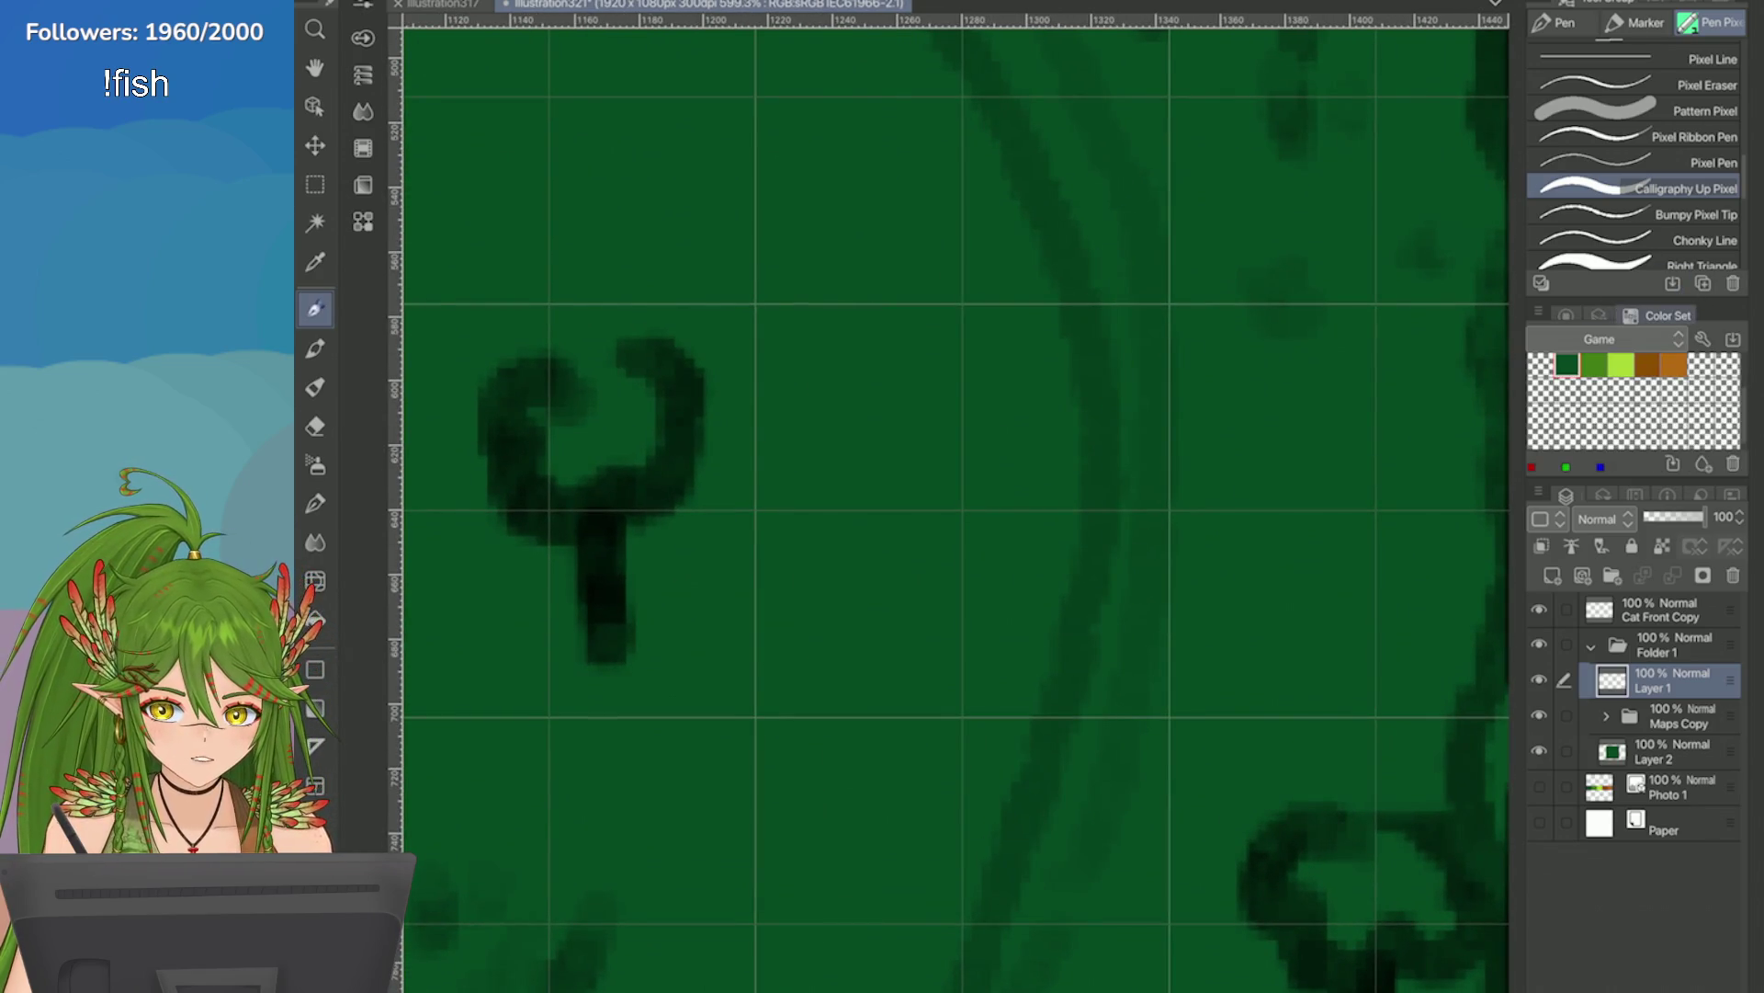
pyautogui.click(1604, 315)
pyautogui.click(1695, 315)
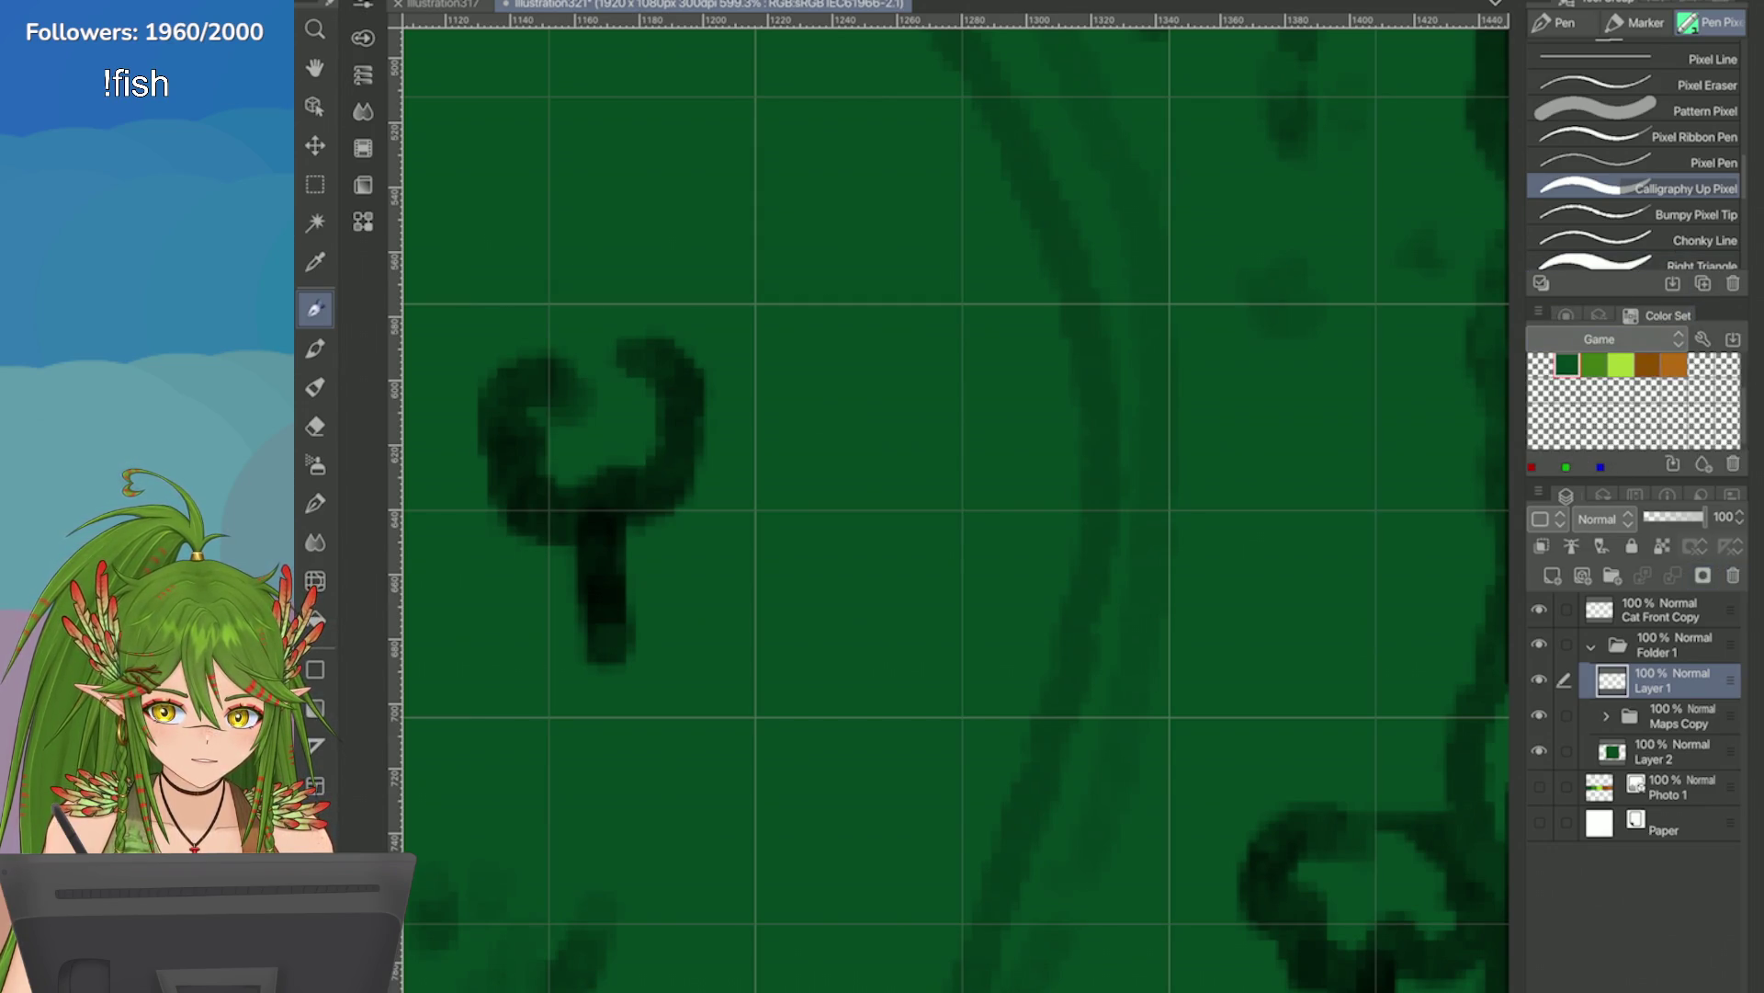
pyautogui.click(1733, 575)
pyautogui.click(1583, 575)
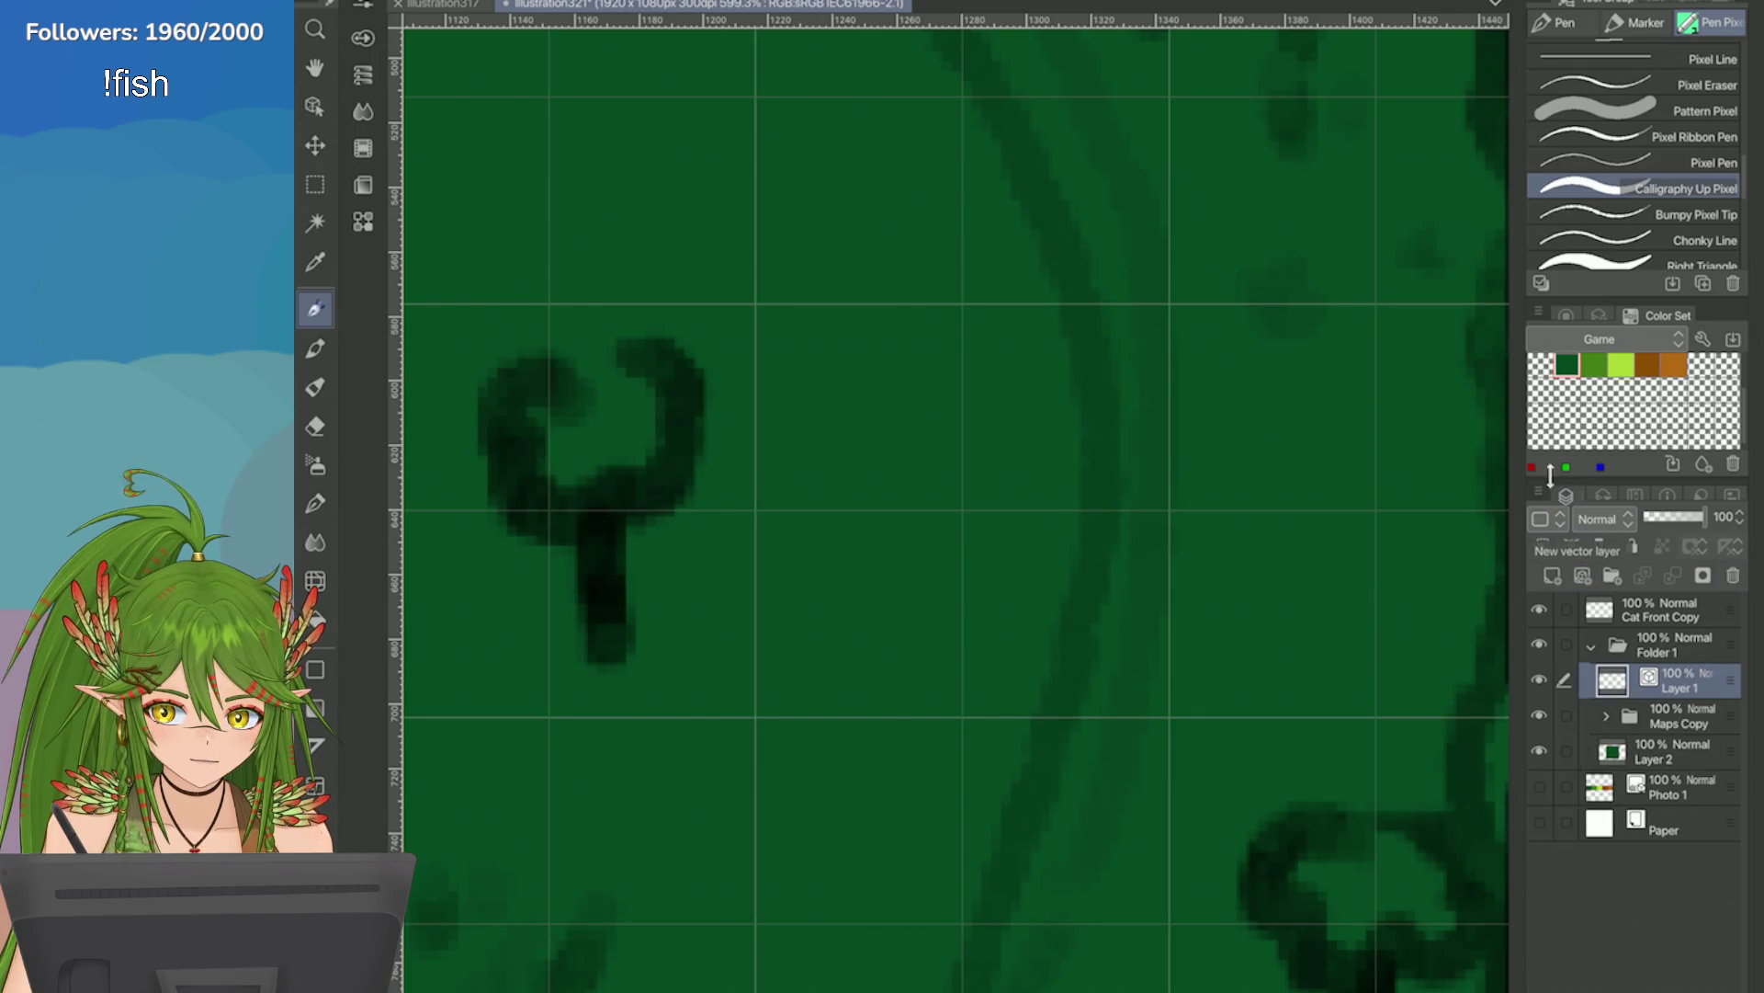
# Enable Layer 1's border effect, 3.0 thick, with dark navy edge colour 042947.
pyautogui.click(1599, 316)
pyautogui.click(1663, 357)
pyautogui.click(1665, 443)
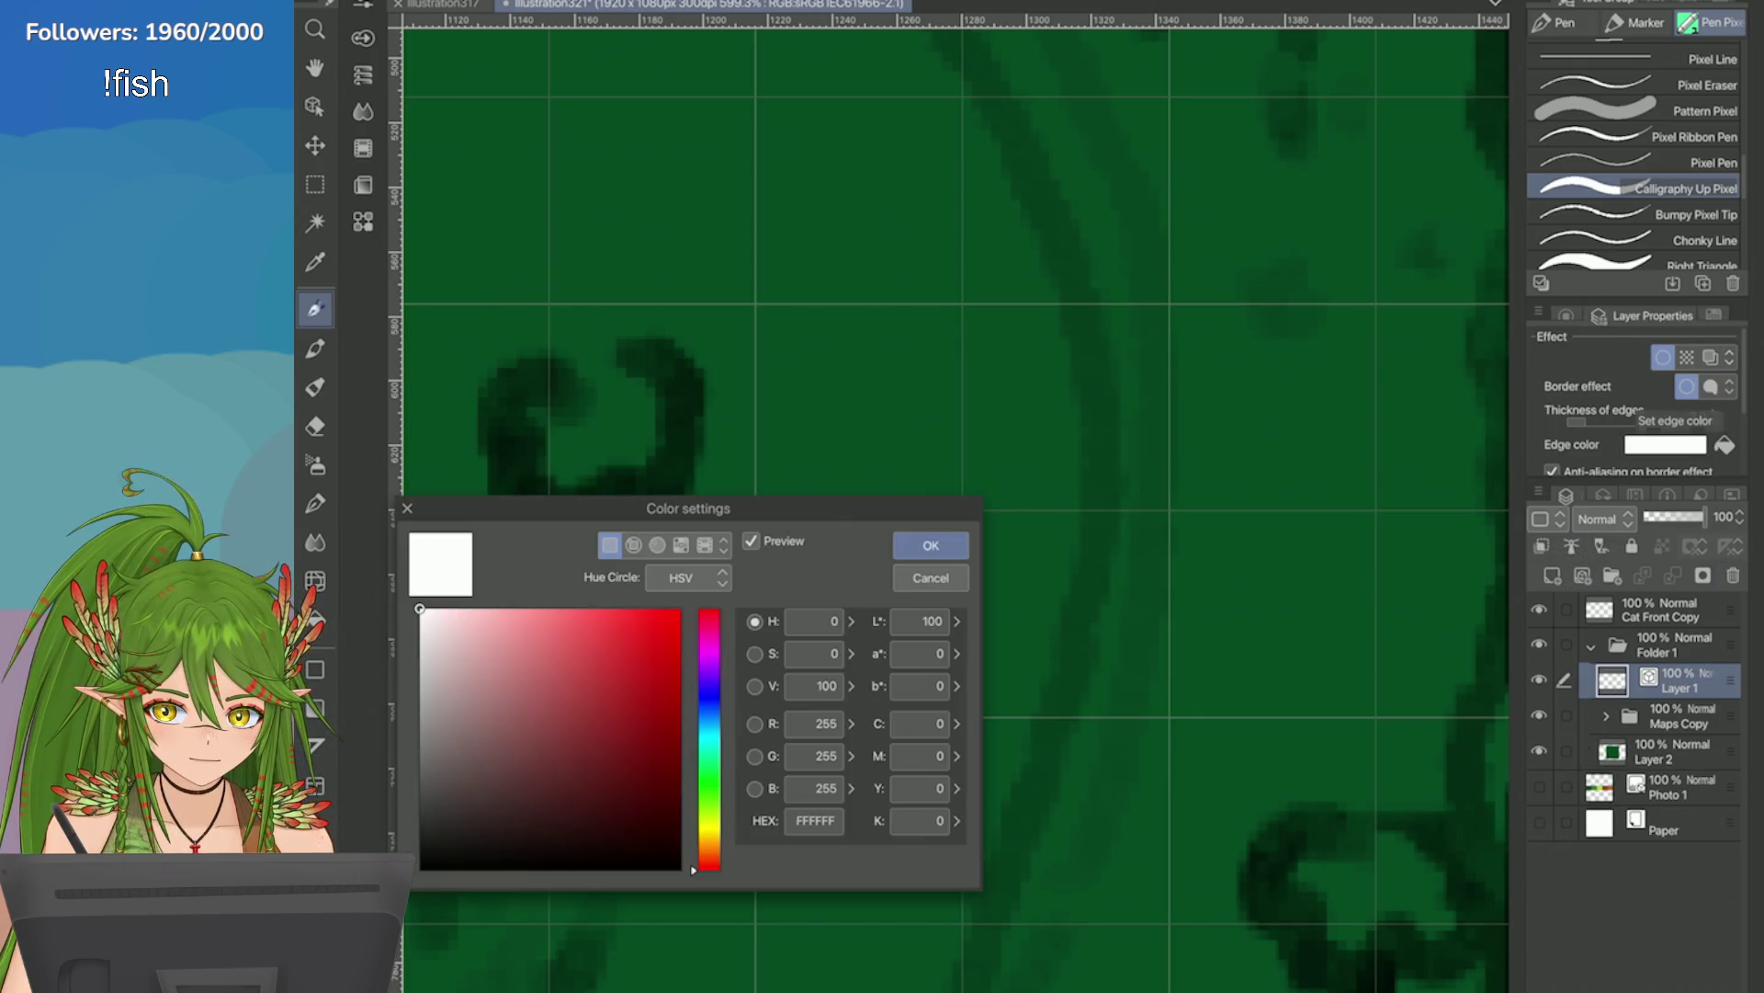
pyautogui.click(681, 870)
pyautogui.moveTo(710, 699); pyautogui.dragTo(710, 719)
pyautogui.click(662, 797)
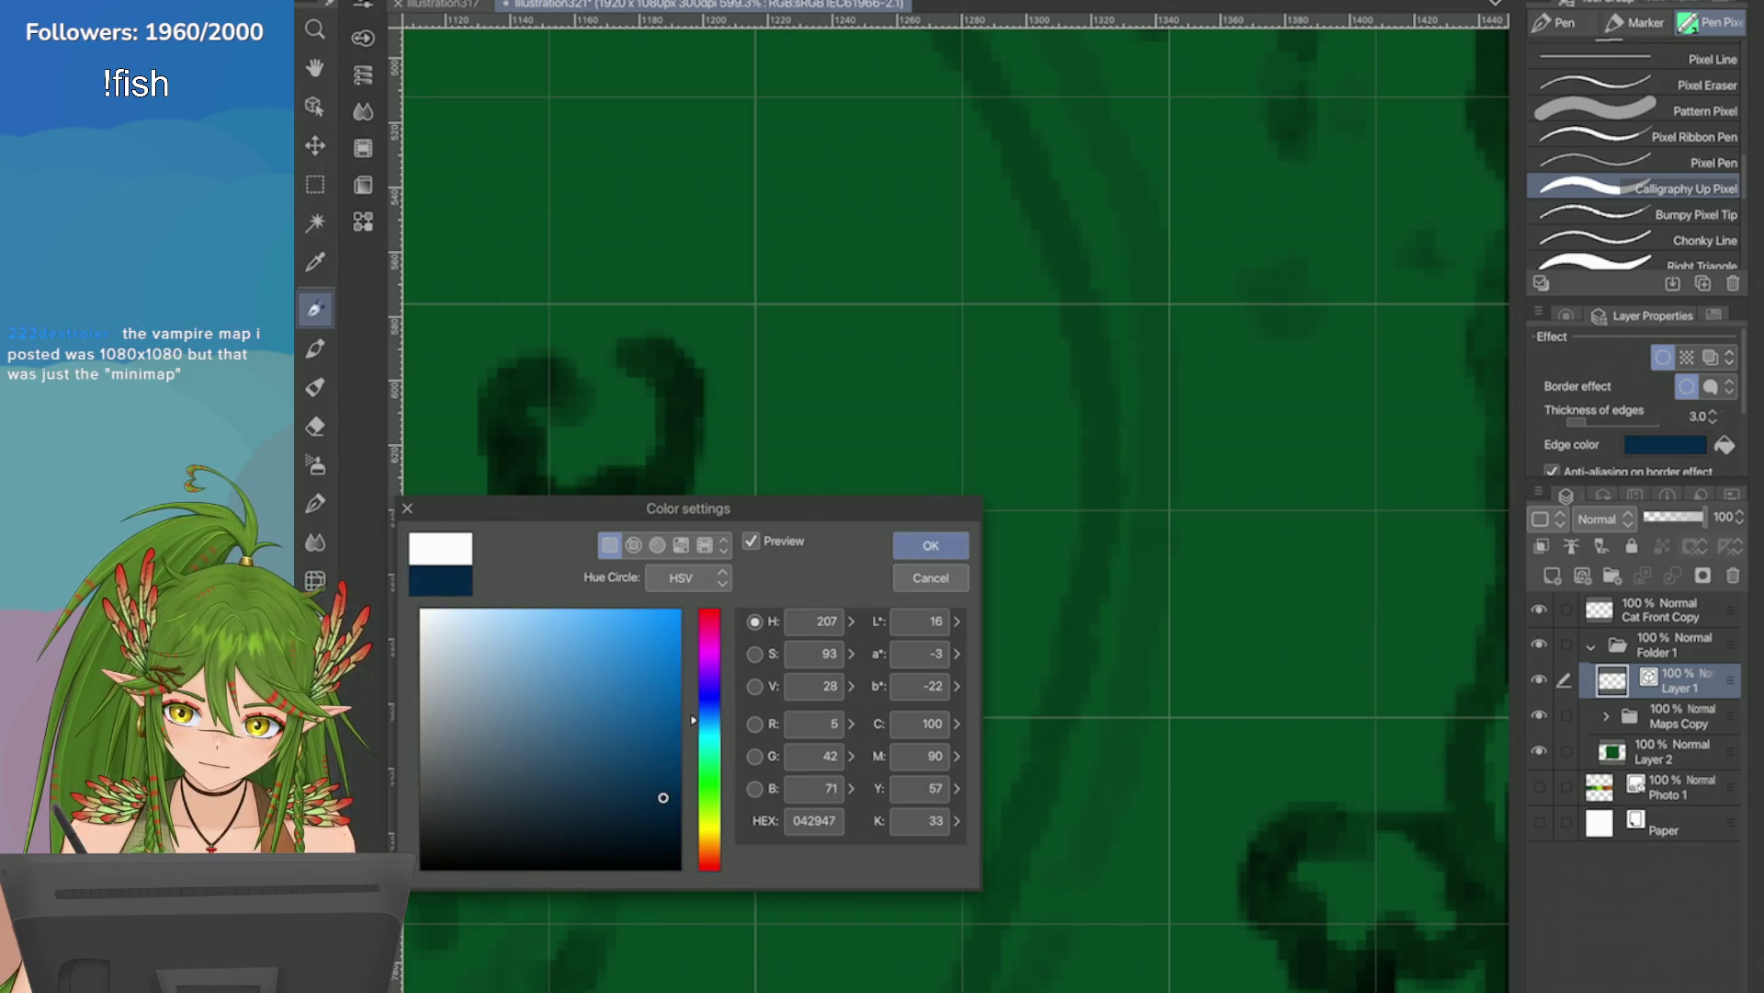
pyautogui.click(937, 543)
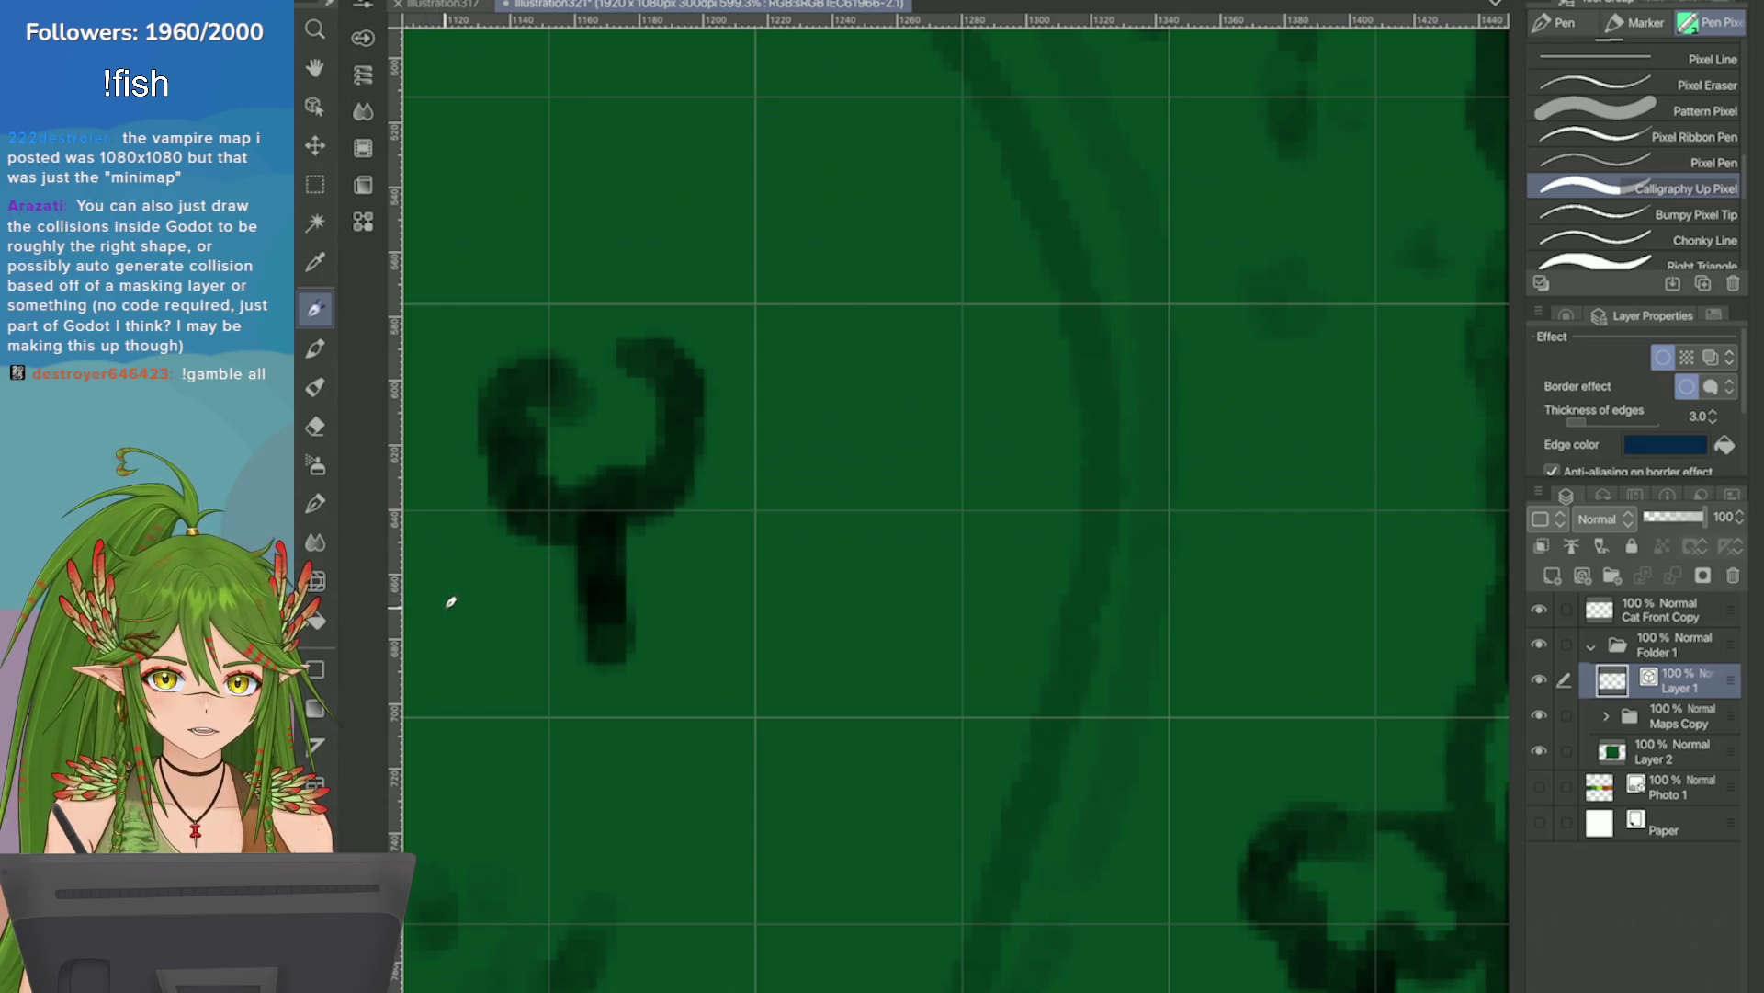
# Test a bordered river stroke, undo it, and toggle anti-aliasing on the border effect.
pyautogui.moveTo(1101, 244); pyautogui.dragTo(1098, 657)
pyautogui.scroll(-2, 1103, 460)
pyautogui.scroll(5, 1103, 460)
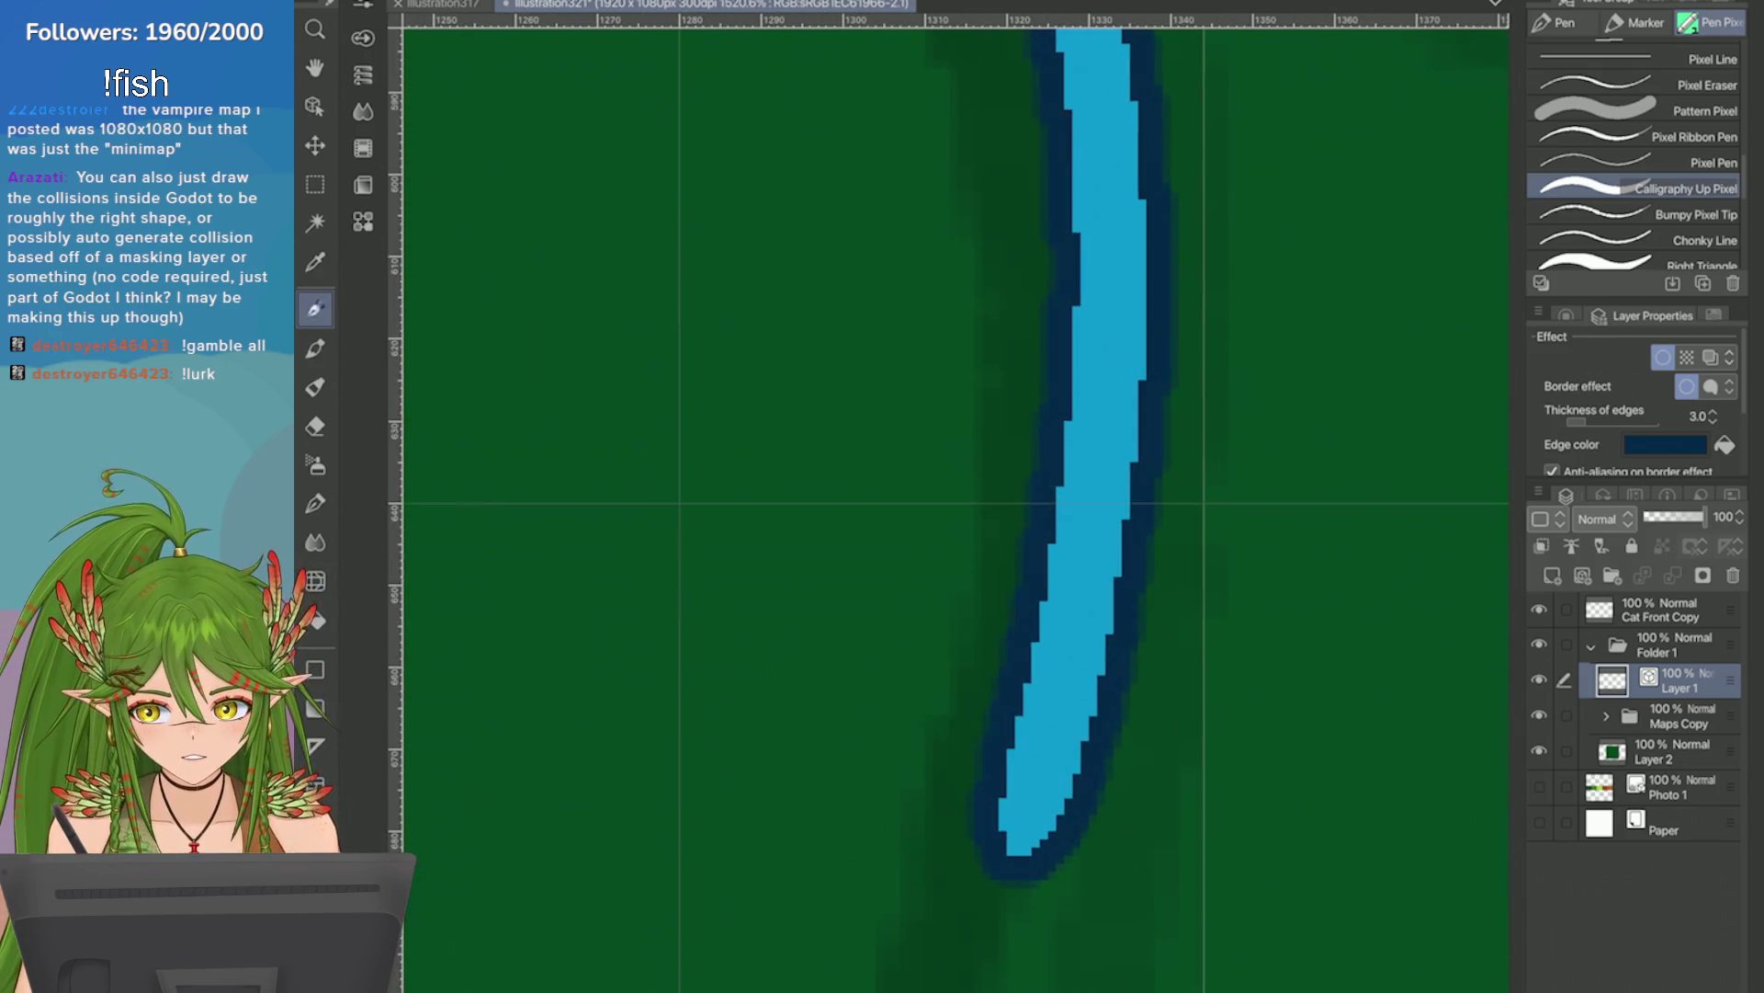
pyautogui.hotkey('ctrl', 'z')
pyautogui.moveTo(1528, 427)
pyautogui.mouseDown()
pyautogui.moveTo(1352, 439)
pyautogui.moveTo(1428, 556)
pyautogui.mouseUp()
pyautogui.click(1375, 472)
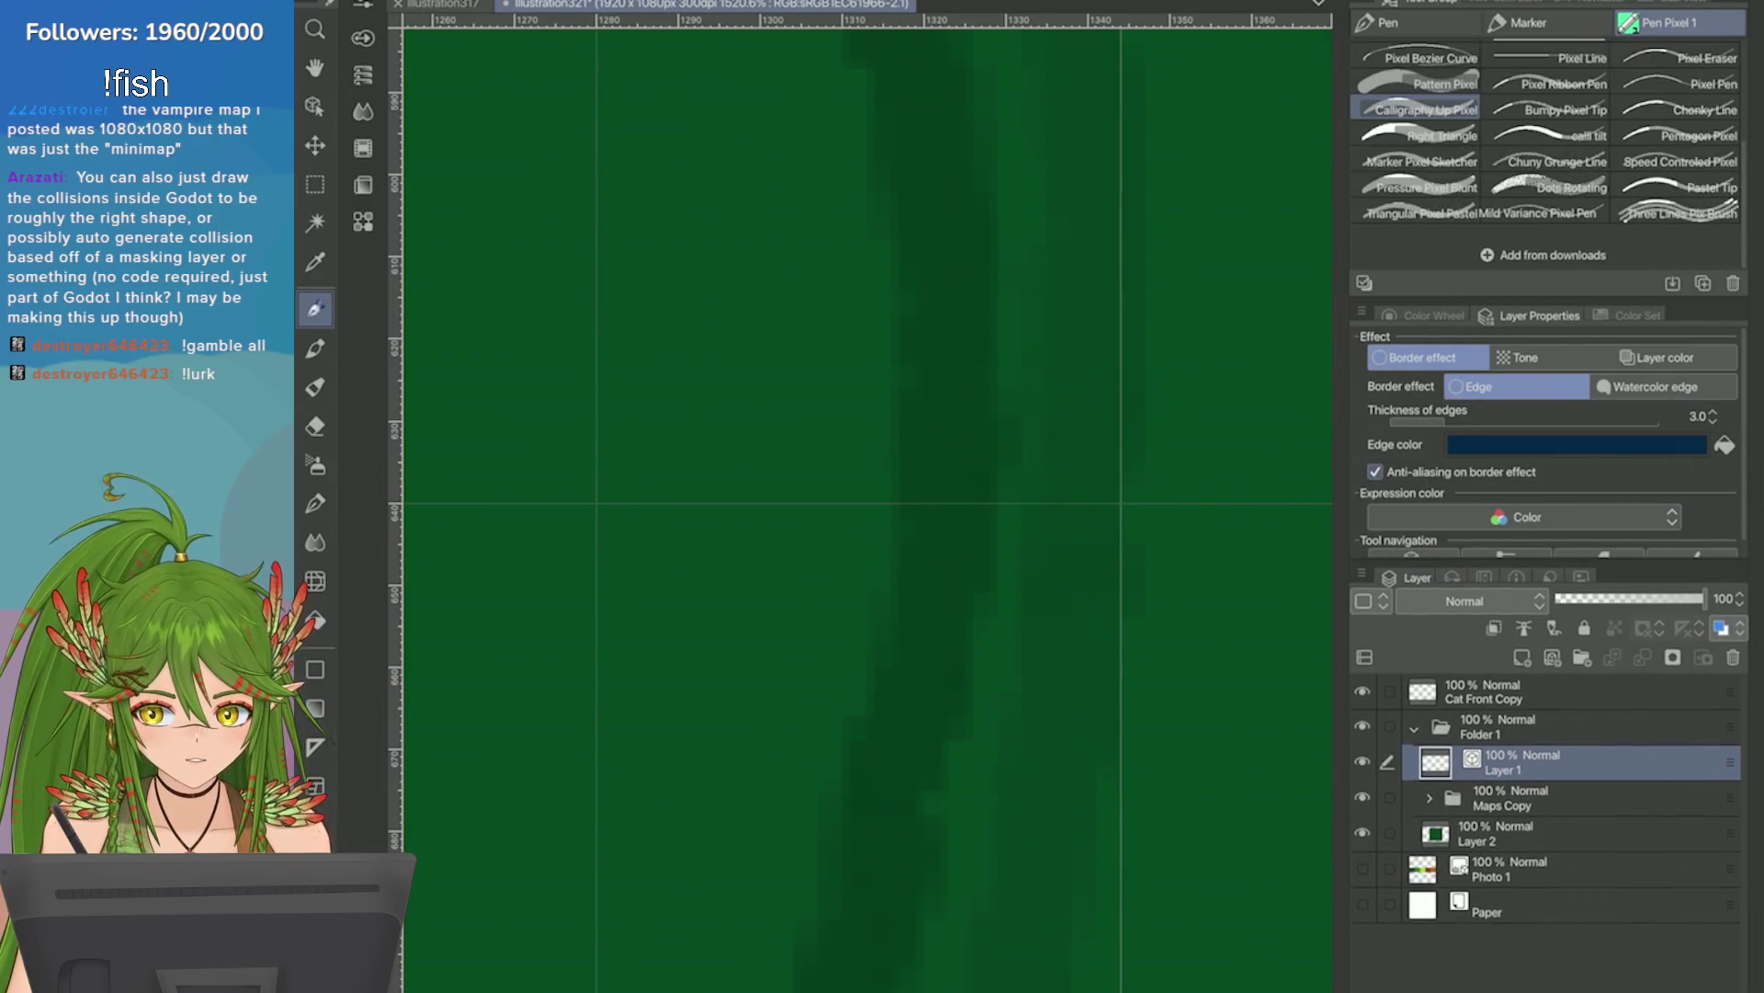
# Draw long bordered river strokes down the path, undoing the rejected attempts.
pyautogui.moveTo(956, 299); pyautogui.dragTo(940, 641)
pyautogui.scroll(-3, 940, 642)
pyautogui.hotkey('ctrl', 'z')
pyautogui.moveTo(1115, 190)
pyautogui.mouseDown()
pyautogui.moveTo(1136, 551)
pyautogui.moveTo(1085, 756)
pyautogui.mouseUp()
pyautogui.hotkey('ctrl', 'z')
pyautogui.moveTo(1089, 92); pyautogui.dragTo(1043, 882)
pyautogui.moveTo(1093, 128); pyautogui.dragTo(1001, 932)
pyautogui.hotkey('ctrl', 'z')
pyautogui.moveTo(1071, 276); pyautogui.dragTo(1015, 735)
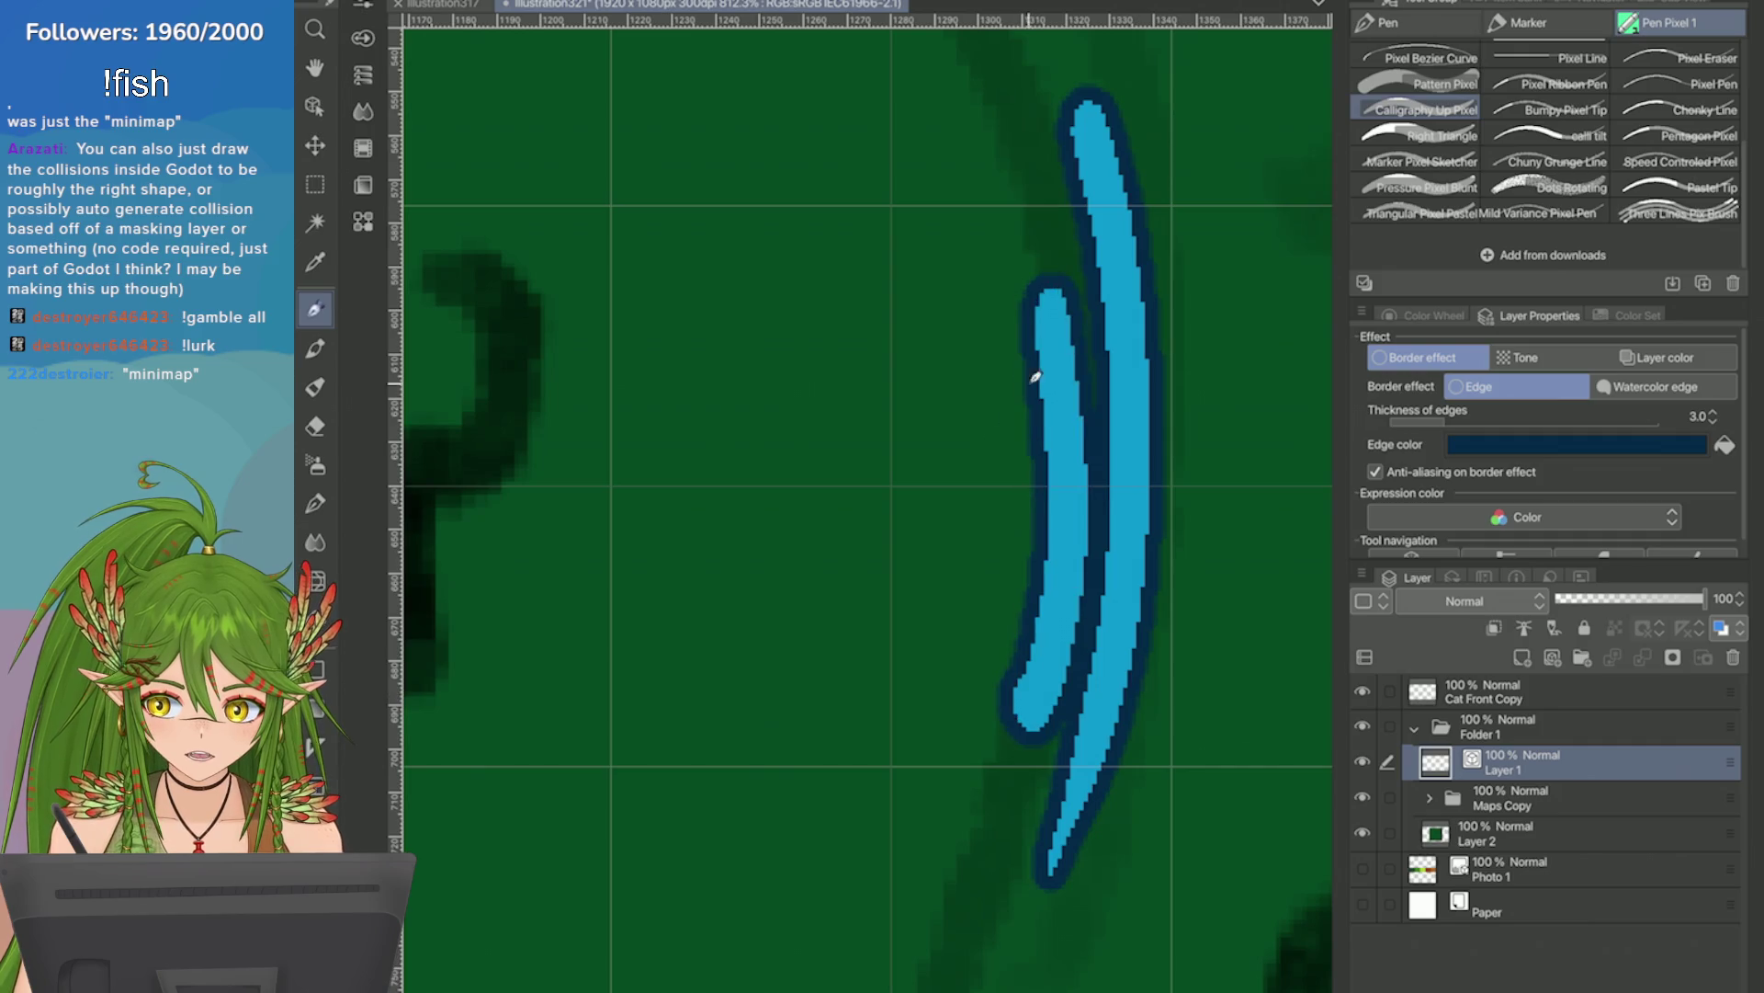
pyautogui.hotkey('ctrl', 'z')
pyautogui.moveTo(1057, 271); pyautogui.dragTo(974, 818)
pyautogui.hotkey('ctrl', 'z')
# Redraw the river arc further down-left and give the river layer a dot-tone pattern.
pyautogui.moveTo(1002, 225)
pyautogui.mouseDown()
pyautogui.moveTo(1039, 303)
pyautogui.moveTo(836, 87)
pyautogui.moveTo(960, 680)
pyautogui.mouseUp()
pyautogui.scroll(-4, 961, 680)
pyautogui.hotkey('ctrl', 'z')
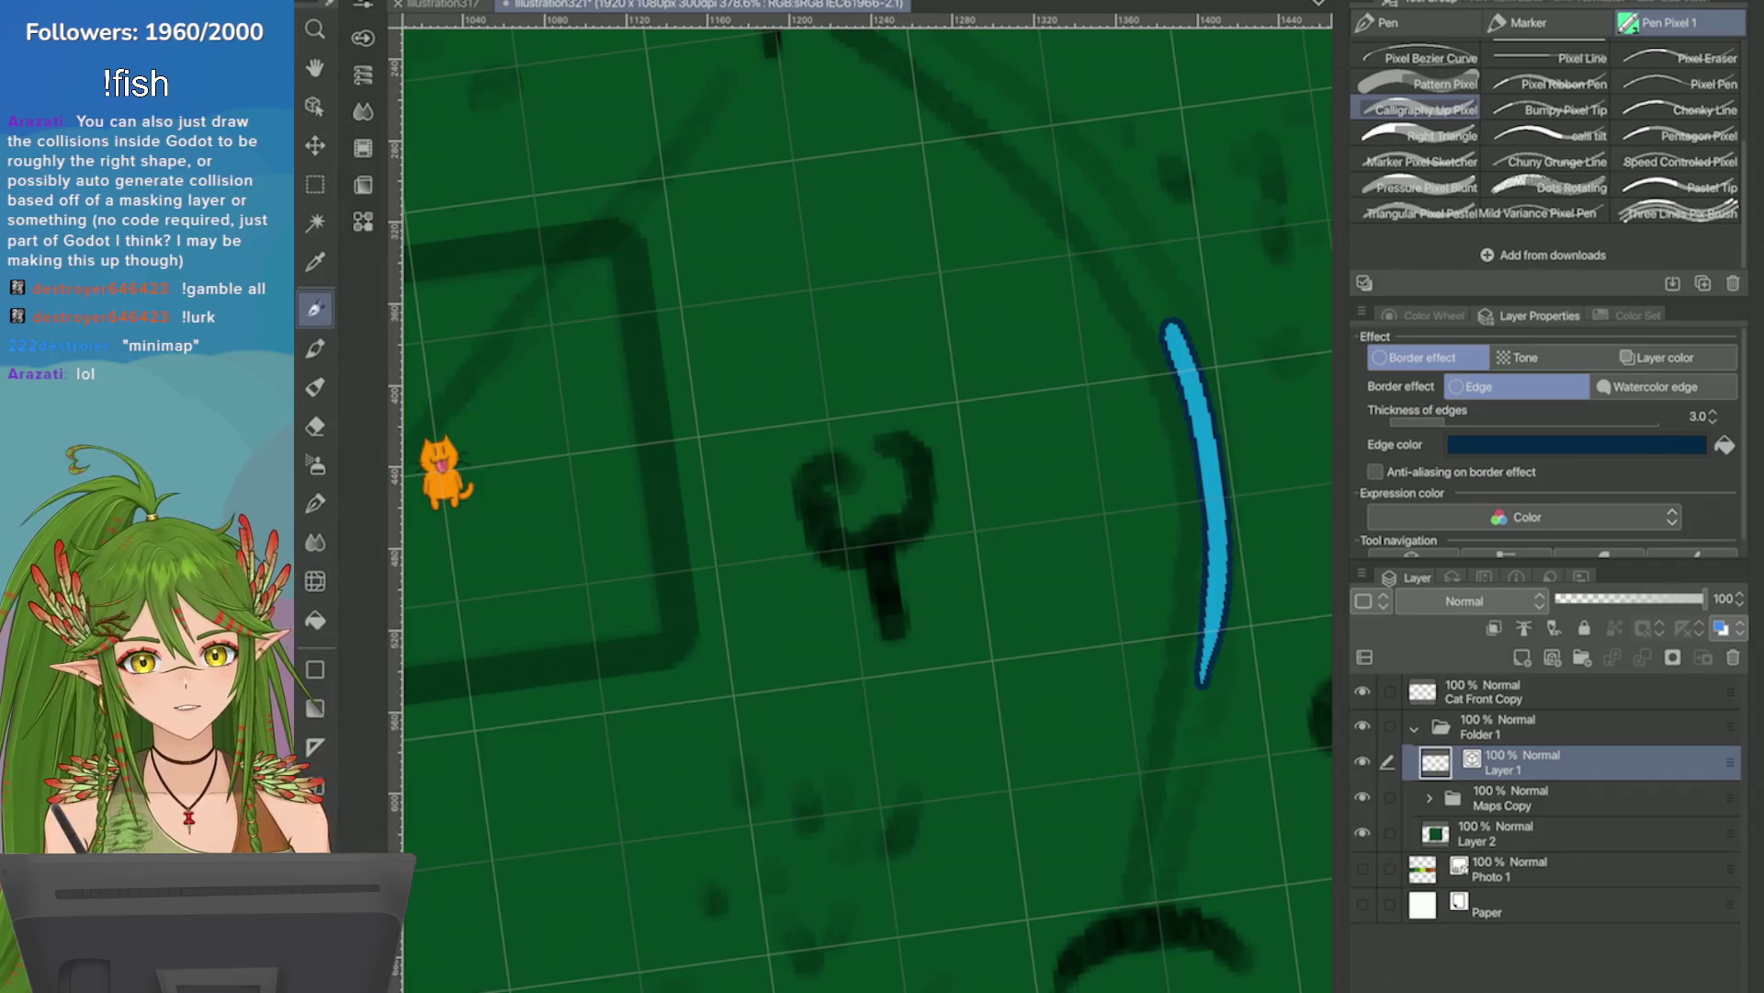
pyautogui.scroll(2, 824, 506)
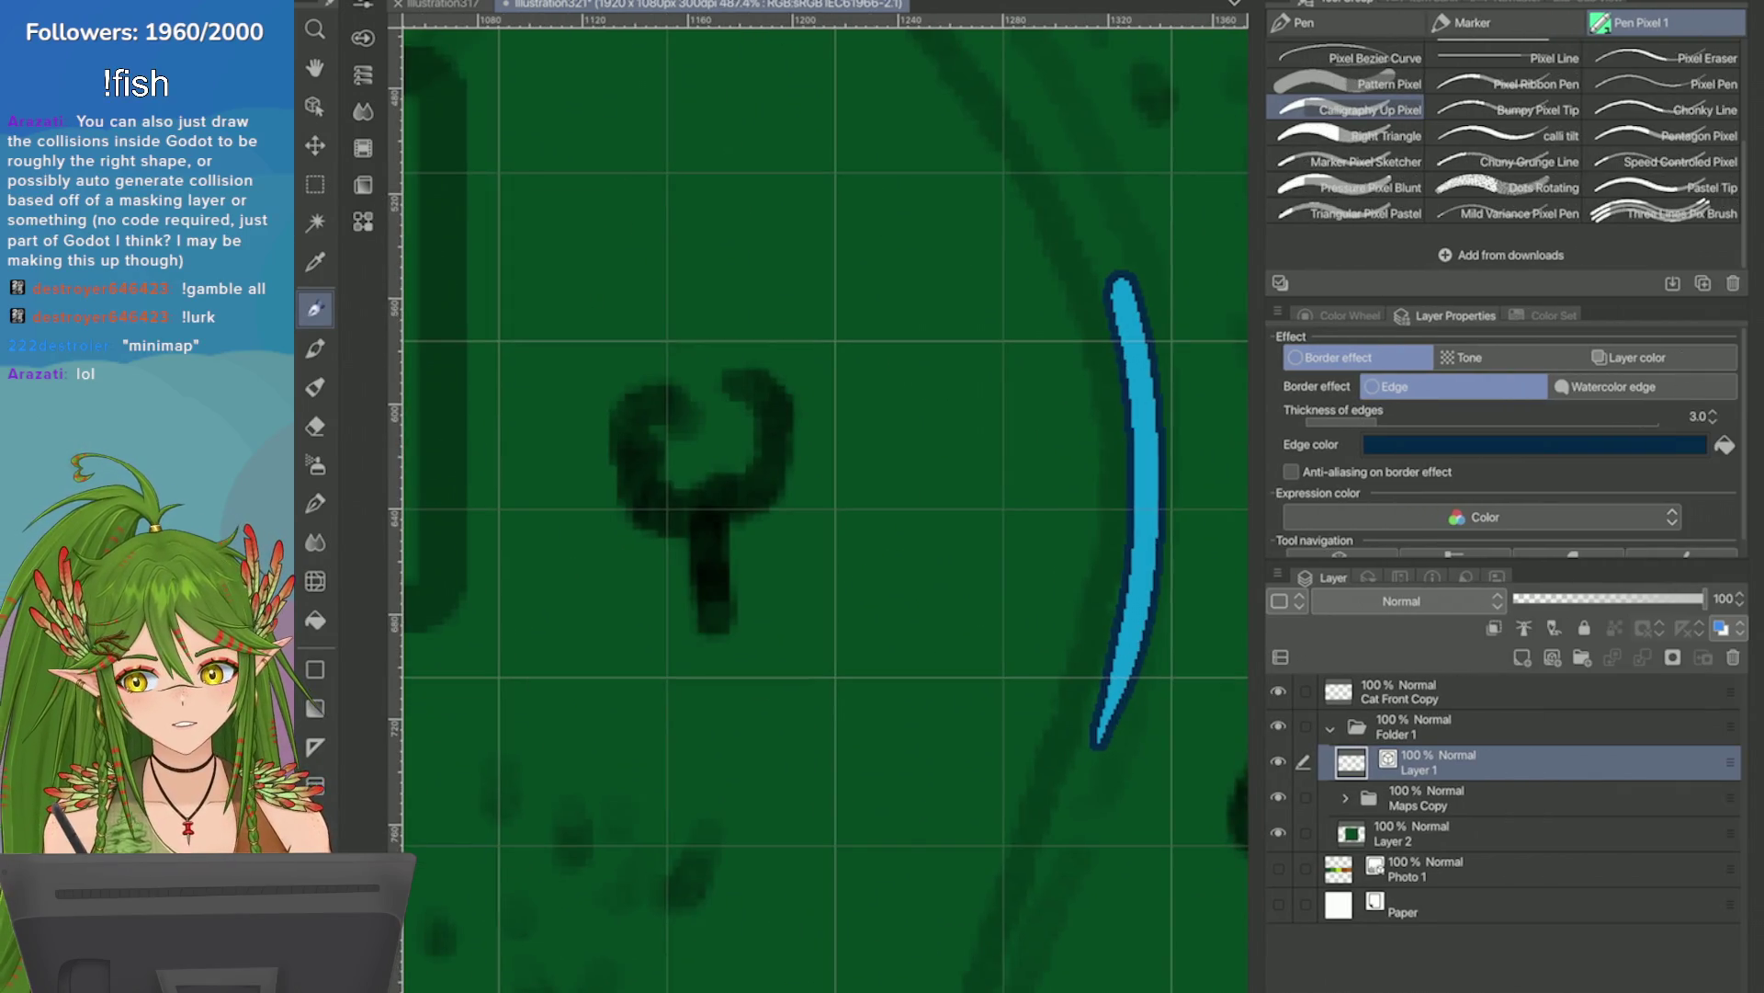
pyautogui.moveTo(1144, 455); pyautogui.dragTo(1055, 830)
pyautogui.scroll(-3, 1054, 830)
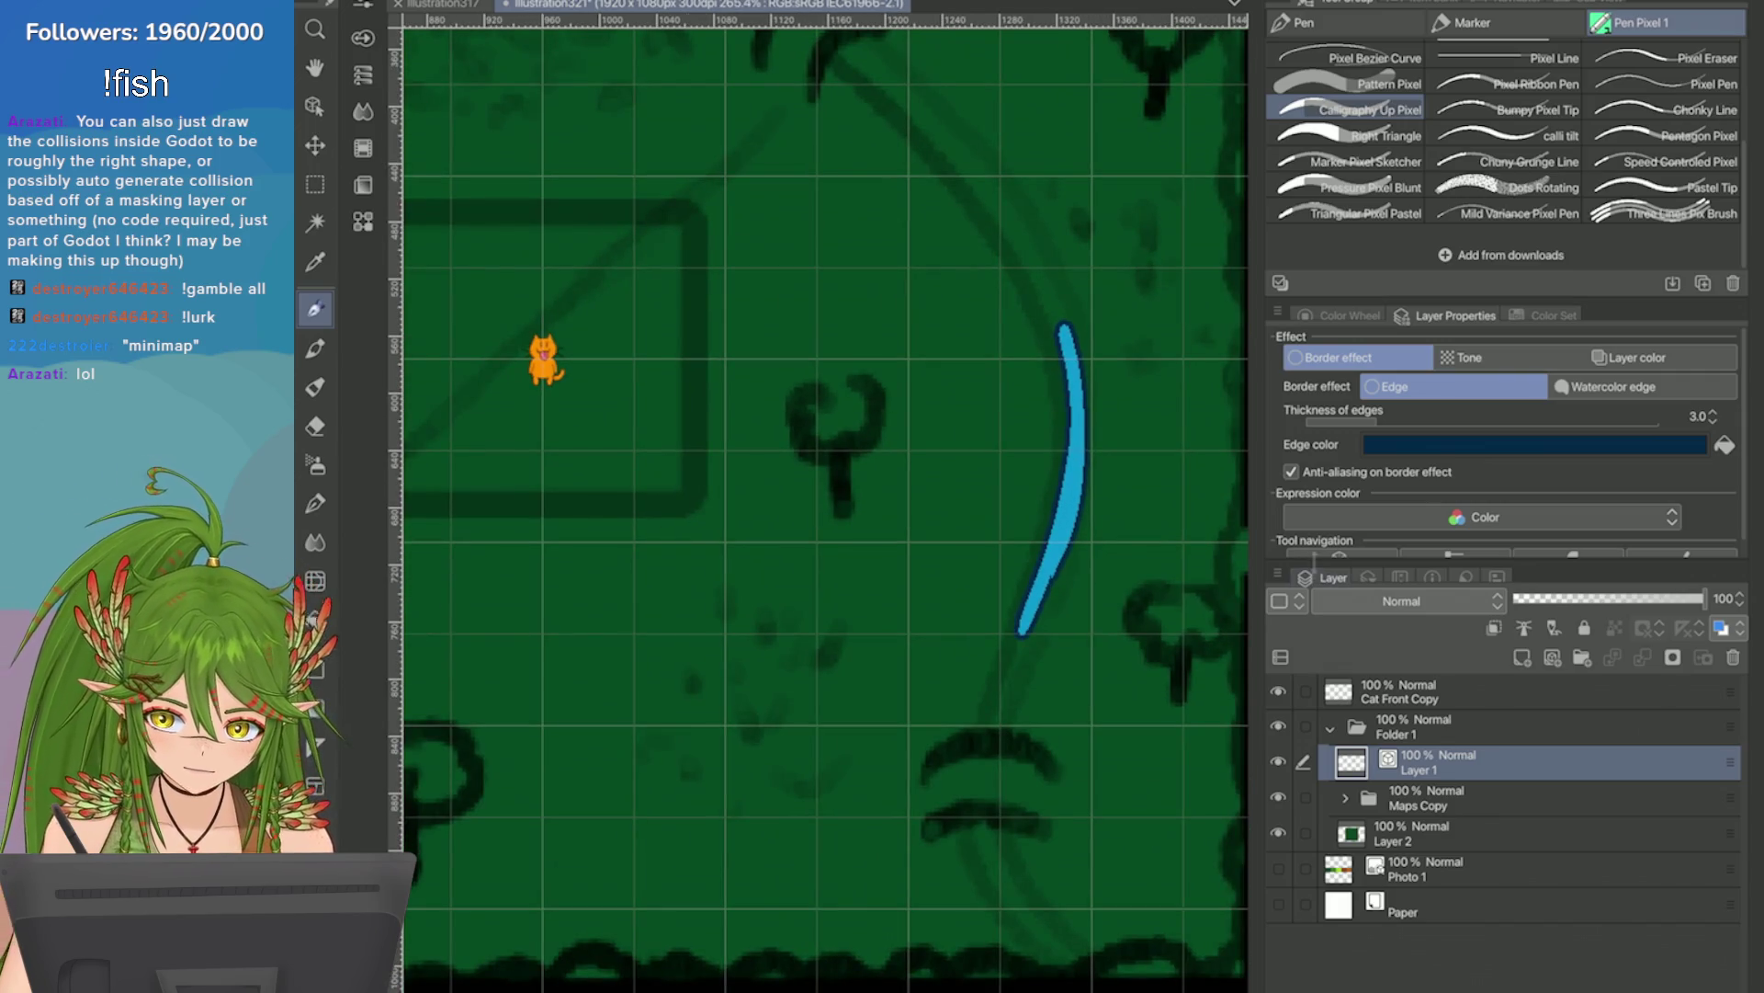
pyautogui.scroll(-1, 1506, 441)
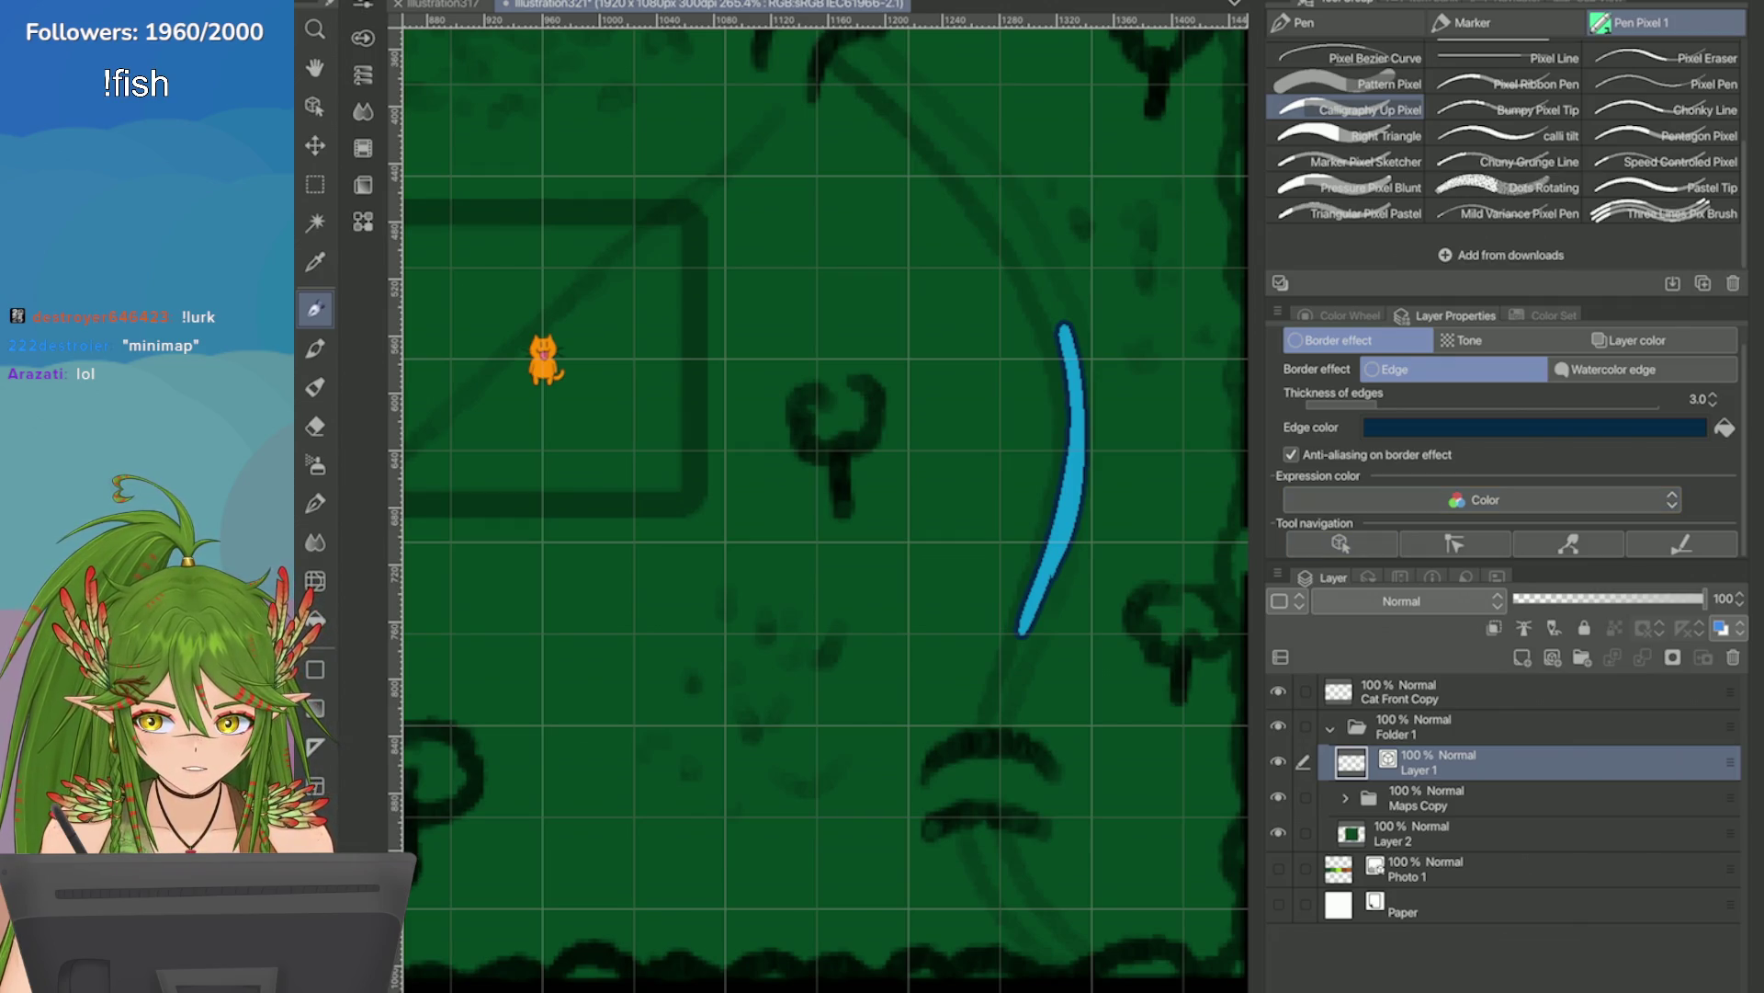
pyautogui.click(1464, 340)
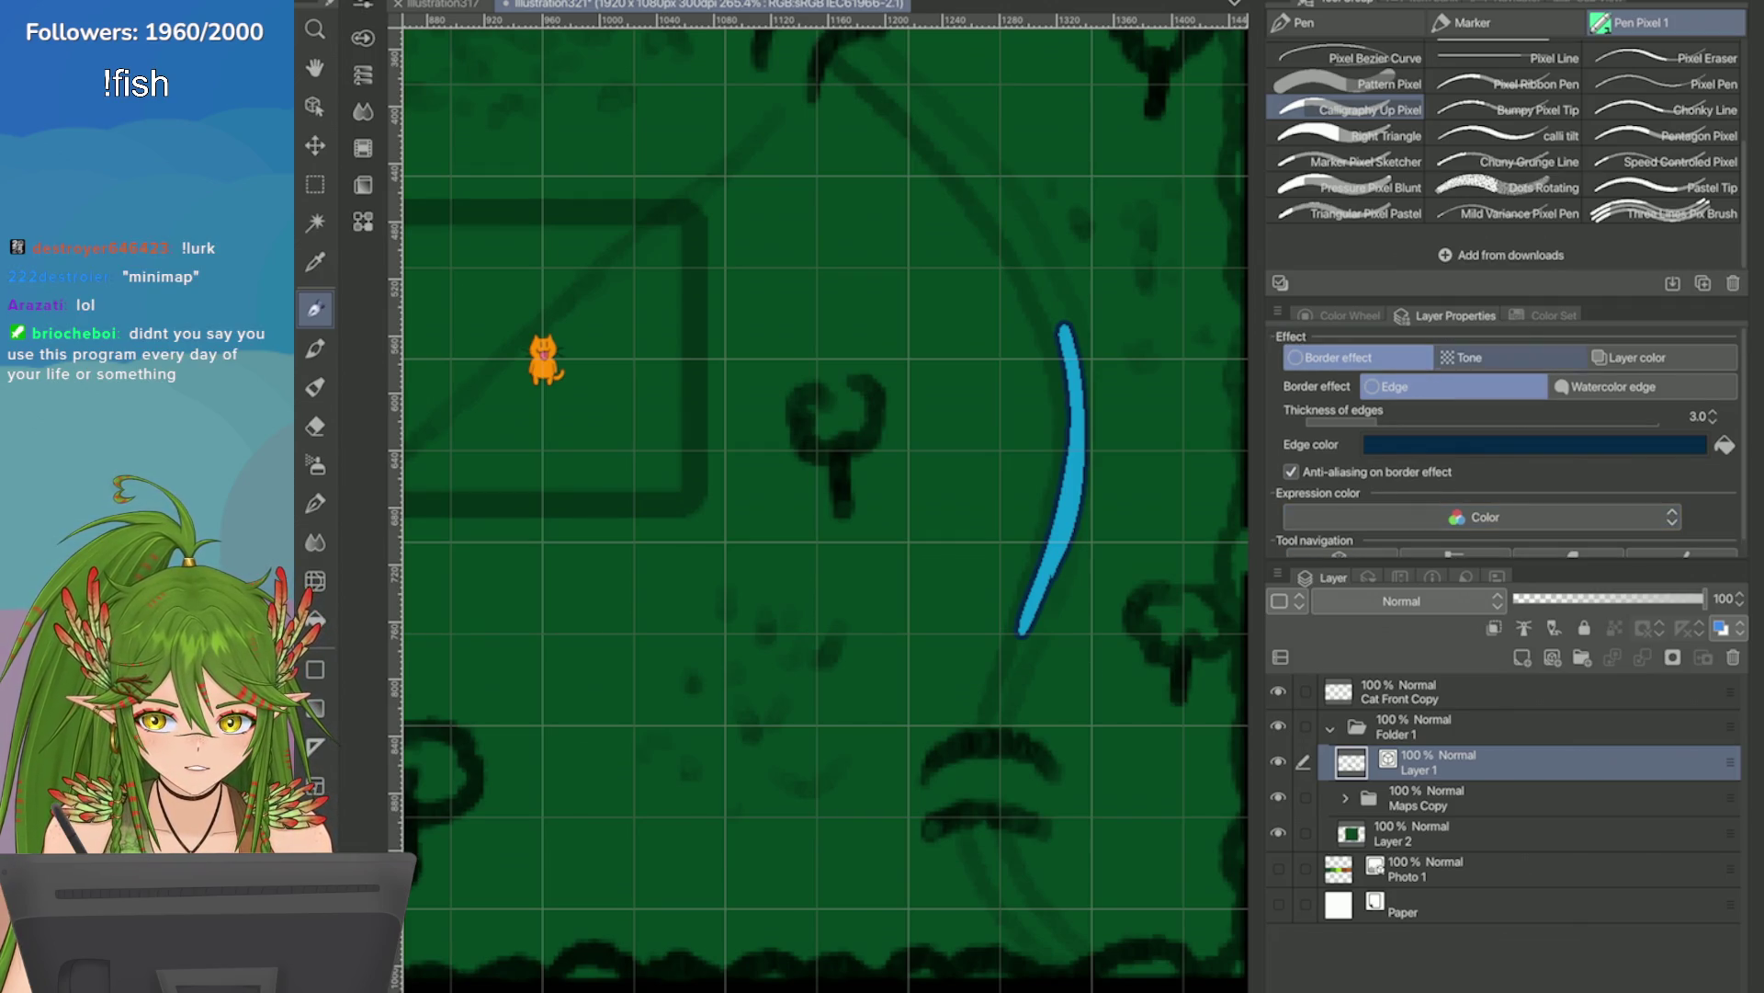
# Try the Layer color tint, dot tone and dark outline on the river, then restore plain cyan.
pyautogui.scroll(3, 979, 513)
pyautogui.click(1637, 357)
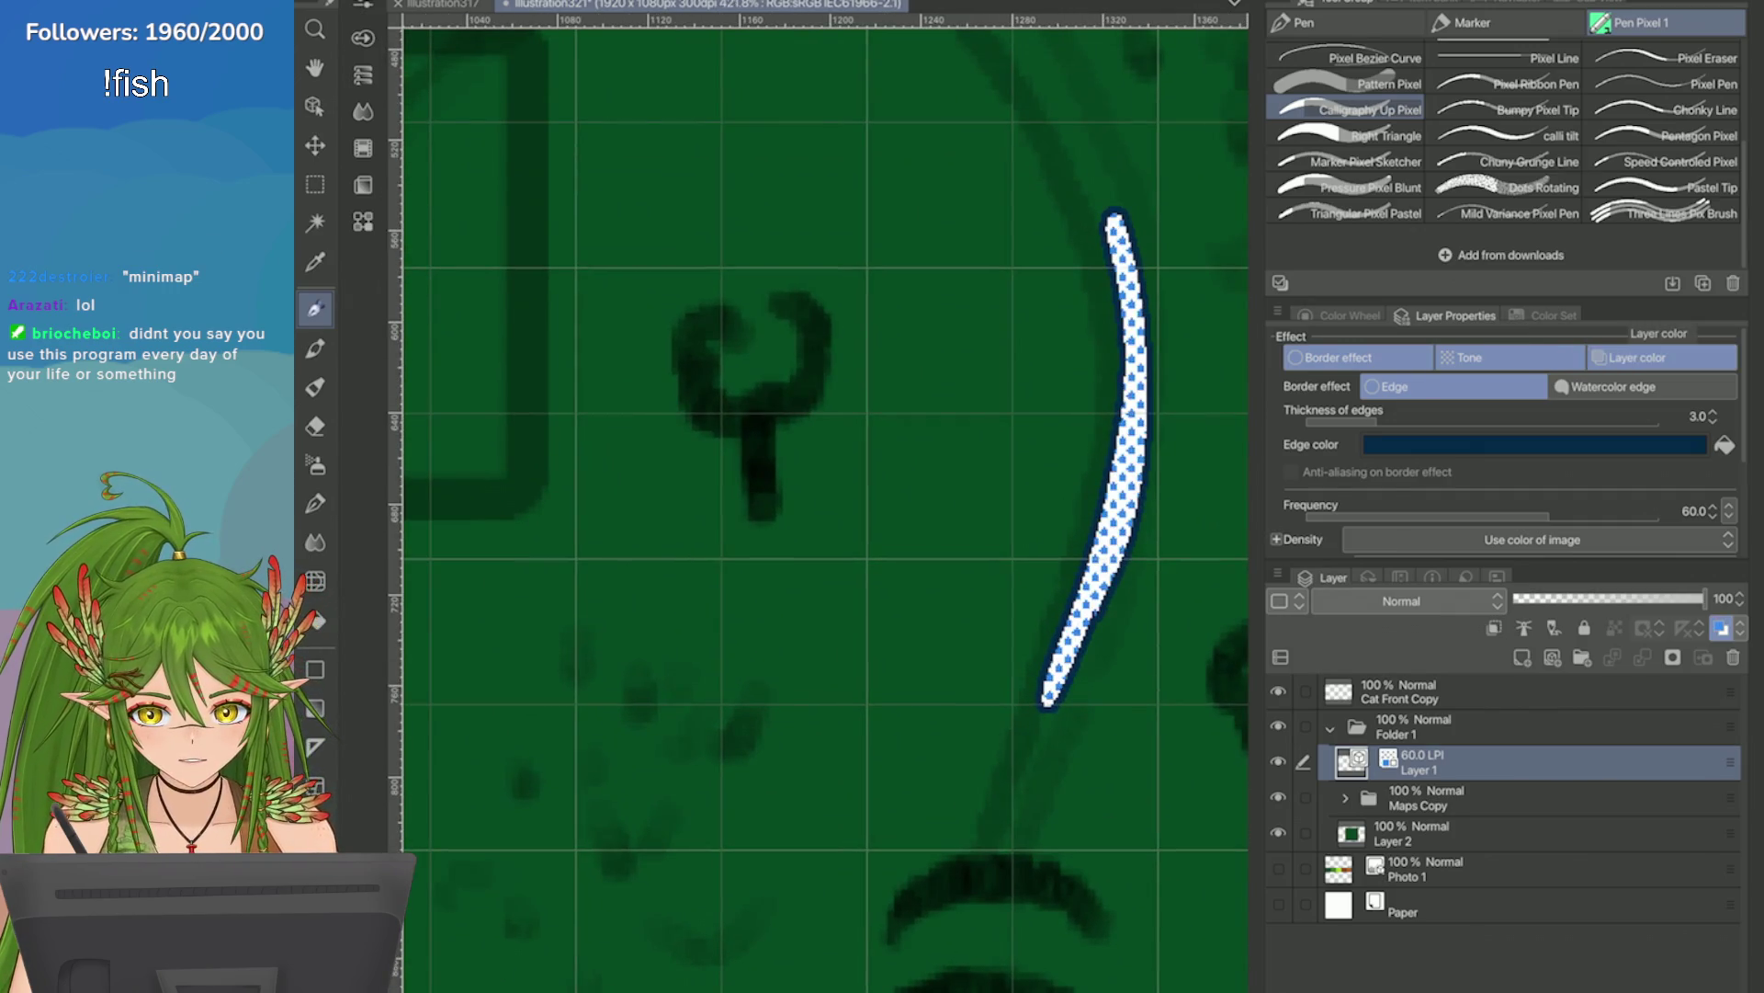
pyautogui.click(1468, 357)
pyautogui.hotkey('ctrl', 'z')
pyautogui.moveTo(1031, 290)
pyautogui.mouseDown()
pyautogui.moveTo(1053, 505)
pyautogui.moveTo(1057, 460)
pyautogui.moveTo(1011, 597)
pyautogui.mouseUp()
pyautogui.hotkey('ctrl', 'z')
pyautogui.click(1338, 357)
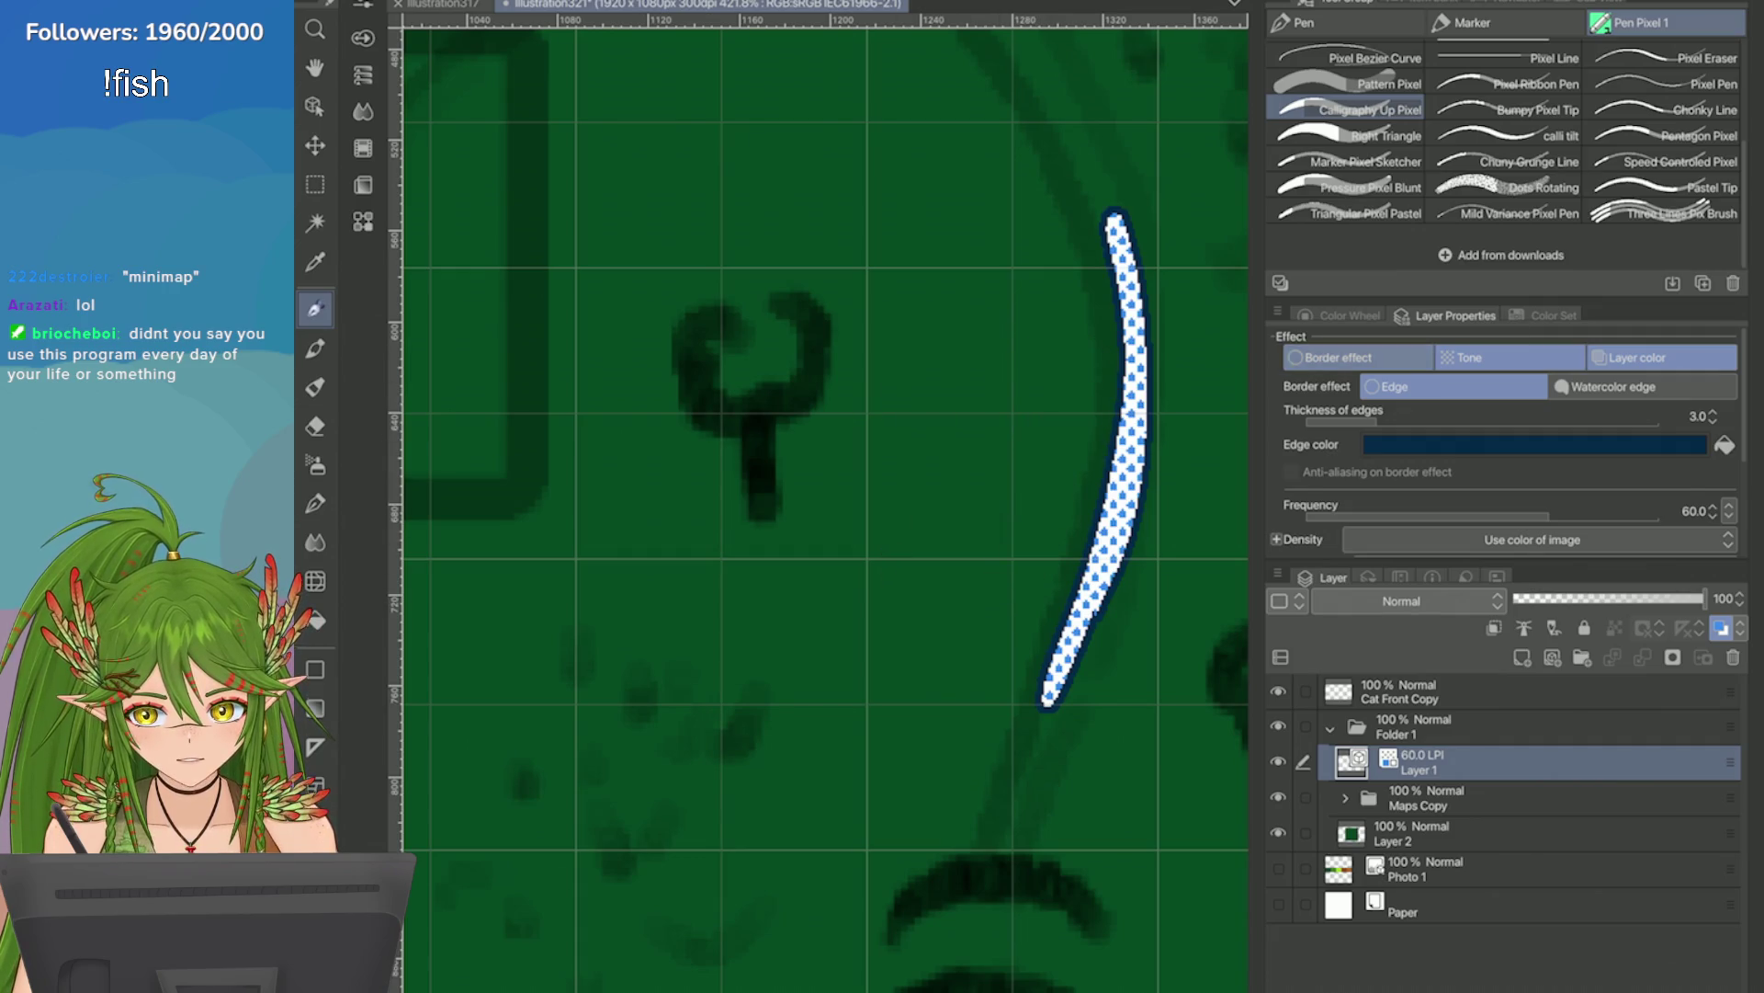
pyautogui.click(1338, 356)
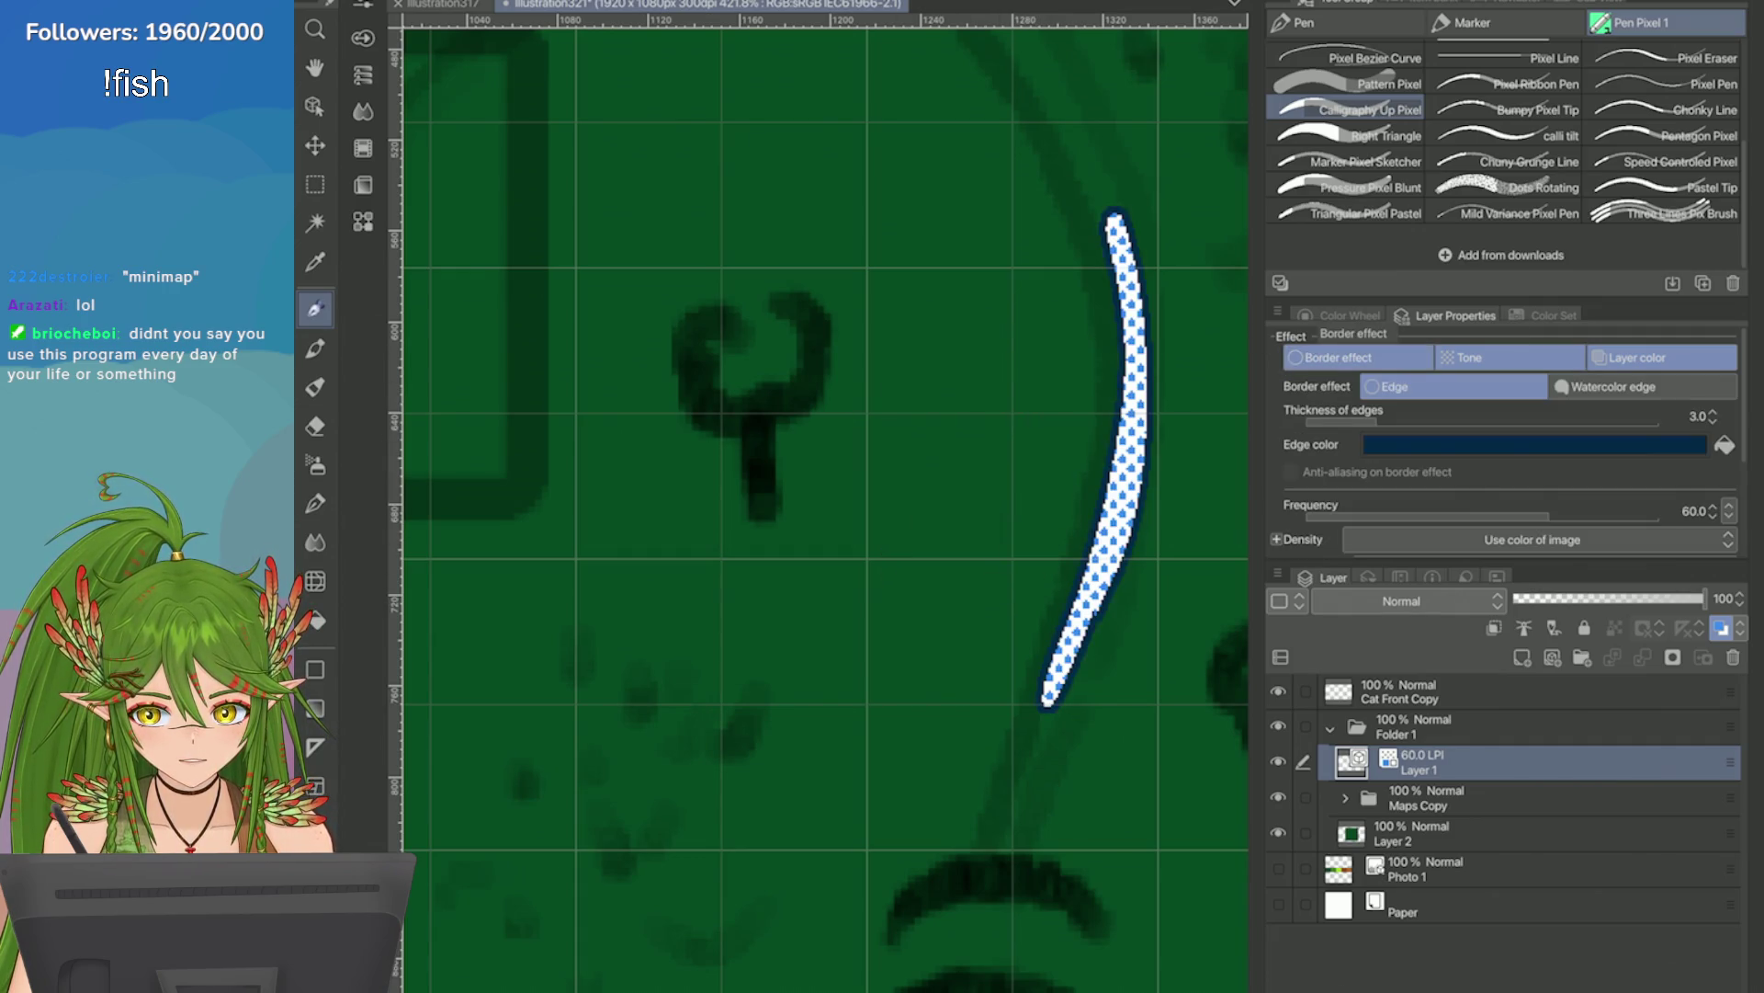
pyautogui.click(1468, 357)
pyautogui.click(1637, 356)
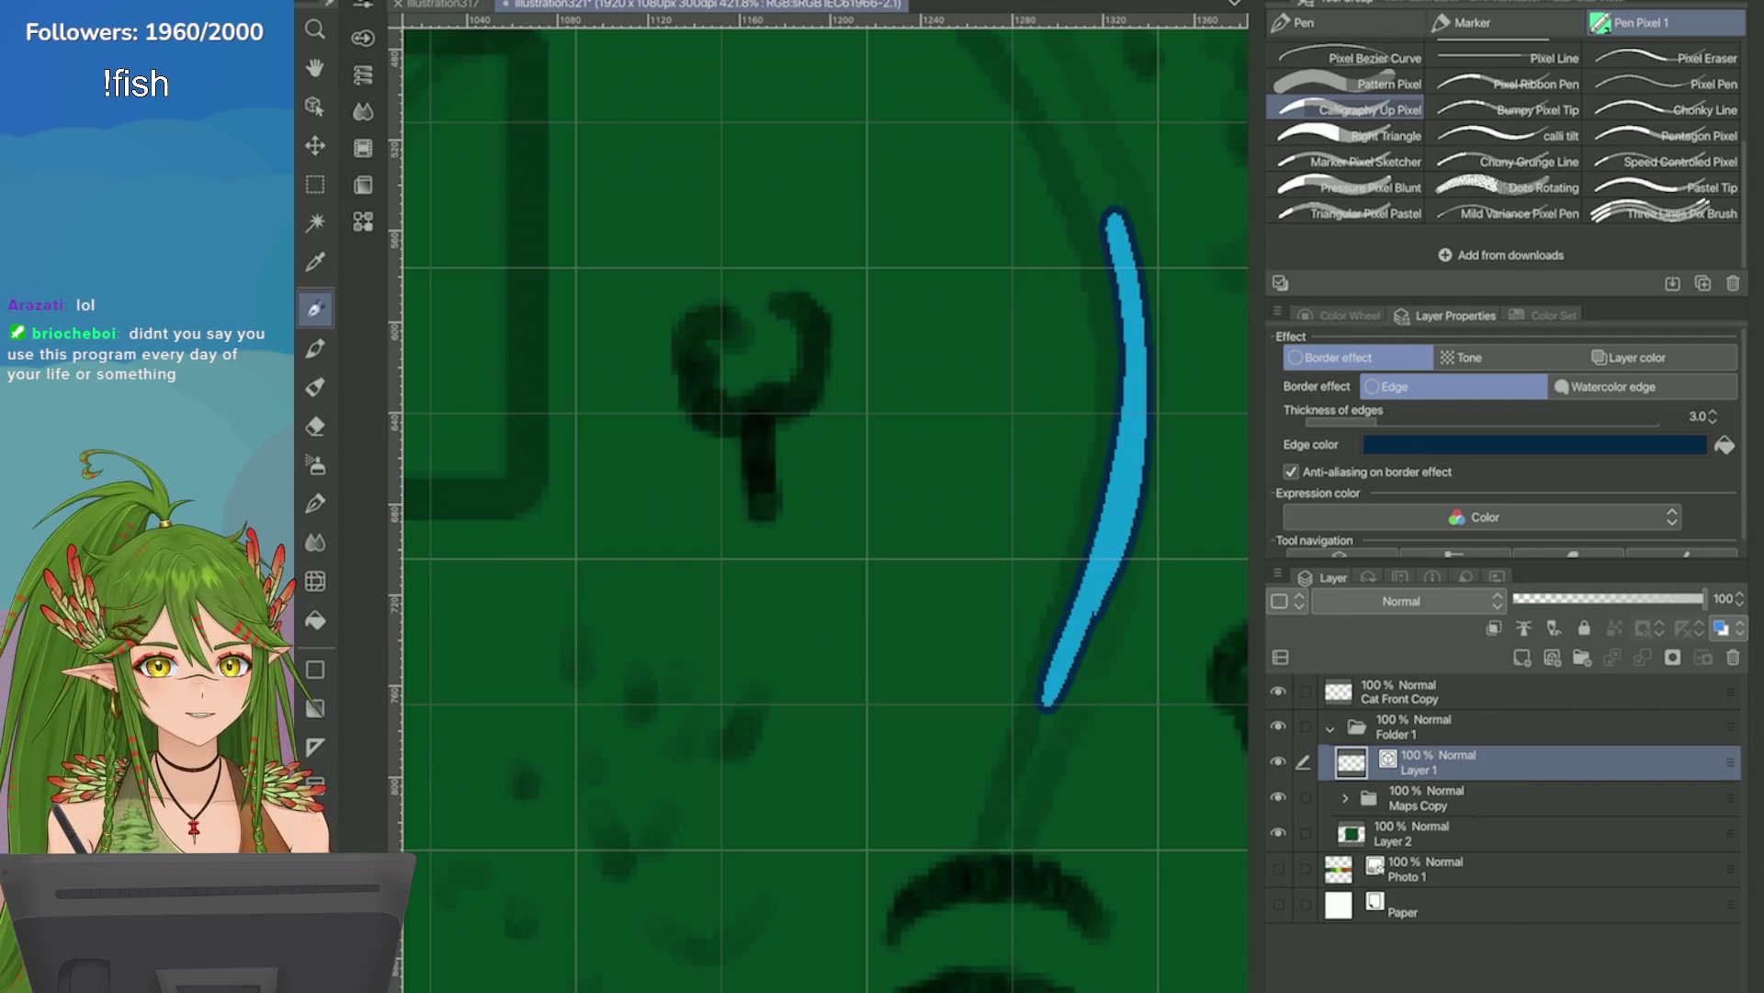
pyautogui.moveTo(1074, 379)
pyautogui.mouseDown()
pyautogui.moveTo(922, 339)
pyautogui.moveTo(713, 110)
pyautogui.moveTo(1057, 599)
pyautogui.moveTo(937, 618)
pyautogui.moveTo(649, 346)
pyautogui.mouseUp()
pyautogui.hotkey('ctrl', 'z')
pyautogui.hotkey('ctrl', 'z')
# Switch the border effect to Watercolor edge and preview it with zig-zag and looping test strokes.
pyautogui.click(1638, 357)
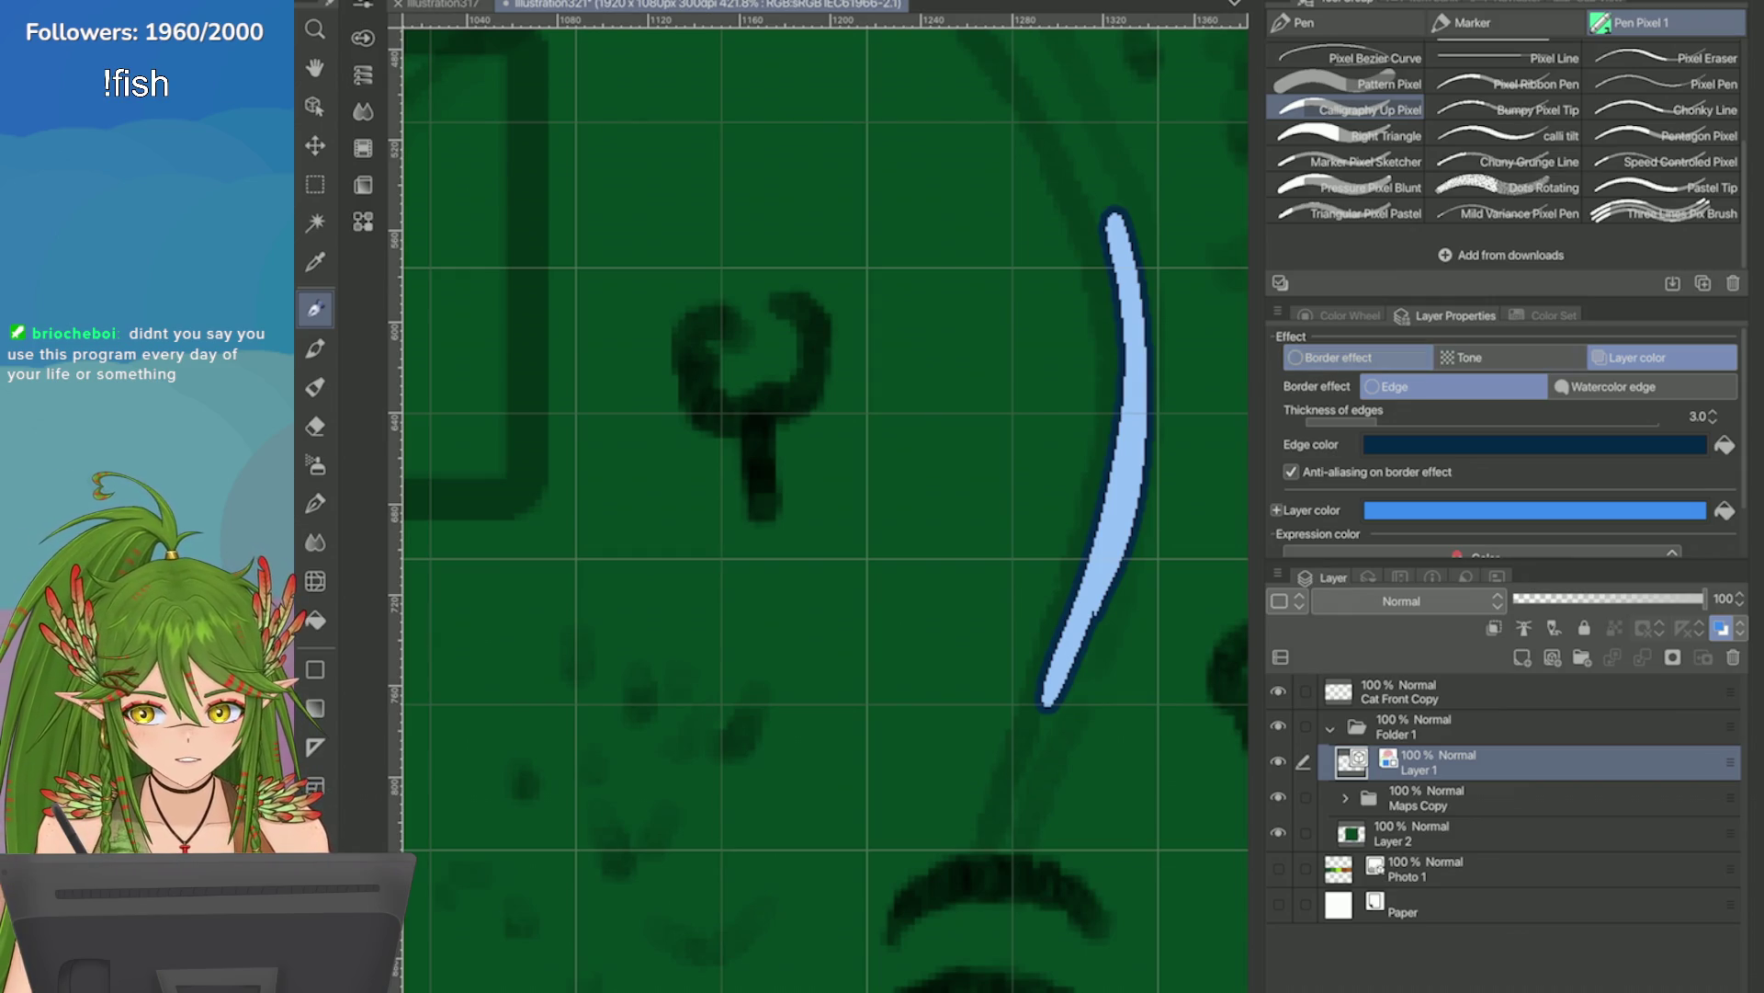
pyautogui.click(1637, 358)
pyautogui.click(1610, 386)
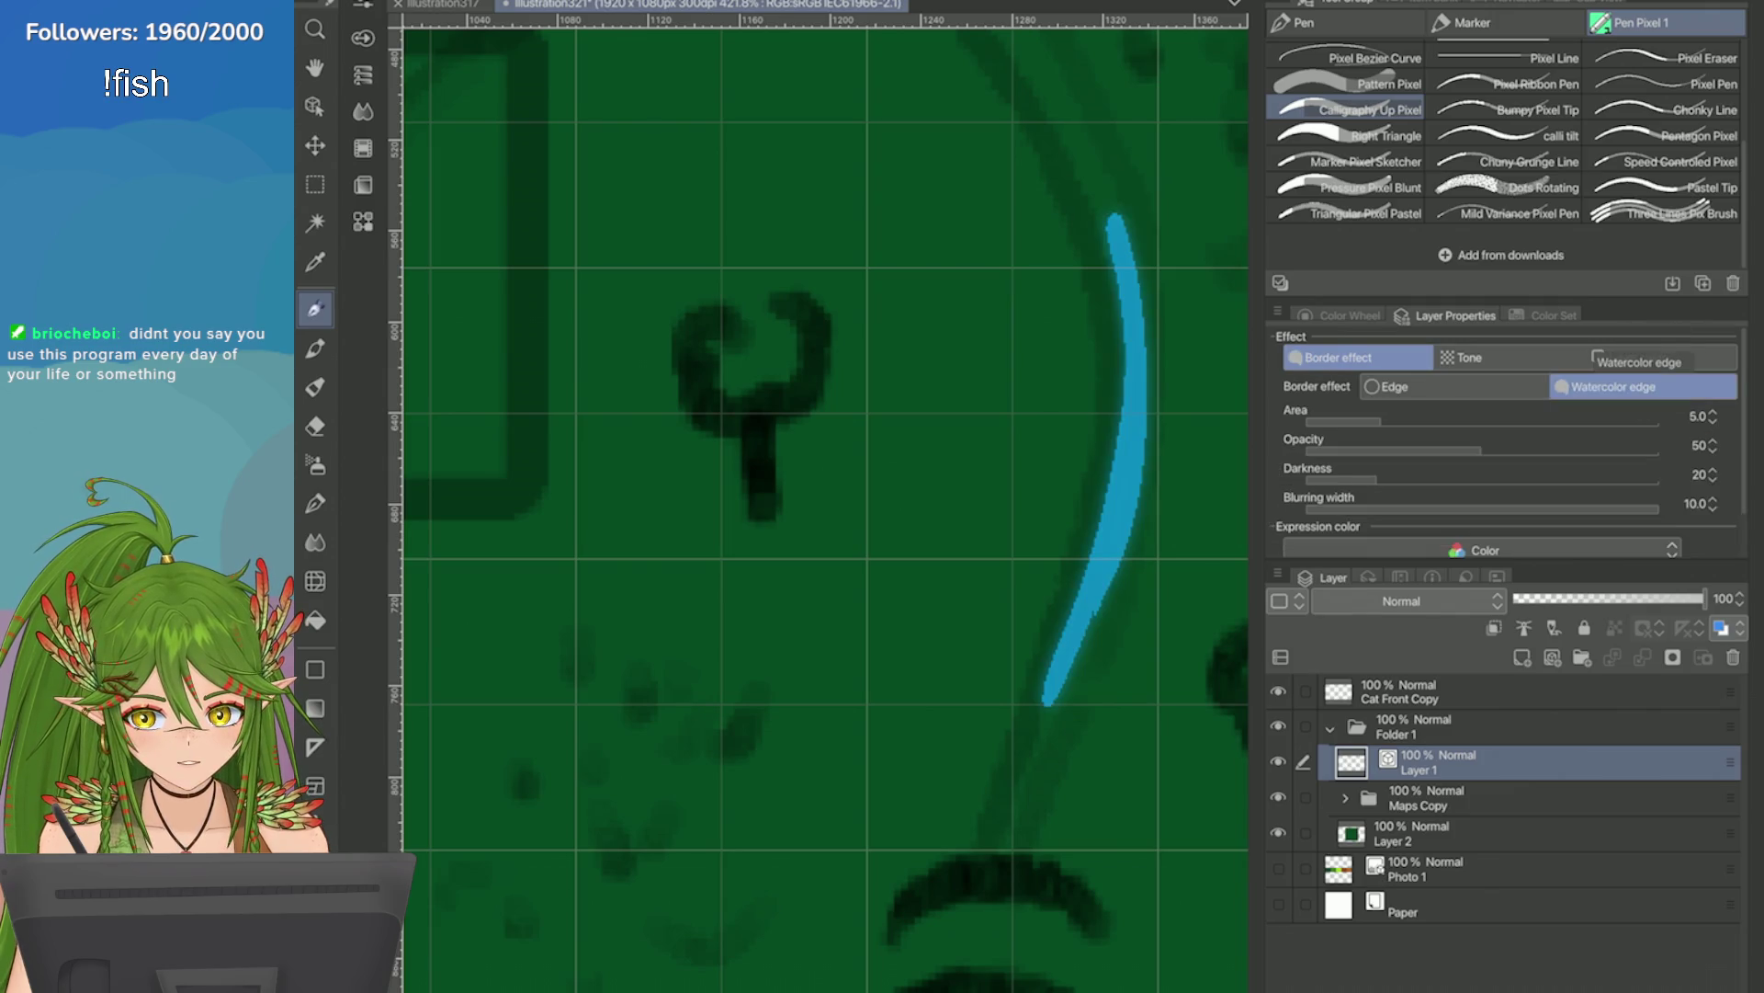
pyautogui.scroll(2, 992, 368)
pyautogui.moveTo(993, 308)
pyautogui.mouseDown()
pyautogui.moveTo(1032, 441)
pyautogui.moveTo(975, 771)
pyautogui.mouseUp()
pyautogui.hotkey('ctrl', 'z')
pyautogui.moveTo(815, 150)
pyautogui.mouseDown()
pyautogui.moveTo(1044, 433)
pyautogui.moveTo(947, 662)
pyautogui.mouseUp()
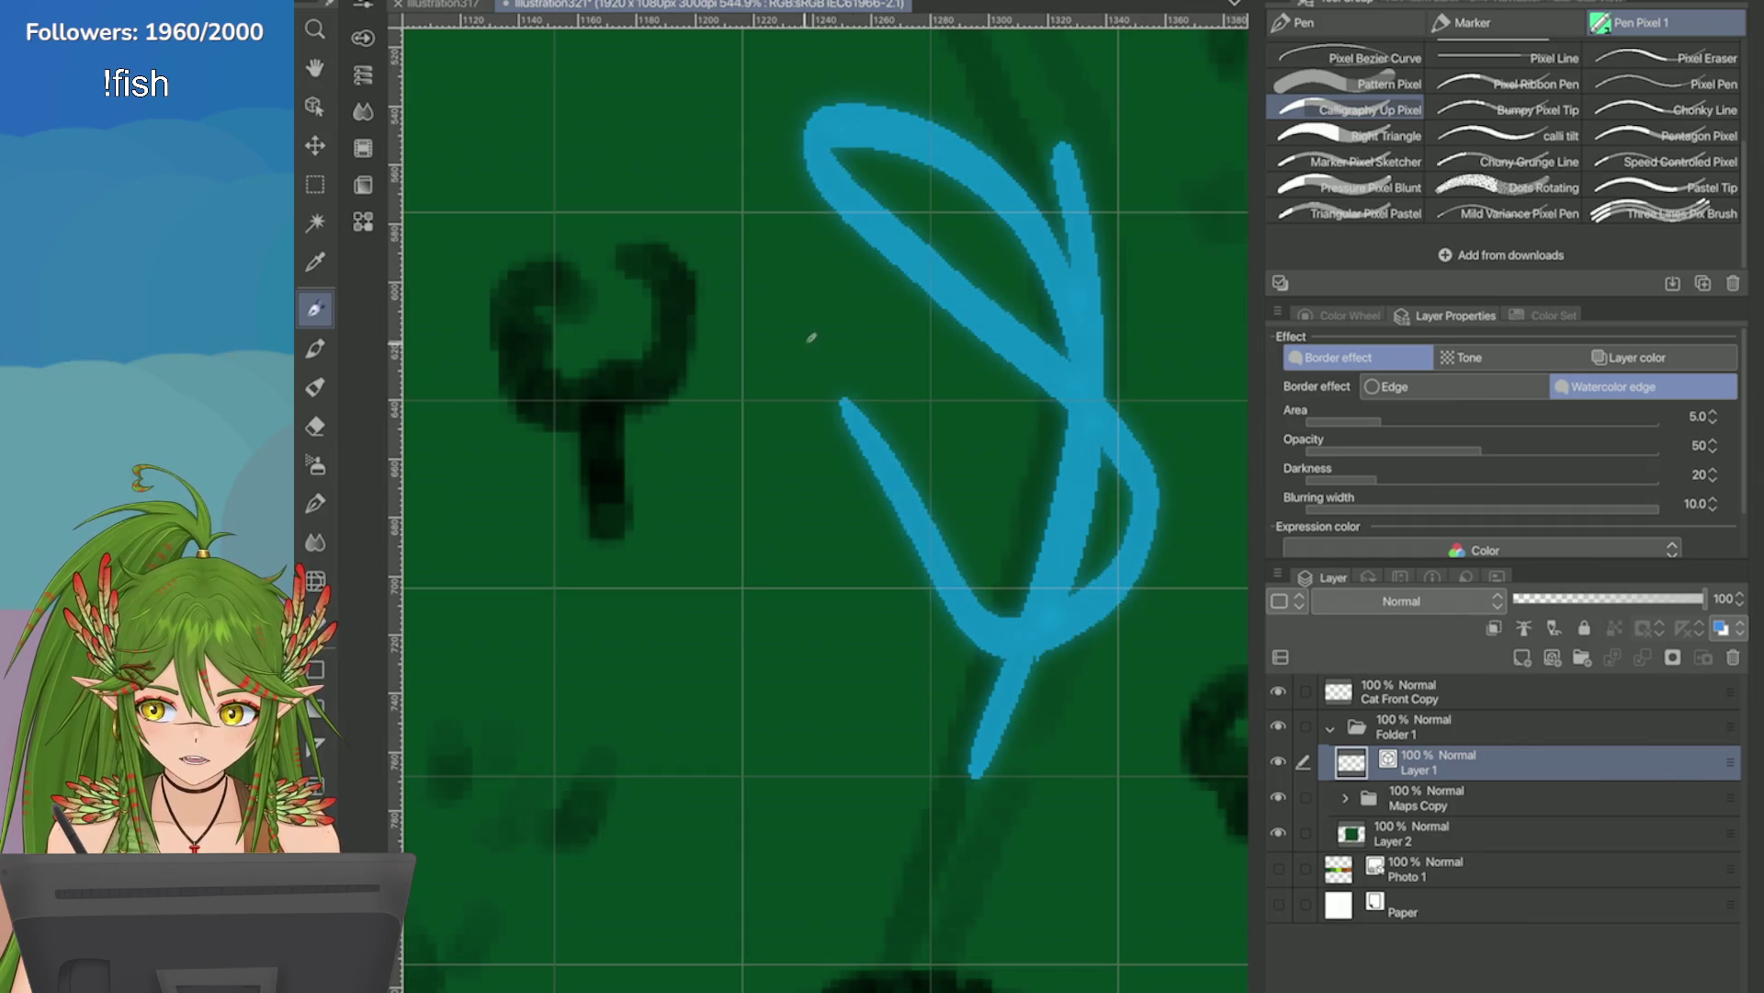
pyautogui.hotkey('ctrl', 'z')
pyautogui.moveTo(1116, 327)
pyautogui.mouseDown()
pyautogui.moveTo(1177, 745)
pyautogui.moveTo(860, 535)
pyautogui.mouseUp()
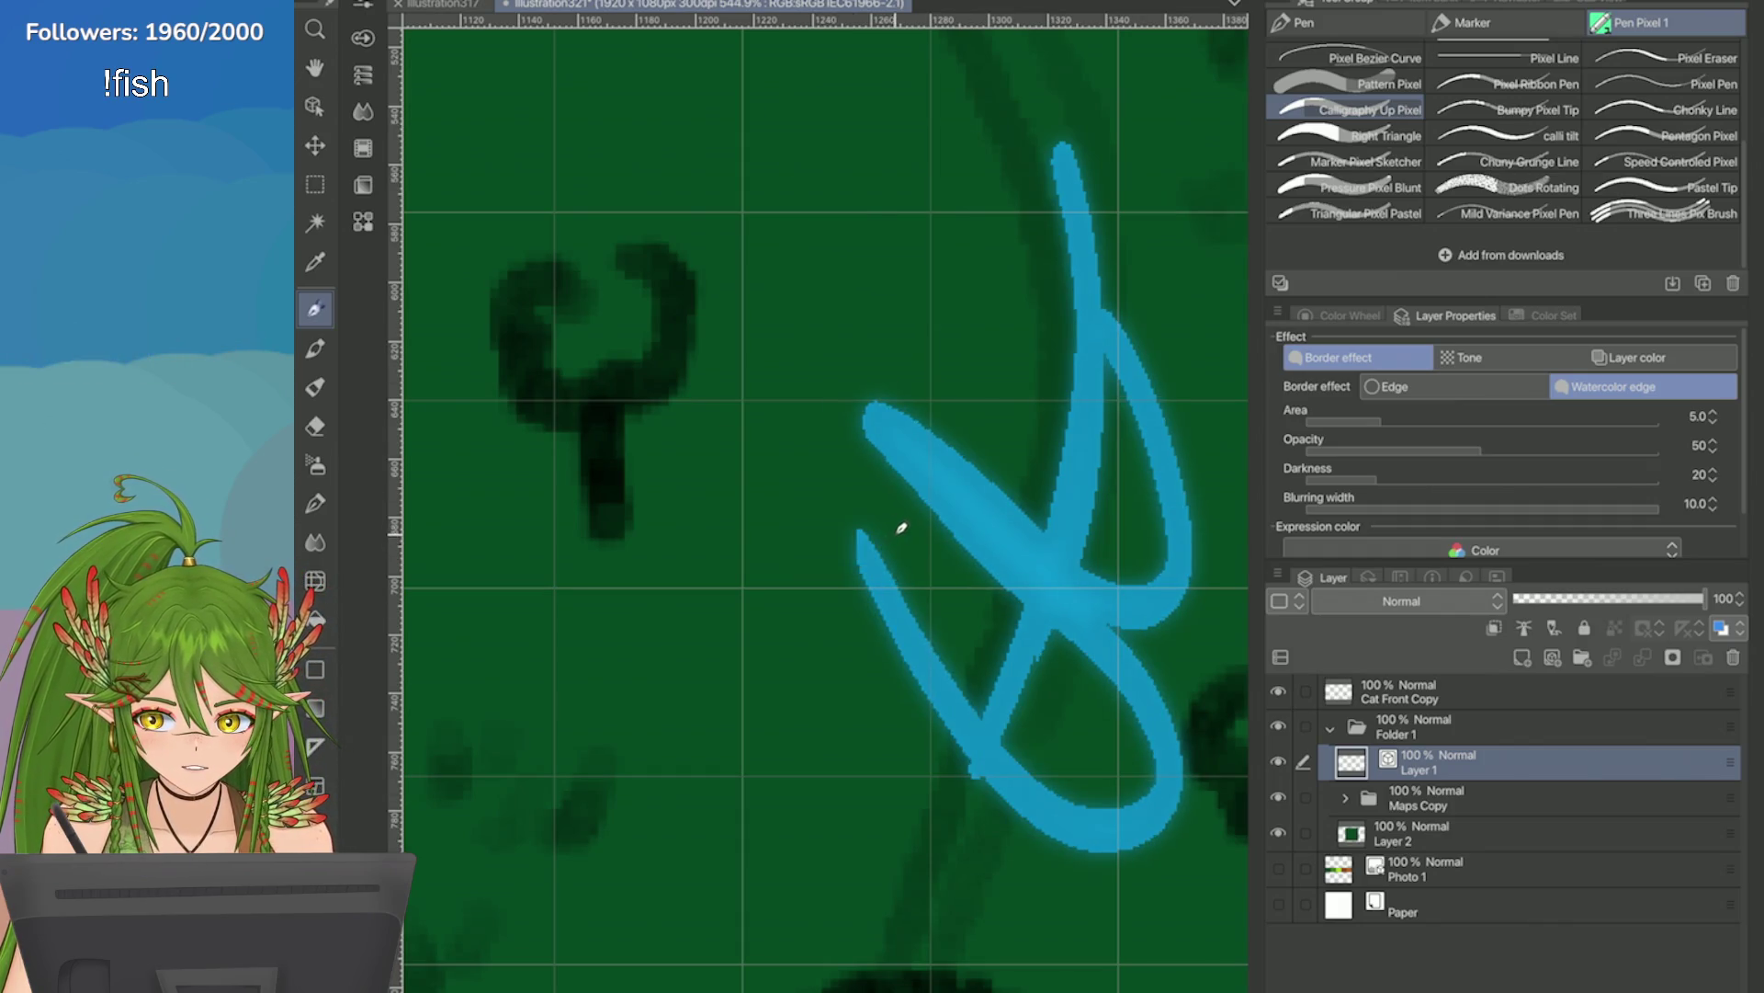
# Set the watercolor edge to Opacity 78 with Darkness lowered to 0, then return to the solid outline.
pyautogui.moveTo(1376, 474); pyautogui.dragTo(1316, 479)
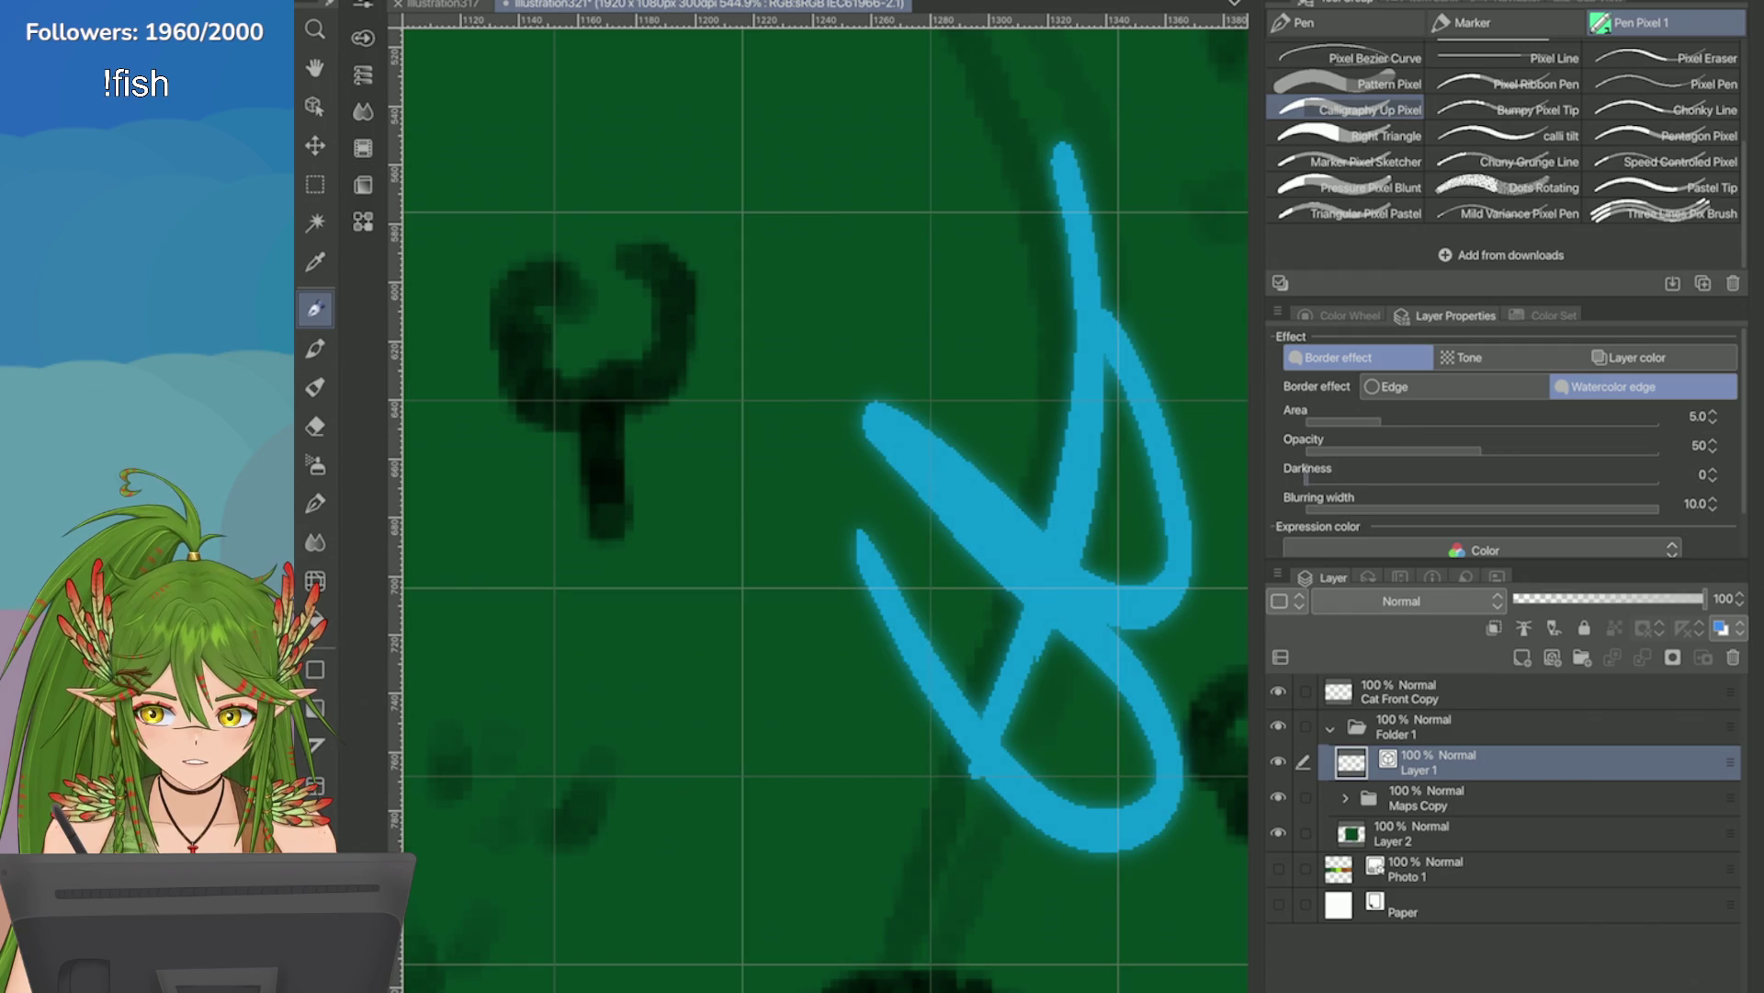
pyautogui.moveTo(1481, 450)
pyautogui.mouseDown()
pyautogui.moveTo(1373, 450)
pyautogui.moveTo(1581, 451)
pyautogui.mouseUp()
pyautogui.moveTo(1381, 420)
pyautogui.mouseDown()
pyautogui.moveTo(1431, 420)
pyautogui.moveTo(1306, 420)
pyautogui.mouseUp()
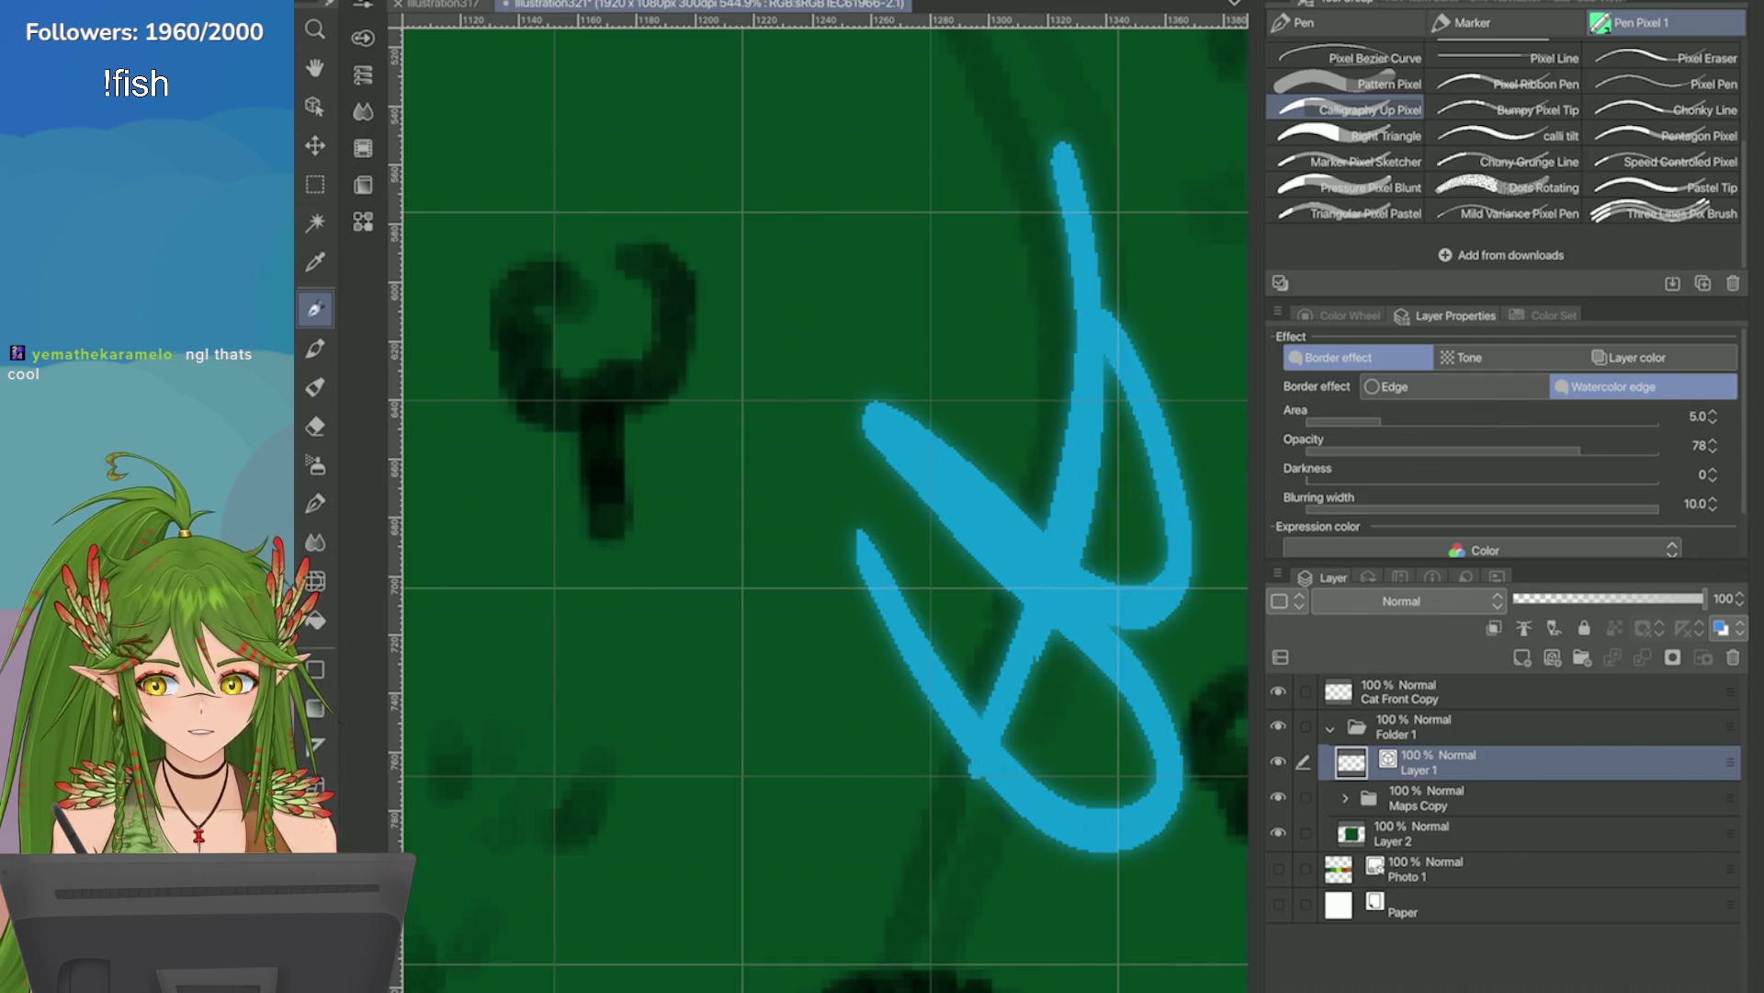
pyautogui.hotkey('ctrl', 'z')
pyautogui.click(1393, 386)
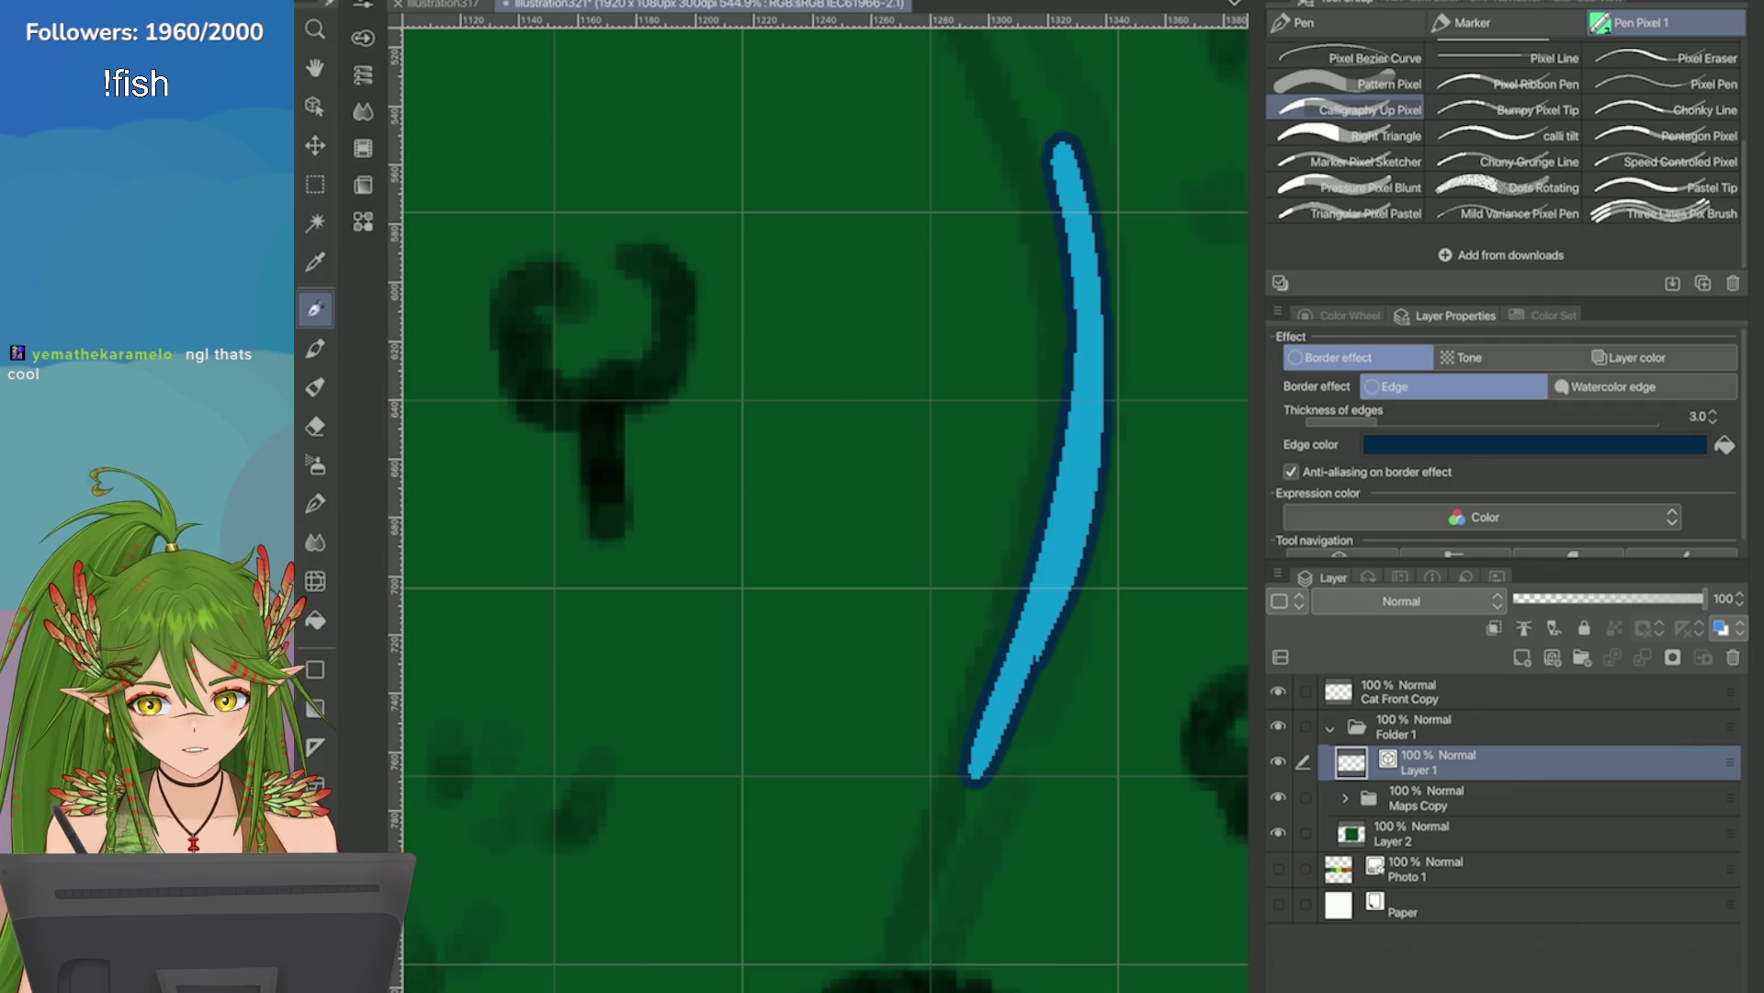
# Draw a zigzag branch, check the layer border settings, and clear the blue strokes.
pyautogui.click(1342, 315)
pyautogui.moveTo(976, 372)
pyautogui.mouseDown()
pyautogui.moveTo(898, 598)
pyautogui.moveTo(757, 731)
pyautogui.mouseUp()
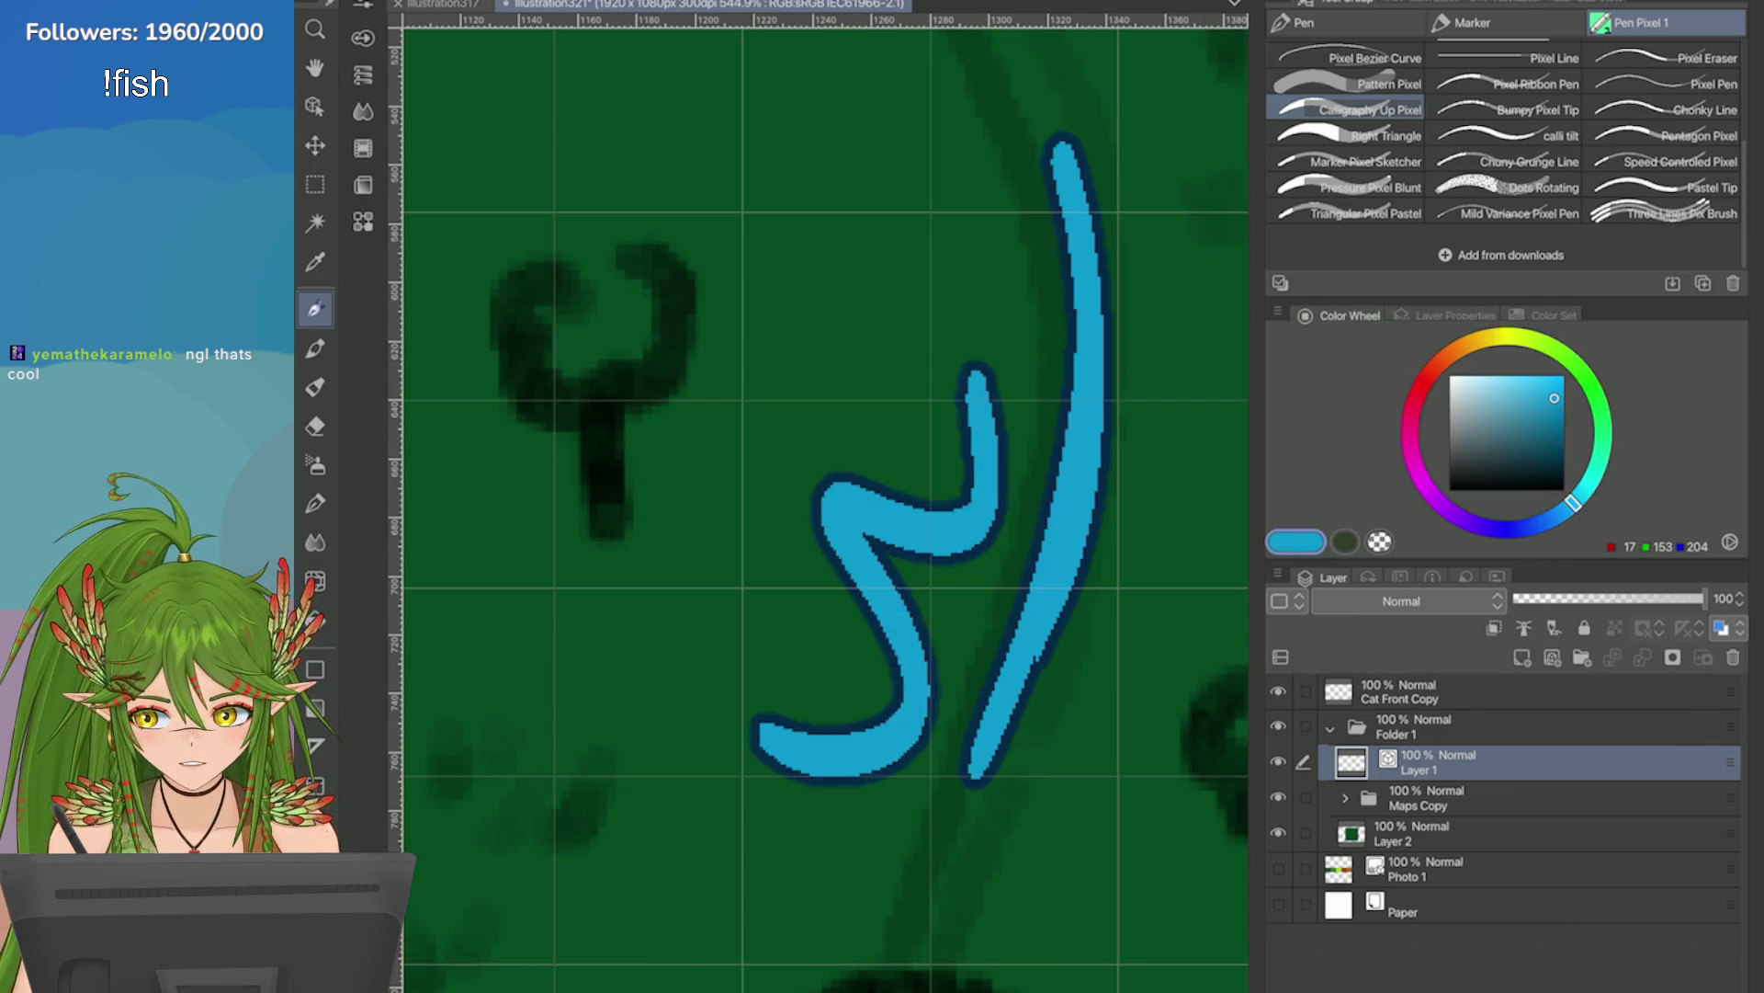
pyautogui.scroll(5, 1143, 538)
pyautogui.click(1456, 315)
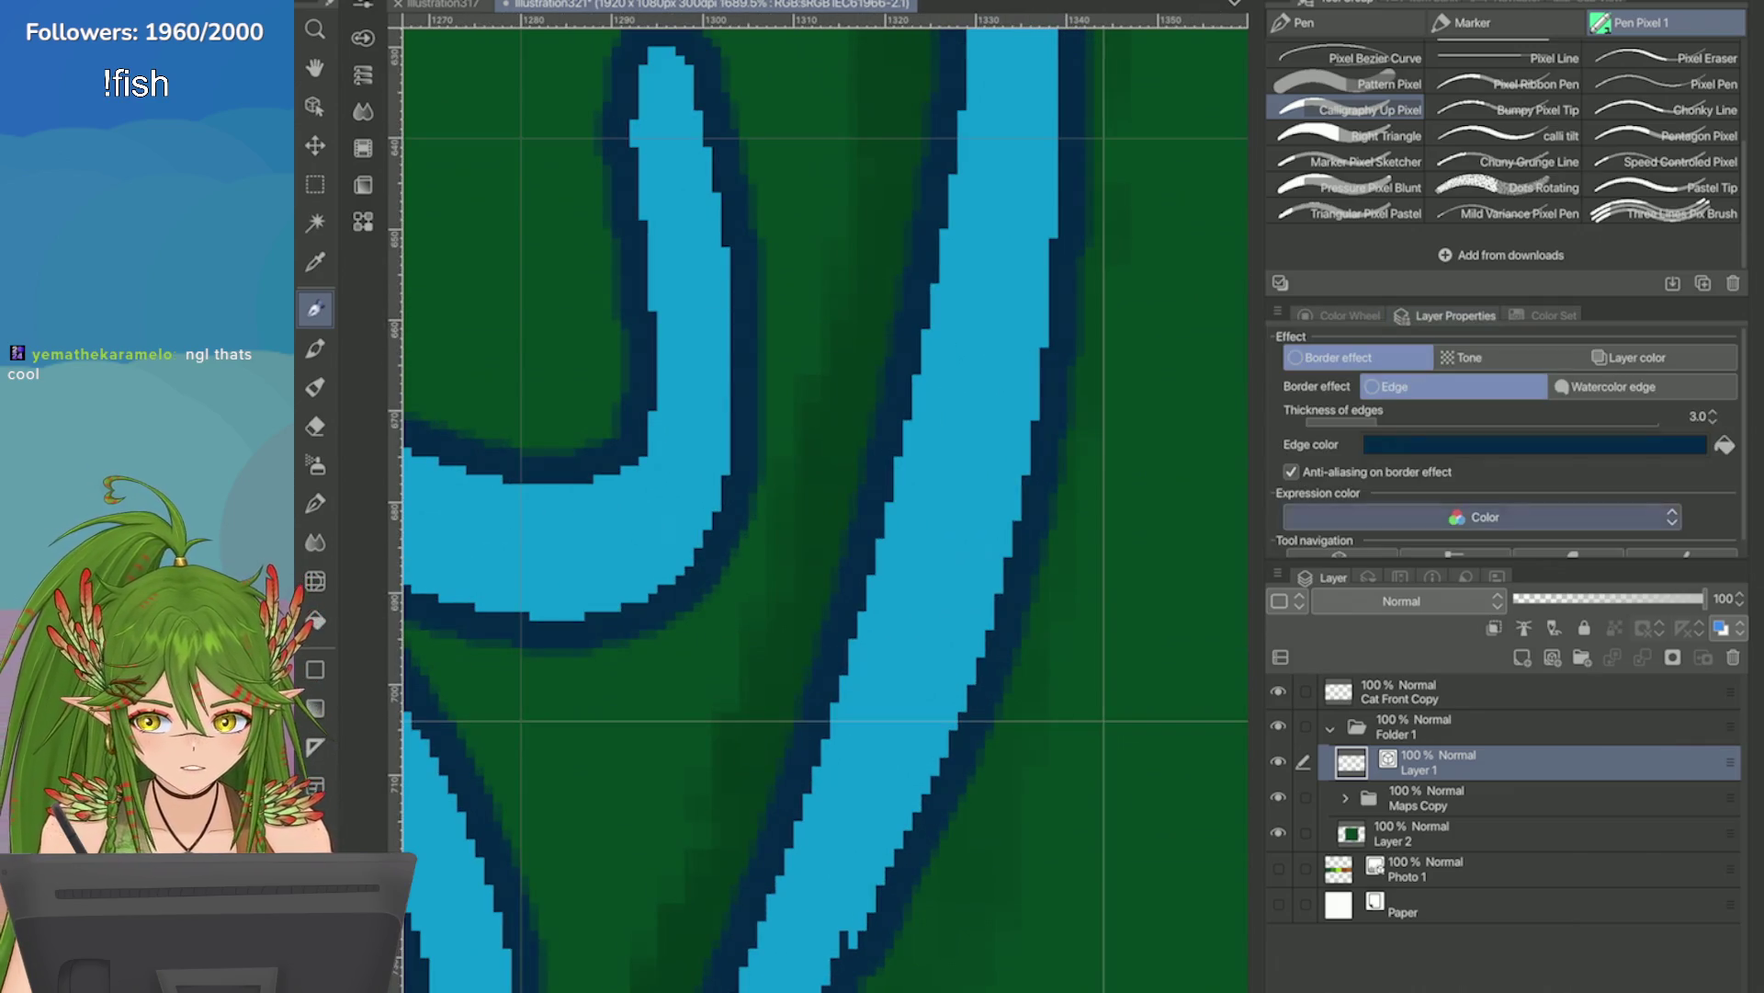
pyautogui.click(1342, 316)
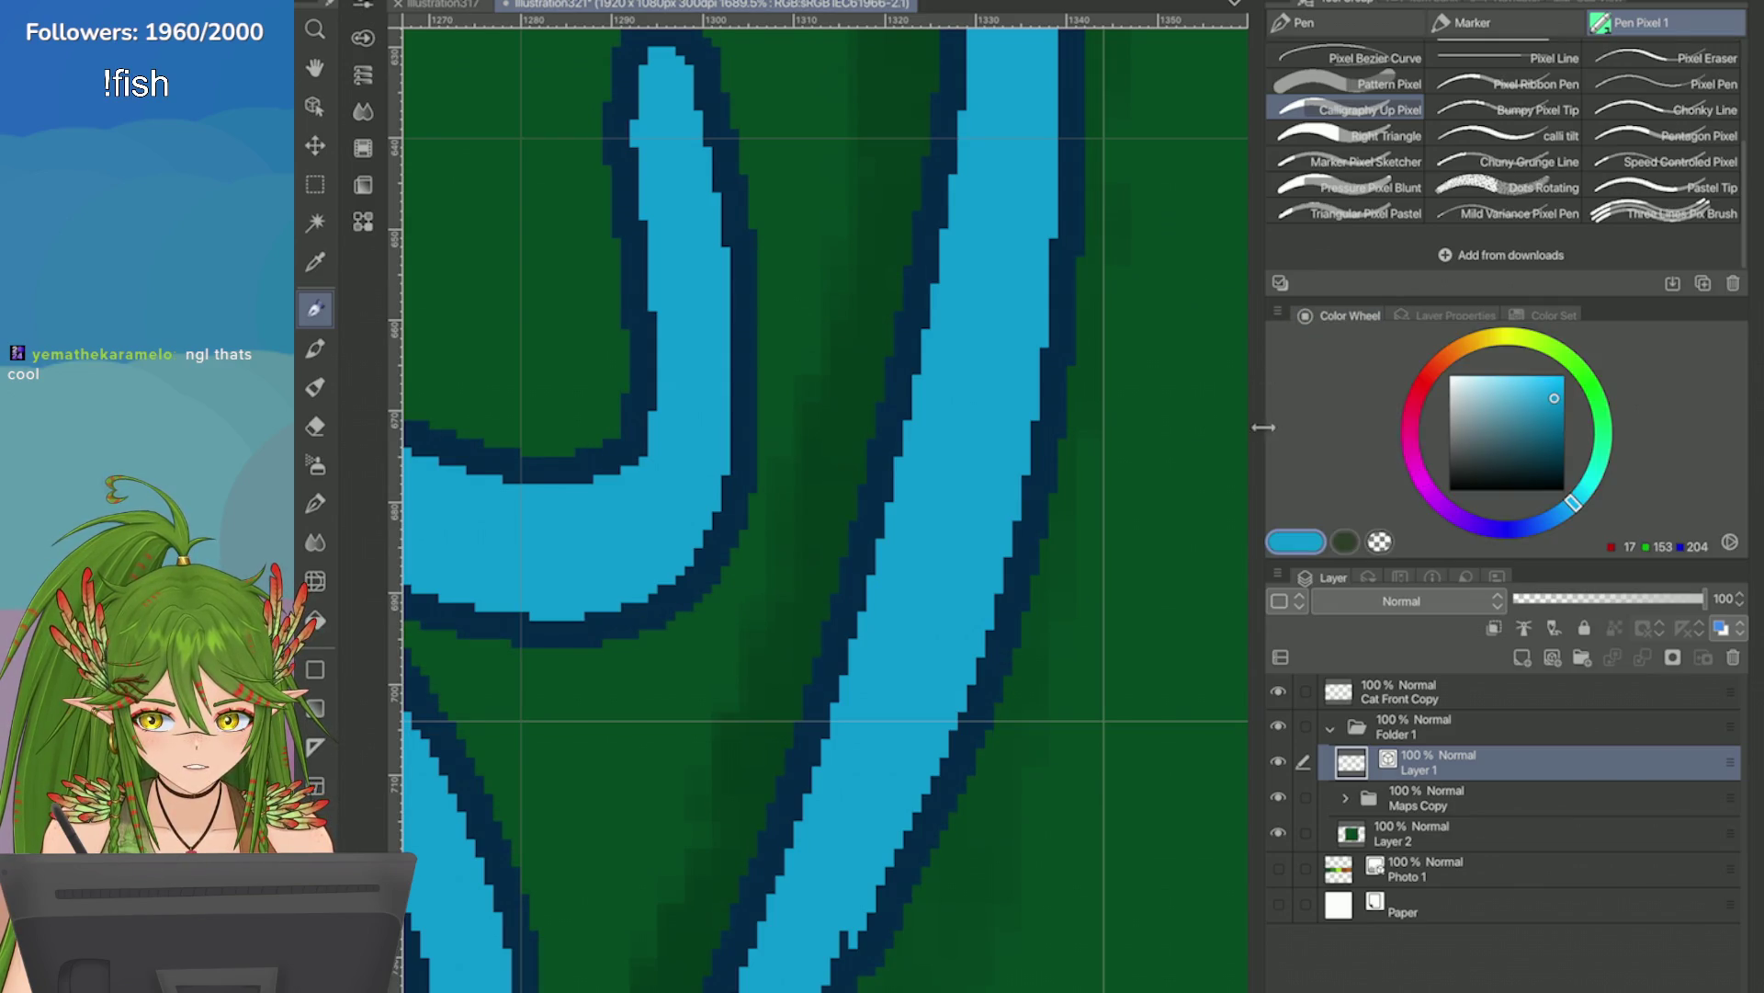
pyautogui.moveTo(1266, 422); pyautogui.dragTo(1532, 441)
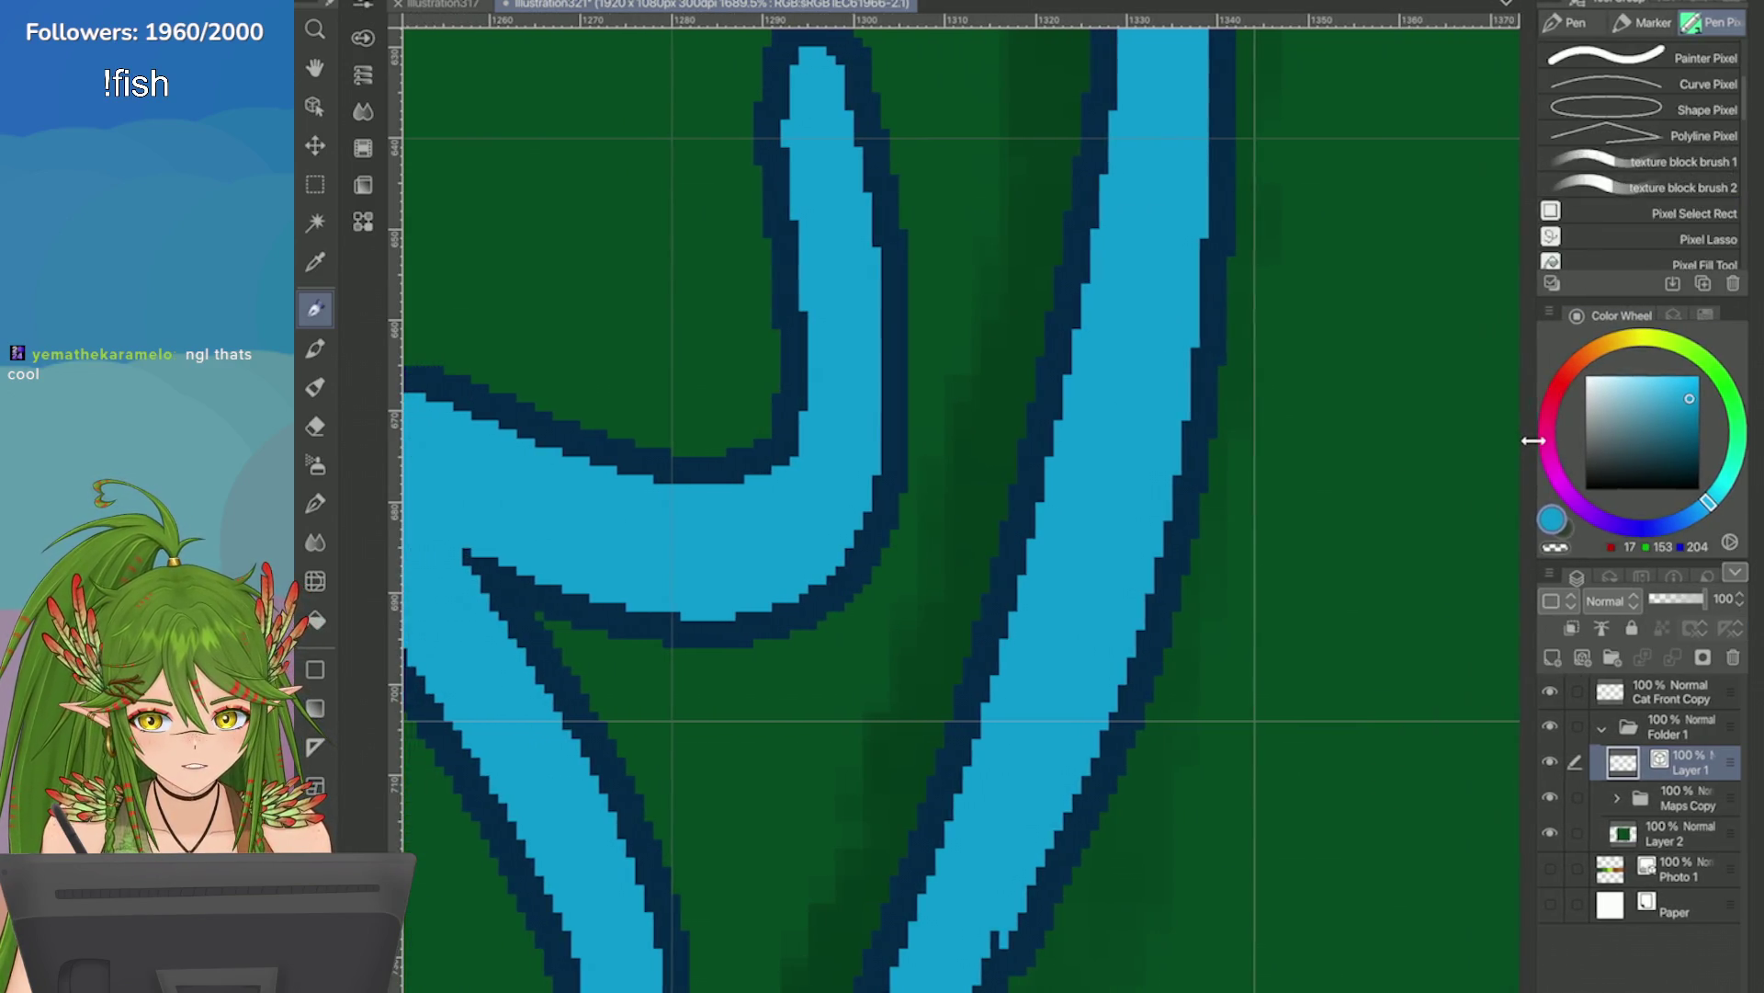
pyautogui.scroll(-6, 1202, 697)
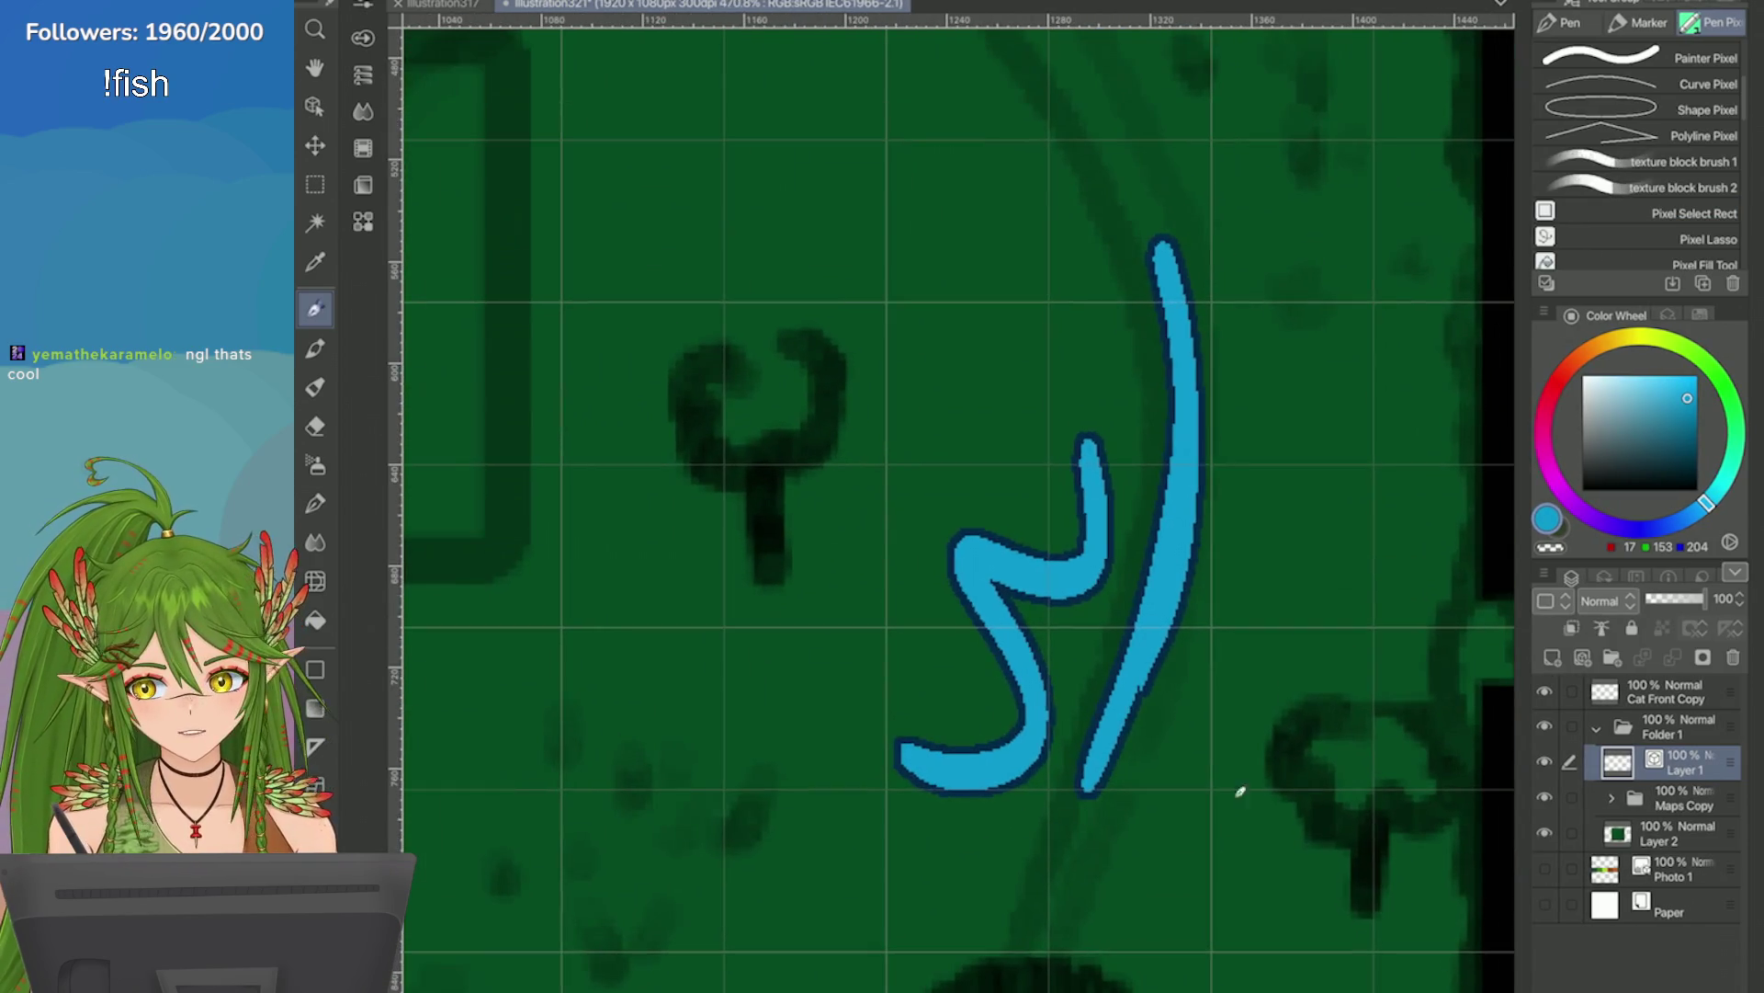
pyautogui.press('Delete')
# Draw two trial river strokes down the right side and undo both.
pyautogui.moveTo(1137, 179); pyautogui.dragTo(1144, 608)
pyautogui.scroll(-3, 1144, 552)
pyautogui.hotkey('ctrl', 'z')
pyautogui.hotkey('ctrl', 'z')
pyautogui.moveTo(1103, 189); pyautogui.dragTo(1140, 496)
pyautogui.hotkey('ctrl', 'z')
pyautogui.scroll(-2, 1048, 543)
pyautogui.scroll(2, 1636, 157)
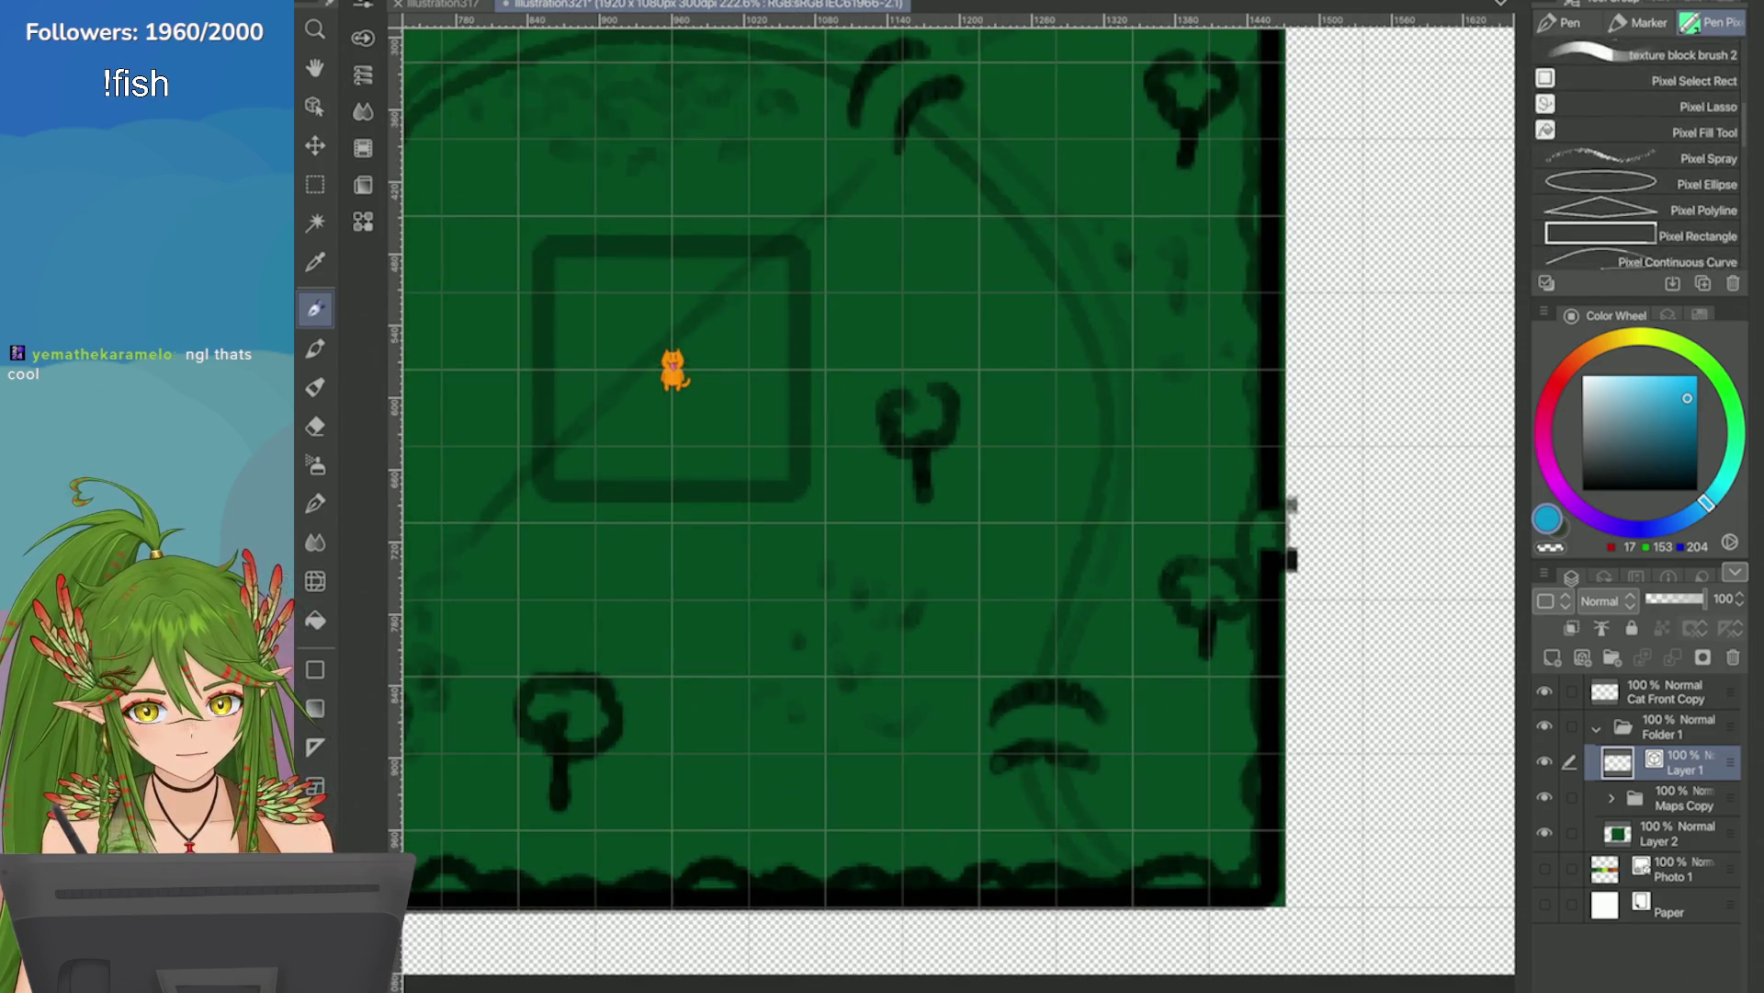
# Switch to a softer painterly pixel brush and draw a longer, thicker river downward.
pyautogui.click(1601, 154)
pyautogui.moveTo(1089, 276)
pyautogui.mouseDown()
pyautogui.moveTo(1123, 374)
pyautogui.moveTo(1105, 495)
pyautogui.mouseUp()
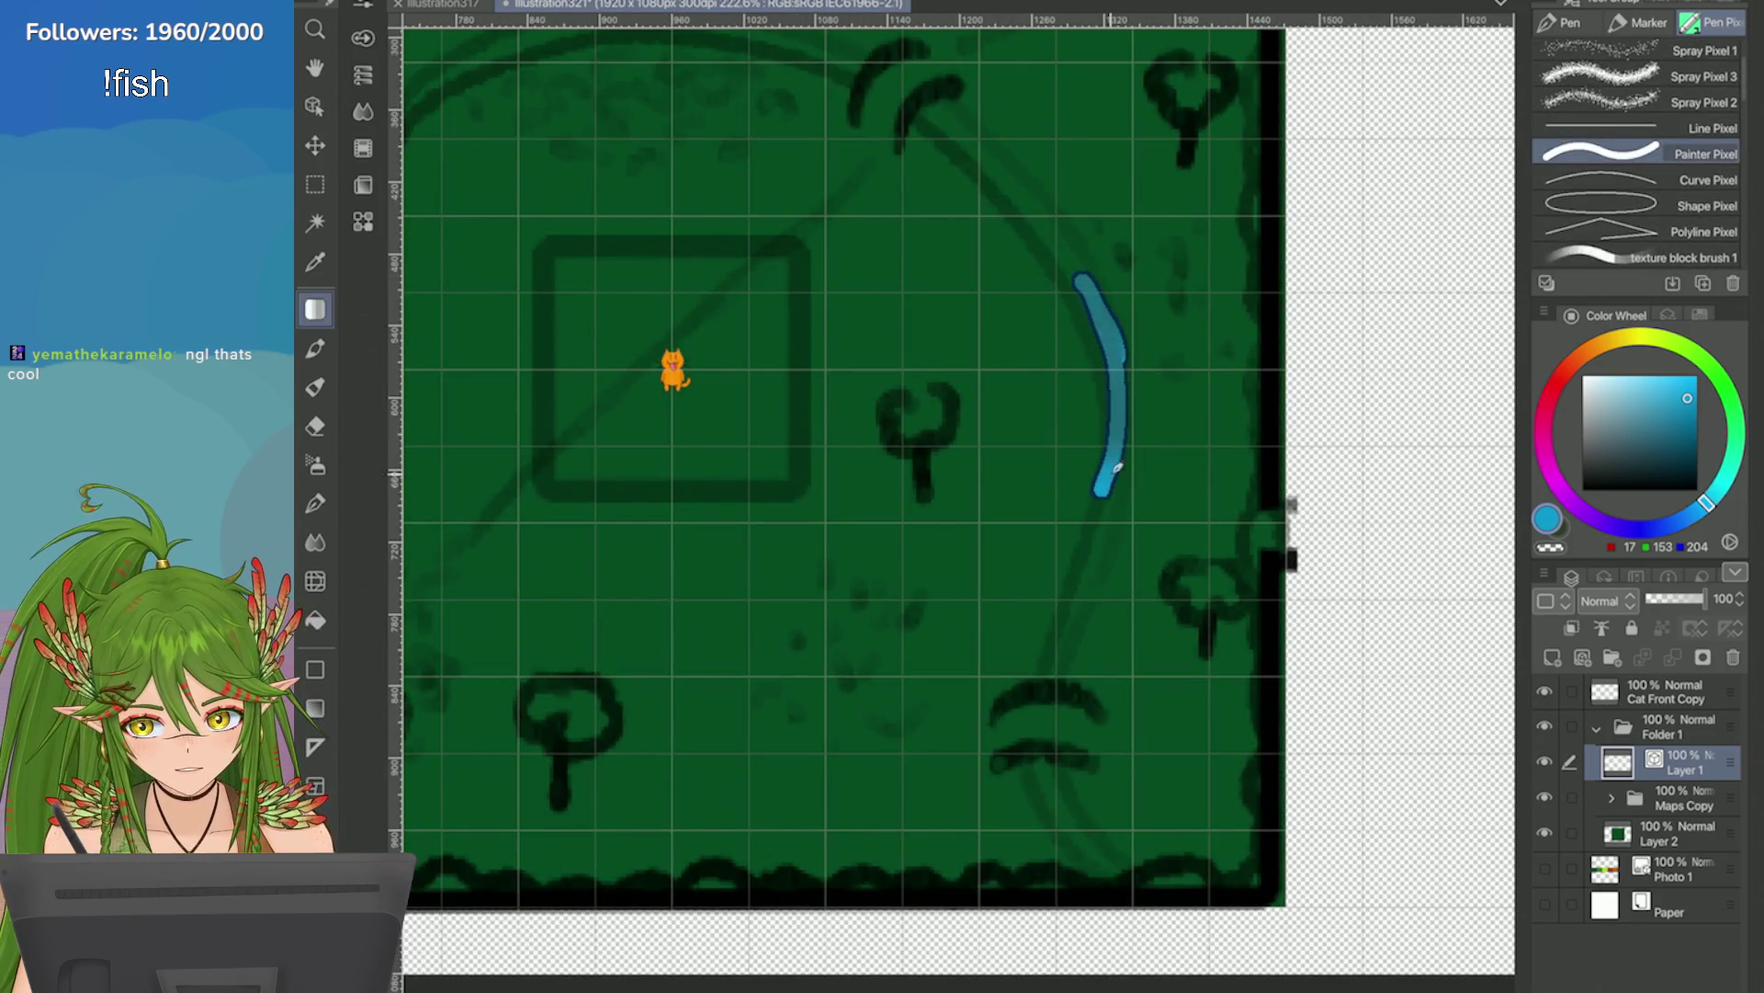
pyautogui.scroll(2, 1039, 343)
pyautogui.hotkey('ctrl', 'z')
pyautogui.moveTo(1024, 275); pyautogui.dragTo(1016, 588)
pyautogui.moveTo(993, 170)
pyautogui.mouseDown()
pyautogui.moveTo(1037, 427)
pyautogui.moveTo(1008, 603)
pyautogui.moveTo(946, 717)
pyautogui.moveTo(1020, 597)
pyautogui.moveTo(912, 804)
pyautogui.moveTo(896, 896)
pyautogui.mouseUp()
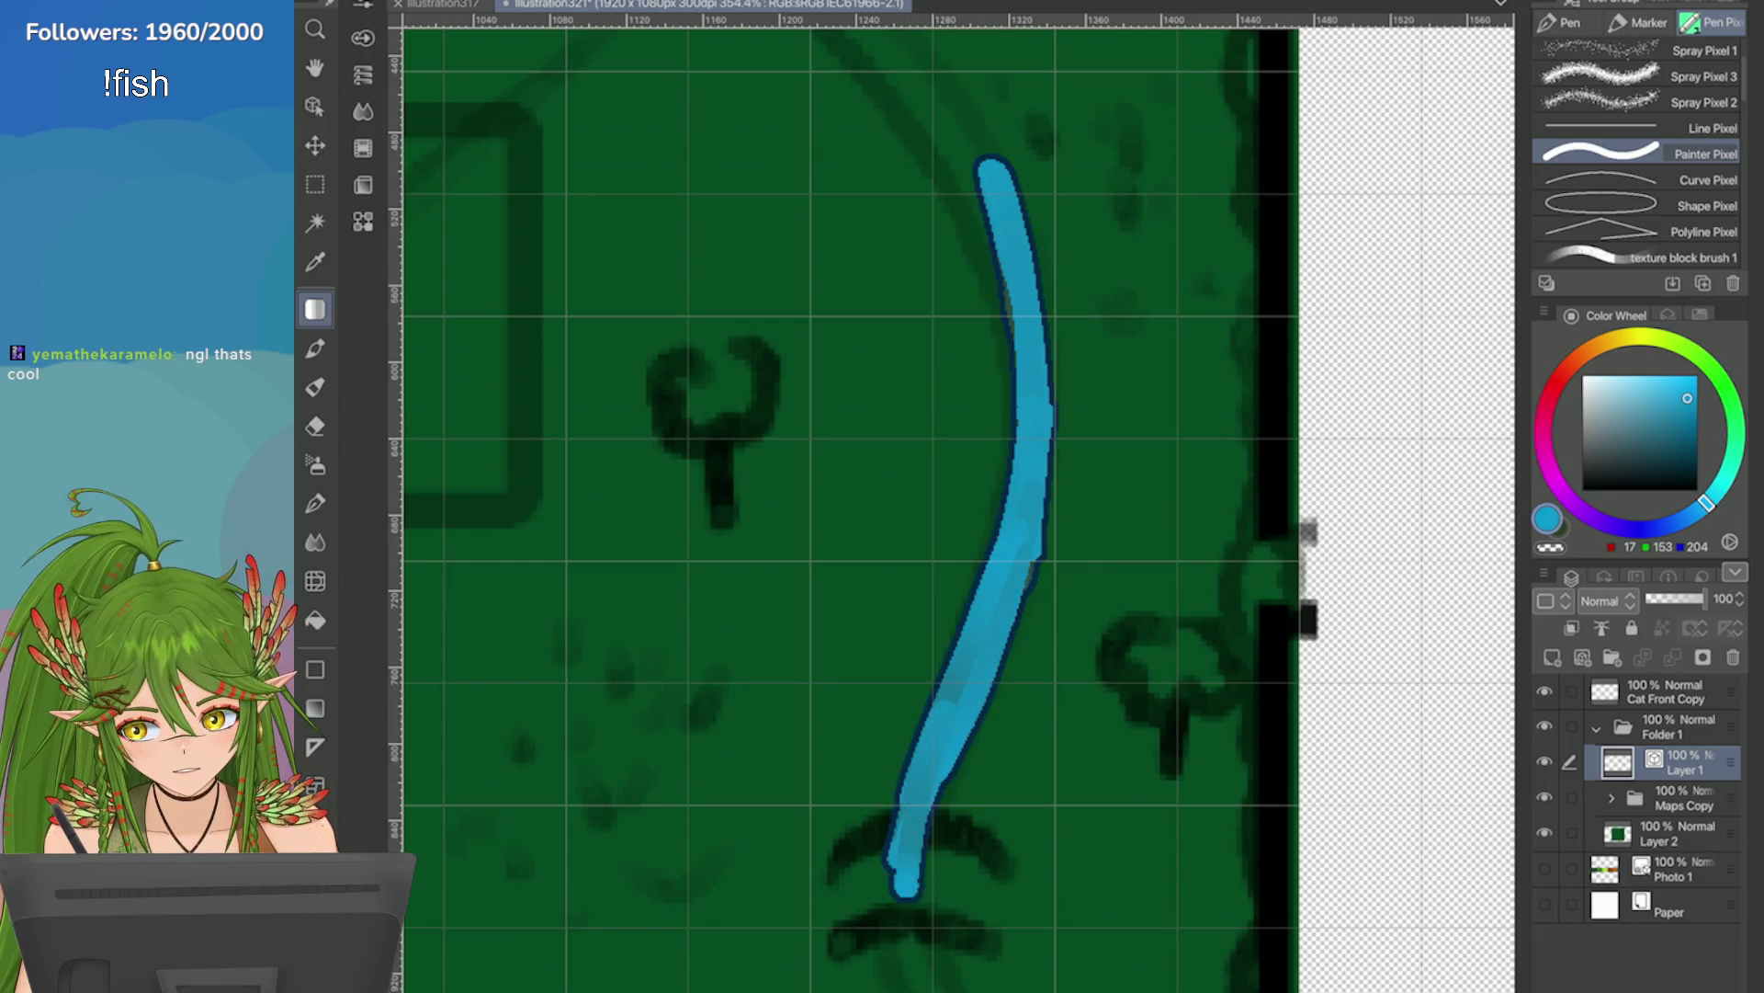
pyautogui.scroll(-3, 1195, 478)
pyautogui.scroll(2, 910, 736)
pyautogui.scroll(3, 909, 736)
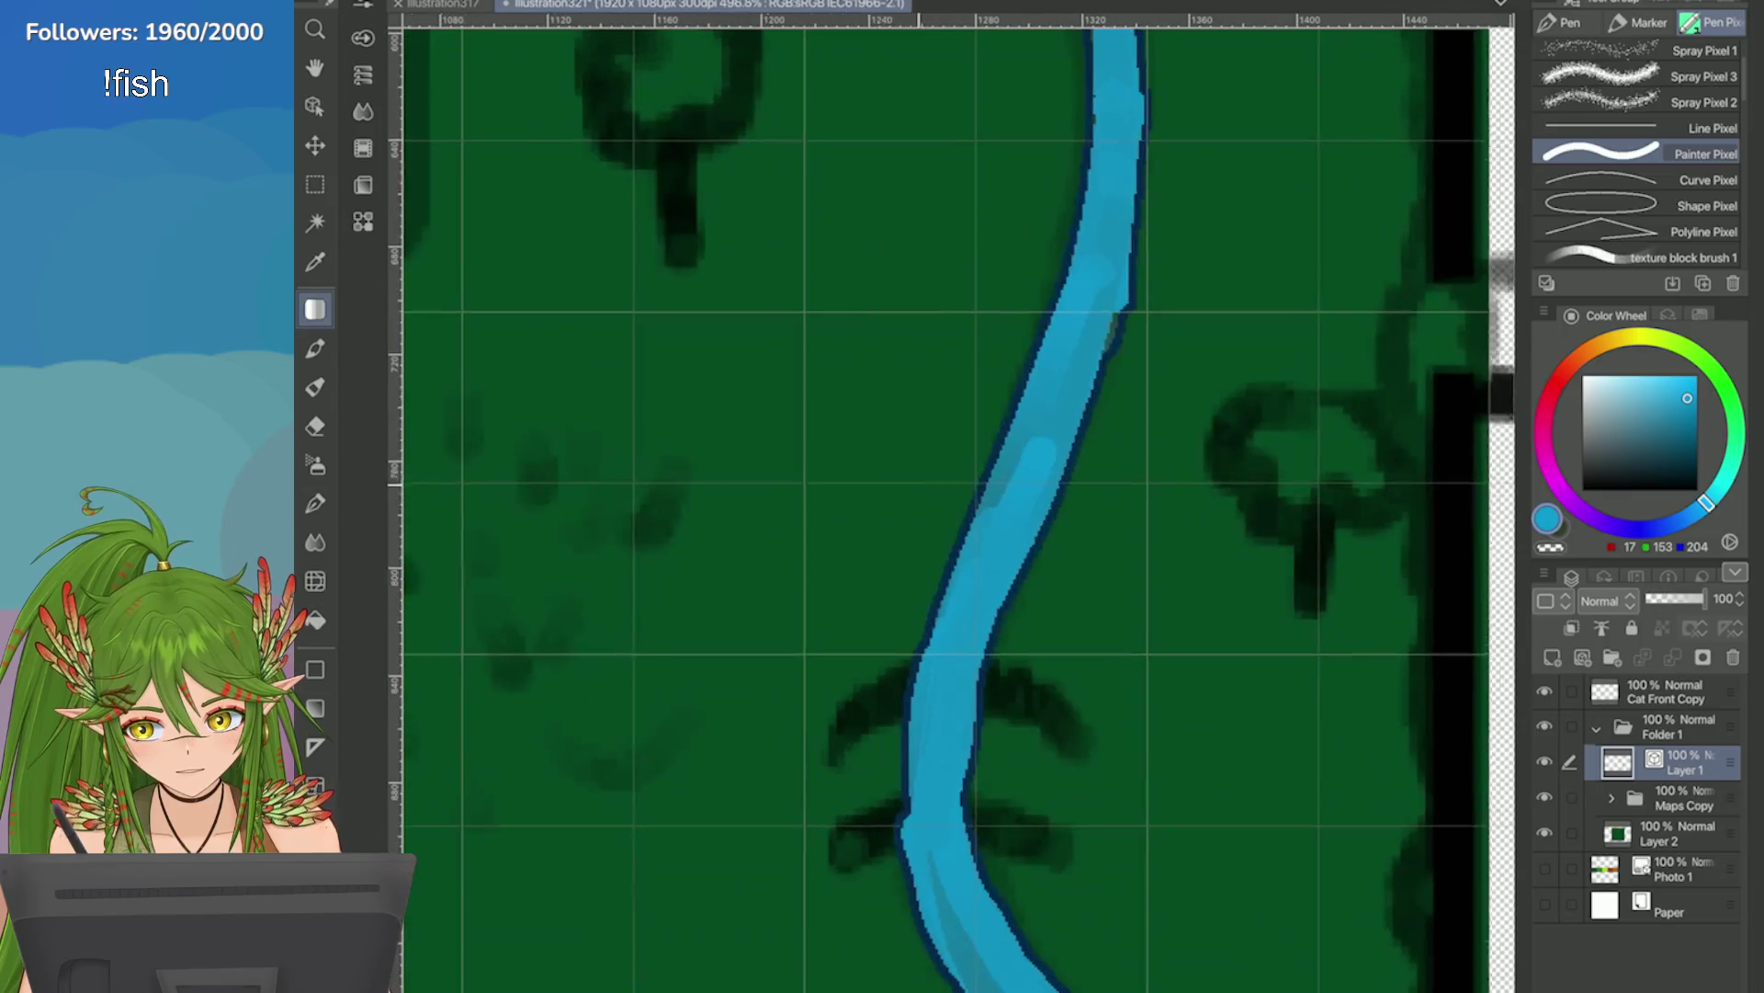
# Repaint the river lighter along its length, then undo it.
pyautogui.moveTo(984, 585); pyautogui.dragTo(1055, 465)
pyautogui.scroll(-3, 1056, 465)
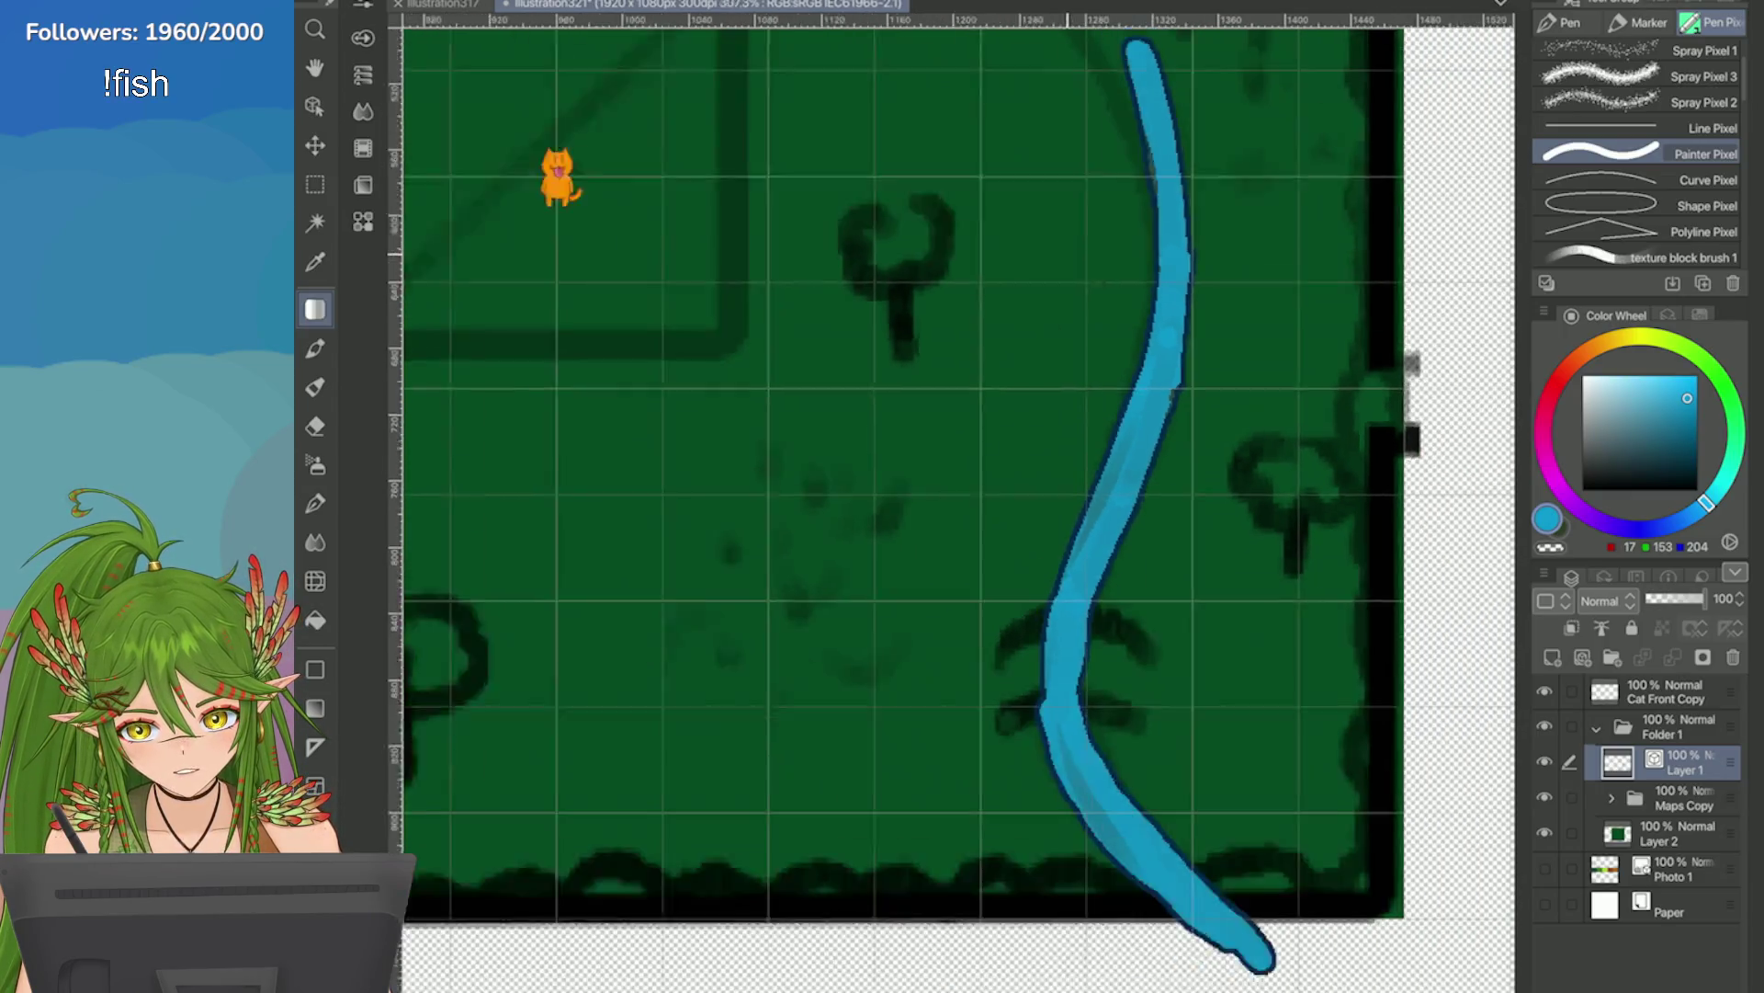
pyautogui.scroll(-2, 1264, 559)
pyautogui.scroll(2, 1486, 500)
pyautogui.hotkey('ctrl', 'z')
pyautogui.scroll(-5, 1640, 156)
pyautogui.scroll(-5, 1640, 156)
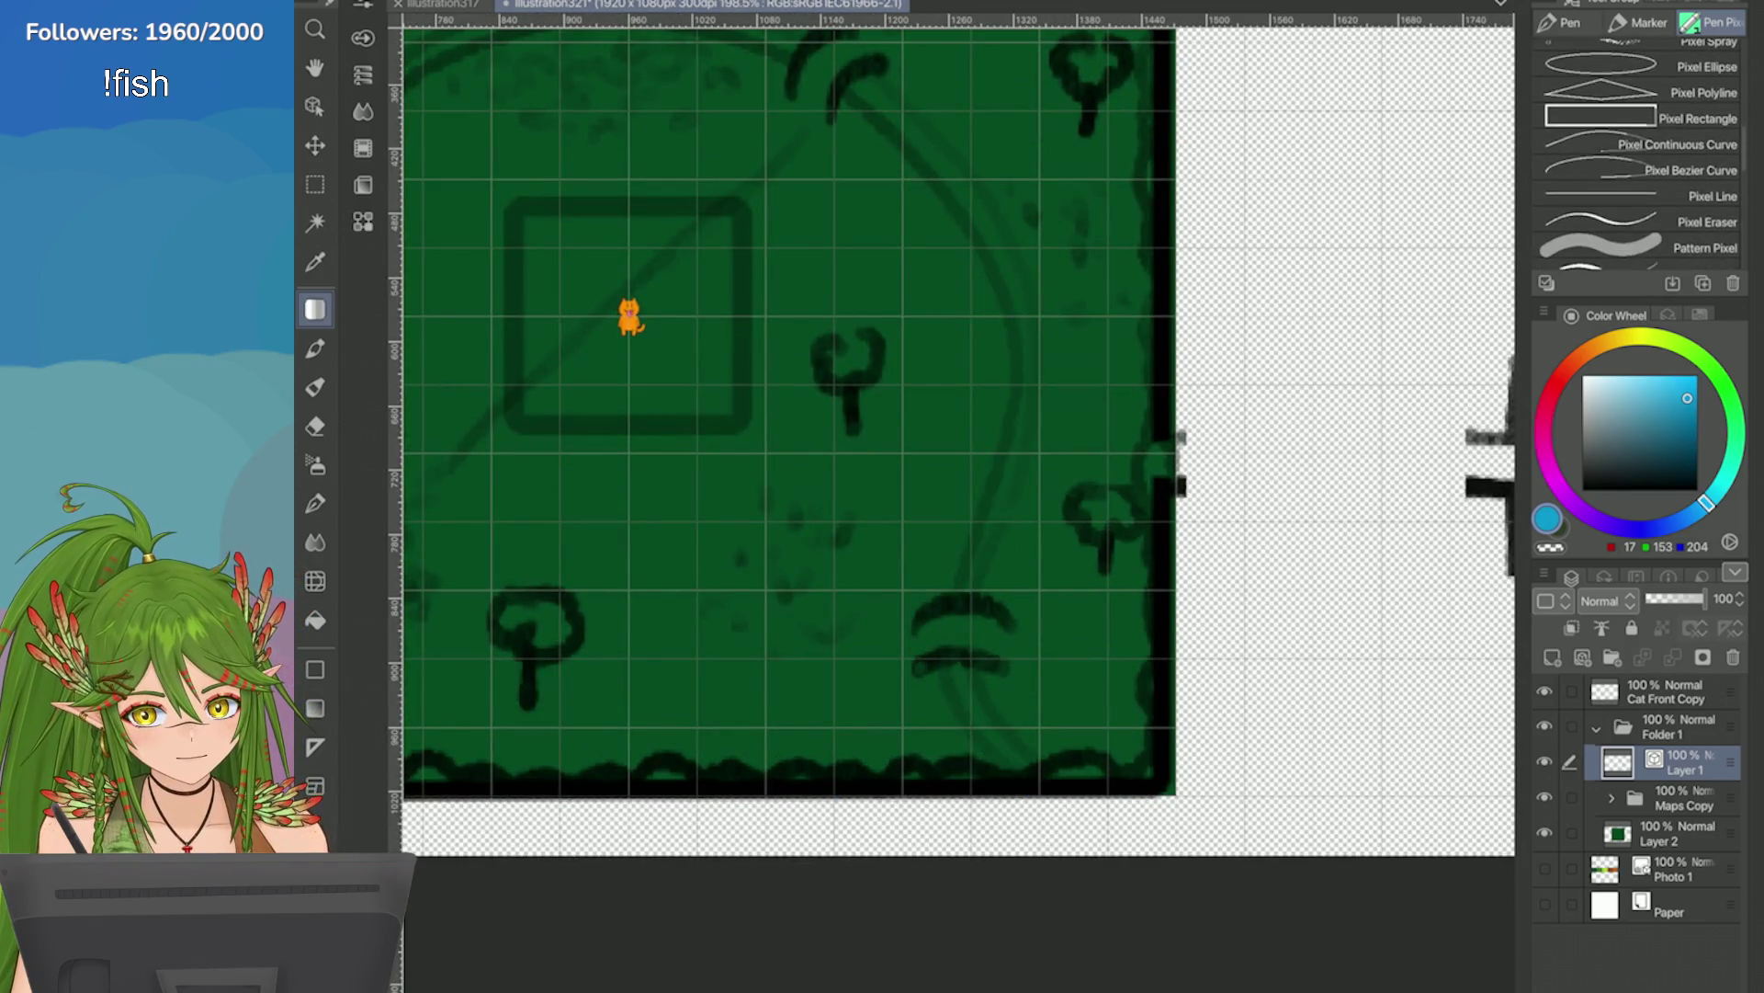
# Try a tapered triangle-tipped pixel pen for two river strokes, undoing both.
pyautogui.click(1636, 169)
pyautogui.click(1636, 246)
pyautogui.moveTo(1009, 229); pyautogui.dragTo(992, 572)
pyautogui.hotkey('ctrl', 'z')
pyautogui.moveTo(1011, 259)
pyautogui.mouseDown()
pyautogui.moveTo(1026, 445)
pyautogui.moveTo(958, 598)
pyautogui.moveTo(992, 749)
pyautogui.mouseUp()
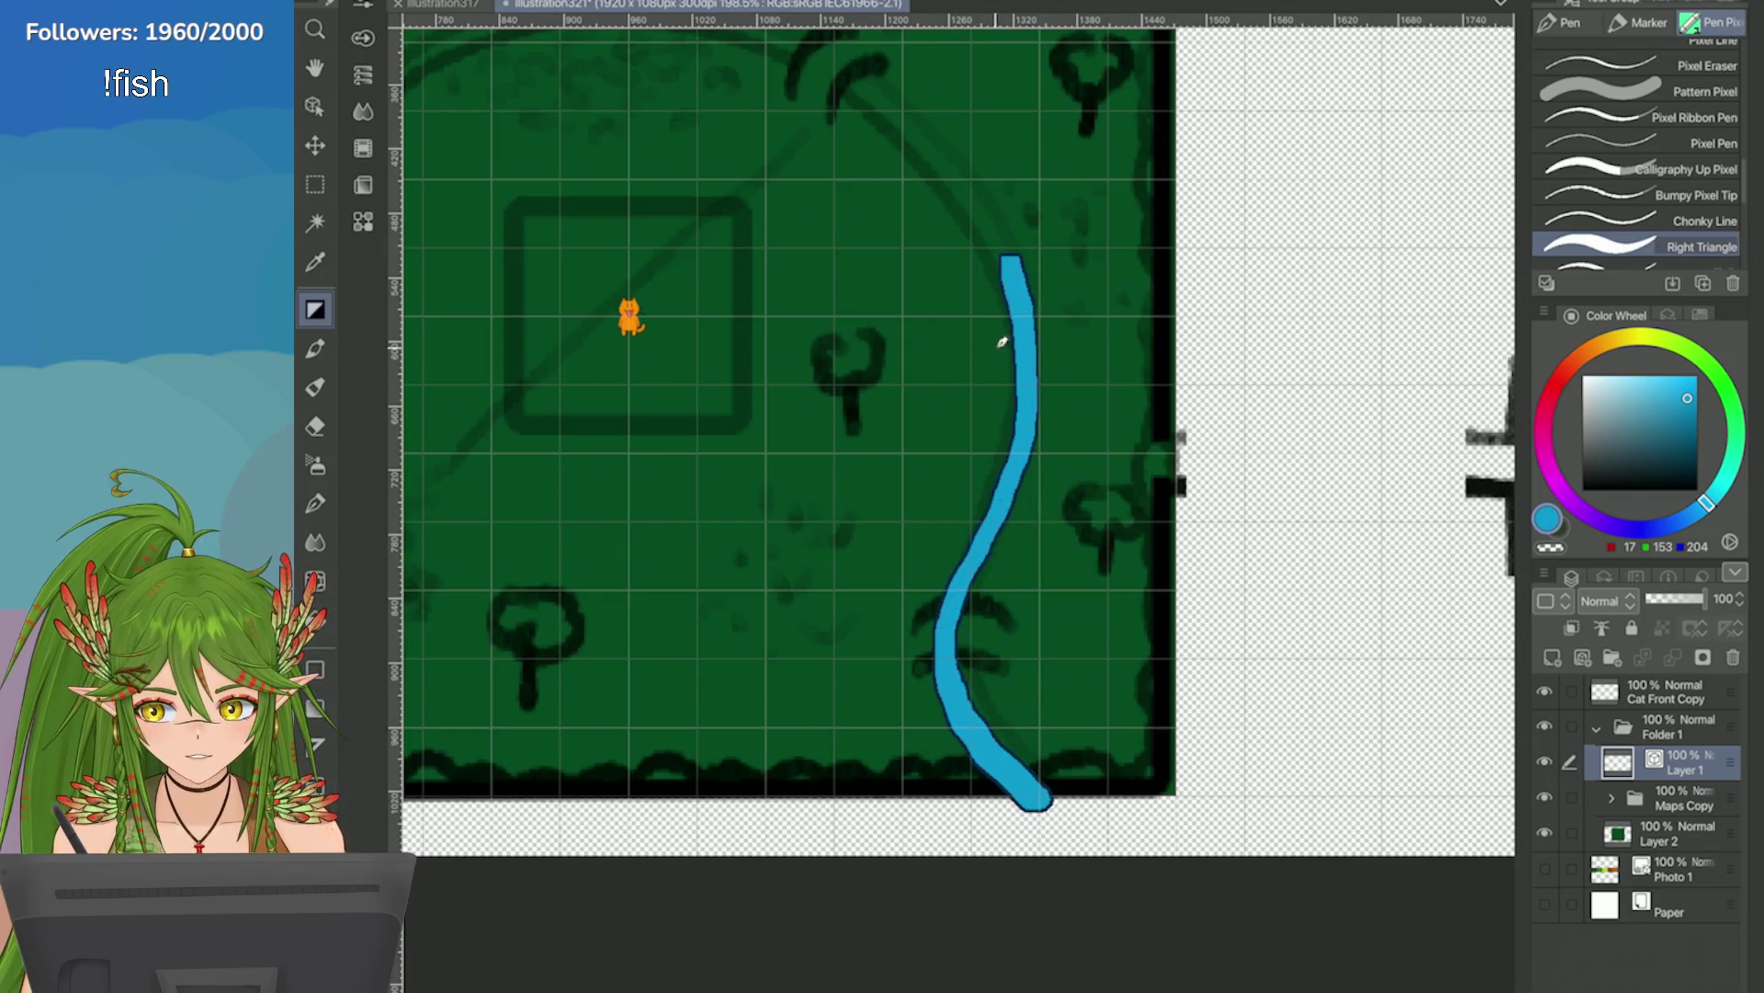
pyautogui.hotkey('ctrl', 'z')
# Check the brush settings and test a zigzag and a curved river stroke, undoing both.
pyautogui.click(363, 5)
pyautogui.moveTo(1012, 267); pyautogui.dragTo(960, 450)
pyautogui.scroll(5, 1002, 358)
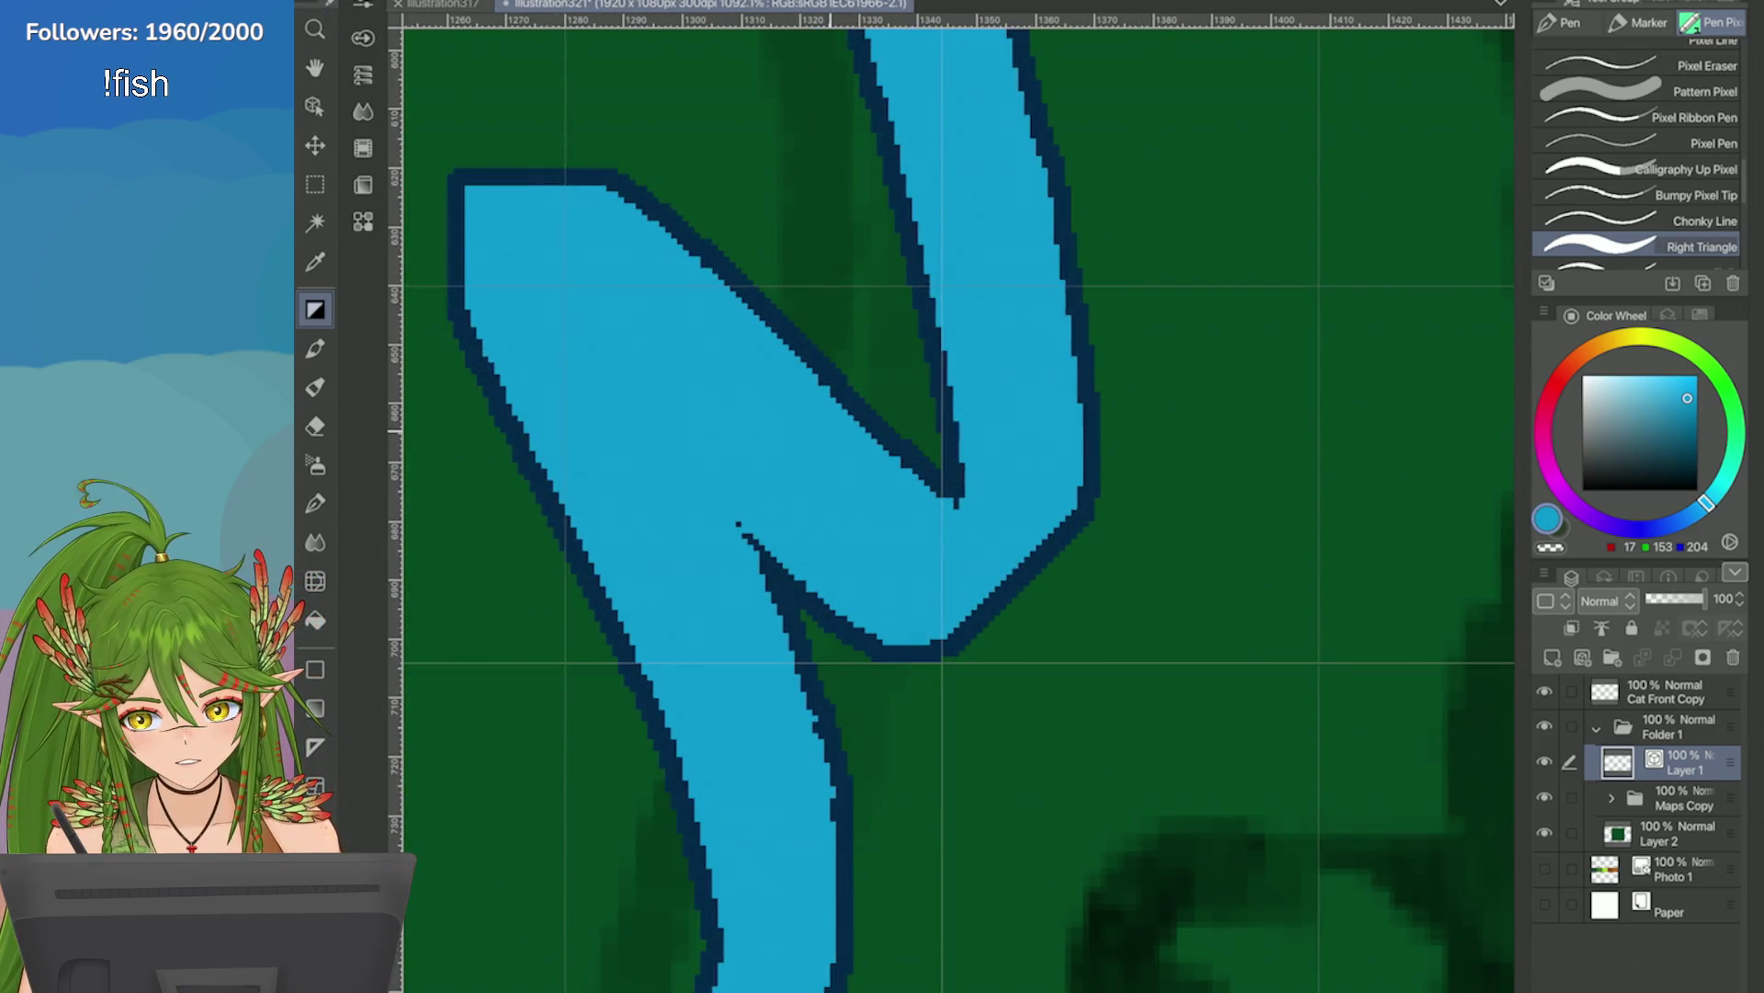
pyautogui.scroll(-10, 1324, 519)
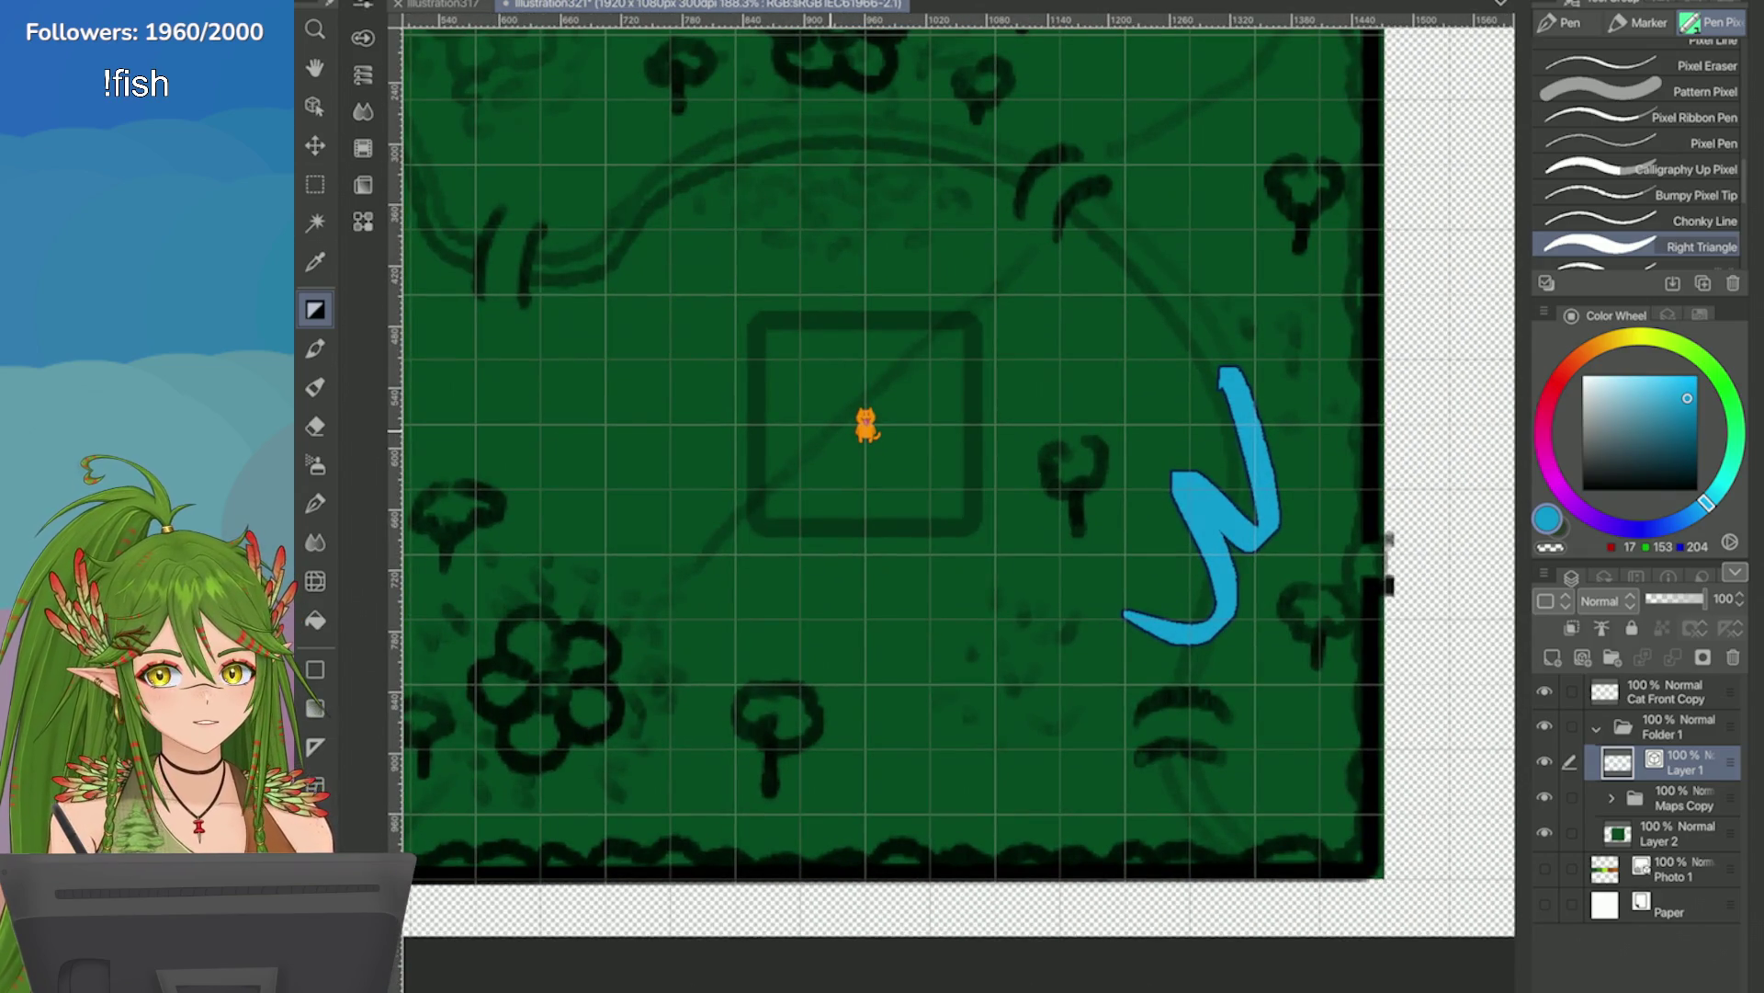
pyautogui.scroll(3, 1461, 450)
pyautogui.hotkey('ctrl', 'z')
pyautogui.moveTo(1048, 225)
pyautogui.mouseDown()
pyautogui.moveTo(1120, 504)
pyautogui.moveTo(1036, 792)
pyautogui.mouseUp()
pyautogui.scroll(-3, 1036, 792)
pyautogui.hotkey('ctrl', 'z')
pyautogui.scroll(-2, 1636, 156)
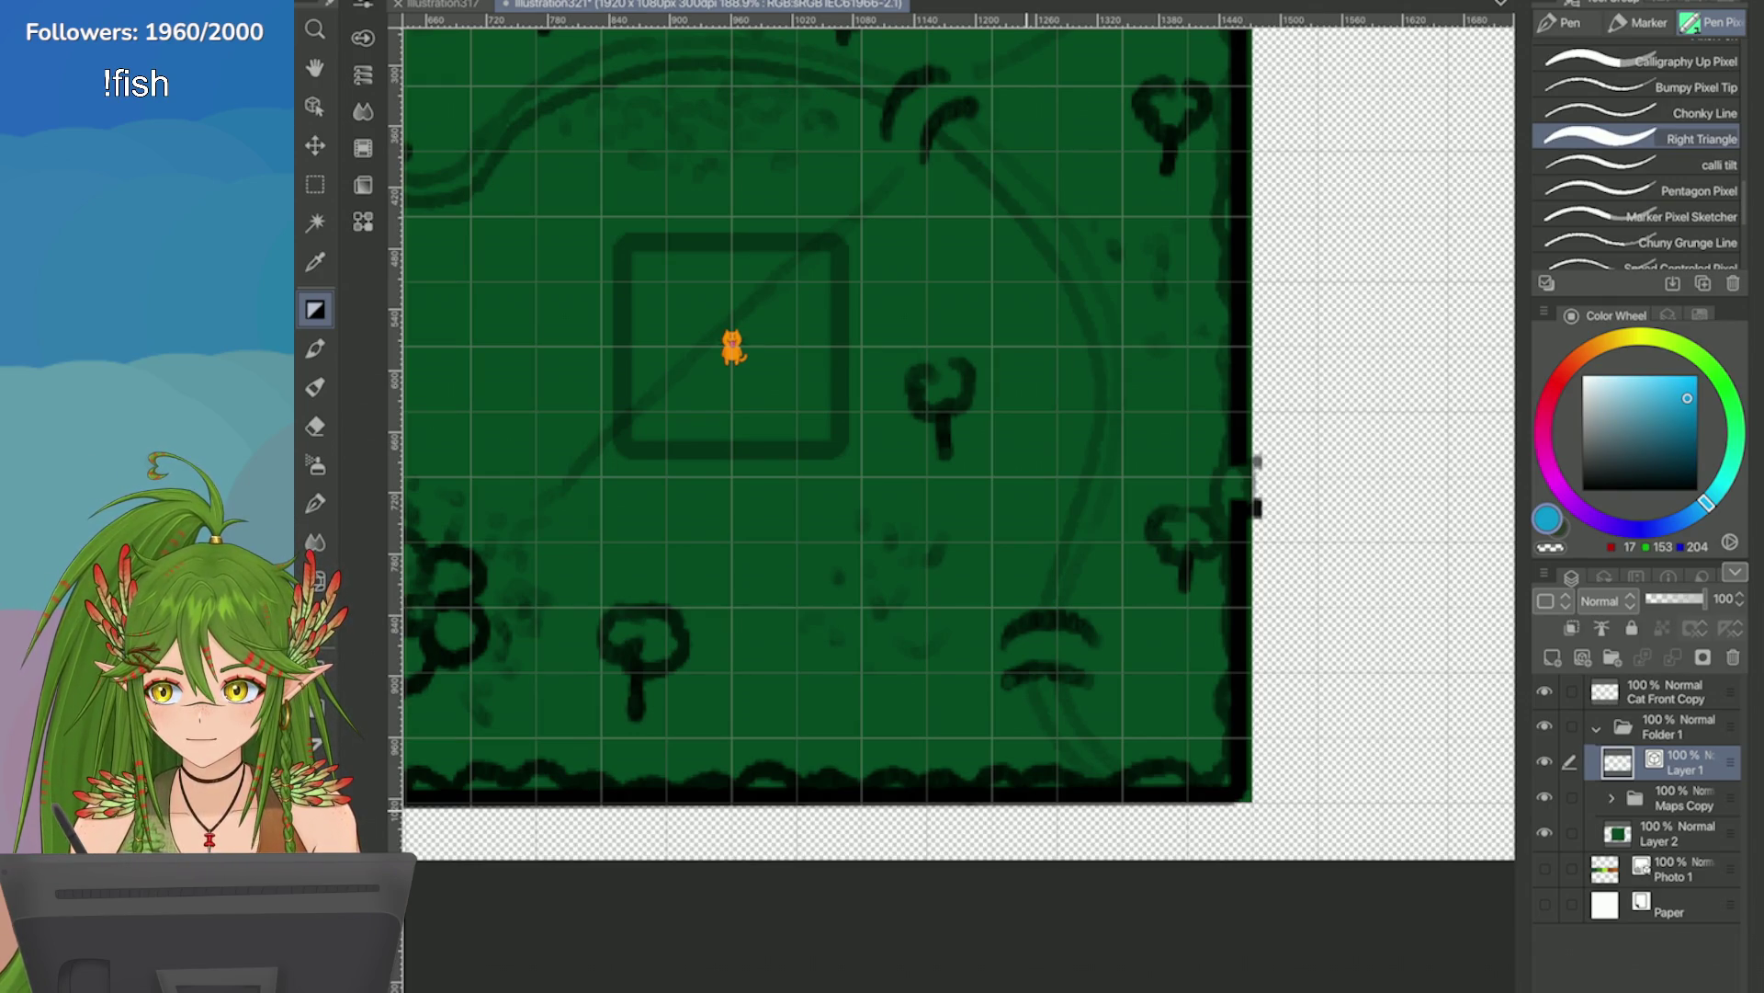
pyautogui.scroll(2, 1036, 245)
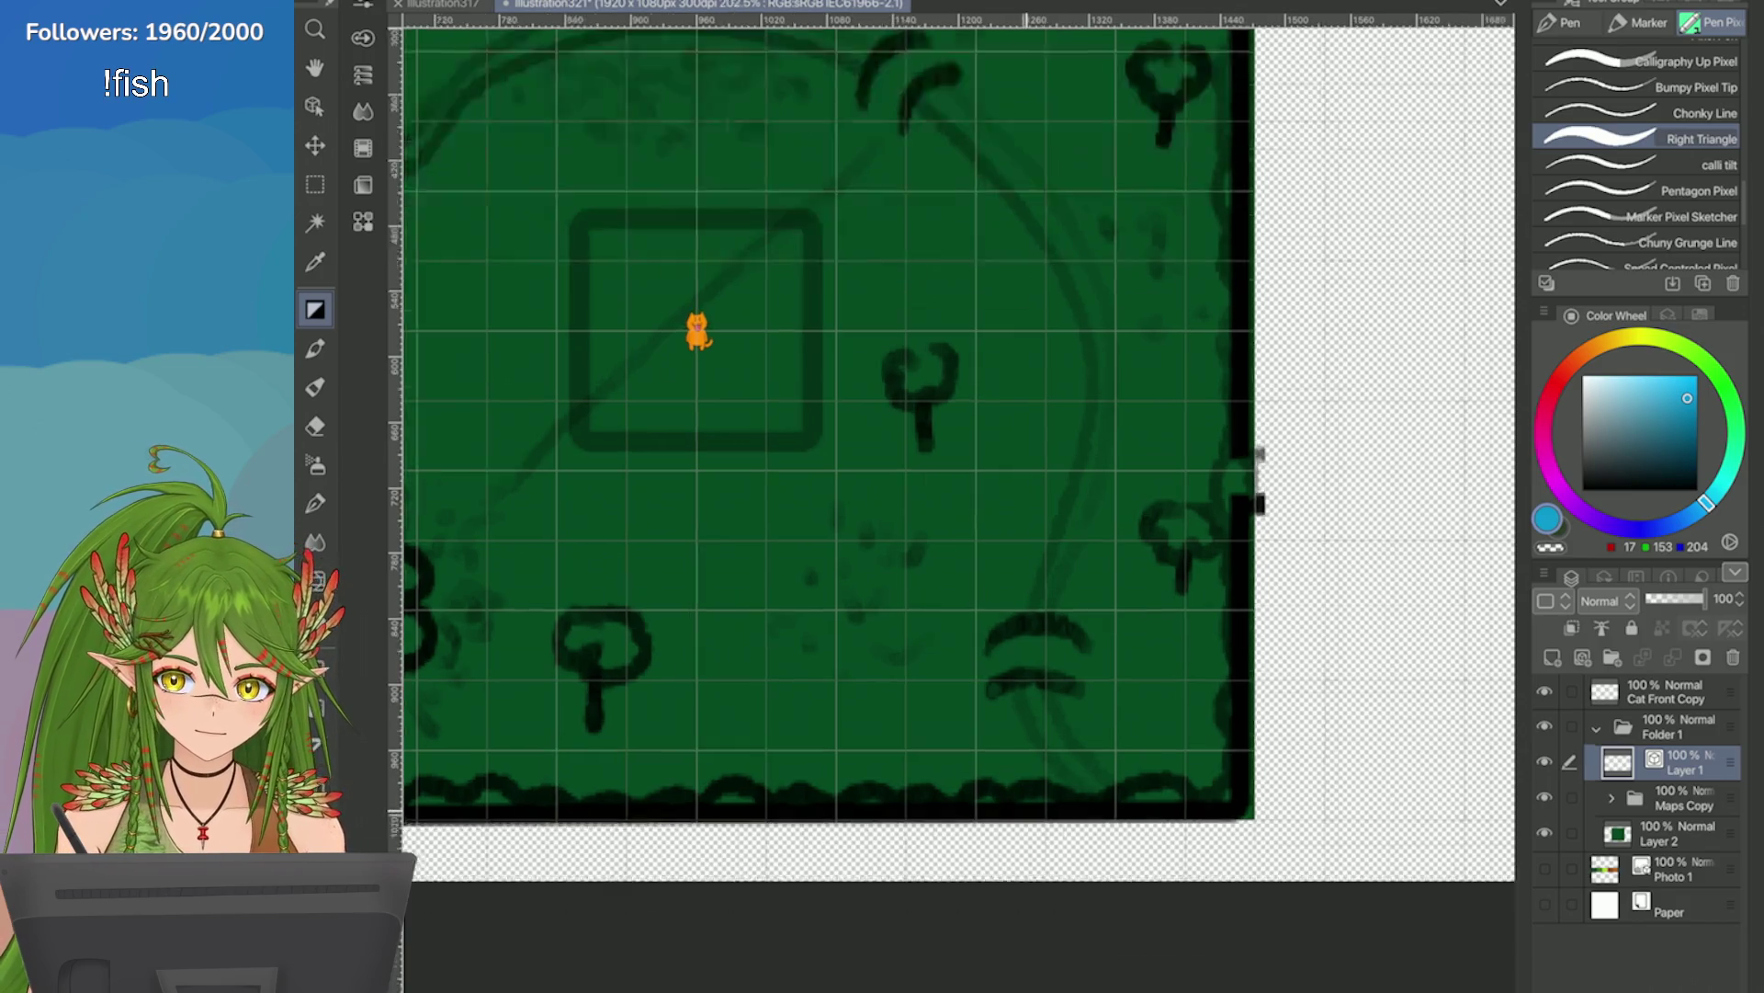
# Adjust brush size and taper, then draw and undo several top-to-bottom blue river curves.
pyautogui.click(363, 7)
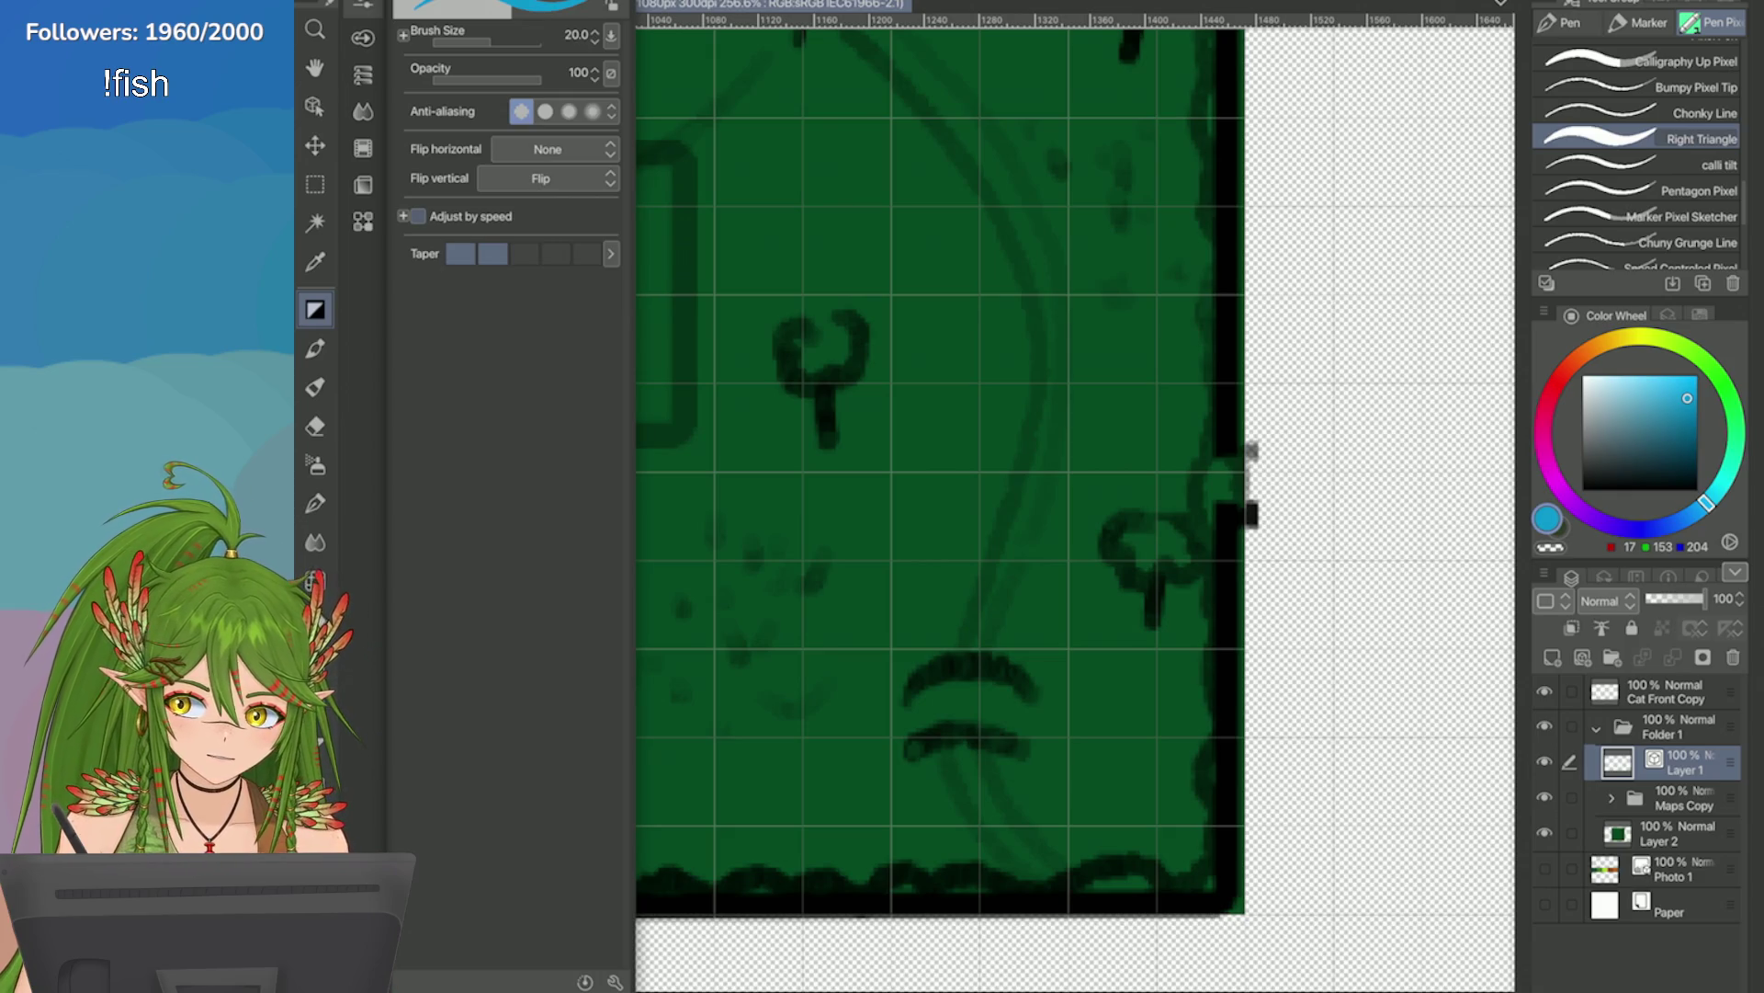
pyautogui.moveTo(1024, 235)
pyautogui.mouseDown()
pyautogui.moveTo(1044, 260)
pyautogui.moveTo(1007, 808)
pyautogui.mouseUp()
pyautogui.hotkey('ctrl', 'z')
pyautogui.moveTo(1028, 217)
pyautogui.mouseDown()
pyautogui.moveTo(1028, 471)
pyautogui.moveTo(982, 787)
pyautogui.mouseUp()
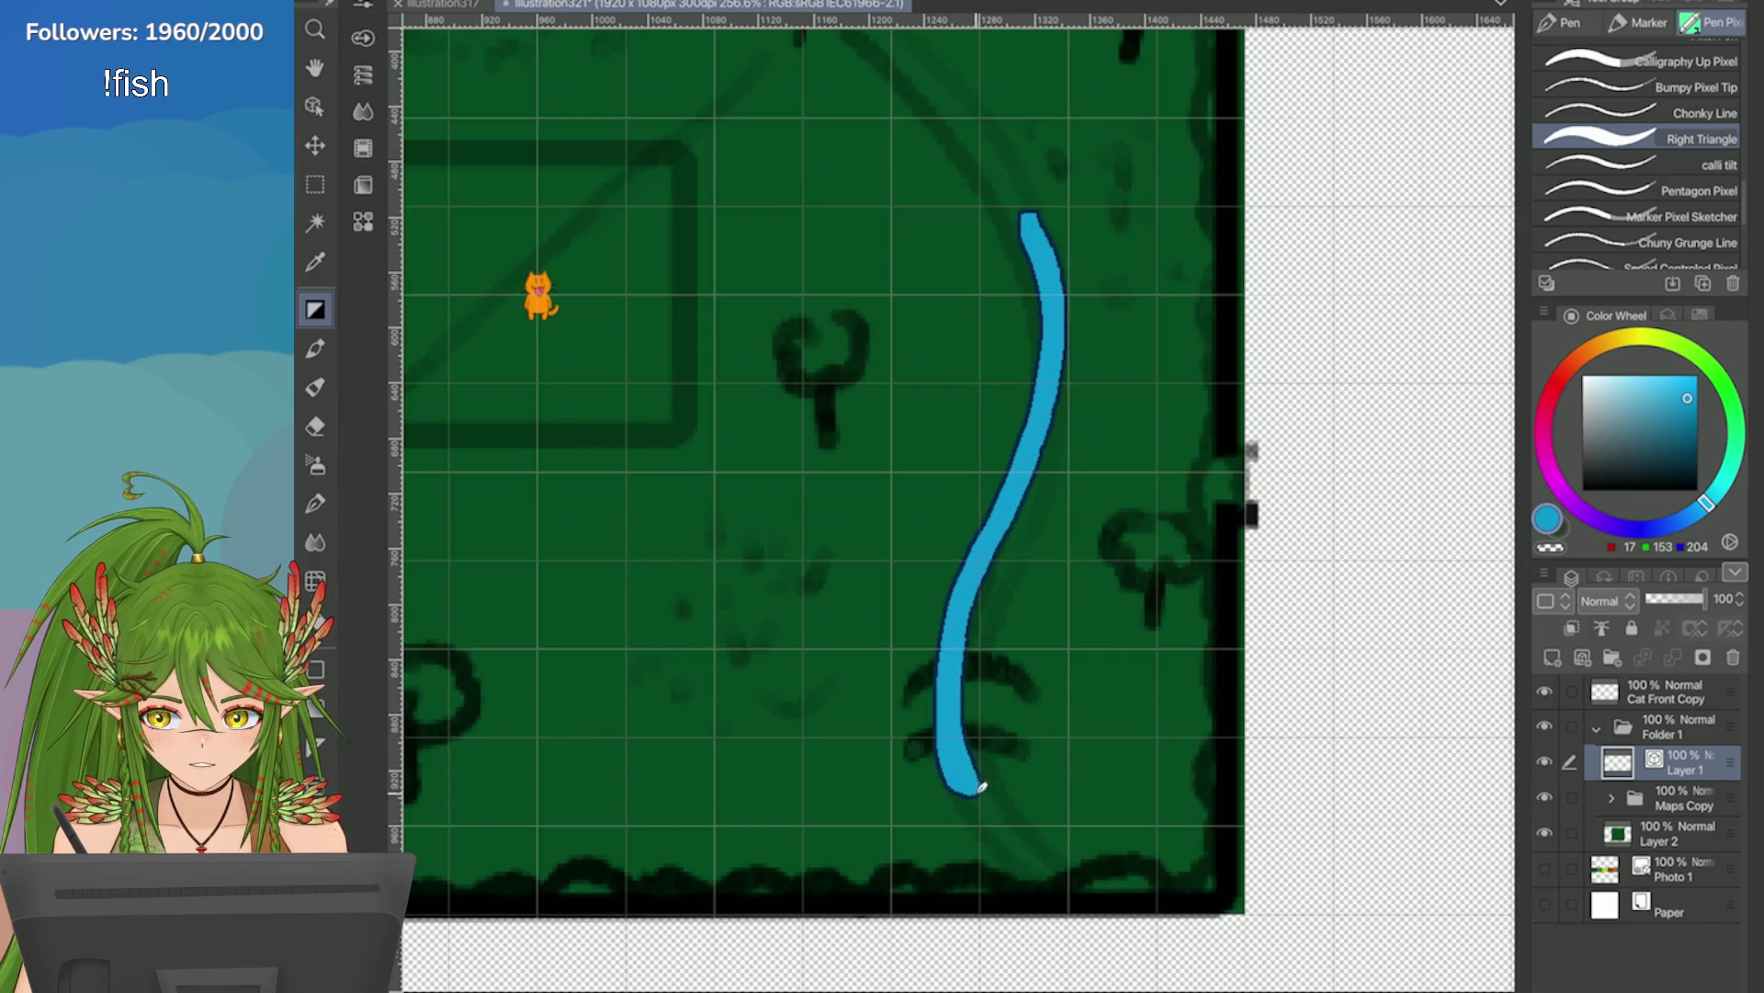
pyautogui.hotkey('ctrl', 'z')
pyautogui.moveTo(1005, 177)
pyautogui.mouseDown()
pyautogui.moveTo(1032, 209)
pyautogui.moveTo(984, 787)
pyautogui.moveTo(965, 795)
pyautogui.mouseUp()
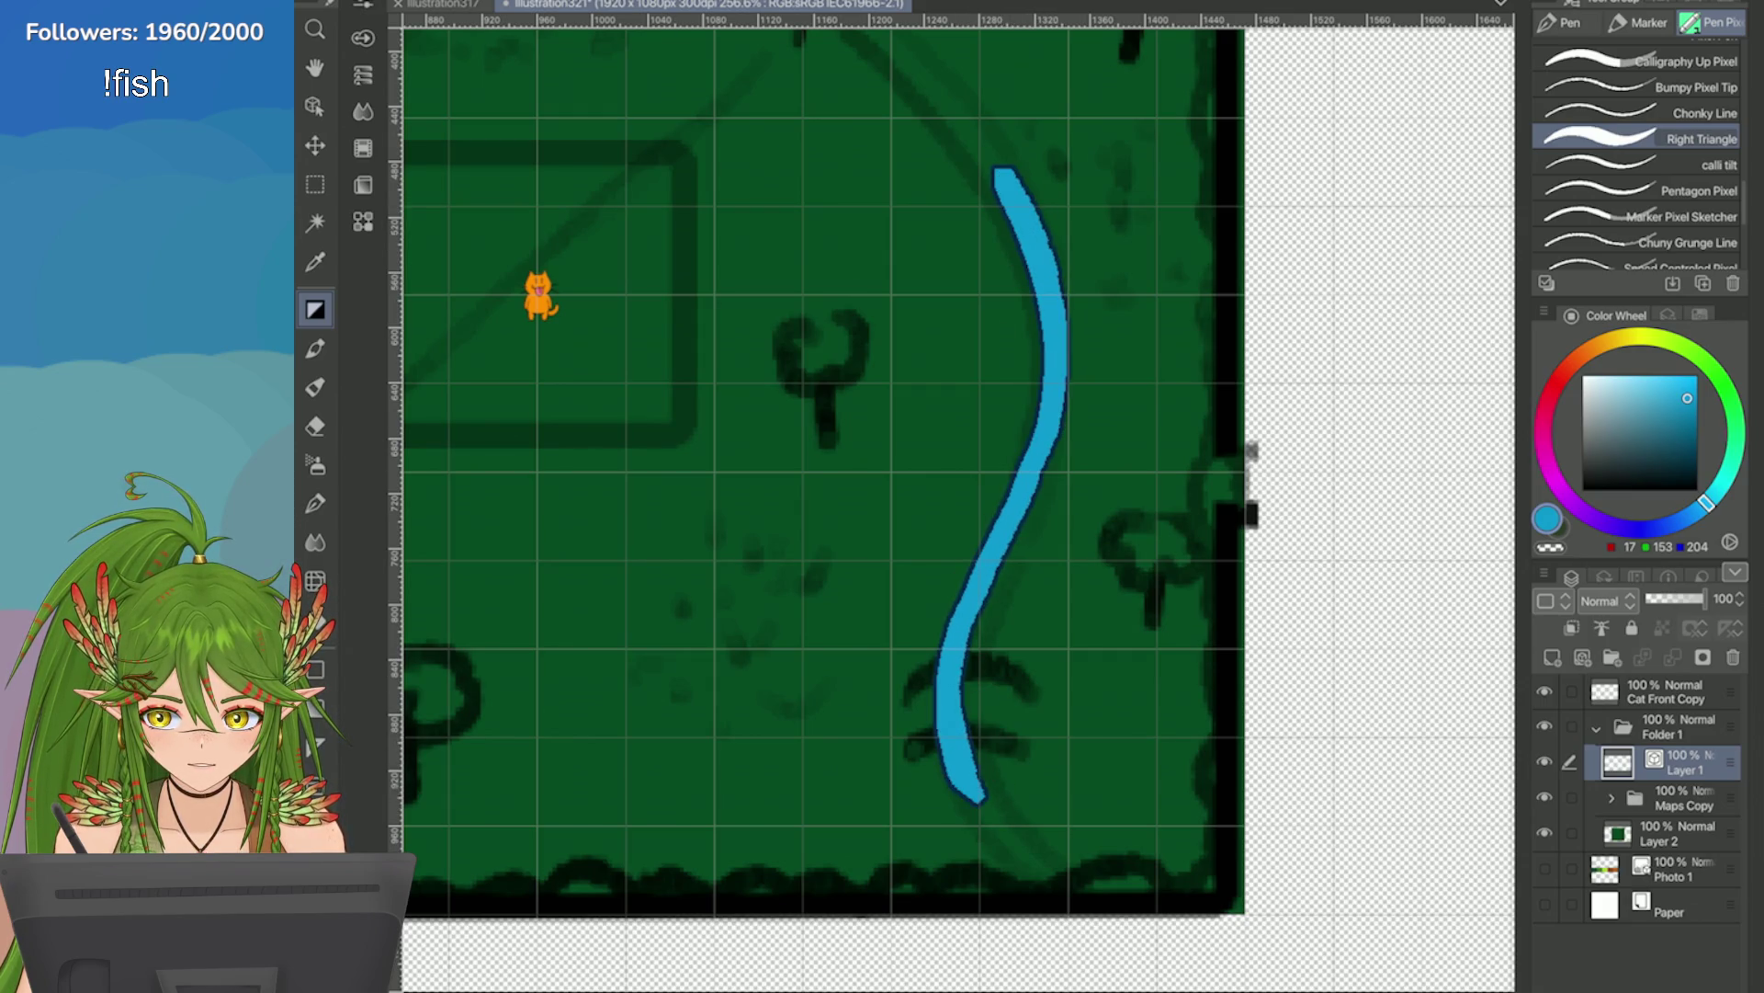
pyautogui.hotkey('ctrl', 'z')
pyautogui.moveTo(997, 165)
pyautogui.mouseDown()
pyautogui.moveTo(1054, 314)
pyautogui.moveTo(974, 611)
pyautogui.moveTo(1048, 859)
pyautogui.mouseUp()
pyautogui.scroll(-2, 1048, 860)
pyautogui.hotkey('ctrl', 'z')
# Draw the river from the map's top edge twice more, undo, and pick Pressure Pixel Blunt.
pyautogui.scroll(1, 889, 186)
pyautogui.moveTo(827, 62)
pyautogui.mouseDown()
pyautogui.moveTo(992, 280)
pyautogui.moveTo(961, 598)
pyautogui.moveTo(965, 823)
pyautogui.mouseUp()
pyautogui.hotkey('ctrl', 'z')
pyautogui.moveTo(816, 39)
pyautogui.mouseDown()
pyautogui.moveTo(1007, 293)
pyautogui.moveTo(946, 595)
pyautogui.moveTo(1020, 864)
pyautogui.mouseUp()
pyautogui.scroll(-3, 1020, 864)
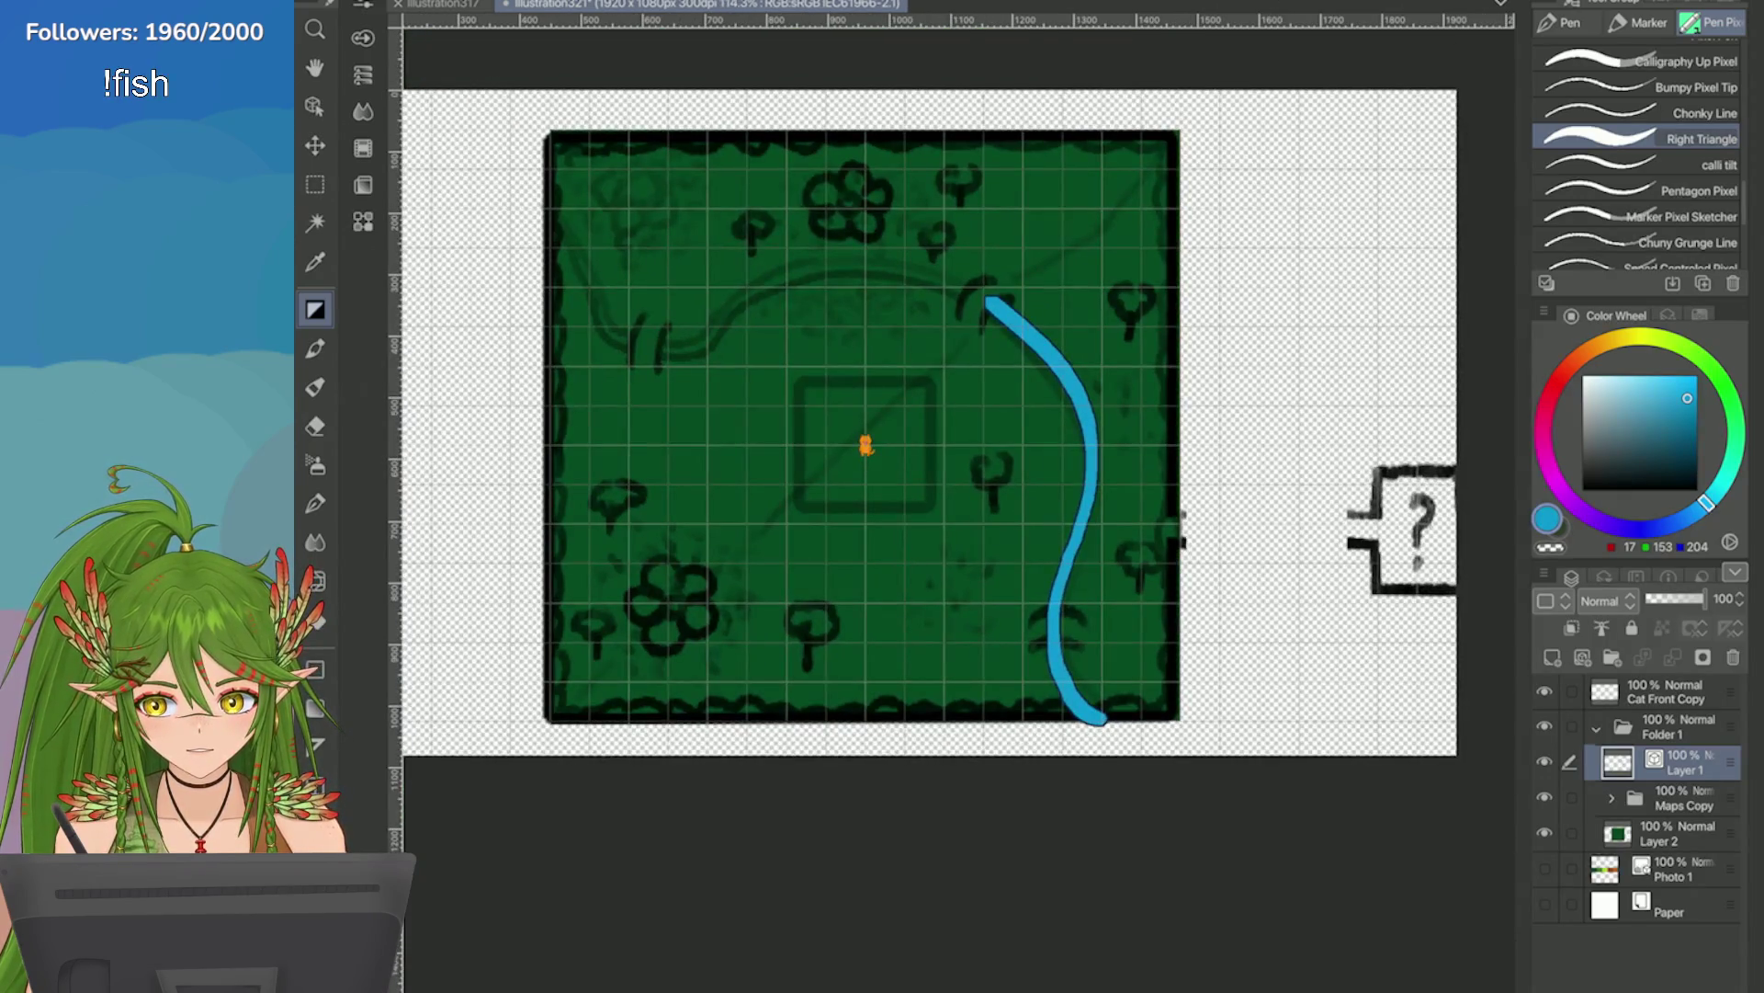
pyautogui.scroll(1, 1354, 540)
pyautogui.hotkey('ctrl', 'z')
pyautogui.scroll(-3, 1641, 156)
pyautogui.click(1687, 188)
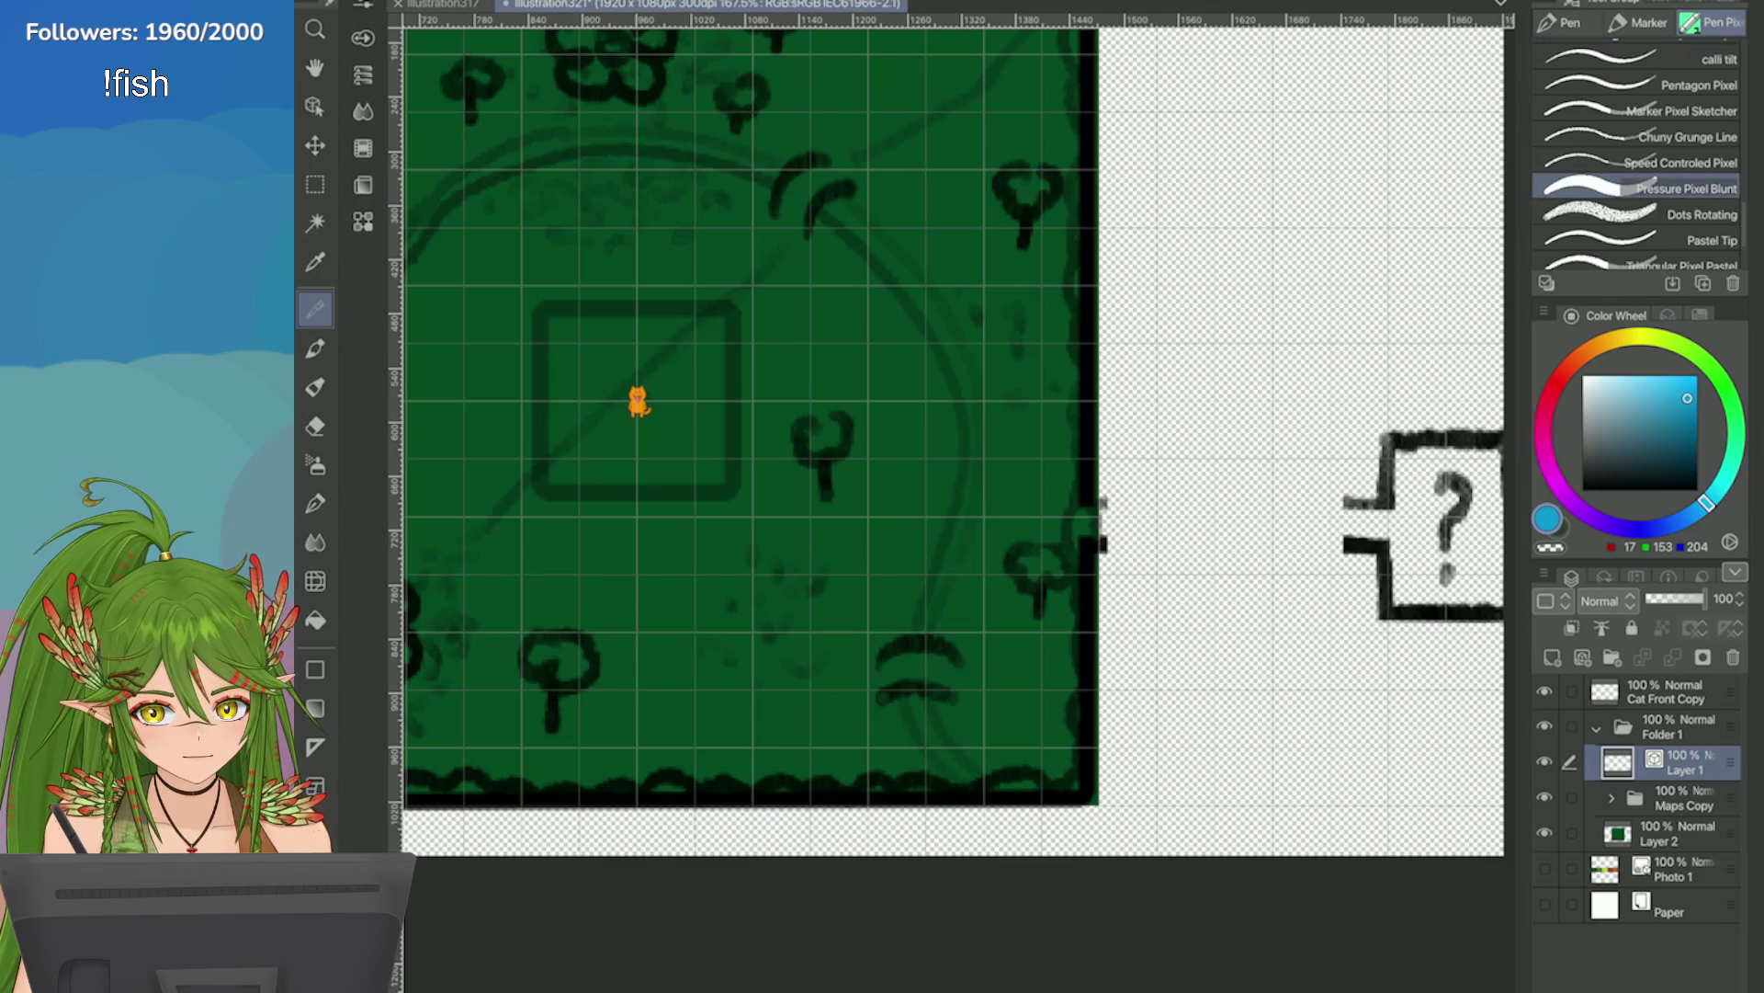
# Undo a trial river curve and raise the pen's stabilization to 40.
pyautogui.moveTo(843, 200)
pyautogui.mouseDown()
pyautogui.moveTo(945, 355)
pyautogui.moveTo(919, 808)
pyautogui.mouseUp()
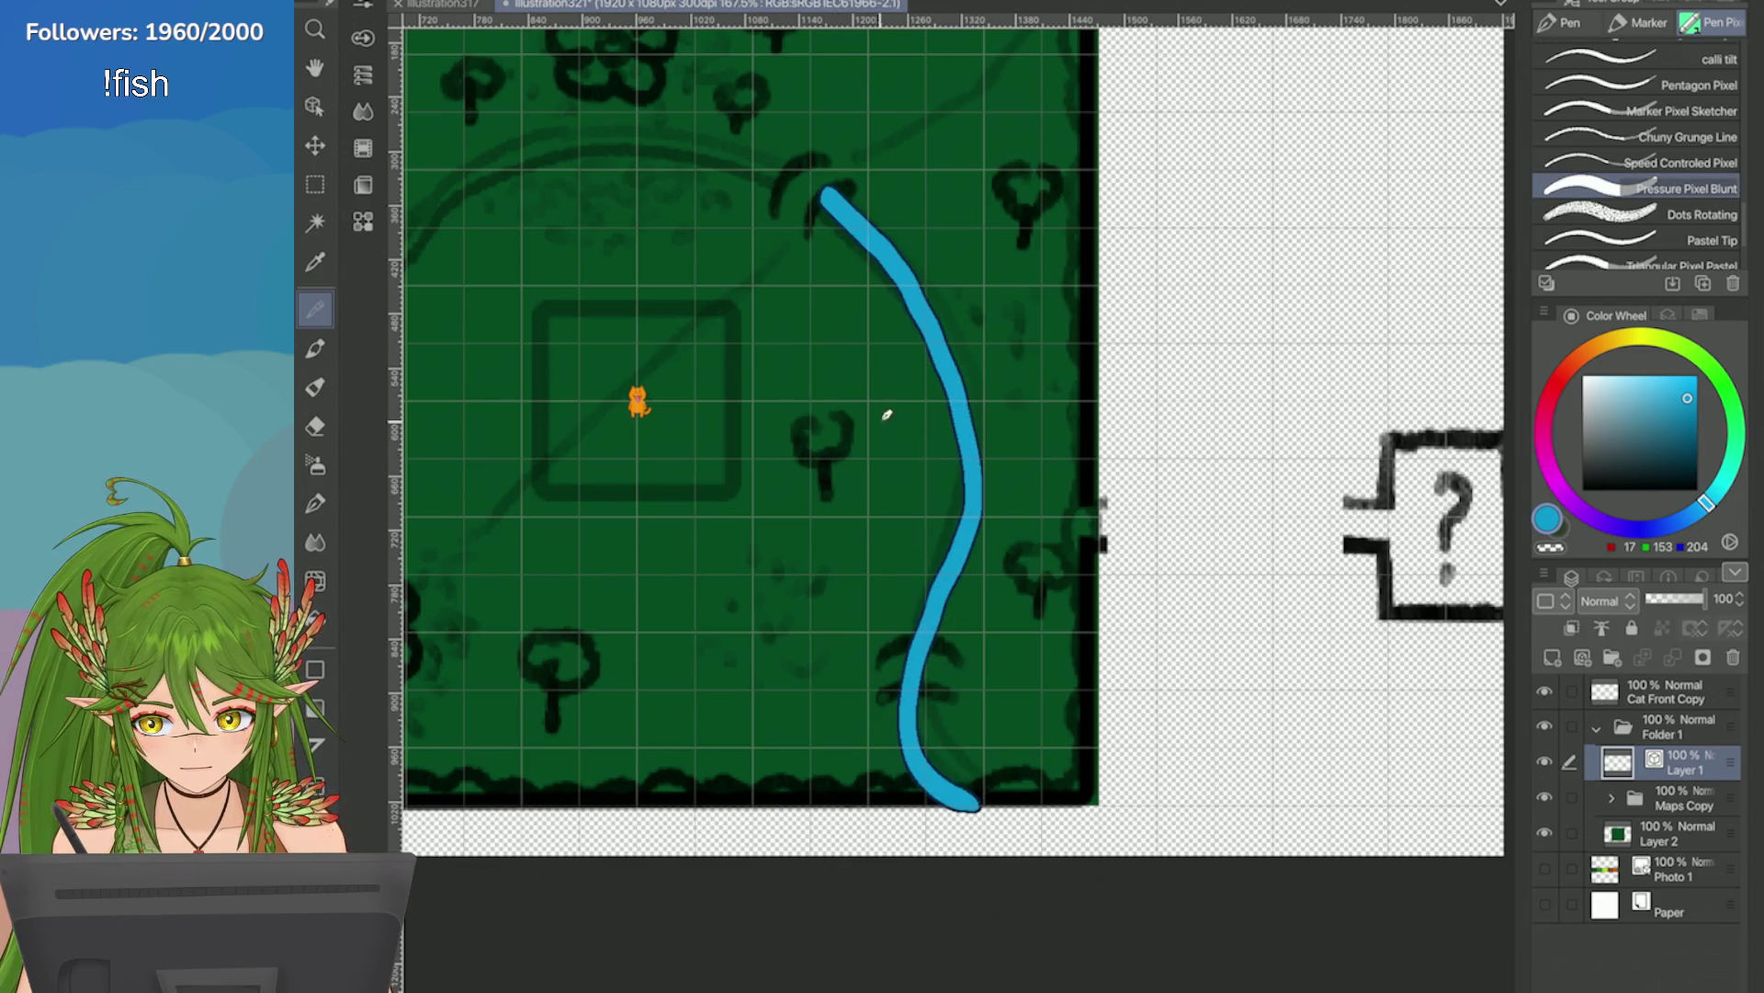
pyautogui.hotkey('ctrl', 'z')
pyautogui.click(363, 7)
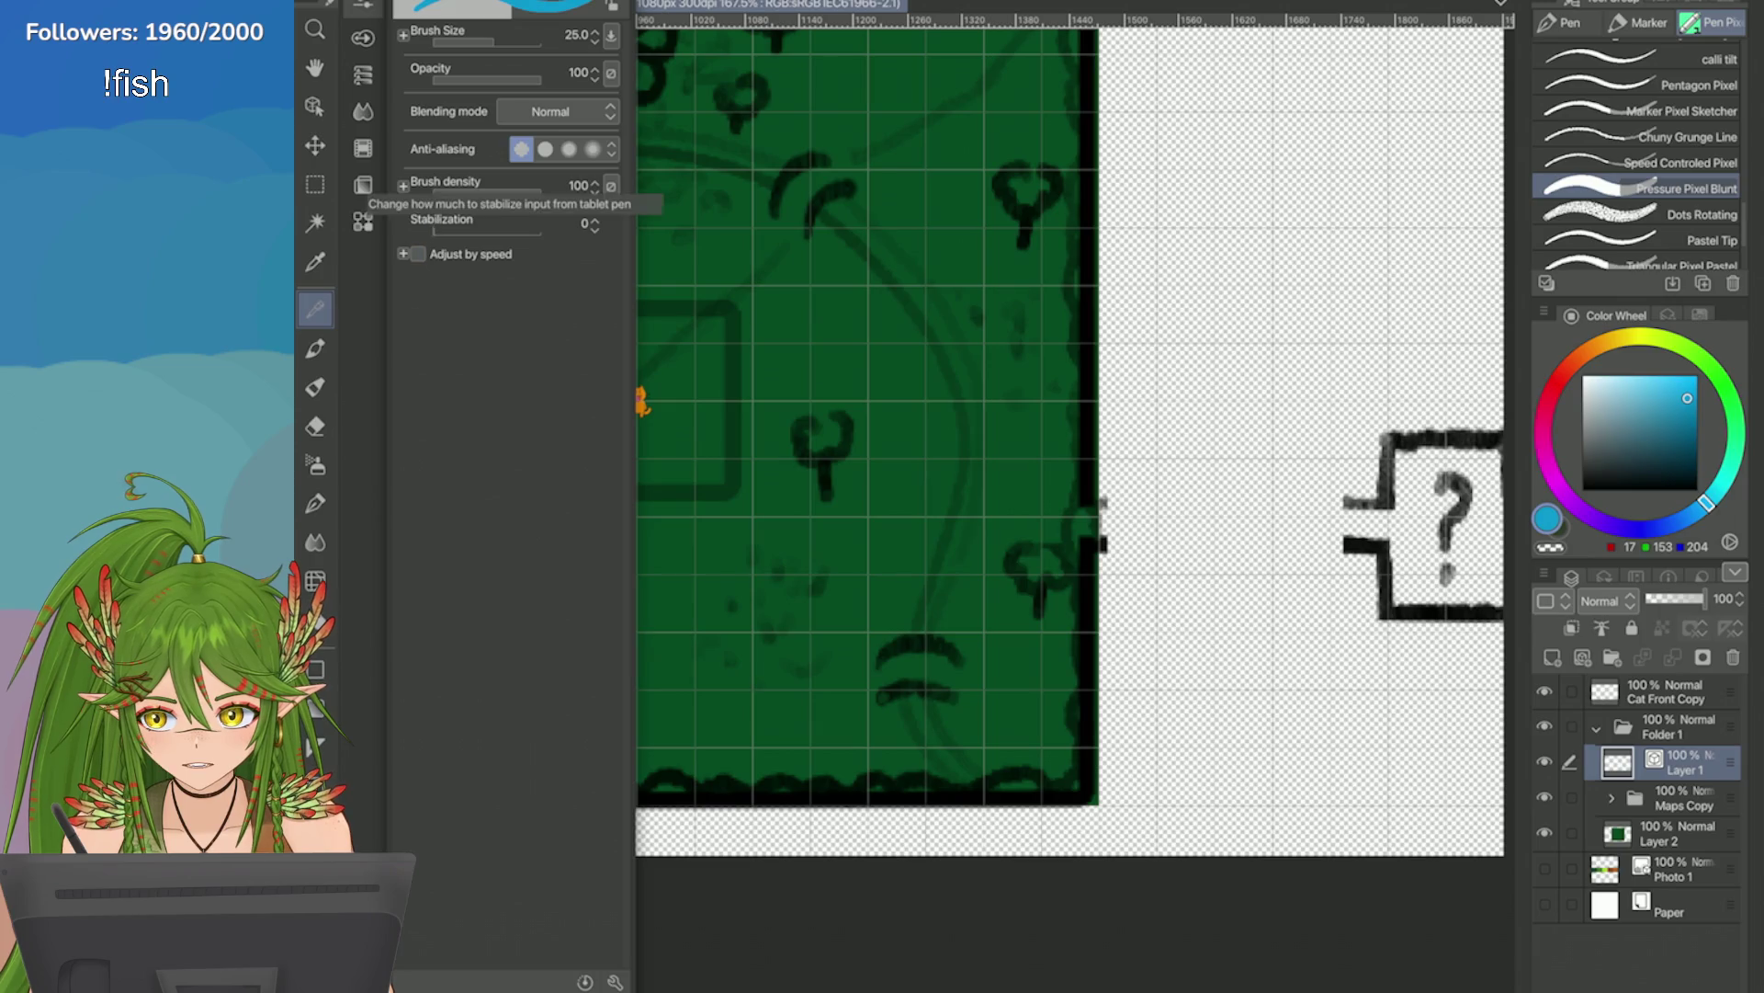
pyautogui.click(507, 228)
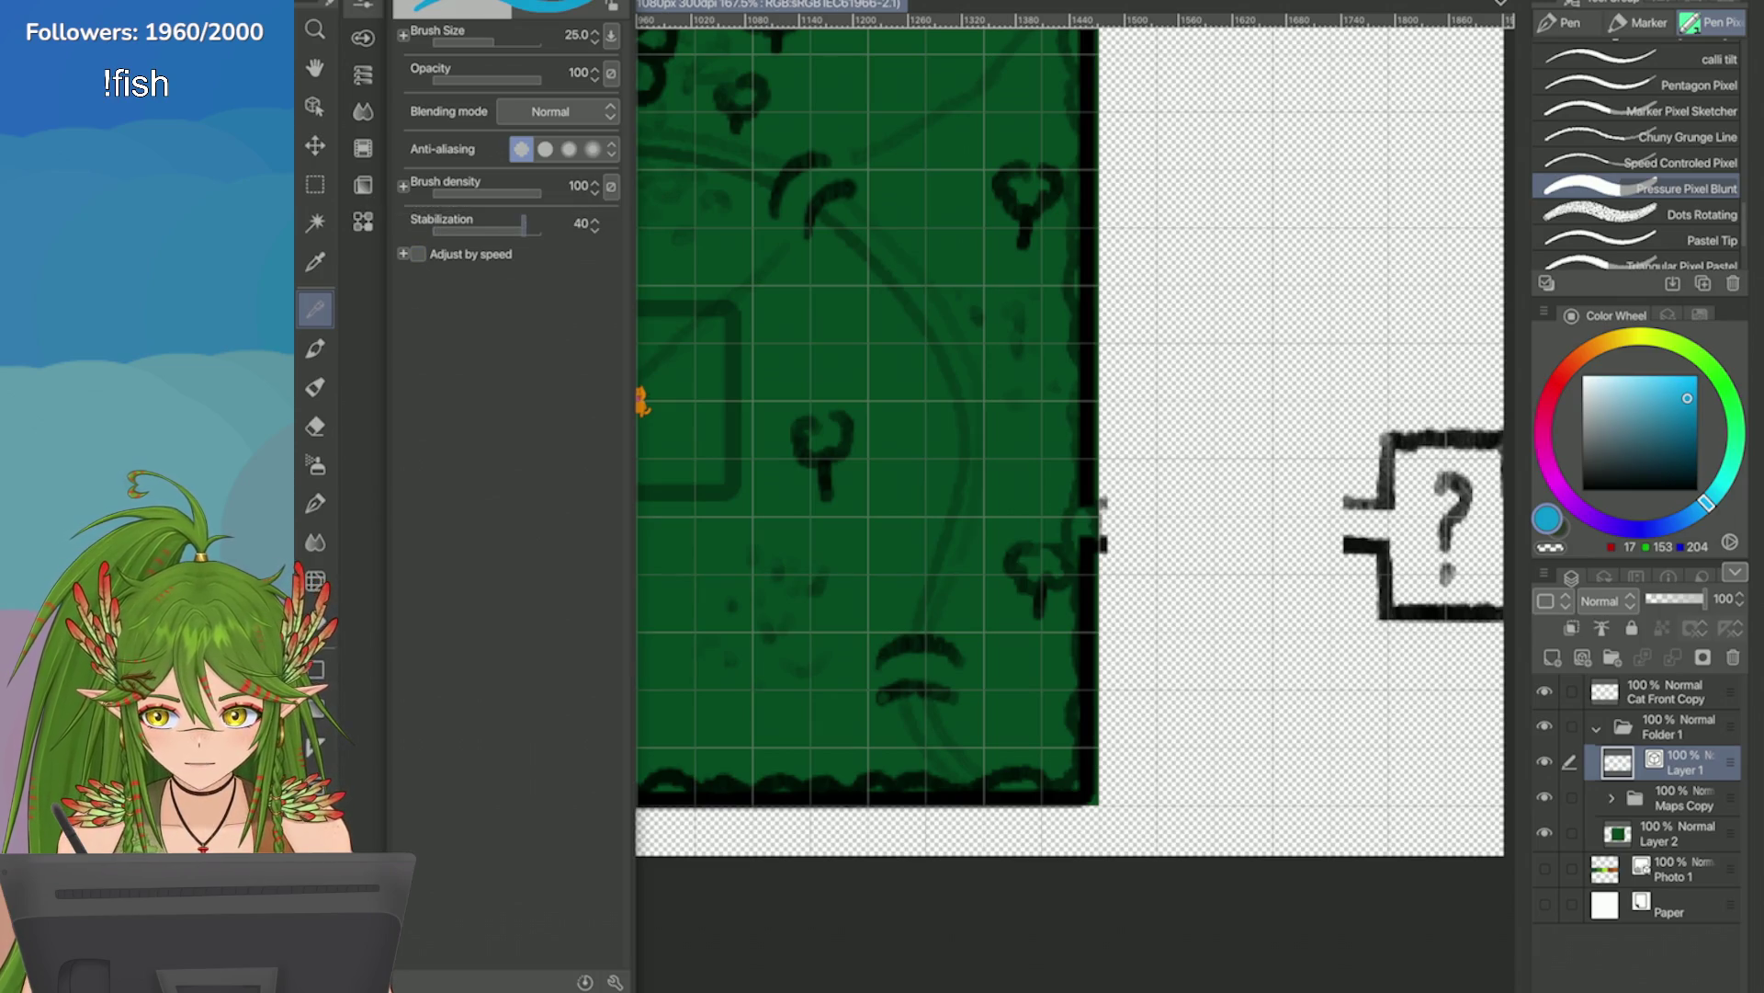
pyautogui.click(875, 278)
# Draw and undo long river curves down the map, zooming out to see the whole map.
pyautogui.moveTo(840, 202)
pyautogui.mouseDown()
pyautogui.moveTo(940, 314)
pyautogui.moveTo(935, 581)
pyautogui.moveTo(992, 735)
pyautogui.mouseUp()
pyautogui.hotkey('ctrl', 'z')
pyautogui.moveTo(820, 191)
pyautogui.mouseDown()
pyautogui.moveTo(898, 244)
pyautogui.moveTo(961, 520)
pyautogui.moveTo(916, 735)
pyautogui.mouseUp()
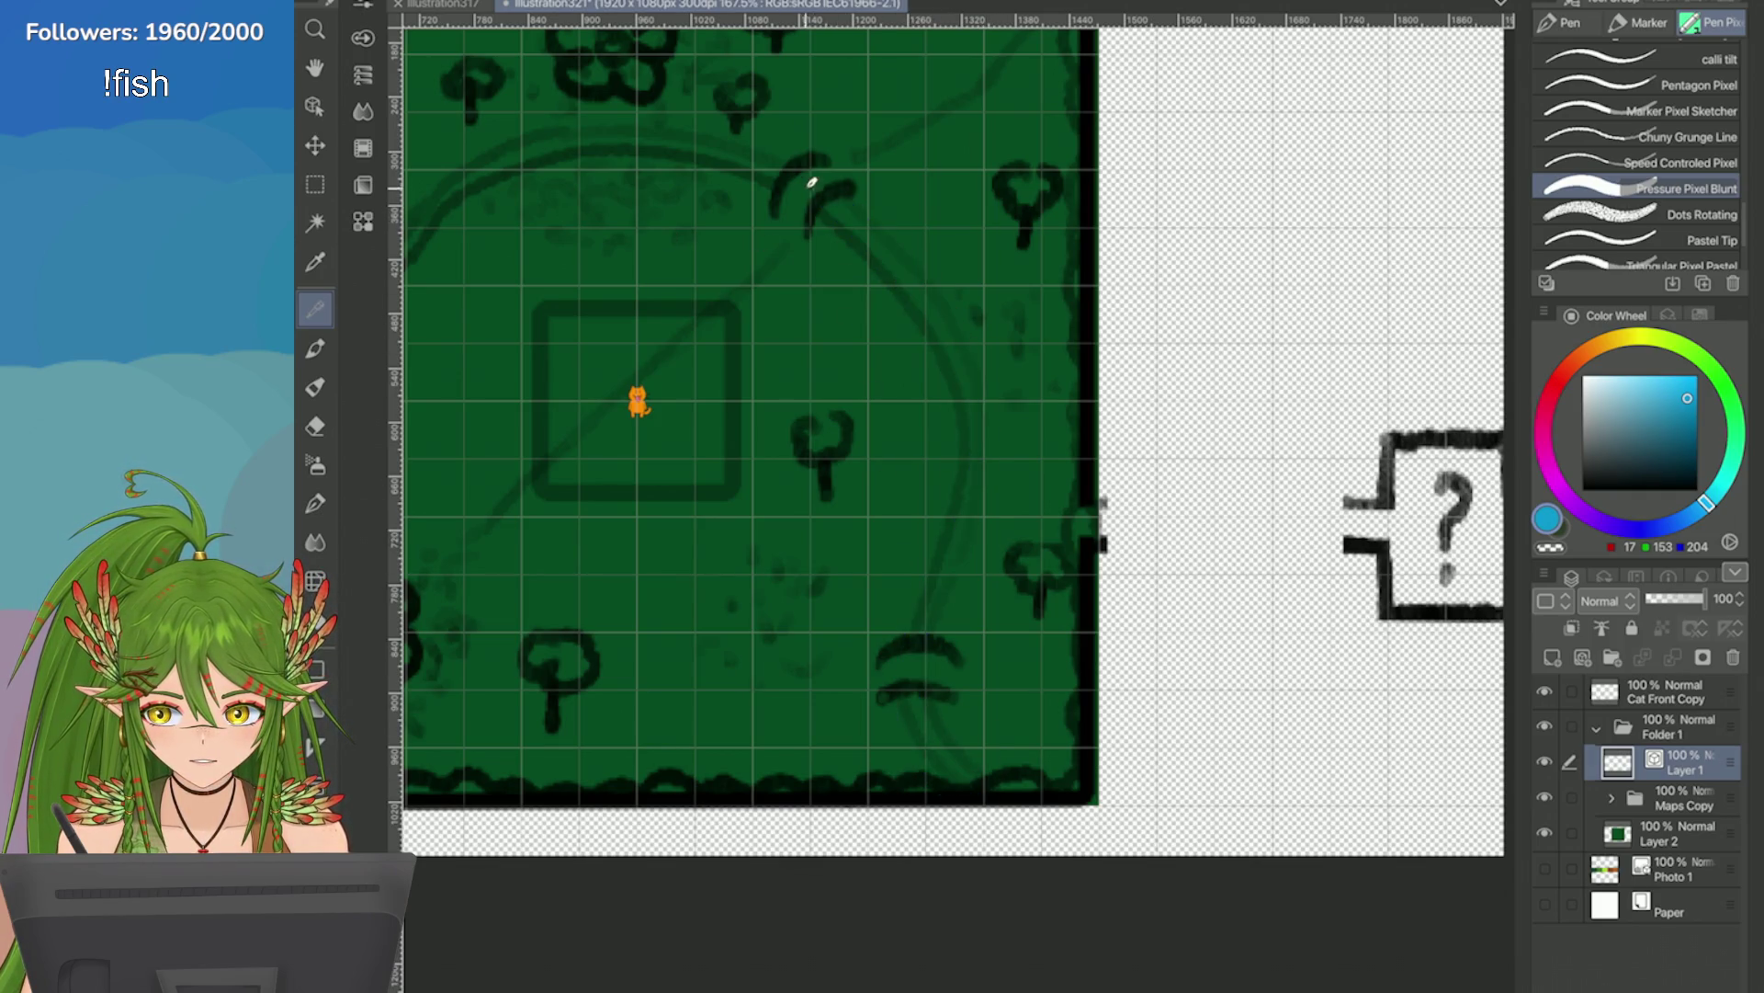
pyautogui.hotkey('ctrl', 'z')
pyautogui.hotkey('ctrl', '-')
pyautogui.moveTo(503, 188)
pyautogui.mouseDown()
pyautogui.moveTo(611, 333)
pyautogui.moveTo(760, 275)
pyautogui.moveTo(992, 301)
pyautogui.moveTo(1051, 591)
pyautogui.moveTo(1149, 748)
pyautogui.mouseUp()
pyautogui.hotkey('ctrl', 'z')
# Draw the river from the top-left corner to the bottom, adjust the zoom, then undo it.
pyautogui.moveTo(496, 184)
pyautogui.mouseDown()
pyautogui.moveTo(563, 265)
pyautogui.moveTo(1041, 352)
pyautogui.moveTo(1074, 759)
pyautogui.mouseUp()
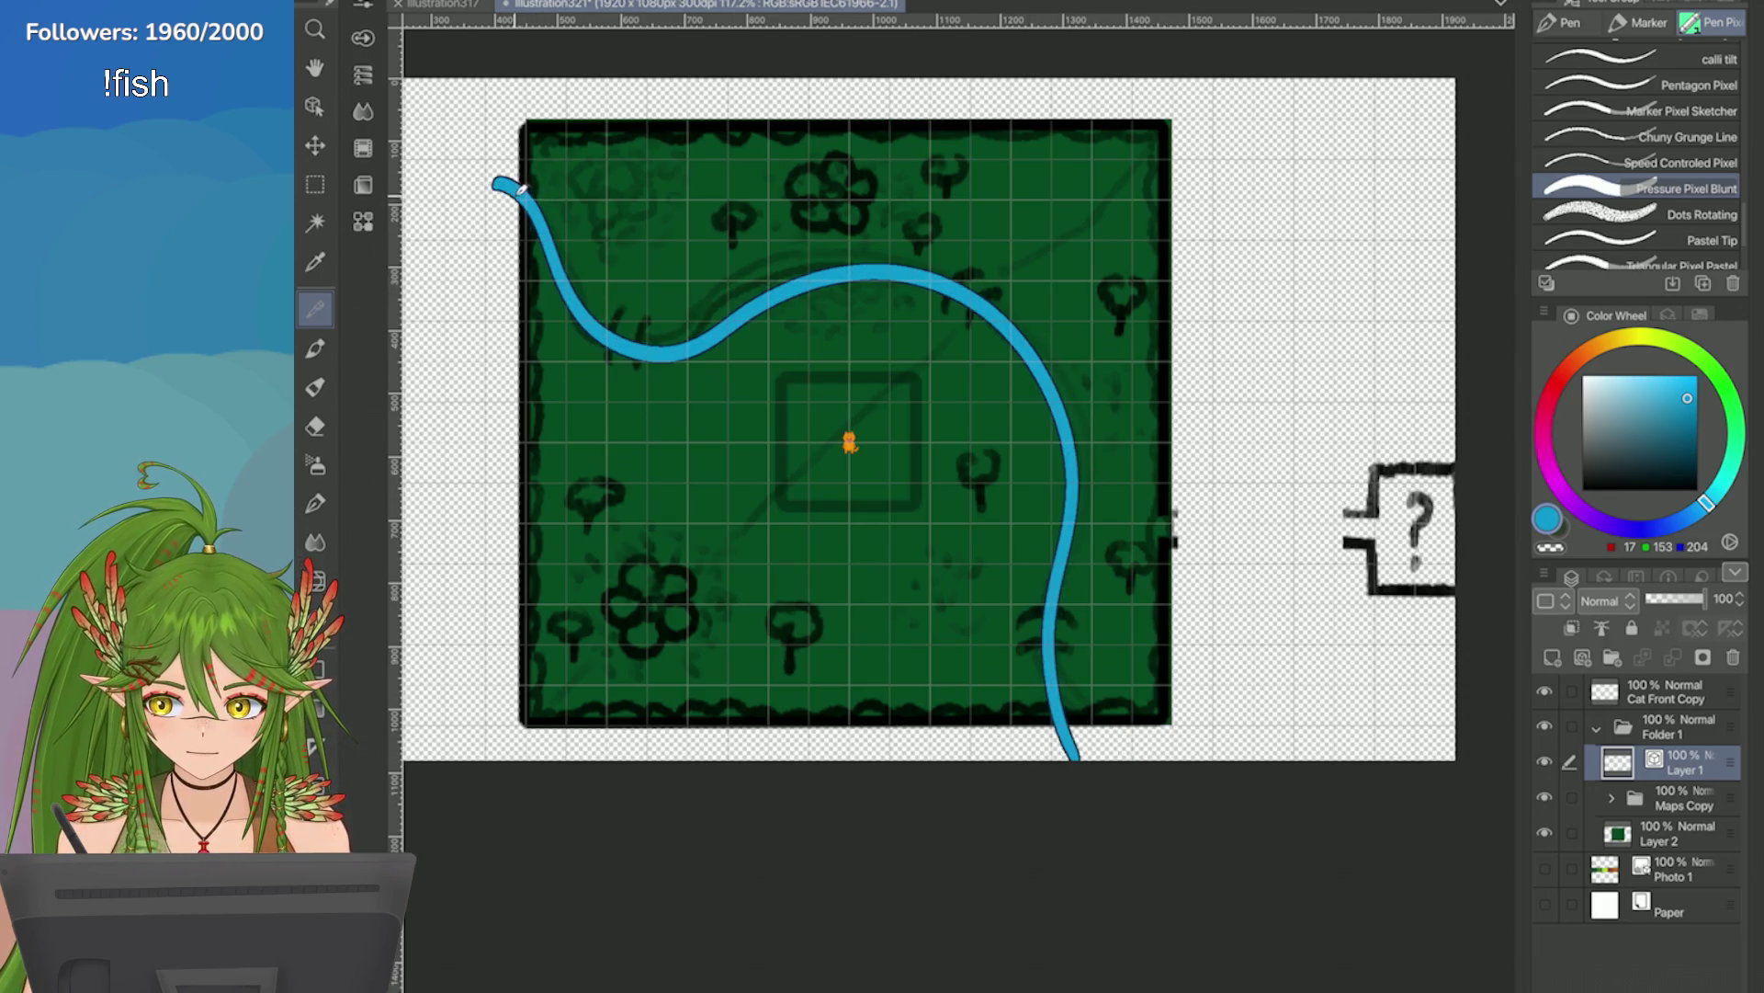
pyautogui.hotkey('ctrl', '-')
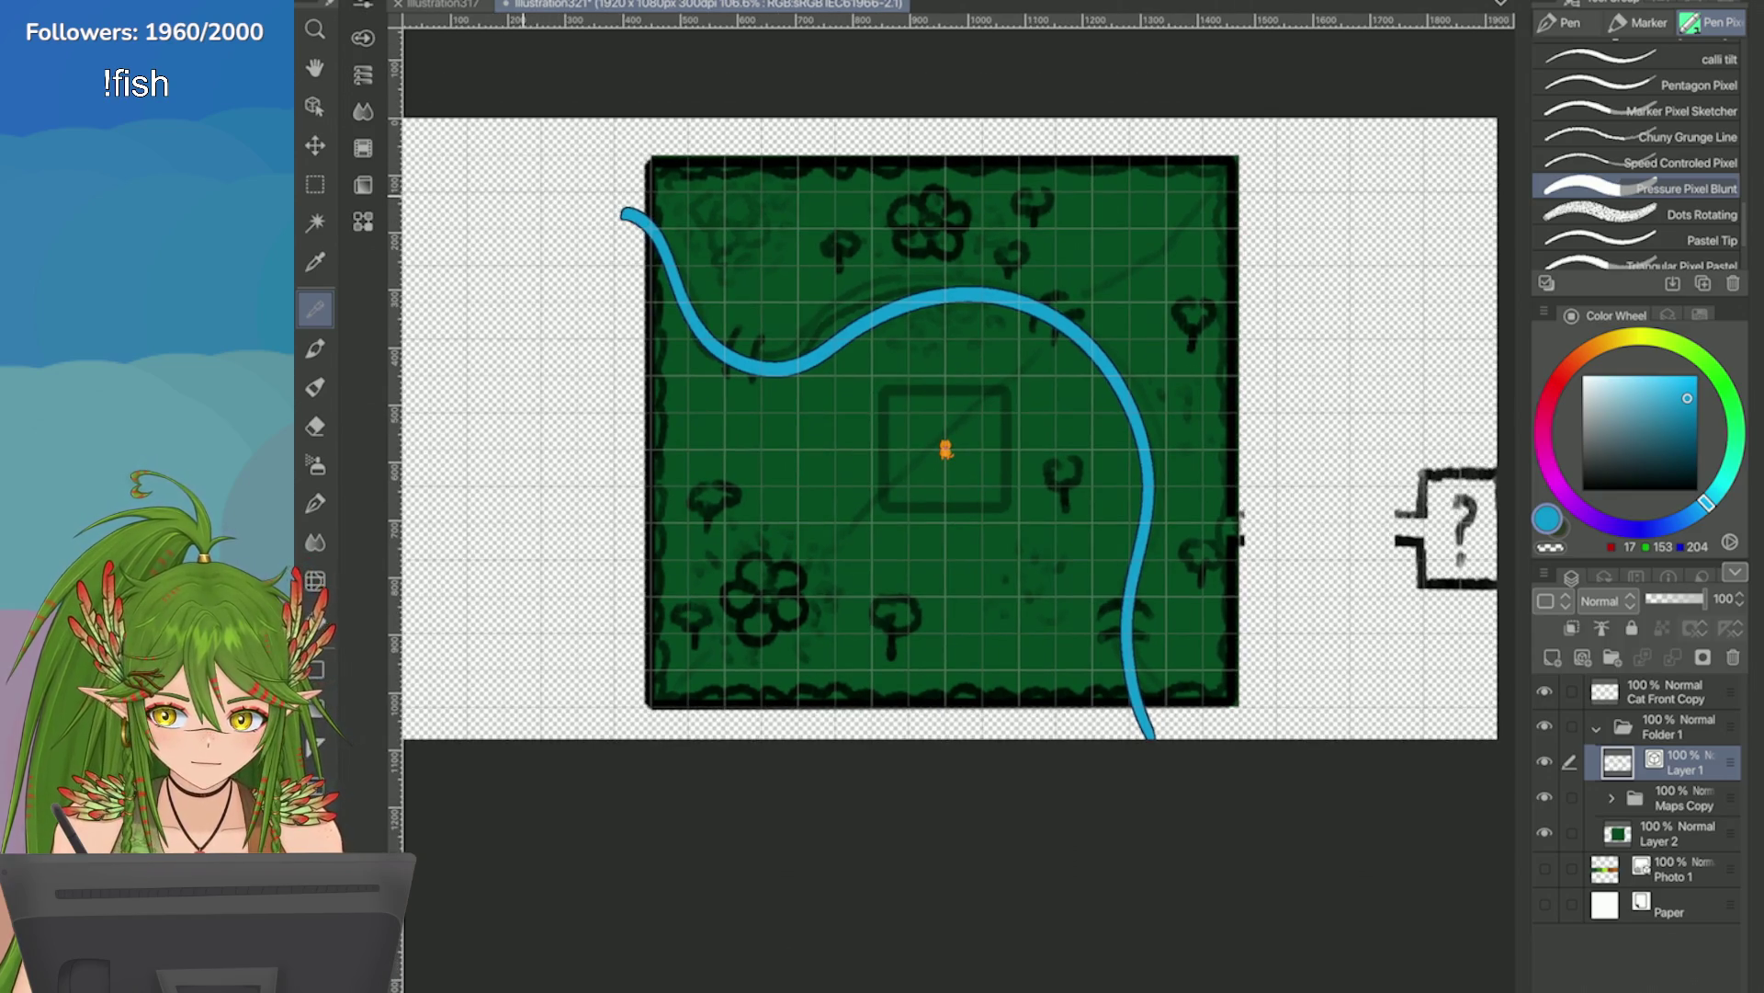
pyautogui.hotkey('ctrl', '+')
pyautogui.hotkey('ctrl', '+')
pyautogui.hotkey('ctrl', '-')
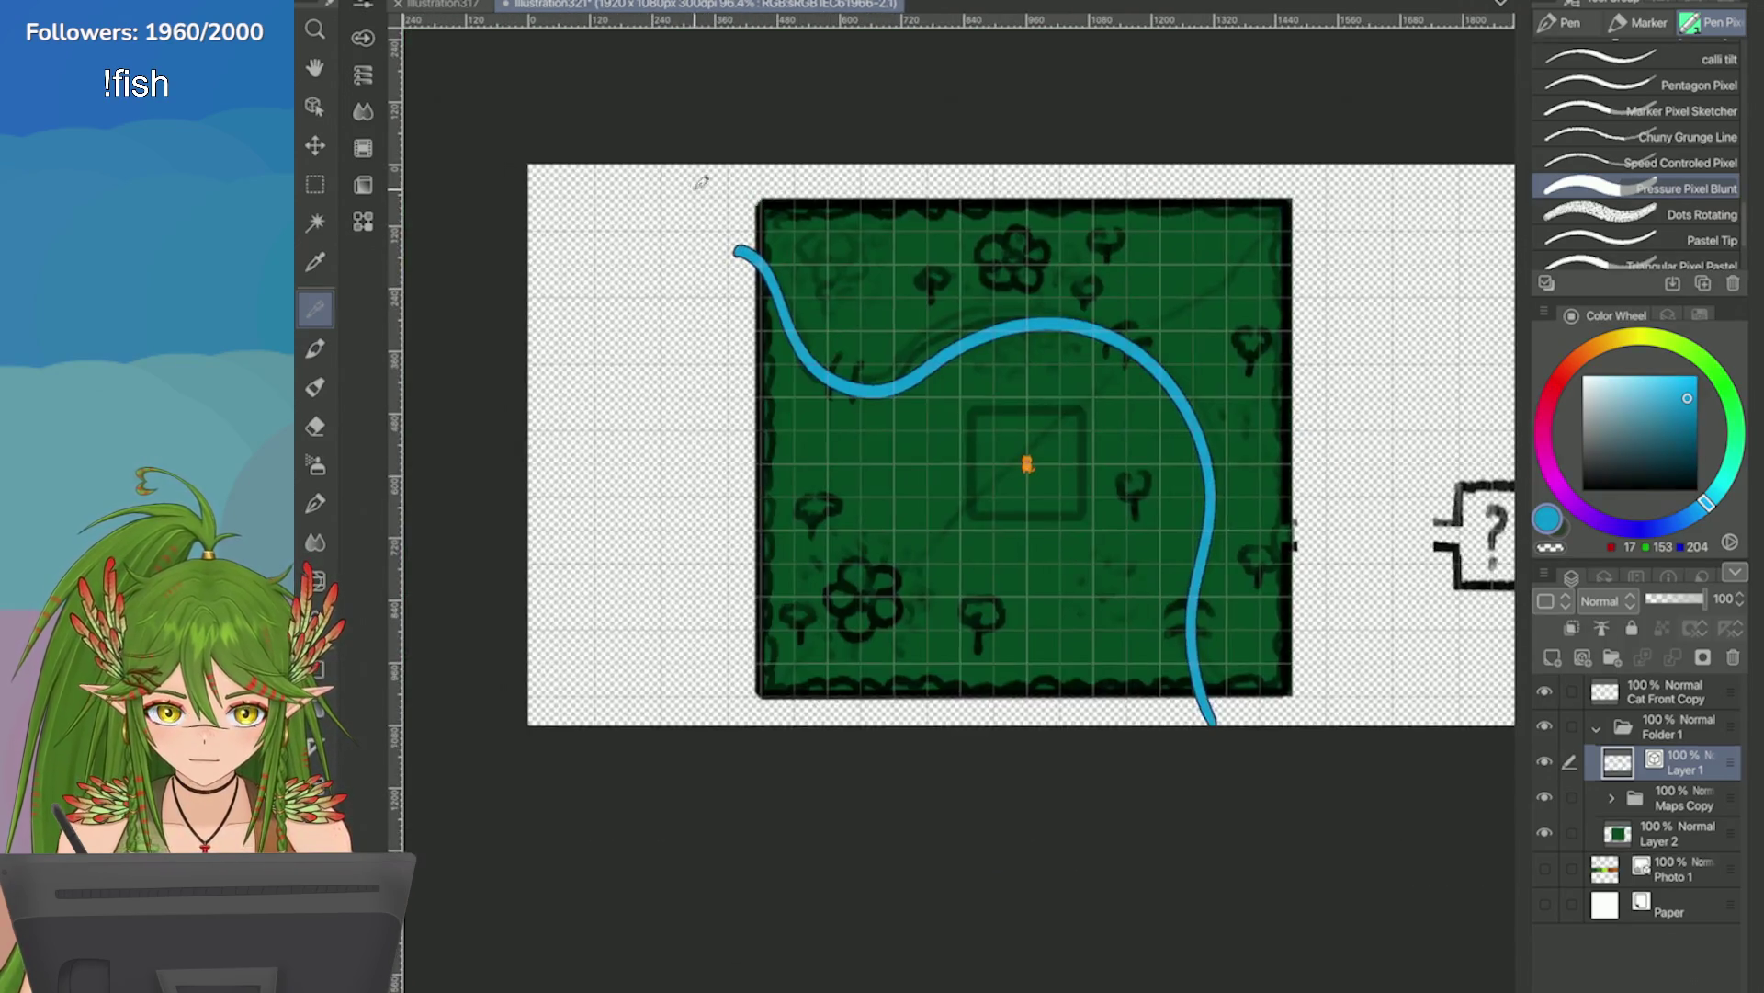
pyautogui.hotkey('ctrl', '+')
pyautogui.hotkey('ctrl', 'z')
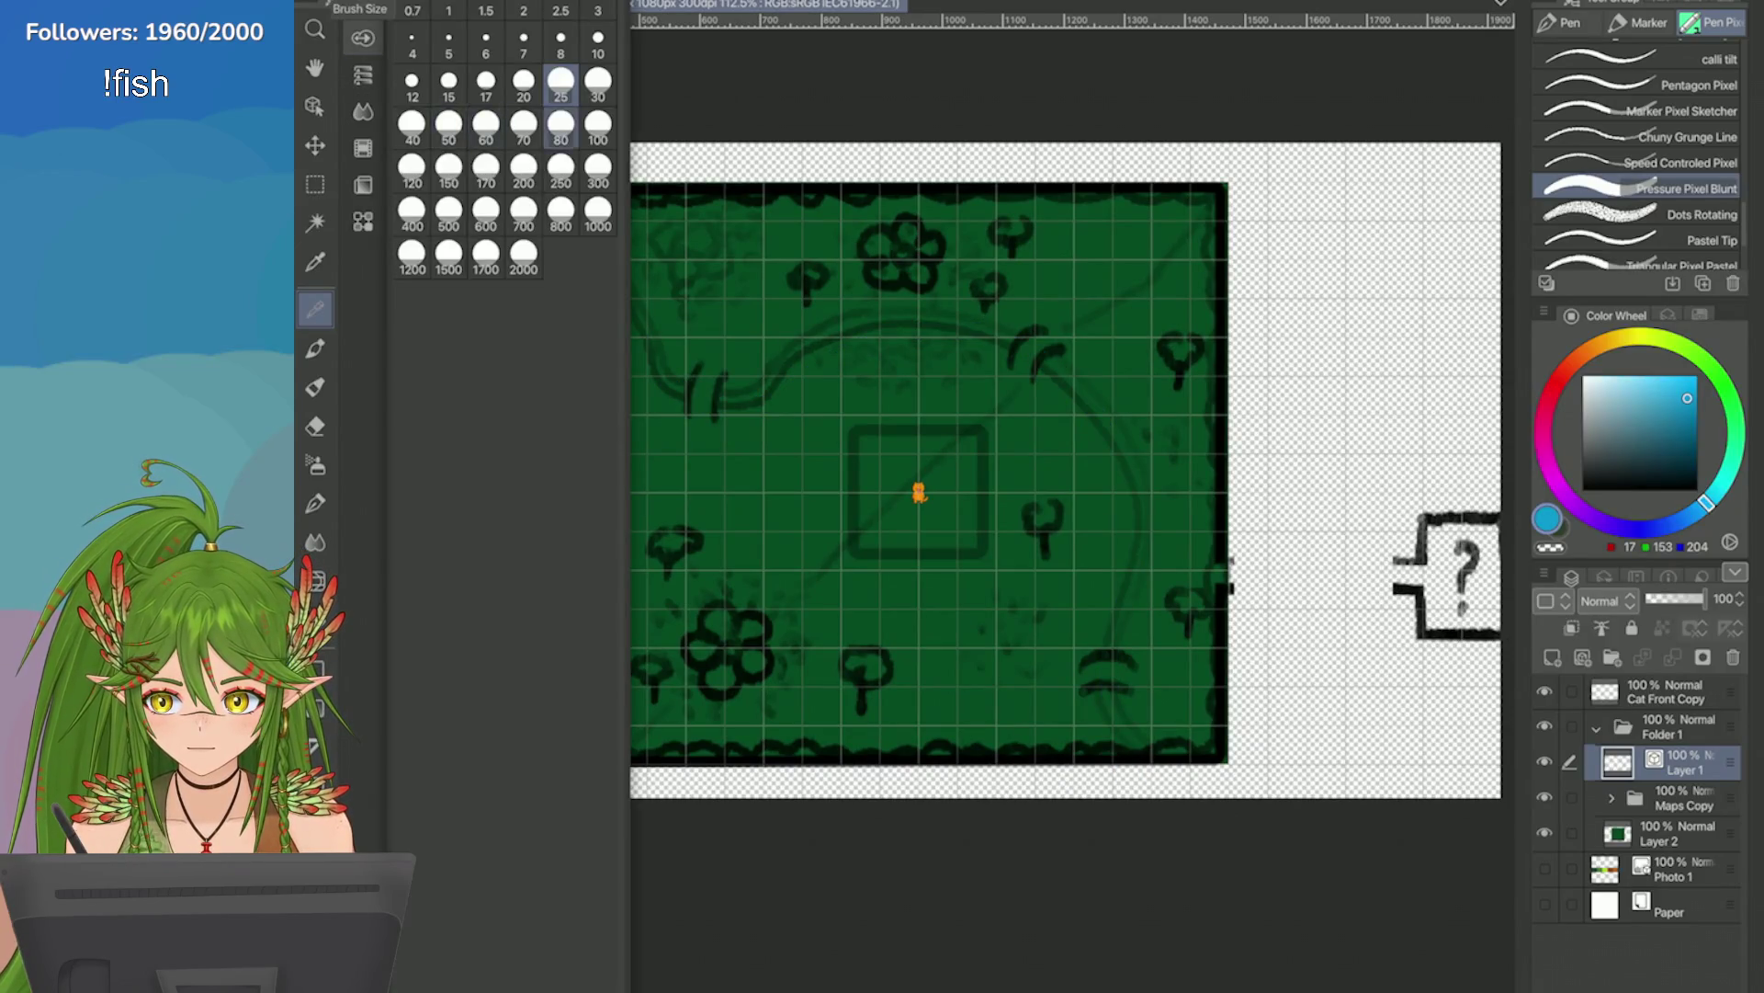
# Pick a smaller brush size and draw the river from the upper-left to the bottom edge.
pyautogui.moveTo(558, 236)
pyautogui.mouseDown()
pyautogui.moveTo(654, 331)
pyautogui.moveTo(794, 359)
pyautogui.moveTo(1020, 334)
pyautogui.moveTo(1143, 577)
pyautogui.mouseUp()
pyautogui.moveTo(1116, 640); pyautogui.dragTo(1145, 779)
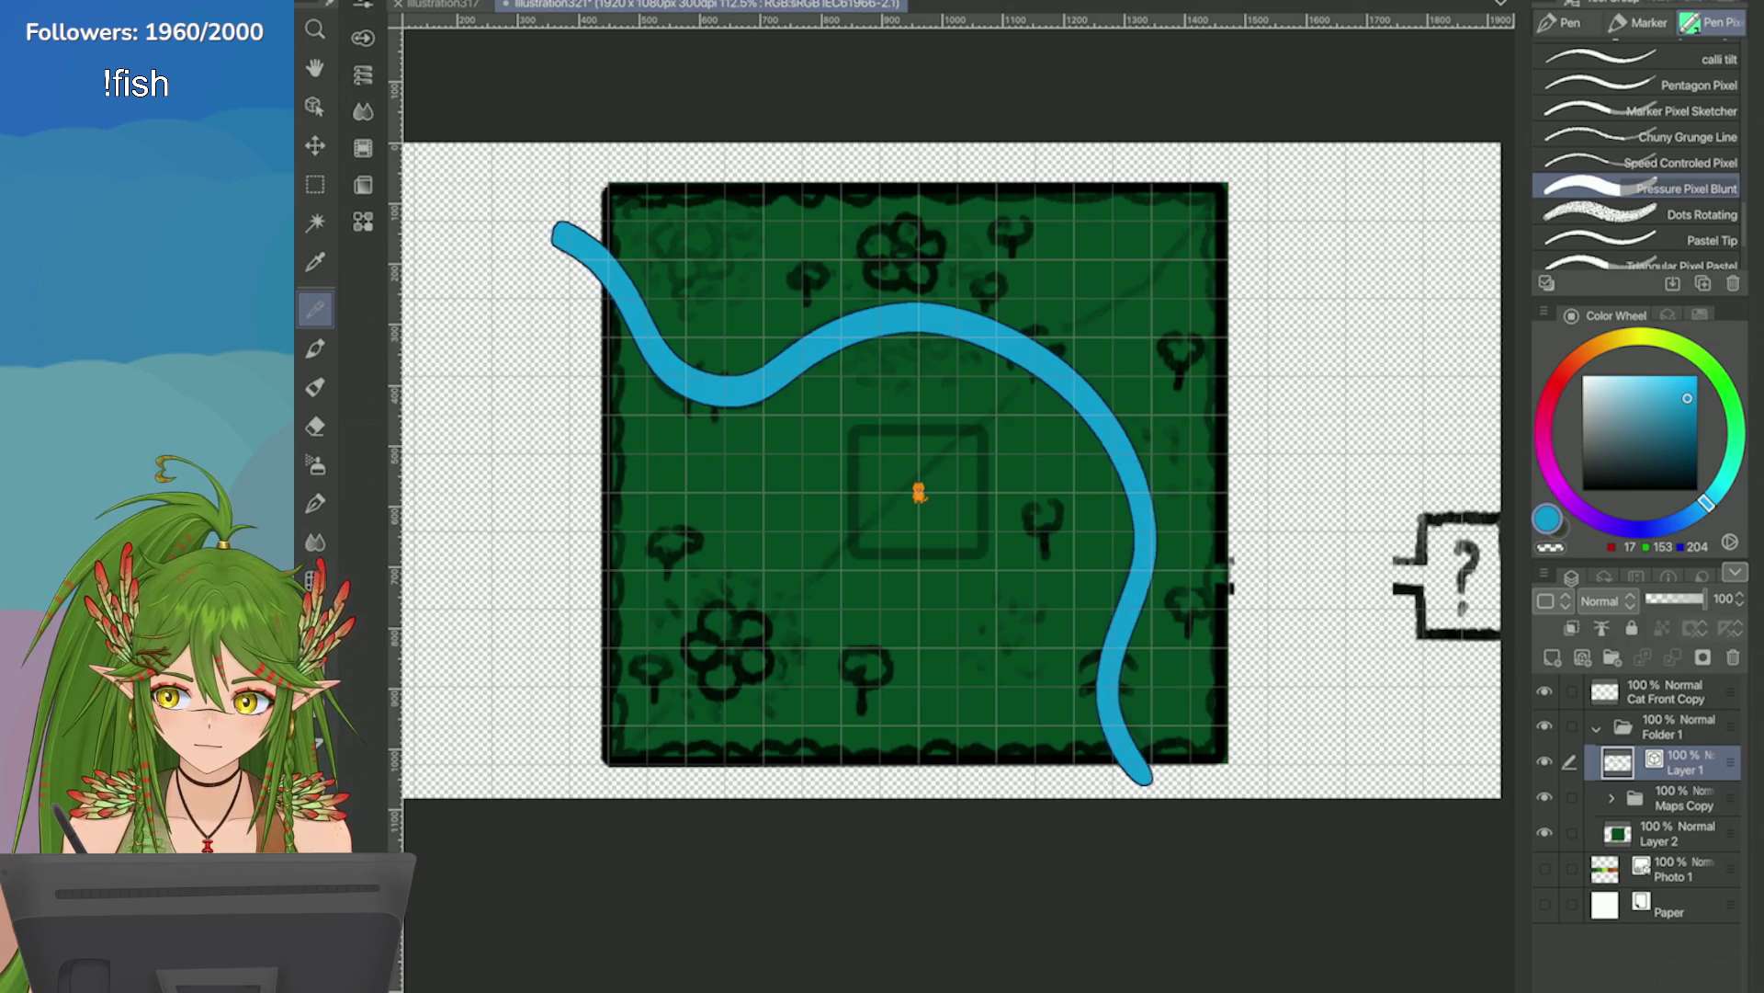
pyautogui.hotkey('ctrl', 'z')
pyautogui.click(363, 36)
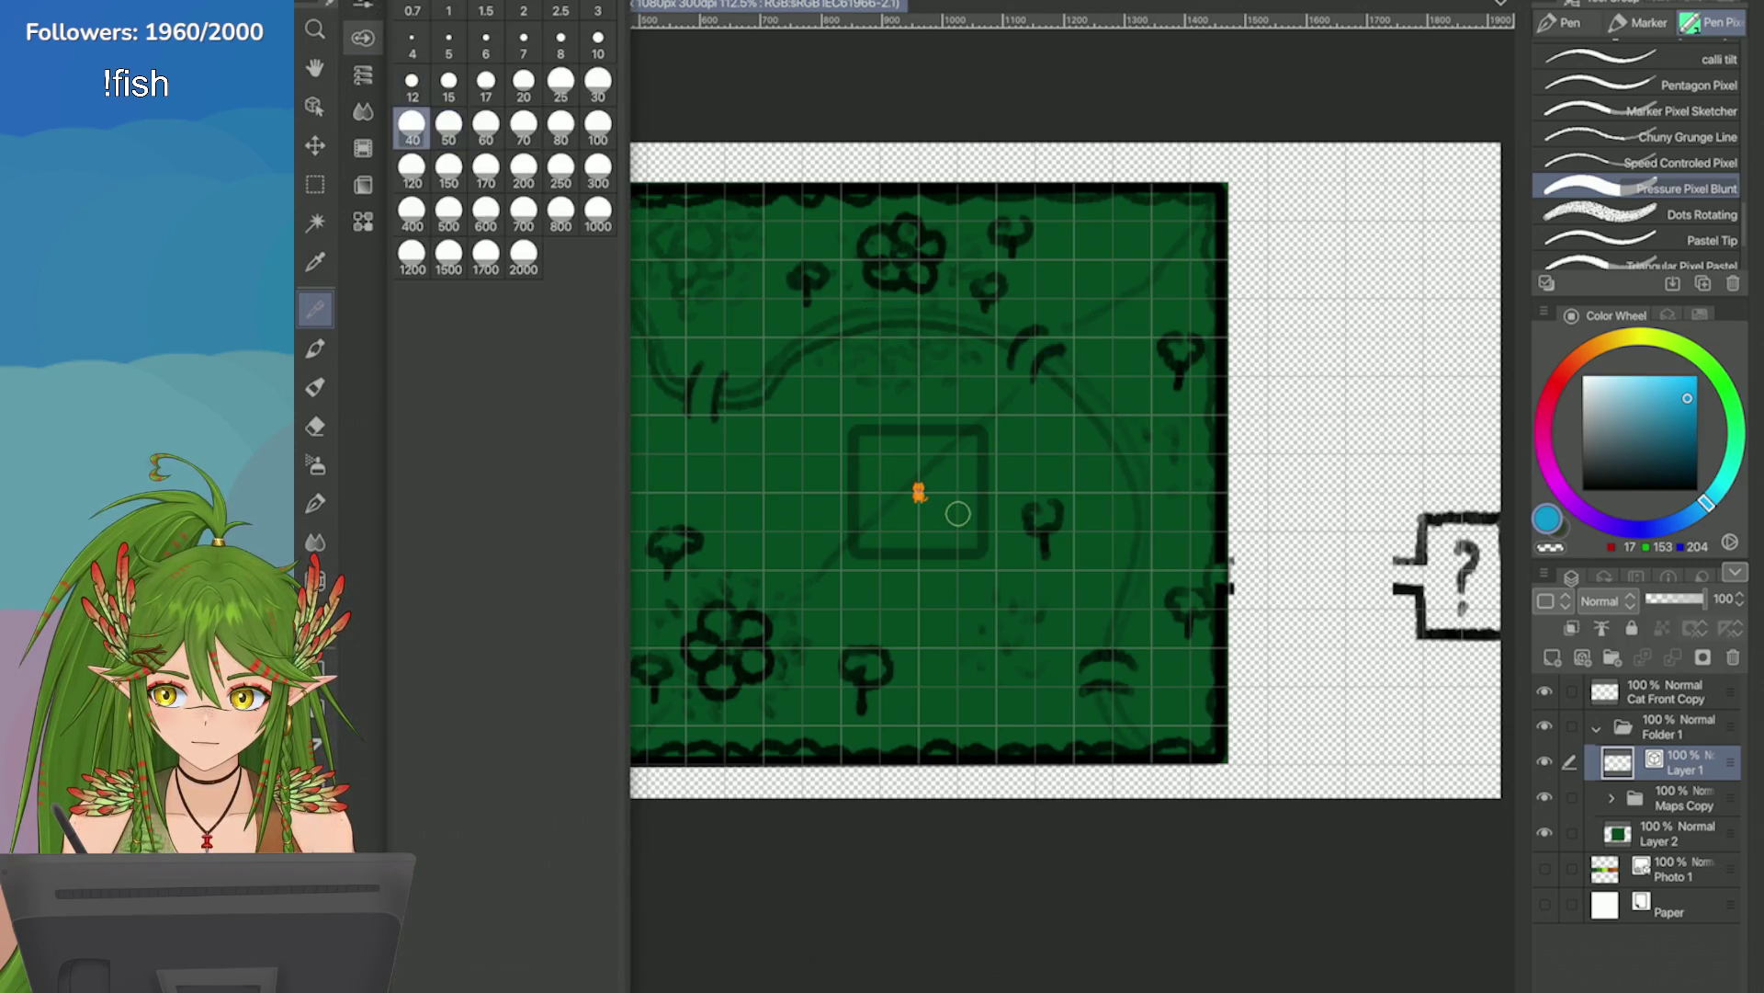
pyautogui.moveTo(570, 232)
pyautogui.mouseDown()
pyautogui.moveTo(654, 336)
pyautogui.moveTo(795, 358)
pyautogui.moveTo(1015, 333)
pyautogui.moveTo(1139, 524)
pyautogui.moveTo(1122, 721)
pyautogui.moveTo(1177, 796)
pyautogui.mouseUp()
pyautogui.scroll(3, 805, 295)
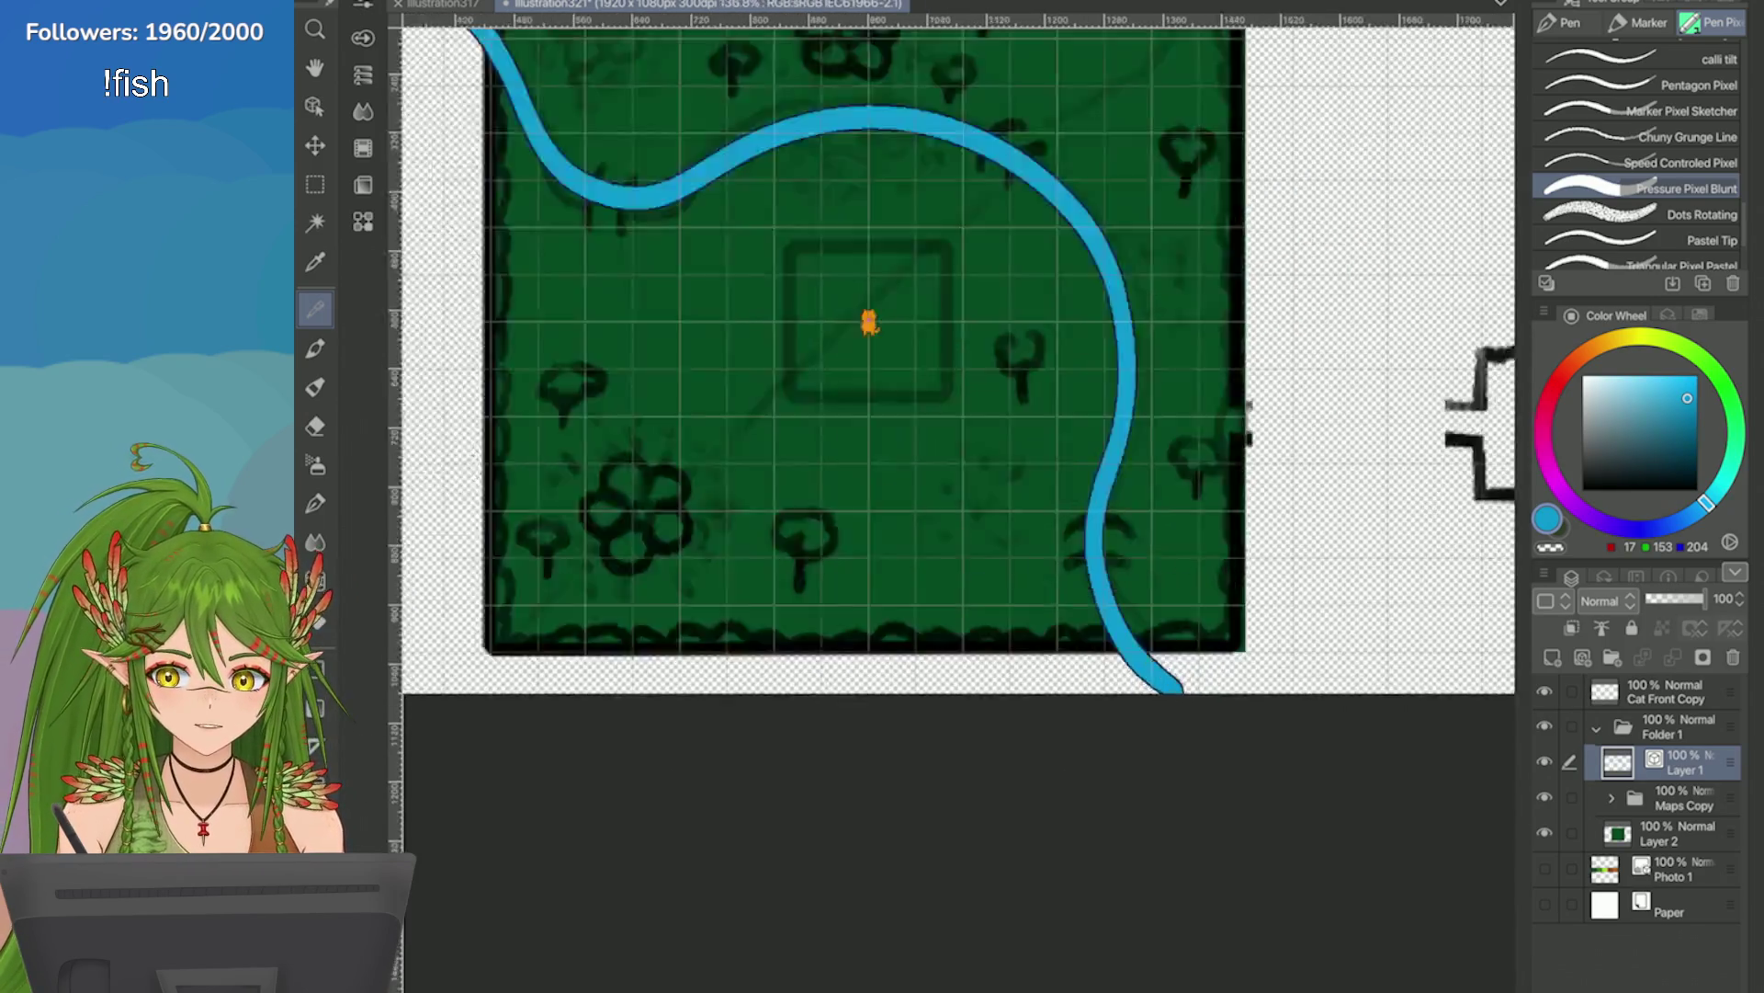
# Zoom in and redraw the river's right bank as a smooth, even curve.
pyautogui.scroll(3, 923, 331)
pyautogui.scroll(-3, 956, 386)
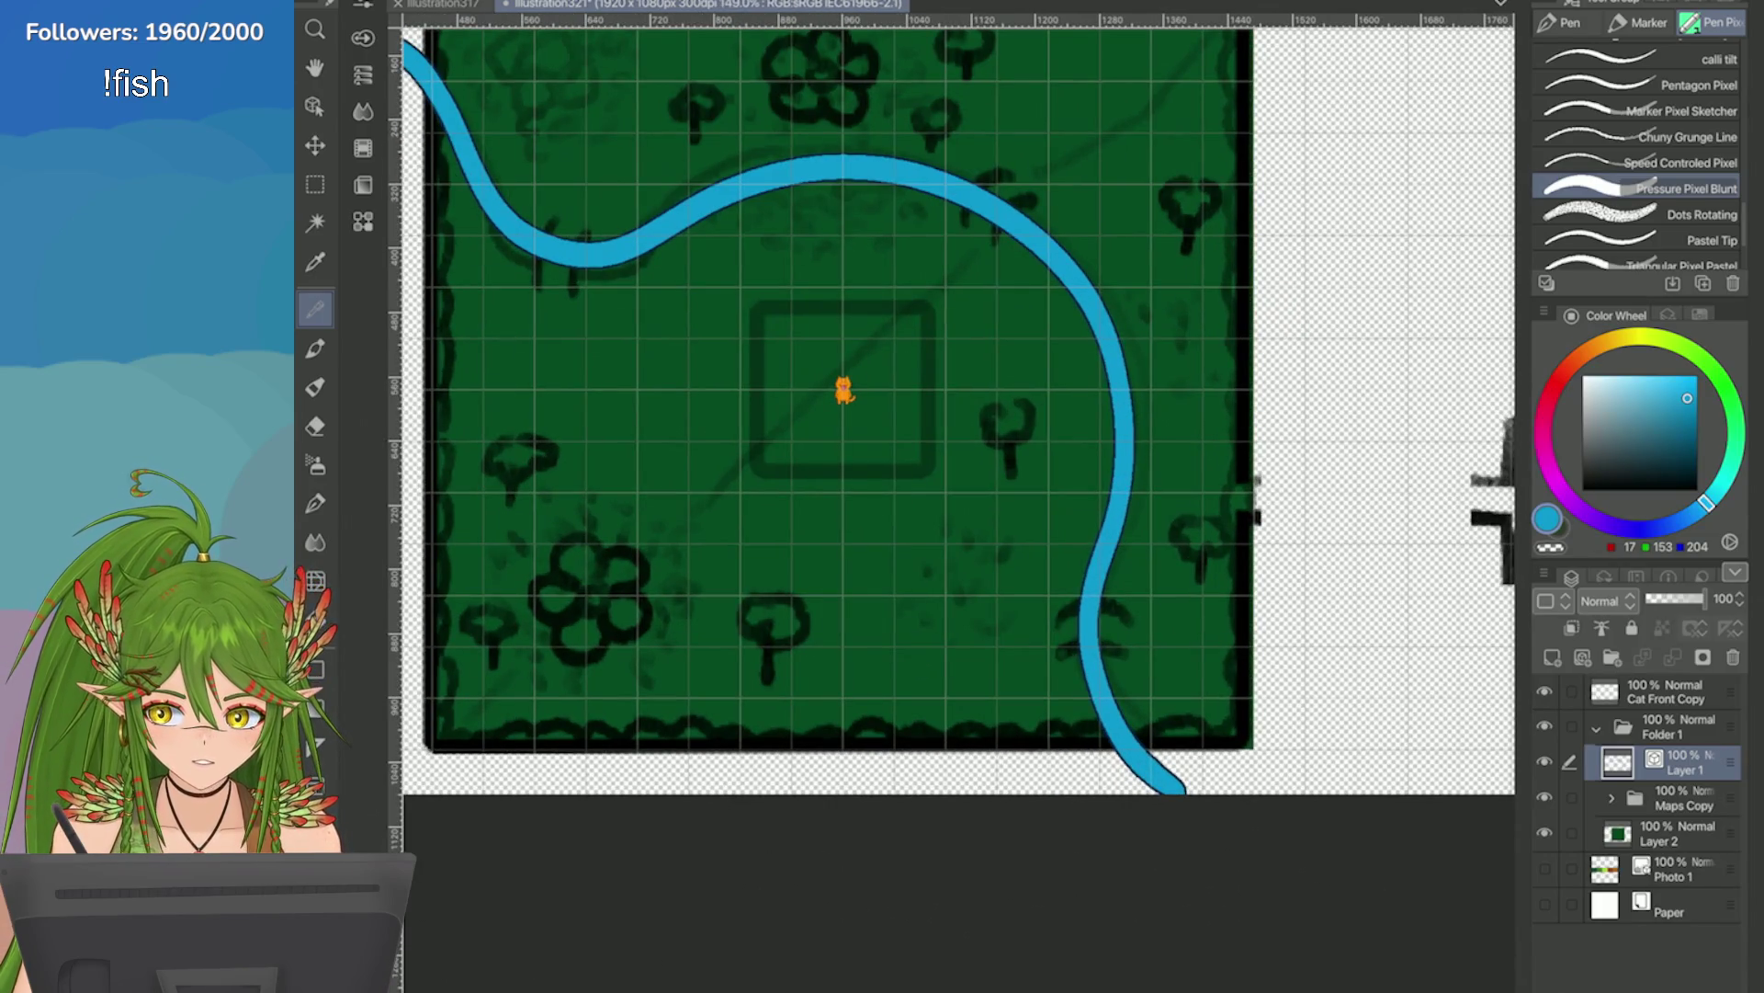
pyautogui.scroll(-2, 1473, 470)
pyautogui.scroll(5, 1491, 198)
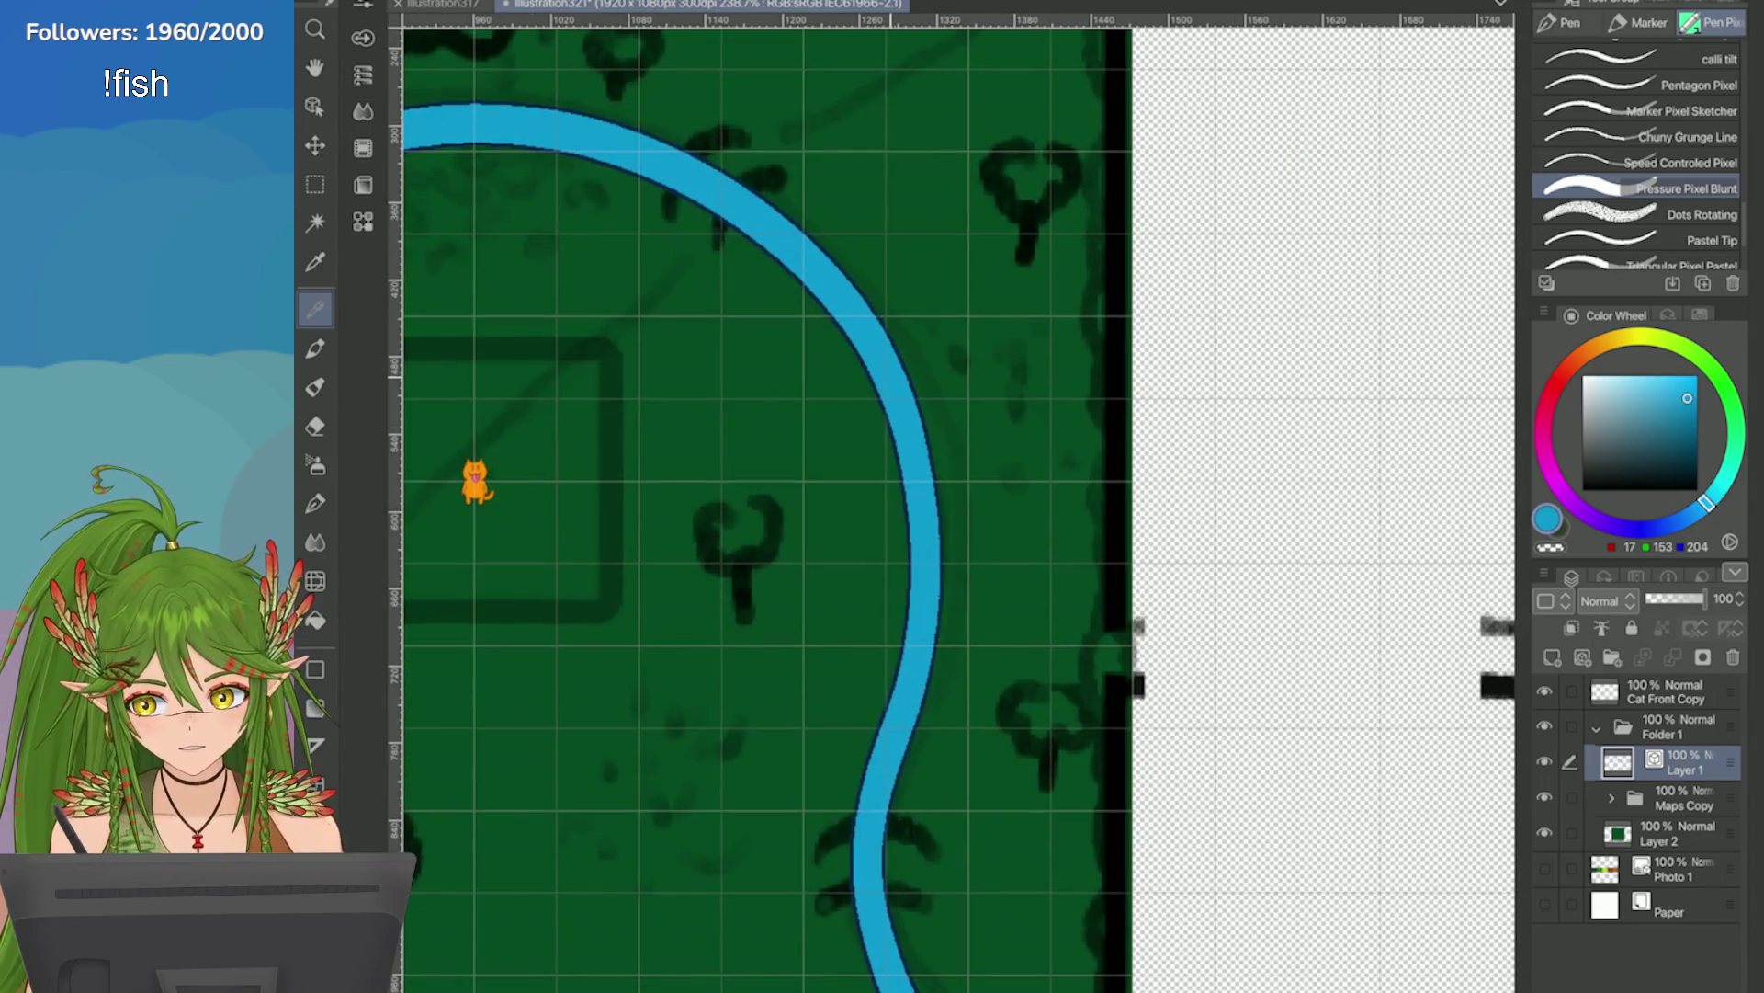
pyautogui.moveTo(880, 322); pyautogui.dragTo(937, 478)
pyautogui.hotkey('ctrl', 'z')
pyautogui.moveTo(812, 224); pyautogui.dragTo(946, 616)
pyautogui.hotkey('ctrl', 'z')
pyautogui.moveTo(842, 284); pyautogui.dragTo(947, 607)
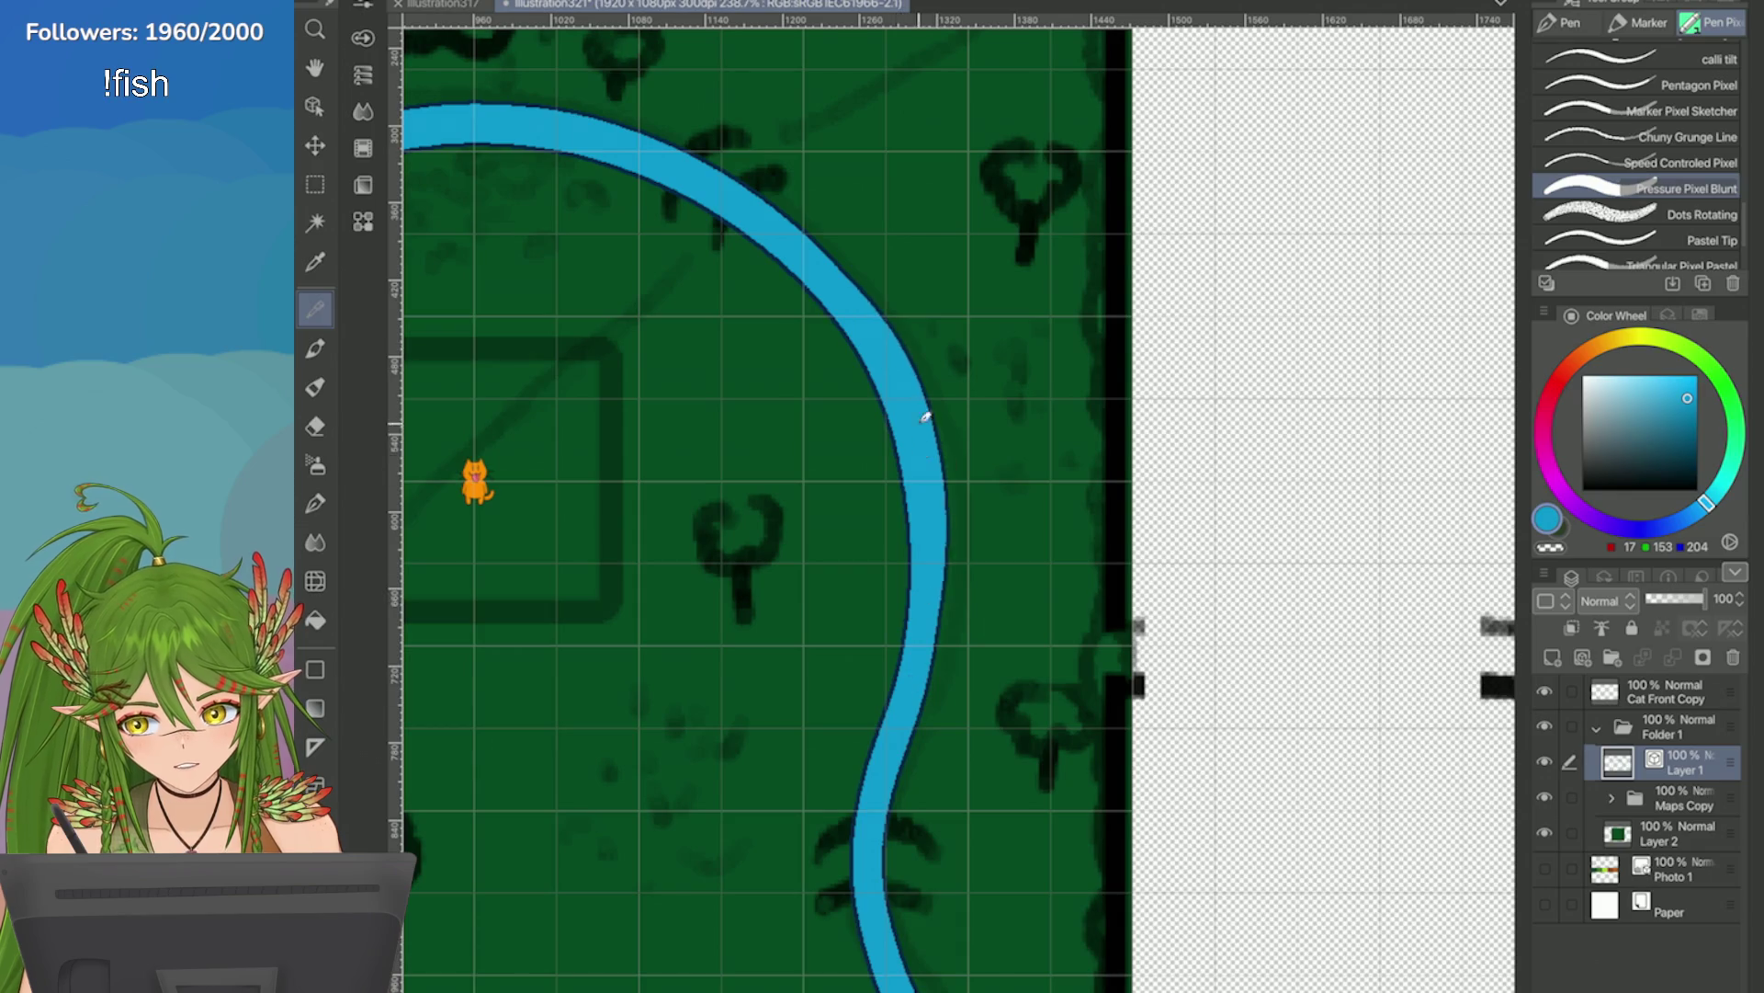
pyautogui.scroll(-5, 843, 284)
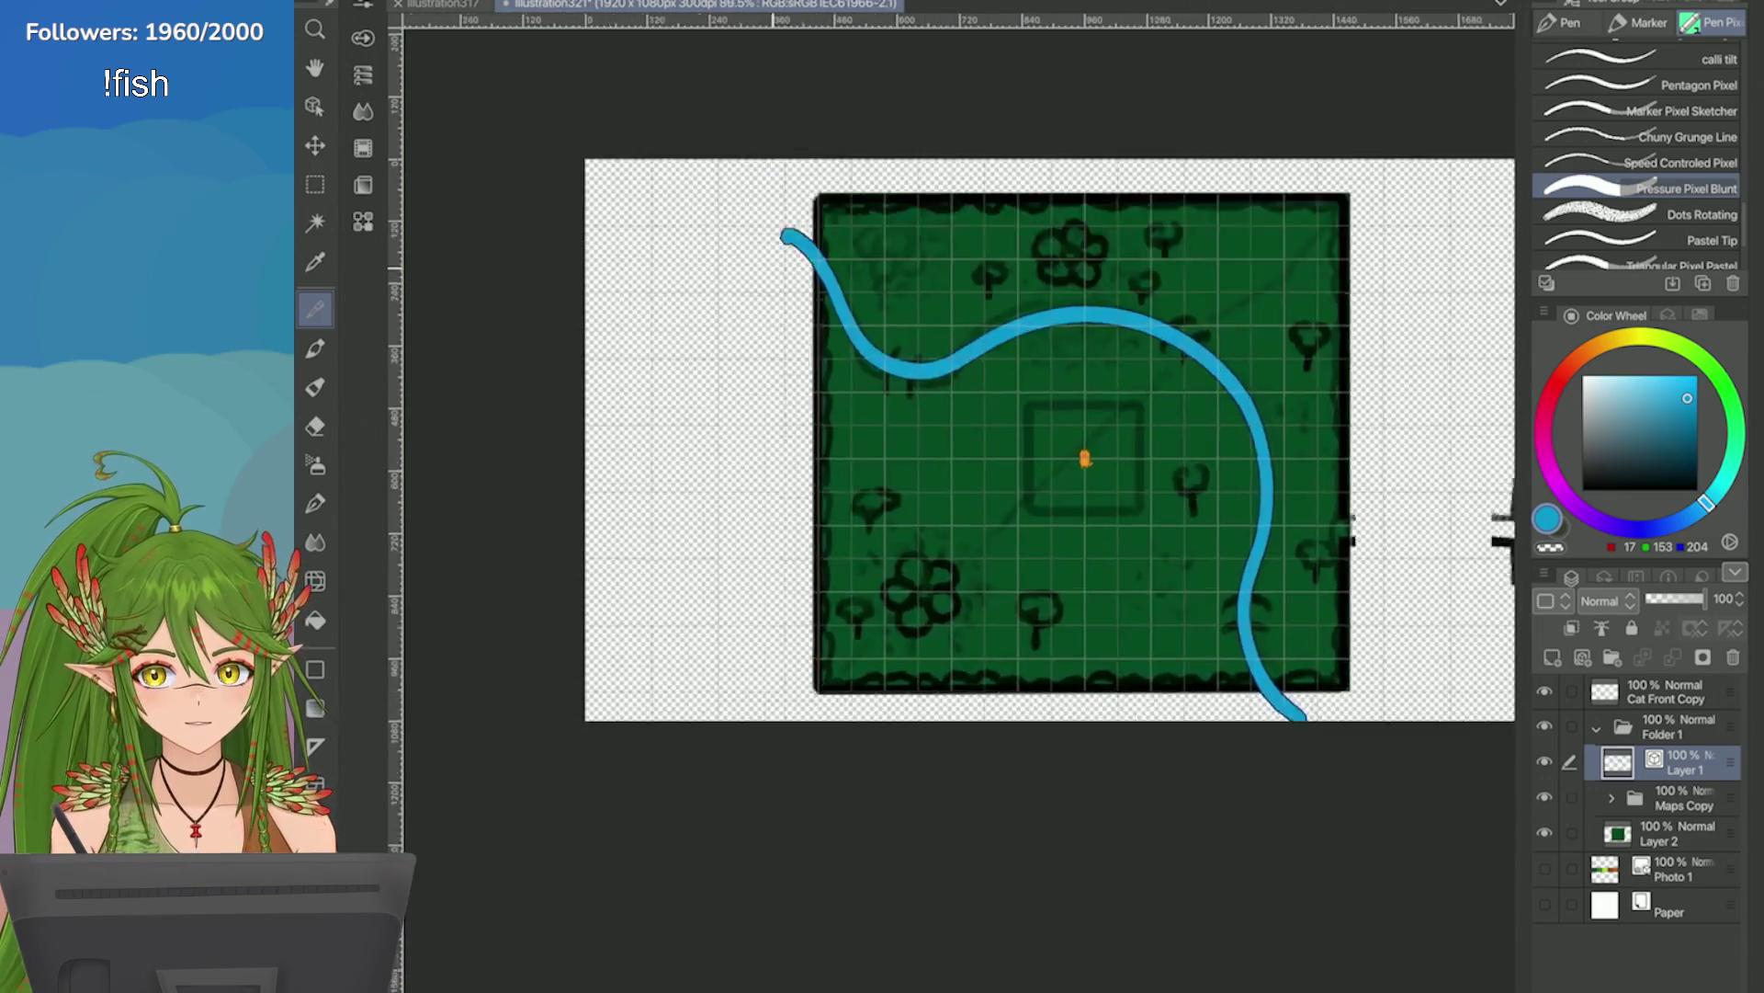
pyautogui.scroll(1, 988, 423)
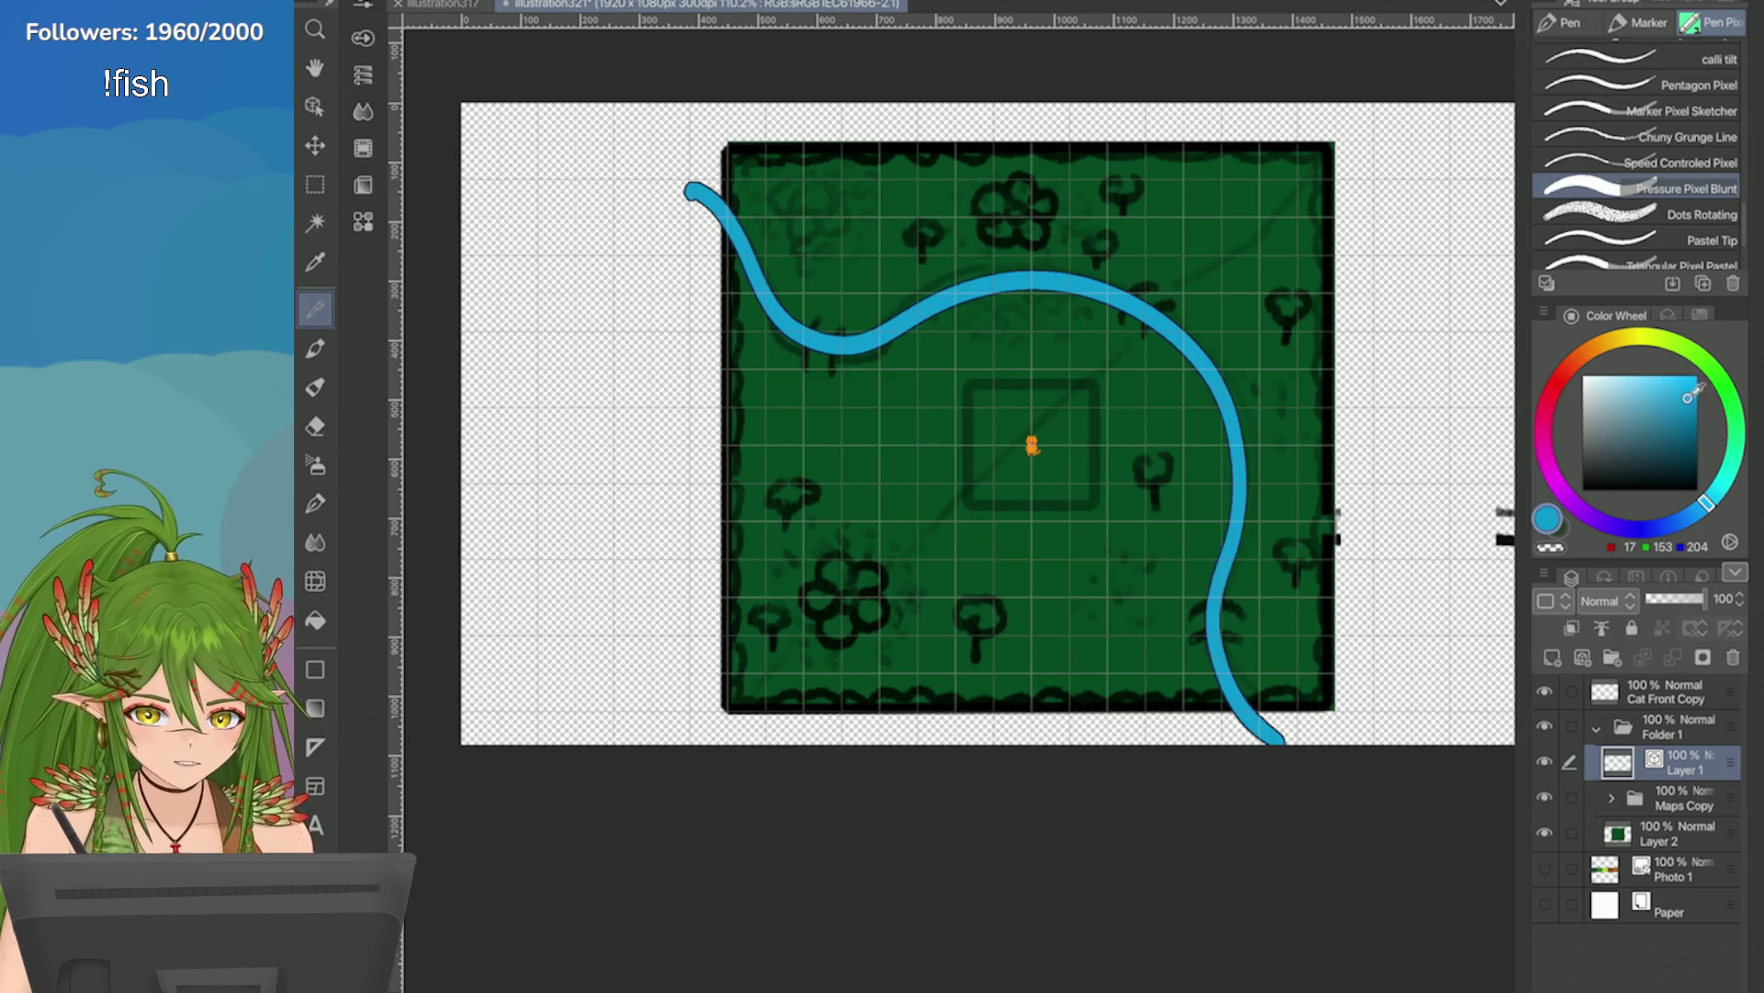
# Pick a darker blue, test-shade the river's inner edge, and select the Maps Copy layer.
pyautogui.moveTo(1688, 396); pyautogui.dragTo(1690, 420)
pyautogui.scroll(4, 1248, 429)
pyautogui.moveTo(1138, 402)
pyautogui.mouseDown()
pyautogui.moveTo(1076, 260)
pyautogui.moveTo(1130, 364)
pyautogui.moveTo(1138, 519)
pyautogui.mouseUp()
pyautogui.hotkey('ctrl', 'z')
pyautogui.hotkey('ctrl', 'z')
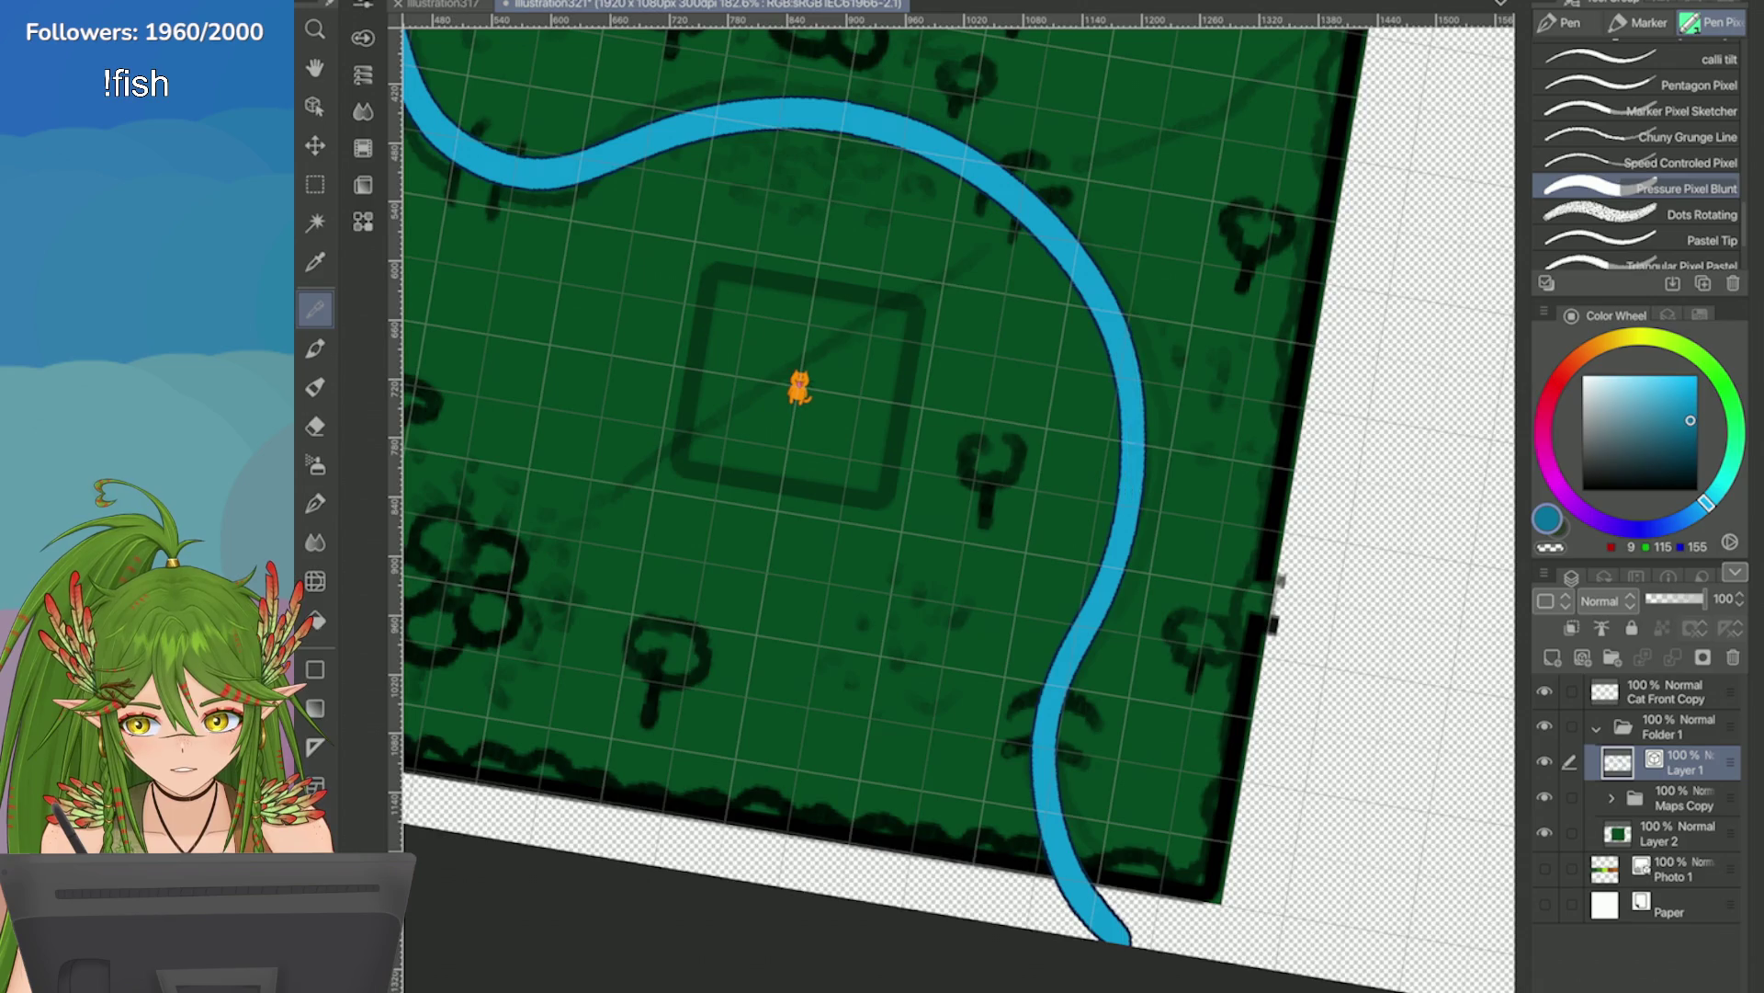
pyautogui.hotkey('ctrl', '0')
pyautogui.scroll(3, 1326, 484)
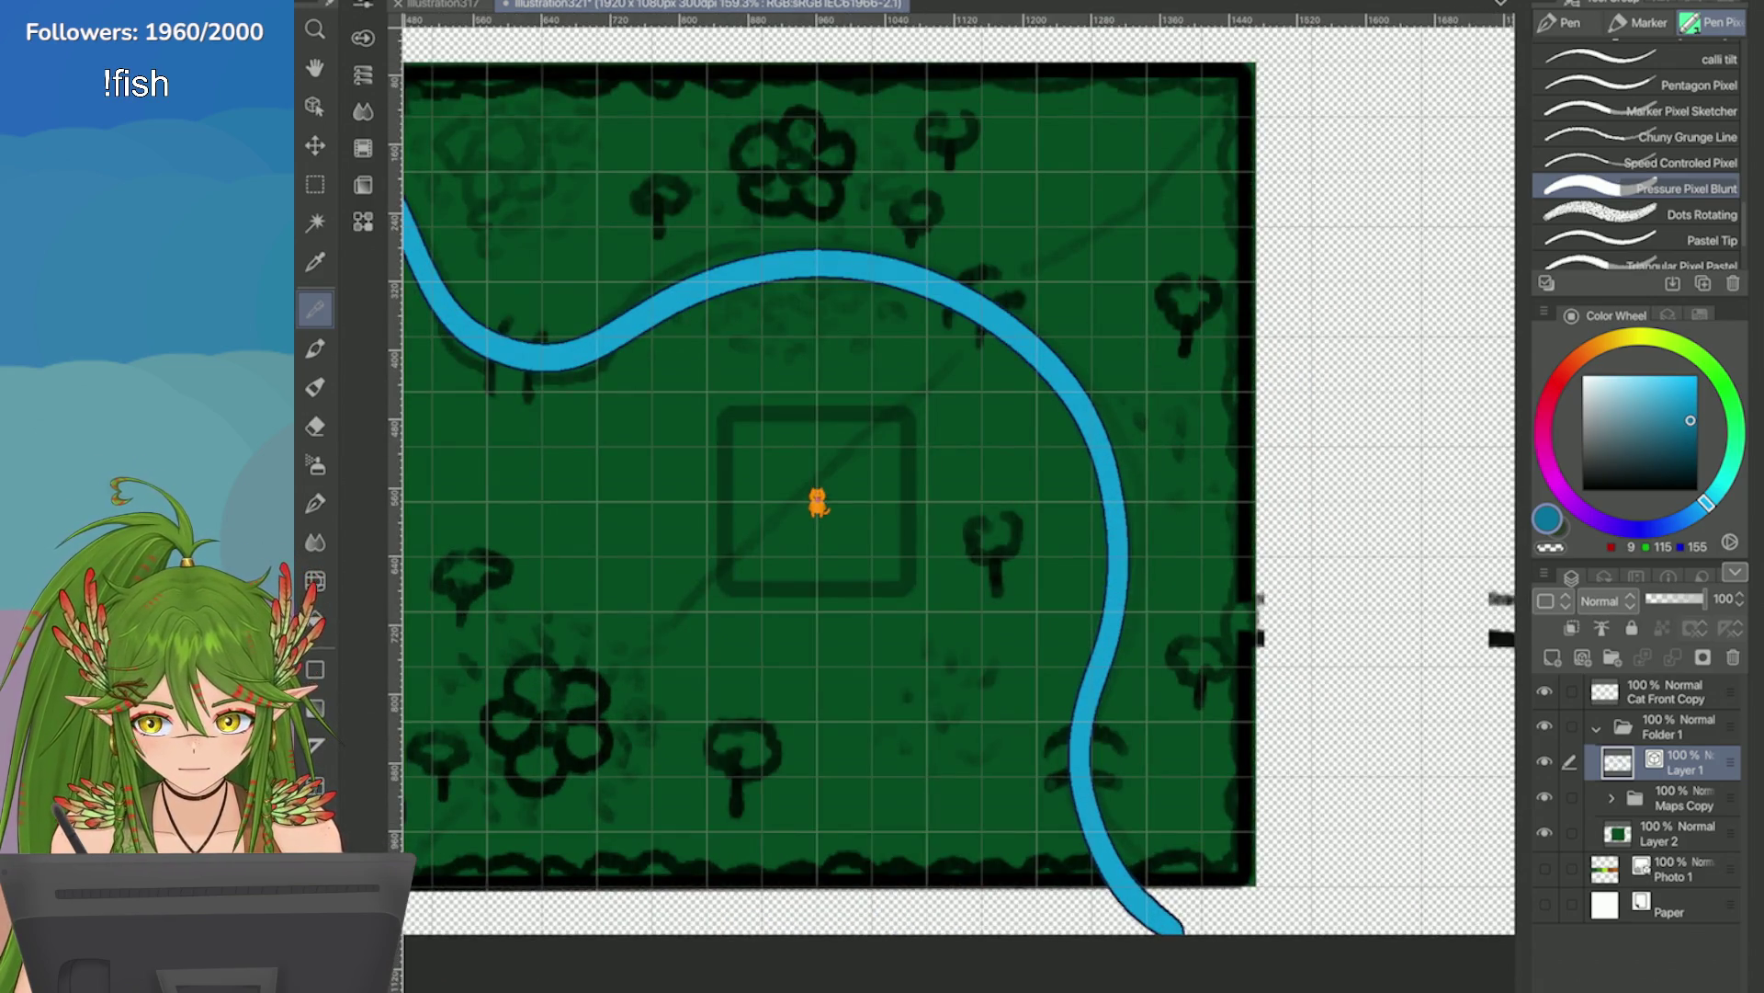
pyautogui.click(1684, 798)
# Lower Maps Copy to 40% opacity and add a new vector layer at the river's Layer 1.
pyautogui.moveTo(1705, 598); pyautogui.dragTo(1668, 598)
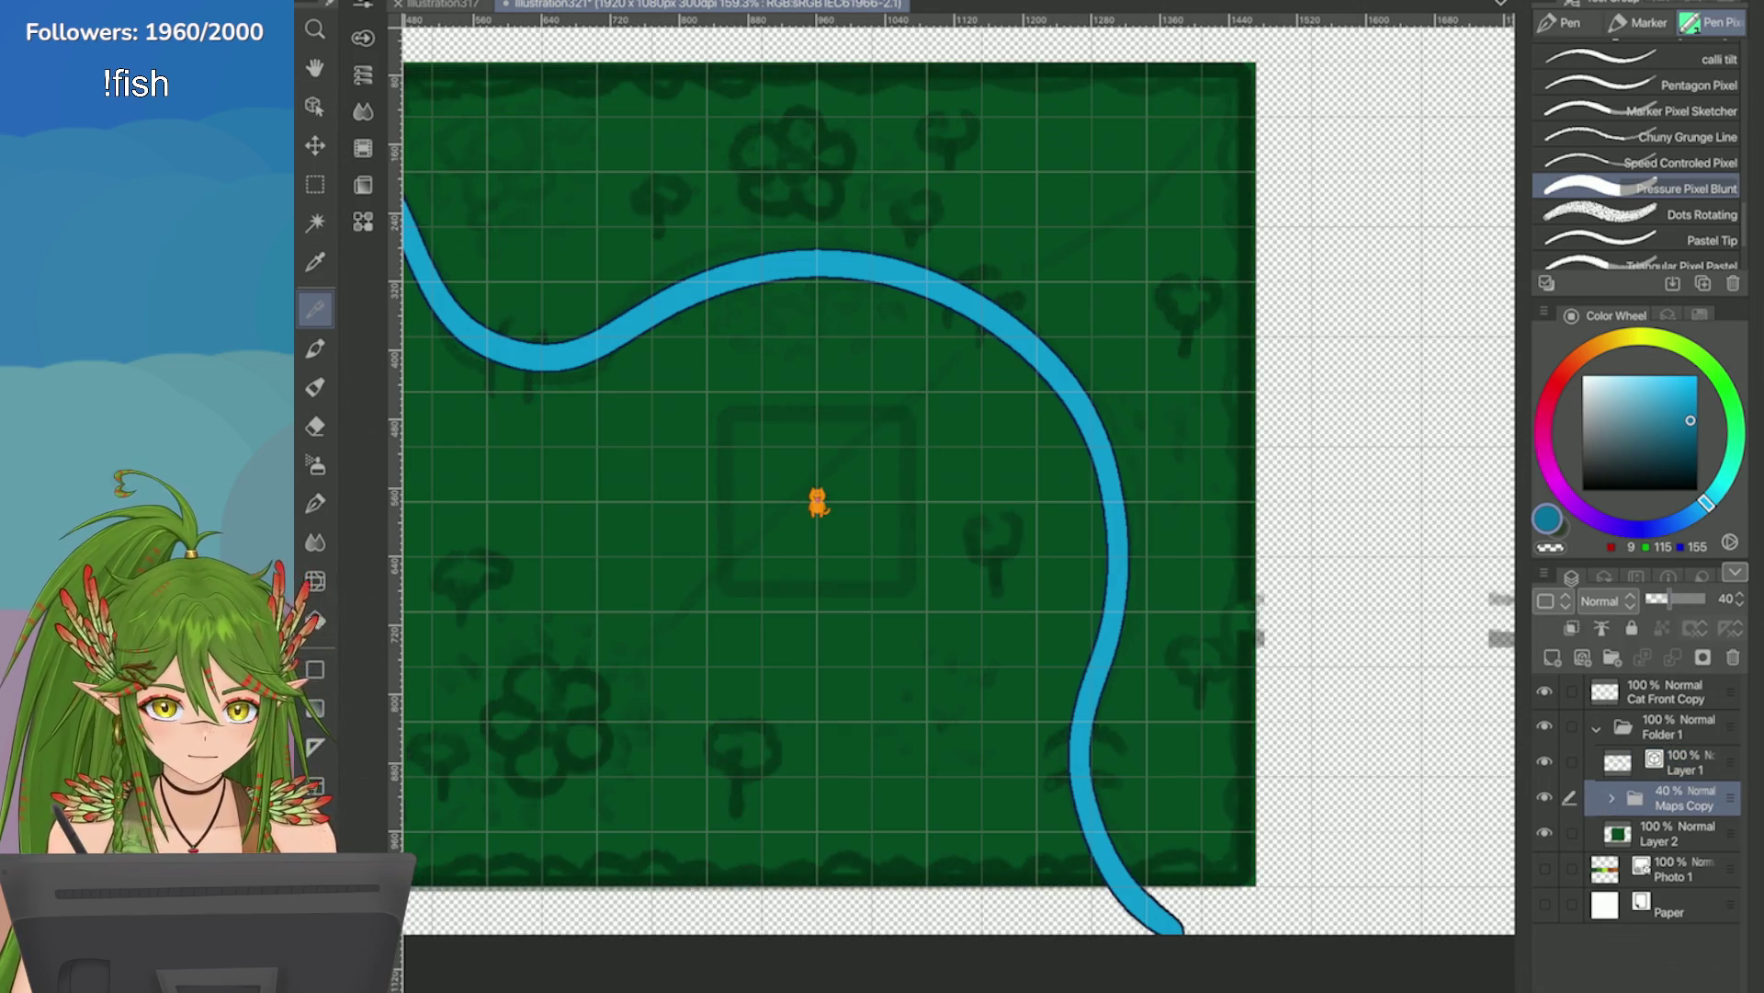
pyautogui.click(1684, 762)
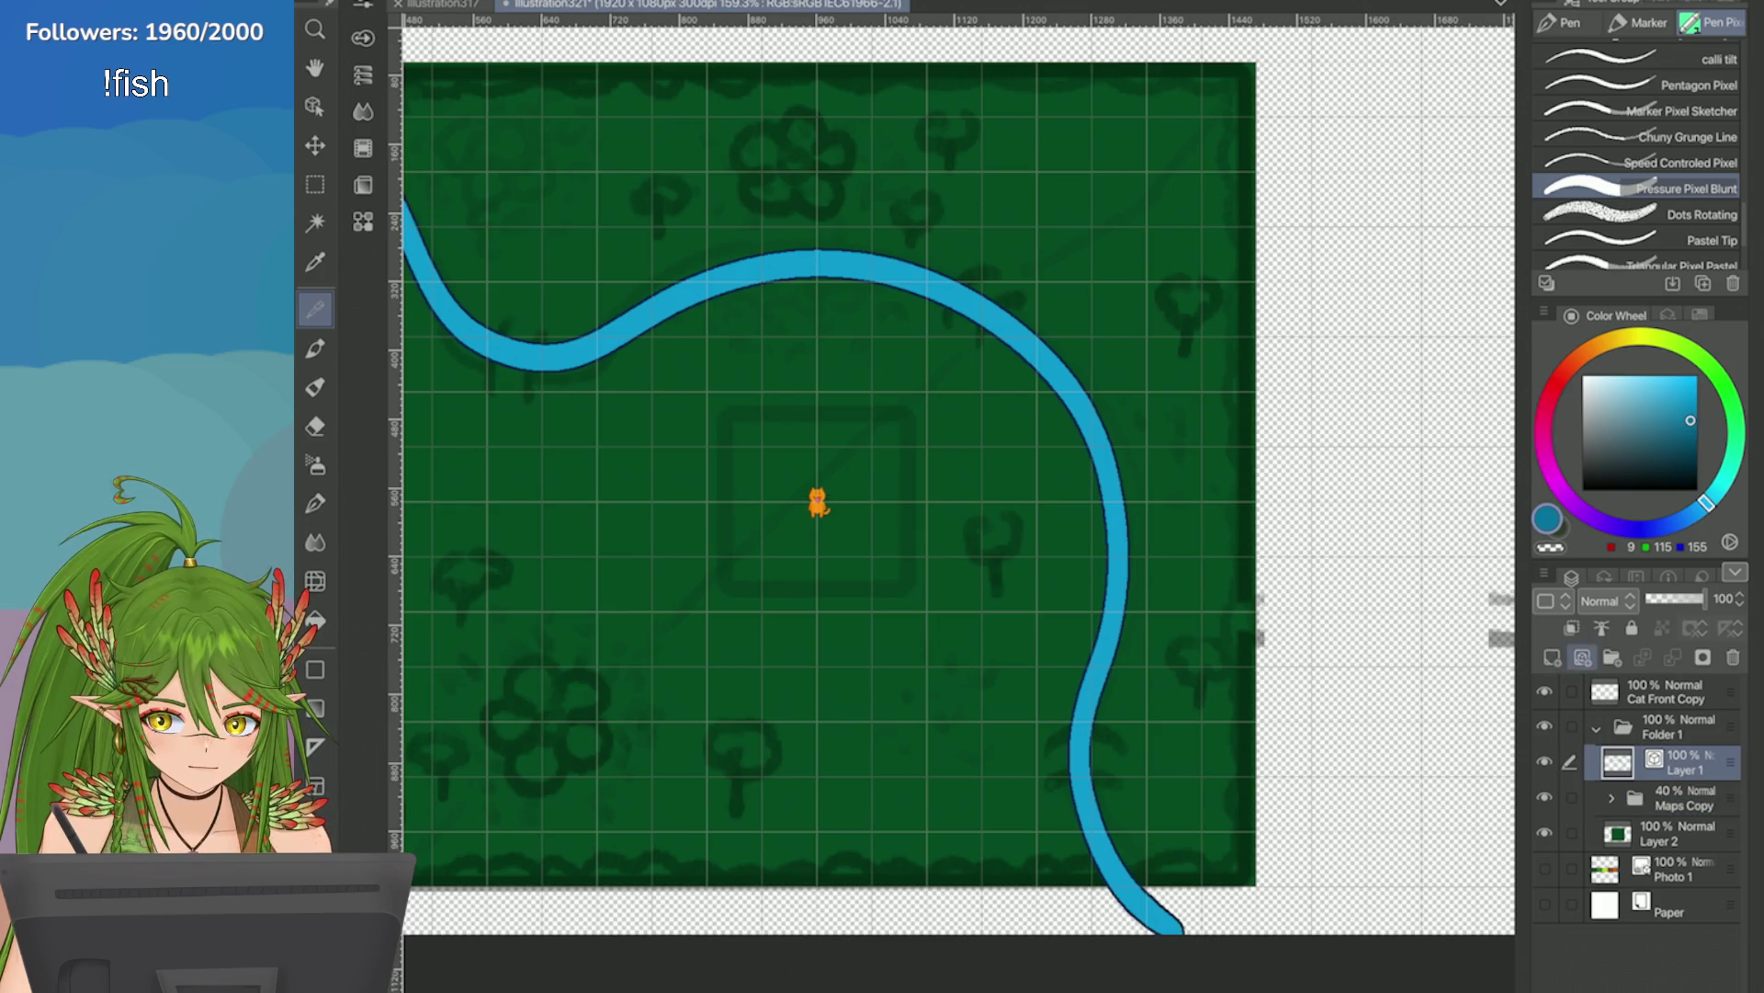
pyautogui.click(1583, 657)
pyautogui.scroll(-3, 1268, 329)
pyautogui.scroll(3, 829, 430)
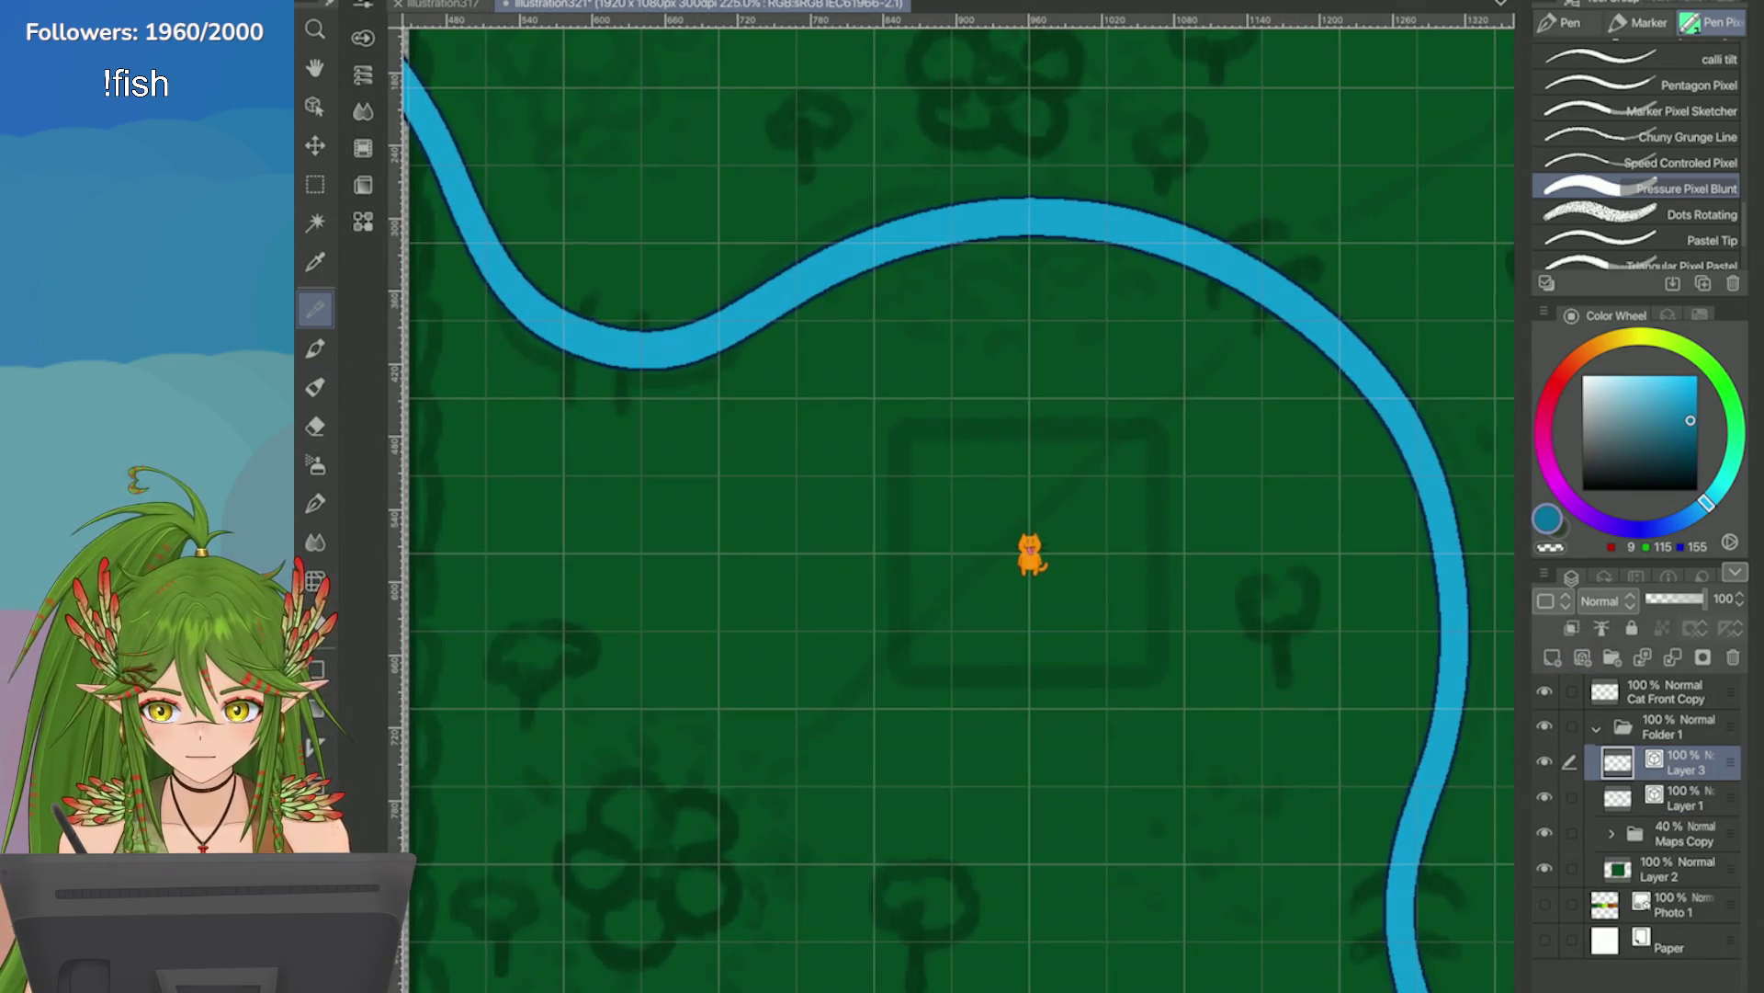
# Move the new Layer 3 beneath the river's Layer 1 and save the file.
pyautogui.moveTo(1684, 762); pyautogui.dragTo(1685, 807)
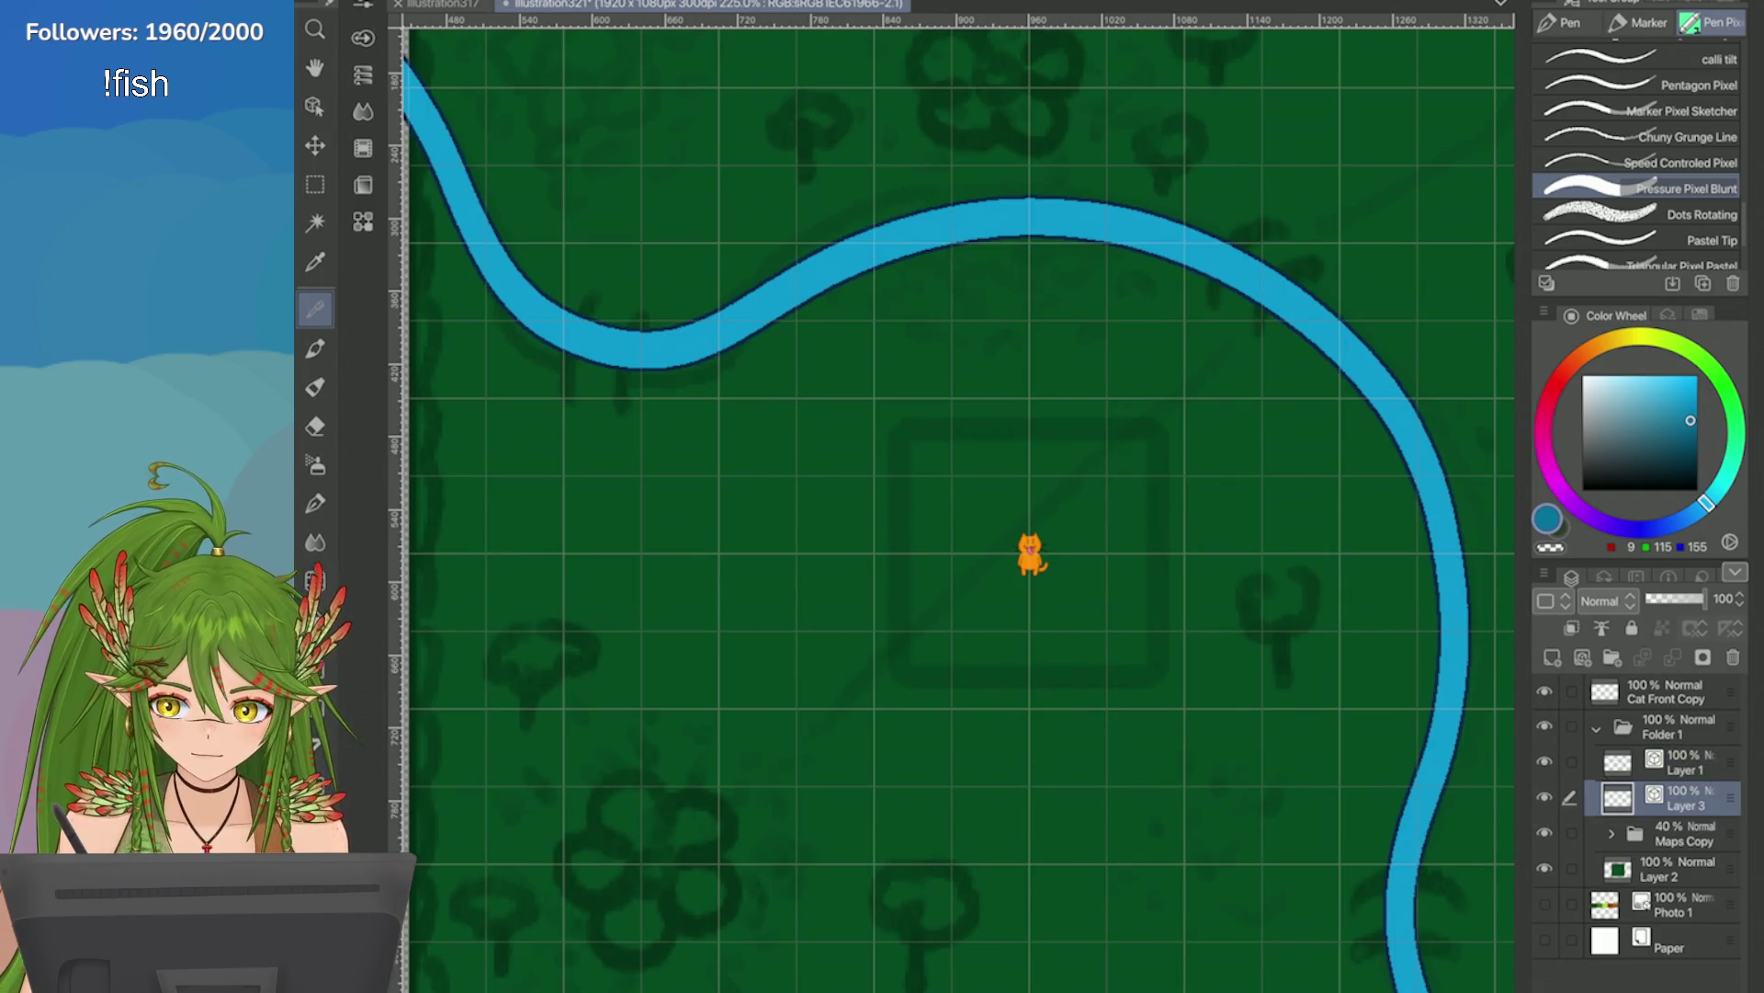
pyautogui.scroll(3, 1066, 78)
pyautogui.press('b')
pyautogui.scroll(2, 1066, 78)
pyautogui.hotkey('ctrl', 's')
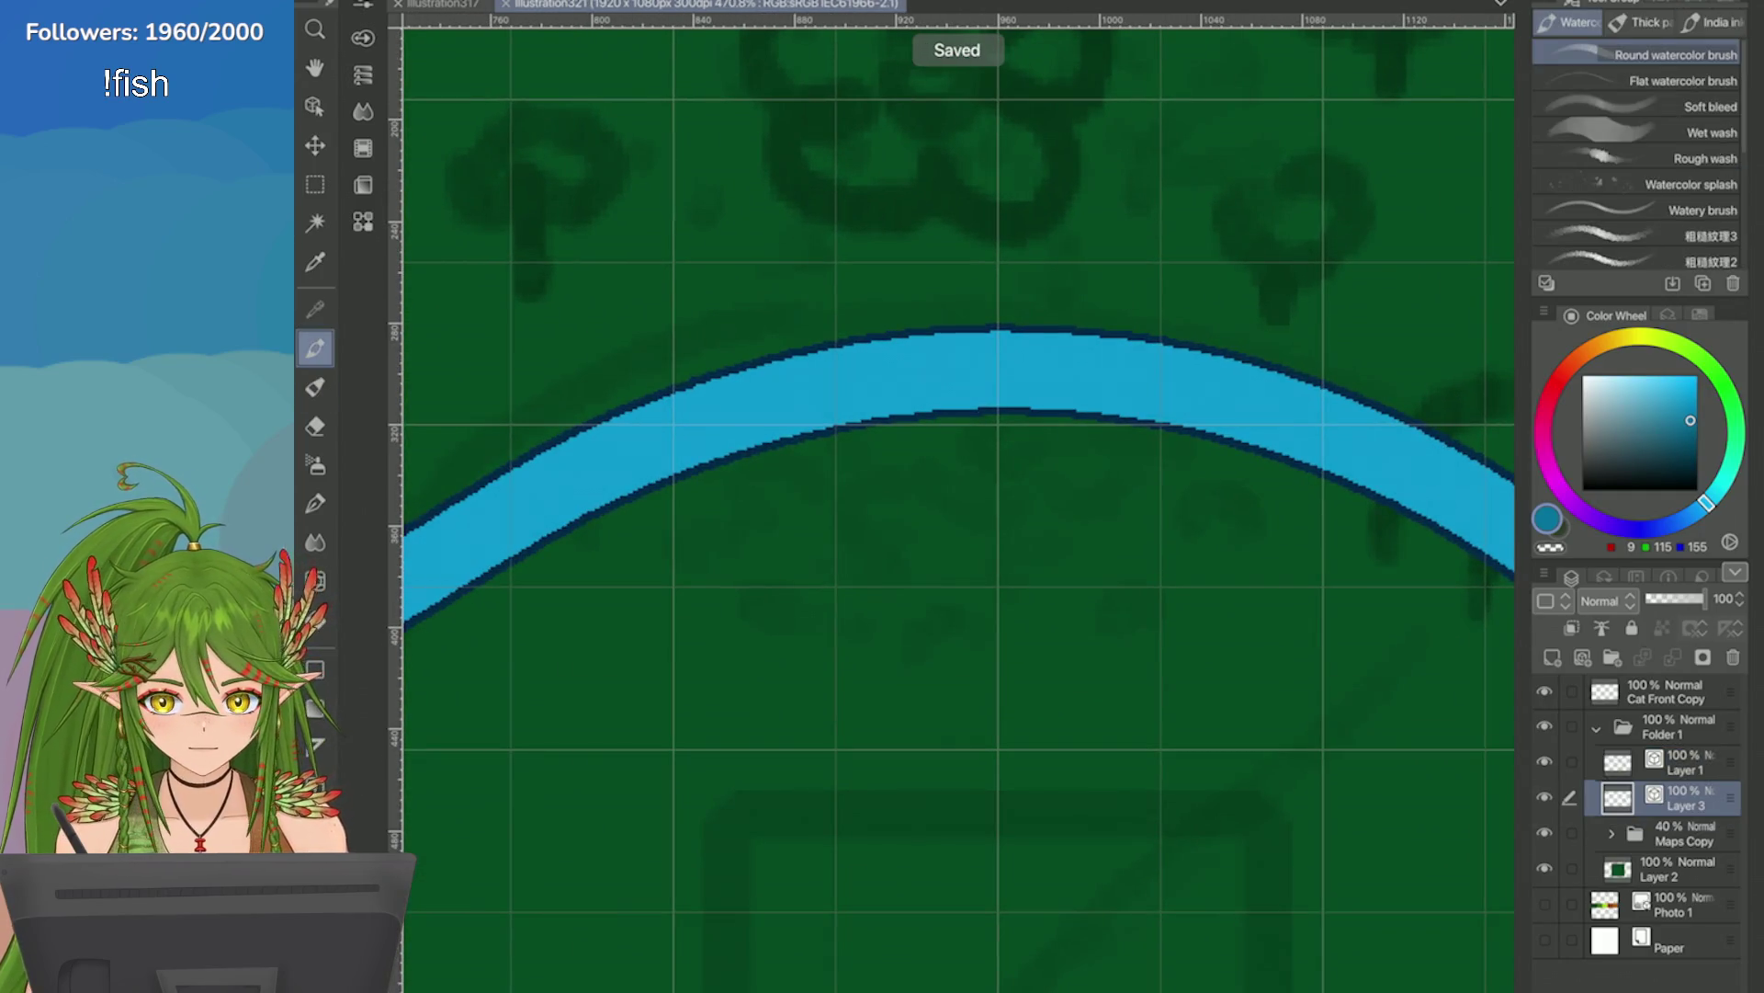
pyautogui.press('p')
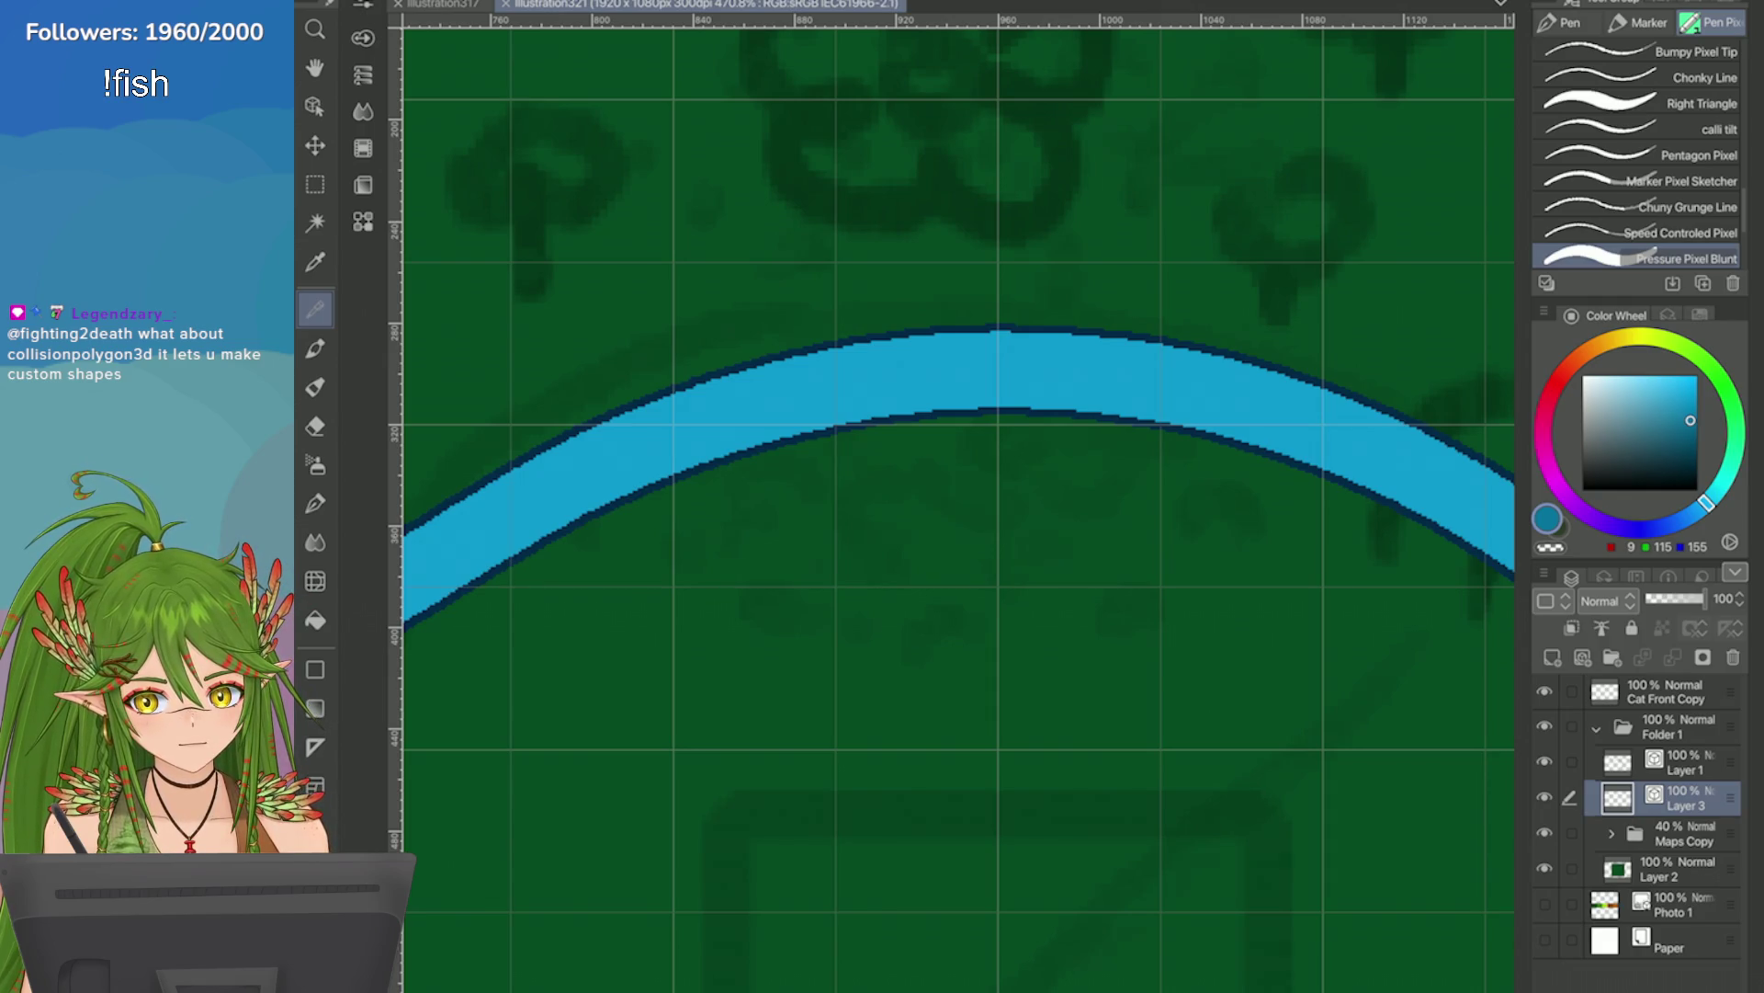
# Sample the river's blue with the eyedropper and add it to the Game colour set.
pyautogui.click(1700, 316)
pyautogui.click(1546, 418)
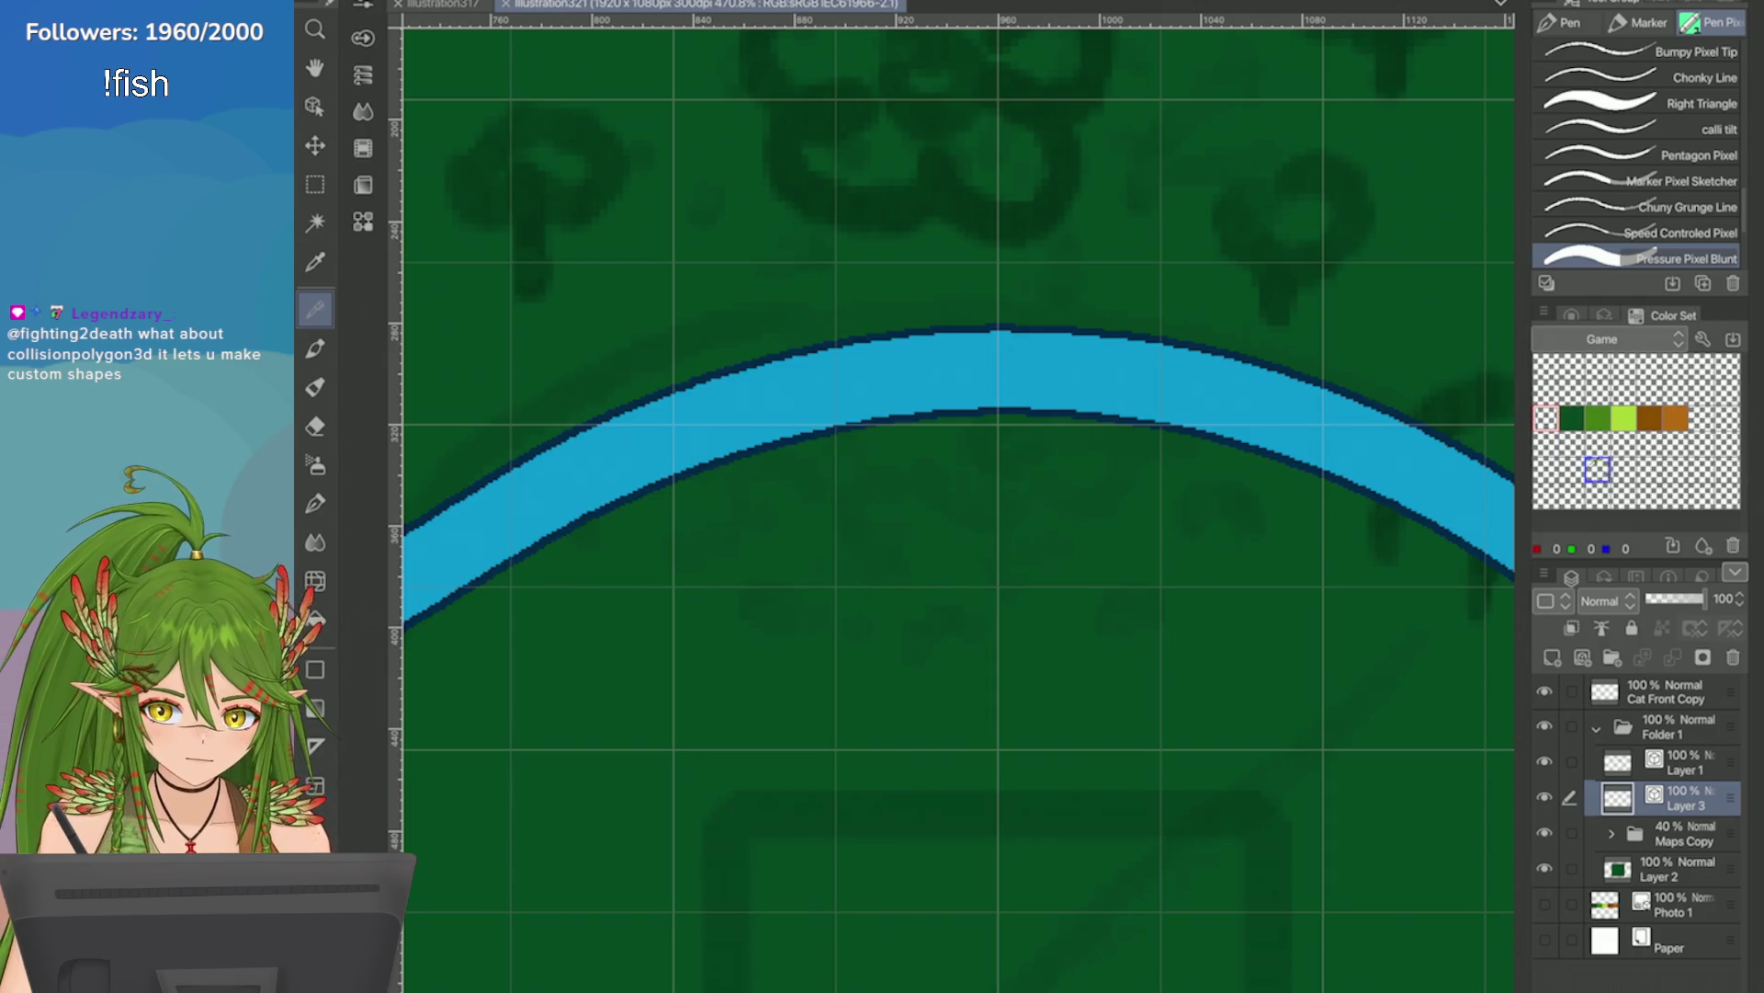
pyautogui.press('i')
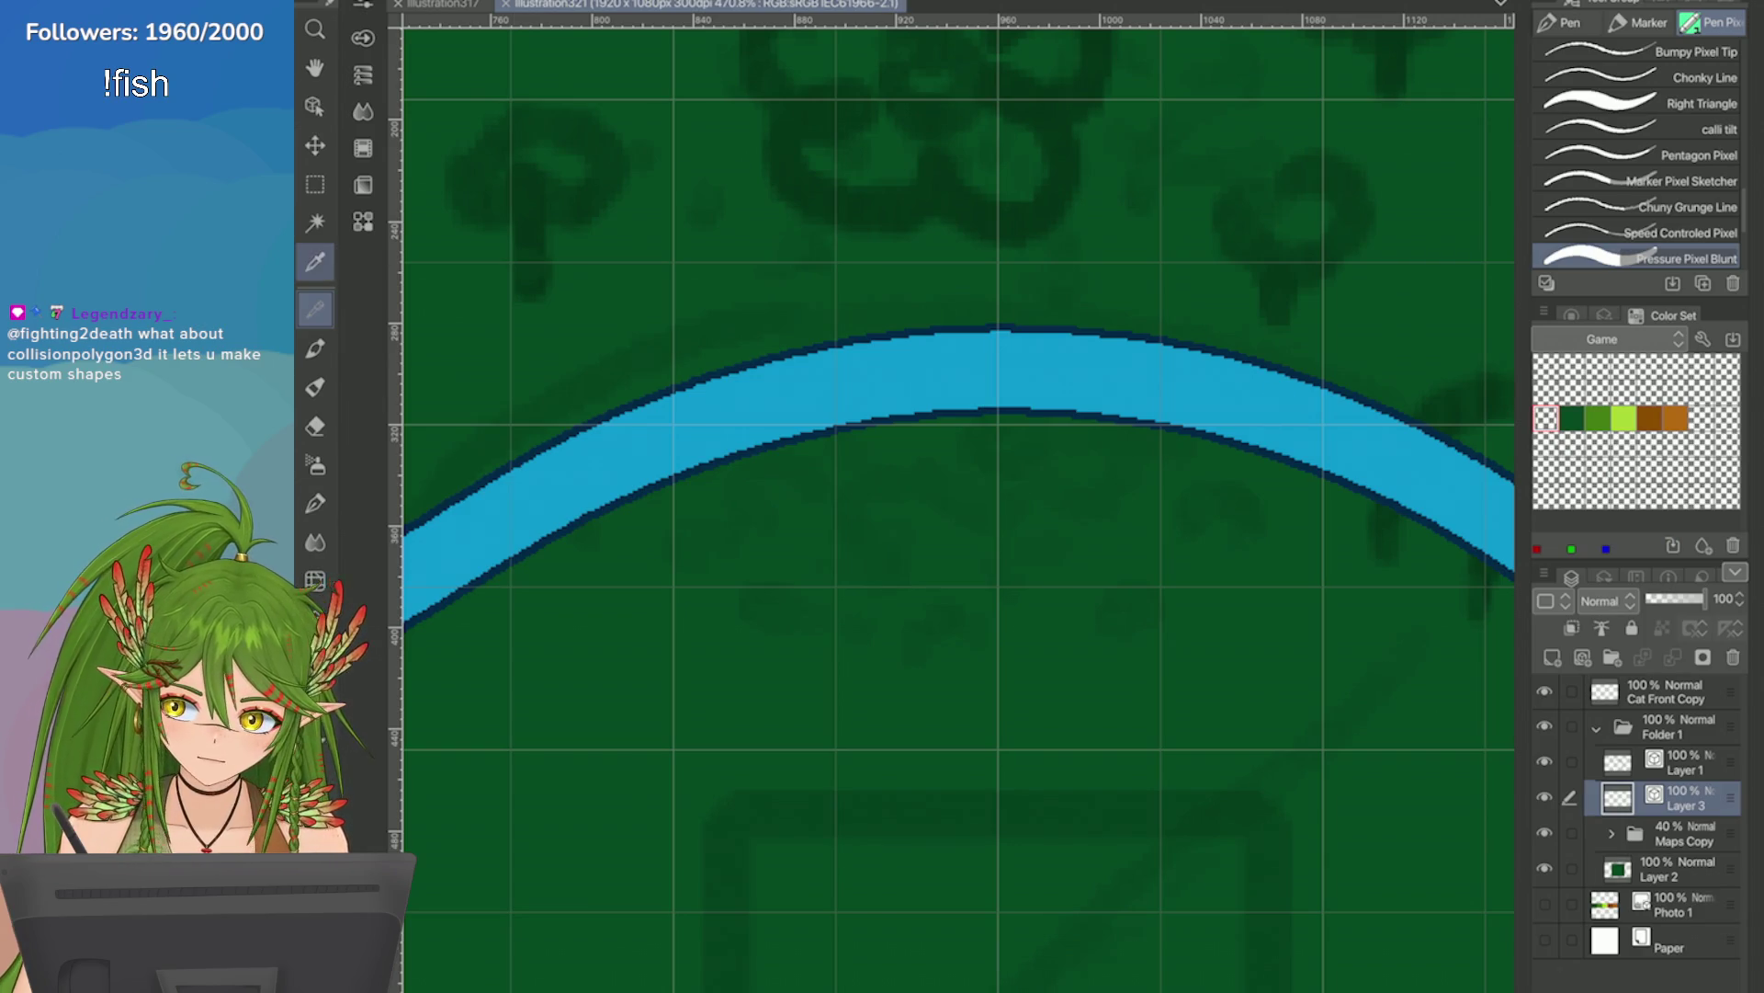
pyautogui.click(1316, 422)
pyautogui.click(1672, 545)
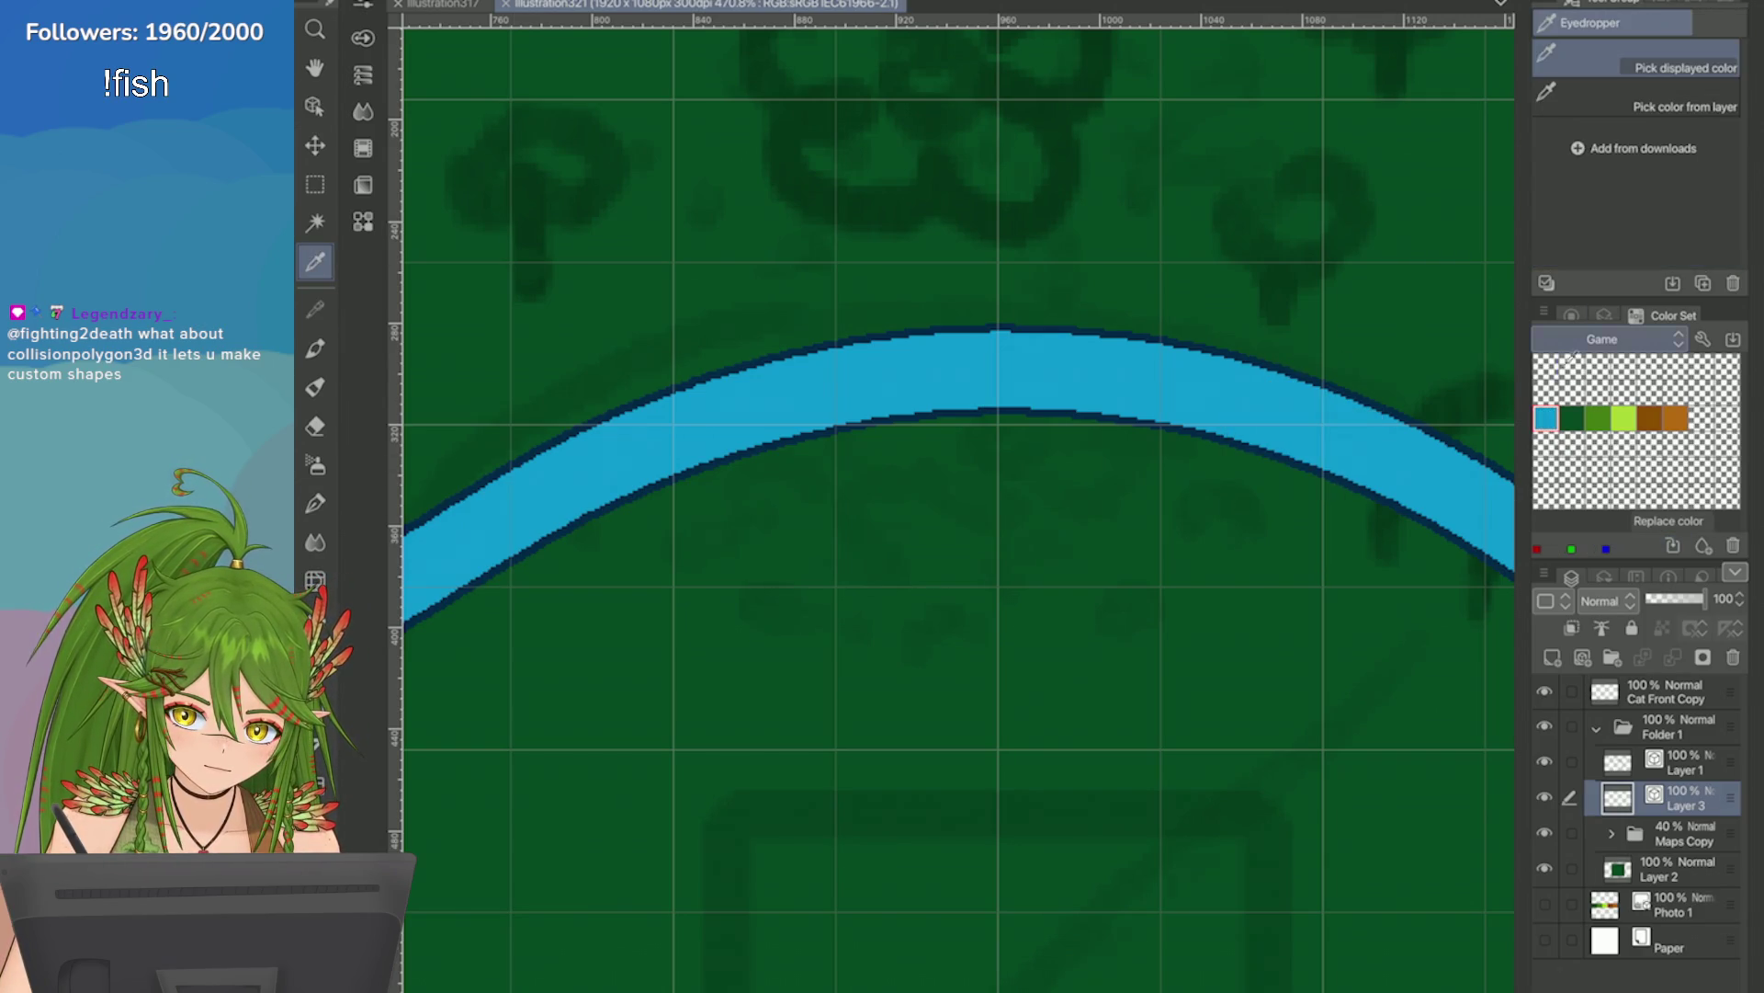
pyautogui.click(1572, 444)
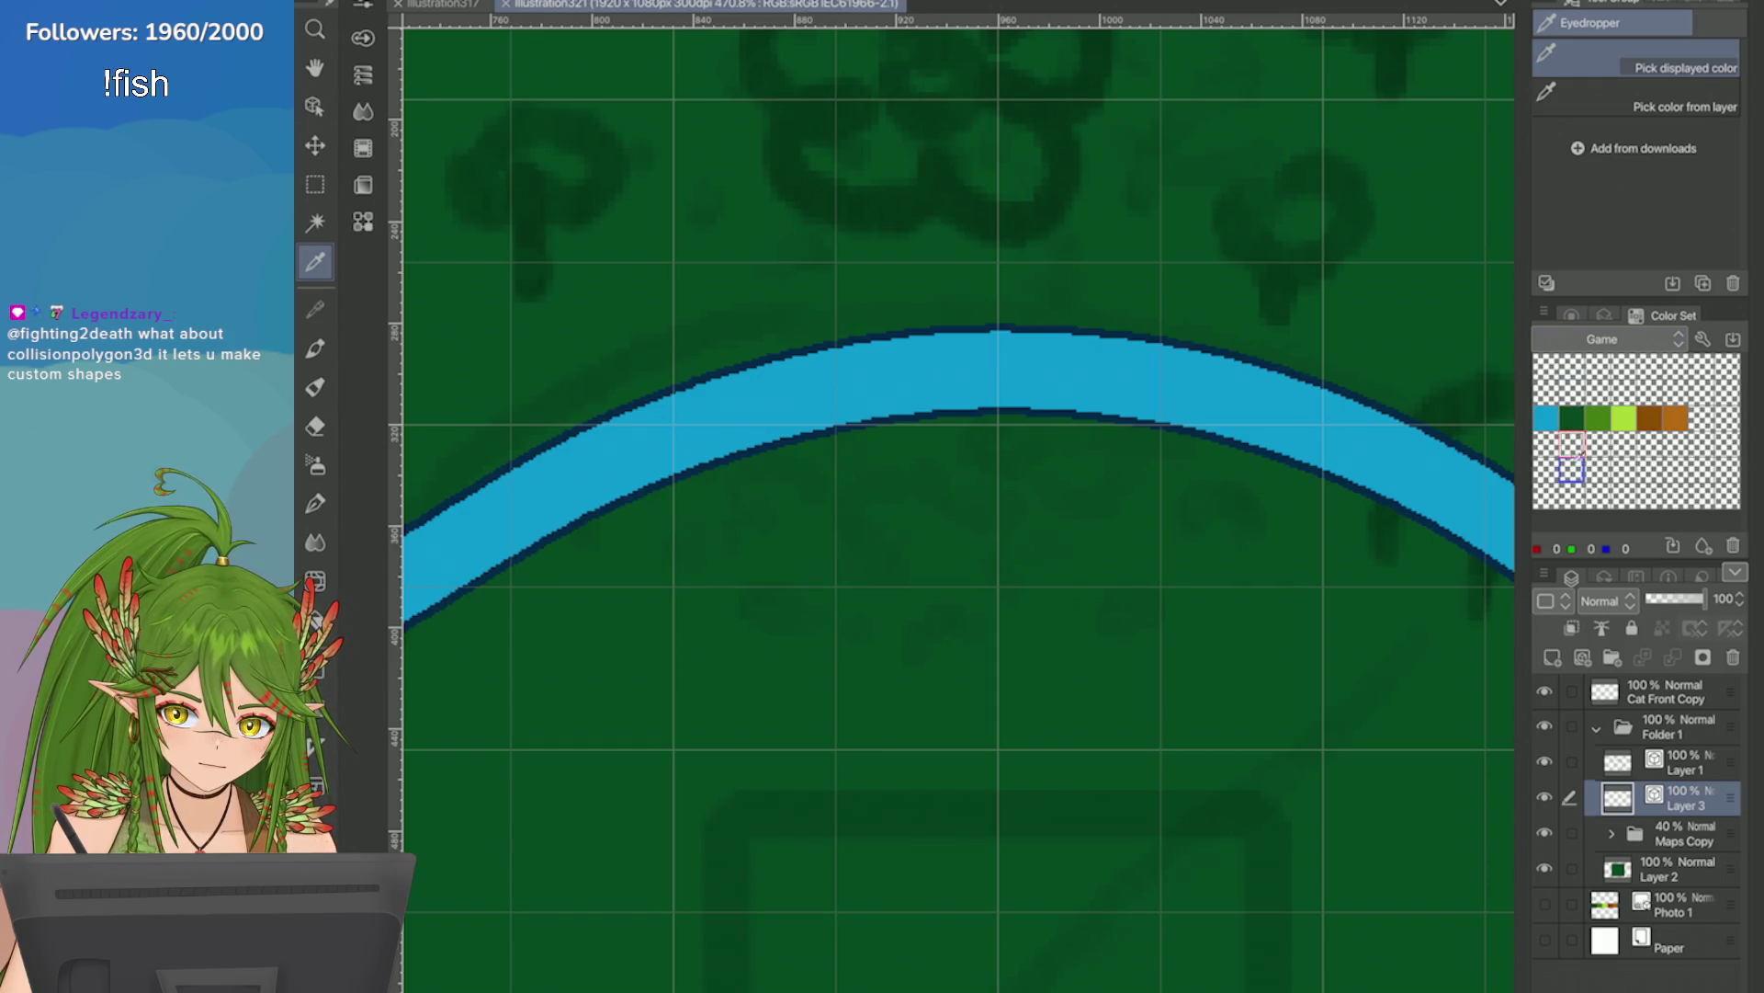
# Delete the duplicate blue swatch, make river blue the drawing colour, and return to the pen.
pyautogui.click(1547, 419)
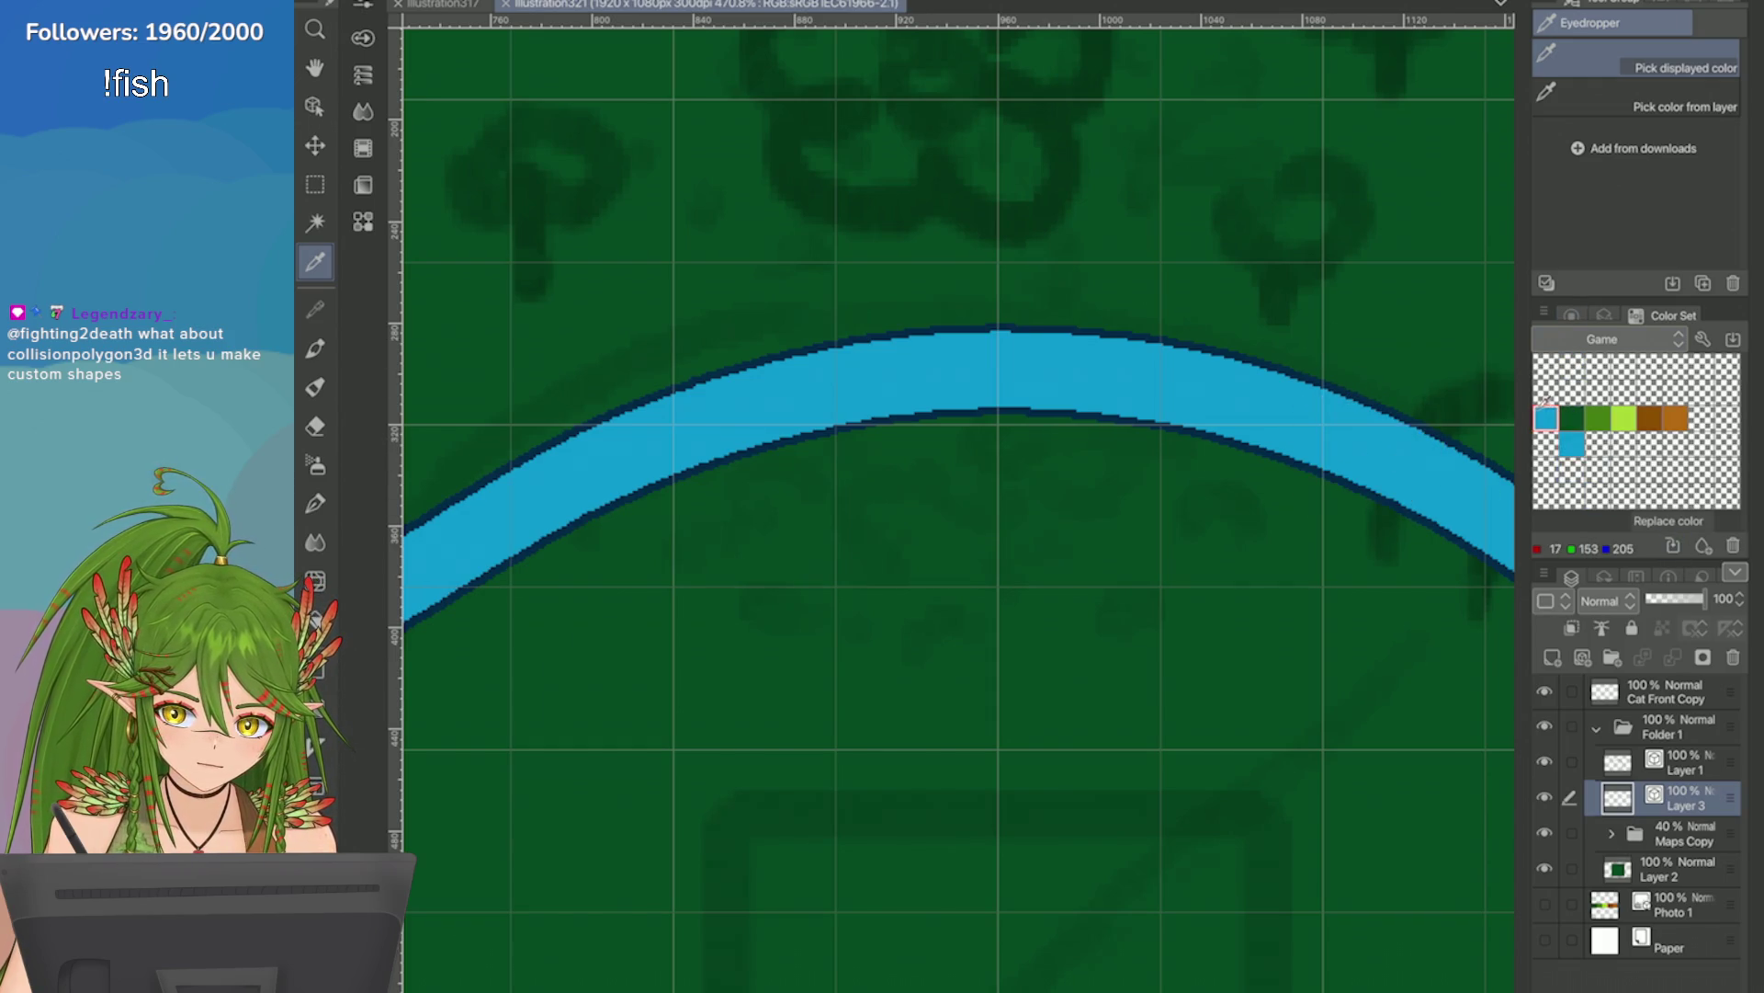
pyautogui.click(1734, 546)
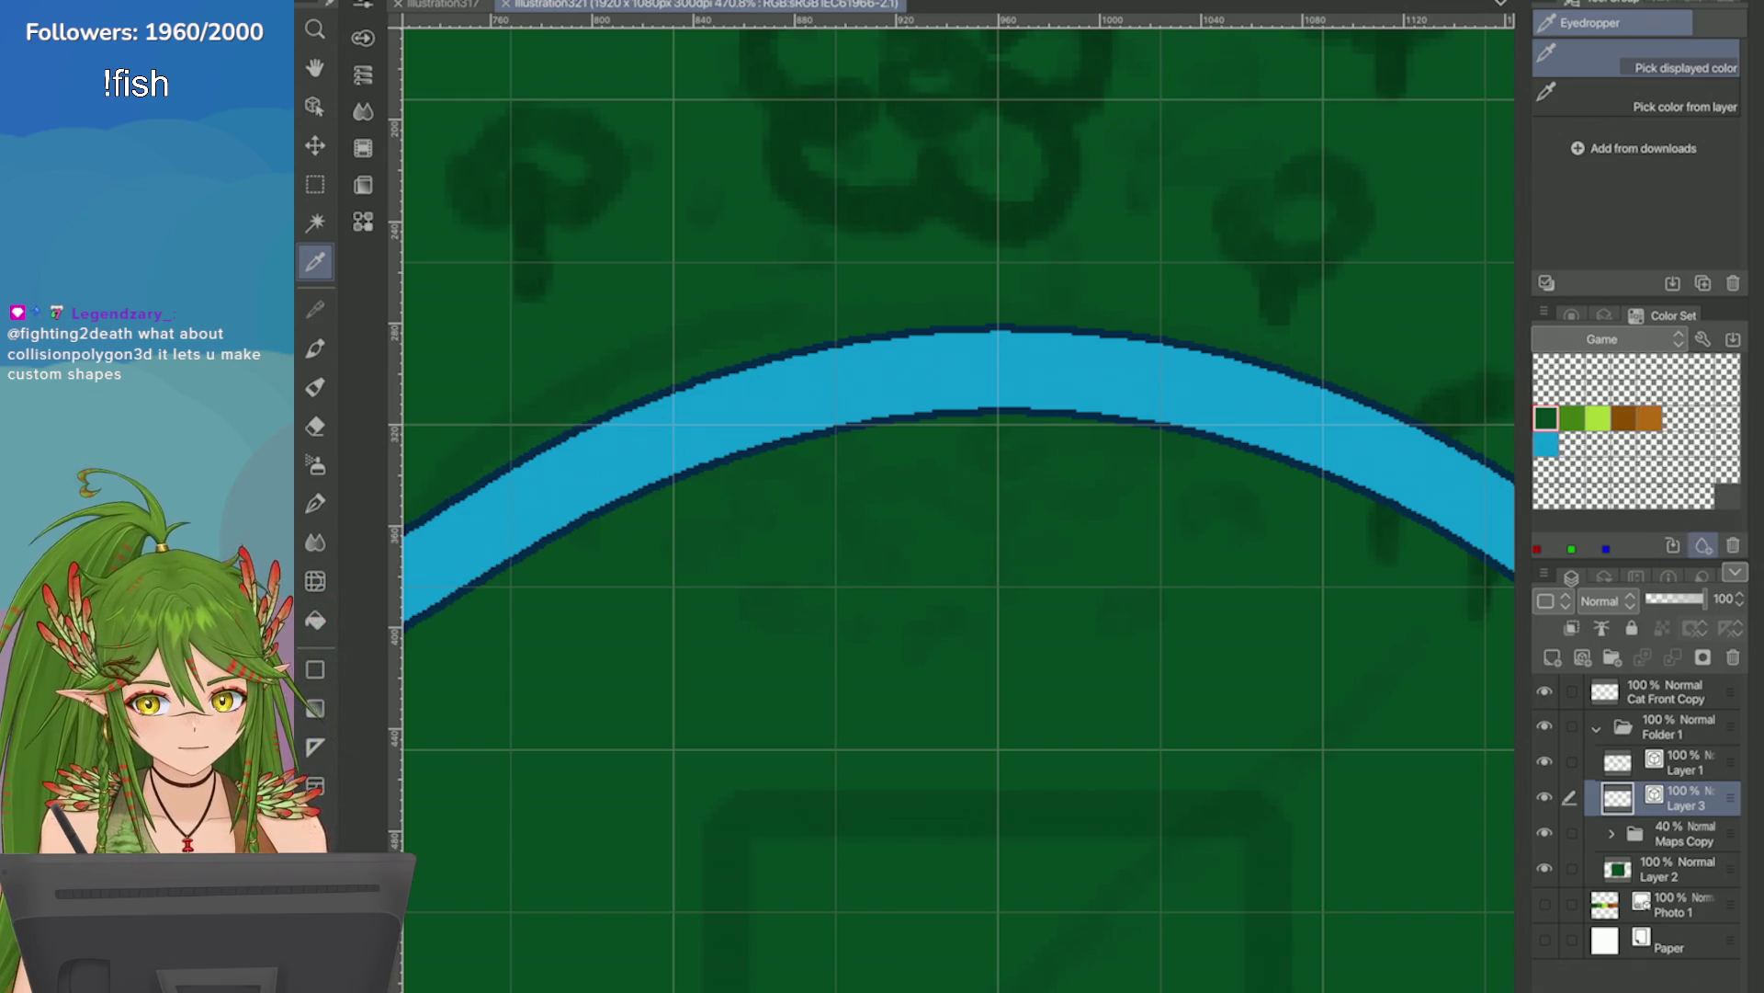
pyautogui.click(1702, 494)
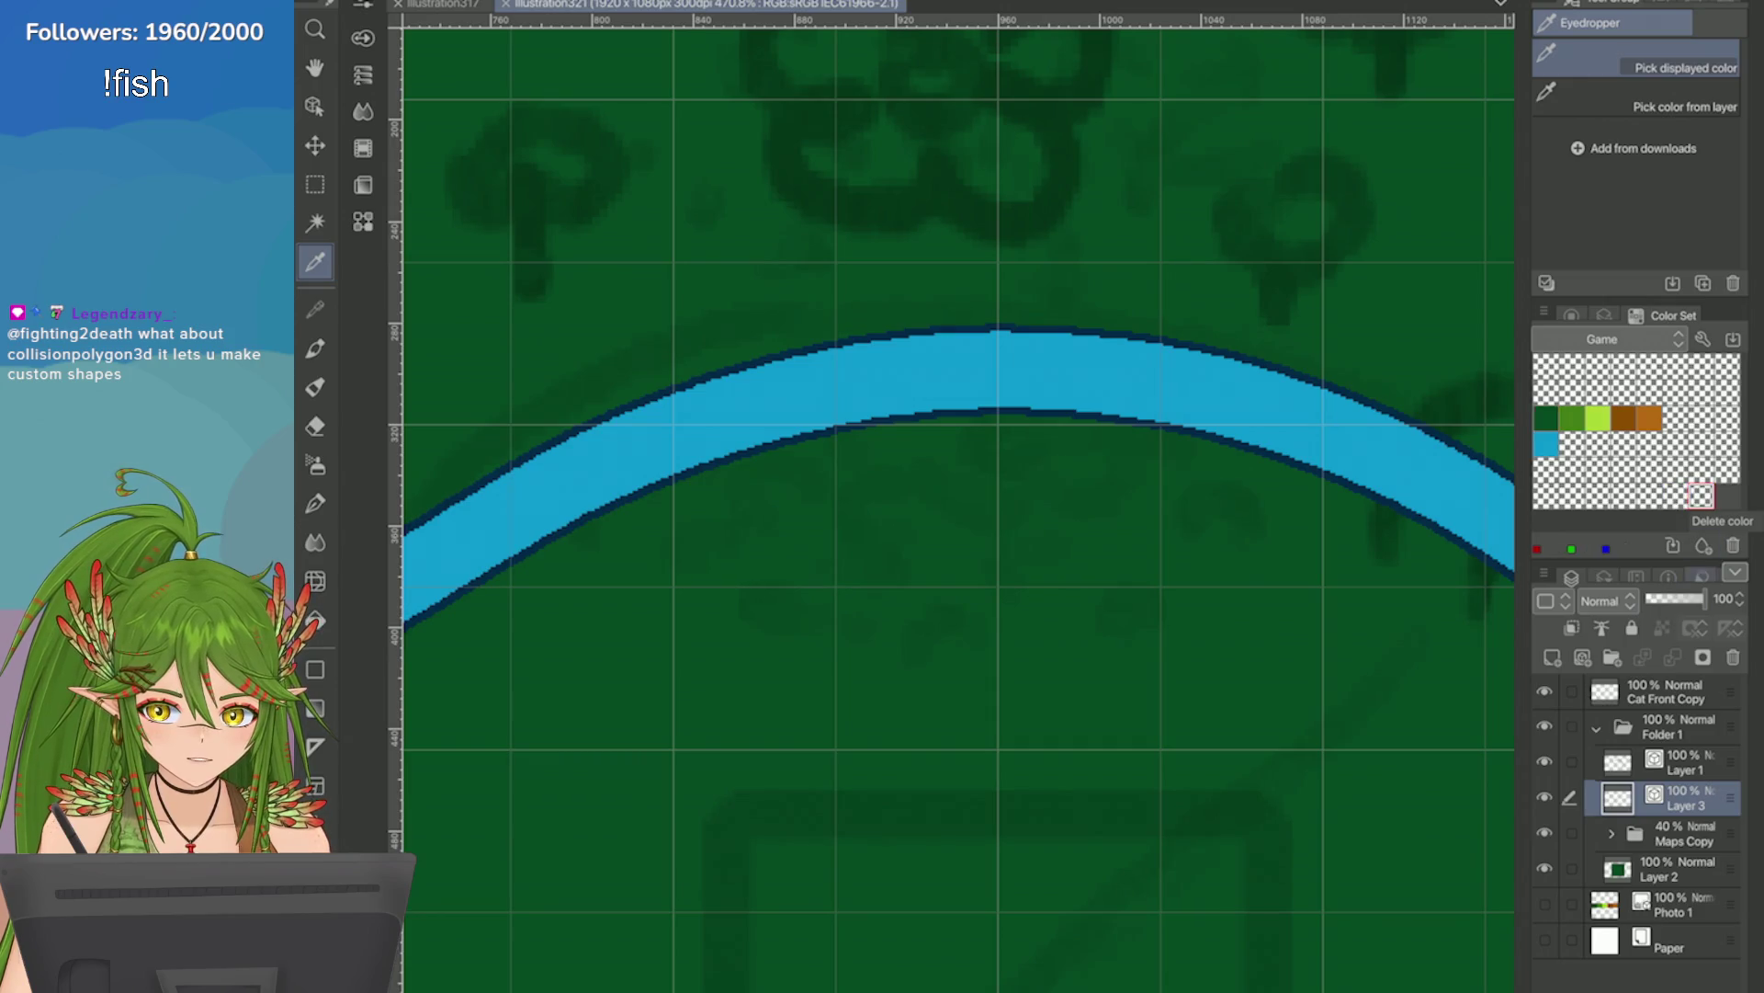
pyautogui.click(1547, 470)
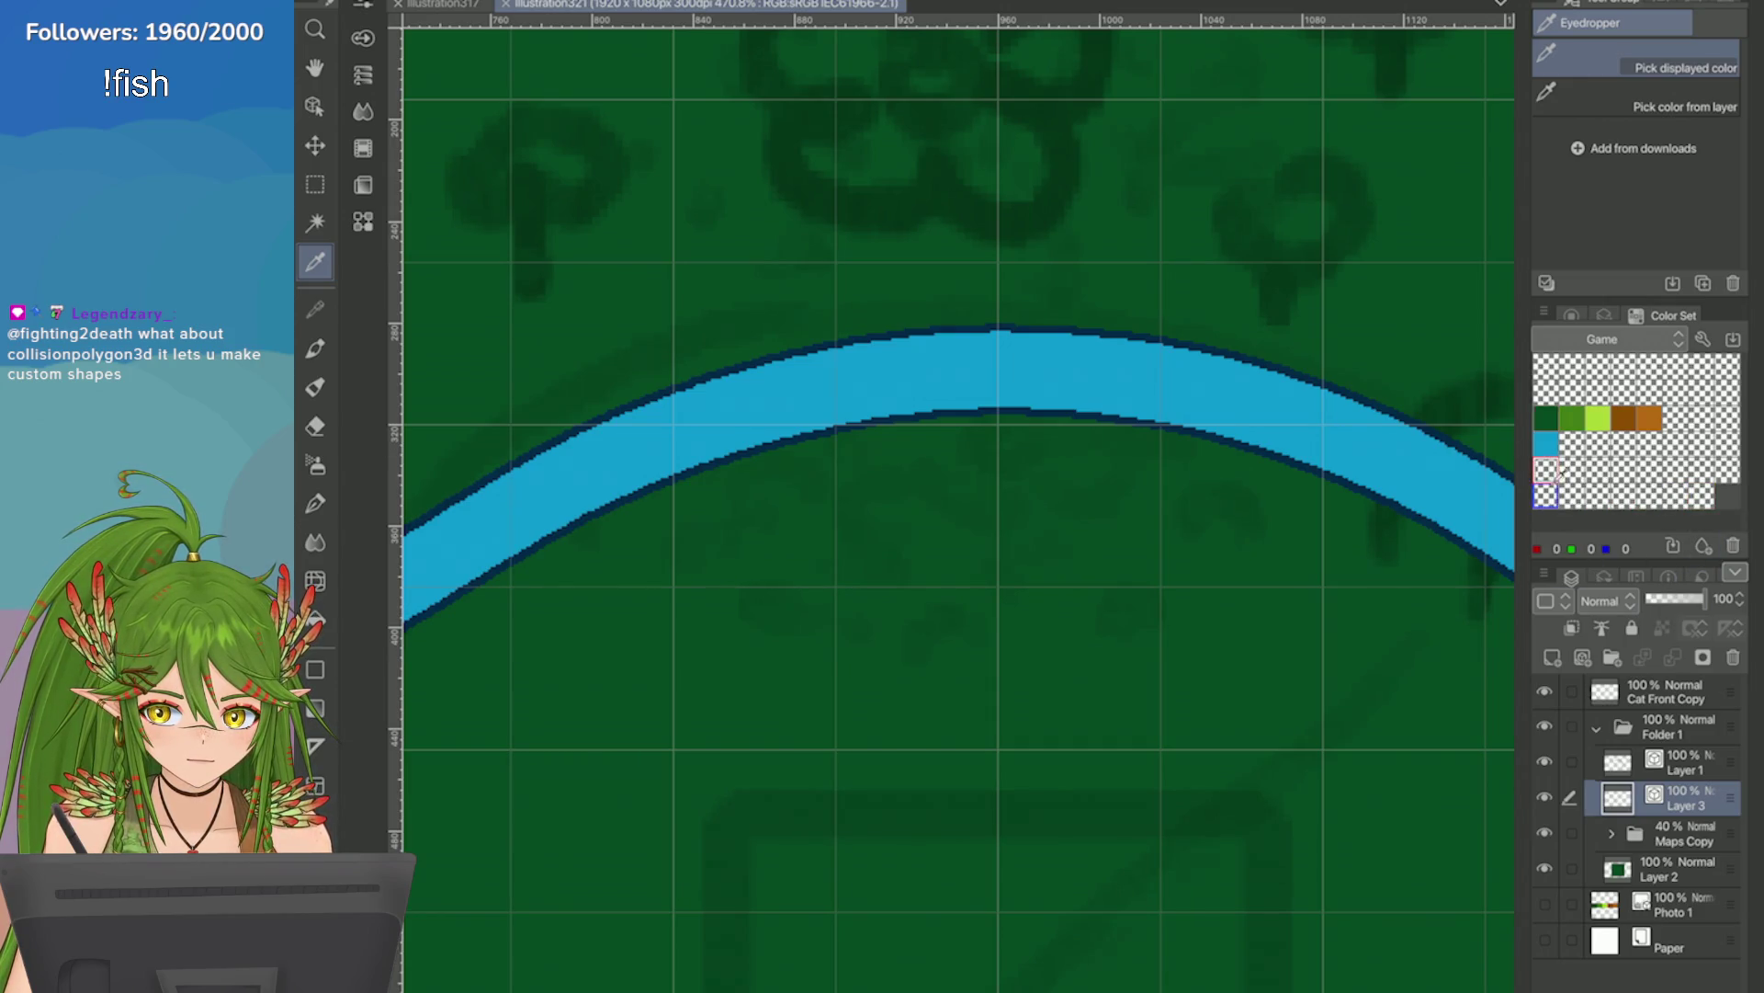
pyautogui.click(1546, 444)
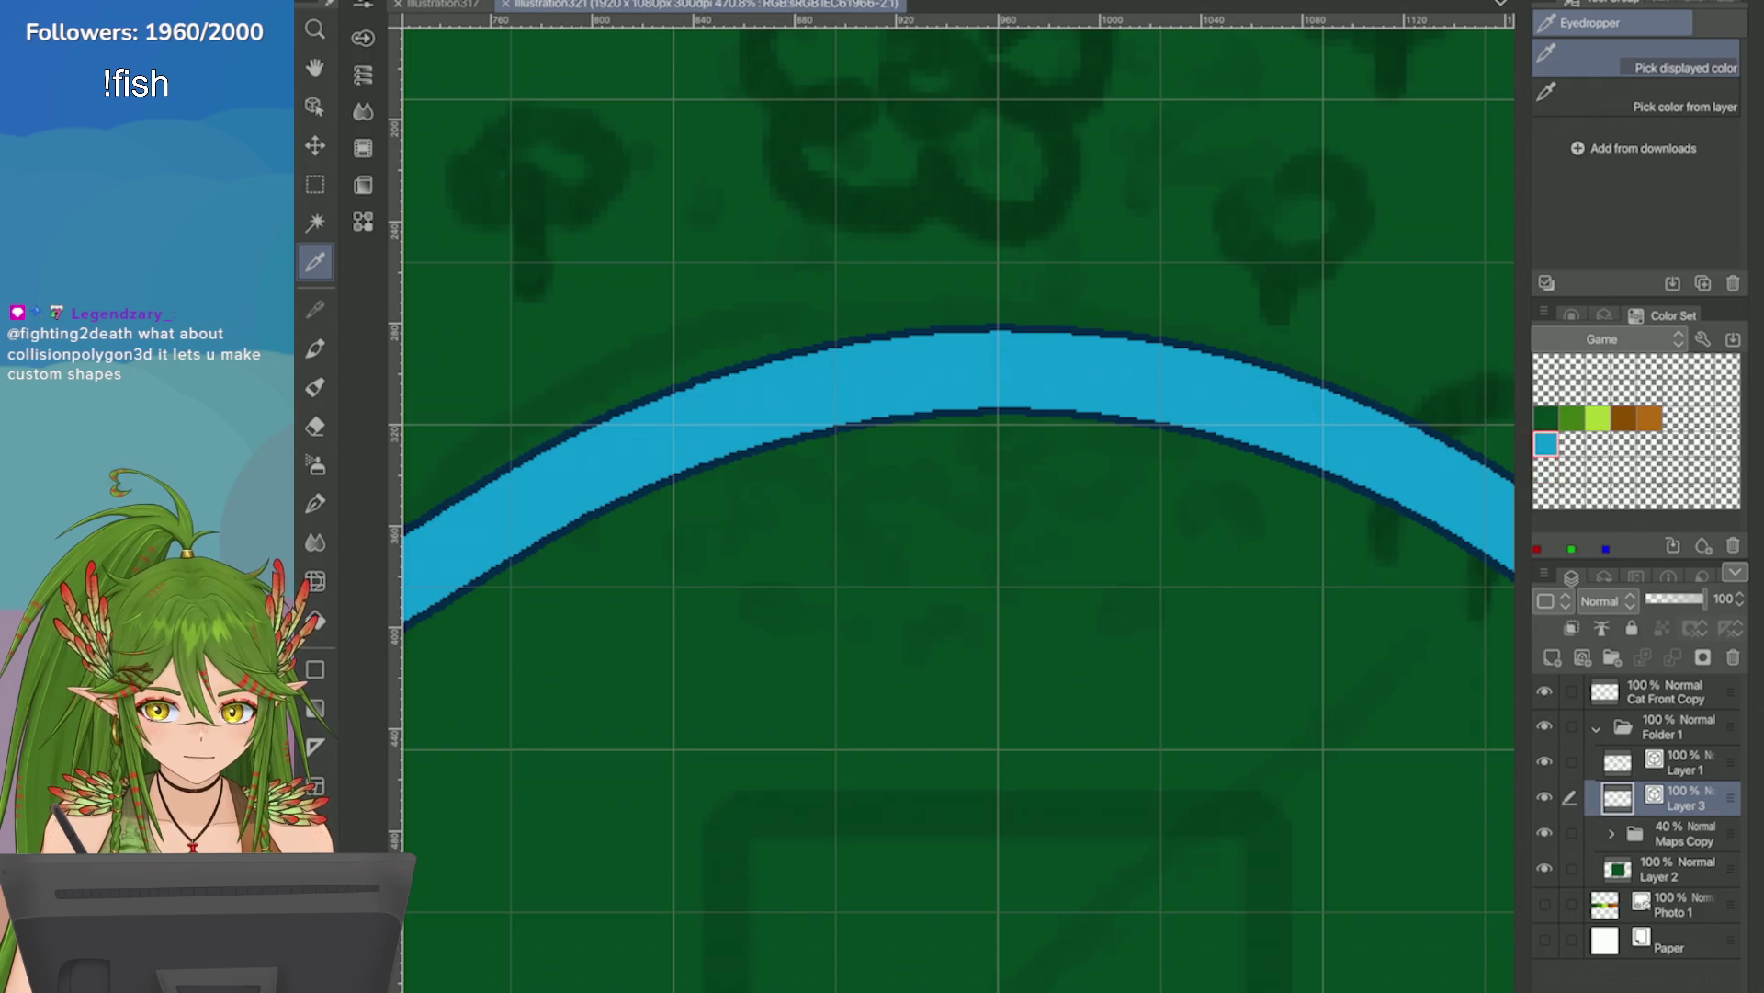
pyautogui.press('p')
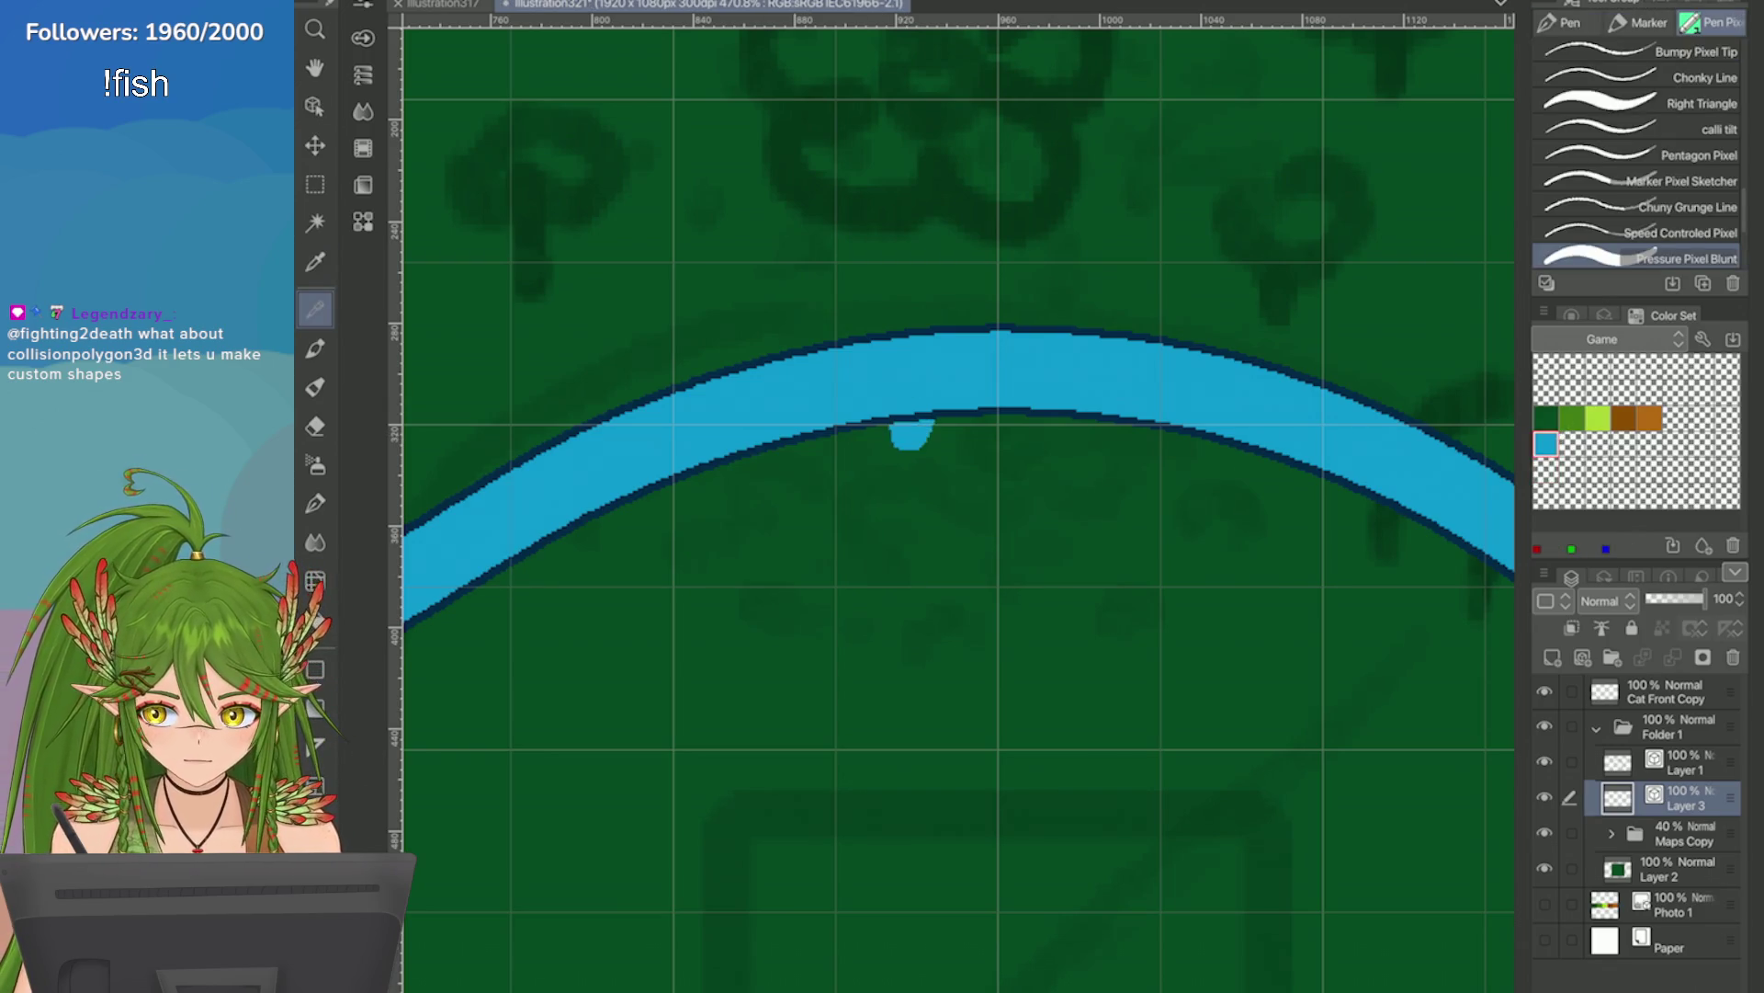
pyautogui.hotkey('ctrl', '-')
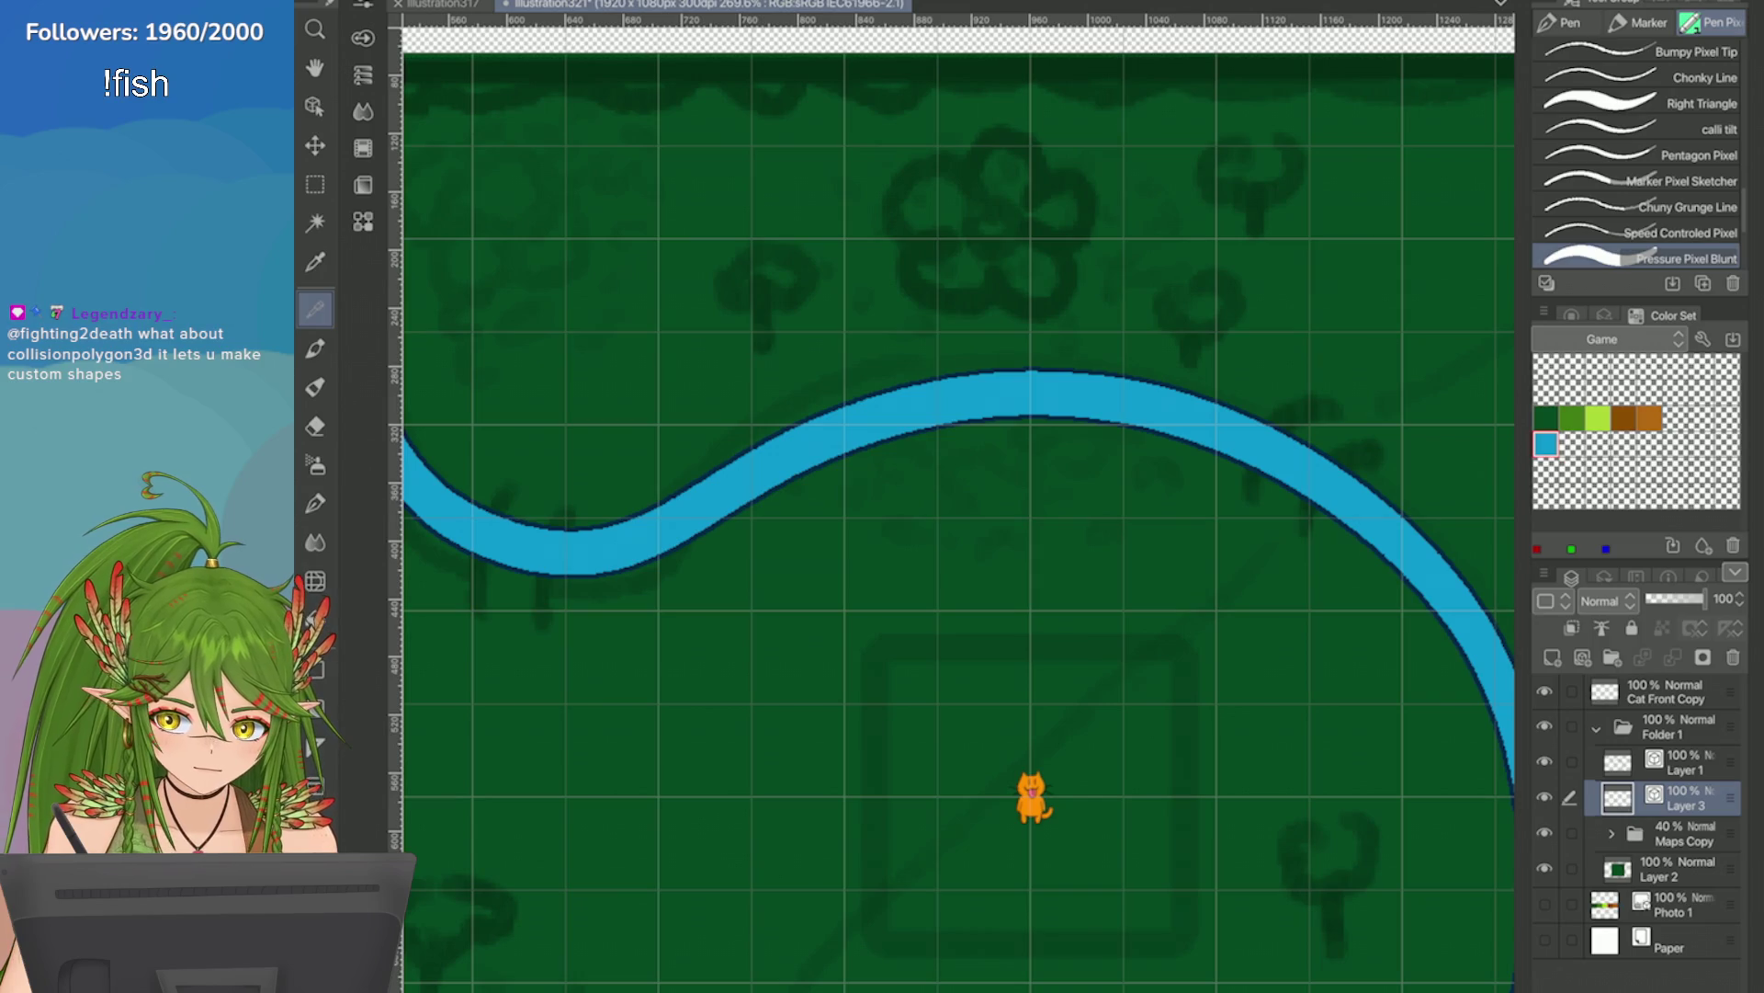
# Stamp a medium-green grass tuft below the river's upper bend with the Right Triangle pen.
pyautogui.click(1604, 103)
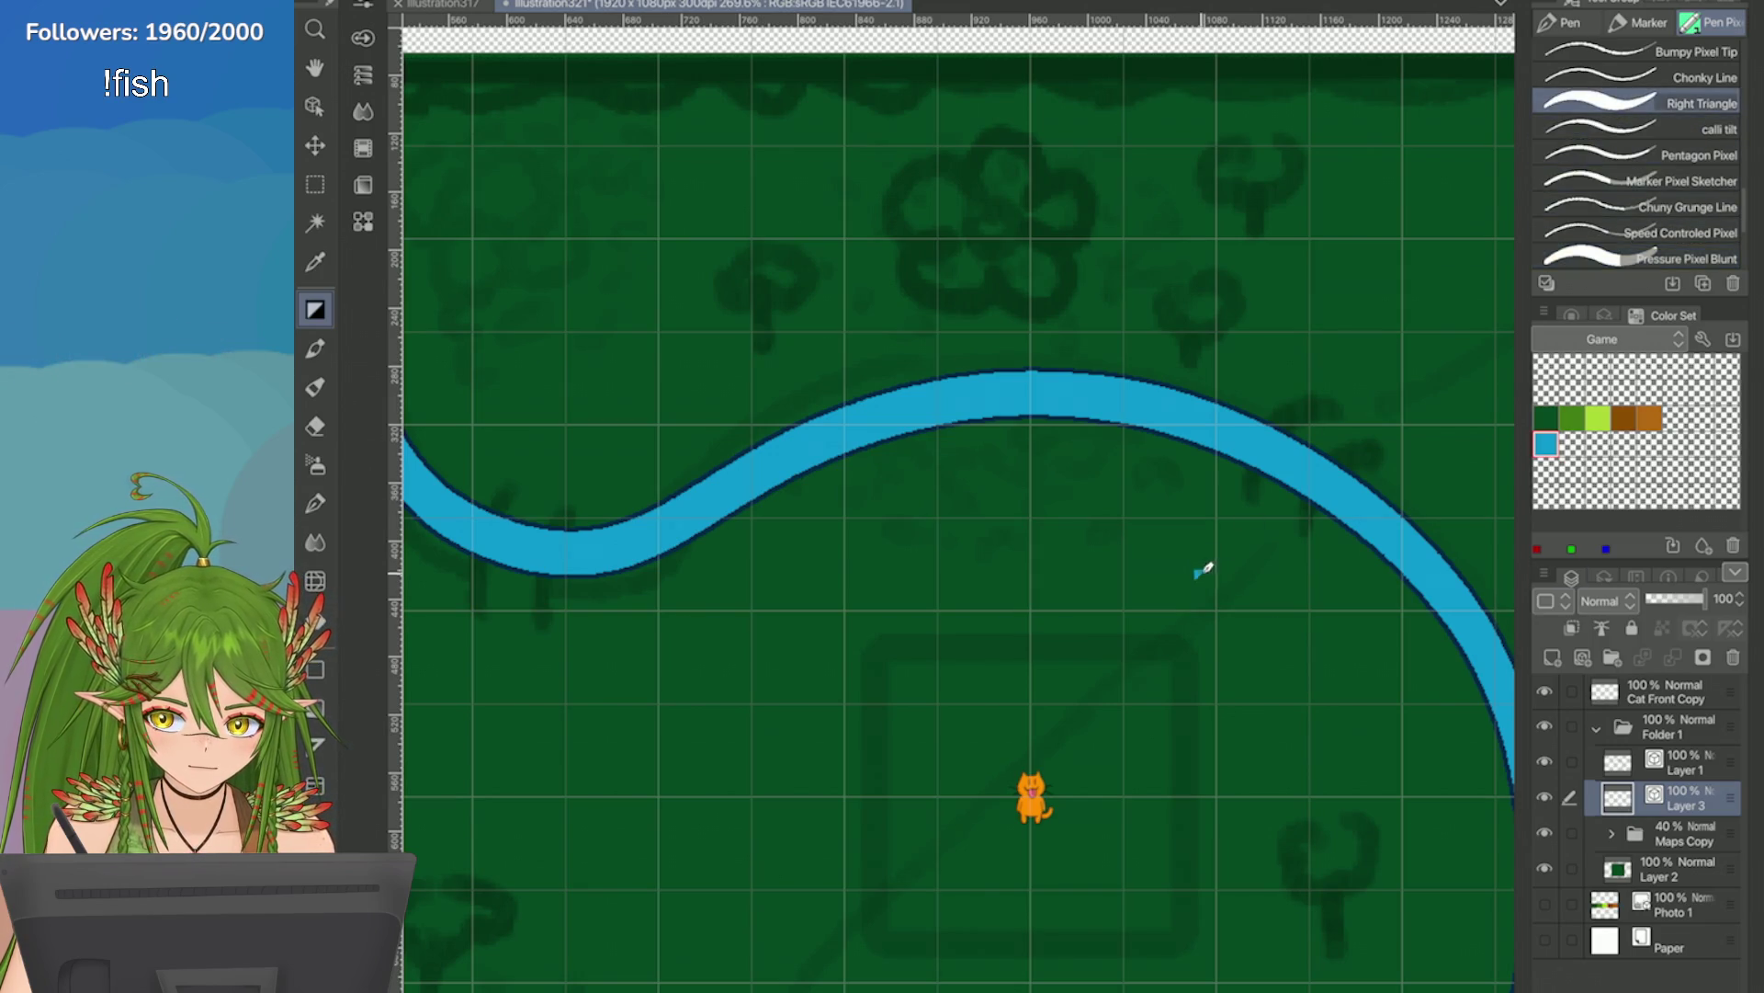
pyautogui.scroll(3, 1123, 543)
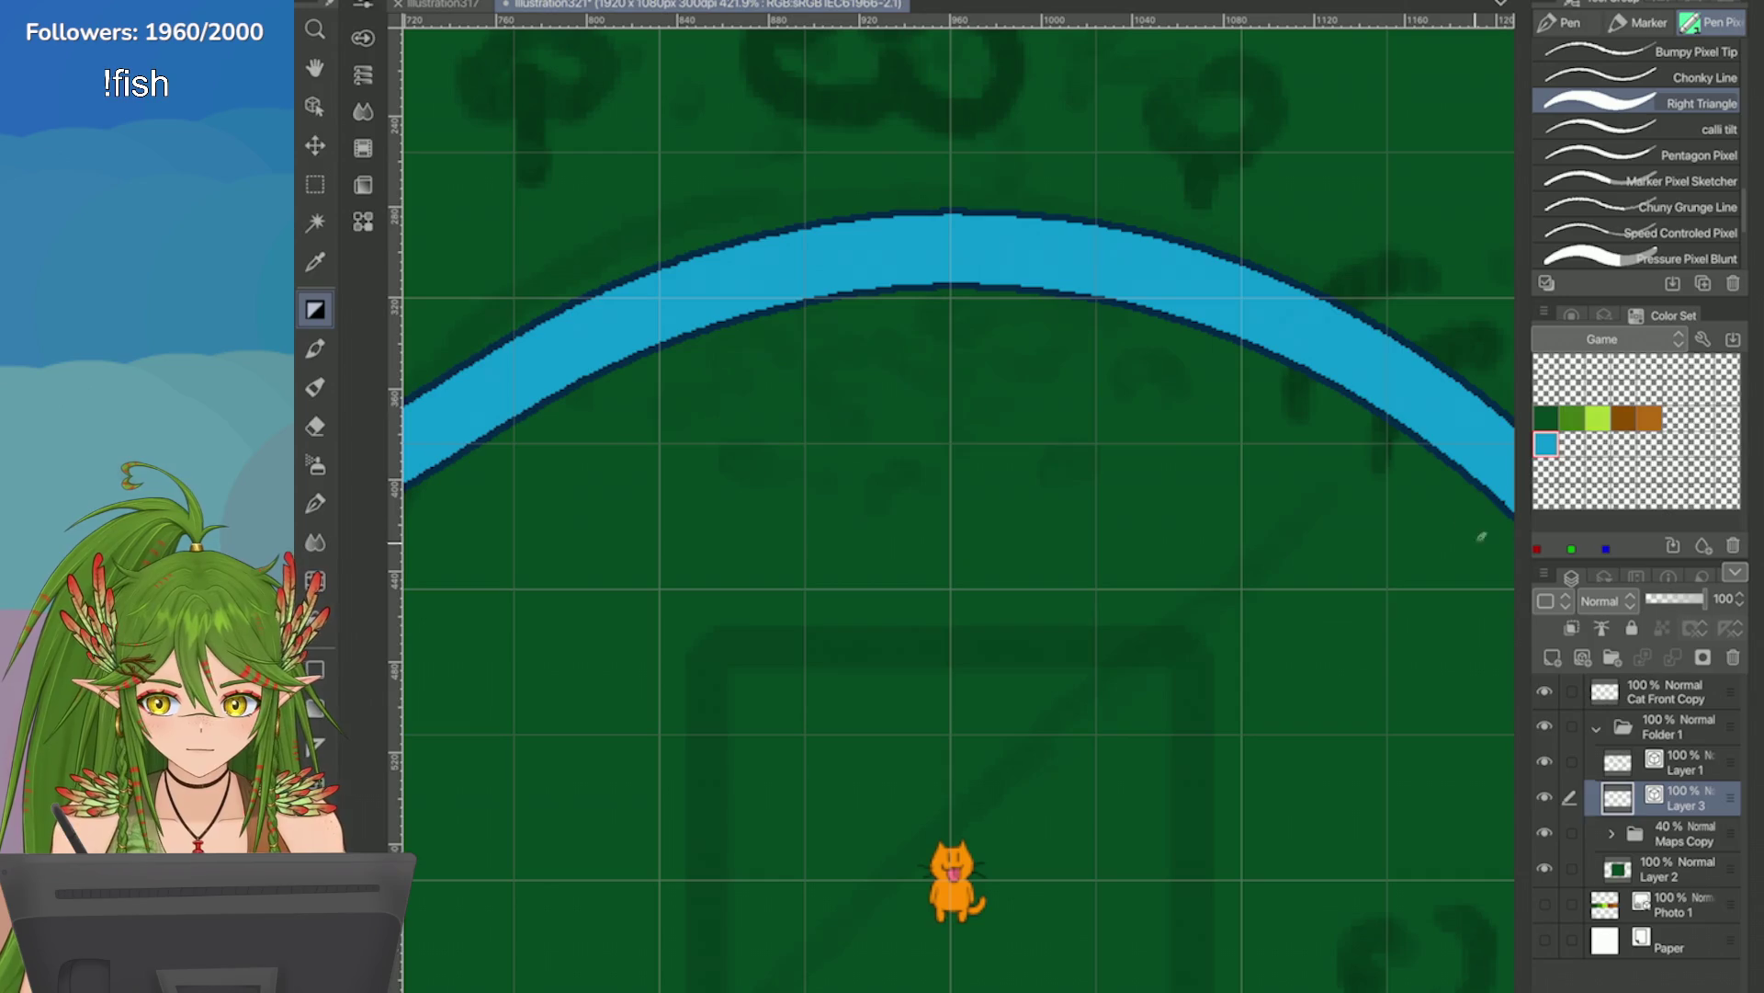
pyautogui.click(1572, 419)
pyautogui.moveTo(974, 419)
pyautogui.mouseDown()
pyautogui.moveTo(1004, 383)
pyautogui.moveTo(989, 334)
pyautogui.mouseUp()
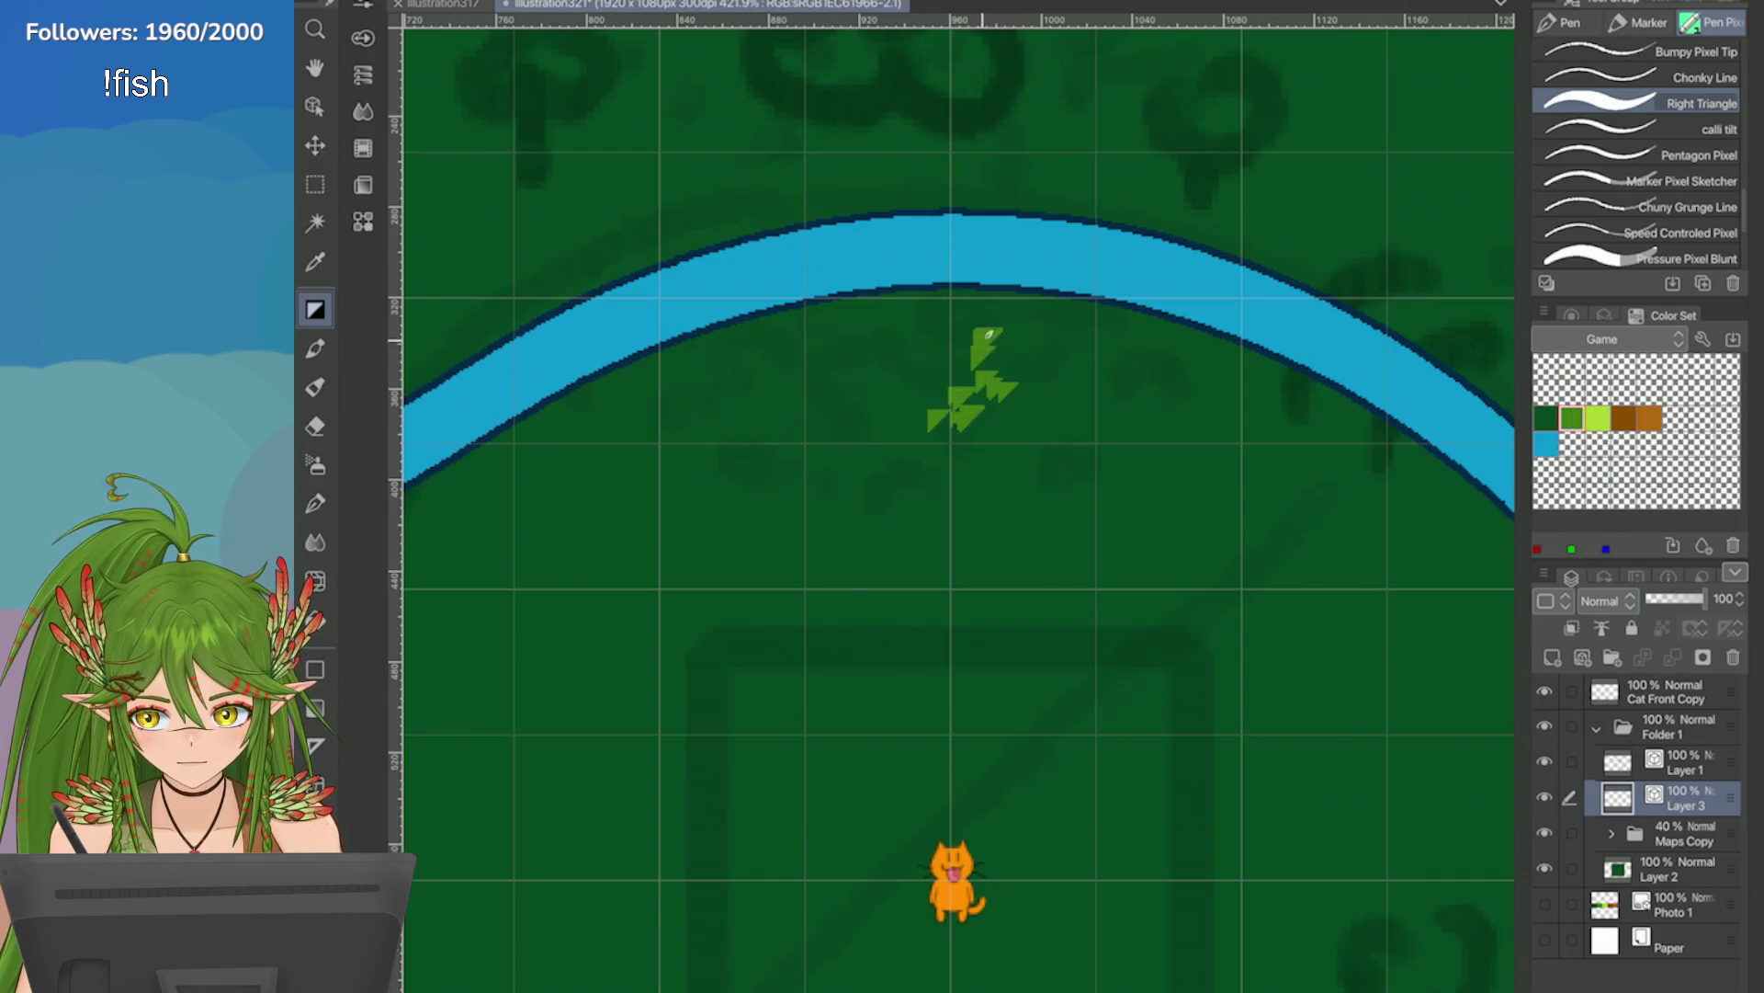
pyautogui.scroll(-10, 1286, 439)
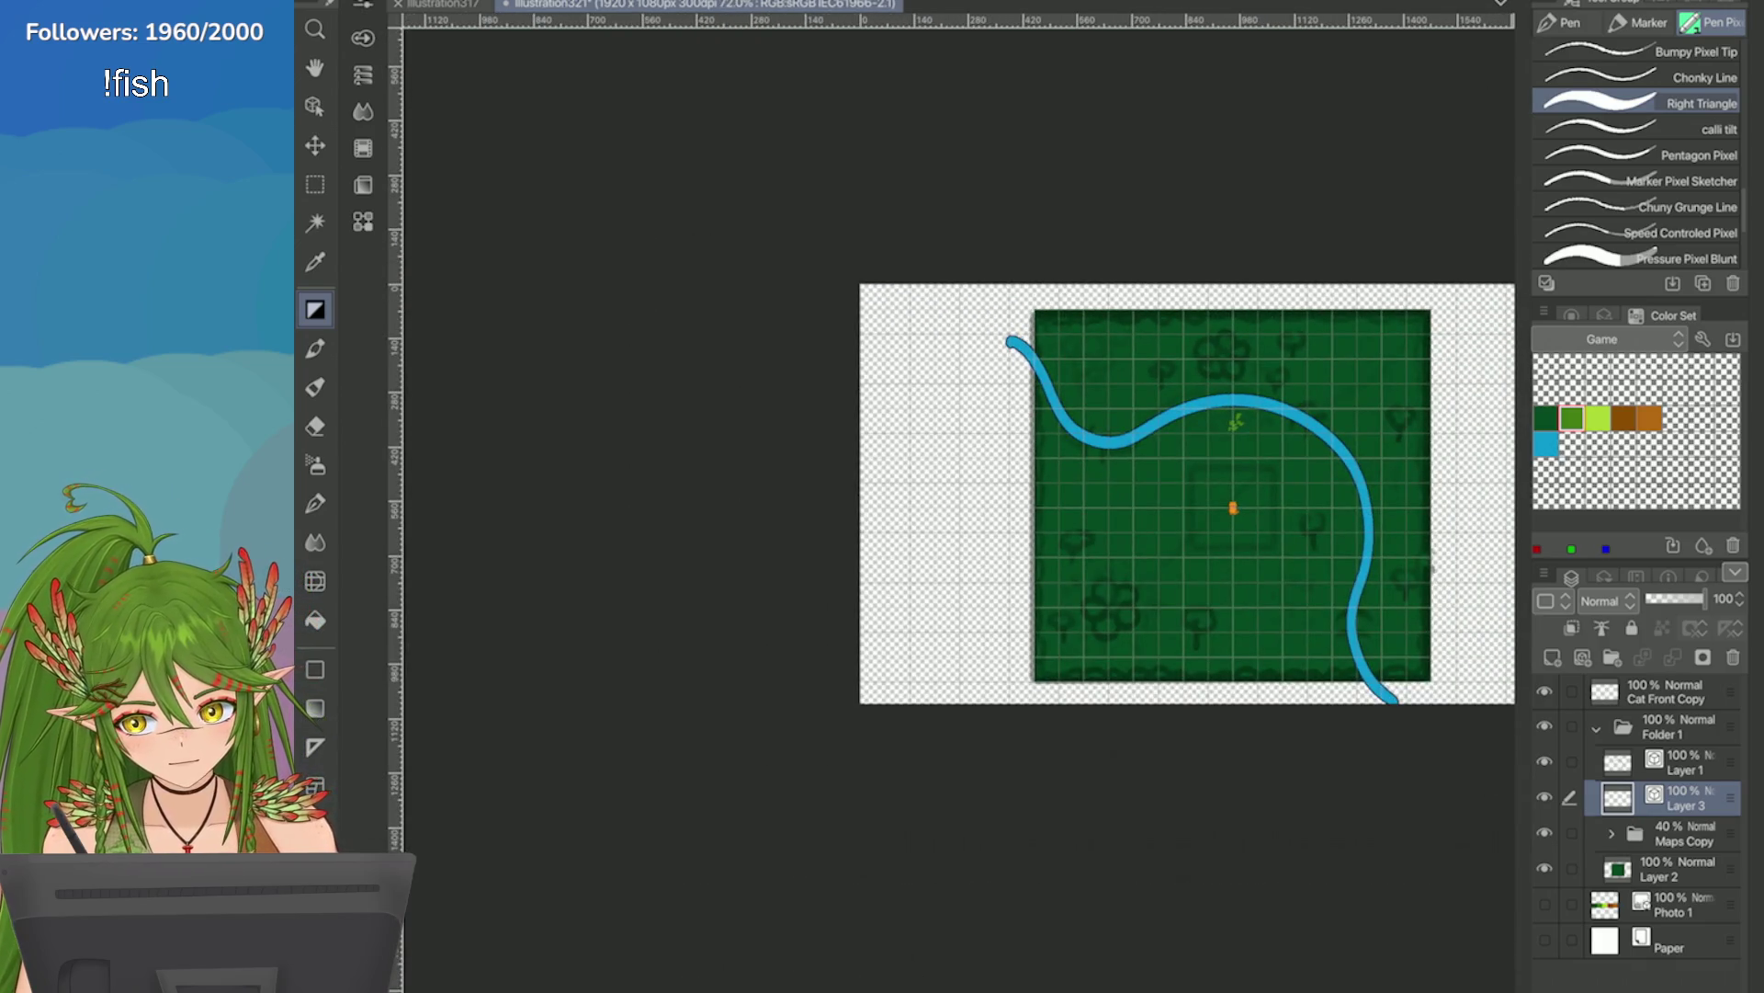
pyautogui.scroll(3, 1470, 450)
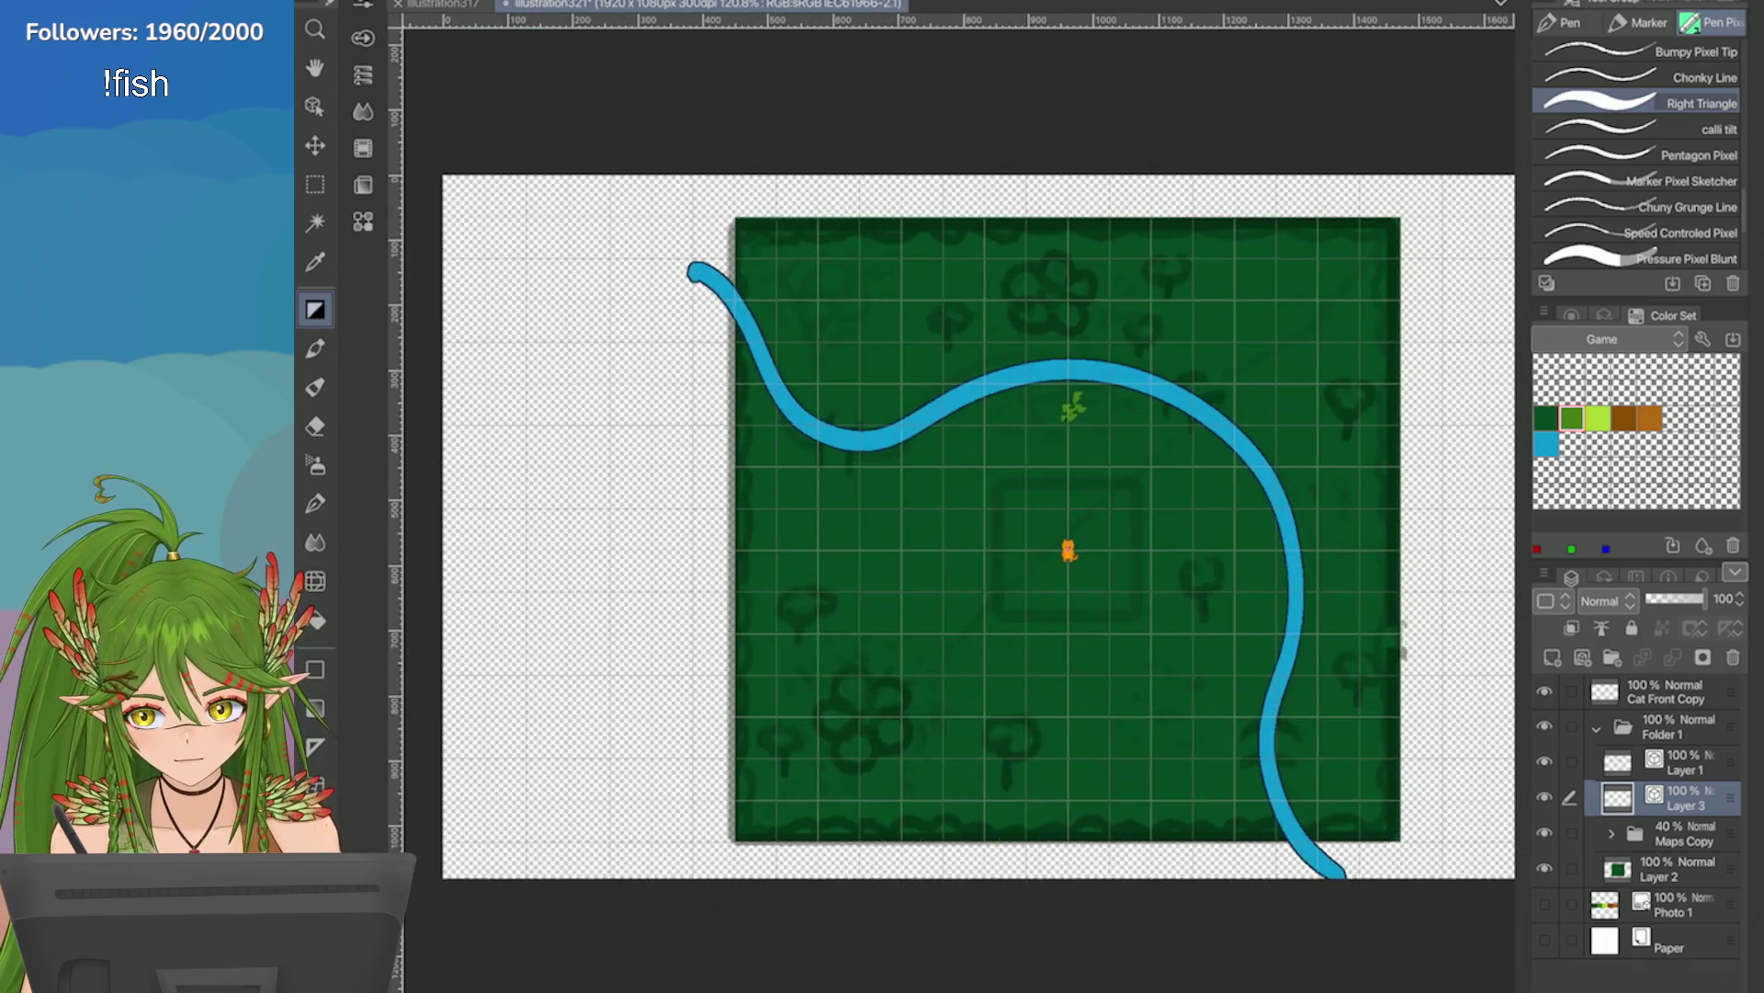
# Draw a rectangular selection over the map interior, just inside the dark green border.
pyautogui.press('m')
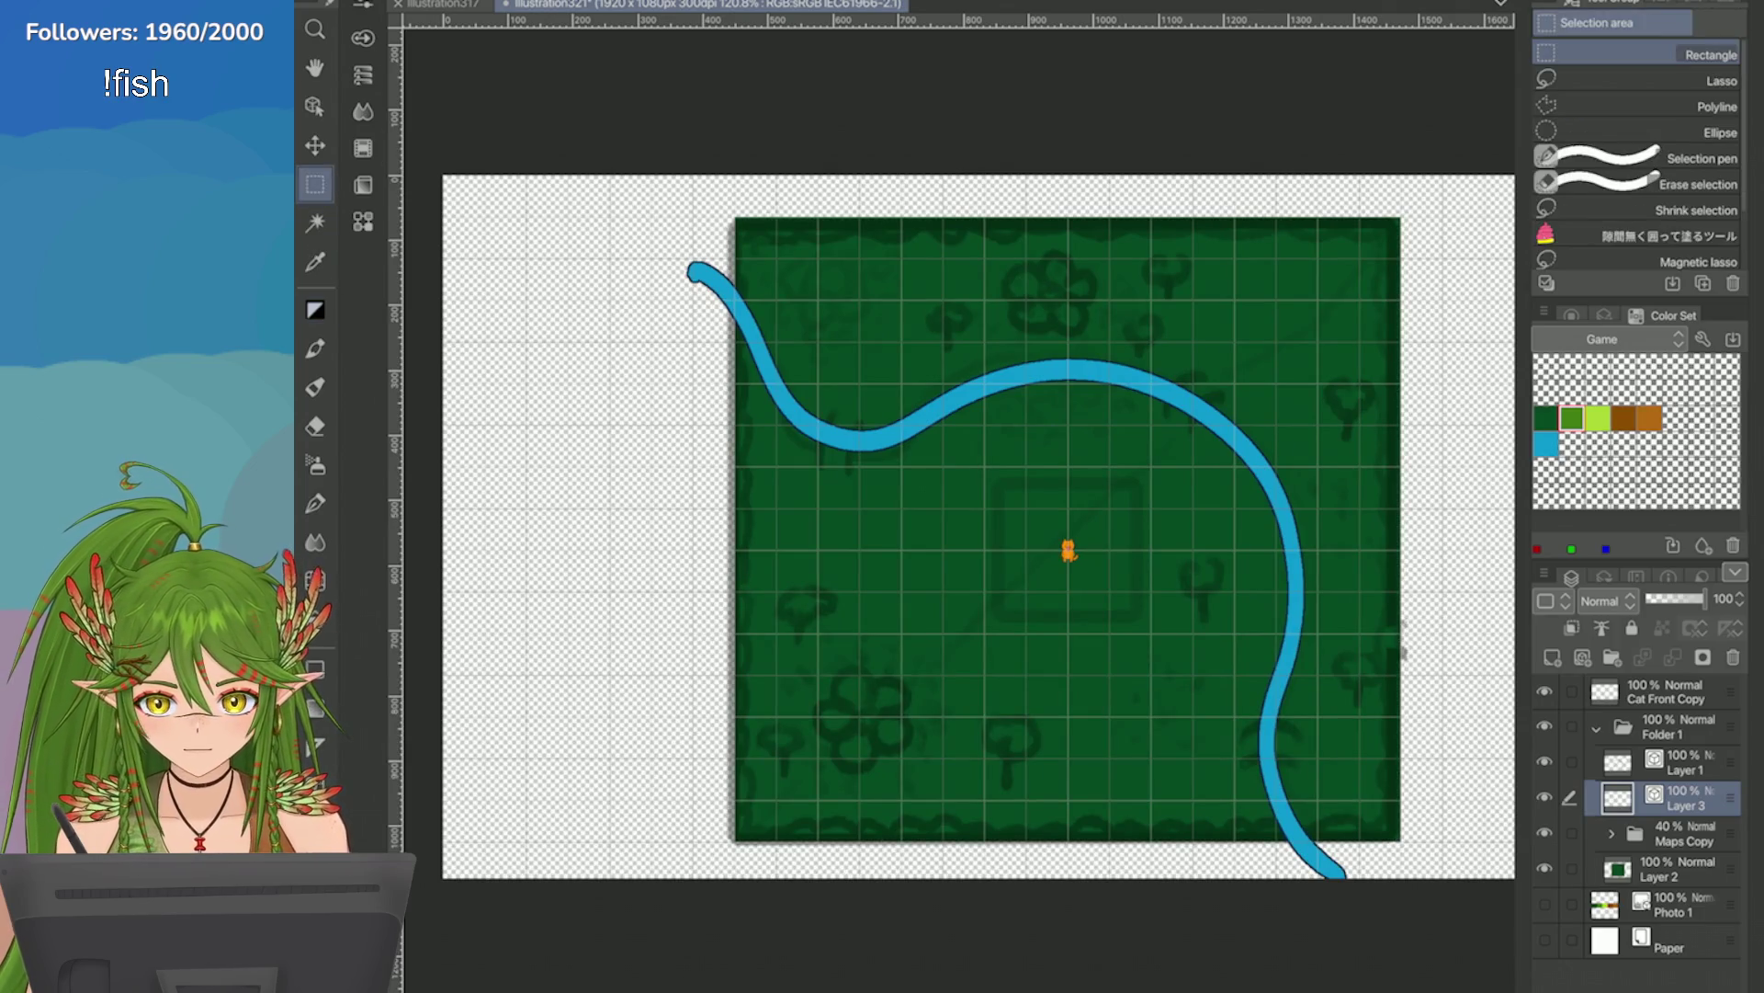
pyautogui.moveTo(736, 260)
pyautogui.mouseDown()
pyautogui.moveTo(947, 466)
pyautogui.moveTo(1318, 722)
pyautogui.moveTo(1318, 758)
pyautogui.mouseUp()
pyautogui.click(847, 764)
pyautogui.moveTo(777, 259)
pyautogui.mouseDown()
pyautogui.moveTo(1112, 596)
pyautogui.moveTo(1359, 799)
pyautogui.mouseUp()
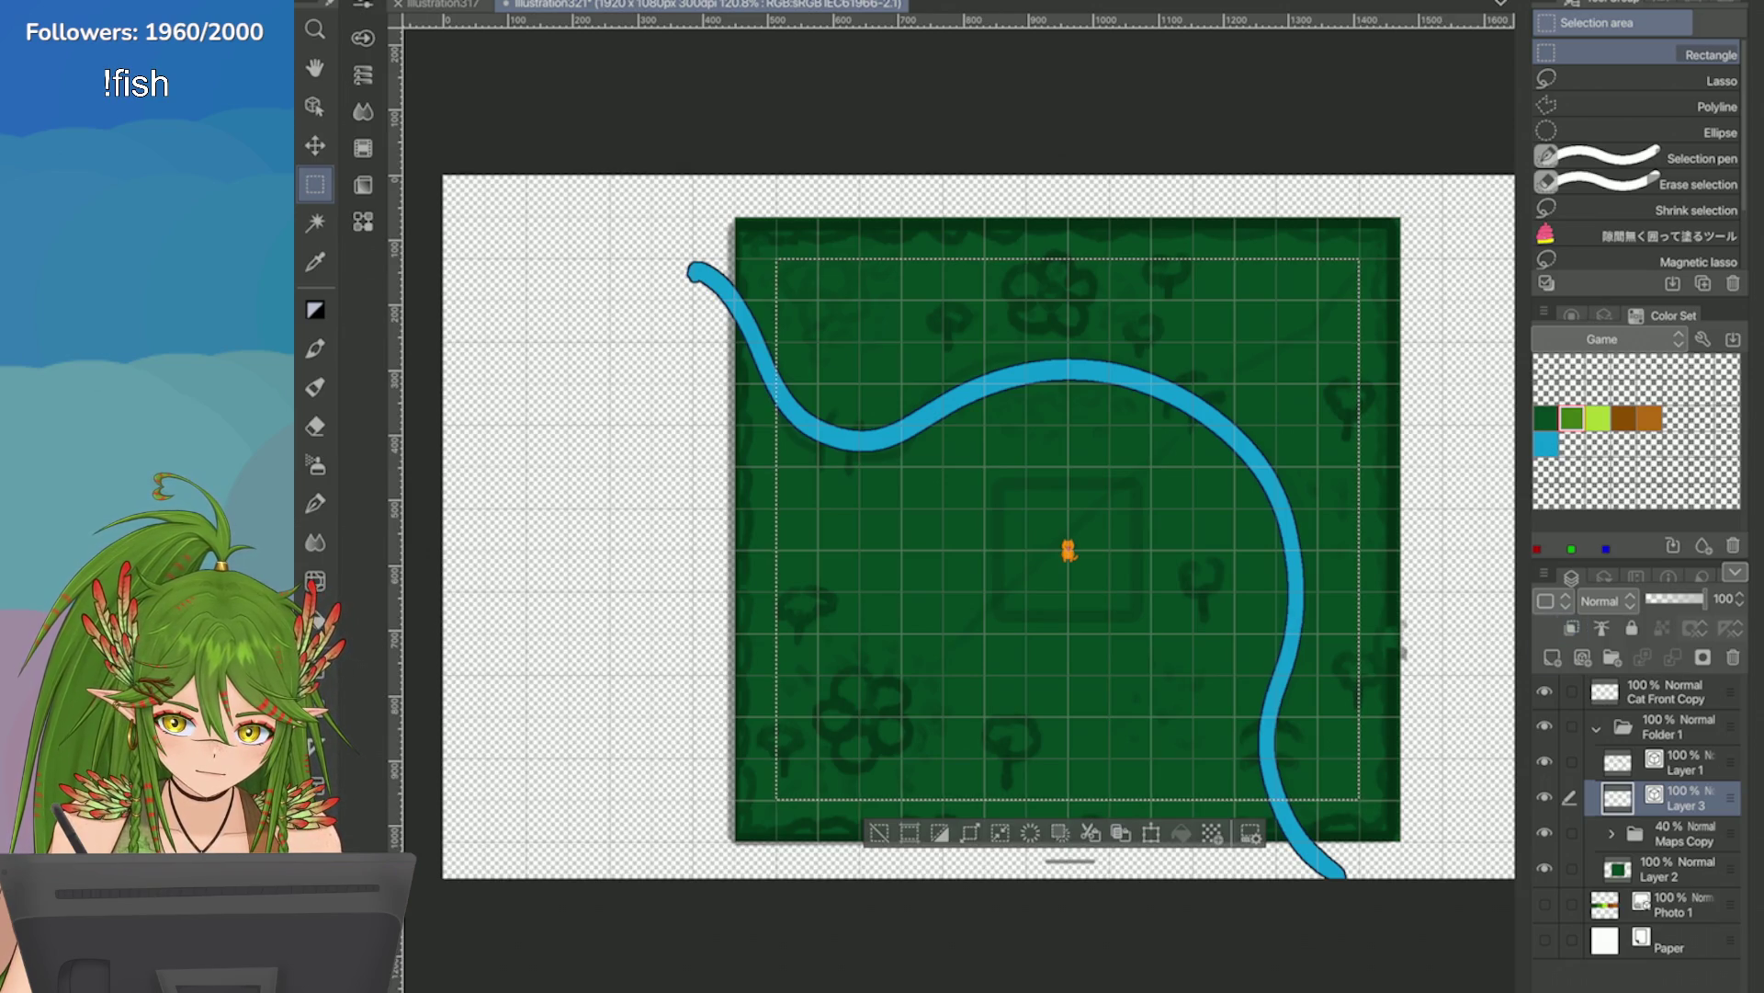
# Fill the selection light green on a new Layer 4 above Layer 2, then deselect.
pyautogui.click(1654, 868)
pyautogui.click(1552, 658)
pyautogui.click(1181, 832)
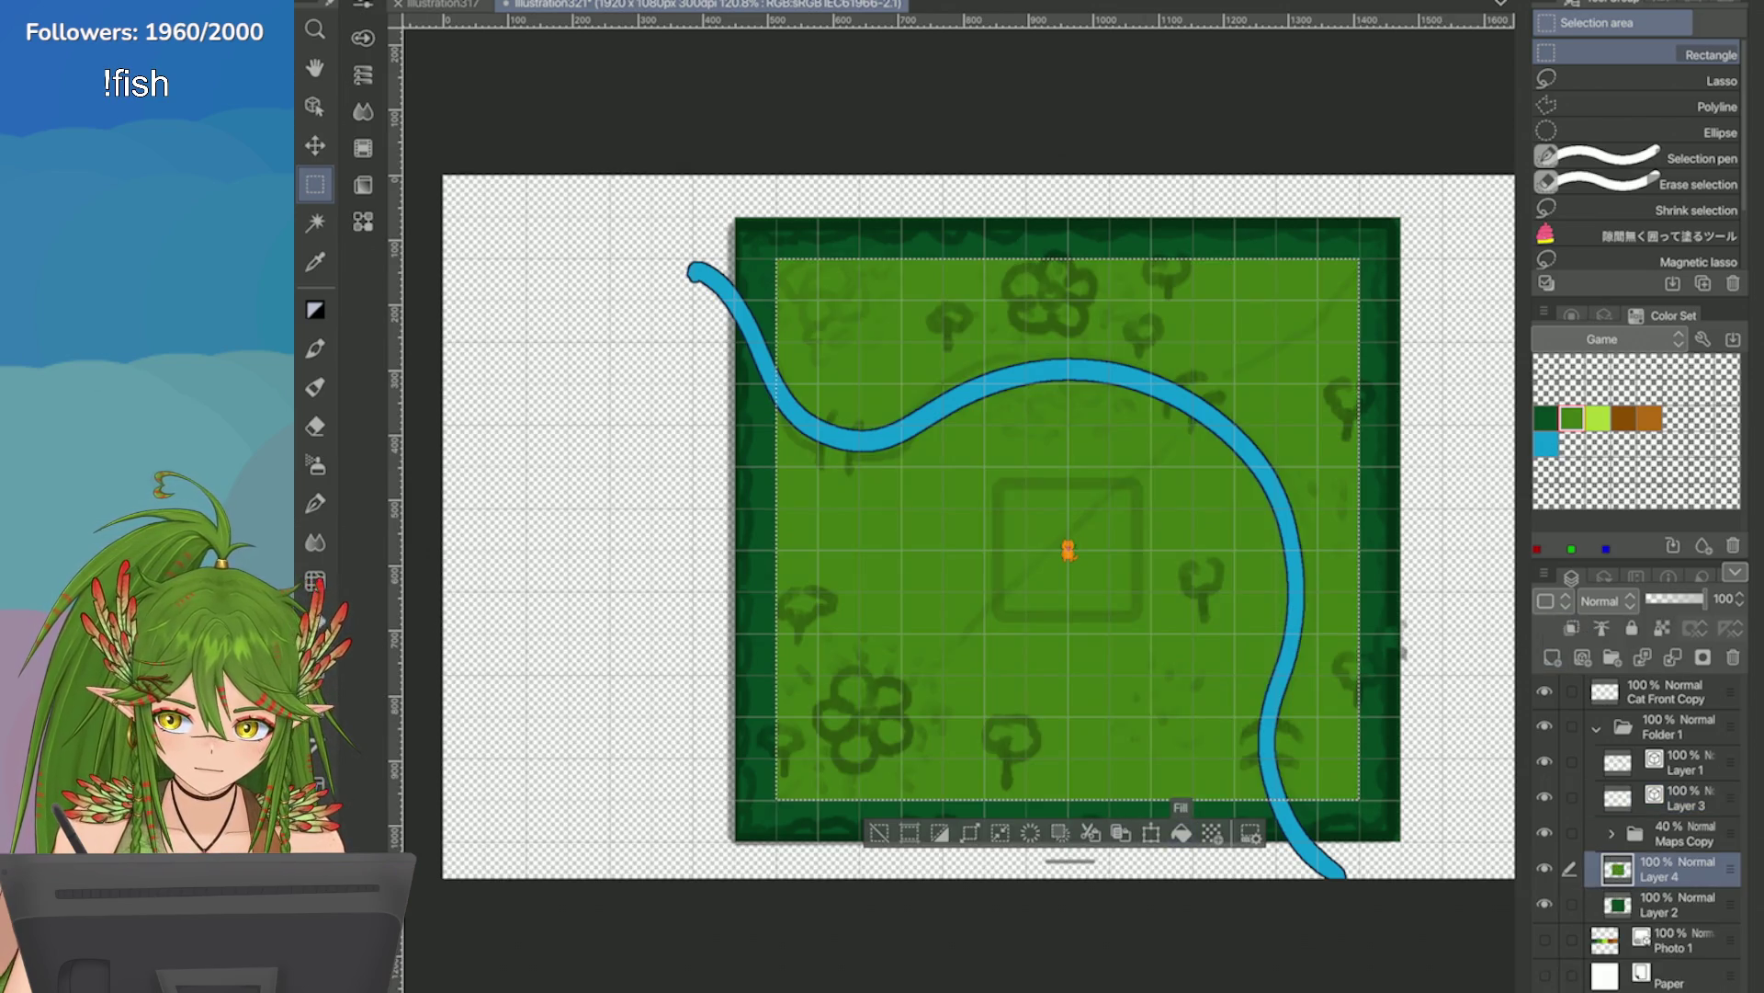
pyautogui.hotkey('ctrl', 'd')
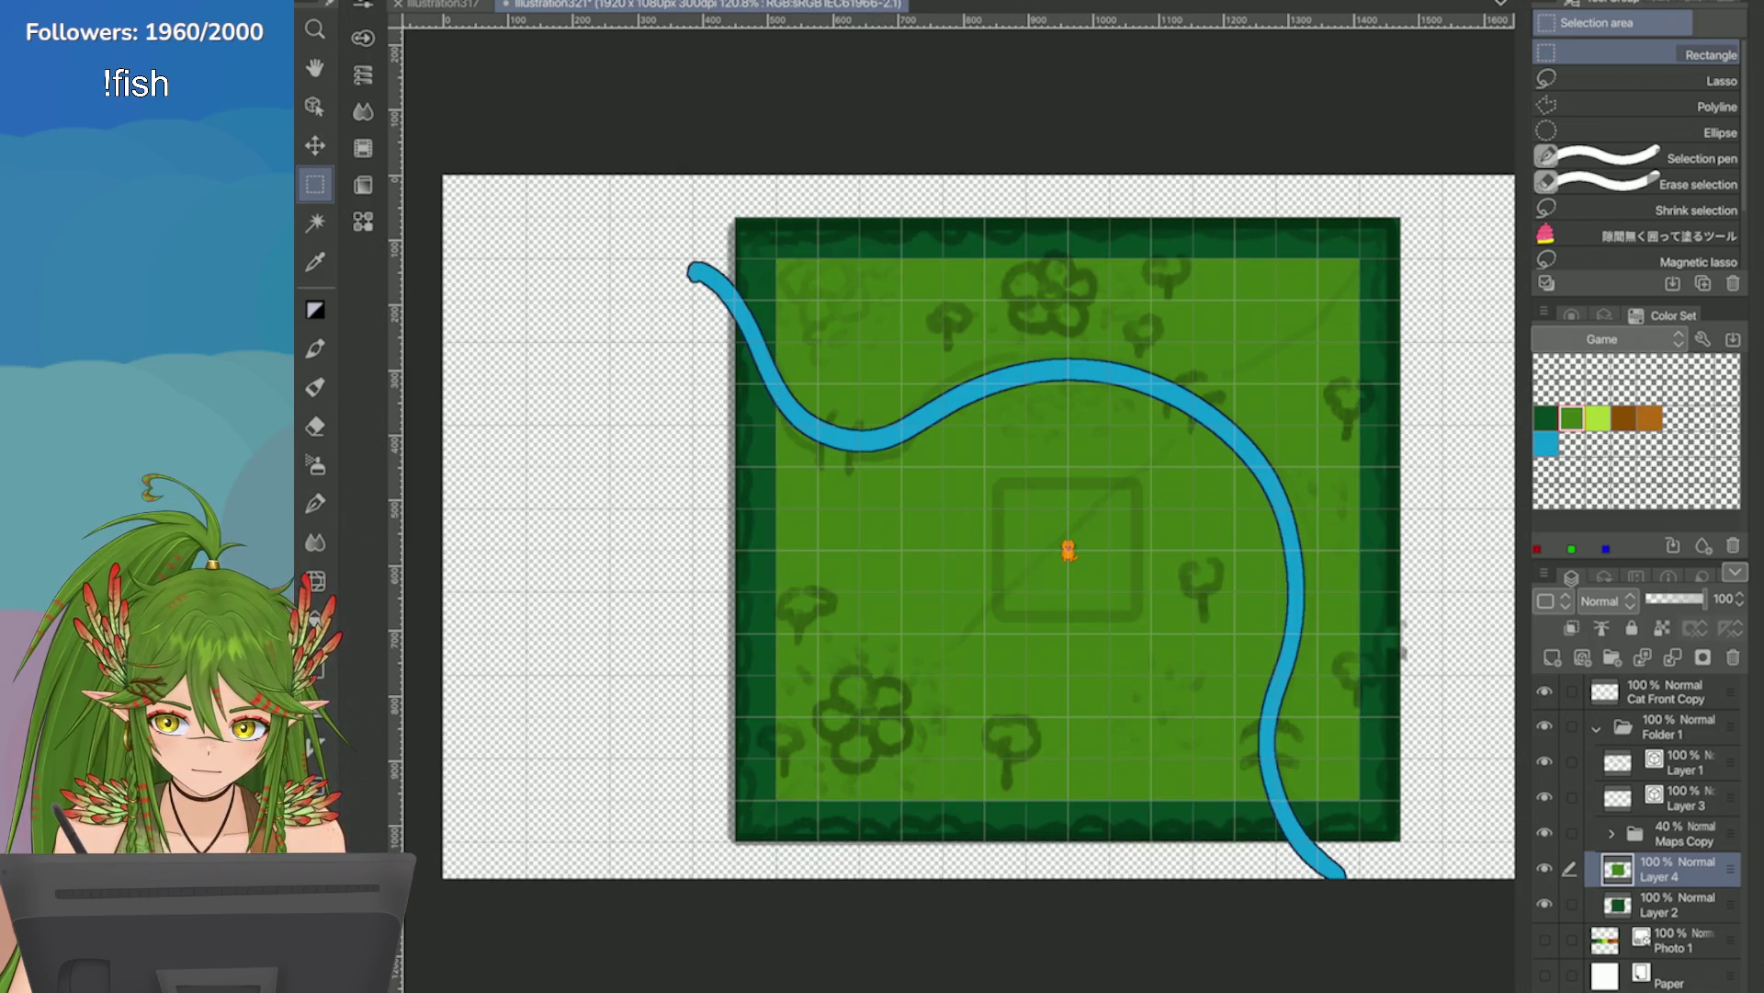
# Start light-green grass tufts along the right border's inner edge, undoing the first messy marks.
pyautogui.press('p')
pyautogui.scroll(5, 1109, 646)
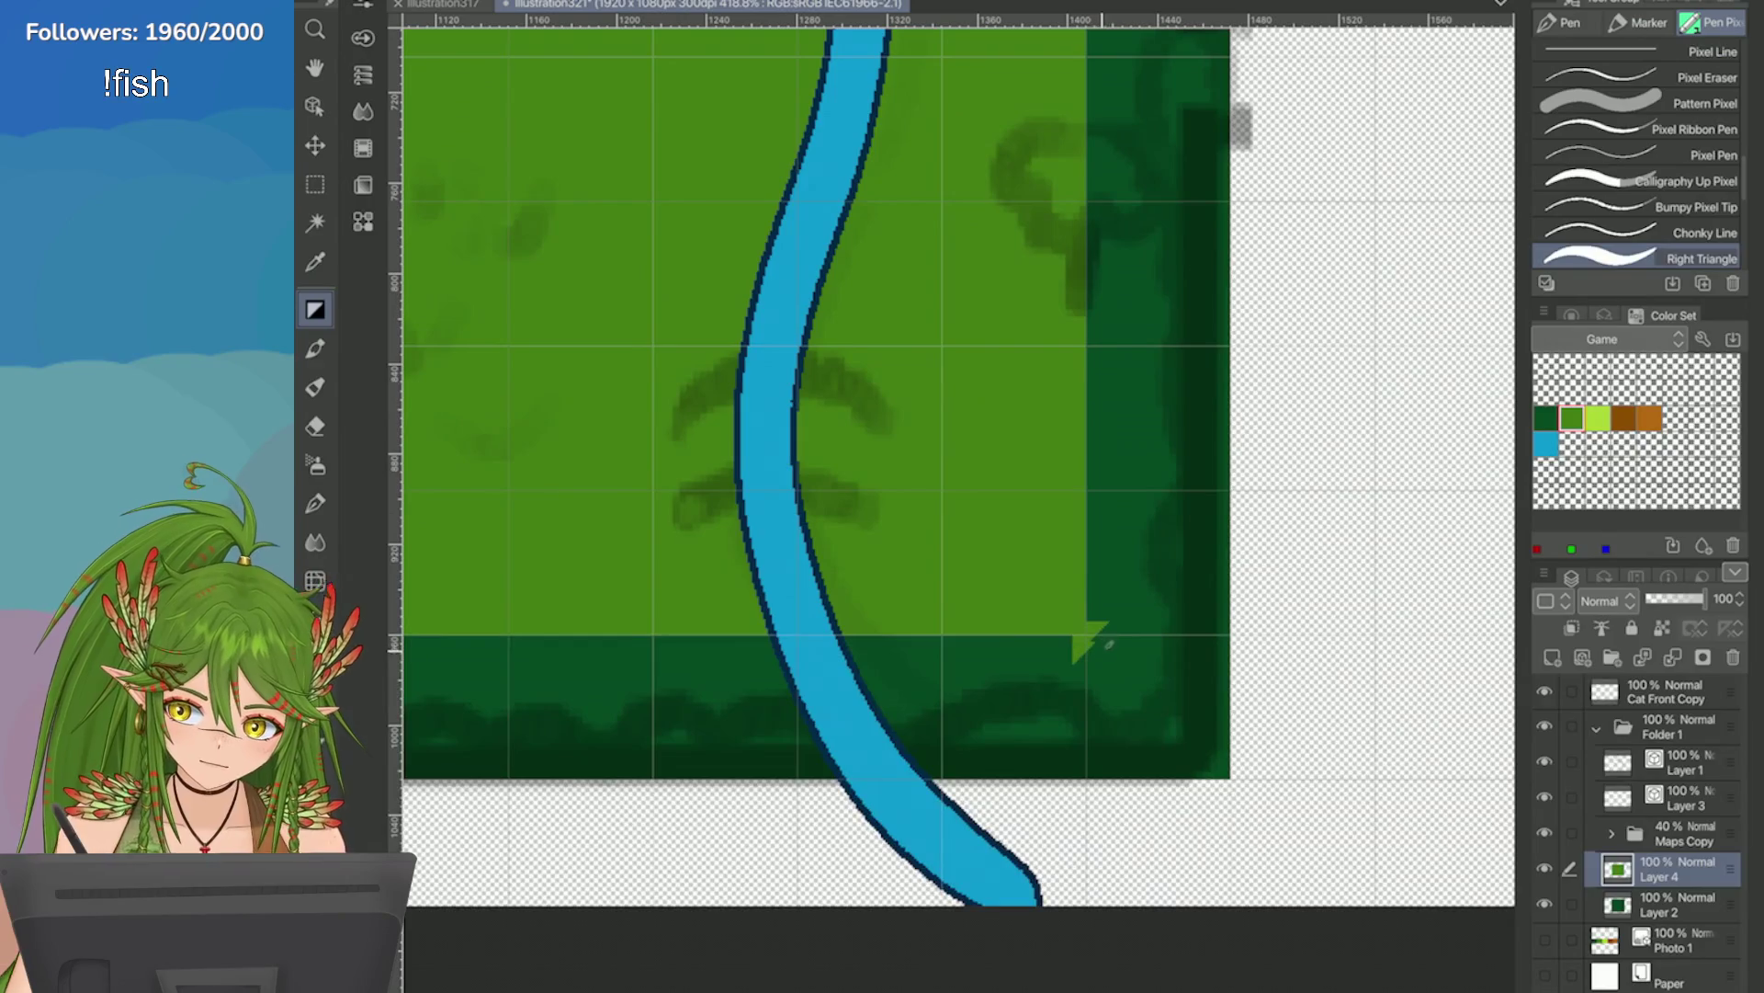
pyautogui.moveTo(1109, 644); pyautogui.dragTo(1119, 630)
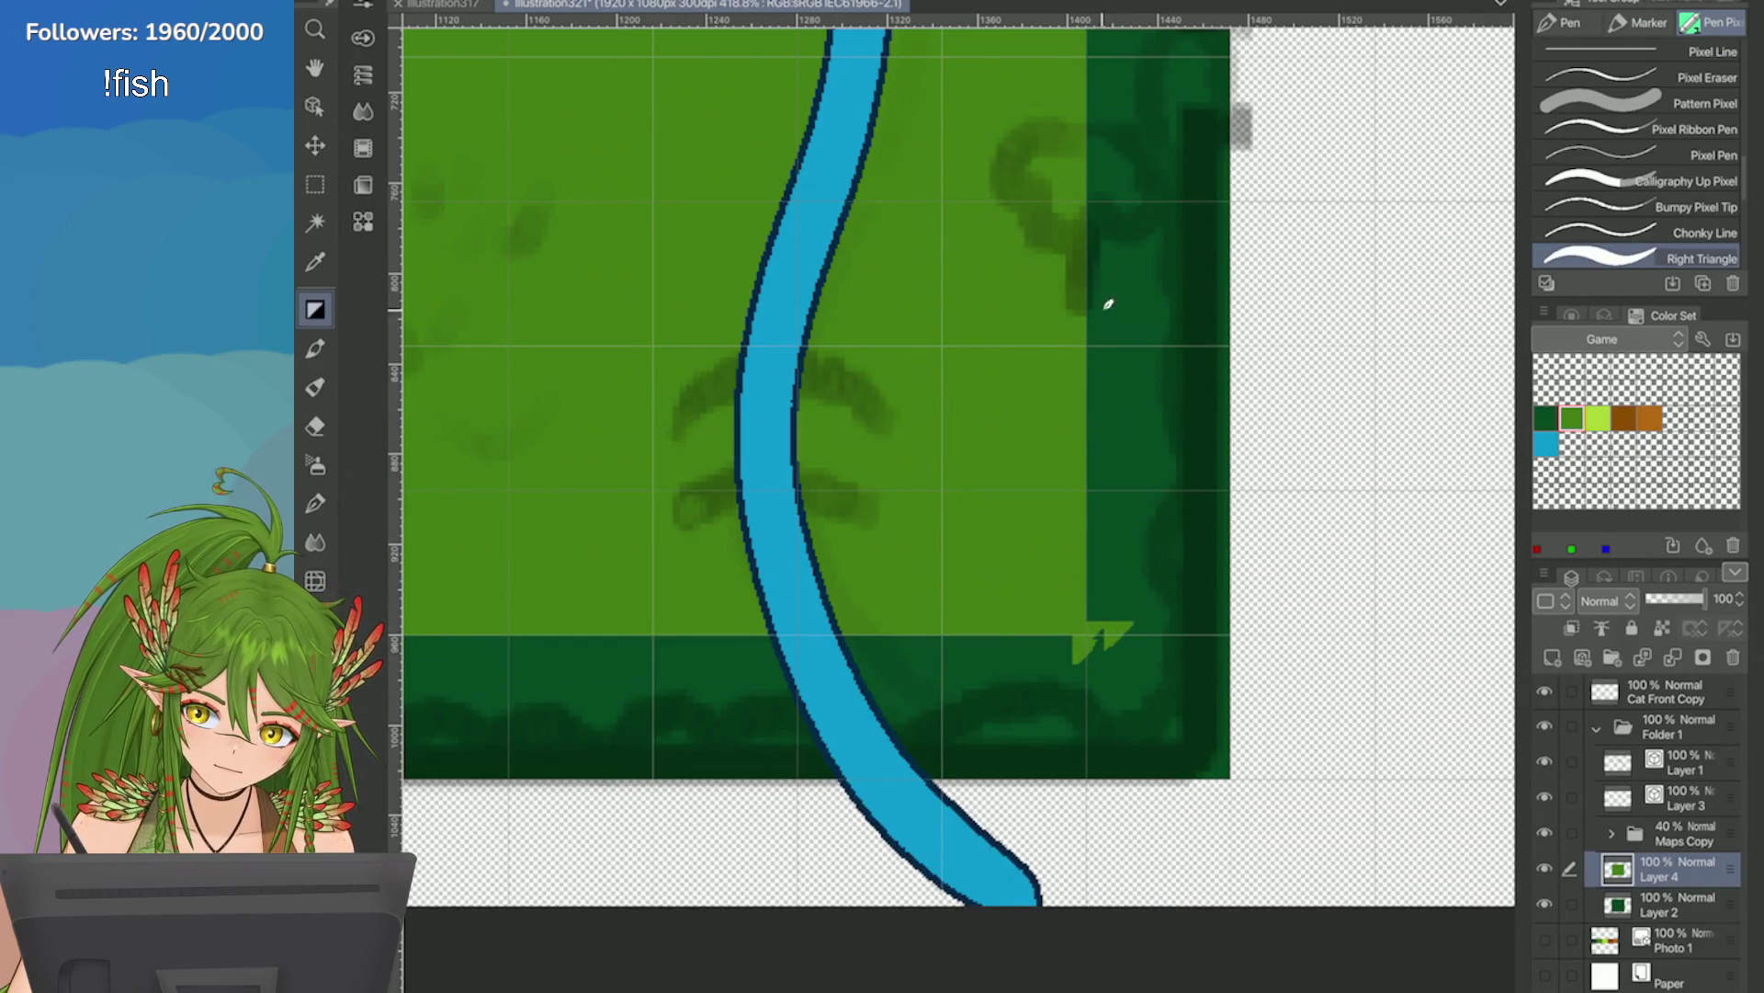
pyautogui.hotkey('ctrl', 'z')
pyautogui.hotkey('ctrl', 'z')
pyautogui.moveTo(1094, 648); pyautogui.dragTo(1103, 450)
pyautogui.moveTo(1099, 515); pyautogui.dragTo(1100, 538)
pyautogui.scroll(-2, 1093, 506)
# Extend the jagged grass tufts up and down the rest of the right border's edge.
pyautogui.moveTo(1098, 432); pyautogui.dragTo(1102, 652)
pyautogui.moveTo(1092, 437); pyautogui.dragTo(1093, 344)
pyautogui.scroll(-5, 1083, 549)
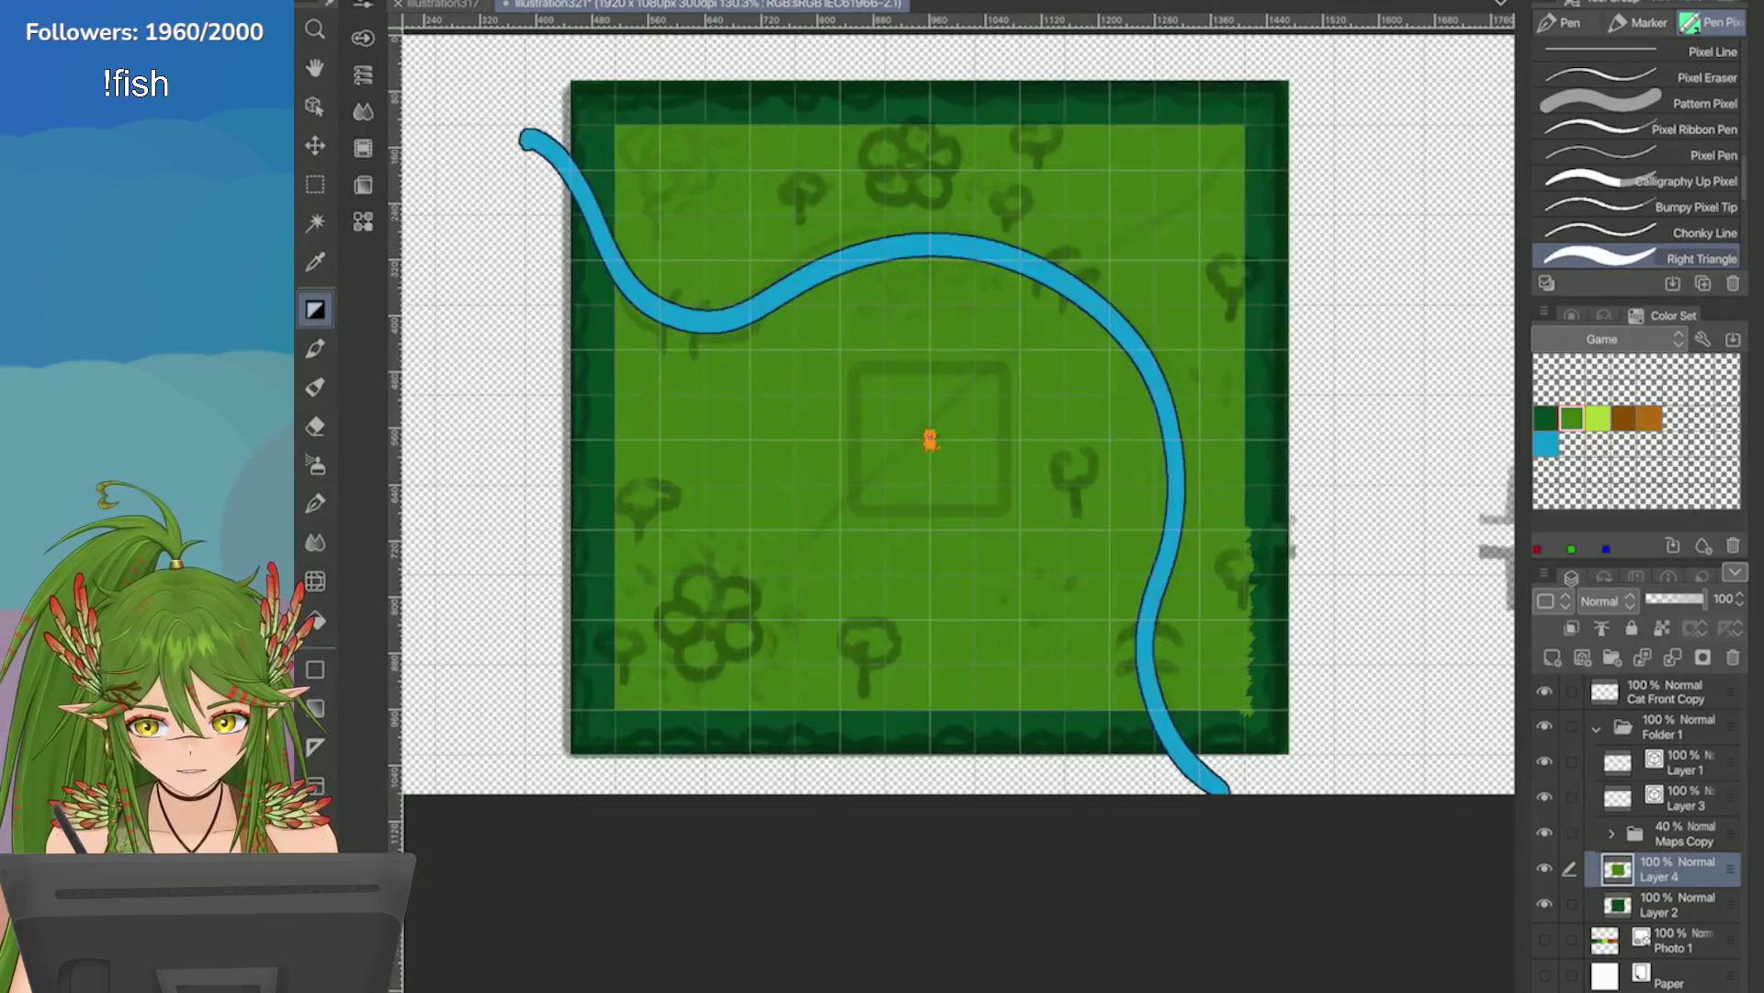
pyautogui.scroll(3, 1094, 533)
pyautogui.moveTo(1095, 530); pyautogui.dragTo(1095, 313)
pyautogui.scroll(-5, 1139, 294)
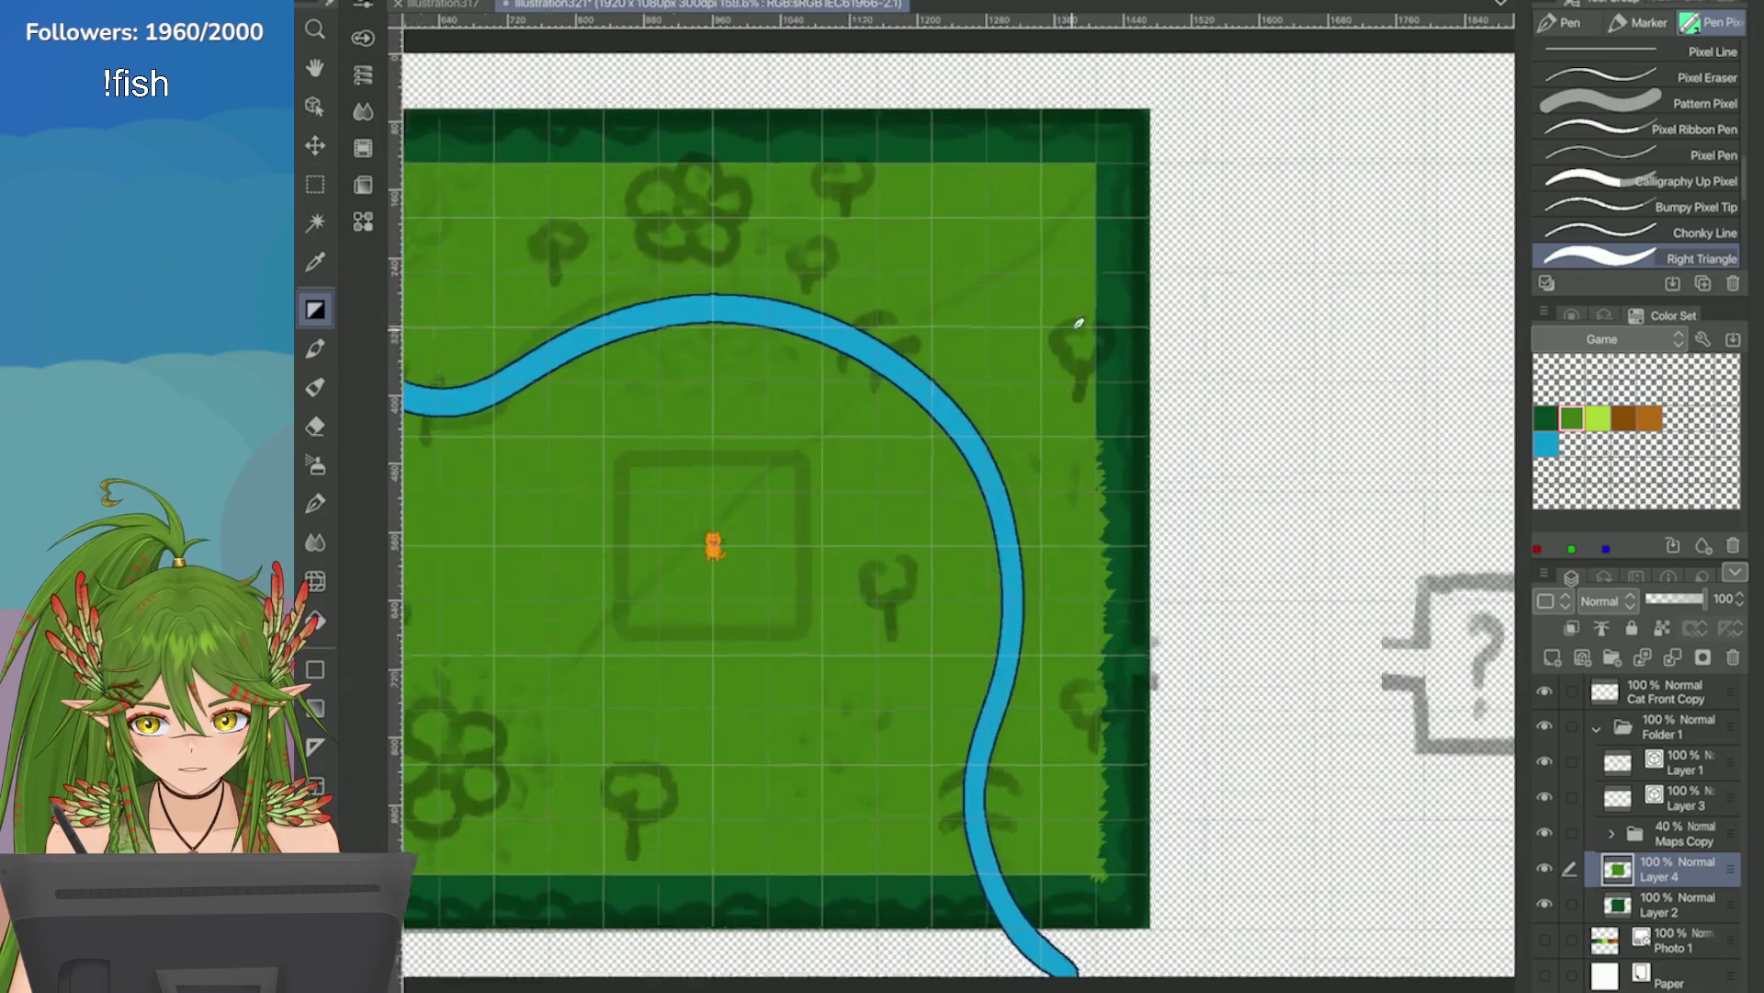
pyautogui.scroll(4, 1064, 187)
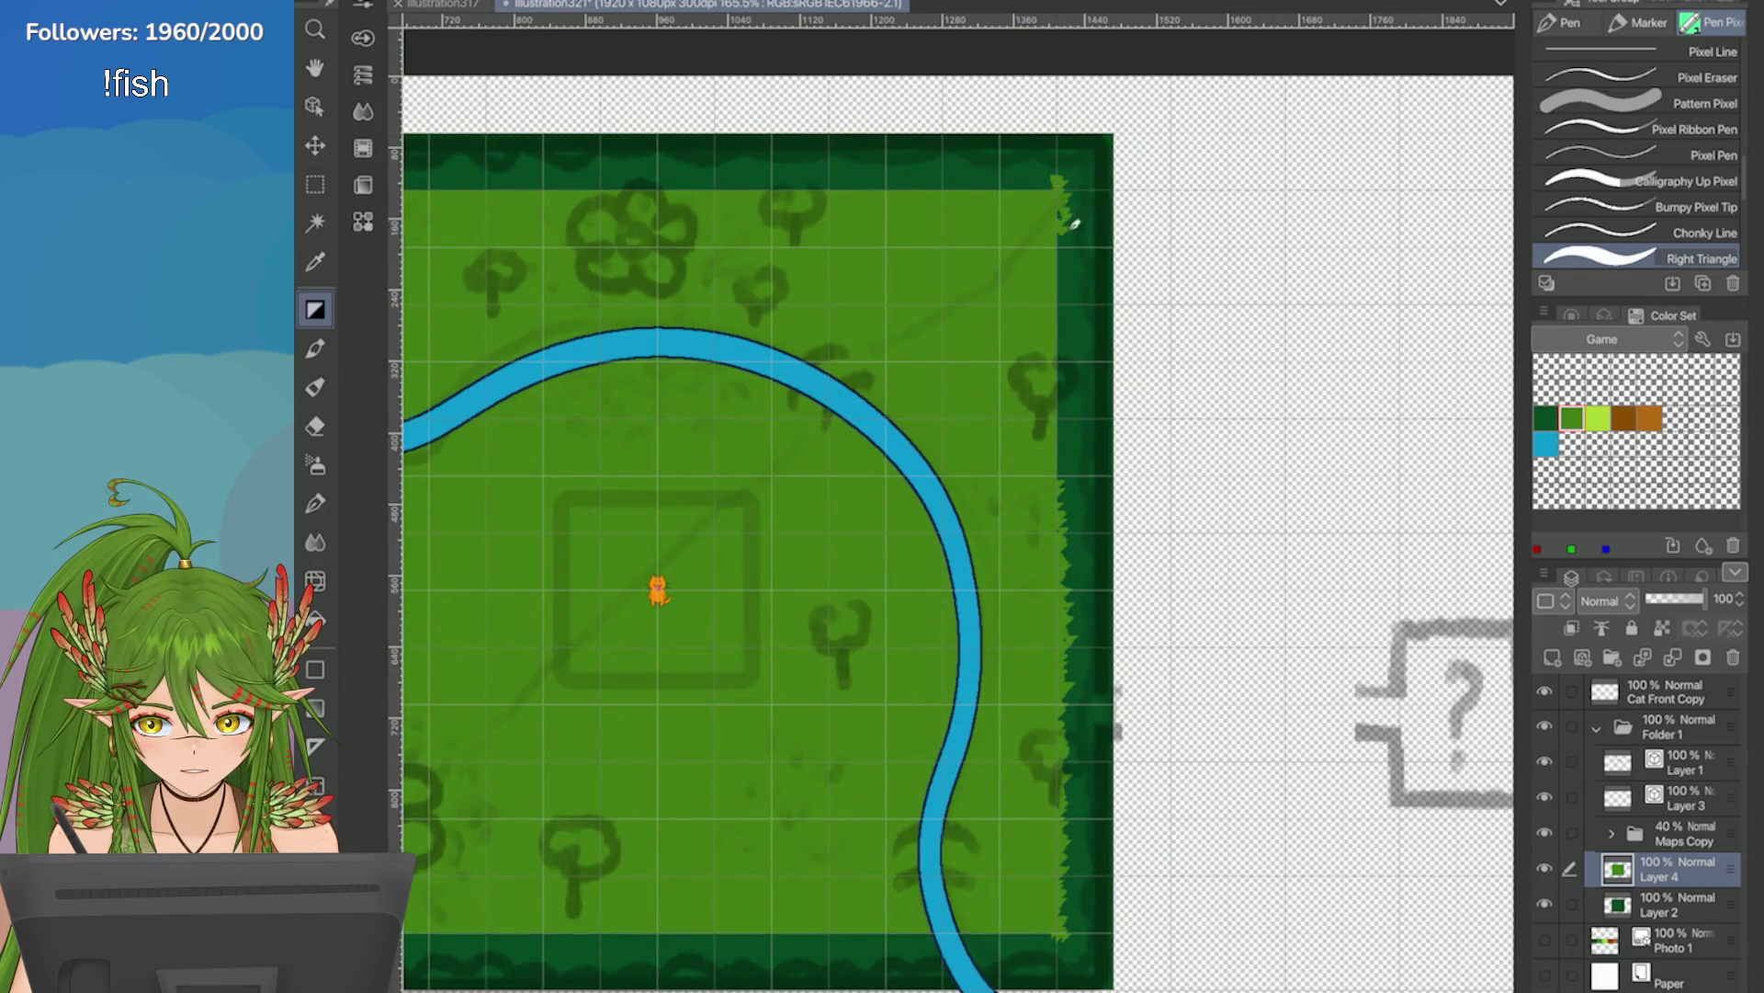
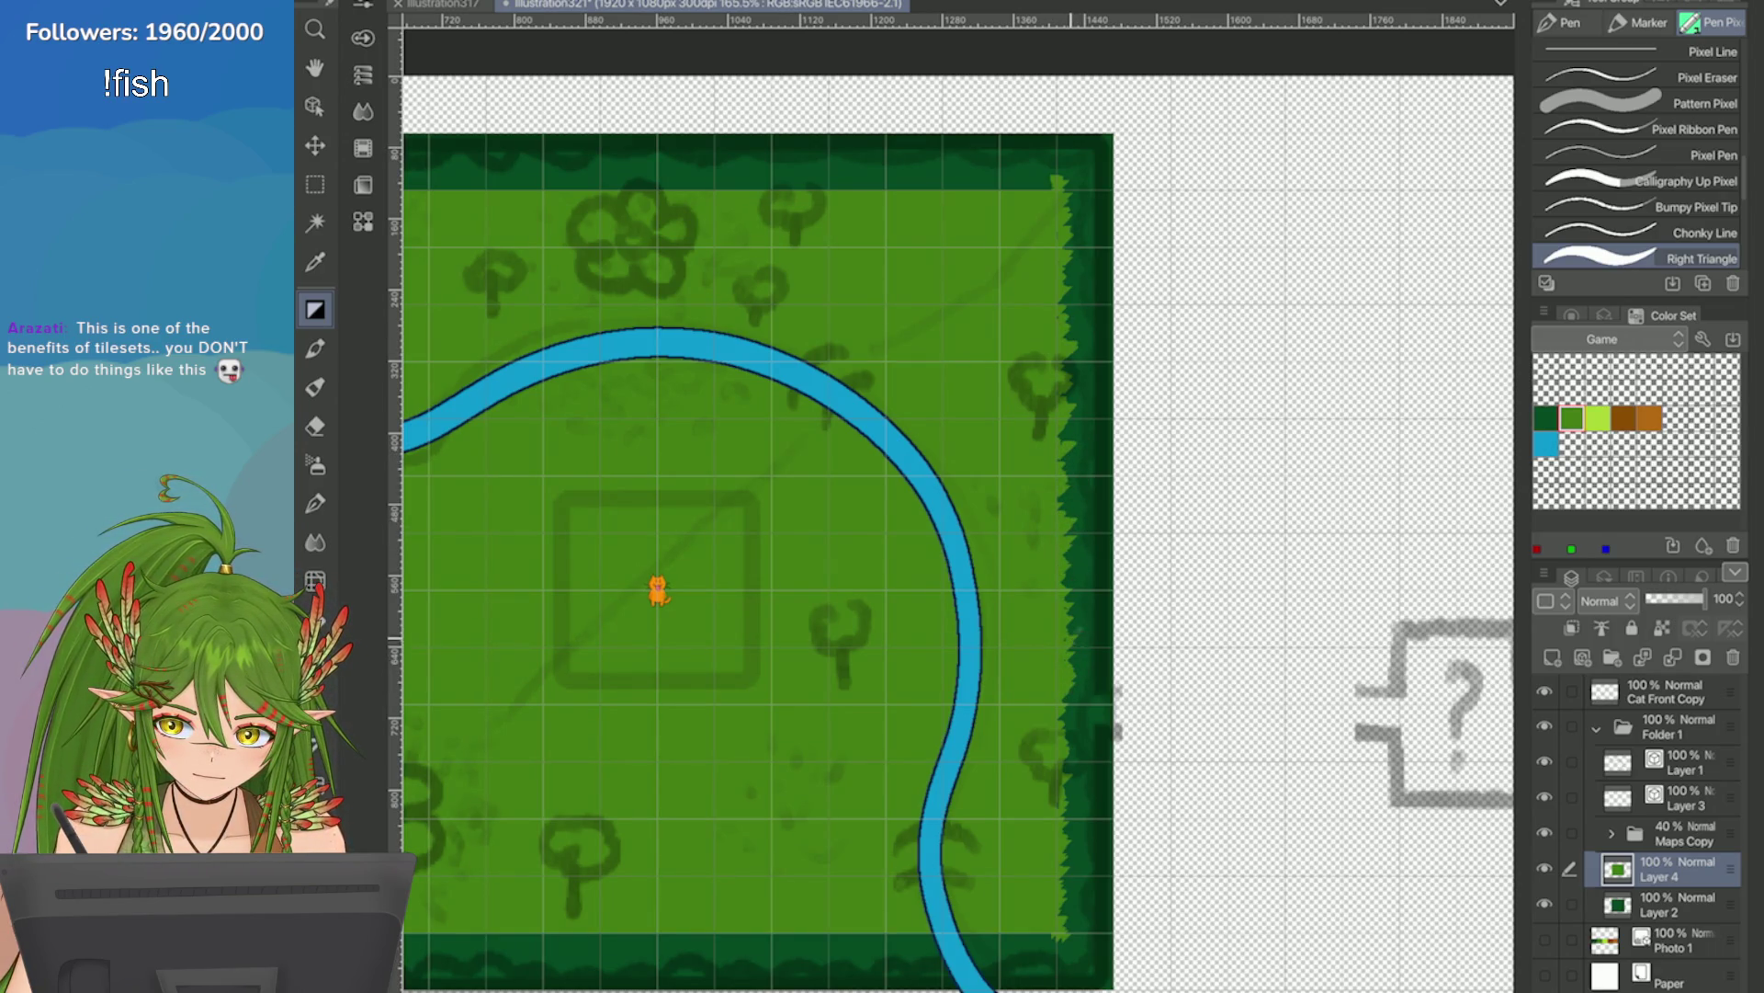
# Rotate the view and paint jagged dark-green grass spikes over the bottom hedge edge by the river.
pyautogui.scroll(-3, 1067, 782)
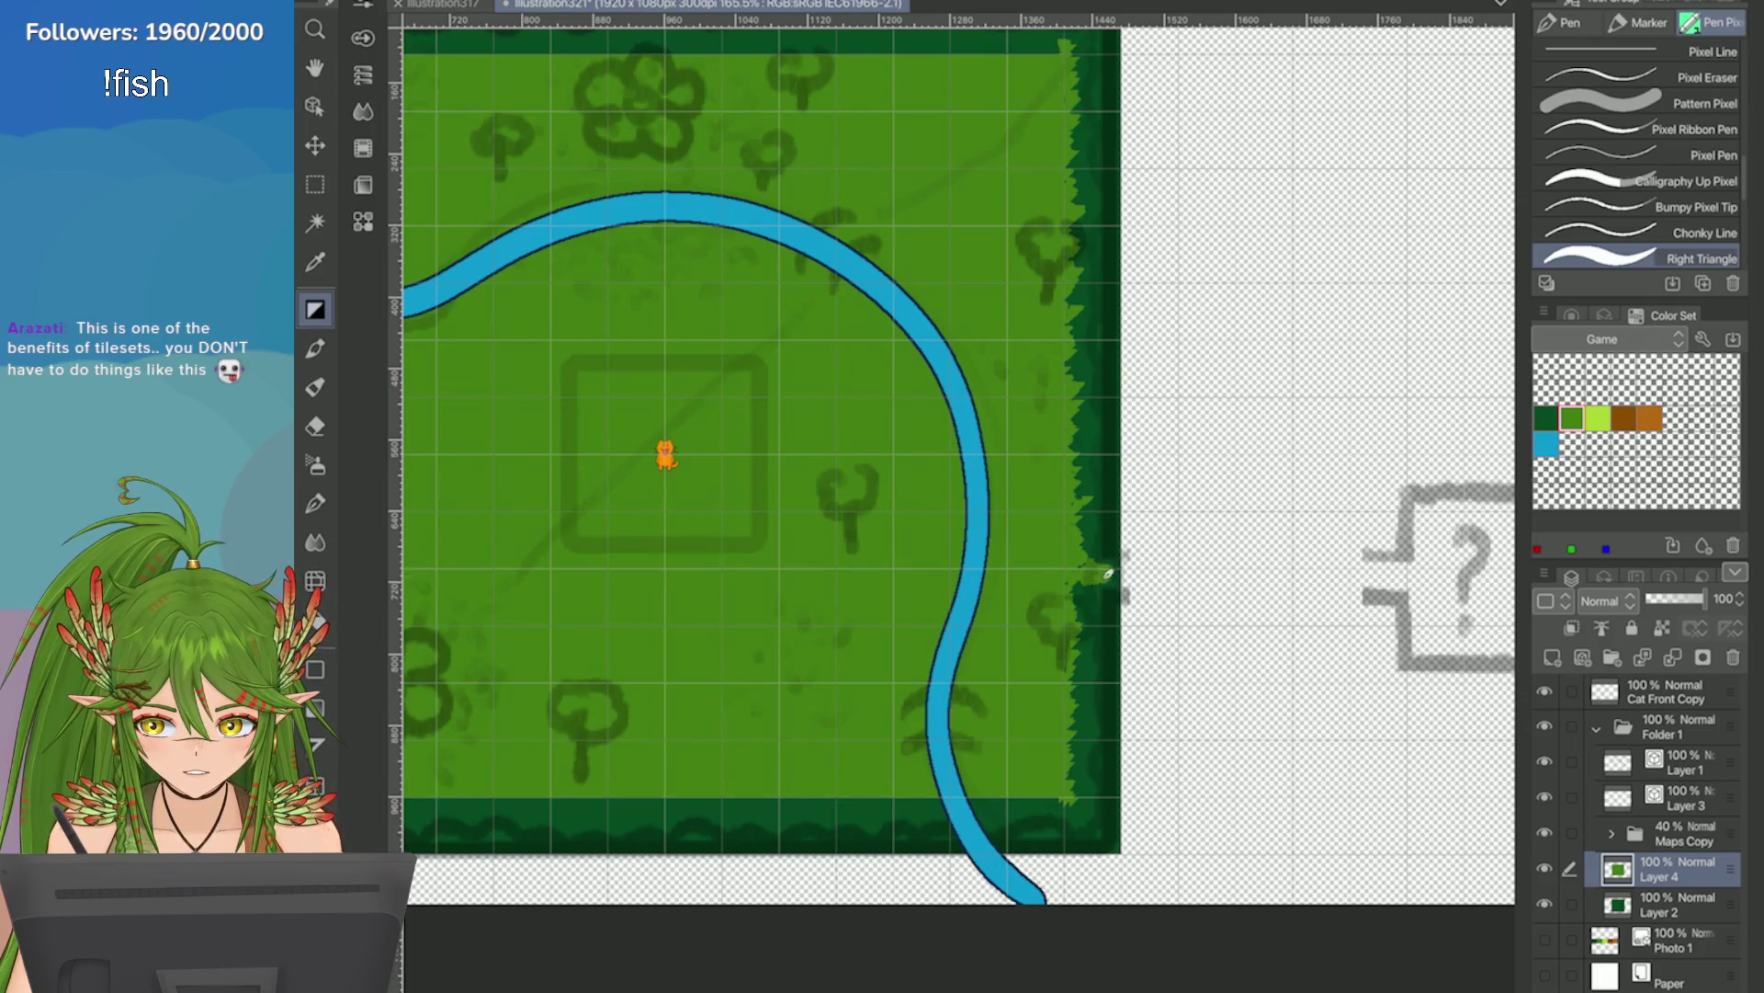
pyautogui.scroll(2, 1000, 782)
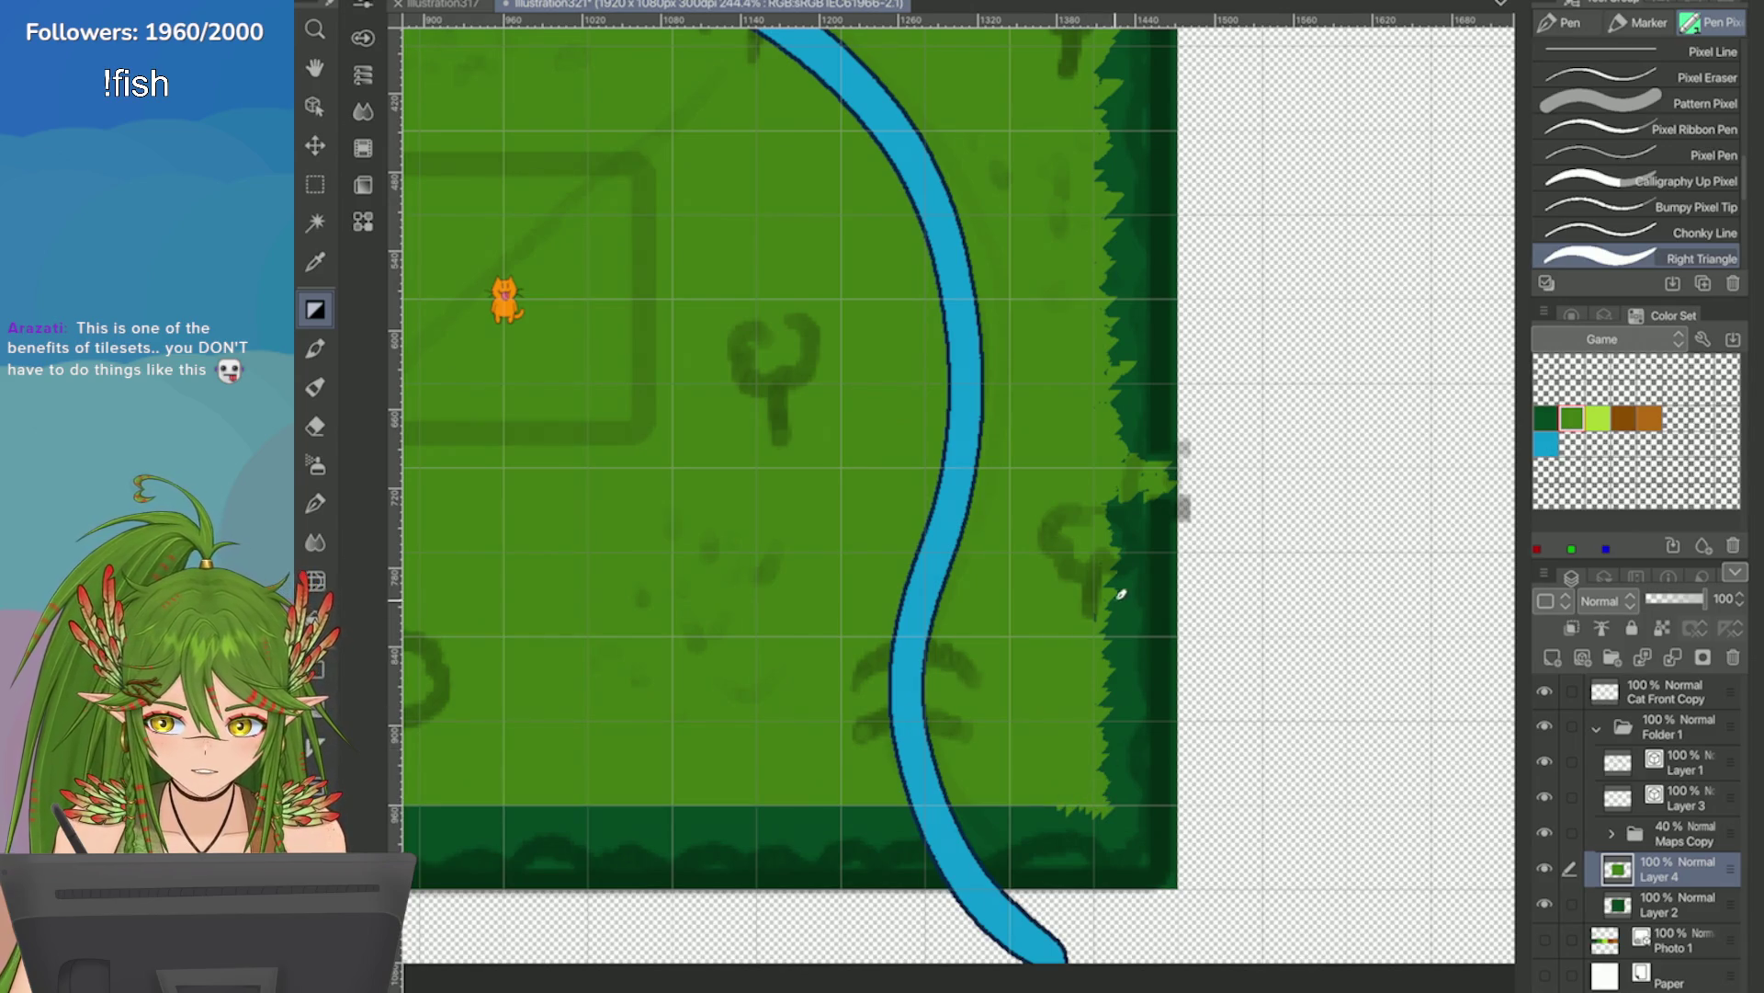
pyautogui.hotkey('ctrl', '0')
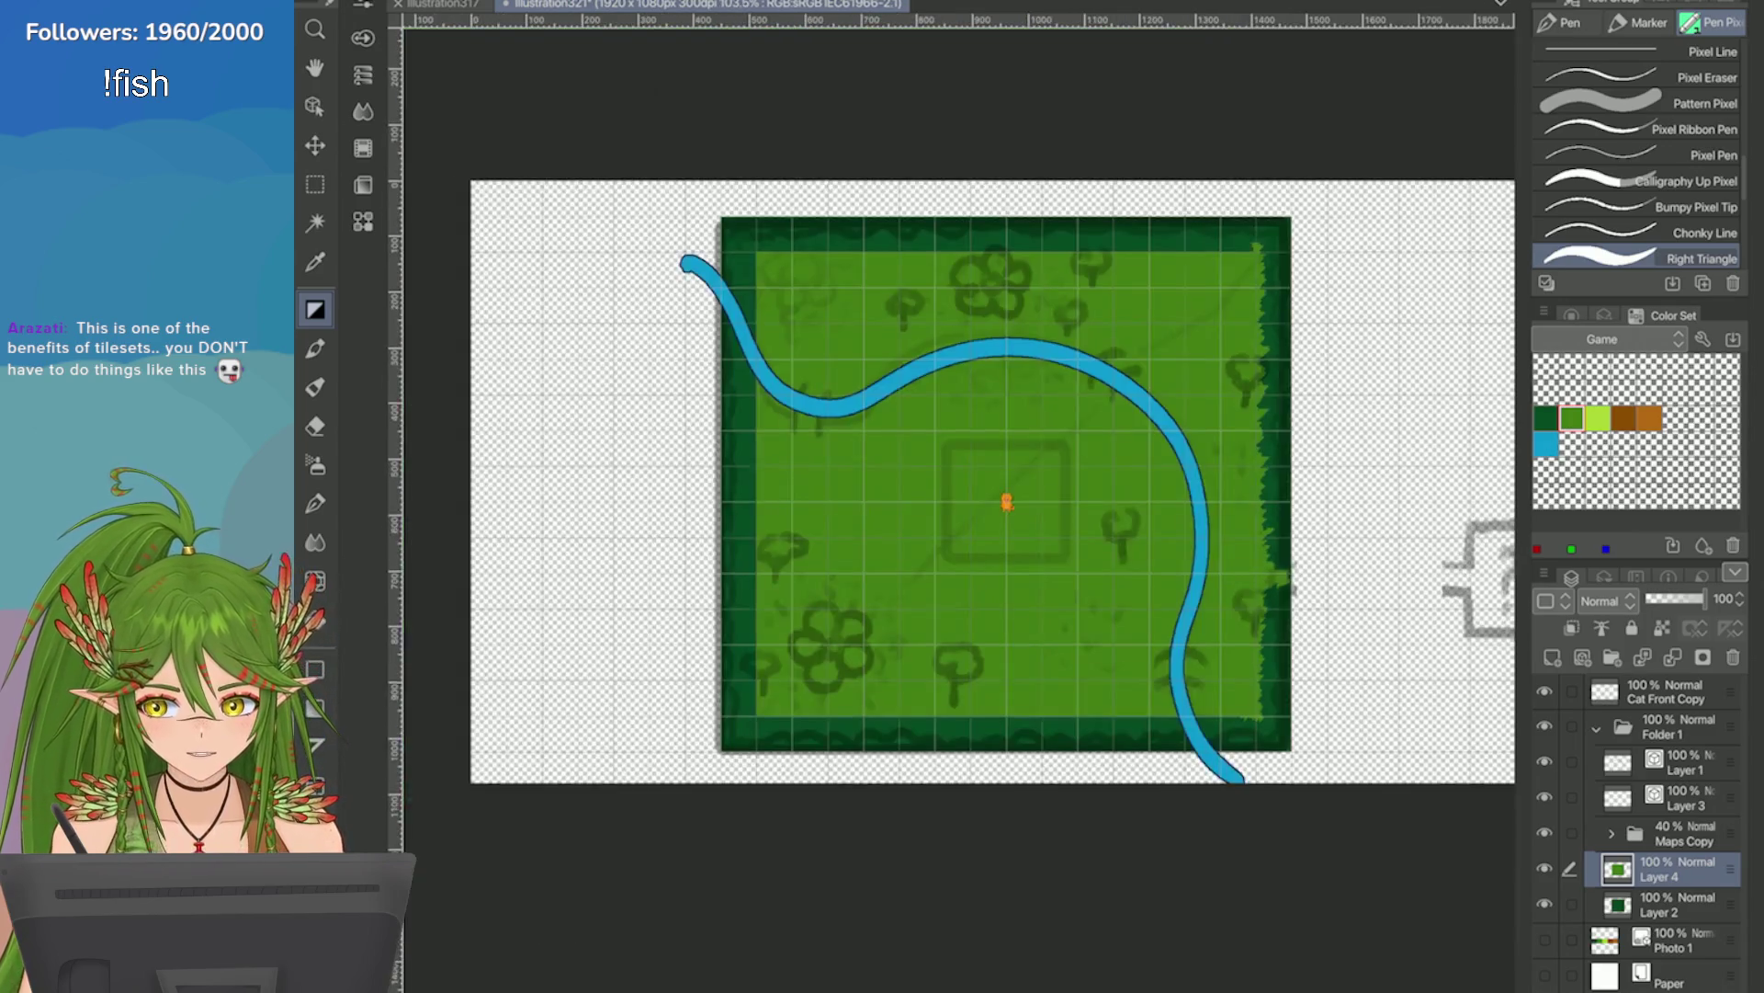
pyautogui.scroll(5, 990, 544)
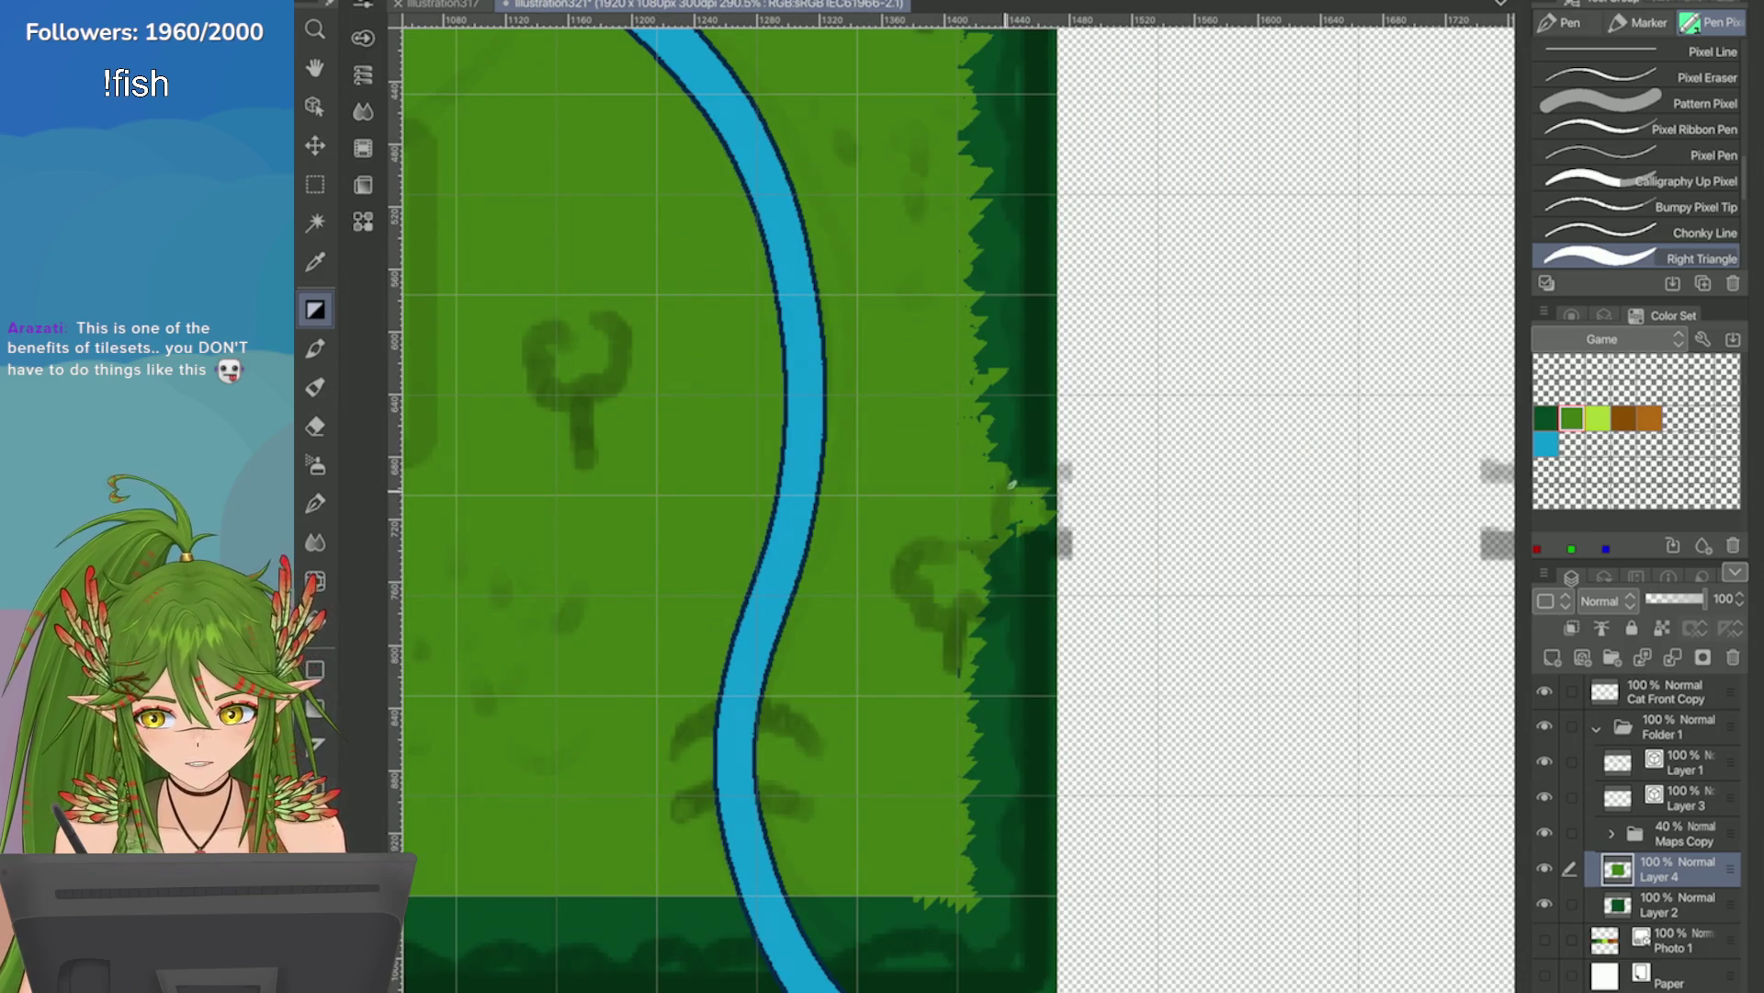
pyautogui.scroll(-3, 1085, 564)
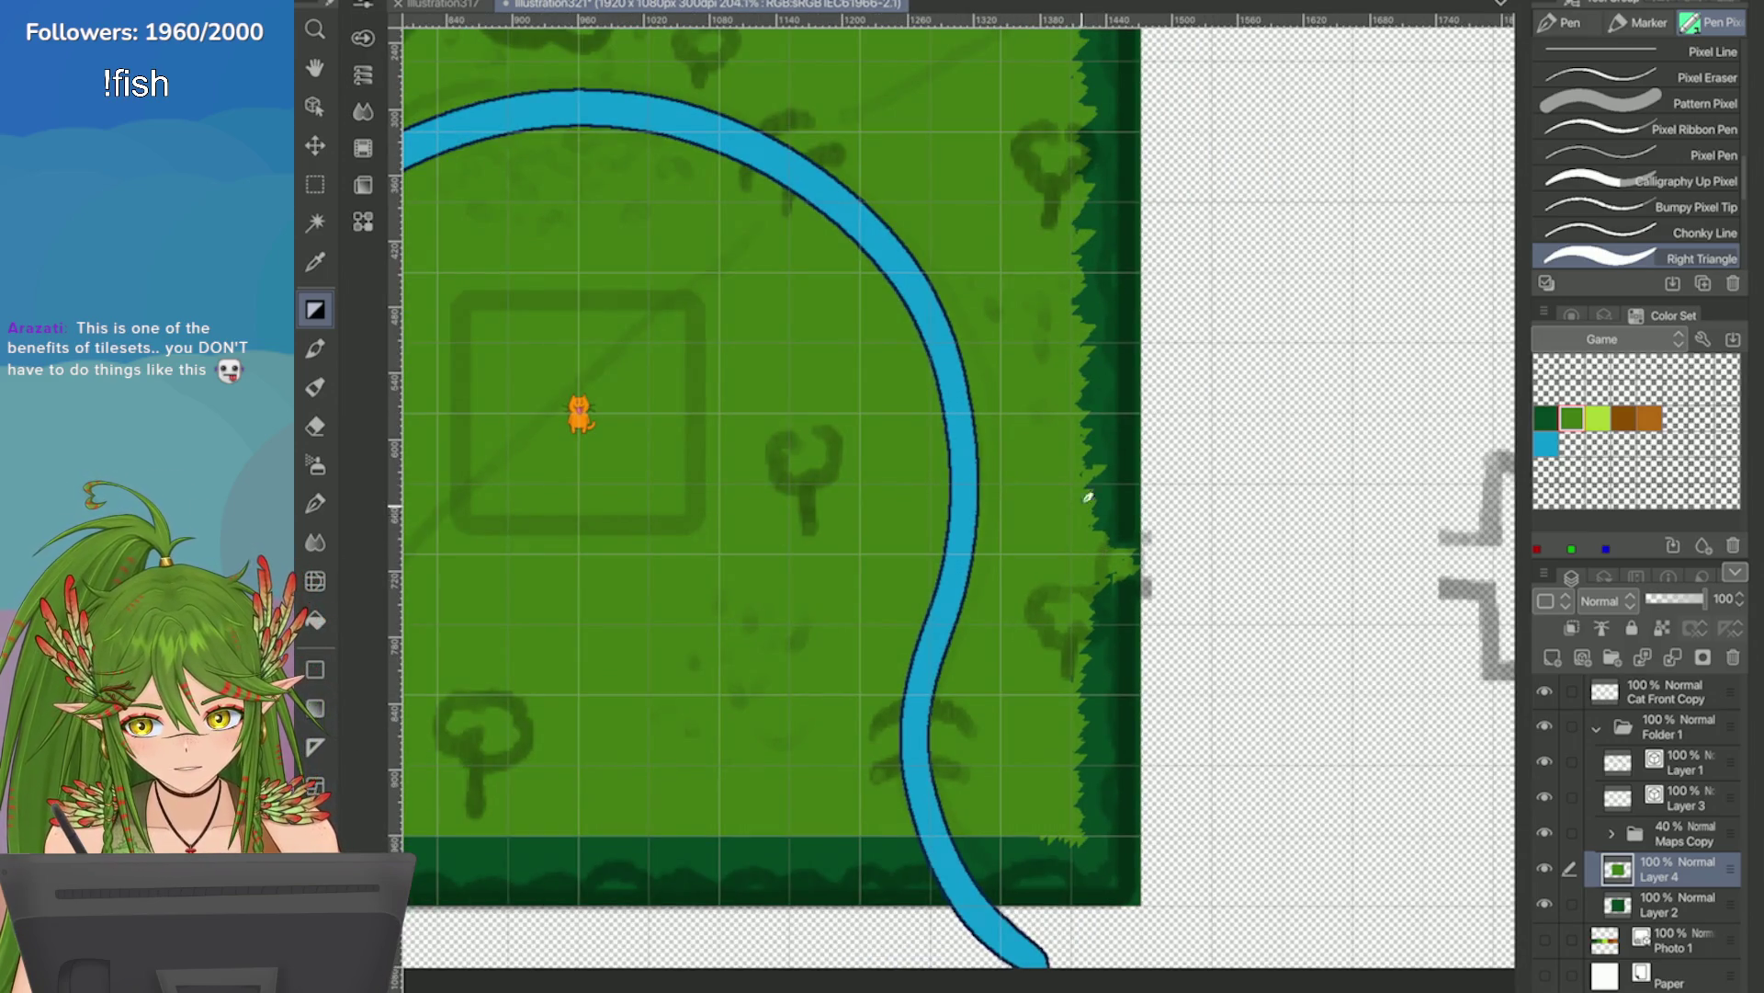
pyautogui.hotkey('ctrl', '0')
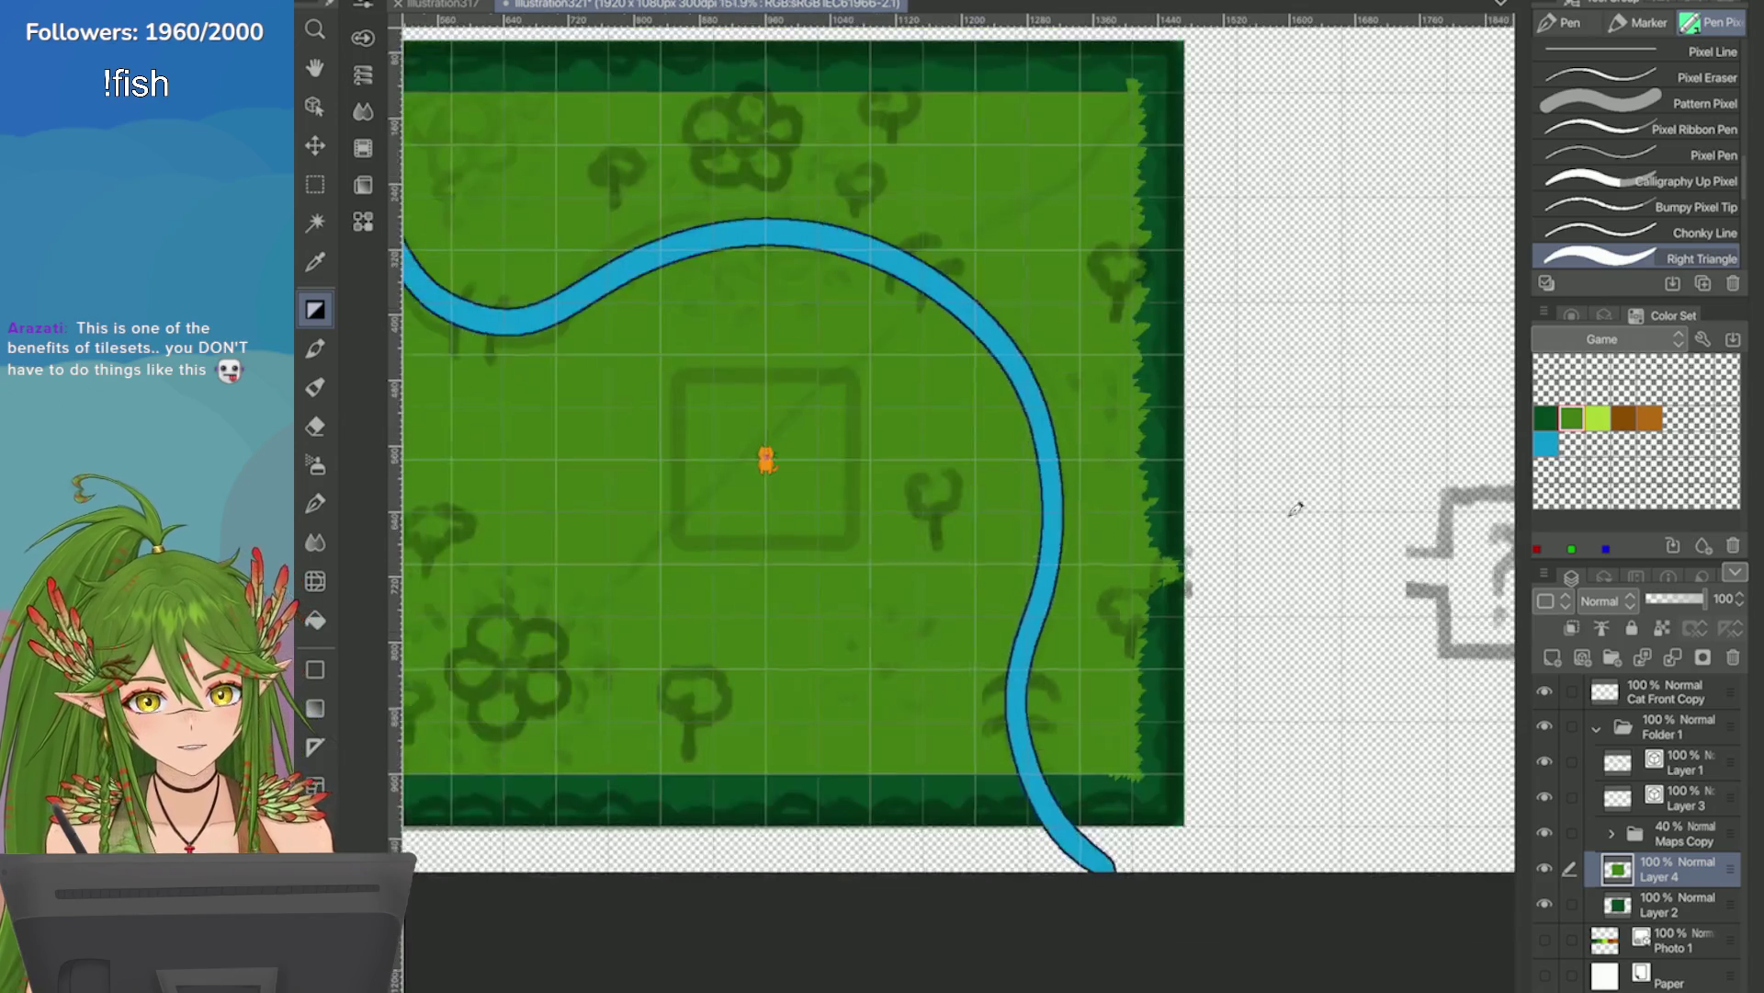
pyautogui.scroll(3, 1292, 505)
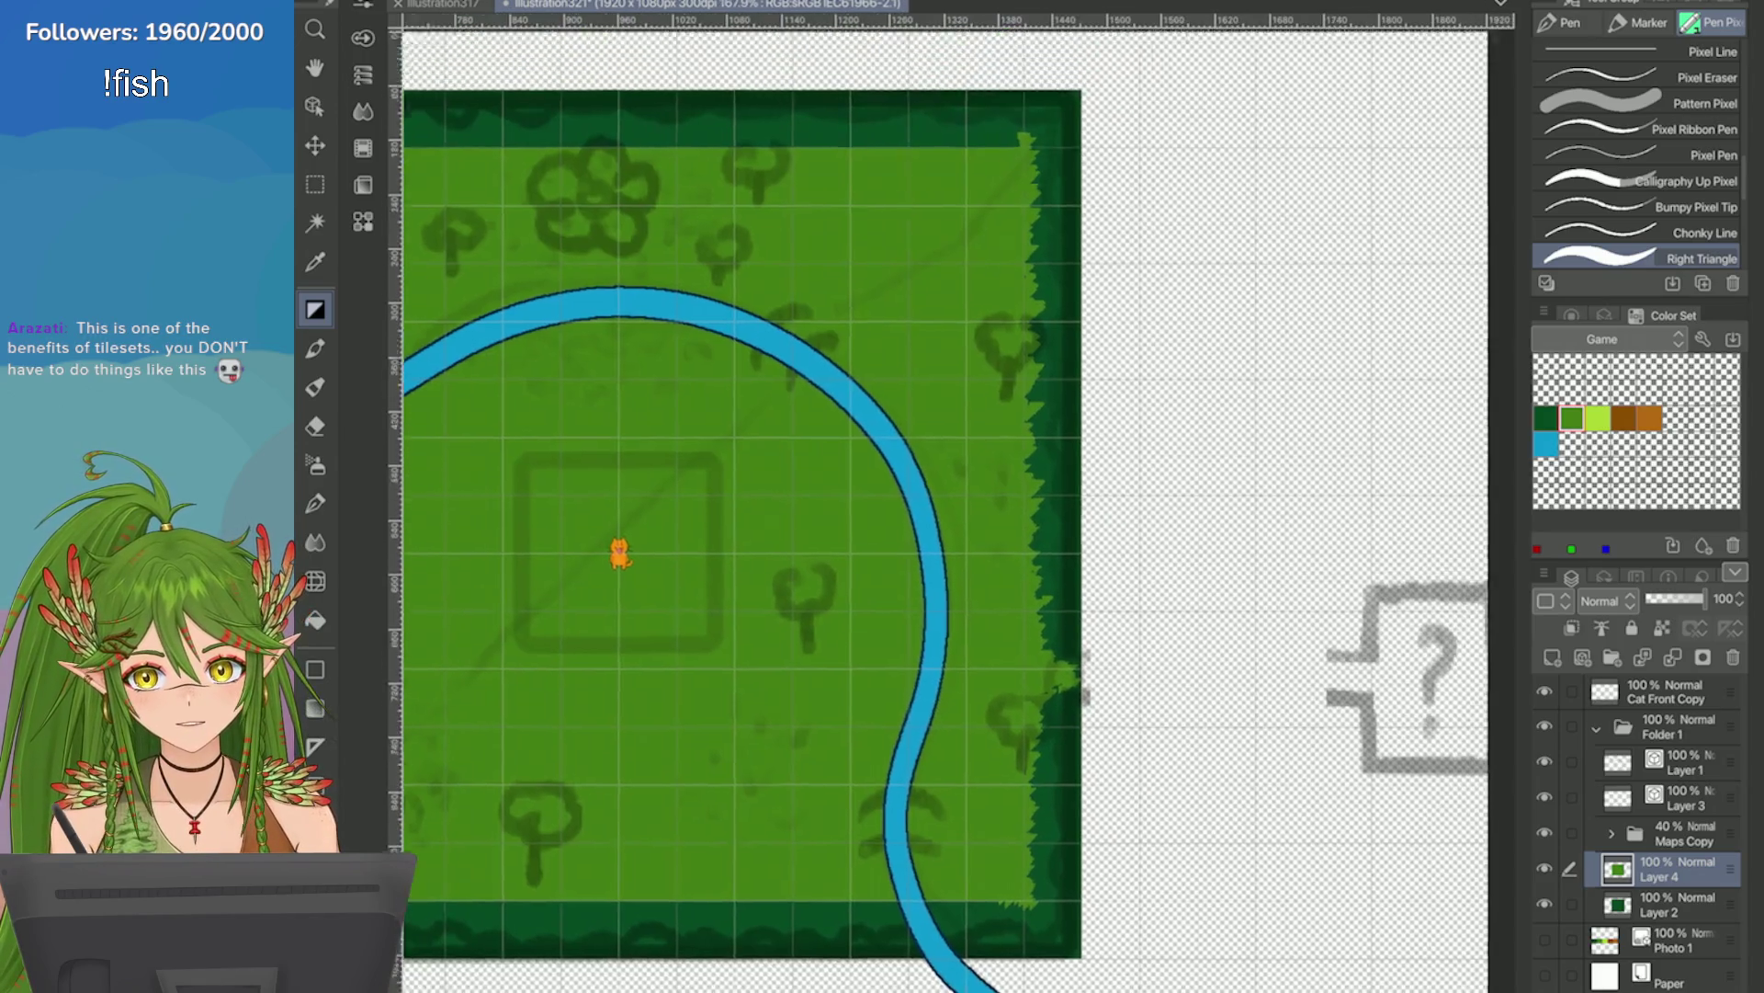
pyautogui.moveTo(1042, 202); pyautogui.dragTo(1002, 241)
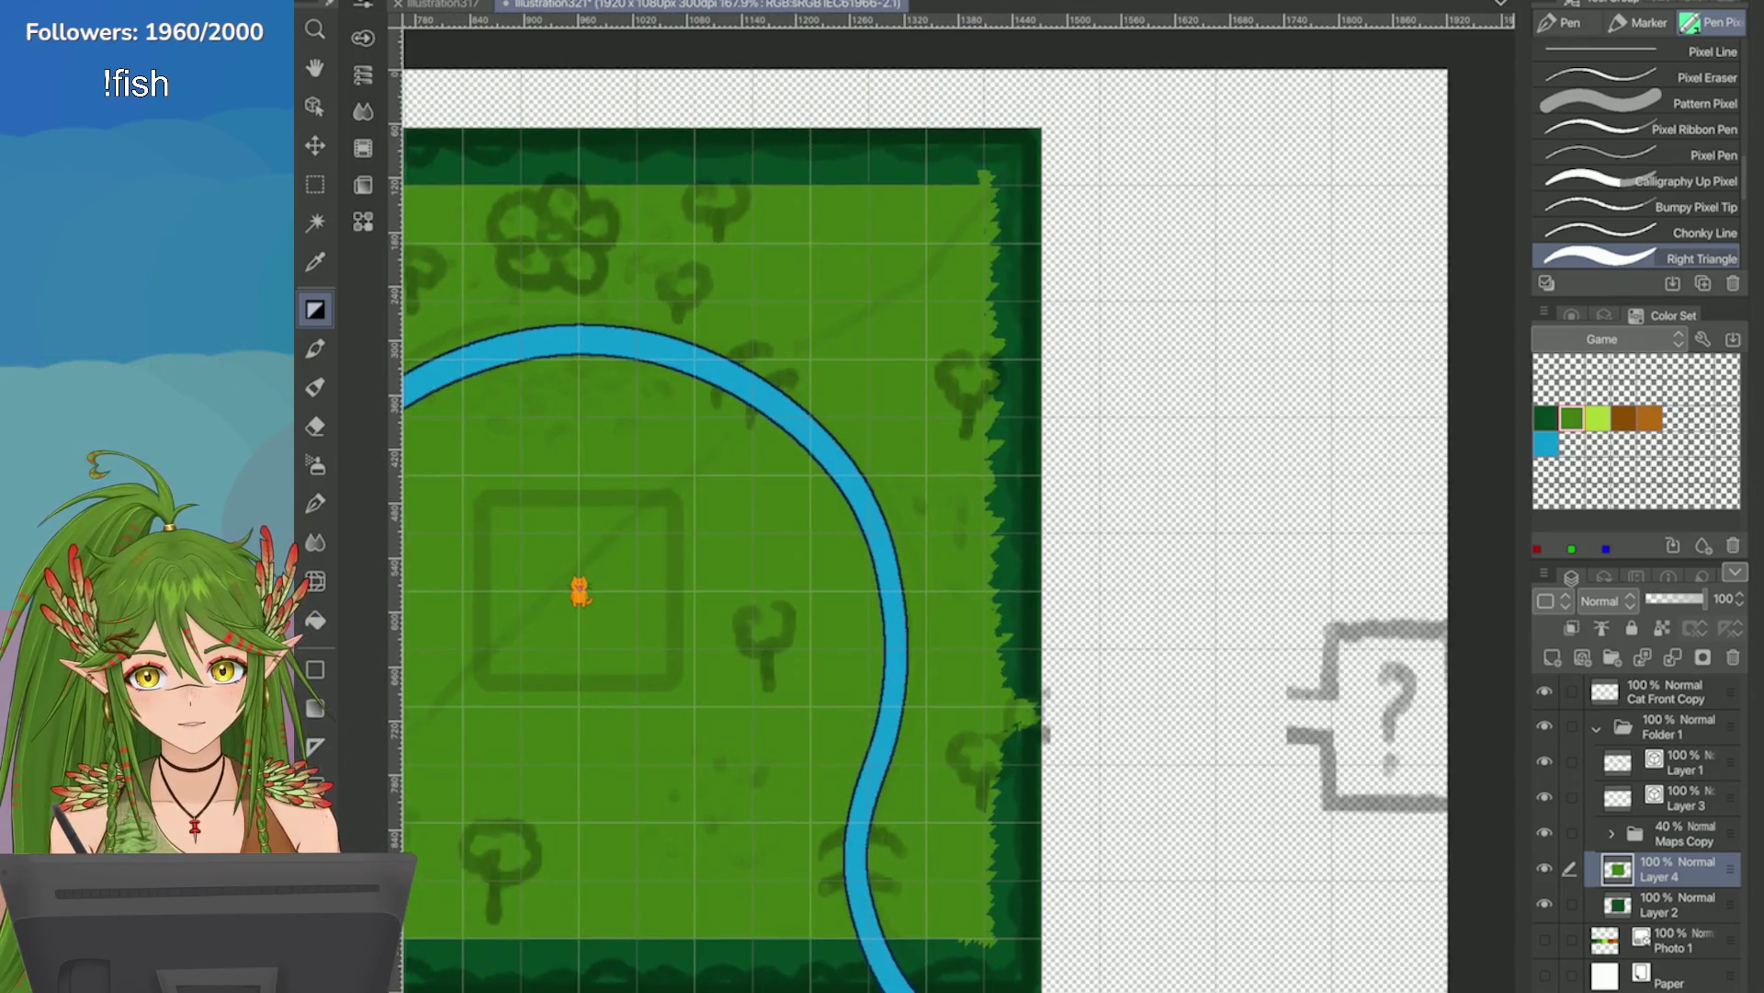
pyautogui.scroll(-3, 975, 181)
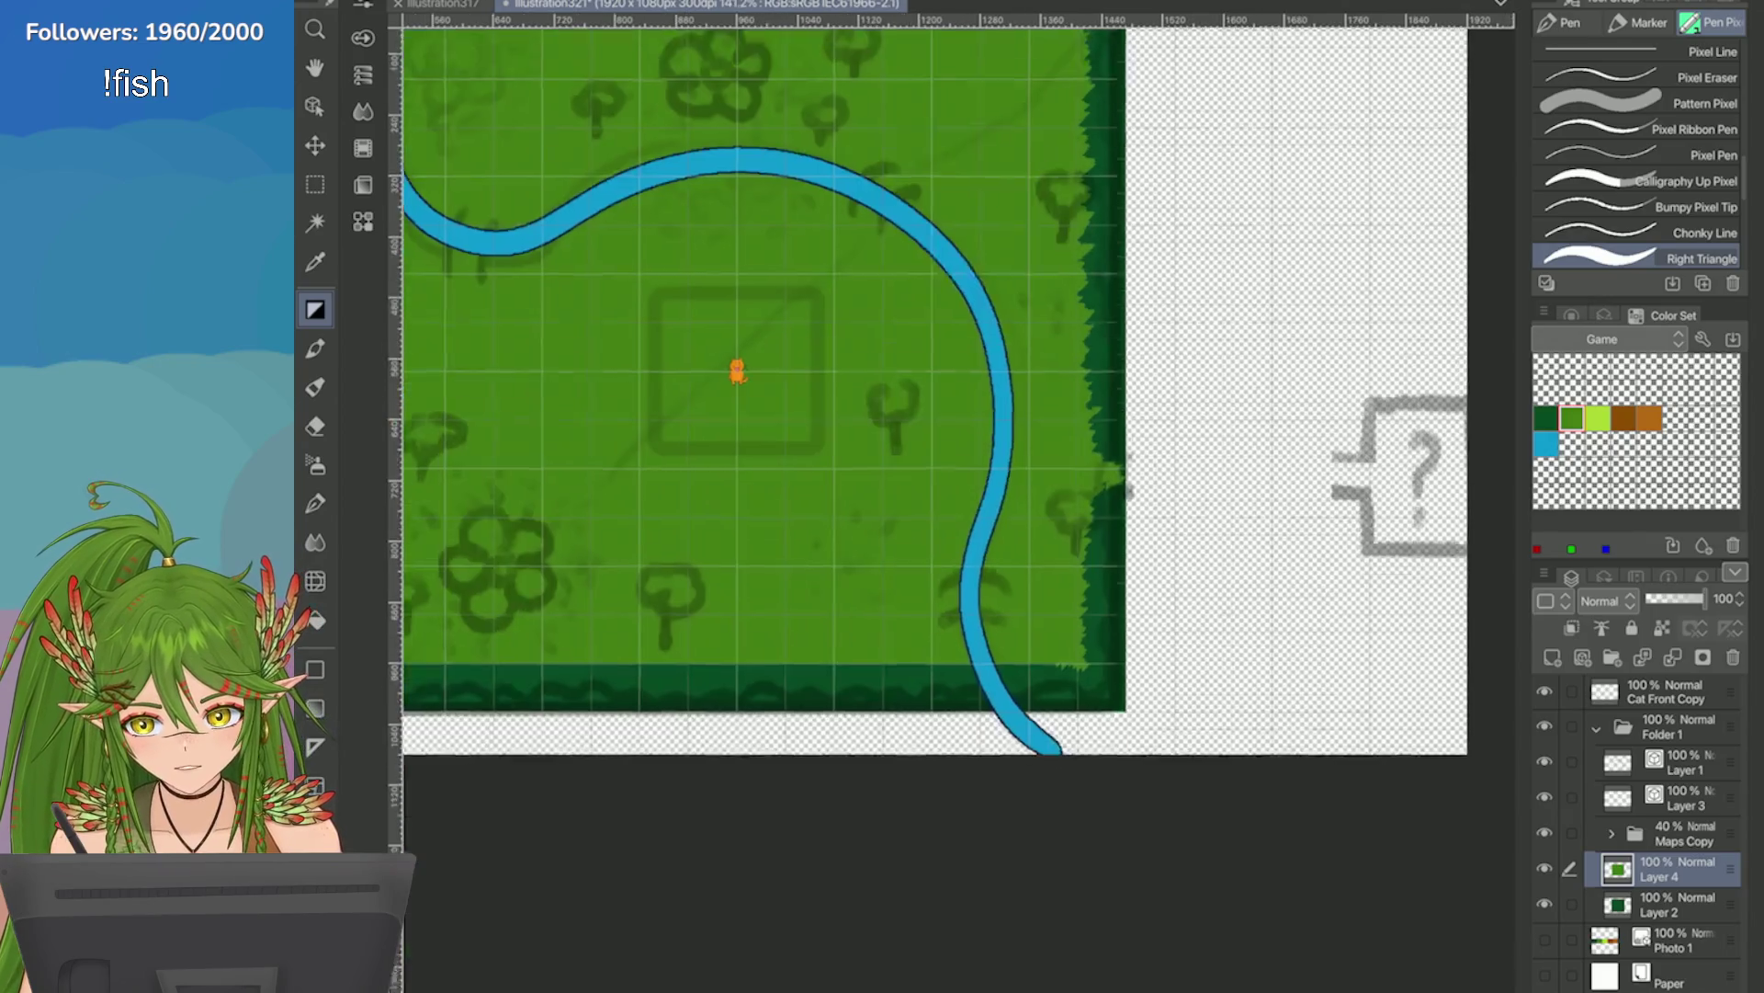
pyautogui.moveTo(1066, 615); pyautogui.dragTo(1219, 302)
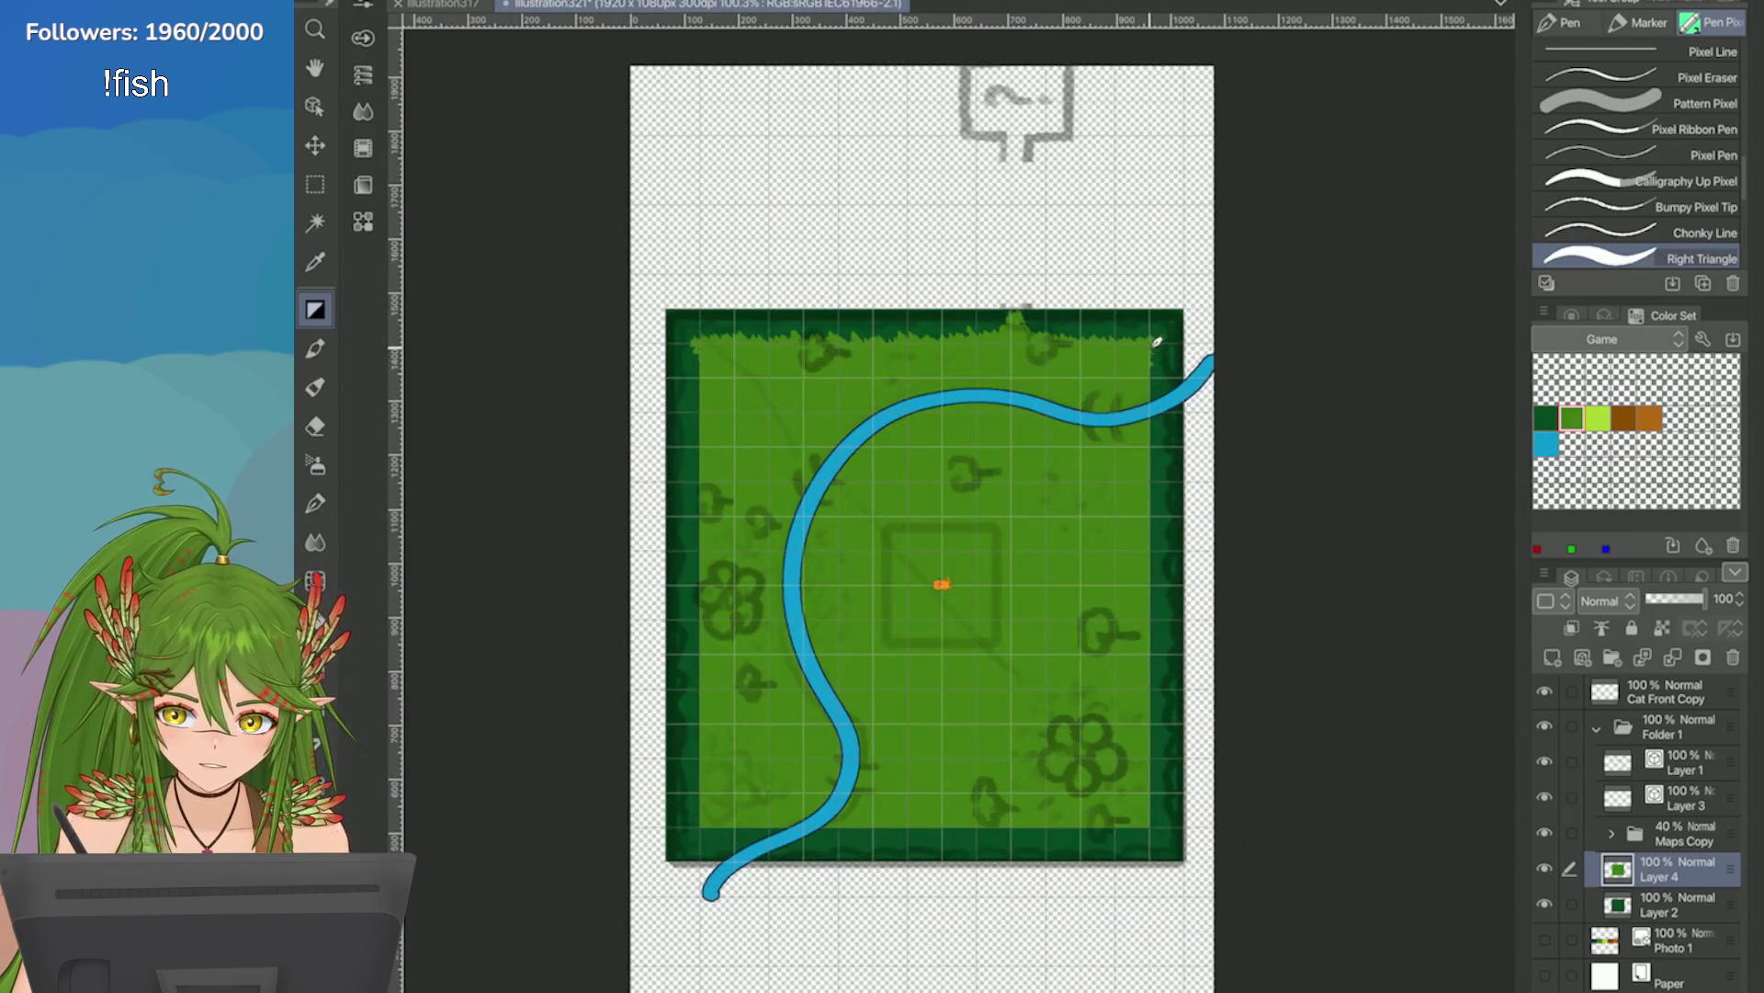
pyautogui.scroll(1, 1149, 408)
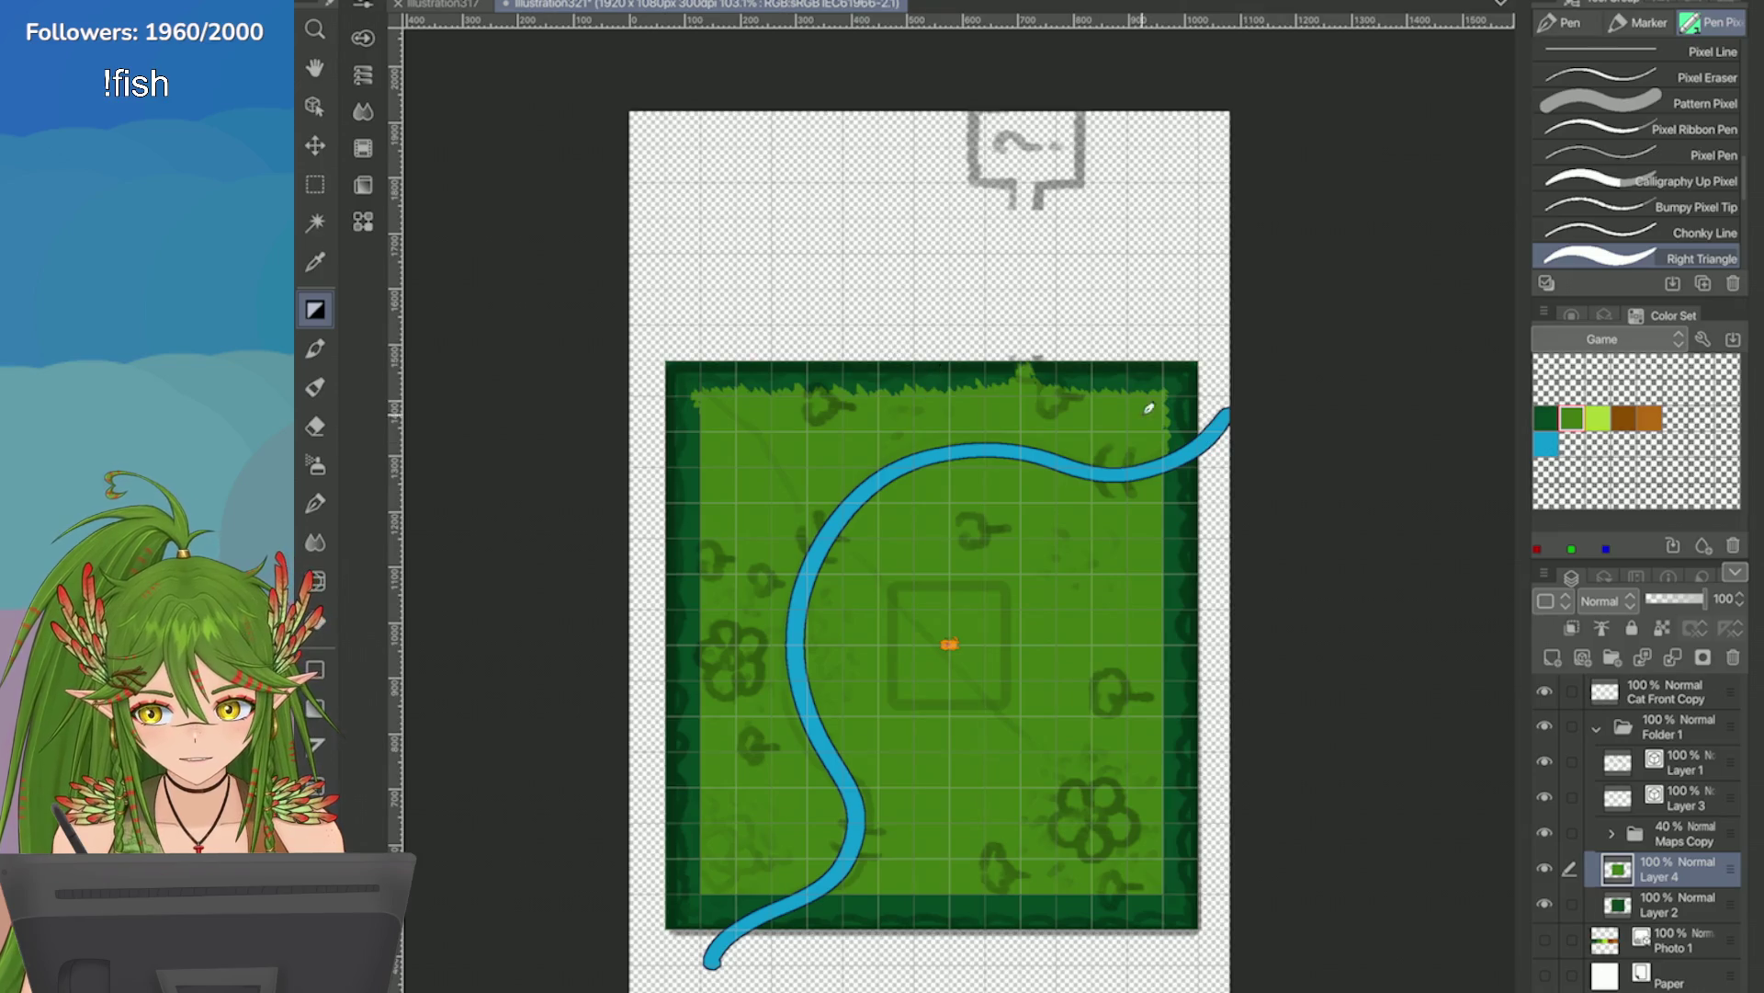
pyautogui.scroll(2, 1167, 452)
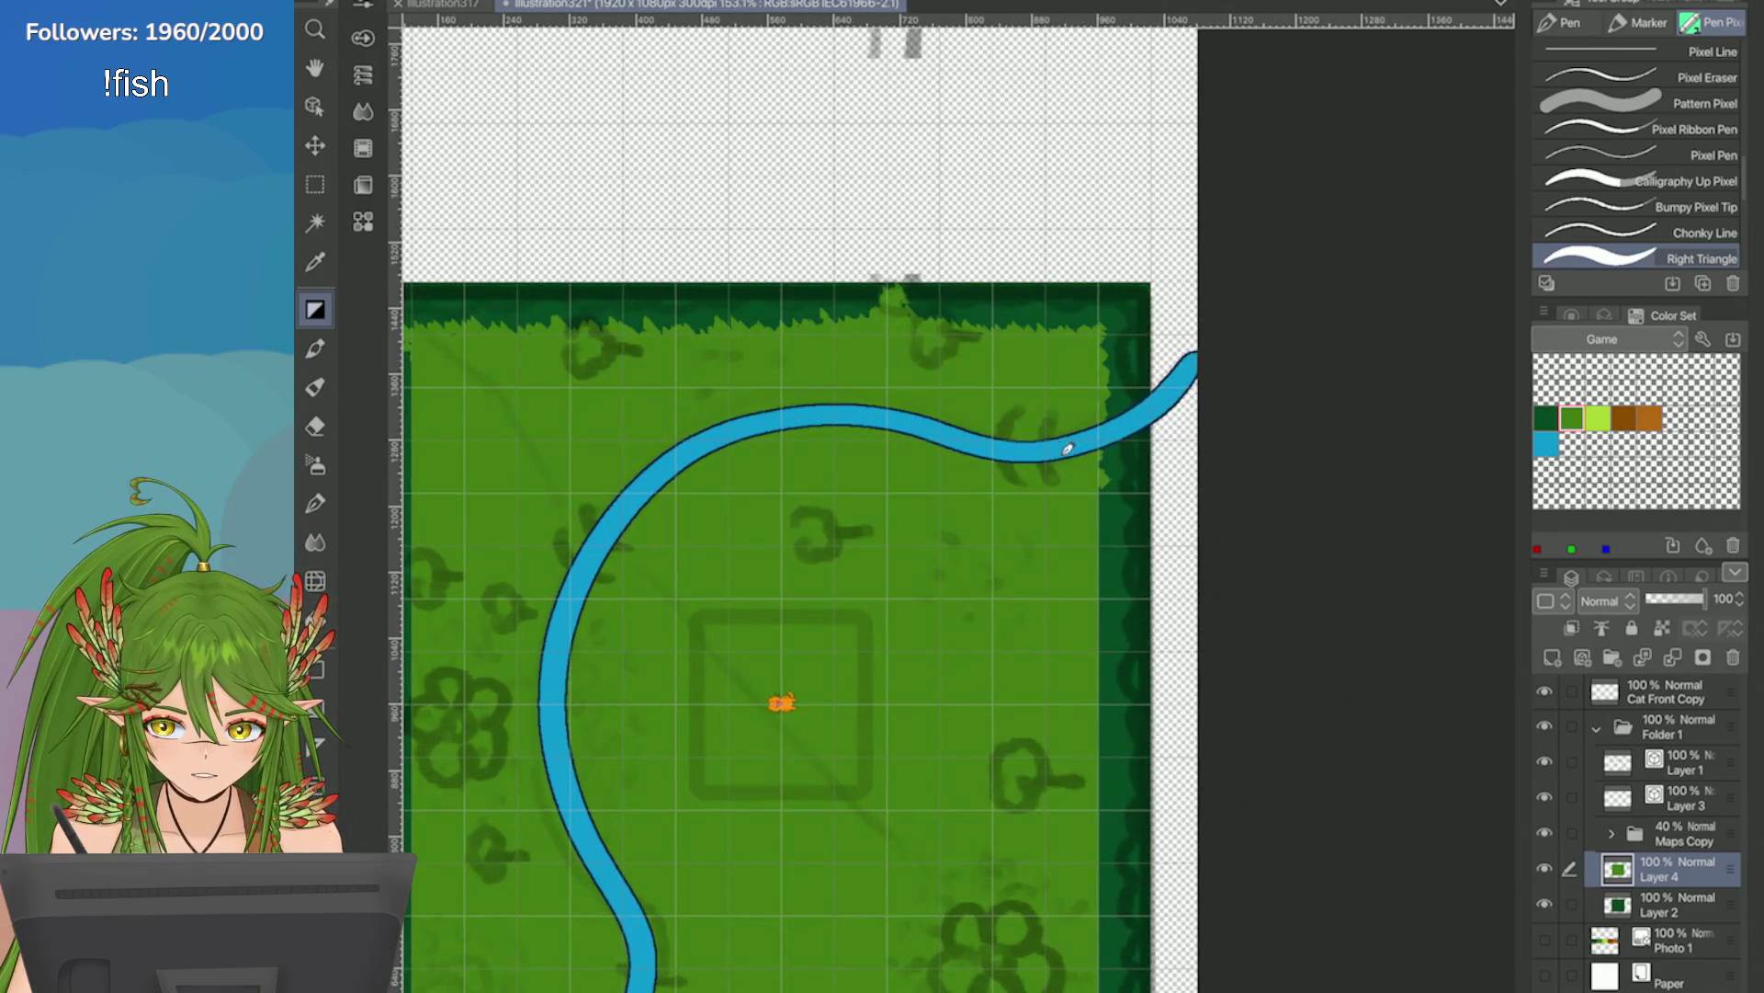
pyautogui.scroll(5, 1077, 437)
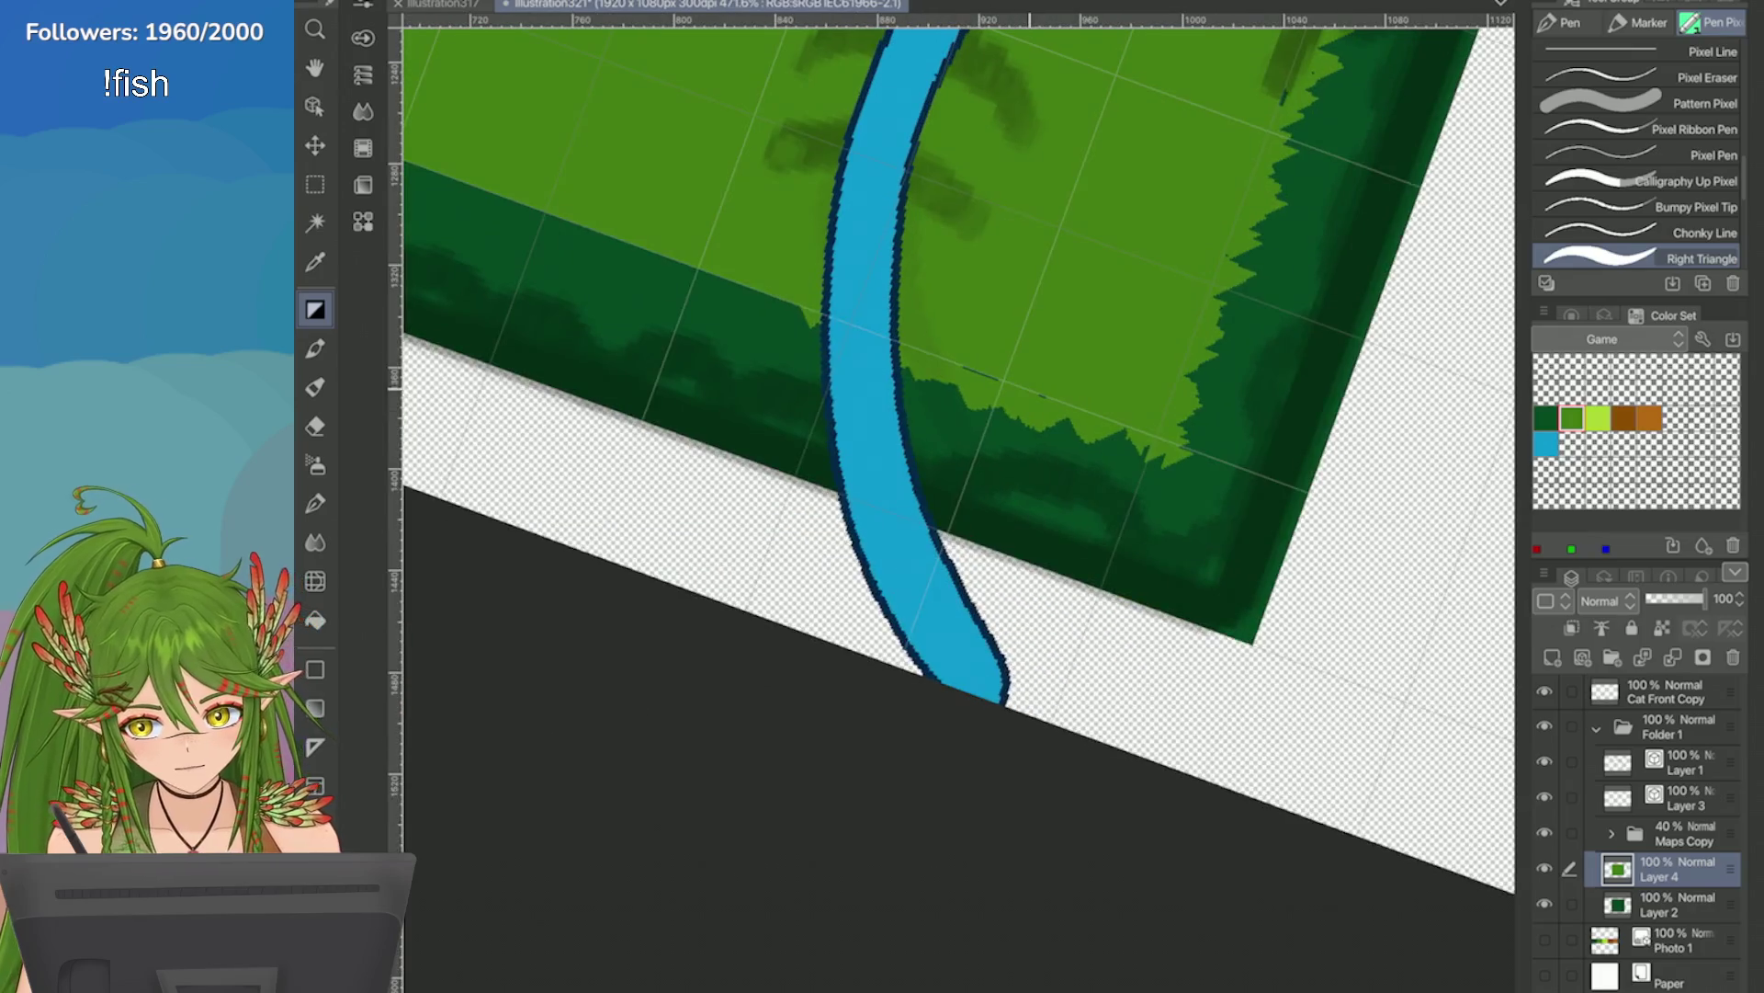
pyautogui.moveTo(905, 353); pyautogui.dragTo(1103, 441)
pyautogui.moveTo(1066, 376)
pyautogui.mouseDown()
pyautogui.moveTo(1139, 441)
pyautogui.moveTo(905, 364)
pyautogui.mouseUp()
# Level the canvas rotation and extend the grass spikes leftward along the bottom border.
pyautogui.hotkey('ctrl', '@')
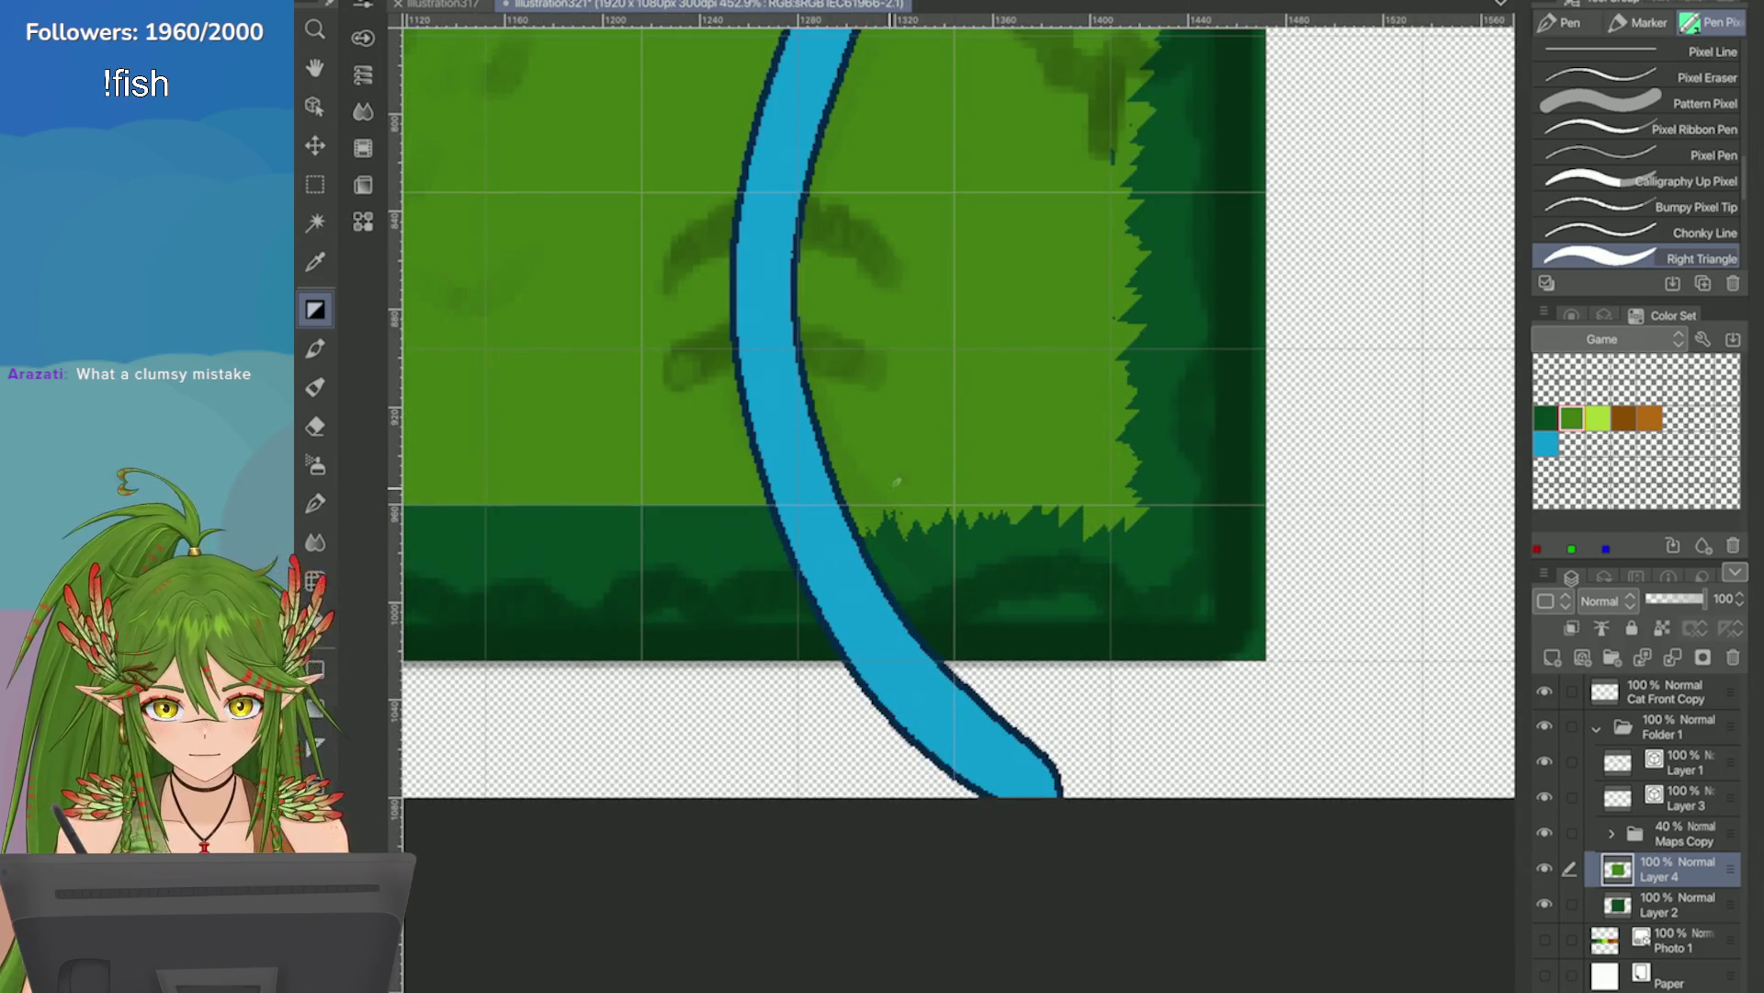
pyautogui.scroll(-2, 808, 453)
pyautogui.scroll(1, 887, 475)
pyautogui.moveTo(896, 497)
pyautogui.mouseDown()
pyautogui.moveTo(844, 475)
pyautogui.moveTo(729, 483)
pyautogui.mouseUp()
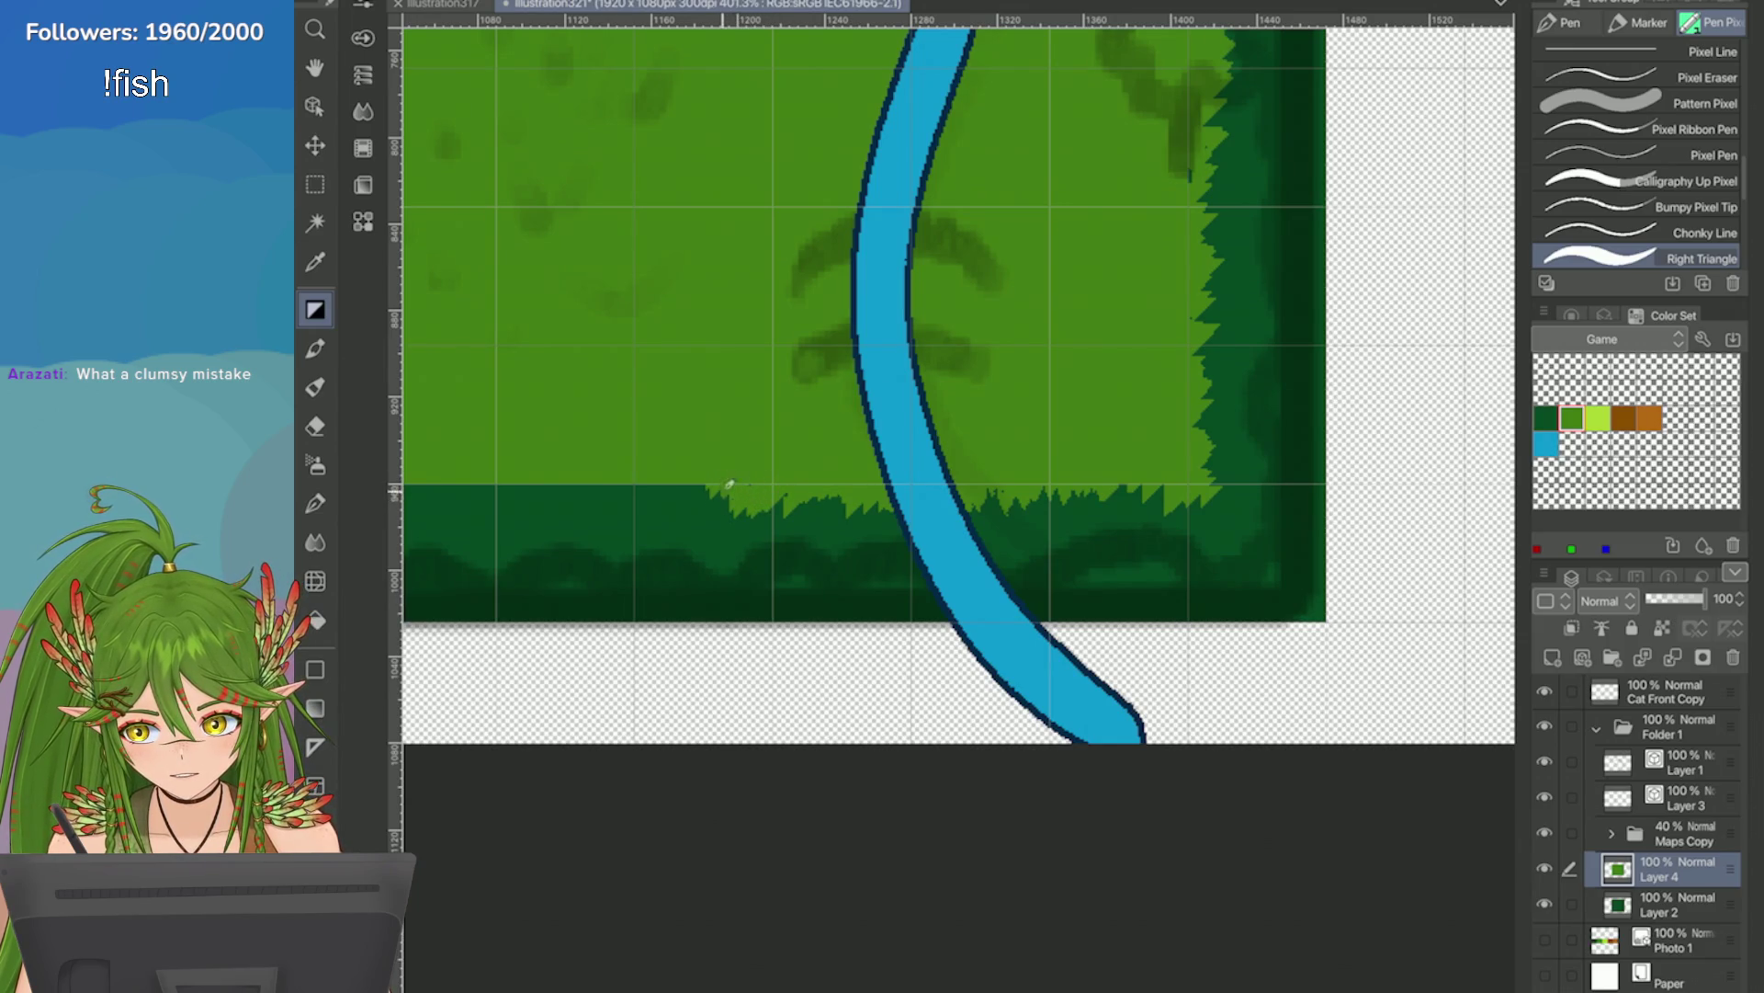
# Add spiky tips where the edge was flat and extend the grass fringe further left to mid-map.
pyautogui.scroll(-4, 835, 488)
pyautogui.scroll(2, 949, 521)
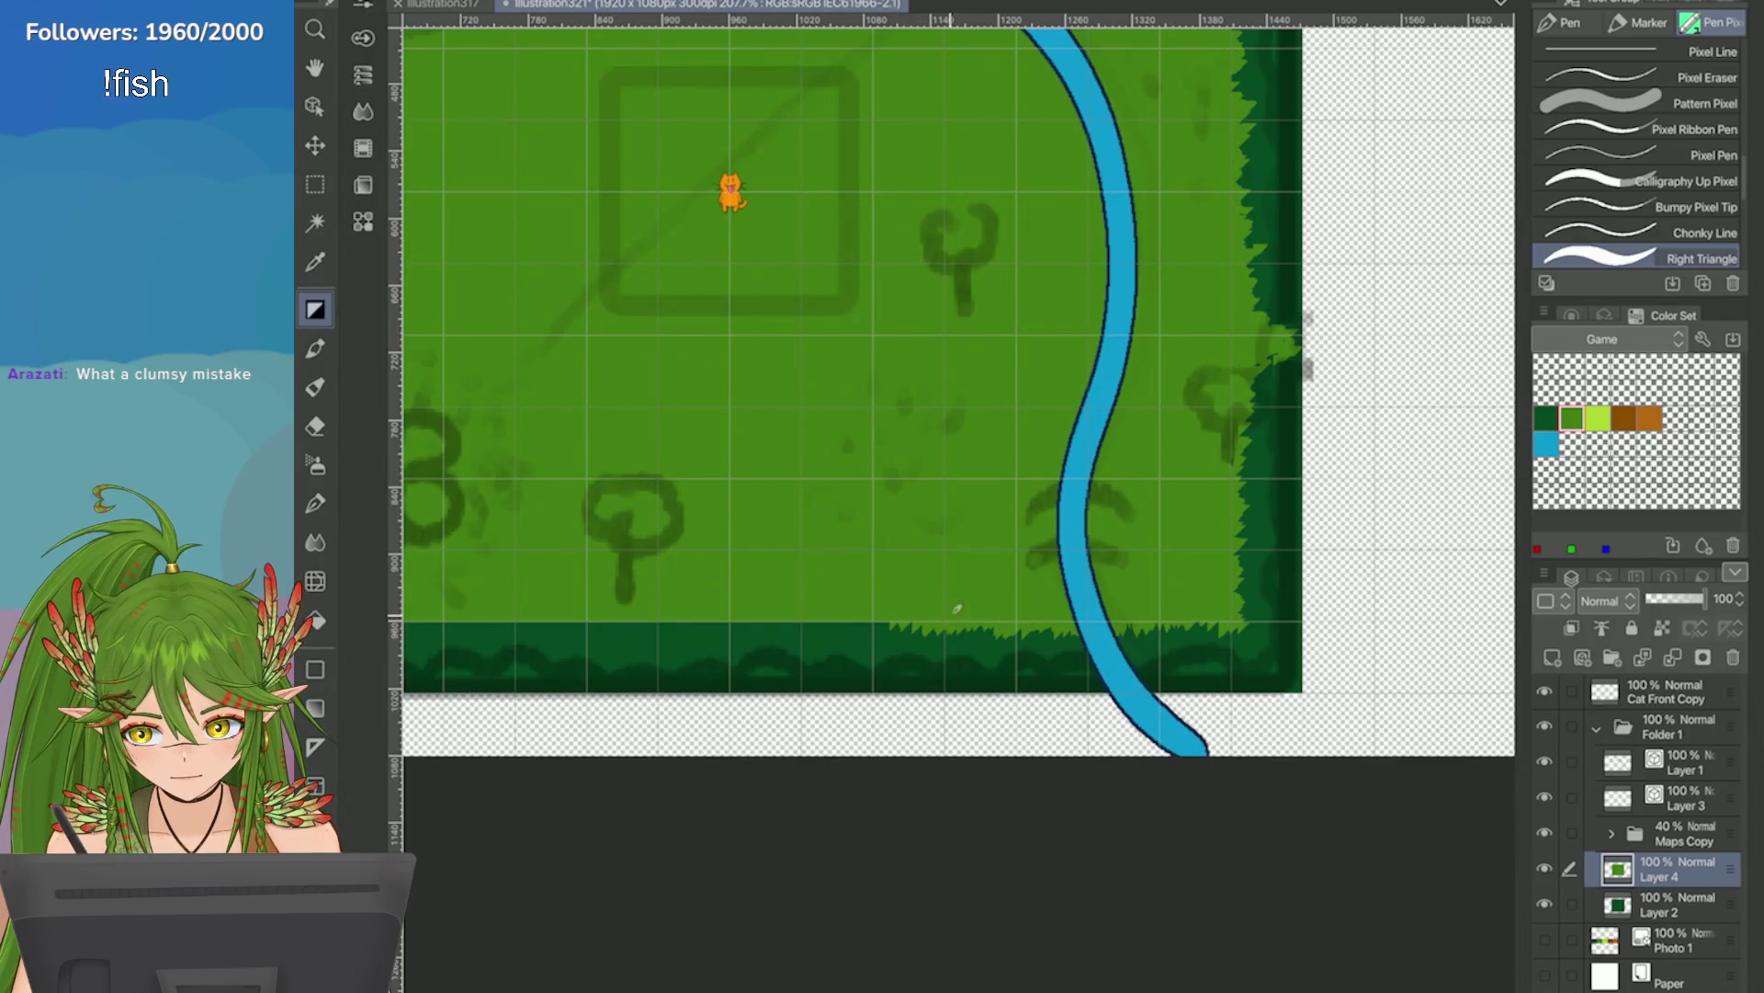
pyautogui.scroll(-1, 967, 622)
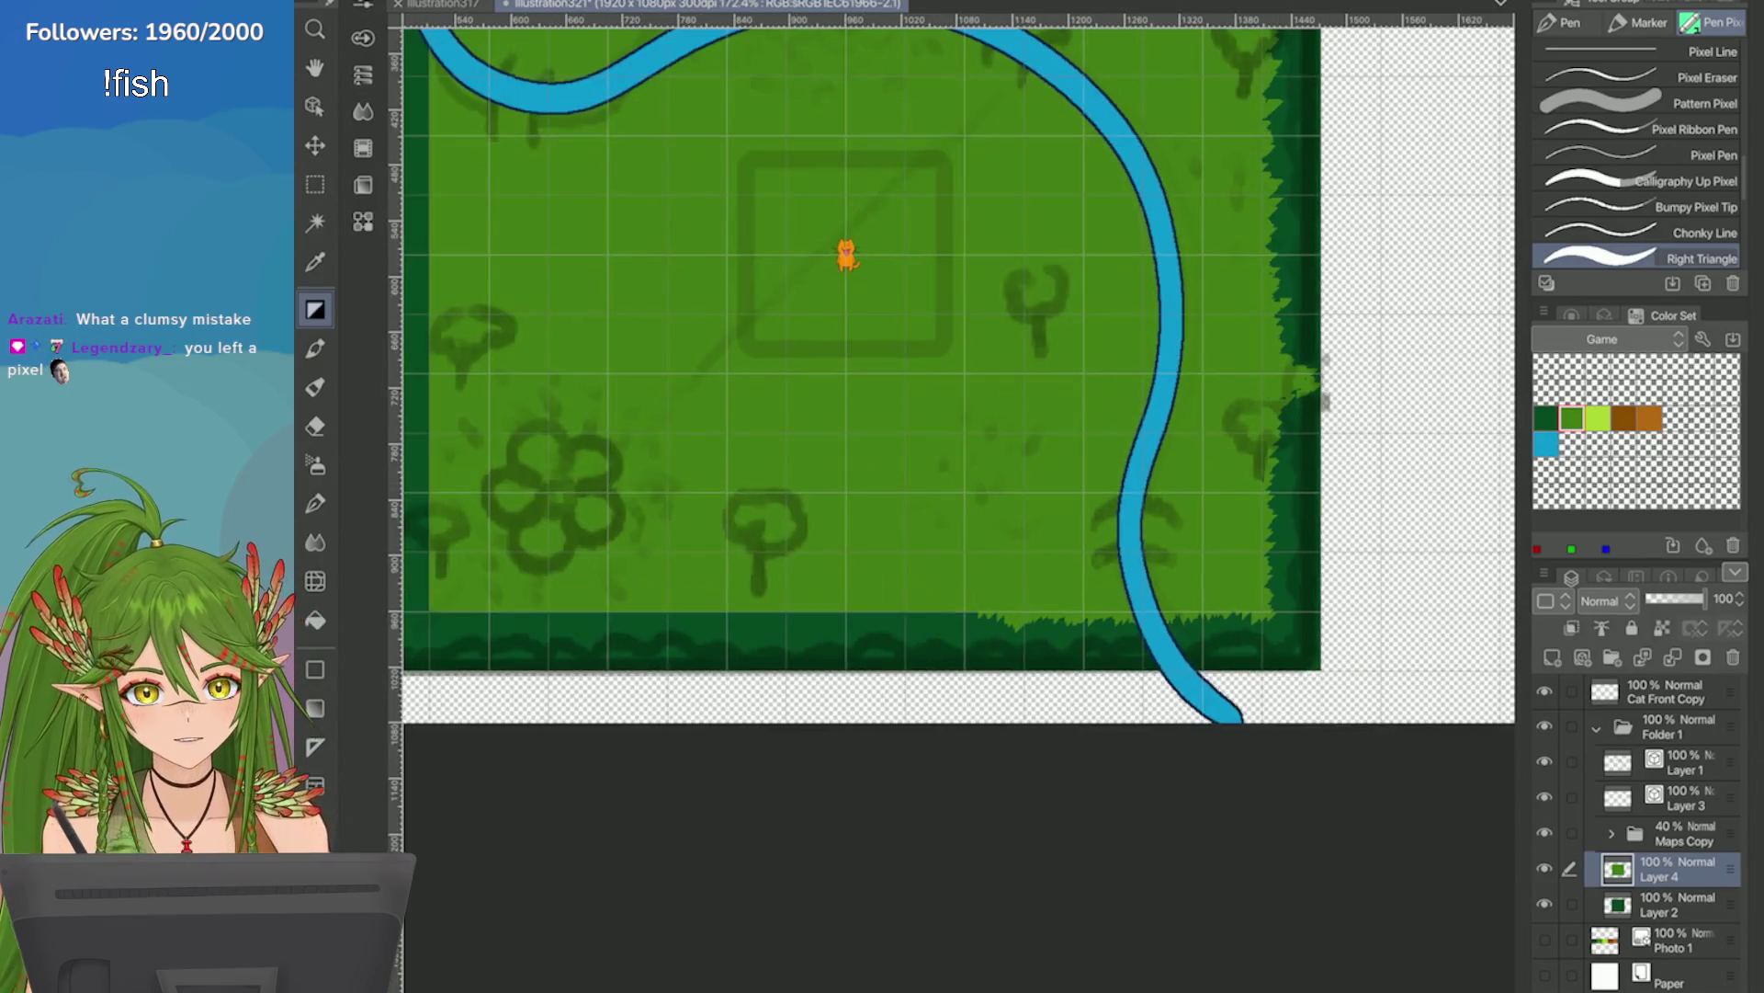
pyautogui.scroll(3, 1293, 545)
pyautogui.scroll(-1, 1293, 544)
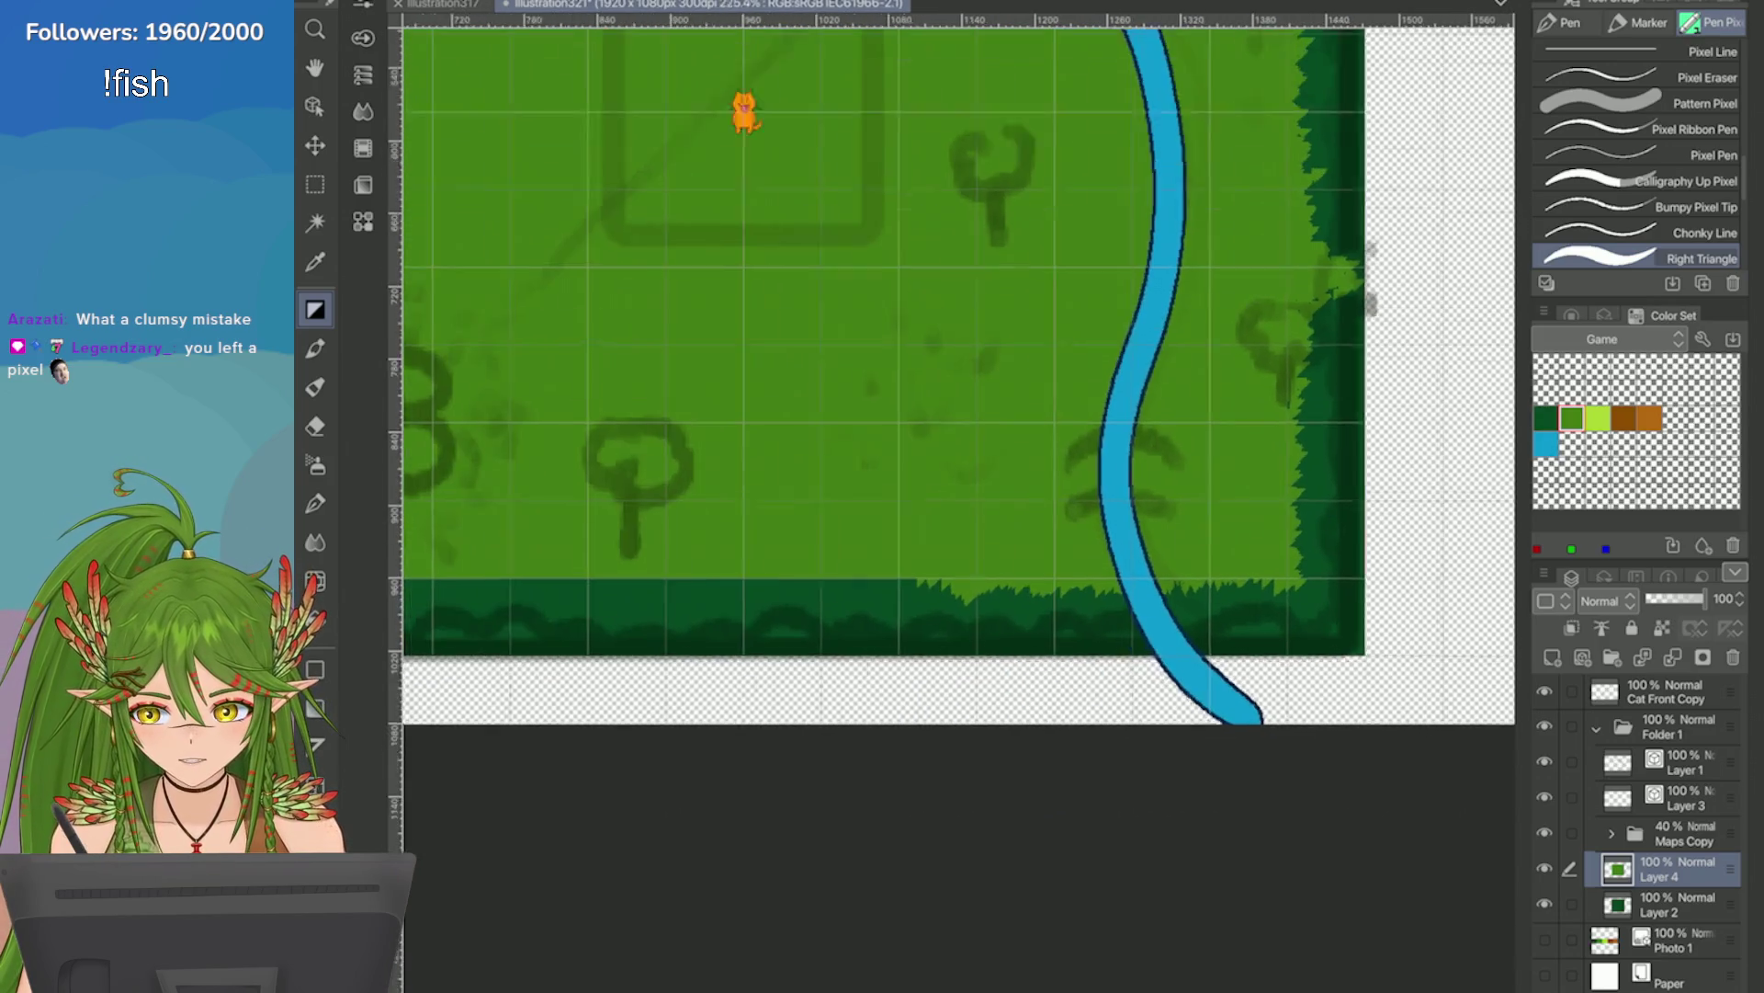
pyautogui.click(1572, 471)
pyautogui.scroll(2, 901, 561)
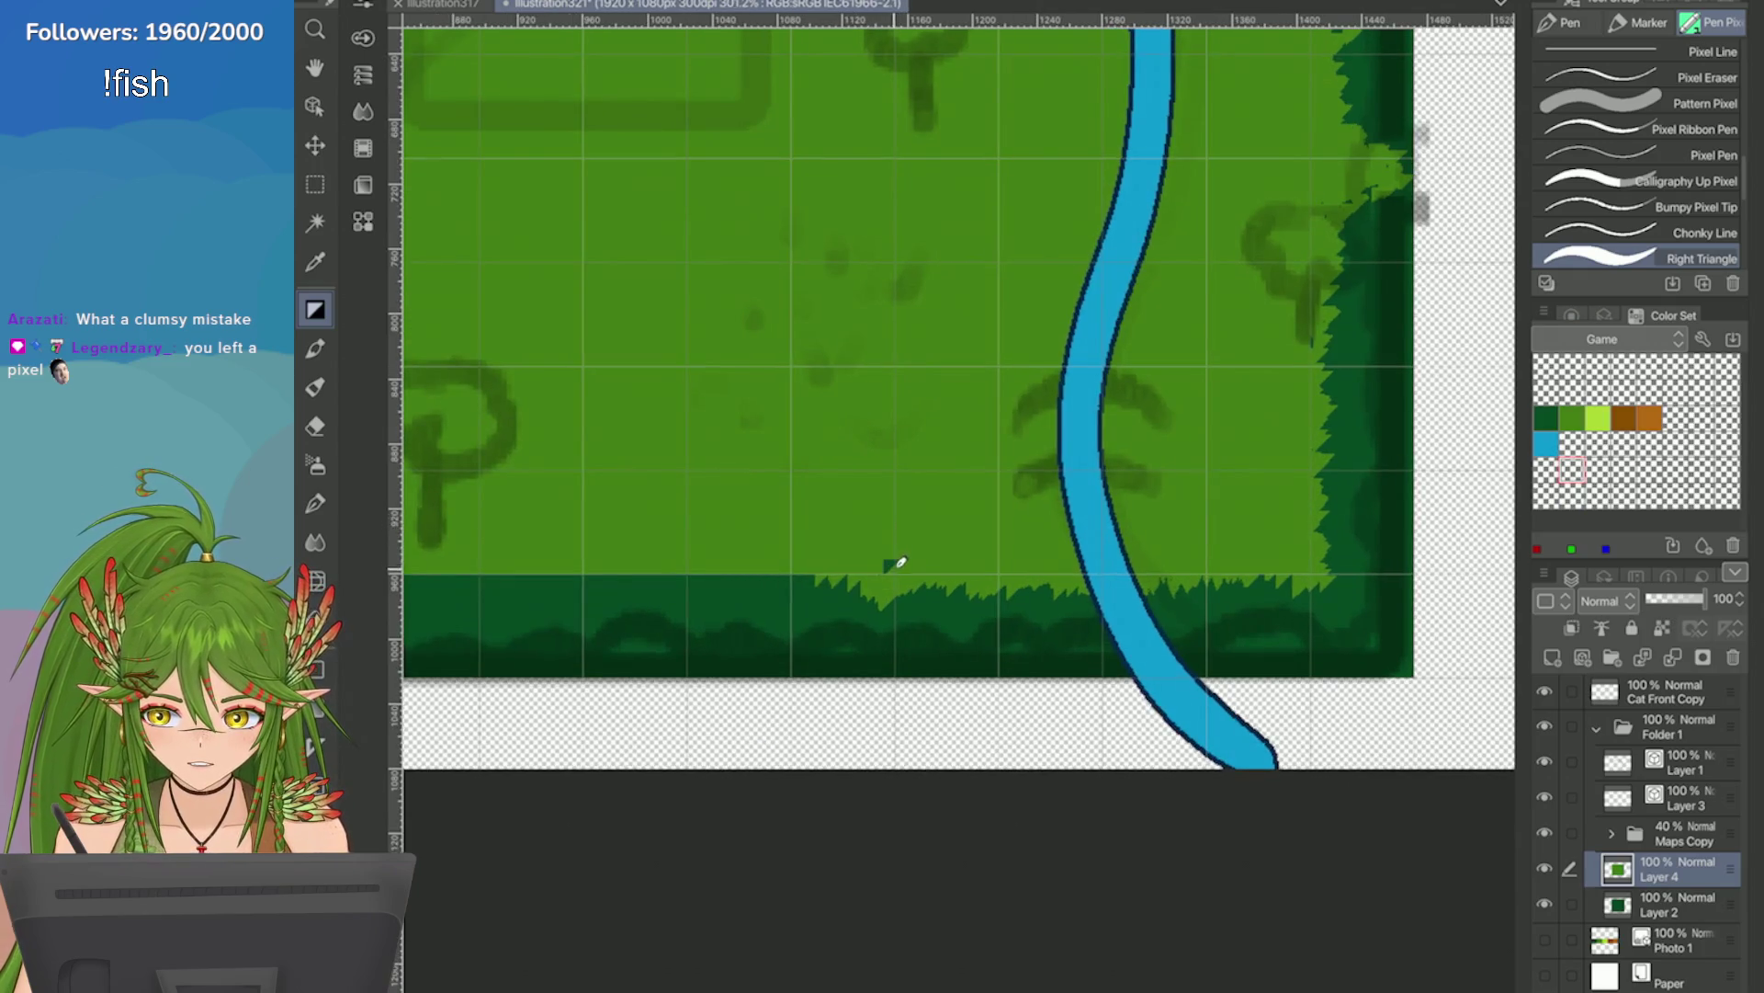
pyautogui.click(1572, 419)
pyautogui.moveTo(805, 560)
pyautogui.mouseDown()
pyautogui.moveTo(807, 579)
pyautogui.moveTo(815, 562)
pyautogui.mouseUp()
pyautogui.scroll(-3, 744, 512)
pyautogui.scroll(4, 1055, 539)
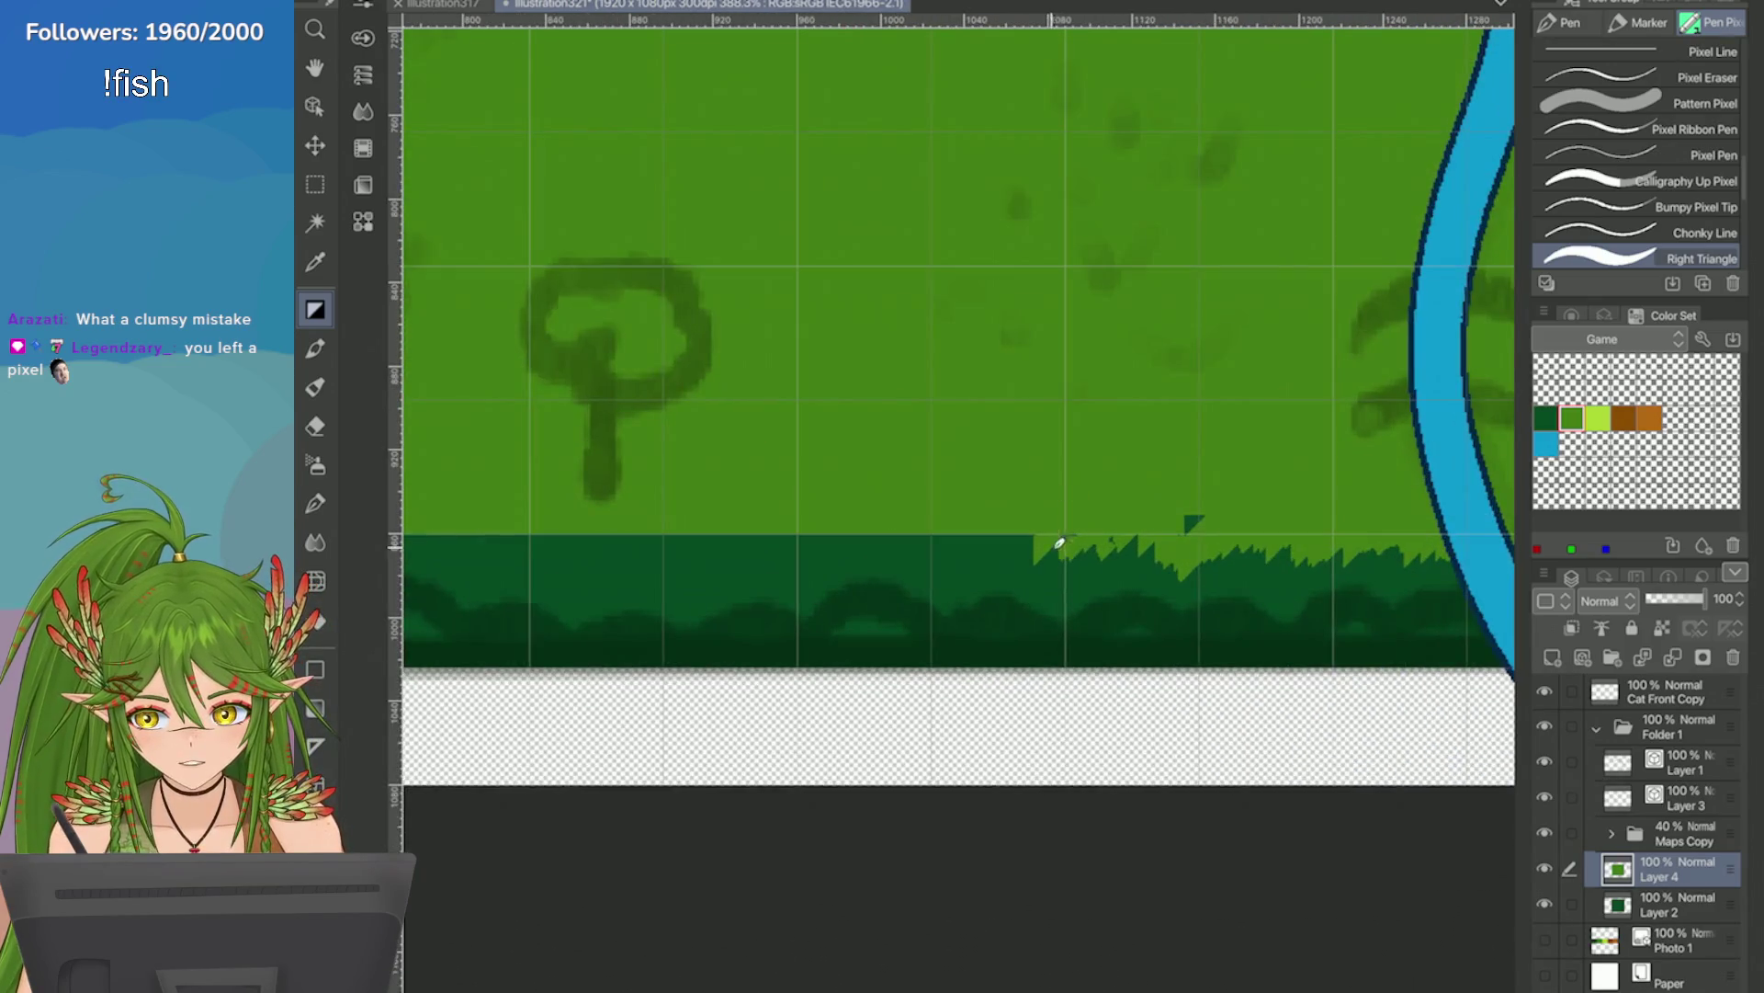
pyautogui.moveTo(1069, 508)
pyautogui.mouseDown()
pyautogui.moveTo(1015, 542)
pyautogui.moveTo(1032, 524)
pyautogui.moveTo(806, 549)
pyautogui.moveTo(855, 537)
pyautogui.moveTo(680, 544)
pyautogui.moveTo(627, 525)
pyautogui.mouseUp()
pyautogui.scroll(-3, 816, 530)
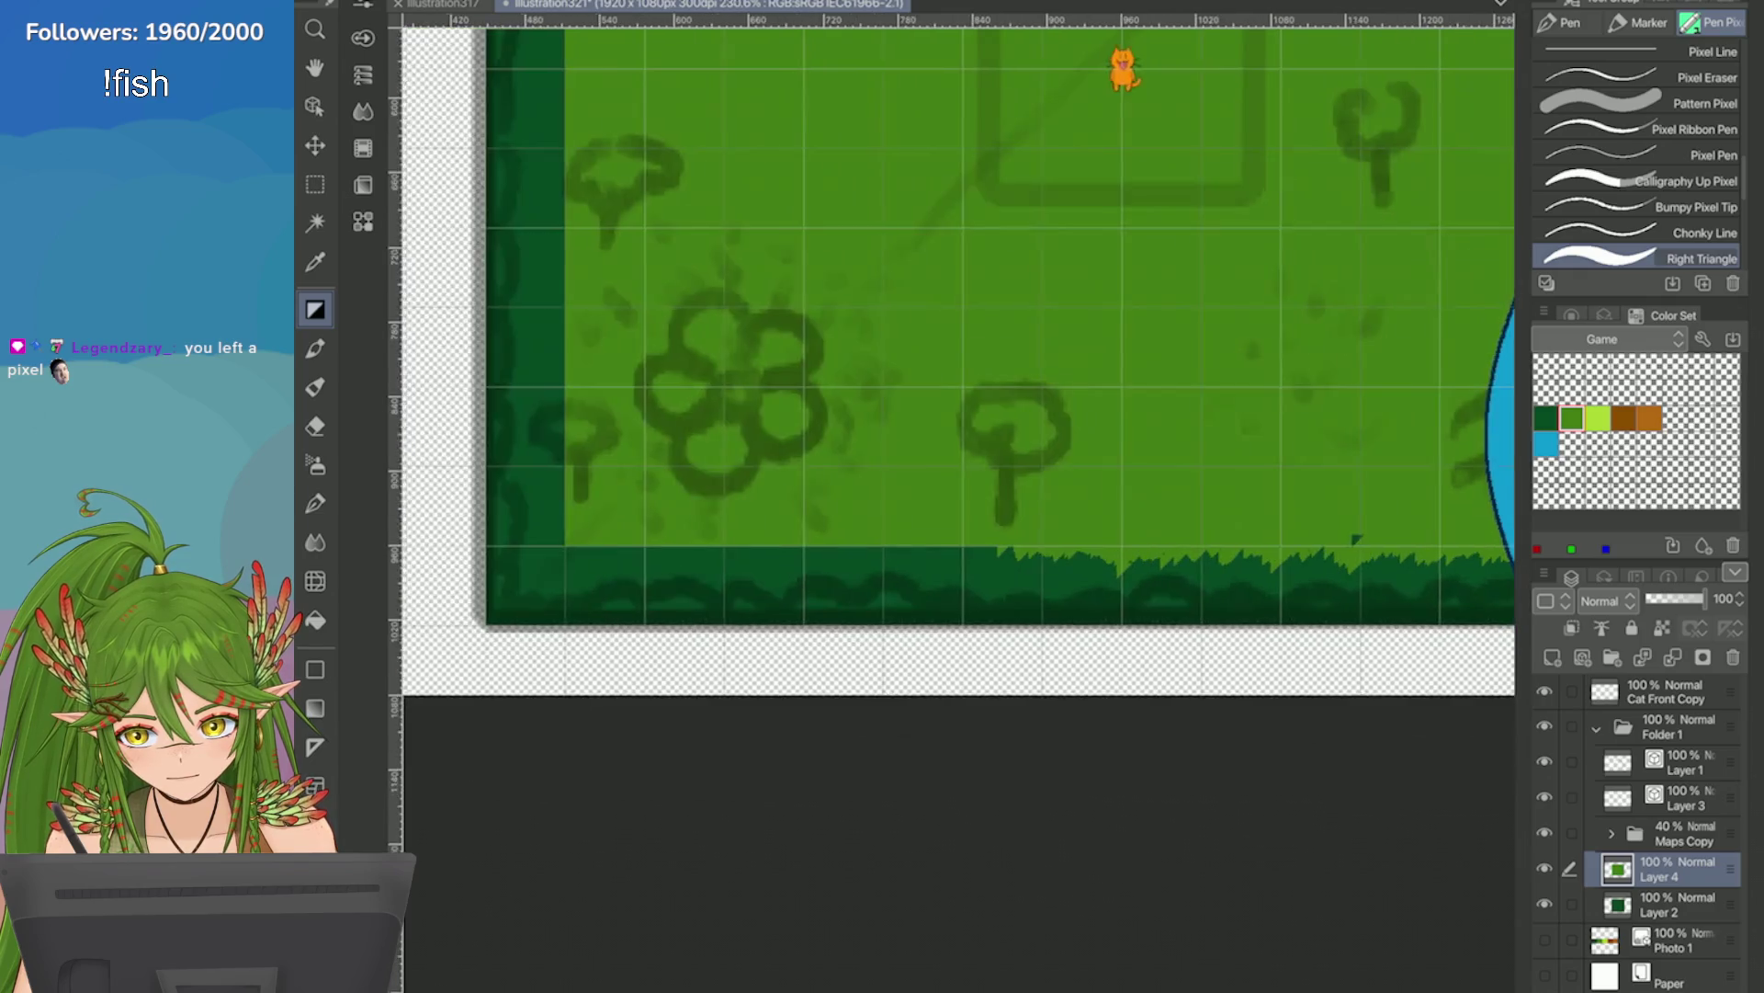
pyautogui.scroll(3, 870, 516)
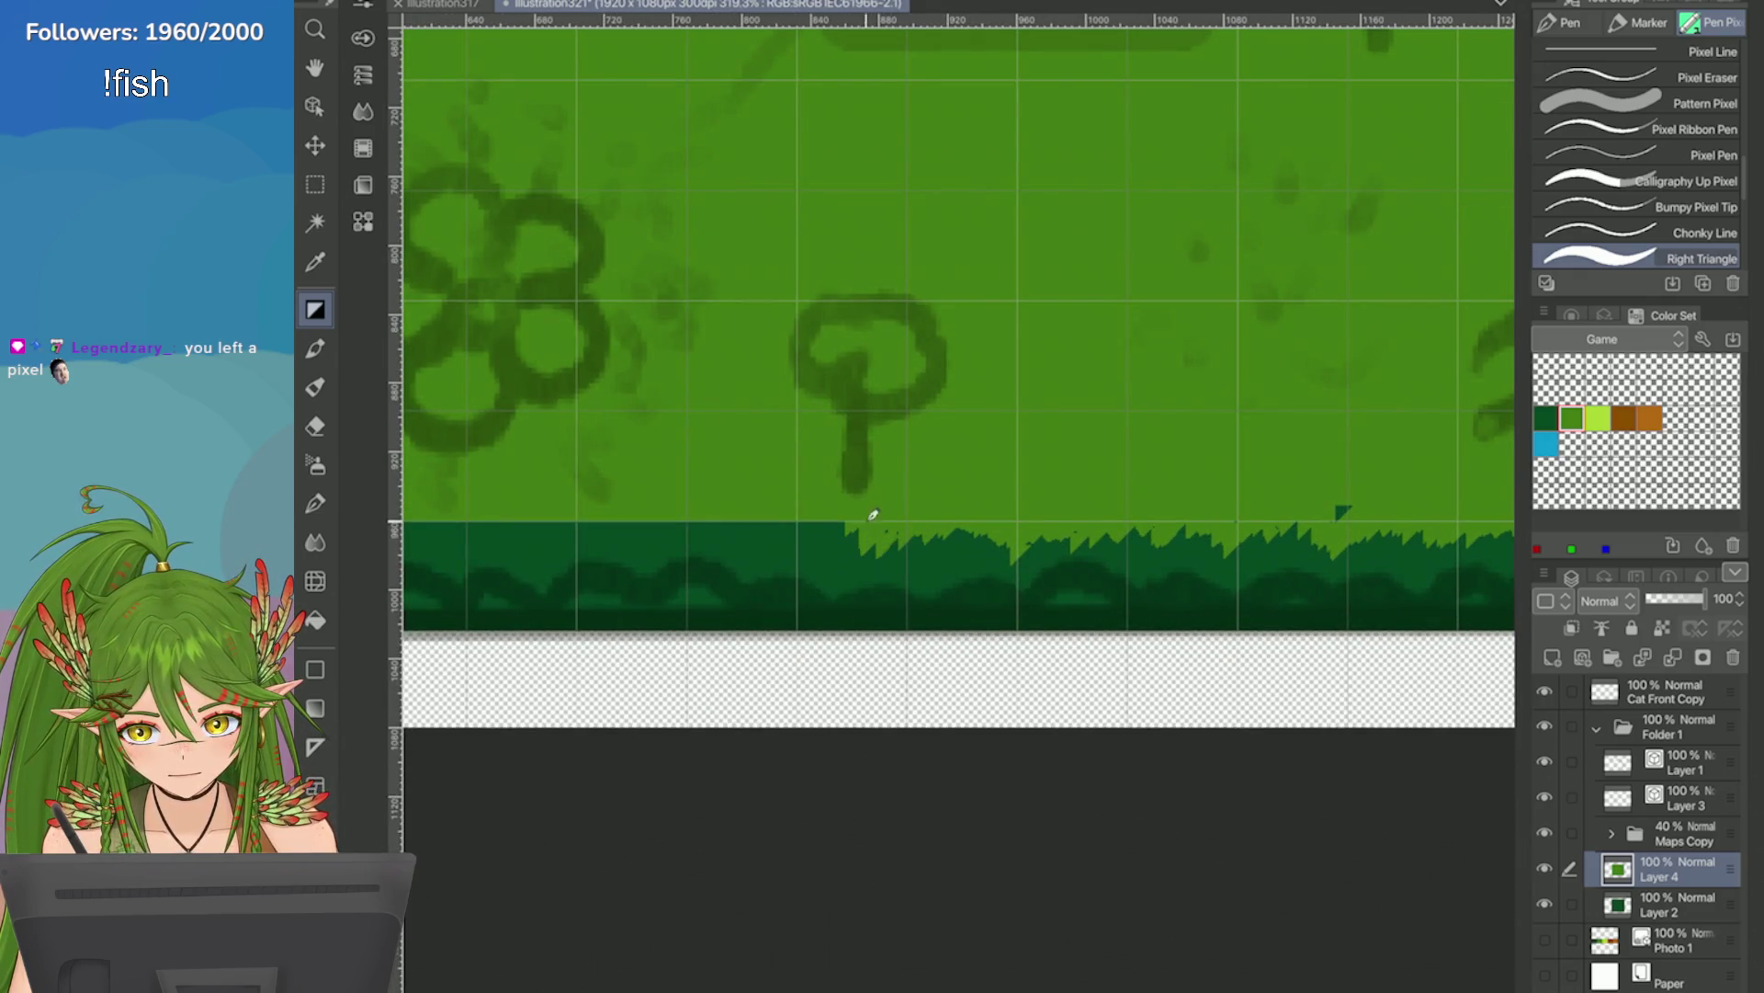
pyautogui.scroll(5, 835, 491)
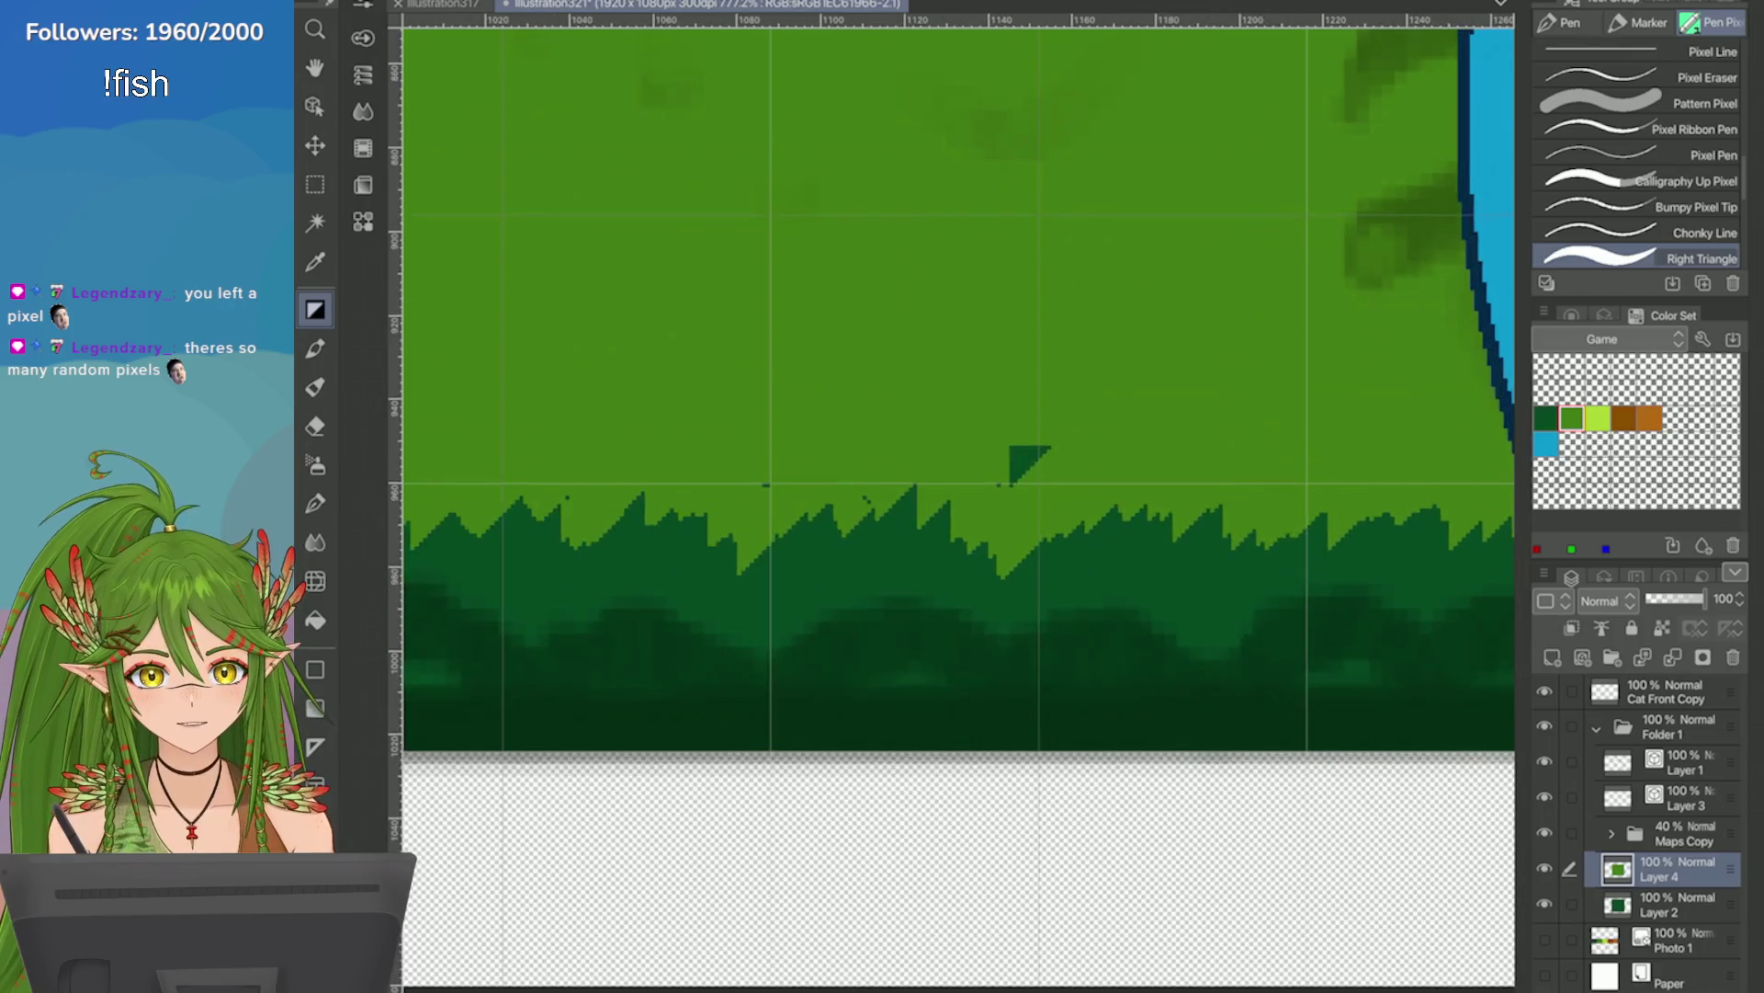
pyautogui.scroll(-3, 1093, 478)
pyautogui.scroll(3, 1094, 478)
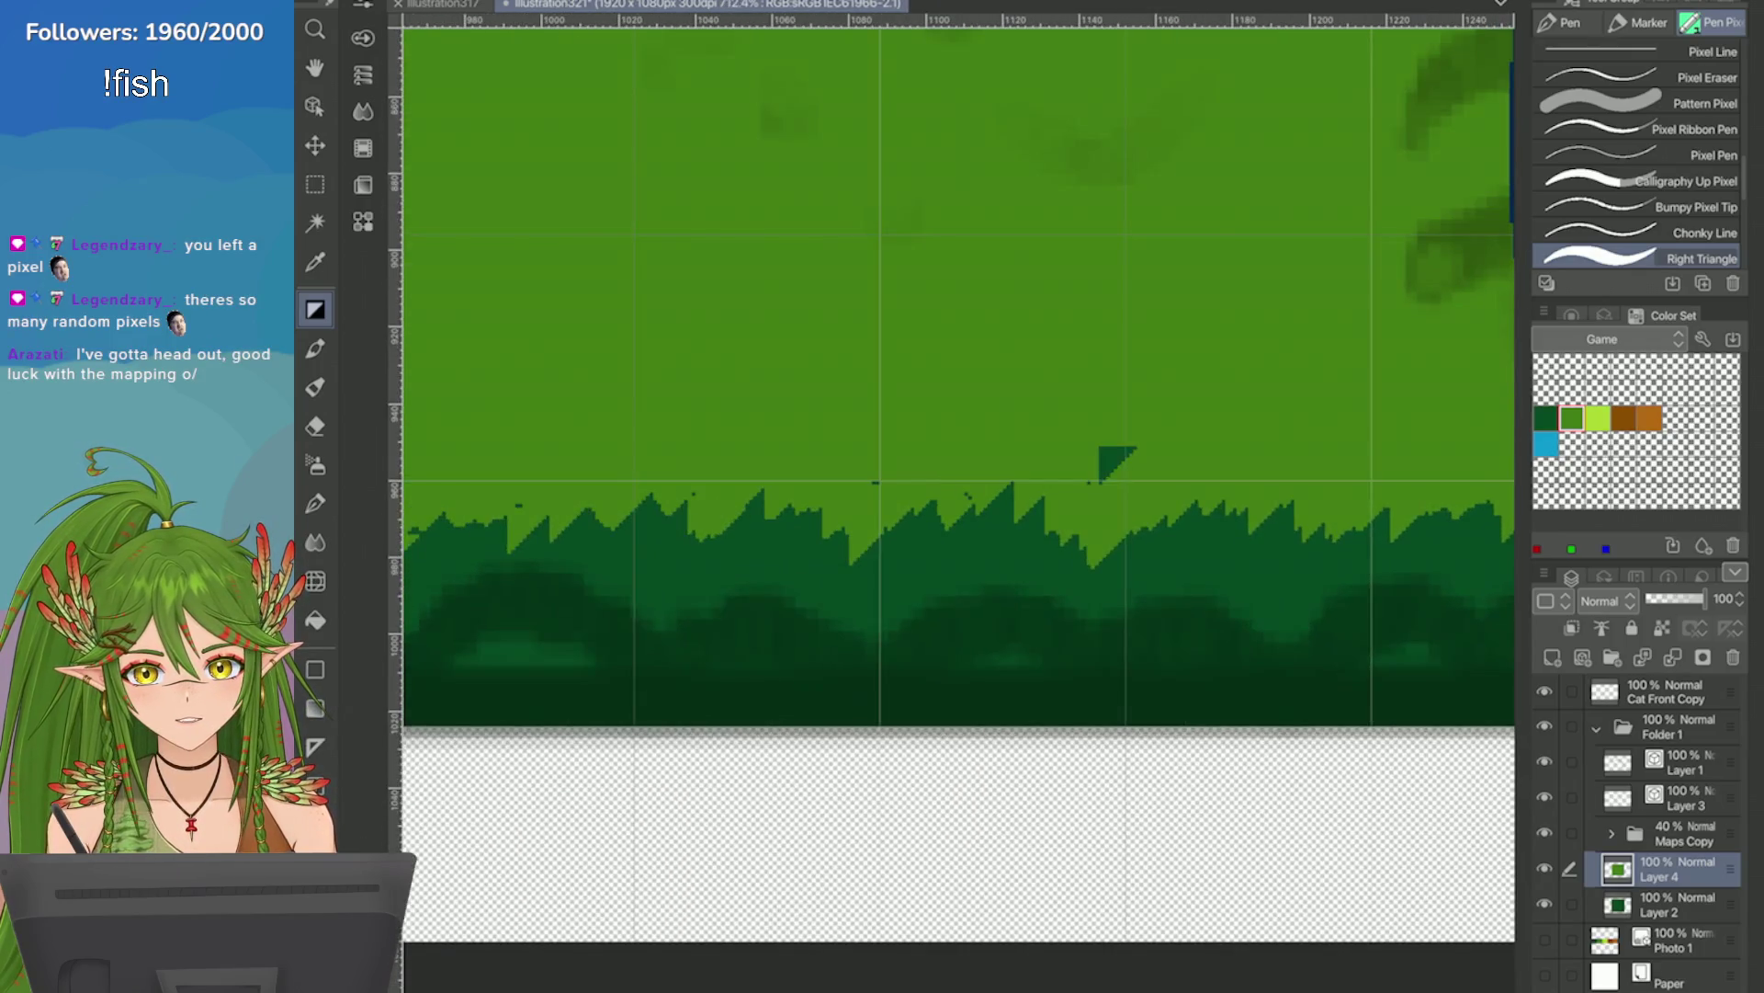
pyautogui.scroll(-3, 1093, 478)
pyautogui.scroll(2, 1094, 478)
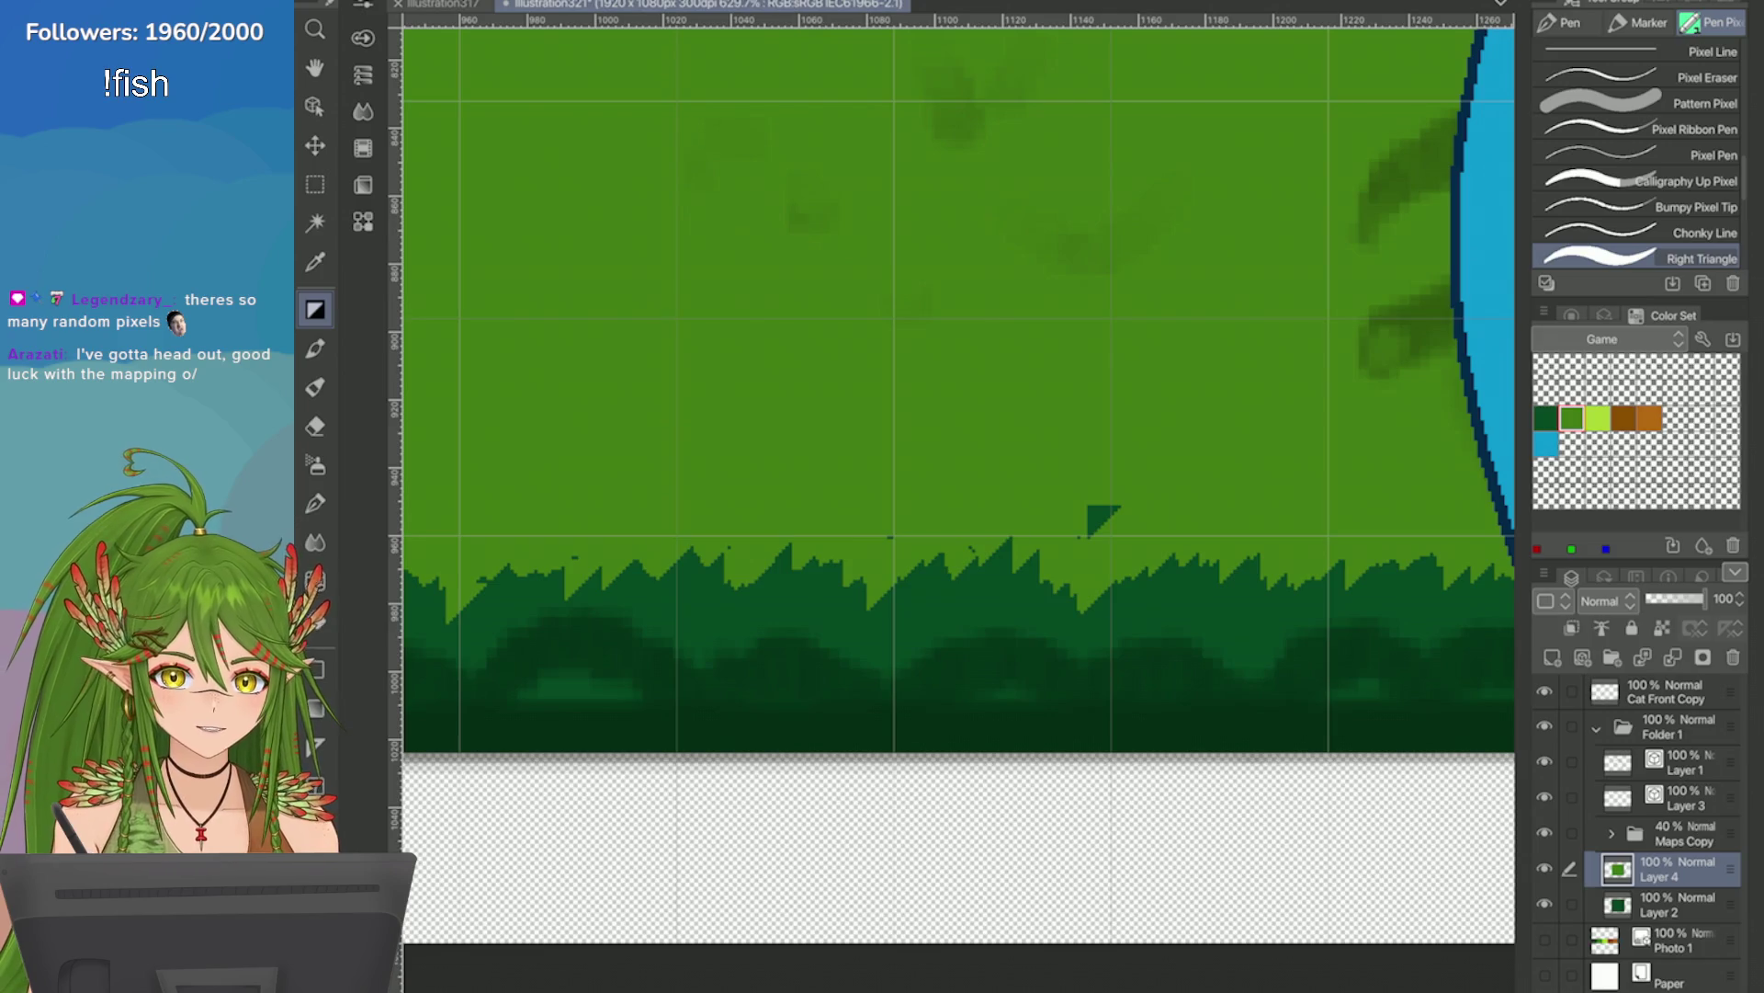
pyautogui.scroll(-2, 1089, 533)
pyautogui.scroll(-1, 1034, 512)
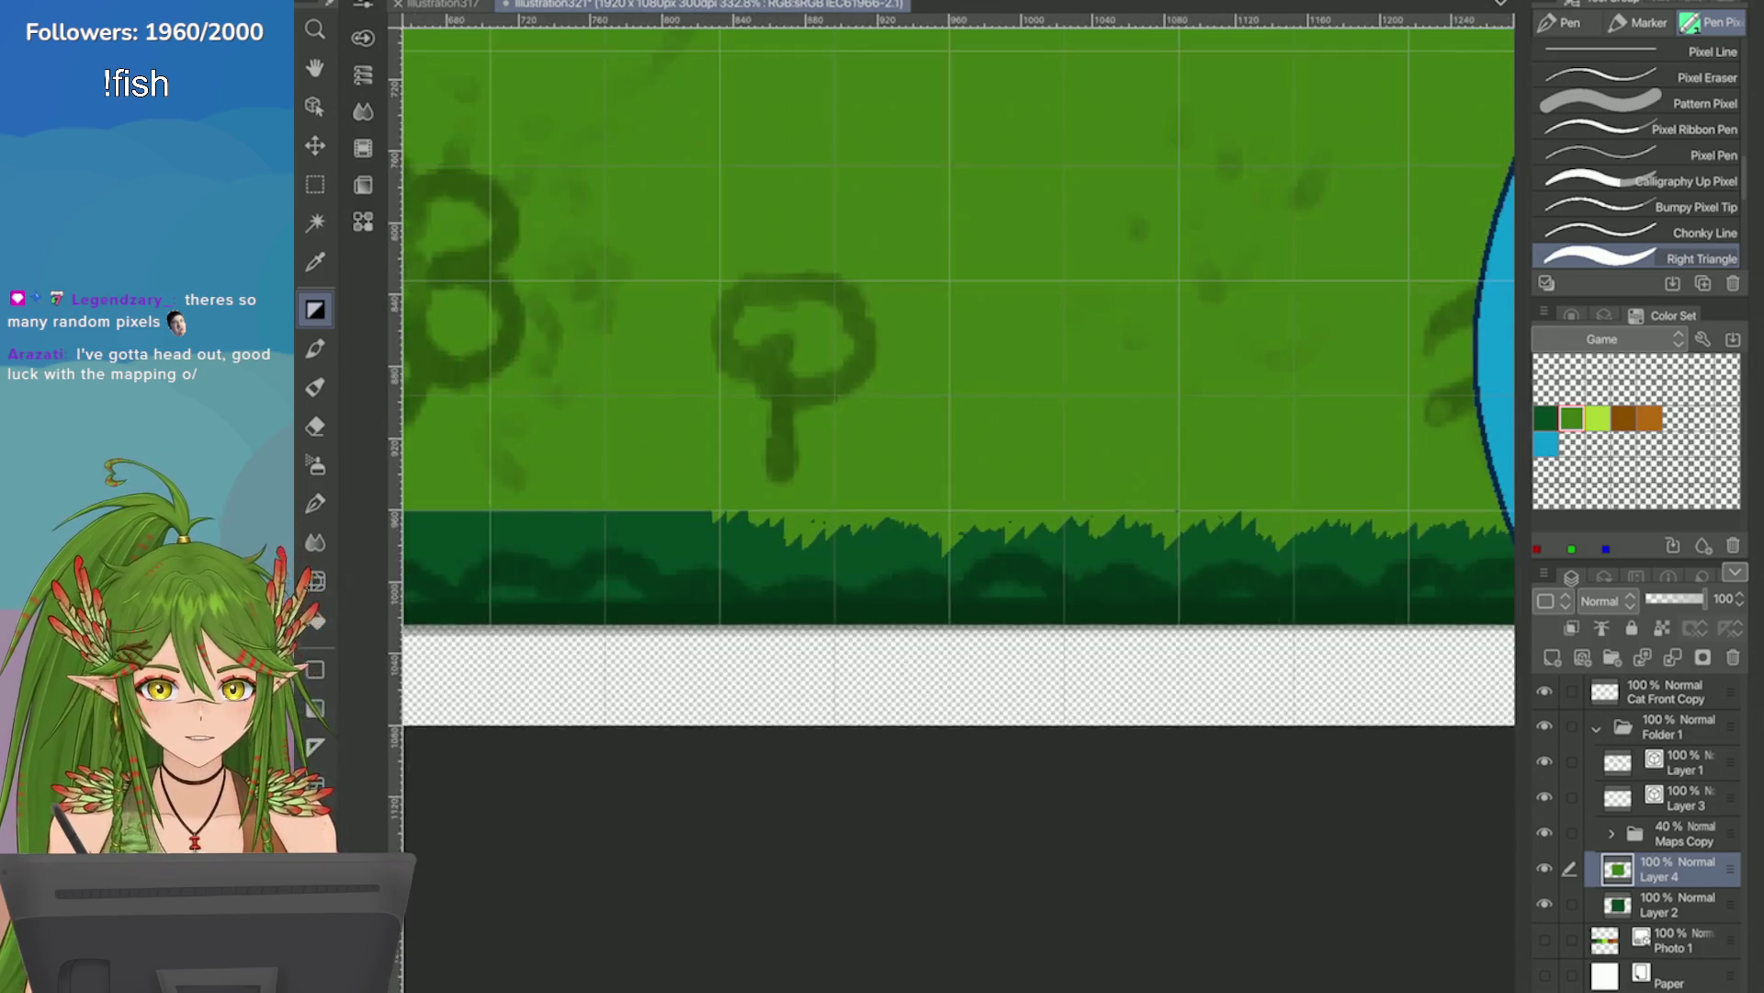
pyautogui.scroll(-2, 956, 368)
pyautogui.scroll(5, 956, 368)
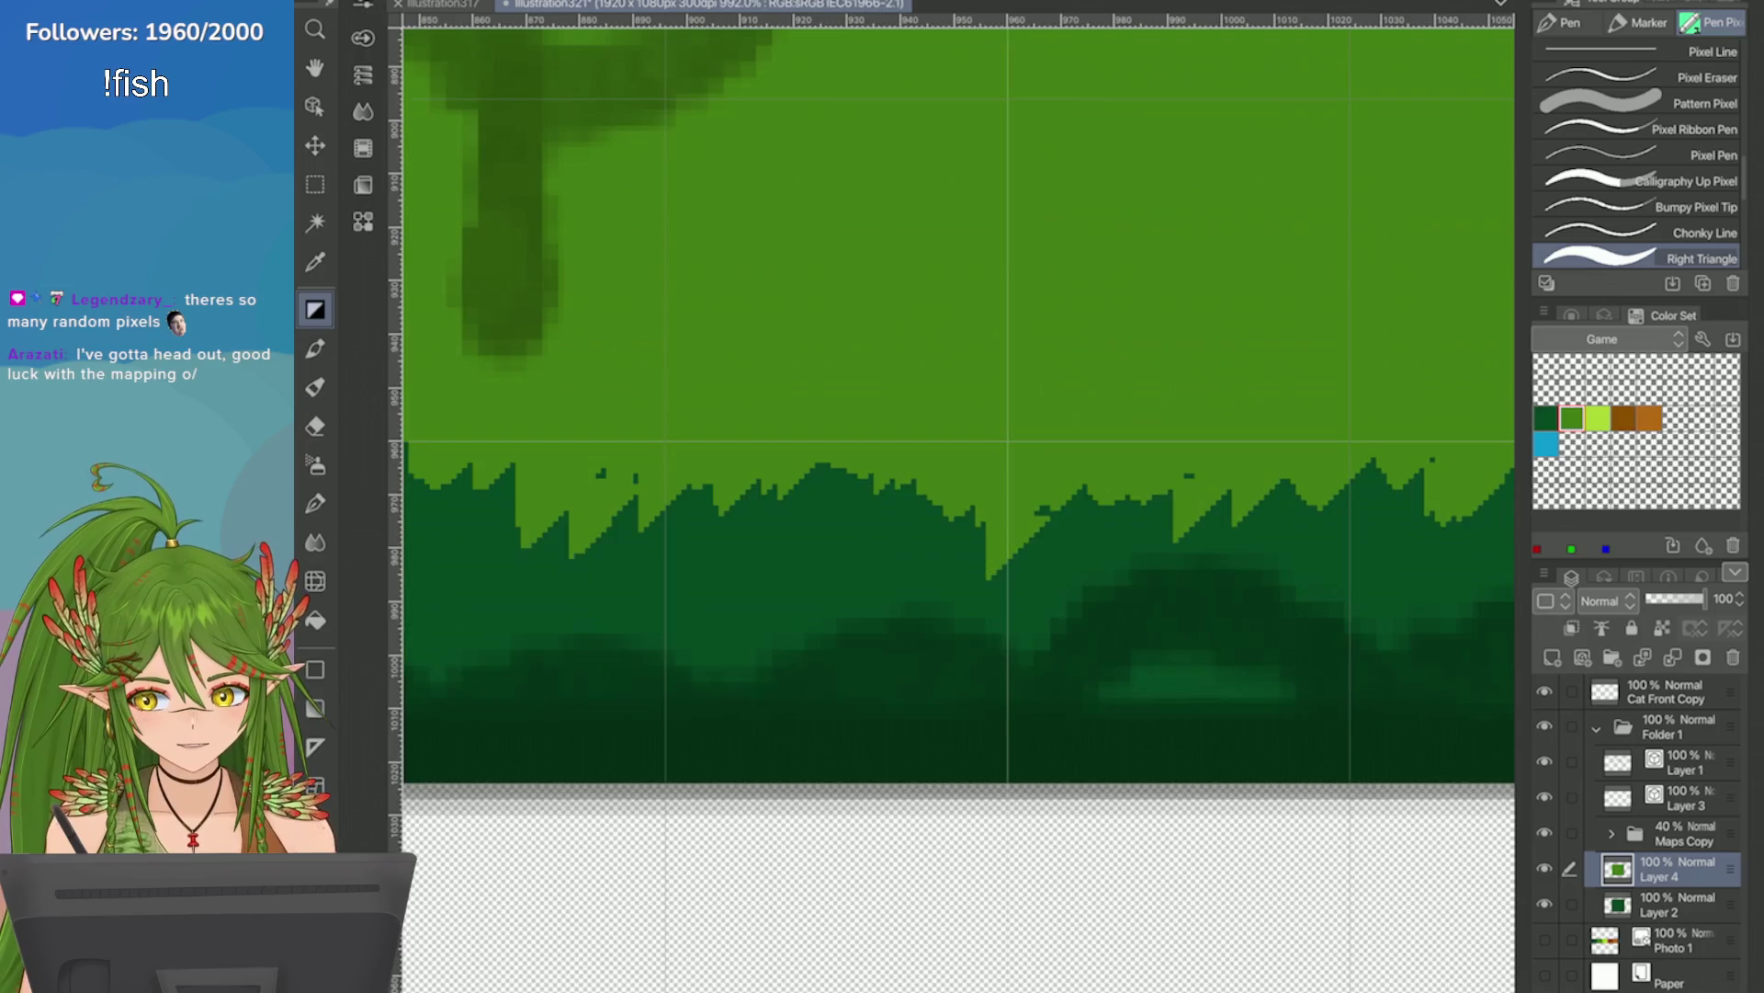
pyautogui.scroll(-3, 956, 478)
pyautogui.moveTo(773, 511); pyautogui.dragTo(725, 496)
pyautogui.scroll(-2, 941, 513)
pyautogui.moveTo(1066, 549)
pyautogui.mouseDown()
pyautogui.moveTo(878, 542)
pyautogui.moveTo(852, 565)
pyautogui.moveTo(561, 544)
pyautogui.moveTo(617, 542)
pyautogui.mouseUp()
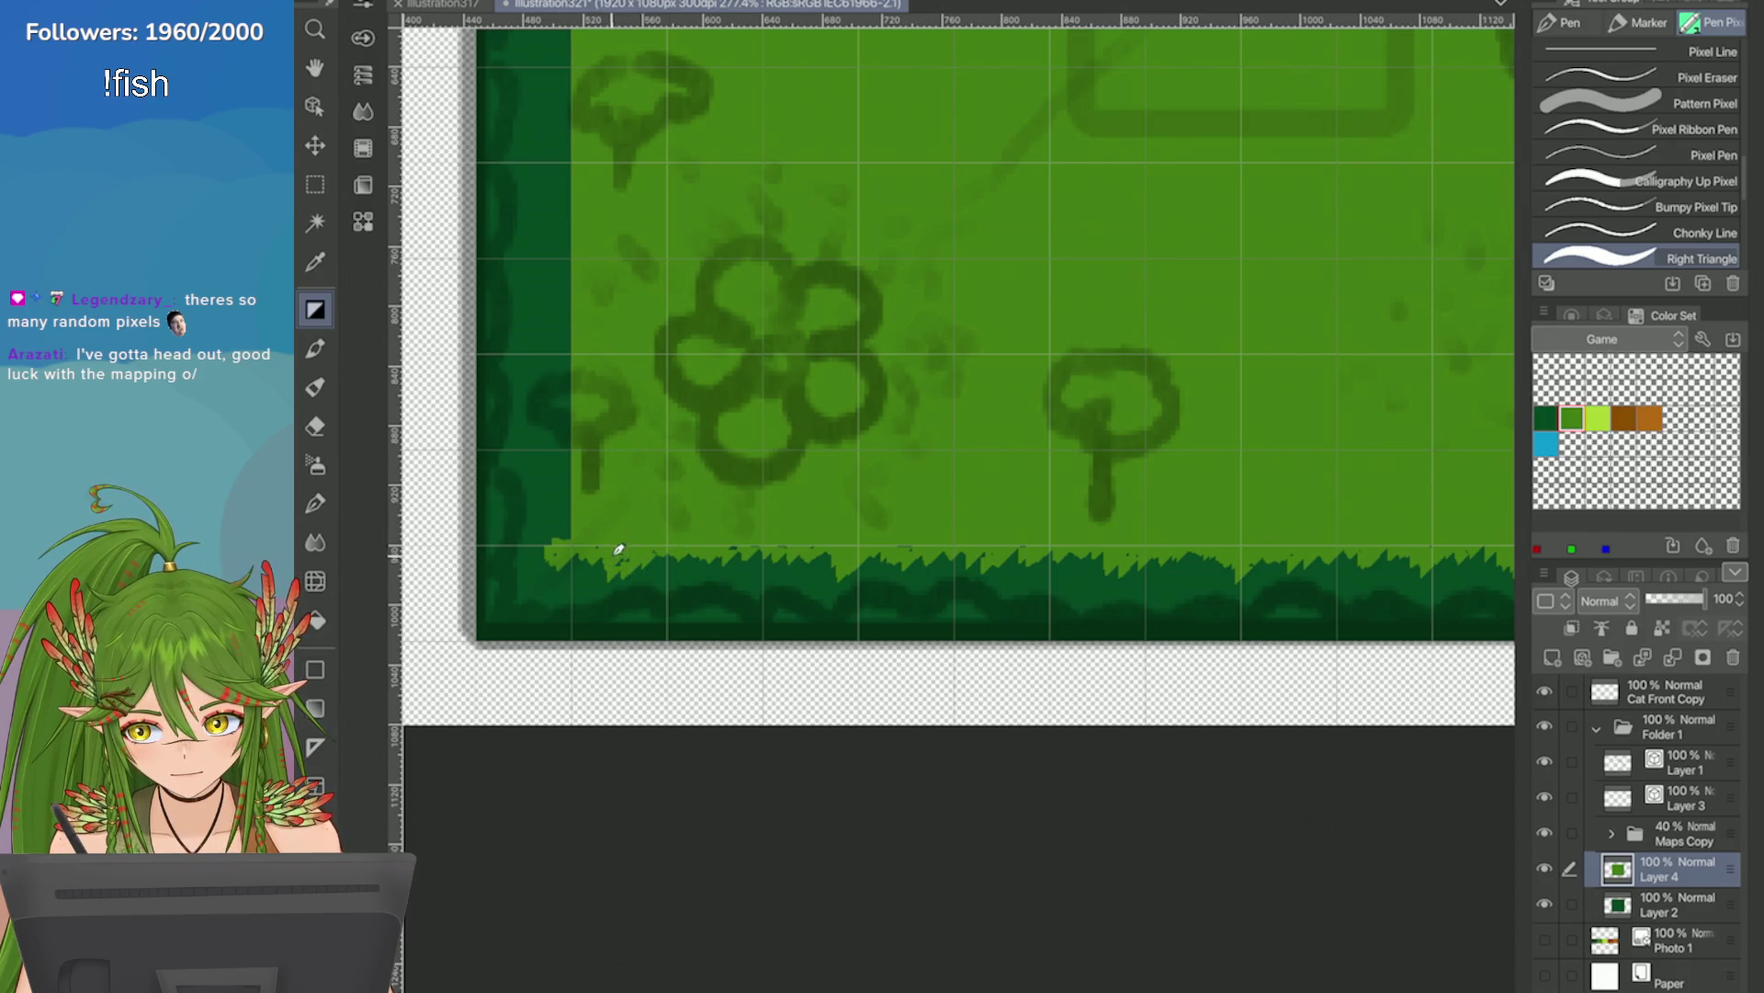
pyautogui.moveTo(774, 555); pyautogui.dragTo(777, 555)
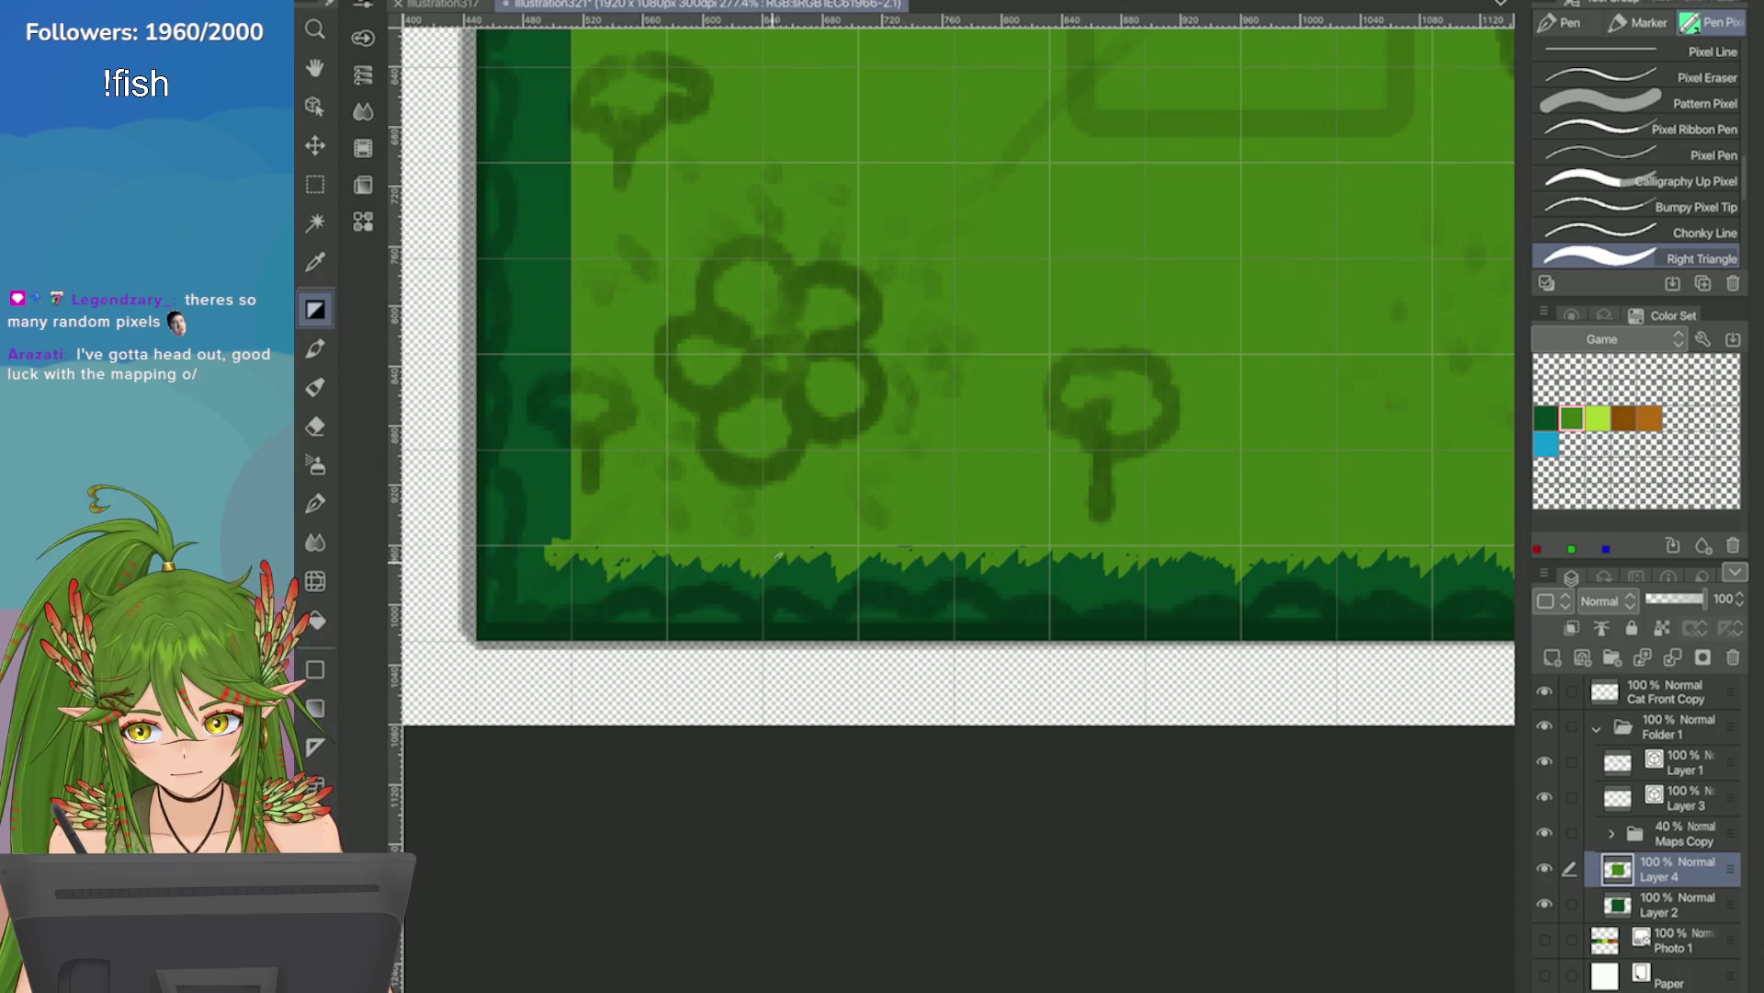
pyautogui.moveTo(1086, 558); pyautogui.dragTo(1079, 561)
pyautogui.scroll(-3, 955, 367)
pyautogui.scroll(4, 956, 368)
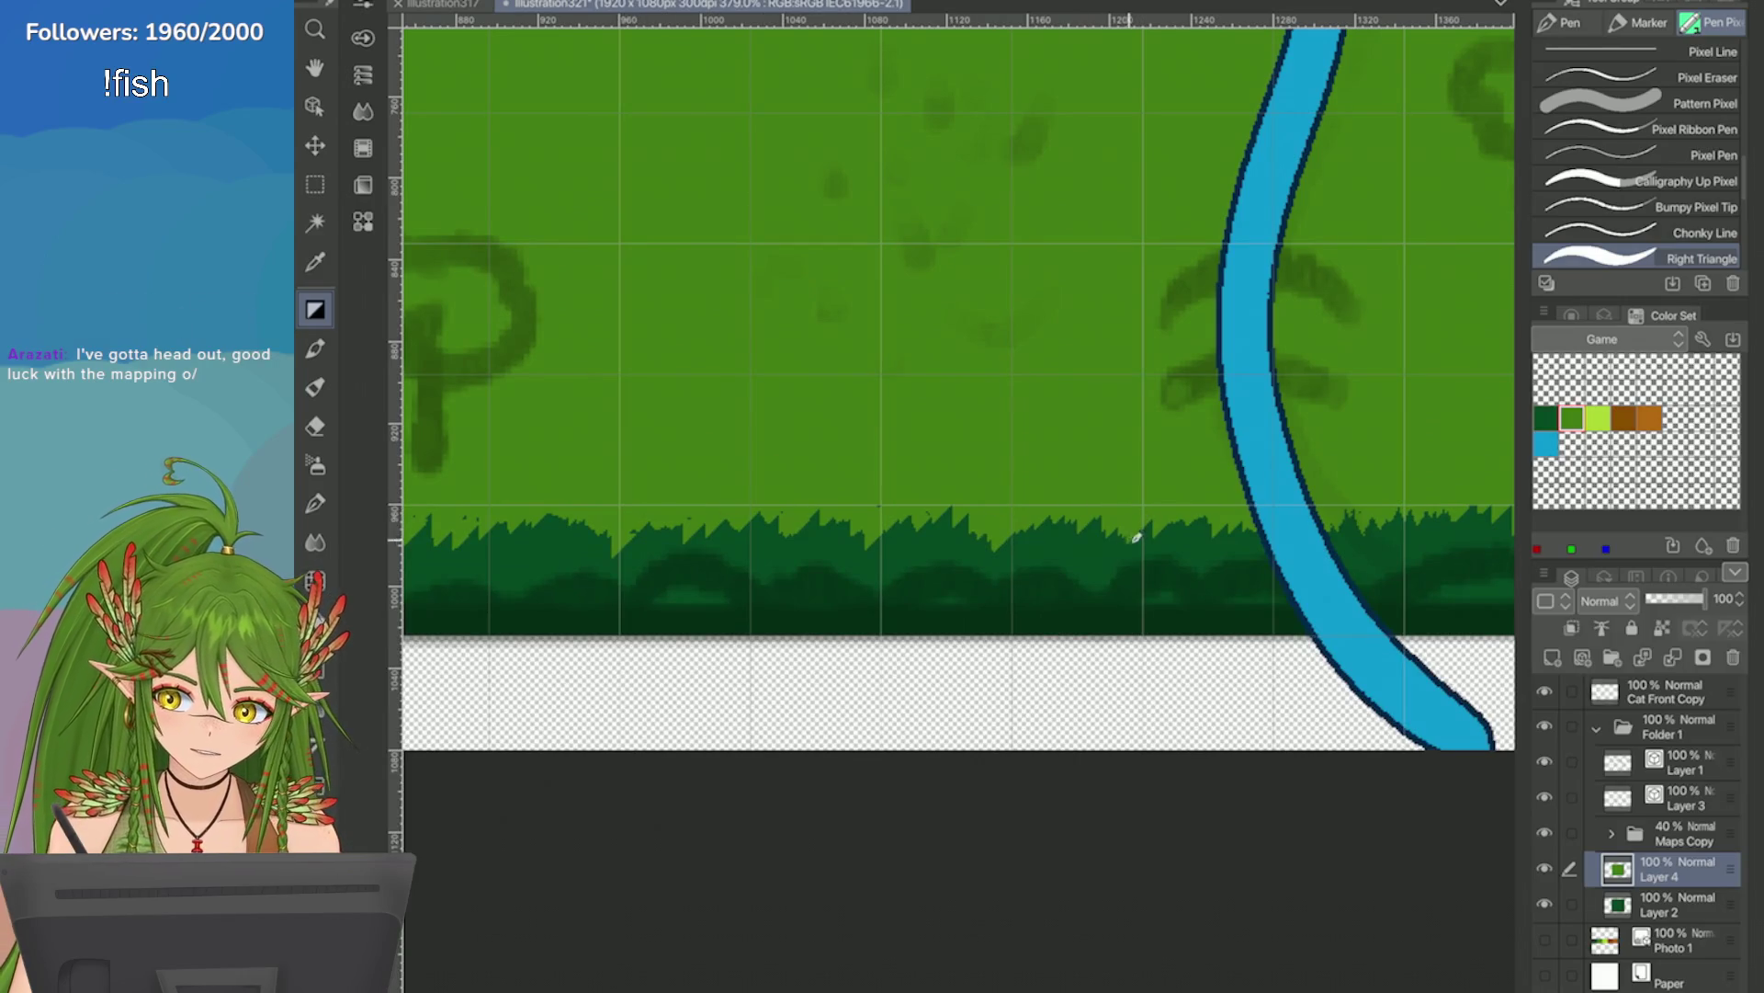
pyautogui.scroll(-3, 1137, 538)
pyautogui.scroll(1, 1137, 537)
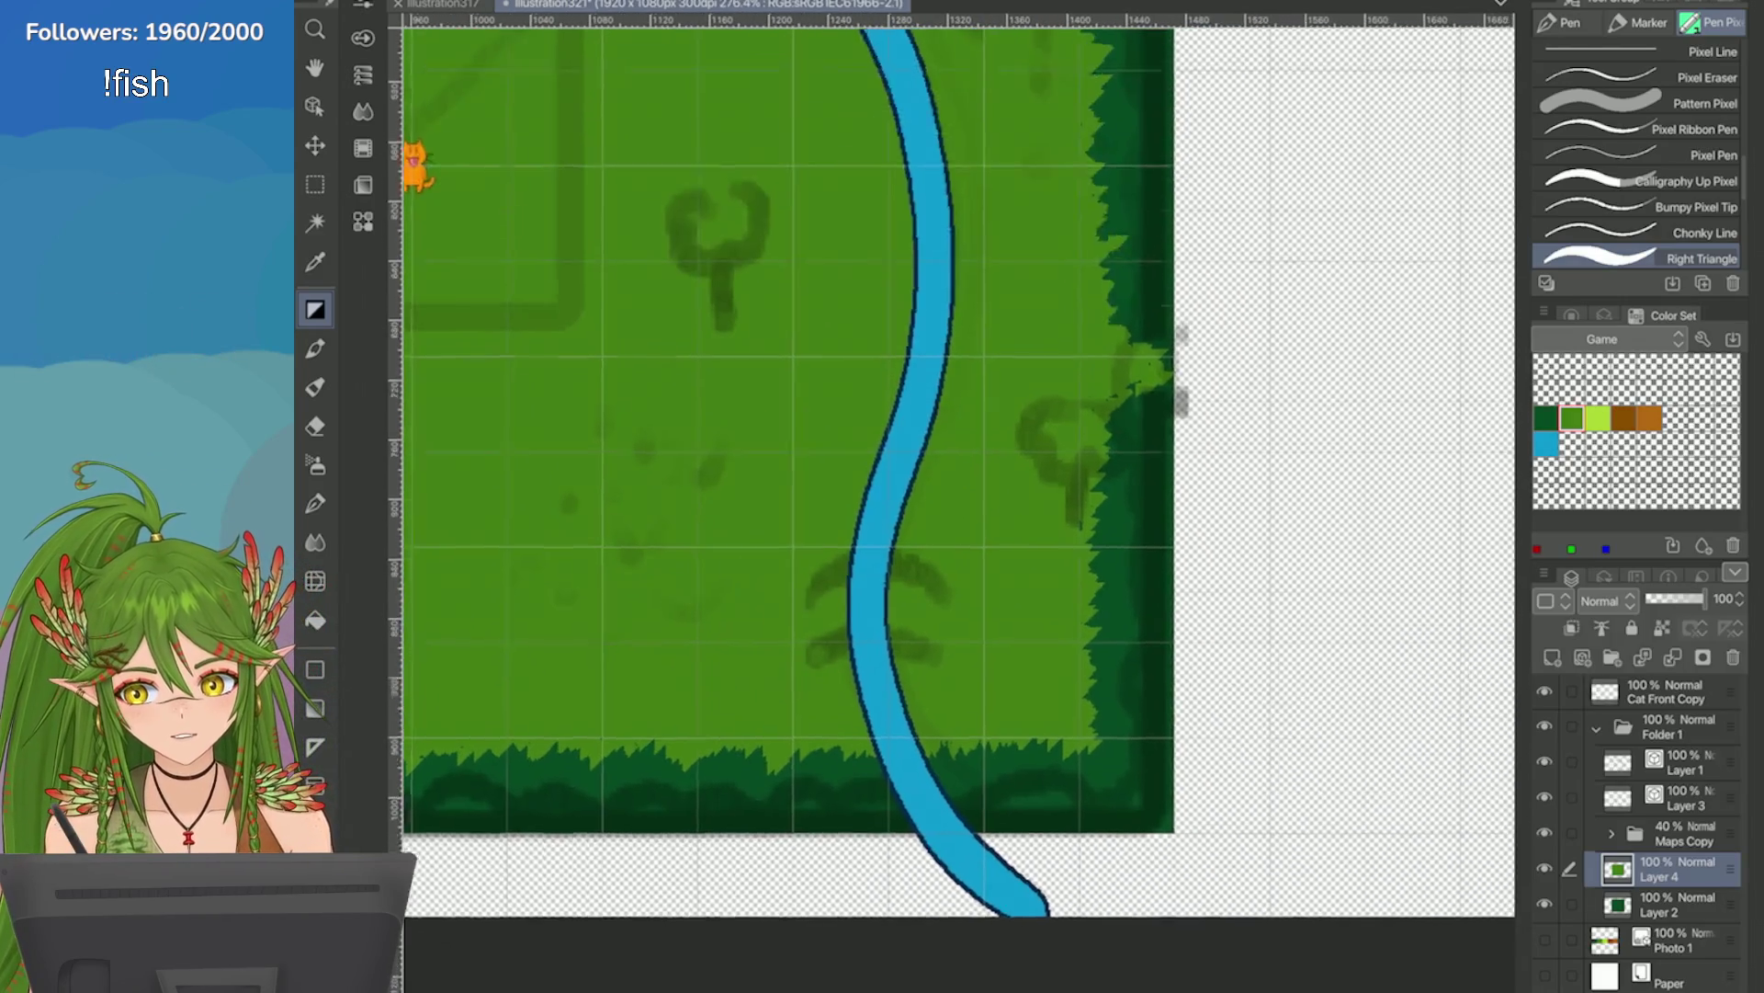
pyautogui.scroll(-2, 1078, 420)
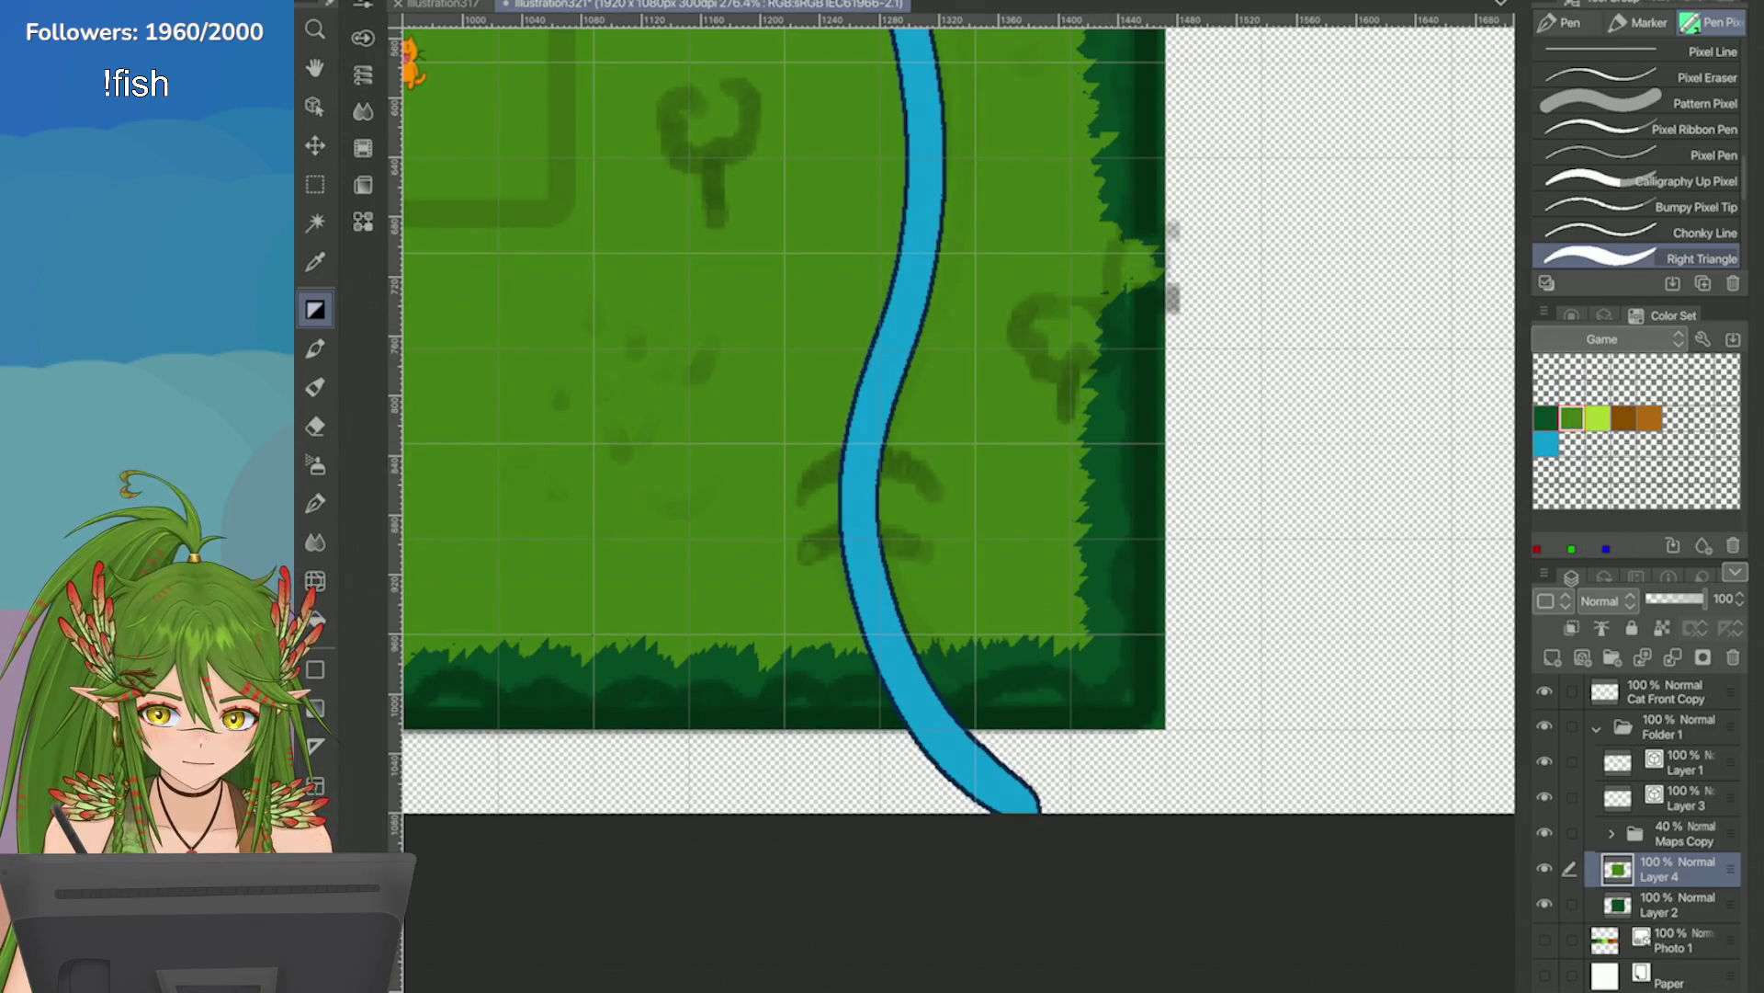
pyautogui.scroll(4, 1142, 480)
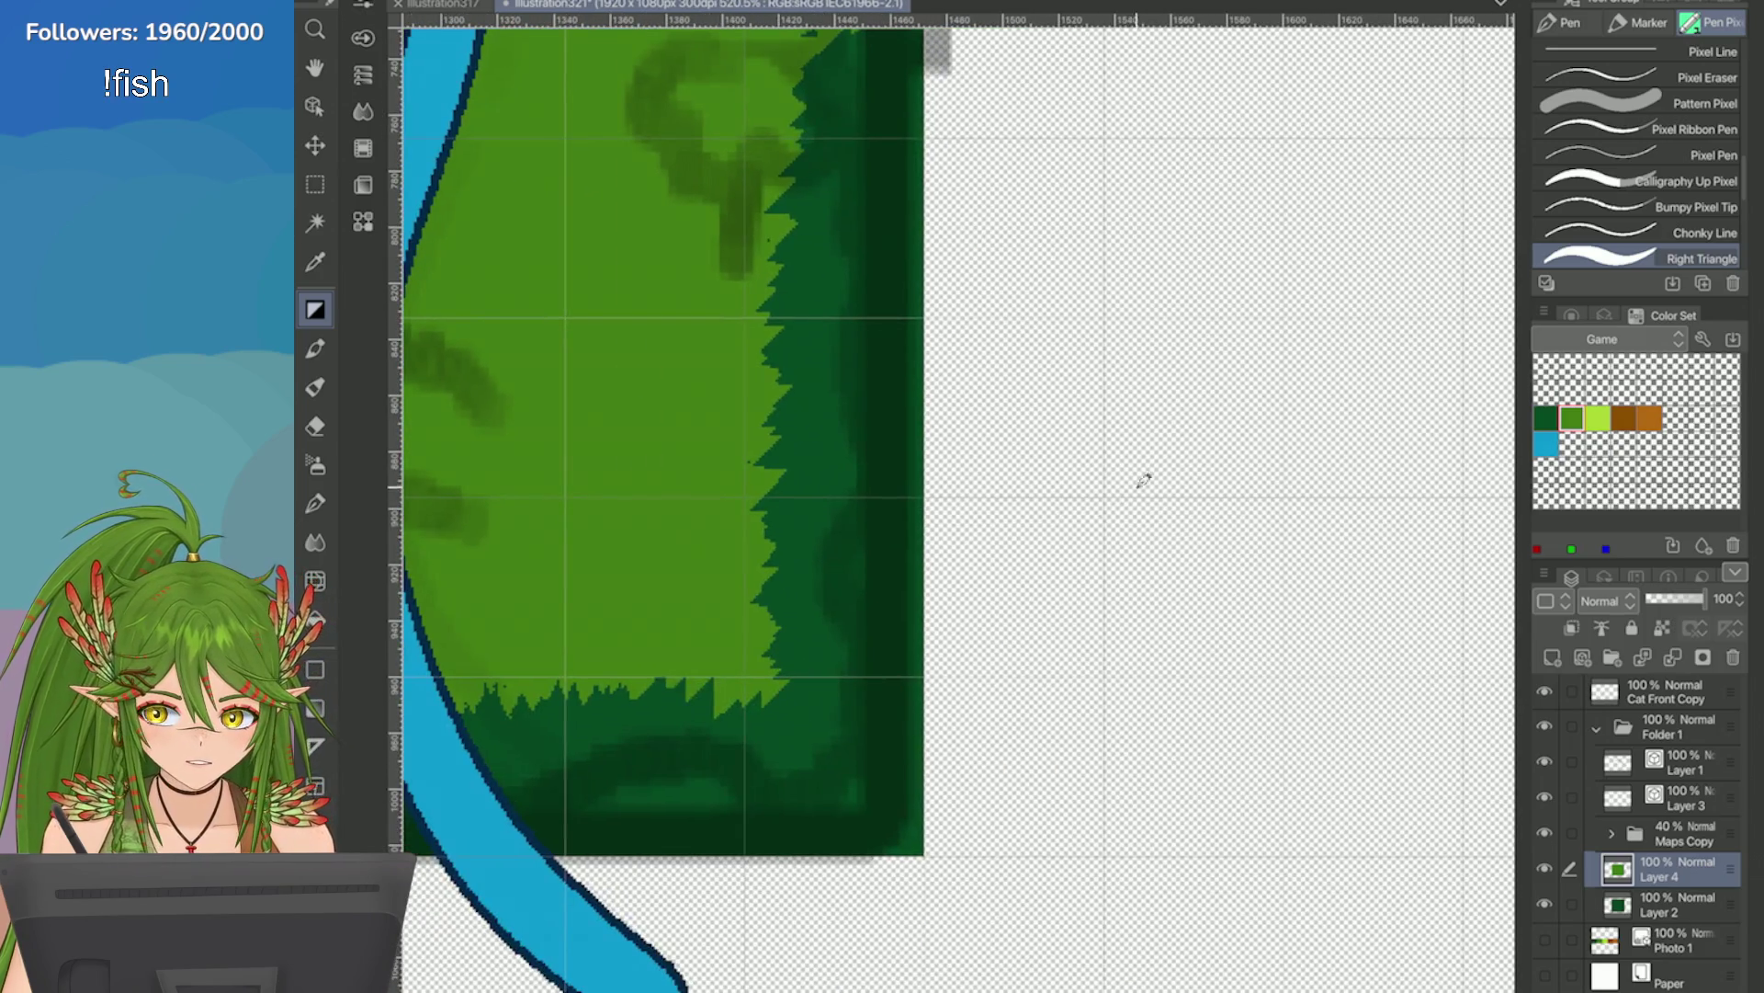
# Paint a light-green test blob beside the map, trying and undoing a transparent soft-brush dab.
pyautogui.moveTo(1143, 480)
pyautogui.mouseDown()
pyautogui.moveTo(1215, 487)
pyautogui.moveTo(1206, 498)
pyautogui.mouseUp()
pyautogui.click(1548, 416)
pyautogui.press('p')
pyautogui.click(1636, 236)
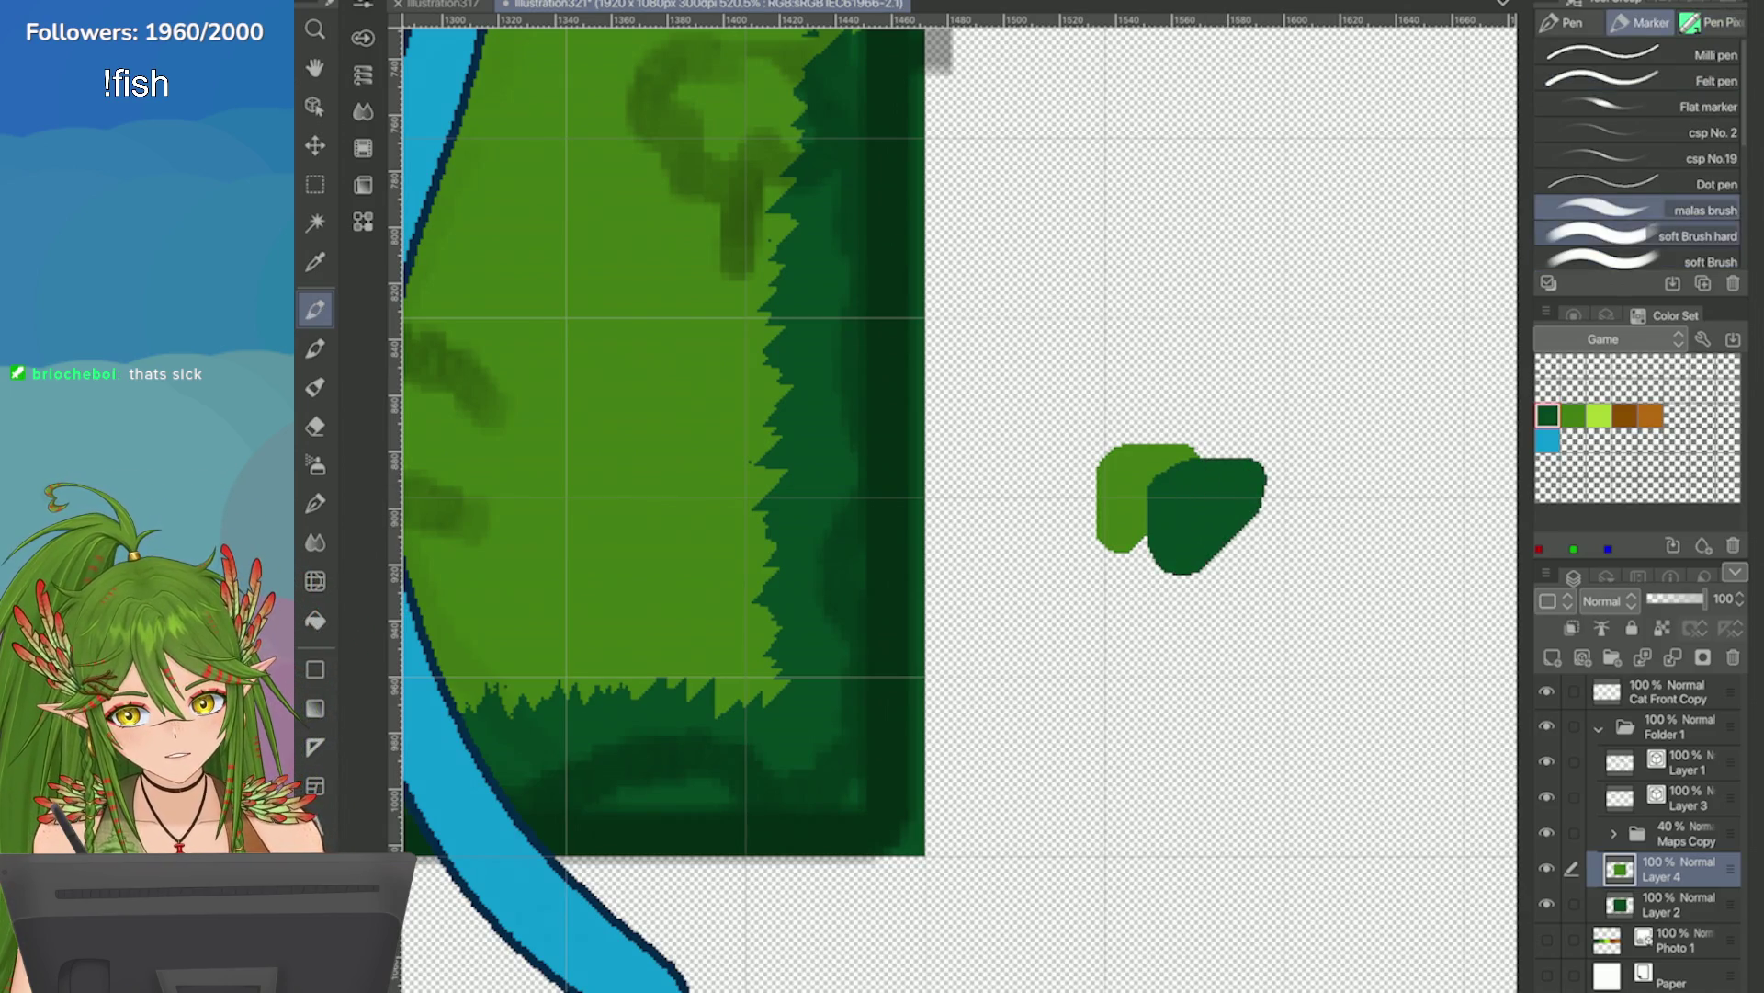
pyautogui.click(1573, 441)
pyautogui.moveTo(1172, 487); pyautogui.dragTo(1148, 487)
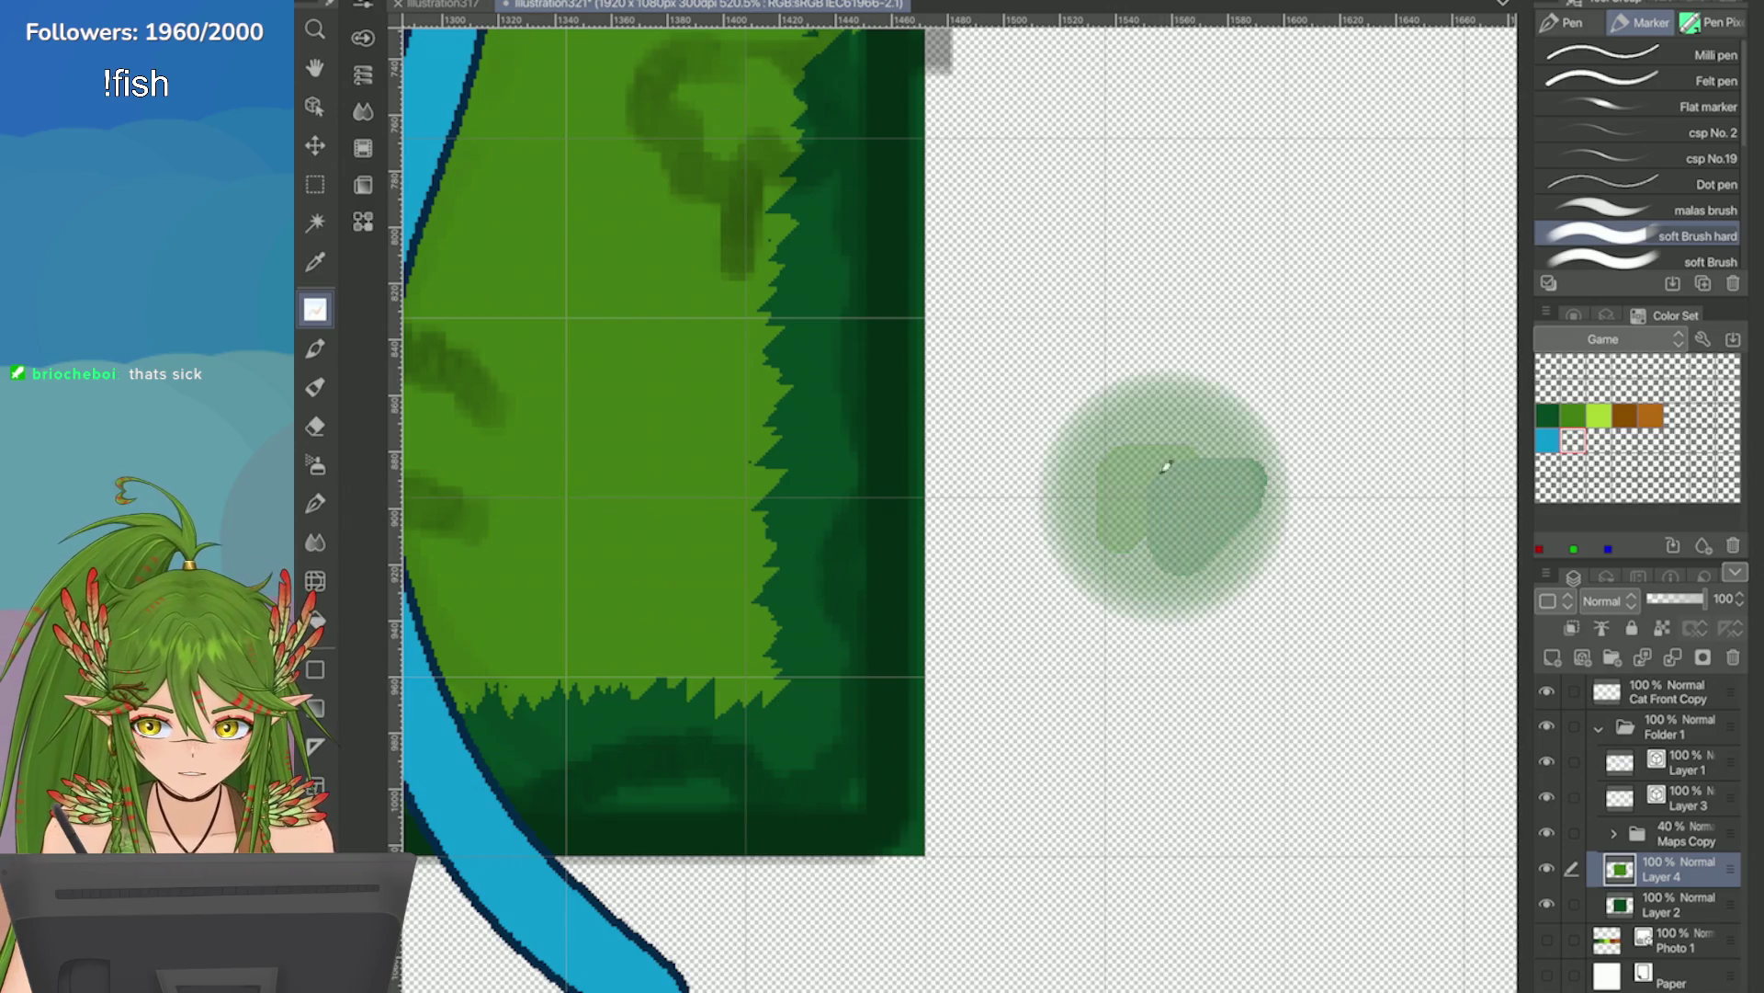
pyautogui.hotkey('ctrl', 'z')
# Blend the light/dark overlap with a smaller, softer marker in medium grass green.
pyautogui.click(363, 36)
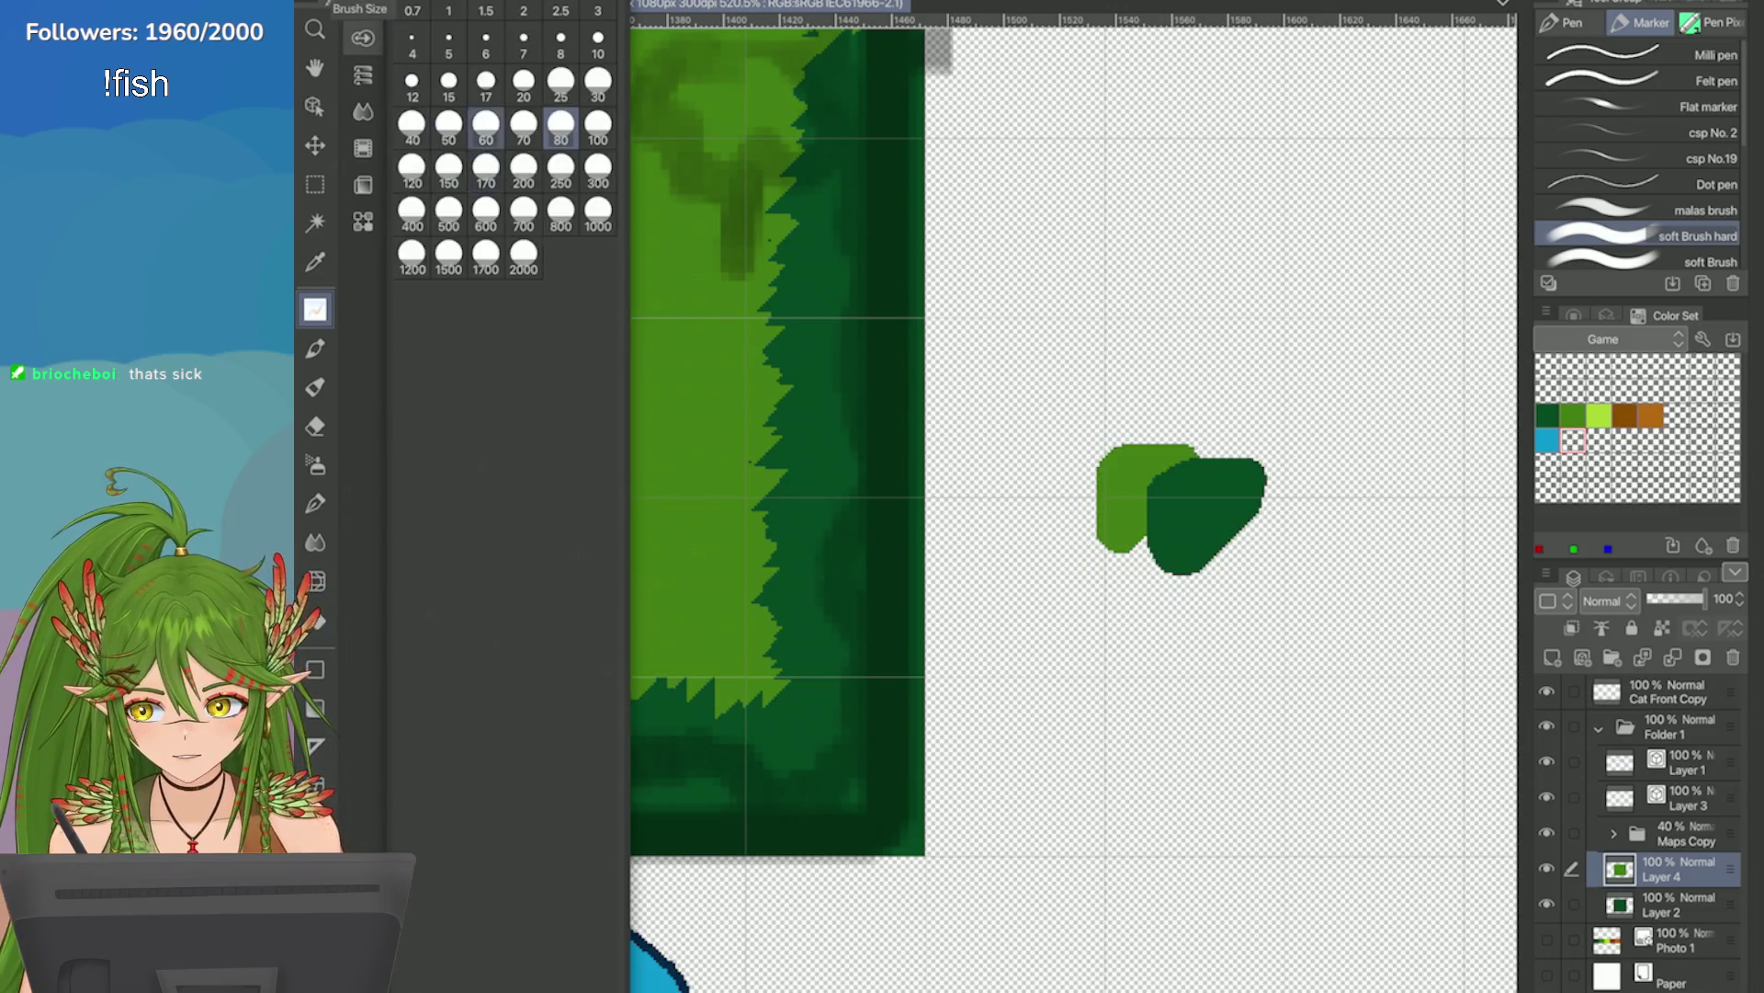
pyautogui.press('p')
pyautogui.click(363, 37)
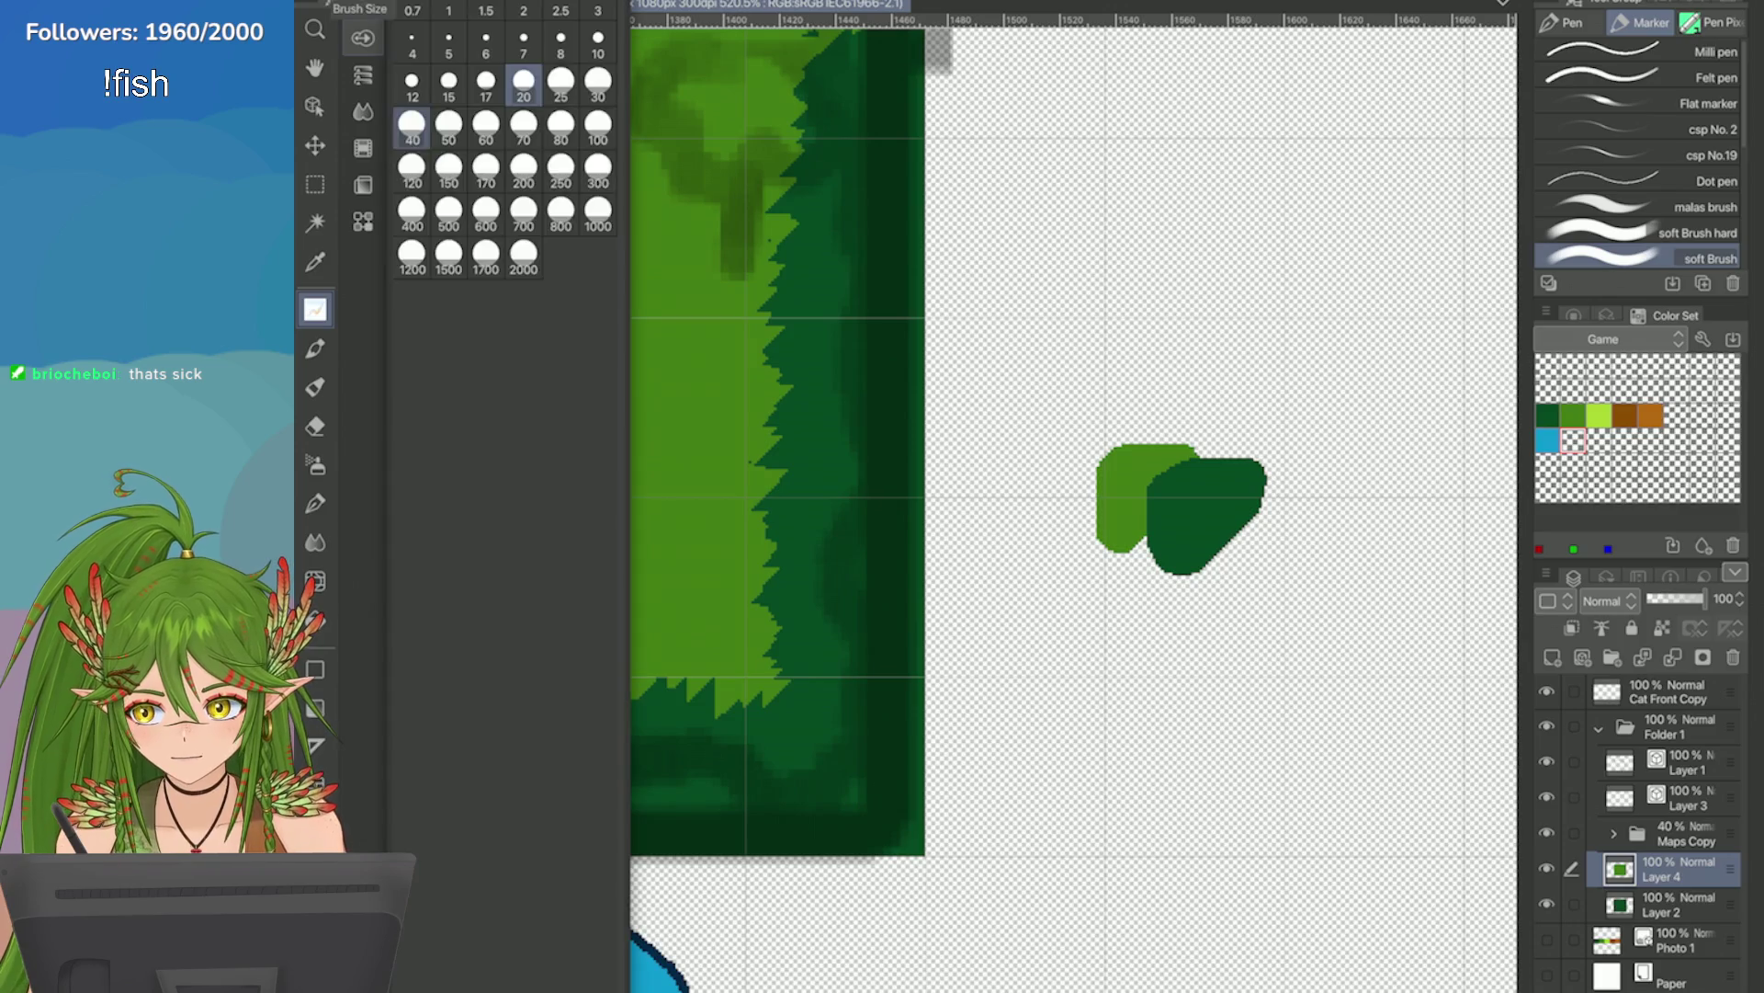
pyautogui.click(363, 37)
pyautogui.scroll(2, 956, 496)
pyautogui.click(1573, 415)
pyautogui.moveTo(1020, 432)
pyautogui.mouseDown()
pyautogui.moveTo(1029, 487)
pyautogui.moveTo(1076, 441)
pyautogui.moveTo(1031, 480)
pyautogui.mouseUp()
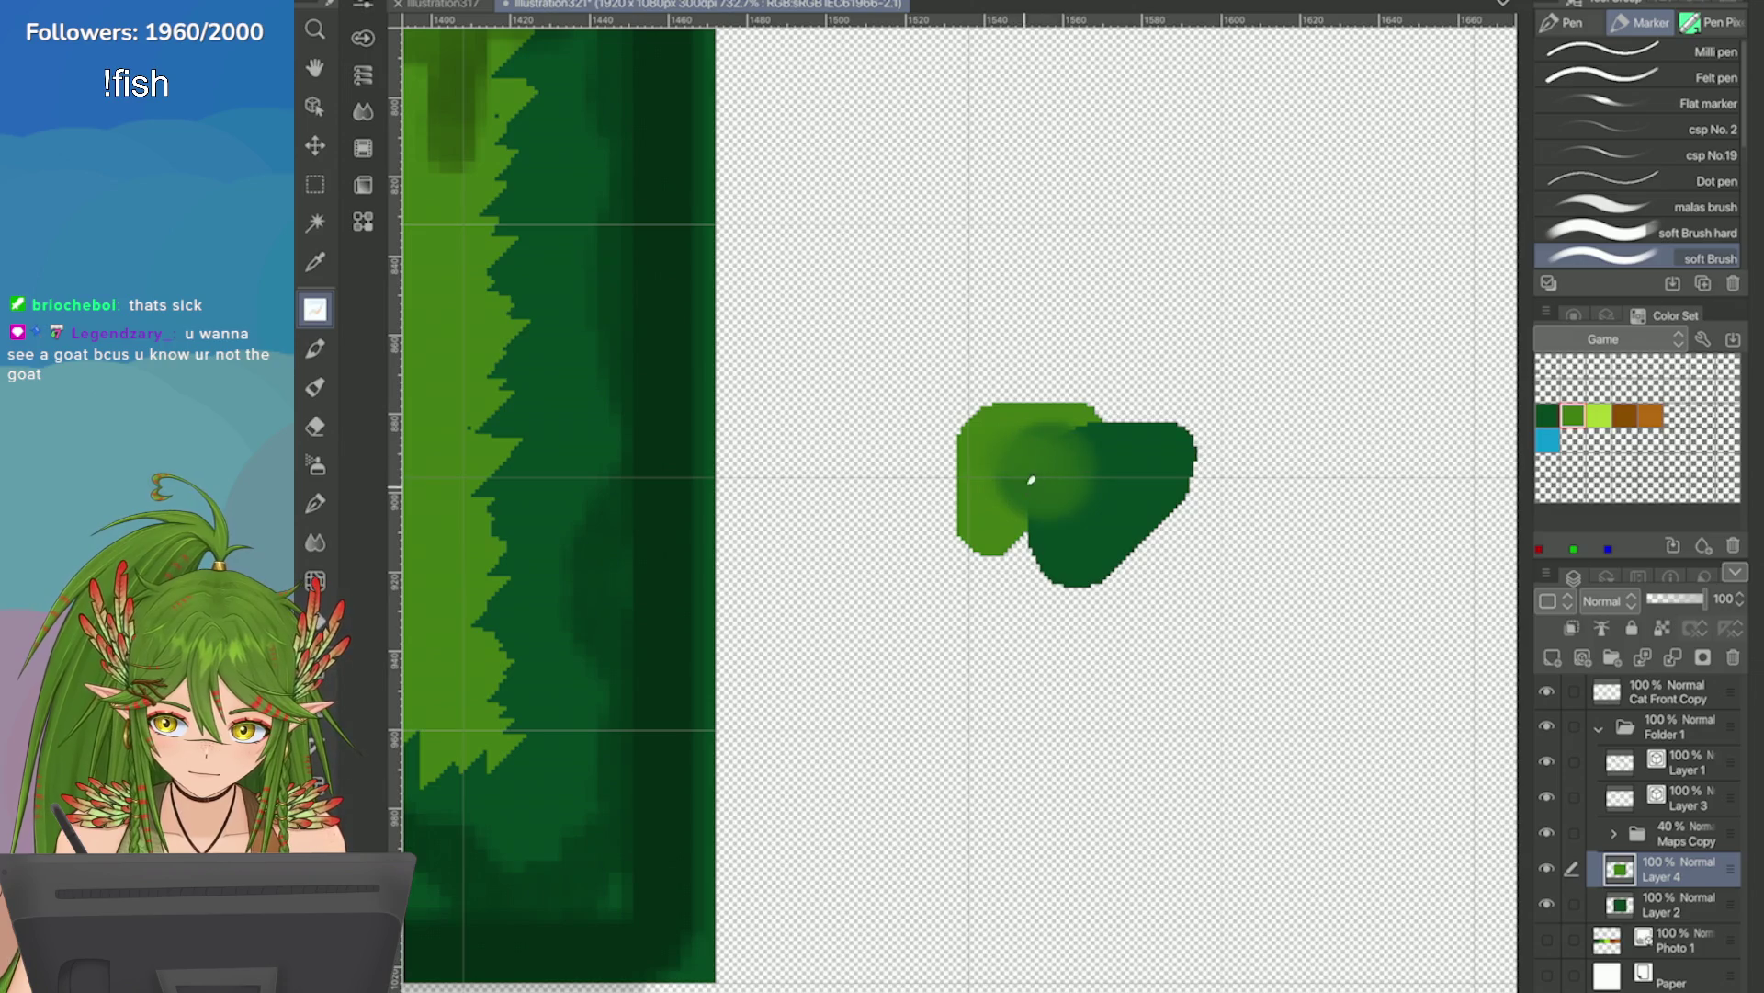
pyautogui.scroll(3, 1085, 470)
# Sample the blended greens from the test blob into two empty Game colour-set slots.
pyautogui.press('i')
pyautogui.click(1015, 367)
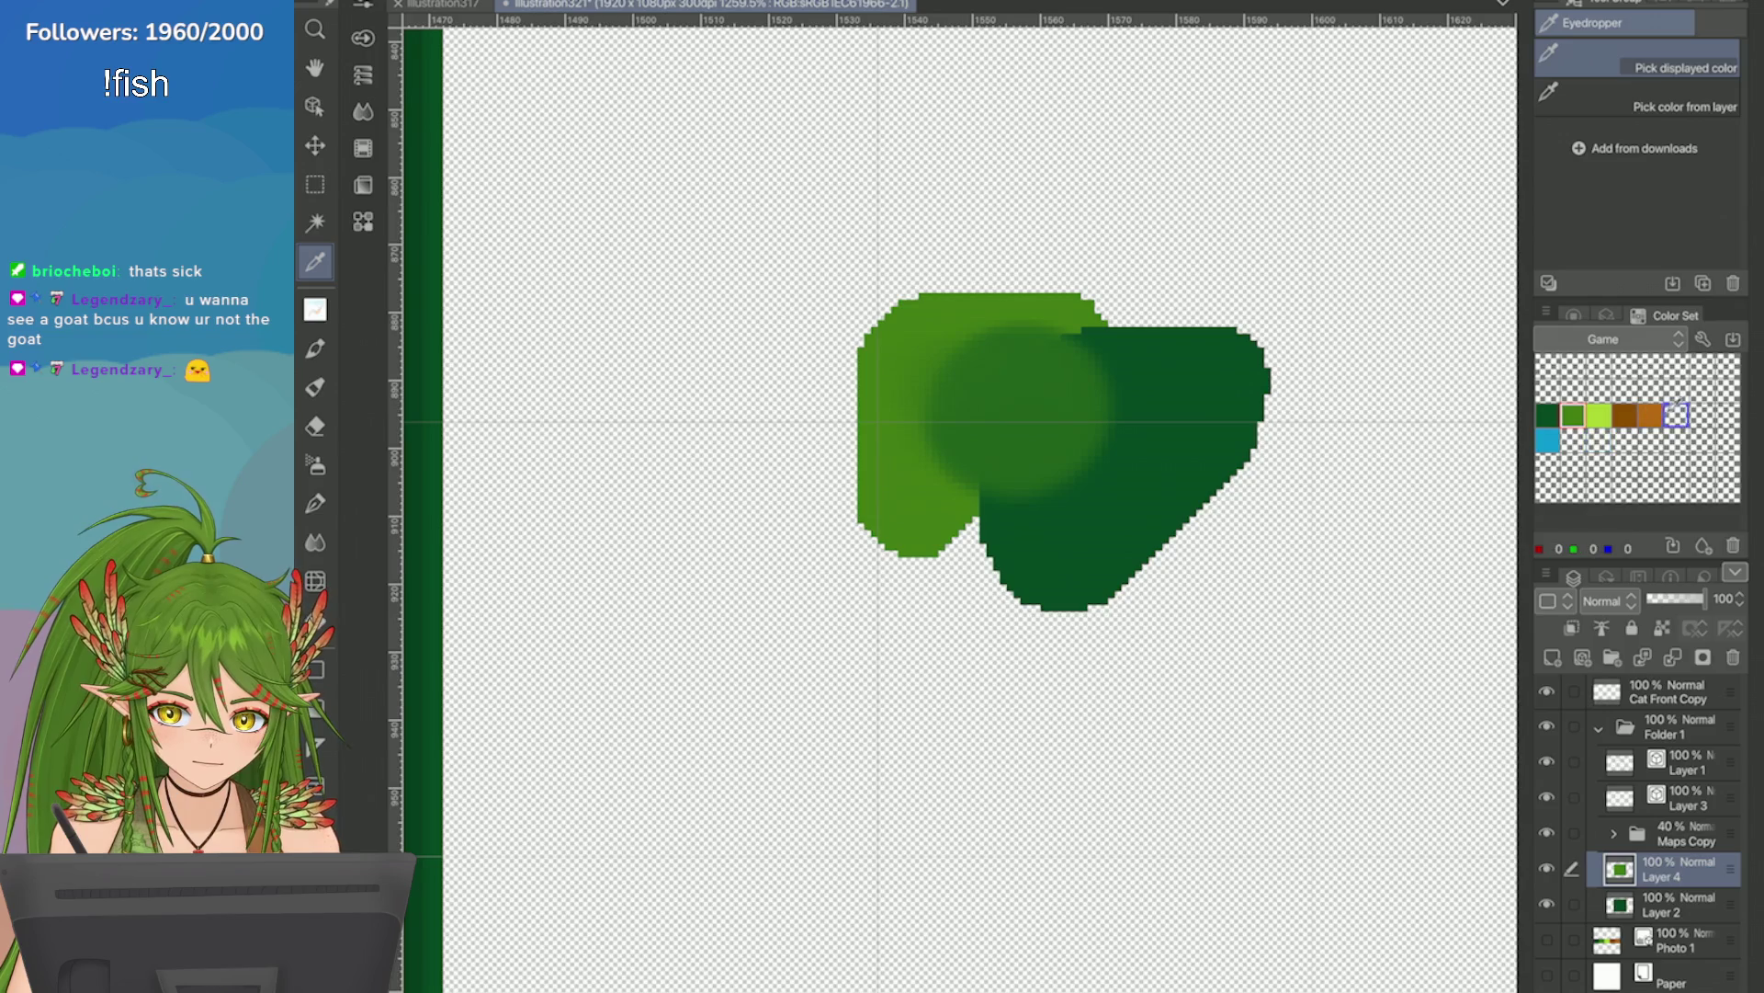
pyautogui.click(1011, 371)
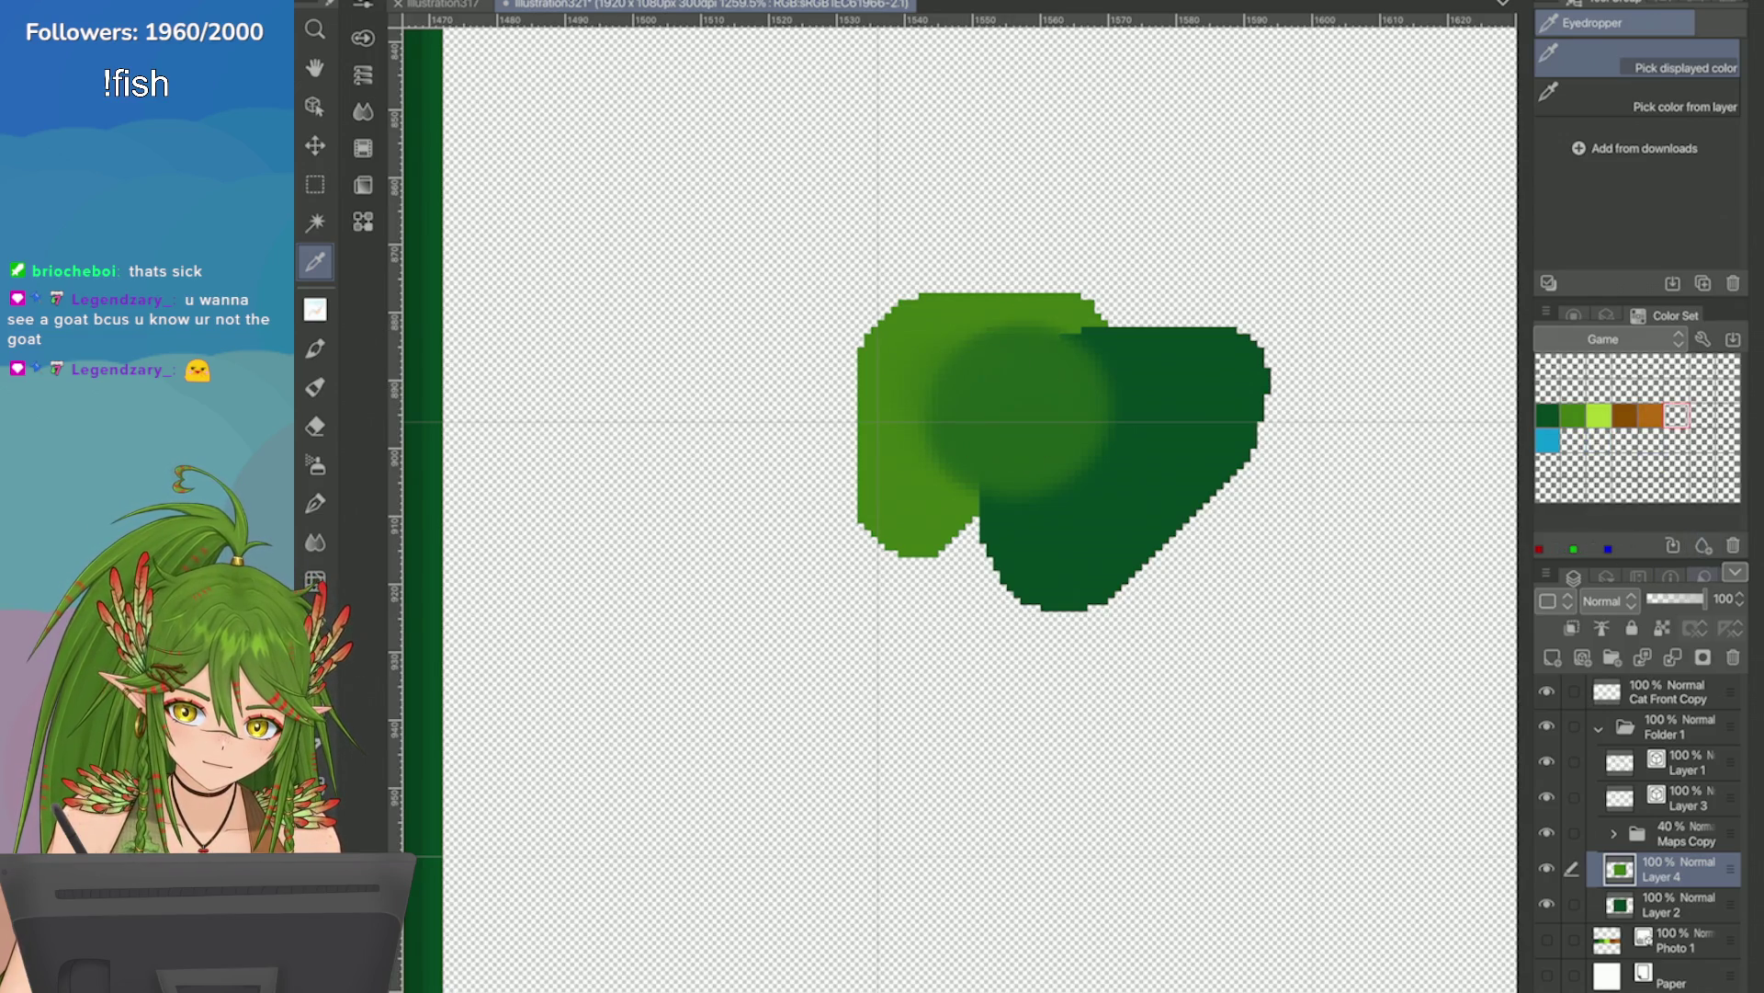
pyautogui.click(1703, 545)
pyautogui.scroll(-3, 1366, 524)
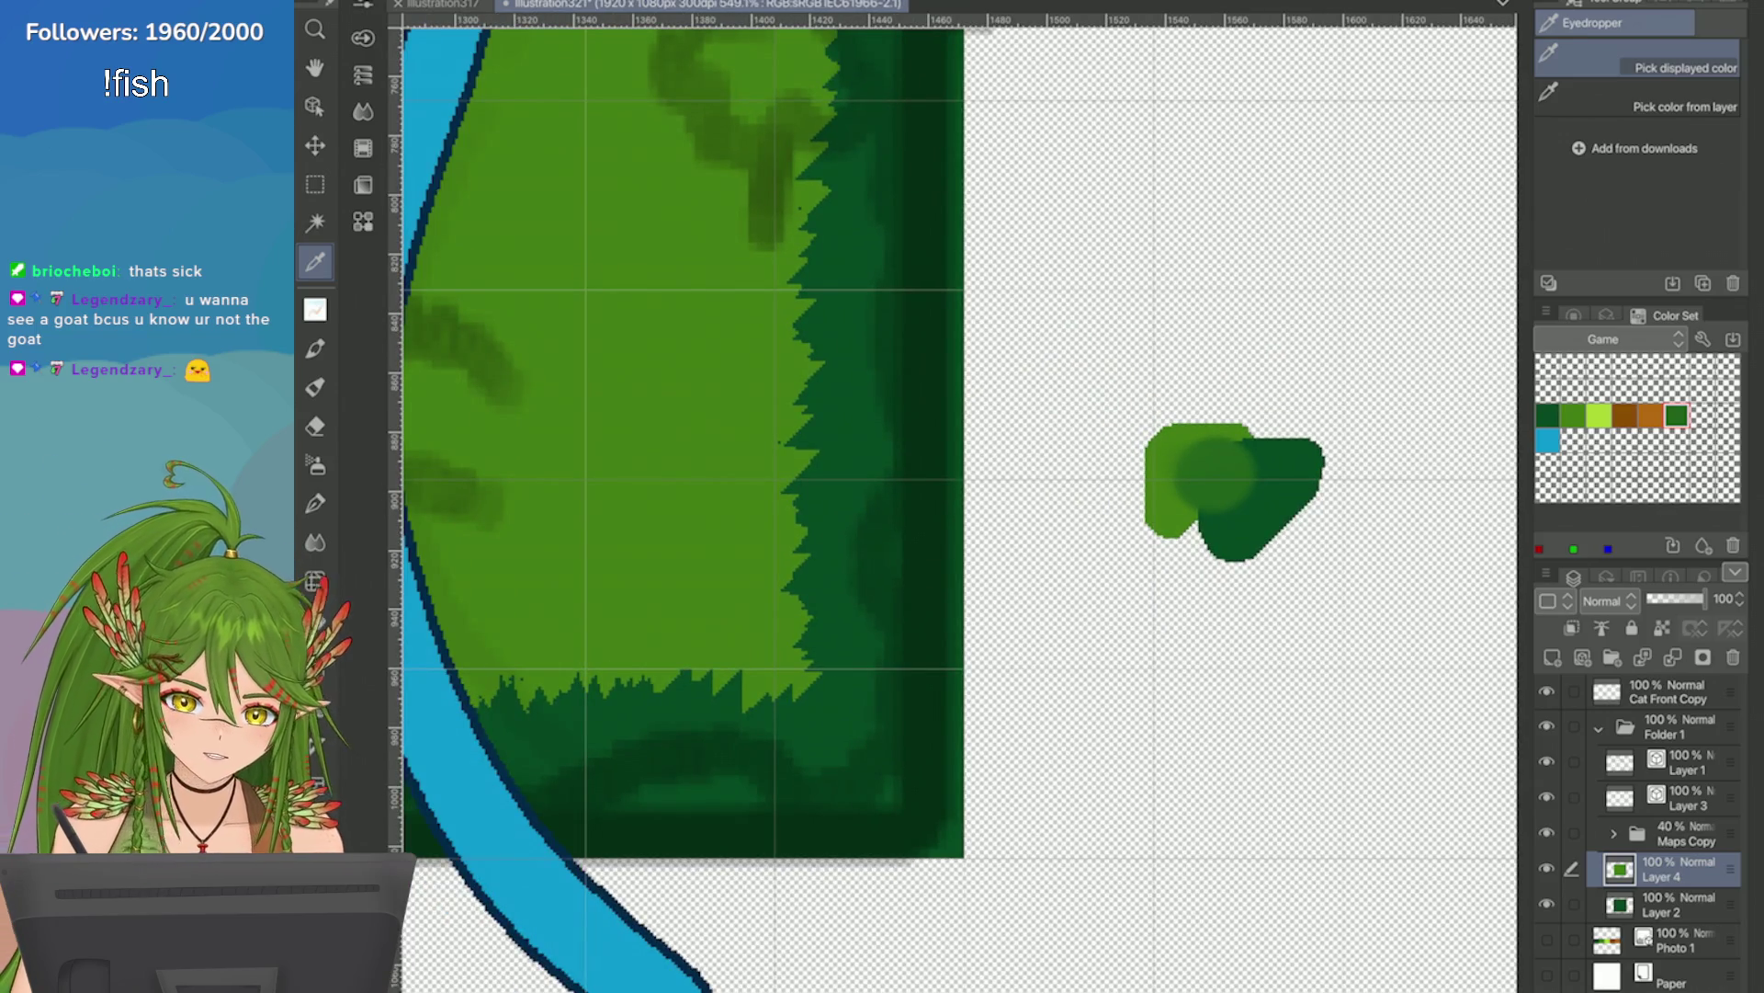
pyautogui.scroll(3, 1434, 501)
pyautogui.click(1548, 391)
pyautogui.click(1087, 453)
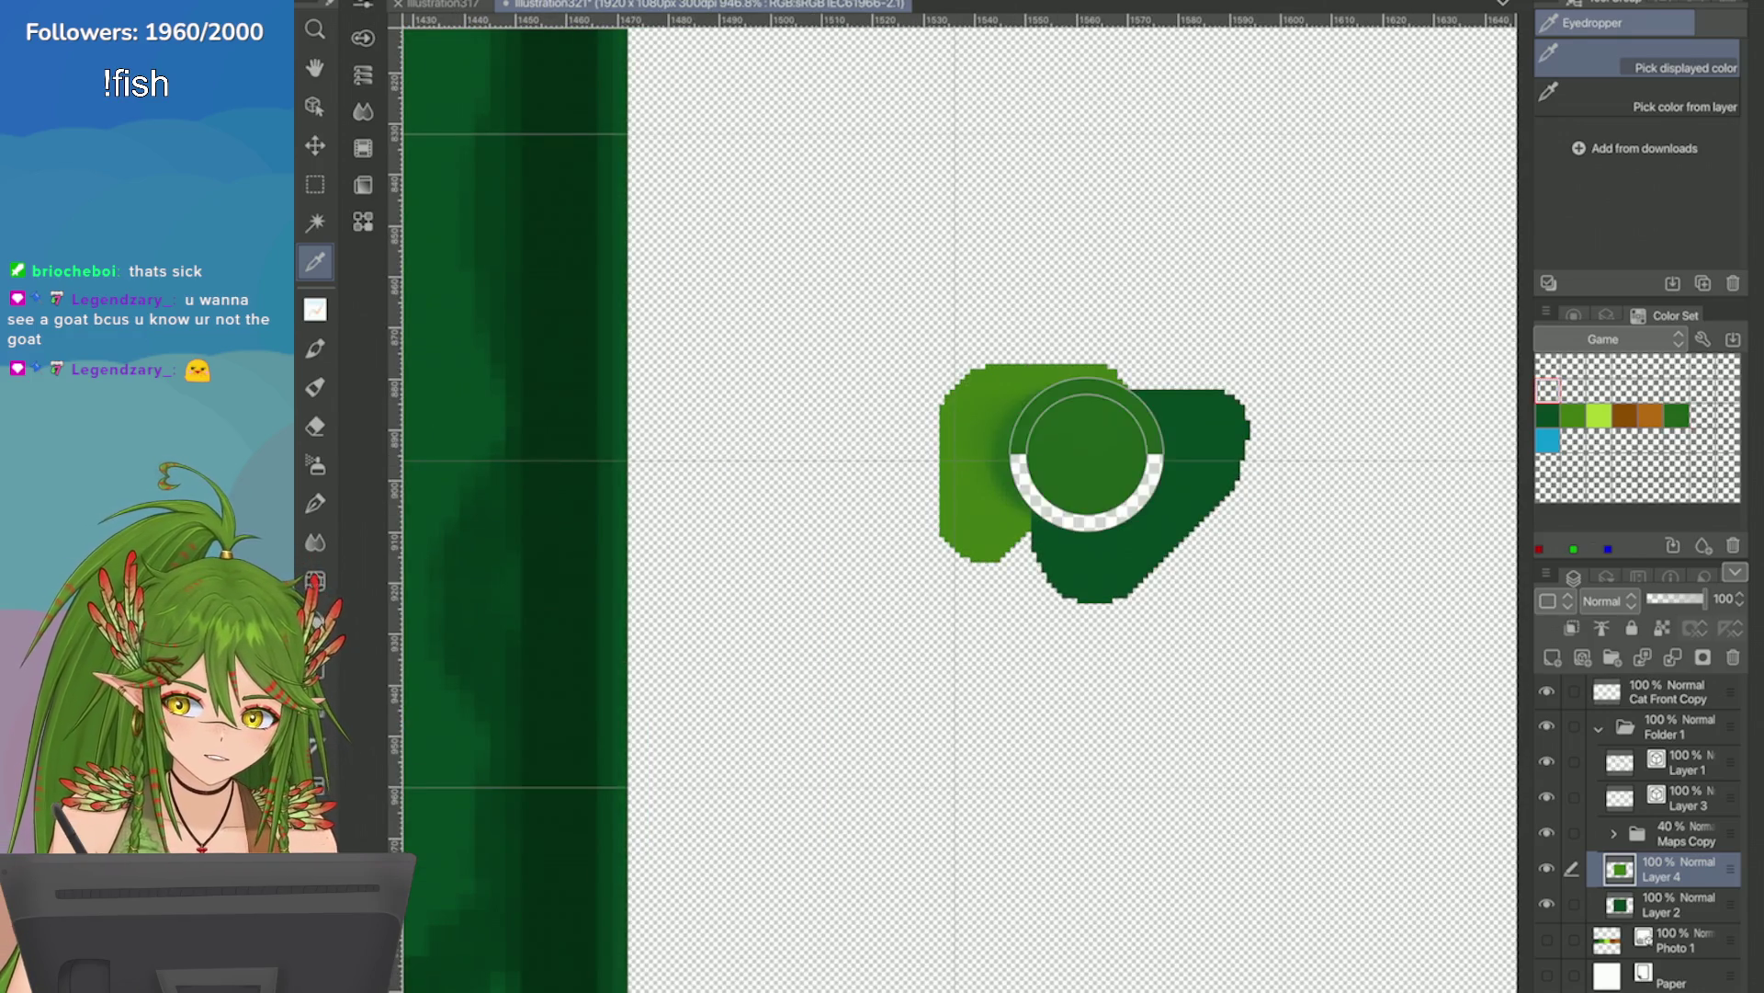
pyautogui.click(1703, 545)
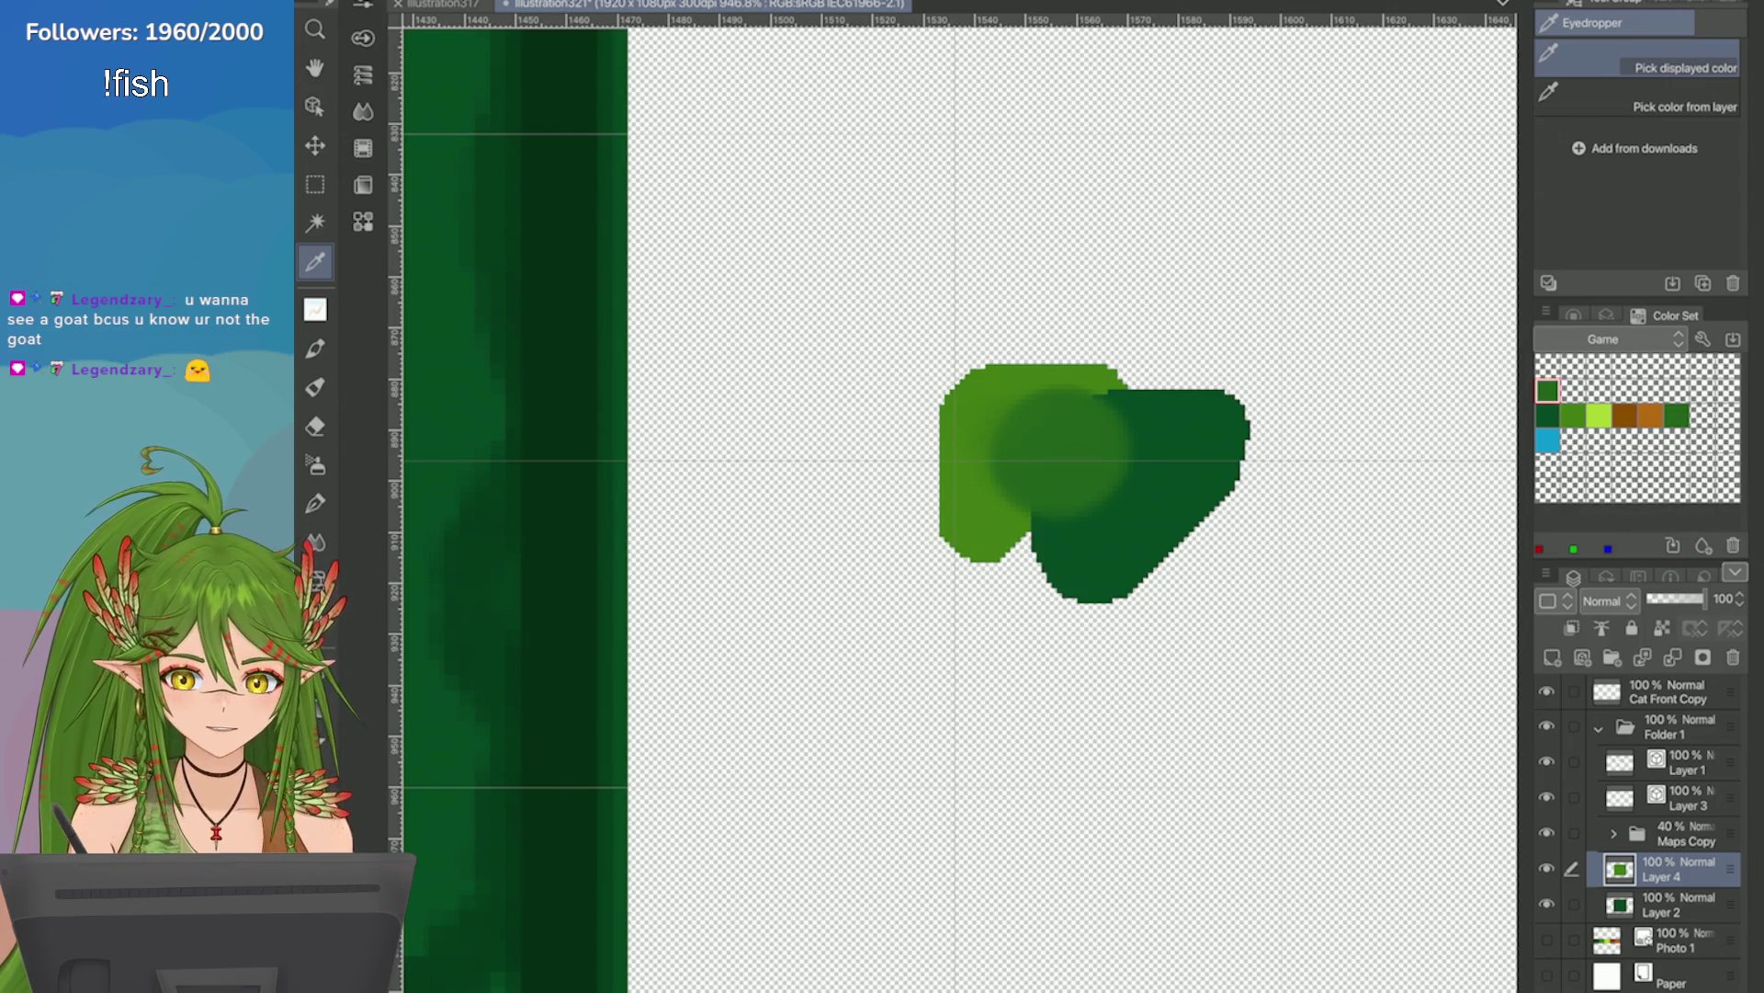
# Add the current green as a new swatch and delete the duplicate green swatch.
pyautogui.click(1678, 416)
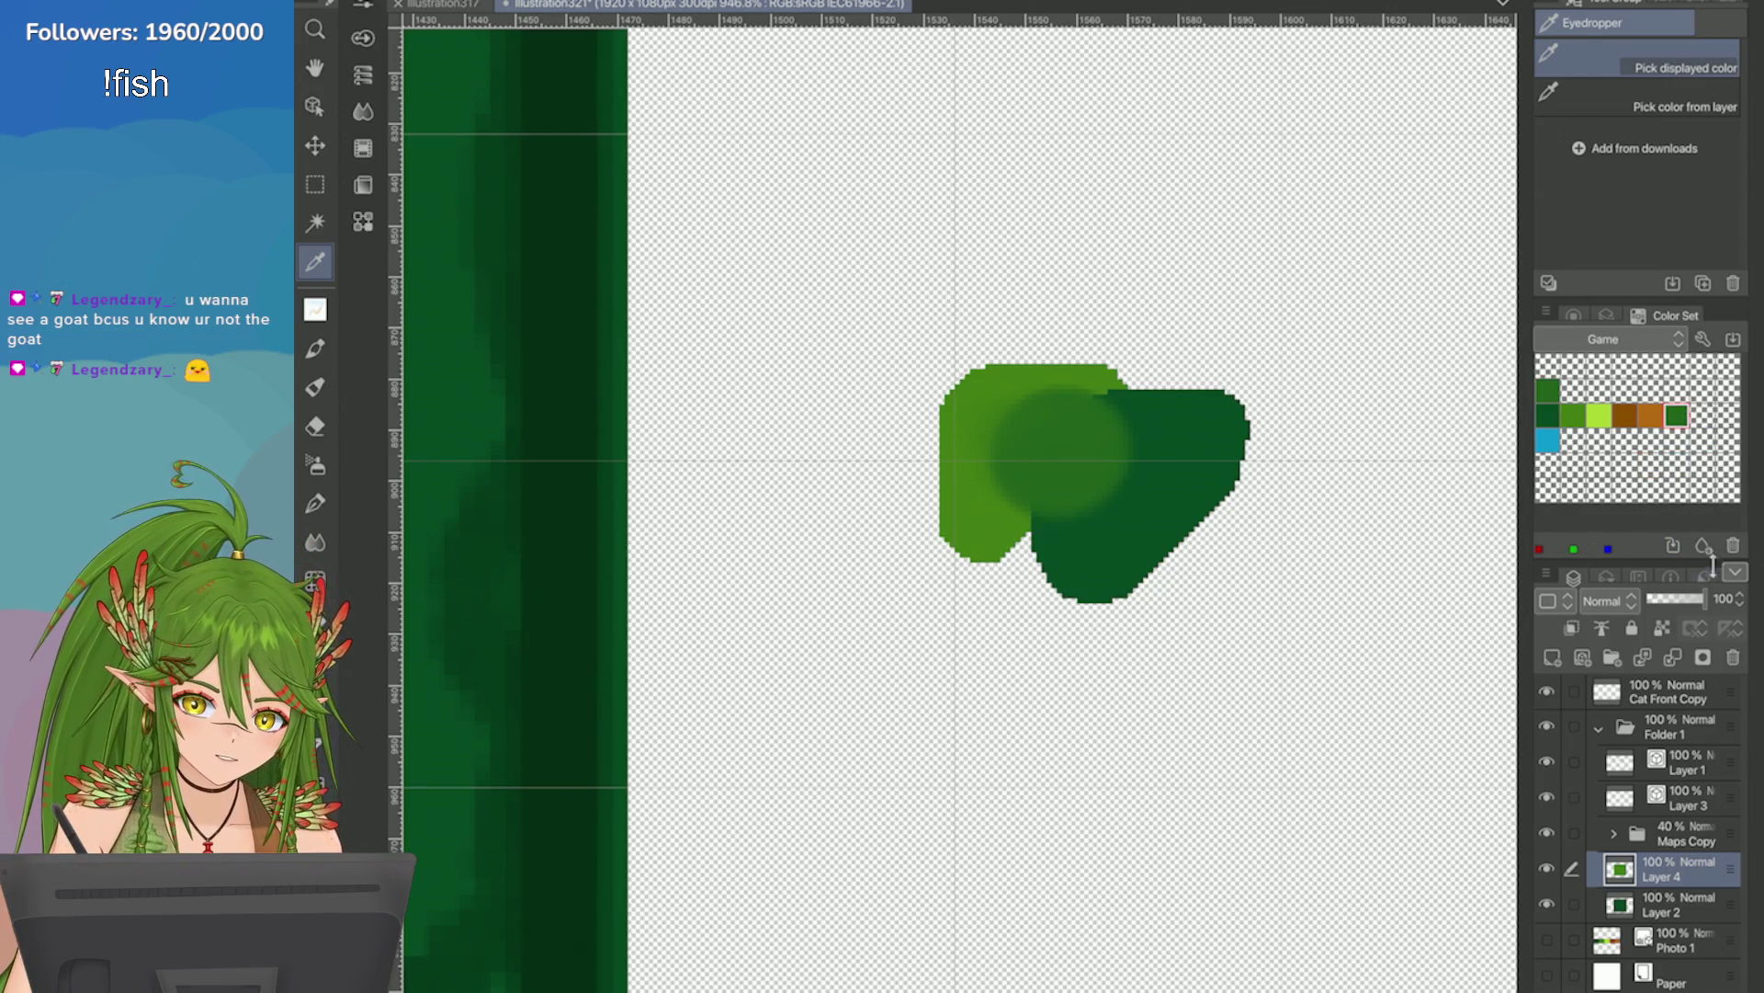
pyautogui.click(1673, 545)
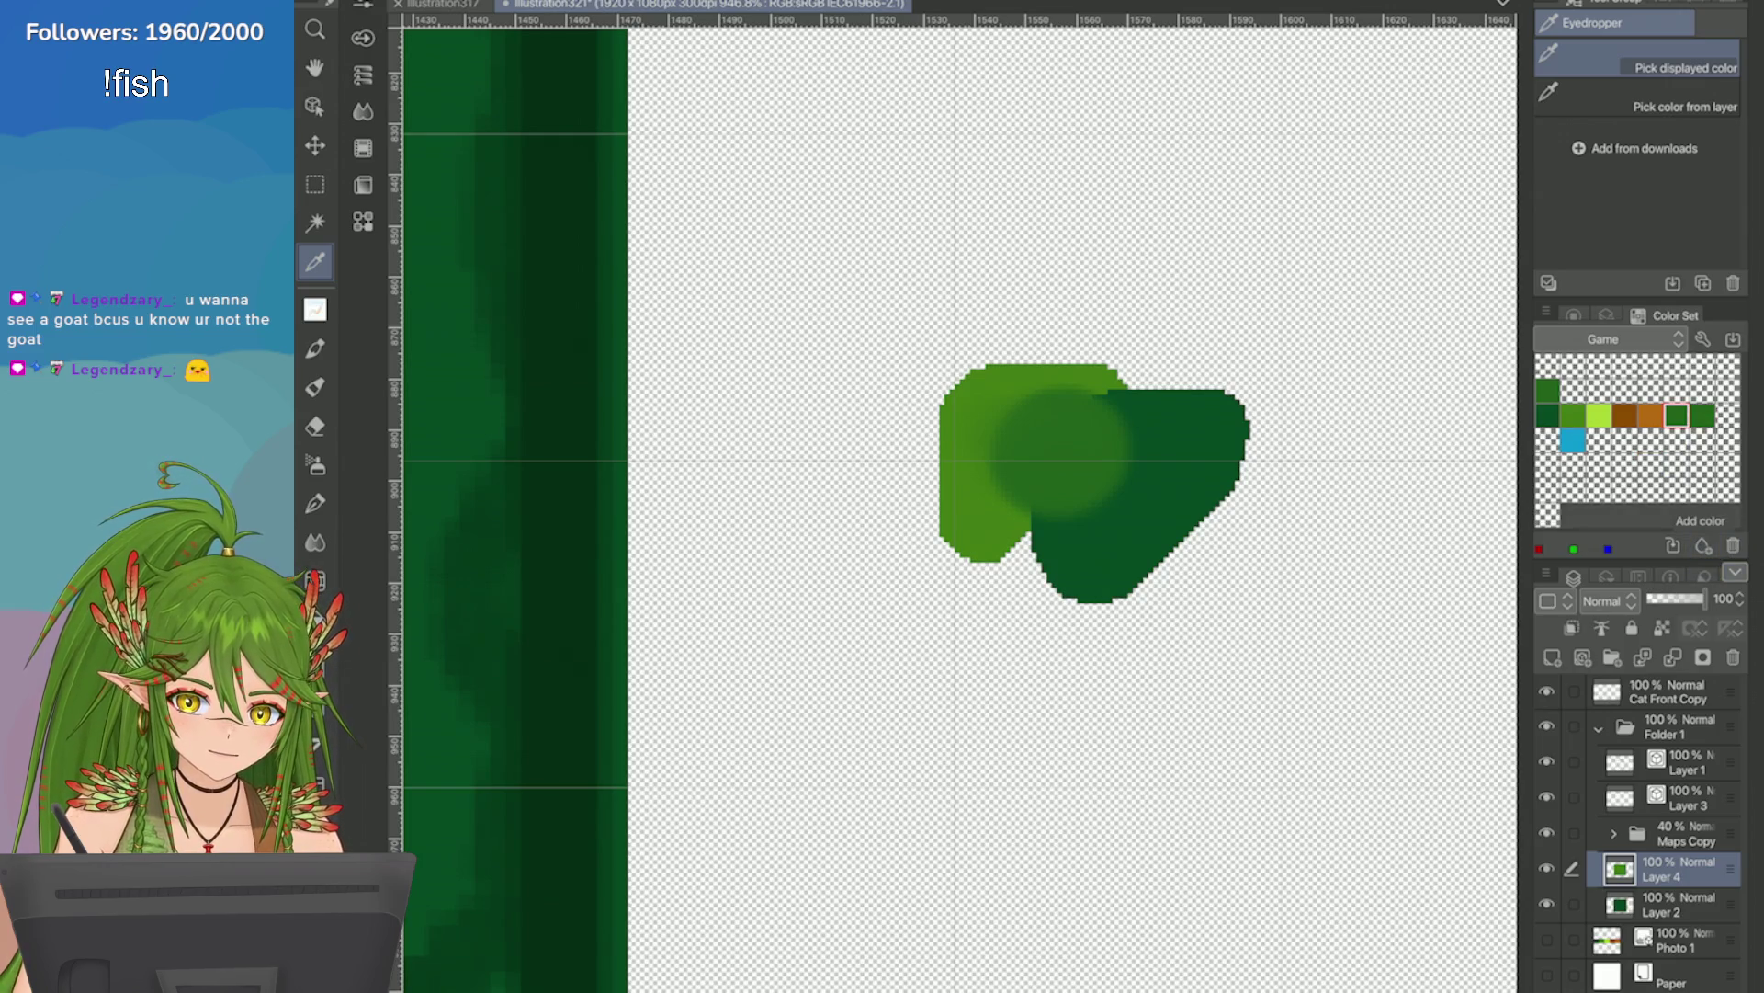
pyautogui.moveTo(1103, 423); pyautogui.dragTo(1020, 468)
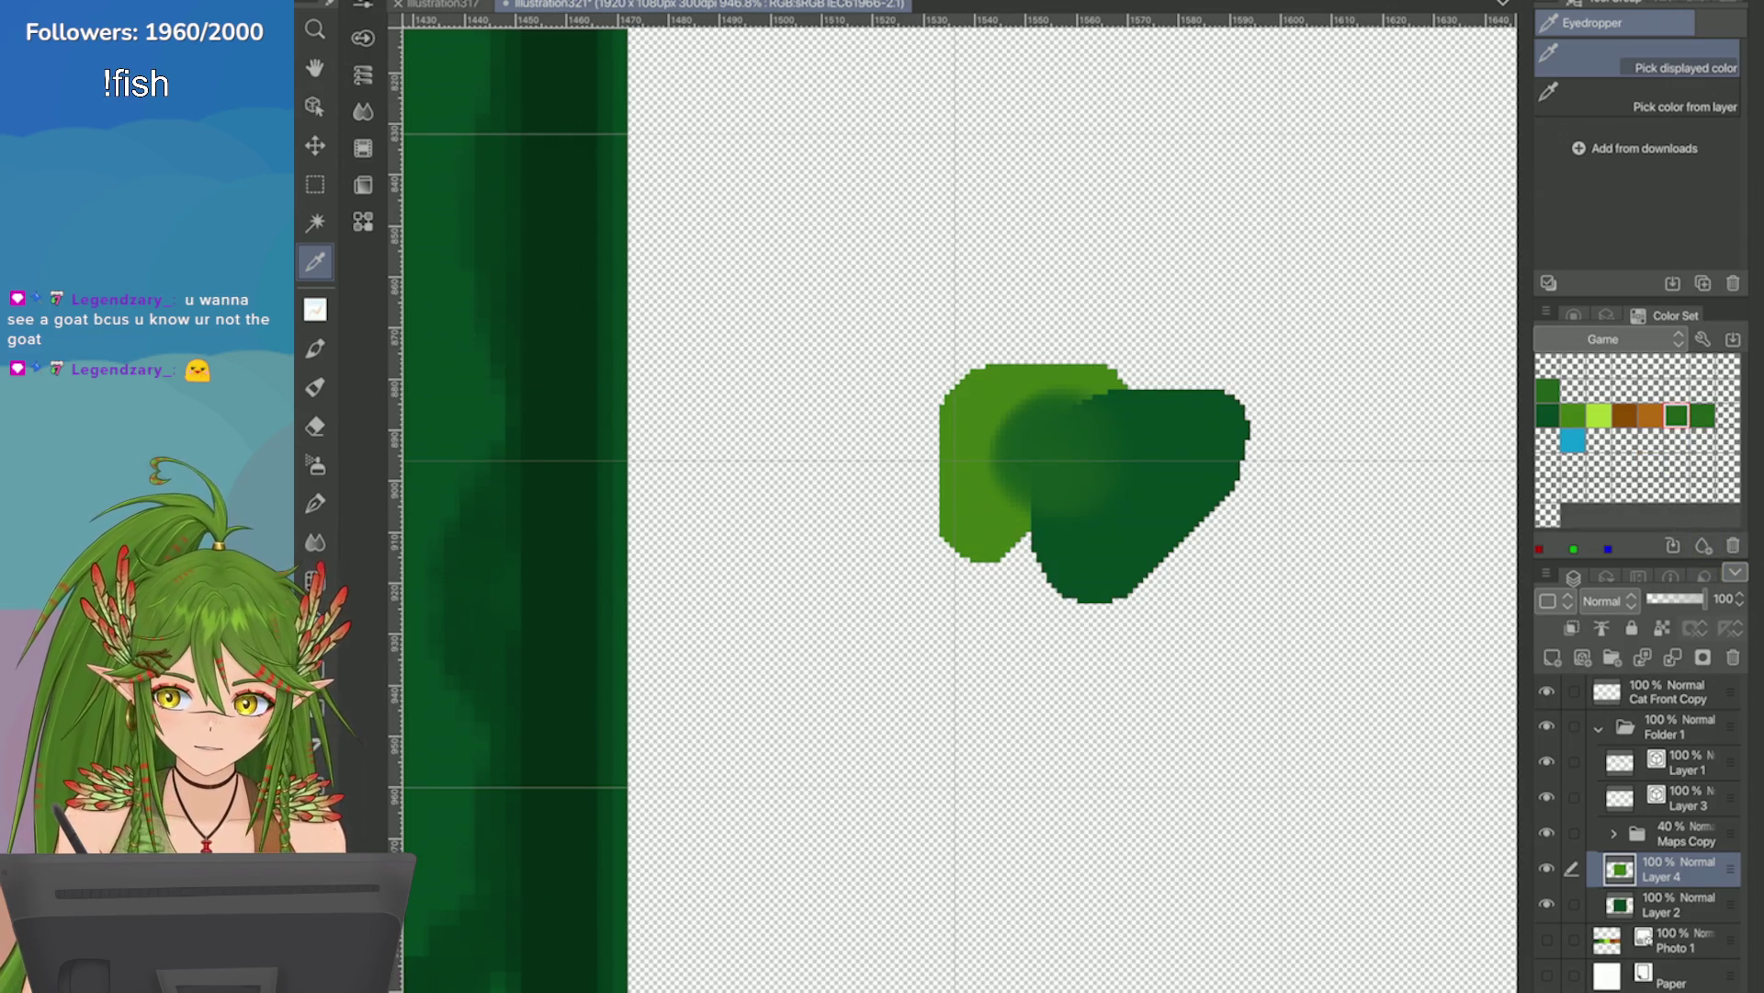
pyautogui.hotkey('ctrl', 'z')
pyautogui.click(1702, 416)
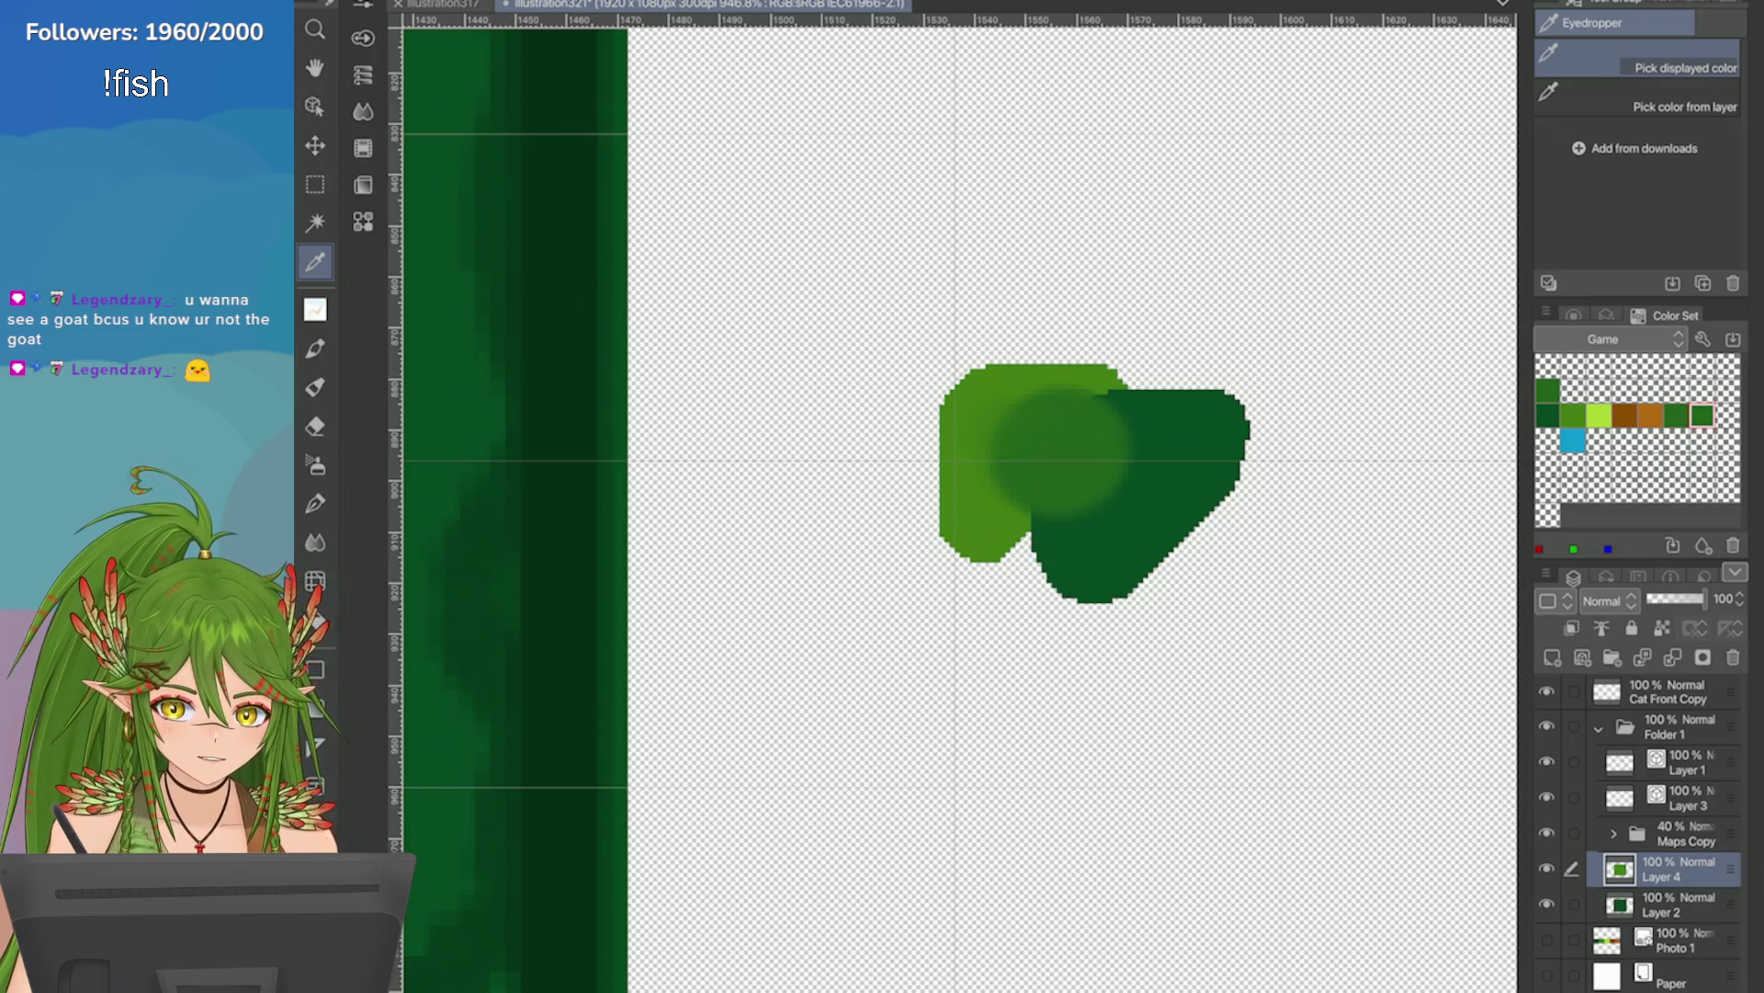
pyautogui.click(1733, 546)
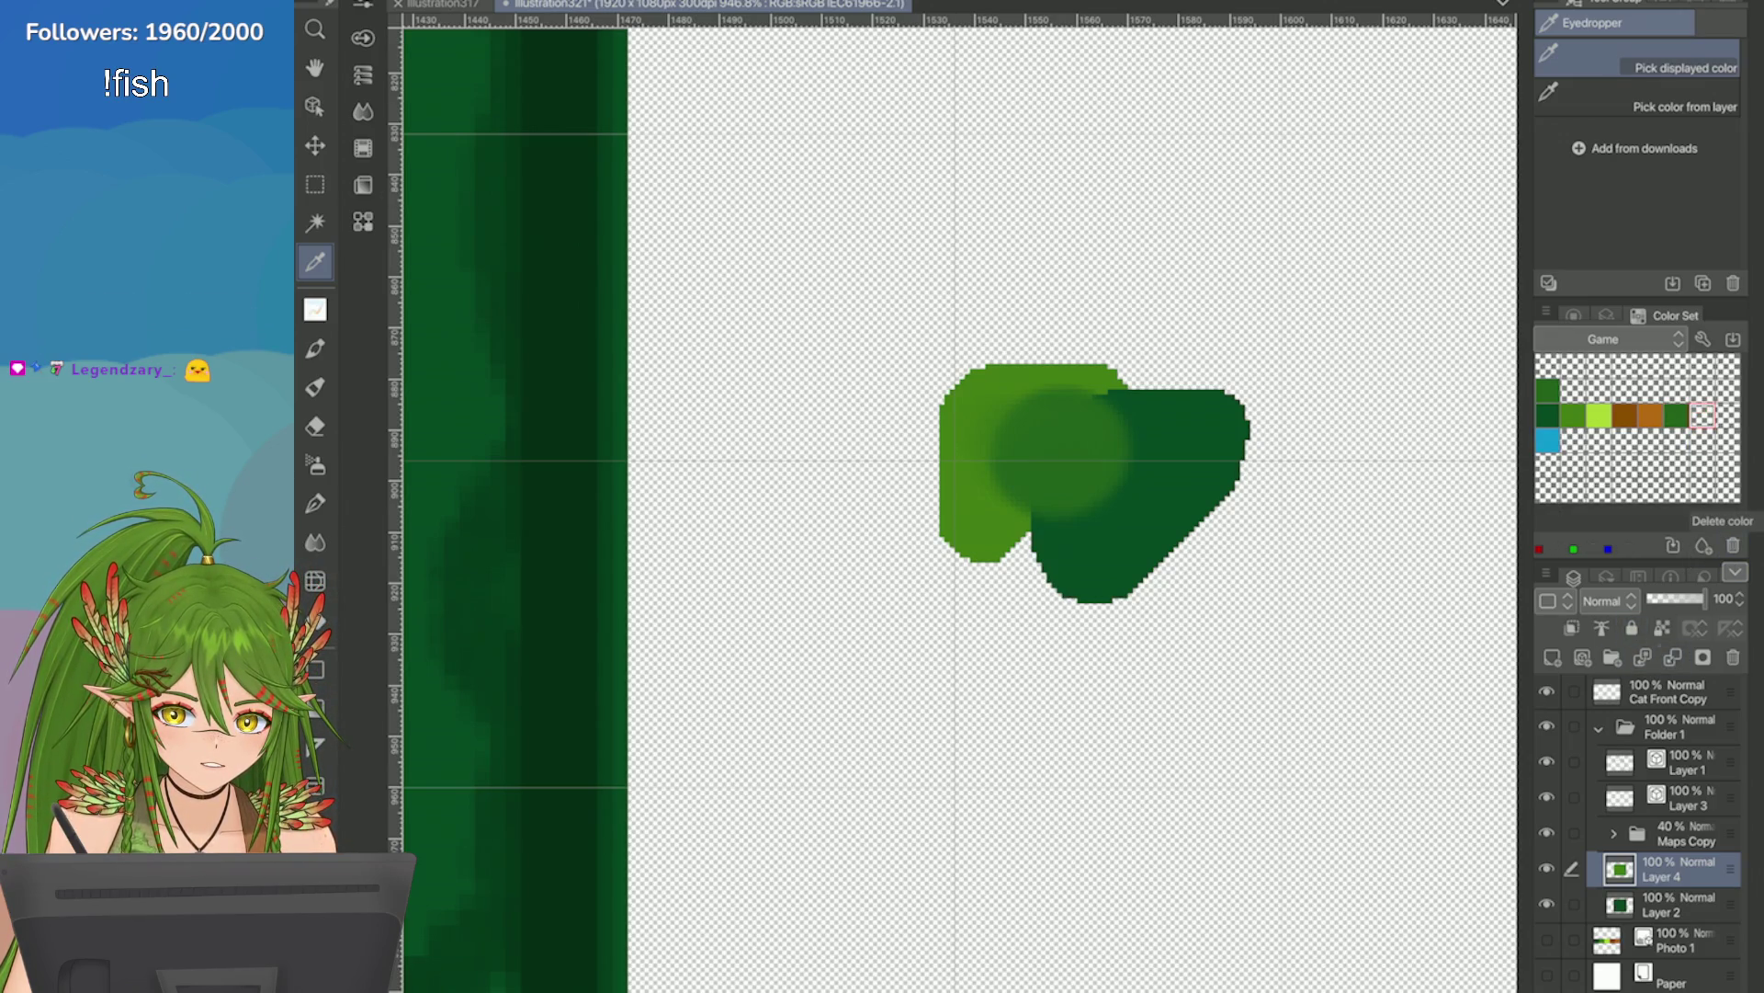
# Clear the test blob beside the map with a rectangular selection.
pyautogui.scroll(-4, 1441, 565)
pyautogui.scroll(-1, 997, 390)
pyautogui.press('m')
pyautogui.moveTo(1136, 364); pyautogui.dragTo(1379, 664)
pyautogui.click(1228, 726)
pyautogui.hotkey('ctrl', 'd')
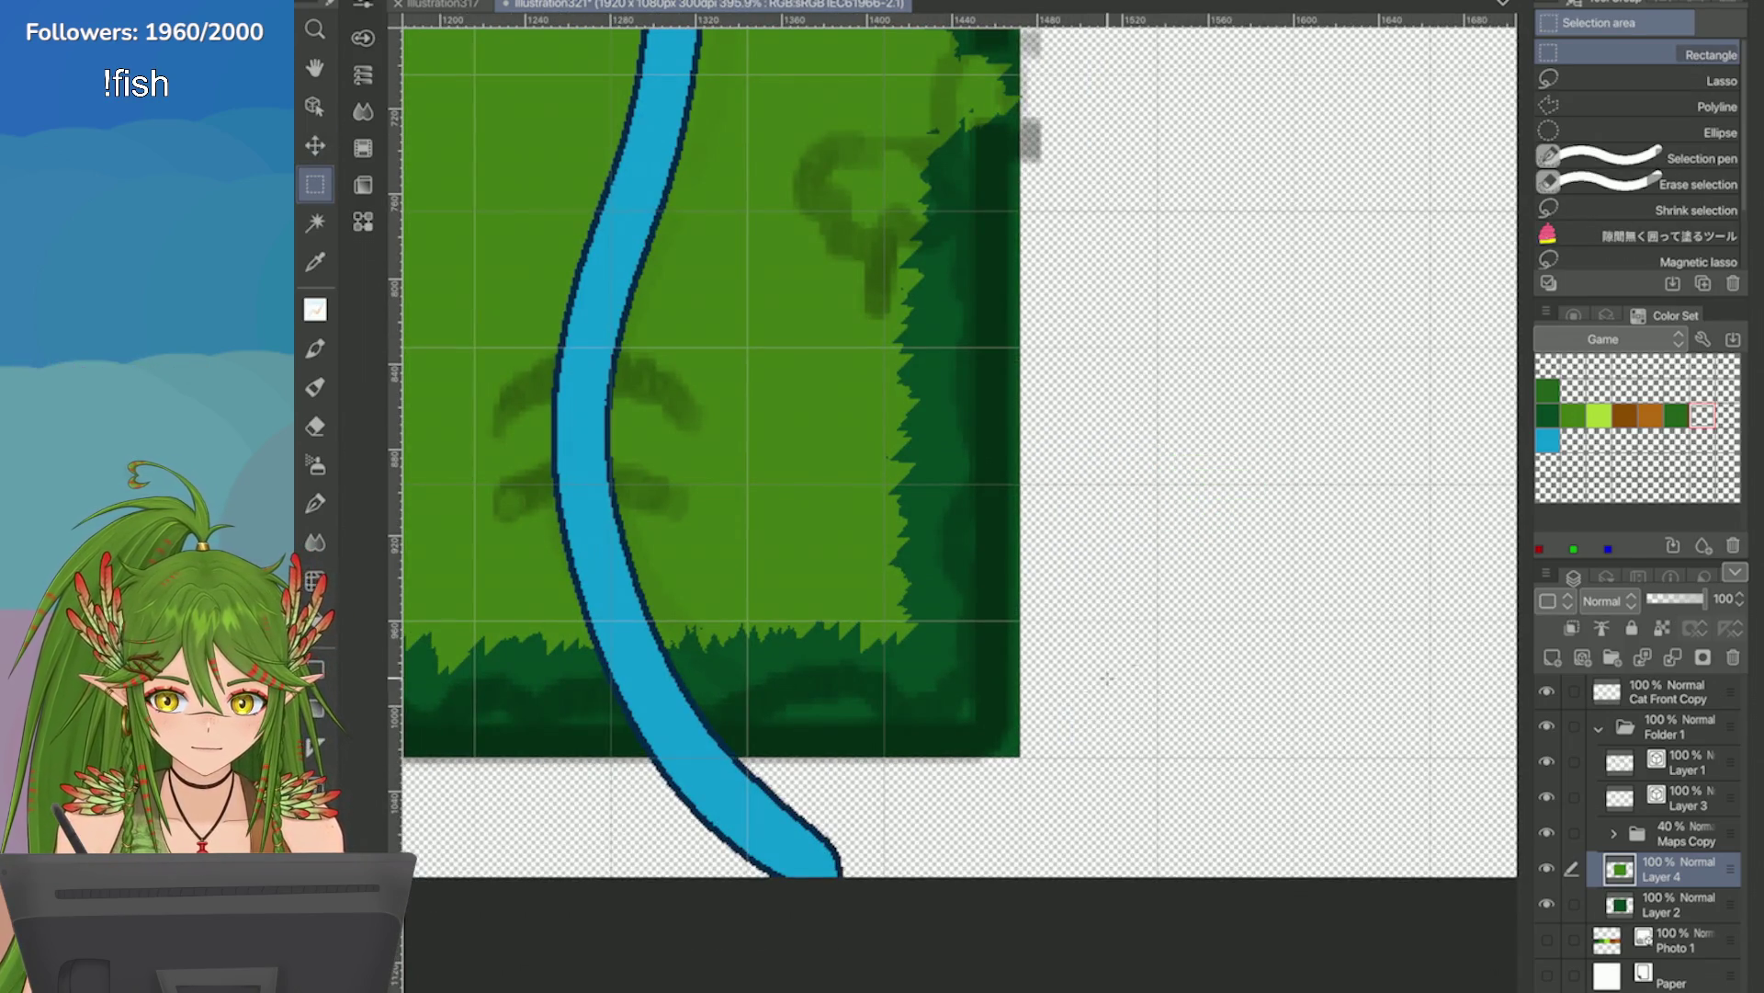
# Repaint the jagged dark-green hedge edge triangles along the right side with the pen.
pyautogui.click(1676, 415)
pyautogui.scroll(-8, 956, 460)
pyautogui.scroll(7, 956, 459)
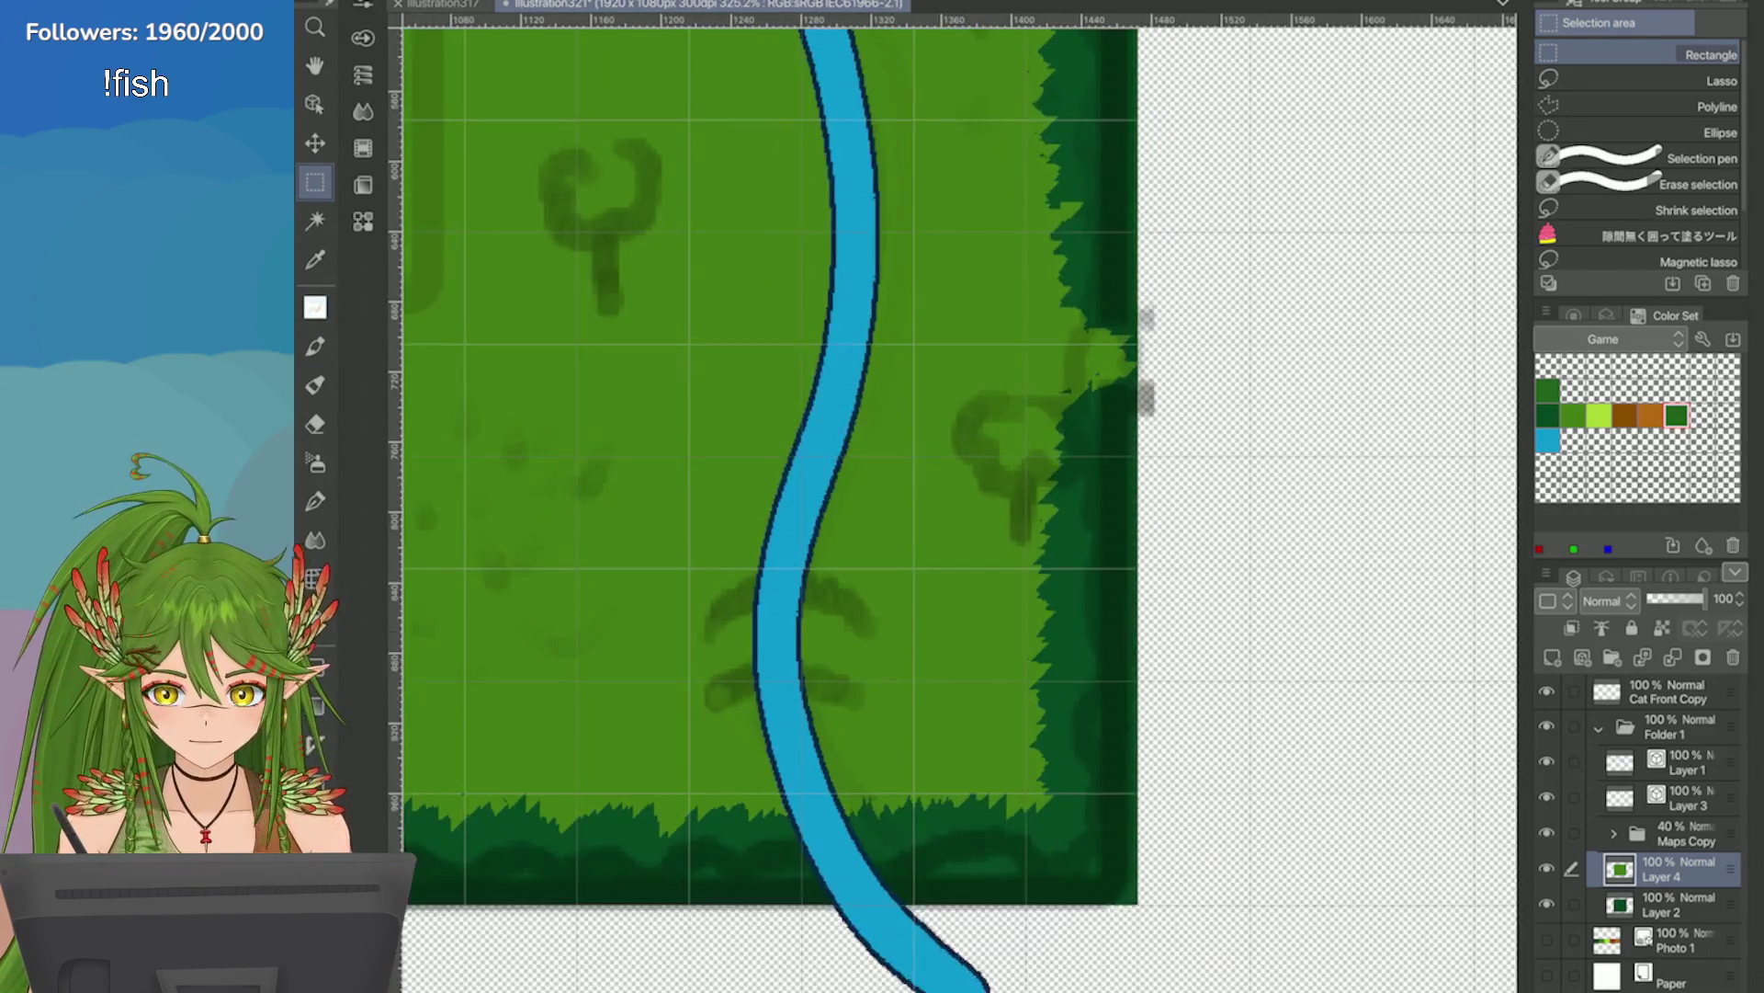
pyautogui.press('p')
pyautogui.press('p')
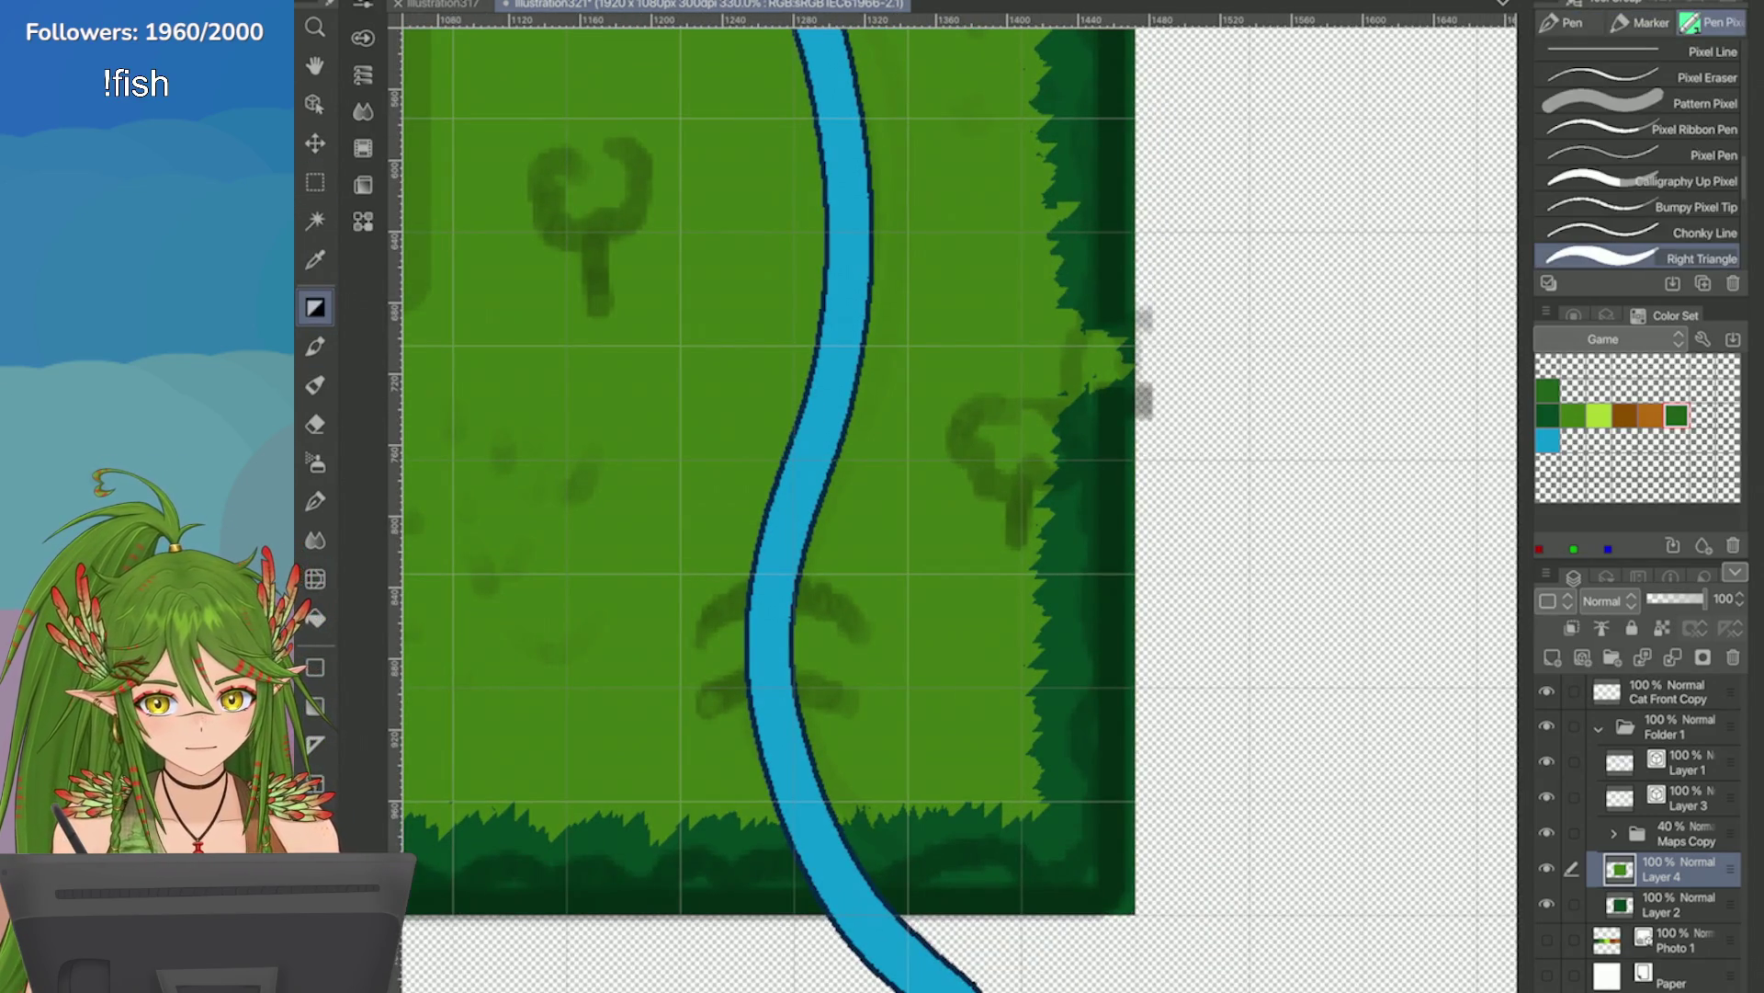
pyautogui.scroll(2, 969, 210)
pyautogui.scroll(-2, 969, 209)
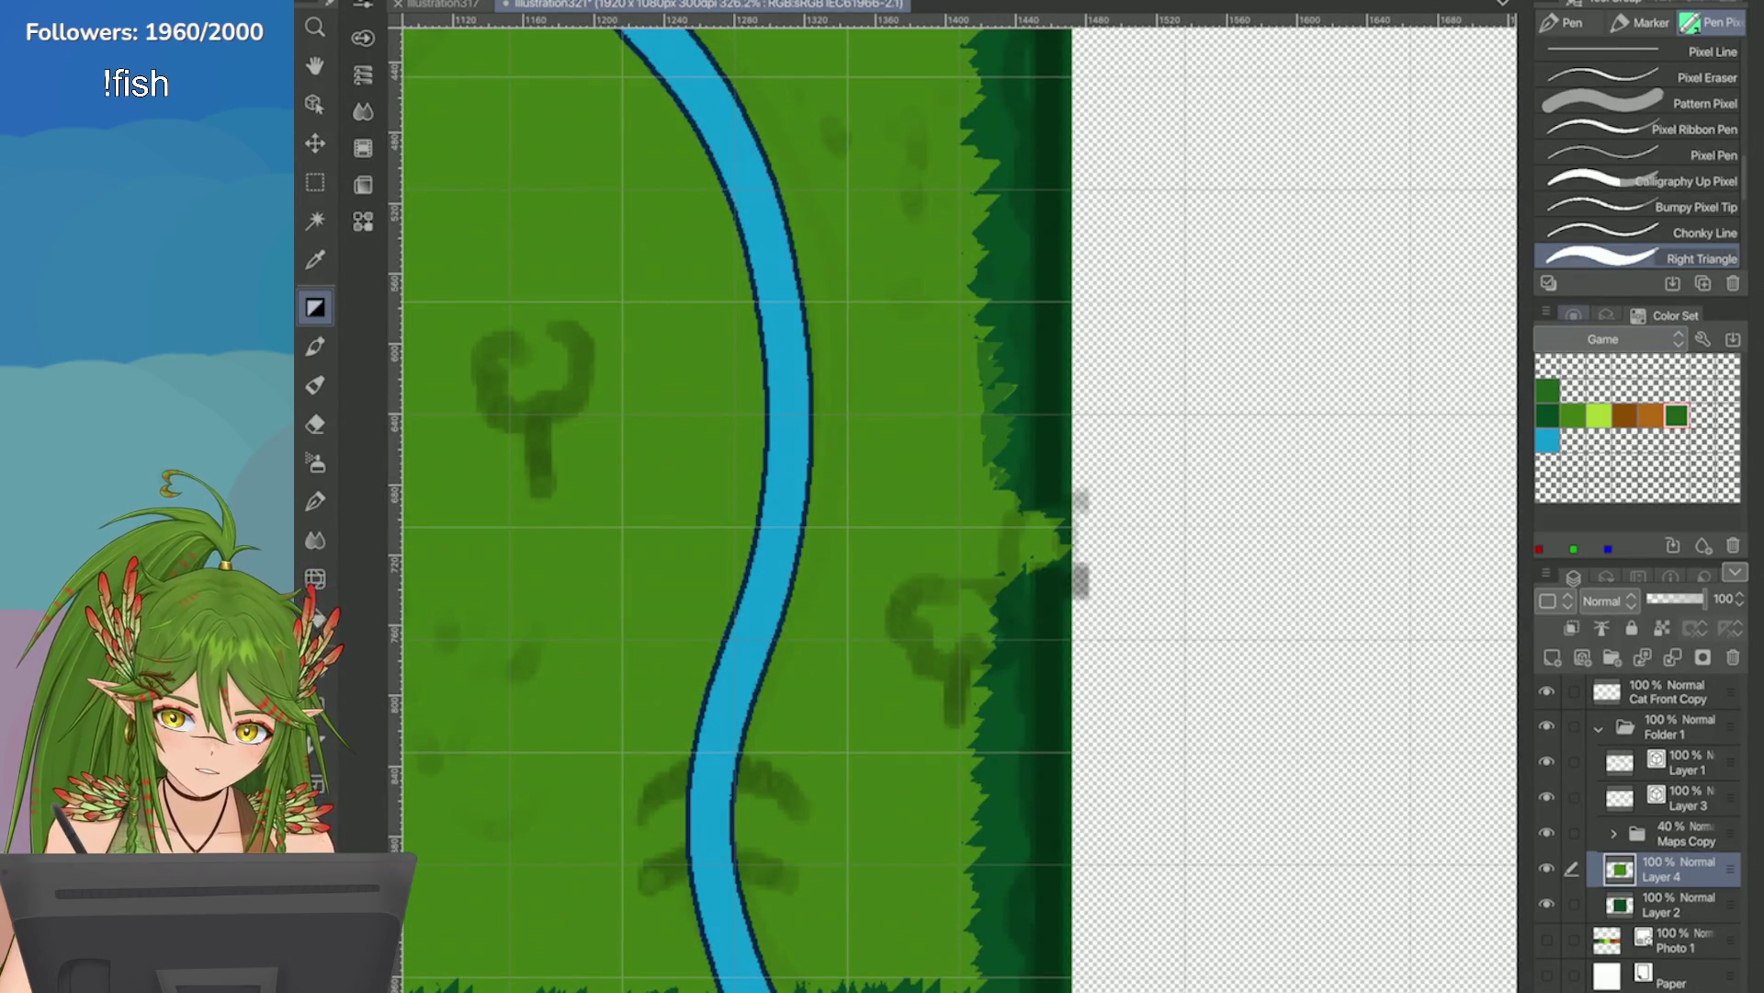
pyautogui.click(1573, 315)
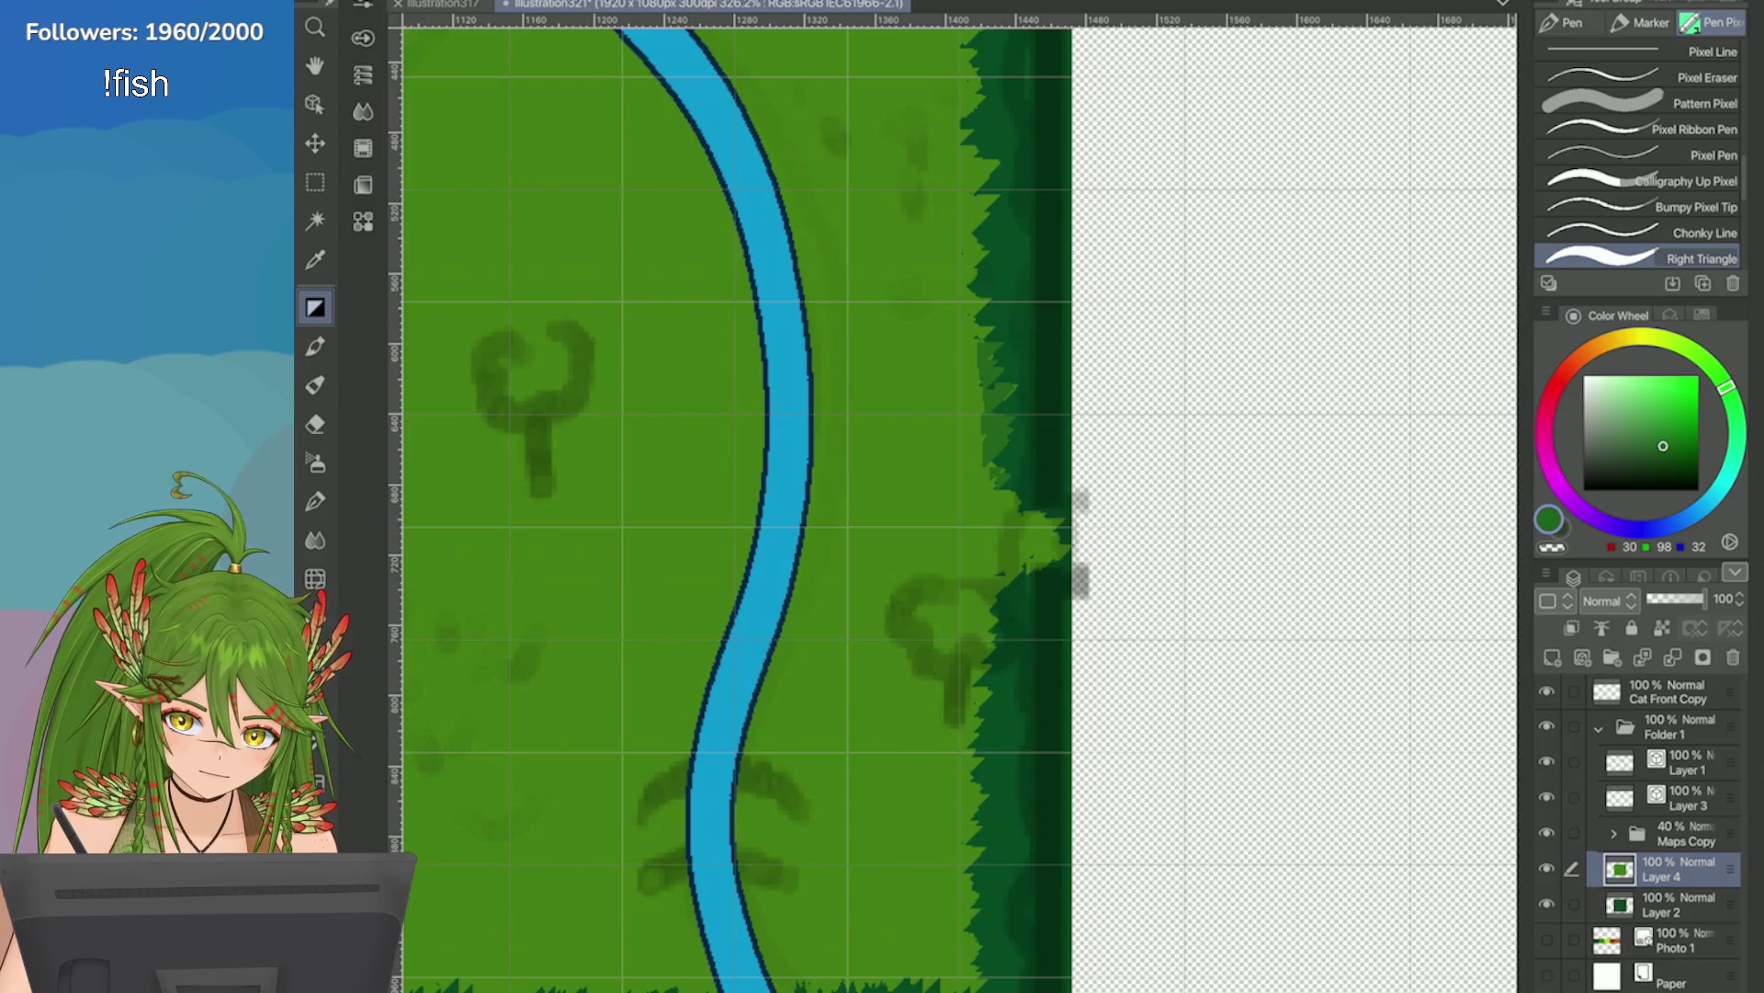
pyautogui.scroll(3, 903, 327)
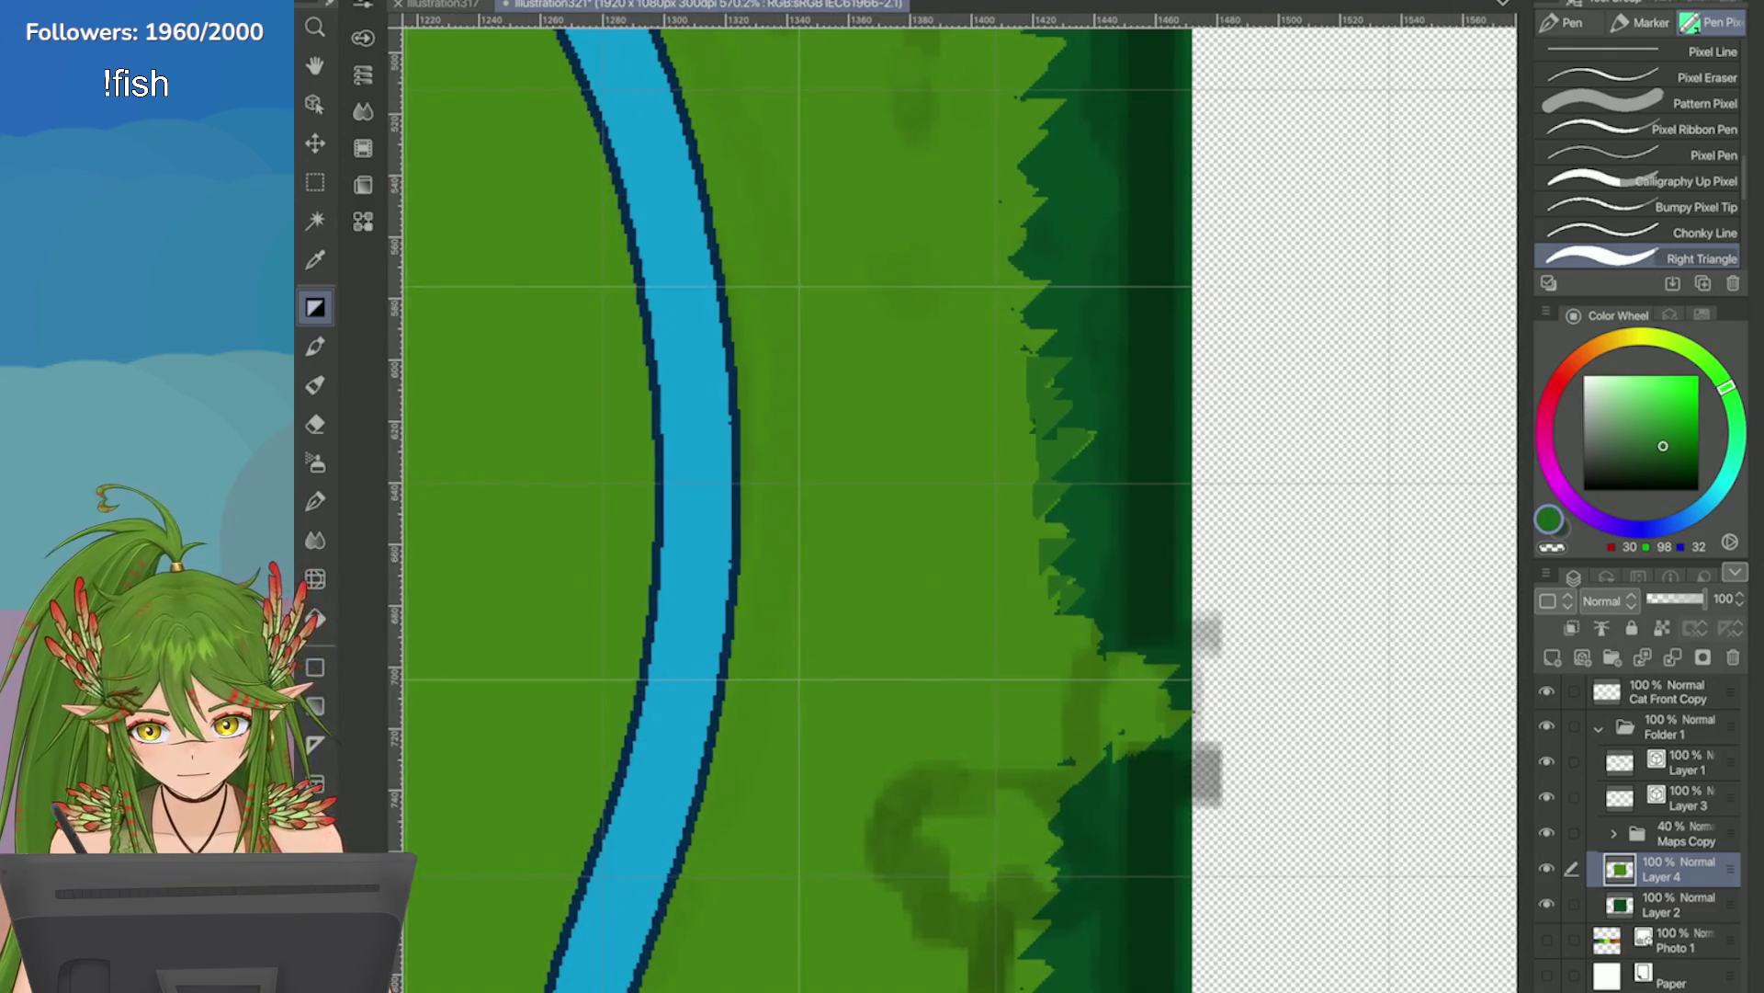
pyautogui.moveTo(1068, 359)
pyautogui.mouseDown()
pyautogui.moveTo(1029, 400)
pyautogui.moveTo(1031, 439)
pyautogui.mouseUp()
pyautogui.moveTo(1090, 430); pyautogui.dragTo(1057, 464)
pyautogui.moveTo(1074, 540)
pyautogui.mouseDown()
pyautogui.moveTo(1050, 599)
pyautogui.moveTo(1064, 608)
pyautogui.mouseUp()
pyautogui.moveTo(1089, 470)
pyautogui.mouseDown()
pyautogui.moveTo(1048, 535)
pyautogui.moveTo(1064, 519)
pyautogui.moveTo(1027, 524)
pyautogui.mouseUp()
pyautogui.moveTo(1048, 386); pyautogui.dragTo(1018, 459)
pyautogui.moveTo(1065, 318); pyautogui.dragTo(1015, 368)
# Zoom into the lower-right corner and paint dark grass tufts along the hedge.
pyautogui.scroll(-5, 1032, 315)
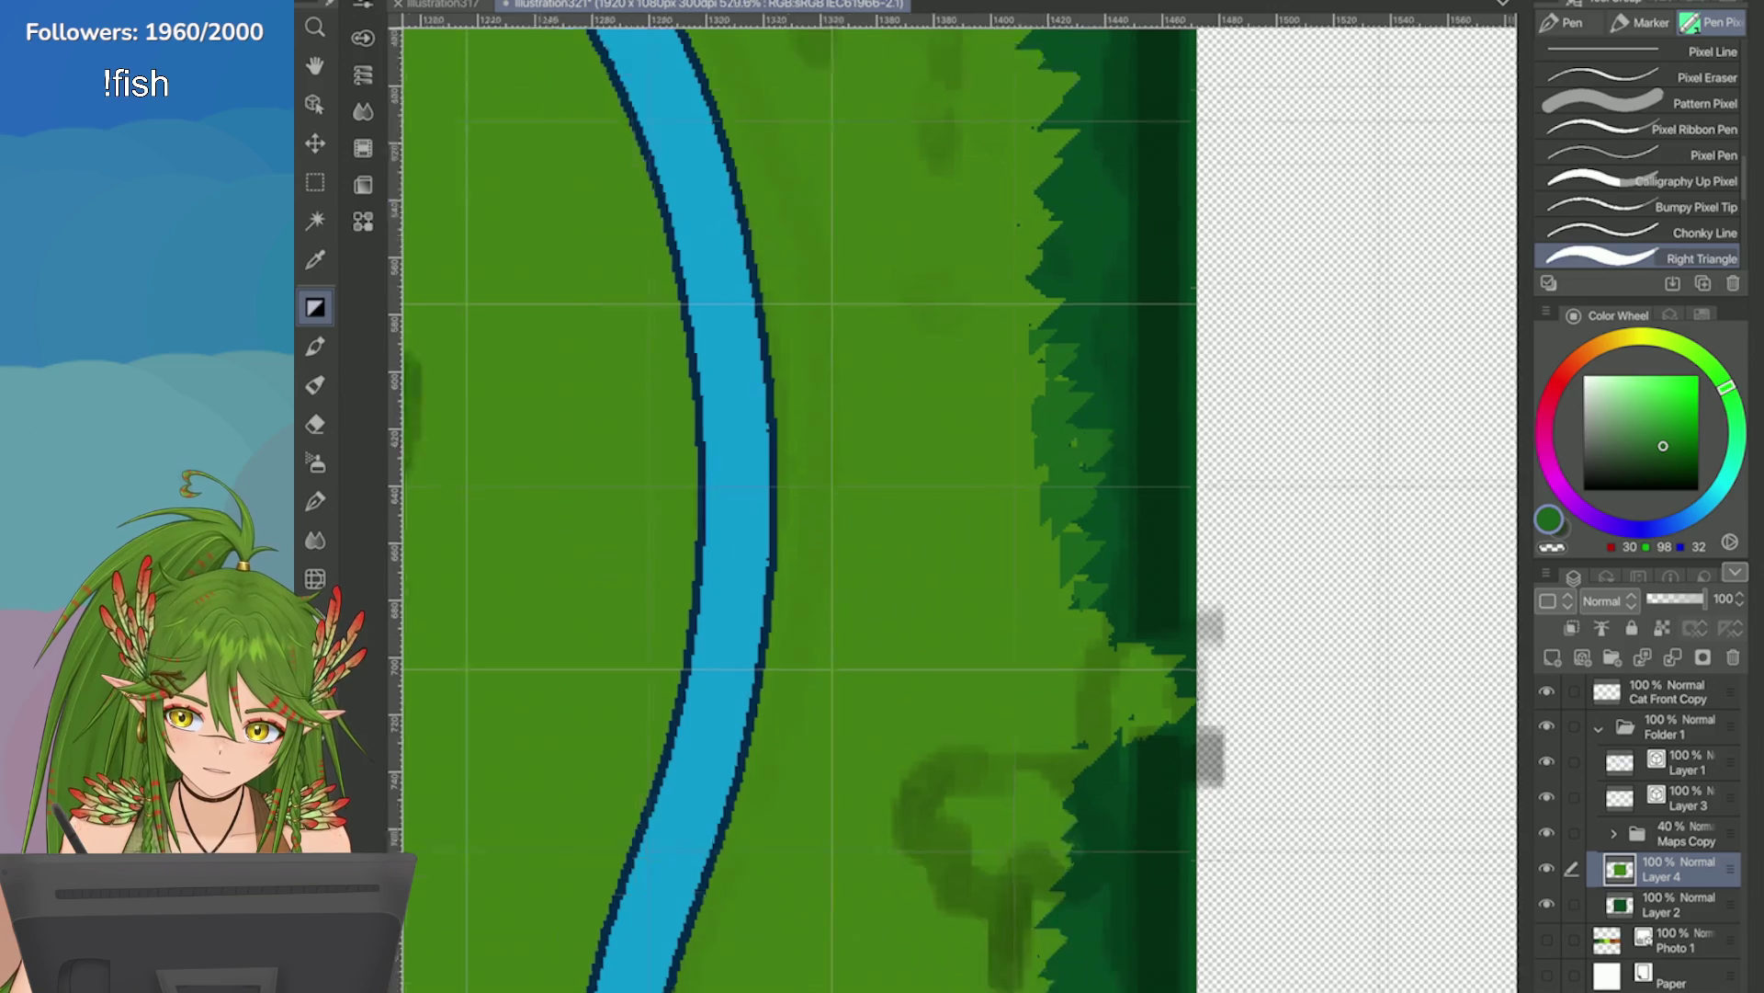
pyautogui.scroll(-2, 1115, 438)
pyautogui.scroll(4, 1115, 438)
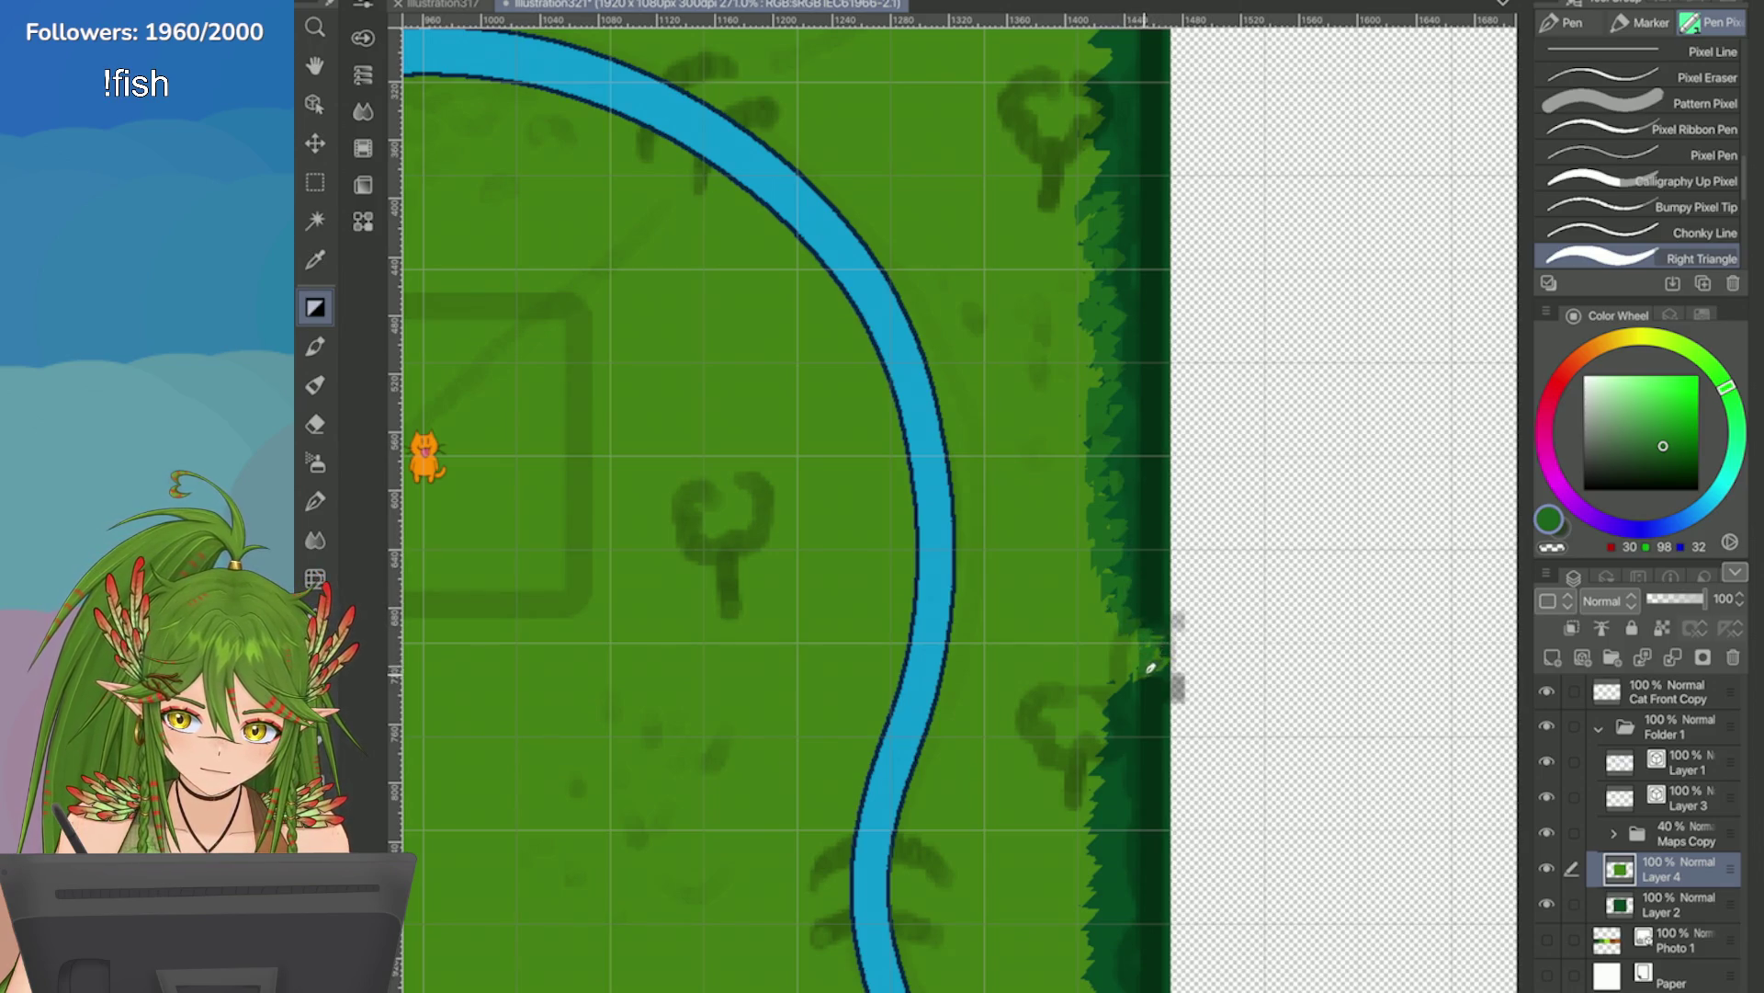
pyautogui.scroll(-8, 1149, 668)
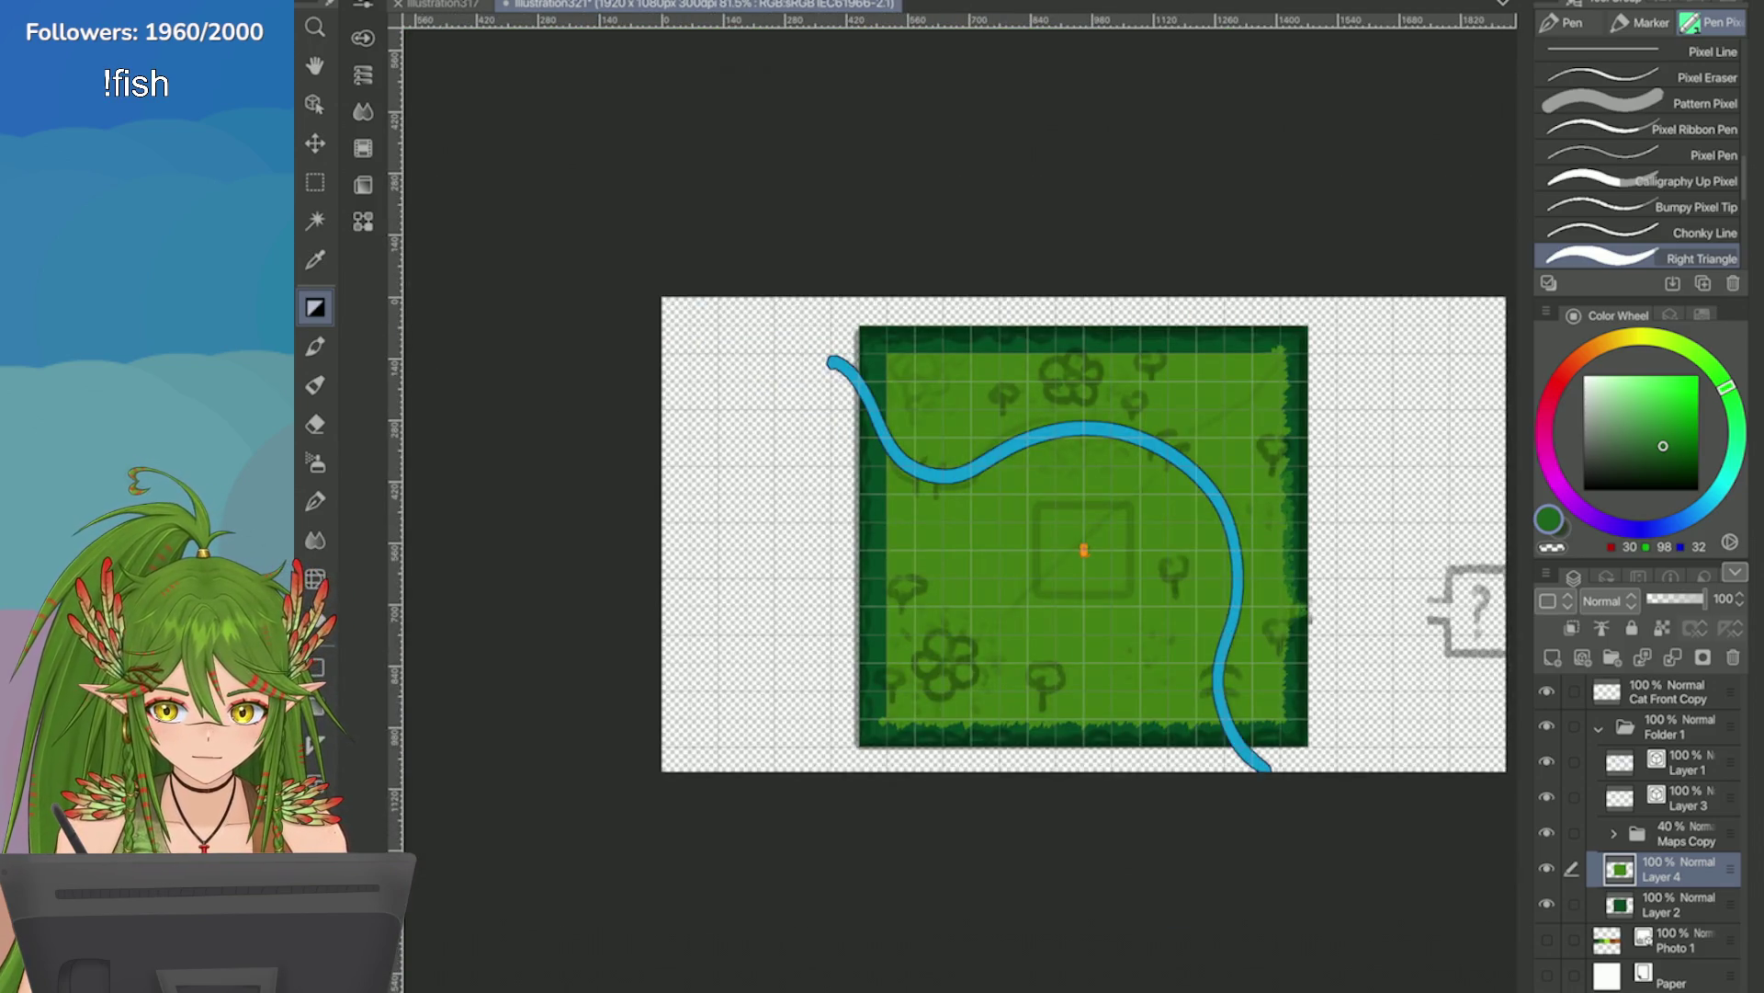
pyautogui.scroll(8, 1031, 557)
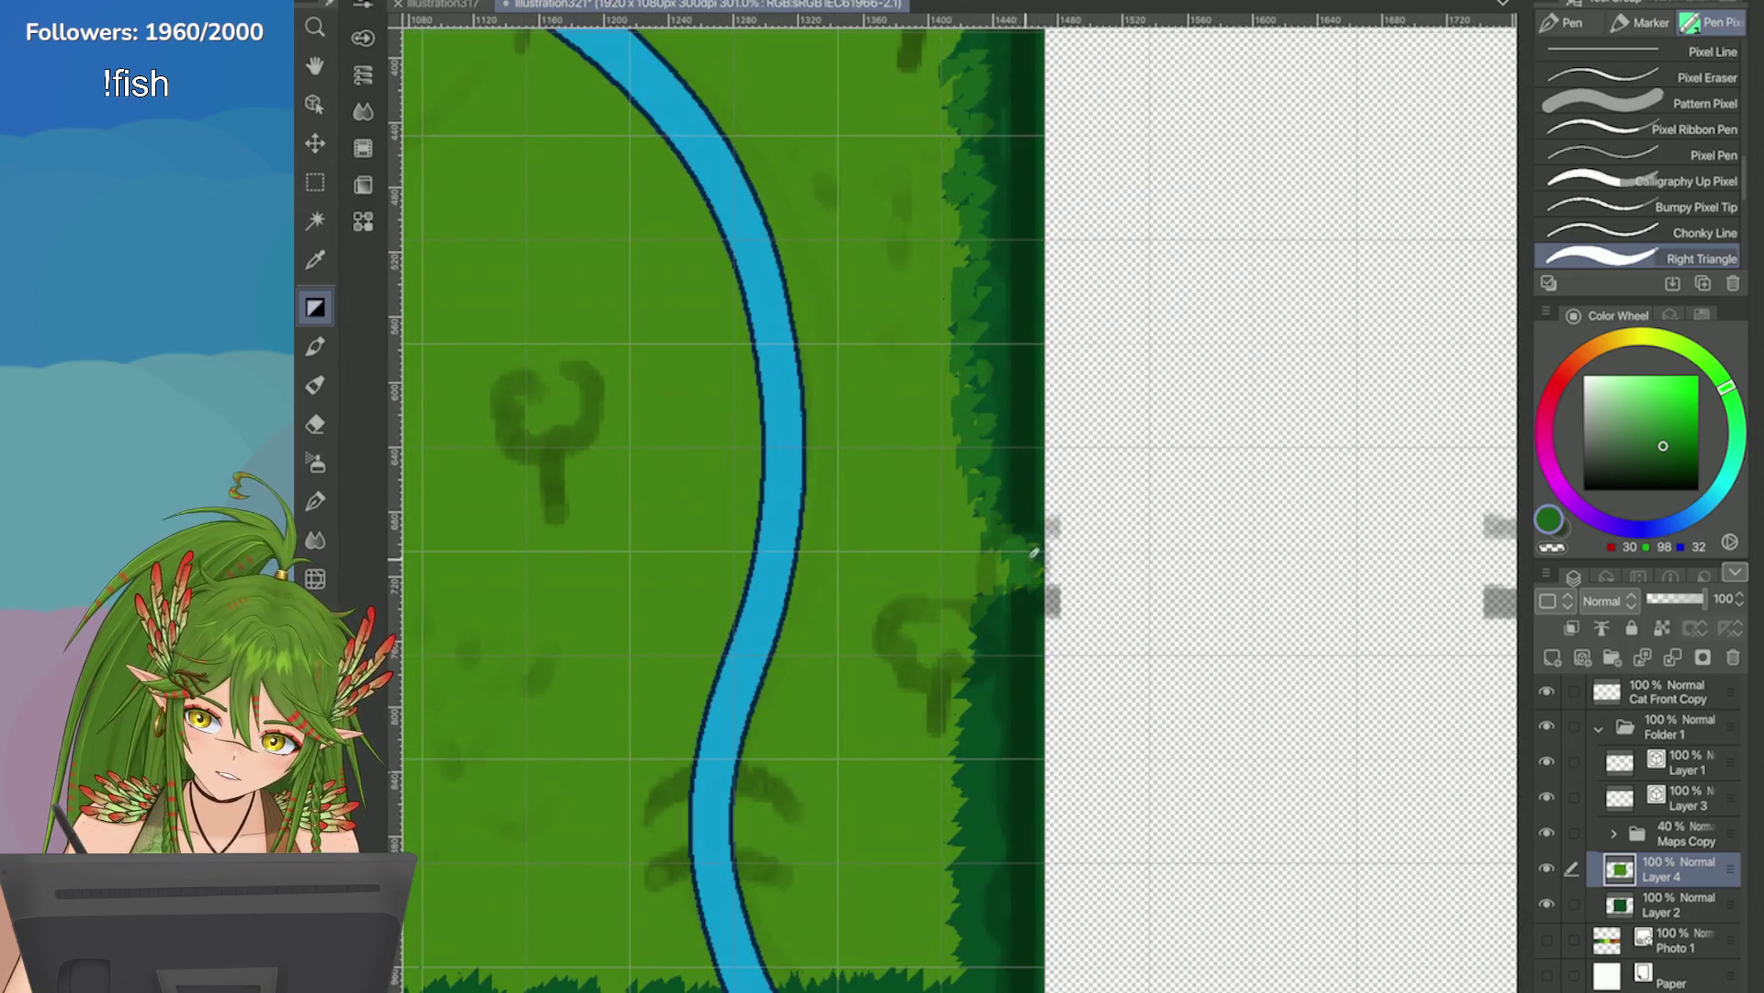
pyautogui.scroll(-7, 1002, 561)
pyautogui.scroll(4, 1117, 585)
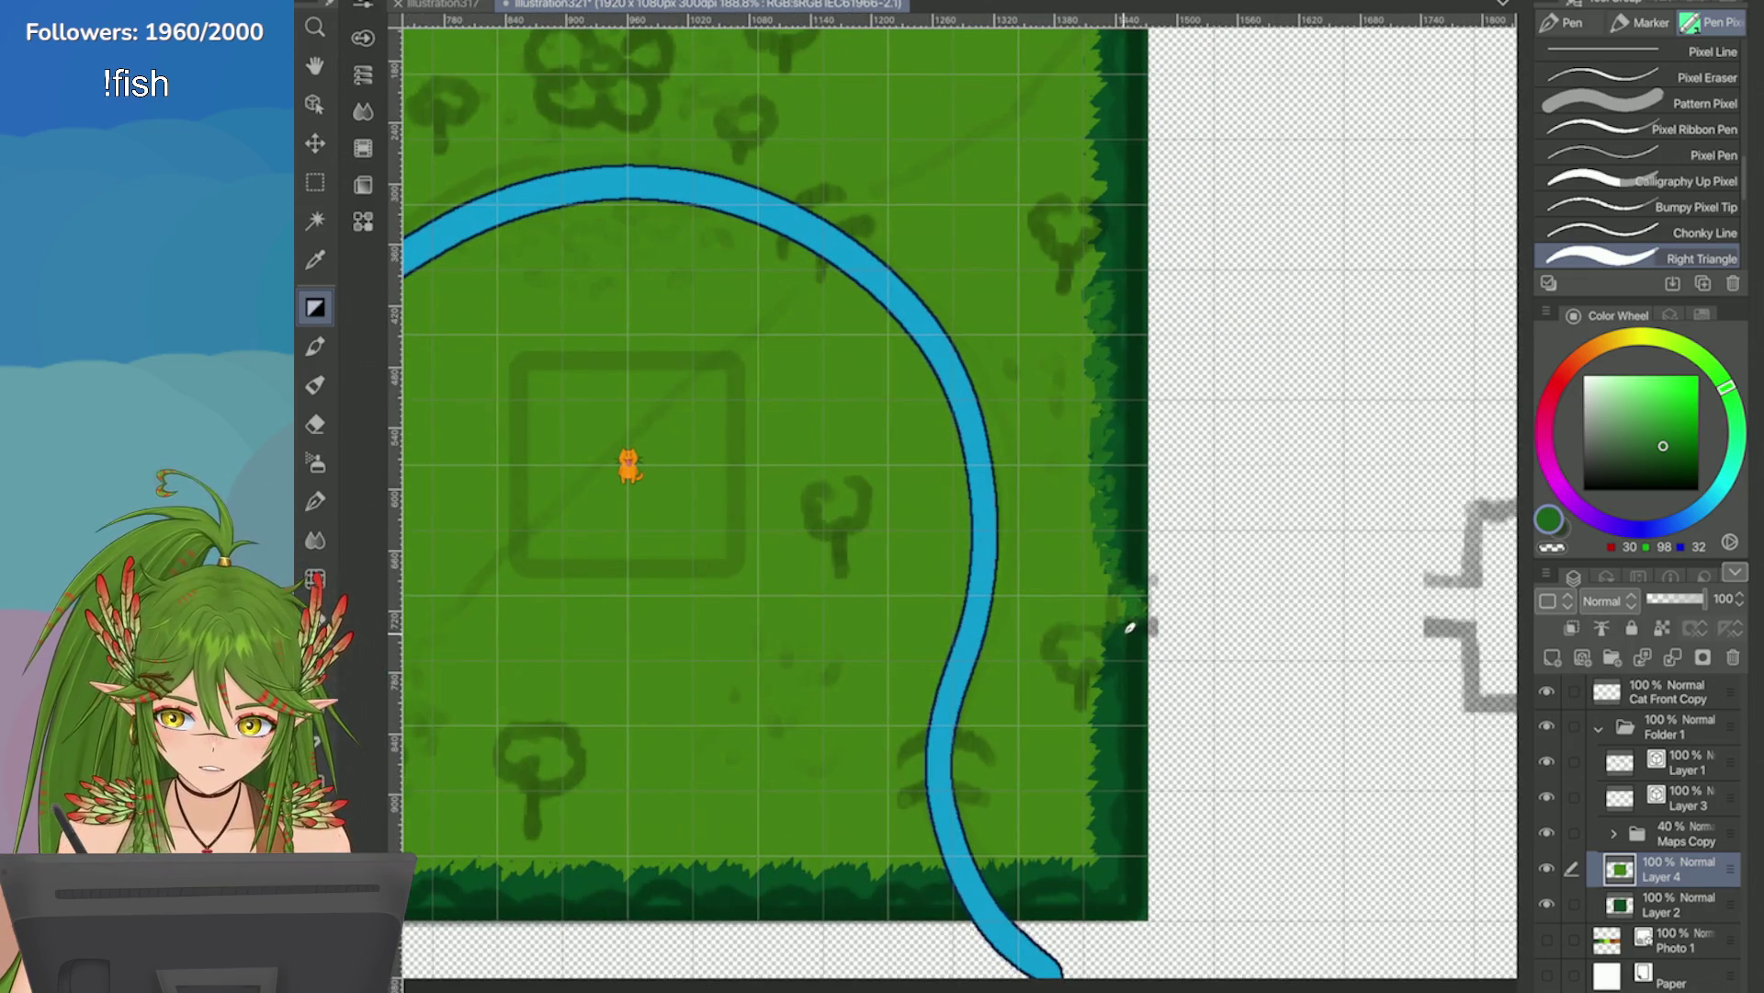
pyautogui.scroll(3, 1103, 740)
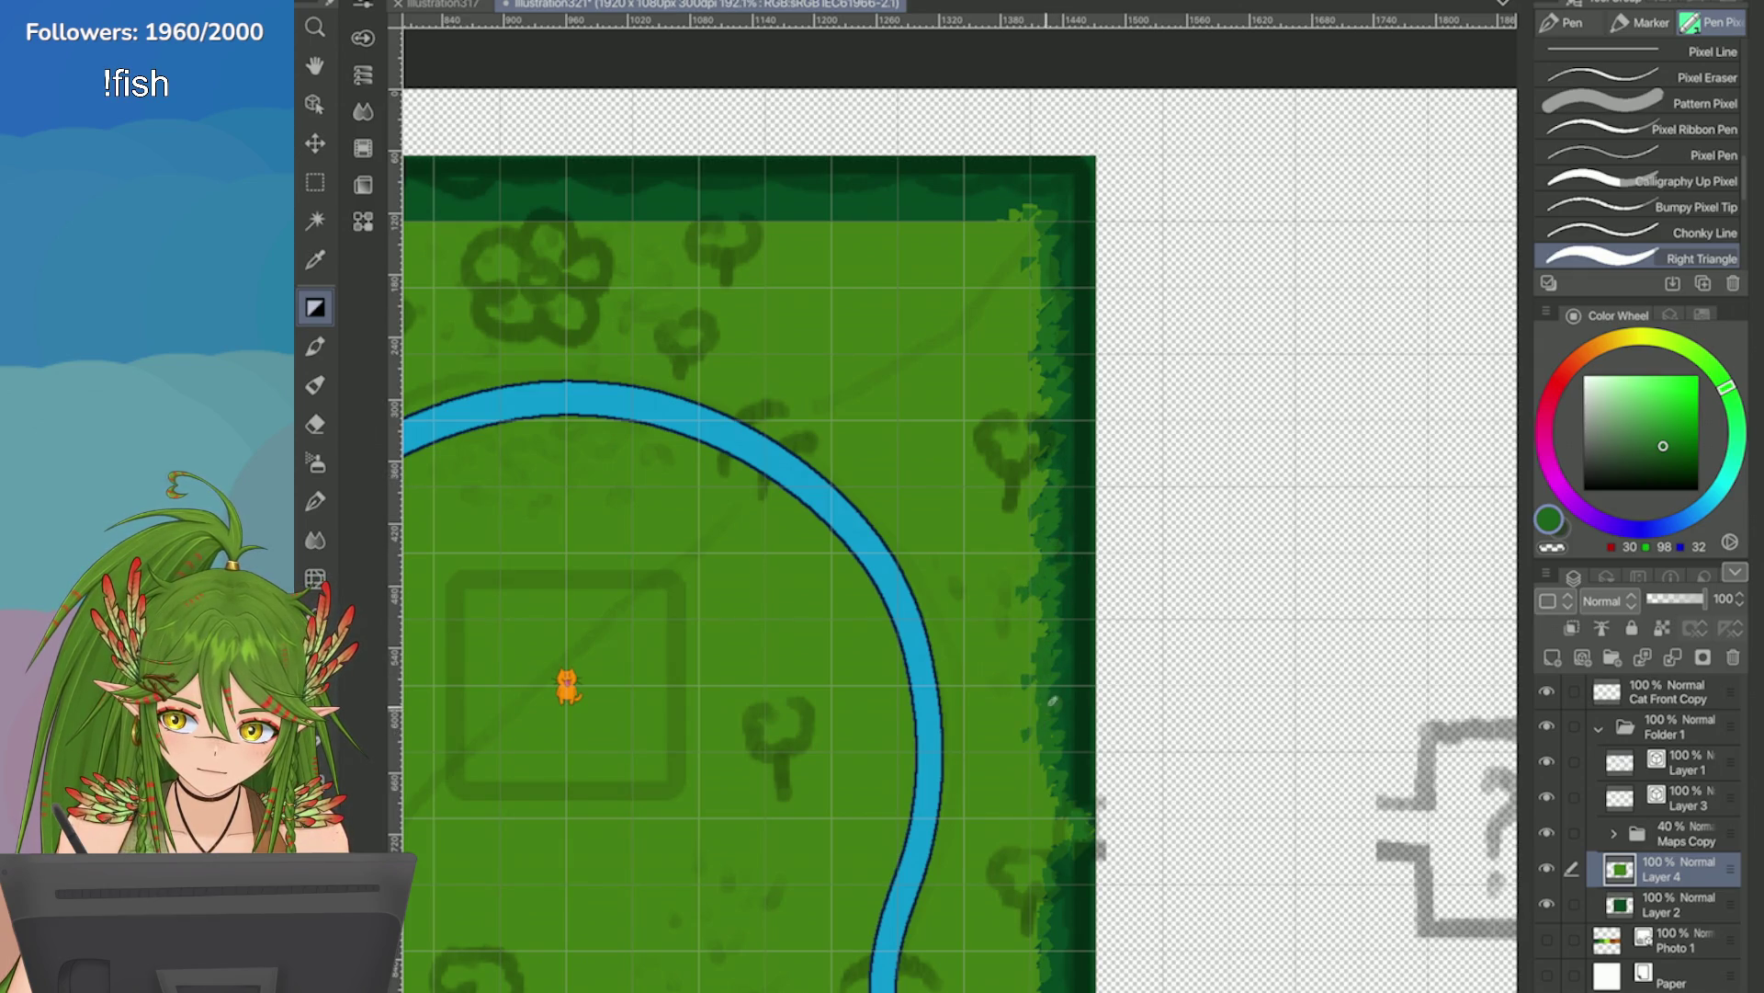
pyautogui.scroll(-5, 1052, 574)
pyautogui.scroll(6, 1052, 574)
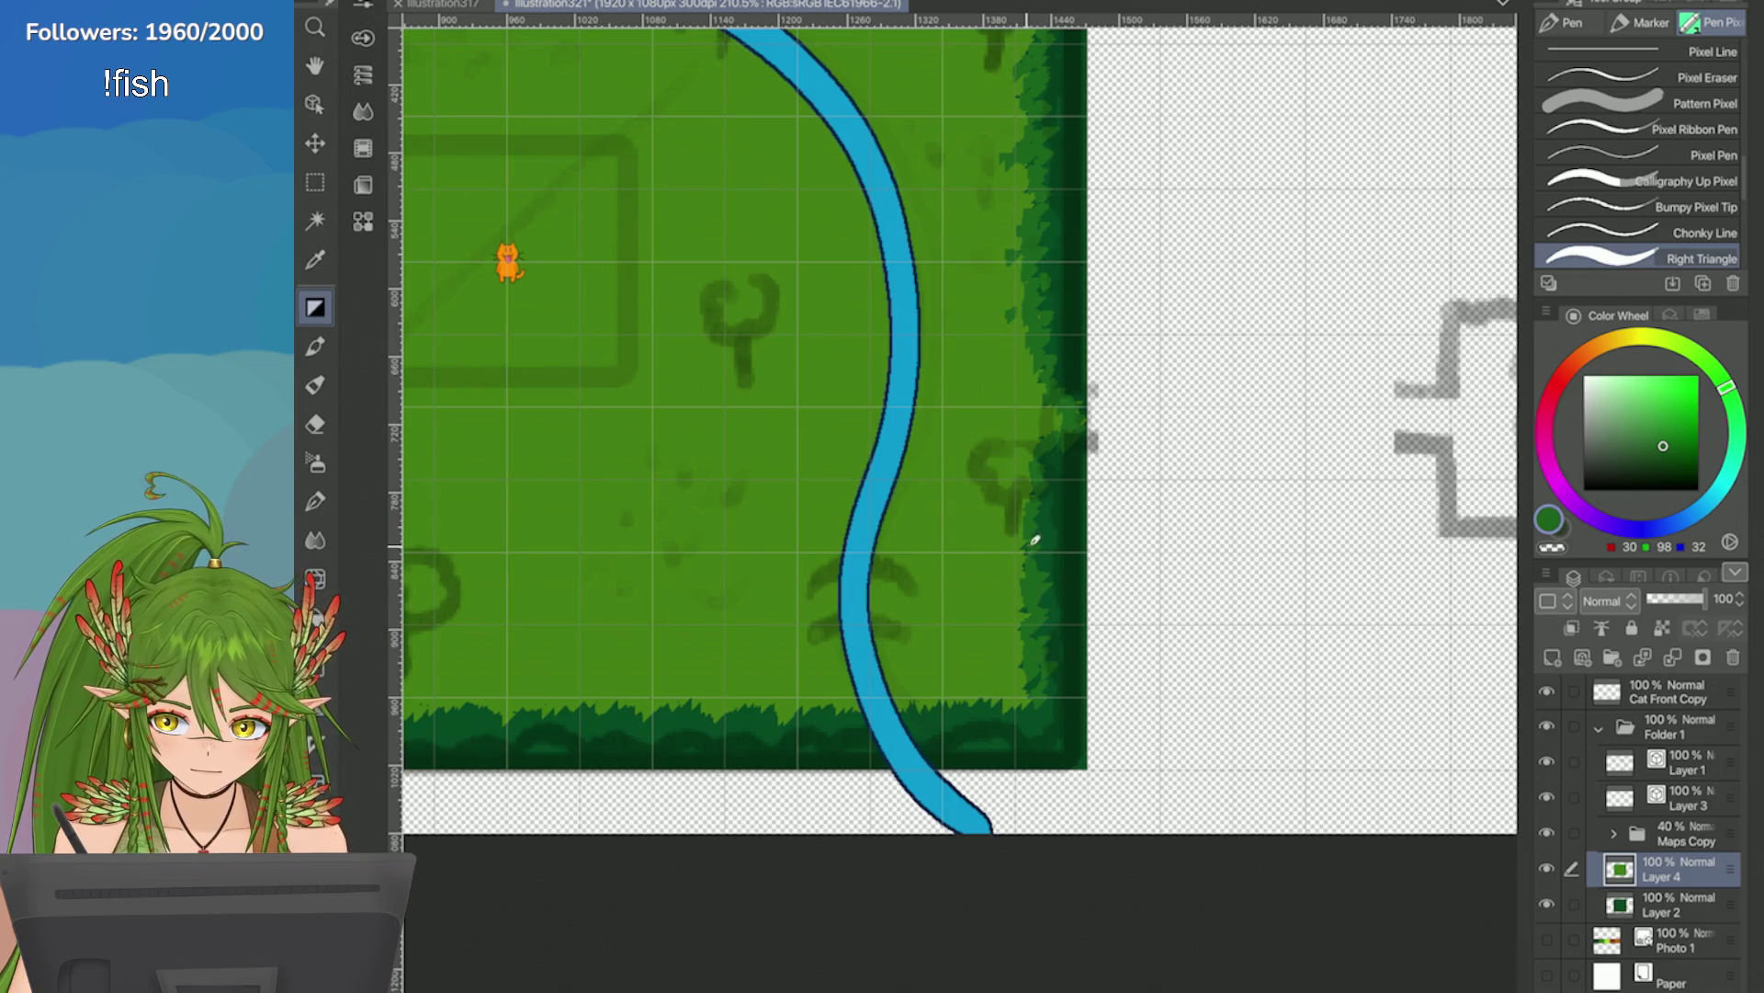
pyautogui.scroll(-5, 1035, 674)
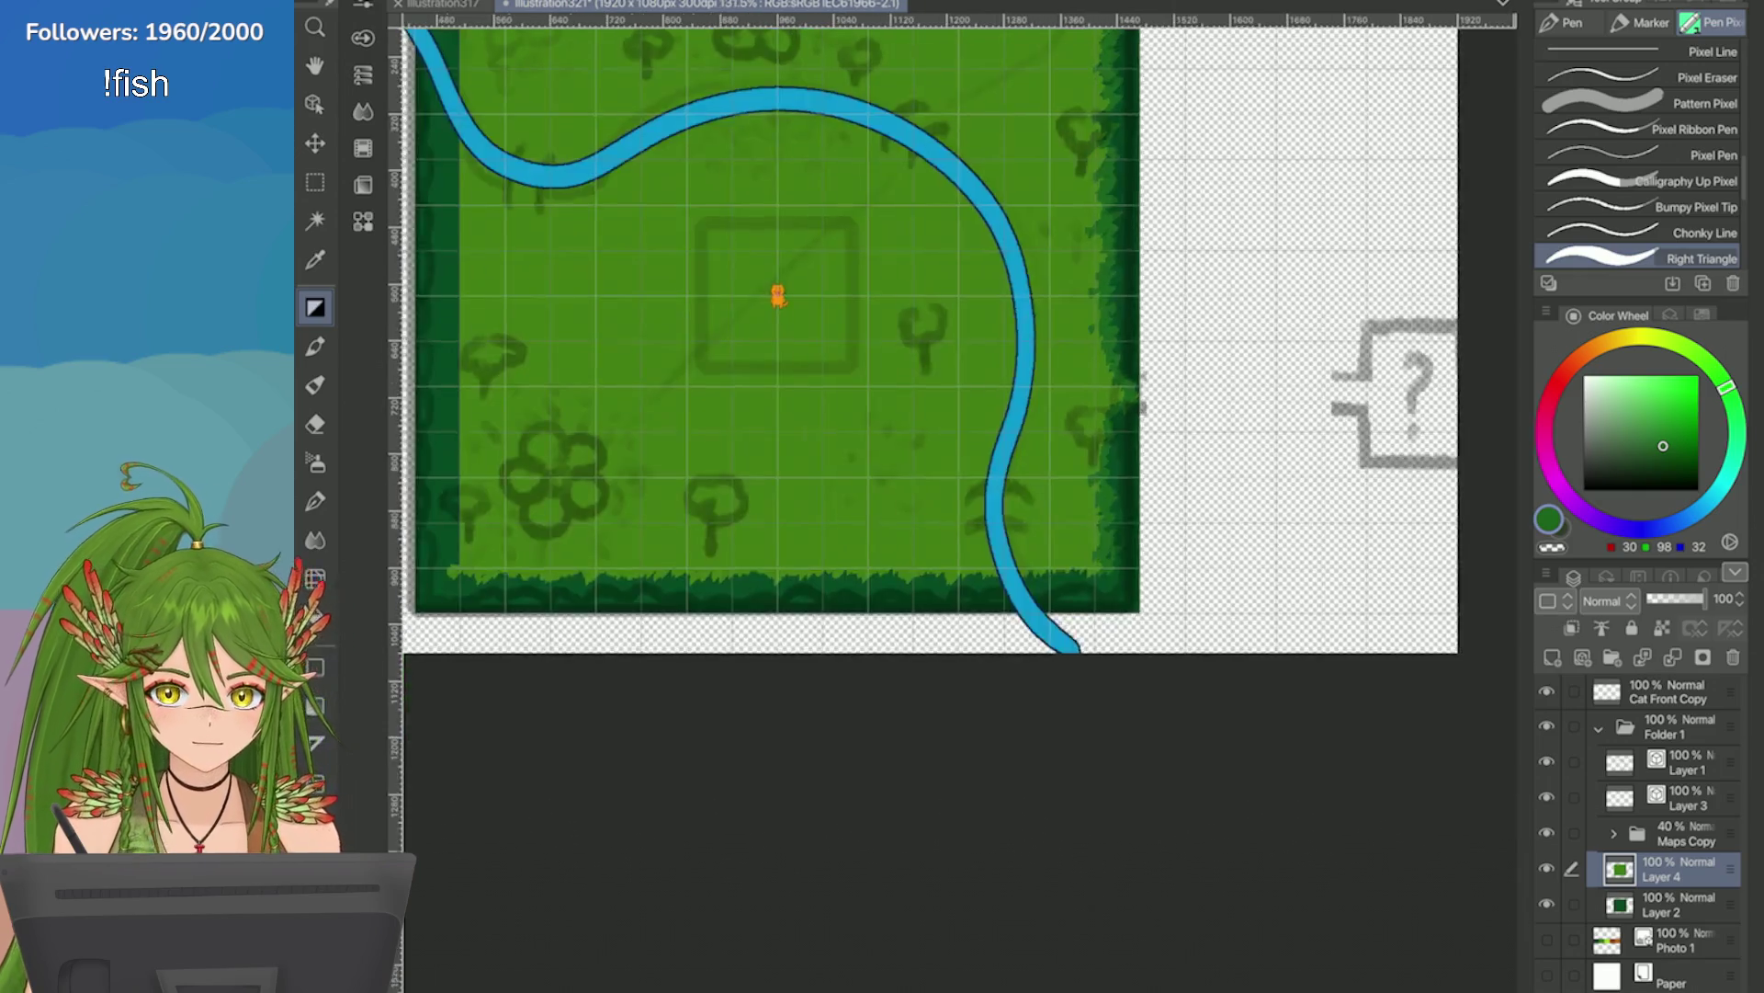
pyautogui.scroll(8, 1184, 706)
pyautogui.moveTo(848, 235)
pyautogui.mouseDown()
pyautogui.moveTo(878, 283)
pyautogui.moveTo(831, 264)
pyautogui.moveTo(814, 282)
pyautogui.mouseUp()
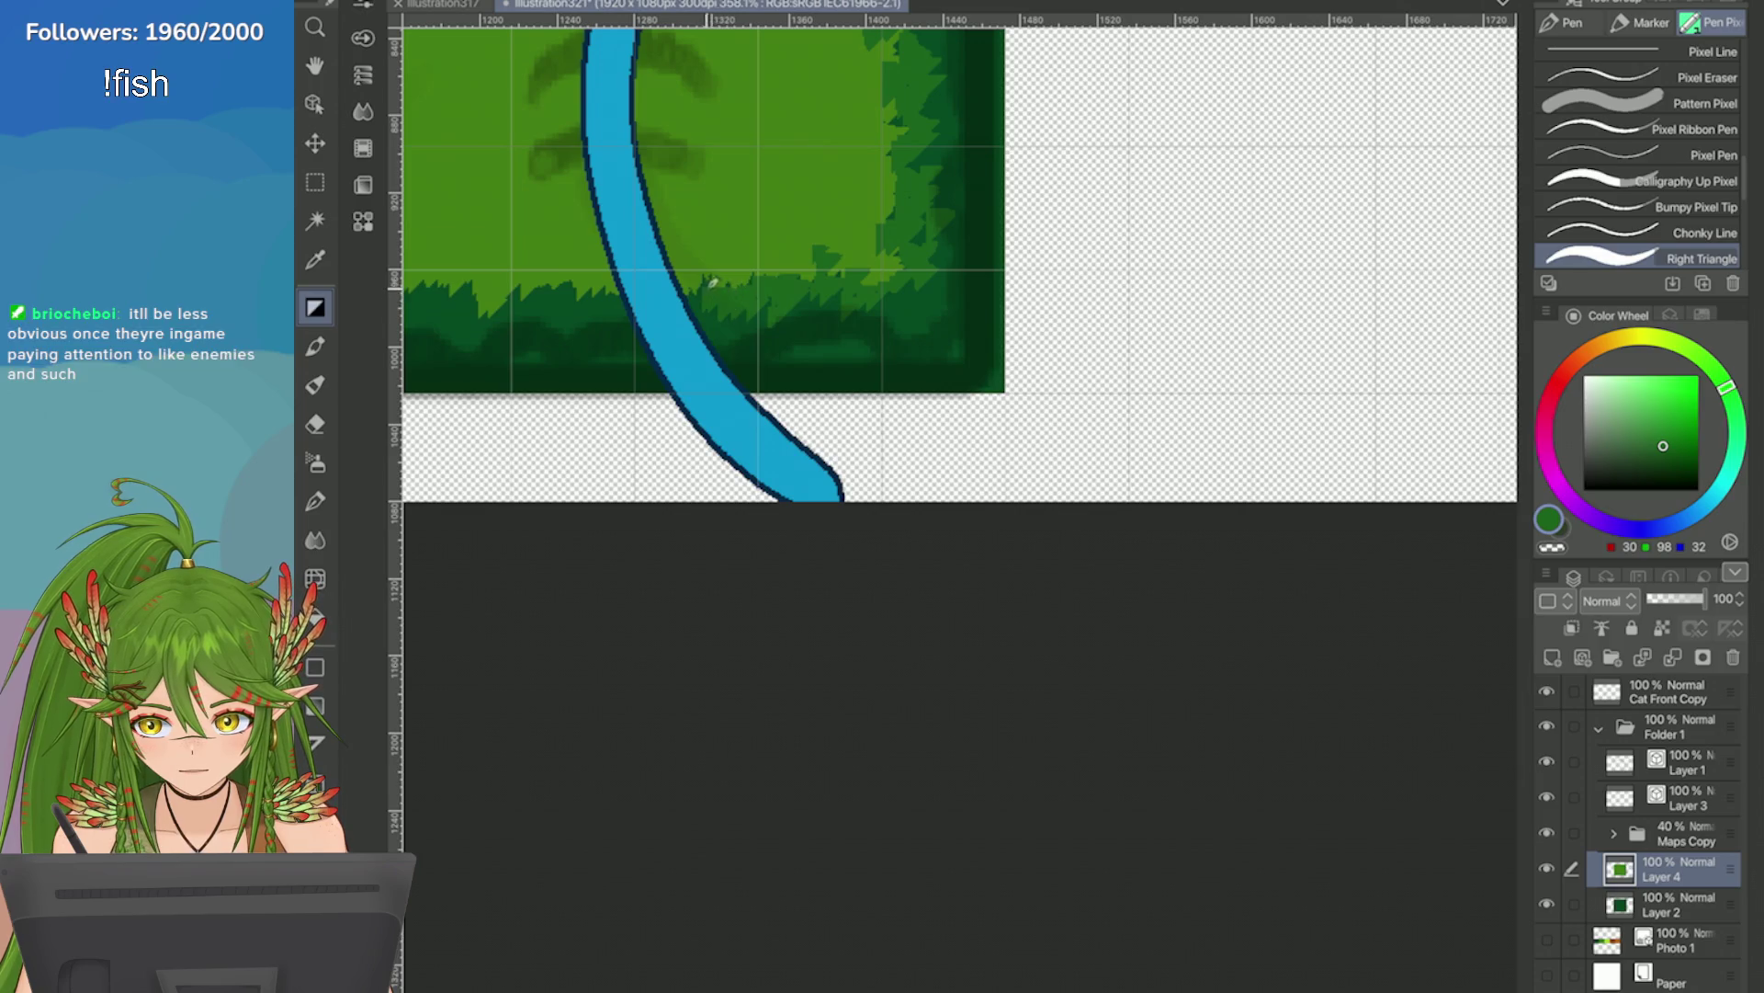
# Save the map, then touch up the grass blades along the bottom hedge edge.
pyautogui.scroll(-3, 713, 323)
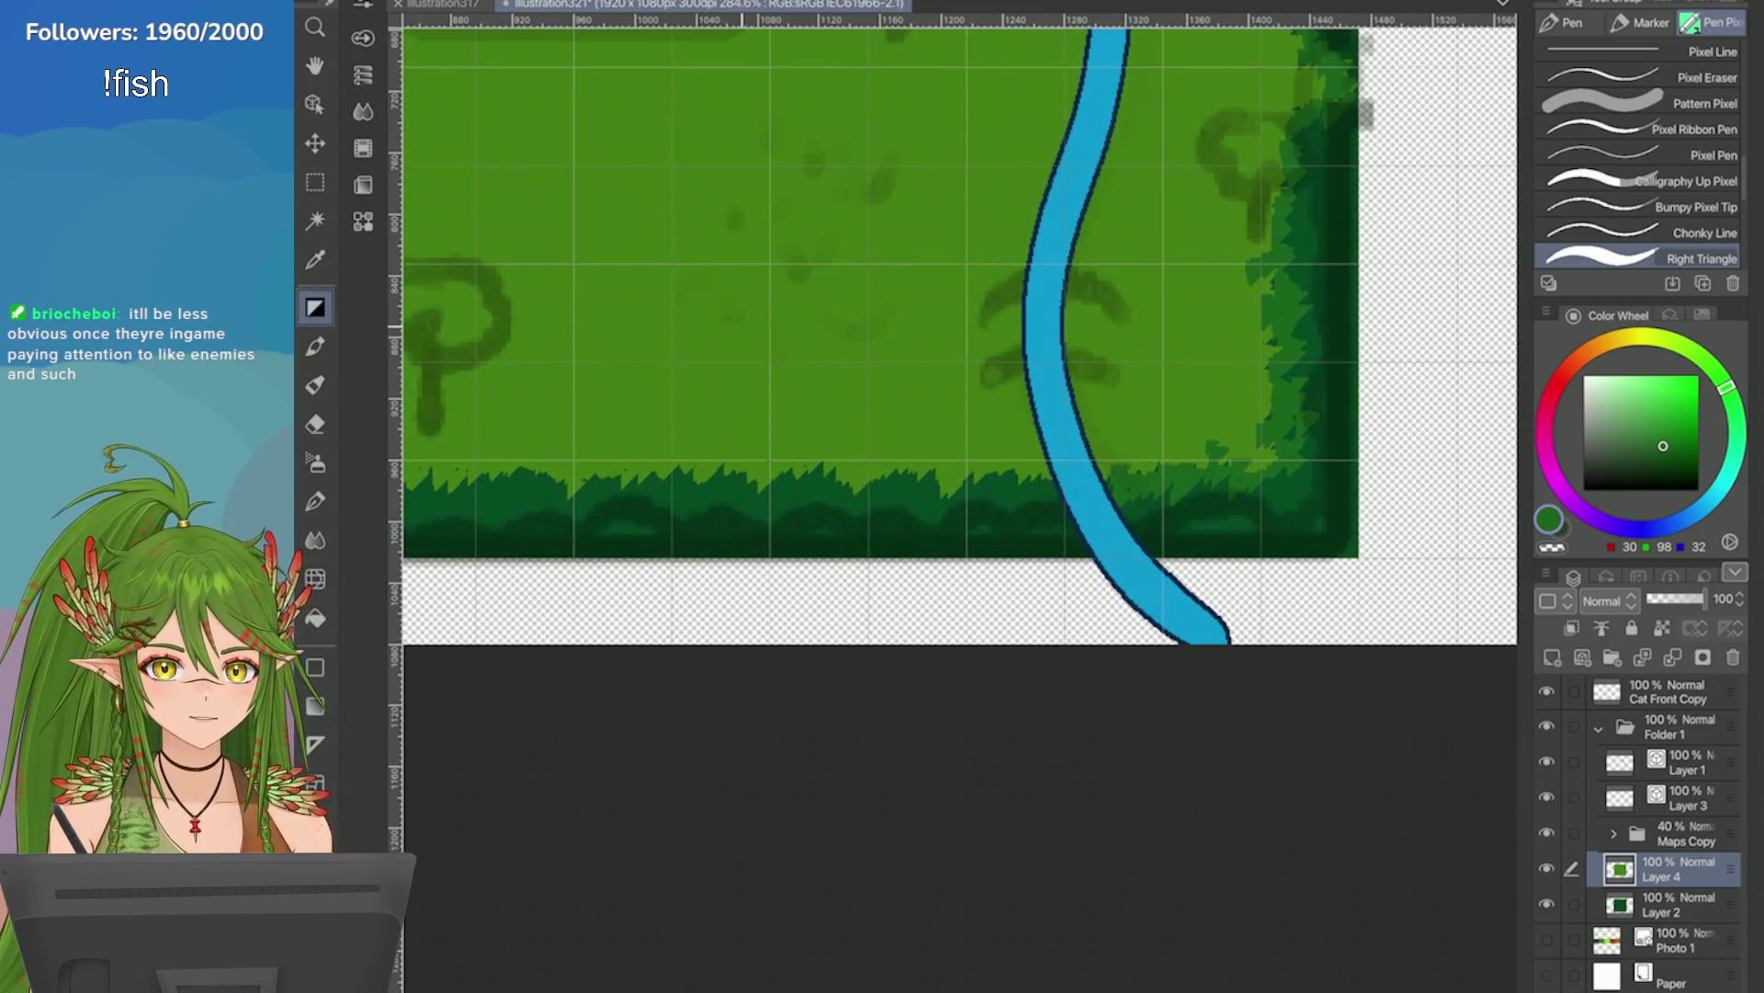
pyautogui.hotkey('ctrl', 's')
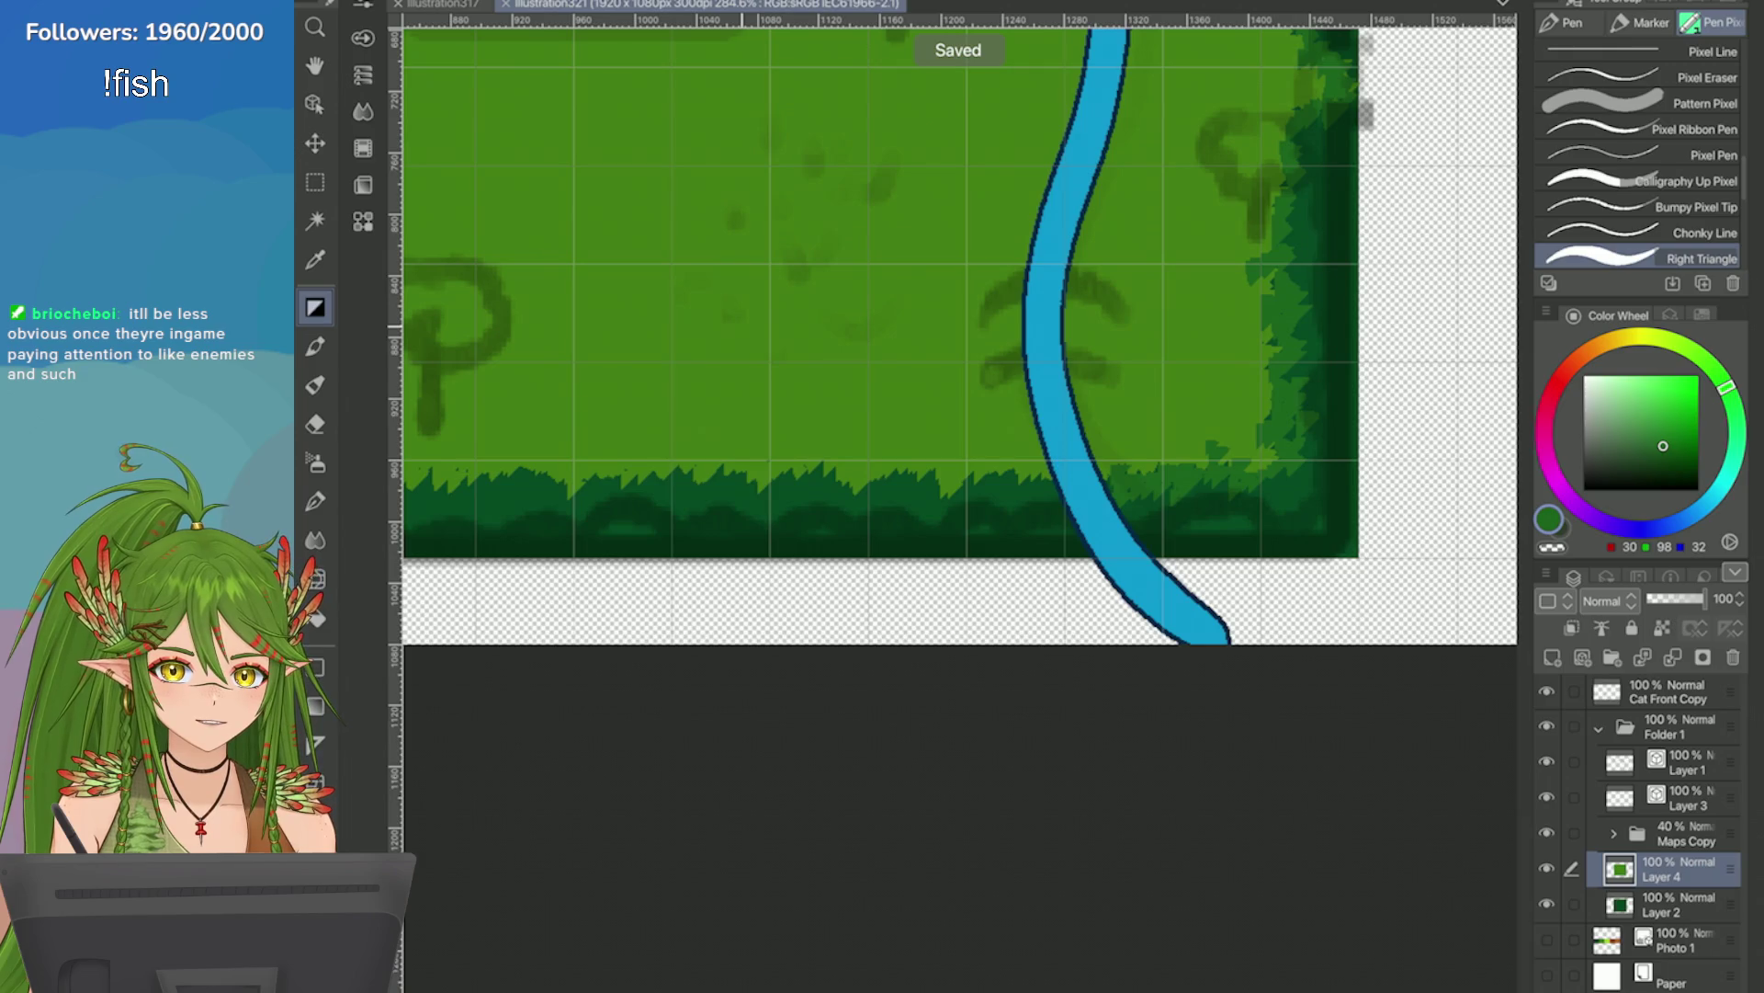
pyautogui.scroll(-2, 847, 536)
pyautogui.scroll(4, 847, 536)
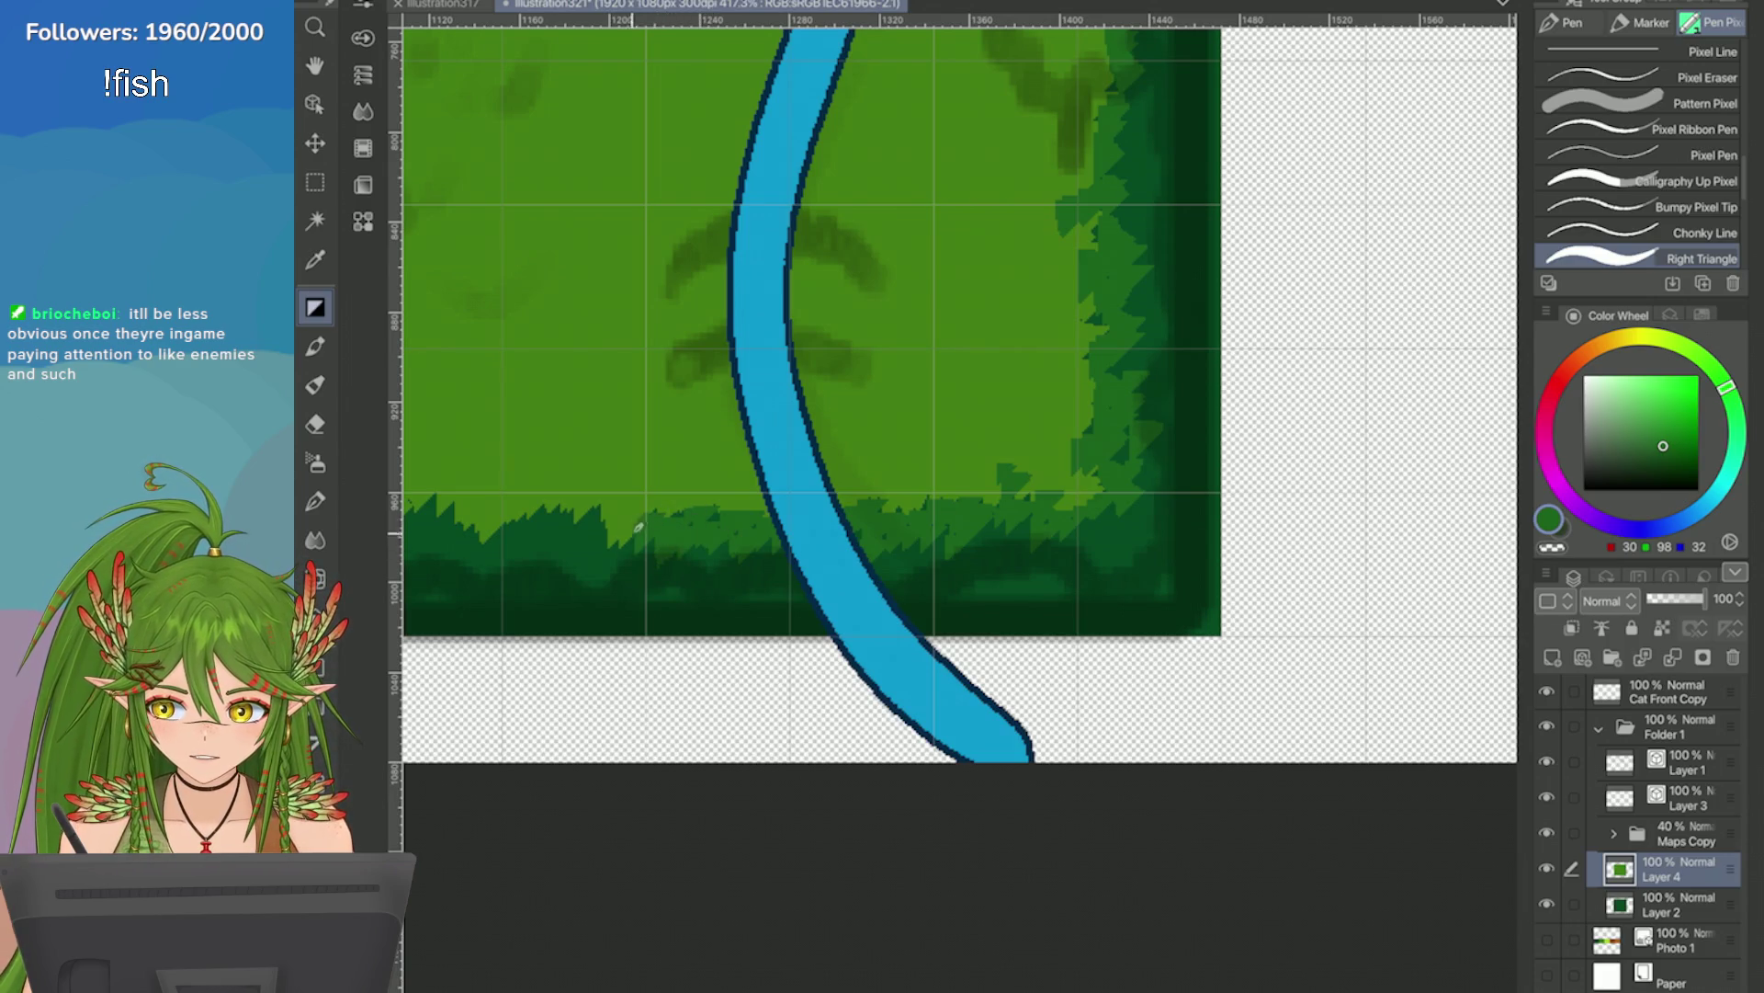
pyautogui.scroll(-1, 598, 514)
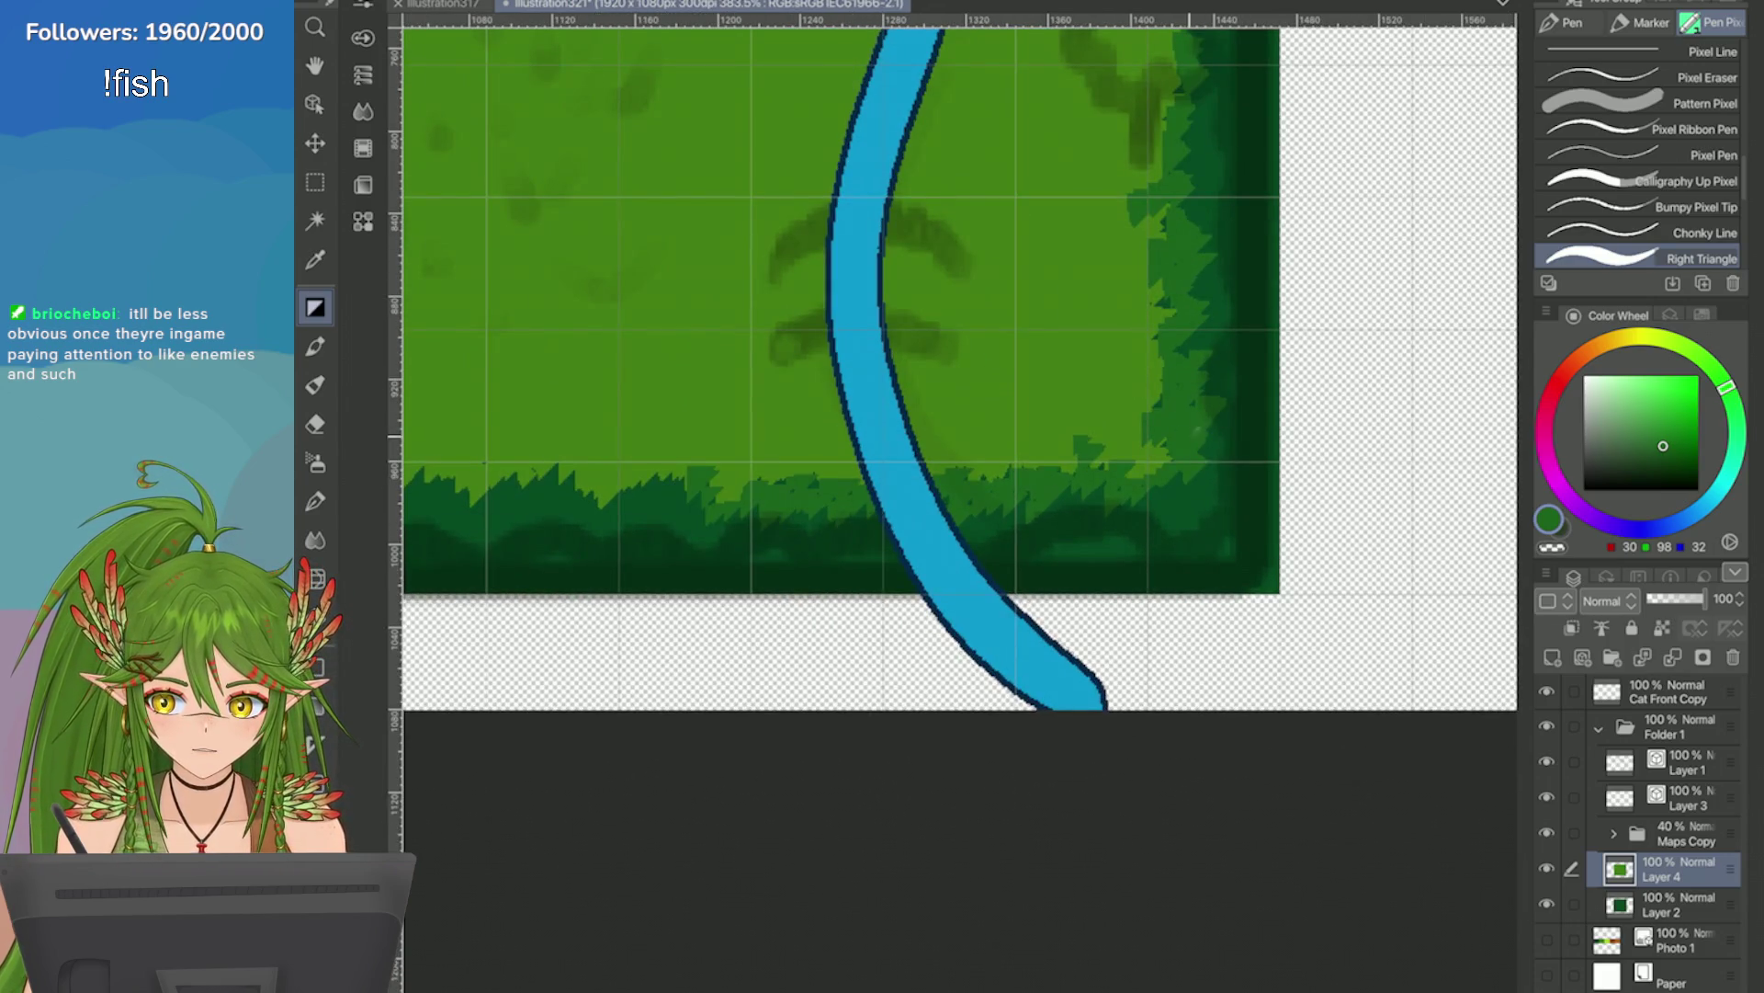
pyautogui.scroll(-2, 1011, 497)
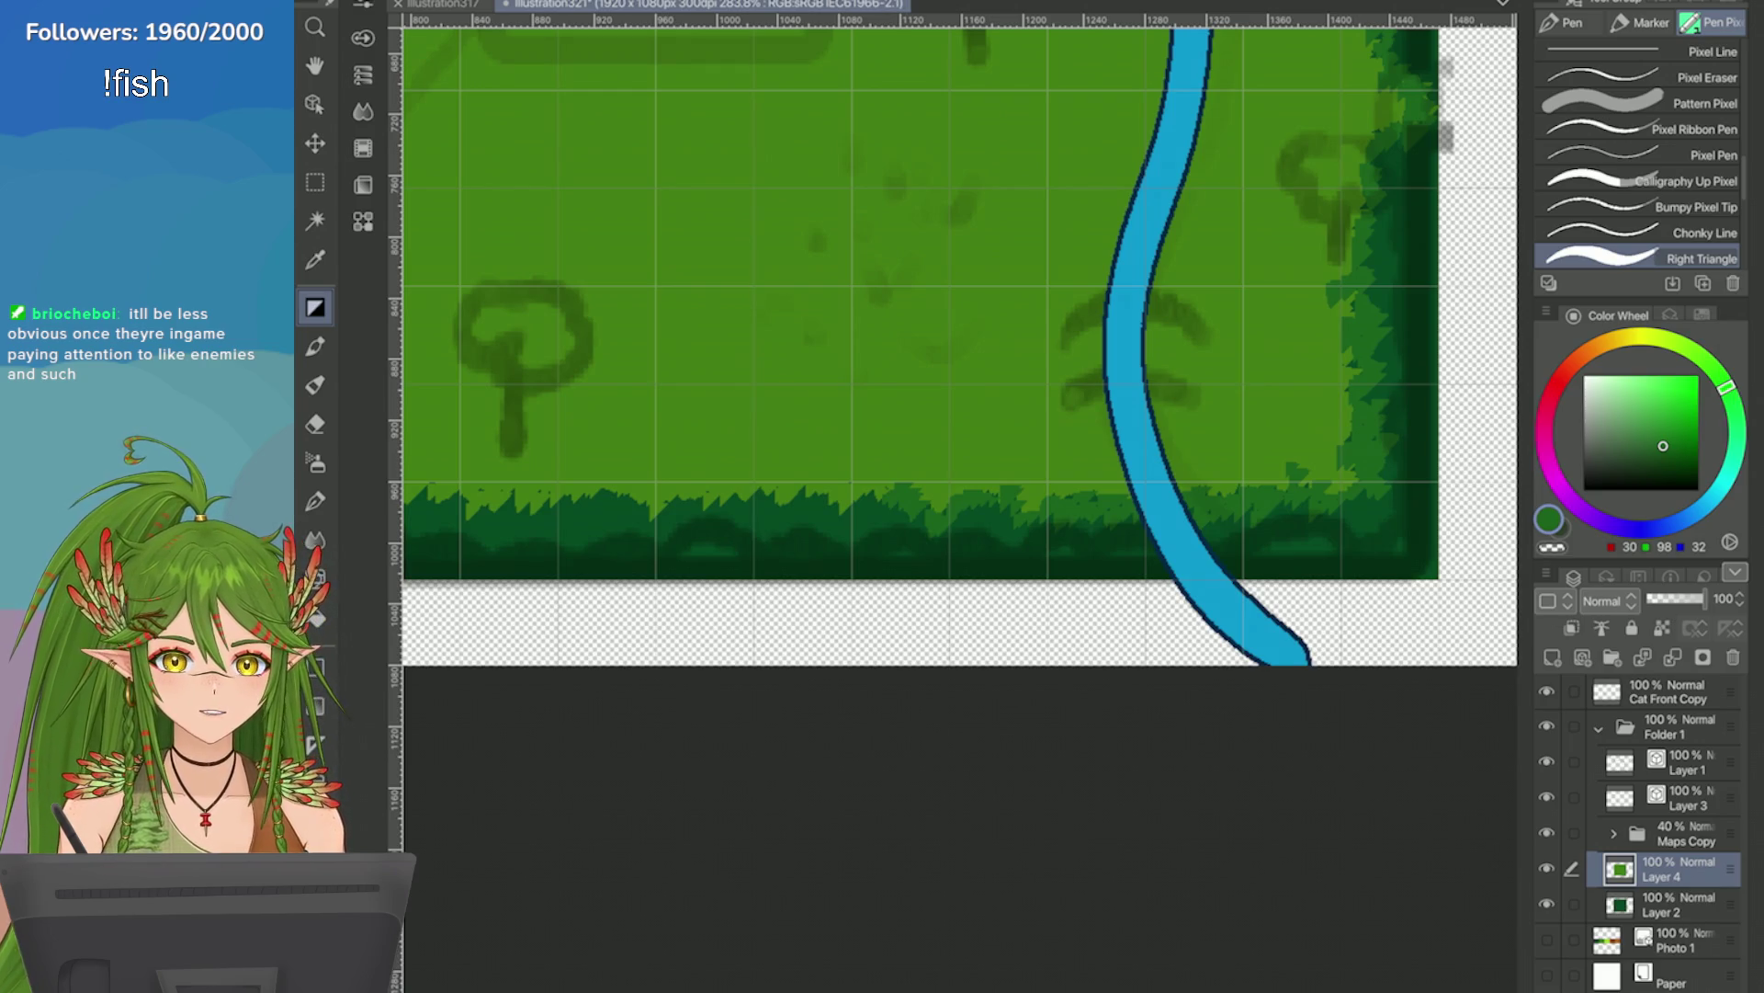
pyautogui.scroll(2, 1046, 454)
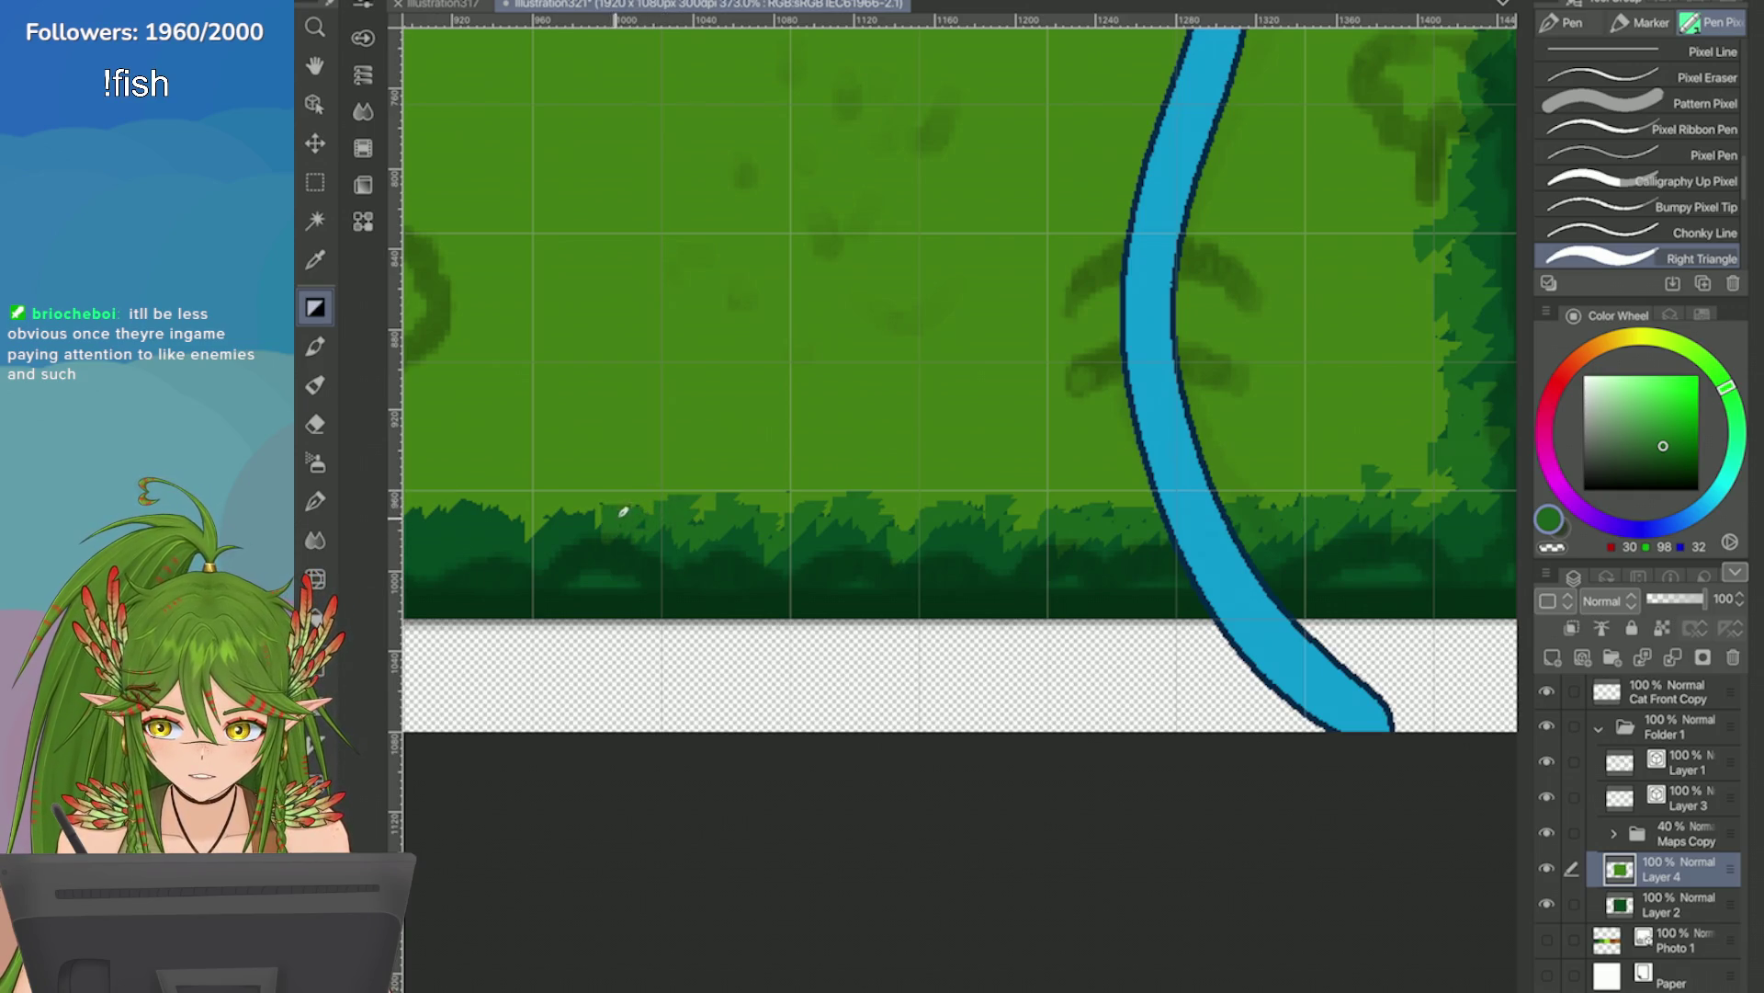
pyautogui.scroll(-3, 570, 533)
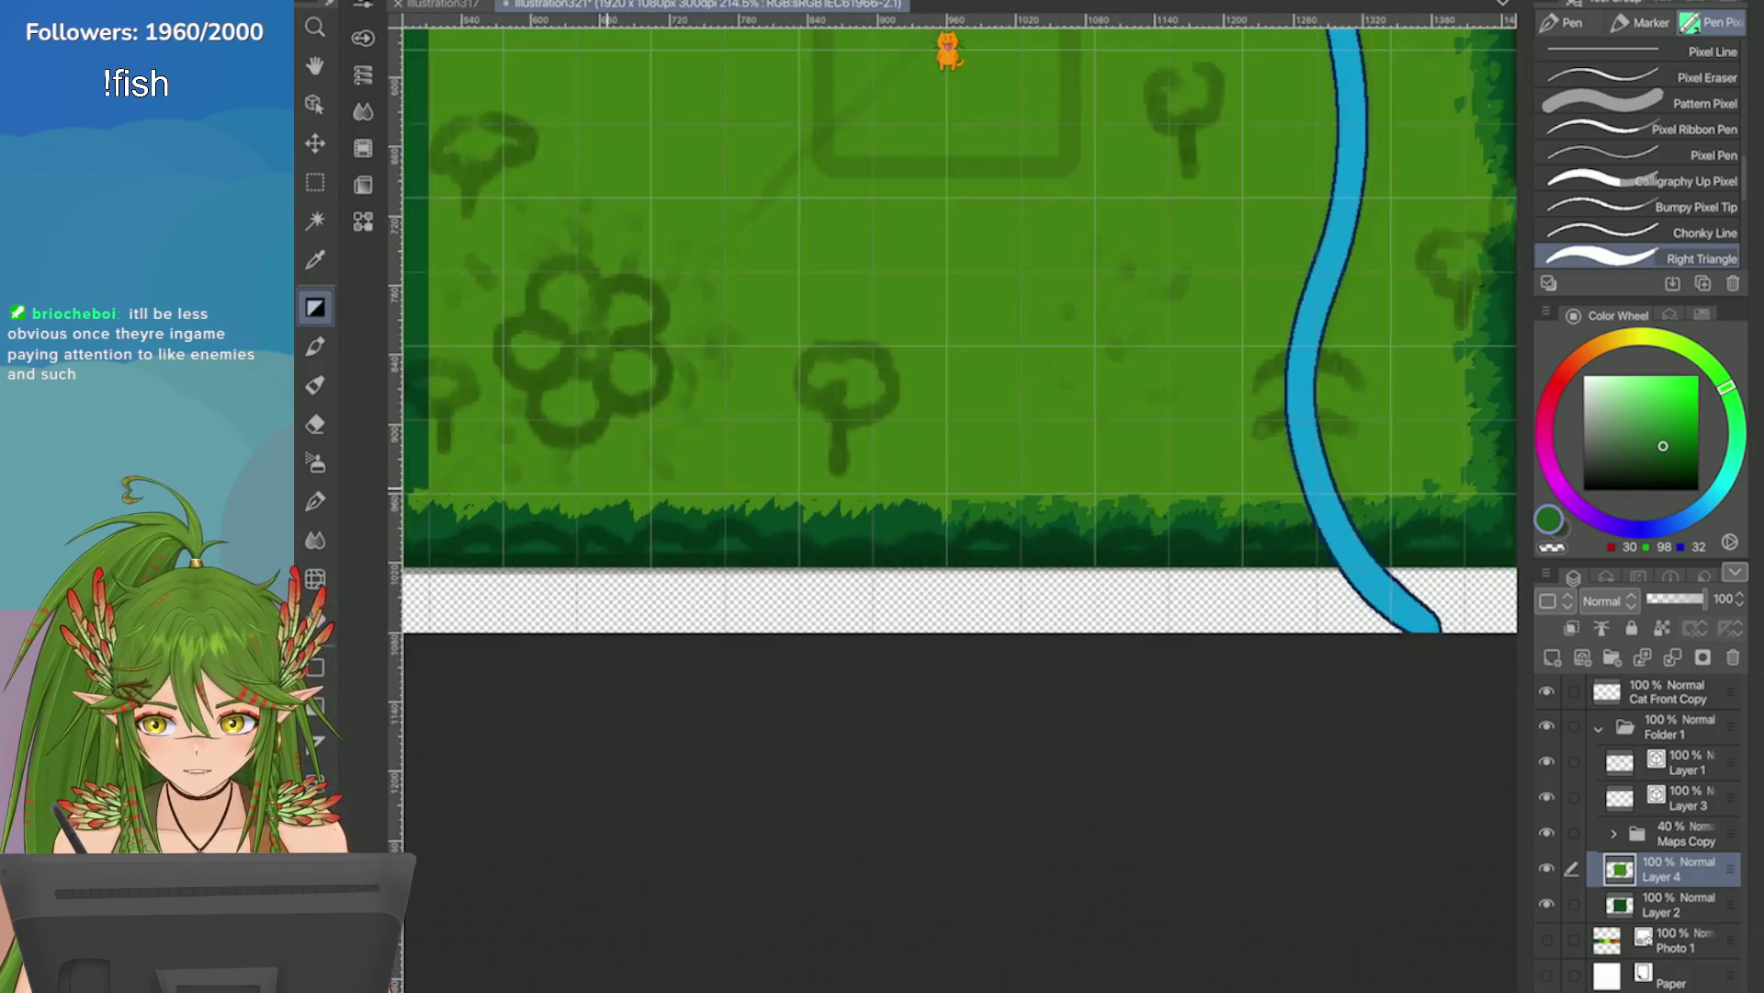
pyautogui.scroll(2, 946, 441)
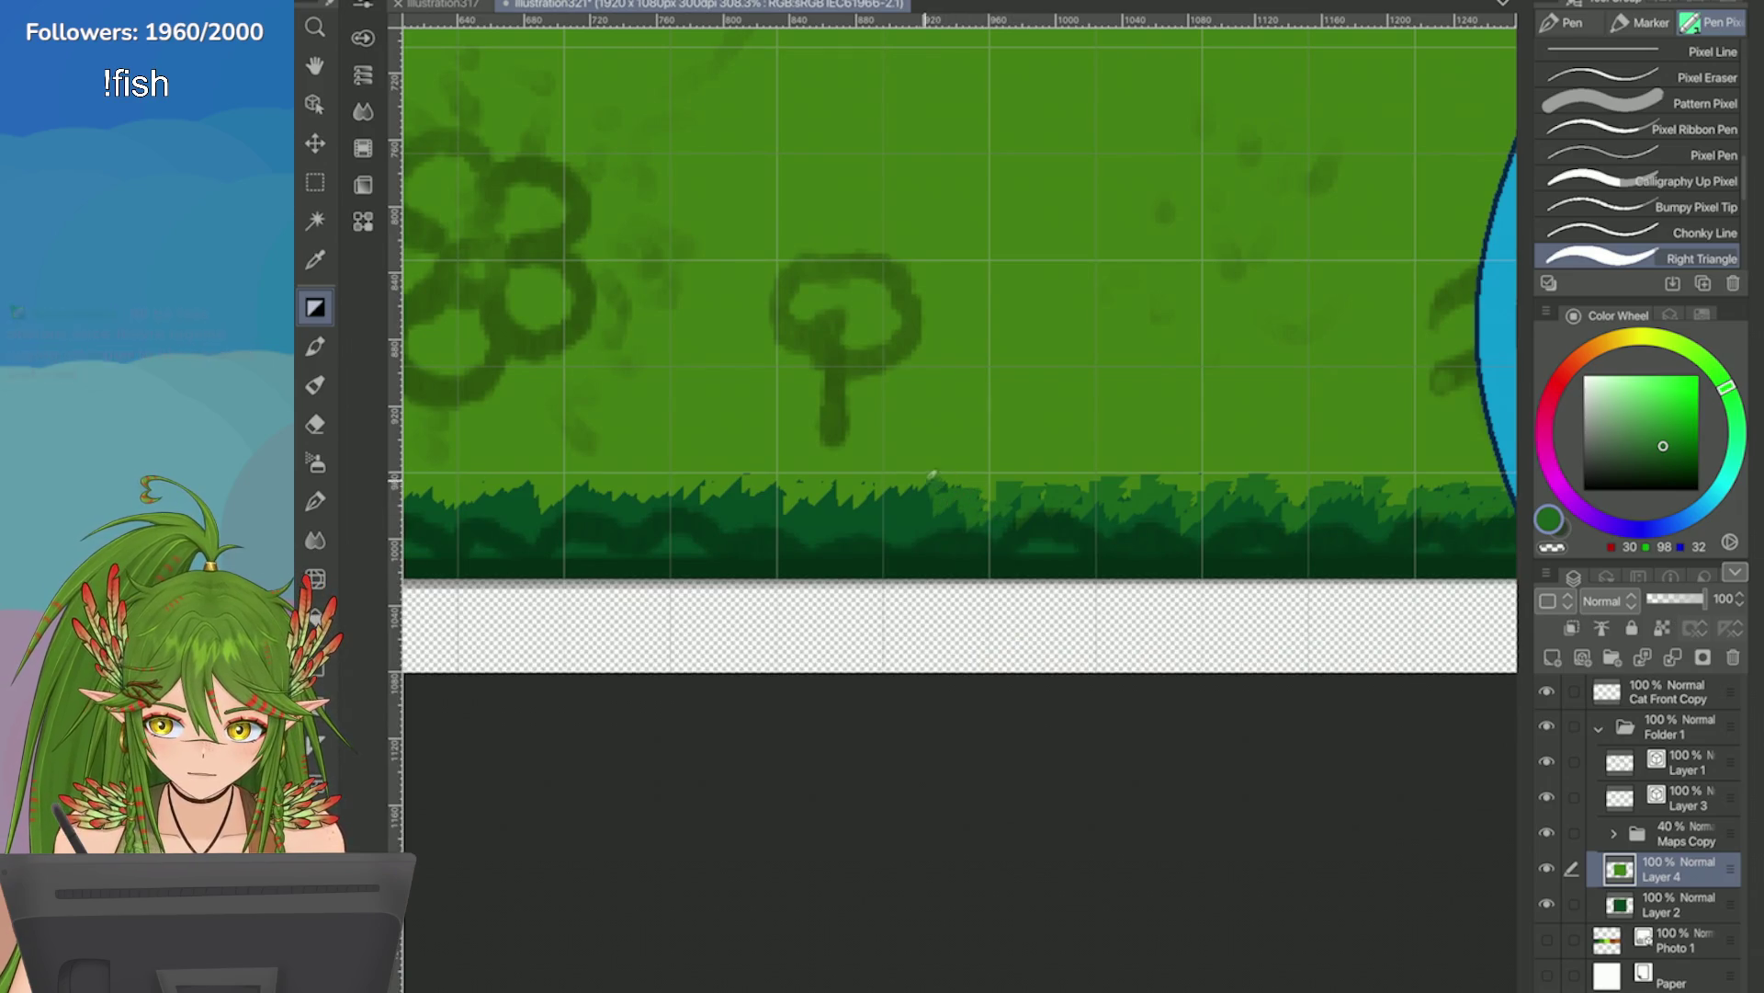
pyautogui.moveTo(912, 508); pyautogui.dragTo(840, 489)
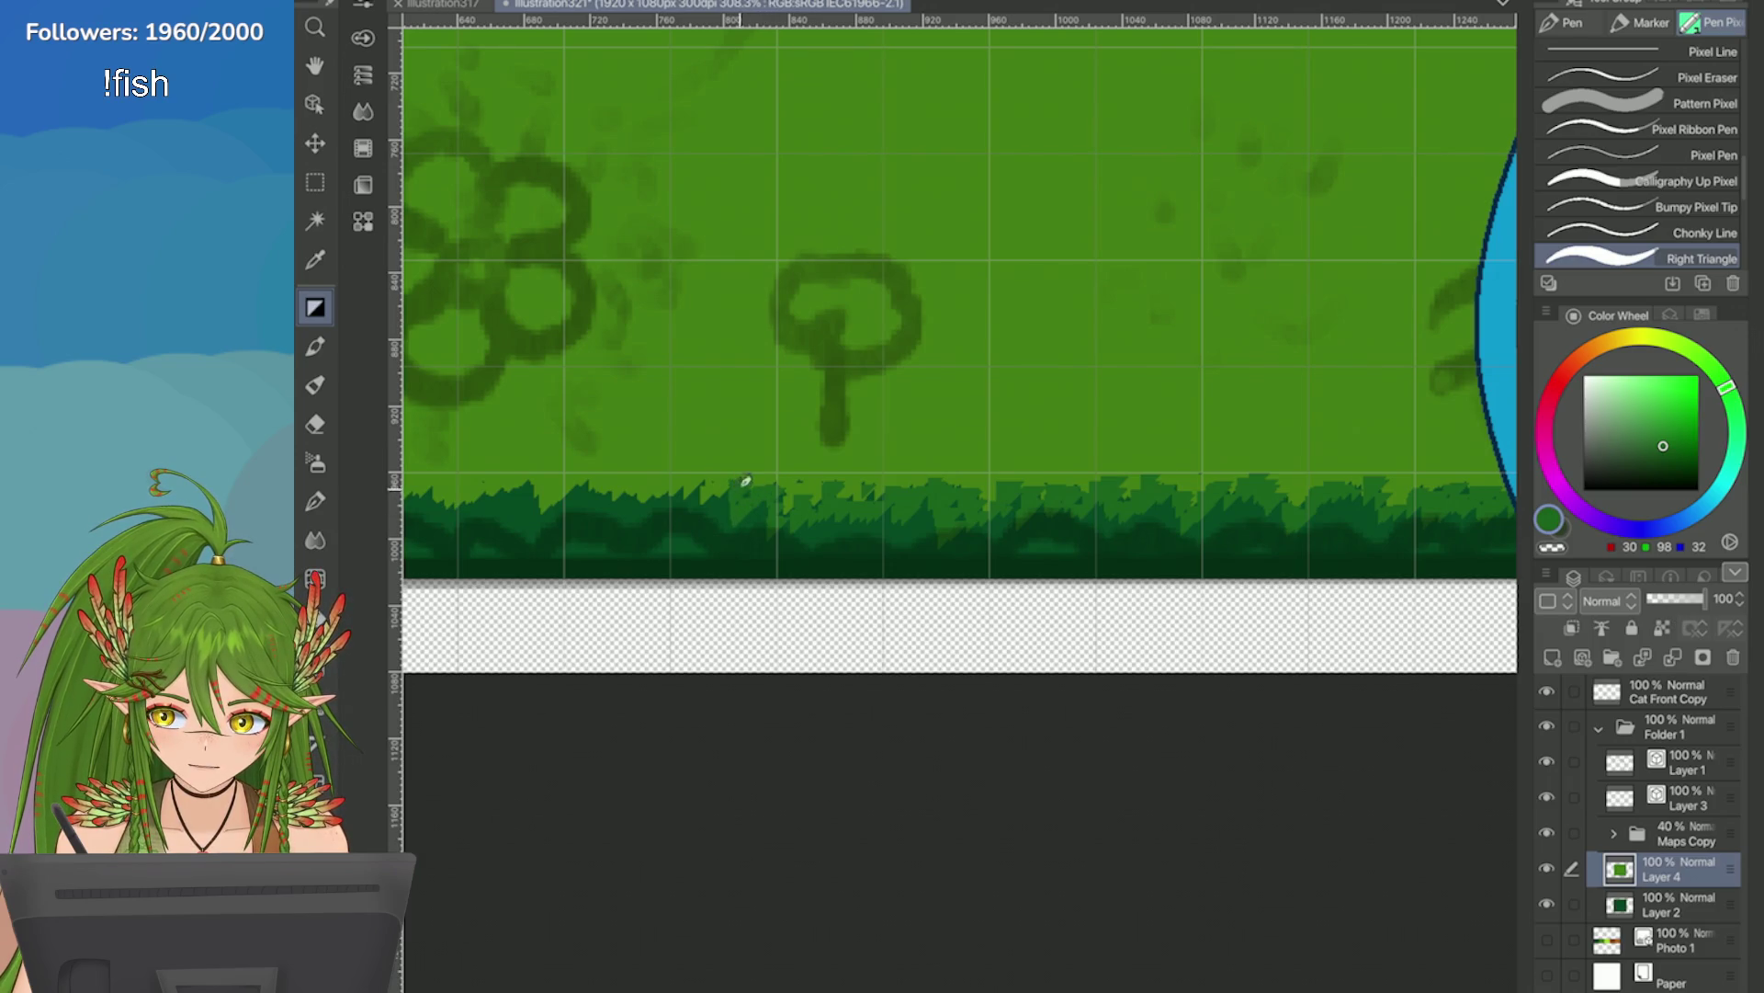
pyautogui.scroll(-2, 748, 508)
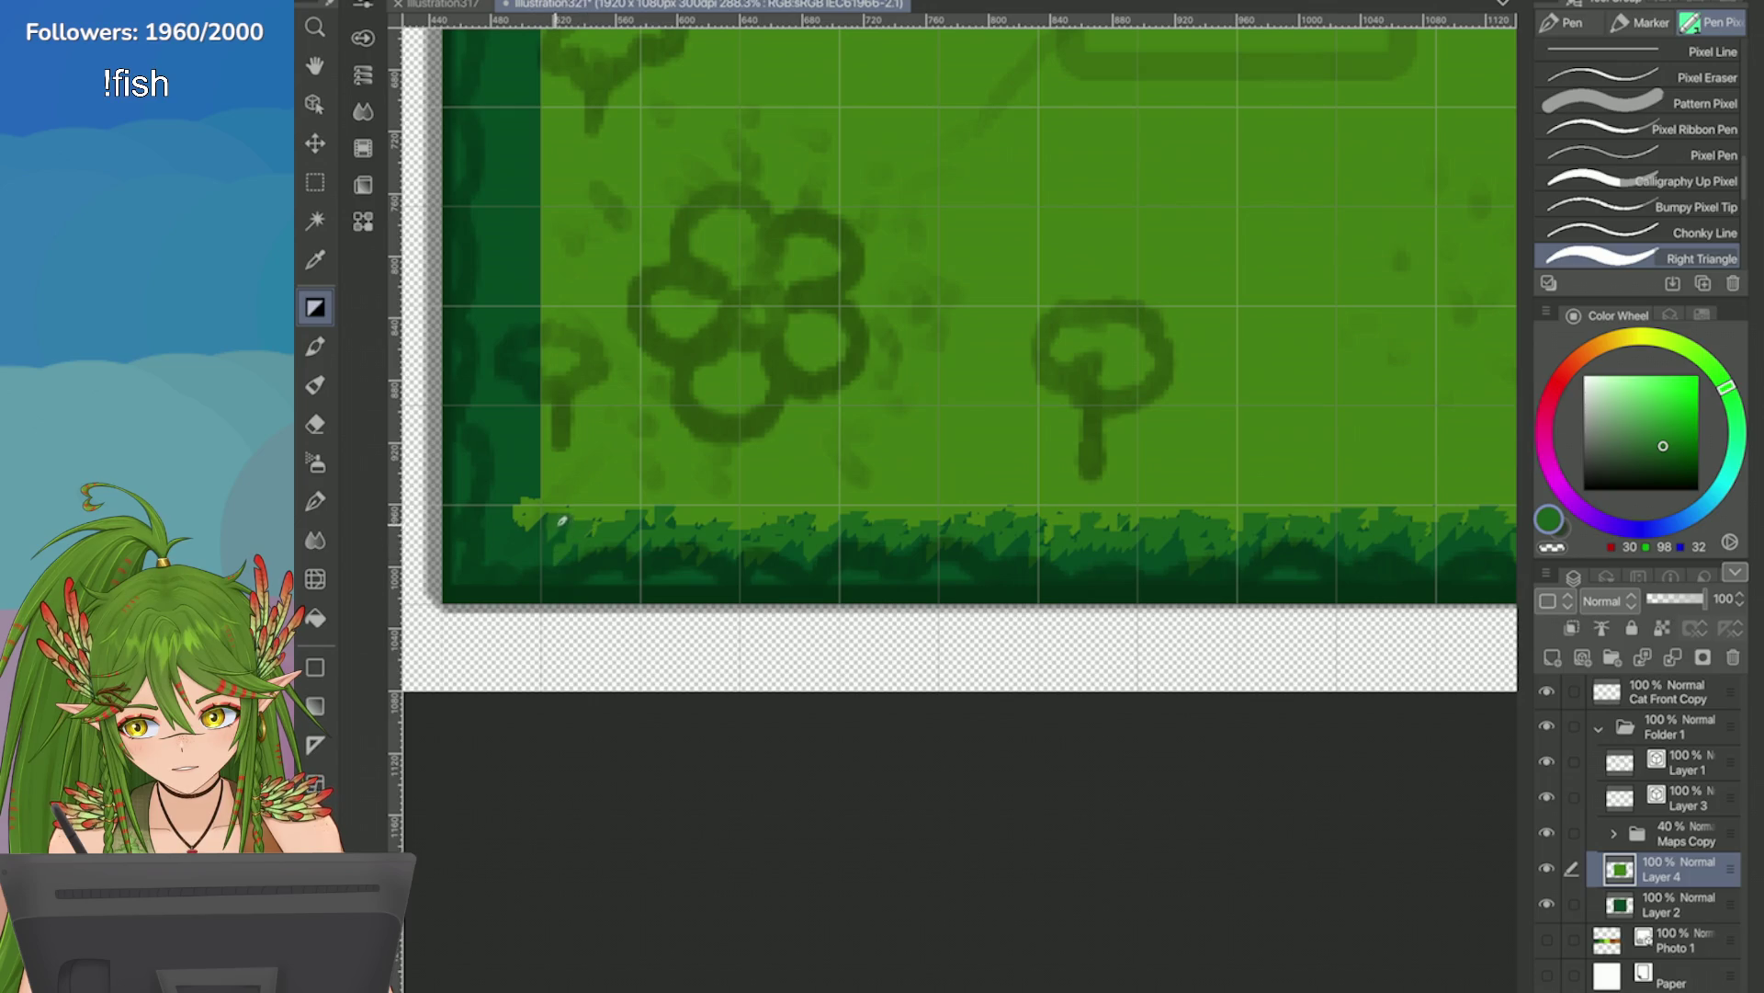
pyautogui.scroll(-5, 564, 515)
pyautogui.scroll(2, 552, 493)
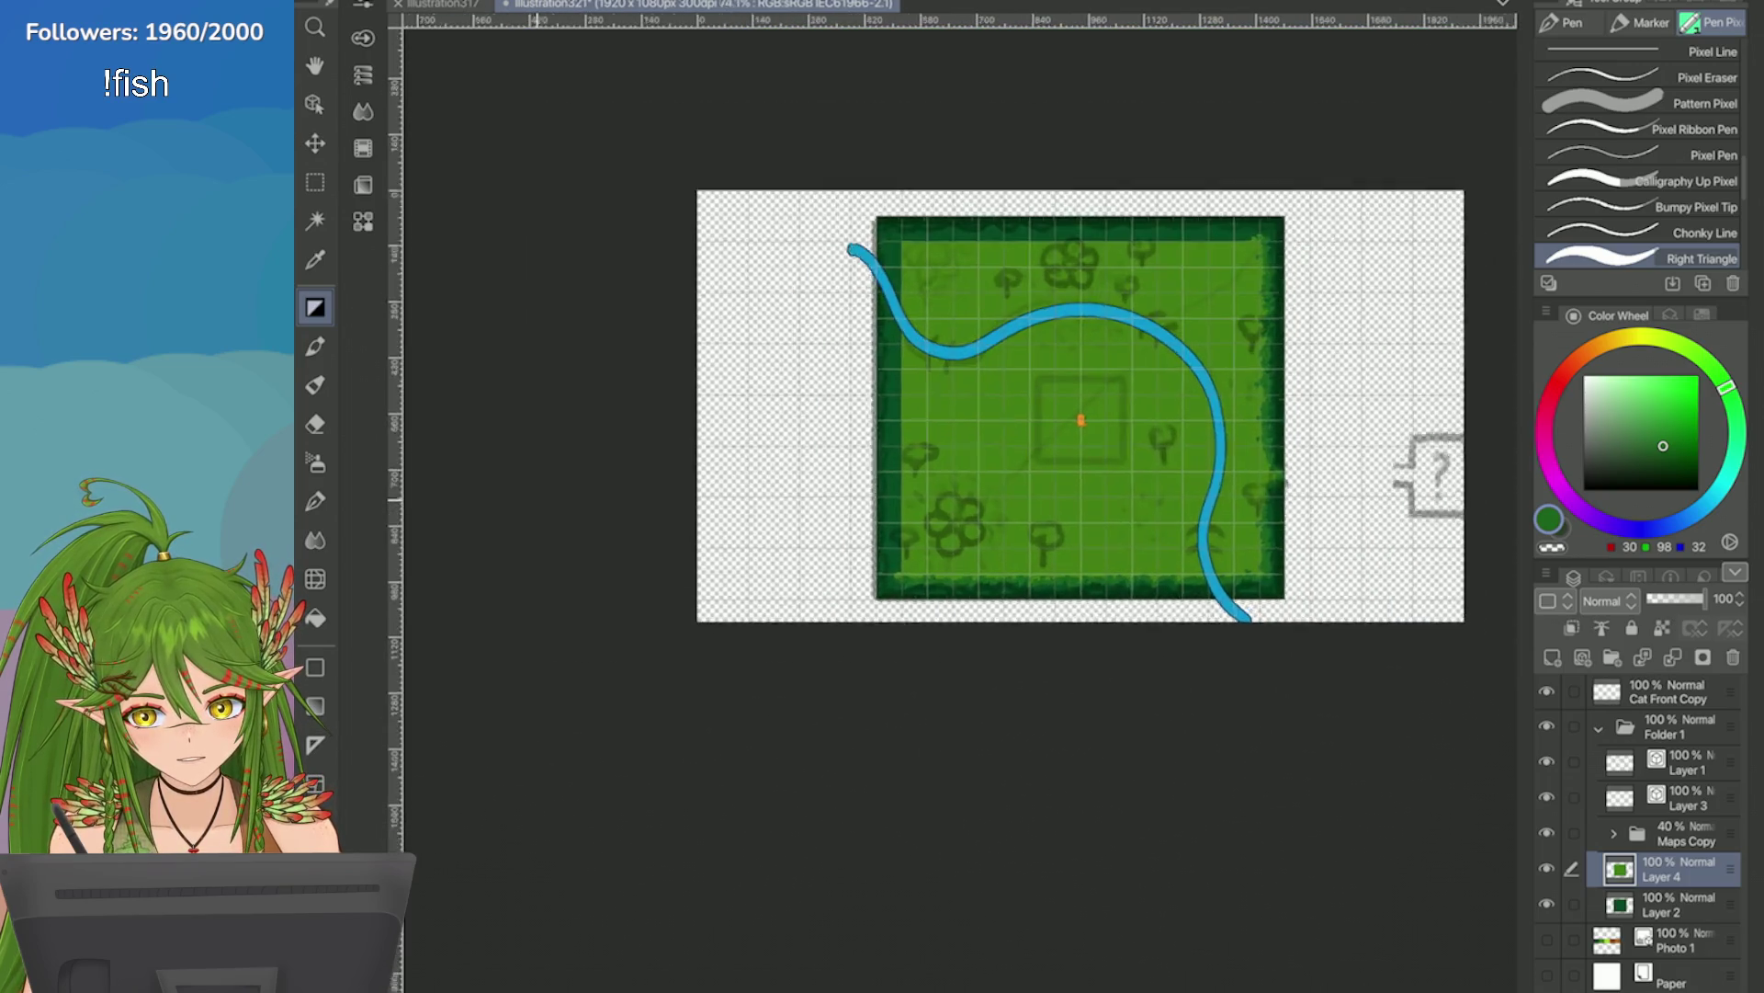
pyautogui.press('m')
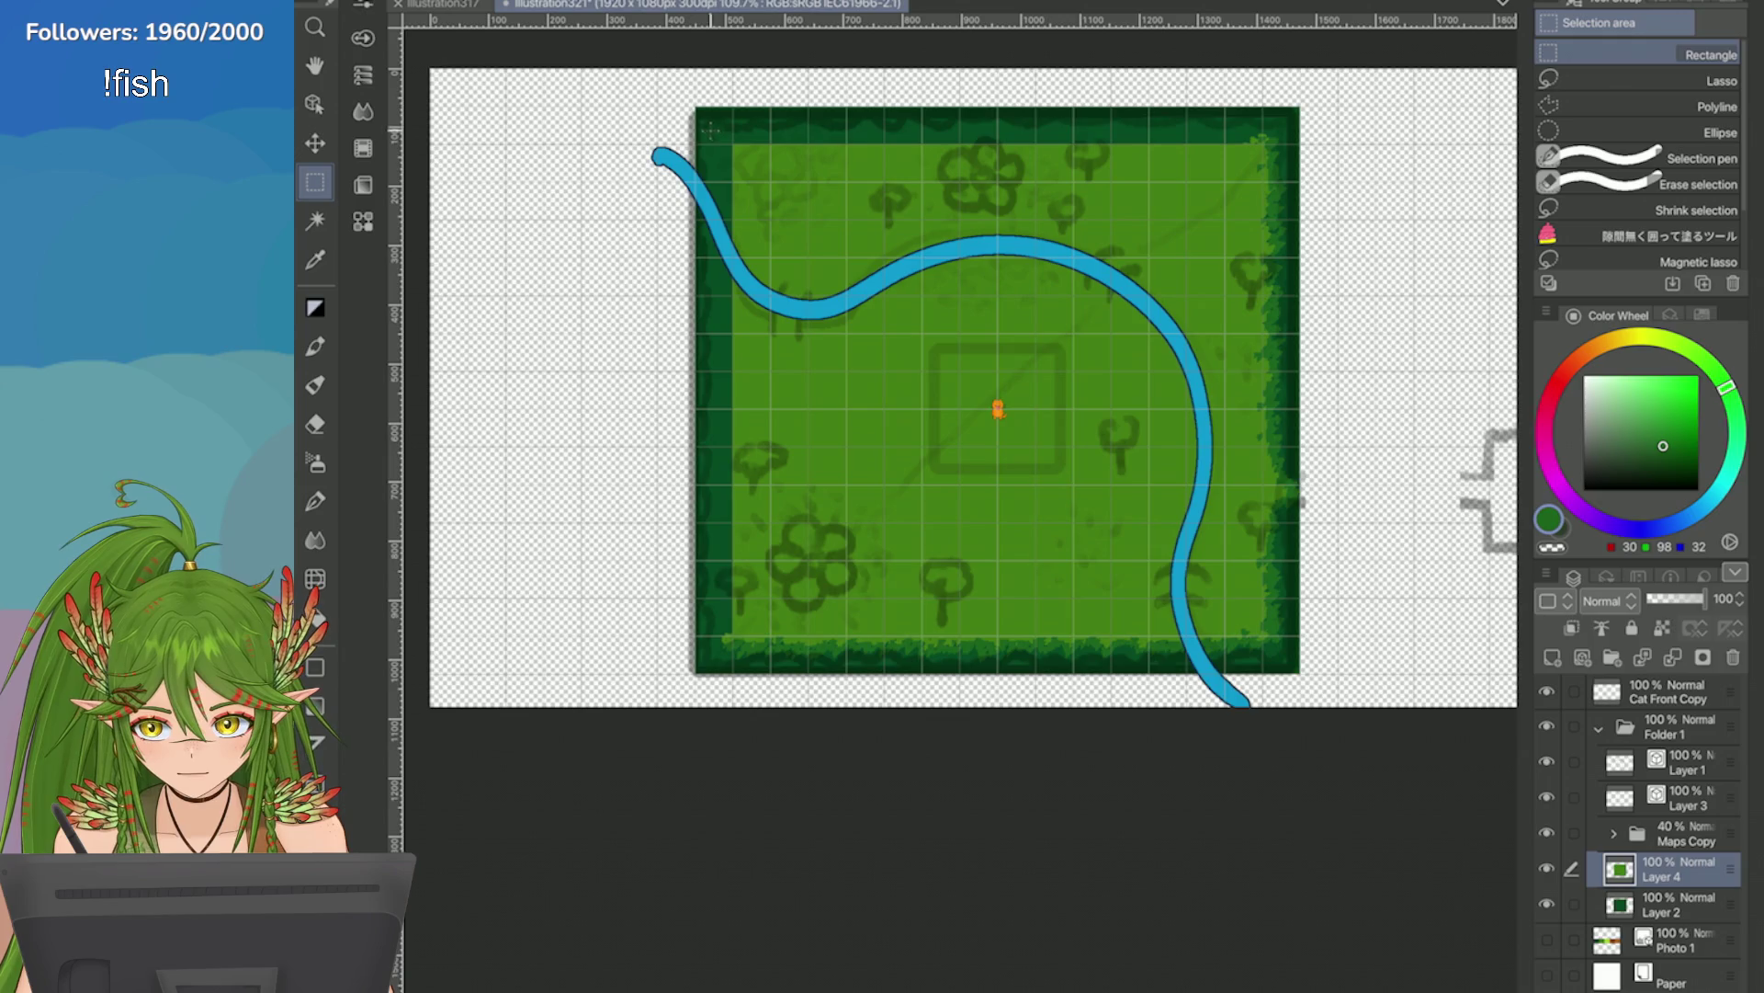
# Copy the whole map tile onto its own layer and flip it horizontally.
pyautogui.moveTo(698, 109); pyautogui.dragTo(1298, 671)
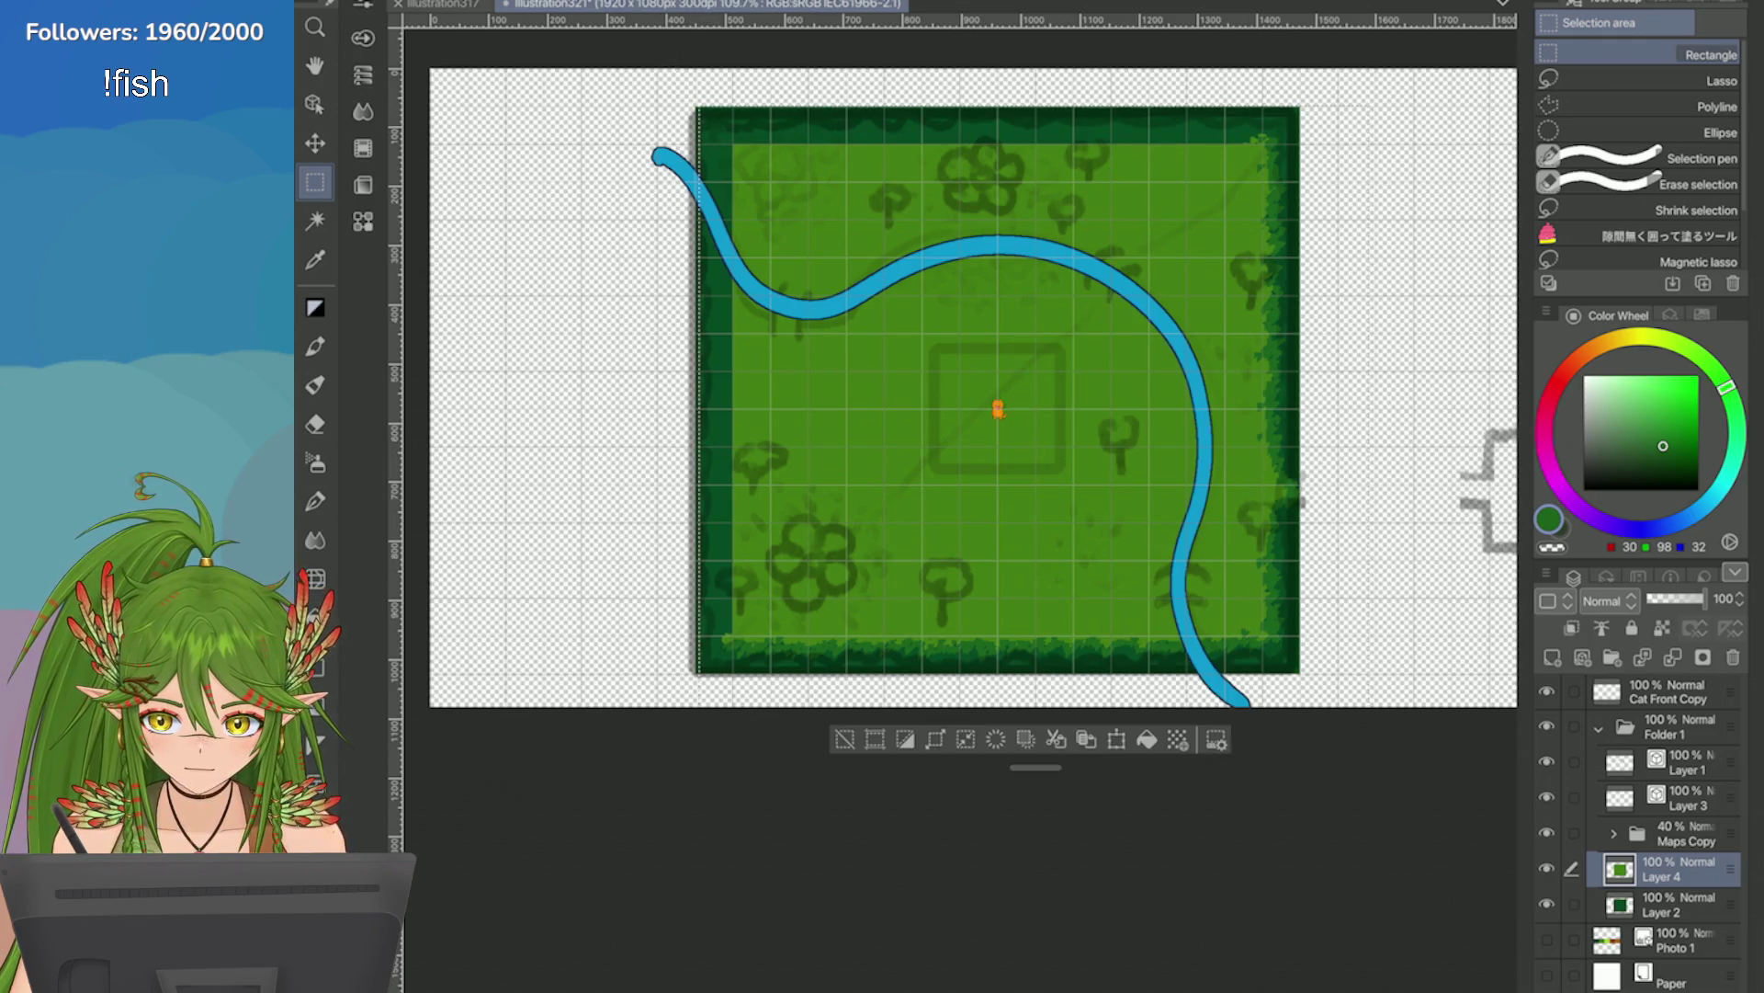
pyautogui.click(1086, 739)
pyautogui.click(409, 2)
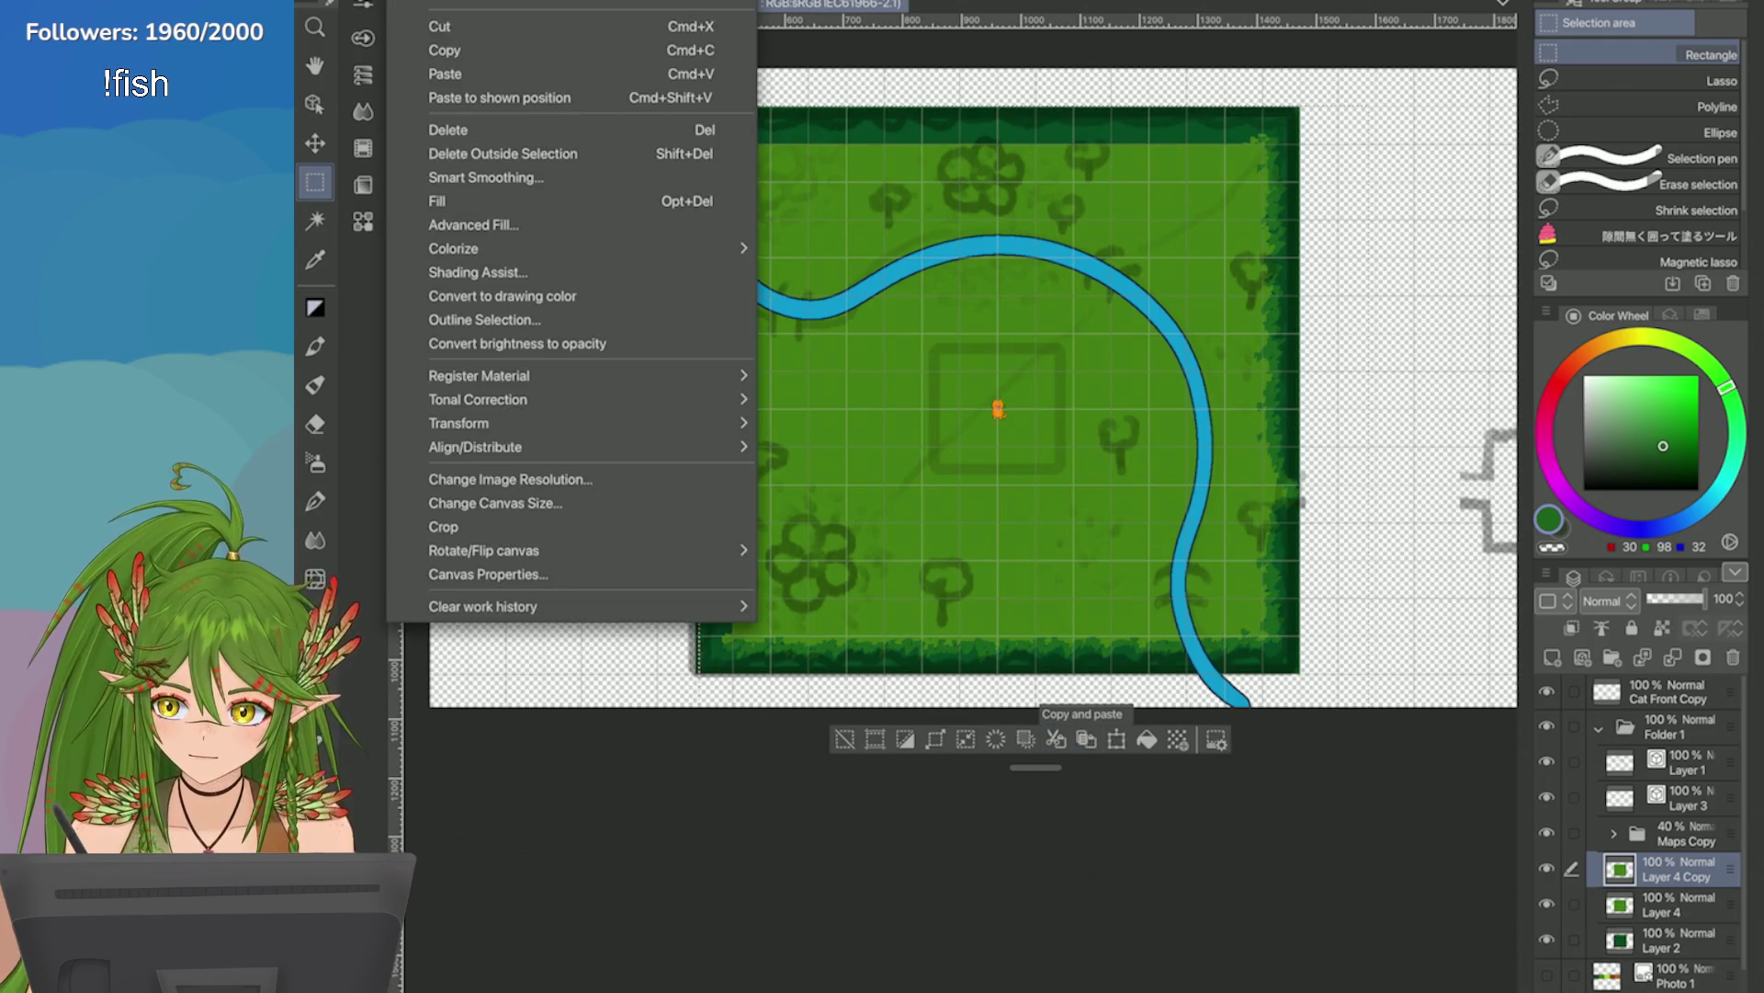
pyautogui.moveTo(460, 423)
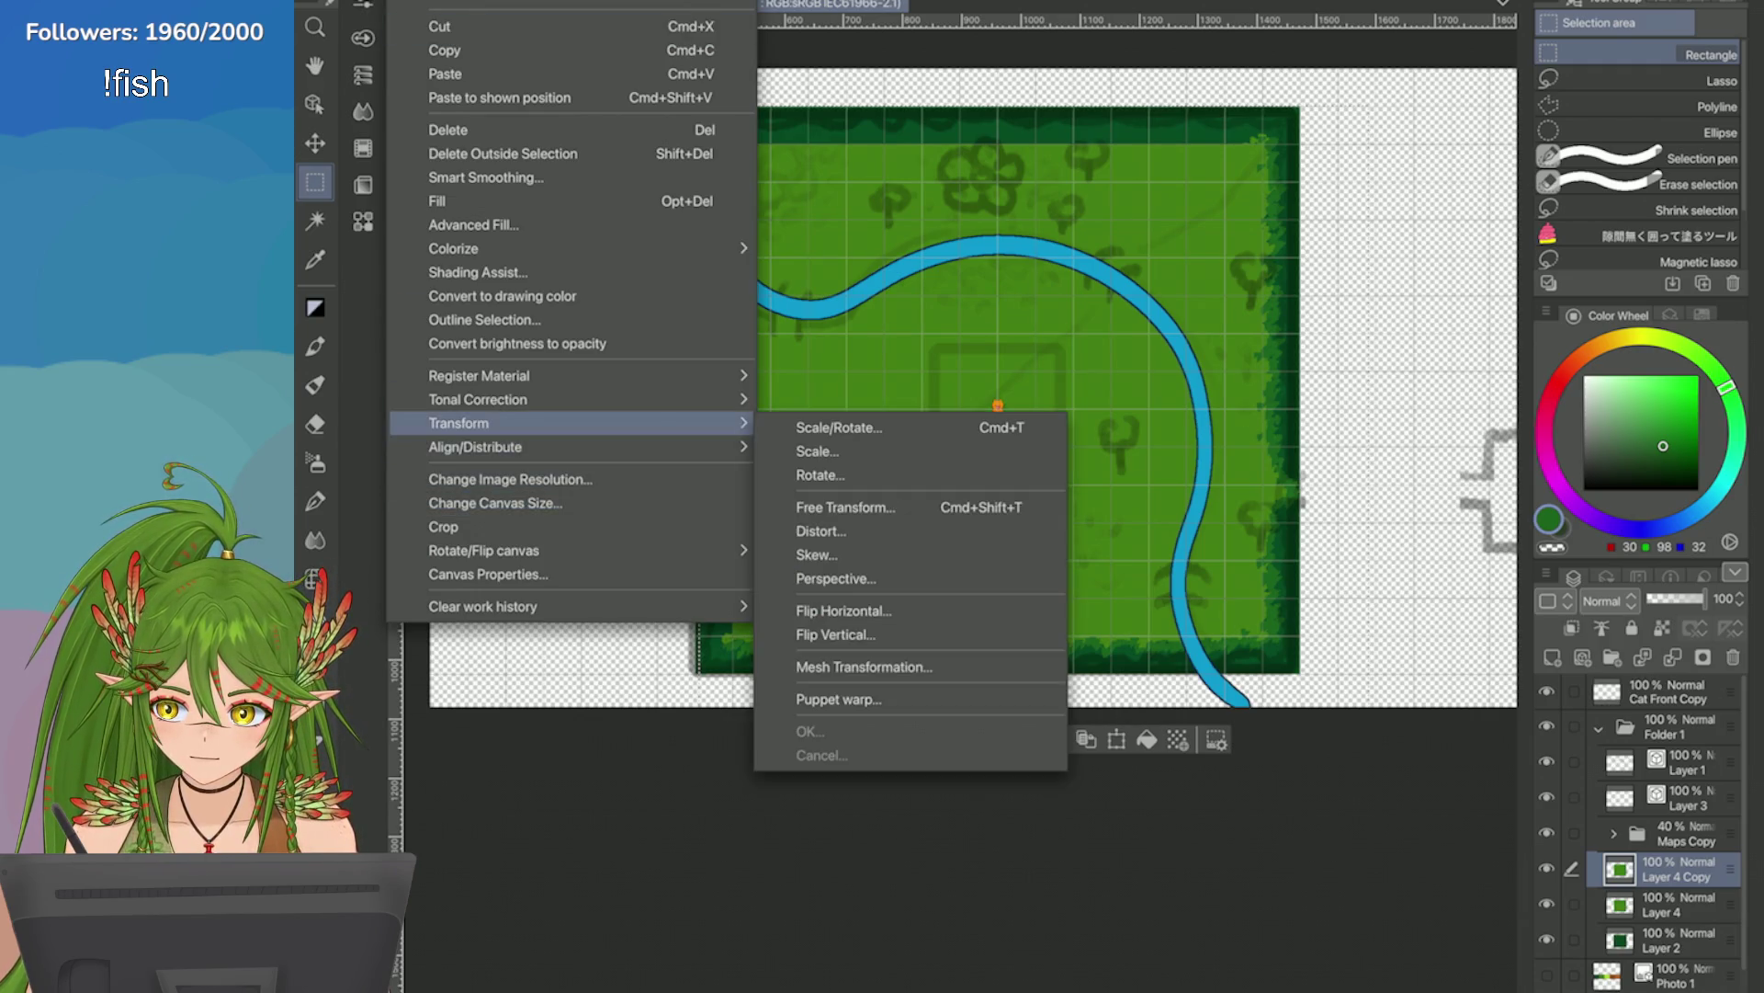
pyautogui.click(910, 635)
pyautogui.click(409, 2)
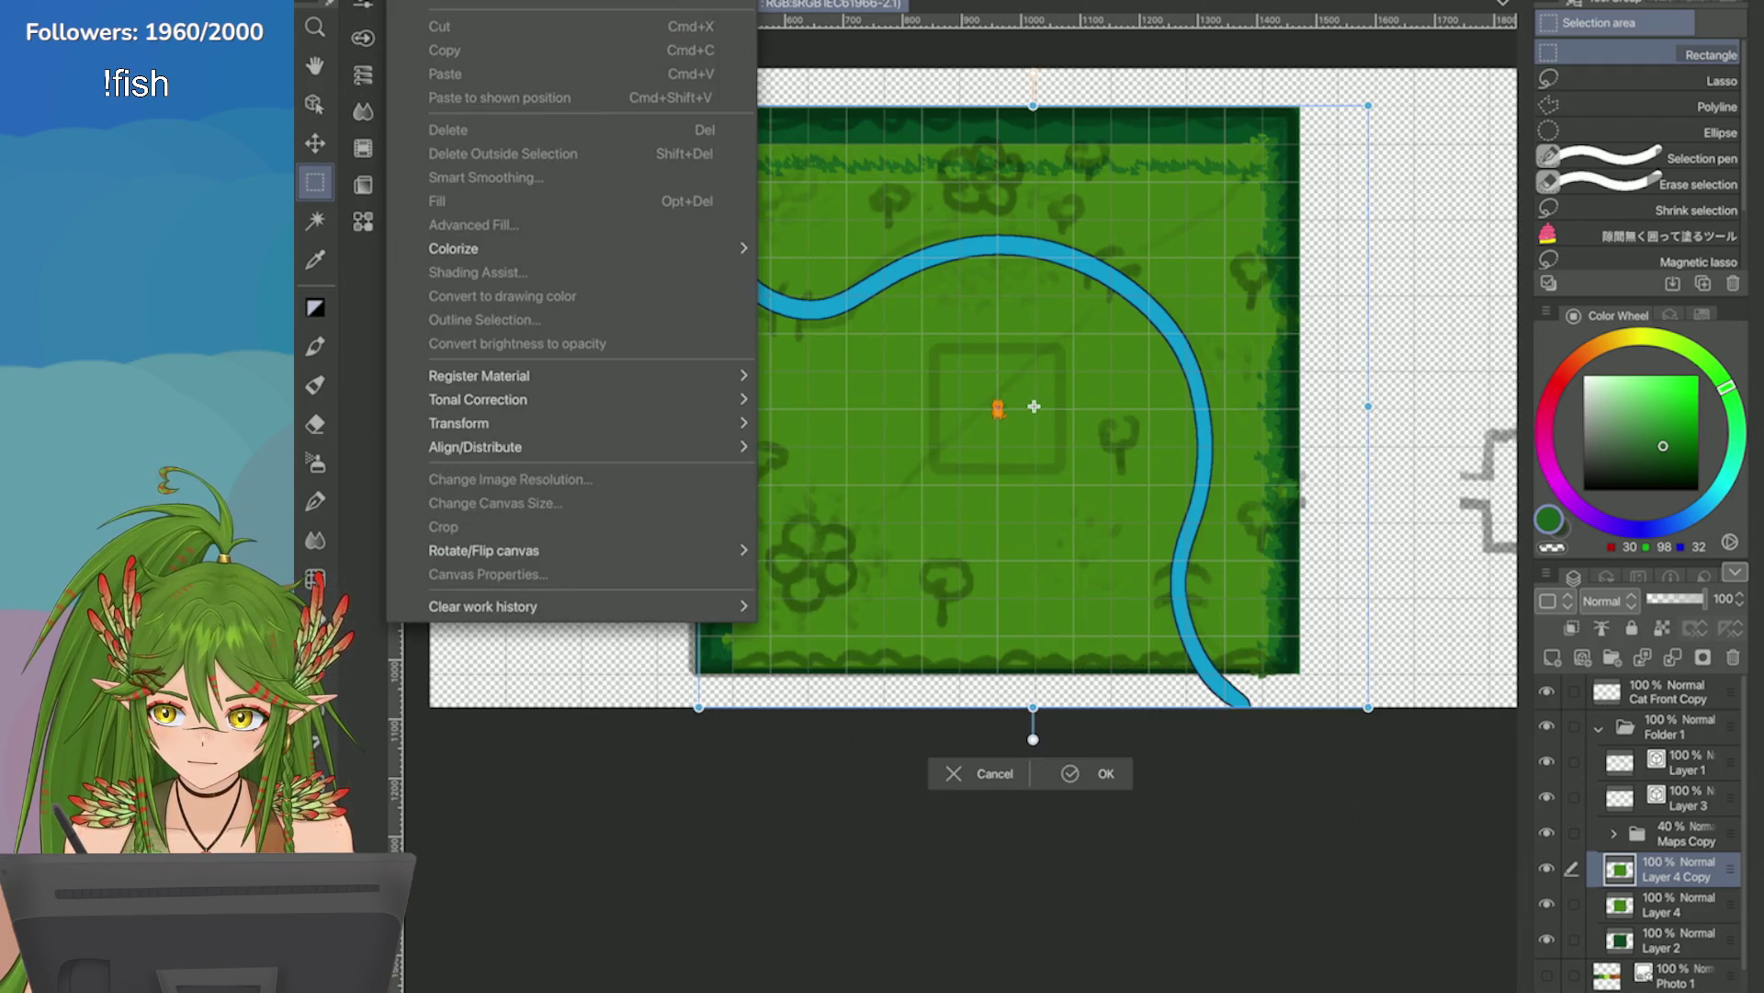
pyautogui.moveTo(460, 422)
pyautogui.click(843, 611)
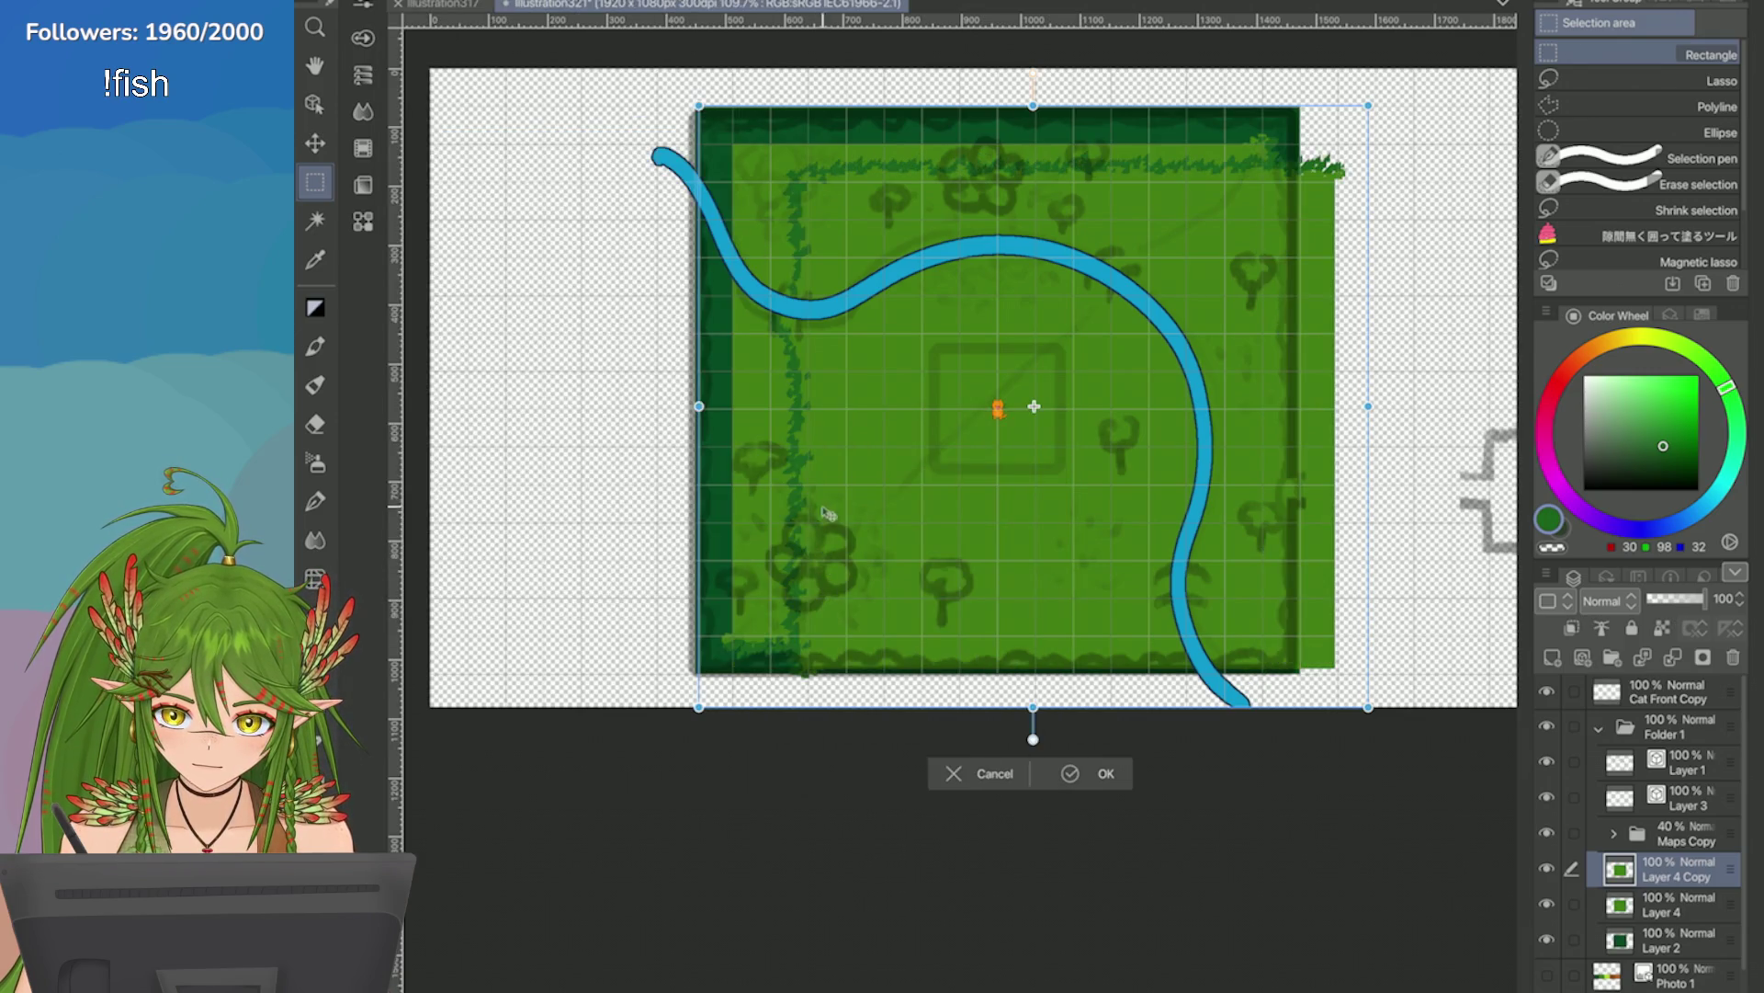
# Nudge the flipped copy left to align, confirm, hide Layer 4 and deselect.
pyautogui.moveTo(838, 531); pyautogui.dragTo(825, 531)
pyautogui.scroll(2, 857, 544)
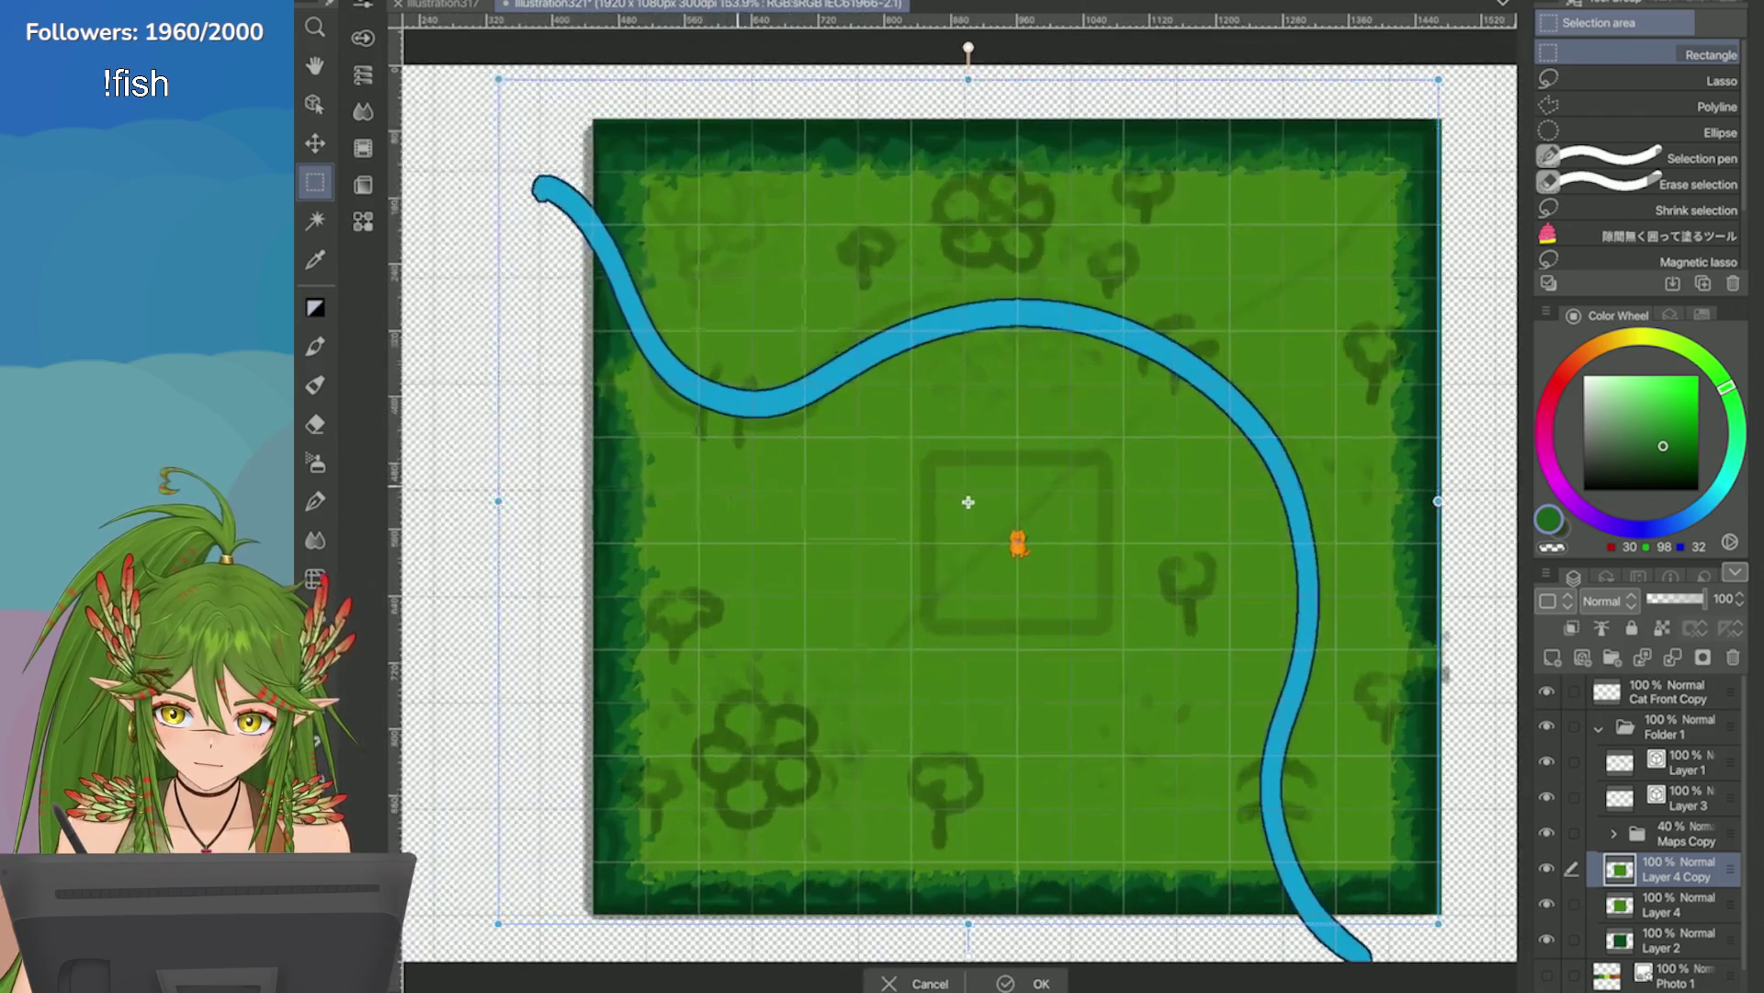
pyautogui.scroll(-4, 780, 609)
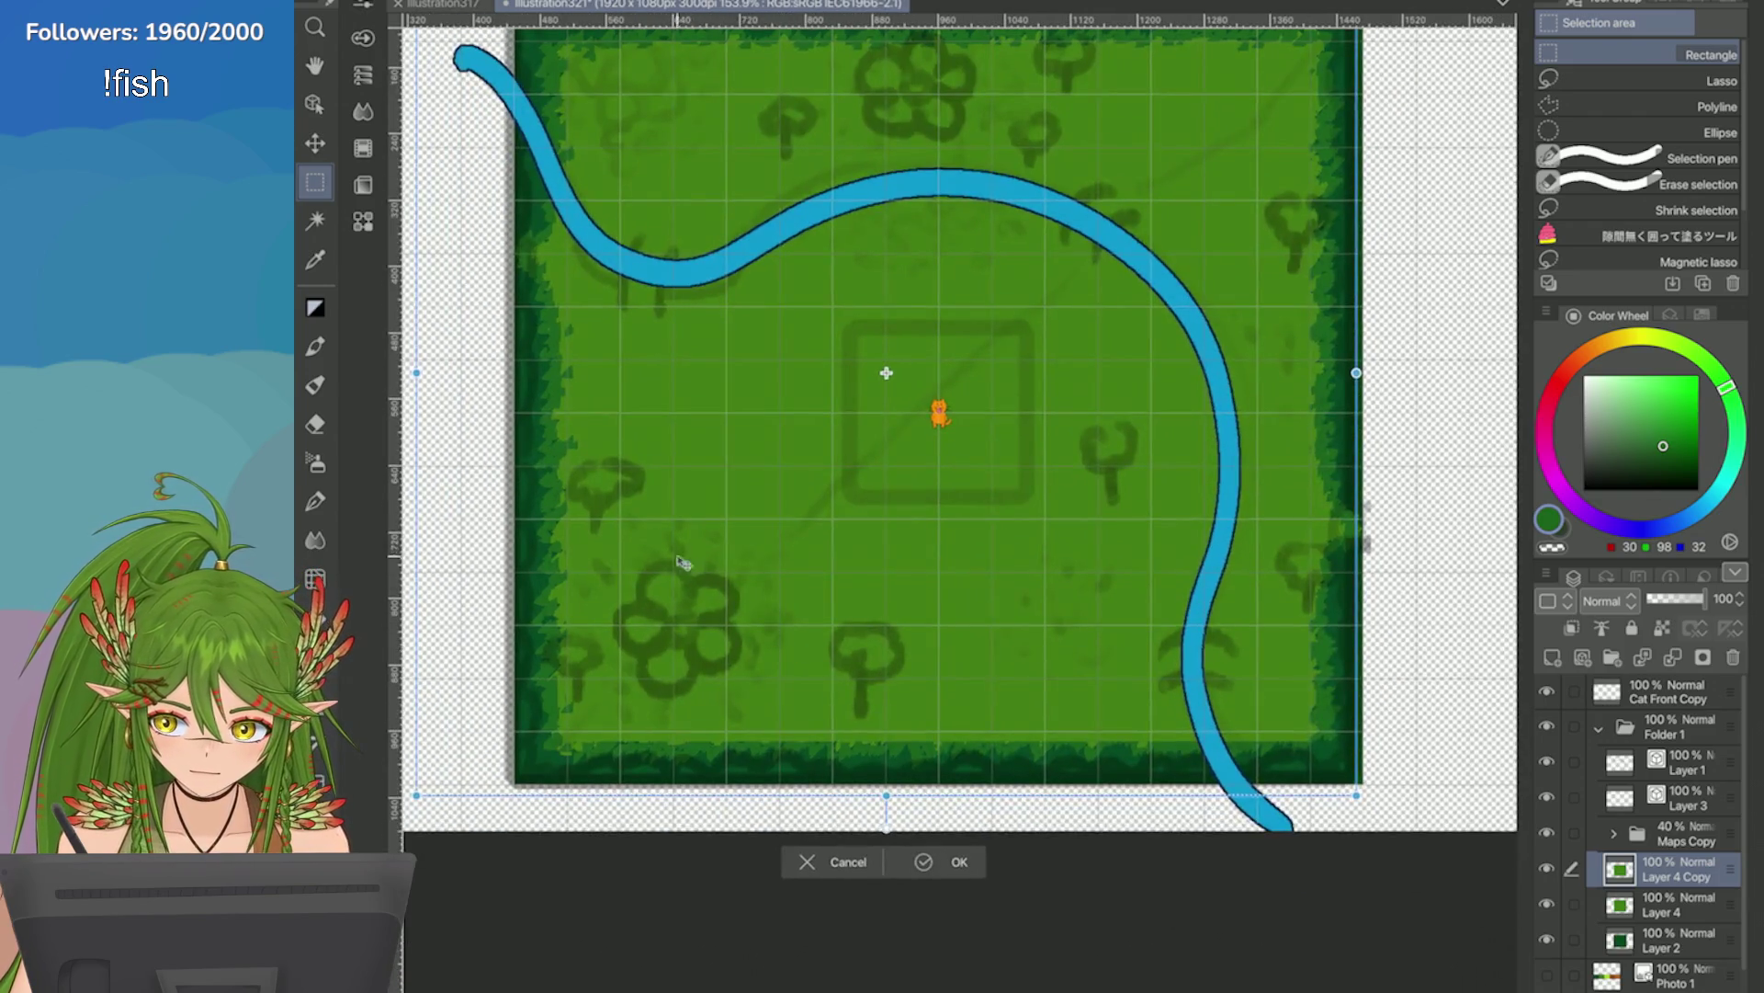
pyautogui.press('Return')
pyautogui.click(1547, 903)
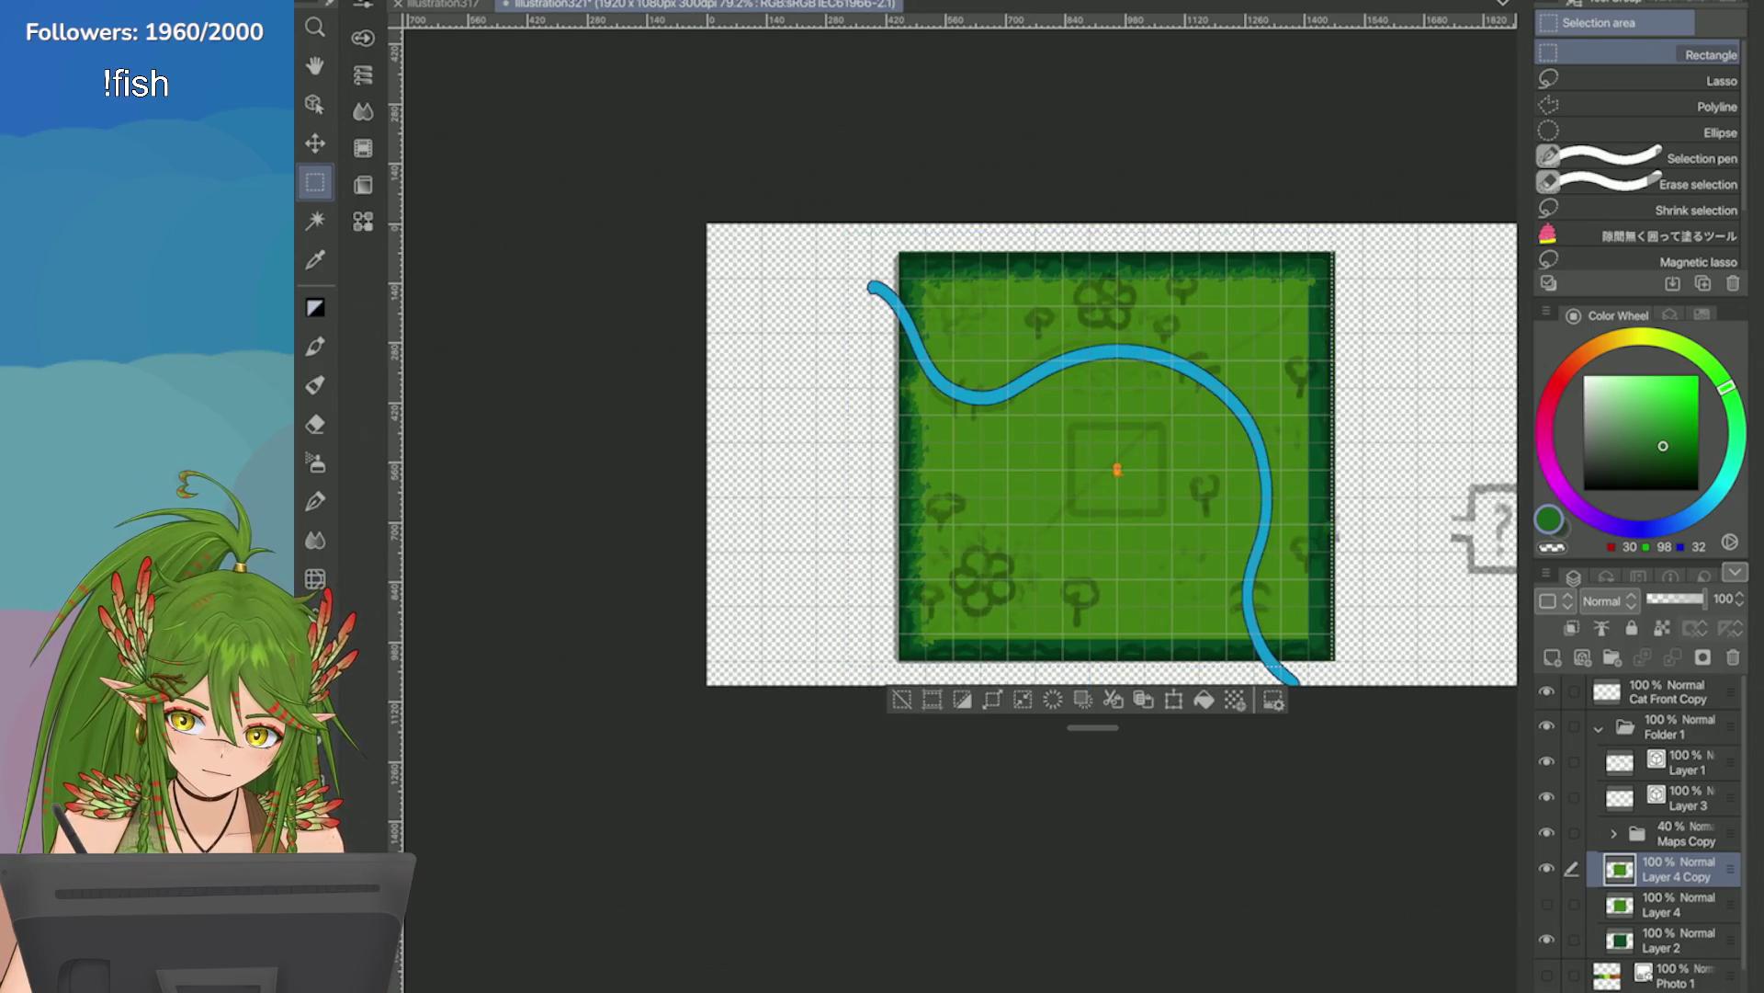
pyautogui.click(901, 699)
pyautogui.scroll(1, 901, 699)
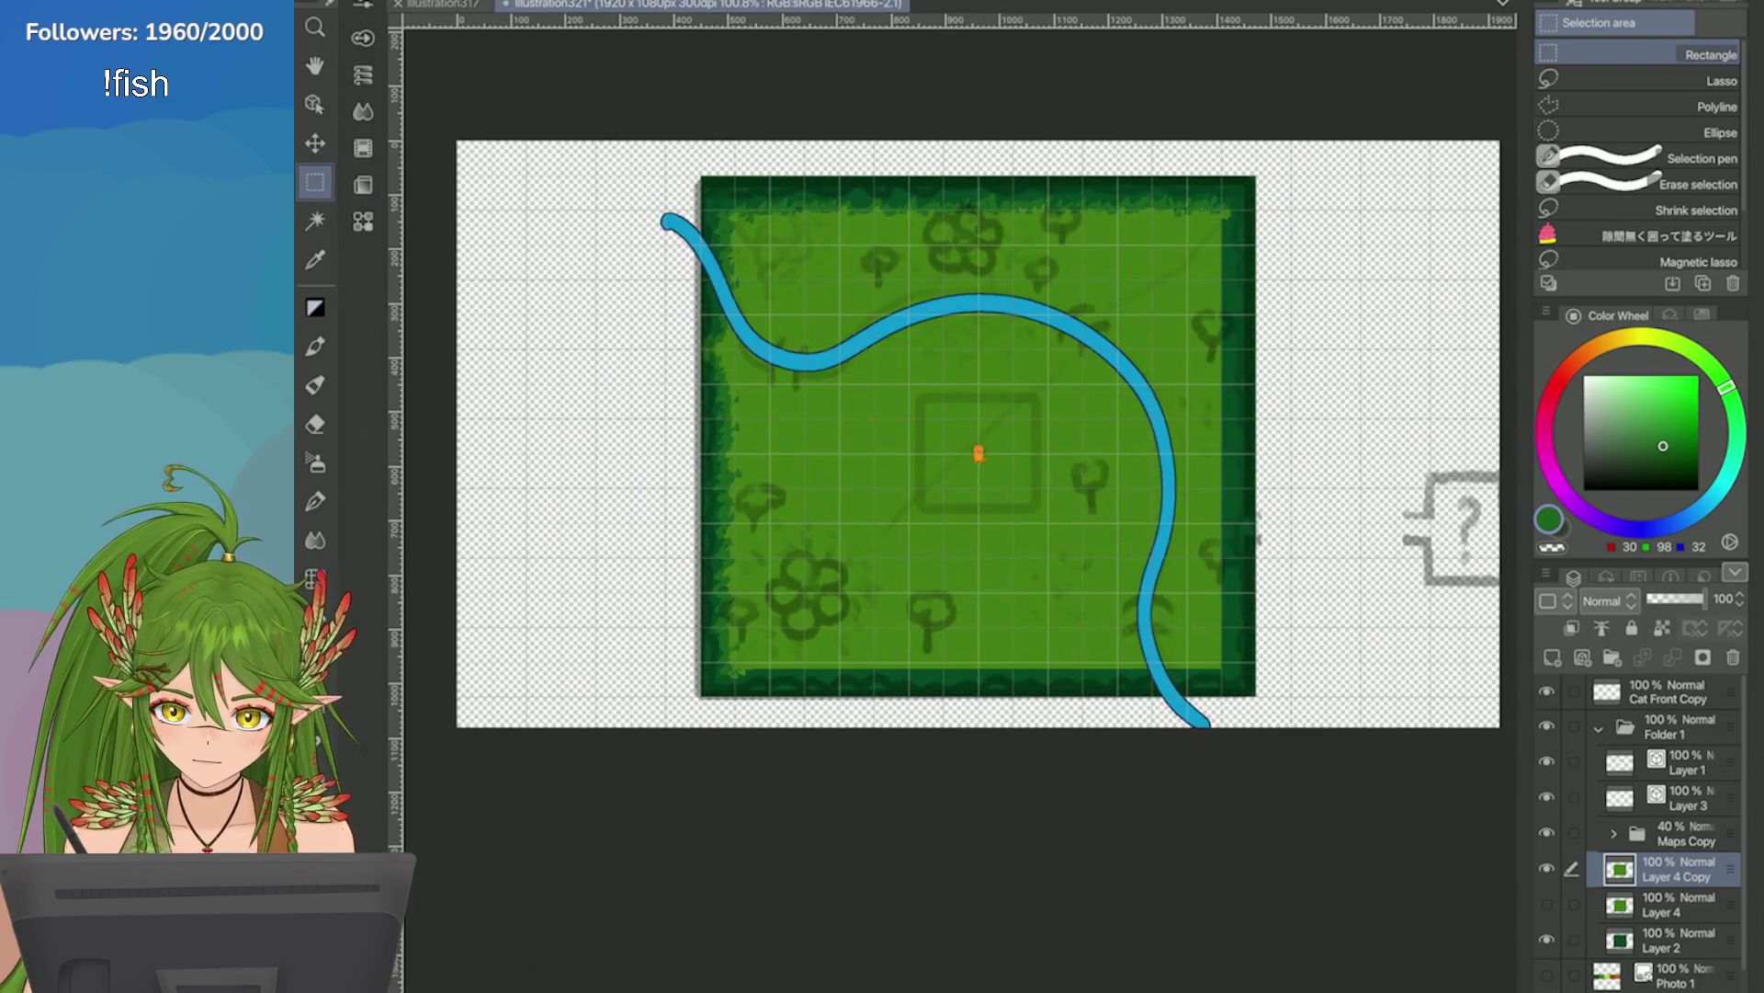
# Lasso the flipped copy's left and top hedge strip and rescale it to fit the map.
pyautogui.press('m')
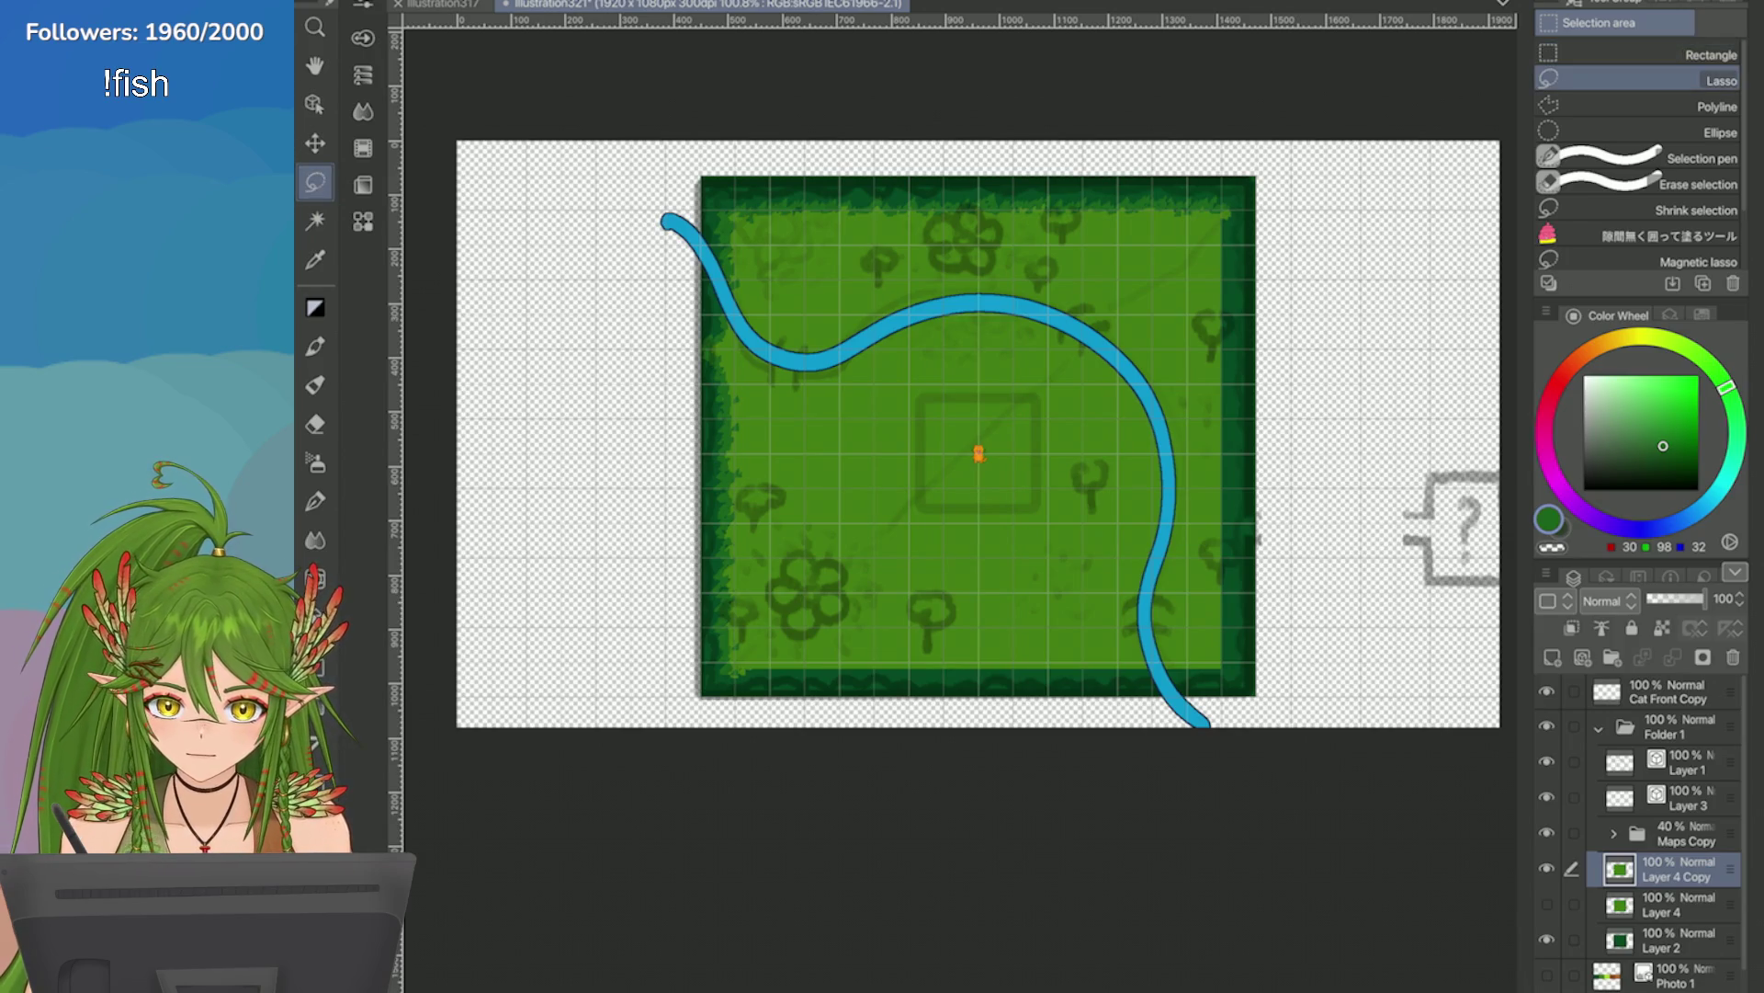
pyautogui.moveTo(689, 260)
pyautogui.mouseDown()
pyautogui.moveTo(648, 372)
pyautogui.moveTo(714, 720)
pyautogui.moveTo(754, 686)
pyautogui.moveTo(767, 338)
pyautogui.moveTo(866, 234)
pyautogui.moveTo(1201, 243)
pyautogui.moveTo(921, 94)
pyautogui.moveTo(763, 101)
pyautogui.mouseUp()
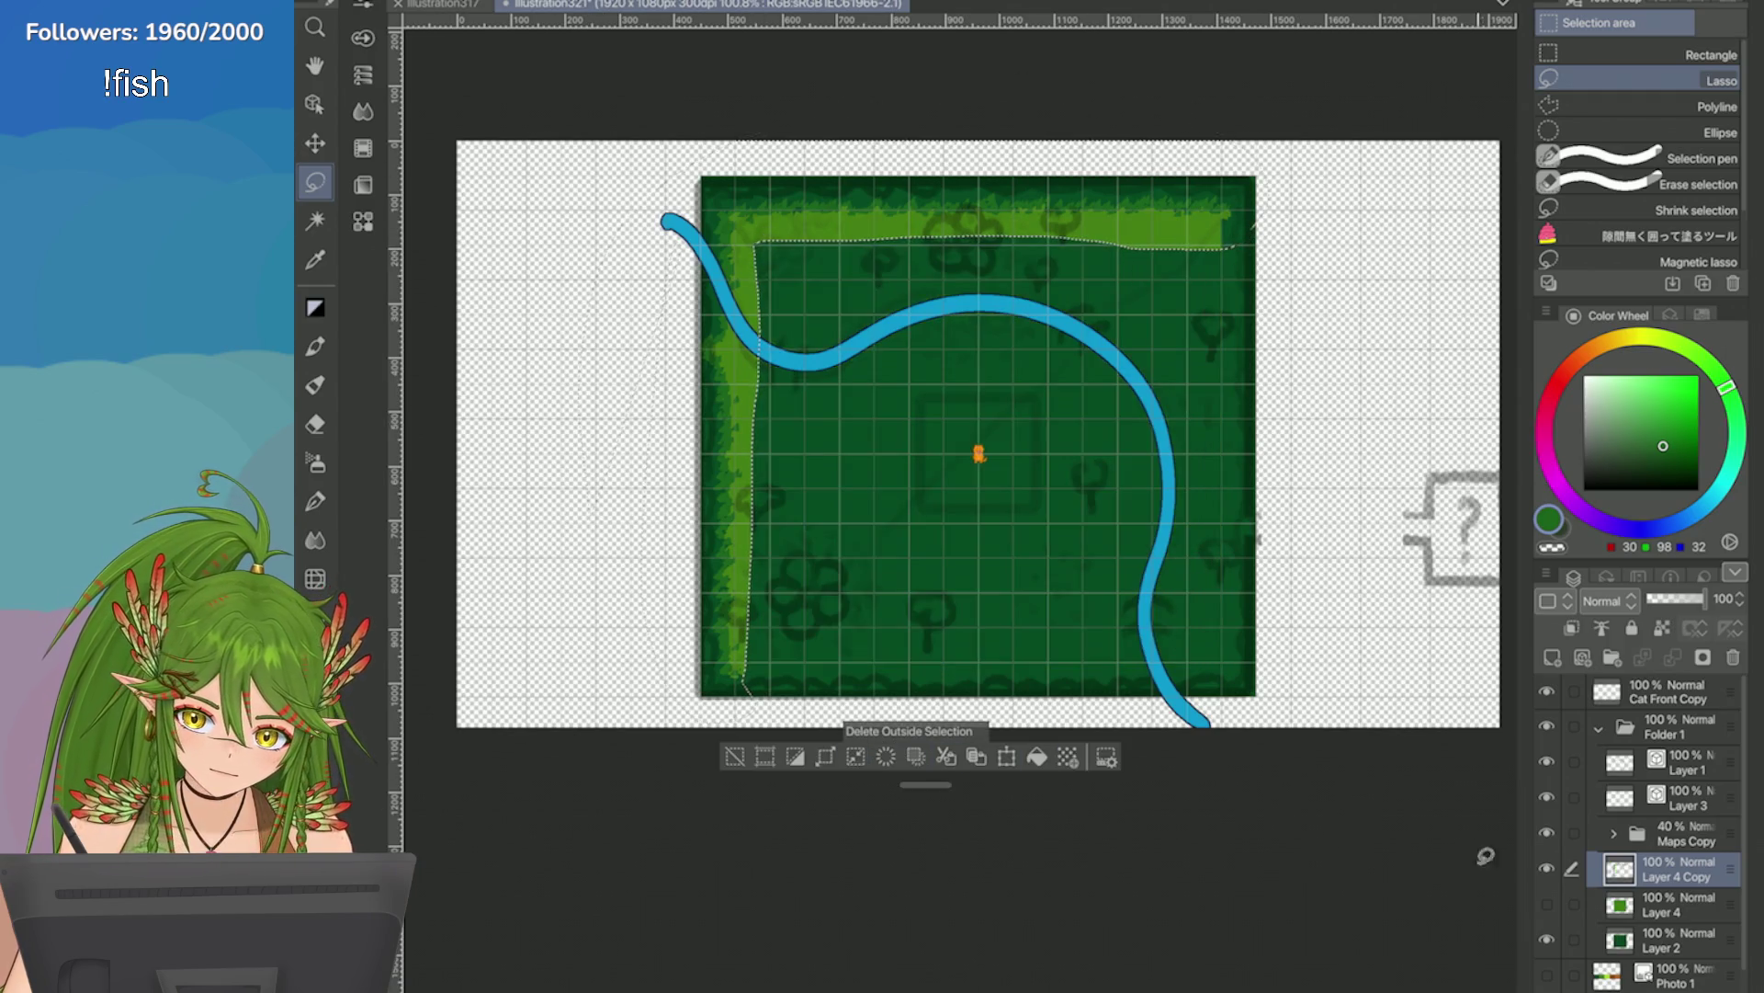
pyautogui.click(1006, 756)
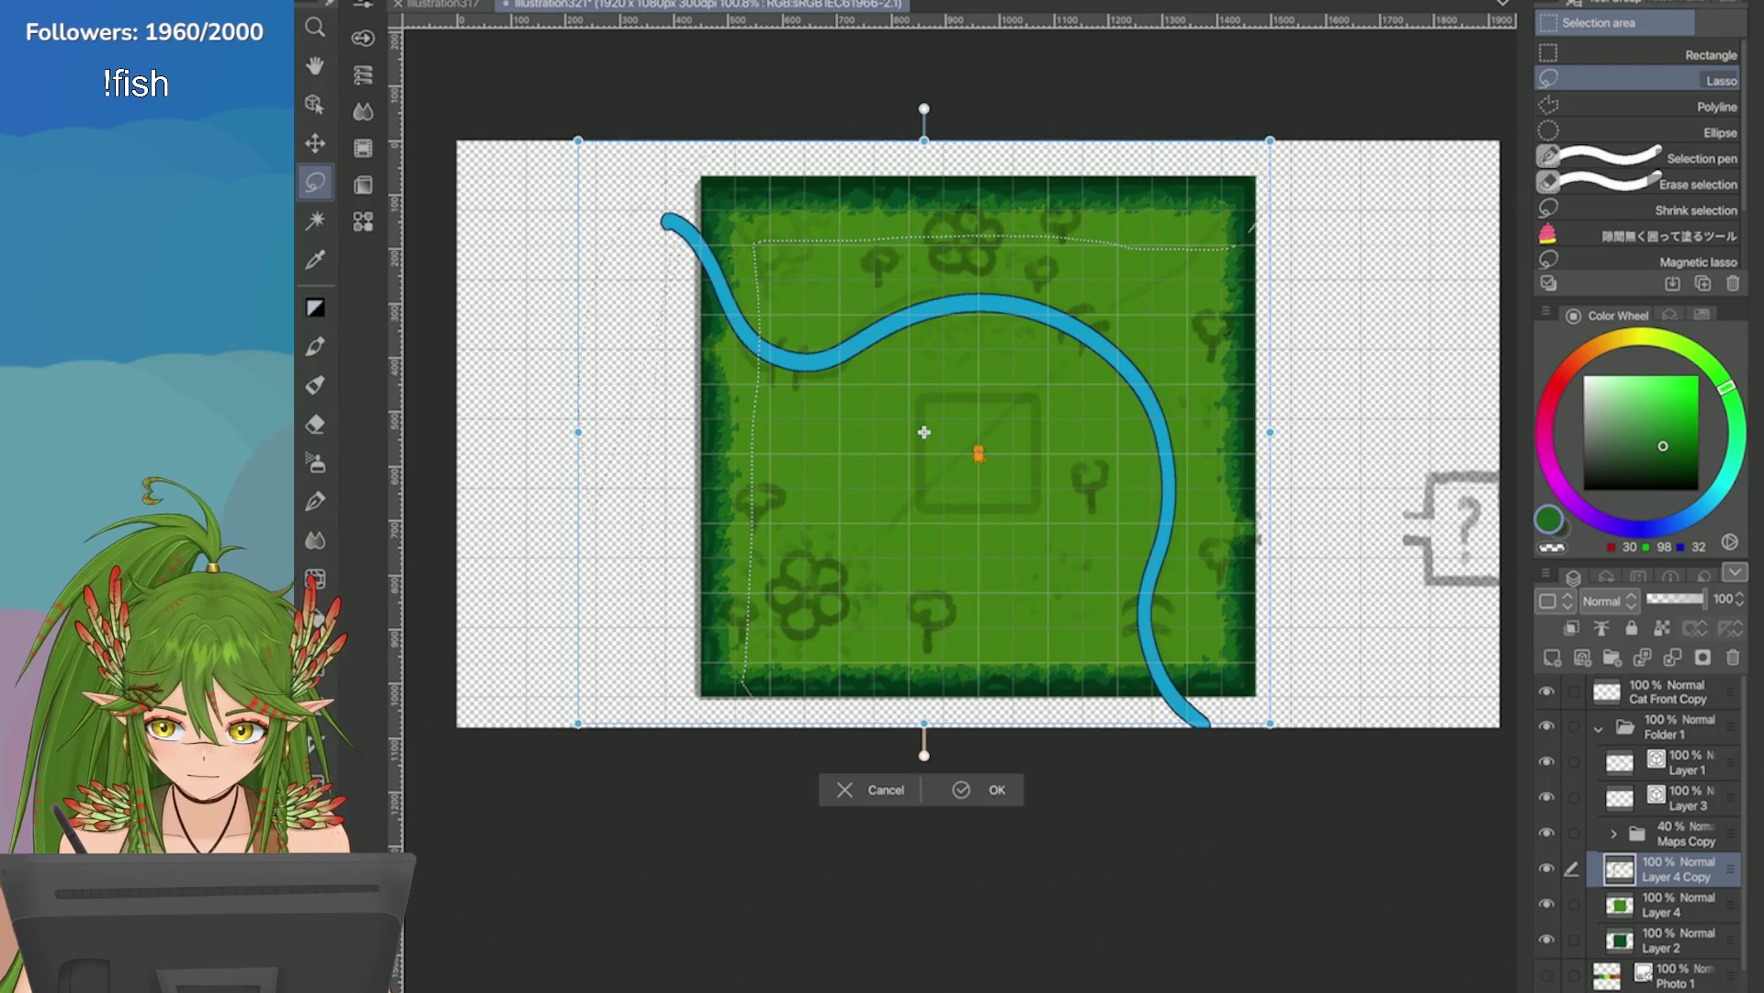
pyautogui.scroll(2, 1018, 456)
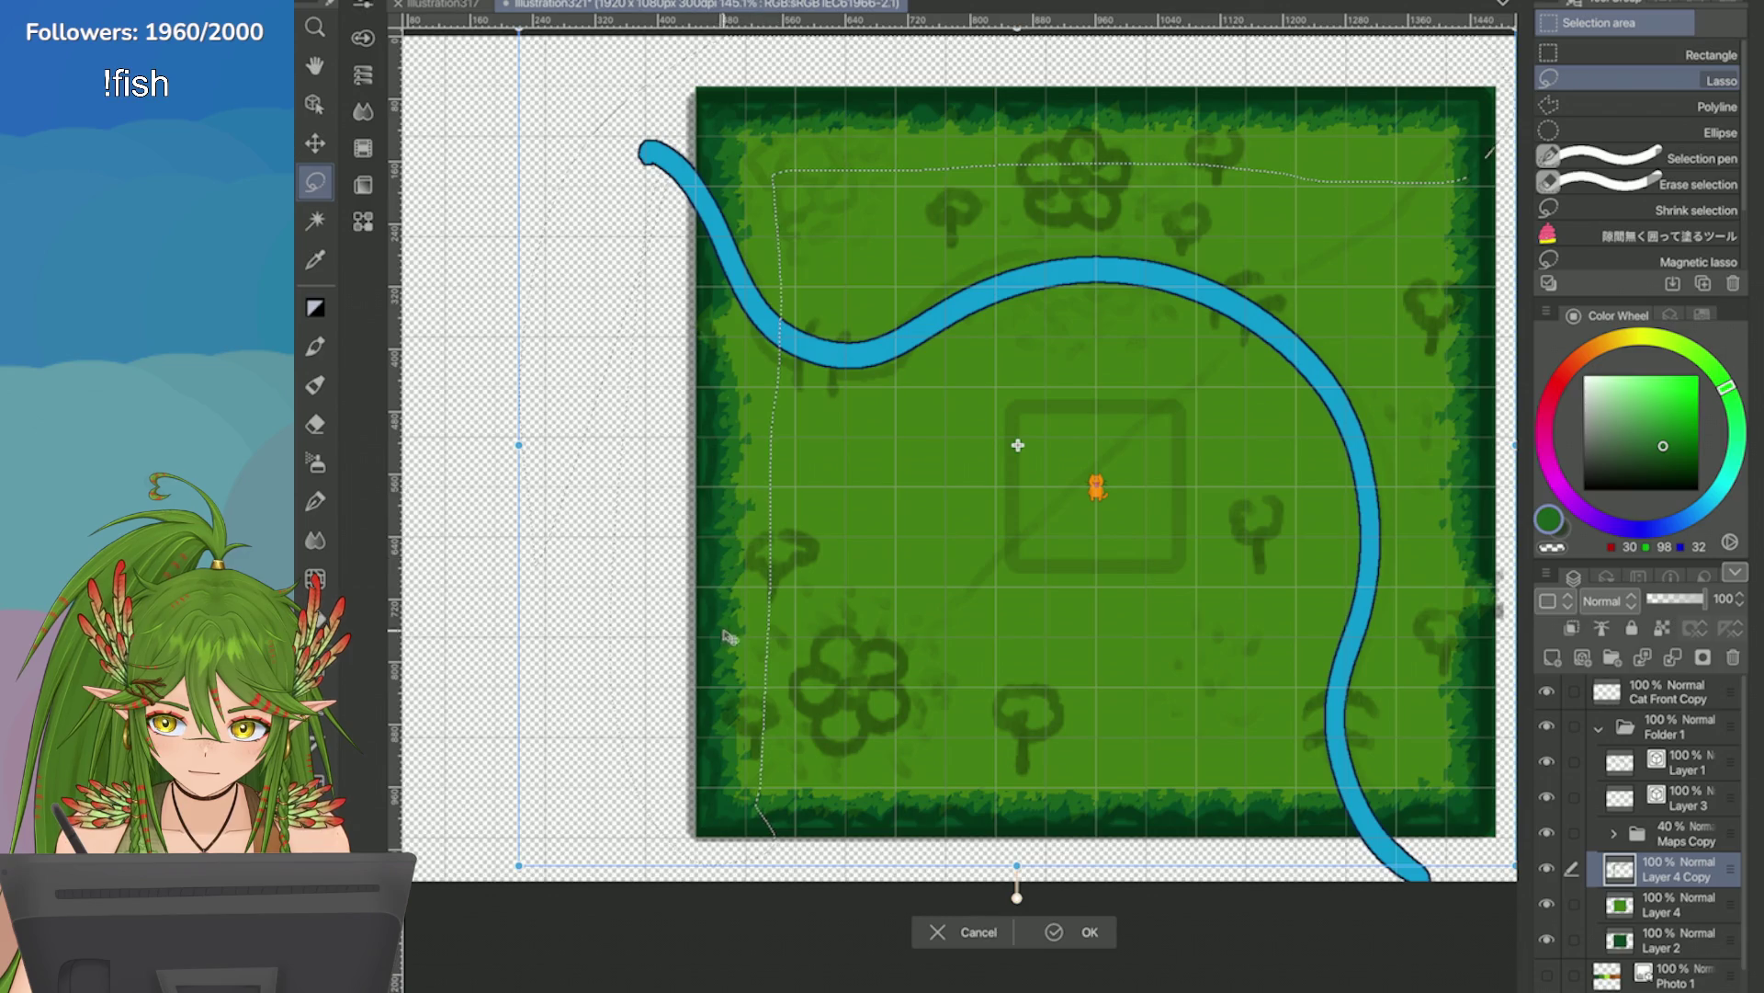
pyautogui.click(1054, 931)
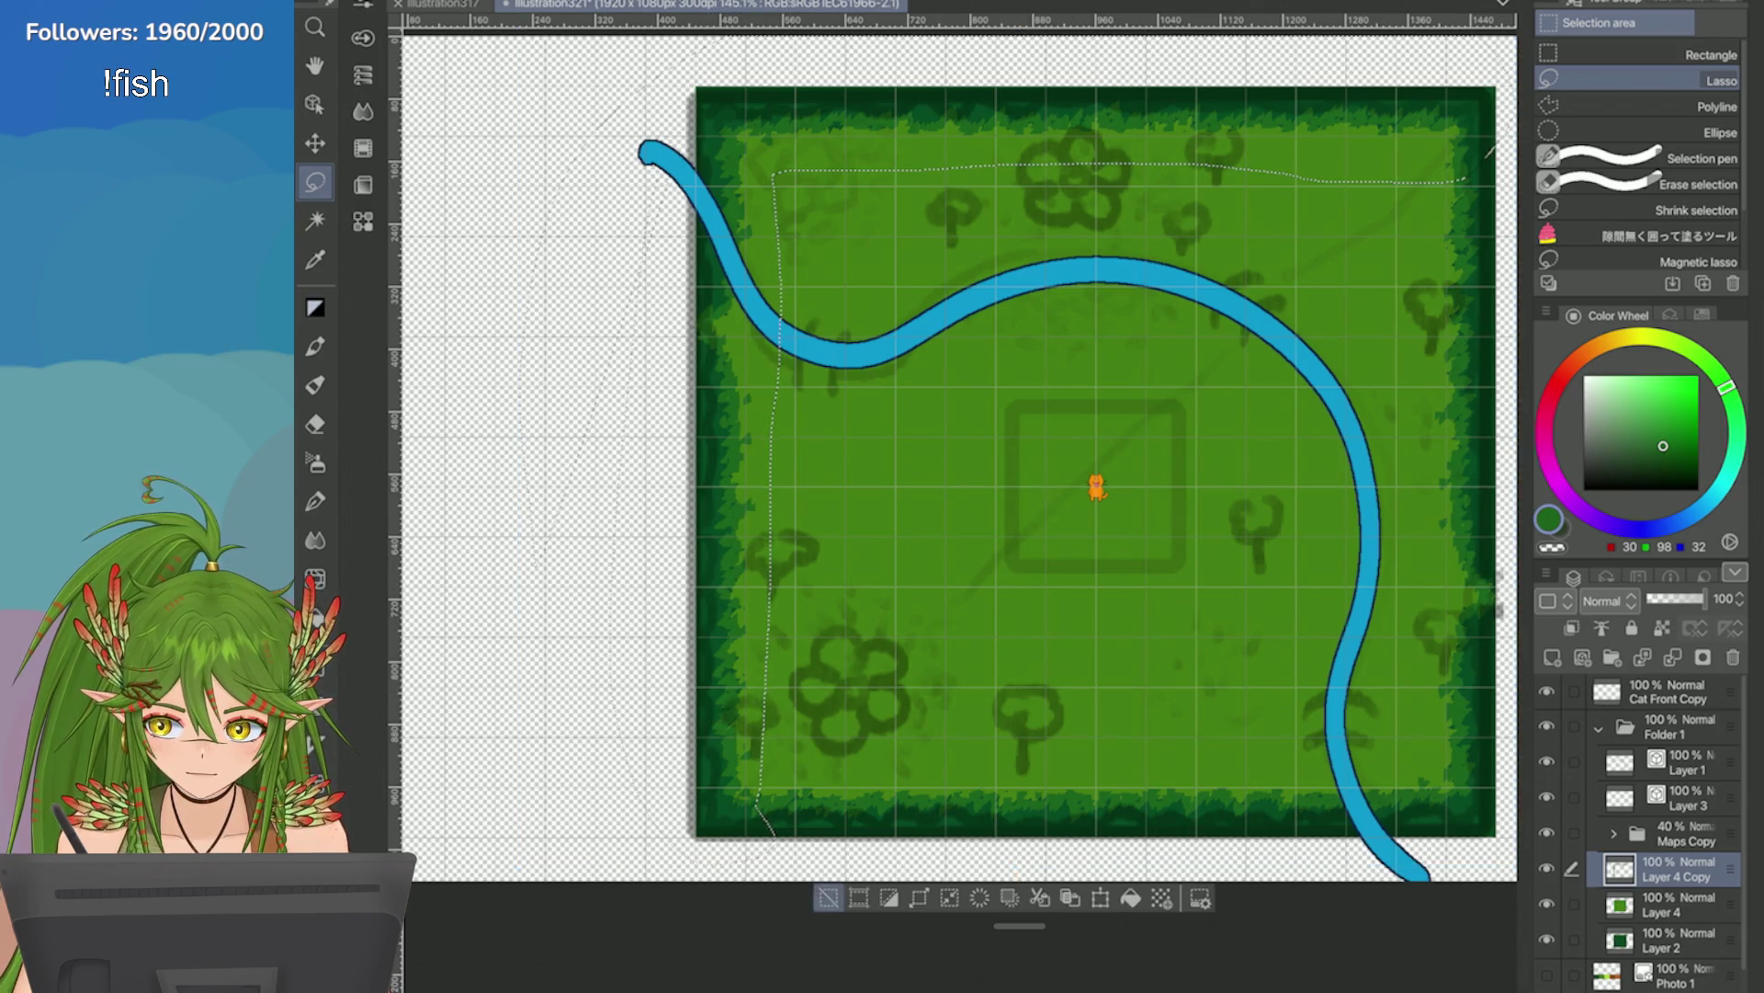
# Erase the light-green patches along the left hedge edge.
pyautogui.press('e')
pyautogui.hotkey('ctrl', 'd')
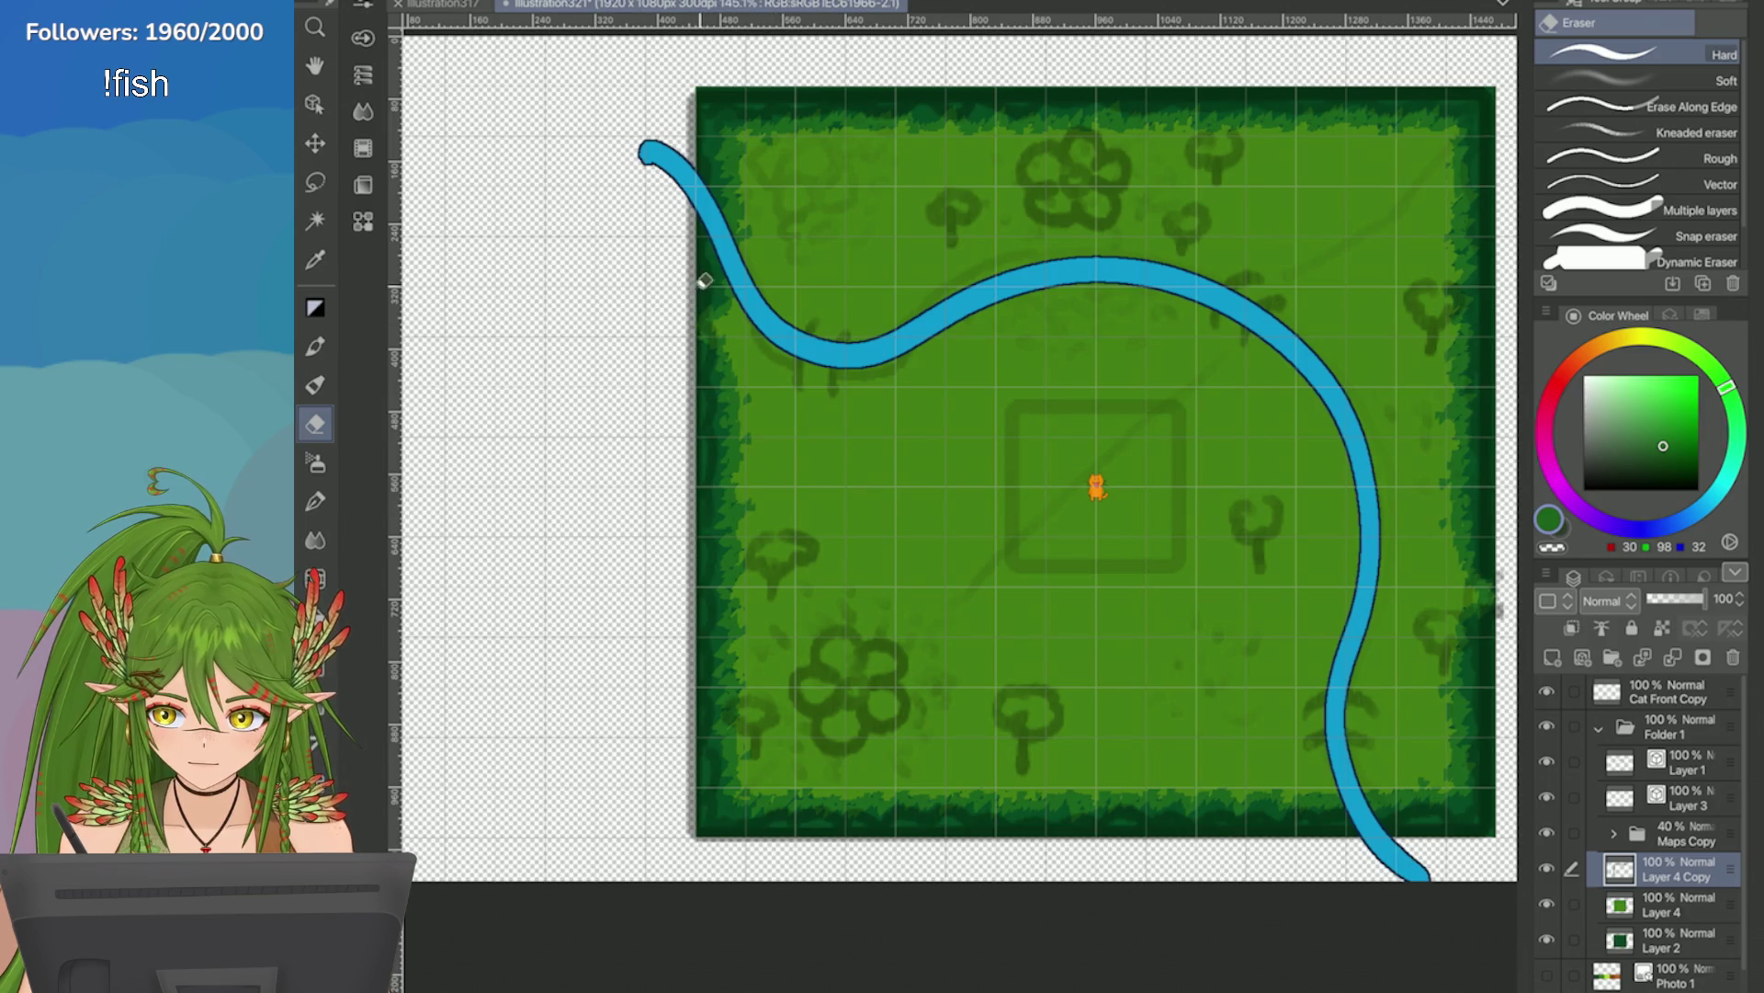
pyautogui.scroll(5, 717, 332)
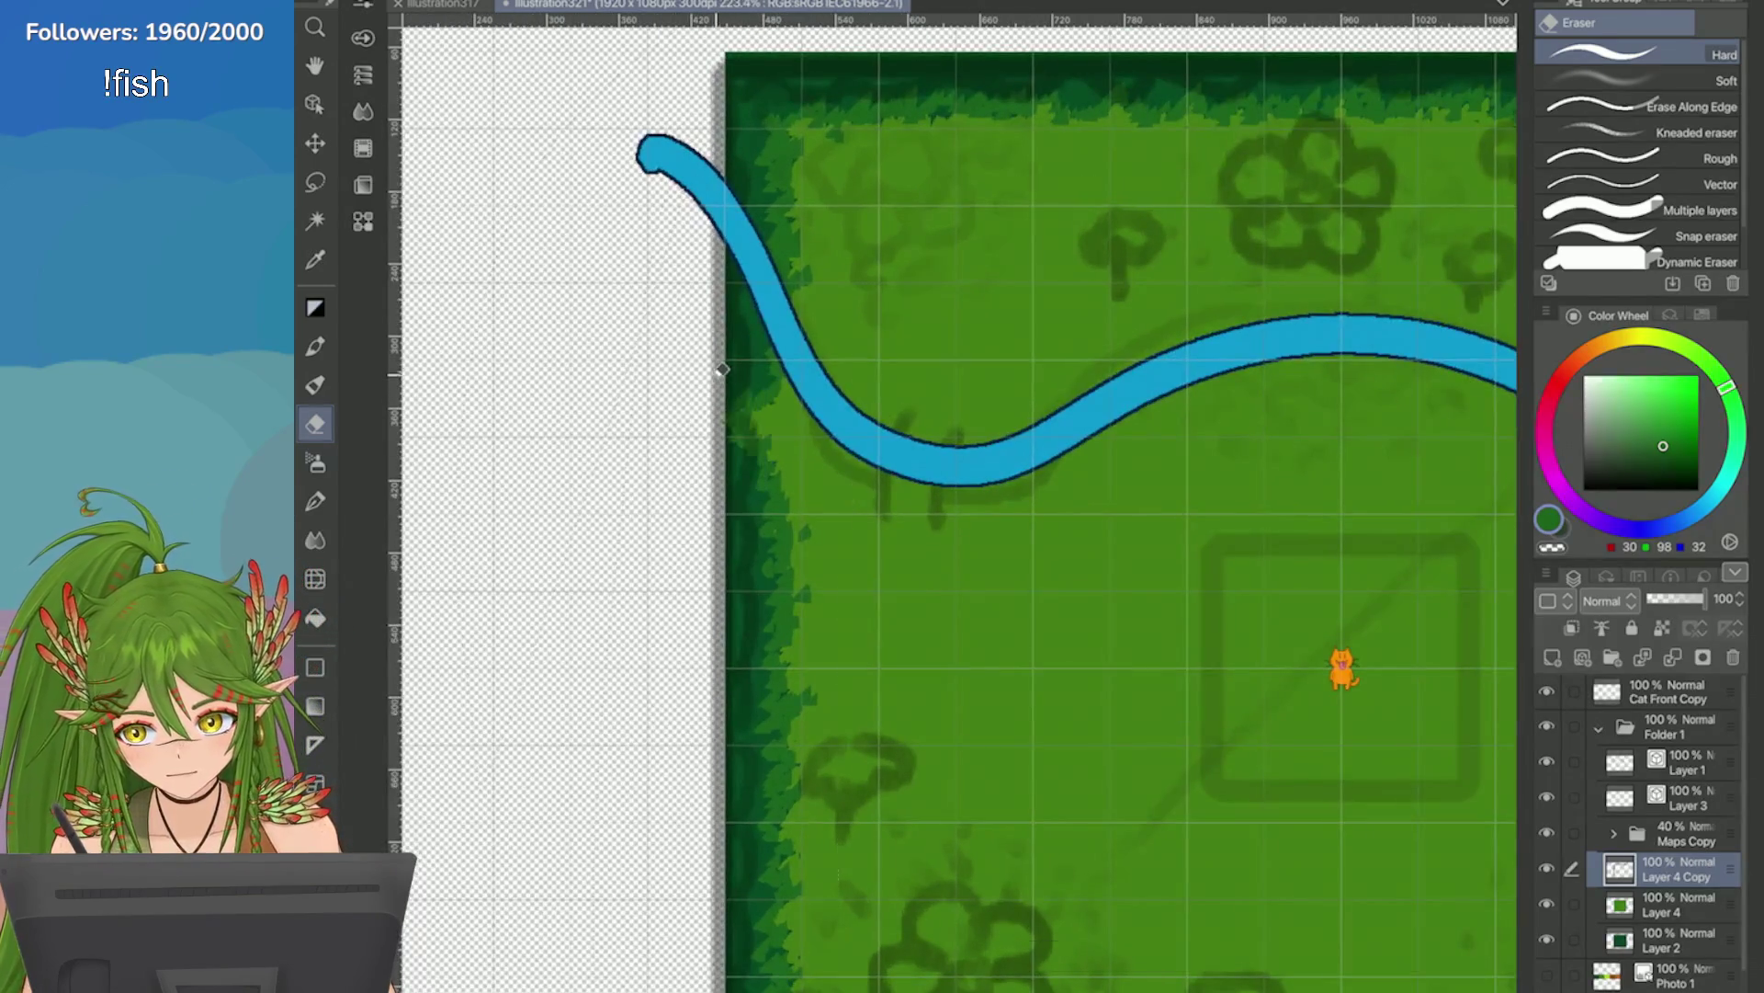
pyautogui.hotkey('ctrl', 'shift', 'd')
pyautogui.hotkey('ctrl', 'd')
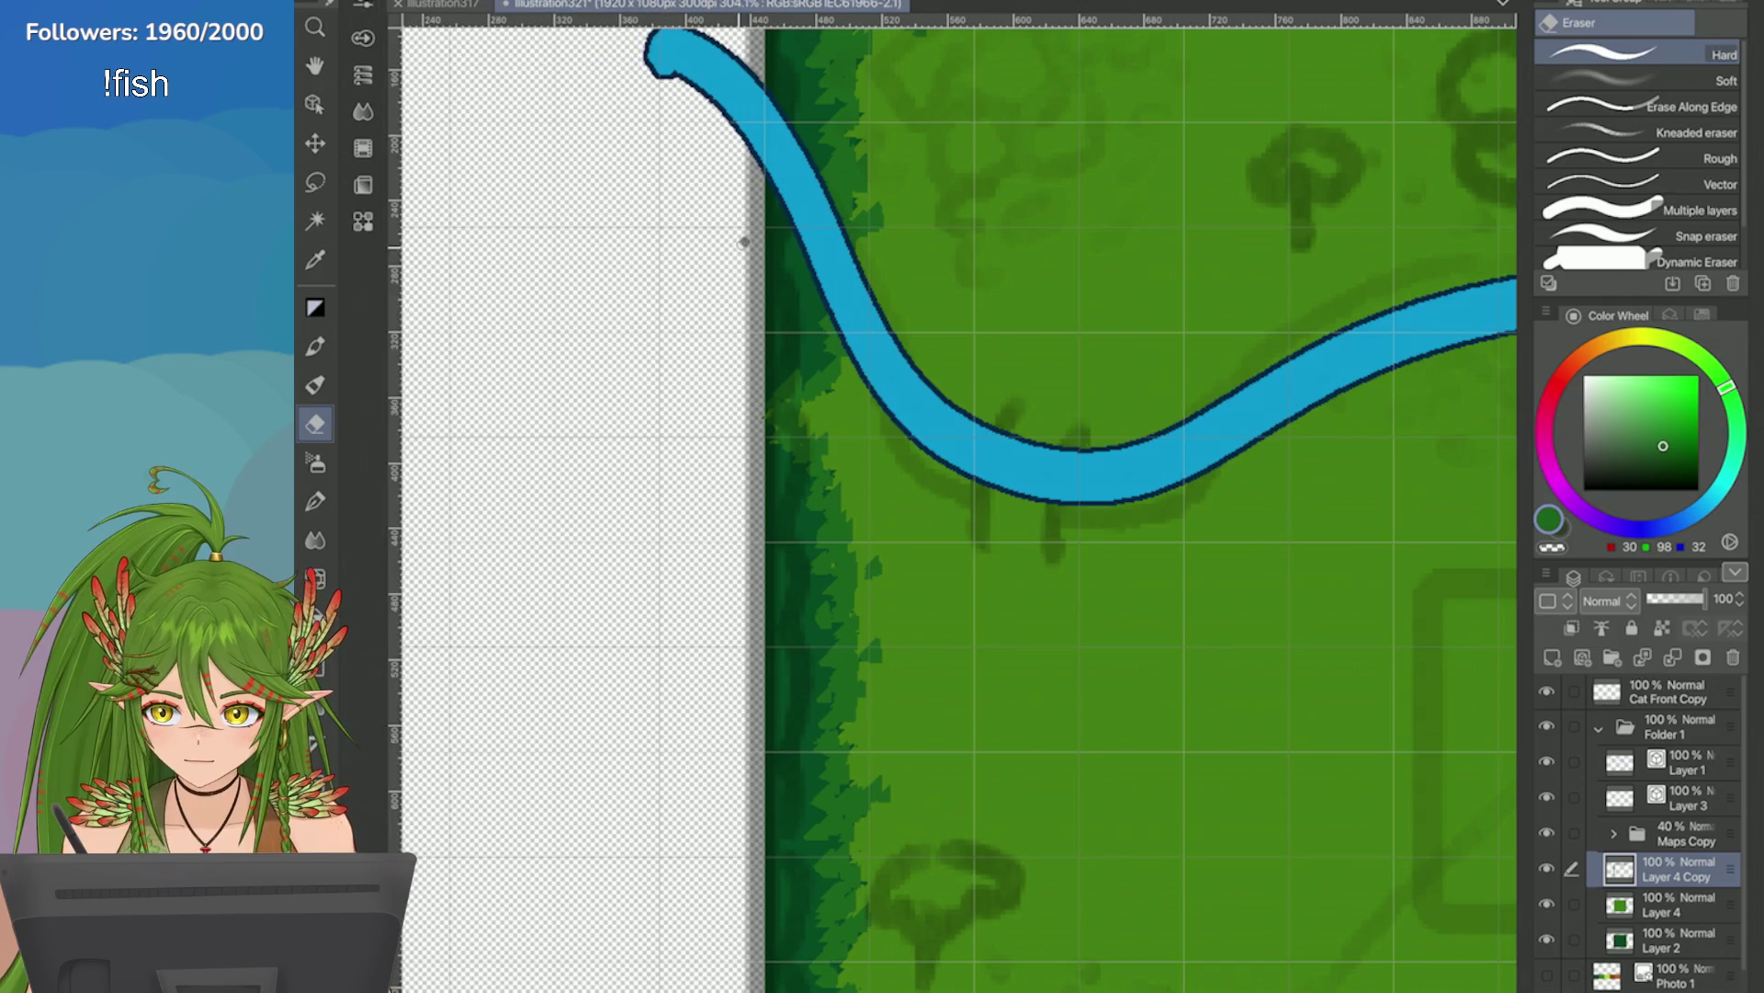
pyautogui.moveTo(798, 345); pyautogui.dragTo(792, 432)
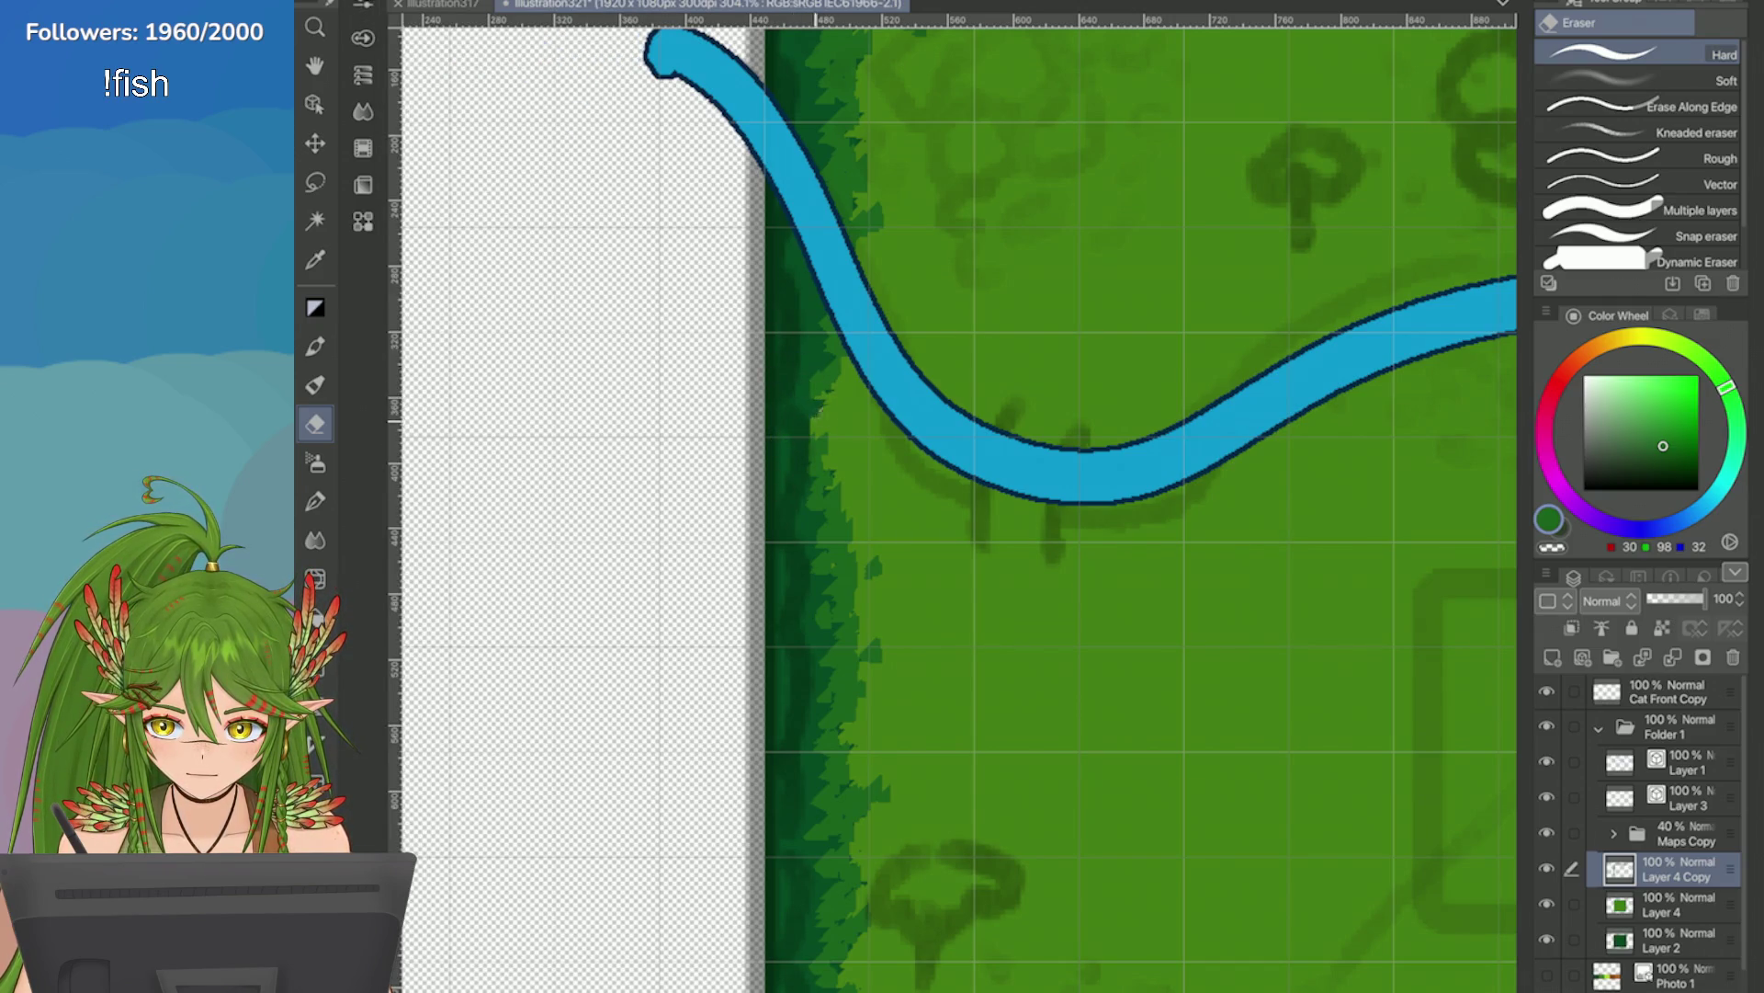
# Paint darker green along the right hedge edge with the Pen.
pyautogui.press('p')
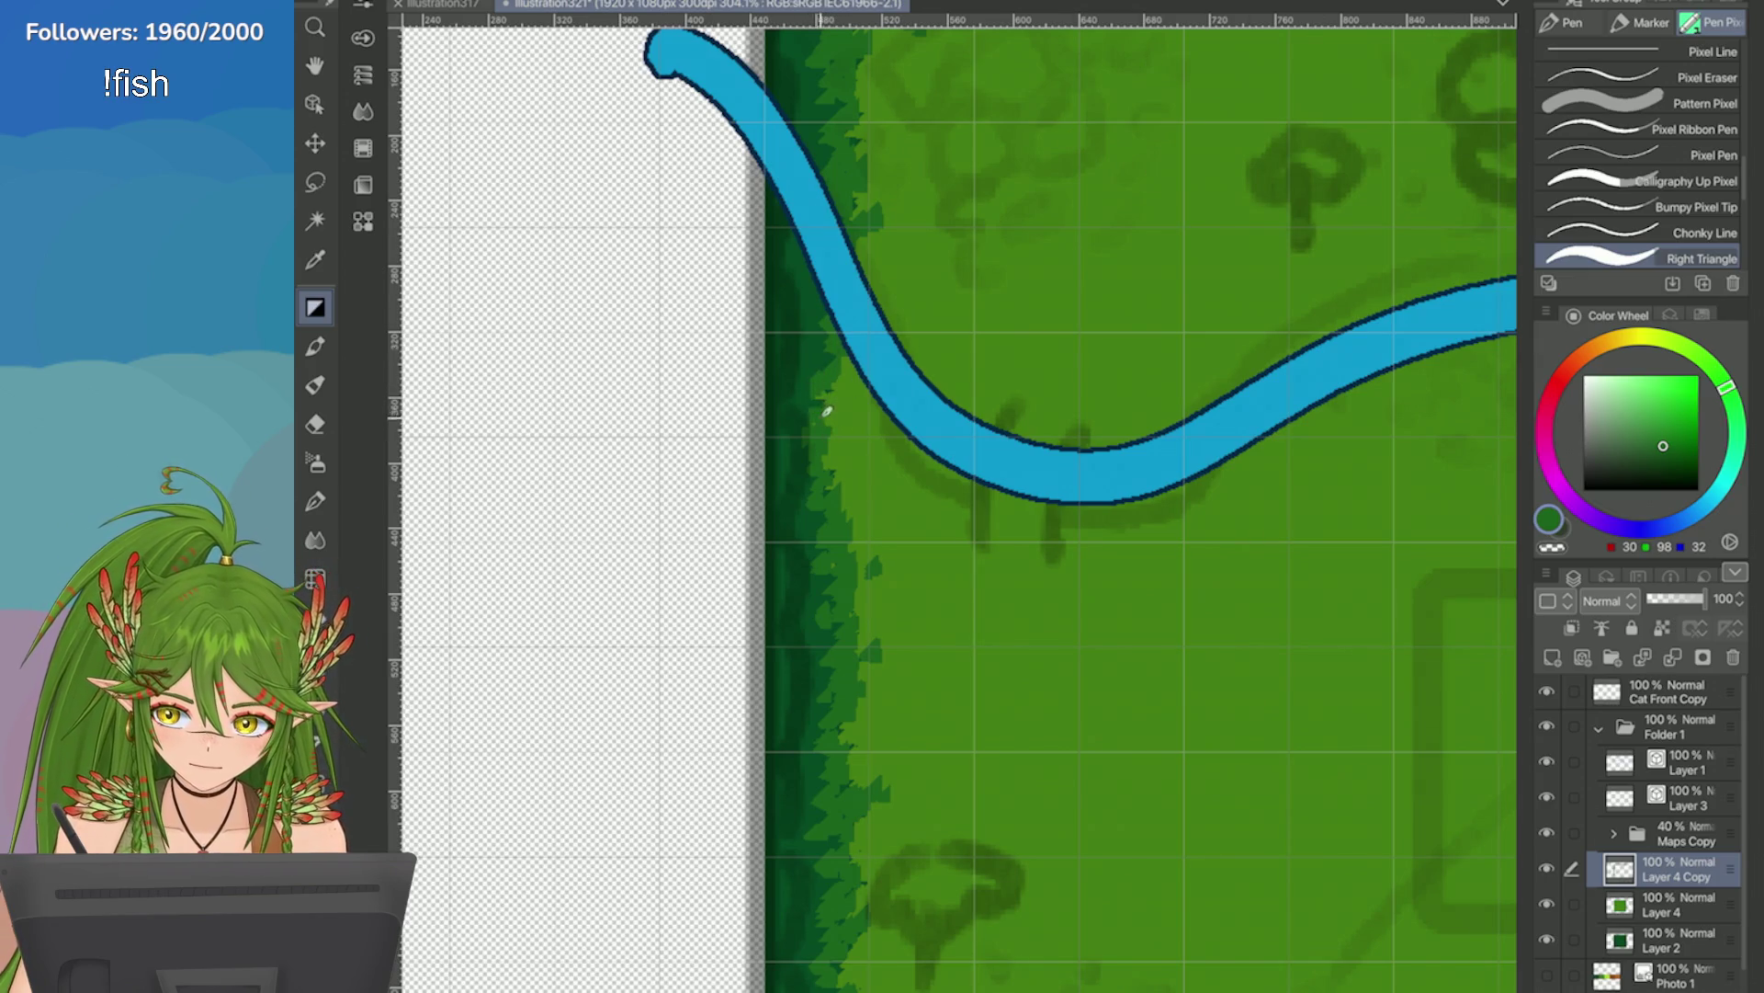
pyautogui.hotkey('ctrl', '-')
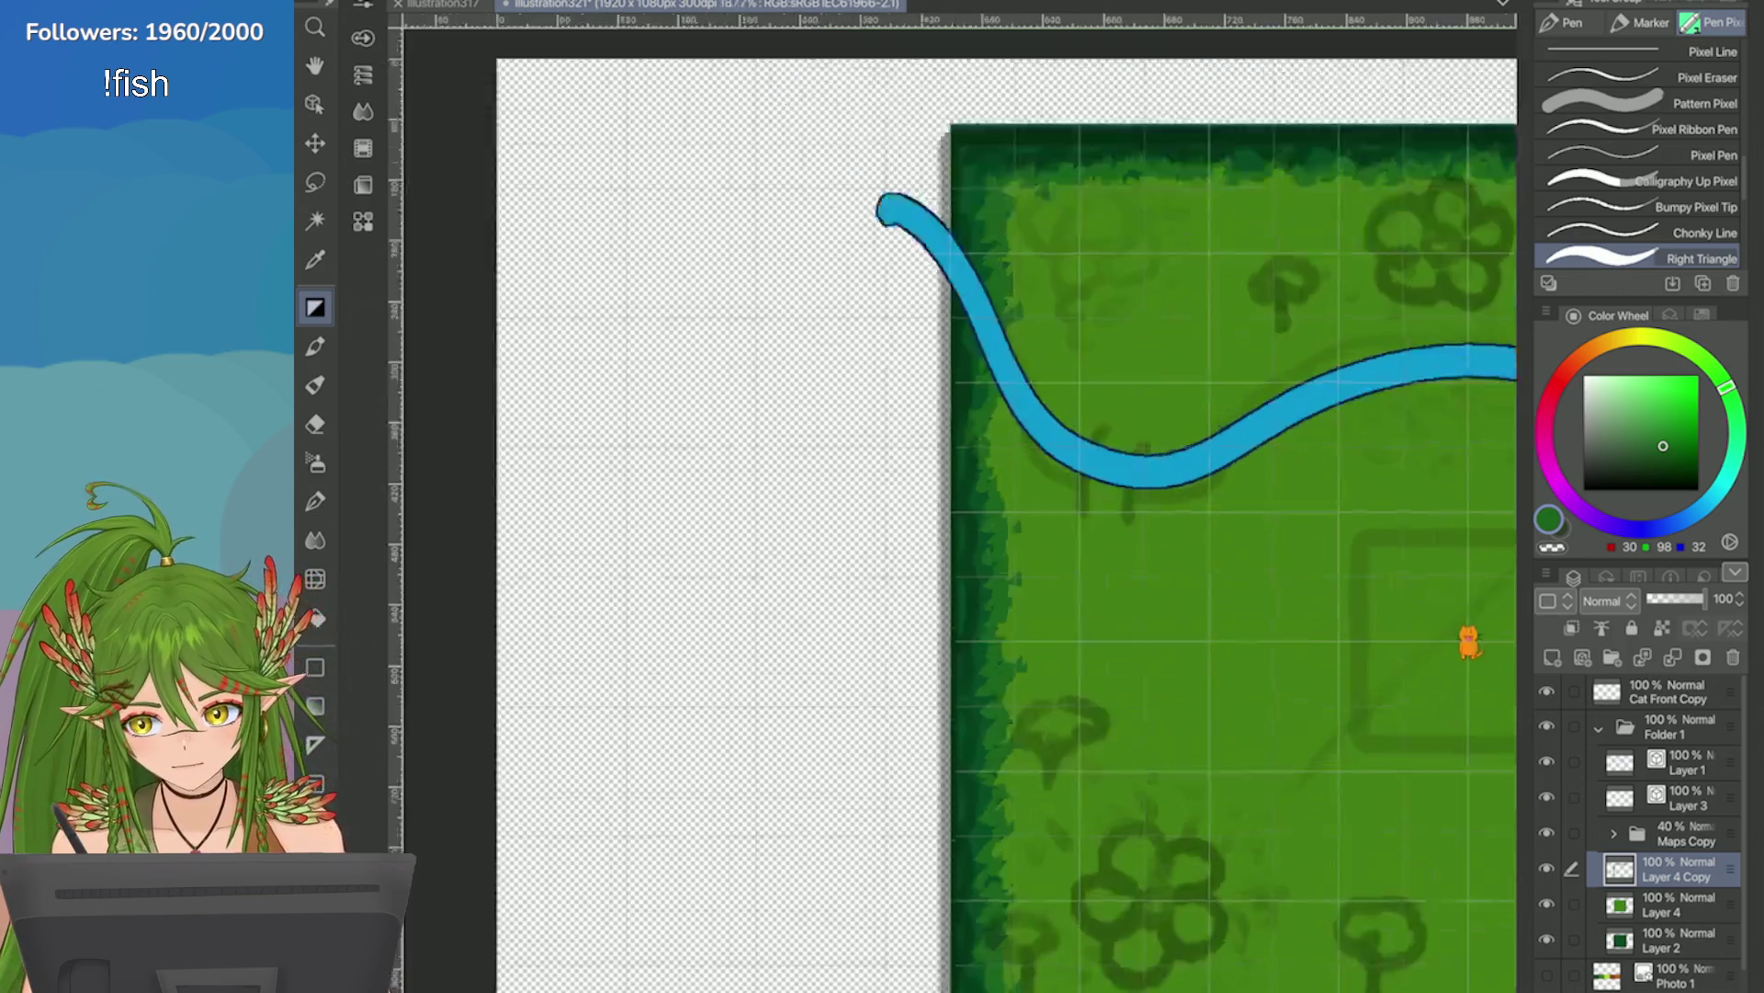
pyautogui.hotkey('ctrl', '0')
pyautogui.hotkey('ctrl', '+')
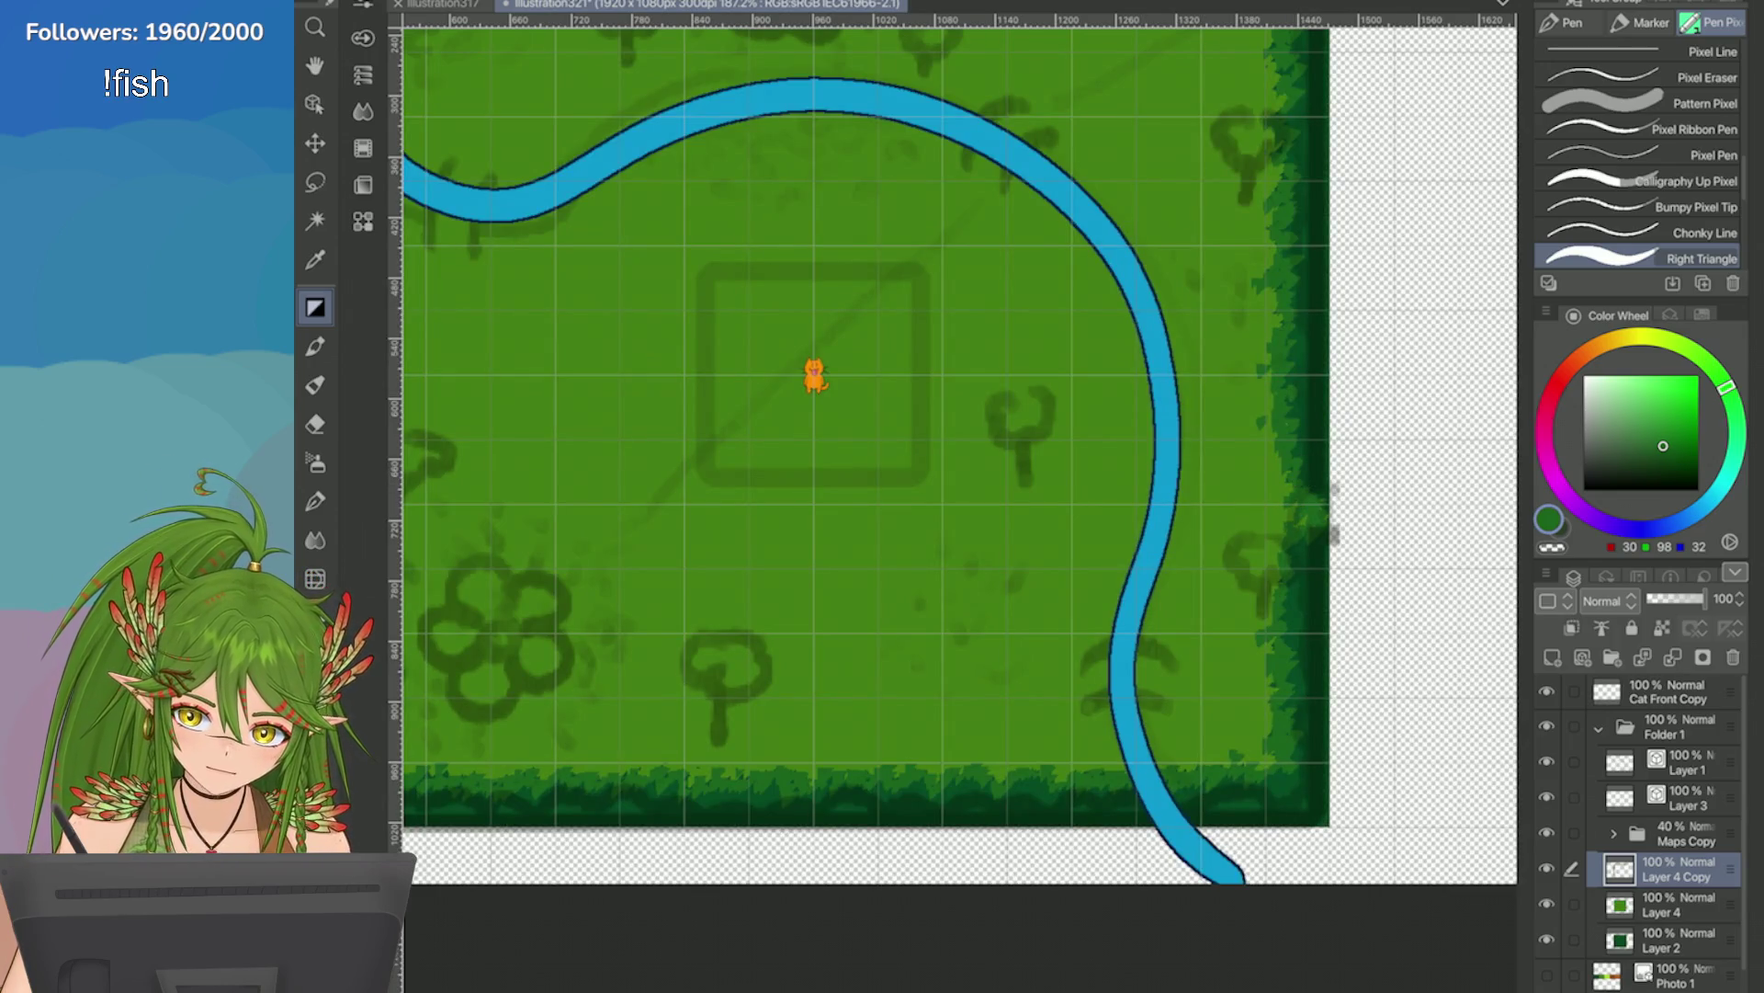
pyautogui.hotkey('ctrl', '0')
pyautogui.hotkey('ctrl', '+')
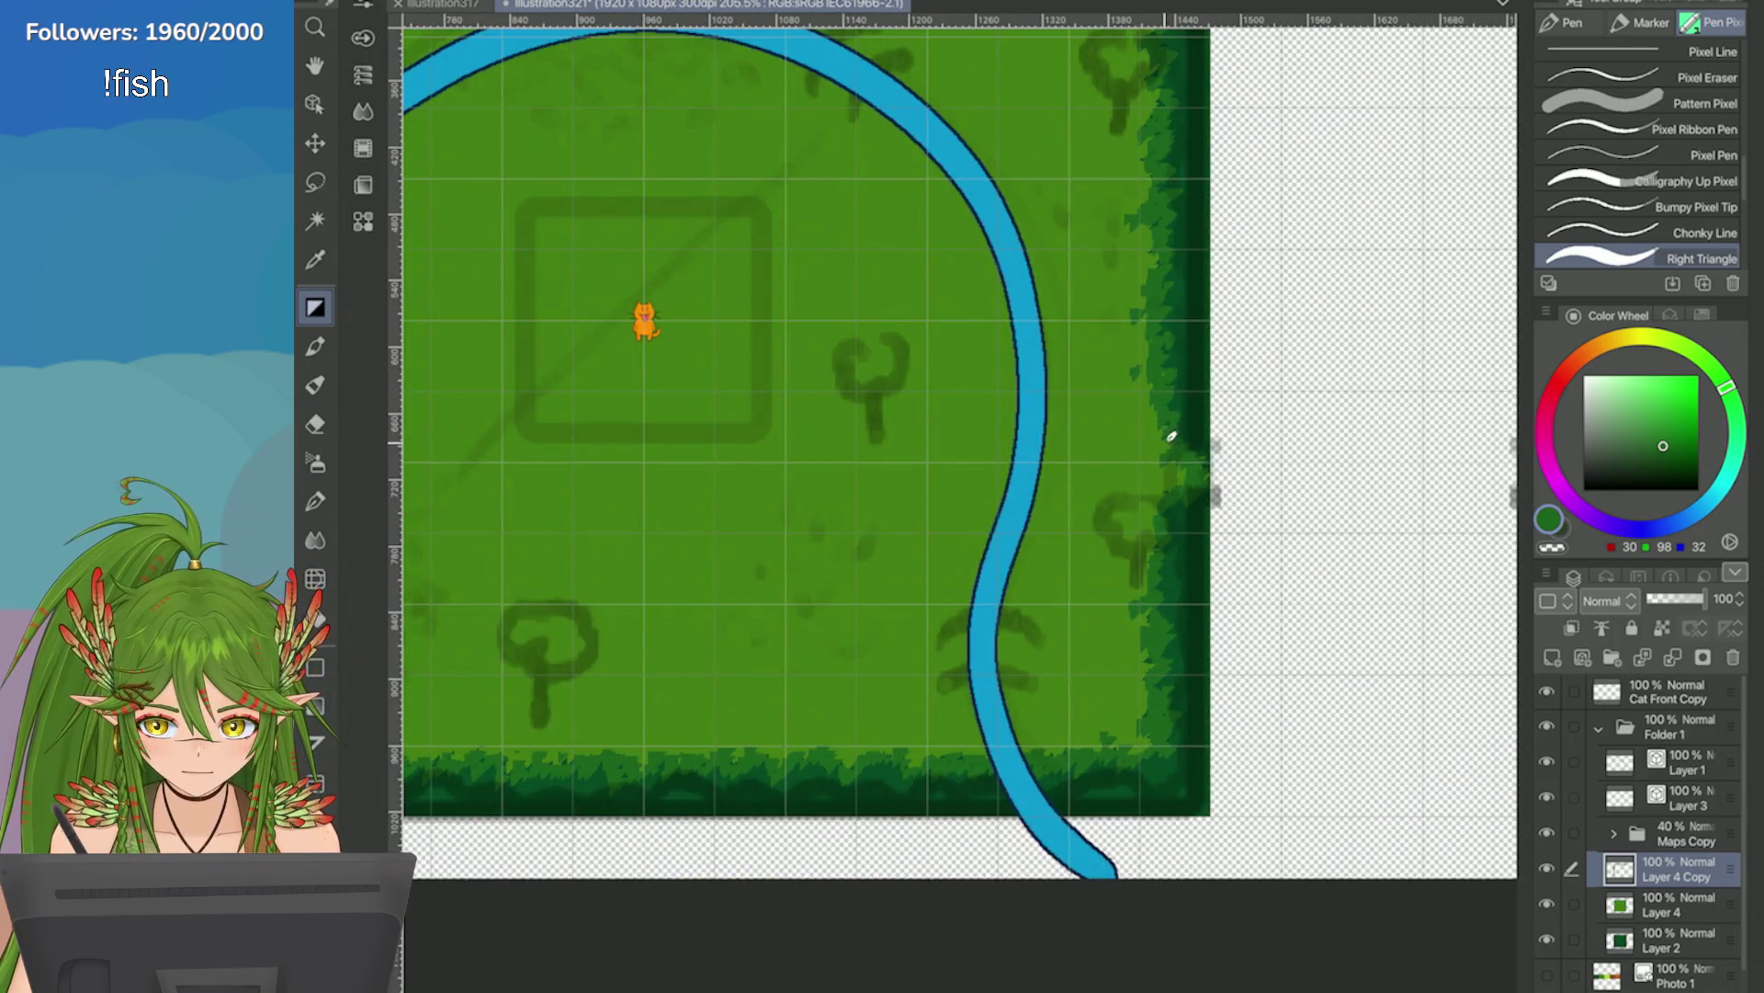
pyautogui.hotkey('ctrl', '0')
pyautogui.hotkey('ctrl', '-')
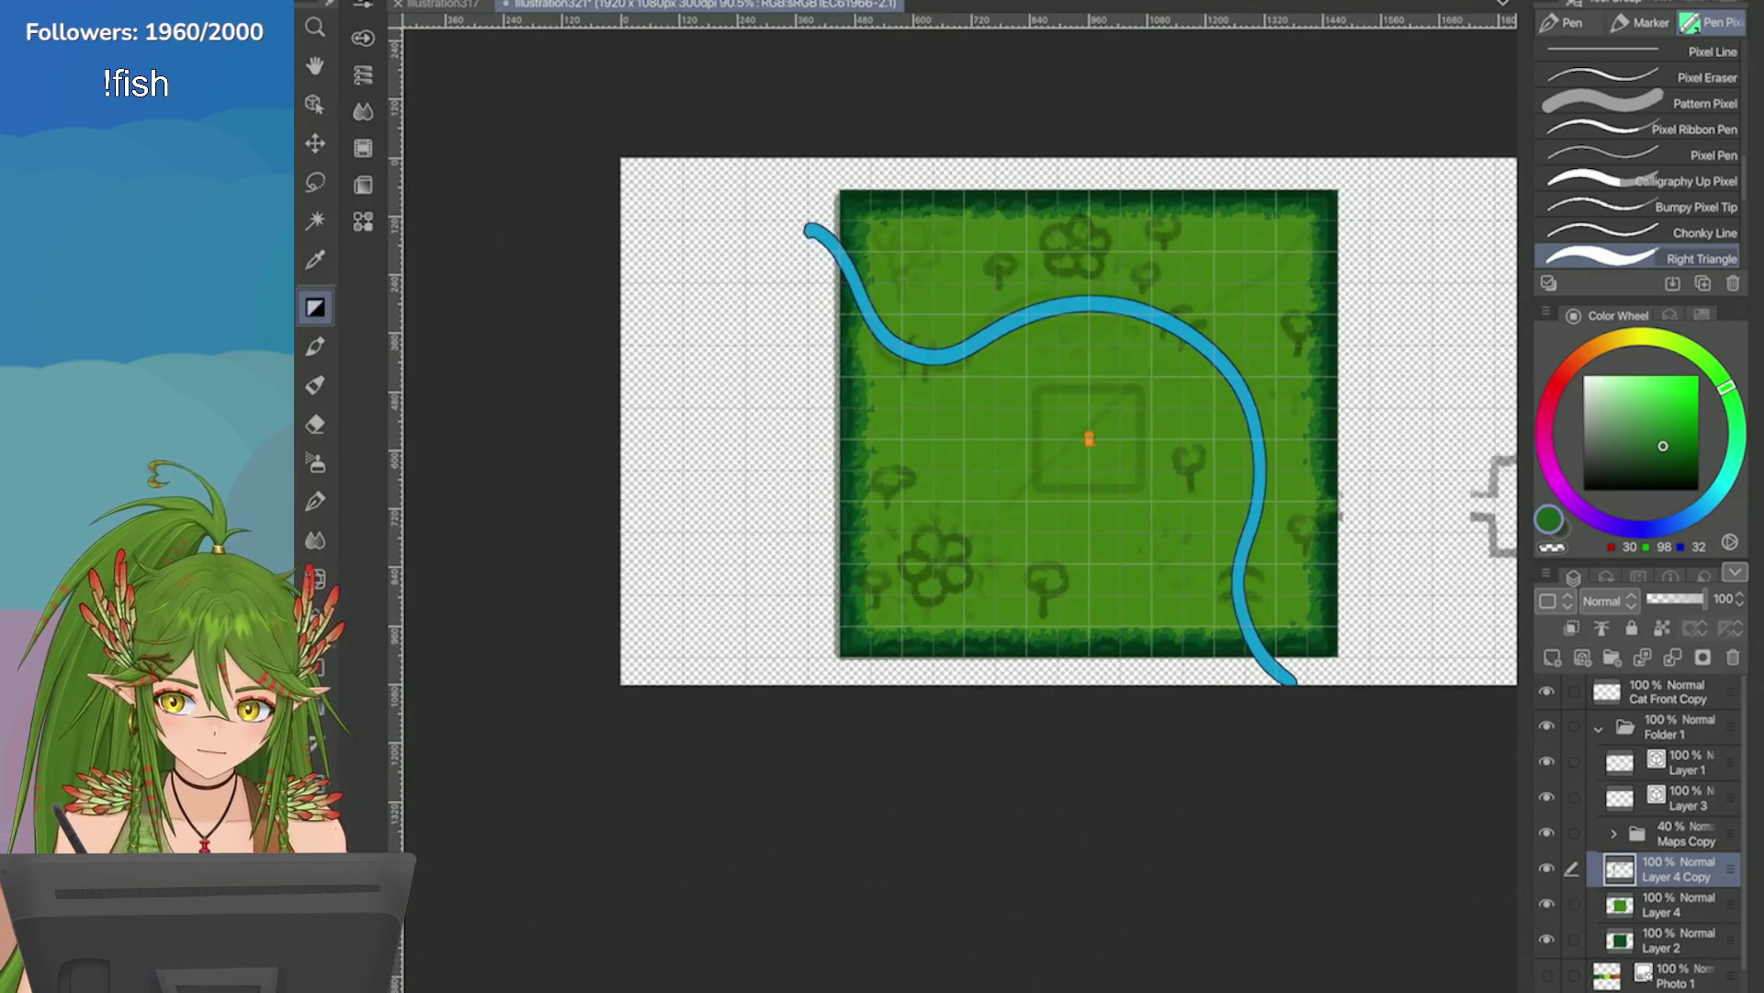
pyautogui.hotkey('ctrl', '+')
pyautogui.hotkey('ctrl', '+')
pyautogui.hotkey('ctrl', '+')
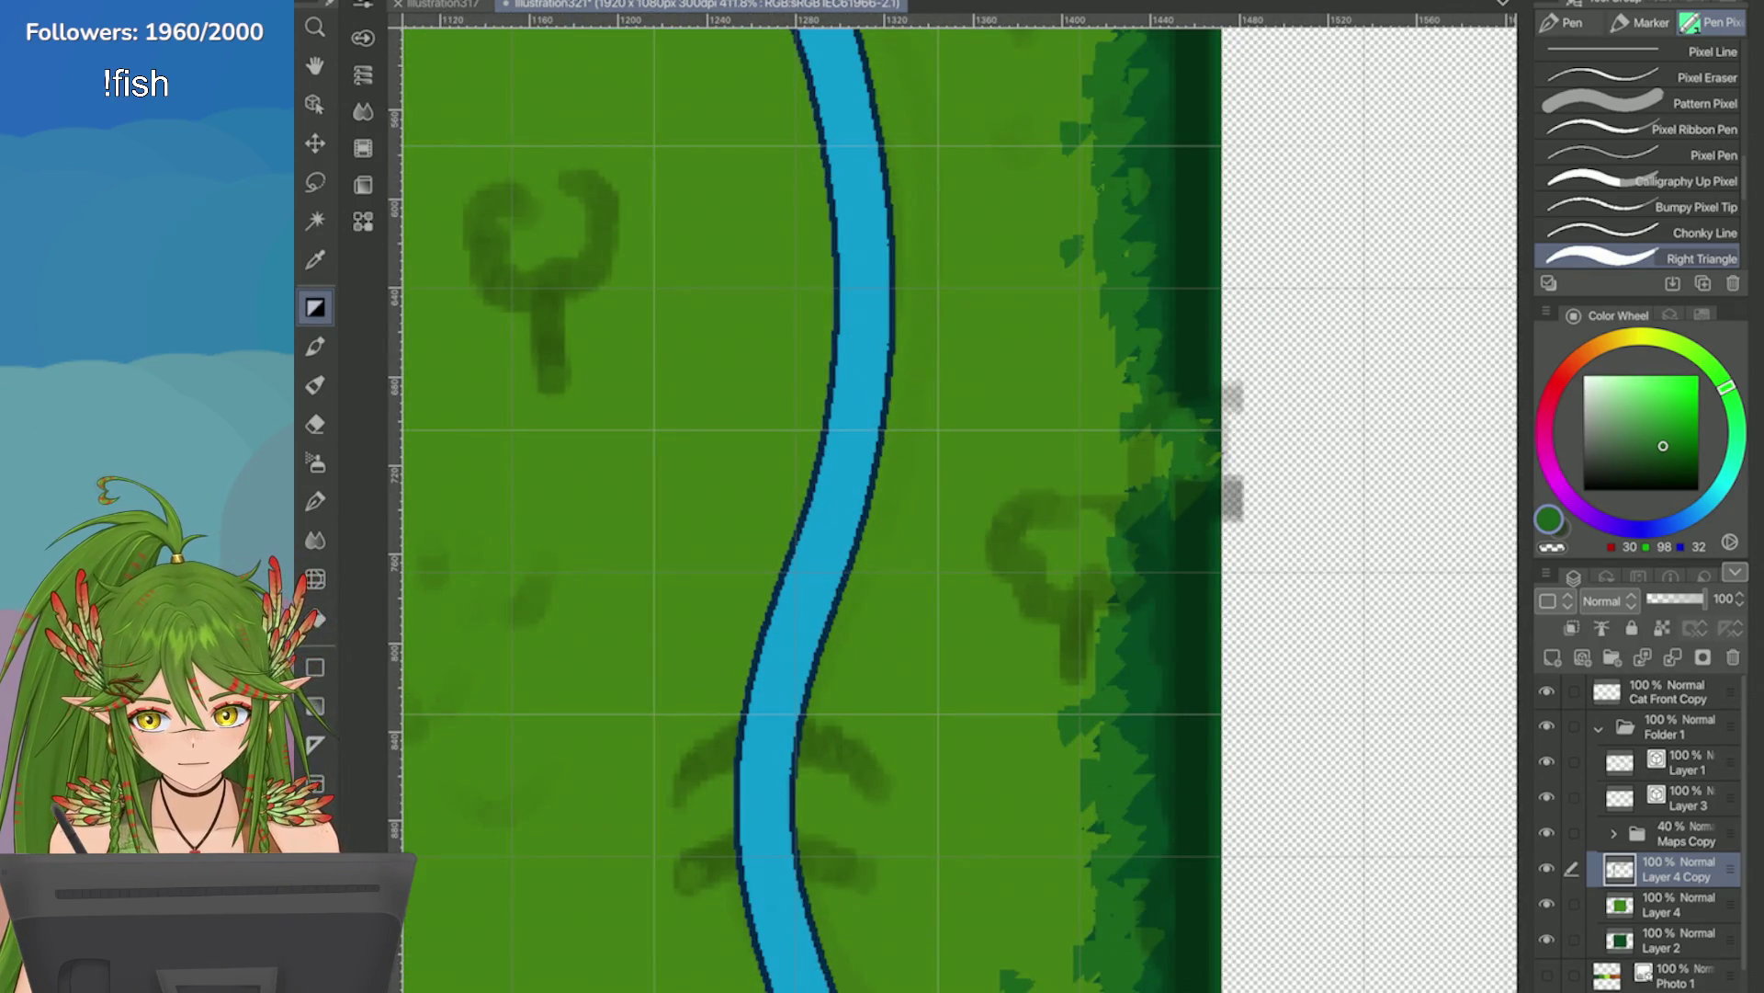
pyautogui.moveTo(1179, 441); pyautogui.dragTo(1145, 490)
pyautogui.hotkey('ctrl', '+')
pyautogui.hotkey('ctrl', '+')
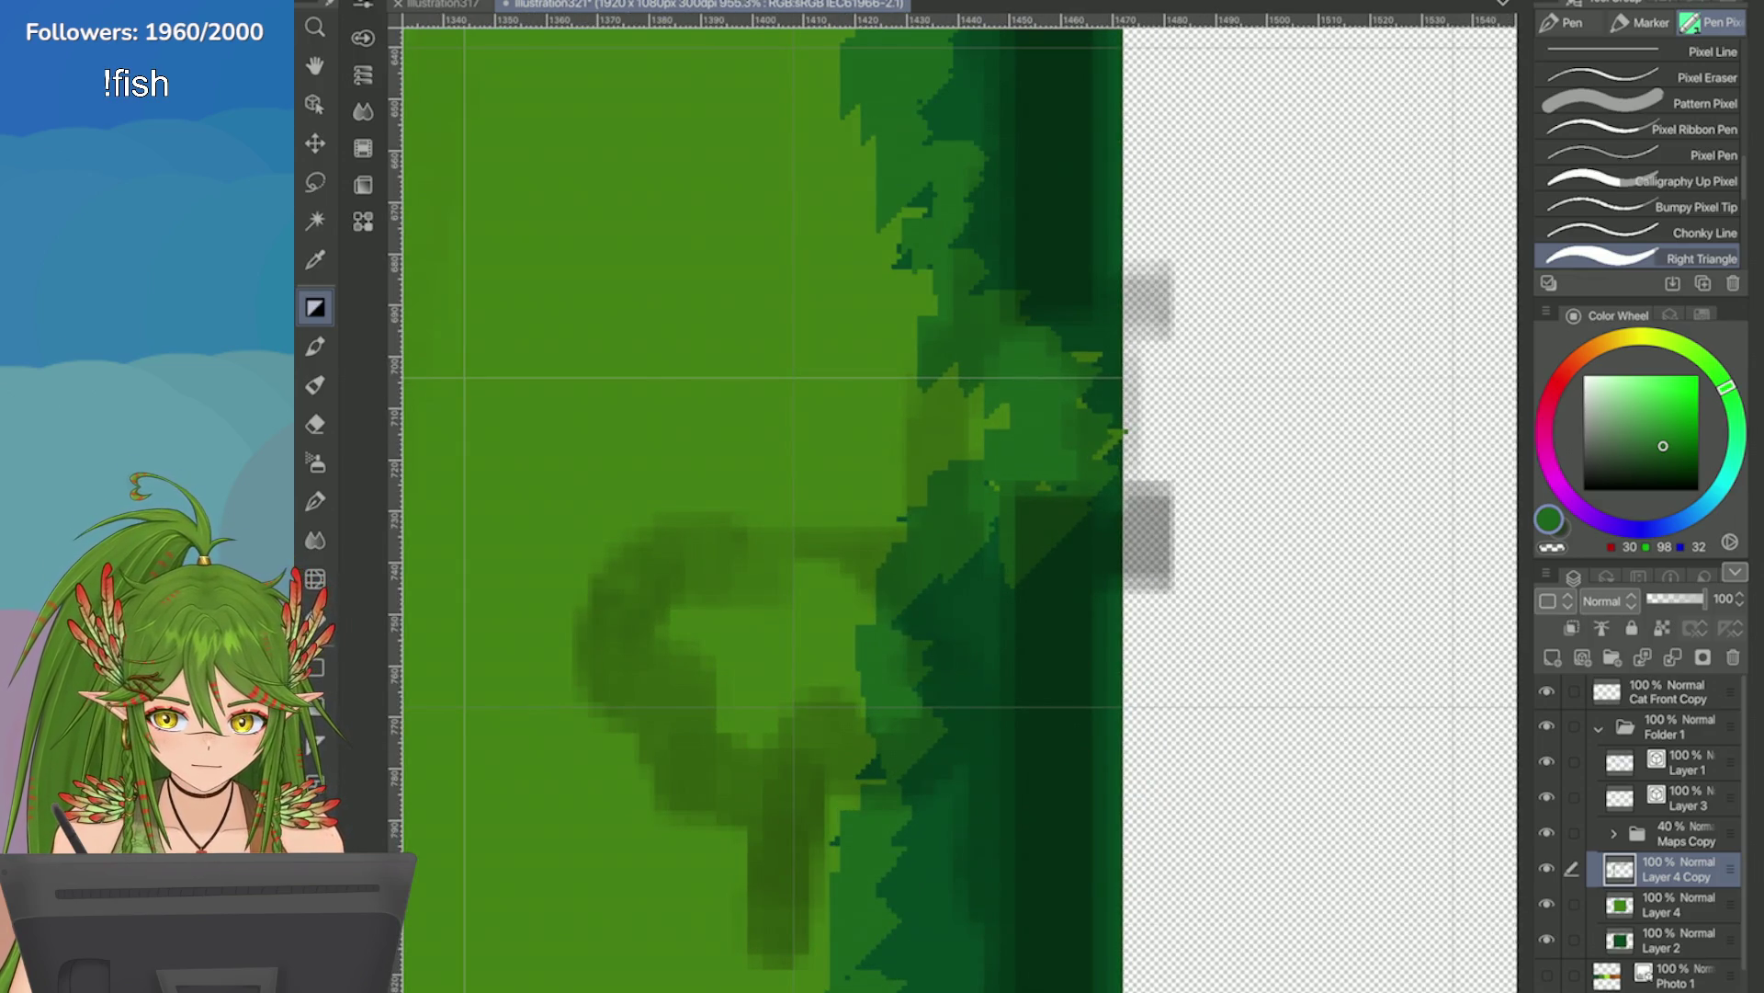
pyautogui.hotkey('ctrl', '-')
pyautogui.hotkey('ctrl', '-')
pyautogui.hotkey('ctrl', '-')
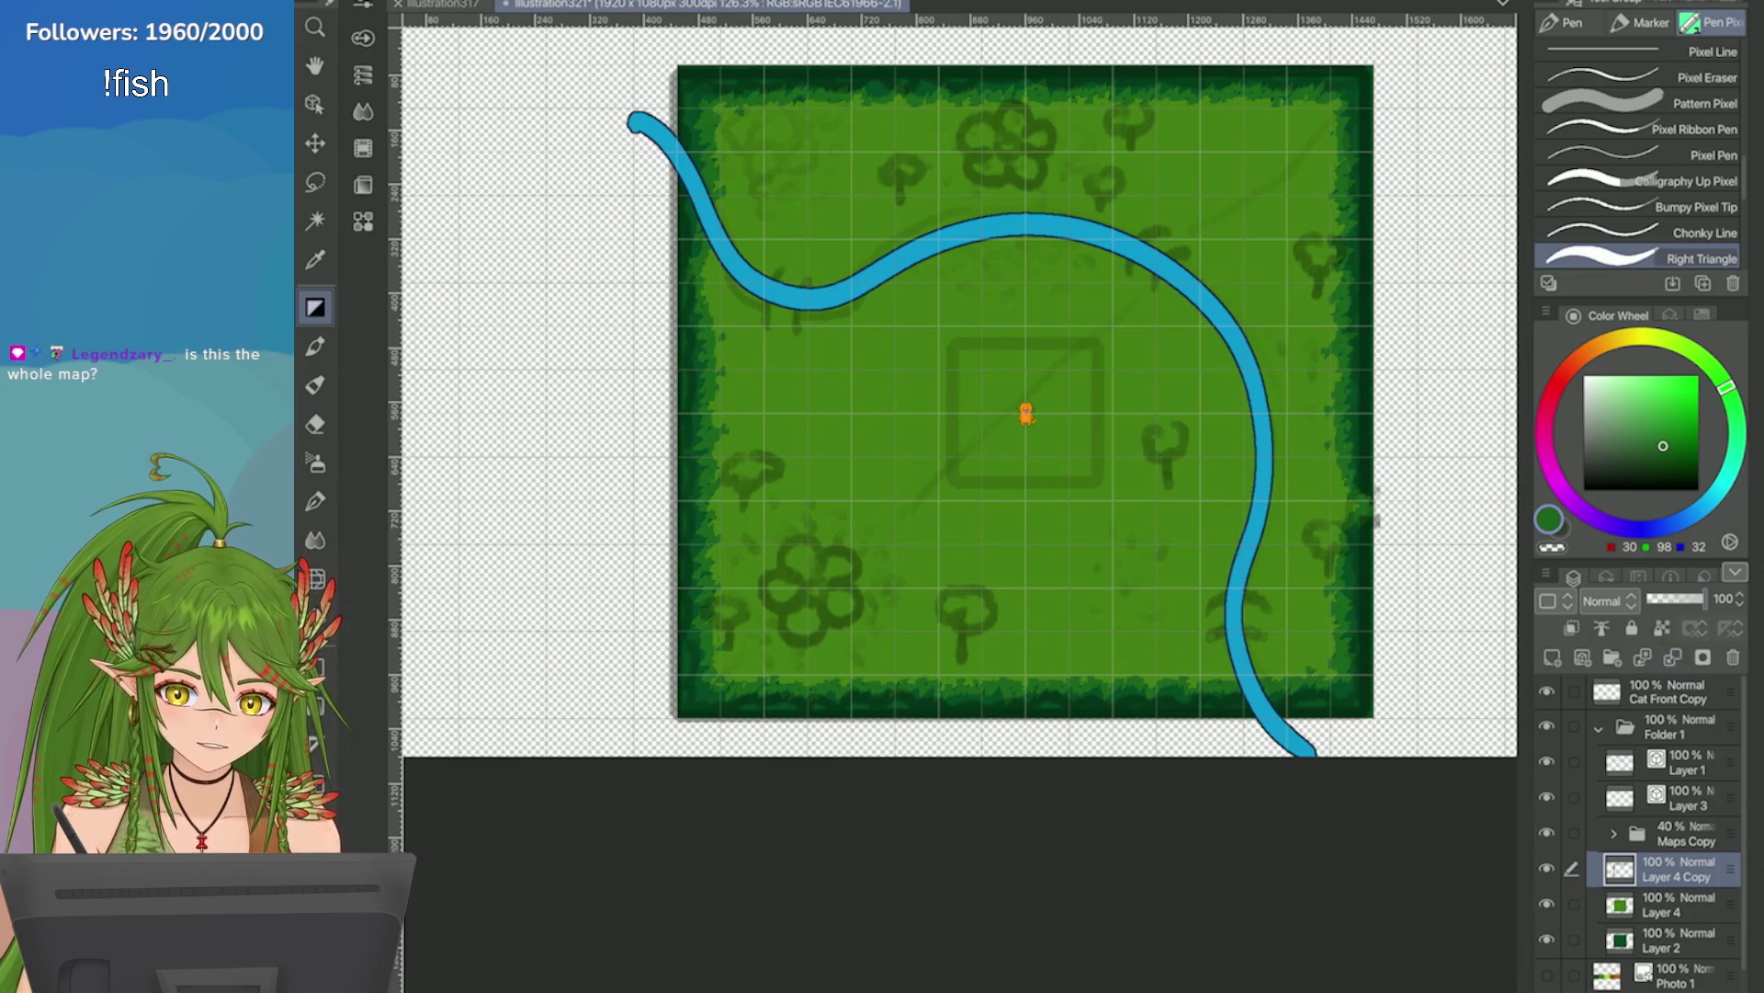
# Merge Layer 4 Copy down into Layer 4 and select the river's Layer 1.
pyautogui.click(1602, 628)
pyautogui.click(1547, 761)
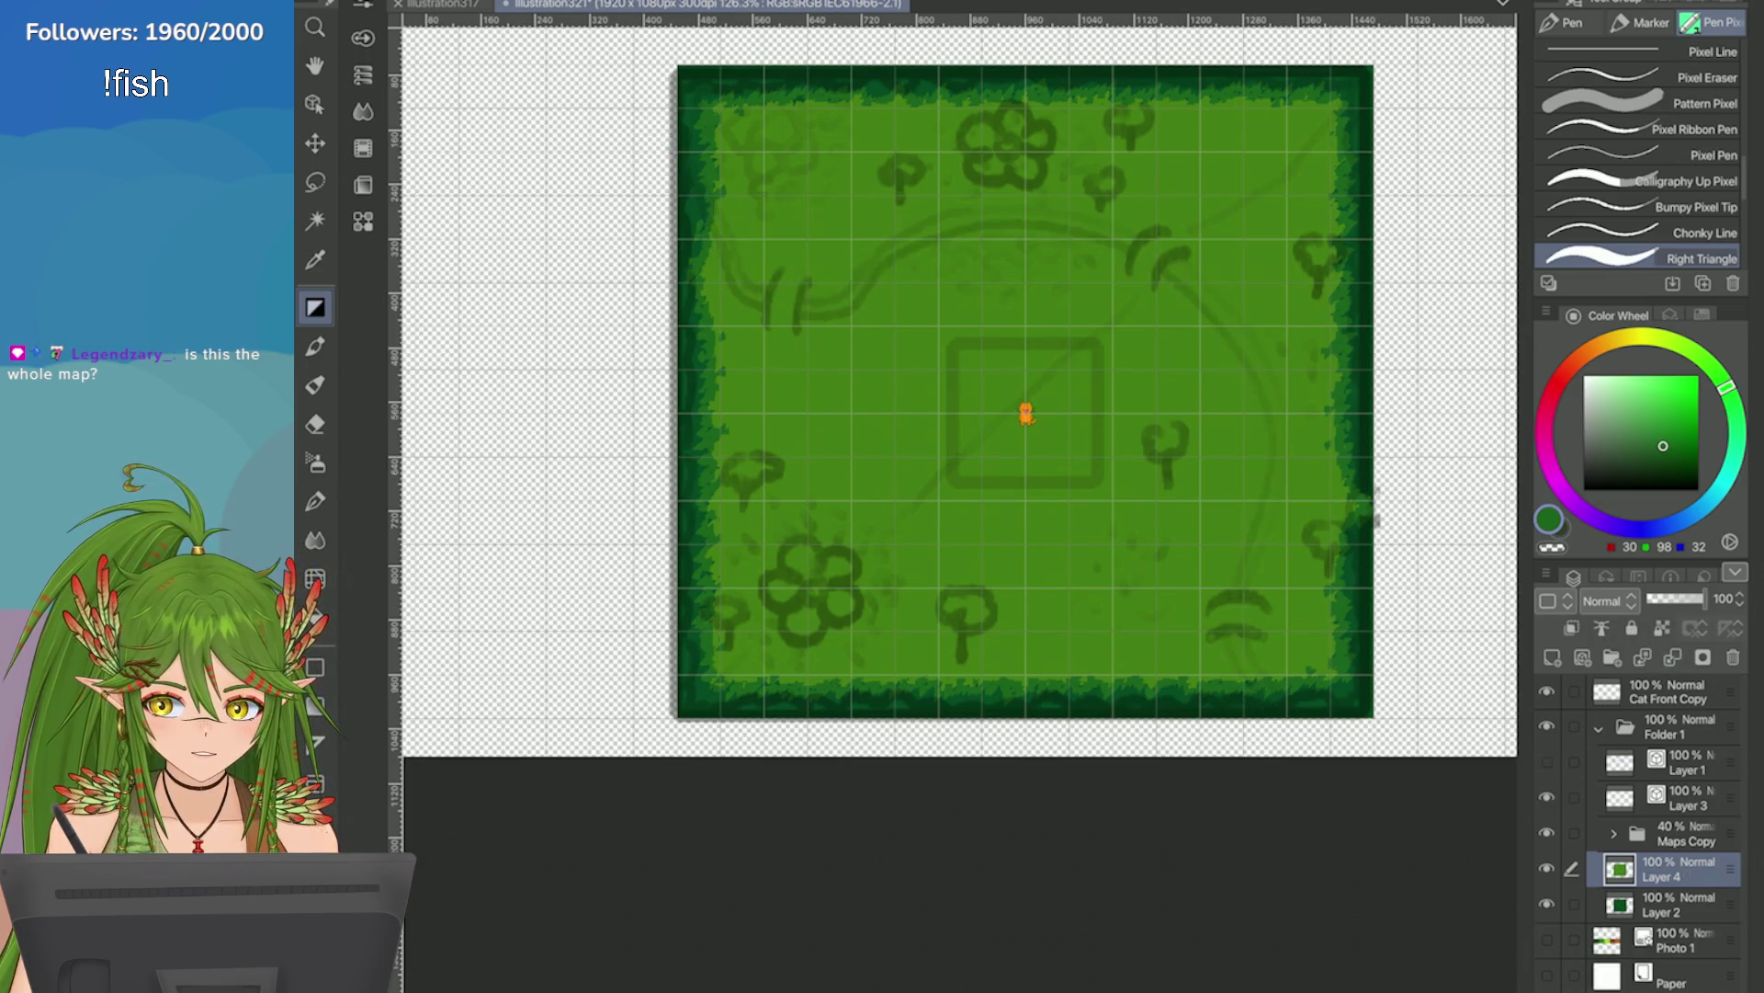
pyautogui.click(1546, 761)
pyautogui.click(1681, 763)
# Try scaling the river down with Ctrl+T, then undo it to keep its original size.
pyautogui.hotkey('ctrl', 't')
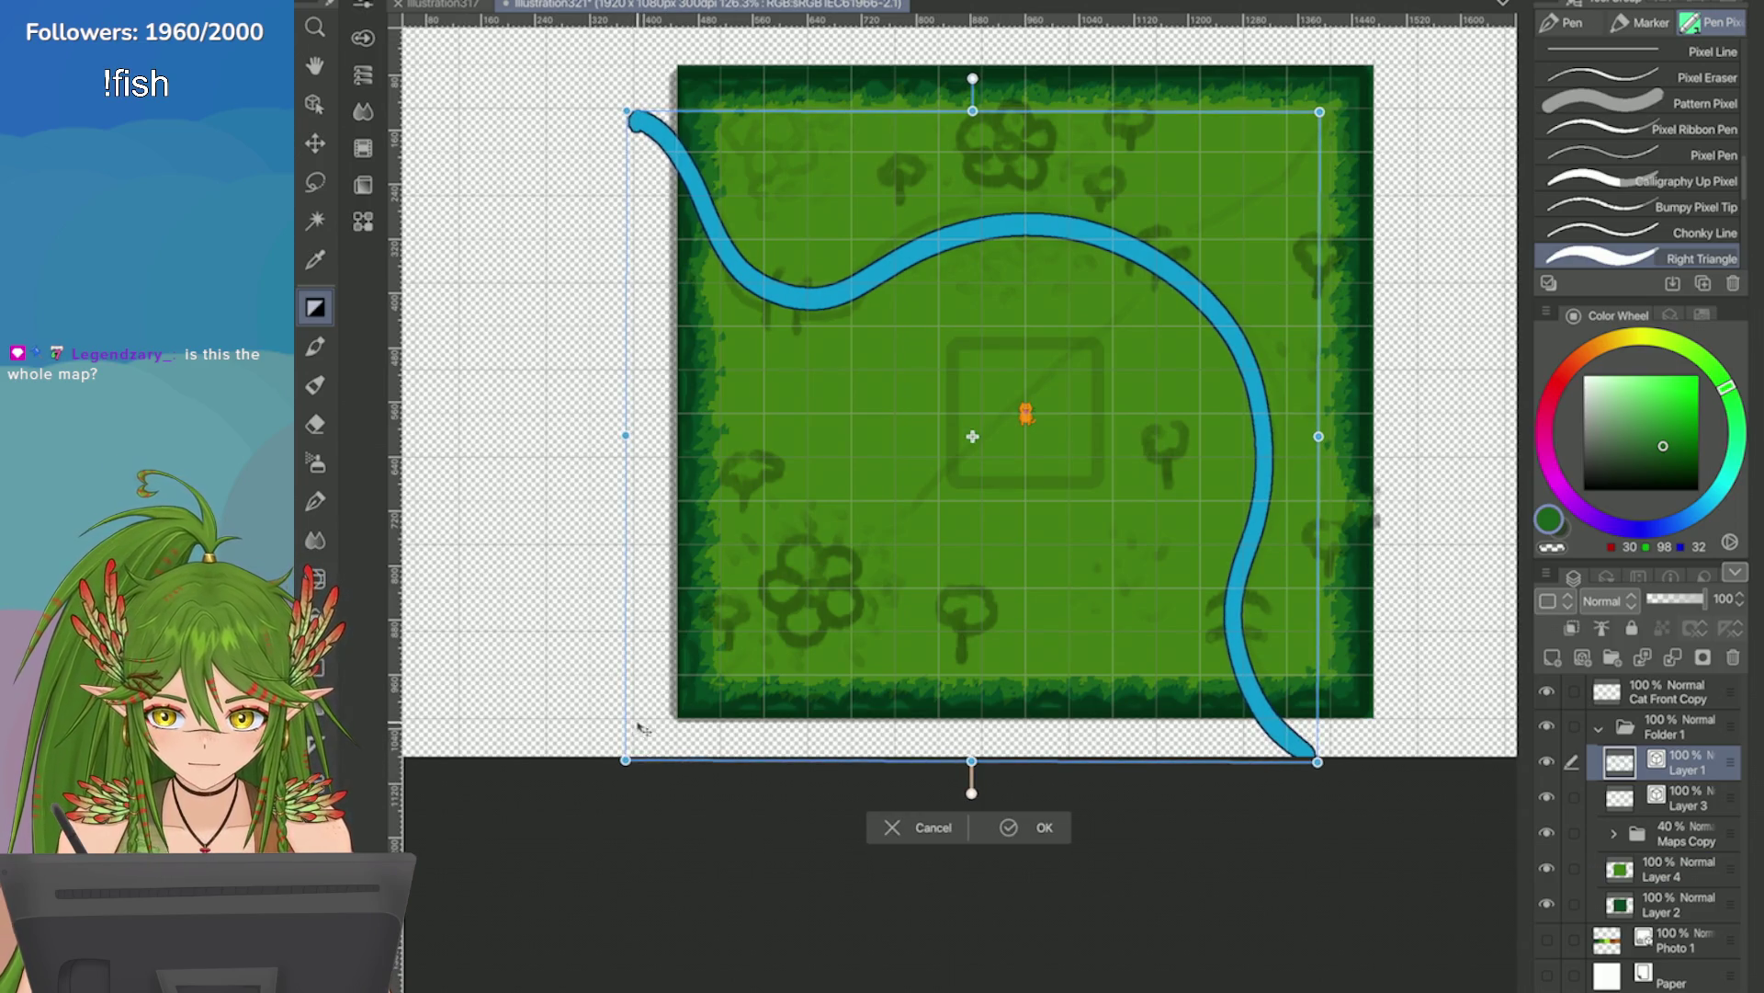
pyautogui.click(893, 827)
pyautogui.hotkey('ctrl', '-')
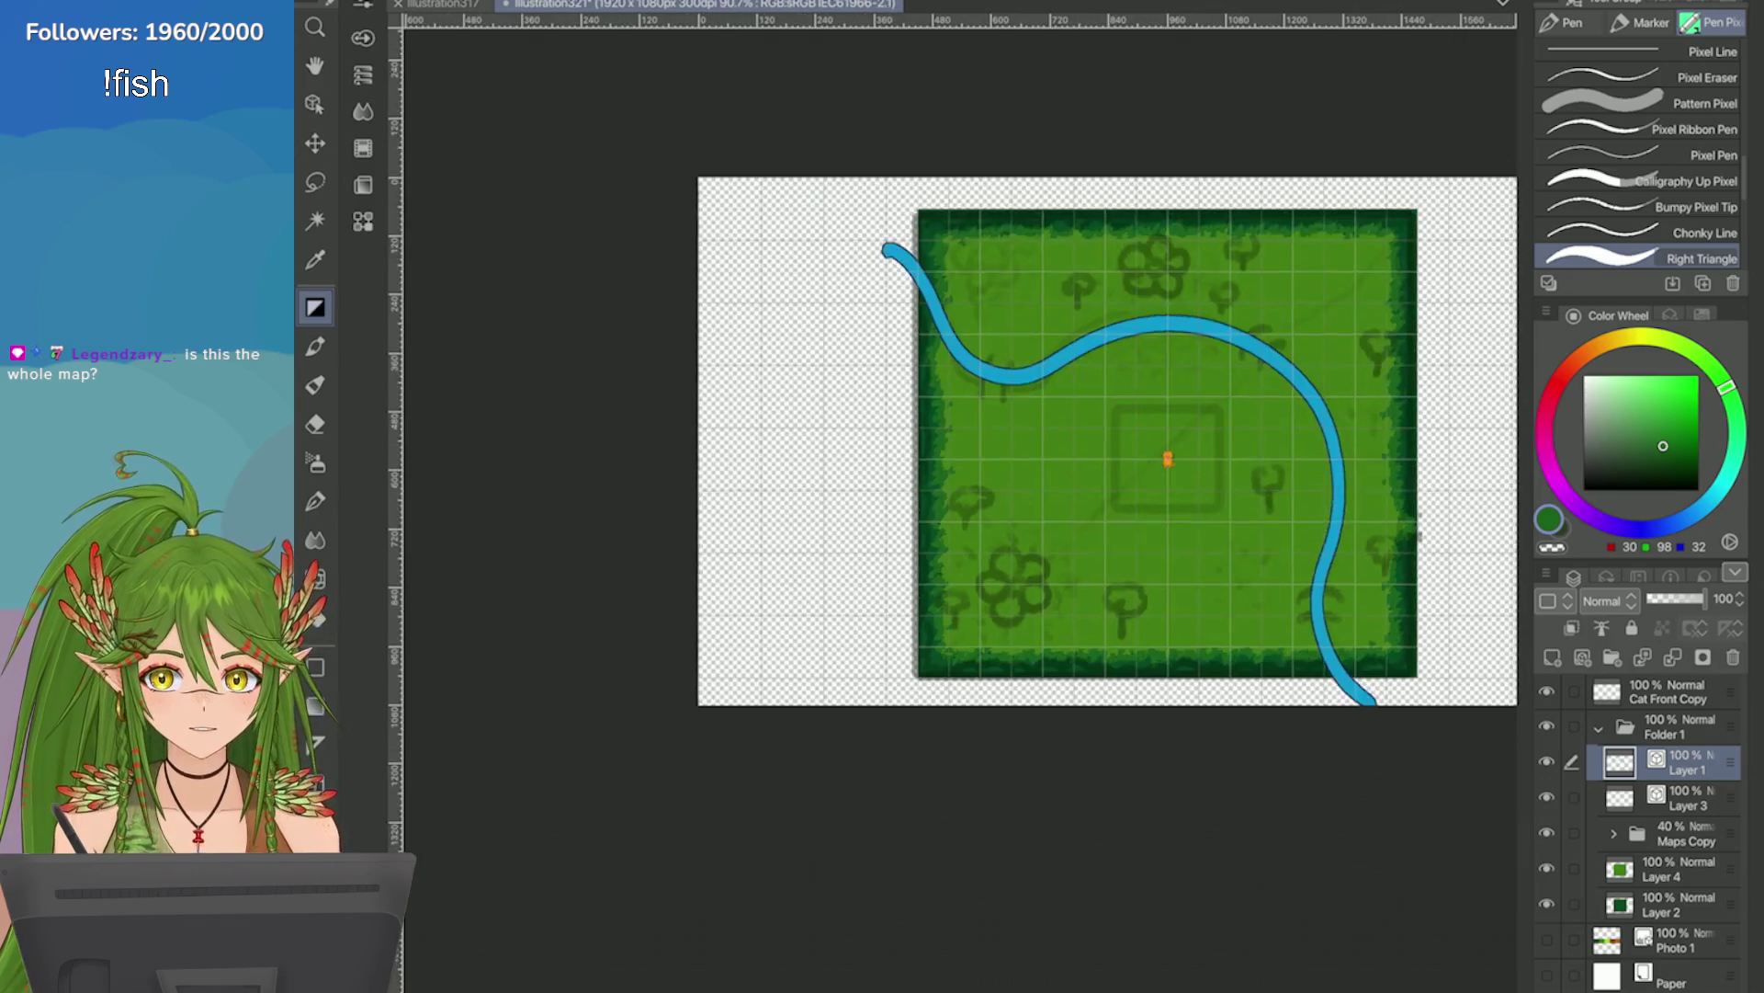
pyautogui.hotkey('ctrl', 't')
pyautogui.moveTo(885, 712)
pyautogui.mouseDown()
pyautogui.moveTo(969, 630)
pyautogui.moveTo(803, 512)
pyautogui.moveTo(903, 572)
pyautogui.mouseUp()
pyautogui.click(1172, 755)
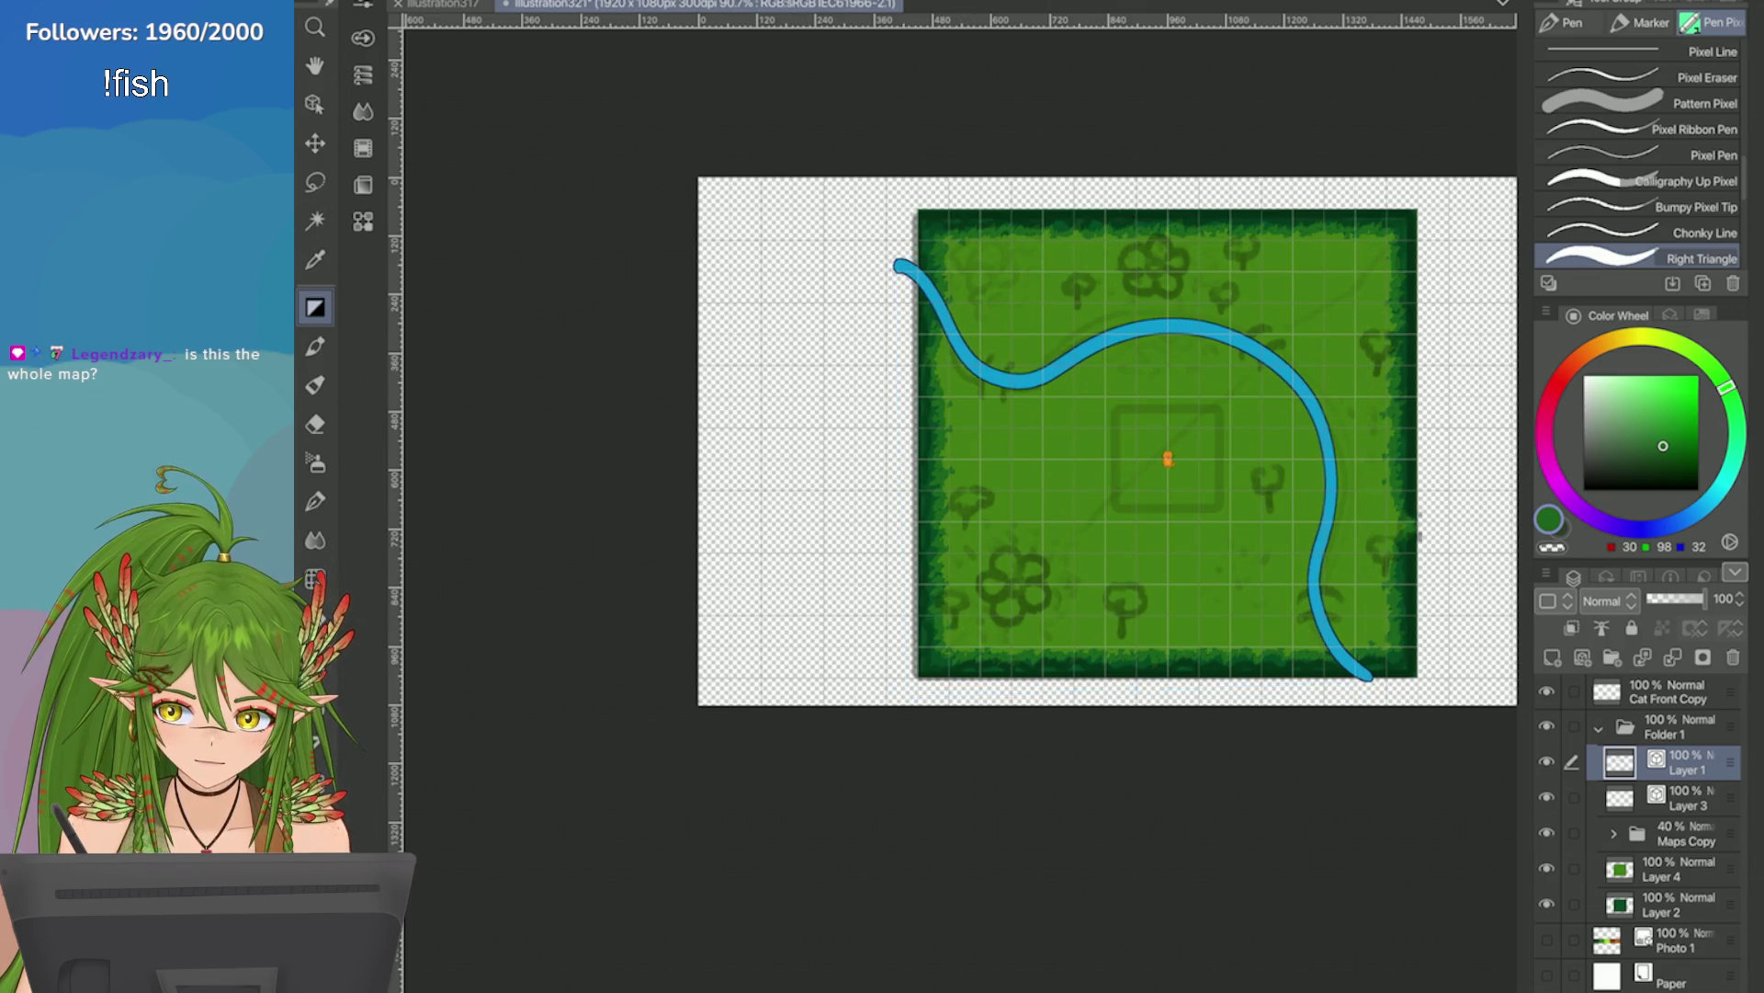
pyautogui.scroll(2, 1478, 511)
pyautogui.hotkey('ctrl', 'z')
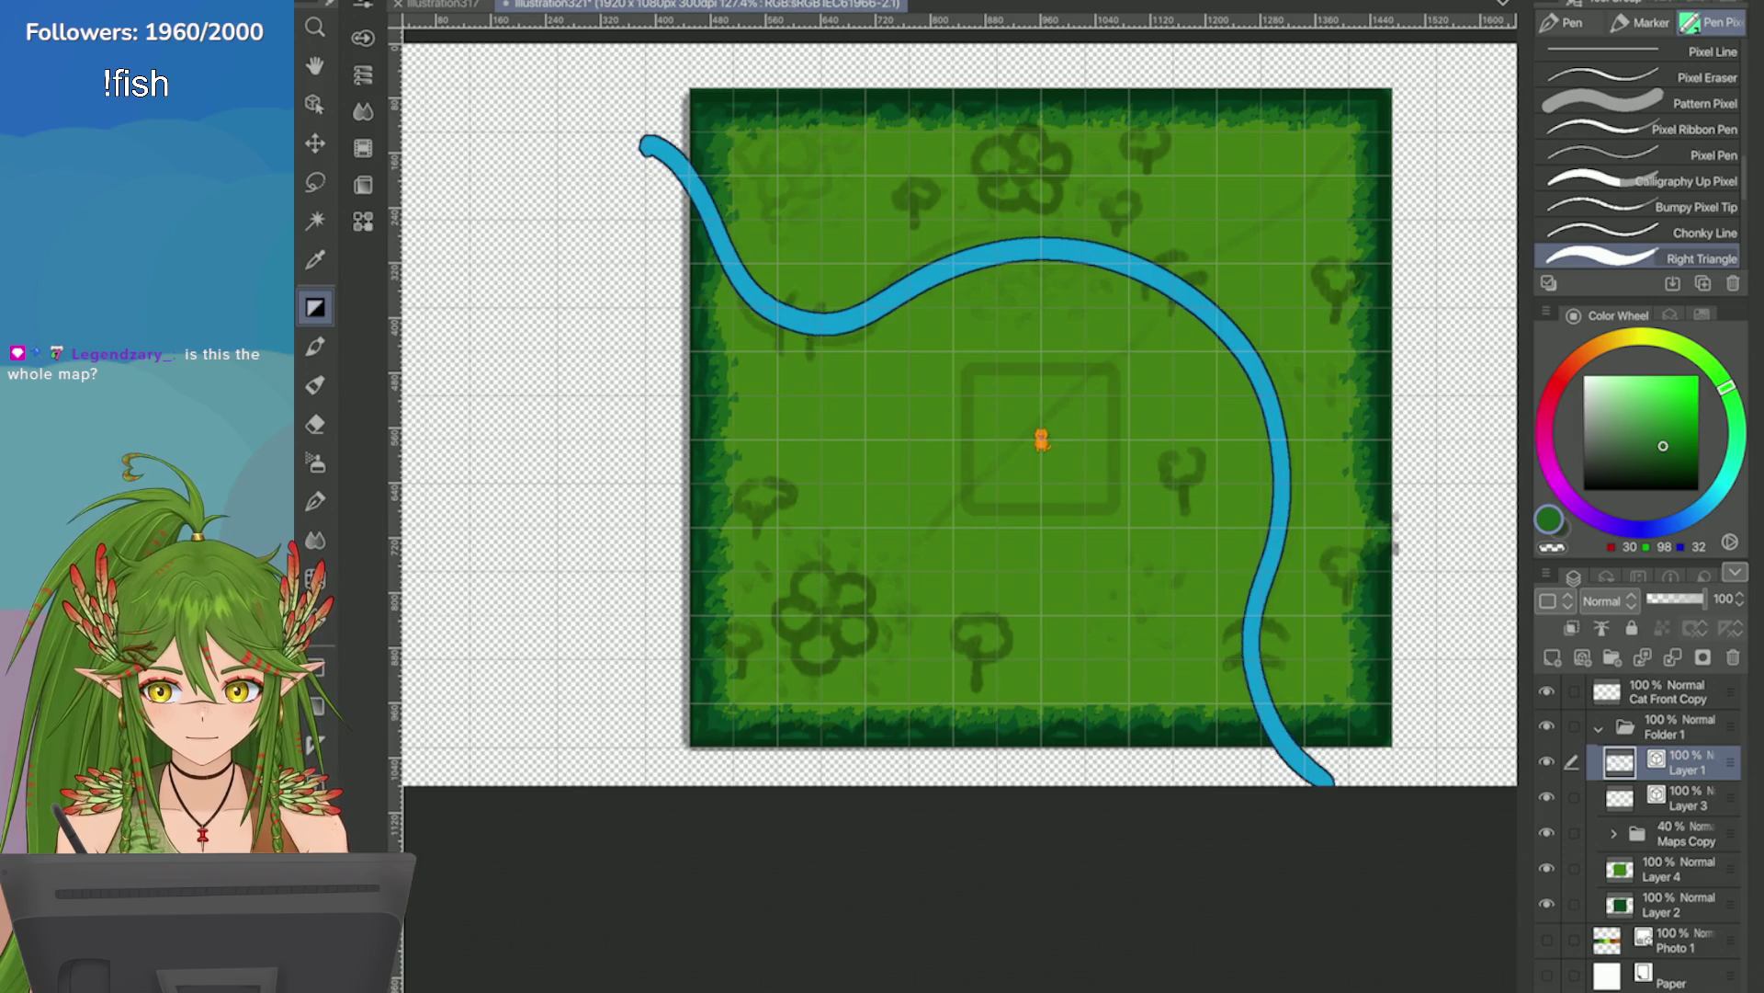
# Save the map file and add a new empty Layer 5 above the river.
pyautogui.scroll(1, 1406, 552)
pyautogui.hotkey('ctrl', 's')
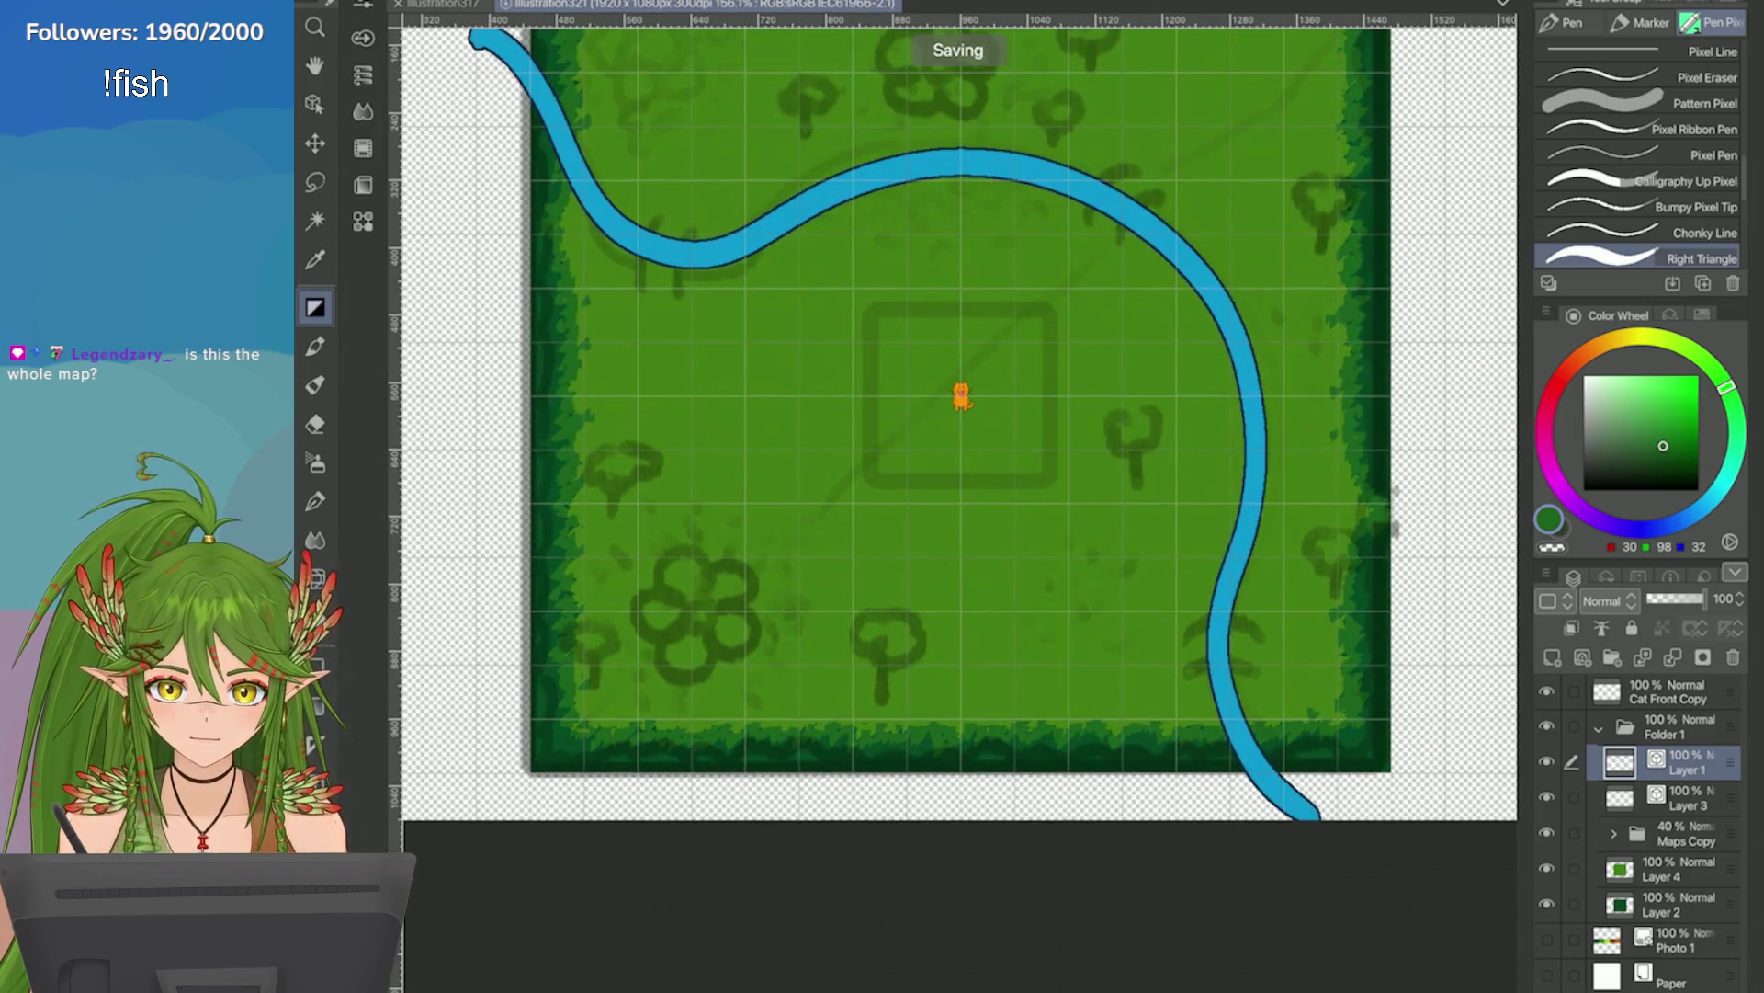
pyautogui.scroll(-3, 1406, 597)
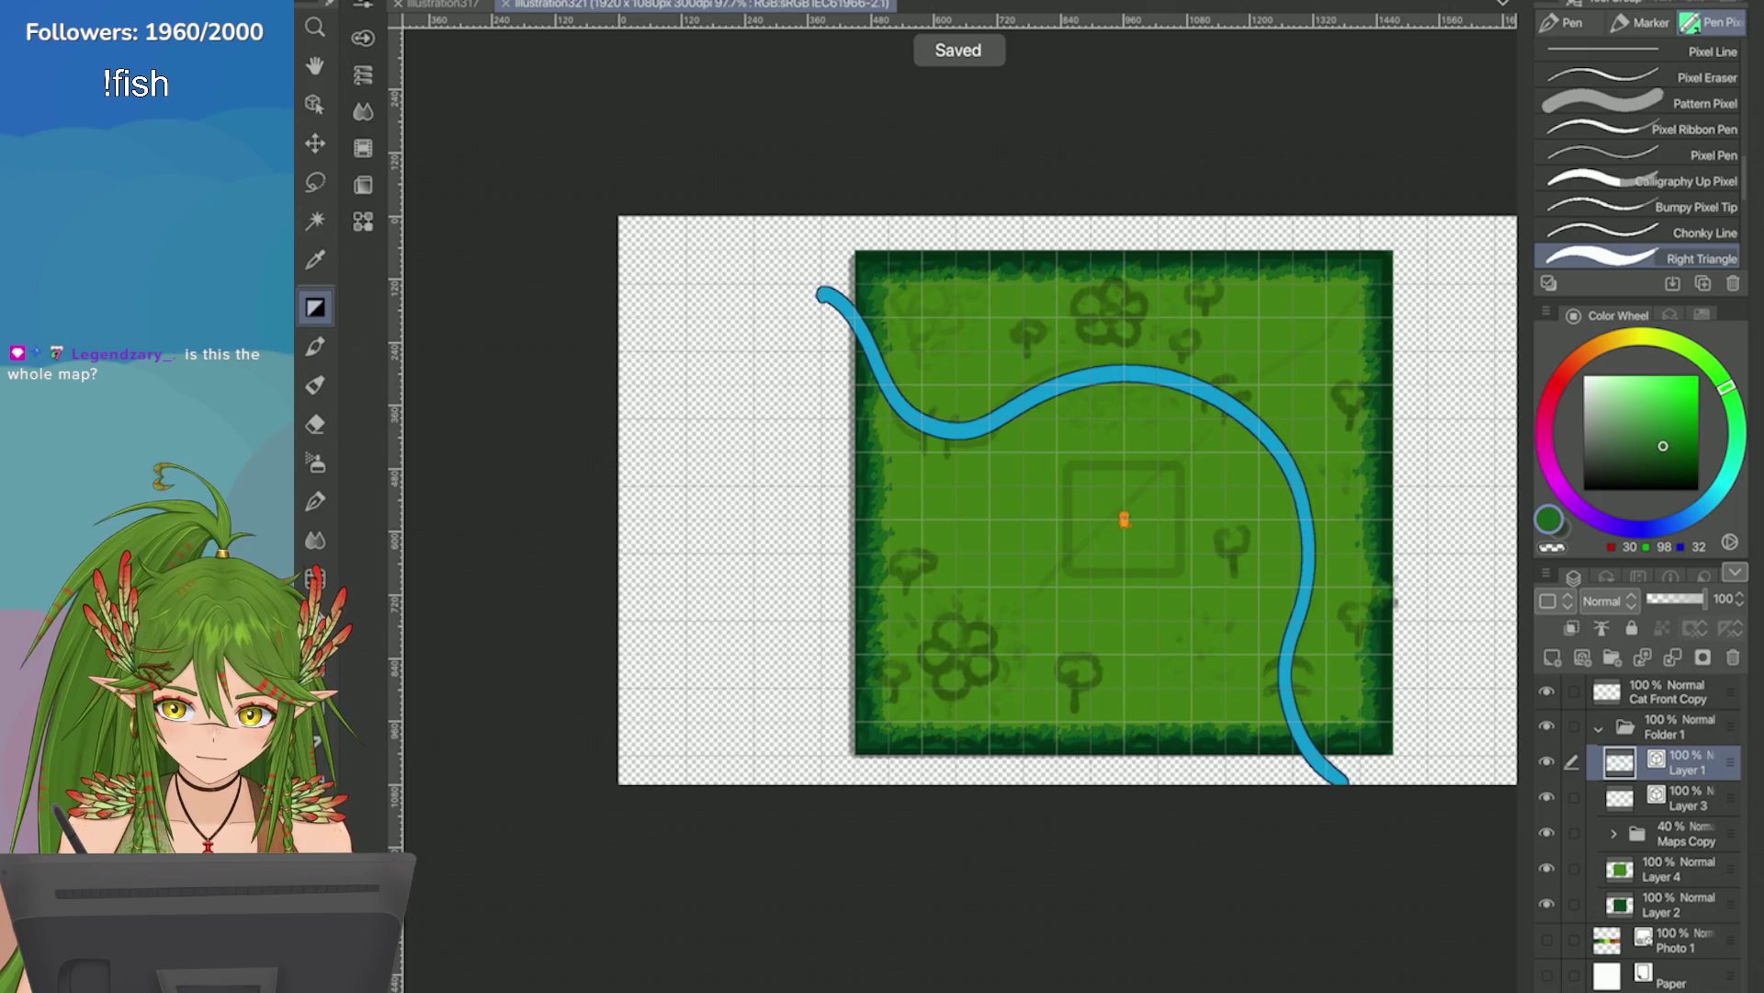
pyautogui.click(1553, 657)
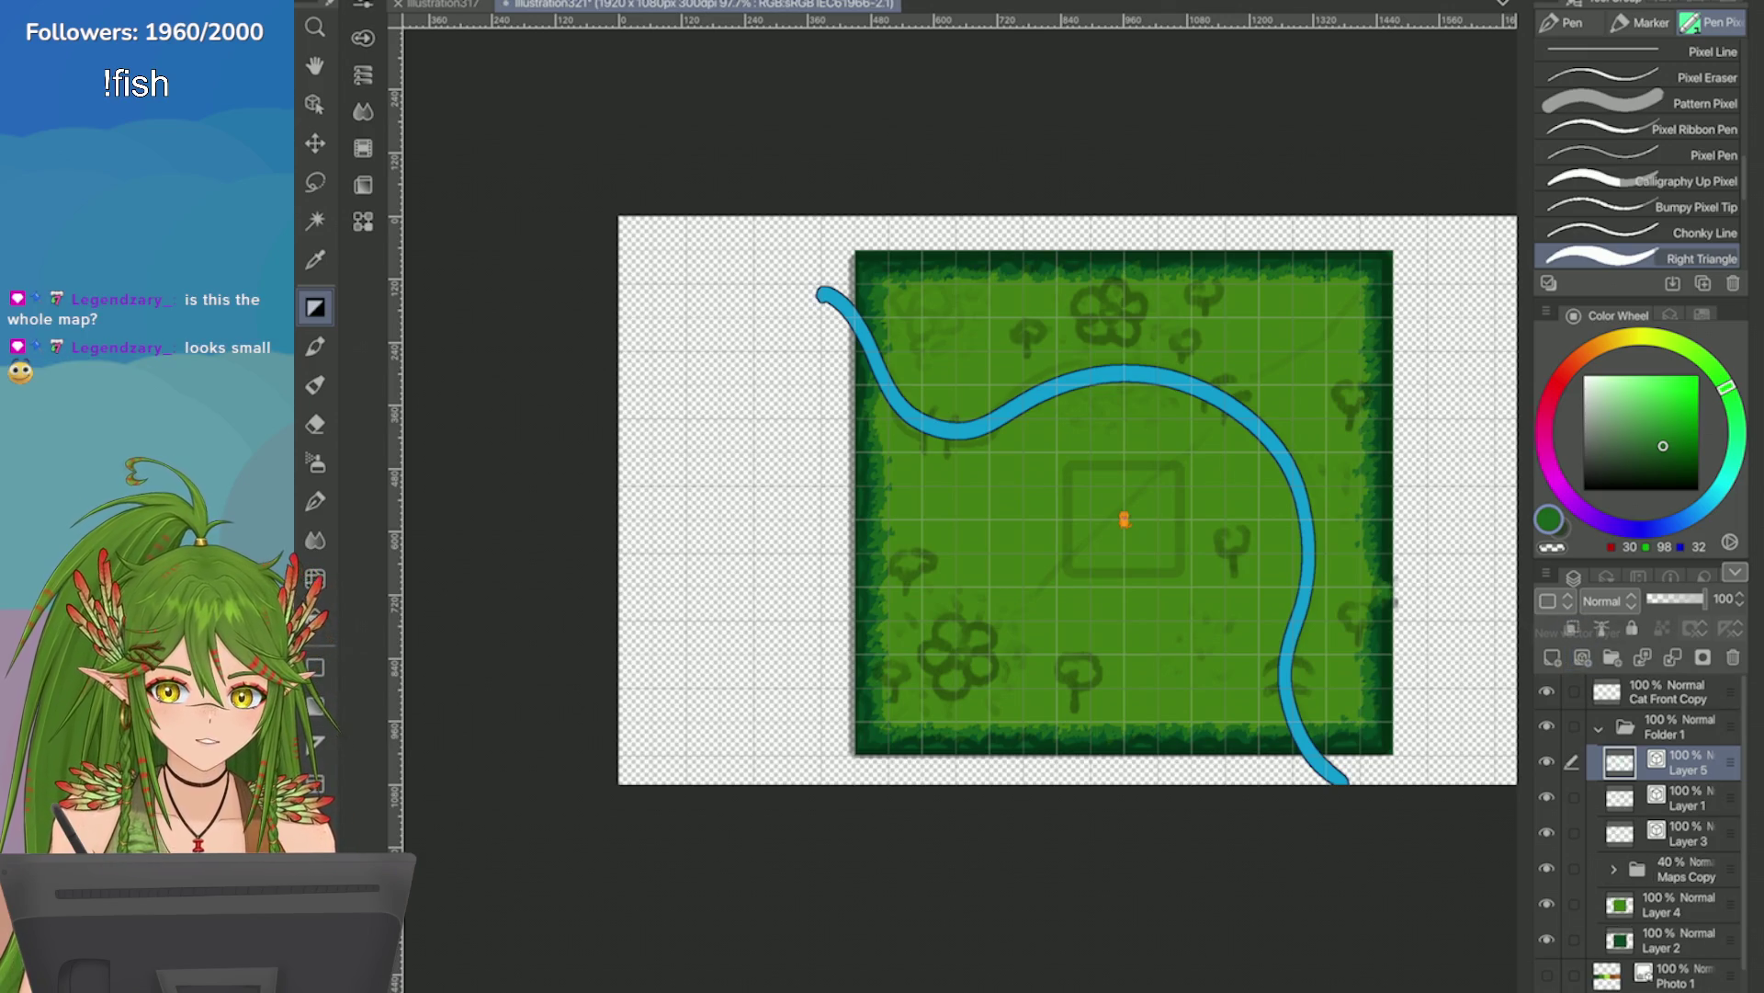
# Pick the orange-brown bridge colour from the Game colour set and undo the test strokes.
pyautogui.scroll(2, 1066, 505)
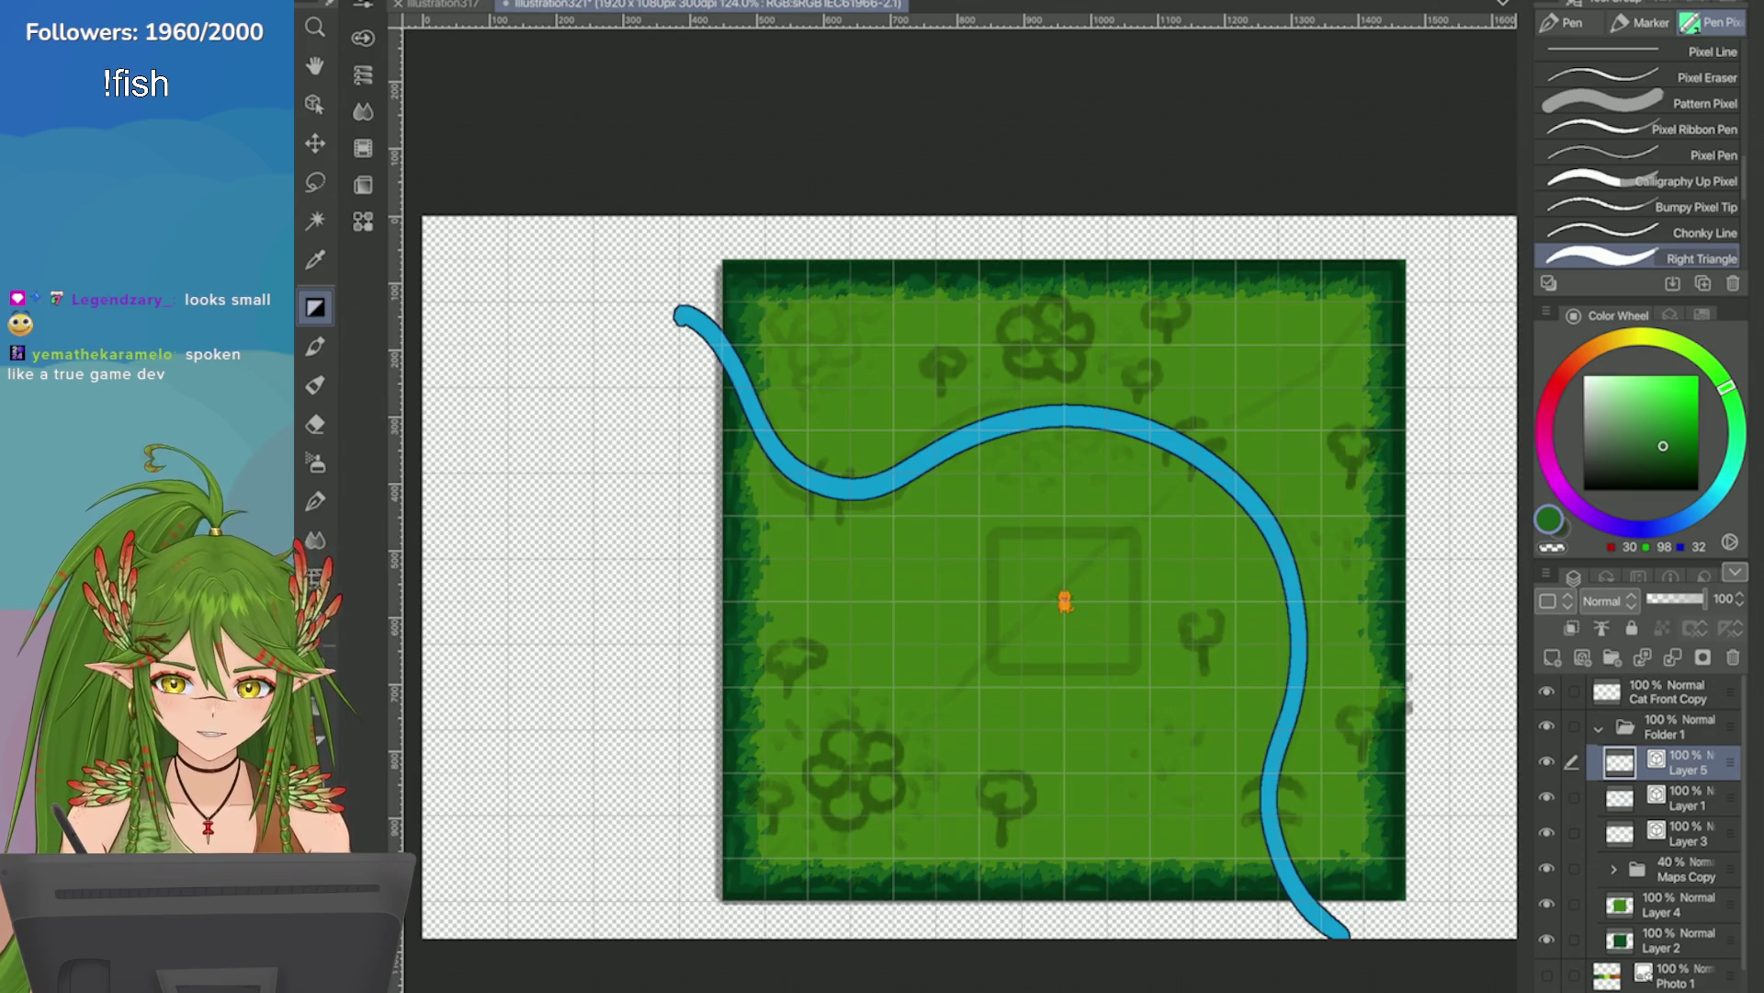
pyautogui.scroll(3, 1128, 435)
pyautogui.click(1670, 313)
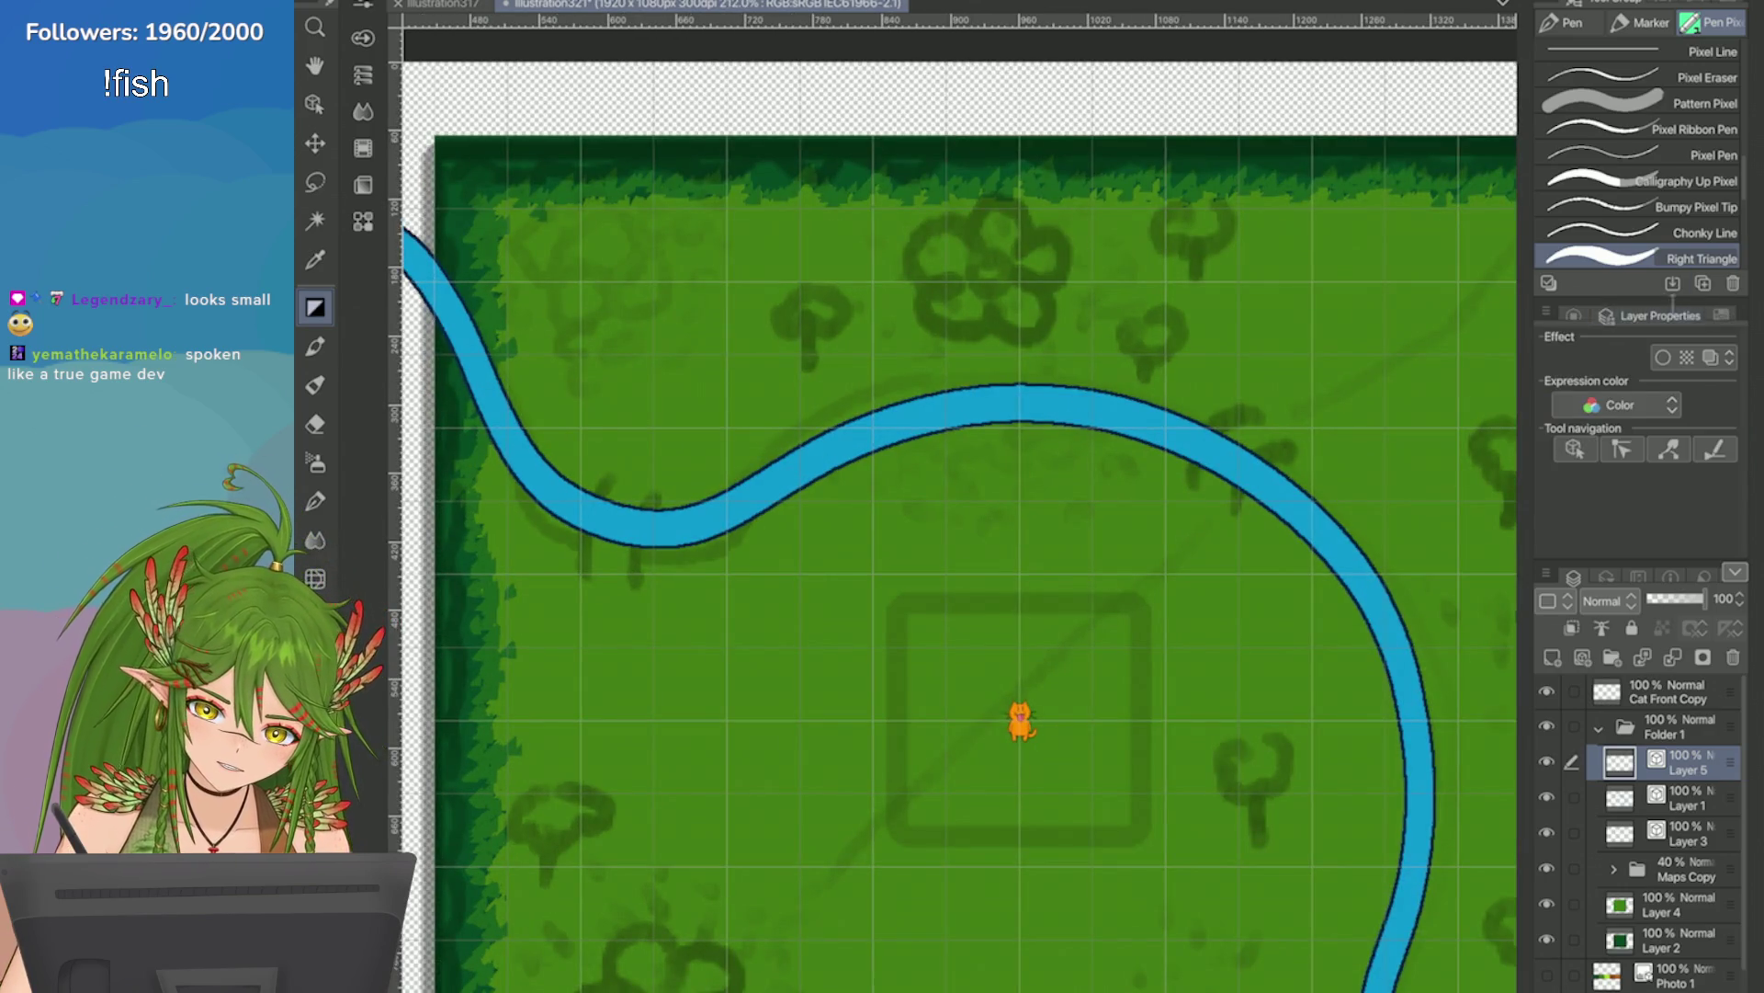
pyautogui.click(1702, 313)
pyautogui.click(1651, 414)
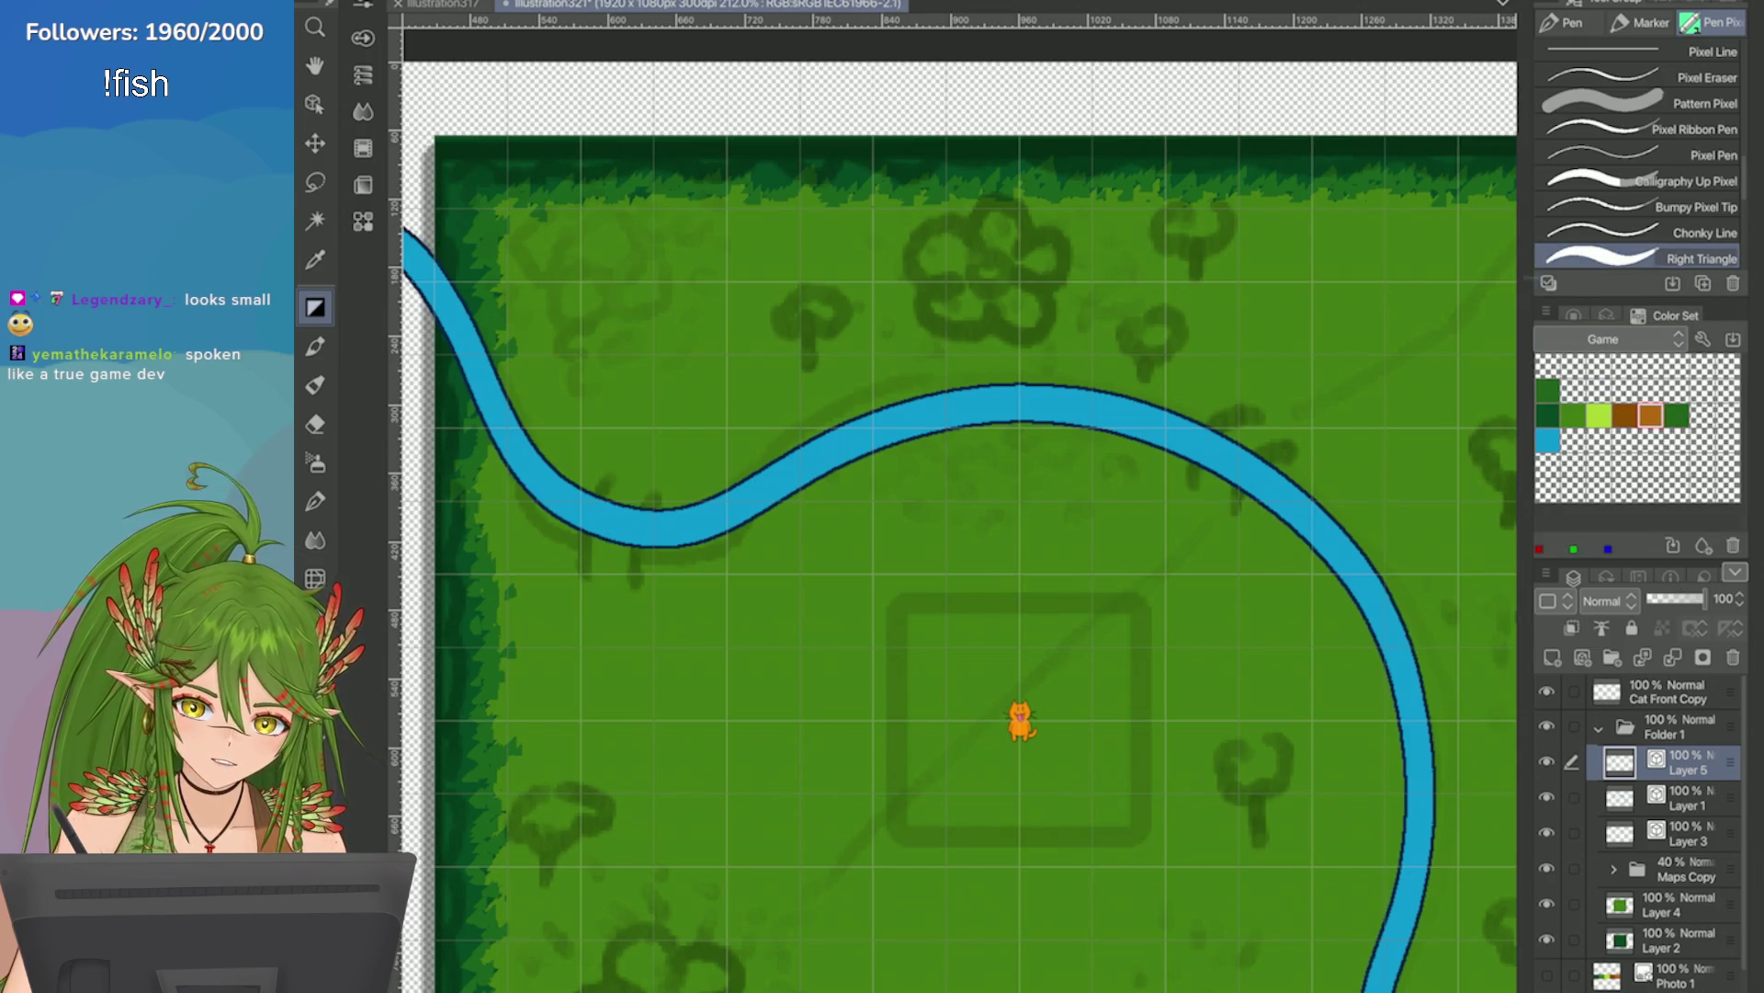
pyautogui.scroll(1, 1011, 552)
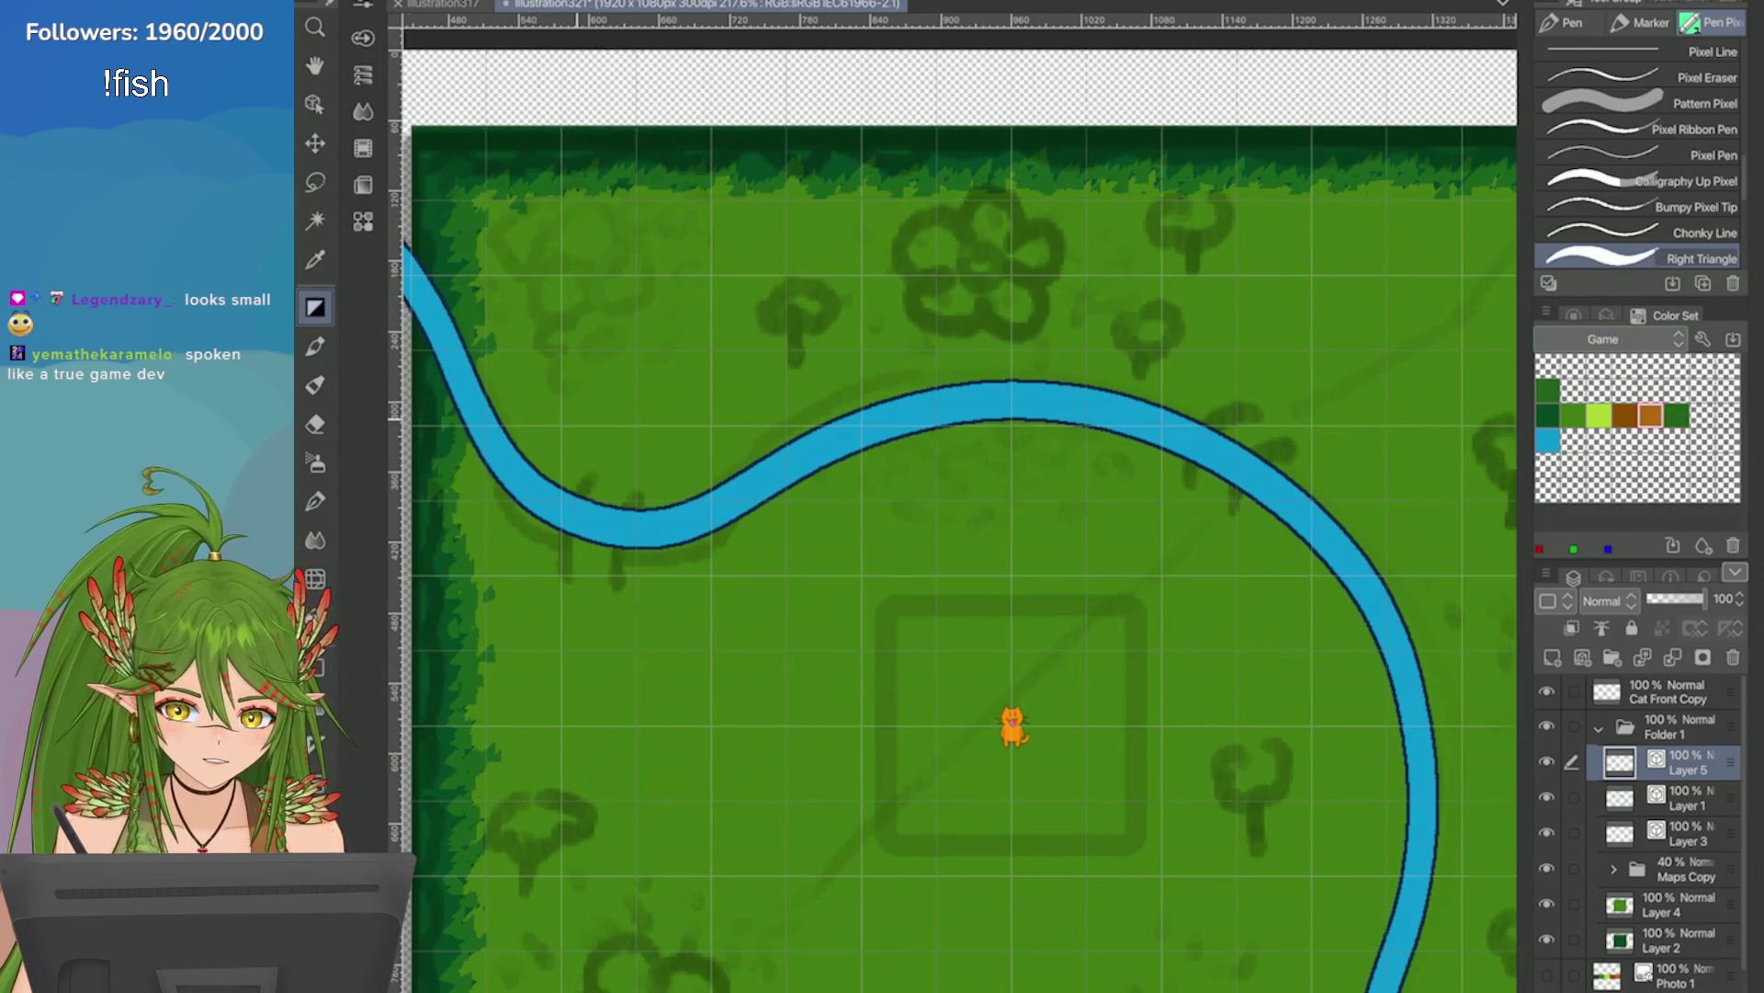
pyautogui.scroll(3, 1115, 418)
pyautogui.moveTo(1115, 417); pyautogui.dragTo(1015, 542)
pyautogui.moveTo(1075, 451)
pyautogui.mouseDown()
pyautogui.moveTo(1140, 418)
pyautogui.moveTo(1018, 506)
pyautogui.mouseUp()
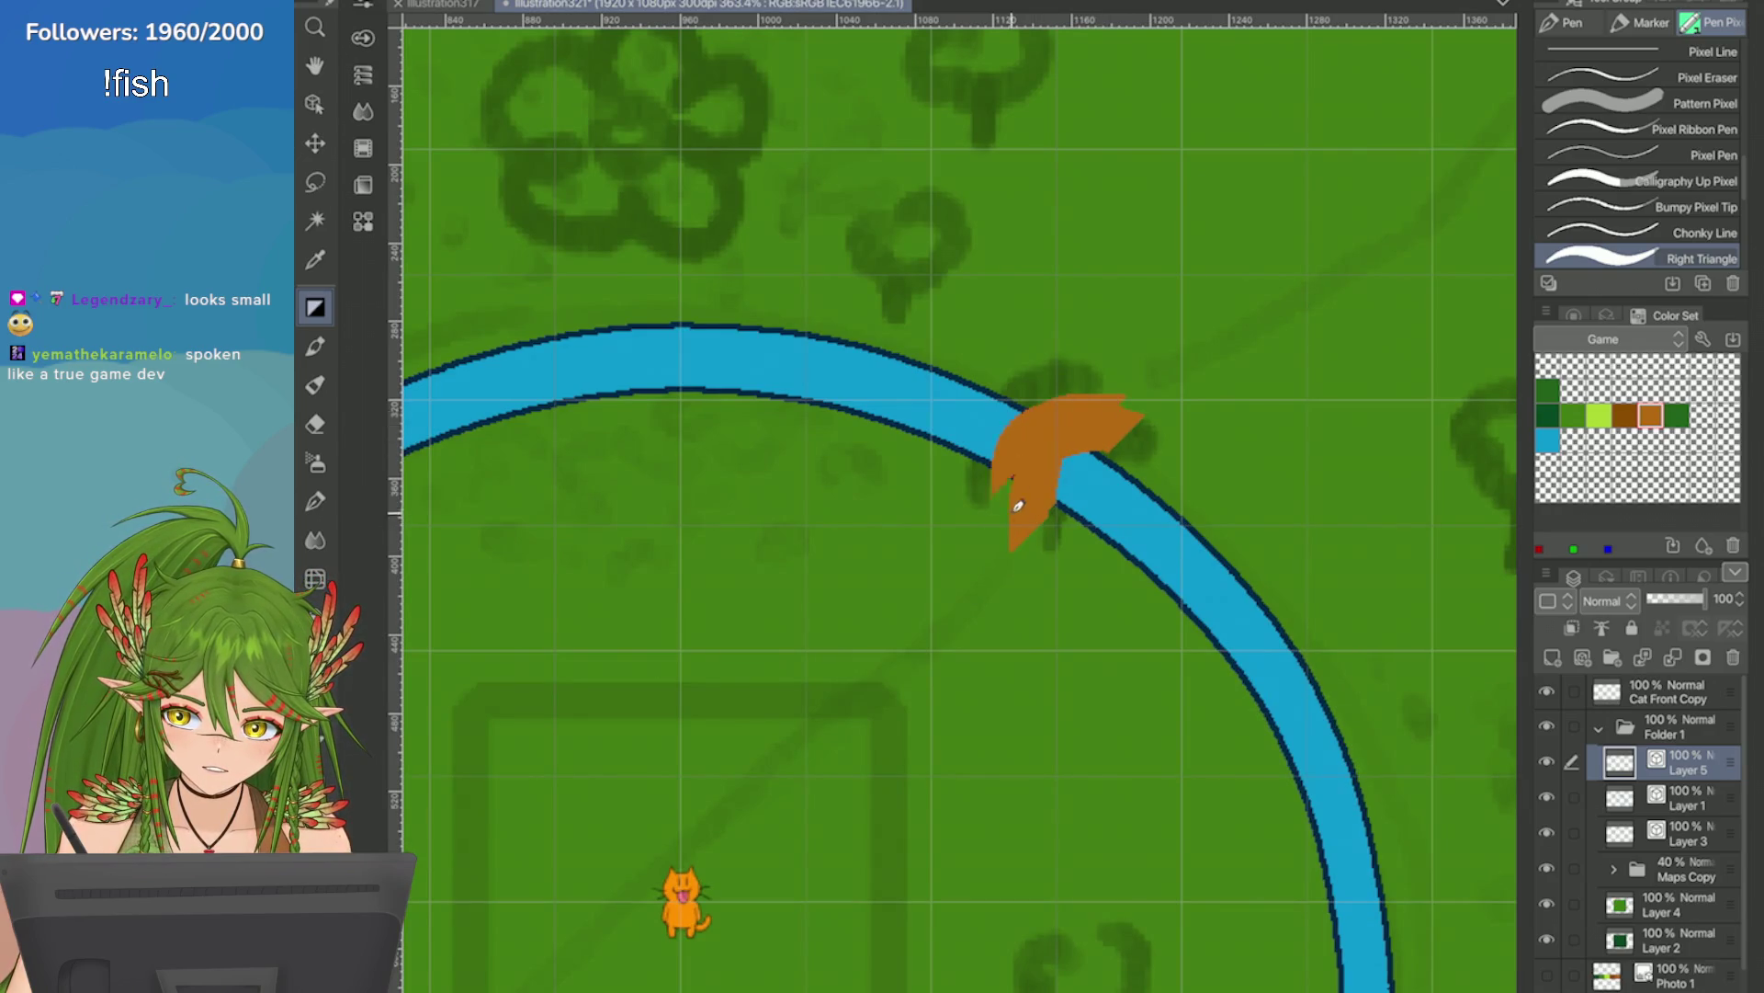
pyautogui.hotkey('ctrl', 'z')
pyautogui.hotkey('ctrl', 'z')
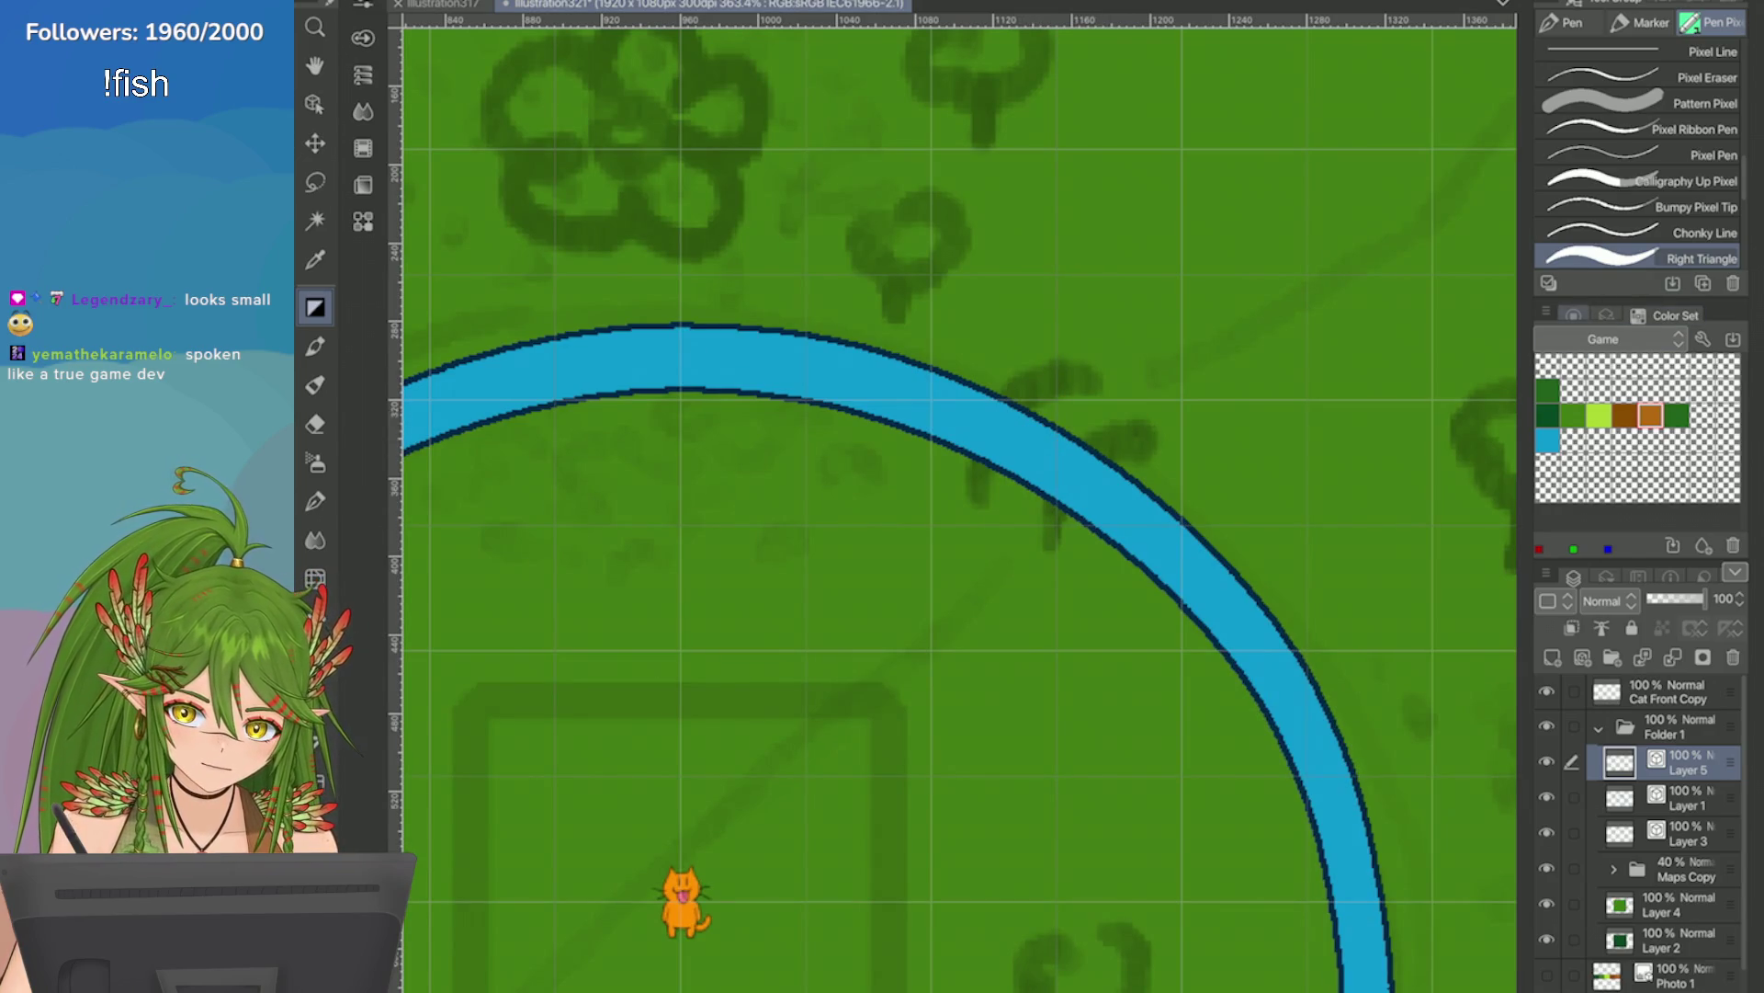
# Enable Layer 5's Border effect with anti-aliasing off and bring up its Edge color setting.
pyautogui.click(1607, 315)
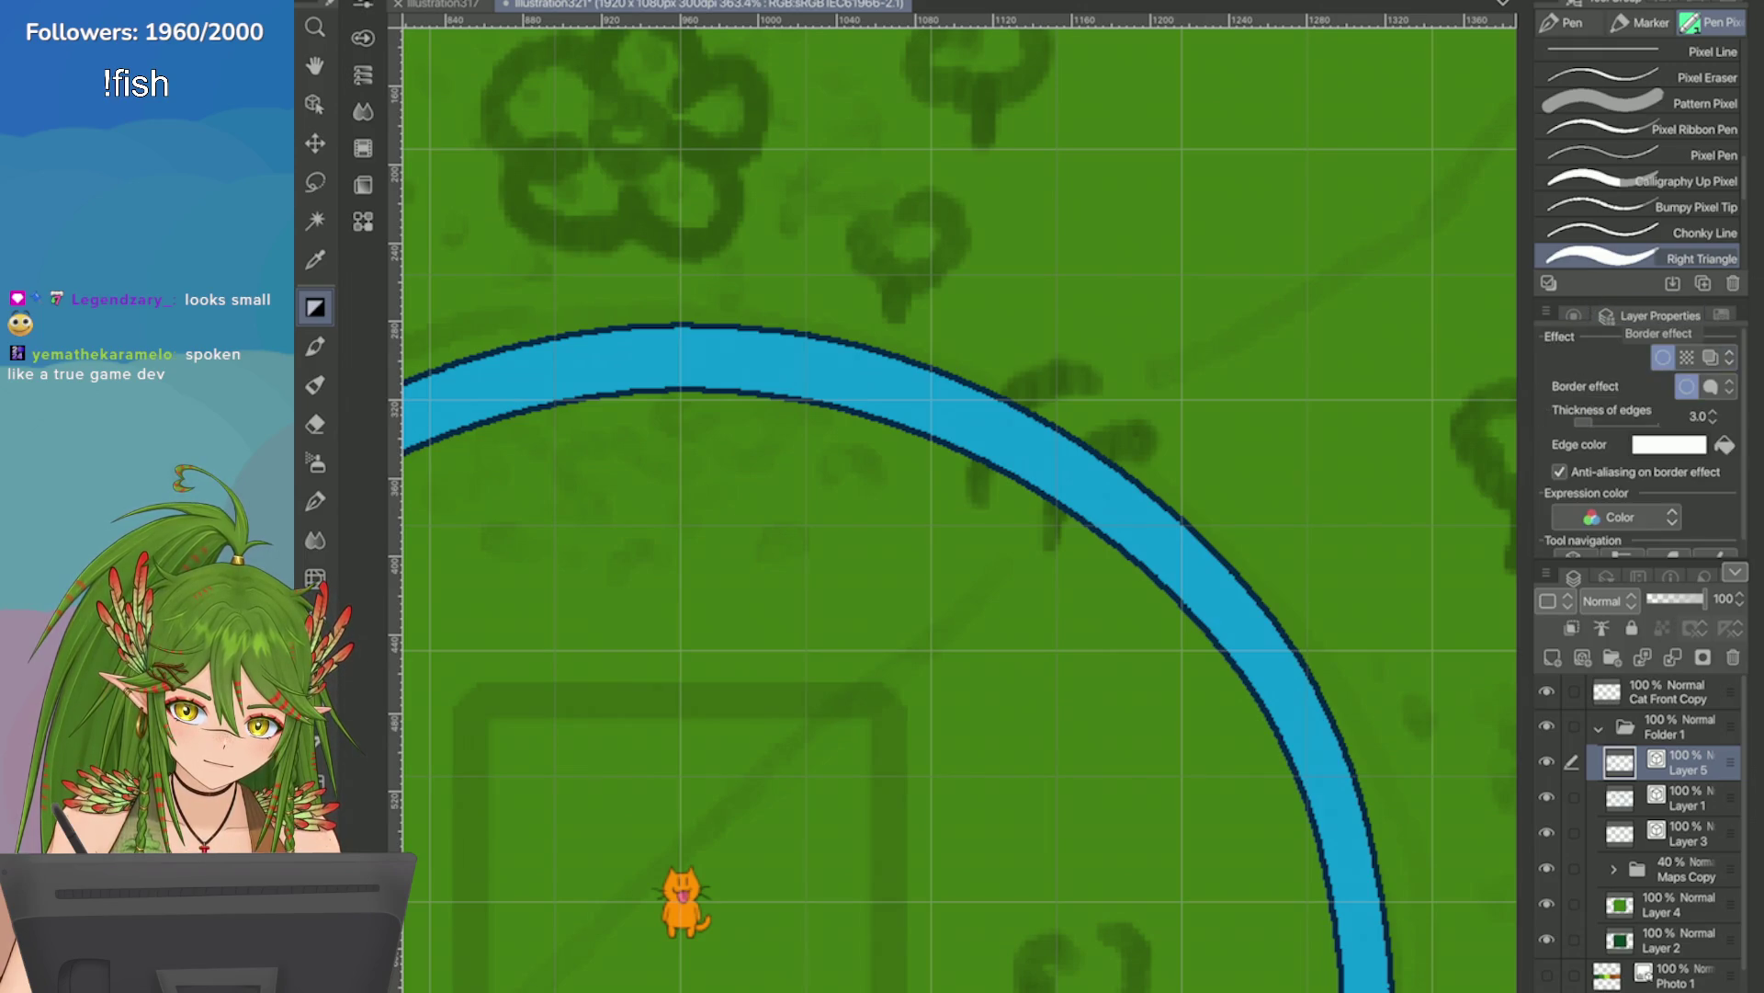
pyautogui.click(1560, 471)
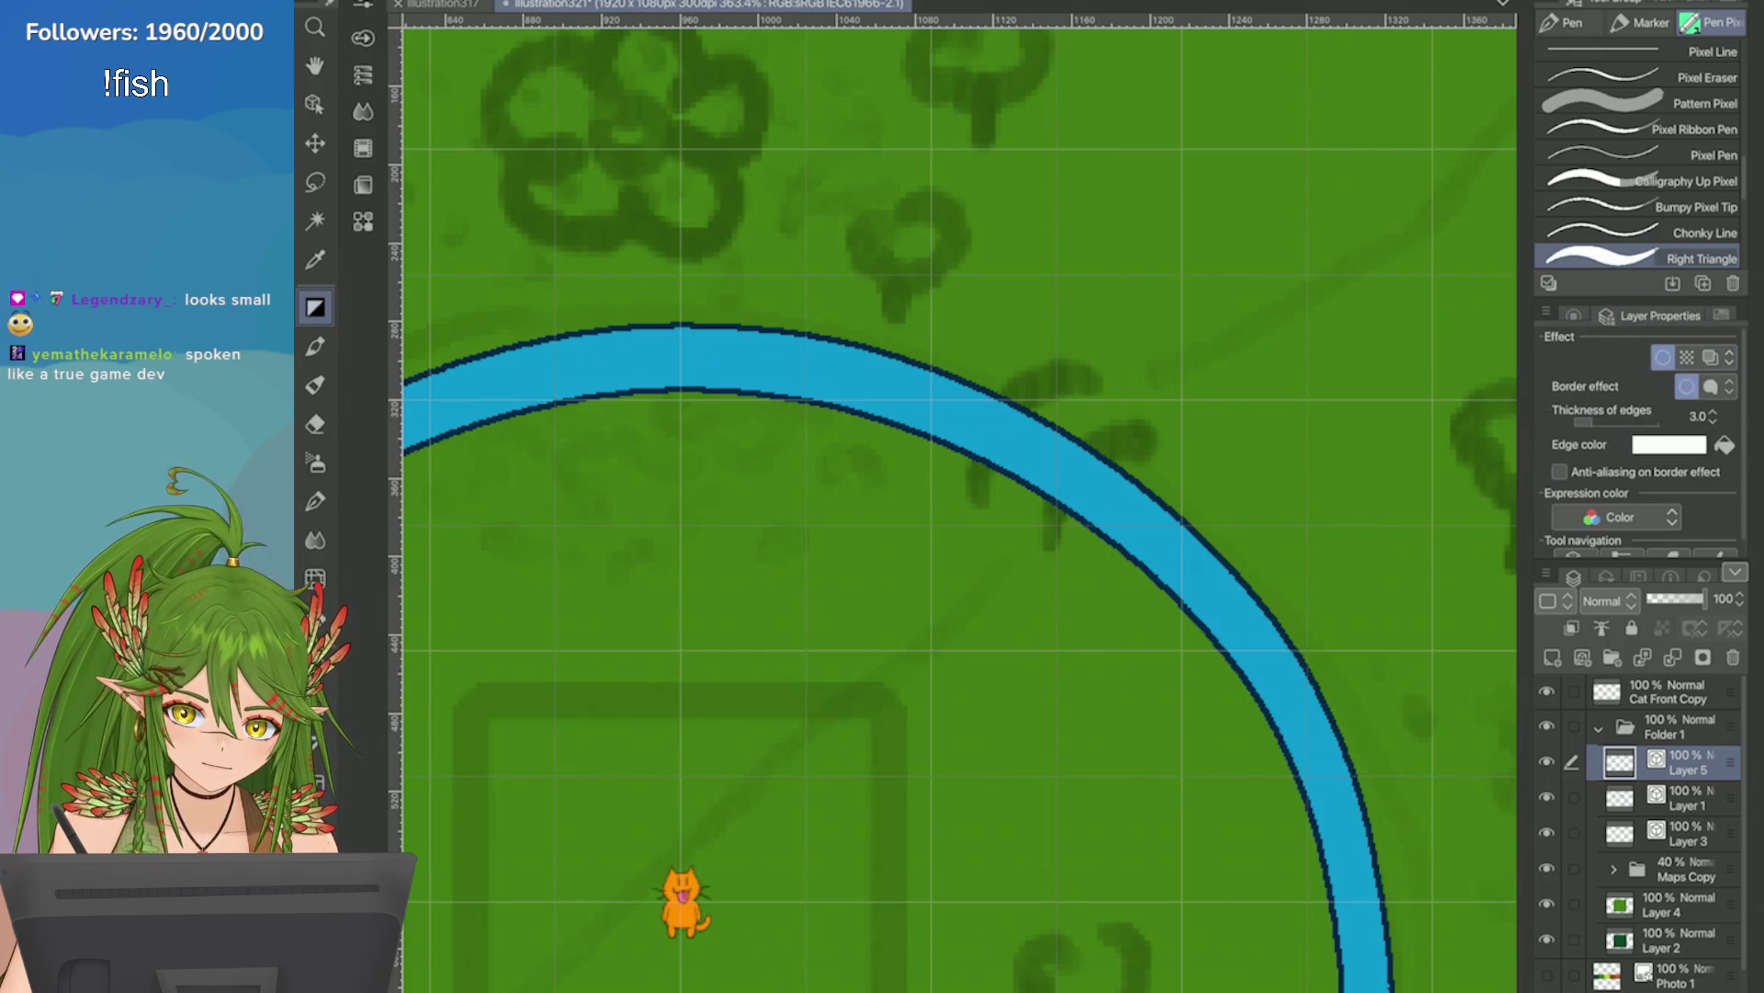
pyautogui.click(1669, 444)
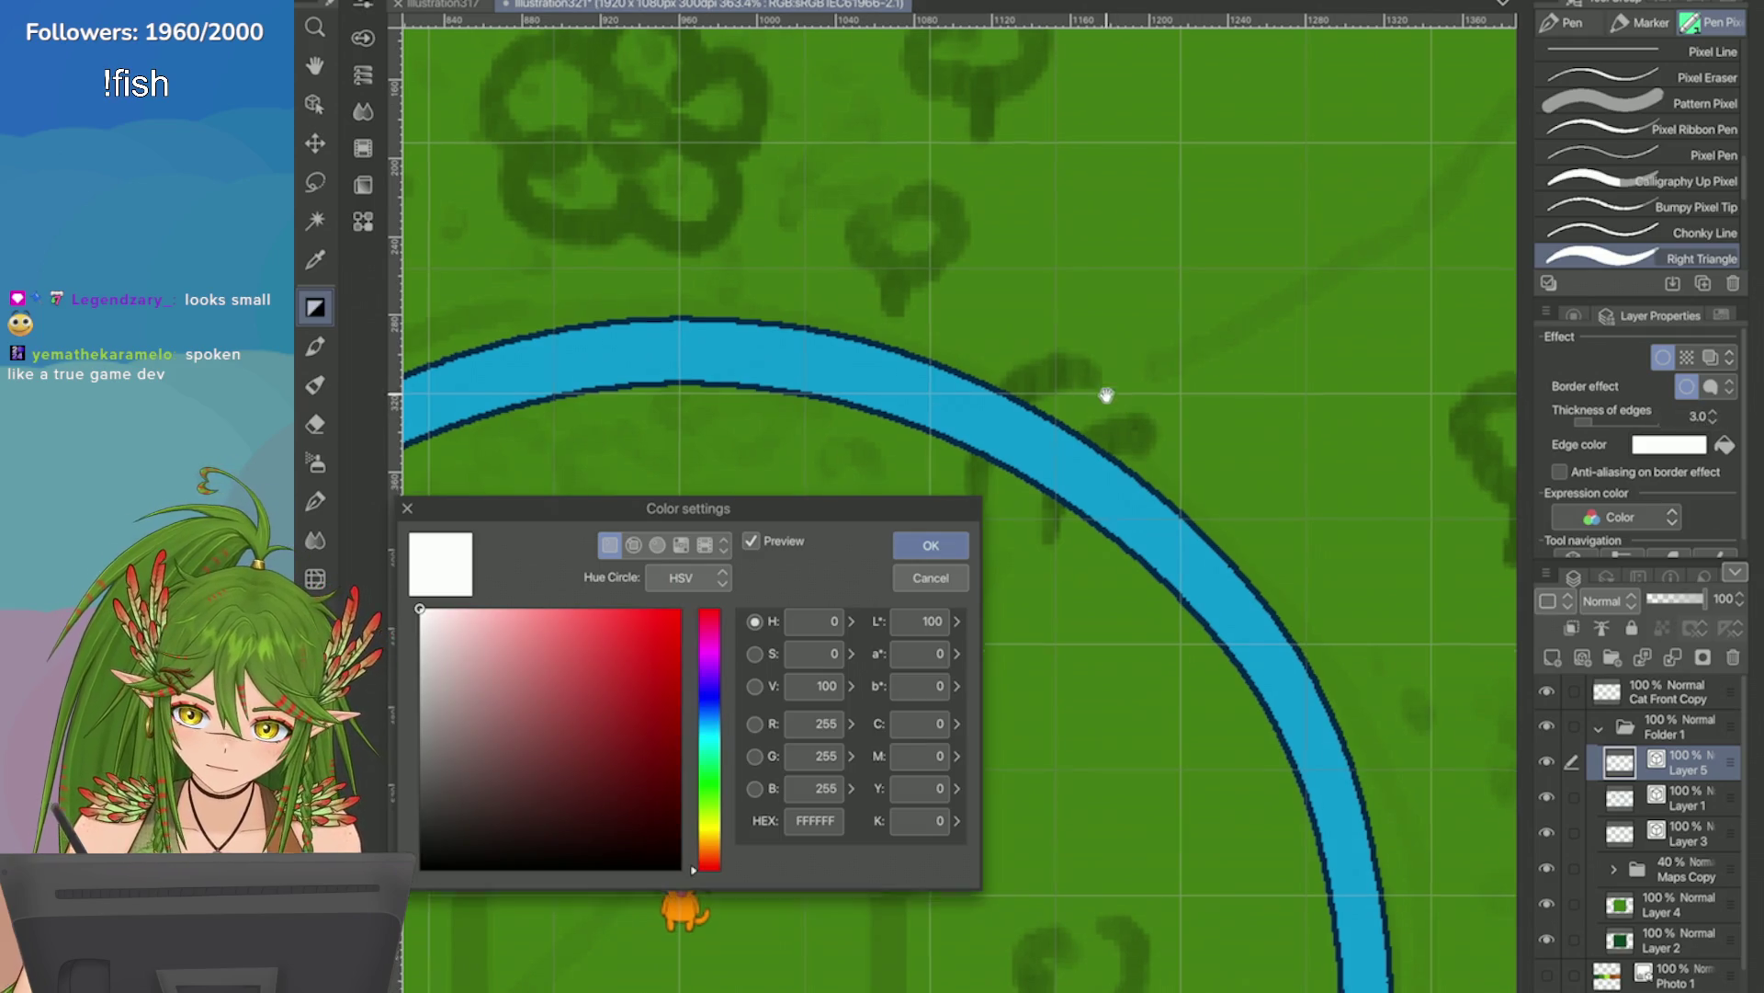
# Paint an orange-brown bridge block across the river and set its outline to the bridge brown from Color History.
pyautogui.press('Return')
pyautogui.moveTo(1089, 372)
pyautogui.mouseDown()
pyautogui.moveTo(1125, 368)
pyautogui.moveTo(974, 501)
pyautogui.mouseUp()
pyautogui.click(1669, 444)
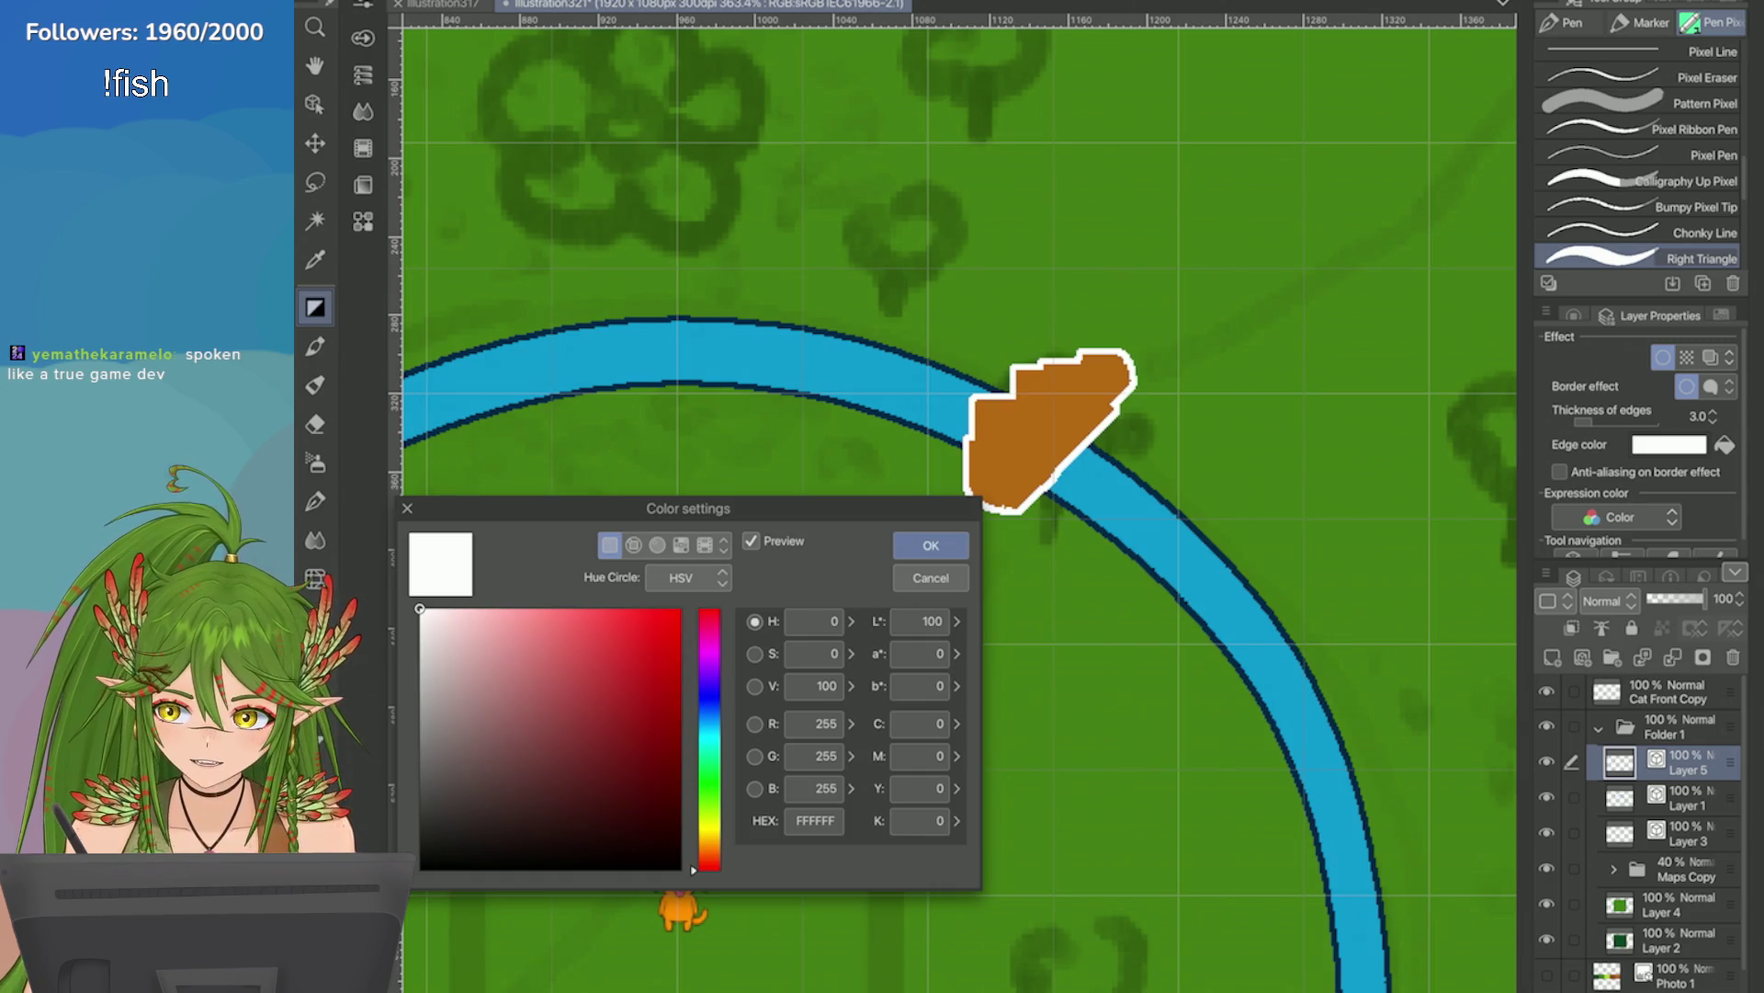
pyautogui.moveTo(690, 508); pyautogui.dragTo(817, 527)
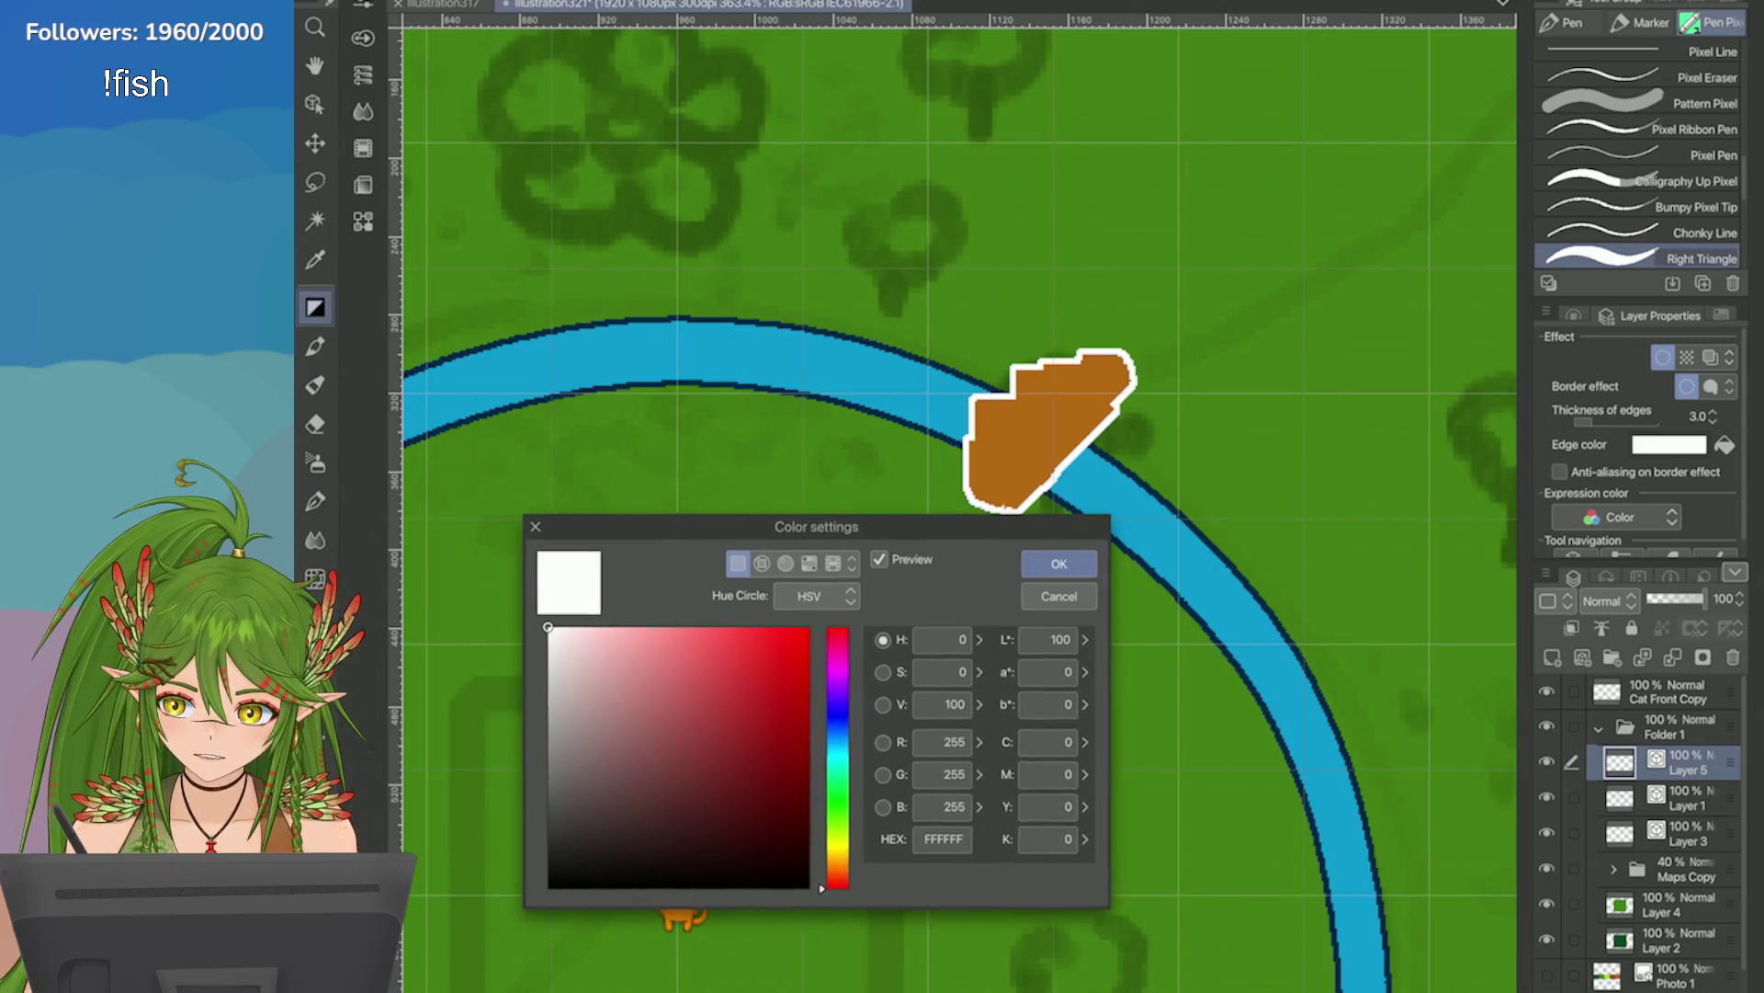
pyautogui.click(808, 562)
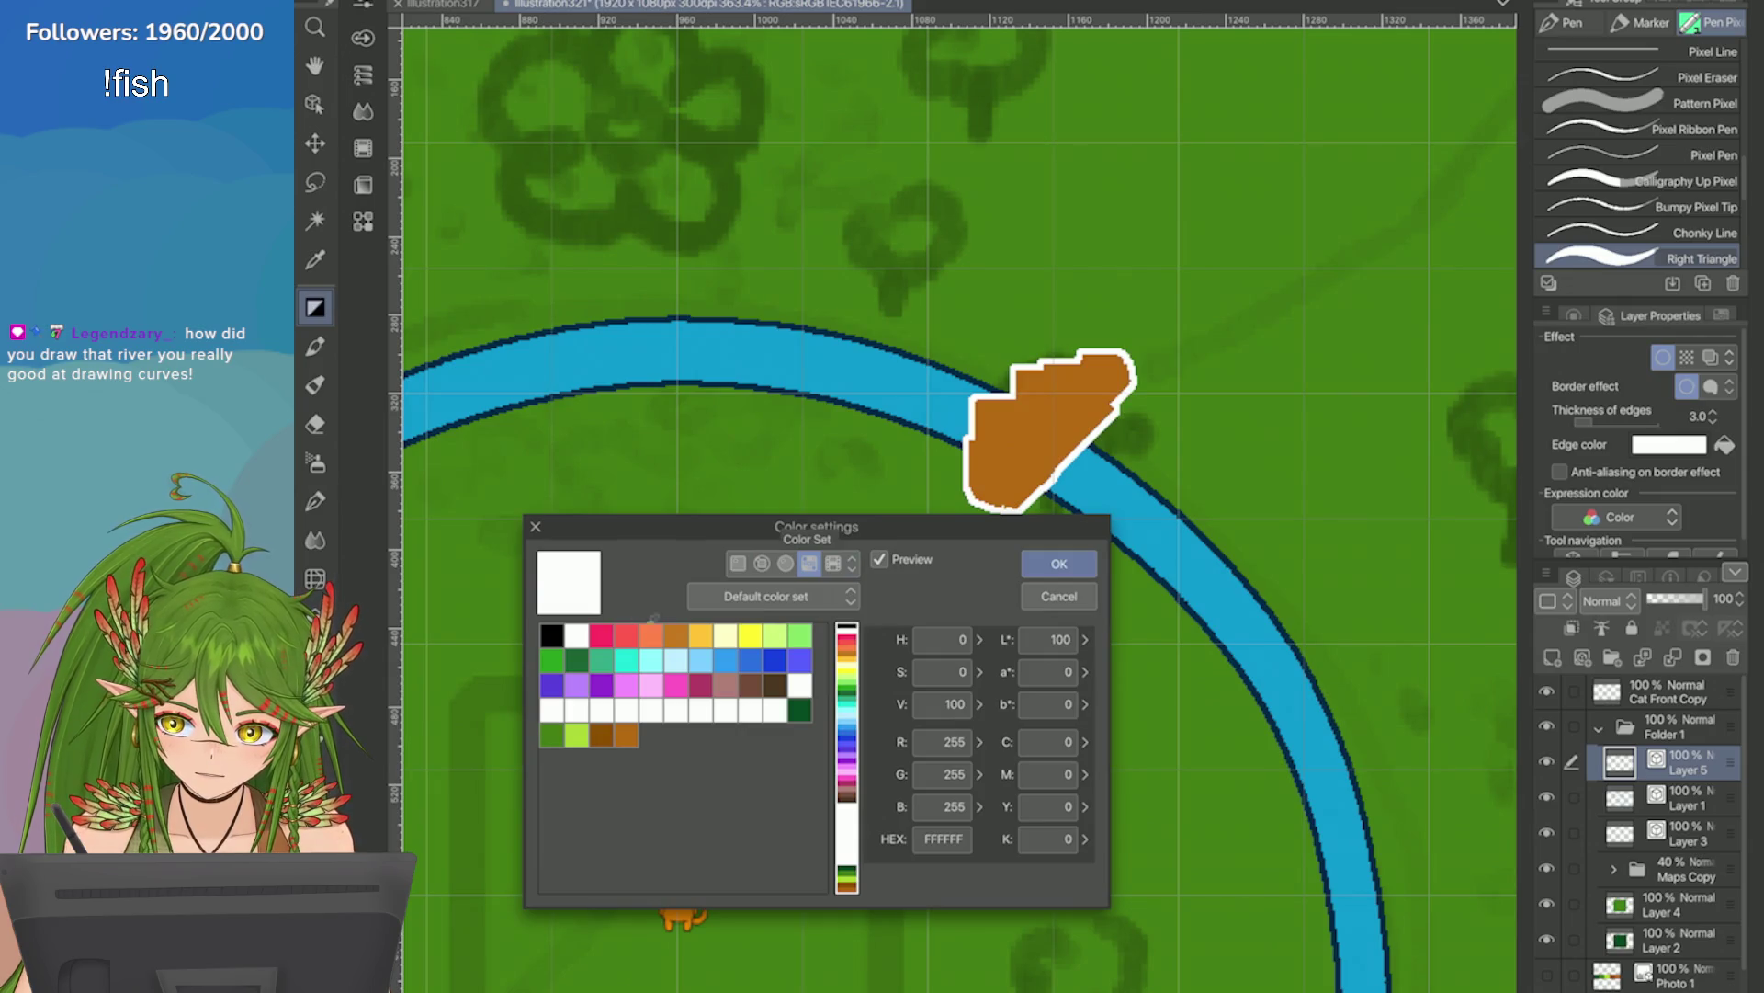
pyautogui.click(833, 562)
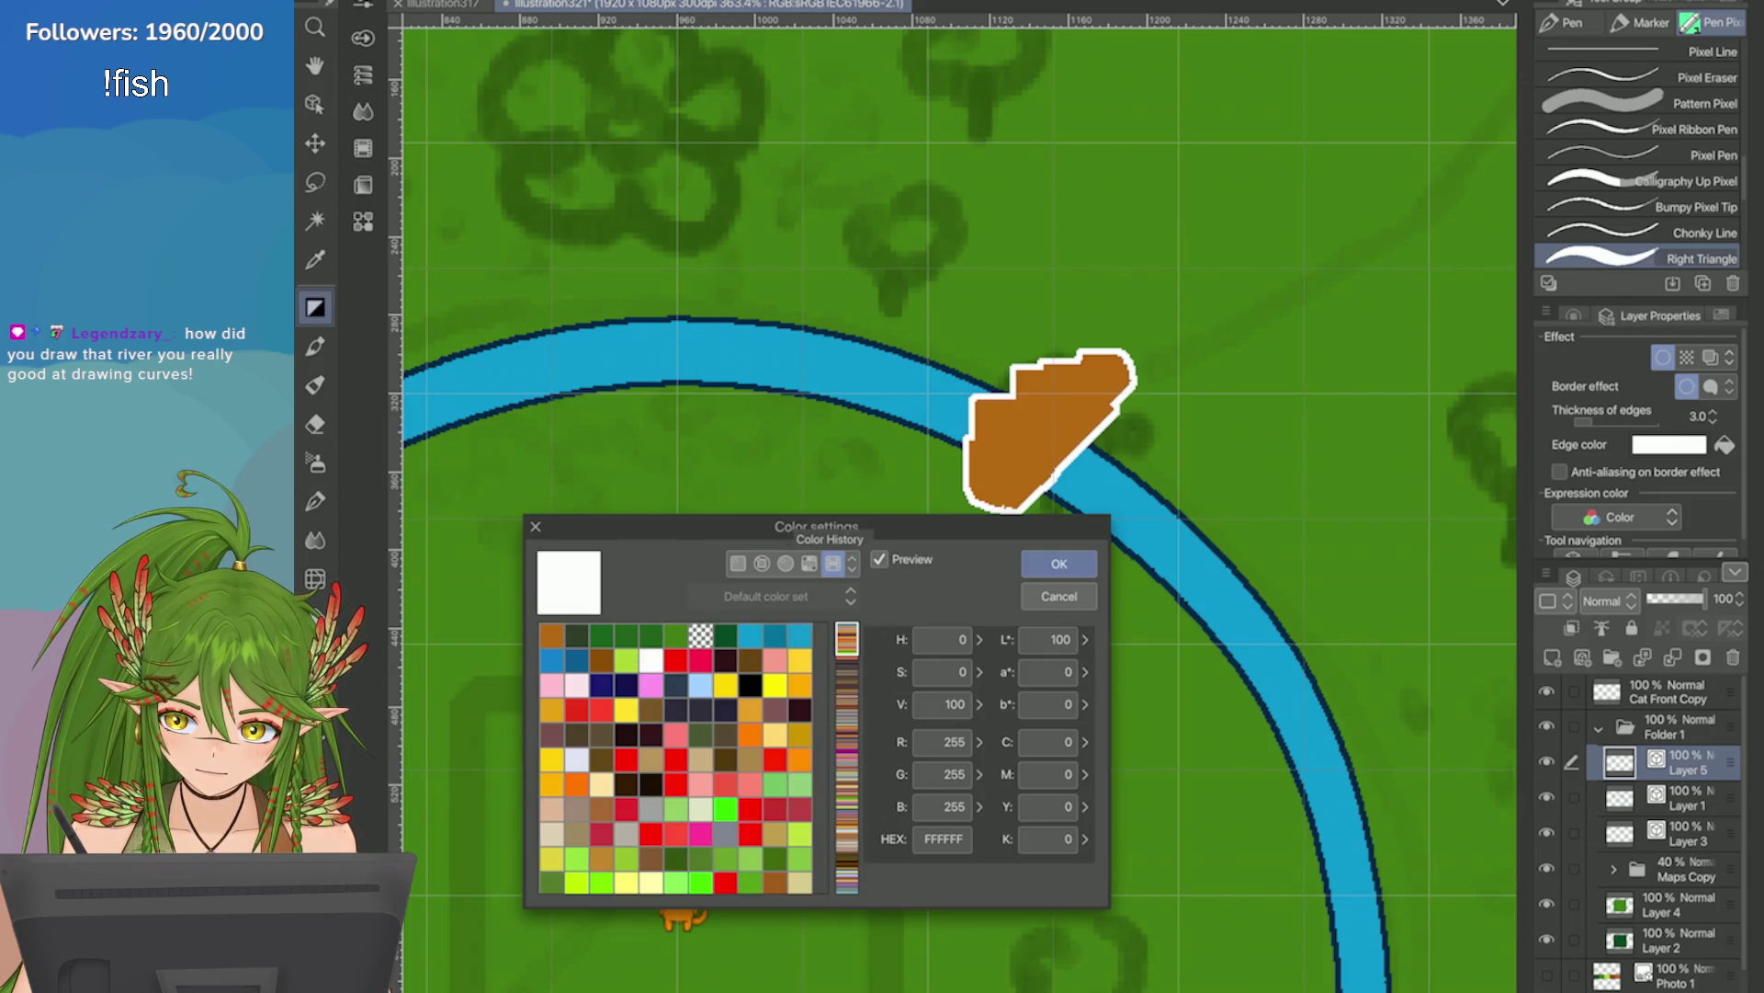
pyautogui.click(551, 635)
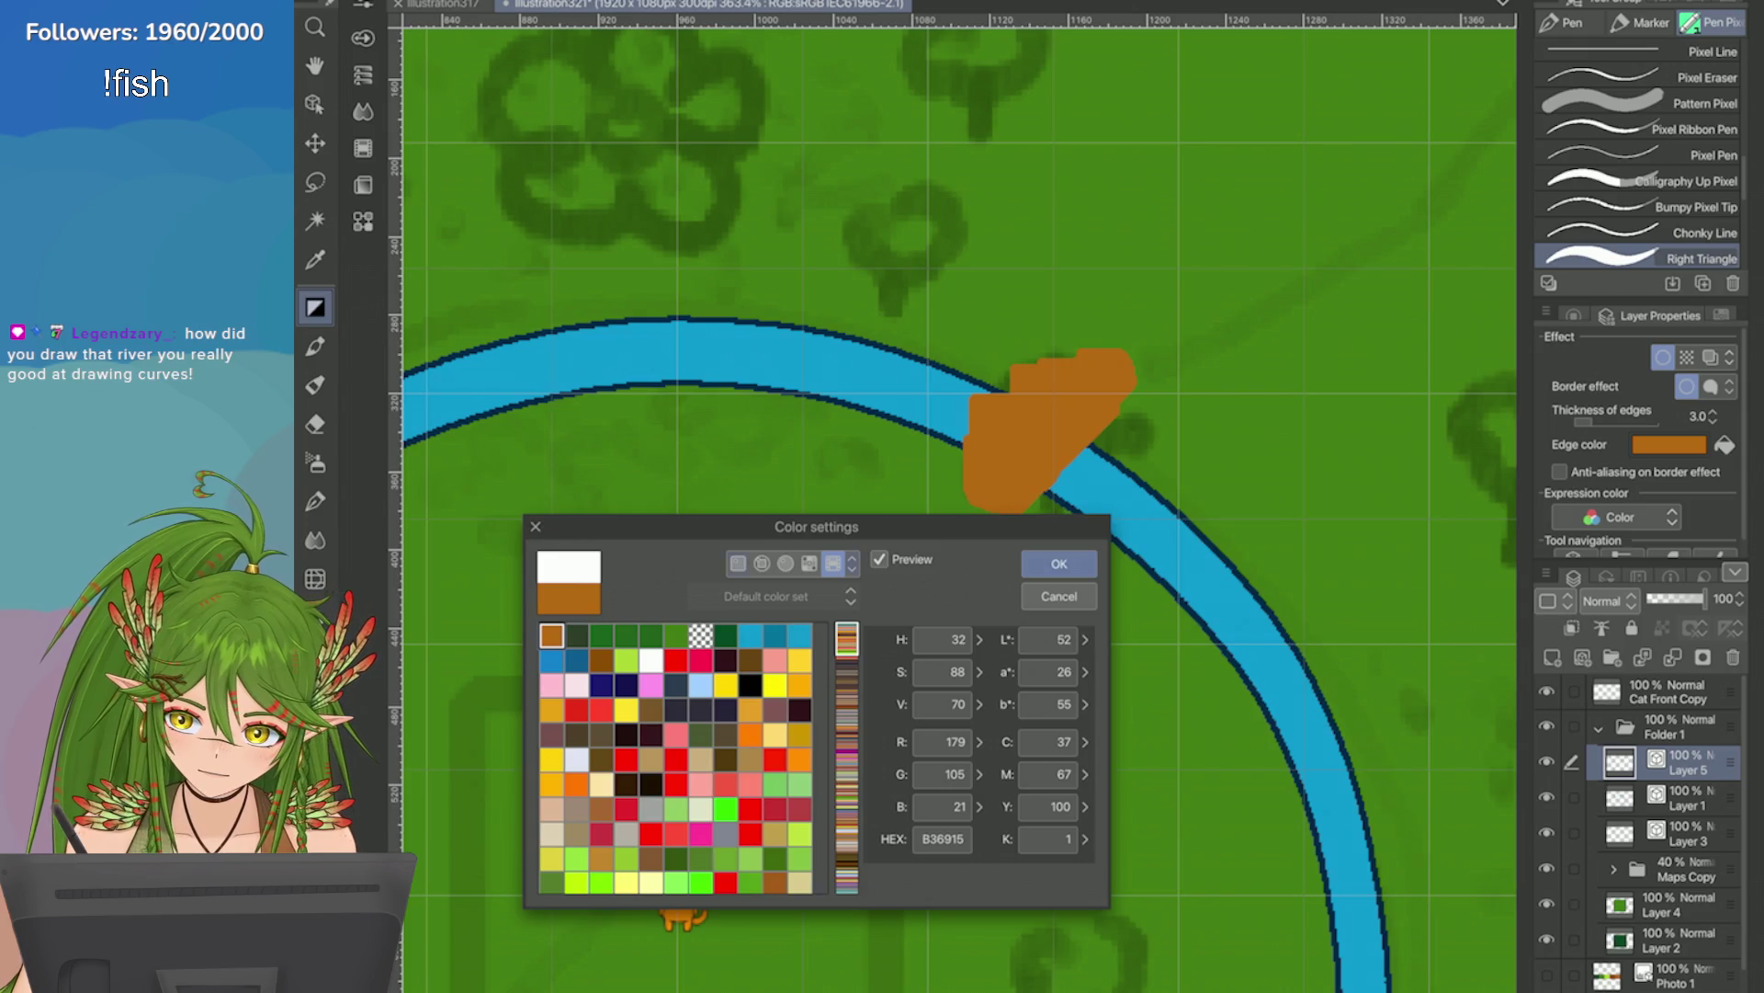
pyautogui.click(1058, 564)
# Darken the outline colour to a deep brown in the HSV field and confirm with OK.
pyautogui.click(1669, 444)
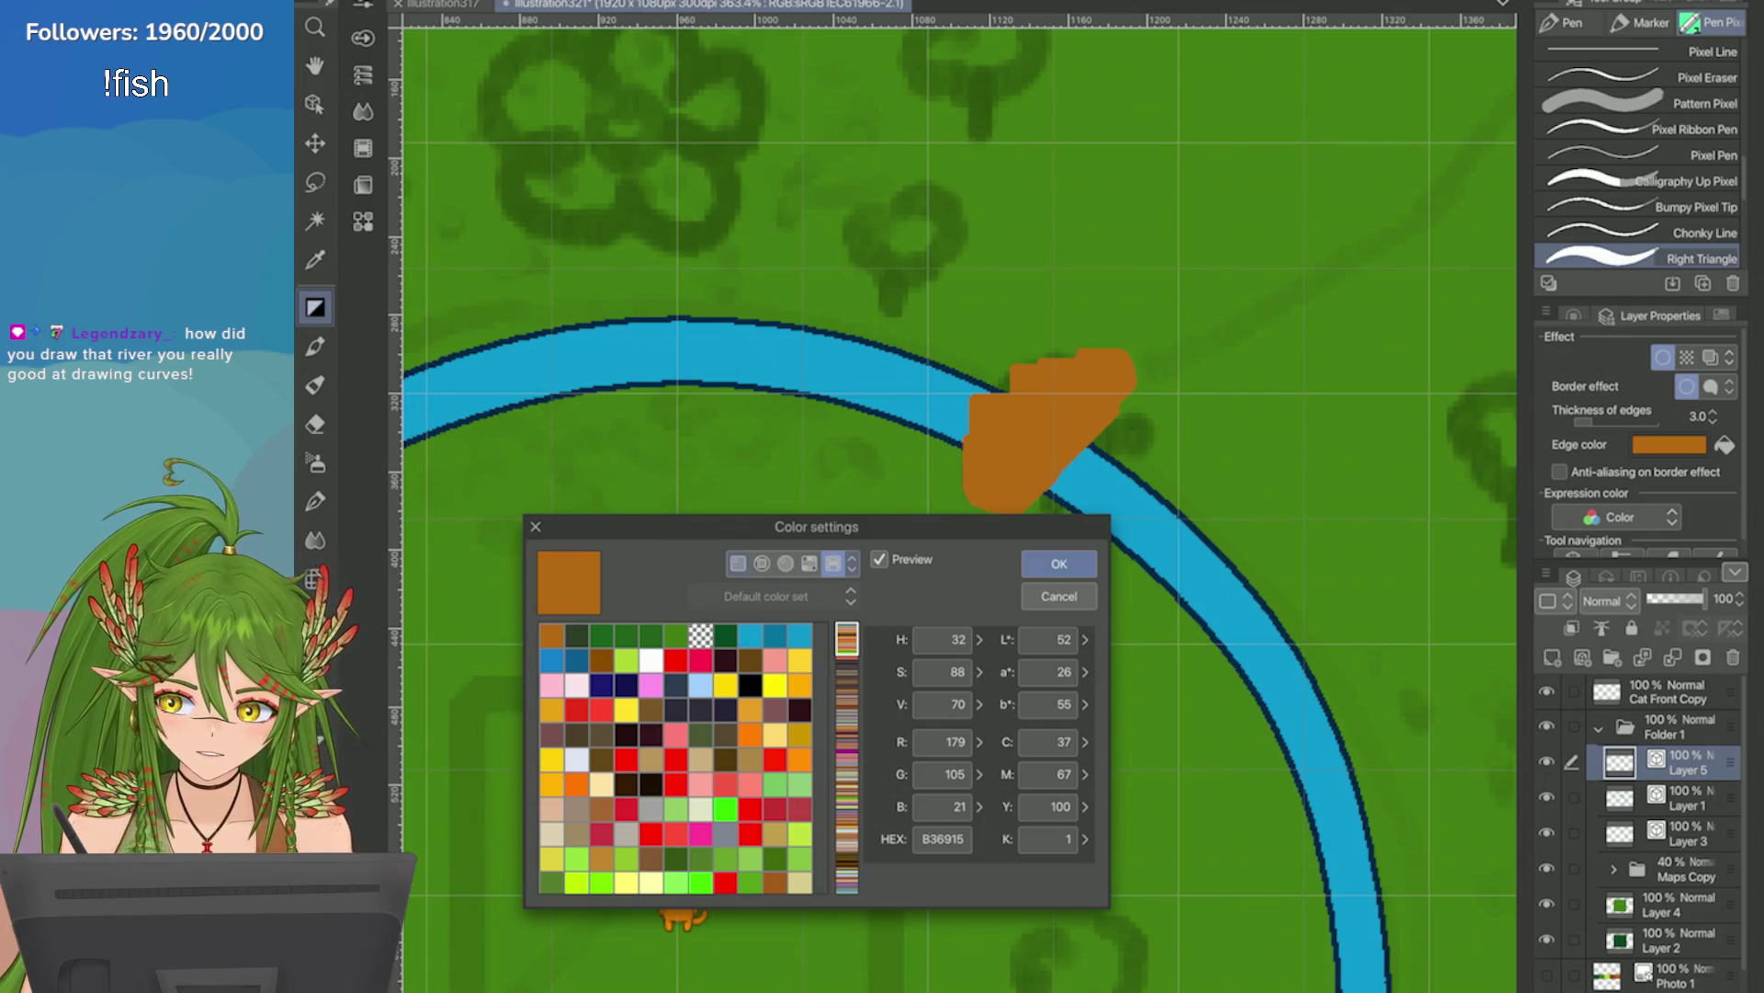
pyautogui.click(738, 562)
pyautogui.click(783, 747)
pyautogui.click(837, 866)
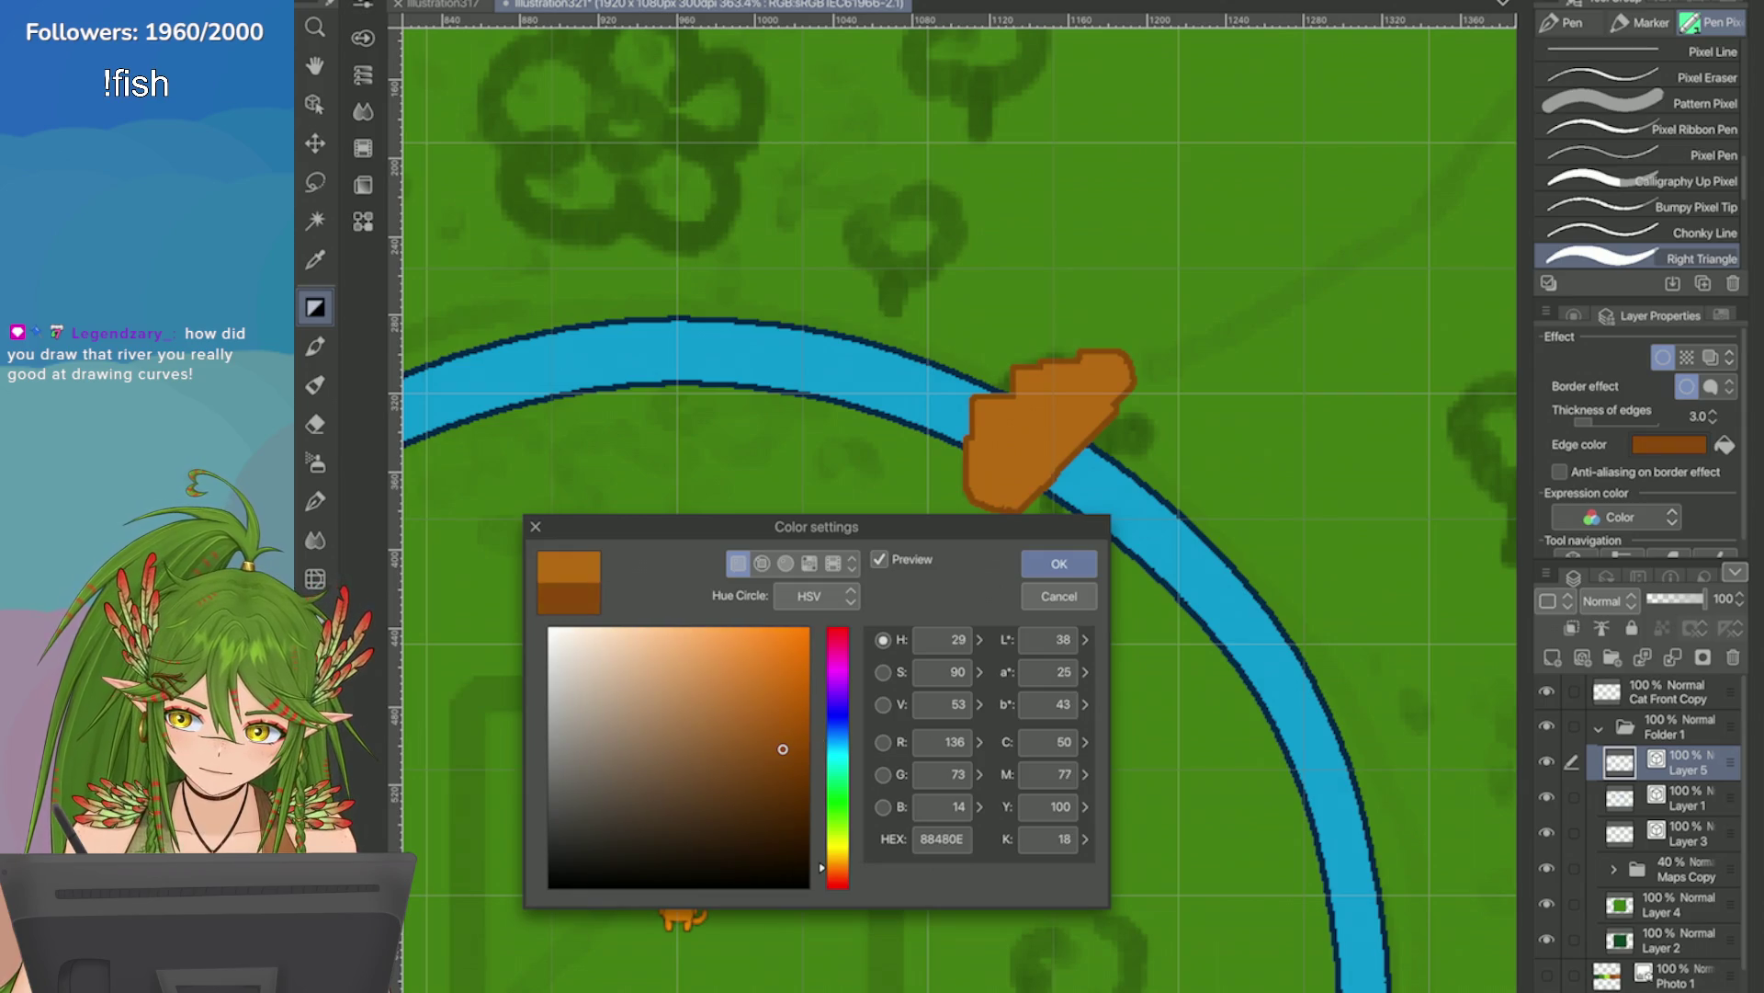
pyautogui.click(787, 777)
pyautogui.moveTo(787, 794); pyautogui.dragTo(789, 805)
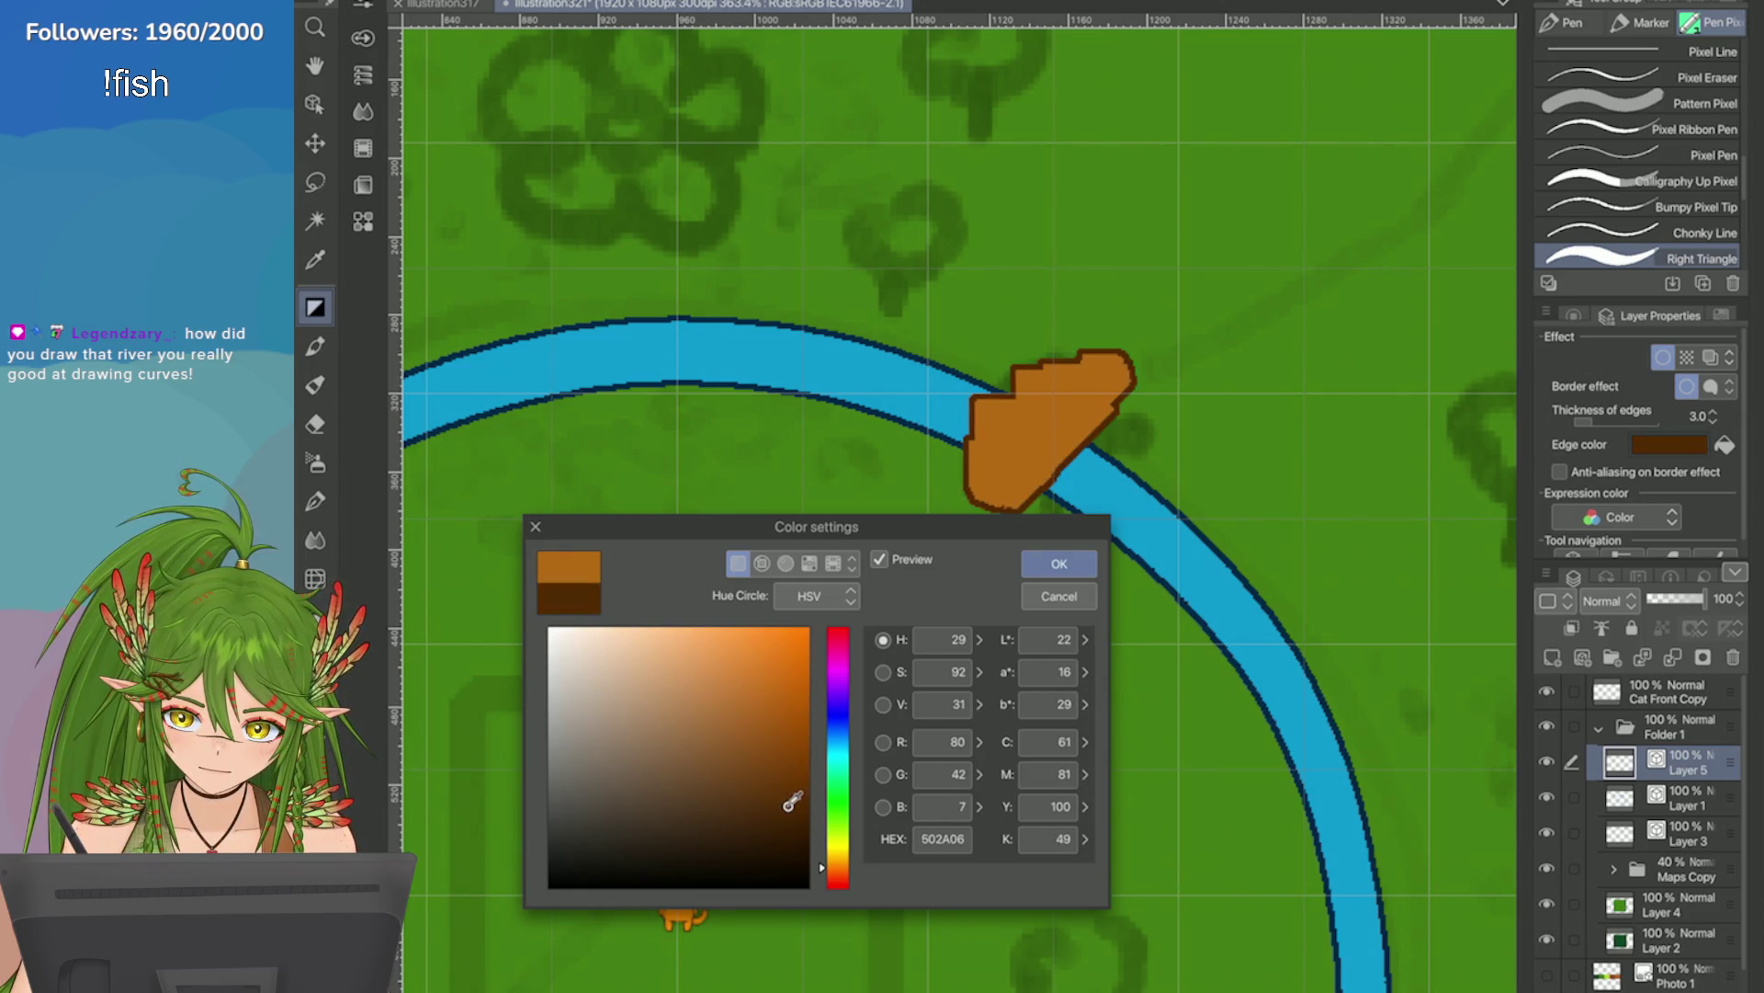
pyautogui.click(1058, 563)
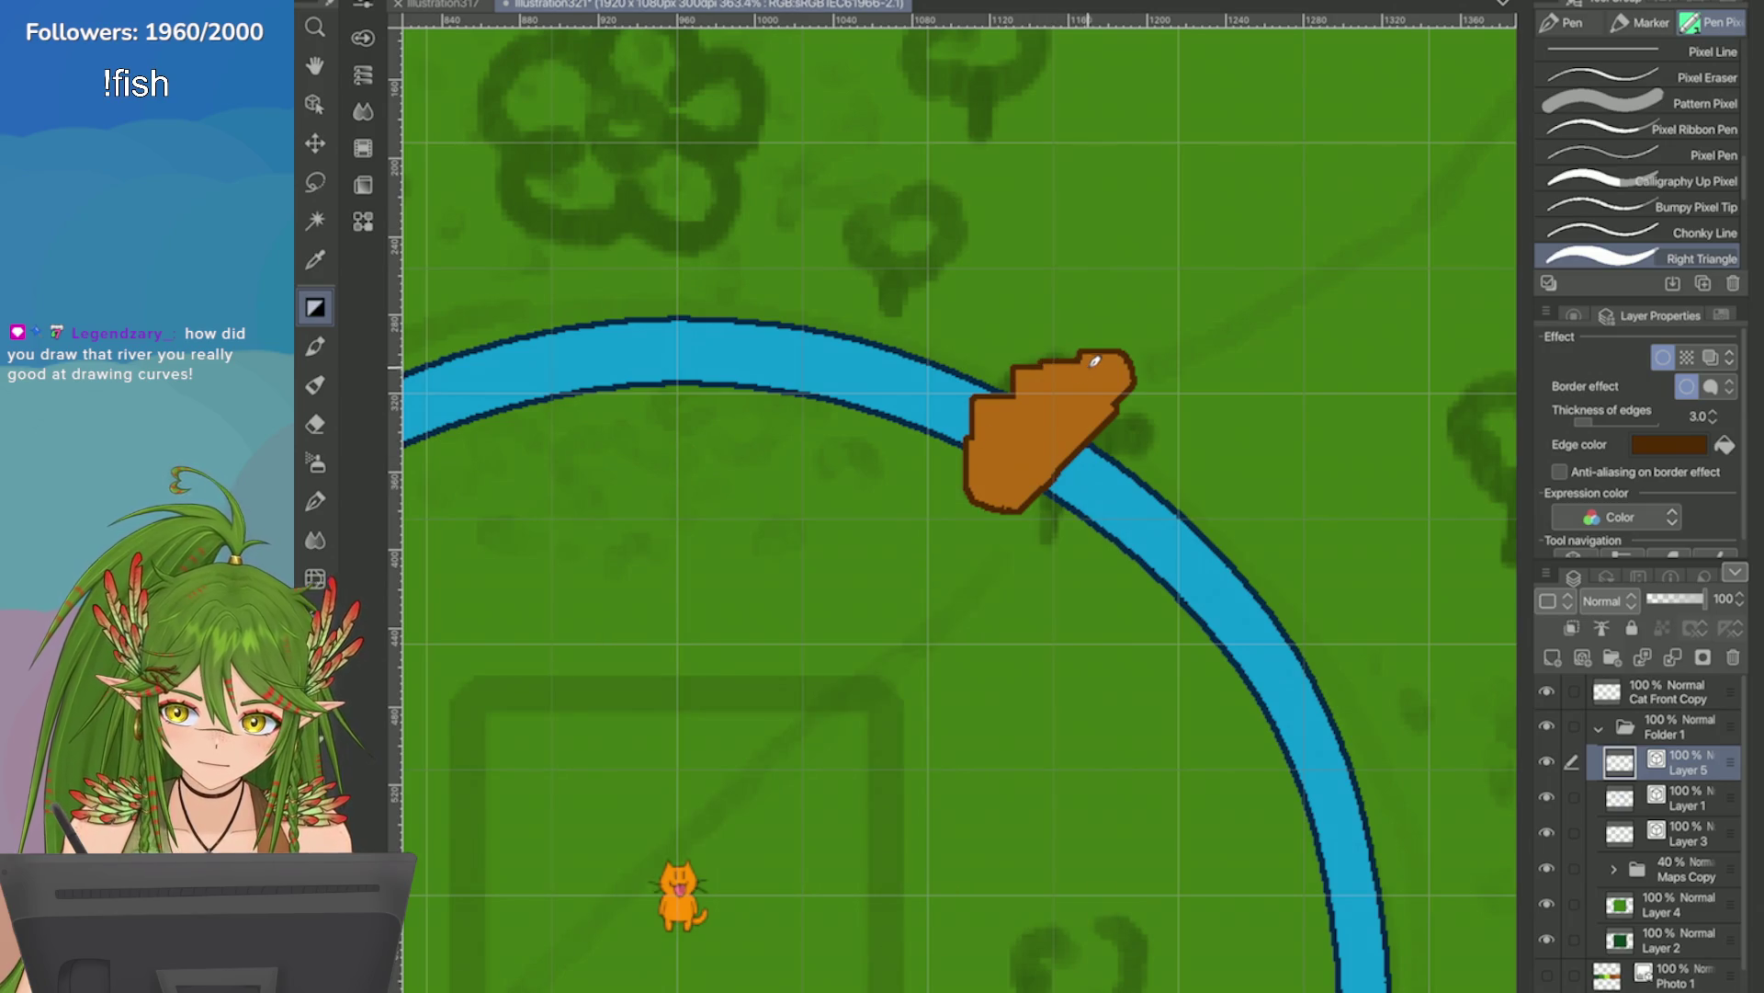
# Reshape the bridge patch by extending, trimming and rounding its top-right point and bottom tip.
pyautogui.moveTo(1146, 410)
pyautogui.mouseDown()
pyautogui.moveTo(1076, 455)
pyautogui.moveTo(1011, 560)
pyautogui.mouseUp()
pyautogui.moveTo(1077, 444); pyautogui.dragTo(1156, 409)
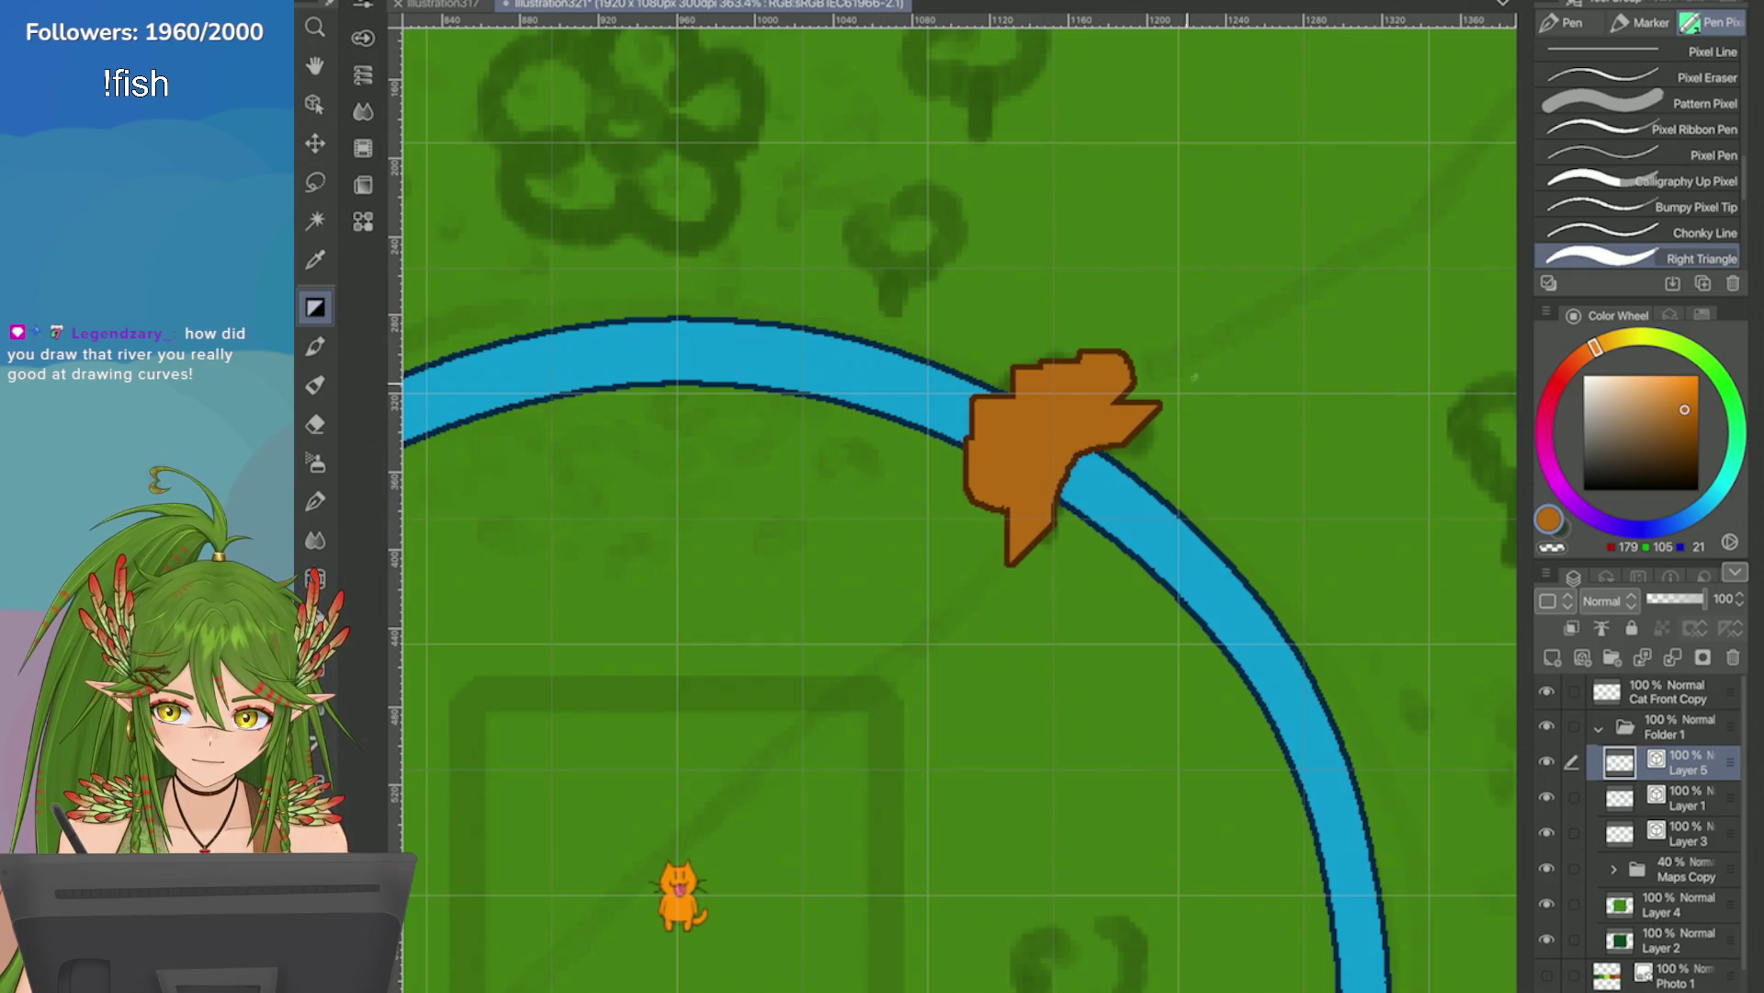
pyautogui.moveTo(1098, 349); pyautogui.dragTo(1153, 409)
pyautogui.moveTo(1006, 542); pyautogui.dragTo(1025, 562)
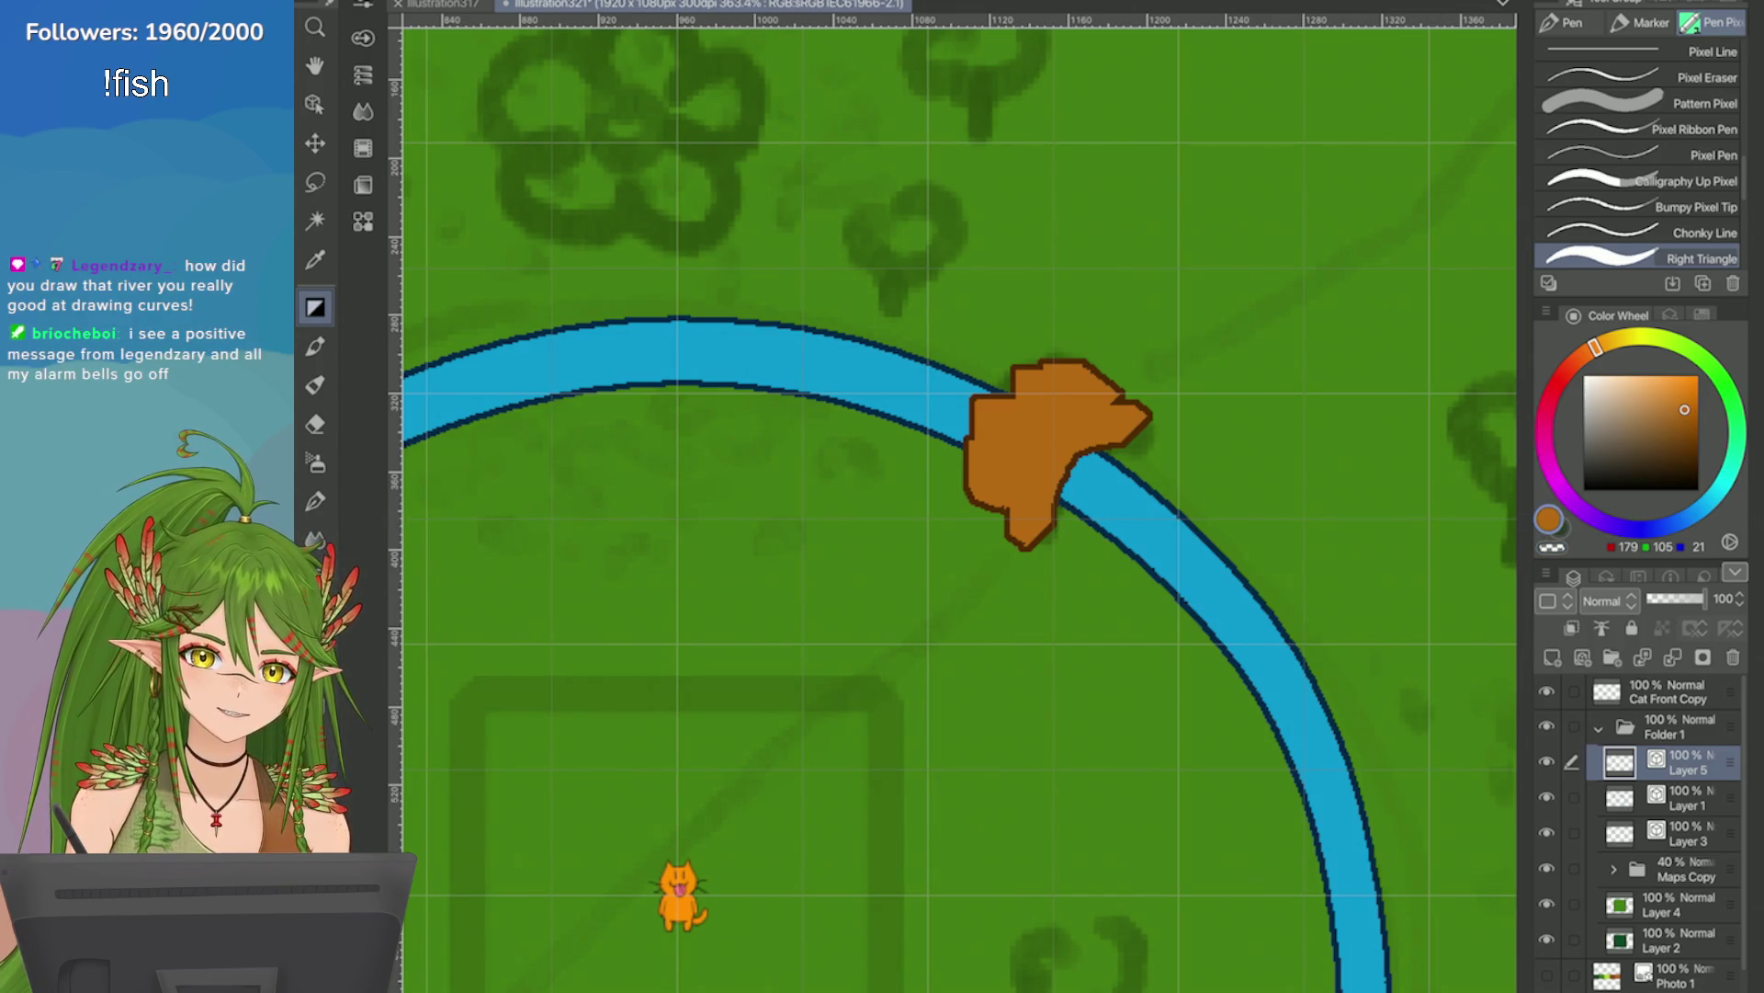
pyautogui.moveTo(1024, 538); pyautogui.dragTo(1015, 565)
pyautogui.moveTo(1093, 368)
pyautogui.mouseDown()
pyautogui.moveTo(1140, 409)
pyautogui.moveTo(1076, 363)
pyautogui.mouseUp()
pyautogui.moveTo(1038, 354)
pyautogui.mouseDown()
pyautogui.moveTo(1068, 369)
pyautogui.moveTo(968, 460)
pyautogui.moveTo(988, 520)
pyautogui.moveTo(1015, 533)
pyautogui.mouseUp()
# Draw a trial S-shaped brown stroke and undo it.
pyautogui.scroll(-1, 1015, 408)
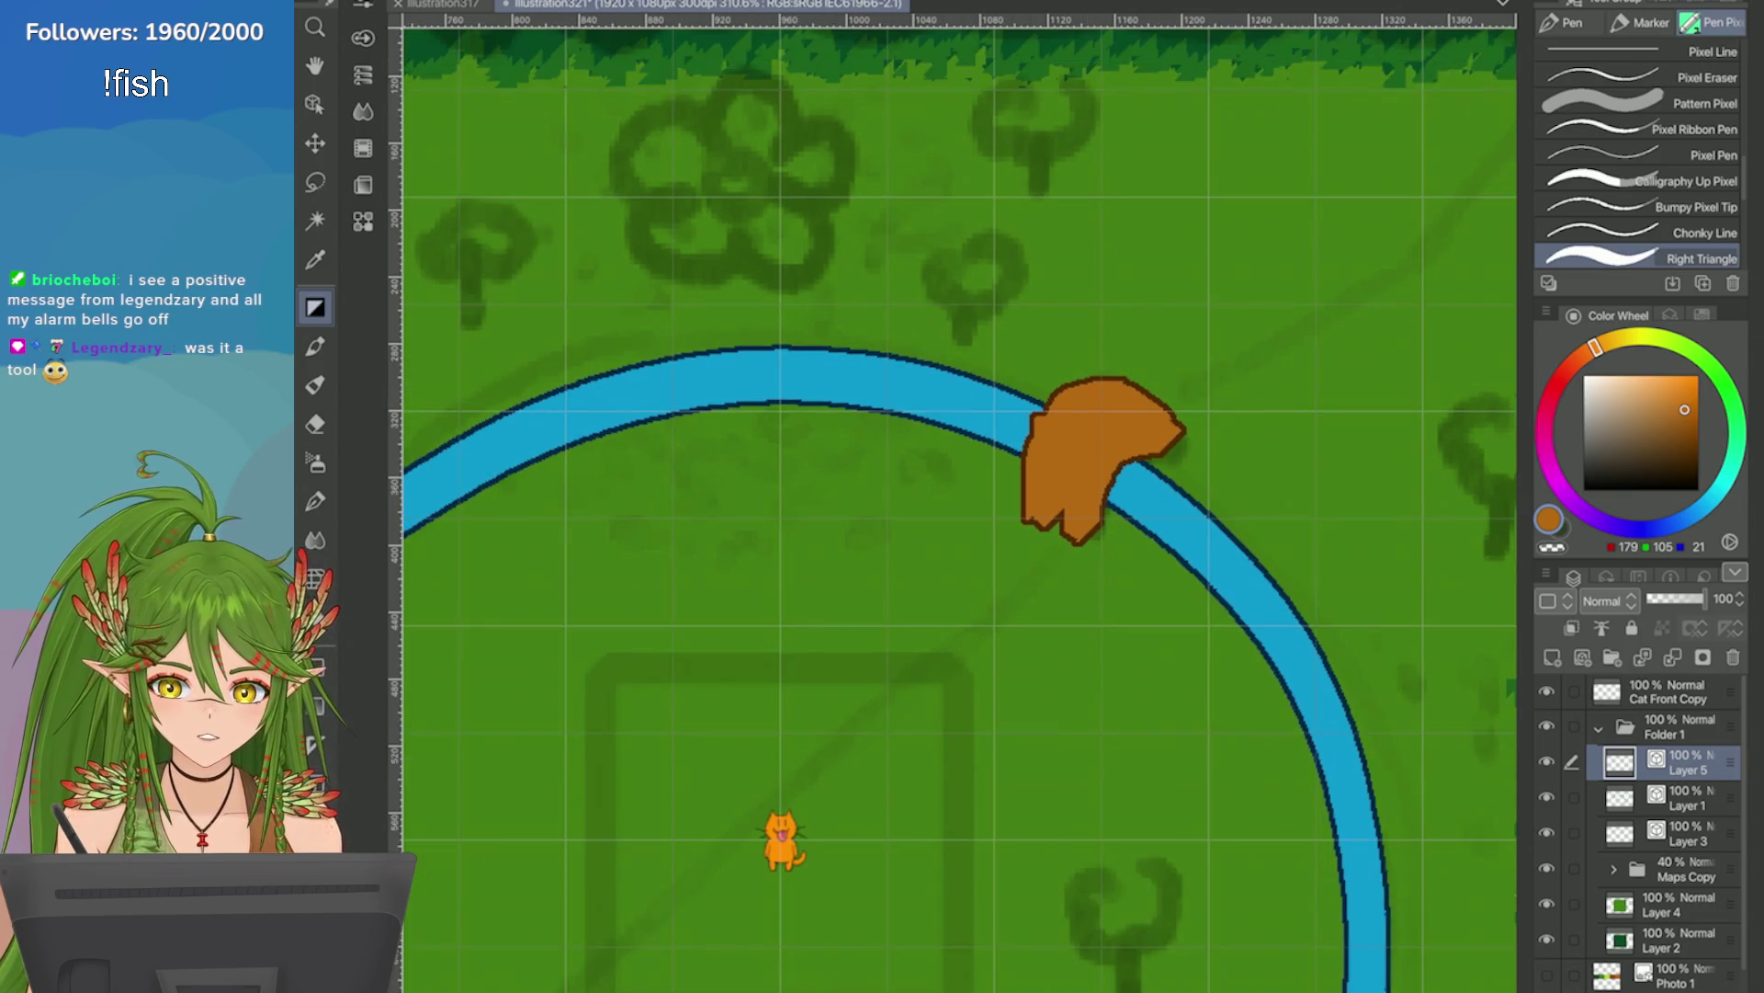
pyautogui.moveTo(772, 507)
pyautogui.mouseDown()
pyautogui.moveTo(920, 571)
pyautogui.moveTo(668, 758)
pyautogui.mouseUp()
pyautogui.scroll(-3, 667, 758)
pyautogui.hotkey('ctrl', 'z')
pyautogui.scroll(-2, 1640, 152)
pyautogui.scroll(-4, 1640, 152)
# Test long brown curves with the Pressure Pixel Blunt brush, undoing each one.
pyautogui.click(1687, 218)
pyautogui.moveTo(867, 554)
pyautogui.mouseDown()
pyautogui.moveTo(976, 706)
pyautogui.moveTo(873, 731)
pyautogui.moveTo(790, 850)
pyautogui.mouseUp()
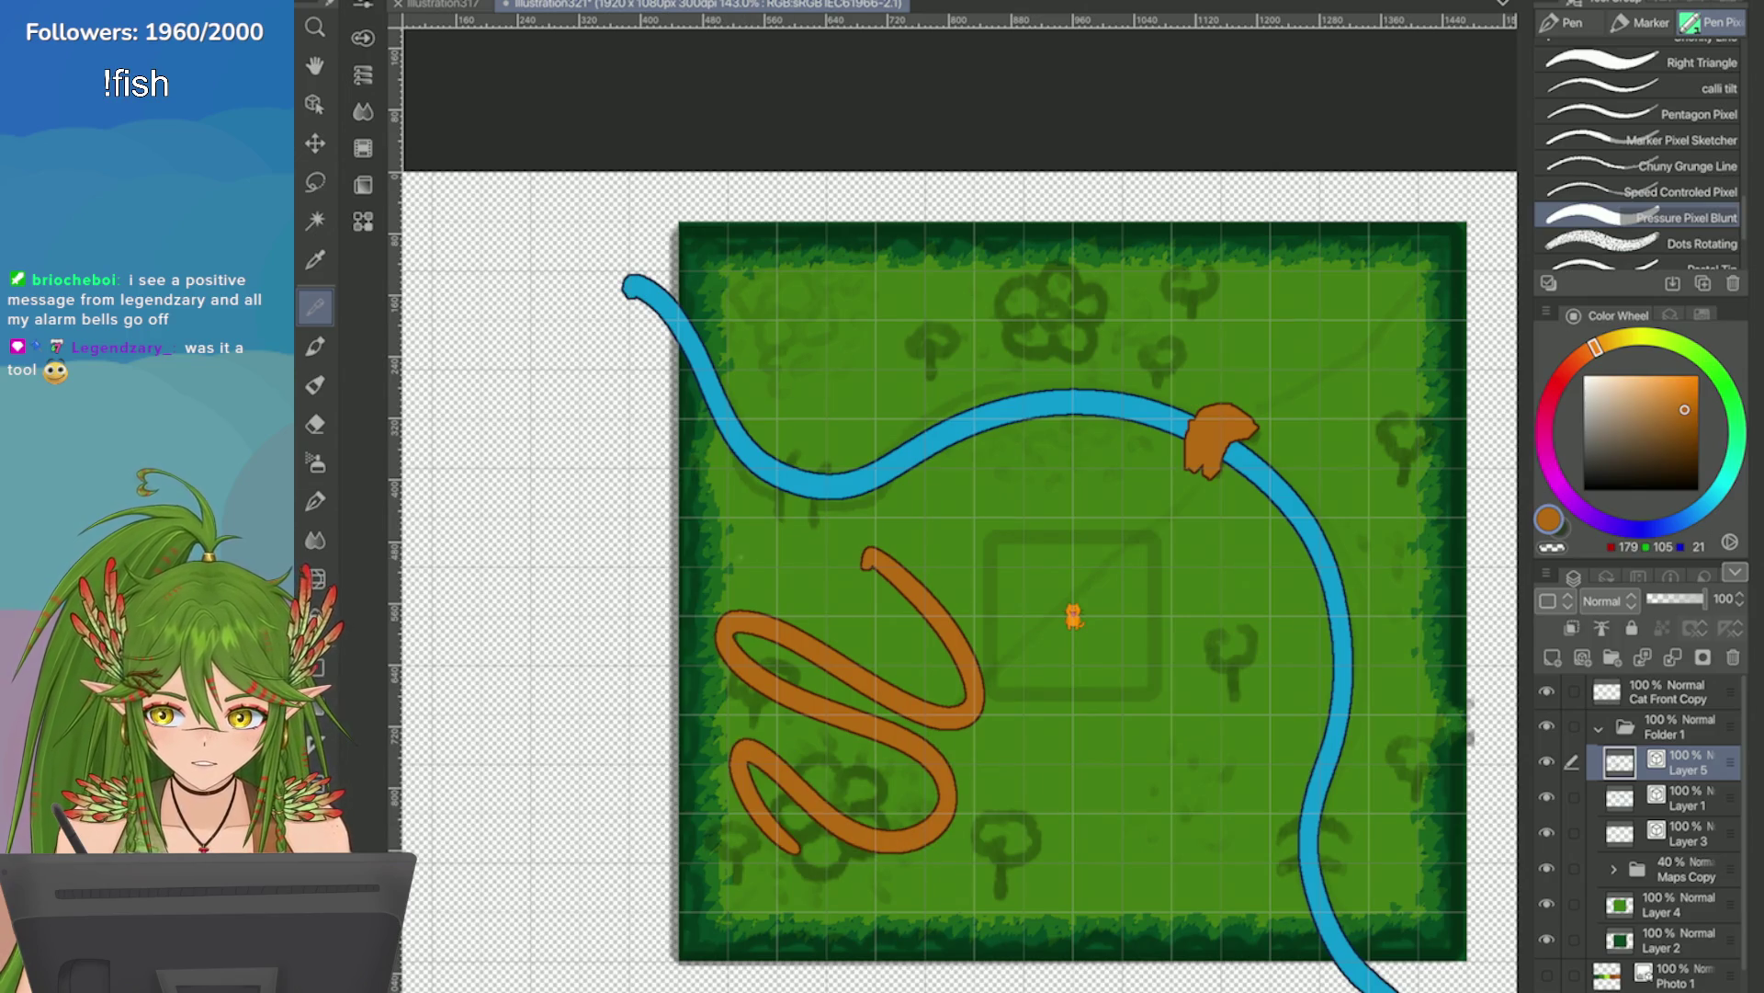
pyautogui.hotkey('ctrl', 'z')
pyautogui.moveTo(715, 497)
pyautogui.mouseDown()
pyautogui.moveTo(769, 591)
pyautogui.moveTo(1177, 723)
pyautogui.moveTo(1255, 933)
pyautogui.mouseUp()
pyautogui.hotkey('ctrl', 'z')
pyautogui.moveTo(726, 501)
pyautogui.mouseDown()
pyautogui.moveTo(1185, 556)
pyautogui.moveTo(1241, 919)
pyautogui.moveTo(1287, 988)
pyautogui.mouseUp()
pyautogui.scroll(-2, 1320, 329)
pyautogui.hotkey('ctrl', 'z')
pyautogui.scroll(3, 1294, 415)
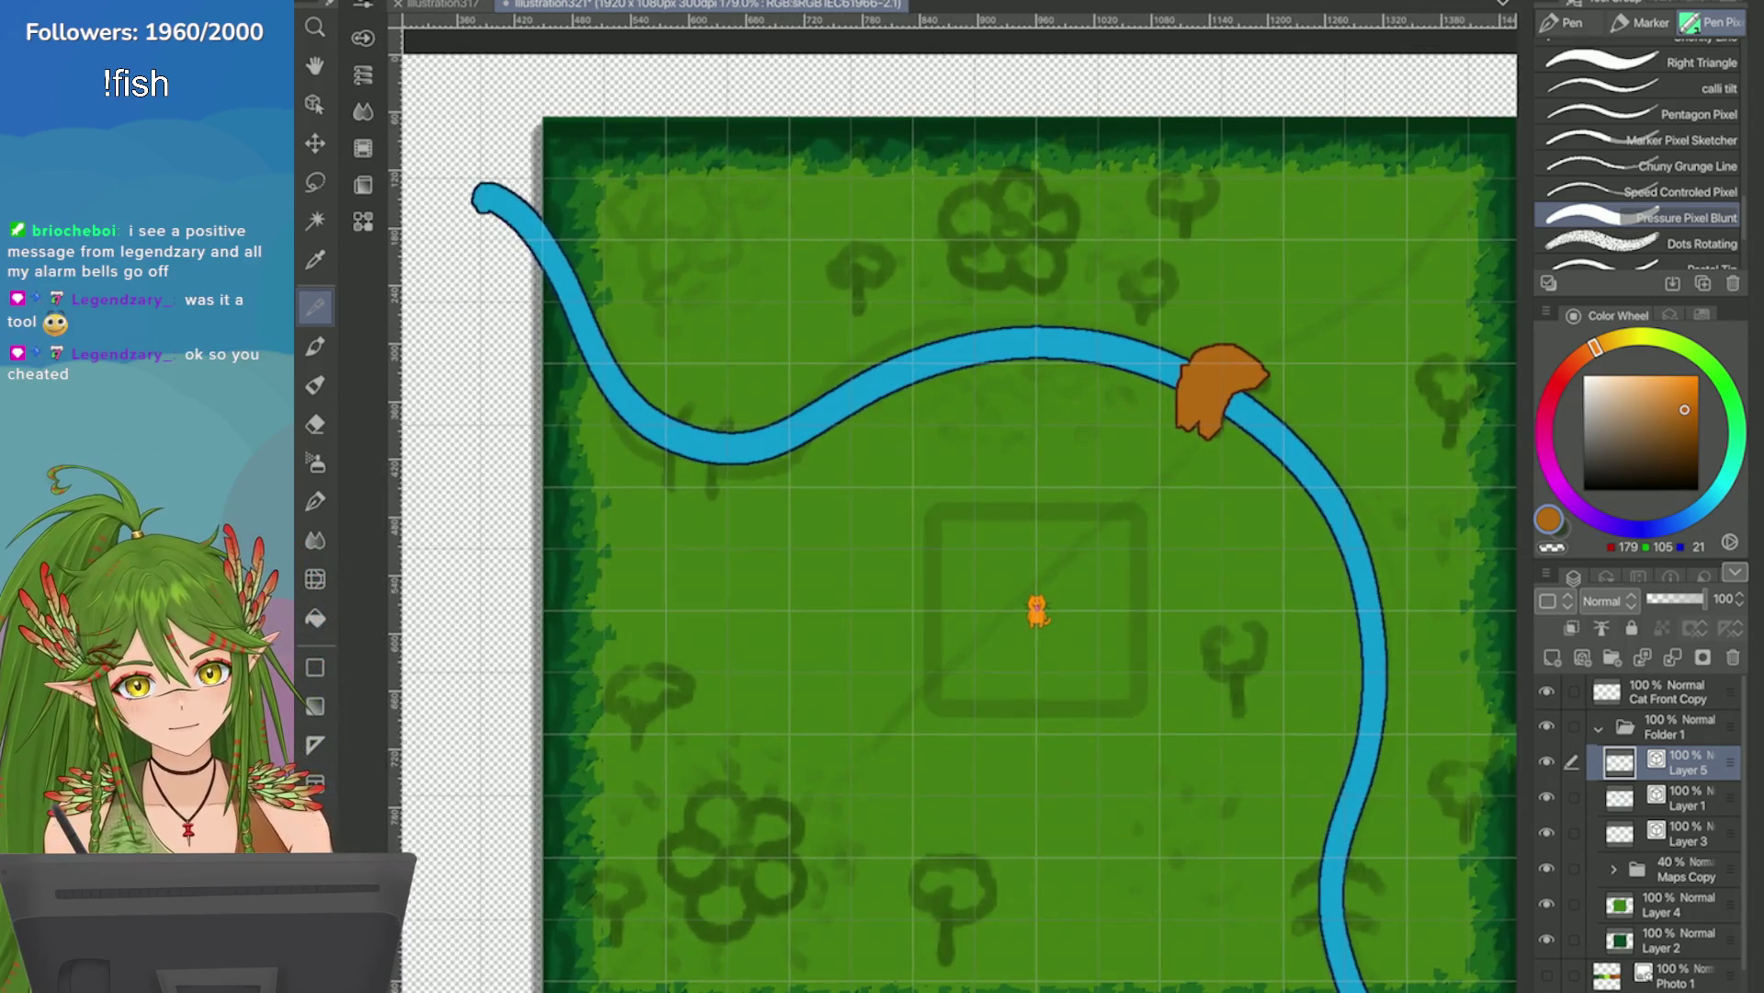
pyautogui.scroll(1, 1409, 473)
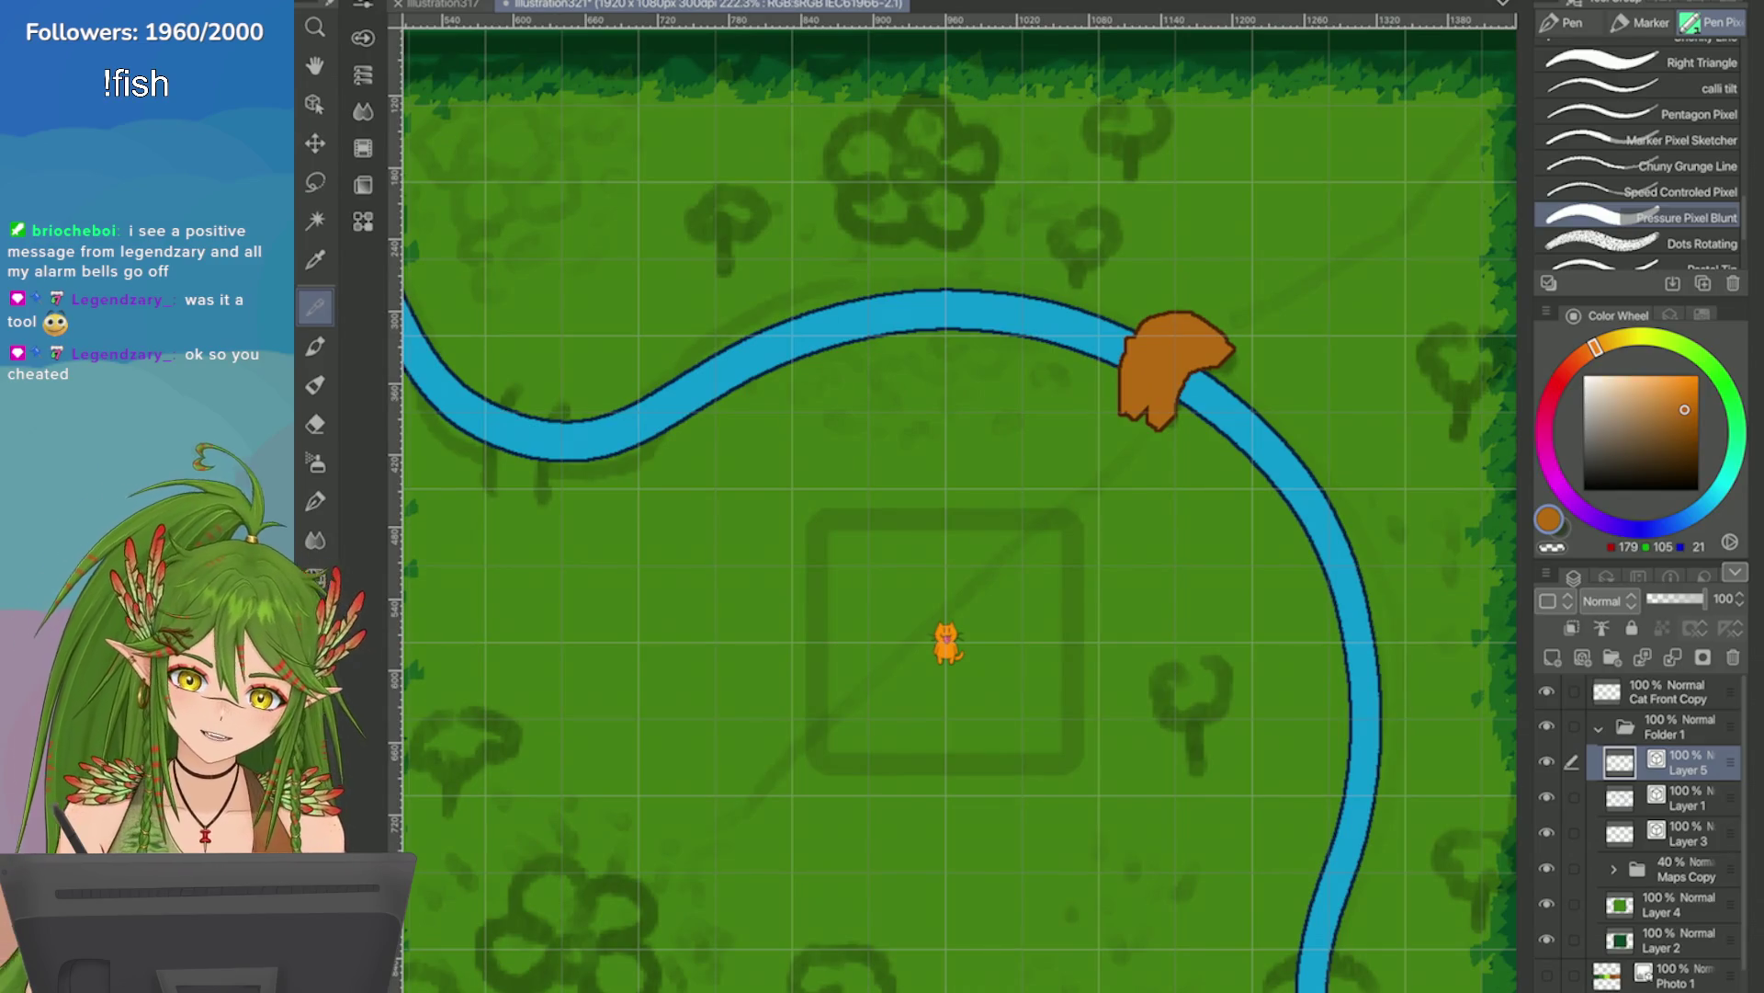
# With the Right Triangle pen, curve the bridge's left edge, undoing stray and lower-right edge attempts.
pyautogui.scroll(1, 1640, 156)
pyautogui.click(1645, 126)
pyautogui.scroll(5, 1167, 474)
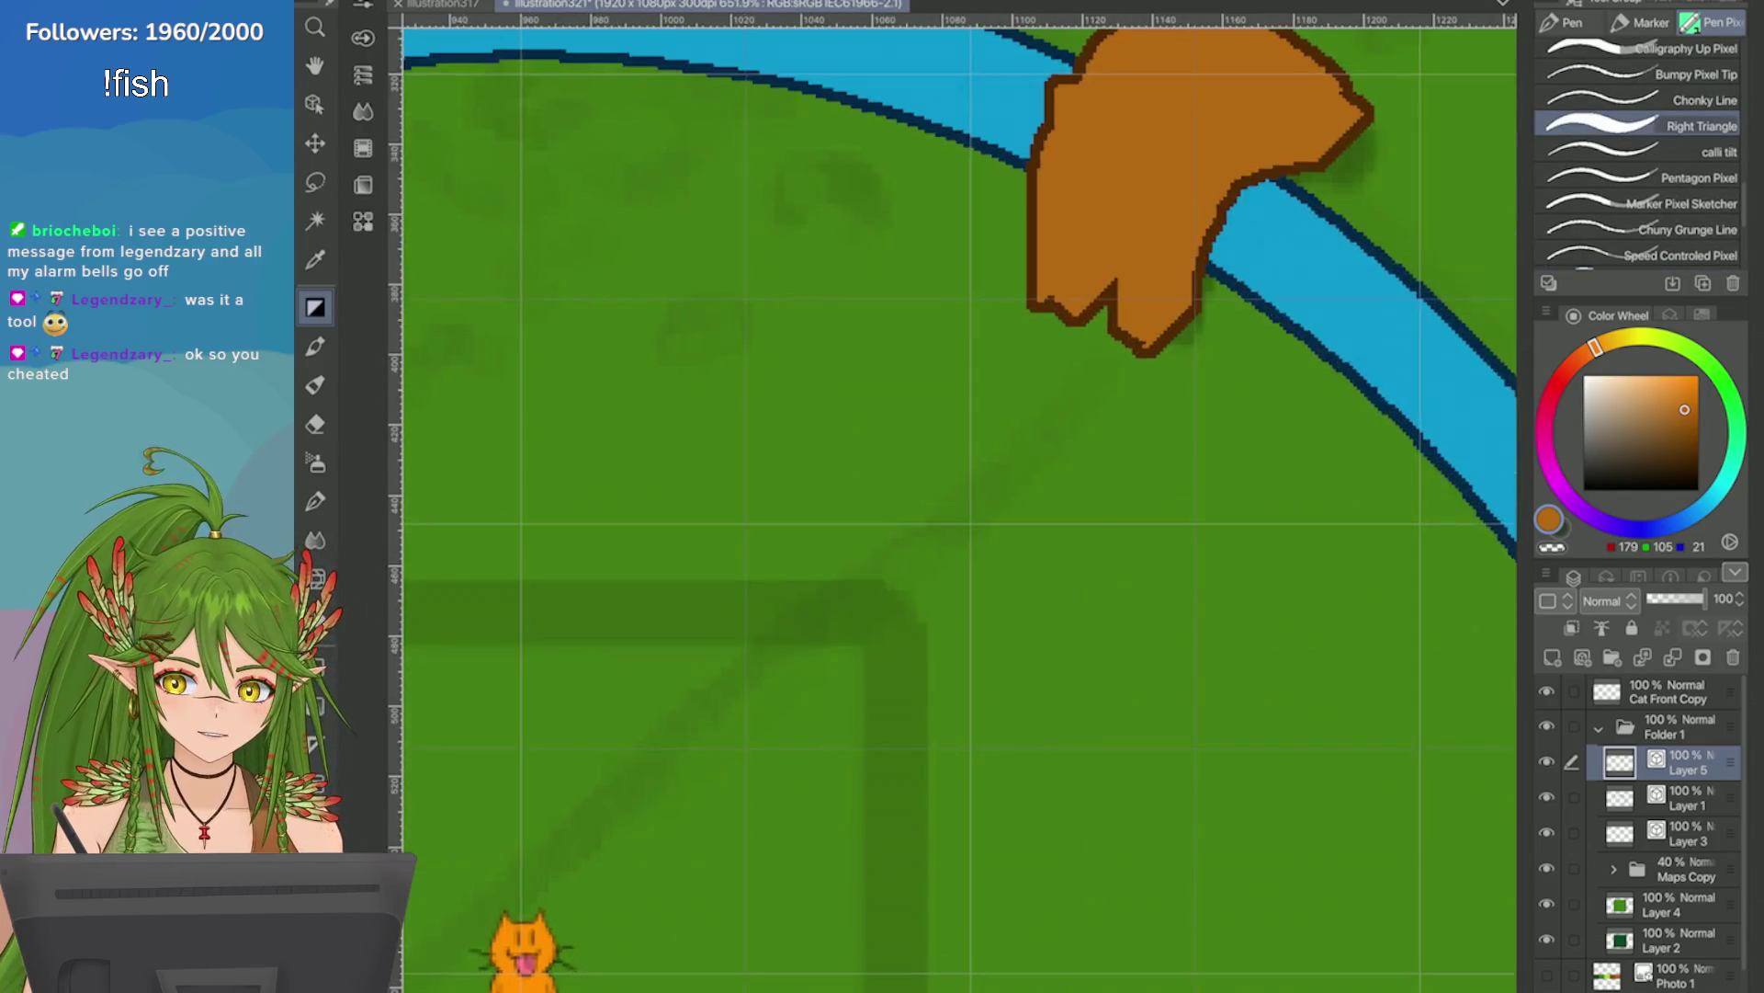
pyautogui.moveTo(827, 386); pyautogui.dragTo(748, 531)
pyautogui.hotkey('ctrl', 'z')
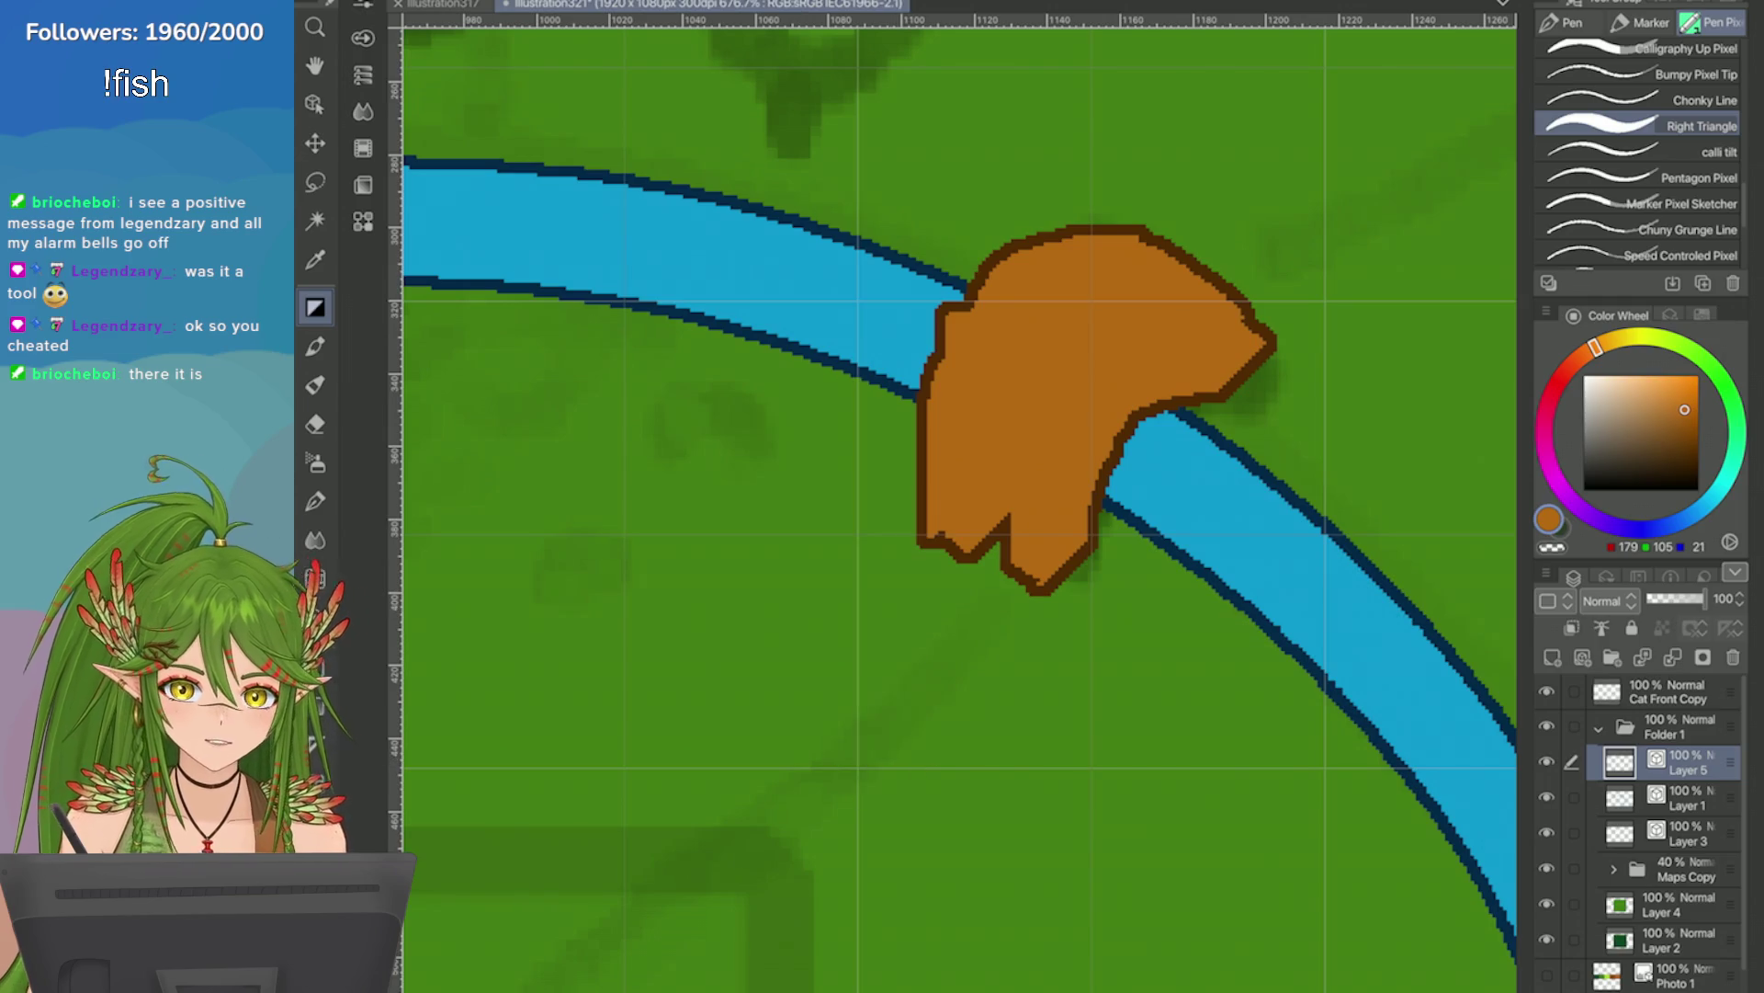
pyautogui.scroll(-2, 1095, 366)
pyautogui.moveTo(1095, 365)
pyautogui.mouseDown()
pyautogui.moveTo(1002, 579)
pyautogui.moveTo(1064, 370)
pyautogui.moveTo(1063, 474)
pyautogui.moveTo(1048, 389)
pyautogui.moveTo(1024, 505)
pyautogui.moveTo(1087, 383)
pyautogui.moveTo(1068, 475)
pyautogui.moveTo(1011, 570)
pyautogui.moveTo(1063, 383)
pyautogui.moveTo(1036, 398)
pyautogui.moveTo(1049, 517)
pyautogui.moveTo(1122, 521)
pyautogui.moveTo(1106, 579)
pyautogui.moveTo(1039, 588)
pyautogui.mouseUp()
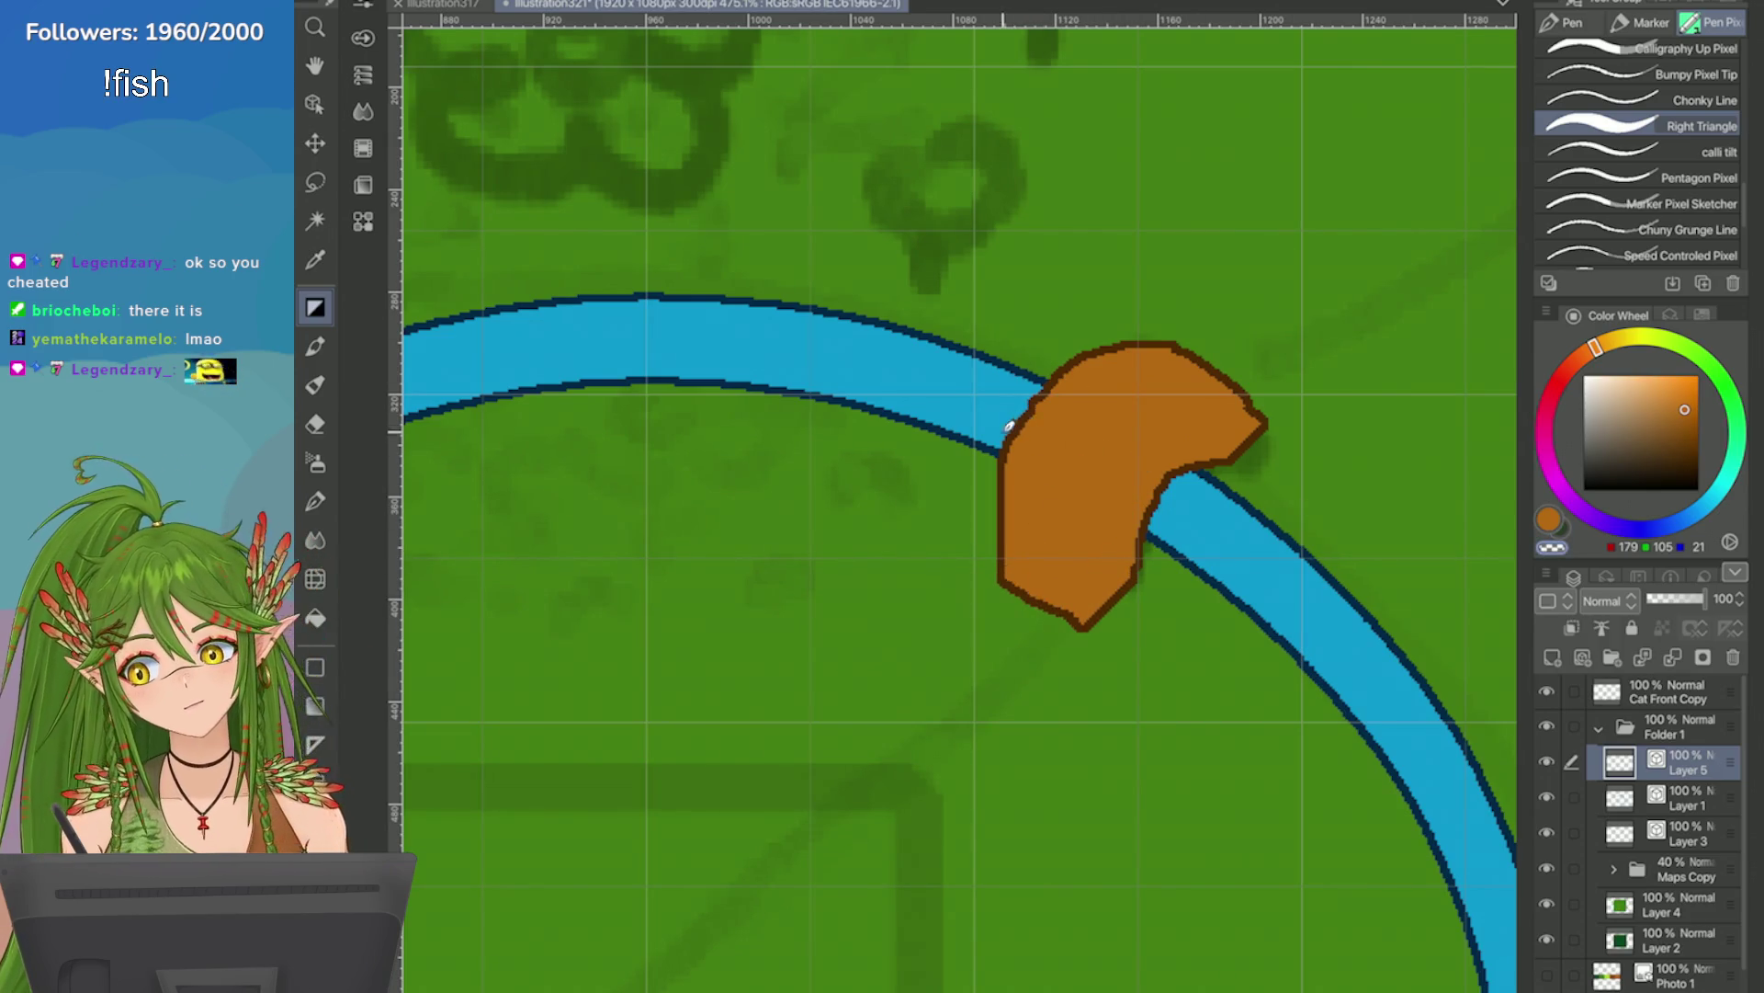
pyautogui.moveTo(1194, 464); pyautogui.dragTo(1156, 600)
pyautogui.hotkey('ctrl', 'z')
pyautogui.moveTo(1186, 478); pyautogui.dragTo(1123, 595)
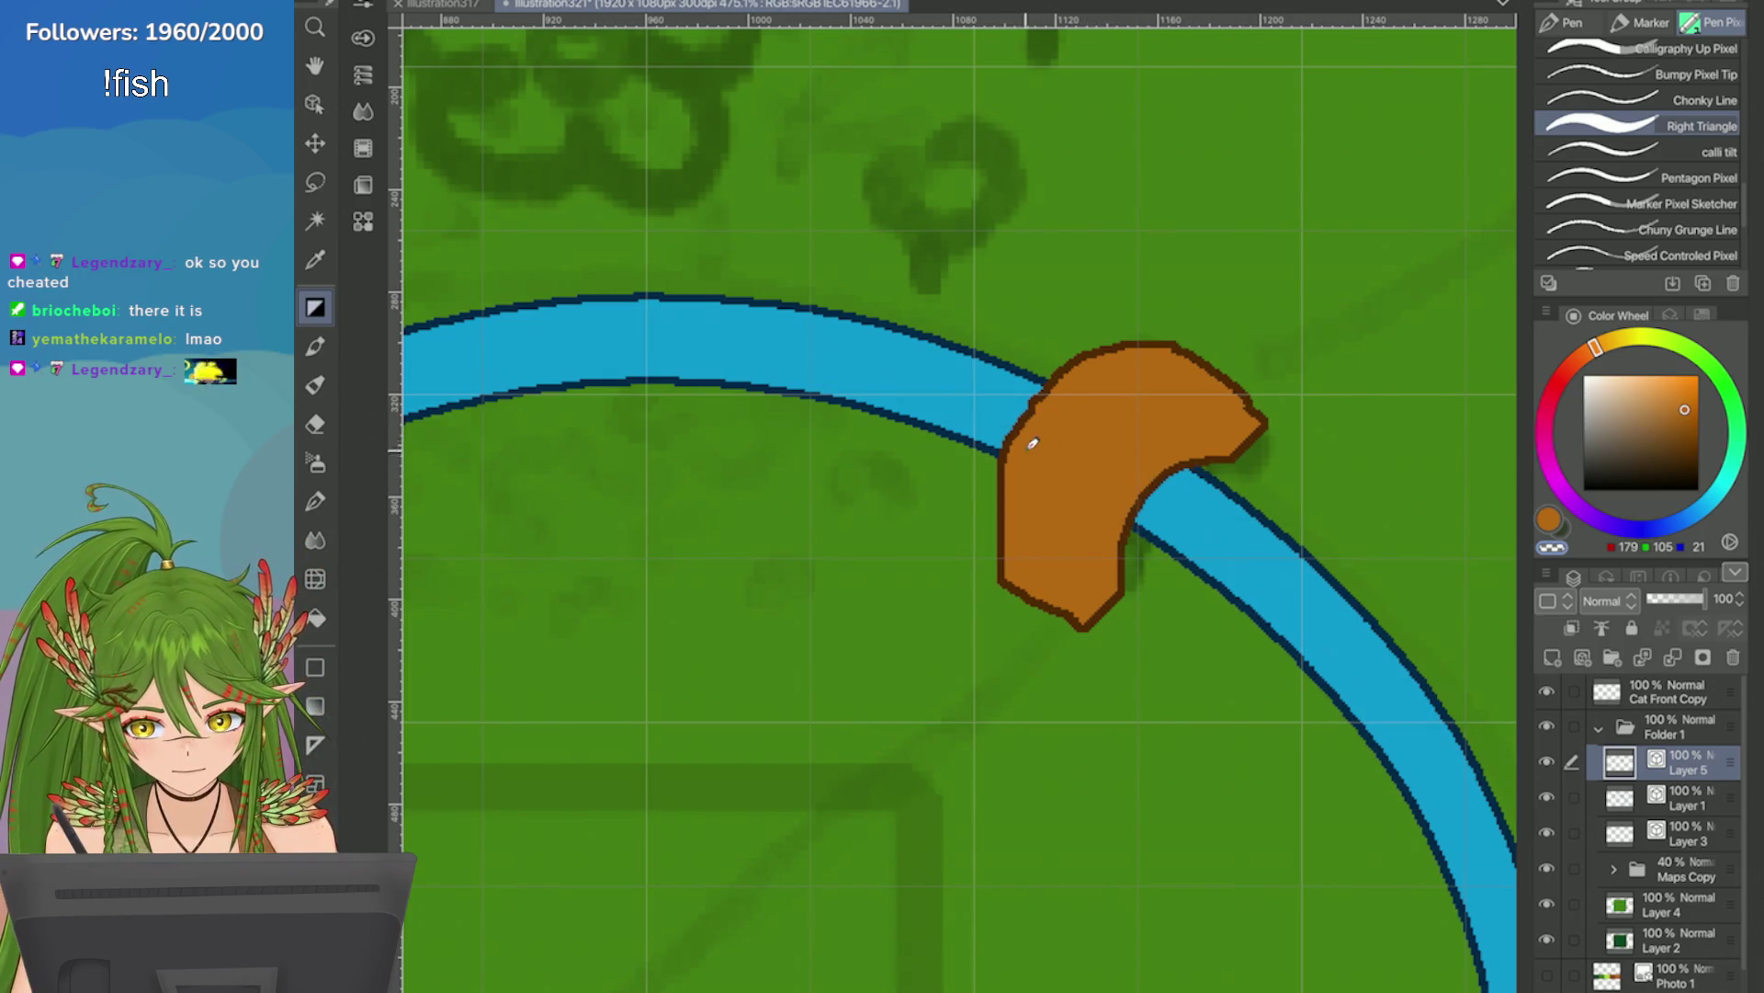
pyautogui.hotkey('ctrl', 'z')
pyautogui.hotkey('ctrl', 'z')
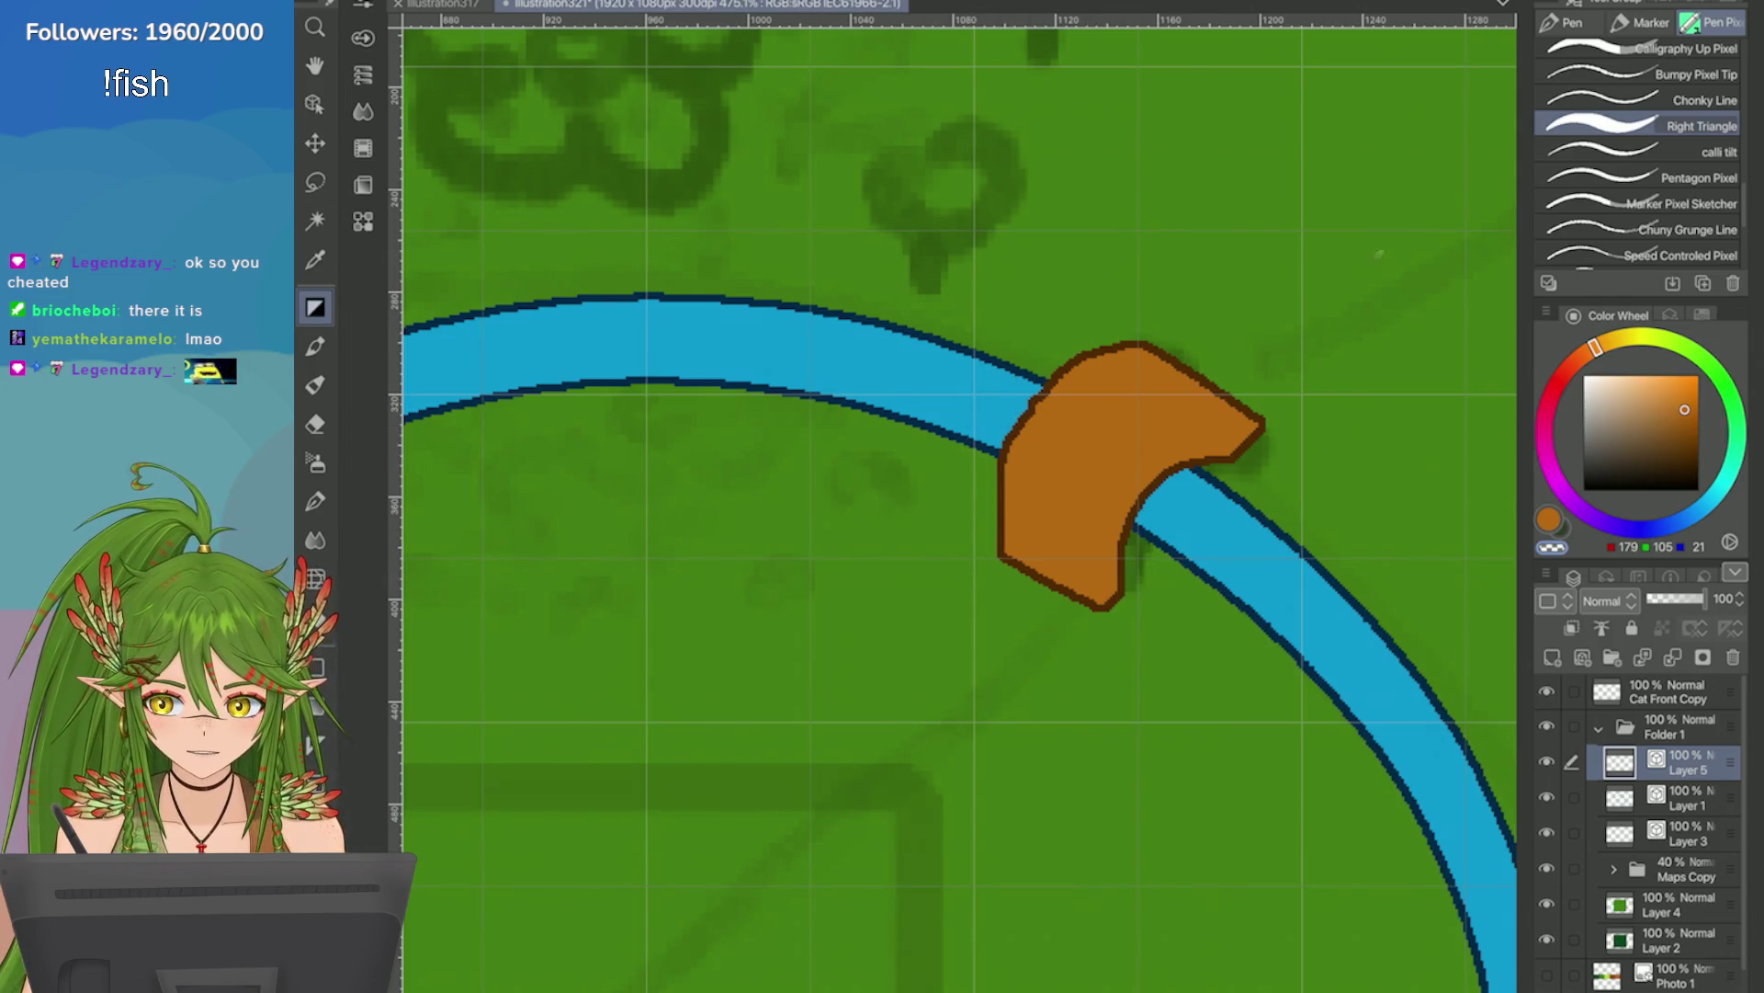
# Zoom in close on the bridge and smooth its top and upper-left outline.
pyautogui.scroll(-5, 955, 497)
pyautogui.scroll(3, 956, 496)
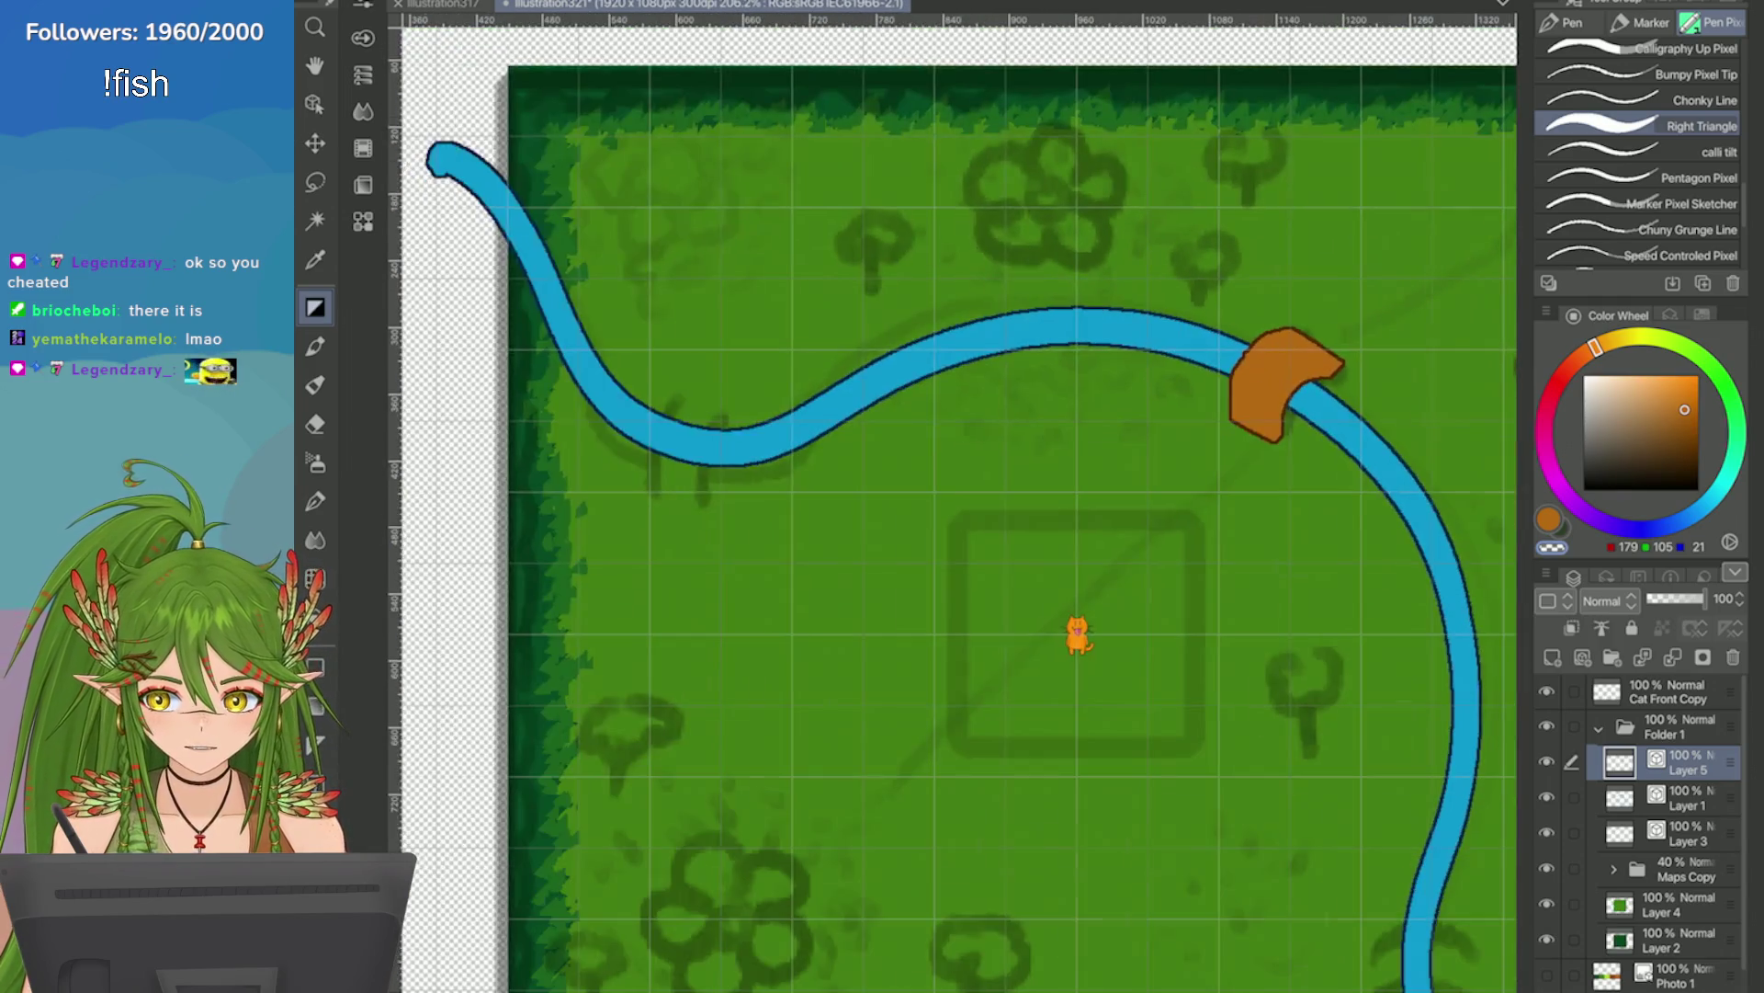
pyautogui.scroll(3, 994, 401)
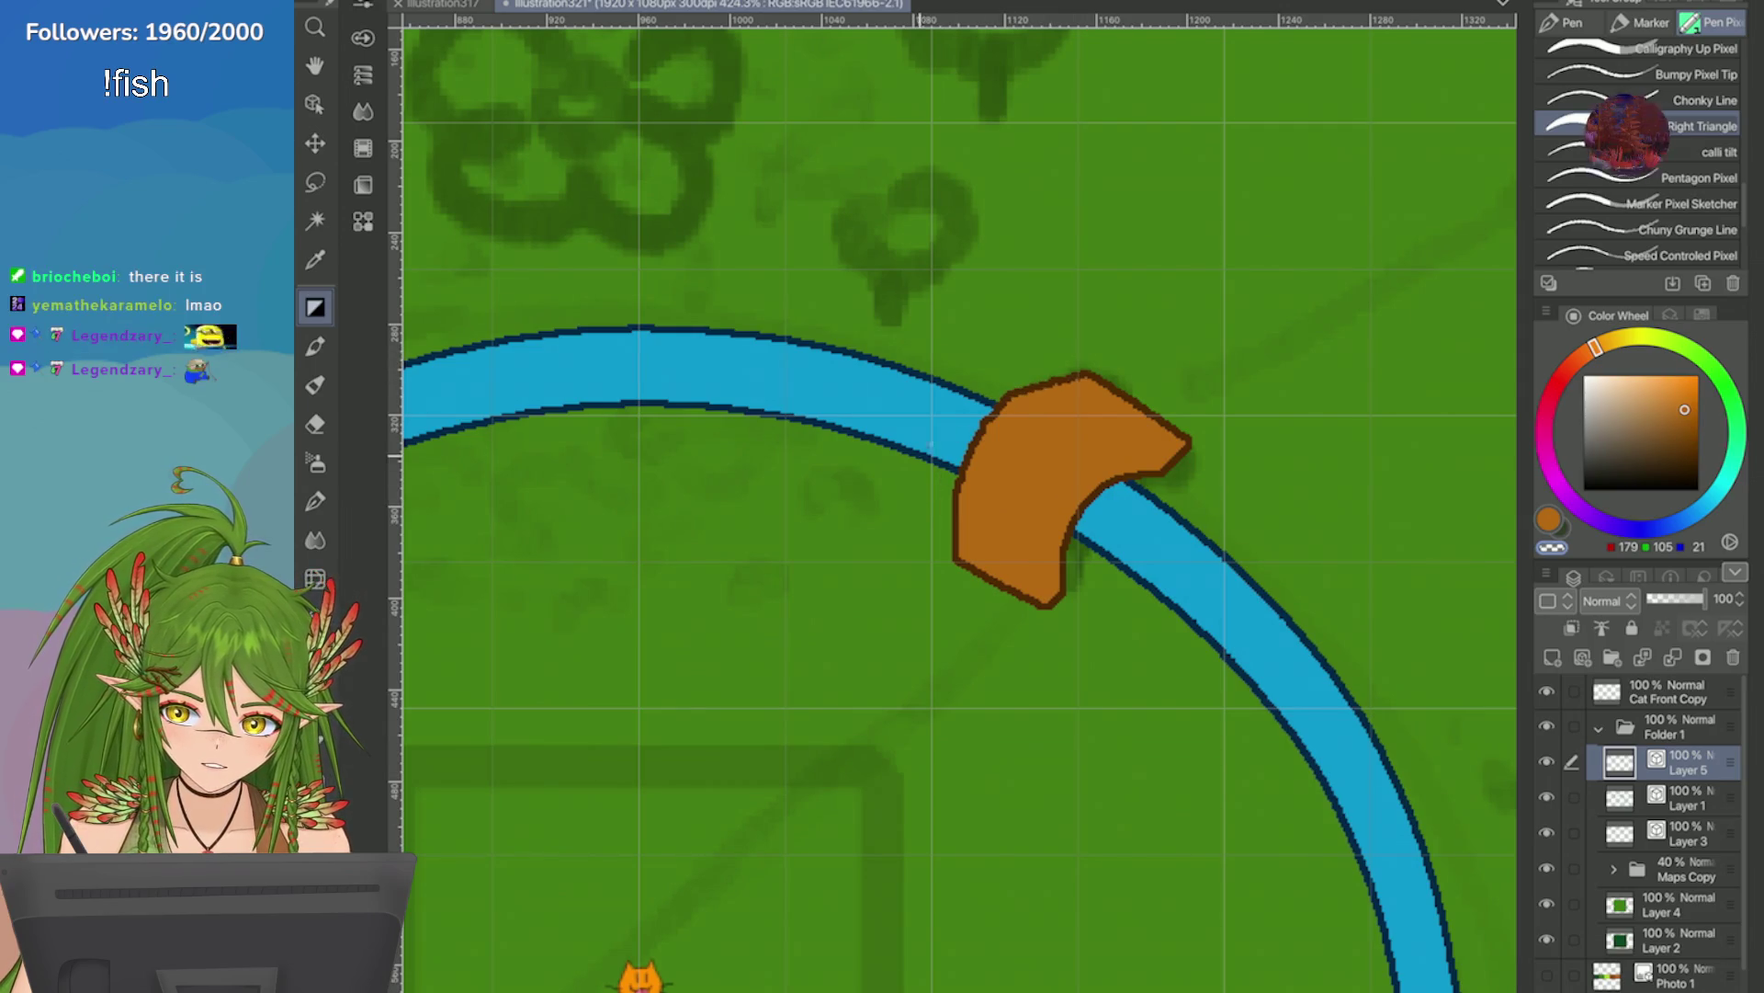
pyautogui.scroll(1, 922, 275)
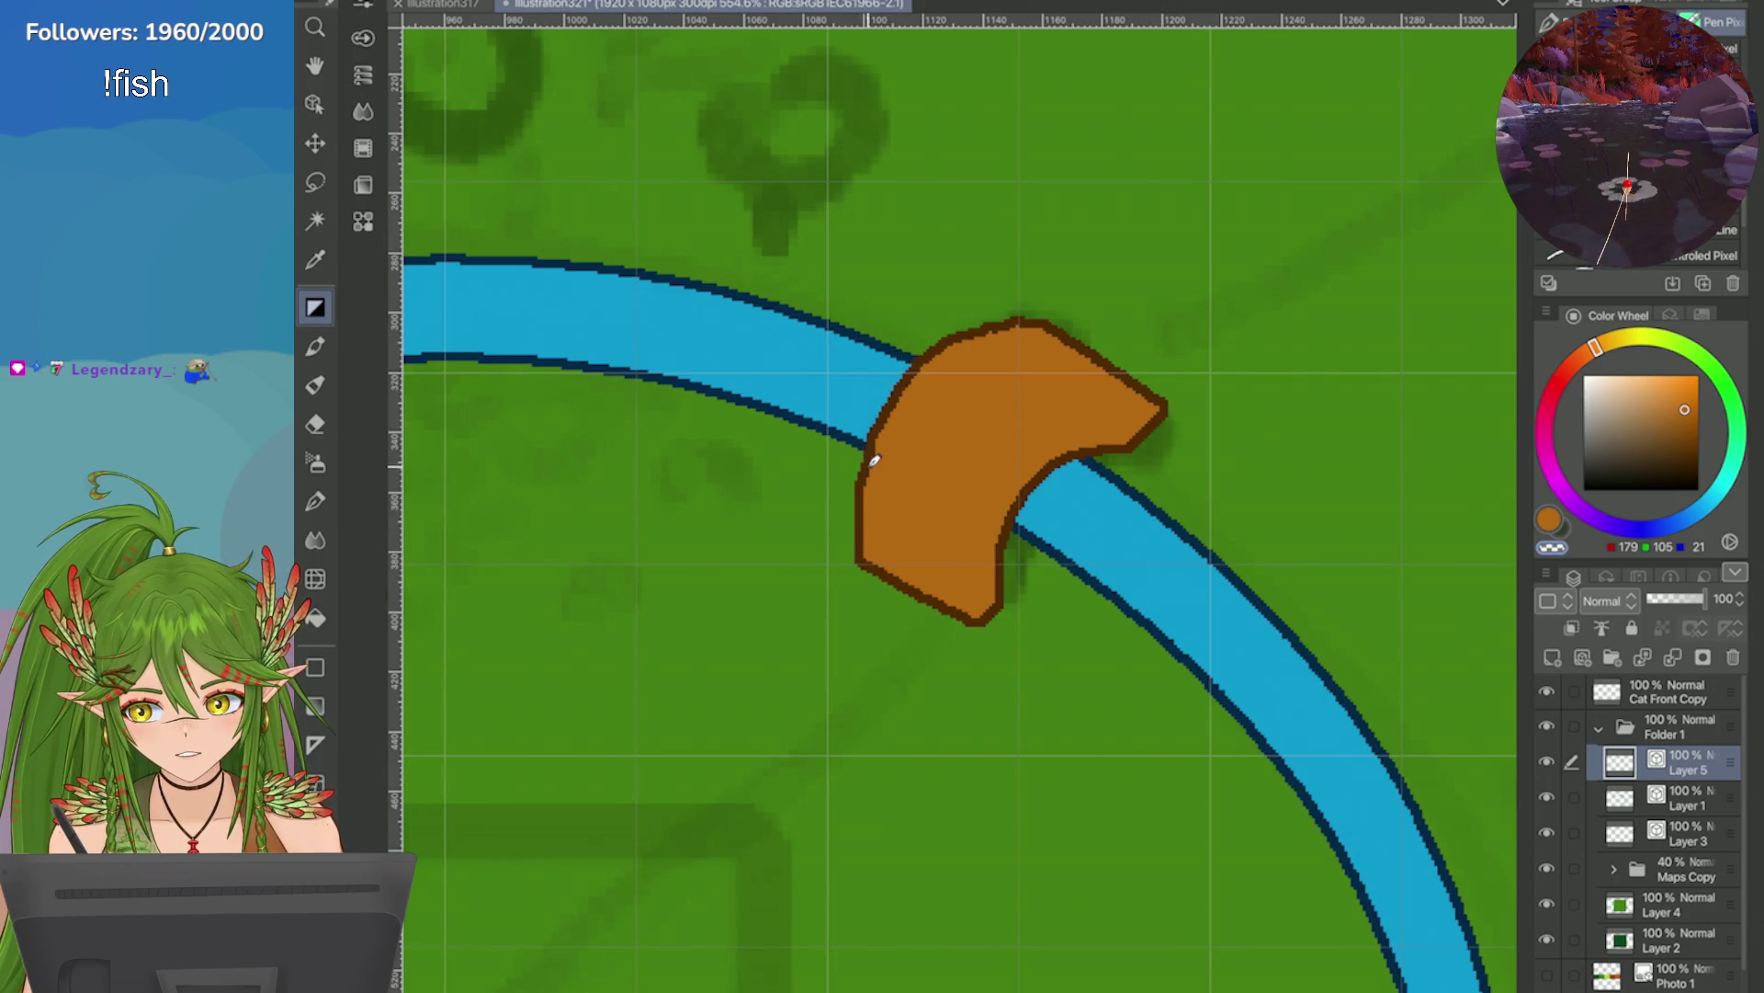
pyautogui.hotkey('ctrl', '-')
pyautogui.hotkey('ctrl', '-')
pyautogui.hotkey('ctrl', '-')
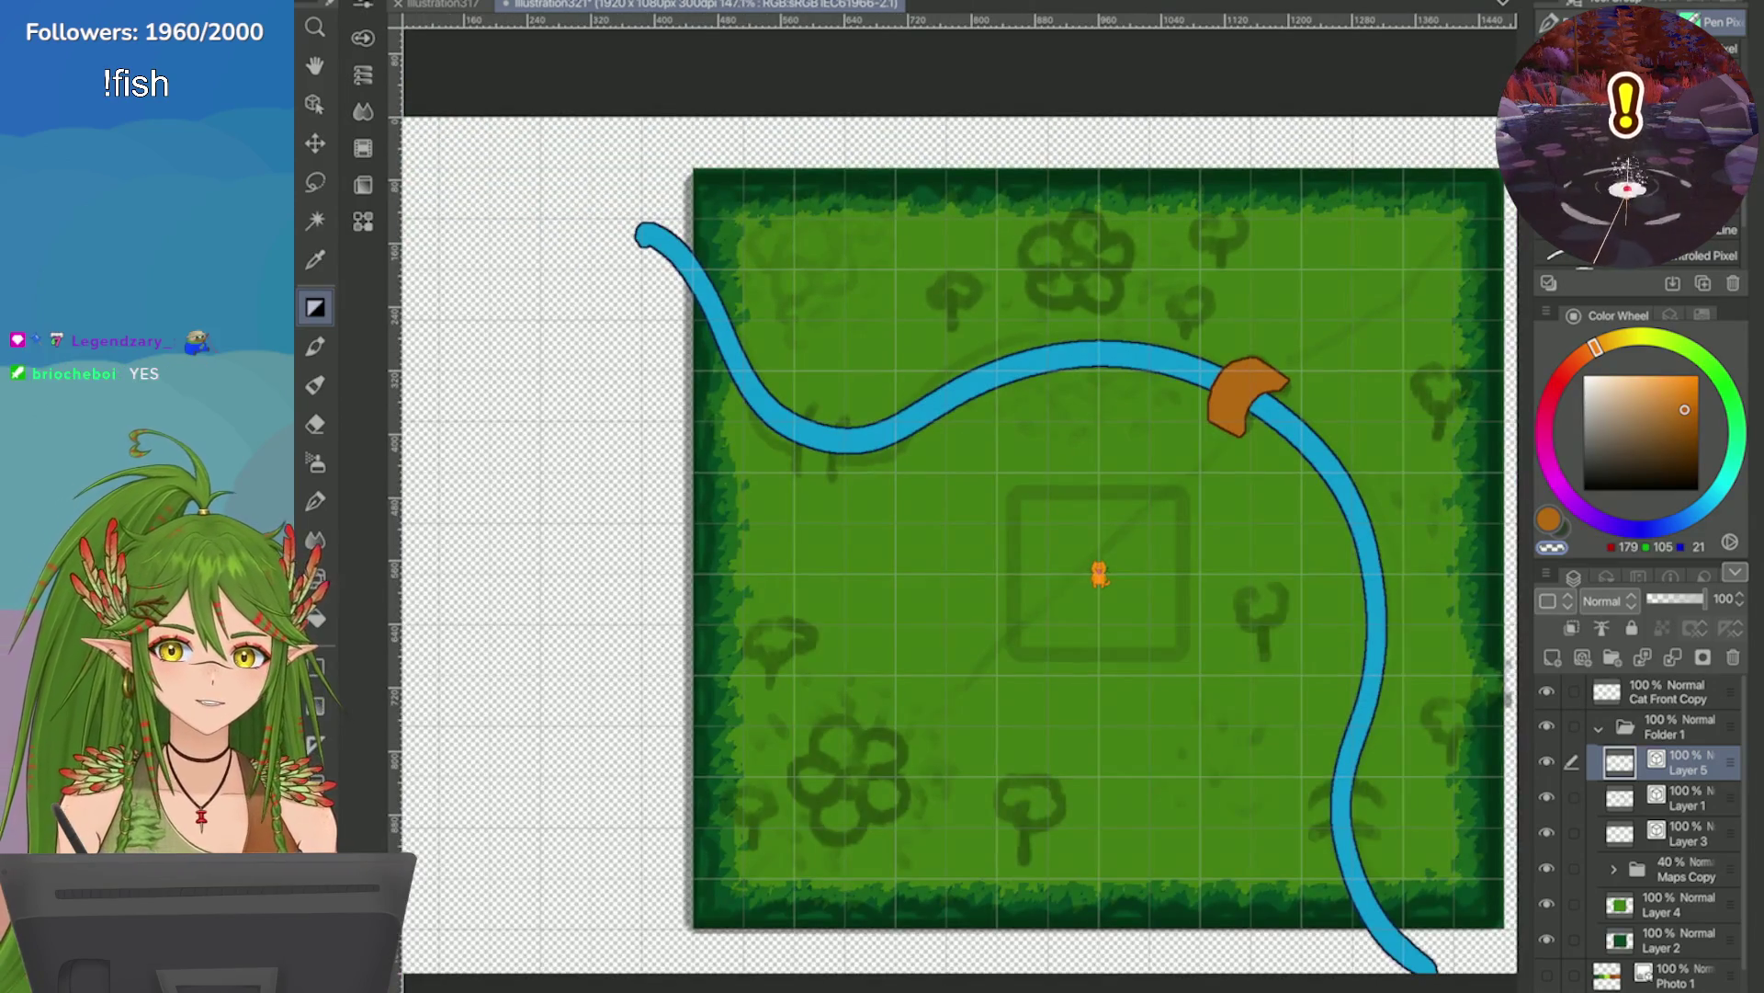
pyautogui.hotkey('ctrl', '+')
pyautogui.hotkey('ctrl', '+')
pyautogui.hotkey('ctrl', '+')
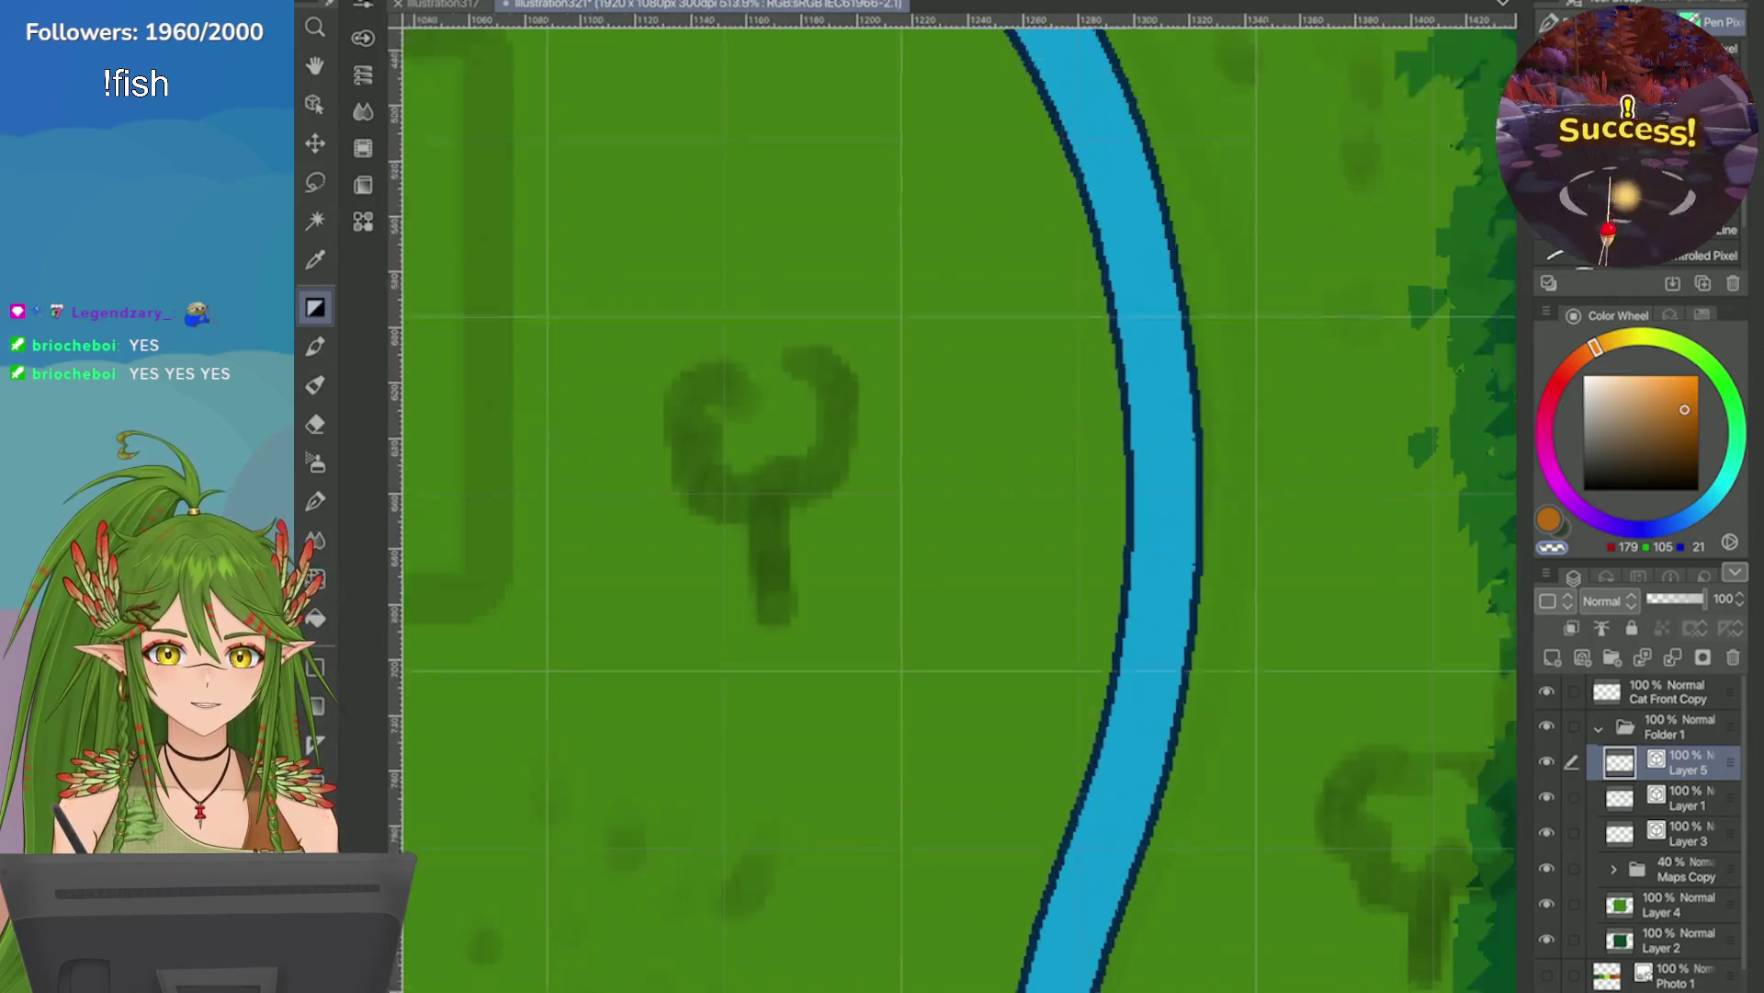
pyautogui.hotkey('ctrl', '+')
pyautogui.hotkey('ctrl', '+')
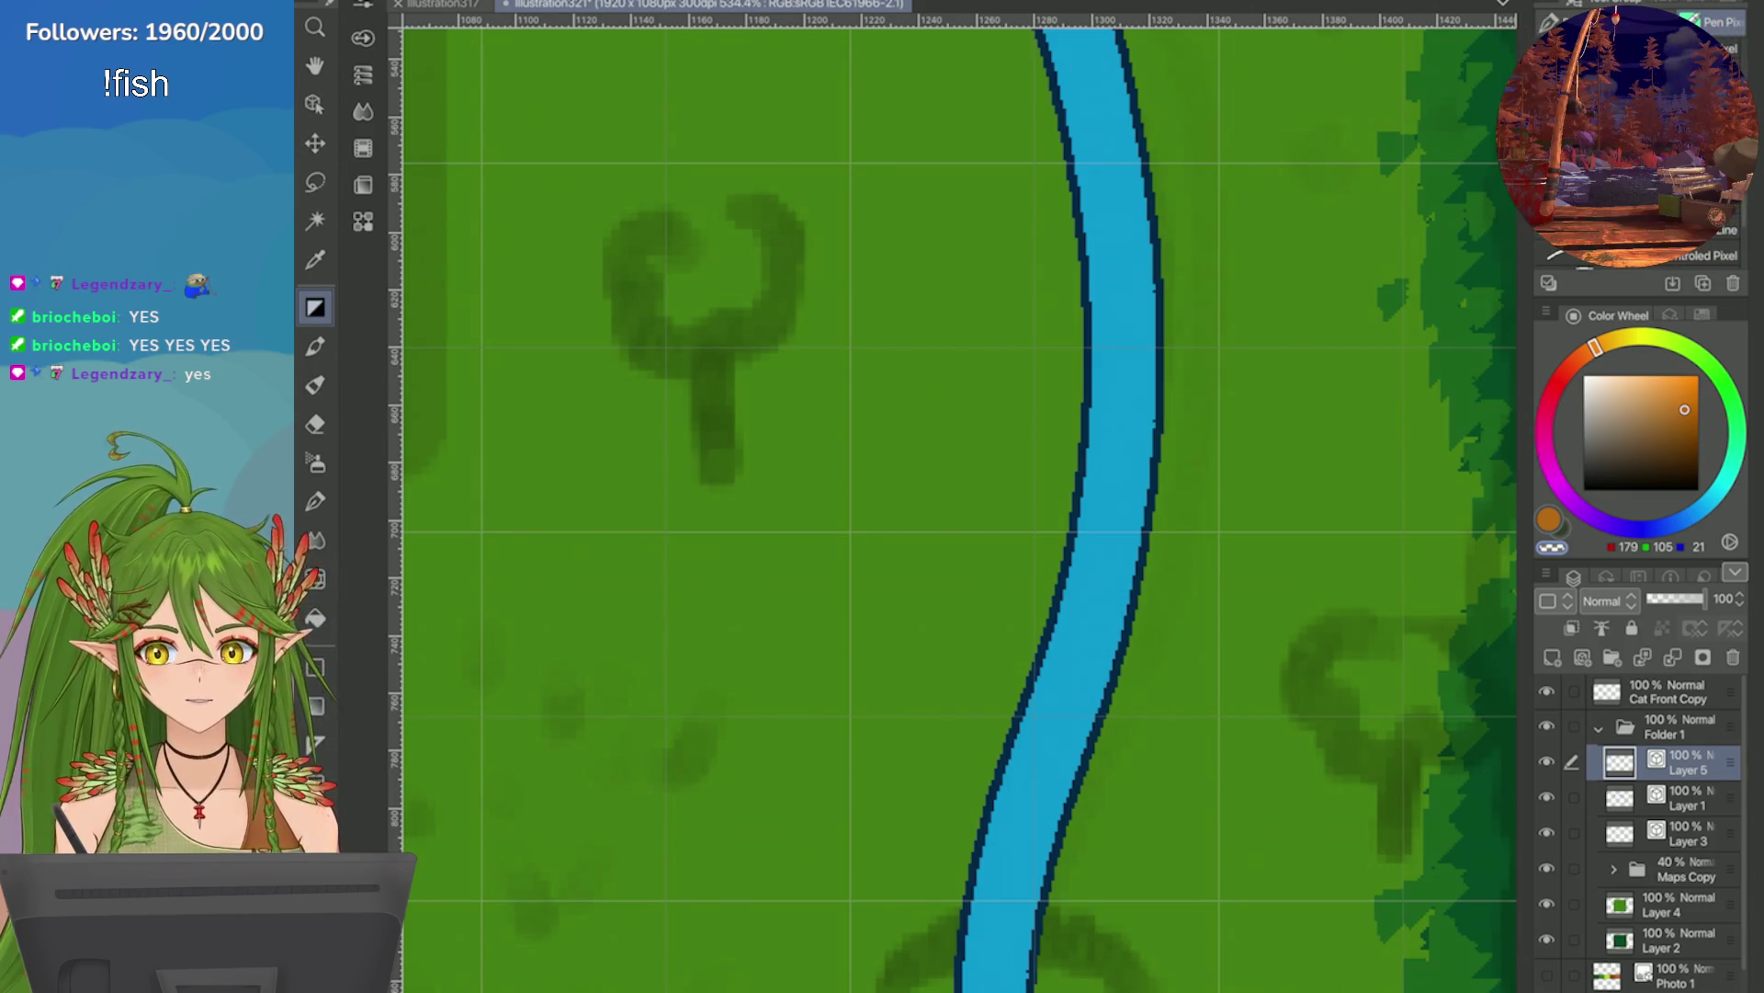
pyautogui.hotkey('ctrl', '-')
pyautogui.hotkey('ctrl', '-')
pyautogui.hotkey('ctrl', '-')
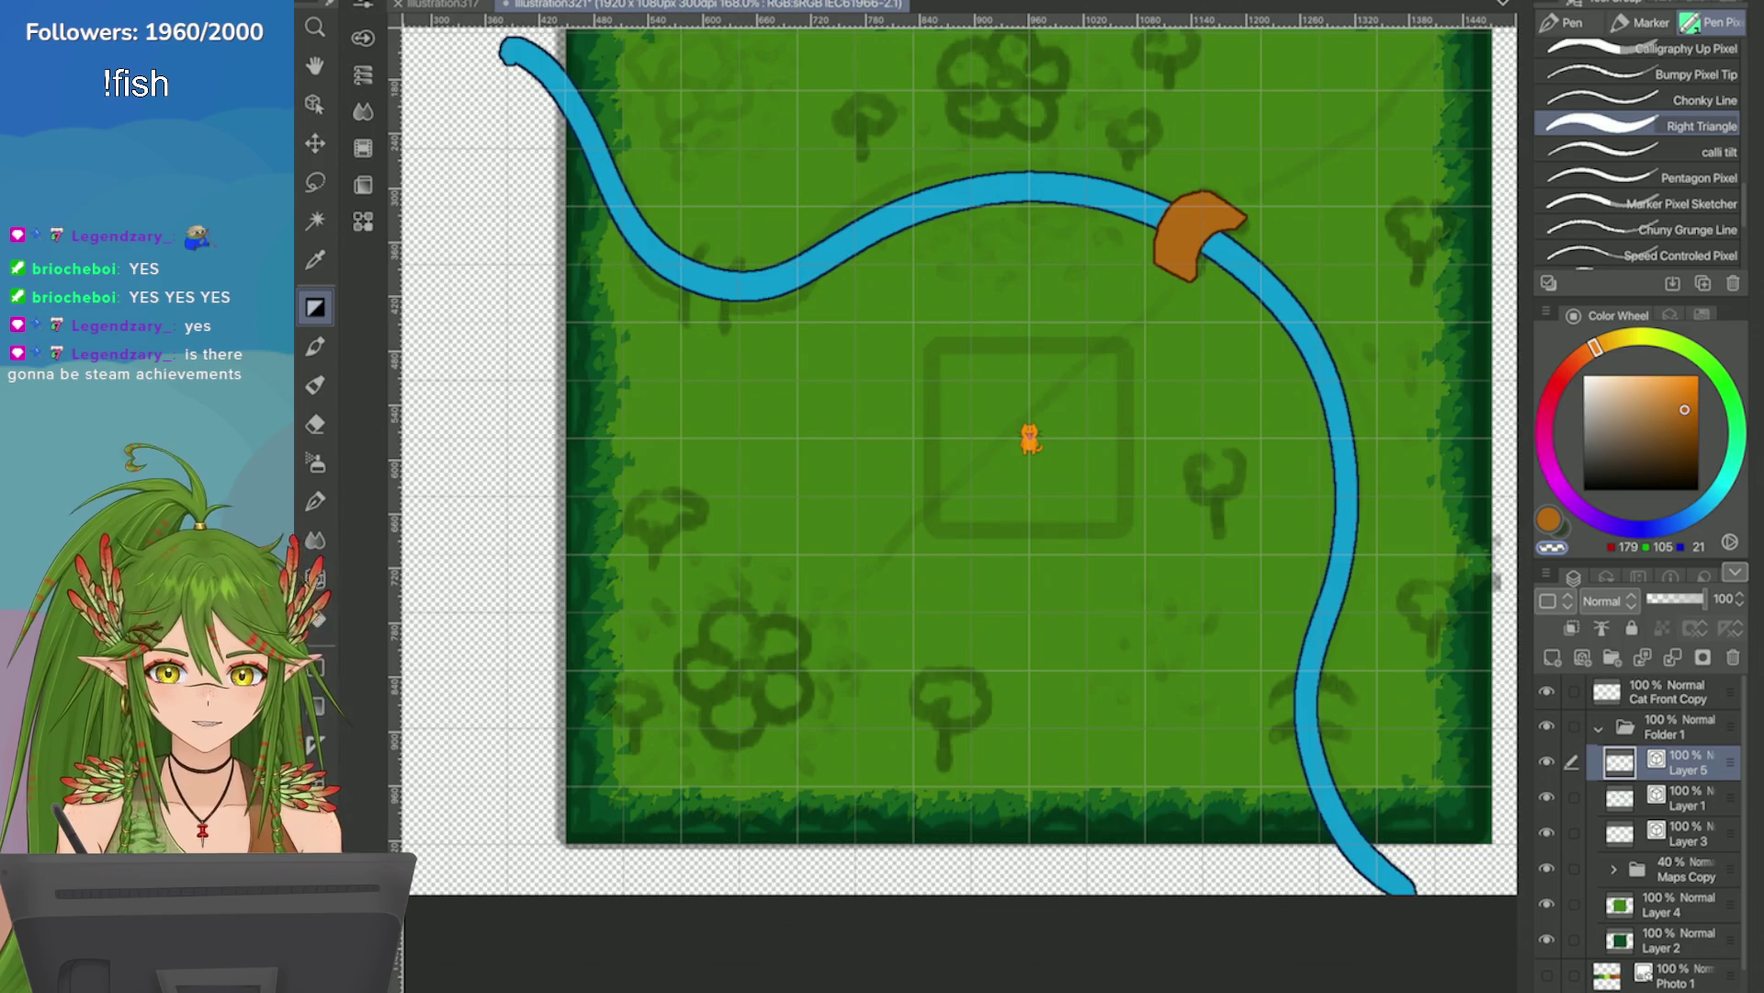
pyautogui.hotkey('ctrl', '+')
pyautogui.hotkey('ctrl', '+')
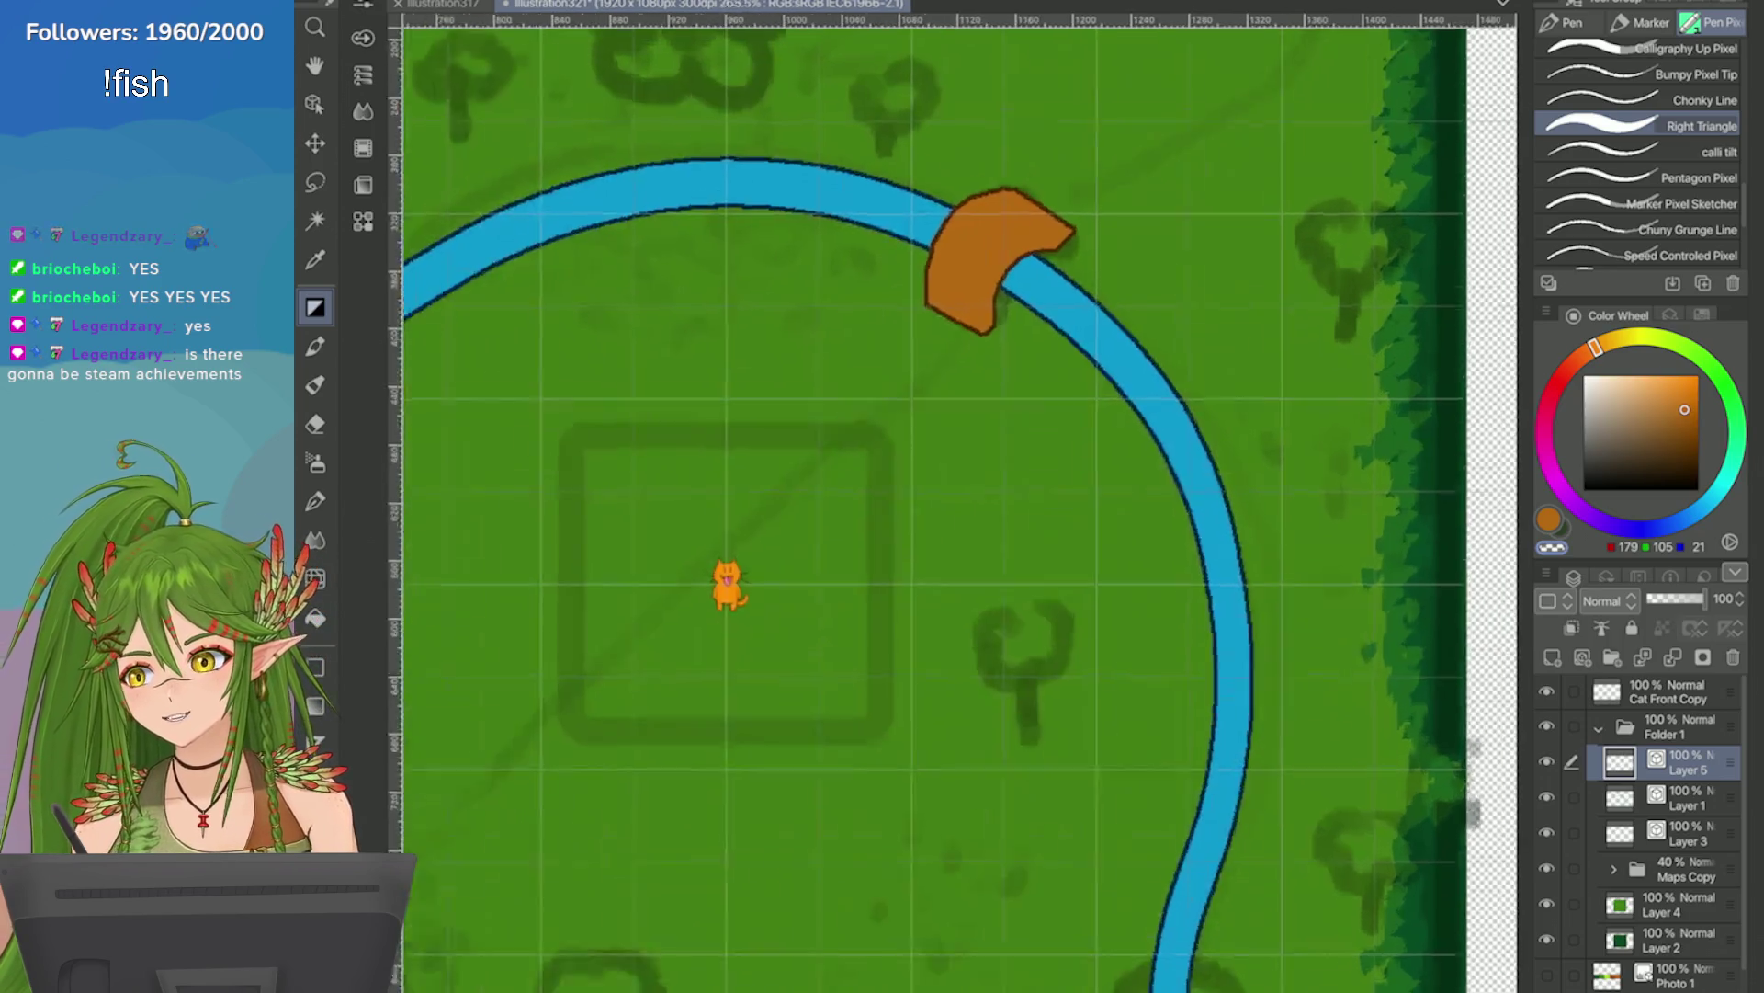
pyautogui.hotkey('ctrl', '+')
pyautogui.hotkey('ctrl', '+')
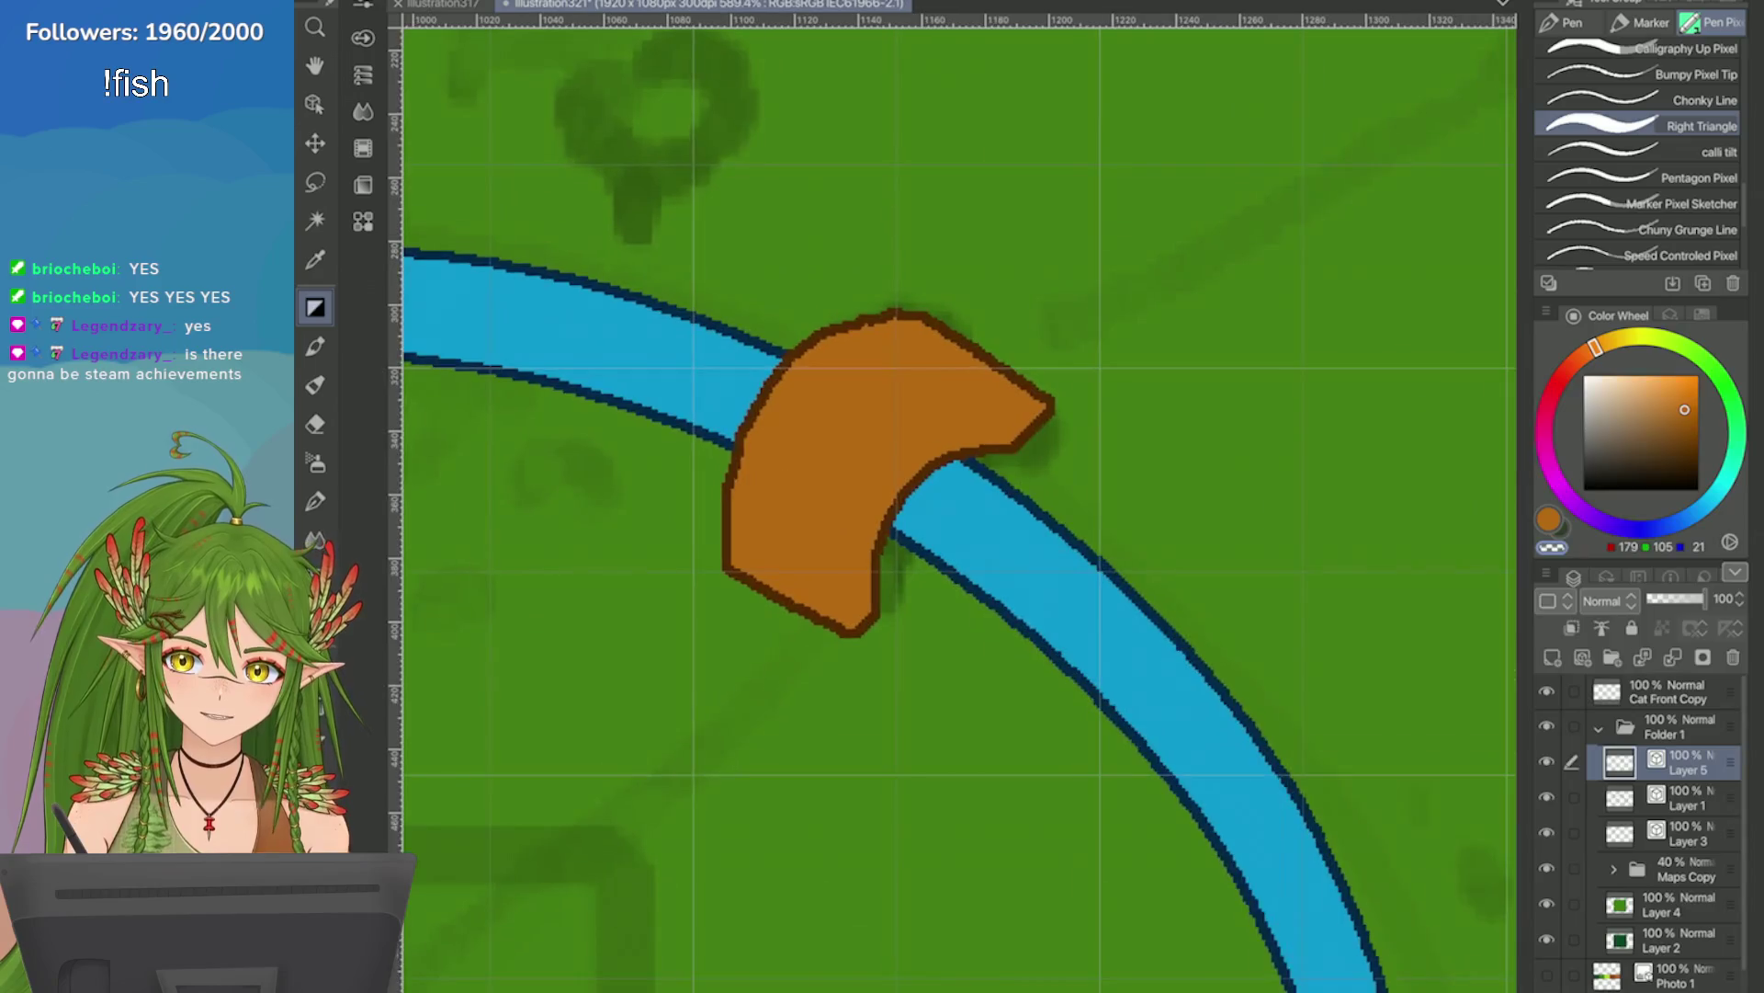
pyautogui.hotkey('ctrl', '-')
pyautogui.hotkey('ctrl', '+')
pyautogui.hotkey('ctrl', '+')
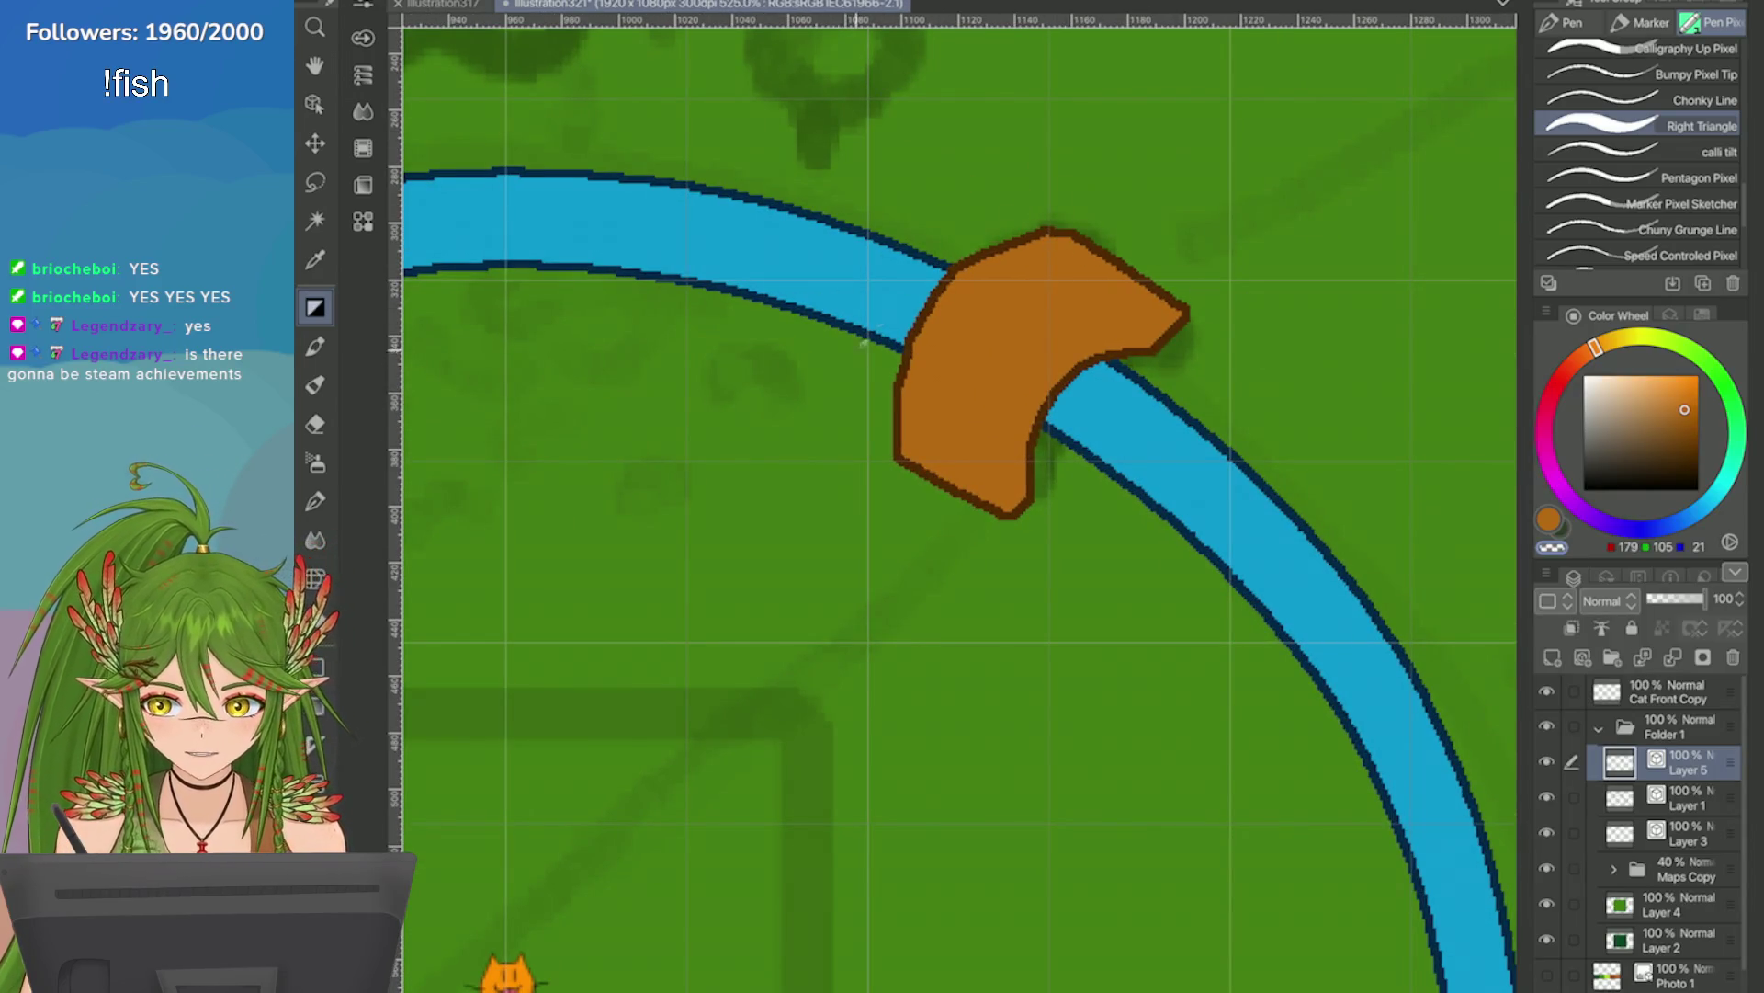
pyautogui.moveTo(1071, 234); pyautogui.dragTo(956, 266)
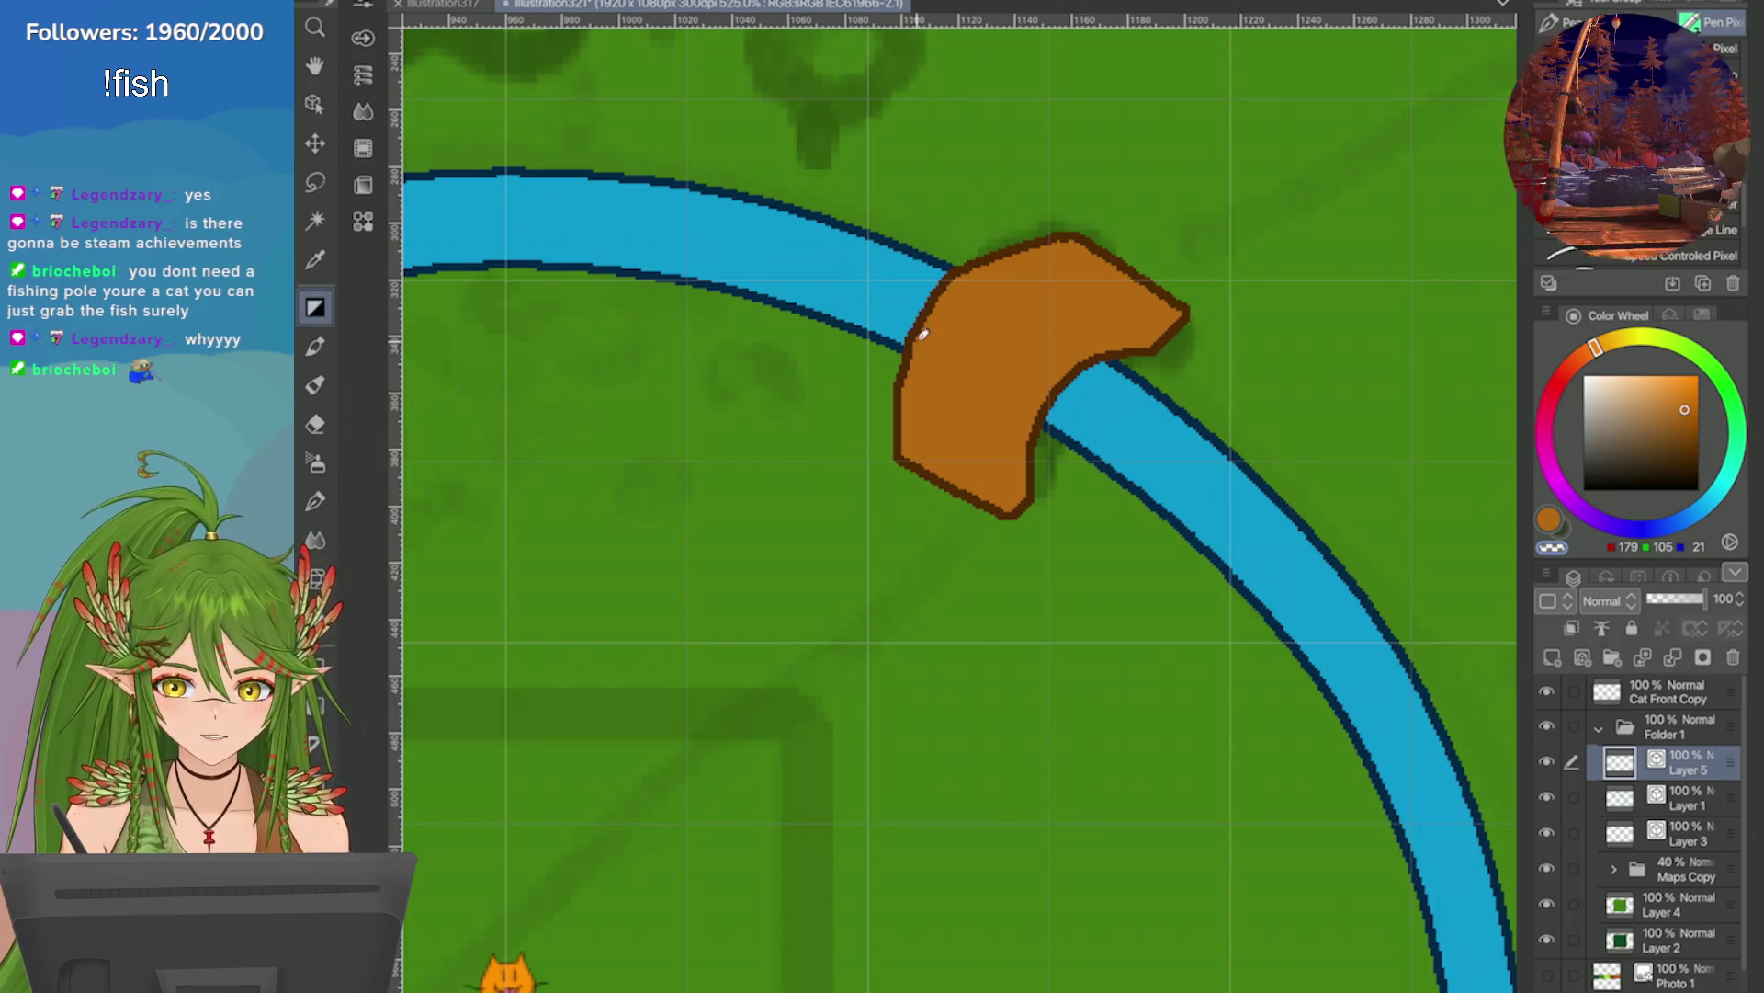
pyautogui.moveTo(961, 268); pyautogui.dragTo(908, 350)
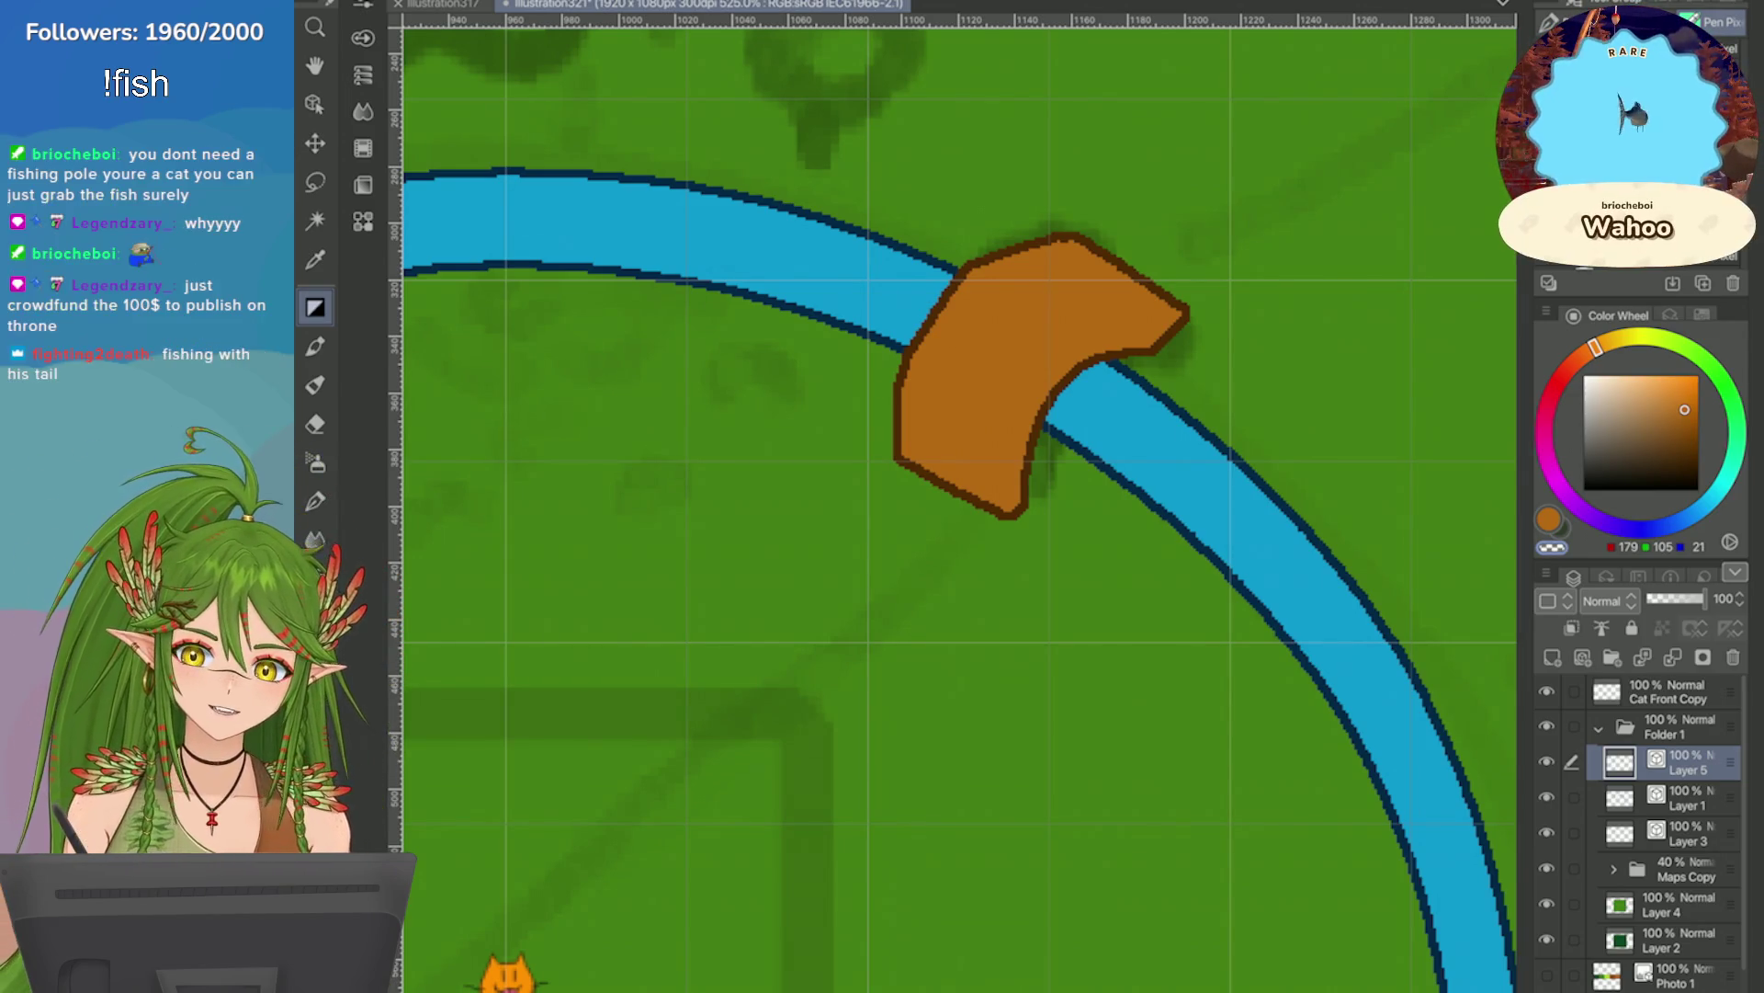
pyautogui.scroll(2, 1162, 347)
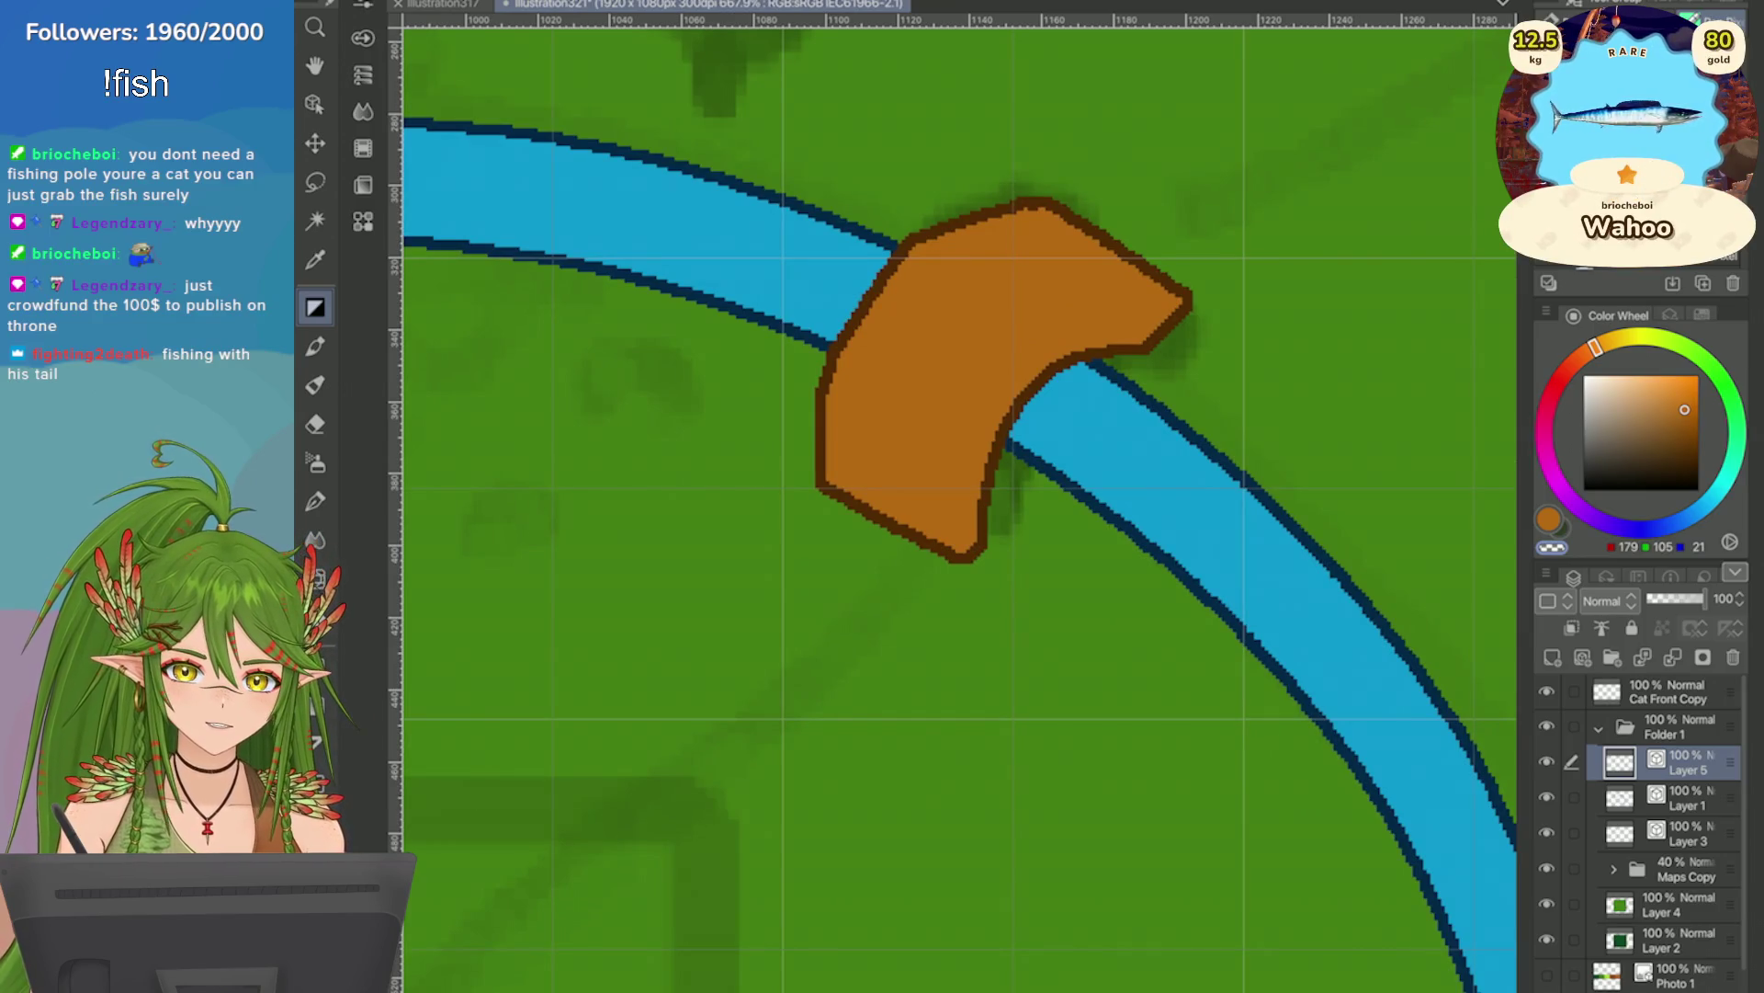
pyautogui.scroll(-5, 956, 506)
pyautogui.scroll(1, 1056, 519)
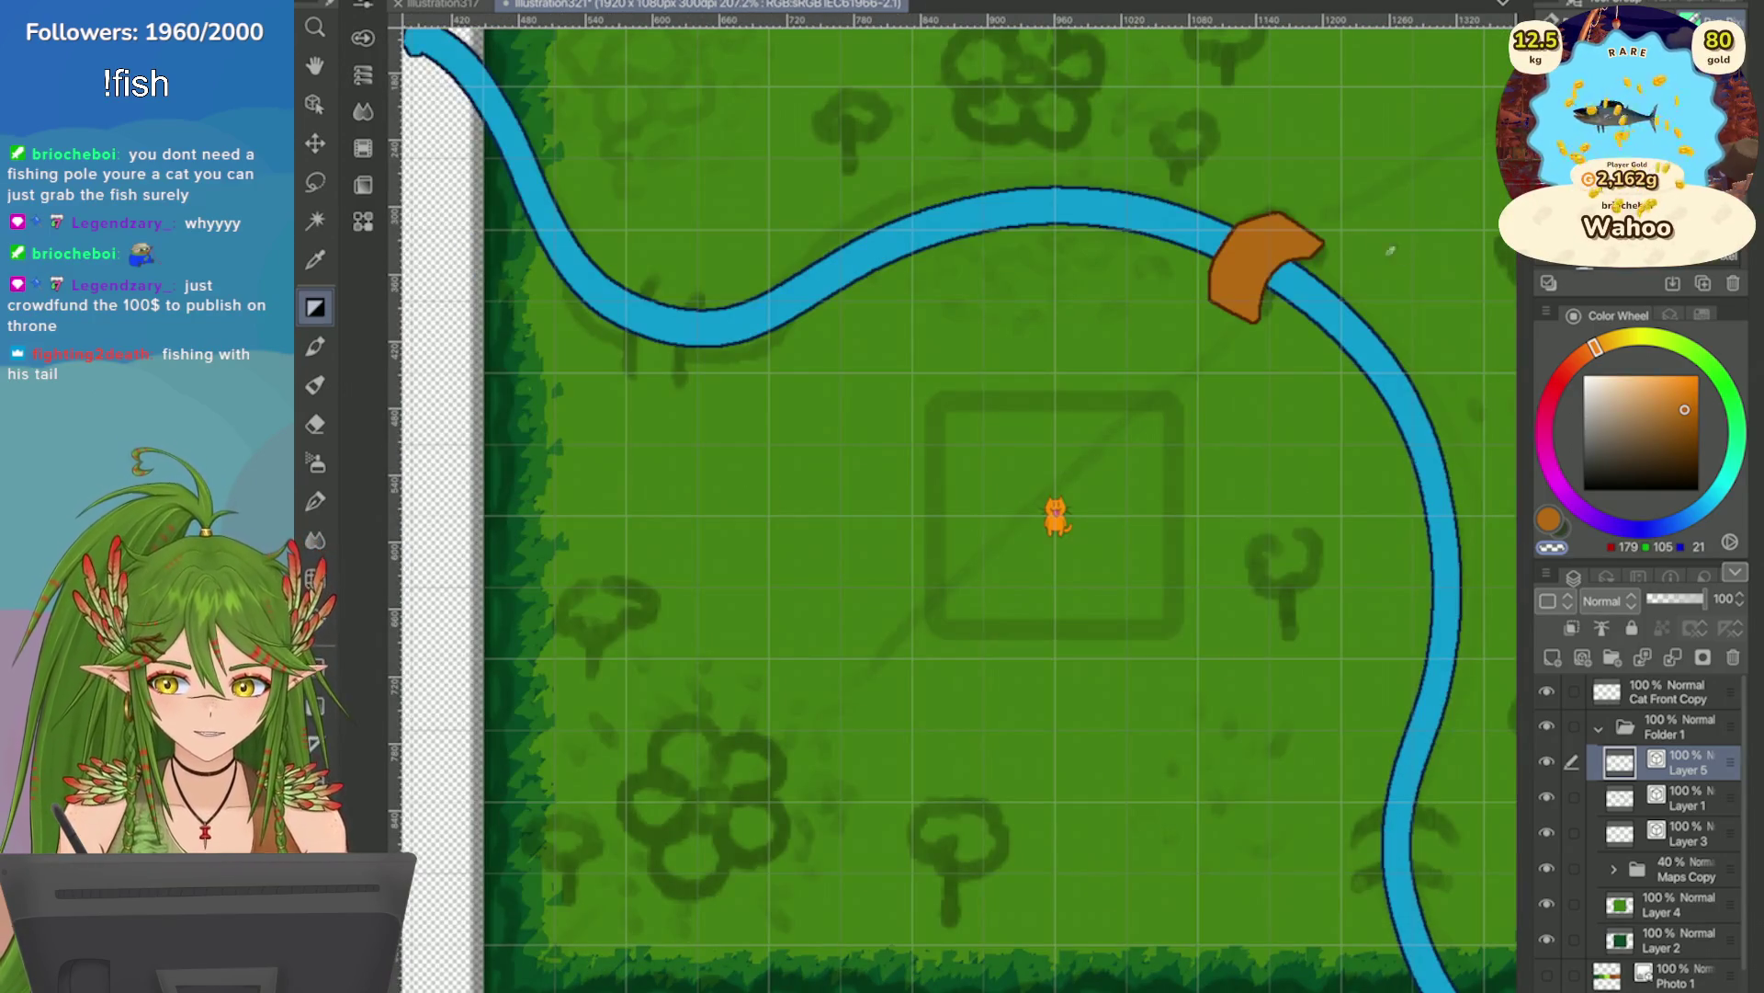
pyautogui.scroll(4, 1337, 351)
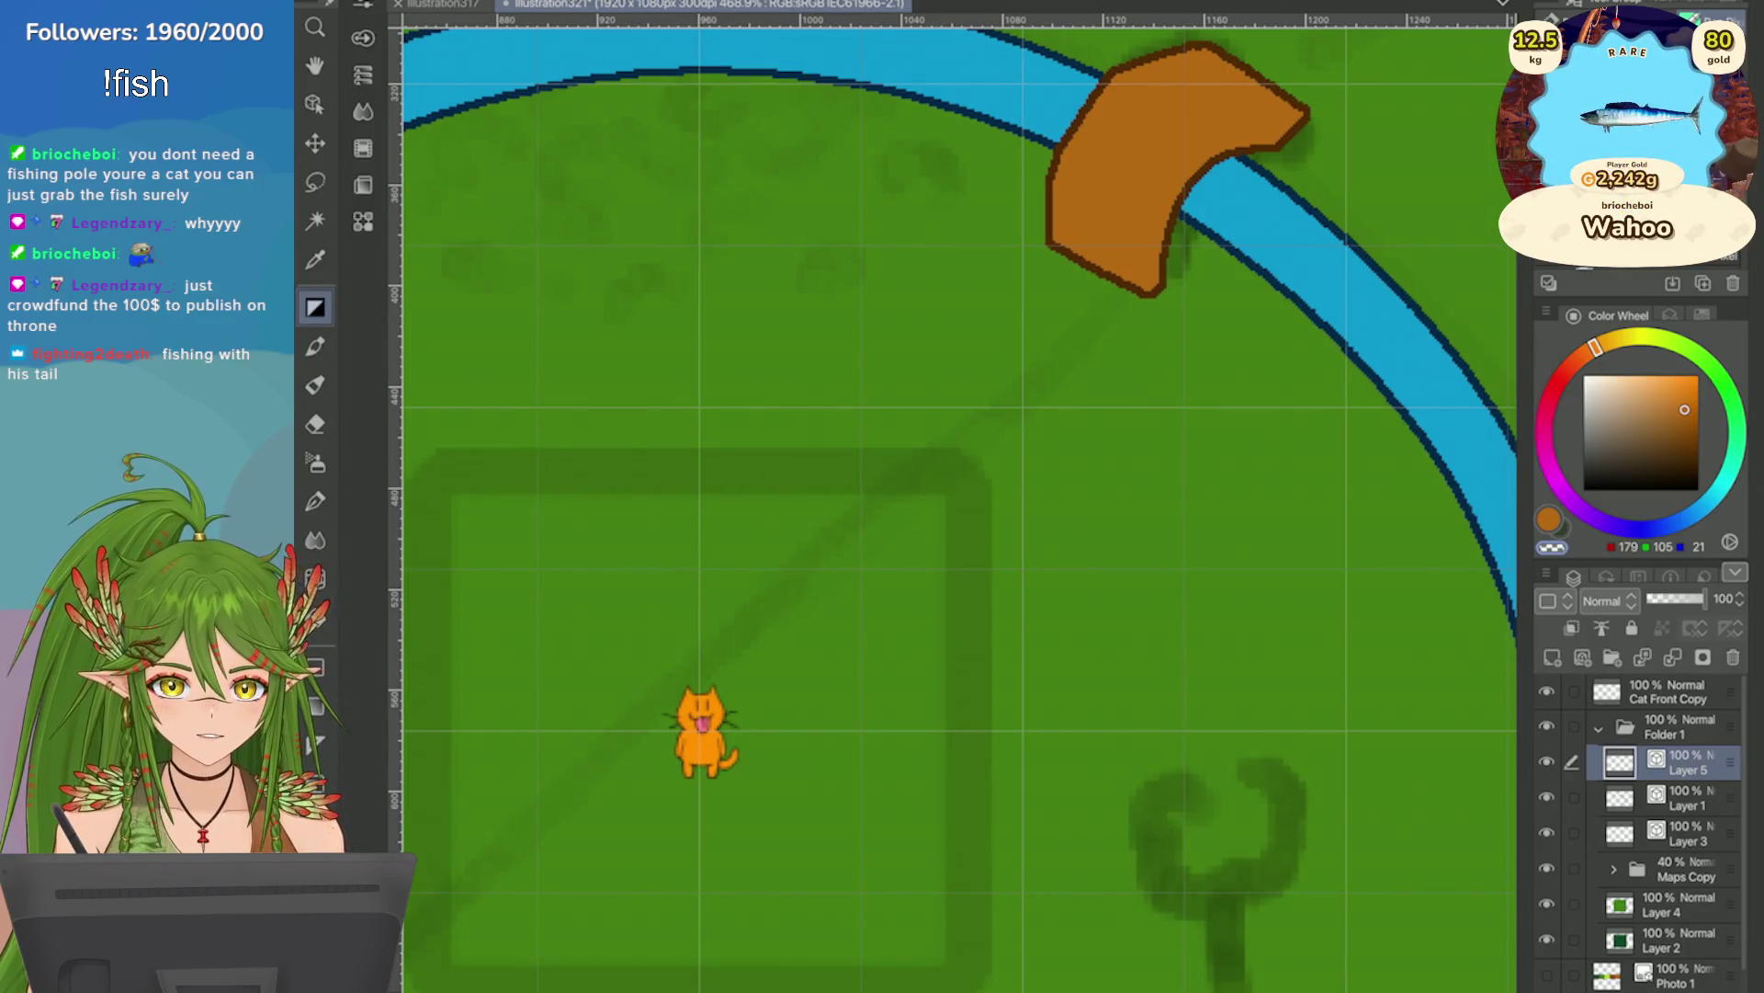
pyautogui.scroll(2, 953, 503)
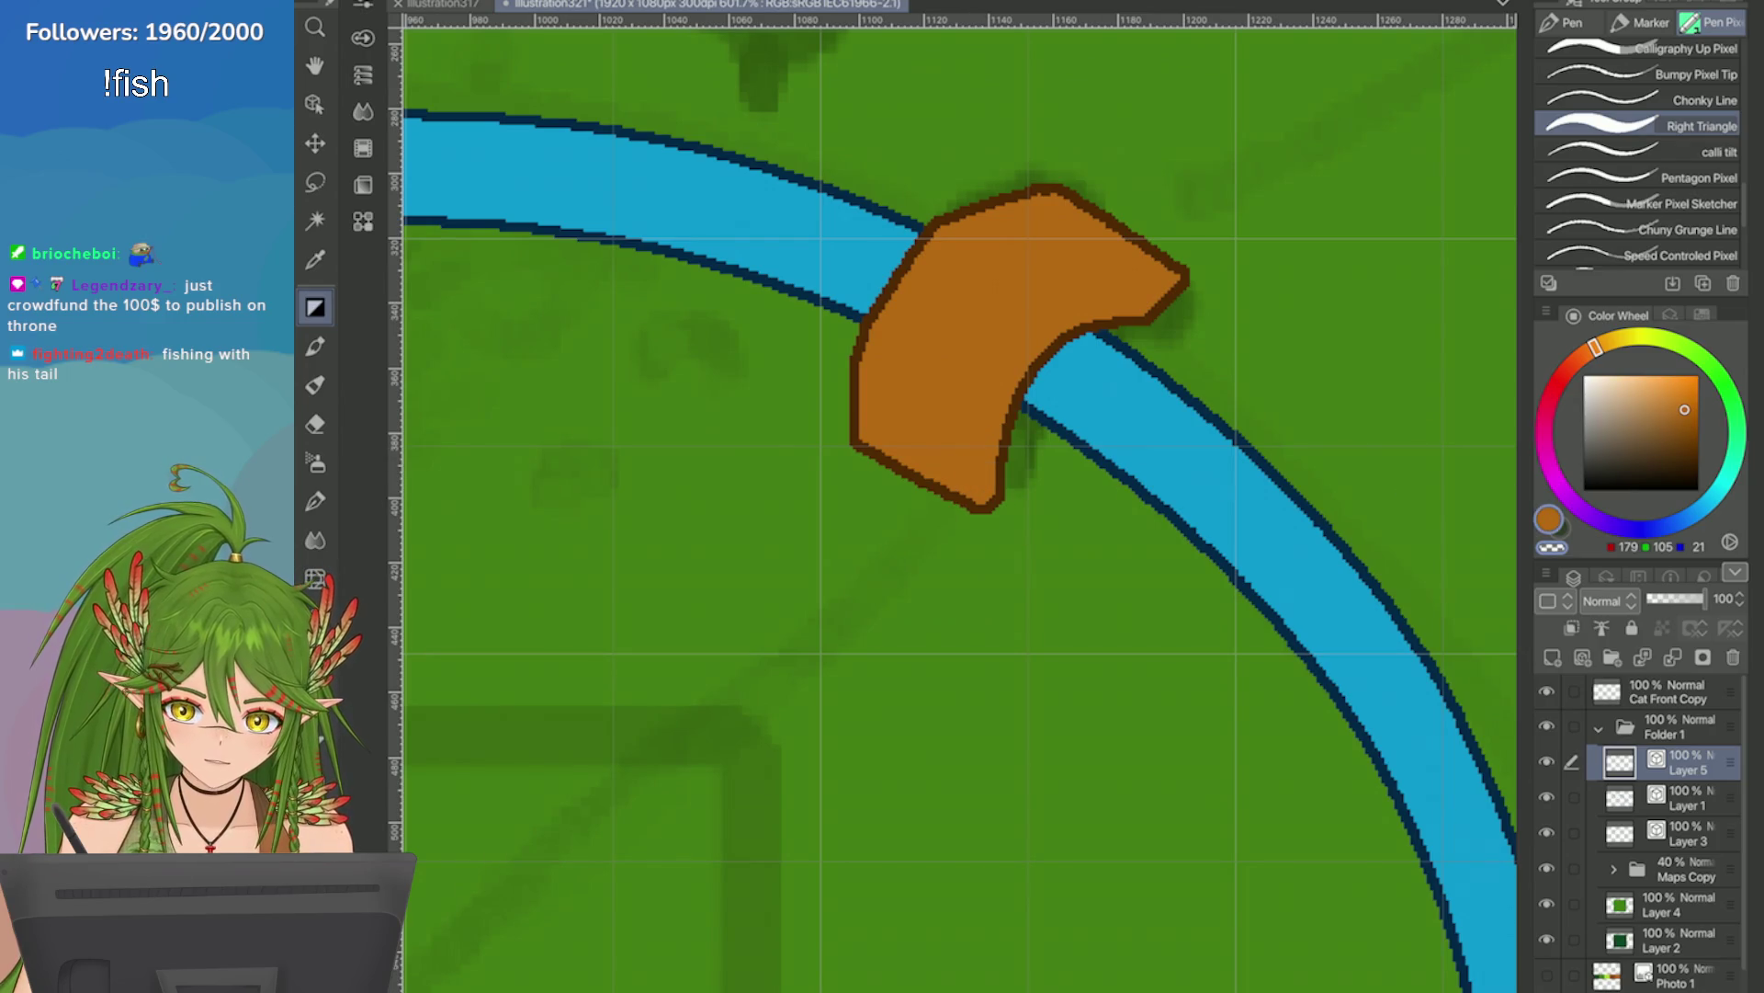
pyautogui.moveTo(974, 436)
pyautogui.mouseDown()
pyautogui.moveTo(965, 493)
pyautogui.moveTo(984, 492)
pyautogui.moveTo(867, 398)
pyautogui.mouseUp()
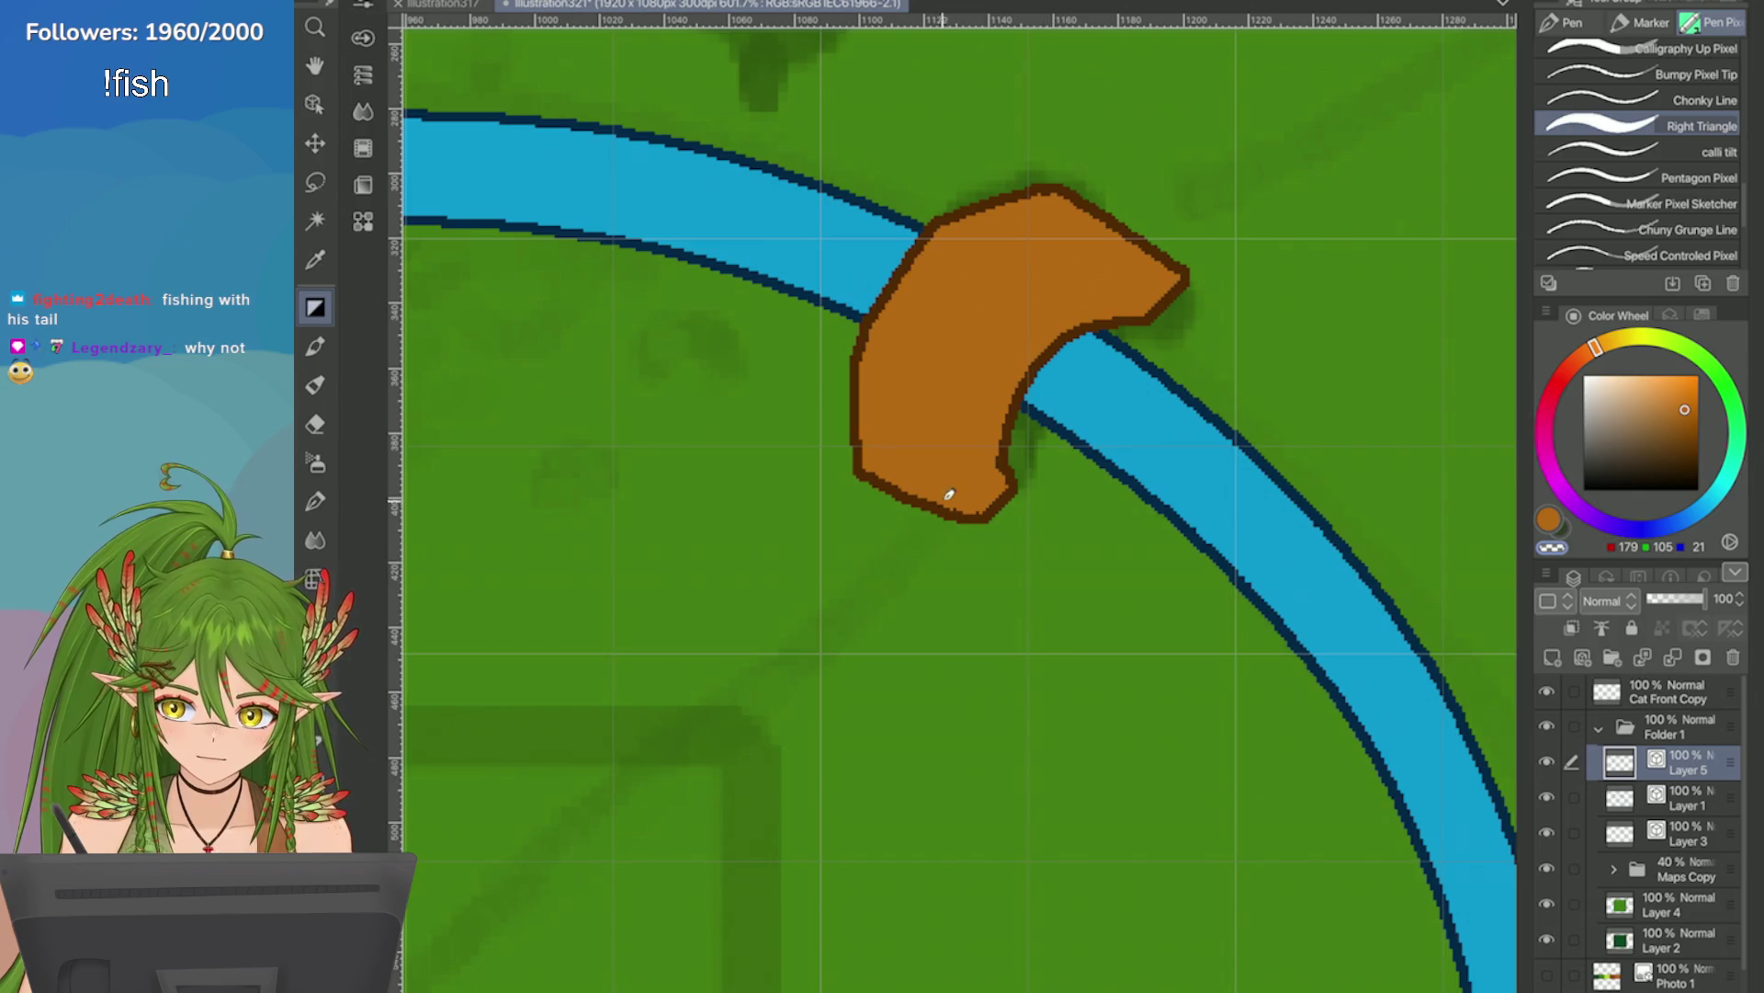
pyautogui.hotkey('ctrl', 'z')
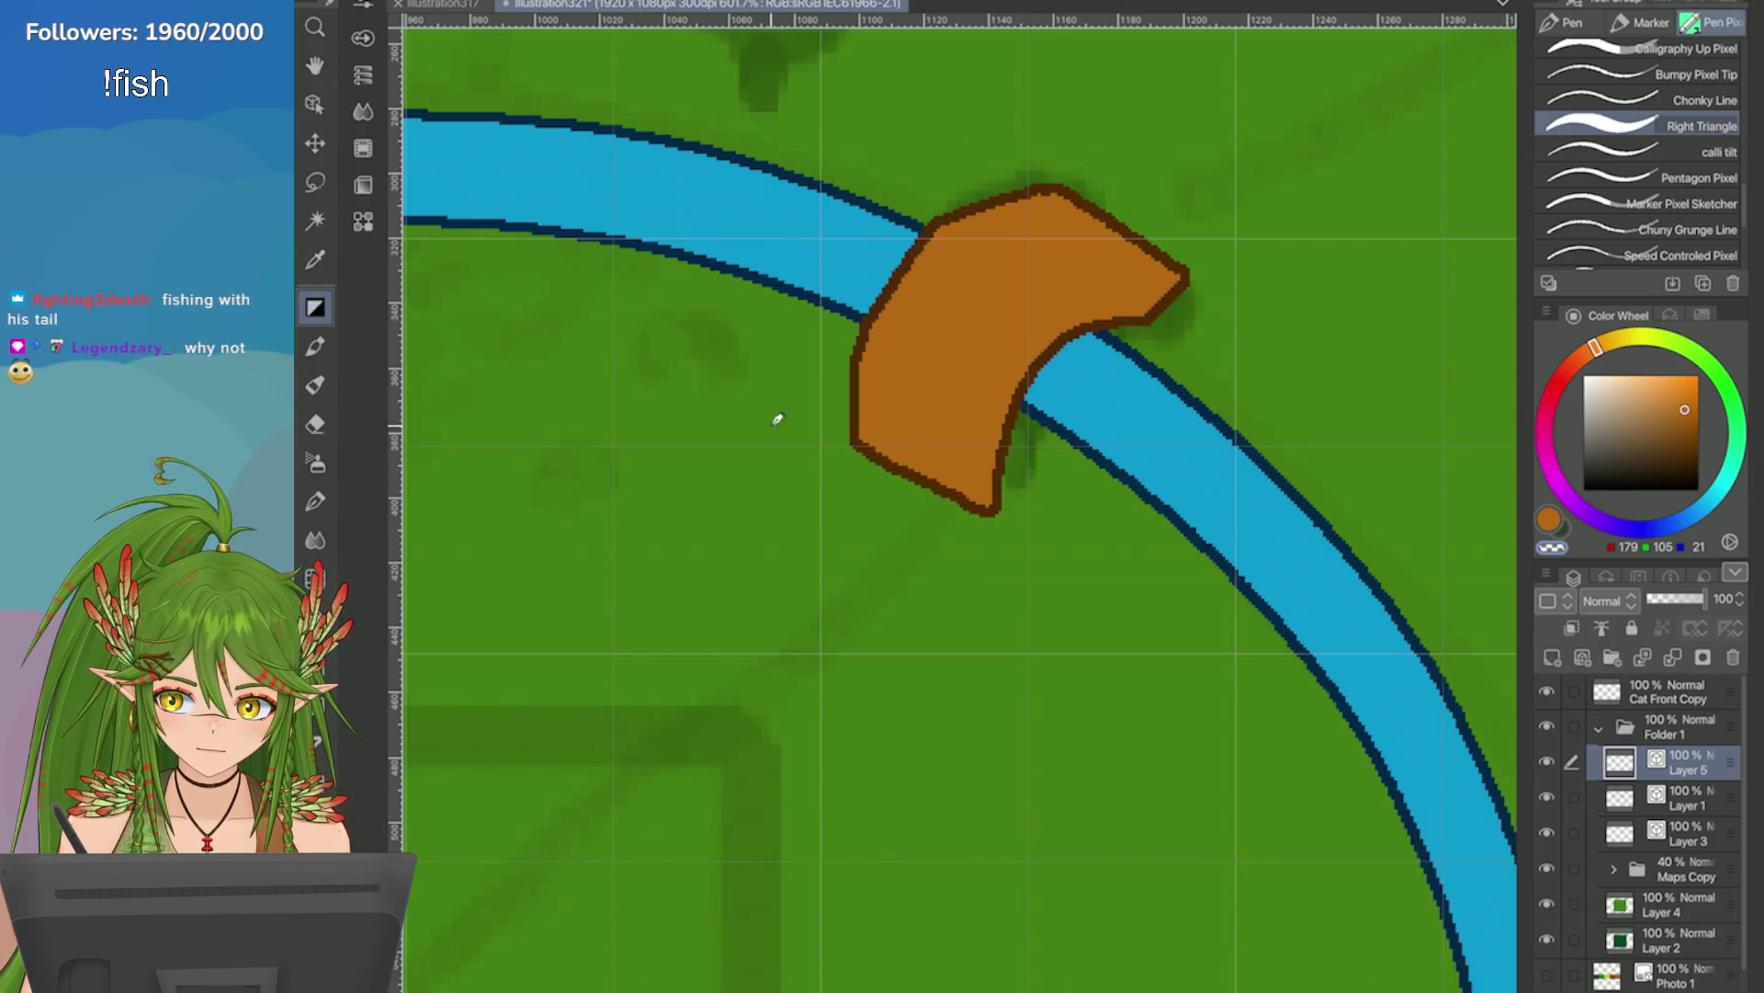
pyautogui.hotkey('ctrl', 'z')
pyautogui.hotkey('ctrl', 'z')
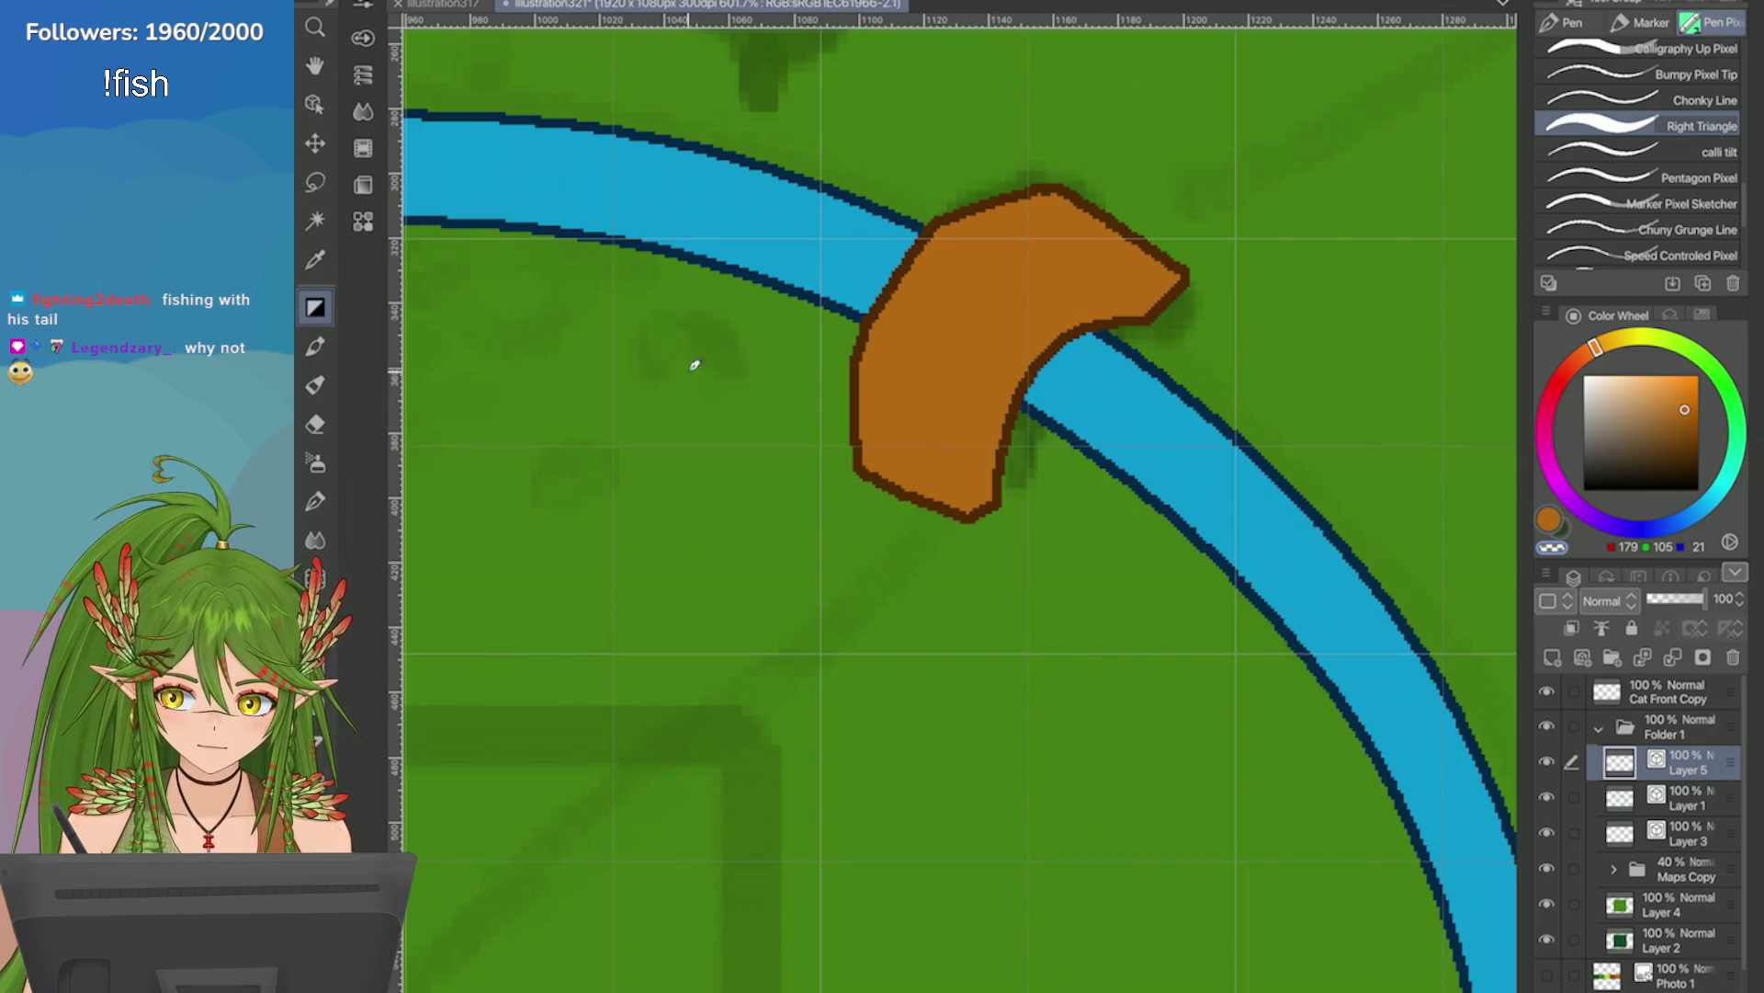
pyautogui.hotkey('ctrl', '0')
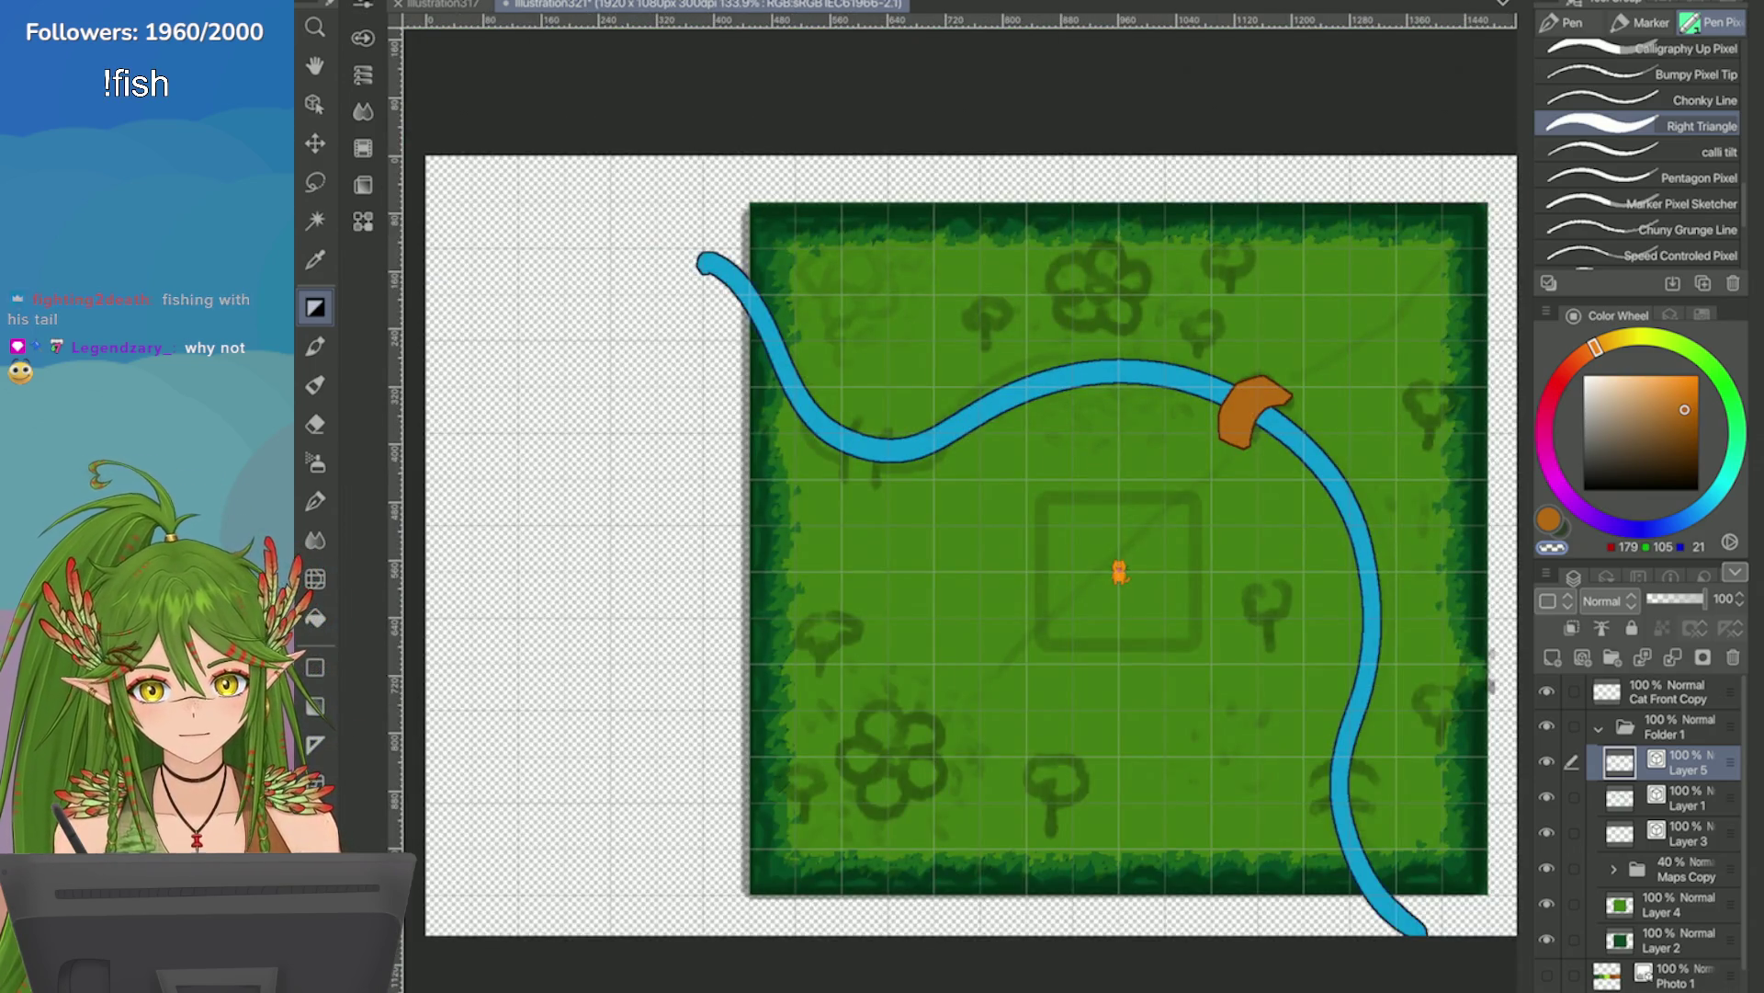
pyautogui.scroll(5, 1320, 410)
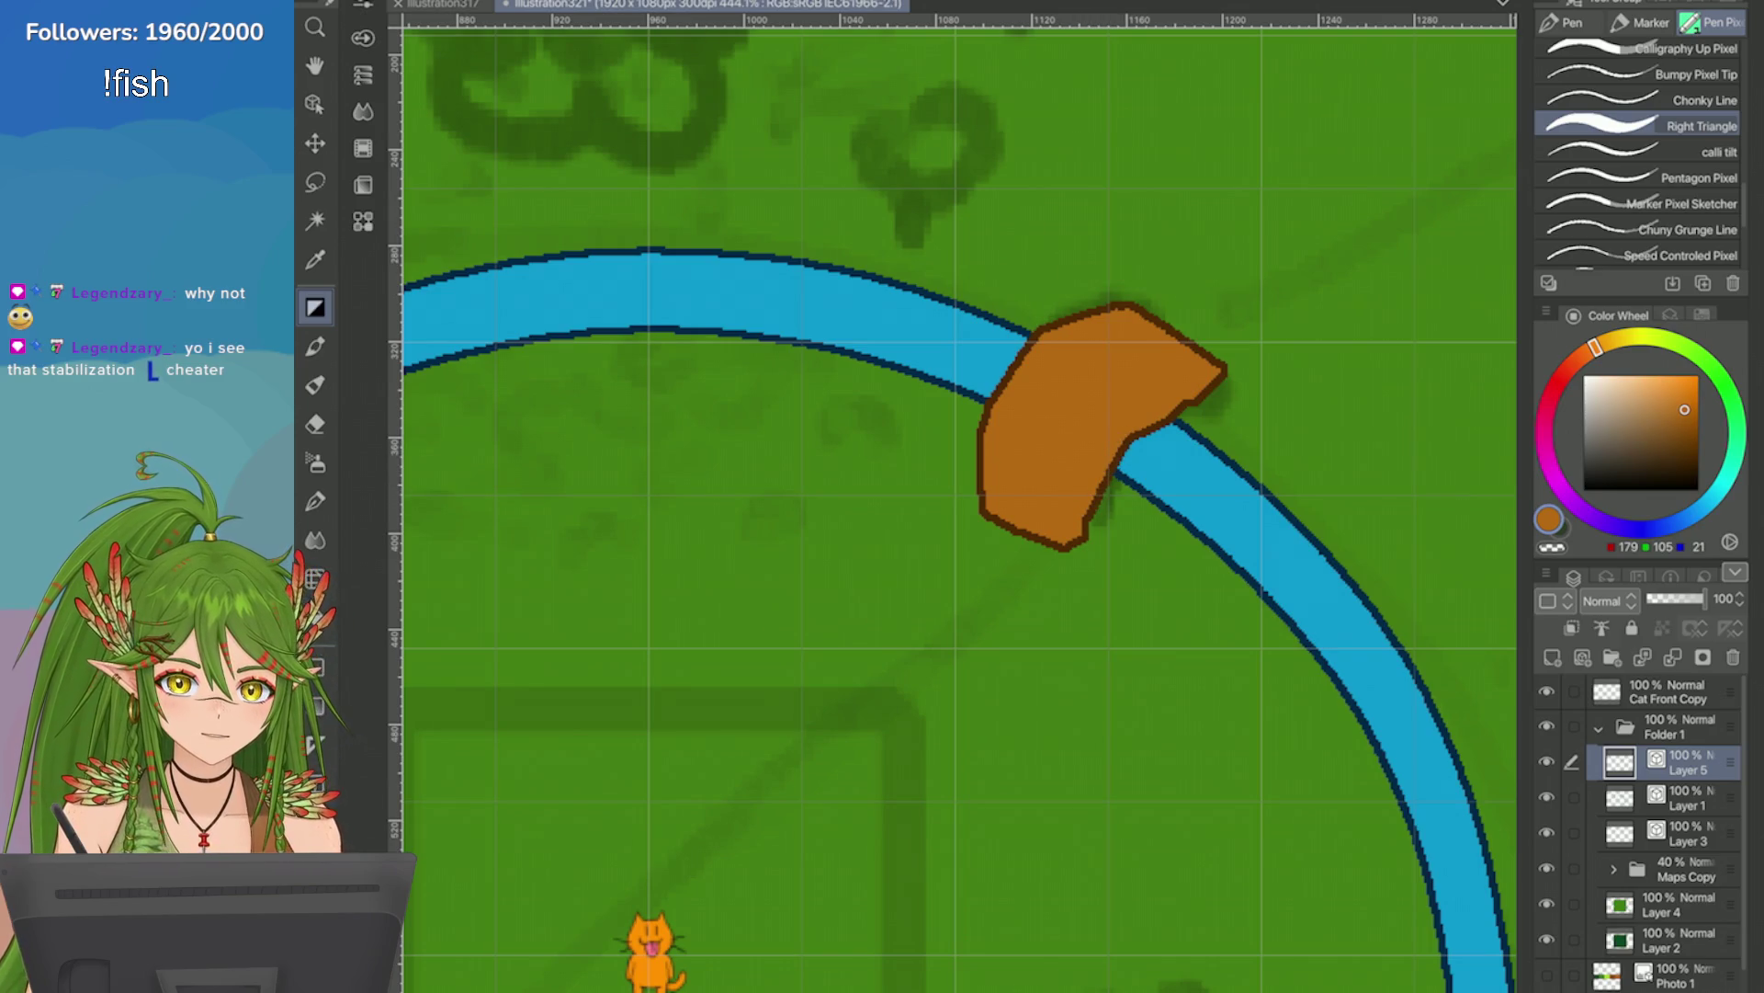
# After a test stroke and checking pen settings, redraw the bridge's lower-right tip flatter along the bank.
pyautogui.moveTo(790, 386)
pyautogui.mouseDown()
pyautogui.moveTo(712, 762)
pyautogui.moveTo(781, 395)
pyautogui.mouseUp()
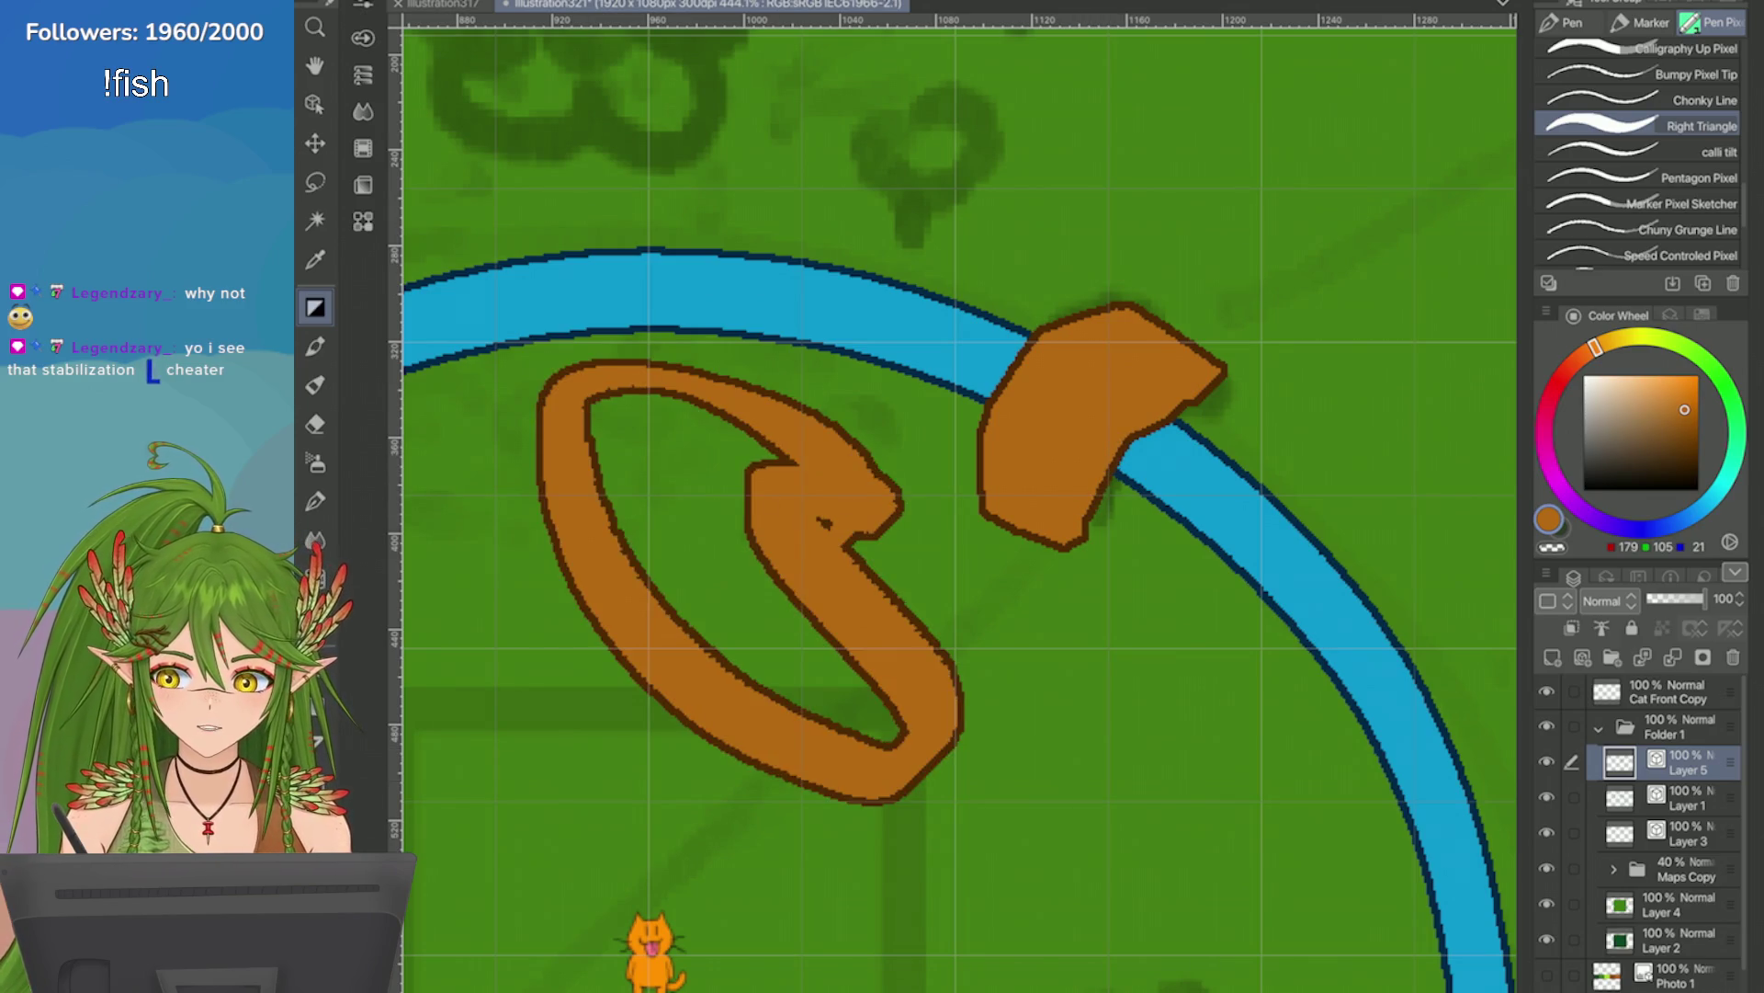
pyautogui.hotkey('ctrl', 'z')
pyautogui.click(363, 36)
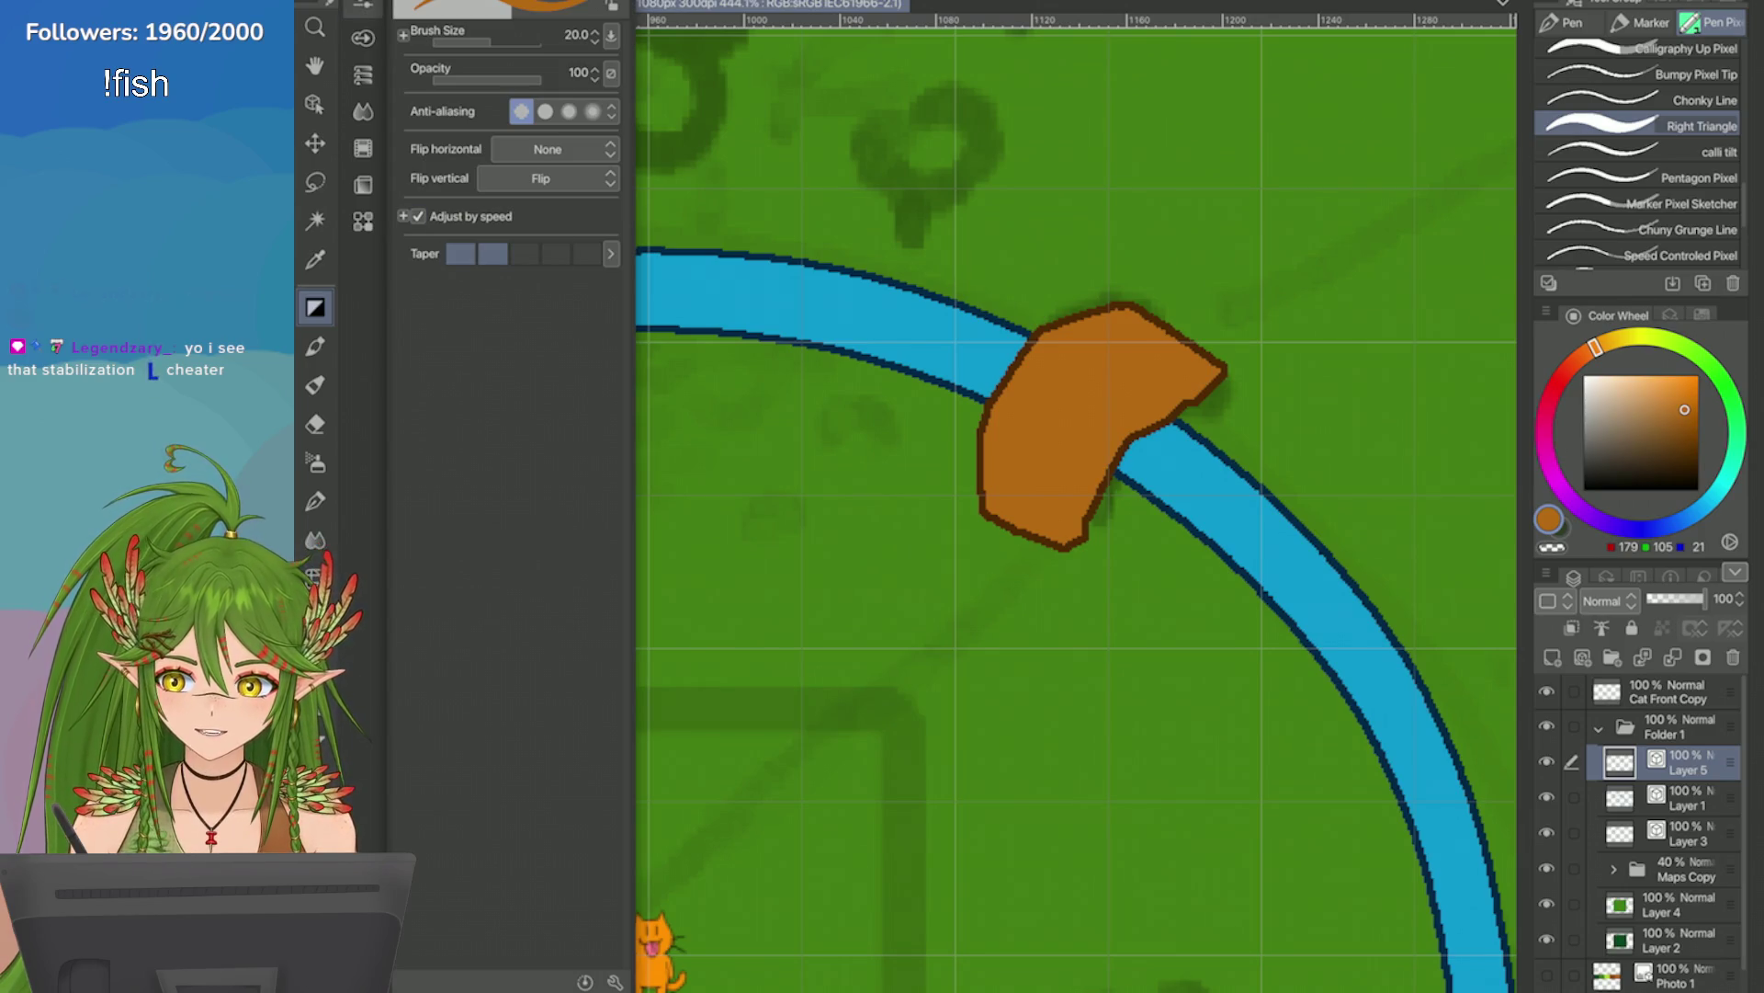
pyautogui.press('Escape')
pyautogui.scroll(2, 1040, 331)
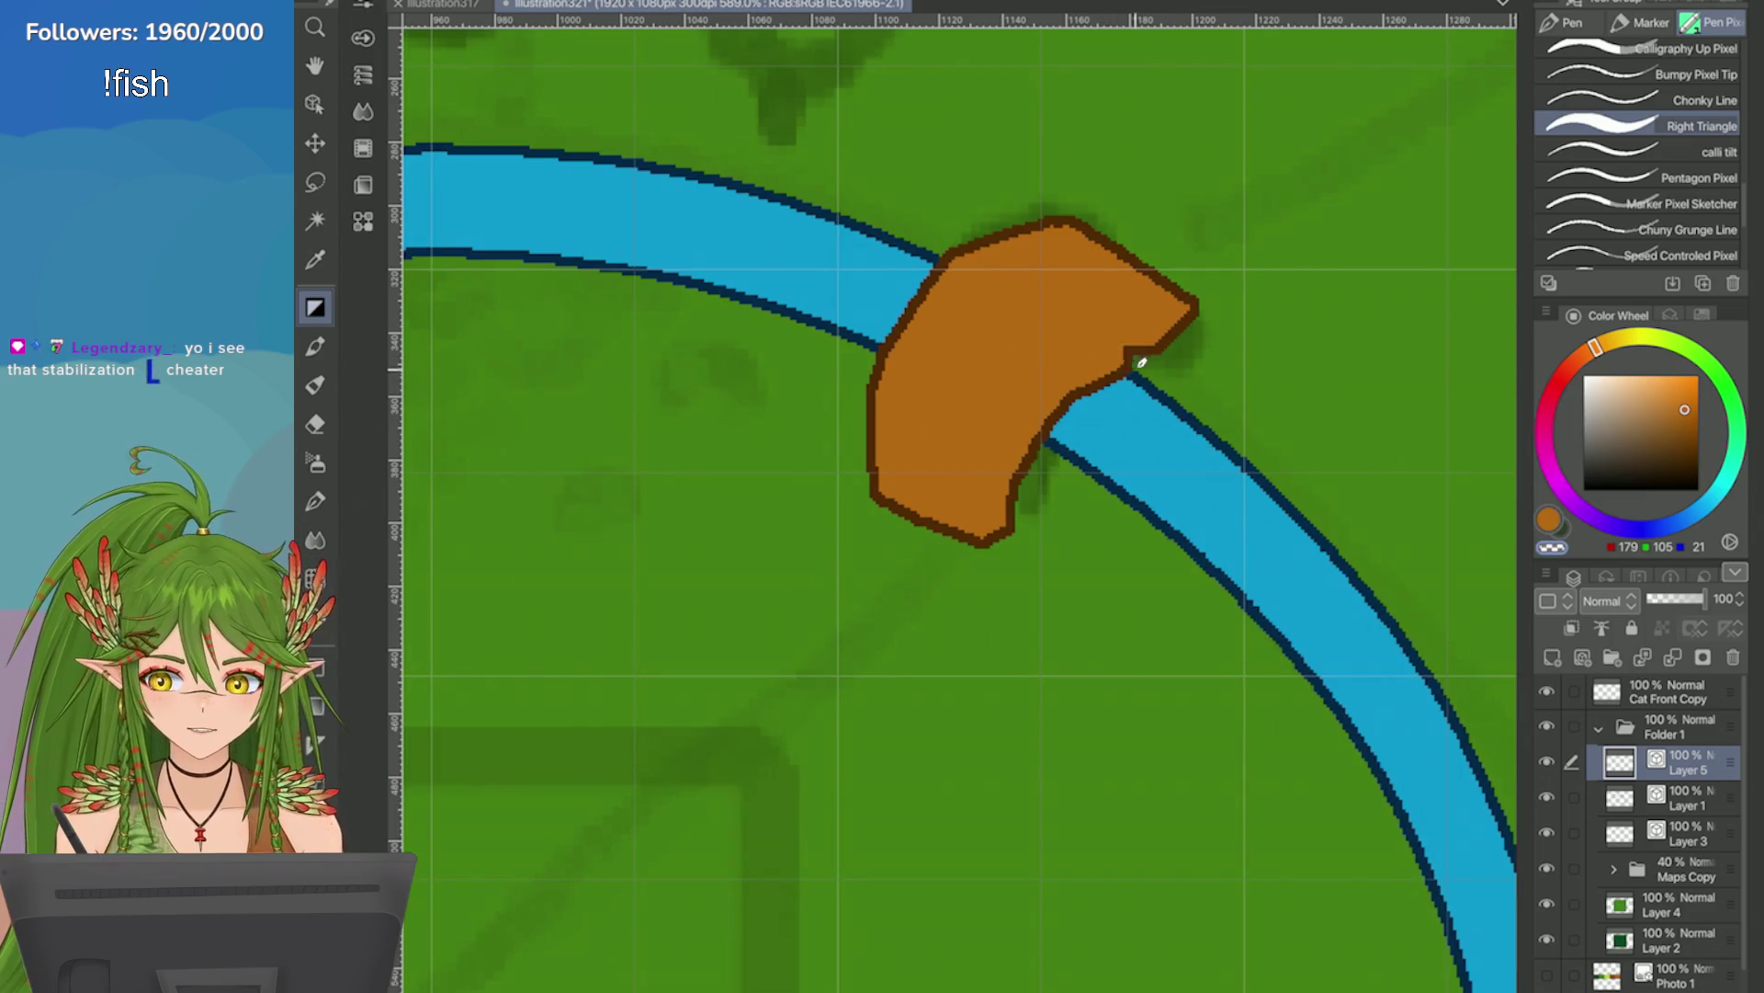
pyautogui.moveTo(1088, 383); pyautogui.dragTo(1014, 562)
pyautogui.hotkey('ctrl', 'z')
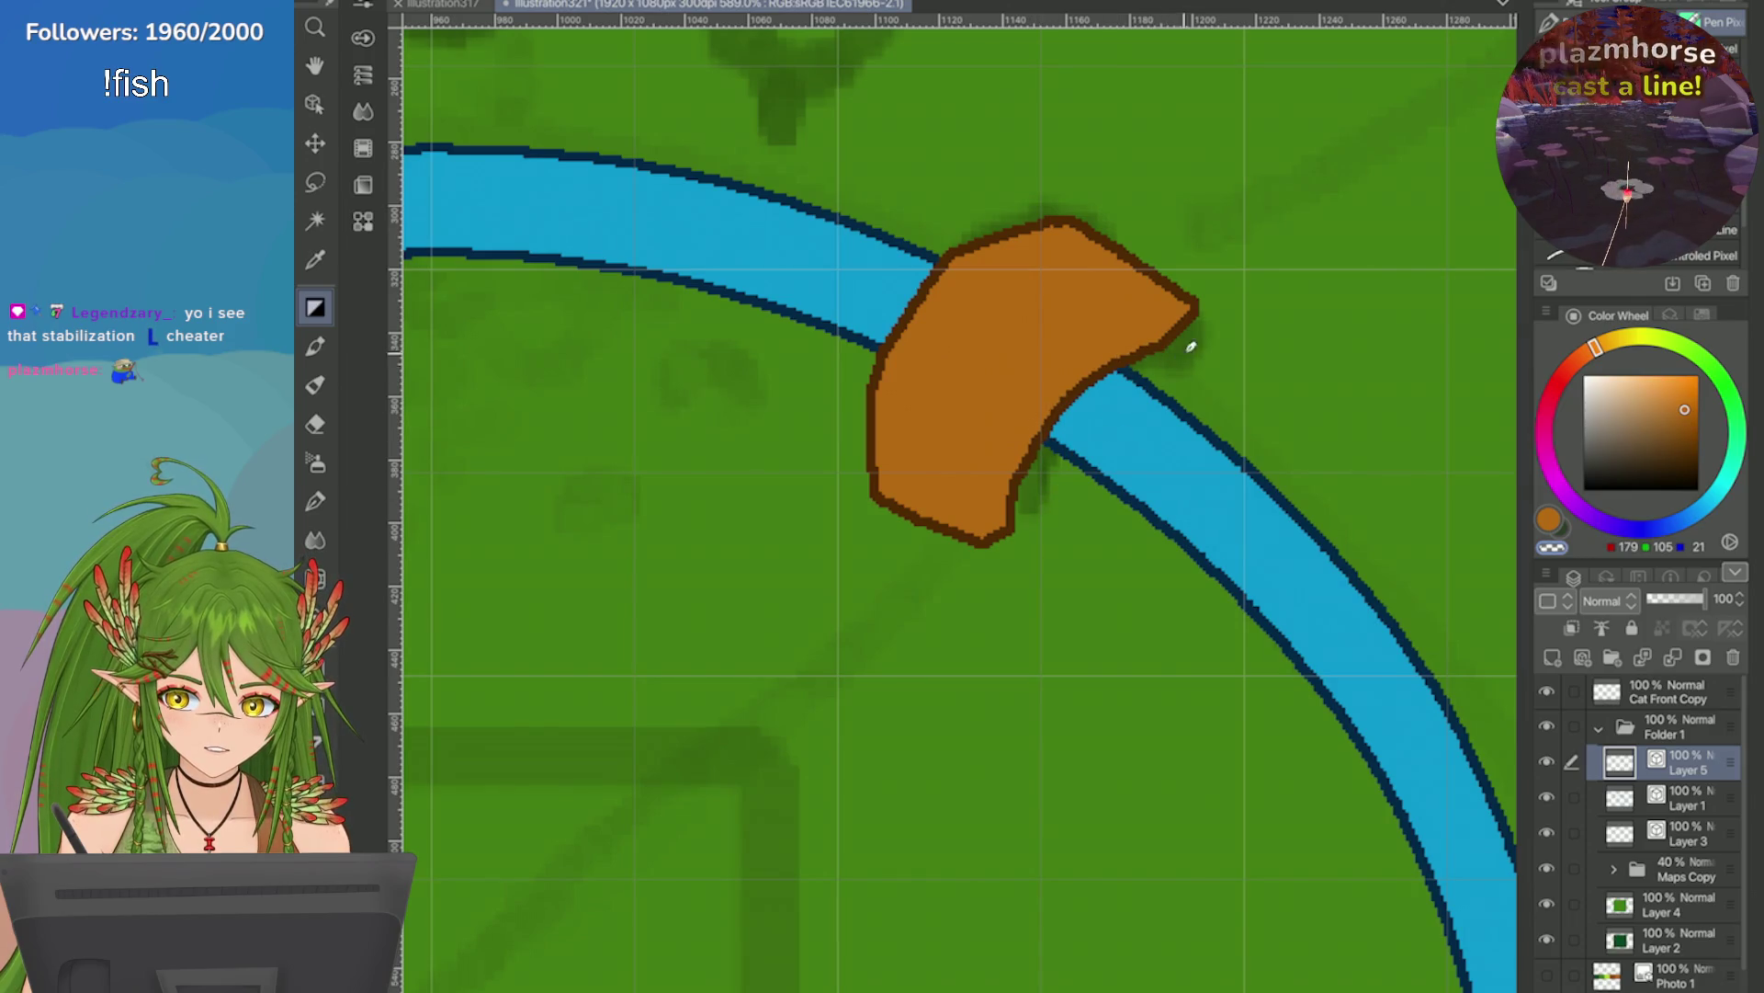
pyautogui.moveTo(1182, 347); pyautogui.dragTo(1115, 394)
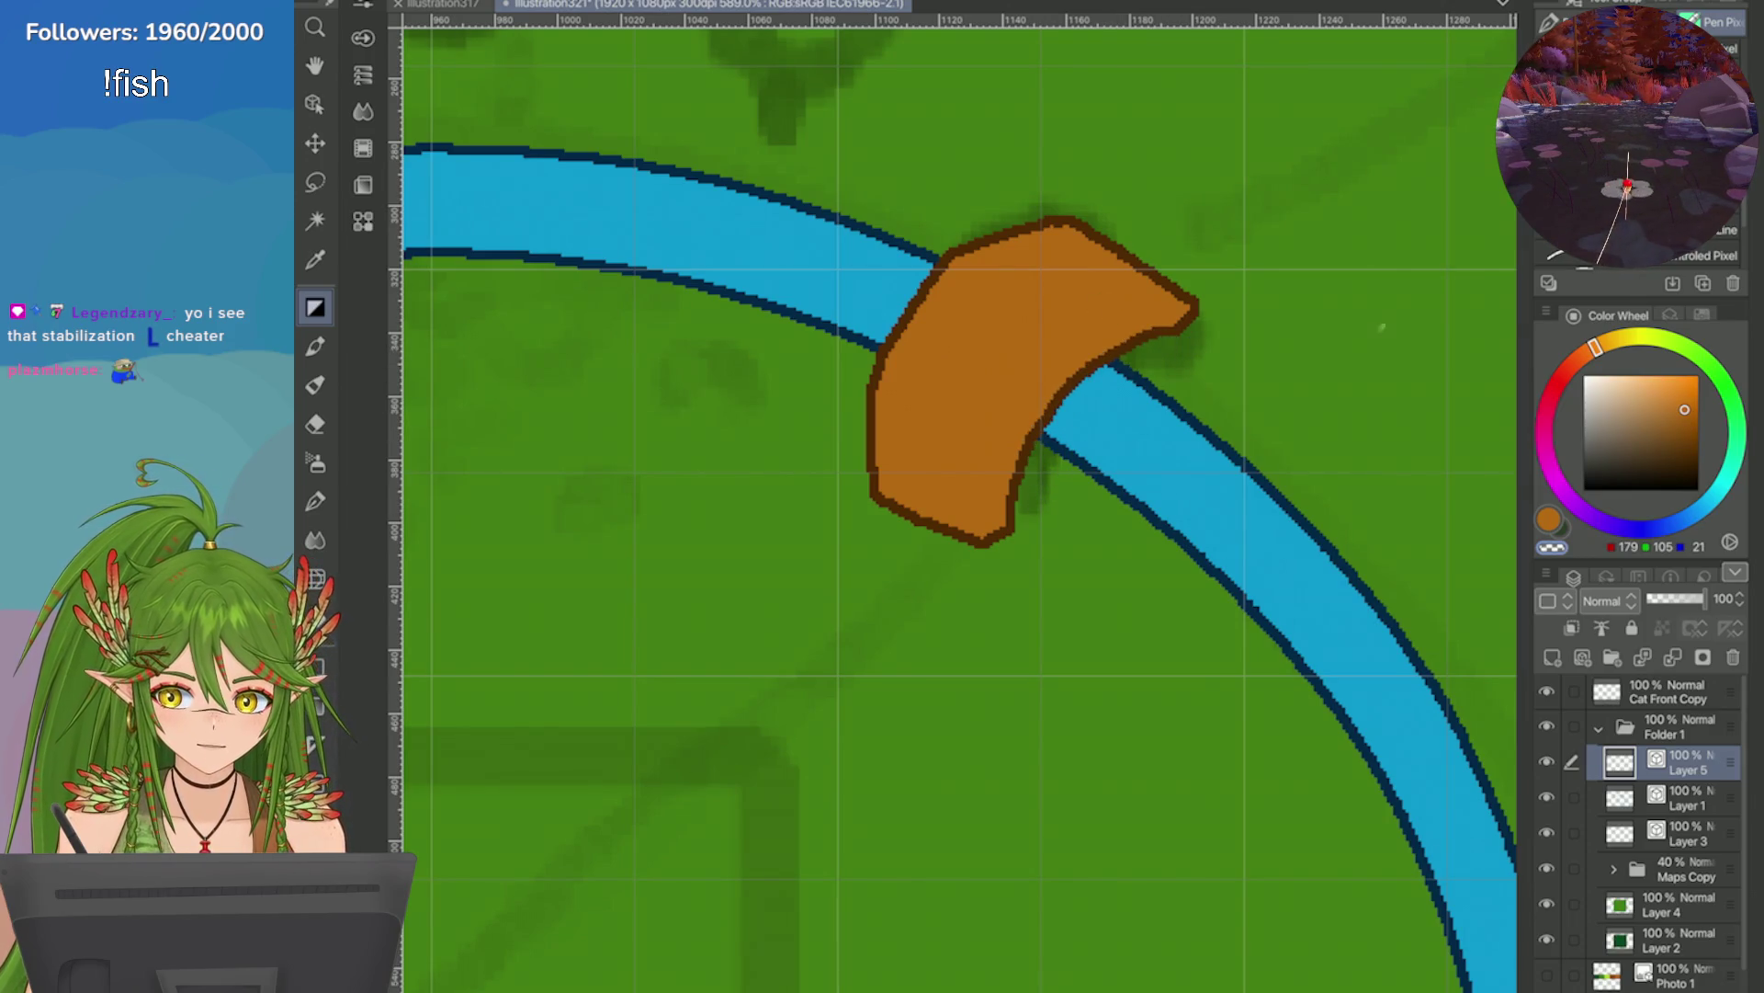
pyautogui.scroll(-5, 952, 504)
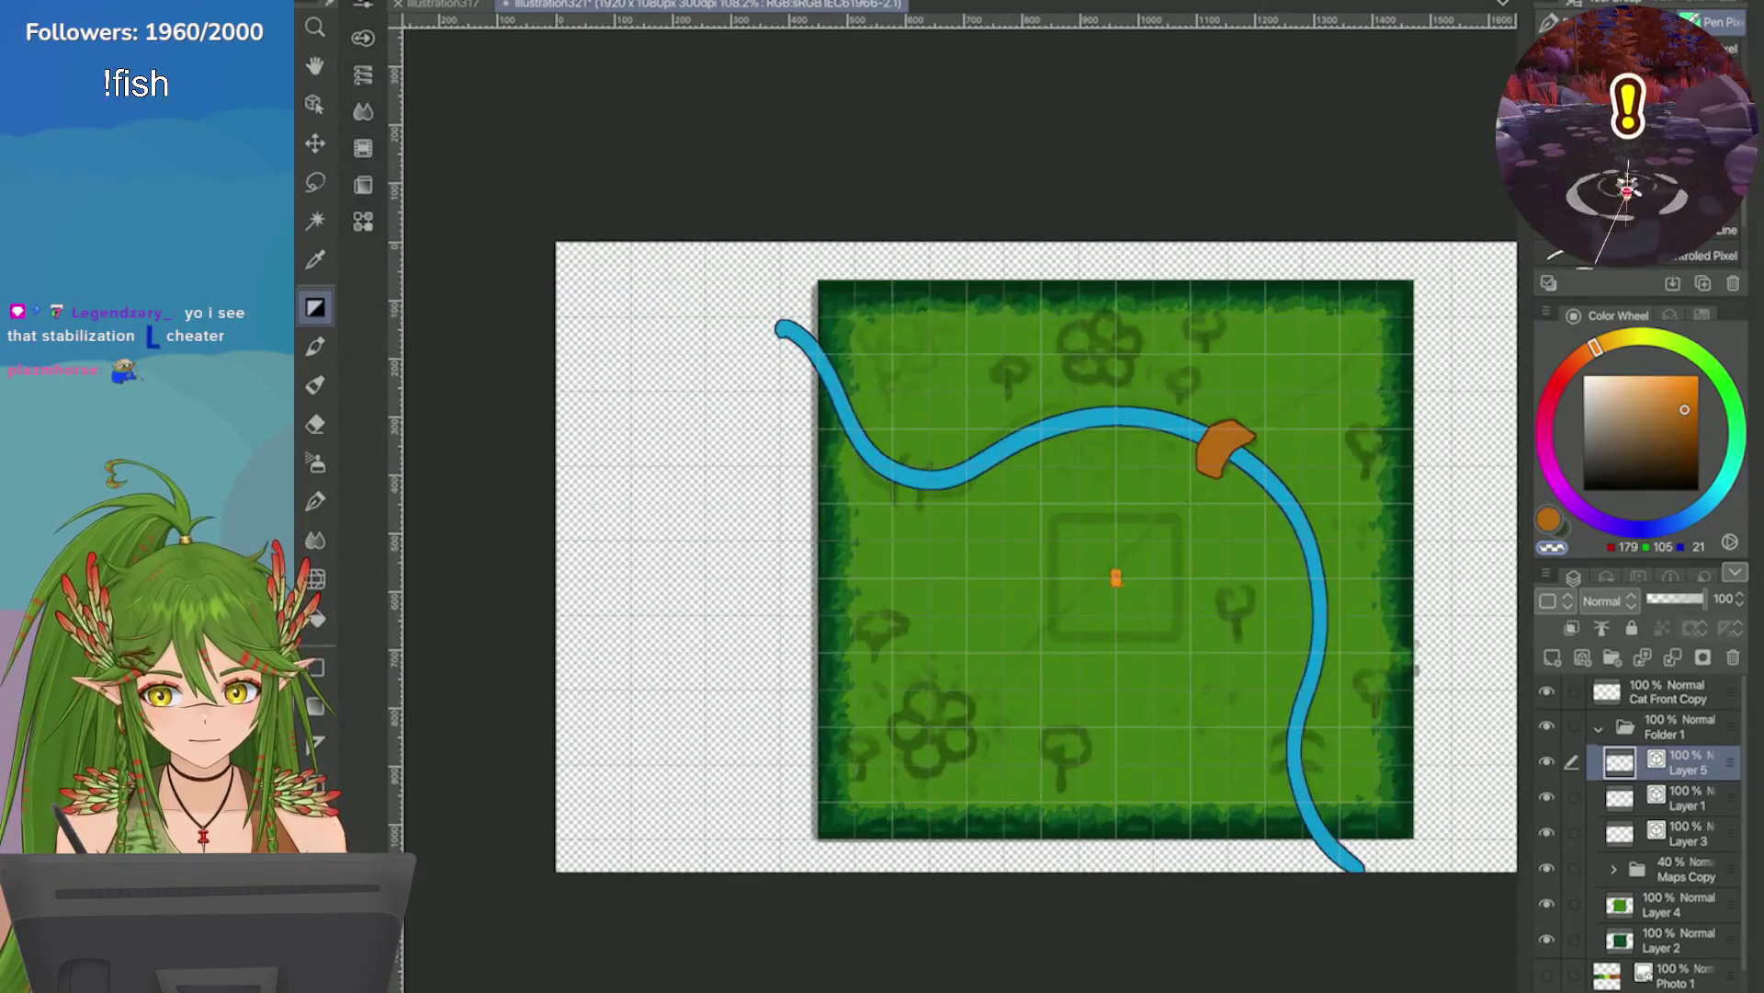
# Redraw the bridge's left edge, then undo the change to its tip.
pyautogui.scroll(3, 952, 504)
pyautogui.scroll(3, 898, 331)
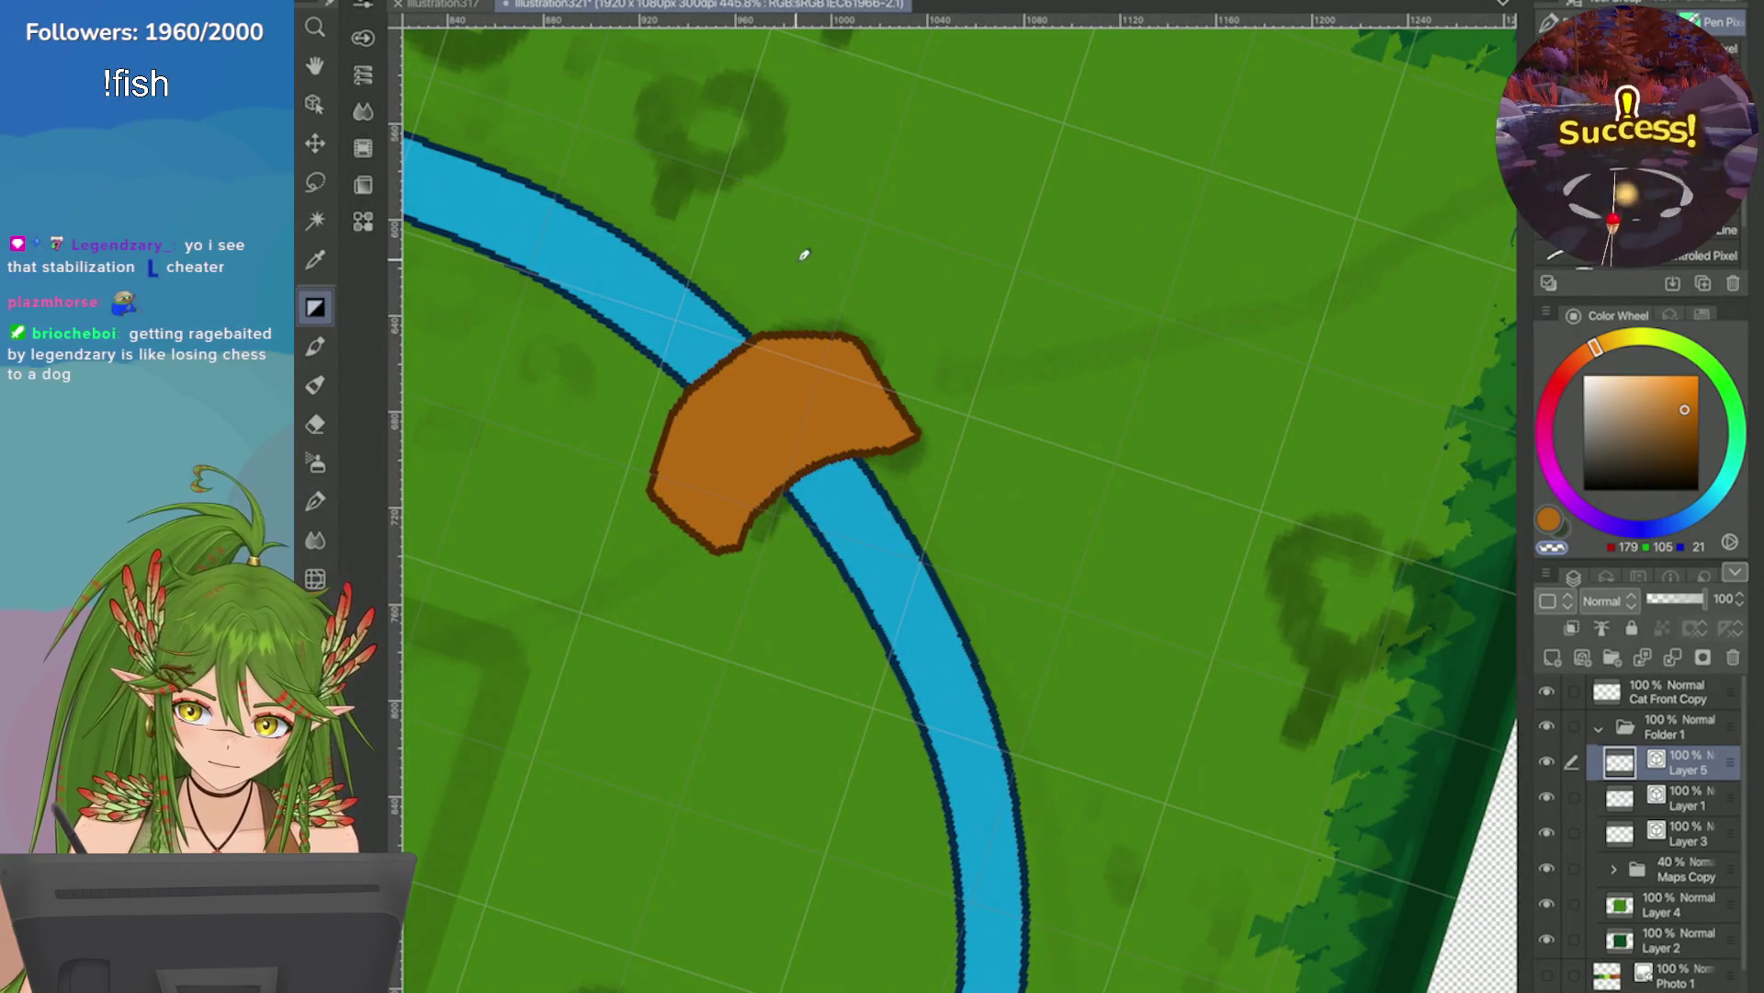
pyautogui.scroll(-3, 952, 504)
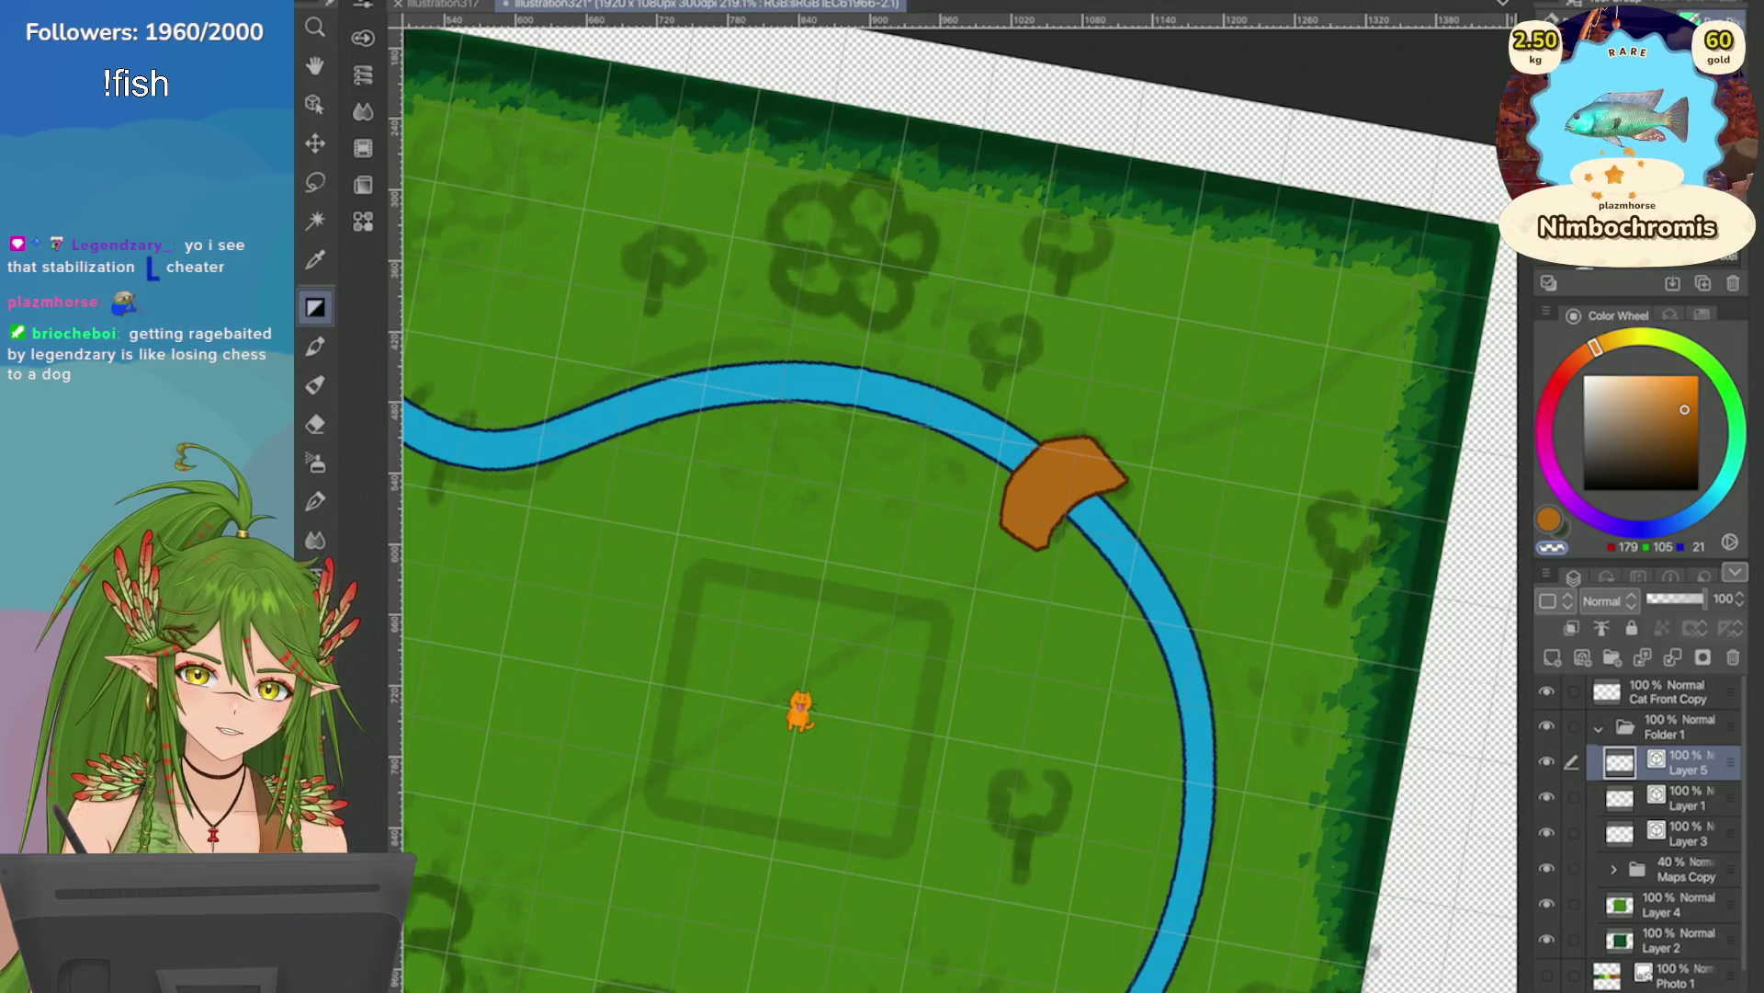
pyautogui.scroll(-3, 952, 503)
pyautogui.scroll(4, 948, 303)
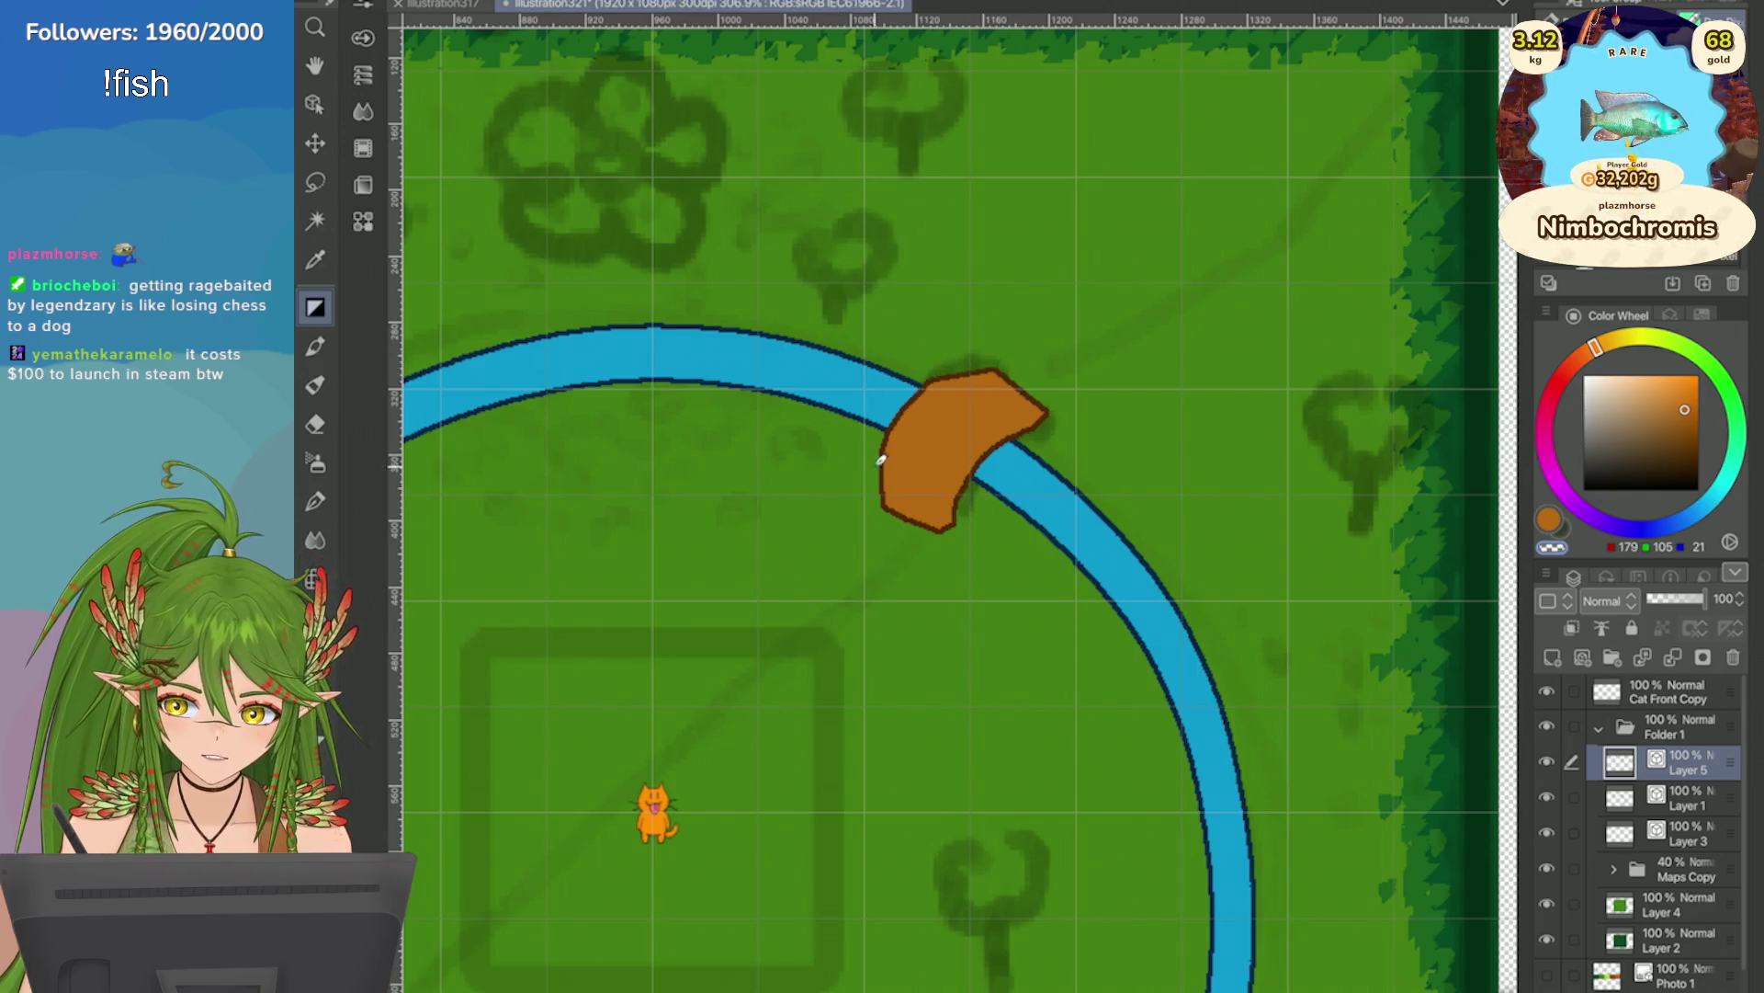
pyautogui.moveTo(941, 386)
pyautogui.mouseDown()
pyautogui.moveTo(882, 455)
pyautogui.moveTo(887, 511)
pyautogui.mouseUp()
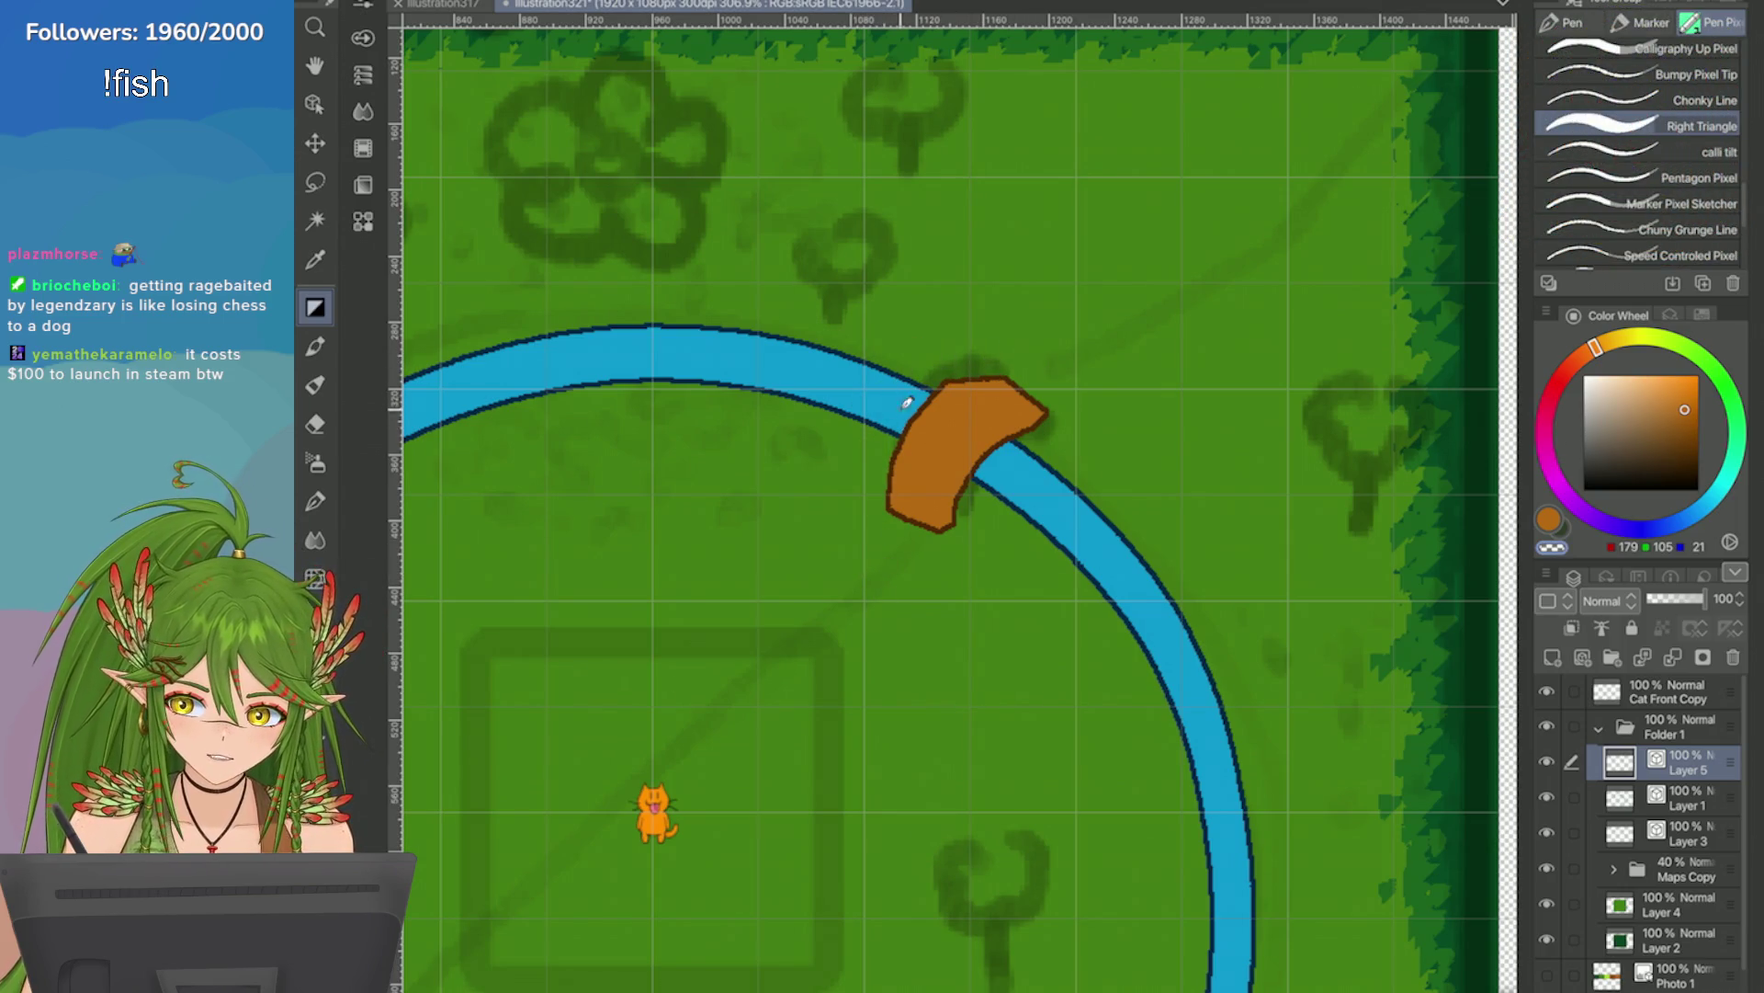
pyautogui.scroll(-5, 962, 265)
pyautogui.scroll(5, 859, 306)
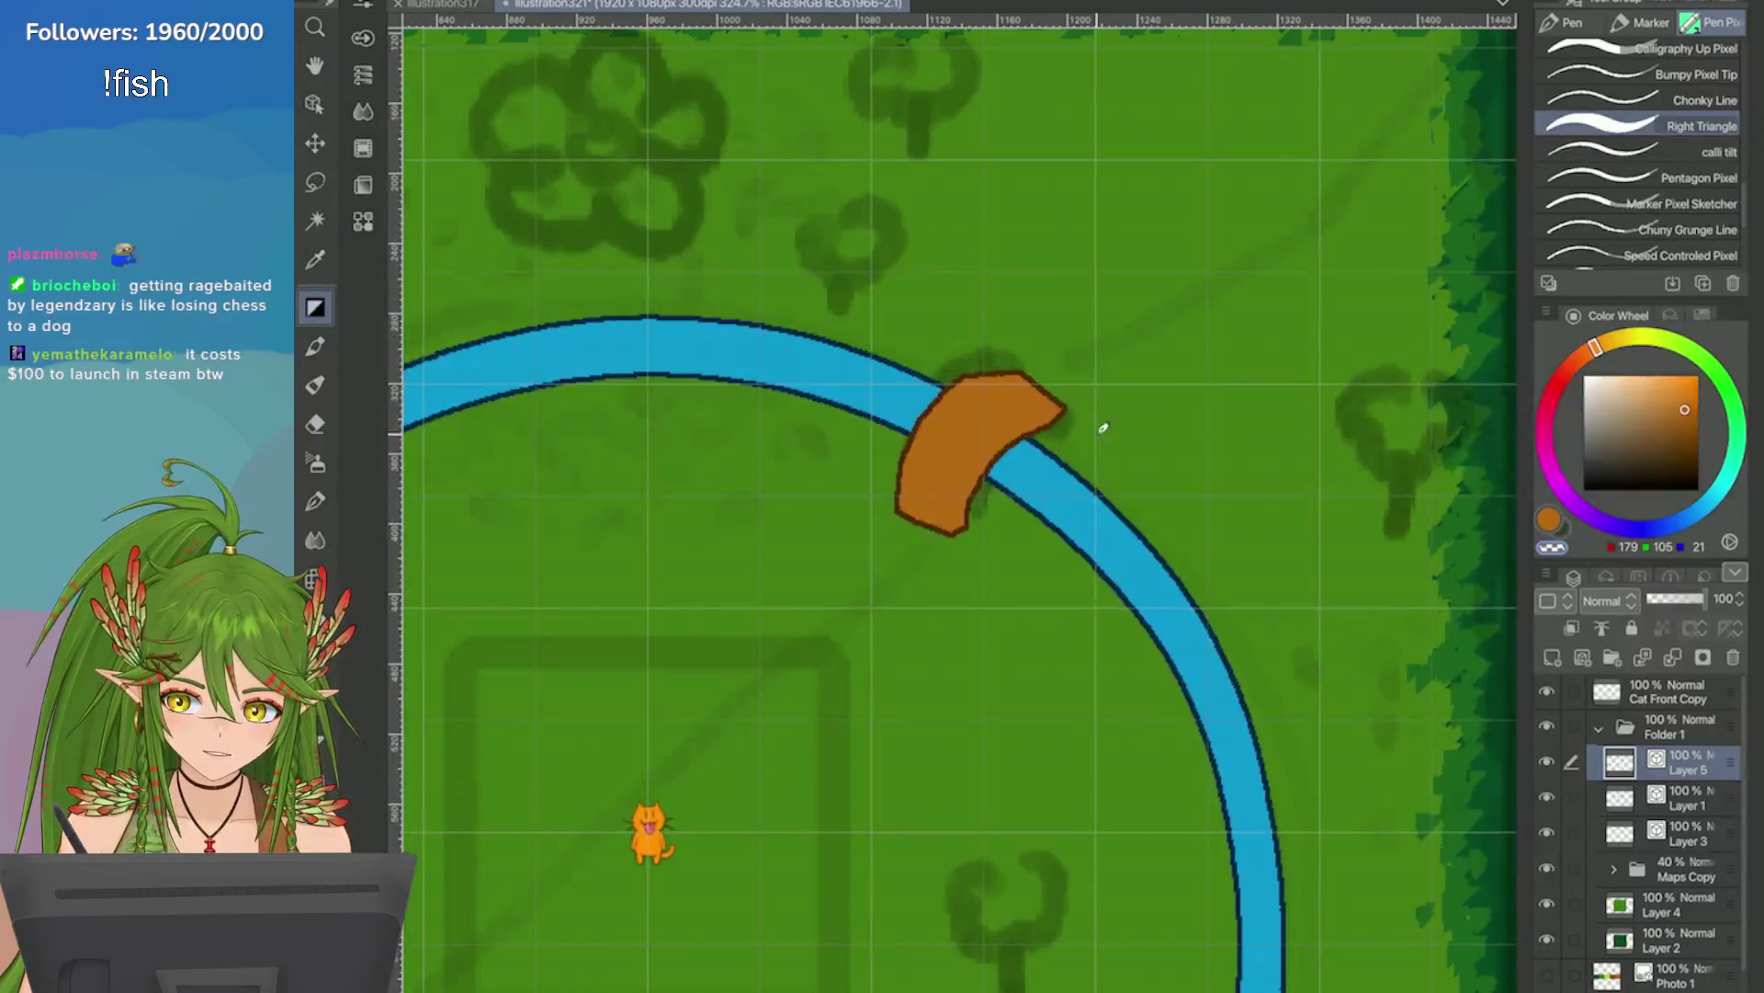
pyautogui.hotkey('ctrl', 'z')
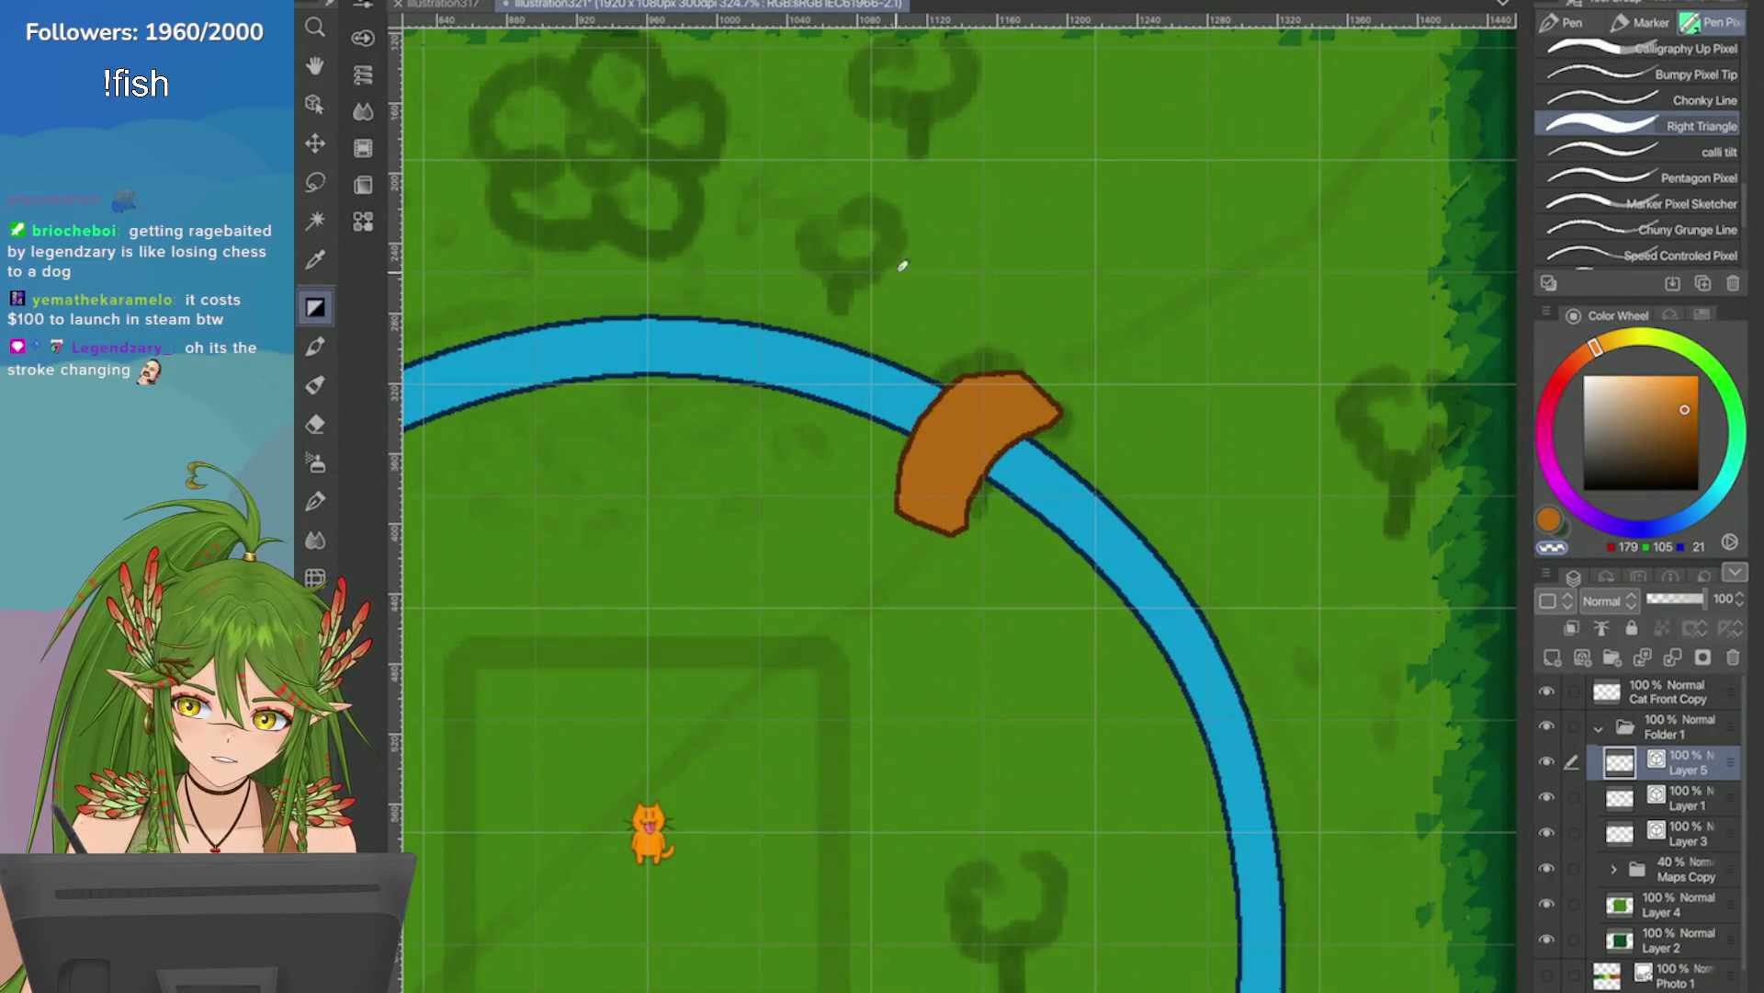
# Merge the bridge pieces into one shape across the river, undoing a trial widening of its lower edge.
pyautogui.scroll(-1, 1012, 267)
pyautogui.scroll(-8, 967, 276)
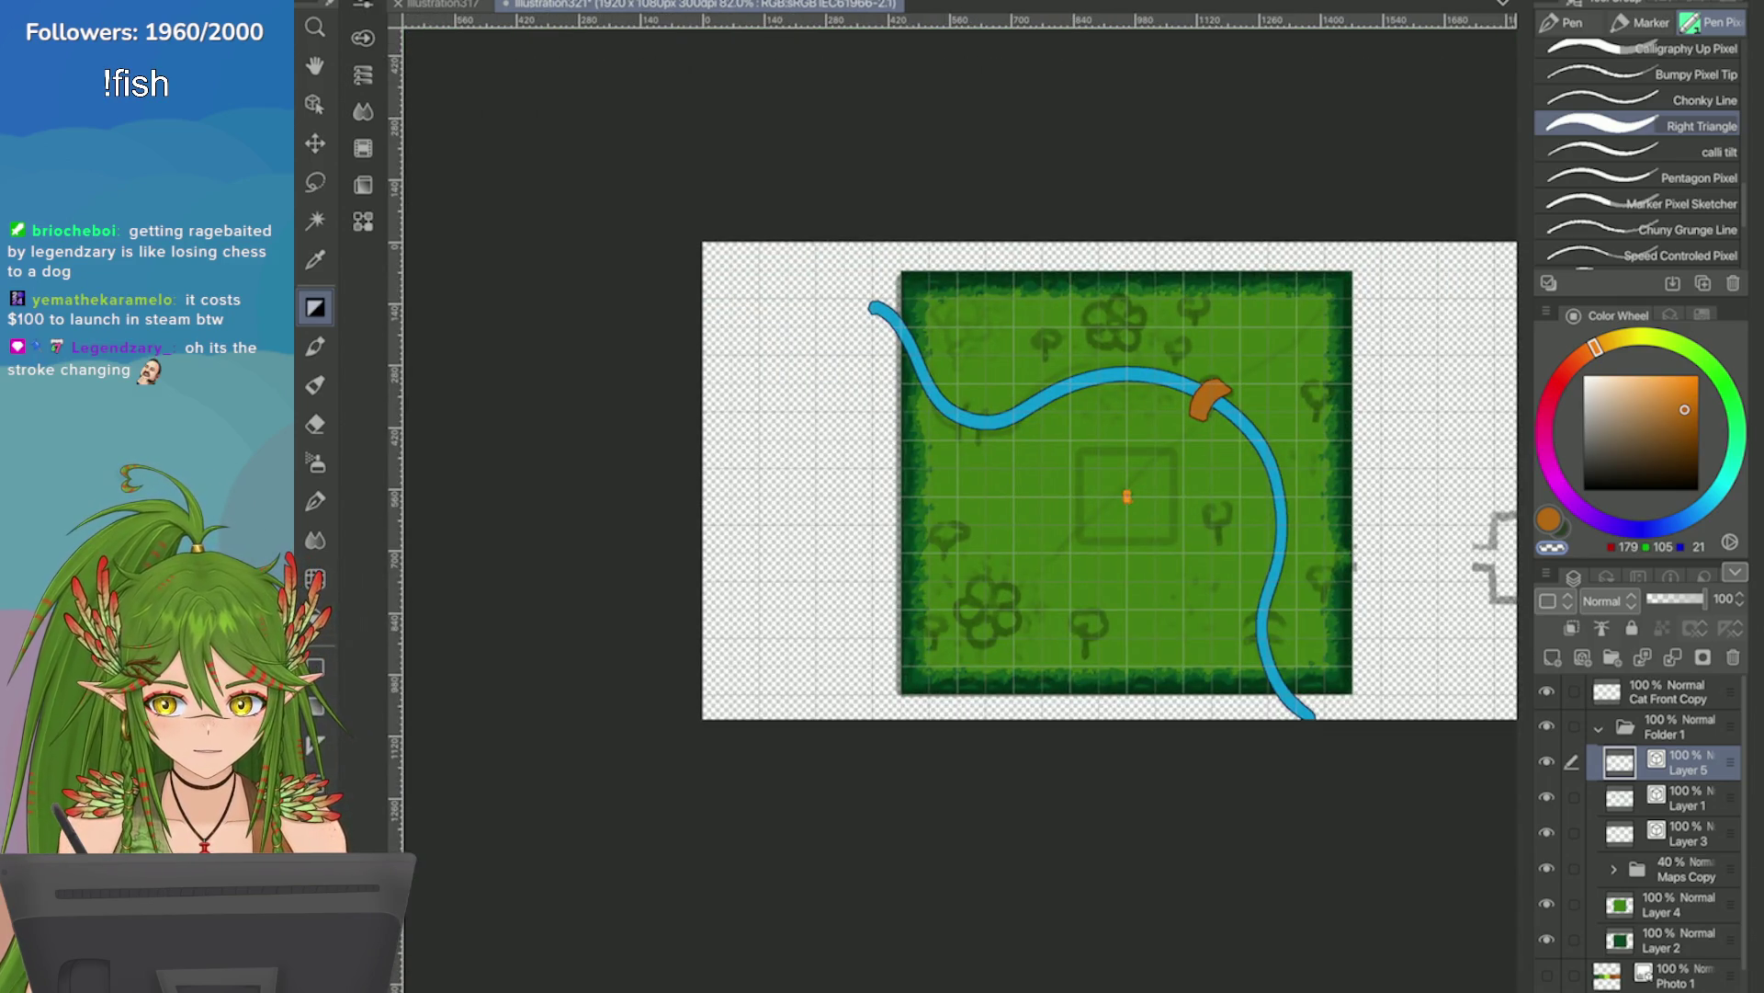
pyautogui.scroll(5, 1395, 431)
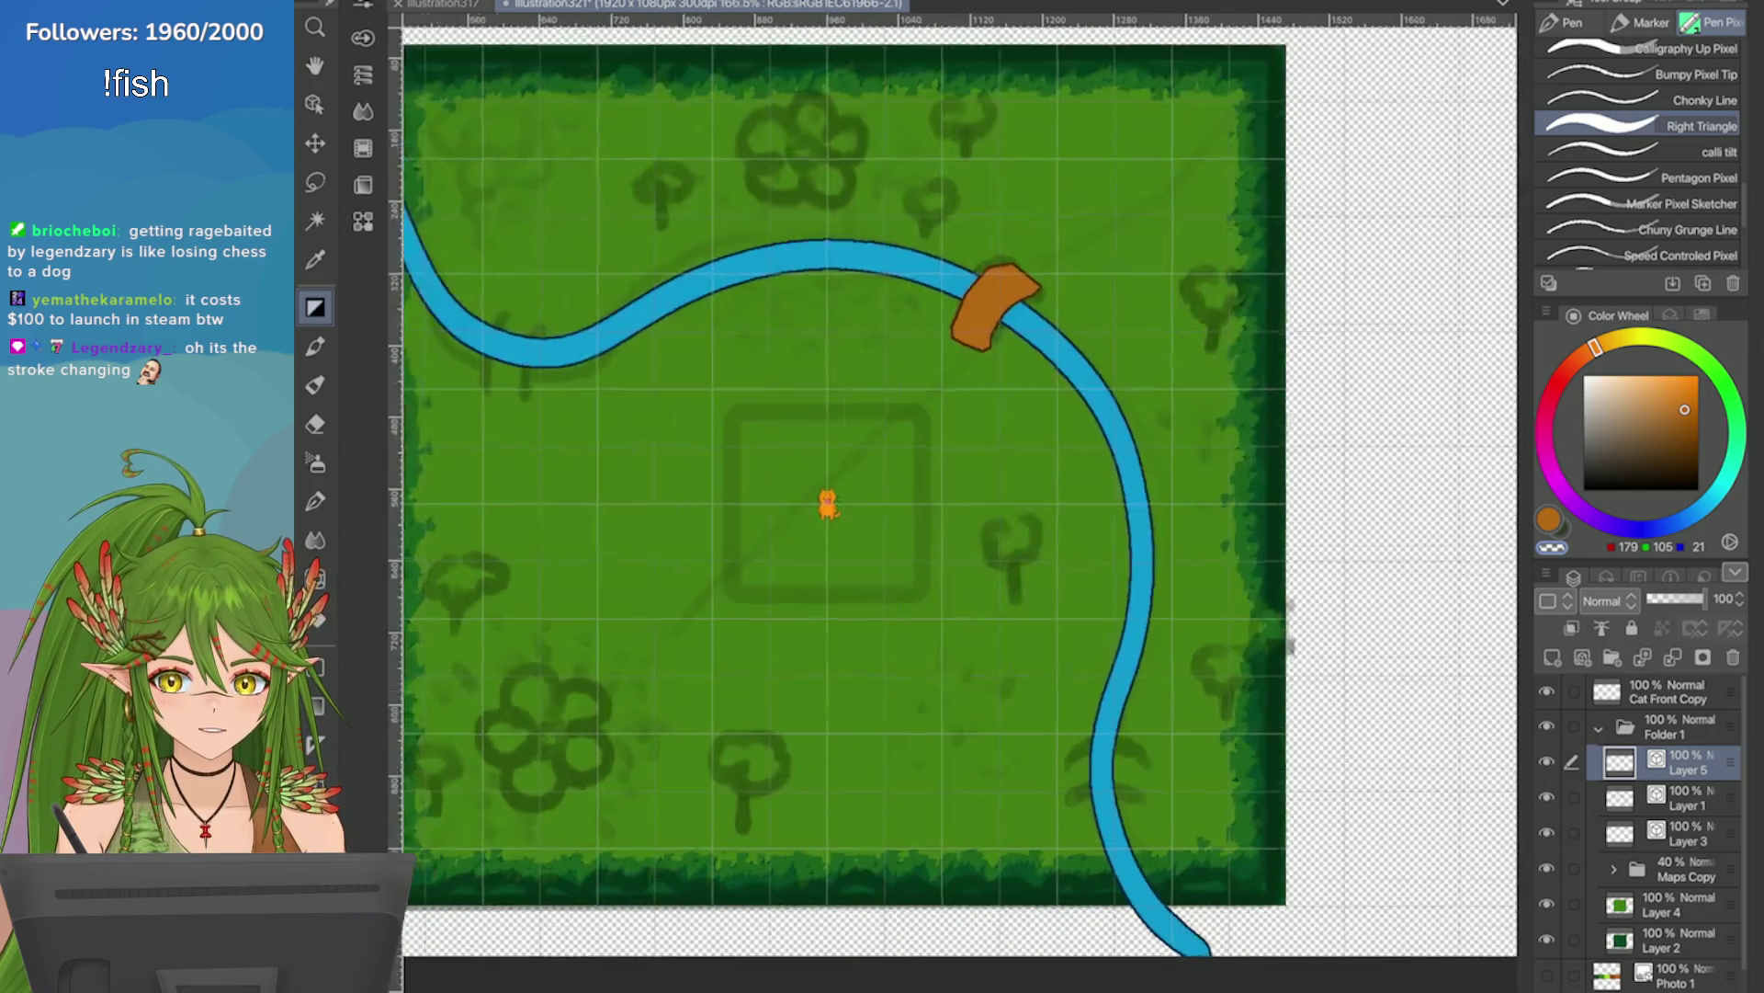
pyautogui.moveTo(785, 368); pyautogui.dragTo(882, 280)
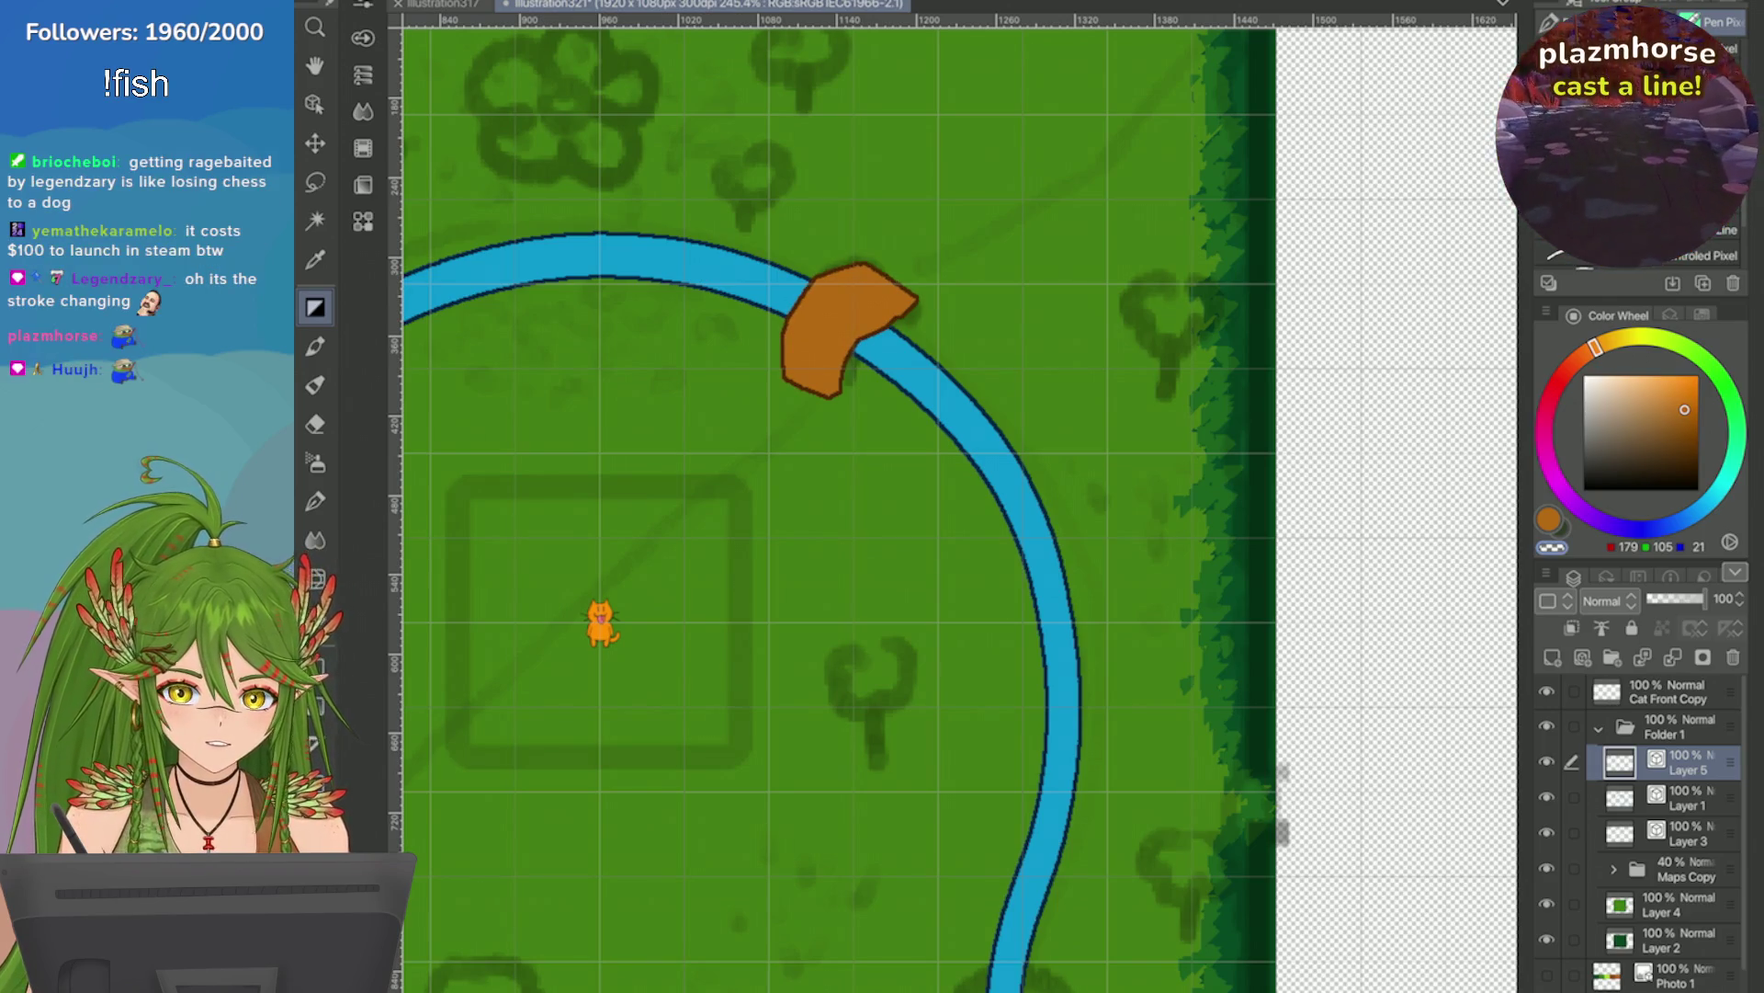
pyautogui.scroll(2, 780, 317)
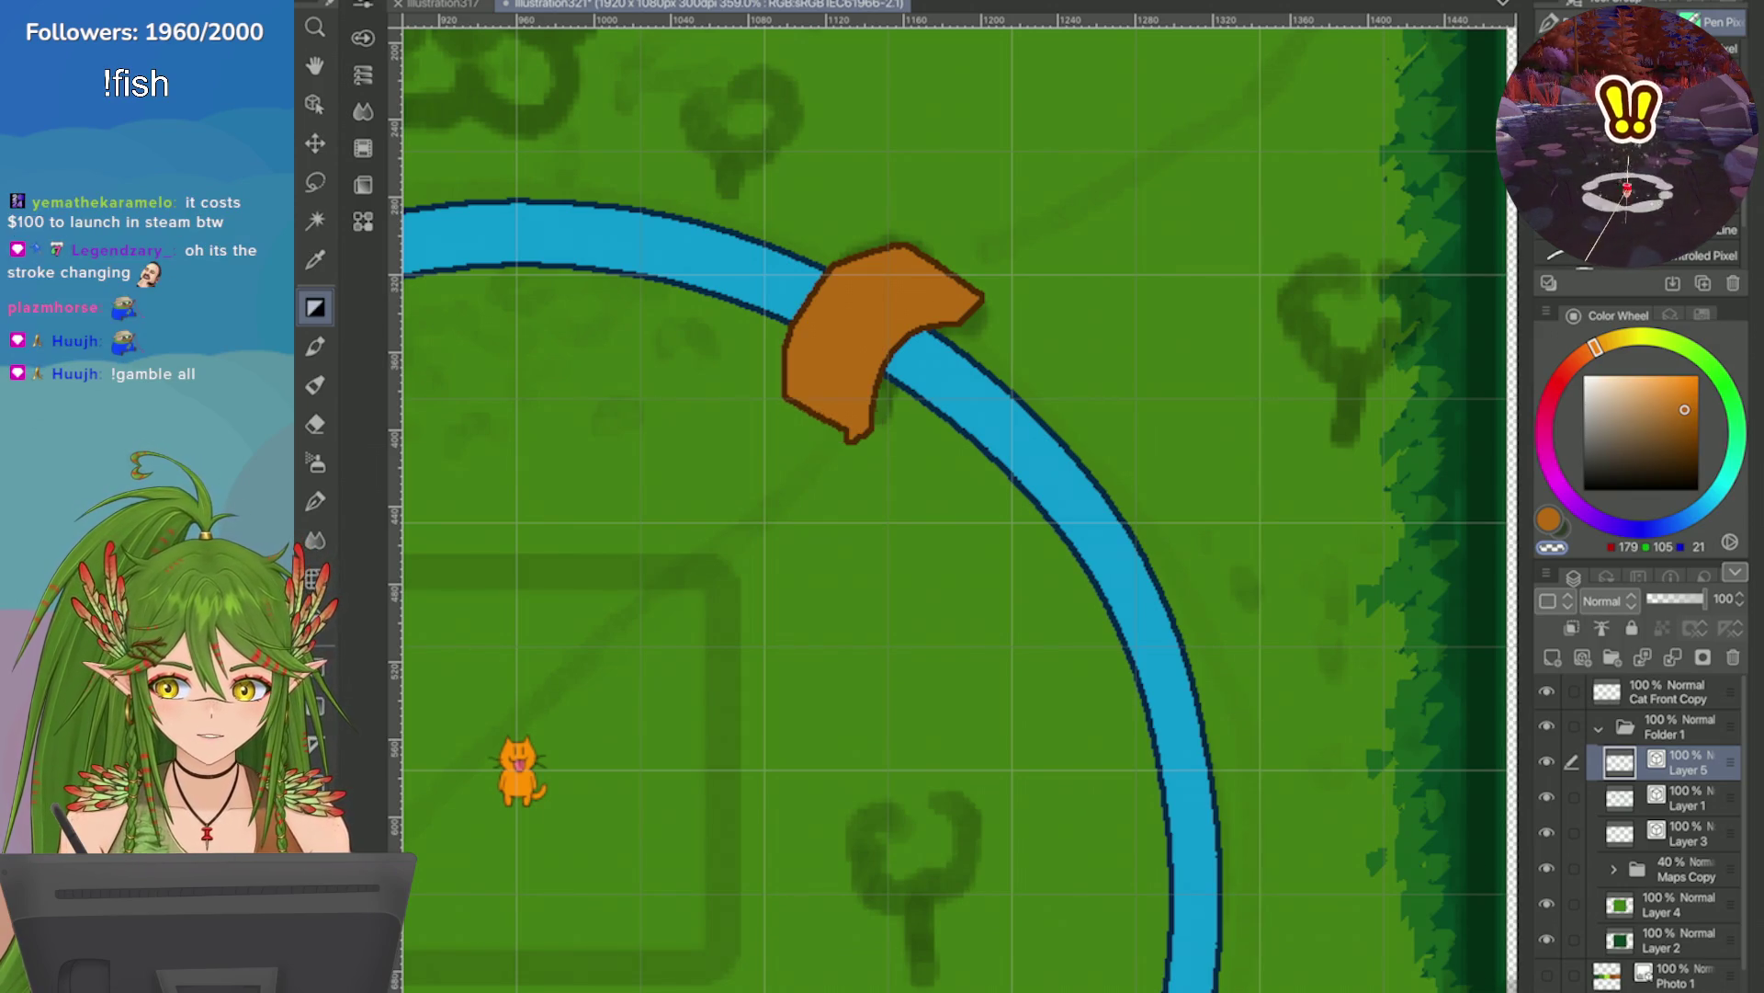
pyautogui.scroll(1, 689, 142)
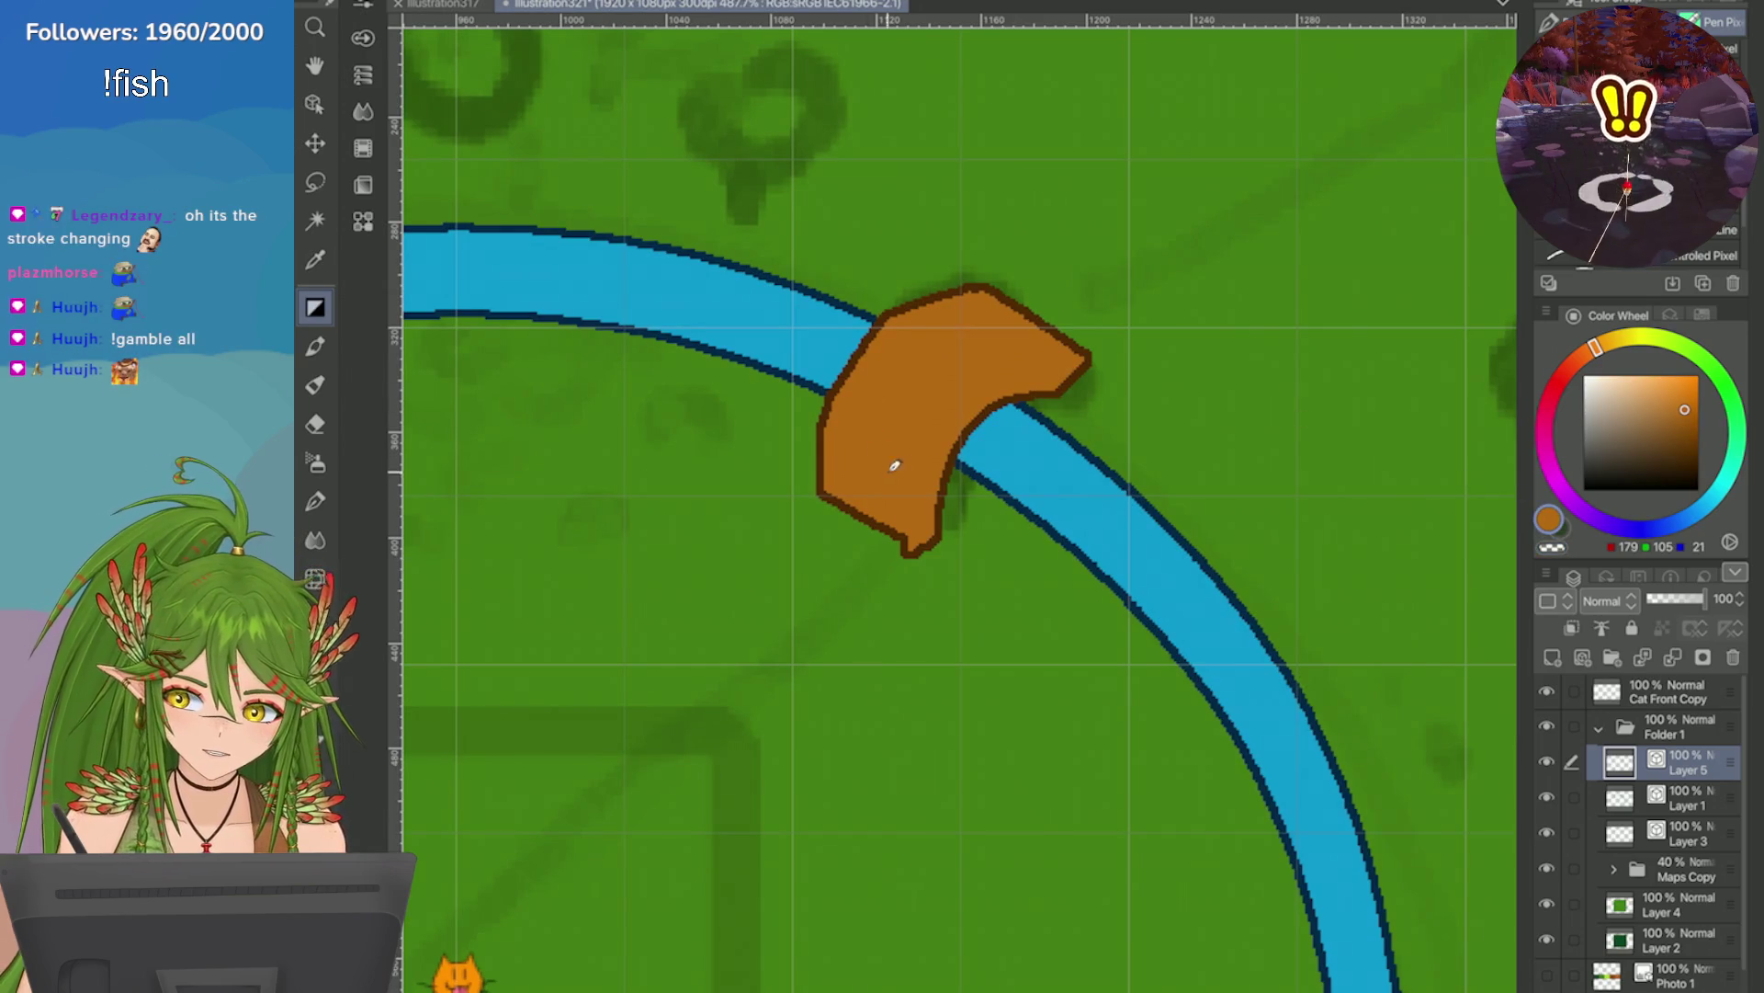
pyautogui.moveTo(926, 491); pyautogui.dragTo(929, 499)
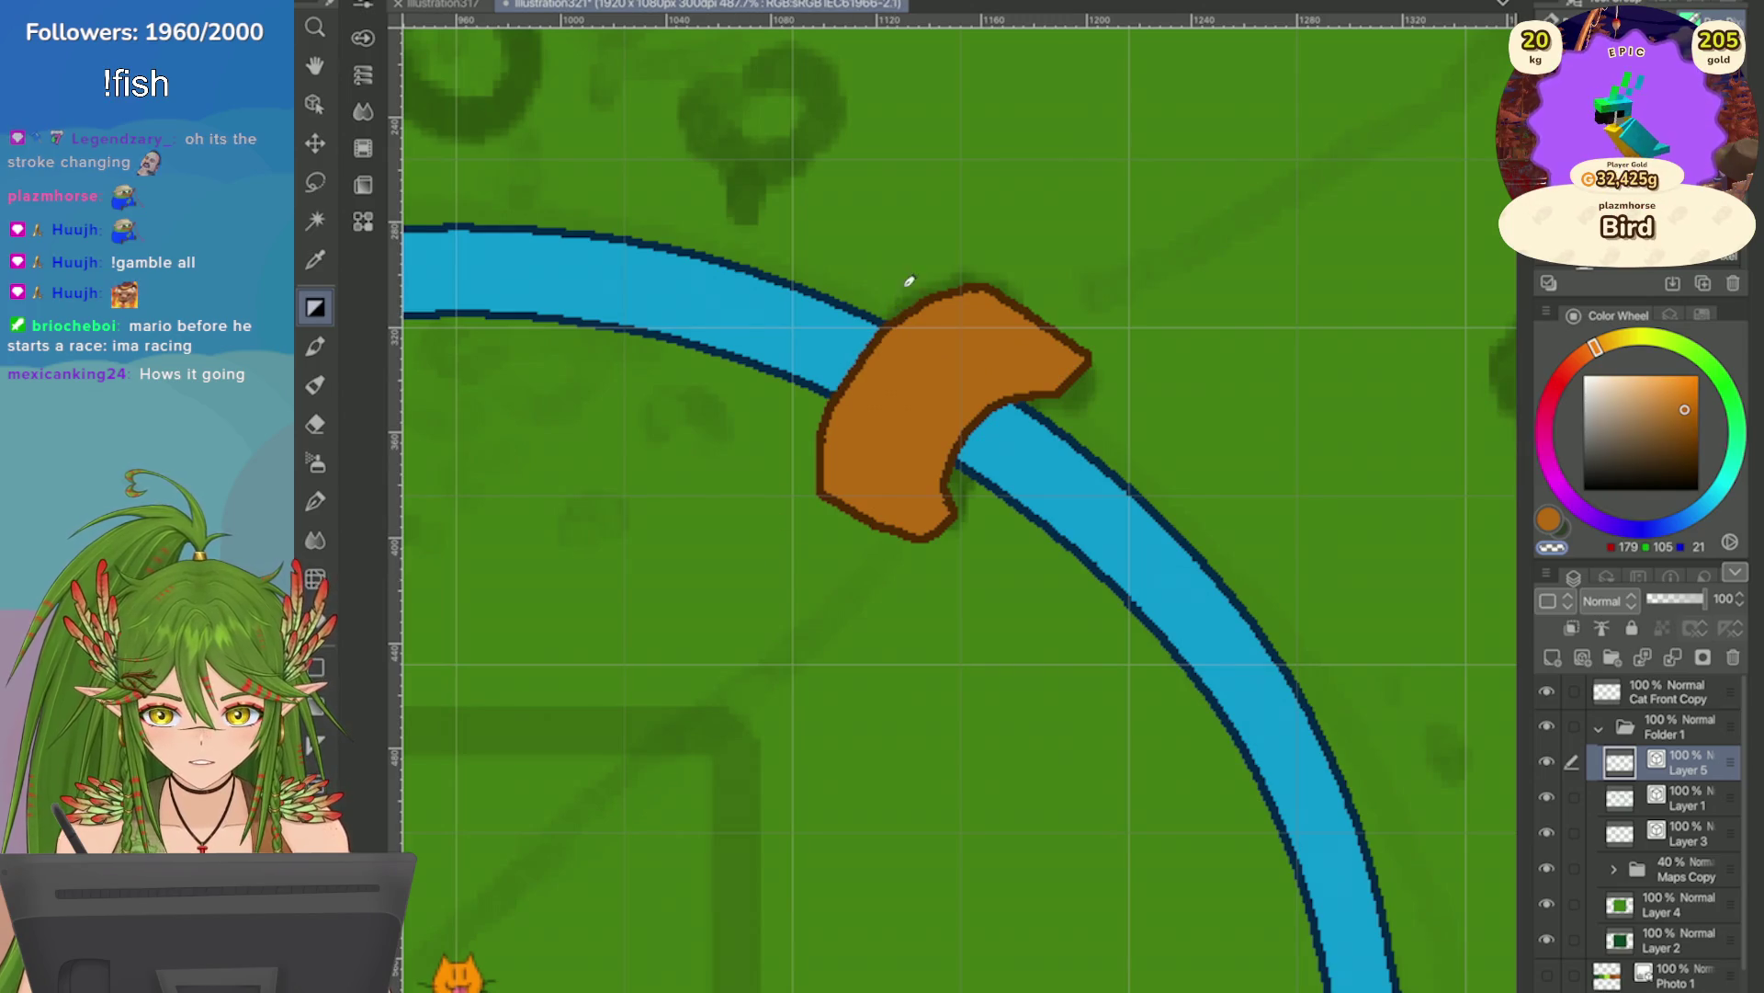
pyautogui.hotkey('ctrl', 'z')
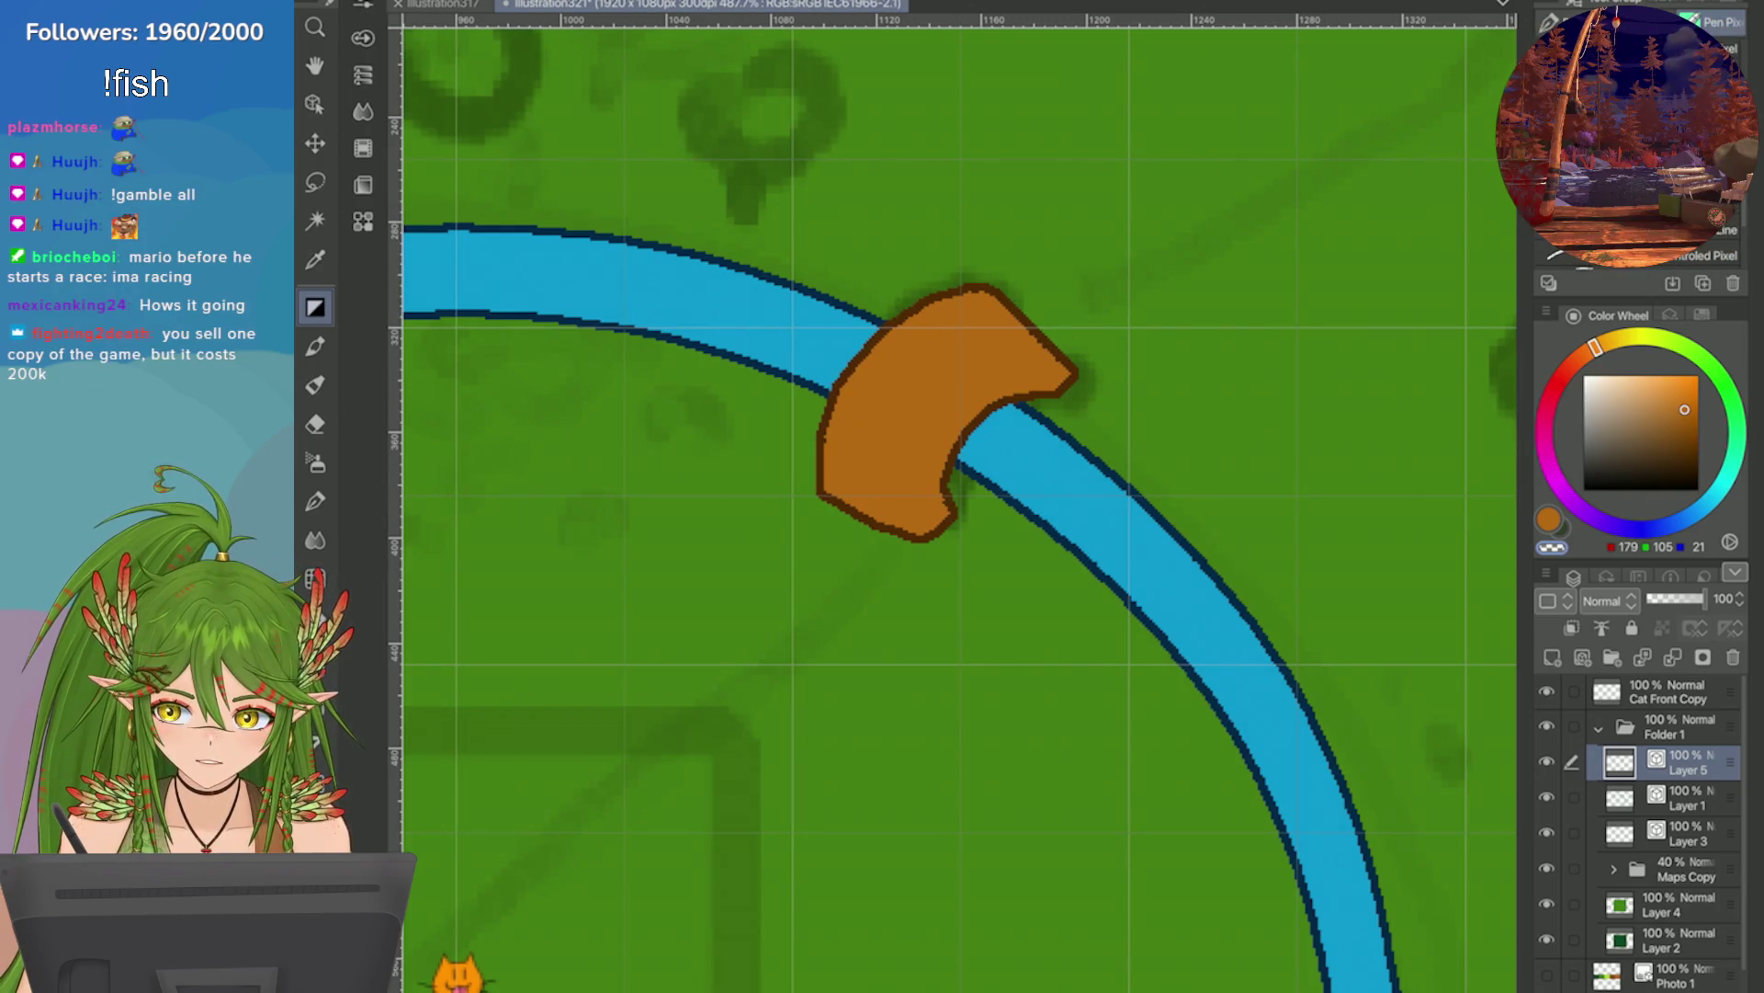
# Save the map file, then step back to the previous bridge version.
pyautogui.scroll(-5, 1278, 480)
pyautogui.scroll(-4, 1247, 420)
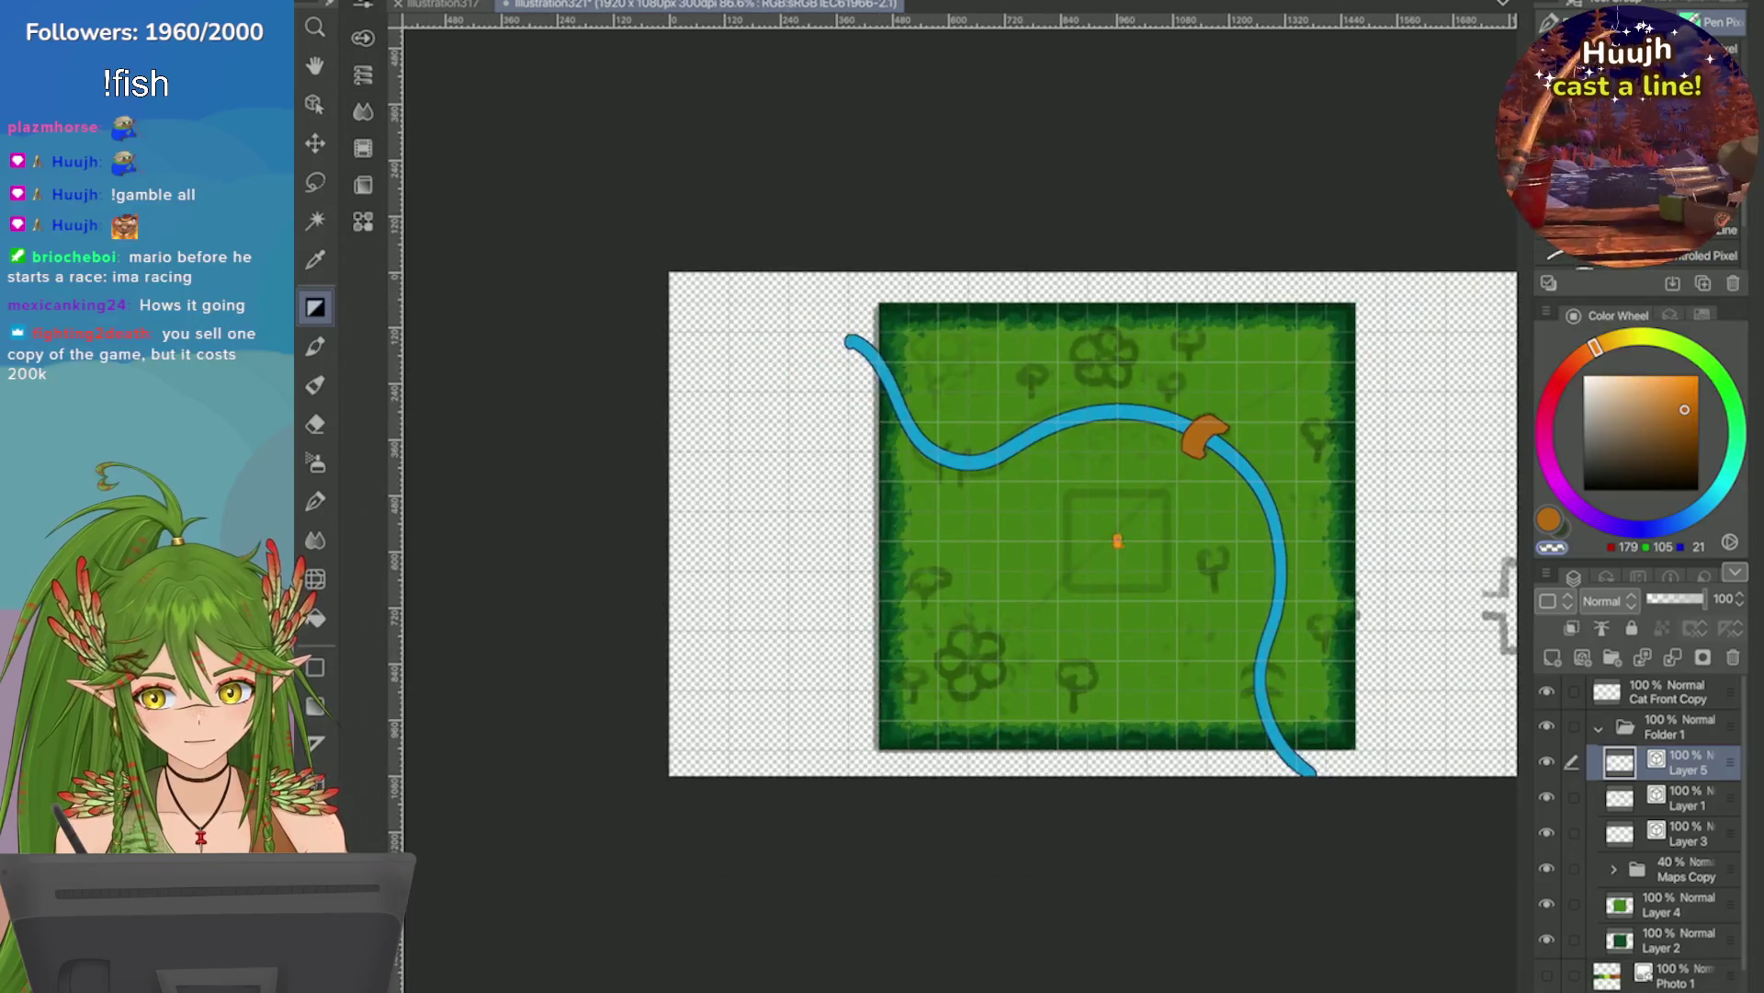
pyautogui.scroll(2, 1389, 499)
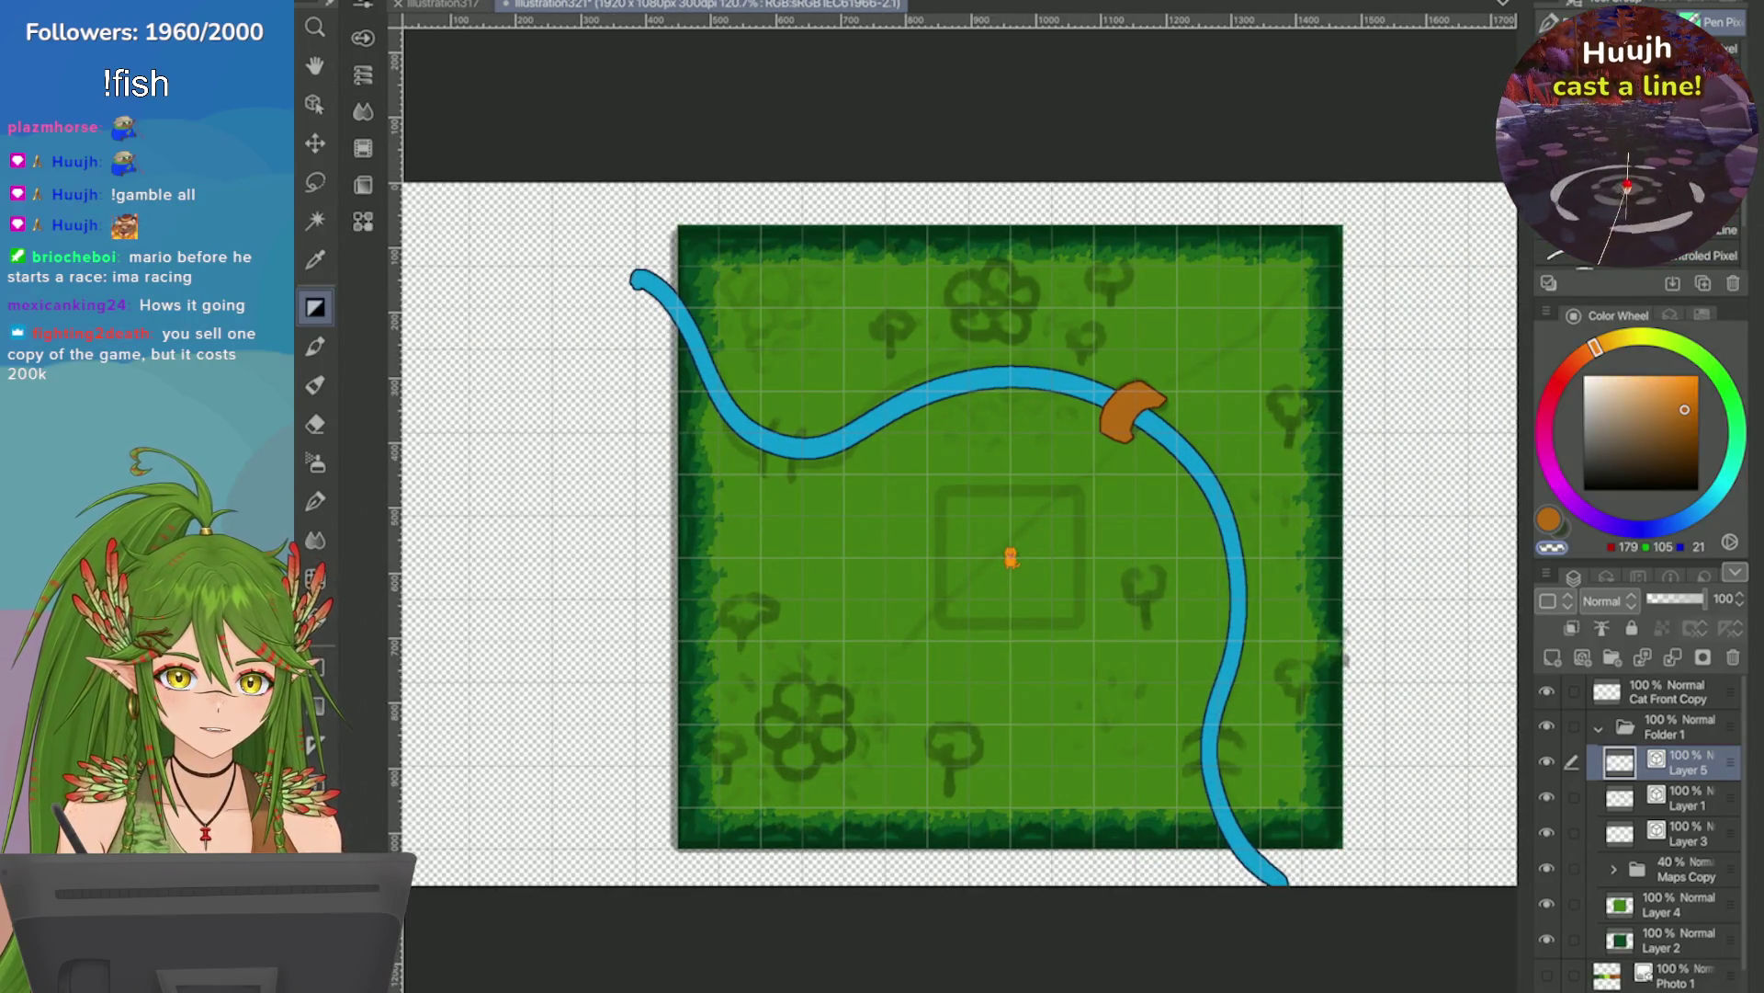
pyautogui.scroll(-1, 1470, 276)
pyautogui.scroll(2, 1379, 524)
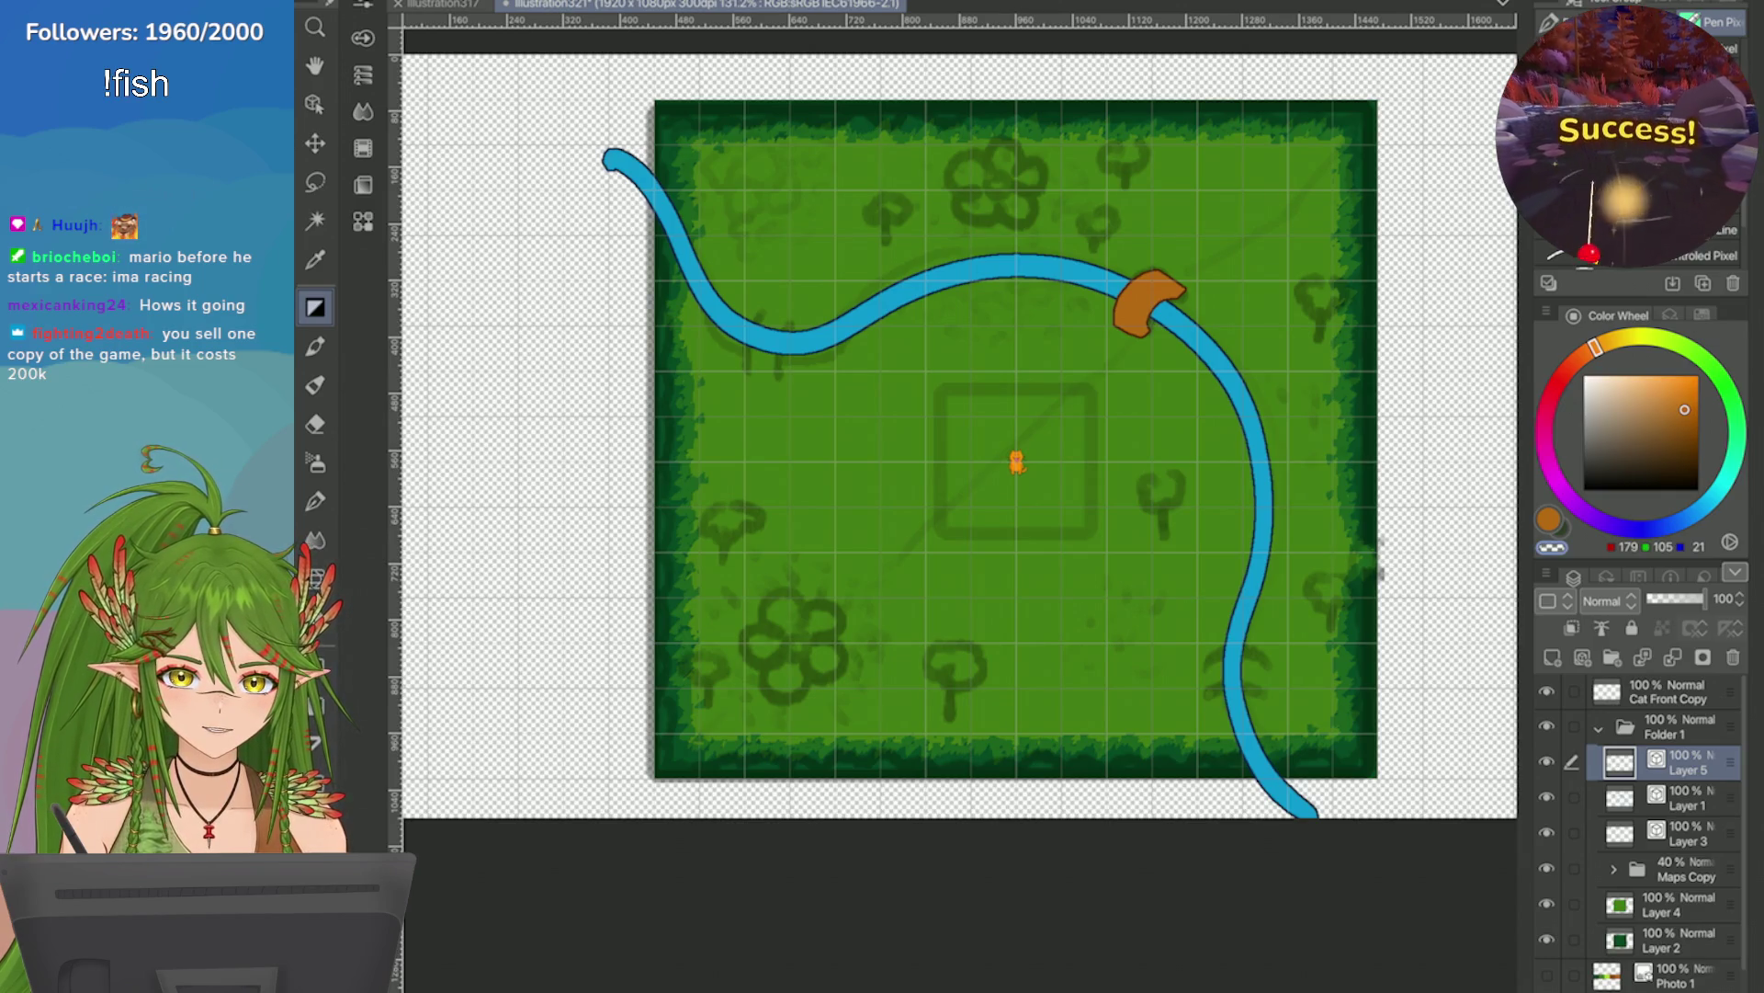
pyautogui.hotkey('ctrl', 's')
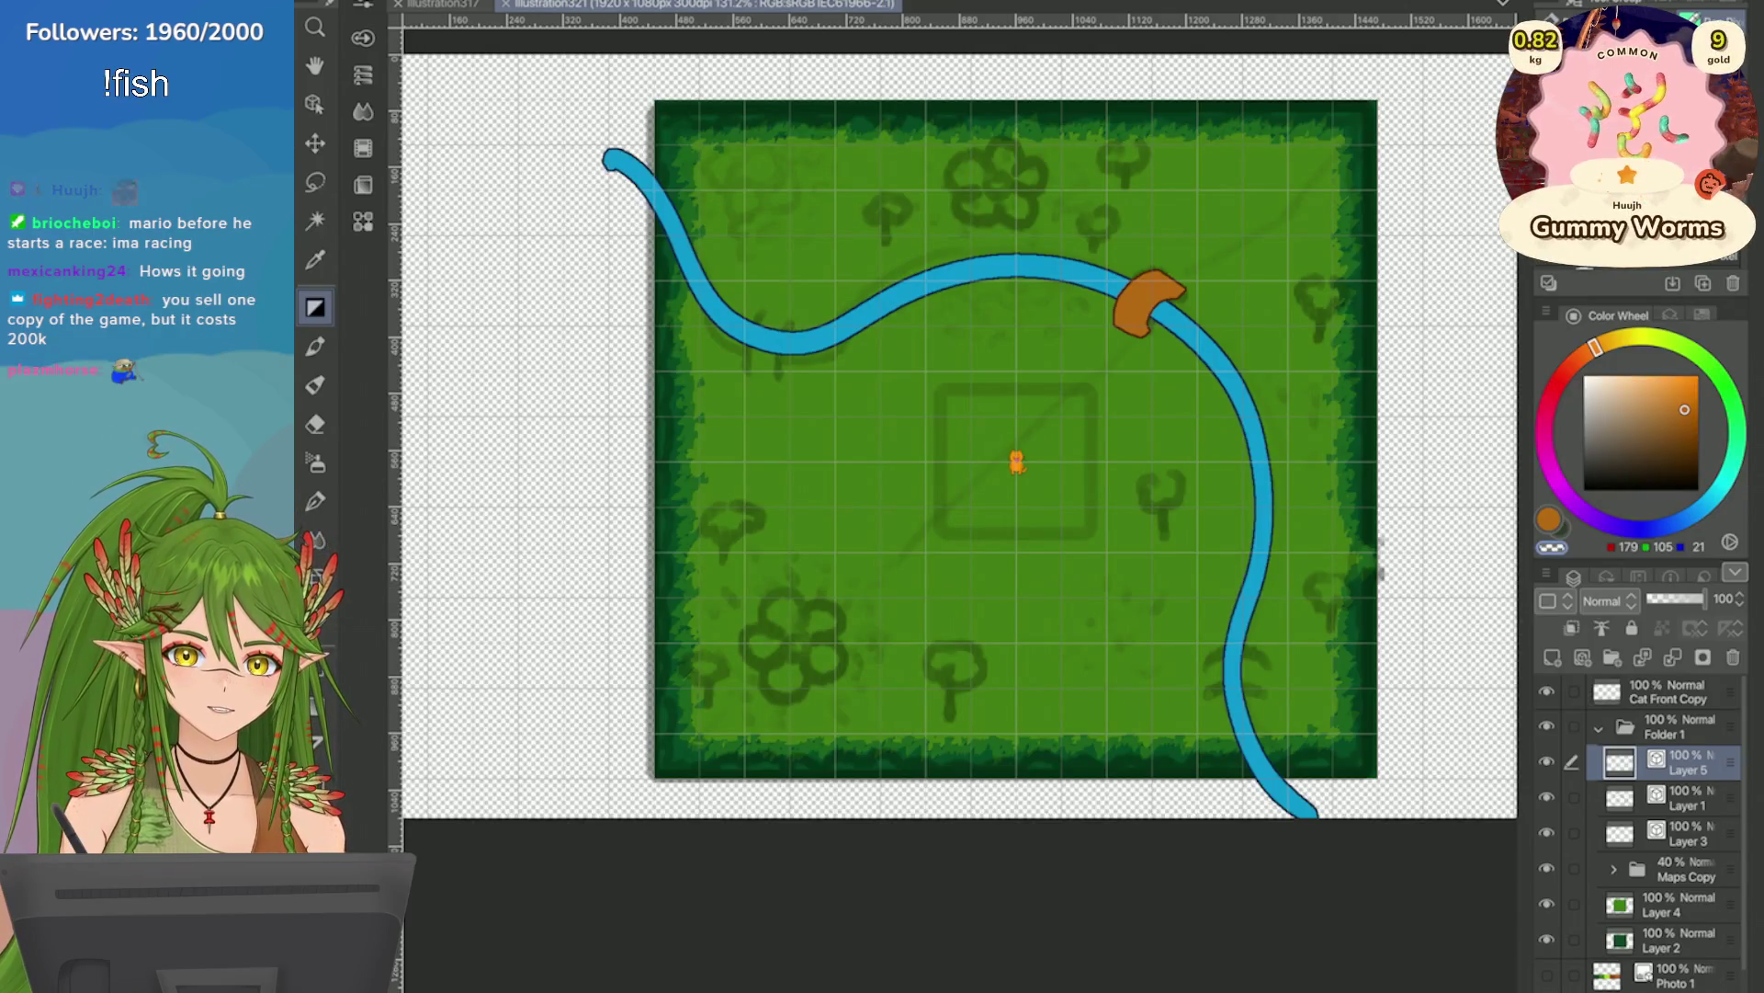
pyautogui.scroll(5, 1192, 263)
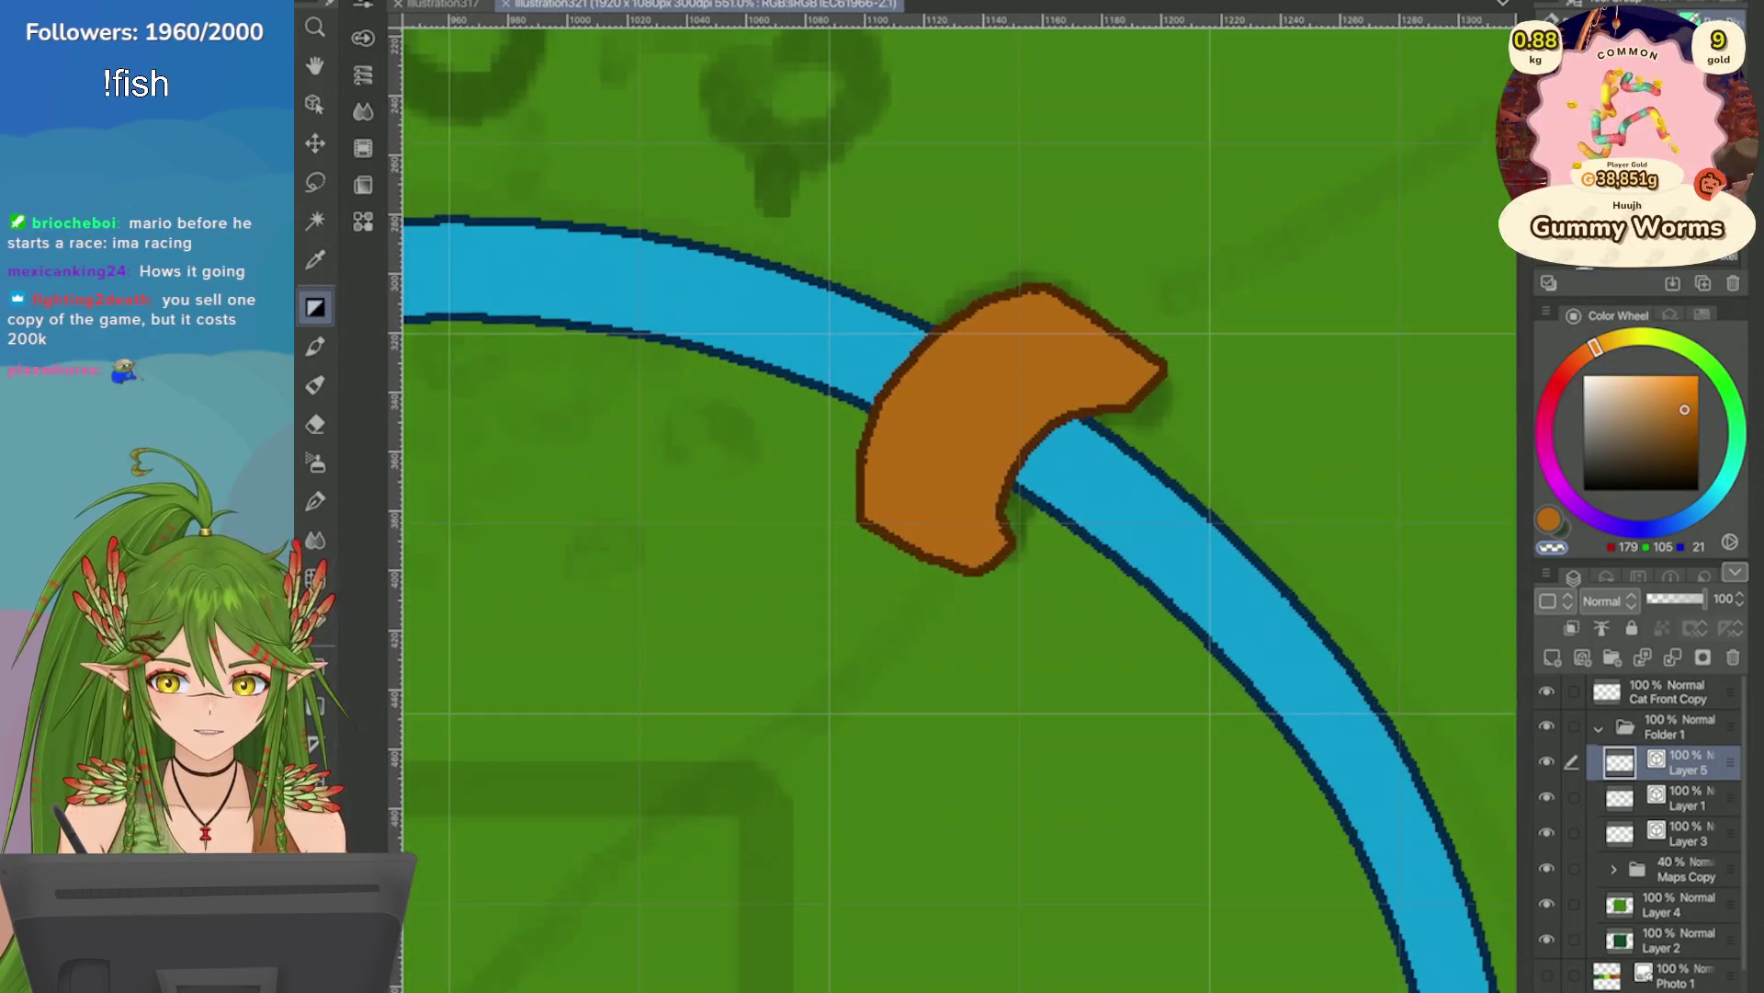
pyautogui.hotkey('ctrl', 'z')
# Toggle between the notched and smooth bridge versions, then clear away the drawn bridge.
pyautogui.hotkey('ctrl', 'y')
pyautogui.hotkey('ctrl', 'z')
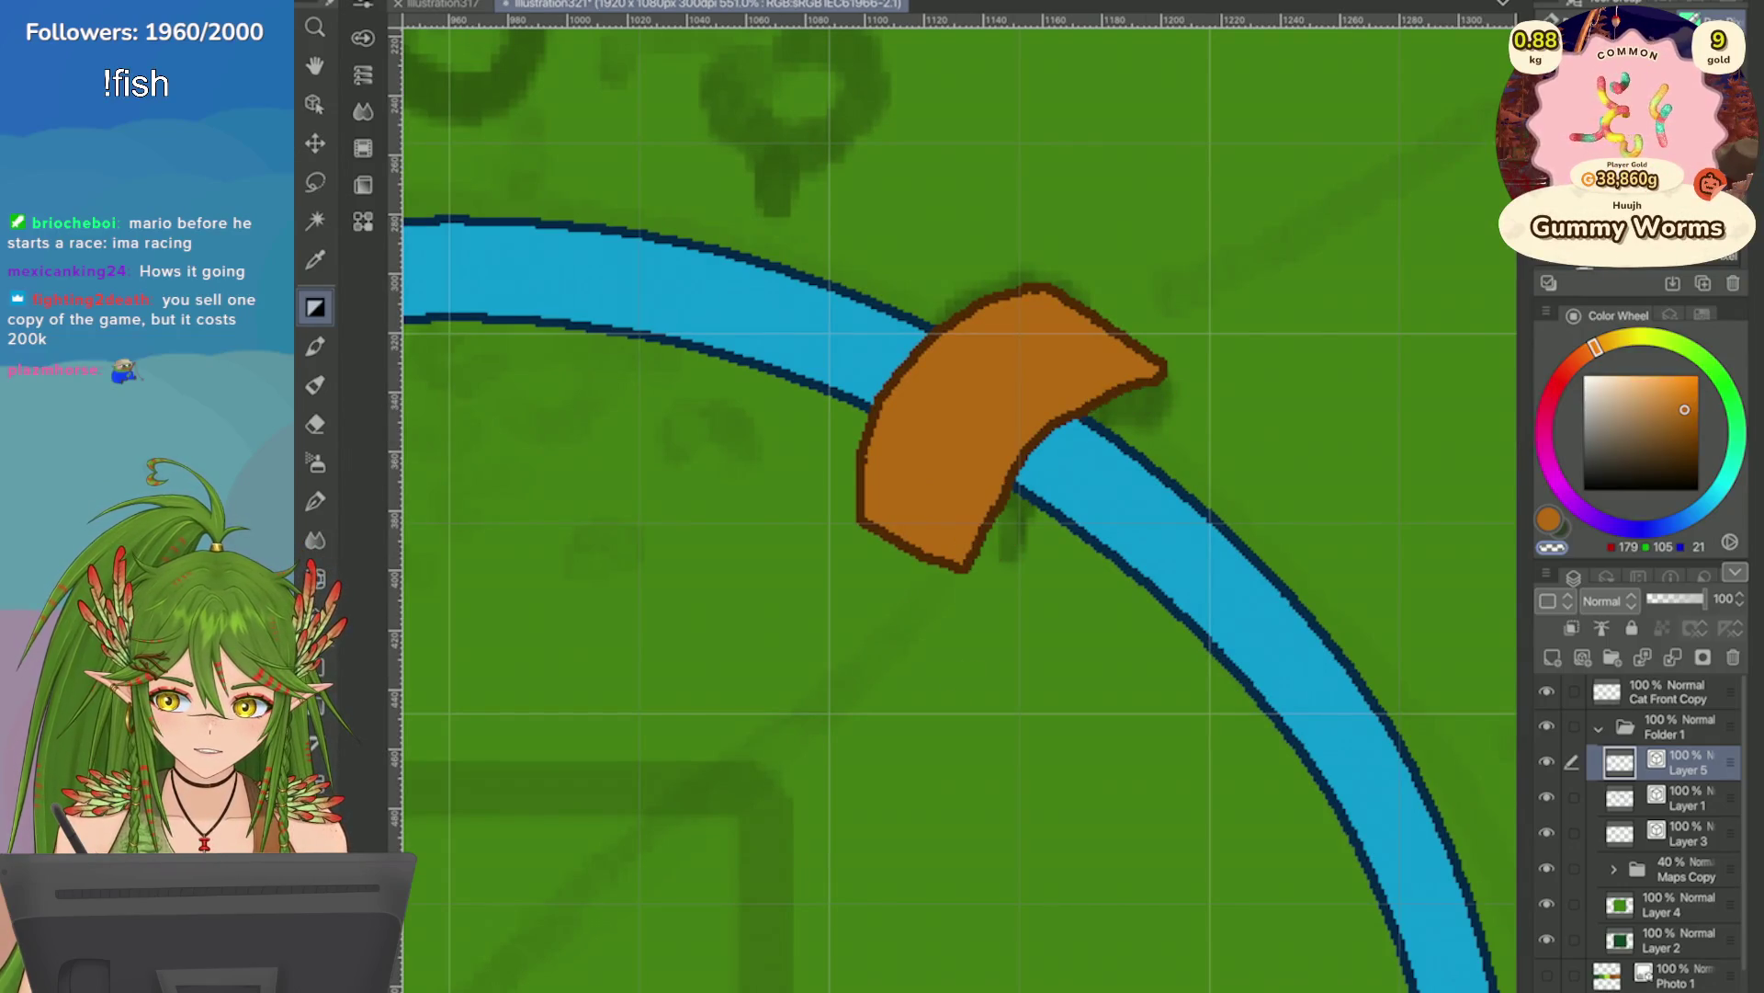
pyautogui.hotkey('ctrl', 'z')
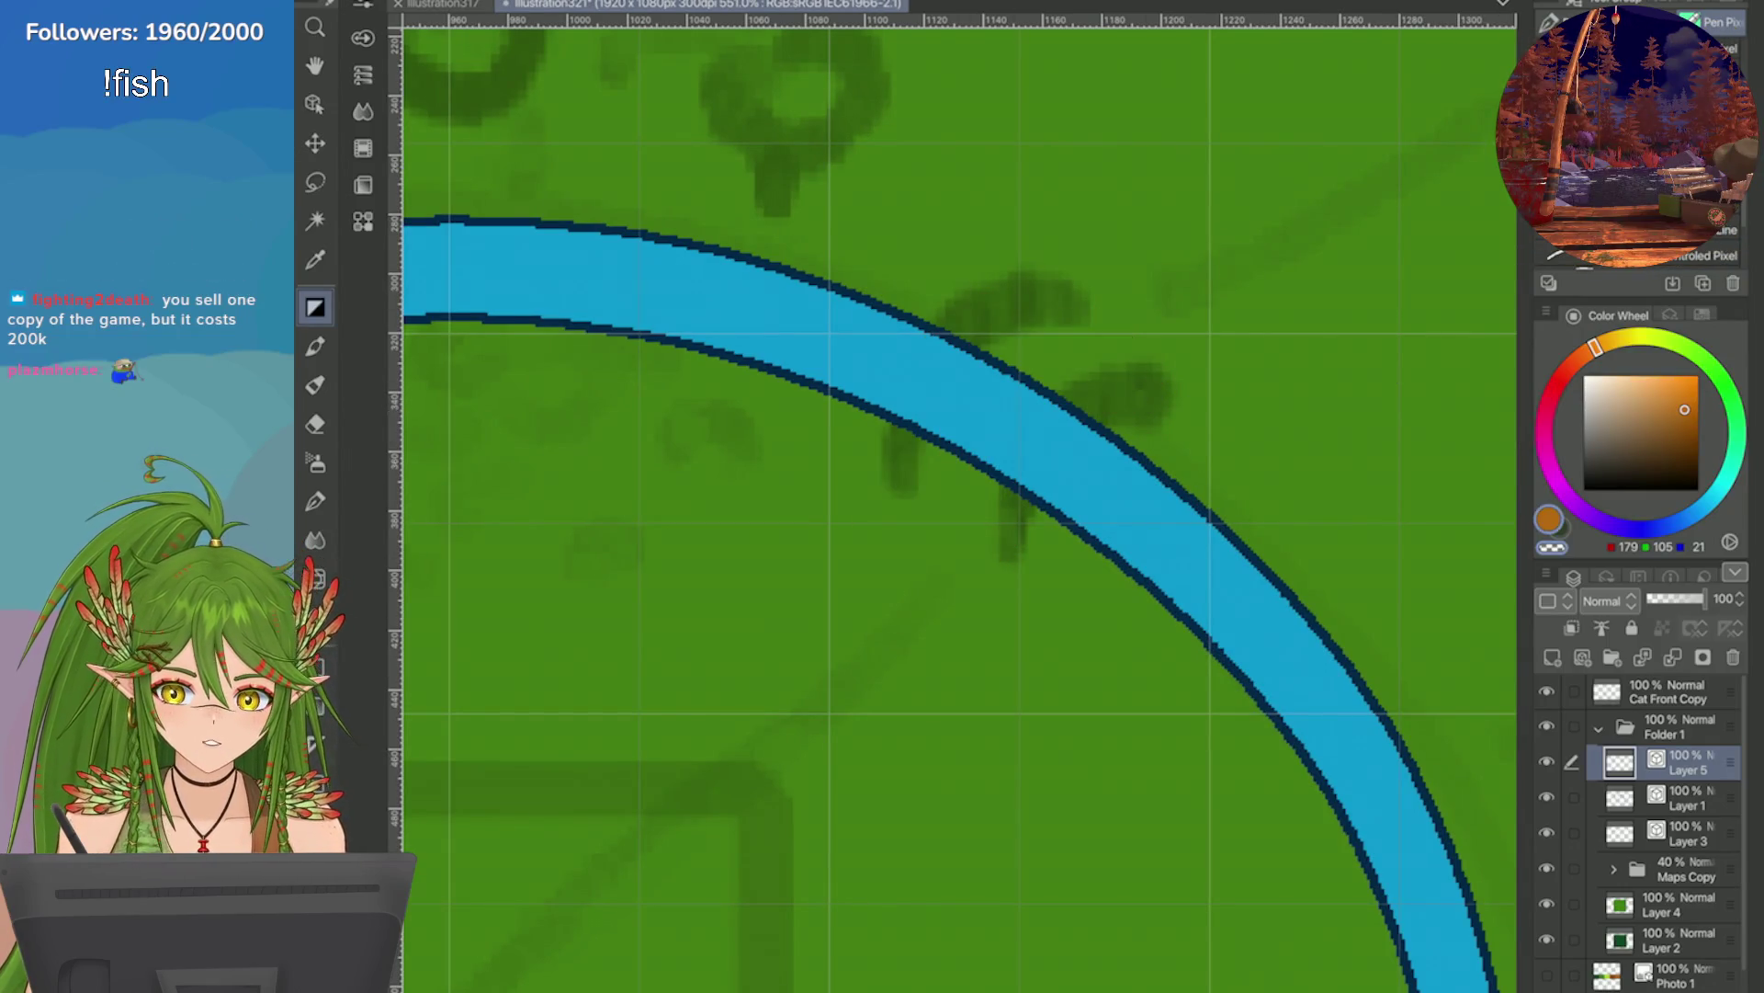
# Try a bent bridge across the river, then revert to the straight plank.
pyautogui.moveTo(1084, 382)
pyautogui.mouseDown()
pyautogui.moveTo(857, 508)
pyautogui.moveTo(1071, 374)
pyautogui.moveTo(1056, 358)
pyautogui.moveTo(850, 515)
pyautogui.moveTo(947, 519)
pyautogui.moveTo(1075, 377)
pyautogui.moveTo(988, 322)
pyautogui.mouseUp()
pyautogui.scroll(-5, 1323, 424)
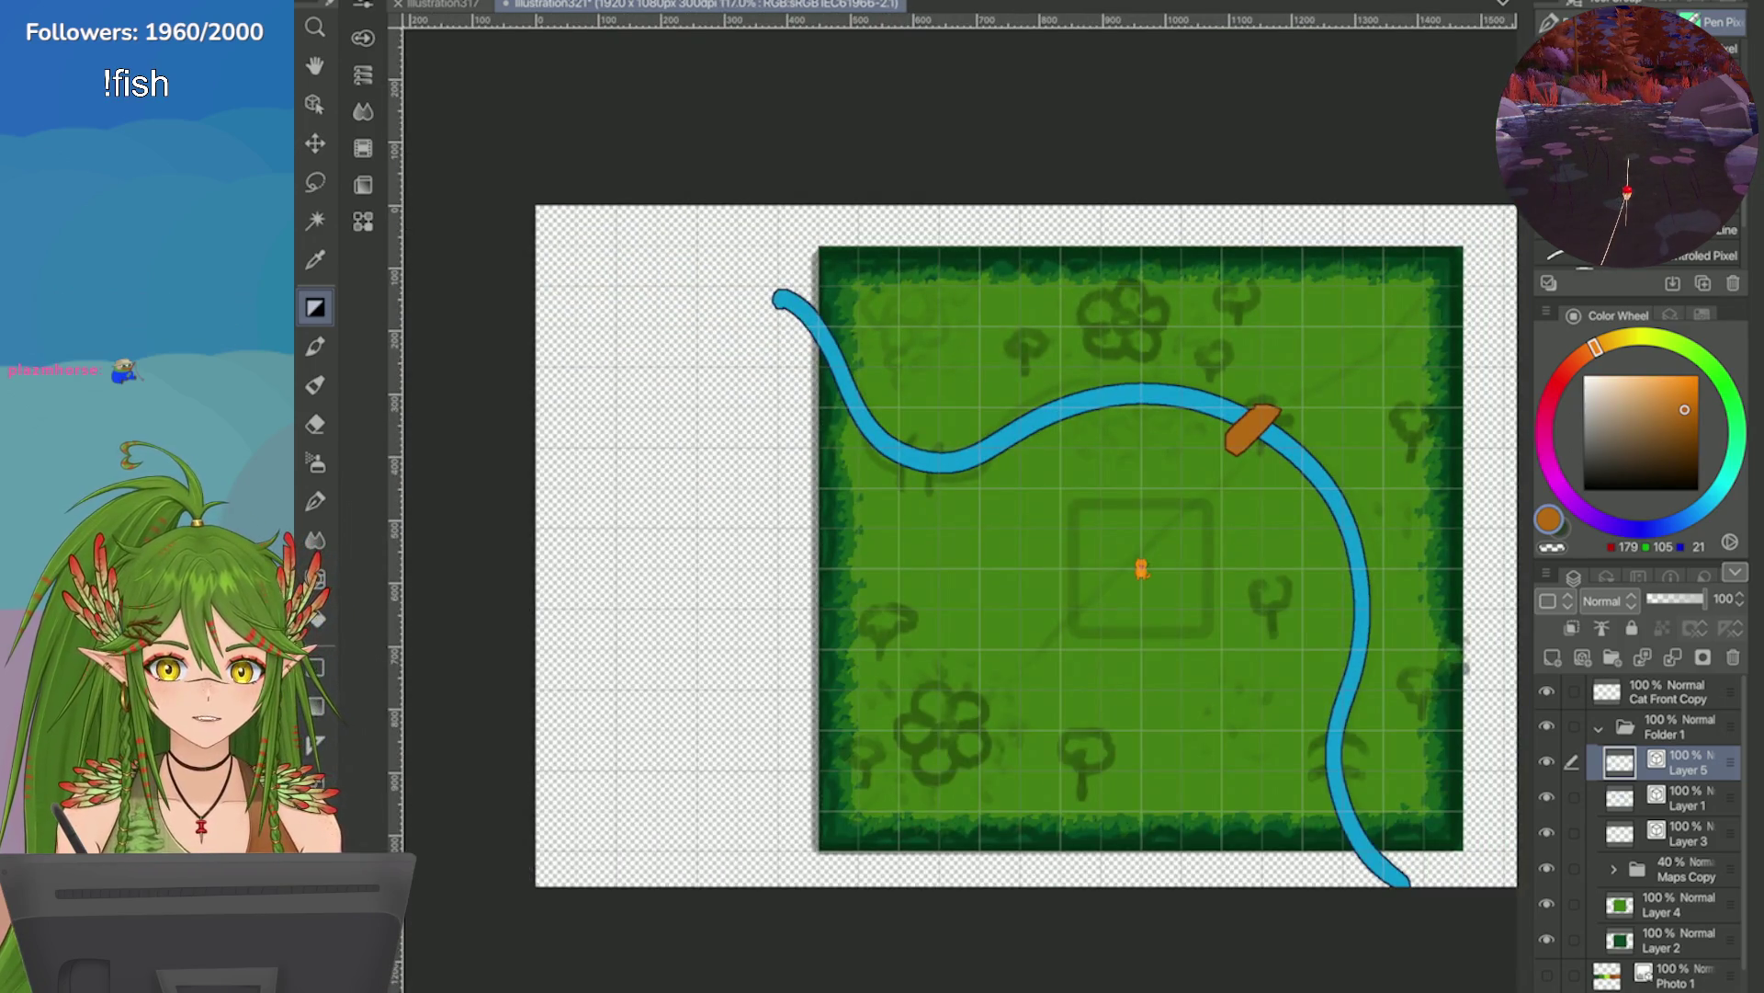
pyautogui.scroll(5, 1420, 386)
pyautogui.hotkey('ctrl', 'z')
pyautogui.hotkey('ctrl', 'z')
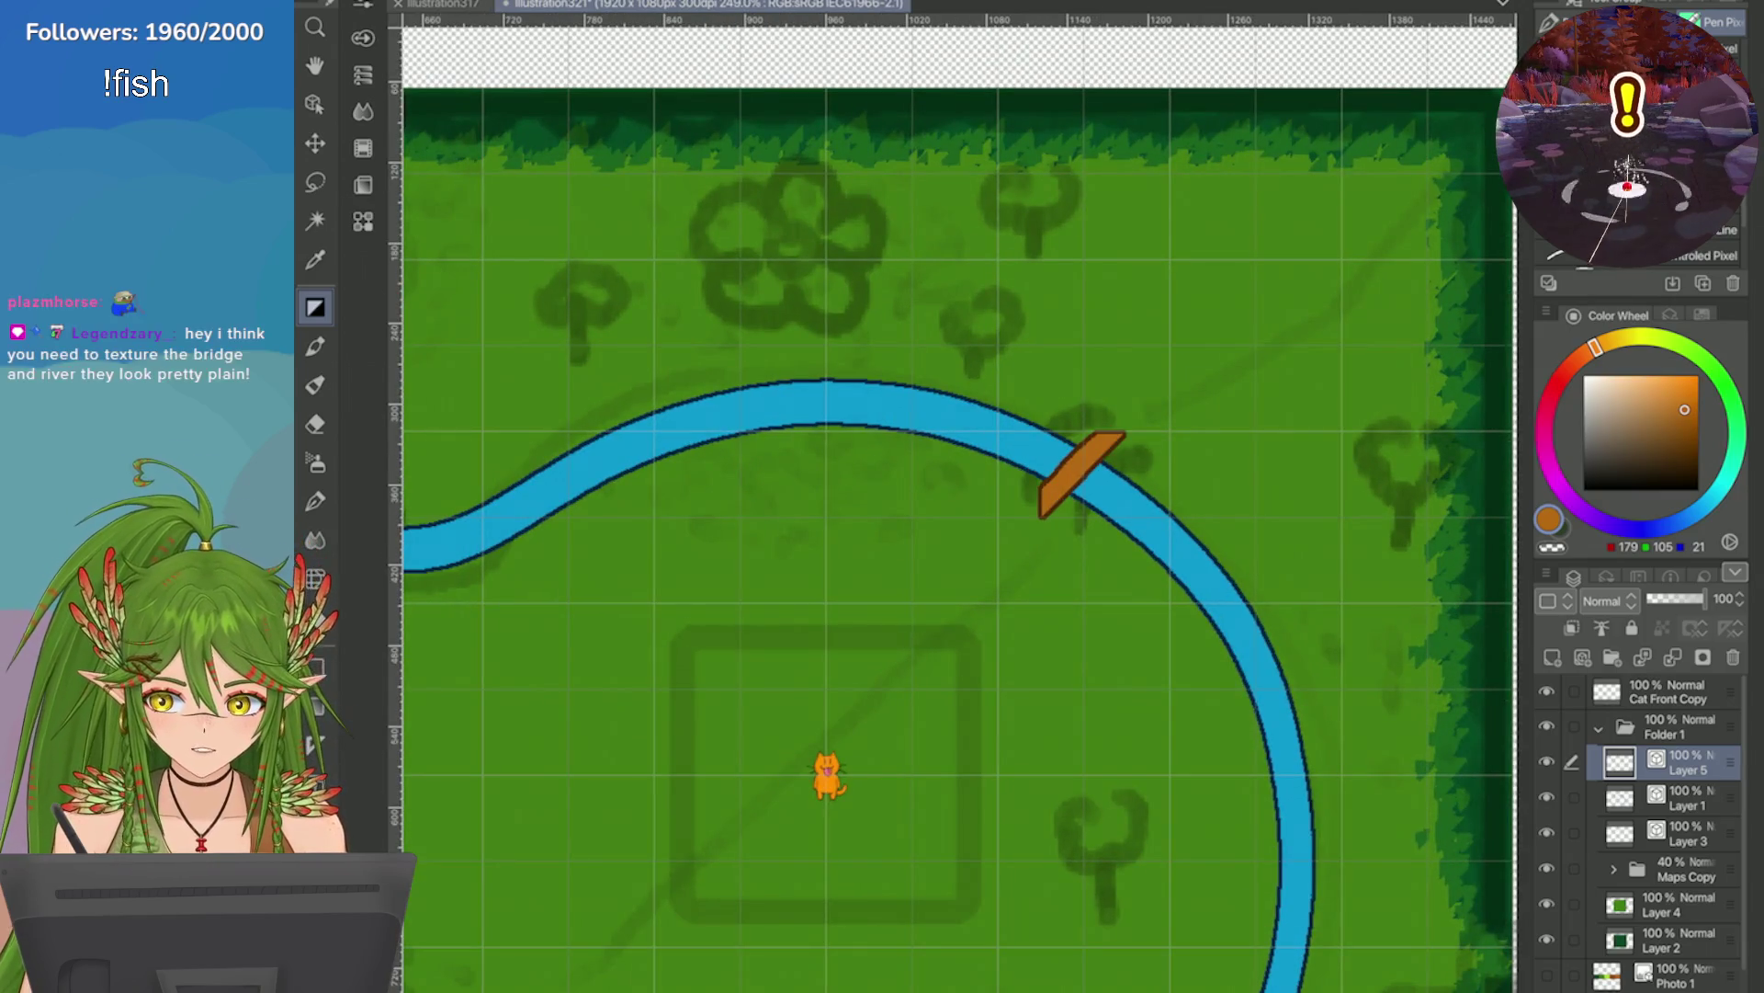
pyautogui.scroll(-3, 1393, 472)
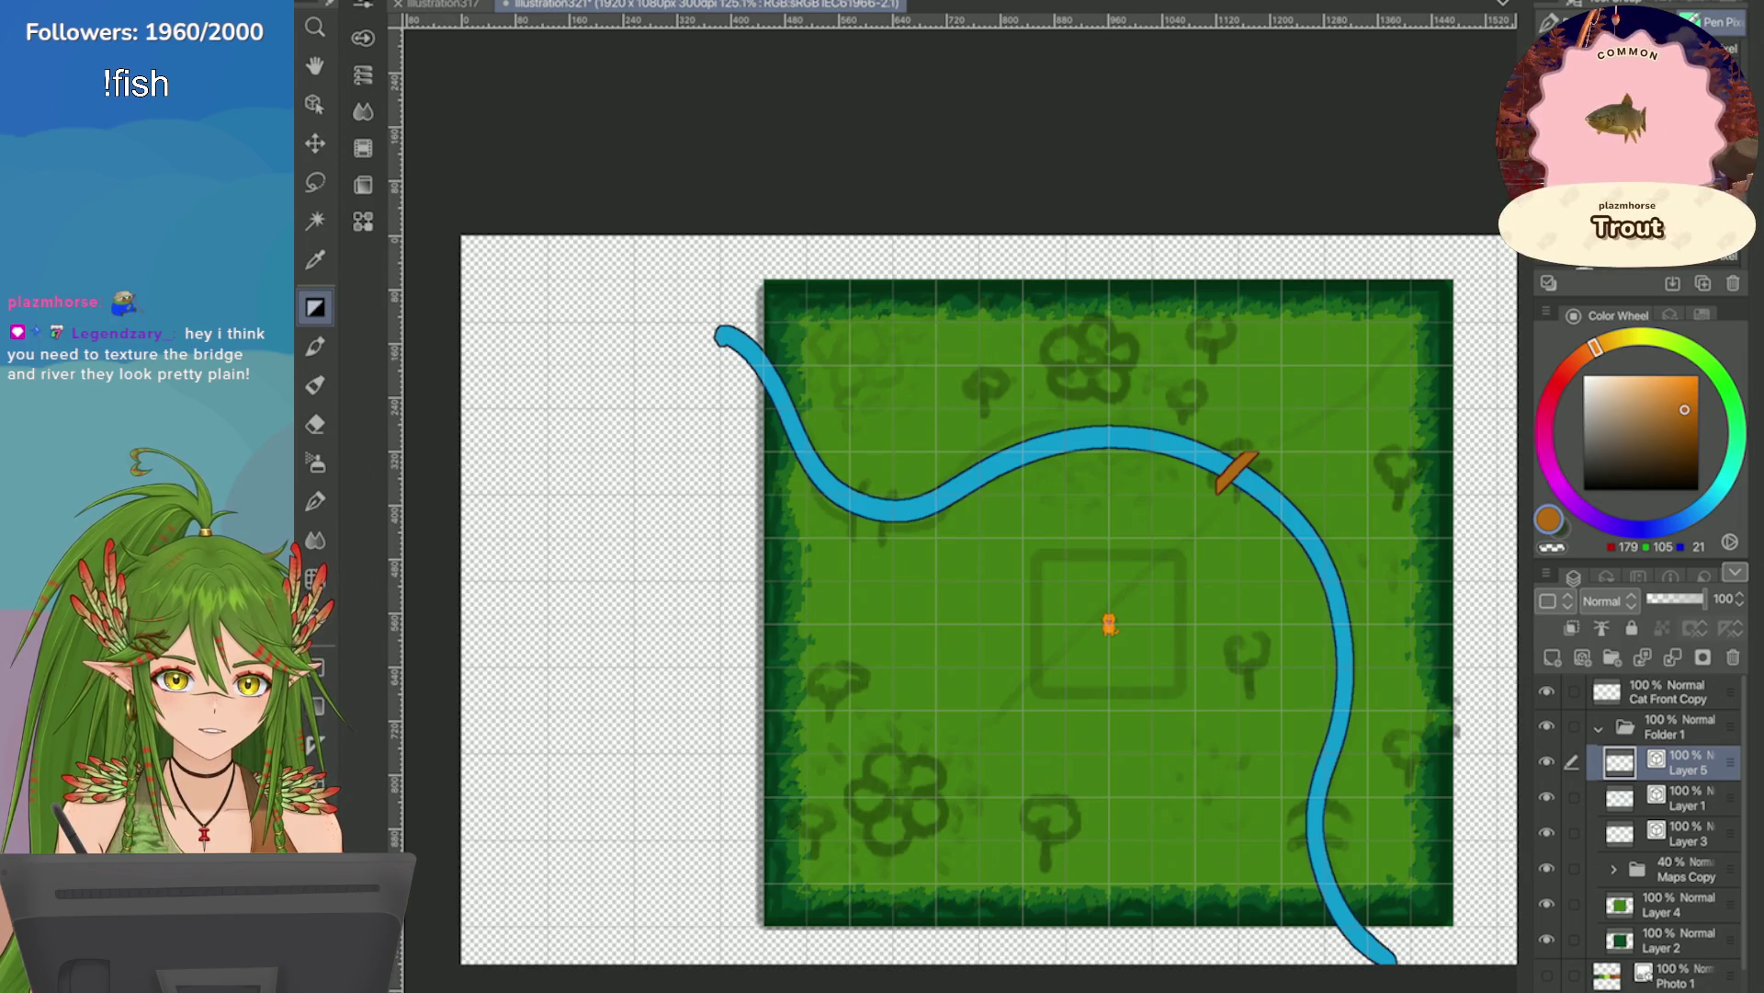
pyautogui.scroll(4, 1423, 530)
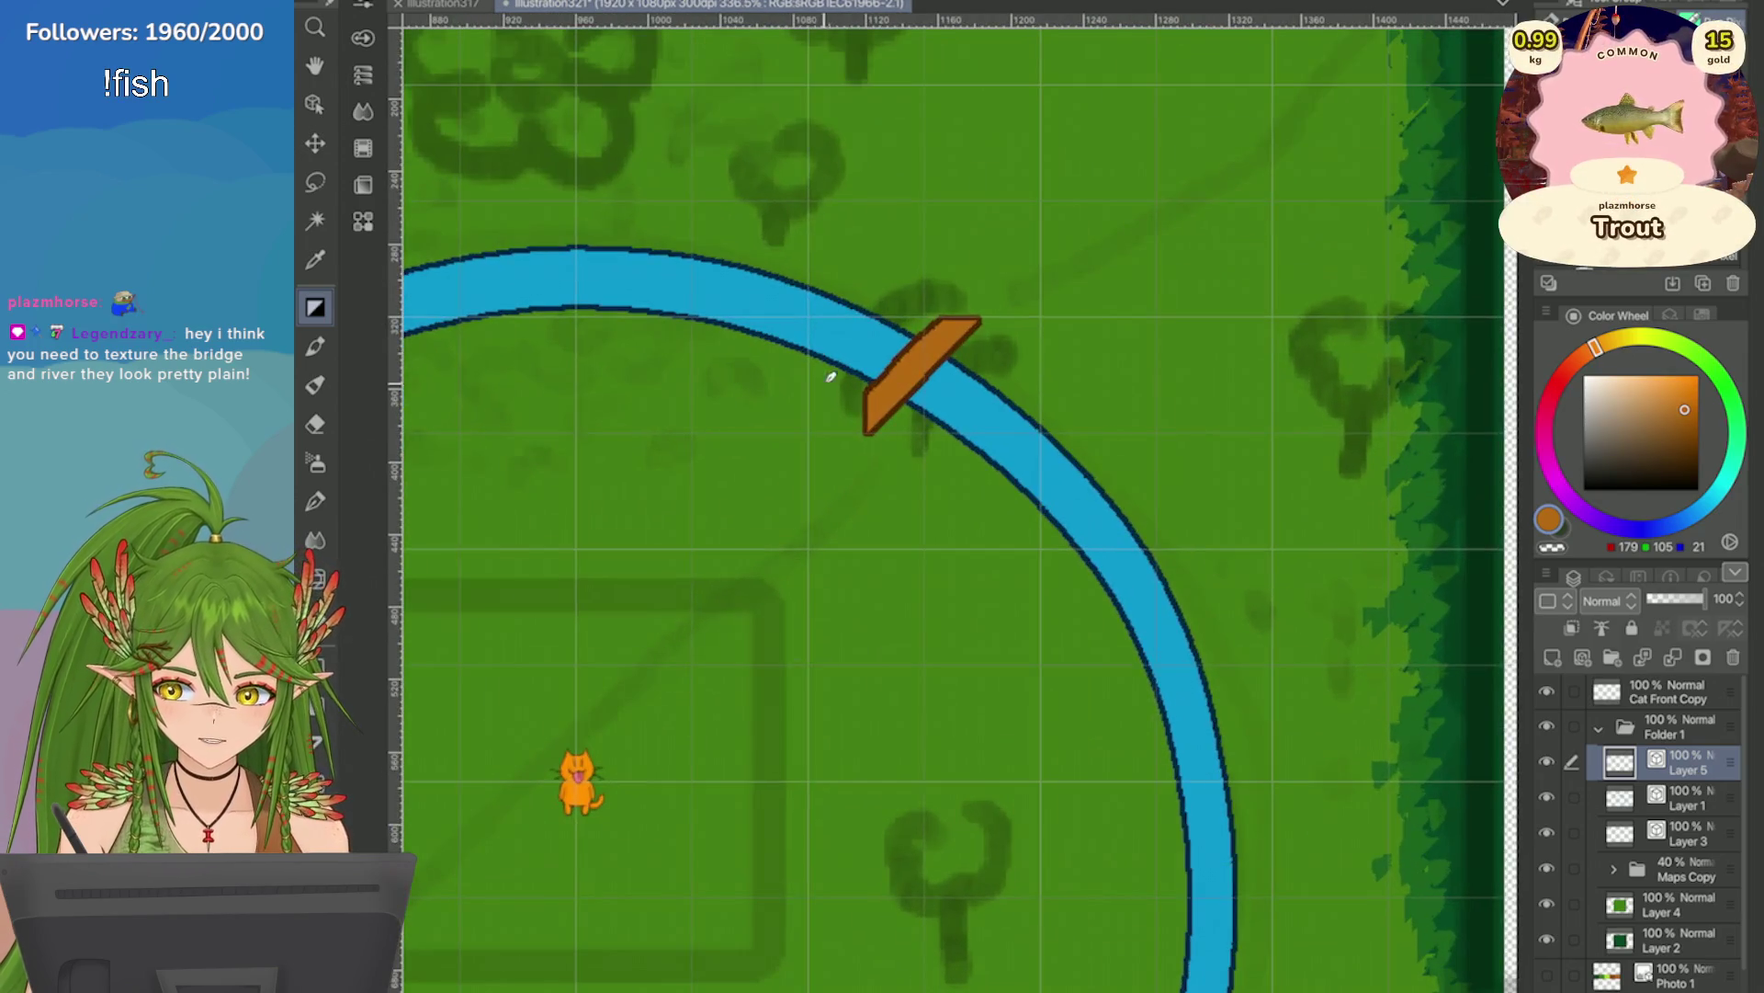
pyautogui.moveTo(873, 404)
pyautogui.mouseDown()
pyautogui.moveTo(851, 421)
pyautogui.moveTo(875, 404)
pyautogui.mouseUp()
pyautogui.hotkey('ctrl', 'z')
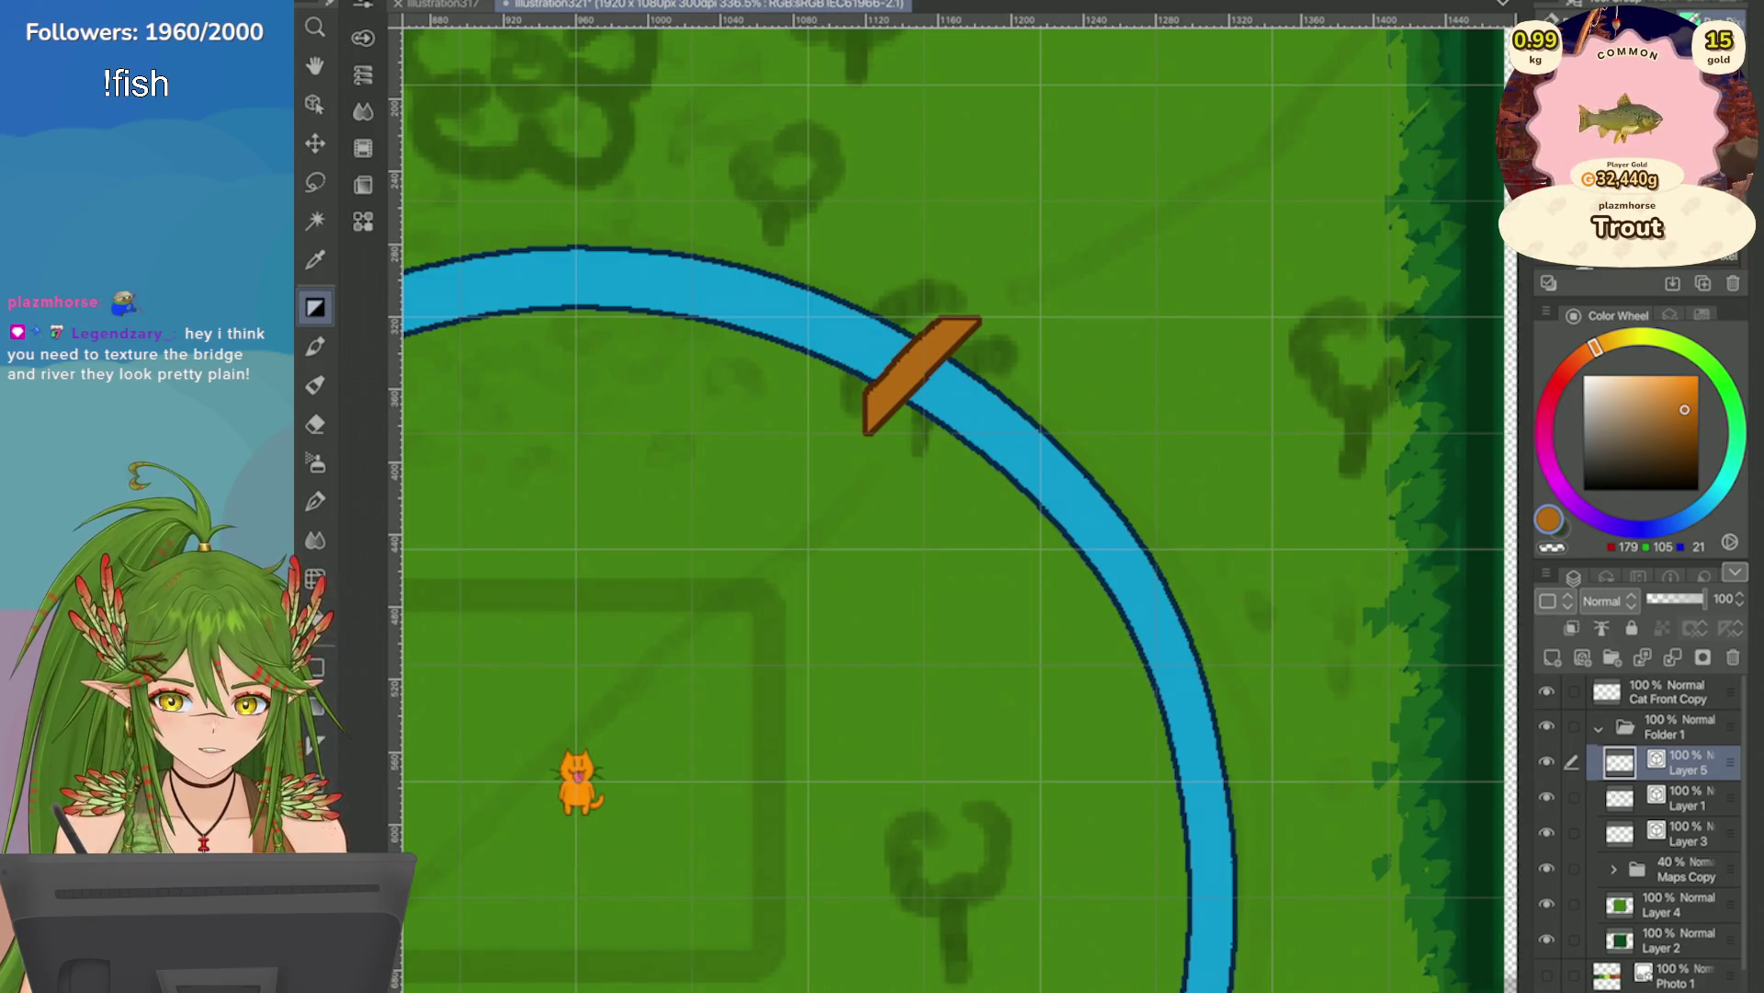
pyautogui.click(1550, 519)
pyautogui.click(1057, 563)
pyautogui.click(1562, 528)
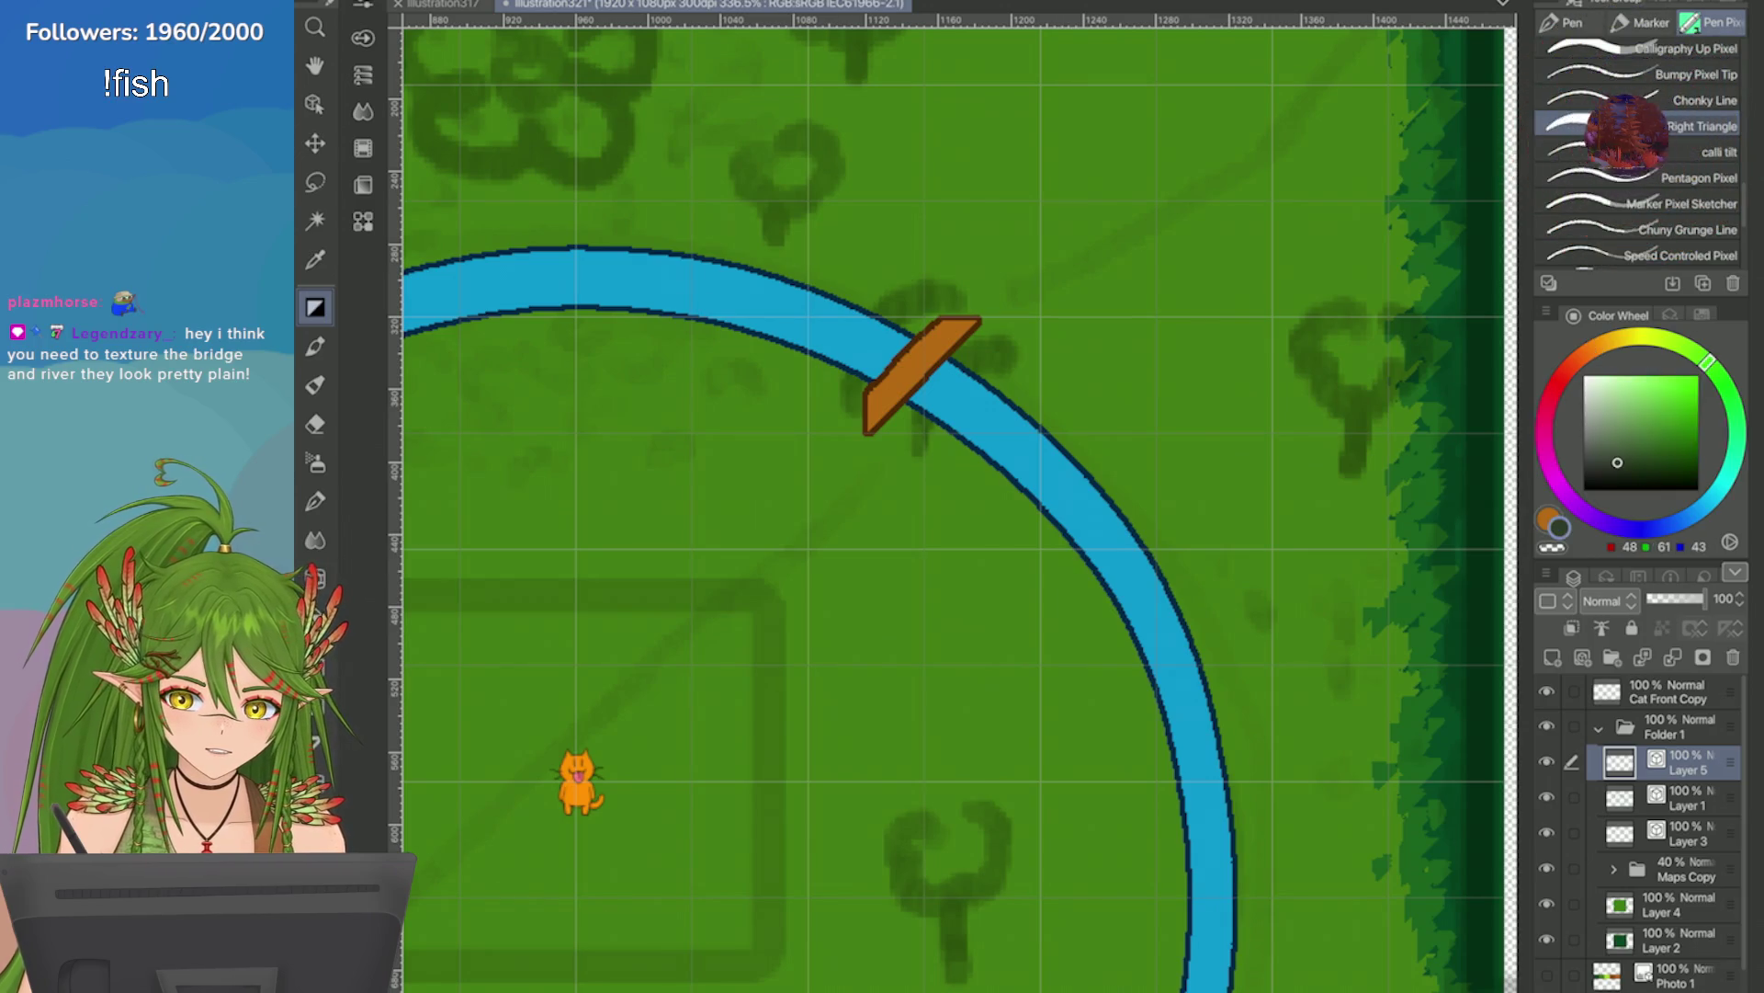
pyautogui.scroll(4, 1636, 147)
pyautogui.click(1636, 227)
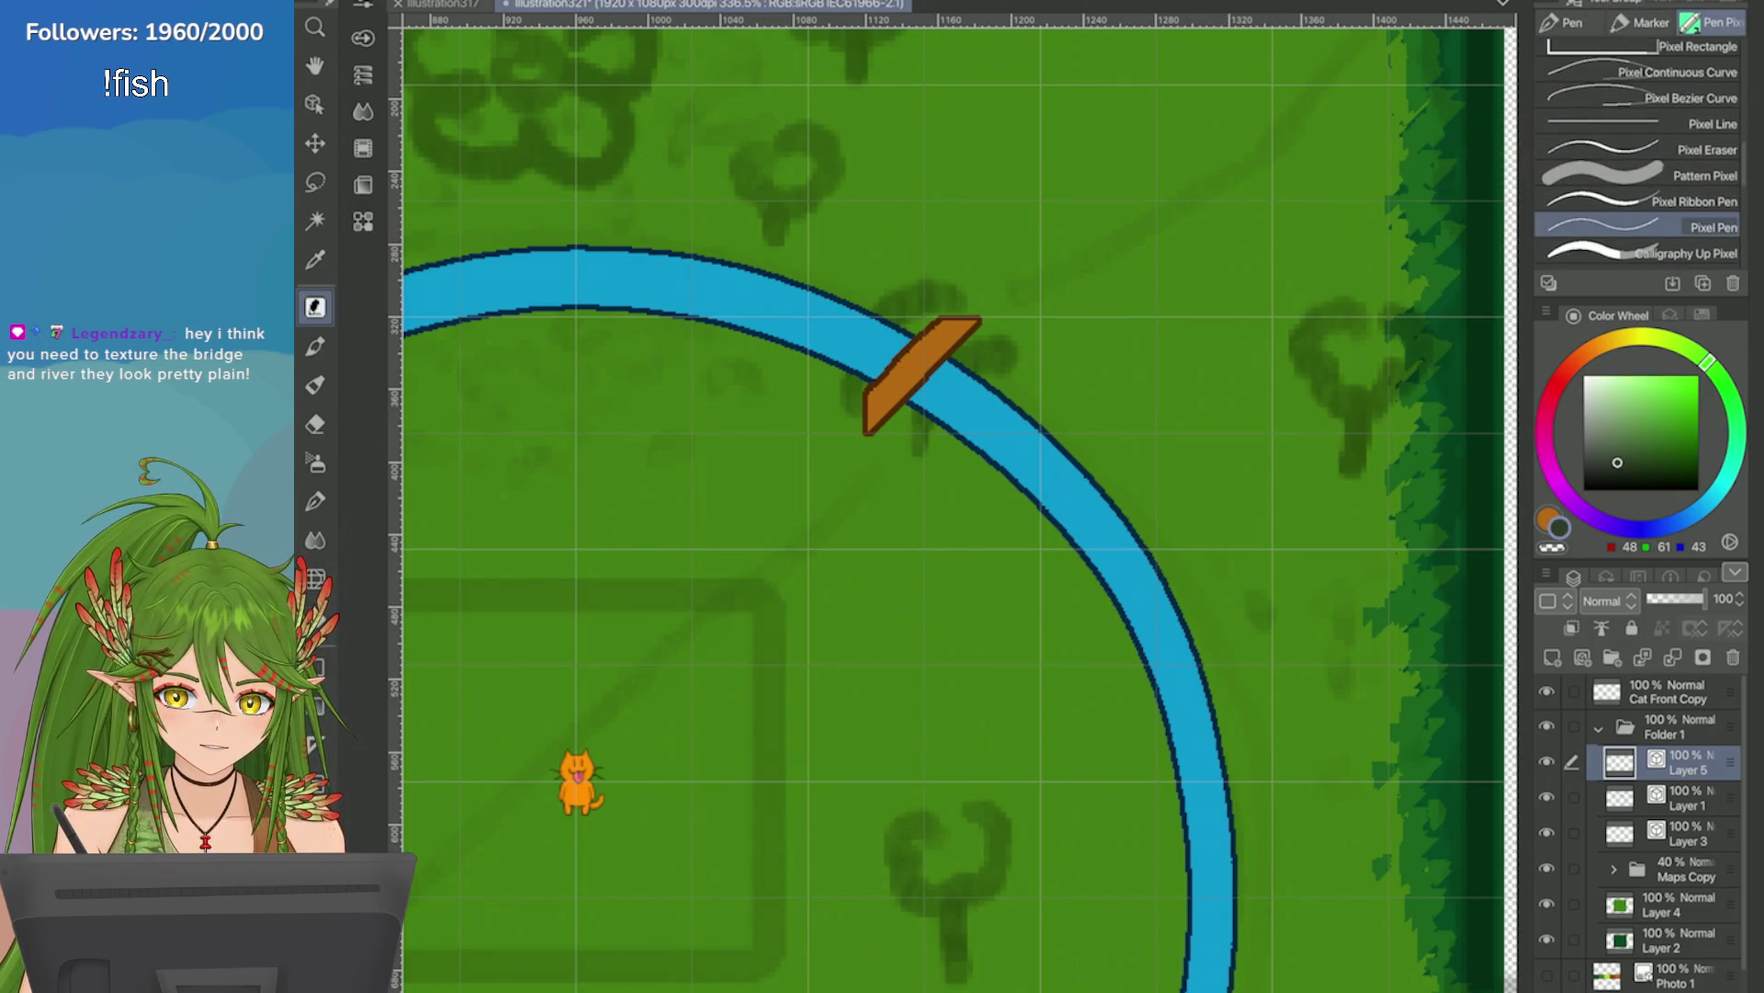
pyautogui.scroll(6, 930, 357)
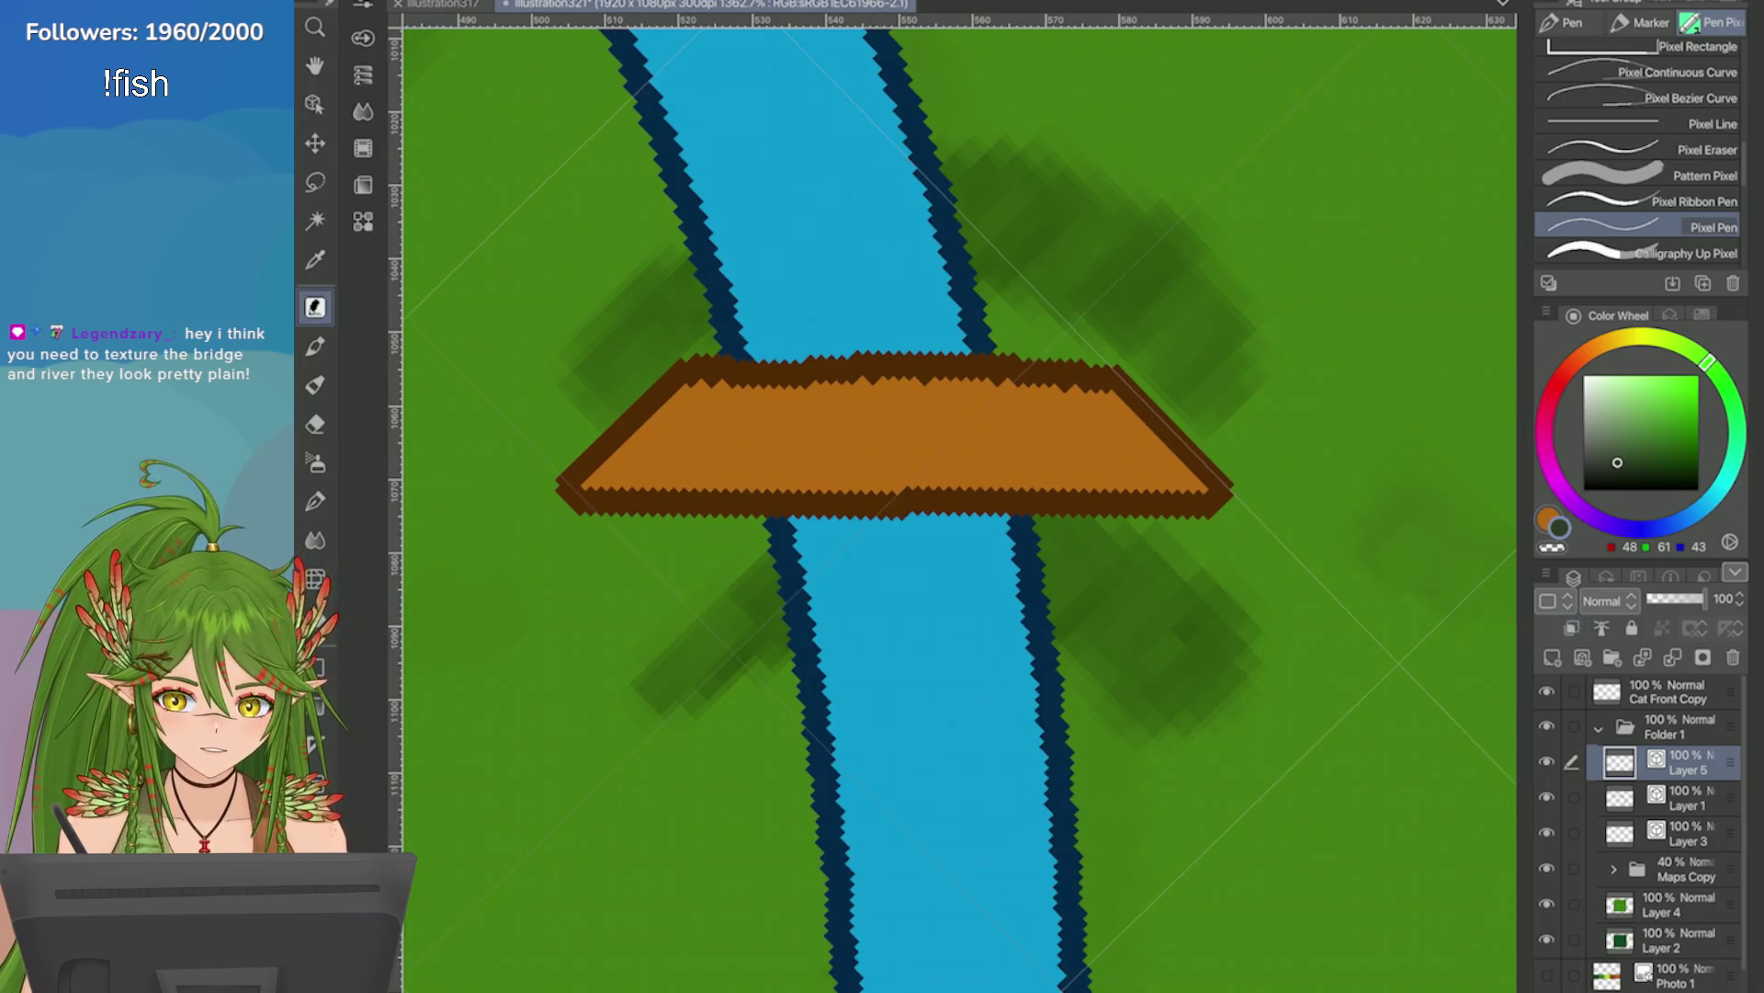
pyautogui.click(1583, 657)
pyautogui.moveTo(681, 401)
pyautogui.mouseDown()
pyautogui.moveTo(681, 468)
pyautogui.moveTo(718, 402)
pyautogui.moveTo(729, 471)
pyautogui.mouseUp()
pyautogui.click(706, 429)
pyautogui.moveTo(729, 434)
pyautogui.mouseDown()
pyautogui.moveTo(758, 421)
pyautogui.moveTo(770, 473)
pyautogui.moveTo(809, 473)
pyautogui.mouseUp()
pyautogui.click(770, 384)
pyautogui.moveTo(832, 397)
pyautogui.mouseDown()
pyautogui.moveTo(832, 471)
pyautogui.moveTo(942, 459)
pyautogui.moveTo(937, 489)
pyautogui.mouseUp()
pyautogui.moveTo(1004, 432)
pyautogui.mouseDown()
pyautogui.moveTo(1066, 425)
pyautogui.moveTo(1075, 474)
pyautogui.moveTo(1112, 464)
pyautogui.mouseUp()
pyautogui.click(1134, 439)
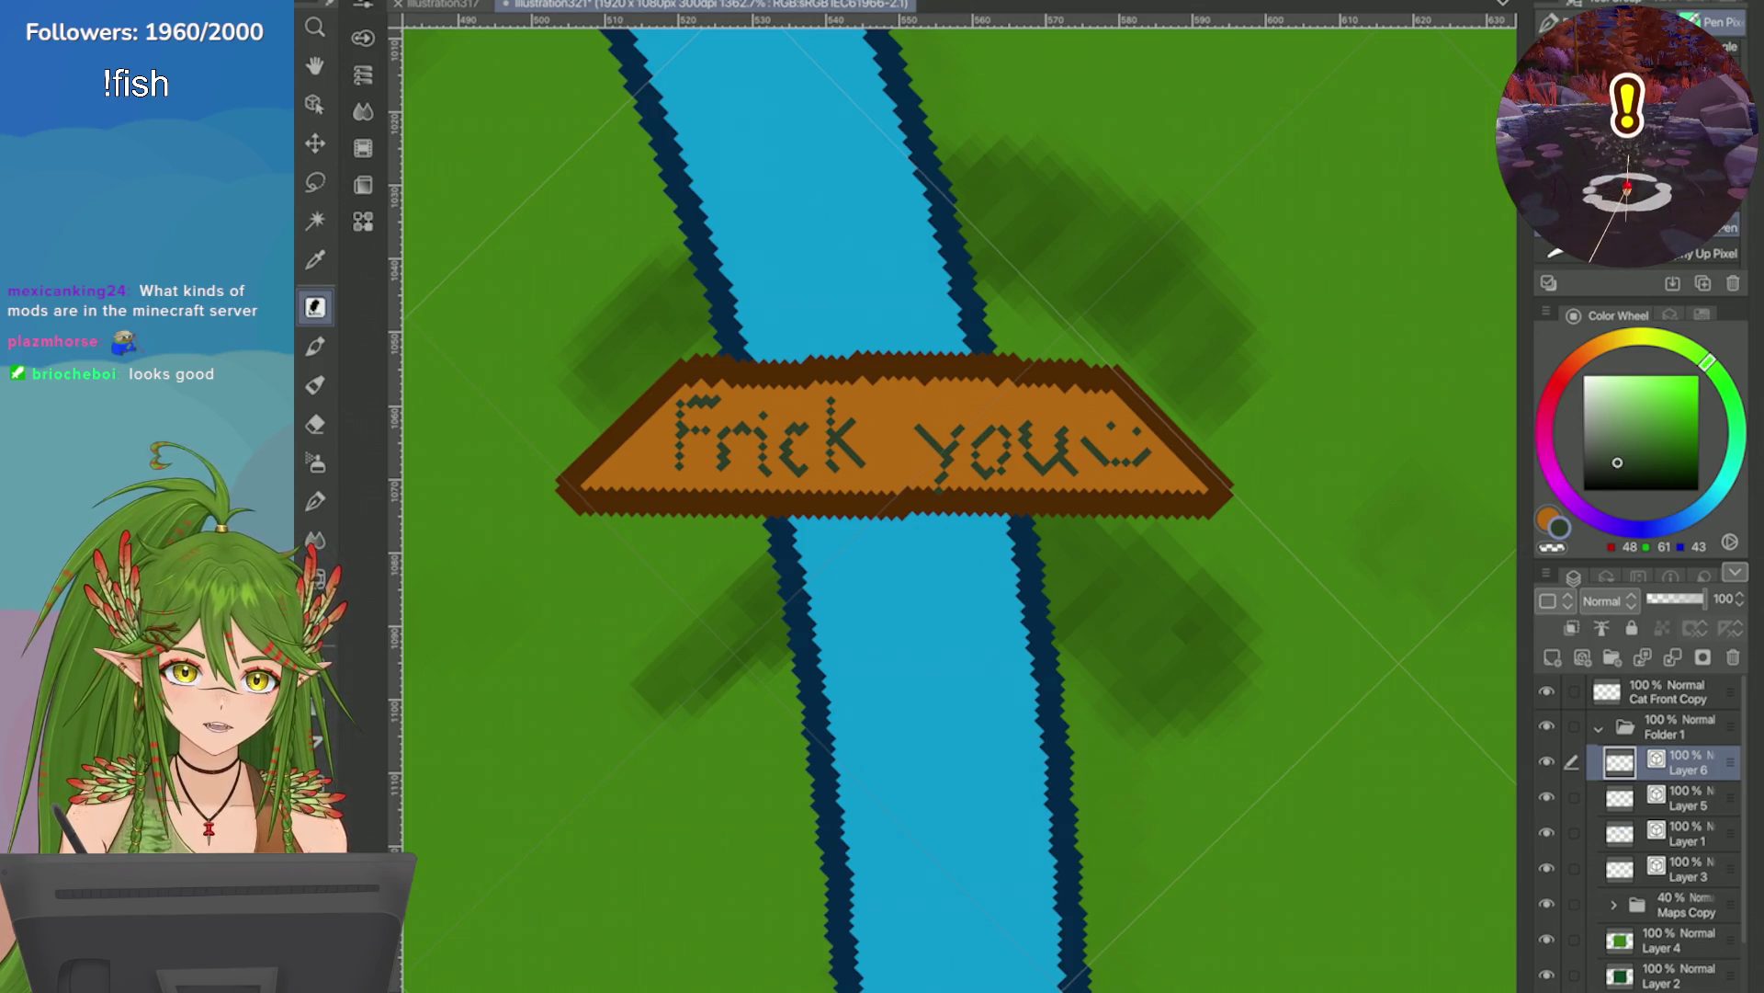
pyautogui.scroll(-10, 956, 505)
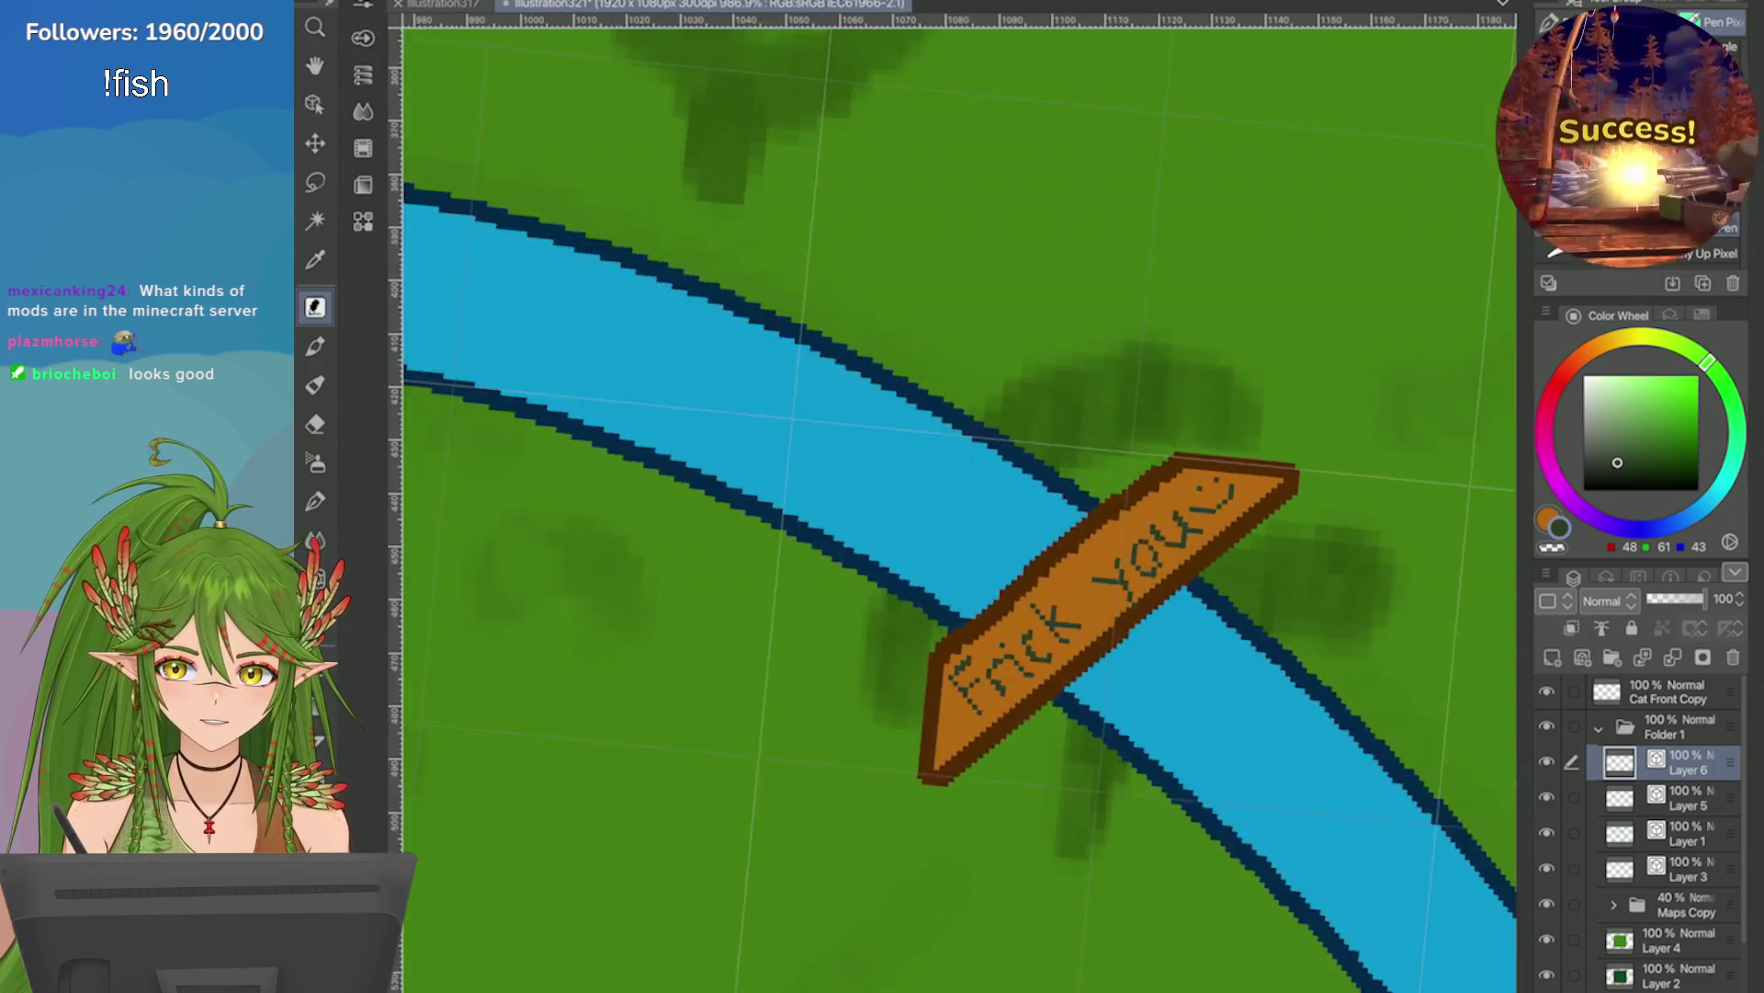
pyautogui.scroll(-5, 955, 505)
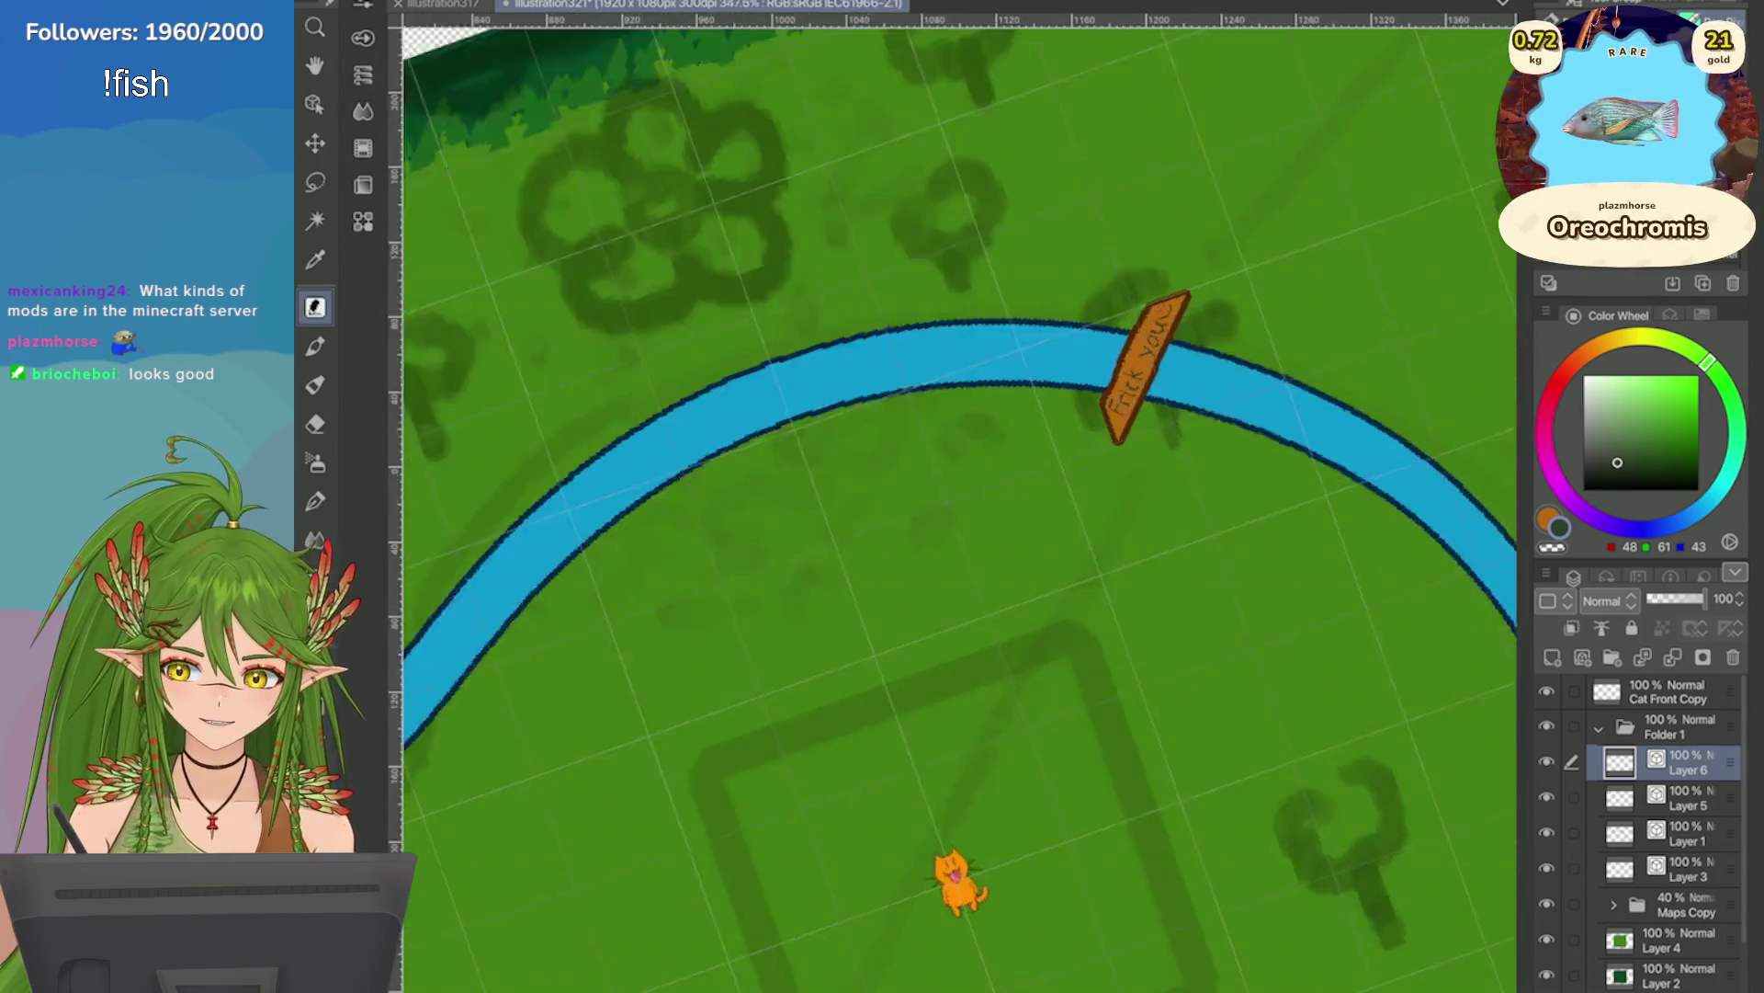
pyautogui.scroll(3, 956, 506)
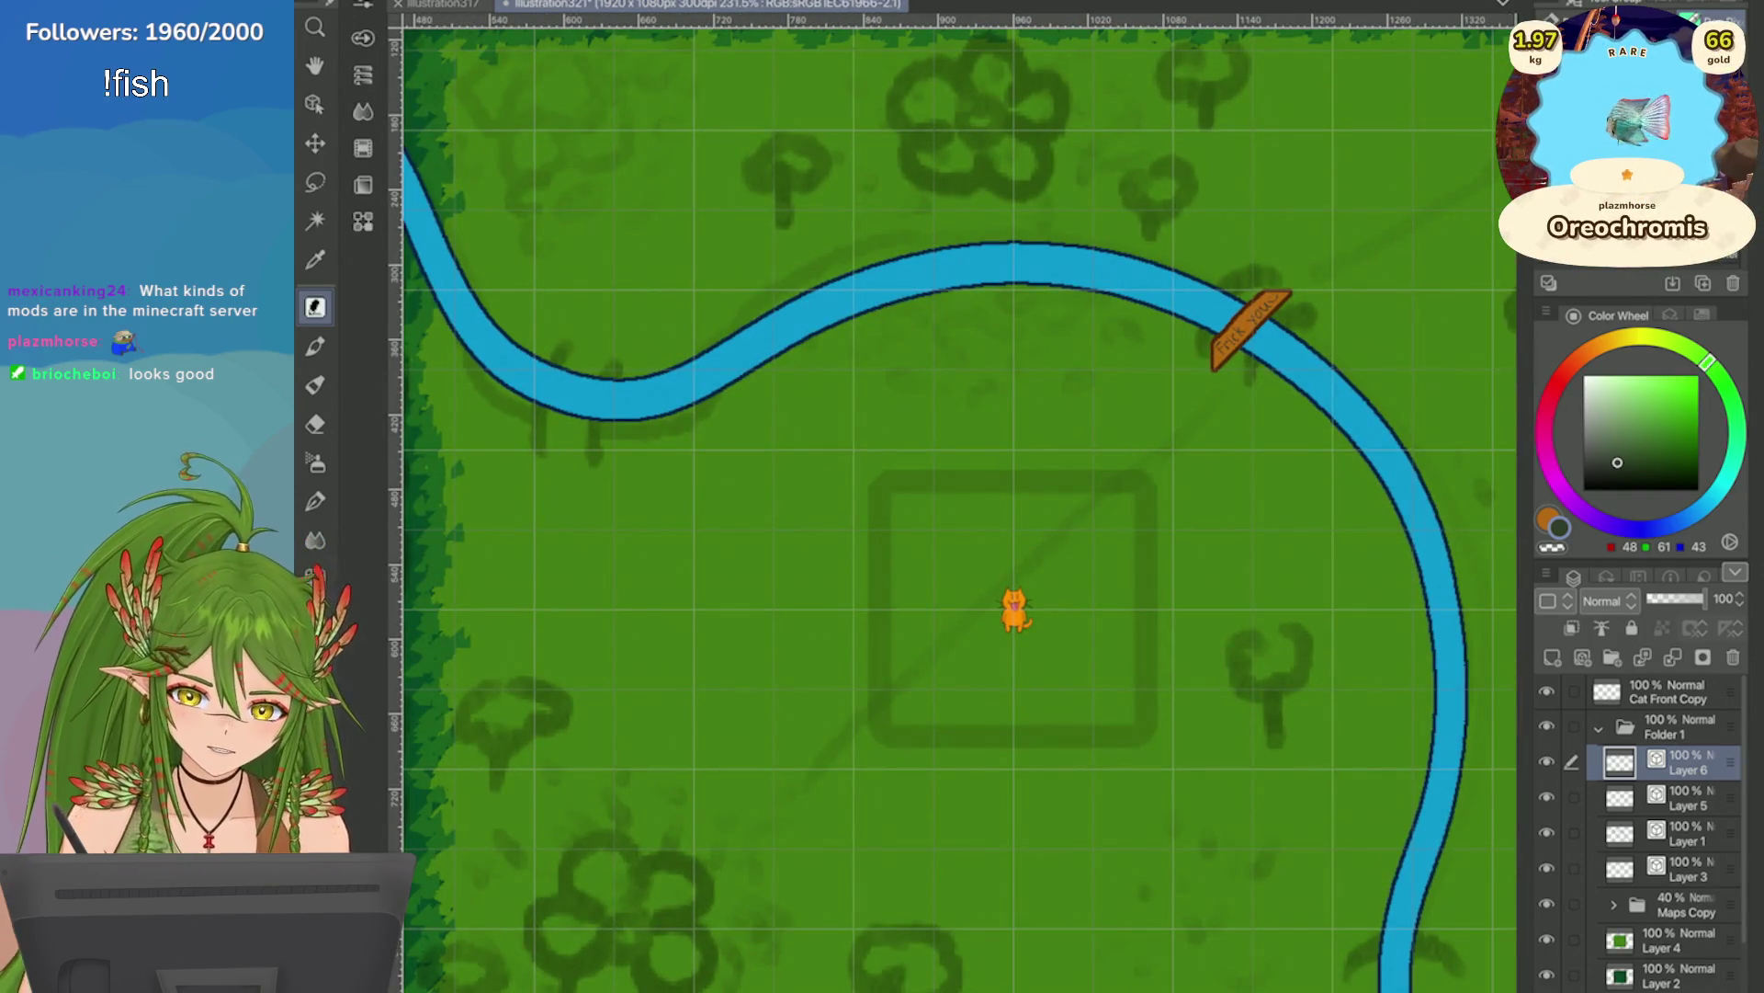
pyautogui.press('e')
pyautogui.click(1733, 657)
pyautogui.click(1530, 525)
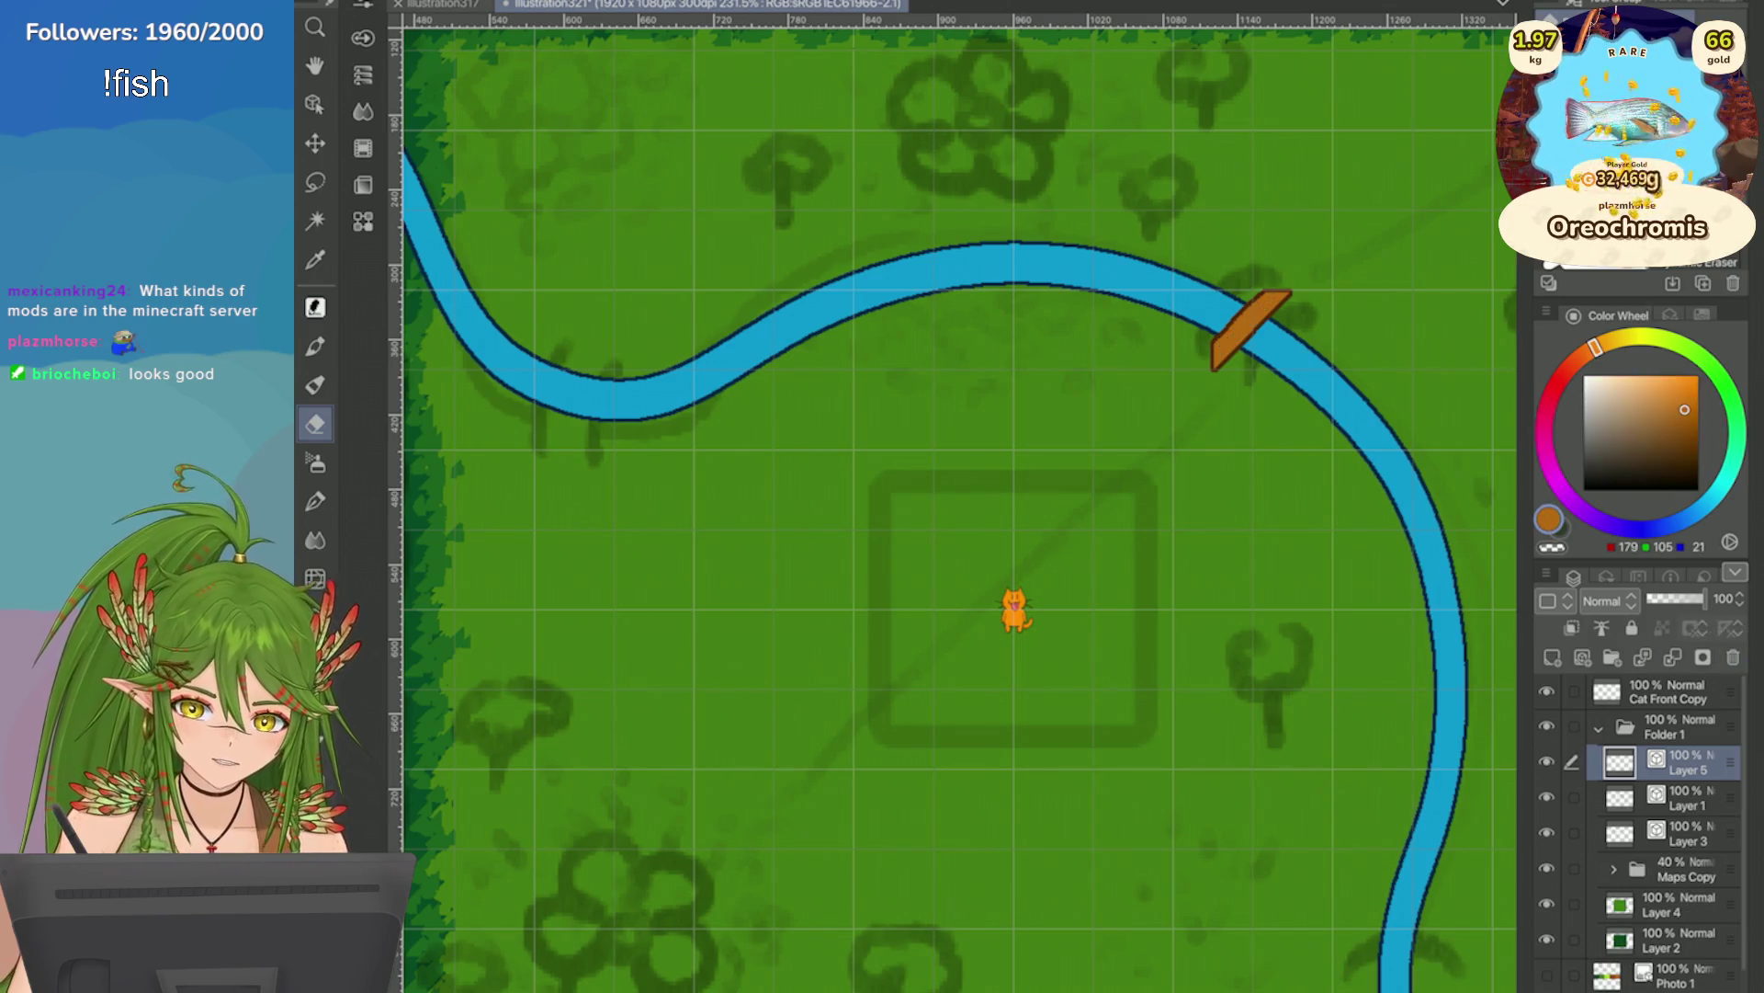
pyautogui.press('p')
pyautogui.scroll(5, 1250, 326)
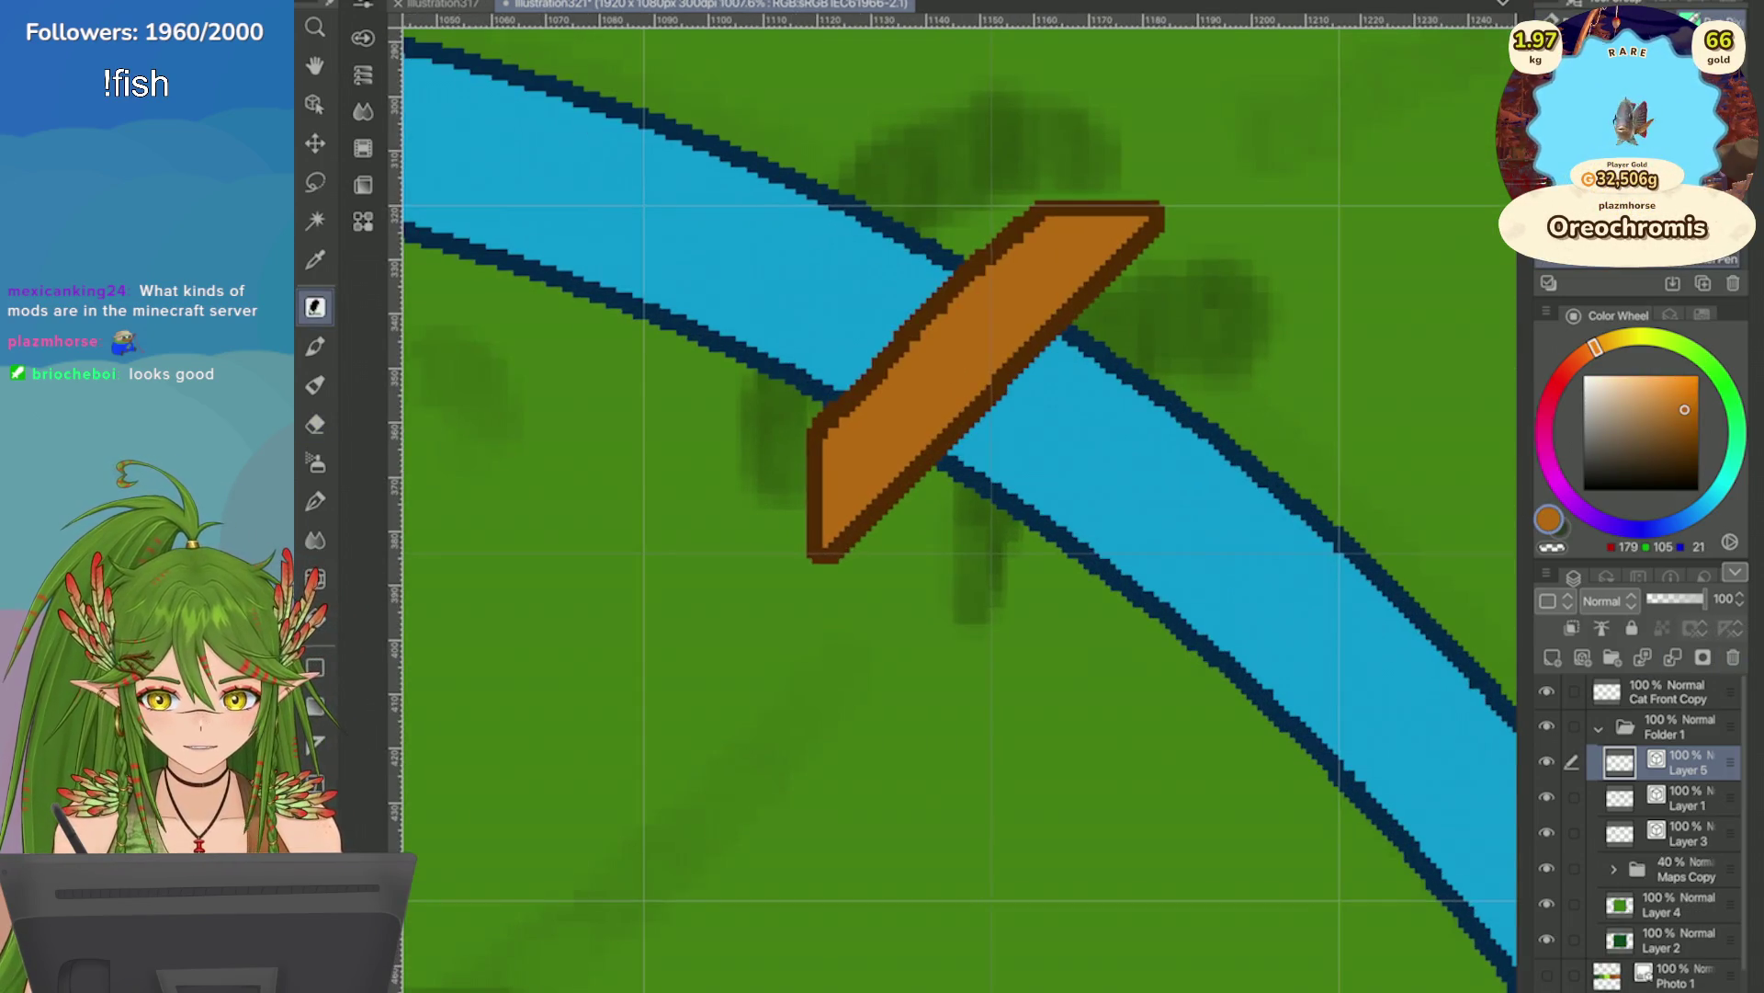
# Redraw the bridge's left end and top outline with extended prongs, discarding a raised tip.
pyautogui.moveTo(841, 437)
pyautogui.mouseDown()
pyautogui.moveTo(795, 547)
pyautogui.moveTo(827, 519)
pyautogui.moveTo(809, 490)
pyautogui.moveTo(792, 549)
pyautogui.moveTo(843, 433)
pyautogui.moveTo(792, 549)
pyautogui.mouseUp()
pyautogui.scroll(-2, 1053, 349)
pyautogui.moveTo(1057, 354)
pyautogui.mouseDown()
pyautogui.moveTo(997, 405)
pyautogui.moveTo(1059, 386)
pyautogui.moveTo(1020, 391)
pyautogui.moveTo(1070, 349)
pyautogui.moveTo(1032, 343)
pyautogui.moveTo(1009, 380)
pyautogui.moveTo(965, 368)
pyautogui.moveTo(1008, 386)
pyautogui.moveTo(952, 333)
pyautogui.mouseUp()
pyautogui.moveTo(1020, 368); pyautogui.dragTo(1045, 297)
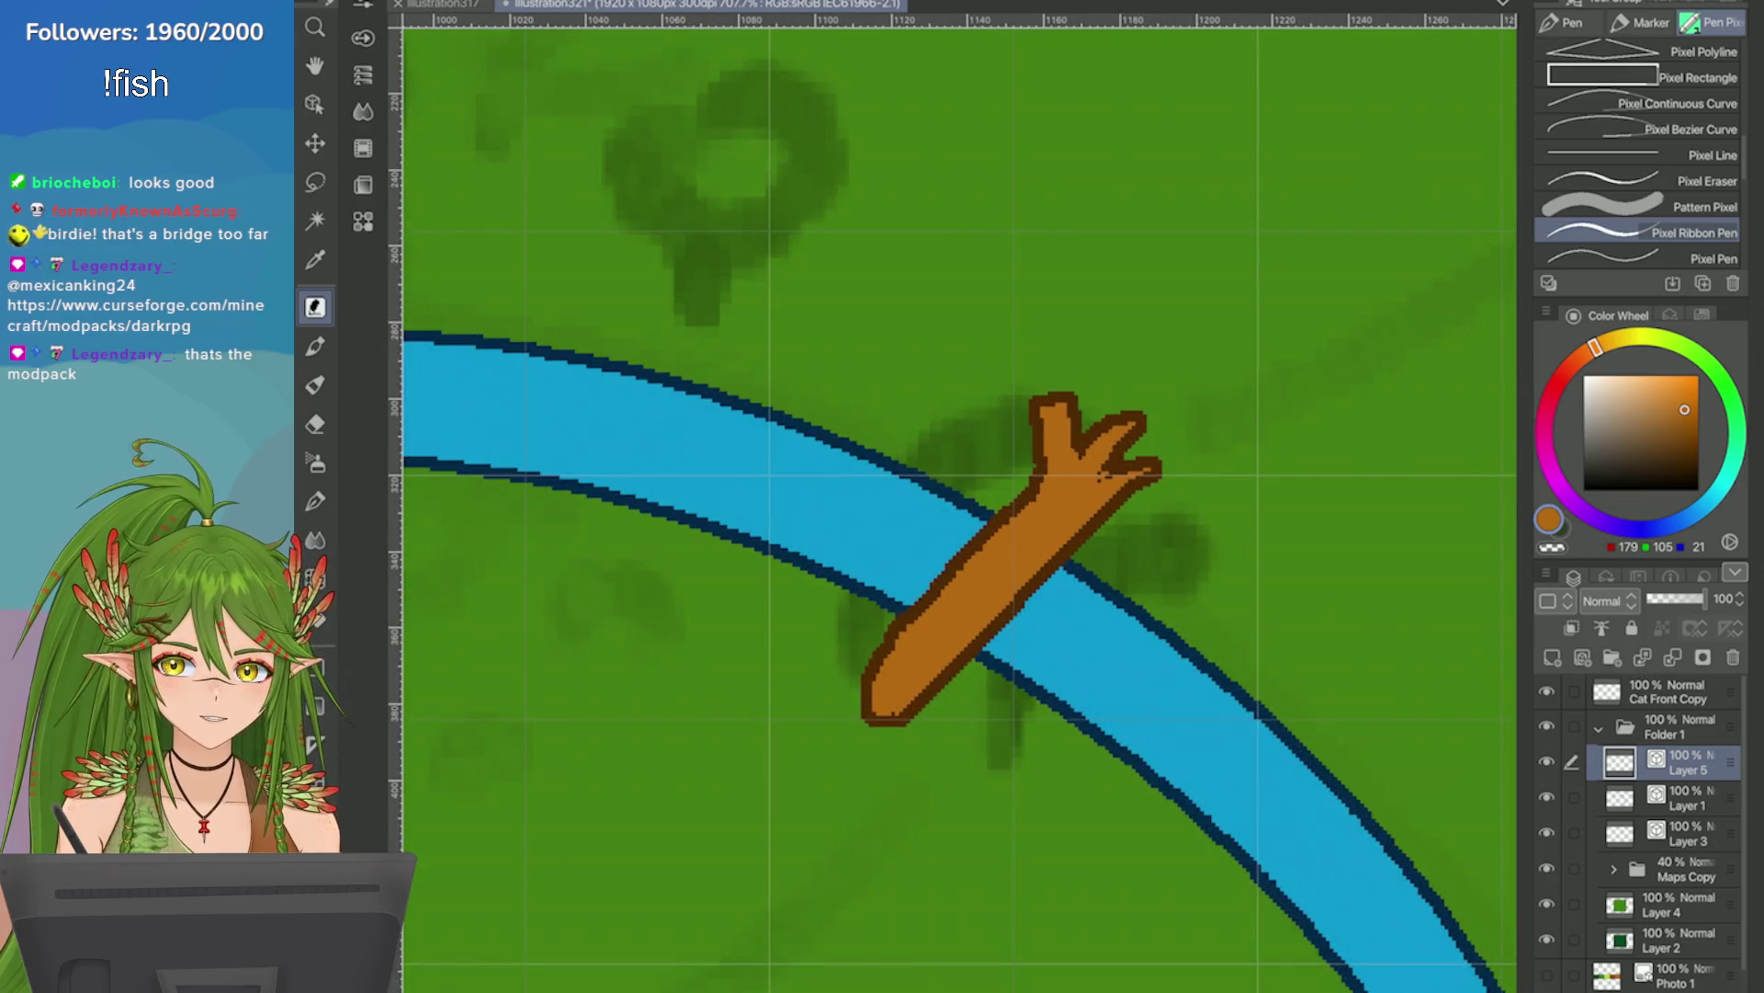
pyautogui.scroll(-6, 955, 506)
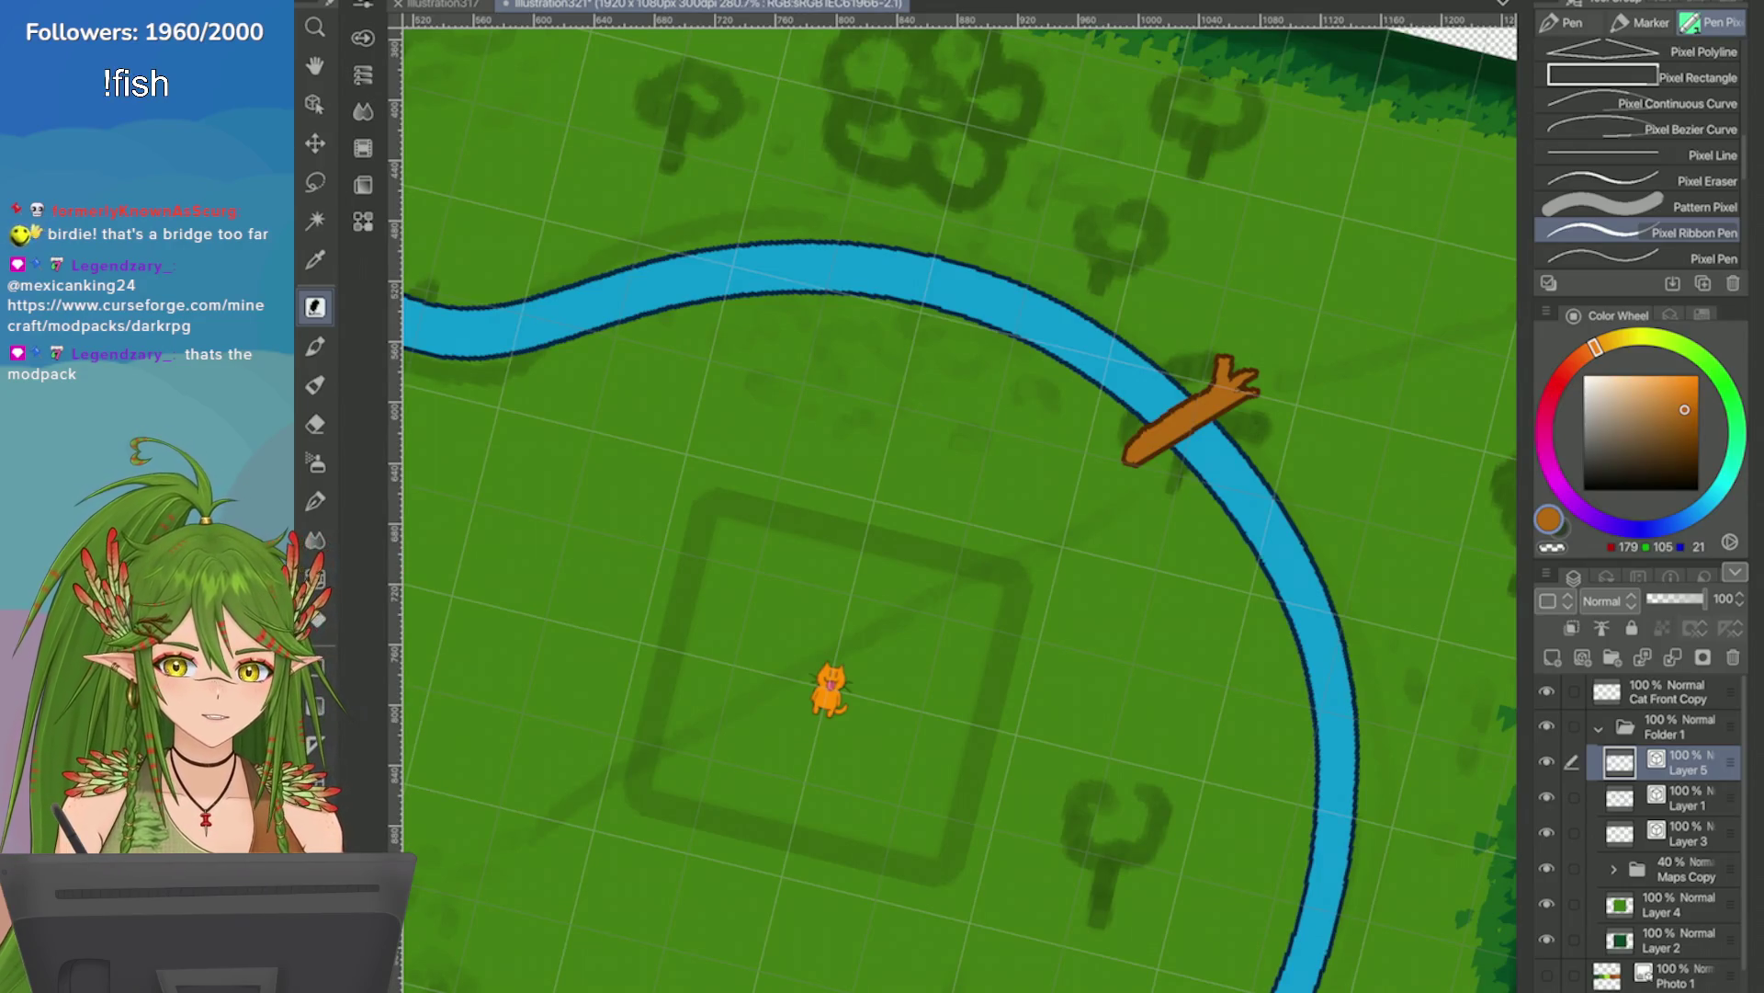
pyautogui.scroll(4, 1081, 318)
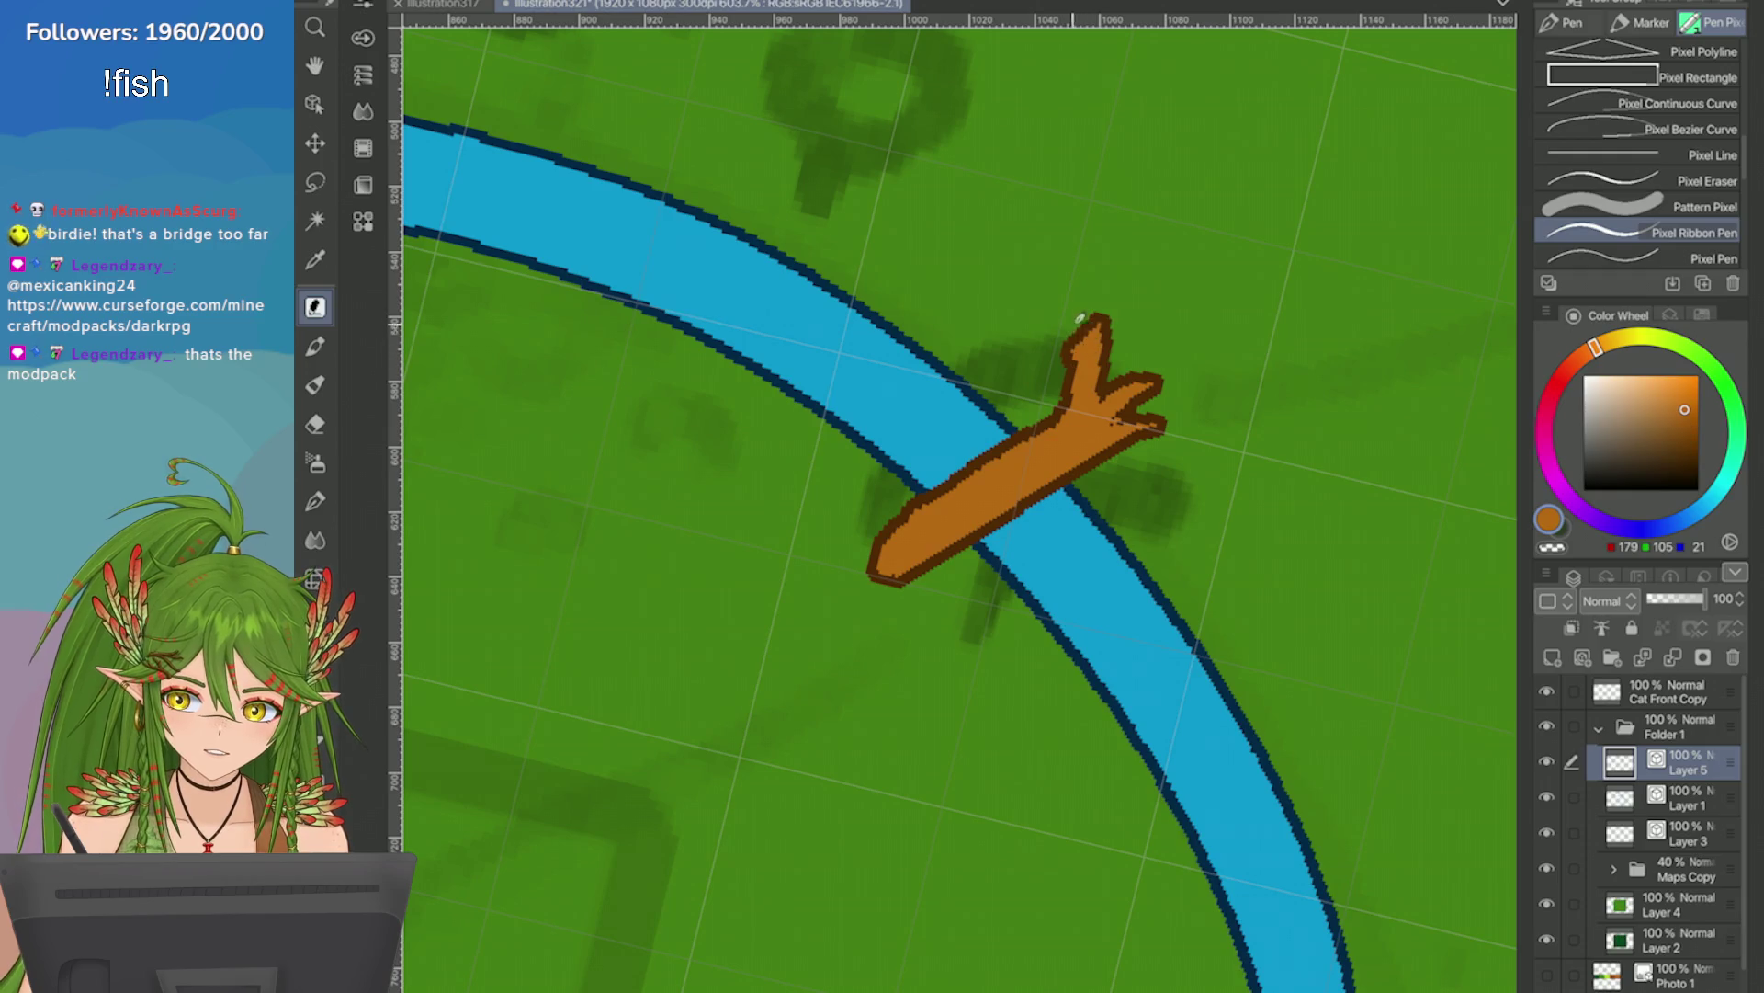
pyautogui.moveTo(1094, 359); pyautogui.dragTo(1076, 307)
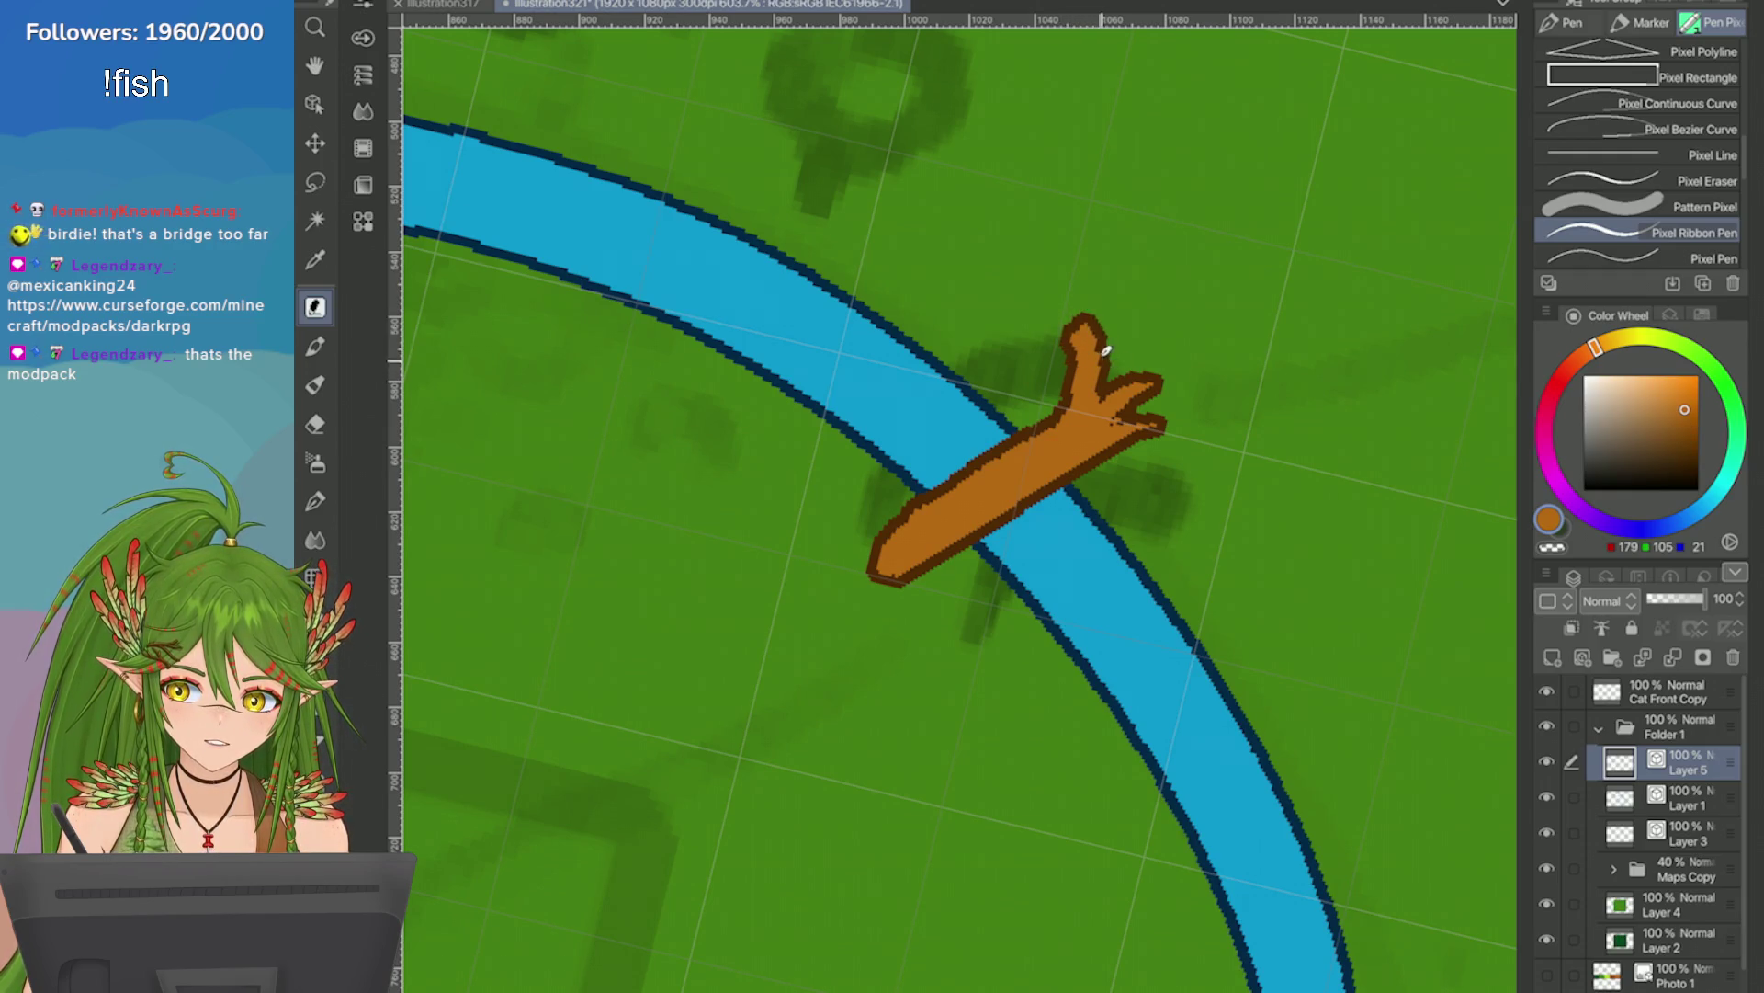
pyautogui.hotkey('ctrl', 'z')
# Add forked twigs and a sharper lower tip, then delete the branch-shaped bridge.
pyautogui.moveTo(1126, 384)
pyautogui.mouseDown()
pyautogui.moveTo(1145, 347)
pyautogui.moveTo(1181, 369)
pyautogui.mouseUp()
pyautogui.moveTo(1140, 425); pyautogui.dragTo(1168, 465)
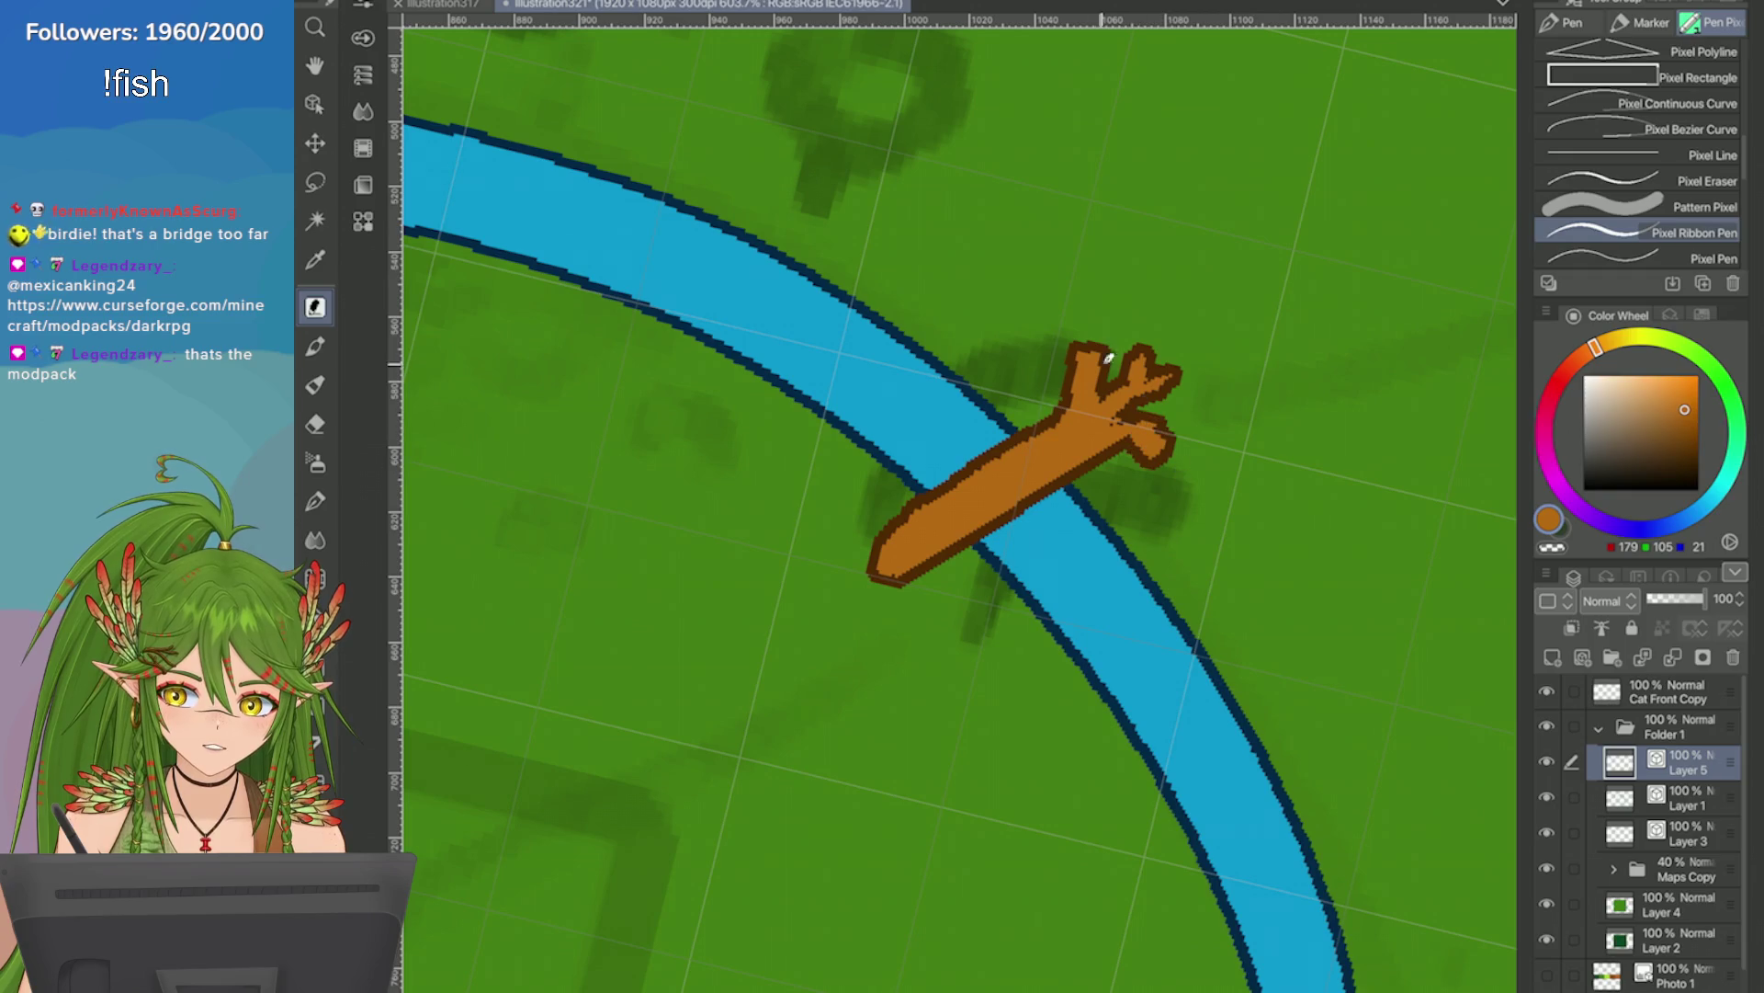
pyautogui.moveTo(1115, 360)
pyautogui.mouseDown()
pyautogui.moveTo(1131, 428)
pyautogui.moveTo(1347, 390)
pyautogui.moveTo(977, 371)
pyautogui.mouseUp()
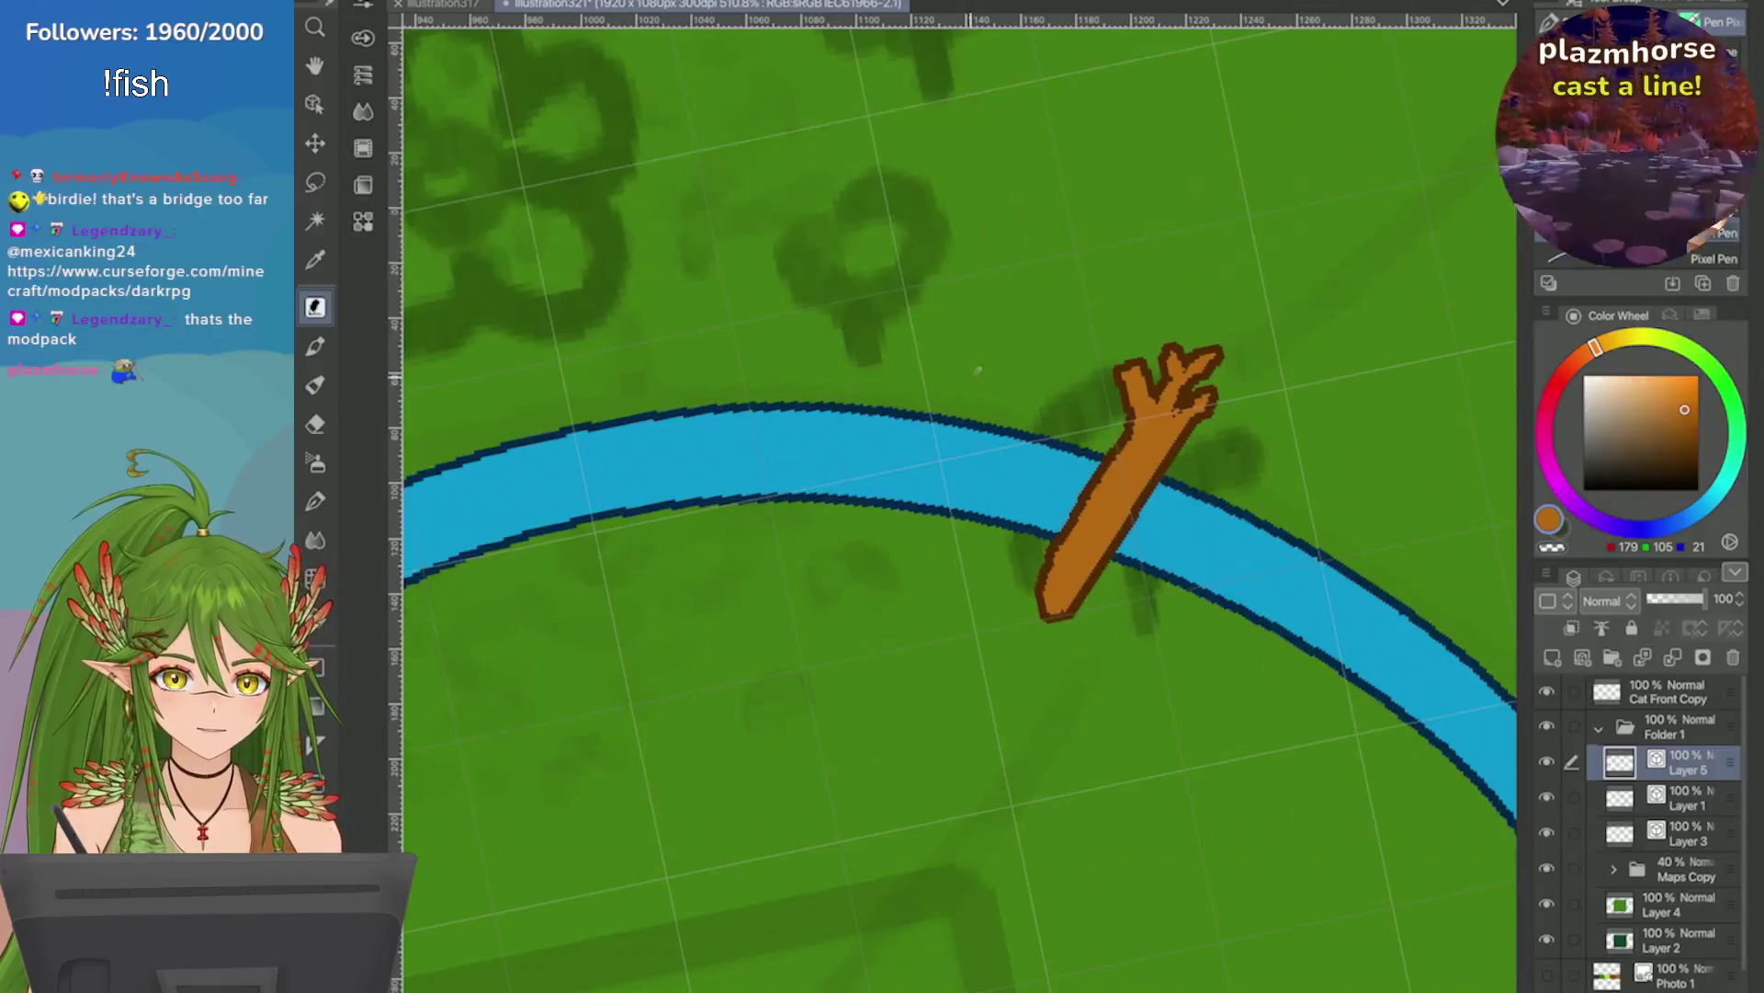
pyautogui.moveTo(1071, 595)
pyautogui.mouseDown()
pyautogui.moveTo(1045, 669)
pyautogui.moveTo(1102, 552)
pyautogui.mouseUp()
pyautogui.moveTo(956, 496)
pyautogui.mouseDown()
pyautogui.moveTo(901, 478)
pyautogui.moveTo(956, 496)
pyautogui.mouseUp()
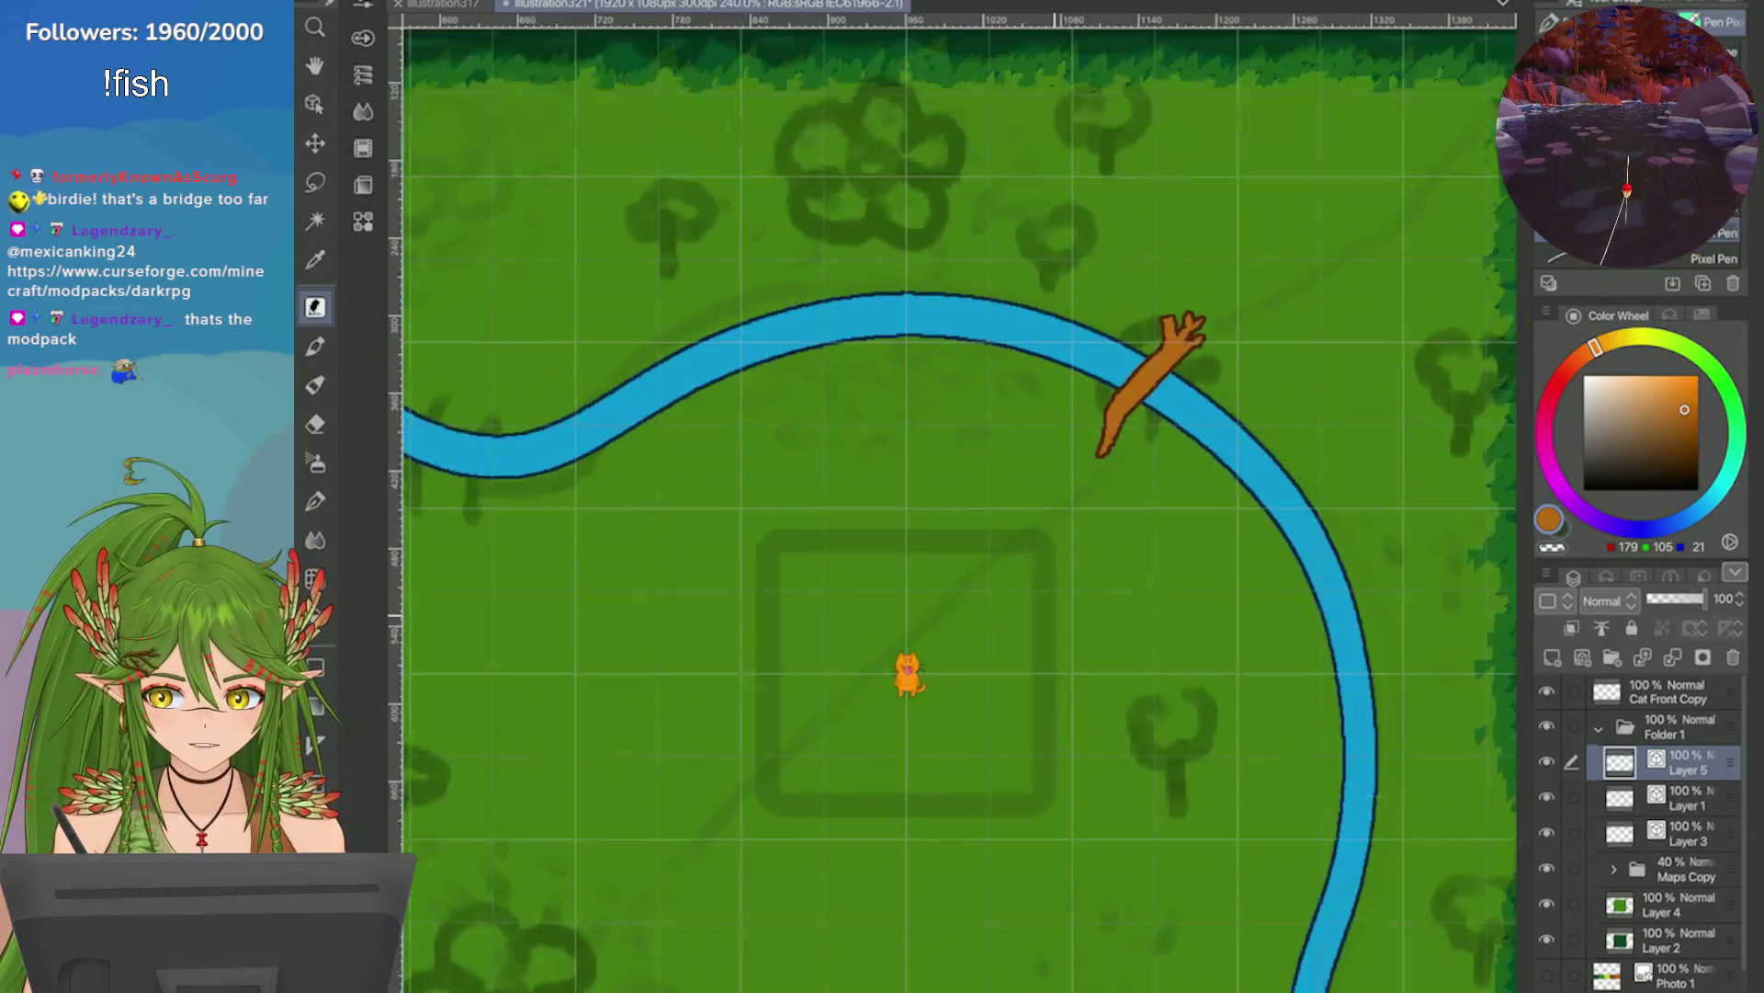
pyautogui.press('Delete')
pyautogui.scroll(1, 956, 496)
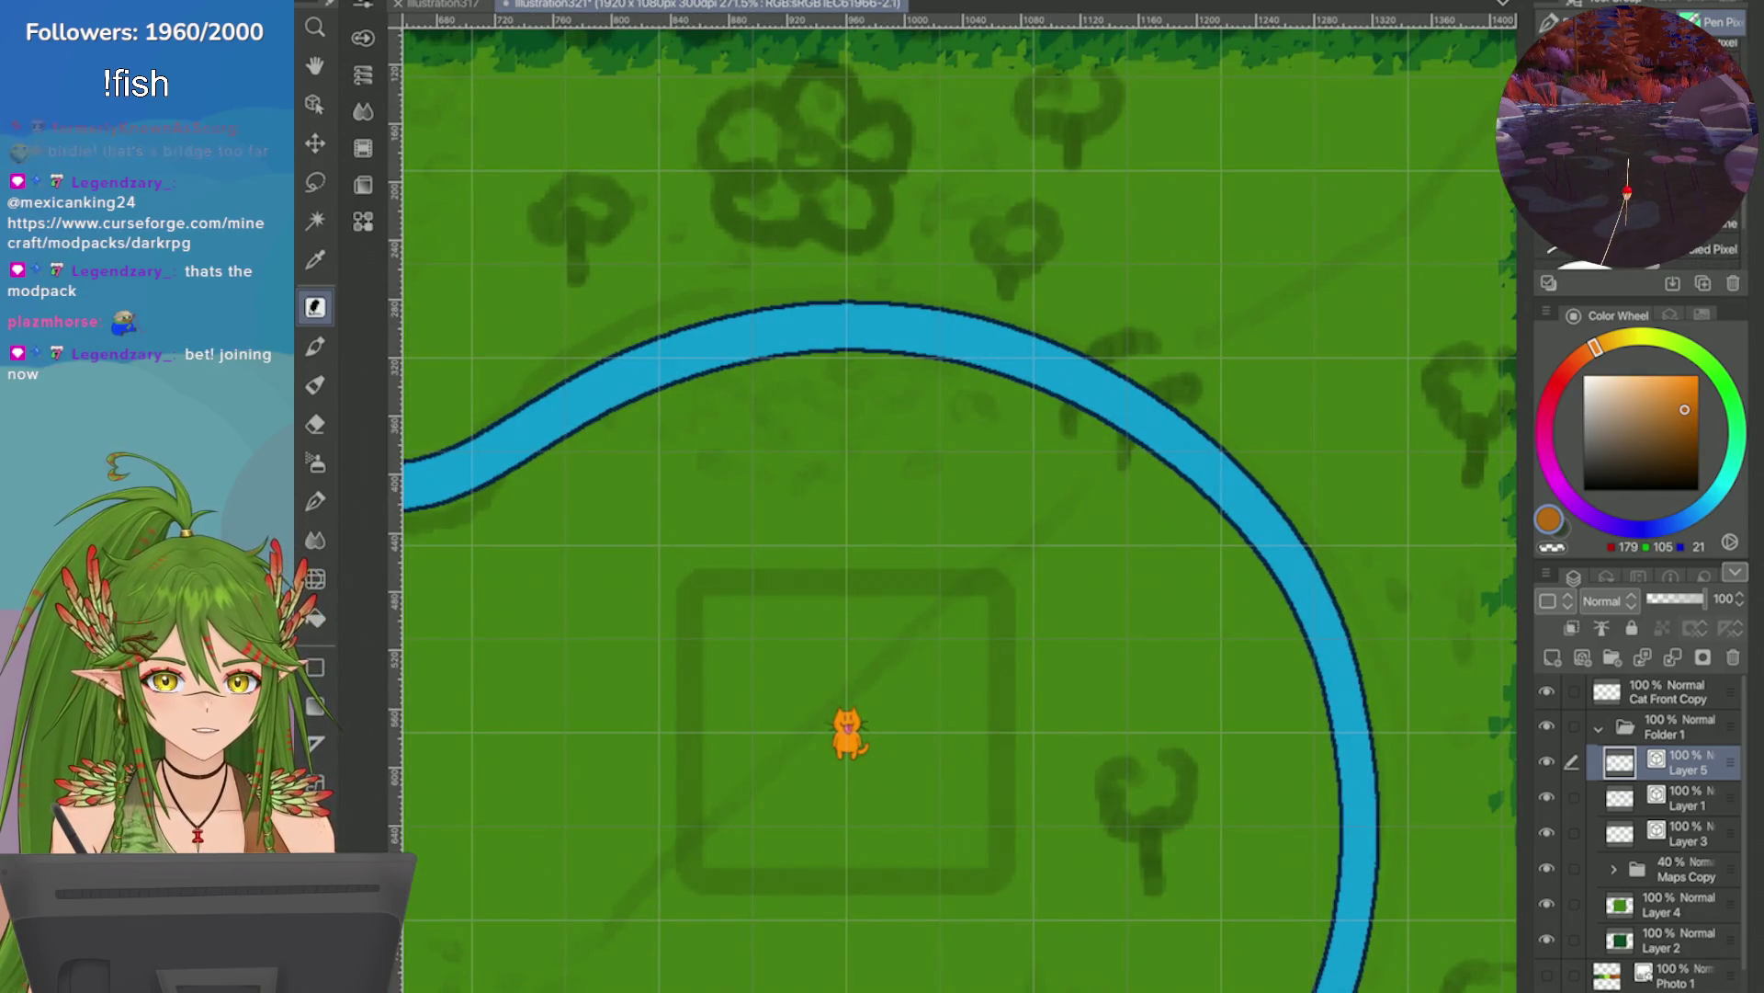
# Discard a stray orange stroke and bring back the curved brown bridge shape.
pyautogui.moveTo(1146, 346)
pyautogui.mouseDown()
pyautogui.moveTo(1077, 404)
pyautogui.moveTo(1066, 322)
pyautogui.moveTo(1008, 445)
pyautogui.mouseUp()
pyautogui.scroll(2, 1103, 448)
pyautogui.hotkey('ctrl', 'z')
pyautogui.hotkey('ctrl', 'z')
pyautogui.press('g')
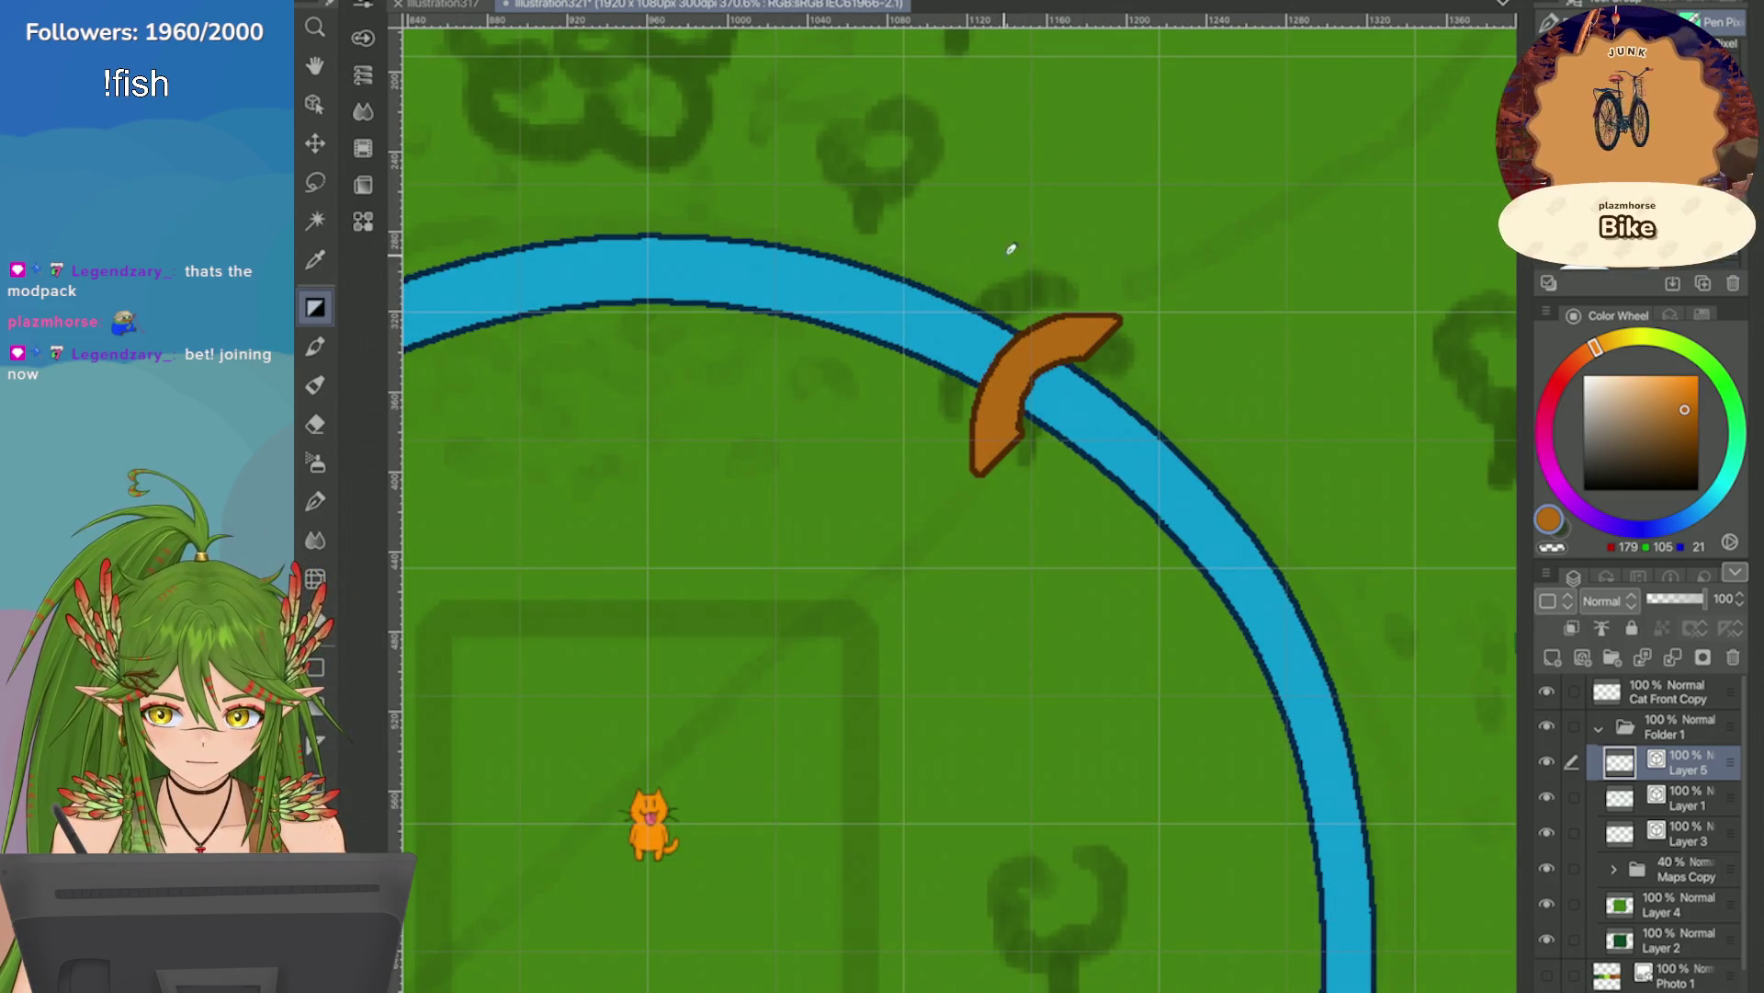
# Duplicate the bridge layer, shift the copy up-left, and stack the original above it.
pyautogui.click(1547, 571)
pyautogui.click(1332, 301)
pyautogui.hotkey('ctrl', 't')
pyautogui.moveTo(1012, 406); pyautogui.dragTo(964, 385)
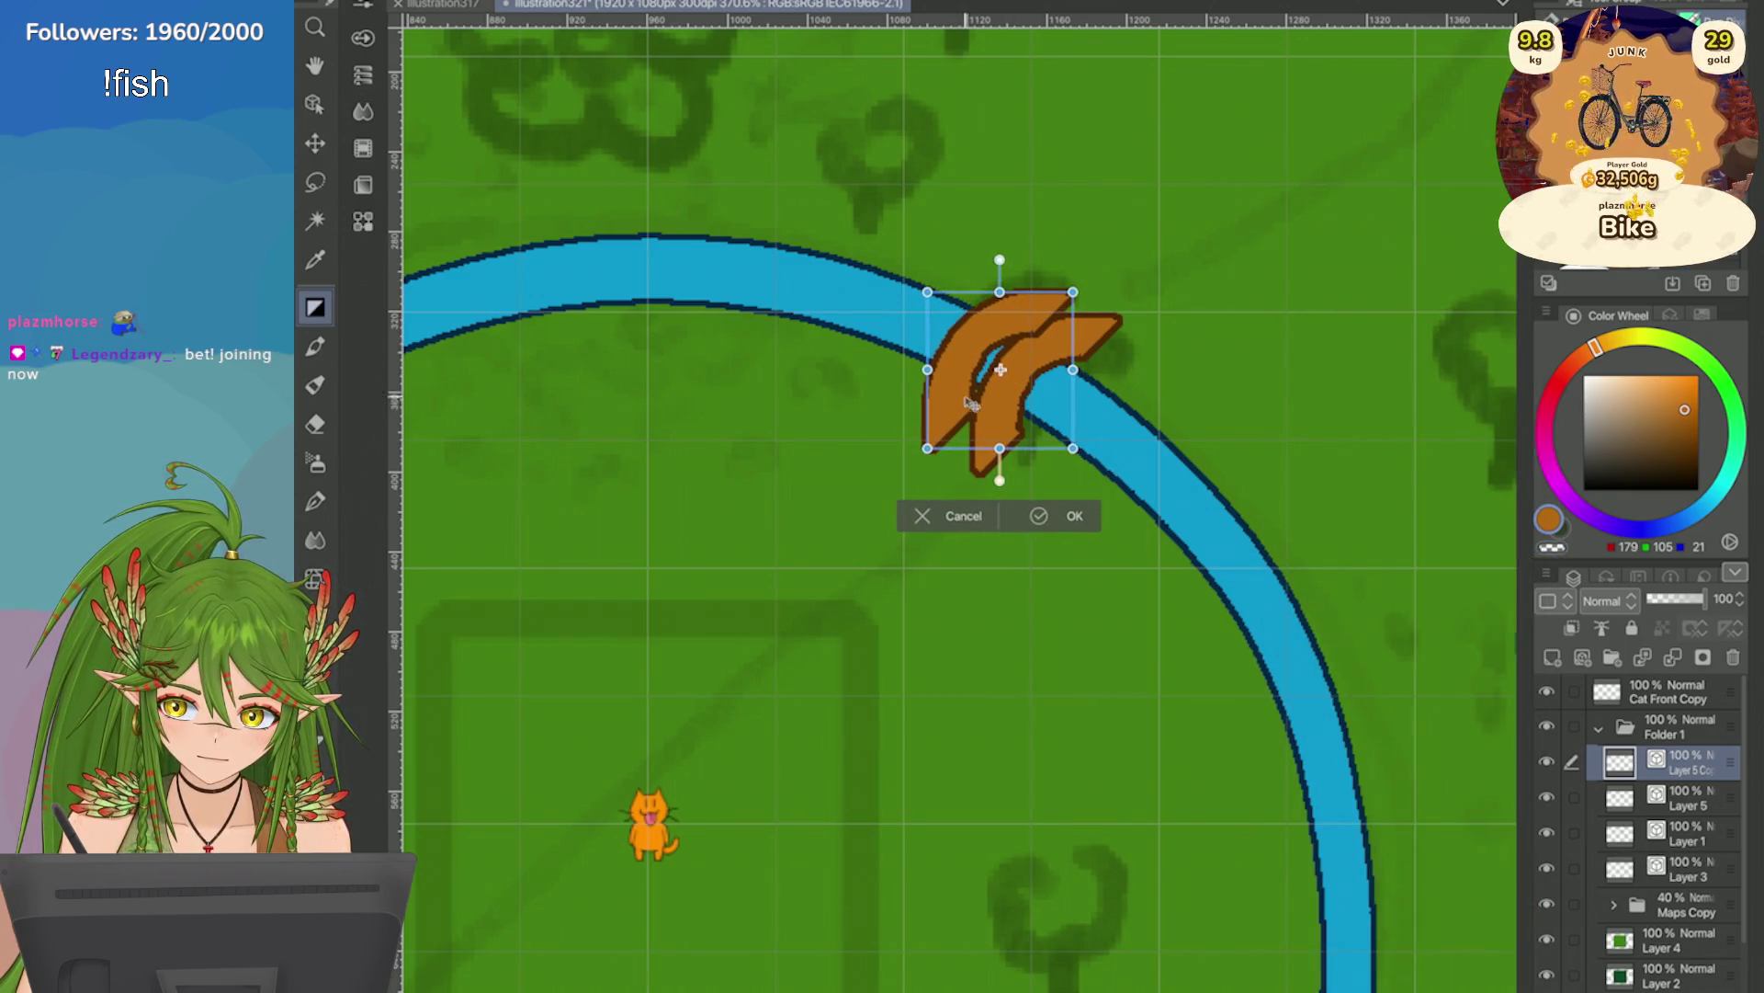
pyautogui.click(1039, 516)
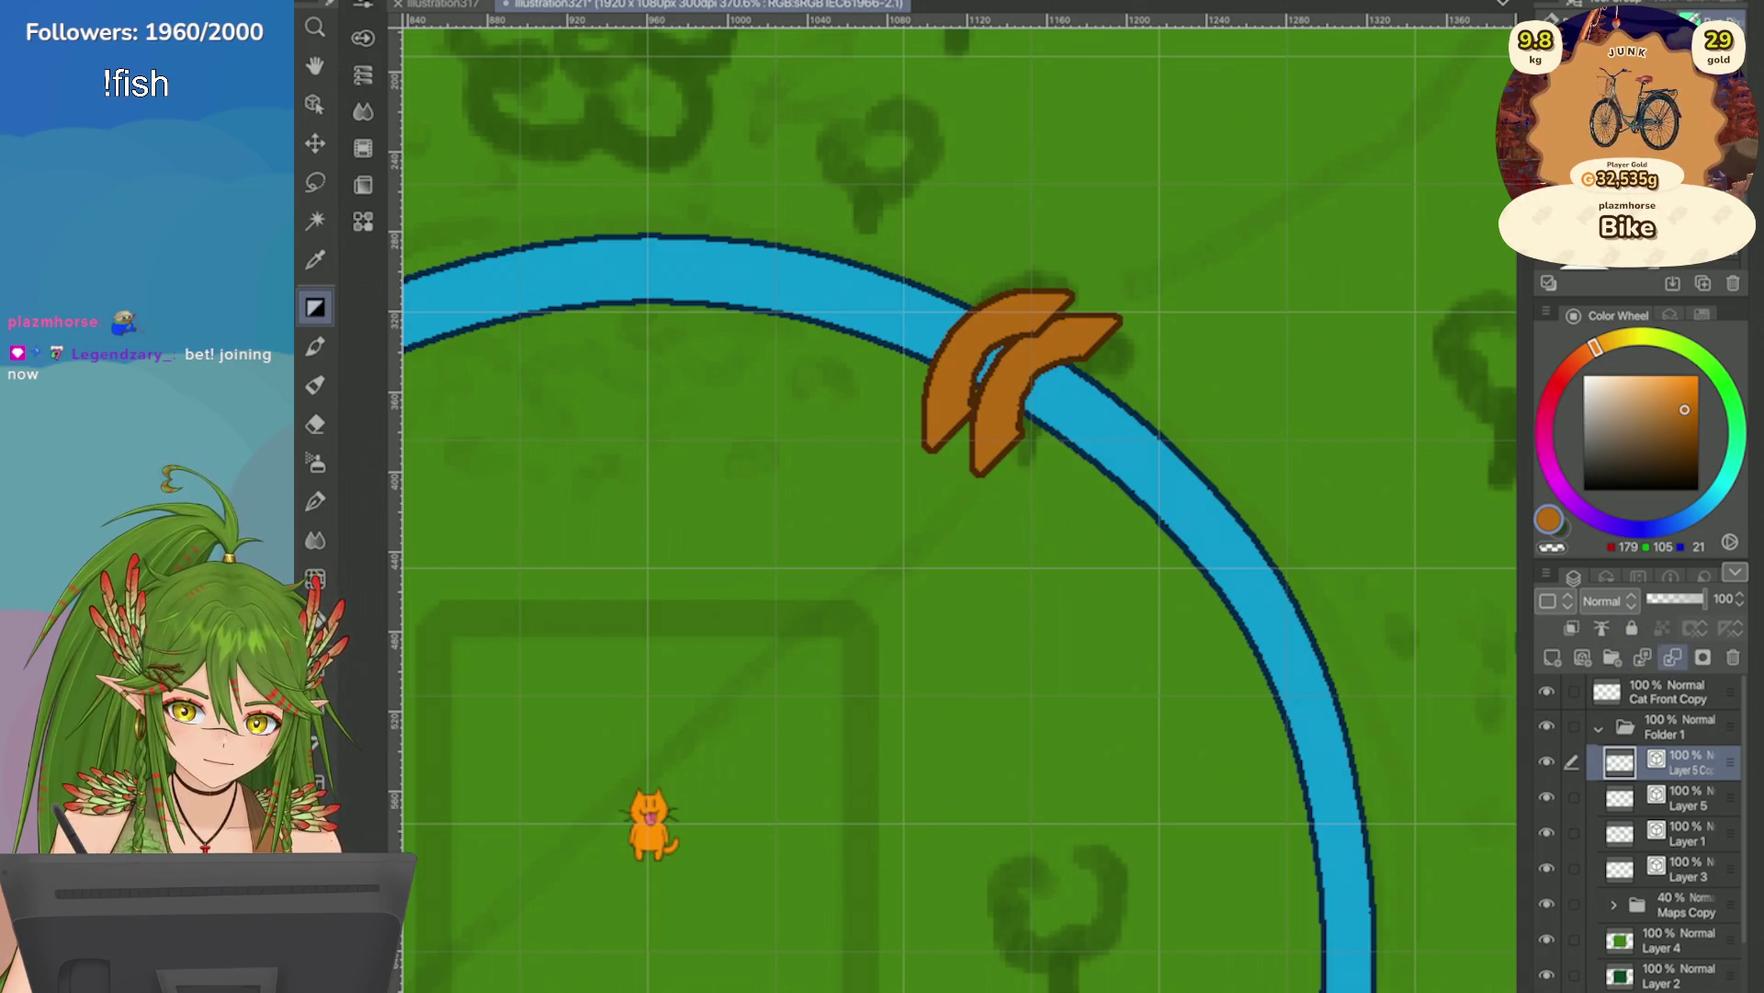
pyautogui.moveTo(1681, 798); pyautogui.dragTo(1682, 758)
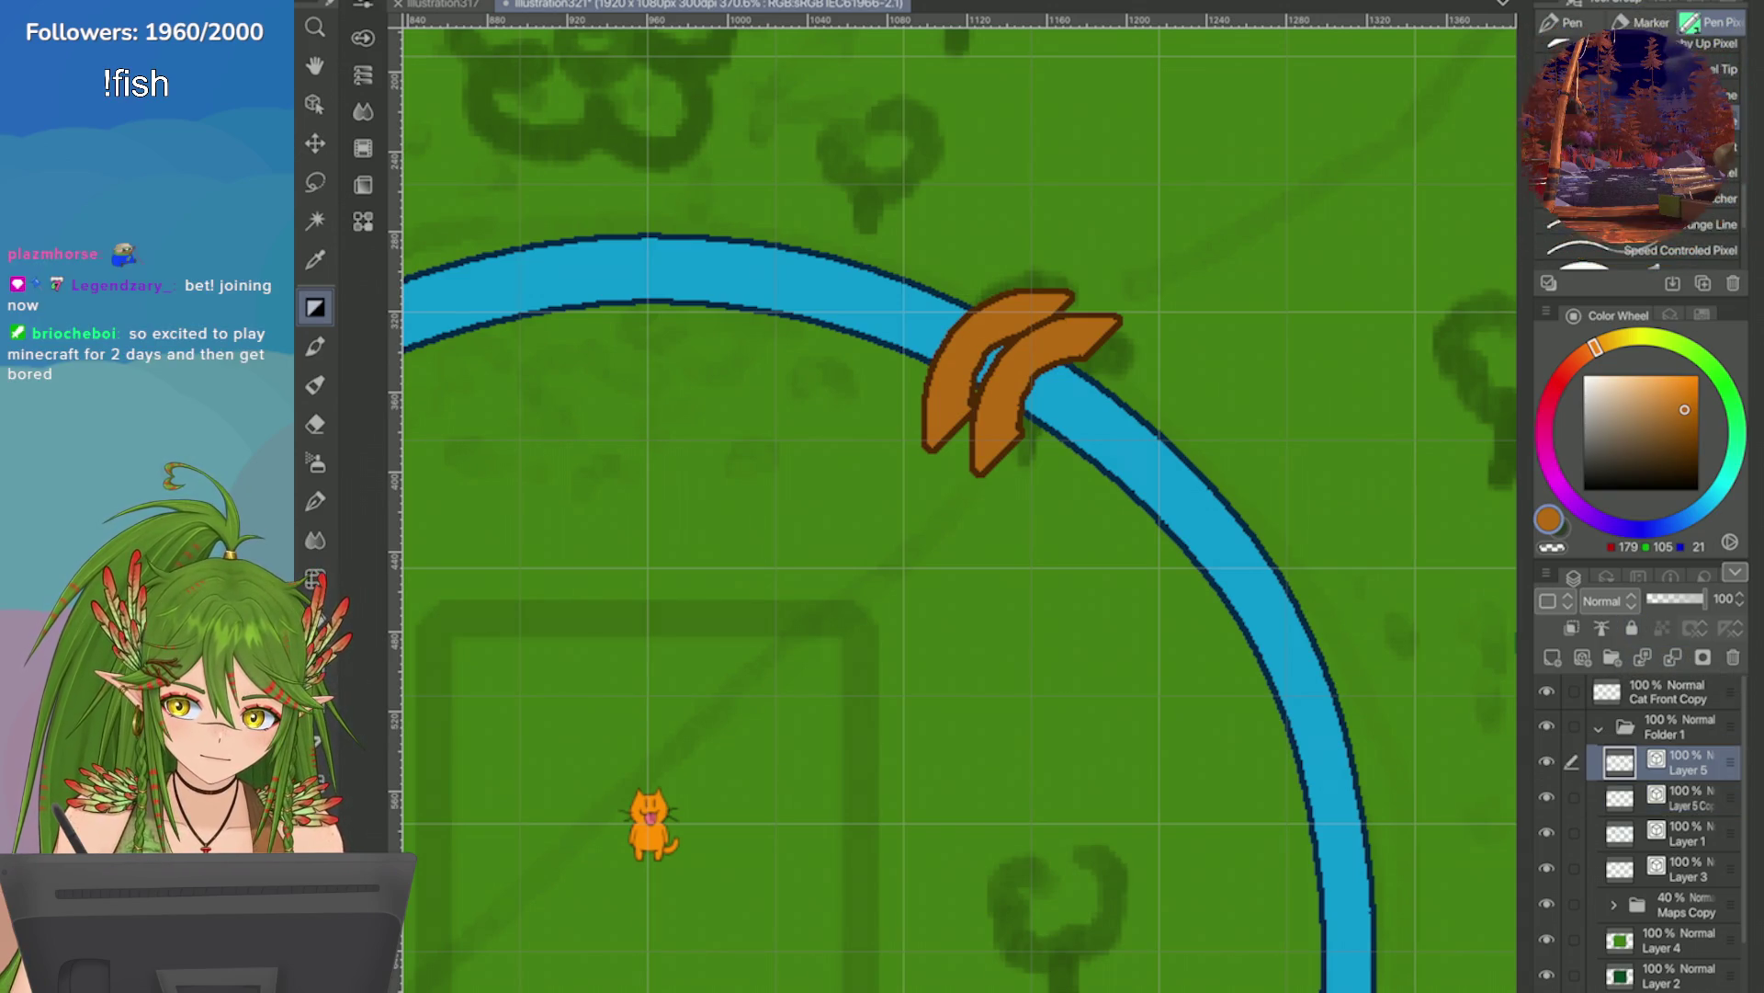
pyautogui.click(1682, 798)
# Fill the blue gap in the bridge with brown and merge the two bridge layers.
pyautogui.moveTo(1018, 342)
pyautogui.mouseDown()
pyautogui.moveTo(982, 373)
pyautogui.moveTo(961, 442)
pyautogui.moveTo(962, 411)
pyautogui.mouseUp()
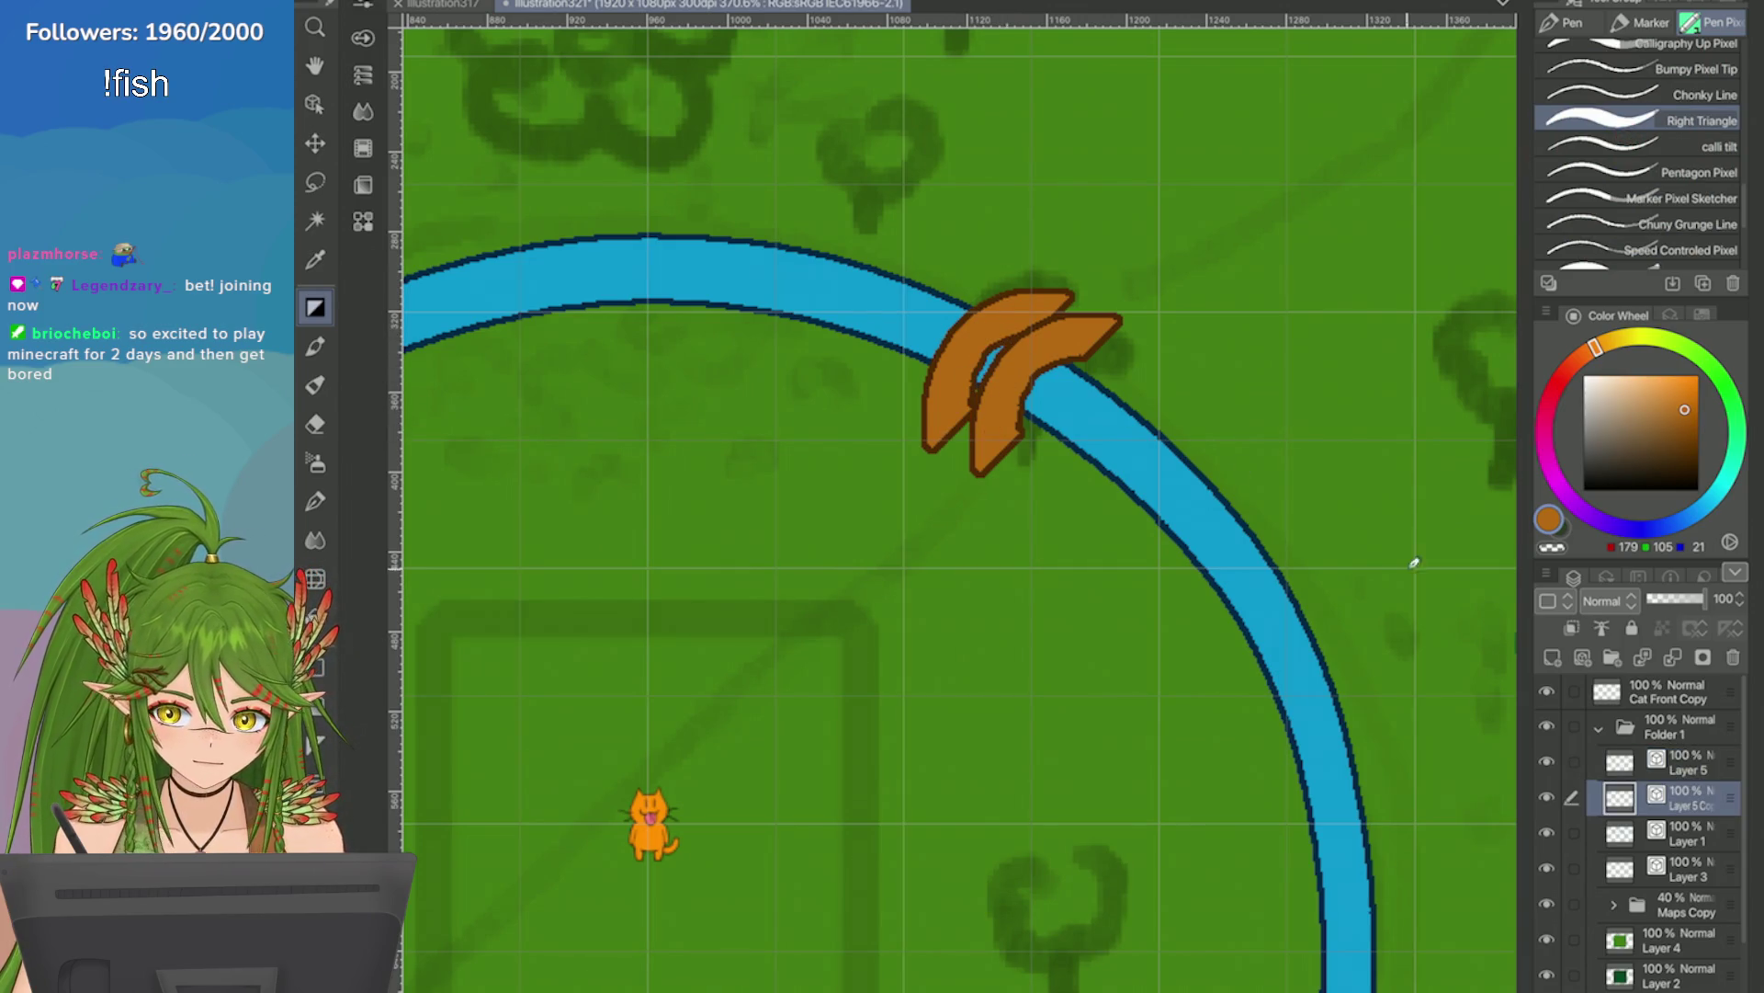
pyautogui.click(1682, 762)
pyautogui.click(1601, 628)
# Enable a dark brown Border effect outline on the bridge layer.
pyautogui.click(1702, 314)
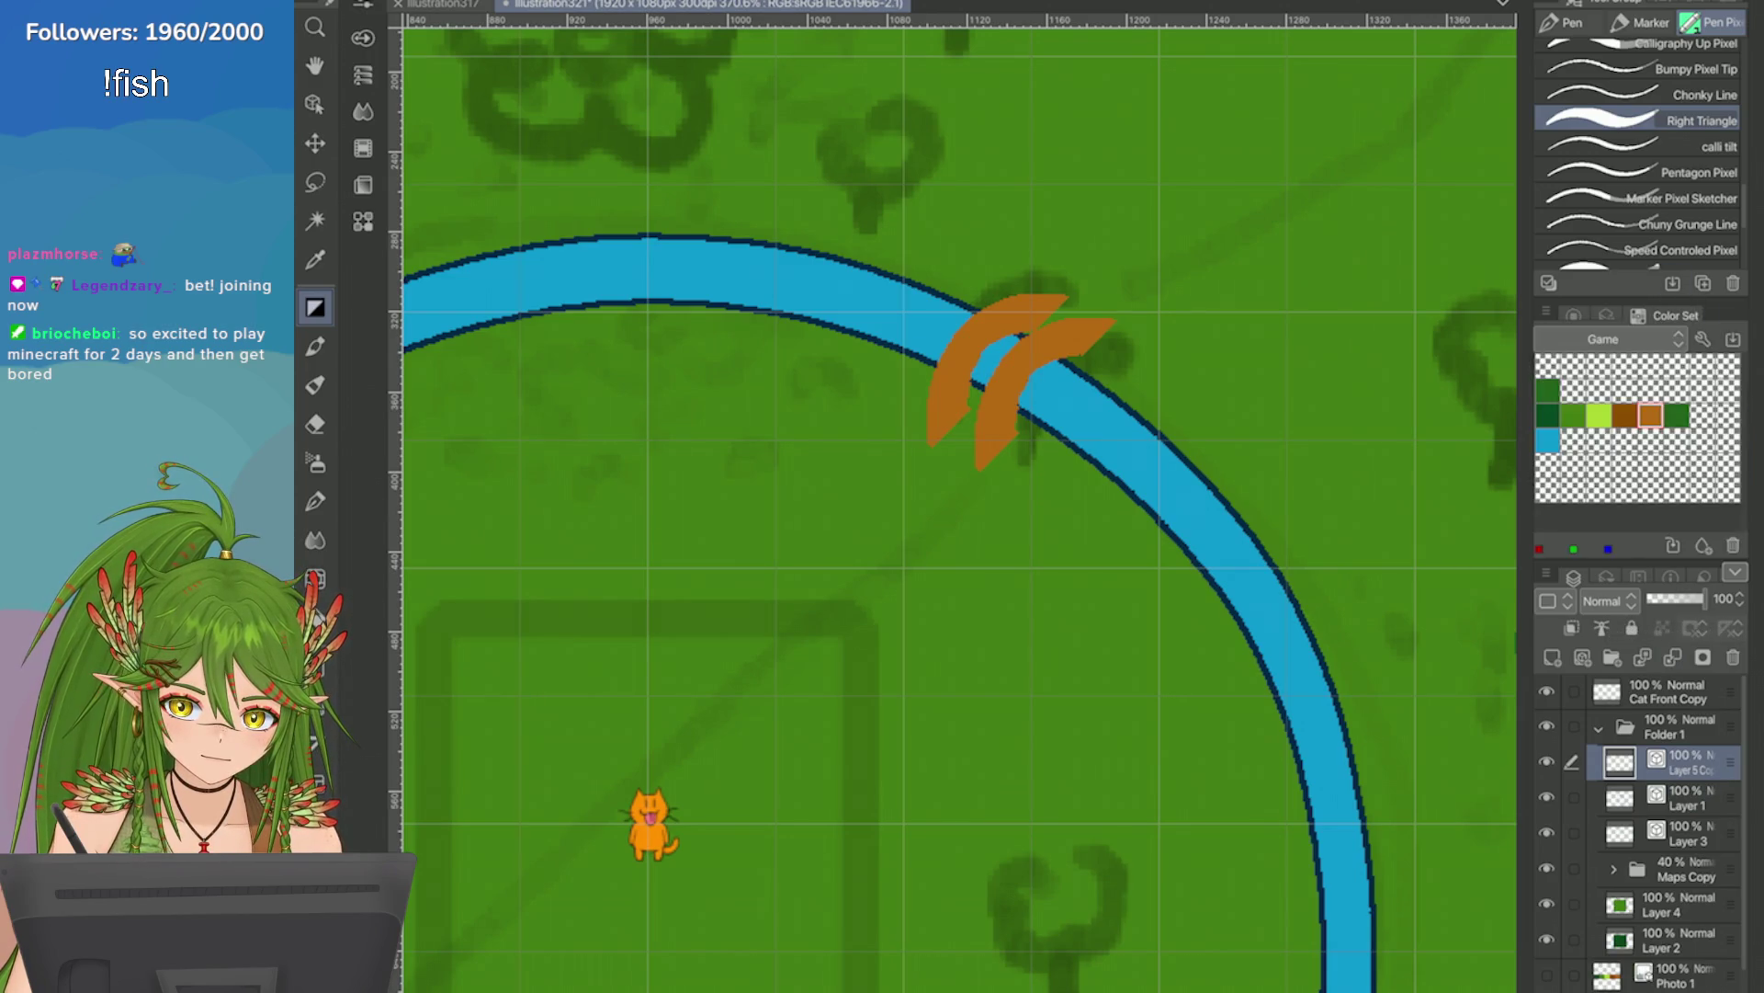
pyautogui.click(1608, 315)
pyautogui.click(1620, 404)
pyautogui.click(1617, 432)
pyautogui.click(1662, 357)
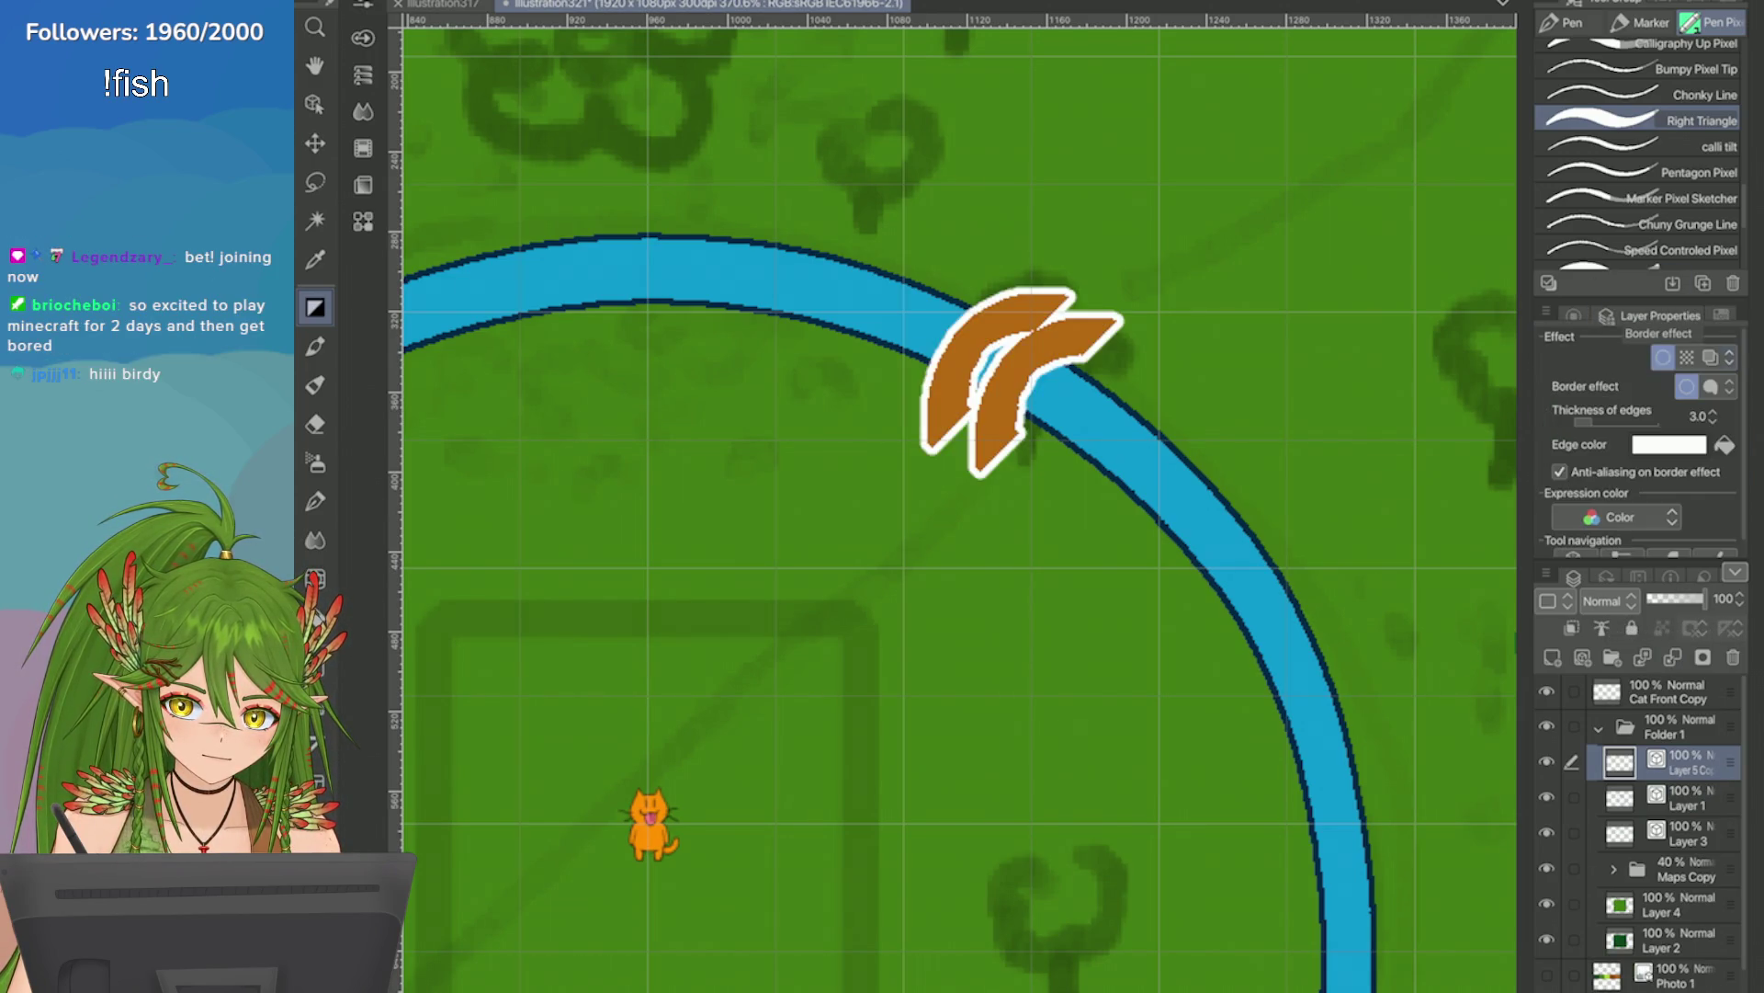
pyautogui.hotkey('ctrl', 'z')
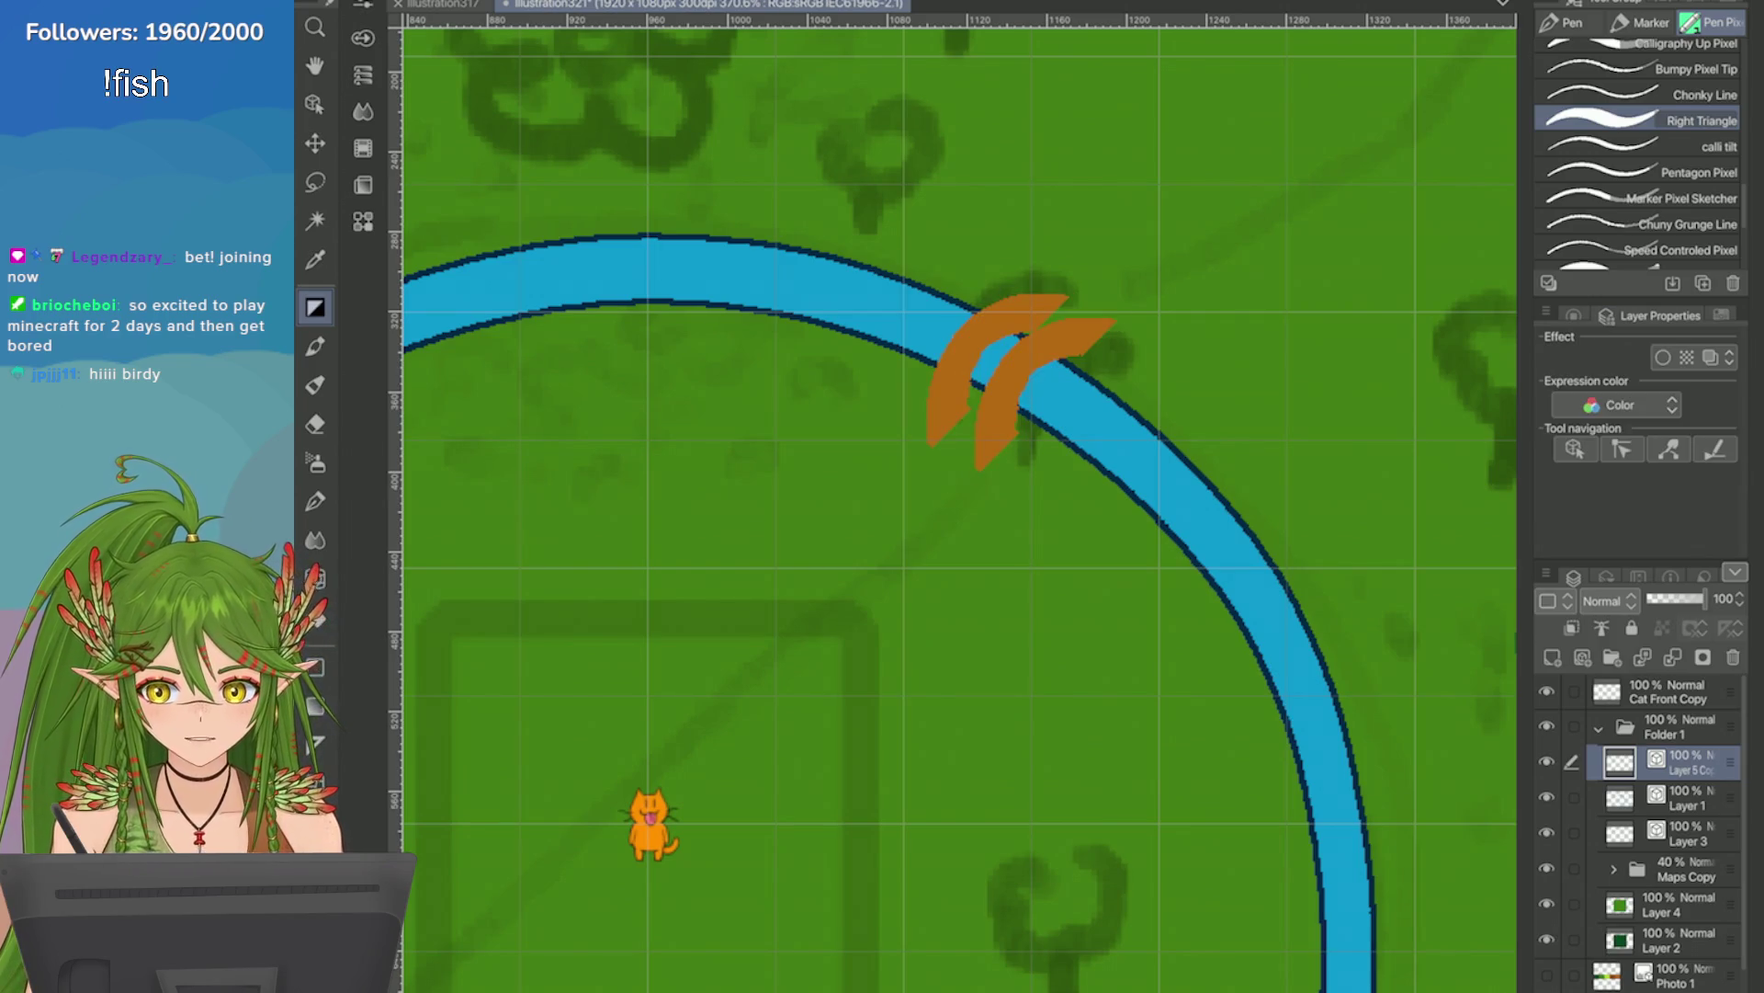
pyautogui.scroll(-3, 956, 505)
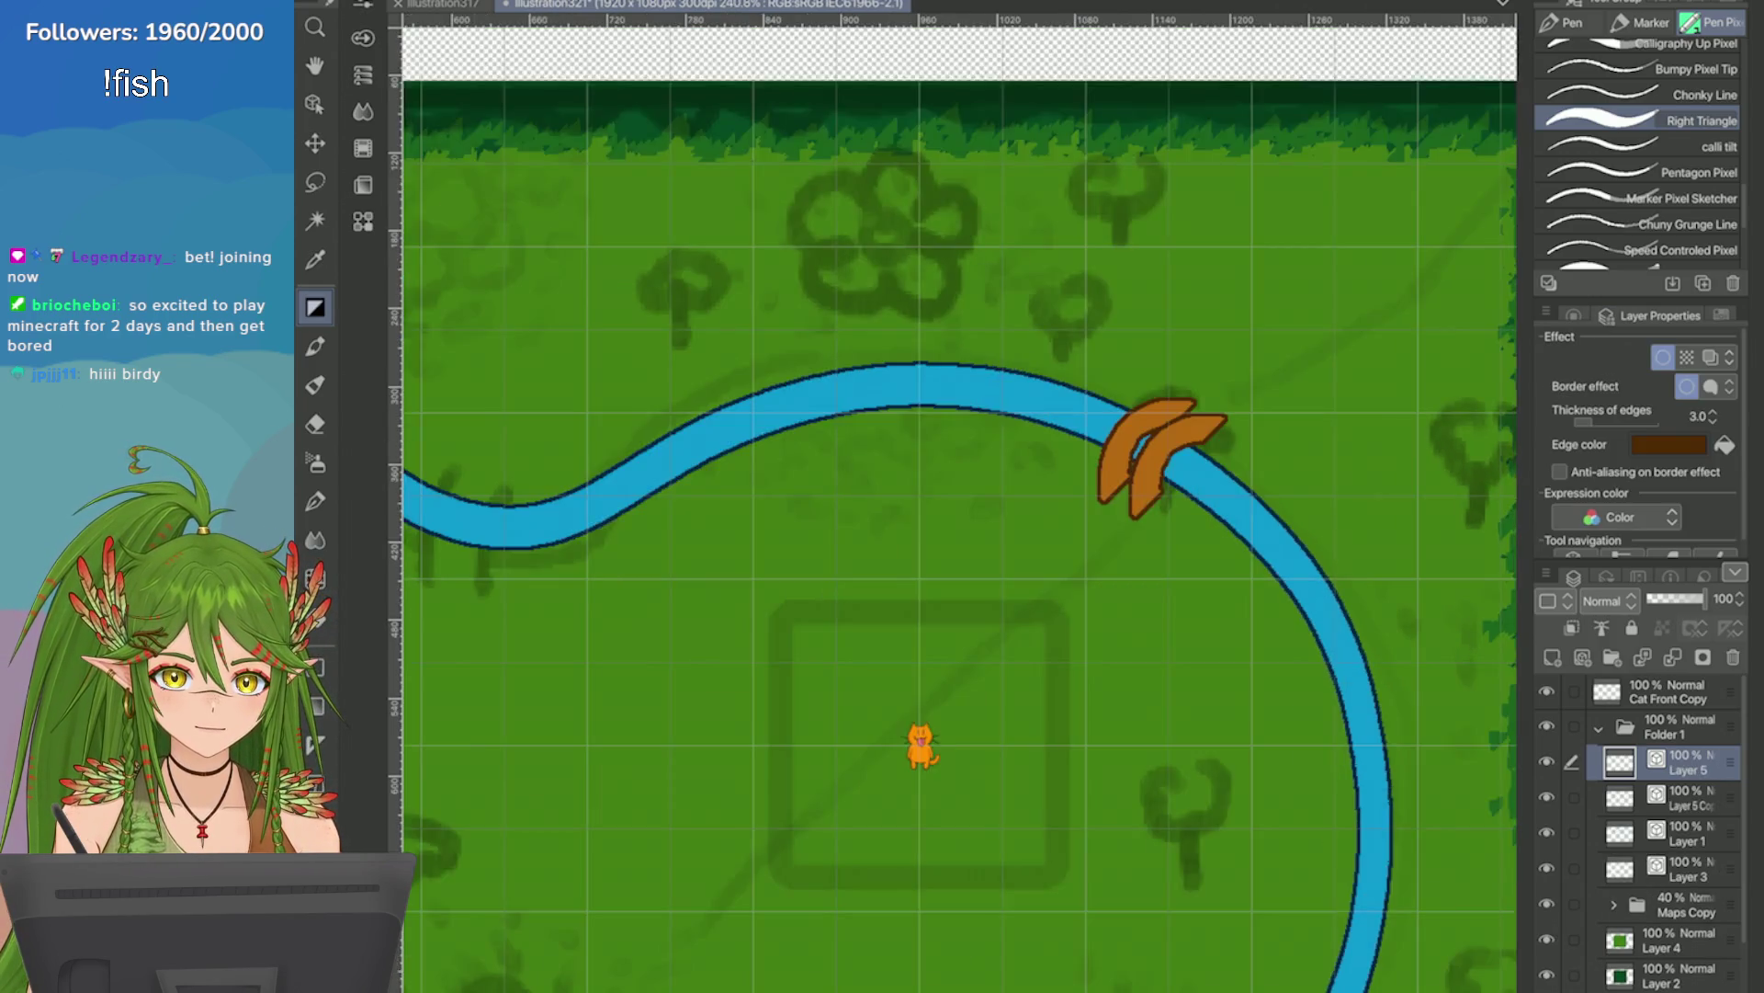
# Remove the second brown bridge shape and undo/redo back to the filled curved bridge.
pyautogui.scroll(4, 955, 506)
pyautogui.hotkey('ctrl', 'z')
pyautogui.hotkey('ctrl', 'z')
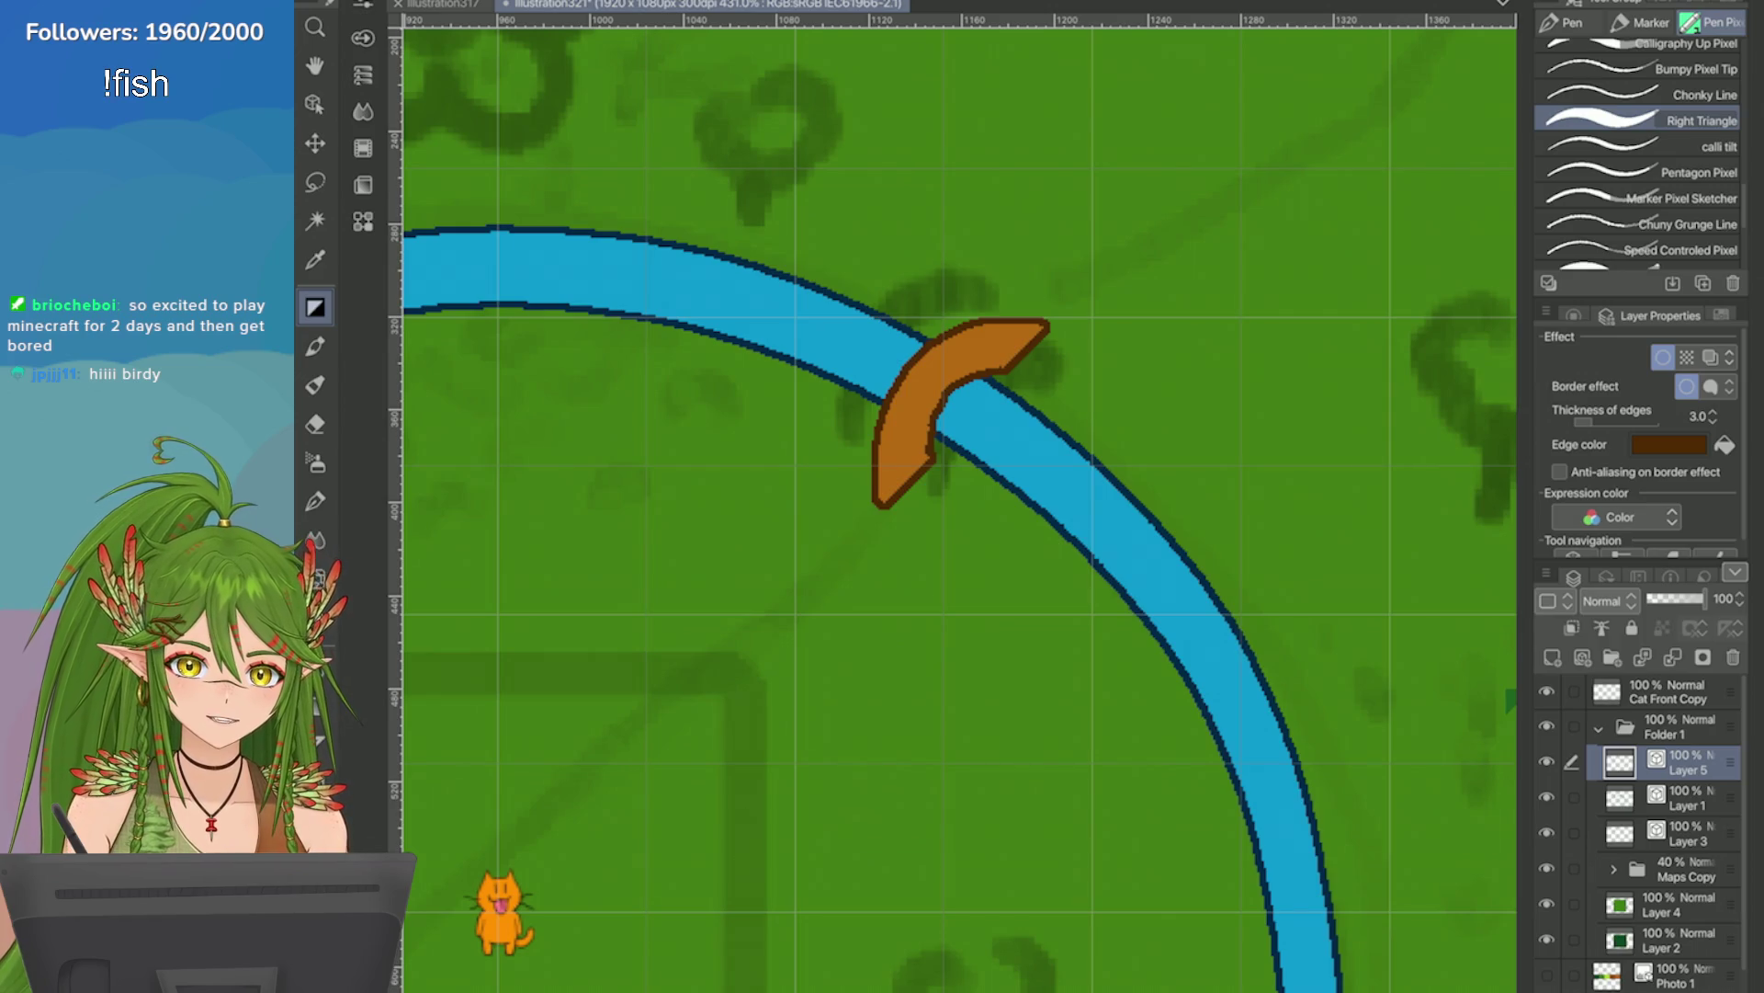
pyautogui.press('F2')
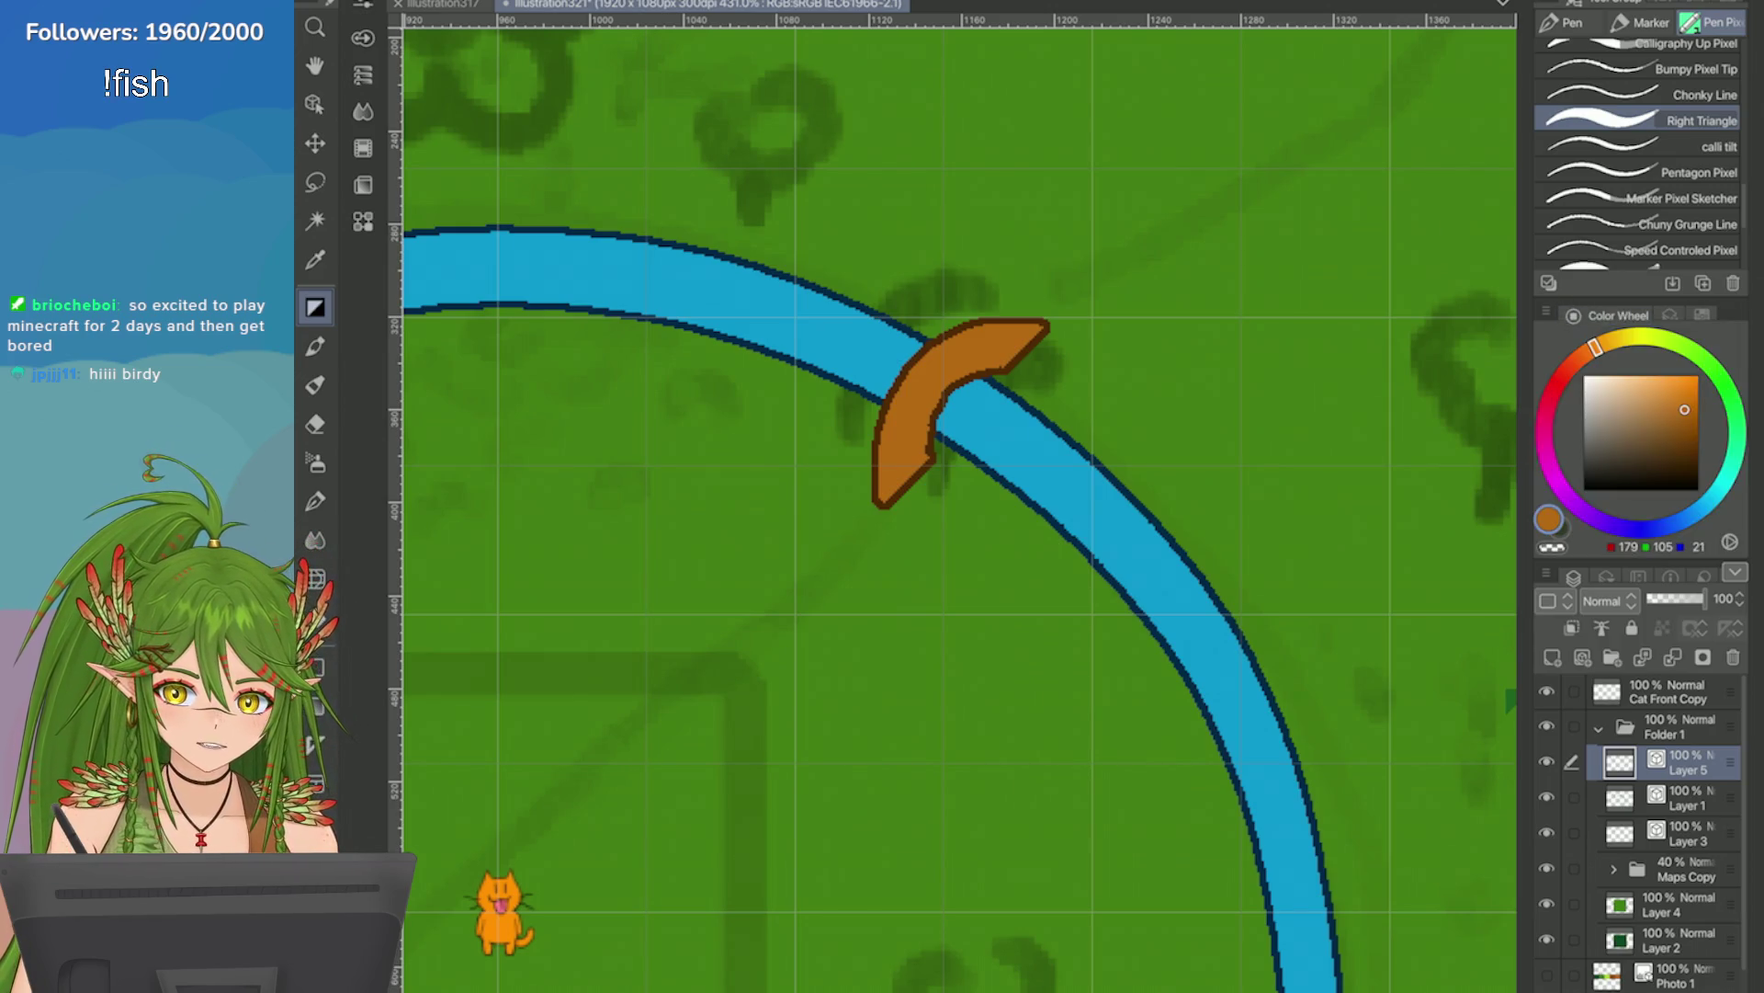
pyautogui.hotkey('ctrl', 'y')
pyautogui.hotkey('ctrl', 'y')
pyautogui.hotkey('ctrl', 'z')
pyautogui.hotkey('ctrl', 'z')
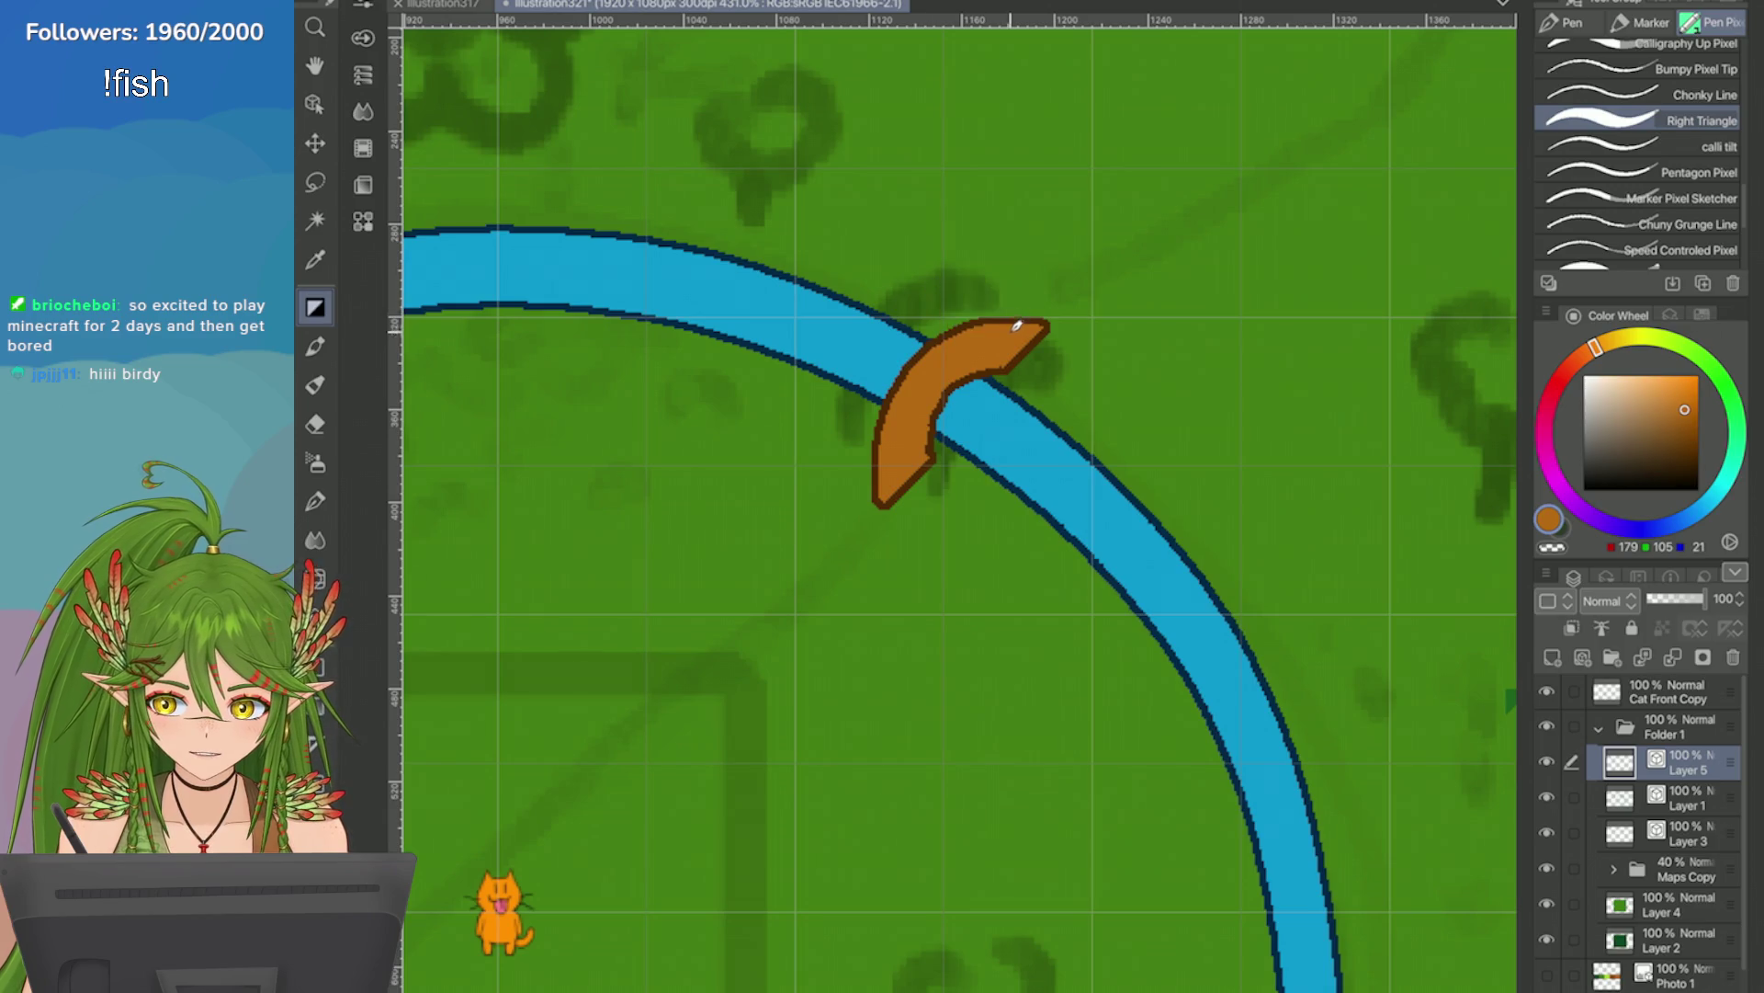
pyautogui.hotkey('ctrl', 'y')
pyautogui.hotkey('ctrl', 'y')
pyautogui.hotkey('ctrl', 'z')
pyautogui.hotkey('ctrl', 'y')
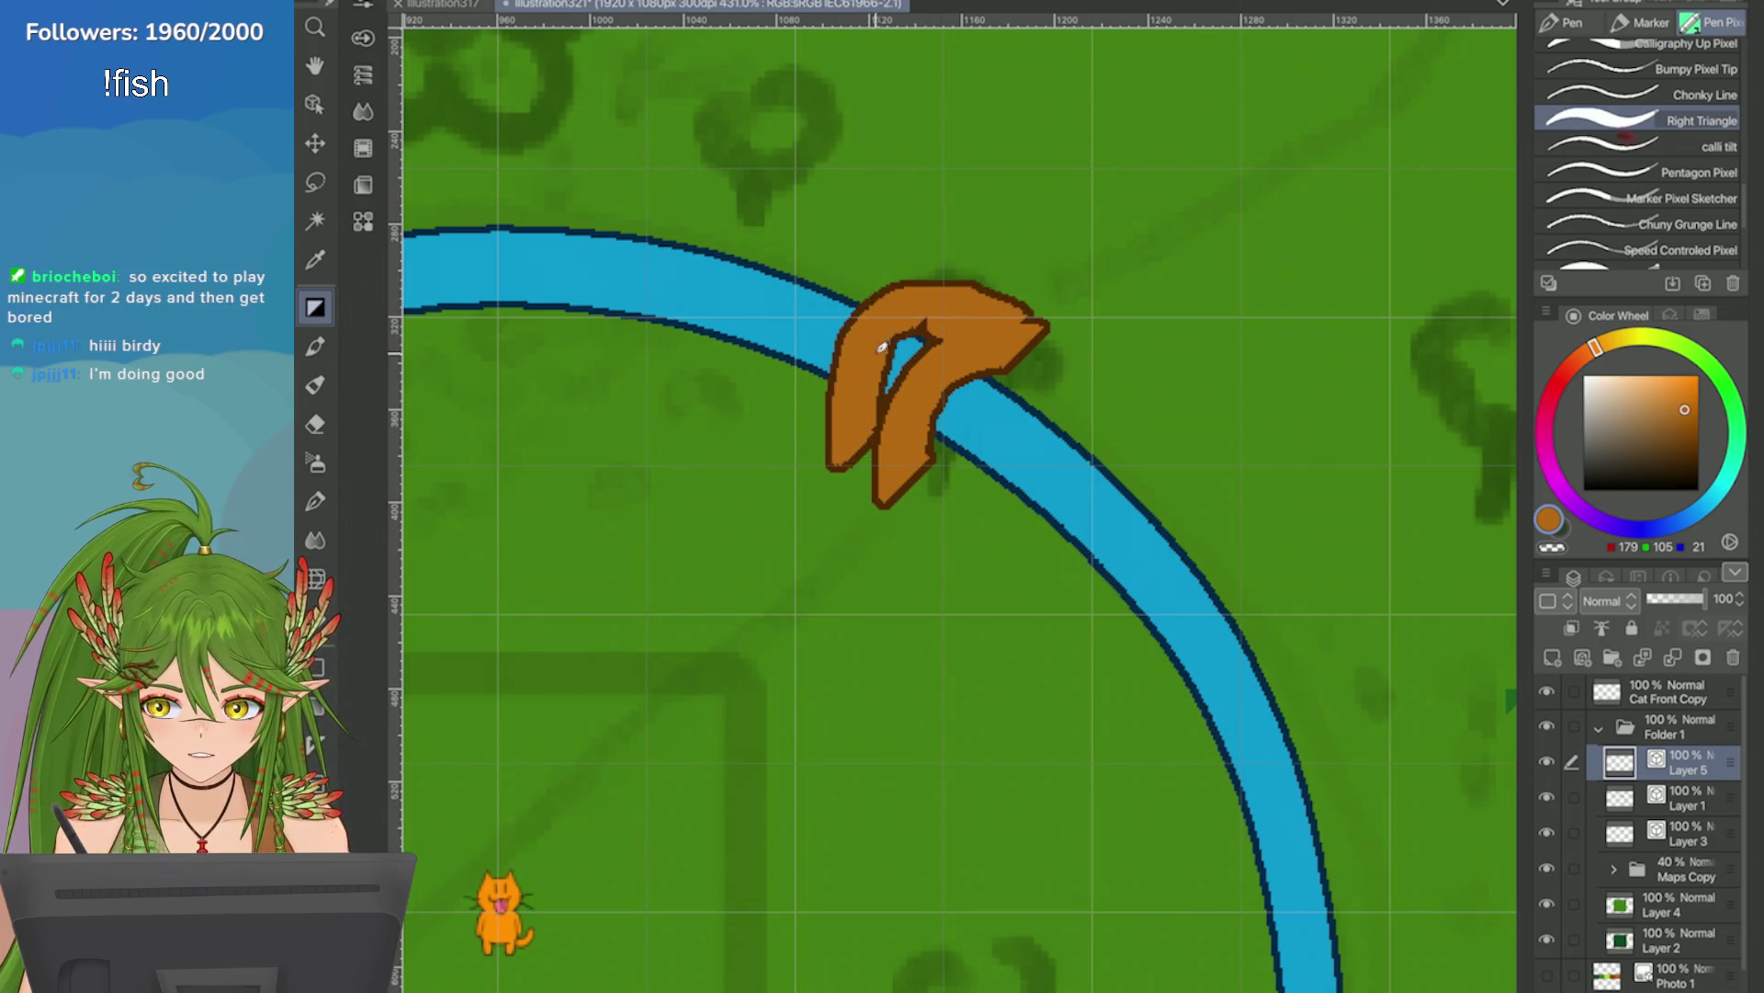
pyautogui.hotkey('ctrl', 'z')
pyautogui.hotkey('ctrl', 'y')
pyautogui.hotkey('ctrl', 'z')
pyautogui.hotkey('ctrl', 'y')
pyautogui.hotkey('ctrl', 'z')
pyautogui.hotkey('ctrl', 'y')
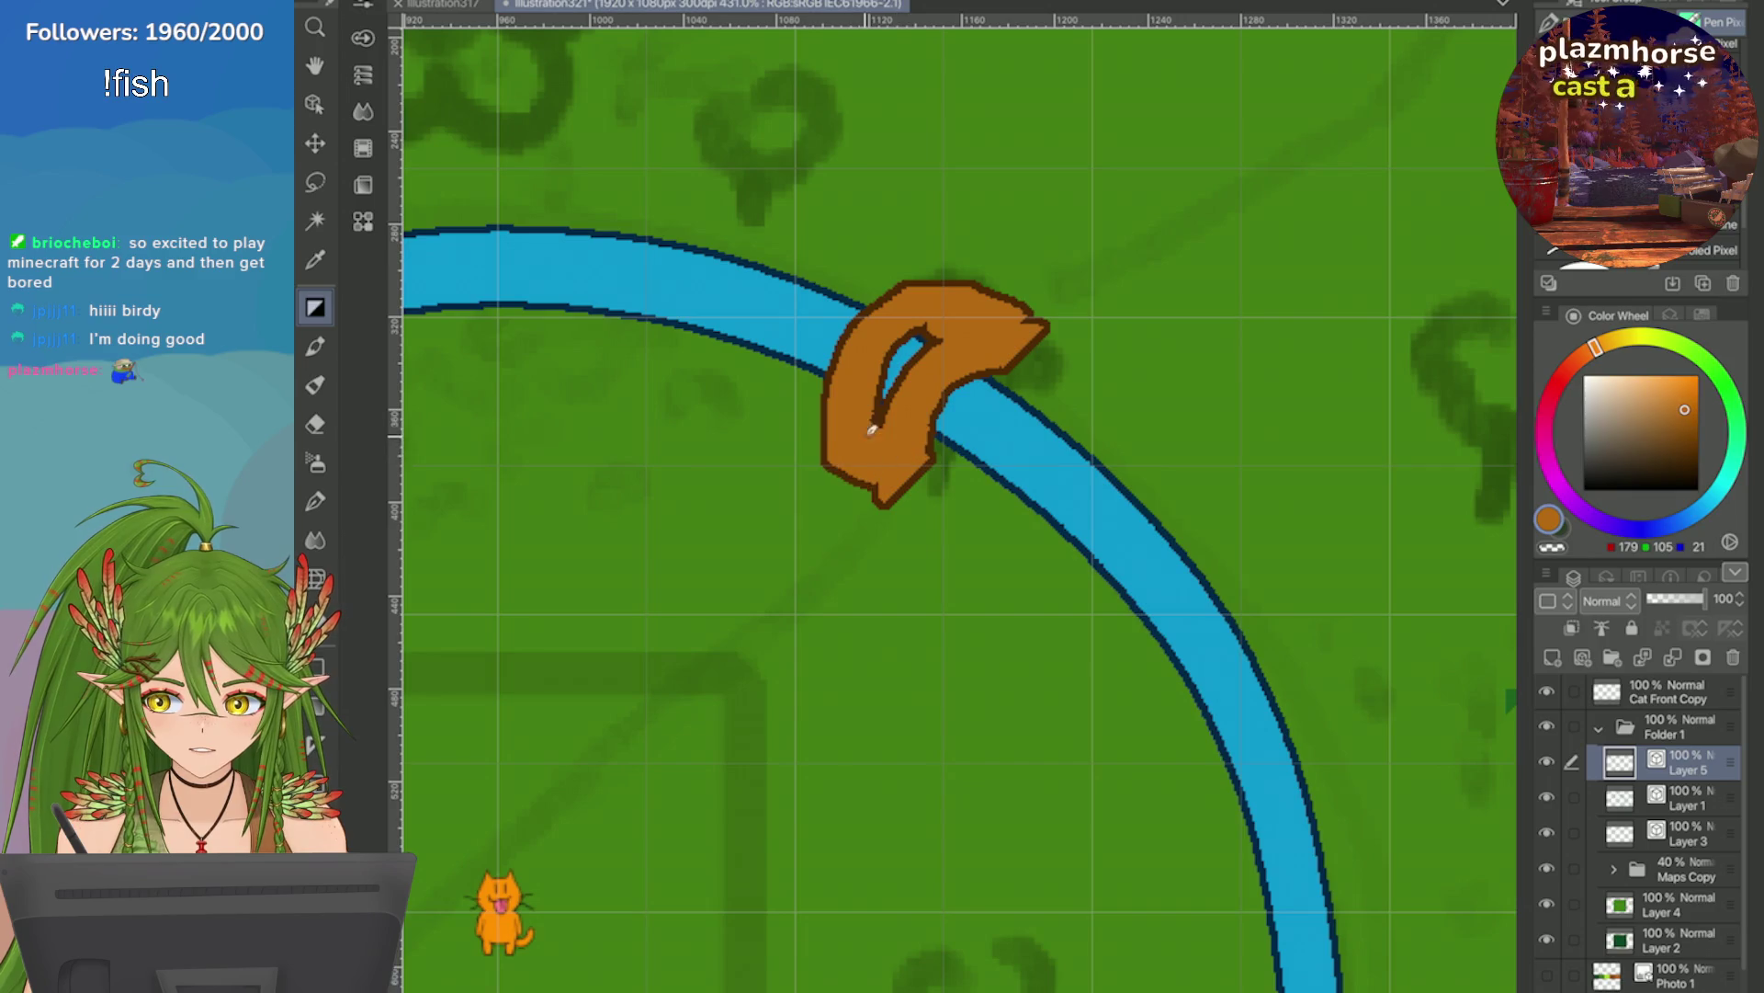
pyautogui.hotkey('ctrl', 'z')
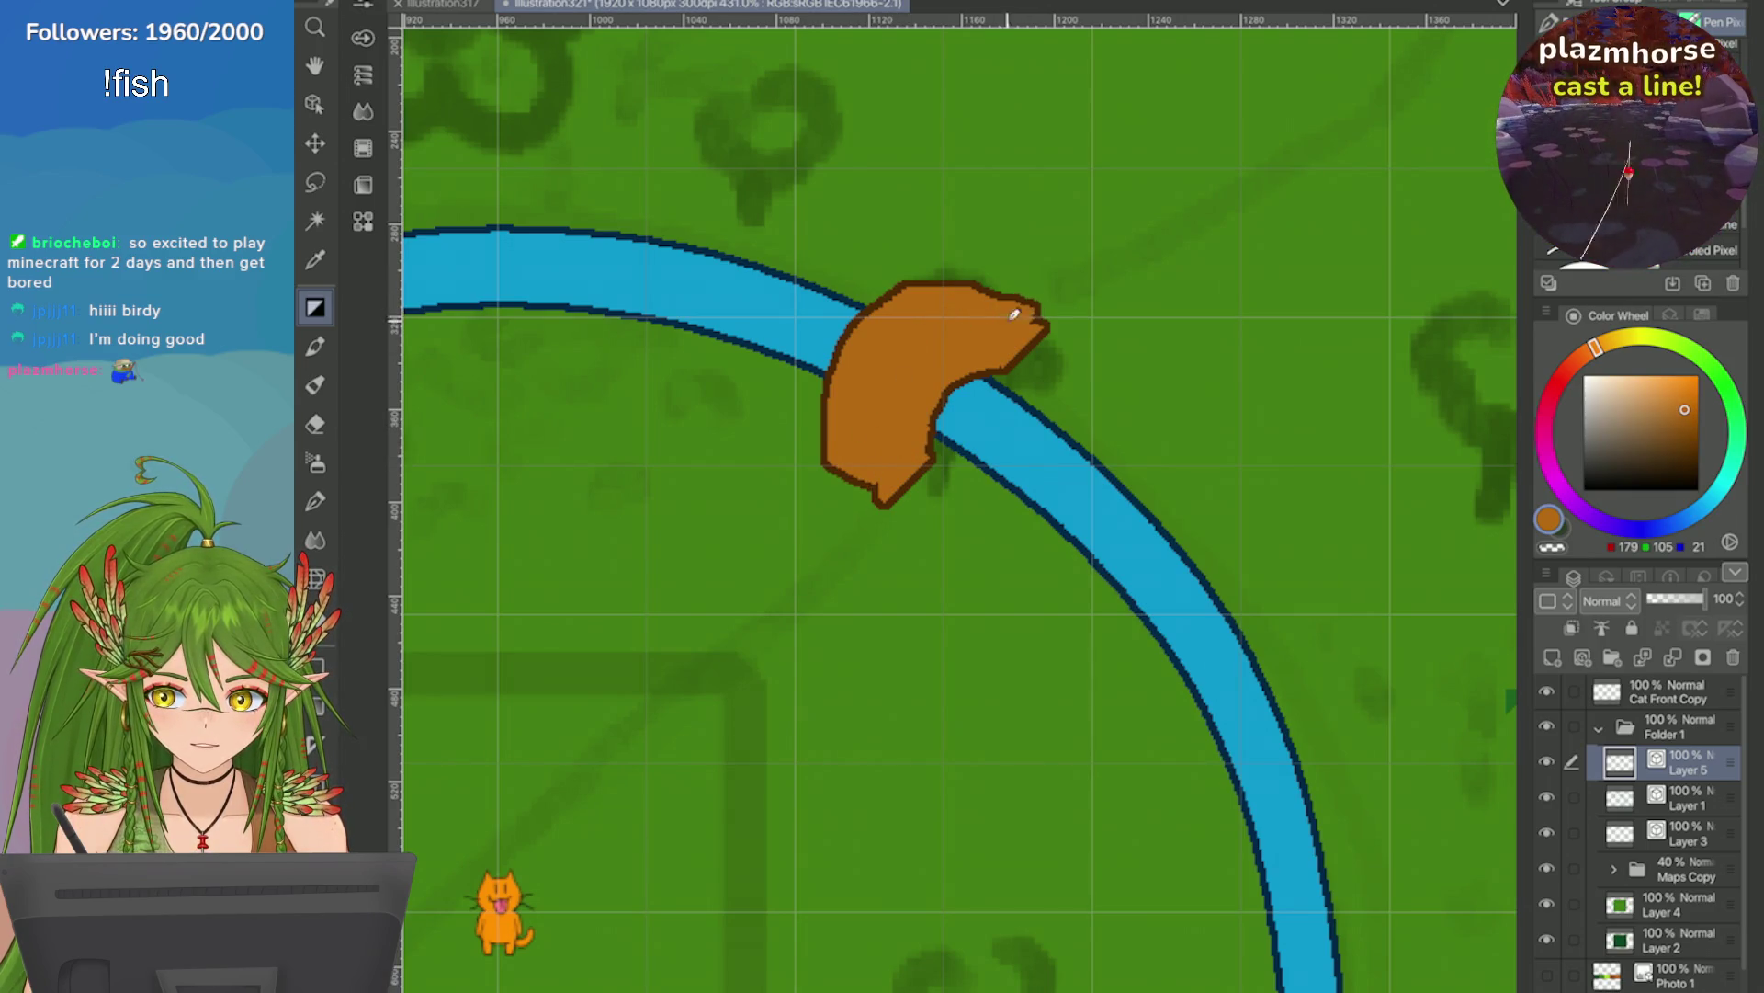
# Redraw the bridge's upper-left and left edges and smooth its inner lower-right edge.
pyautogui.moveTo(831, 482); pyautogui.dragTo(839, 436)
pyautogui.hotkey('ctrl', 'z')
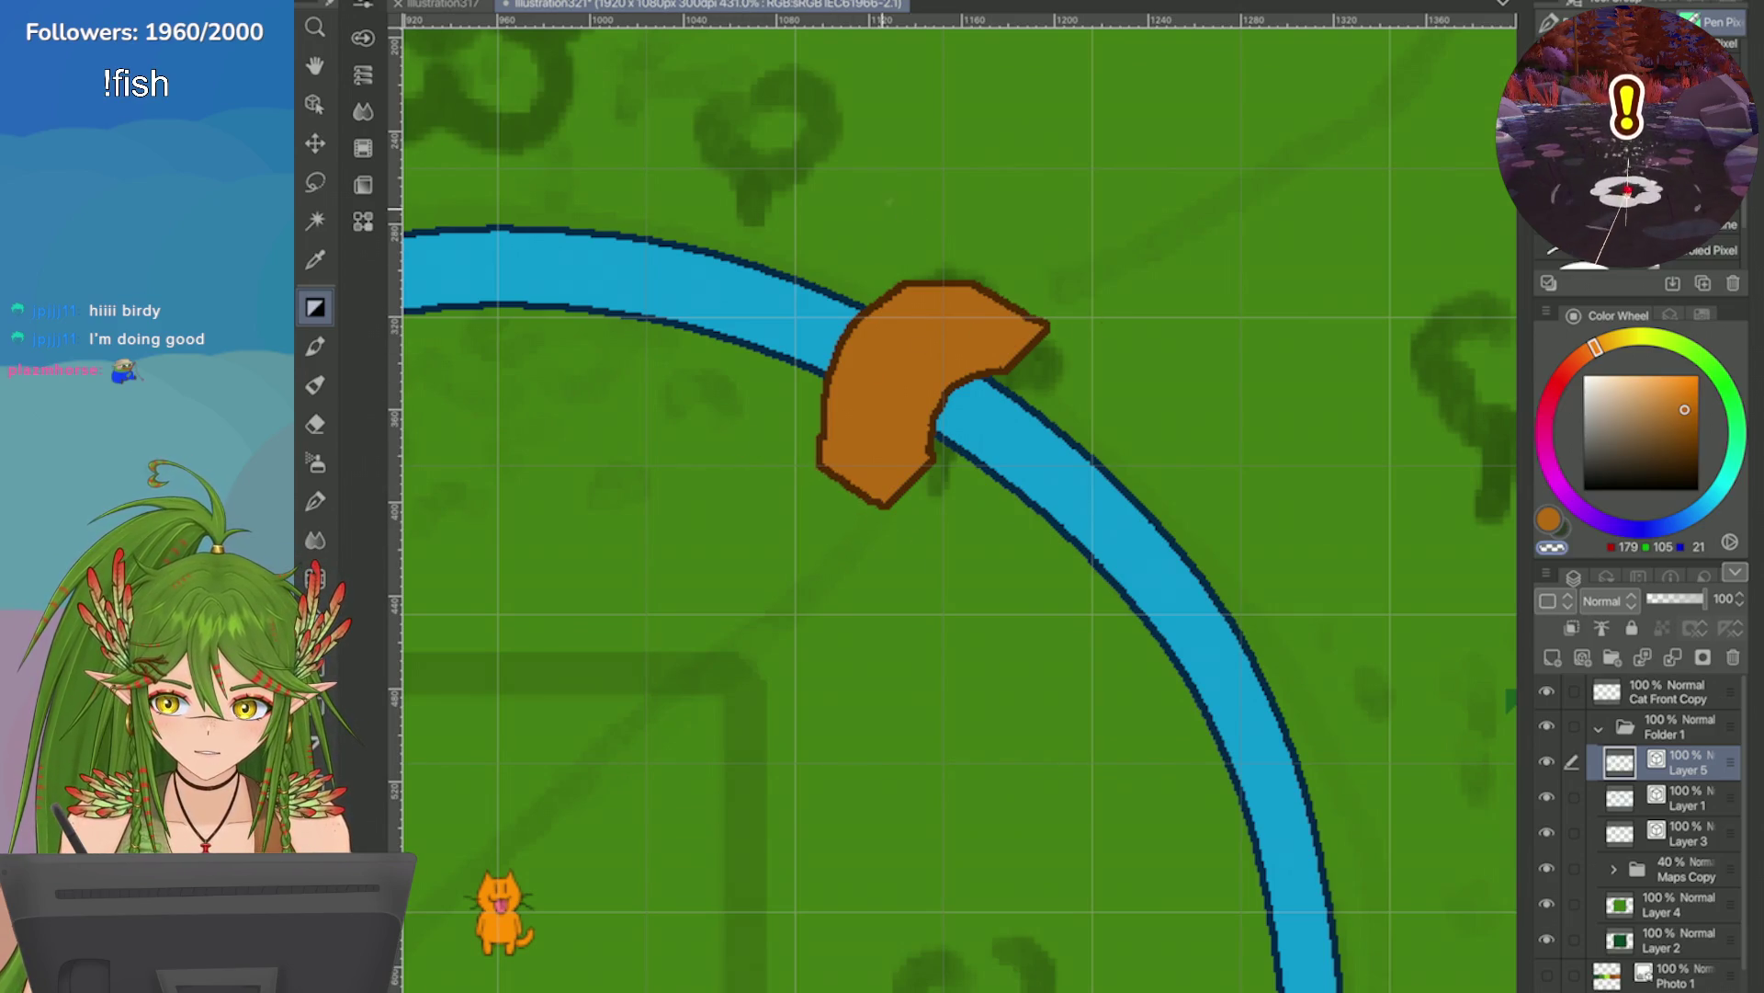
pyautogui.moveTo(982, 290)
pyautogui.mouseDown()
pyautogui.moveTo(862, 318)
pyautogui.moveTo(836, 349)
pyautogui.mouseUp()
pyautogui.moveTo(874, 289); pyautogui.dragTo(820, 462)
pyautogui.moveTo(1018, 373); pyautogui.dragTo(948, 470)
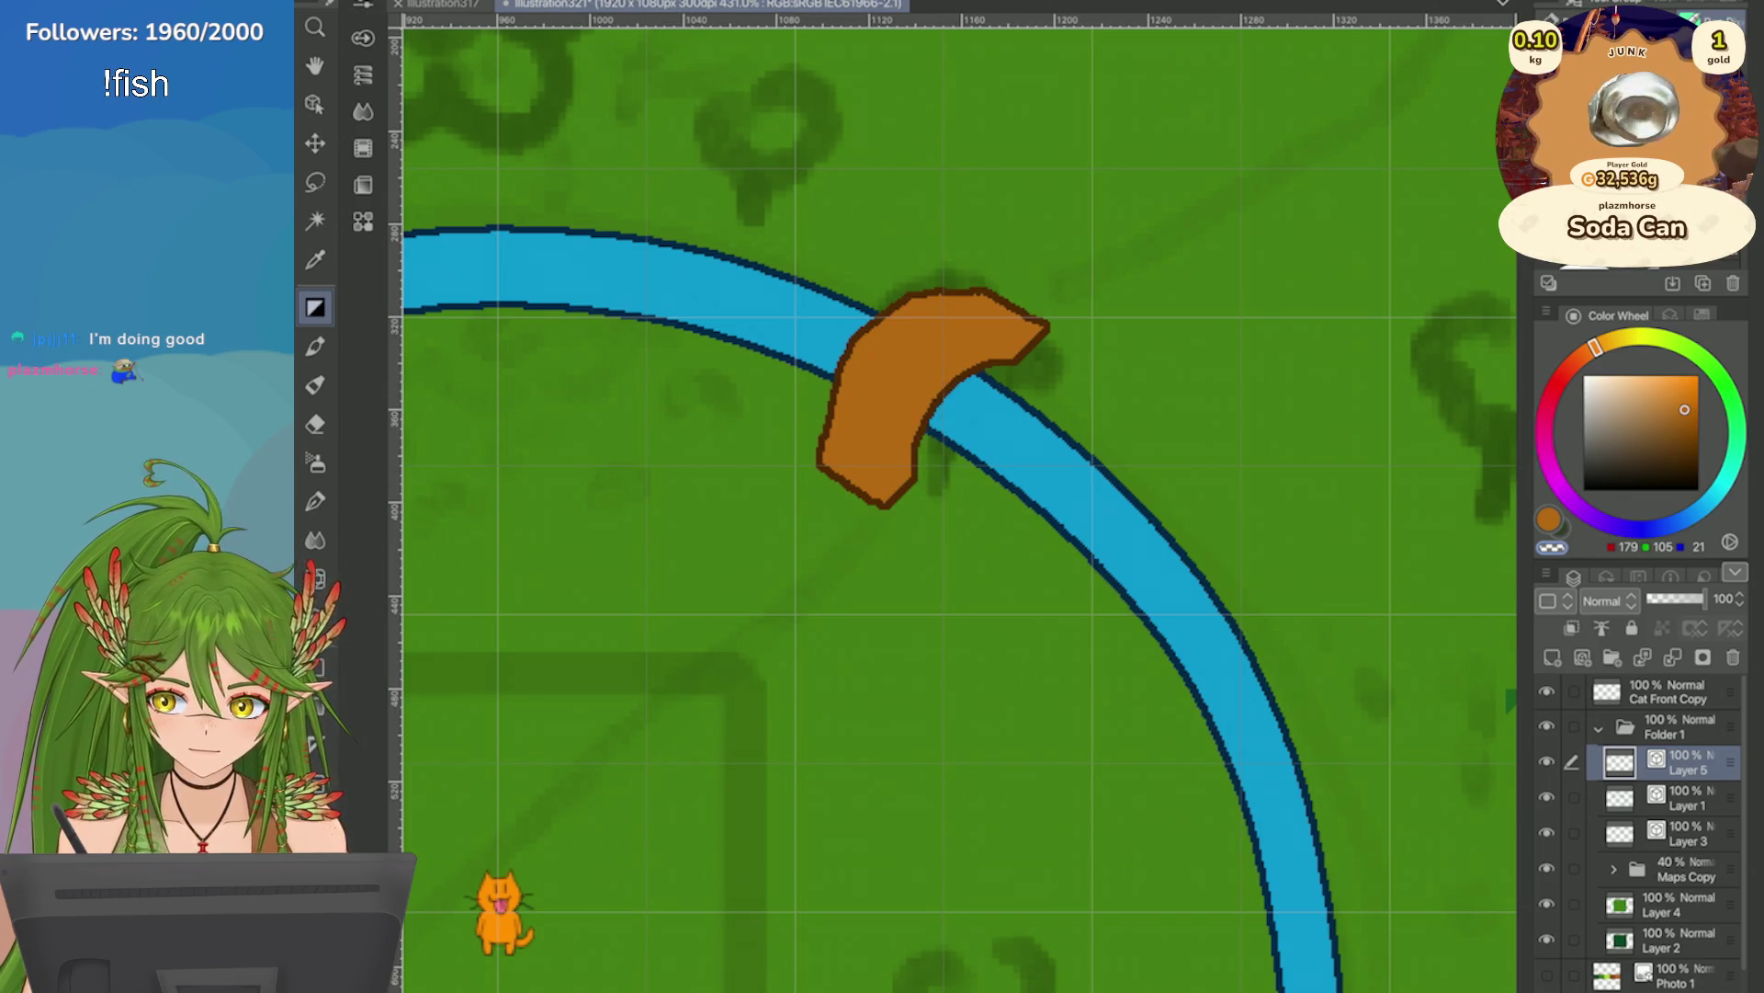
pyautogui.scroll(-5, 961, 510)
pyautogui.scroll(2, 1308, 570)
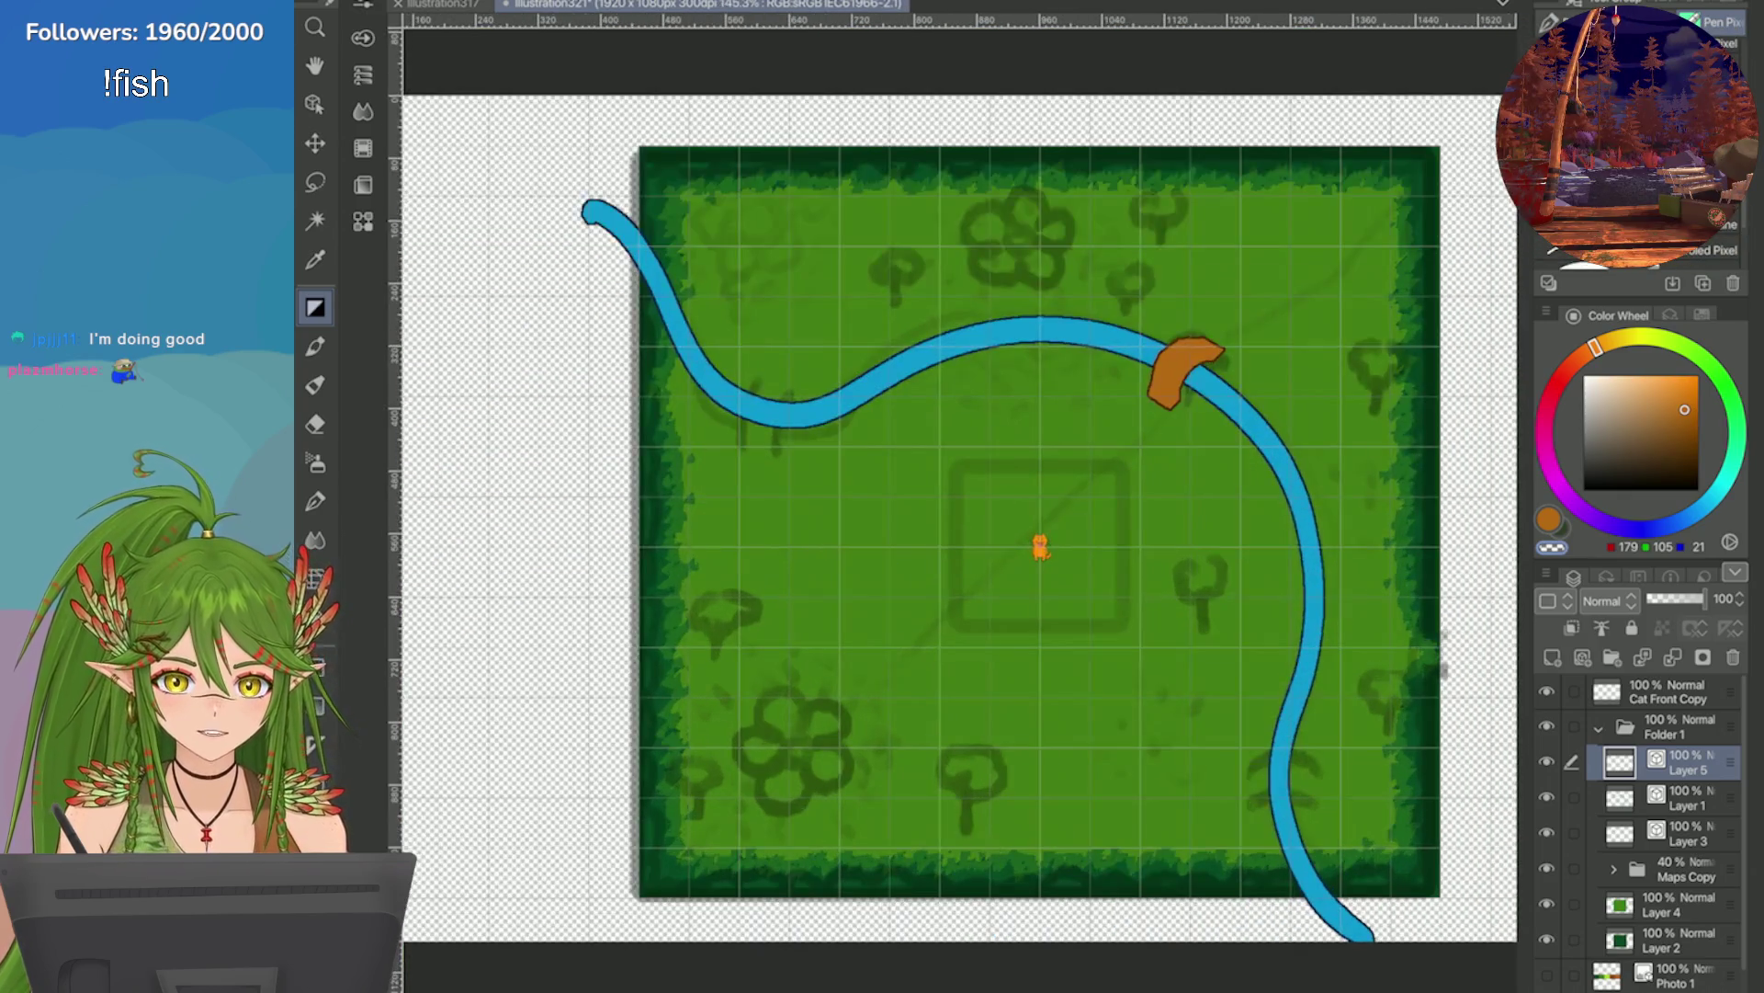
# Add a new empty Layer 6 above the bridge layer, discarding a duplicate.
pyautogui.rightClick(1562, 761)
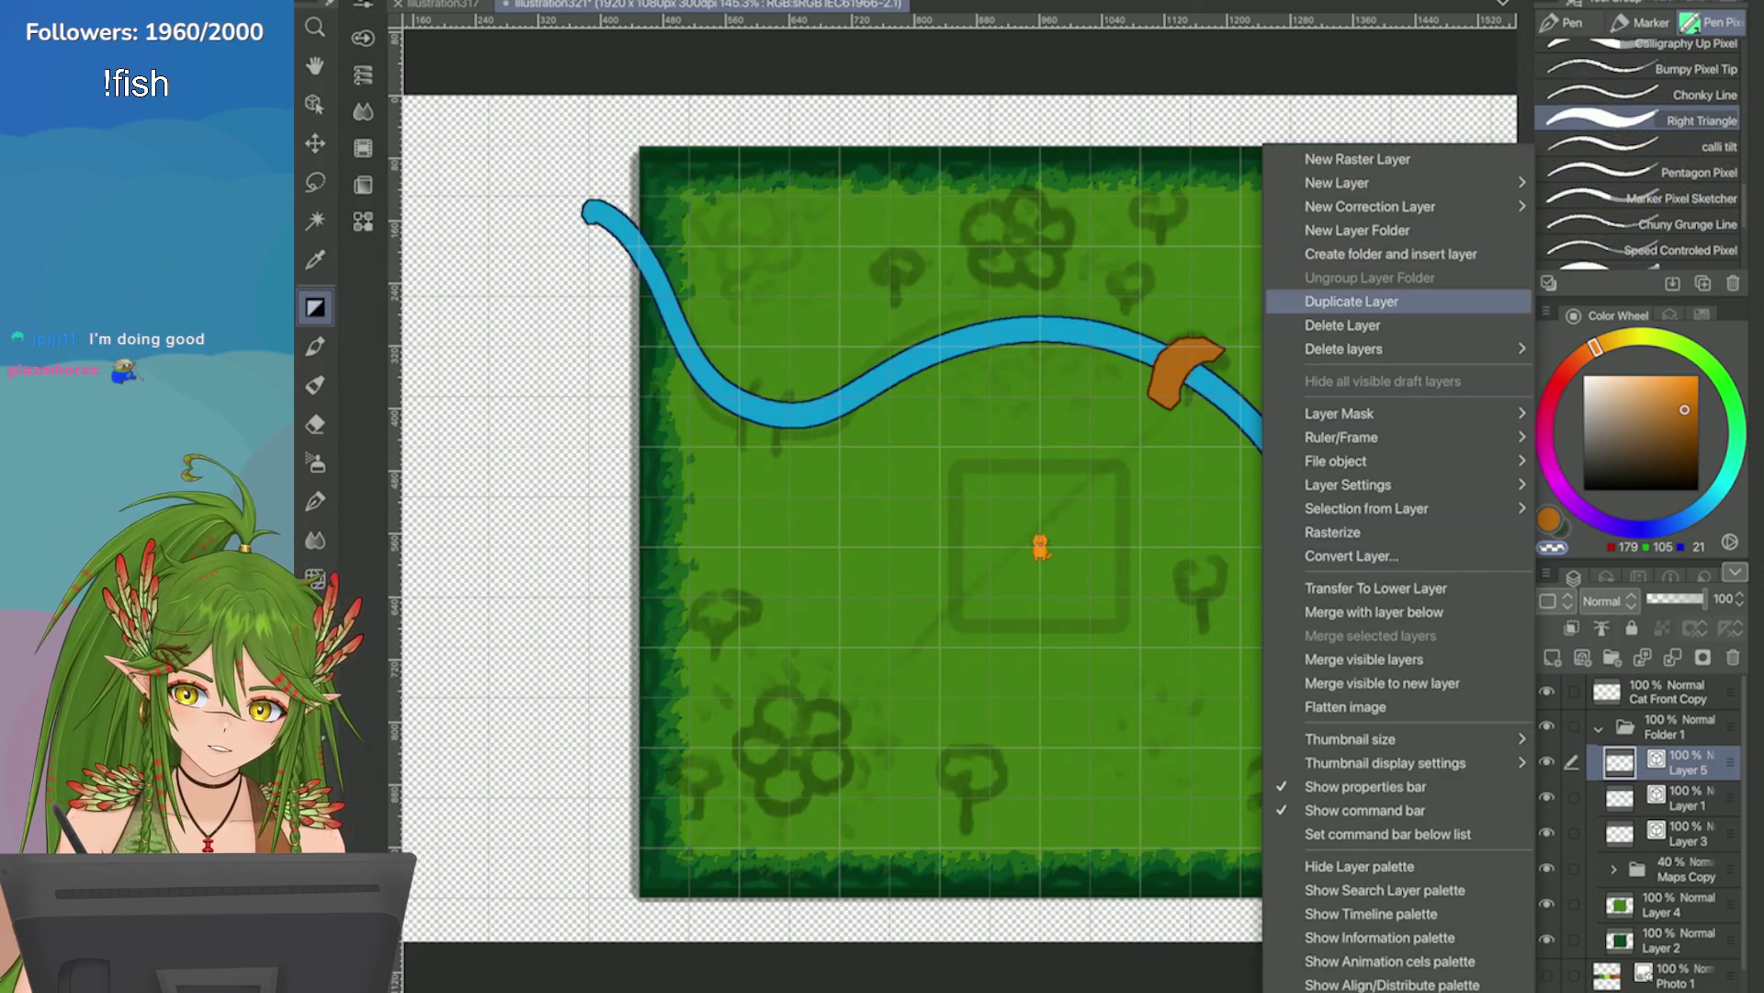
pyautogui.click(1378, 302)
pyautogui.hotkey('ctrl', 'z')
pyautogui.scroll(8, 1221, 322)
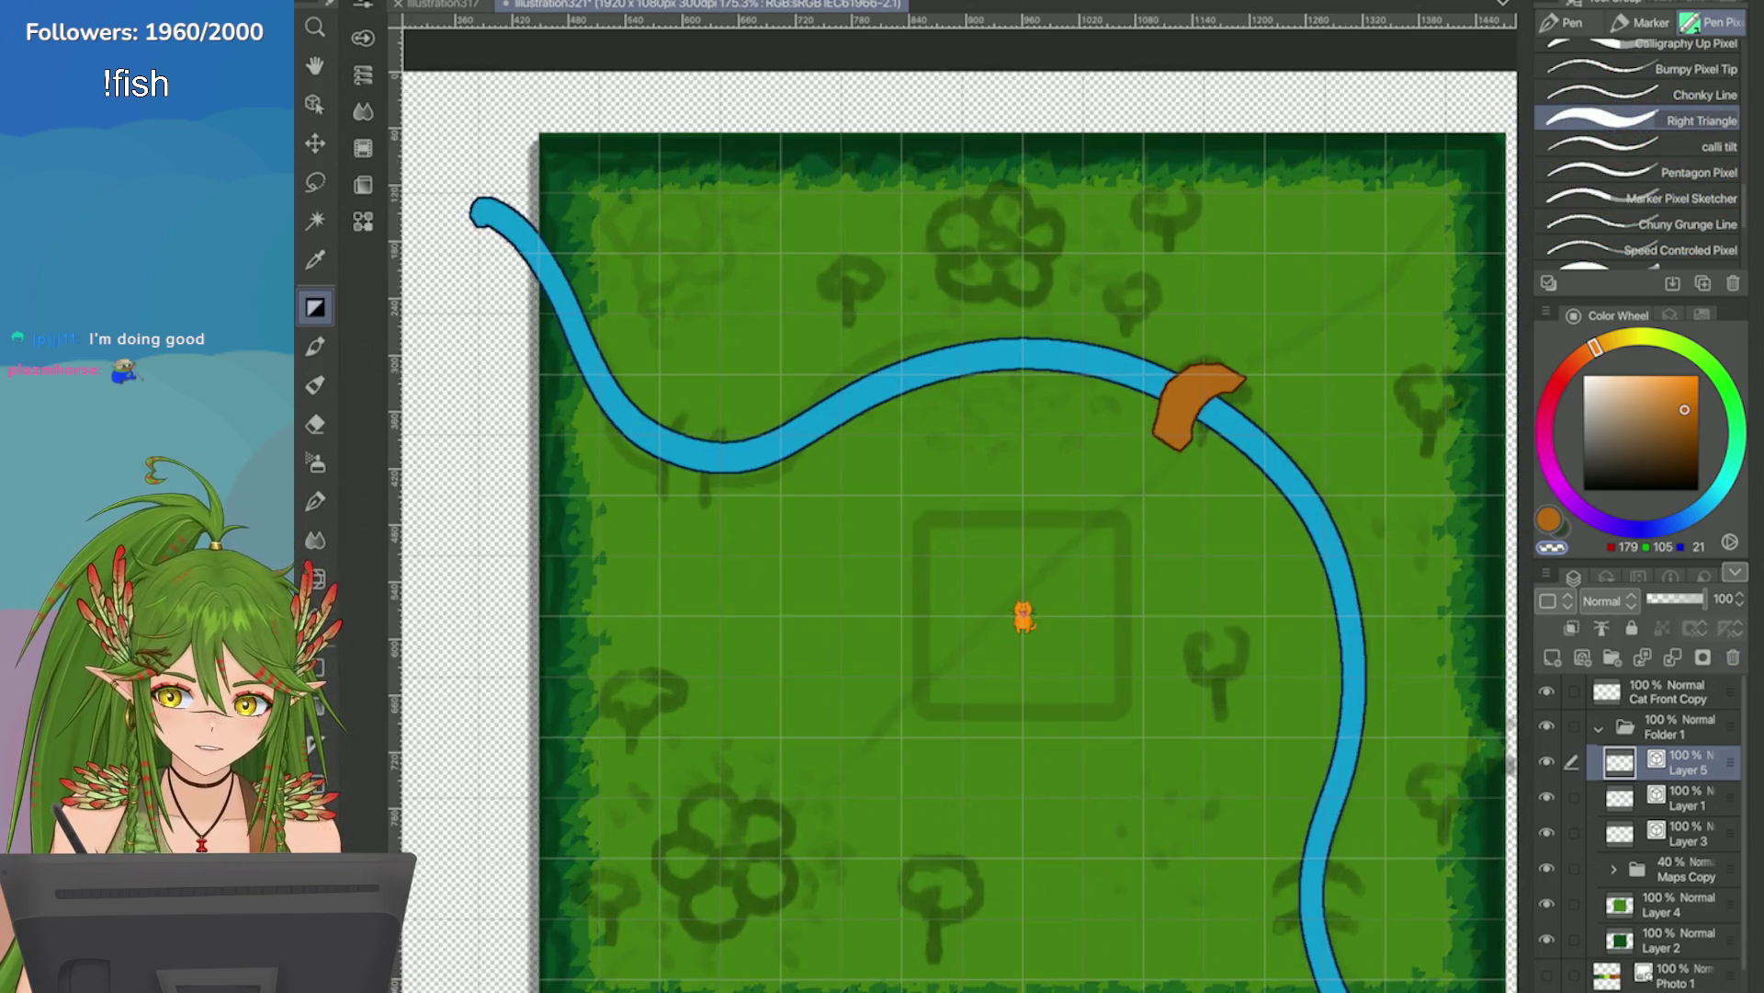
pyautogui.hotkey('ctrl', 'shift', 'n')
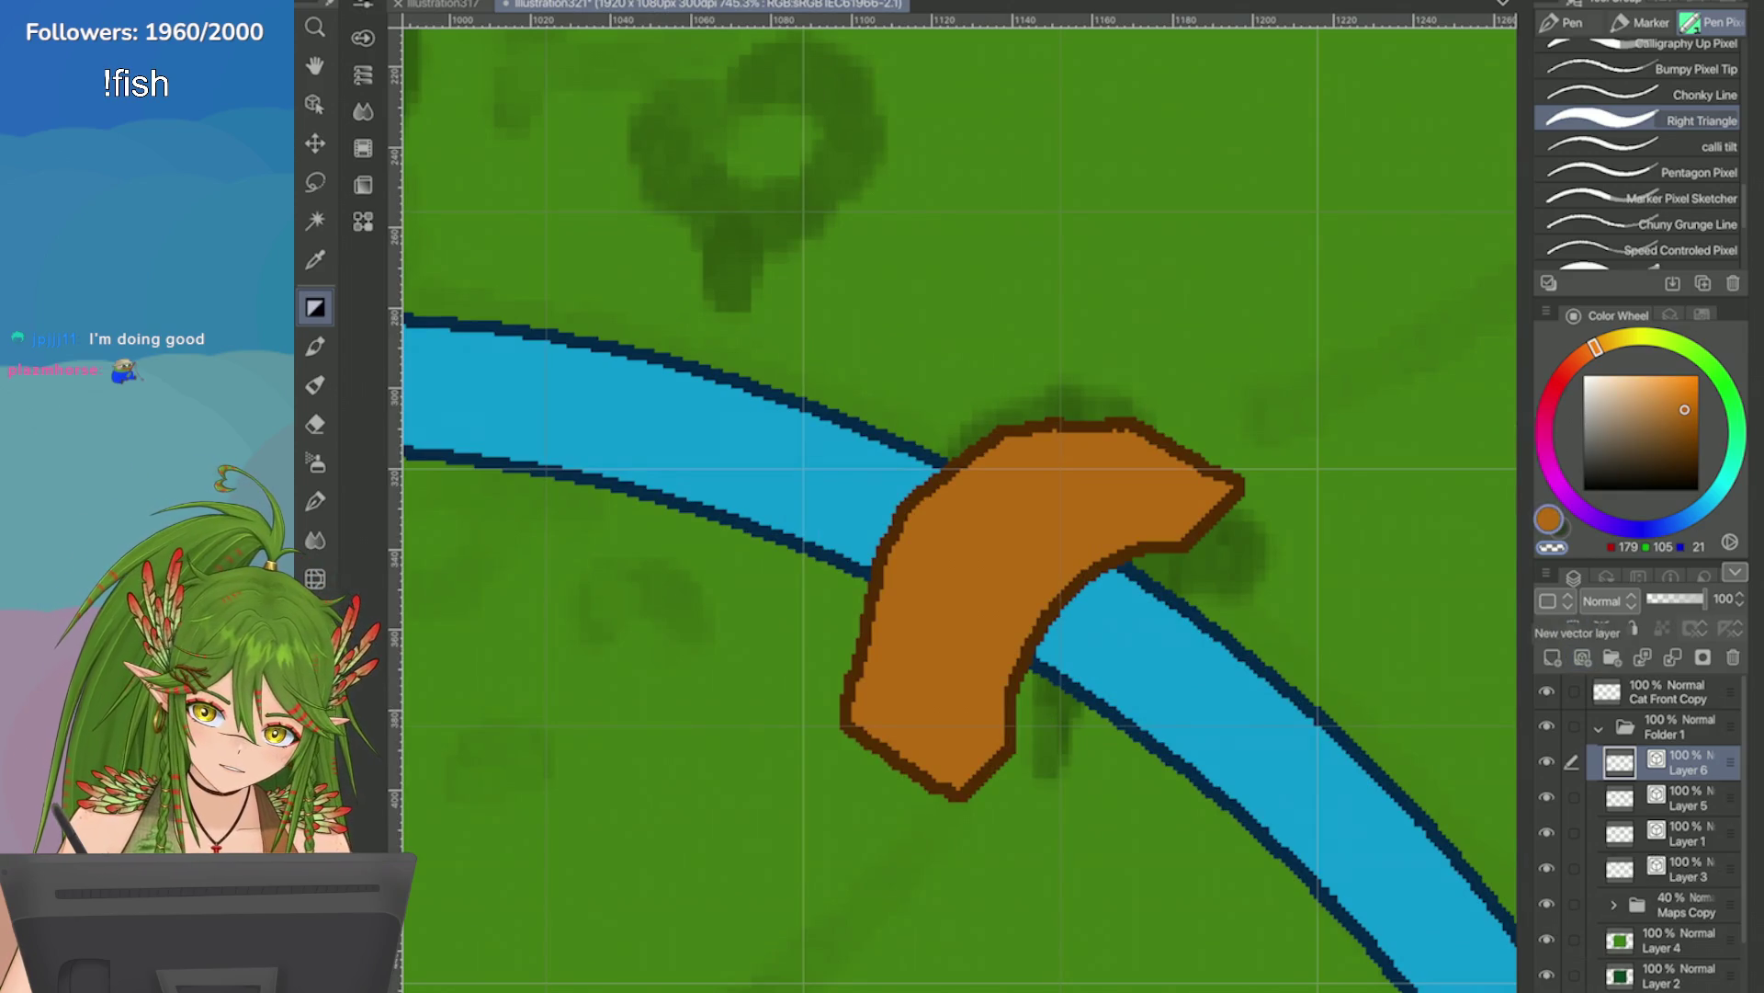
# Sample the bridge's dark brown outline colour and cycle through line, airbrush and pen tools.
pyautogui.press('i')
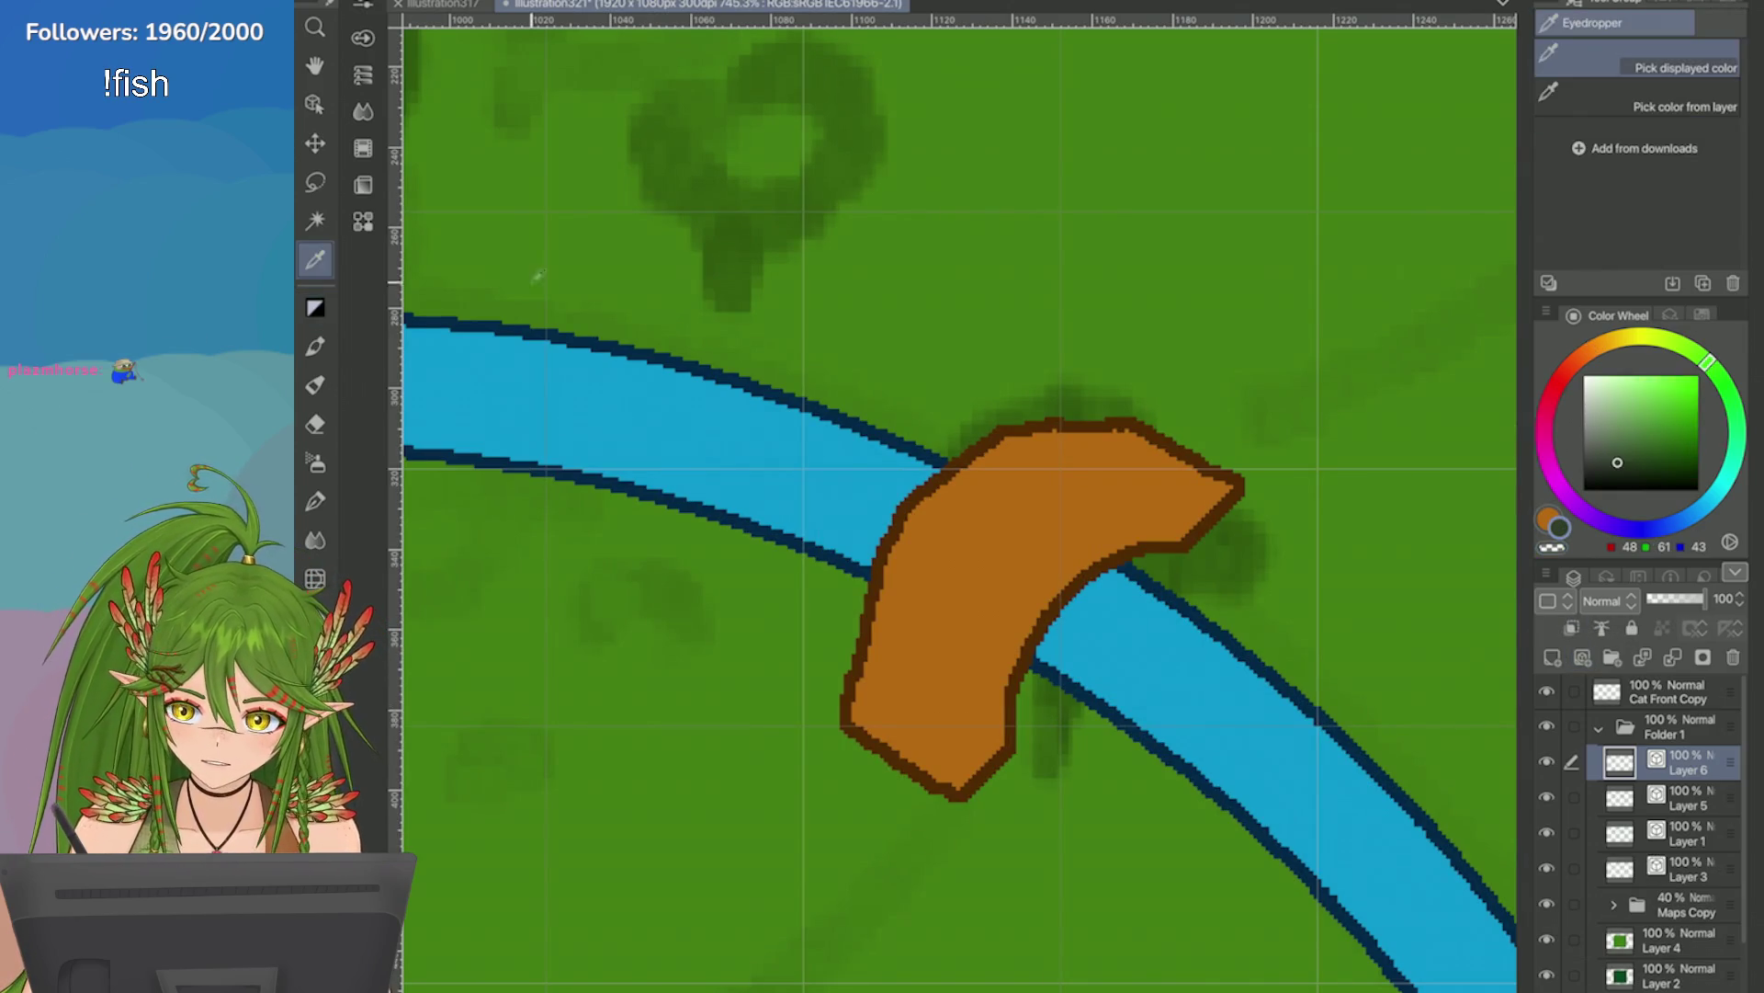
pyautogui.click(937, 476)
pyautogui.press('u')
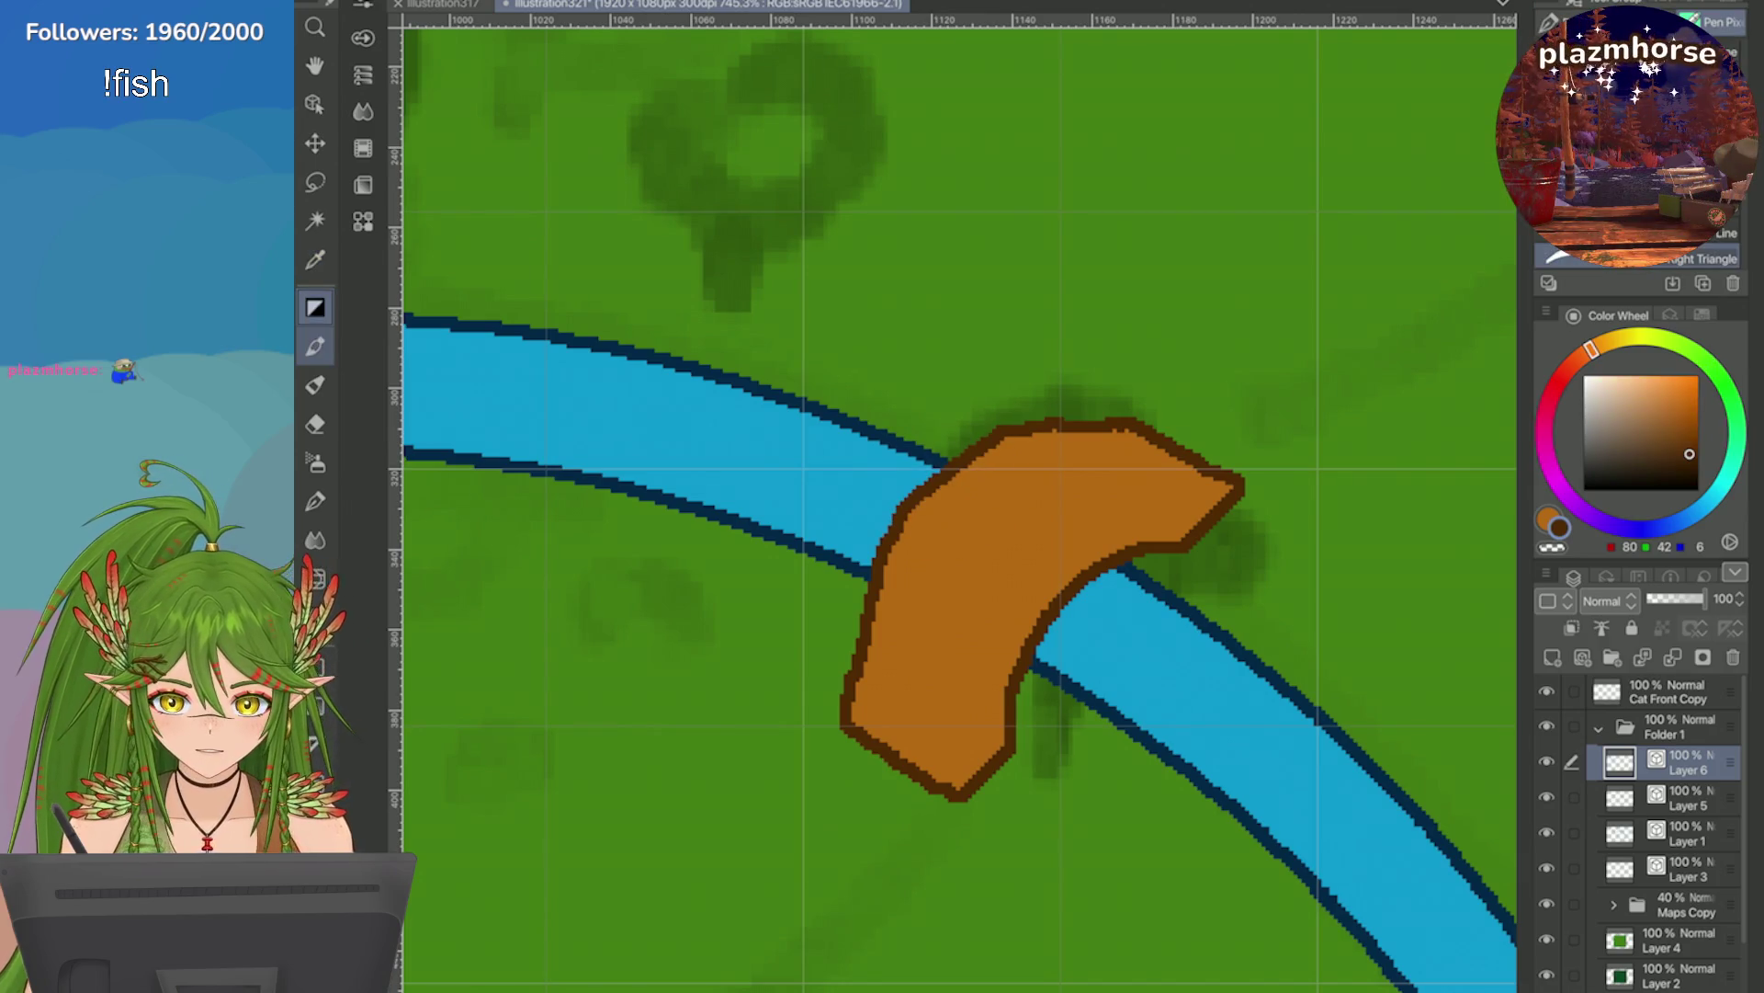
pyautogui.press('b')
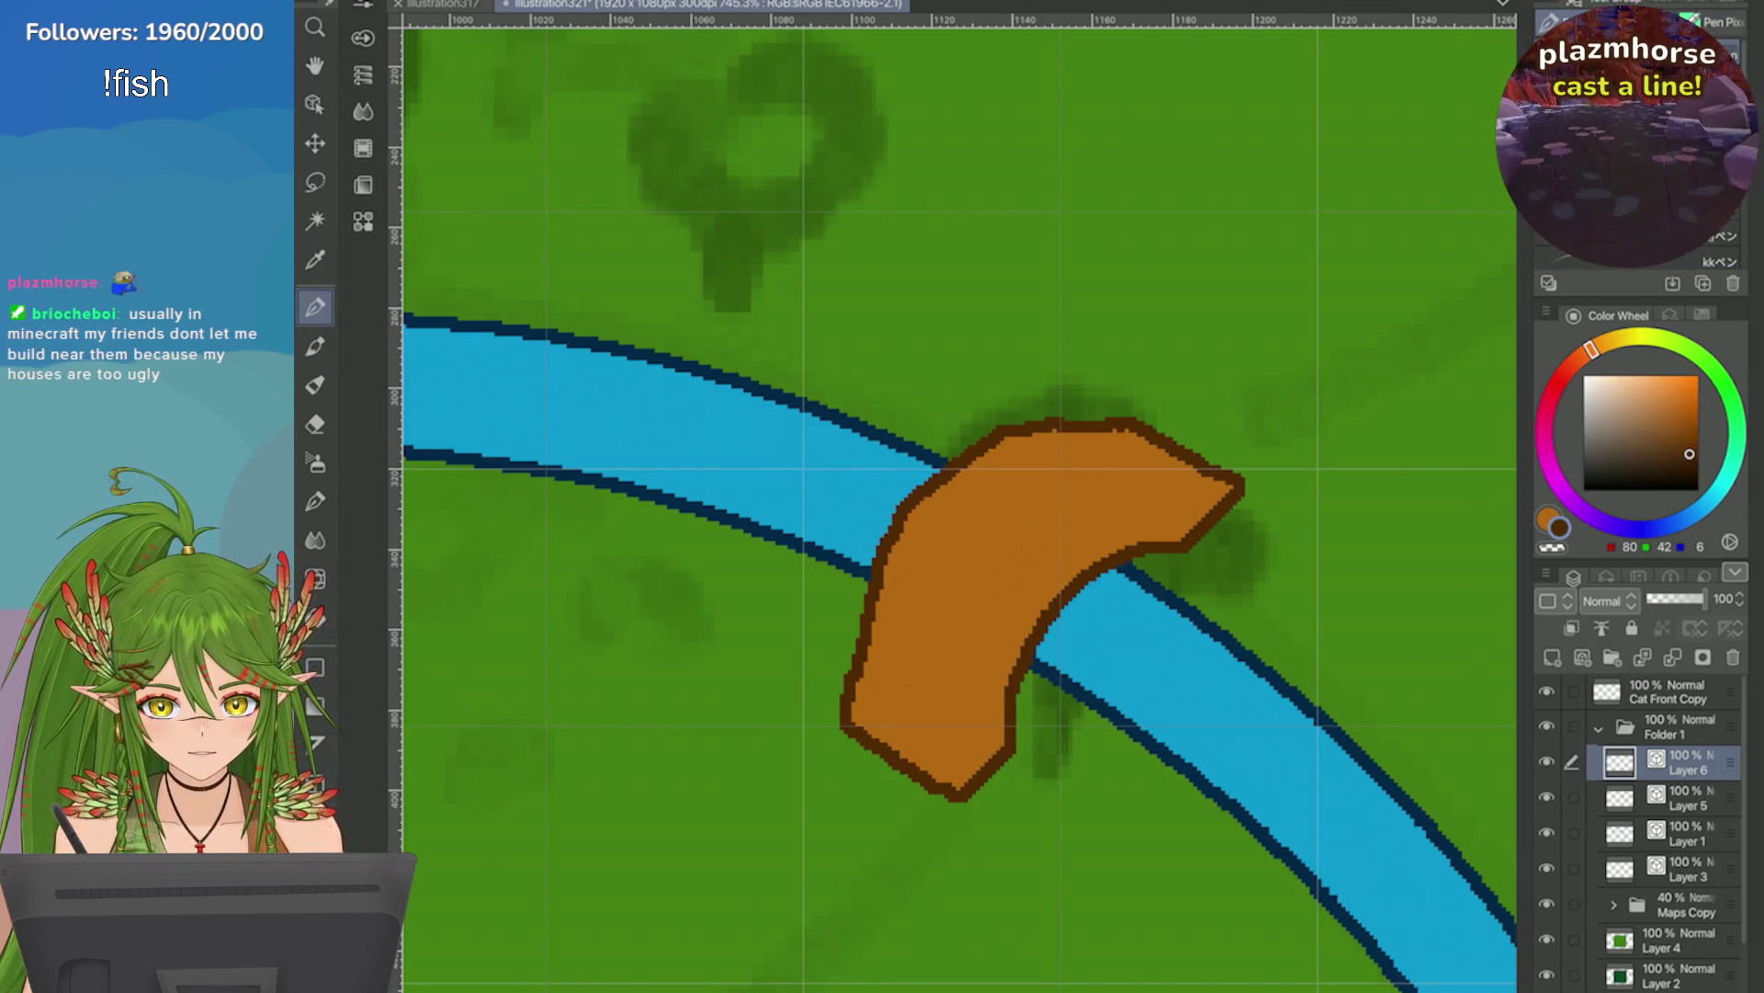
pyautogui.press('p')
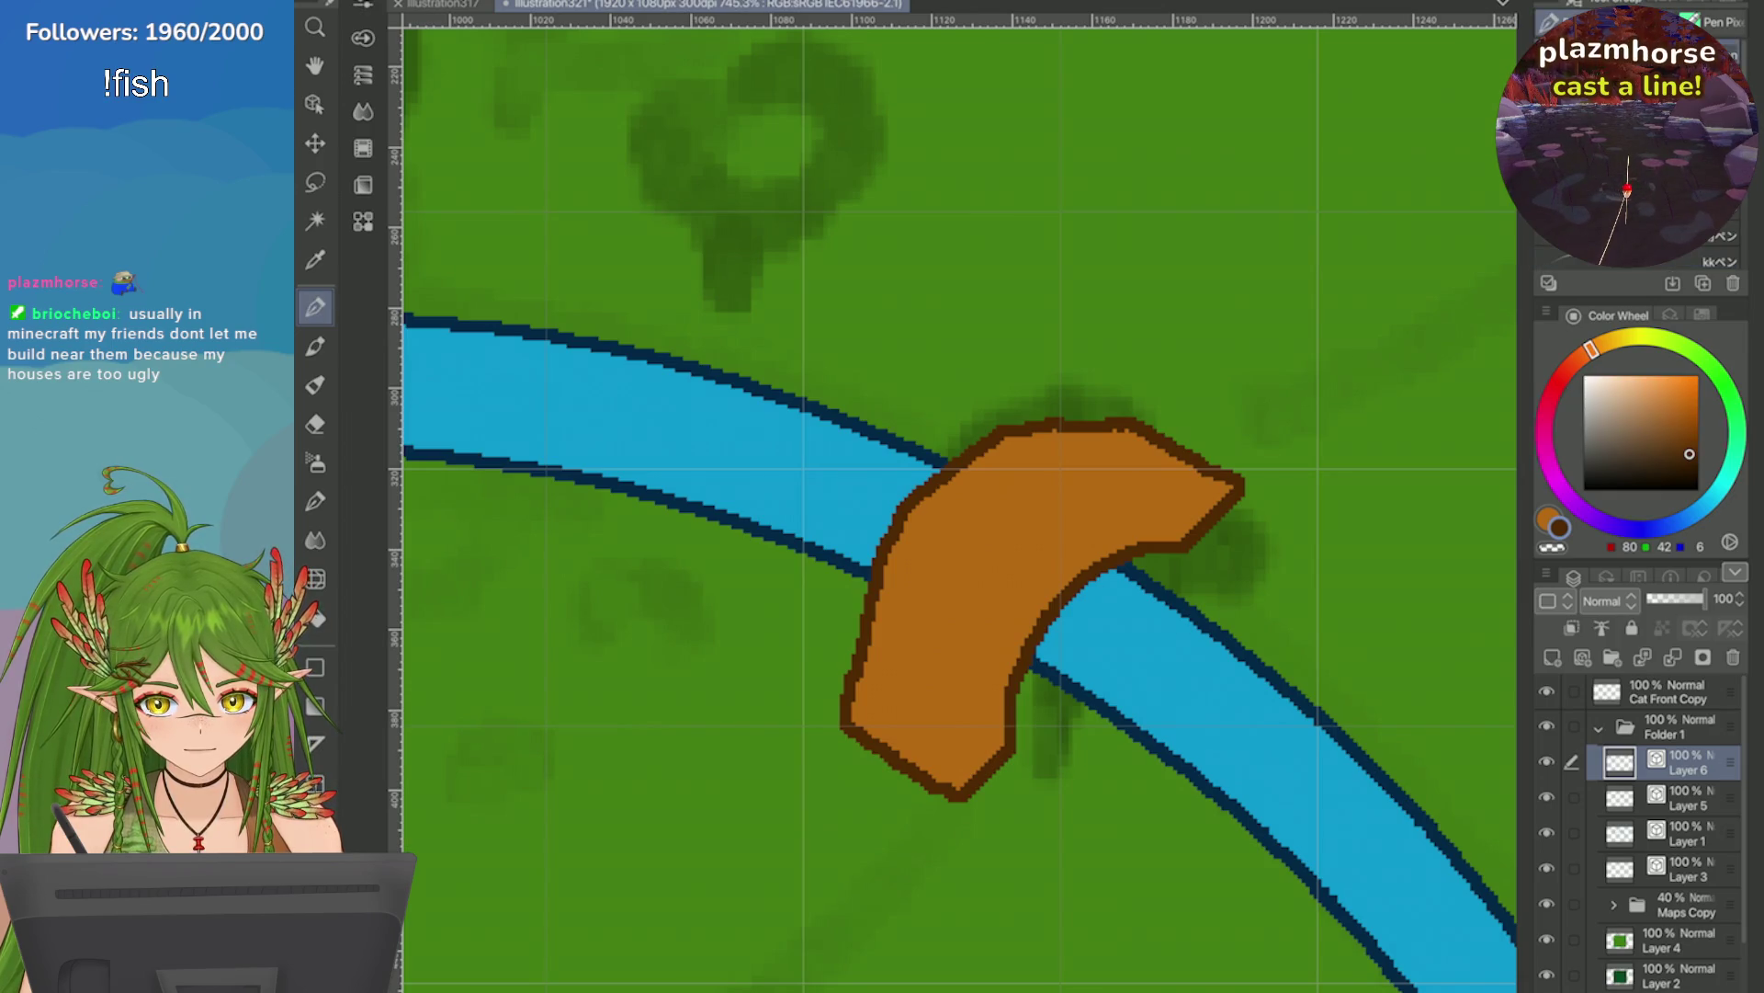
pyautogui.press('u')
pyautogui.press('b')
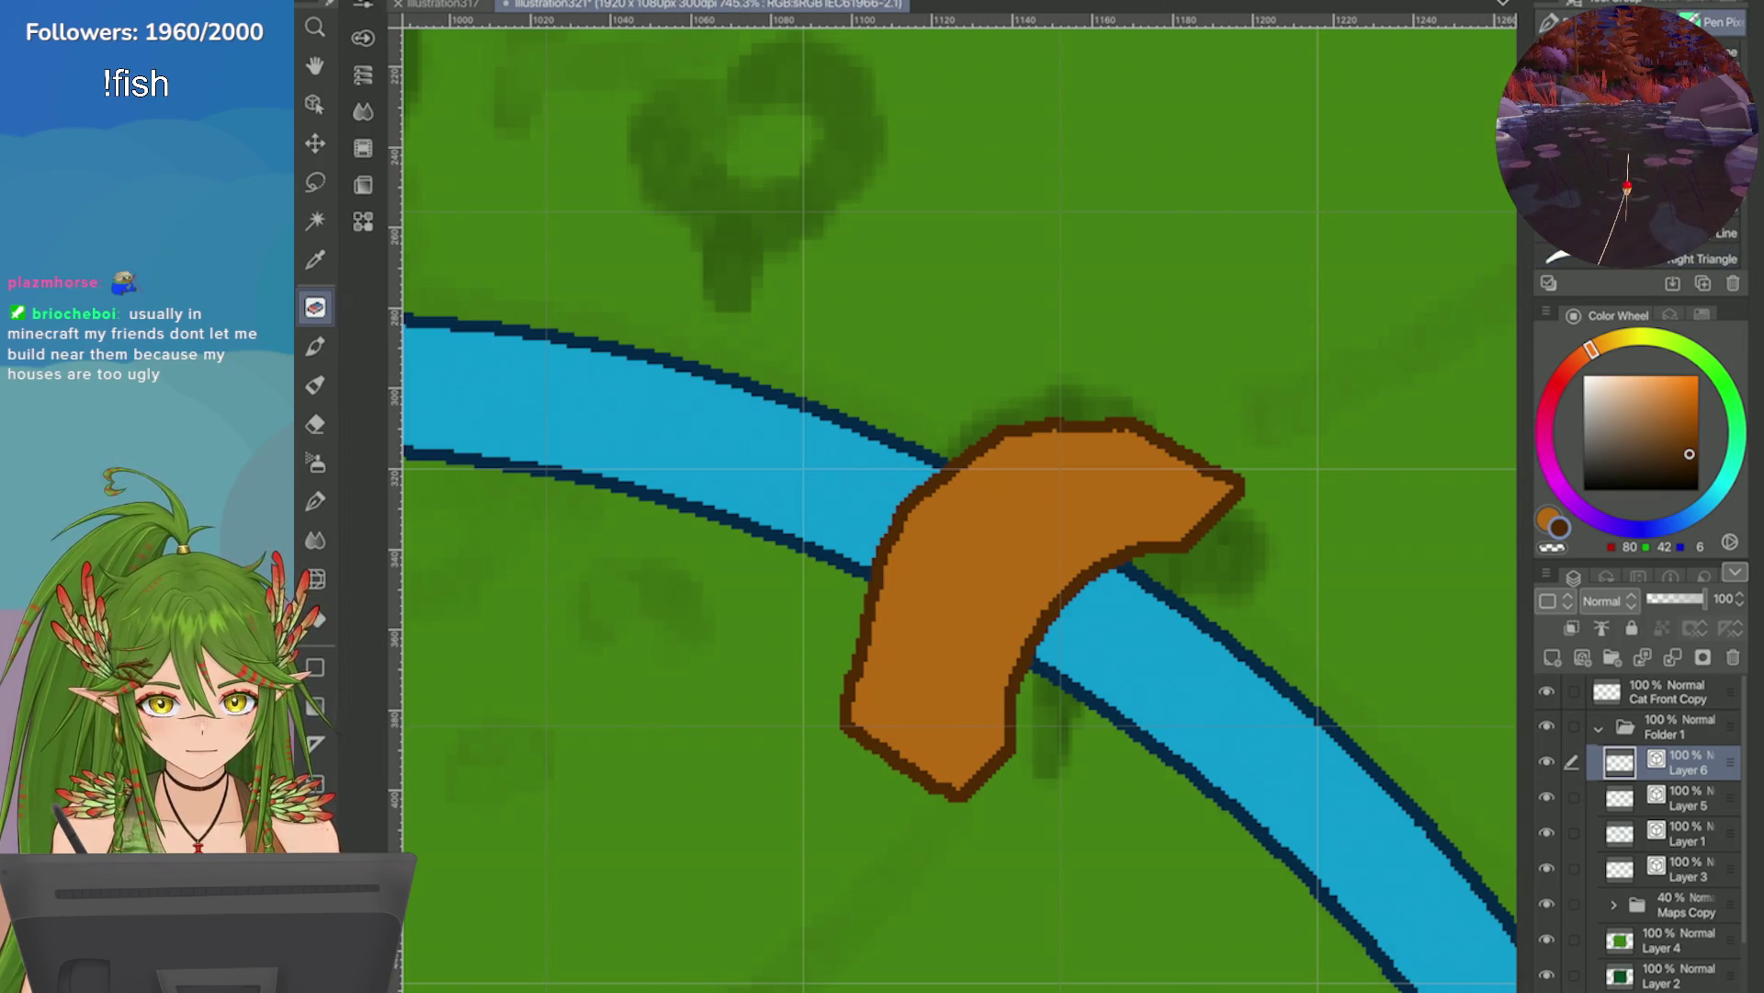
pyautogui.scroll(2, 849, 423)
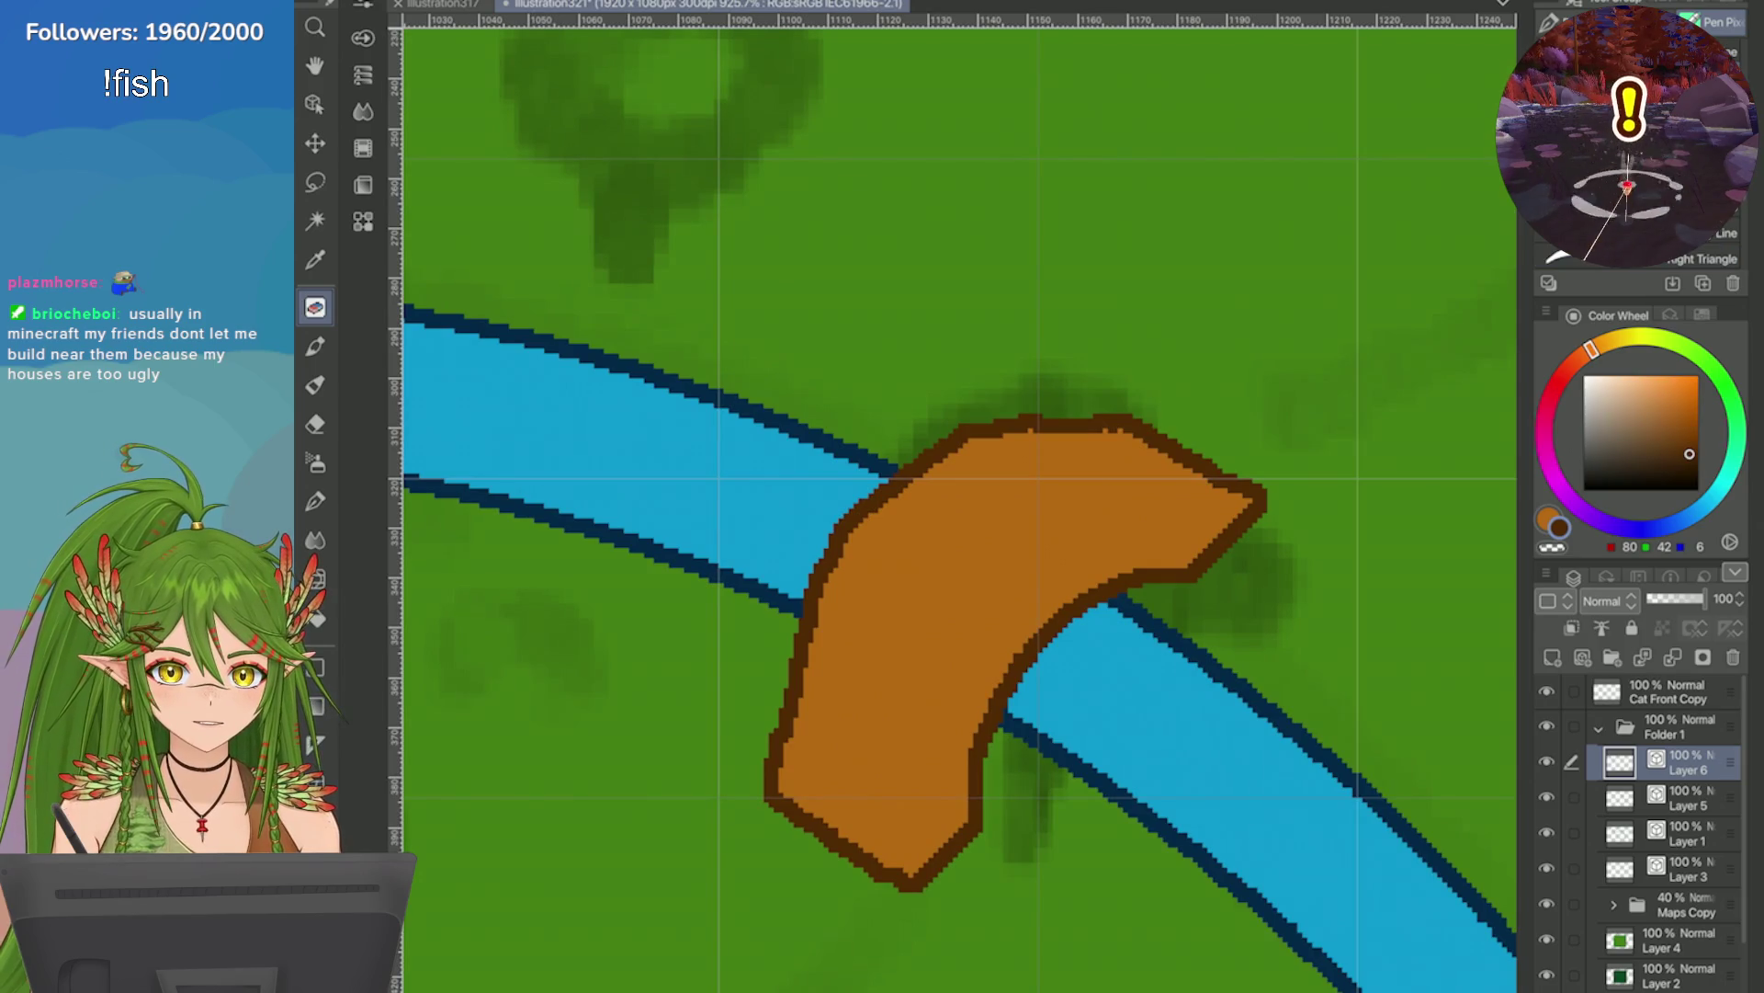
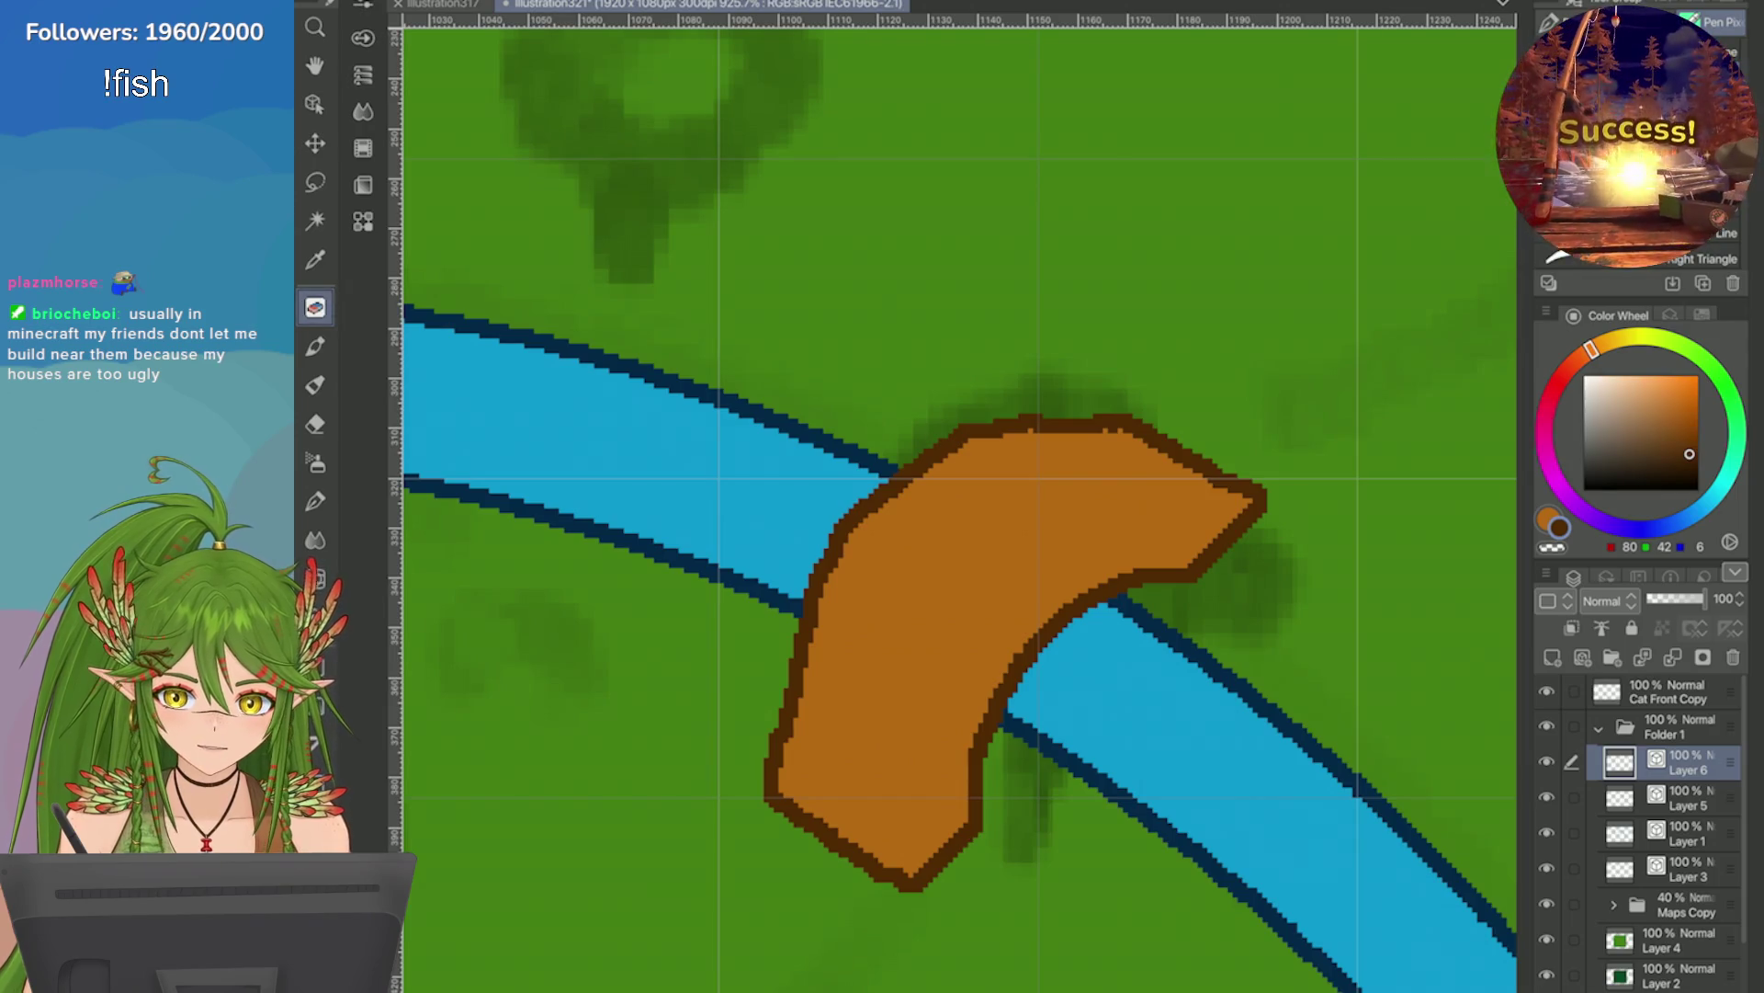
# Draw dark-brown railing posts along the bridge's top edge with the Pixel Pen, undoing missteps.
pyautogui.press('p')
pyautogui.moveTo(977, 424); pyautogui.dragTo(975, 375)
pyautogui.press('p')
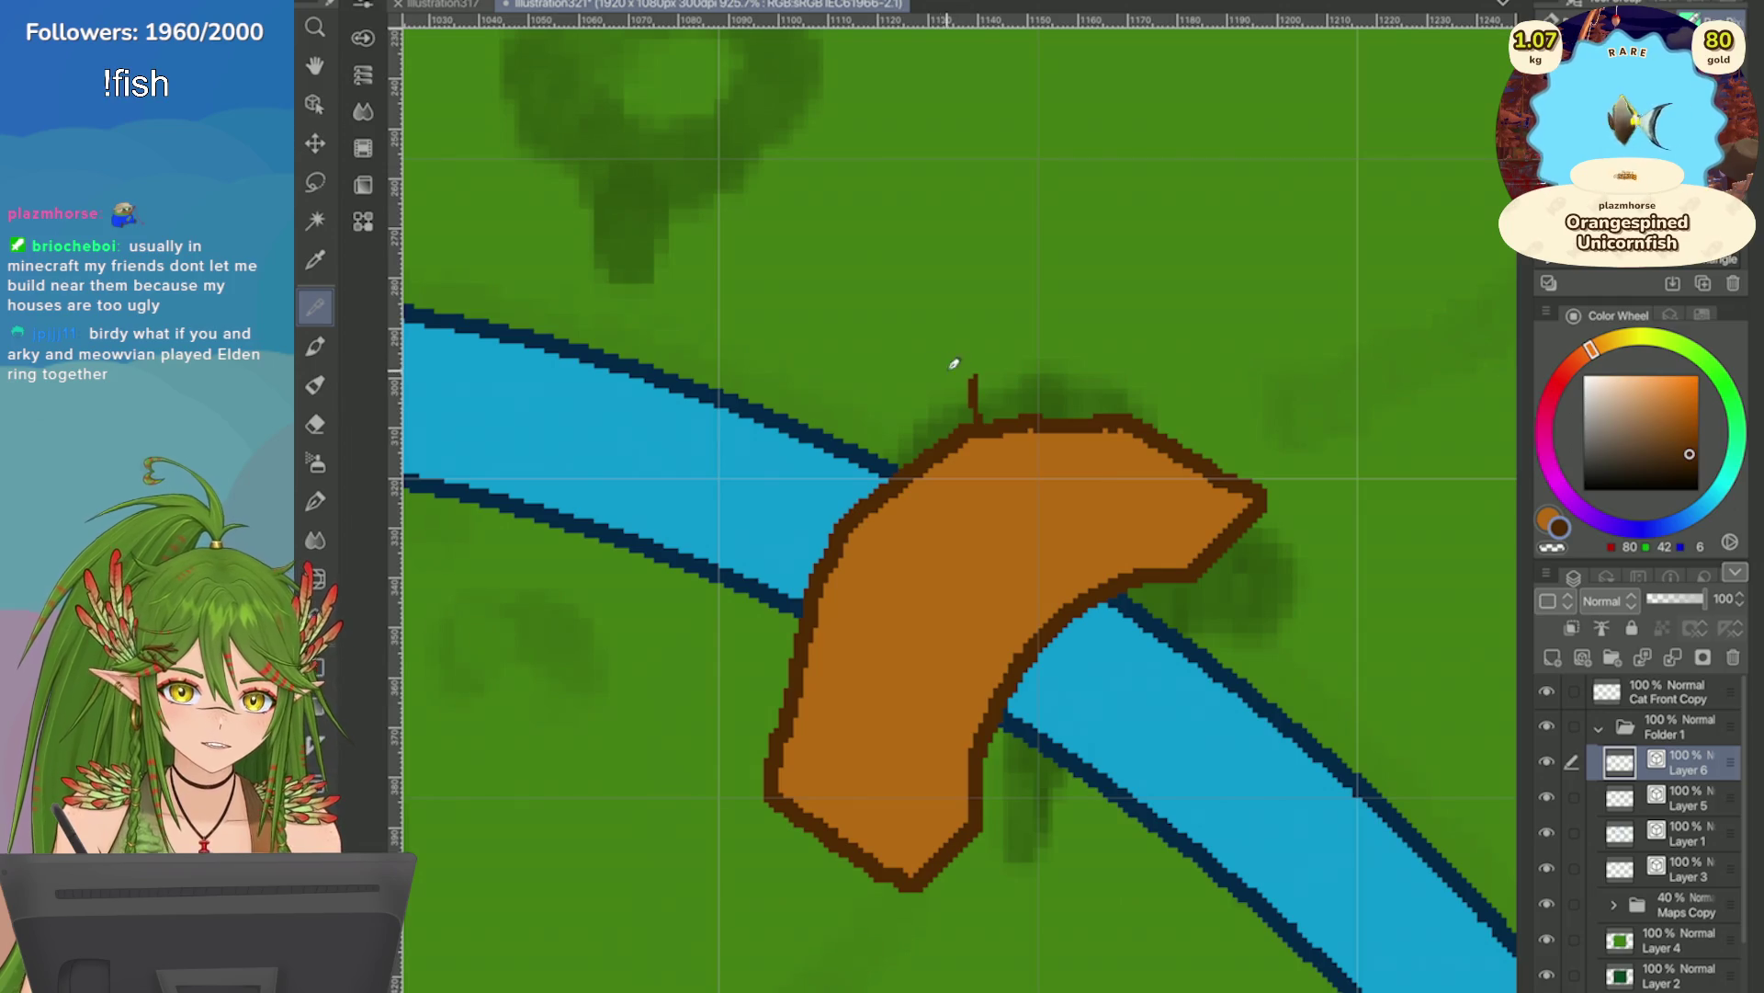
pyautogui.hotkey('ctrl', 'z')
pyautogui.moveTo(967, 430); pyautogui.dragTo(962, 371)
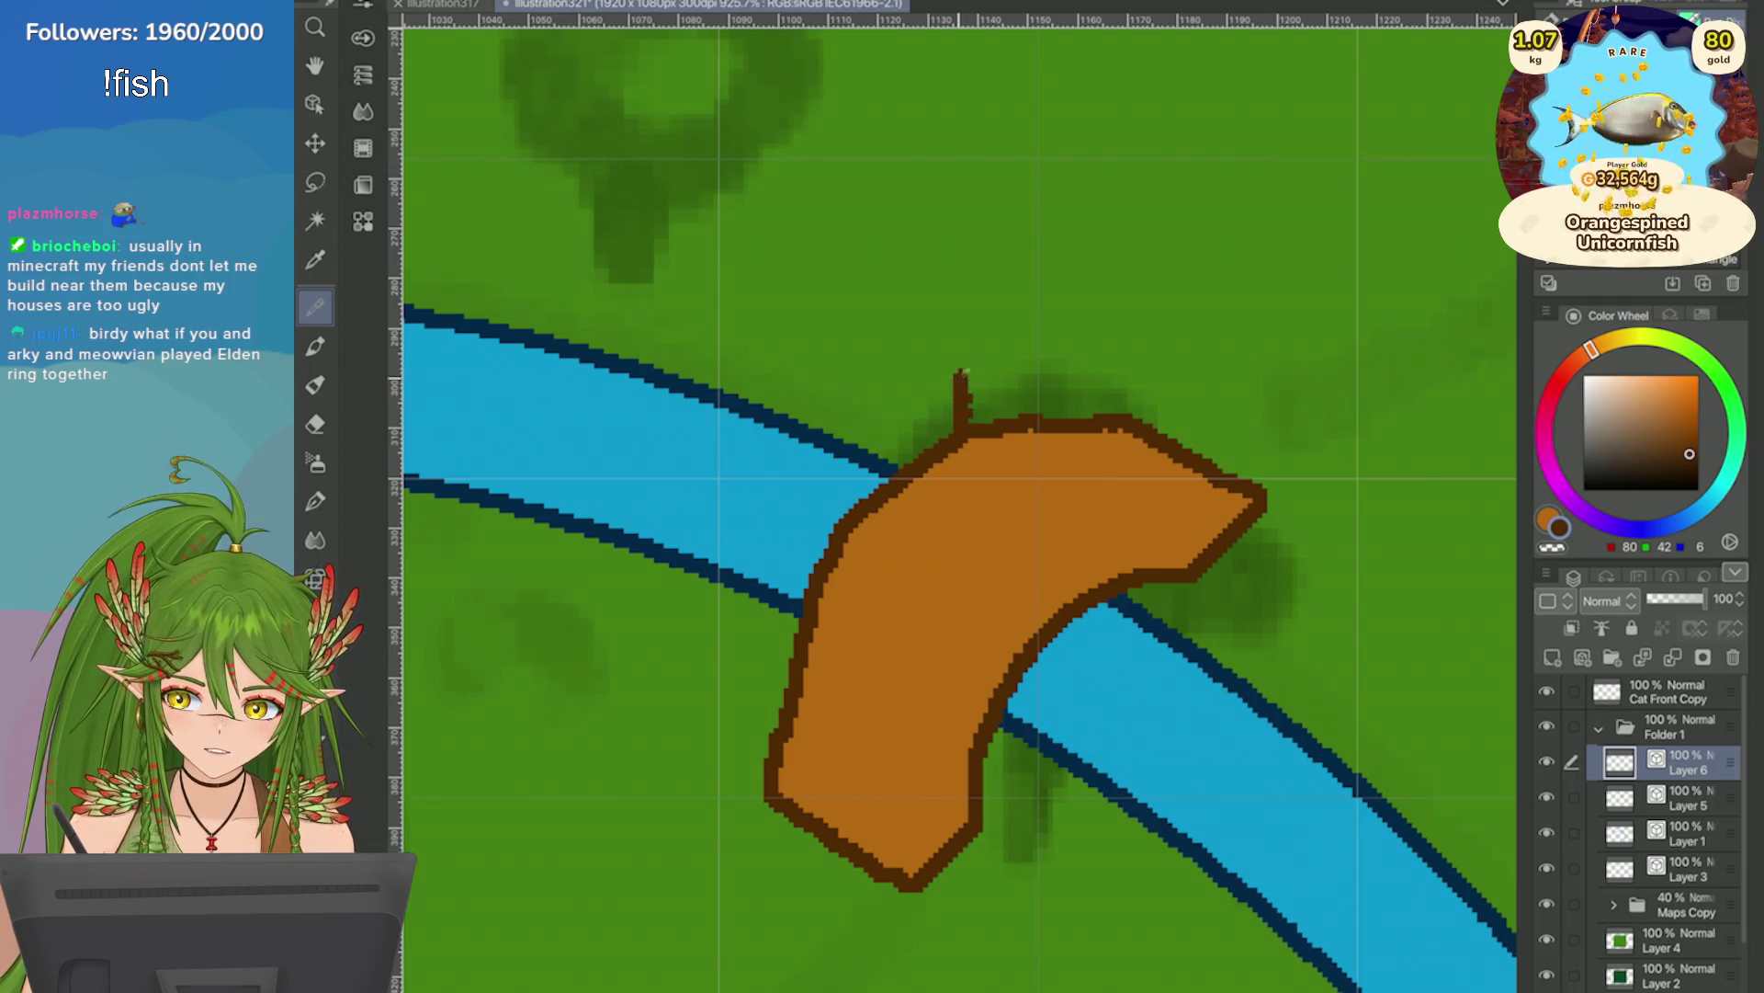
pyautogui.moveTo(922, 455)
pyautogui.mouseDown()
pyautogui.moveTo(919, 395)
pyautogui.moveTo(885, 428)
pyautogui.moveTo(894, 478)
pyautogui.moveTo(846, 460)
pyautogui.mouseUp()
pyautogui.hotkey('ctrl', 'z')
pyautogui.moveTo(1010, 424); pyautogui.dragTo(1008, 366)
pyautogui.hotkey('ctrl', 'z')
pyautogui.moveTo(1064, 422); pyautogui.dragTo(1068, 376)
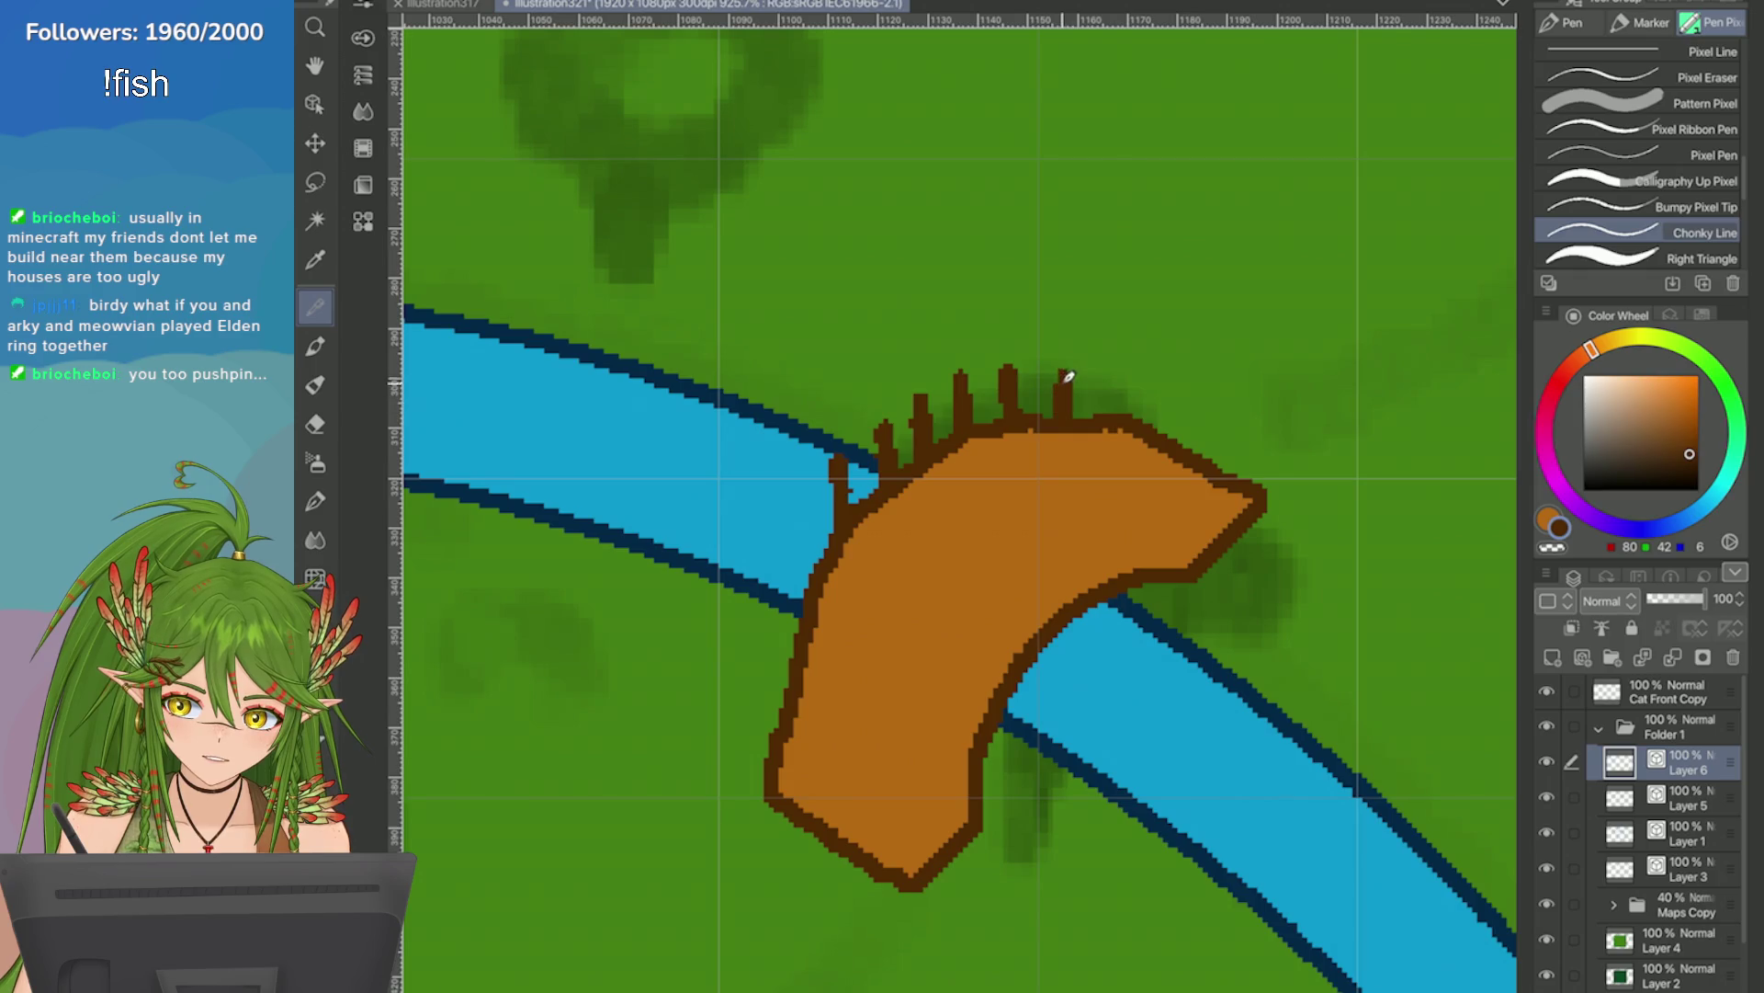
# Add a ladder-like railing down the bridge's left edge, undoing misplaced strokes.
pyautogui.moveTo(809, 588); pyautogui.dragTo(806, 531)
pyautogui.moveTo(783, 678); pyautogui.dragTo(786, 609)
pyautogui.hotkey('ctrl', 'z')
pyautogui.moveTo(784, 728); pyautogui.dragTo(778, 663)
pyautogui.hotkey('ctrl', 'z')
pyautogui.moveTo(1117, 419); pyautogui.dragTo(1115, 358)
pyautogui.hotkey('ctrl', 'z')
pyautogui.scroll(1, 1108, 427)
pyautogui.moveTo(1115, 423)
pyautogui.mouseDown()
pyautogui.moveTo(1064, 472)
pyautogui.moveTo(1036, 597)
pyautogui.moveTo(1100, 740)
pyautogui.moveTo(1179, 841)
pyautogui.mouseUp()
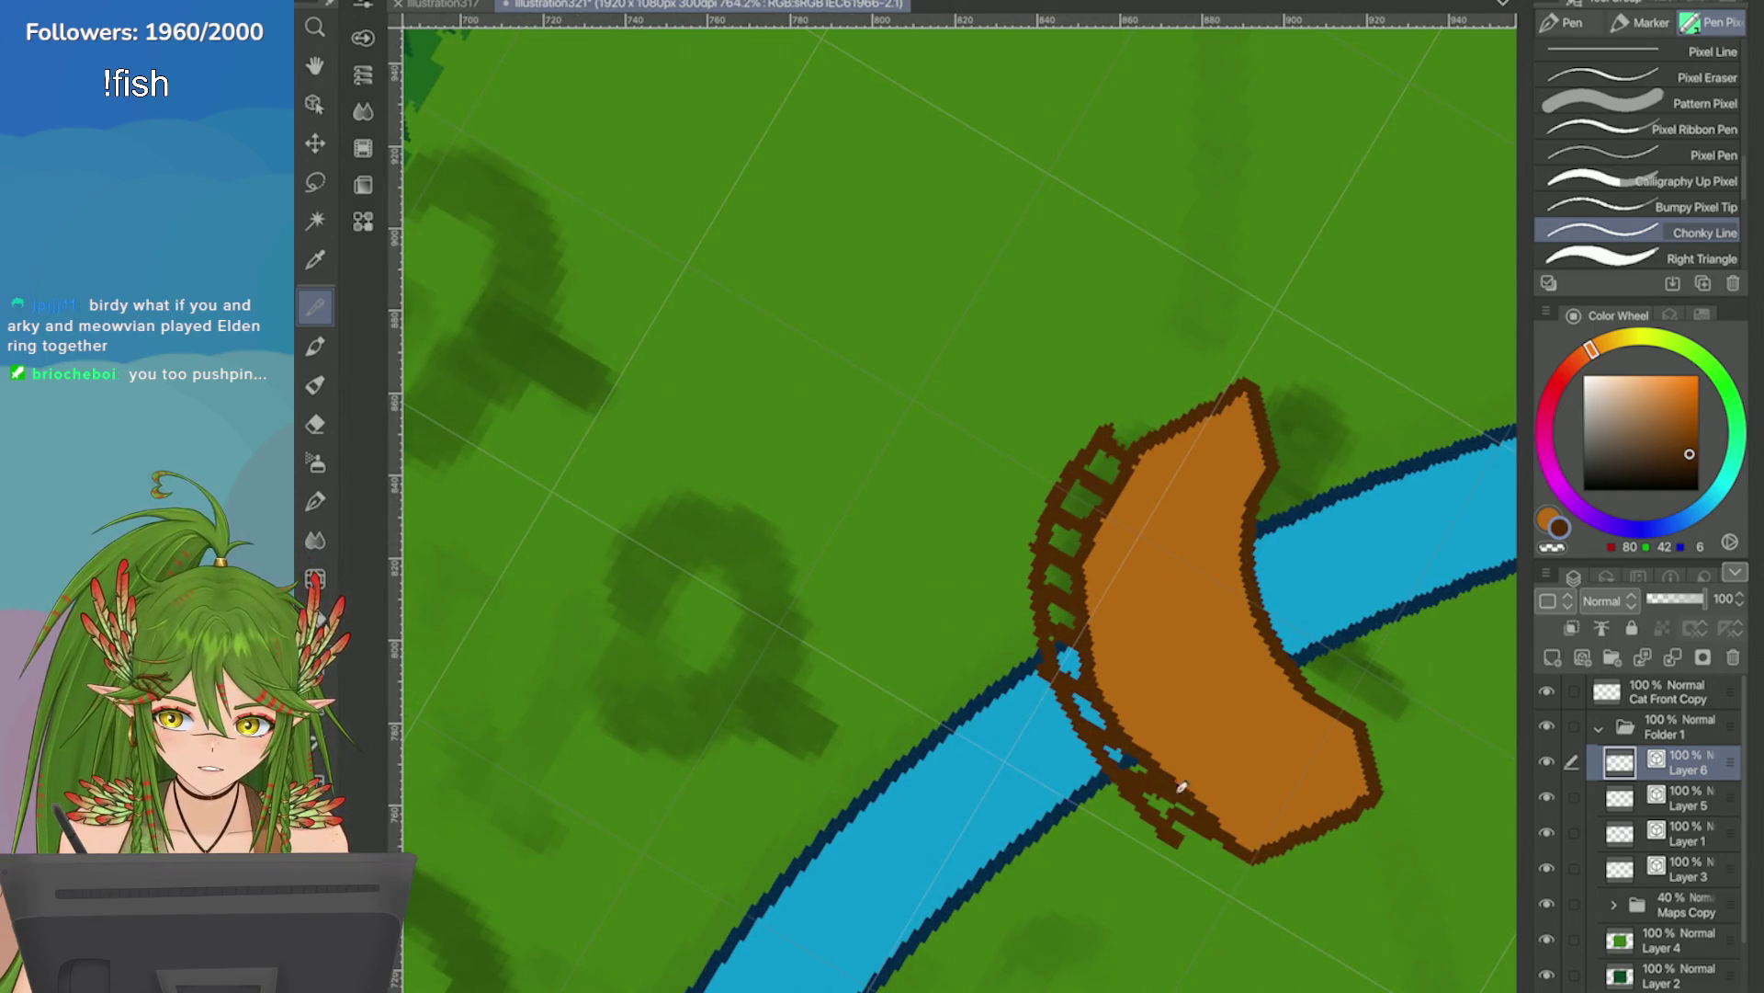
# Add a new raster layer, Layer 7, above the bridge.
pyautogui.scroll(-3, 1179, 841)
pyautogui.scroll(4, 1327, 715)
pyautogui.scroll(-3, 1054, 476)
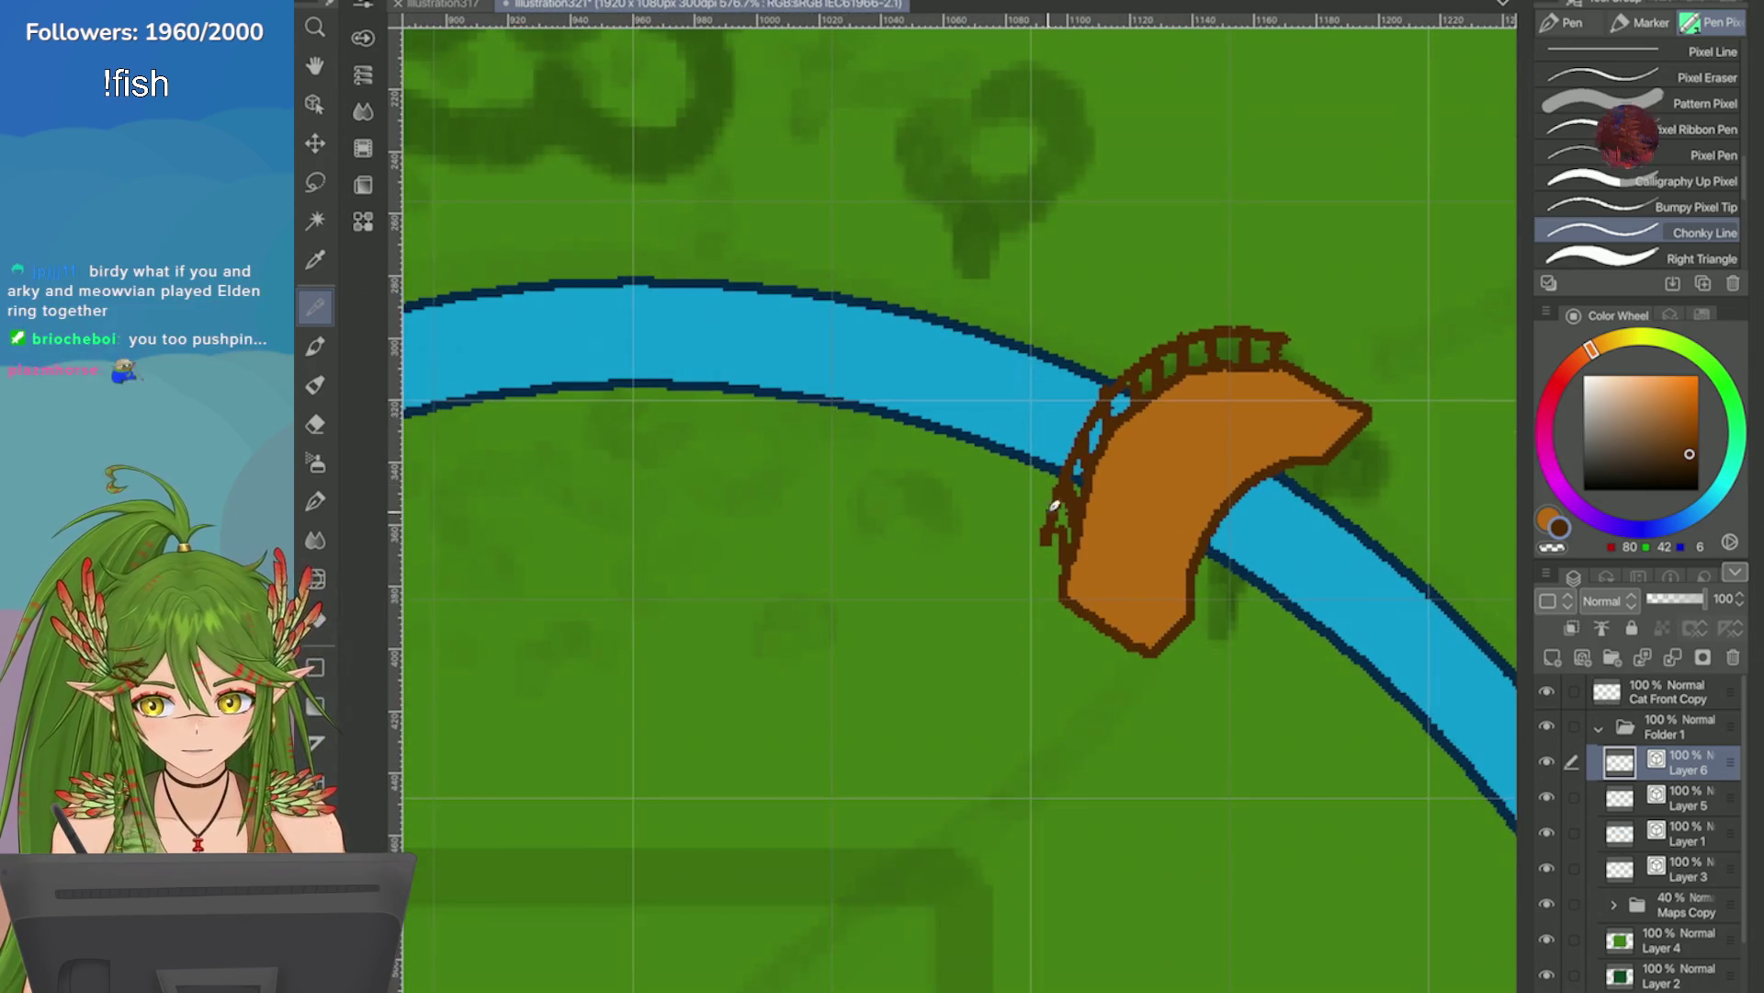
pyautogui.scroll(-5, 1054, 476)
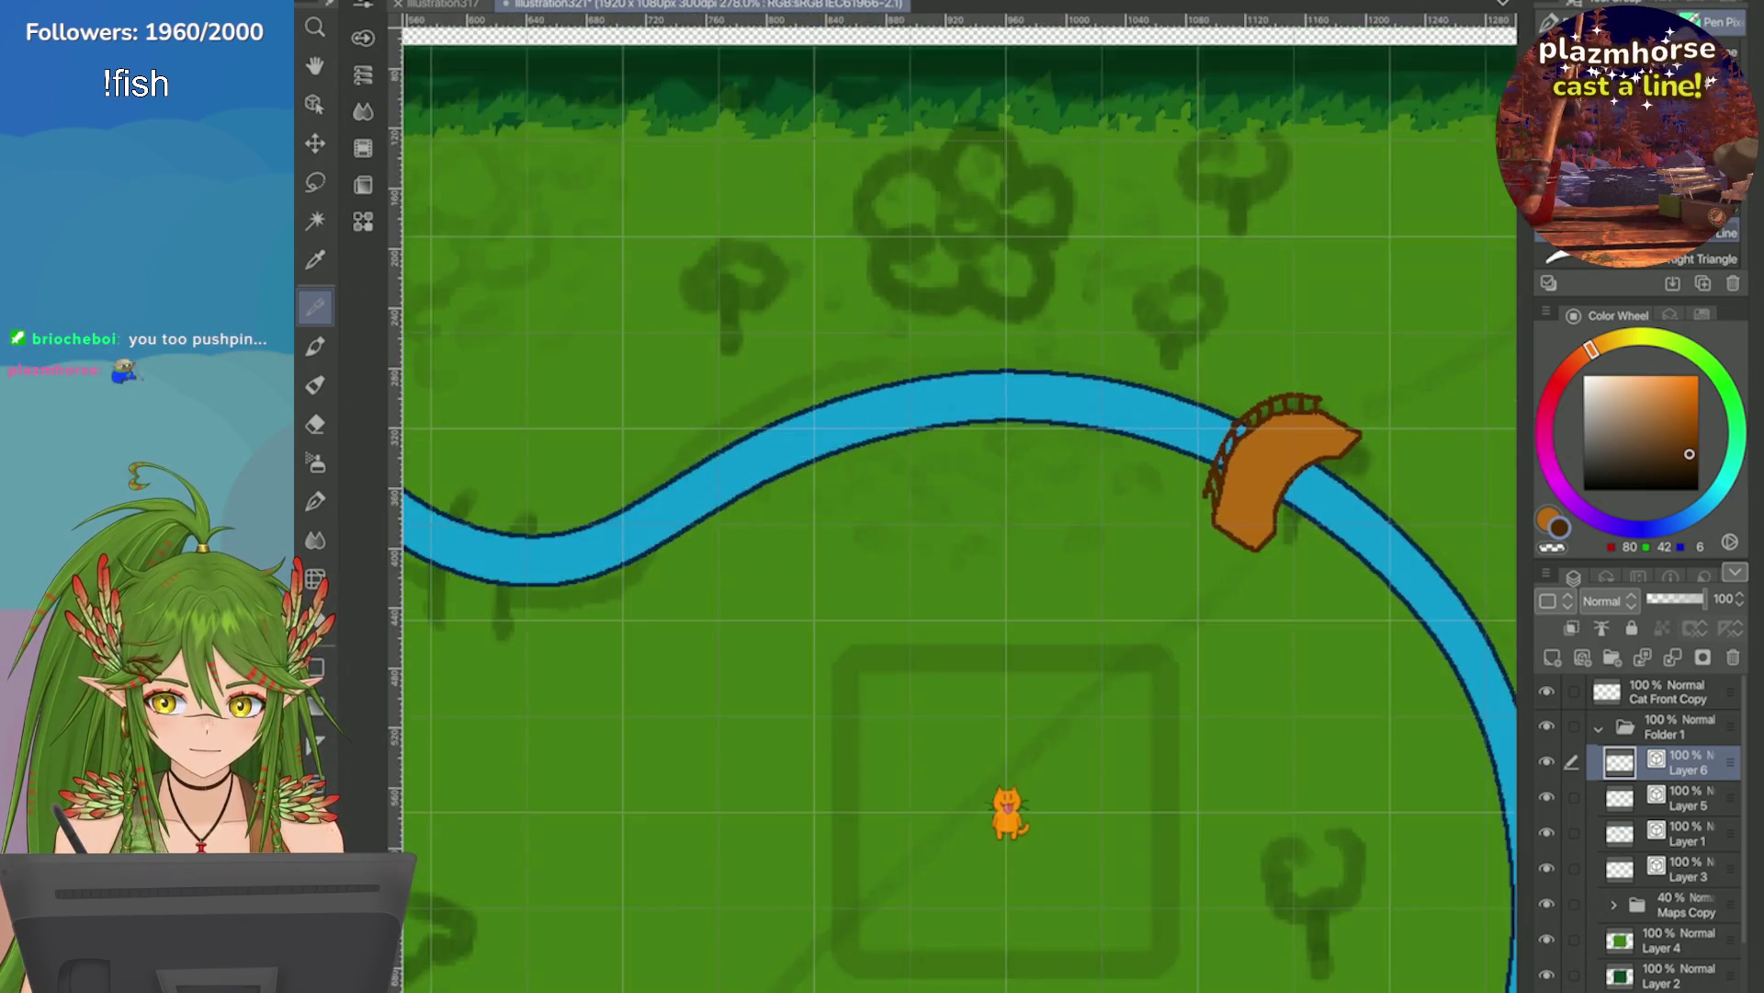
pyautogui.scroll(5, 1333, 432)
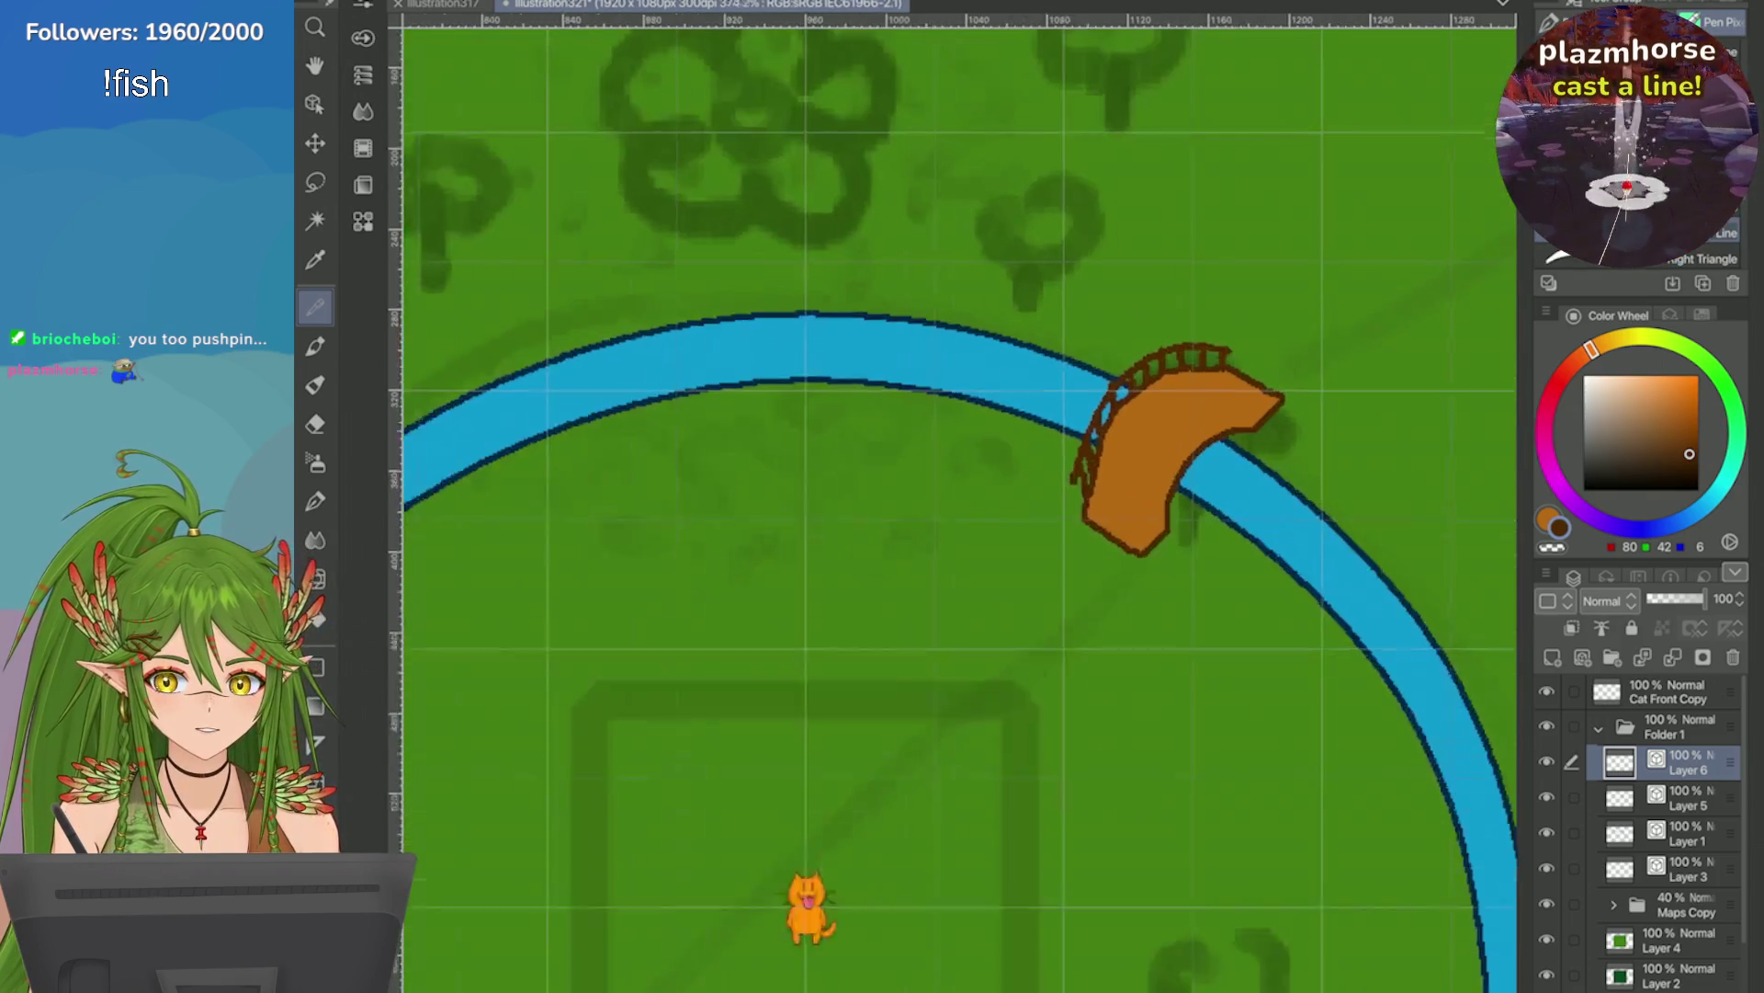
pyautogui.click(1583, 657)
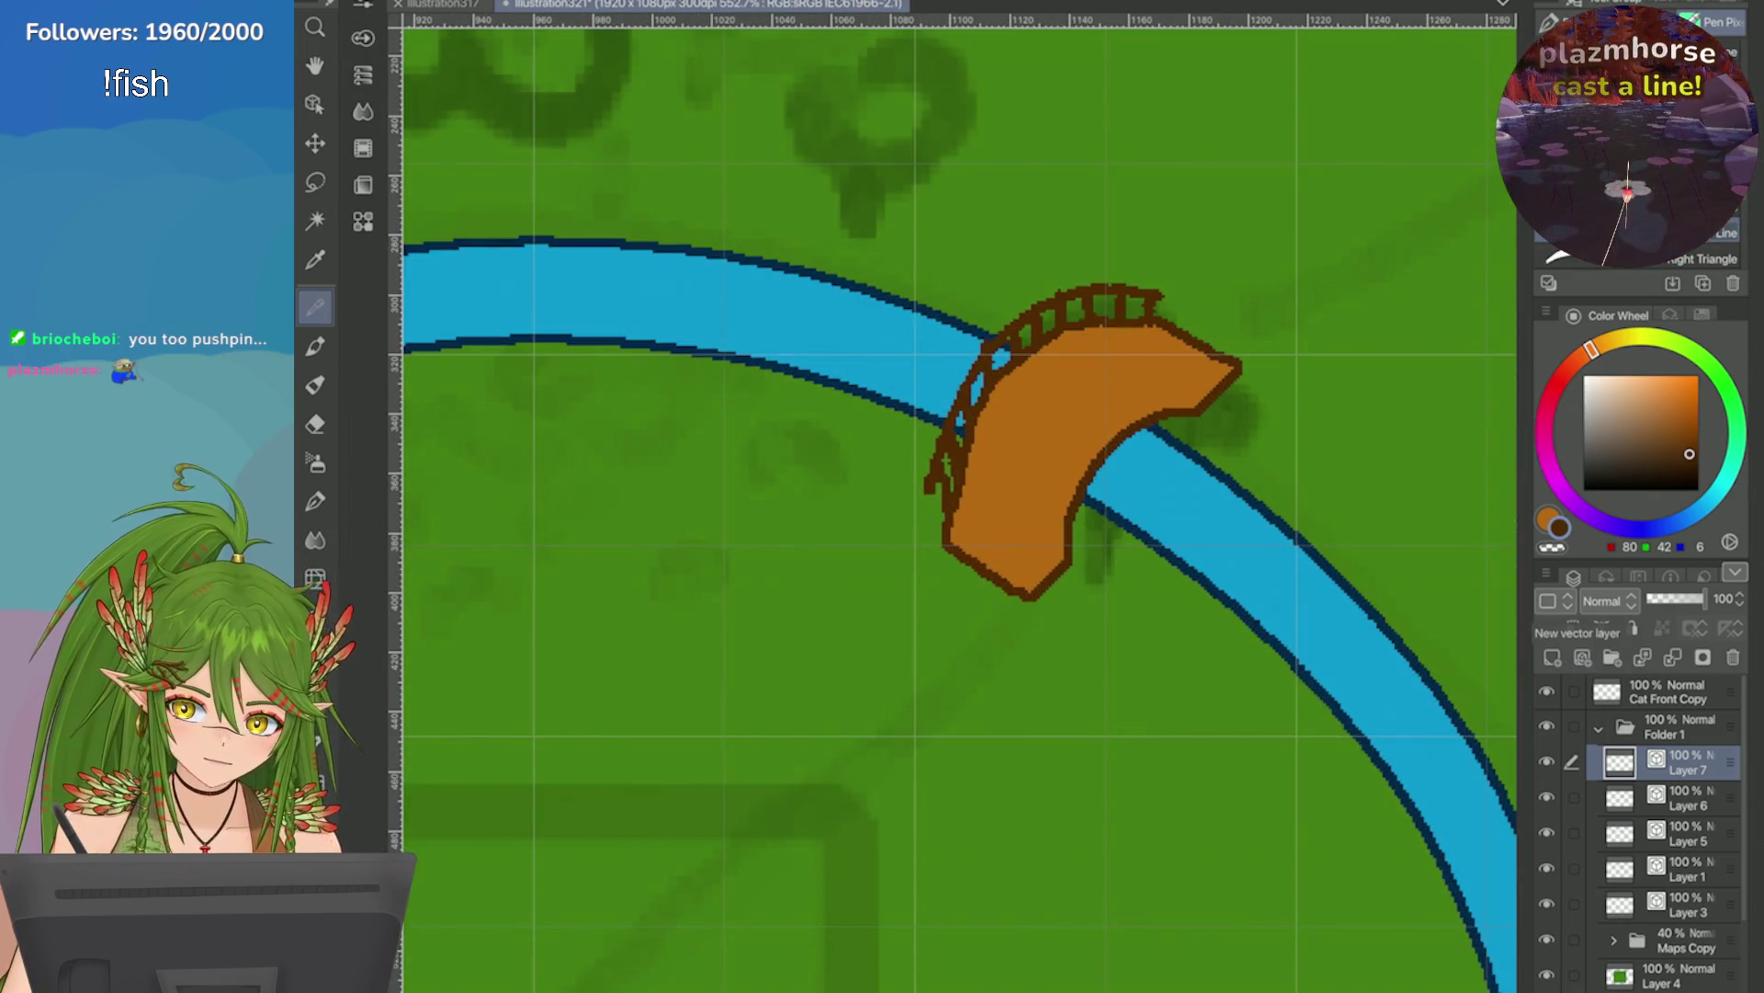
# Draw posts and a rail along the bridge's lower edge on Layer 7, undoing mistakes.
pyautogui.scroll(3, 1360, 323)
pyautogui.moveTo(1077, 422)
pyautogui.mouseDown()
pyautogui.moveTo(1075, 469)
pyautogui.moveTo(979, 483)
pyautogui.moveTo(936, 515)
pyautogui.moveTo(868, 625)
pyautogui.moveTo(869, 726)
pyautogui.moveTo(858, 689)
pyautogui.mouseUp()
pyautogui.hotkey('ctrl', 'z')
pyautogui.hotkey('ctrl', 'z')
pyautogui.hotkey('ctrl', 'z')
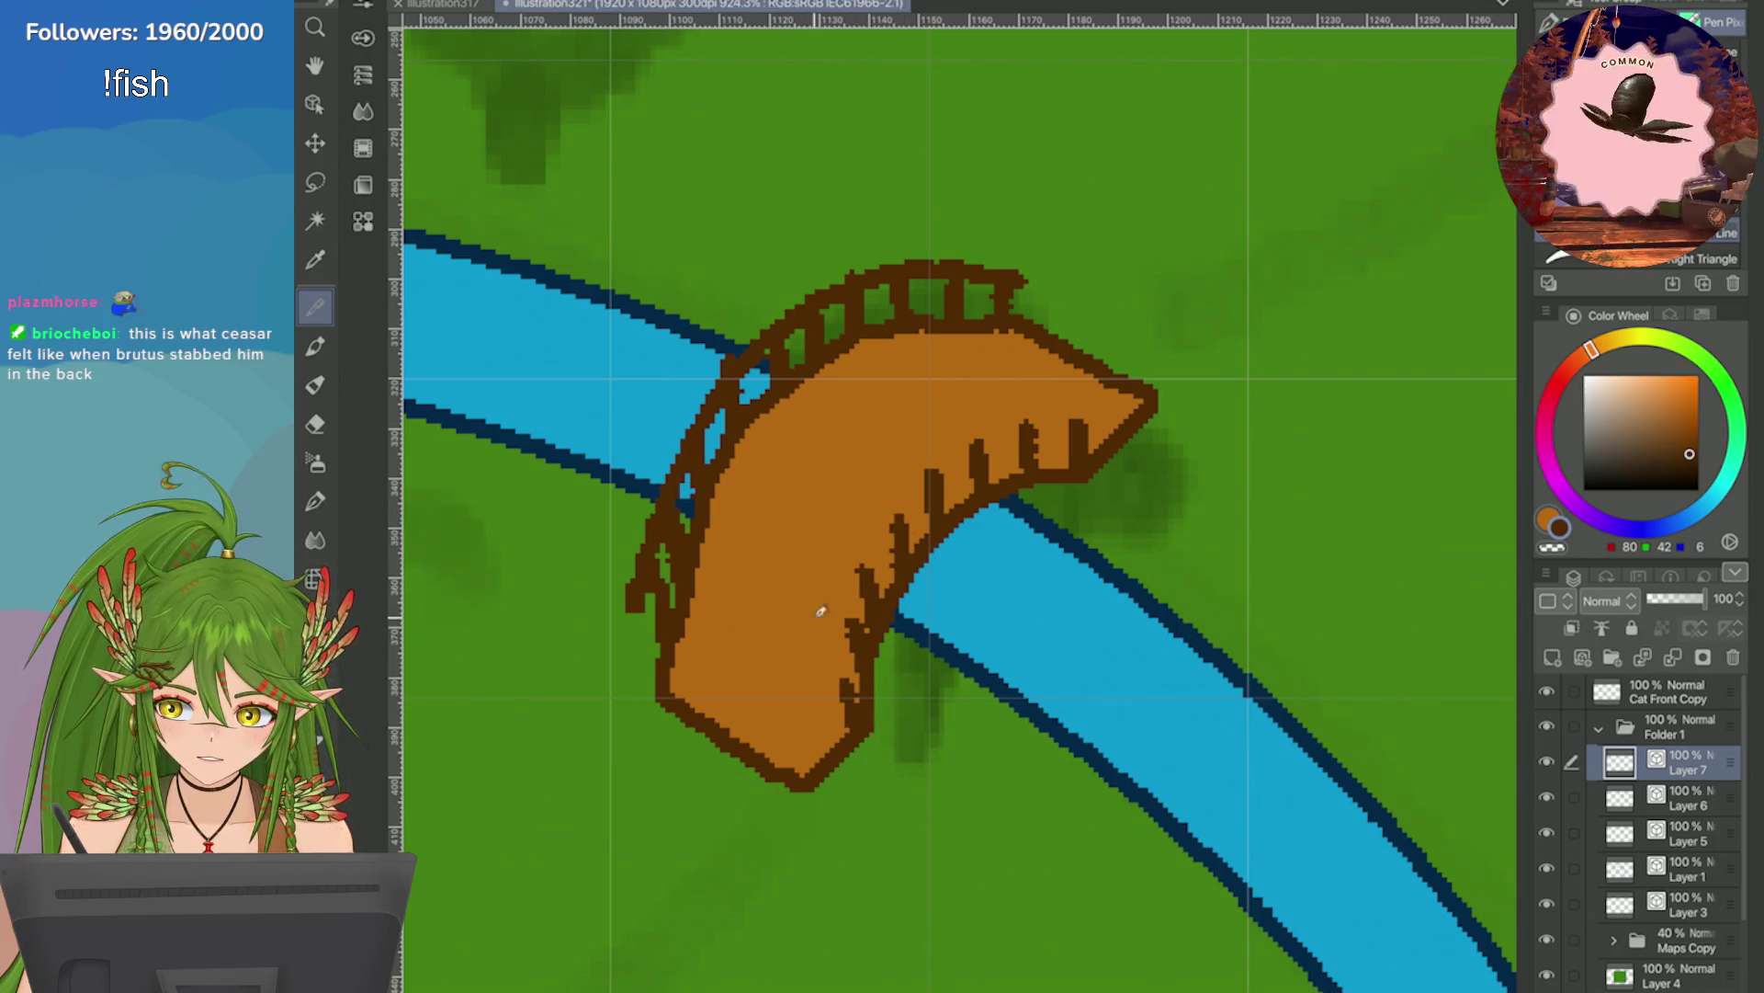
pyautogui.moveTo(1144, 418)
pyautogui.mouseDown()
pyautogui.moveTo(1129, 446)
pyautogui.moveTo(1137, 567)
pyautogui.moveTo(1261, 696)
pyautogui.moveTo(1138, 516)
pyautogui.moveTo(1196, 633)
pyautogui.moveTo(1292, 689)
pyautogui.mouseUp()
pyautogui.hotkey('ctrl', 'z')
pyautogui.hotkey('ctrl', 'z')
pyautogui.moveTo(1228, 217)
pyautogui.mouseDown()
pyautogui.moveTo(1091, 382)
pyautogui.moveTo(1075, 551)
pyautogui.moveTo(1110, 700)
pyautogui.mouseUp()
pyautogui.hotkey('ctrl', 'z')
# Save the illustration with both bridge edges railed.
pyautogui.scroll(-10, 1110, 700)
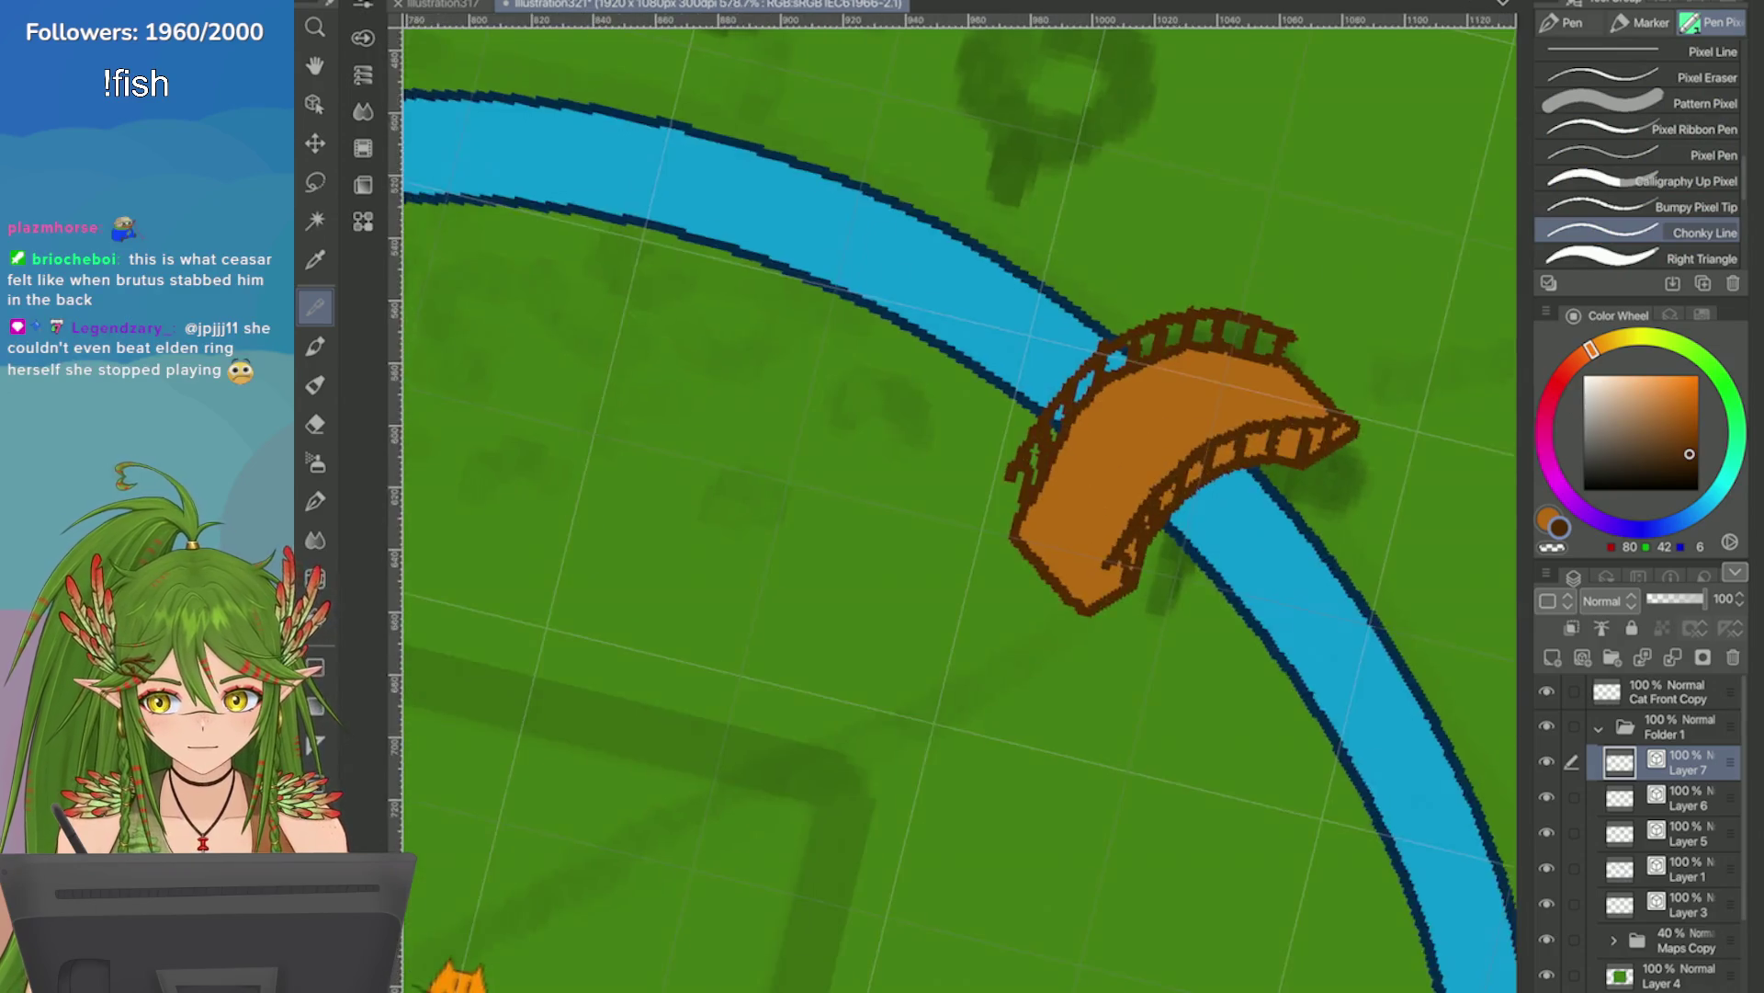
pyautogui.scroll(-2, 956, 551)
pyautogui.scroll(3, 955, 552)
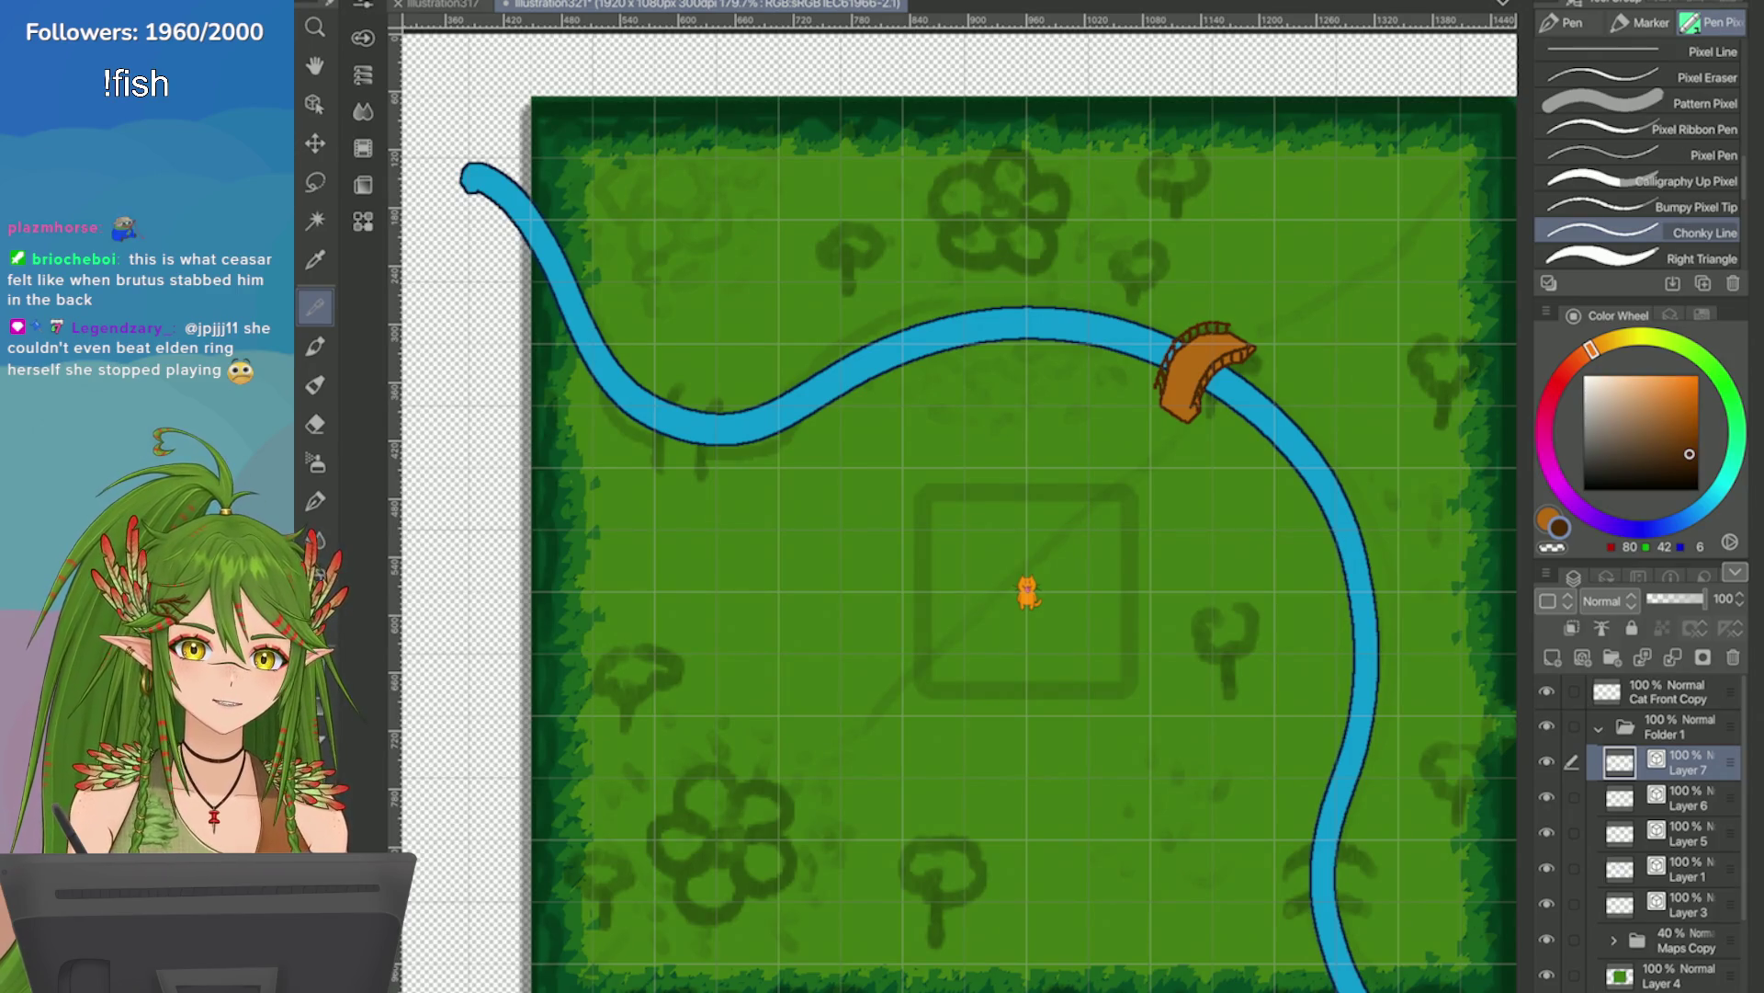
pyautogui.scroll(2, 1497, 538)
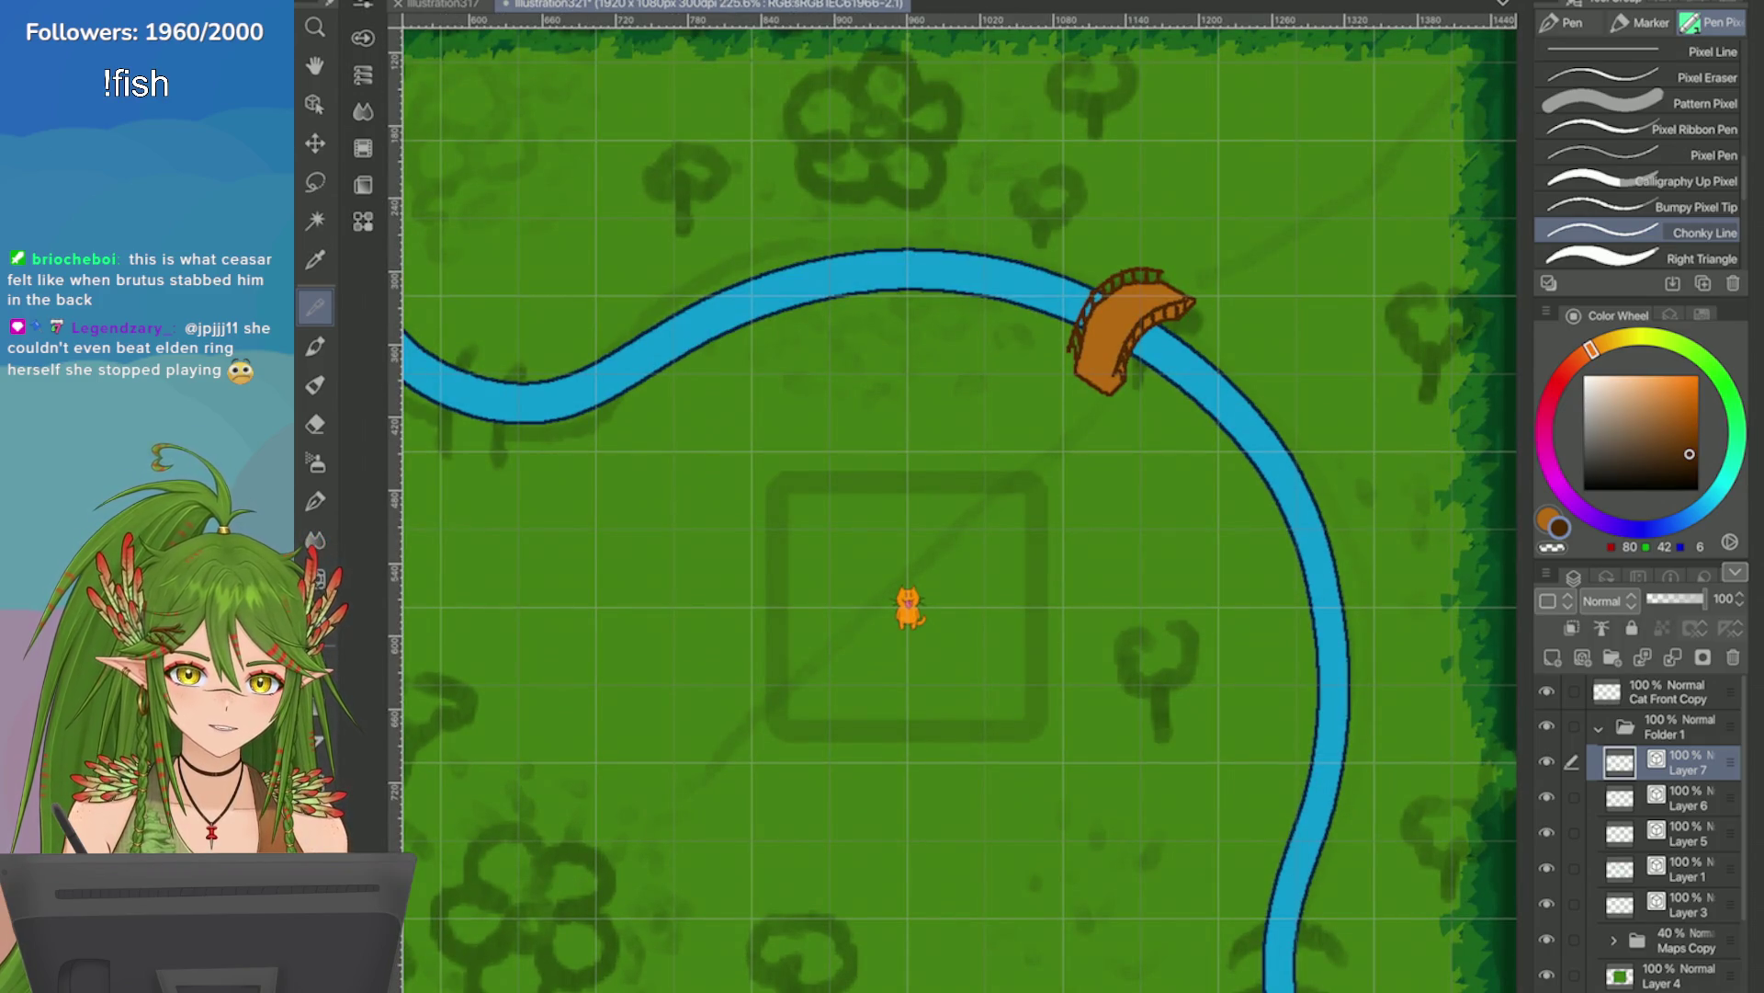
pyautogui.press('e')
pyautogui.hotkey('ctrl', 's')
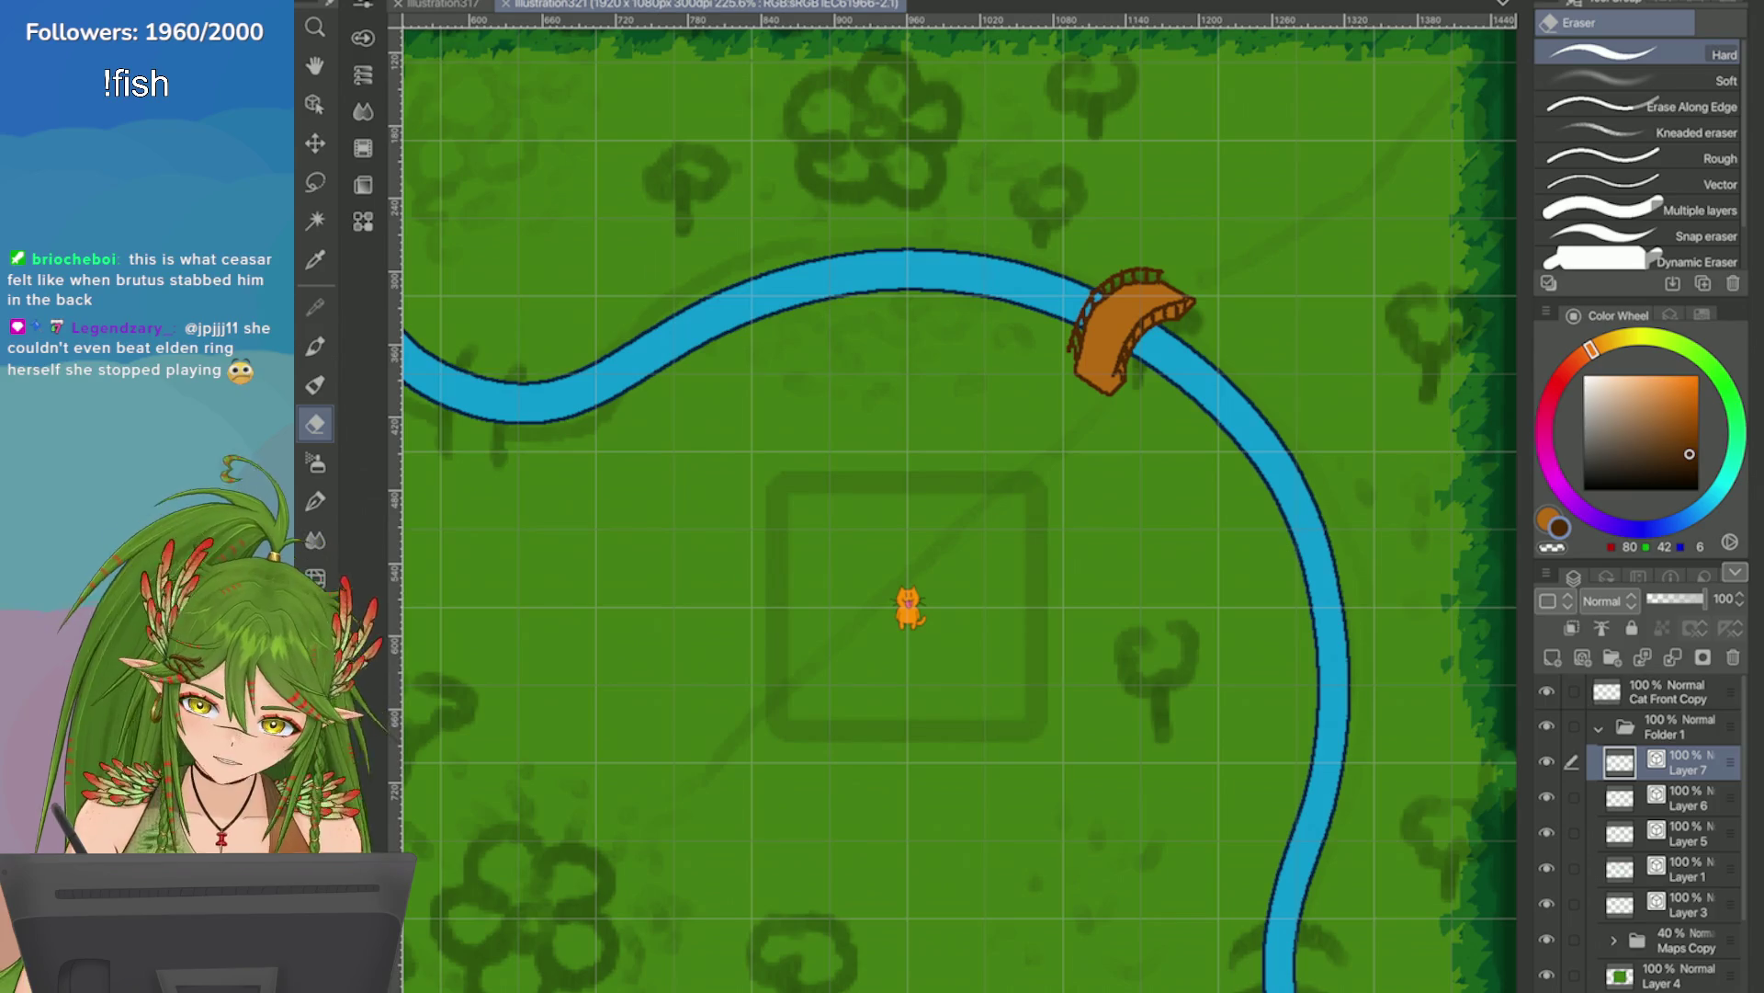
# Save once more and select Layer 6 together with Layer 7.
pyautogui.scroll(4, 1103, 106)
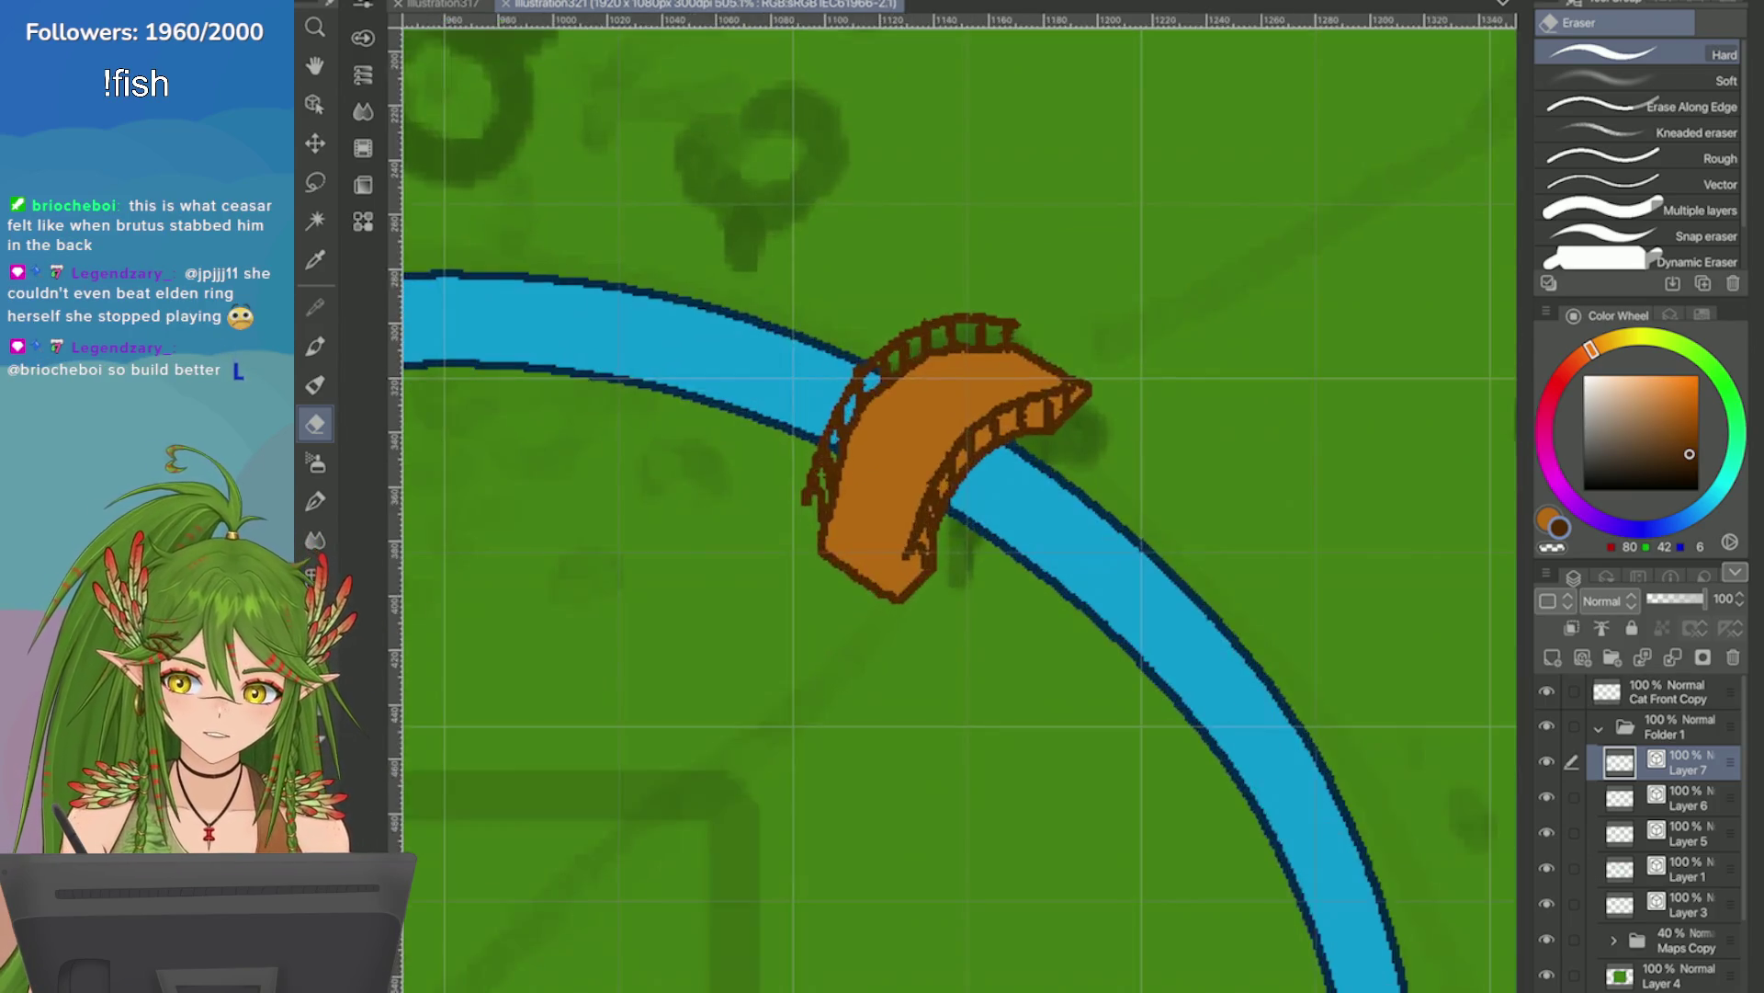
pyautogui.scroll(-3, 1103, 106)
pyautogui.scroll(2, 1103, 105)
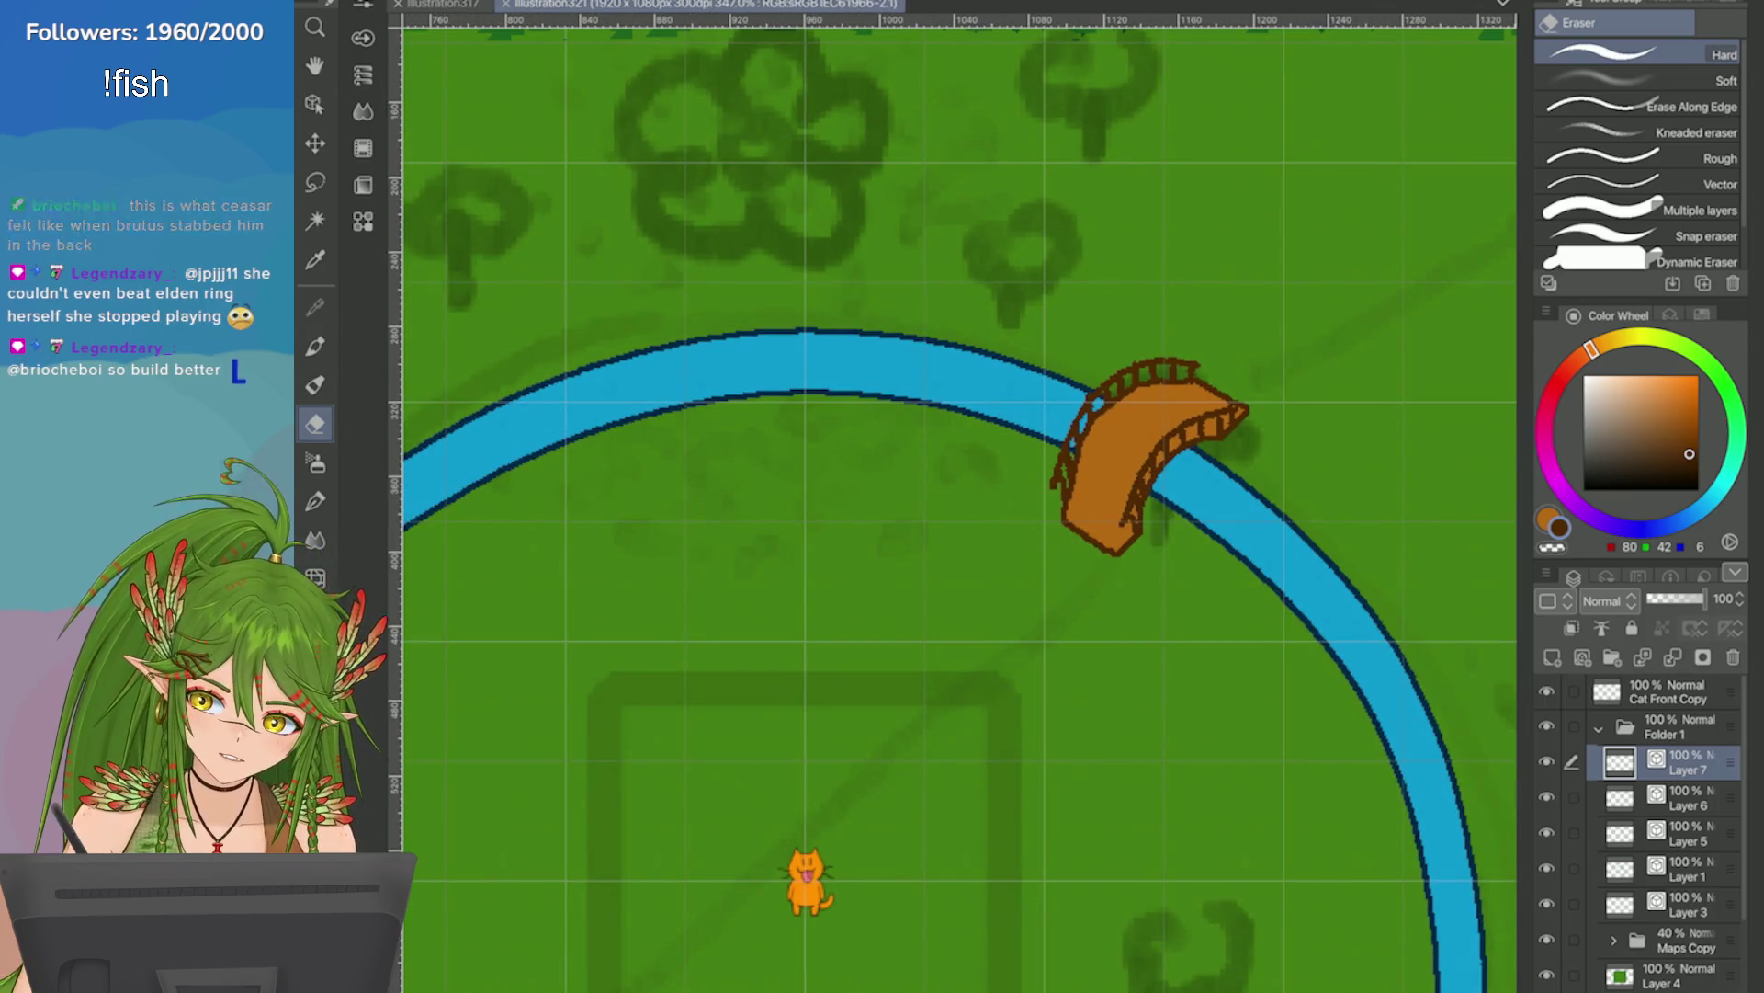
pyautogui.scroll(2, 874, 492)
pyautogui.press('p')
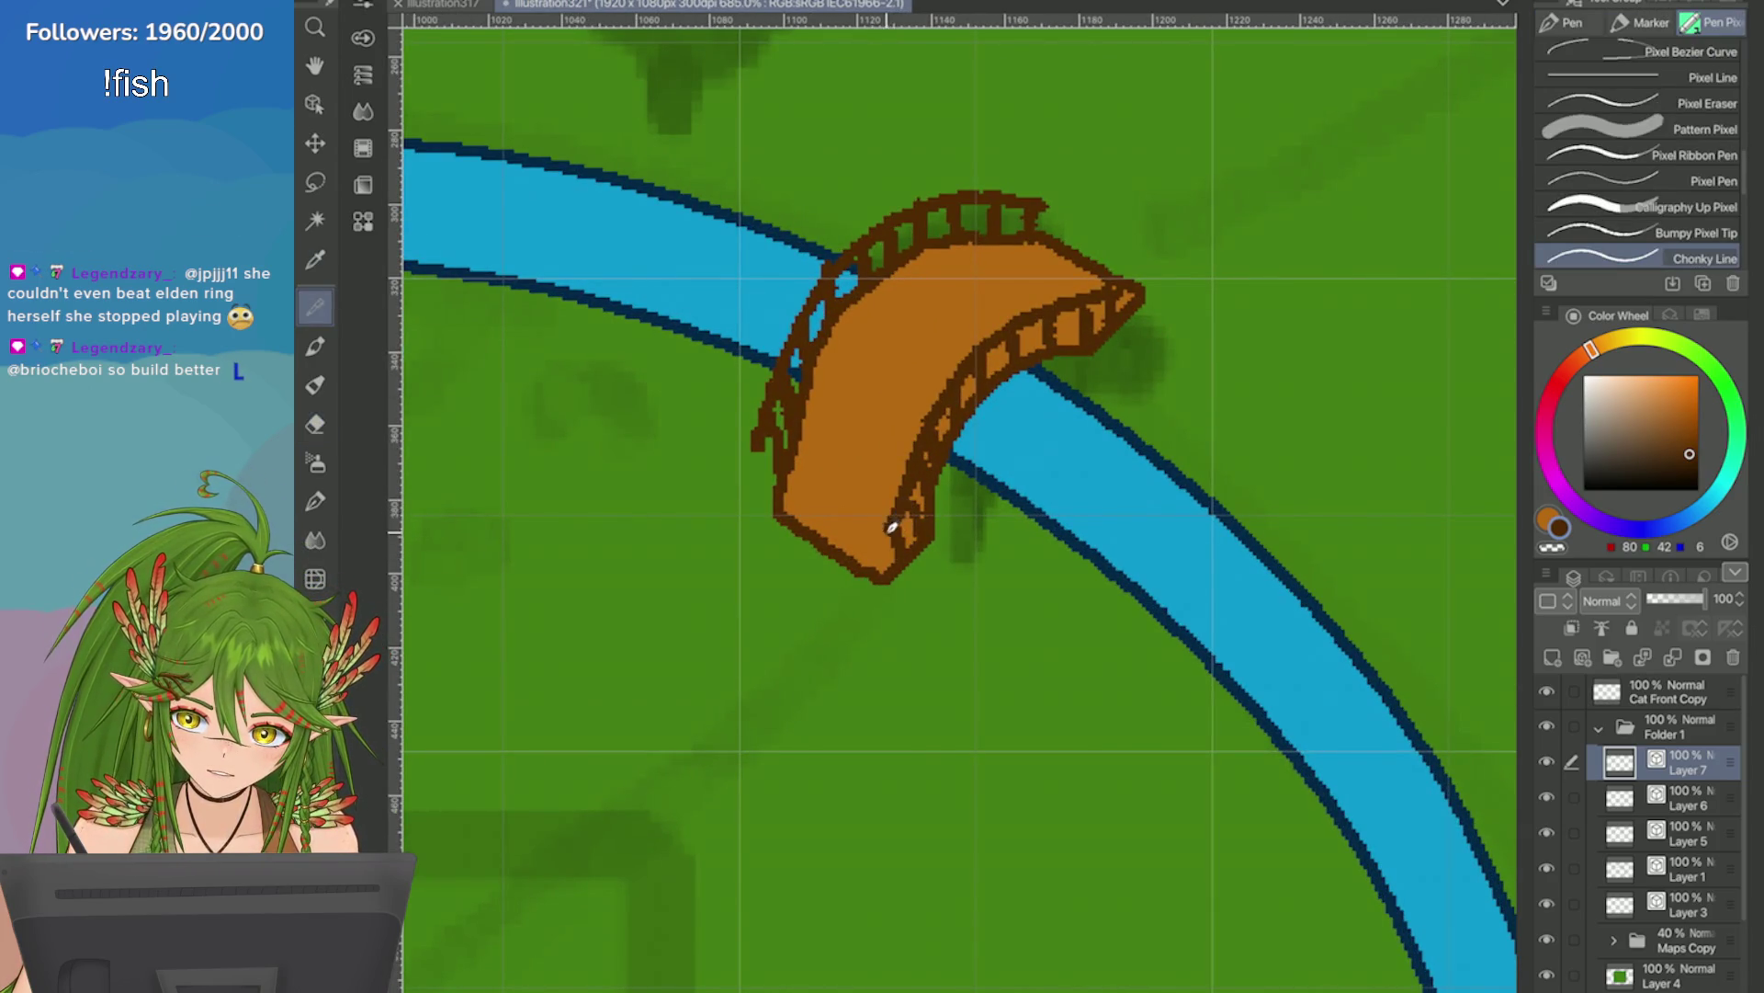
pyautogui.scroll(-5, 1266, 418)
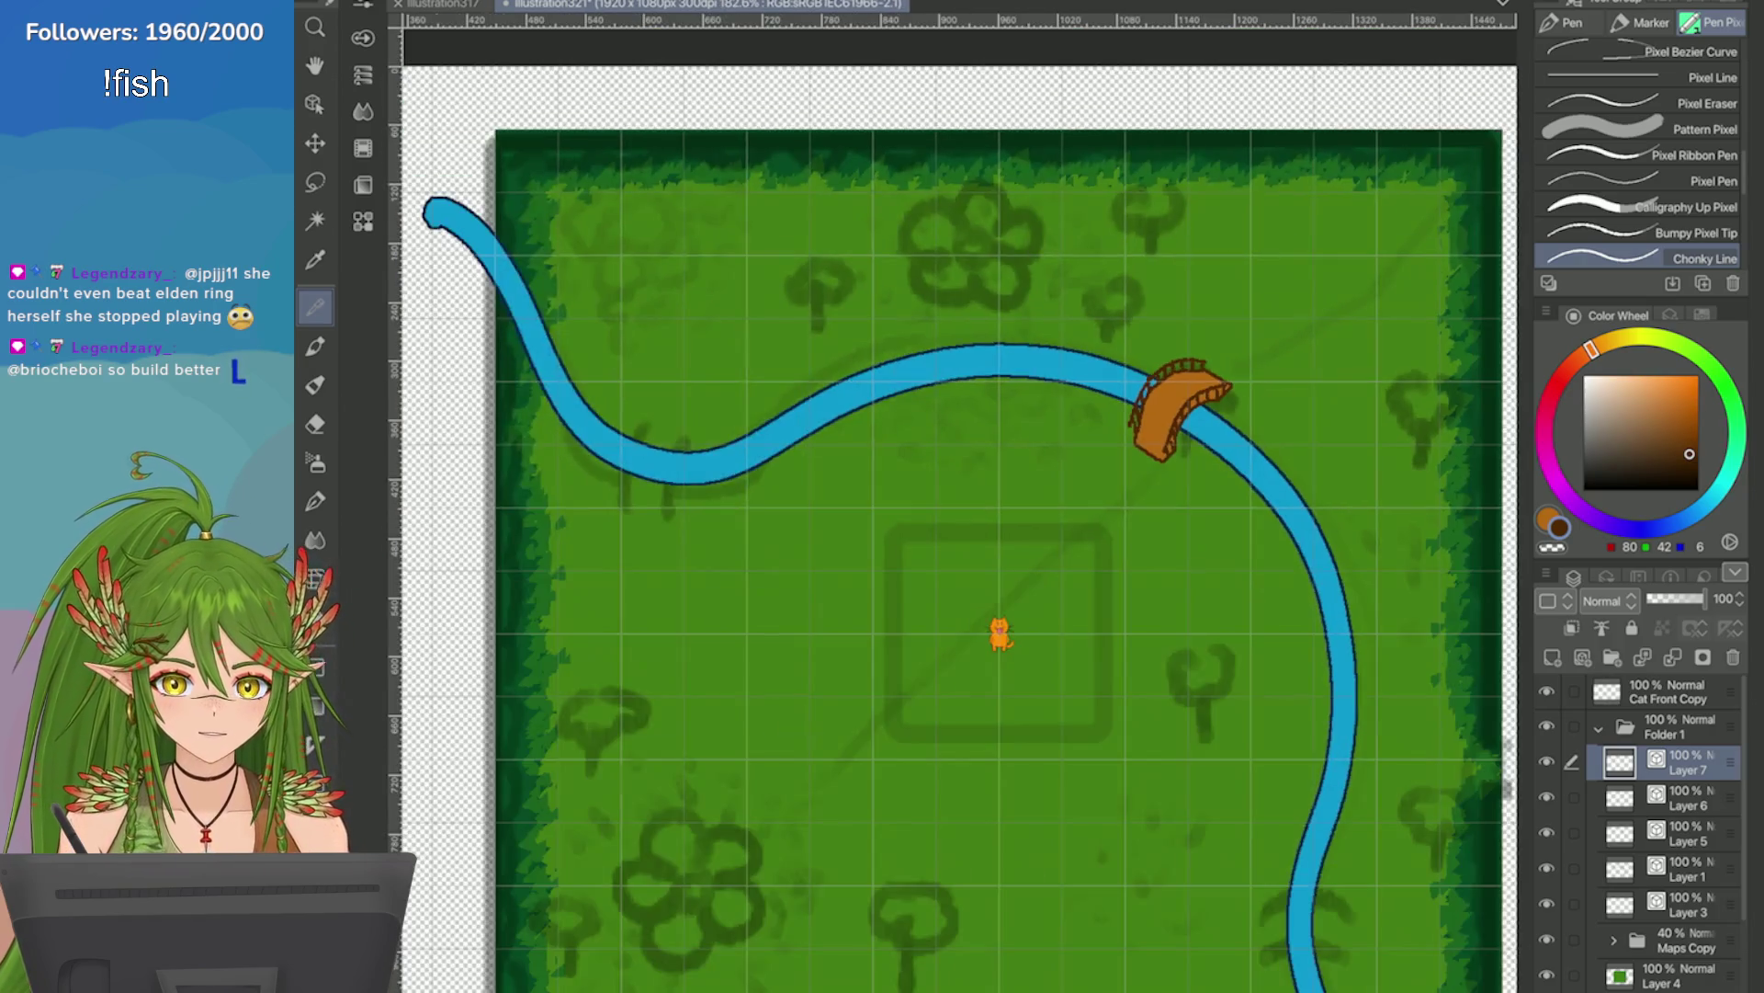
pyautogui.scroll(3, 1515, 515)
pyautogui.hotkey('ctrl', 's')
pyautogui.keyDown('ctrl'); pyautogui.click(1687, 798); pyautogui.keyUp('ctrl')
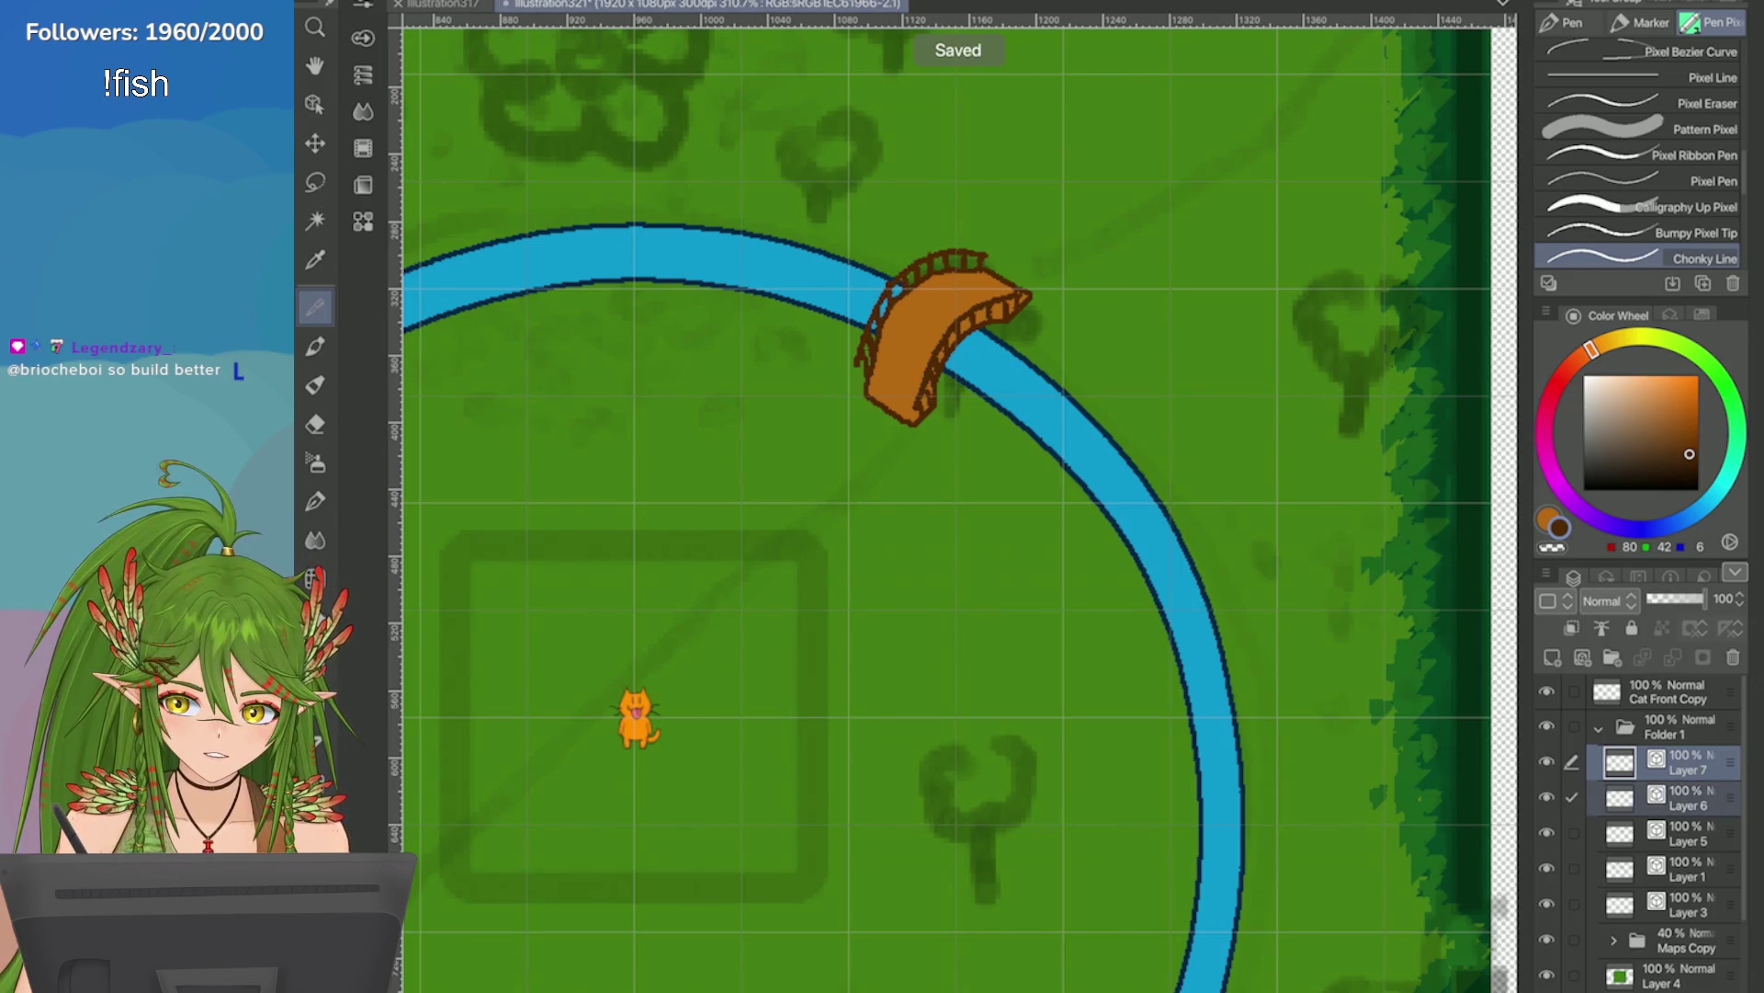
# Duplicate the bridge and railing layers, trial-move the copy, then undo the duplicate.
pyautogui.rightClick(1563, 768)
pyautogui.click(1305, 301)
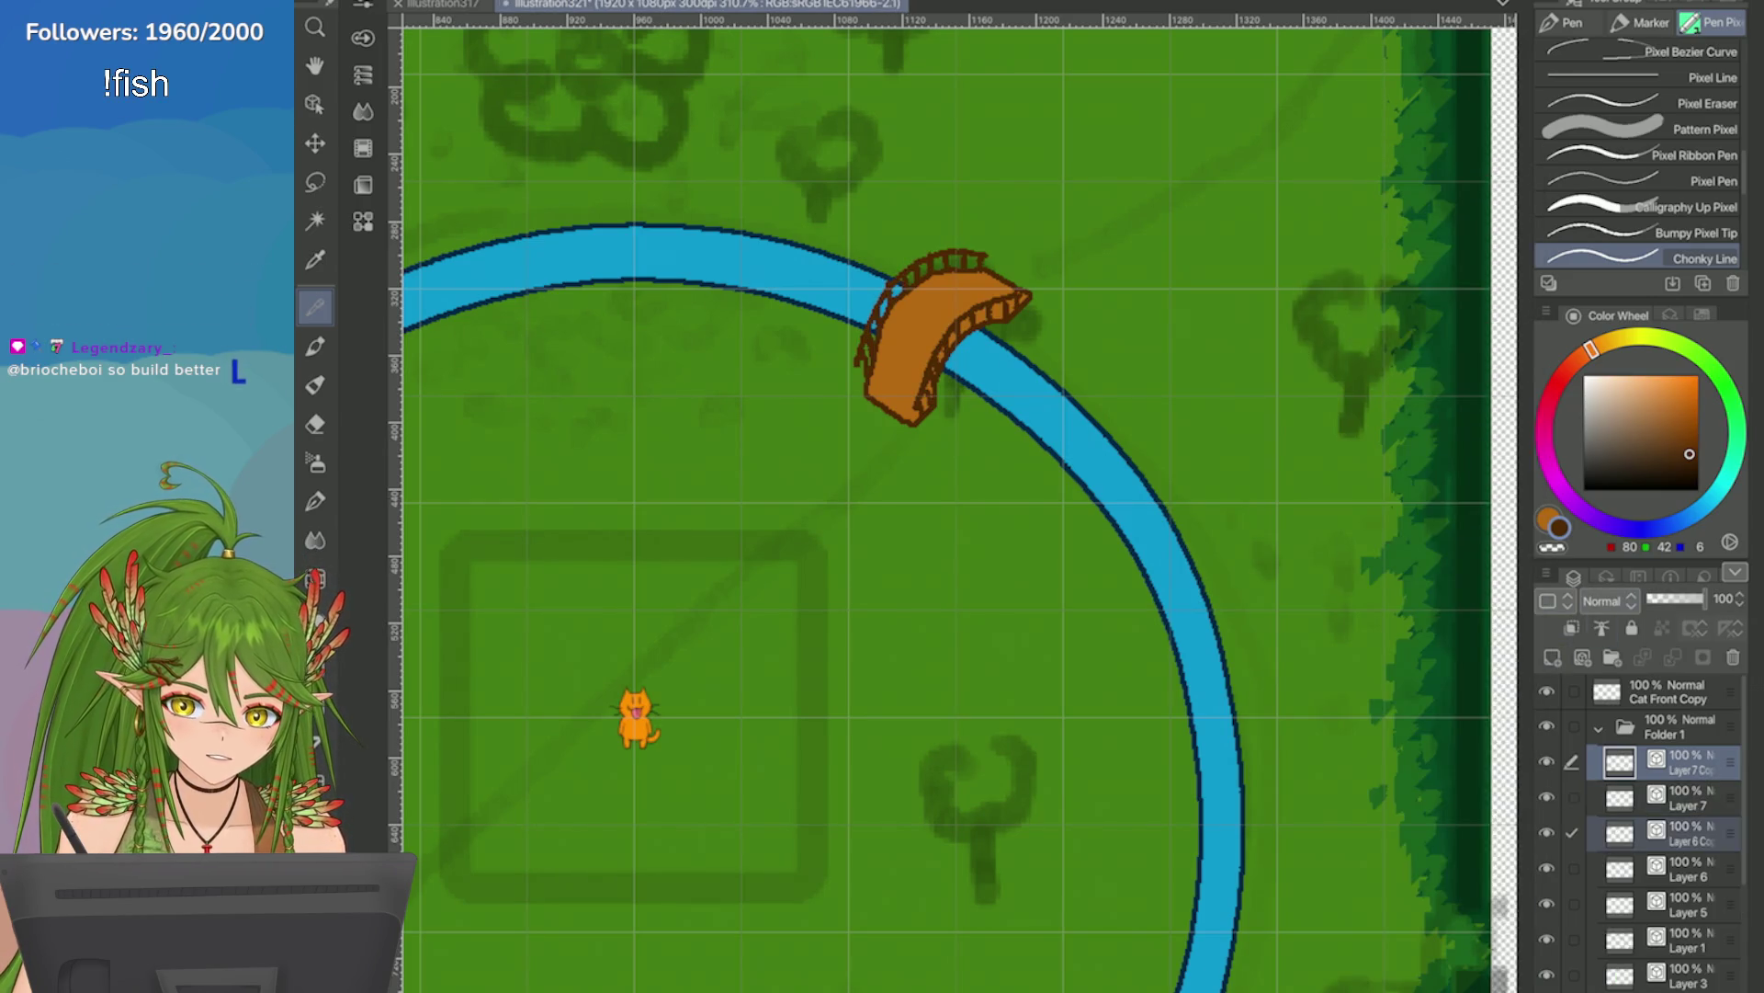
pyautogui.scroll(-5, 919, 505)
pyautogui.hotkey('ctrl', 't')
pyautogui.moveTo(1086, 405); pyautogui.dragTo(1165, 790)
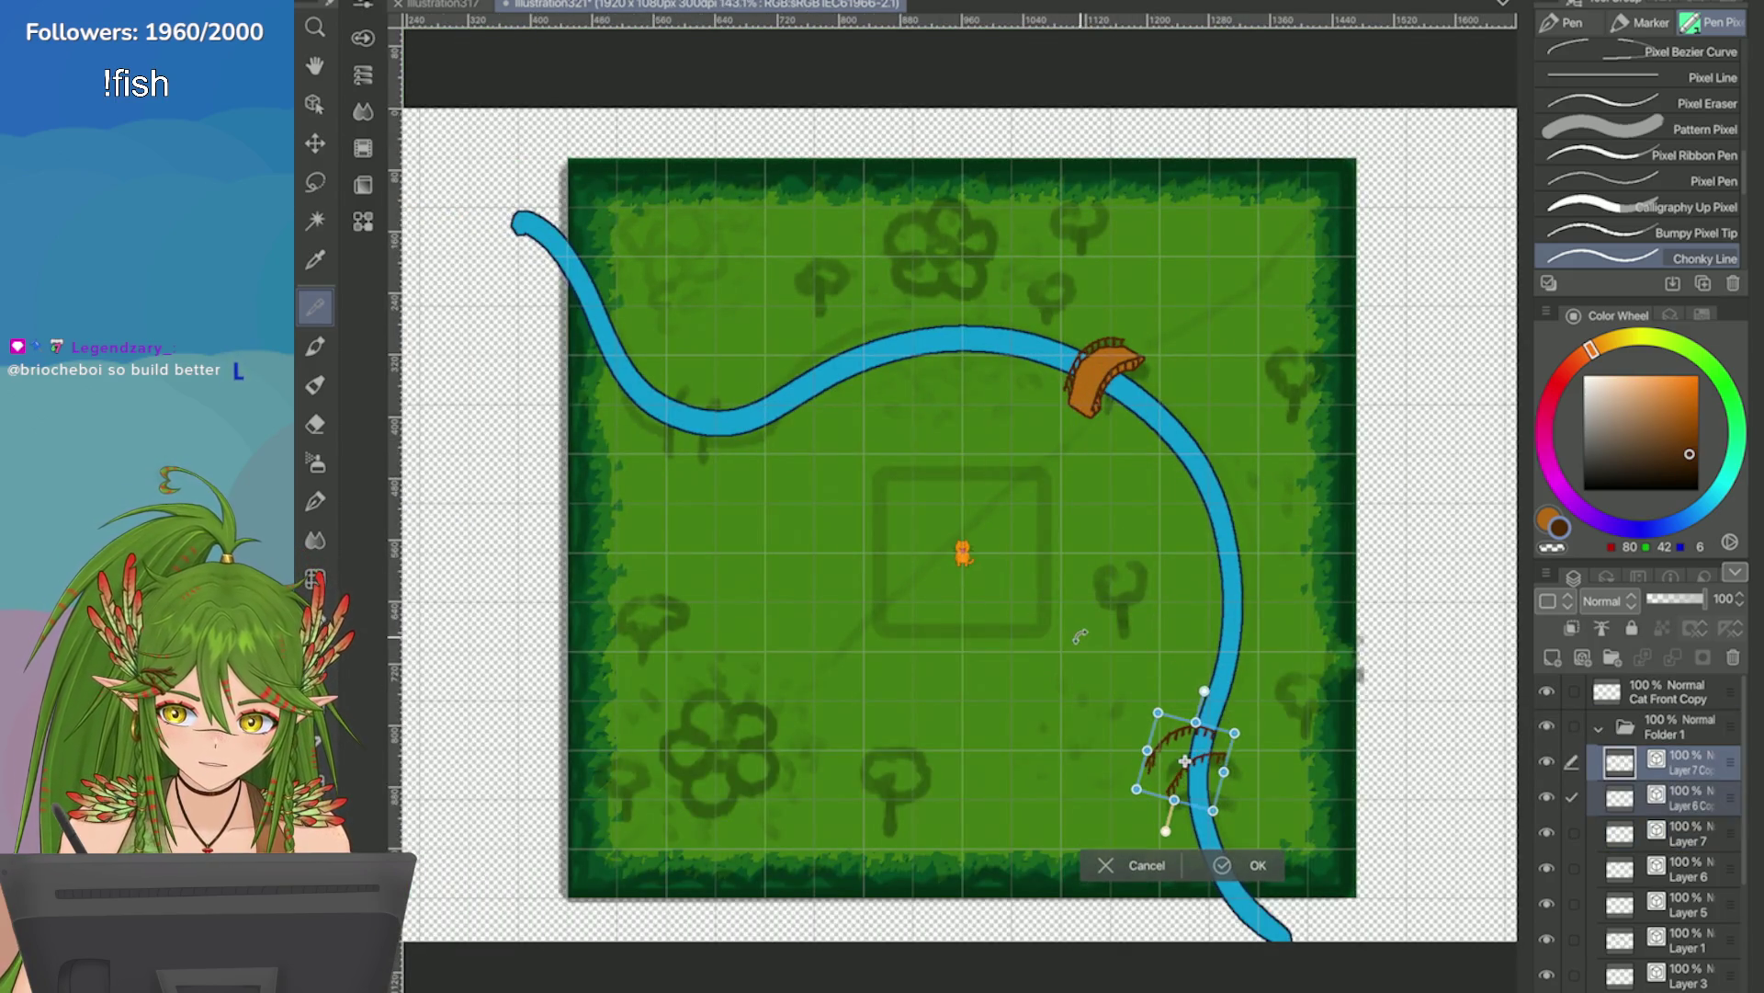
pyautogui.click(1108, 866)
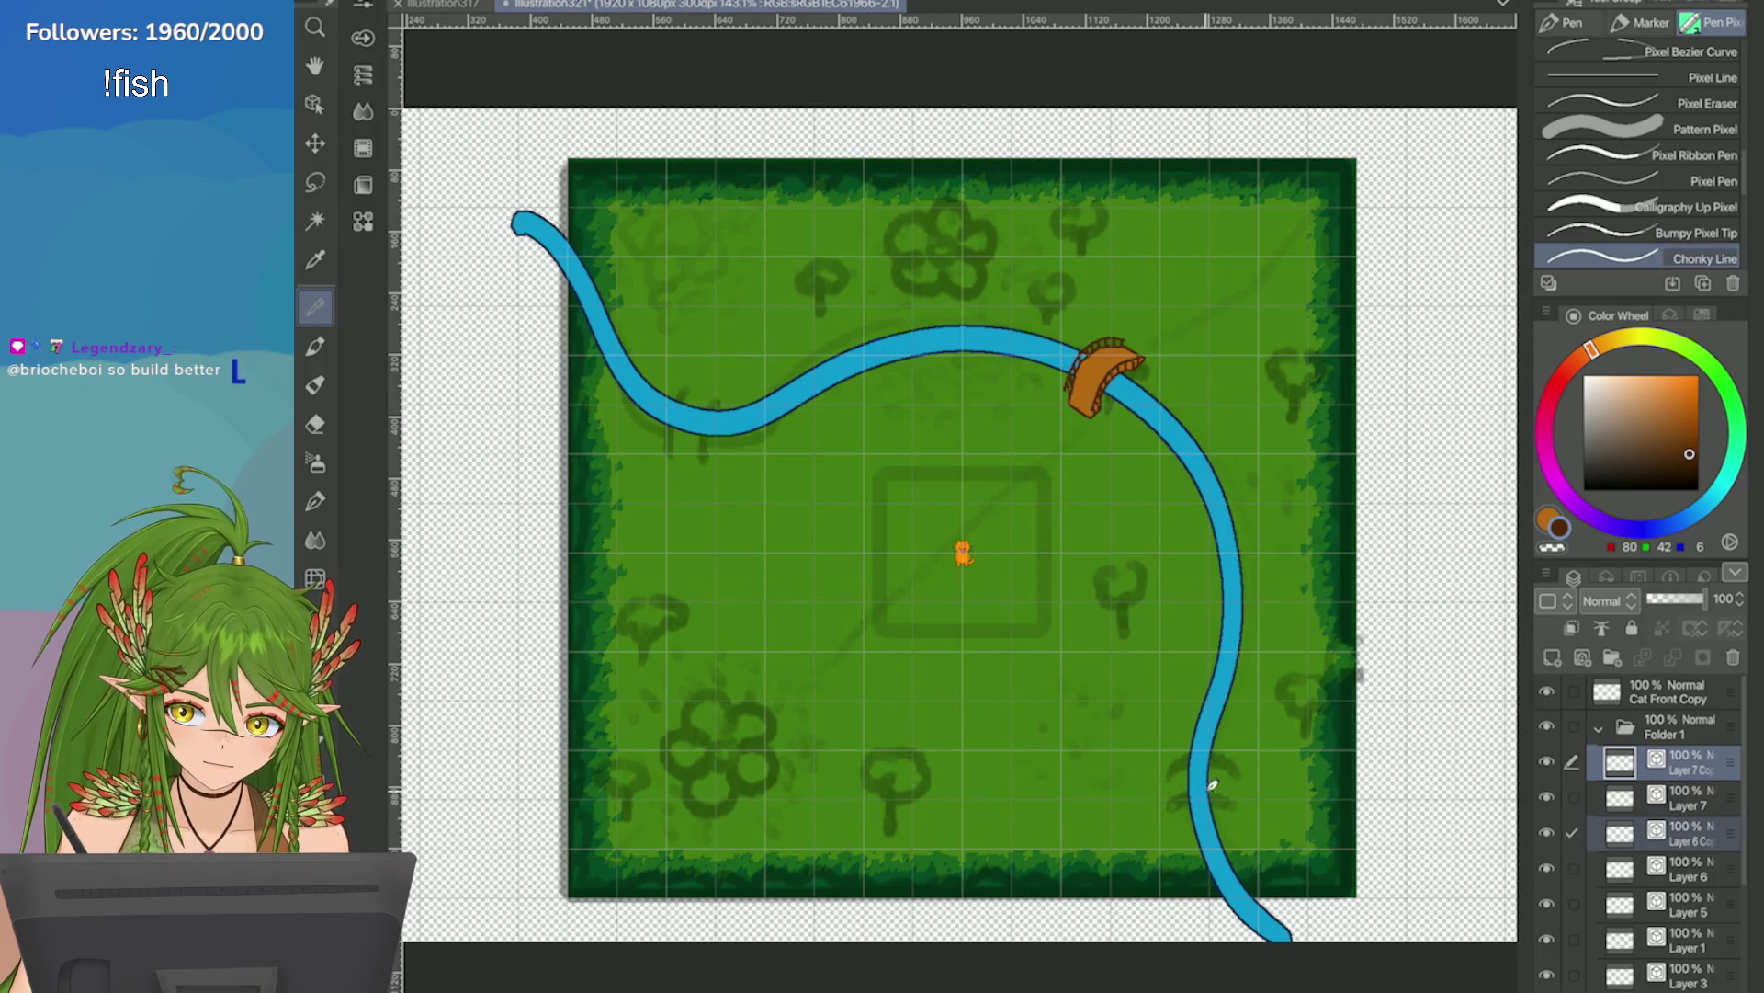
pyautogui.hotkey('ctrl', 'z')
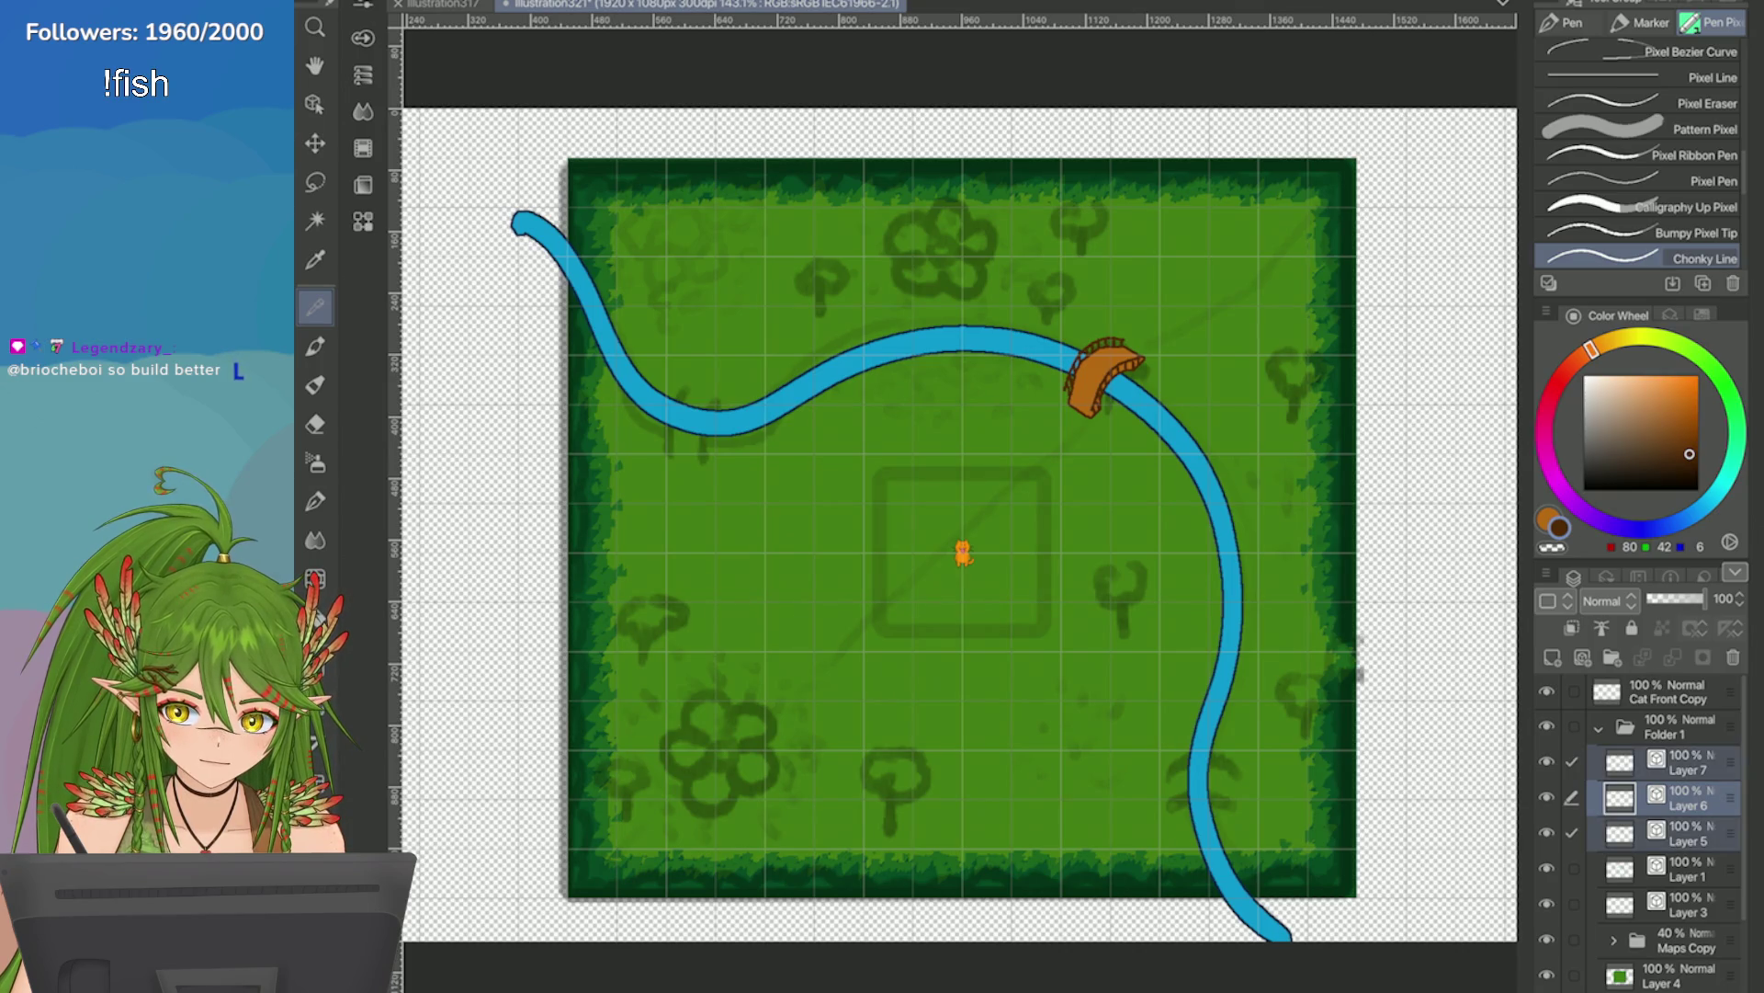
# Group Layers 5–7 into a collapsed folder named 'Bridge' and duplicate it as Bridge Copy.
pyautogui.click(1612, 657)
pyautogui.click(1682, 798)
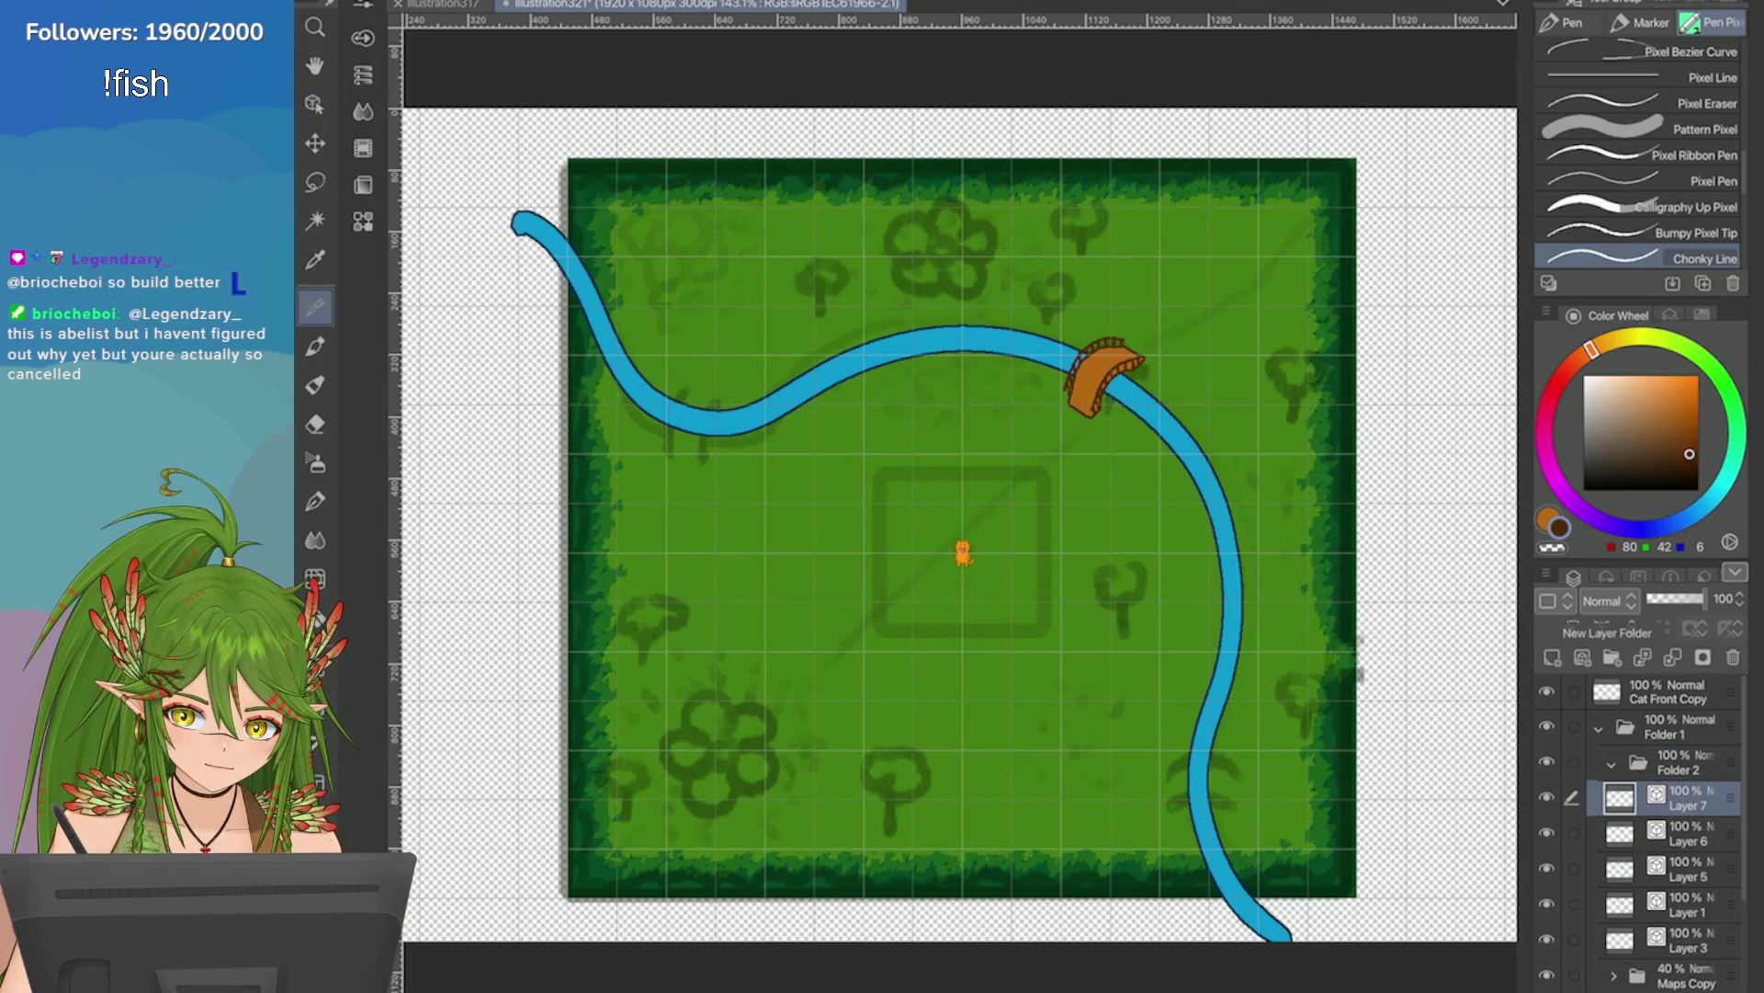
pyautogui.keyDown('shift'); pyautogui.click(1682, 869); pyautogui.keyUp('shift')
pyautogui.moveTo(1682, 797); pyautogui.dragTo(1681, 763)
pyautogui.doubleClick(1678, 769)
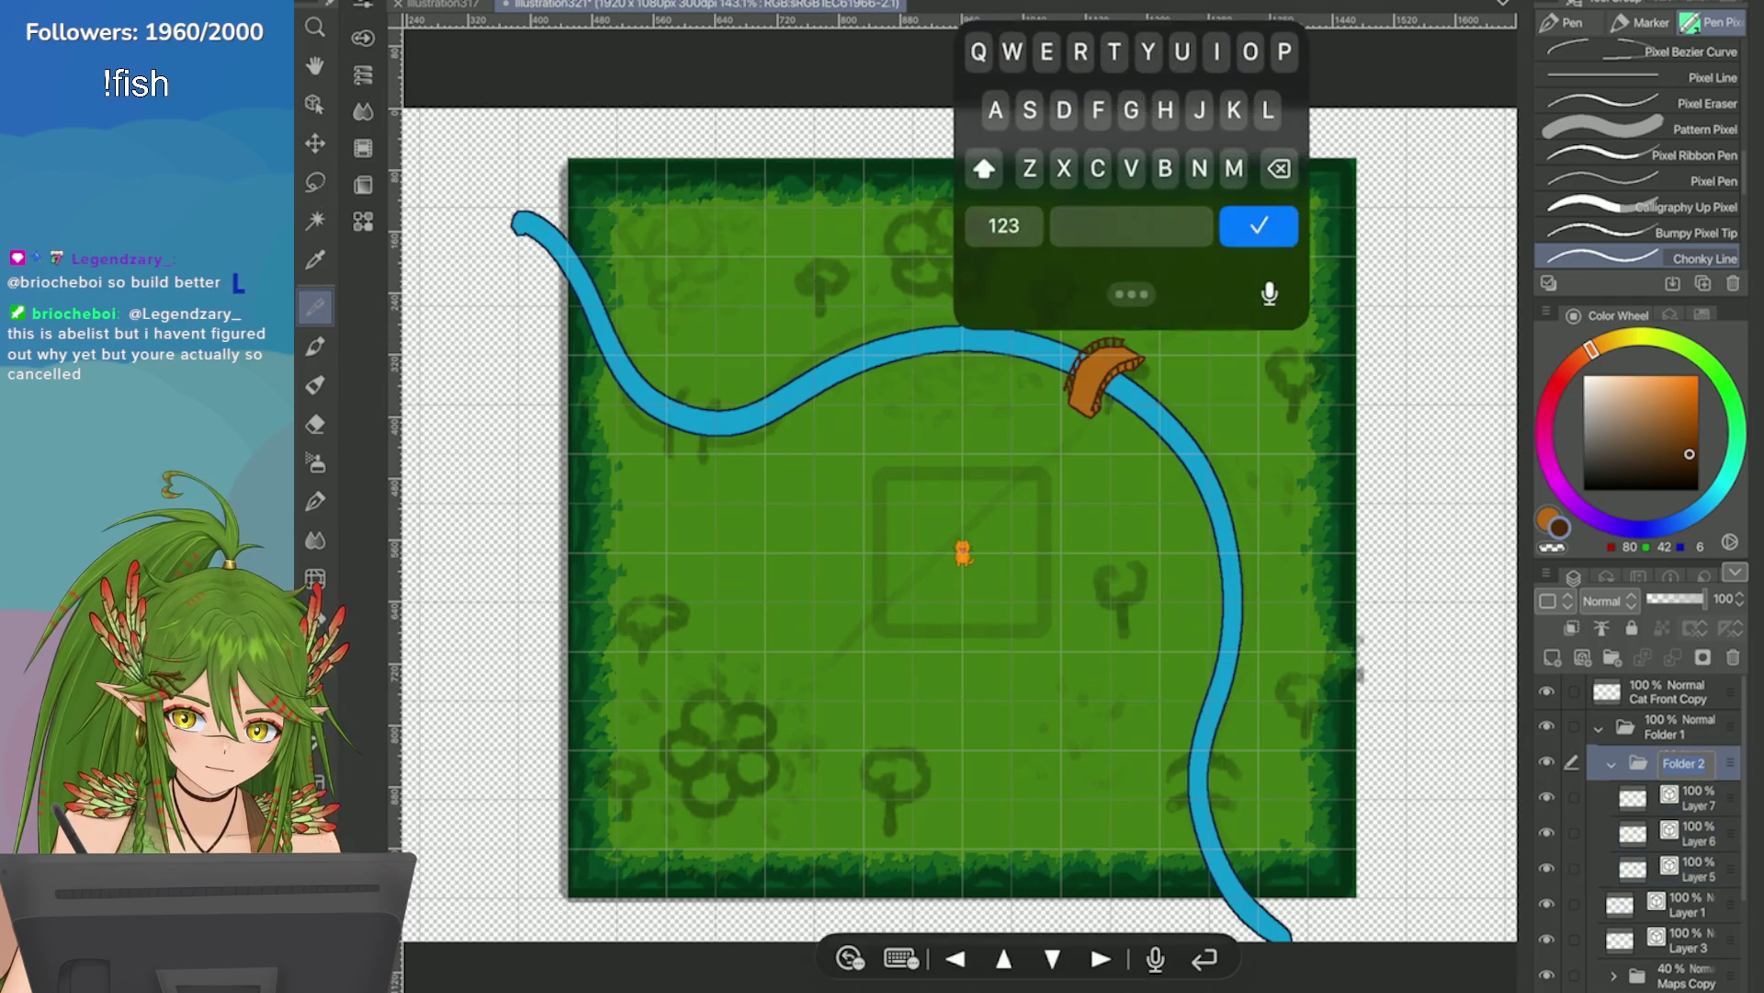
pyautogui.write('Bridge')
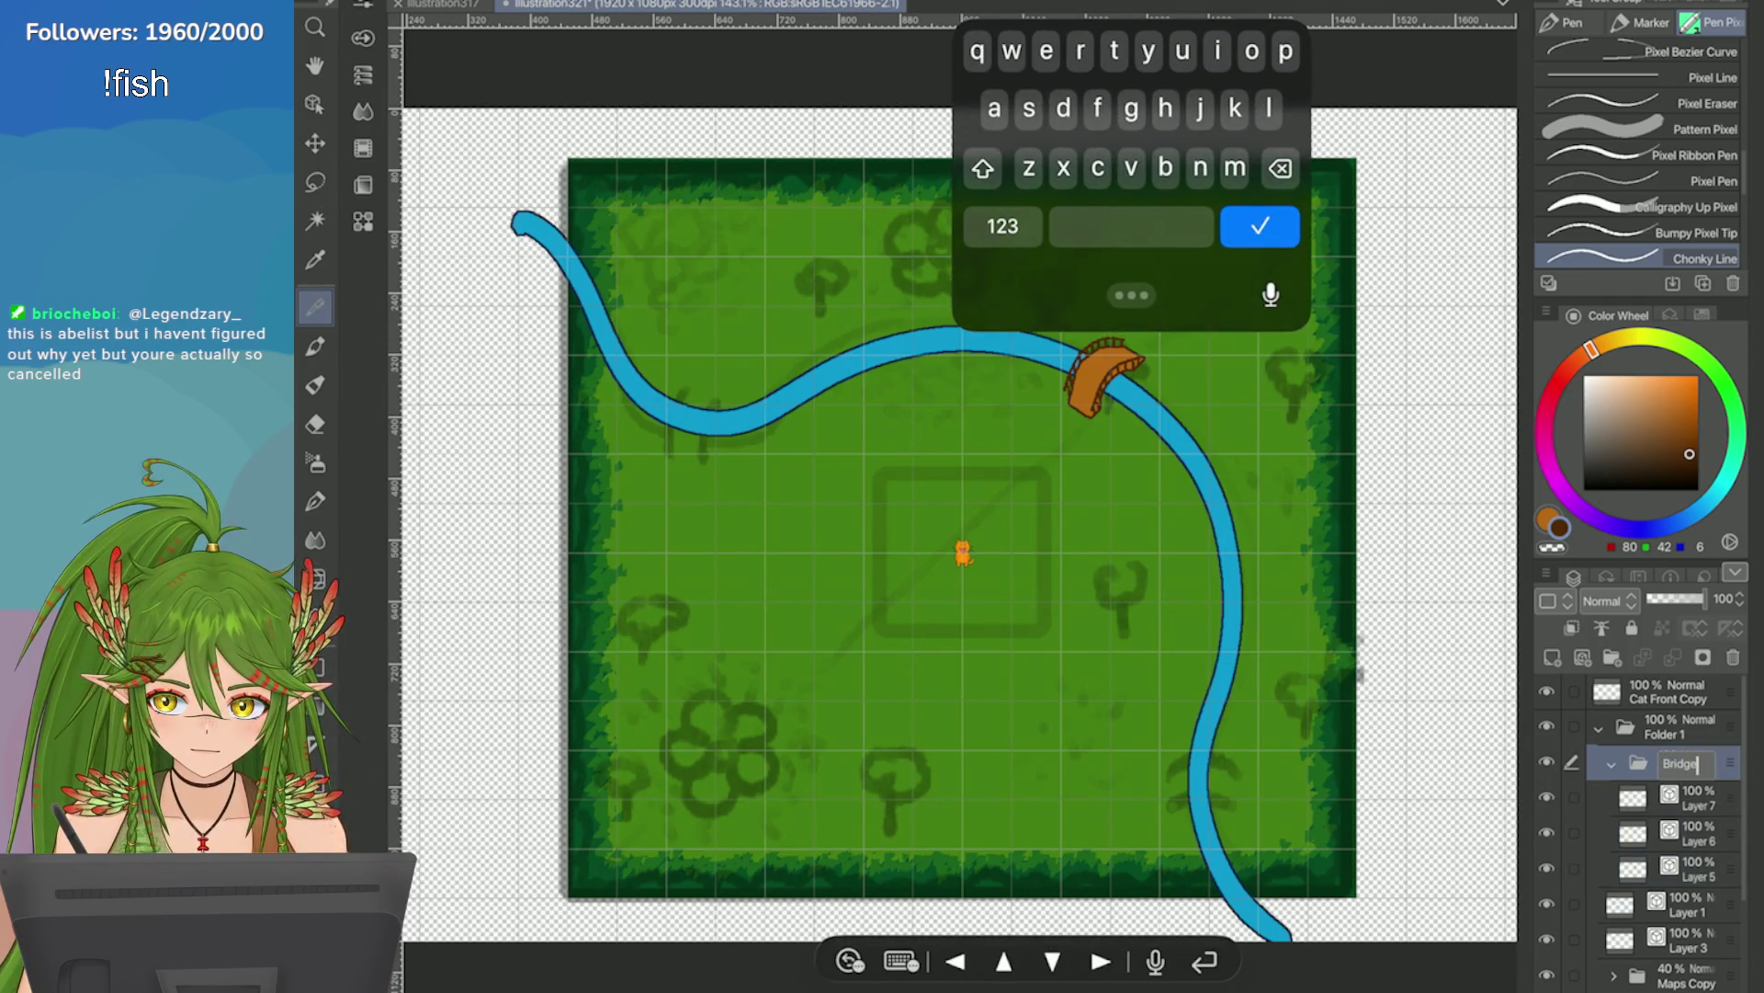
pyautogui.press('Return')
pyautogui.click(1612, 763)
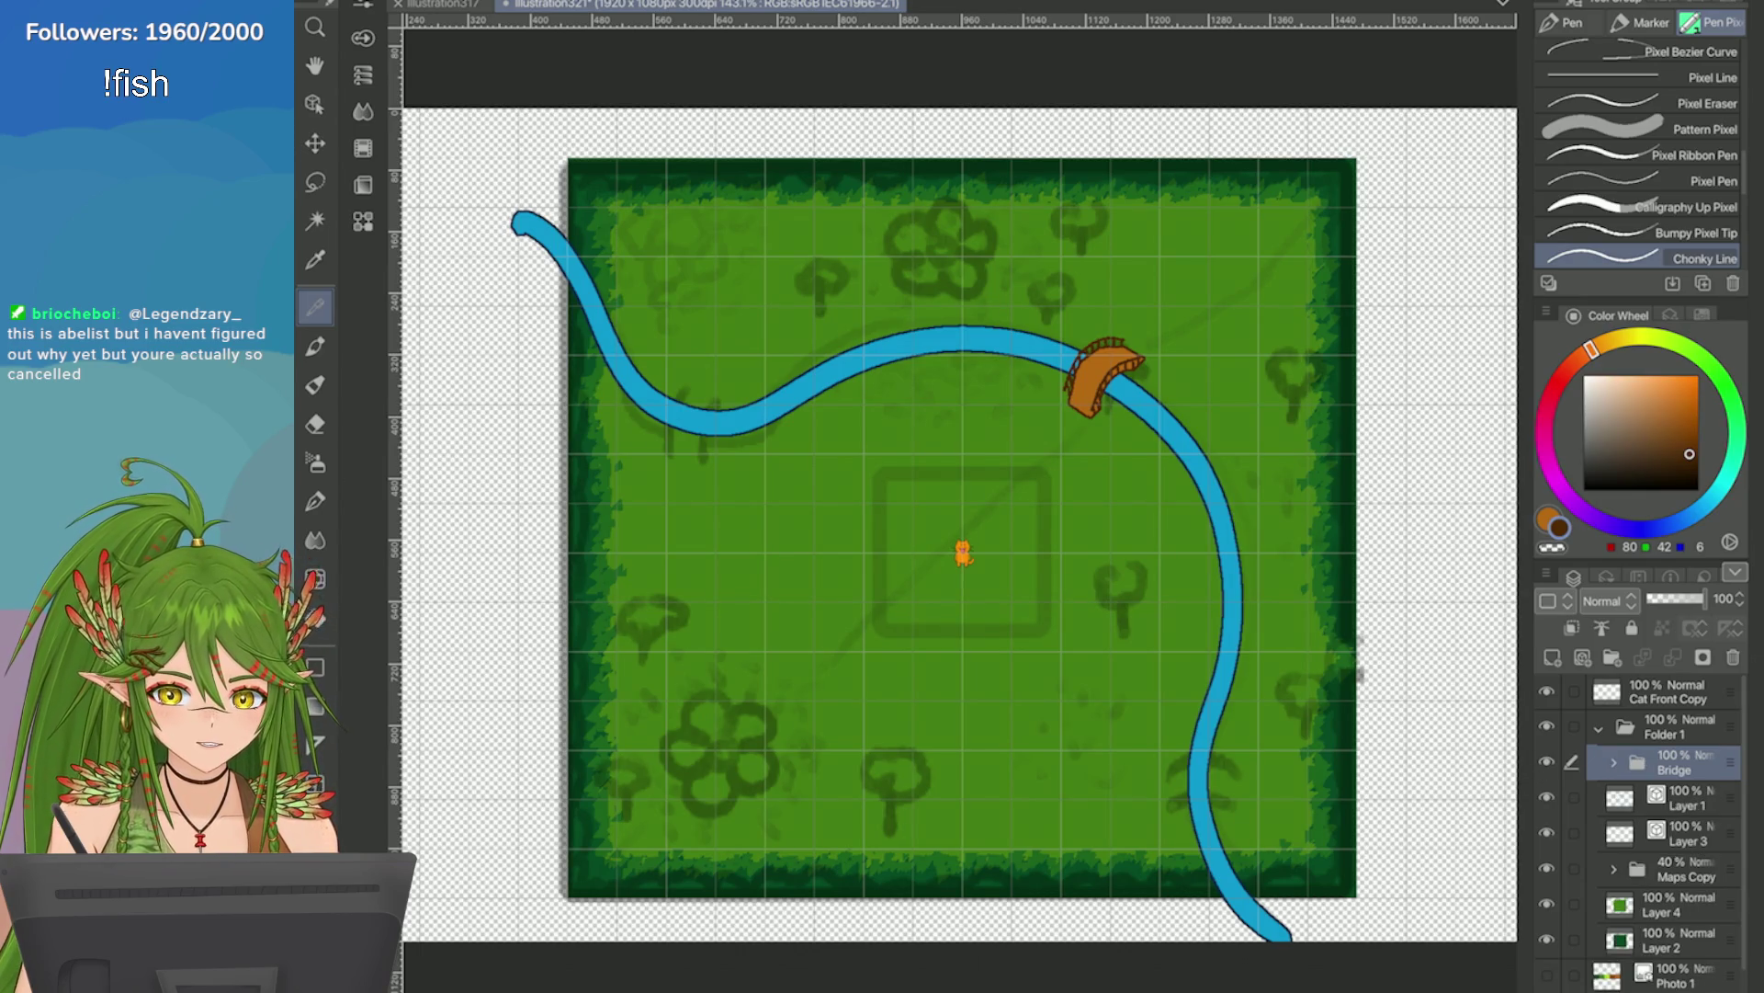
pyautogui.rightClick(1678, 763)
pyautogui.click(1379, 300)
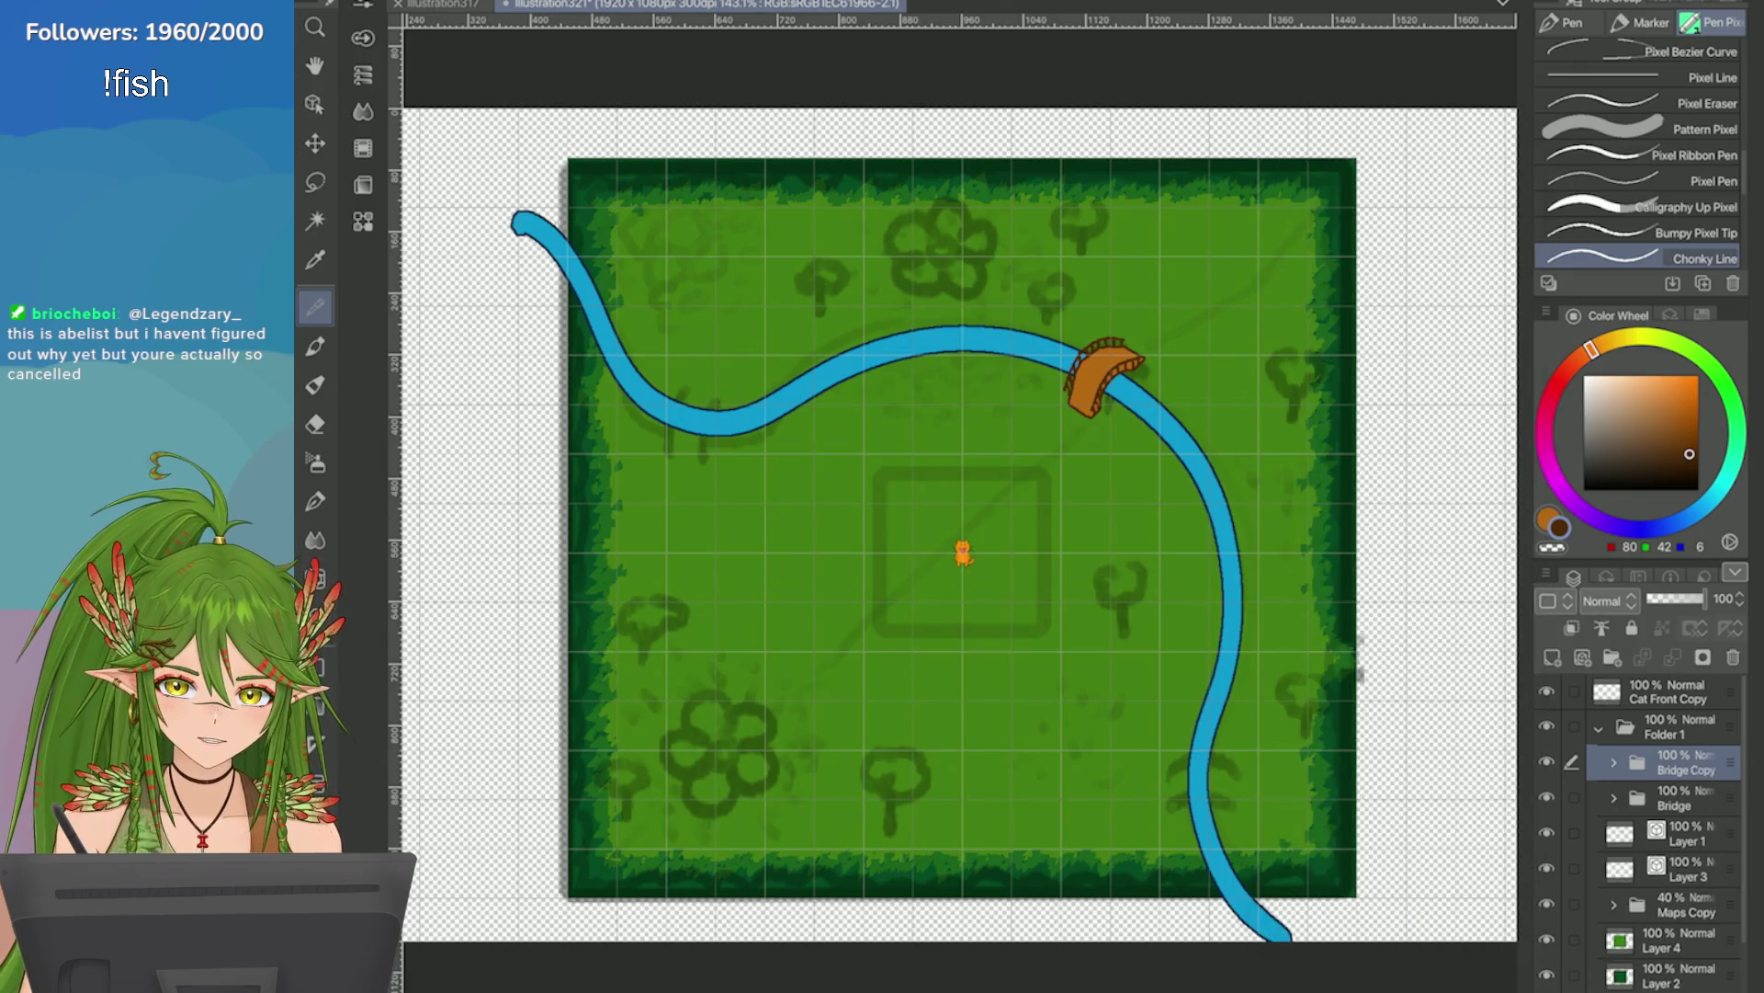
# Move and rotate Bridge Copy so it spans the river's lower bend.
pyautogui.scroll(3, 956, 515)
pyautogui.hotkey('ctrl', 't')
pyautogui.moveTo(946, 196); pyautogui.dragTo(1004, 708)
pyautogui.moveTo(1057, 565)
pyautogui.mouseDown()
pyautogui.moveTo(942, 574)
pyautogui.moveTo(960, 568)
pyautogui.mouseUp()
pyautogui.moveTo(937, 711); pyautogui.dragTo(1011, 750)
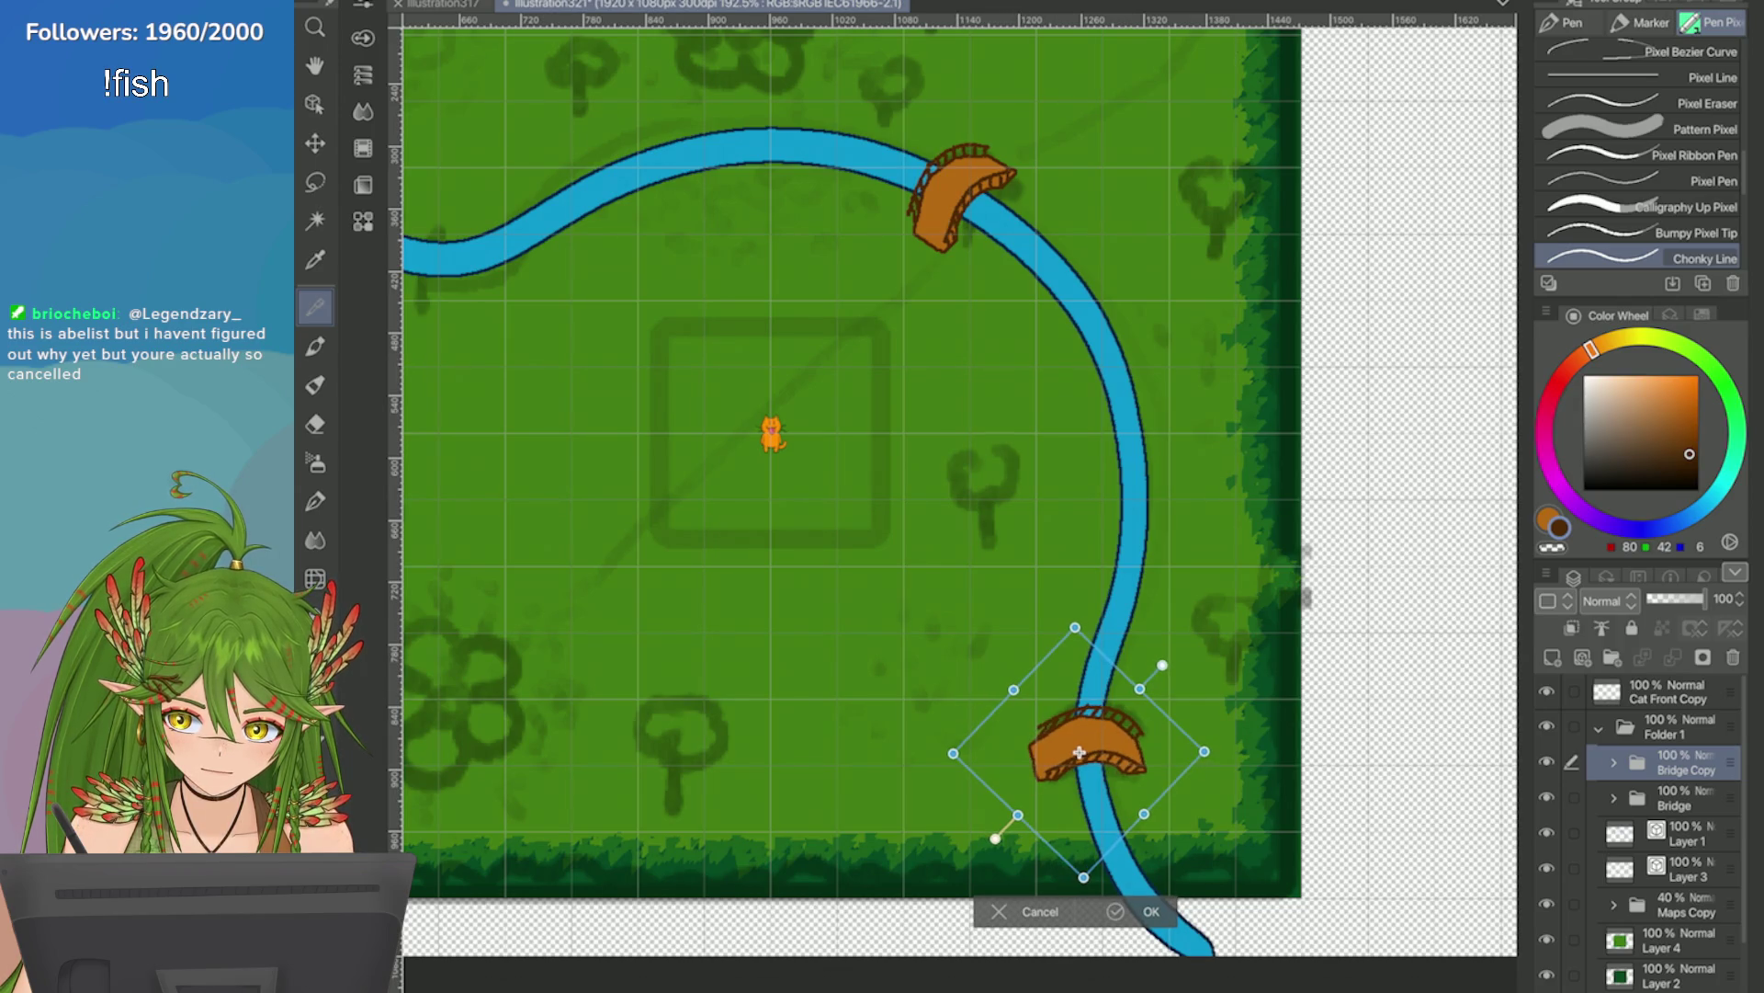
pyautogui.click(1121, 911)
# Redraw the lower bridge's left-end edge on Layer 5 with the pen.
pyautogui.scroll(1, 967, 533)
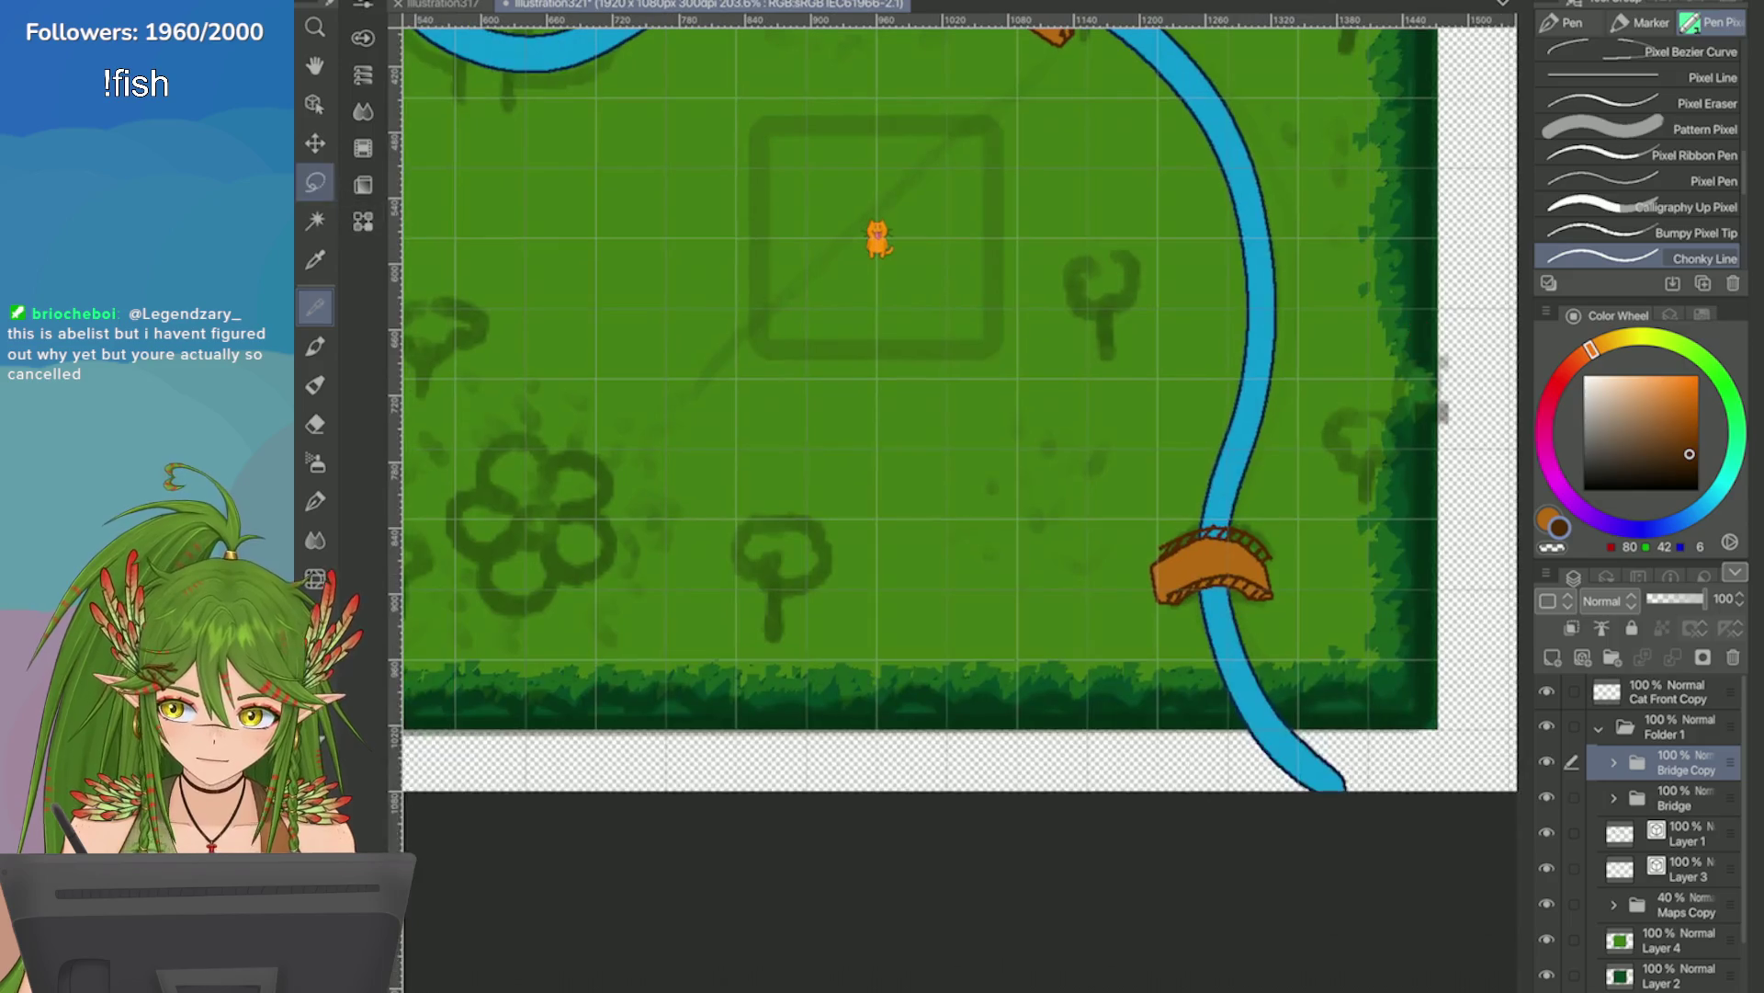
pyautogui.press('m')
pyautogui.scroll(3, 966, 533)
pyautogui.moveTo(966, 533); pyautogui.dragTo(912, 520)
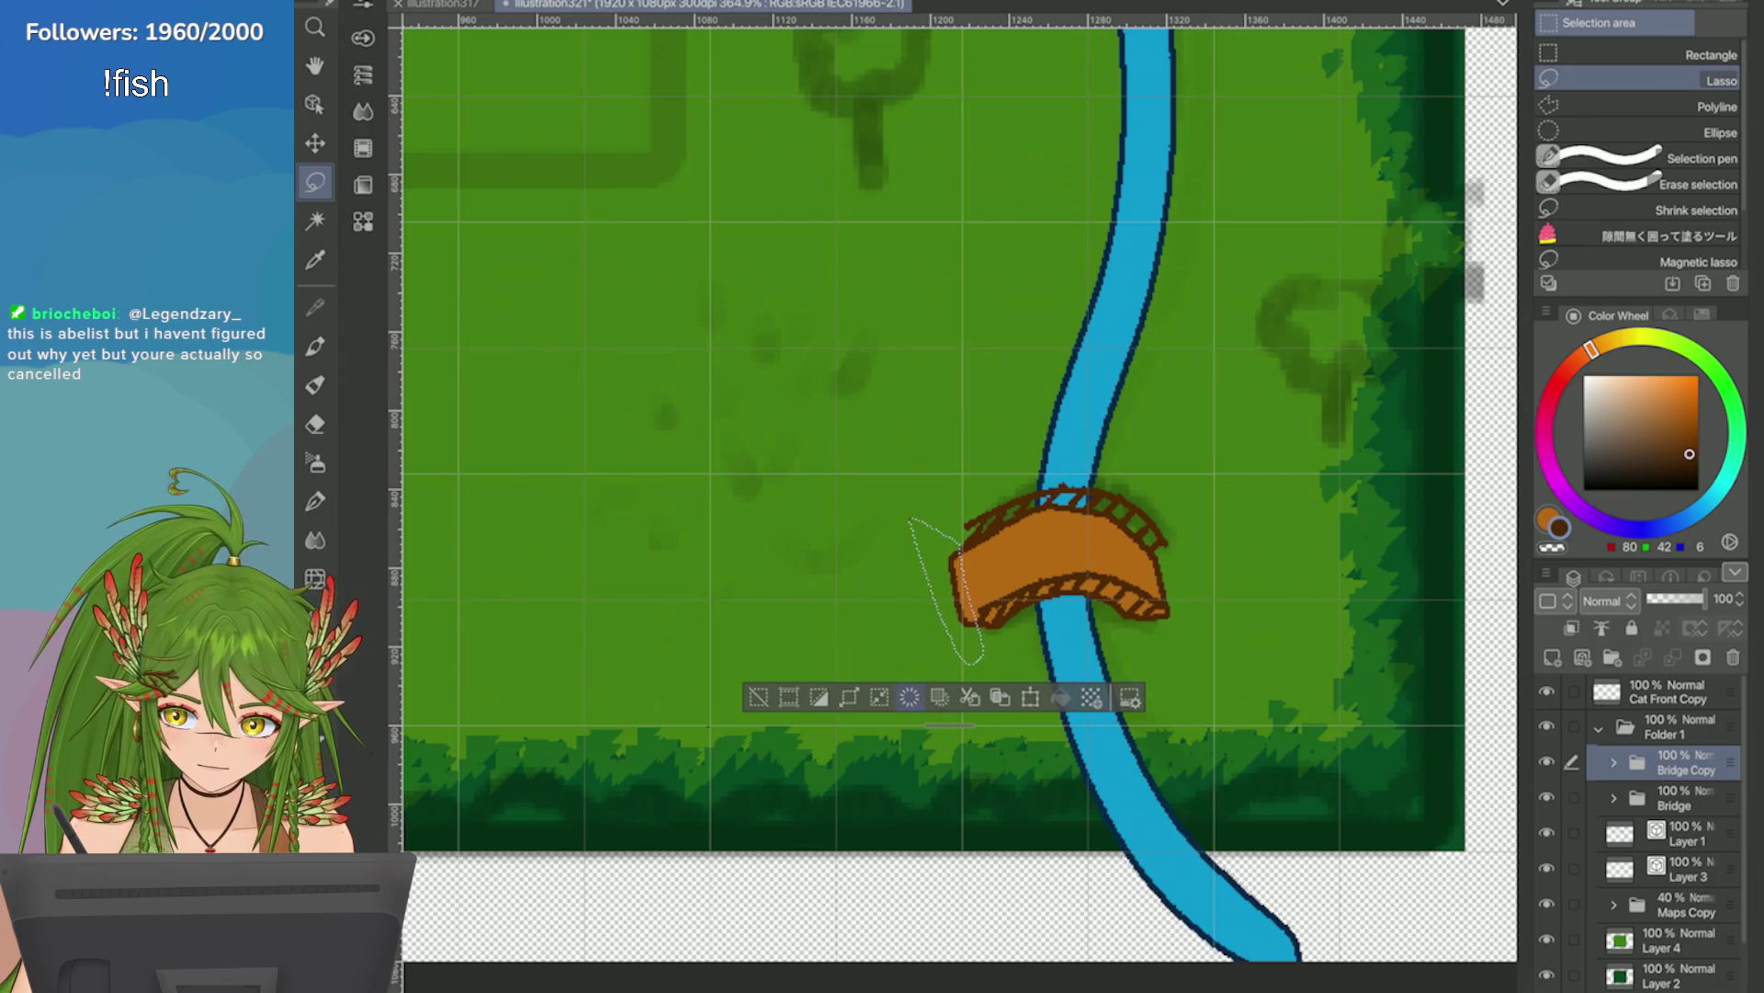
pyautogui.hotkey('ctrl', 'd')
pyautogui.press('p')
pyautogui.keyDown('ctrl'); pyautogui.click(1057, 560); pyautogui.keyUp('ctrl')
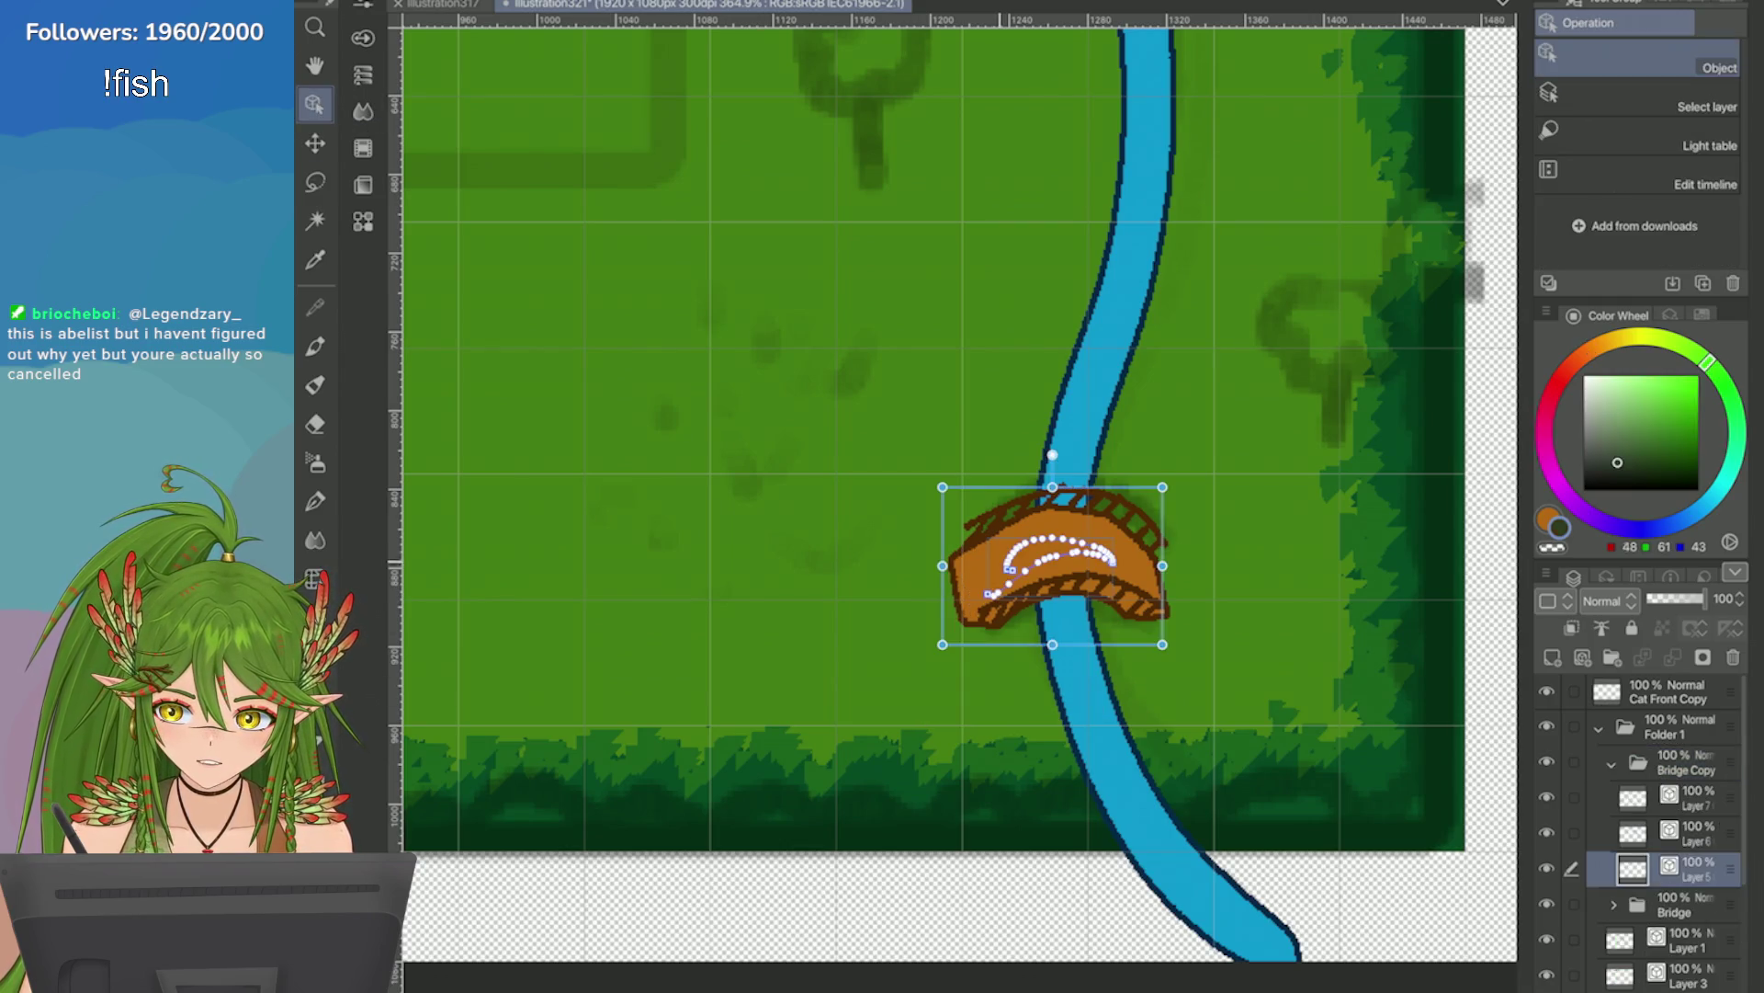
pyautogui.scroll(1, 956, 515)
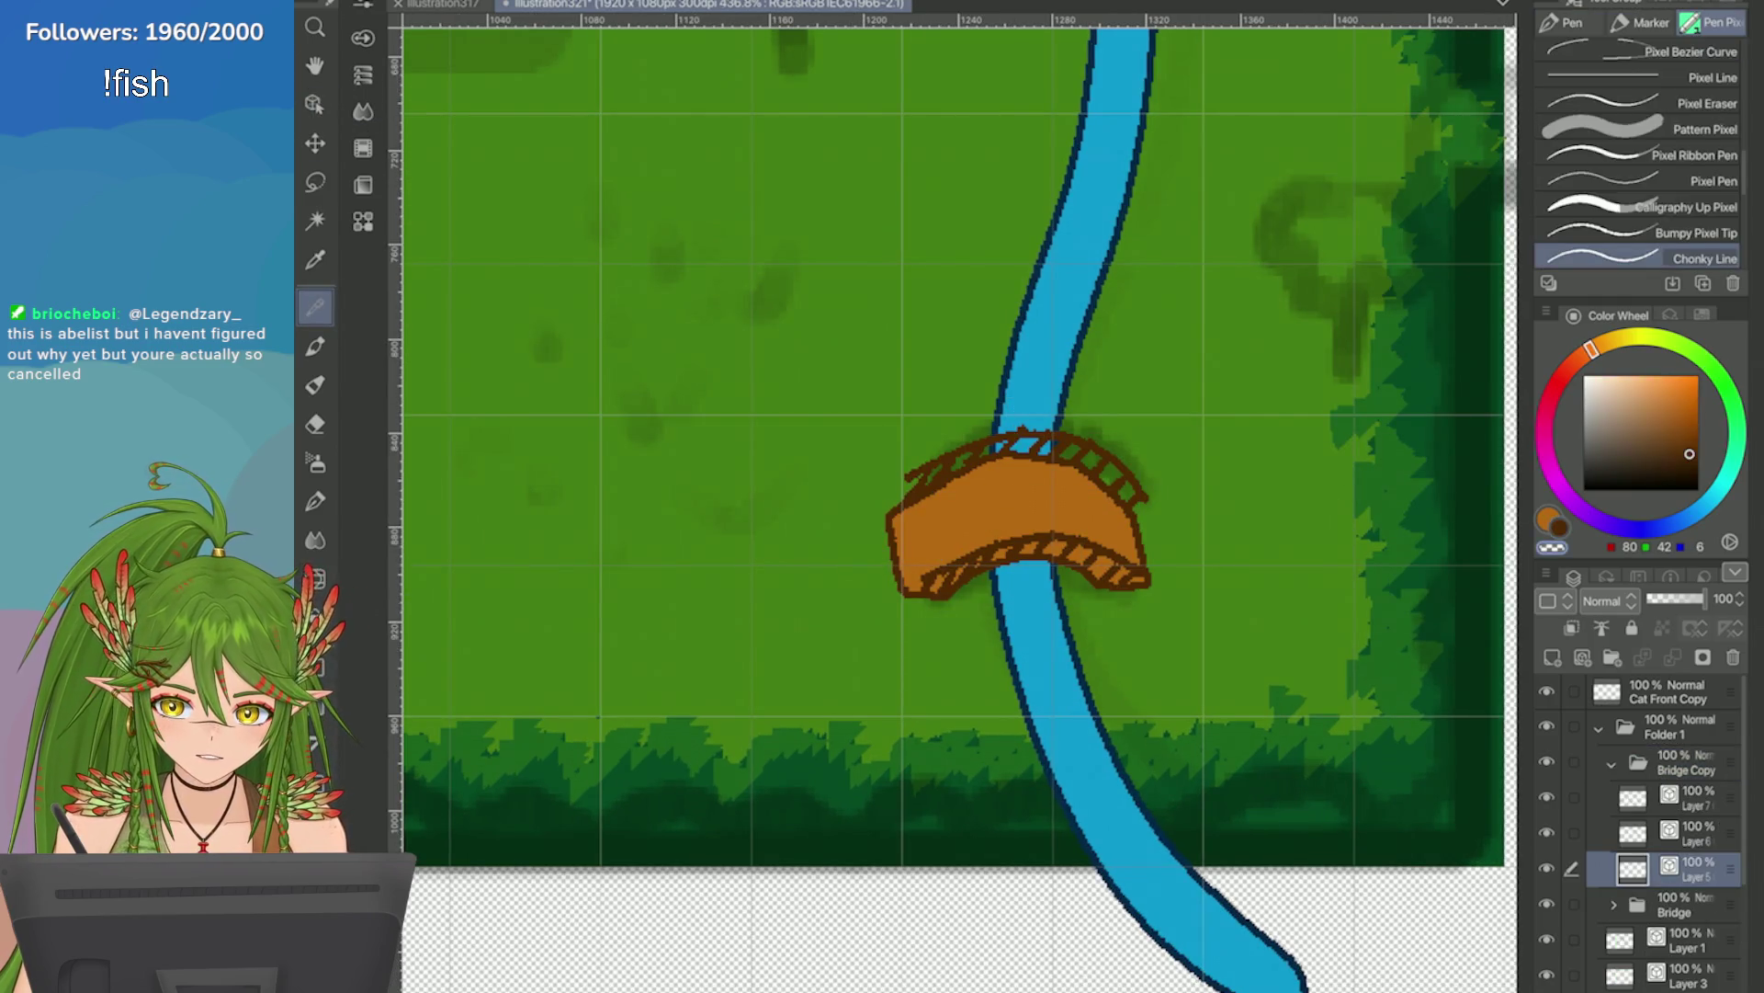
pyautogui.moveTo(925, 482)
pyautogui.mouseDown()
pyautogui.moveTo(917, 611)
pyautogui.moveTo(911, 588)
pyautogui.mouseUp()
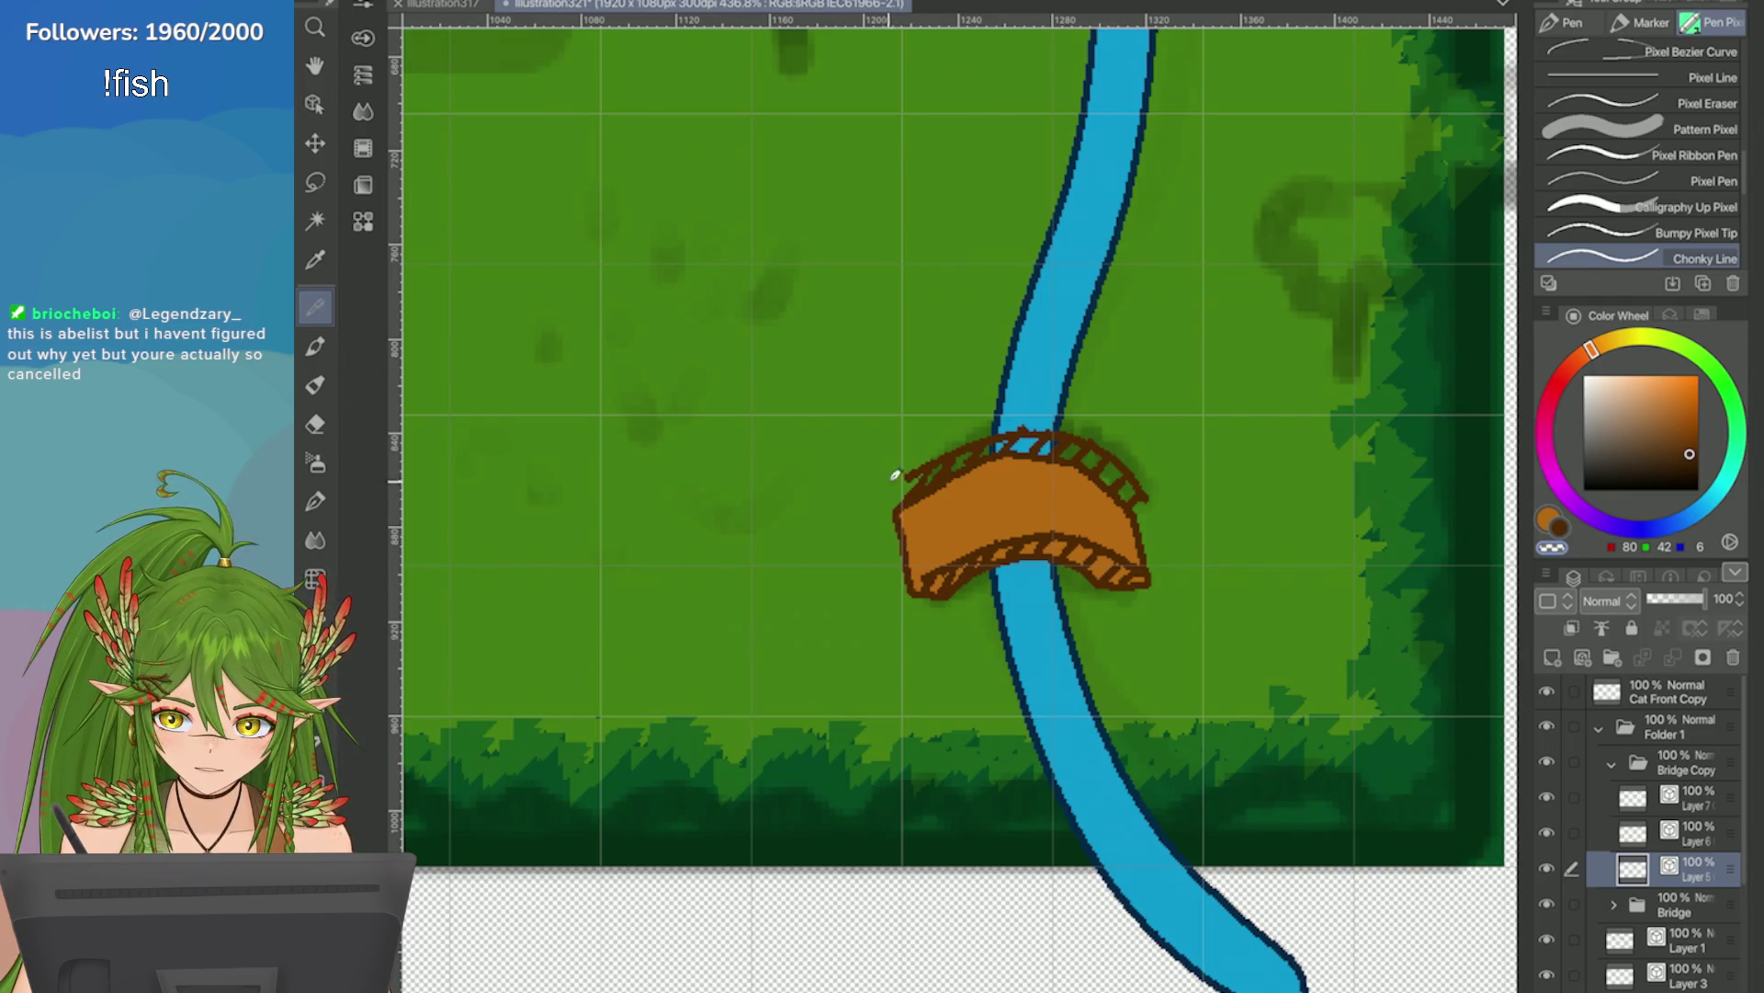
pyautogui.scroll(-5, 956, 496)
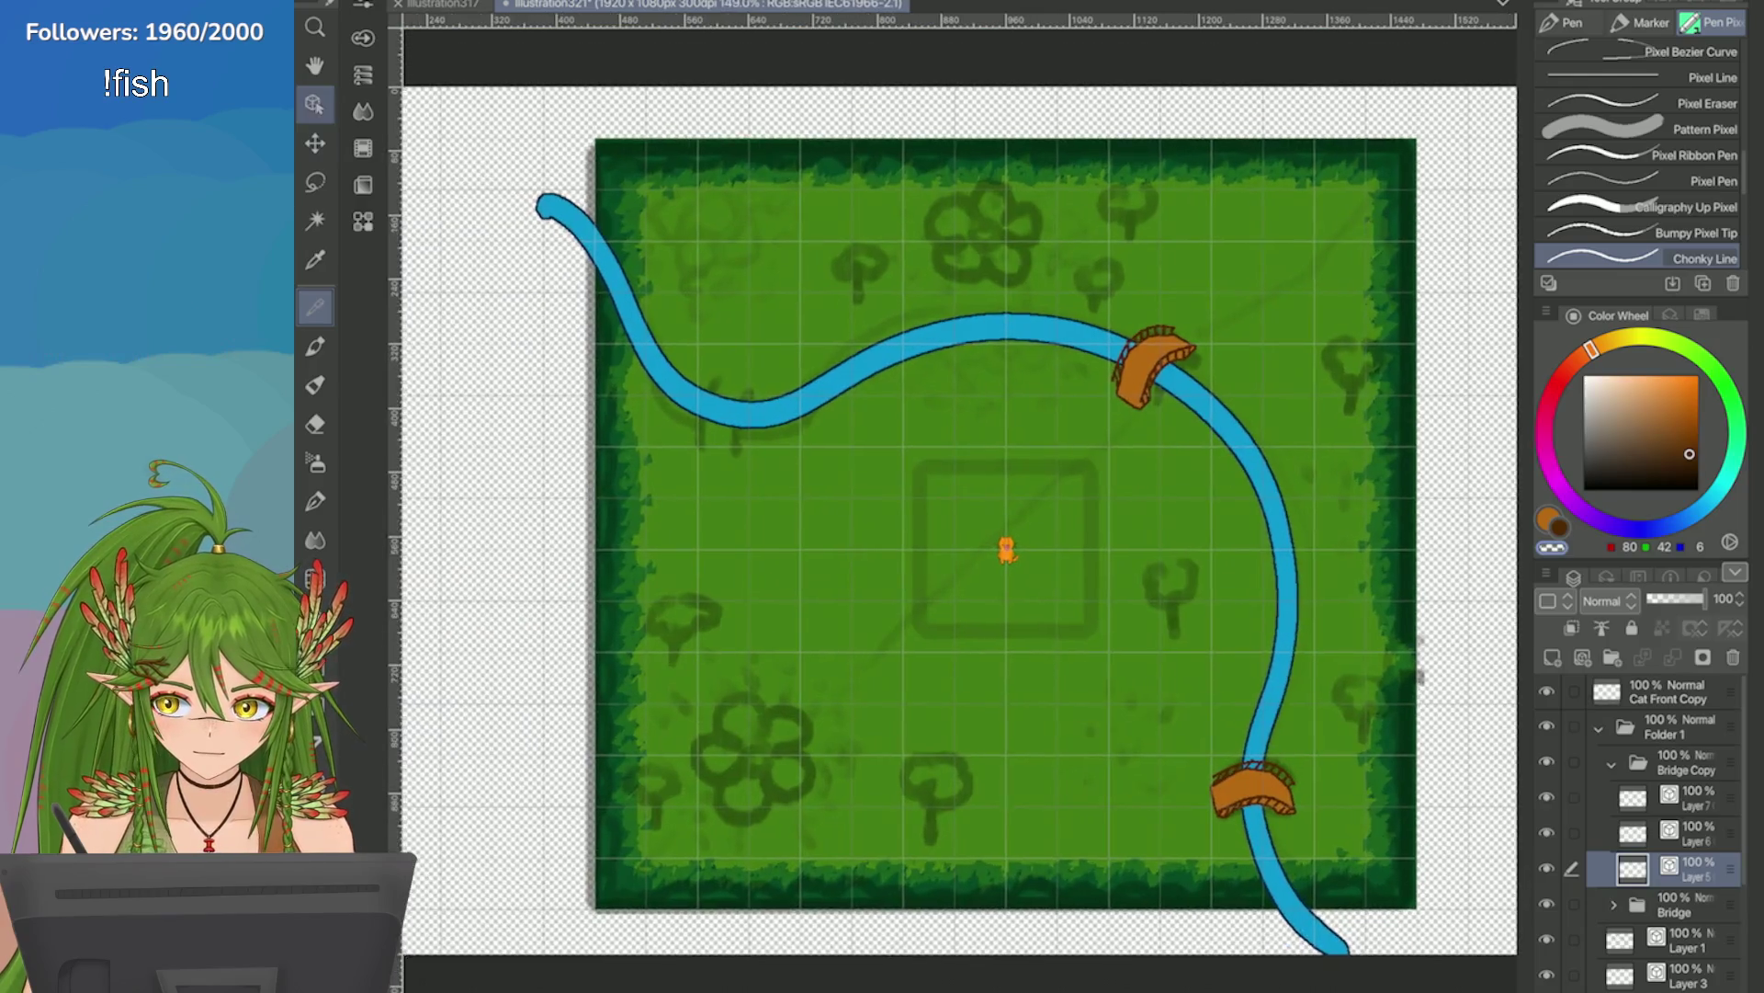
pyautogui.press('b')
pyautogui.keyDown('ctrl'); pyautogui.click(1048, 404); pyautogui.keyUp('ctrl')
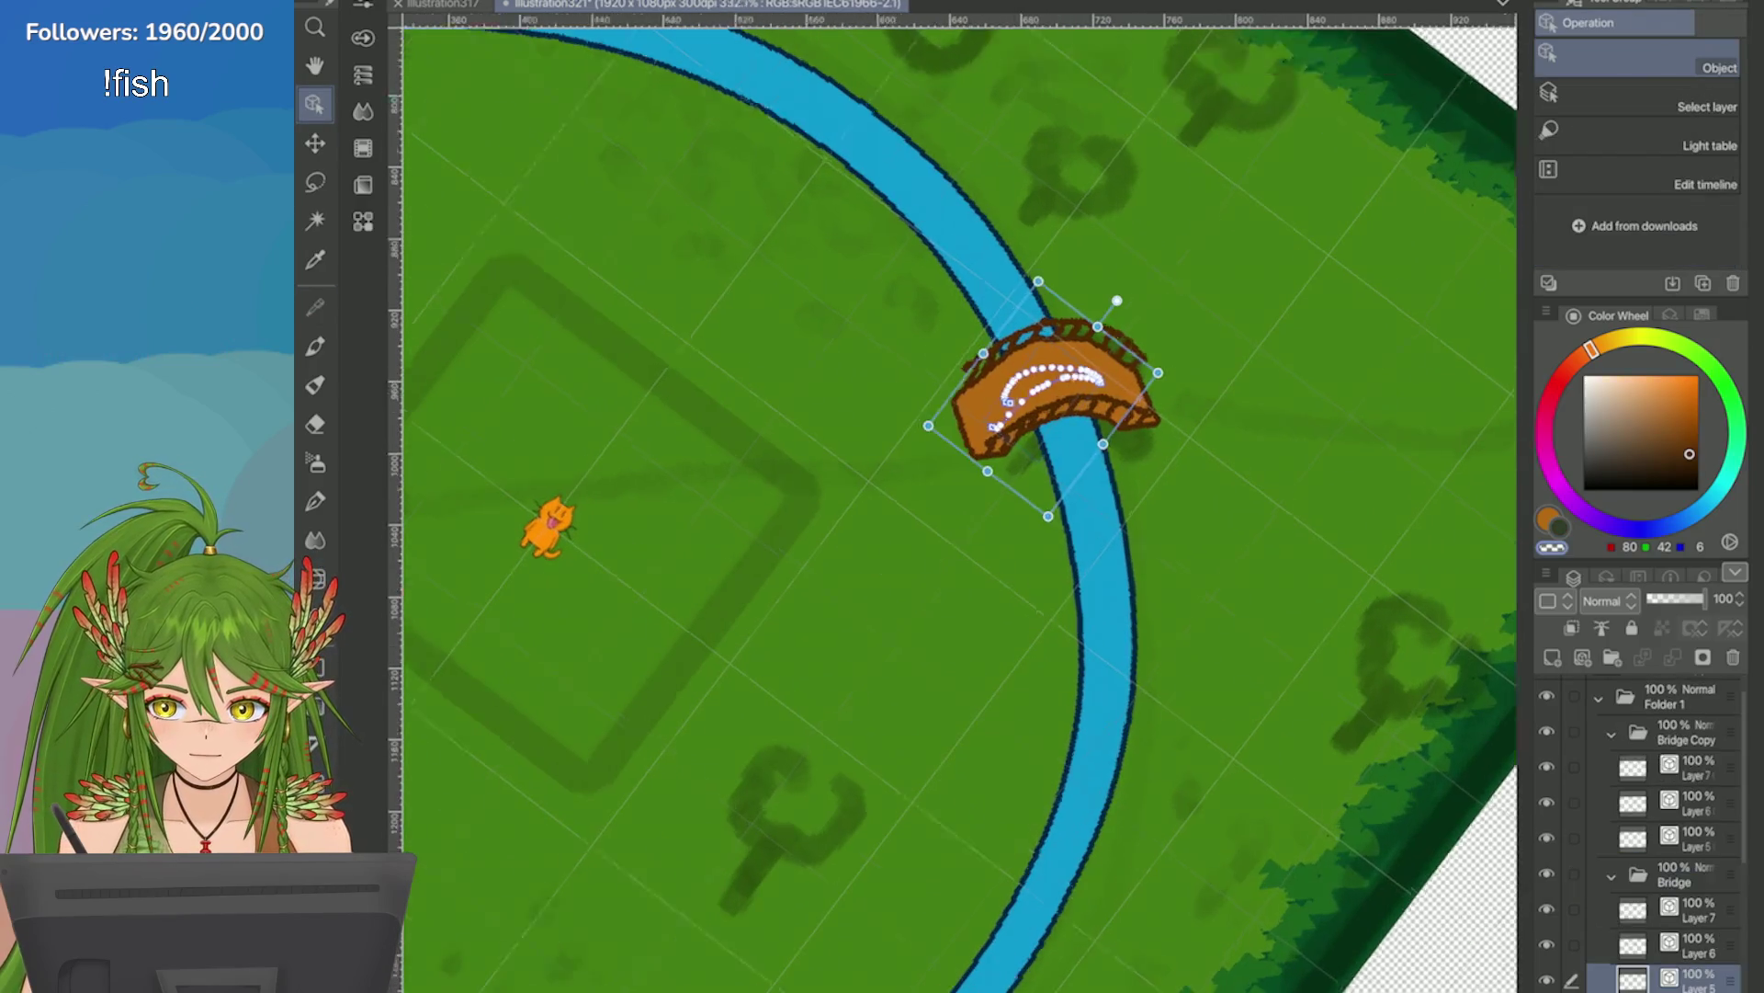
# Save the river map.
pyautogui.press('p')
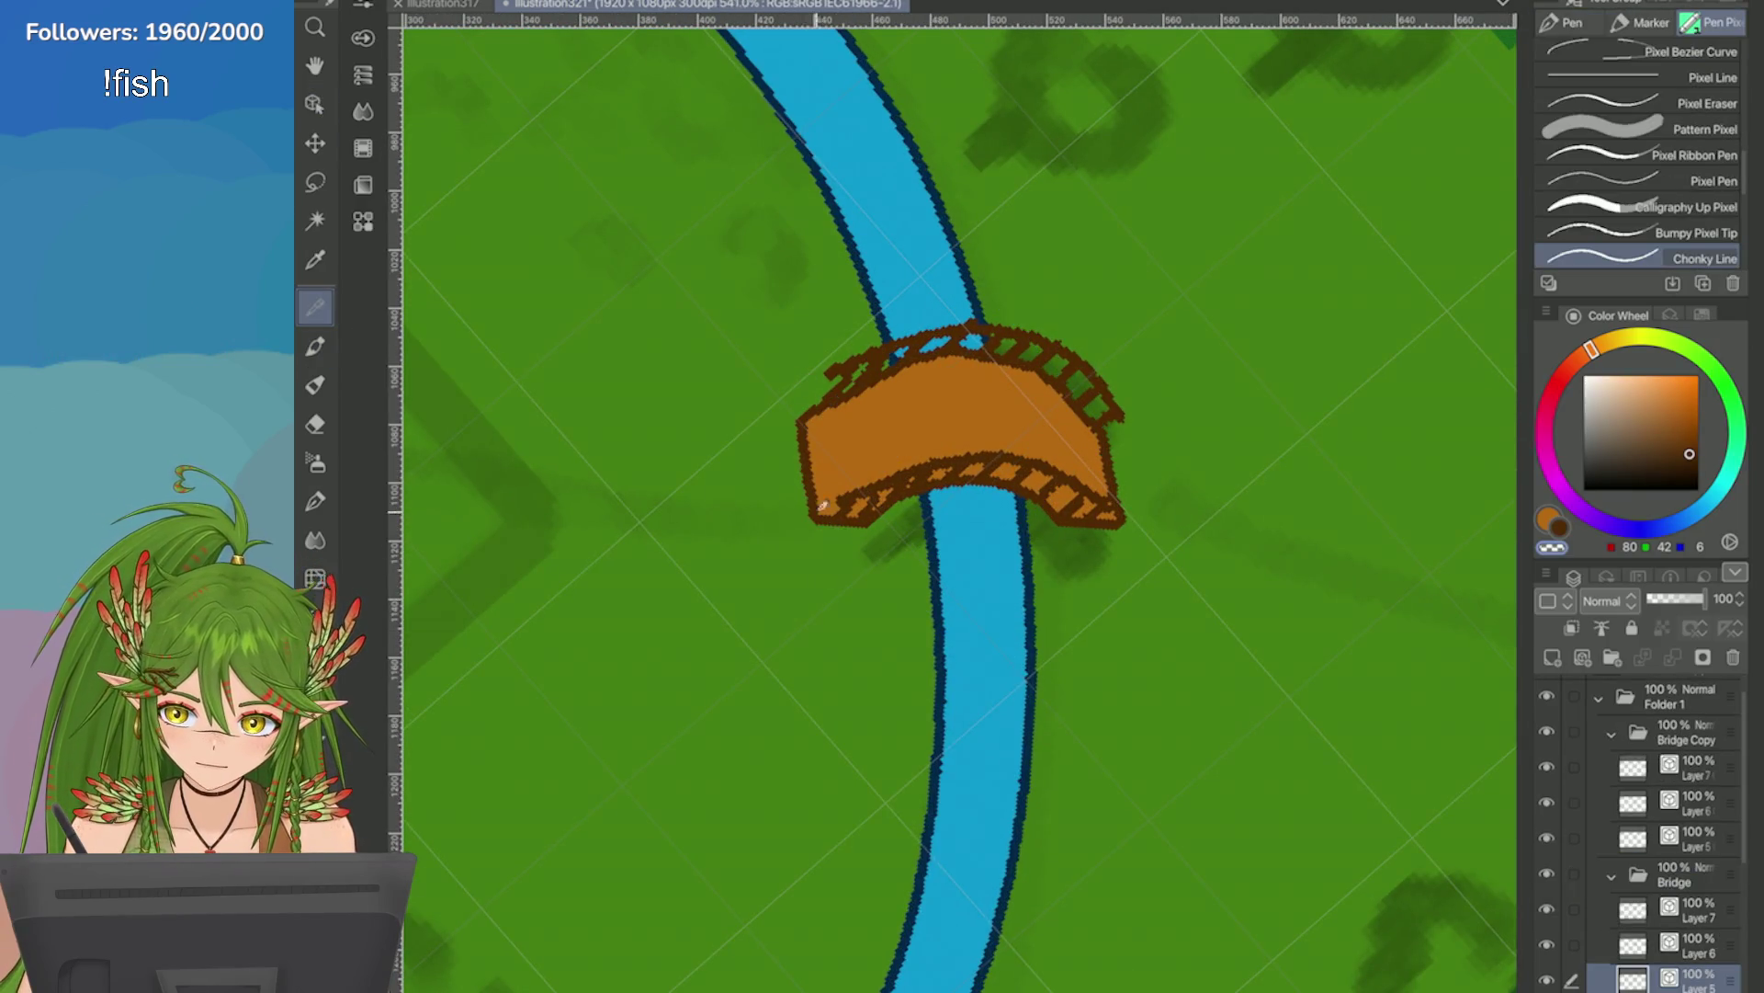
pyautogui.scroll(-5, 832, 584)
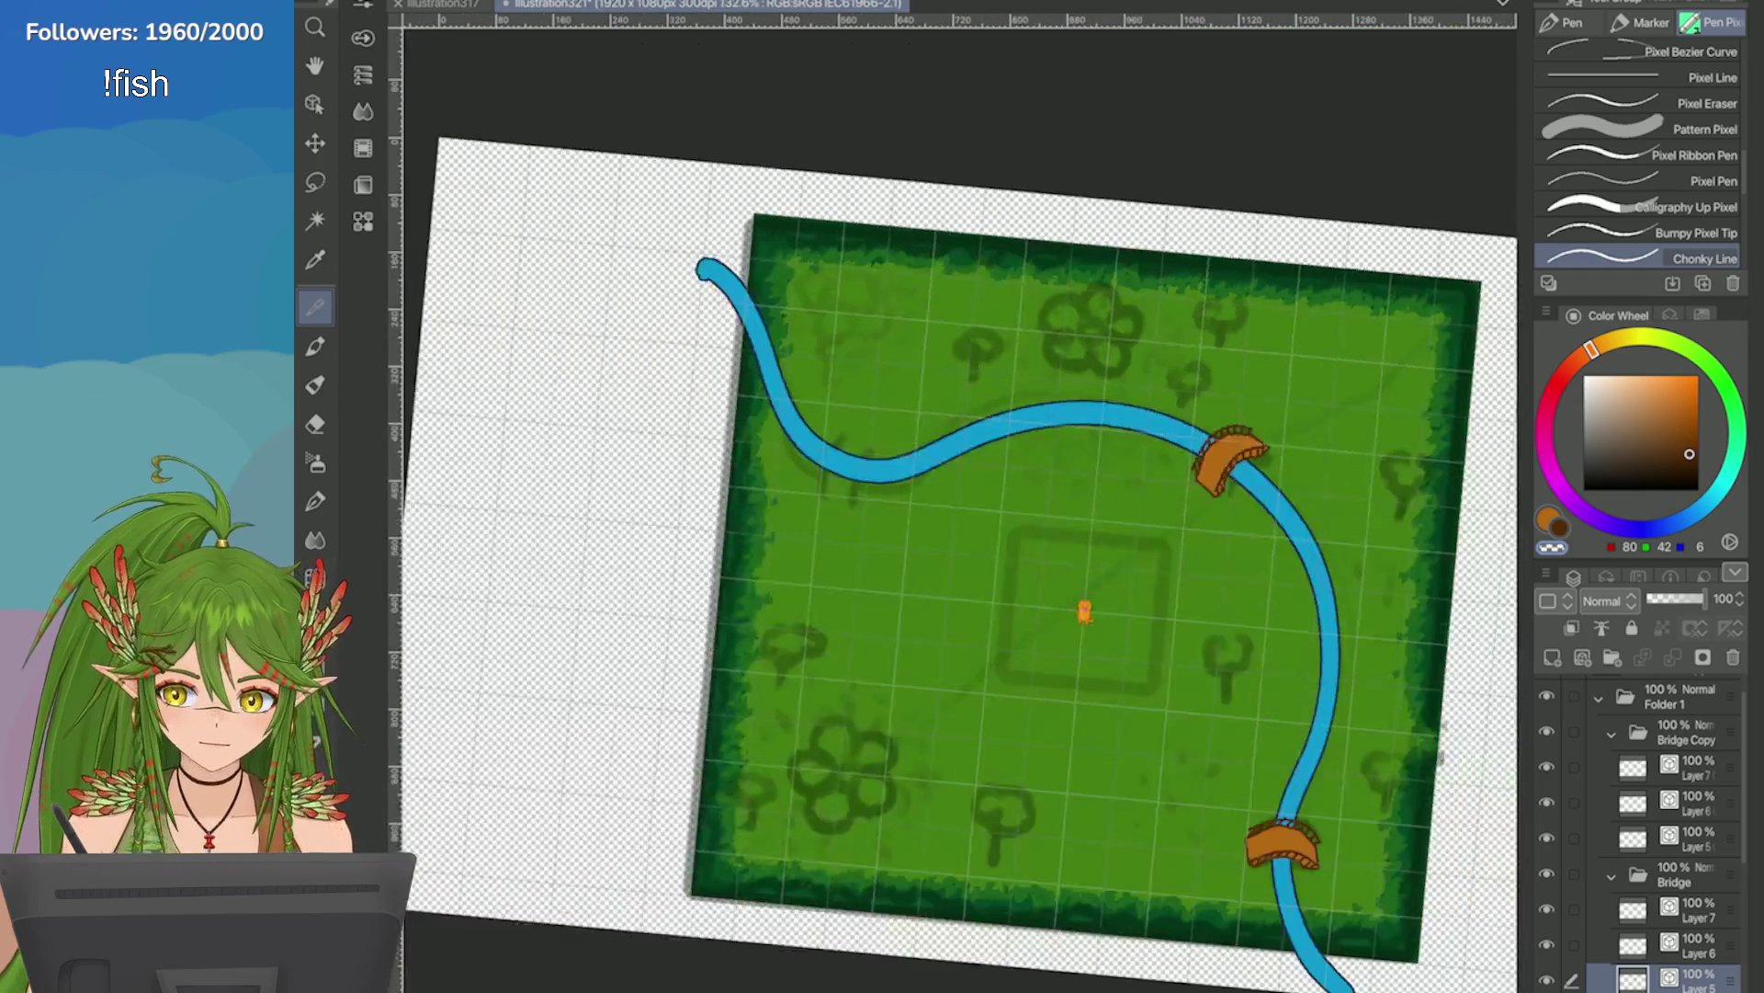
pyautogui.scroll(-2, 1084, 611)
pyautogui.scroll(5, 1085, 612)
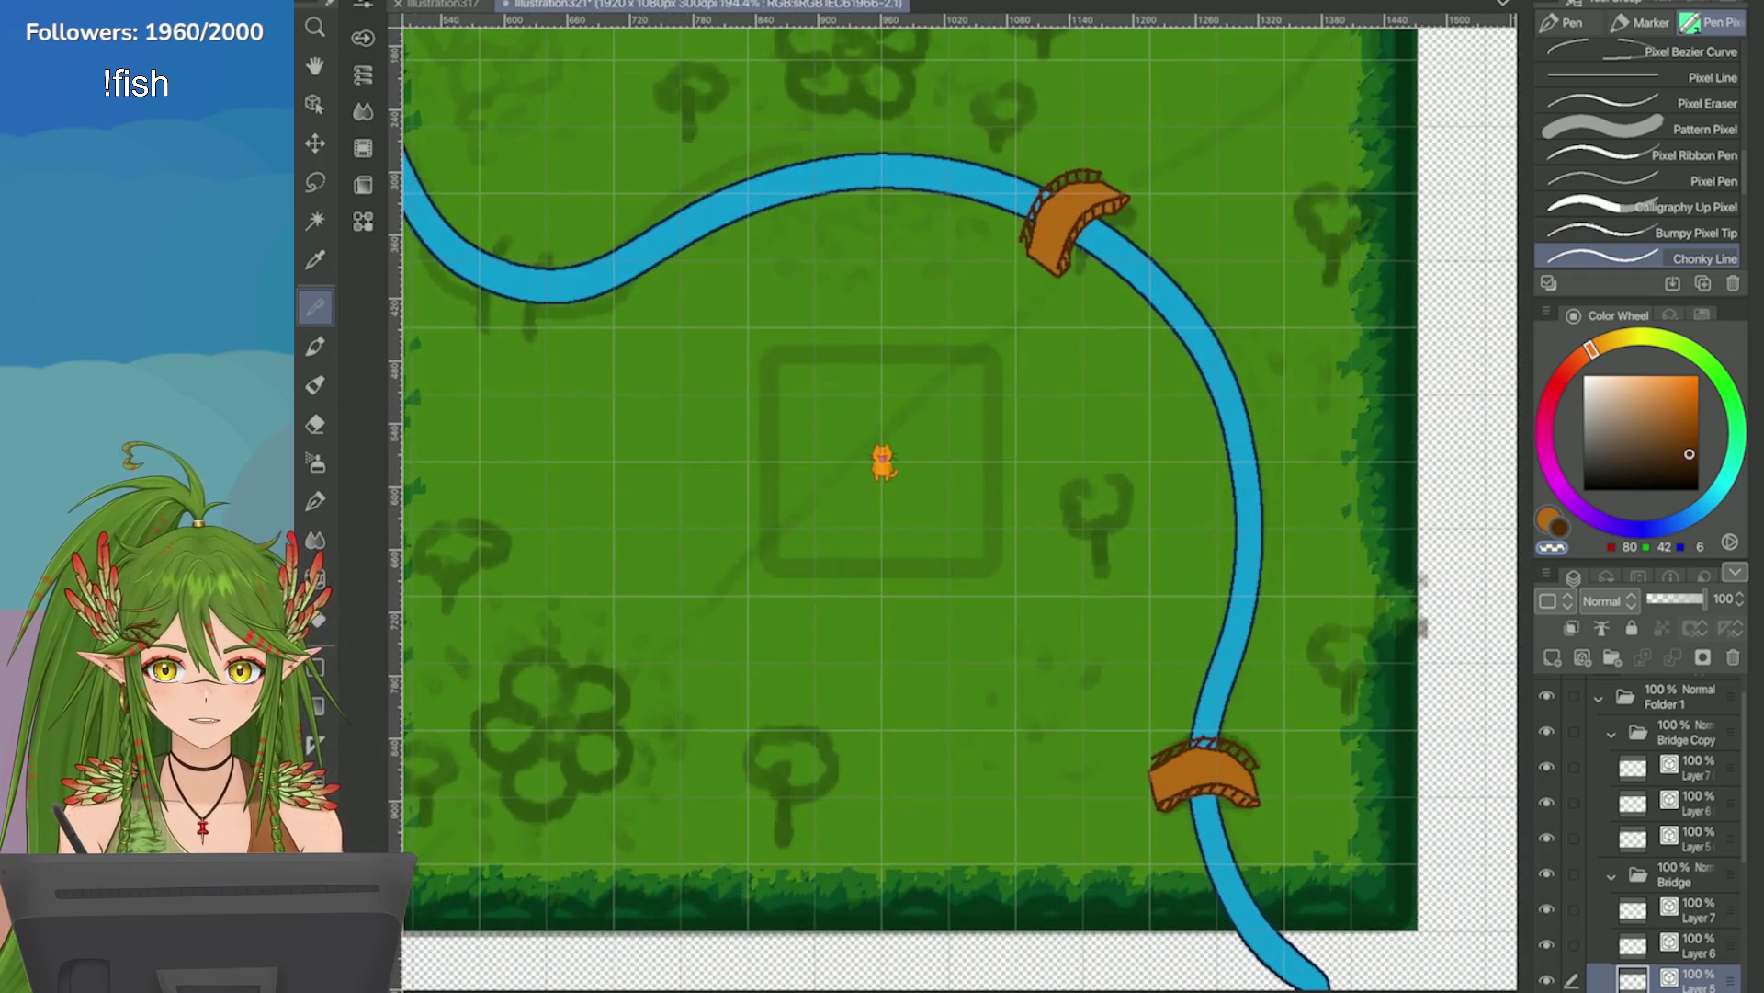
pyautogui.hotkey('ctrl', 's')
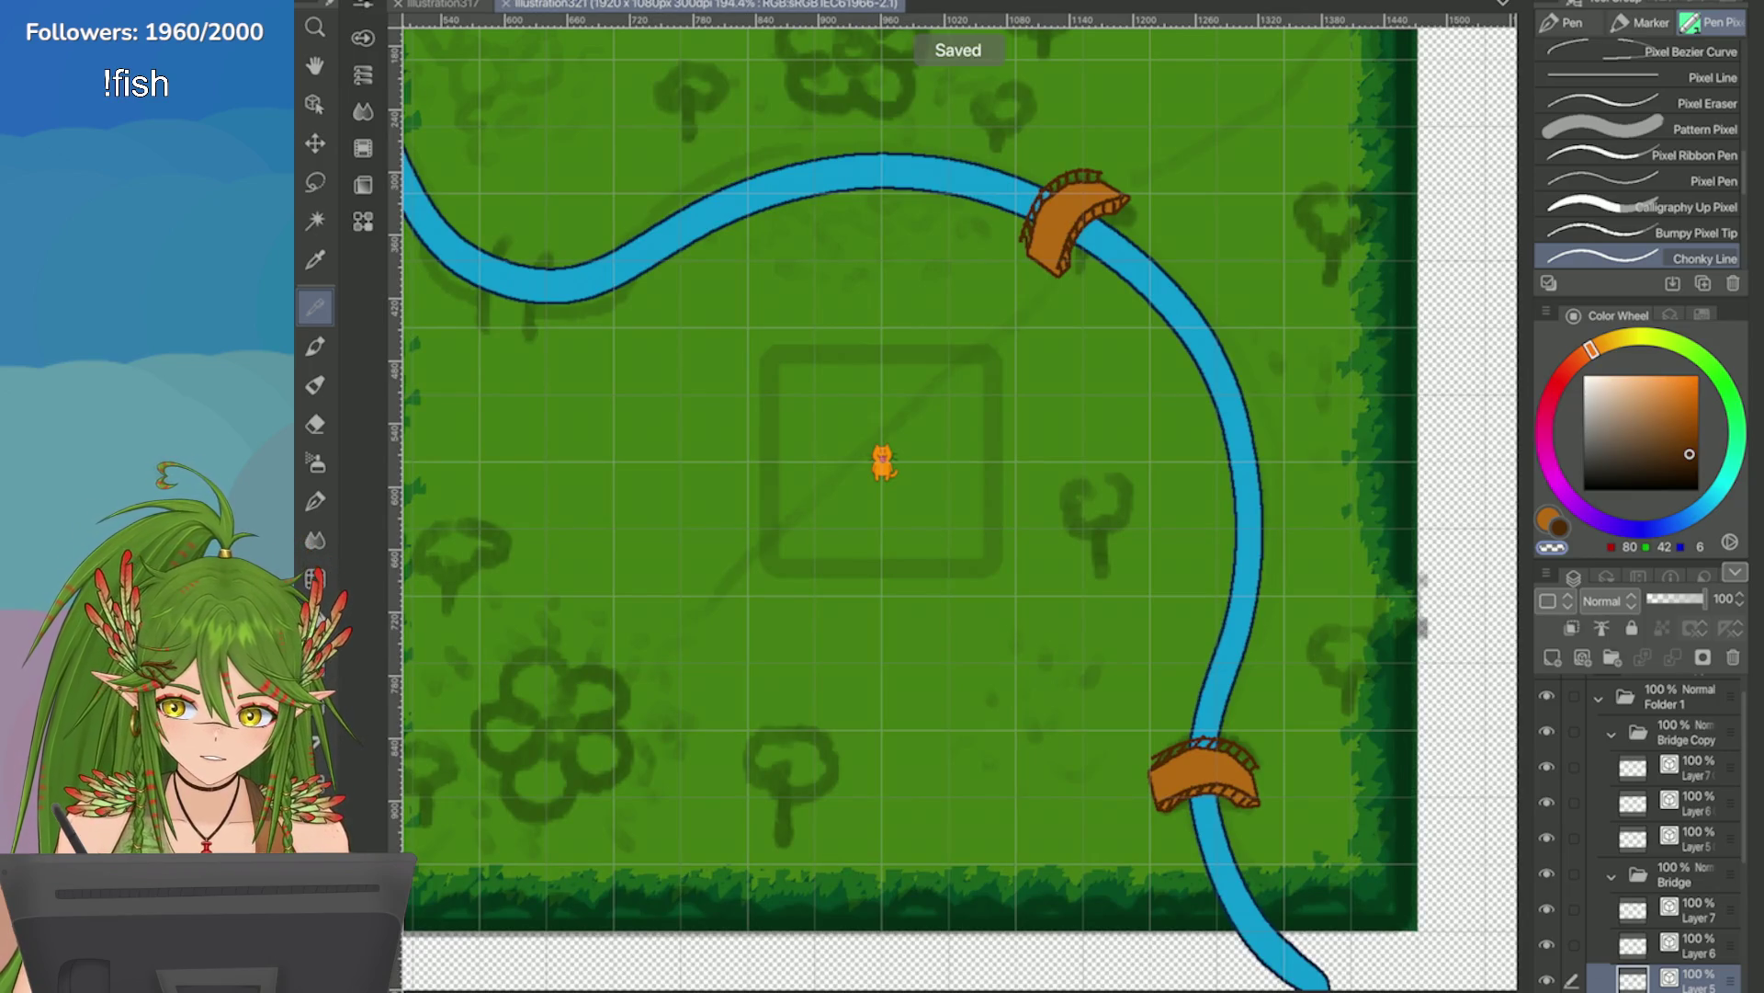
# Select the bridge's railing strokes with the Object tool, leaving them unchanged.
pyautogui.scroll(2, 960, 505)
pyautogui.press('o')
pyautogui.scroll(5, 1148, 588)
pyautogui.click(919, 469)
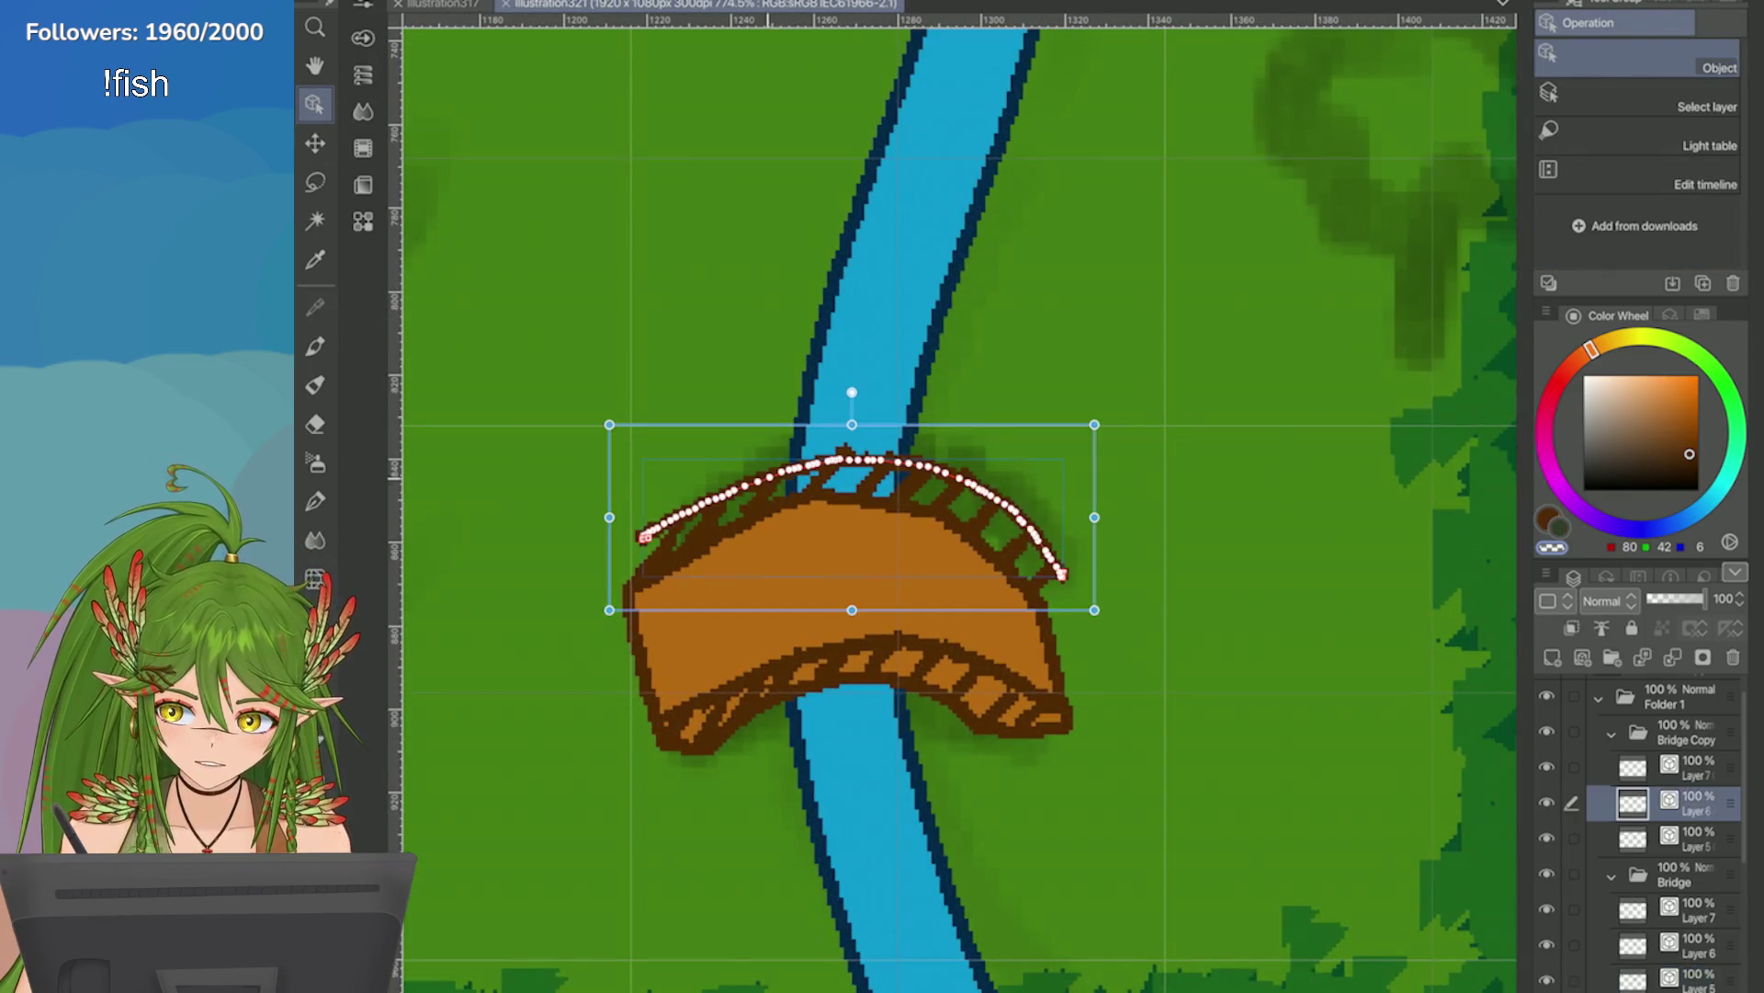
pyautogui.click(748, 427)
pyautogui.click(753, 505)
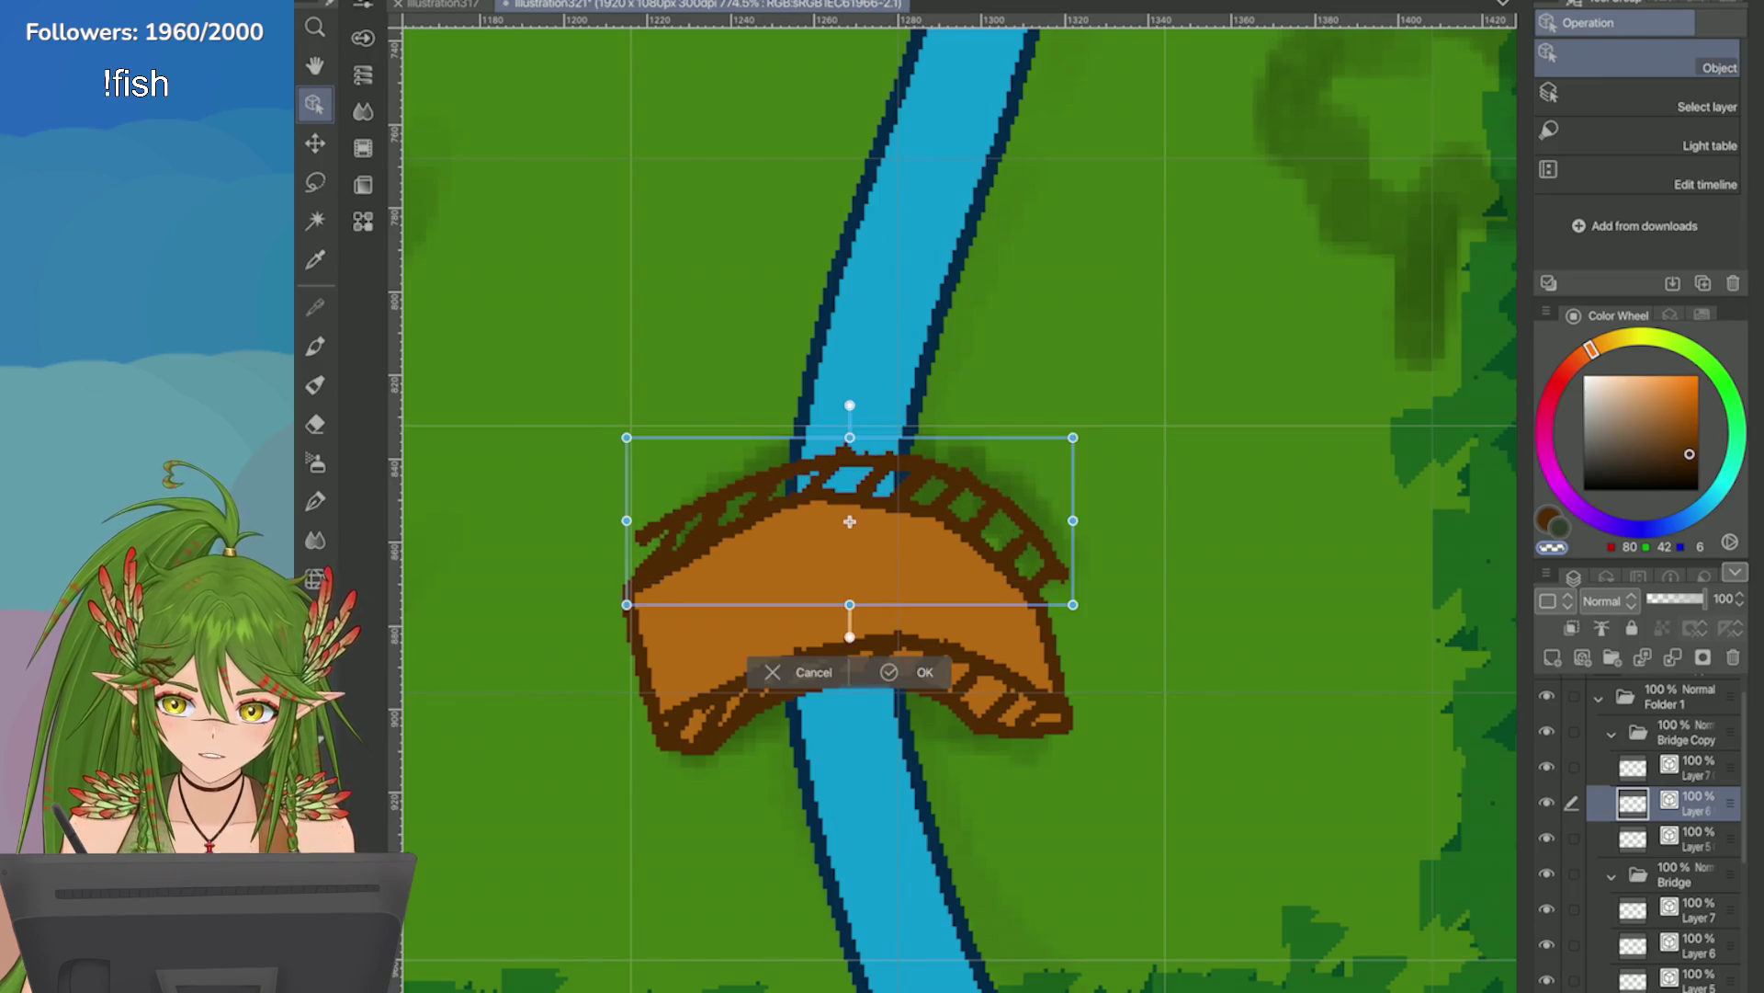
pyautogui.press('Return')
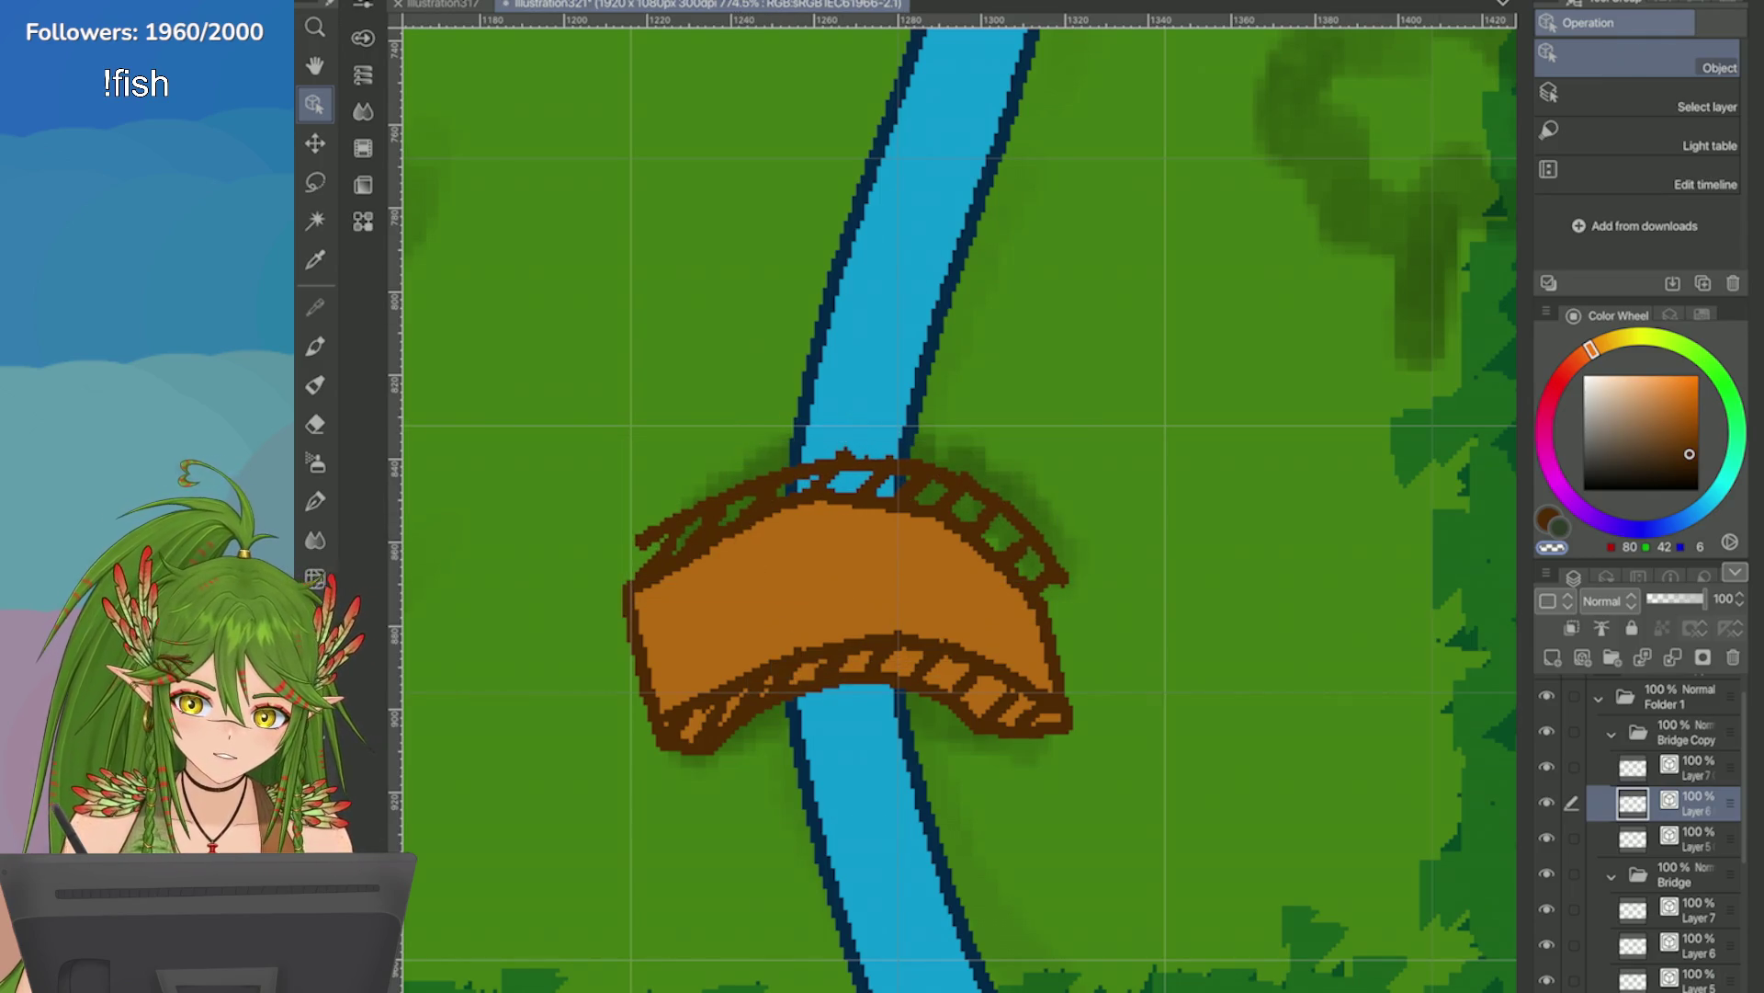
# Nudge the lower railing one pixel down and back up, then apply the transform.
pyautogui.hotkey('ctrl', 't')
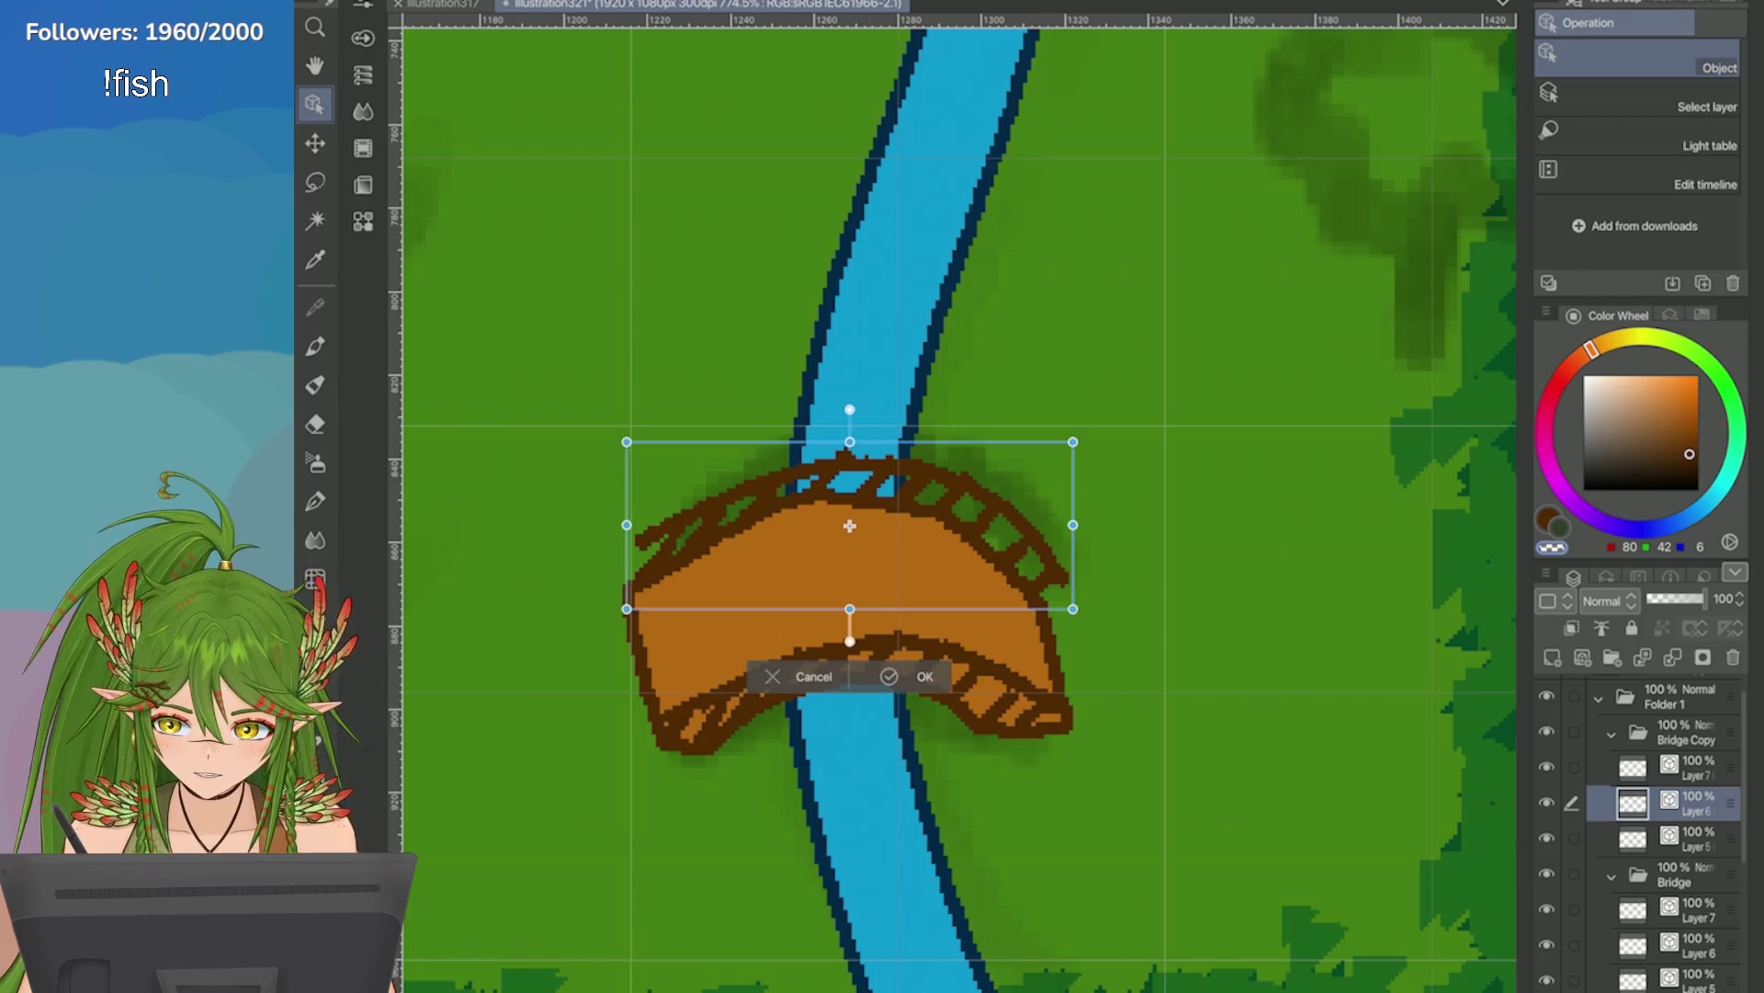
pyautogui.press('Return')
pyautogui.click(756, 700)
pyautogui.hotkey('ctrl', 't')
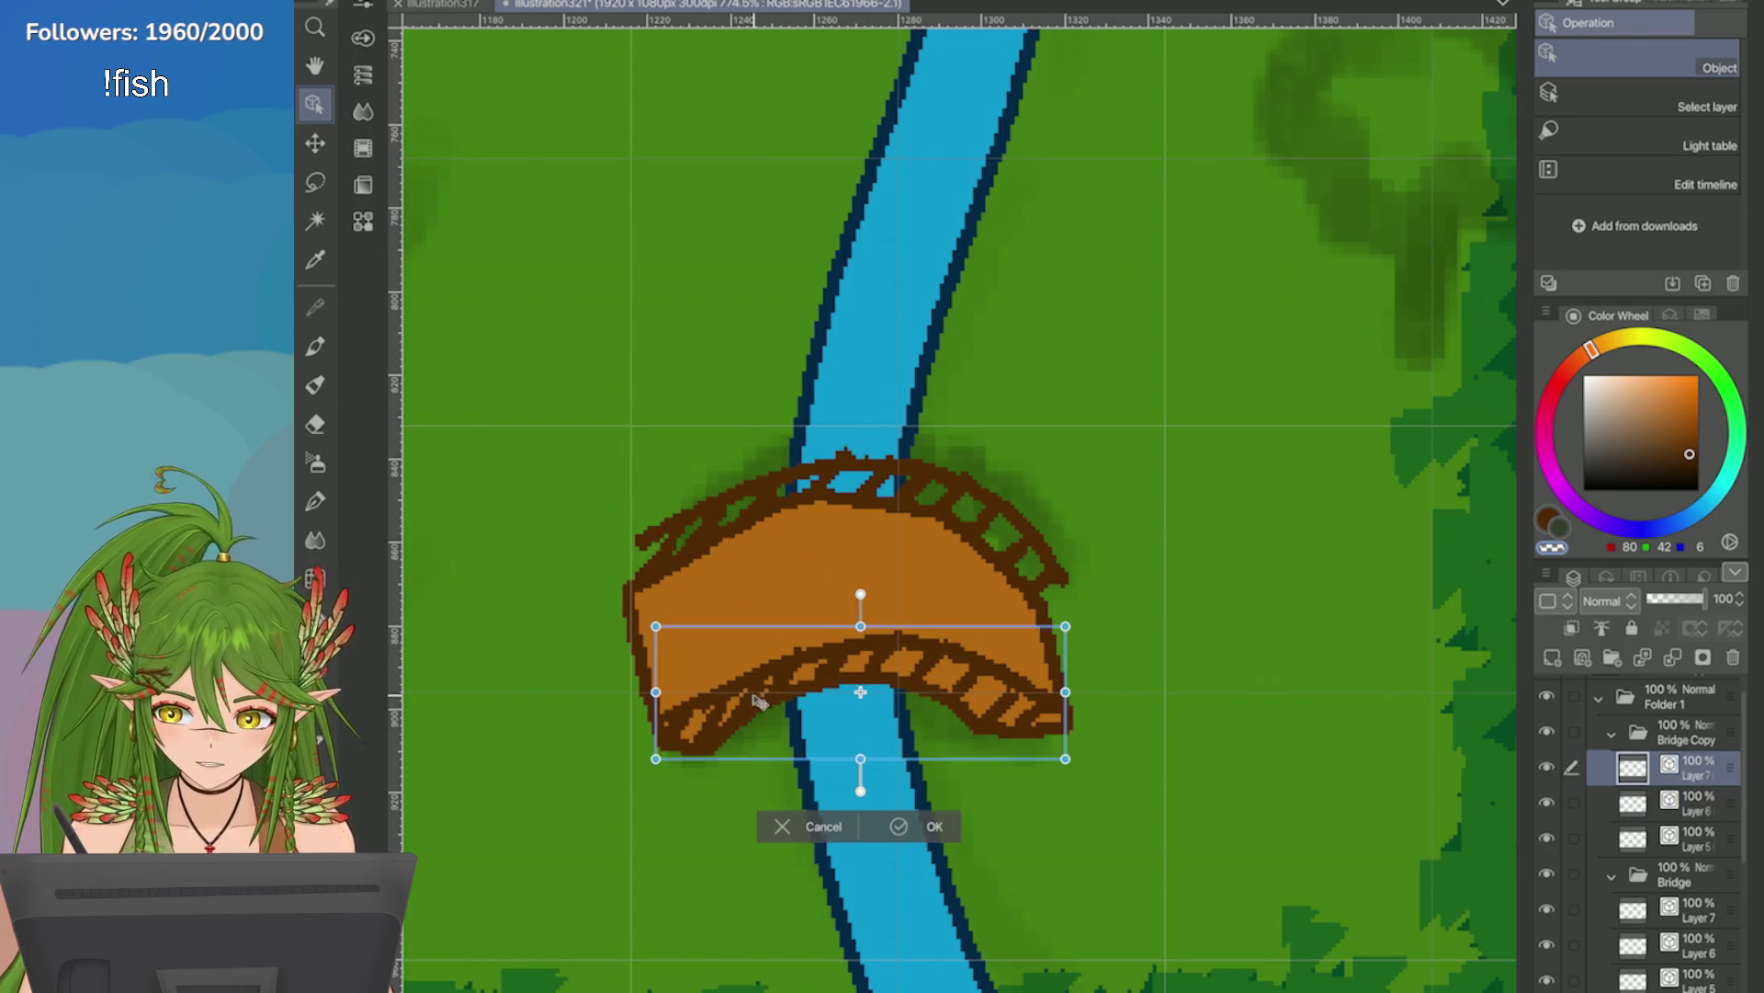
pyautogui.press('Down')
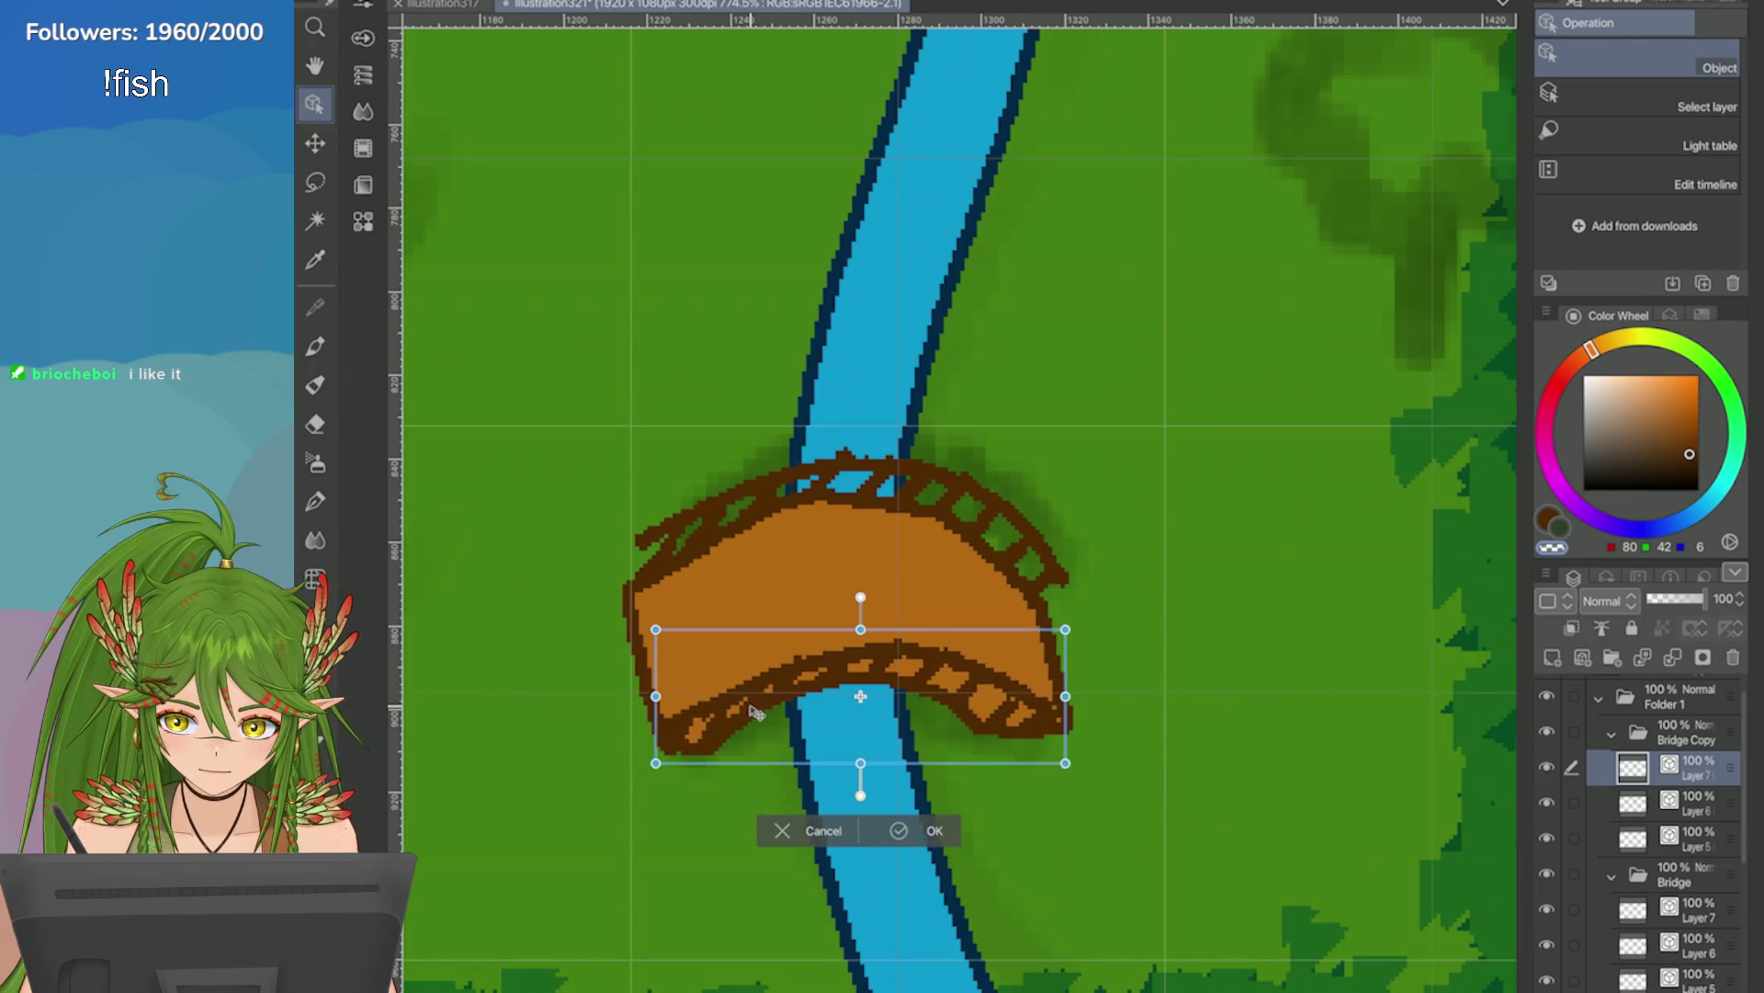
pyautogui.press('Up')
pyautogui.press('Return')
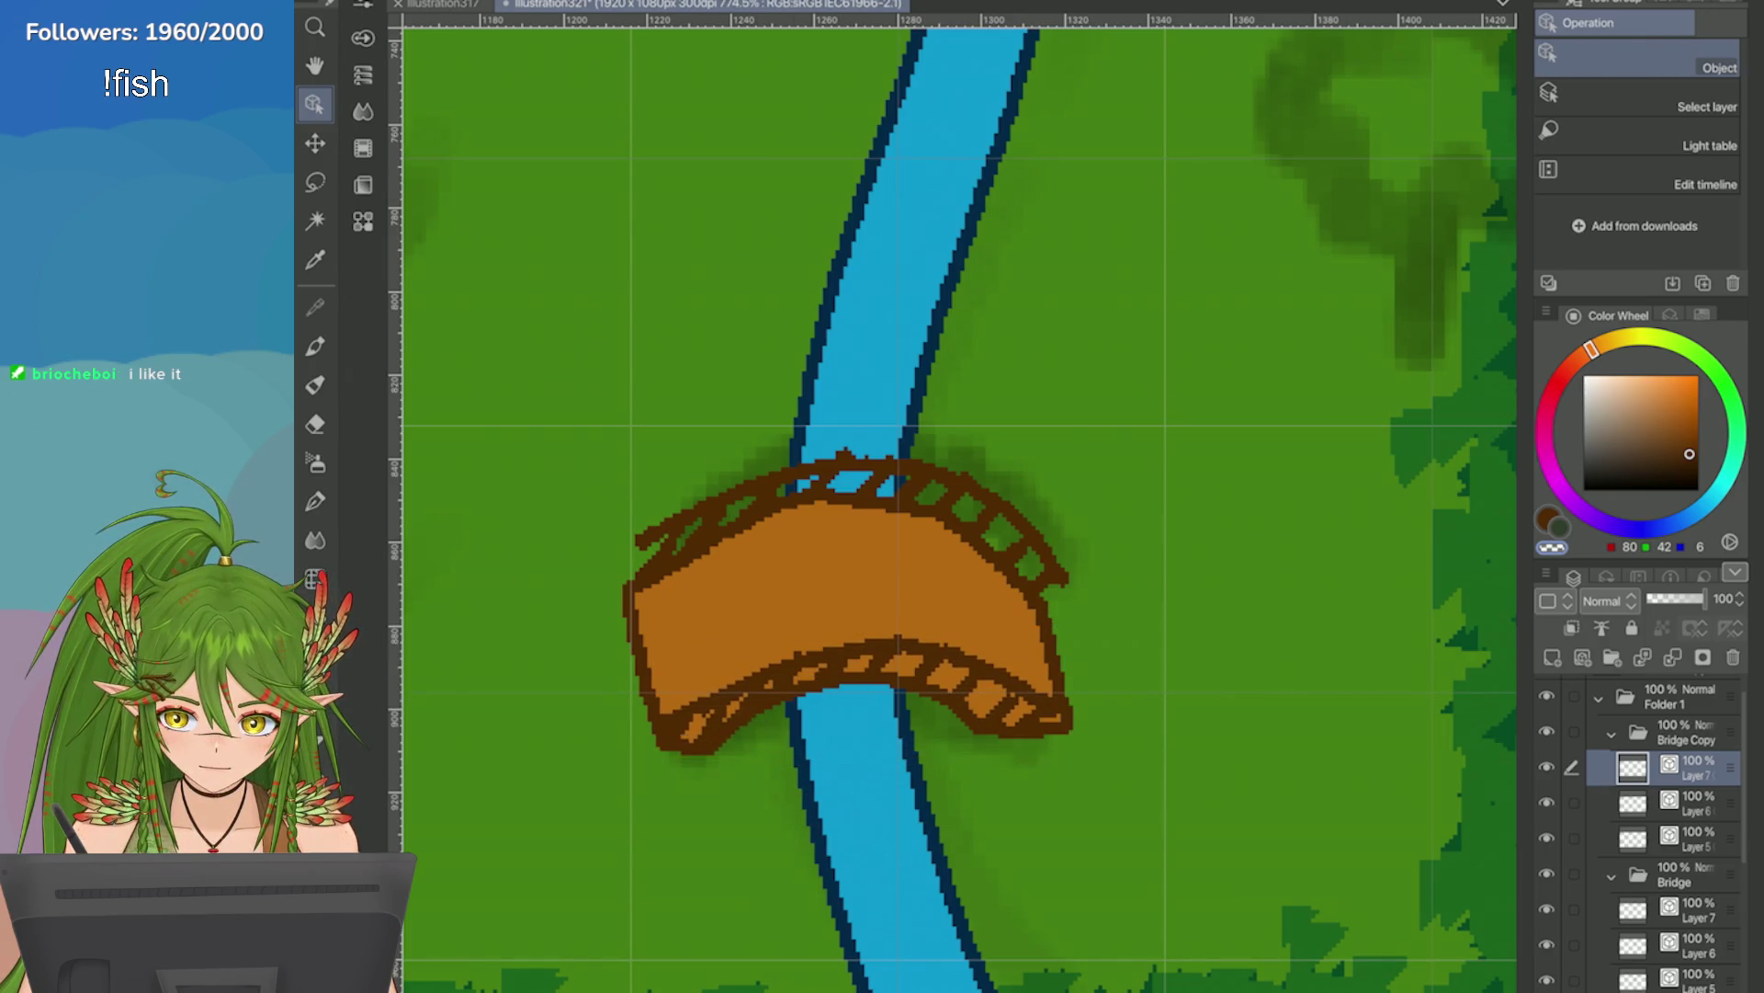
# Toggle the upper railing layer's visibility off and back on to compare.
pyautogui.scroll(-2, 955, 506)
pyautogui.click(1633, 802)
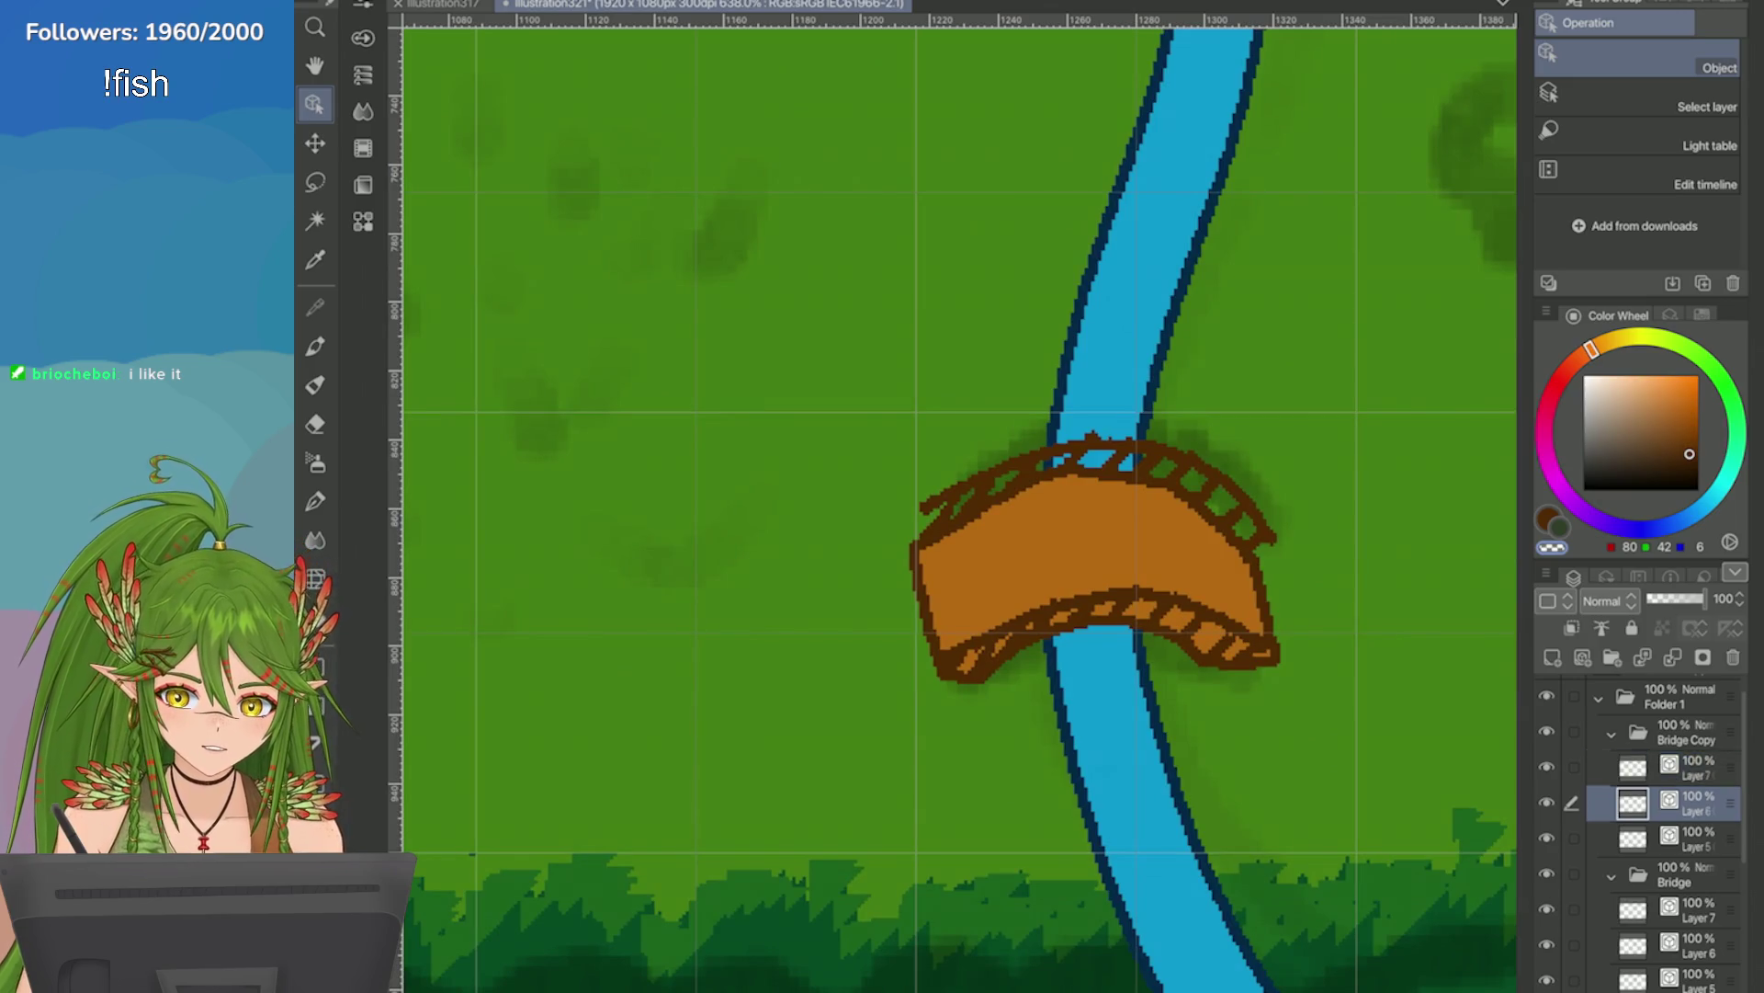
pyautogui.click(1547, 802)
pyautogui.click(1547, 802)
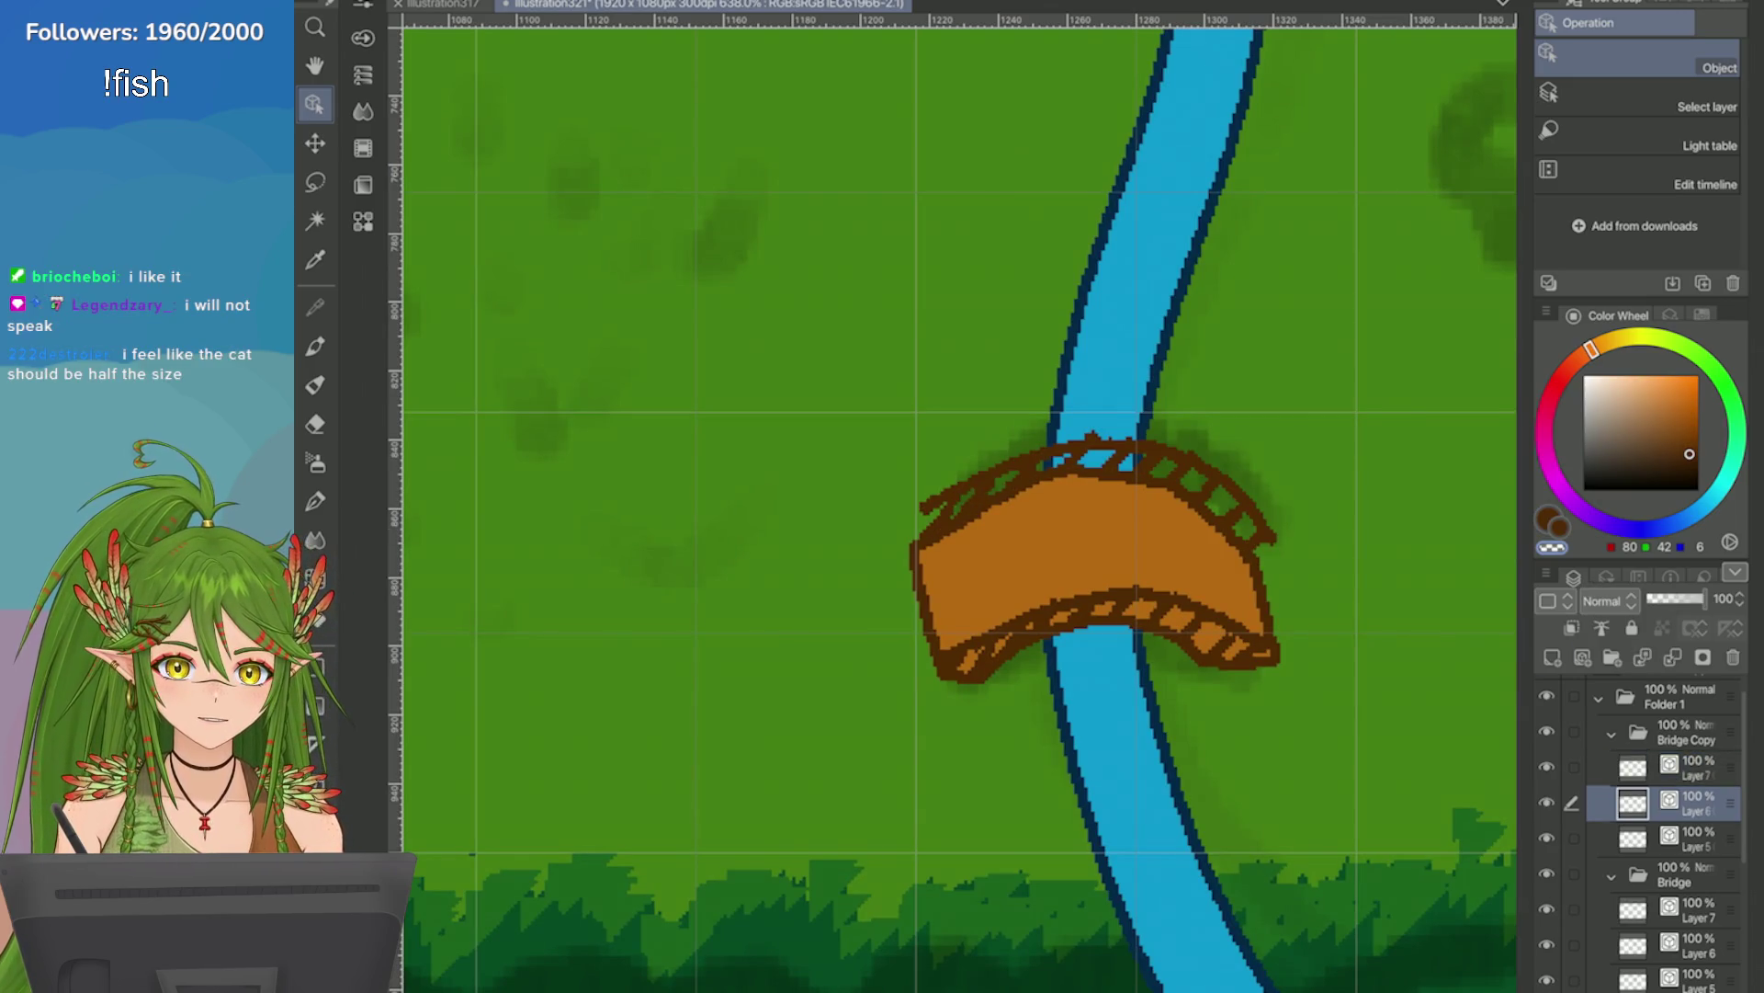
pyautogui.scroll(3, 891, 415)
pyautogui.press('p')
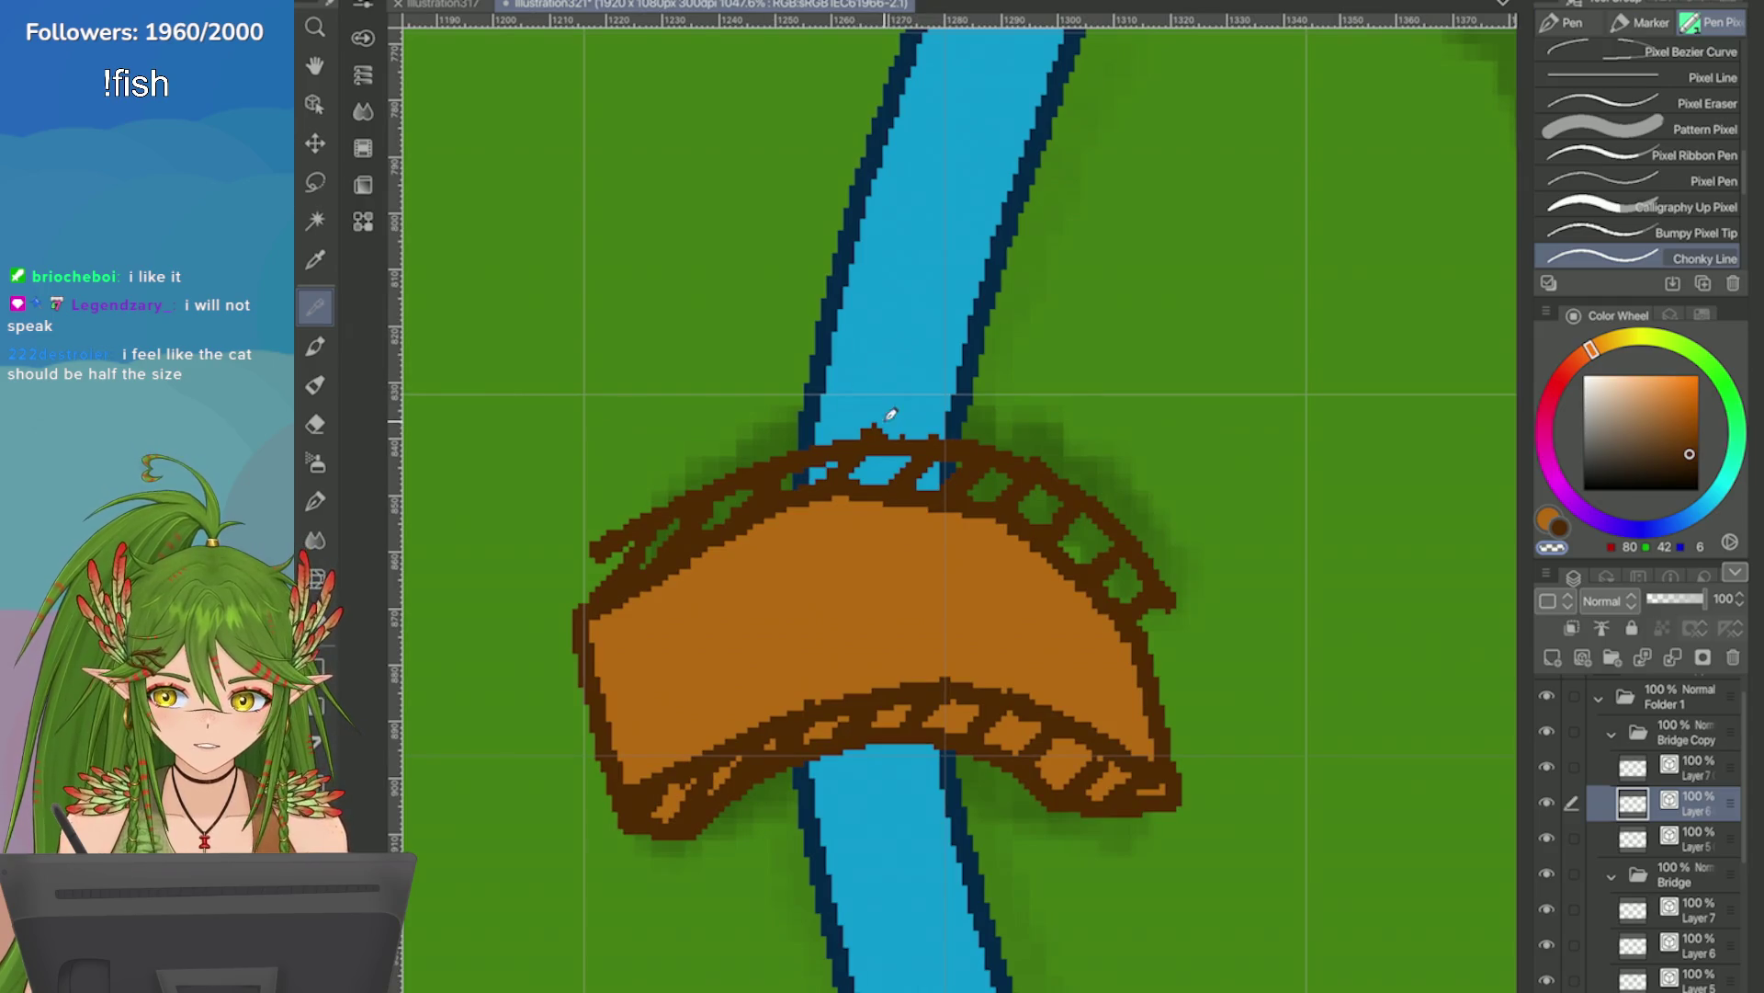
pyautogui.scroll(-6, 850, 402)
# Select the cat's layer and resize the cat from its corner.
pyautogui.press('o')
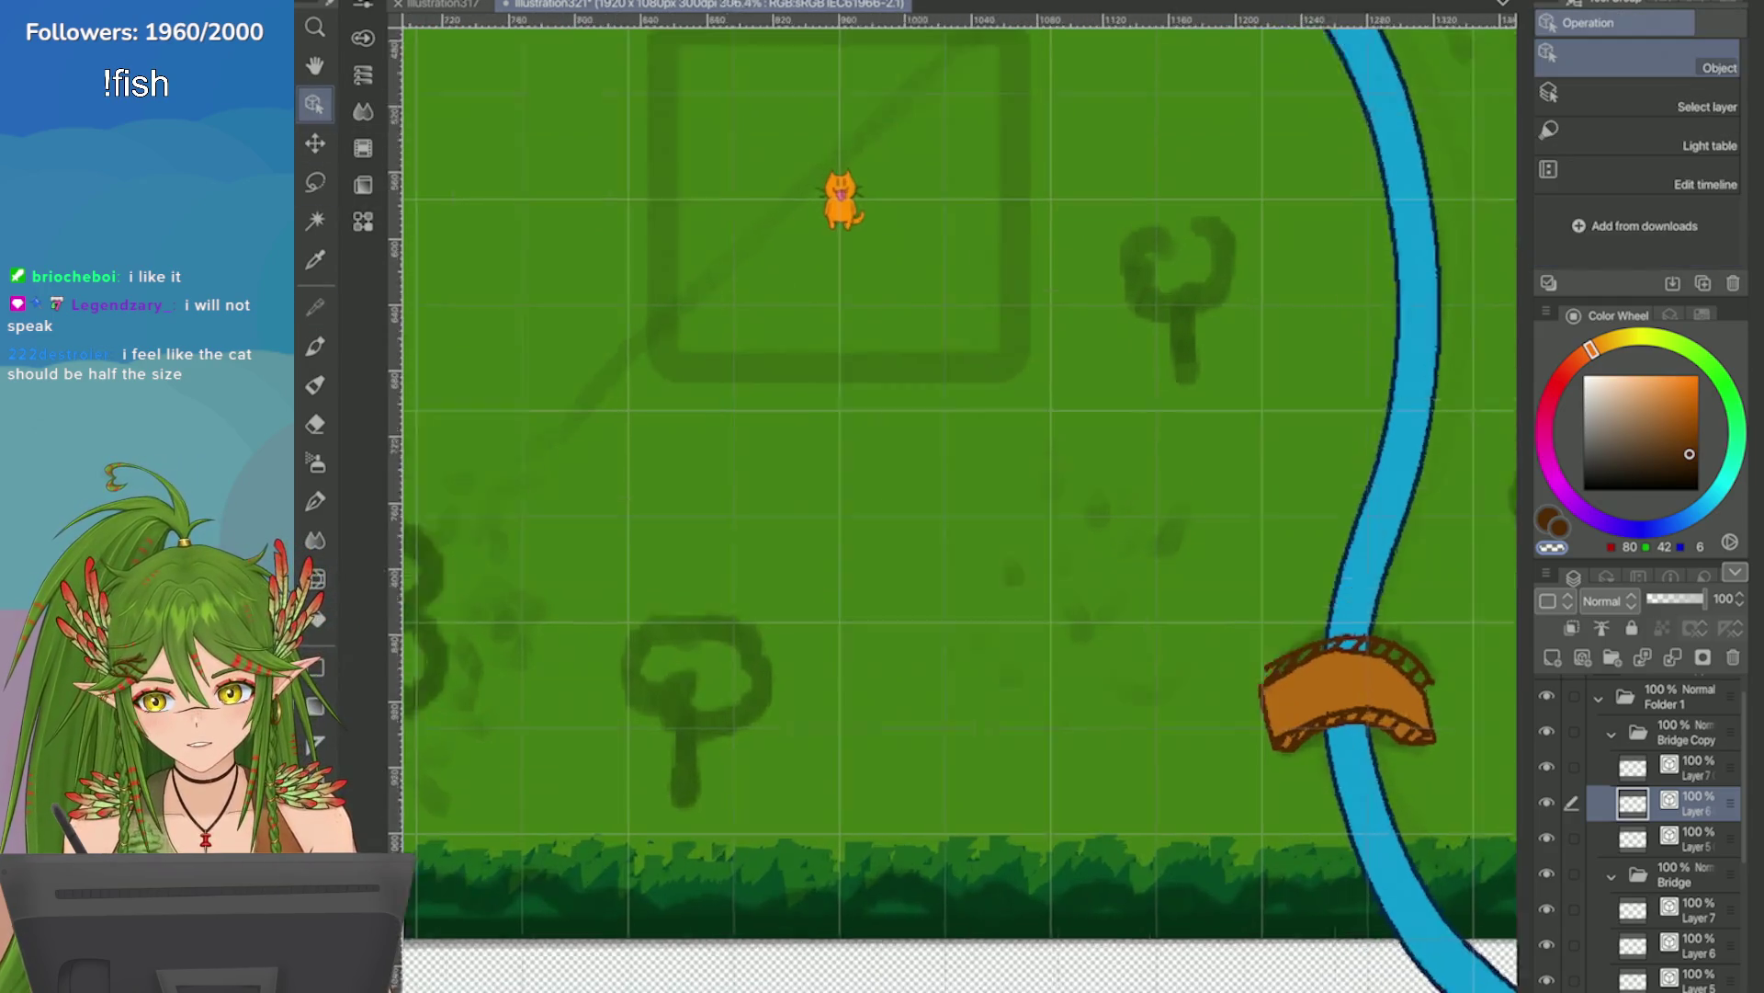
pyautogui.click(846, 393)
pyautogui.scroll(3, 896, 478)
pyautogui.hotkey('ctrl', 't')
pyautogui.moveTo(831, 555)
pyautogui.mouseDown()
pyautogui.moveTo(882, 492)
pyautogui.moveTo(923, 595)
pyautogui.moveTo(979, 524)
pyautogui.moveTo(943, 550)
pyautogui.mouseUp()
pyautogui.scroll(1, 816, 447)
pyautogui.scroll(1, 816, 448)
pyautogui.press('Return')
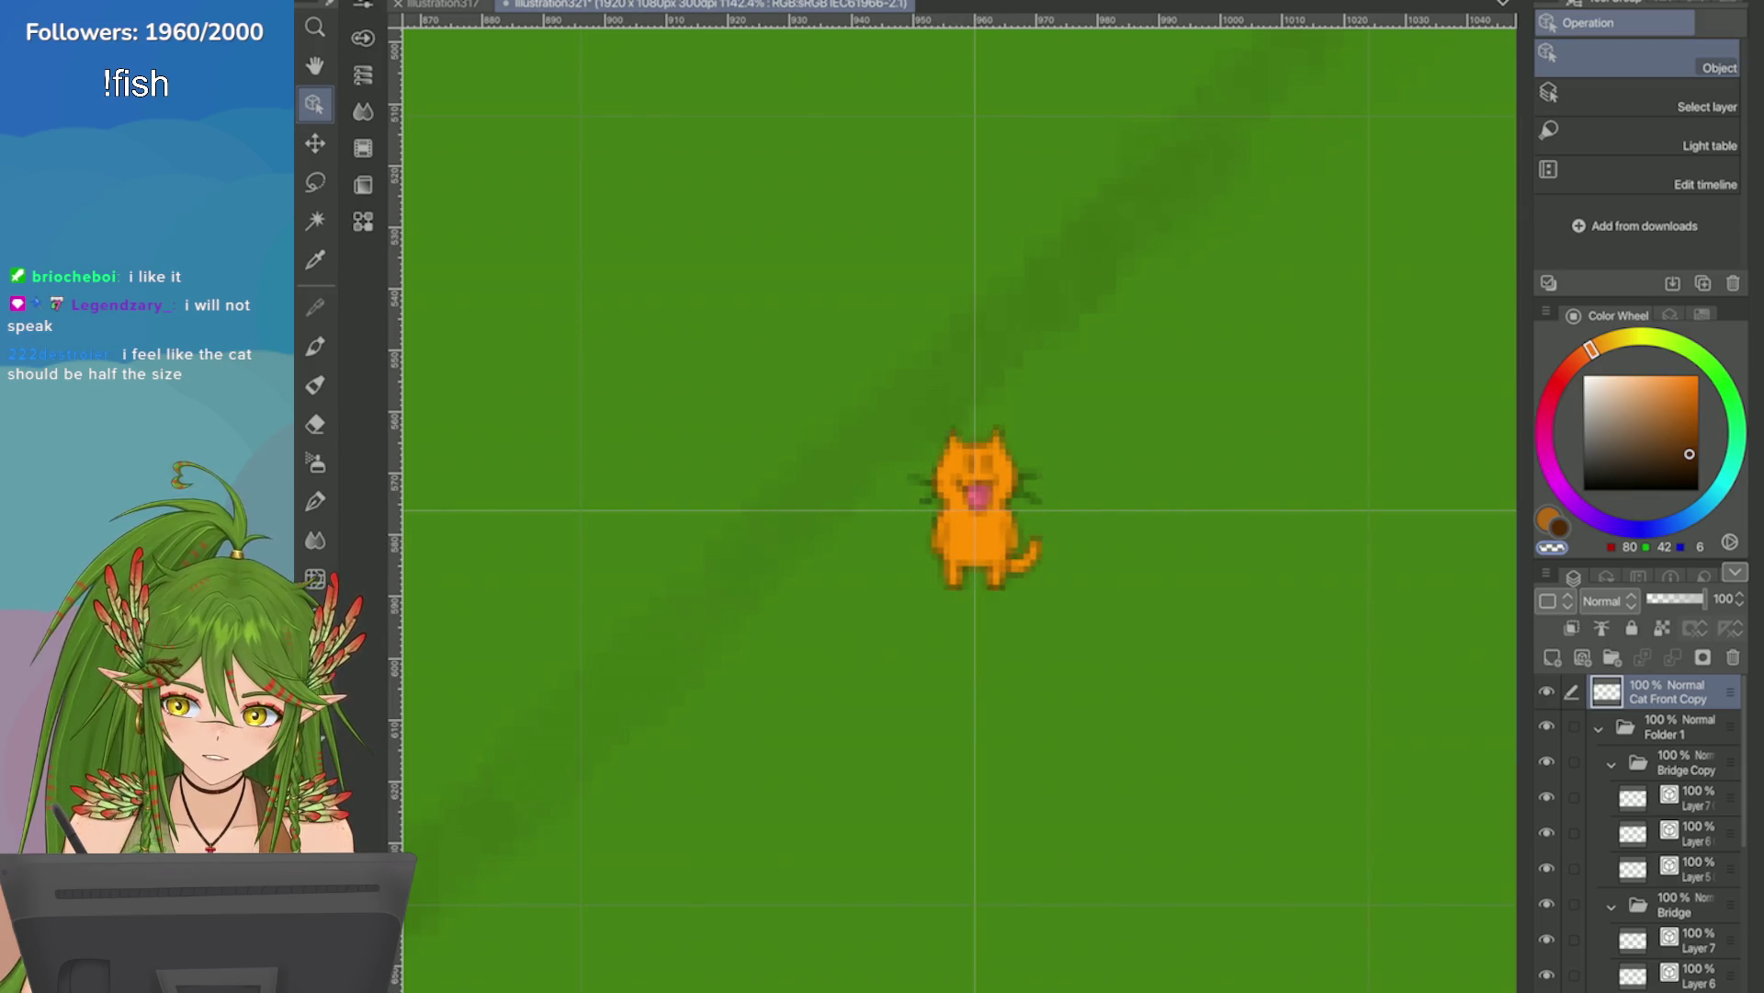
# Move the cat from the field onto the upper bridge's deck, then add a new Layer 8.
pyautogui.scroll(-5, 1288, 531)
pyautogui.scroll(-3, 937, 366)
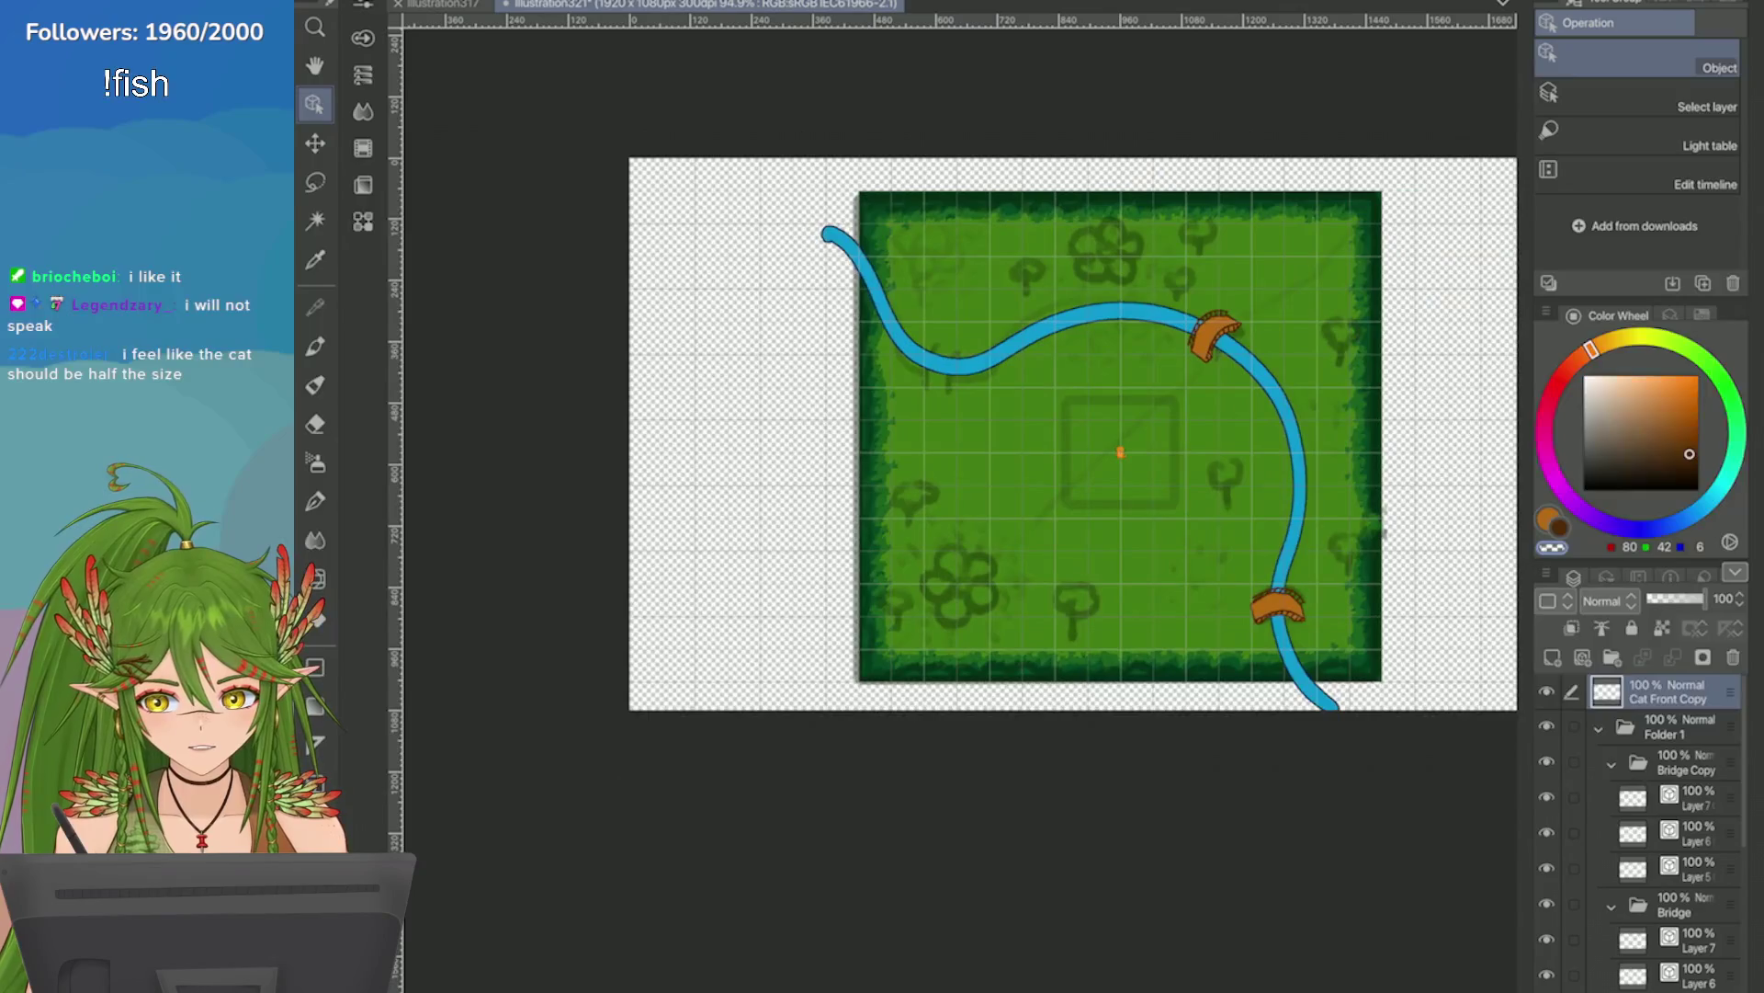
pyautogui.scroll(5, 1240, 379)
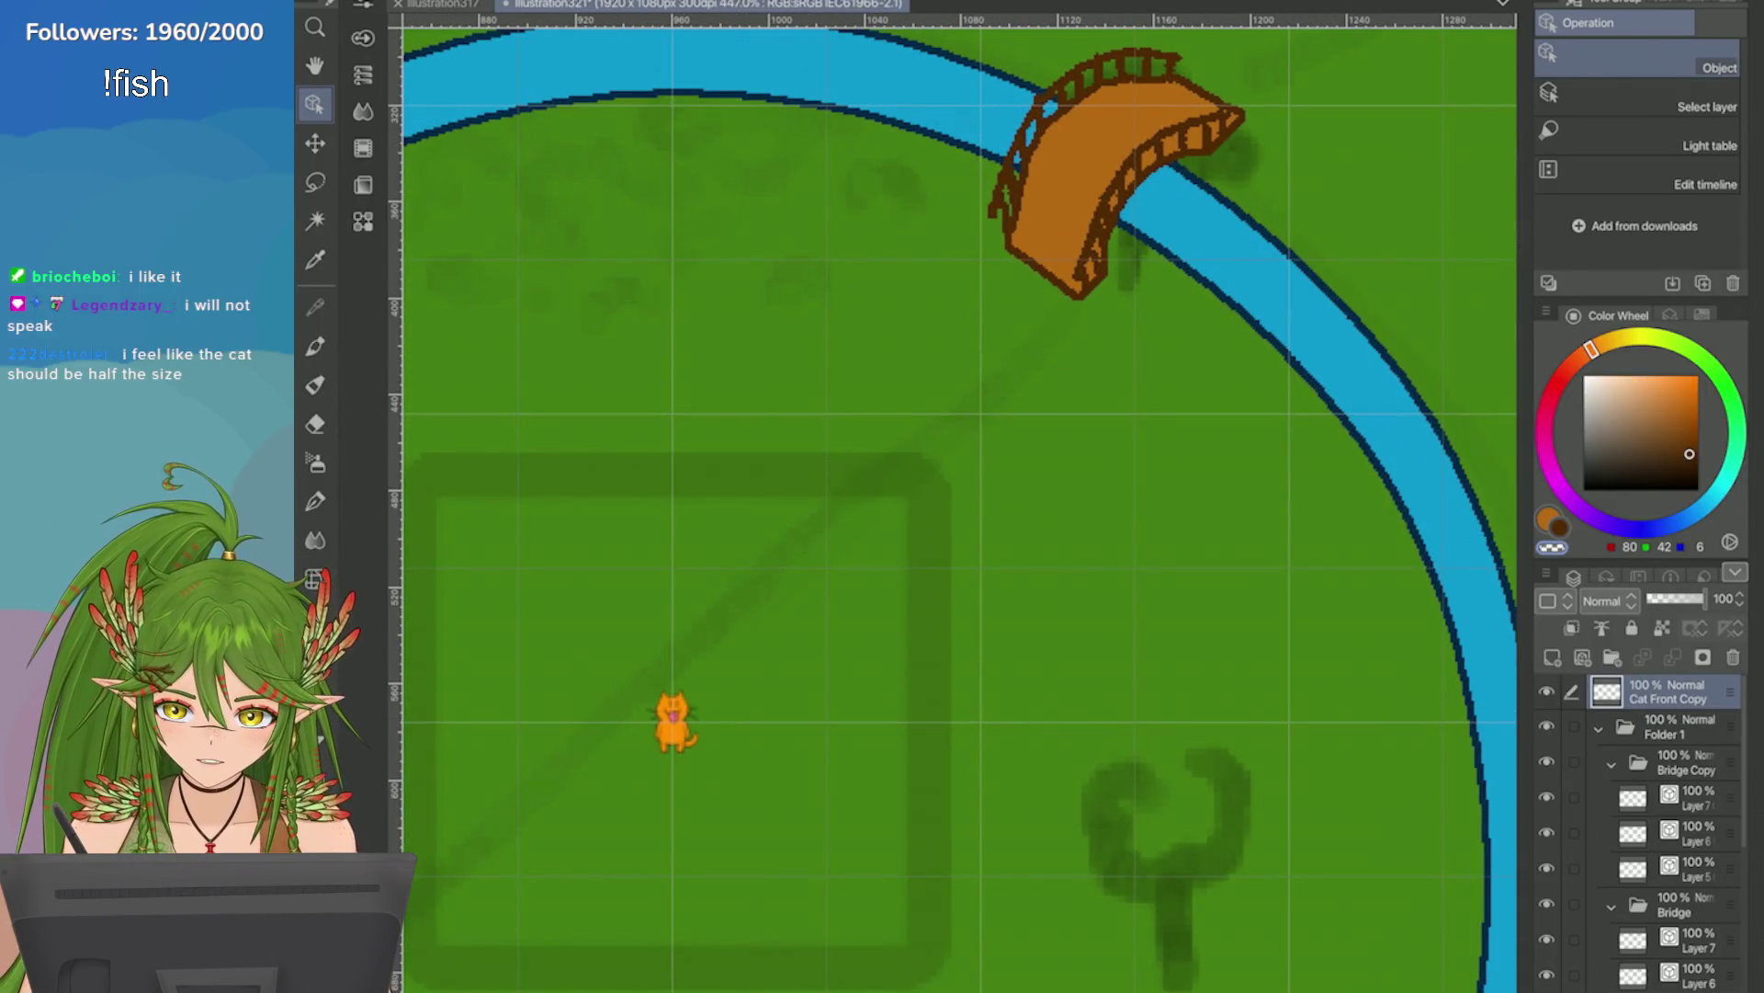
pyautogui.click(675, 722)
pyautogui.moveTo(675, 721); pyautogui.dragTo(1096, 129)
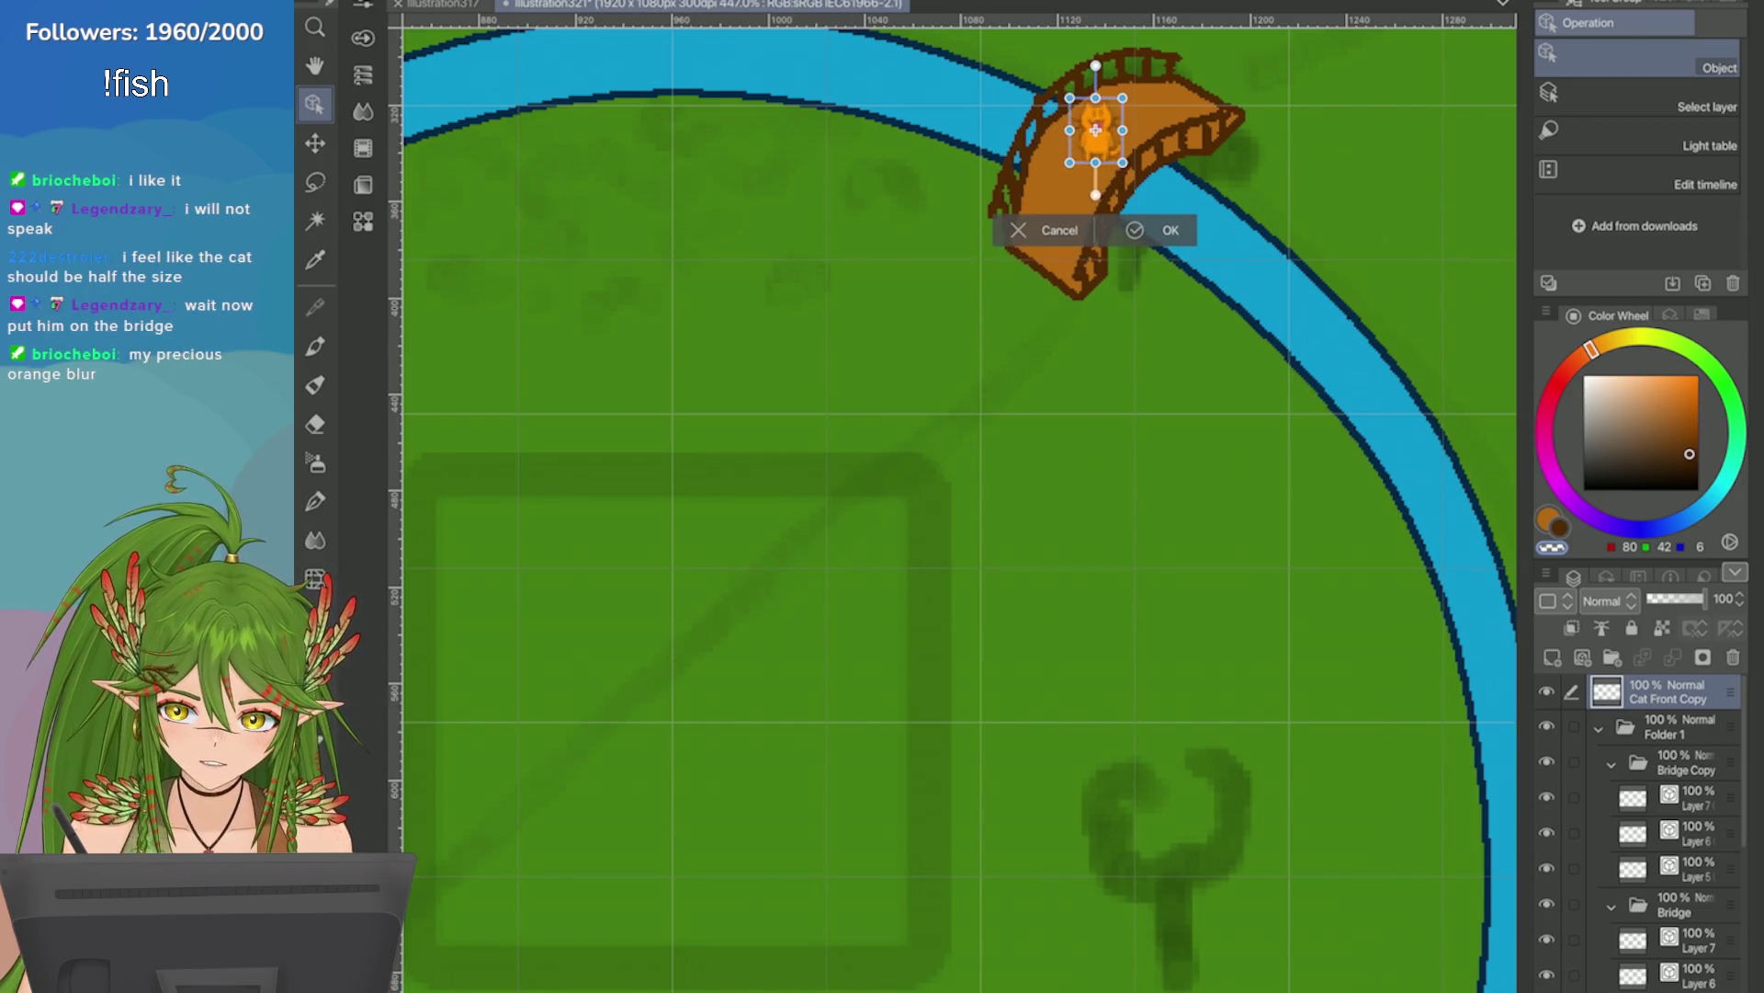
pyautogui.scroll(4, 1095, 130)
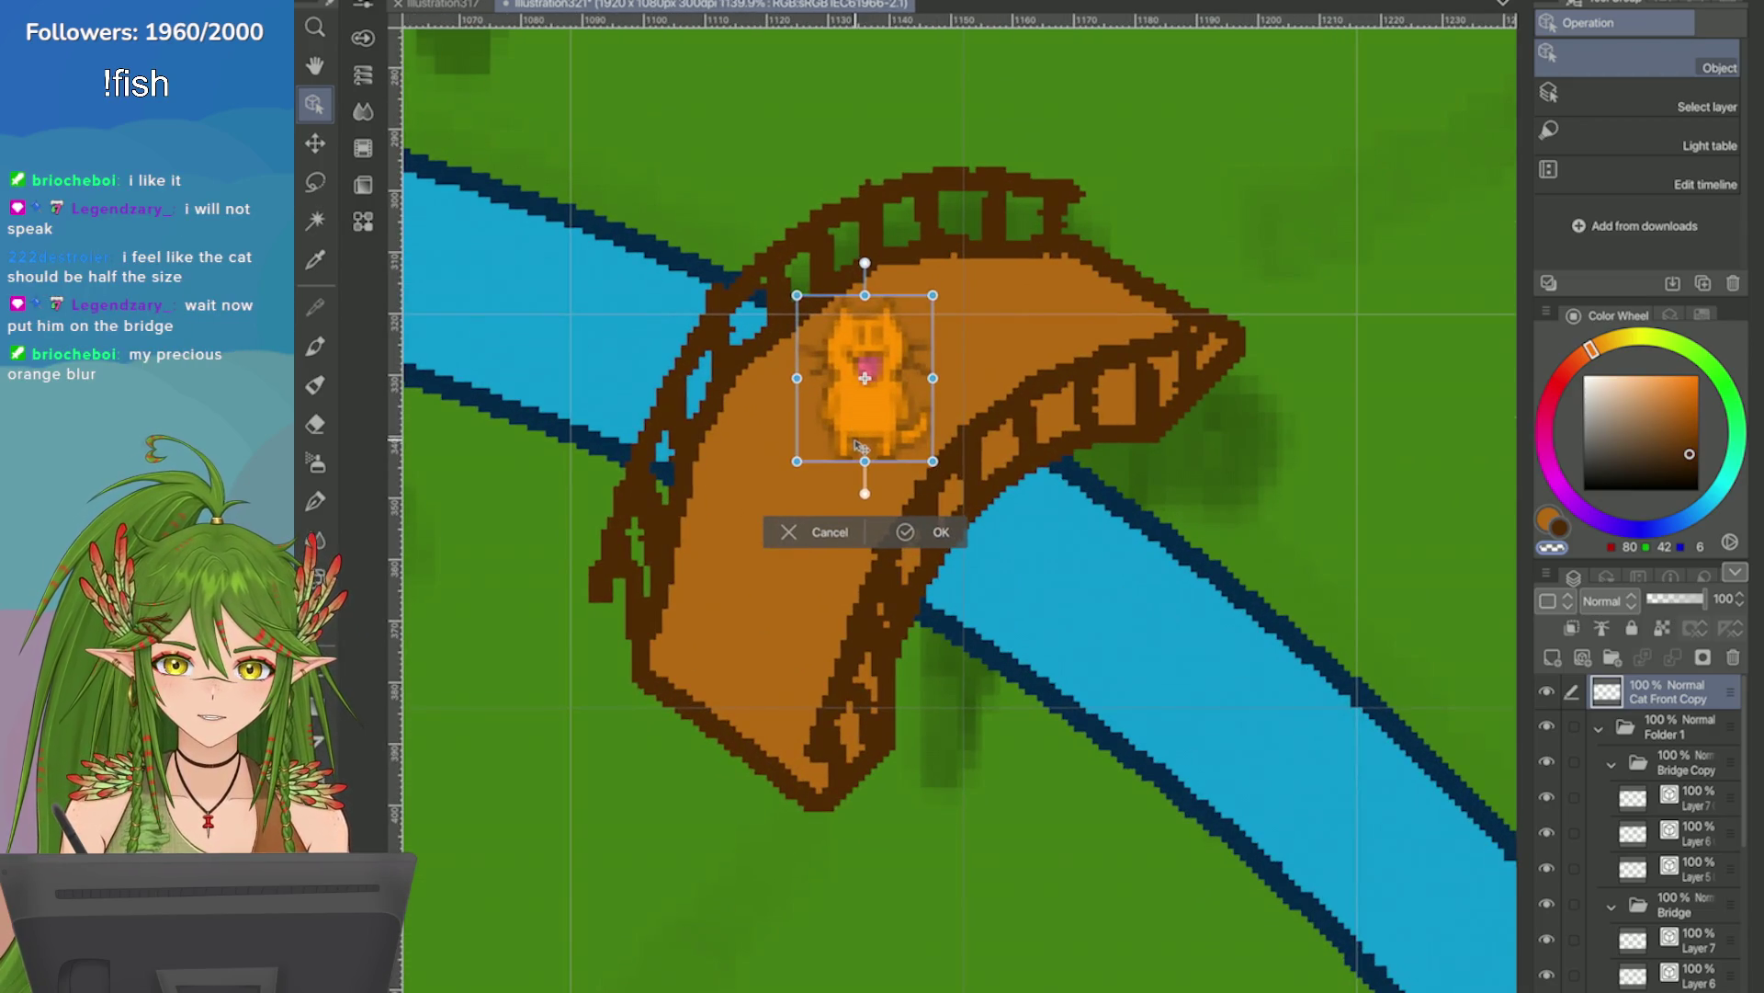
pyautogui.scroll(1, 860, 446)
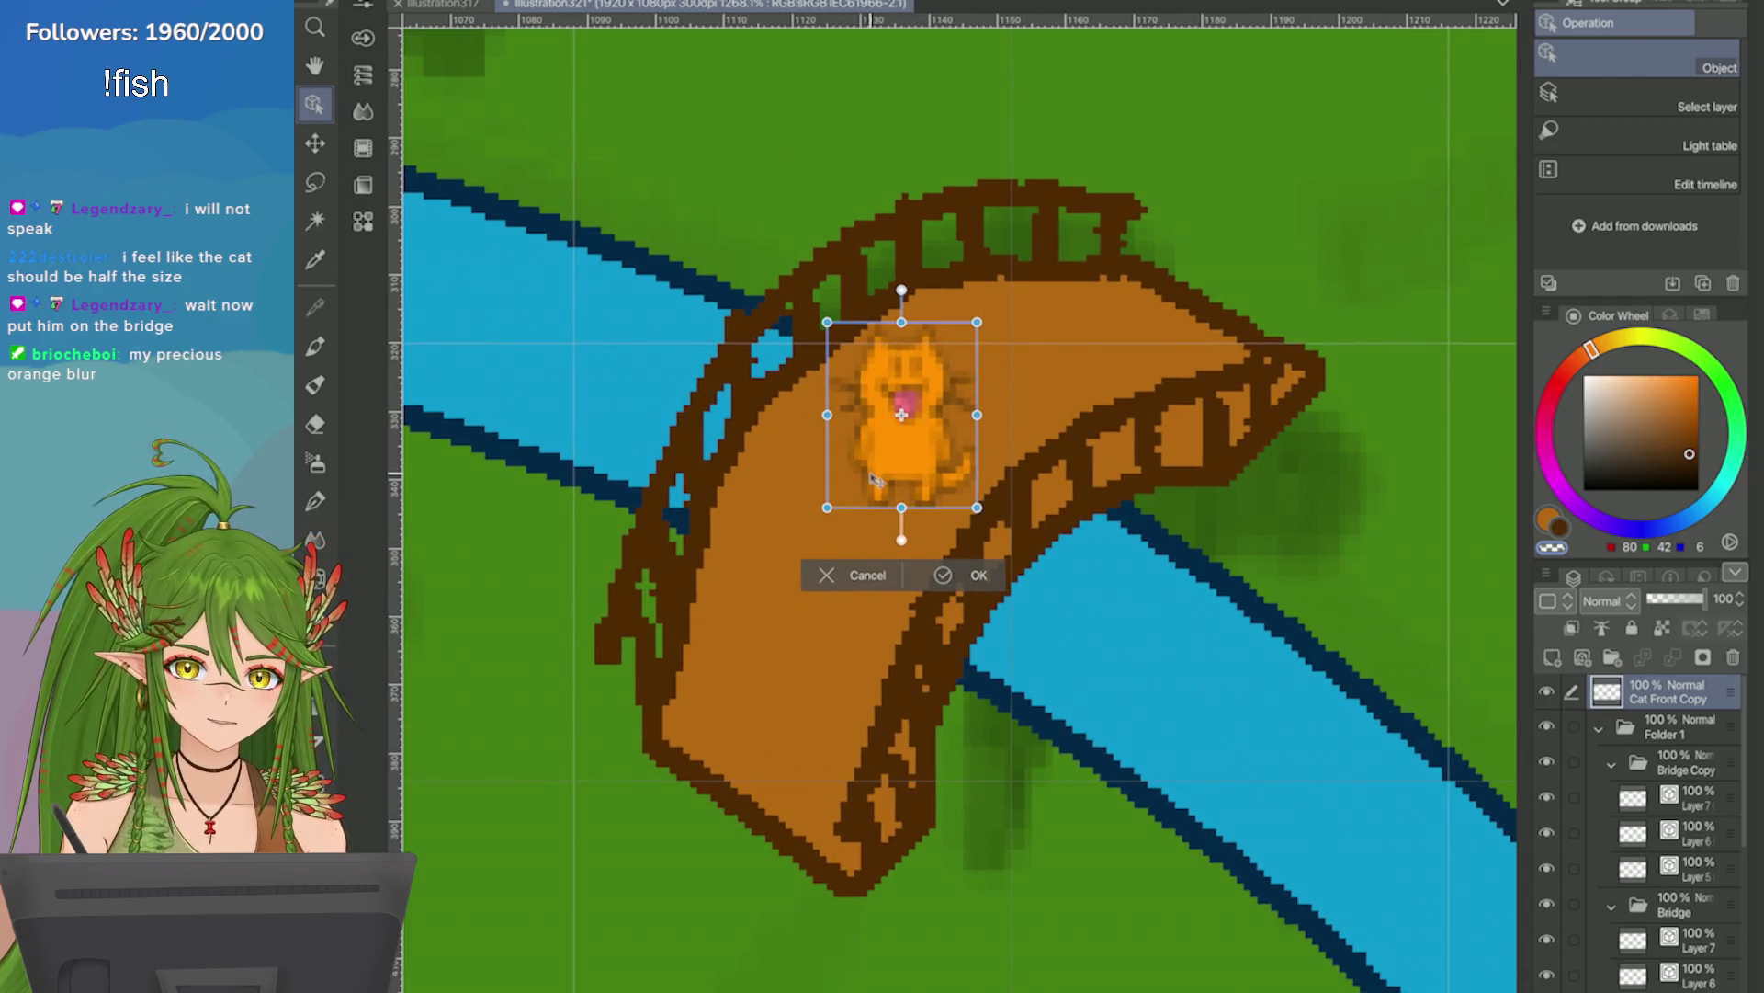
pyautogui.moveTo(896, 487); pyautogui.dragTo(923, 455)
pyautogui.click(965, 540)
pyautogui.click(1553, 657)
# Draw a fishing rod from the cat's paw with a fine Pixel Pen brush.
pyautogui.press('p')
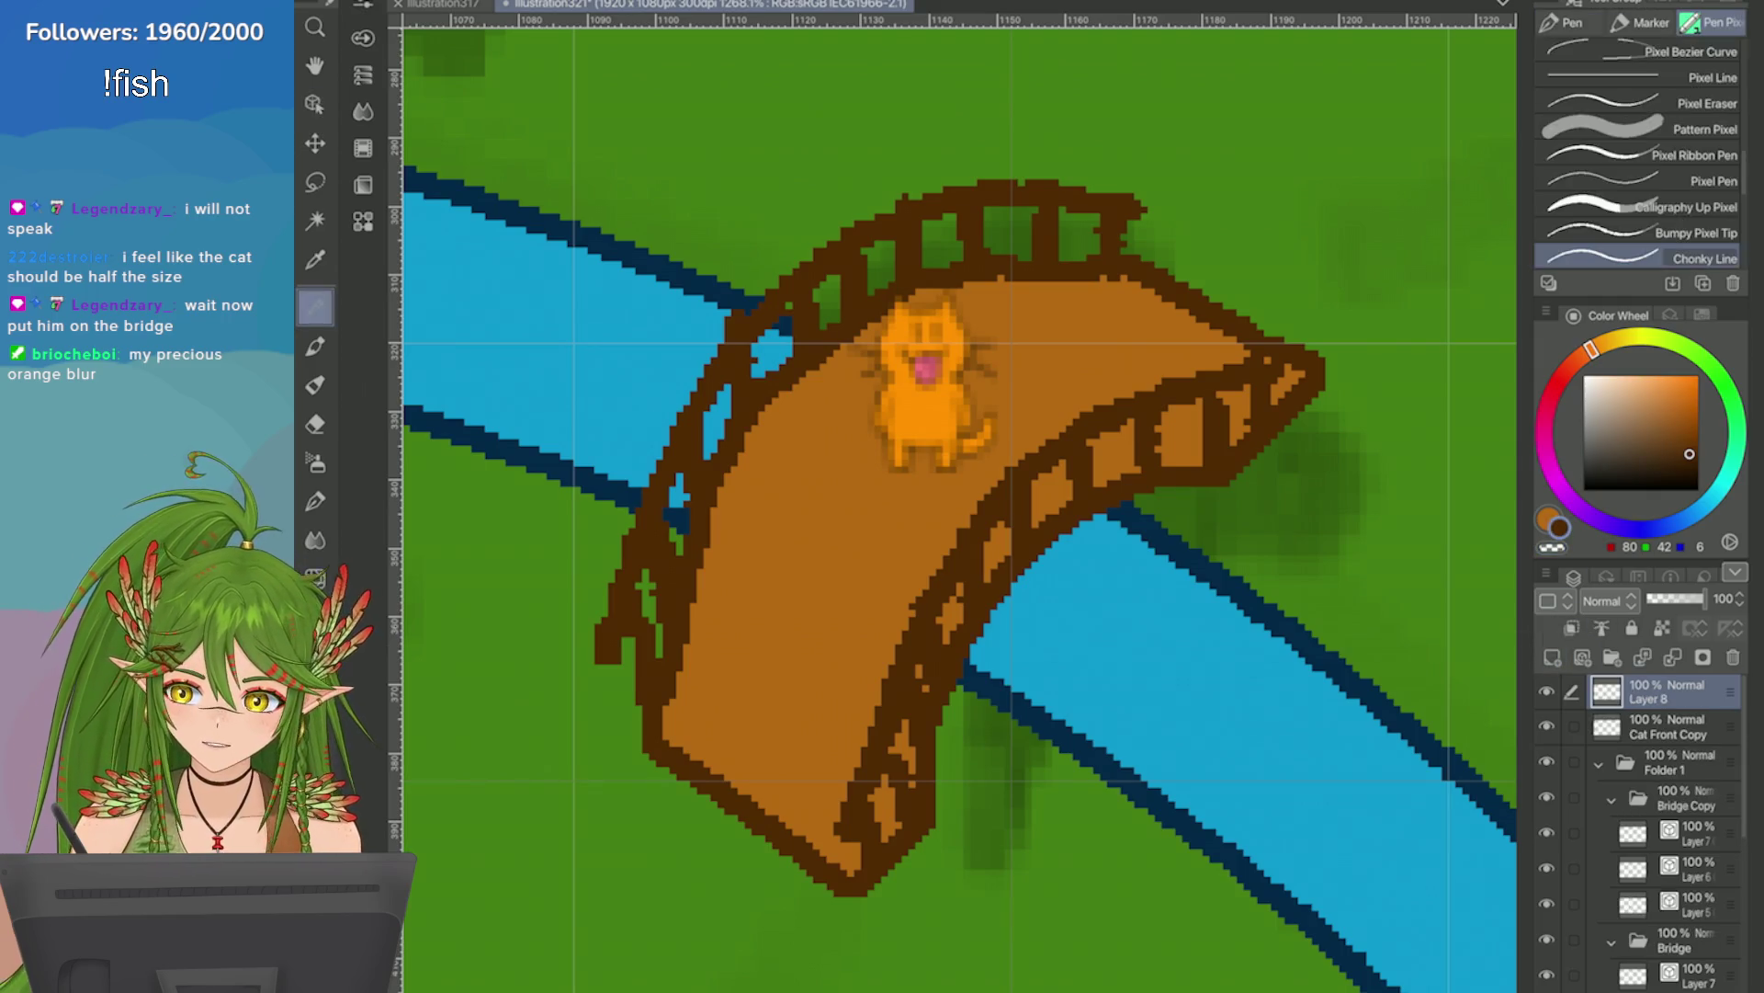
pyautogui.press(',')
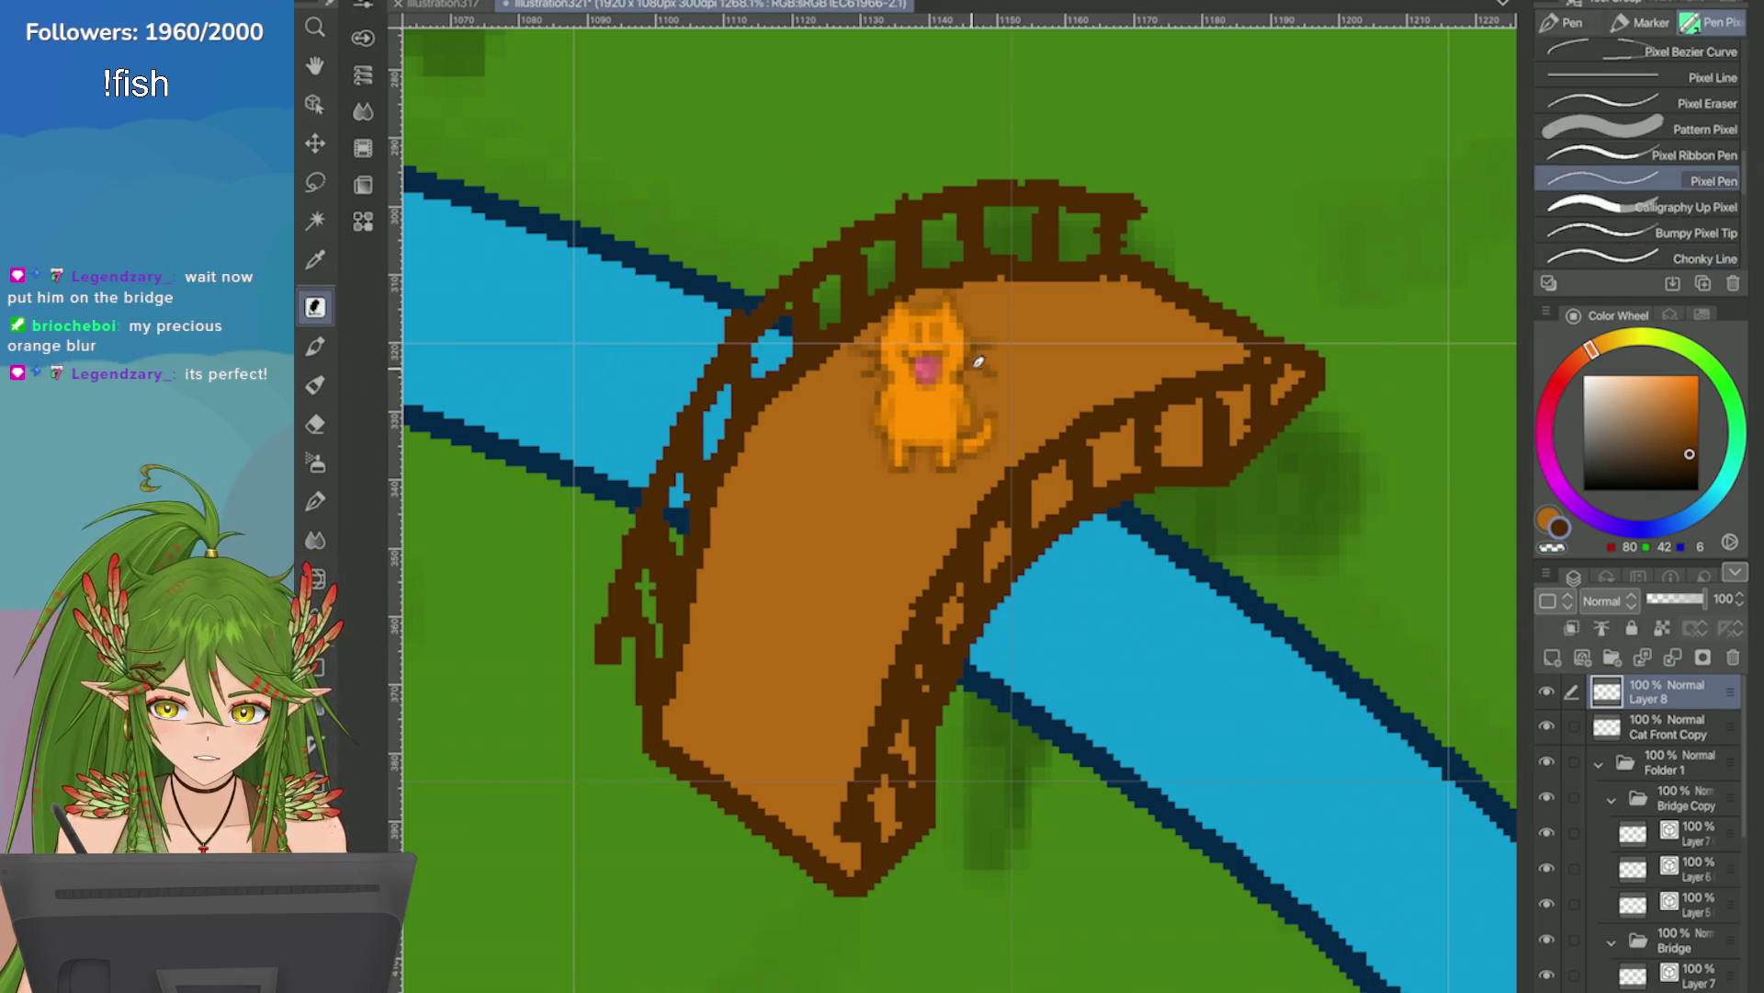
pyautogui.moveTo(972, 402); pyautogui.dragTo(1112, 309)
pyautogui.hotkey('ctrl', 'z')
pyautogui.moveTo(967, 402)
pyautogui.mouseDown()
pyautogui.moveTo(1119, 338)
pyautogui.moveTo(1103, 342)
pyautogui.mouseUp()
pyautogui.moveTo(976, 398); pyautogui.dragTo(985, 378)
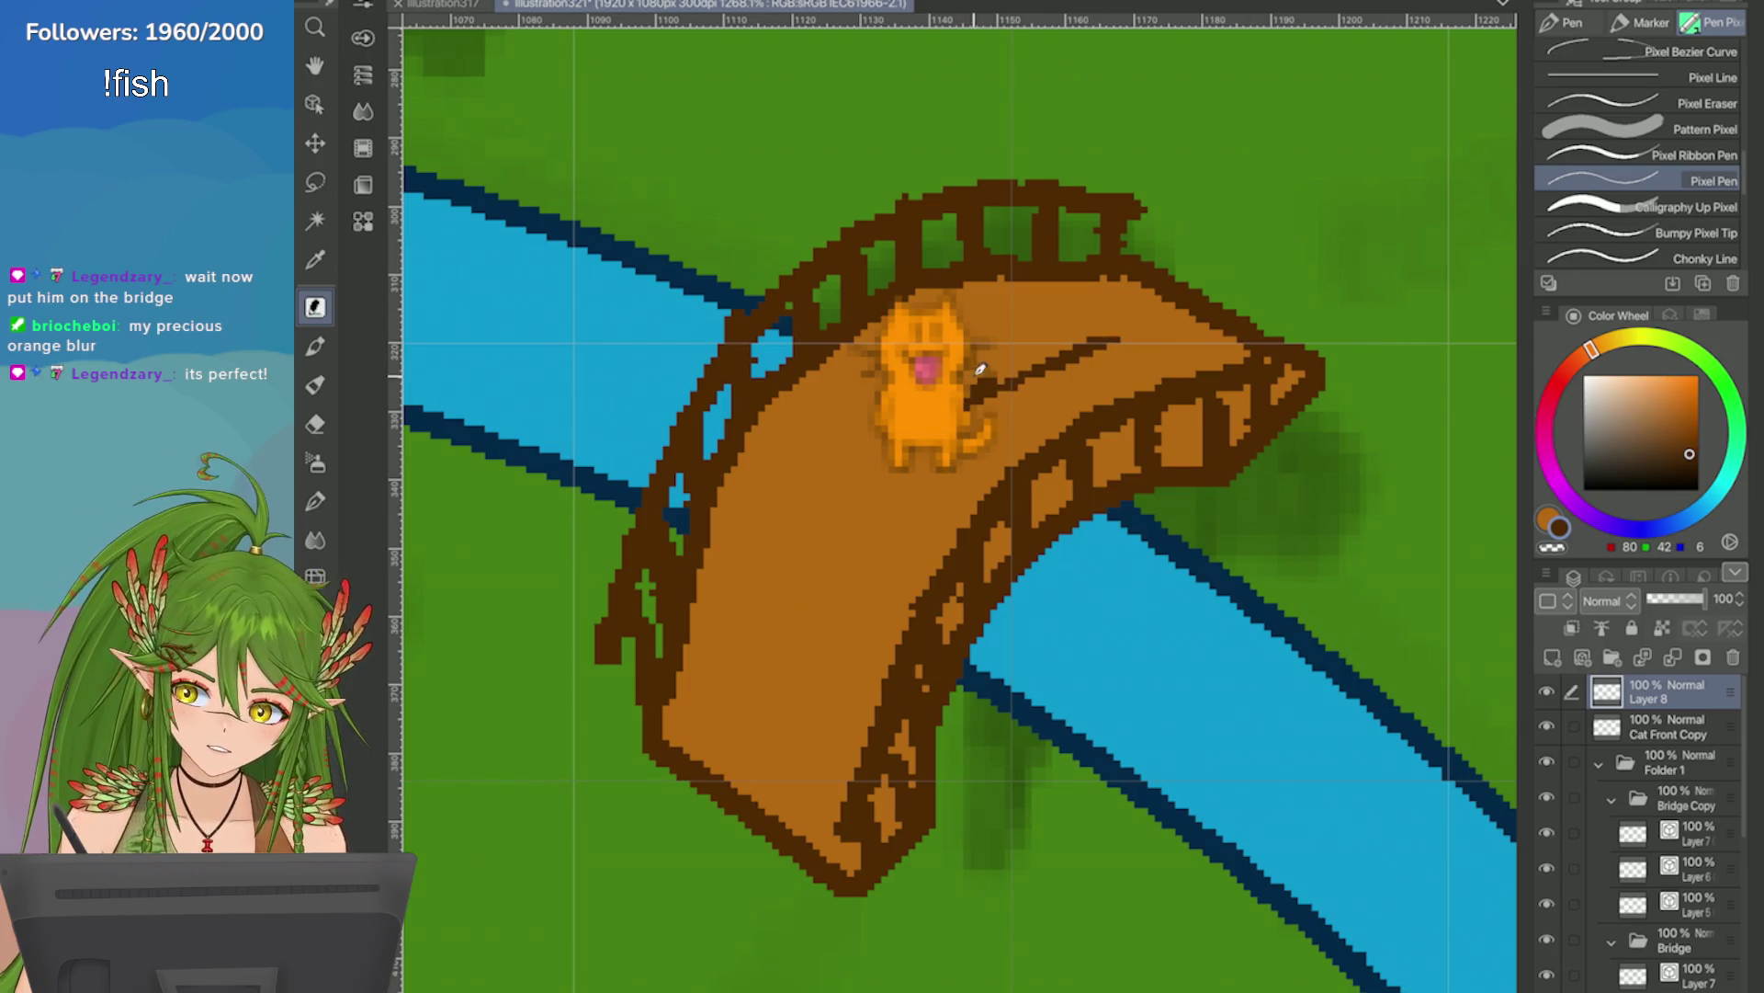
# Draw a straight light-grey fishing line from the rod tip down into the river.
pyautogui.click(1601, 382)
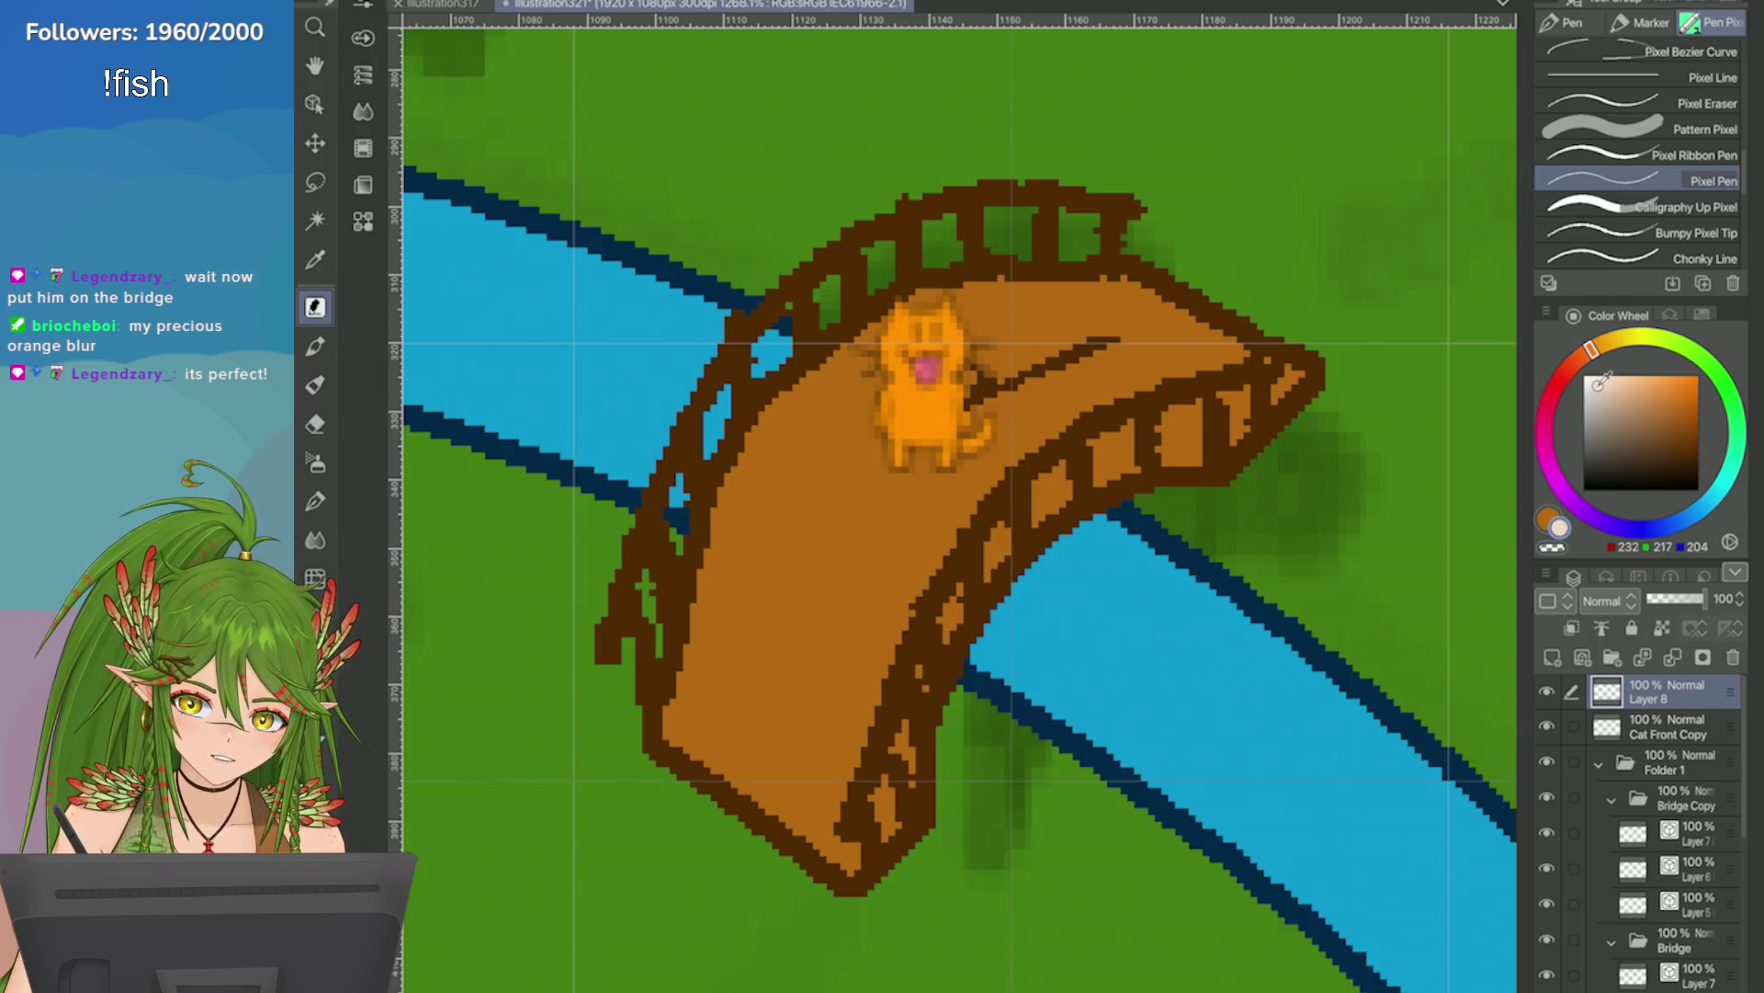
pyautogui.click(1583, 400)
pyautogui.click(1117, 340)
pyautogui.keyDown('shift'); pyautogui.click(1121, 631); pyautogui.keyUp('shift')
pyautogui.scroll(-2, 952, 511)
pyautogui.scroll(3, 953, 511)
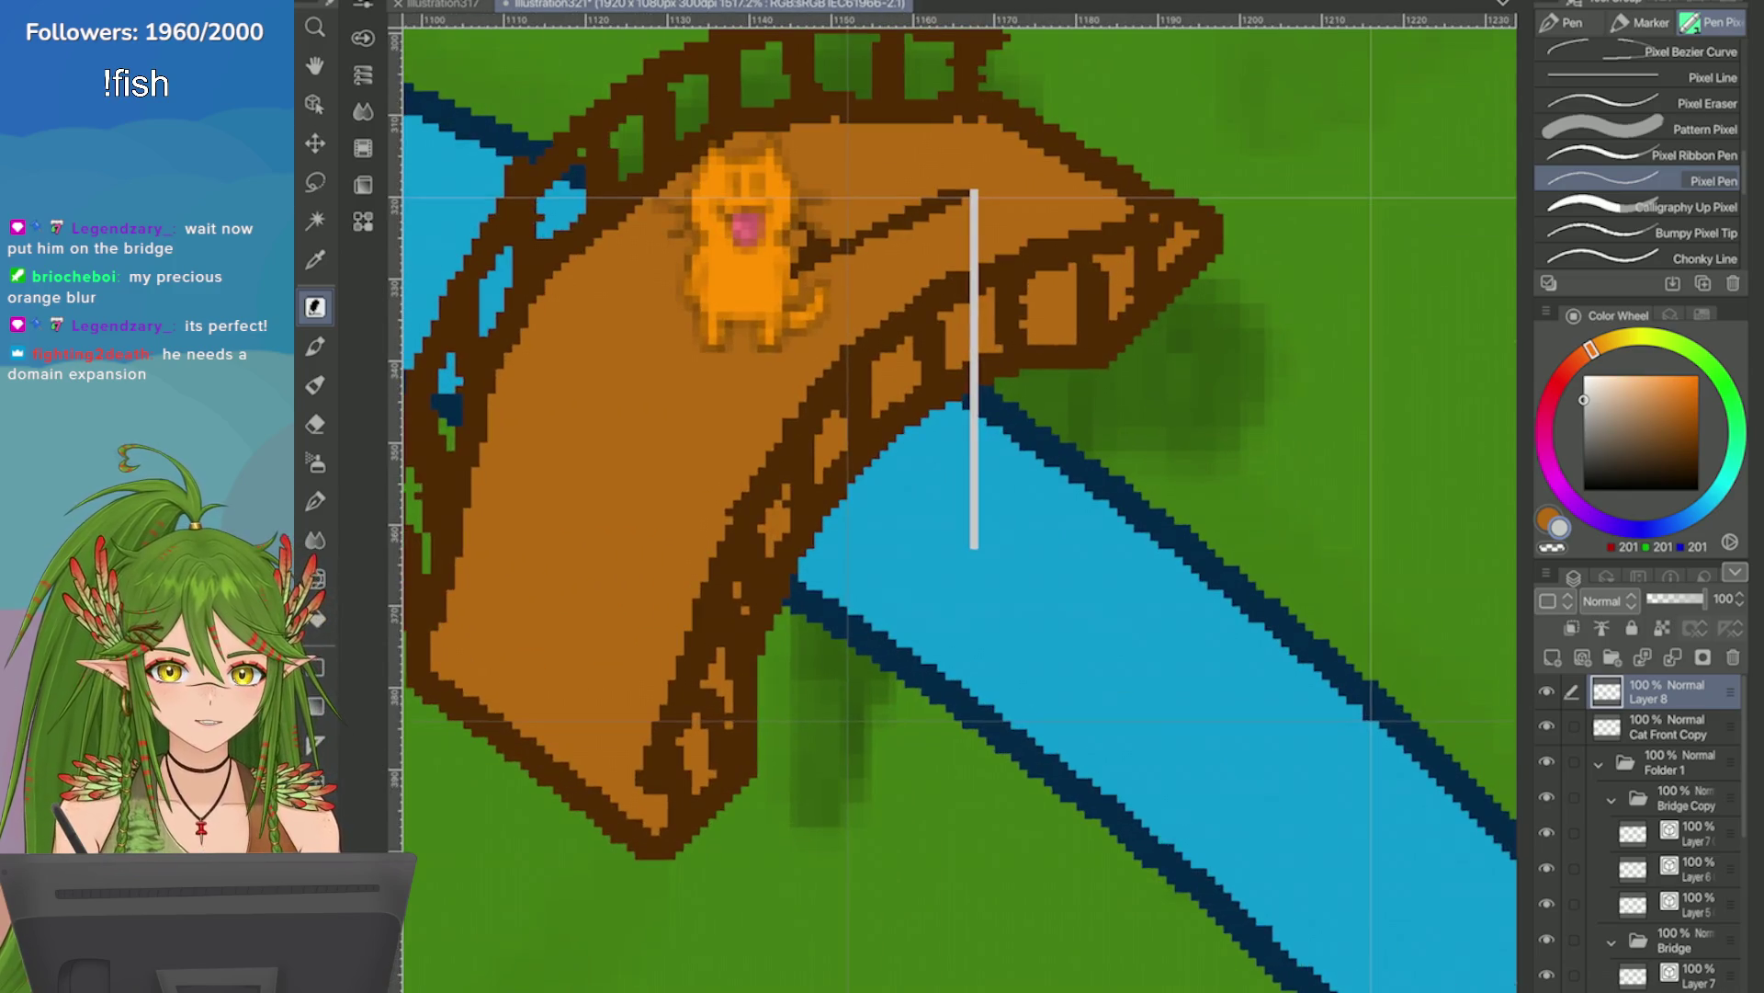
pyautogui.scroll(1, 982, 531)
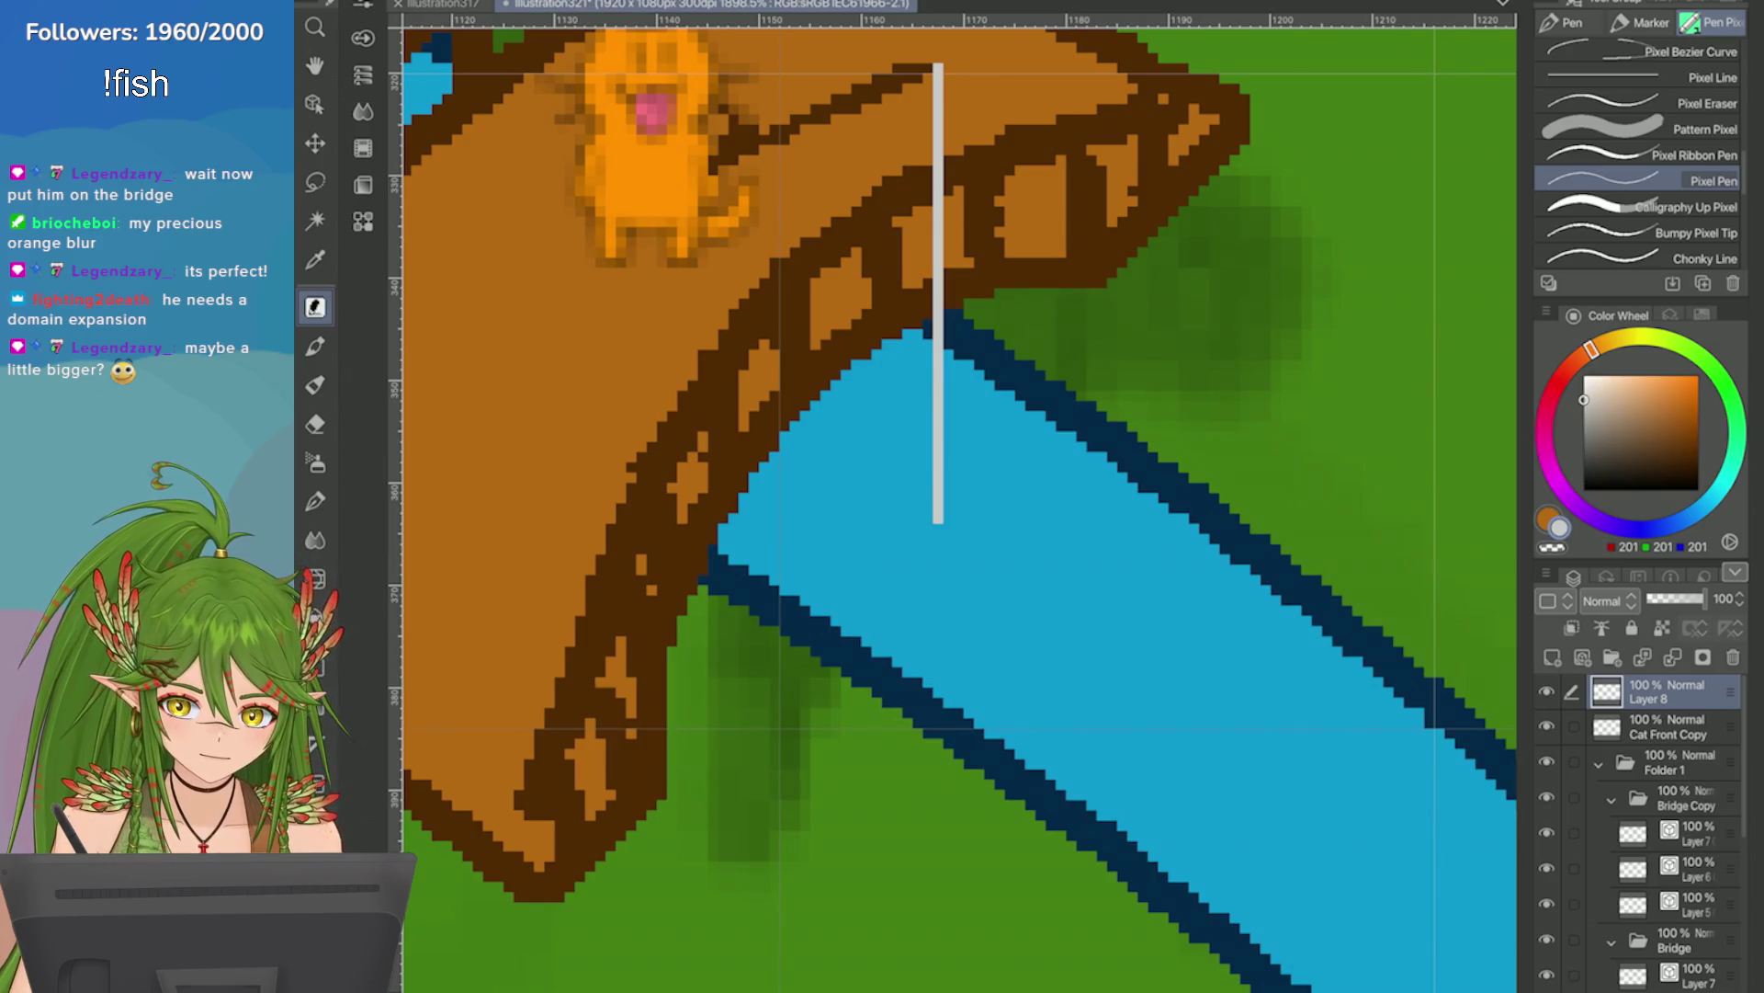
# Add a small orange hook beneath the fishing line.
pyautogui.press('x')
pyautogui.moveTo(979, 540)
pyautogui.mouseDown()
pyautogui.moveTo(983, 570)
pyautogui.moveTo(1008, 562)
pyautogui.moveTo(974, 562)
pyautogui.mouseUp()
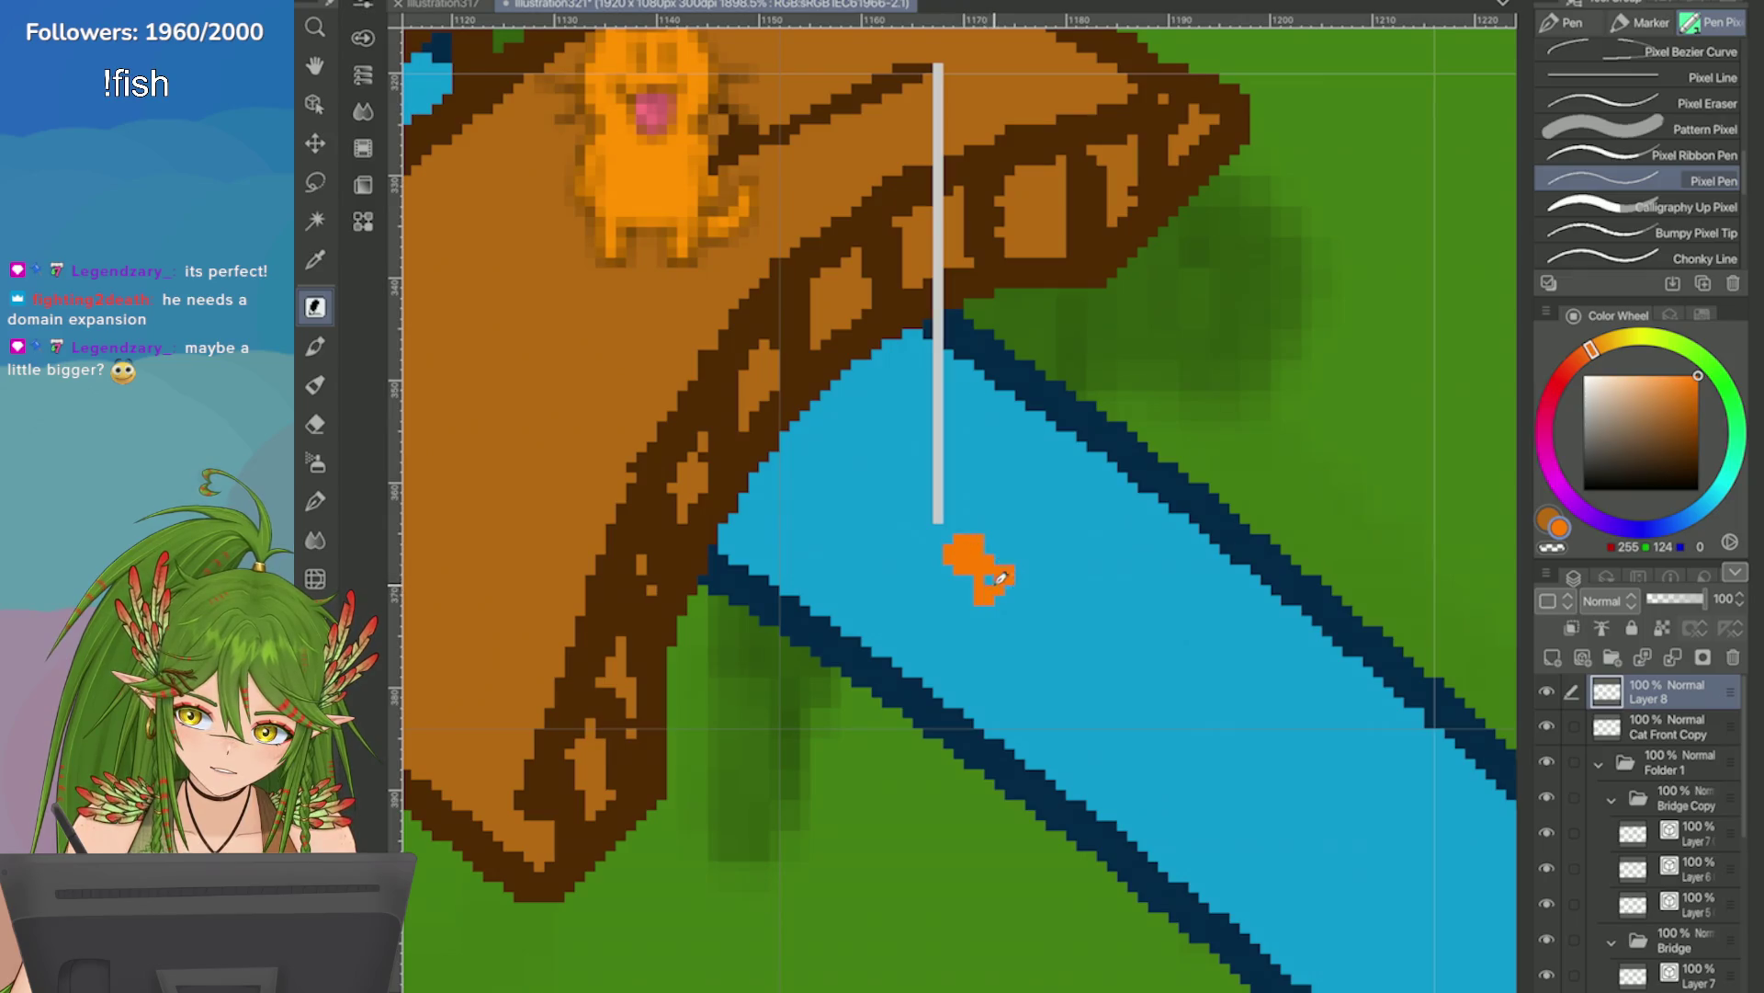
pyautogui.scroll(-5, 1002, 577)
pyautogui.scroll(4, 1011, 413)
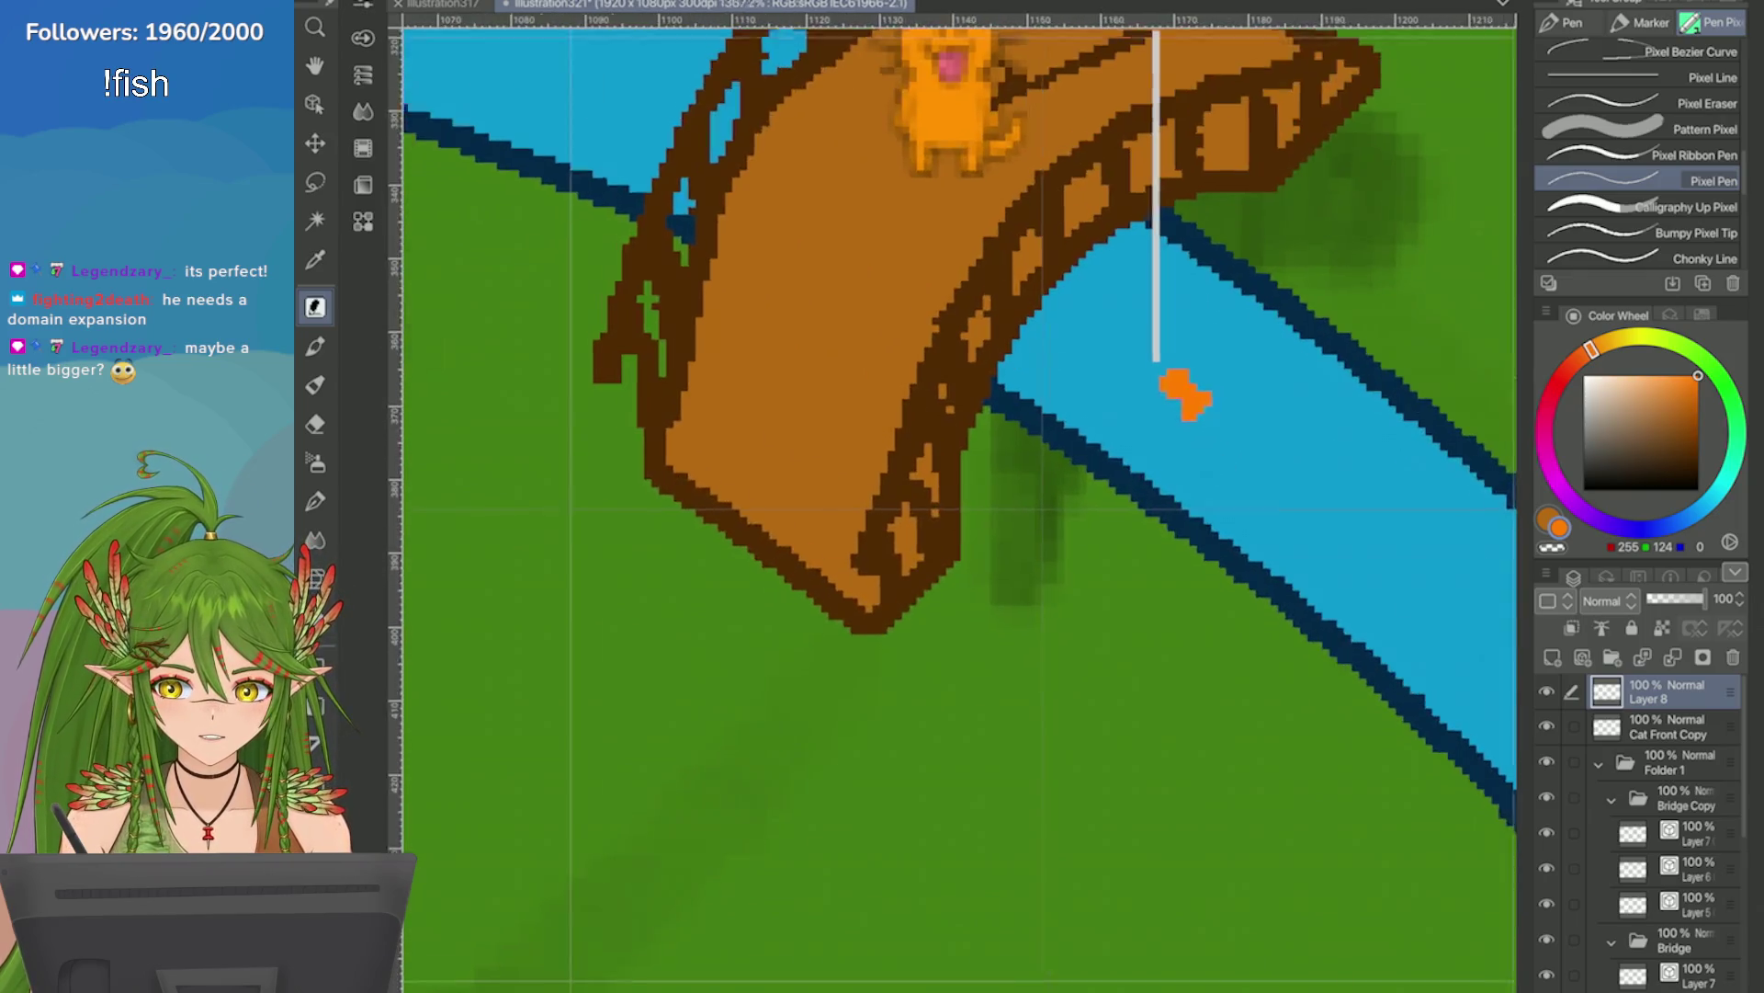
pyautogui.scroll(2, 1419, 436)
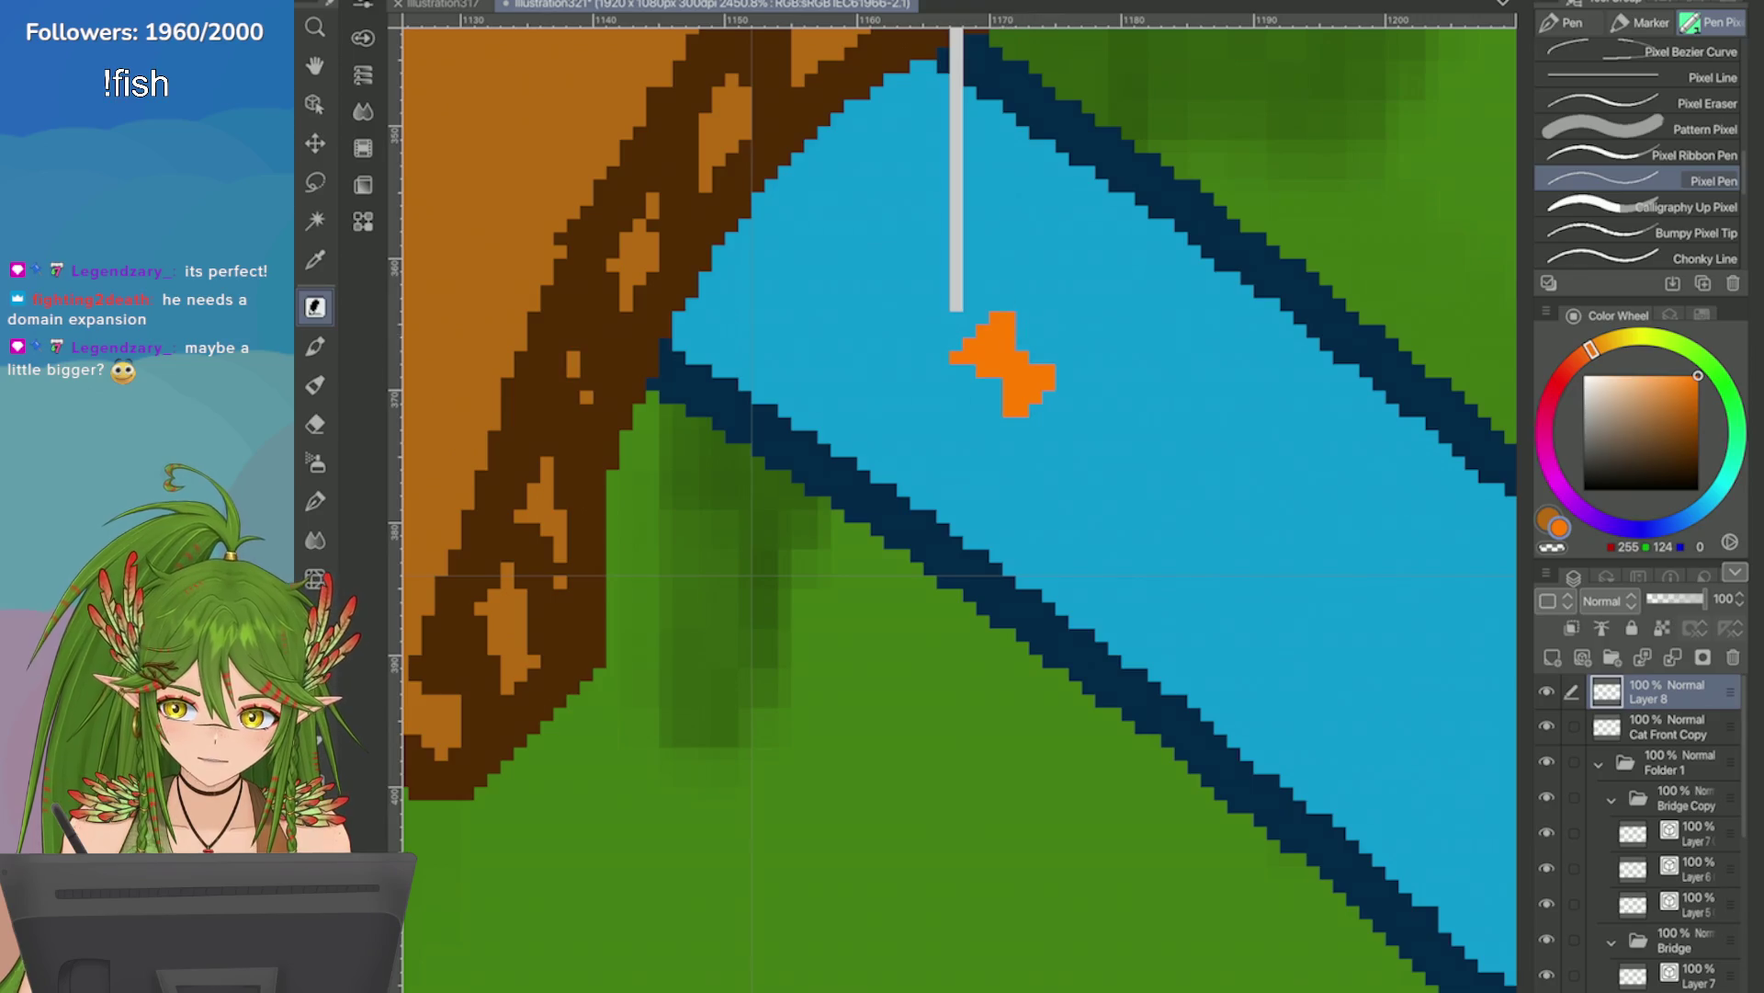
pyautogui.scroll(-5, 1002, 368)
pyautogui.scroll(2, 1130, 496)
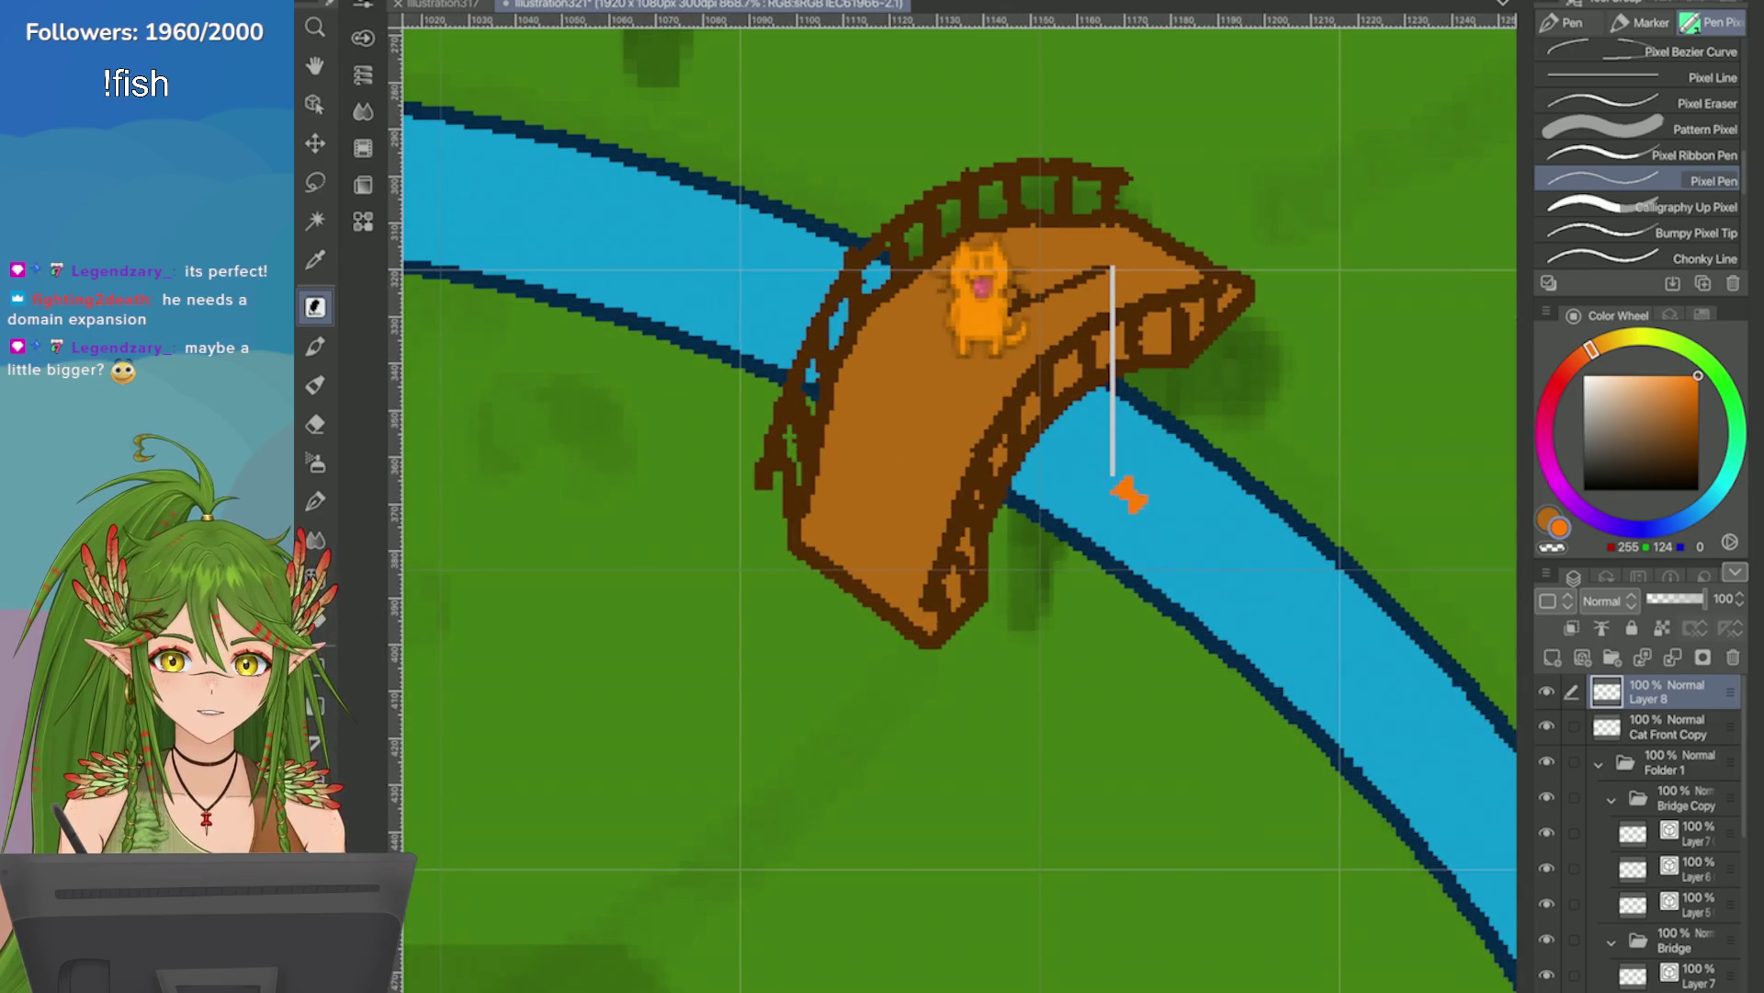
pyautogui.scroll(-3, 1458, 578)
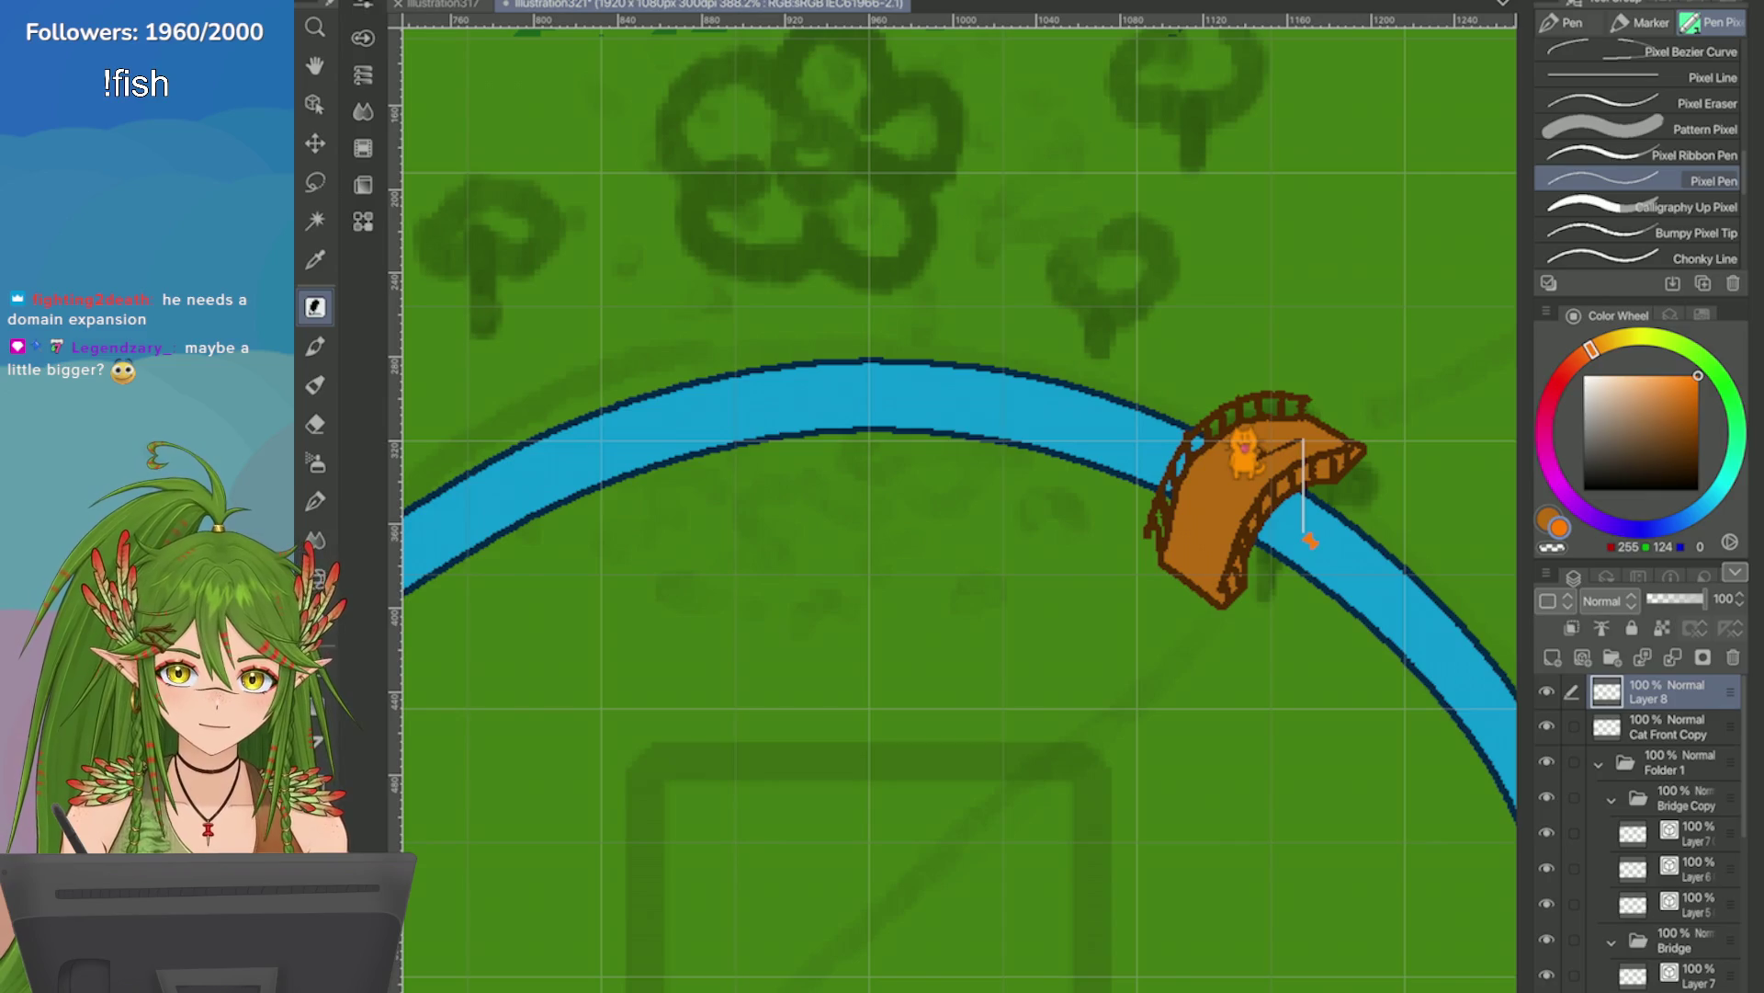
pyautogui.scroll(2, 1508, 542)
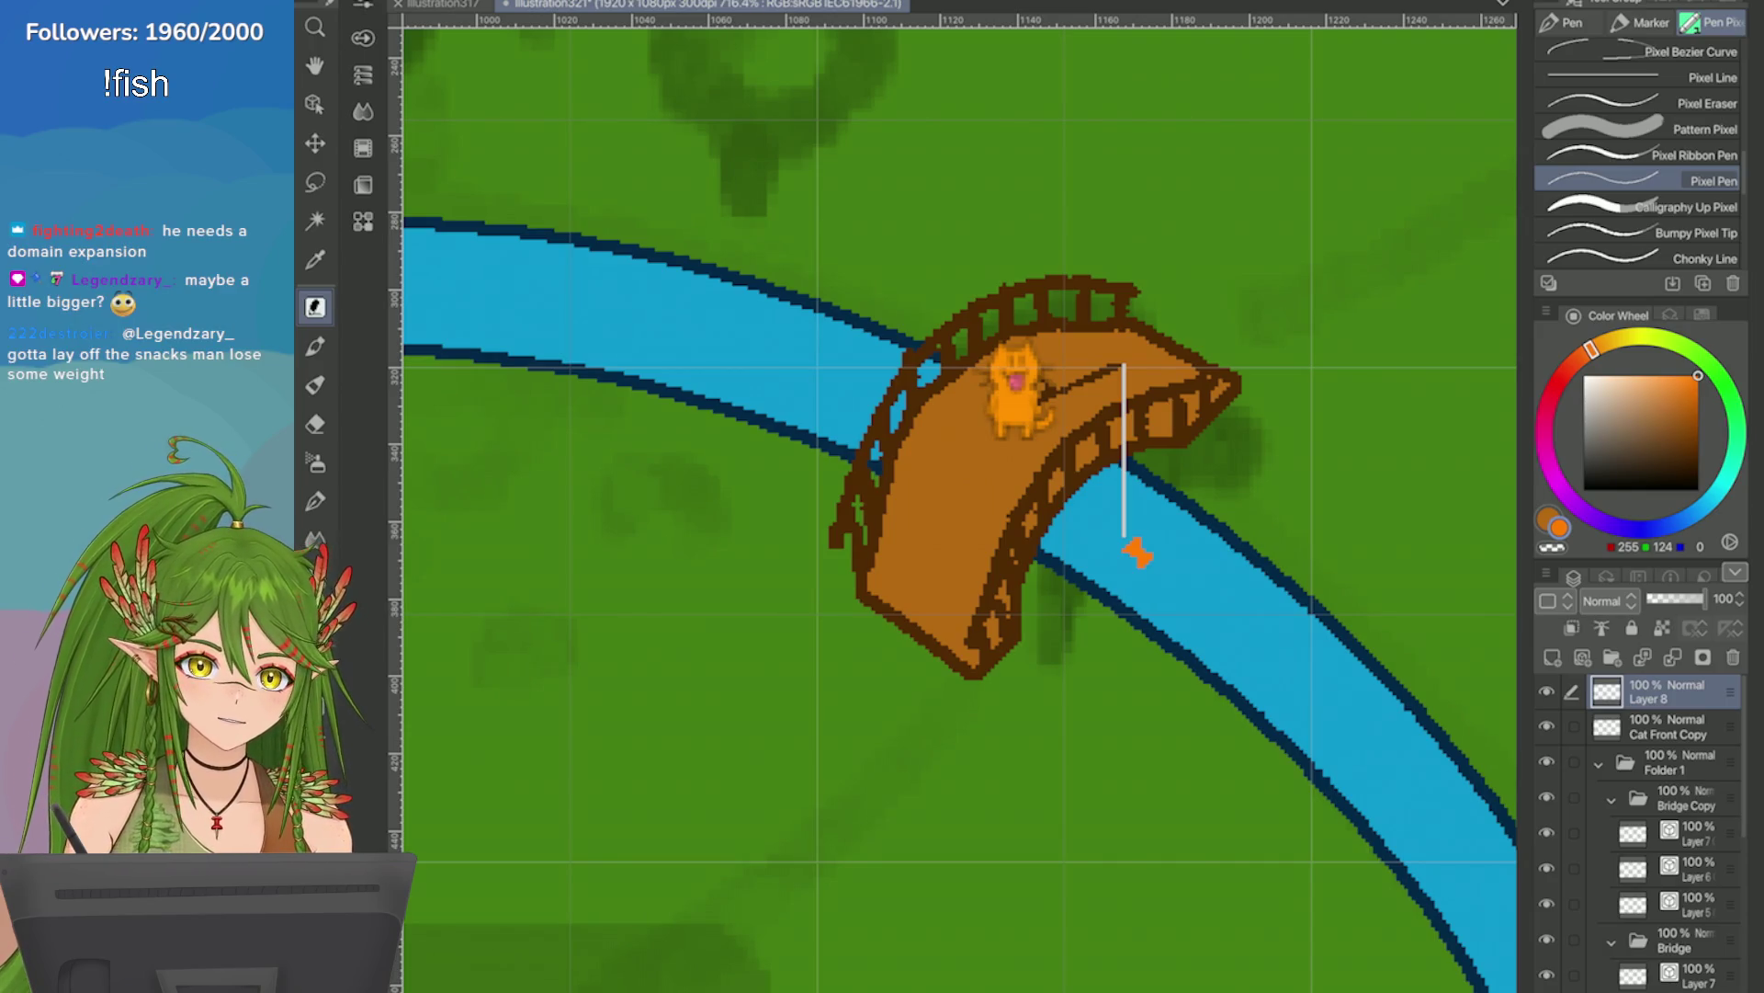
pyautogui.scroll(-3, 953, 504)
pyautogui.scroll(2, 952, 503)
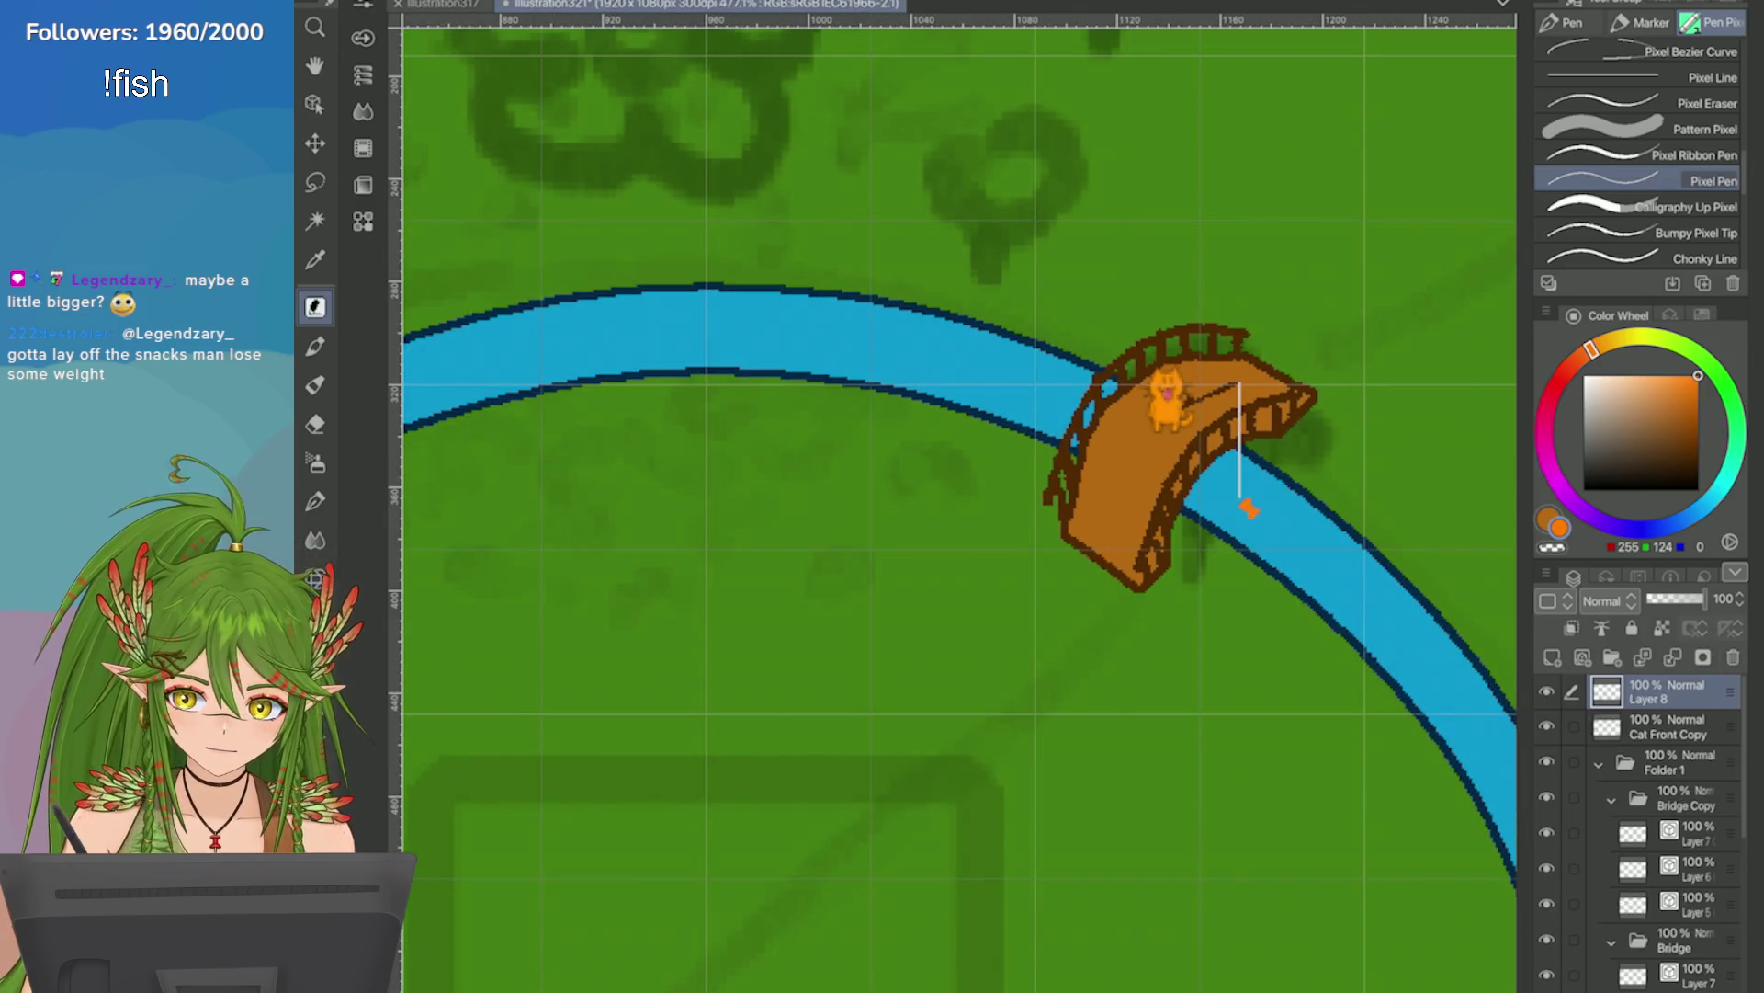
# Undo the fishing gear and the cat move, returning the cat to the map centre.
pyautogui.hotkey('ctrl', 'z')
pyautogui.hotkey('ctrl', 'z')
pyautogui.hotkey('ctrl', 'z')
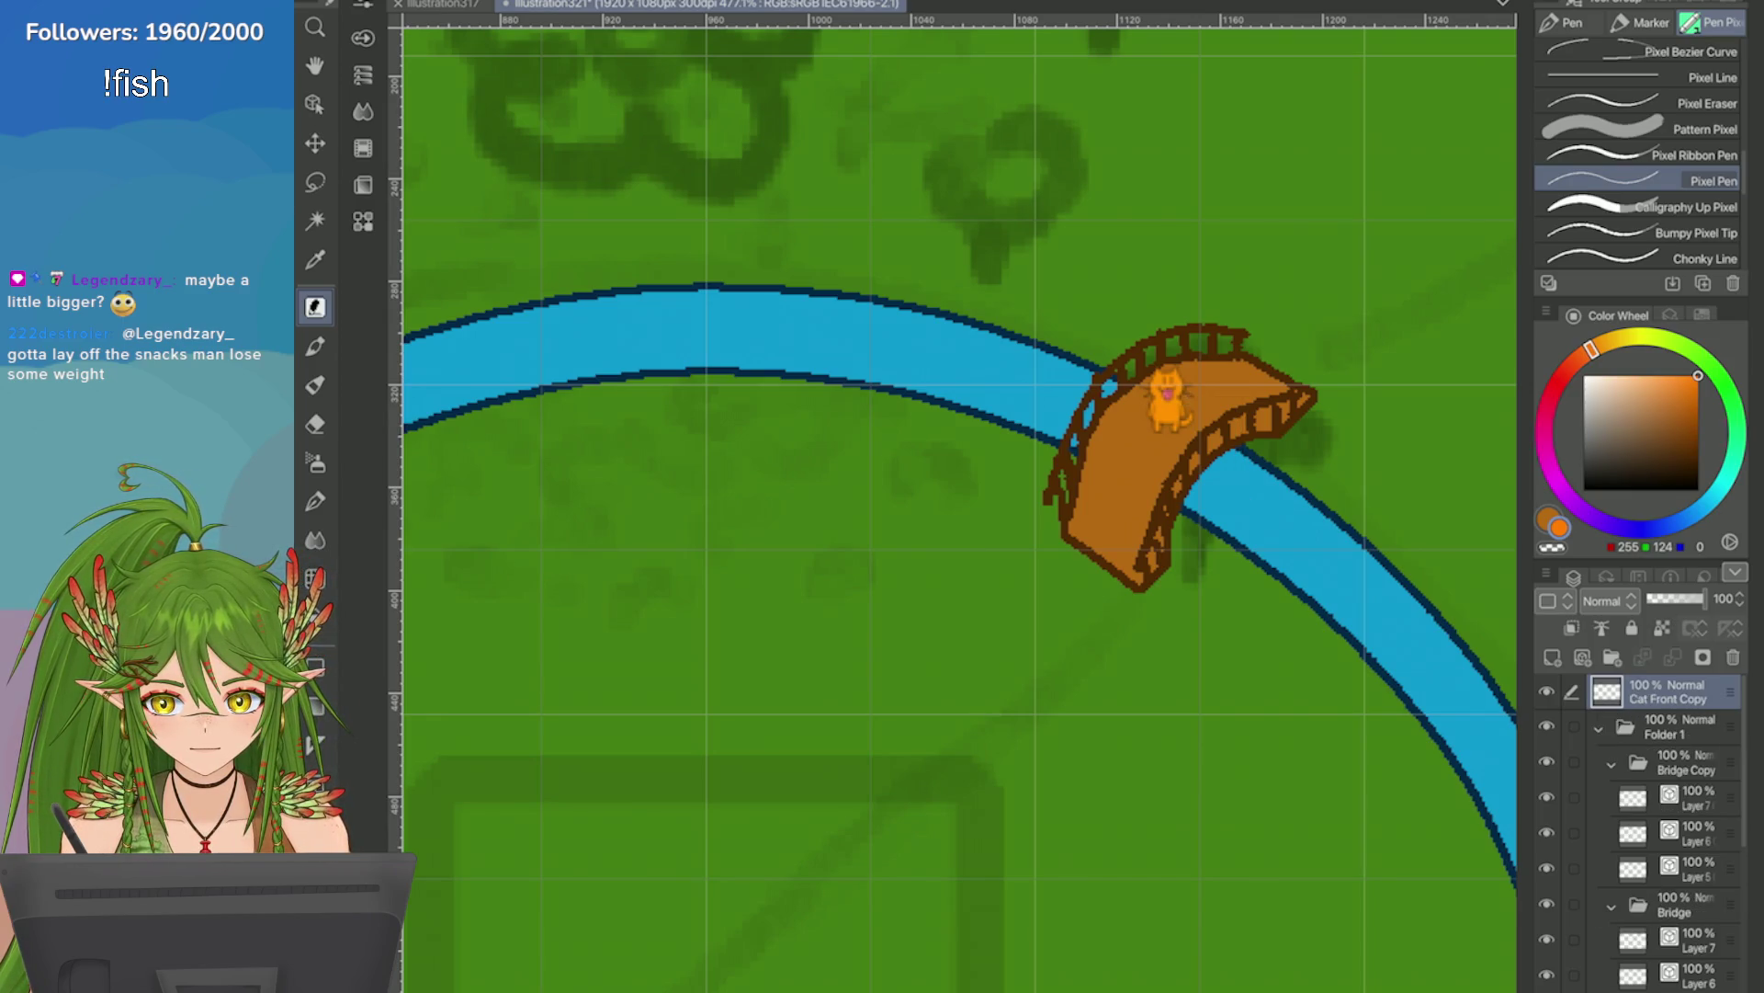
pyautogui.hotkey('ctrl', '0')
pyautogui.scroll(3, 1397, 383)
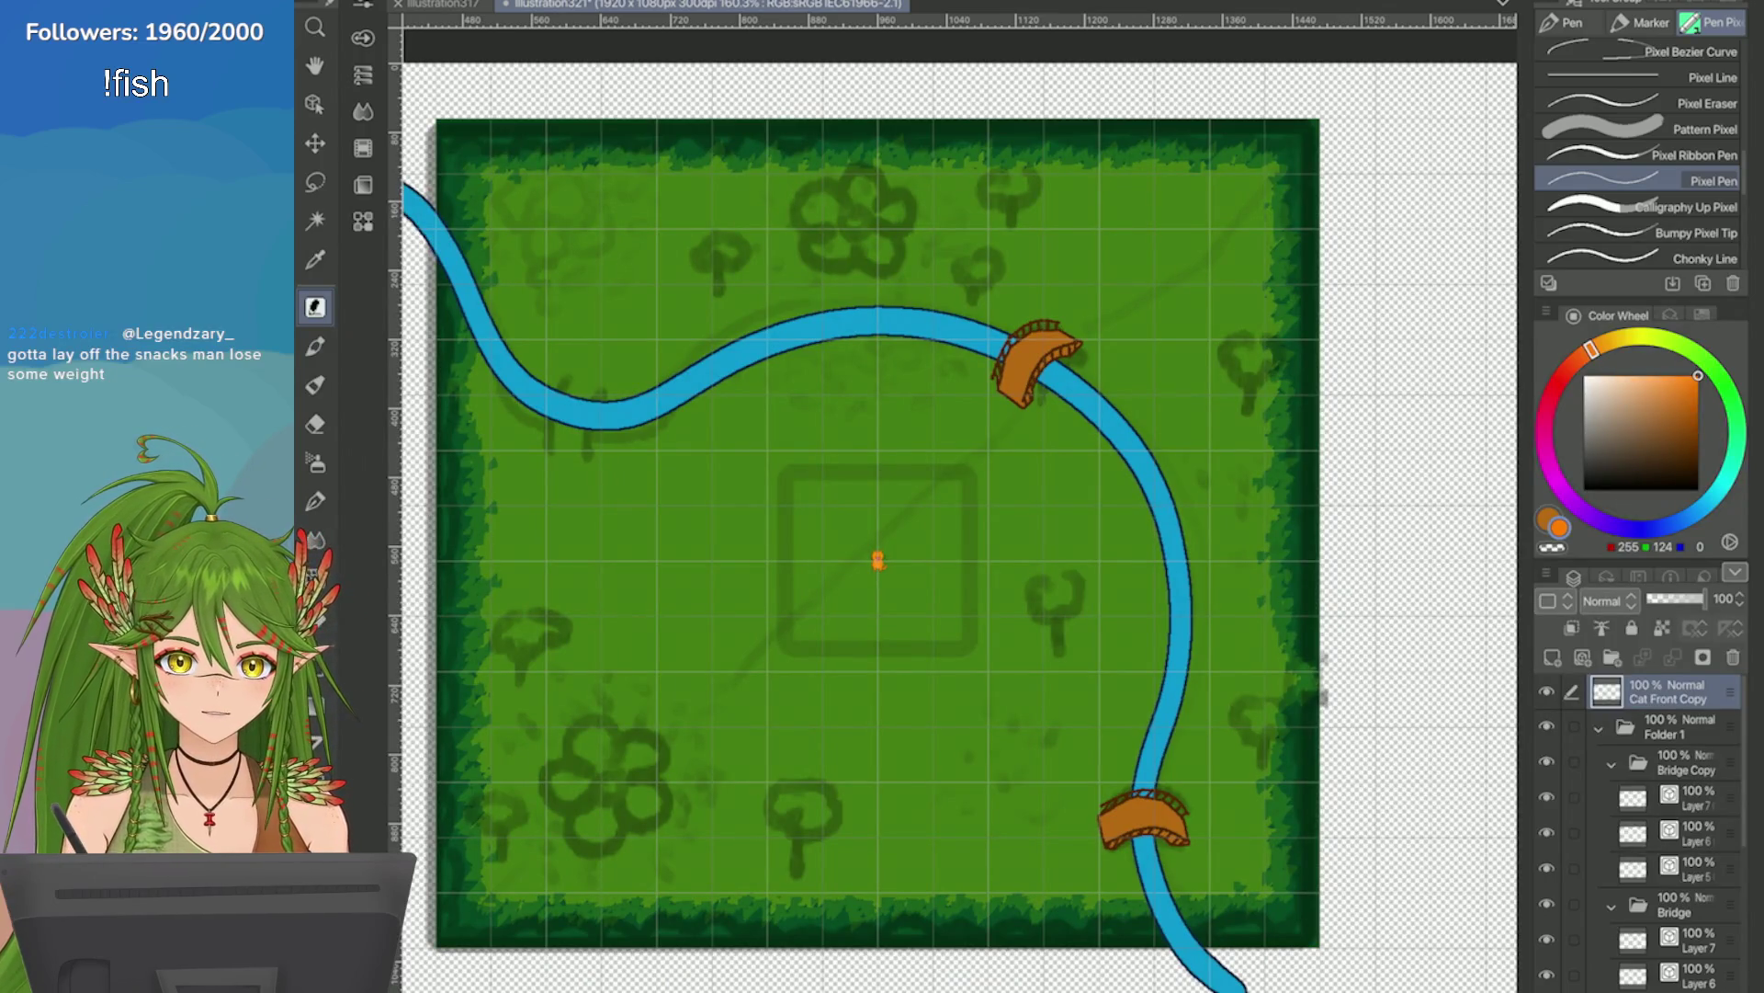
# Save the illustration and duplicate the Bridge Copy folder as Bridge Copy 2.
pyautogui.hotkey('ctrl', 's')
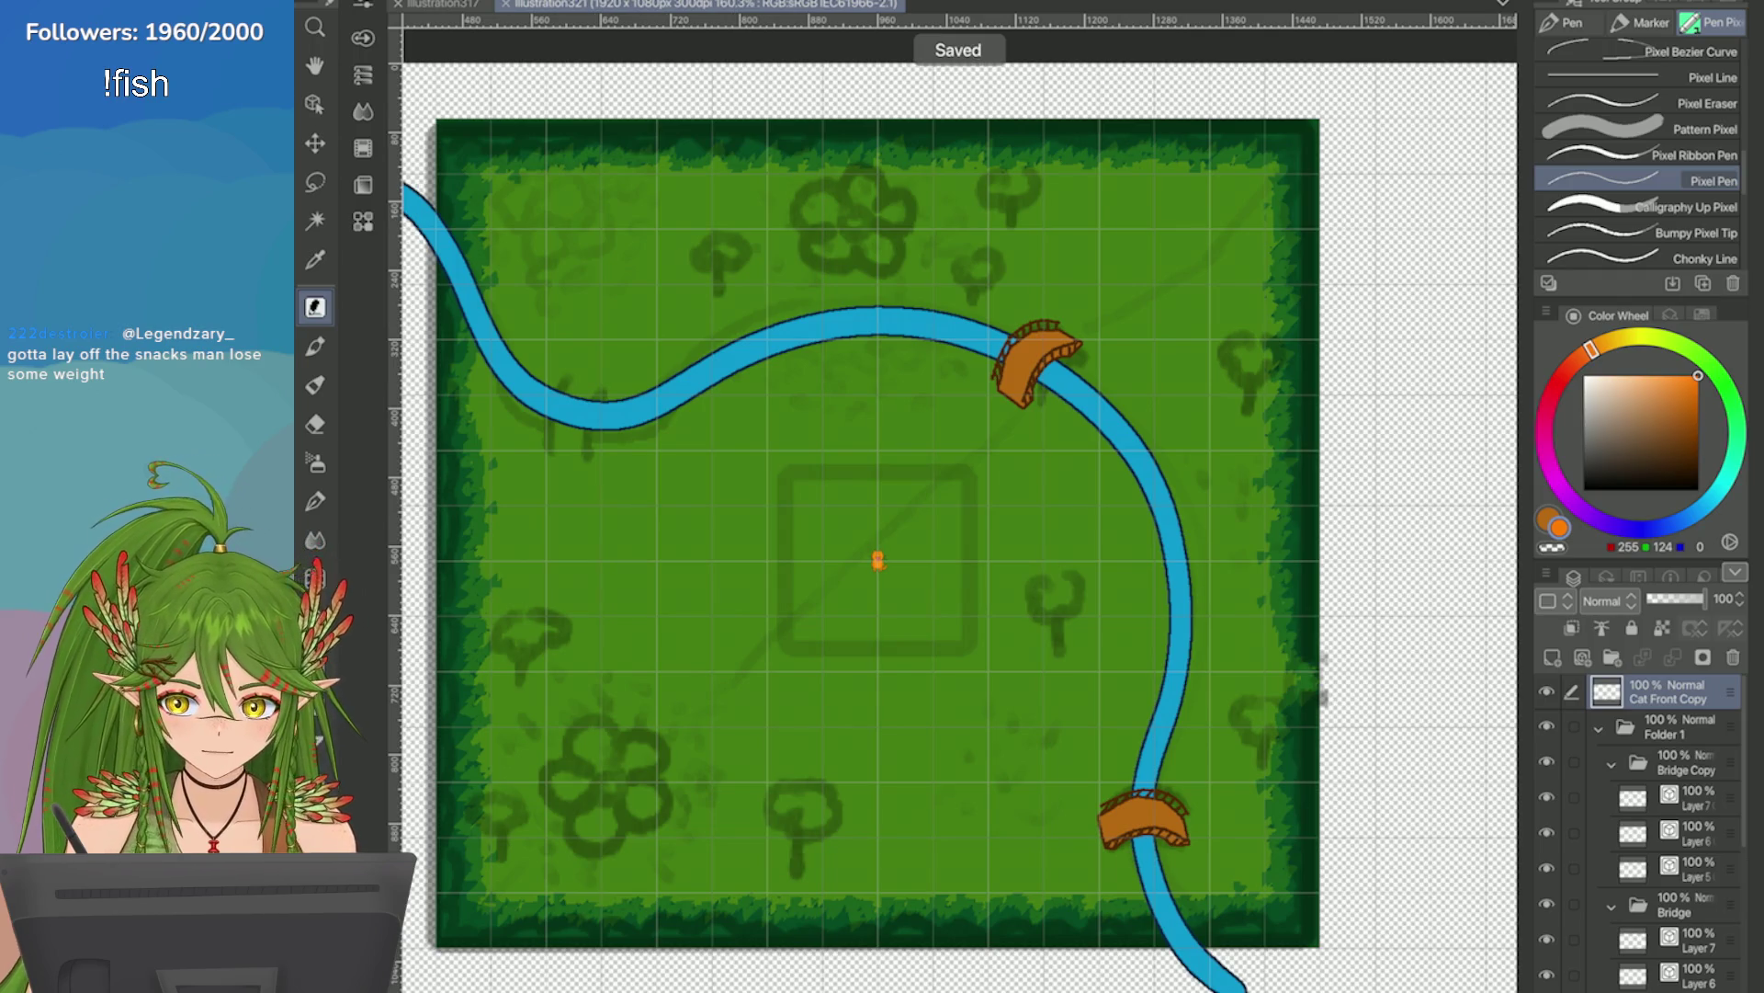
pyautogui.click(1612, 905)
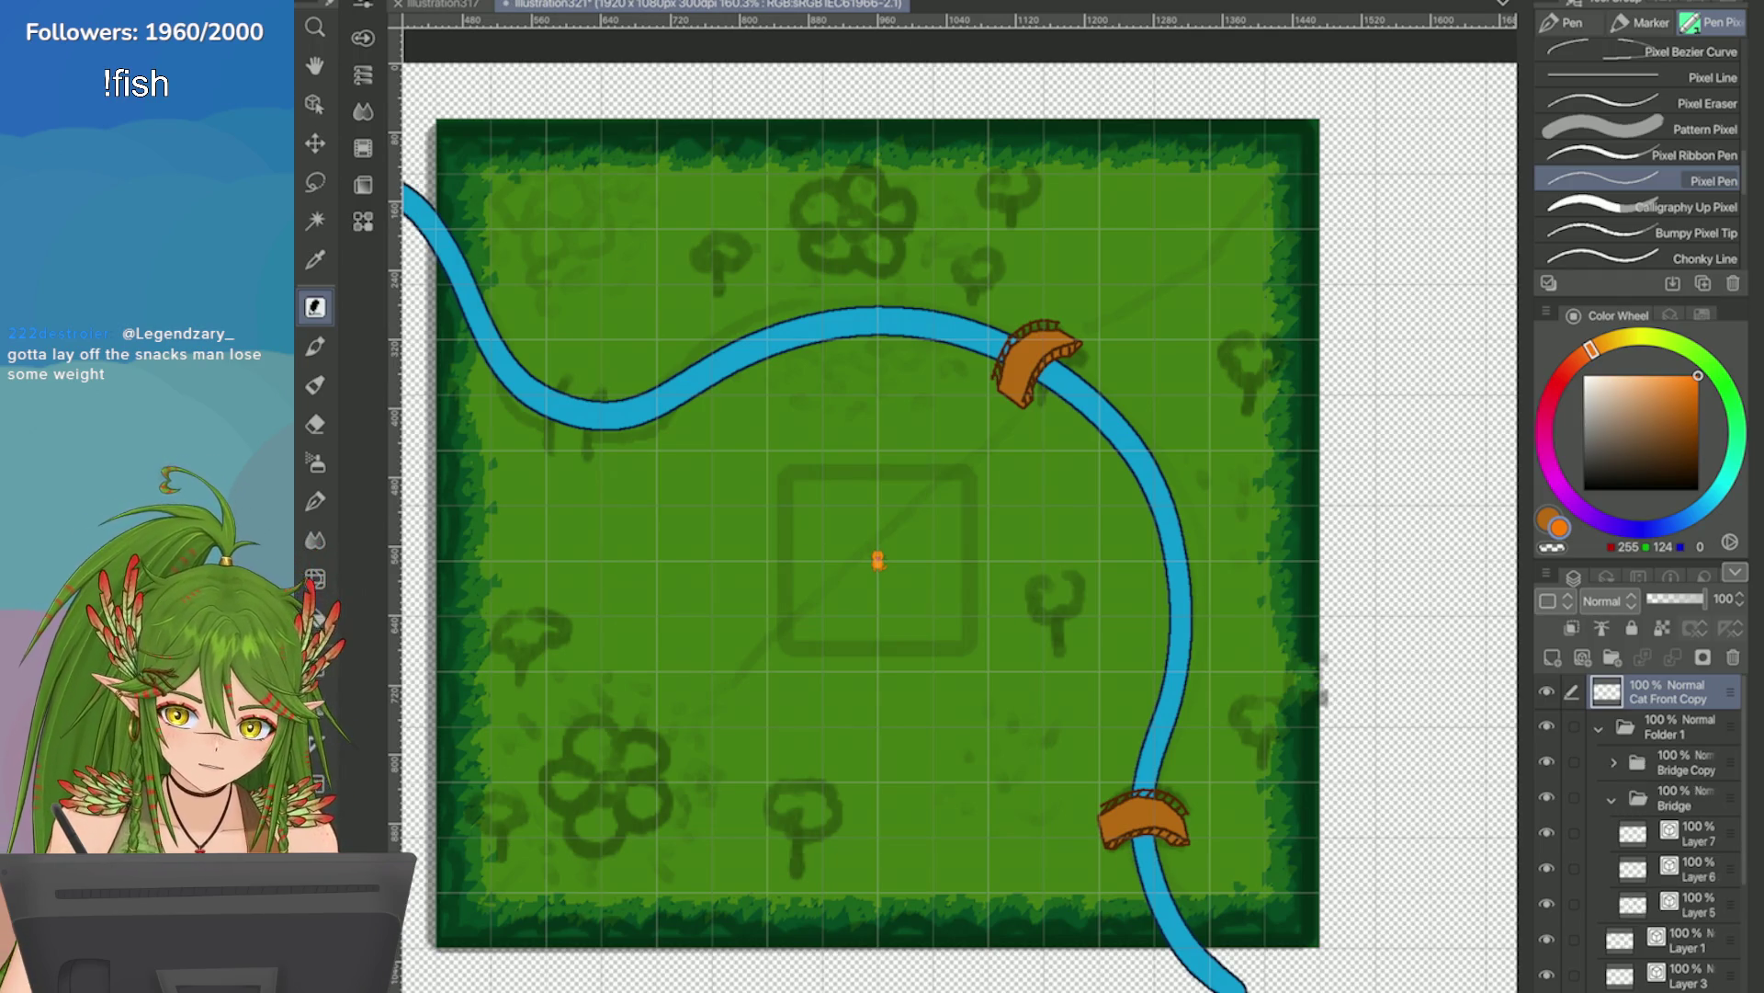
pyautogui.click(1612, 763)
pyautogui.click(1681, 763)
pyautogui.click(1547, 572)
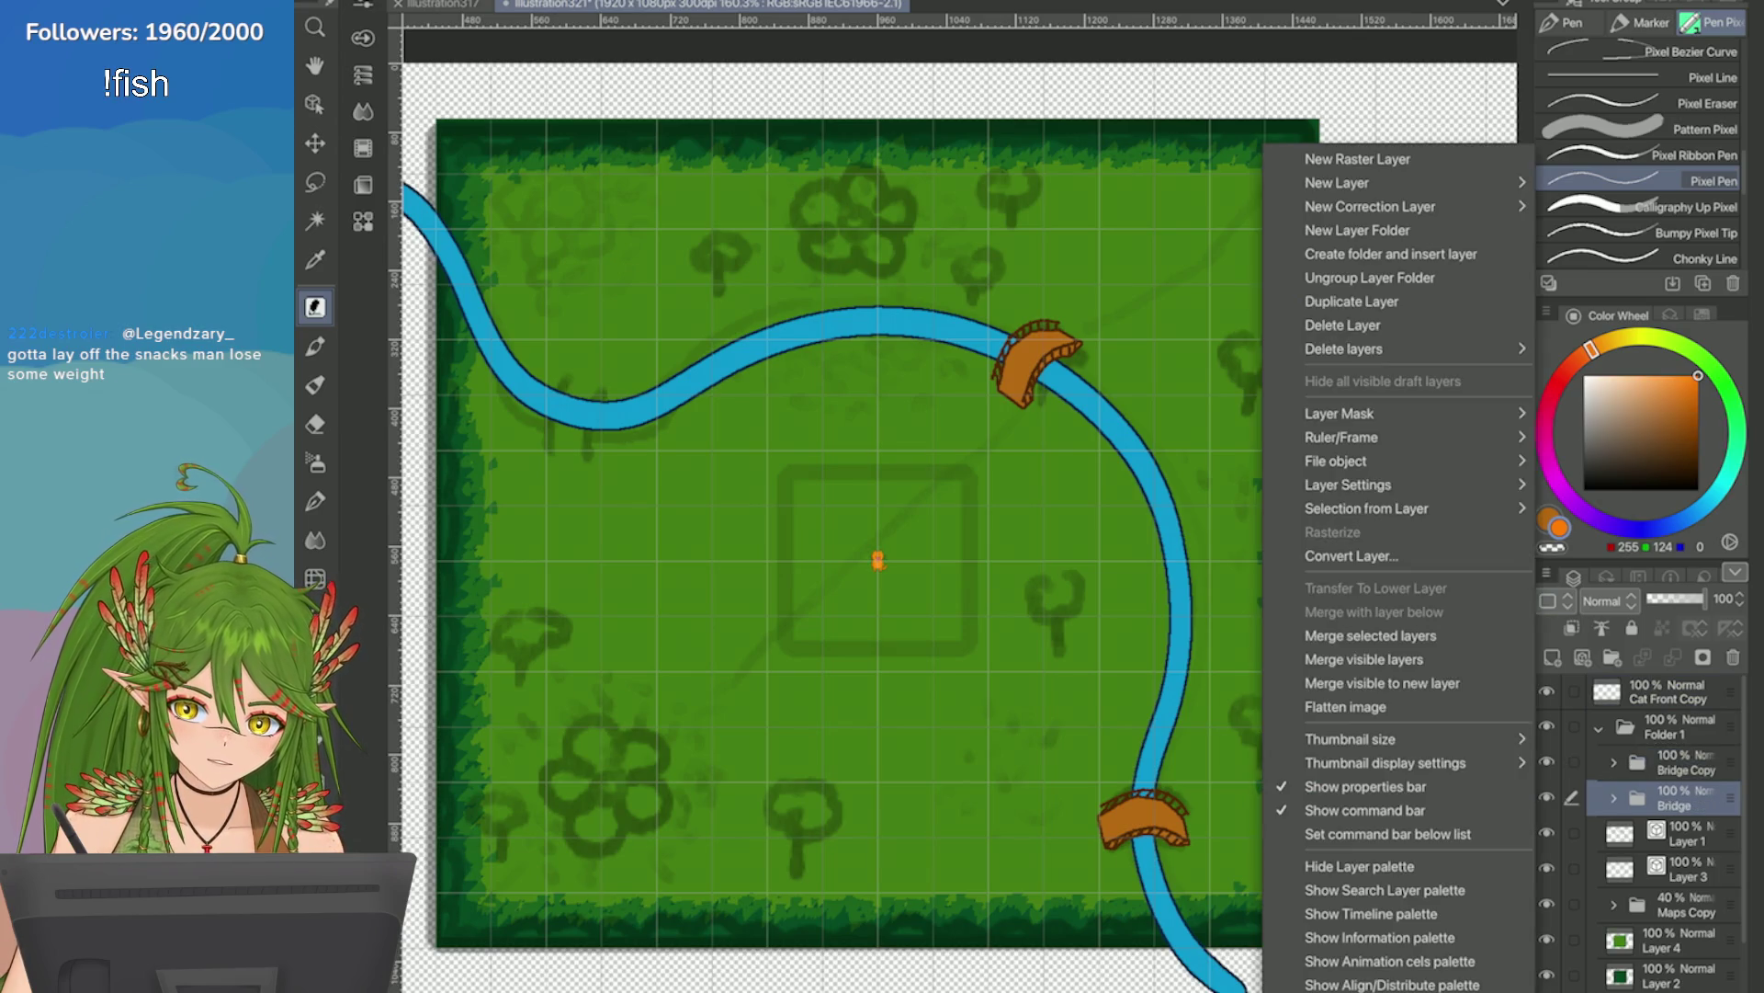
pyautogui.click(1333, 301)
pyautogui.moveTo(1682, 762); pyautogui.dragTo(1682, 852)
pyautogui.click(1687, 762)
# Try moving, rotating and mirroring Bridge Copy 2 onto the left bend, then cancel that attempt.
pyautogui.hotkey('ctrl', 't')
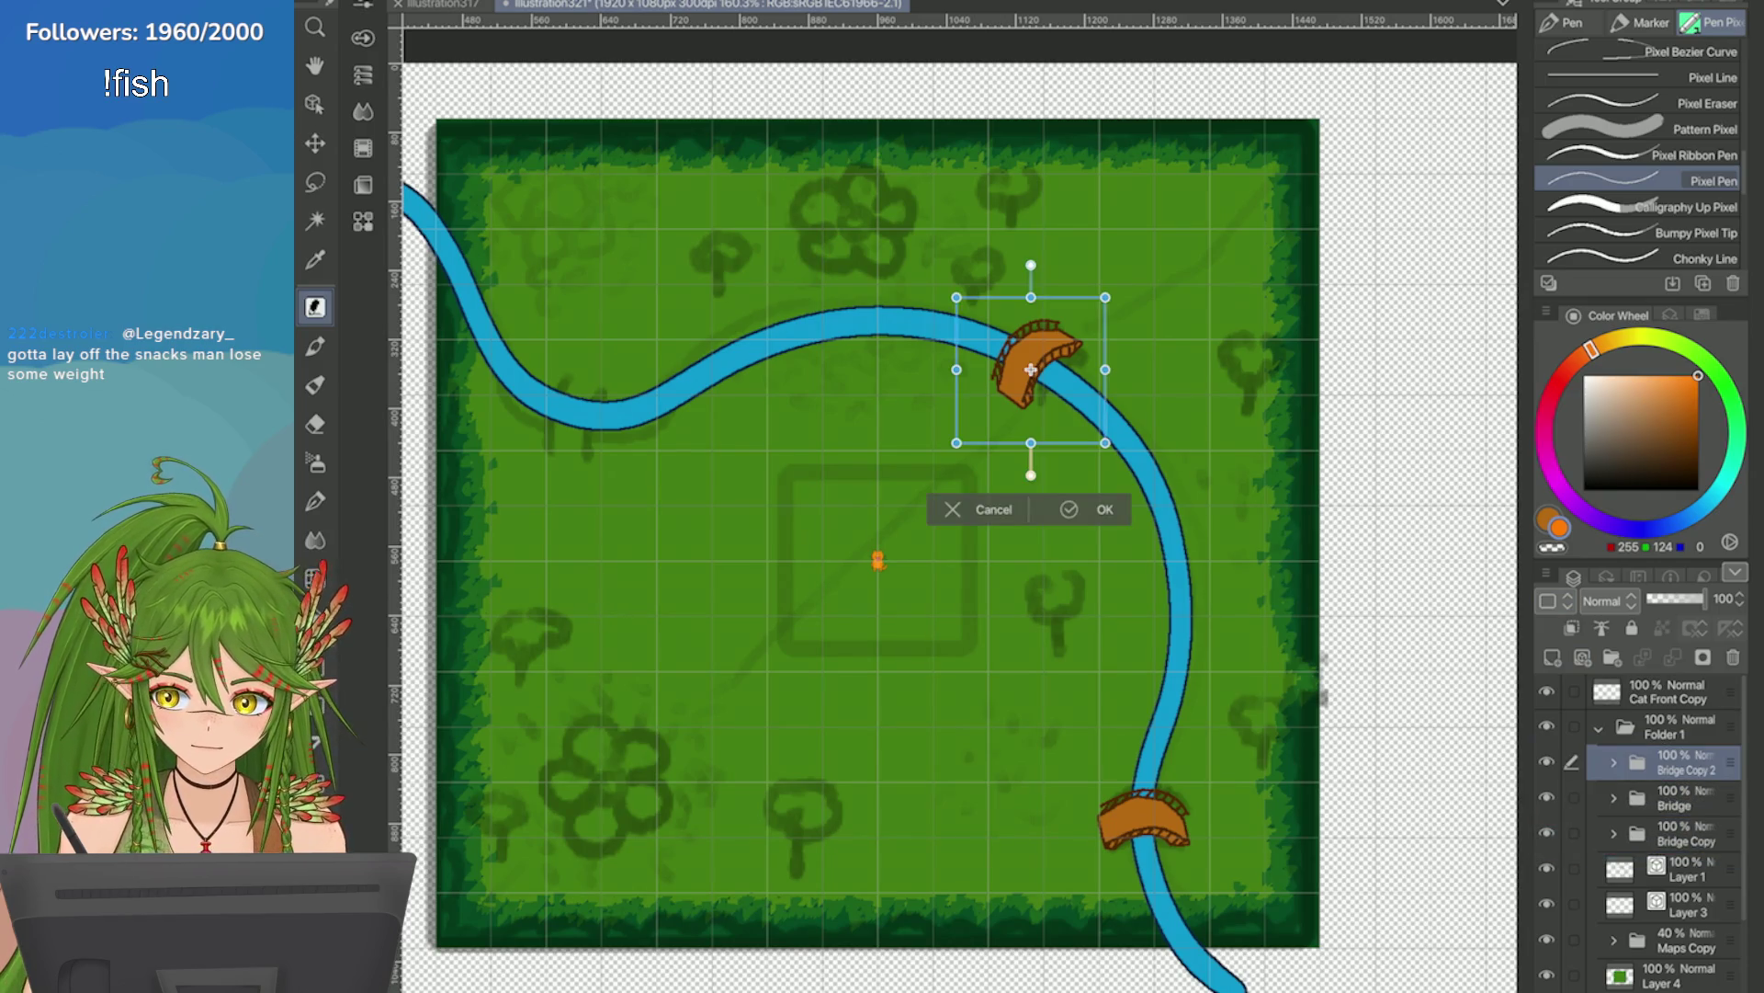
pyautogui.scroll(2, 657, 264)
pyautogui.moveTo(1091, 374); pyautogui.dragTo(808, 394)
pyautogui.scroll(2, 791, 441)
pyautogui.moveTo(643, 477)
pyautogui.mouseDown()
pyautogui.moveTo(618, 411)
pyautogui.moveTo(514, 377)
pyautogui.moveTo(552, 441)
pyautogui.moveTo(664, 499)
pyautogui.mouseUp()
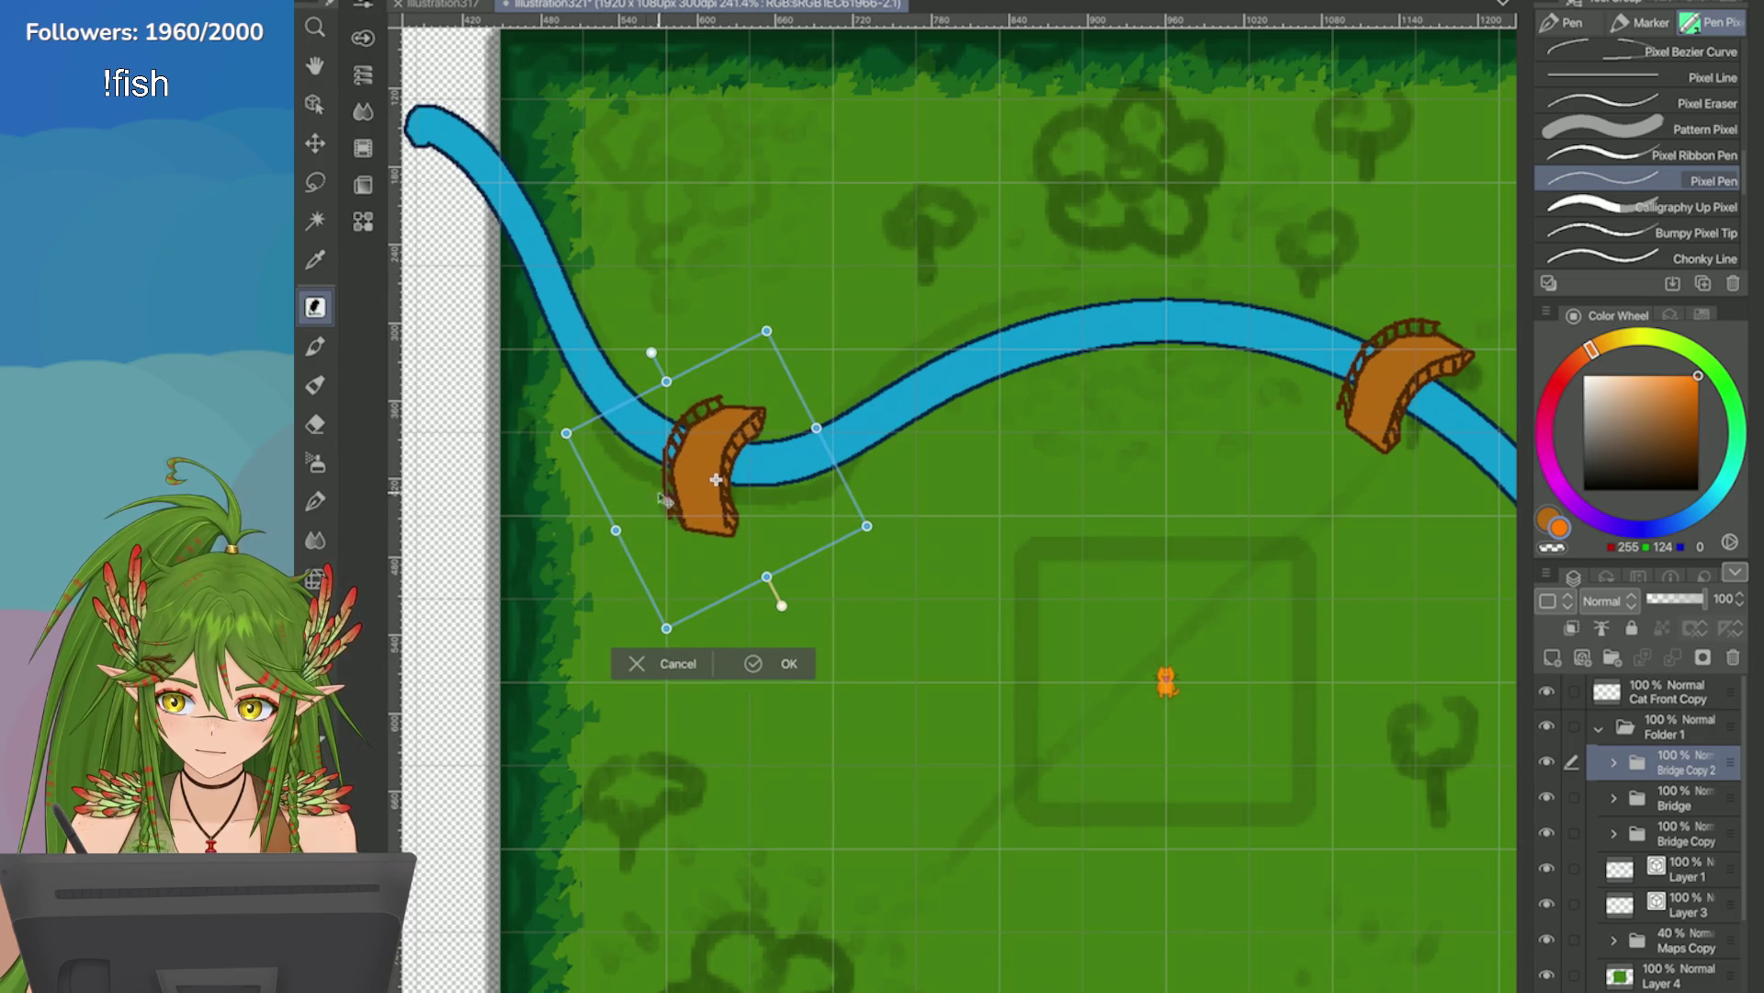
pyautogui.click(409, 3)
pyautogui.moveTo(643, 423)
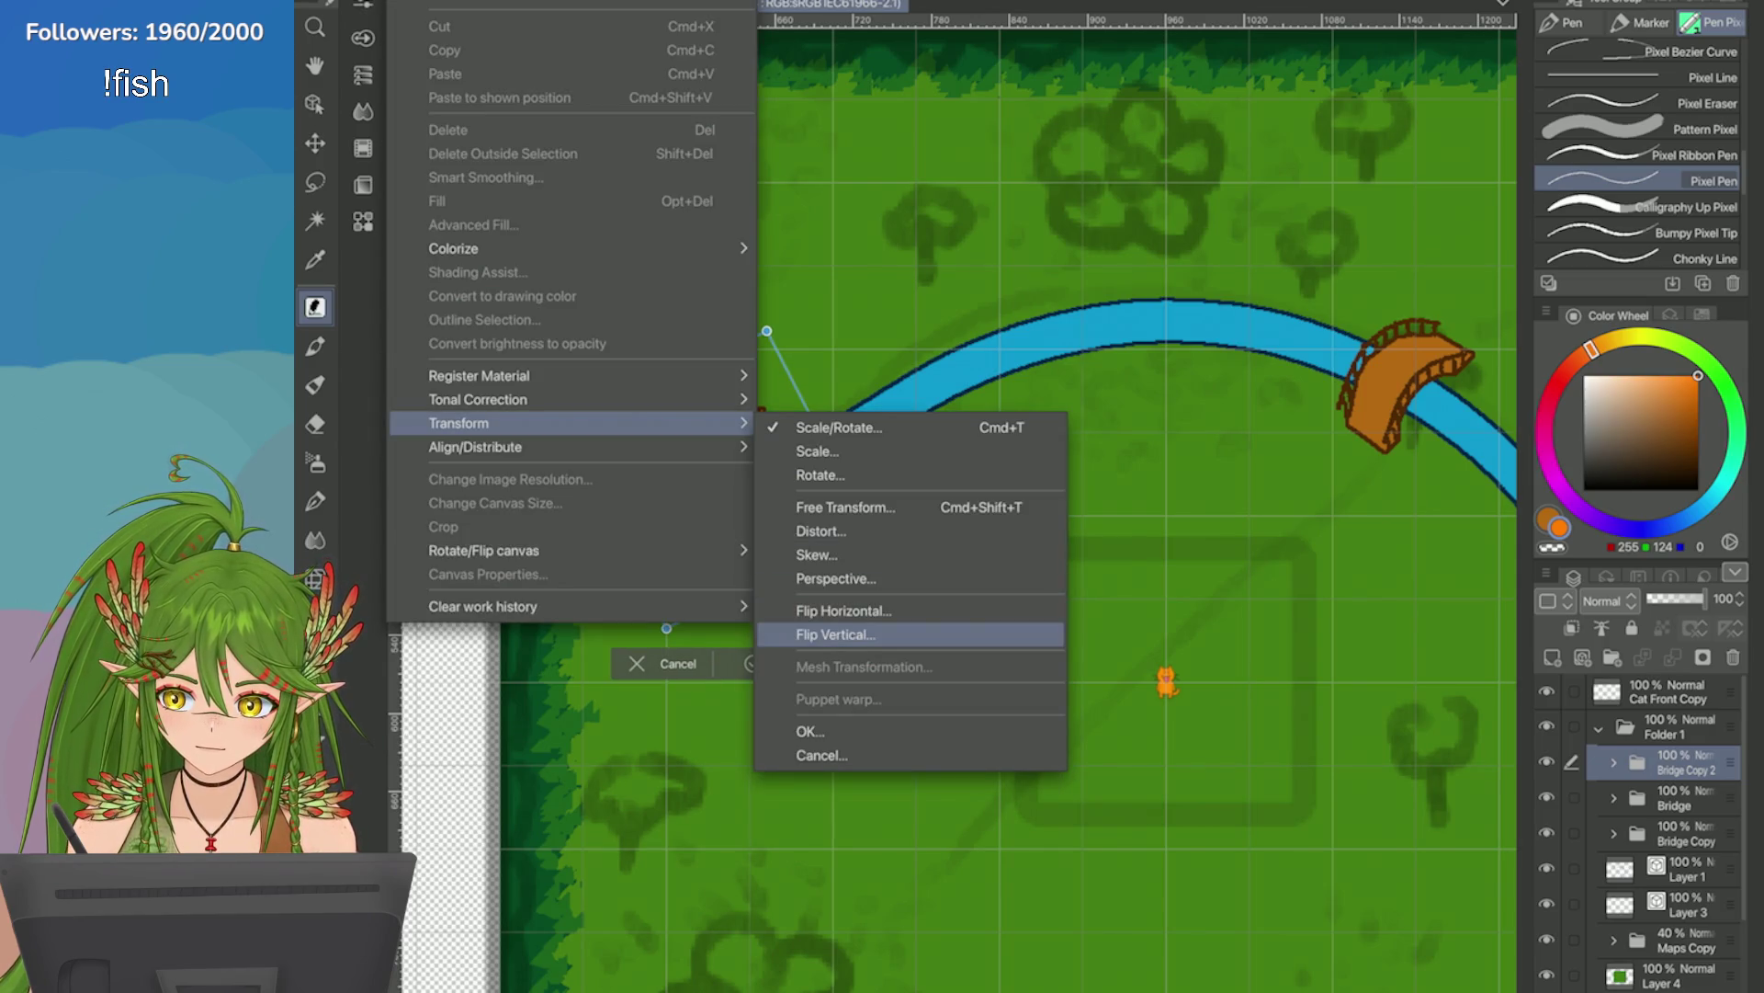
pyautogui.click(837, 634)
pyautogui.click(409, 2)
pyautogui.moveTo(588, 422)
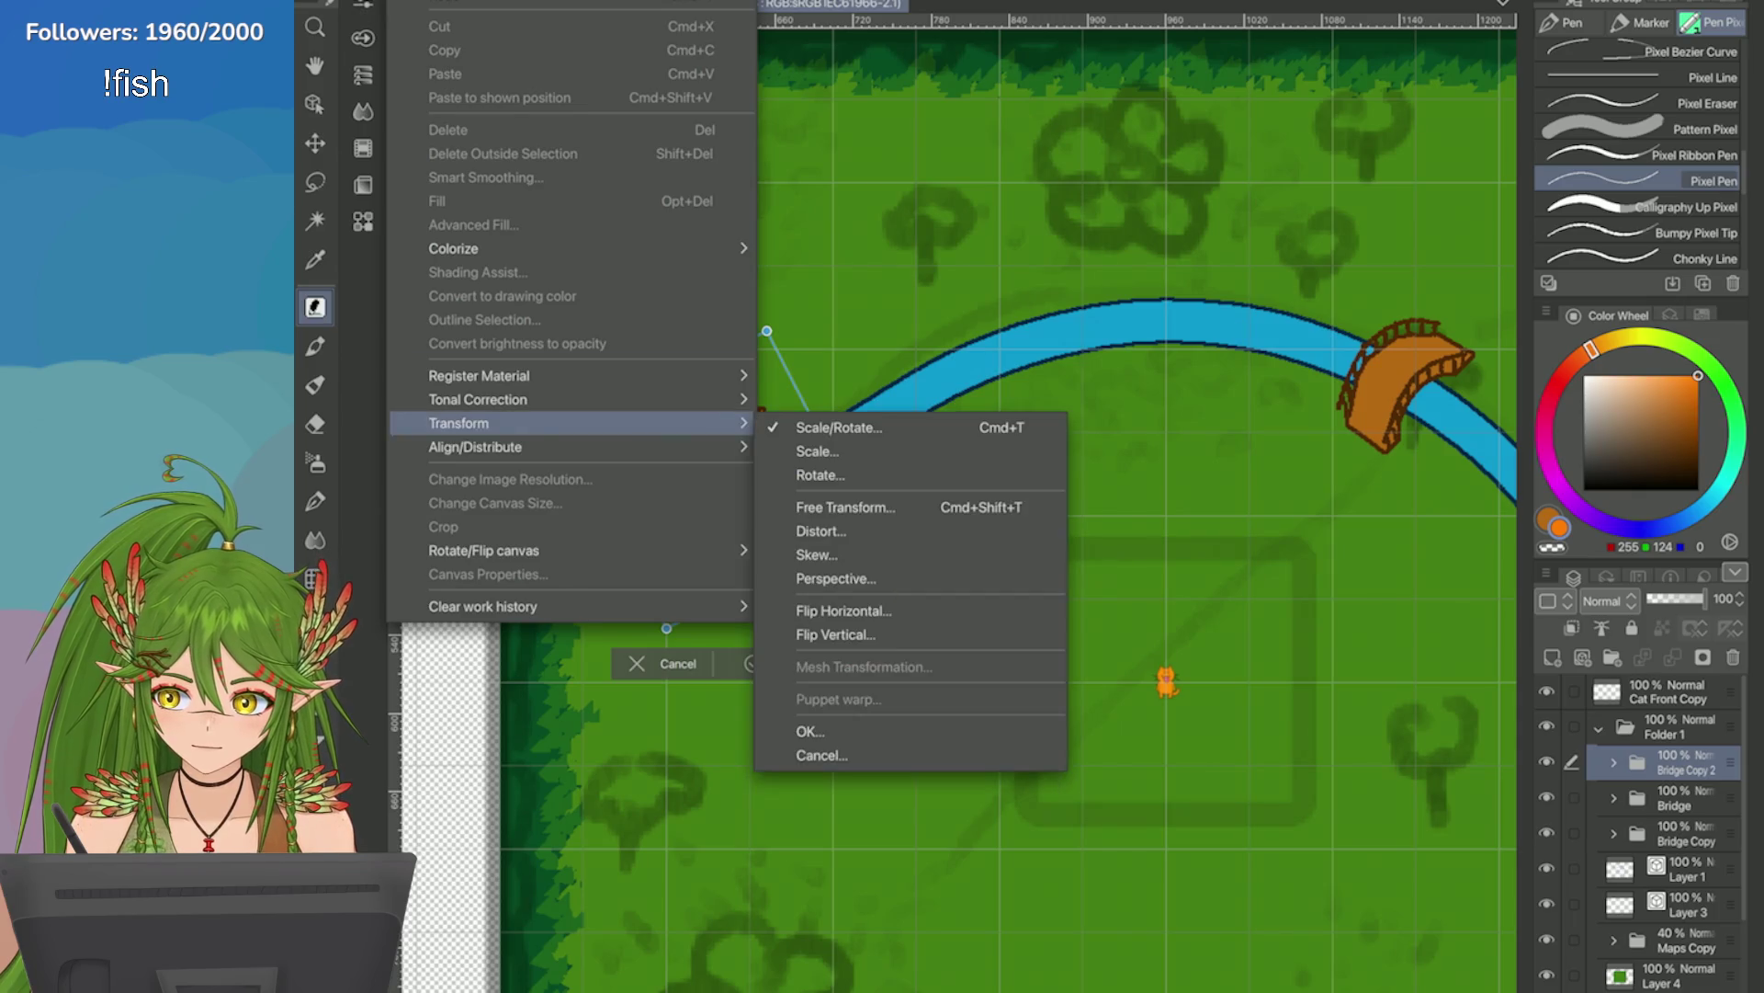
pyautogui.click(844, 611)
pyautogui.moveTo(658, 463); pyautogui.dragTo(650, 480)
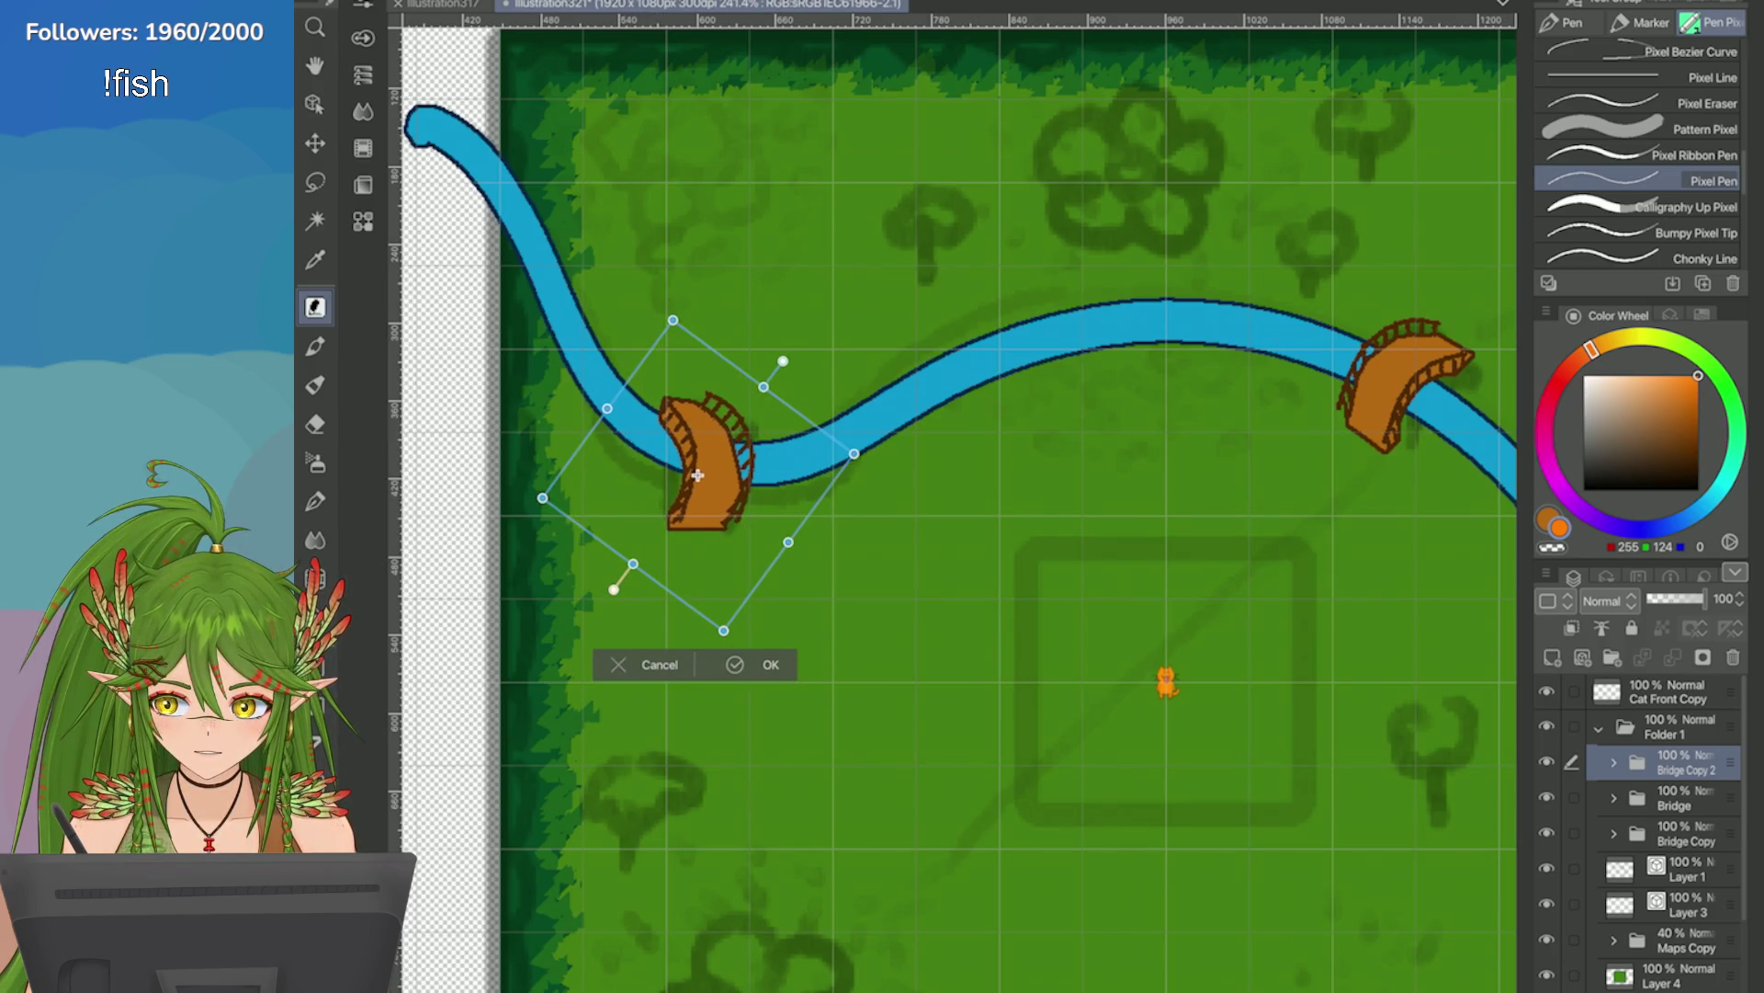
pyautogui.click(620, 662)
# Move and rotate Bridge Copy 2 onto the left bend, flip it horizontally, and confirm.
pyautogui.hotkey('ctrl', 't')
pyautogui.moveTo(1407, 395)
pyautogui.mouseDown()
pyautogui.moveTo(748, 455)
pyautogui.moveTo(726, 478)
pyautogui.moveTo(562, 501)
pyautogui.mouseUp()
pyautogui.moveTo(703, 538); pyautogui.dragTo(689, 548)
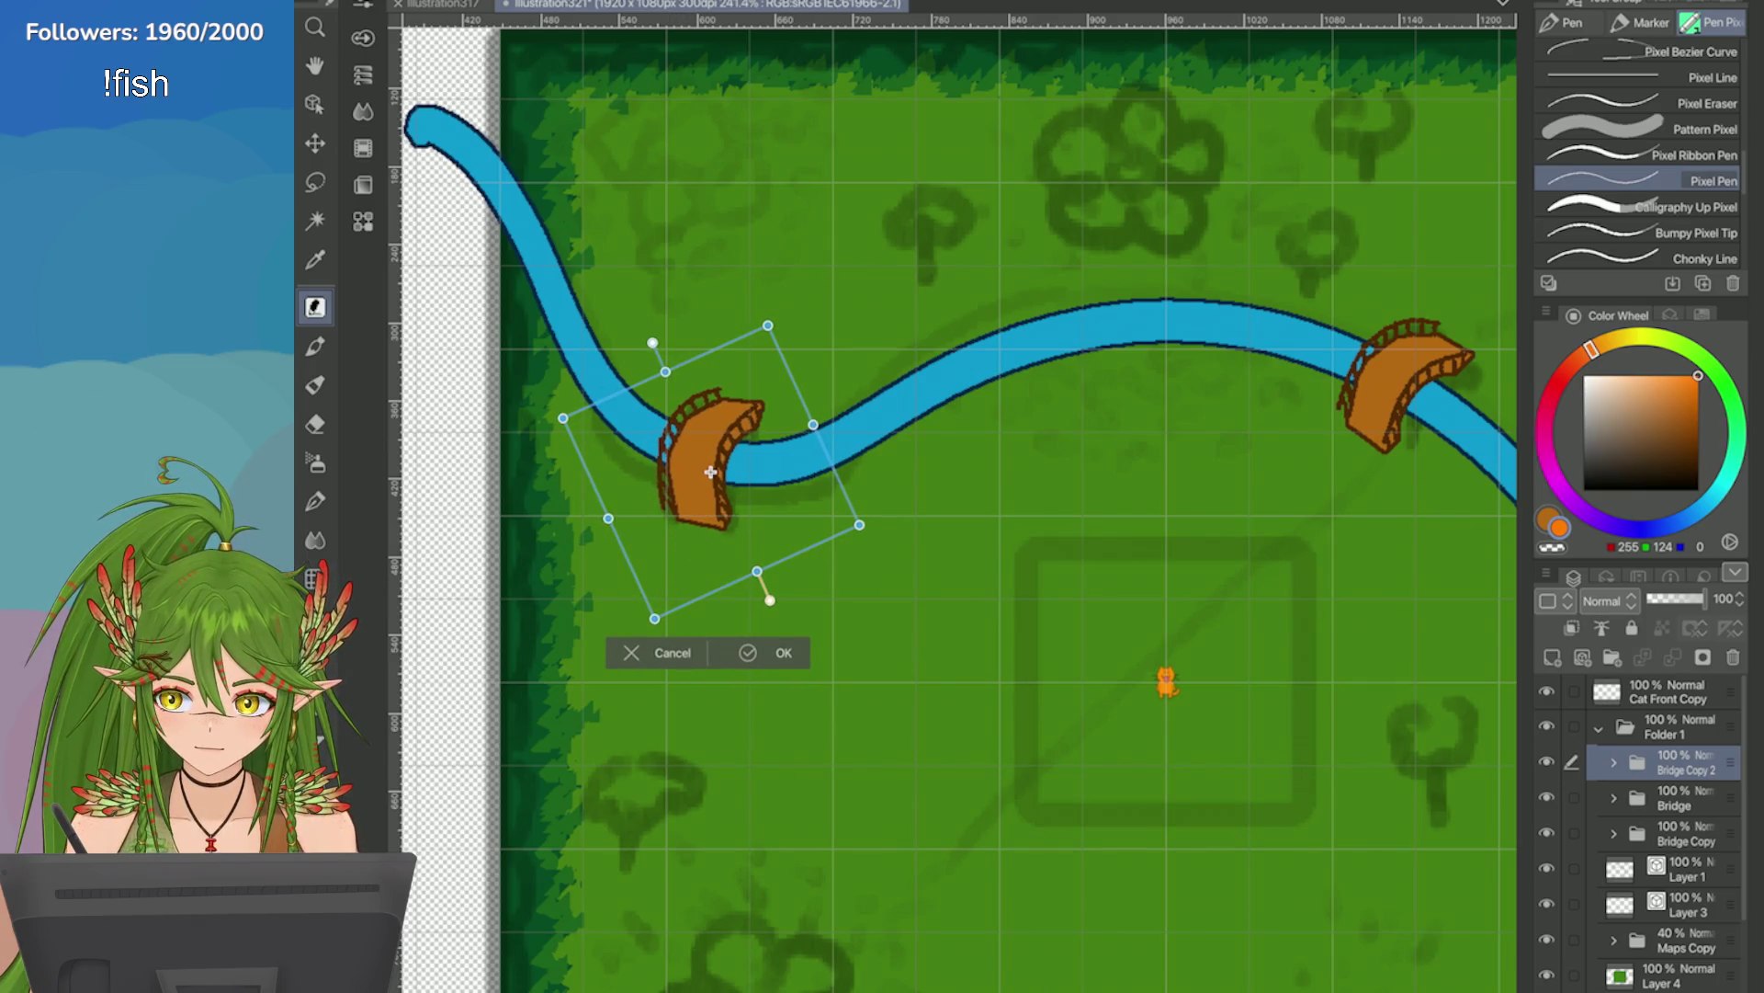
pyautogui.click(409, 2)
pyautogui.moveTo(570, 423)
pyautogui.click(844, 610)
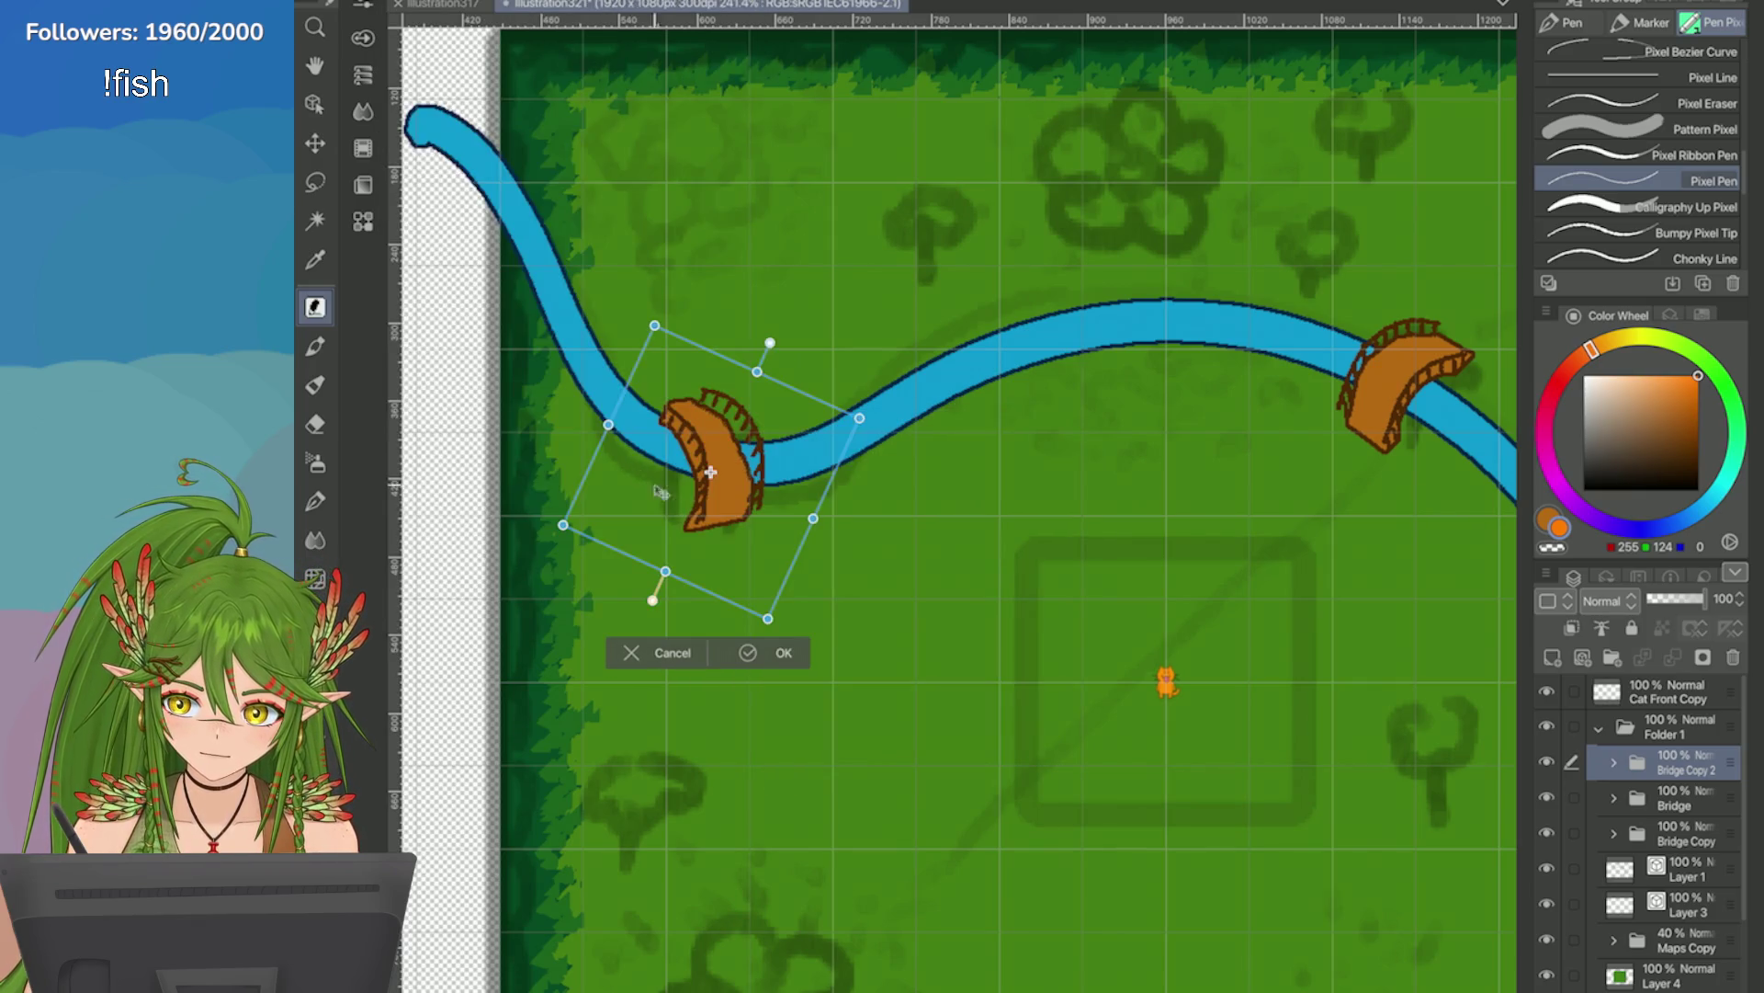
pyautogui.moveTo(668, 518); pyautogui.dragTo(714, 510)
pyautogui.click(780, 644)
# Hide railing Layers 6 and 7 of Bridge Copy 2 and make the bridge brown active.
pyautogui.hotkey('ctrl', '+')
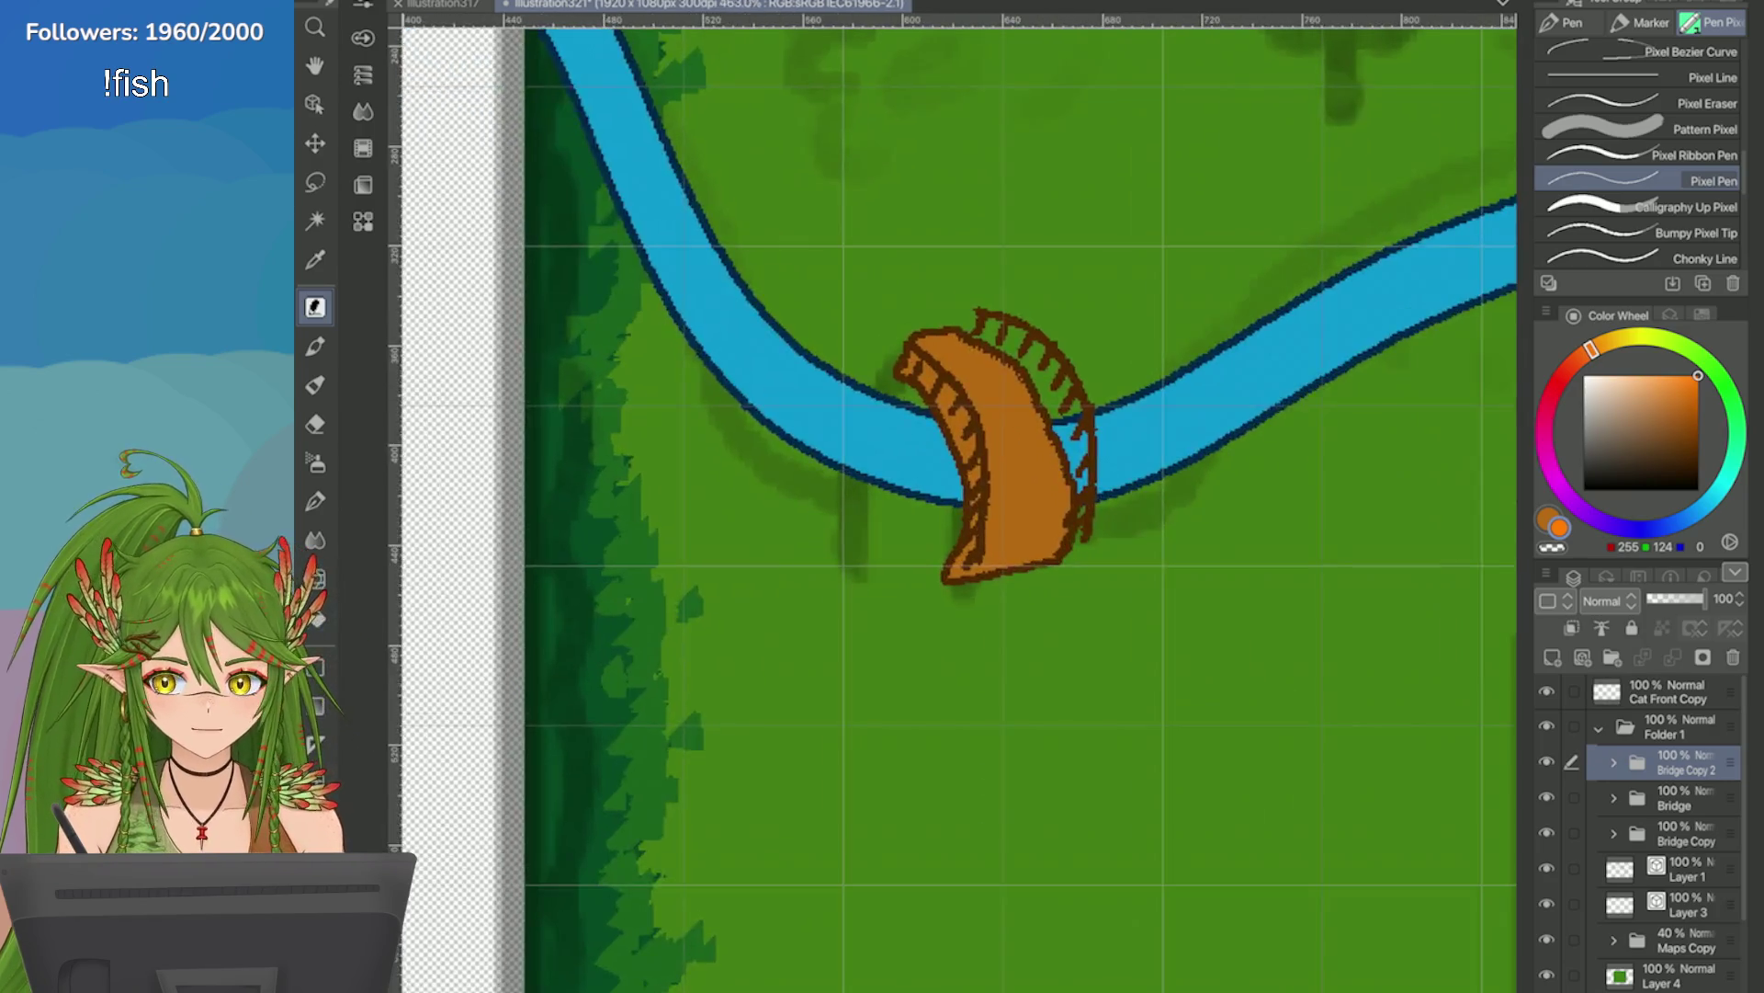
pyautogui.scroll(2, 1120, 348)
pyautogui.click(1614, 762)
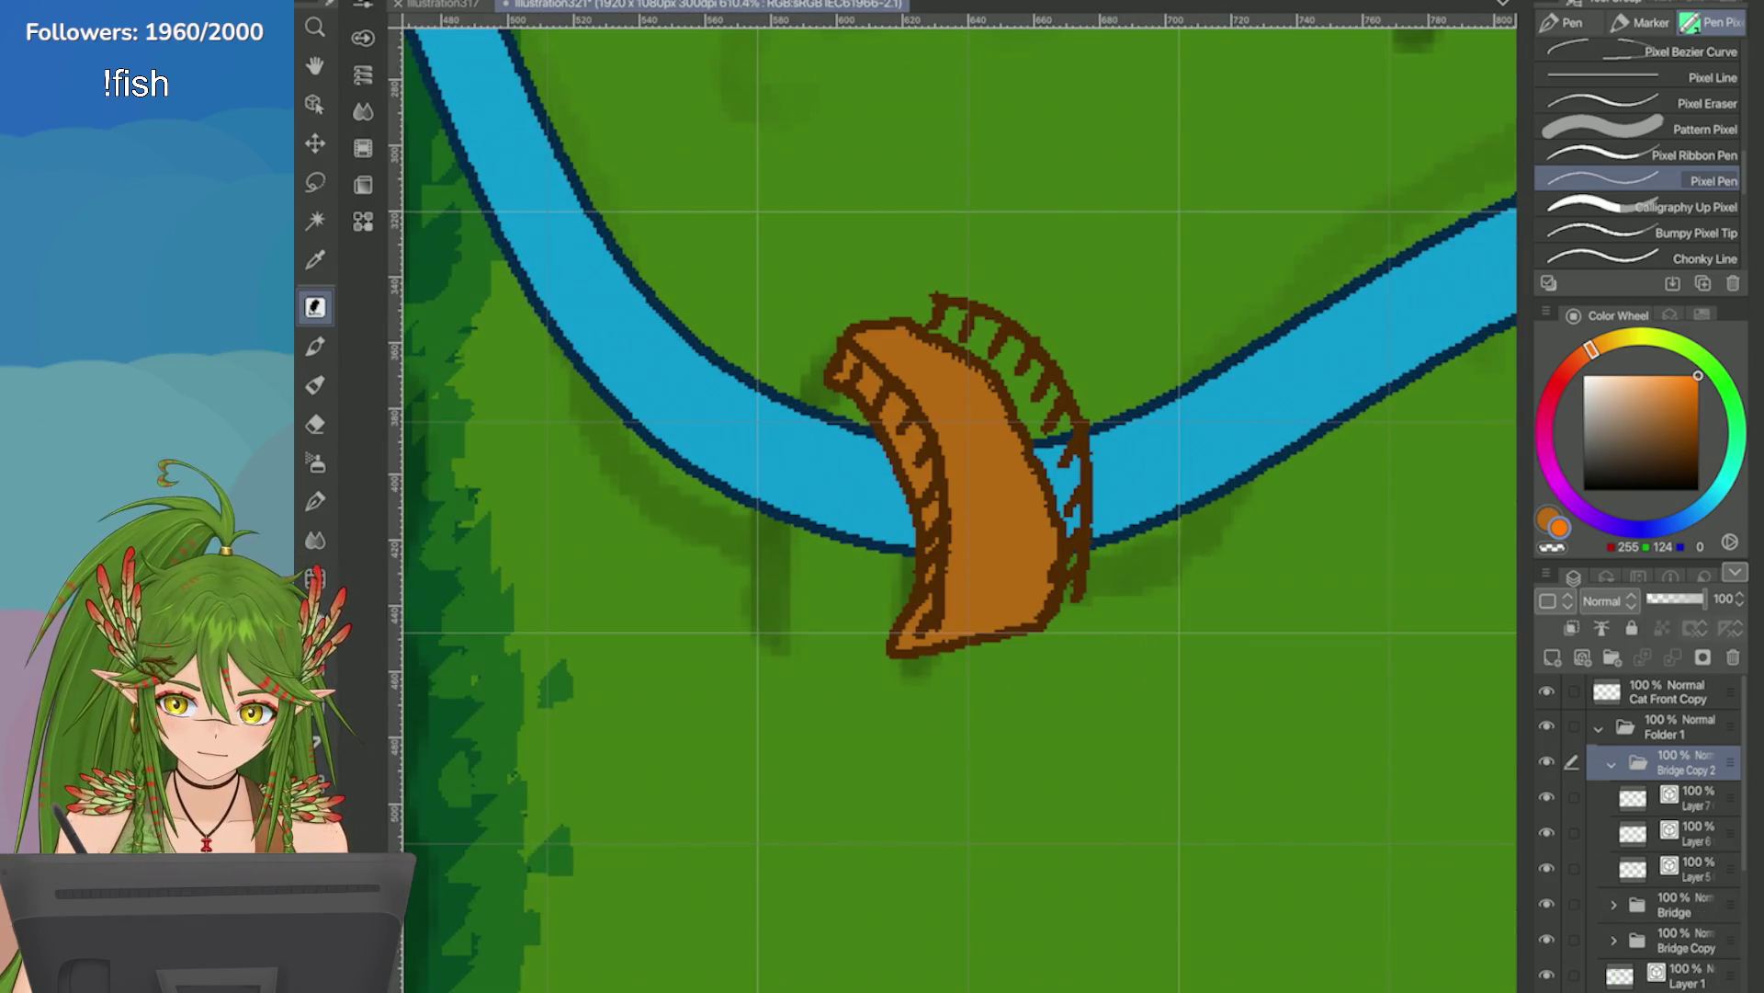
pyautogui.click(1691, 833)
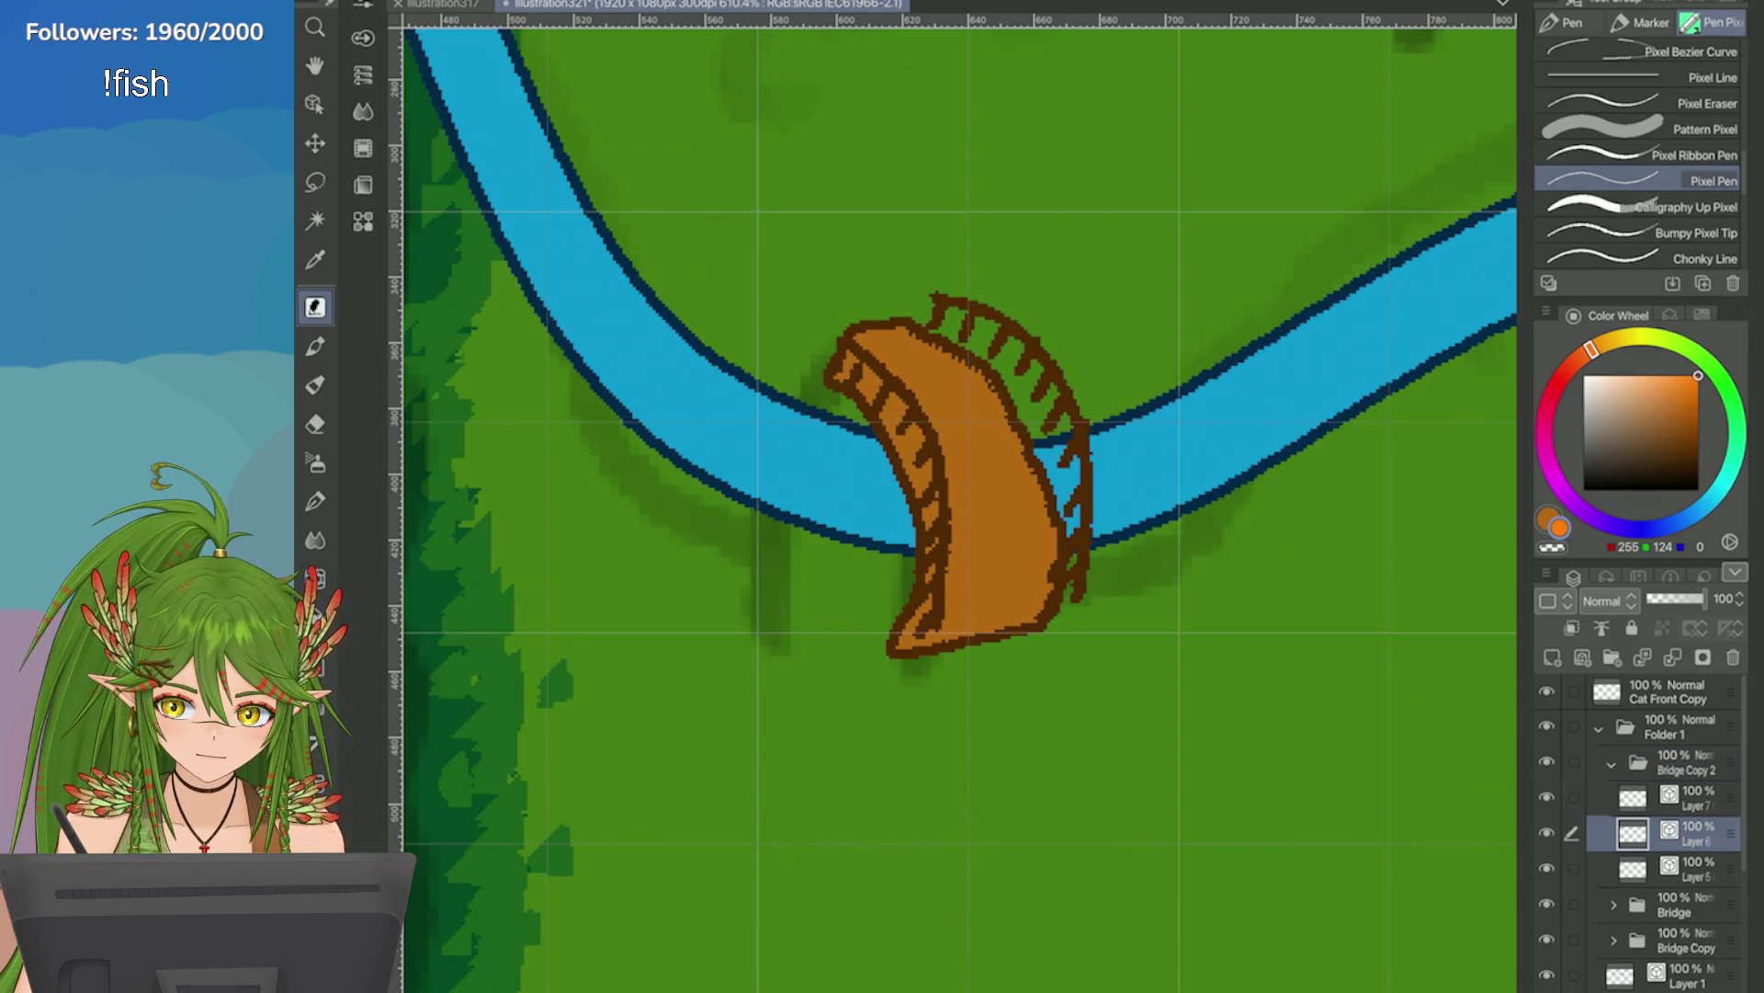
pyautogui.keyDown('ctrl'); pyautogui.click(1691, 797); pyautogui.keyUp('ctrl')
pyautogui.hotkey('ctrl', 't')
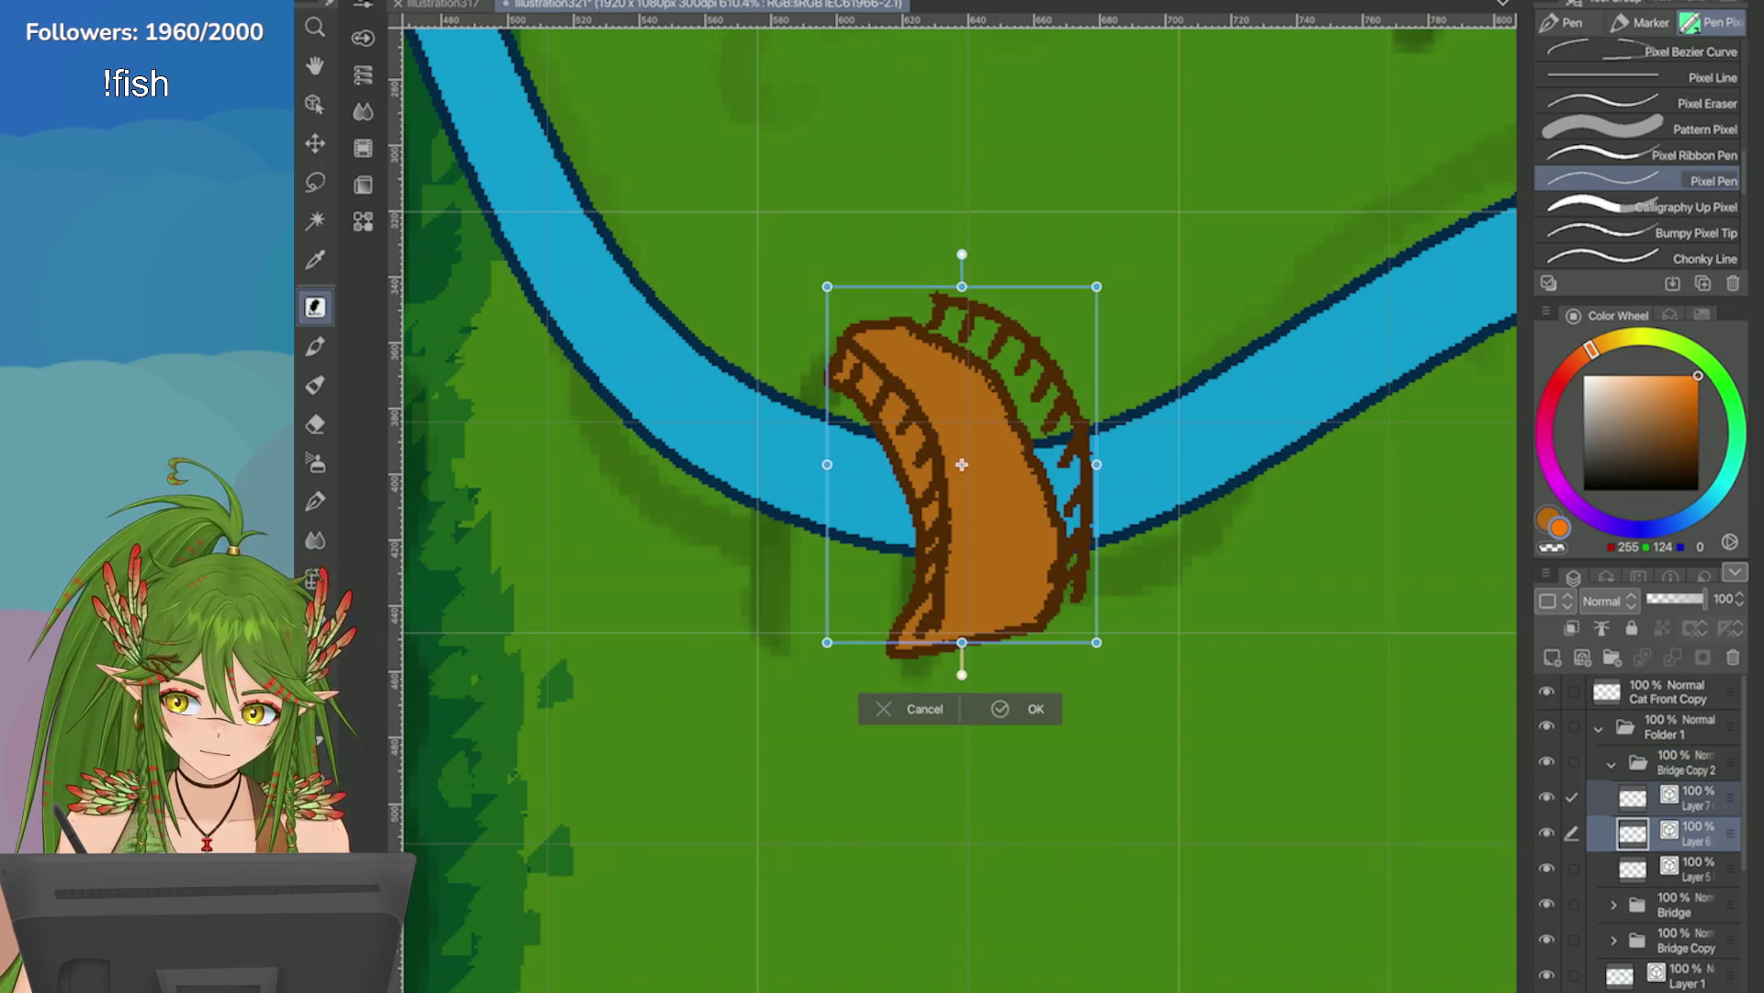
pyautogui.click(908, 708)
pyautogui.click(1547, 797)
pyautogui.click(1546, 832)
pyautogui.click(1675, 905)
pyautogui.click(1549, 519)
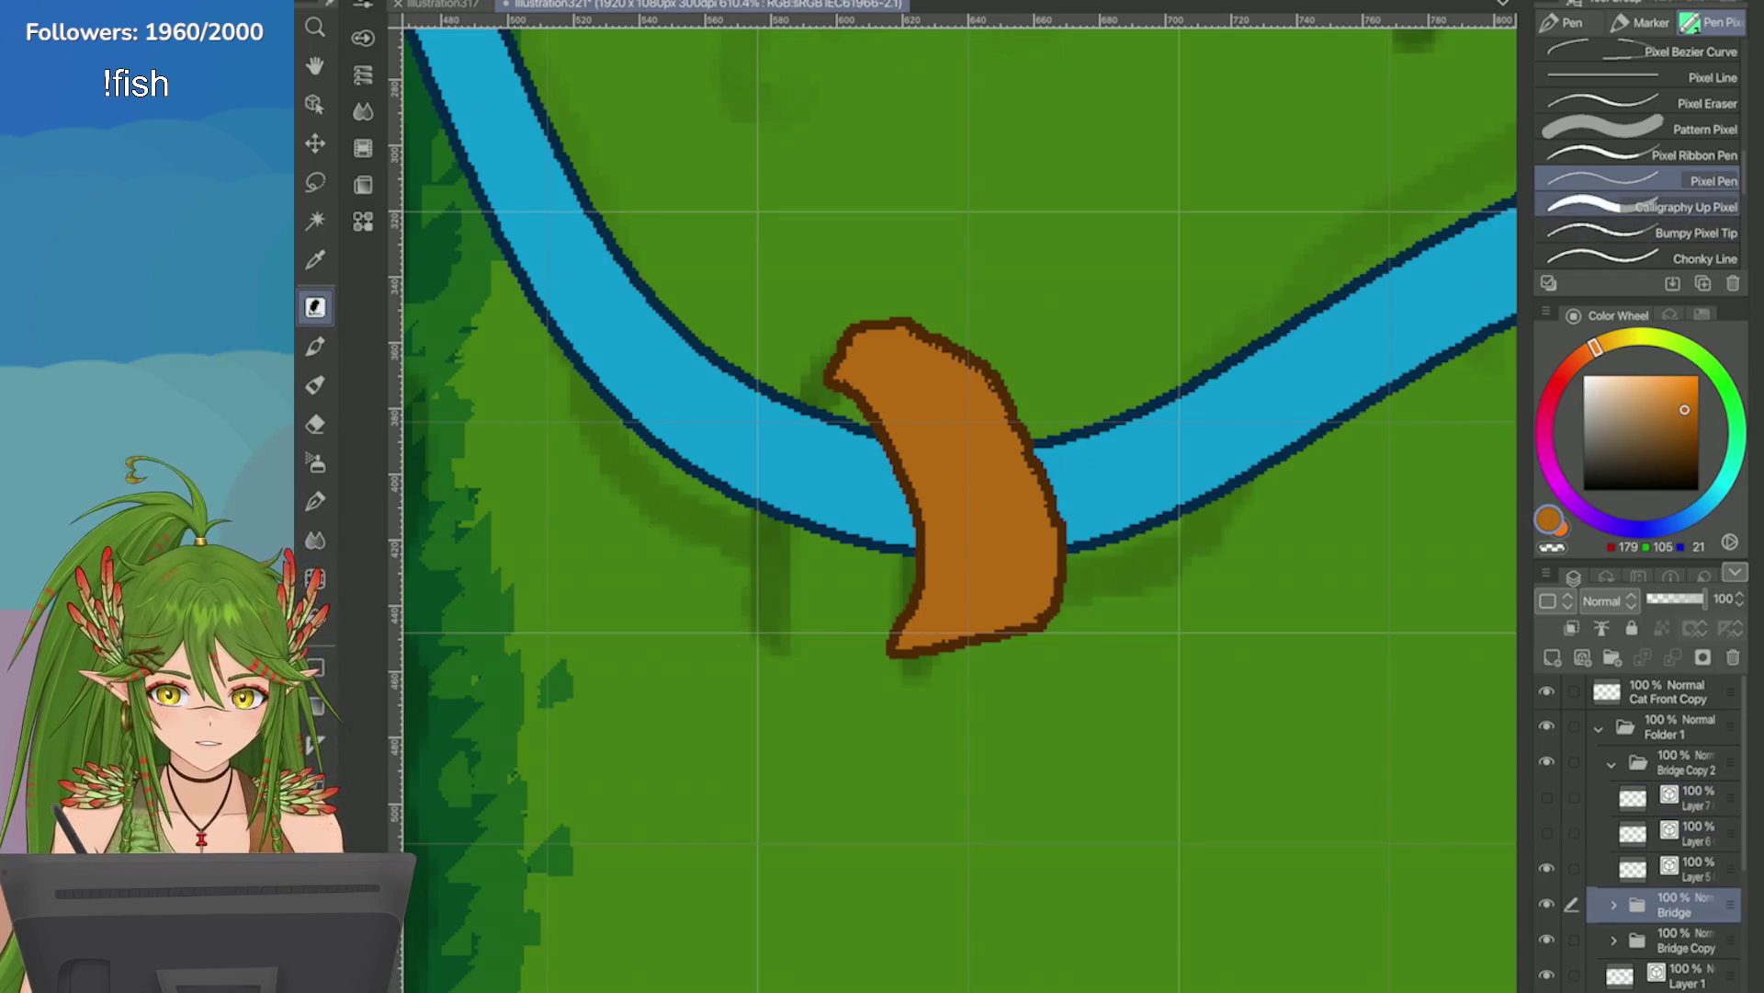
# On Layer 5, flatten the plank's bottom tip and erase its notched top flat.
pyautogui.click(1687, 207)
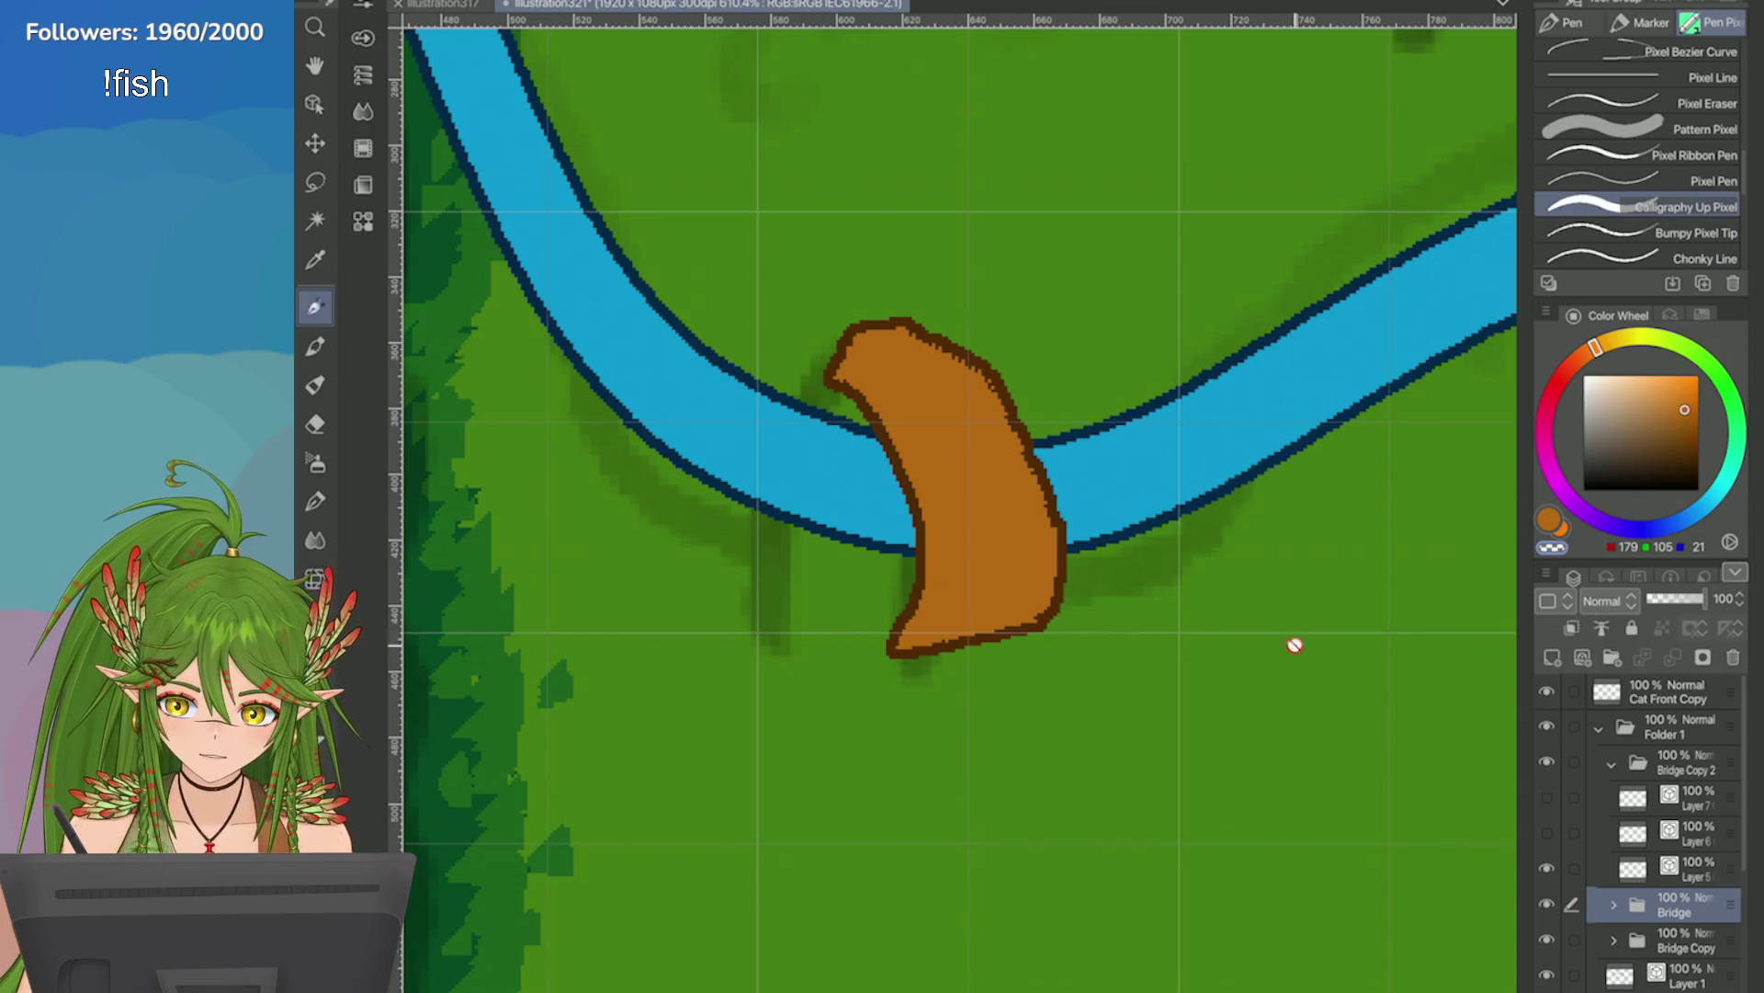
pyautogui.click(1691, 868)
pyautogui.moveTo(1043, 646)
pyautogui.mouseDown()
pyautogui.moveTo(820, 643)
pyautogui.moveTo(1004, 650)
pyautogui.moveTo(882, 654)
pyautogui.moveTo(1063, 631)
pyautogui.moveTo(827, 650)
pyautogui.mouseUp()
pyautogui.moveTo(1034, 528)
pyautogui.mouseDown()
pyautogui.moveTo(1020, 404)
pyautogui.moveTo(1029, 542)
pyautogui.moveTo(963, 367)
pyautogui.mouseUp()
pyautogui.moveTo(1020, 465)
pyautogui.mouseDown()
pyautogui.moveTo(956, 345)
pyautogui.moveTo(886, 315)
pyautogui.moveTo(843, 321)
pyautogui.mouseUp()
pyautogui.click(1552, 546)
pyautogui.moveTo(1012, 307); pyautogui.dragTo(836, 333)
# Redraw the plank's left and right edges in orange-brown, undoing stray strokes.
pyautogui.click(1549, 519)
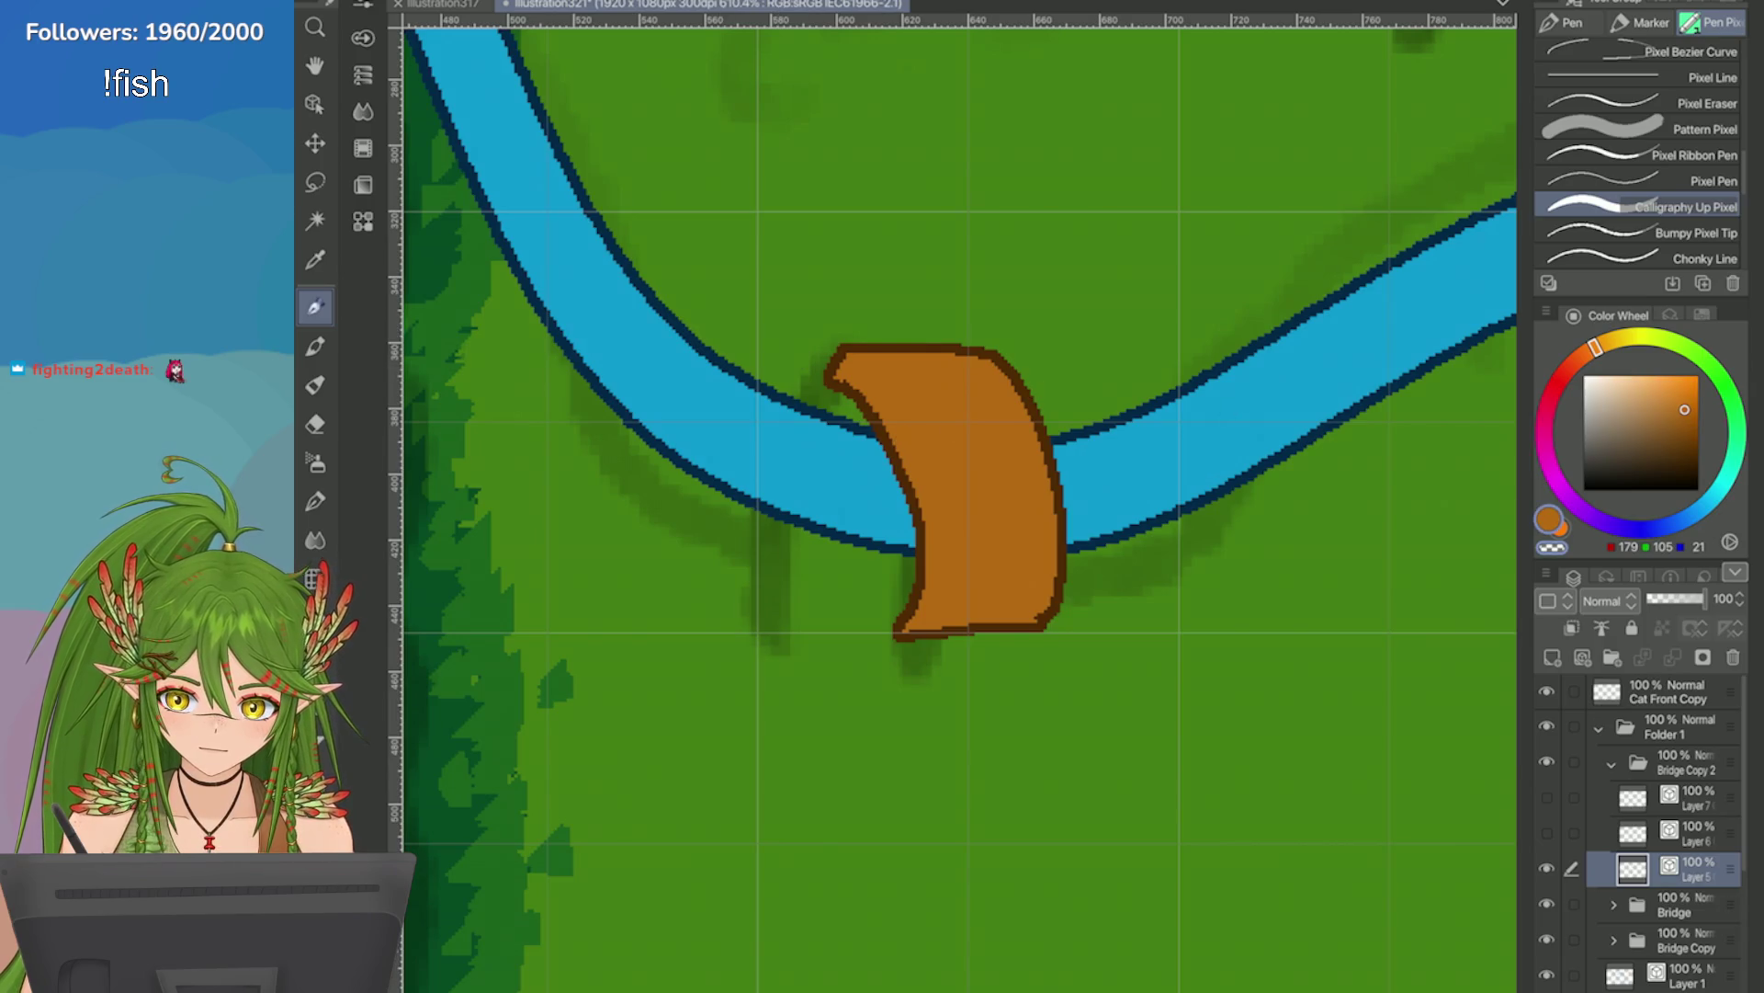
pyautogui.moveTo(924, 403)
pyautogui.mouseDown()
pyautogui.moveTo(898, 623)
pyautogui.moveTo(898, 471)
pyautogui.moveTo(910, 625)
pyautogui.mouseUp()
pyautogui.moveTo(854, 391)
pyautogui.mouseDown()
pyautogui.moveTo(914, 588)
pyautogui.moveTo(909, 484)
pyautogui.mouseUp()
pyautogui.moveTo(956, 615); pyautogui.dragTo(881, 629)
pyautogui.hotkey('ctrl', 'z')
pyautogui.moveTo(856, 390)
pyautogui.mouseDown()
pyautogui.moveTo(918, 531)
pyautogui.moveTo(927, 474)
pyautogui.mouseUp()
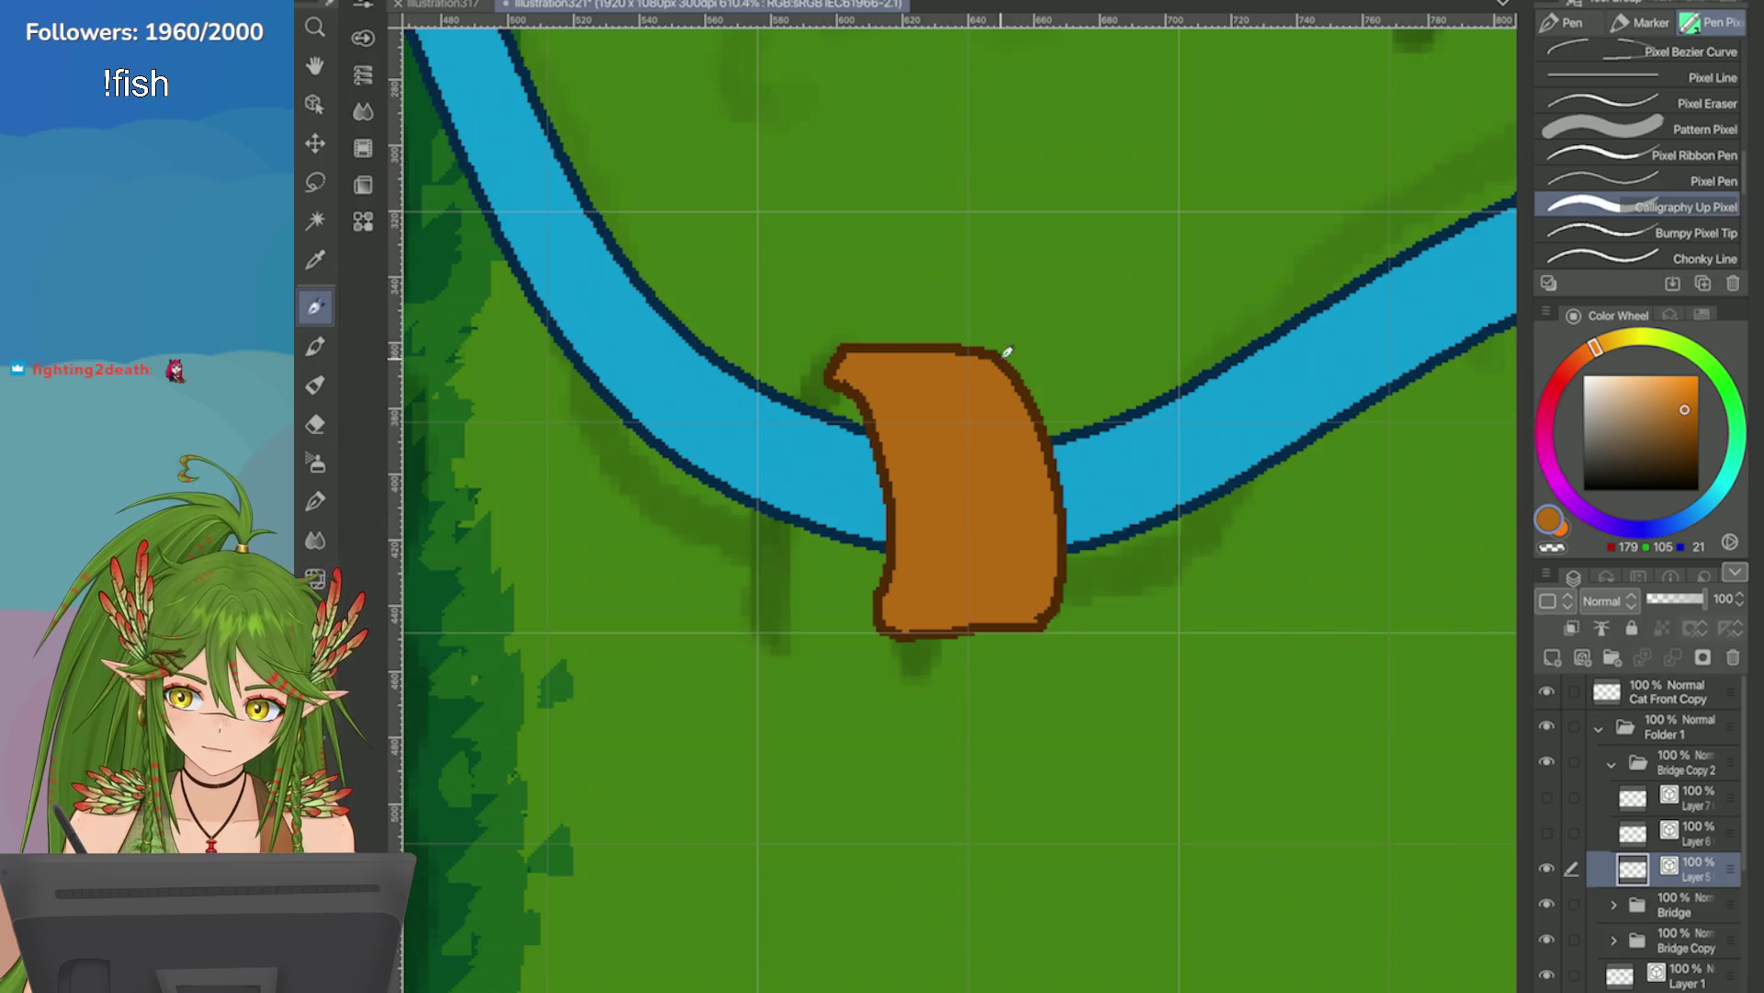
pyautogui.moveTo(1055, 519)
pyautogui.mouseDown()
pyautogui.moveTo(1015, 359)
pyautogui.moveTo(928, 341)
pyautogui.mouseUp()
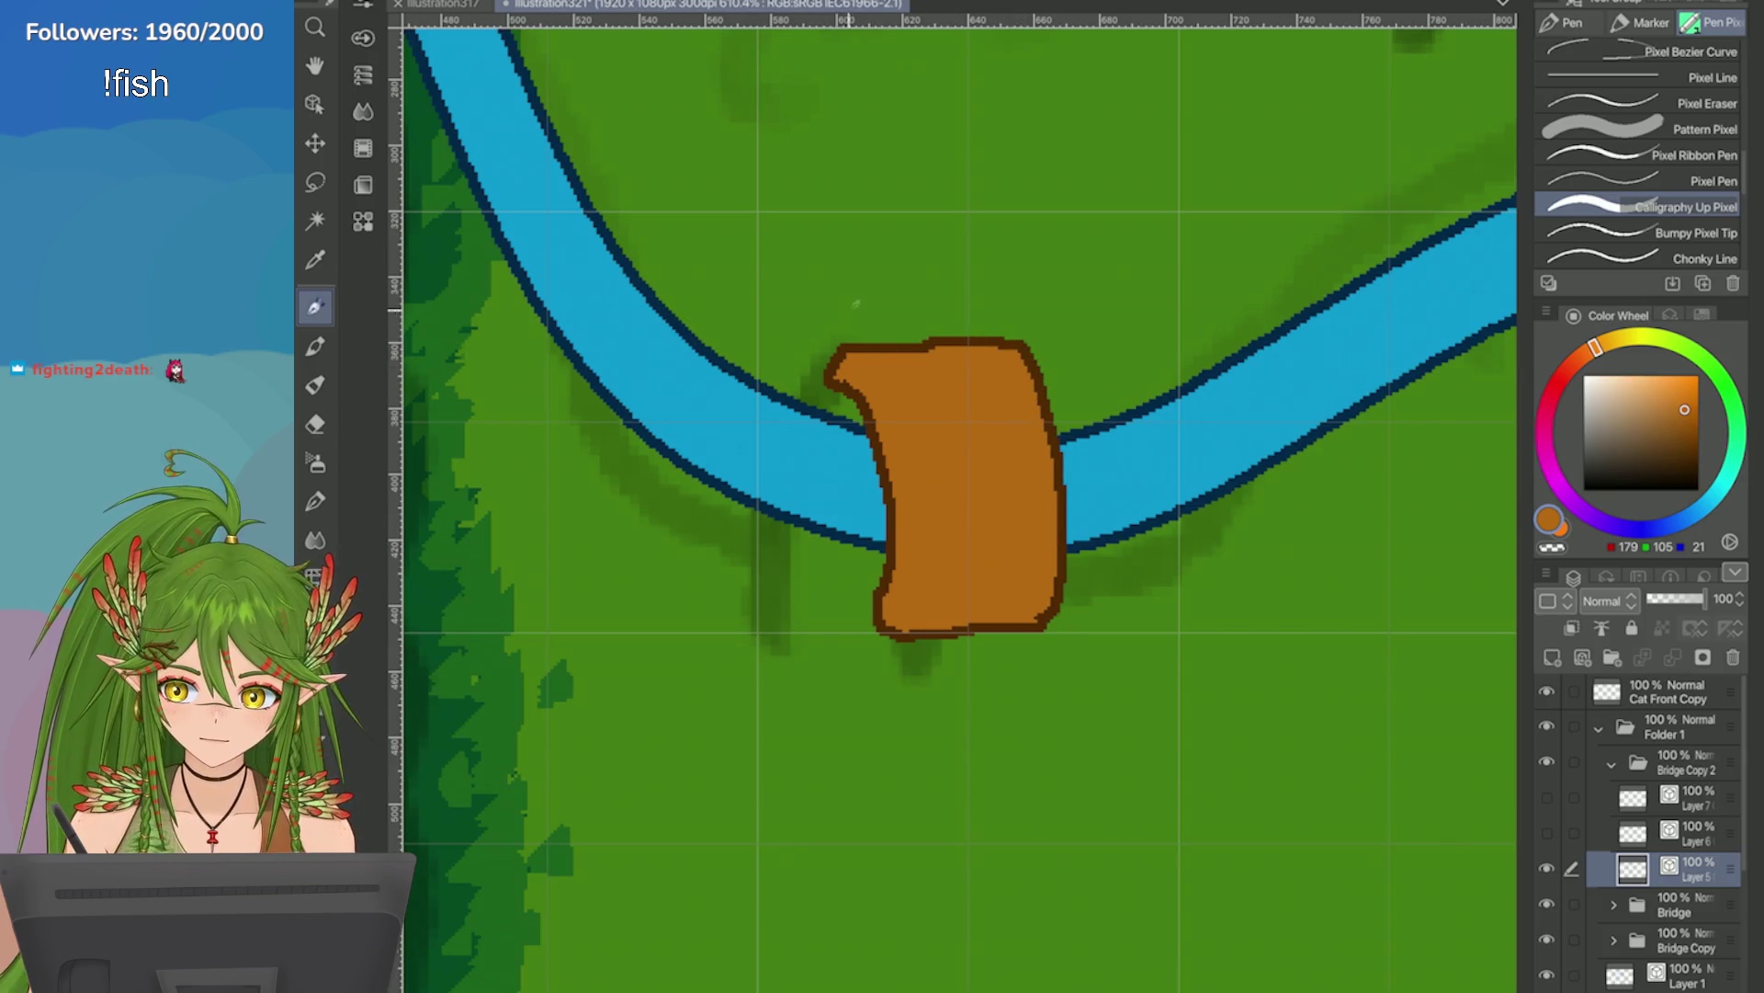
pyautogui.hotkey('ctrl', 'z')
# Redraw the plank's top and bottom outlines, undoing the strokes that didn't fit.
pyautogui.moveTo(841, 348)
pyautogui.mouseDown()
pyautogui.moveTo(852, 377)
pyautogui.moveTo(913, 347)
pyautogui.moveTo(1034, 351)
pyautogui.mouseUp()
pyautogui.hotkey('ctrl', 'z')
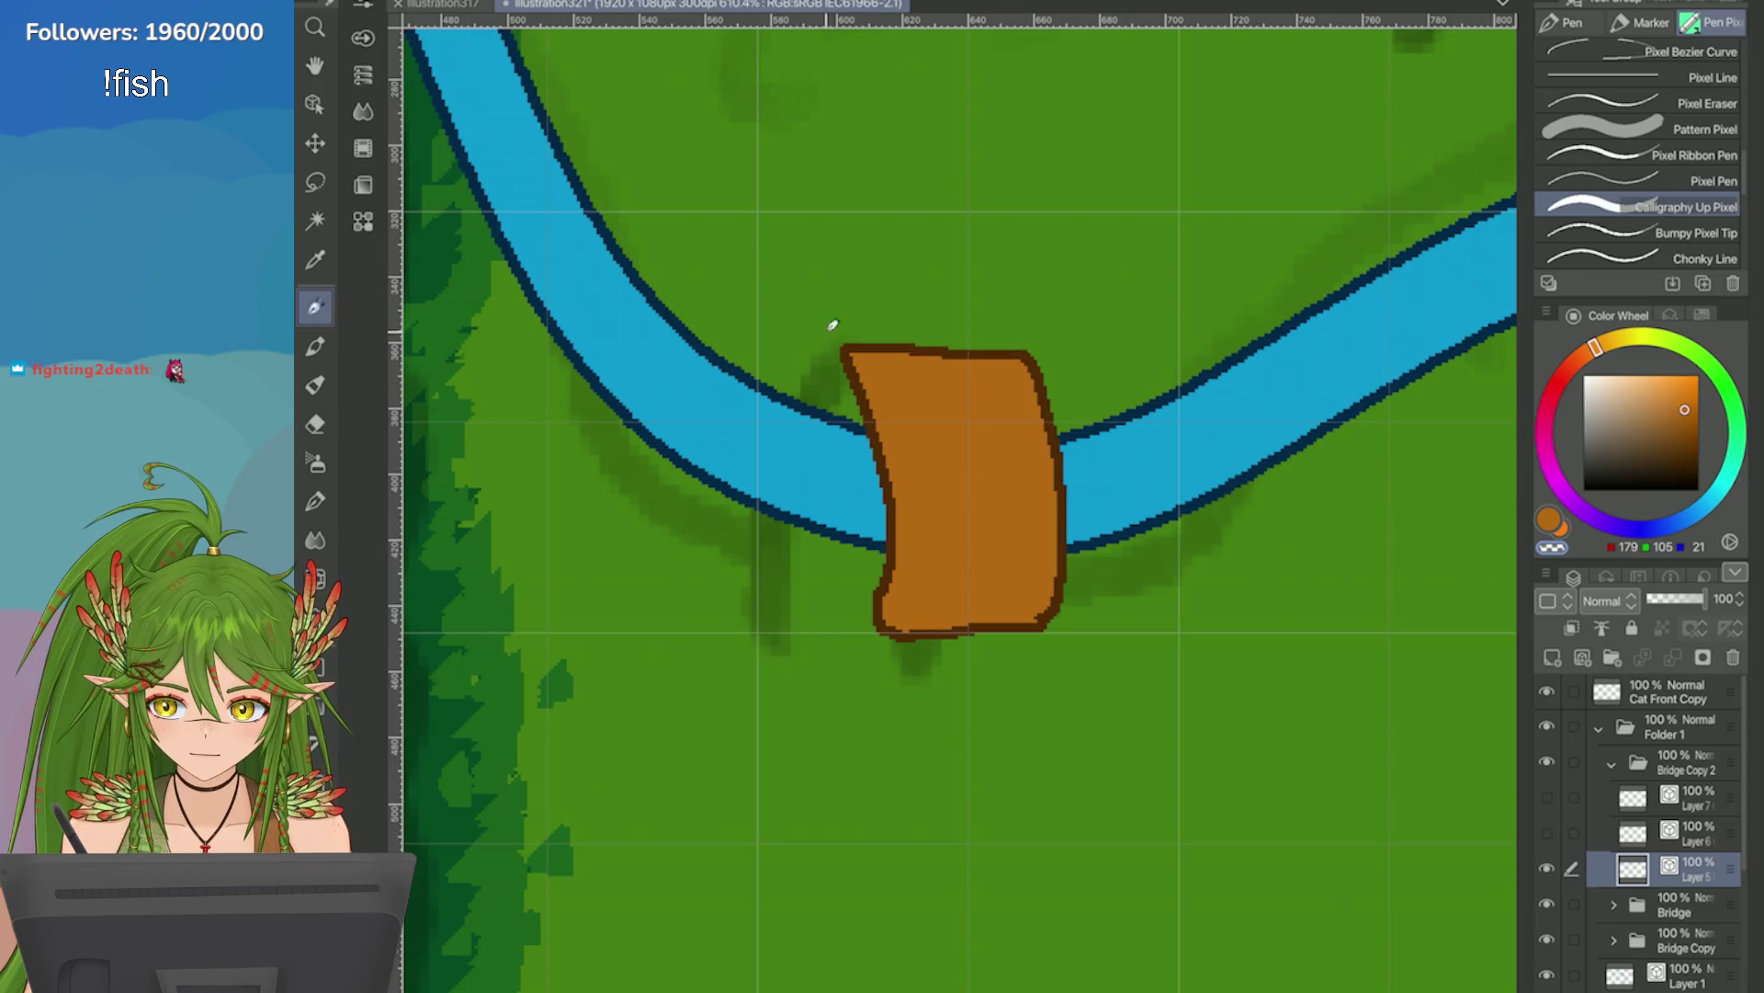
pyautogui.hotkey('ctrl', 'z')
pyautogui.hotkey('ctrl', 'z')
pyautogui.moveTo(842, 637); pyautogui.dragTo(1063, 630)
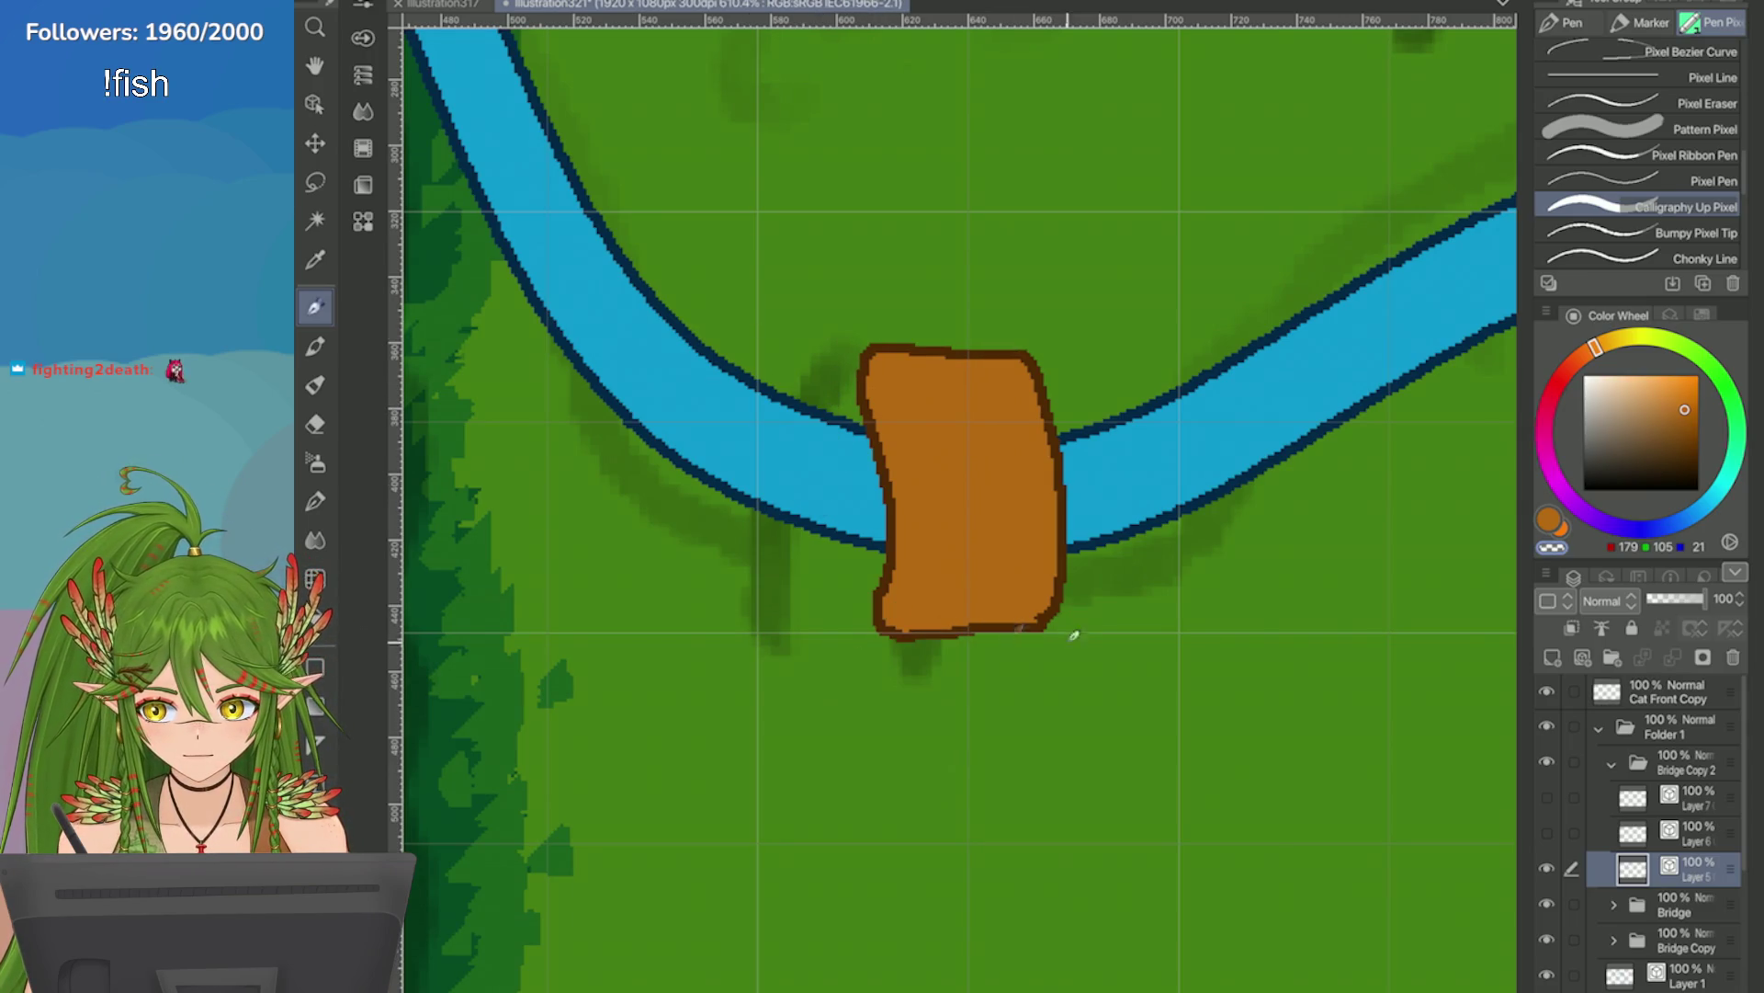
pyautogui.moveTo(884, 634); pyautogui.dragTo(1059, 636)
pyautogui.hotkey('ctrl', 'z')
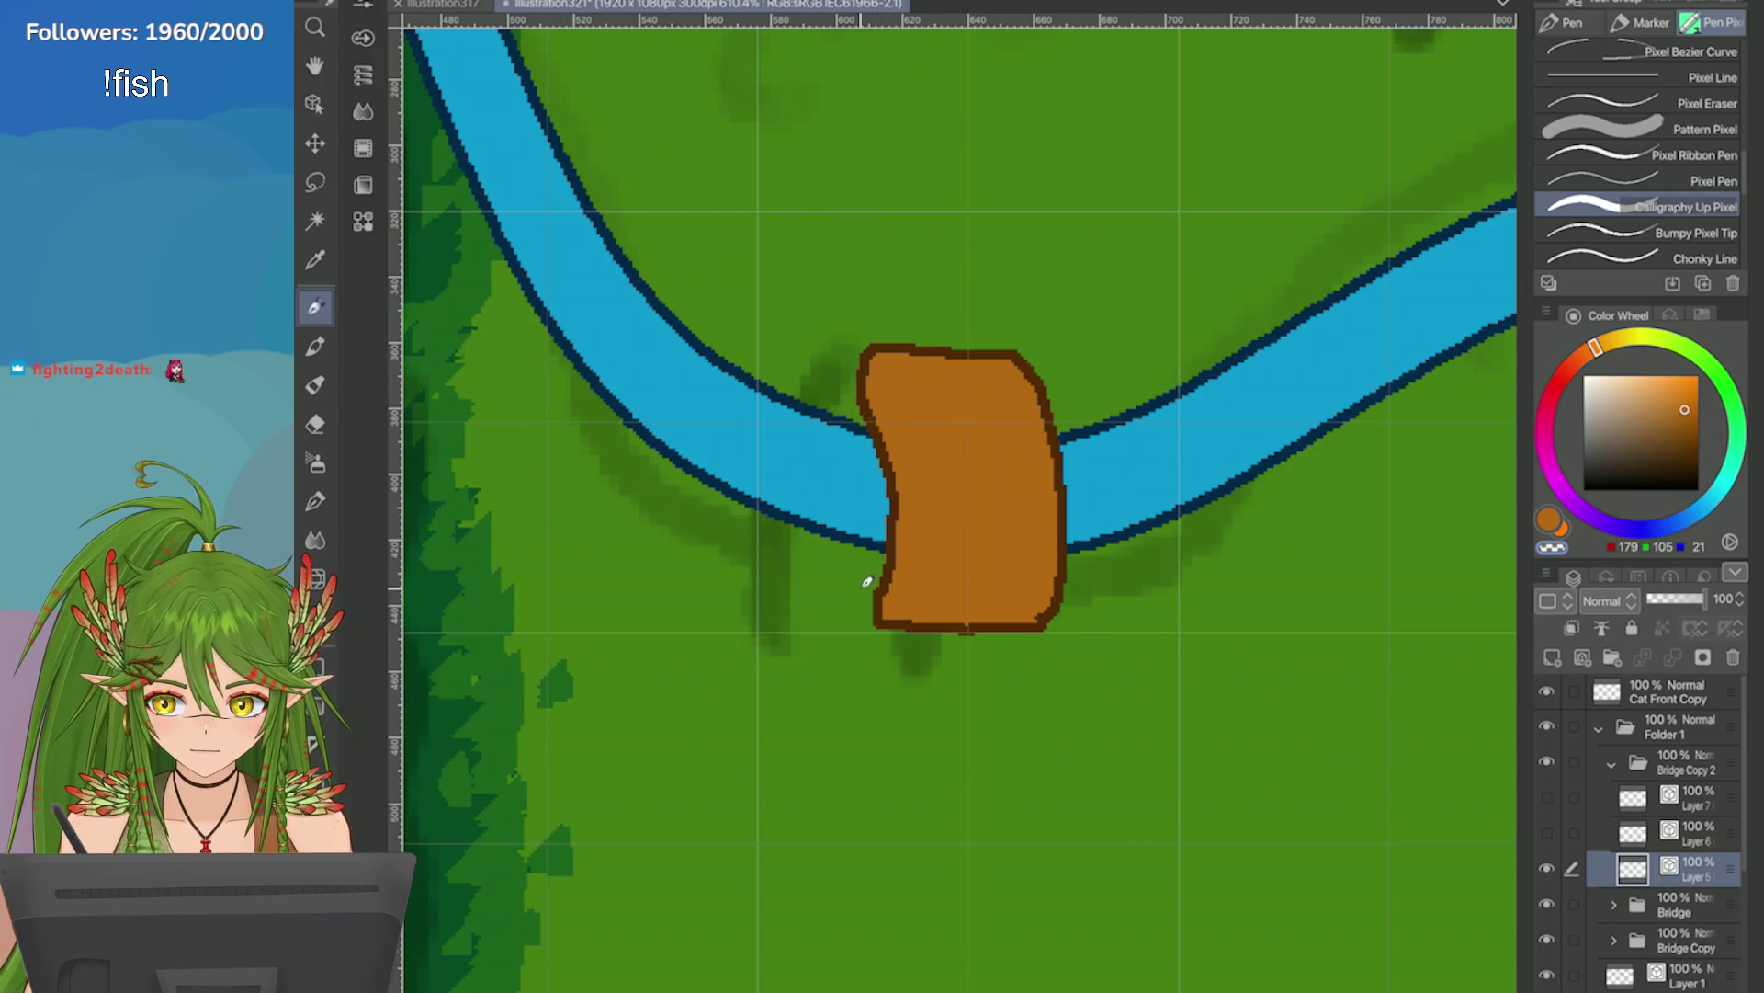
pyautogui.scroll(-5, 1059, 496)
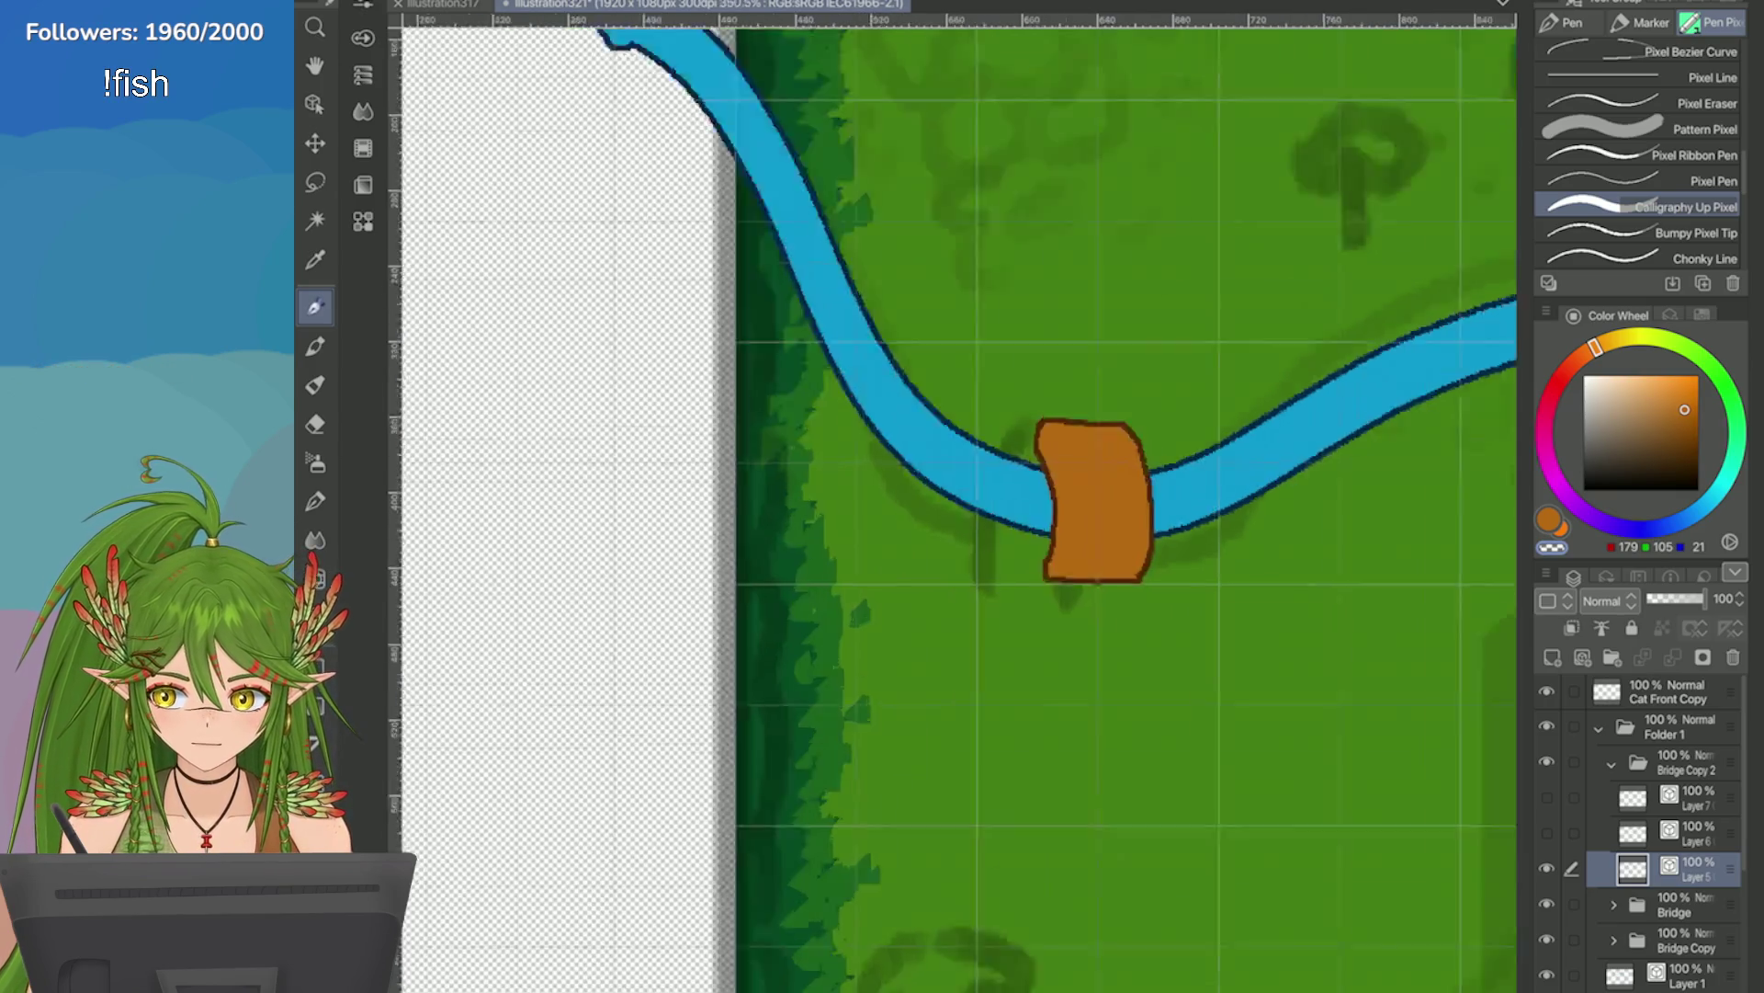
# Squeeze the bridge narrower from the left with Free Transform and confirm.
pyautogui.scroll(4, 945, 410)
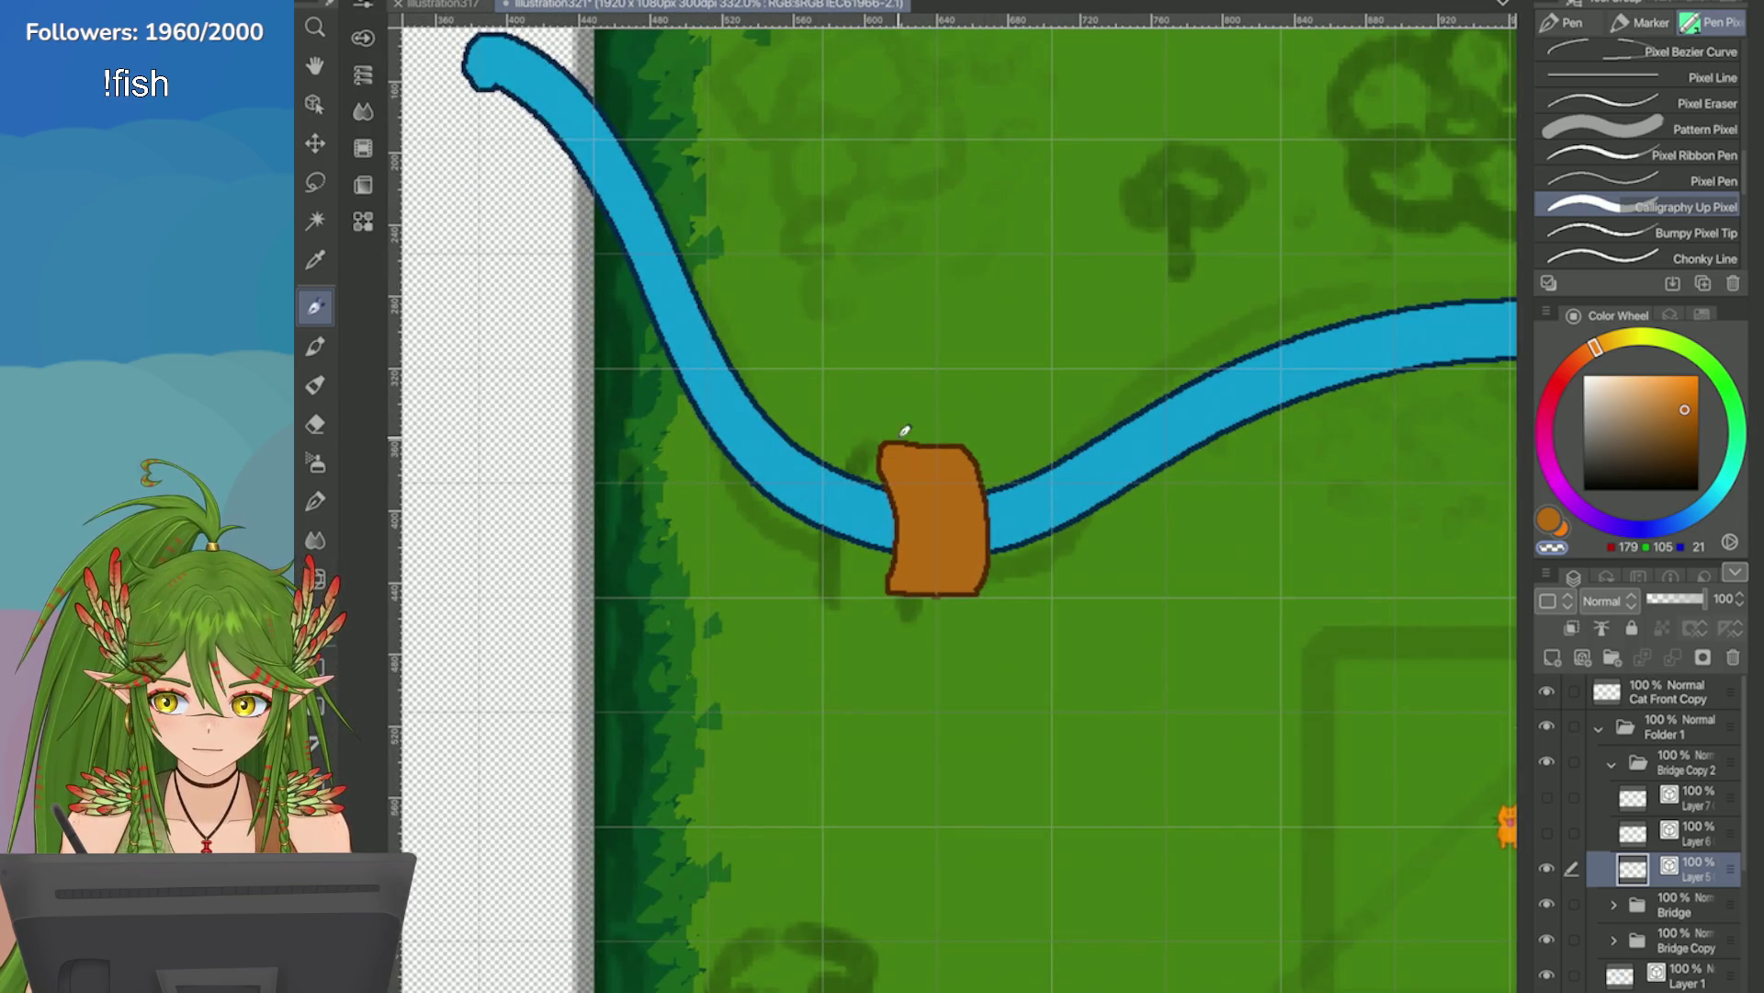
pyautogui.scroll(-5, 824, 405)
pyautogui.scroll(6, 1002, 485)
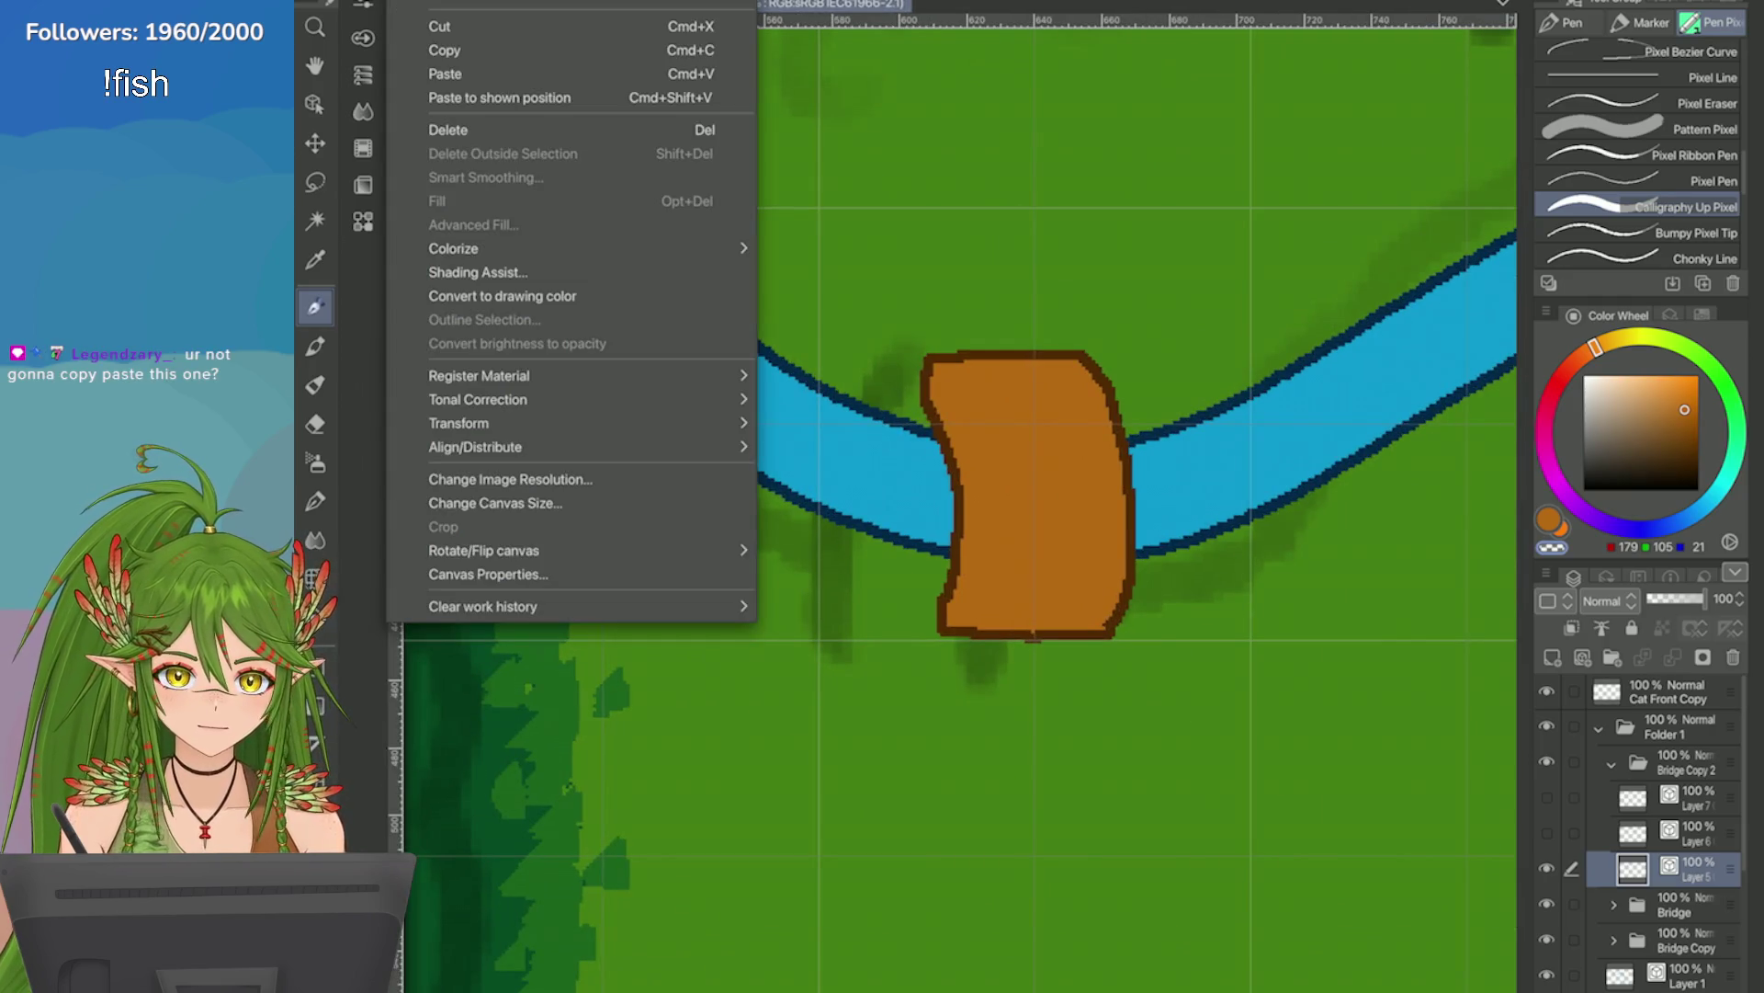
pyautogui.moveTo(643, 423)
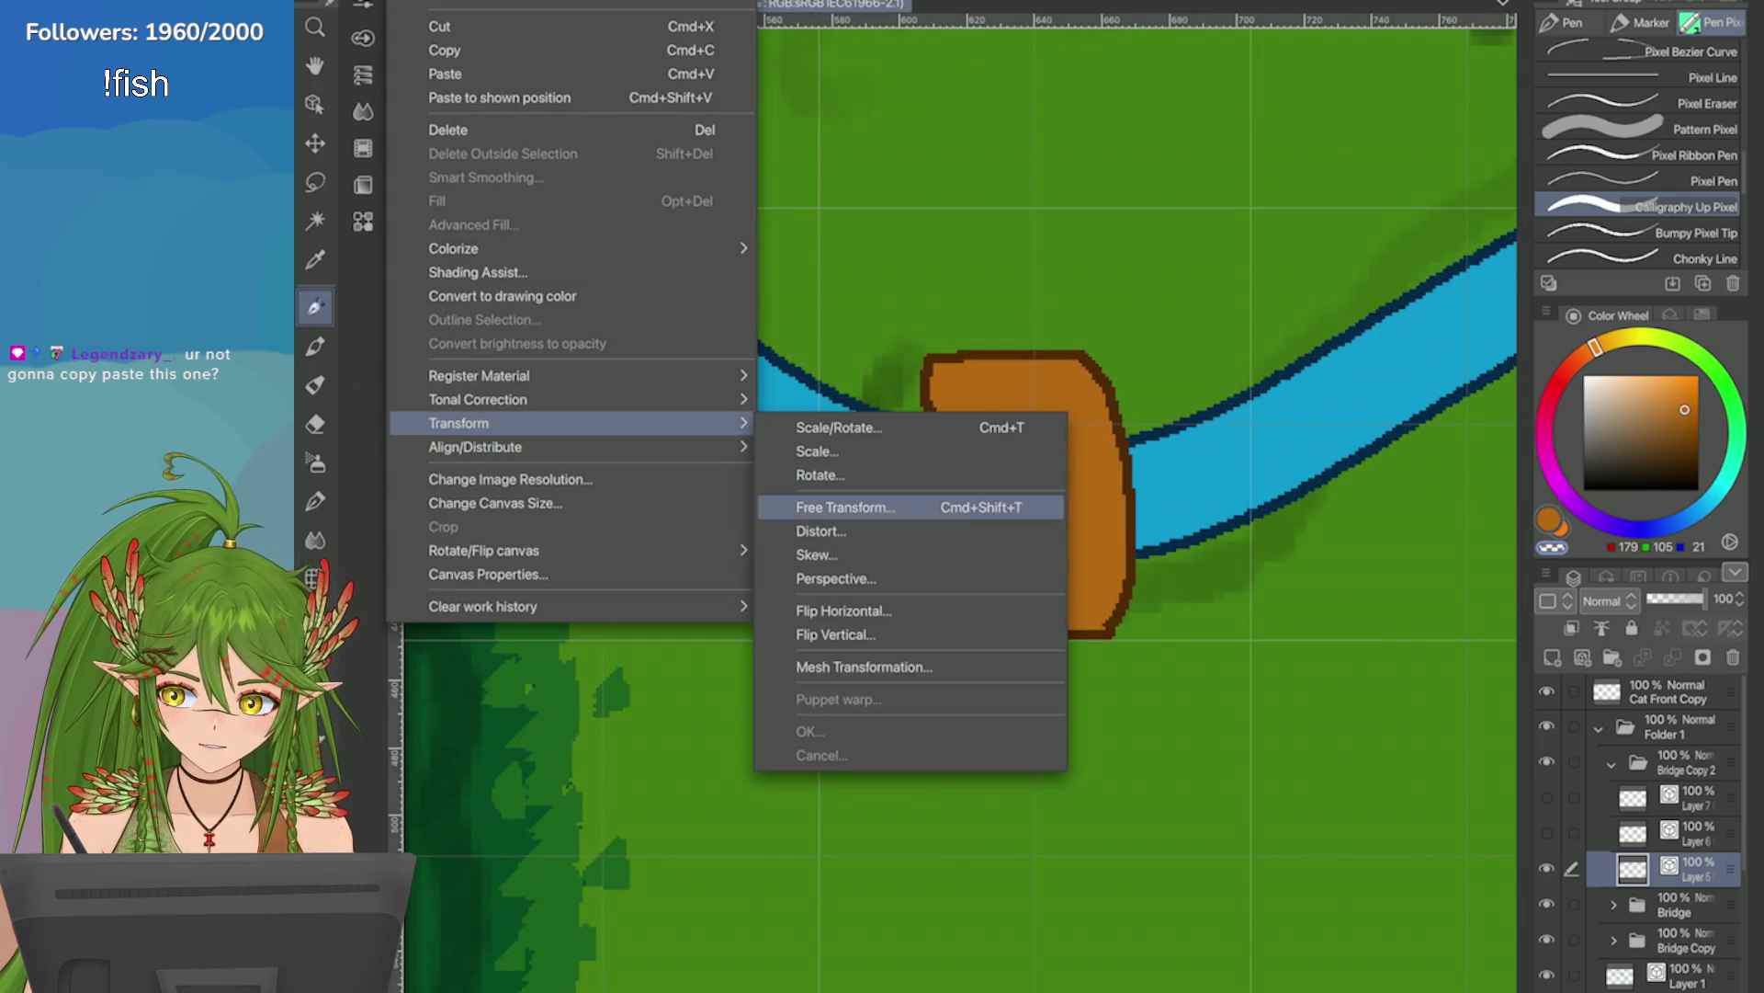
pyautogui.click(866, 504)
pyautogui.moveTo(759, 557); pyautogui.dragTo(821, 560)
pyautogui.moveTo(920, 624); pyautogui.dragTo(910, 624)
pyautogui.click(1140, 909)
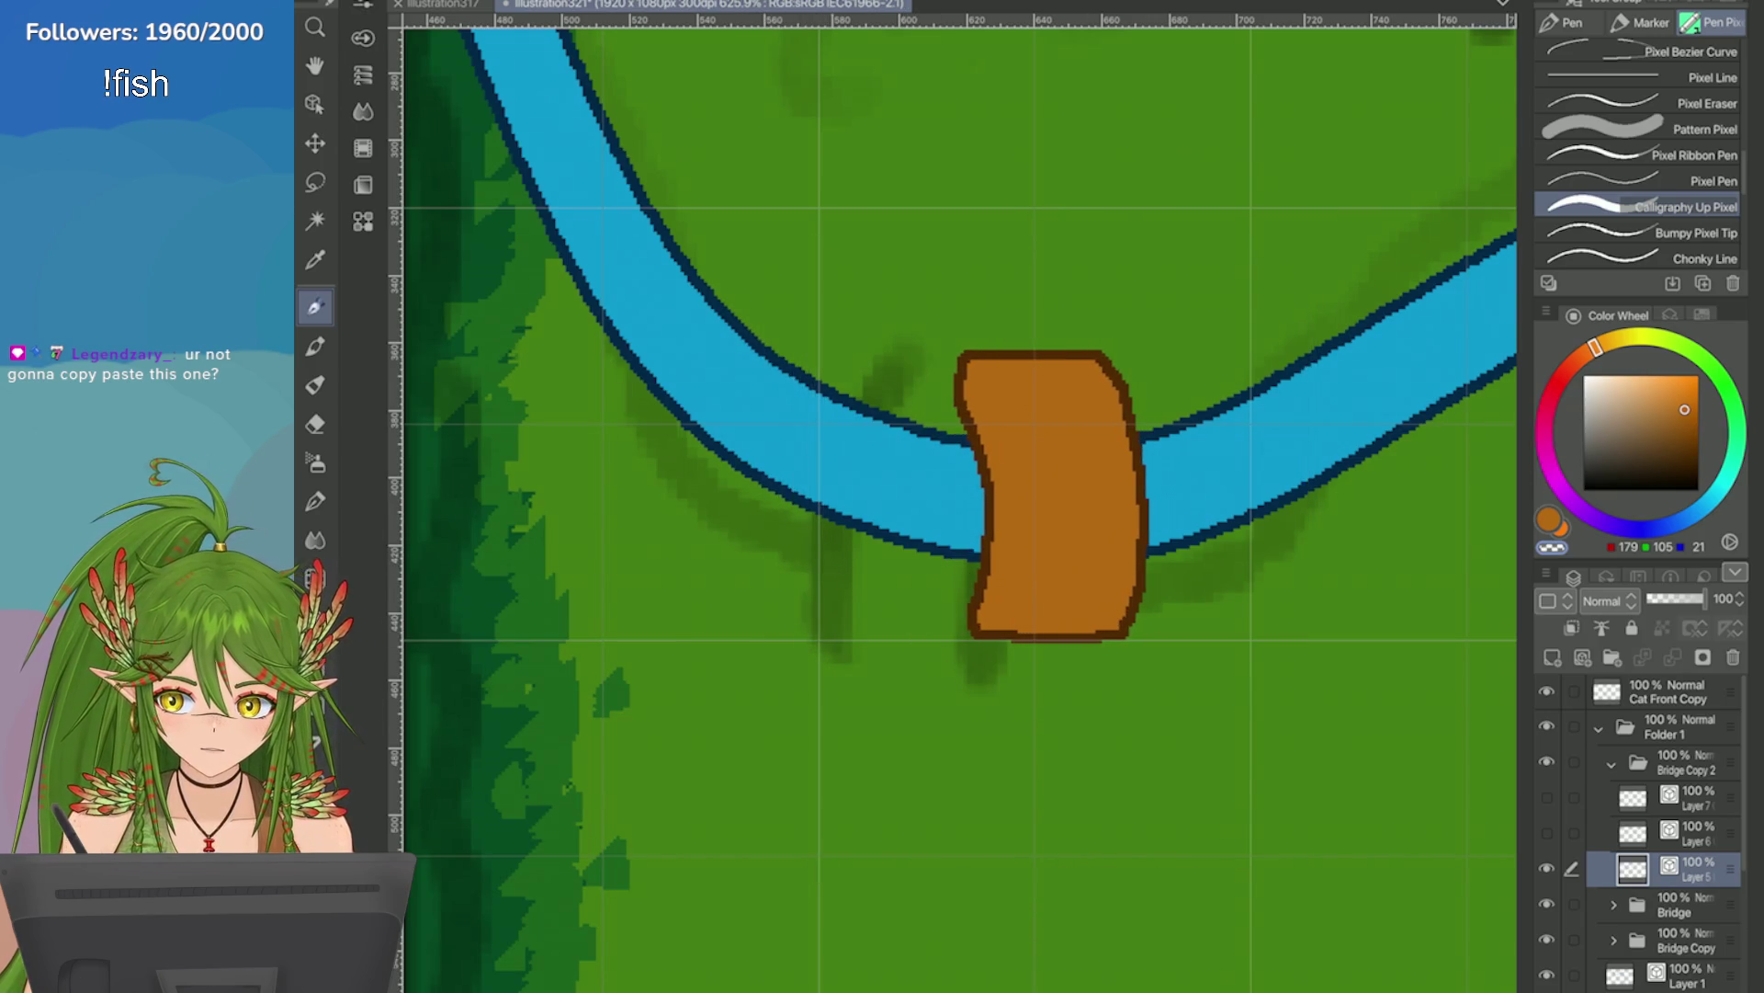
pyautogui.scroll(-6, 1283, 488)
pyautogui.scroll(-3, 1440, 609)
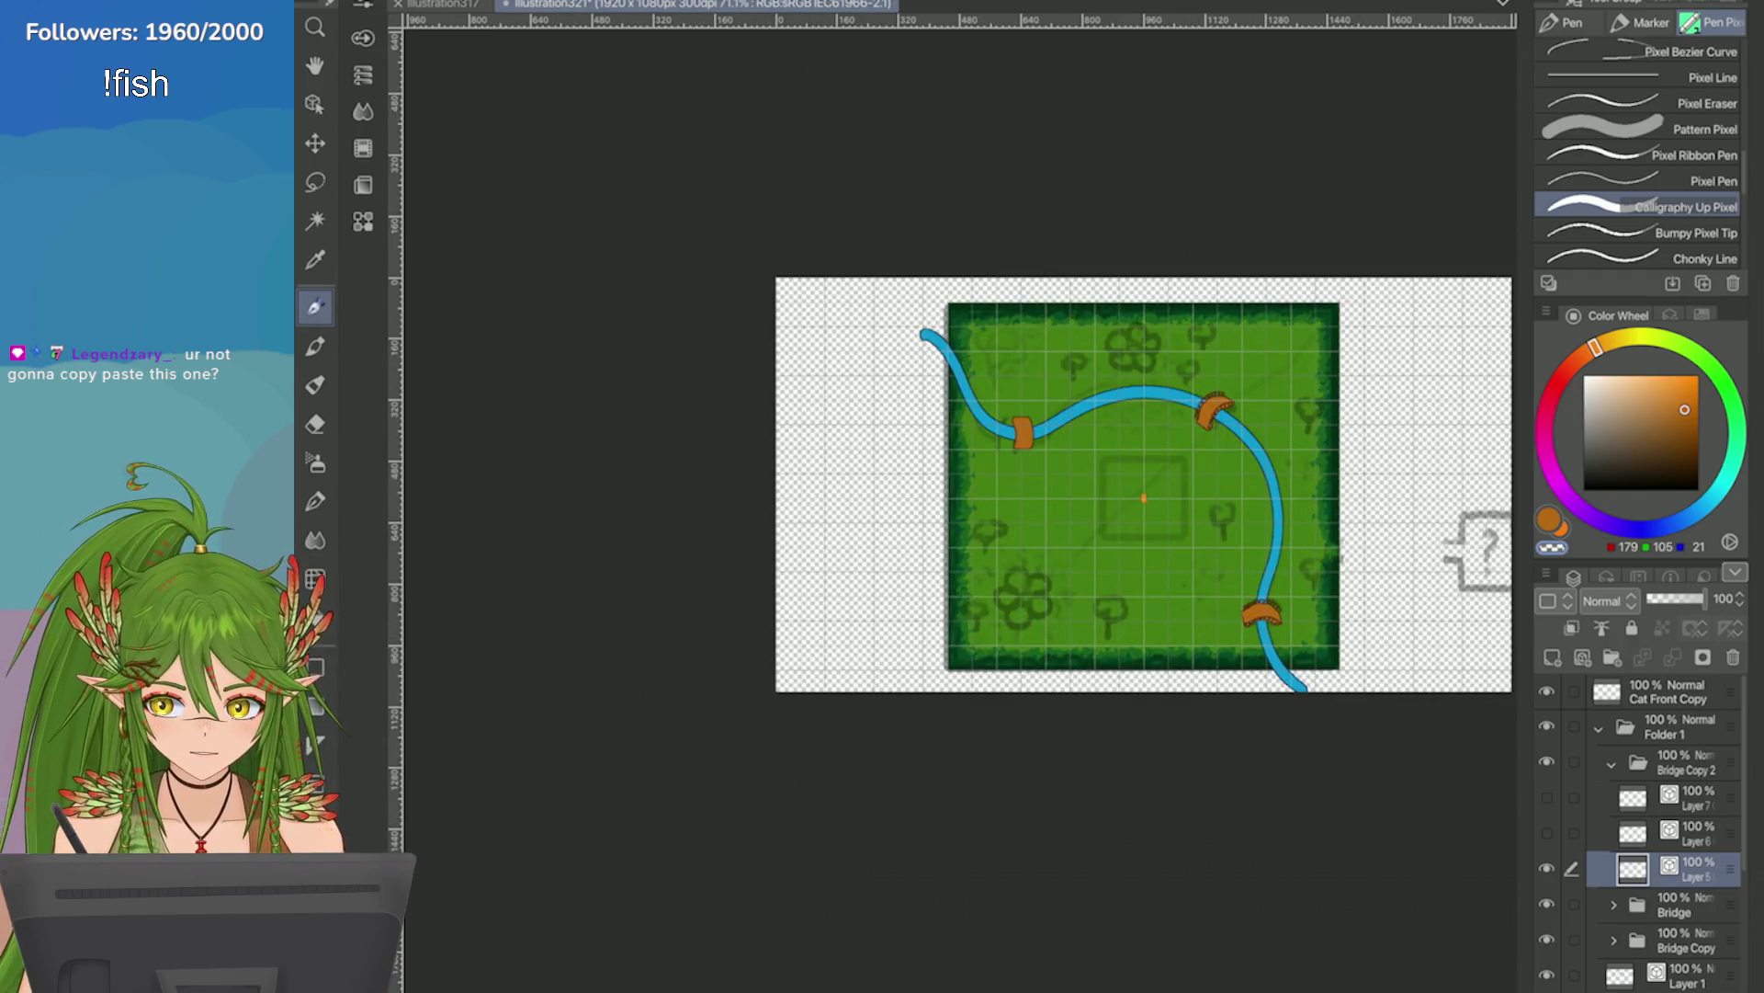
pyautogui.scroll(6, 1014, 415)
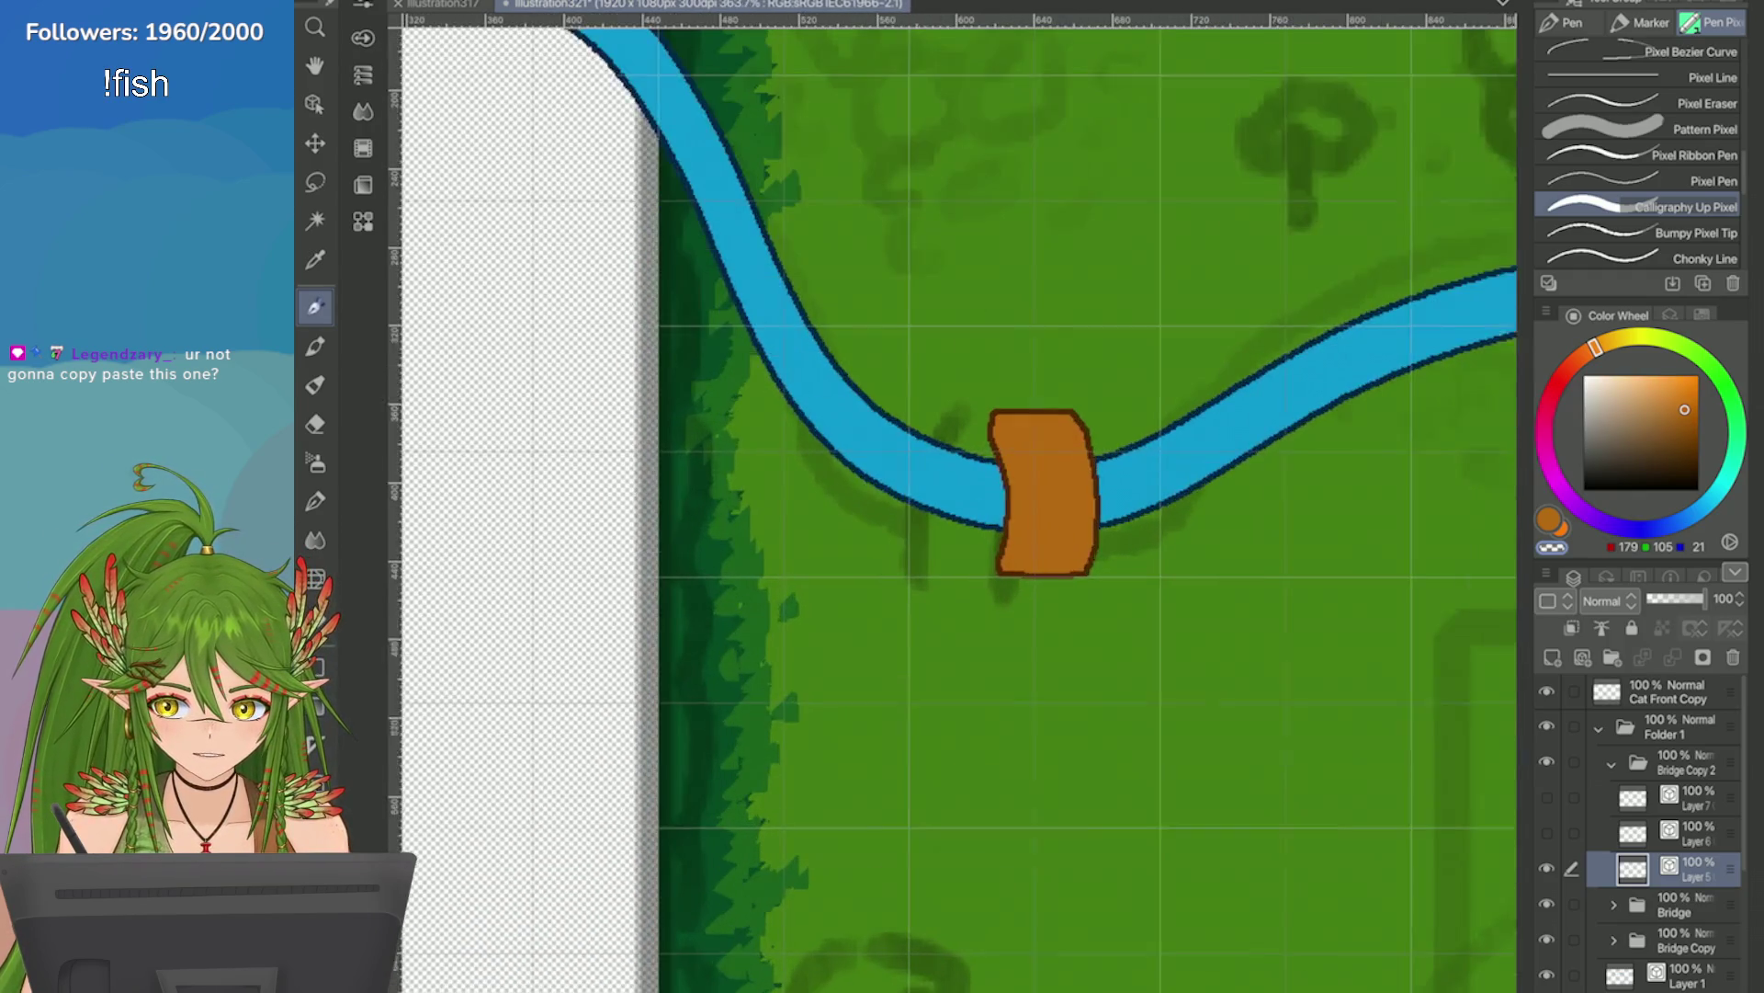
# Flip the bridge vertically and horizontally, then confirm the result.
pyautogui.click(409, 2)
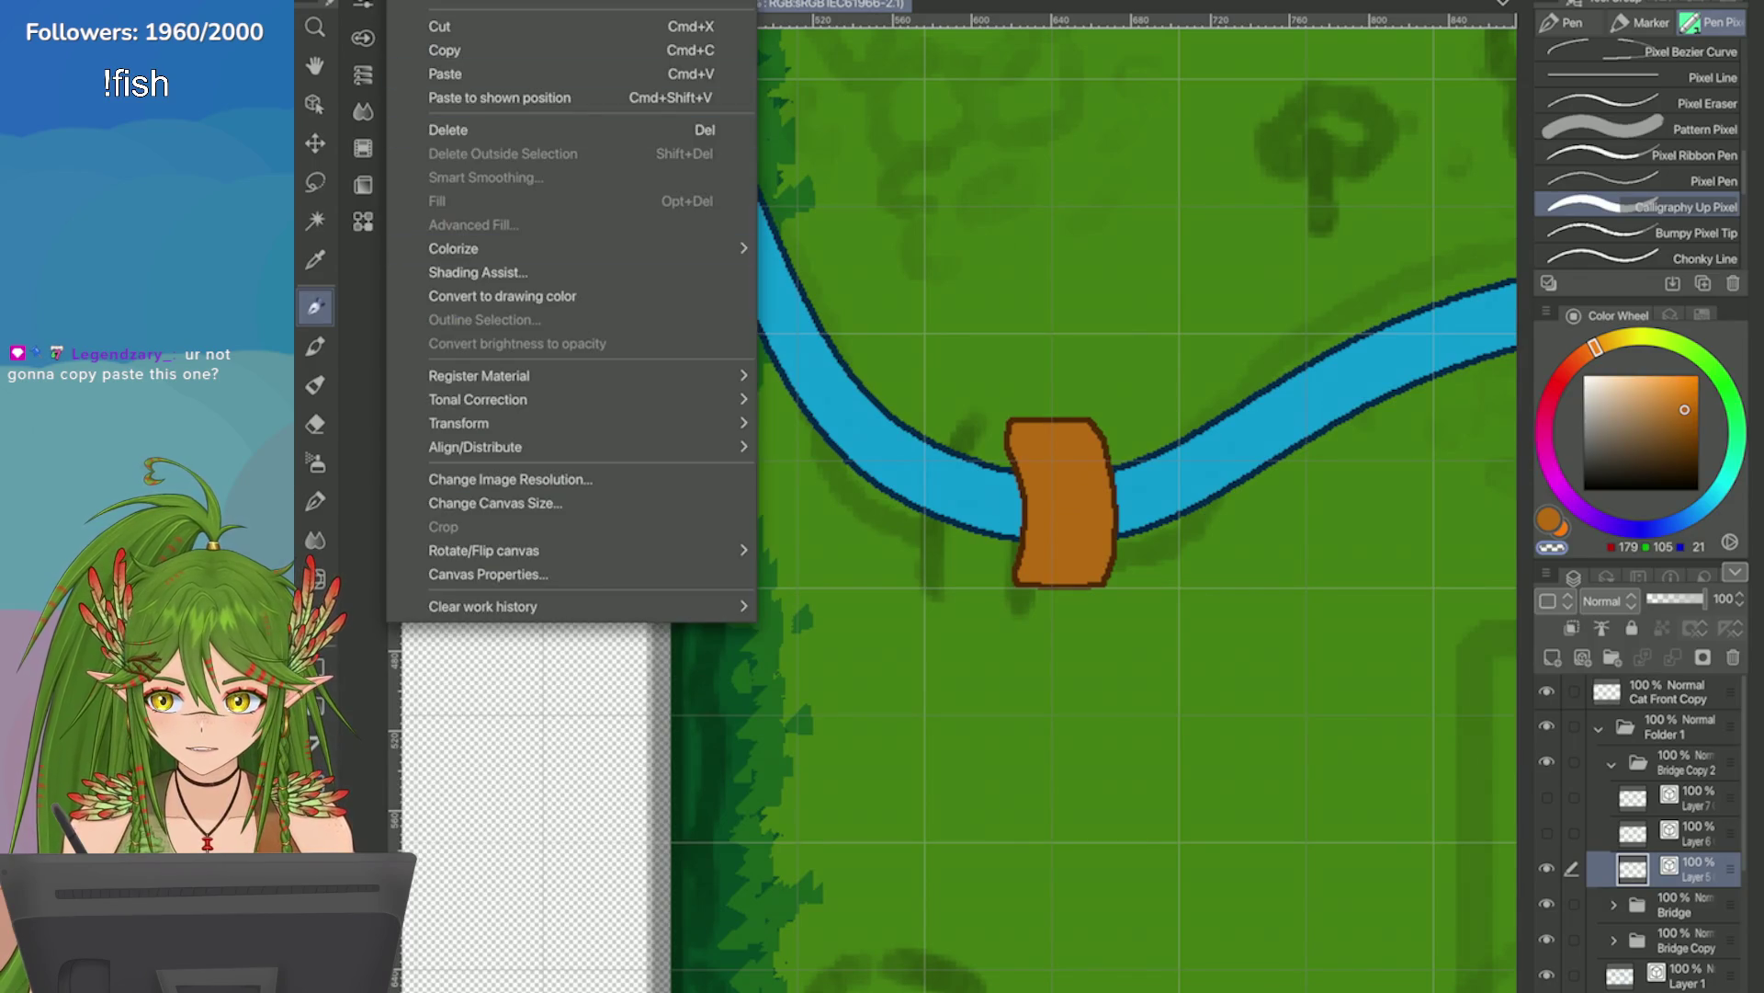
pyautogui.moveTo(478, 423)
pyautogui.click(836, 634)
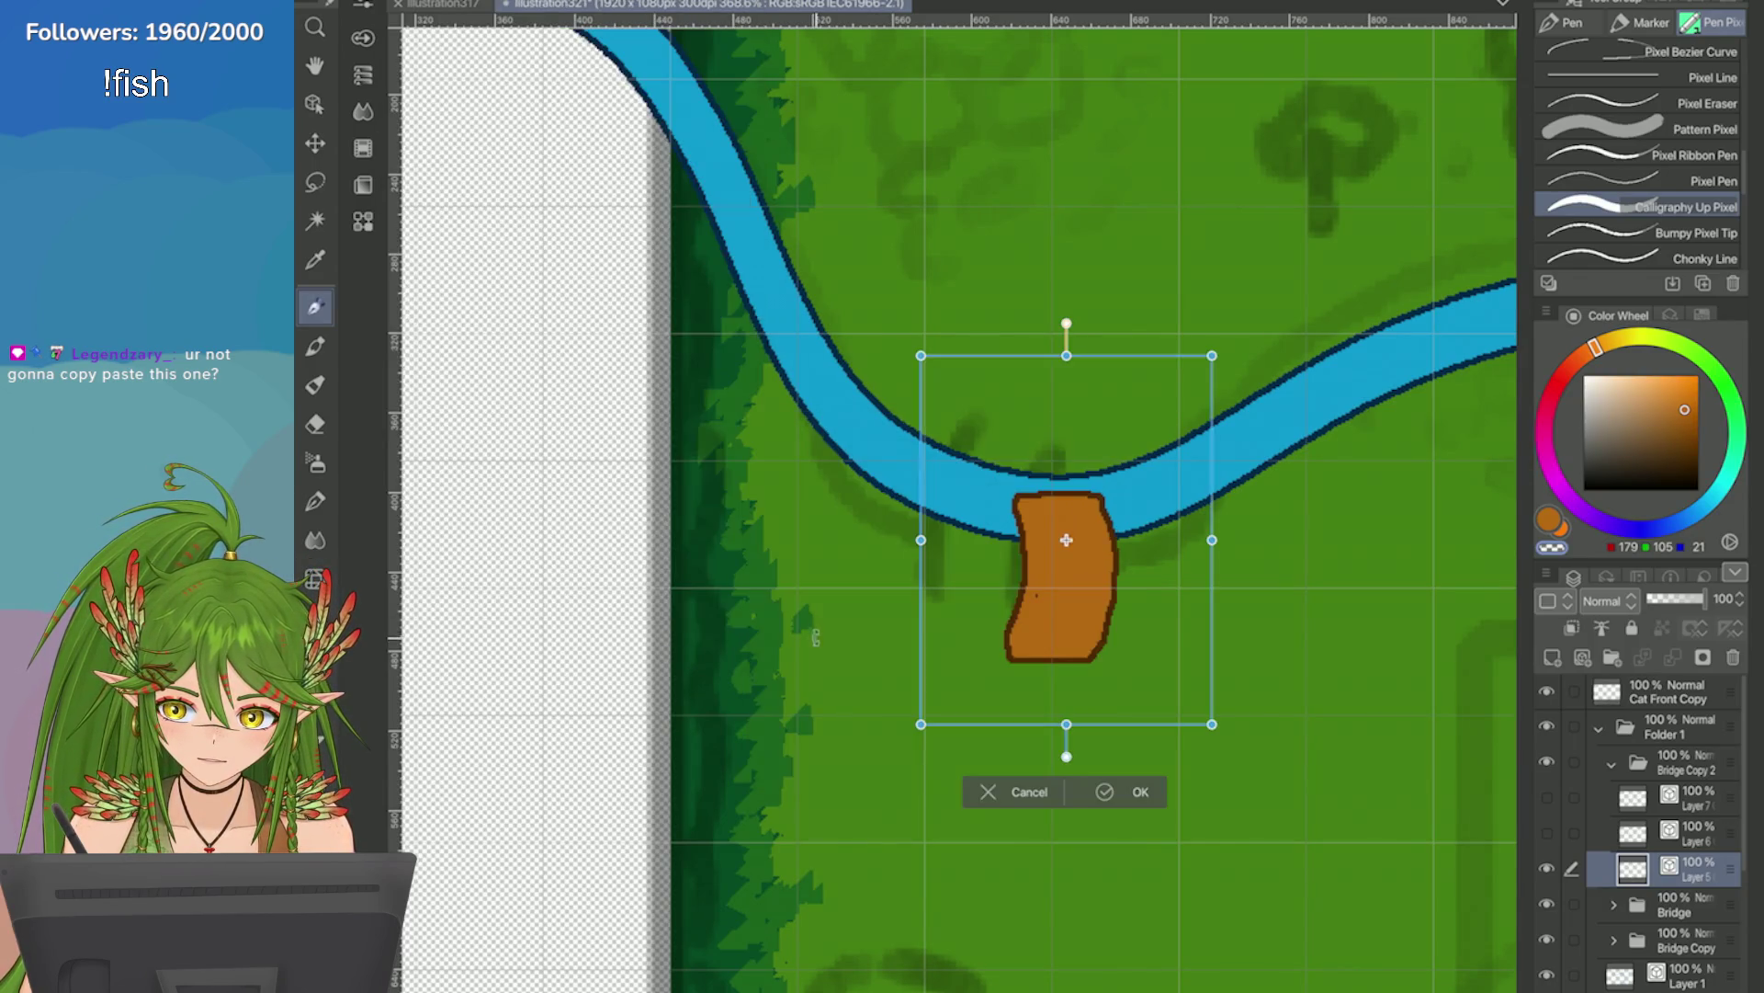
pyautogui.click(409, 2)
pyautogui.moveTo(478, 423)
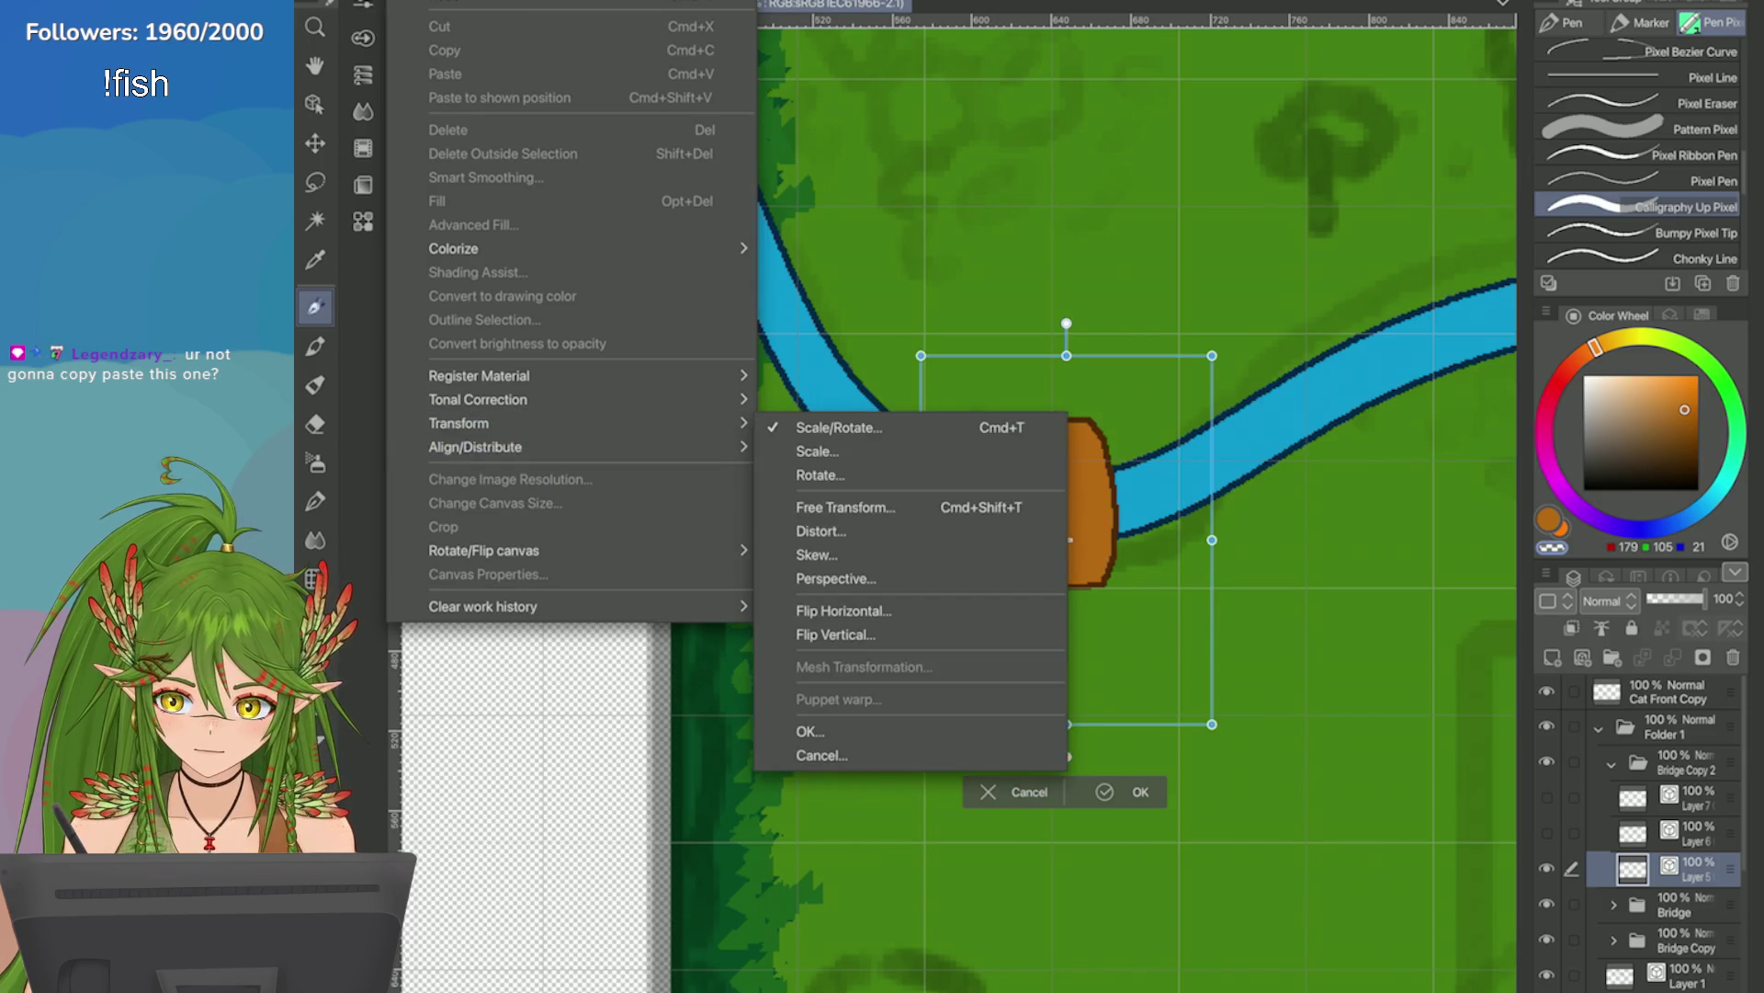
pyautogui.click(873, 610)
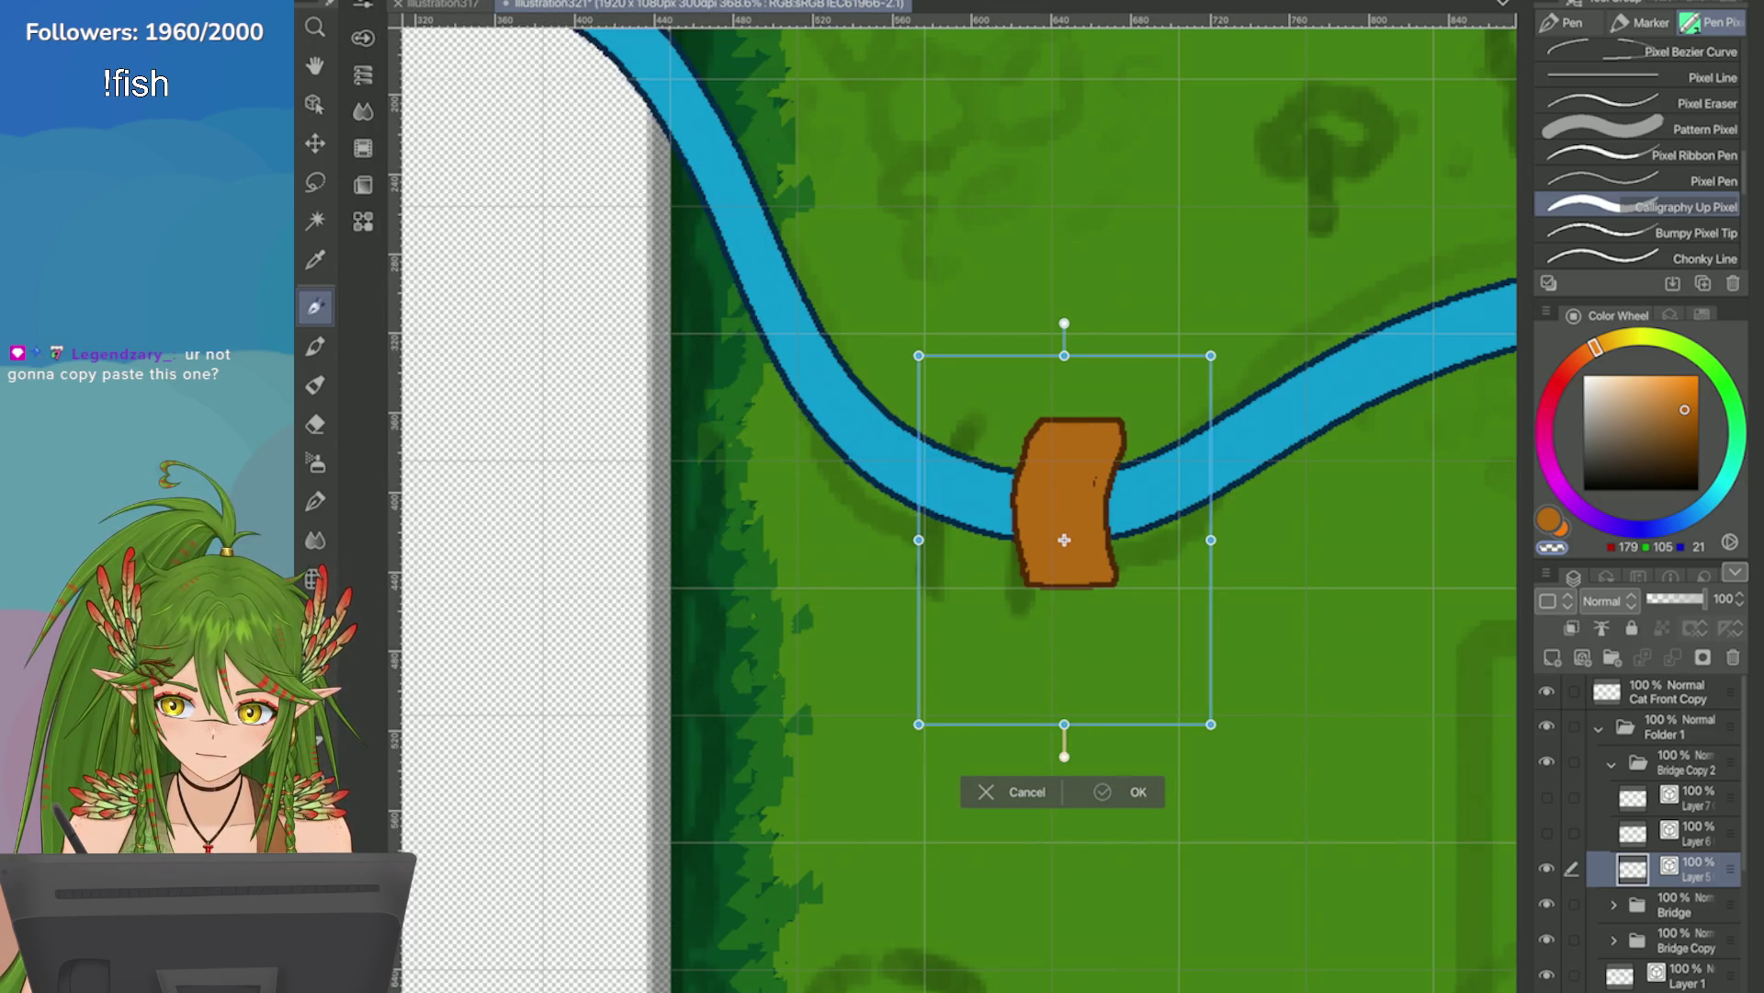
pyautogui.press('Return')
pyautogui.scroll(-6, 1195, 480)
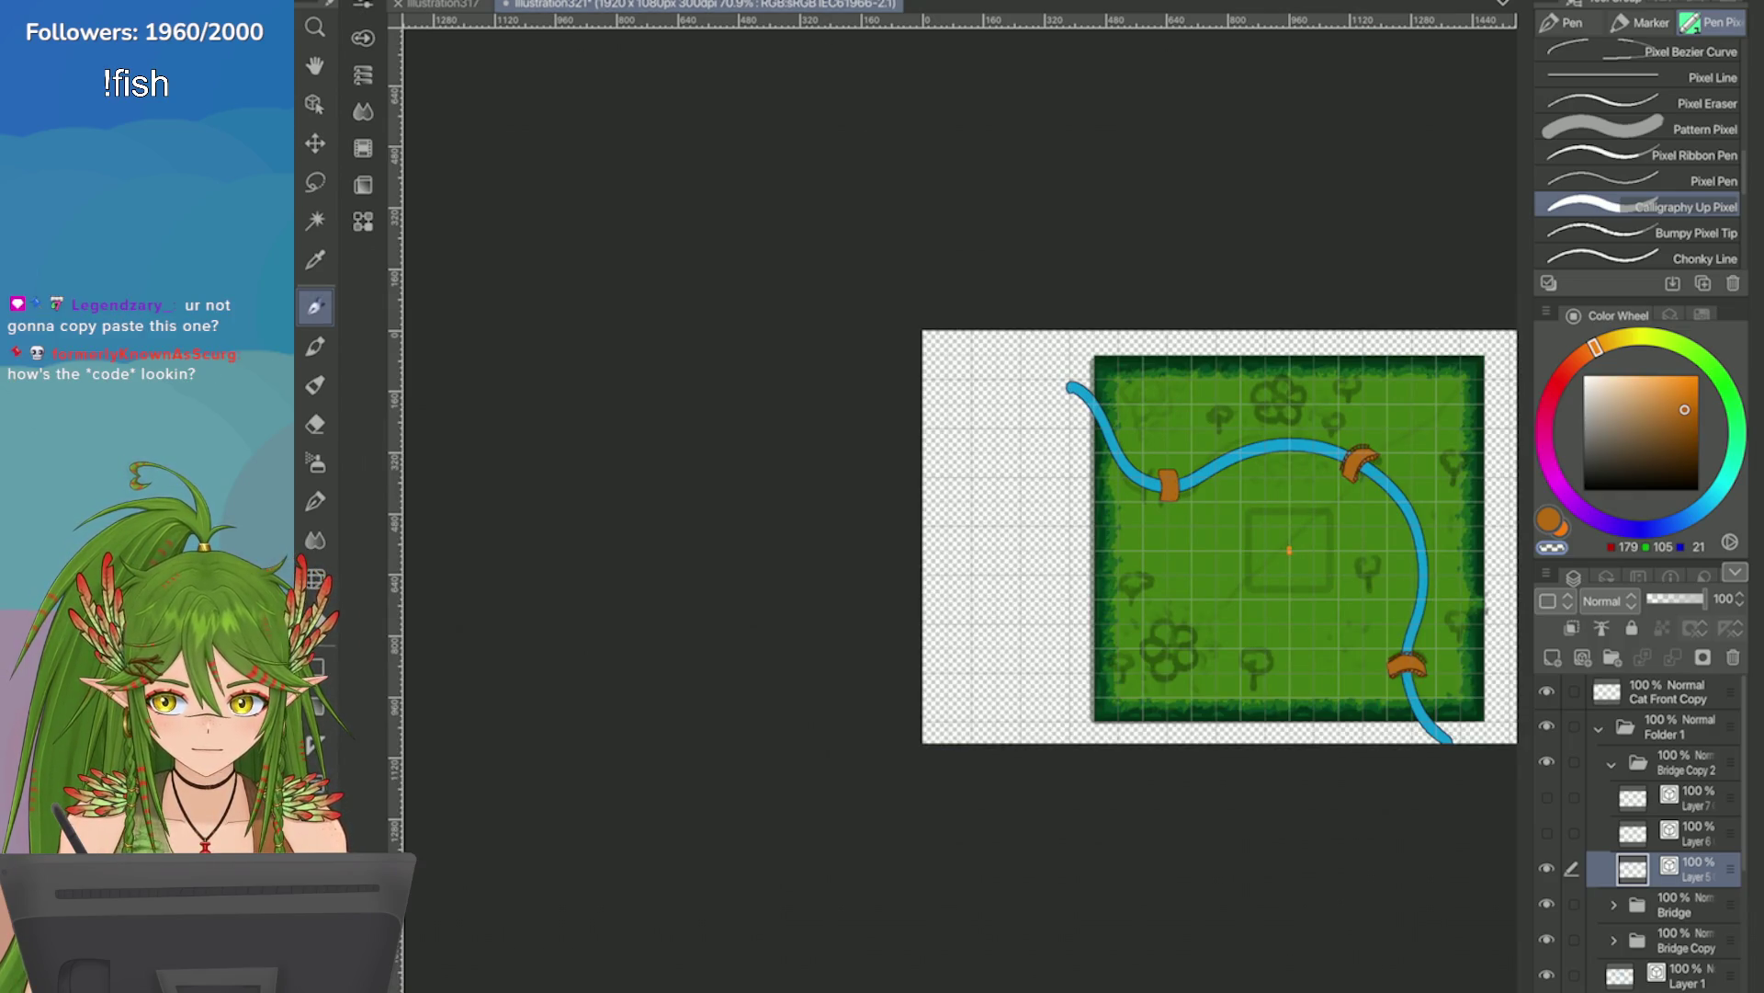
pyautogui.scroll(3, 1360, 448)
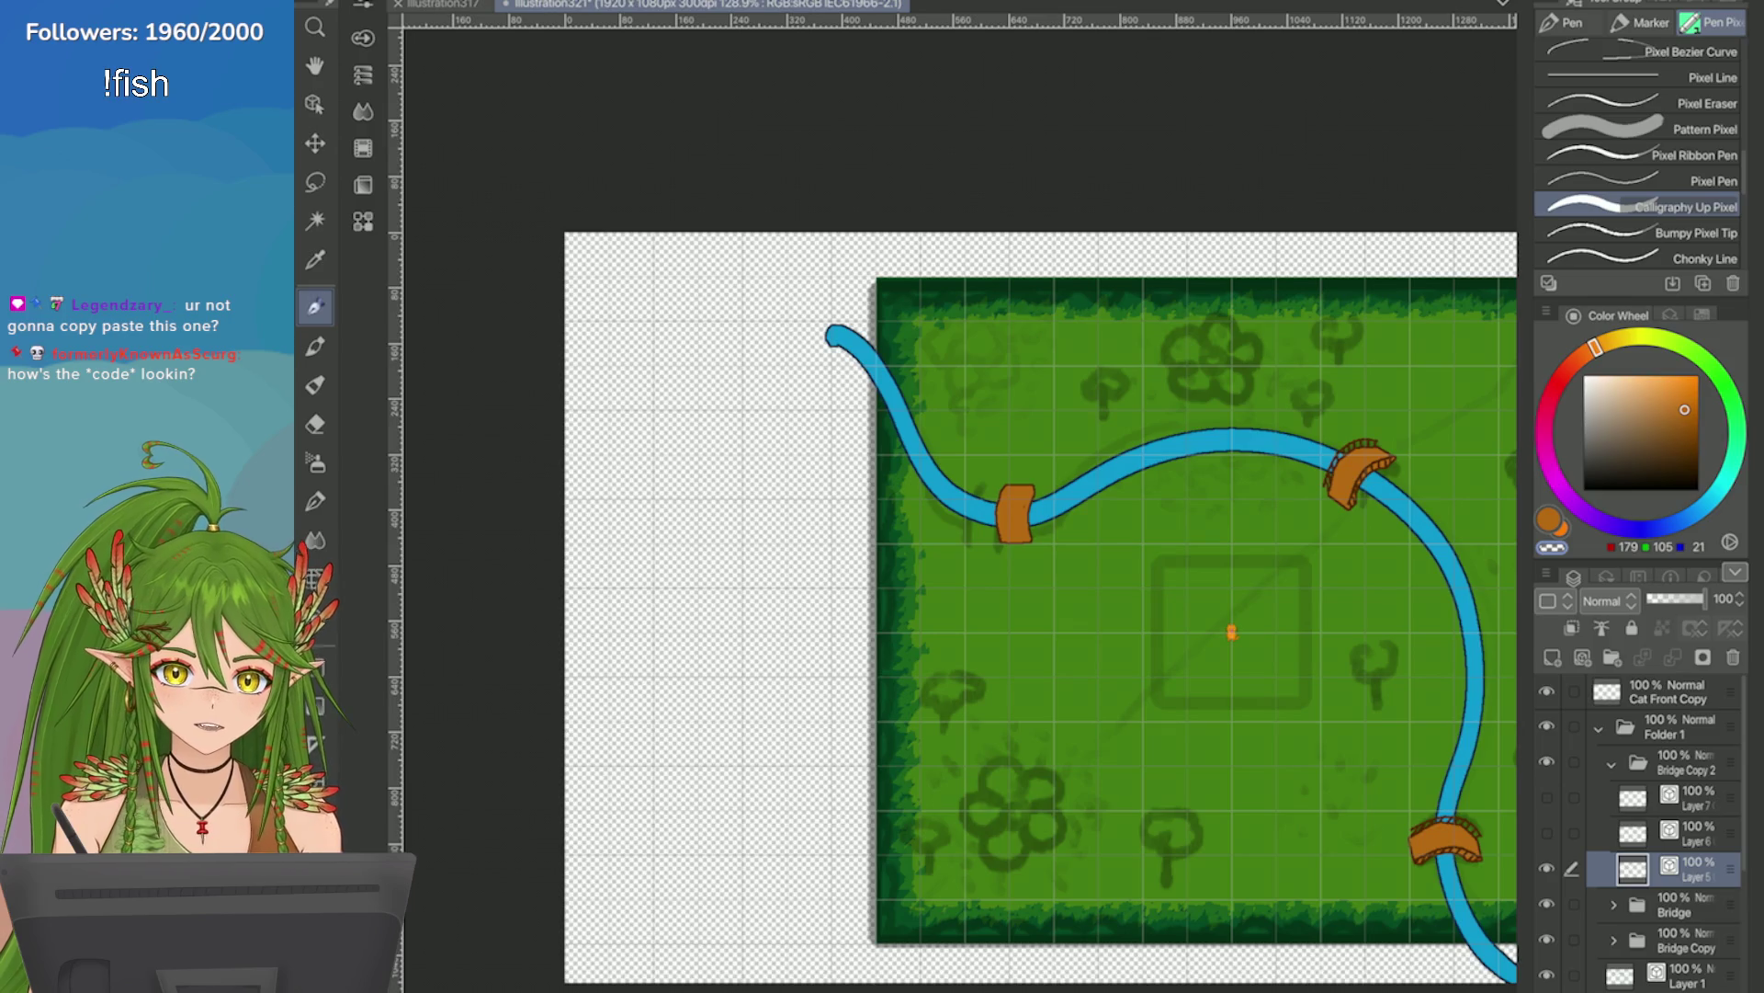
pyautogui.scroll(5, 1079, 465)
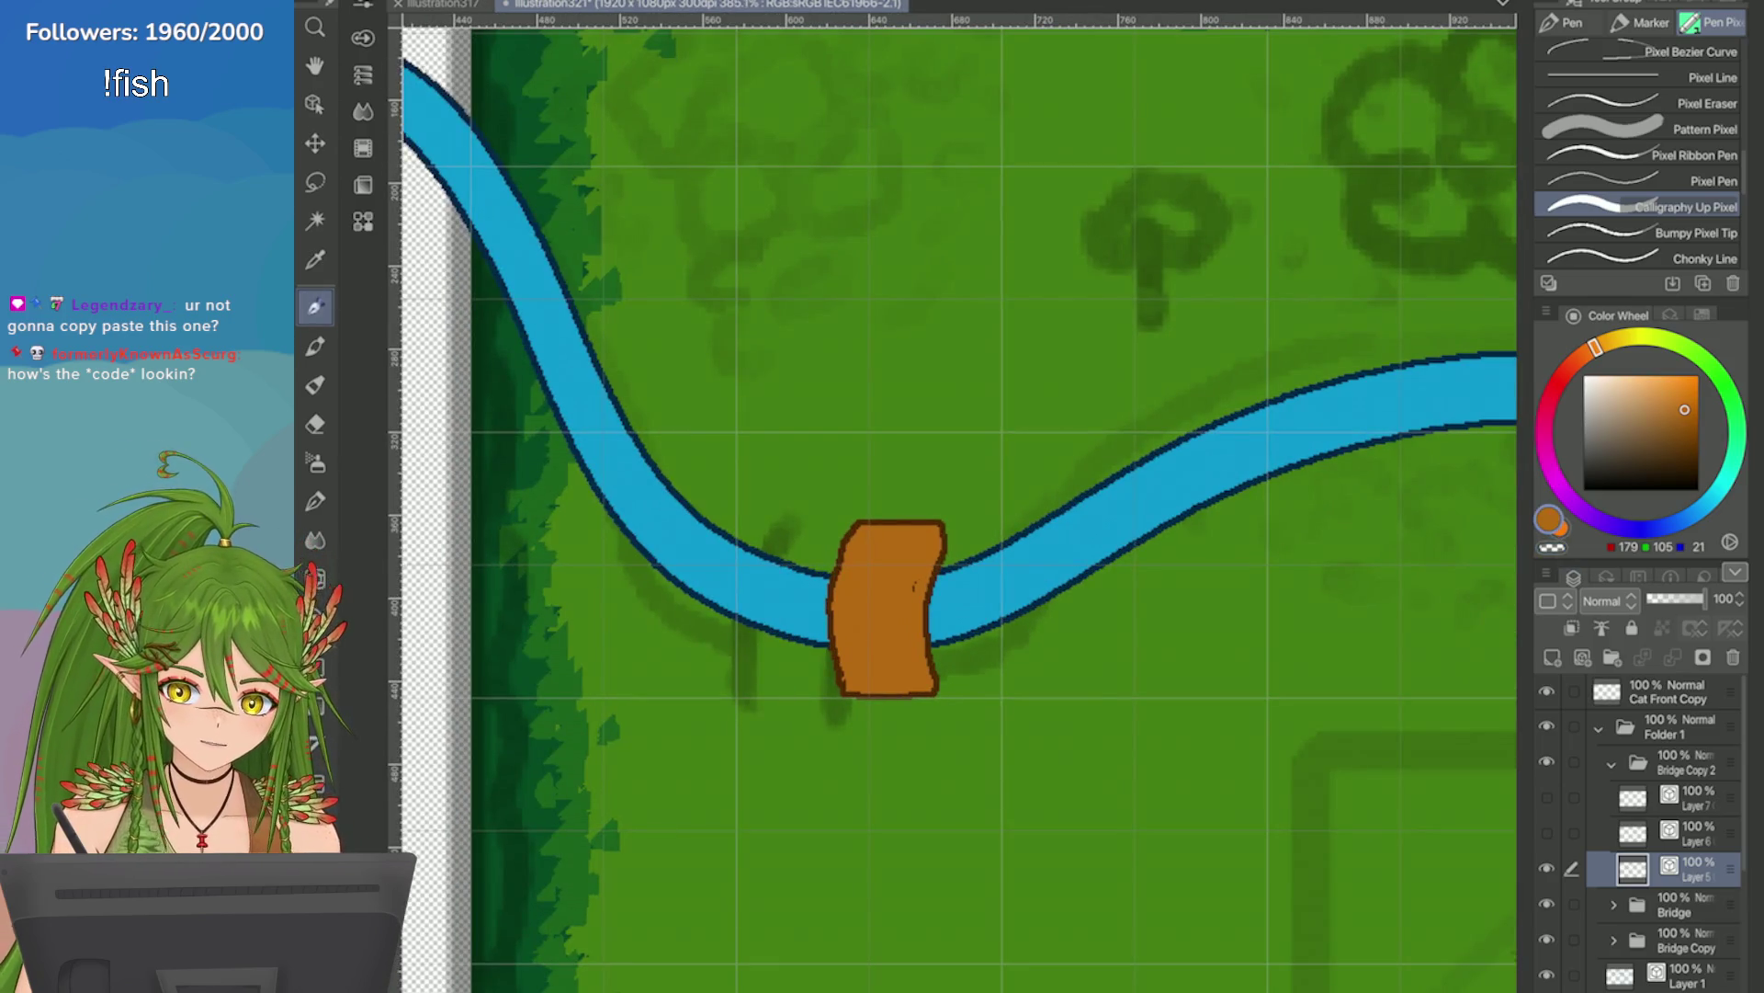
pyautogui.scroll(2, 1167, 627)
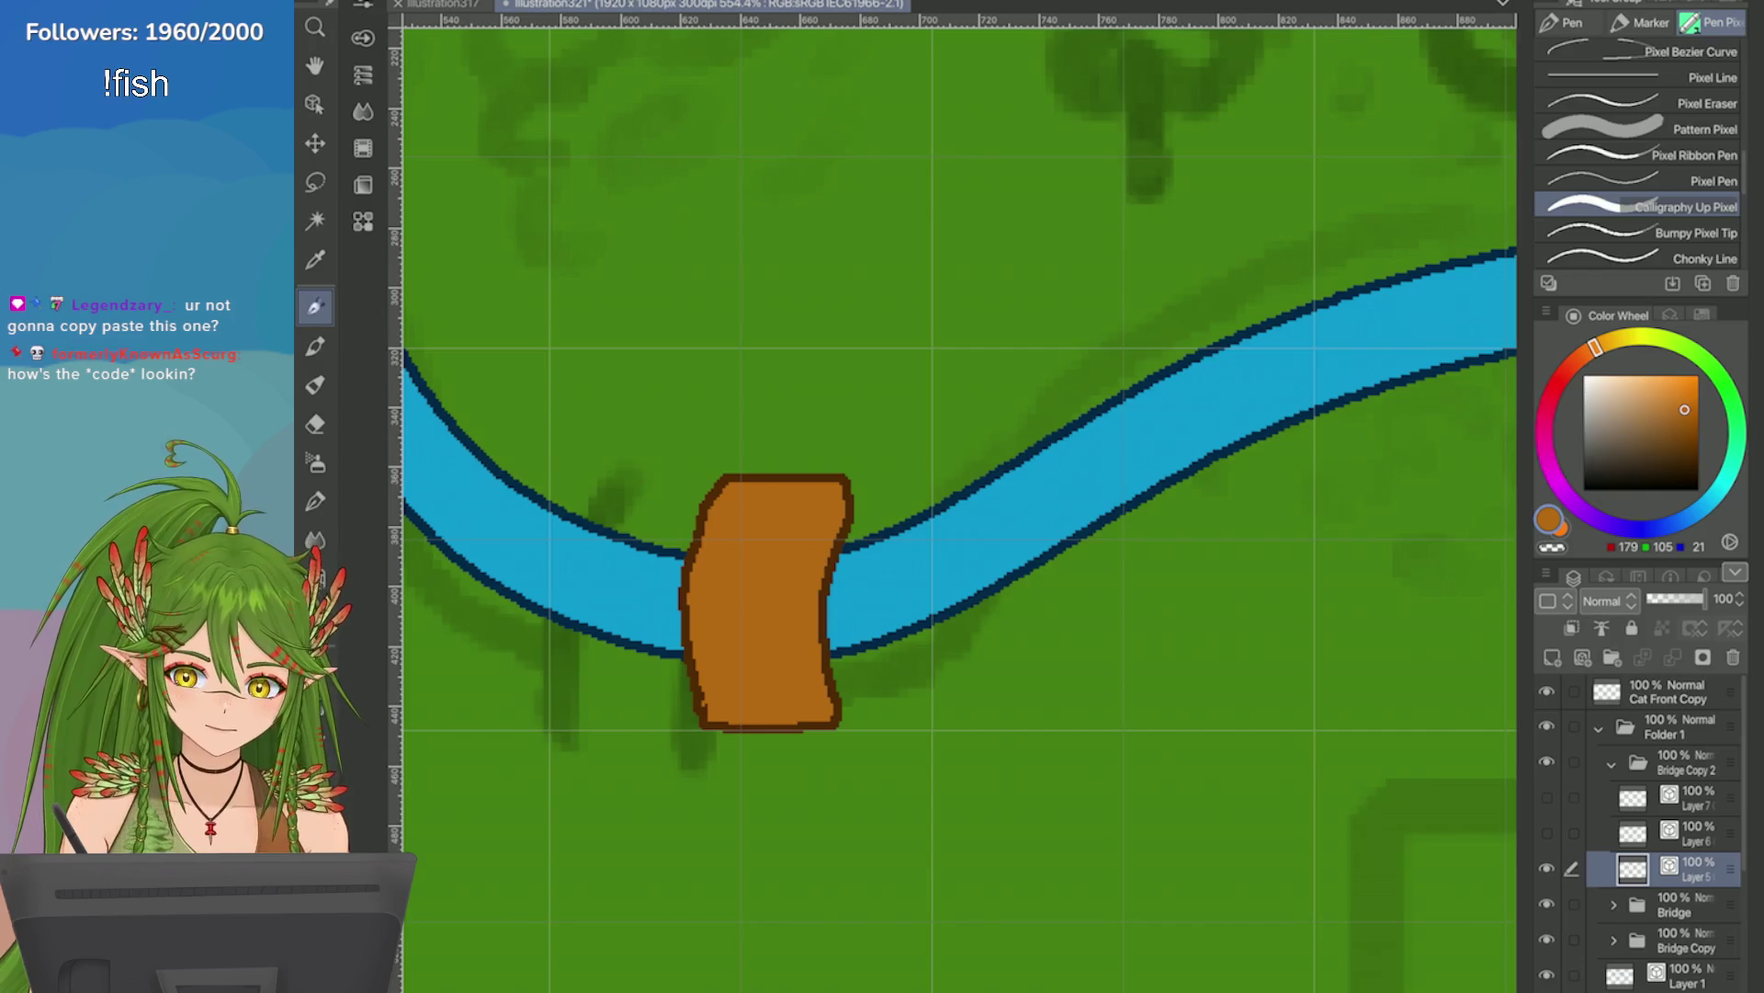
# Sketch railing posts along both edges of the bridge on Layer 6.
pyautogui.click(1633, 832)
pyautogui.moveTo(625, 464); pyautogui.dragTo(690, 538)
pyautogui.moveTo(703, 547); pyautogui.dragTo(689, 716)
pyautogui.moveTo(710, 424); pyautogui.dragTo(809, 478)
pyautogui.moveTo(844, 542); pyautogui.dragTo(827, 703)
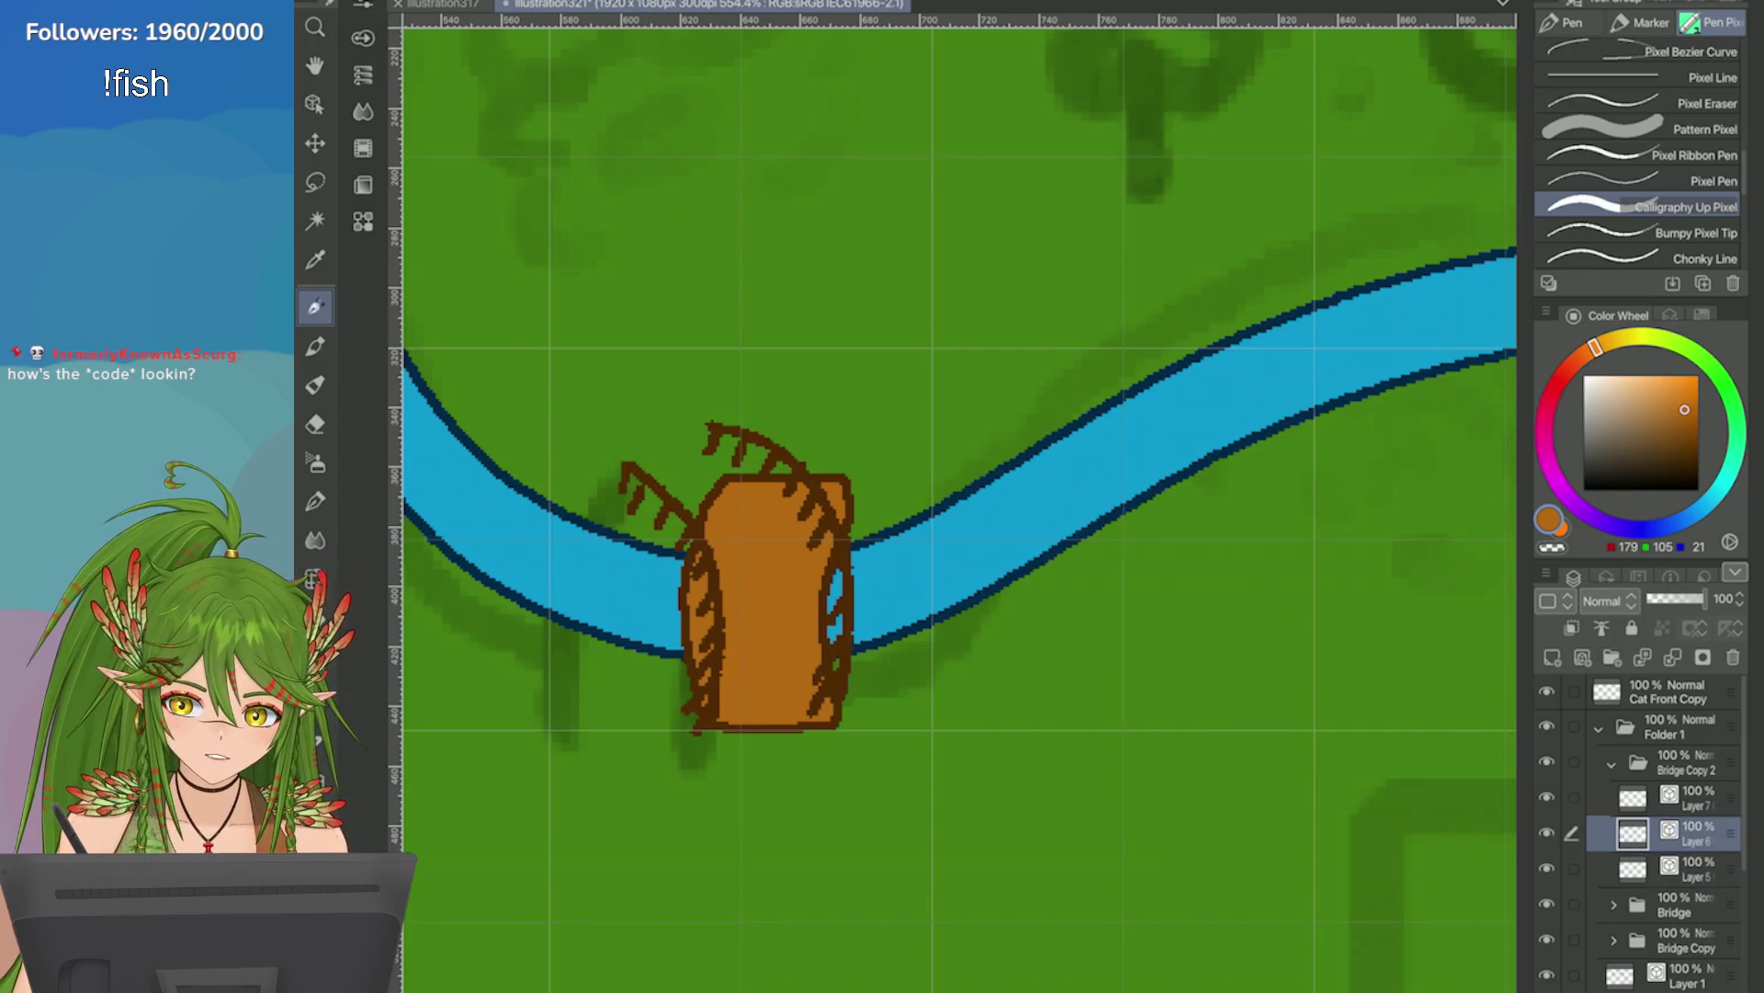
# Flip the Layer 7 railing upside down and rotate it onto the bridge's right edge.
pyautogui.keyDown('ctrl'); pyautogui.click(1633, 796); pyautogui.keyUp('ctrl')
pyautogui.click(409, 2)
pyautogui.moveTo(515, 422)
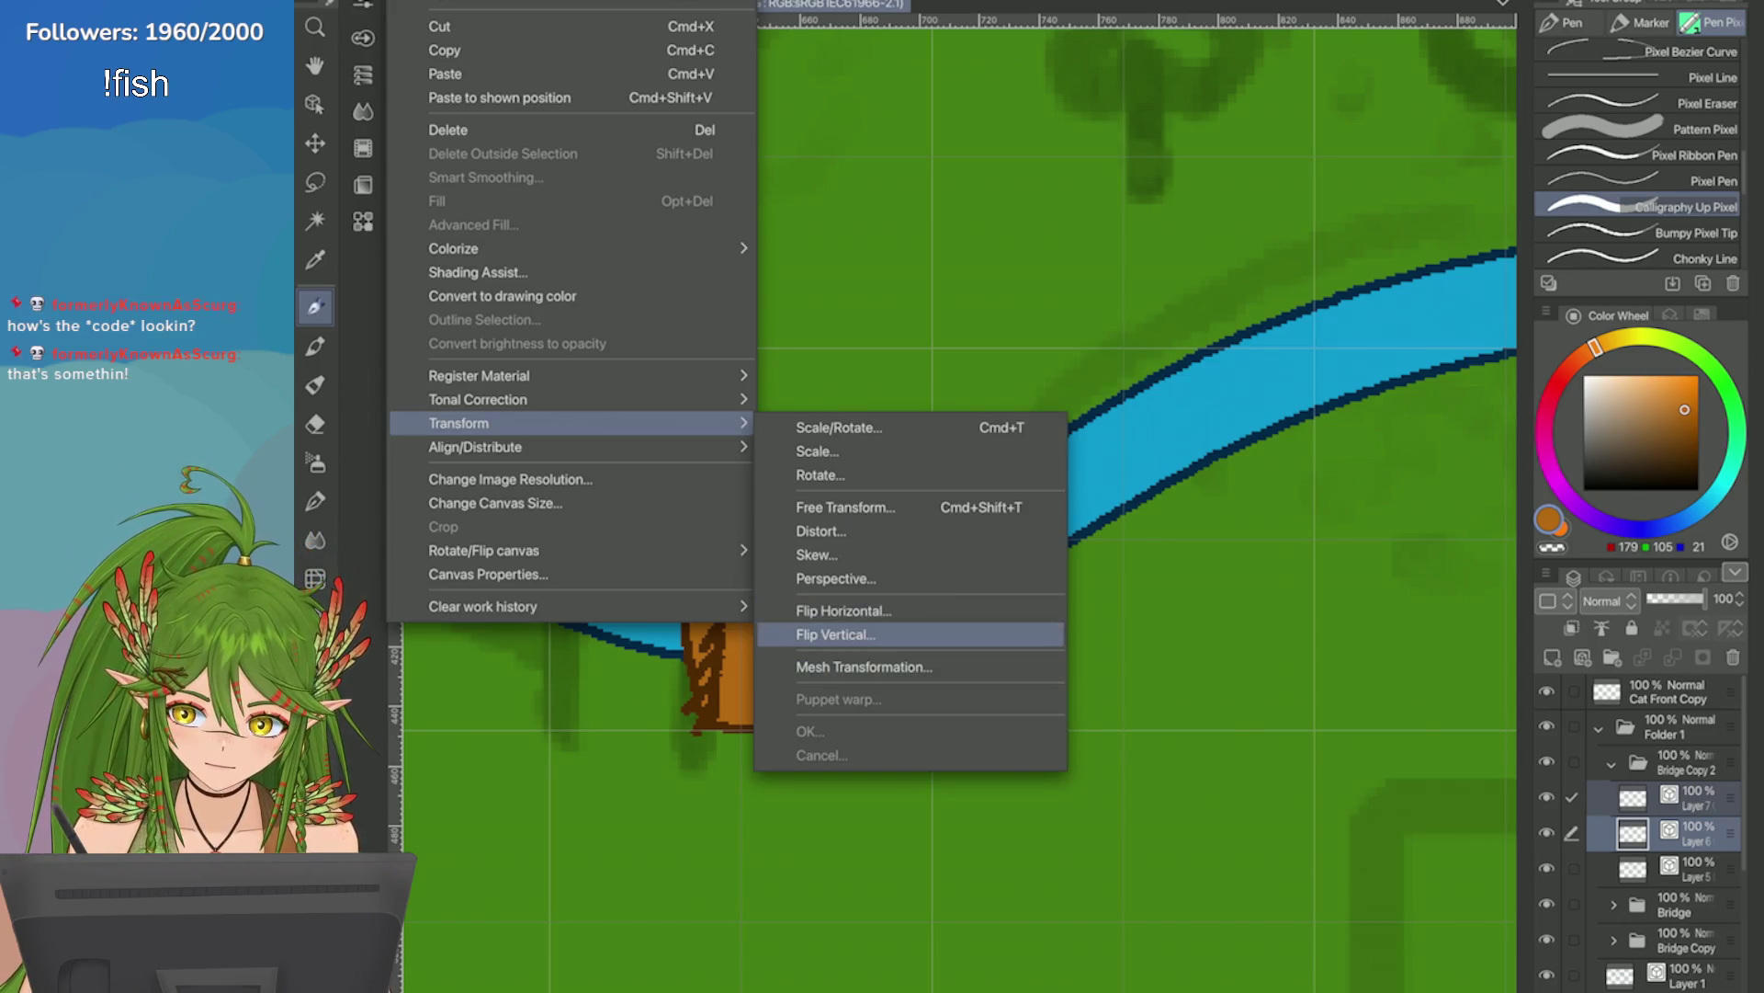
pyautogui.click(832, 634)
pyautogui.moveTo(712, 635)
pyautogui.mouseDown()
pyautogui.moveTo(712, 669)
pyautogui.moveTo(690, 675)
pyautogui.moveTo(705, 675)
pyautogui.mouseUp()
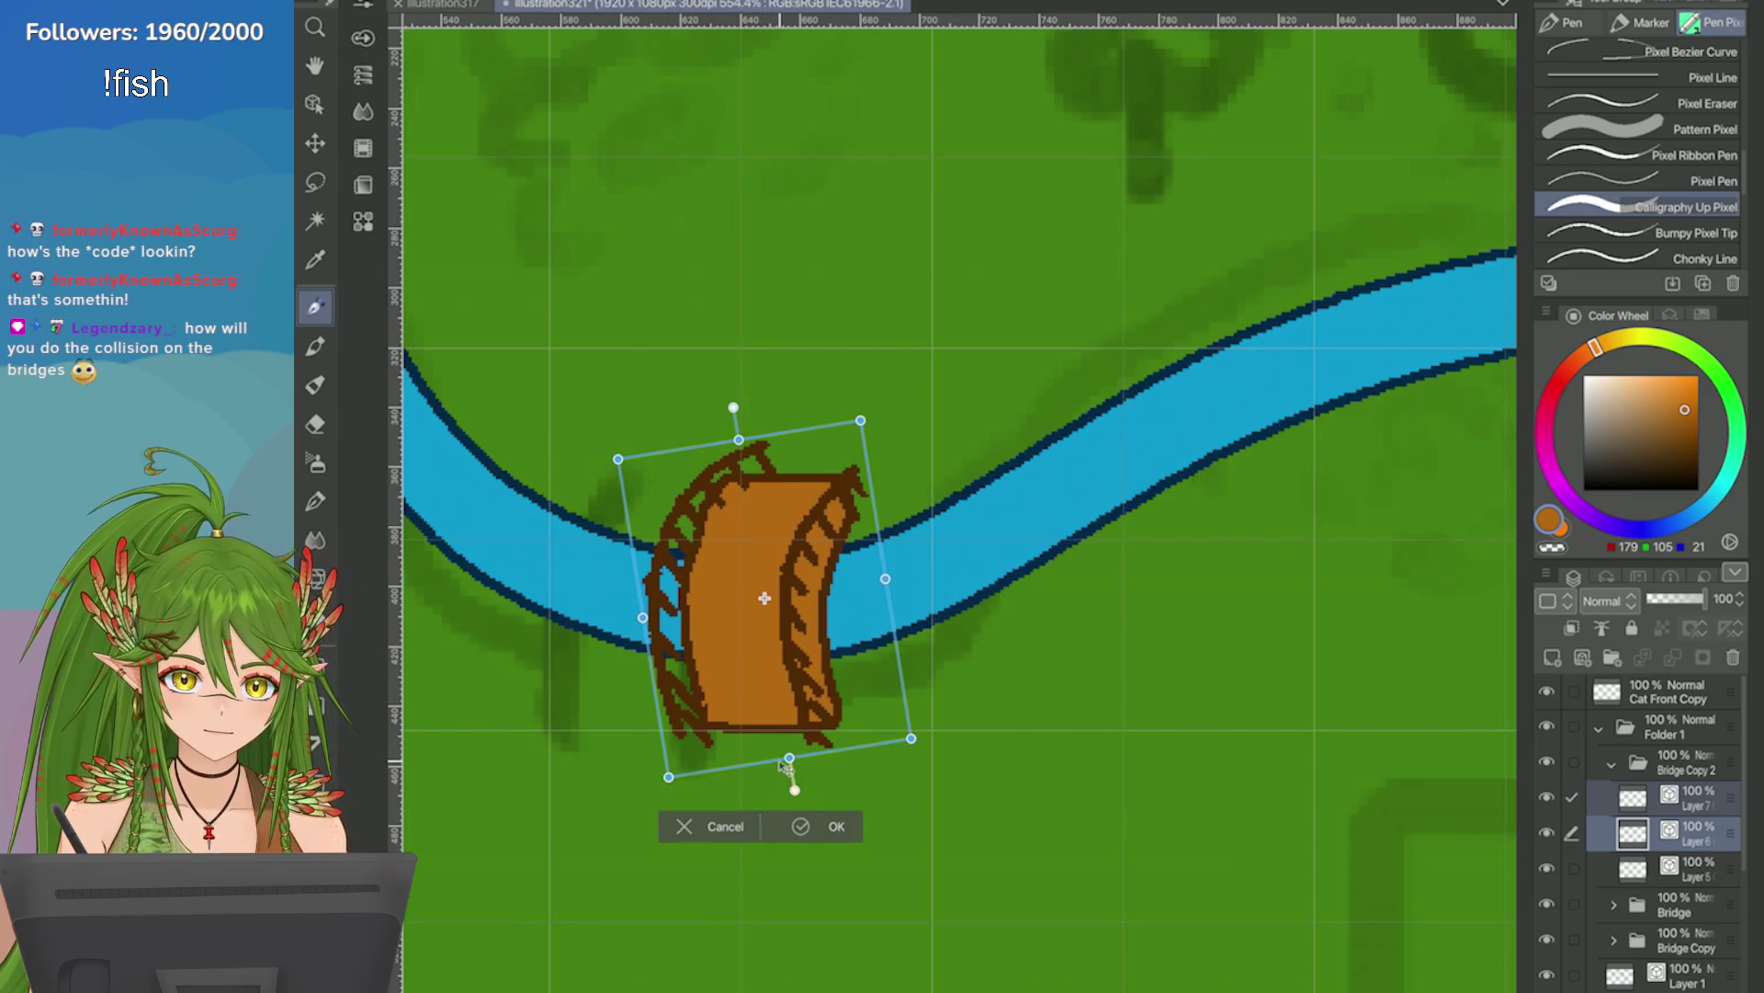
pyautogui.click(800, 825)
# Toggle the left and right railing layers' visibility repeatedly to compare them.
pyautogui.click(1547, 797)
pyautogui.click(1547, 797)
pyautogui.click(1553, 797)
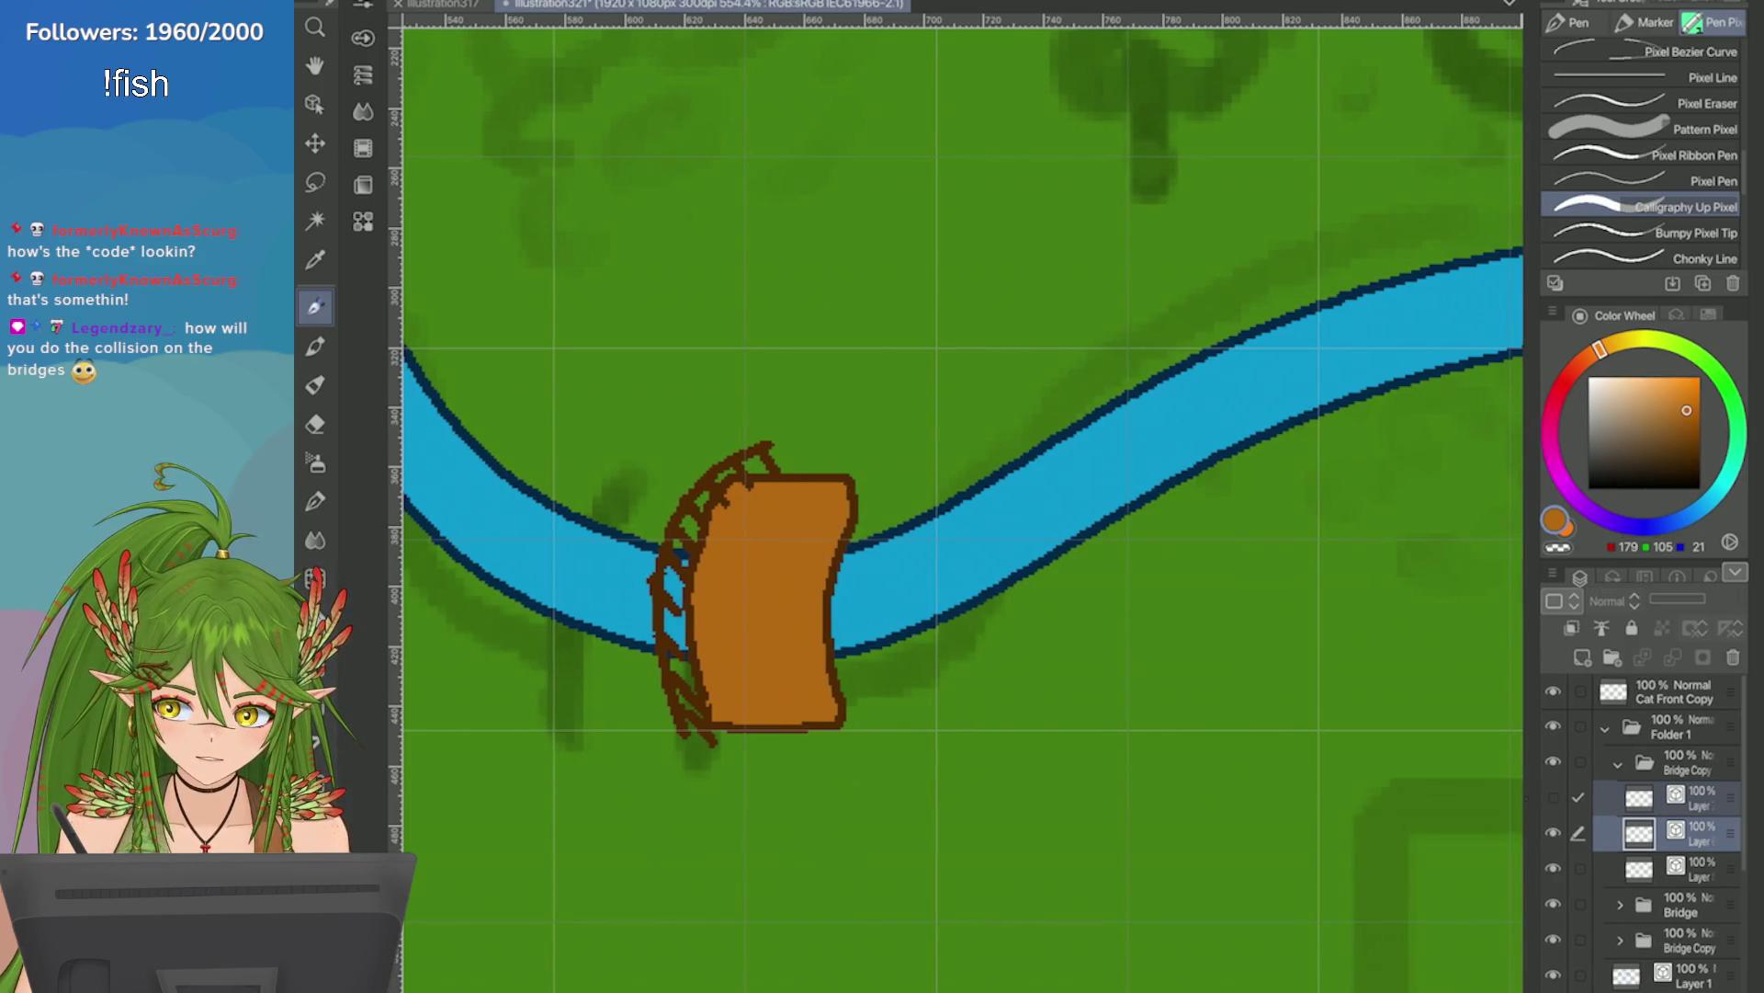
pyautogui.click(1554, 797)
pyautogui.click(1553, 833)
pyautogui.click(1553, 833)
pyautogui.click(1553, 832)
pyautogui.click(1553, 833)
pyautogui.click(1553, 833)
pyautogui.click(1553, 833)
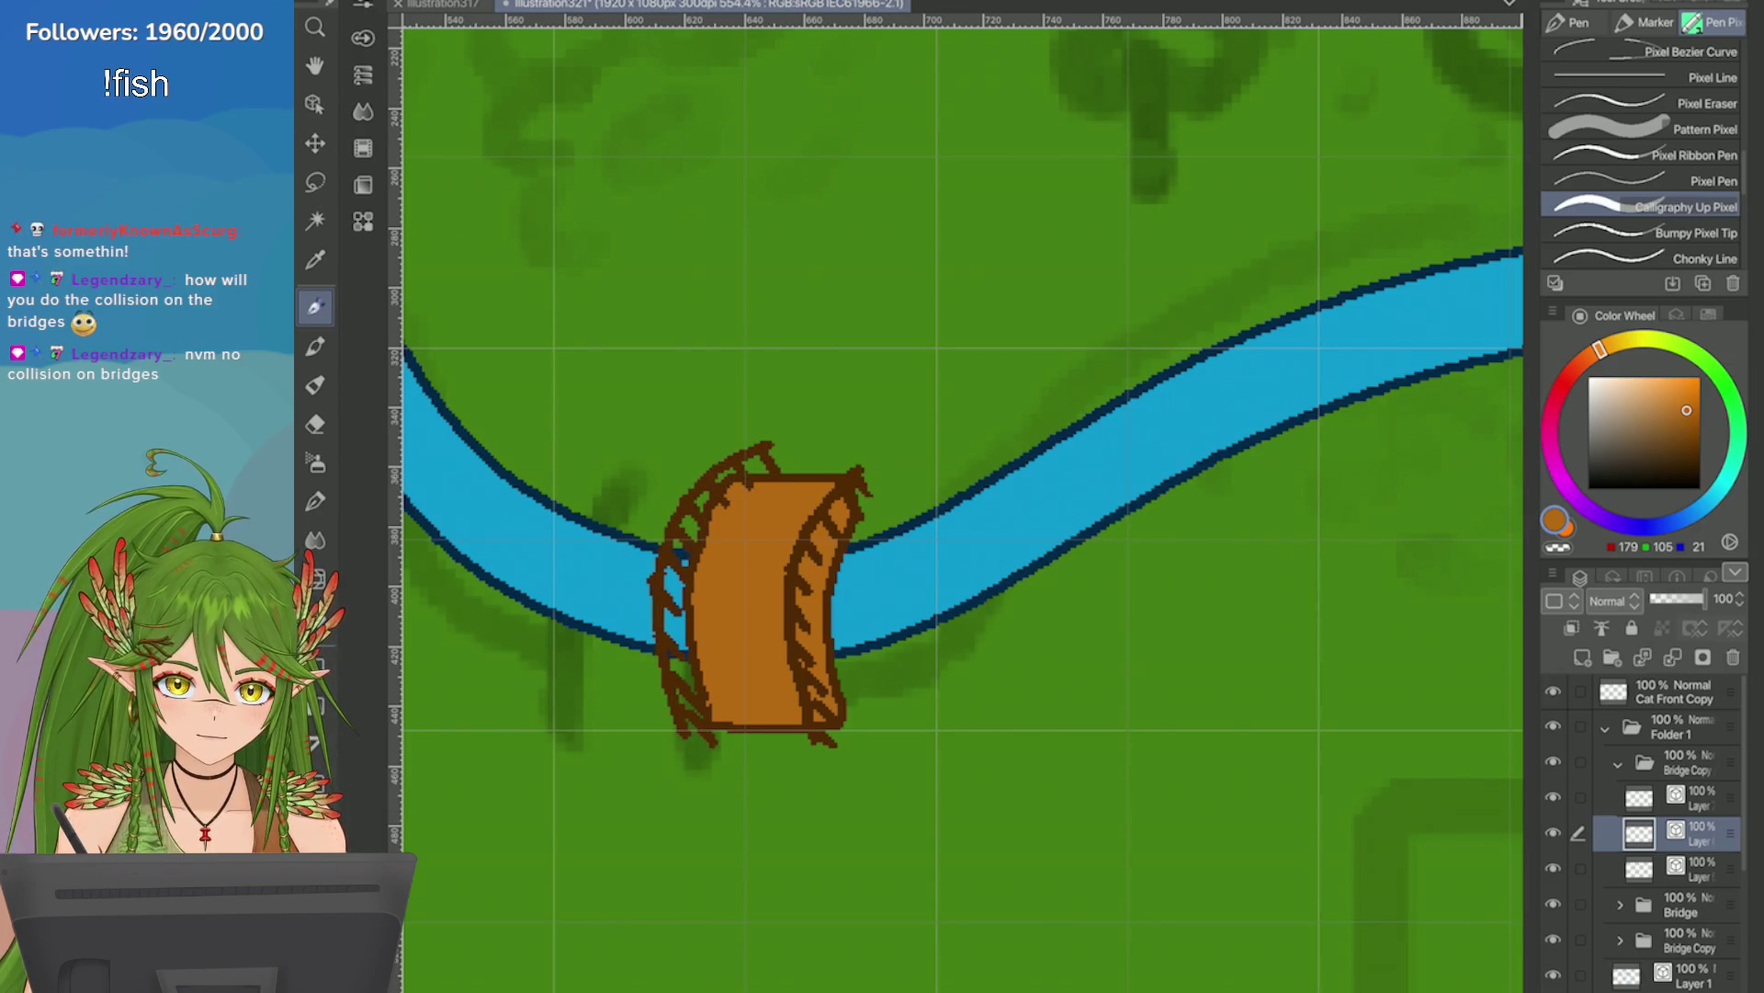
pyautogui.click(1553, 797)
pyautogui.click(1553, 796)
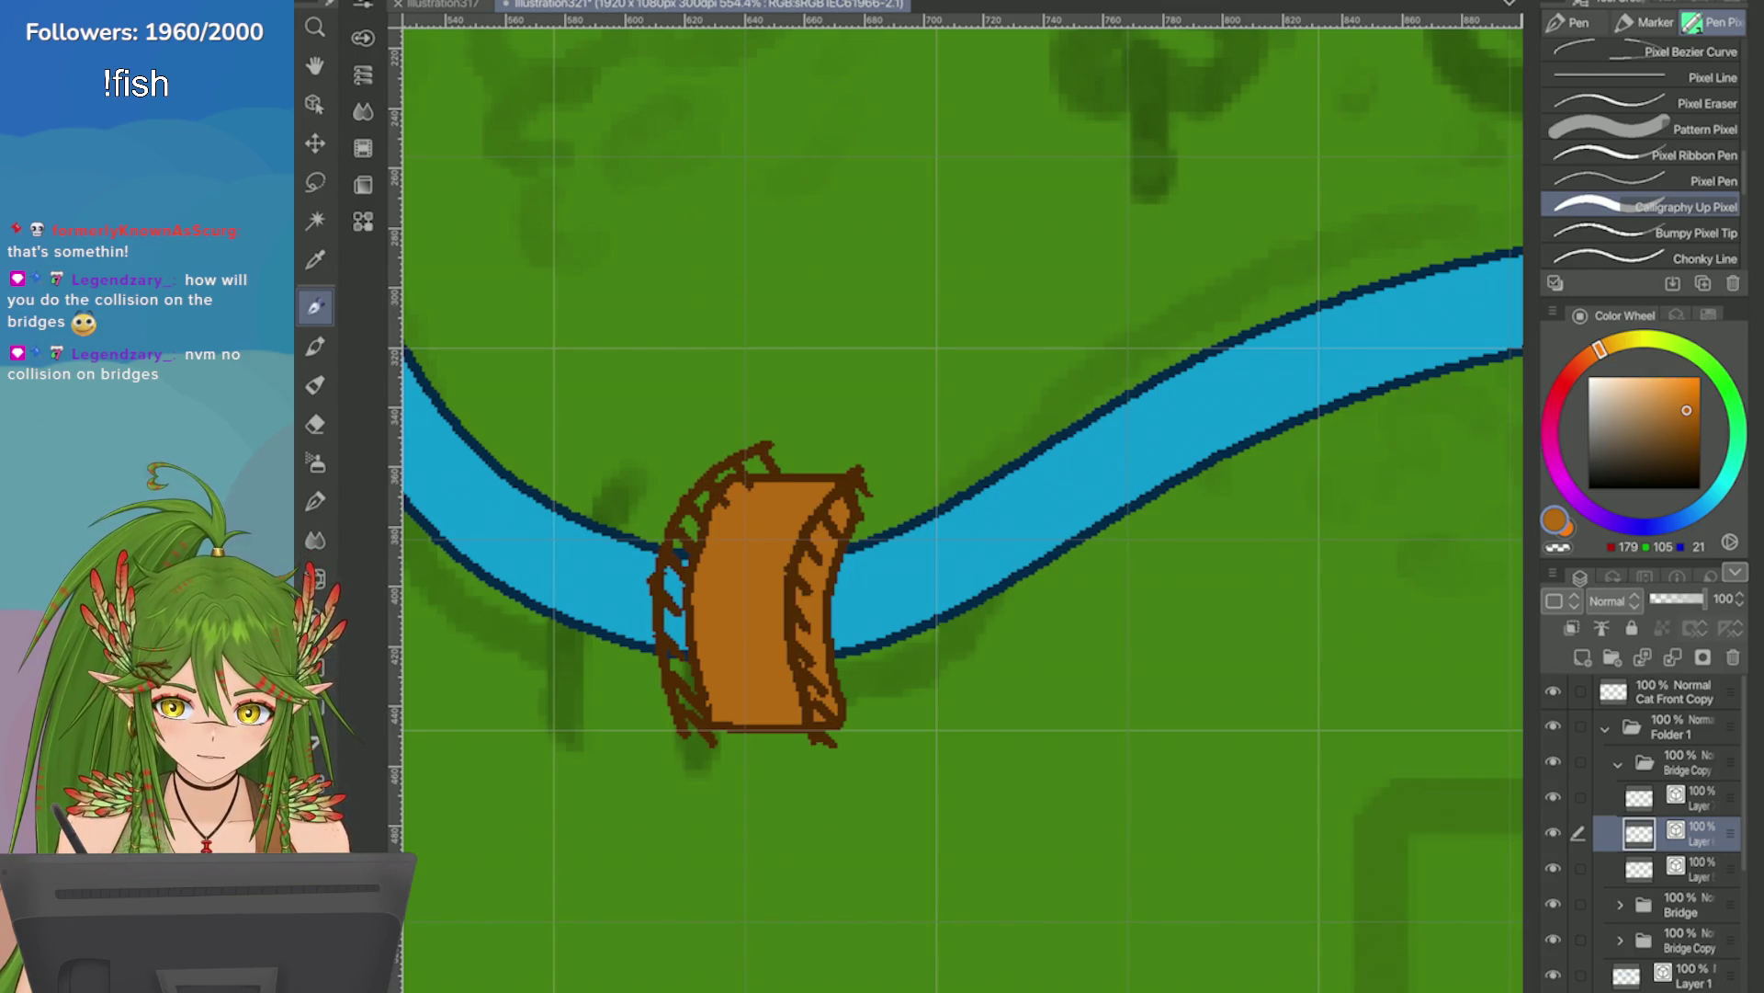
pyautogui.click(1554, 833)
pyautogui.click(1553, 833)
pyautogui.click(1553, 797)
pyautogui.click(1554, 797)
pyautogui.click(1553, 797)
pyautogui.click(1553, 797)
pyautogui.click(1553, 796)
pyautogui.click(1553, 797)
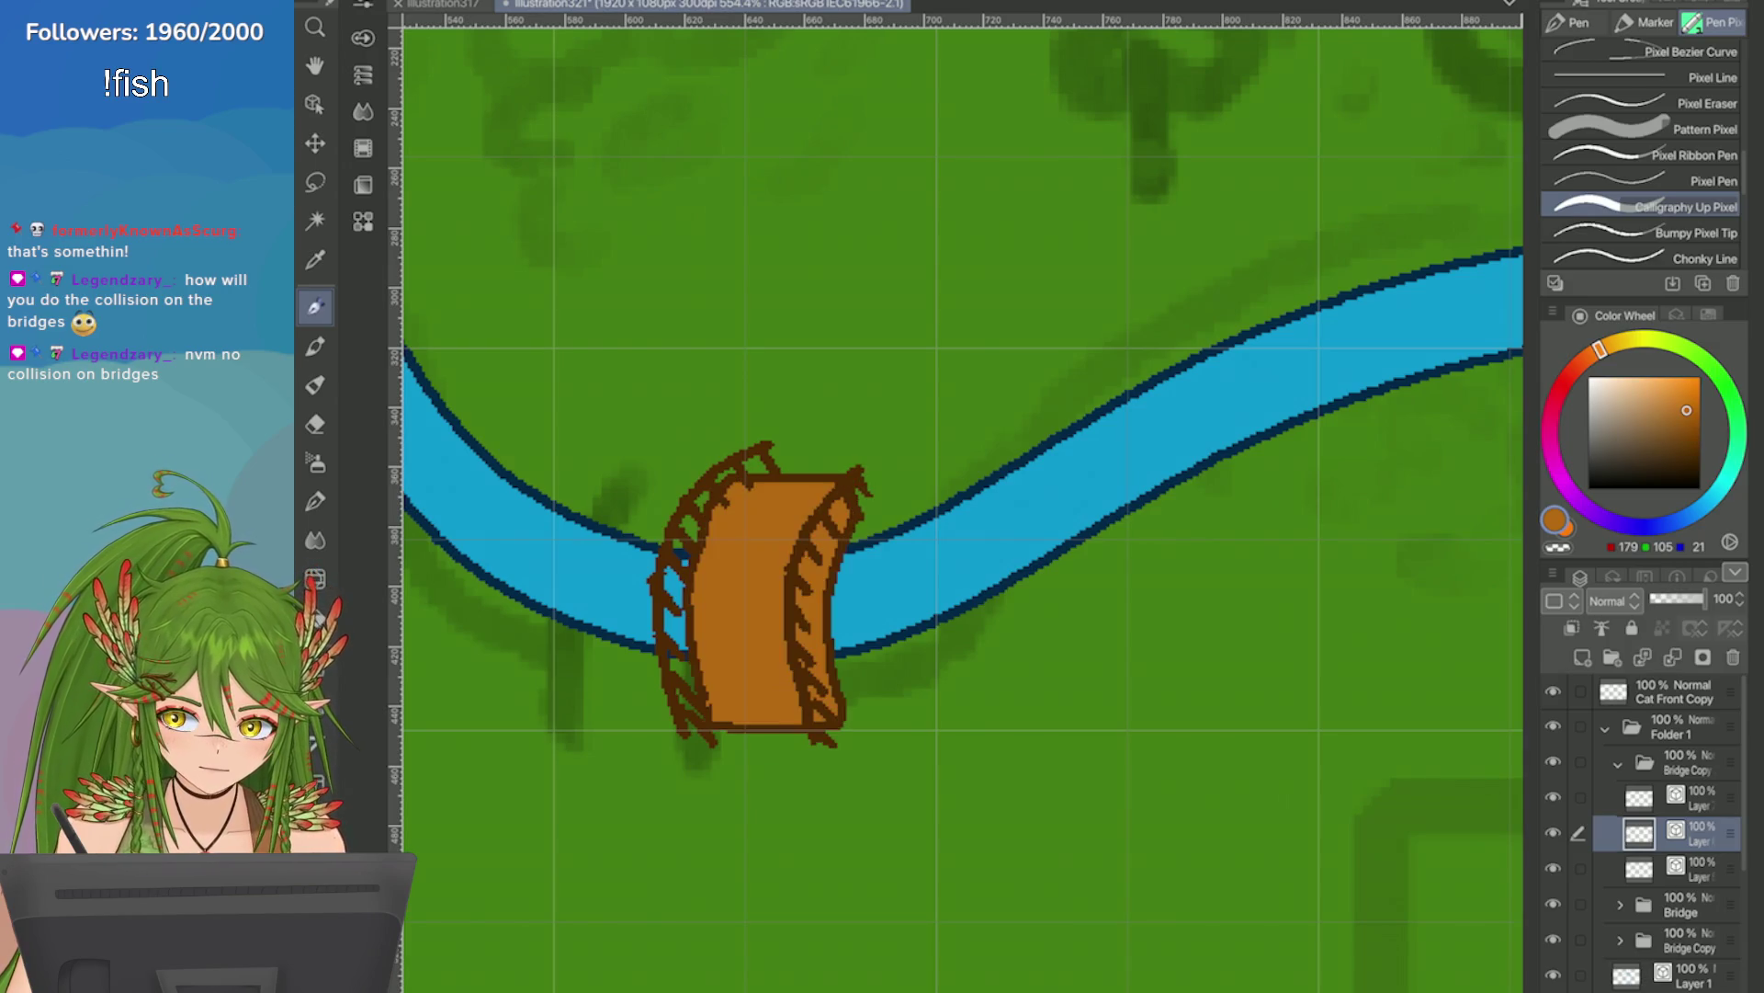
# Free Transform the bridge layer to stretch it slightly taller and nudge it up.
pyautogui.click(1700, 868)
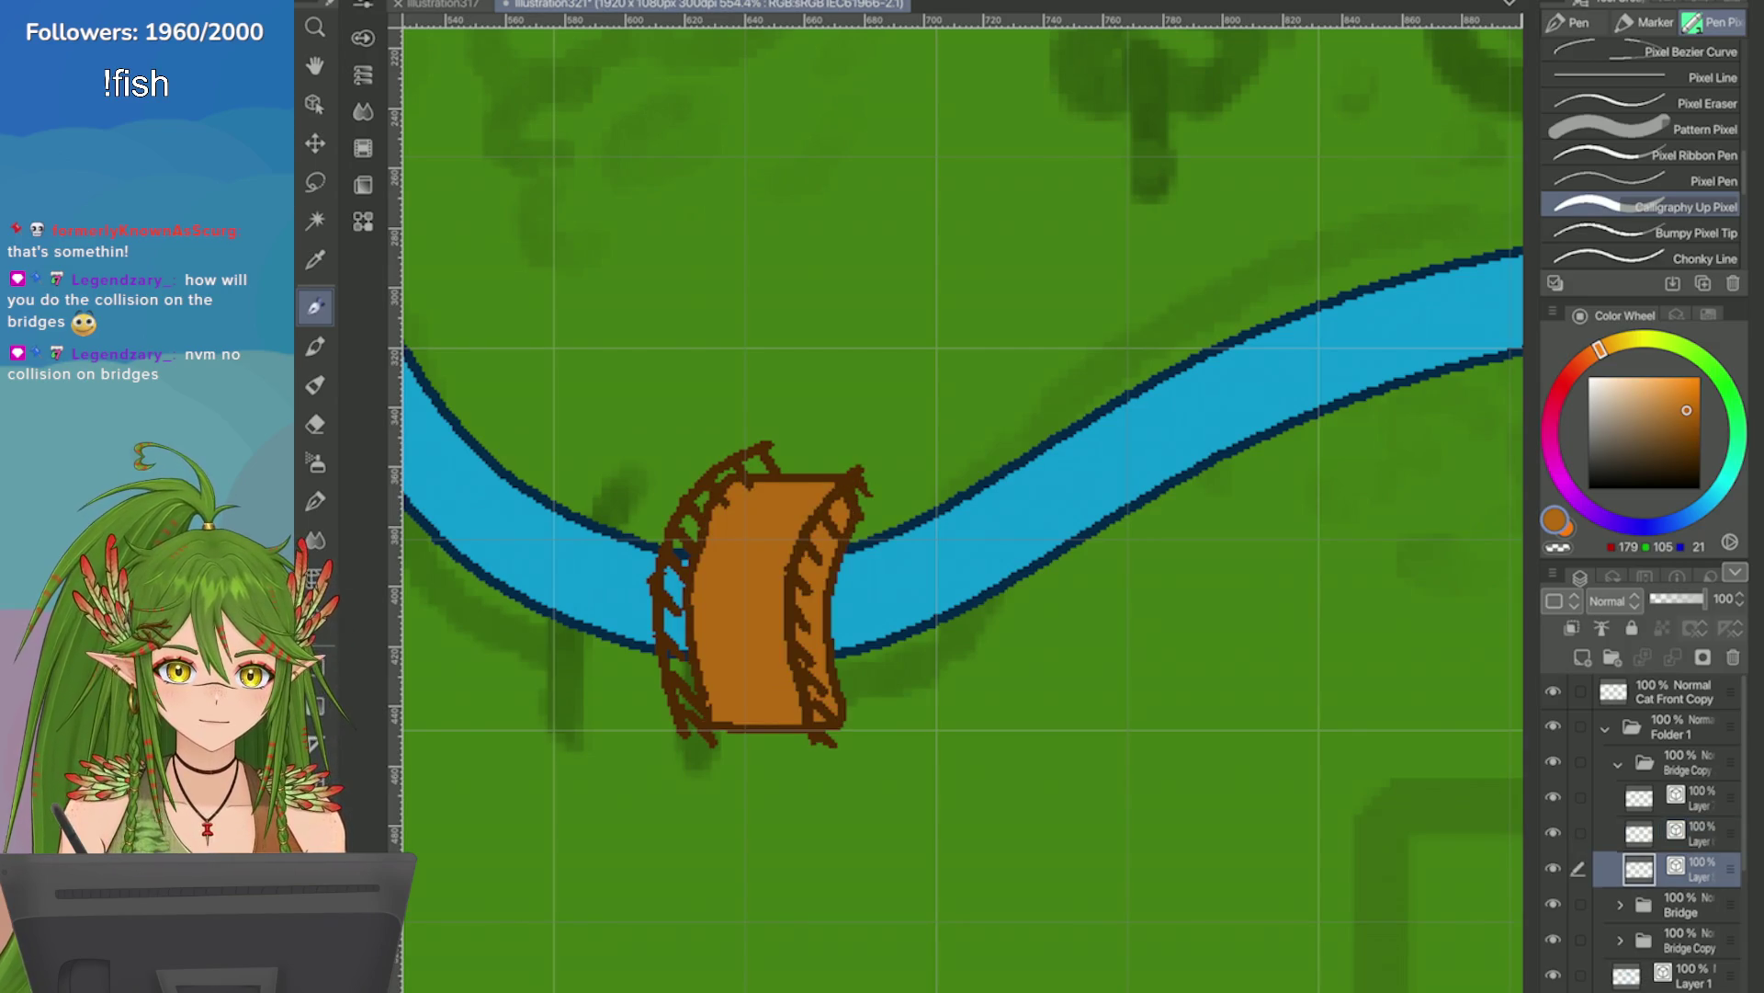
pyautogui.click(405, 2)
pyautogui.moveTo(689, 402)
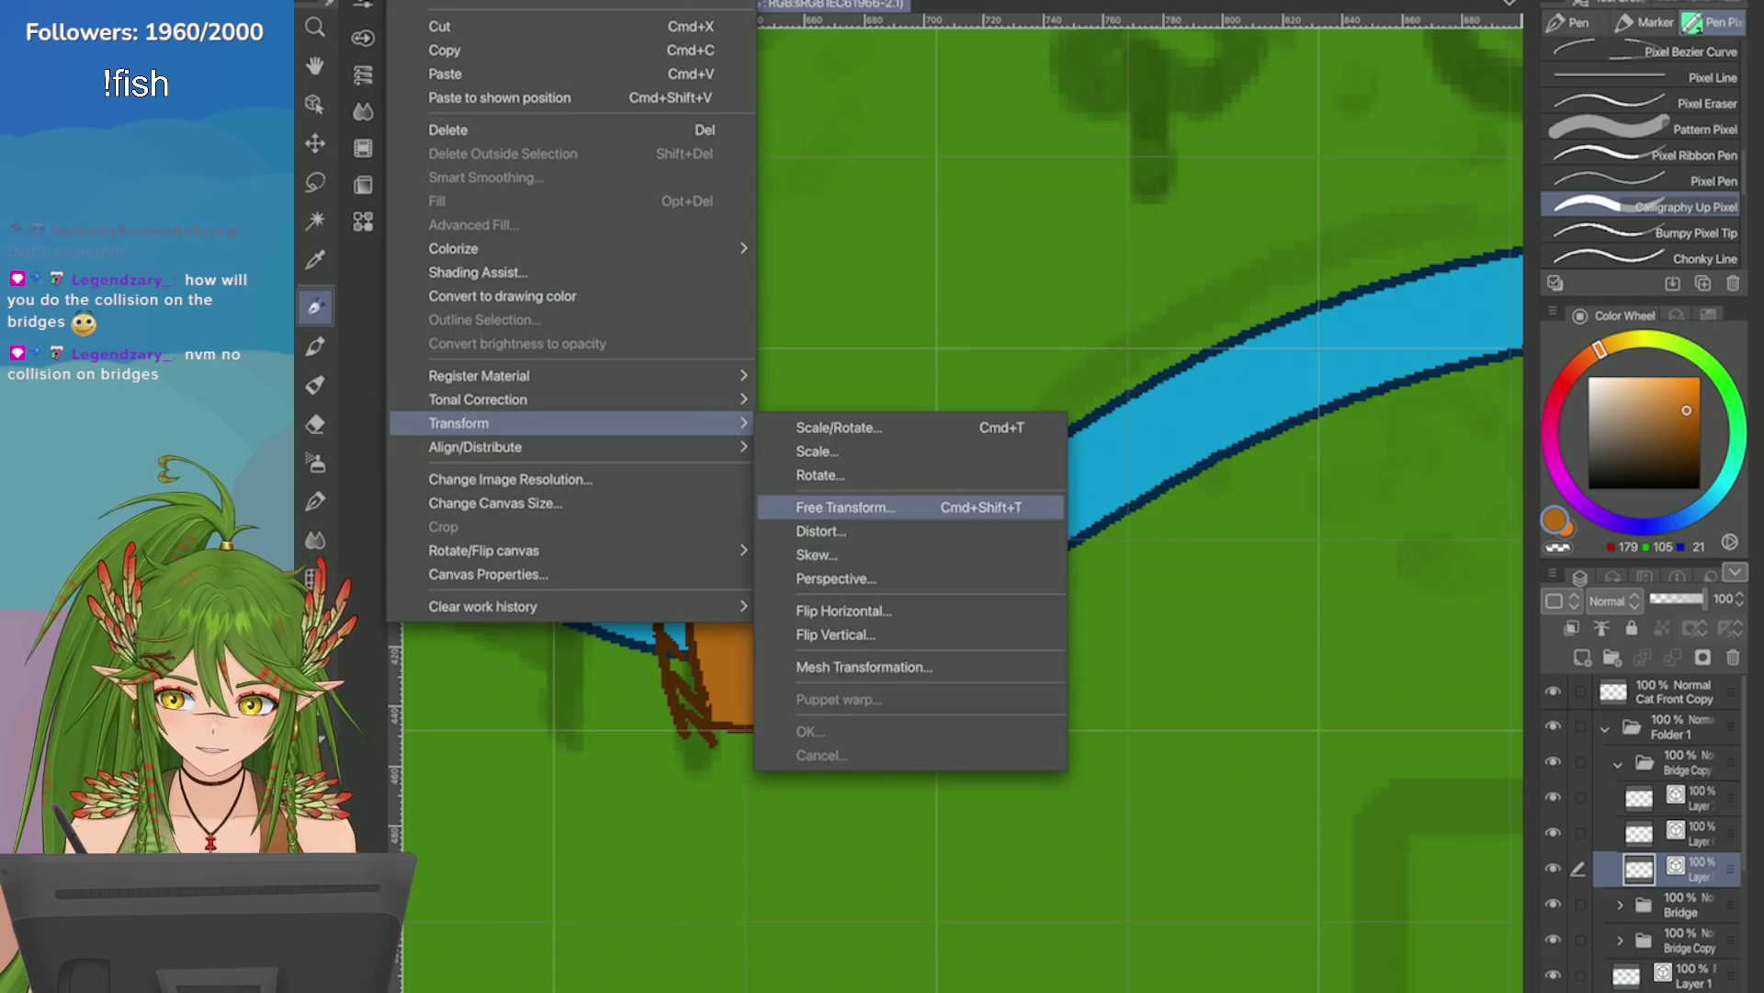
pyautogui.click(808, 505)
pyautogui.moveTo(763, 937); pyautogui.dragTo(783, 983)
pyautogui.moveTo(749, 841); pyautogui.dragTo(749, 827)
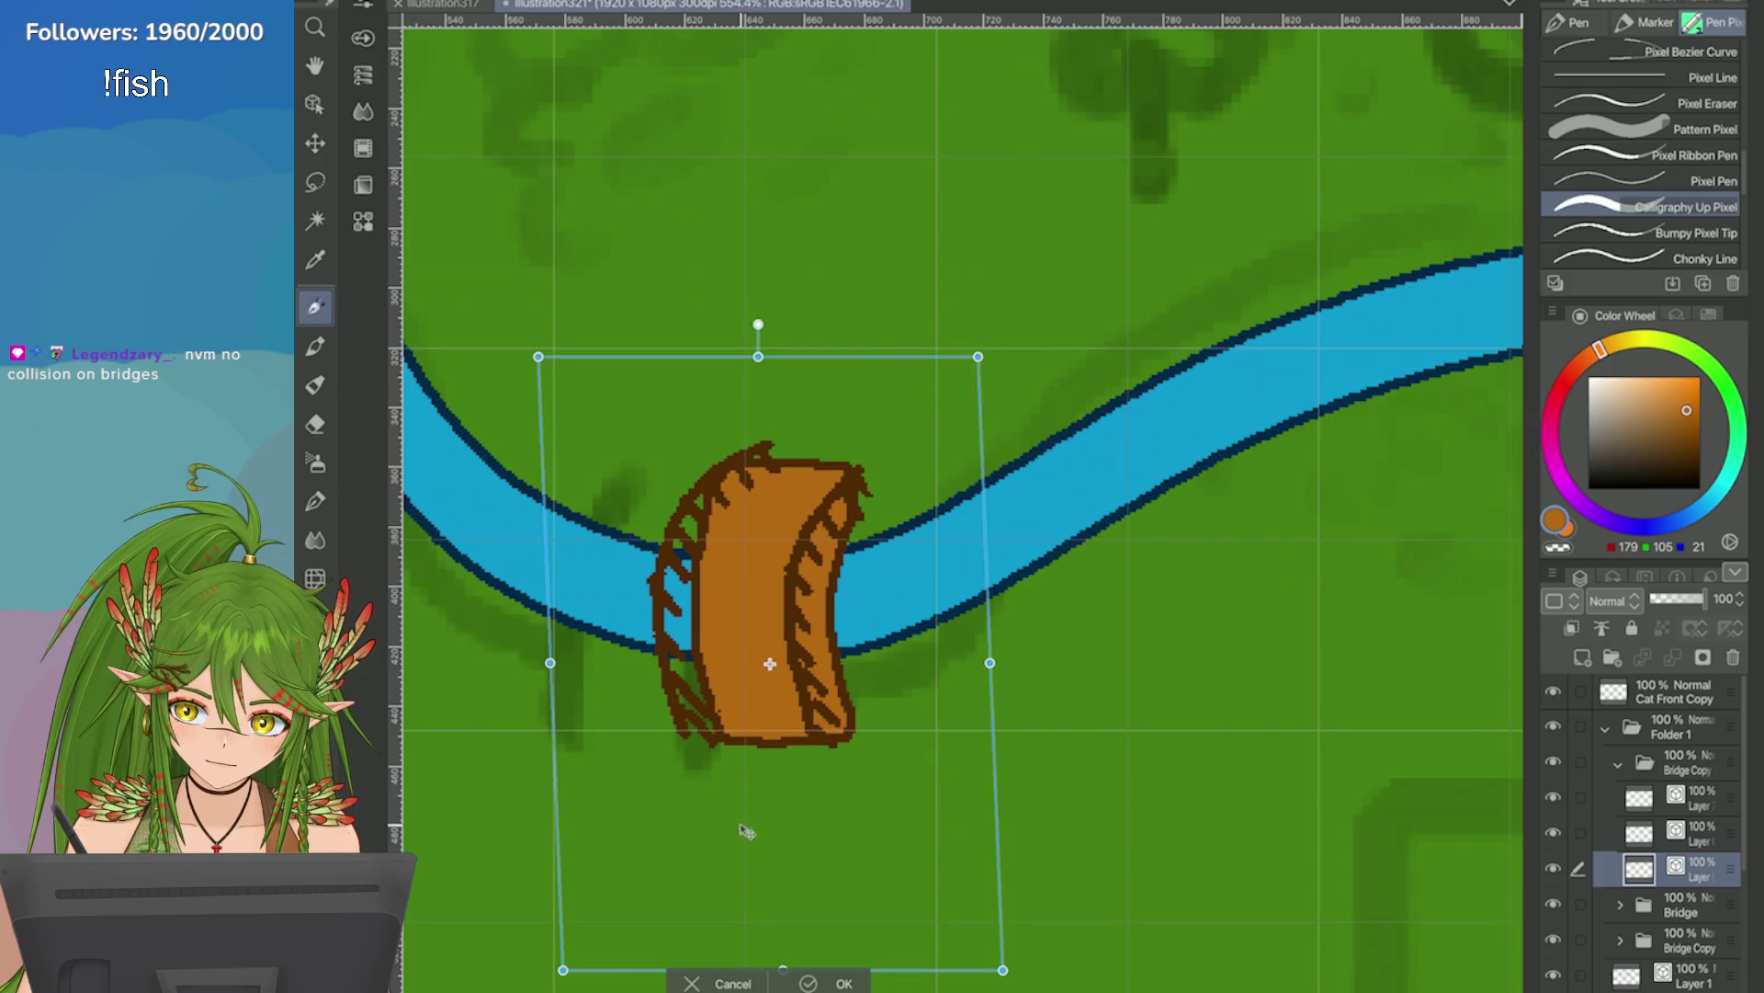
pyautogui.press('Return')
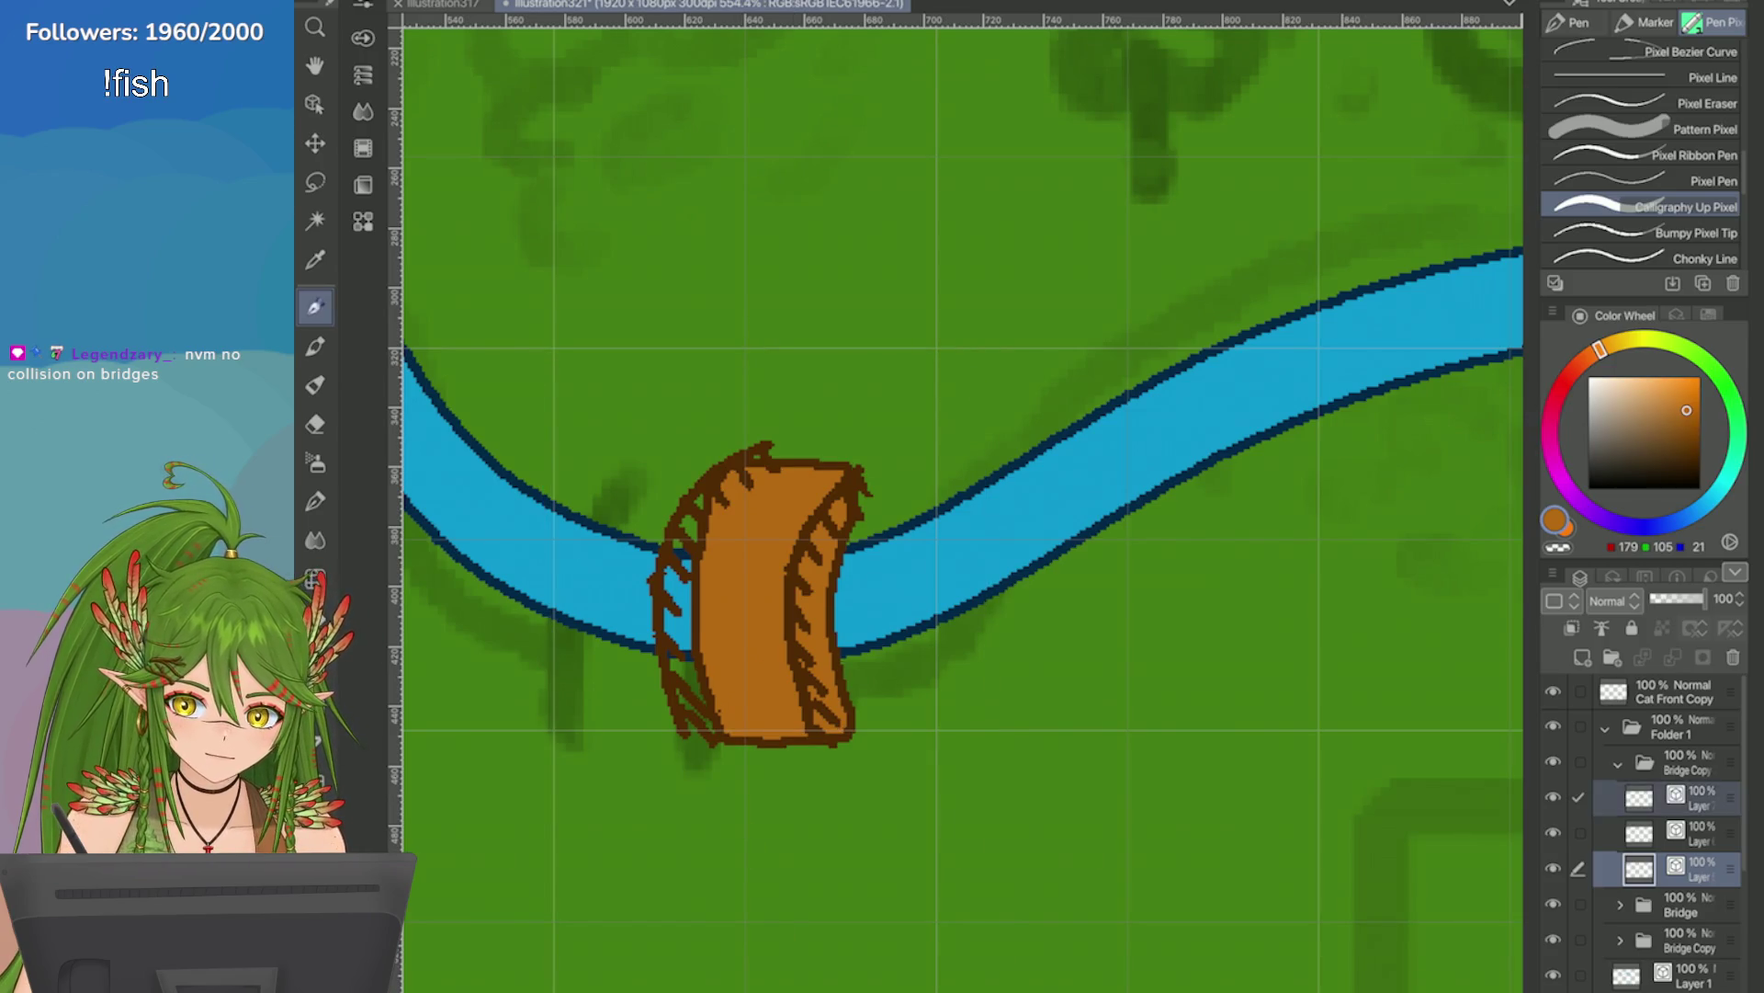
# Try rotating the bridge and railing layers, cancel it, and undo the railing strokes.
pyautogui.click(1691, 831)
pyautogui.keyDown('ctrl'); pyautogui.click(1691, 796); pyautogui.keyUp('ctrl')
pyautogui.hotkey('ctrl', 't')
pyautogui.moveTo(648, 514); pyautogui.dragTo(732, 655)
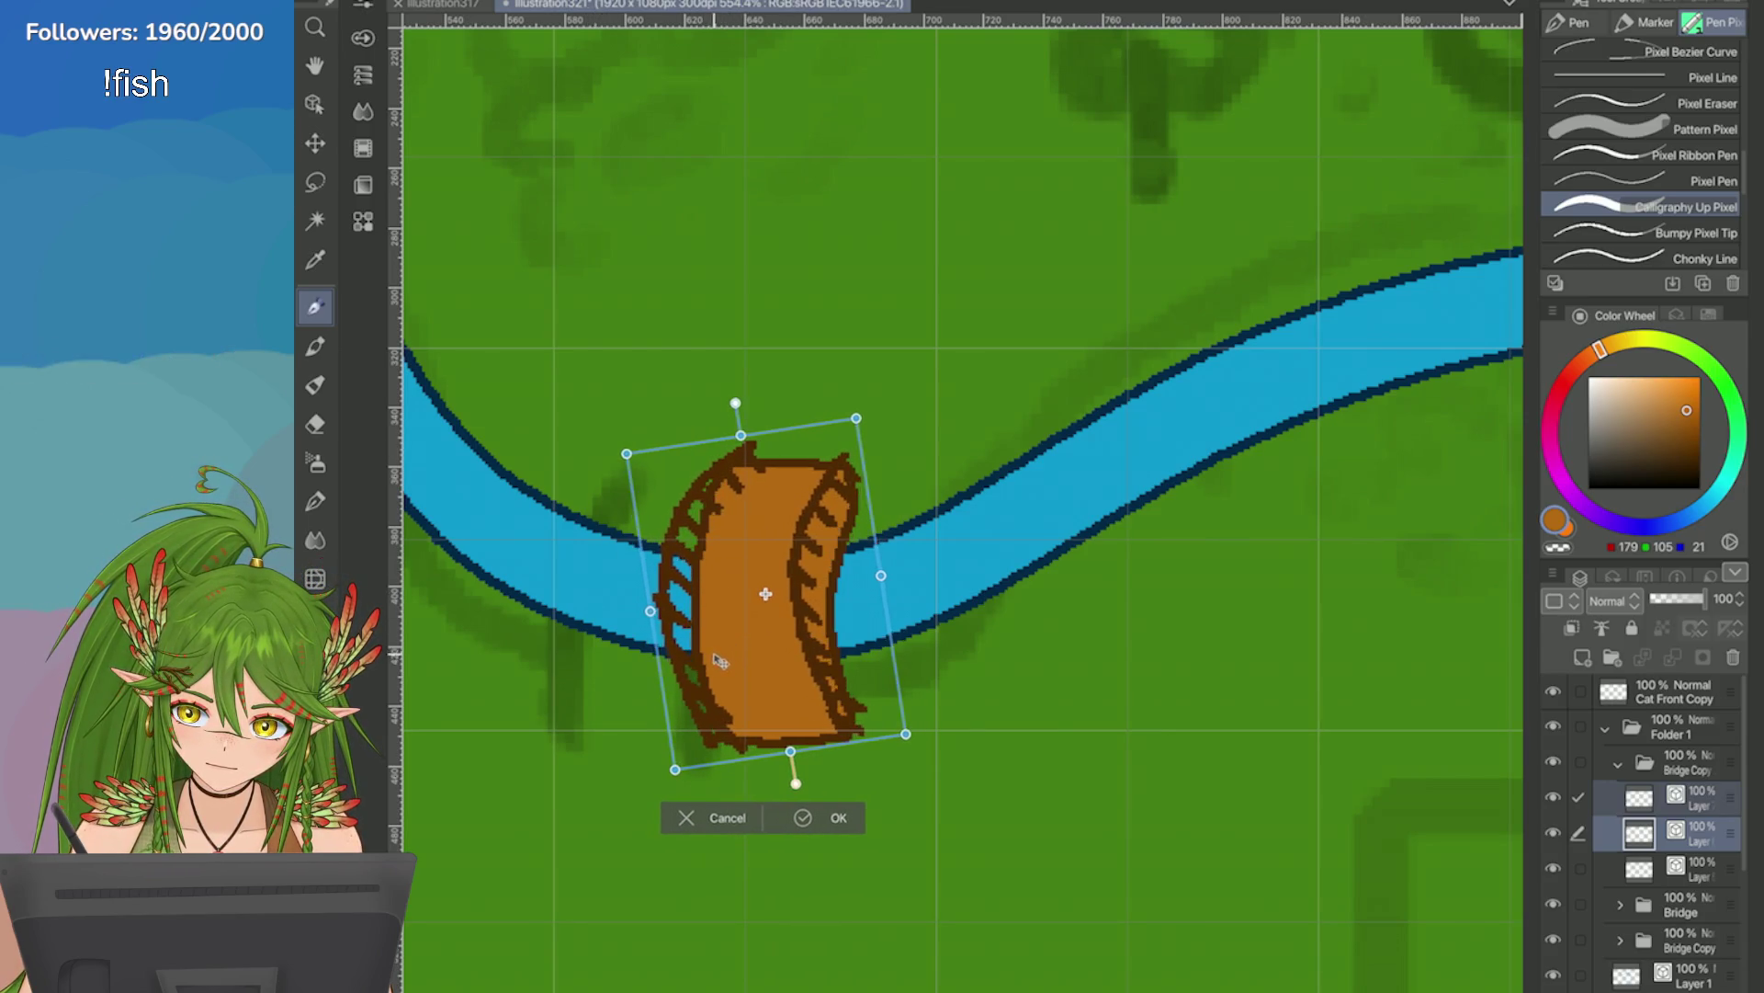
pyautogui.press('Escape')
pyautogui.hotkey('ctrl', 'z')
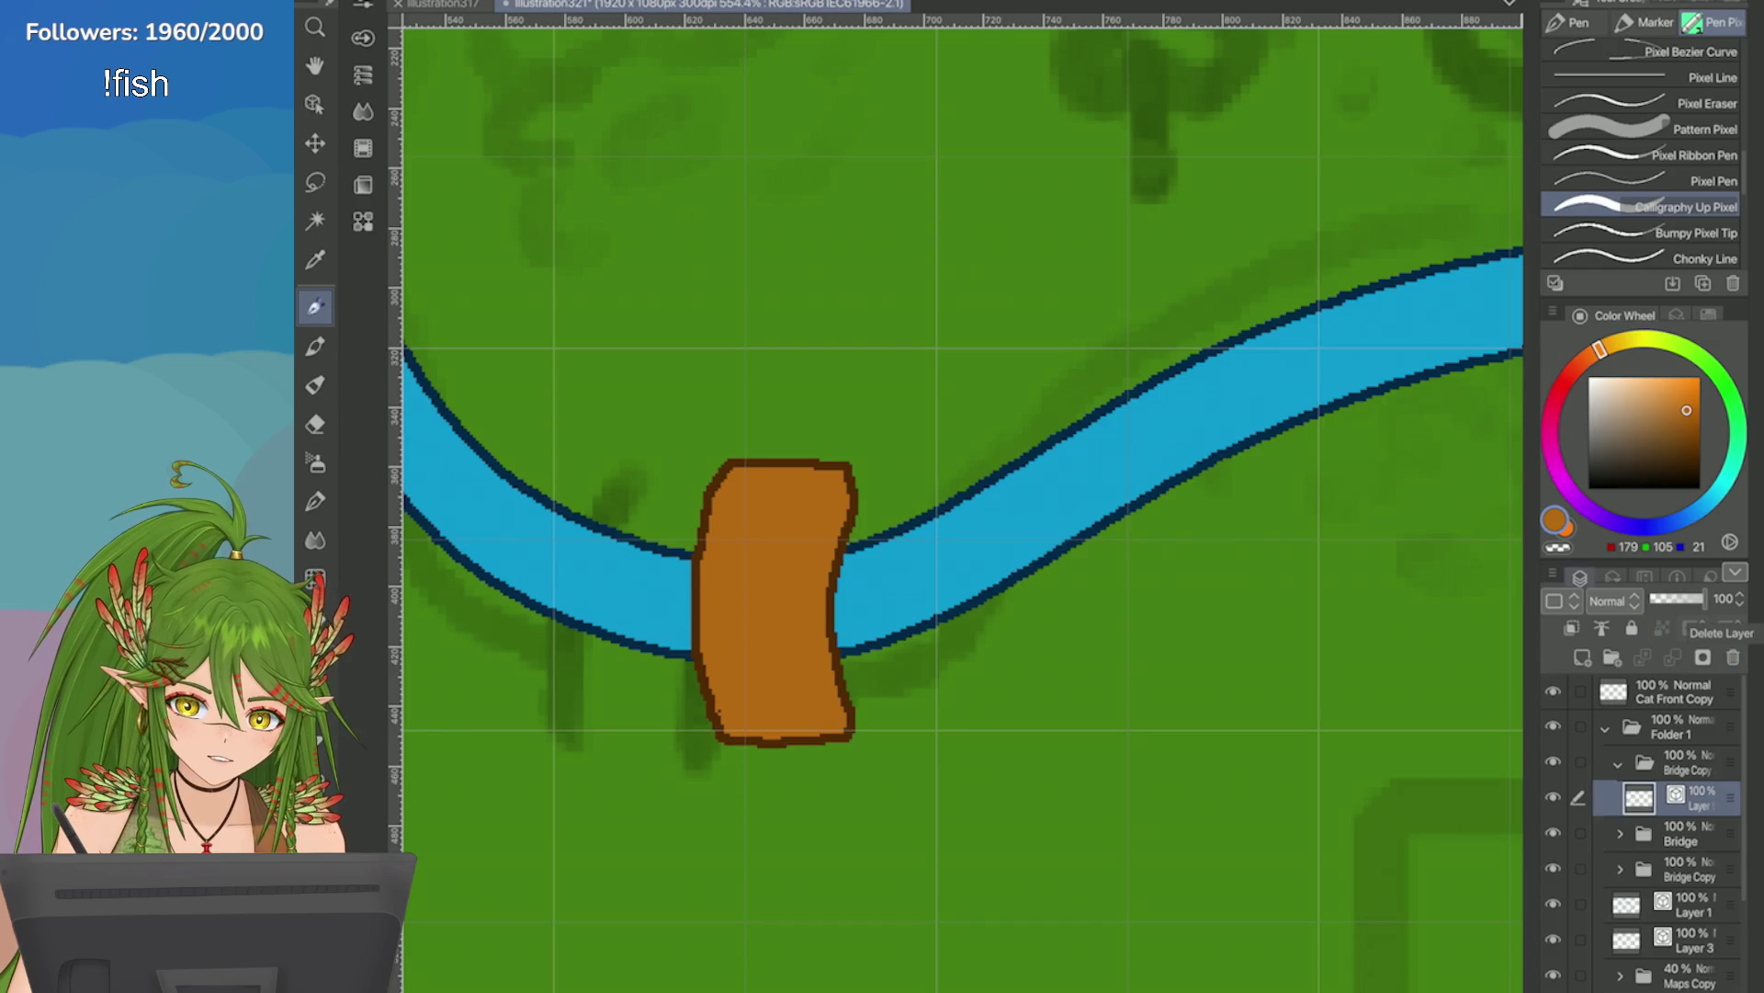
# Widen the side panels and add a new empty vector layer above the bridge.
pyautogui.moveTo(1532, 685); pyautogui.dragTo(1512, 685)
pyautogui.click(1583, 657)
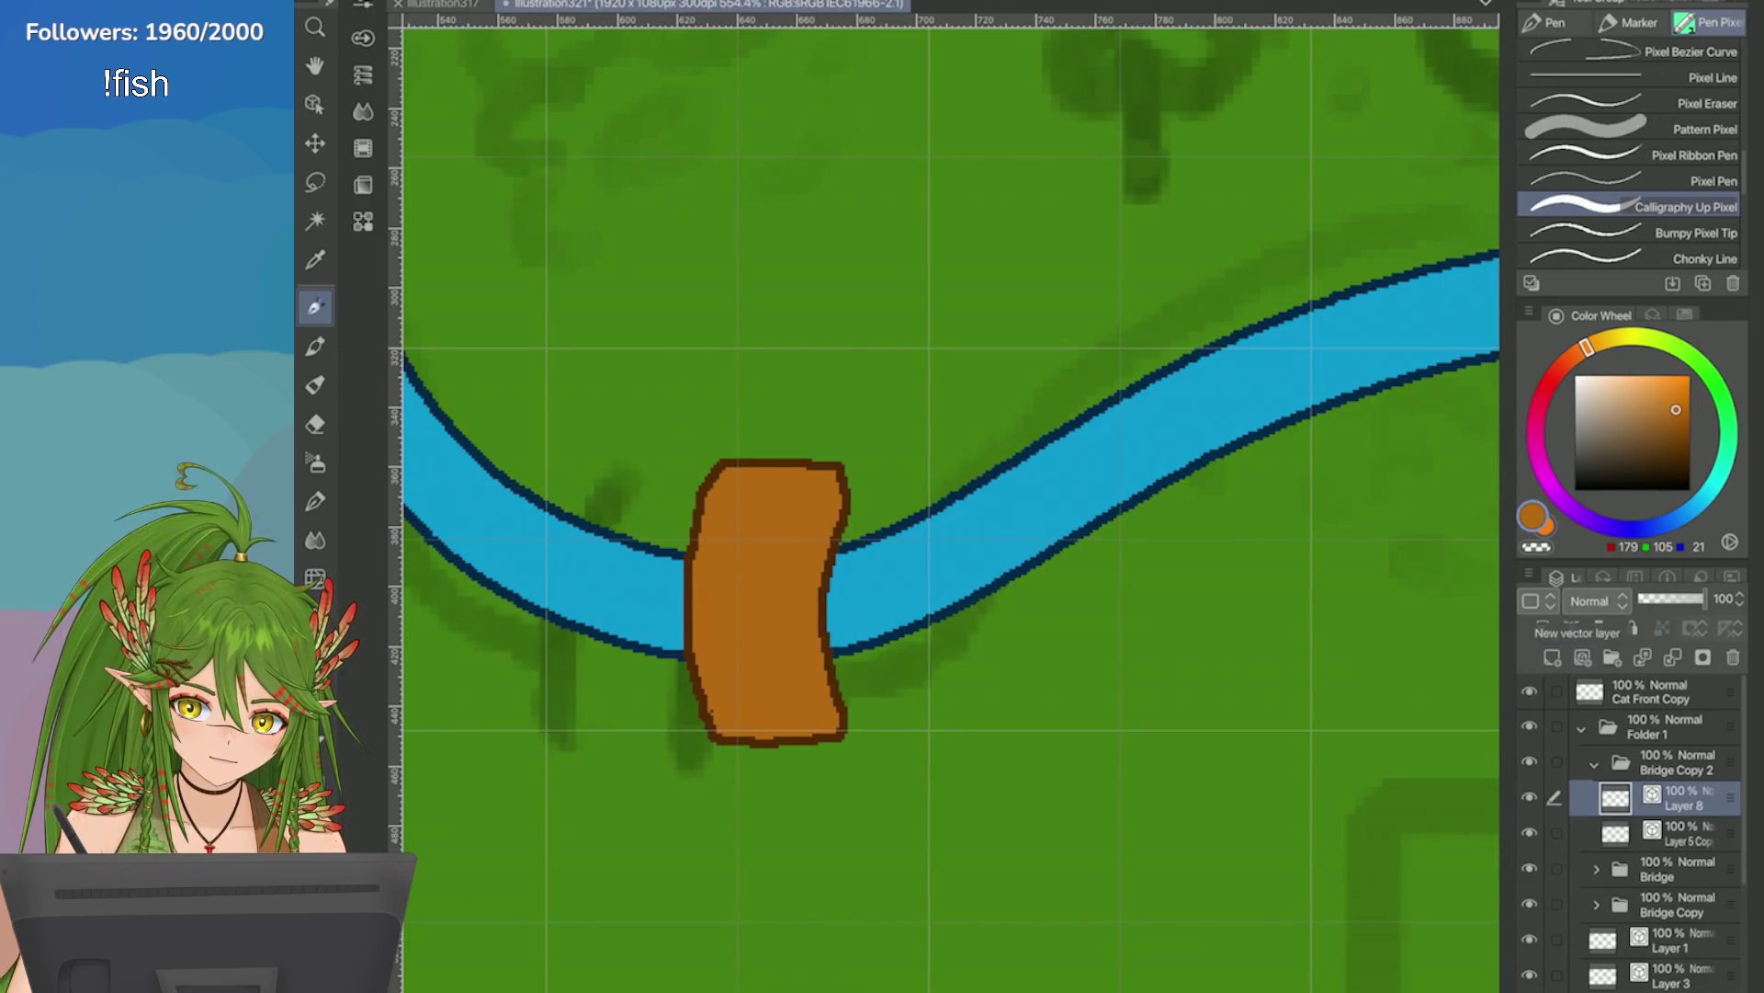
pyautogui.scroll(2, 602, 510)
pyautogui.scroll(-3, 1632, 156)
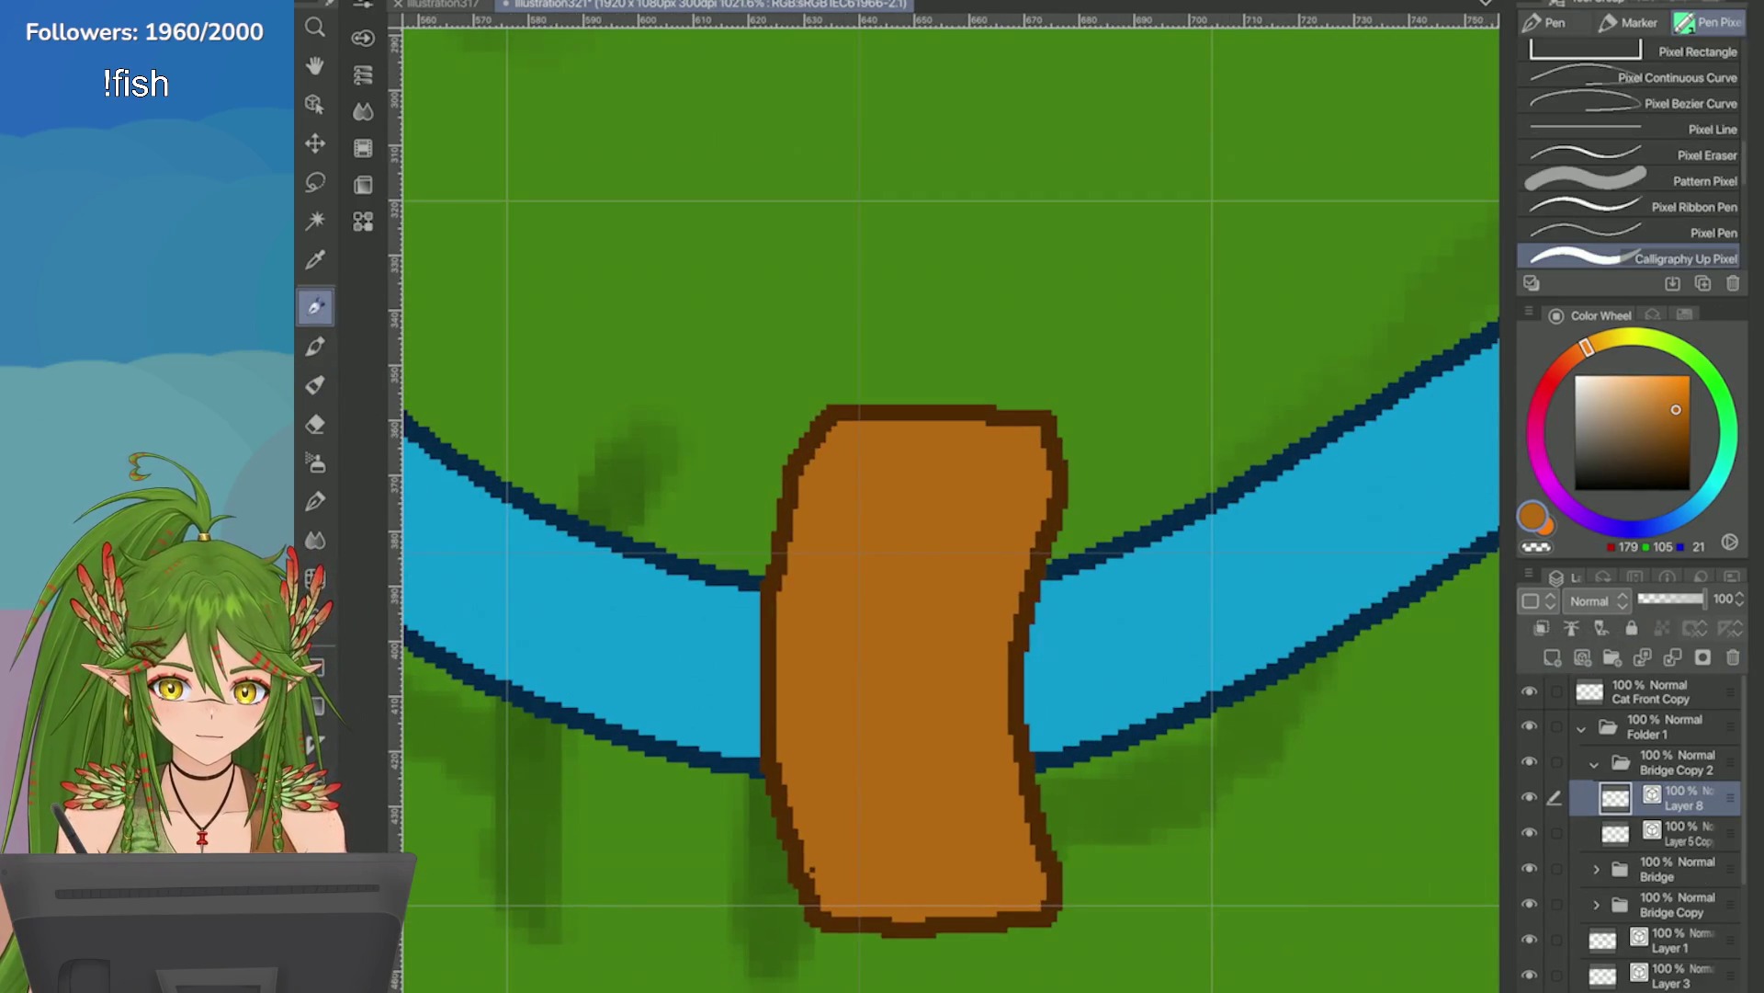
# Eyedrop the dark brown outline colour and settle on the tilted calligraphy pixel brush.
pyautogui.click(1626, 202)
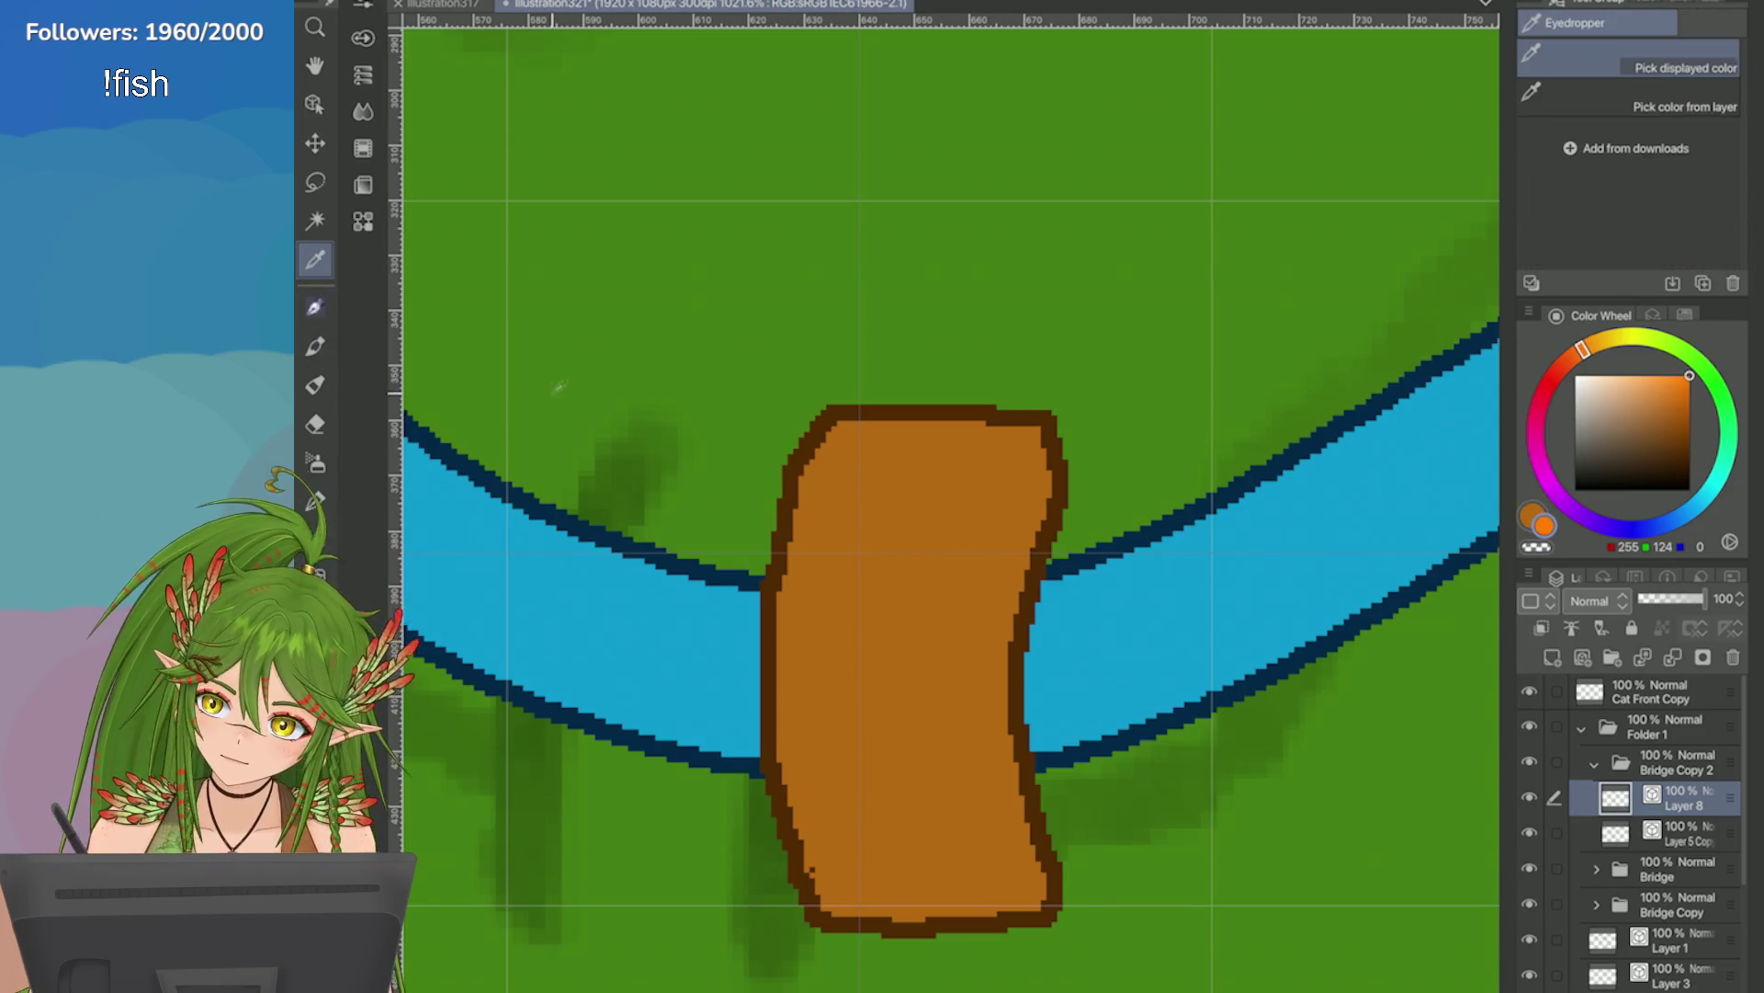
pyautogui.keyDown('alt'); pyautogui.click(783, 551); pyautogui.keyUp('alt')
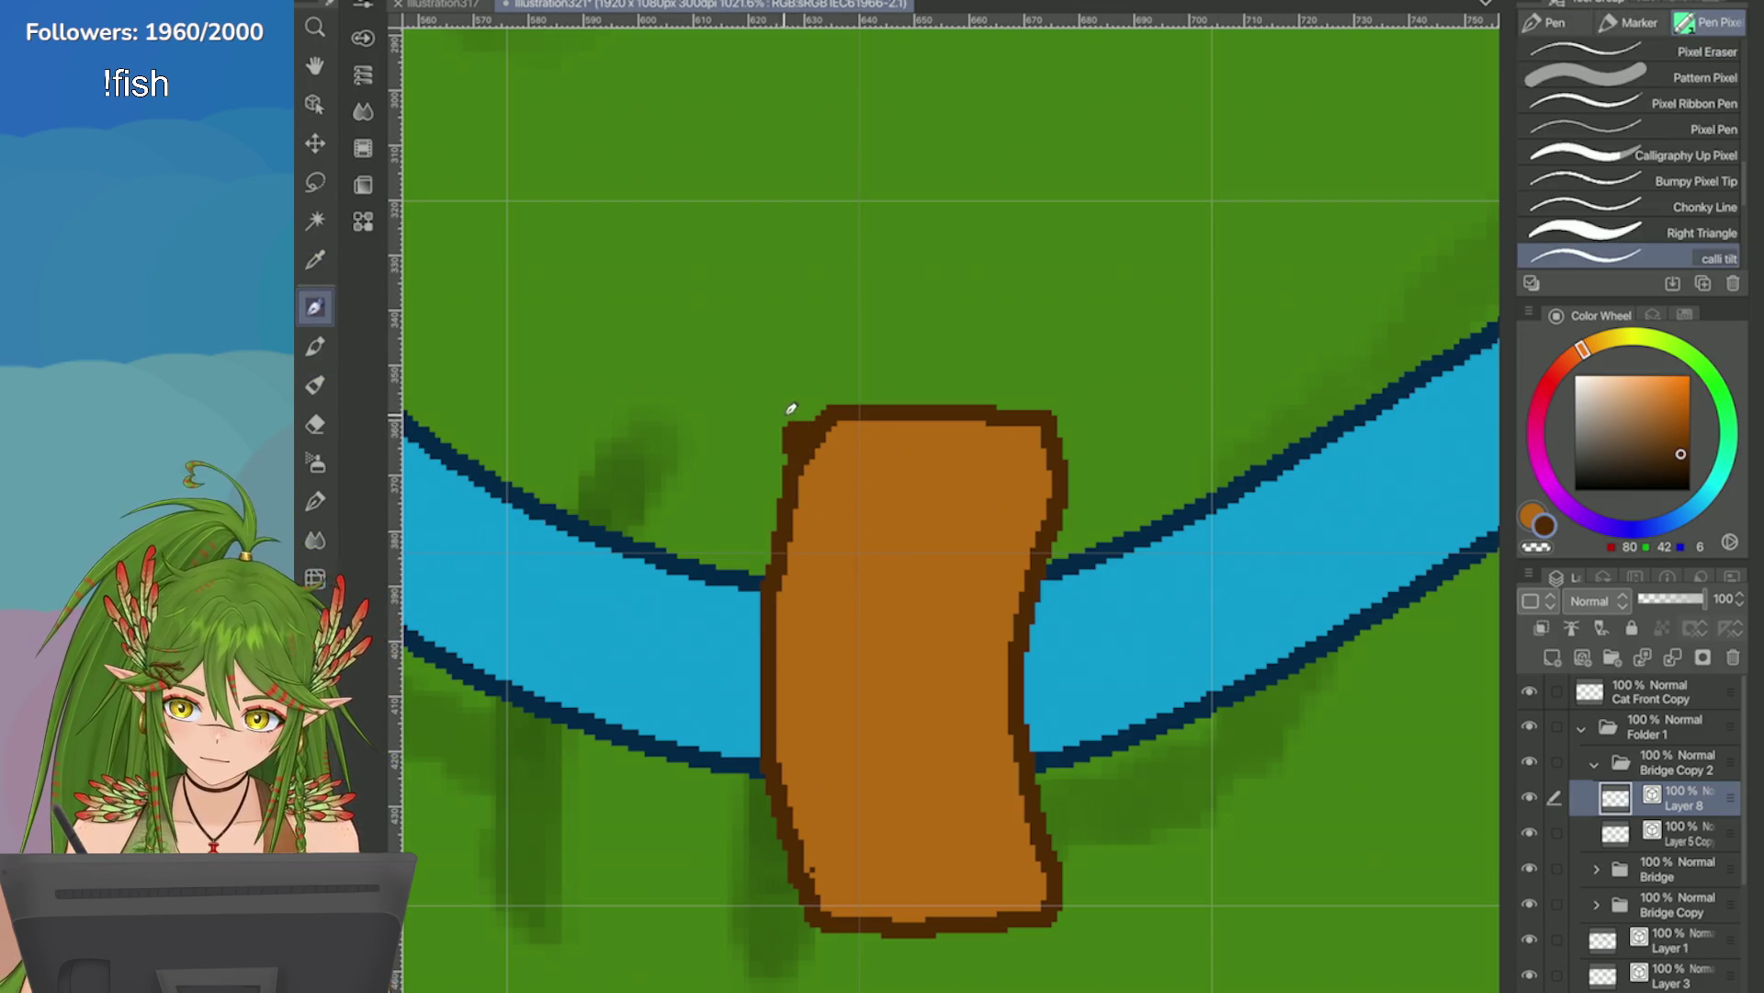
pyautogui.press('p')
pyautogui.press(',')
pyautogui.press('.')
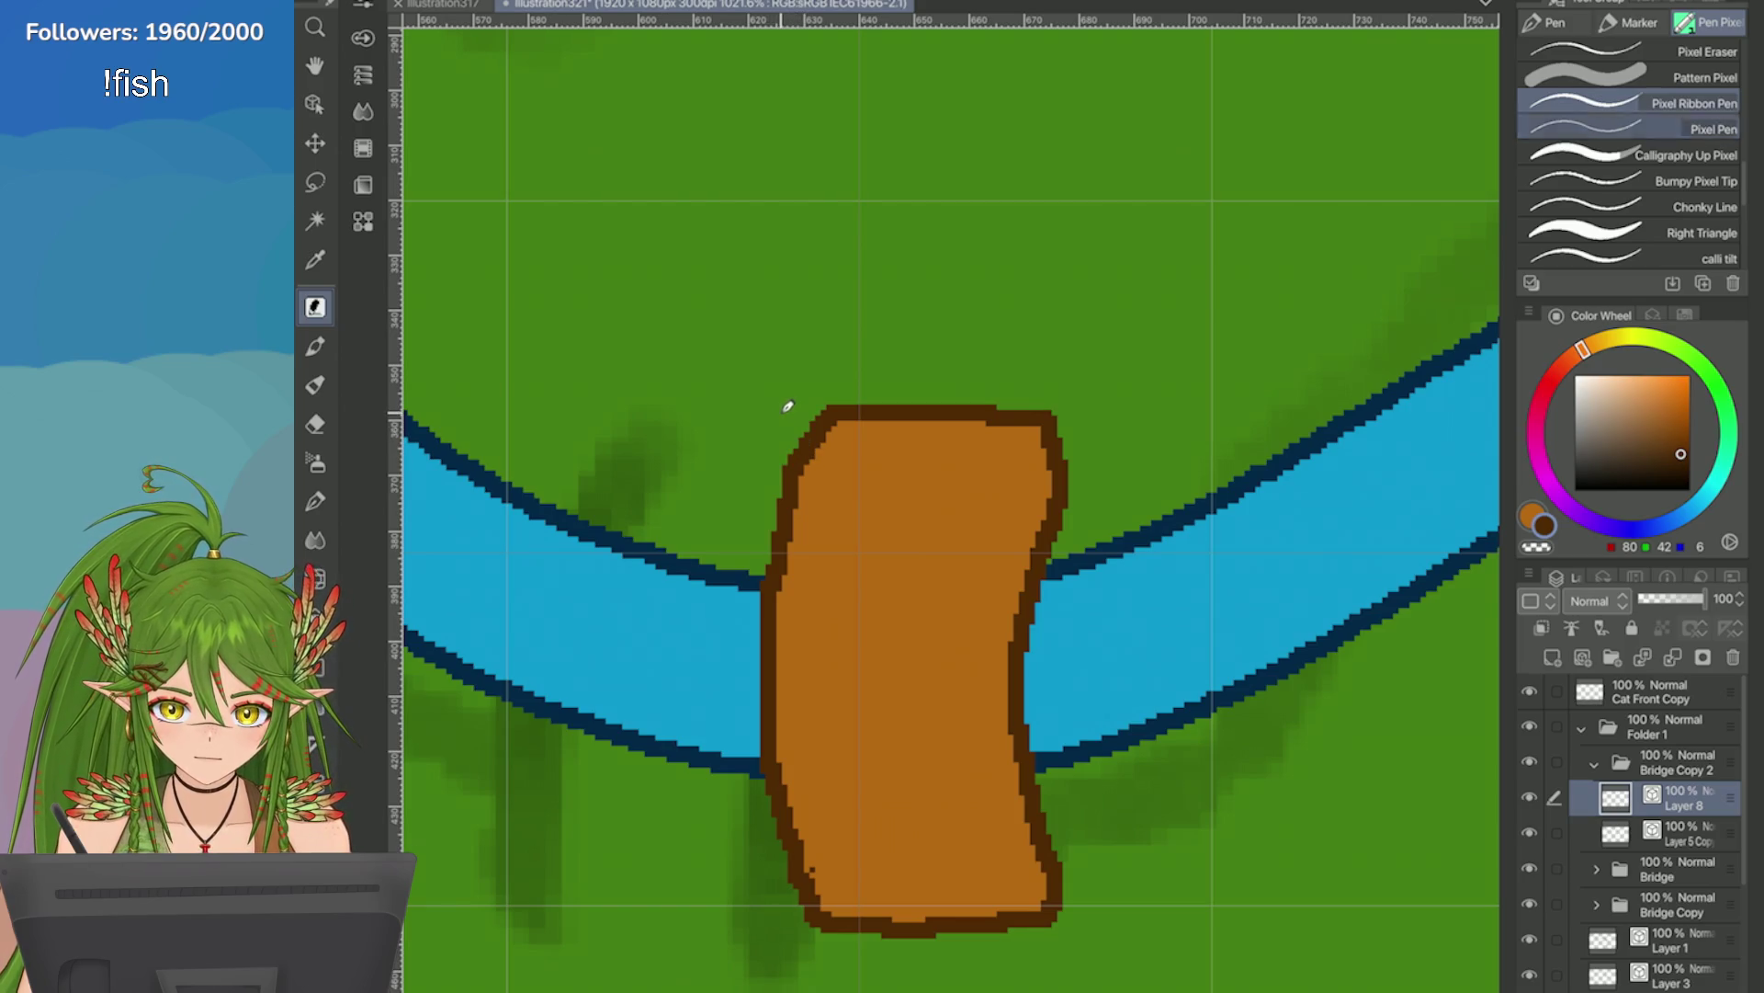
pyautogui.press('.')
pyautogui.moveTo(788, 410); pyautogui.dragTo(804, 480)
pyautogui.hotkey('ctrl', 'z')
# Try dark strokes around the plank's top-left corner, undoing the failed attempts.
pyautogui.moveTo(783, 406)
pyautogui.mouseDown()
pyautogui.moveTo(790, 498)
pyautogui.moveTo(768, 531)
pyautogui.mouseUp()
pyautogui.moveTo(767, 460); pyautogui.dragTo(765, 551)
pyautogui.moveTo(813, 386)
pyautogui.mouseDown()
pyautogui.moveTo(762, 533)
pyautogui.moveTo(700, 424)
pyautogui.mouseUp()
pyautogui.hotkey('ctrl', 'z')
pyautogui.hotkey('ctrl', 'z')
pyautogui.hotkey('ctrl', 'z')
pyautogui.moveTo(755, 342); pyautogui.dragTo(687, 526)
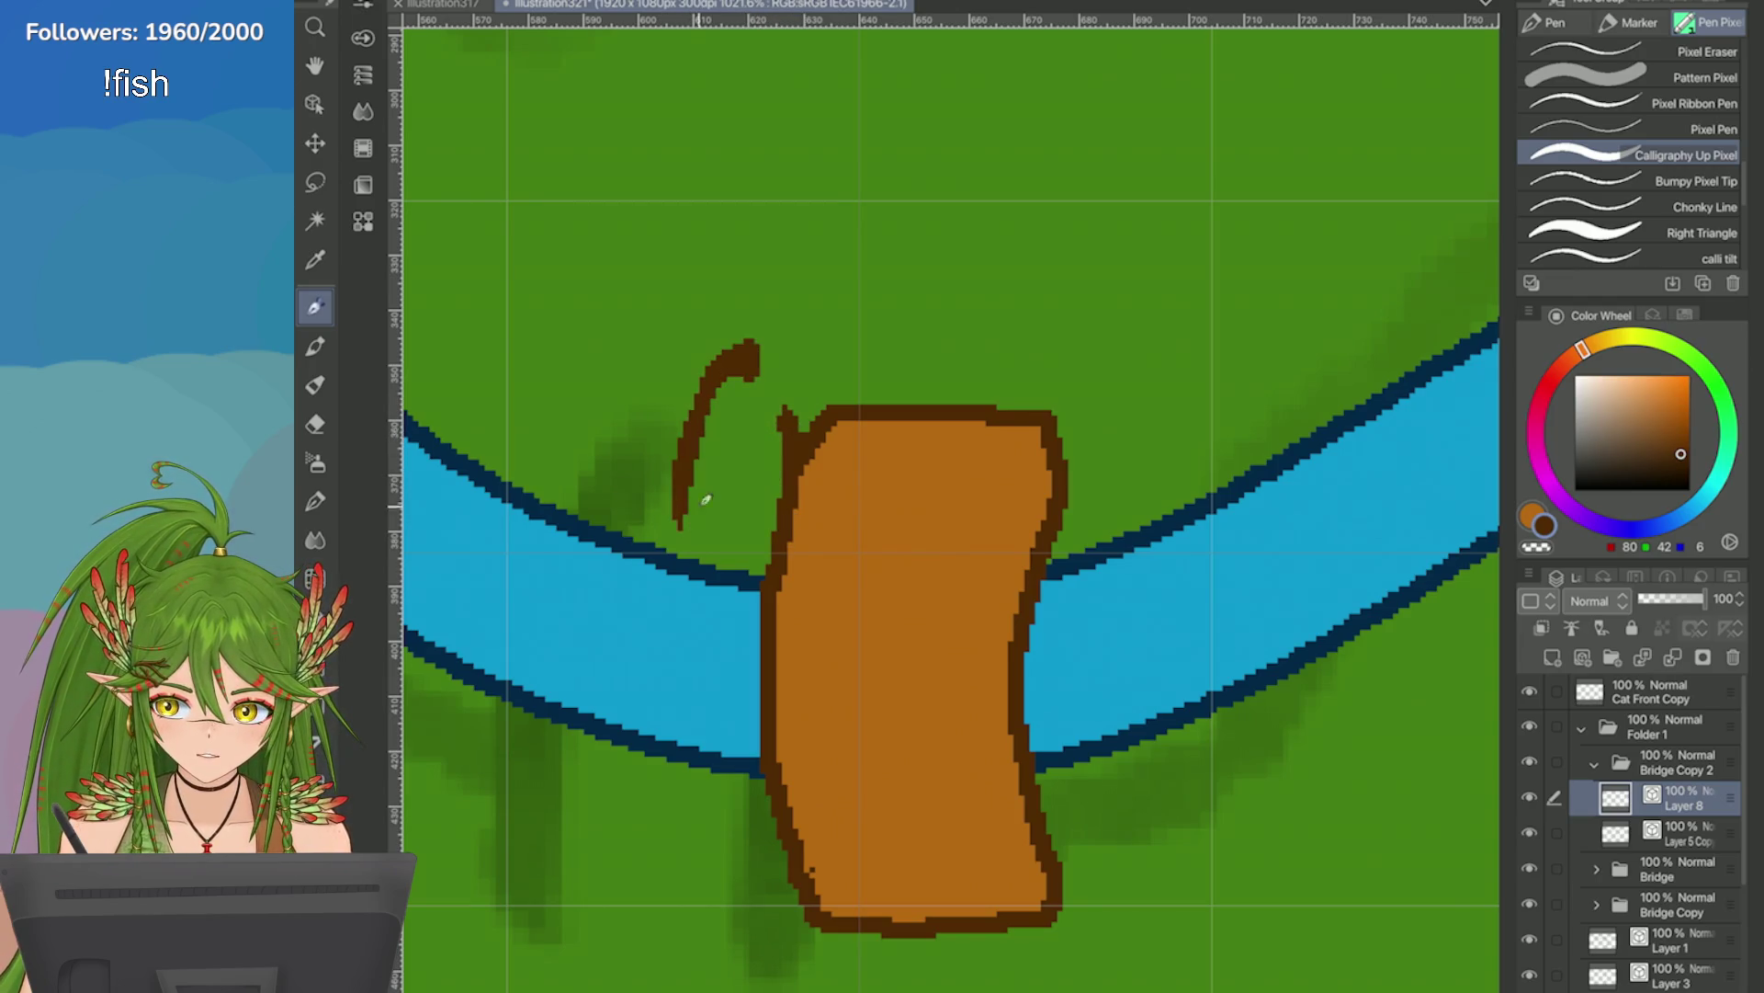
pyautogui.hotkey('ctrl', 'z')
pyautogui.moveTo(831, 341); pyautogui.dragTo(729, 433)
pyautogui.hotkey('ctrl', 'z')
pyautogui.press('.')
pyautogui.press('.')
pyautogui.press('.')
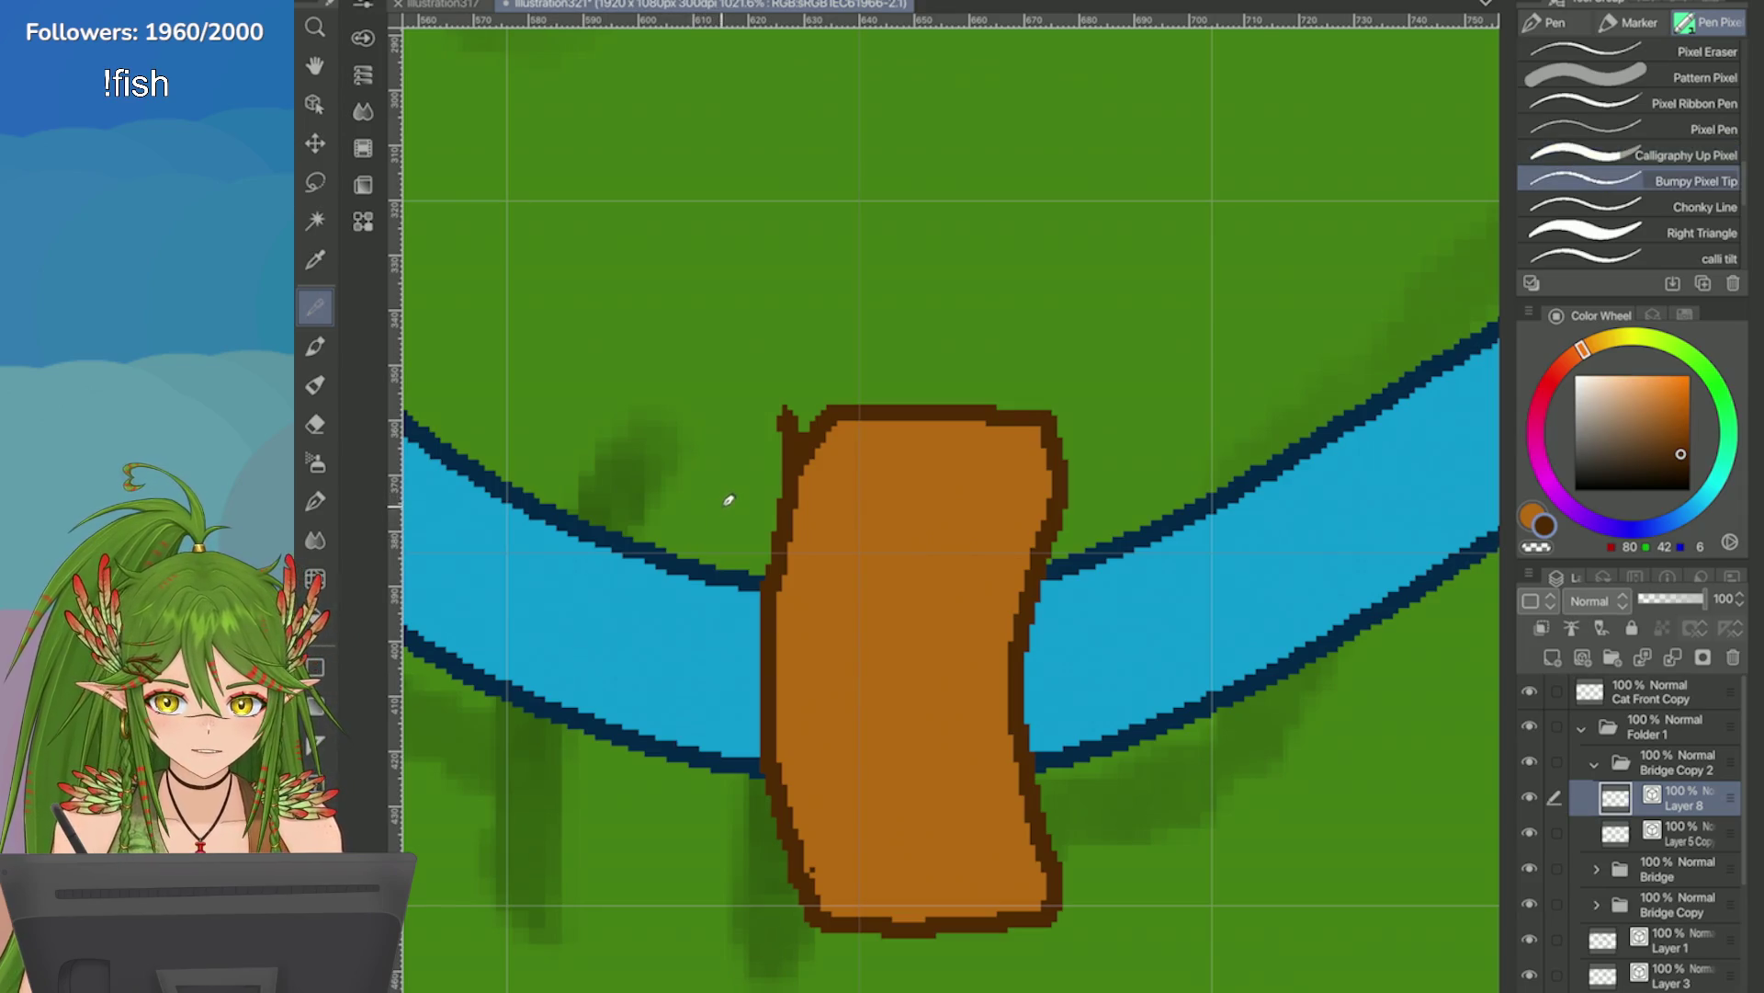
pyautogui.moveTo(768, 531)
pyautogui.mouseDown()
pyautogui.moveTo(805, 377)
pyautogui.moveTo(735, 545)
pyautogui.mouseUp()
pyautogui.hotkey('ctrl', 'z')
pyautogui.hotkey('ctrl', 'z')
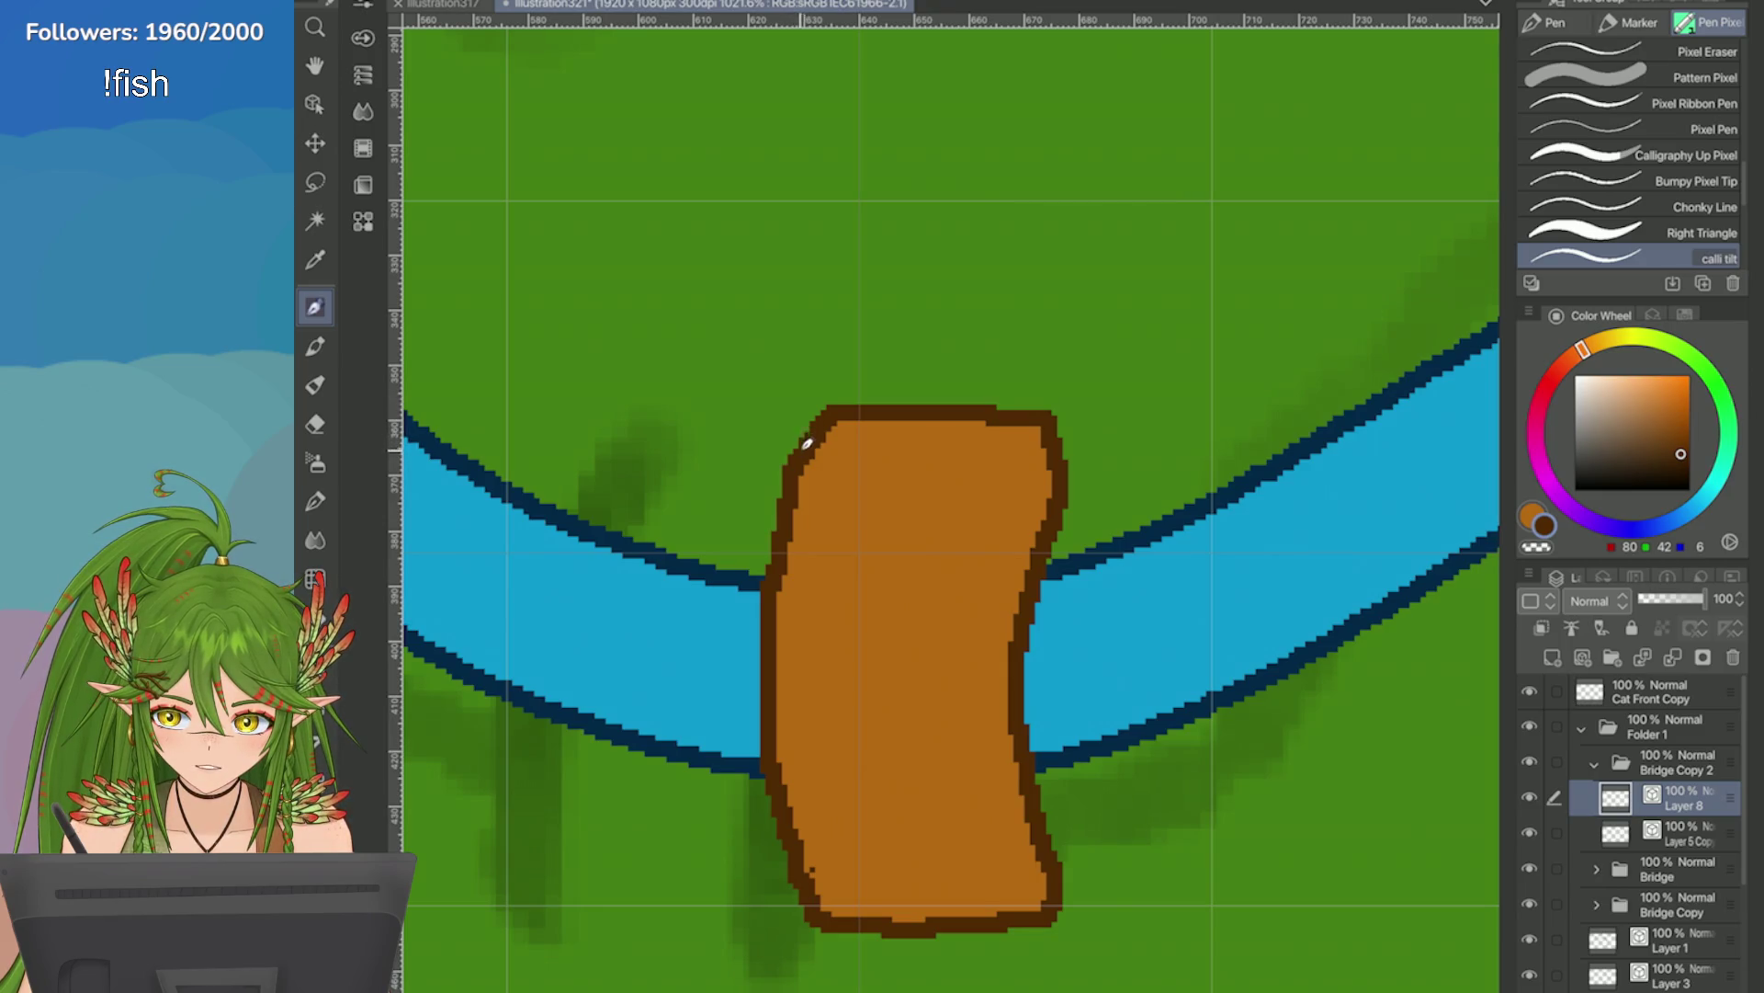
pyautogui.moveTo(809, 443); pyautogui.dragTo(768, 453)
pyautogui.scroll(-3, 761, 441)
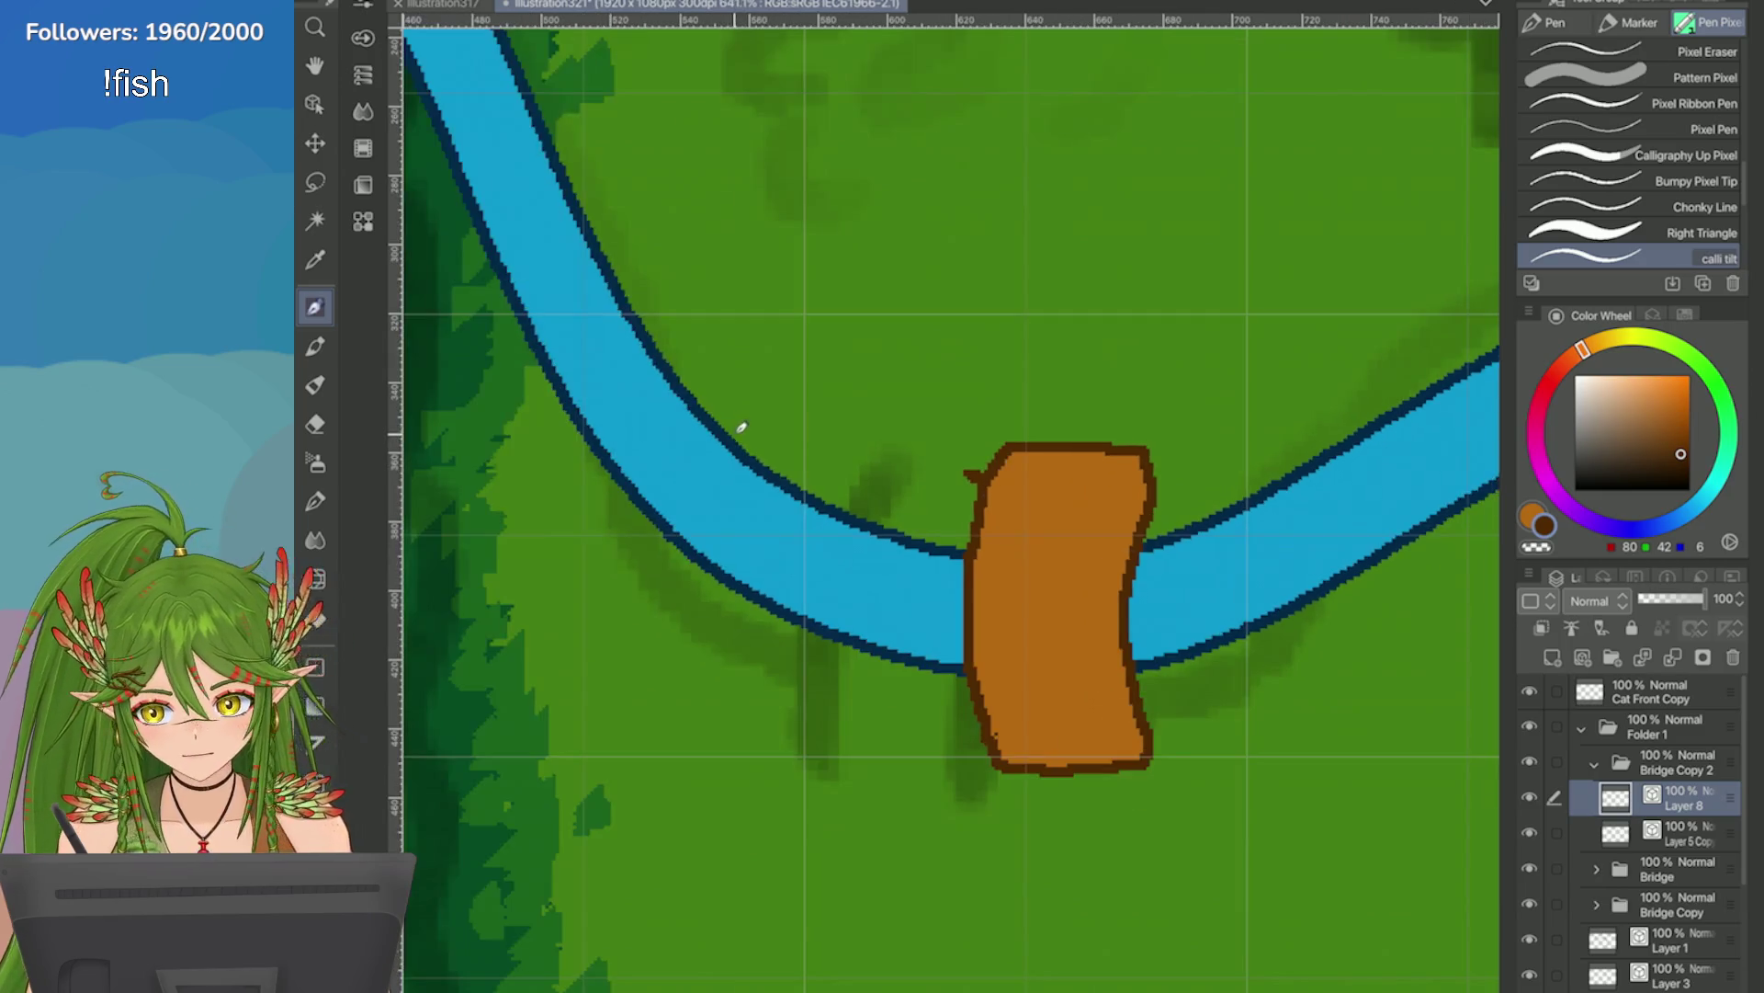
pyautogui.scroll(2, 828, 422)
pyautogui.hotkey('ctrl', 'z')
# Draw thin dark-brown lines down the plank's left edge.
pyautogui.moveTo(896, 425)
pyautogui.mouseDown()
pyautogui.moveTo(874, 680)
pyautogui.moveTo(864, 599)
pyautogui.mouseUp()
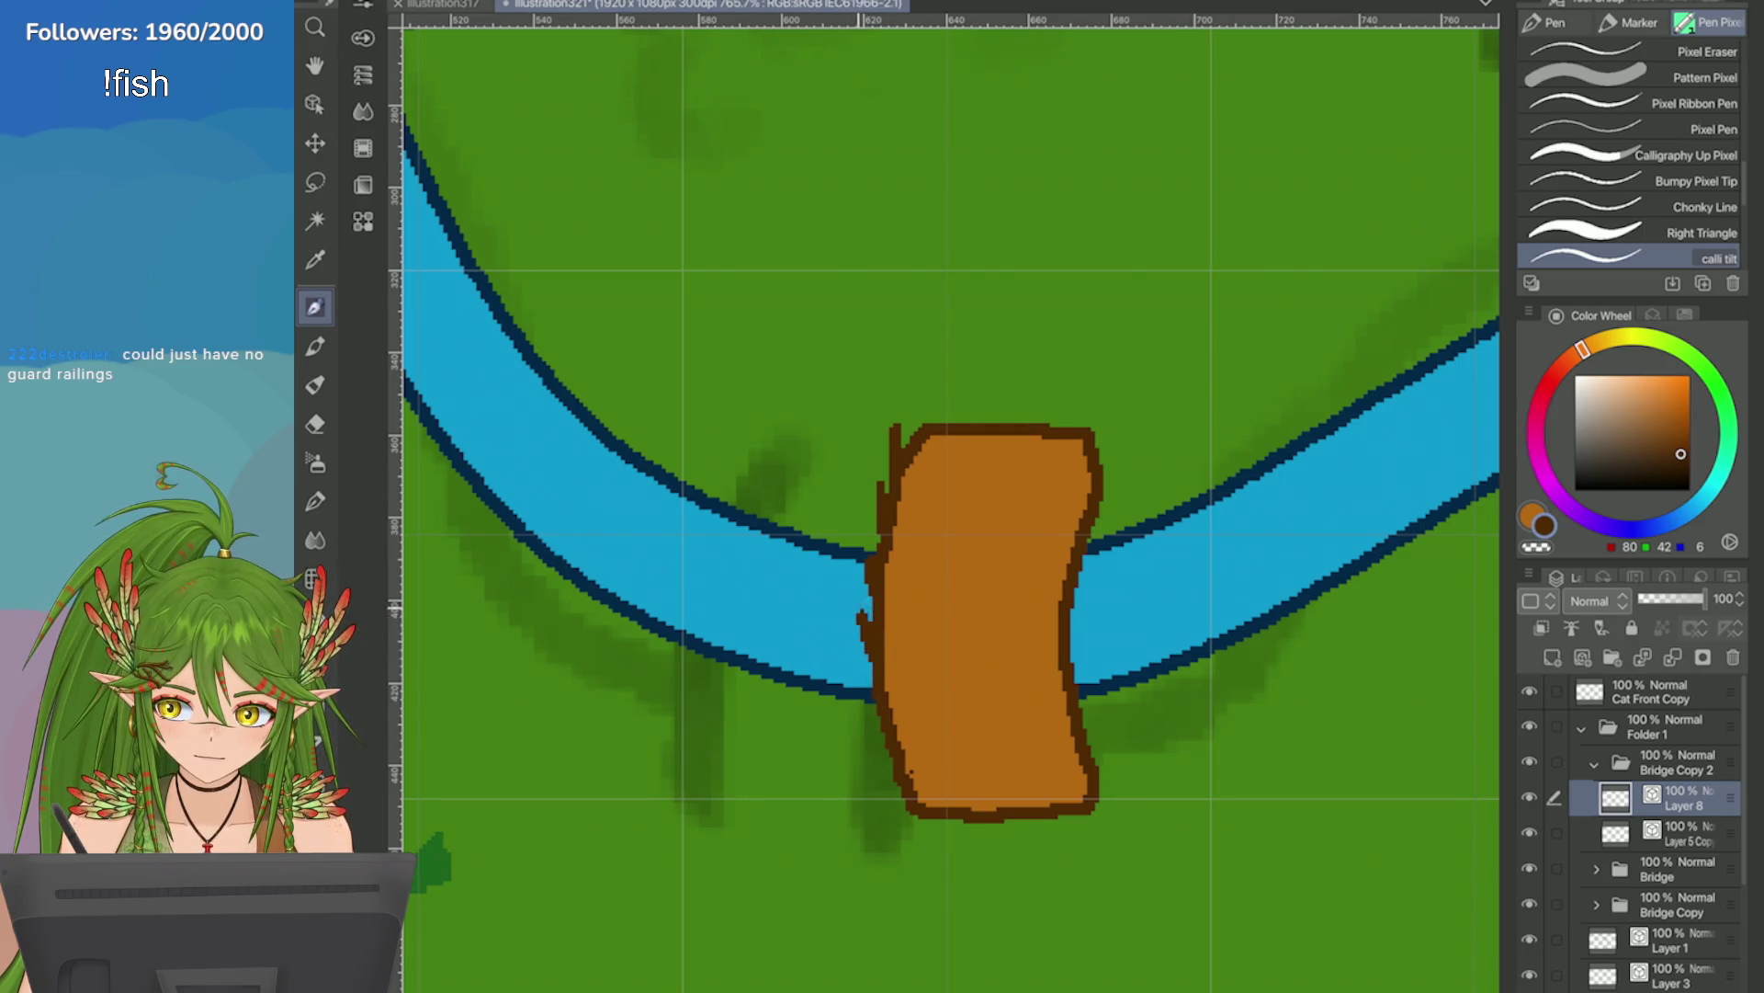
pyautogui.moveTo(901, 413)
pyautogui.mouseDown()
pyautogui.moveTo(874, 504)
pyautogui.moveTo(890, 767)
pyautogui.mouseUp()
pyautogui.scroll(-5, 827, 605)
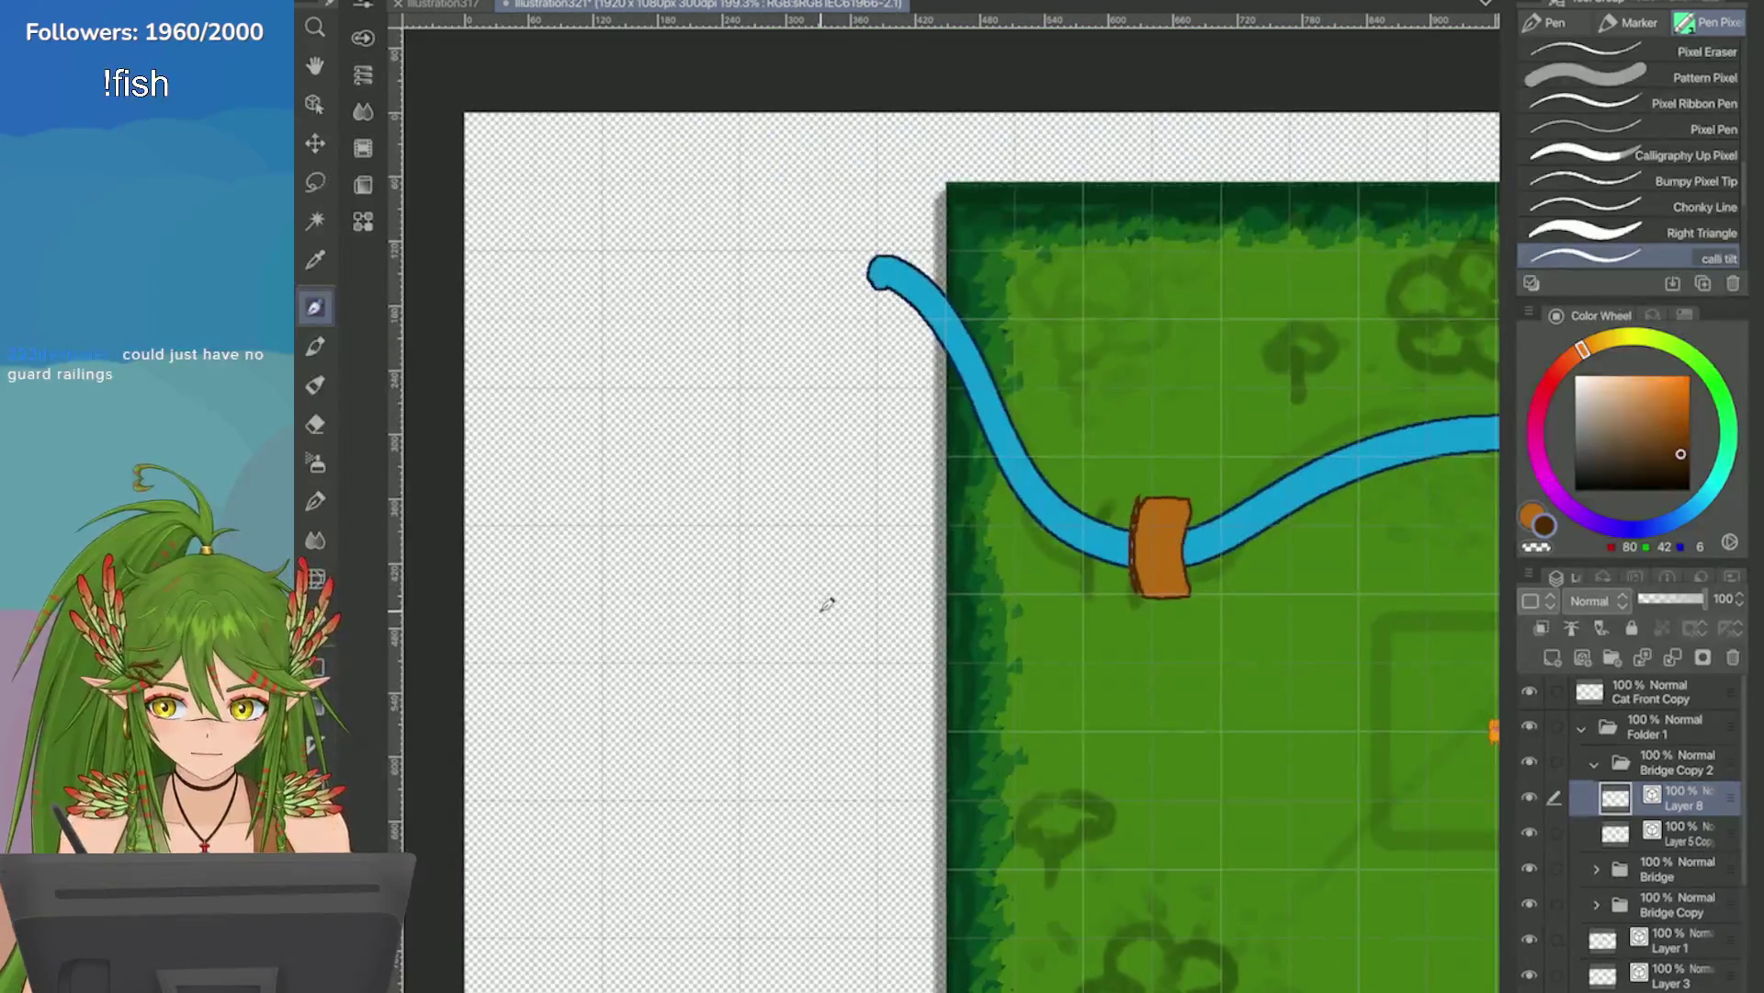
pyautogui.scroll(3, 1286, 488)
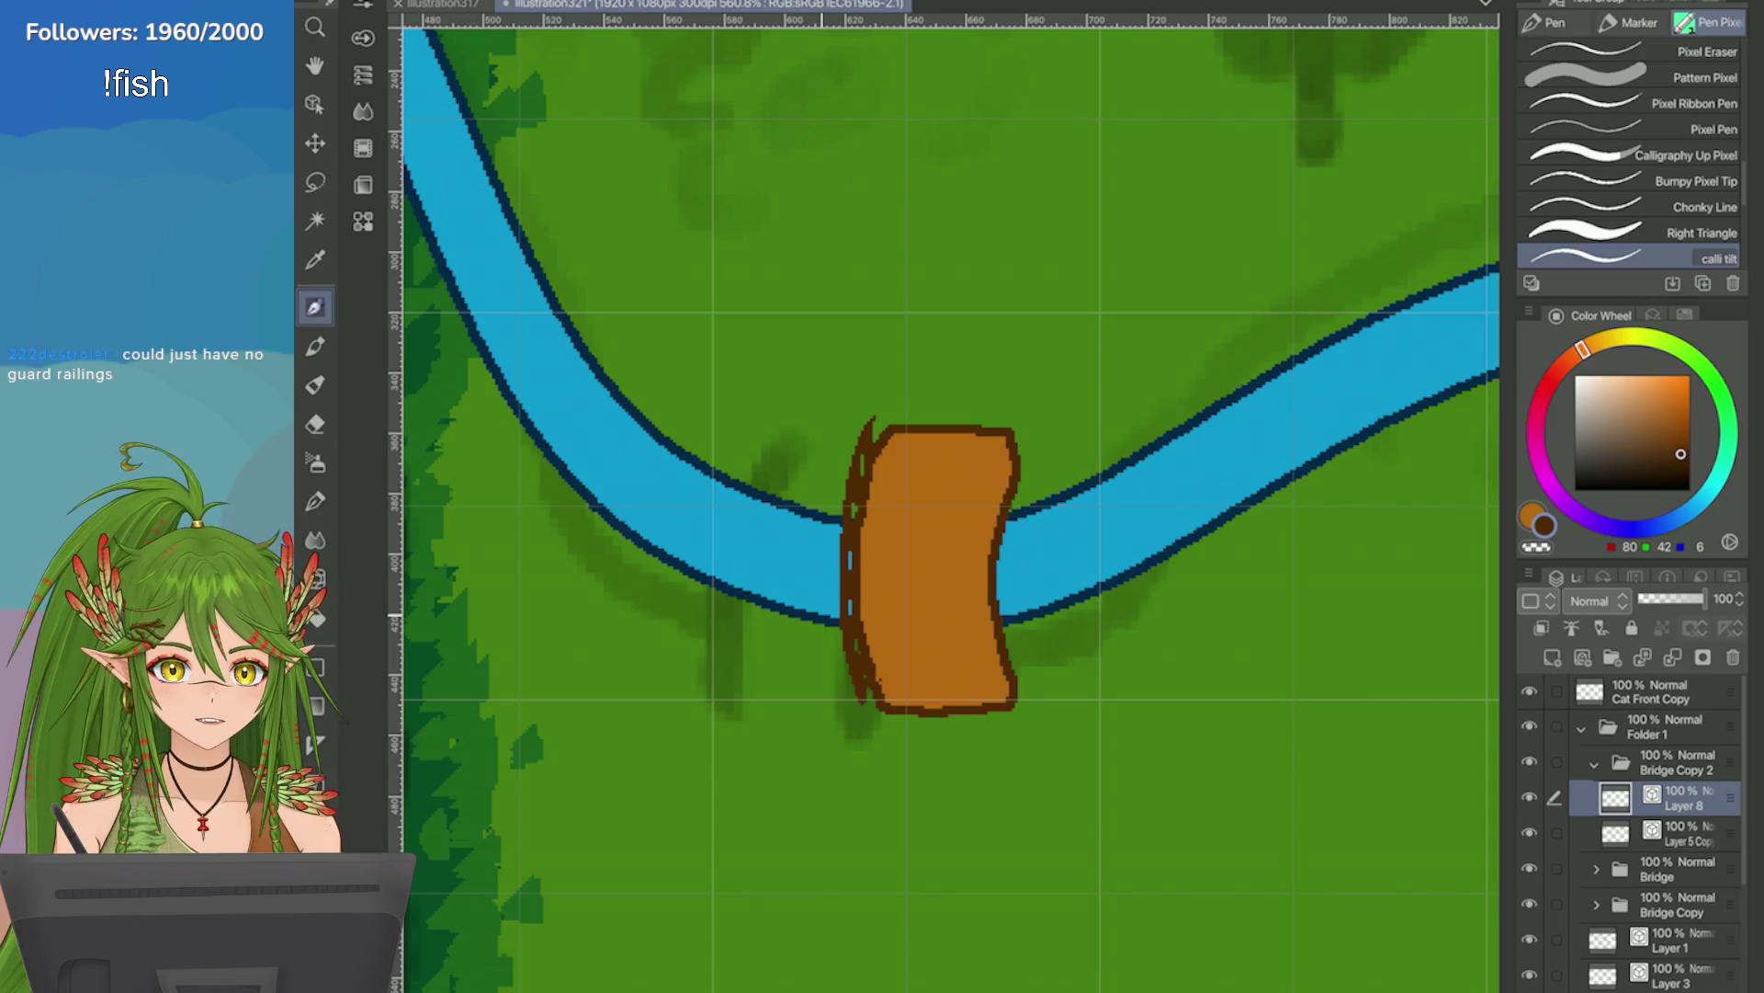
pyautogui.scroll(-5, 947, 505)
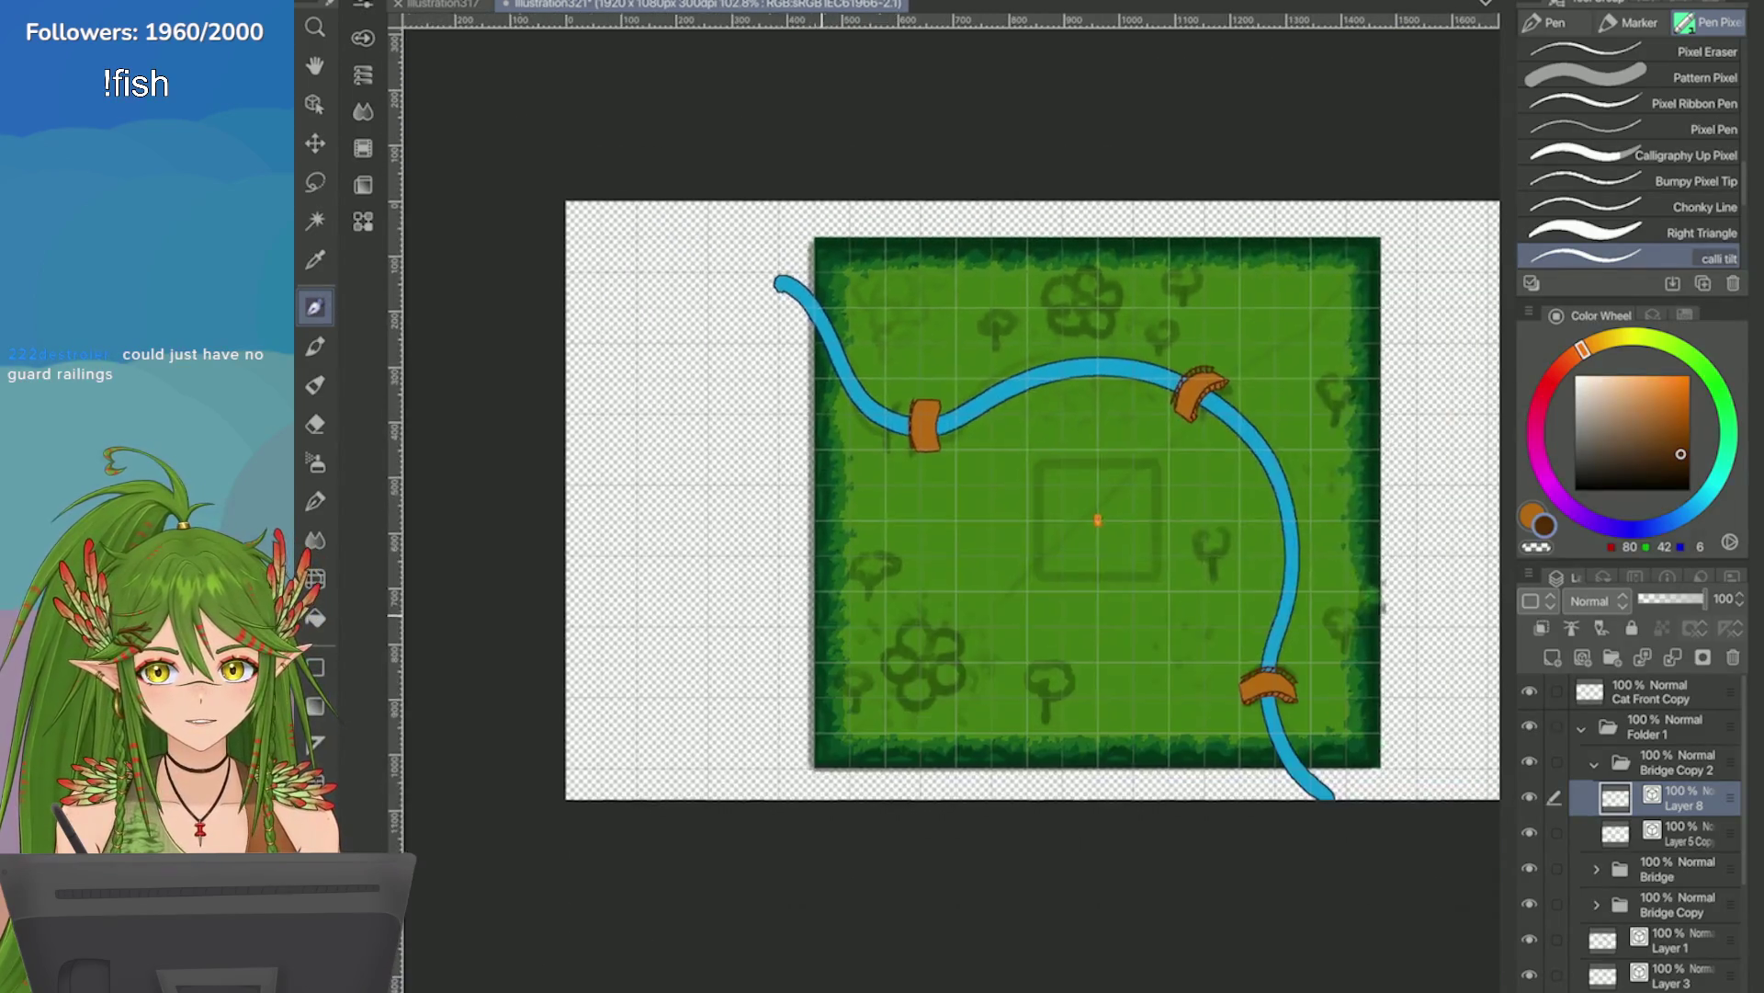
pyautogui.scroll(4, 559, 416)
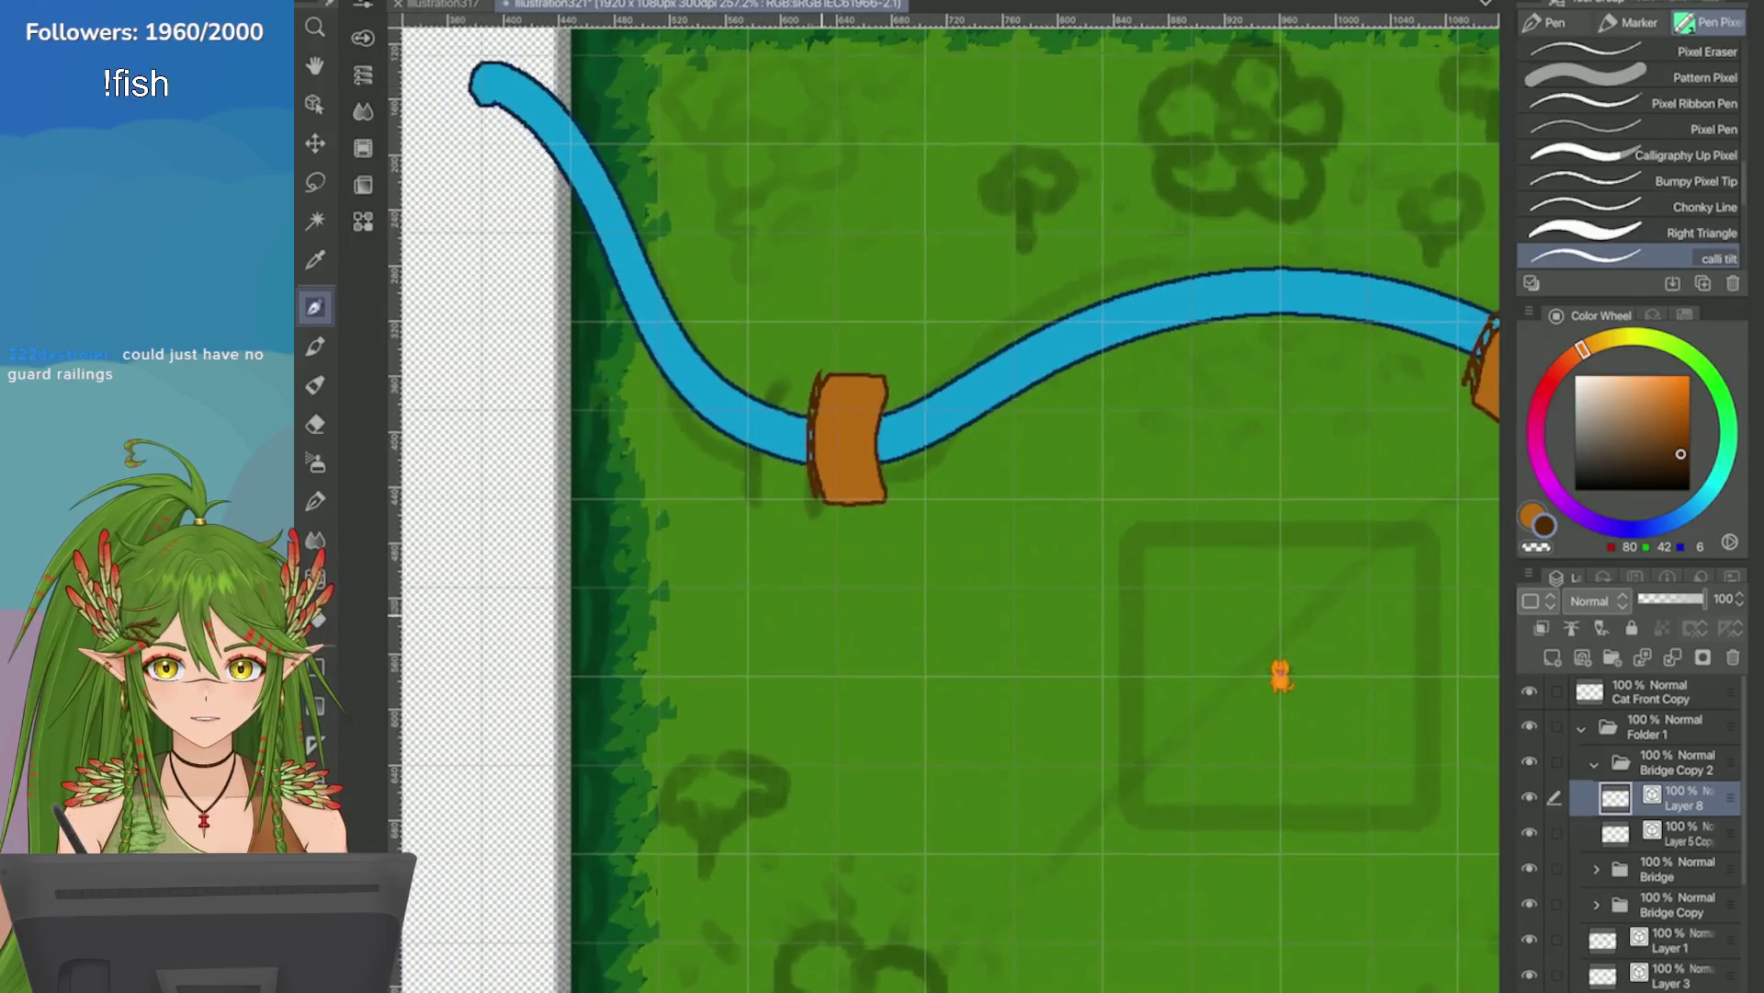
pyautogui.scroll(2, 919, 404)
# Redraw the plank's right edge until it is a smooth dark-brown outline.
pyautogui.moveTo(895, 449)
pyautogui.mouseDown()
pyautogui.moveTo(904, 496)
pyautogui.moveTo(865, 657)
pyautogui.mouseUp()
pyautogui.moveTo(907, 745)
pyautogui.mouseDown()
pyautogui.moveTo(884, 760)
pyautogui.moveTo(904, 798)
pyautogui.mouseUp()
pyautogui.moveTo(897, 433)
pyautogui.mouseDown()
pyautogui.moveTo(863, 602)
pyautogui.moveTo(901, 798)
pyautogui.mouseUp()
pyautogui.hotkey('ctrl', 'z')
pyautogui.moveTo(906, 424)
pyautogui.mouseDown()
pyautogui.moveTo(869, 726)
pyautogui.moveTo(905, 801)
pyautogui.moveTo(872, 542)
pyautogui.moveTo(869, 765)
pyautogui.moveTo(896, 452)
pyautogui.moveTo(876, 695)
pyautogui.moveTo(900, 805)
pyautogui.mouseUp()
pyautogui.hotkey('ctrl', 'z')
pyautogui.hotkey('ctrl', 'z')
pyautogui.hotkey('ctrl', 'z')
pyautogui.moveTo(906, 423)
pyautogui.mouseDown()
pyautogui.moveTo(868, 676)
pyautogui.moveTo(901, 805)
pyautogui.mouseUp()
pyautogui.scroll(-6, 1103, 643)
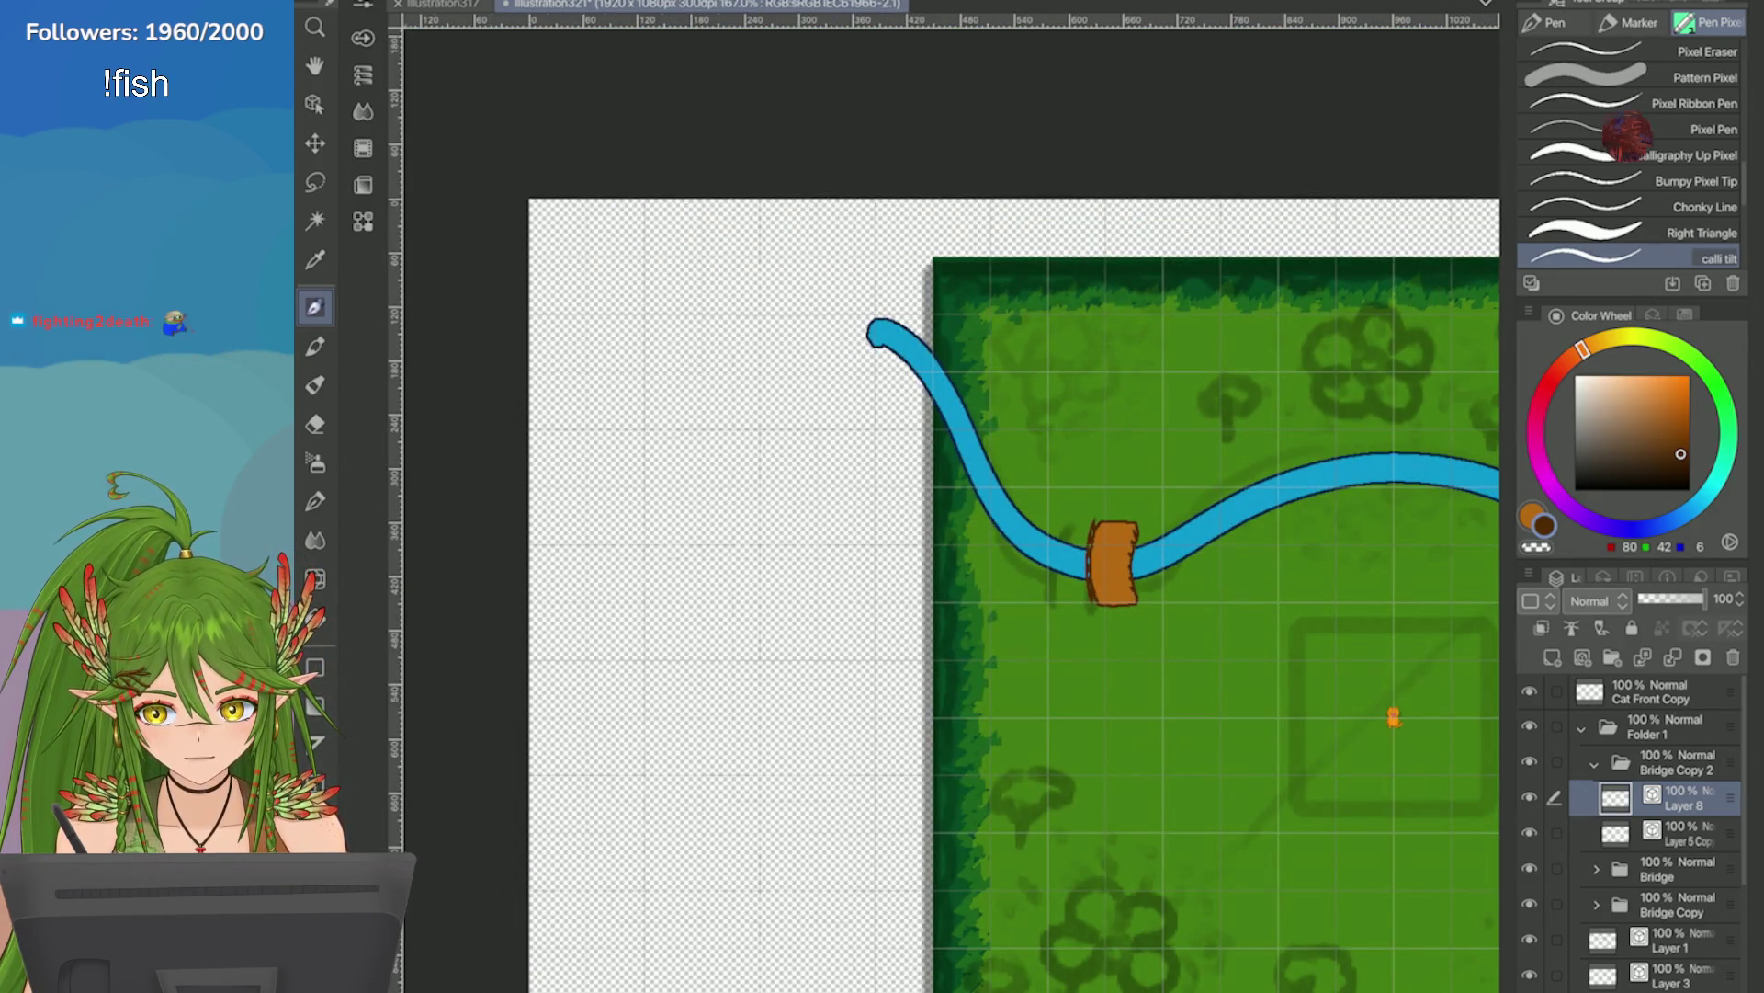
pyautogui.scroll(3, 1177, 587)
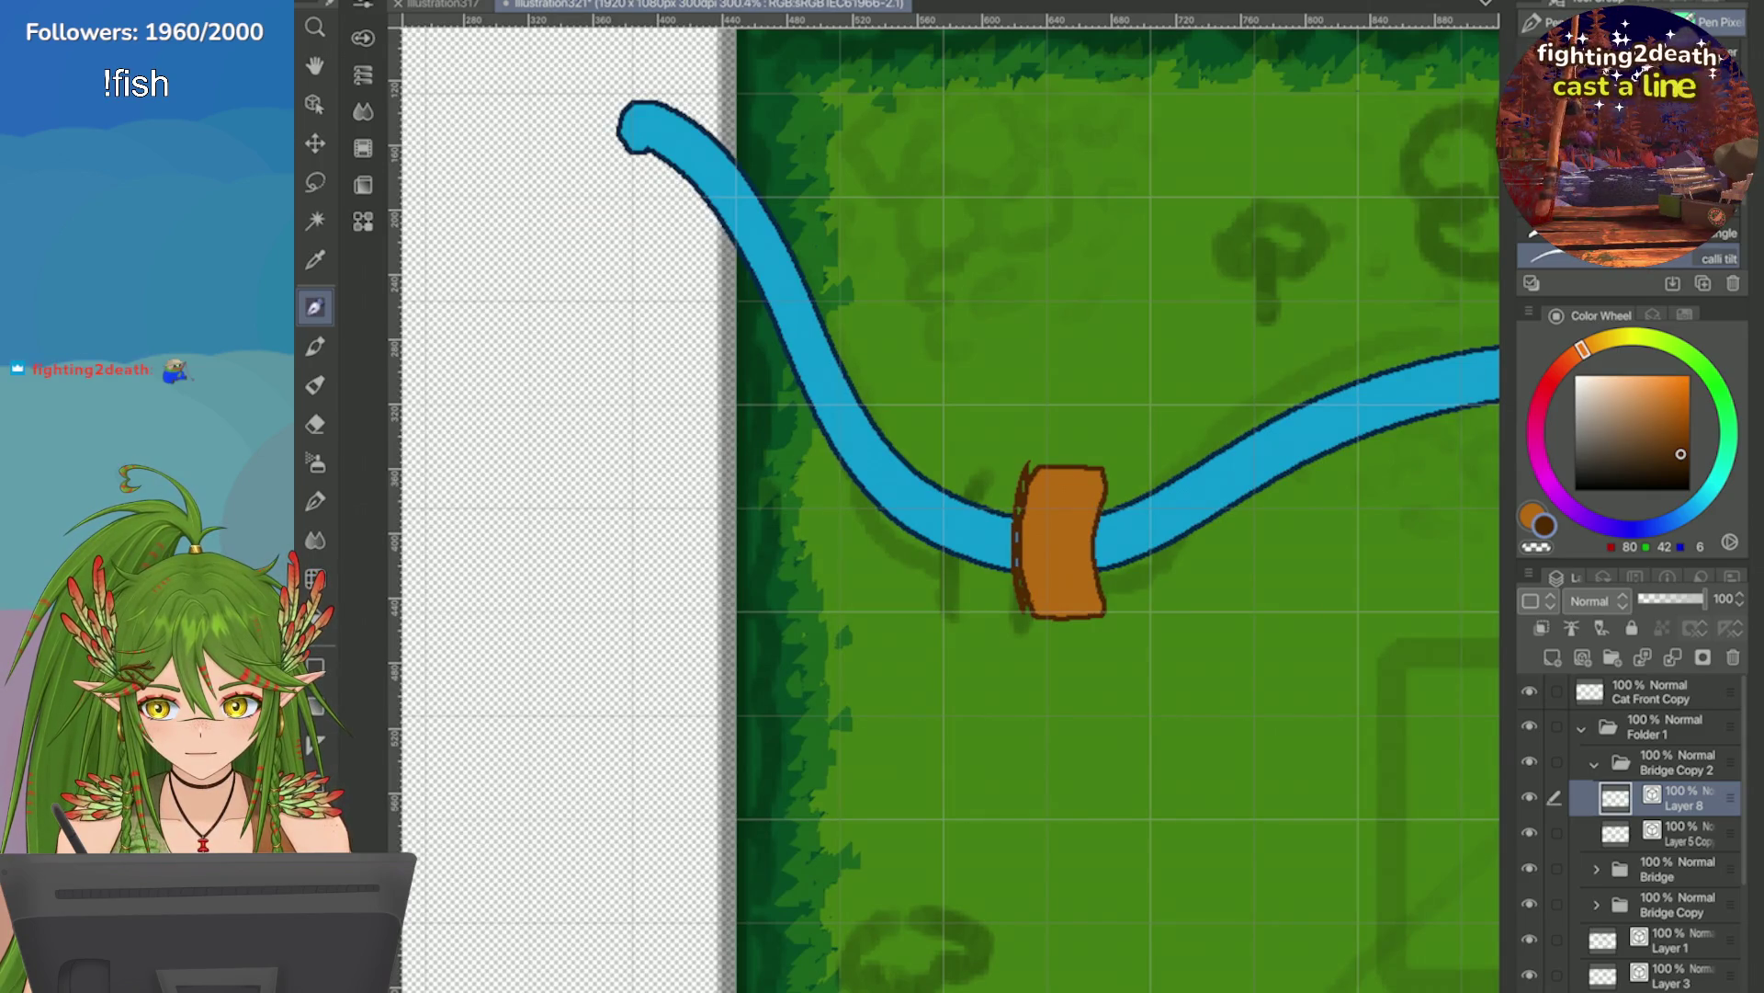
pyautogui.scroll(2, 1305, 529)
# Lasso the bridge, copy it to a new layer, shift the copy slightly right, and deselect.
pyautogui.press('m')
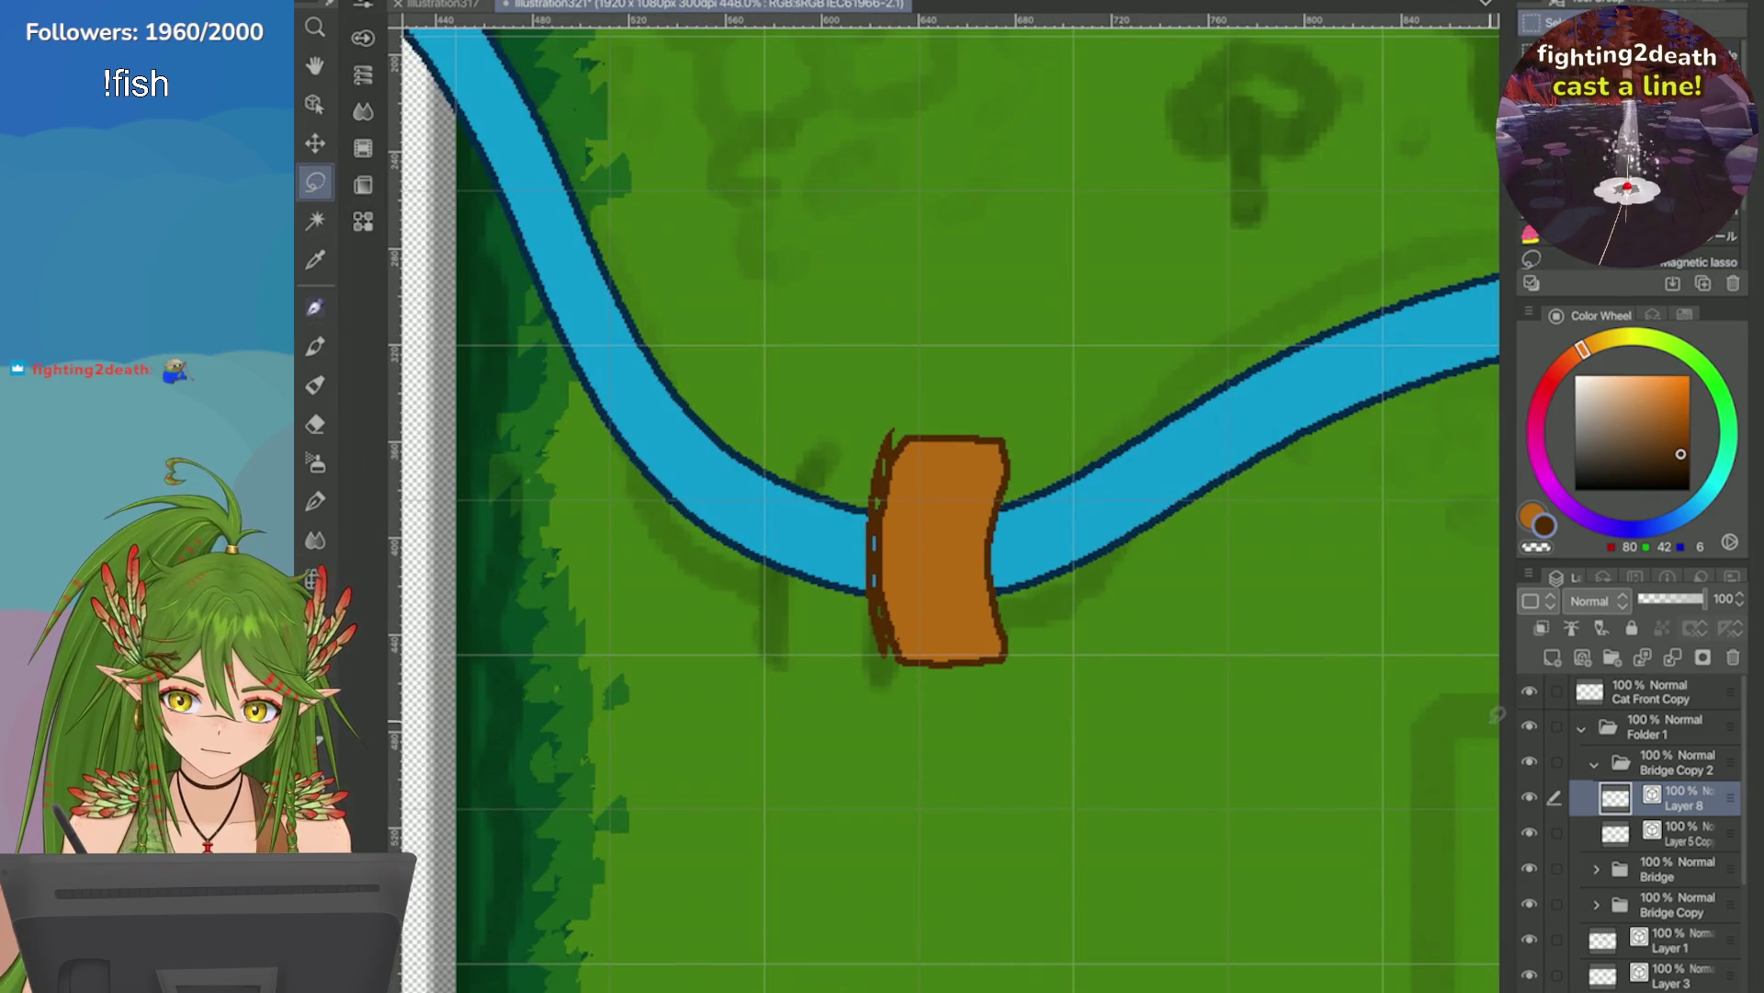
pyautogui.moveTo(848, 378); pyautogui.dragTo(850, 358)
pyautogui.click(965, 860)
pyautogui.click(985, 860)
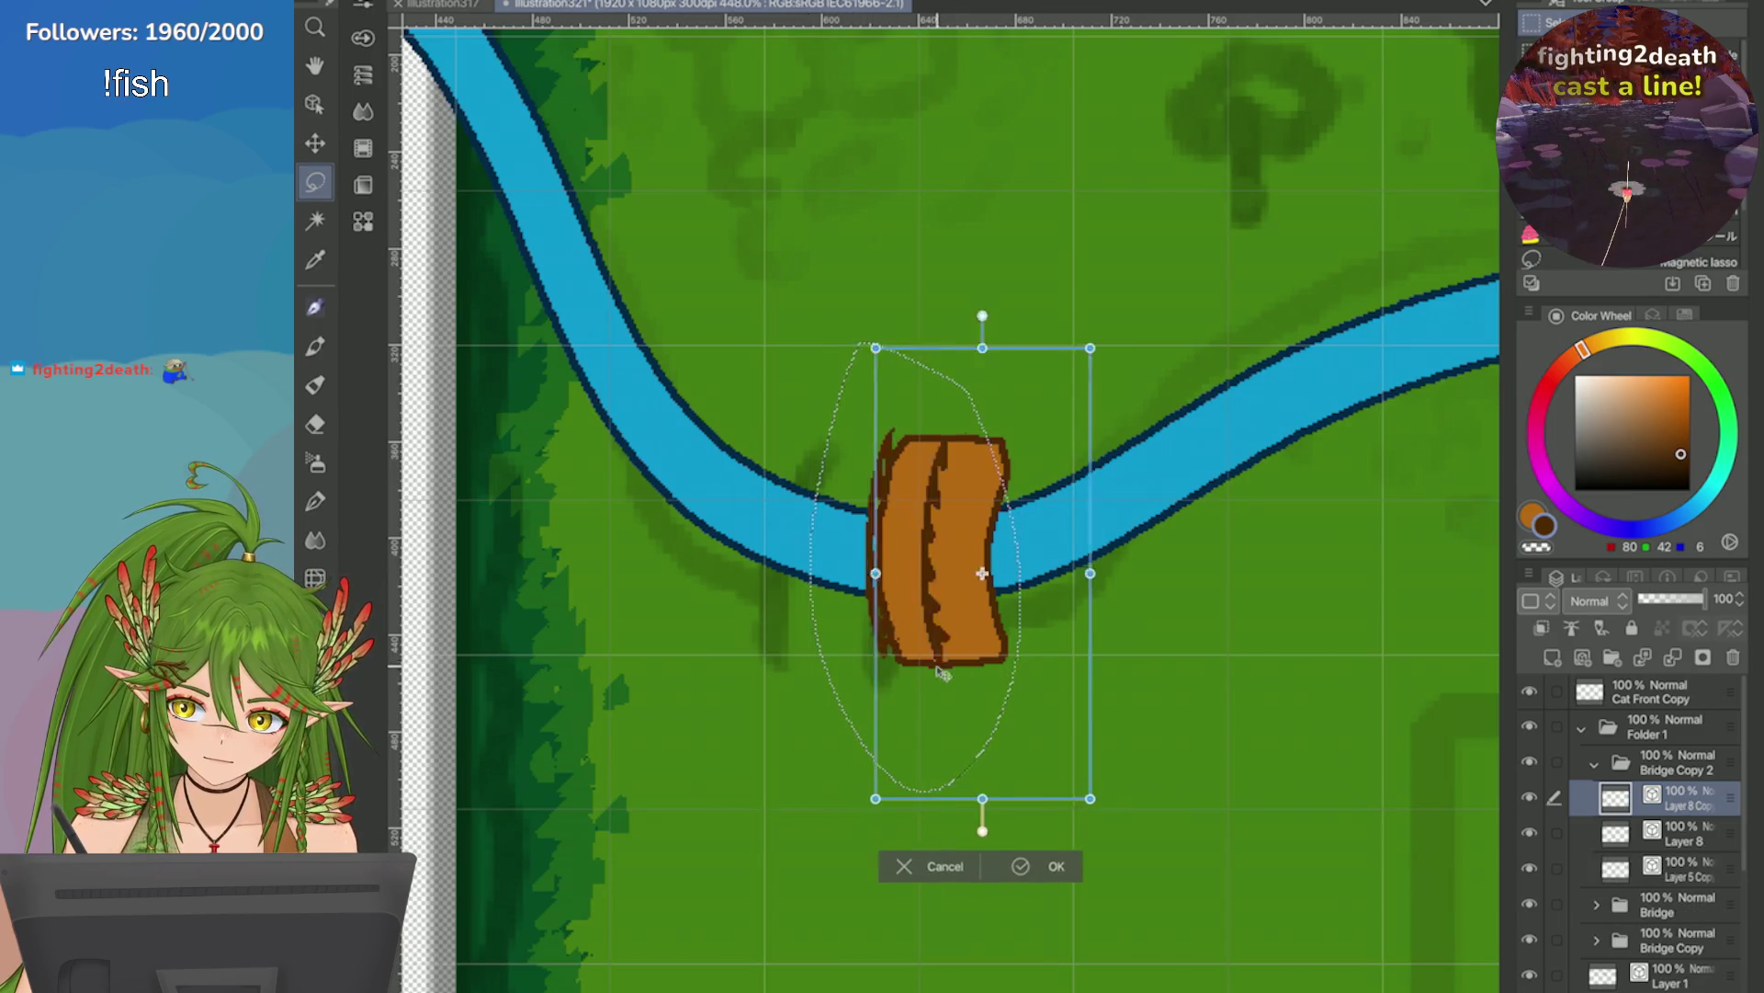
pyautogui.moveTo(982, 673); pyautogui.dragTo(969, 674)
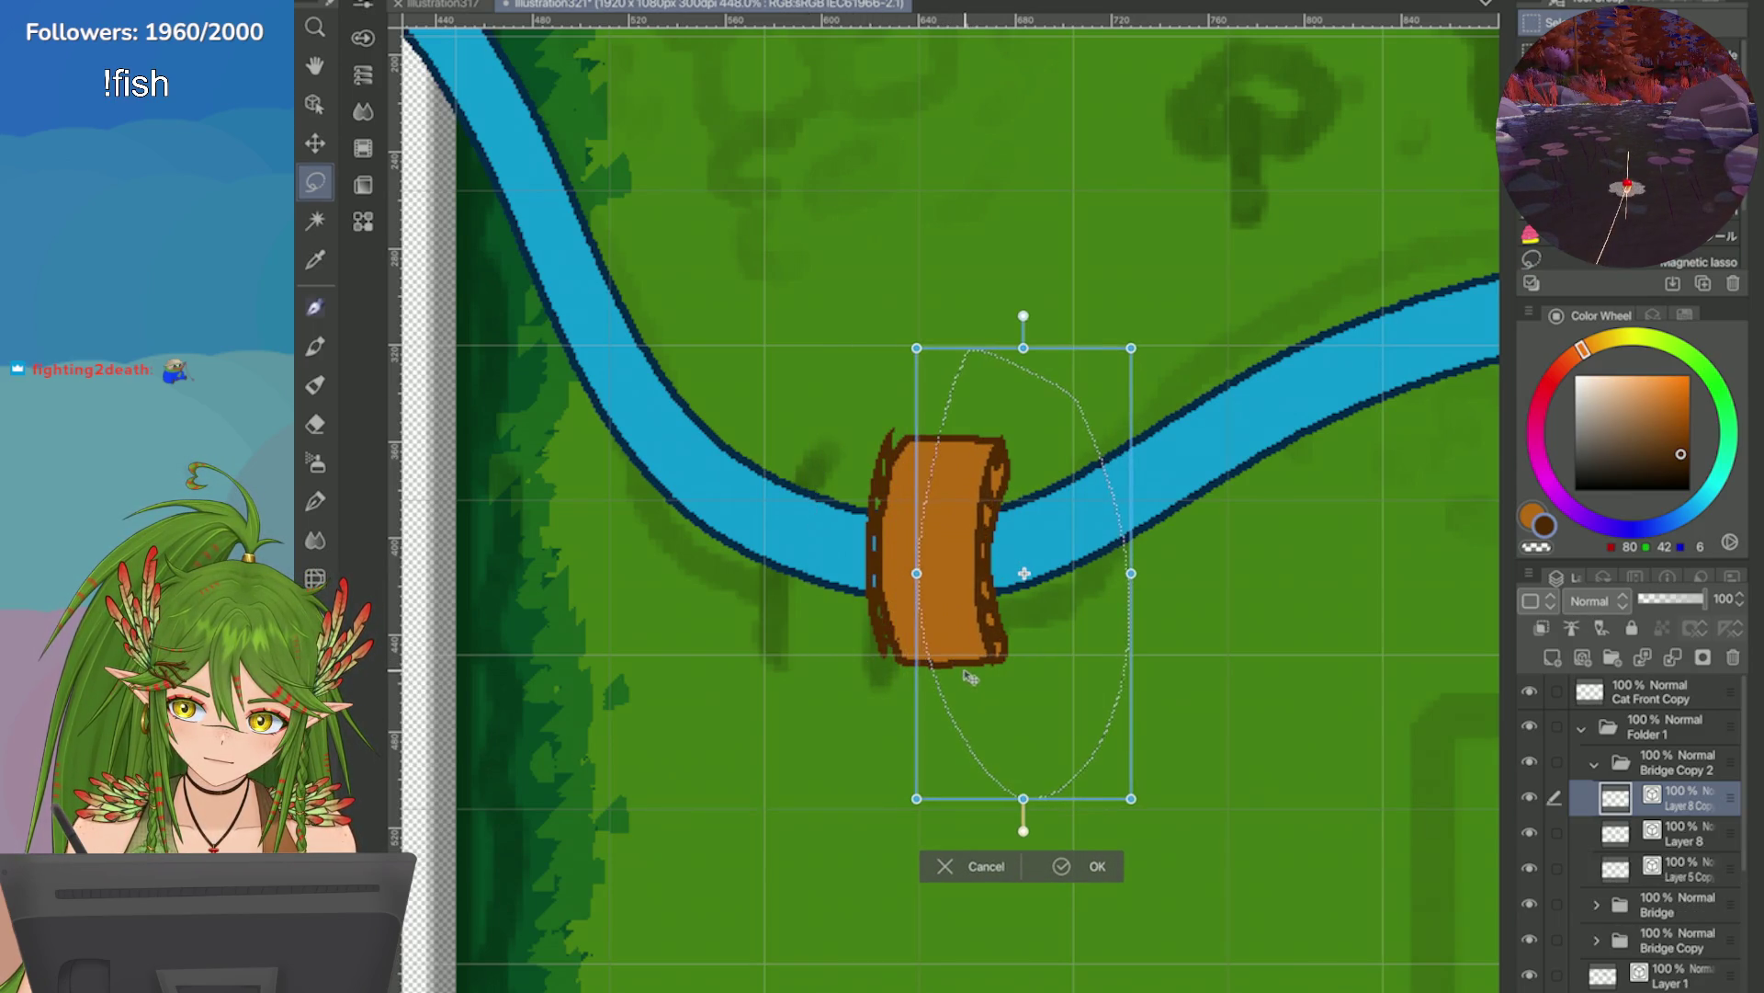
pyautogui.press('Return')
pyautogui.click(837, 832)
# Save the map, collapse the Bridge Copy 2 folder, and save again.
pyautogui.scroll(-5, 848, 799)
pyautogui.scroll(3, 847, 800)
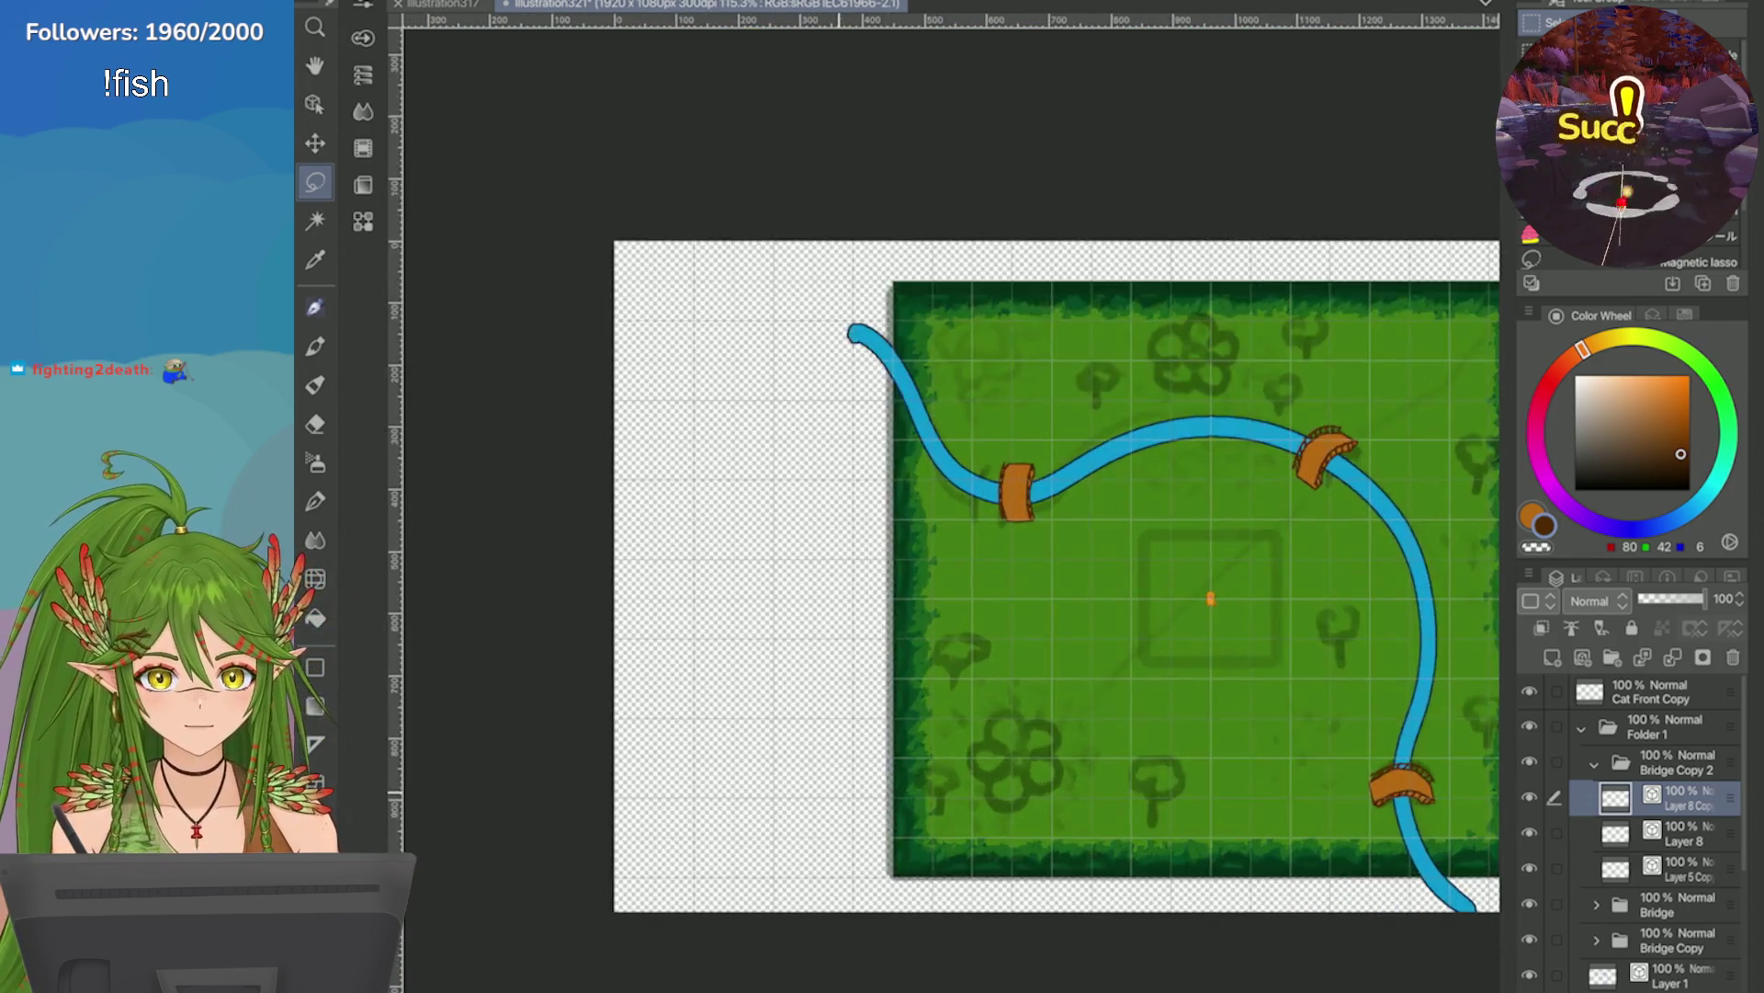
pyautogui.scroll(-1, 976, 459)
pyautogui.hotkey('ctrl', 's')
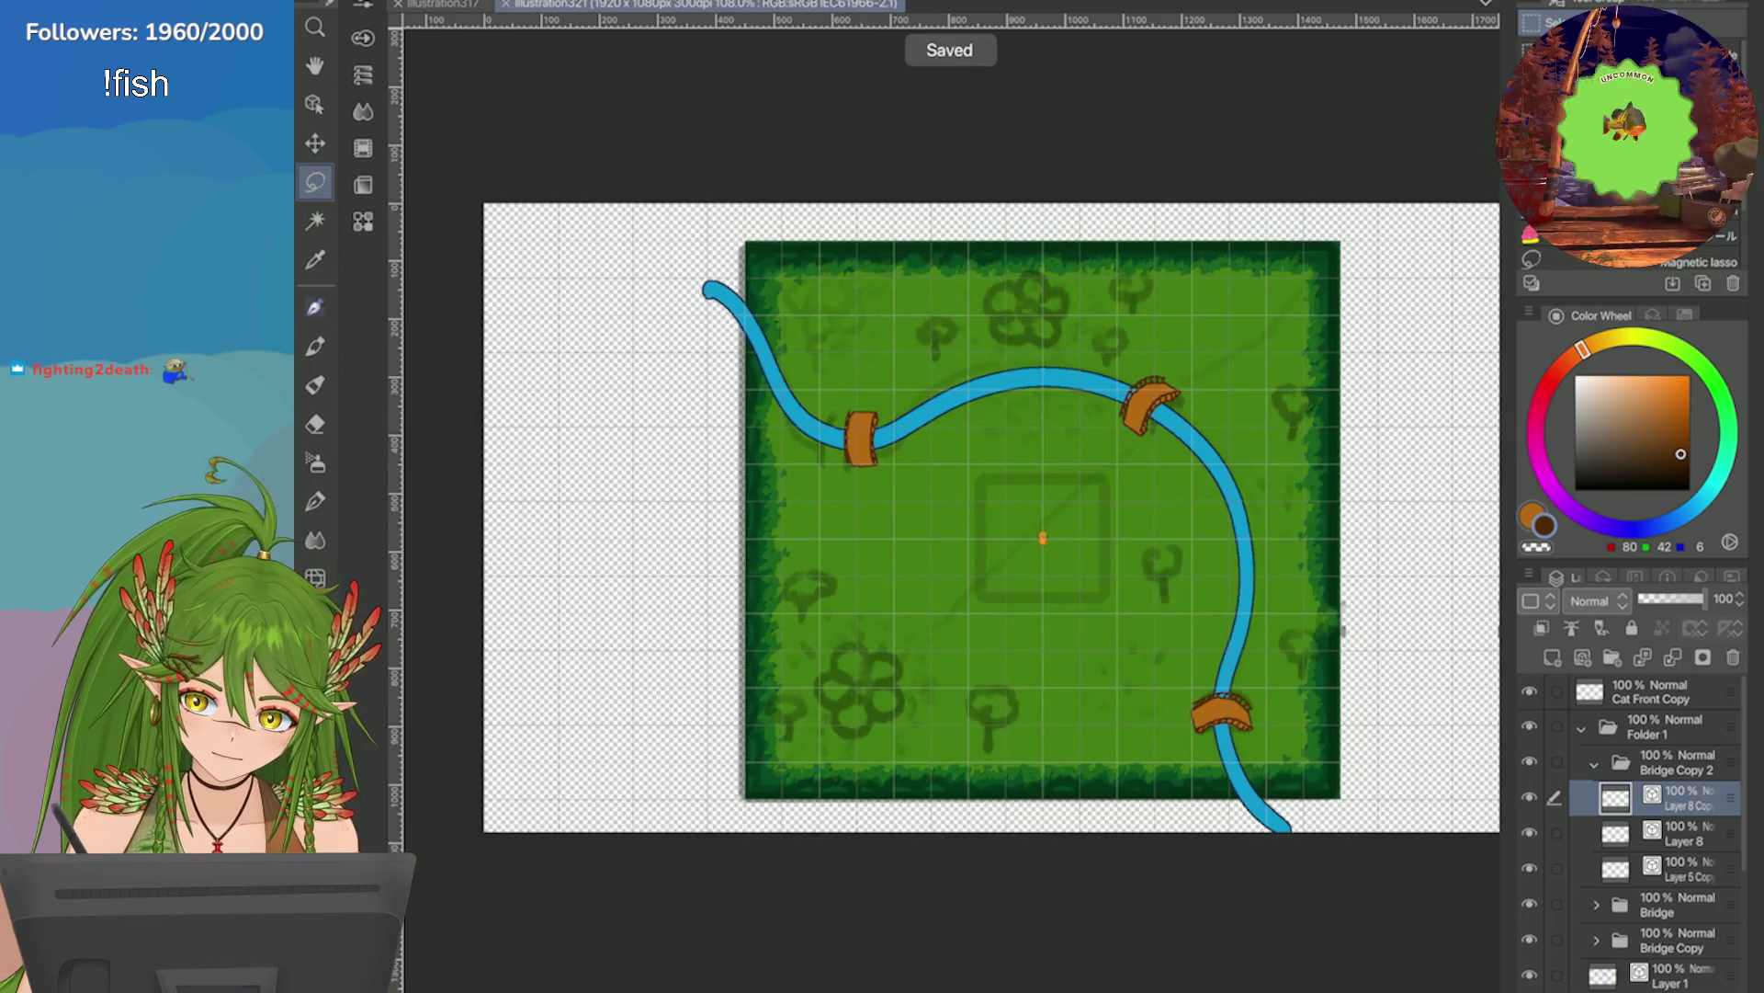
pyautogui.moveTo(873, 391); pyautogui.dragTo(878, 395)
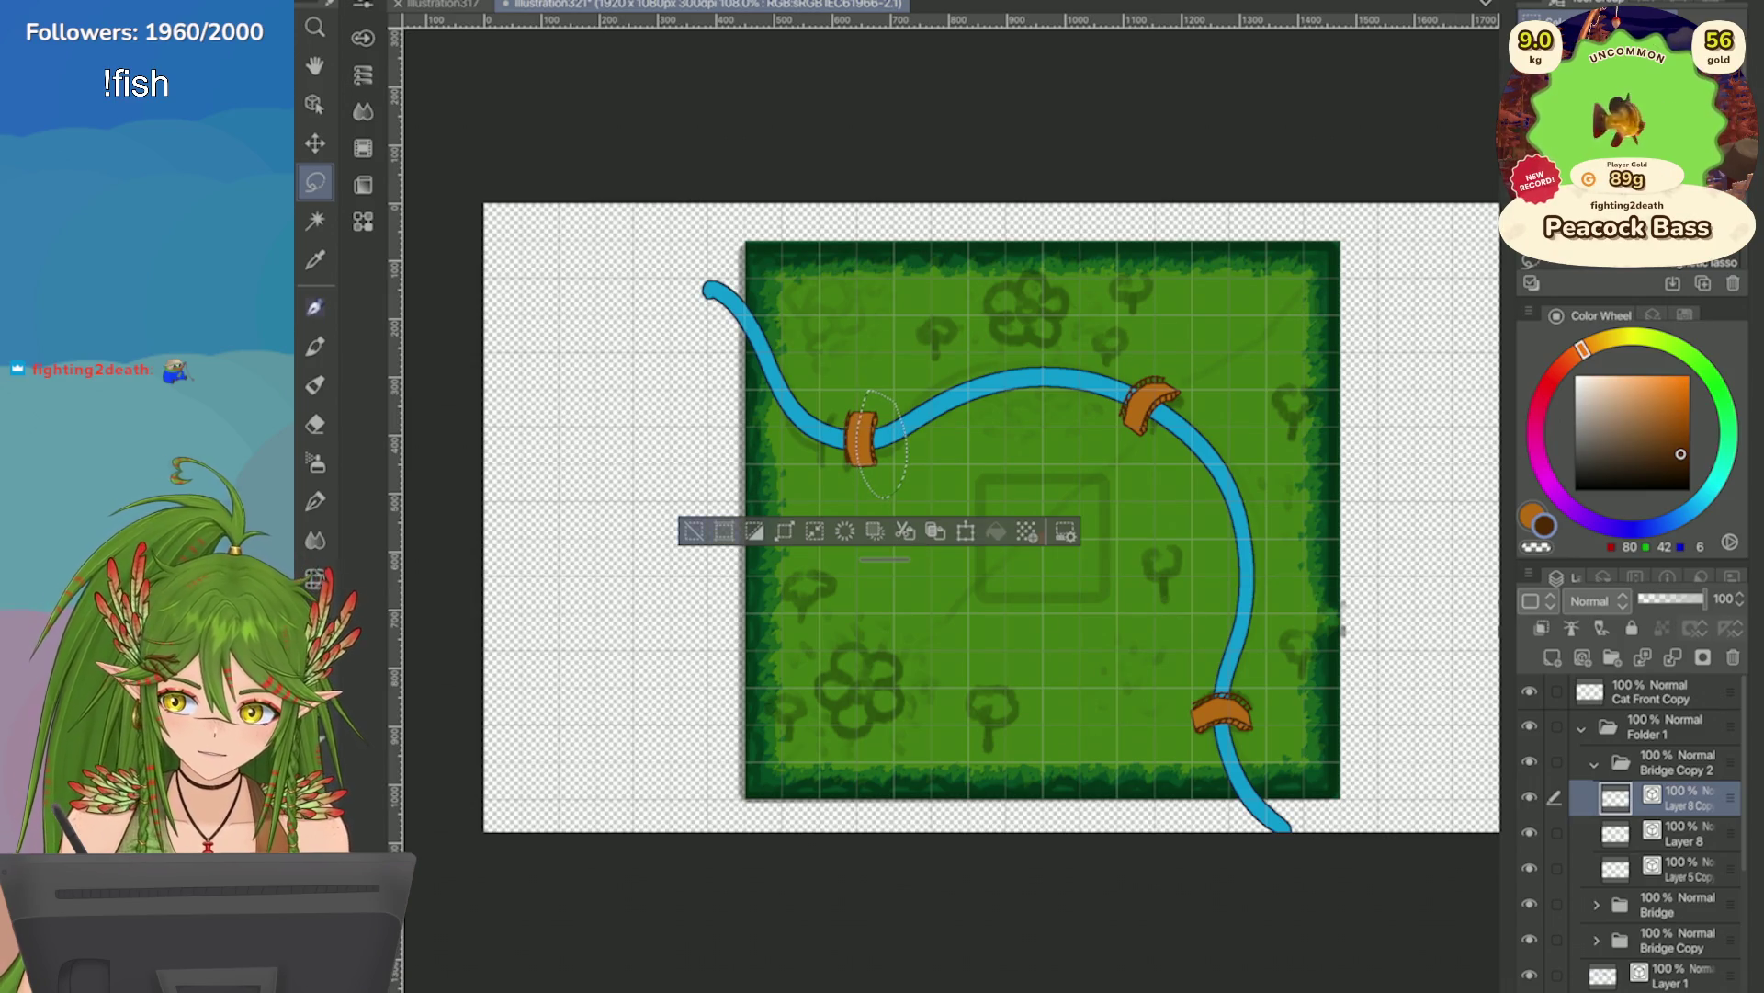
pyautogui.click(694, 531)
pyautogui.click(1595, 763)
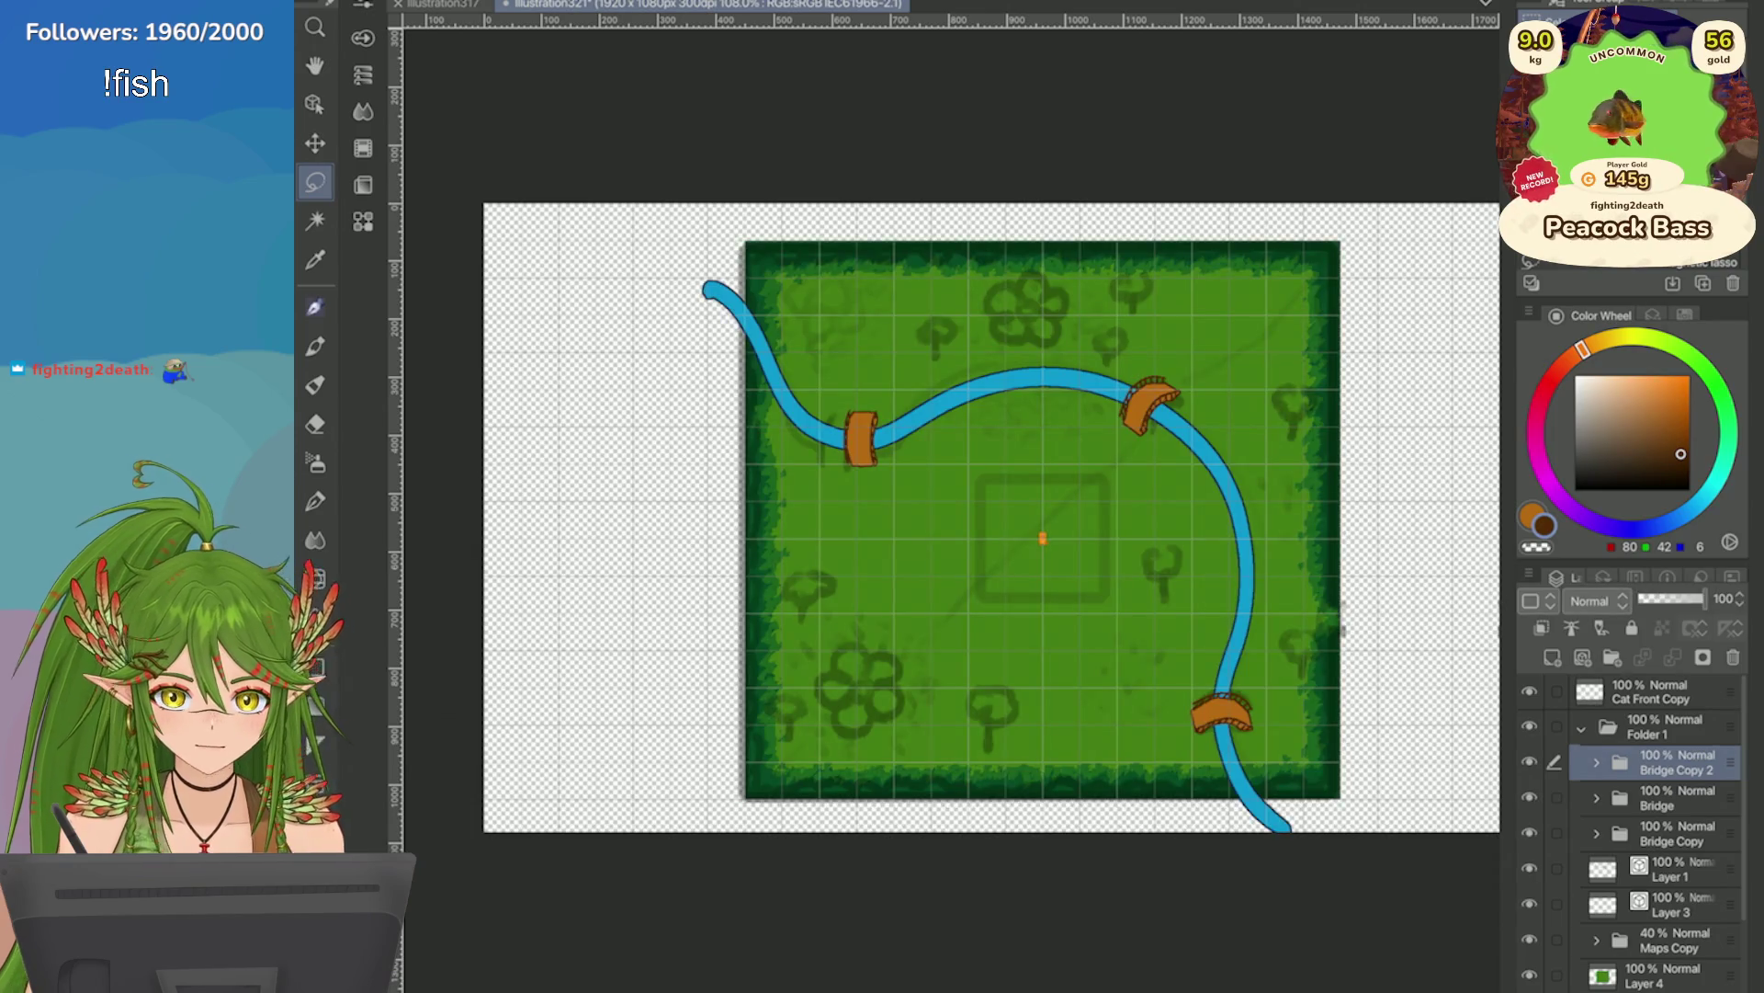
pyautogui.scroll(1, 1484, 664)
pyautogui.hotkey('ctrl', 's')
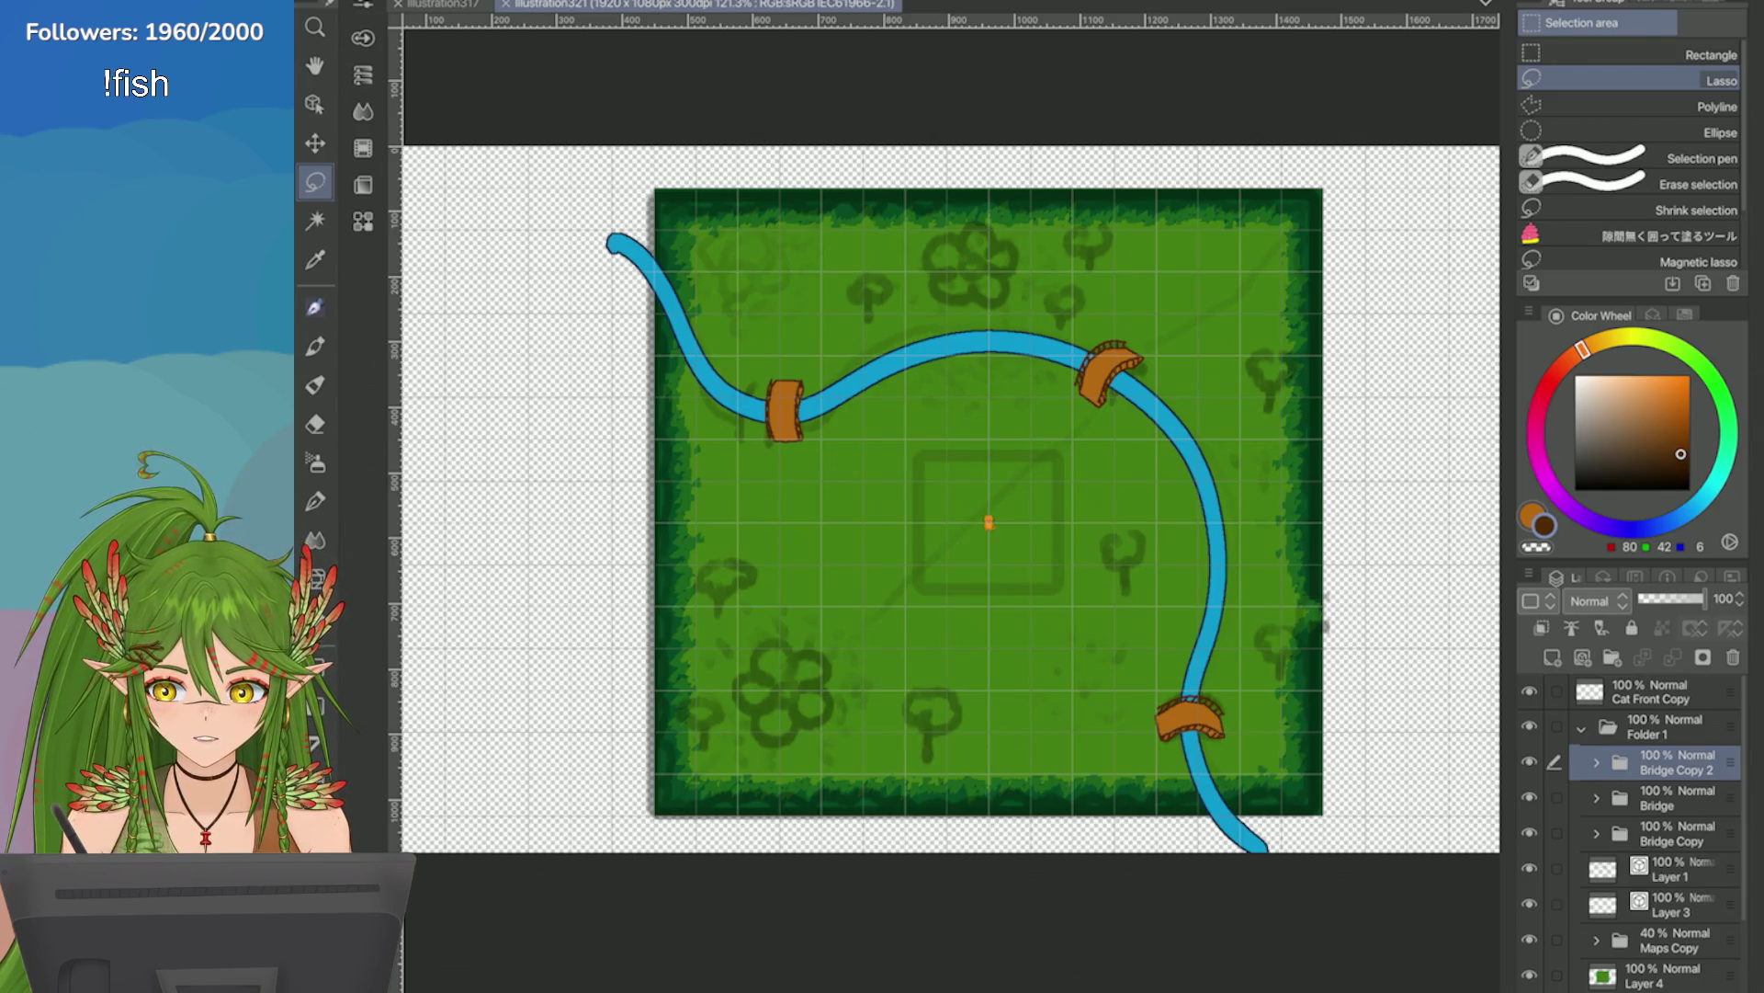
# Save the river map drawing with Ctrl+S.
pyautogui.scroll(5, 1089, 326)
pyautogui.scroll(-6, 1089, 459)
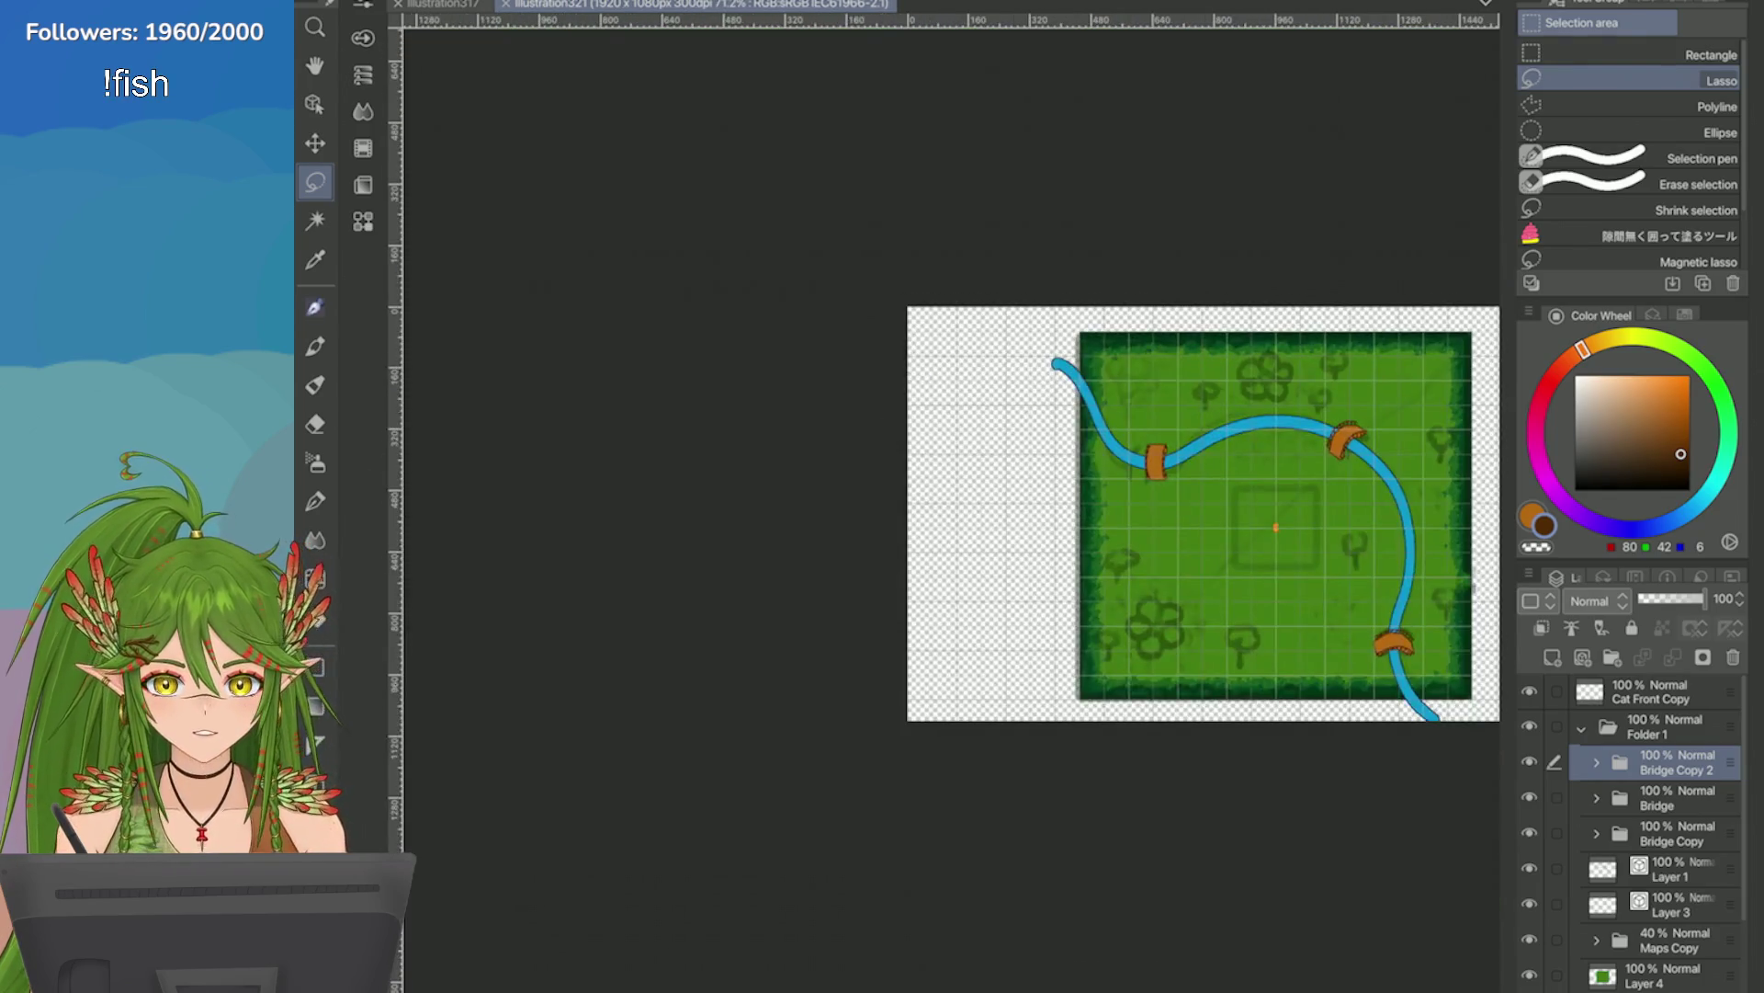
pyautogui.scroll(2, 1313, 570)
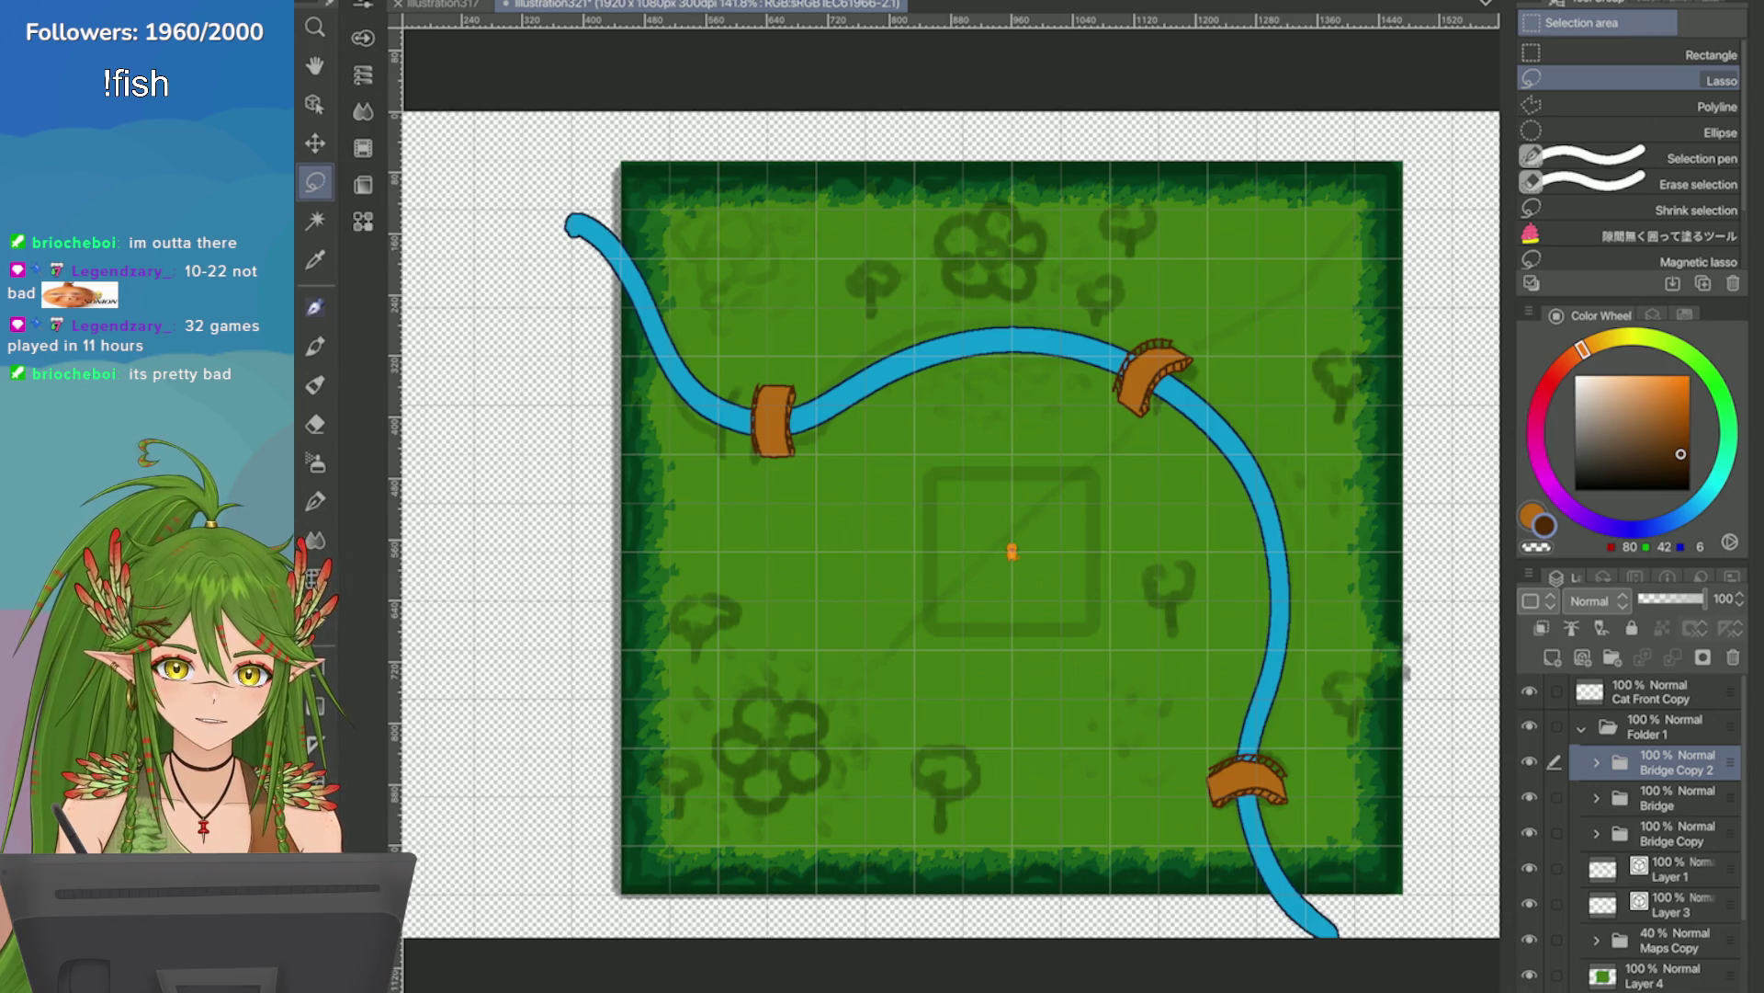
pyautogui.hotkey('ctrl', 's')
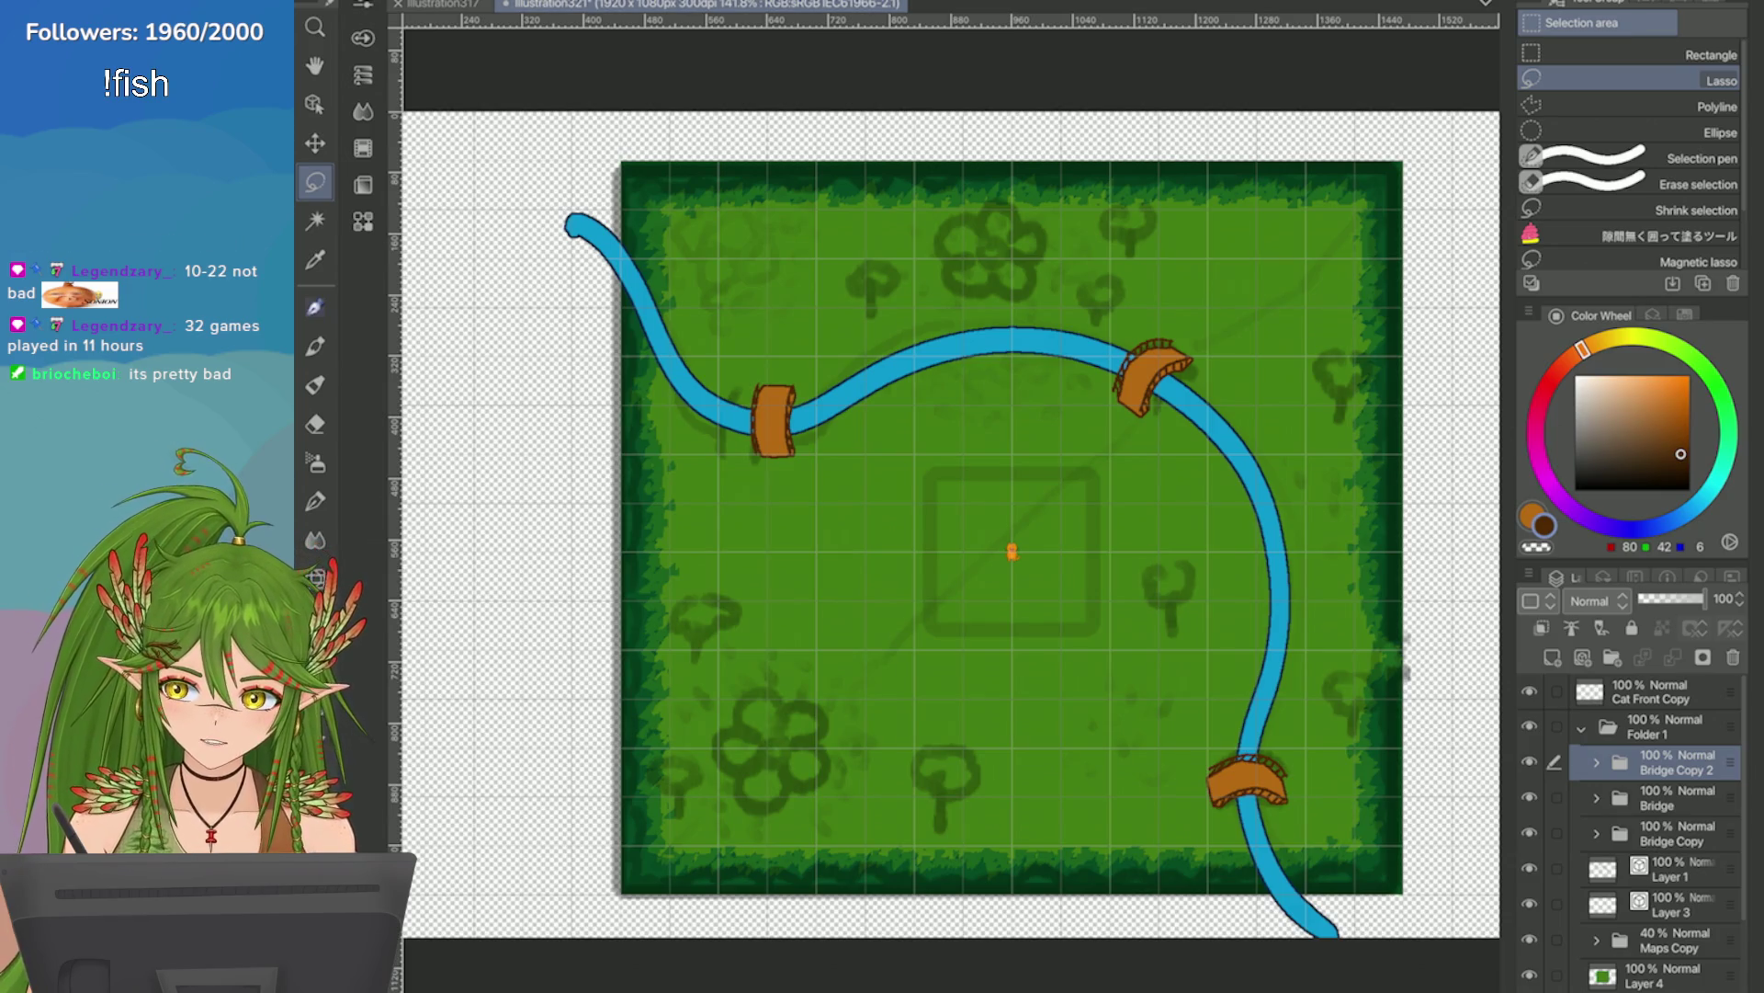
pyautogui.scroll(5, 946, 505)
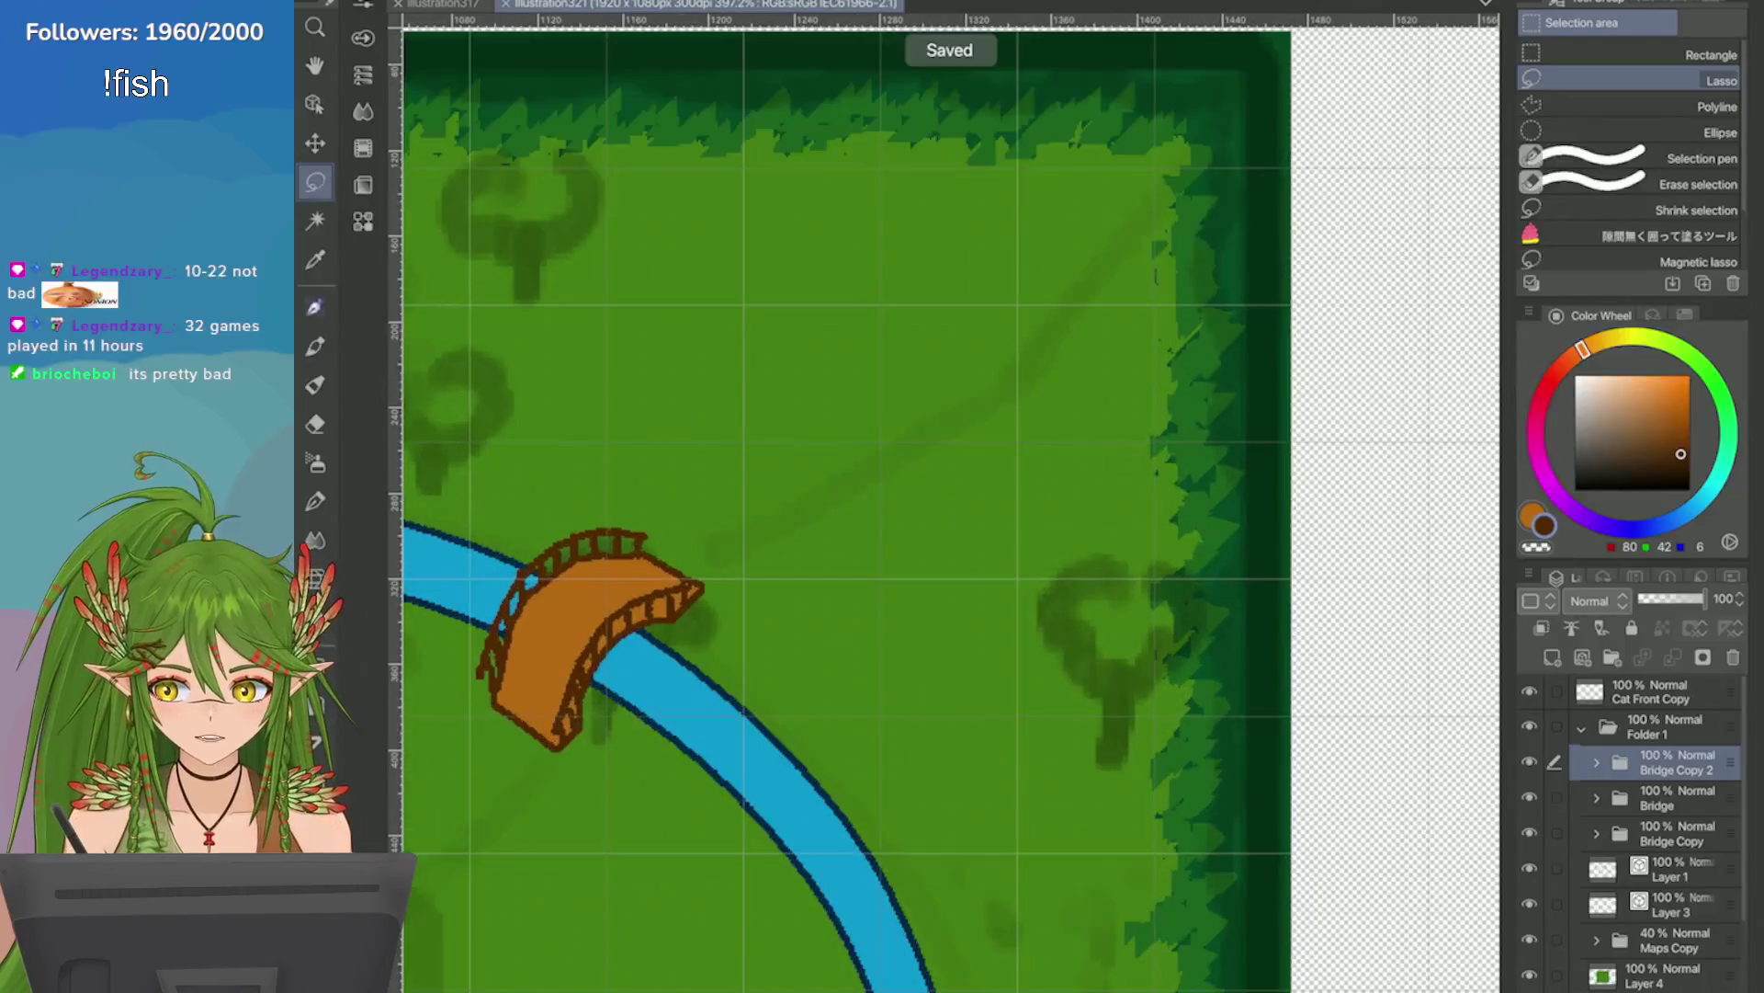
pyautogui.scroll(-8, 947, 505)
pyautogui.scroll(2, 946, 441)
pyautogui.scroll(3, 946, 506)
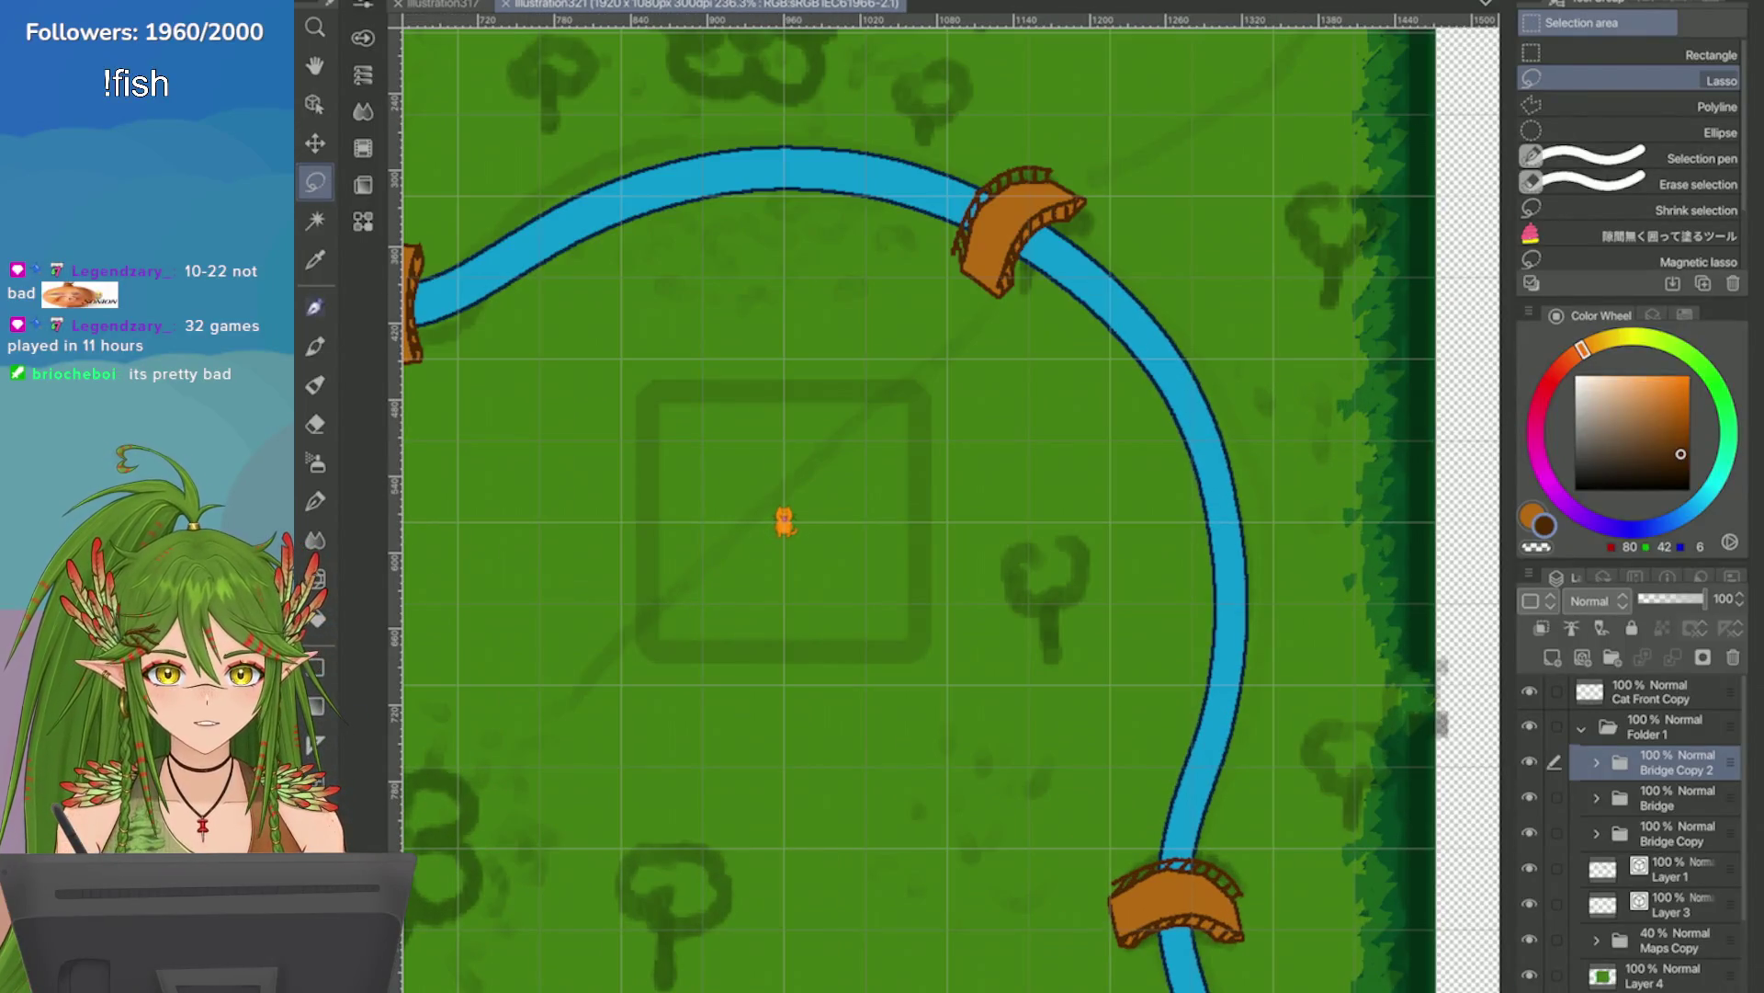
pyautogui.scroll(-4, 946, 505)
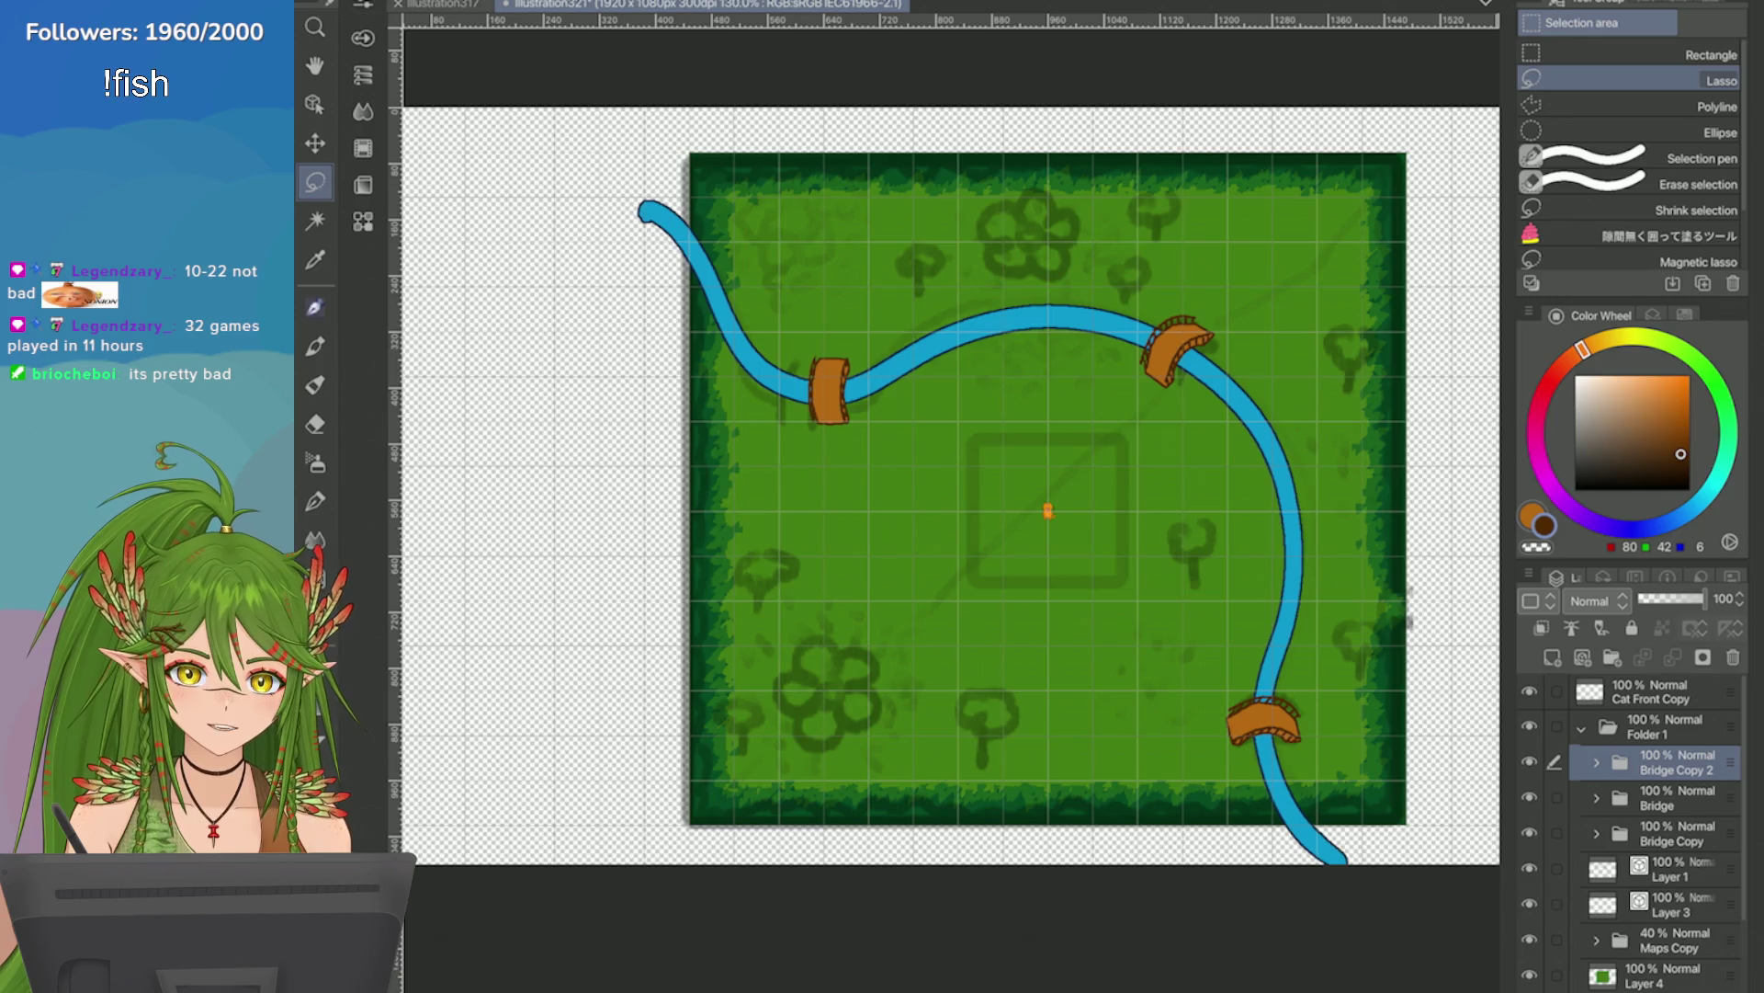
# Hide and reshow the top-right and bottom bridge layers, leaving all bridges visible.
pyautogui.click(1530, 797)
pyautogui.click(1530, 797)
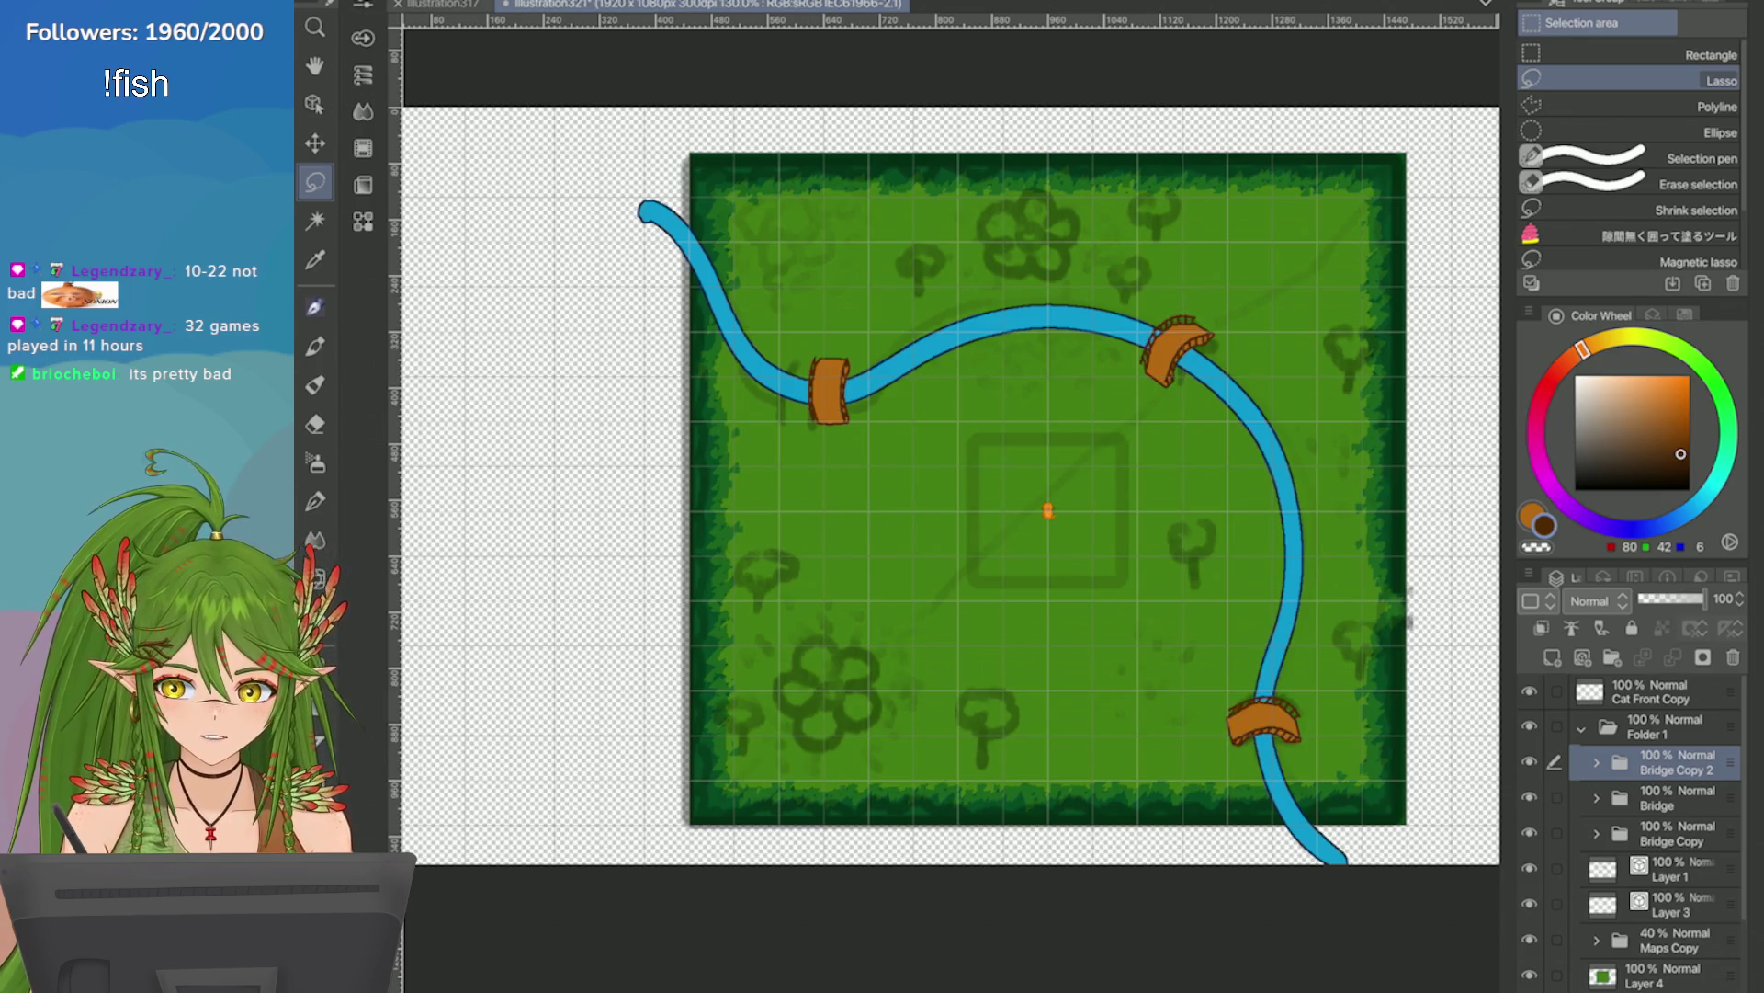
pyautogui.click(1530, 833)
pyautogui.click(1530, 833)
pyautogui.click(1530, 797)
pyautogui.click(1530, 797)
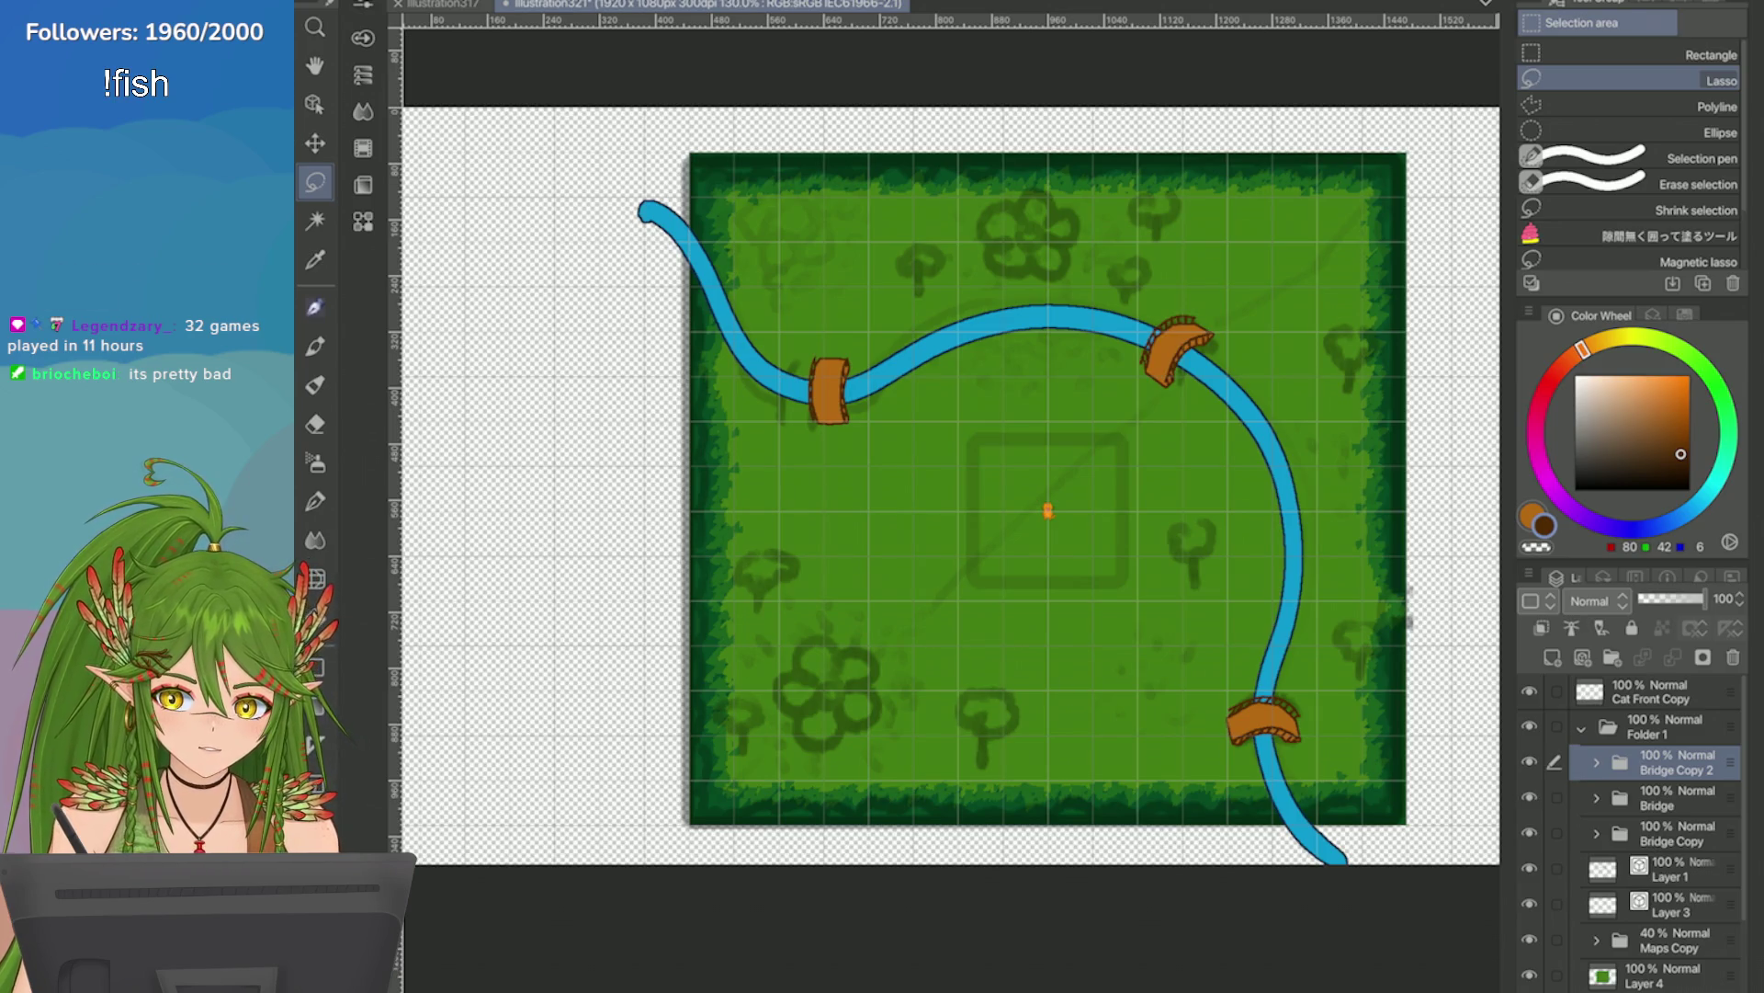
# Add a new layer above the bridges and select the Calligraphy Up Pixel pen.
pyautogui.click(1582, 657)
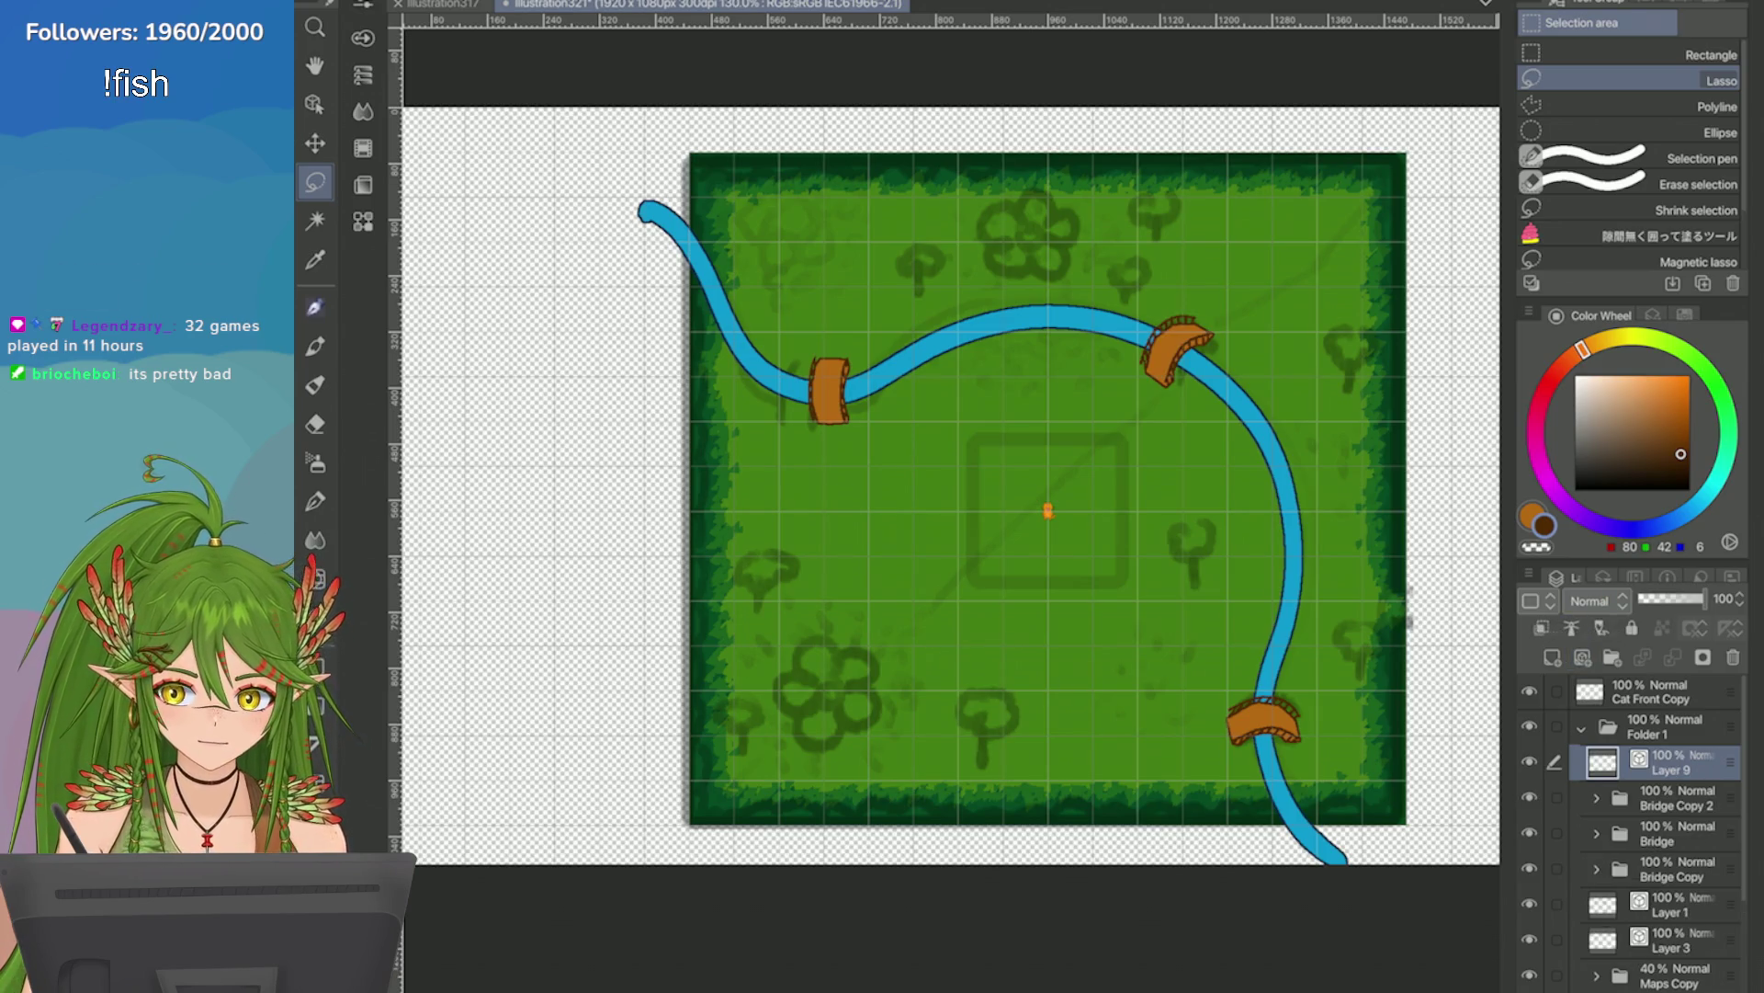
pyautogui.scroll(-2, 1631, 827)
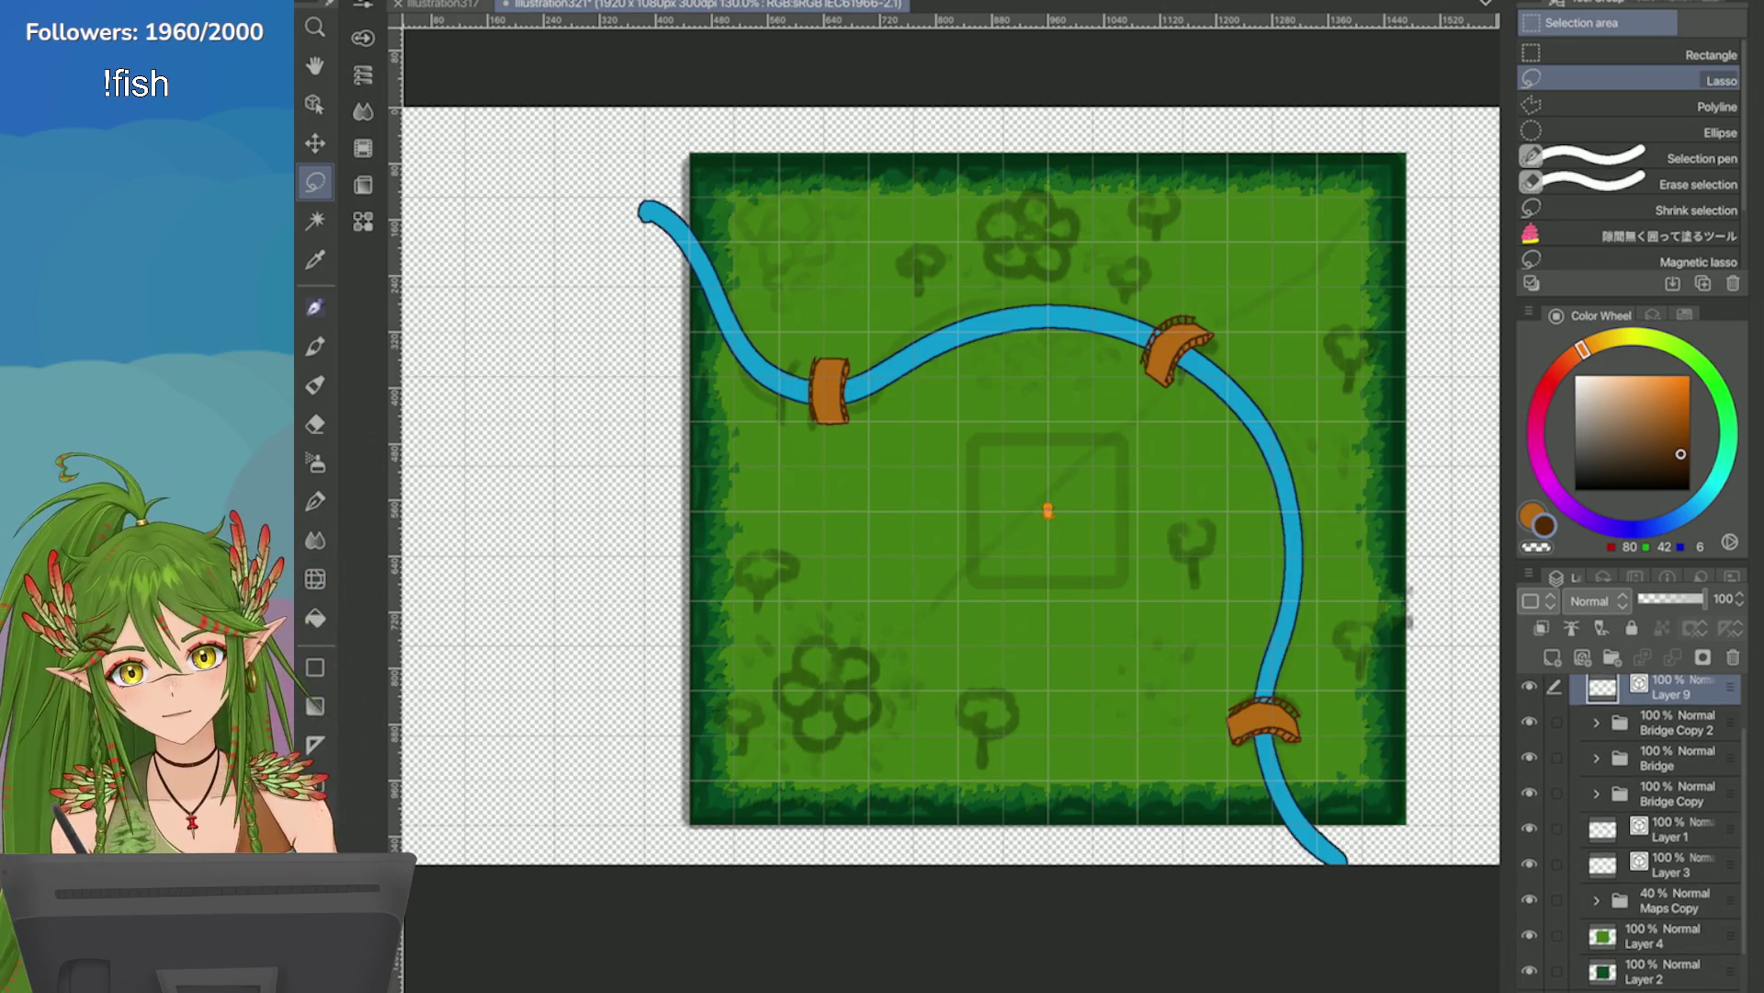
pyautogui.scroll(5, 946, 505)
pyautogui.scroll(-4, 946, 505)
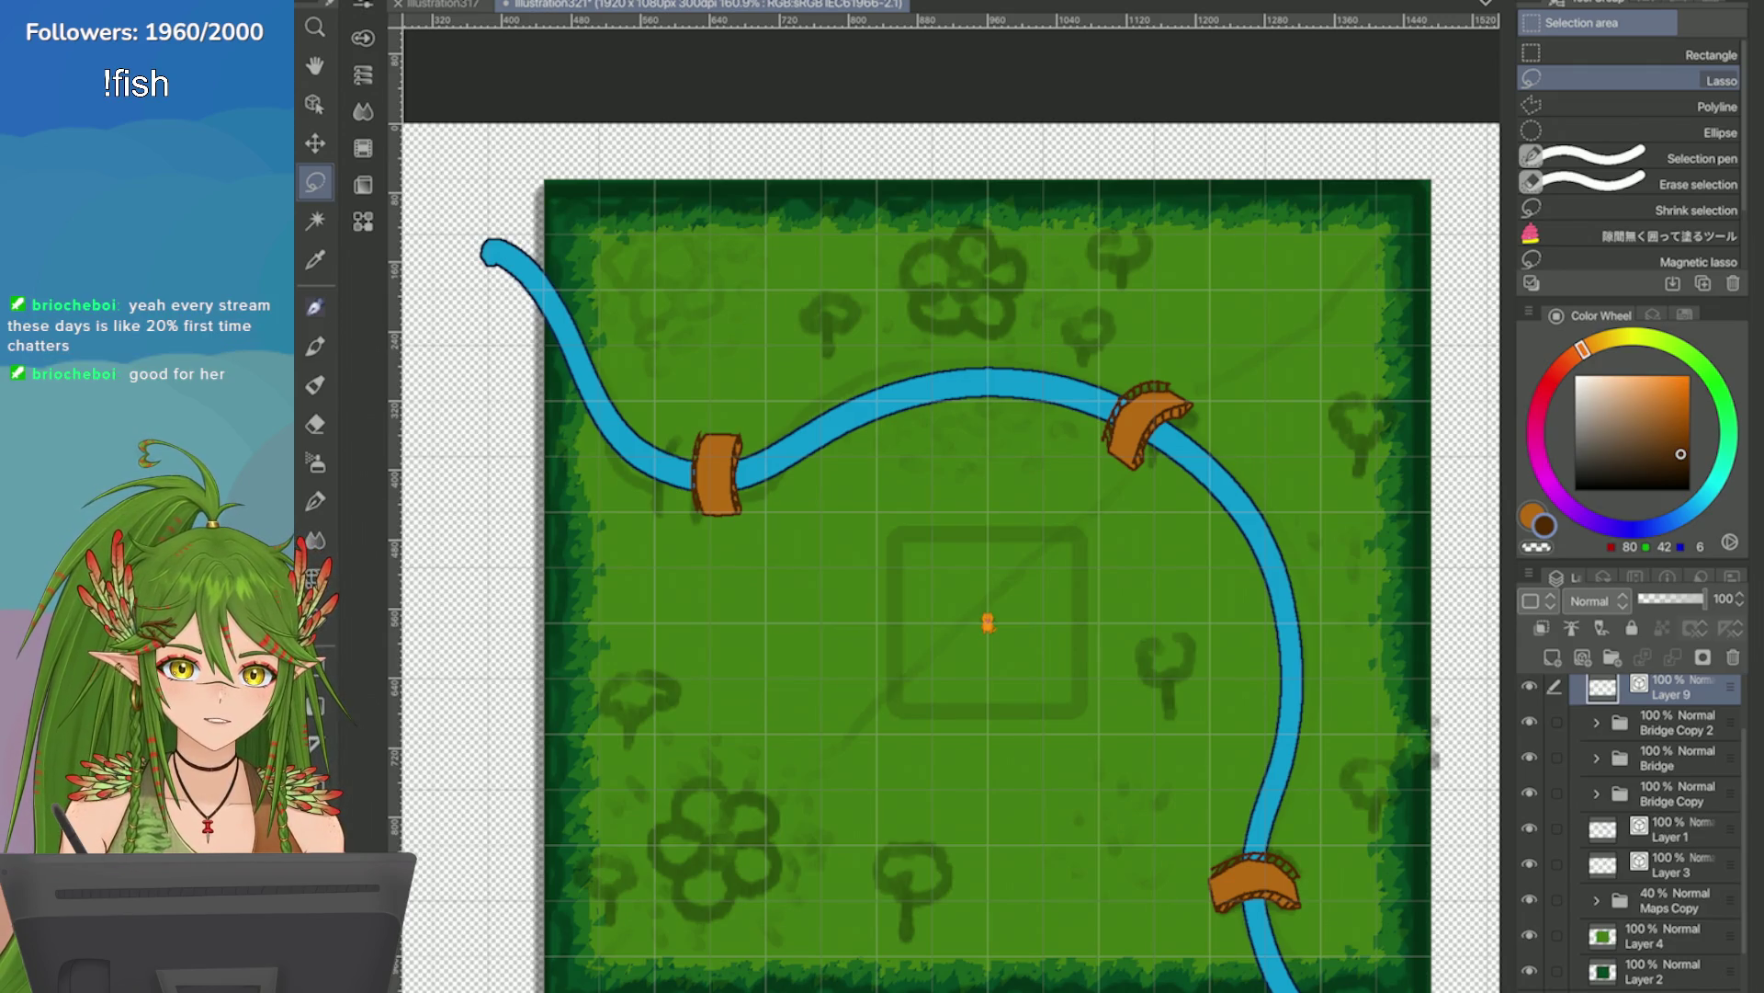
pyautogui.scroll(5, 947, 551)
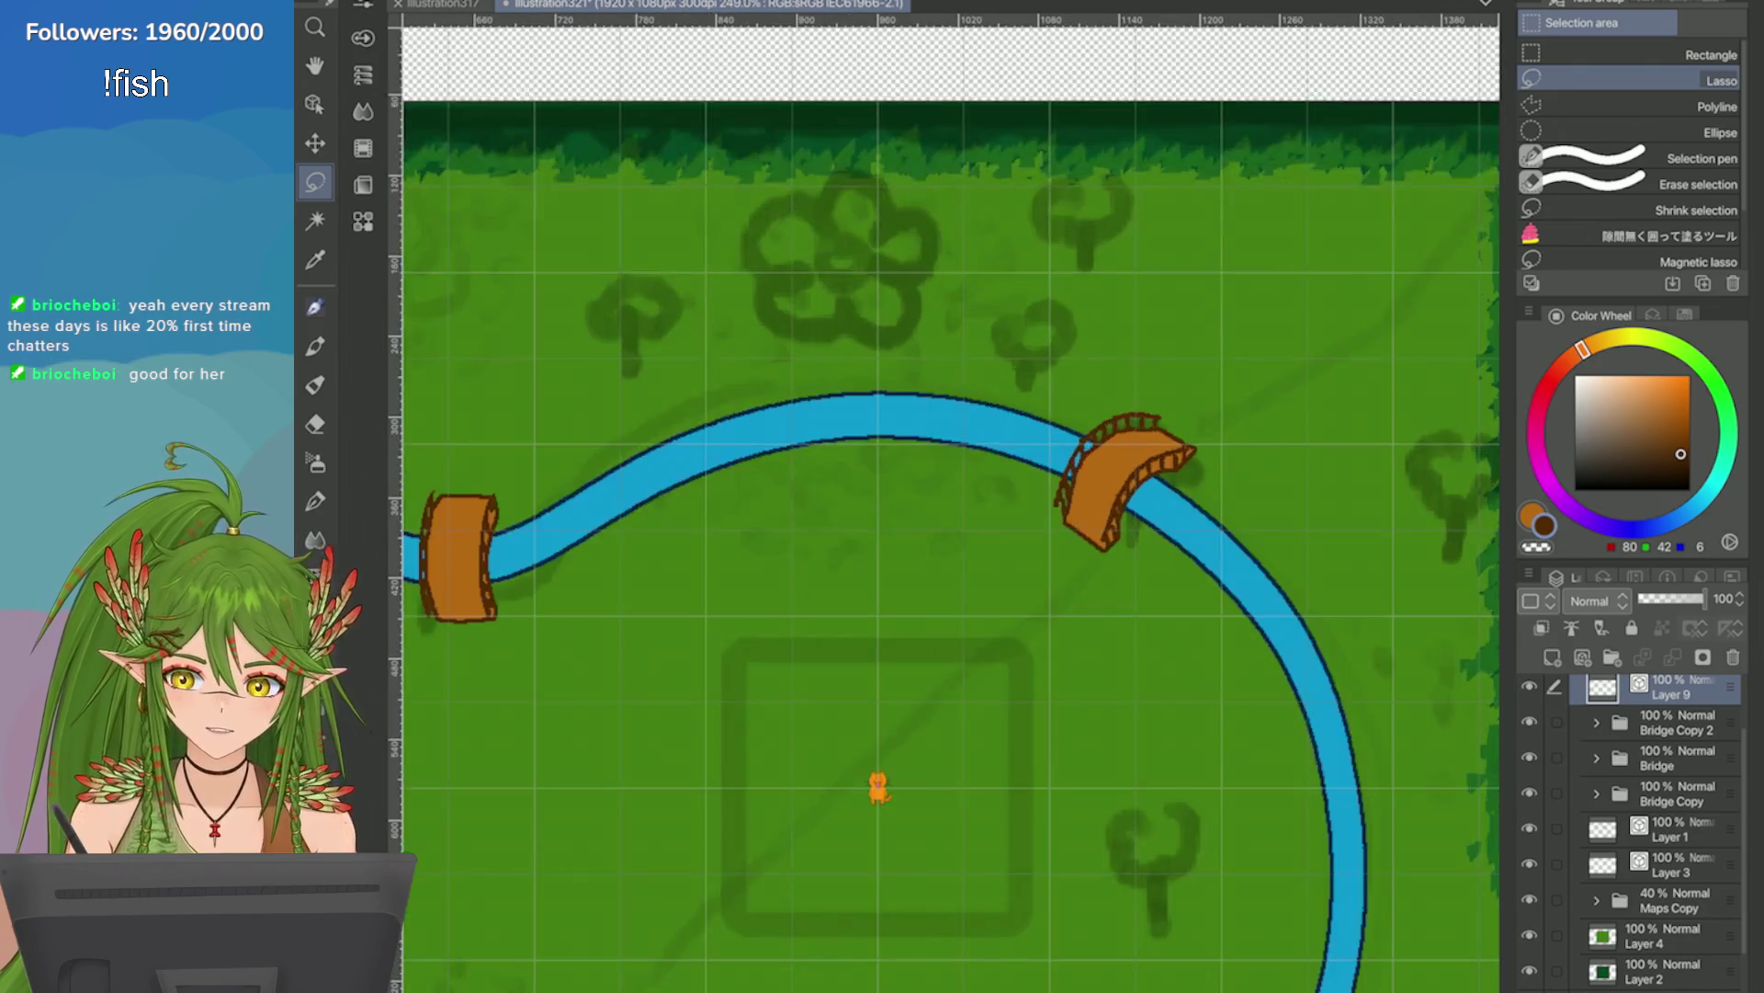
pyautogui.press('p')
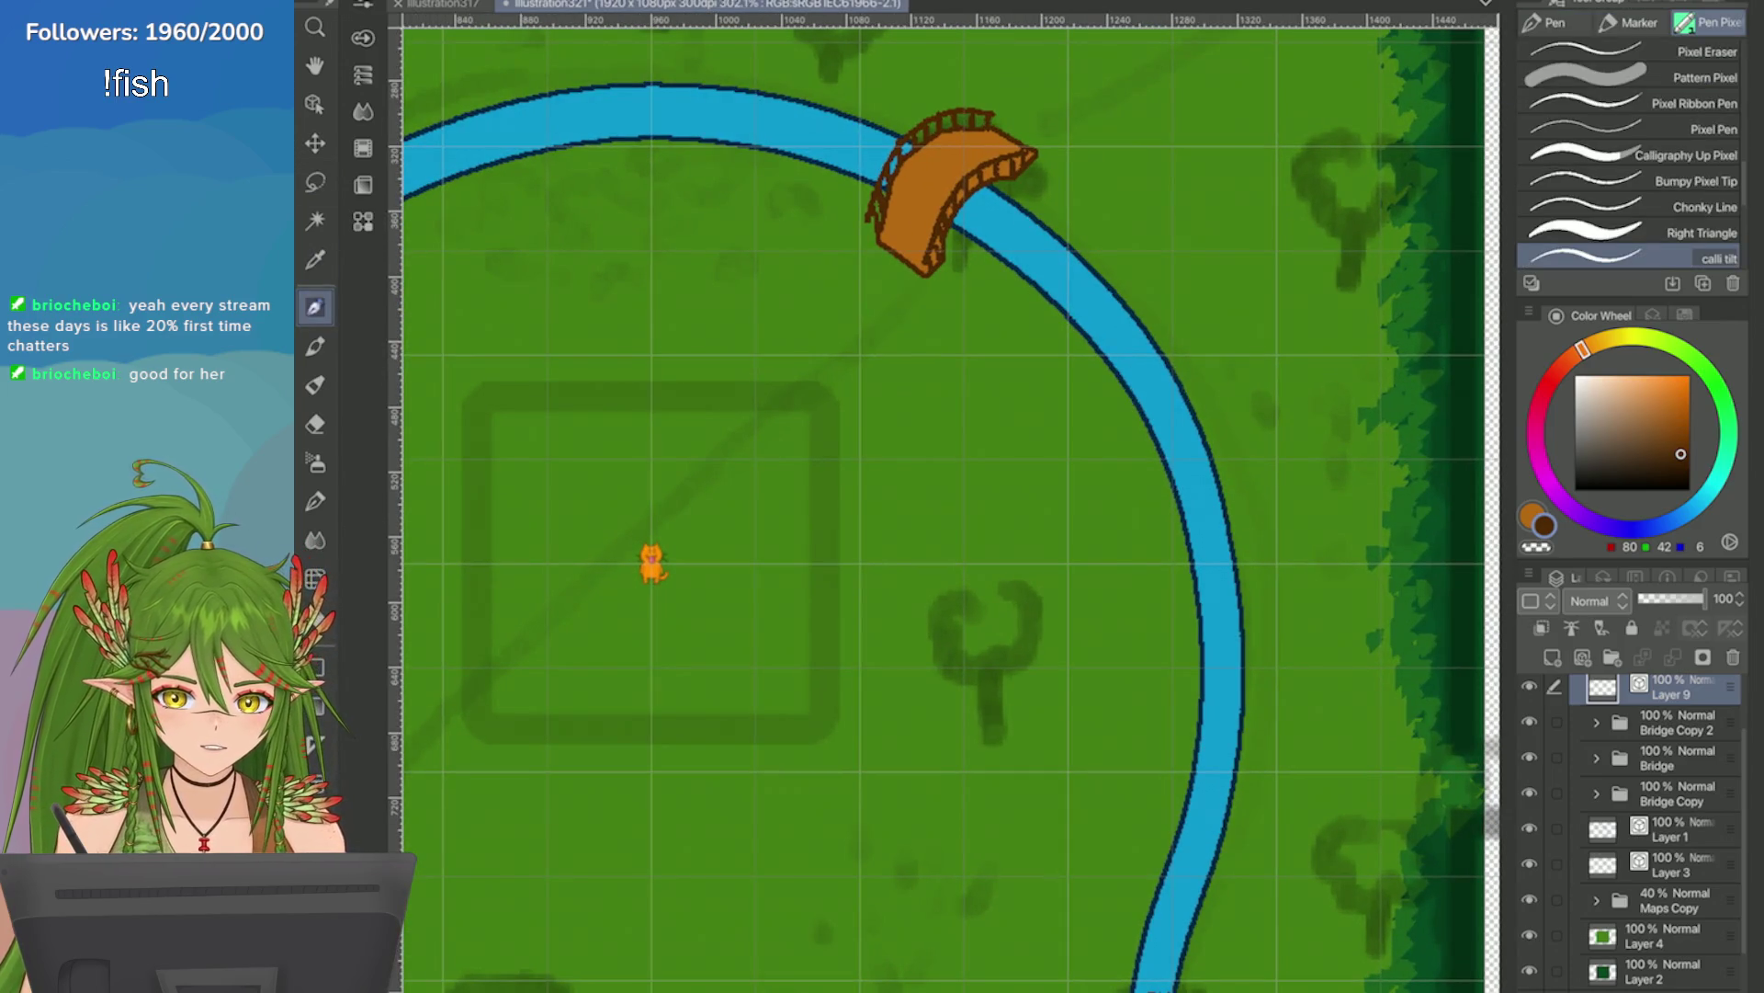
pyautogui.click(1654, 315)
pyautogui.press('u')
pyautogui.click(1636, 209)
# Draw a dark brown trunk under the tree outline and paint orange-brown over it.
pyautogui.click(1616, 420)
pyautogui.scroll(3, 1180, 767)
pyautogui.moveTo(868, 671); pyautogui.dragTo(882, 781)
pyautogui.scroll(-3, 1278, 269)
pyautogui.click(1643, 420)
pyautogui.moveTo(1029, 507); pyautogui.dragTo(1041, 573)
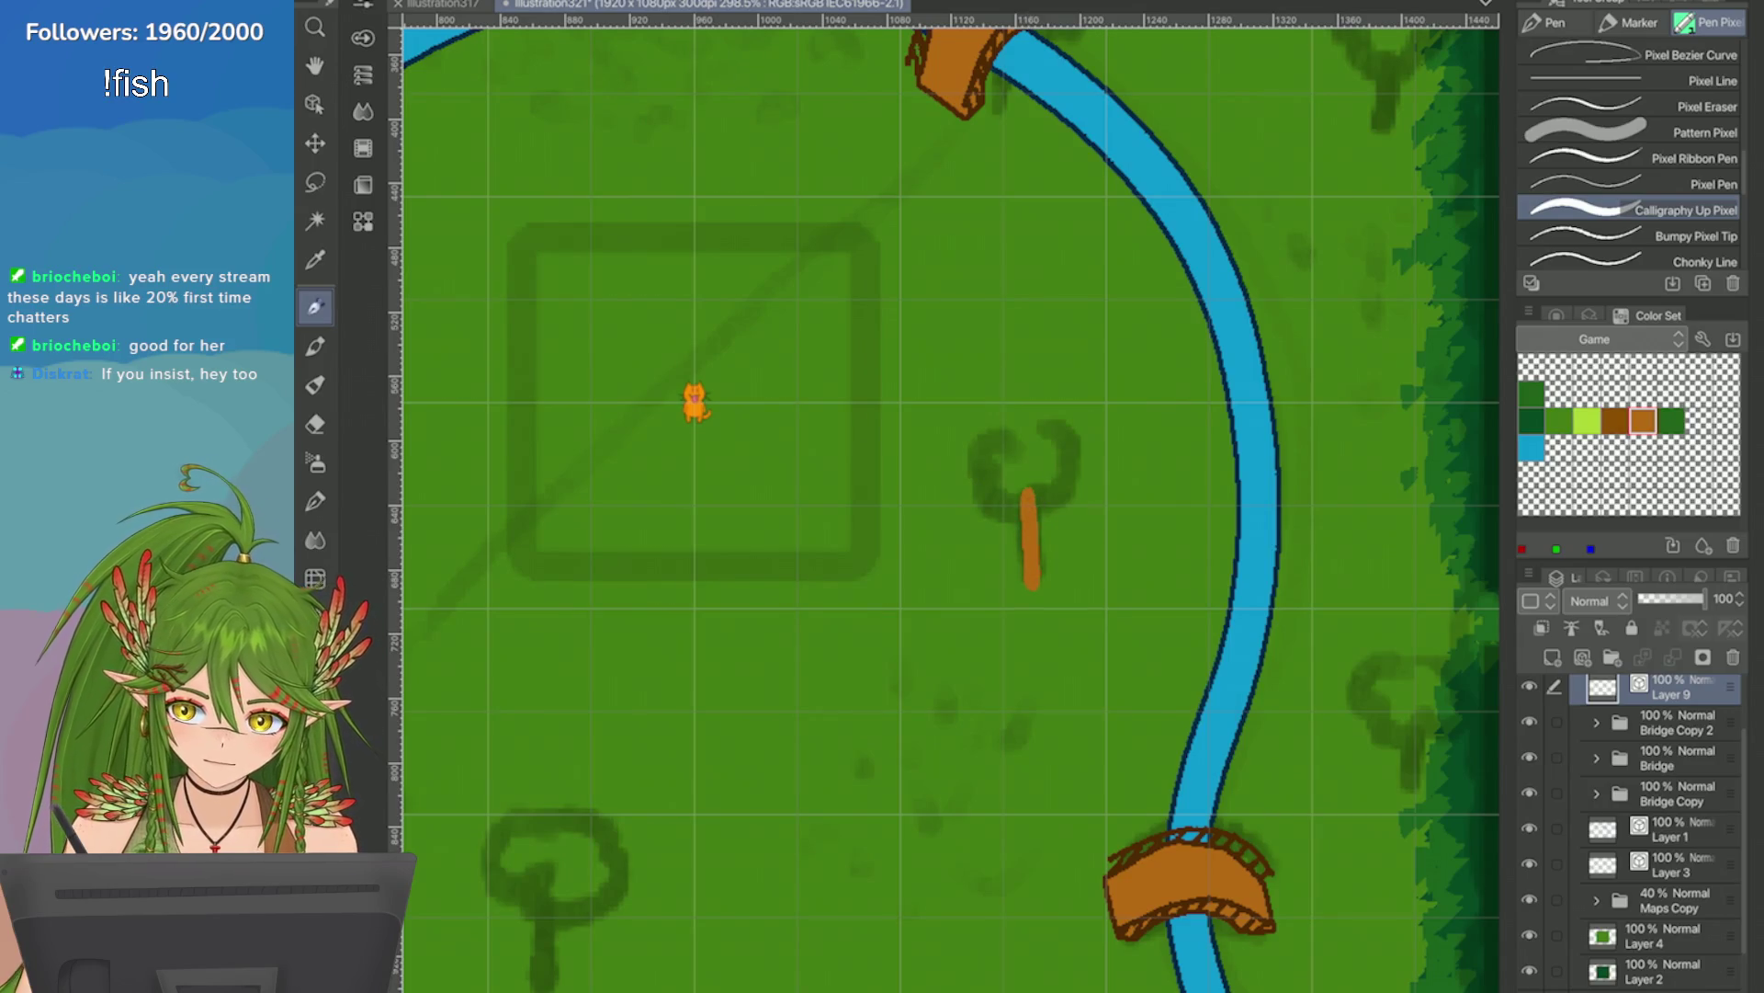
pyautogui.moveTo(919, 459); pyautogui.dragTo(980, 406)
# Darken the brown on the colour wheel and repaint the trunk dark brown.
pyautogui.click(1556, 315)
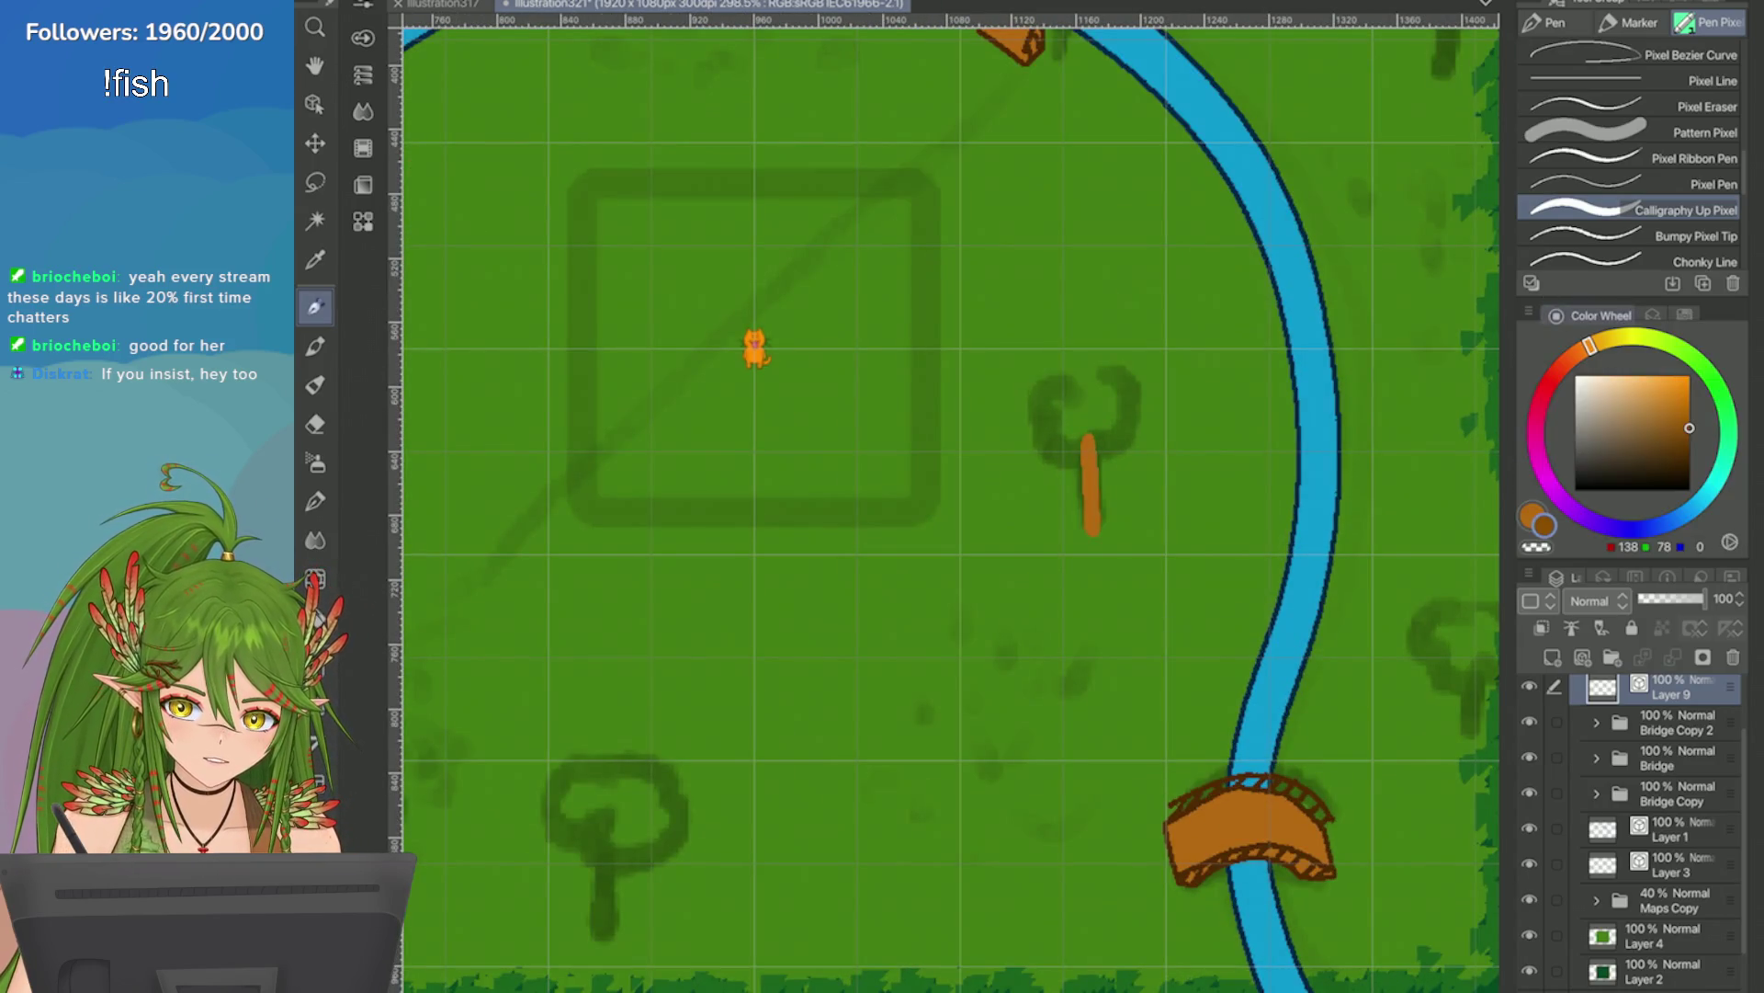
pyautogui.click(1689, 450)
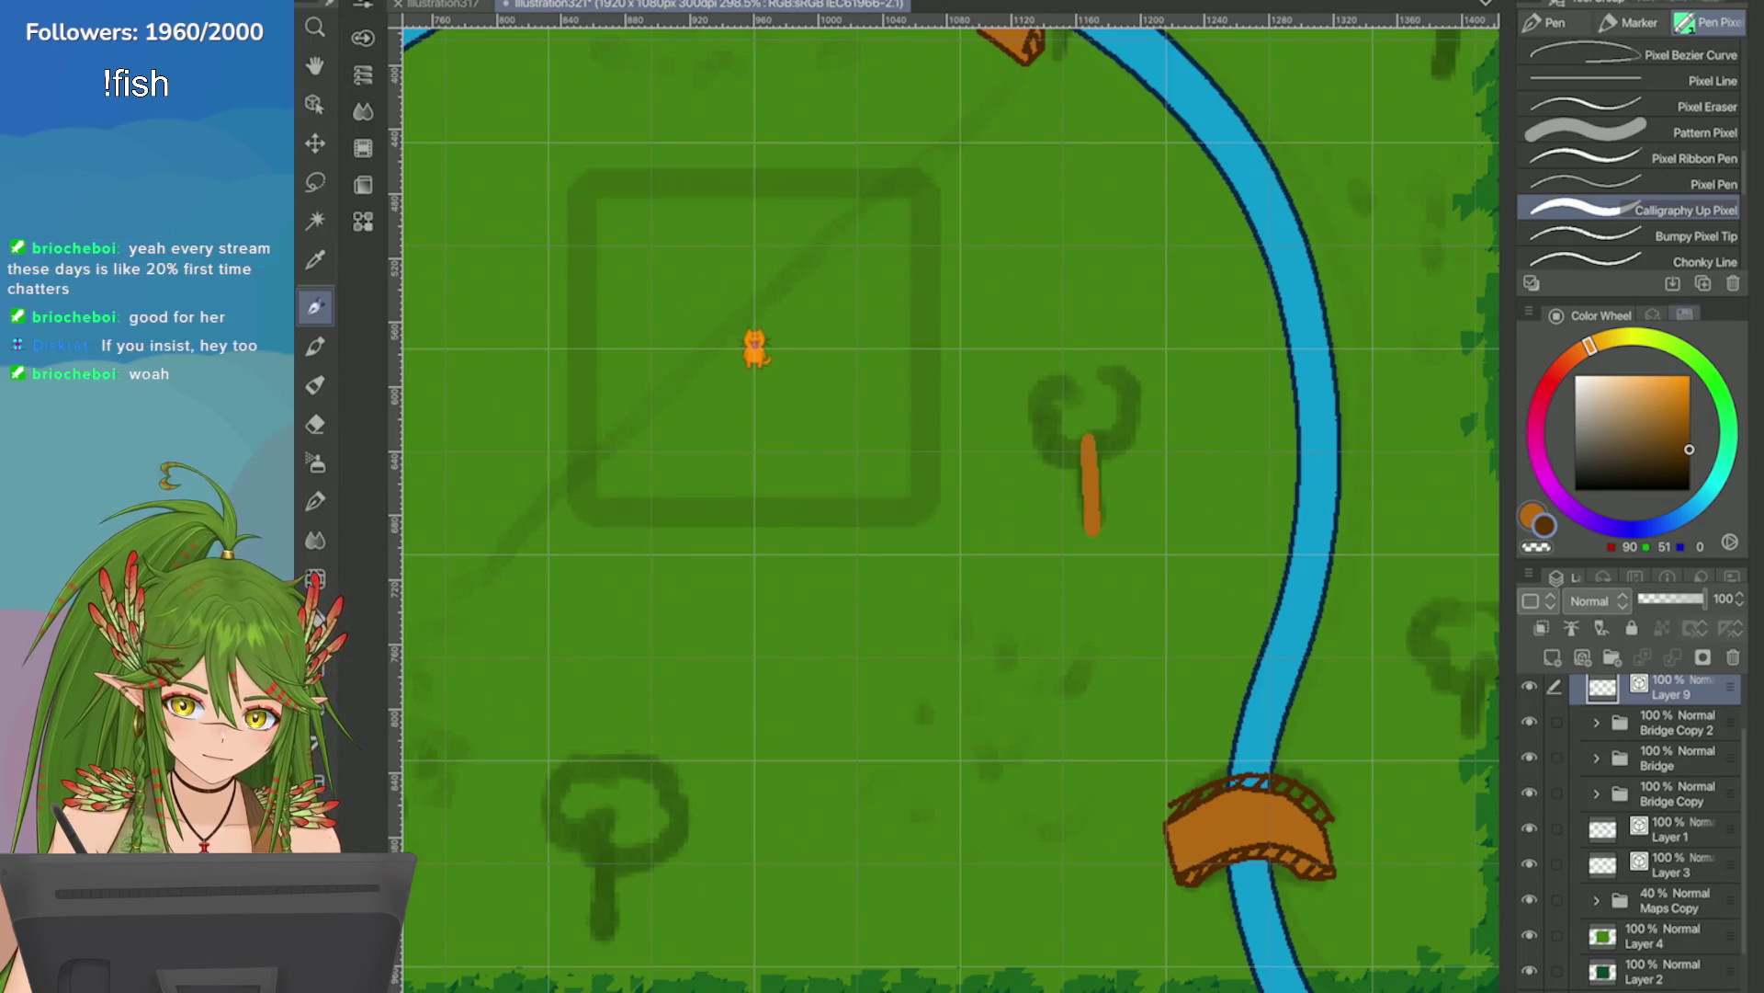
pyautogui.click(1685, 315)
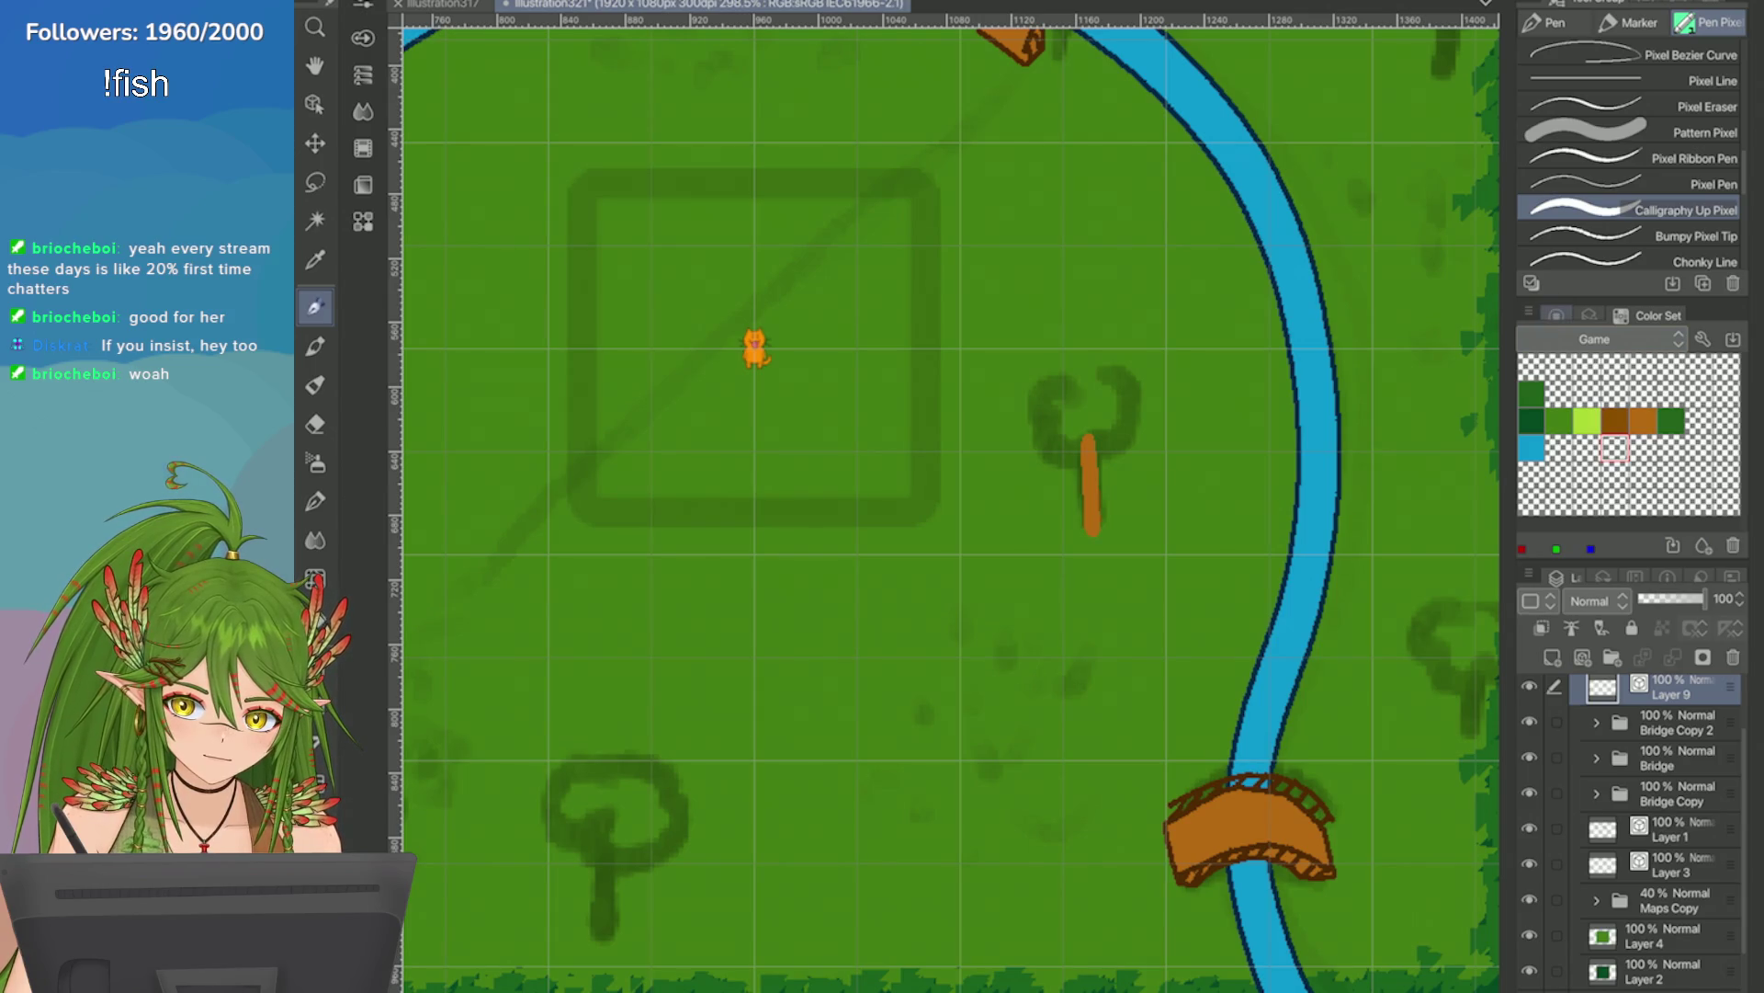
pyautogui.click(1555, 316)
pyautogui.click(1645, 315)
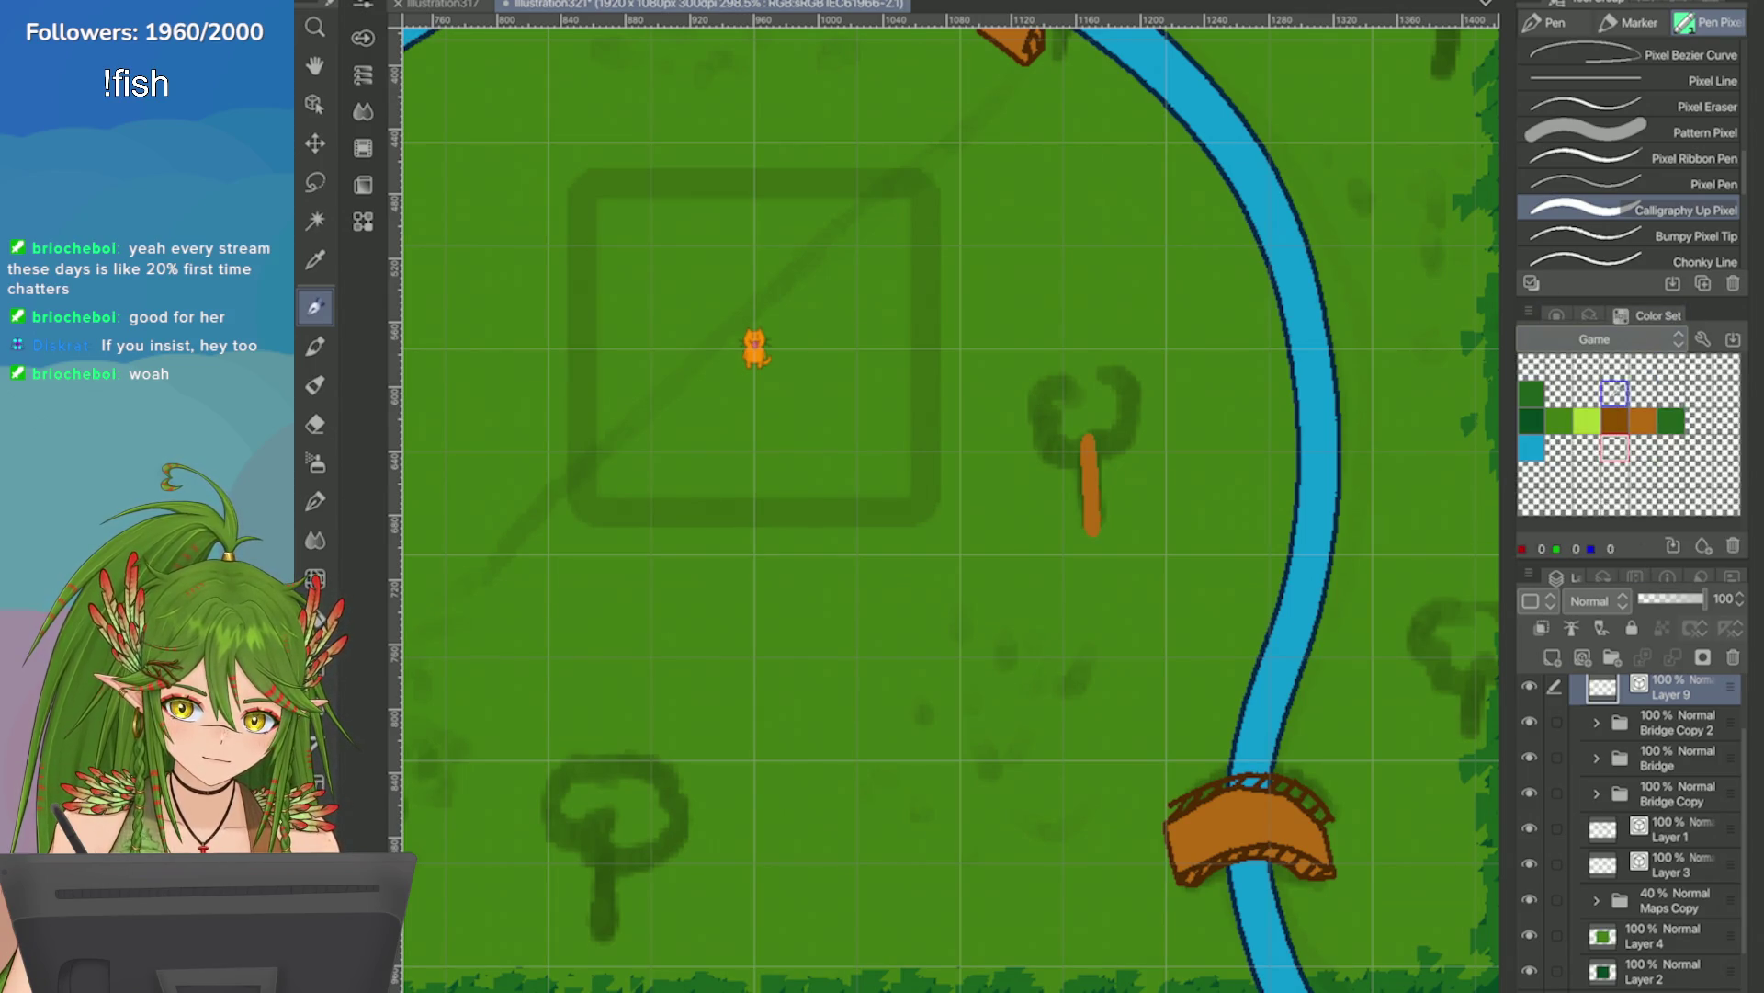
pyautogui.click(1556, 316)
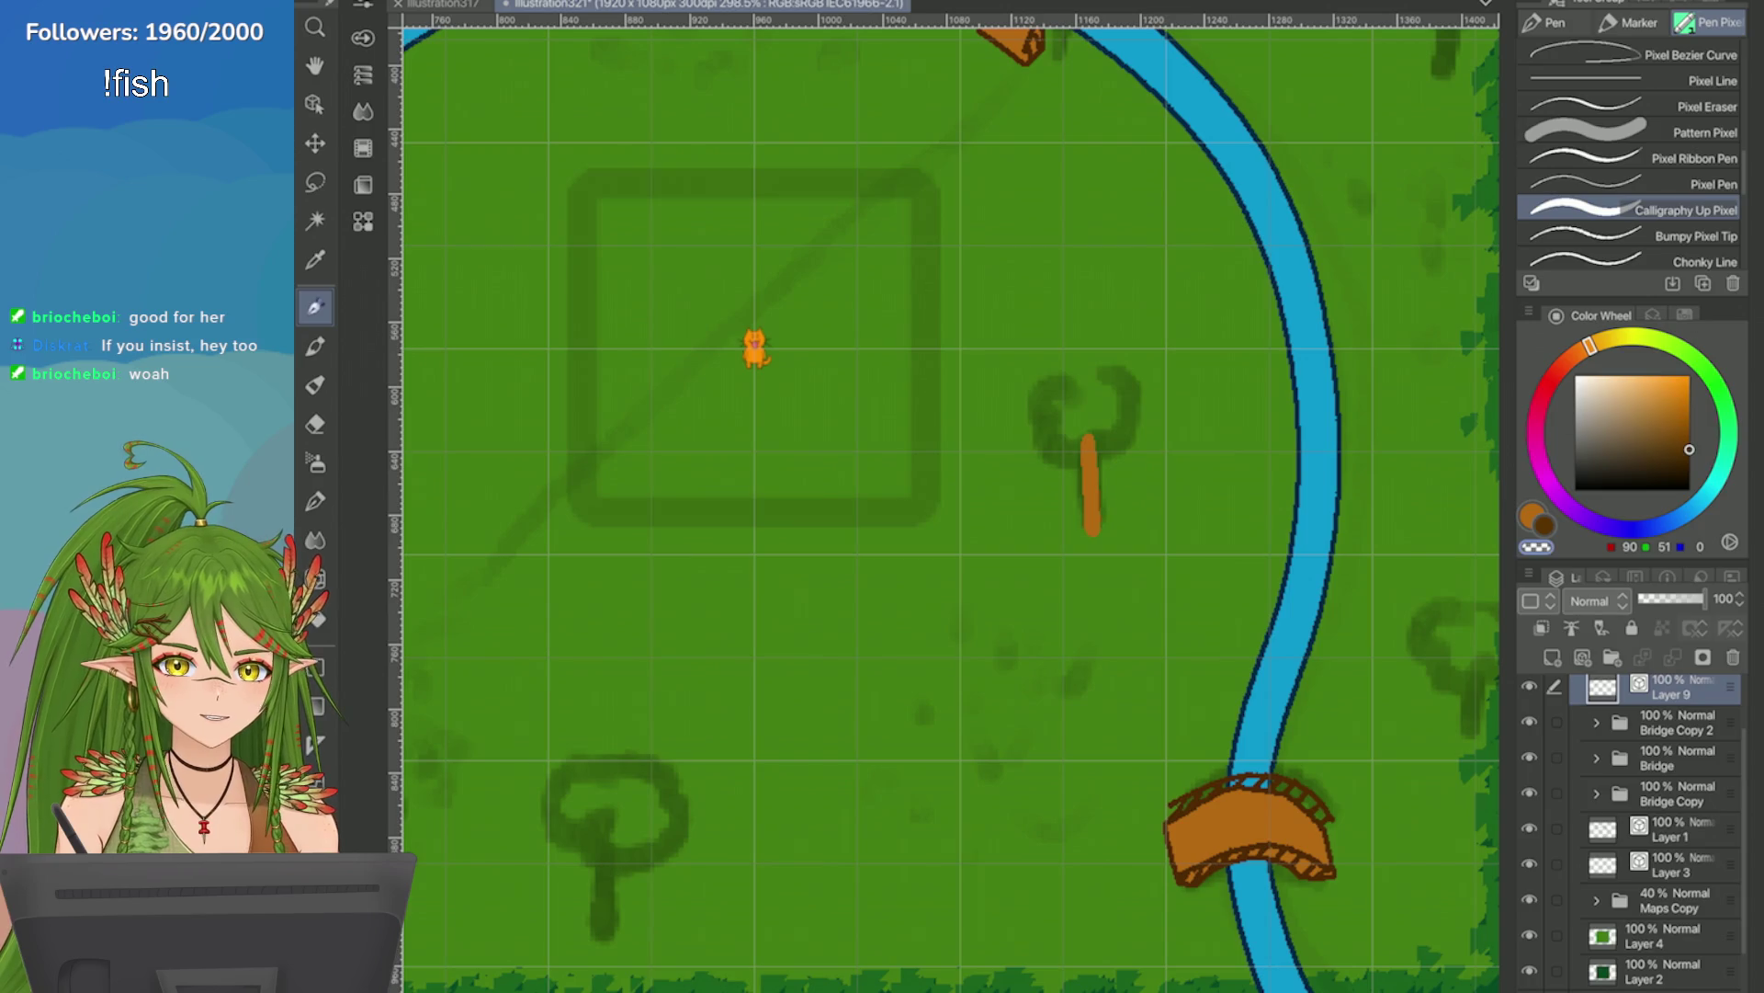
pyautogui.scroll(3, 1296, 565)
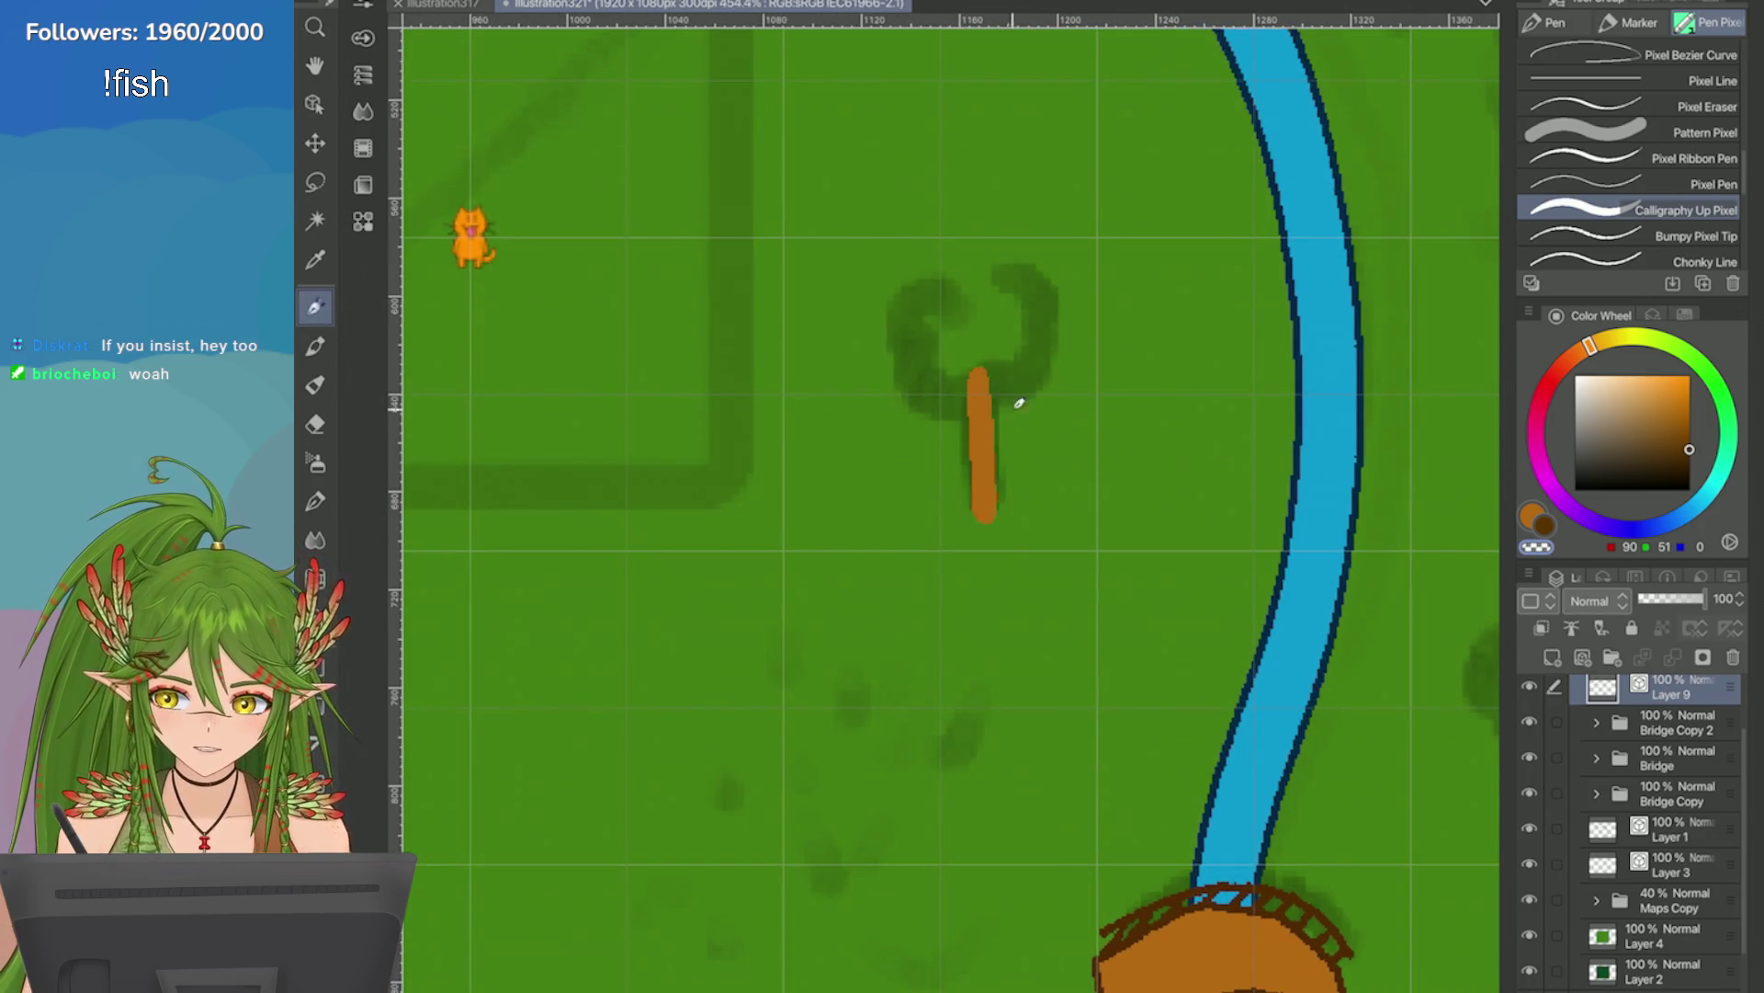
pyautogui.press('c')
pyautogui.moveTo(991, 378); pyautogui.dragTo(984, 515)
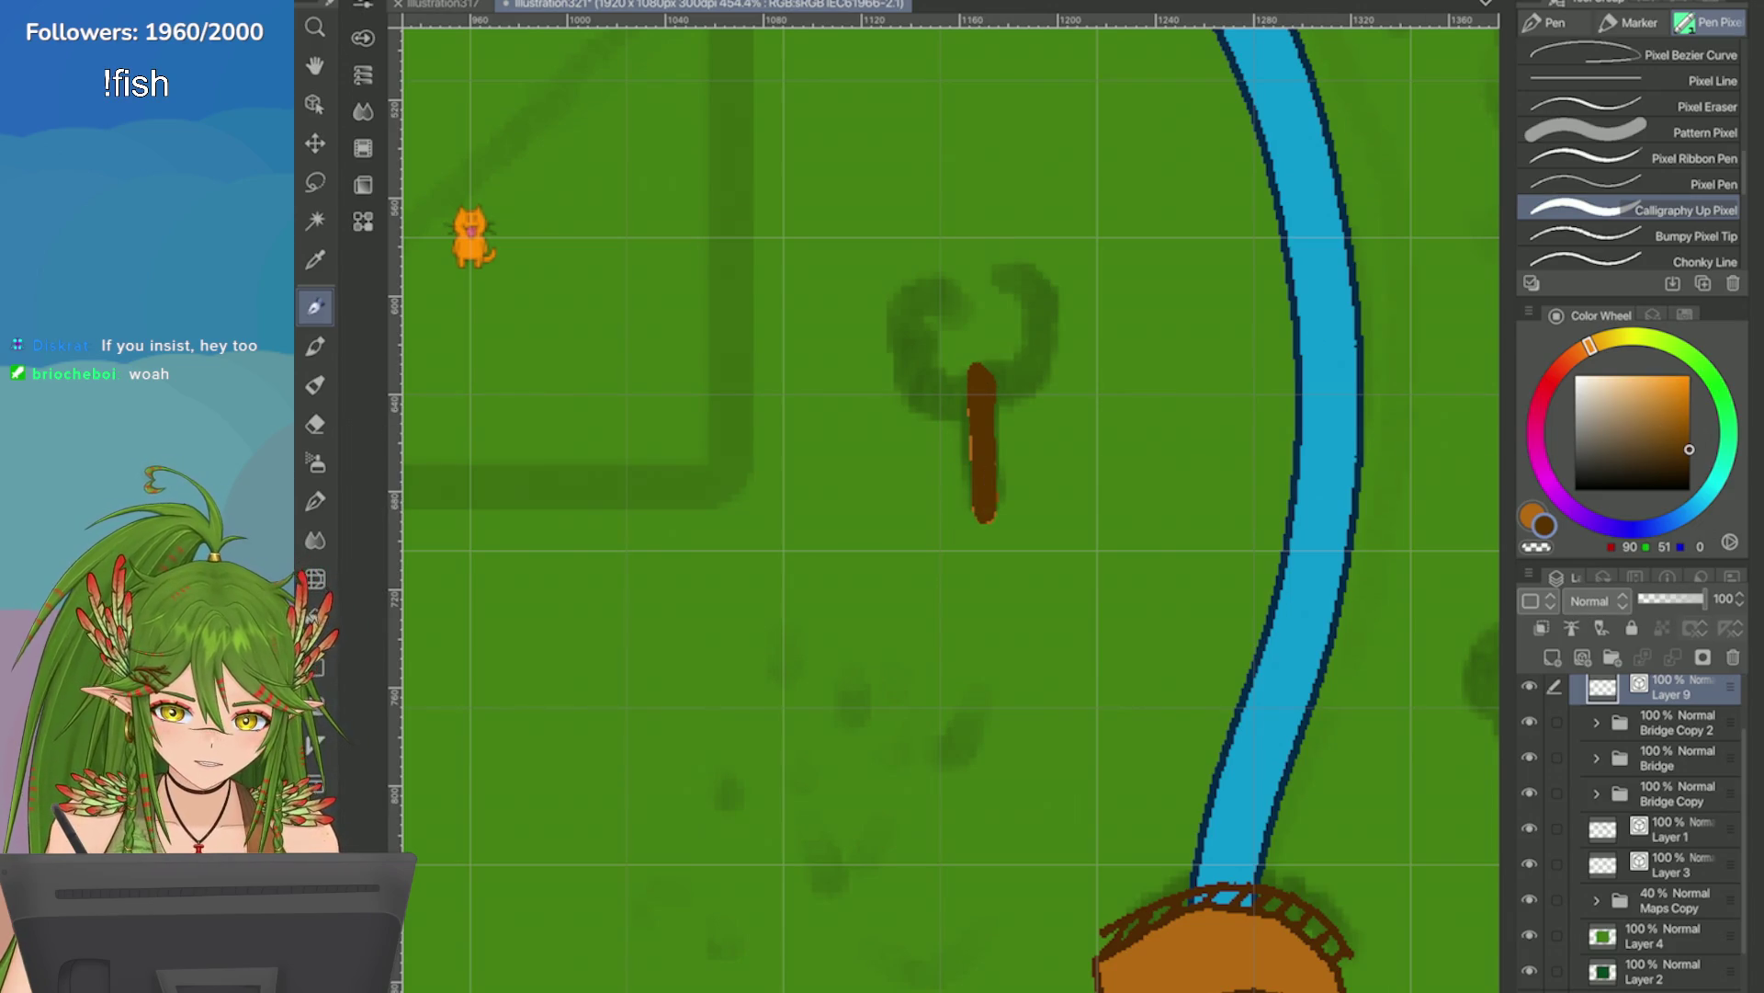
# Undo the brown trunk stroke and redraw the dark brown trunk on the tree.
pyautogui.click(1685, 316)
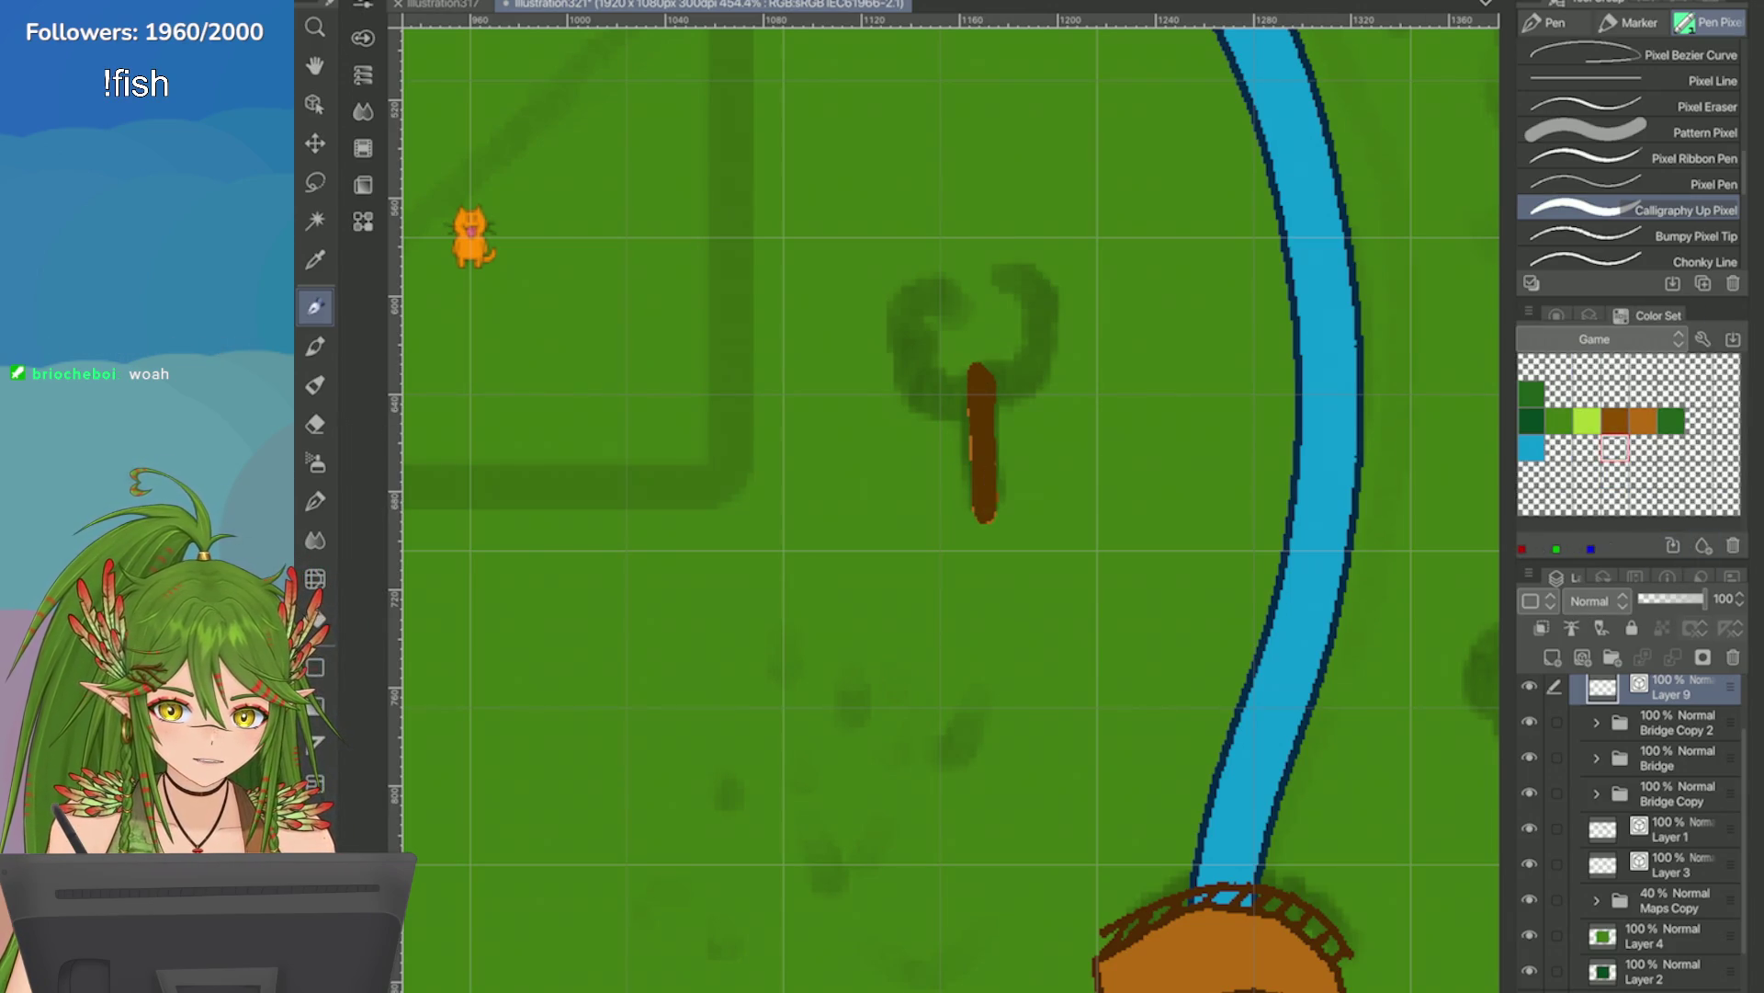
pyautogui.click(1556, 315)
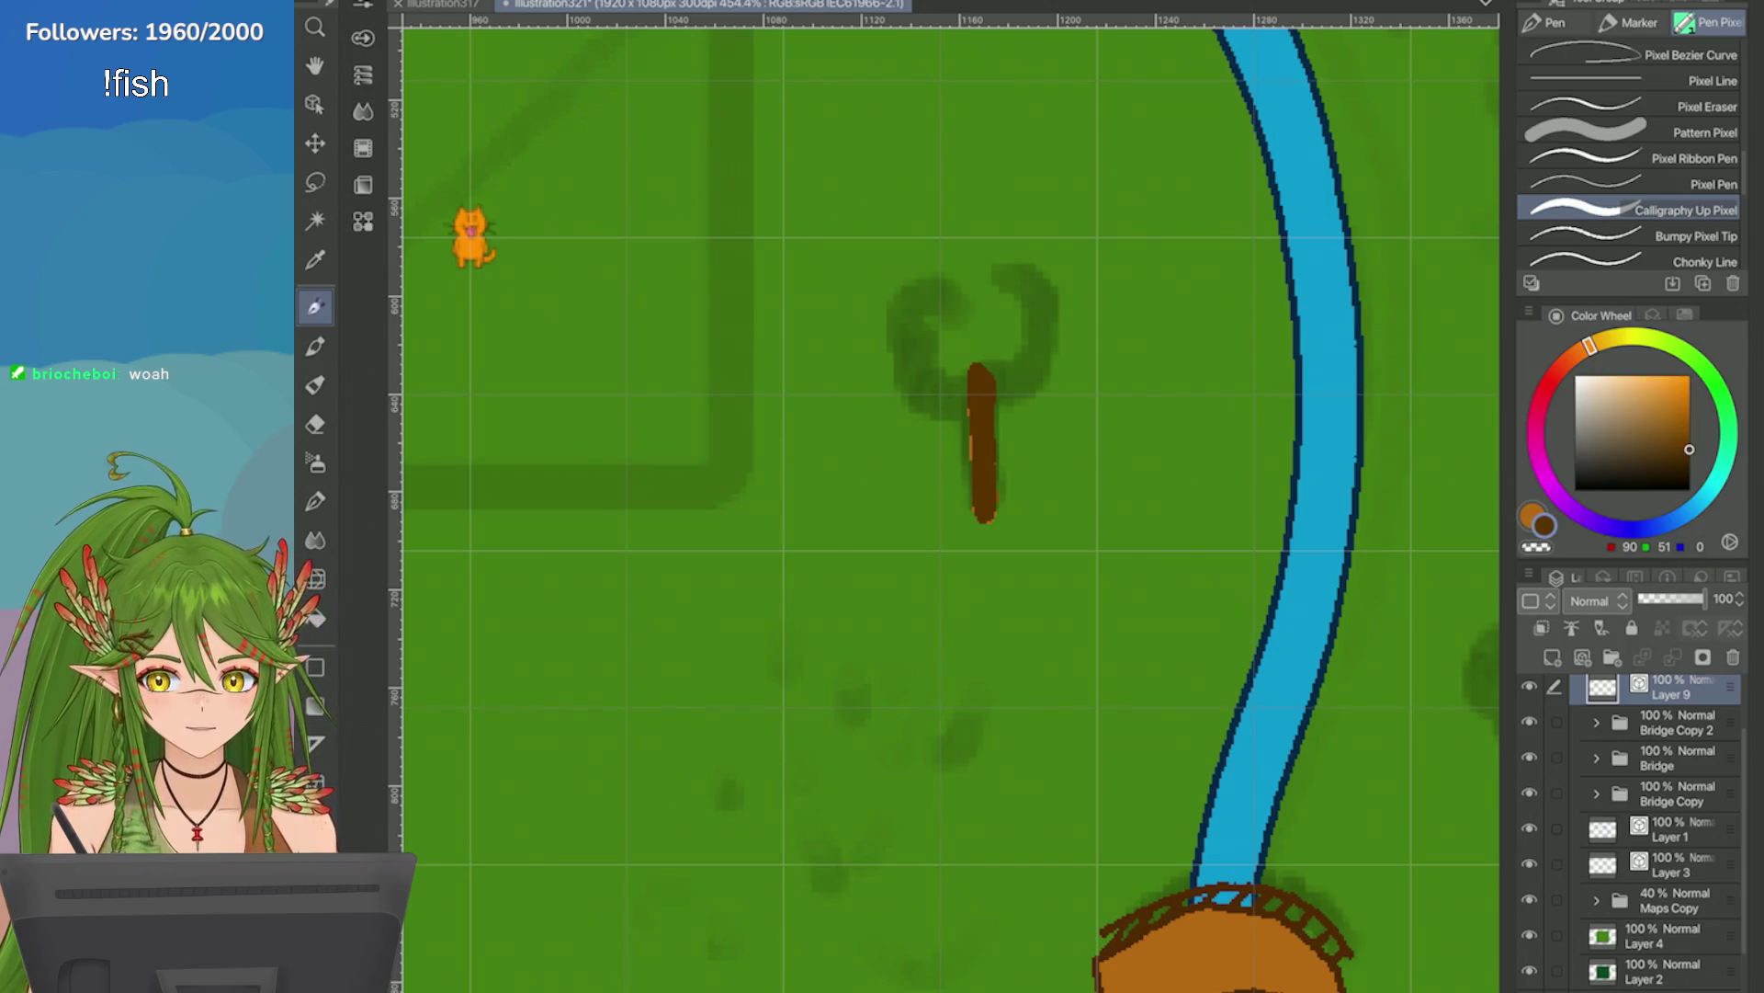
pyautogui.scroll(-5, 947, 506)
pyautogui.hotkey('ctrl', 'z')
pyautogui.scroll(5, 947, 506)
pyautogui.moveTo(1031, 432); pyautogui.dragTo(1031, 516)
pyautogui.scroll(2, 1163, 556)
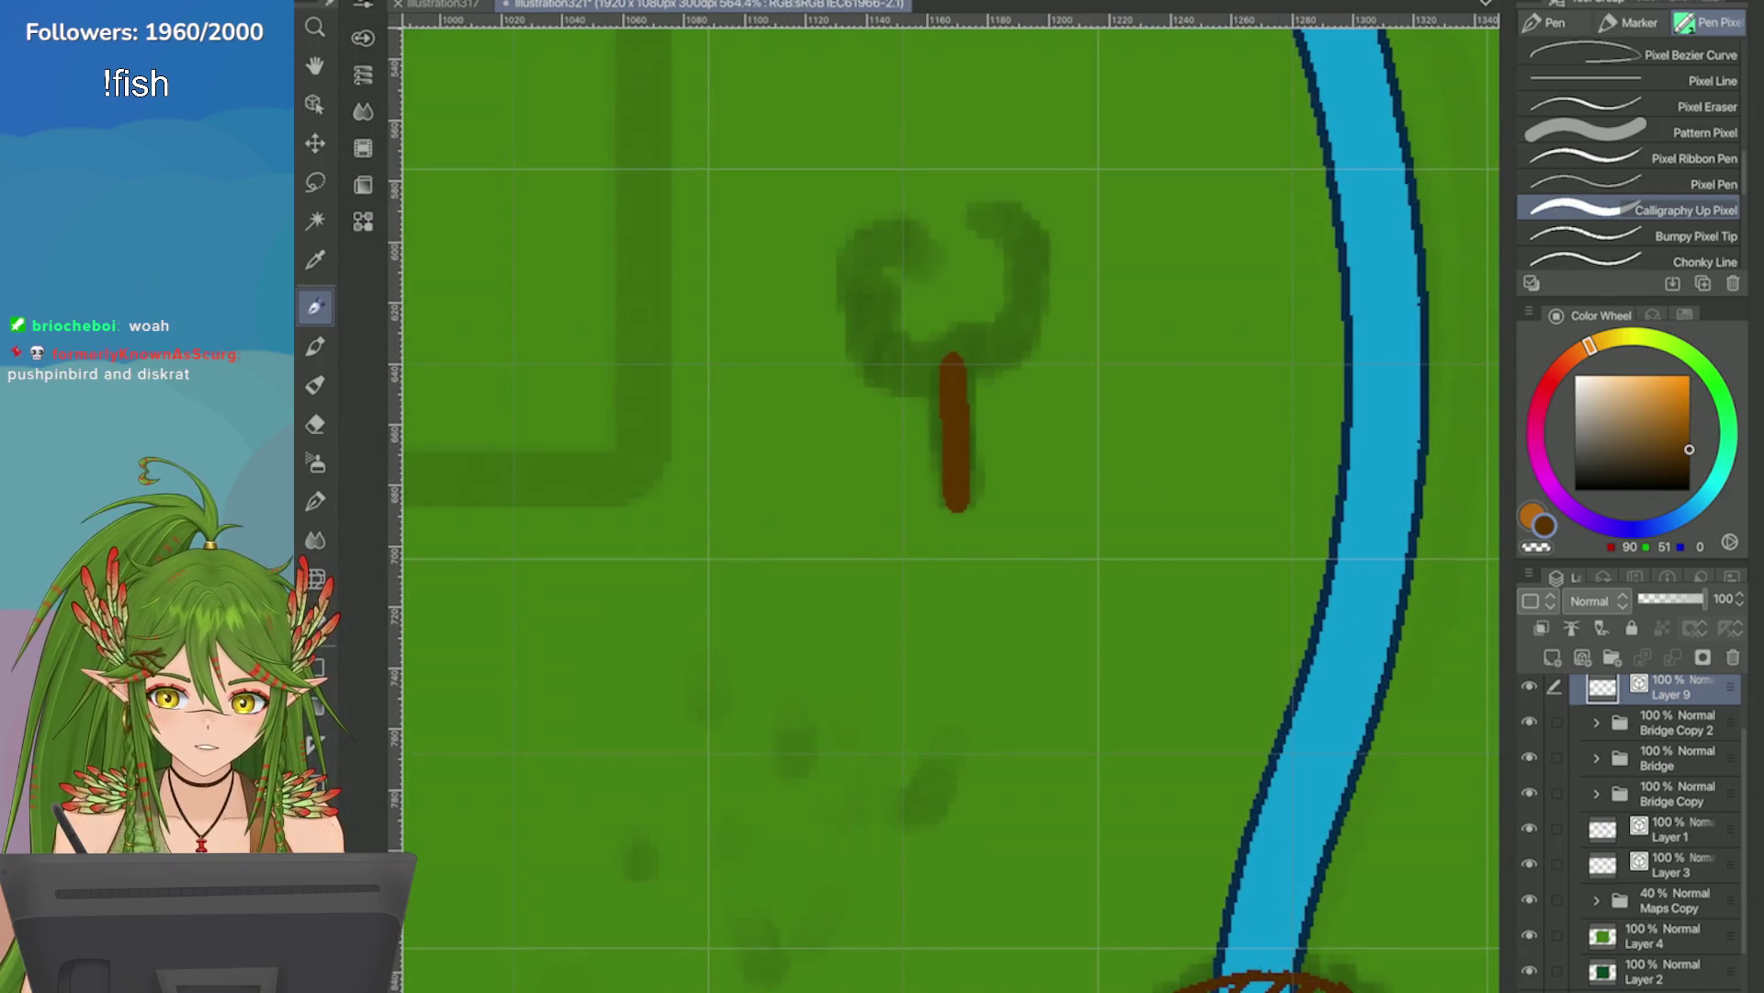
# Add orange-brown highlights down the trunk, then undo the last stroke.
pyautogui.click(1652, 315)
pyautogui.click(1700, 315)
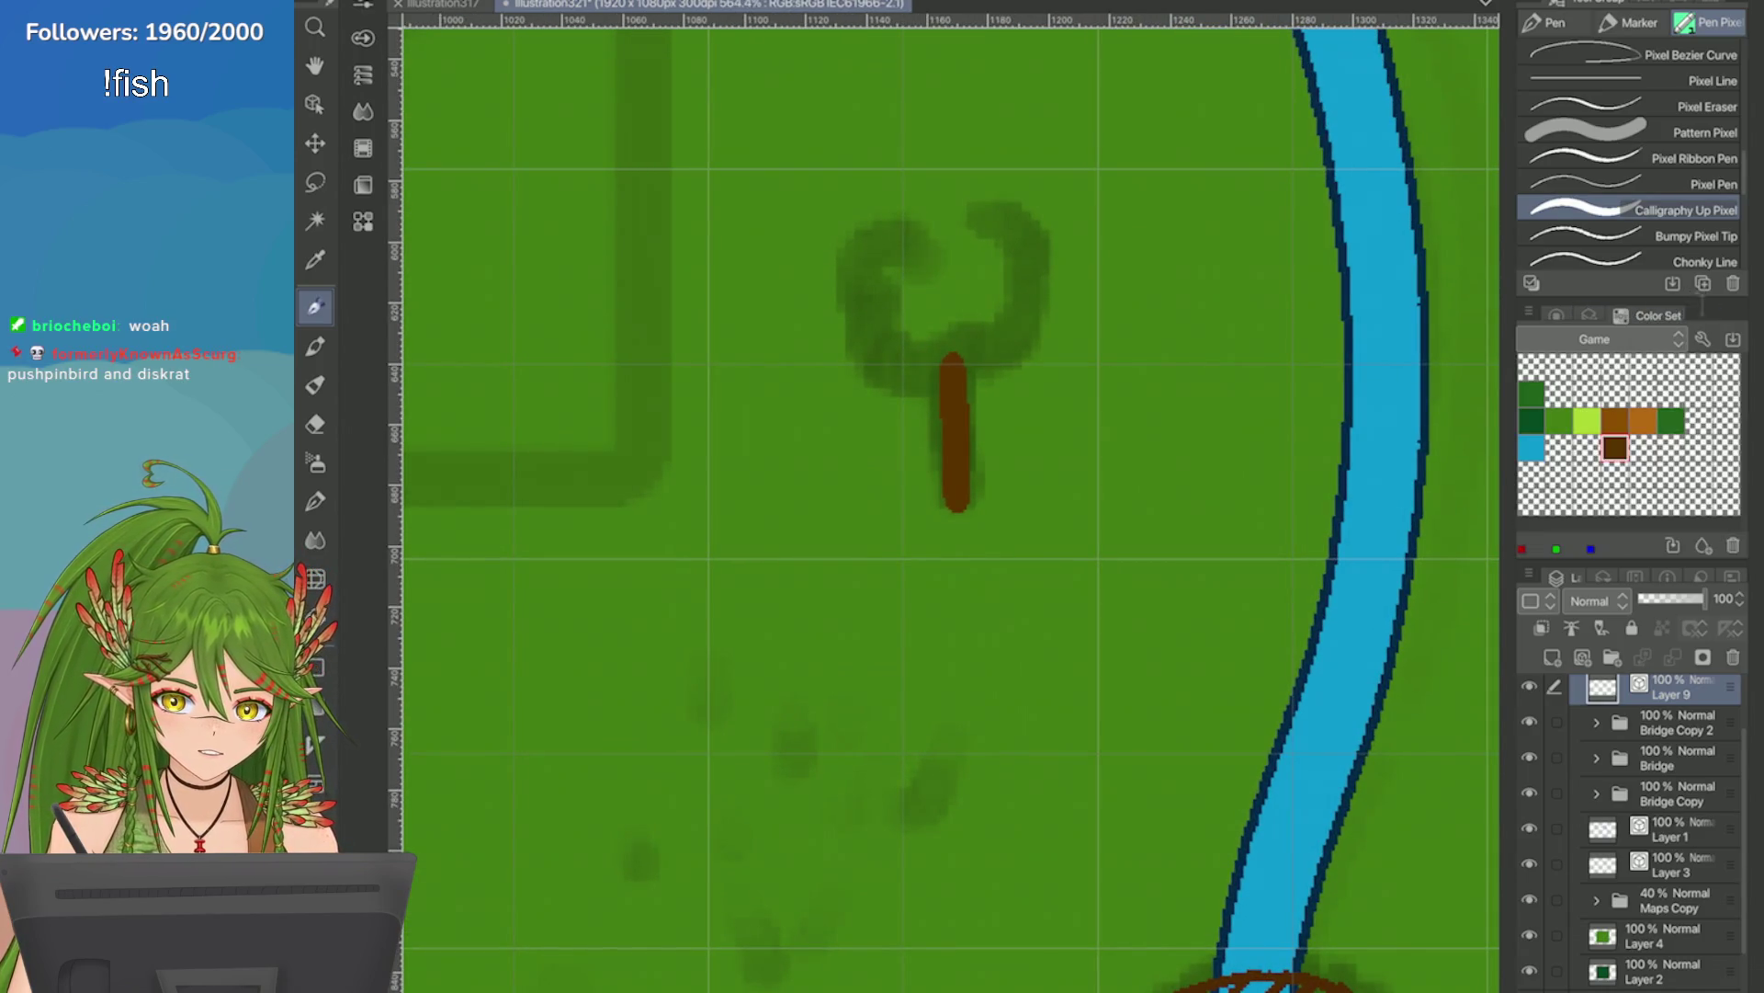
pyautogui.click(1615, 420)
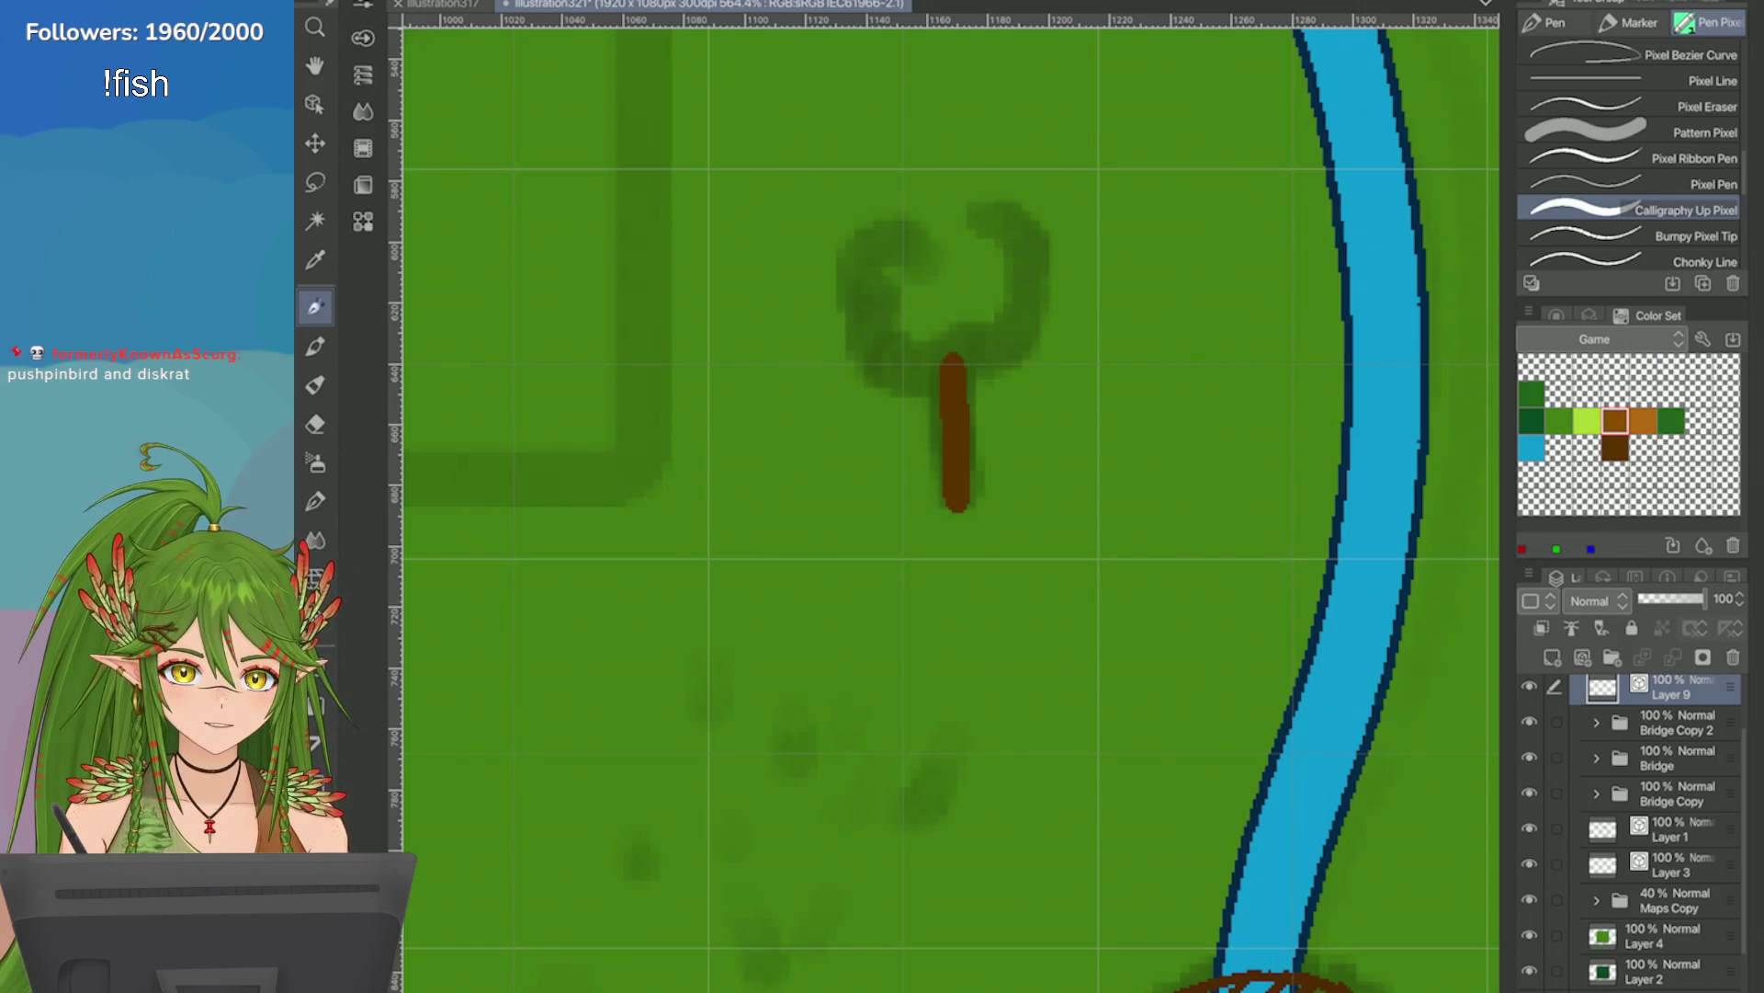
pyautogui.moveTo(956, 363)
pyautogui.mouseDown()
pyautogui.moveTo(961, 469)
pyautogui.moveTo(963, 357)
pyautogui.mouseUp()
pyautogui.scroll(-5, 963, 357)
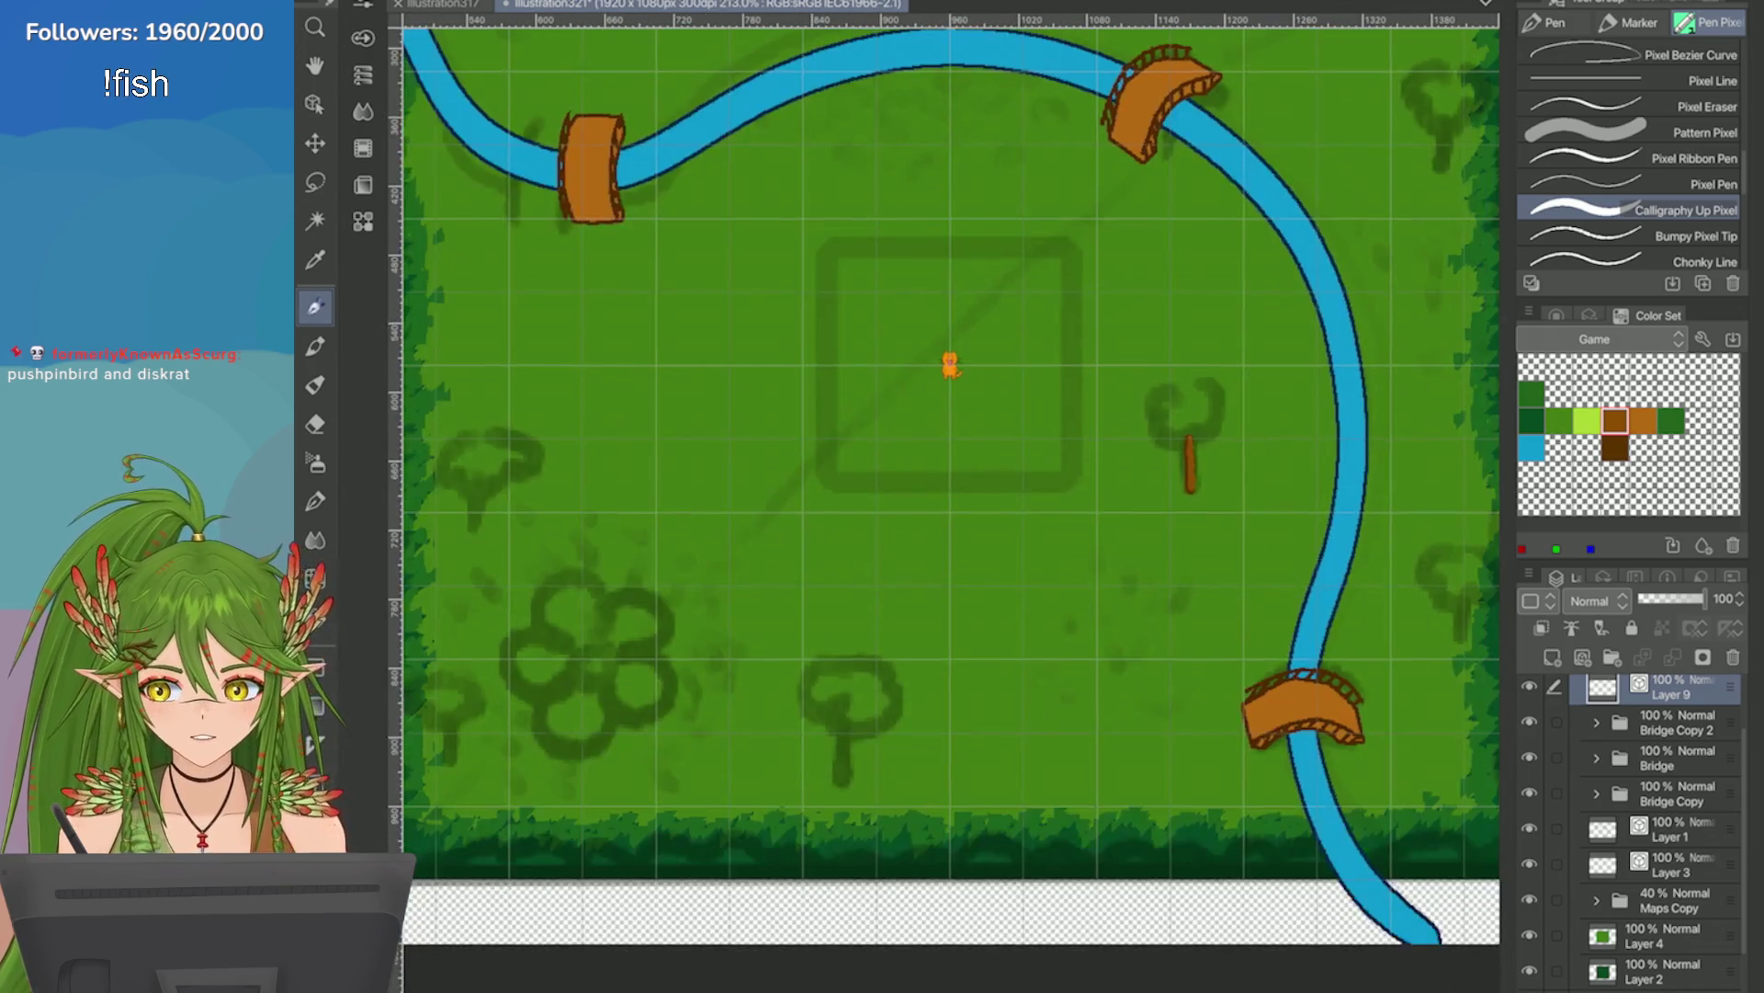
pyautogui.scroll(3, 1303, 451)
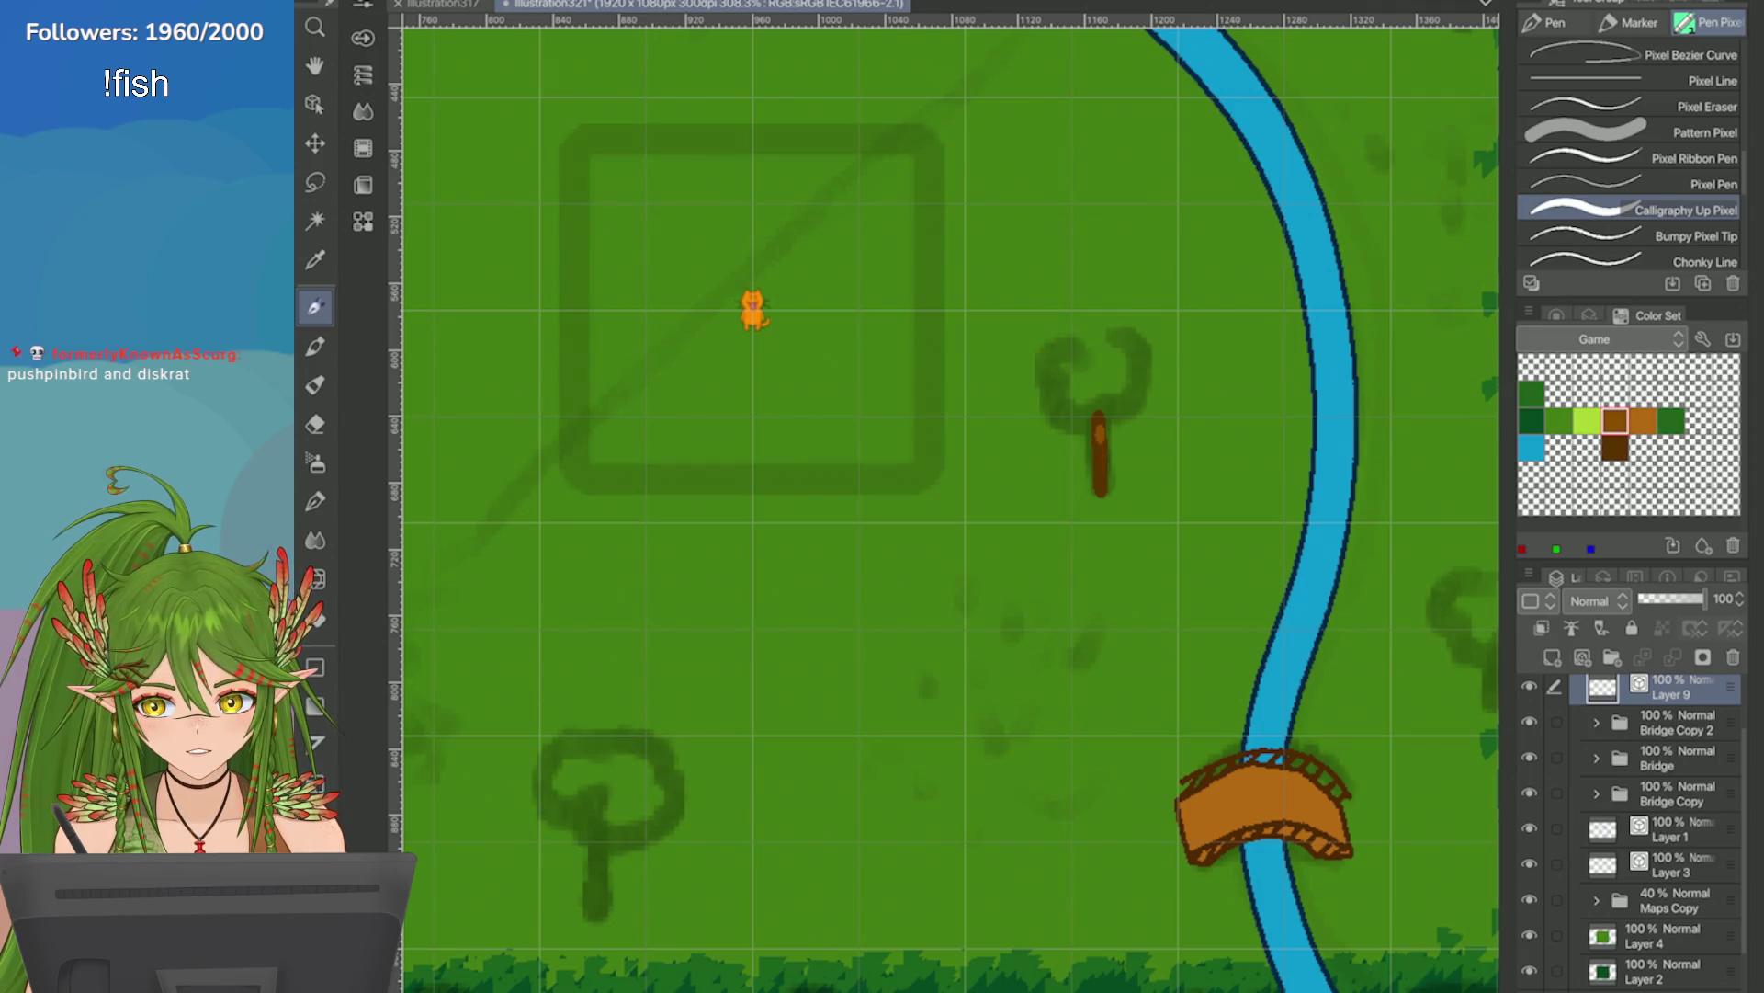
pyautogui.hotkey('ctrl', 'z')
# Choose the darker brown swatch and draw the trunk beside the river with a flared base.
pyautogui.scroll(2, 1290, 510)
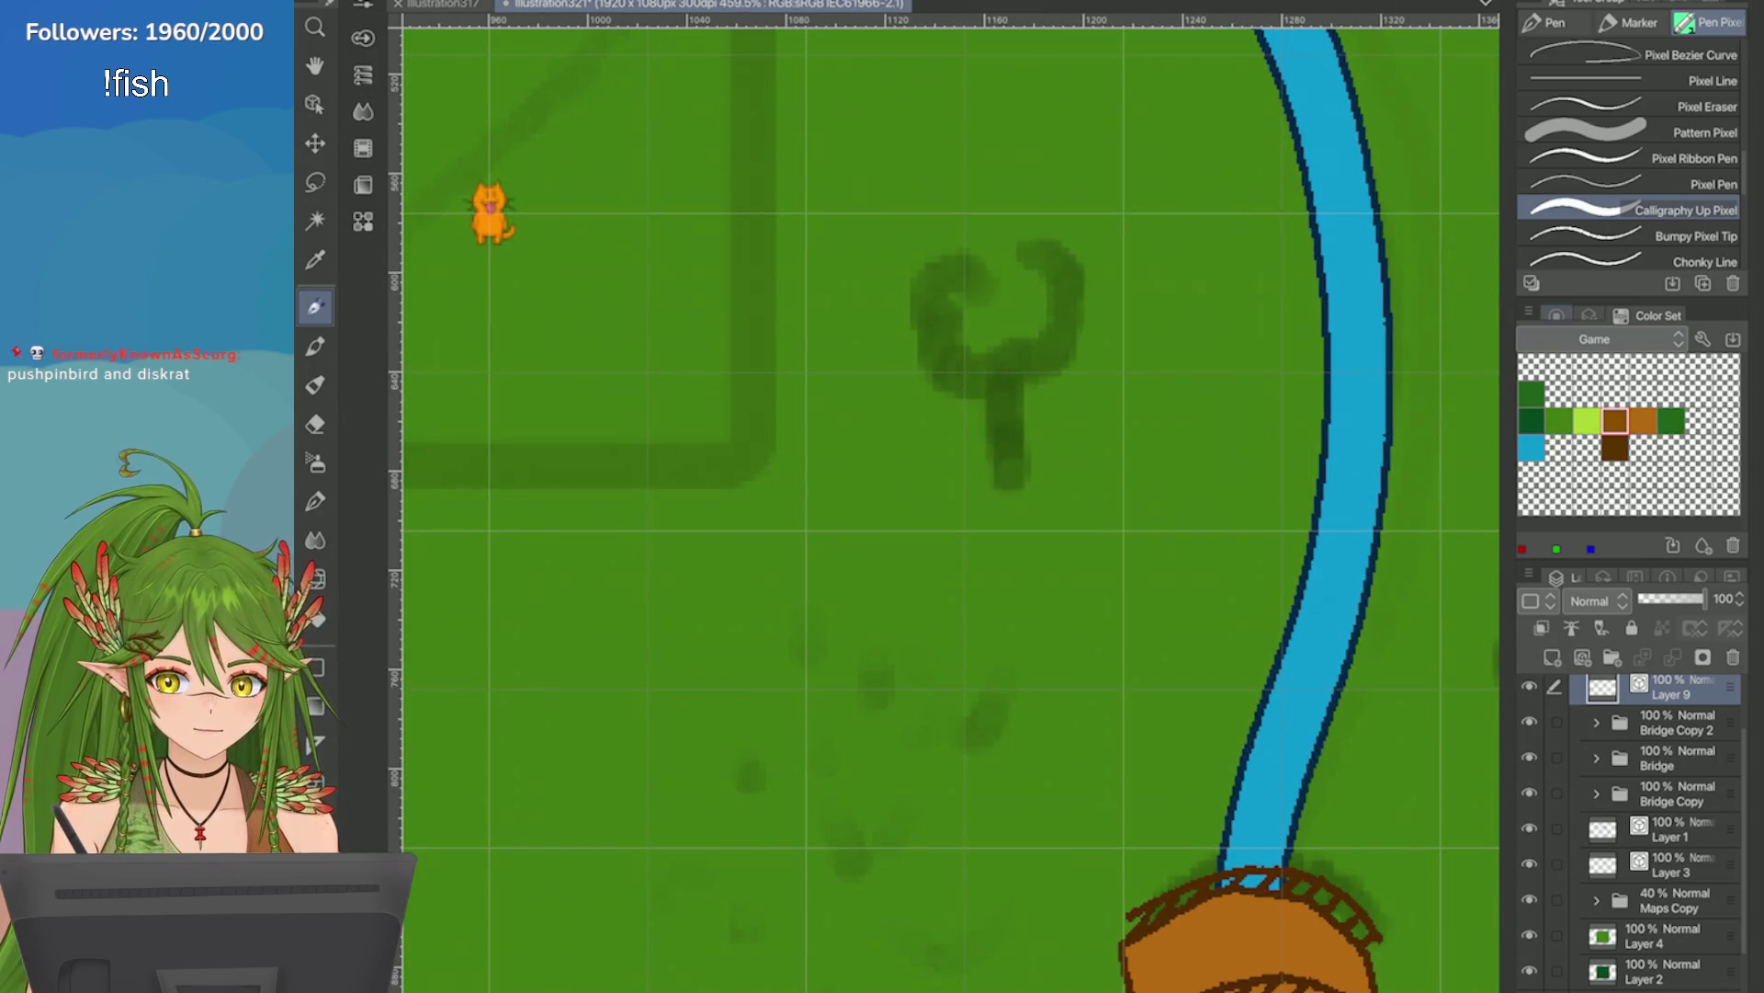
pyautogui.click(1556, 316)
pyautogui.click(1685, 315)
pyautogui.click(1624, 420)
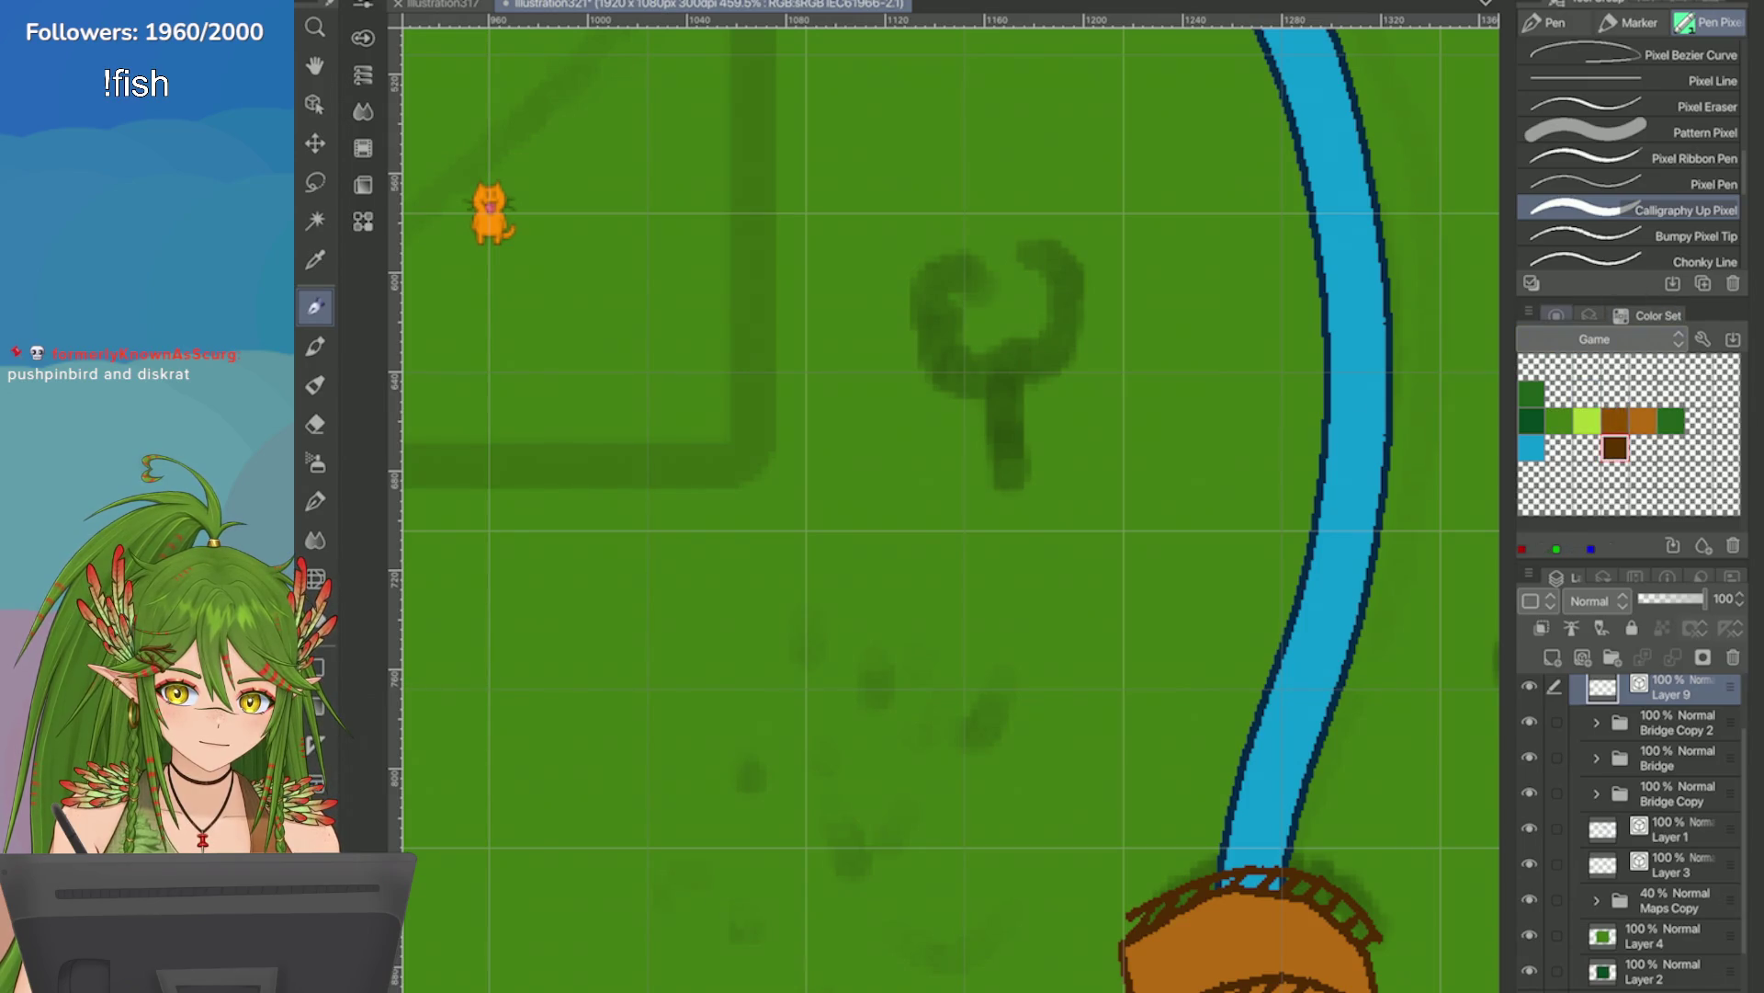
pyautogui.click(1555, 315)
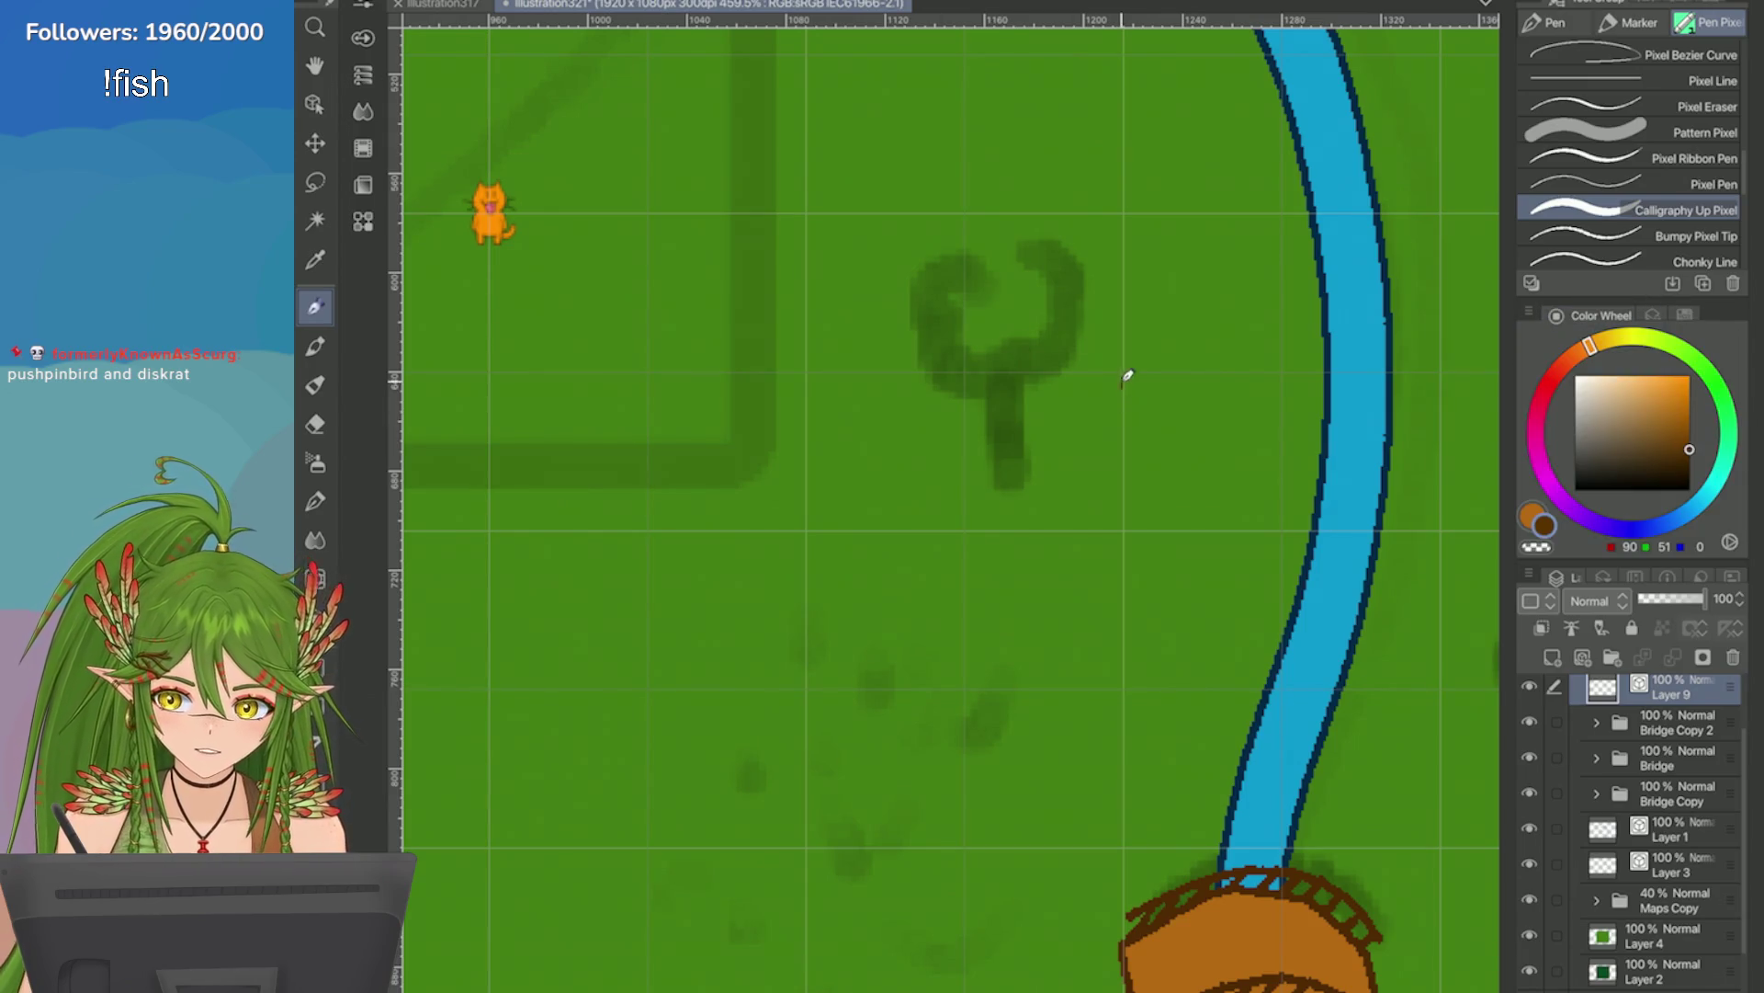
pyautogui.moveTo(1126, 374); pyautogui.dragTo(1123, 513)
pyautogui.moveTo(1123, 417)
pyautogui.mouseDown()
pyautogui.moveTo(1130, 493)
pyautogui.moveTo(1118, 387)
pyautogui.moveTo(1112, 521)
pyautogui.mouseUp()
# Undo the flared, slanted and lower-left base strokes so the trunk stays straight.
pyautogui.hotkey('ctrl', 'z')
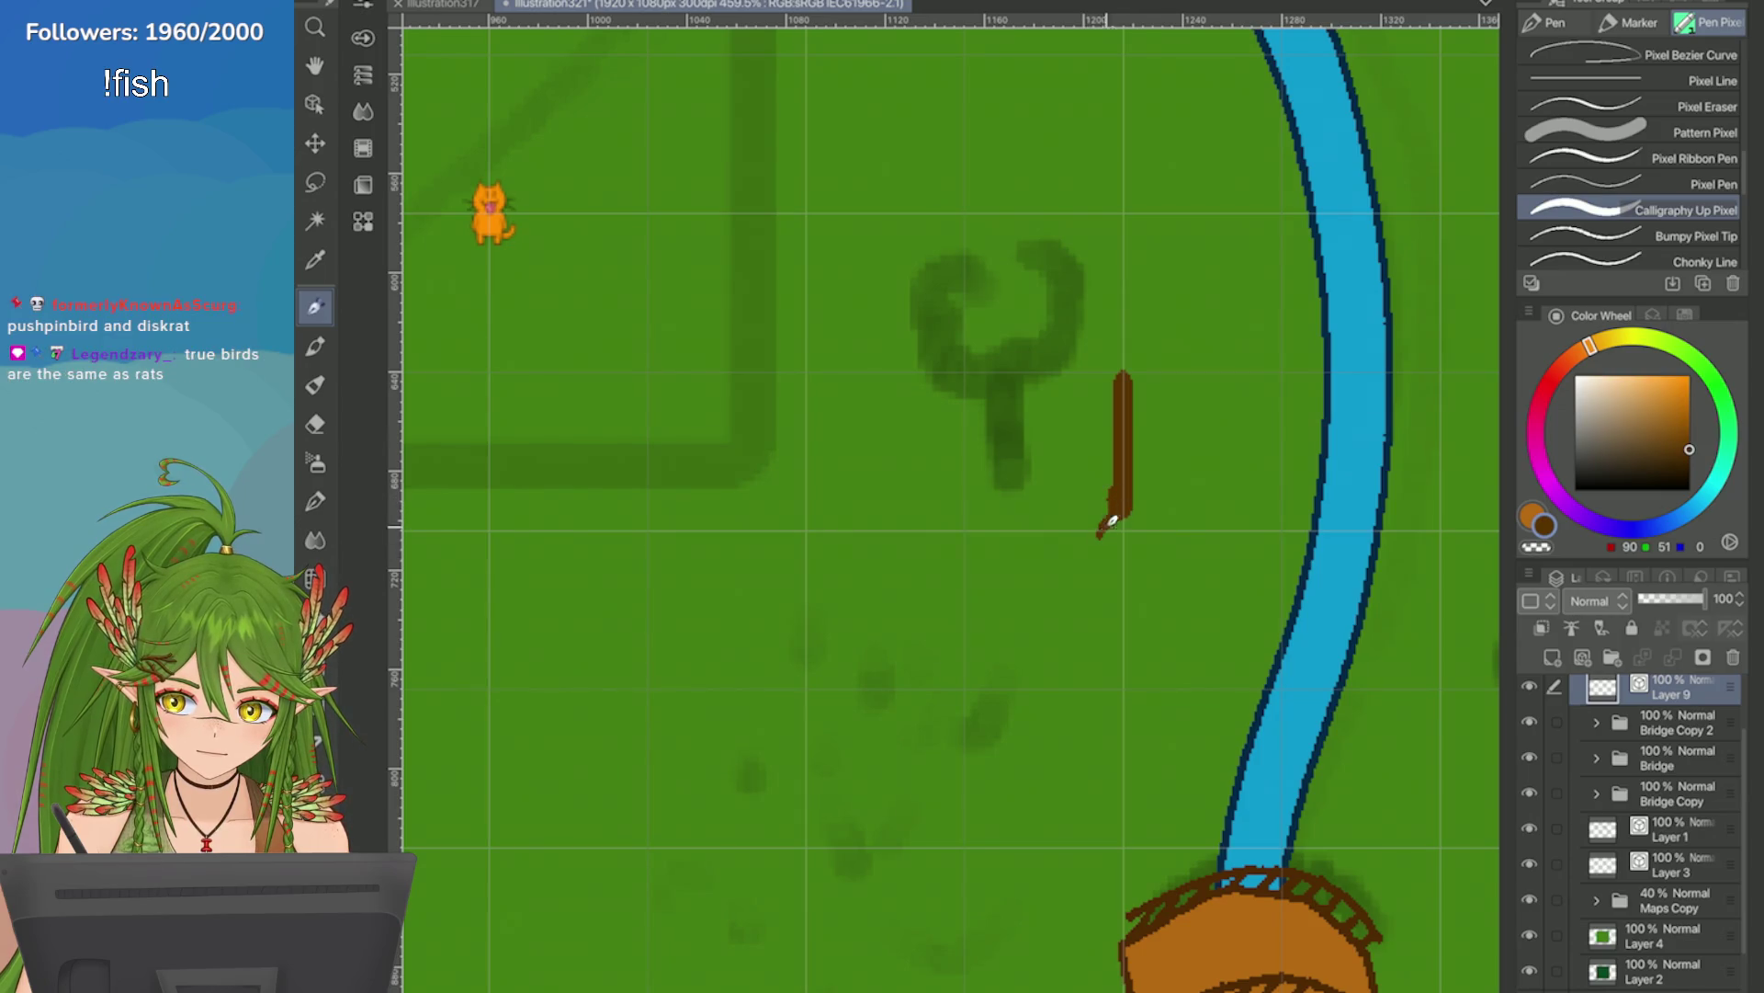
pyautogui.hotkey('ctrl', 'z')
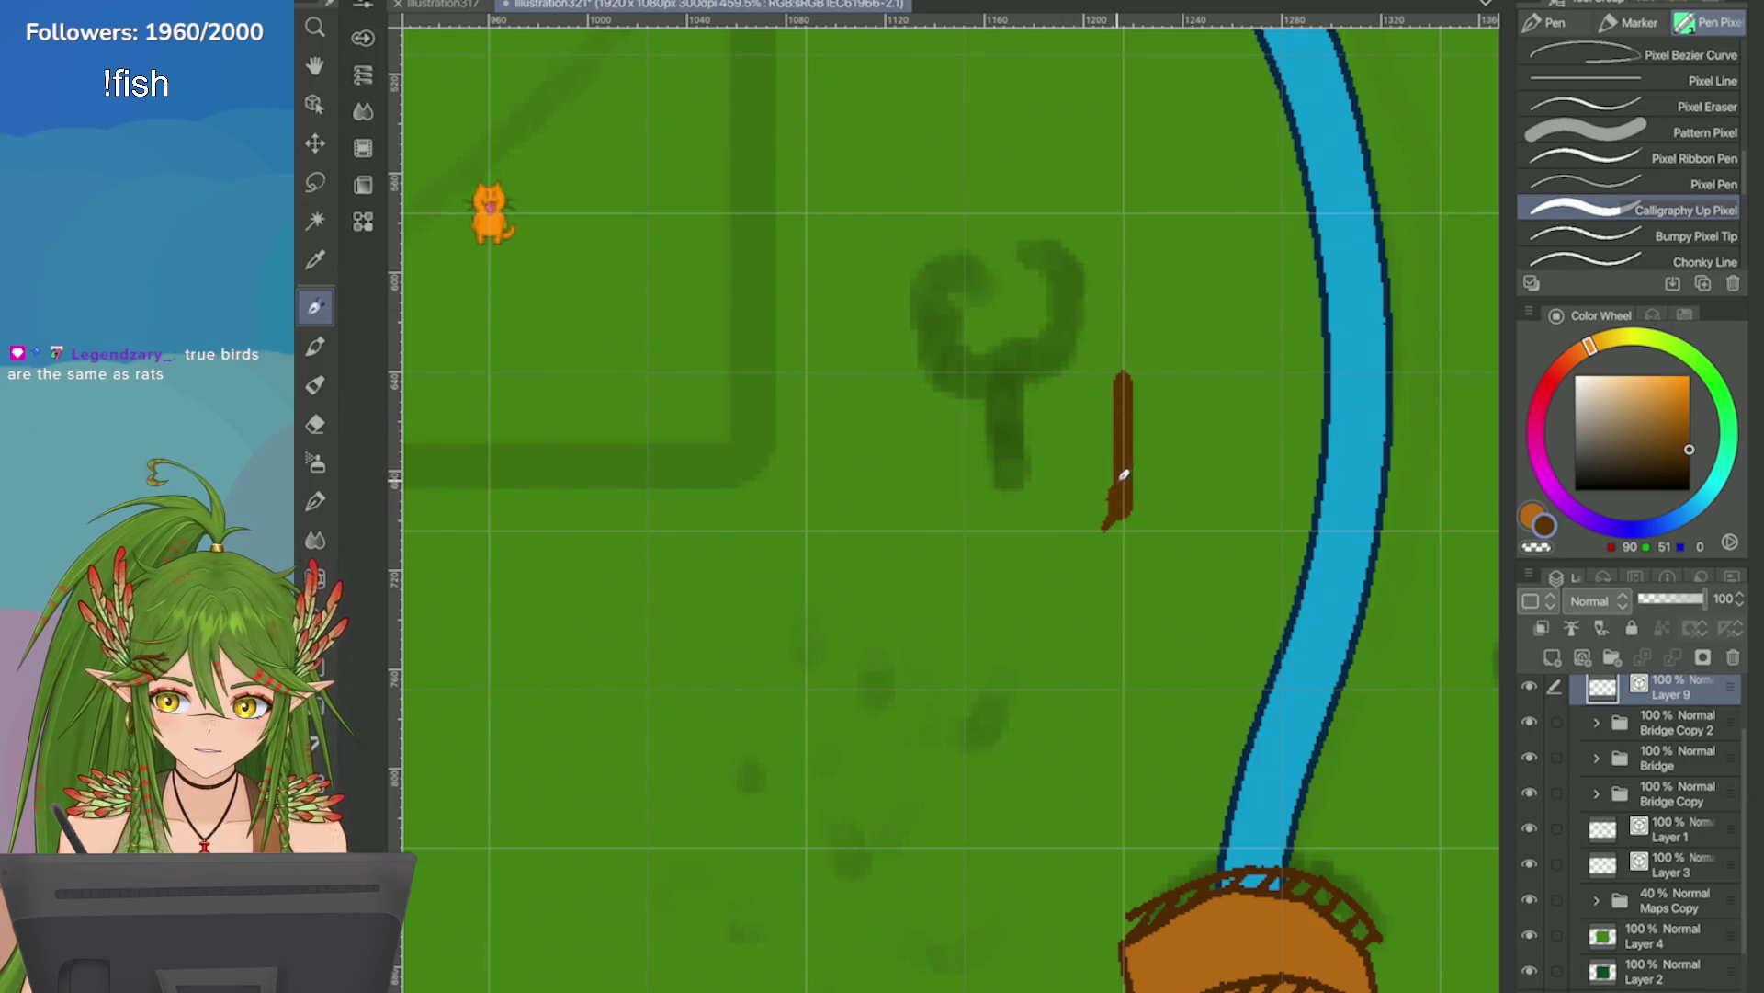
pyautogui.hotkey('ctrl', 'z')
pyautogui.moveTo(1115, 473); pyautogui.dragTo(1114, 516)
pyautogui.hotkey('ctrl', 'z')
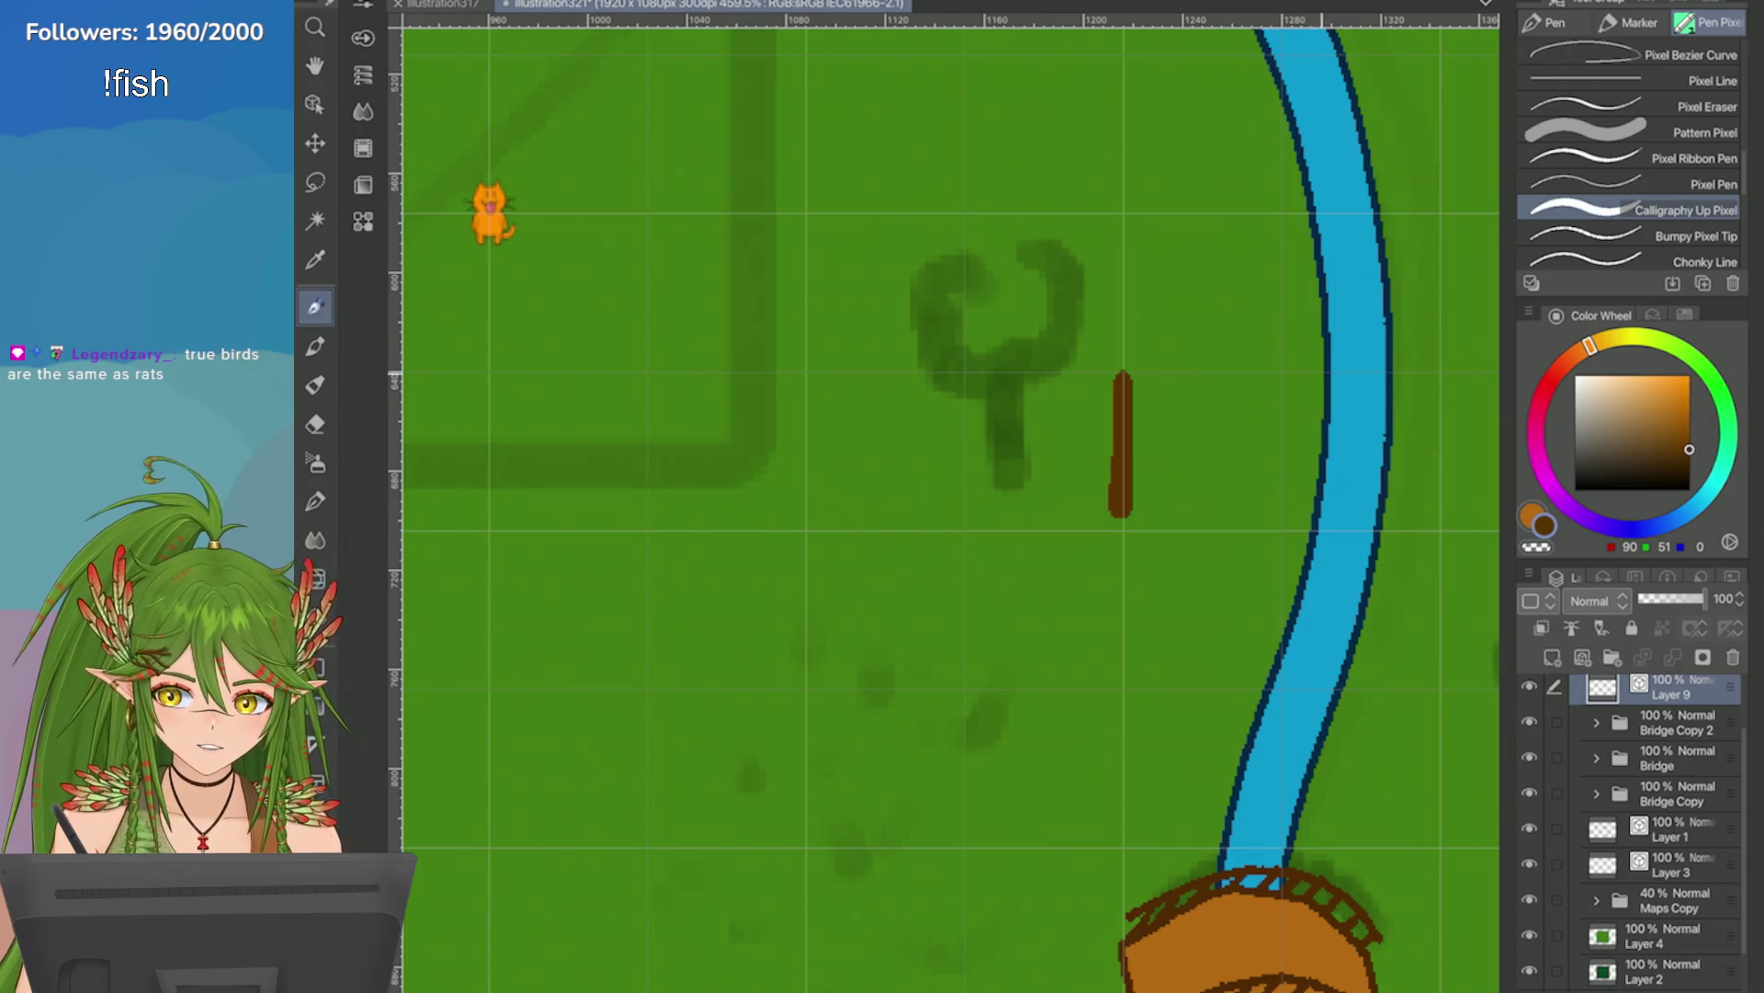
pyautogui.click(1685, 314)
pyautogui.click(1531, 420)
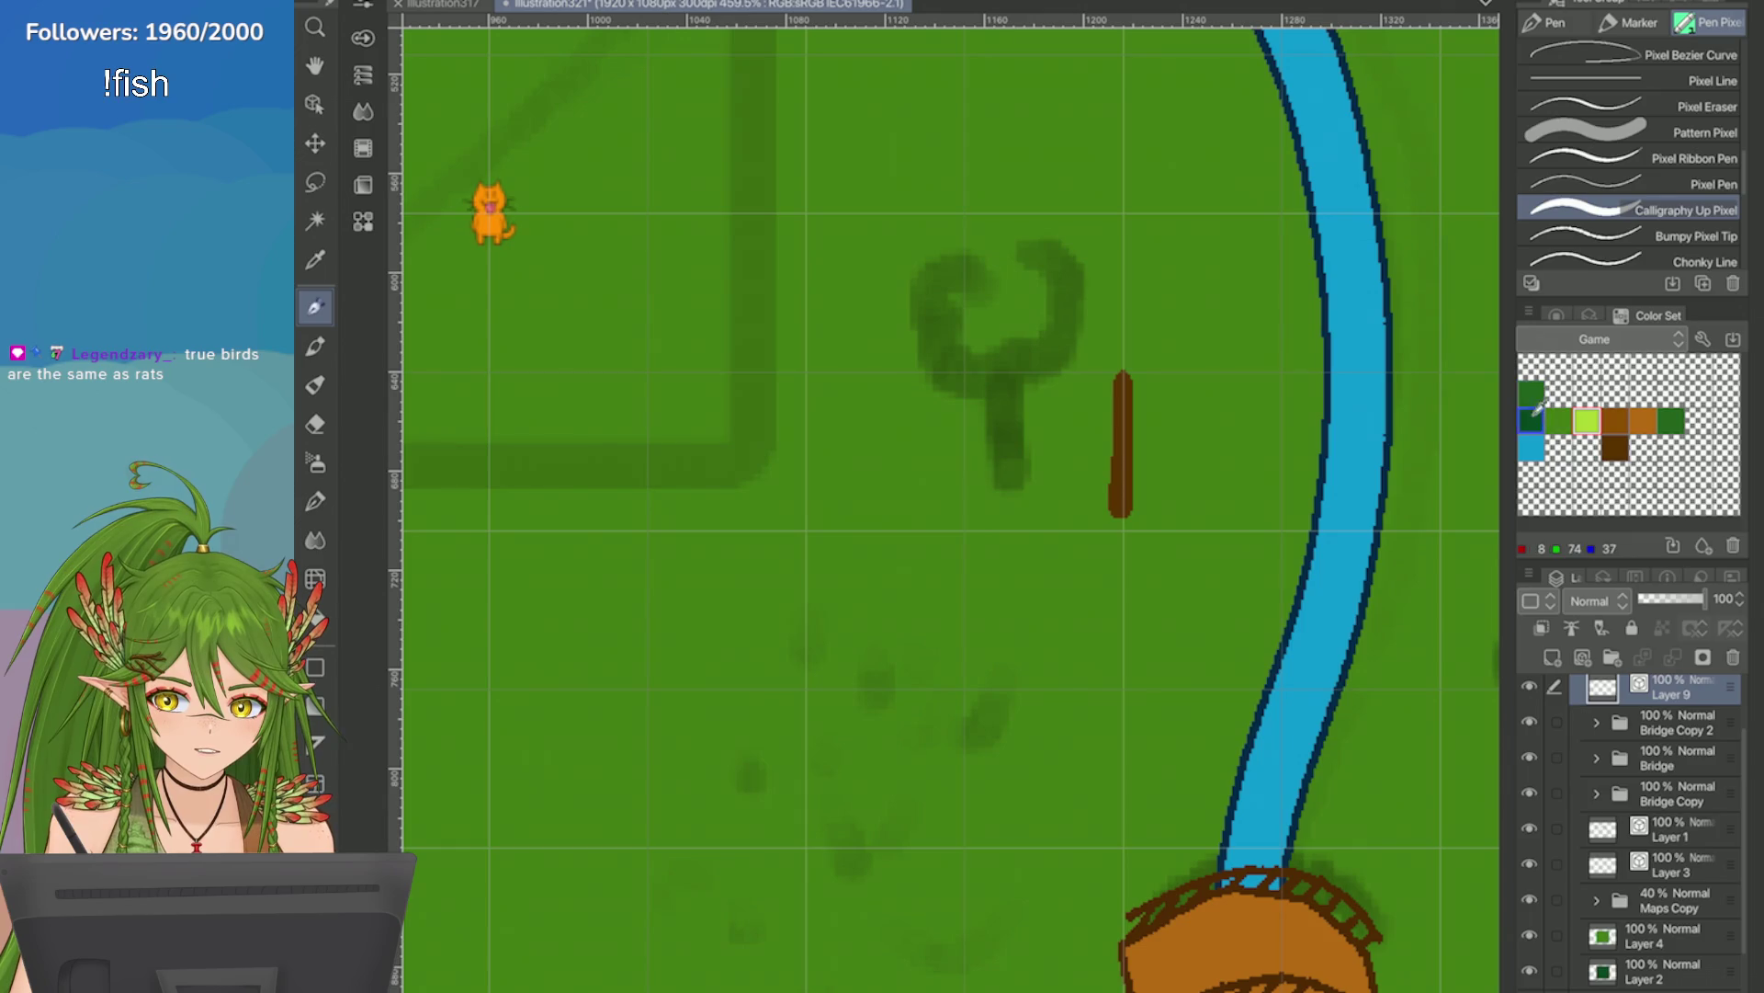
# Paint a dark green crown atop the trunk, trying and undoing an erase on its edge.
pyautogui.moveTo(1114, 357)
pyautogui.mouseDown()
pyautogui.moveTo(1131, 367)
pyautogui.moveTo(1196, 307)
pyautogui.moveTo(1134, 362)
pyautogui.moveTo(1189, 359)
pyautogui.moveTo(1122, 295)
pyautogui.moveTo(1102, 357)
pyautogui.moveTo(1075, 330)
pyautogui.moveTo(1146, 280)
pyautogui.moveTo(1087, 279)
pyautogui.moveTo(1112, 310)
pyautogui.moveTo(1145, 286)
pyautogui.moveTo(1072, 287)
pyautogui.moveTo(1105, 304)
pyautogui.mouseUp()
pyautogui.hotkey('ctrl', 'z')
pyautogui.hotkey('ctrl', 'z')
pyautogui.hotkey('ctrl', 'z')
pyautogui.hotkey('ctrl', 'z')
pyautogui.hotkey('ctrl', 'z')
pyautogui.hotkey('ctrl', 'z')
pyautogui.moveTo(1099, 347)
pyautogui.mouseDown()
pyautogui.moveTo(1118, 357)
pyautogui.moveTo(1099, 336)
pyautogui.moveTo(1154, 288)
pyautogui.moveTo(1139, 275)
pyautogui.moveTo(1137, 316)
pyautogui.moveTo(1090, 317)
pyautogui.moveTo(1102, 377)
pyautogui.moveTo(1149, 377)
pyautogui.moveTo(1108, 369)
pyautogui.moveTo(1096, 395)
pyautogui.moveTo(1080, 358)
pyautogui.moveTo(1103, 276)
pyautogui.moveTo(1133, 278)
pyautogui.moveTo(1079, 358)
pyautogui.moveTo(1098, 331)
pyautogui.moveTo(1181, 367)
pyautogui.mouseUp()
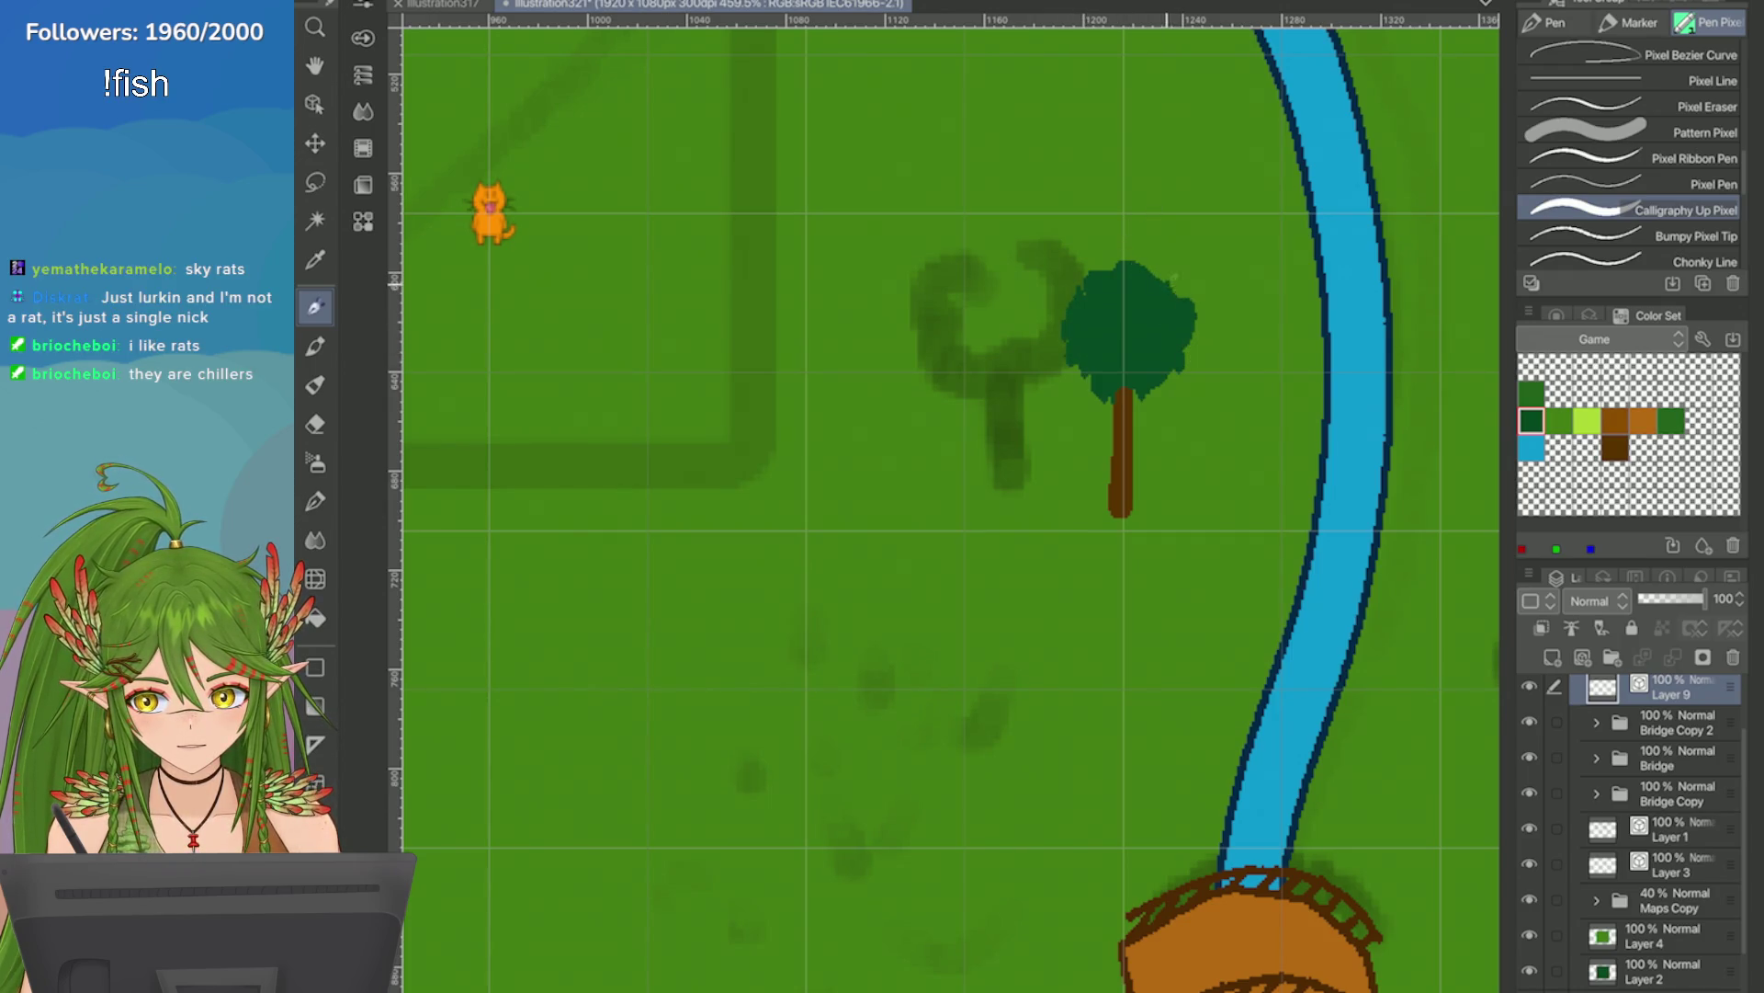
pyautogui.click(1556, 315)
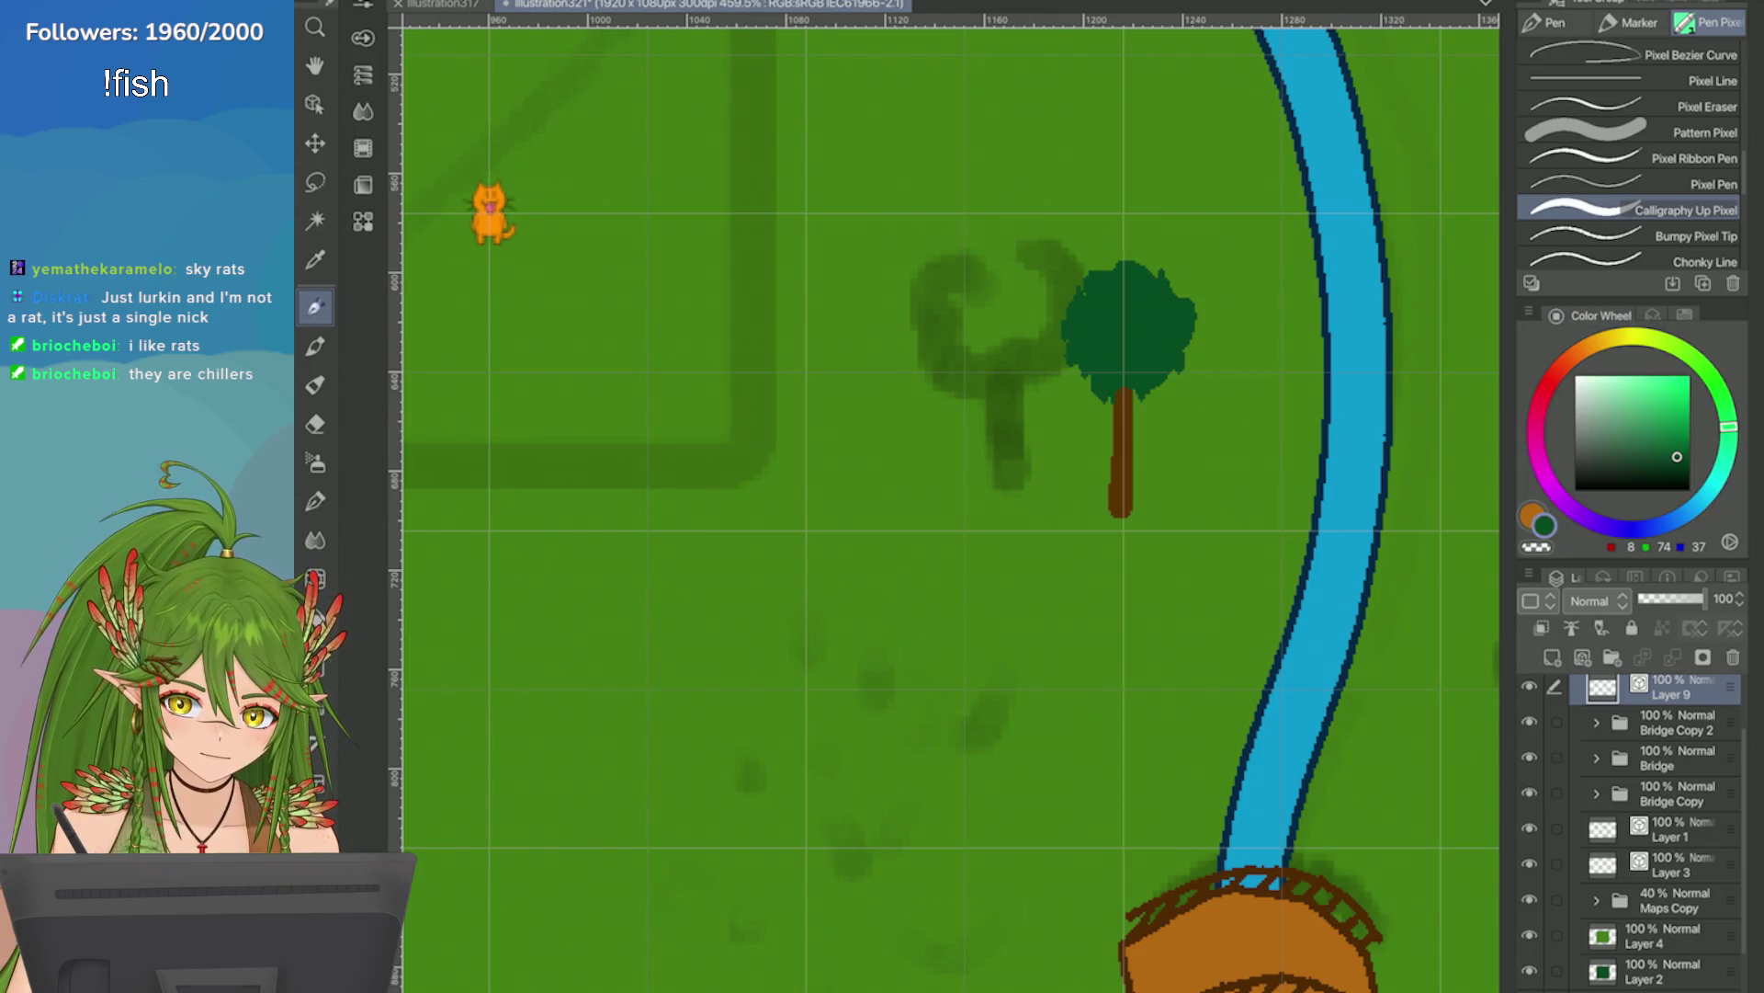
pyautogui.press('c')
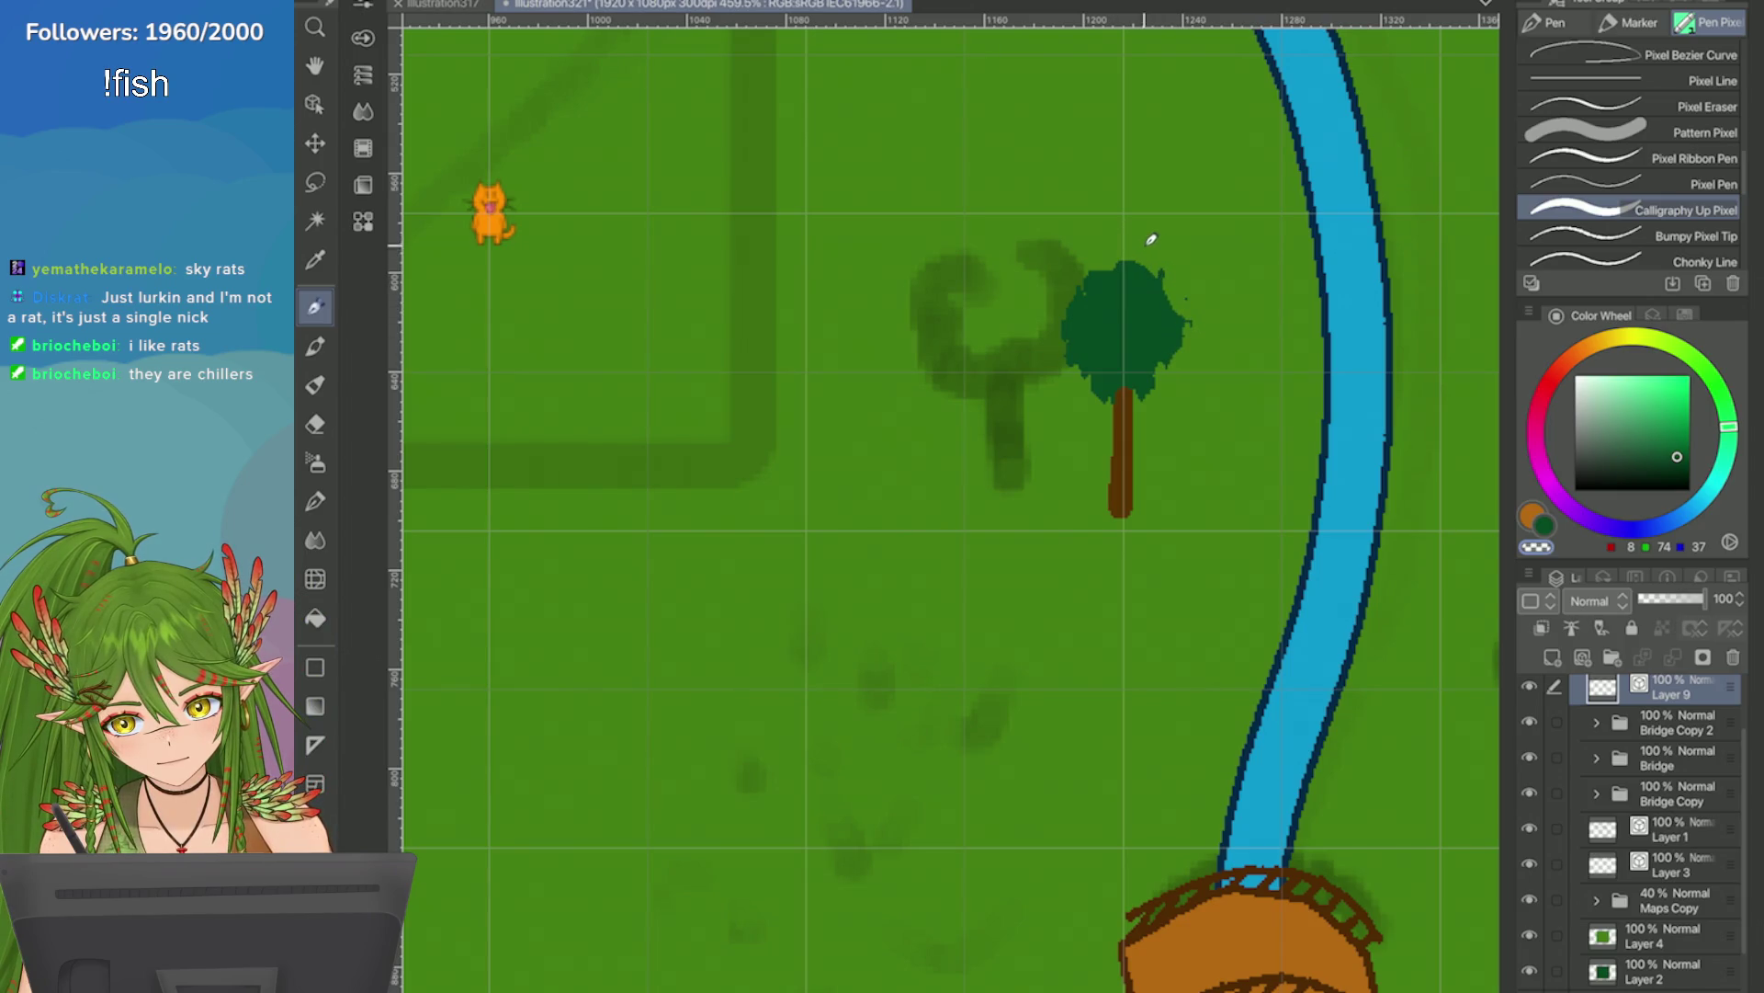
pyautogui.moveTo(1177, 261)
pyautogui.mouseDown()
pyautogui.moveTo(1181, 340)
pyautogui.moveTo(1153, 268)
pyautogui.mouseUp()
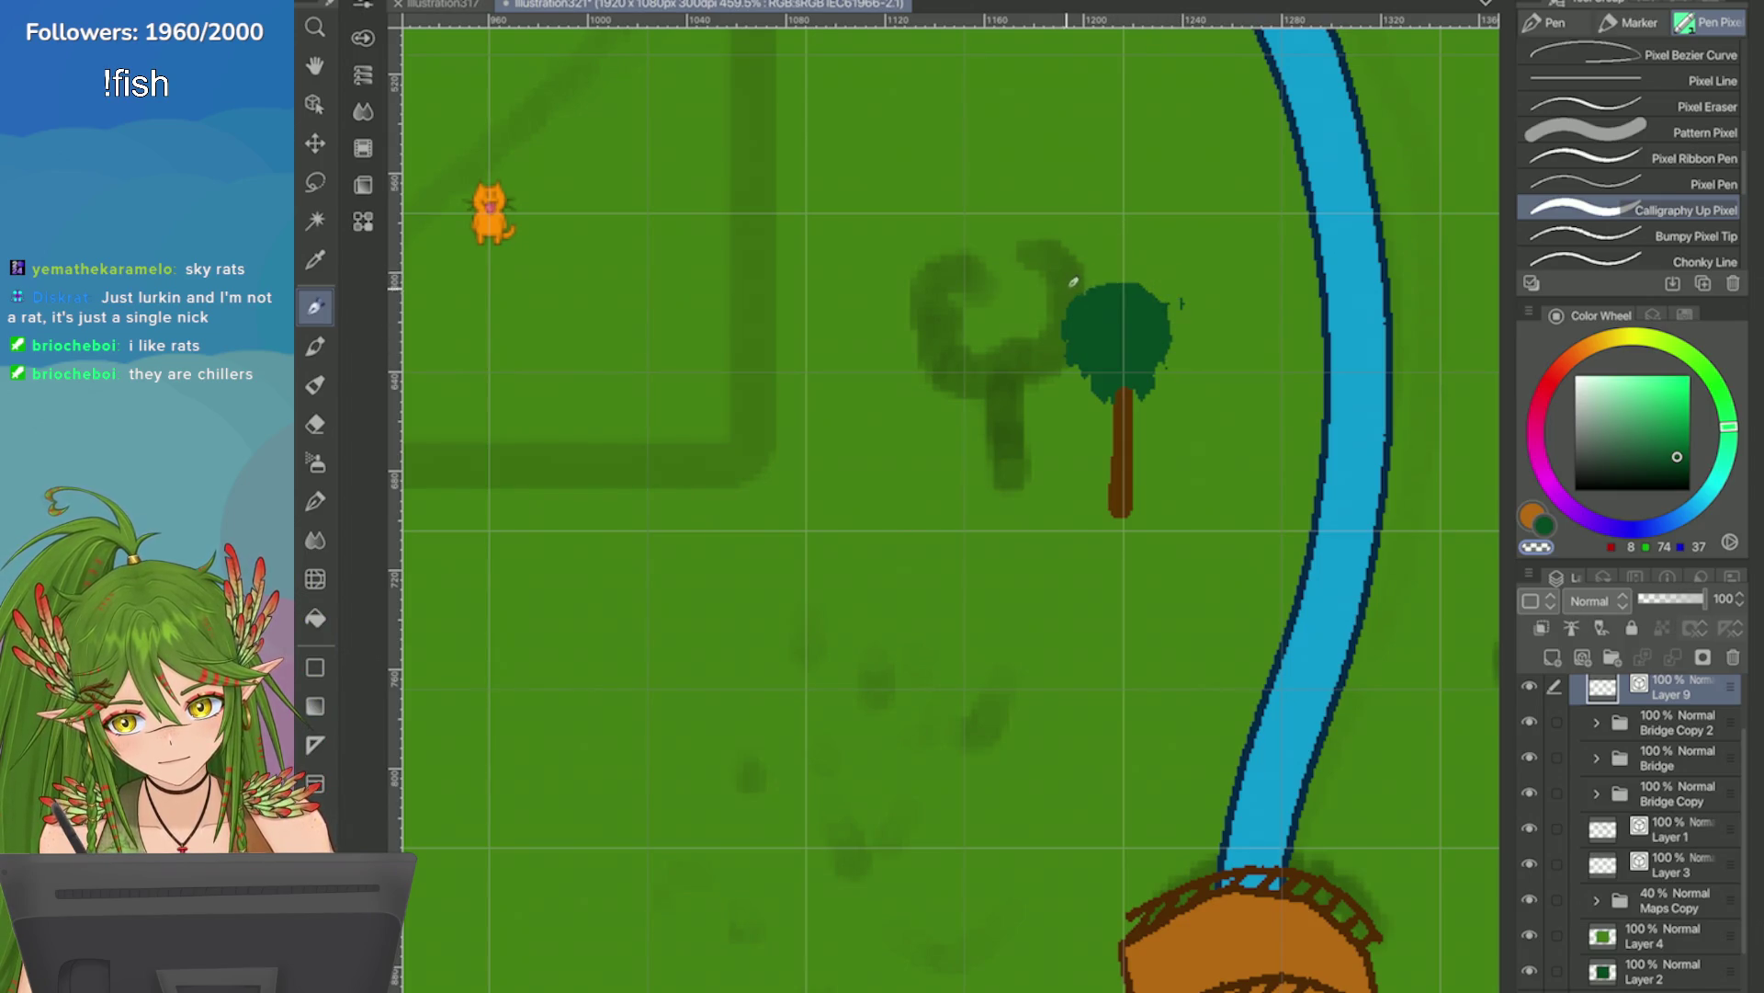
pyautogui.hotkey('ctrl', 'z')
pyautogui.hotkey('ctrl', 'z')
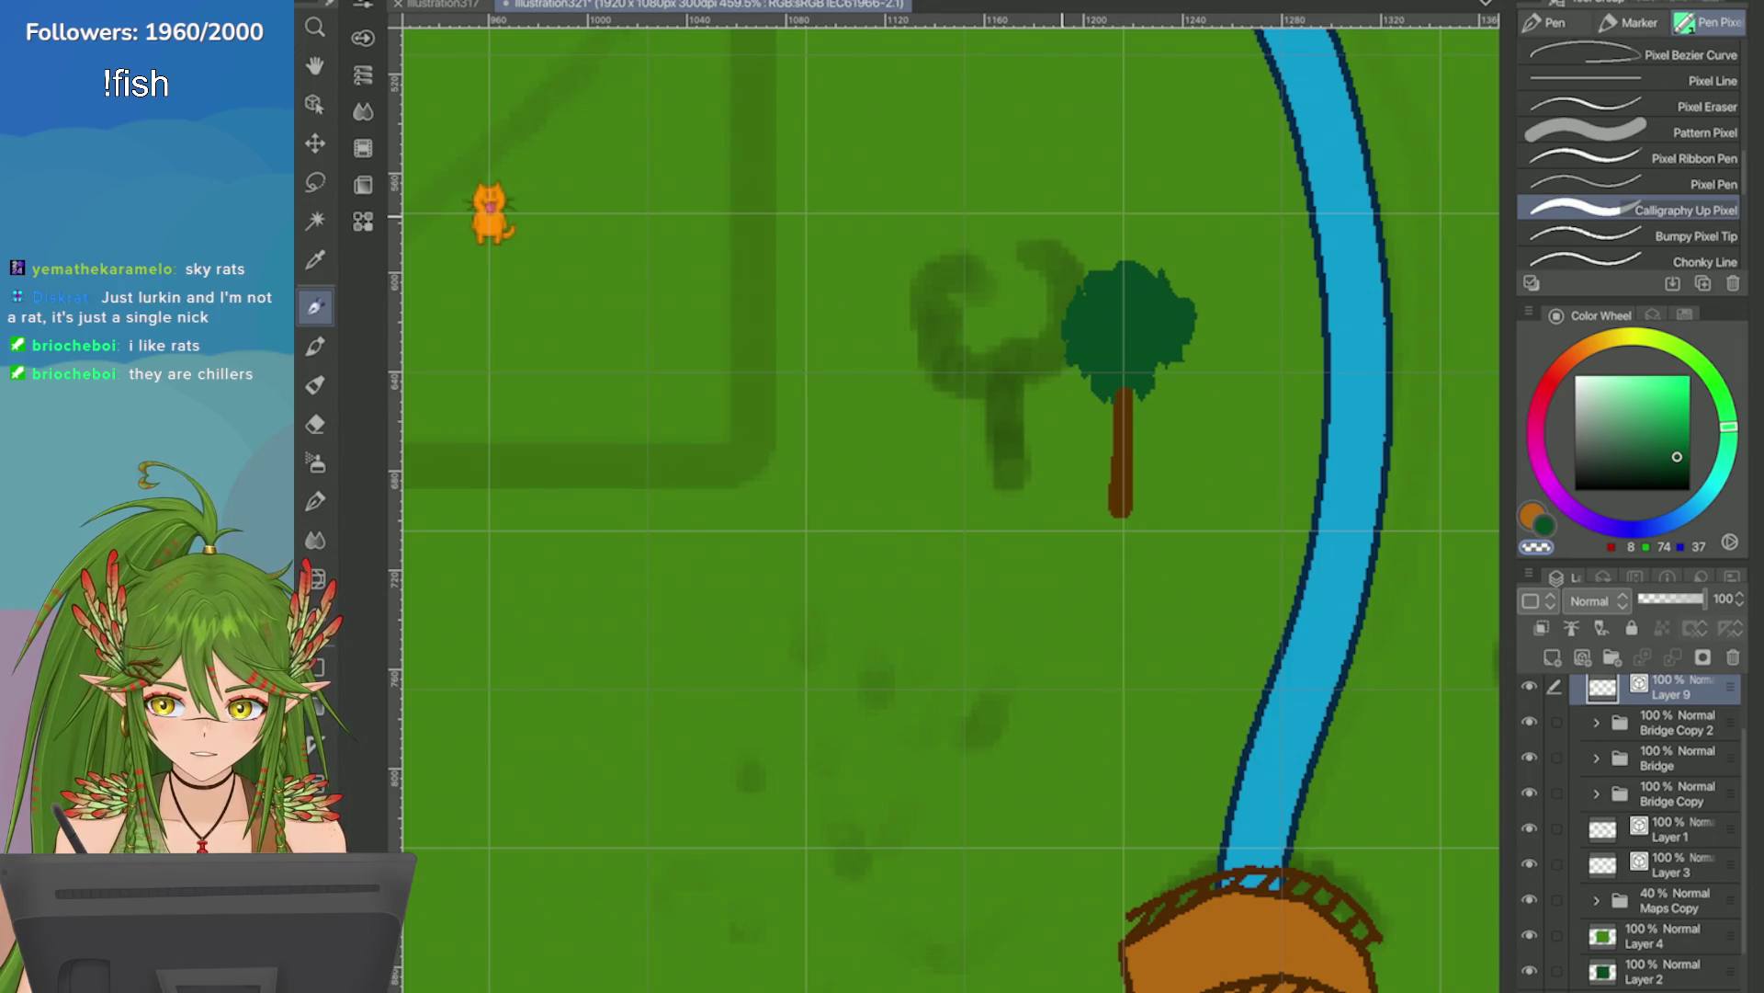
# Reshape the dark green crown, rounding its left side, top and right side.
pyautogui.click(1685, 315)
pyautogui.moveTo(1177, 338); pyautogui.dragTo(1165, 366)
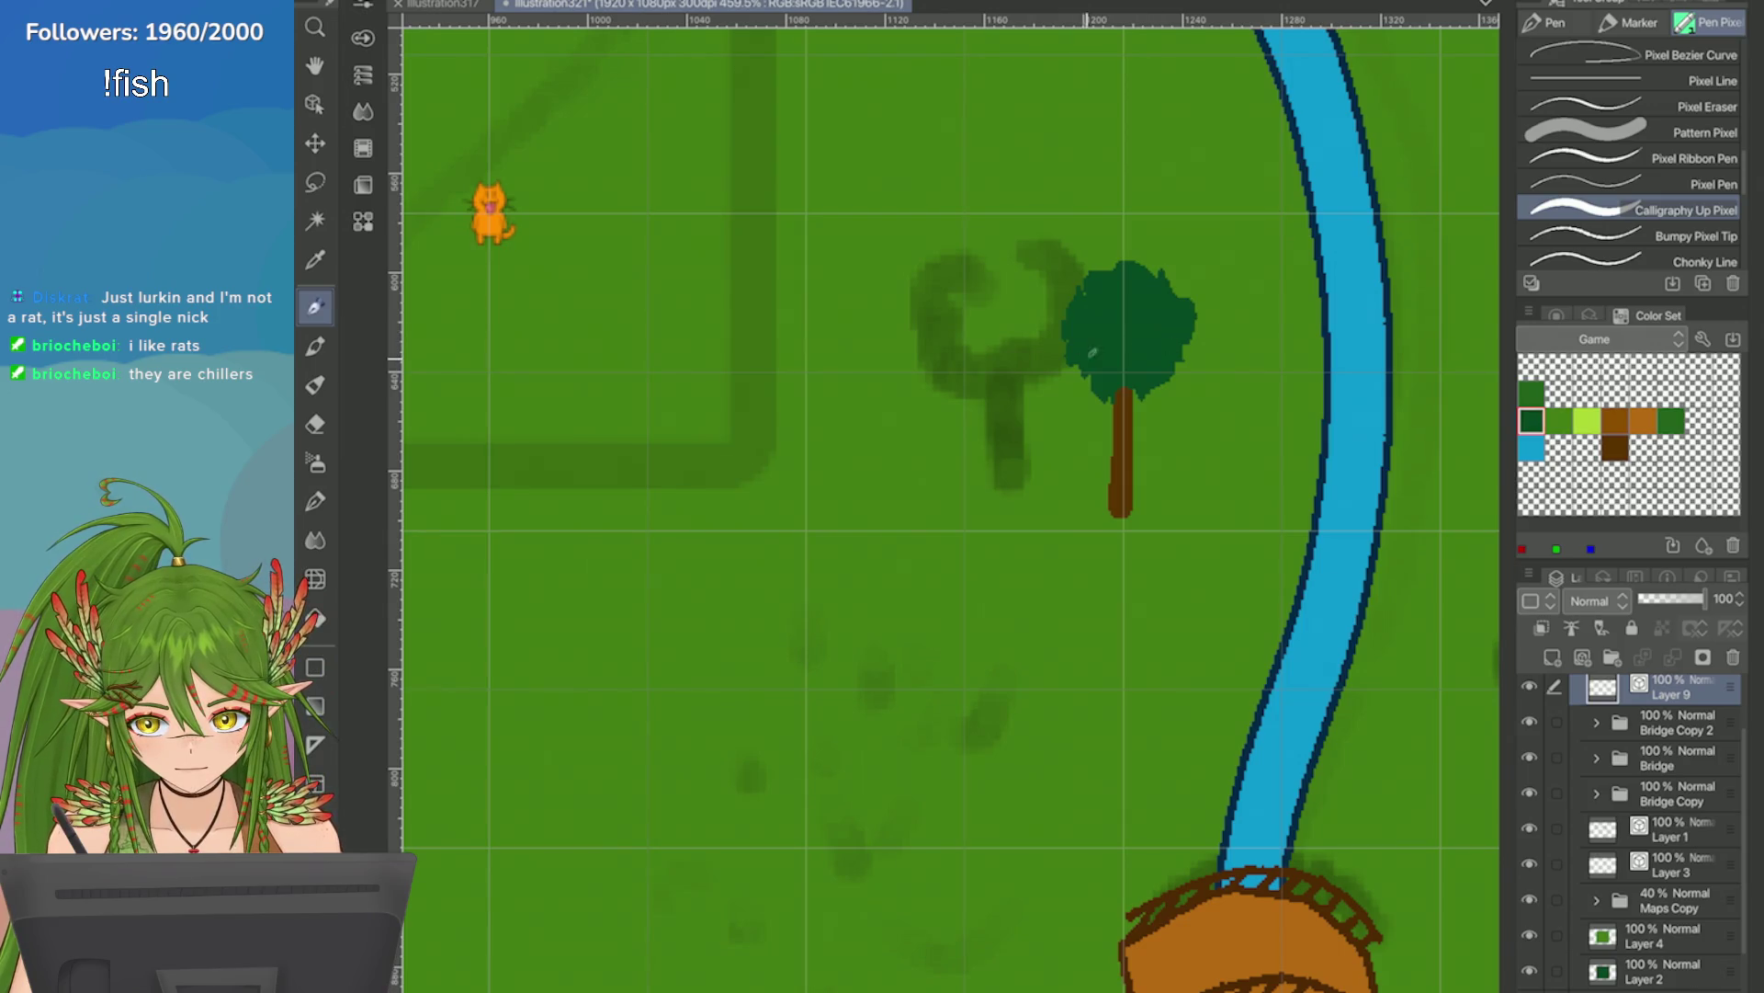
pyautogui.moveTo(1062, 294); pyautogui.dragTo(1090, 340)
pyautogui.moveTo(1172, 276); pyautogui.dragTo(1102, 262)
pyautogui.moveTo(1181, 310)
pyautogui.mouseDown()
pyautogui.moveTo(1185, 377)
pyautogui.moveTo(1154, 400)
pyautogui.moveTo(1080, 395)
pyautogui.mouseUp()
pyautogui.hotkey('ctrl', 'z')
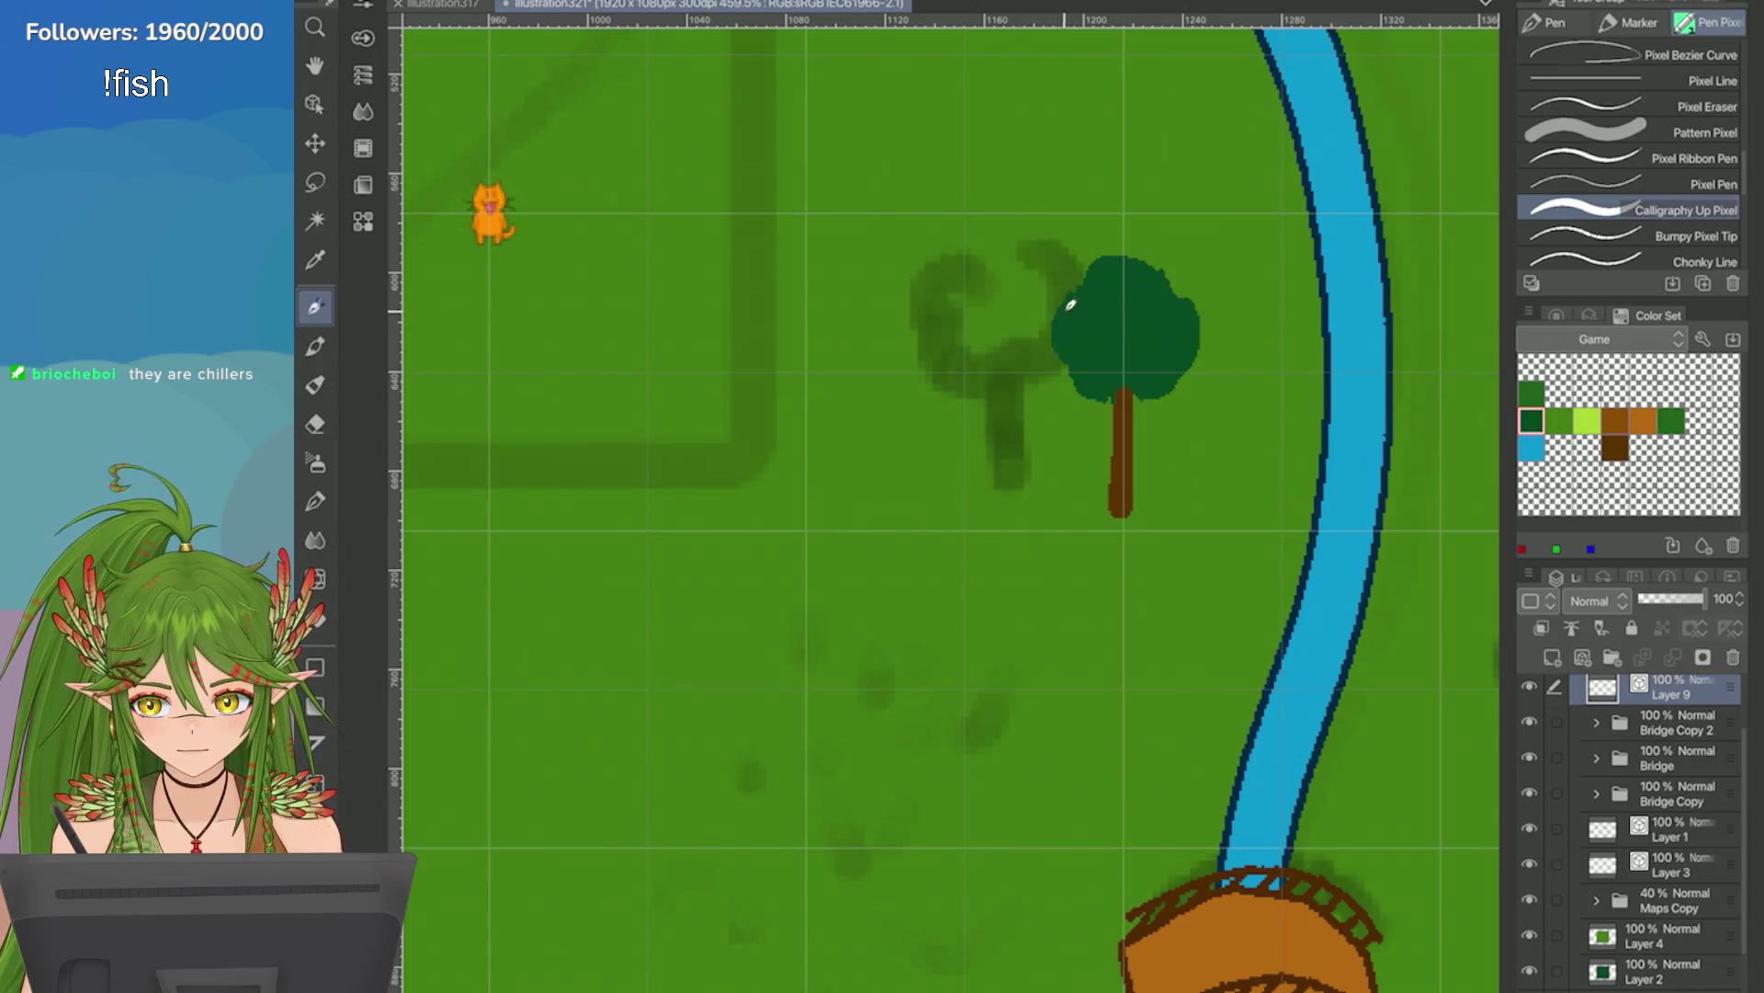
# Add lighter green and yellow-green highlights to the canopy's upper right, then undo them.
pyautogui.click(1559, 420)
pyautogui.moveTo(1151, 320)
pyautogui.mouseDown()
pyautogui.moveTo(1158, 295)
pyautogui.moveTo(1170, 347)
pyautogui.moveTo(1132, 317)
pyautogui.moveTo(1140, 286)
pyautogui.moveTo(1098, 312)
pyautogui.moveTo(1158, 355)
pyautogui.moveTo(1081, 322)
pyautogui.moveTo(1084, 294)
pyautogui.moveTo(1121, 280)
pyautogui.moveTo(1121, 327)
pyautogui.mouseUp()
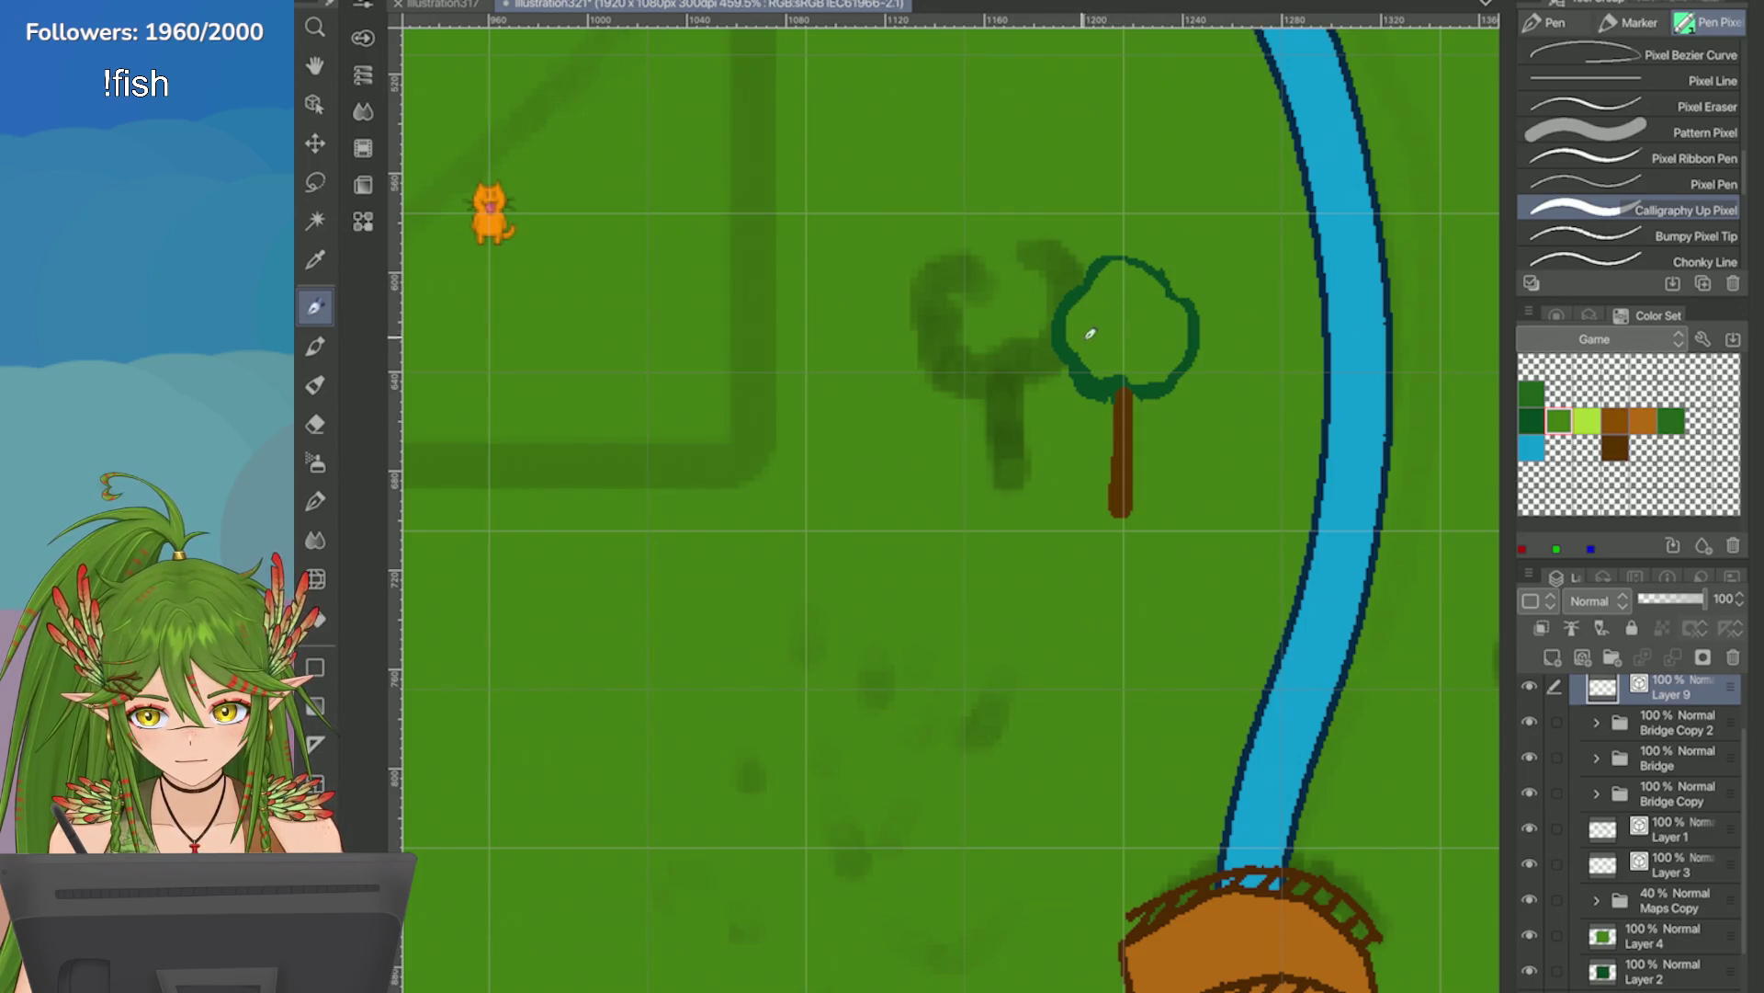
pyautogui.click(1587, 420)
pyautogui.moveTo(1142, 246)
pyautogui.mouseDown()
pyautogui.moveTo(1172, 312)
pyautogui.moveTo(1126, 276)
pyautogui.moveTo(1151, 276)
pyautogui.moveTo(1181, 321)
pyautogui.moveTo(1167, 363)
pyautogui.moveTo(1181, 308)
pyautogui.moveTo(1117, 294)
pyautogui.mouseUp()
pyautogui.hotkey('ctrl', 'z')
pyautogui.hotkey('ctrl', 'z')
pyautogui.hotkey('ctrl', 'z')
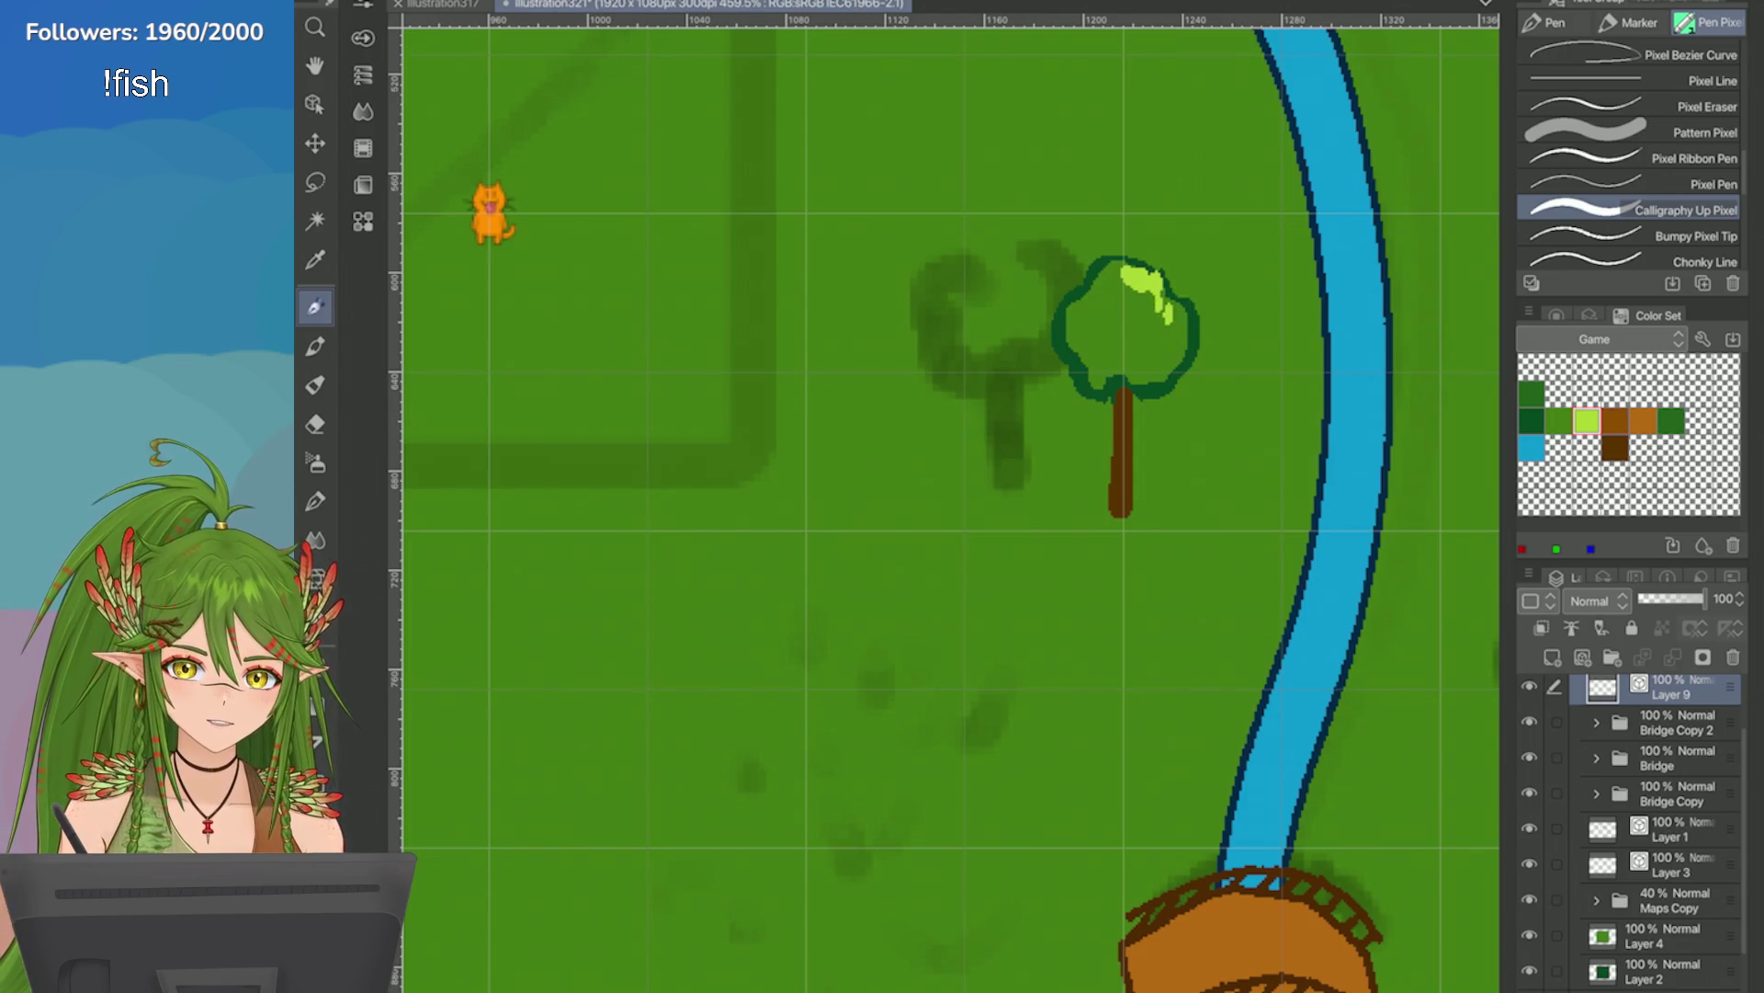
# Undo the remaining light-green highlight strokes and pick a slightly darker muted green.
pyautogui.scroll(2, 1374, 368)
pyautogui.hotkey('ctrl', 'z')
pyautogui.hotkey('ctrl', 'z')
pyautogui.hotkey('ctrl', 'z')
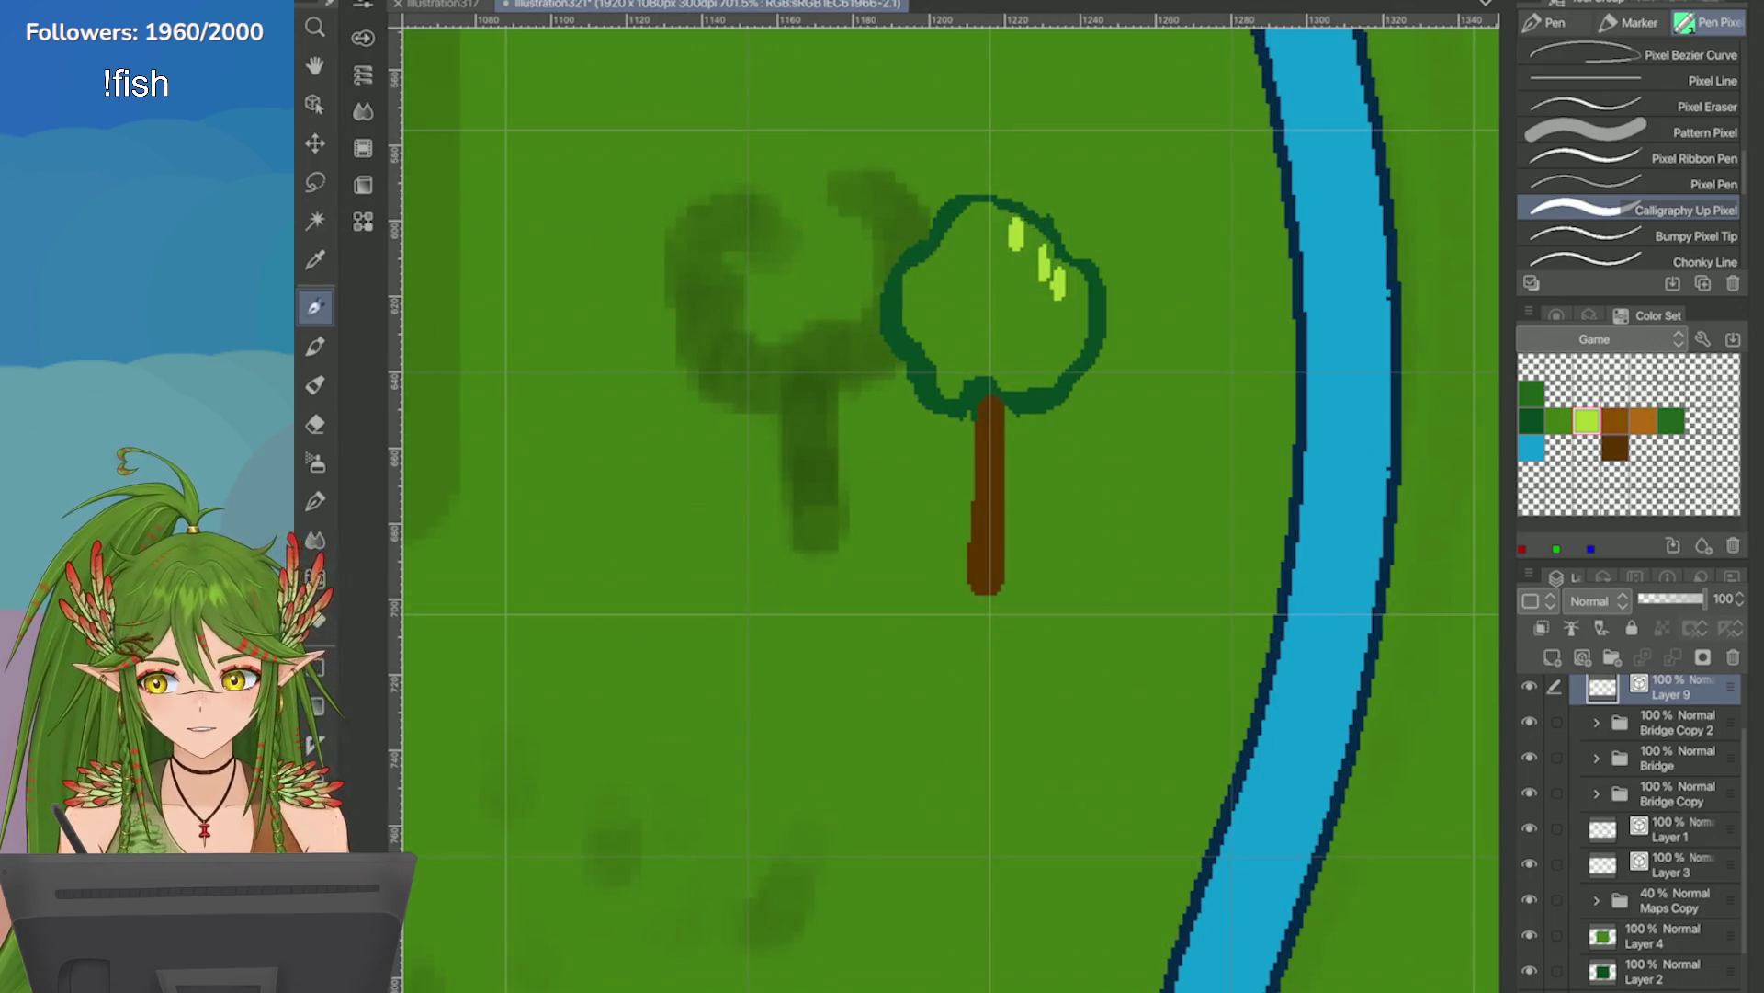
pyautogui.hotkey('ctrl', 'z')
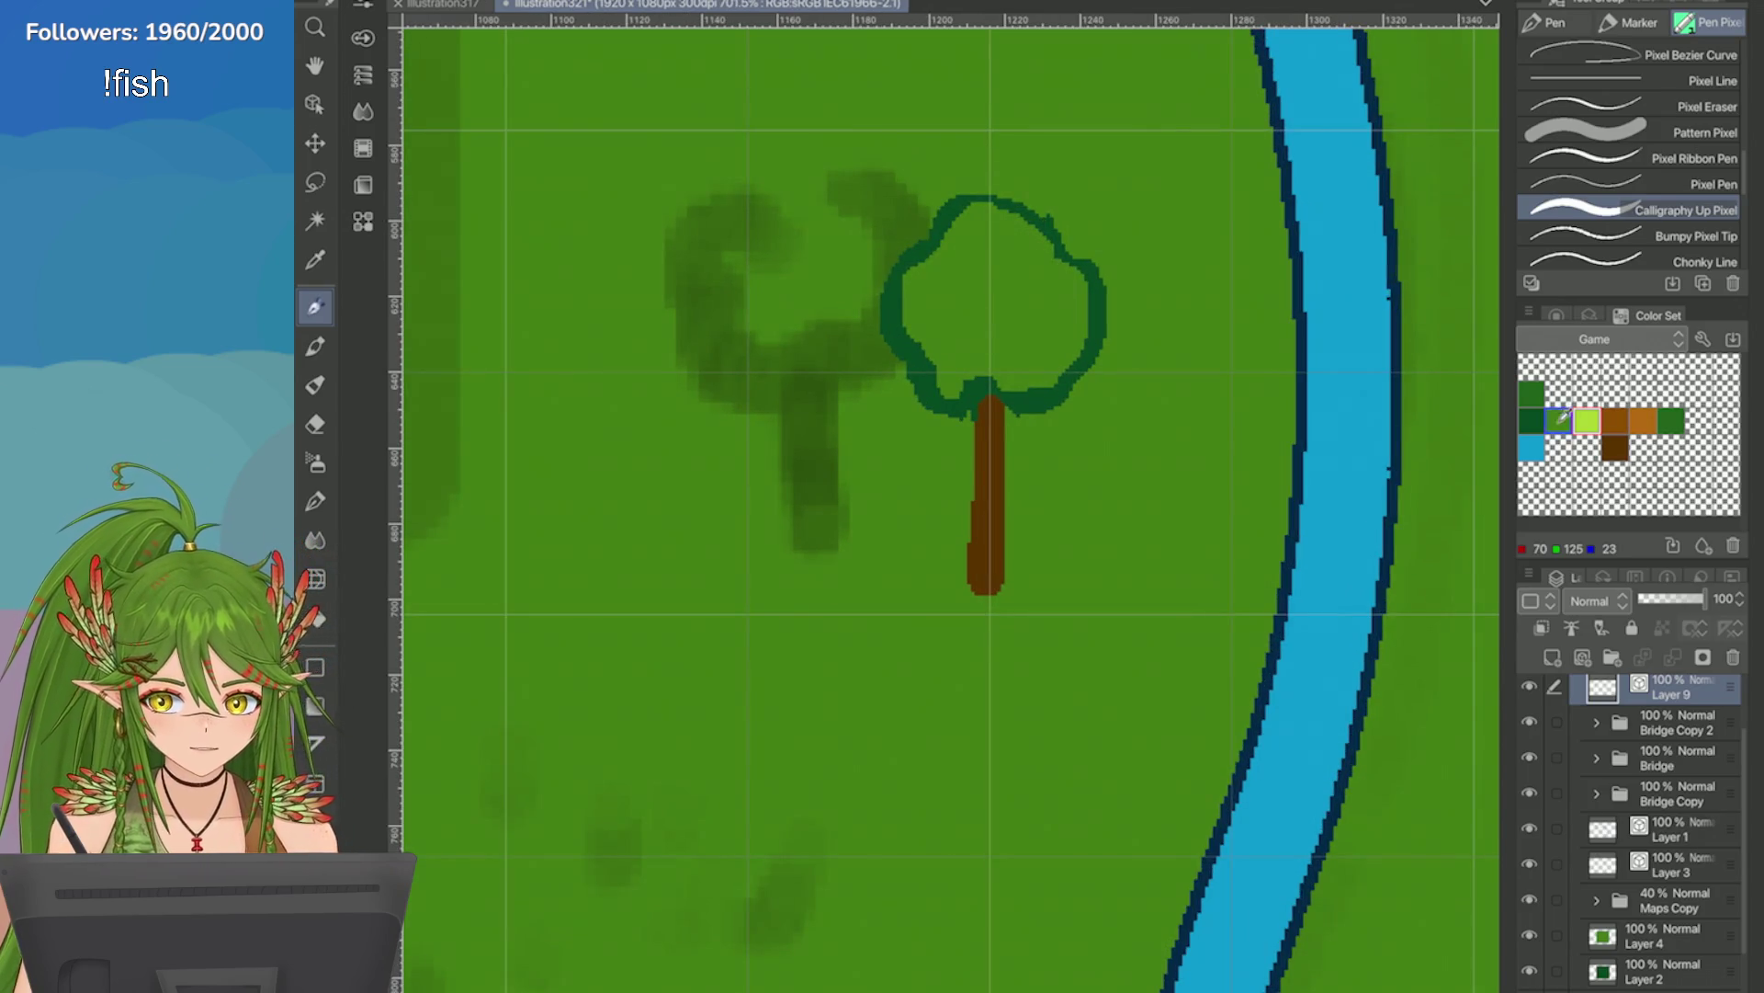
pyautogui.click(1556, 316)
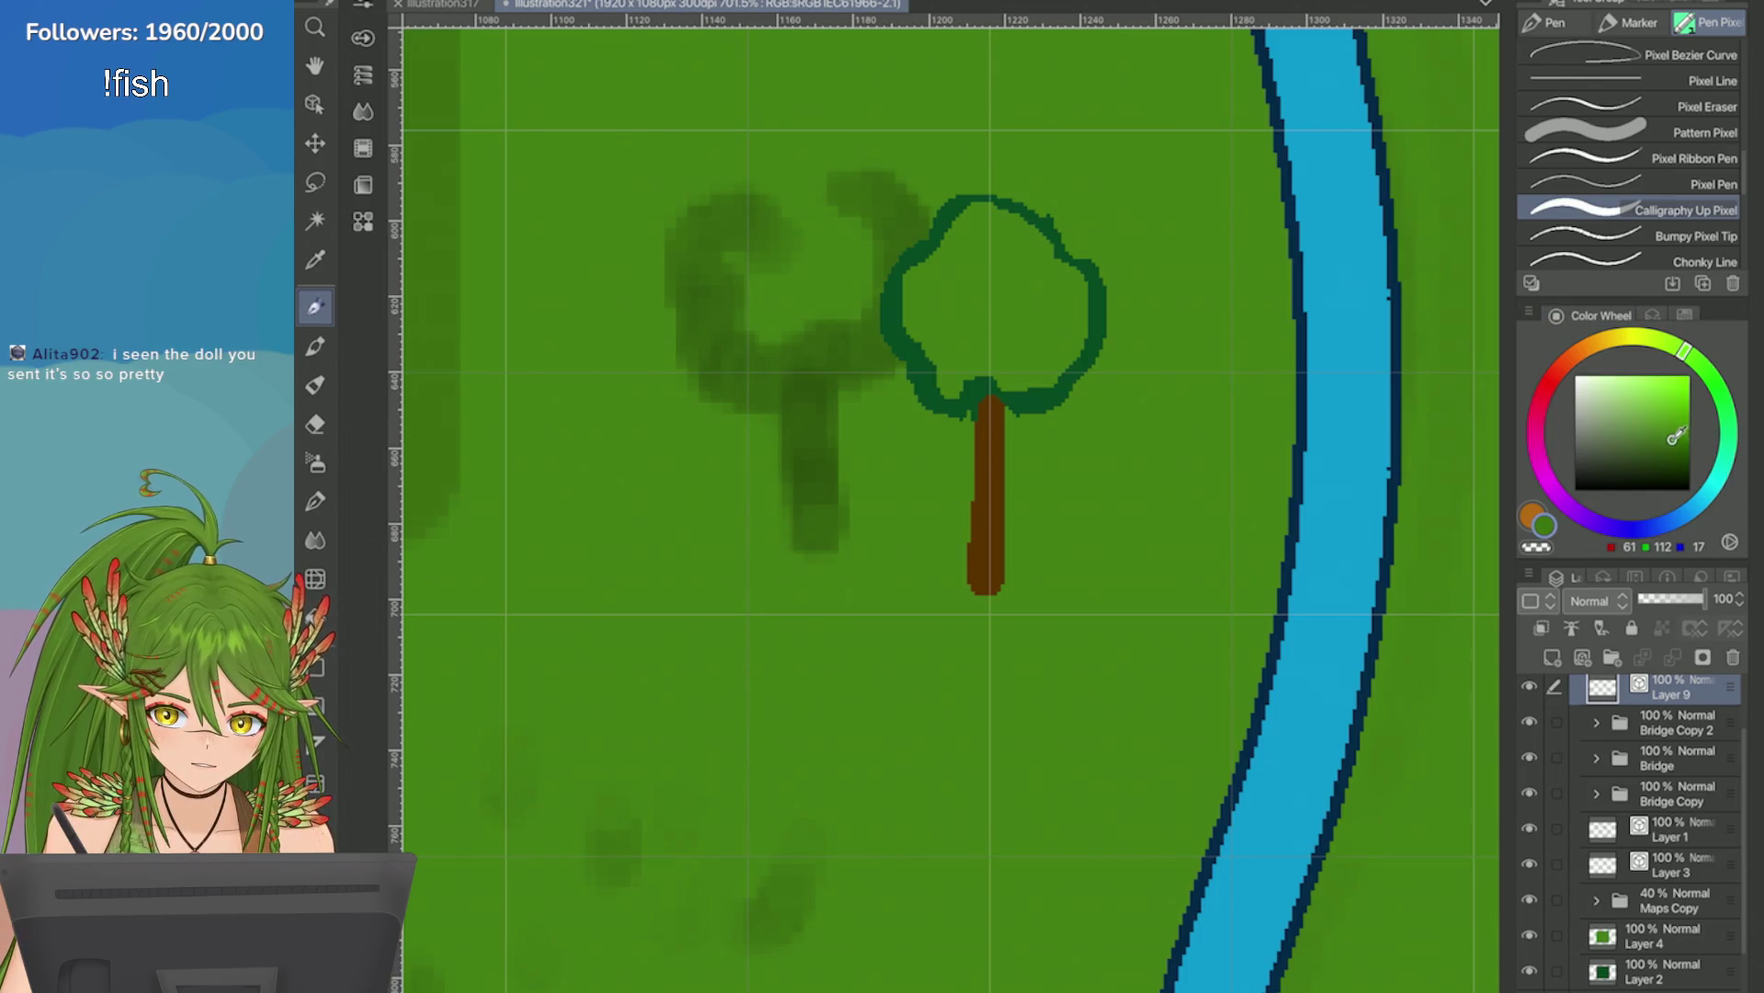
pyautogui.click(1675, 440)
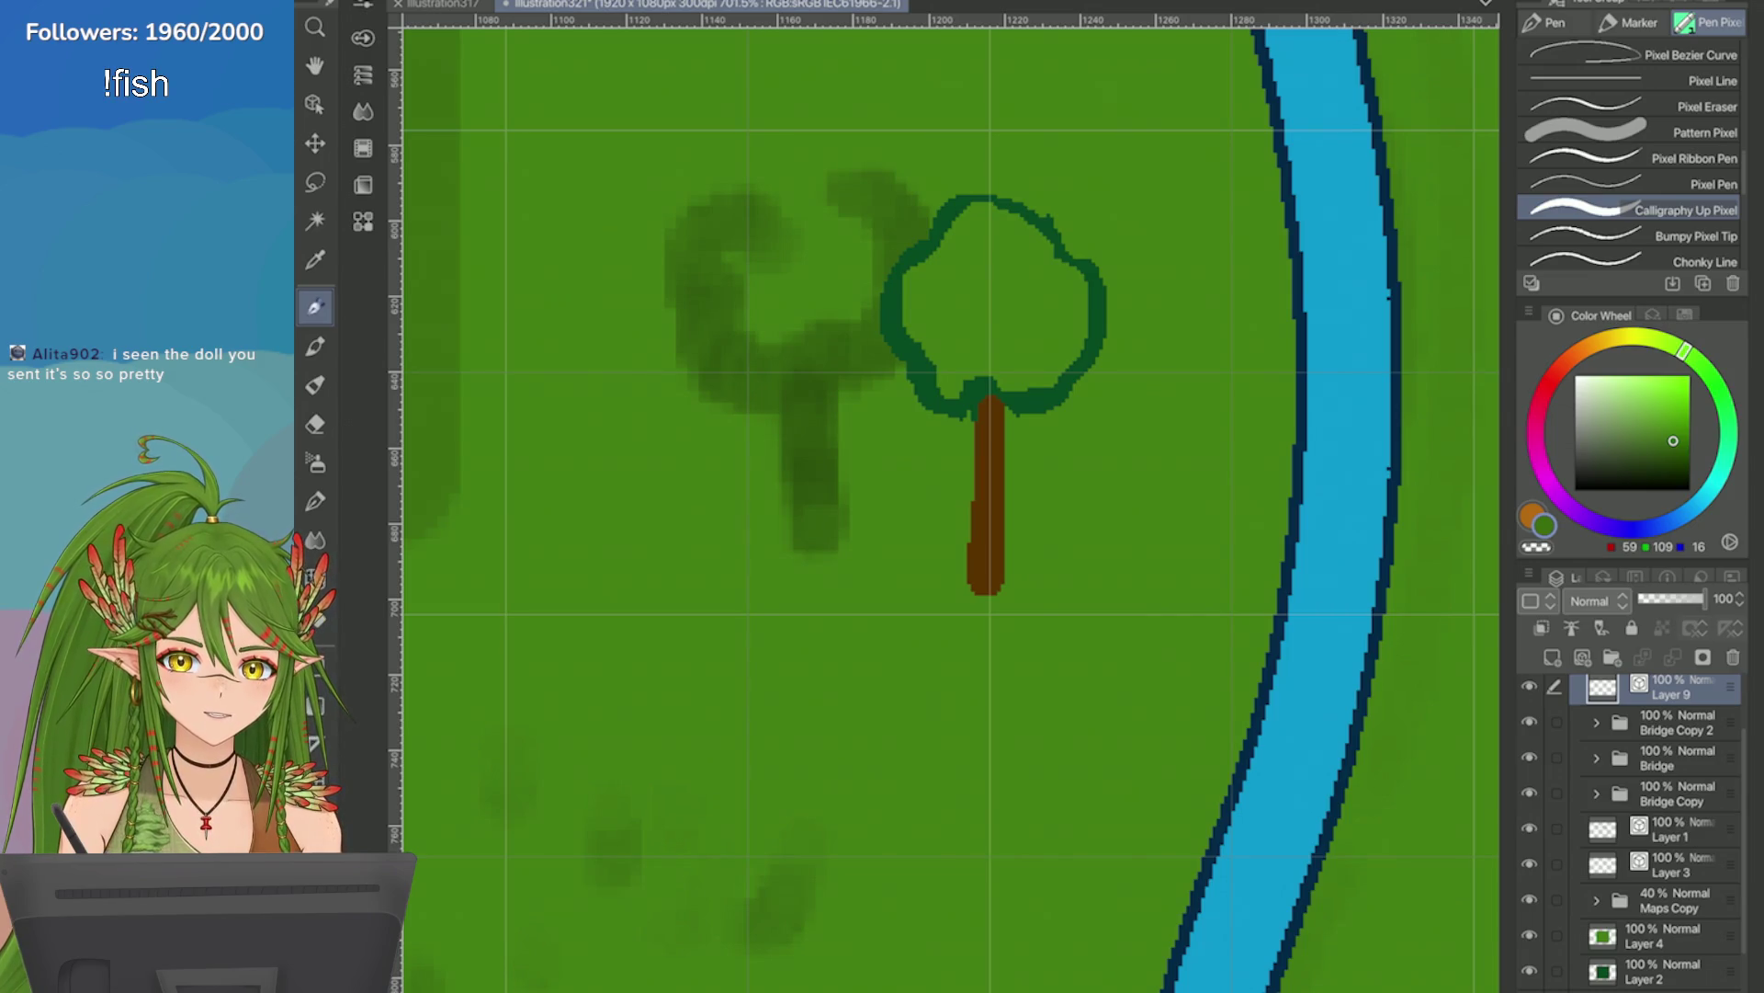
pyautogui.scroll(-5, 947, 506)
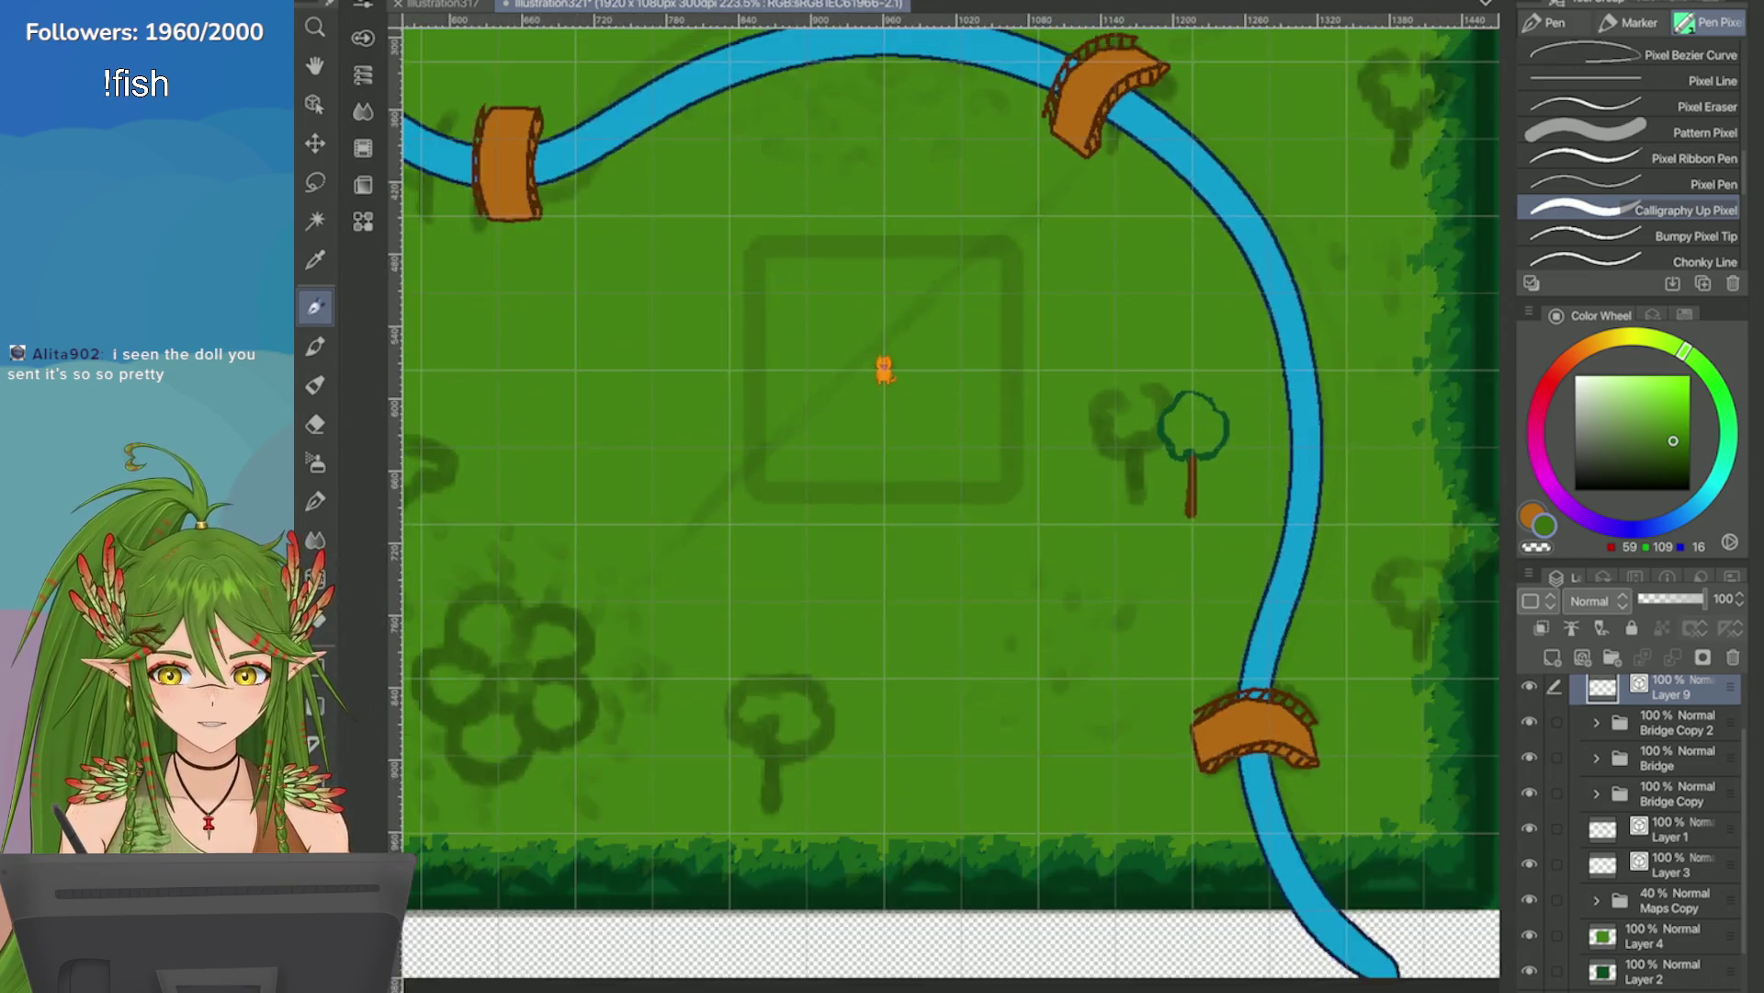
pyautogui.scroll(5, 882, 367)
pyautogui.scroll(1, 1011, 505)
pyautogui.scroll(-3, 1011, 505)
pyautogui.scroll(4, 1011, 505)
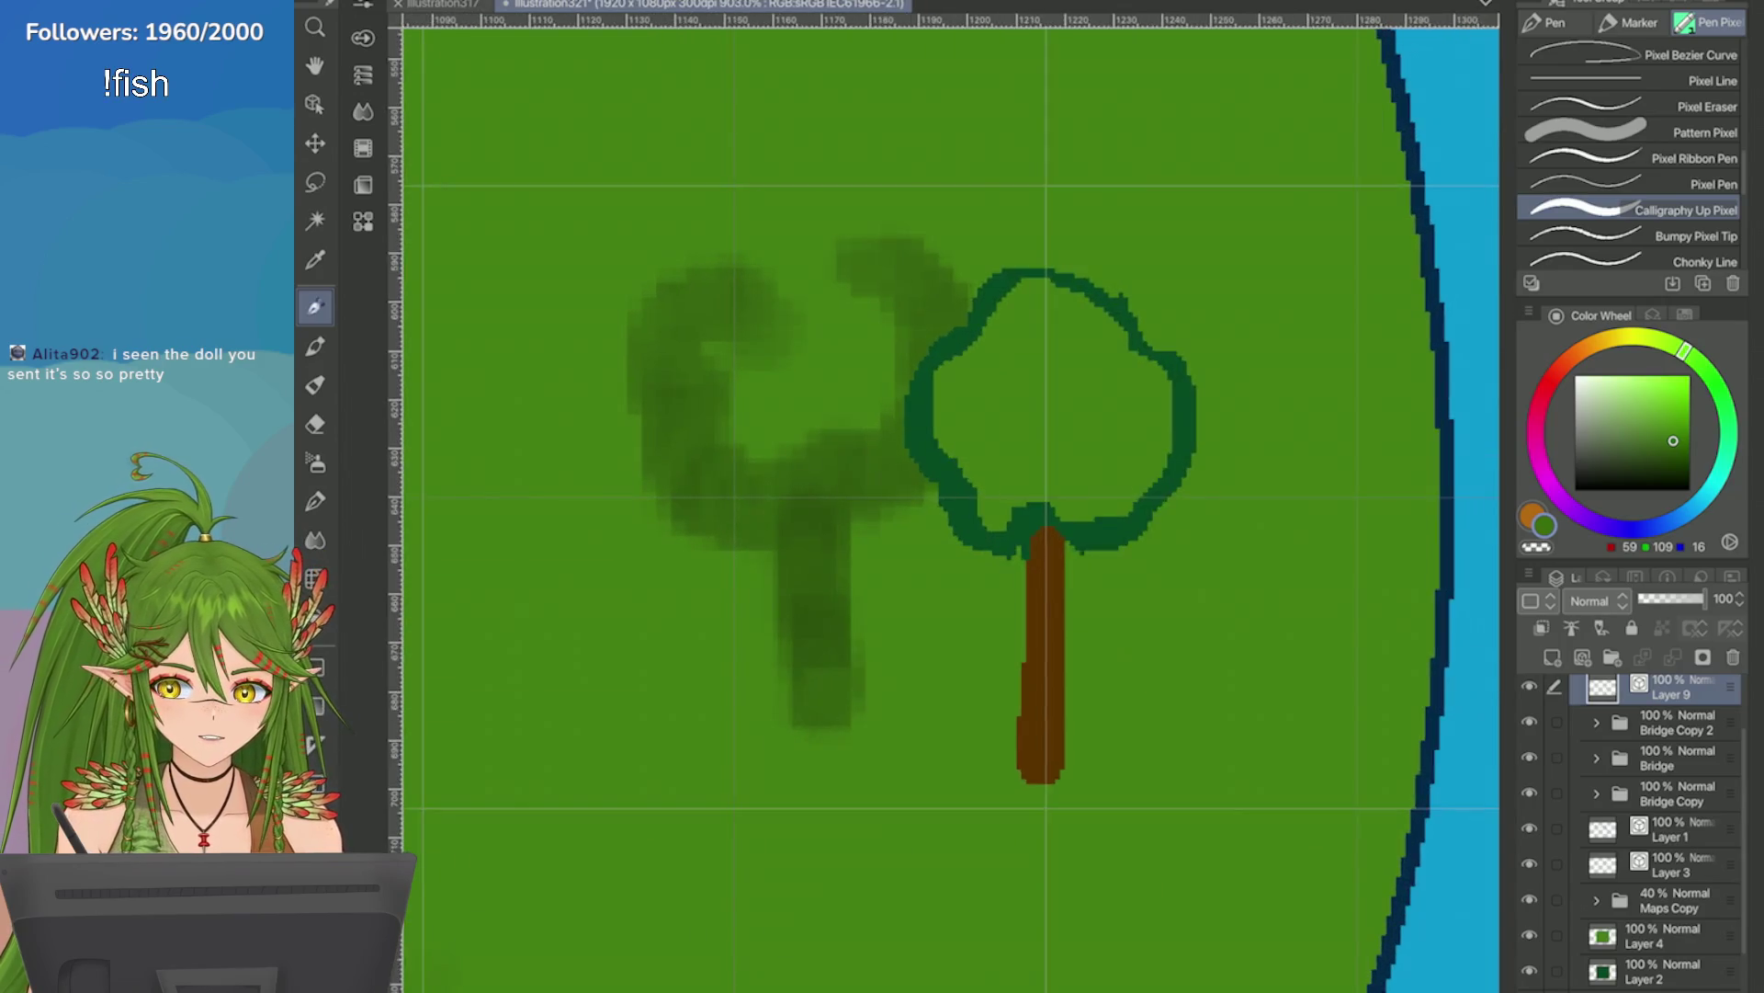
pyautogui.scroll(2, 849, 698)
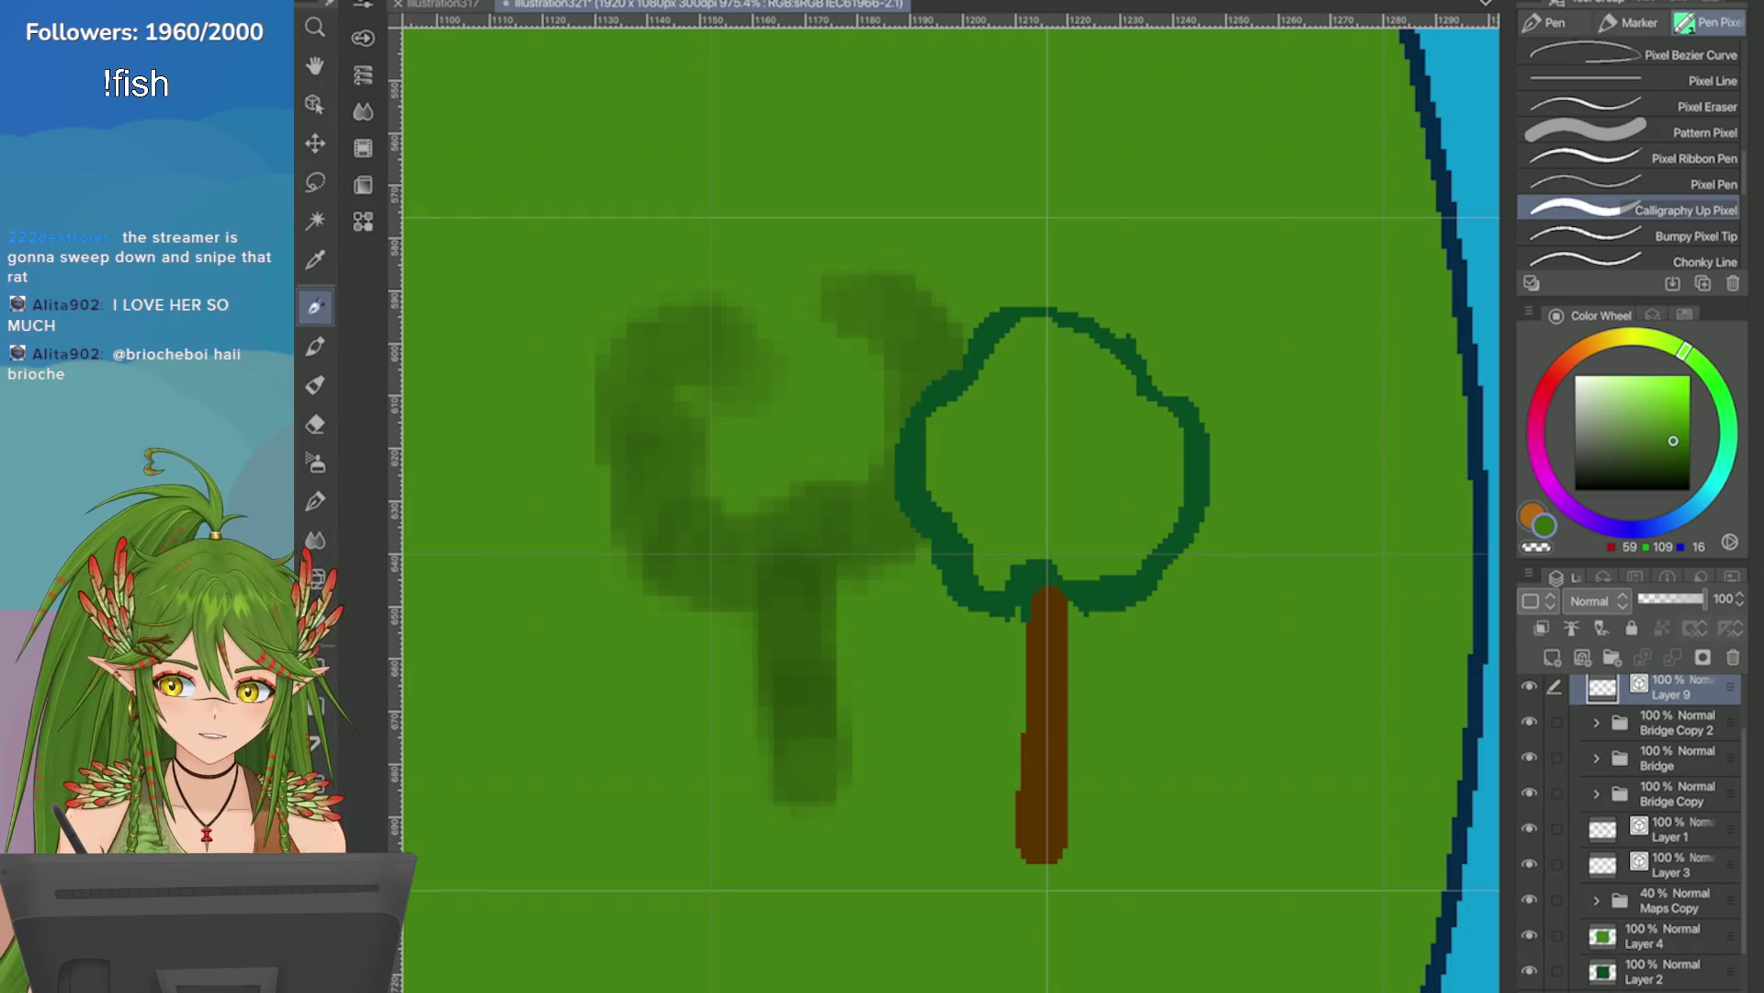
pyautogui.moveTo(1063, 393); pyautogui.dragTo(1118, 481)
pyautogui.hotkey('ctrl', 'z')
# Fill the crown with green and shade the canopy's right side in darker green.
pyautogui.moveTo(1170, 424)
pyautogui.mouseDown()
pyautogui.moveTo(1103, 532)
pyautogui.moveTo(1115, 542)
pyautogui.moveTo(1020, 542)
pyautogui.moveTo(954, 484)
pyautogui.moveTo(1084, 441)
pyautogui.moveTo(1111, 386)
pyautogui.moveTo(1020, 361)
pyautogui.mouseUp()
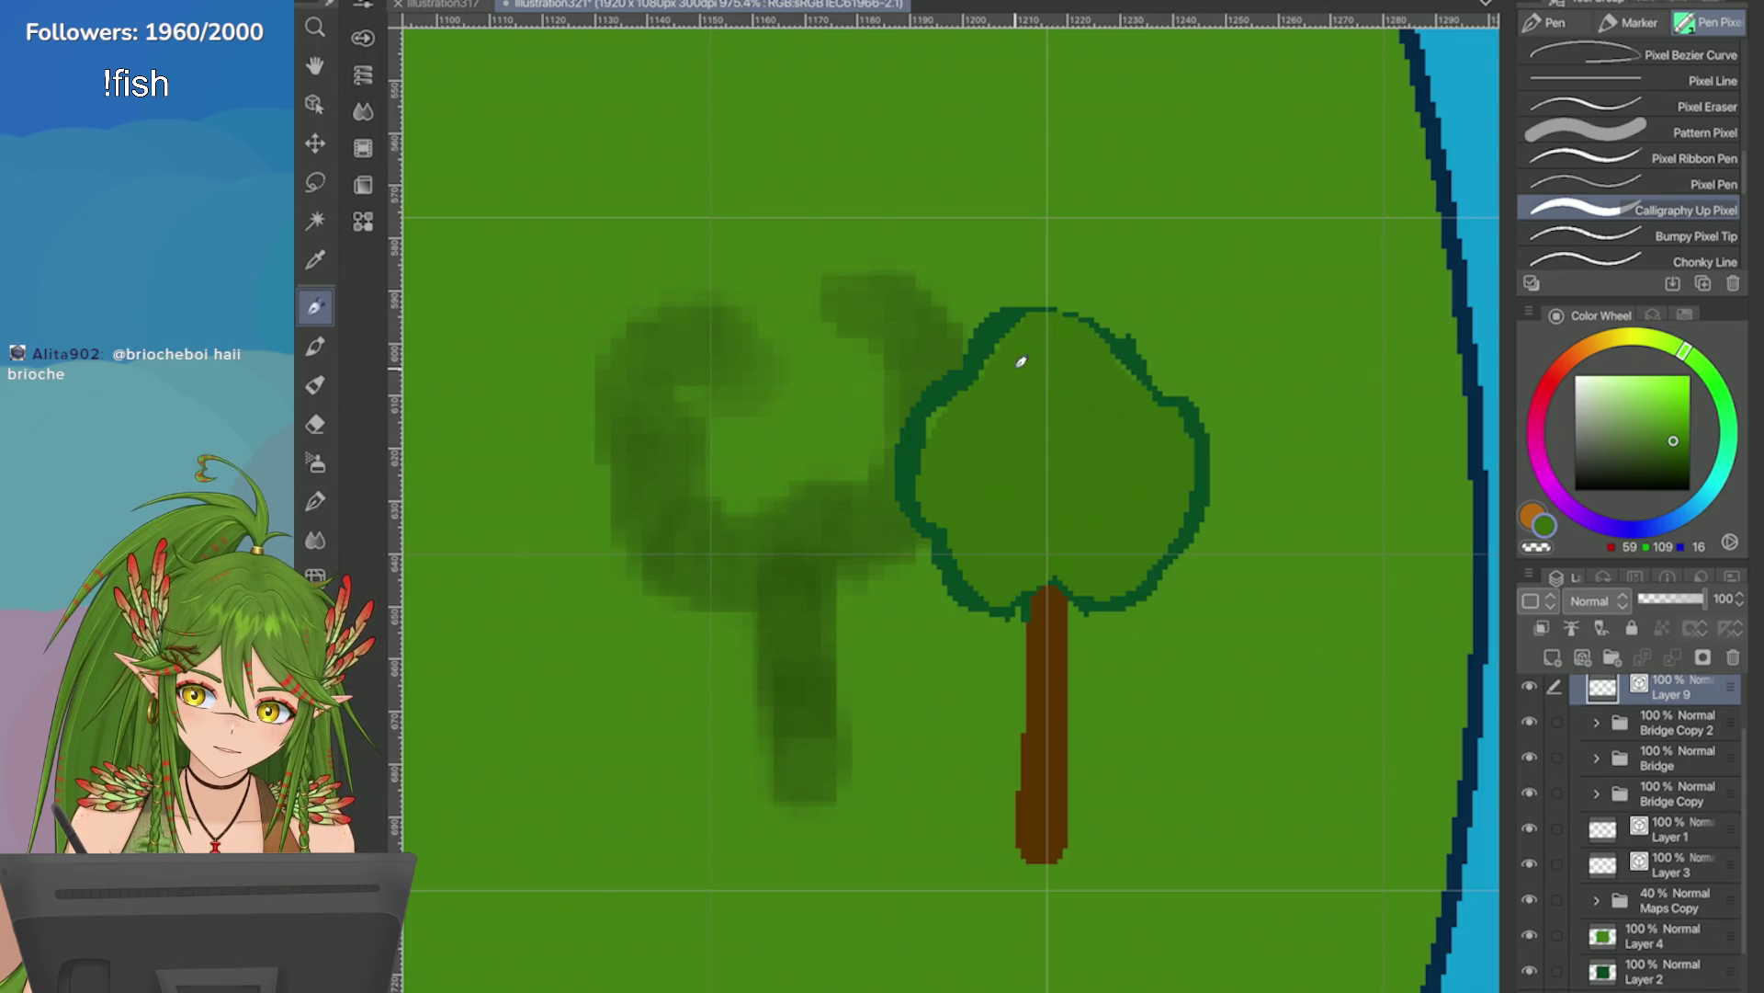
pyautogui.scroll(-3, 1351, 607)
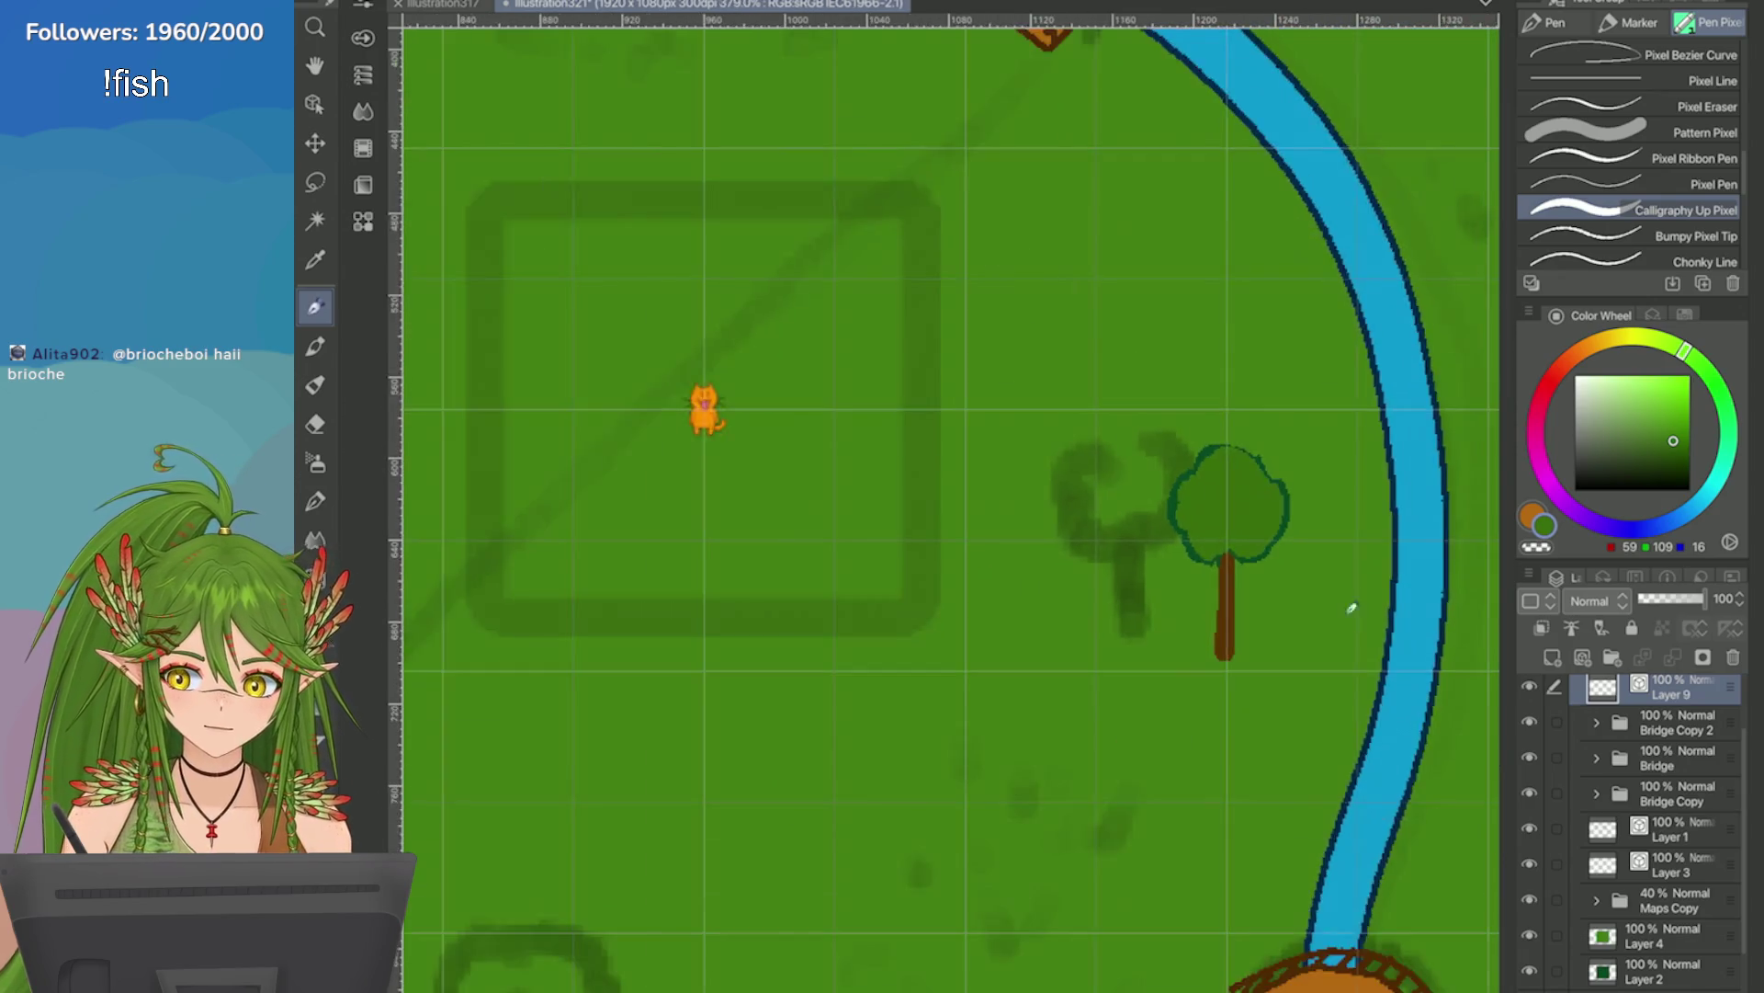
pyautogui.scroll(-3, 1351, 607)
pyautogui.scroll(4, 1393, 533)
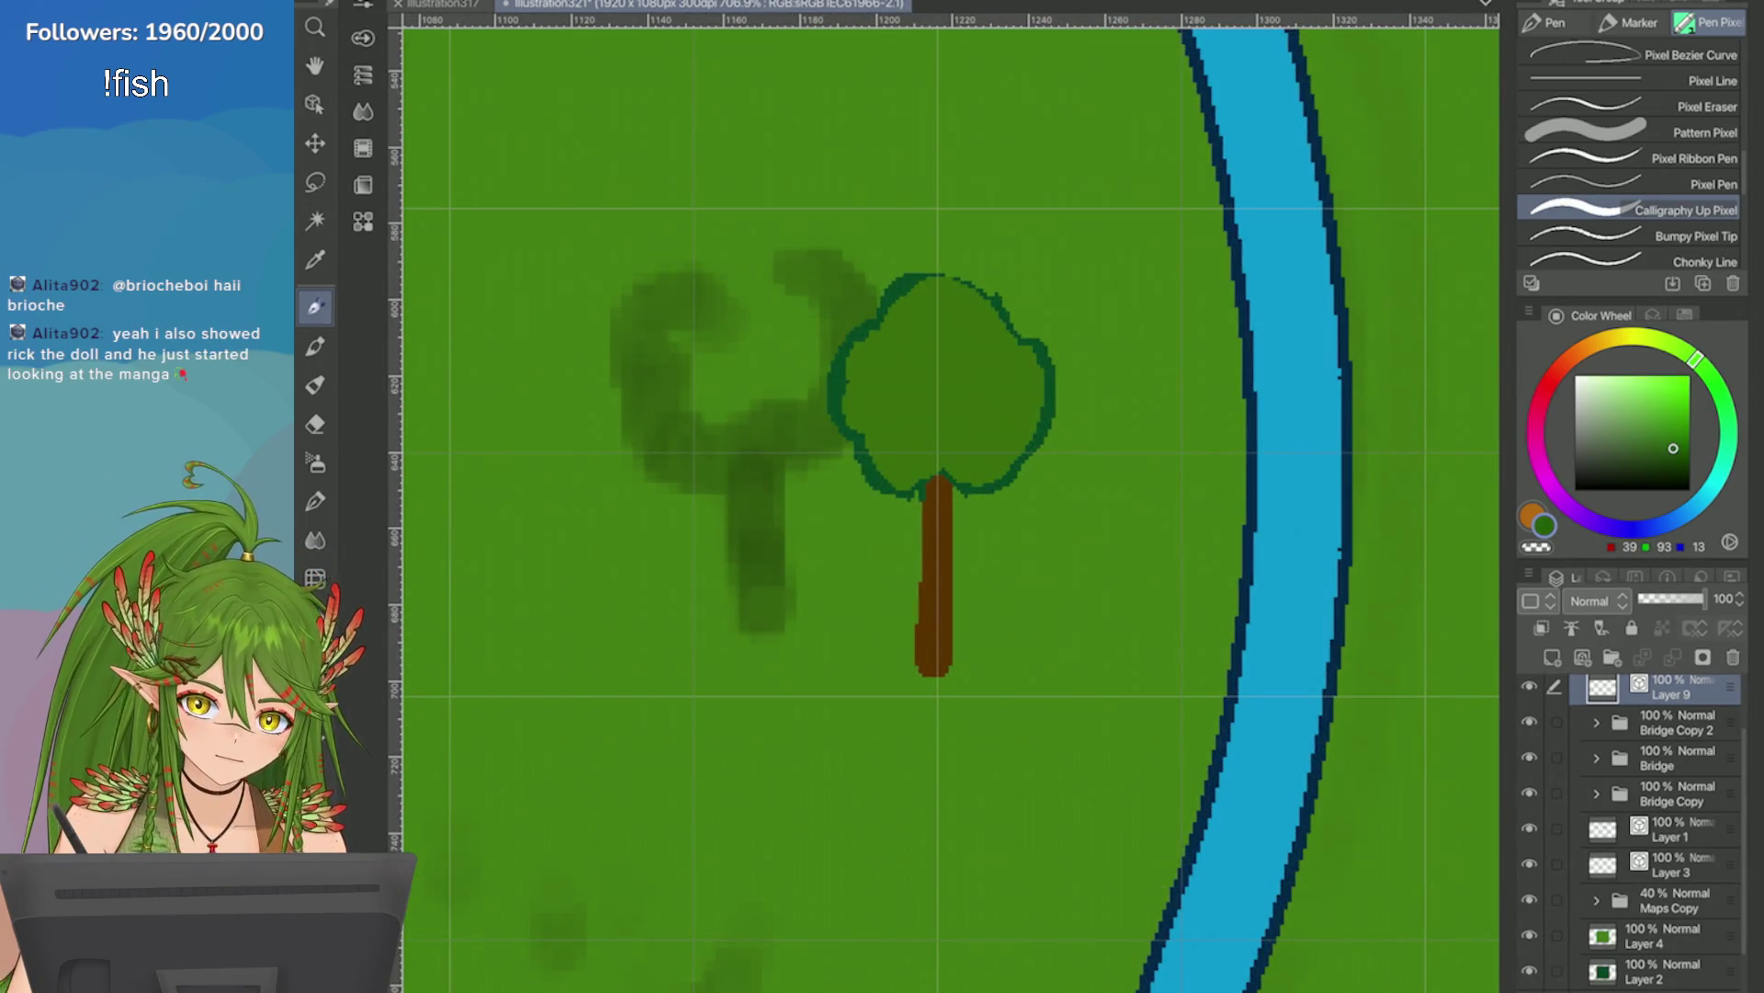
pyautogui.scroll(1, 1116, 490)
pyautogui.scroll(1, 841, 404)
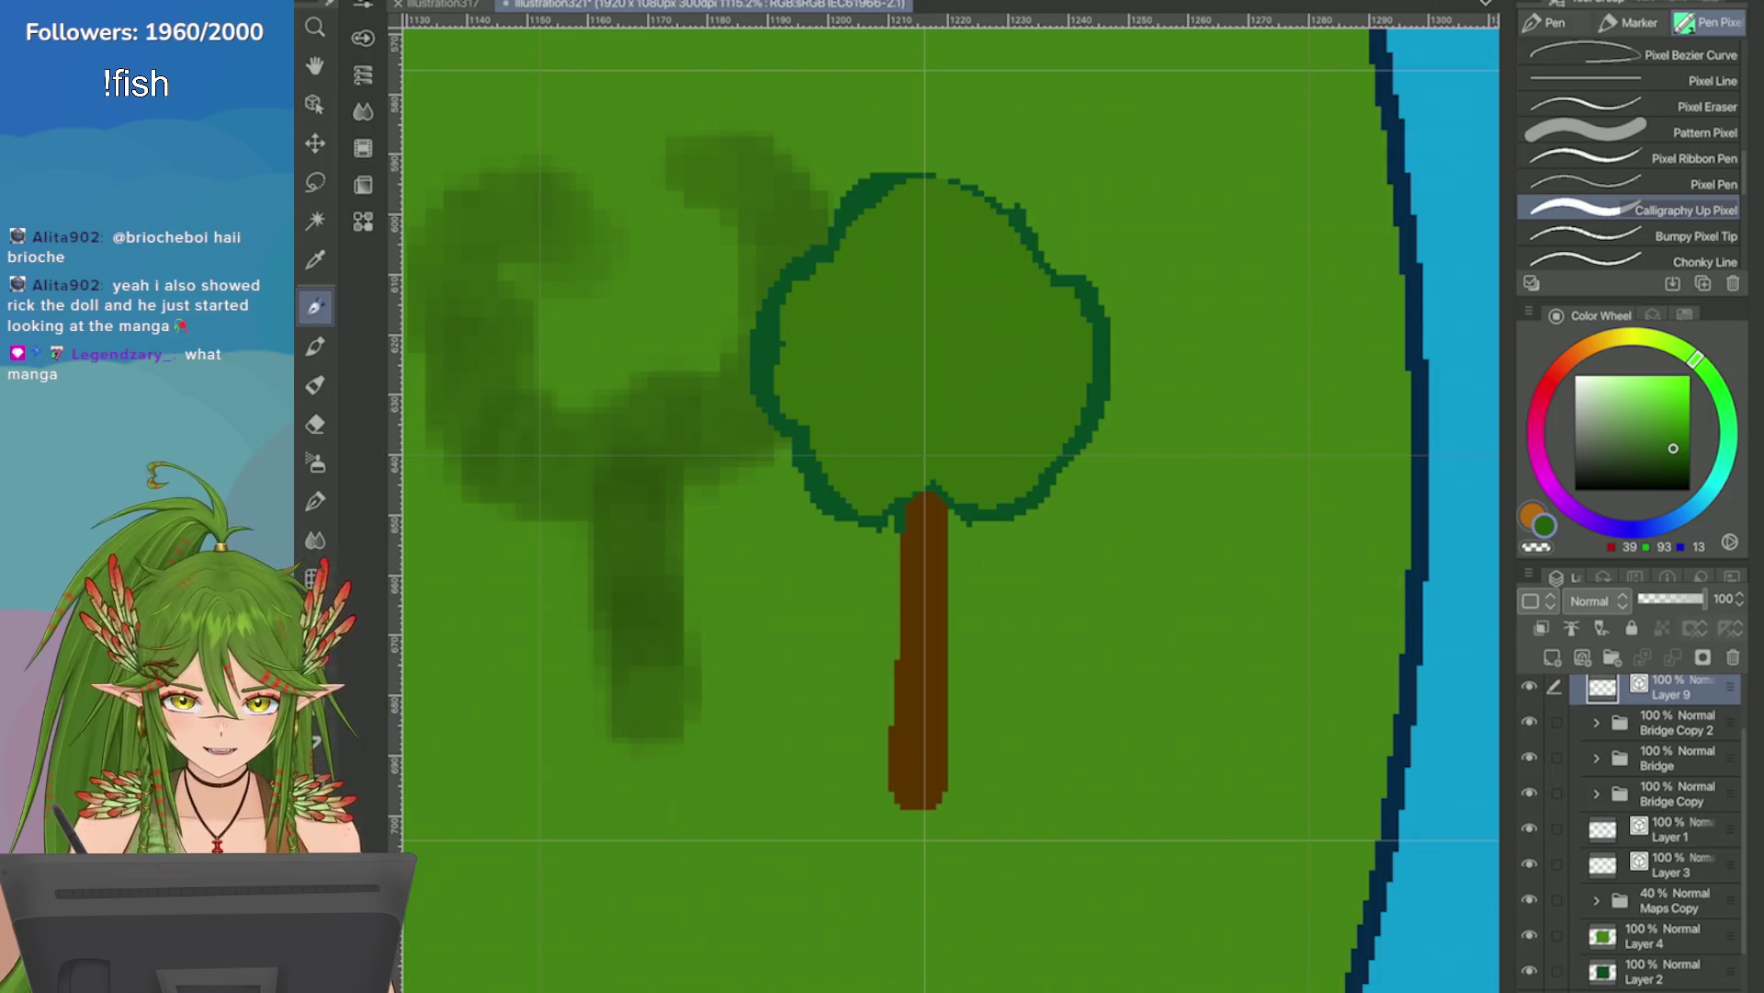
pyautogui.moveTo(984, 370)
pyautogui.mouseDown()
pyautogui.moveTo(1012, 386)
pyautogui.moveTo(1067, 364)
pyautogui.mouseUp()
pyautogui.moveTo(1063, 295)
pyautogui.mouseDown()
pyautogui.moveTo(1036, 425)
pyautogui.moveTo(953, 422)
pyautogui.mouseUp()
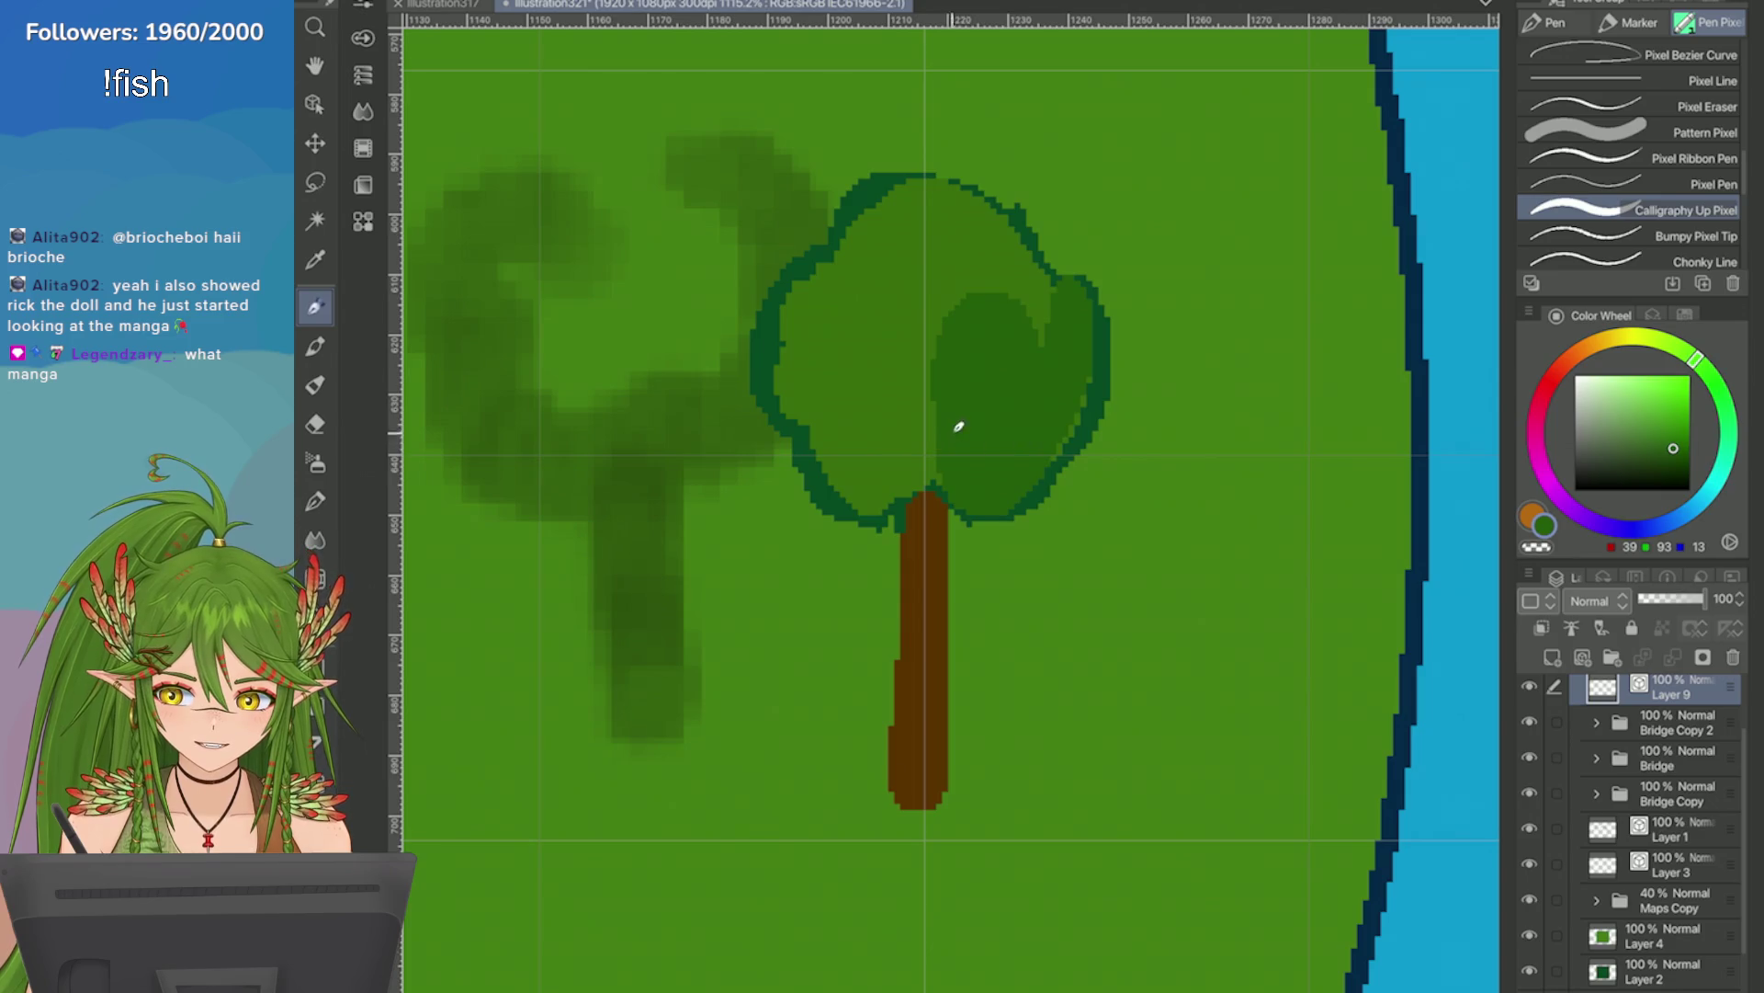